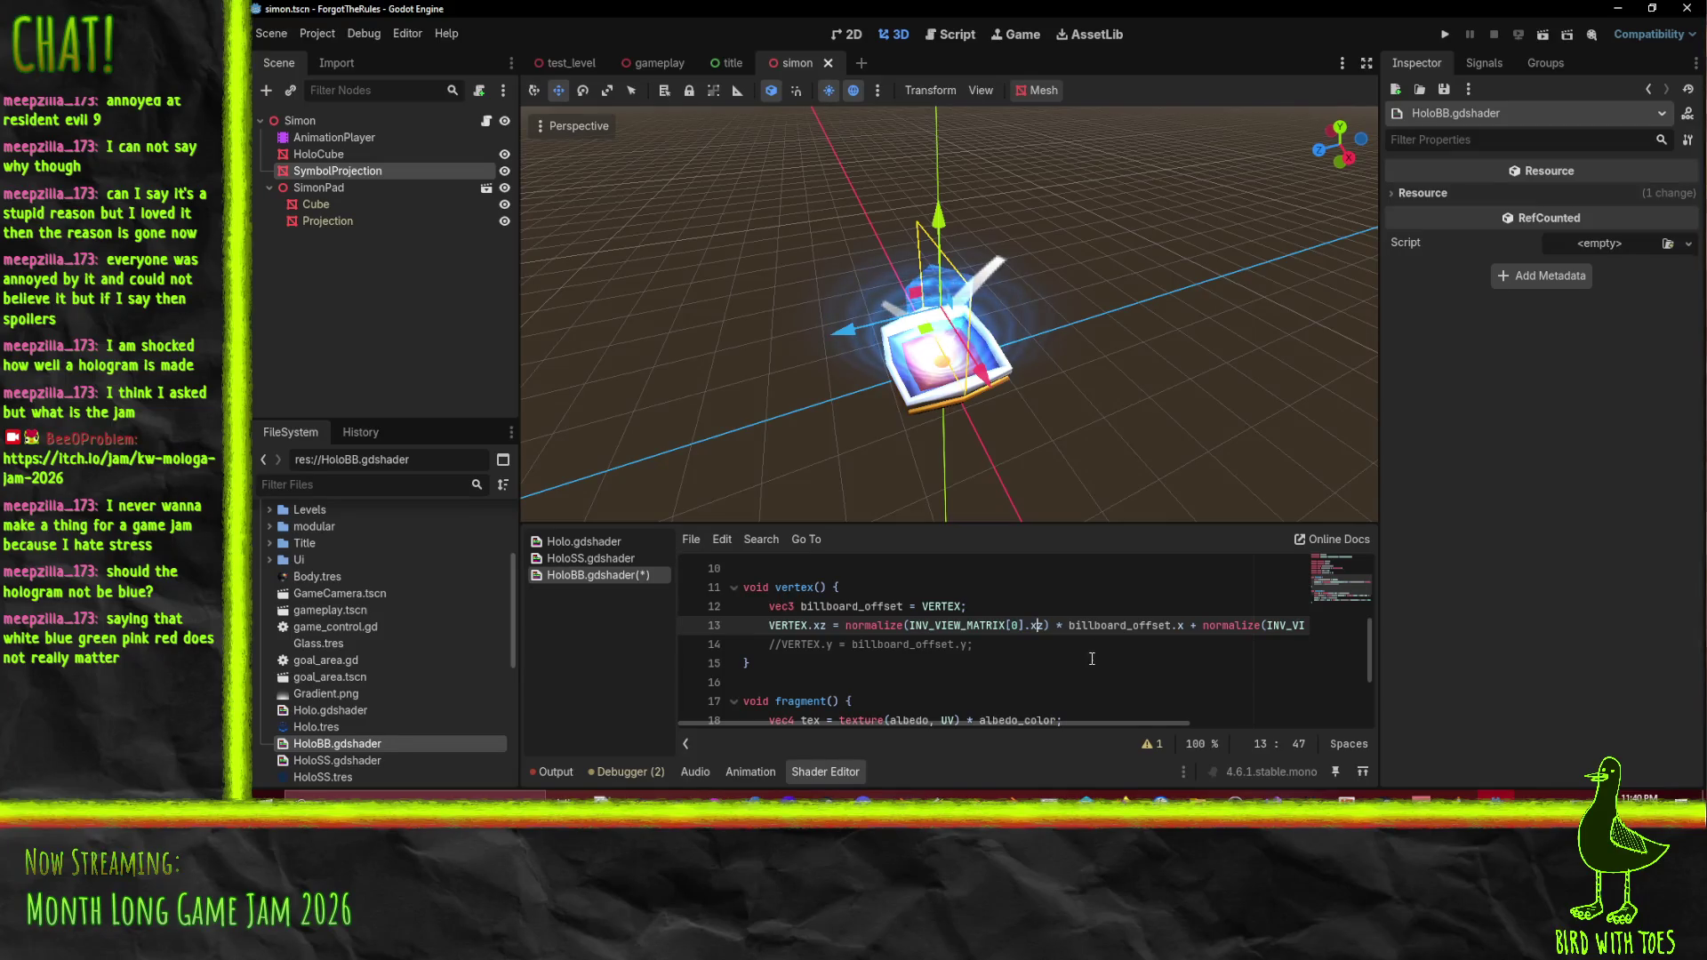
Paste line 13's normalize(INV_VIEW_MATRIX[0].xz) x-term over billboard_offset.y on line 14 and uncomment it.
{"action": "left_click_drag", "start_coordinate": [944, 383], "coordinate": [1061, 442]}
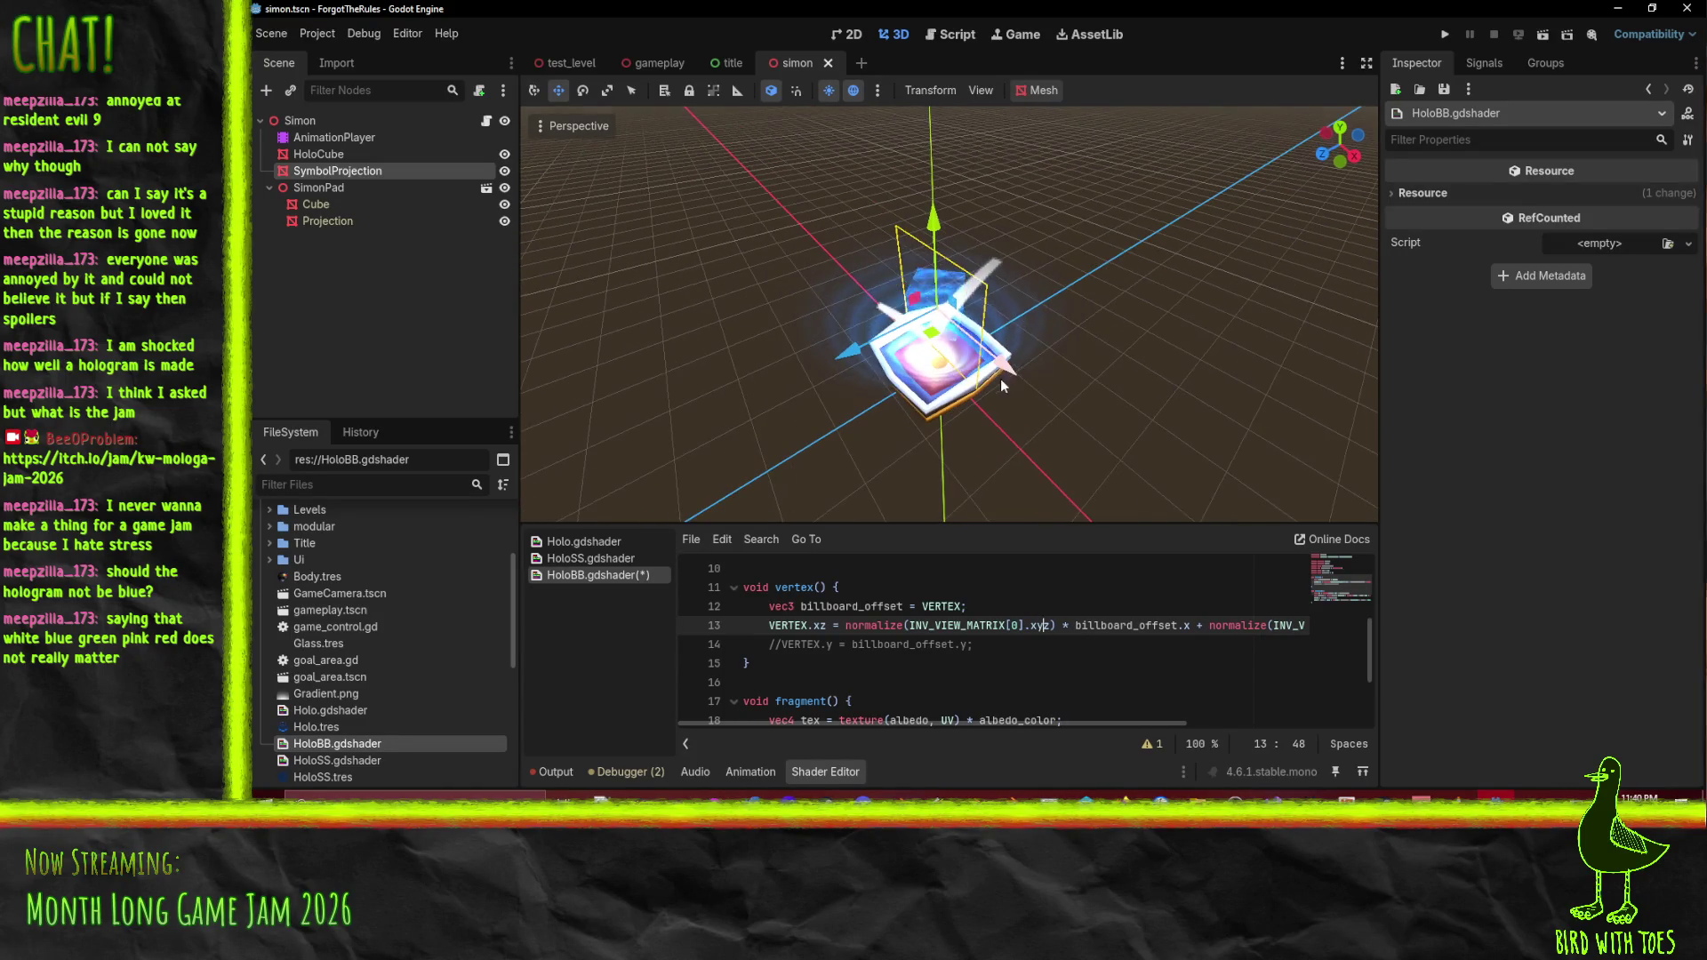
{"action": "left_click_drag", "start_coordinate": [952, 425], "coordinate": [983, 423]}
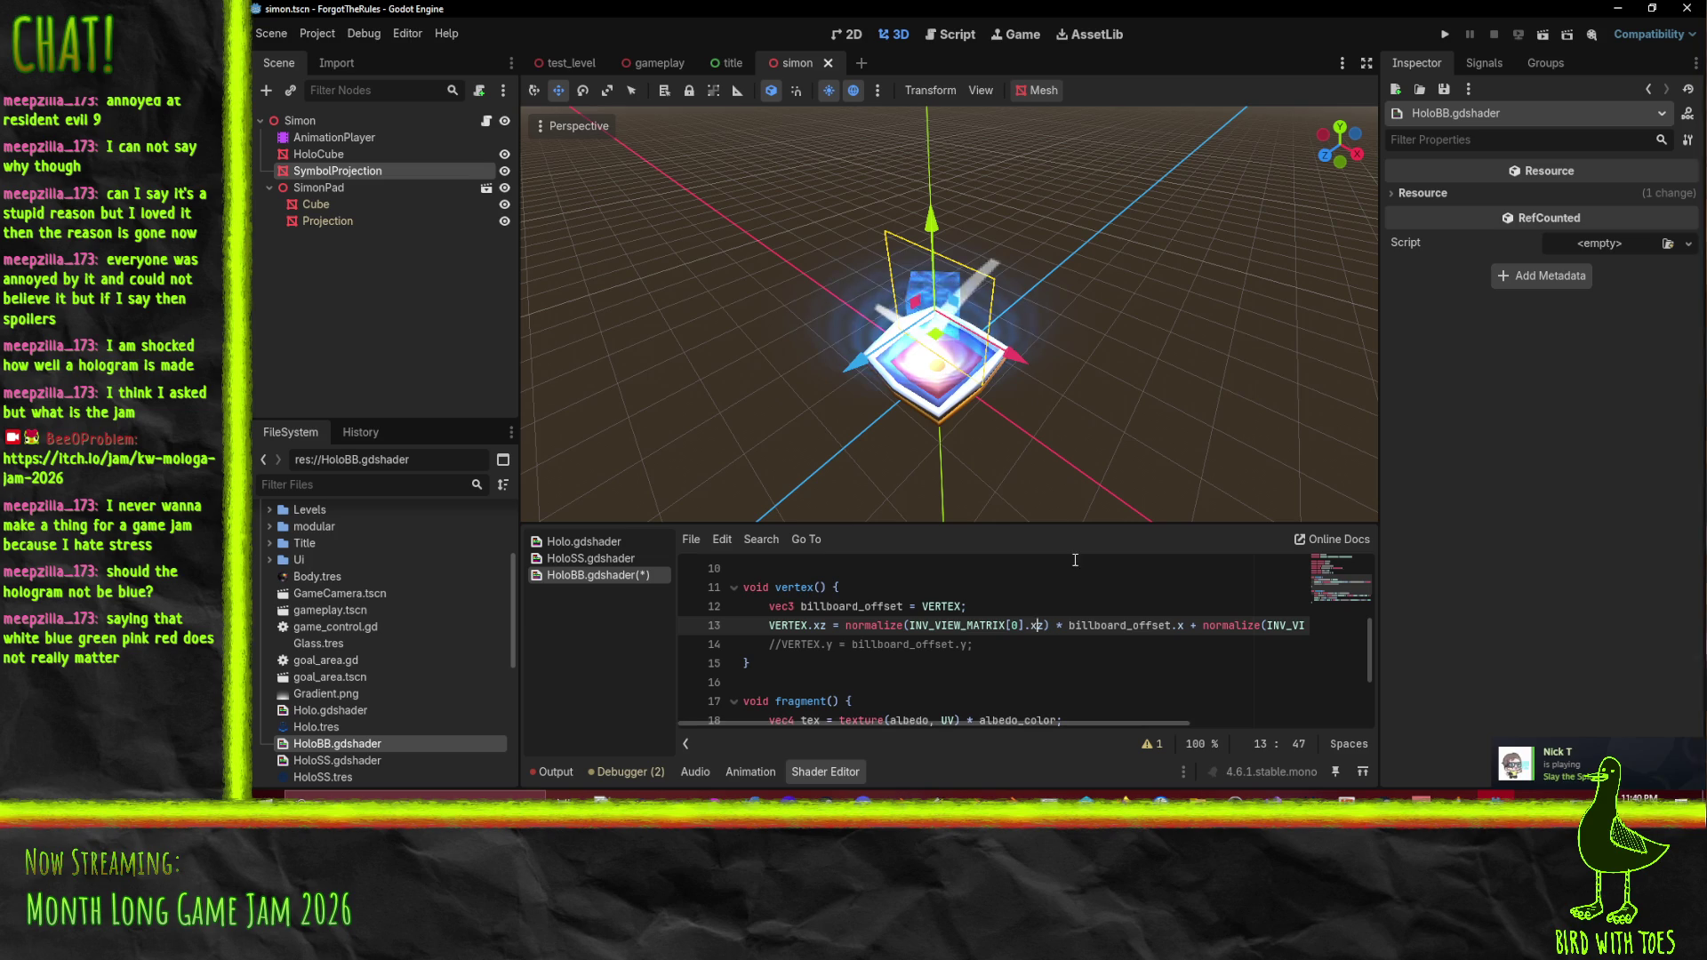
{"action": "mouse_move", "coordinate": [1054, 731]}
{"action": "left_mouse_down"}
{"action": "mouse_move", "coordinate": [1228, 724]}
{"action": "mouse_move", "coordinate": [990, 711]}
{"action": "left_mouse_up"}
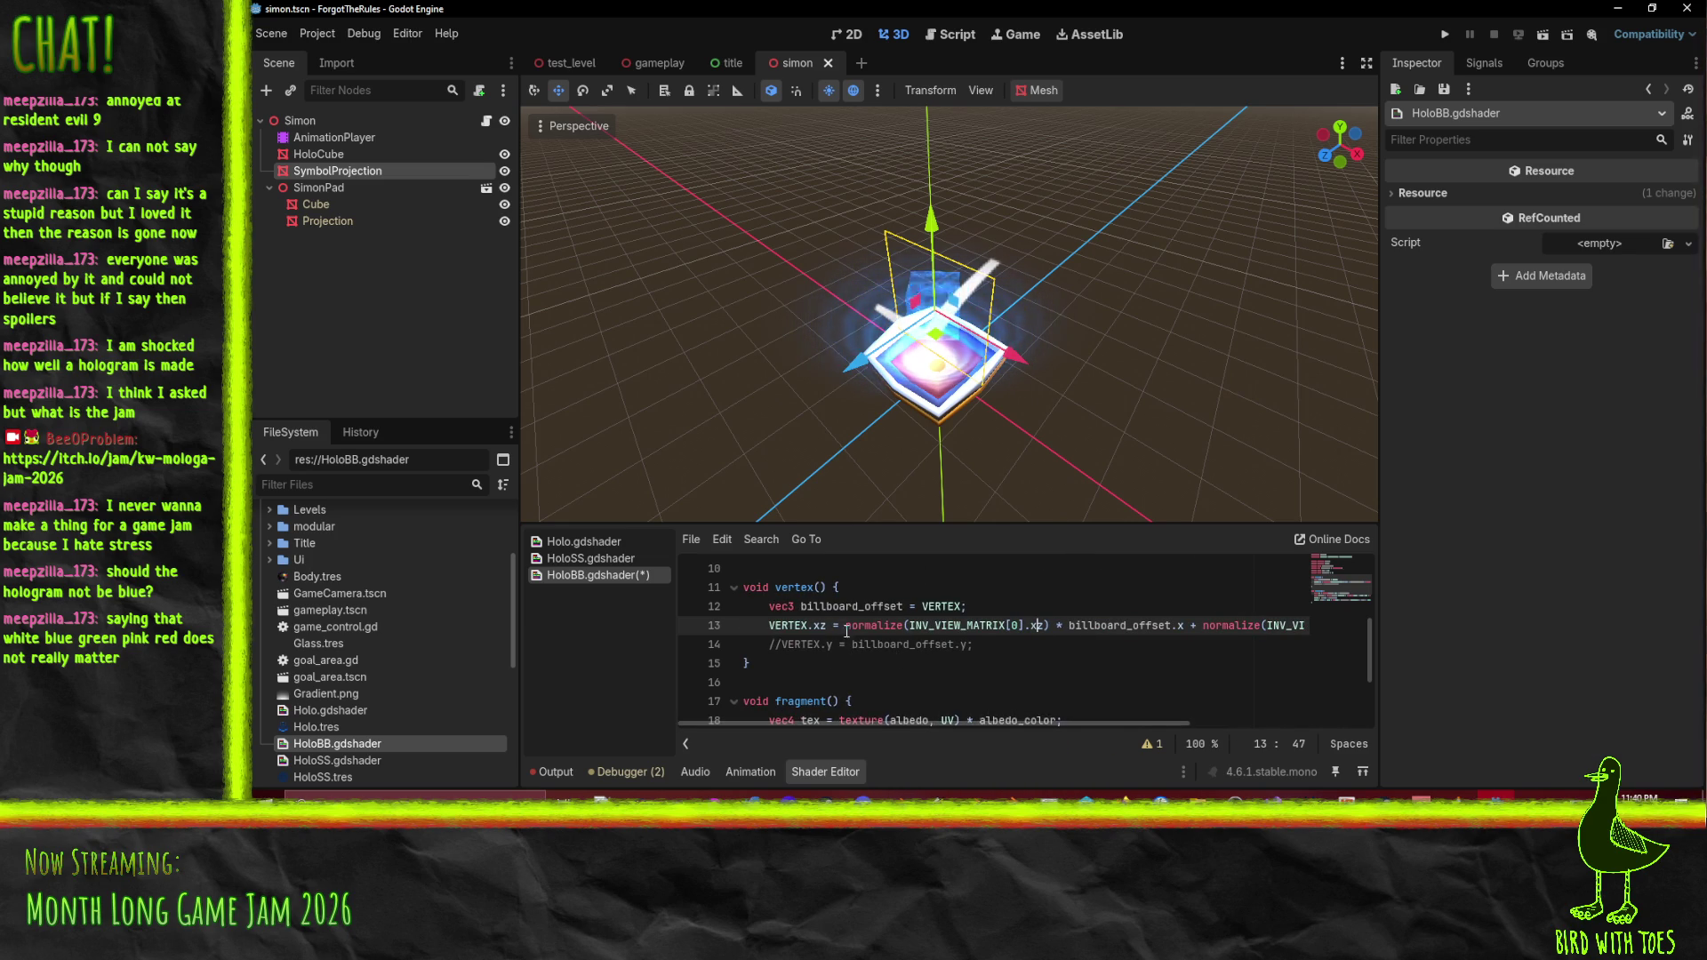
{"action": "left_click_drag", "start_coordinate": [845, 626], "coordinate": [1194, 628]}
{"action": "key", "text": "ctrl+c"}
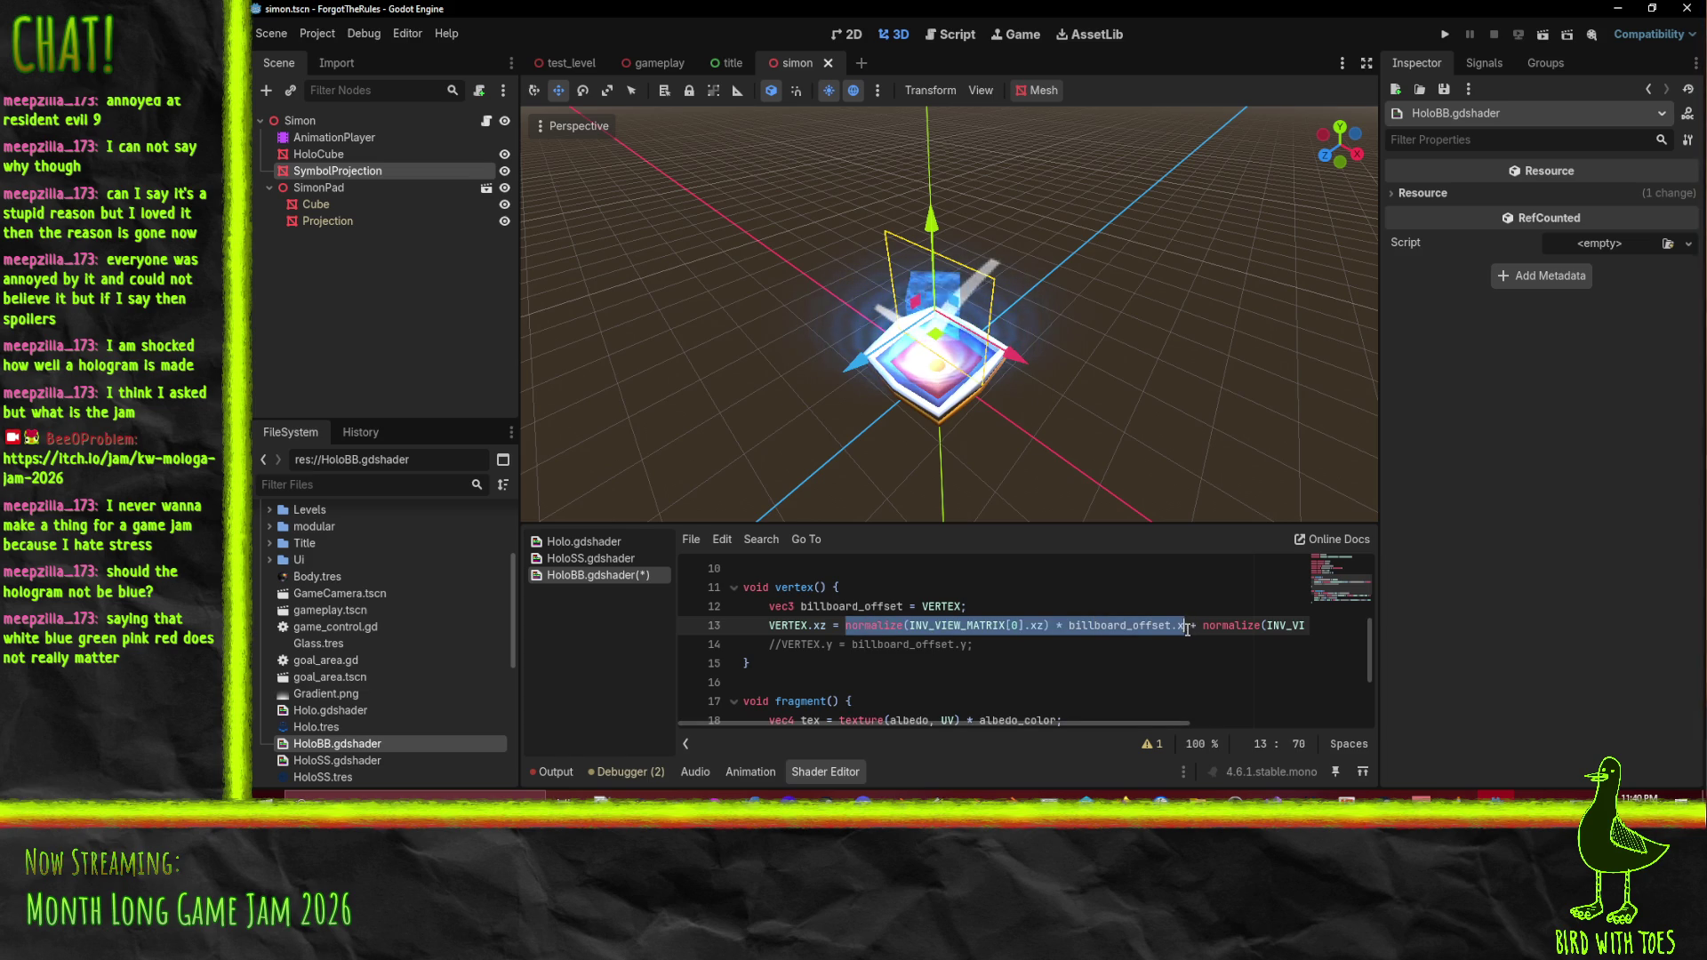
{"action": "left_click_drag", "start_coordinate": [852, 645], "coordinate": [963, 647]}
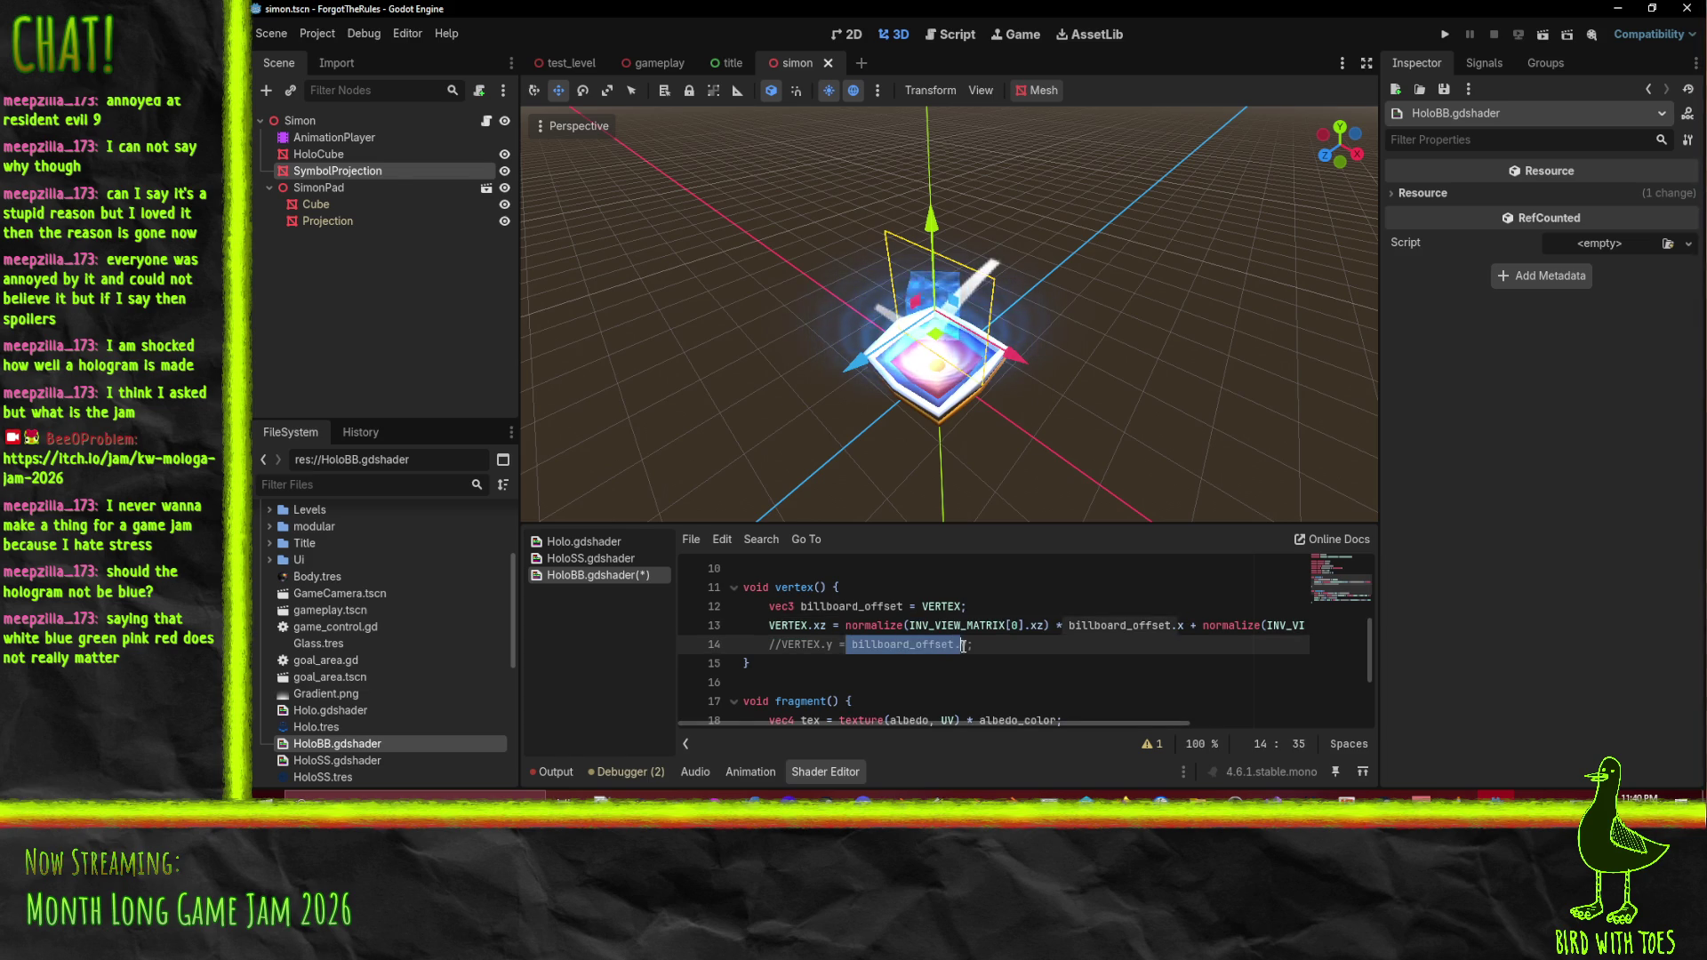
{"action": "key", "text": "ctrl+v"}
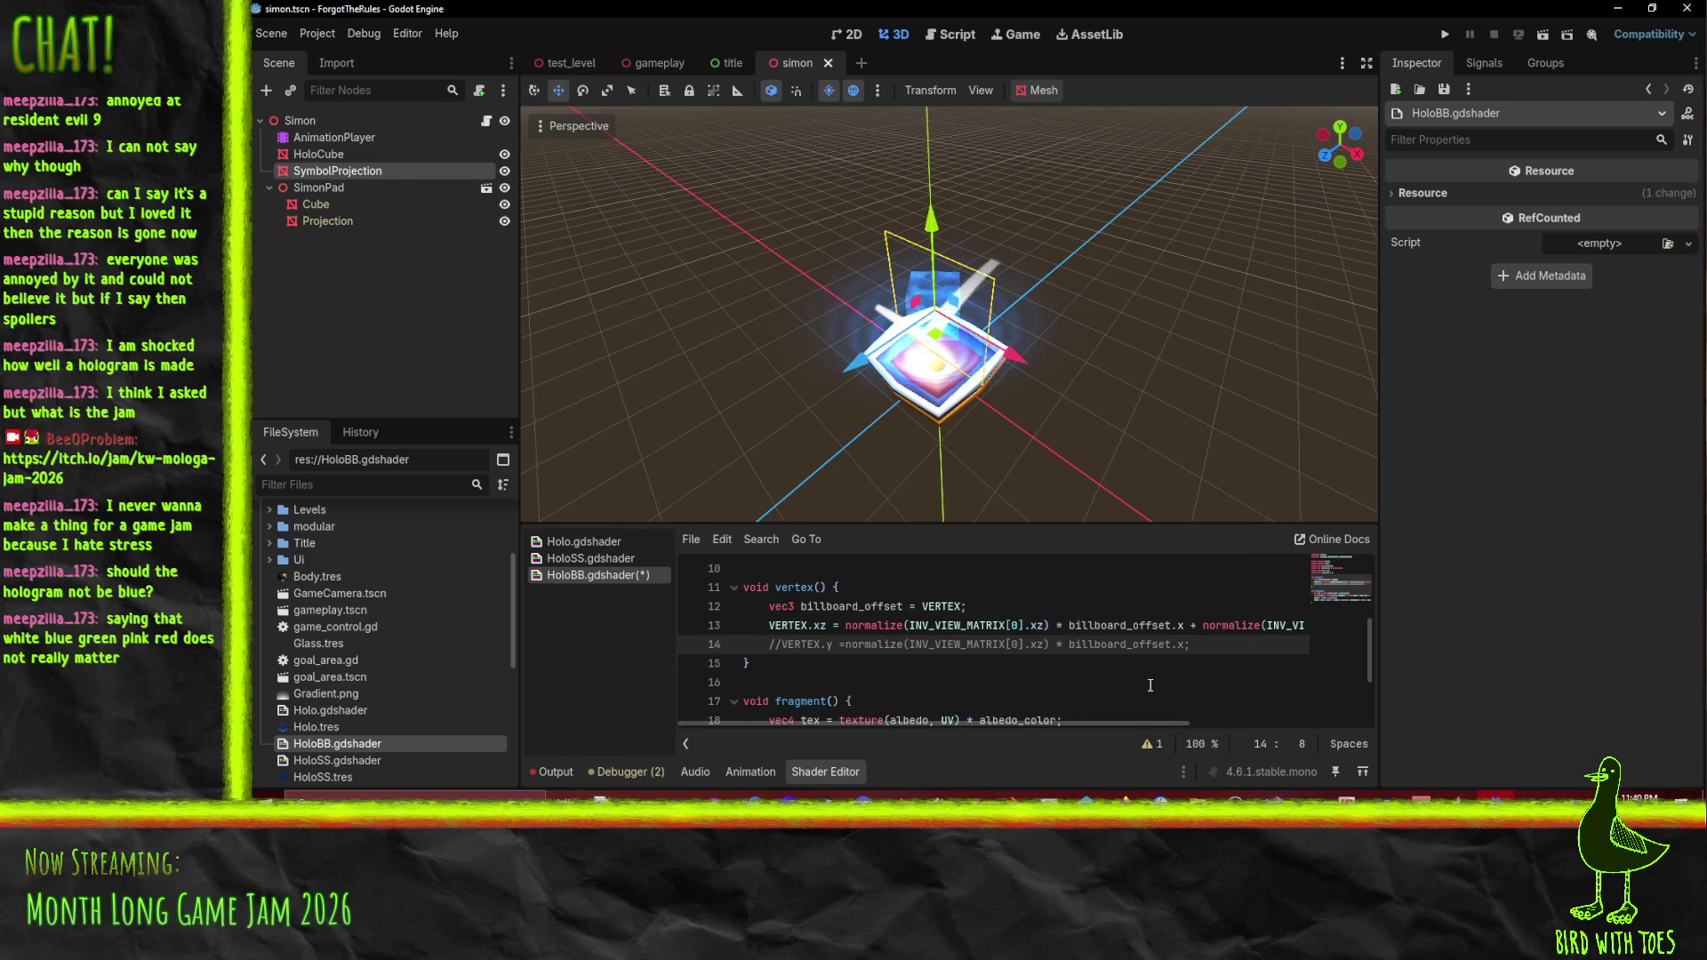
{"action": "key", "text": "BackSpace"}
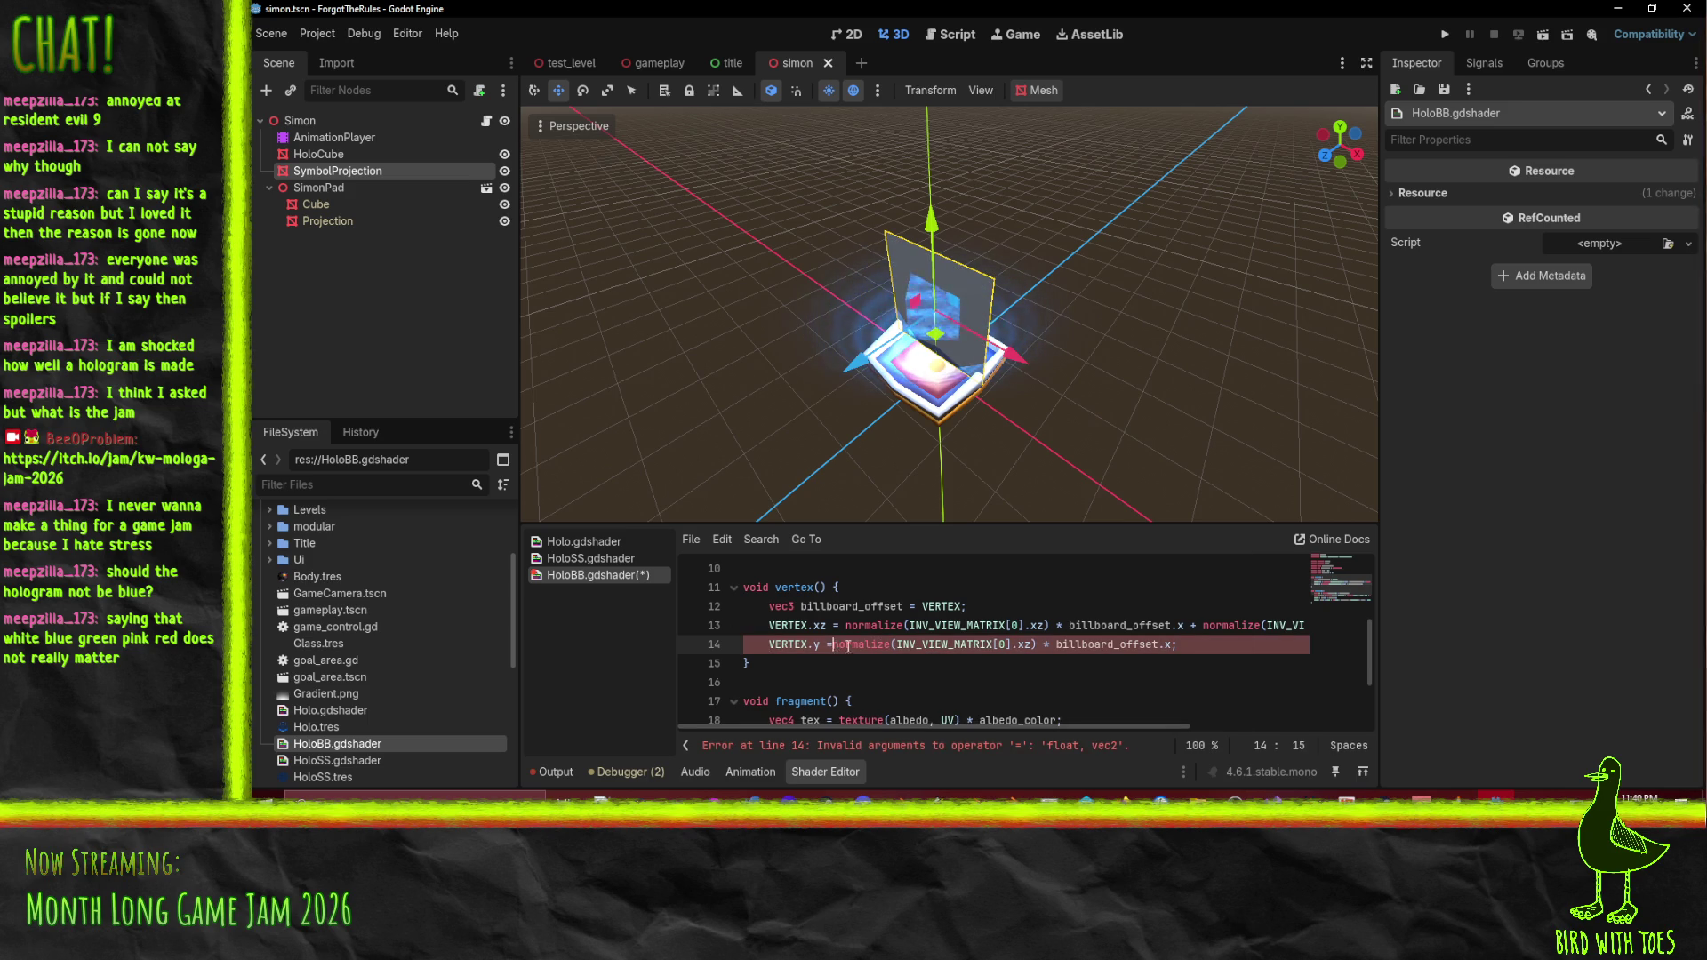
Rewrite line 14 as VERTEX.xy = normalize(INV_VIEW_MATRIX[0].xy) * billboard_offset.y to clear the type error.
{"action": "left_click_drag", "start_coordinate": [1076, 727], "coordinate": [1361, 727]}
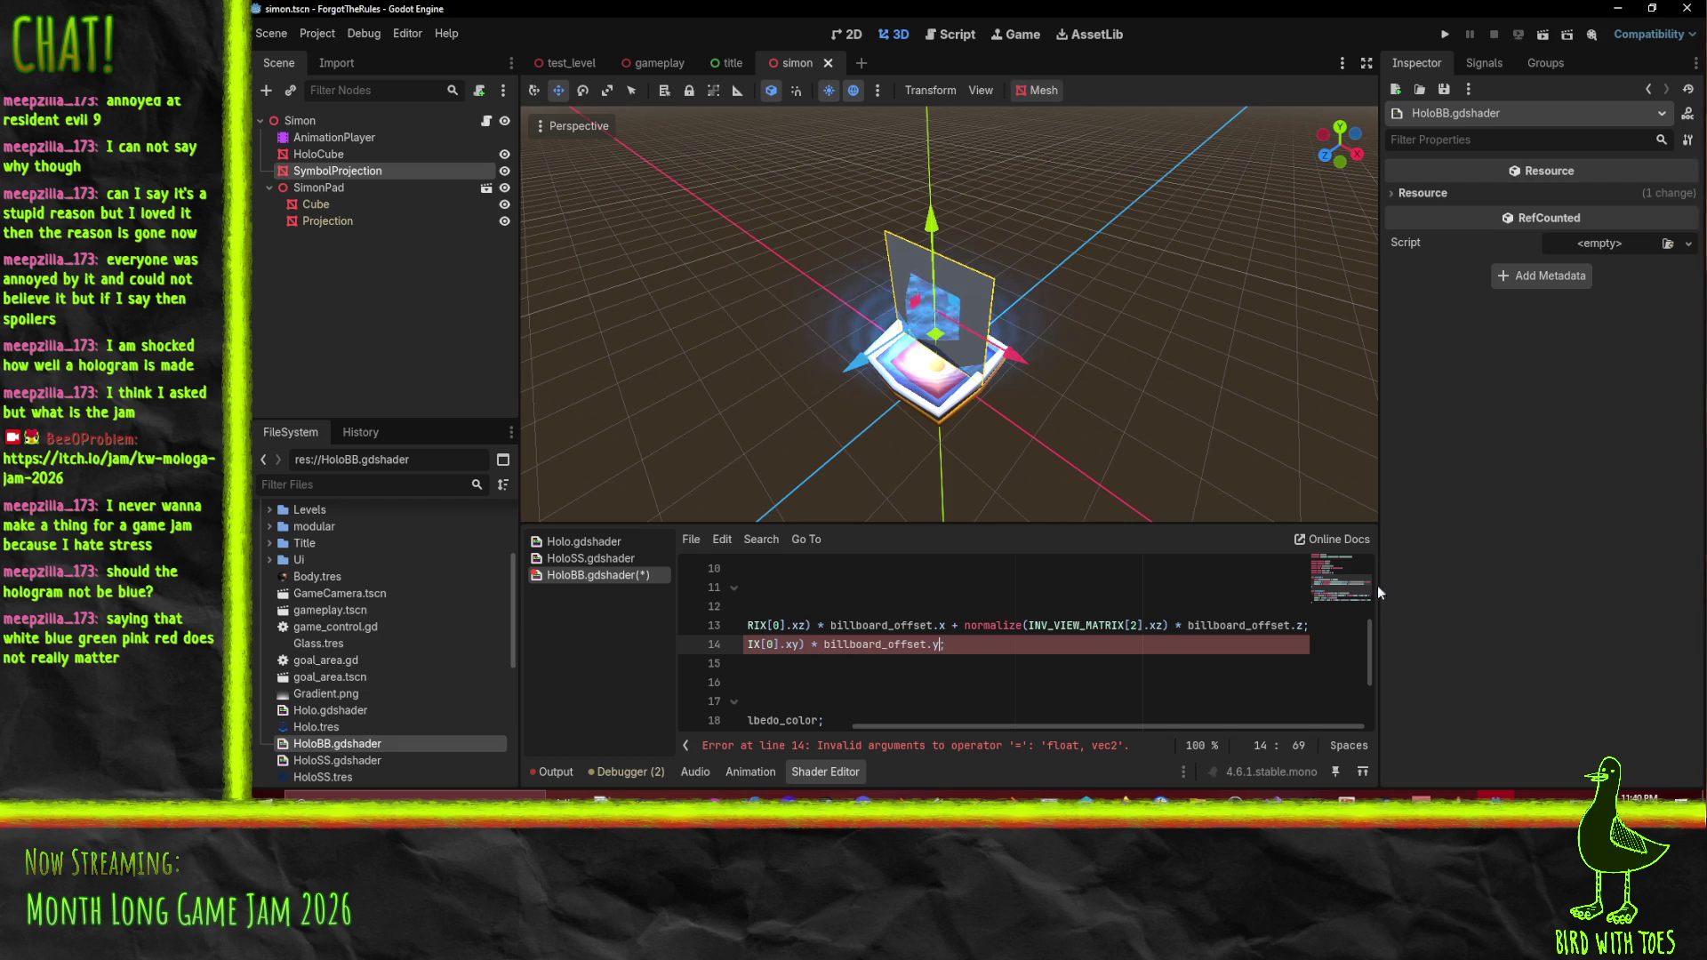
{"action": "left_click", "coordinate": [1010, 625]}
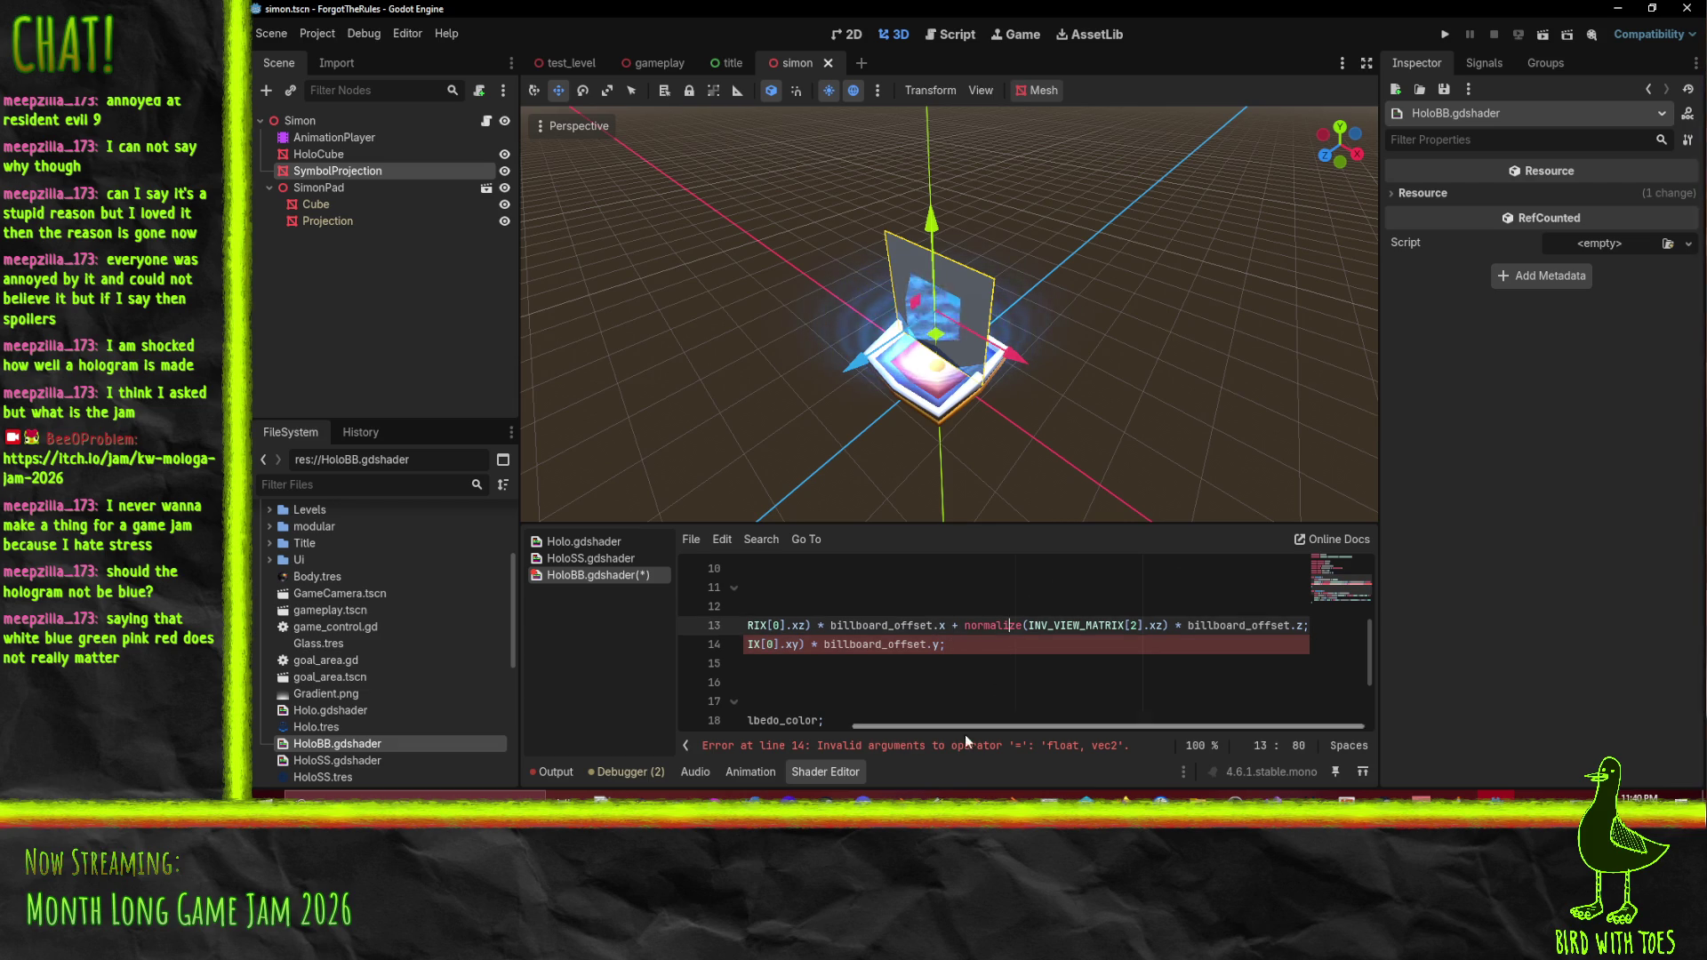
{"action": "scroll", "coordinate": [964, 735], "scroll_direction": "down", "scroll_amount": 1}
{"action": "left_click", "coordinate": [915, 614]}
{"action": "left_click_drag", "start_coordinate": [967, 726], "coordinate": [772, 707]}
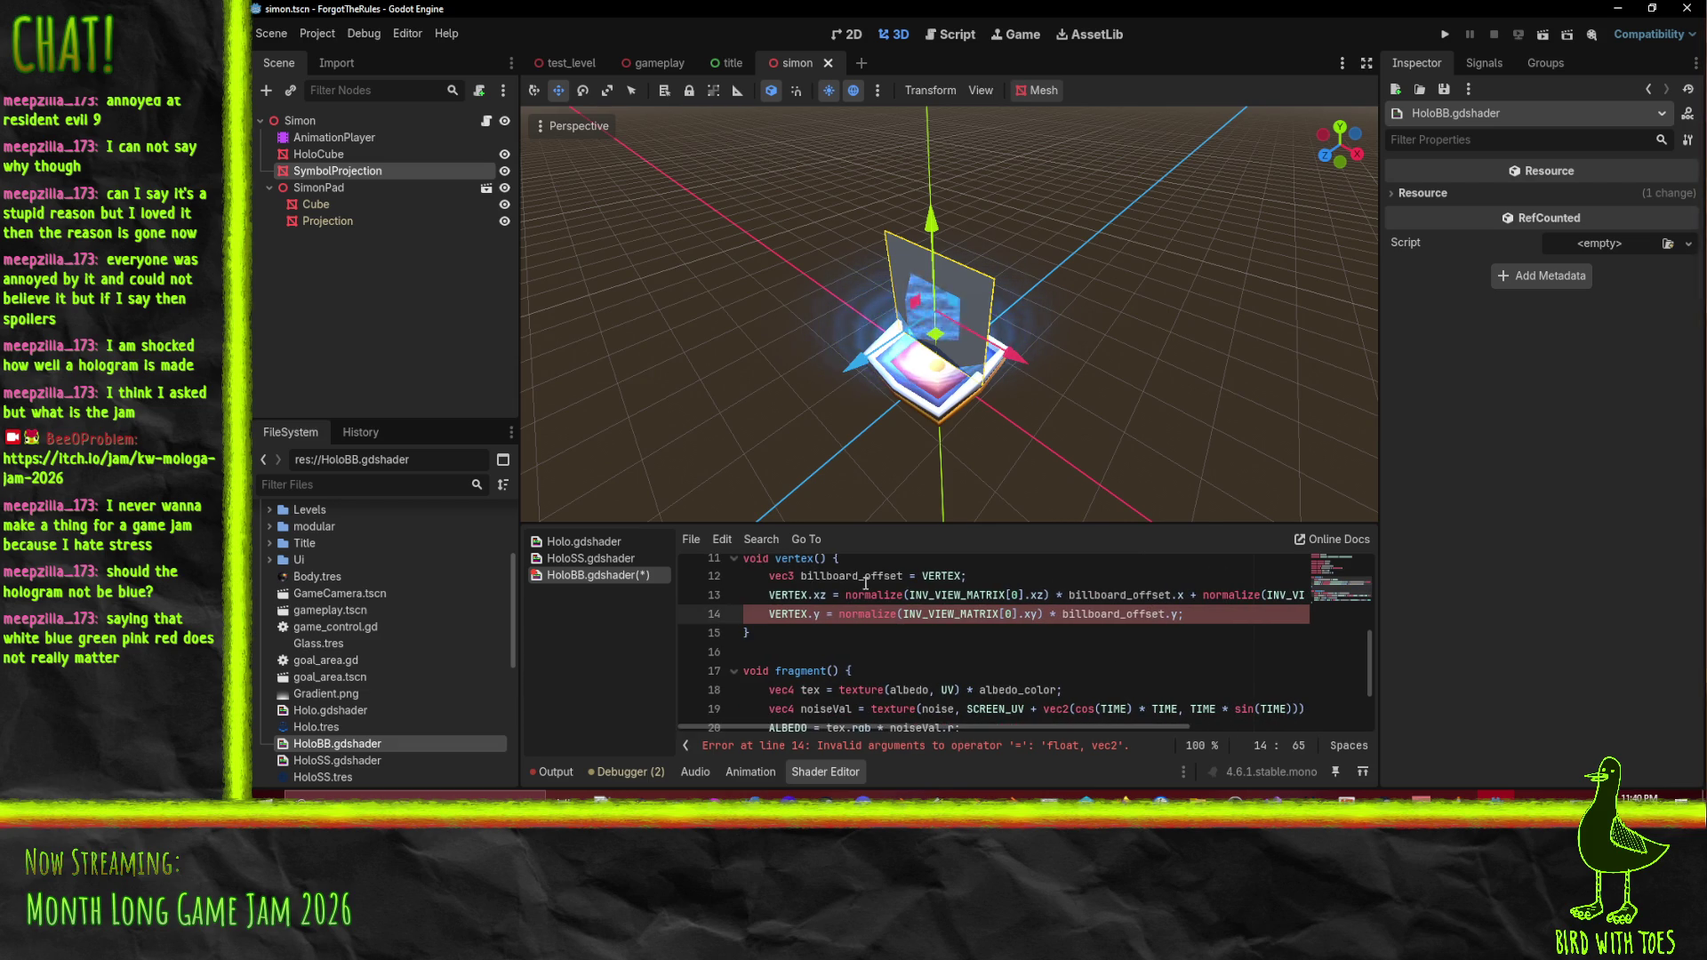
{"action": "left_click", "coordinate": [936, 596]}
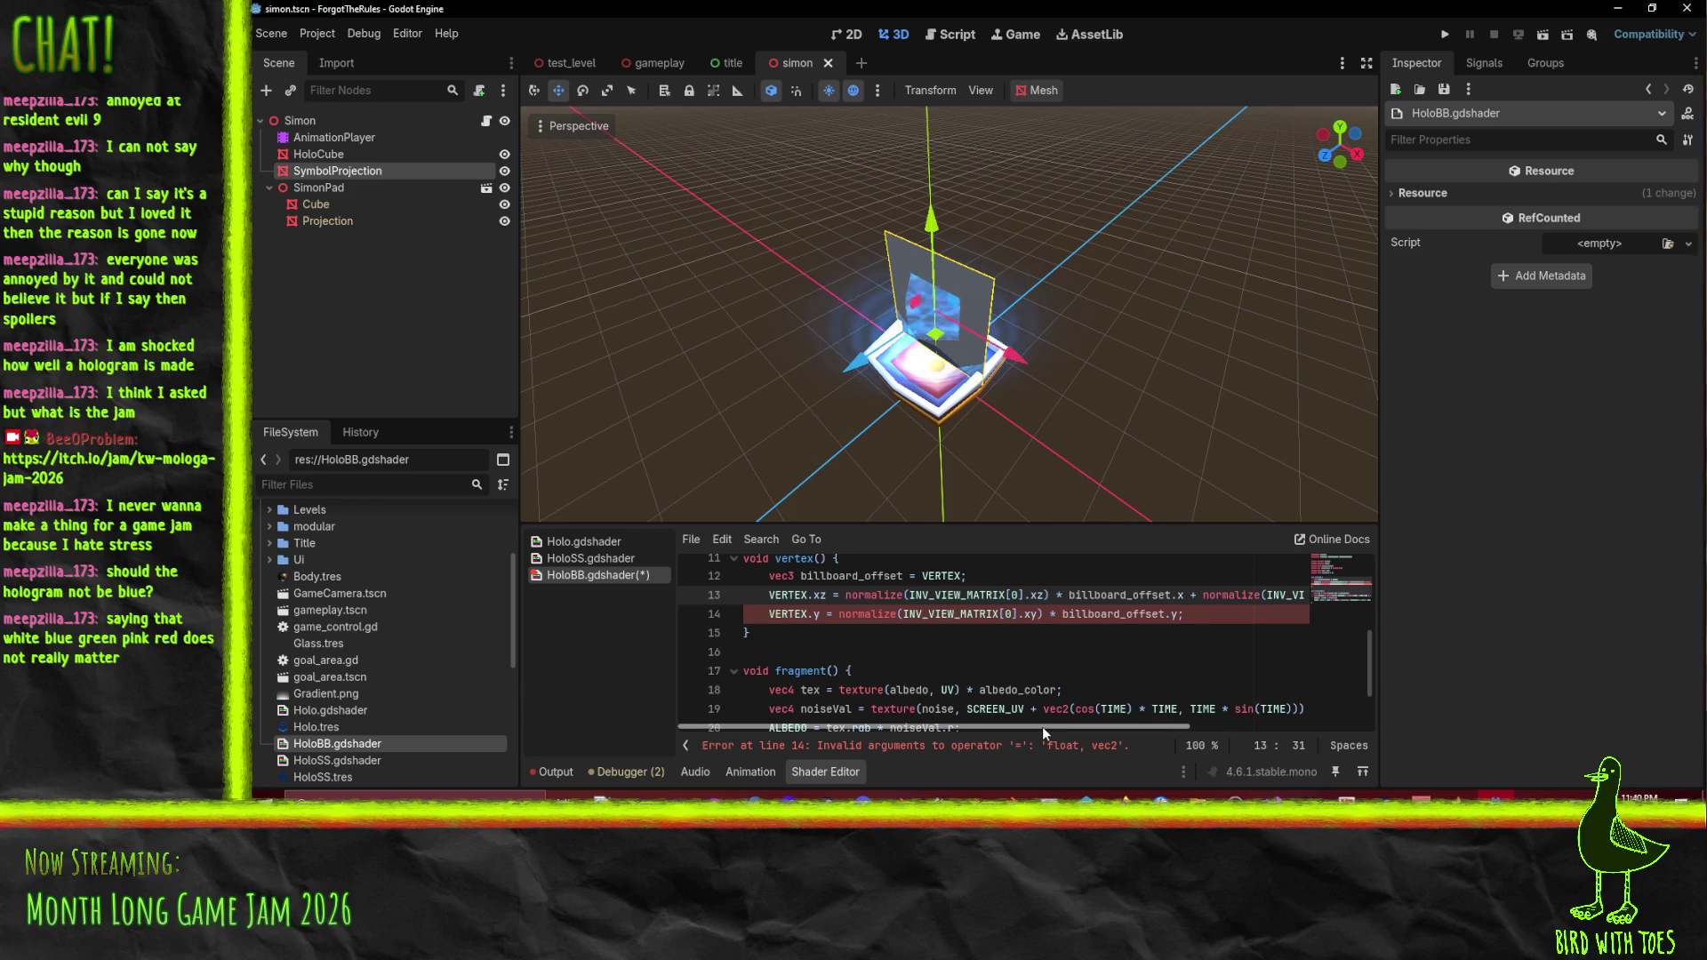
{"action": "mouse_move", "coordinate": [1009, 730]}
{"action": "left_mouse_down"}
{"action": "mouse_move", "coordinate": [1304, 737]}
{"action": "mouse_move", "coordinate": [974, 728]}
{"action": "left_mouse_up"}
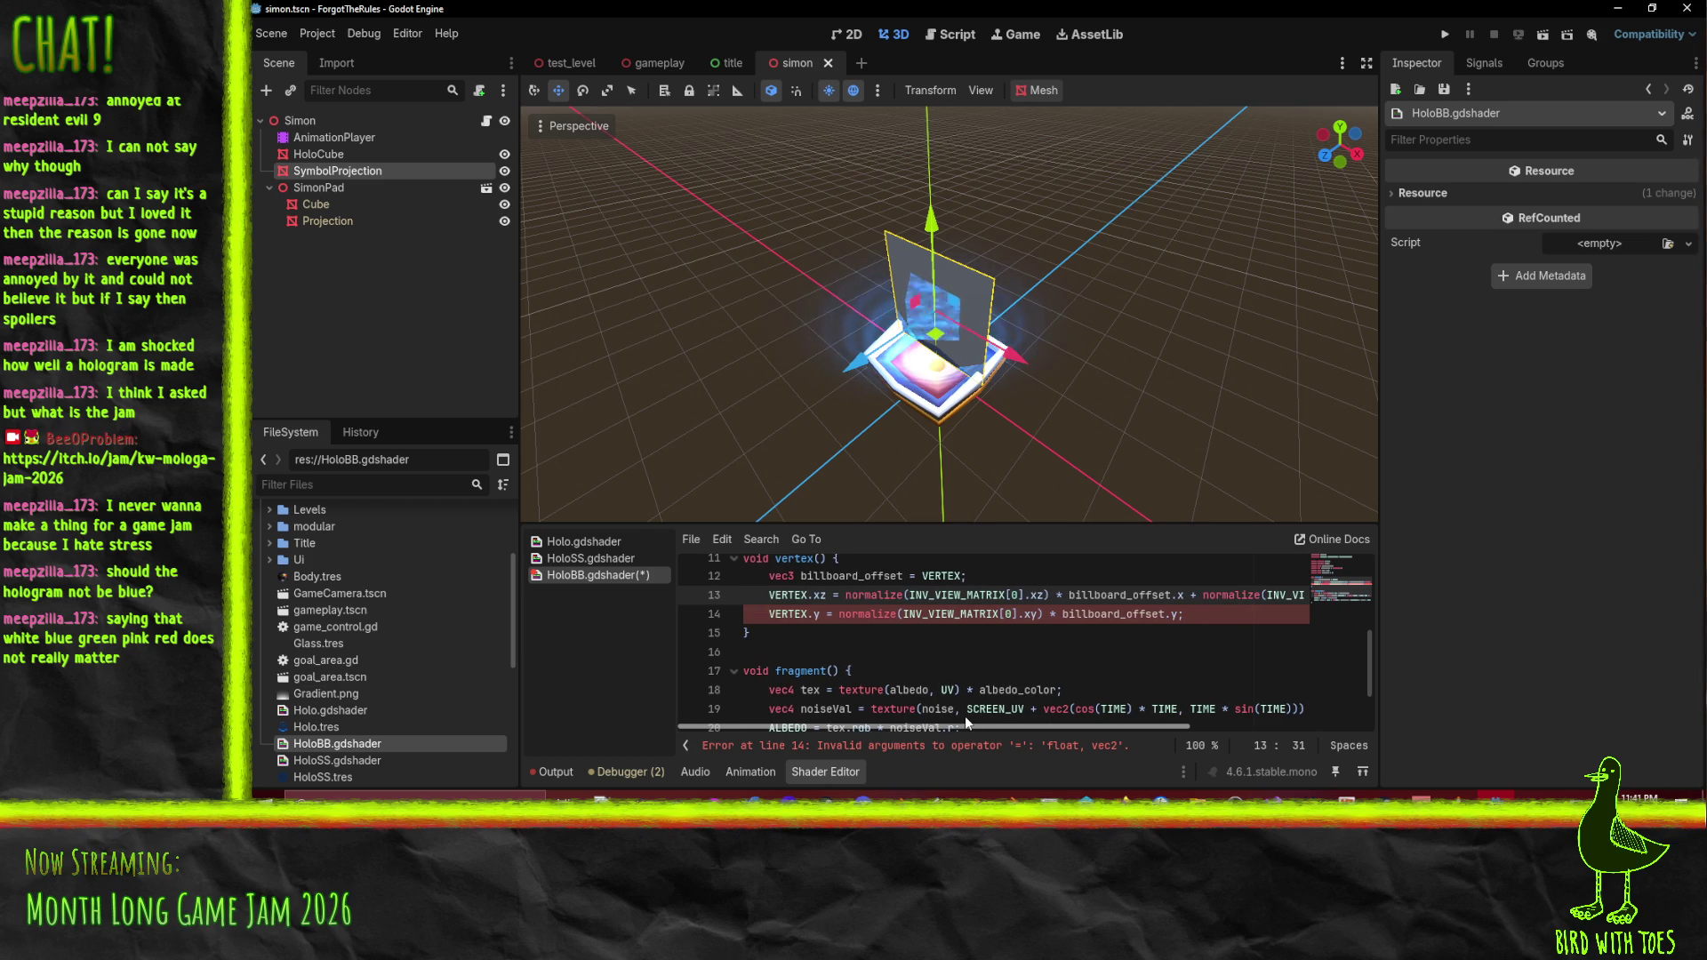
{"action": "left_click", "coordinate": [815, 614]}
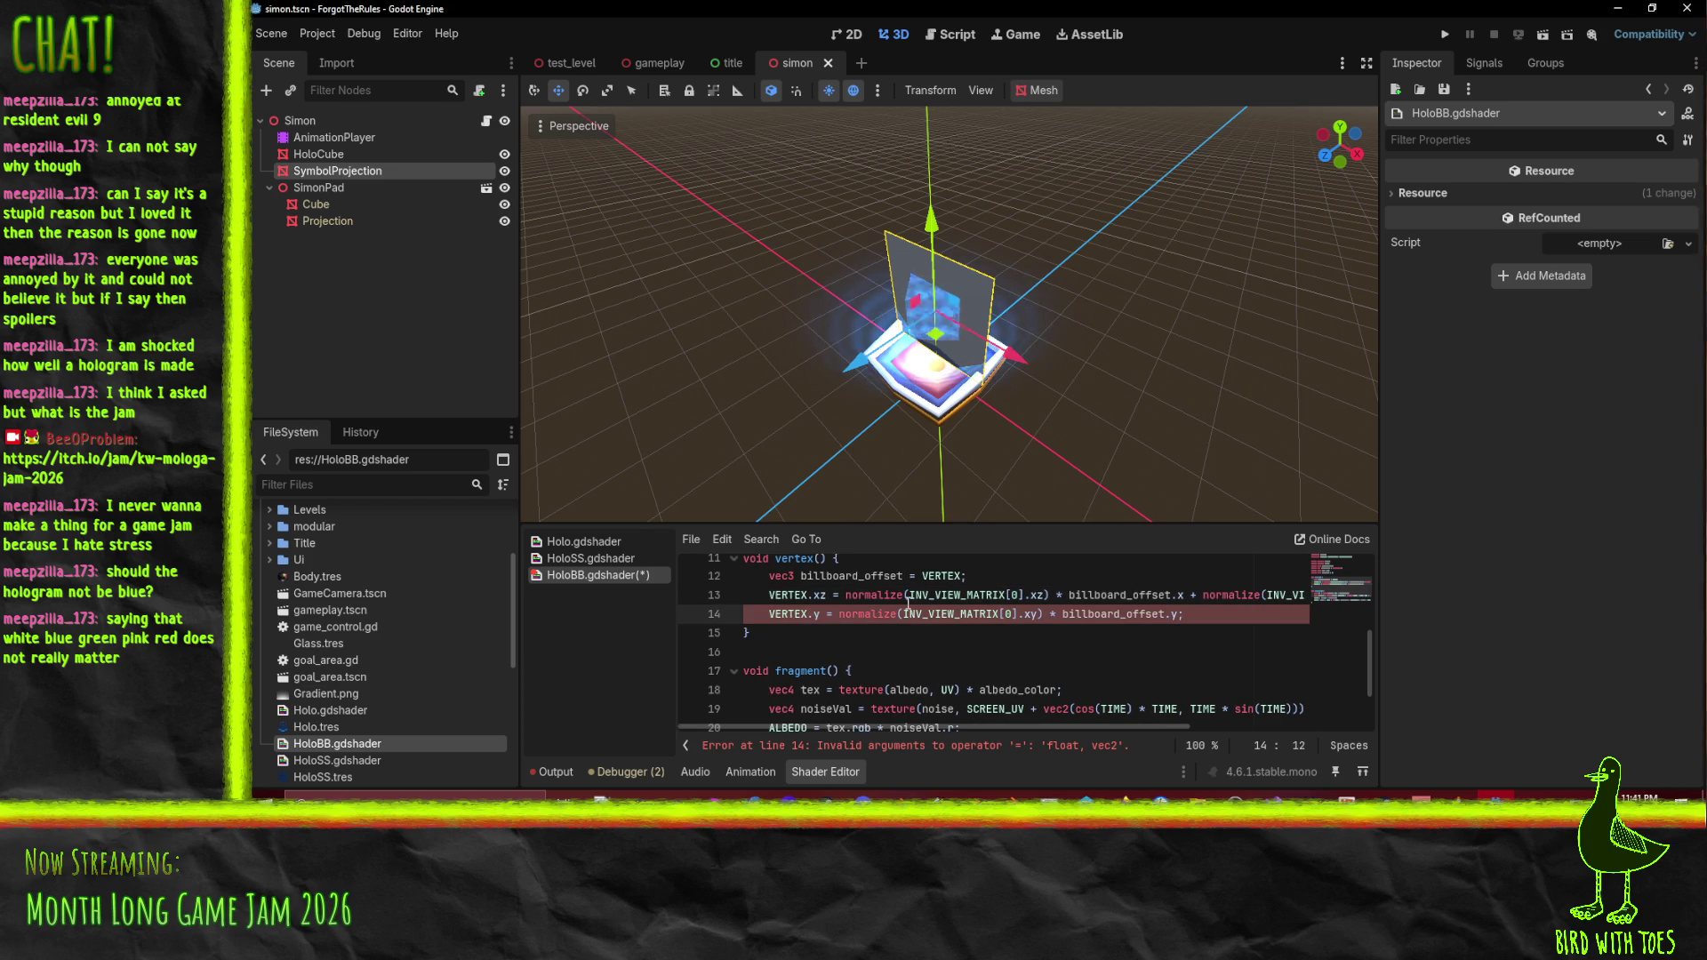
{"action": "type", "text": "x"}
{"action": "left_click", "coordinate": [969, 595]}
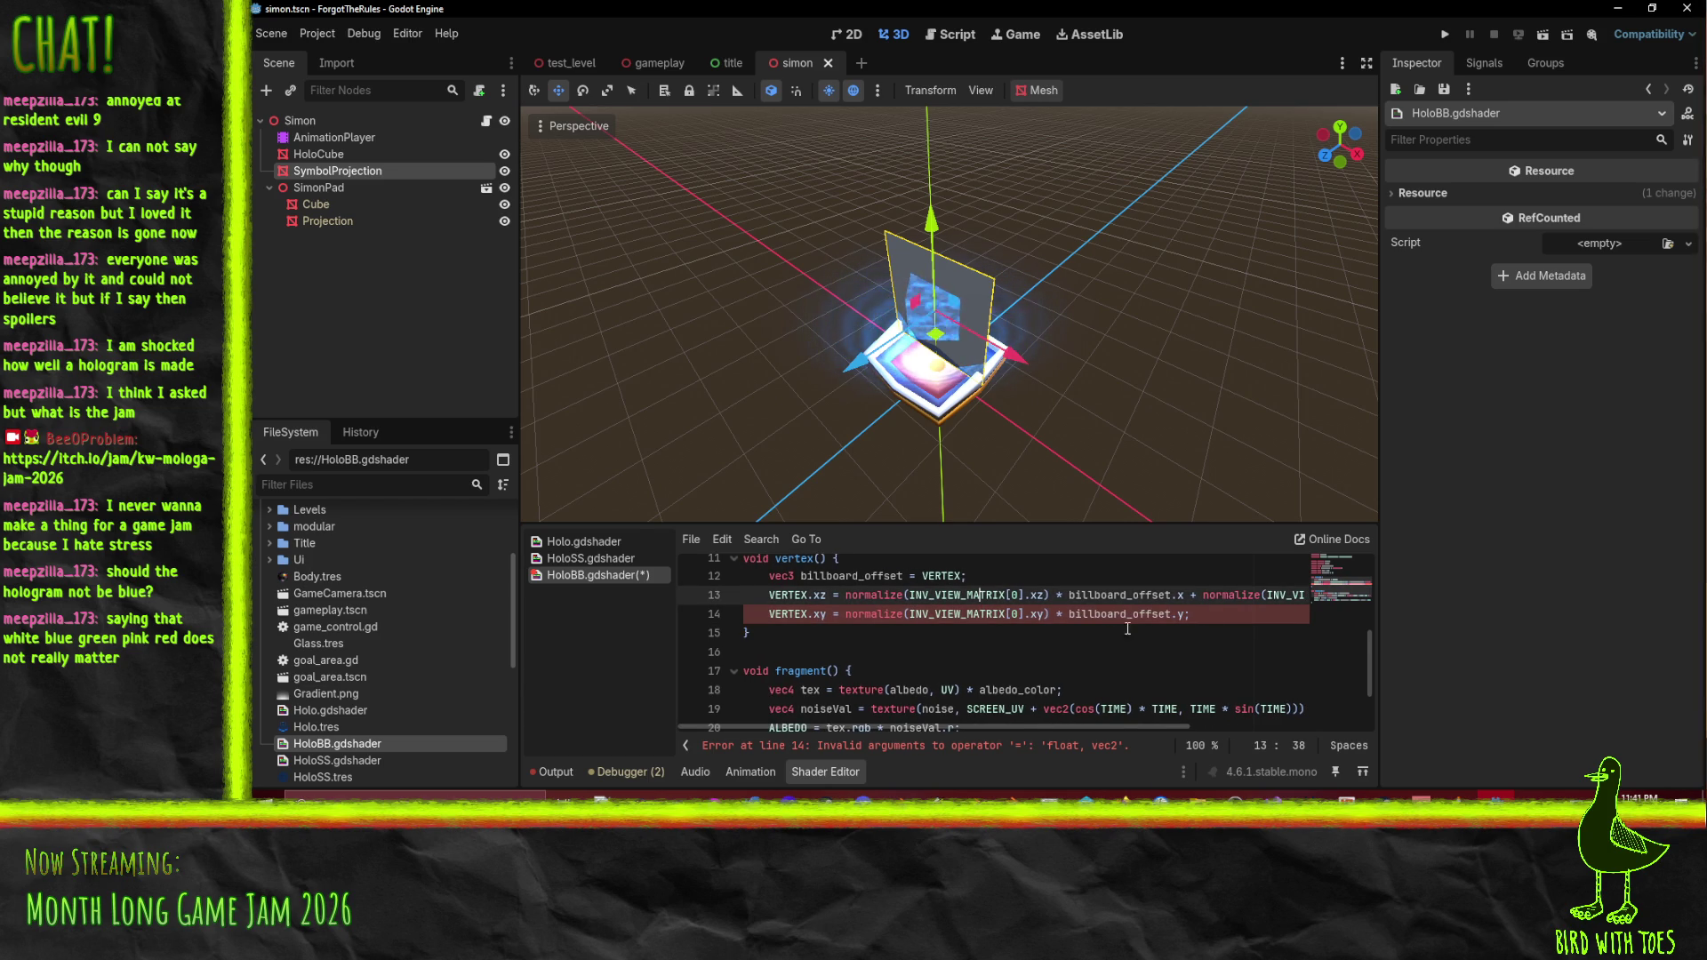
{"action": "mouse_move", "coordinate": [989, 478]}
{"action": "left_mouse_down"}
{"action": "mouse_move", "coordinate": [1101, 354]}
{"action": "mouse_move", "coordinate": [1225, 302]}
{"action": "mouse_move", "coordinate": [947, 401]}
{"action": "left_mouse_up"}
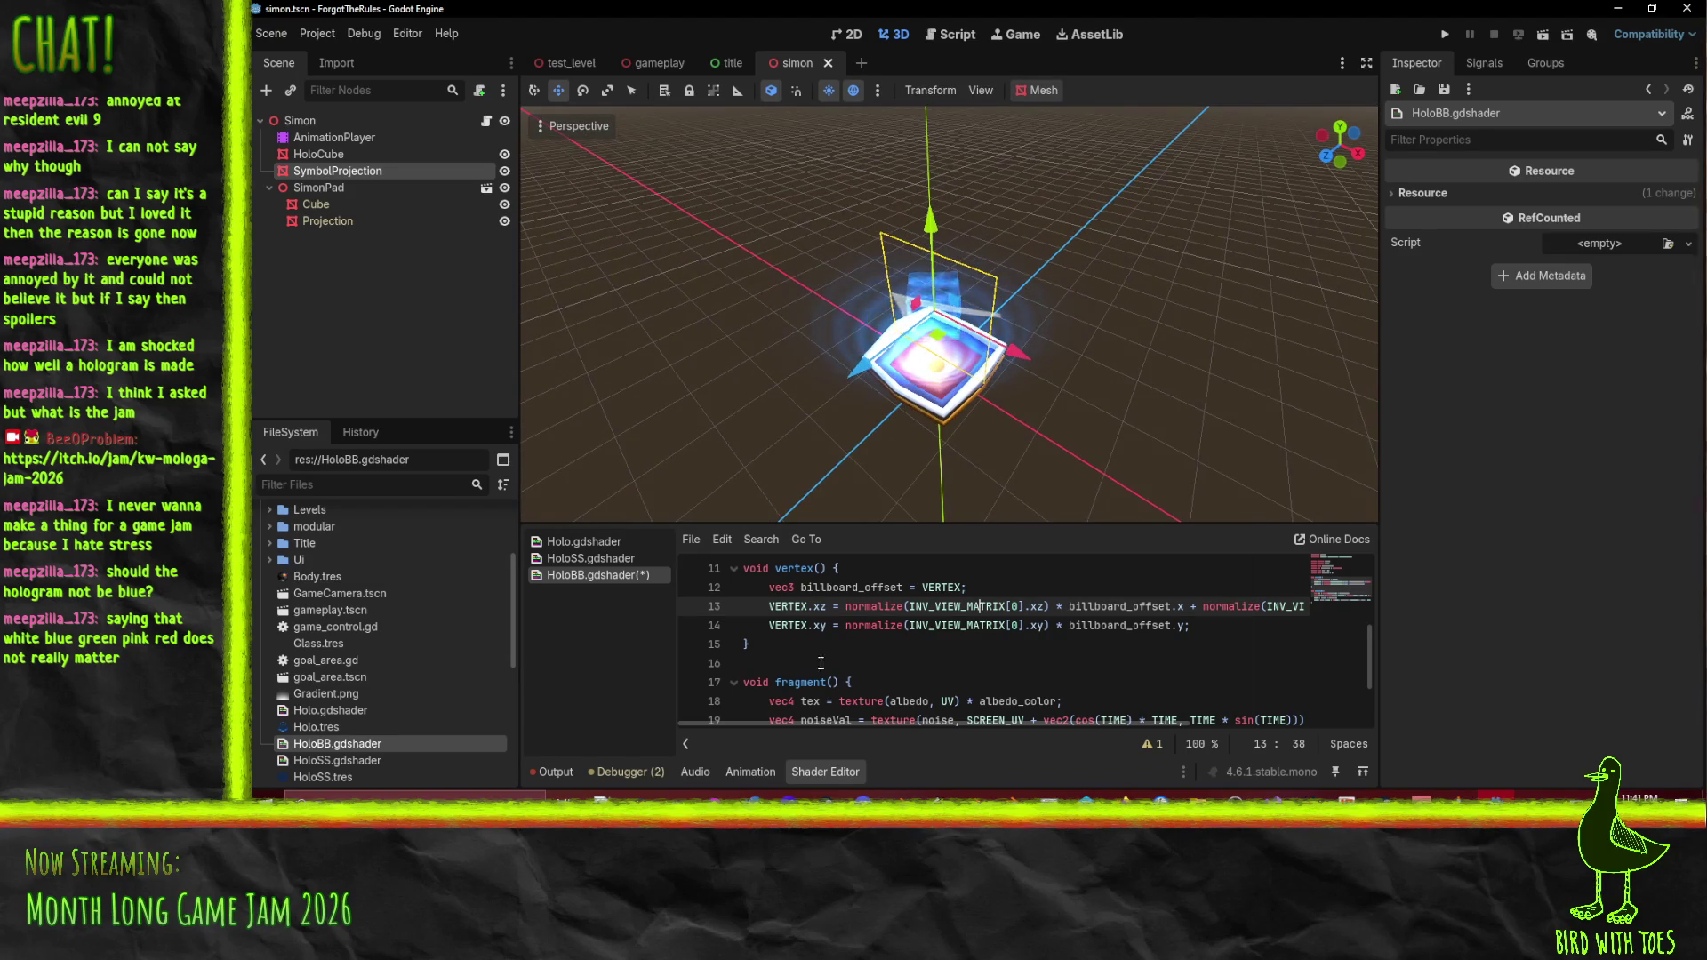
Try a VERTEX.y-only variant on line 14, dropping the x from the [0].xy swizzle.
{"action": "left_click", "coordinate": [813, 626]}
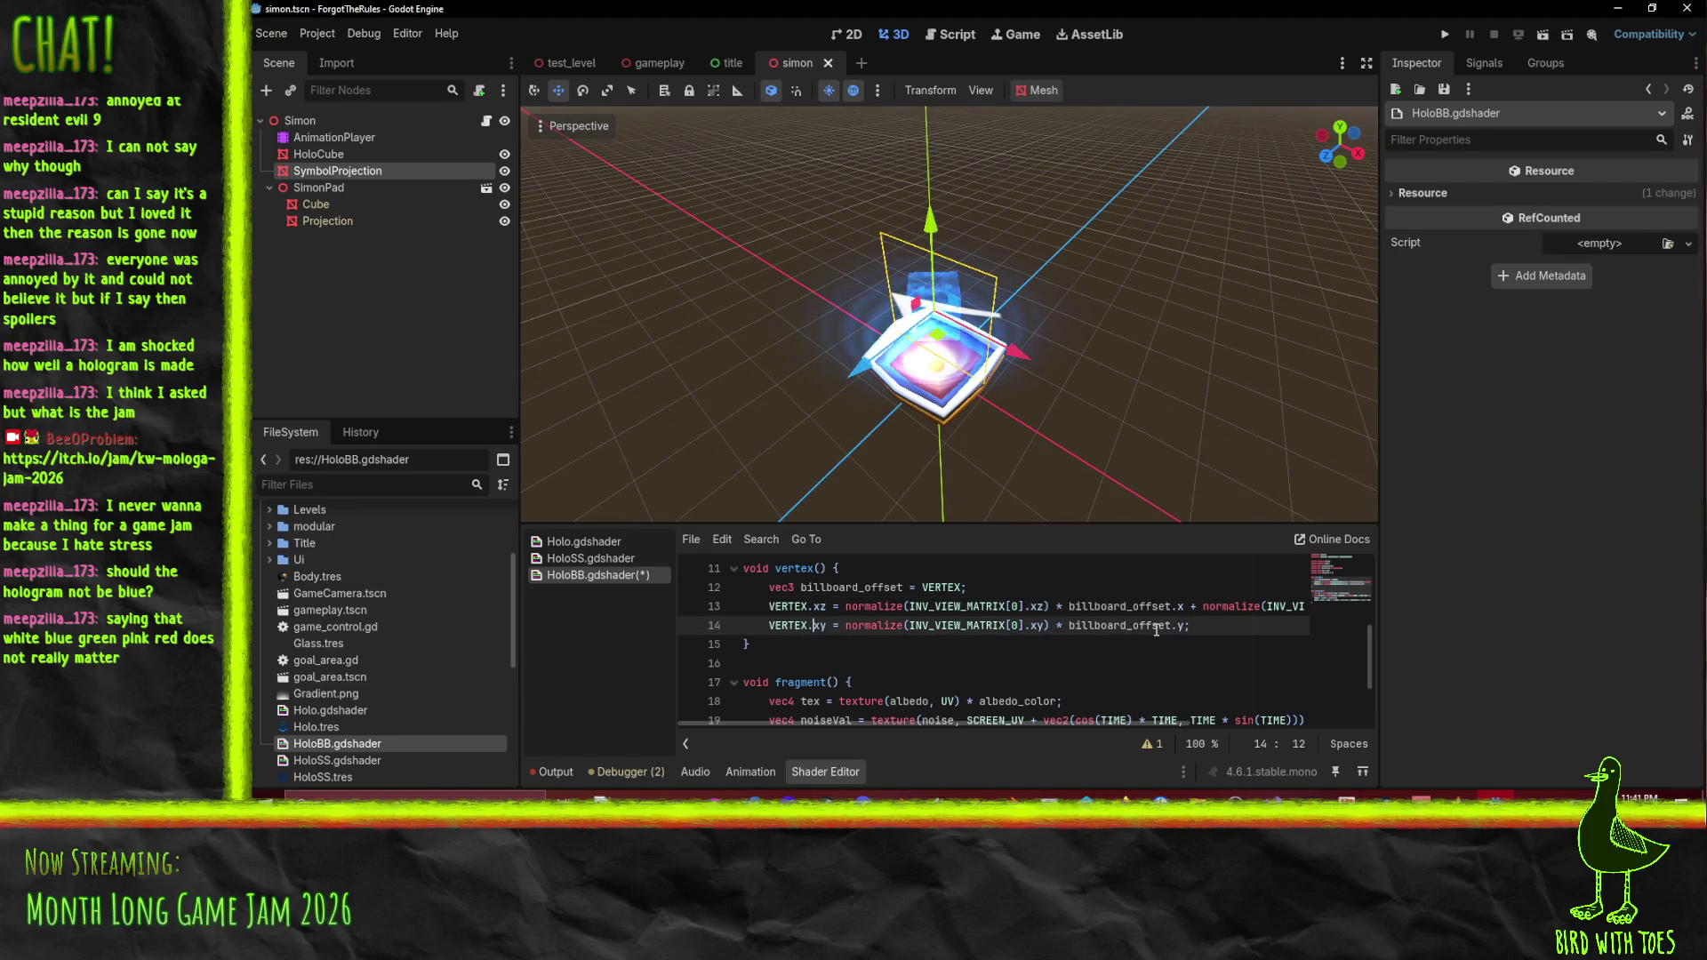
{"action": "left_click", "coordinate": [845, 607]}
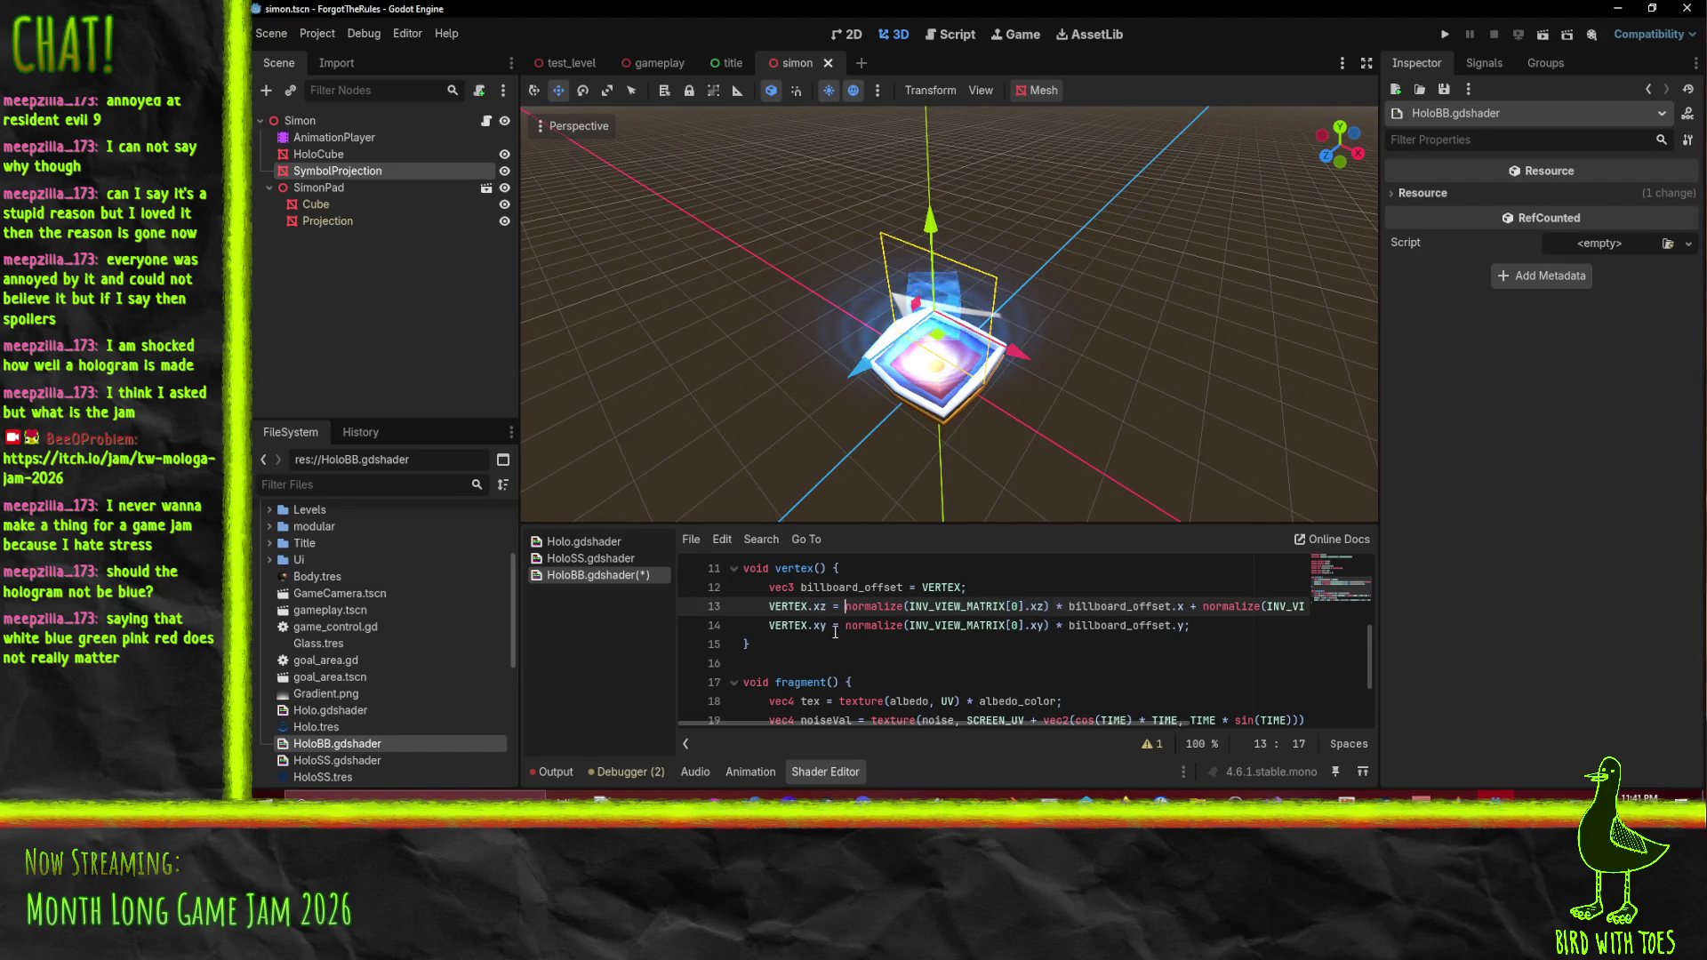
{"action": "left_click", "coordinate": [835, 626]}
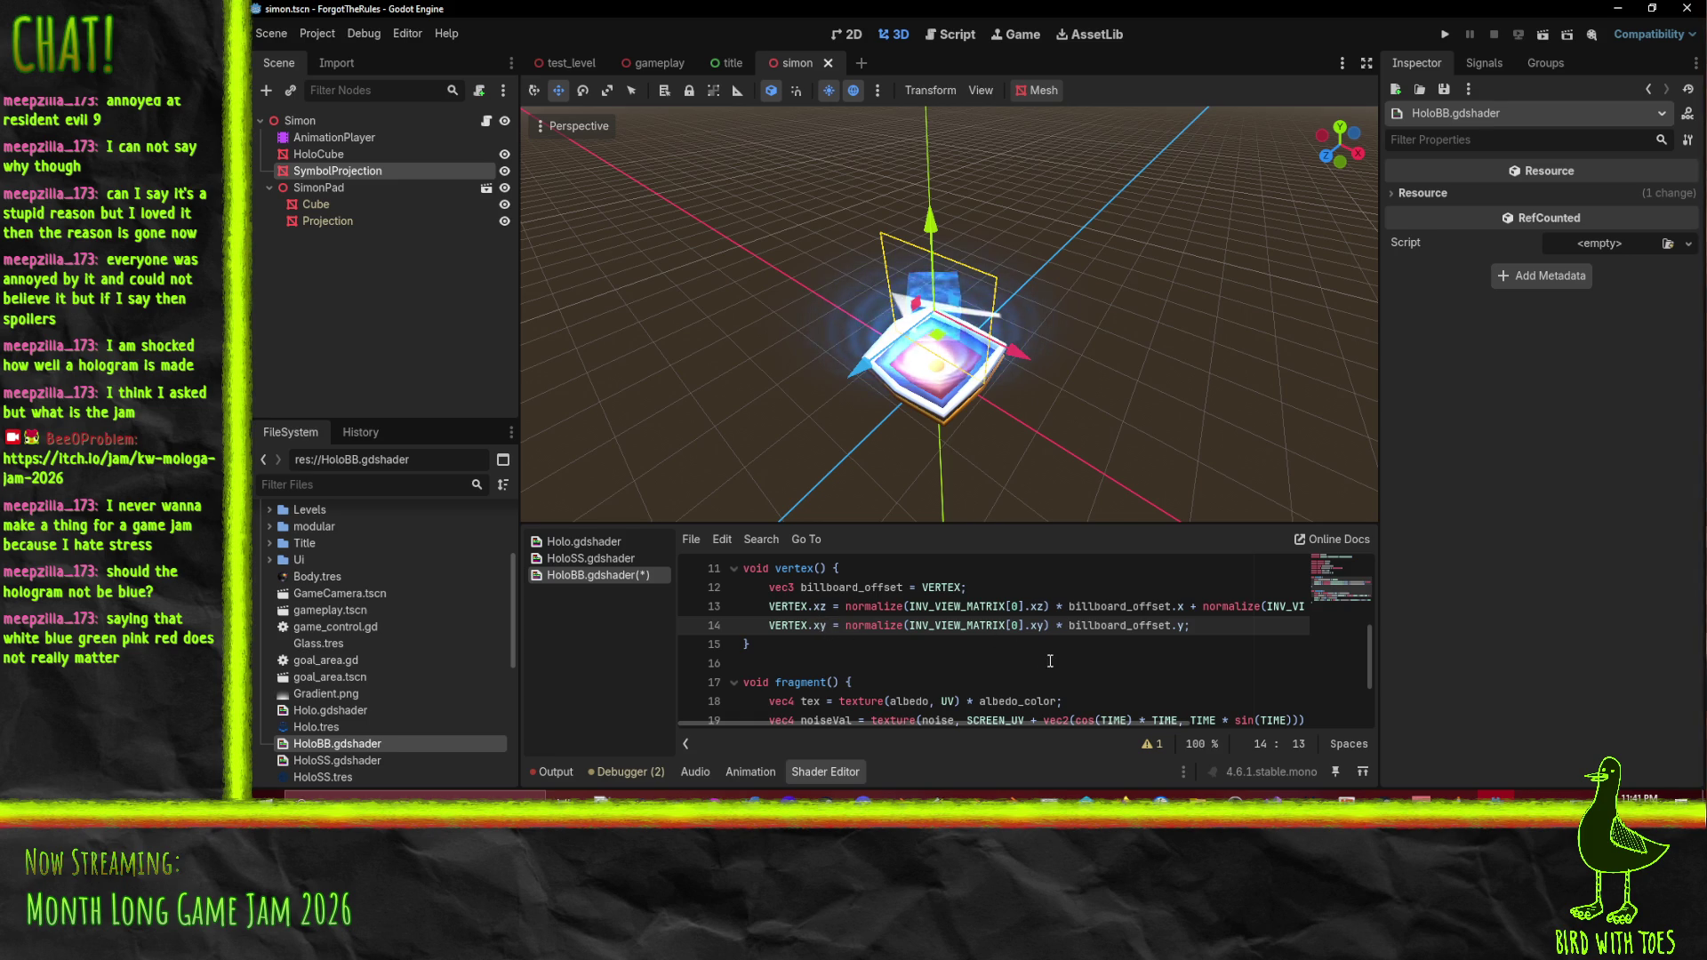
{"action": "key", "text": "BackSpace"}
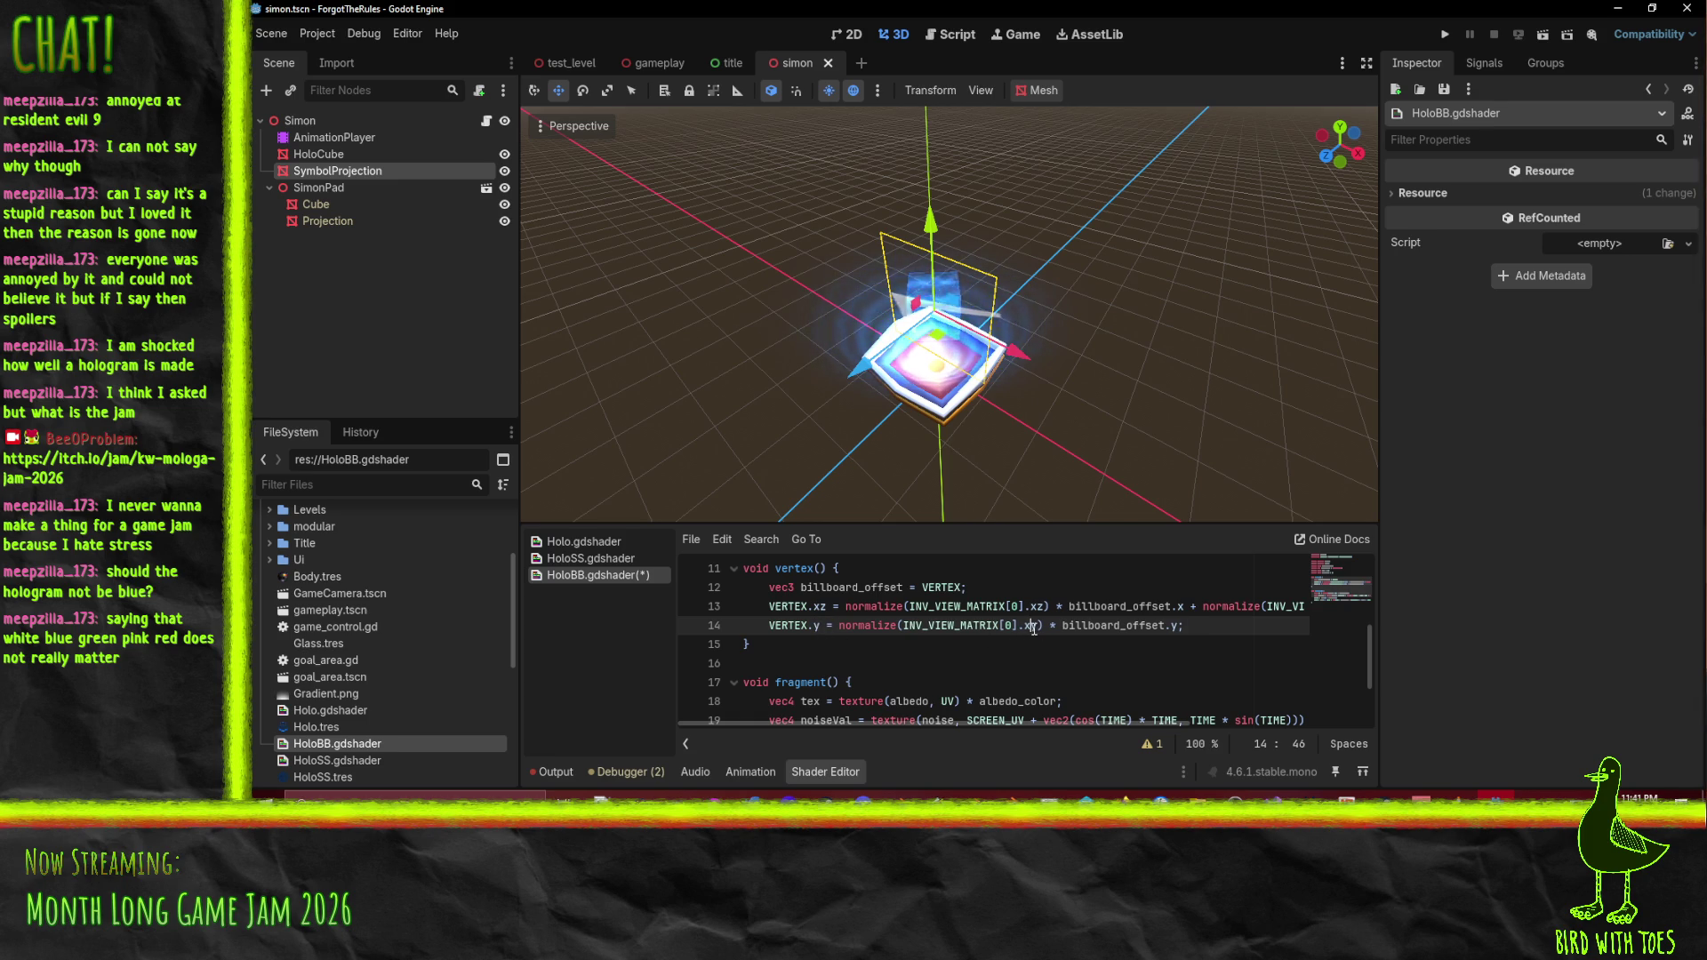
{"action": "left_click", "coordinate": [1022, 631]}
{"action": "key", "text": "Delete"}
{"action": "key", "text": "Up"}
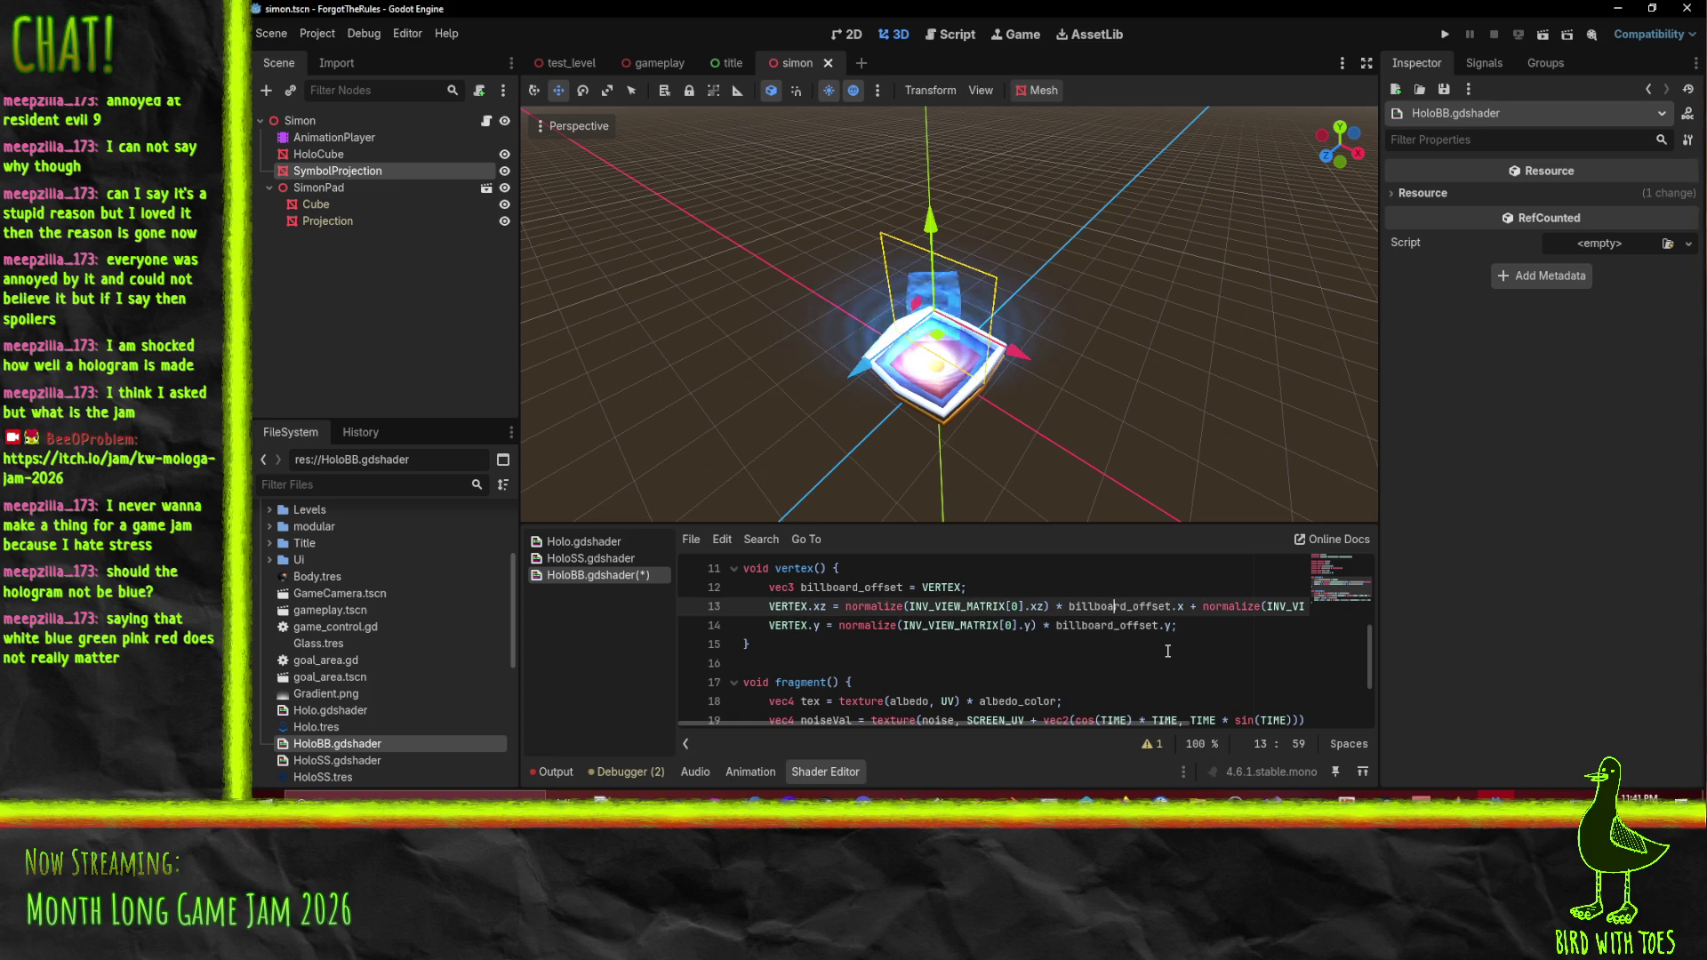
{"action": "mouse_move", "coordinate": [1046, 516]}
{"action": "left_mouse_down"}
{"action": "mouse_move", "coordinate": [1108, 386]}
{"action": "mouse_move", "coordinate": [1214, 375]}
{"action": "mouse_move", "coordinate": [841, 350]}
{"action": "mouse_move", "coordinate": [819, 403]}
{"action": "left_mouse_up"}
Restore line 14 with undo/redo, then bring up the Reddit billboard shader thread in Firefox.
{"action": "left_click", "coordinate": [763, 626]}
{"action": "left_click", "coordinate": [1025, 626]}
{"action": "type", "text": "x"}
{"action": "left_click", "coordinate": [814, 626]}
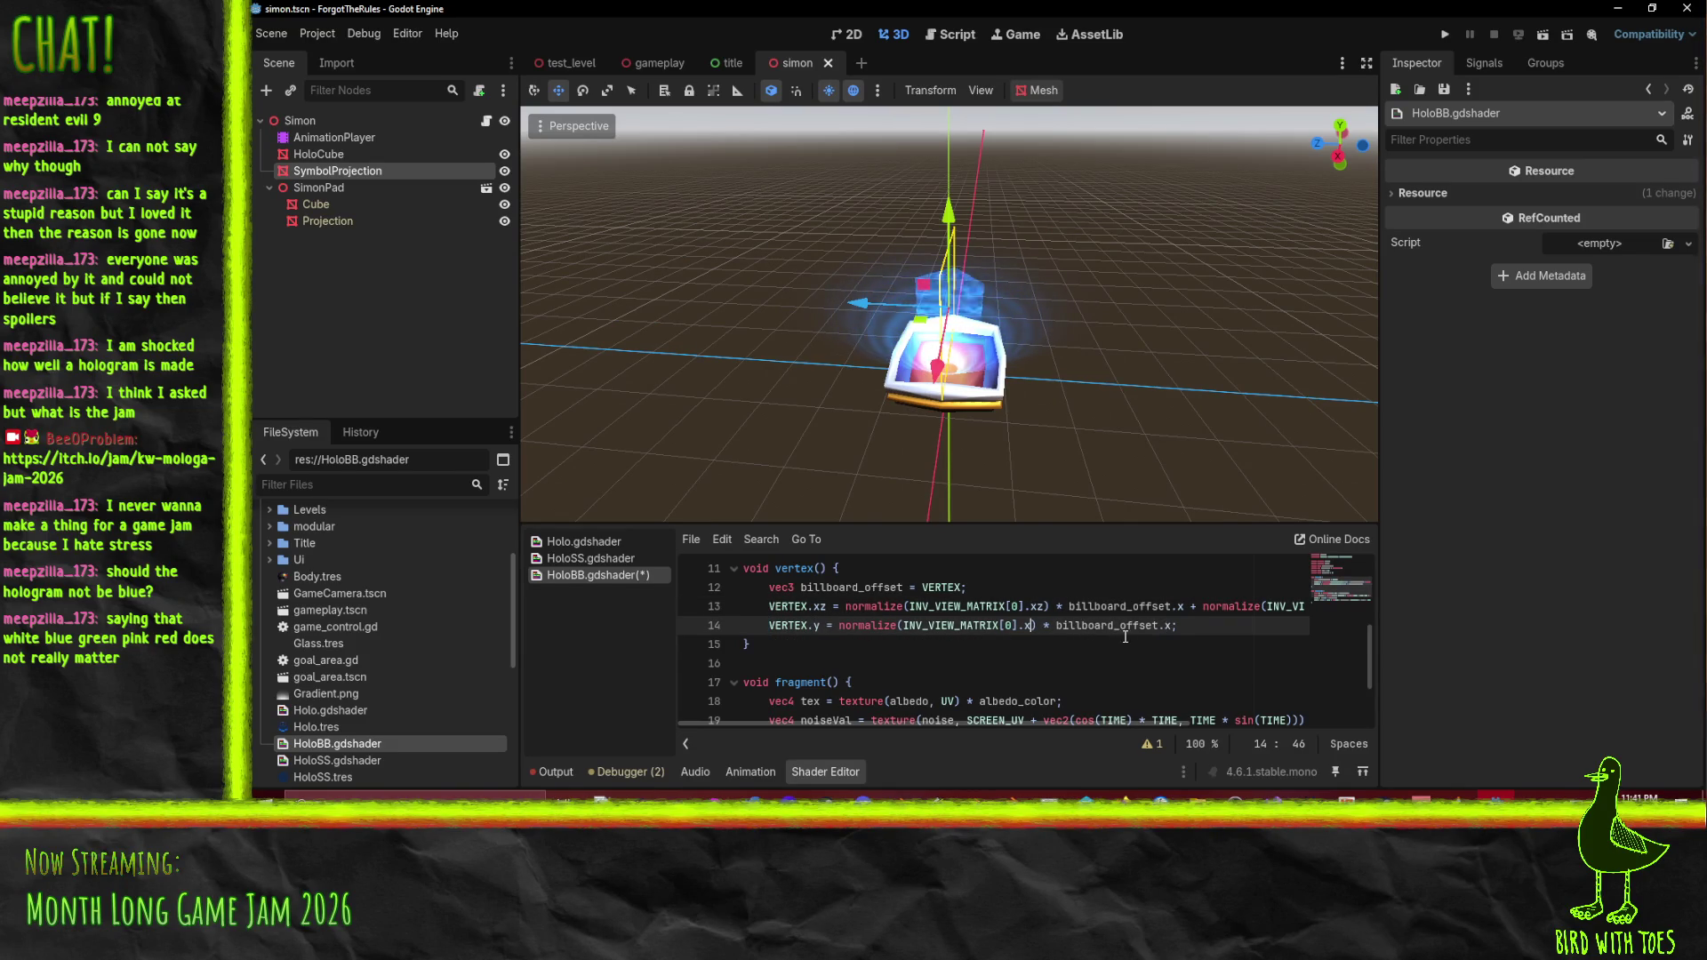
{"action": "key", "text": "ctrl+z"}
{"action": "key", "text": "ctrl+z"}
{"action": "key", "text": "ctrl+z"}
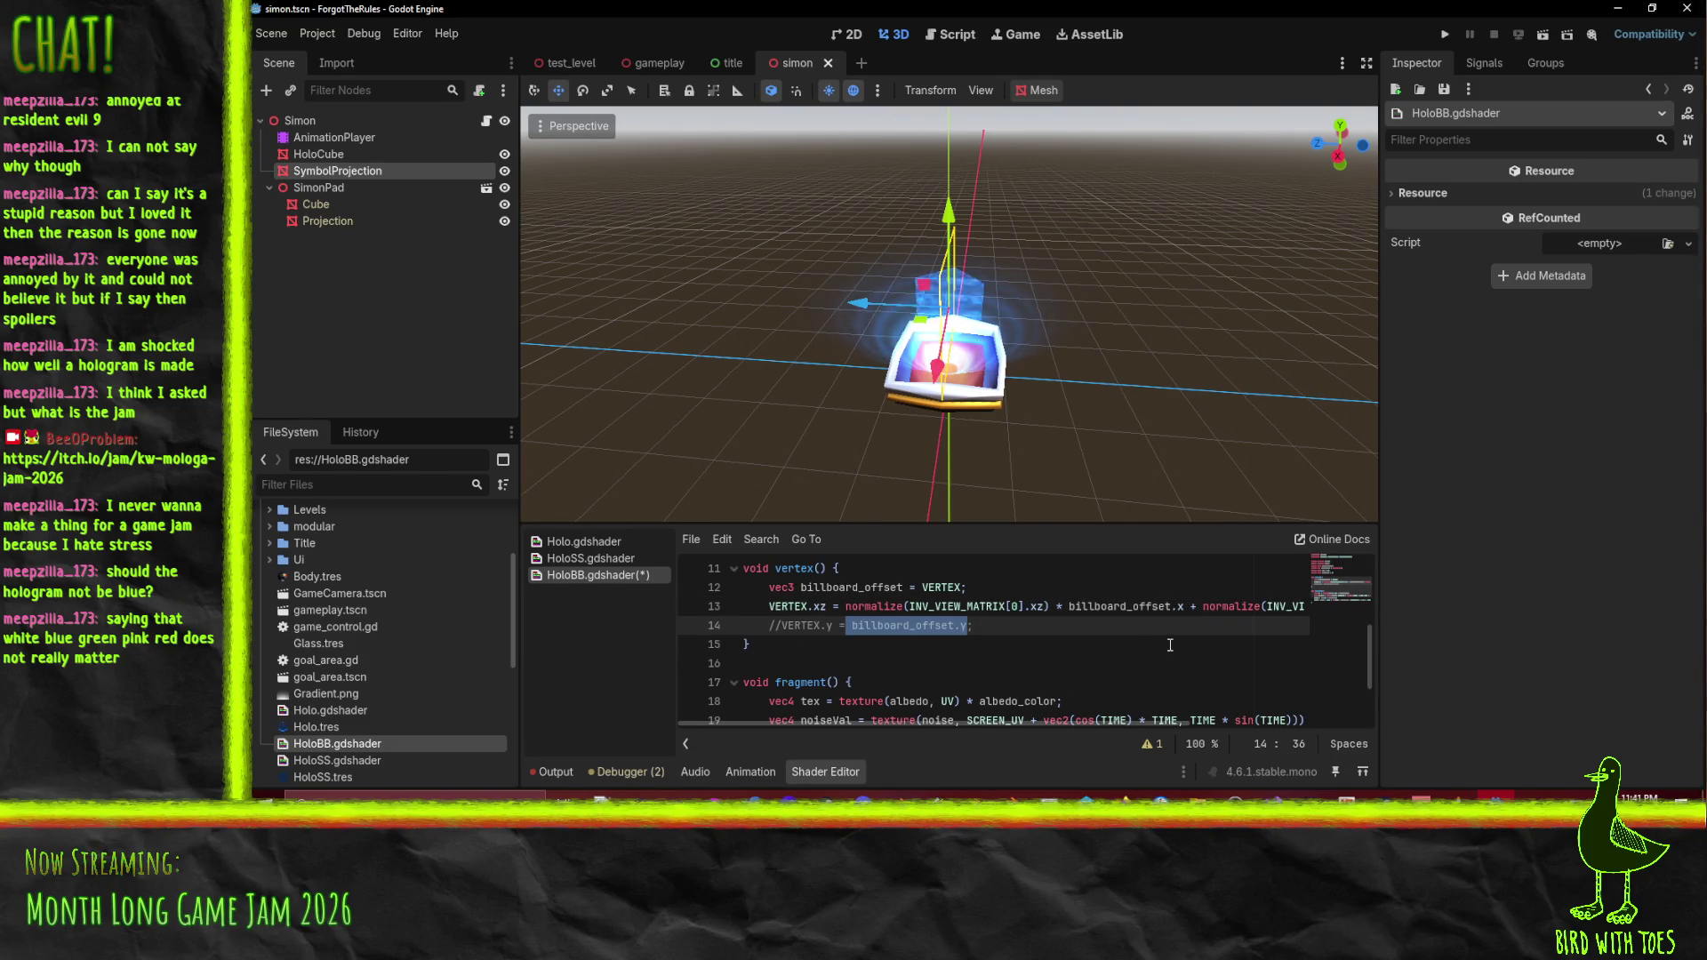
{"action": "key", "text": "ctrl+shift+z"}
{"action": "key", "text": "ctrl+shift+z"}
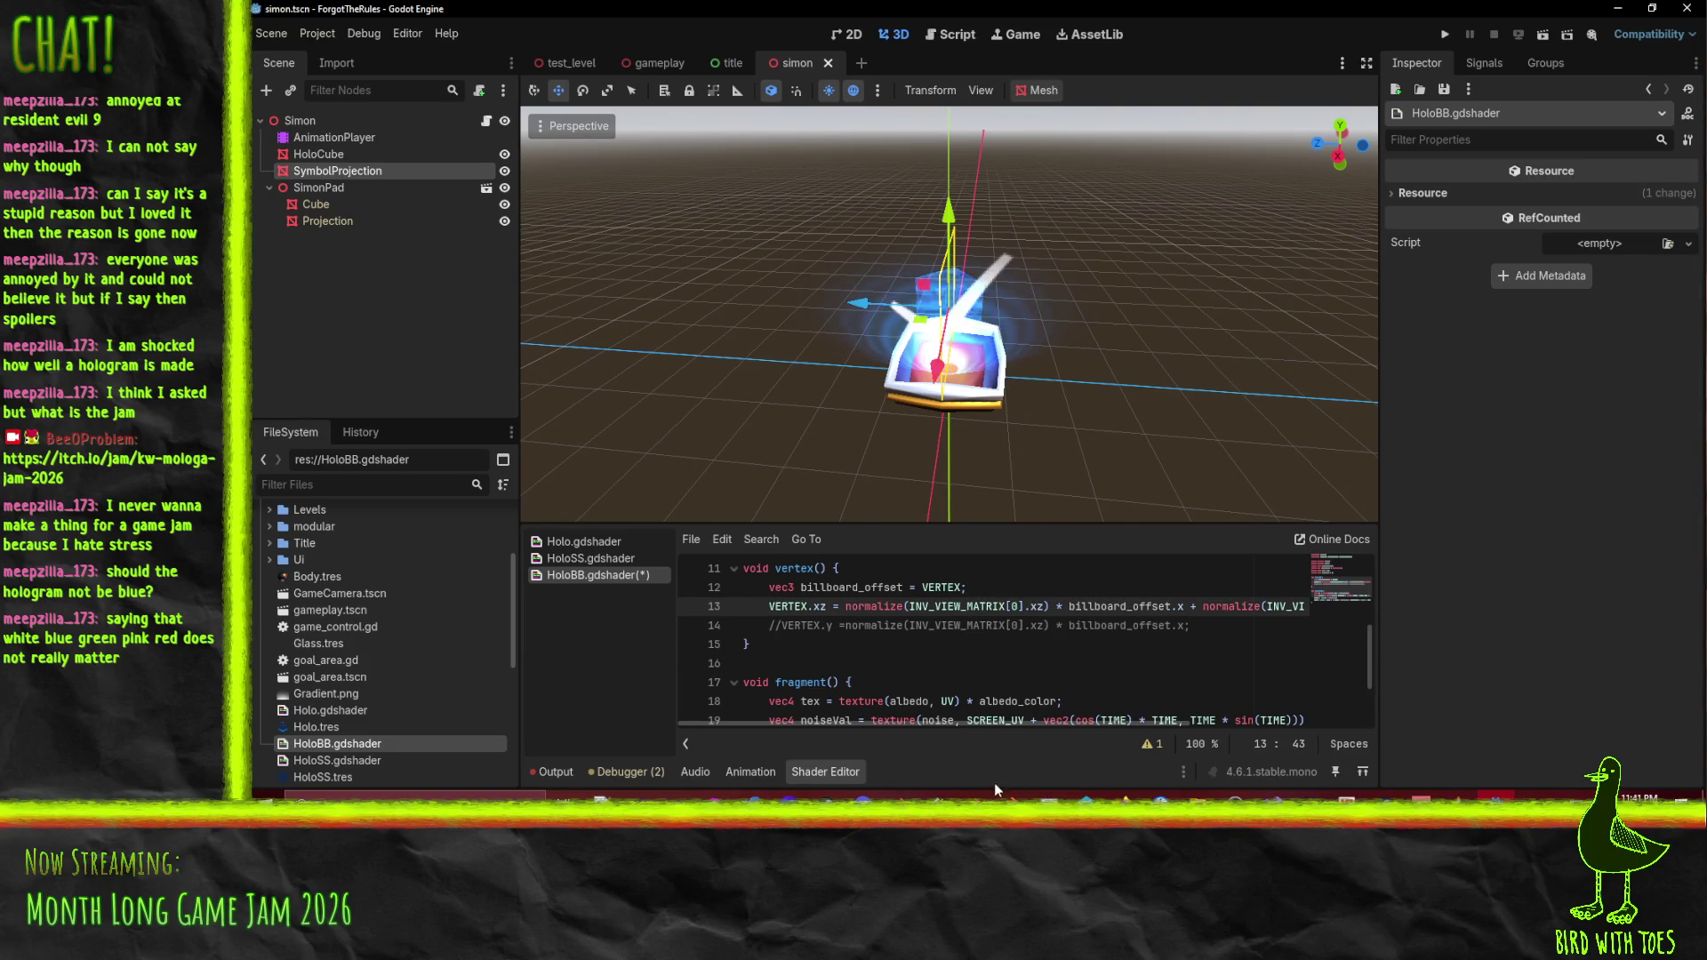
{"action": "mouse_move", "coordinate": [996, 799]}
{"action": "left_click", "coordinate": [876, 738]}
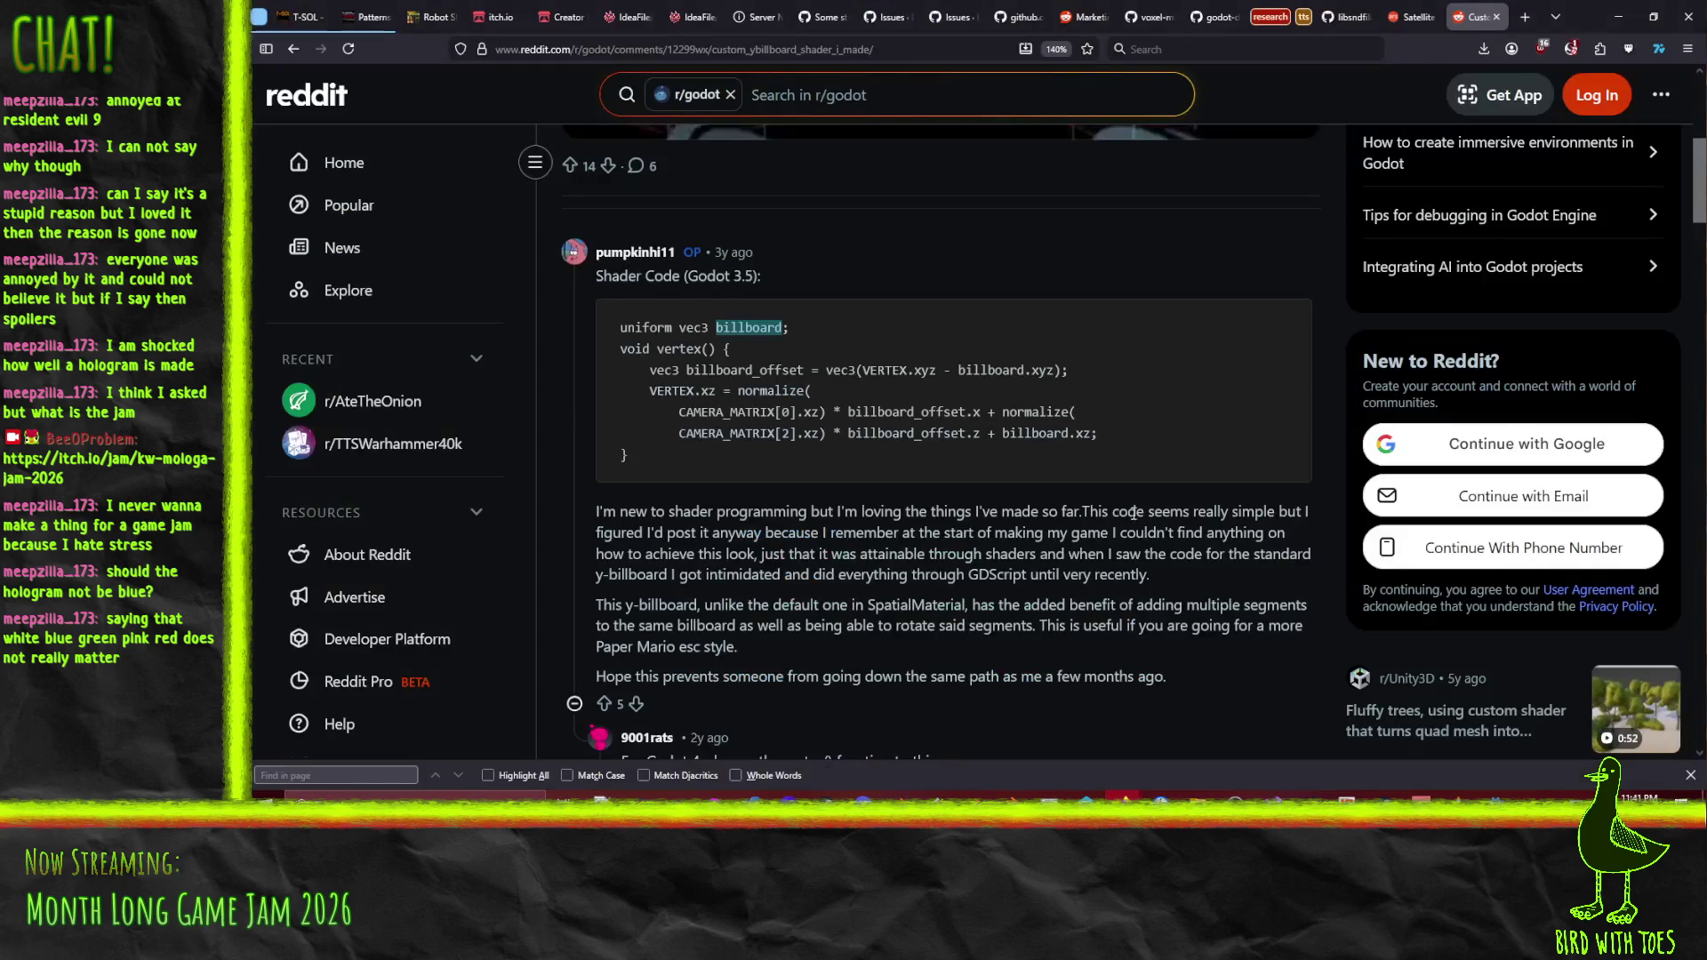
Open the Godot forum billboard shader topic and select the reply's vertex code.
{"action": "scroll", "coordinate": [1161, 580], "scroll_direction": "down", "scroll_amount": 3}
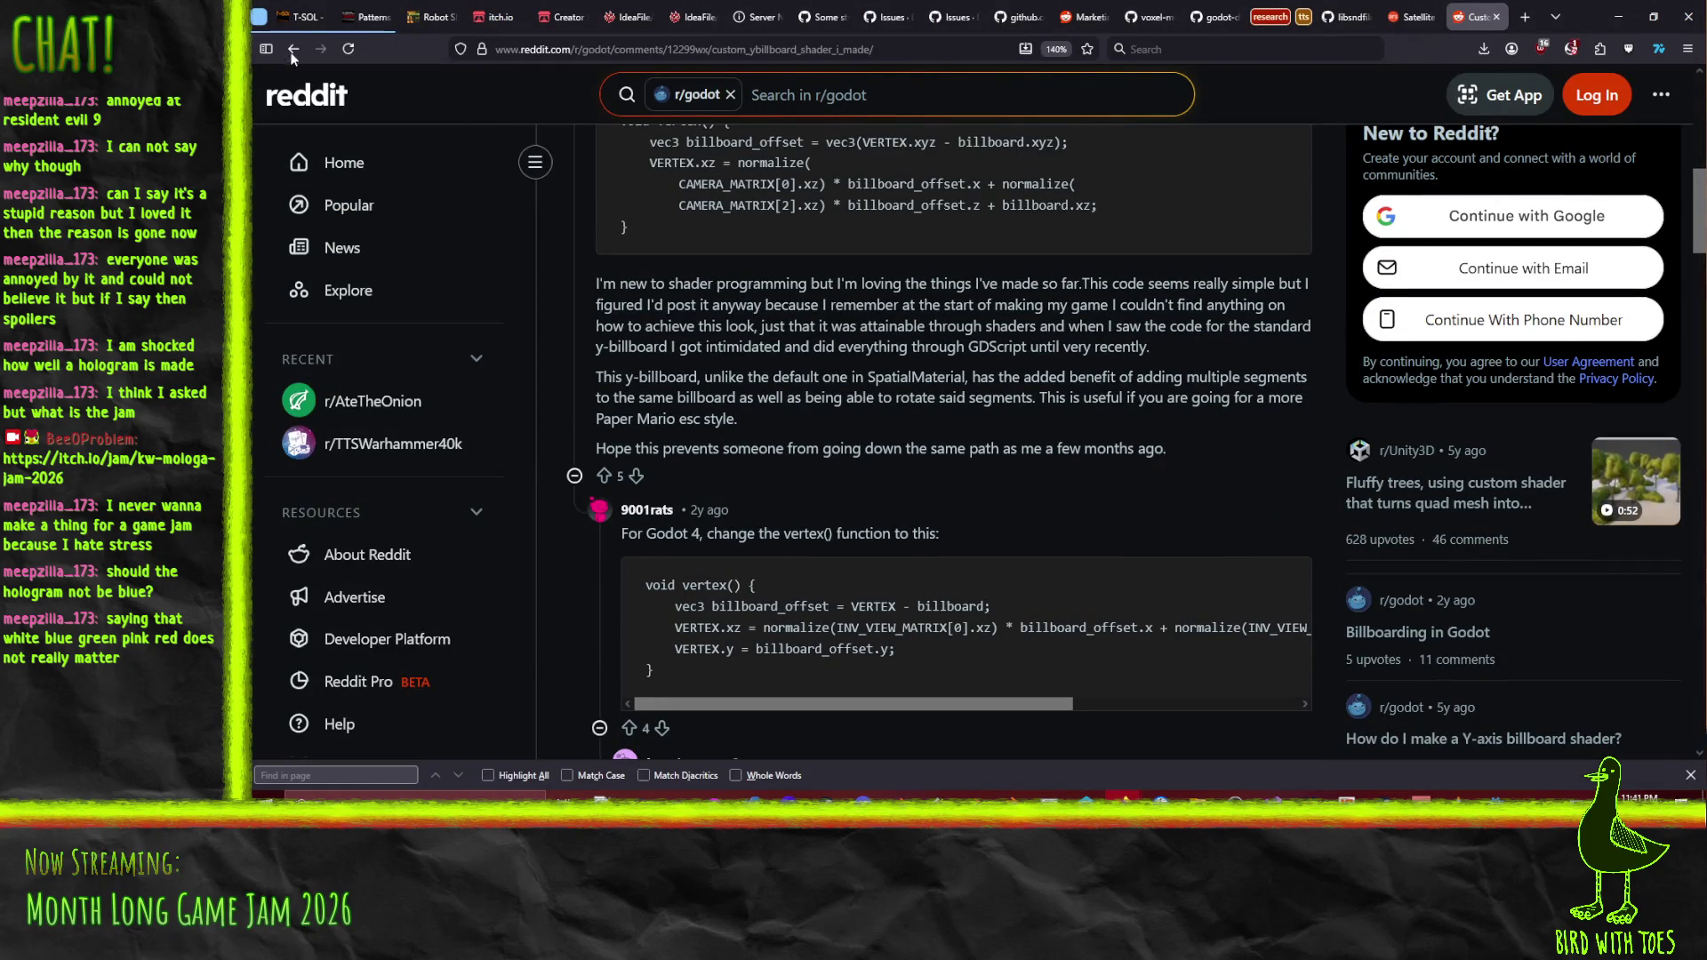
{"action": "left_click", "coordinate": [293, 49]}
{"action": "left_click", "coordinate": [749, 576]}
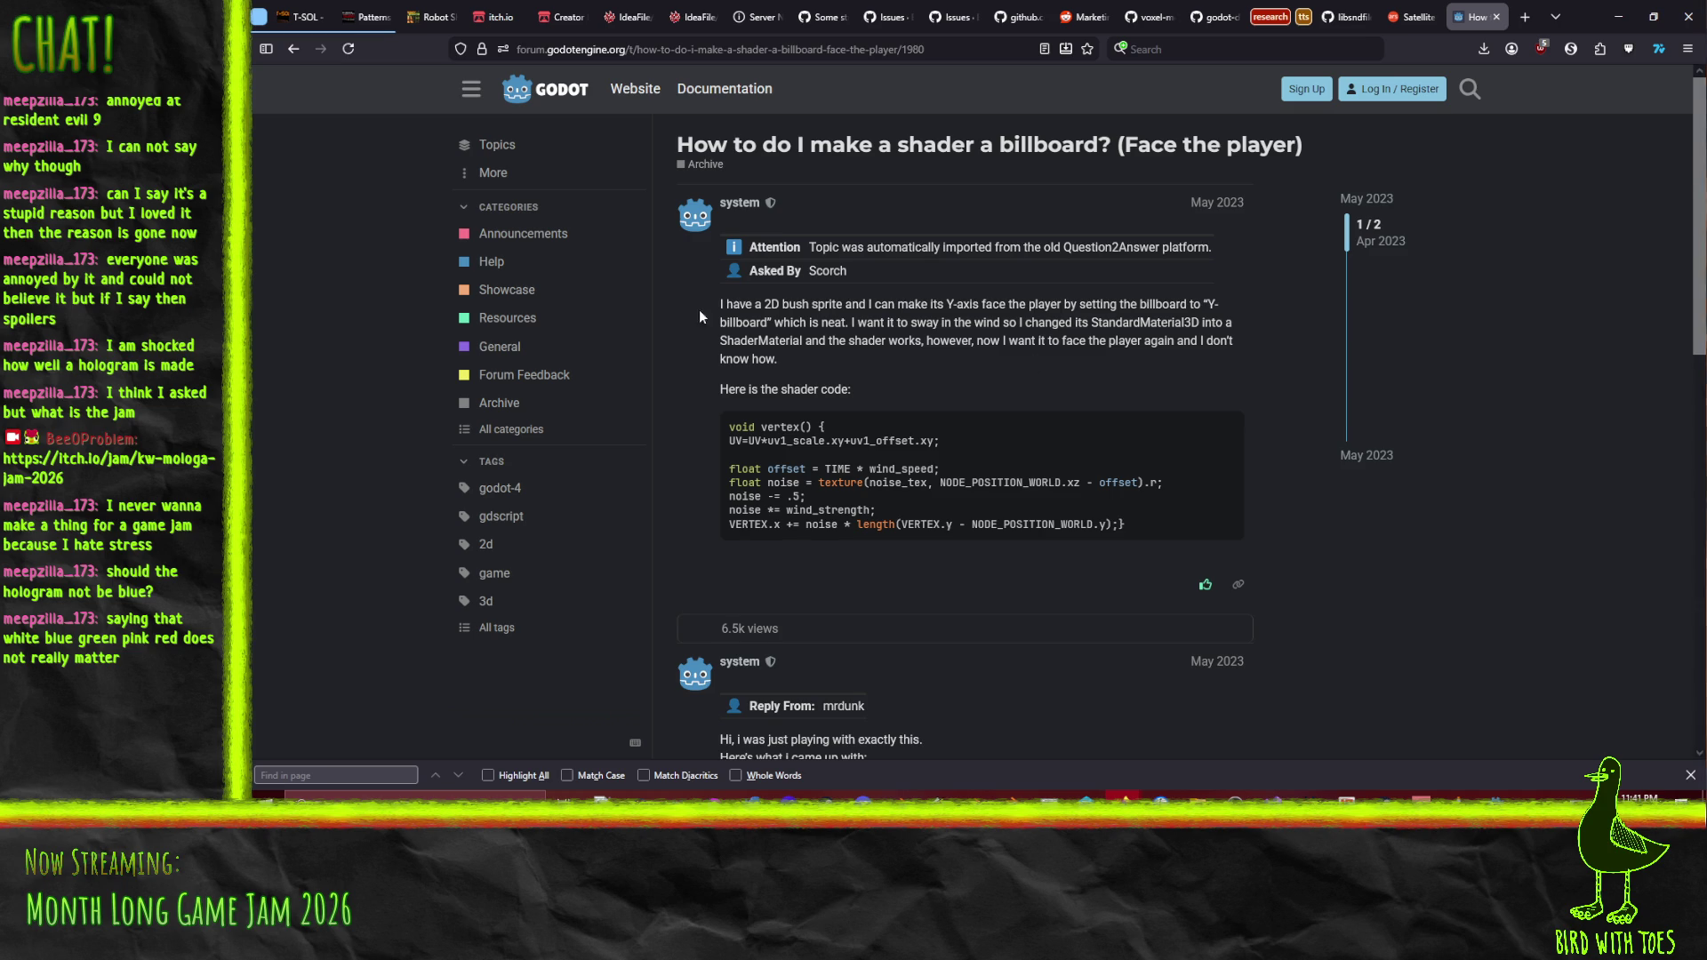
{"action": "scroll", "coordinate": [694, 462], "scroll_direction": "down", "scroll_amount": 5}
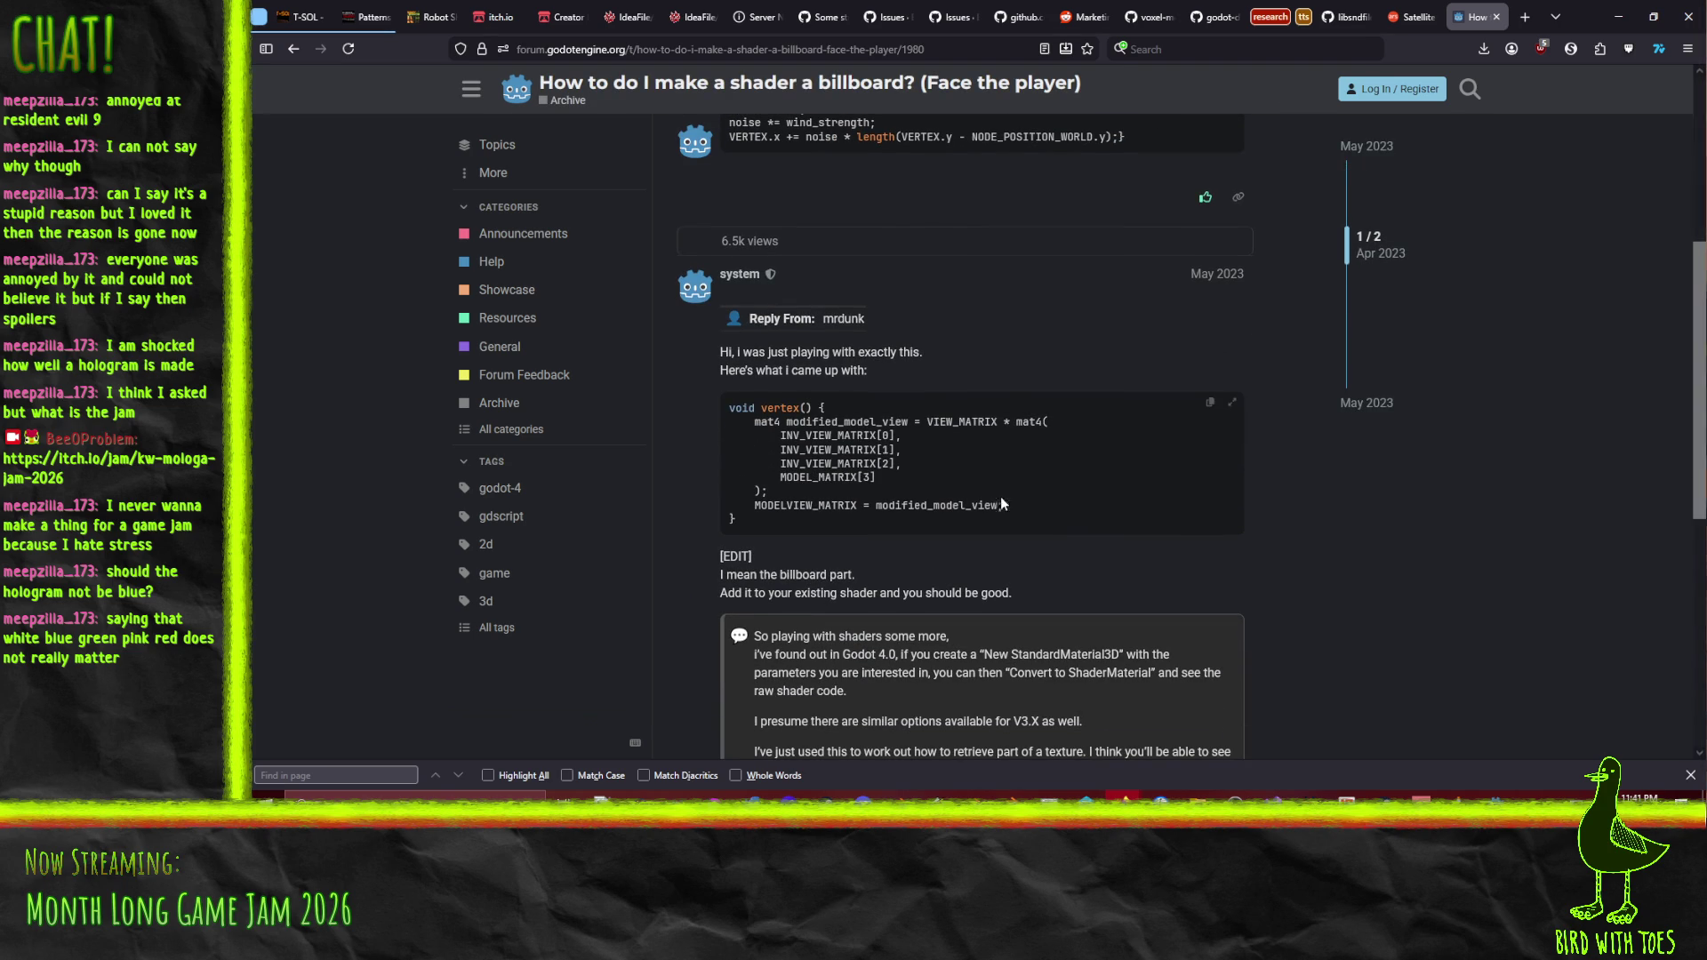
{"action": "mouse_move", "coordinate": [1014, 509]}
{"action": "left_mouse_down"}
{"action": "mouse_move", "coordinate": [756, 460]}
{"action": "mouse_move", "coordinate": [725, 423]}
{"action": "left_mouse_up"}
{"action": "mouse_move", "coordinate": [1051, 537]}
{"action": "left_mouse_down"}
{"action": "mouse_move", "coordinate": [1021, 509]}
{"action": "mouse_move", "coordinate": [707, 444]}
{"action": "mouse_move", "coordinate": [702, 428]}
{"action": "mouse_move", "coordinate": [728, 425]}
{"action": "left_mouse_up"}
{"action": "key", "text": "ctrl+c"}
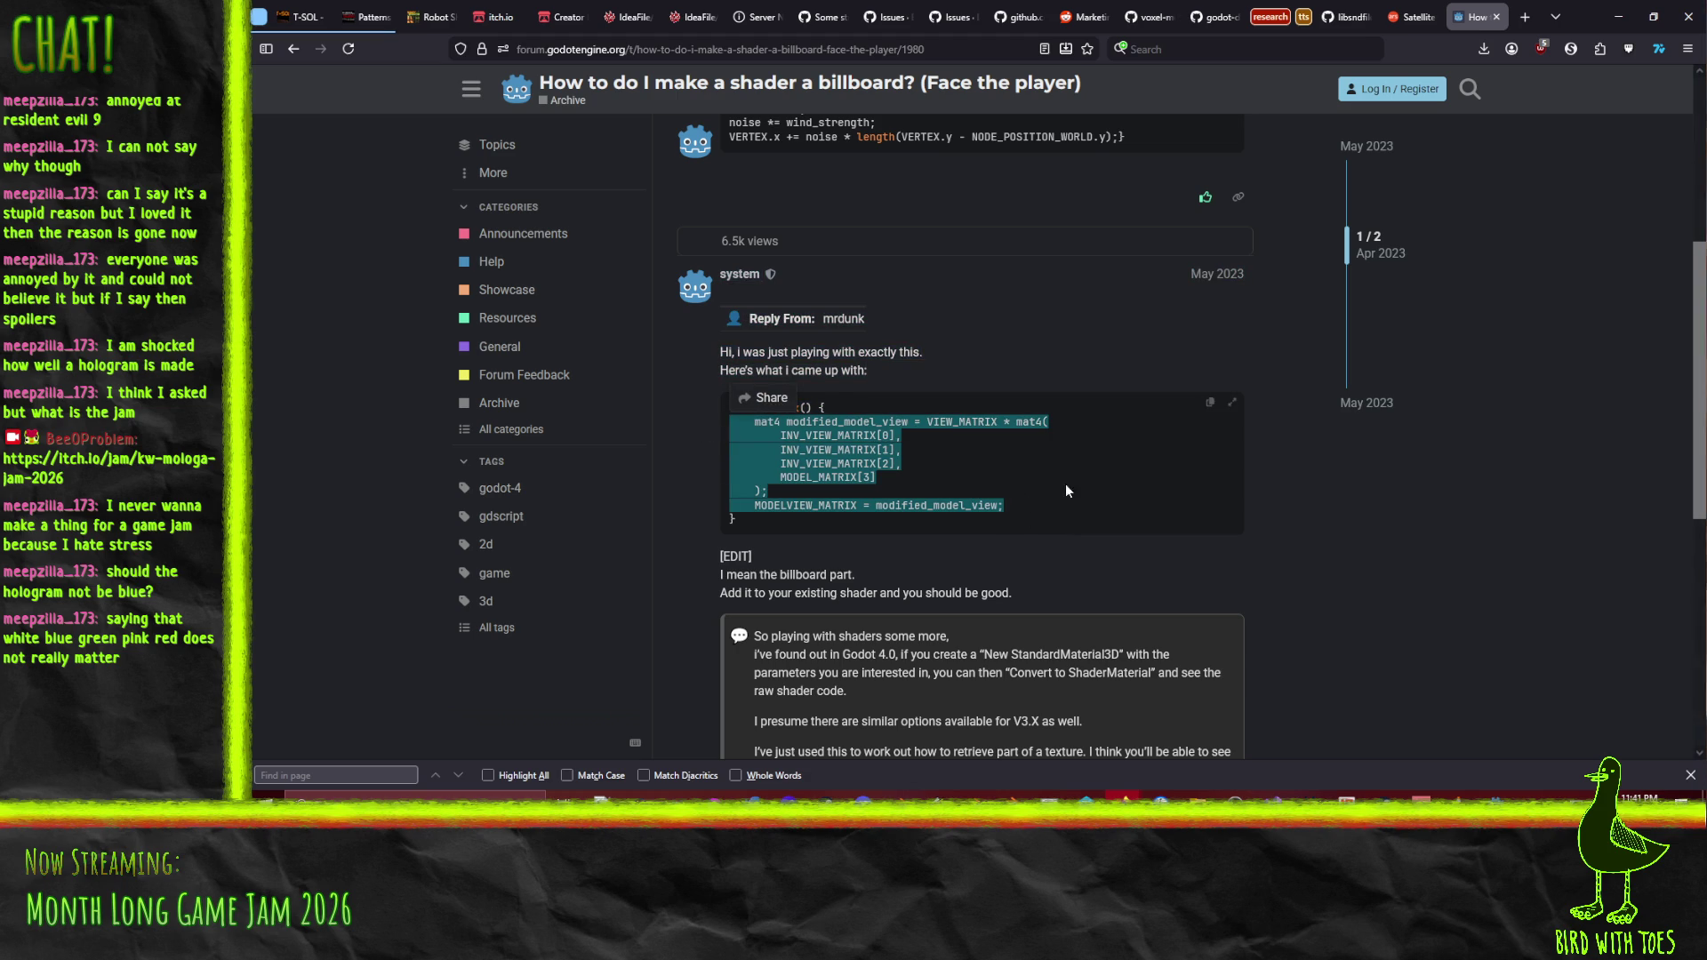
{"action": "scroll", "coordinate": [1067, 491], "scroll_direction": "down", "scroll_amount": 5}
{"action": "scroll", "coordinate": [1067, 491], "scroll_direction": "up", "scroll_amount": 4}
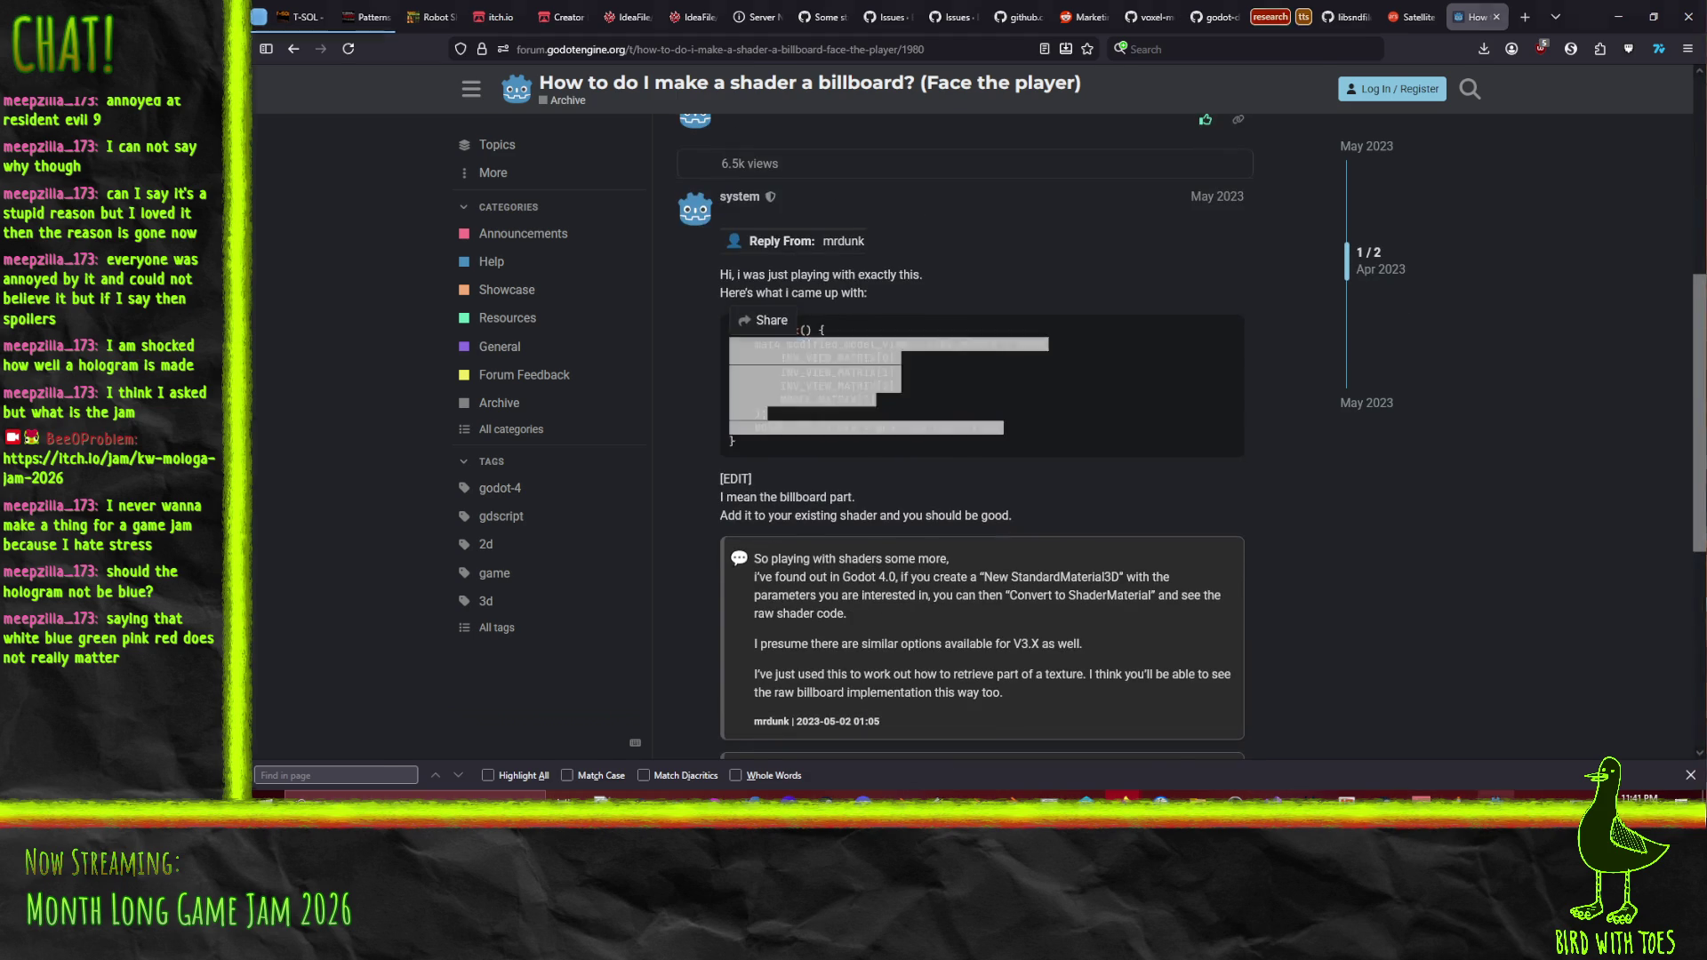
Paste the forum billboard code over the old matrix lines in HoloBB.gdshader's vertex().
{"action": "key", "text": "alt+Tab"}
{"action": "key", "text": "ctrl+z"}
{"action": "key", "text": "shift+Up"}
{"action": "key", "text": "ctrl+v"}
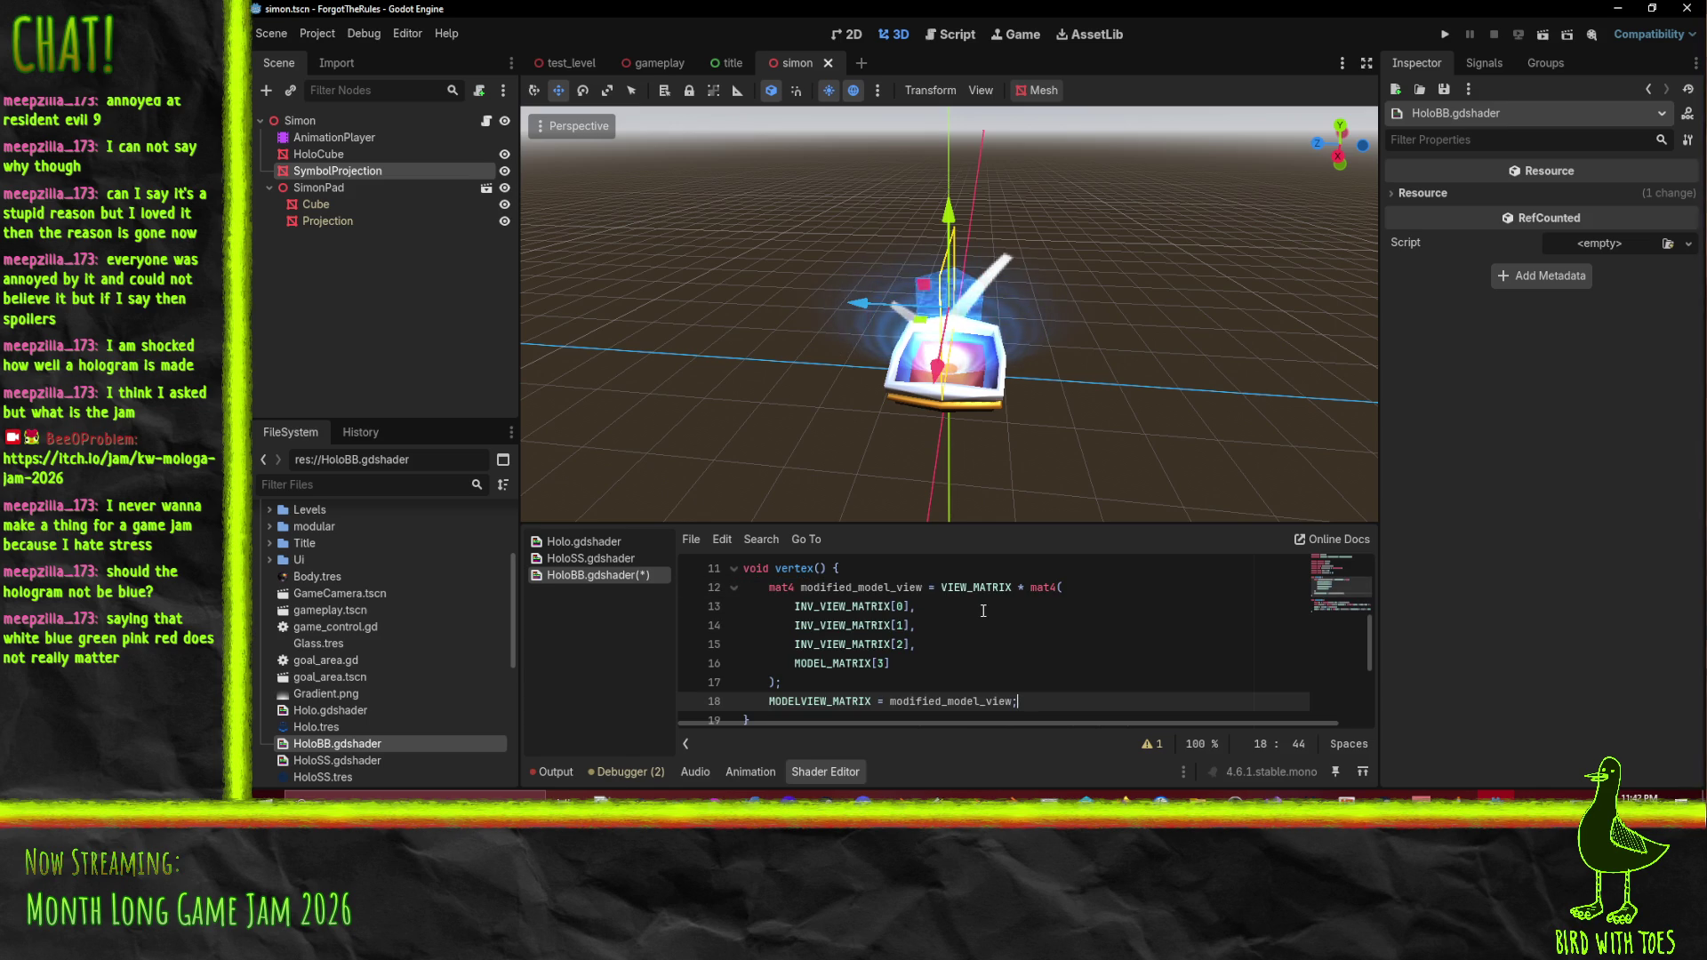
Fold vertex() to review the fragment function's noise sampling code.
{"action": "mouse_move", "coordinate": [1047, 297]}
{"action": "left_mouse_down"}
{"action": "mouse_move", "coordinate": [1097, 340]}
{"action": "mouse_move", "coordinate": [852, 418]}
{"action": "mouse_move", "coordinate": [798, 505]}
{"action": "mouse_move", "coordinate": [1240, 178]}
{"action": "mouse_move", "coordinate": [1310, 320]}
{"action": "mouse_move", "coordinate": [1006, 396]}
{"action": "mouse_move", "coordinate": [943, 463]}
{"action": "left_mouse_up"}
{"action": "scroll", "coordinate": [855, 638], "scroll_direction": "down", "scroll_amount": 1}
{"action": "key", "text": "alt+f"}
{"action": "scroll", "coordinate": [924, 644], "scroll_direction": "down", "scroll_amount": 1}
{"action": "left_click", "coordinate": [1011, 630]}
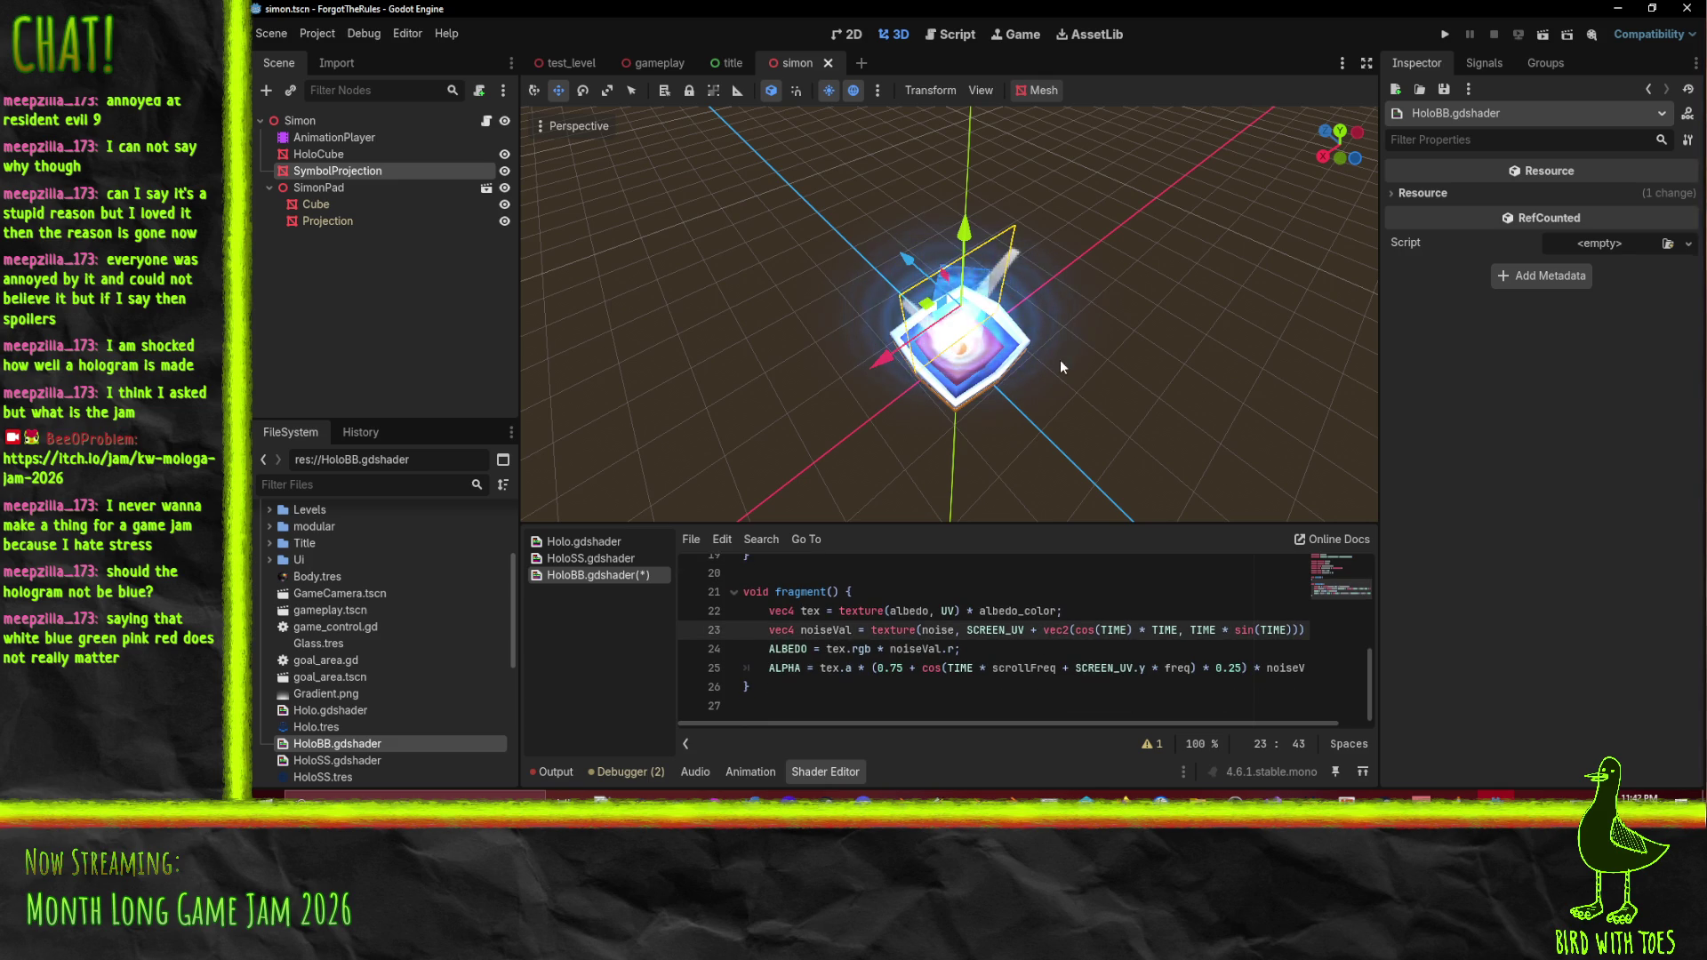
Save HoloBB.gdshader and show SymbolProjection's material parameters (Freq 20.0, Scroll Freq 5.0).
{"action": "scroll", "coordinate": [987, 662], "scroll_direction": "up", "scroll_amount": 6}
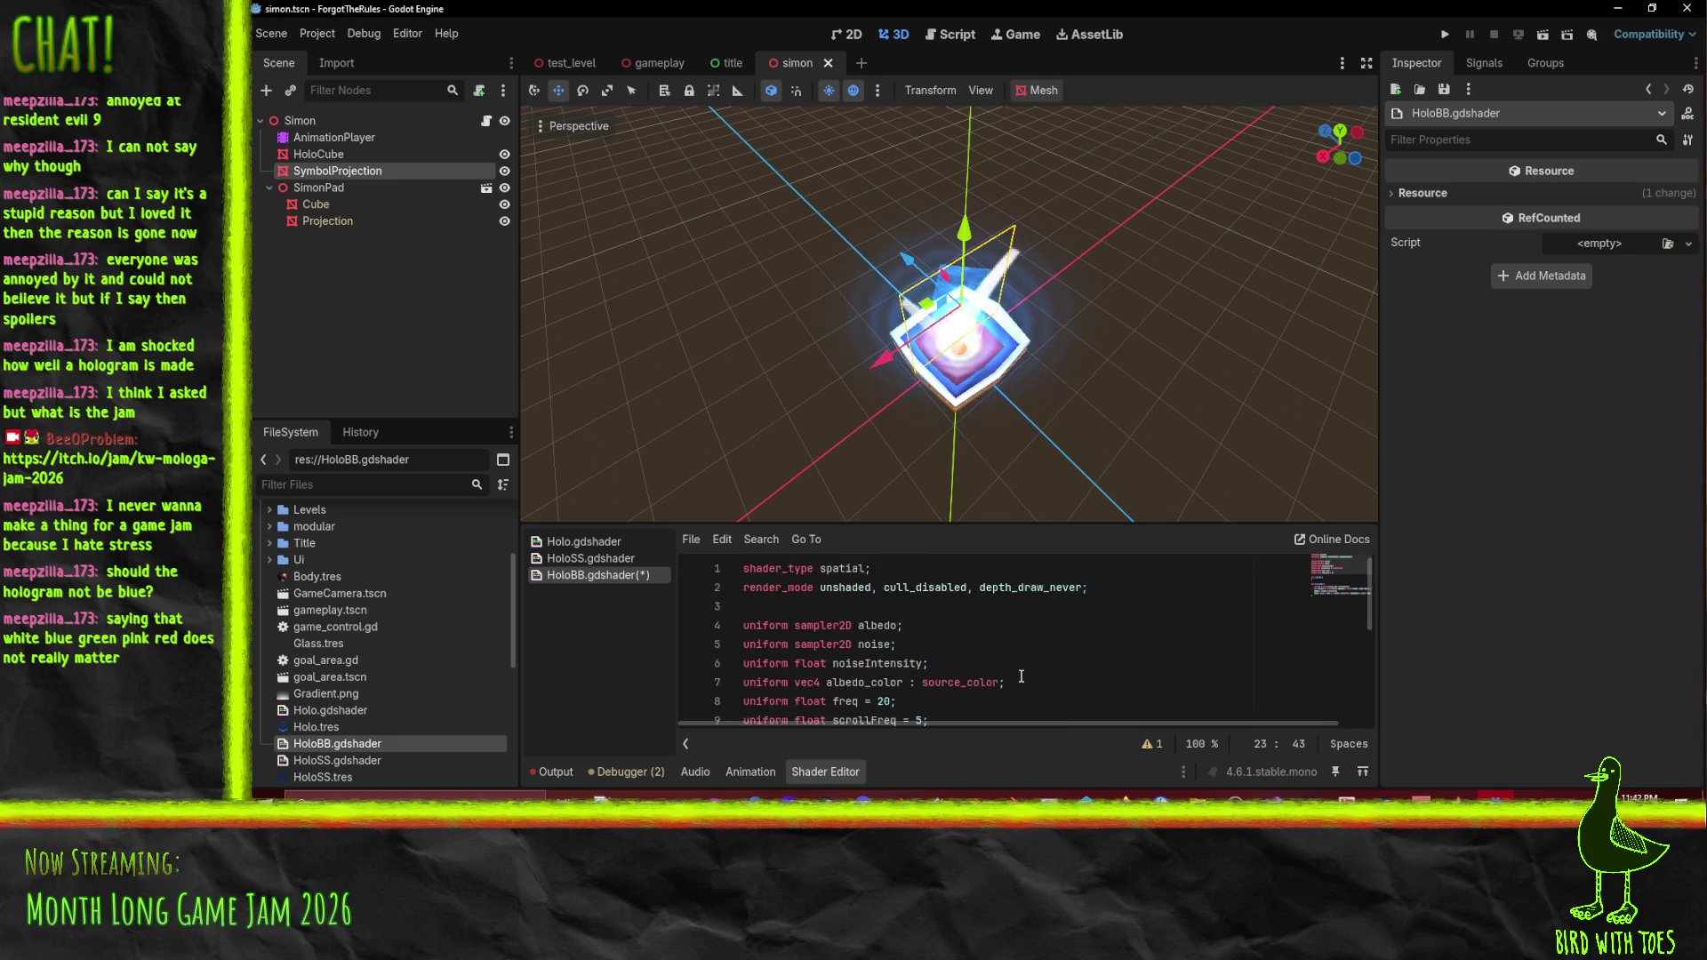
{"action": "scroll", "coordinate": [1023, 681], "scroll_direction": "down", "scroll_amount": 6}
{"action": "left_click", "coordinate": [936, 667]}
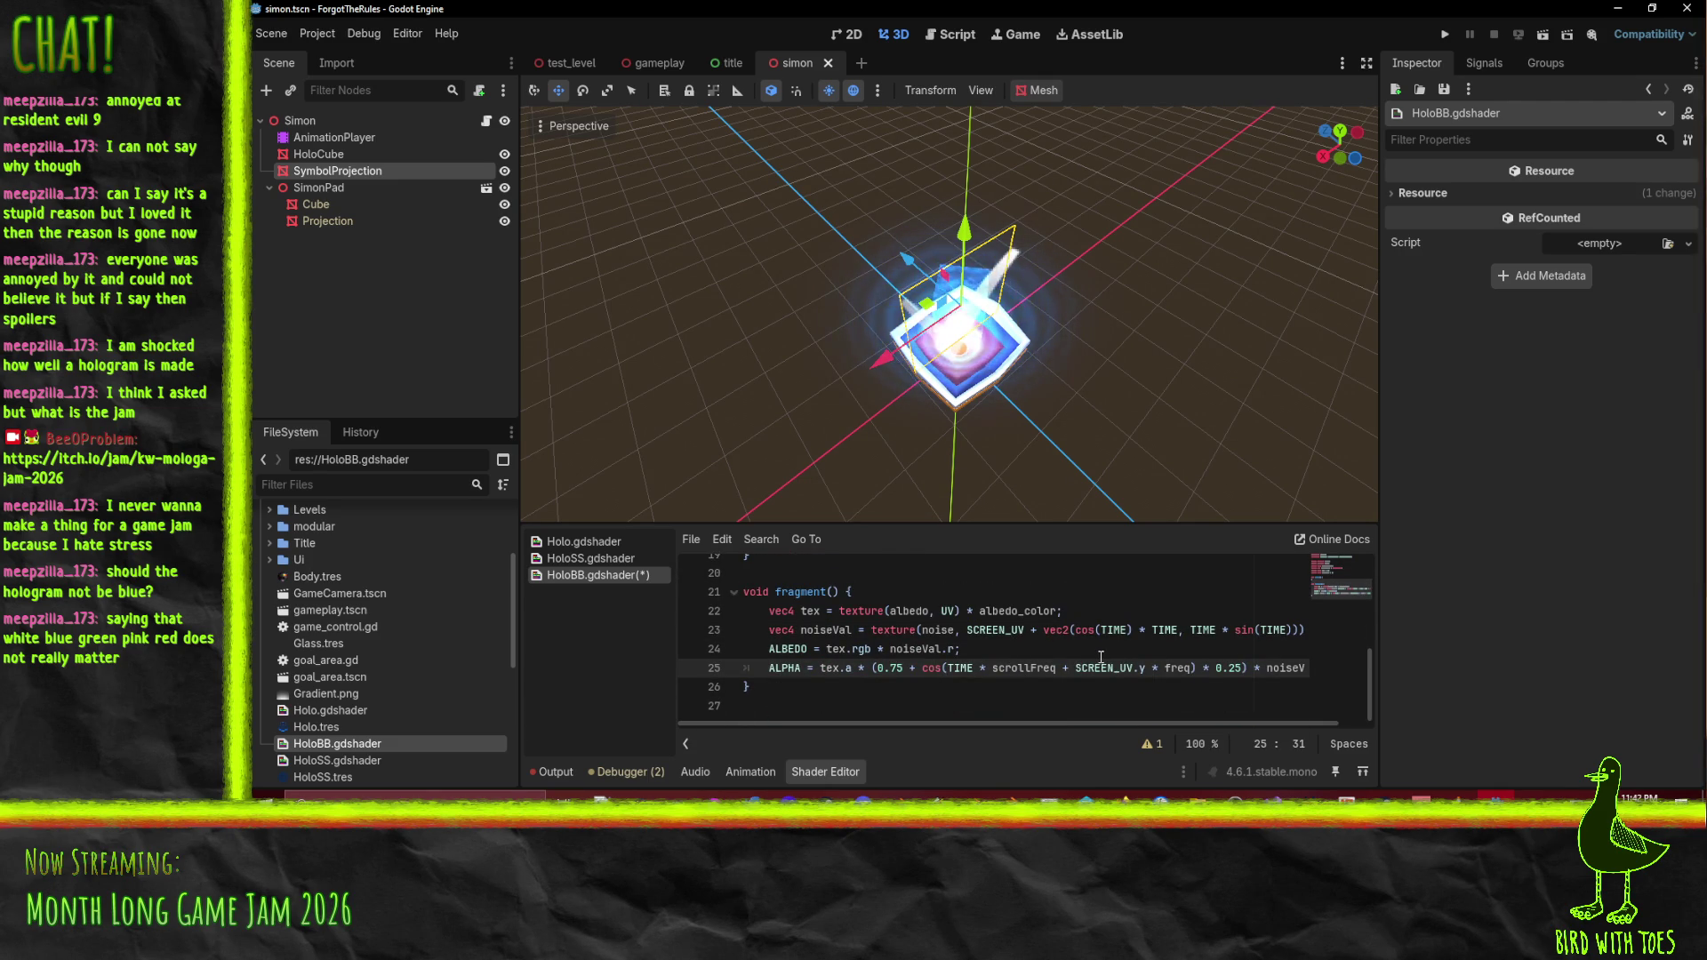
{"action": "left_click", "coordinate": [1109, 669]}
{"action": "key", "text": "ctrl+s"}
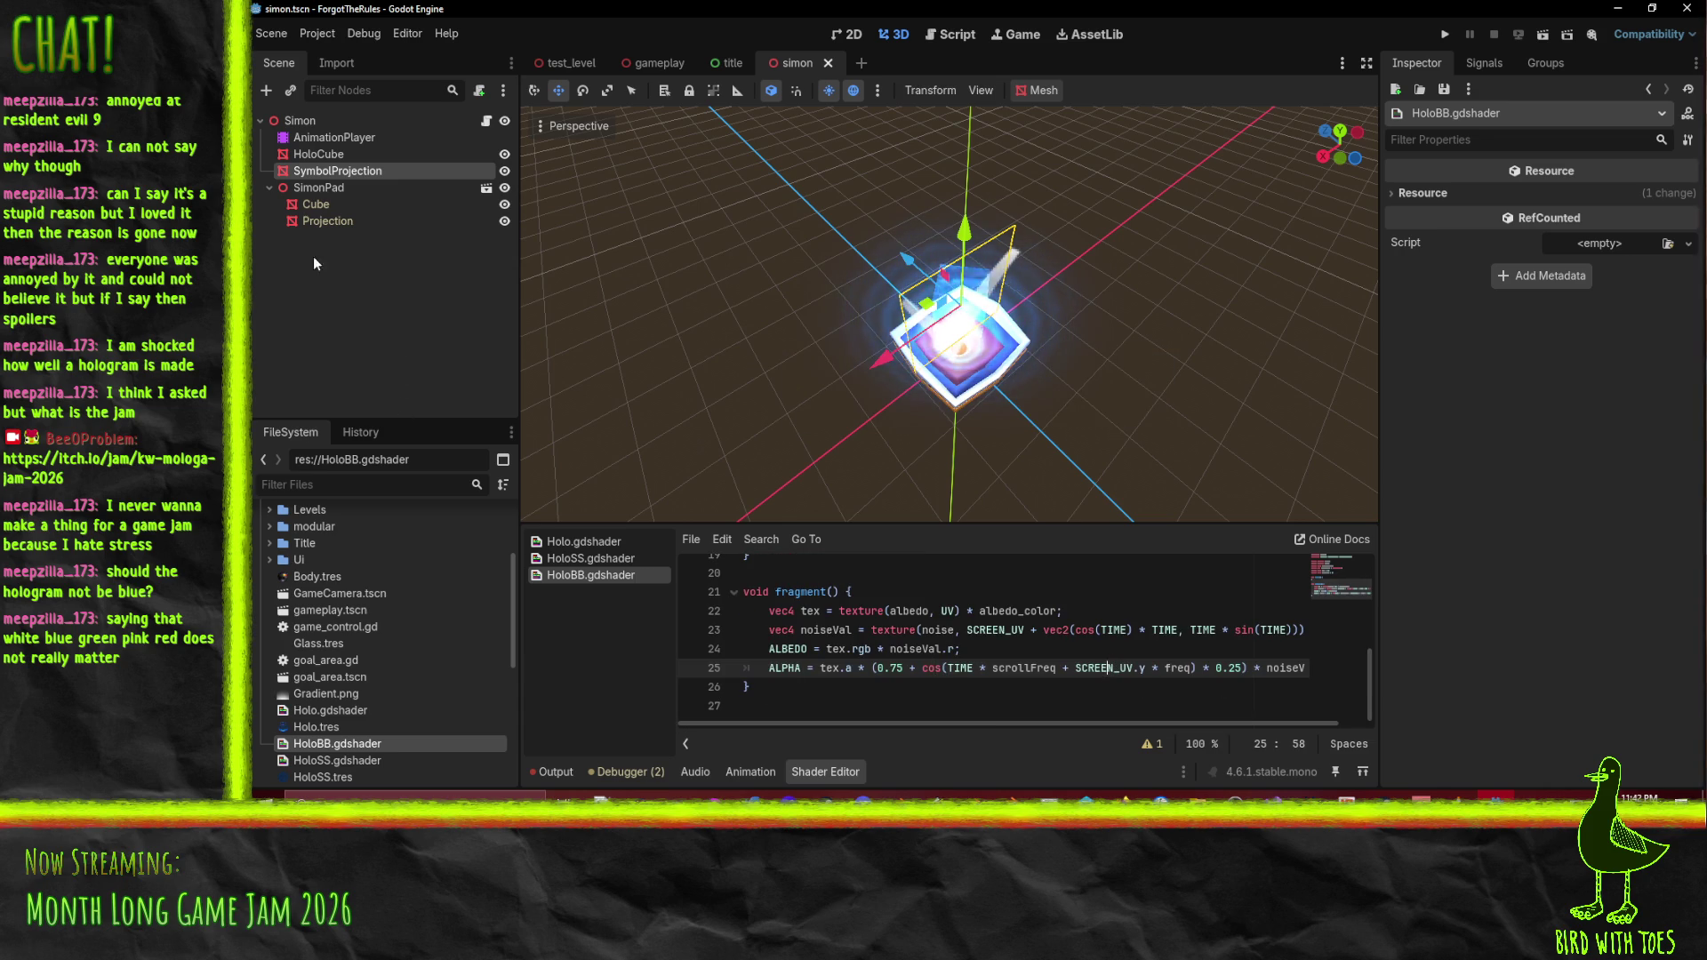
{"action": "left_click", "coordinate": [344, 172]}
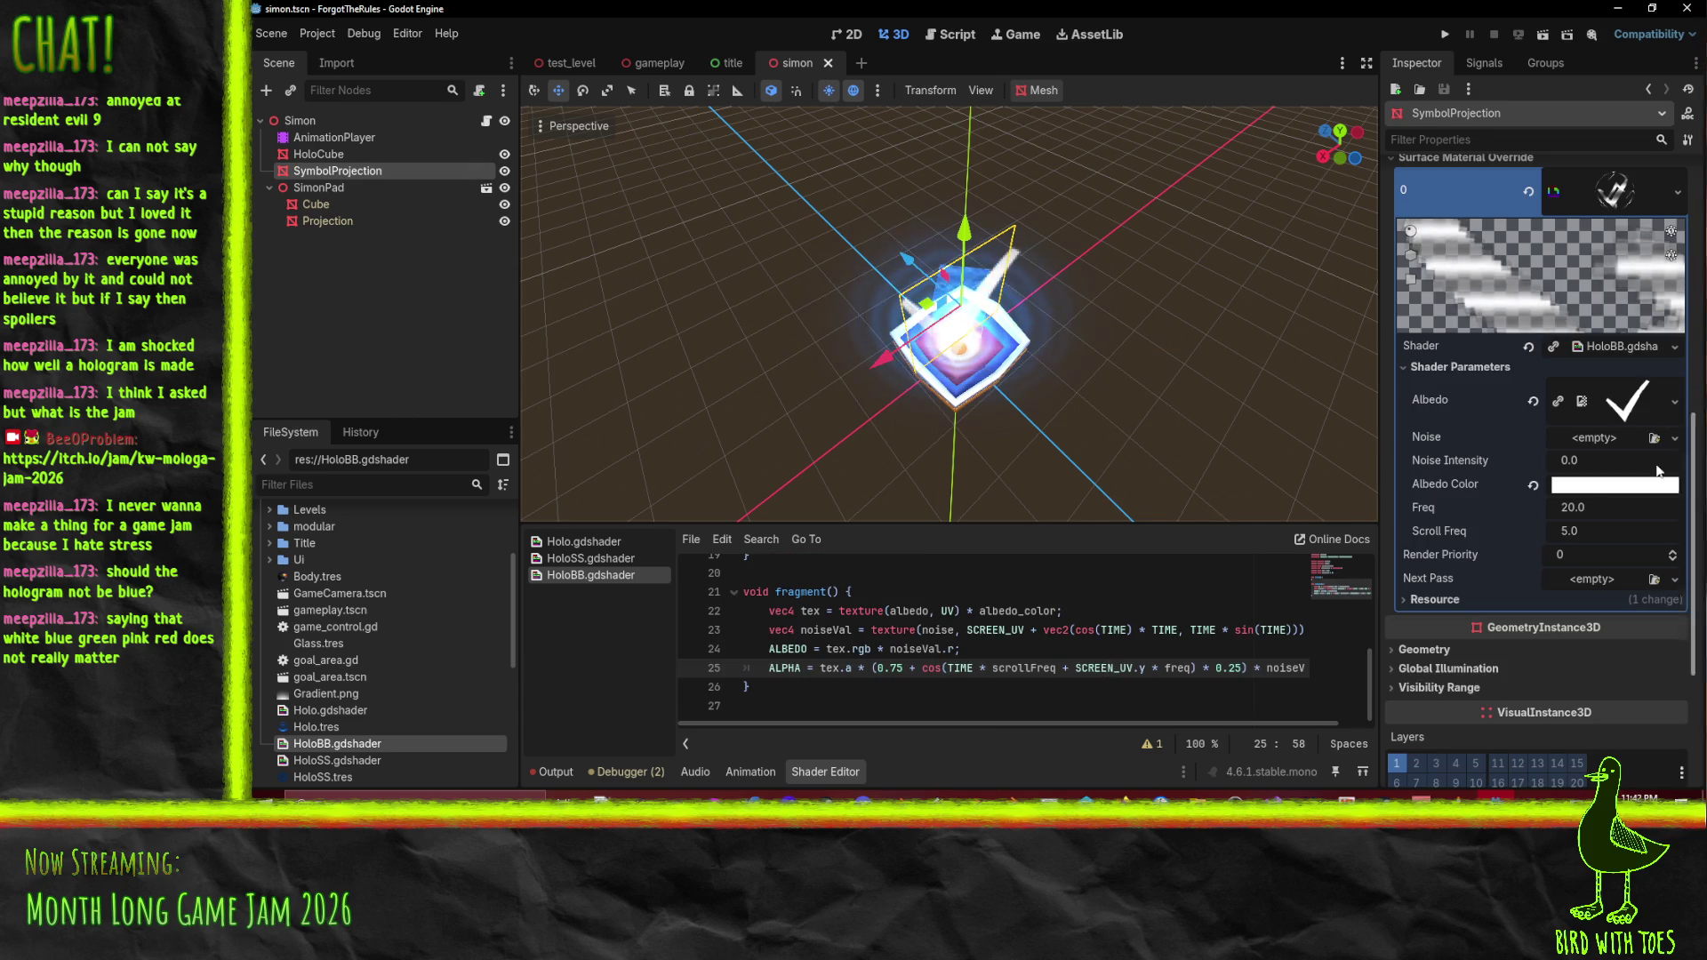
Give the Noise parameter a new 128×128 NoiseTexture2D.
{"action": "left_click", "coordinate": [1675, 438]}
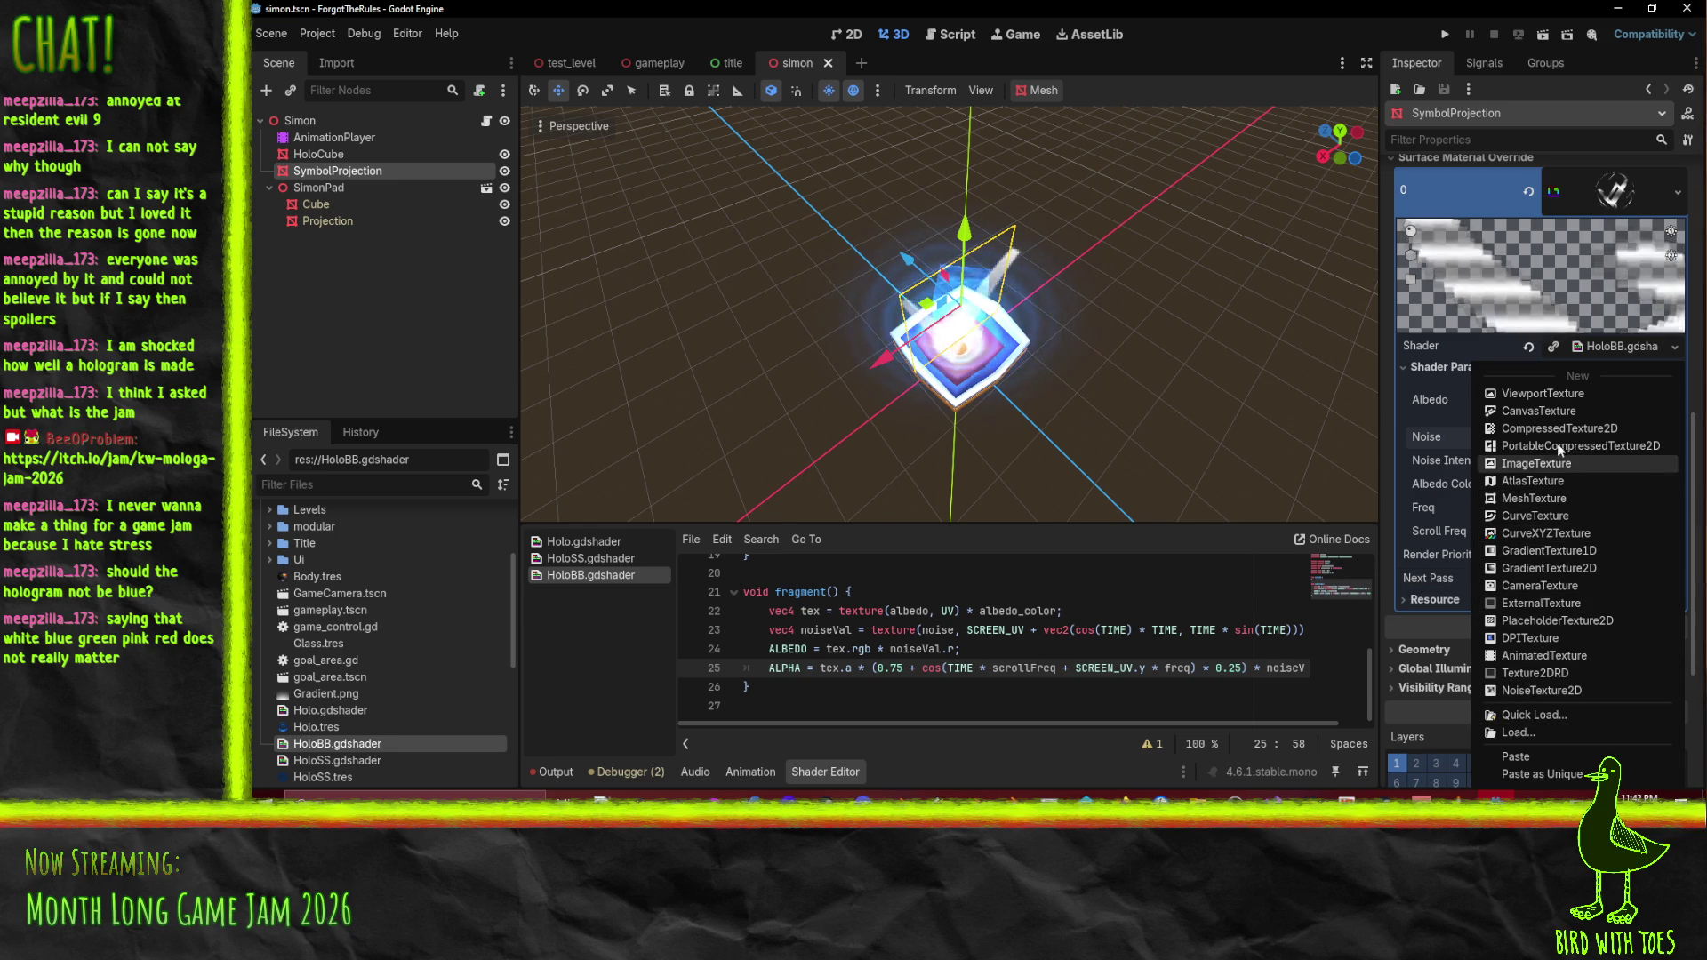
{"action": "left_click", "coordinate": [1527, 687]}
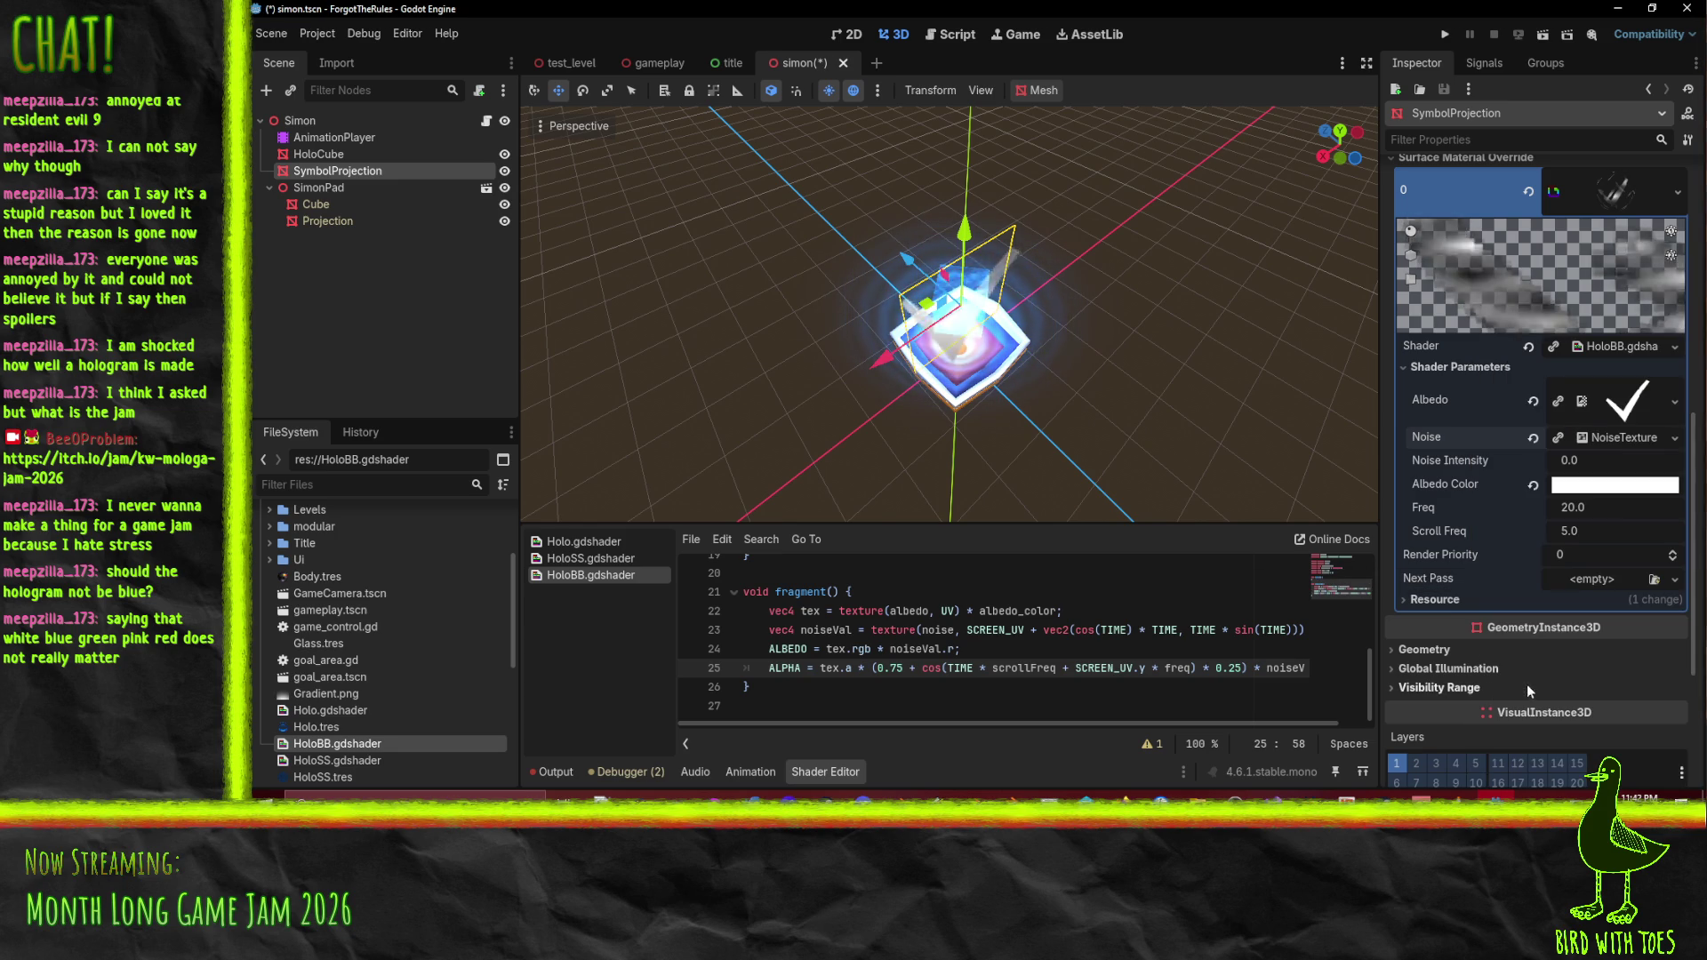
{"action": "left_click", "coordinate": [1631, 435]}
{"action": "left_click", "coordinate": [1603, 493]}
{"action": "type", "text": "128"}
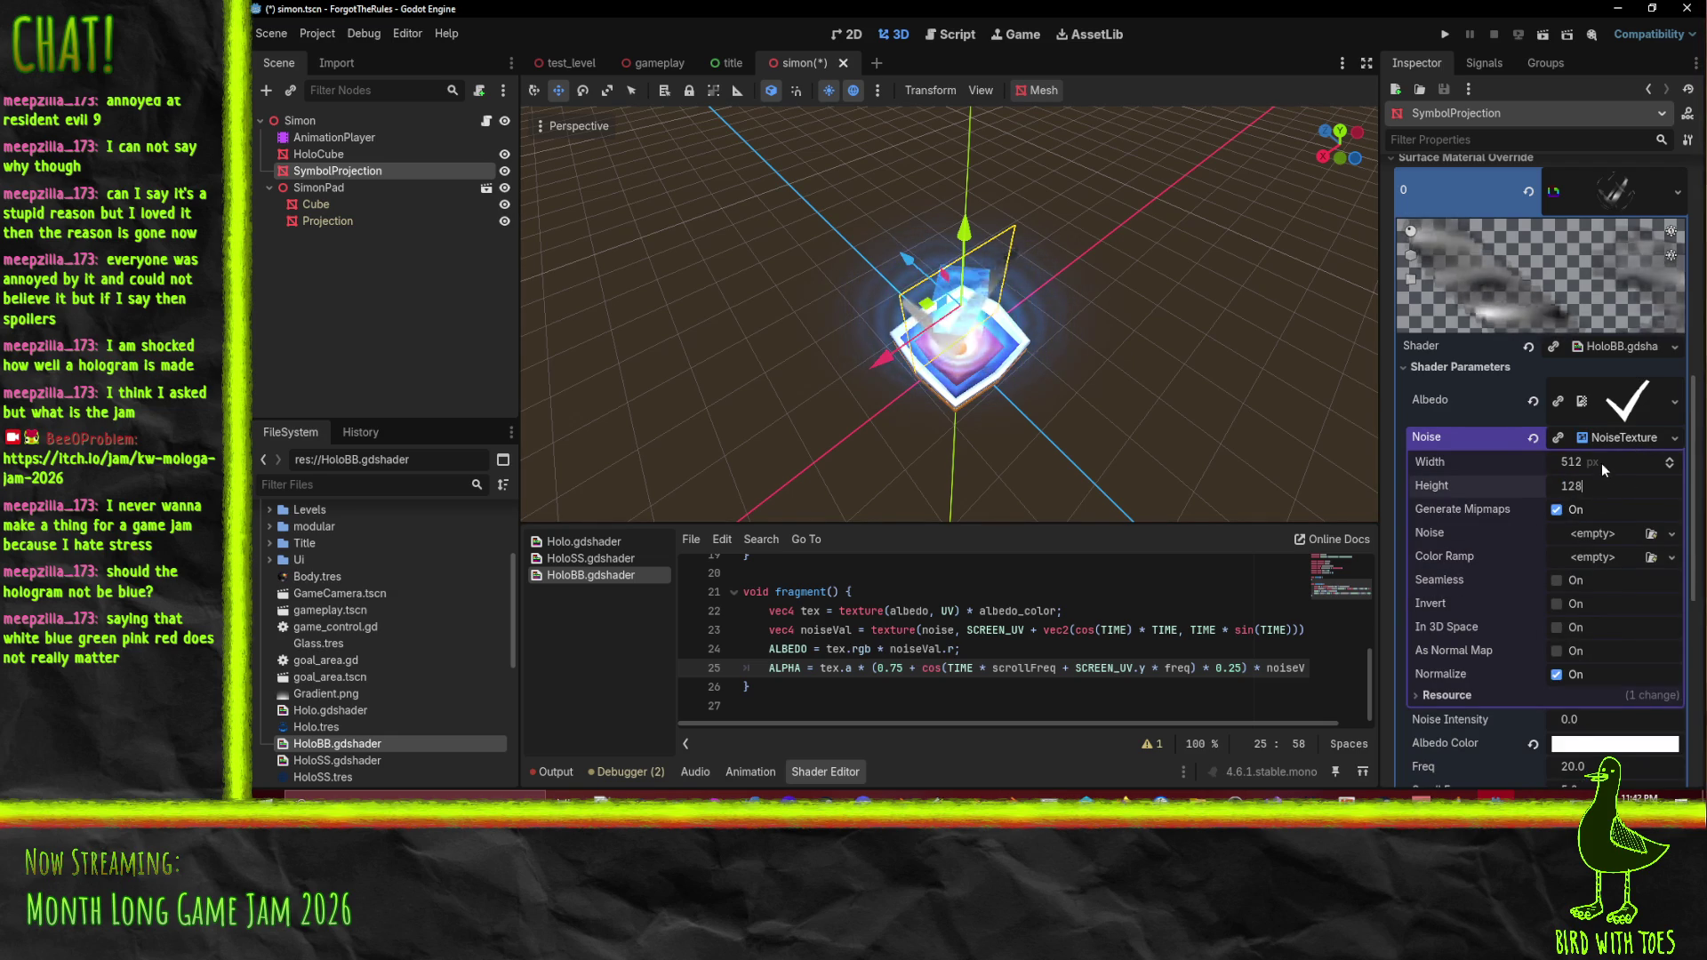
{"action": "left_click", "coordinate": [1567, 463]}
{"action": "type", "text": "8"}
{"action": "key", "text": "Tab"}
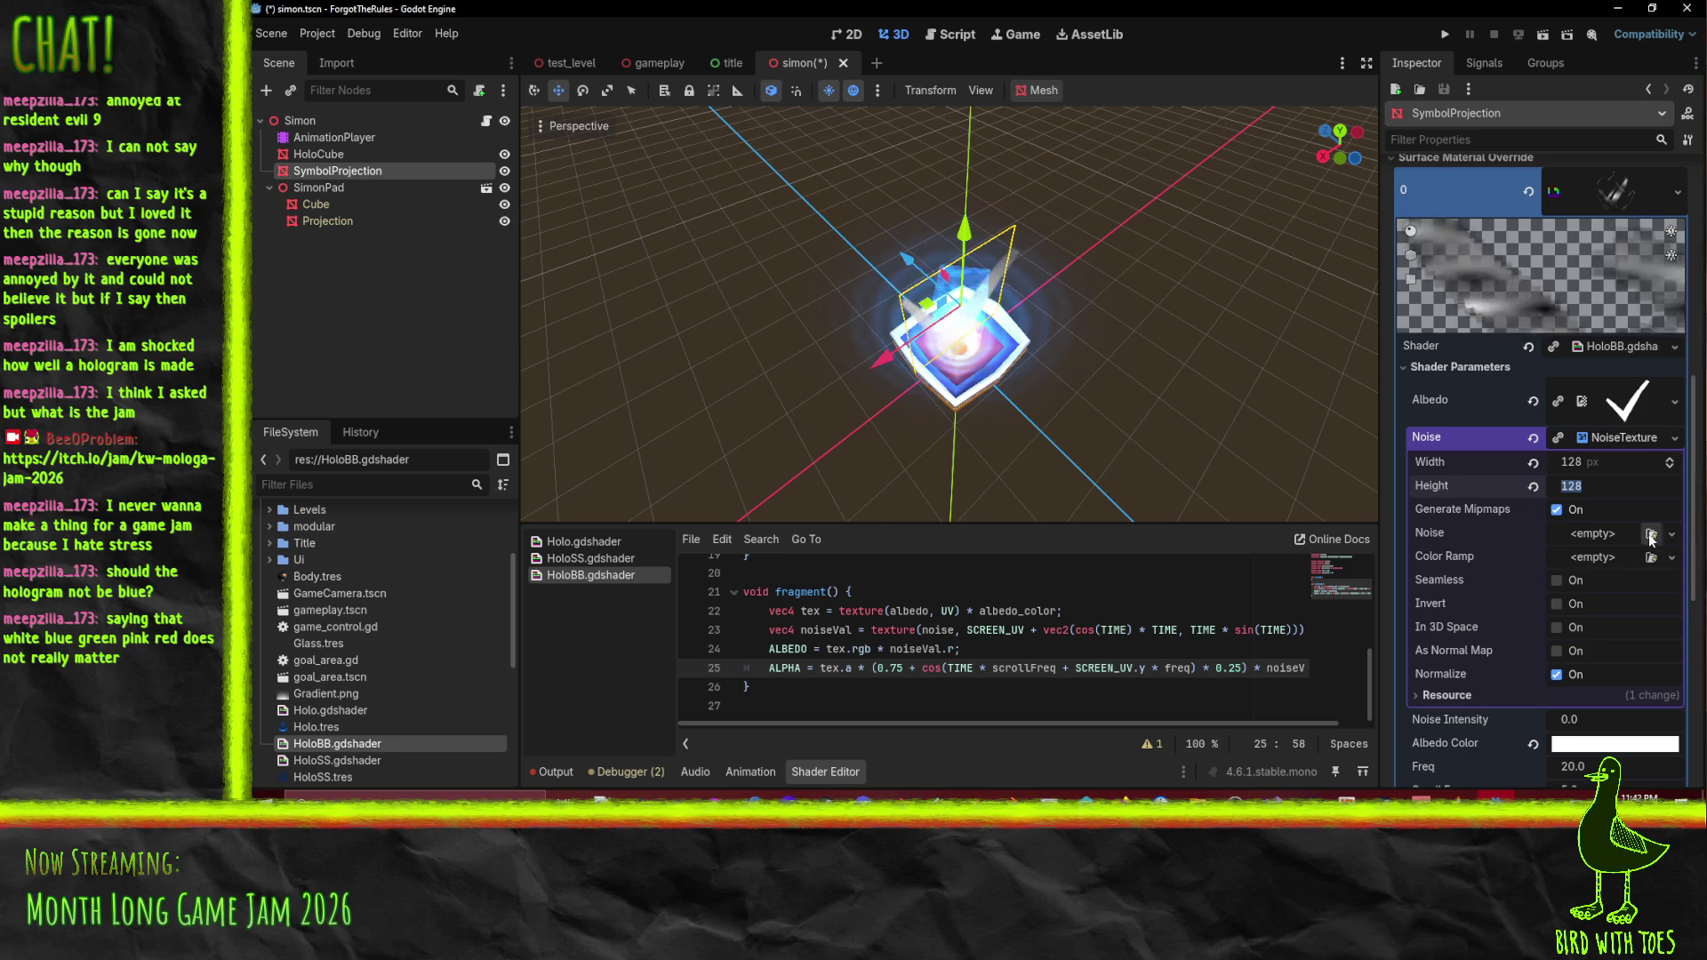
Assign the texture a FastNoiseLite generator with frequency 0.4.
{"action": "left_click", "coordinate": [1667, 535]}
{"action": "left_click", "coordinate": [1624, 575]}
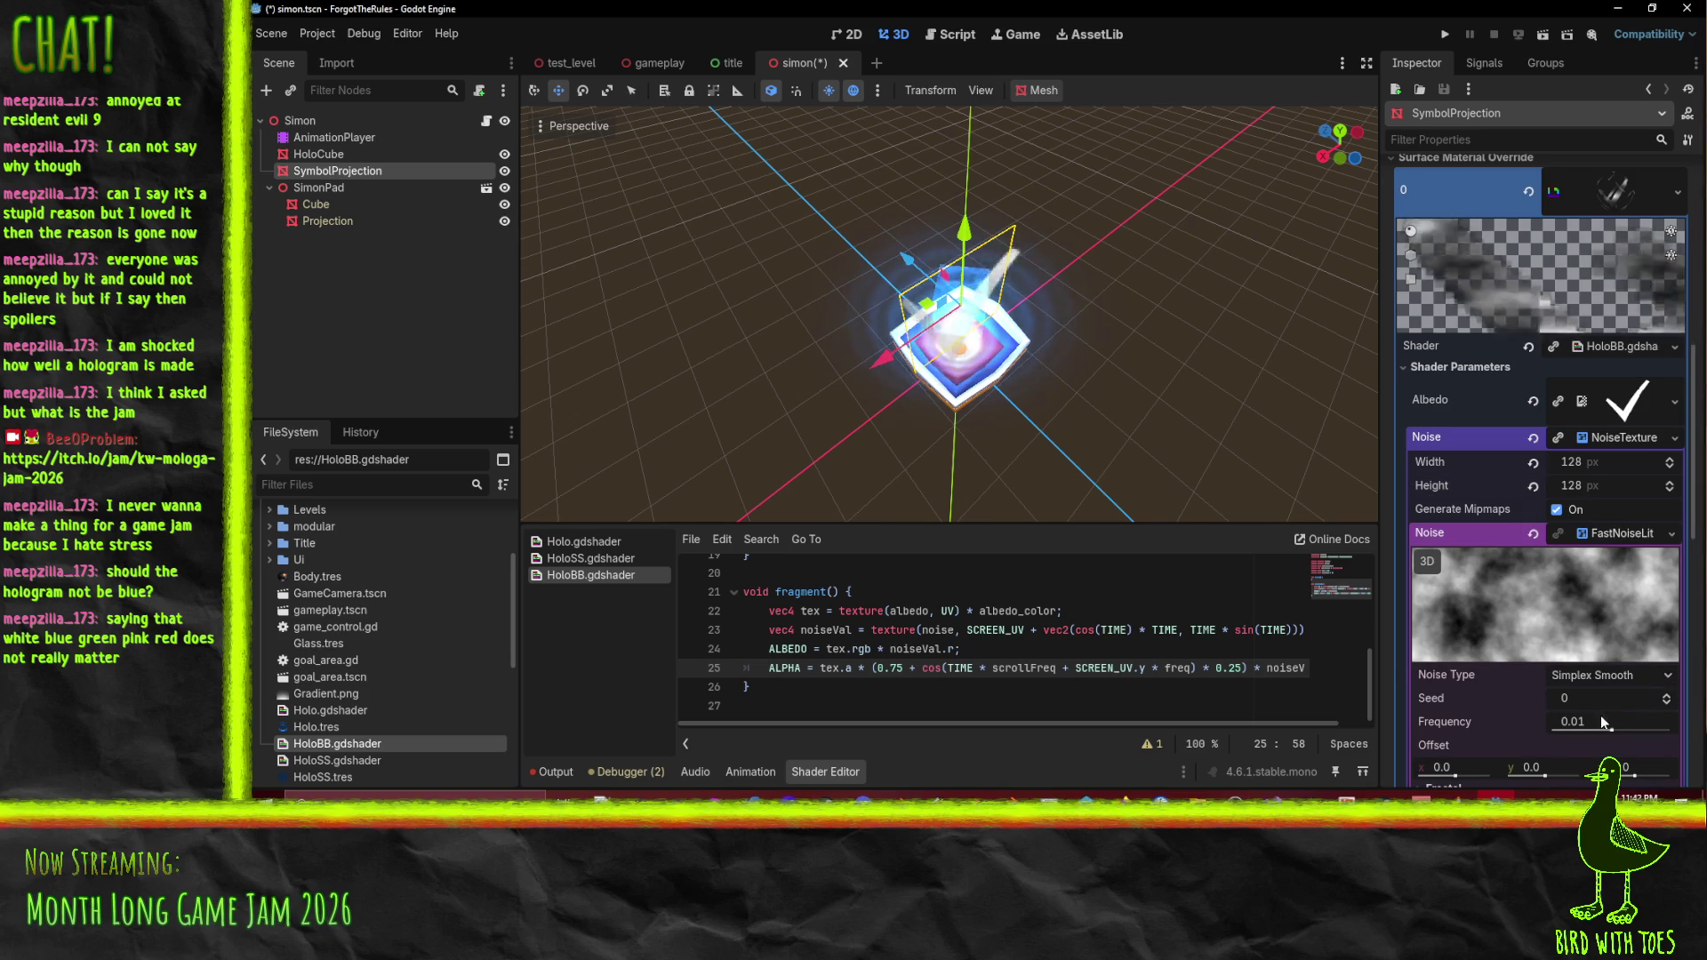
{"action": "left_click", "coordinate": [1600, 720]}
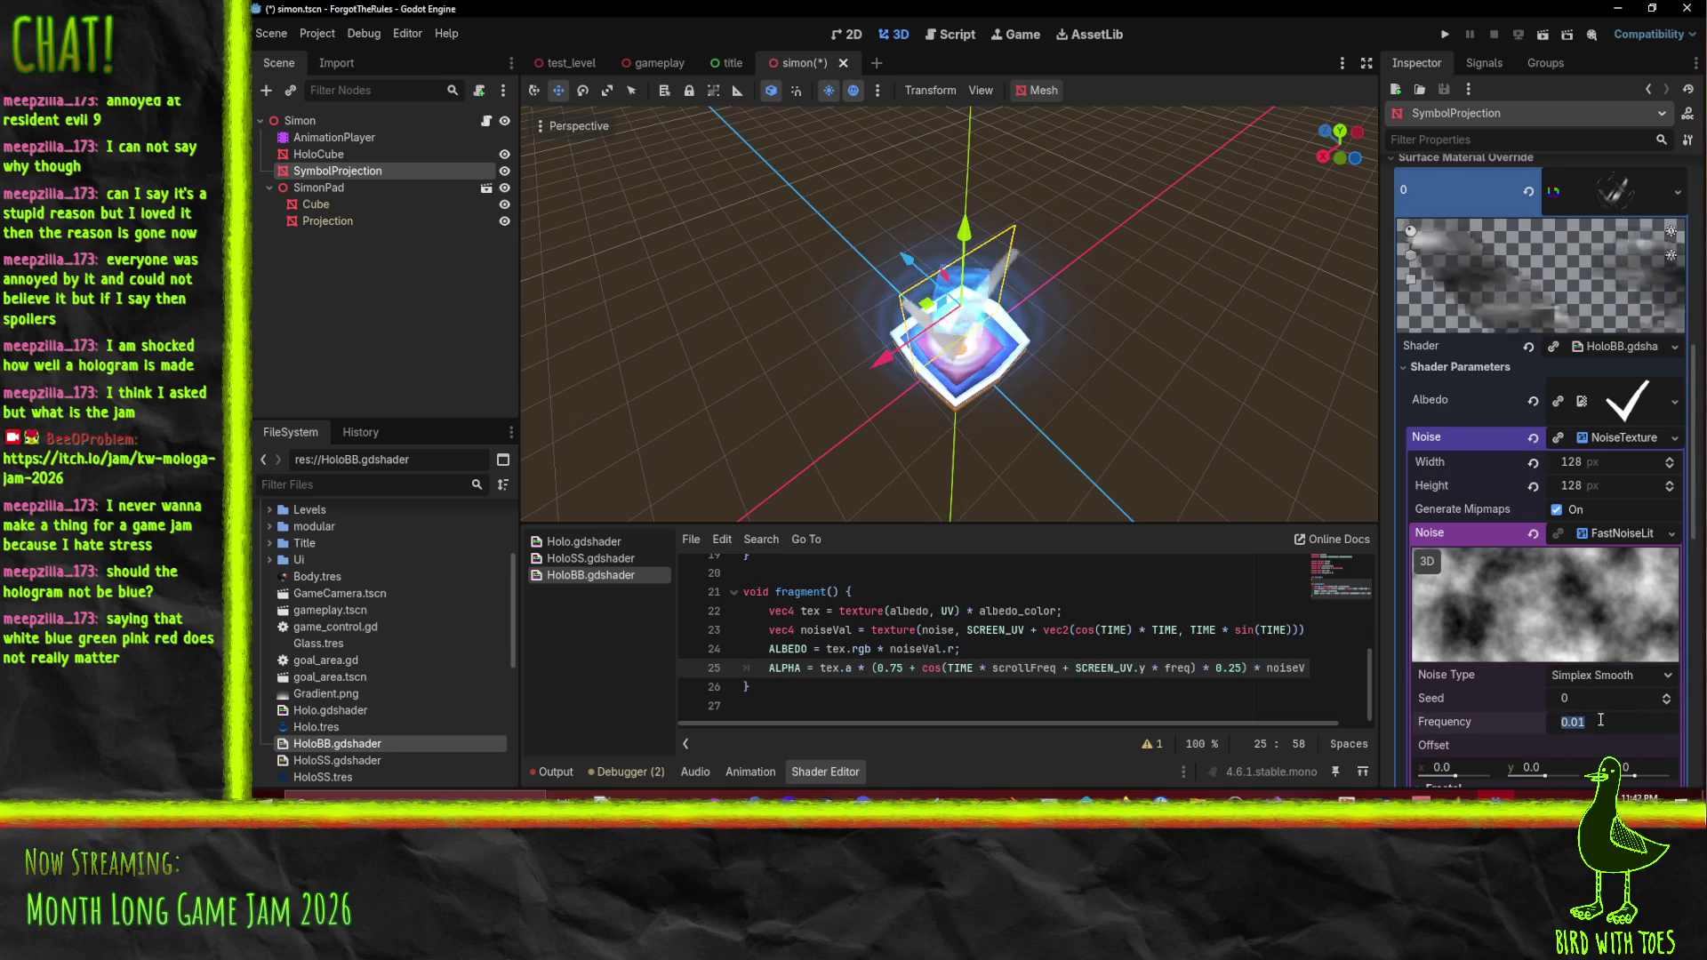
{"action": "type", "text": "0.4"}
{"action": "key", "text": "Return"}
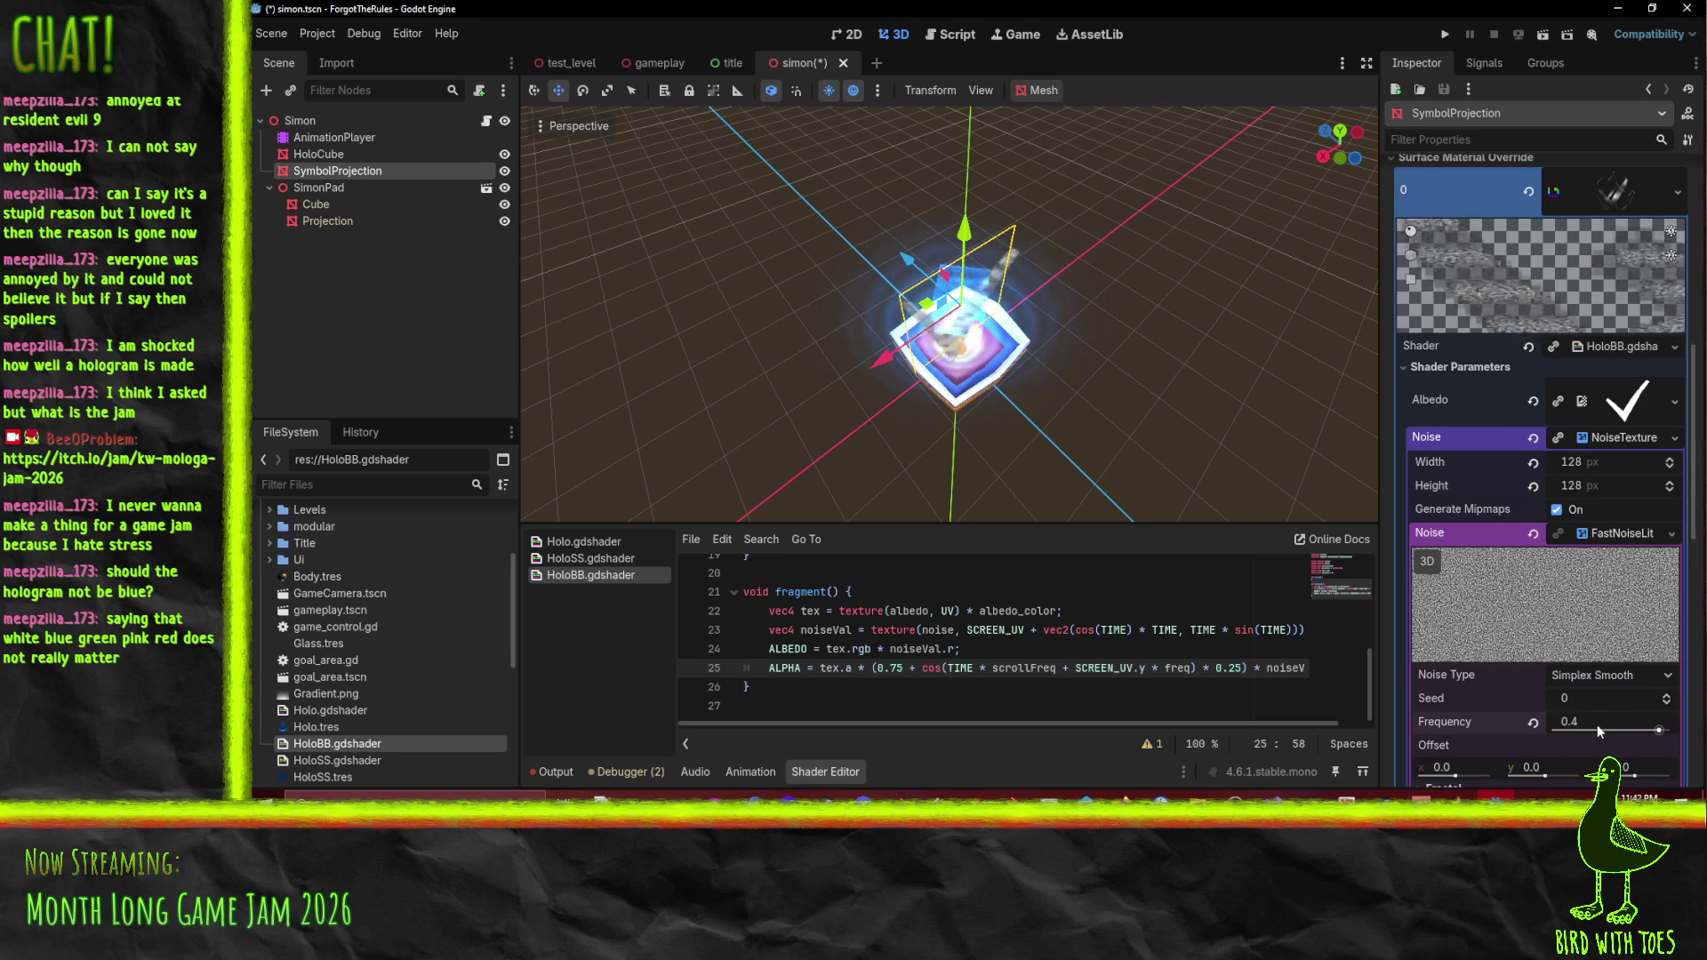
{"action": "left_click_drag", "start_coordinate": [1207, 419], "coordinate": [1096, 306]}
{"action": "scroll", "coordinate": [1608, 622], "scroll_direction": "down", "scroll_amount": 3}
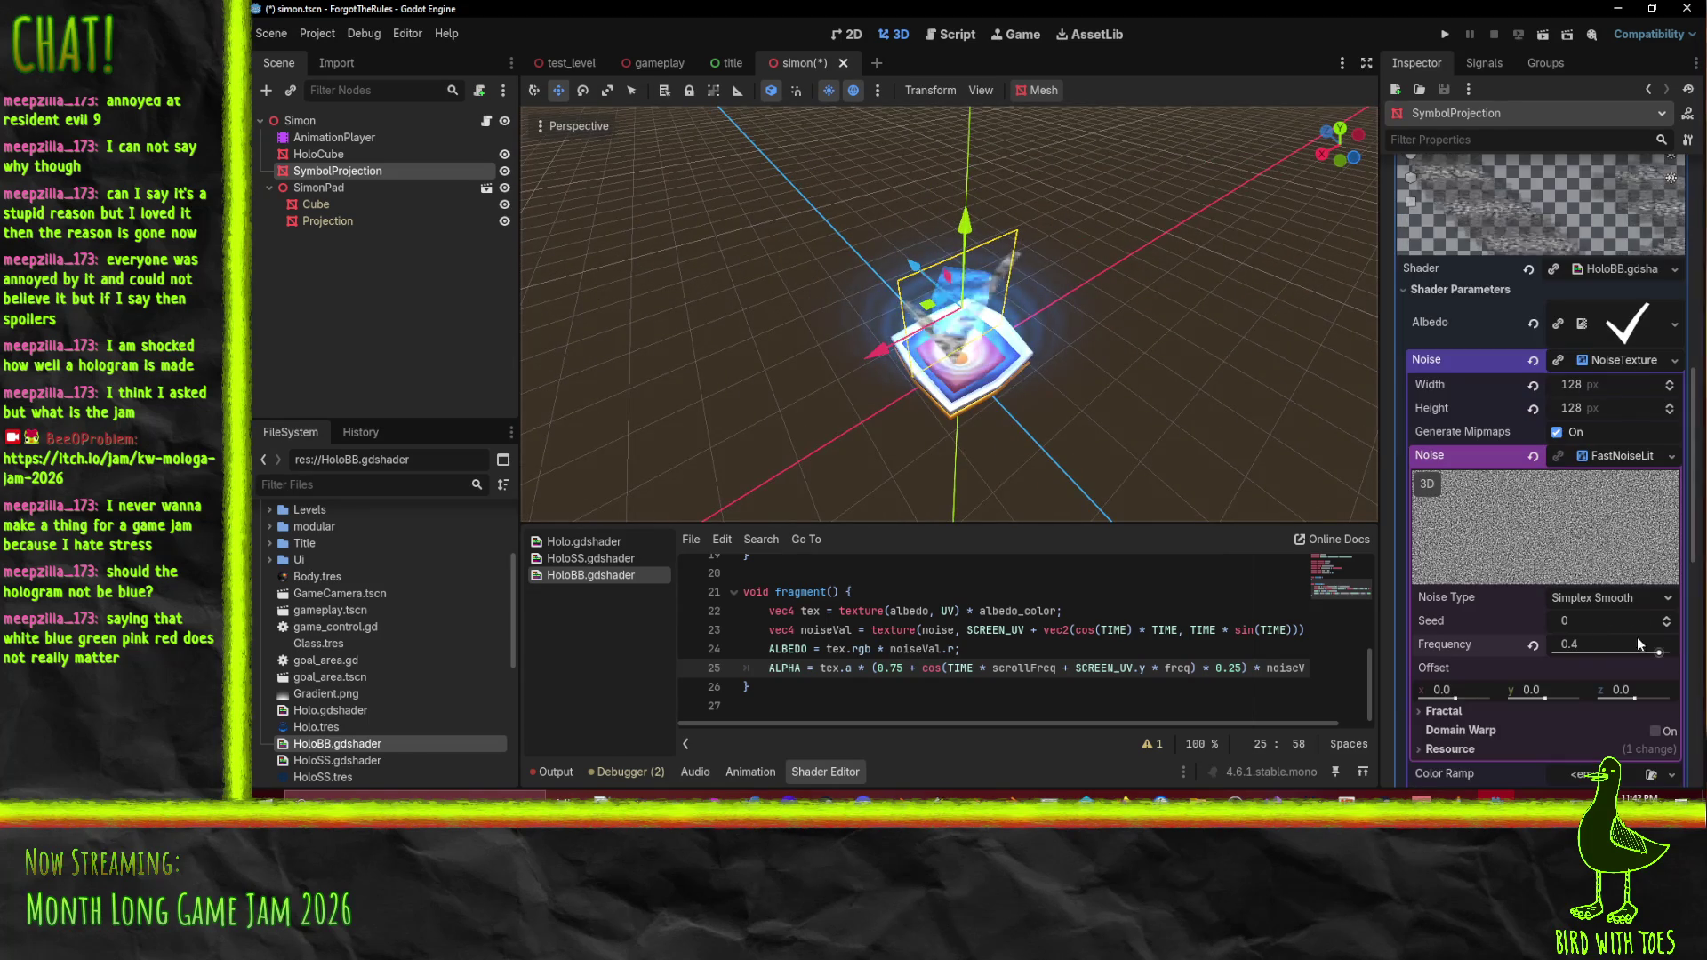
{"action": "mouse_move", "coordinate": [1160, 357]}
{"action": "left_mouse_down"}
{"action": "mouse_move", "coordinate": [1131, 350]}
{"action": "mouse_move", "coordinate": [1157, 342]}
{"action": "mouse_move", "coordinate": [1126, 387]}
{"action": "left_mouse_up"}
Review the alpha expression in the shader's fragment code.
{"action": "scroll", "coordinate": [1117, 343], "scroll_direction": "up", "scroll_amount": 5}
{"action": "scroll", "coordinate": [1115, 347], "scroll_direction": "down", "scroll_amount": 4}
{"action": "scroll", "coordinate": [1608, 535], "scroll_direction": "down", "scroll_amount": 6}
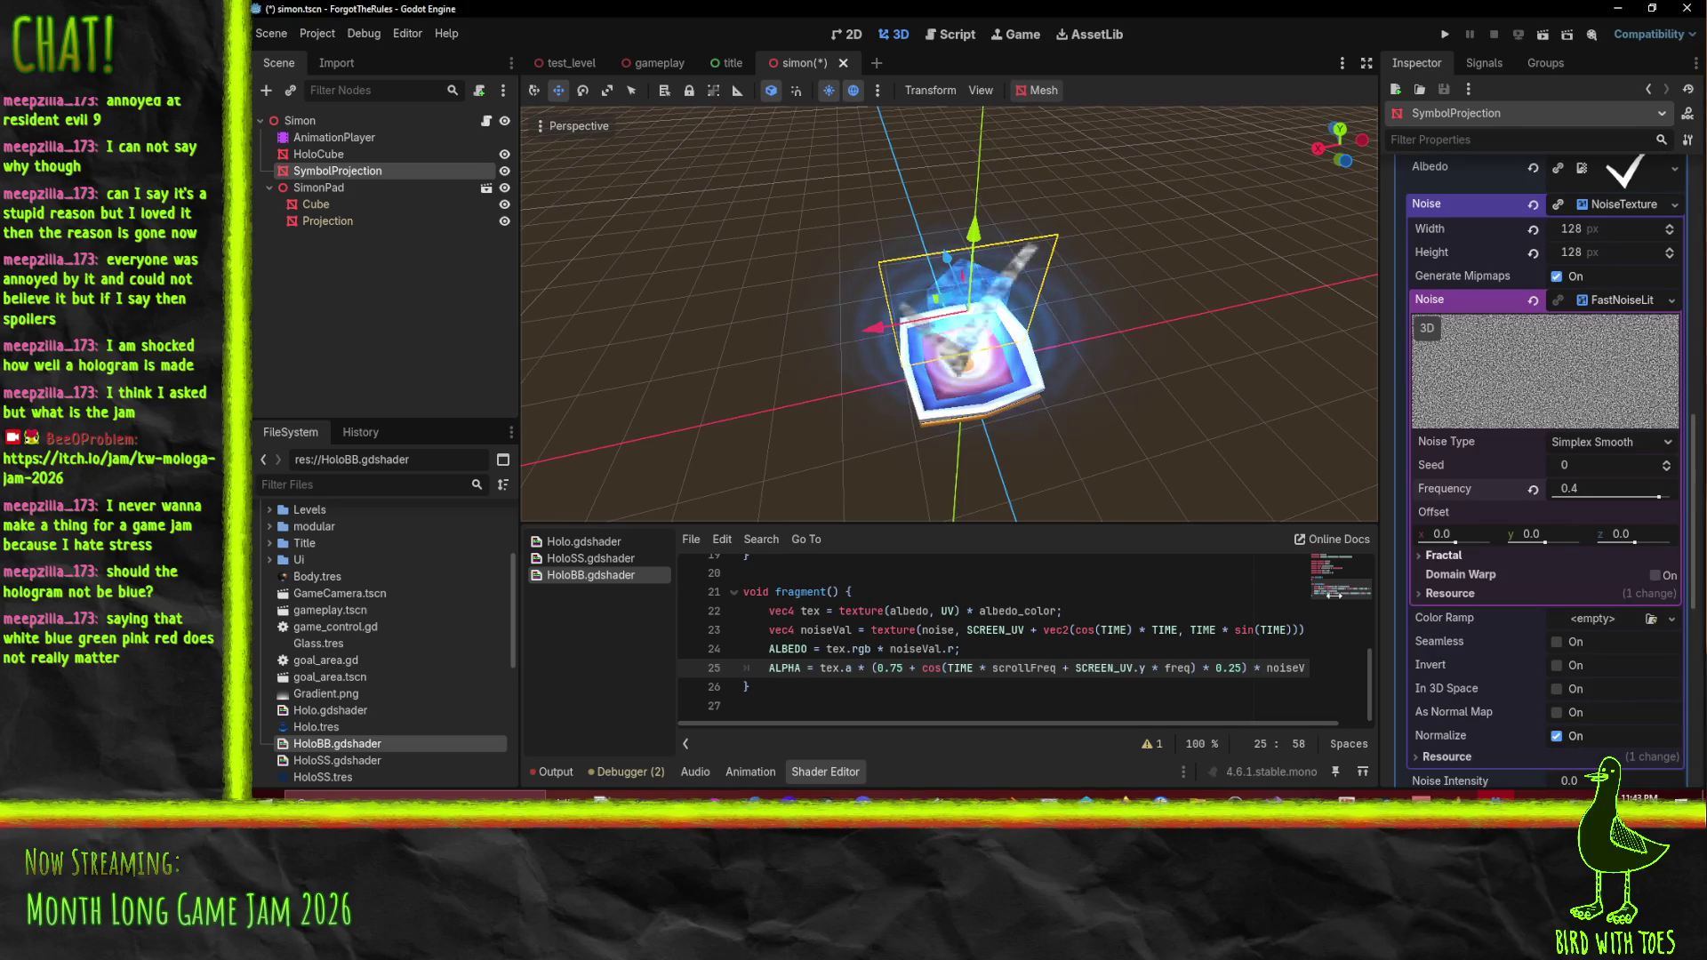
{"action": "left_click", "coordinate": [943, 668]}
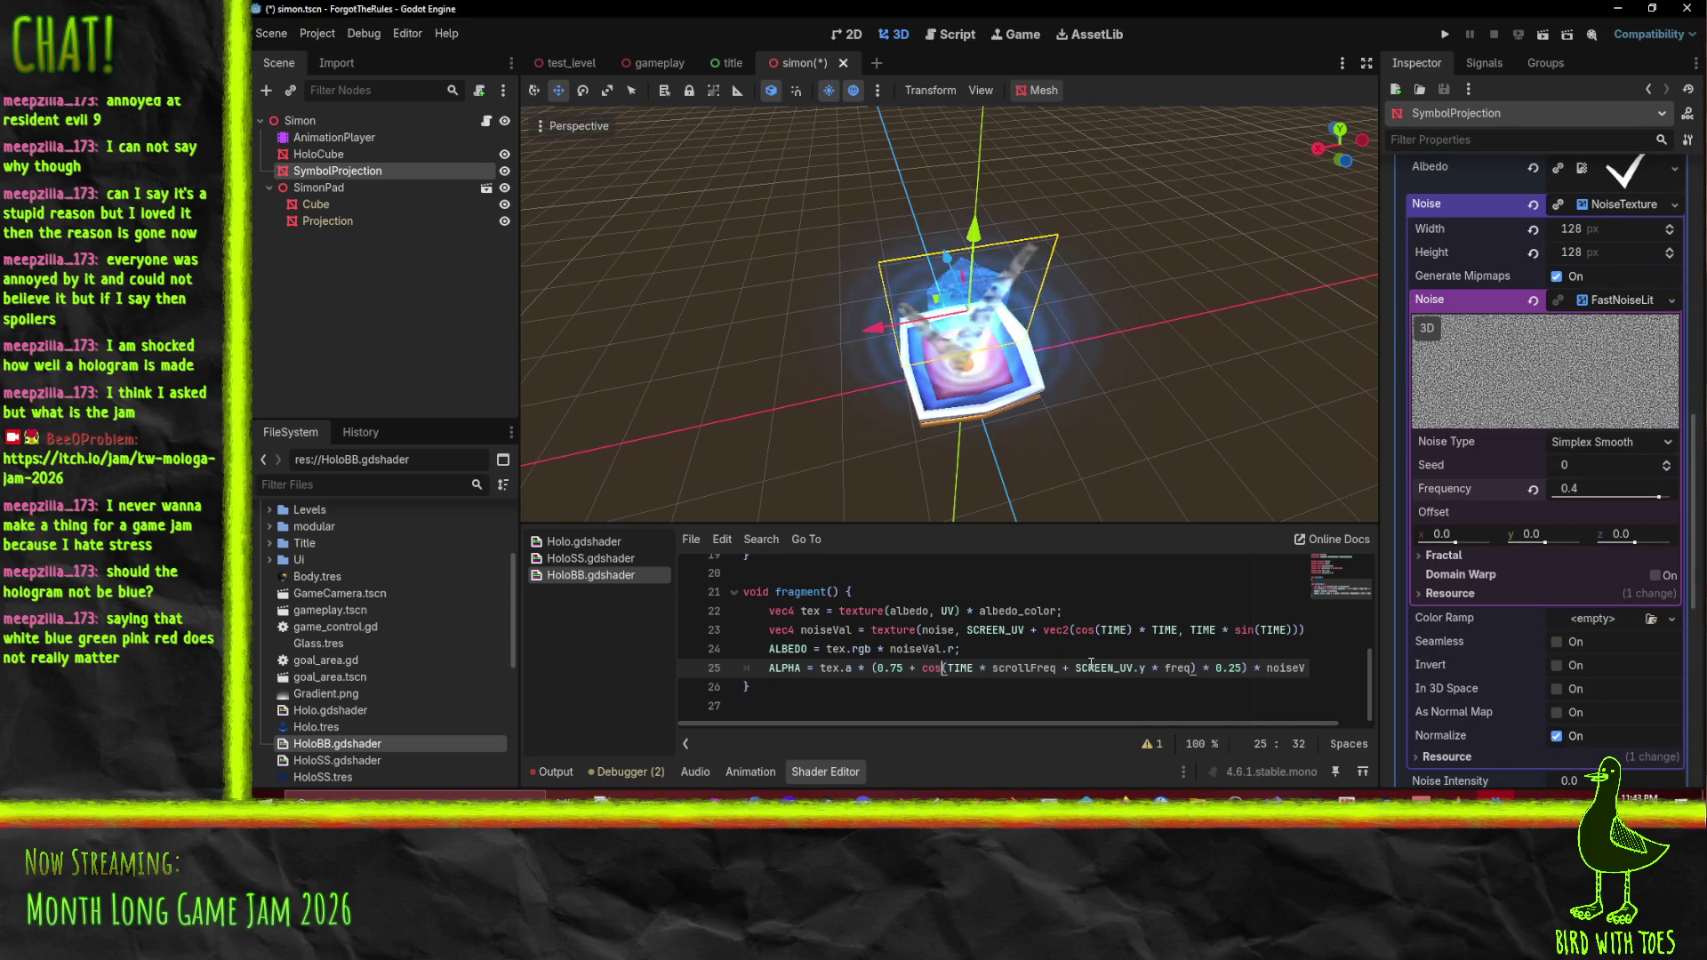
{"action": "left_click", "coordinate": [1247, 668]}
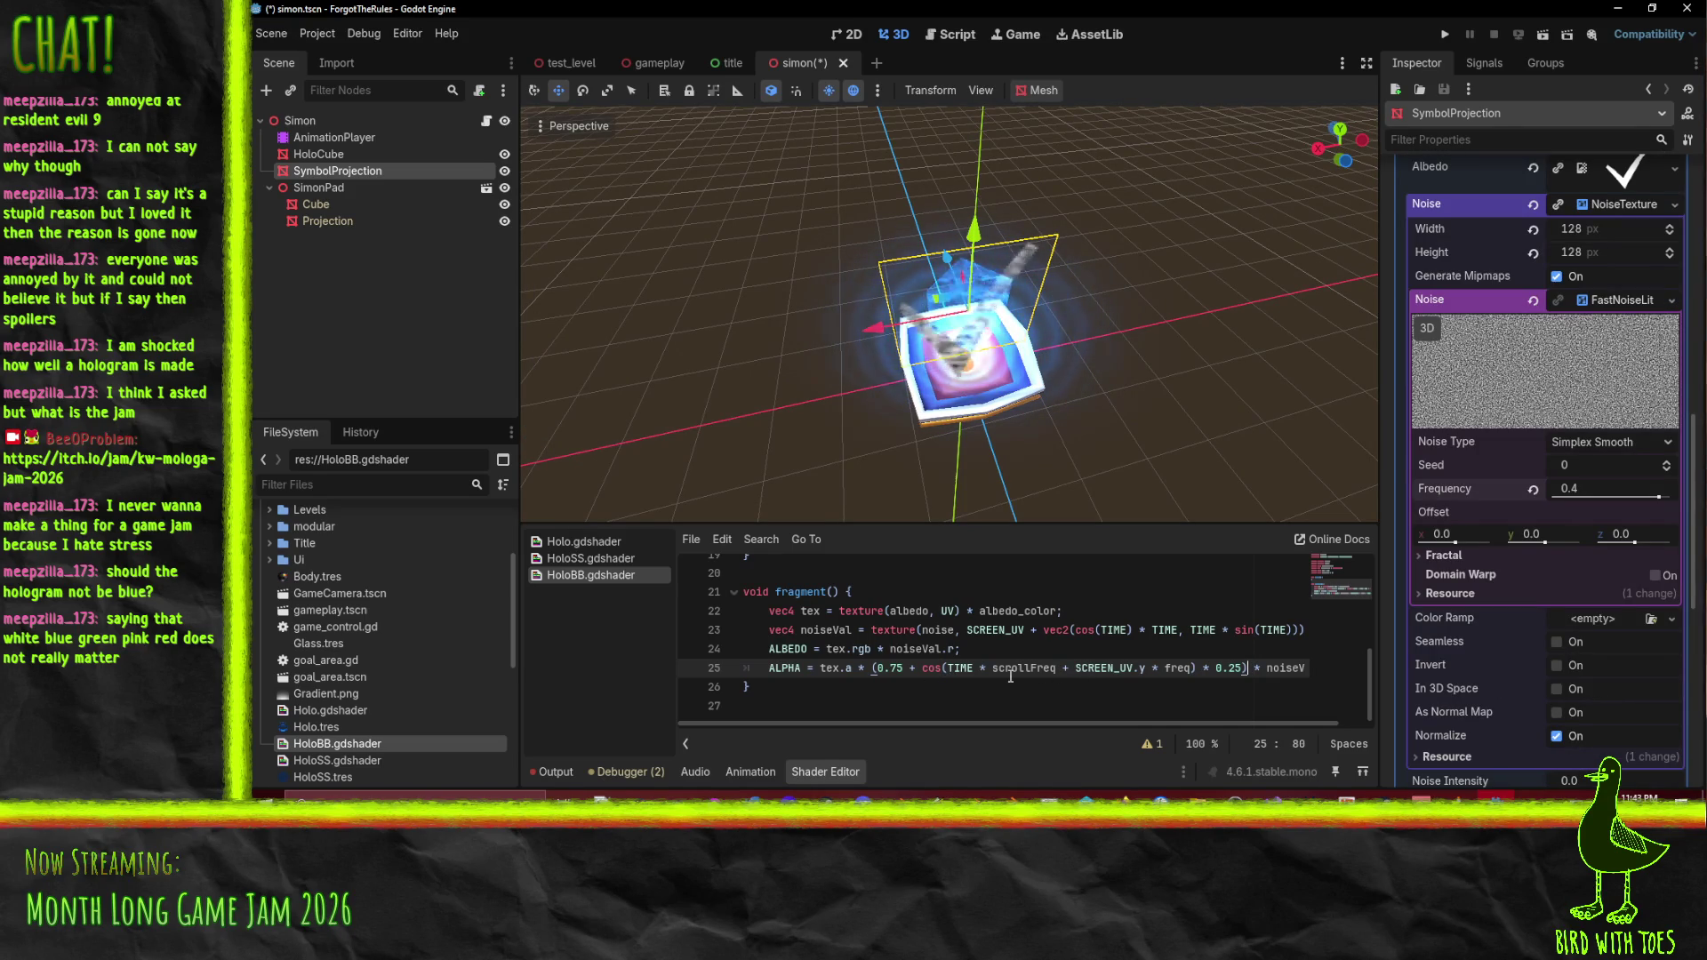
{"action": "scroll", "coordinate": [1628, 662], "scroll_direction": "down", "scroll_amount": 6}
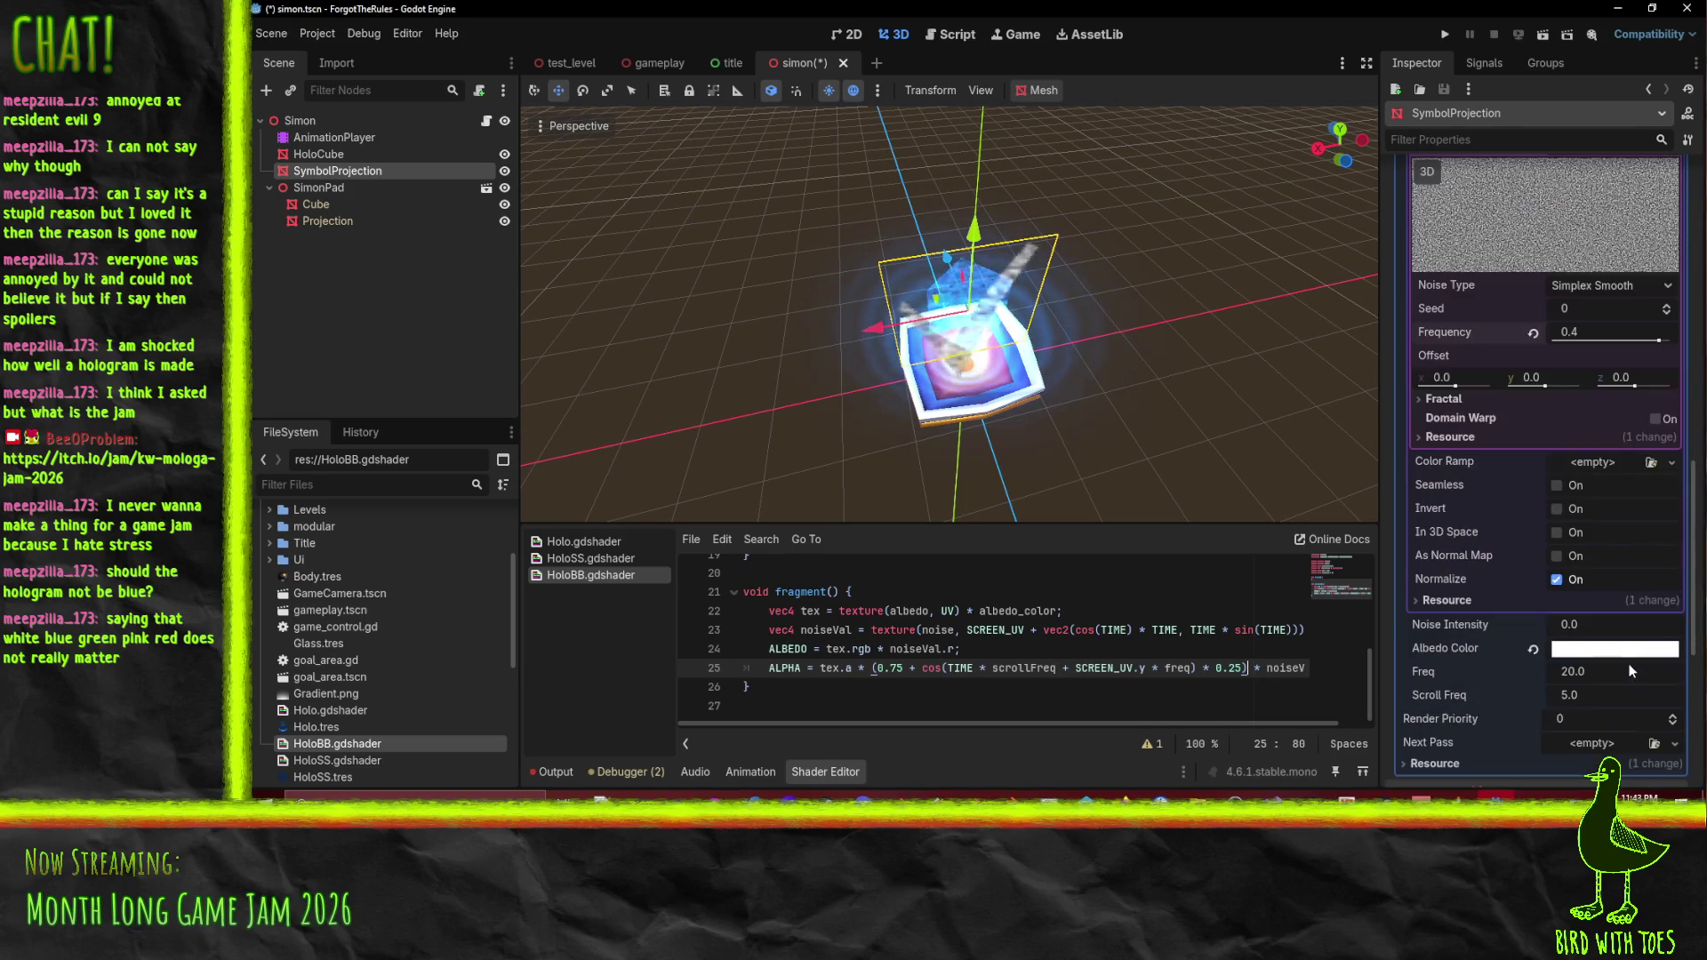
{"action": "scroll", "coordinate": [1539, 421], "scroll_direction": "up", "scroll_amount": 3}
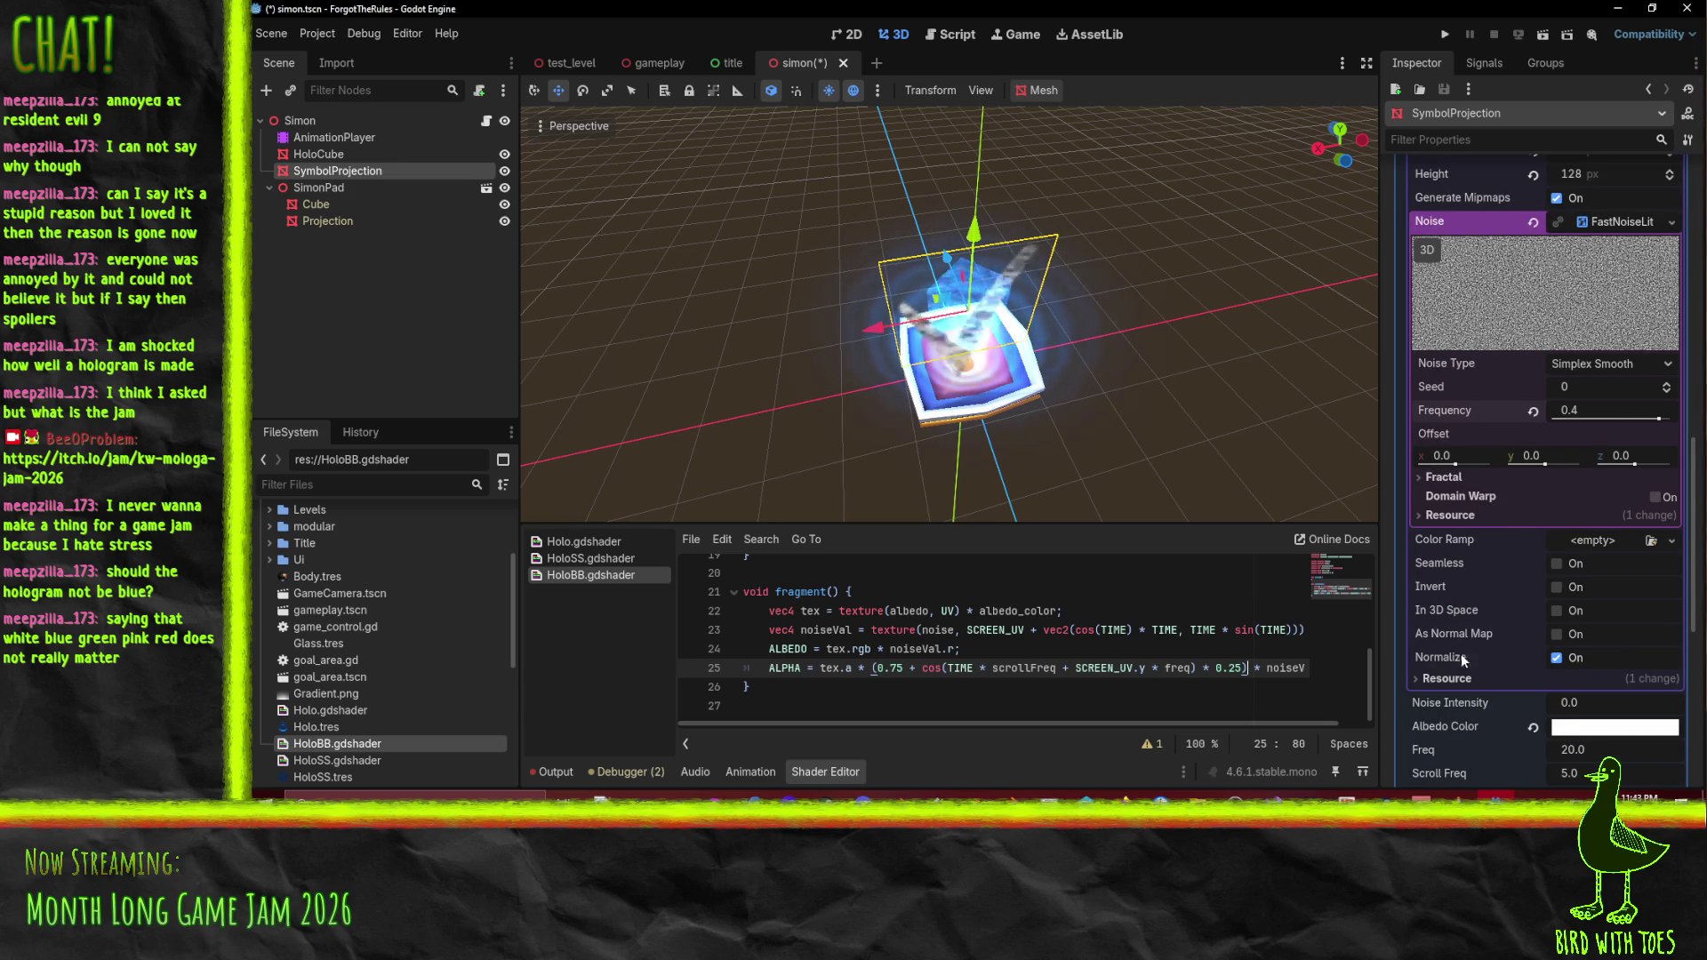
Turn off the noise texture's normalization and set Scroll Freq to 13.
{"action": "left_click", "coordinate": [1556, 659]}
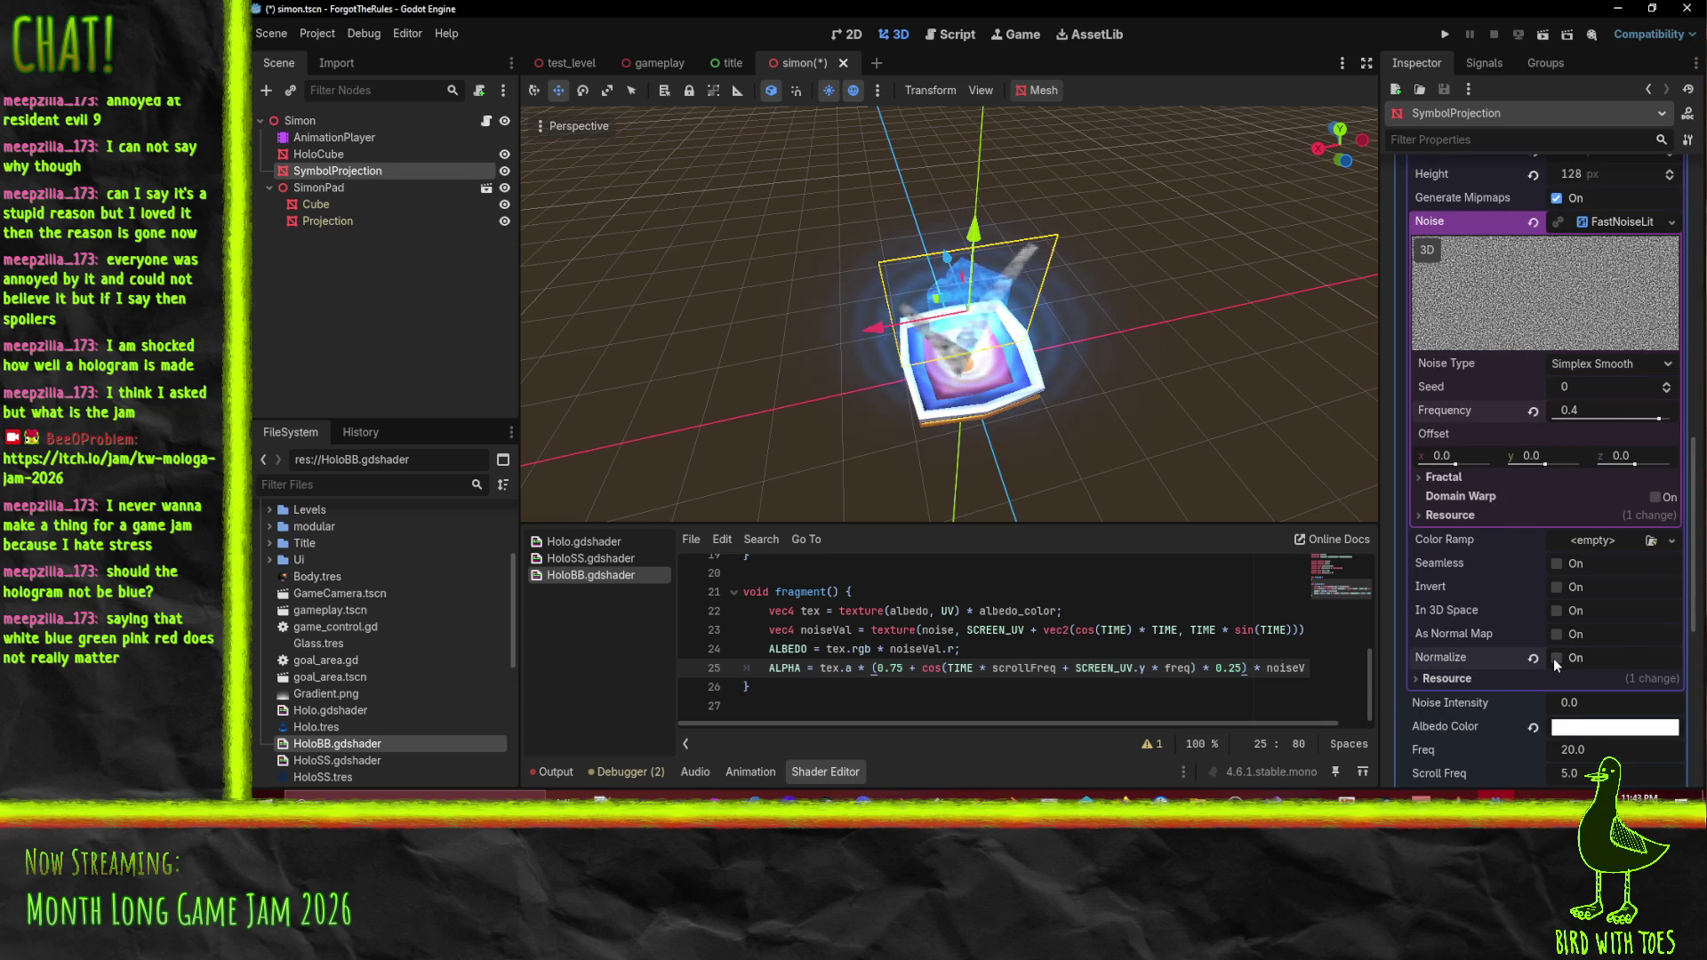
{"action": "scroll", "coordinate": [1516, 671], "scroll_direction": "up", "scroll_amount": 3}
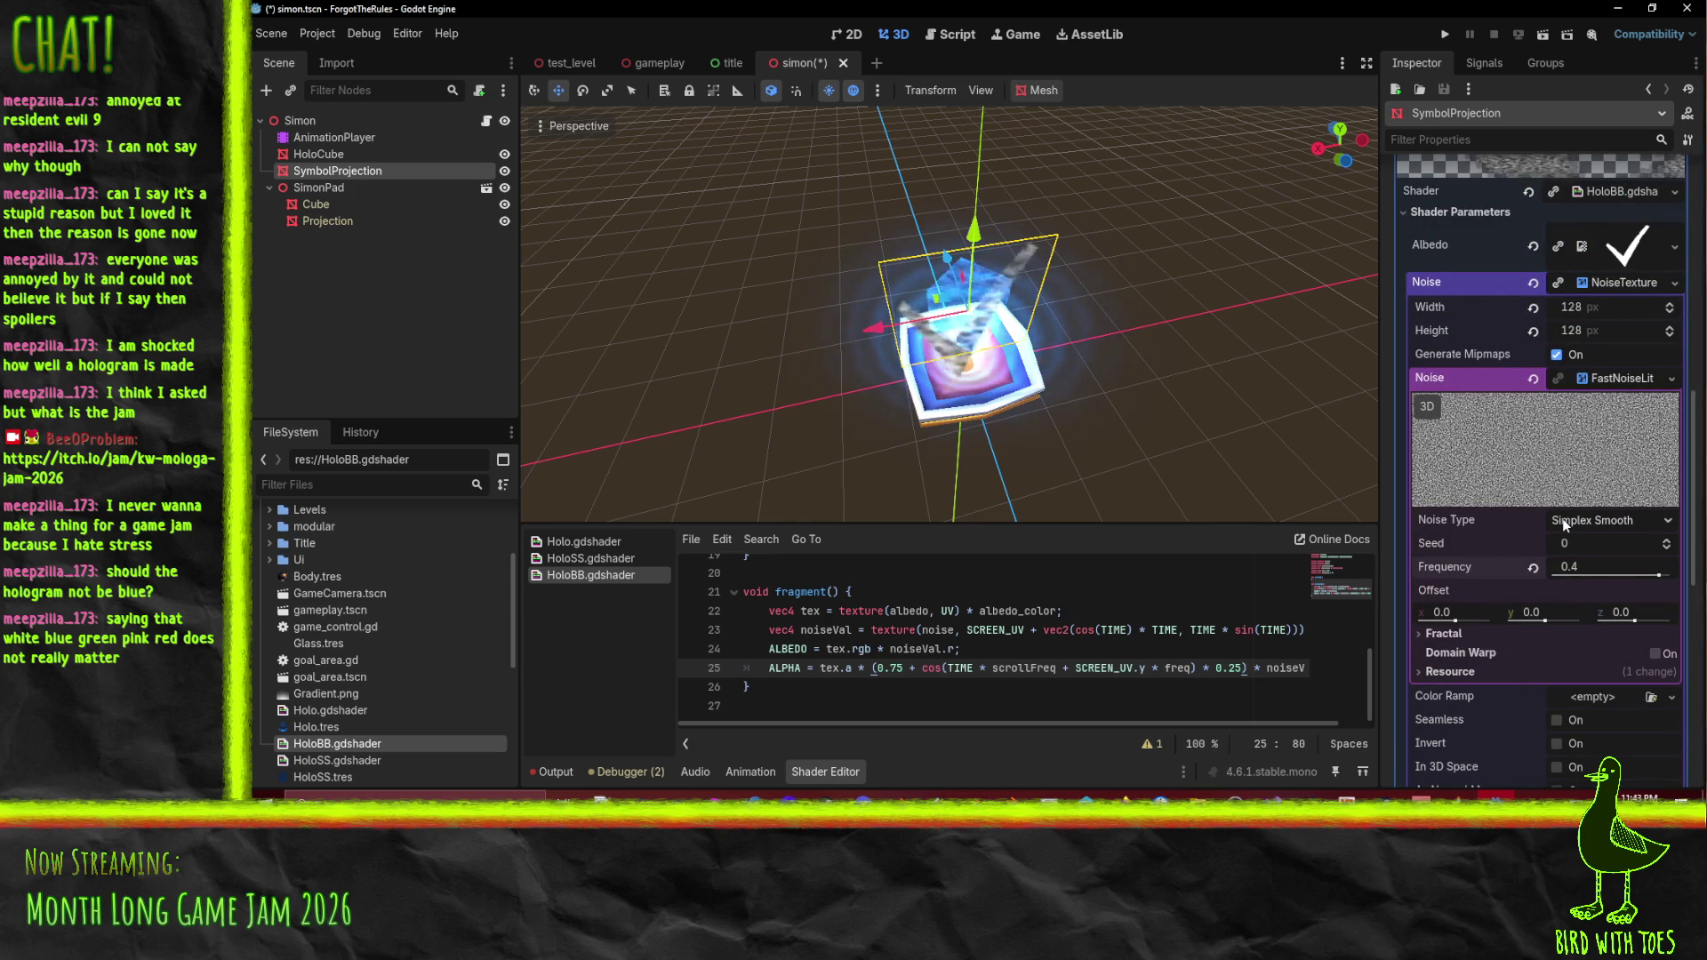
{"action": "scroll", "coordinate": [1560, 546], "scroll_direction": "down", "scroll_amount": 6}
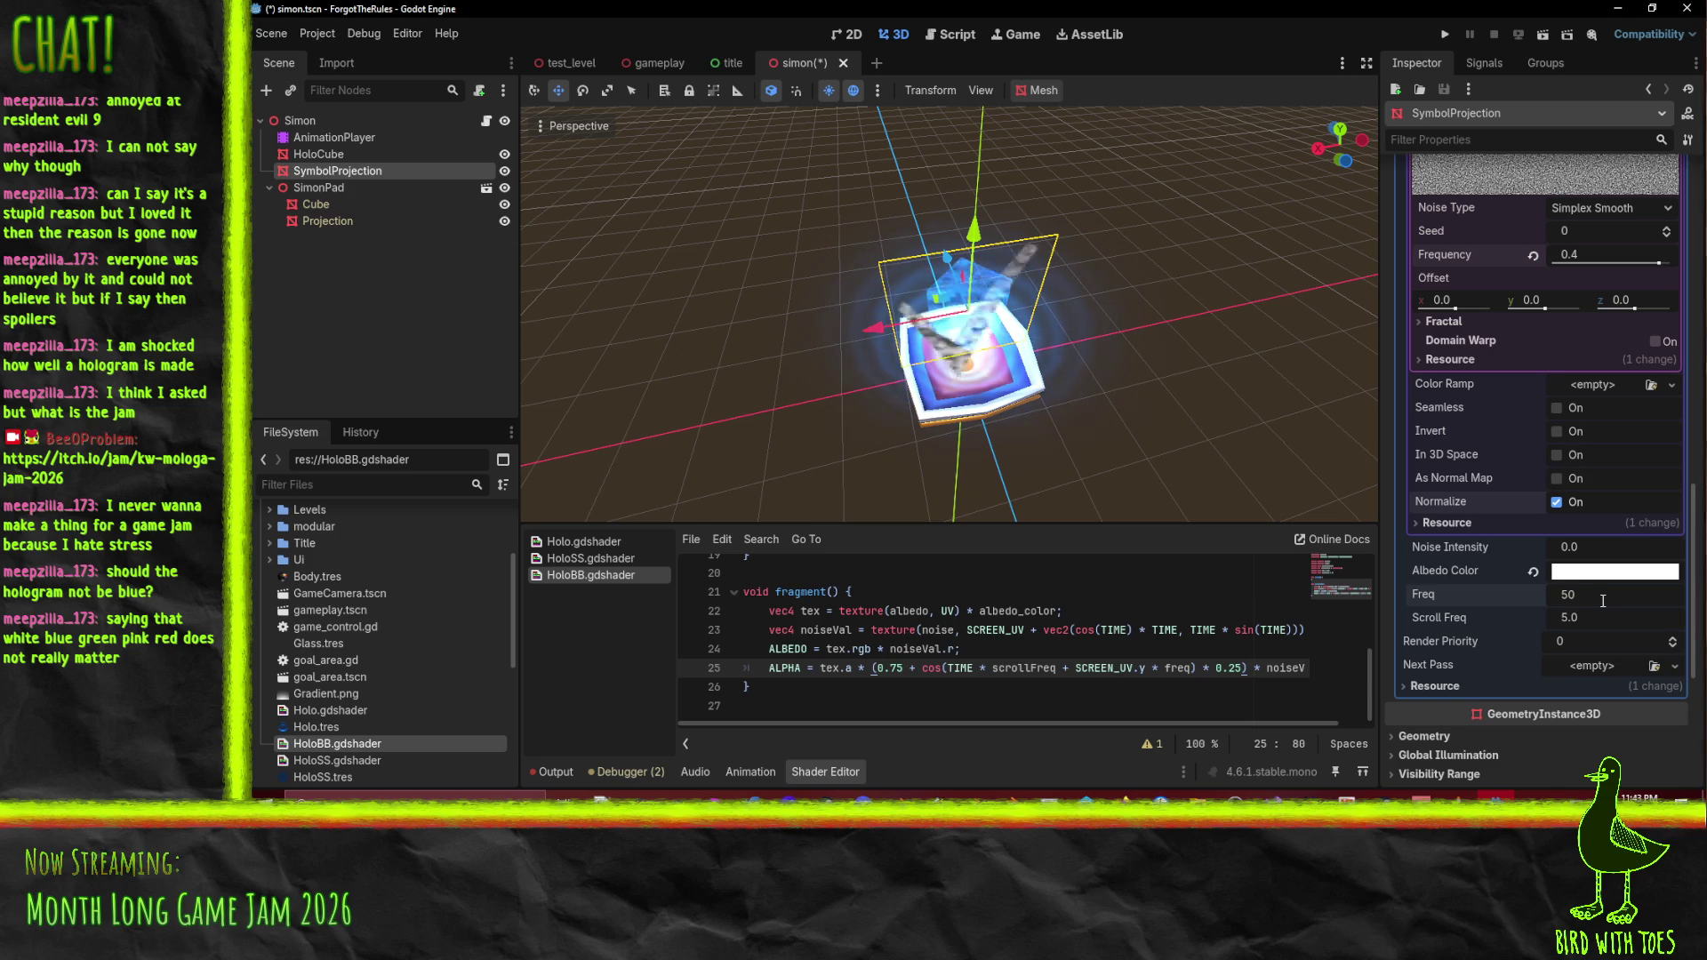
{"action": "left_click", "coordinate": [1597, 615]}
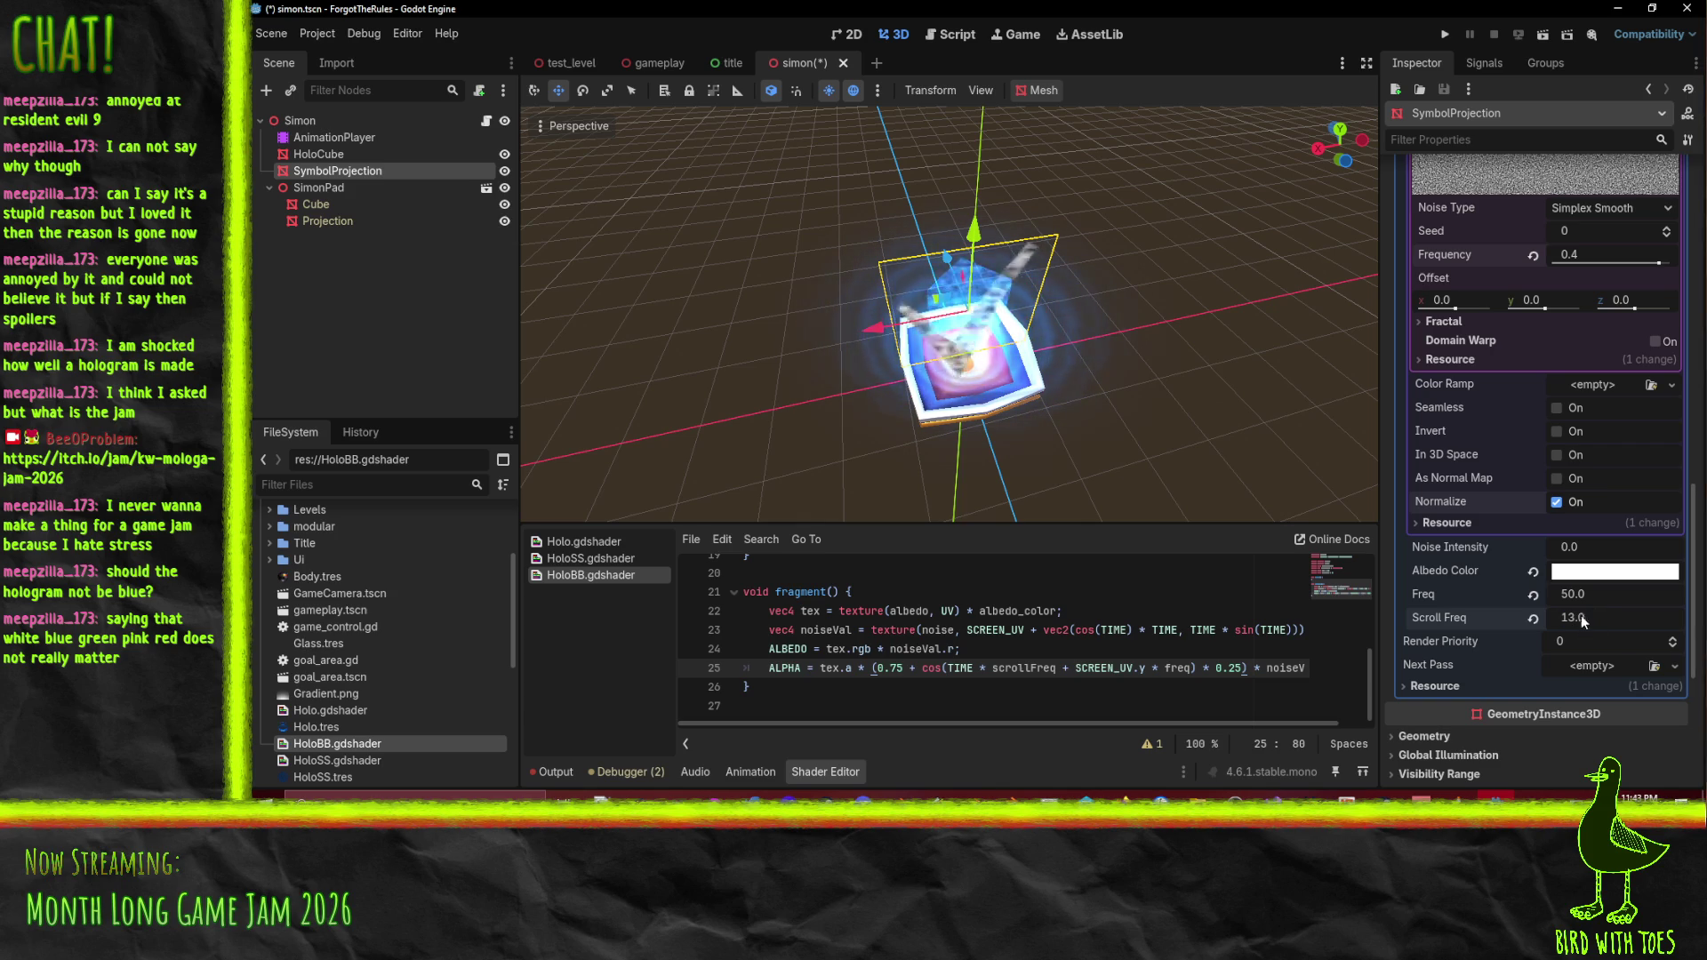
{"action": "scroll", "coordinate": [1476, 569], "scroll_direction": "up", "scroll_amount": 3}
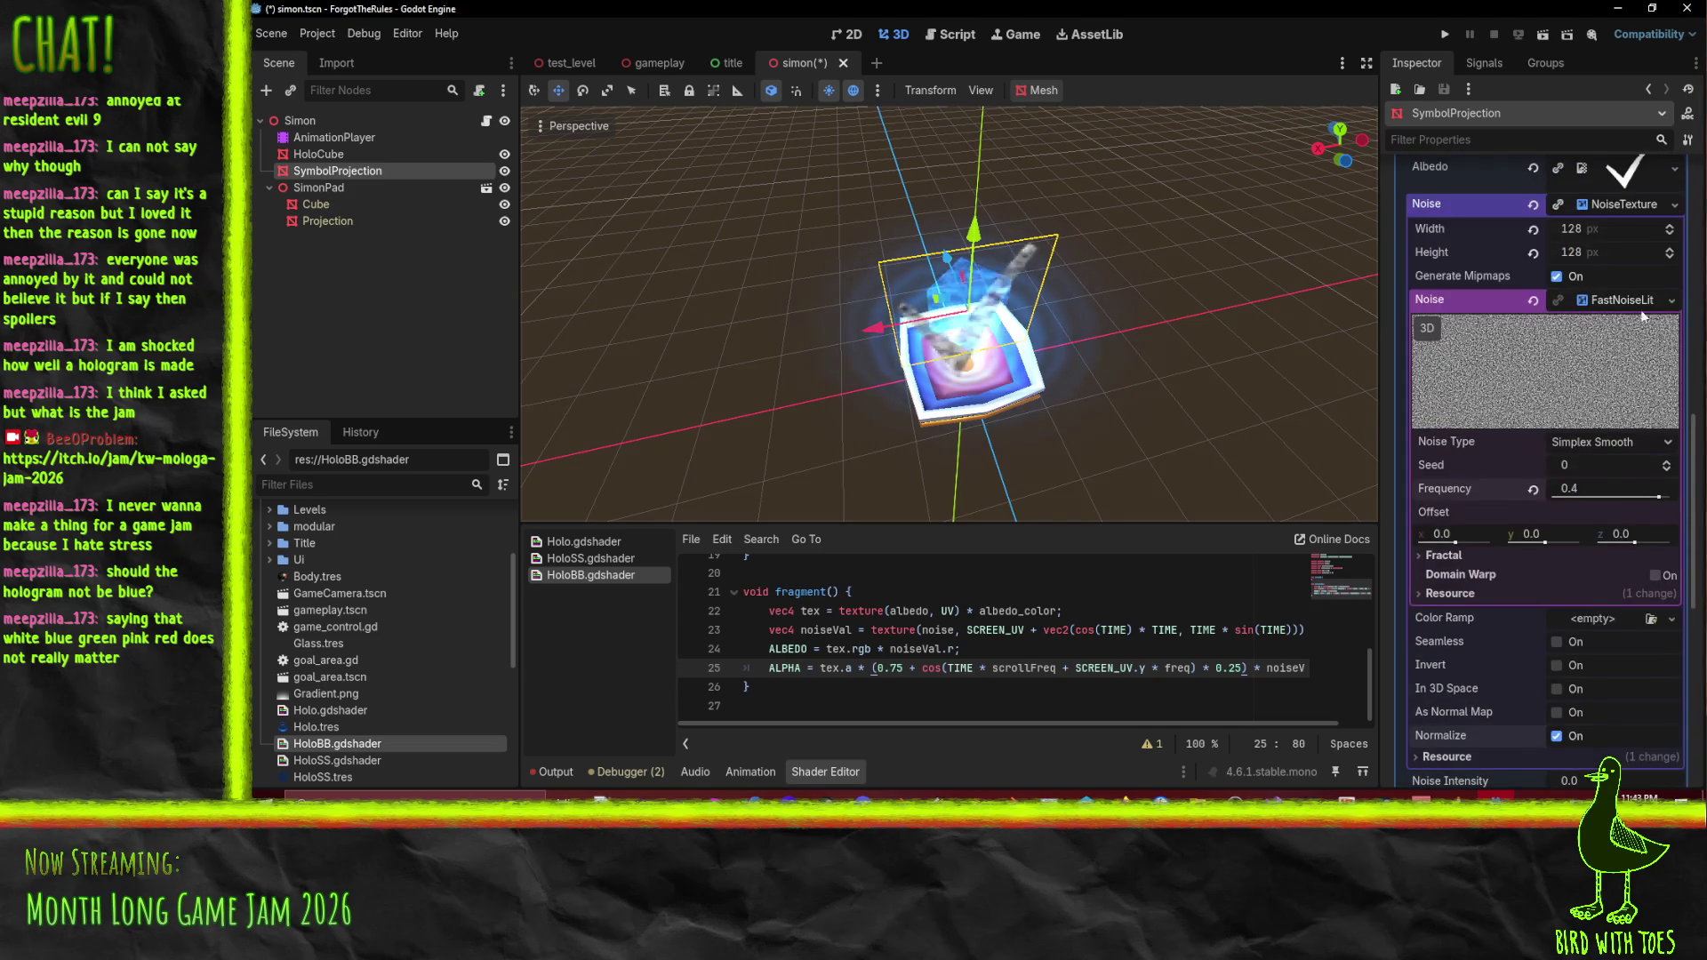
{"action": "scroll", "coordinate": [1594, 403], "scroll_direction": "down", "scroll_amount": 1}
Create a new Color Ramp gradient and turn its dark stop grey 666666.
{"action": "left_click", "coordinate": [1670, 542]}
{"action": "left_click", "coordinate": [1613, 585]}
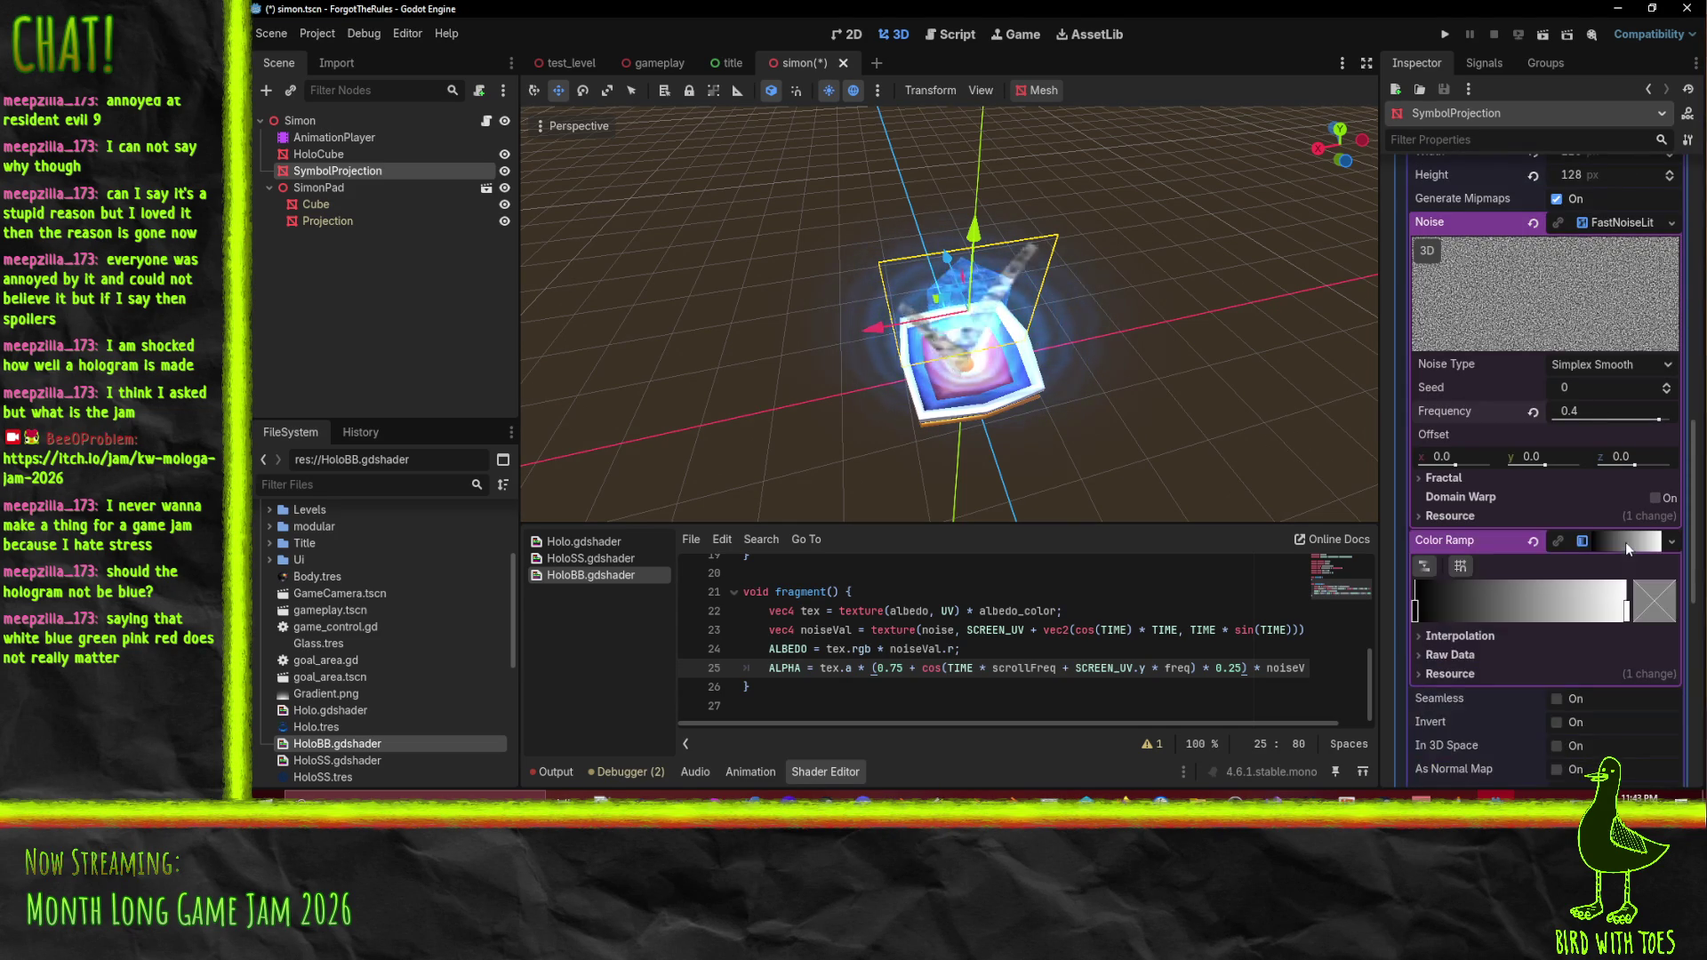
{"action": "left_click_drag", "start_coordinate": [1421, 612], "coordinate": [1480, 613]}
{"action": "double_click", "coordinate": [1479, 612]}
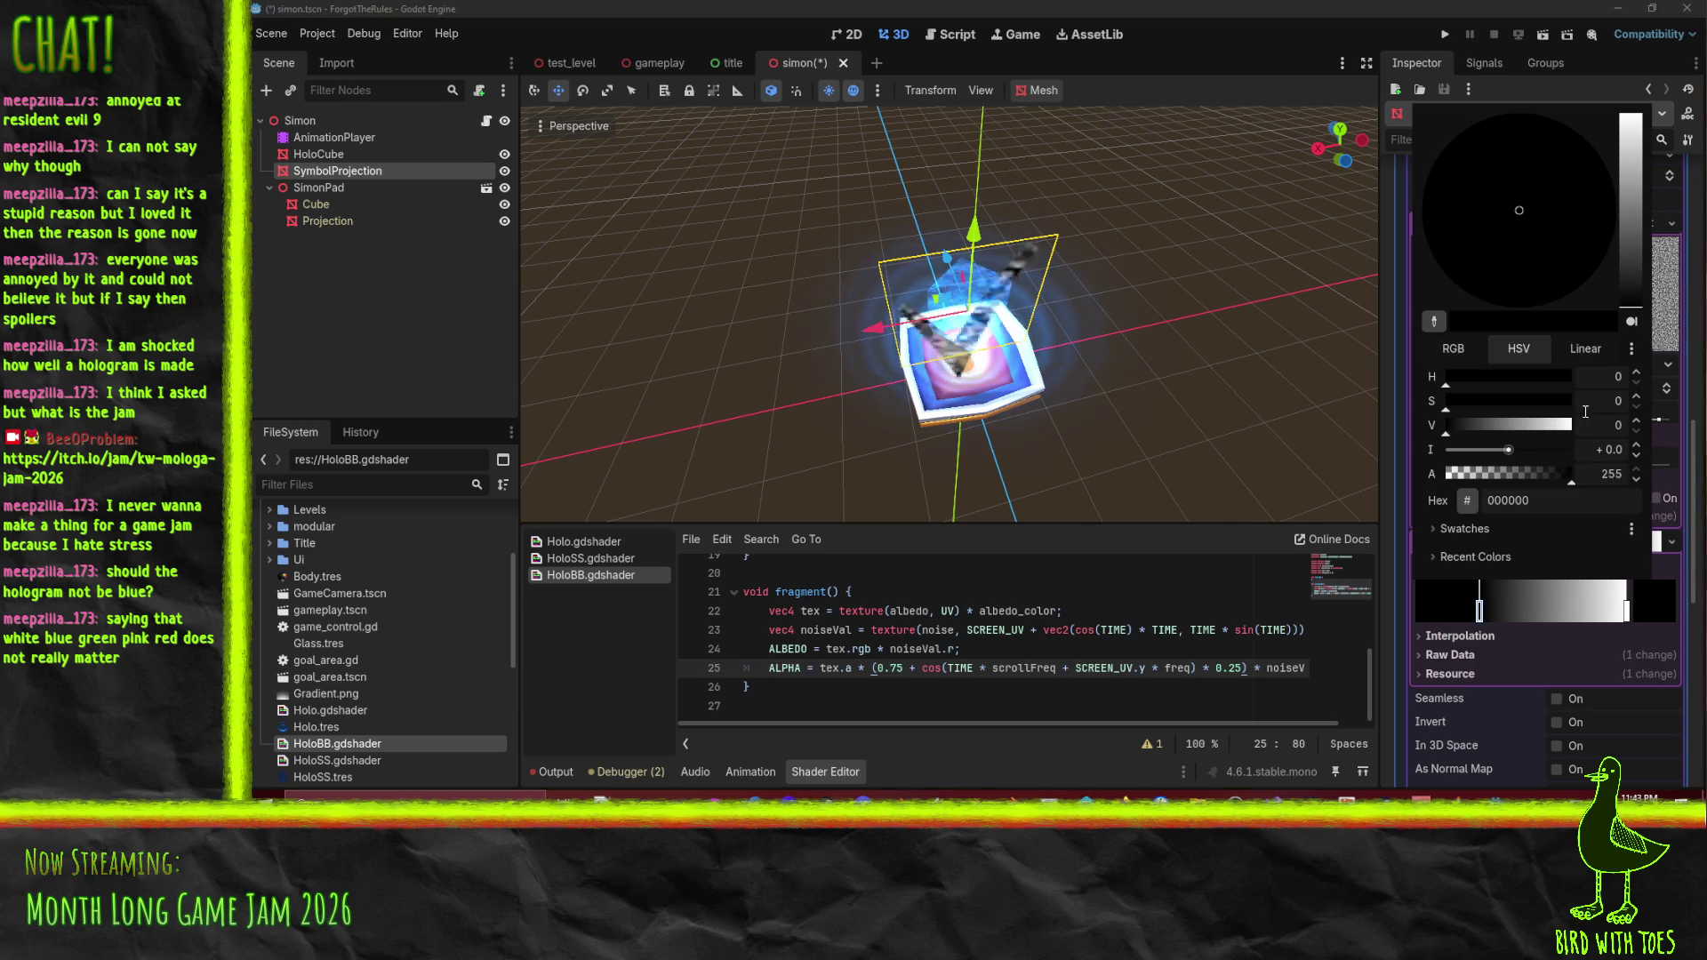
{"action": "left_click_drag", "start_coordinate": [1459, 431], "coordinate": [1495, 430]}
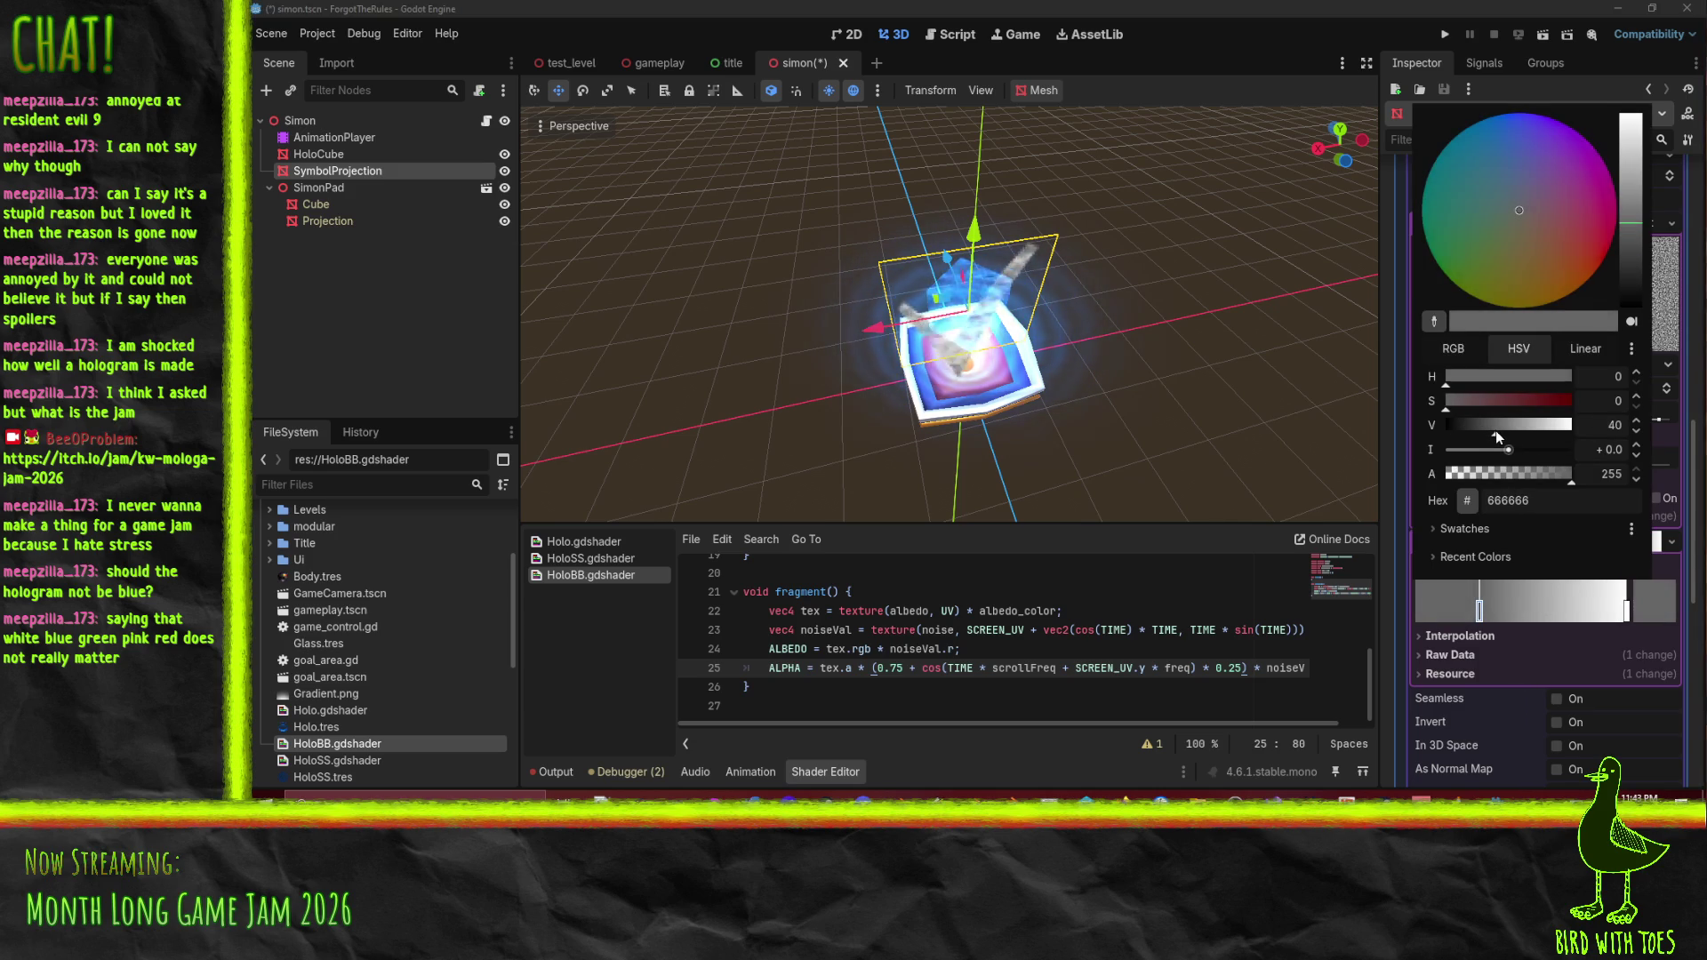
{"action": "left_click", "coordinate": [1481, 622]}
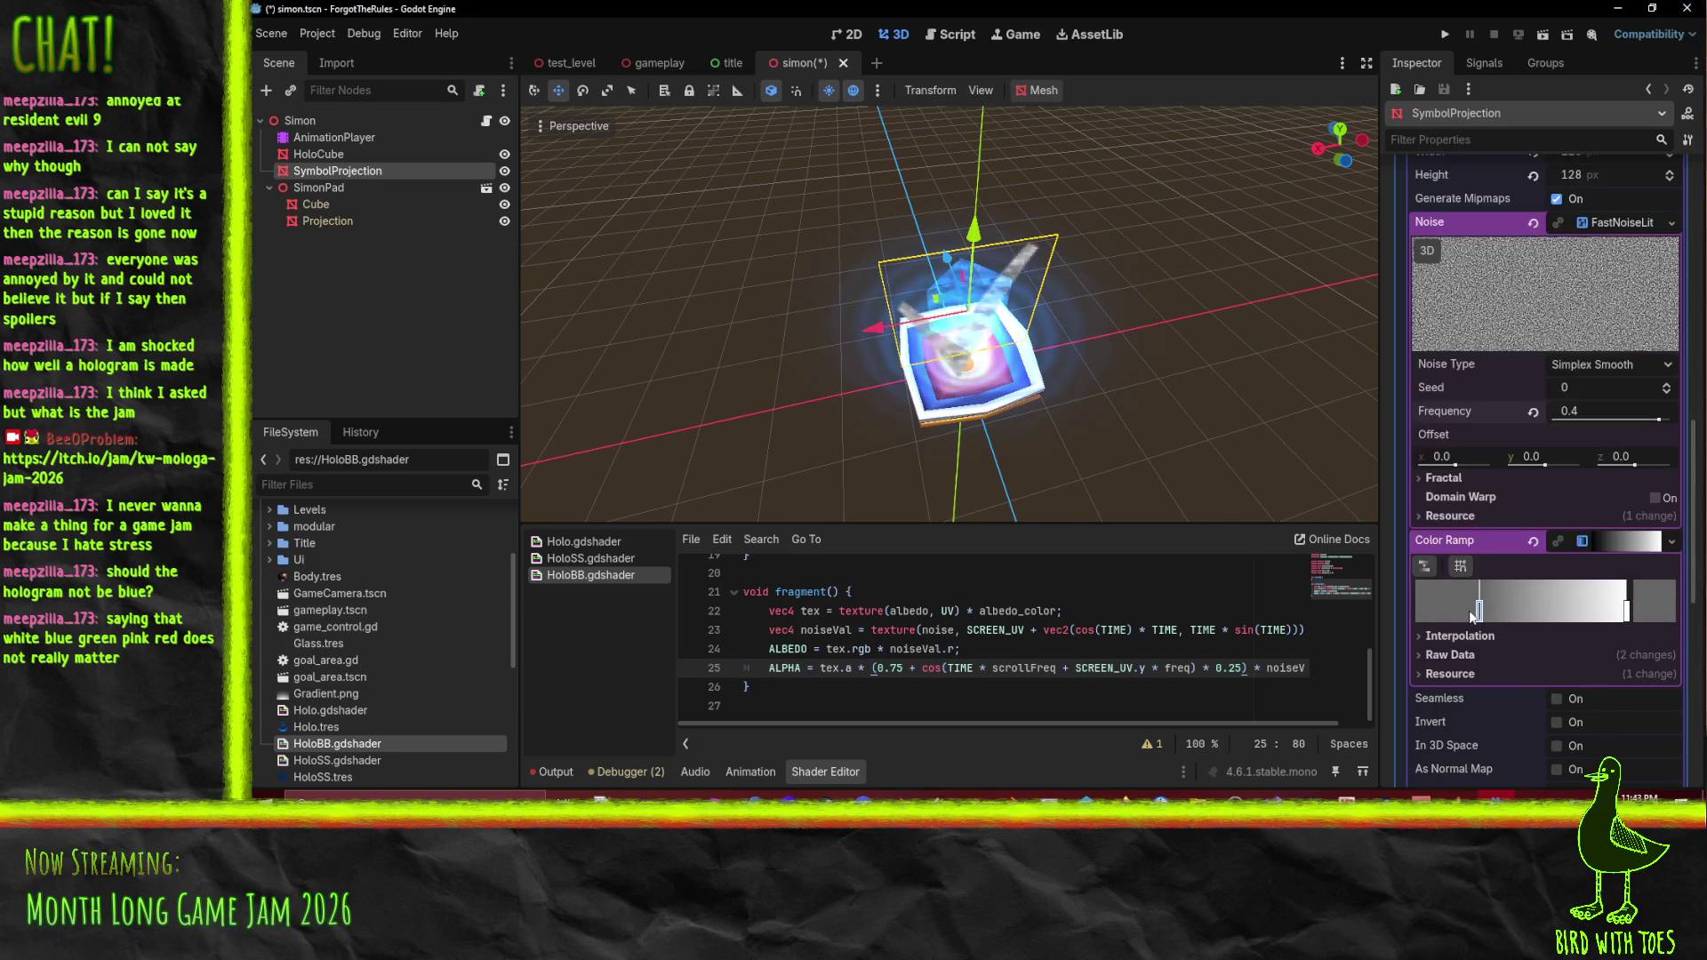
{"action": "left_click_drag", "start_coordinate": [1482, 622], "coordinate": [1336, 640]}
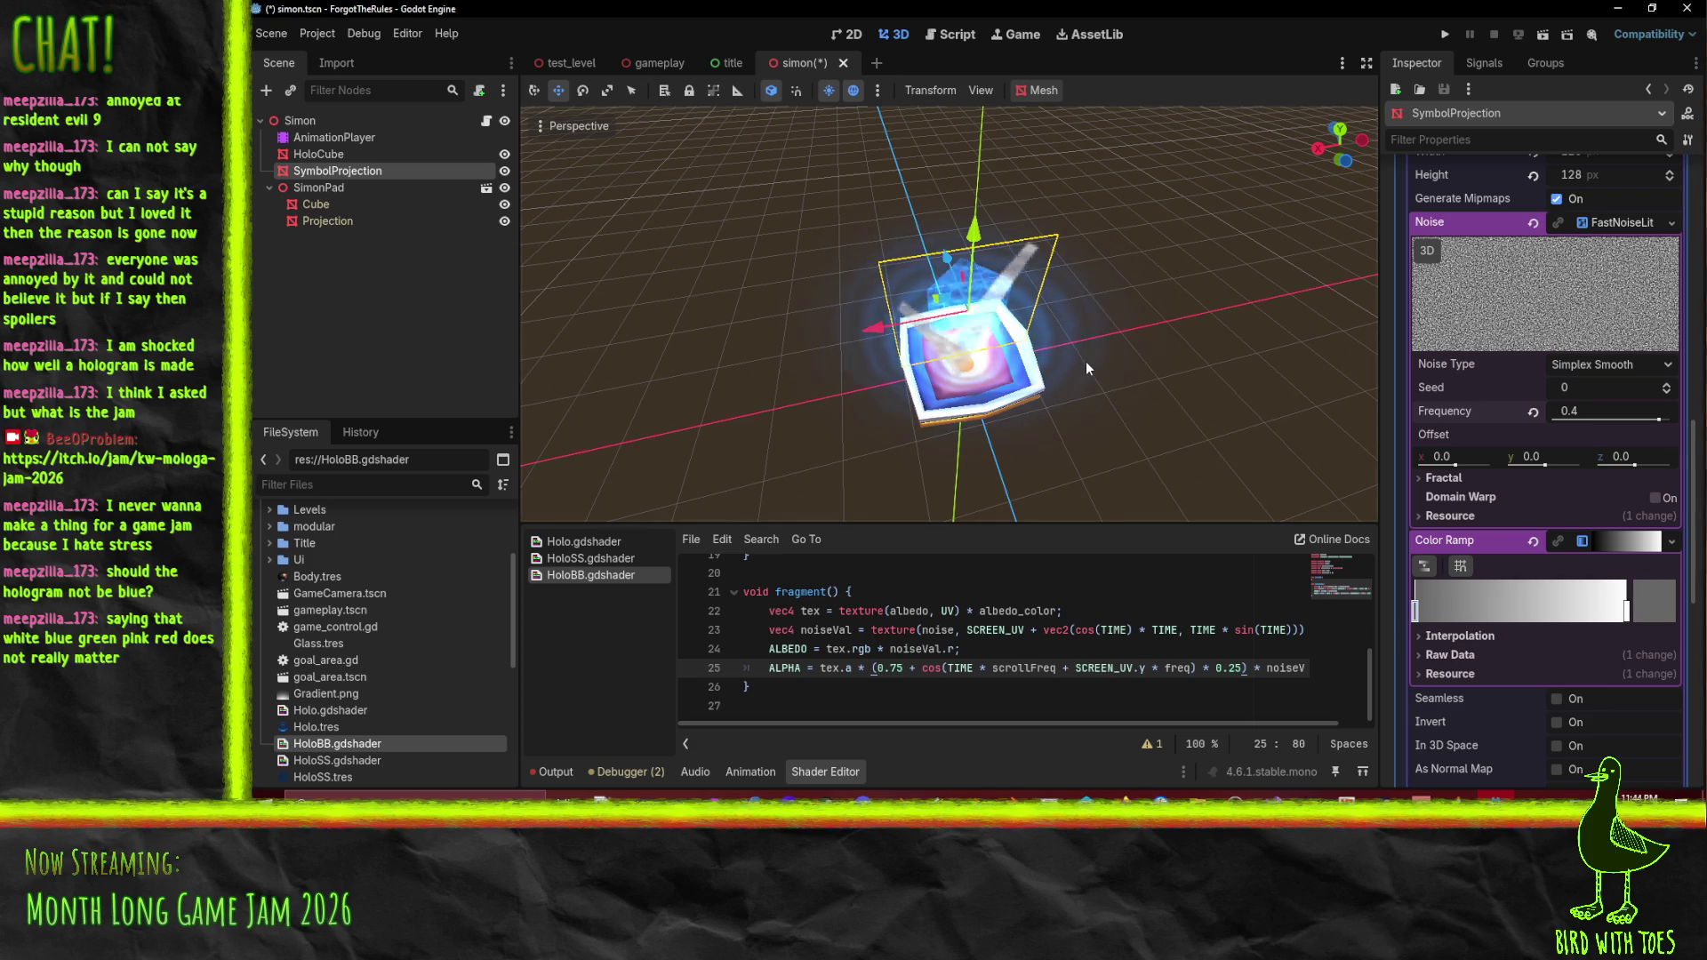
Make the ramp's left stop fully transparent (alpha 0).
{"action": "scroll", "coordinate": [1135, 359], "scroll_direction": "up", "scroll_amount": 3}
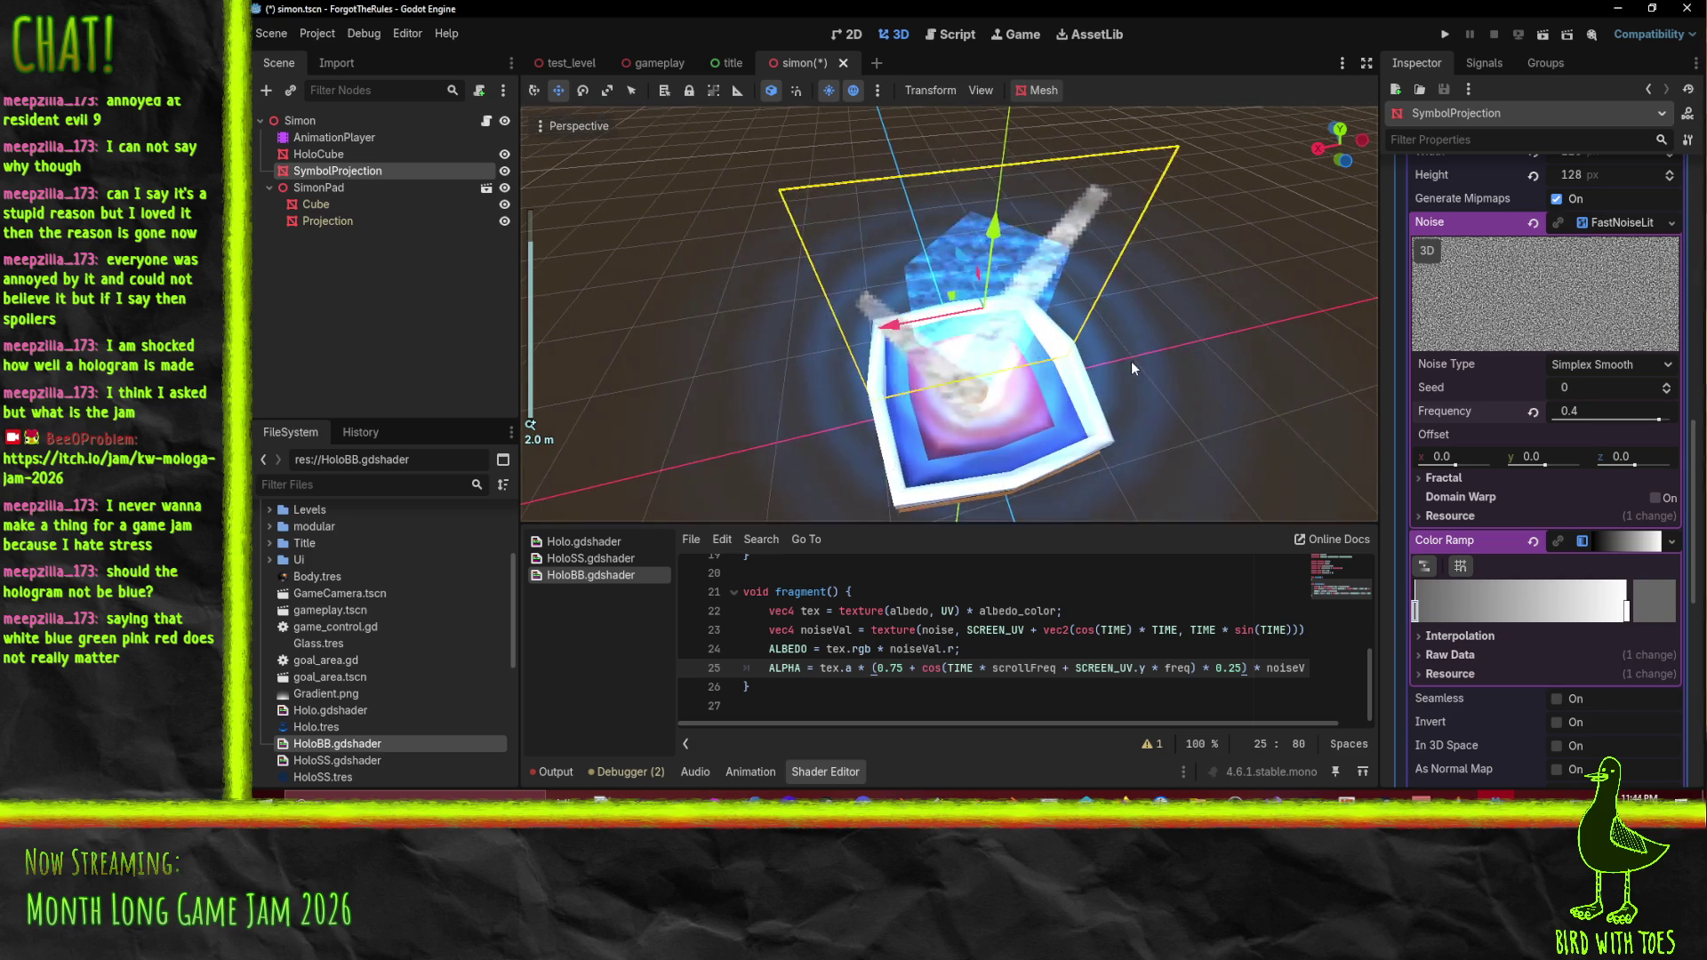
{"action": "scroll", "coordinate": [1131, 361], "scroll_direction": "down", "scroll_amount": 2}
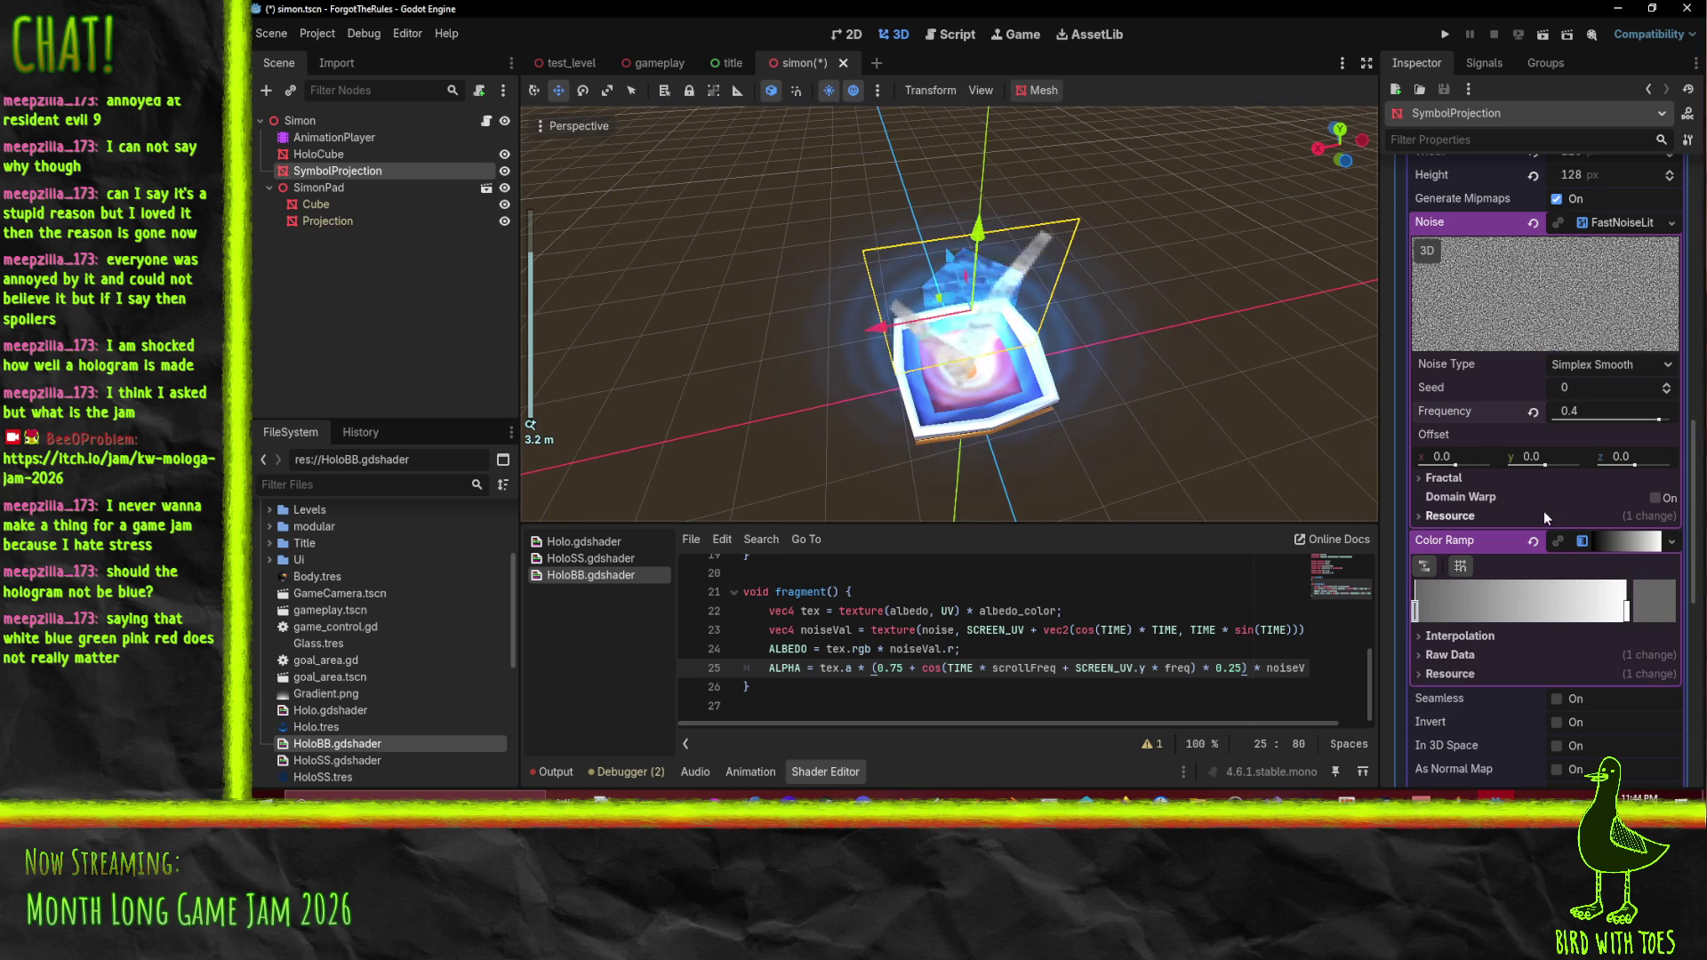
{"action": "left_click", "coordinate": [1656, 604]}
{"action": "left_click", "coordinate": [1440, 620]}
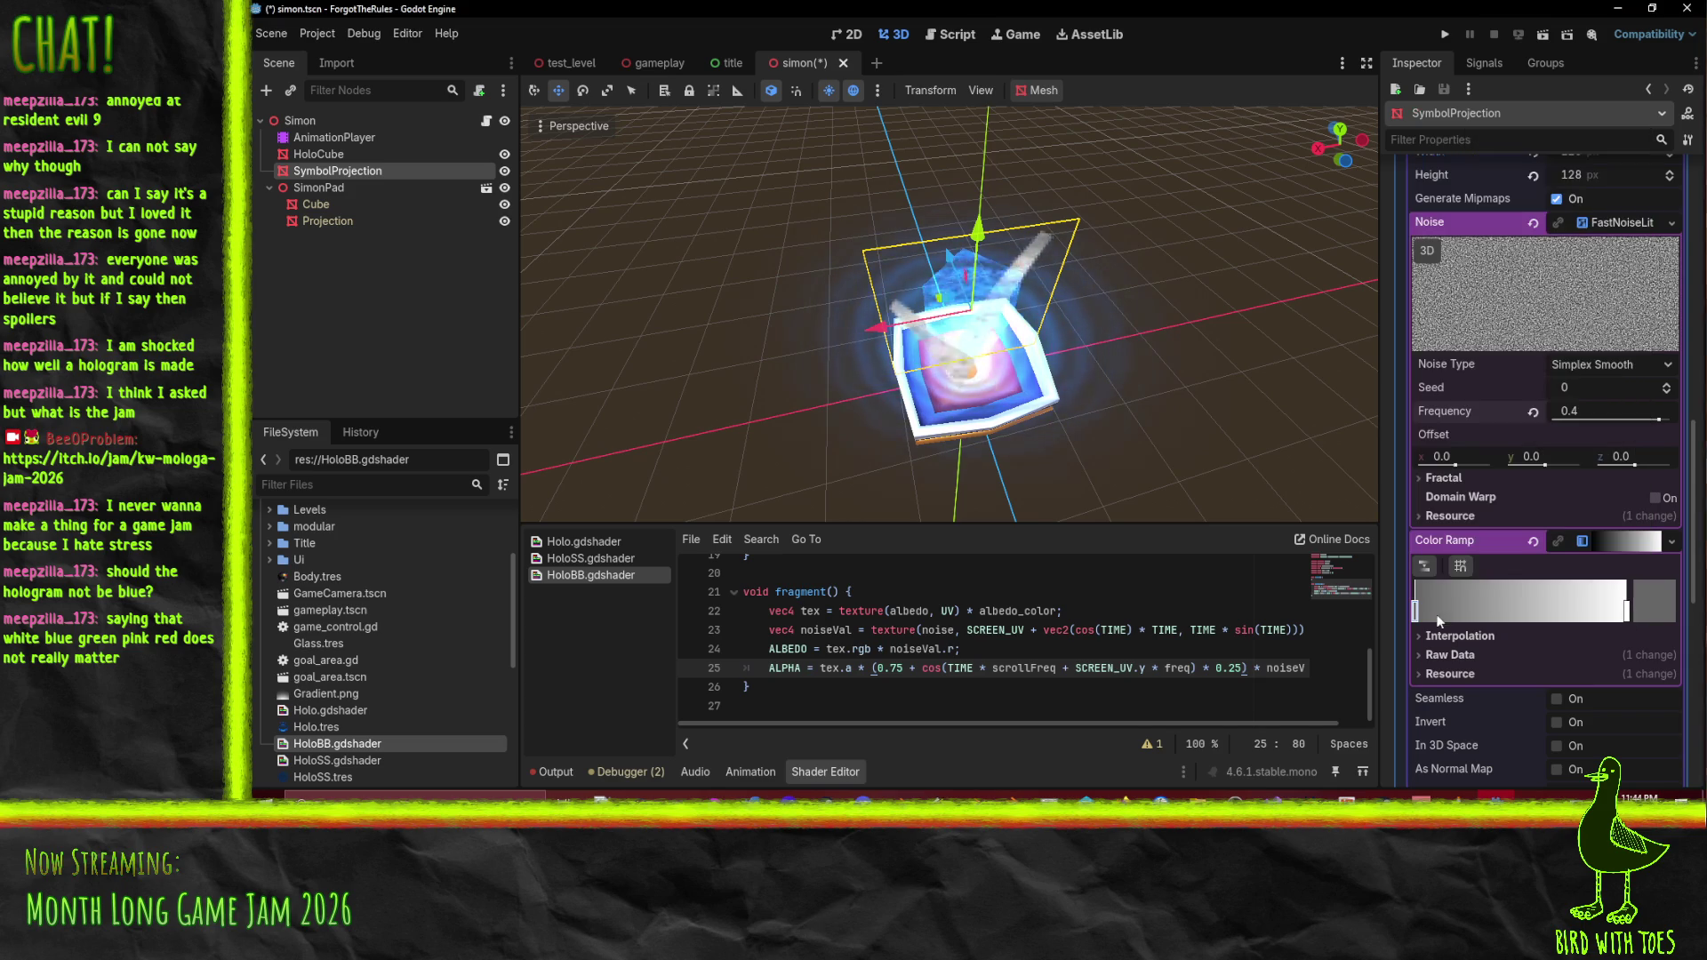
{"action": "double_click", "coordinate": [1414, 612]}
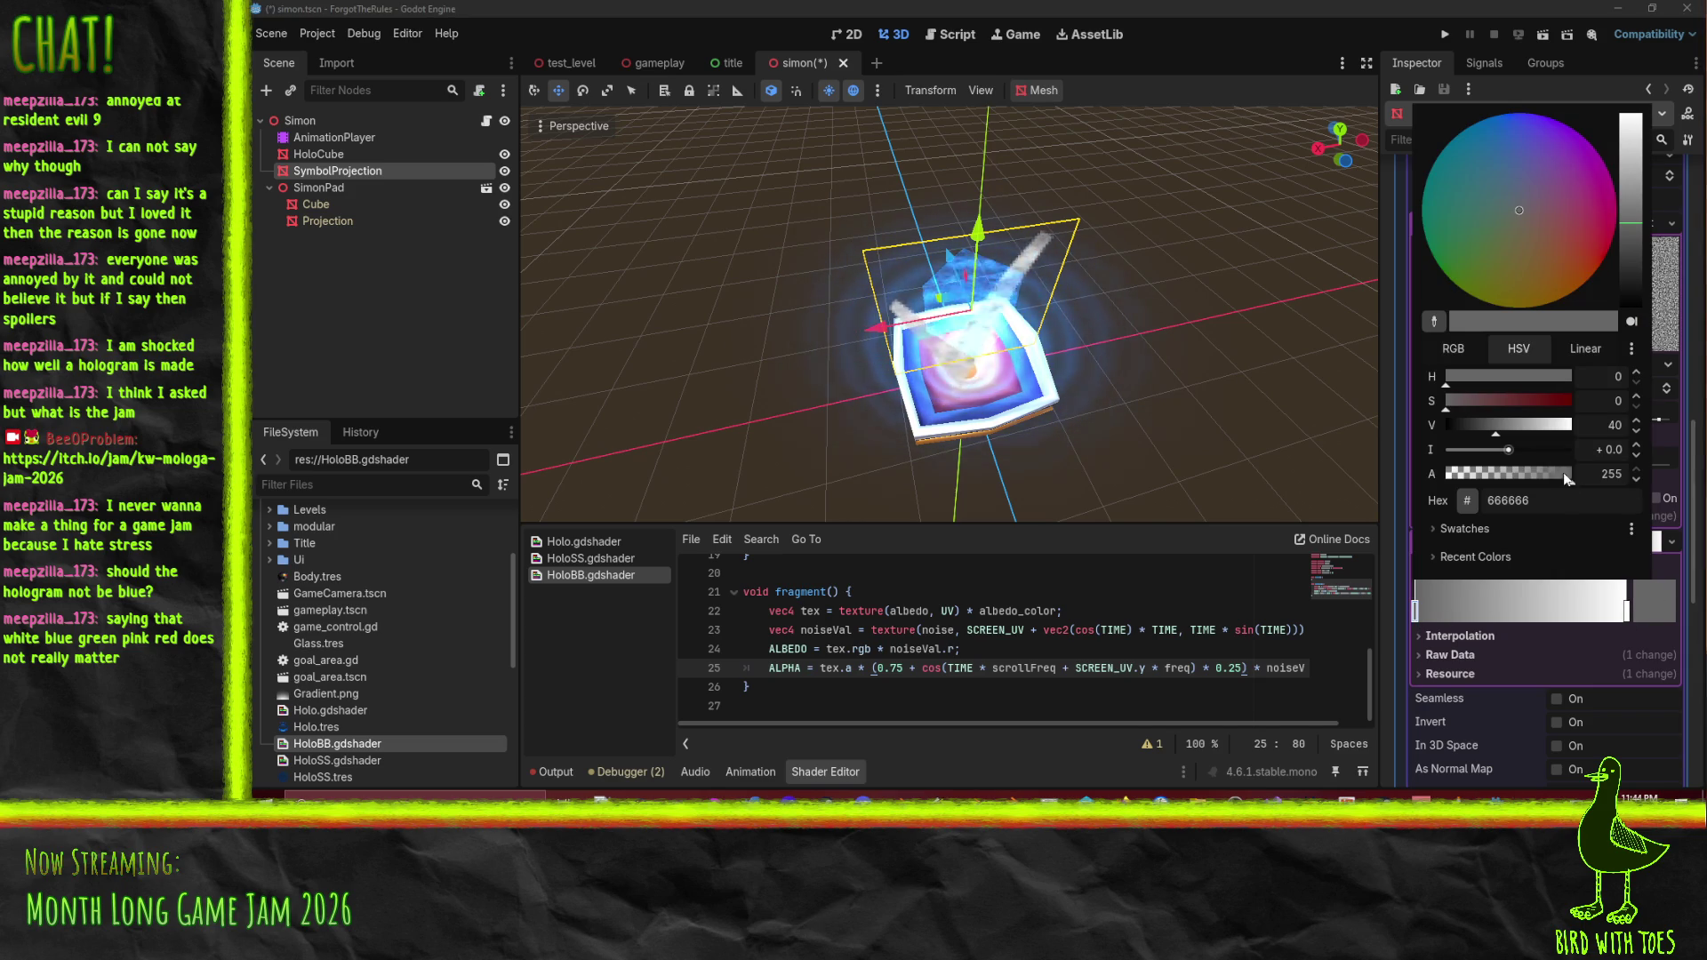
{"action": "left_click_drag", "start_coordinate": [1563, 472], "coordinate": [1391, 473]}
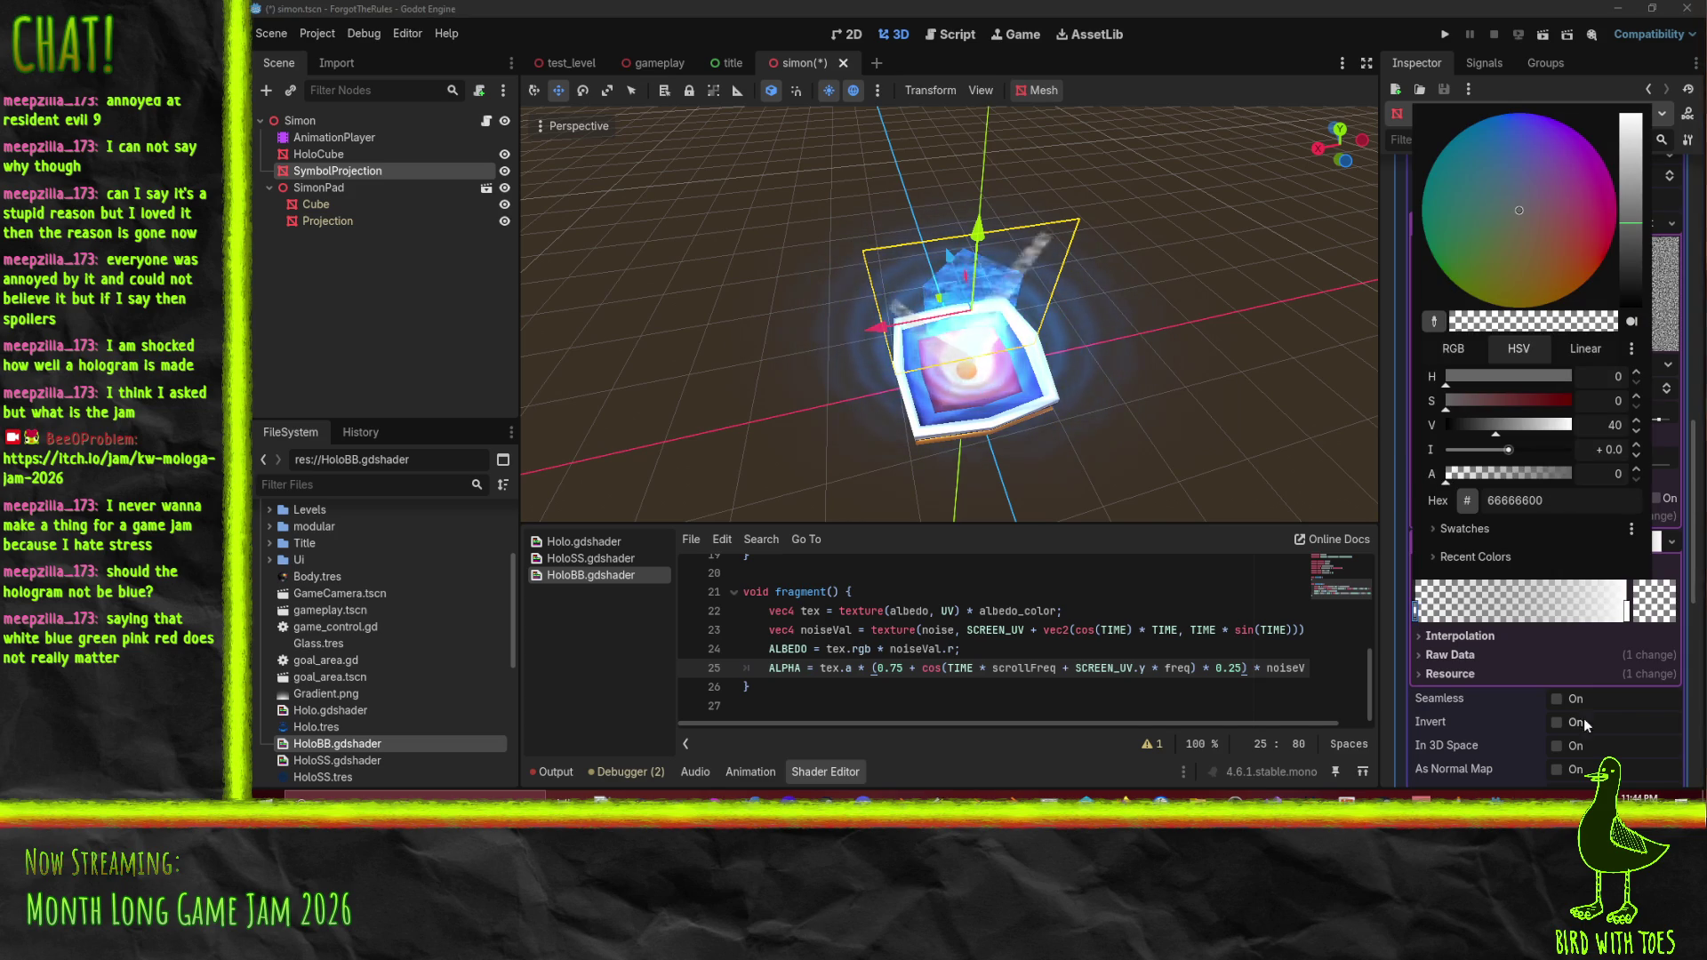
{"action": "left_click", "coordinate": [1503, 714]}
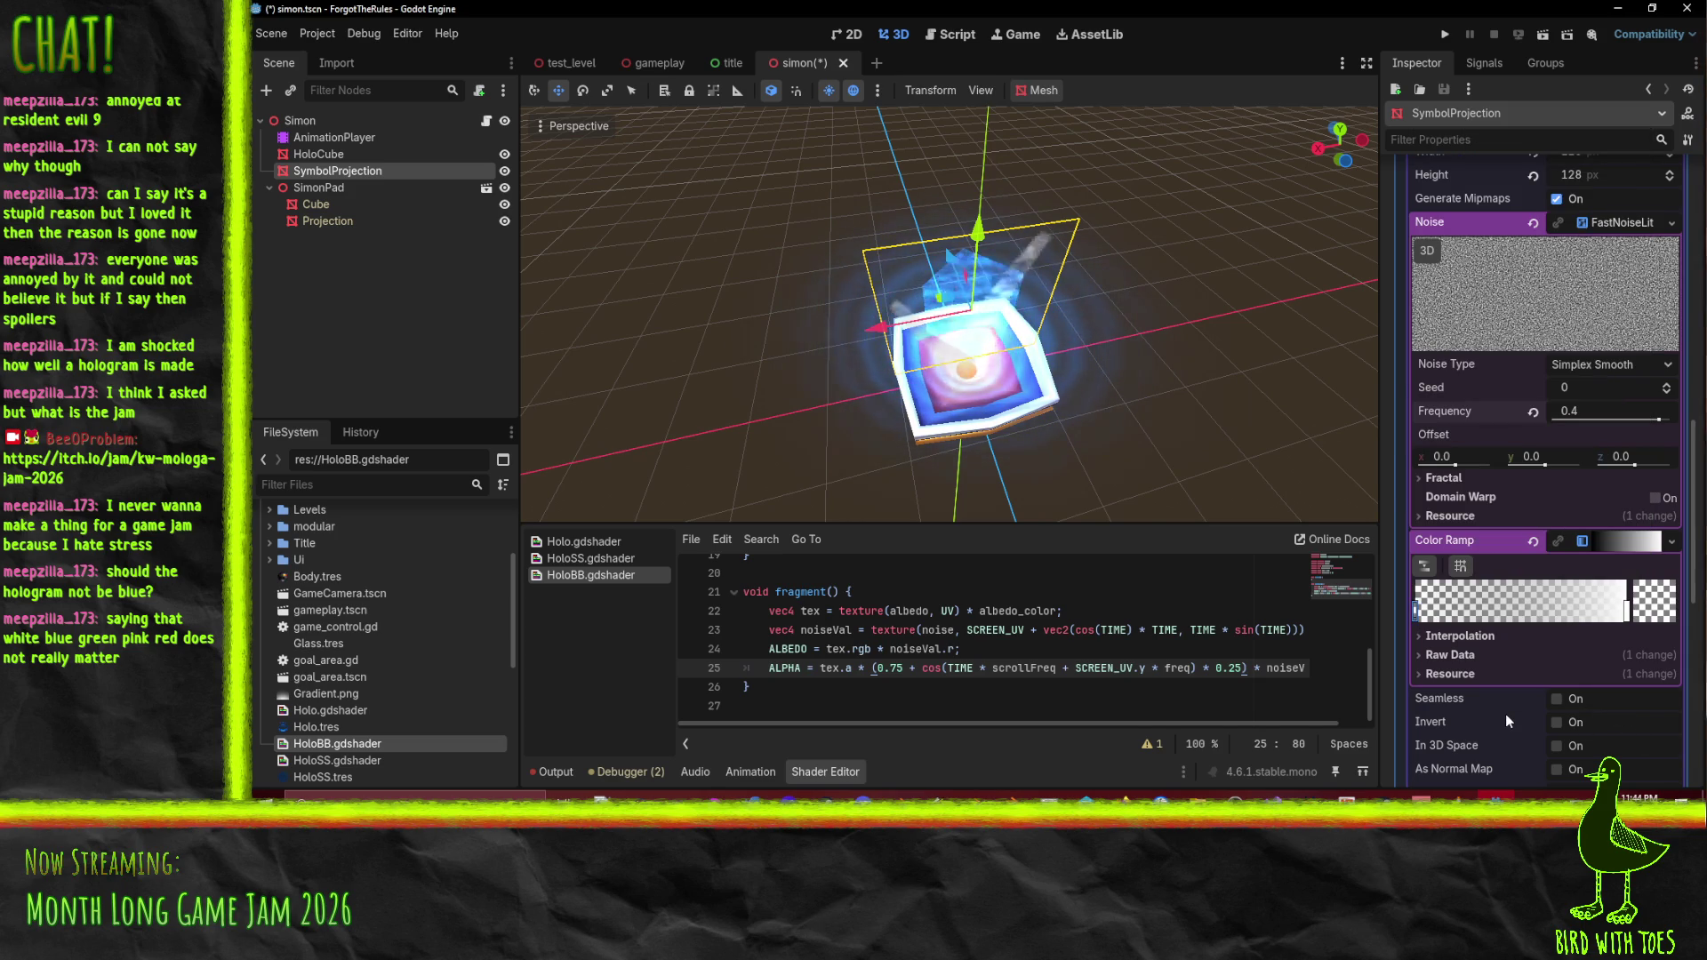
Set the right stop to half-transparent grey 66666680 with alpha 128.
{"action": "double_click", "coordinate": [1666, 613]}
{"action": "left_click", "coordinate": [1626, 605]}
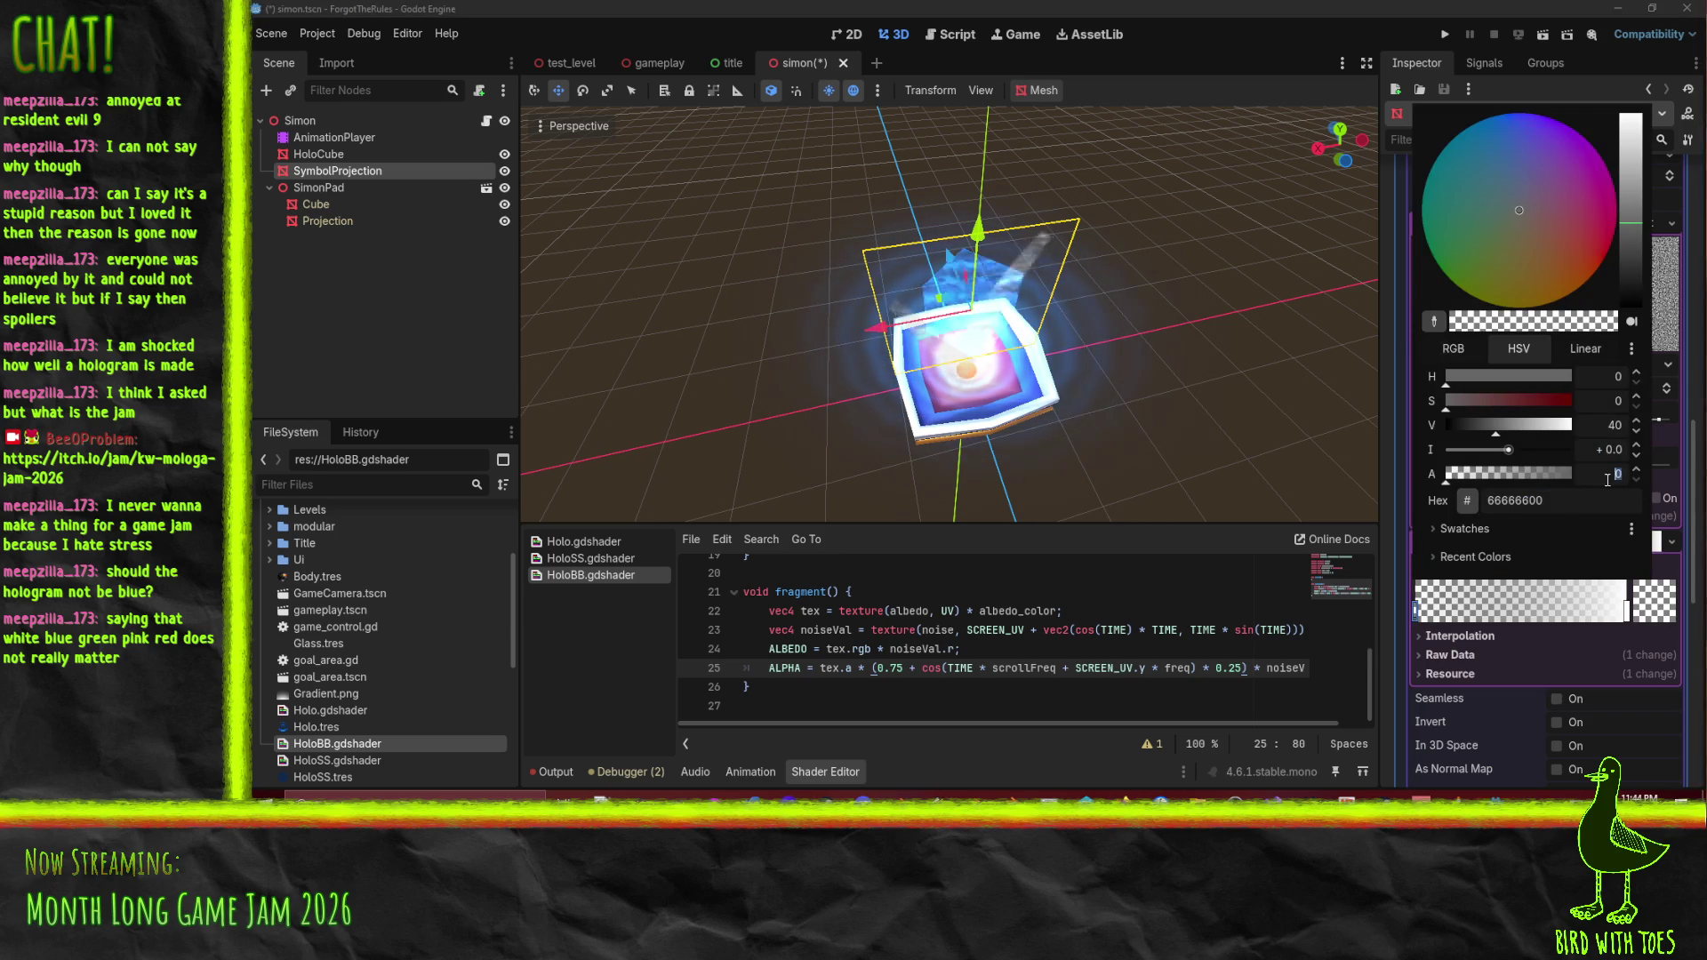
{"action": "type", "text": "218"}
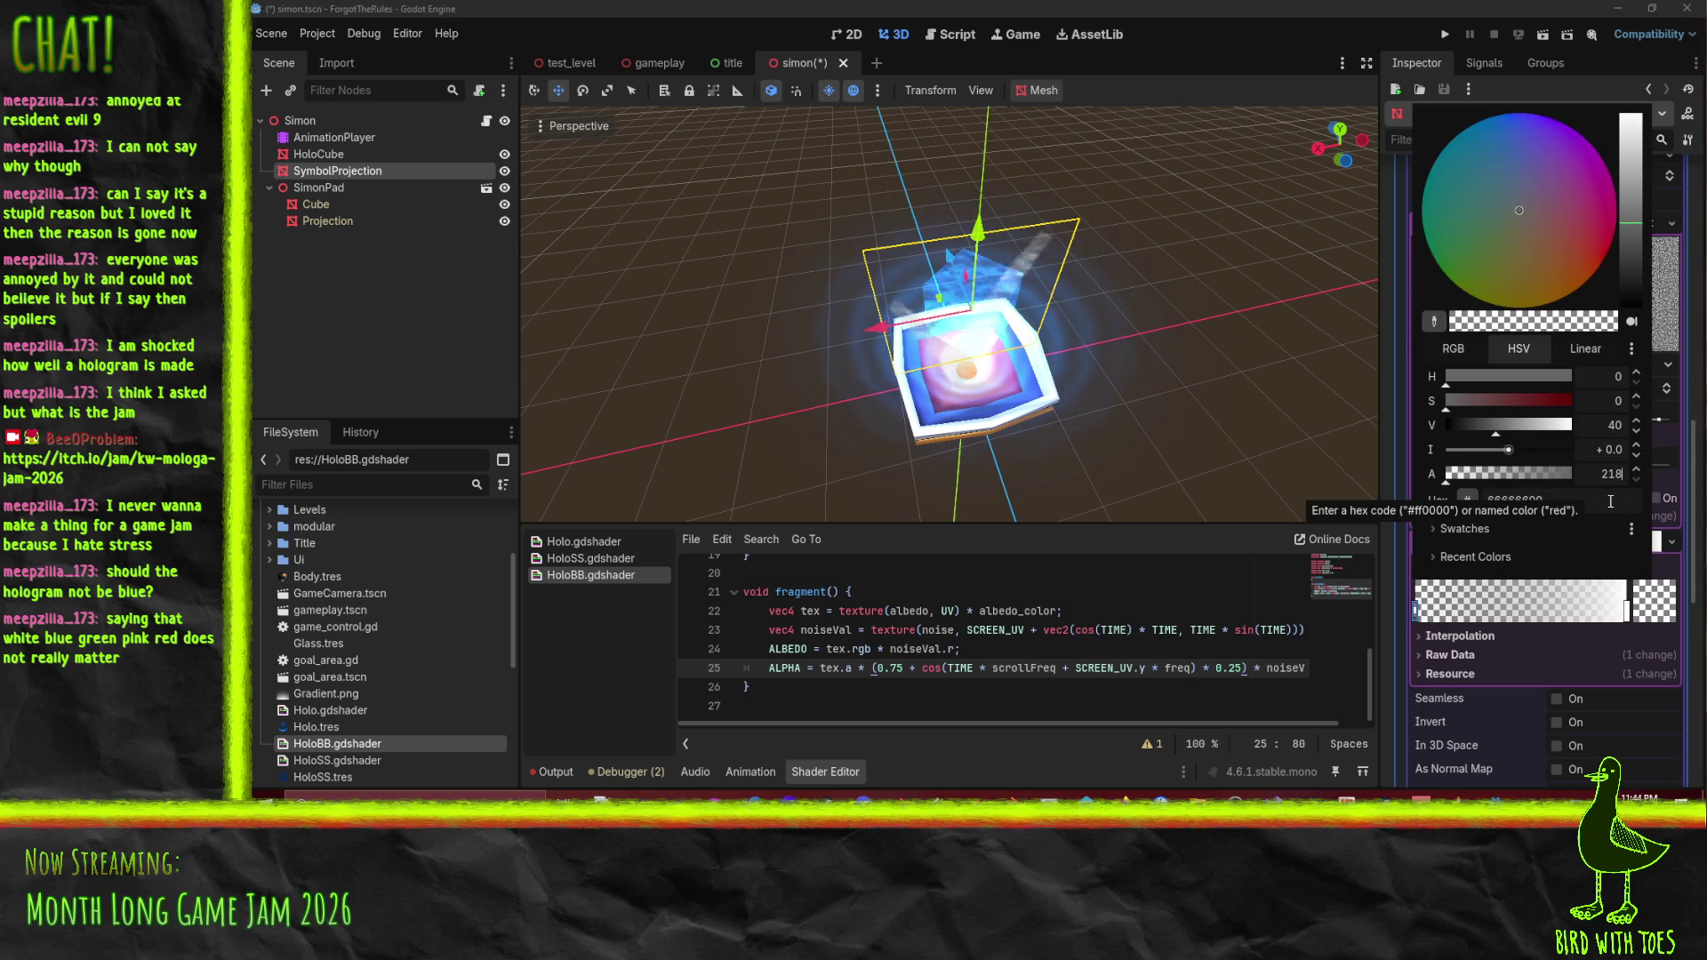
{"action": "key", "text": "BackSpace"}
{"action": "key", "text": "BackSpace"}
{"action": "key", "text": "BackSpace"}
{"action": "type", "text": "128"}
{"action": "key", "text": "Return"}
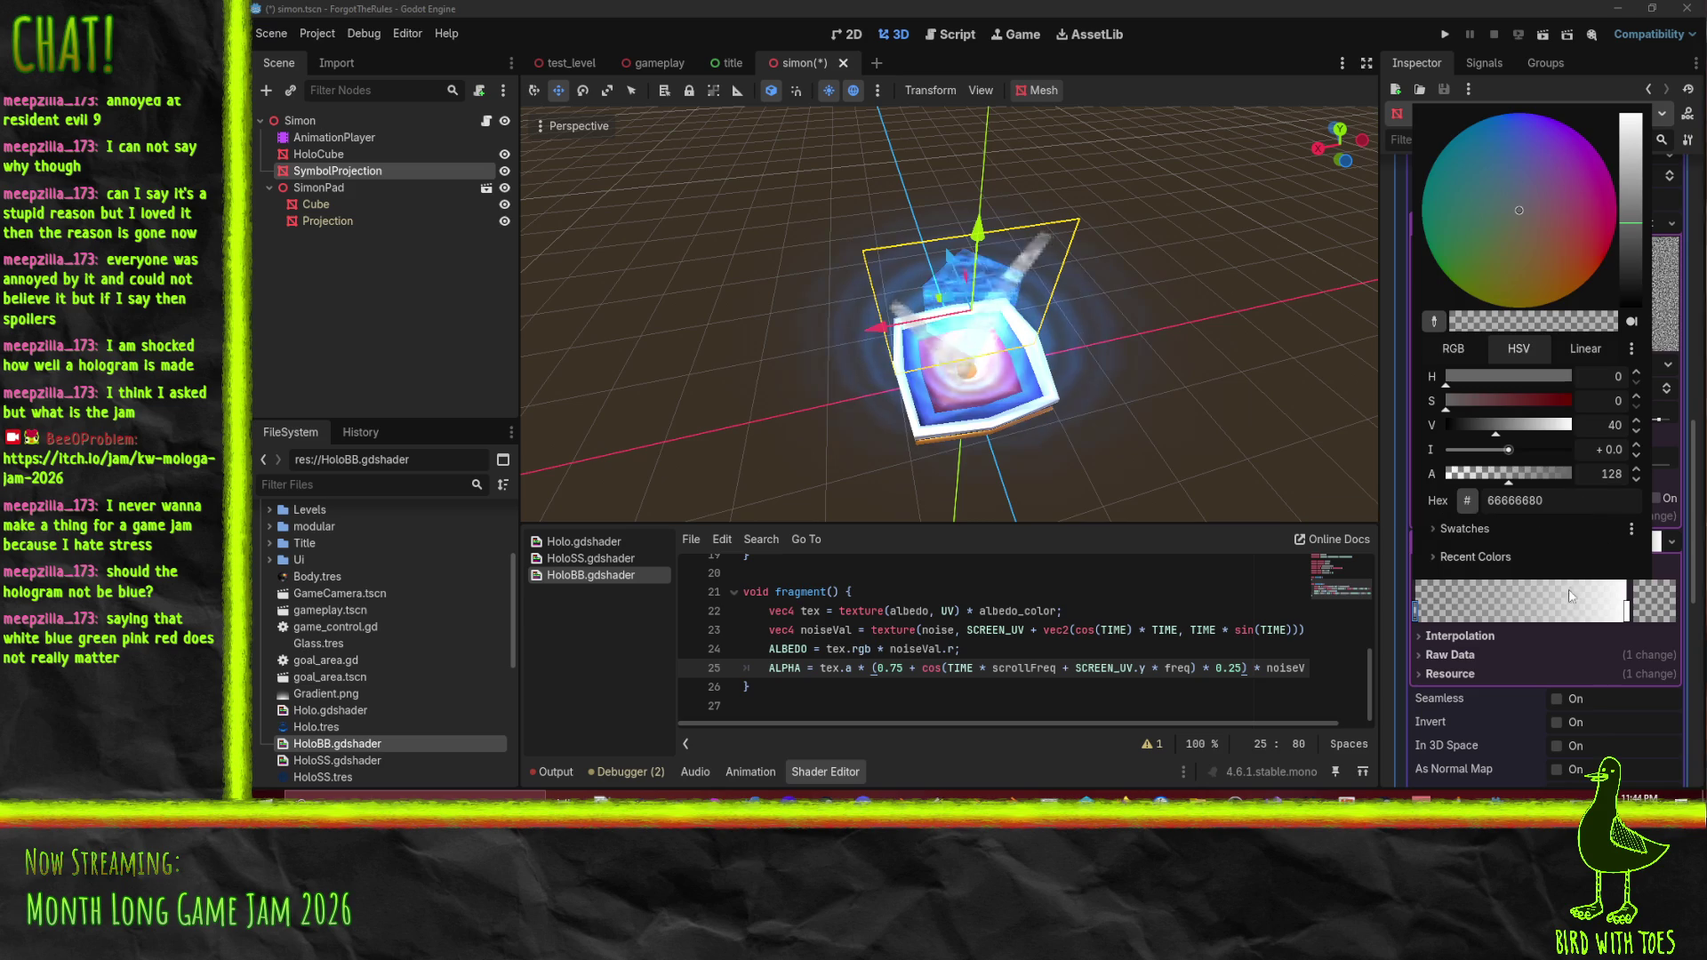
{"action": "left_click", "coordinate": [1573, 654]}
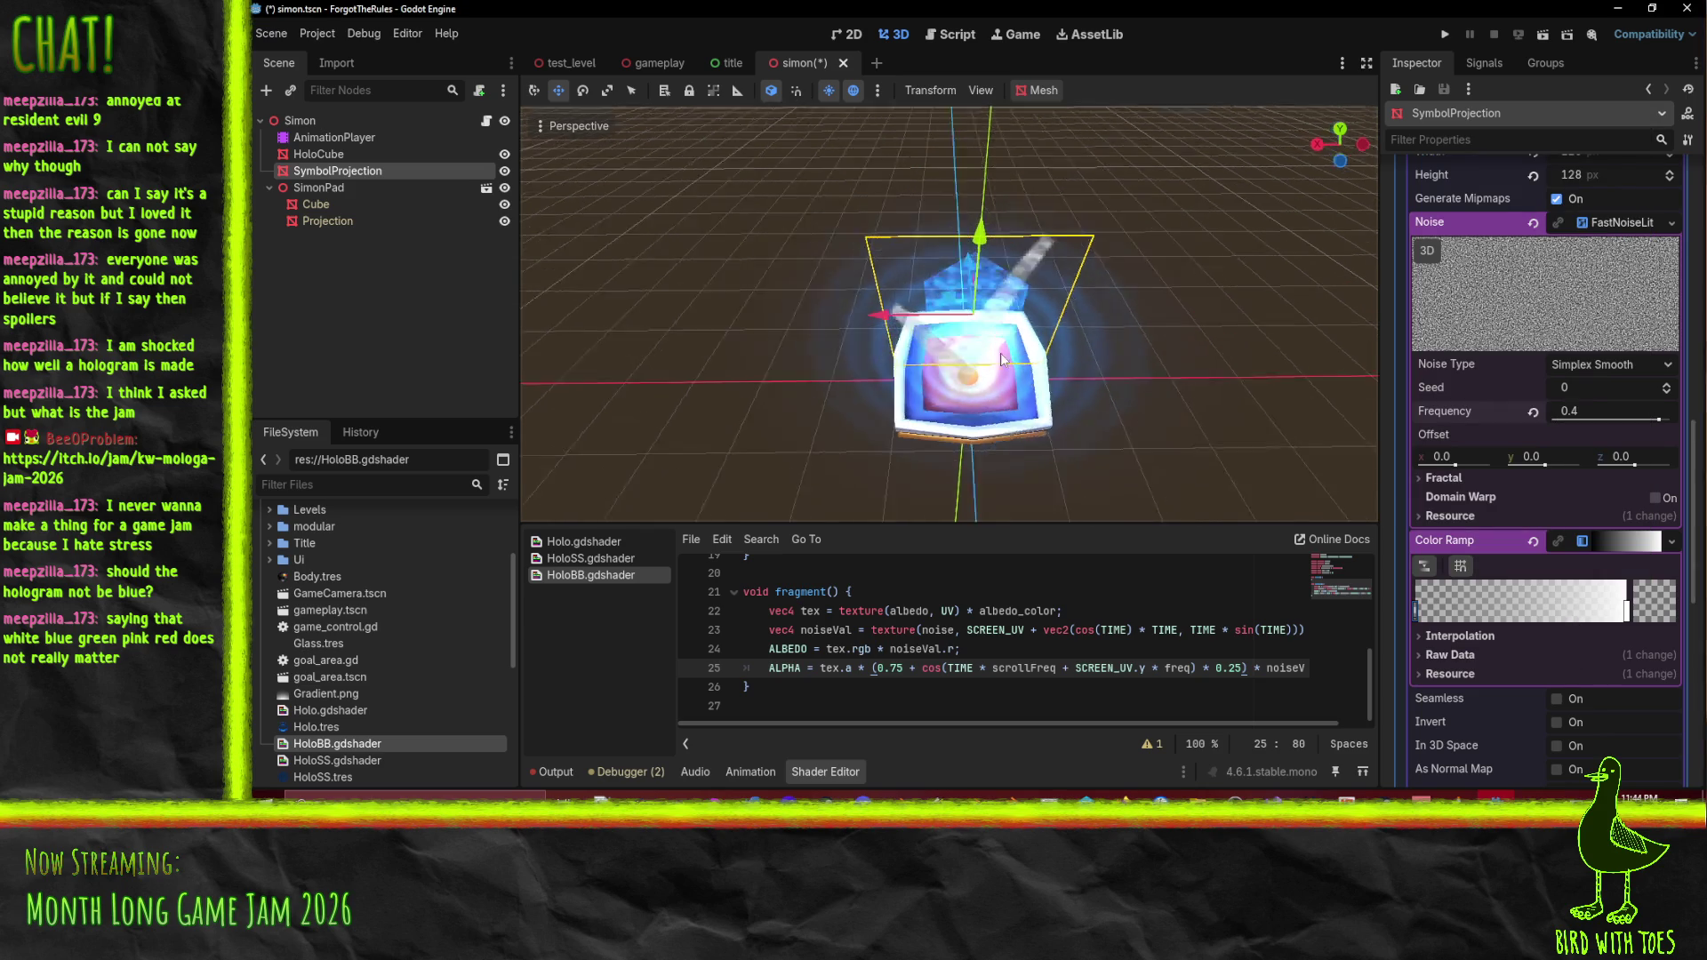
Save the simon scene.
{"action": "scroll", "coordinate": [1087, 366], "scroll_direction": "down", "scroll_amount": 3}
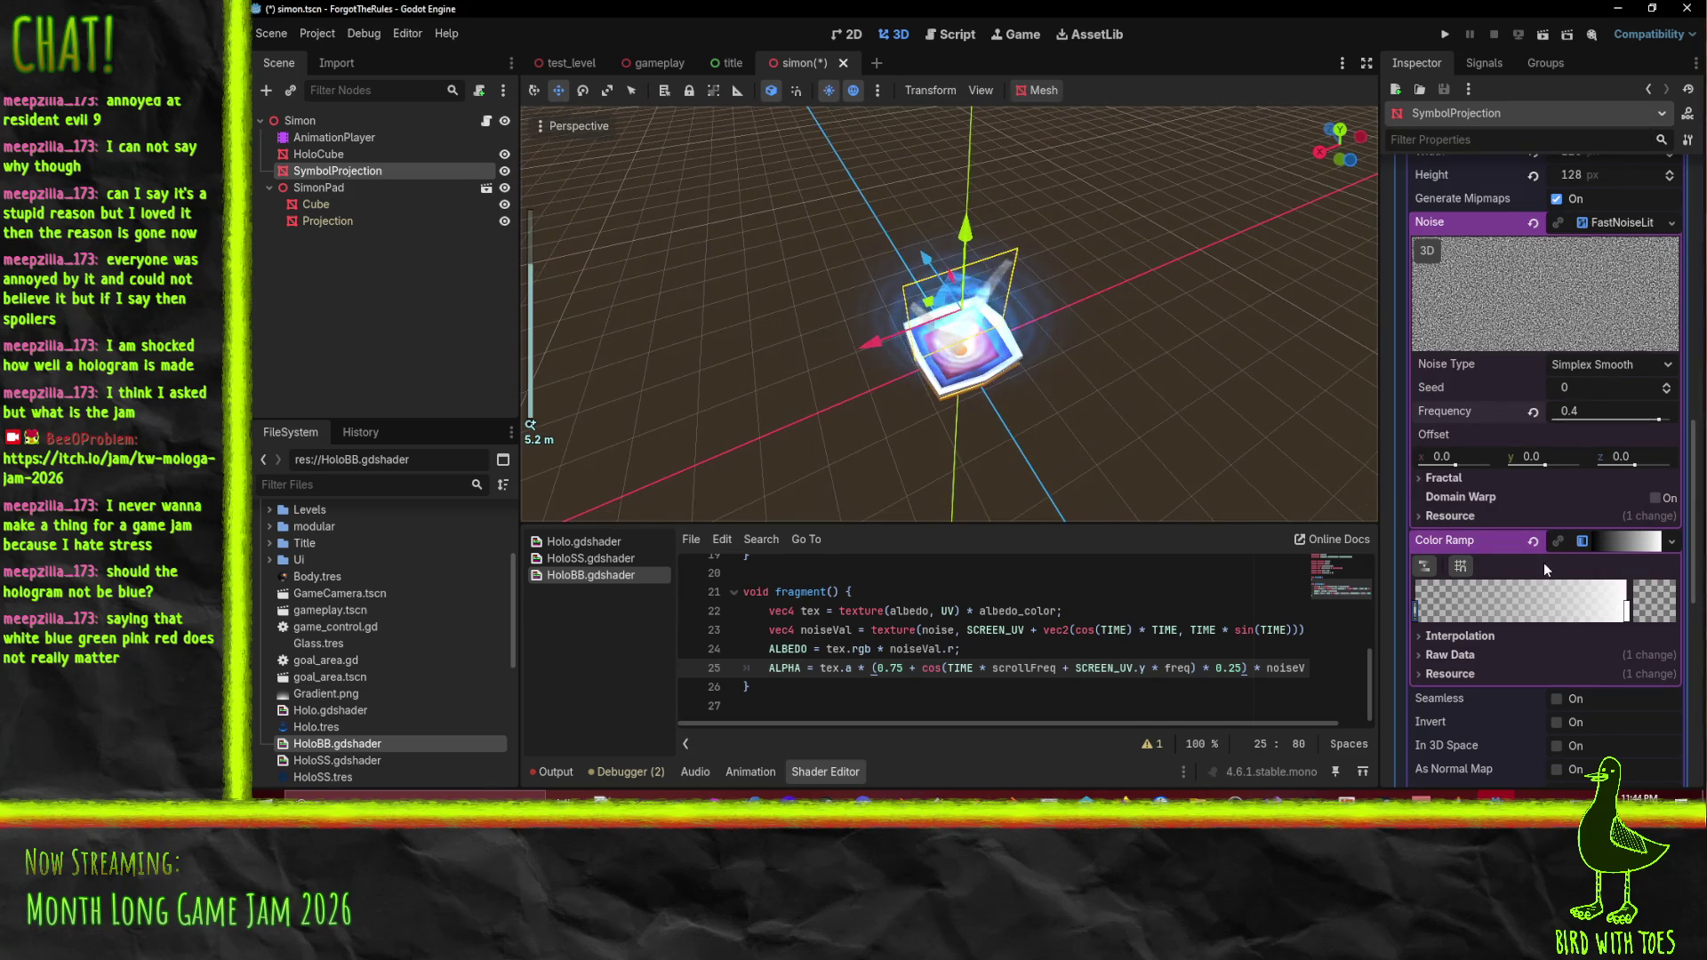
{"action": "scroll", "coordinate": [1541, 564], "scroll_direction": "up", "scroll_amount": 10}
{"action": "scroll", "coordinate": [1515, 590], "scroll_direction": "down", "scroll_amount": 6}
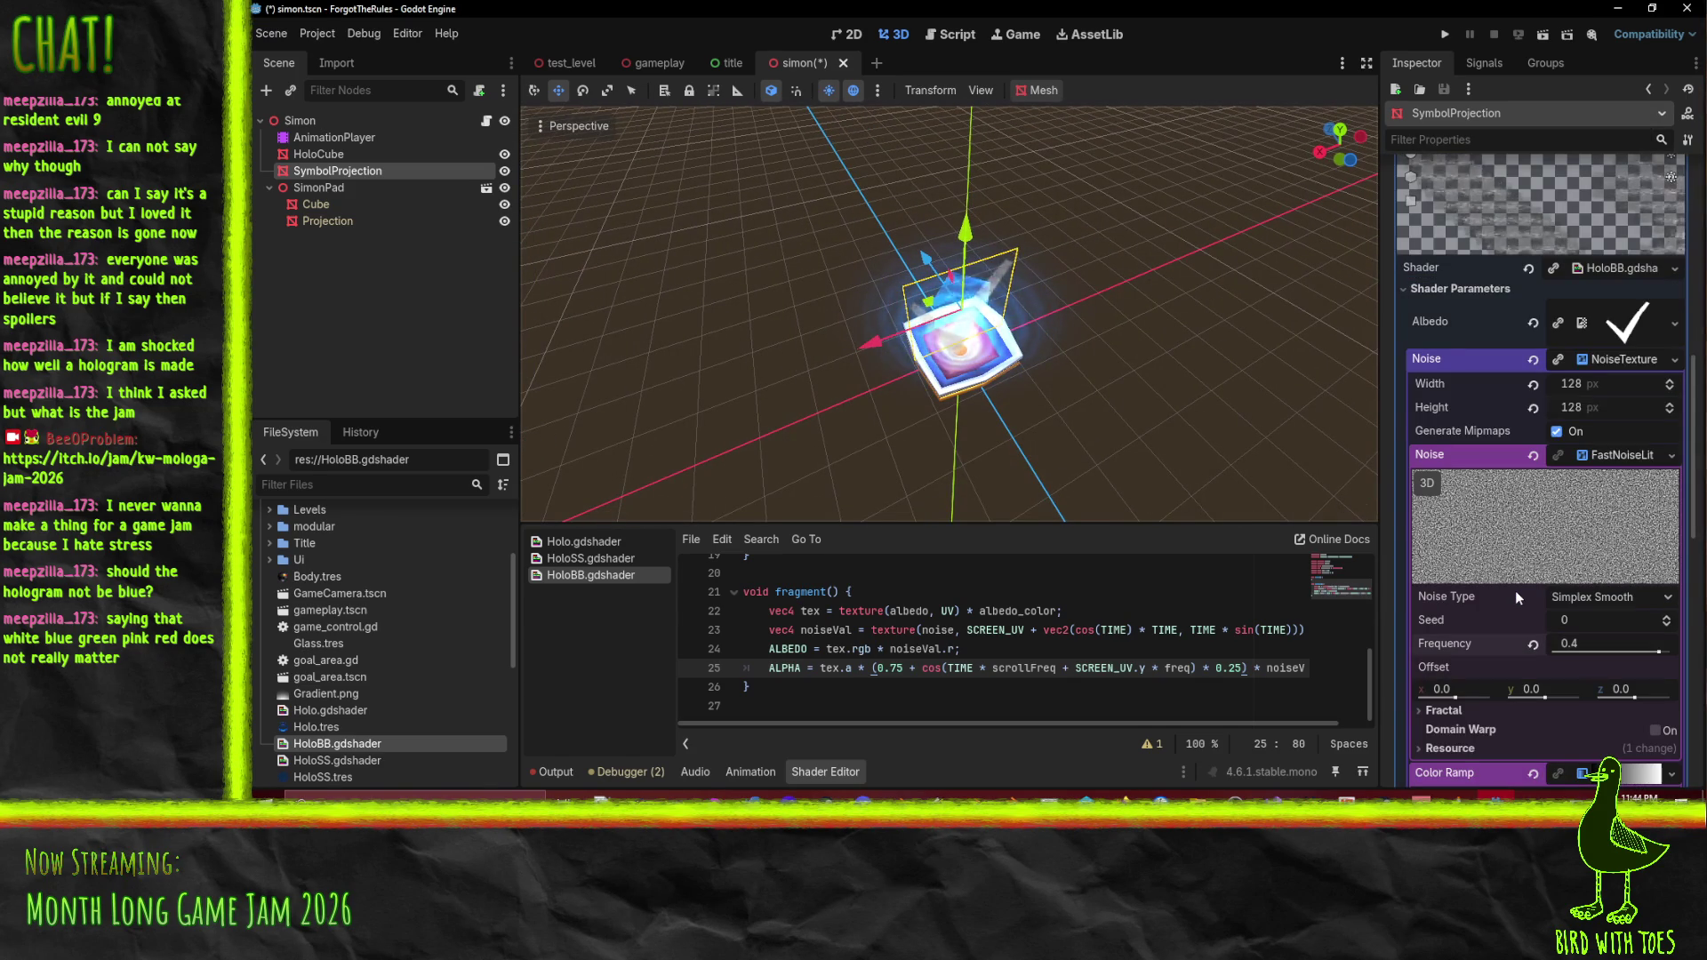
{"action": "key", "text": "ctrl+s"}
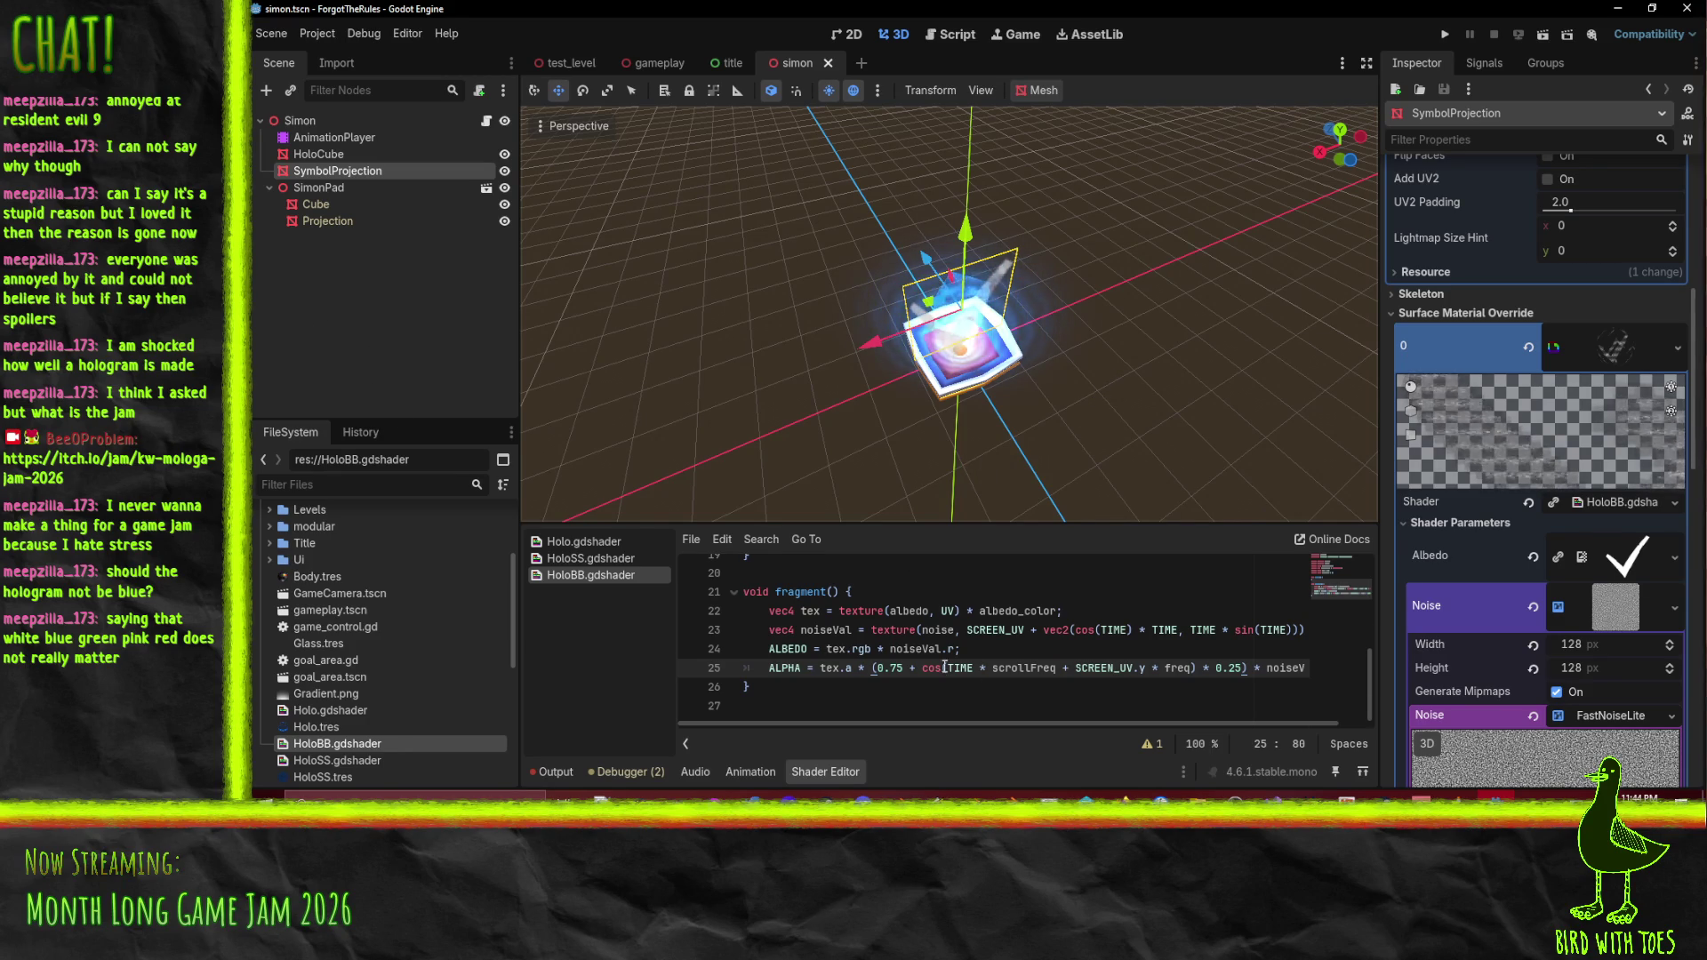
Key SymbolProjection's Albedo shader parameter into the Right animation.
{"action": "left_click", "coordinate": [336, 138]}
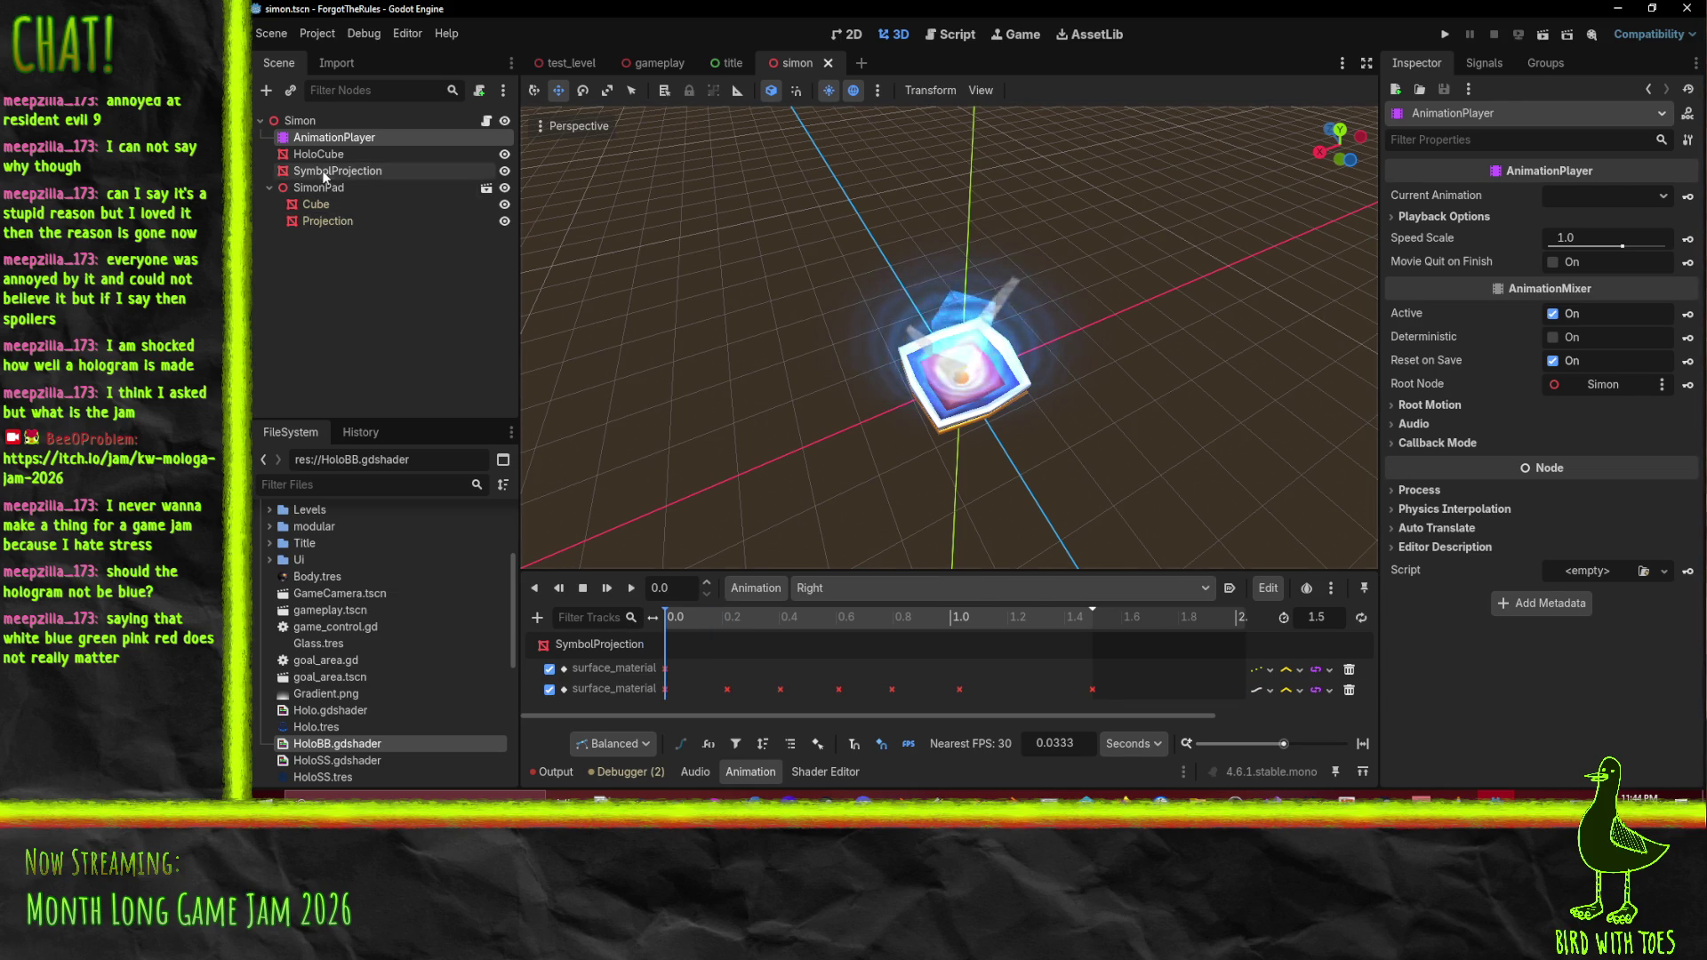
{"action": "left_click", "coordinate": [418, 171]}
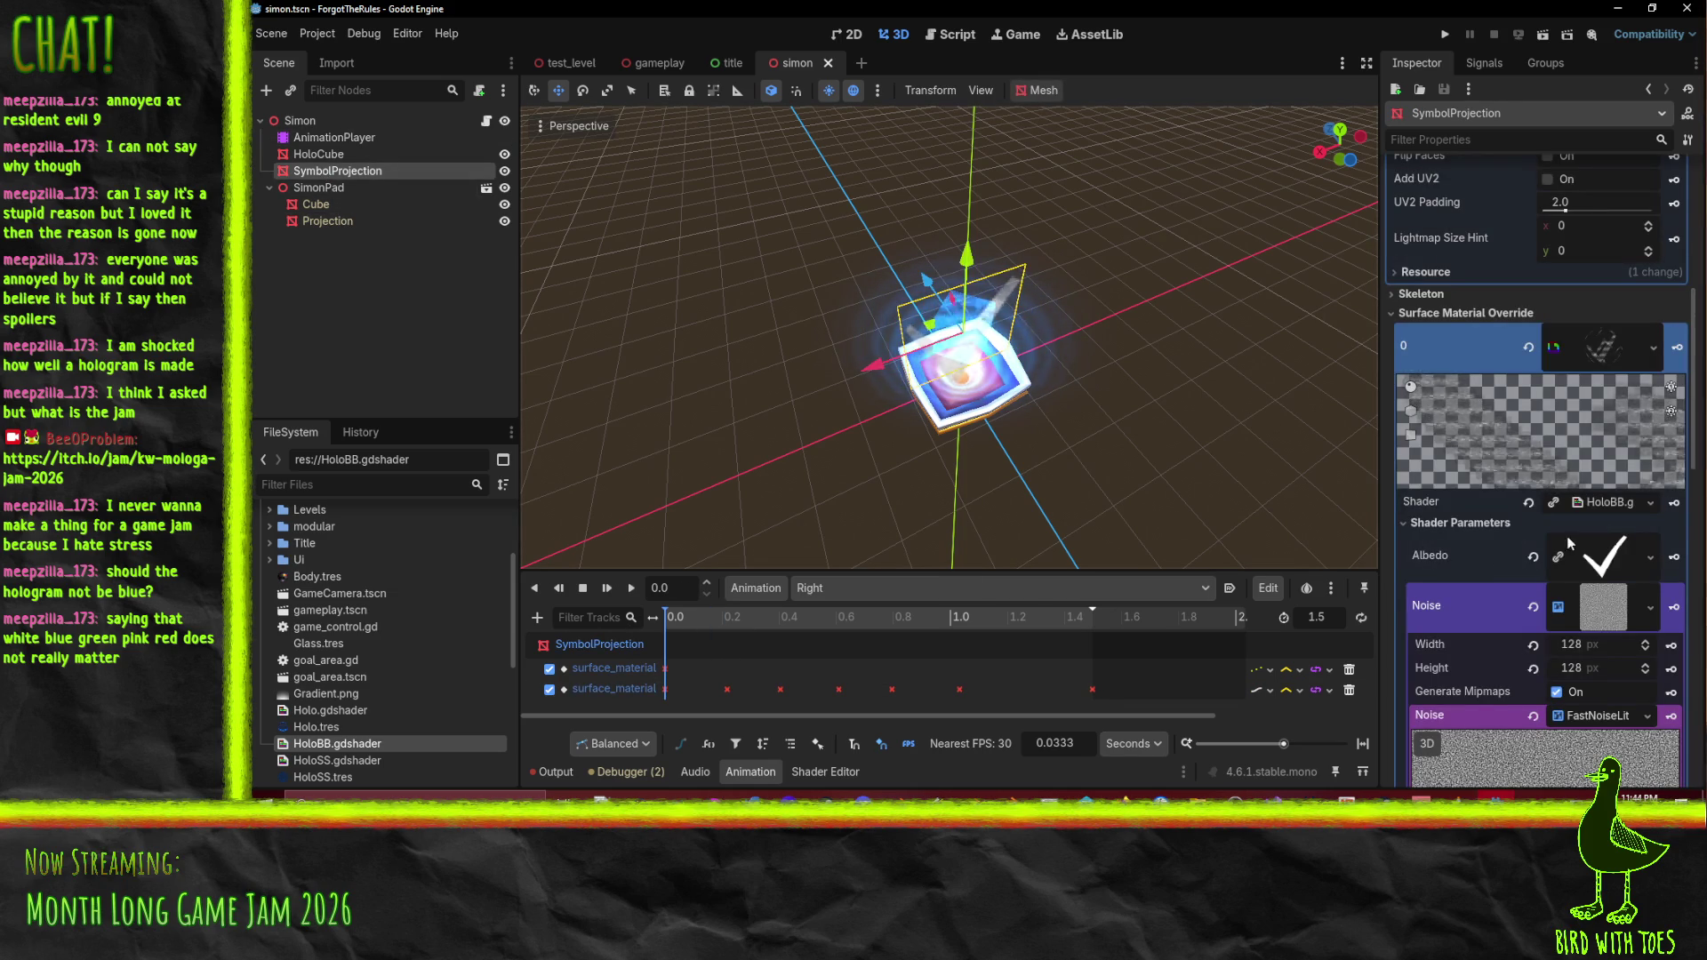
{"action": "left_click", "coordinate": [1674, 565]}
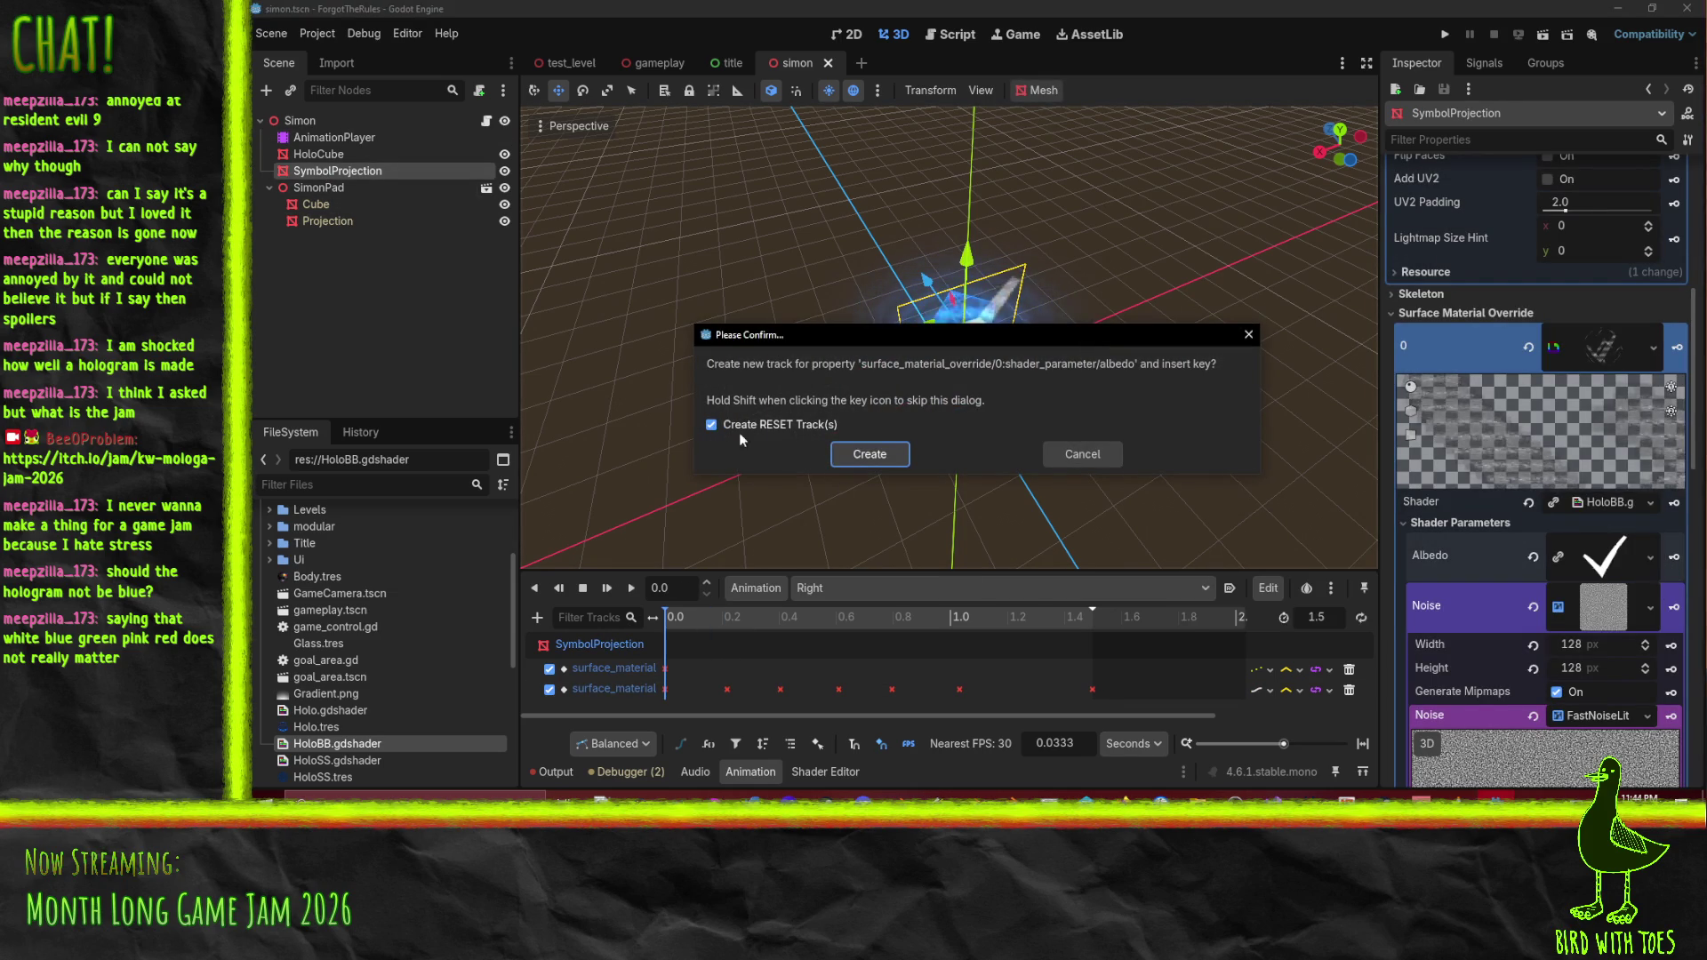
{"action": "left_click", "coordinate": [854, 454]}
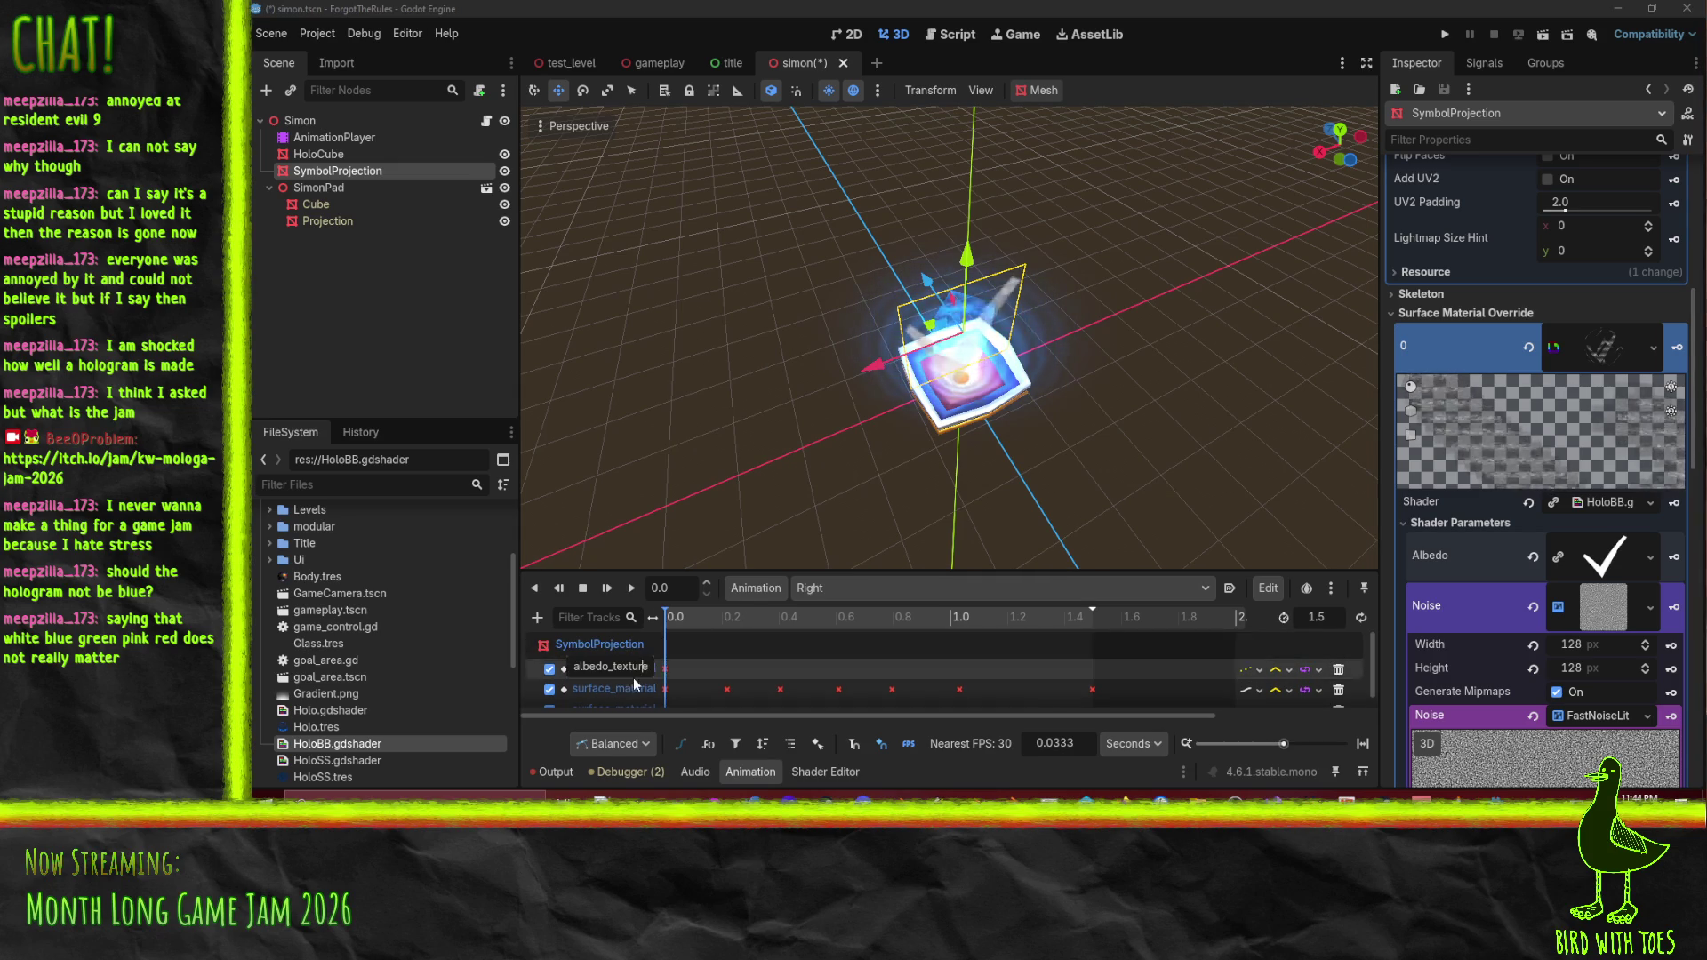
Delete the duplicate track and re-path albedo_texture to shader_parameter/albedo.
{"action": "scroll", "coordinate": [638, 686], "scroll_direction": "down", "scroll_amount": 1}
{"action": "double_click", "coordinate": [647, 698]}
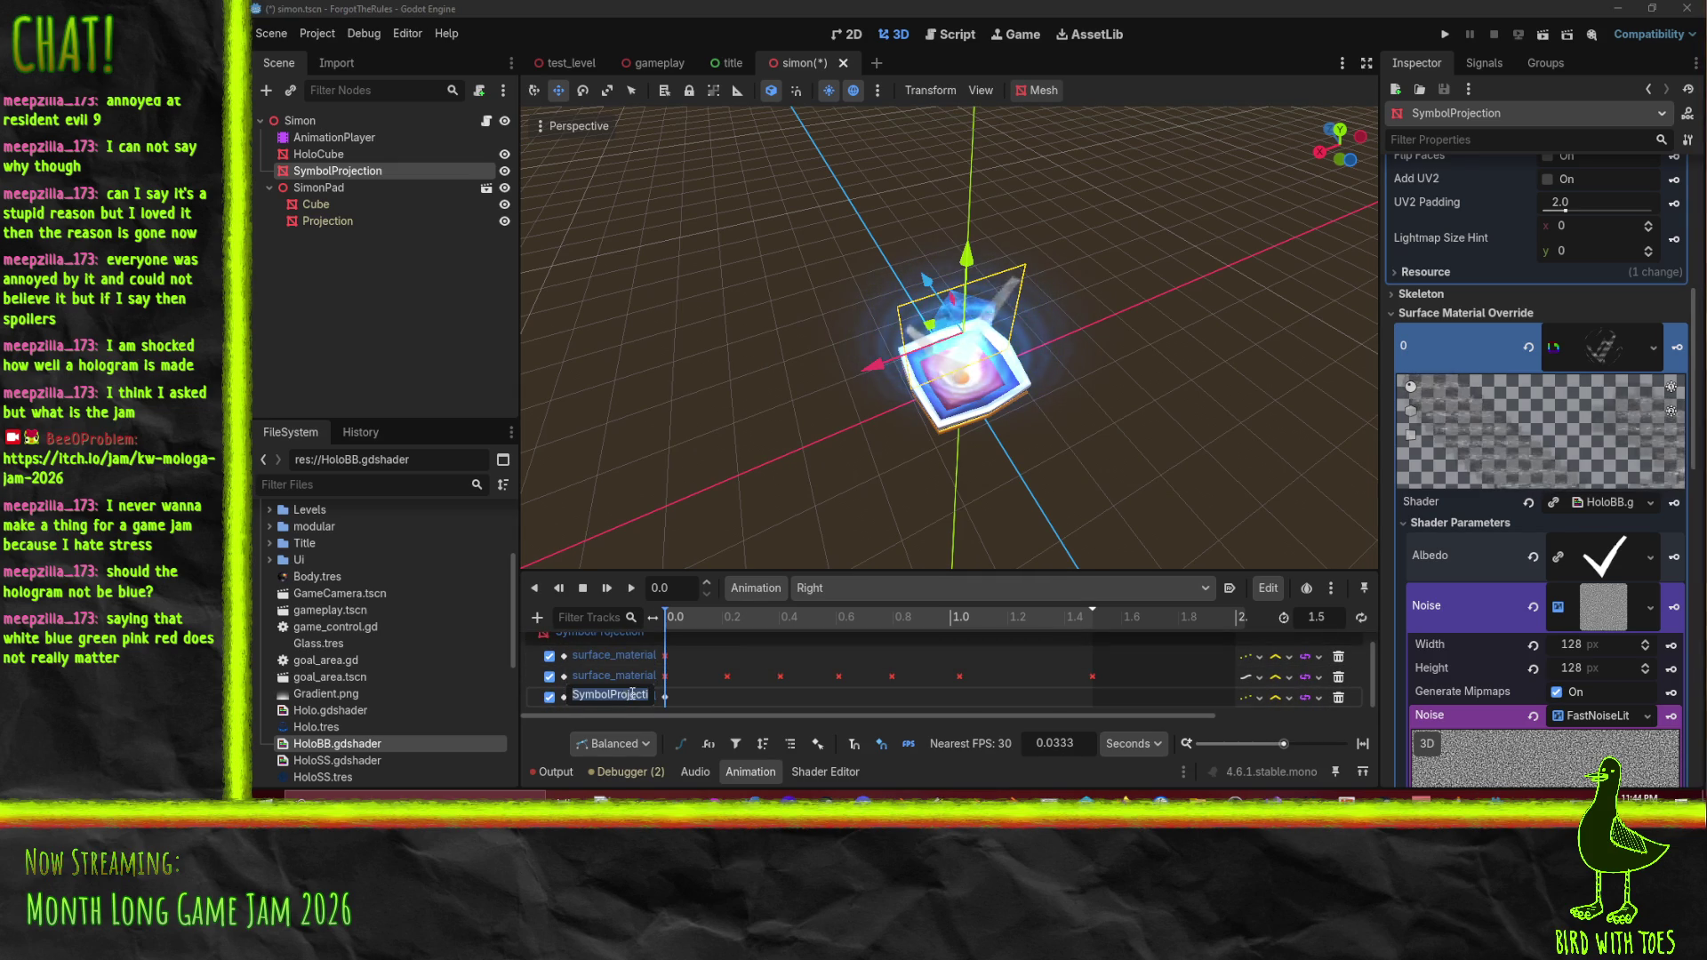
{"action": "scroll", "coordinate": [611, 664], "scroll_direction": "up", "scroll_amount": 1}
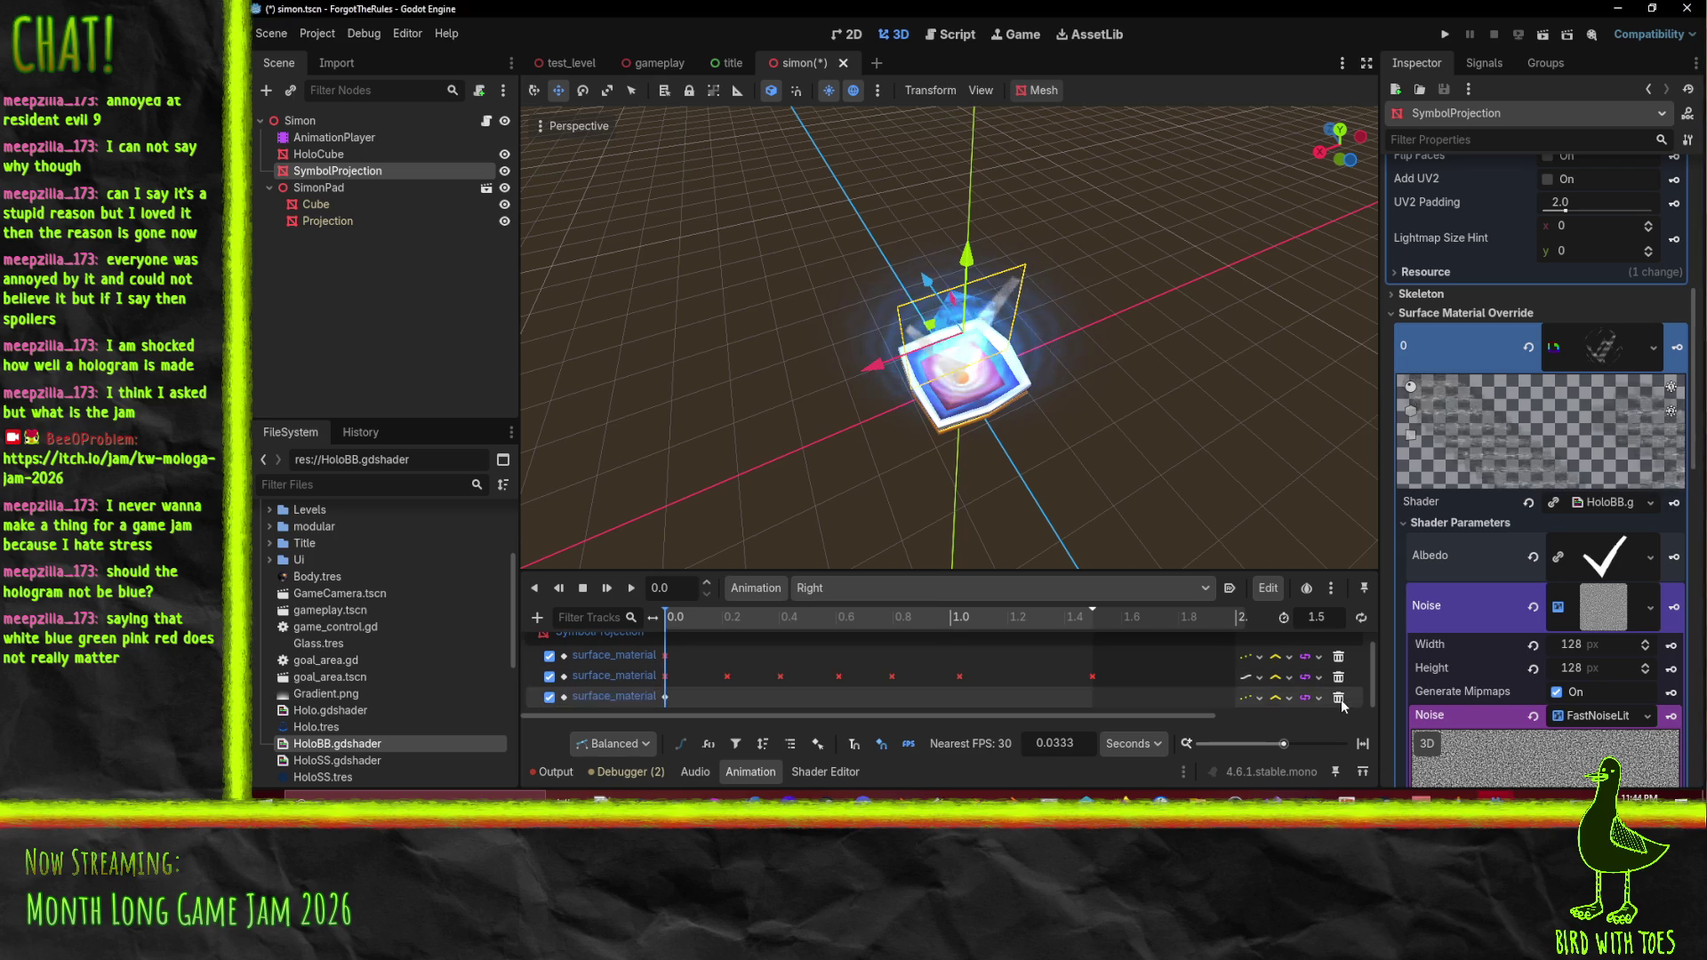
{"action": "scroll", "coordinate": [921, 686], "scroll_direction": "down", "scroll_amount": 1}
{"action": "left_click", "coordinate": [1337, 697]}
{"action": "key", "text": "BackSpace"}
{"action": "key", "text": "BackSpace"}
{"action": "key", "text": "BackSpace"}
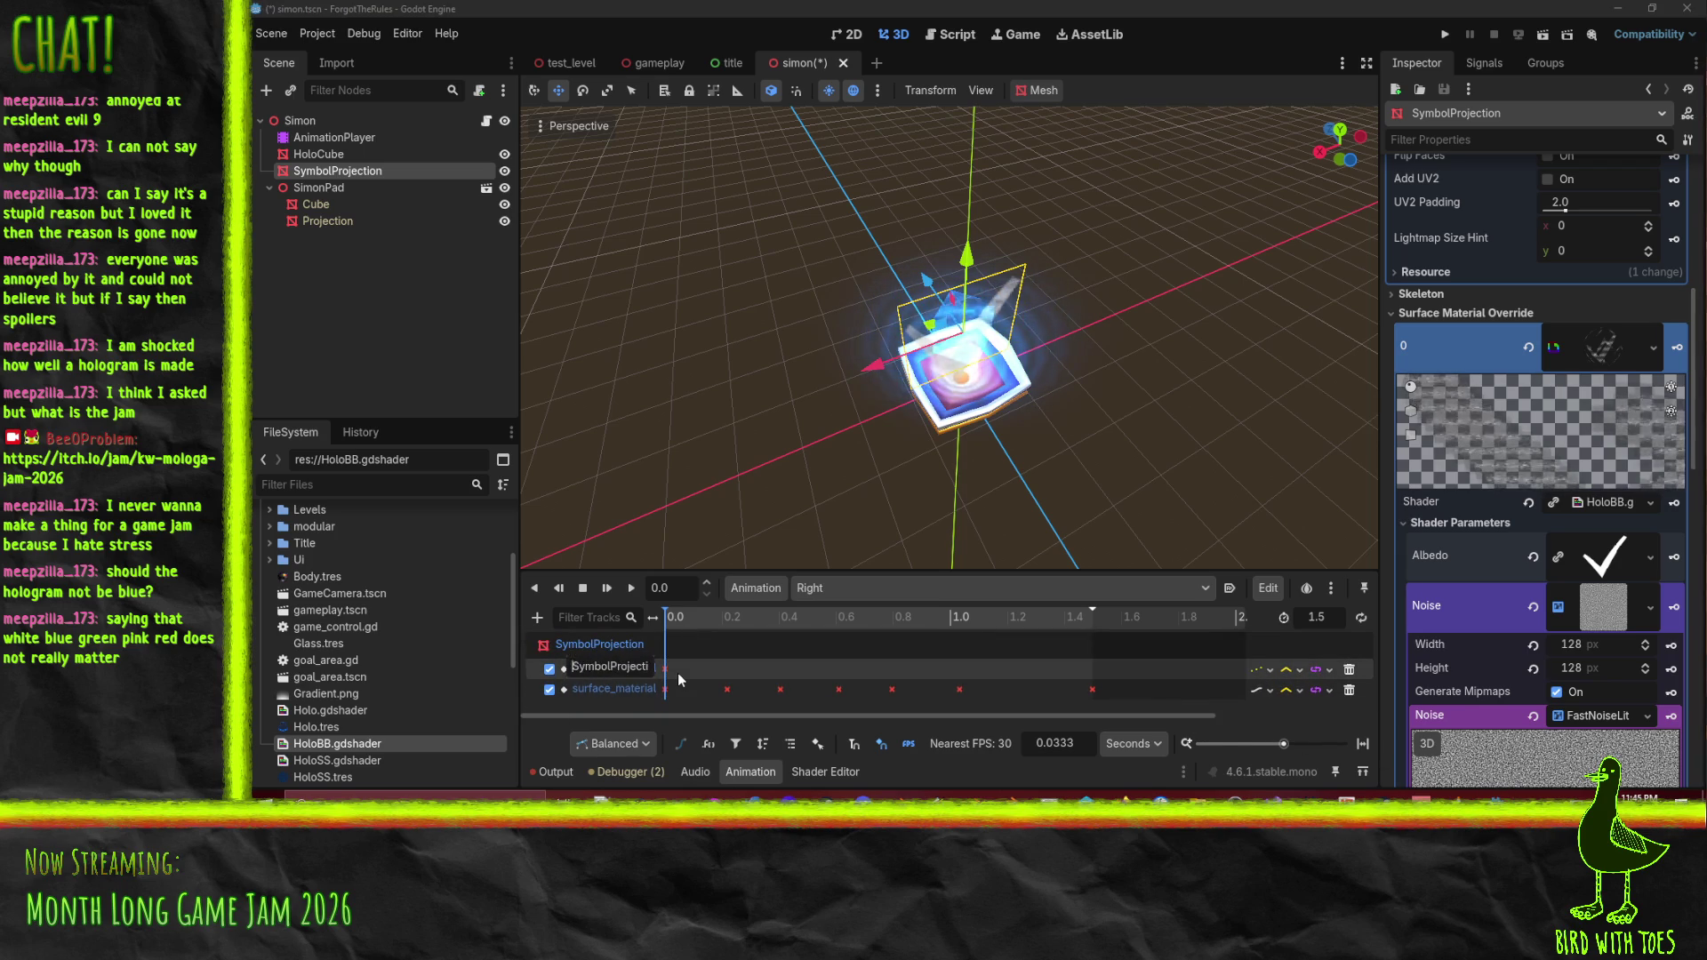
{"action": "key", "text": "Return"}
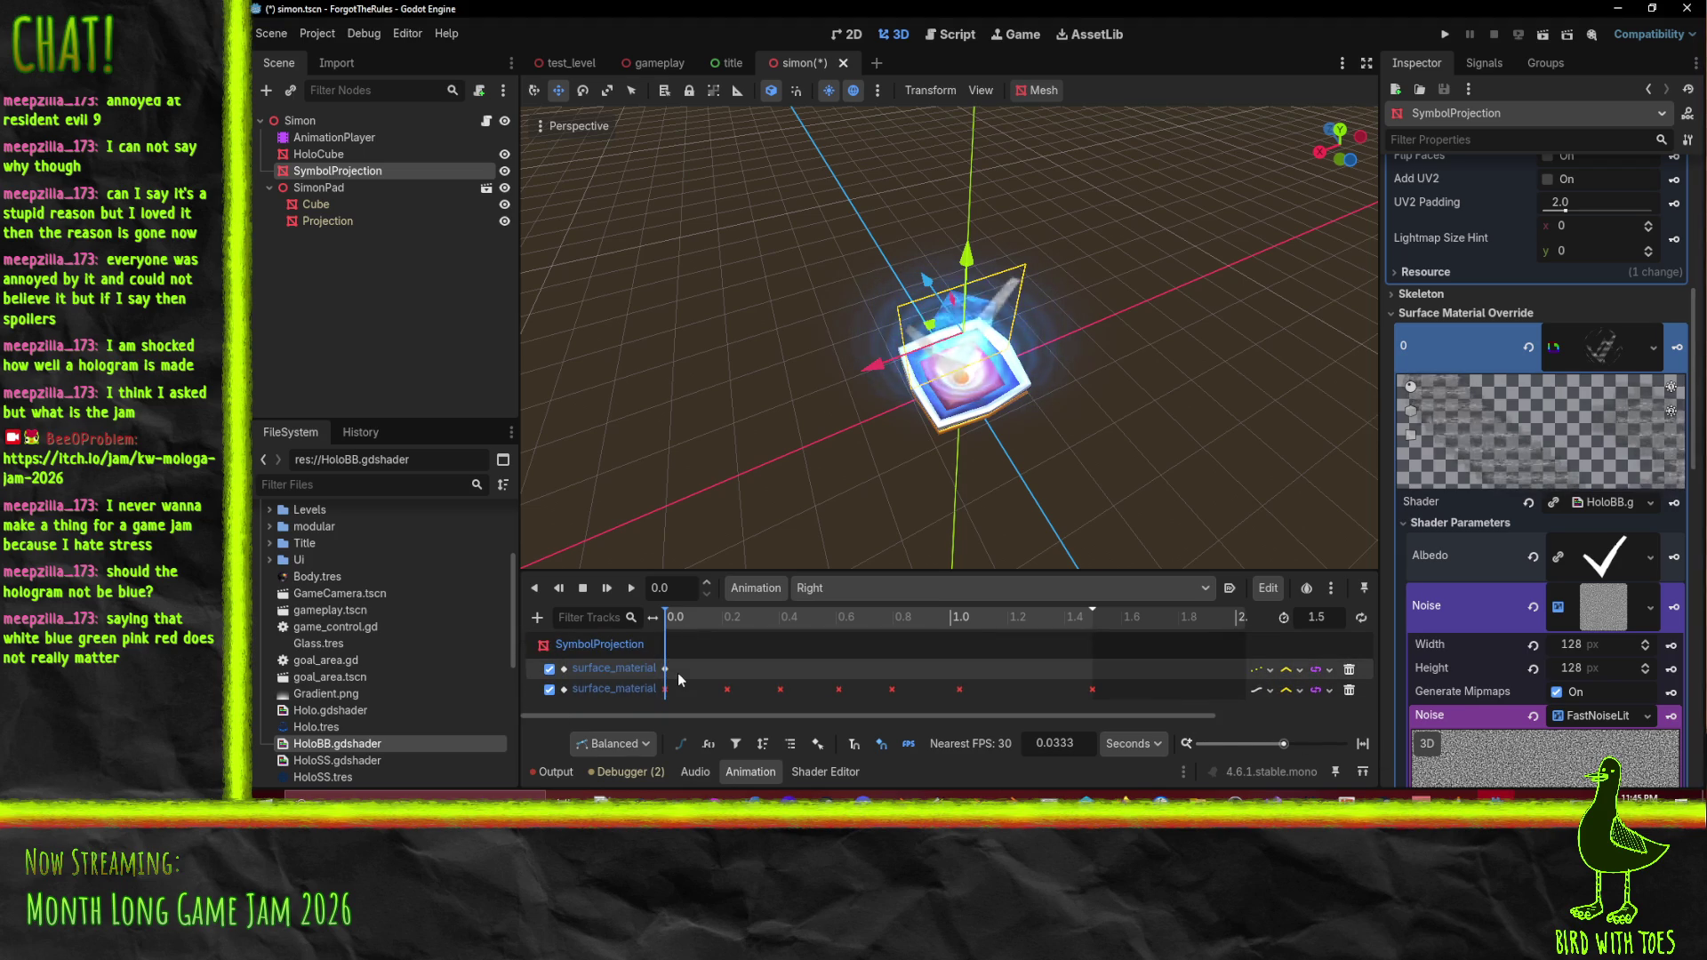
{"action": "left_click", "coordinate": [940, 583]}
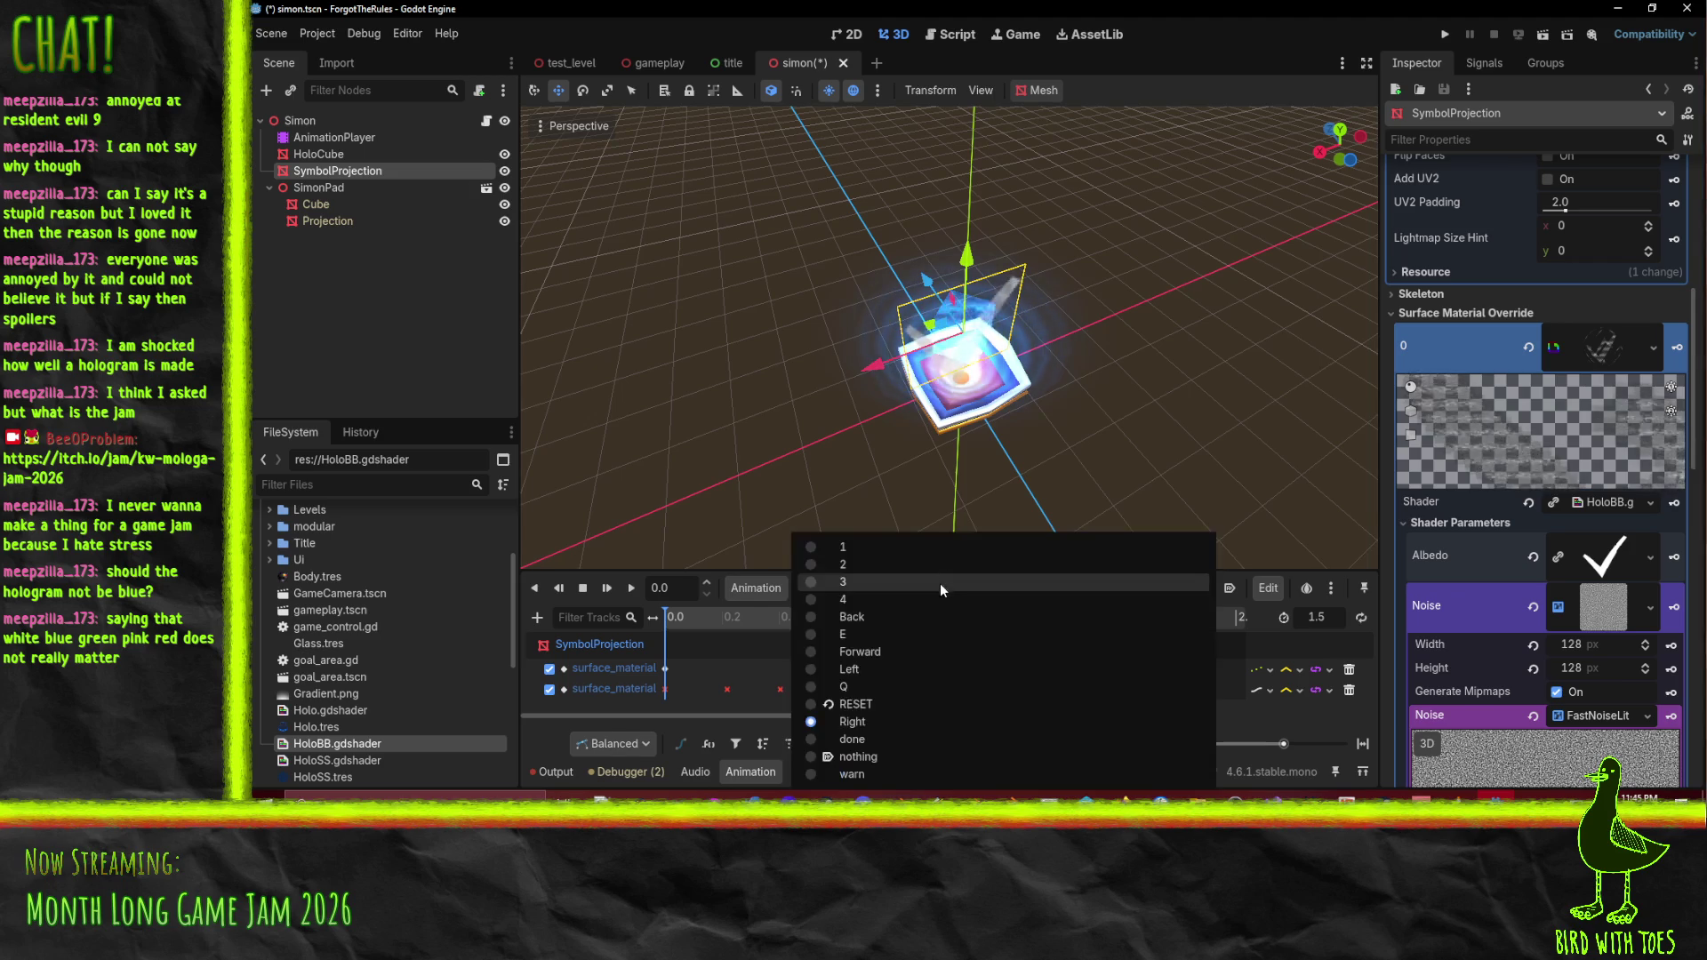
Paste the shader albedo path into the Left animation's track, then retarget Forward's second track and play Forward.
{"action": "left_click", "coordinate": [919, 669]}
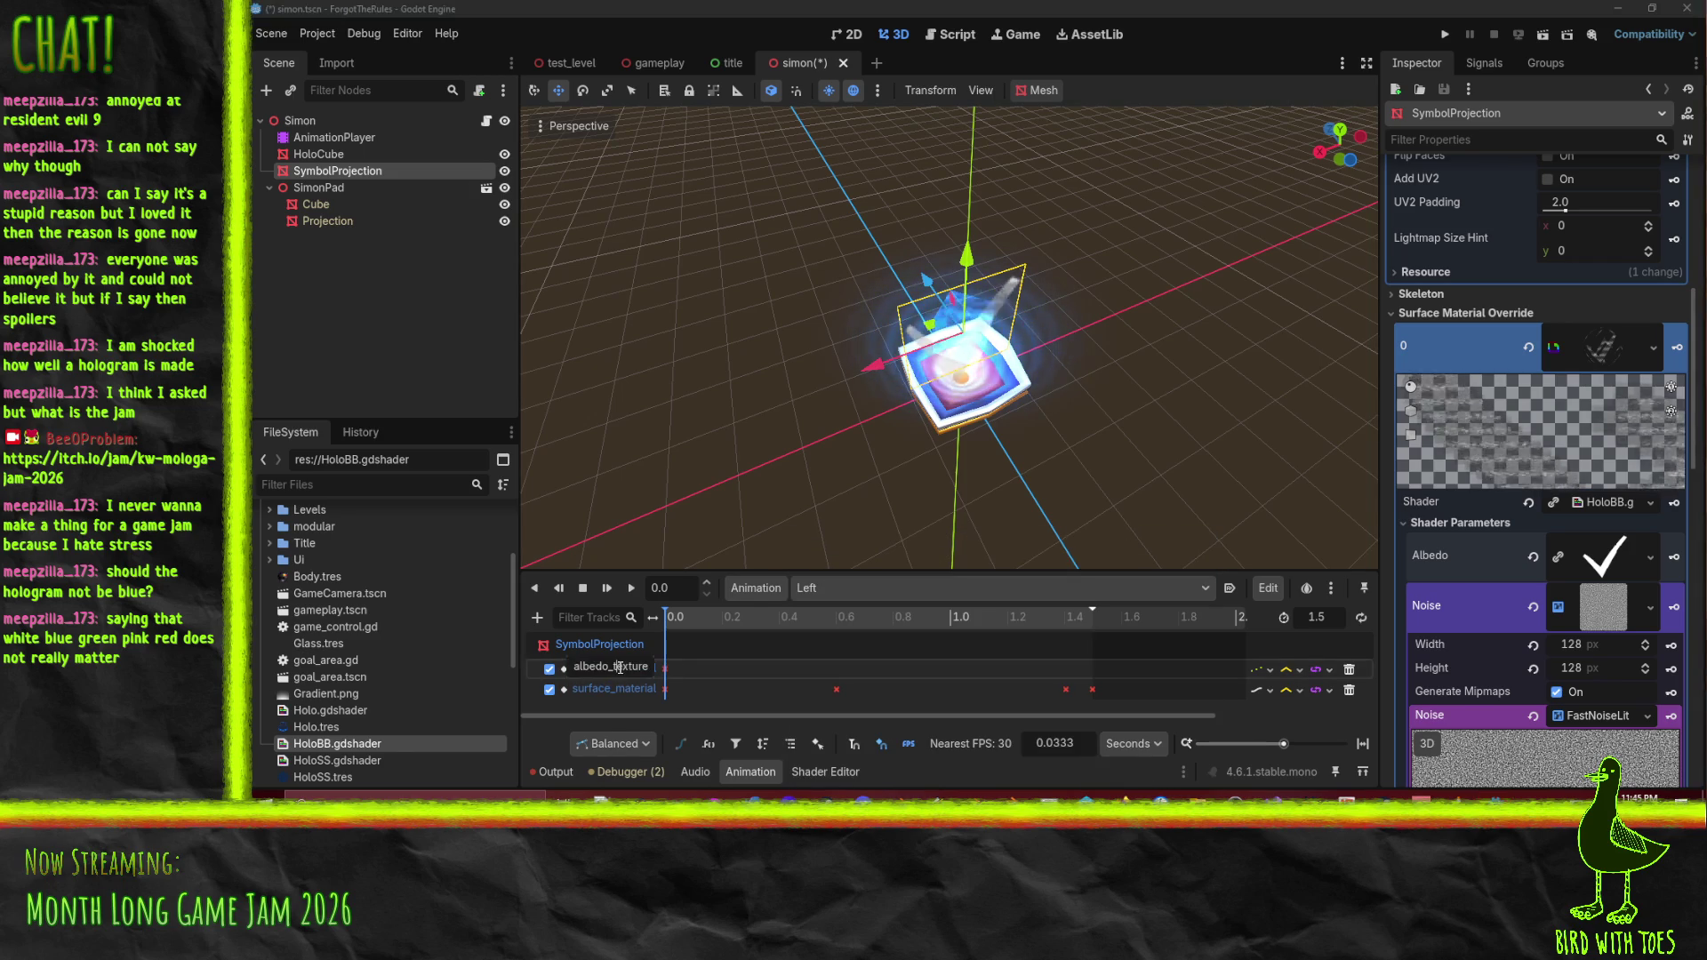
{"action": "key", "text": "ctrl+v"}
{"action": "key", "text": "Return"}
{"action": "left_click", "coordinate": [836, 588]}
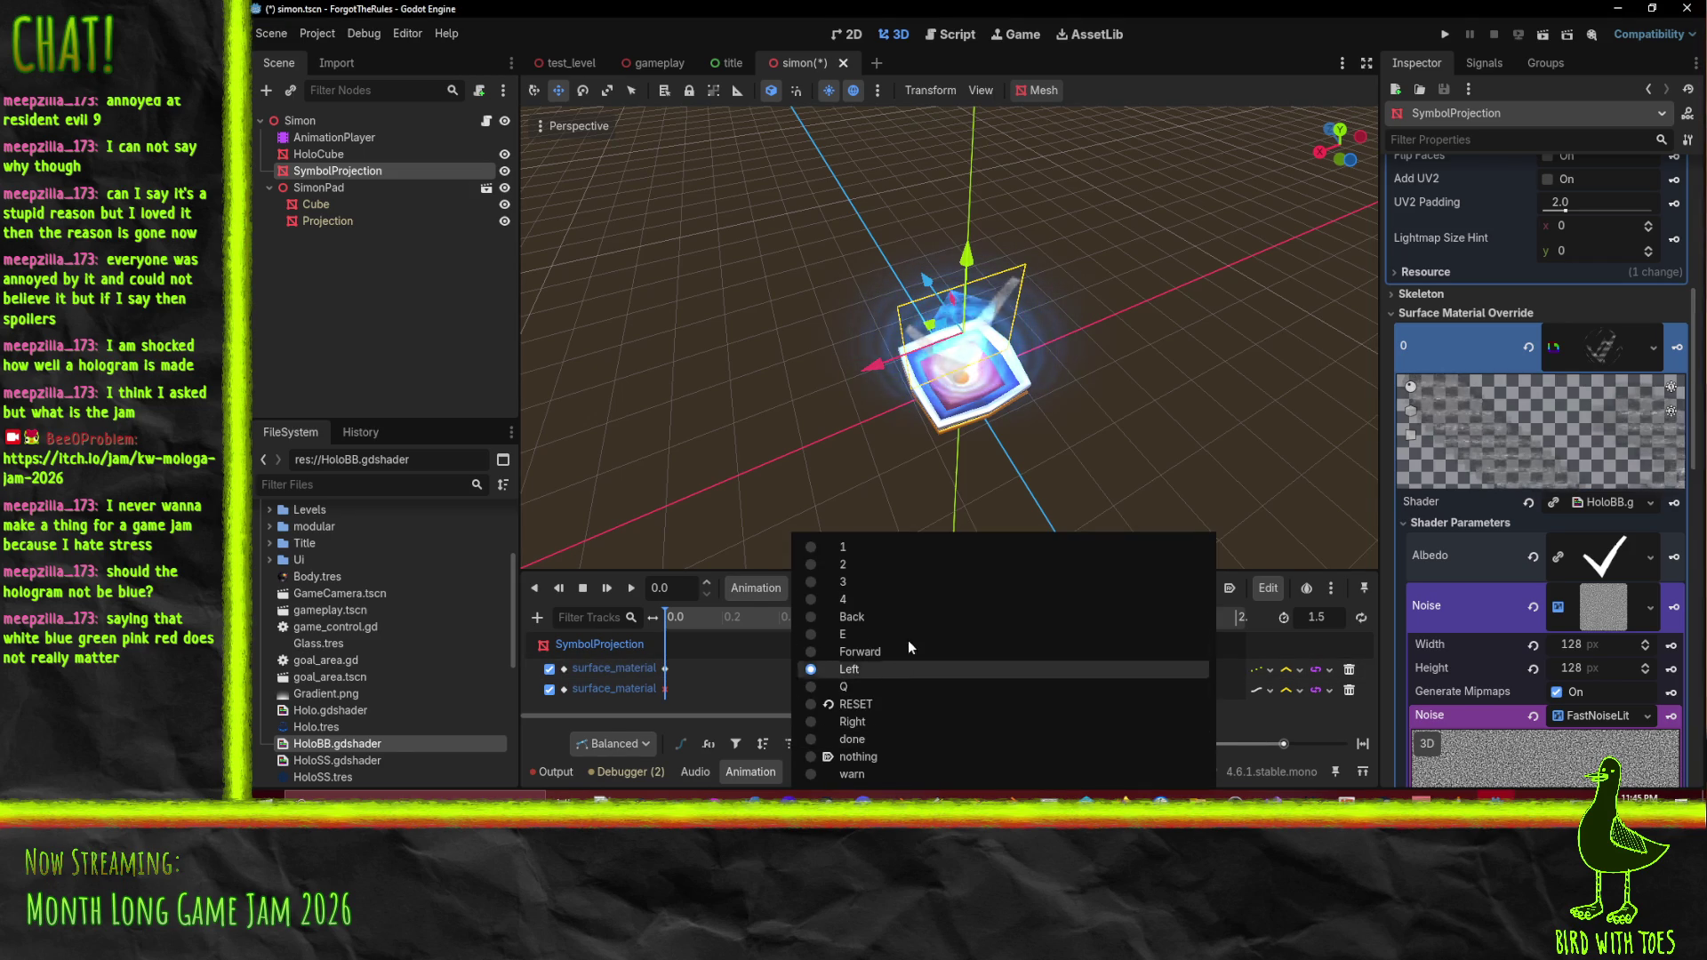
{"action": "left_click", "coordinate": [909, 652]}
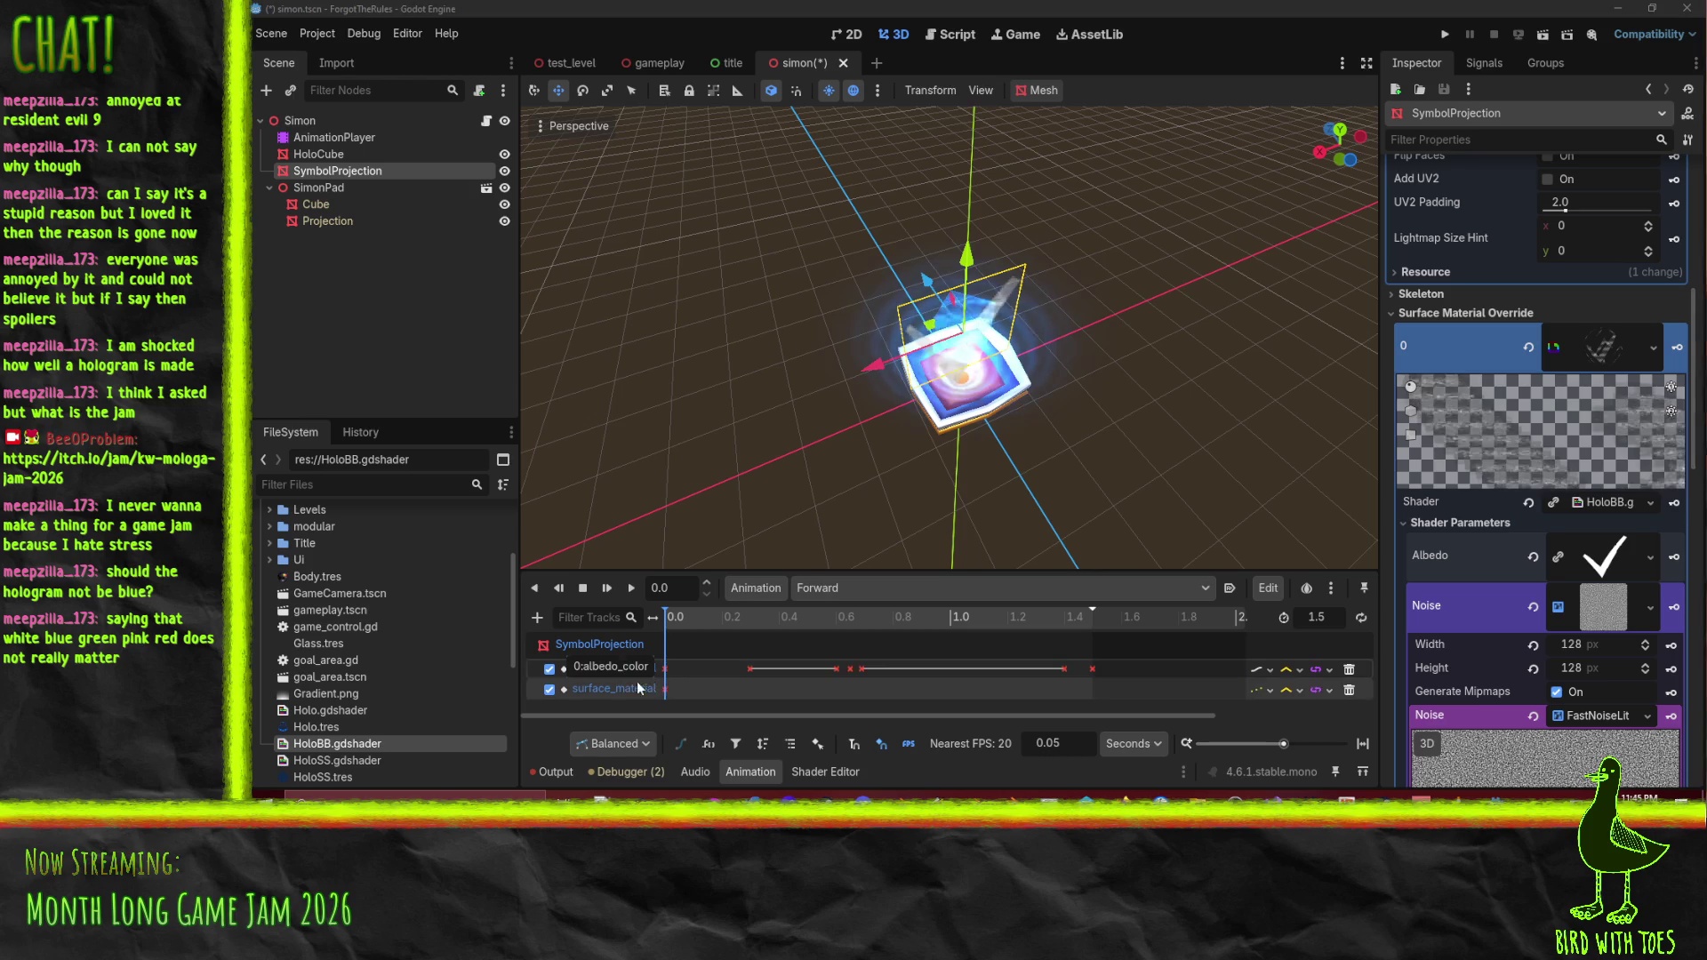
{"action": "double_click", "coordinate": [622, 686]}
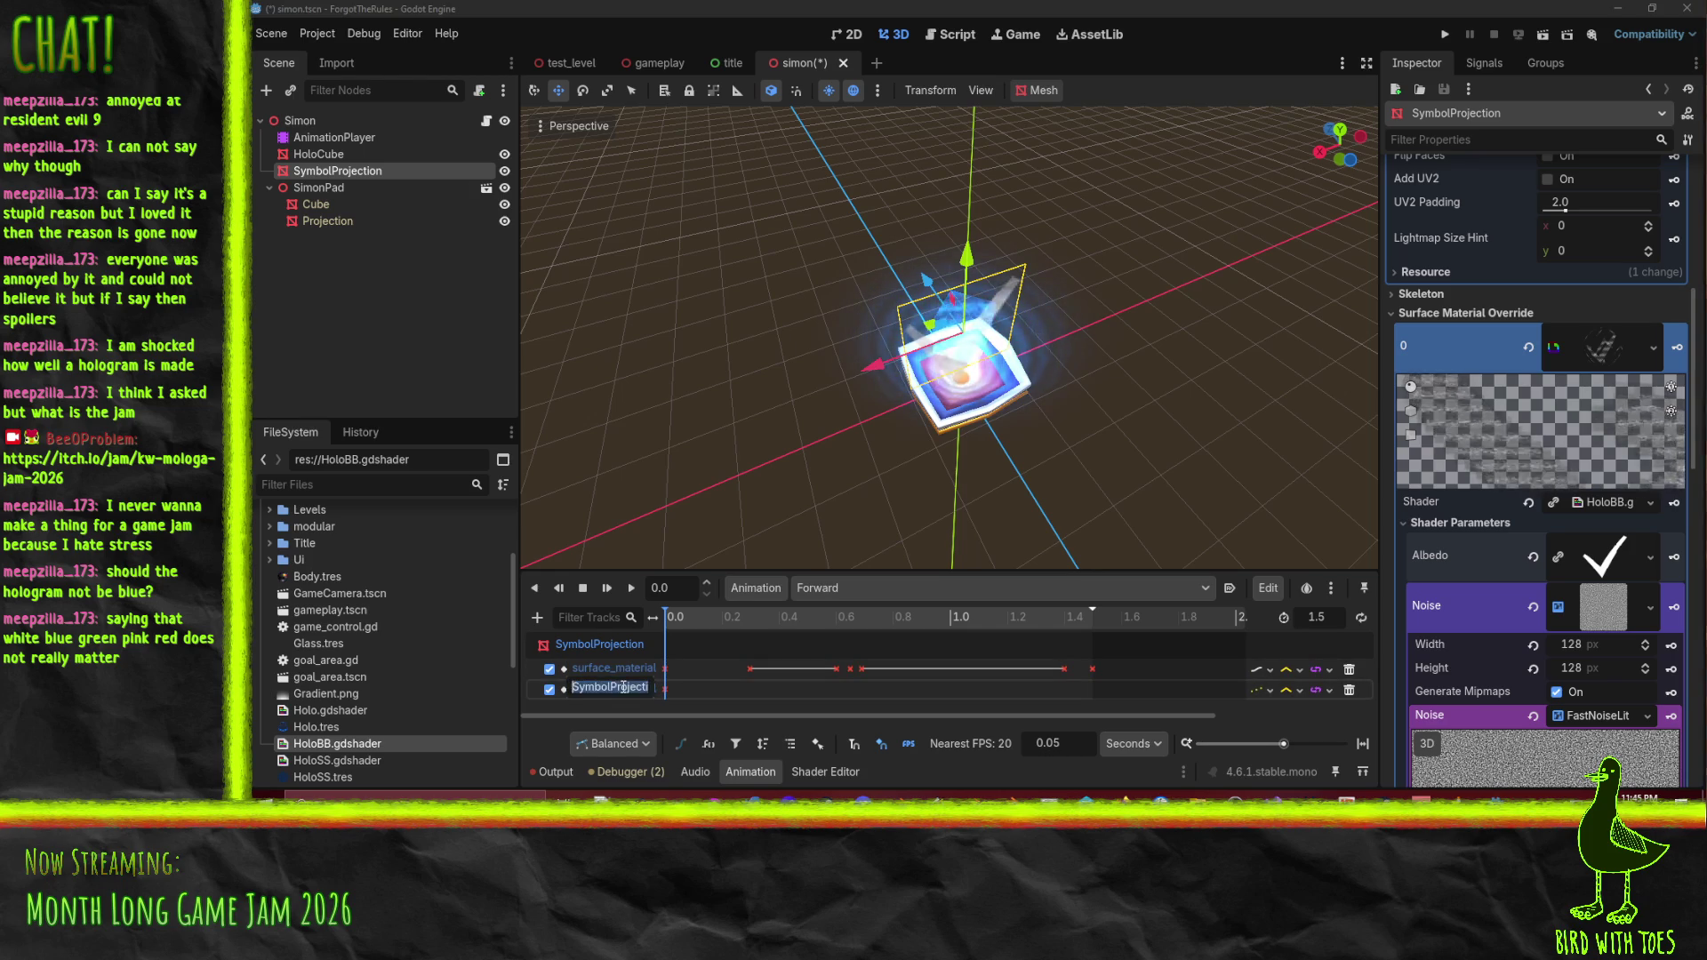
{"action": "key", "text": "Return"}
{"action": "left_click", "coordinate": [631, 588]}
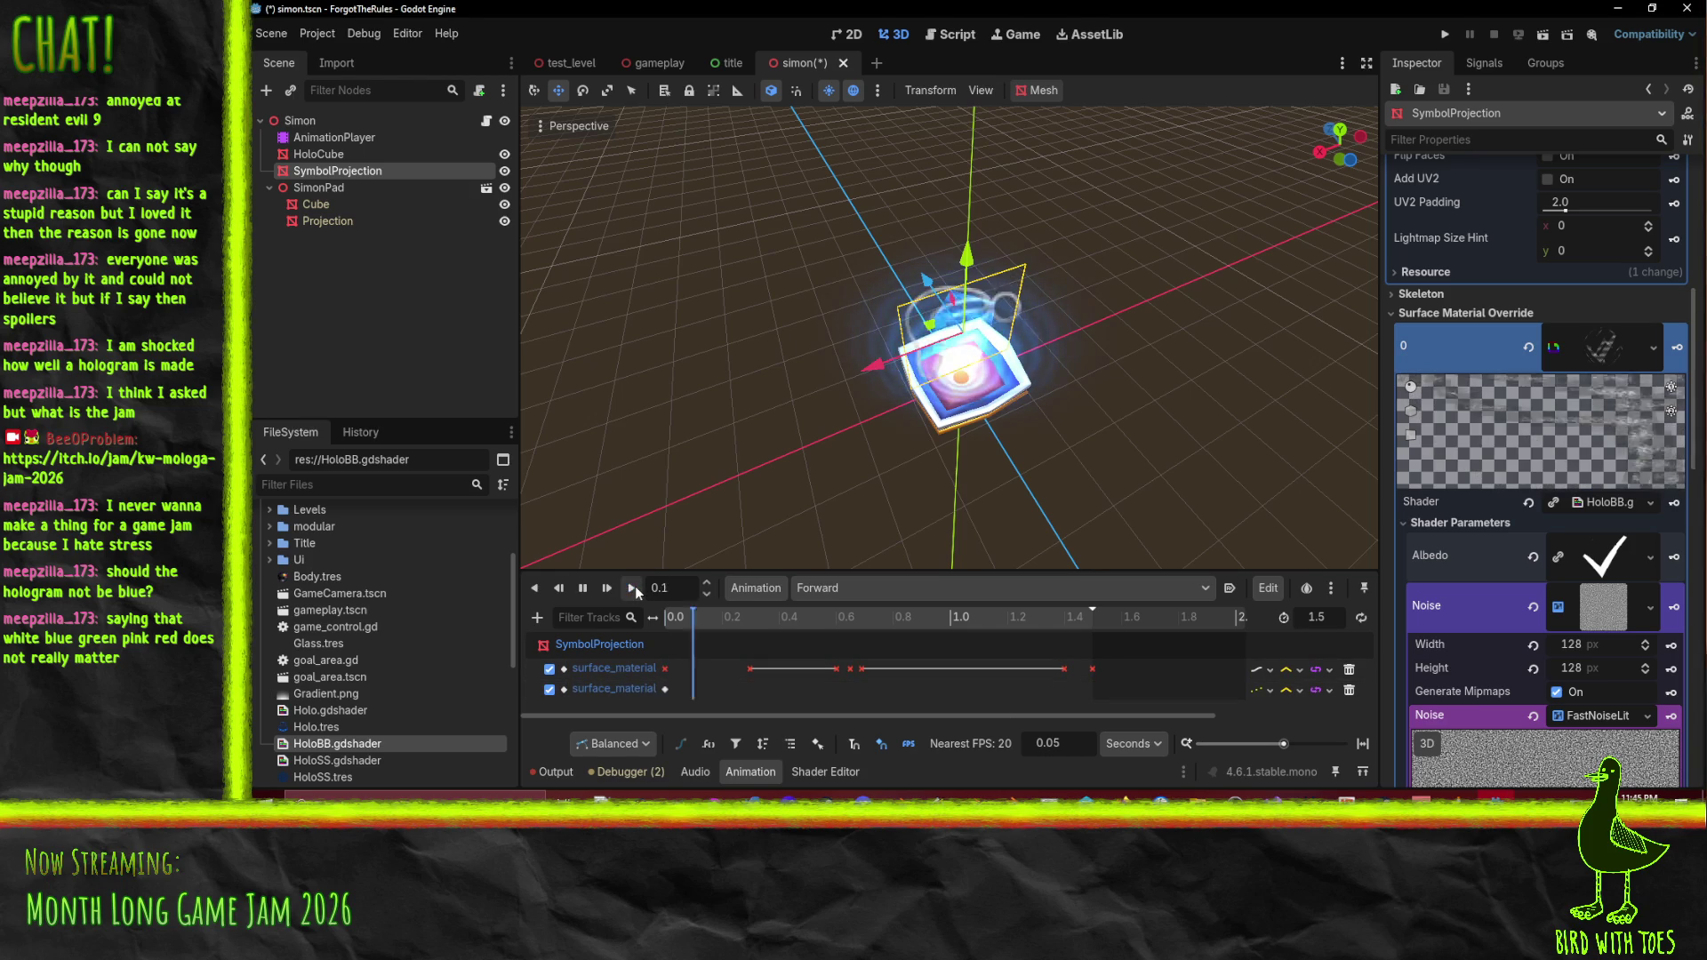
Retarget the Back animation's first track to the shader albedo path and preview Back.
{"action": "left_click", "coordinate": [851, 589]}
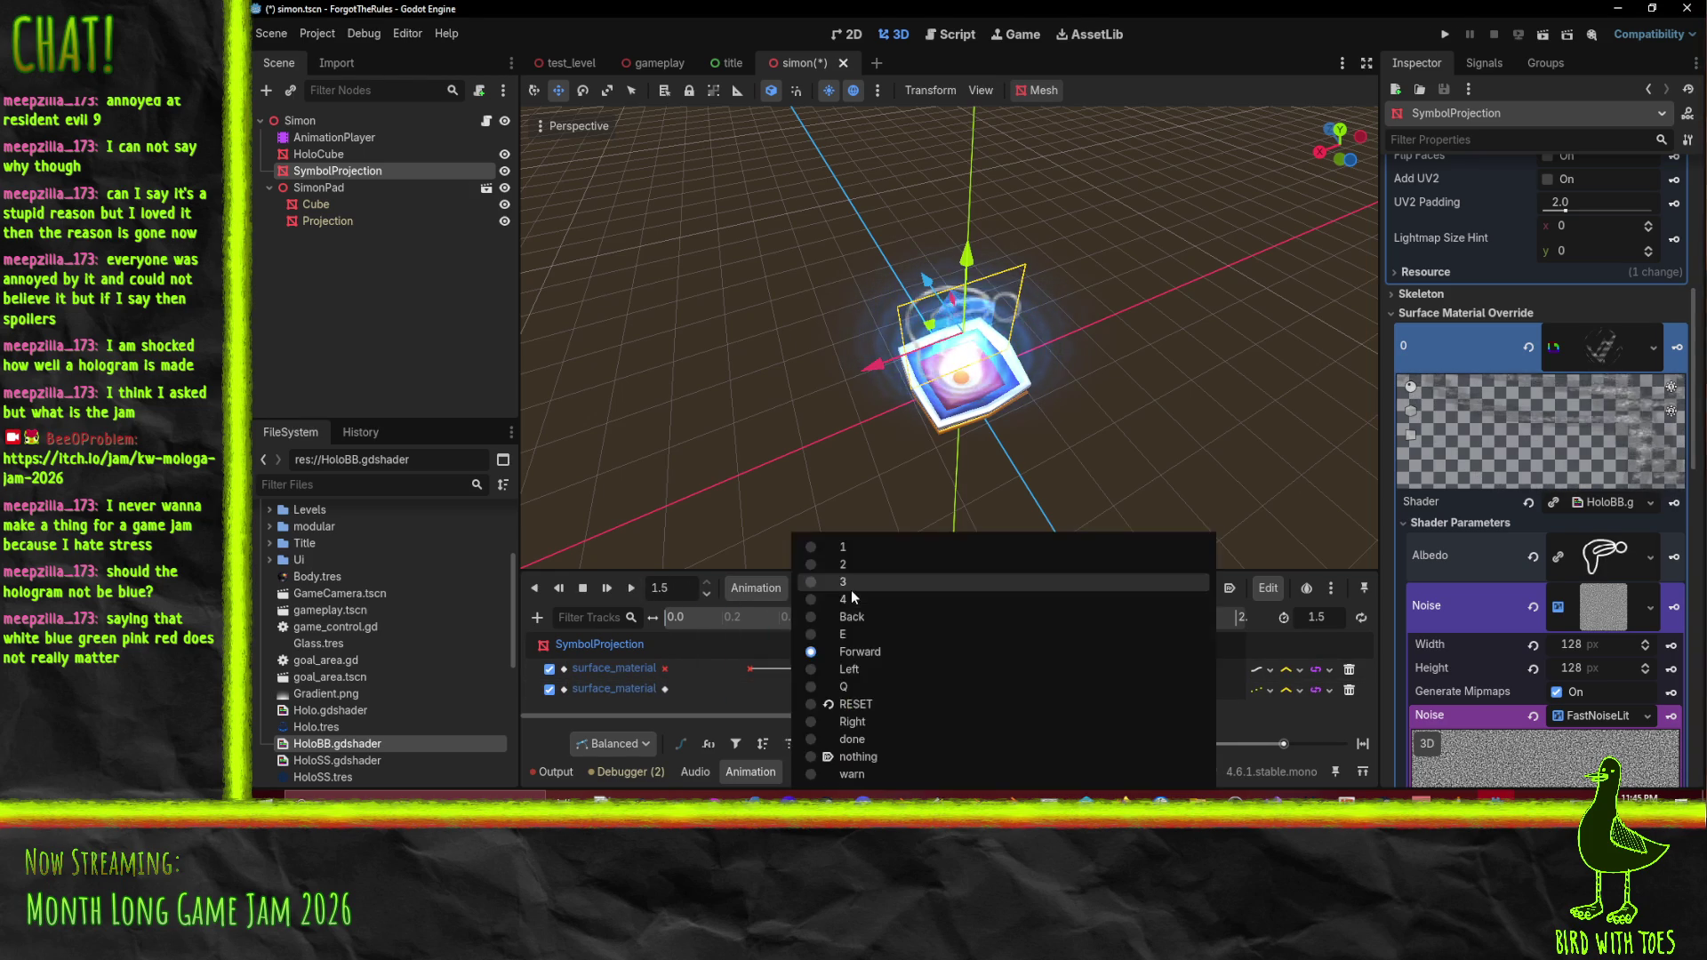
{"action": "left_click", "coordinate": [882, 616]}
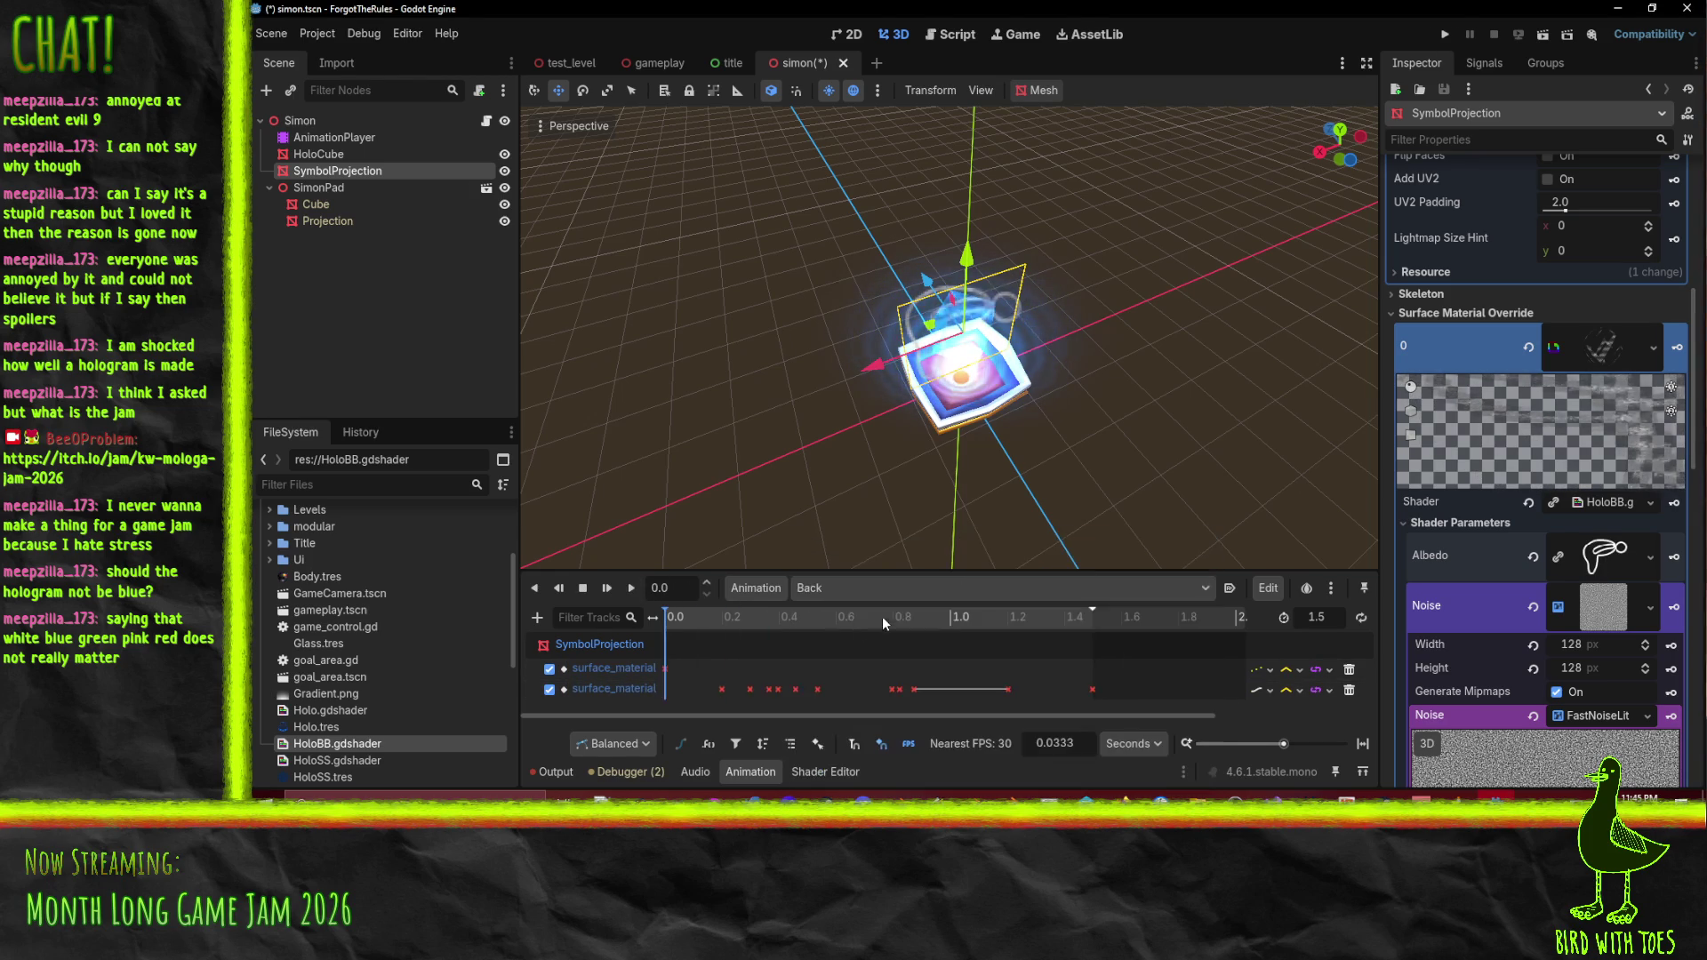
{"action": "double_click", "coordinate": [626, 669]}
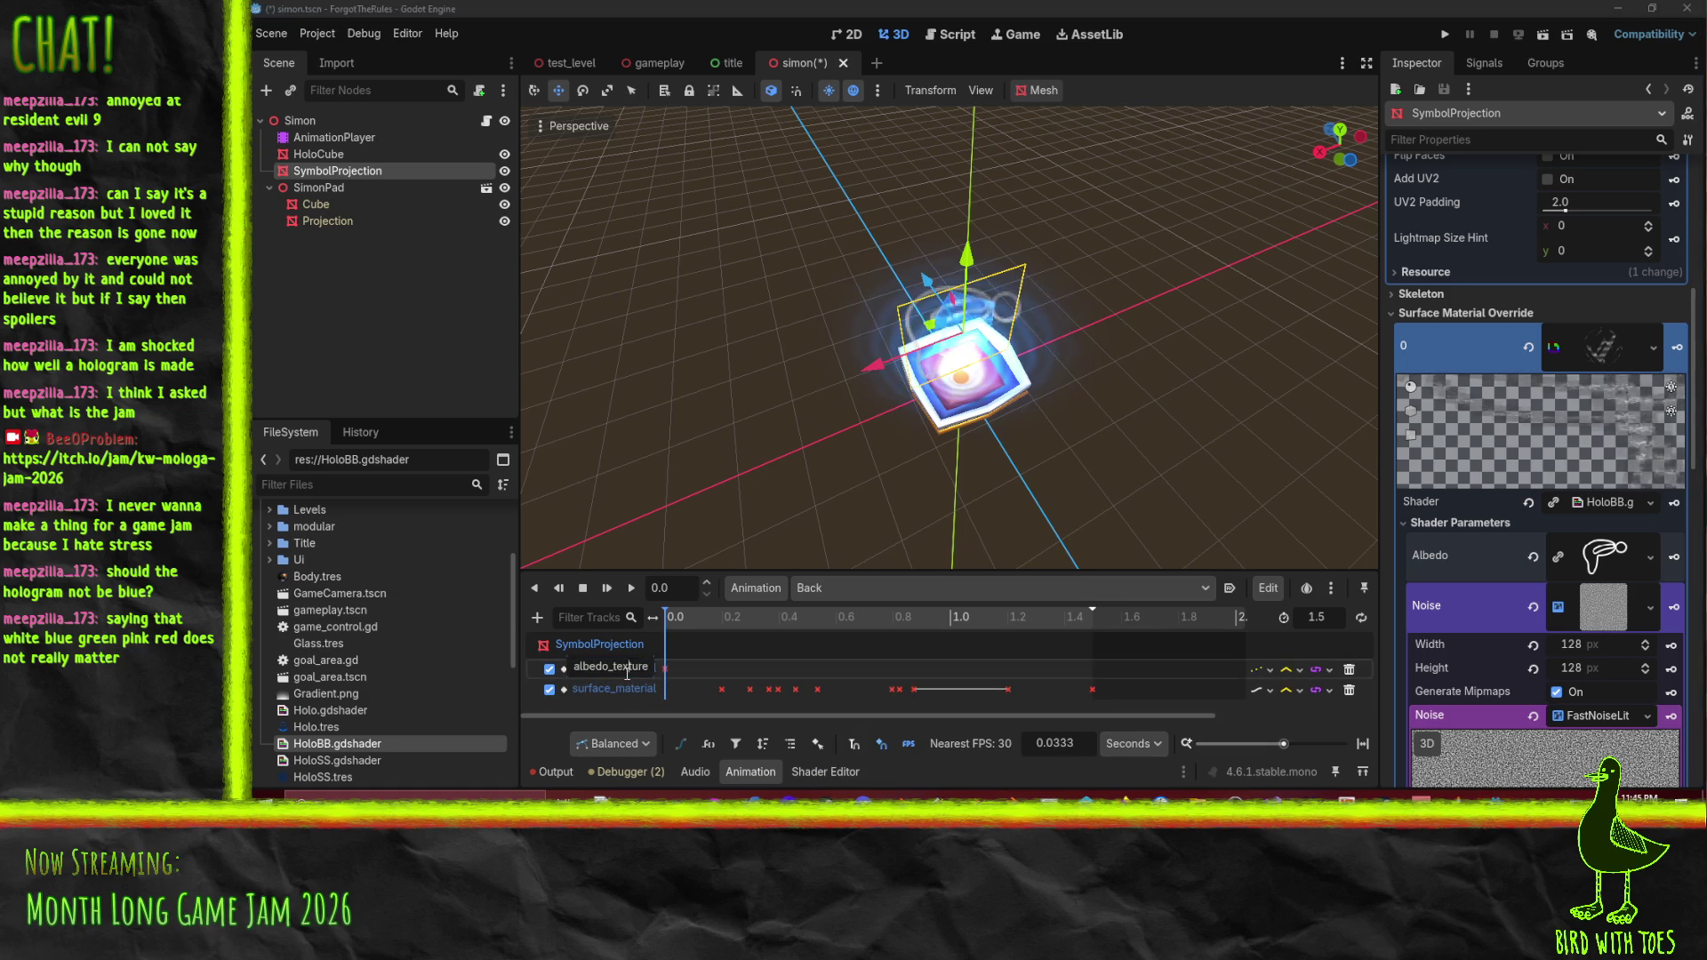
{"action": "key", "text": "ctrl+v"}
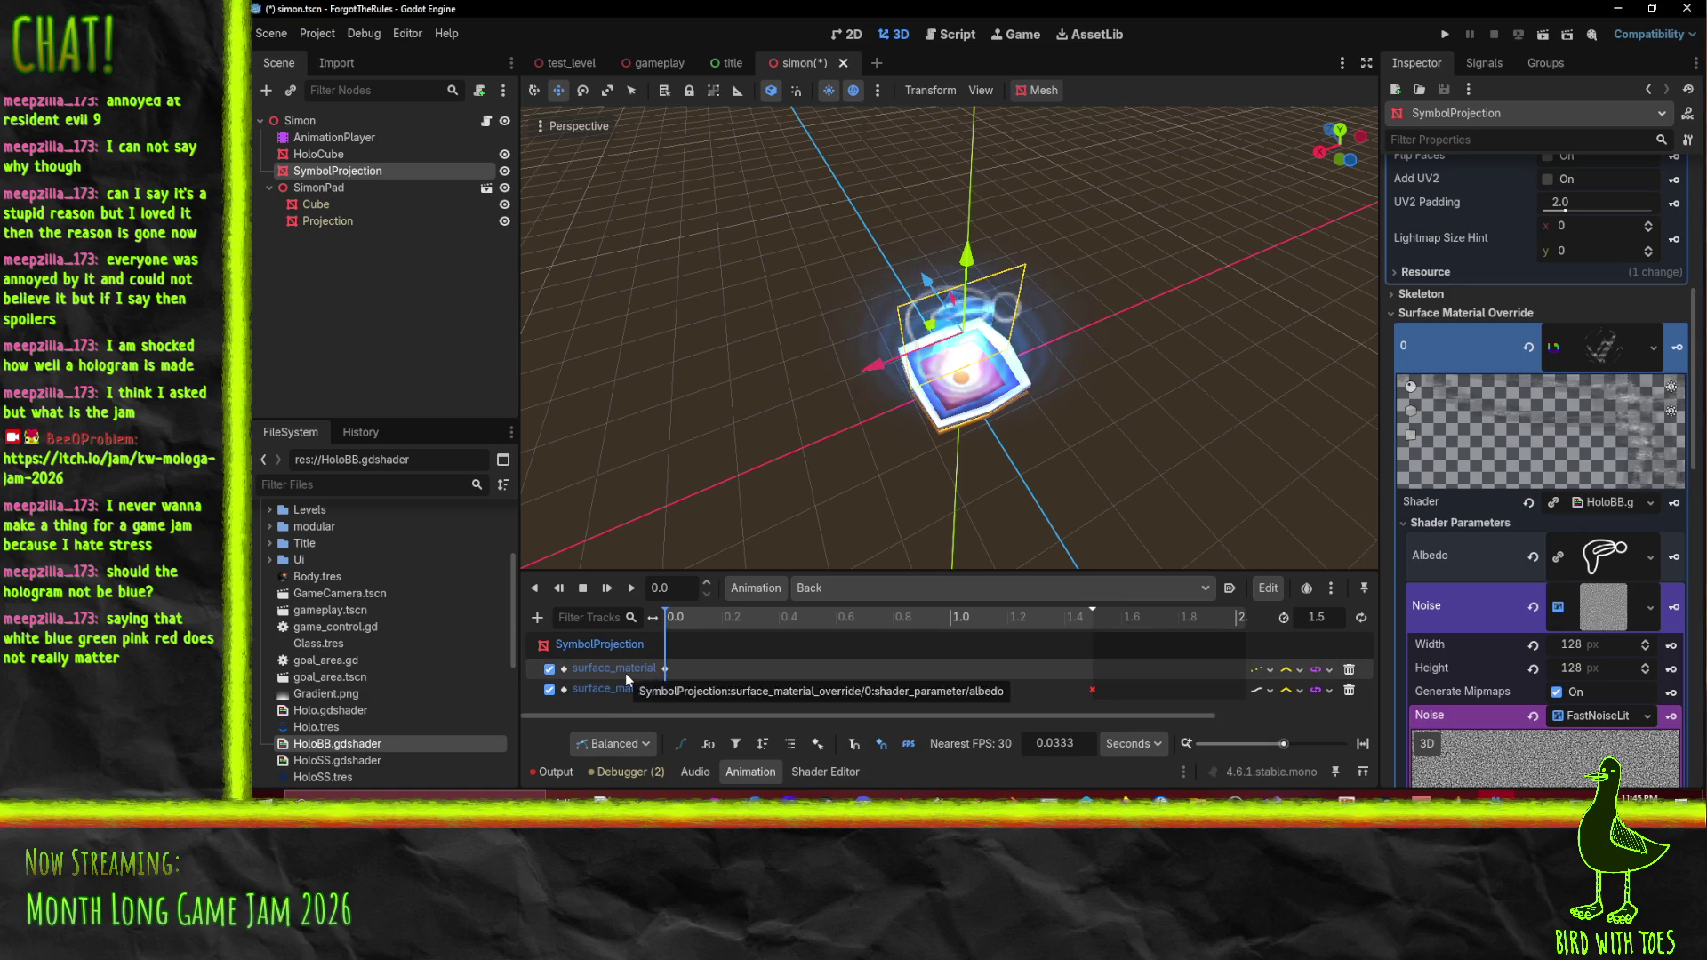
{"action": "key", "text": "Return"}
{"action": "left_click", "coordinate": [633, 590]}
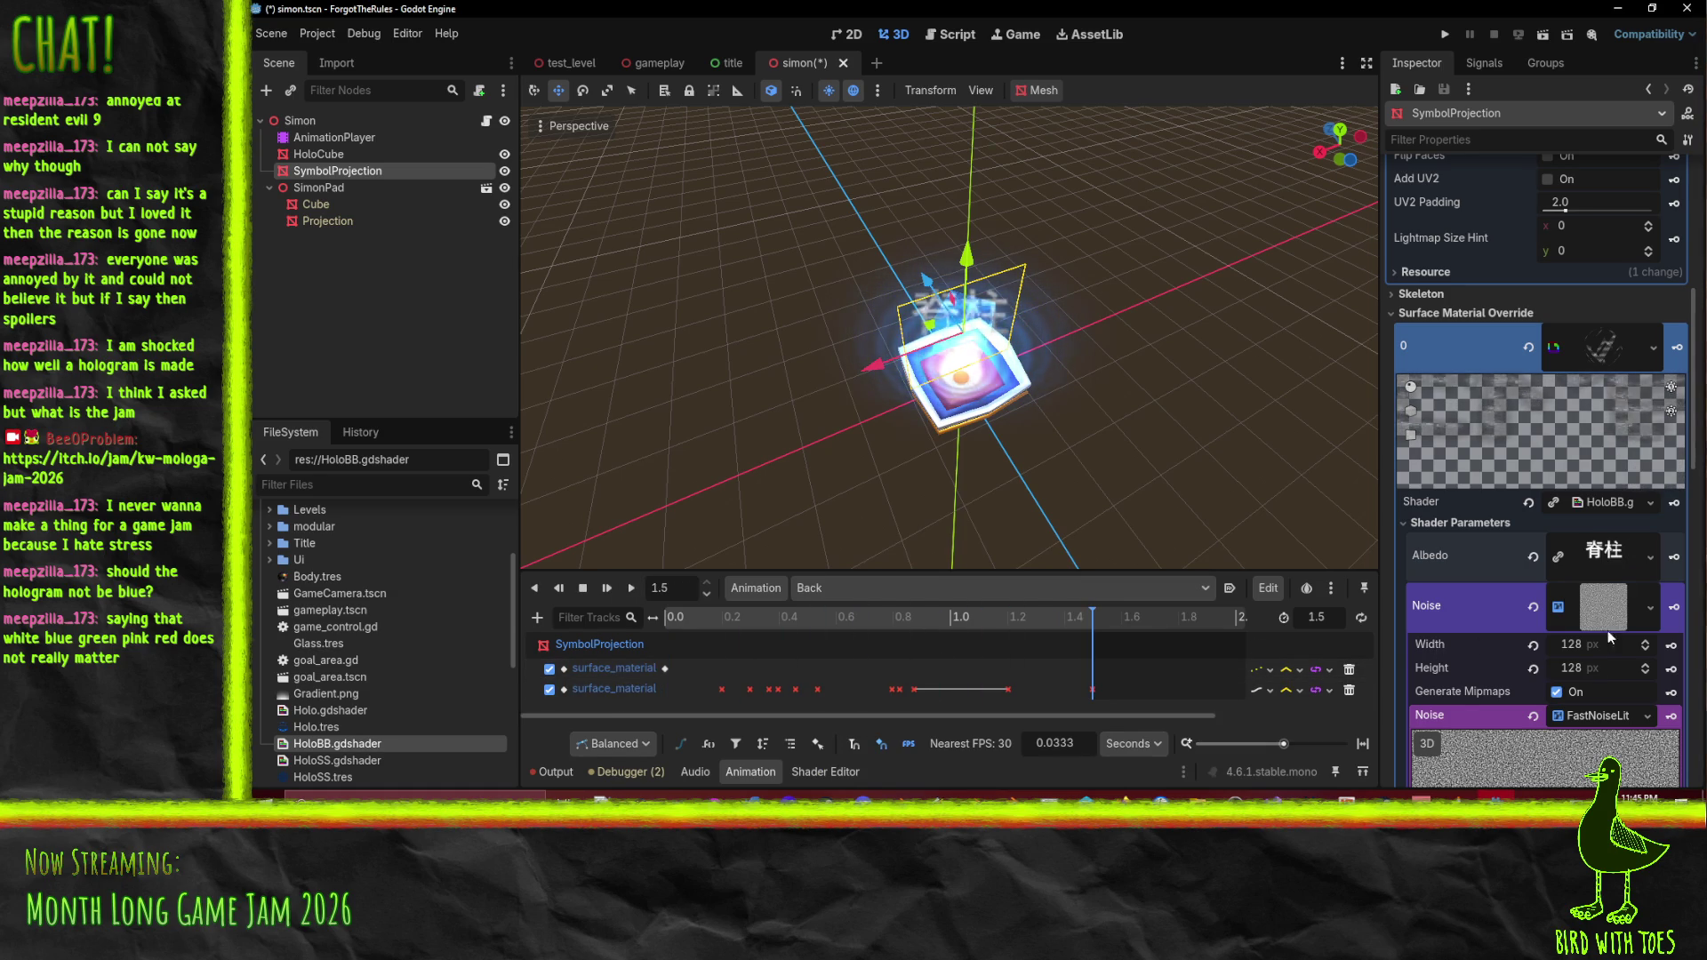
Key the shader's albedo_color into Back, delete the extra track, and retarget the second track to albedo_color.
{"action": "scroll", "coordinate": [1676, 569], "scroll_direction": "down", "scroll_amount": 2}
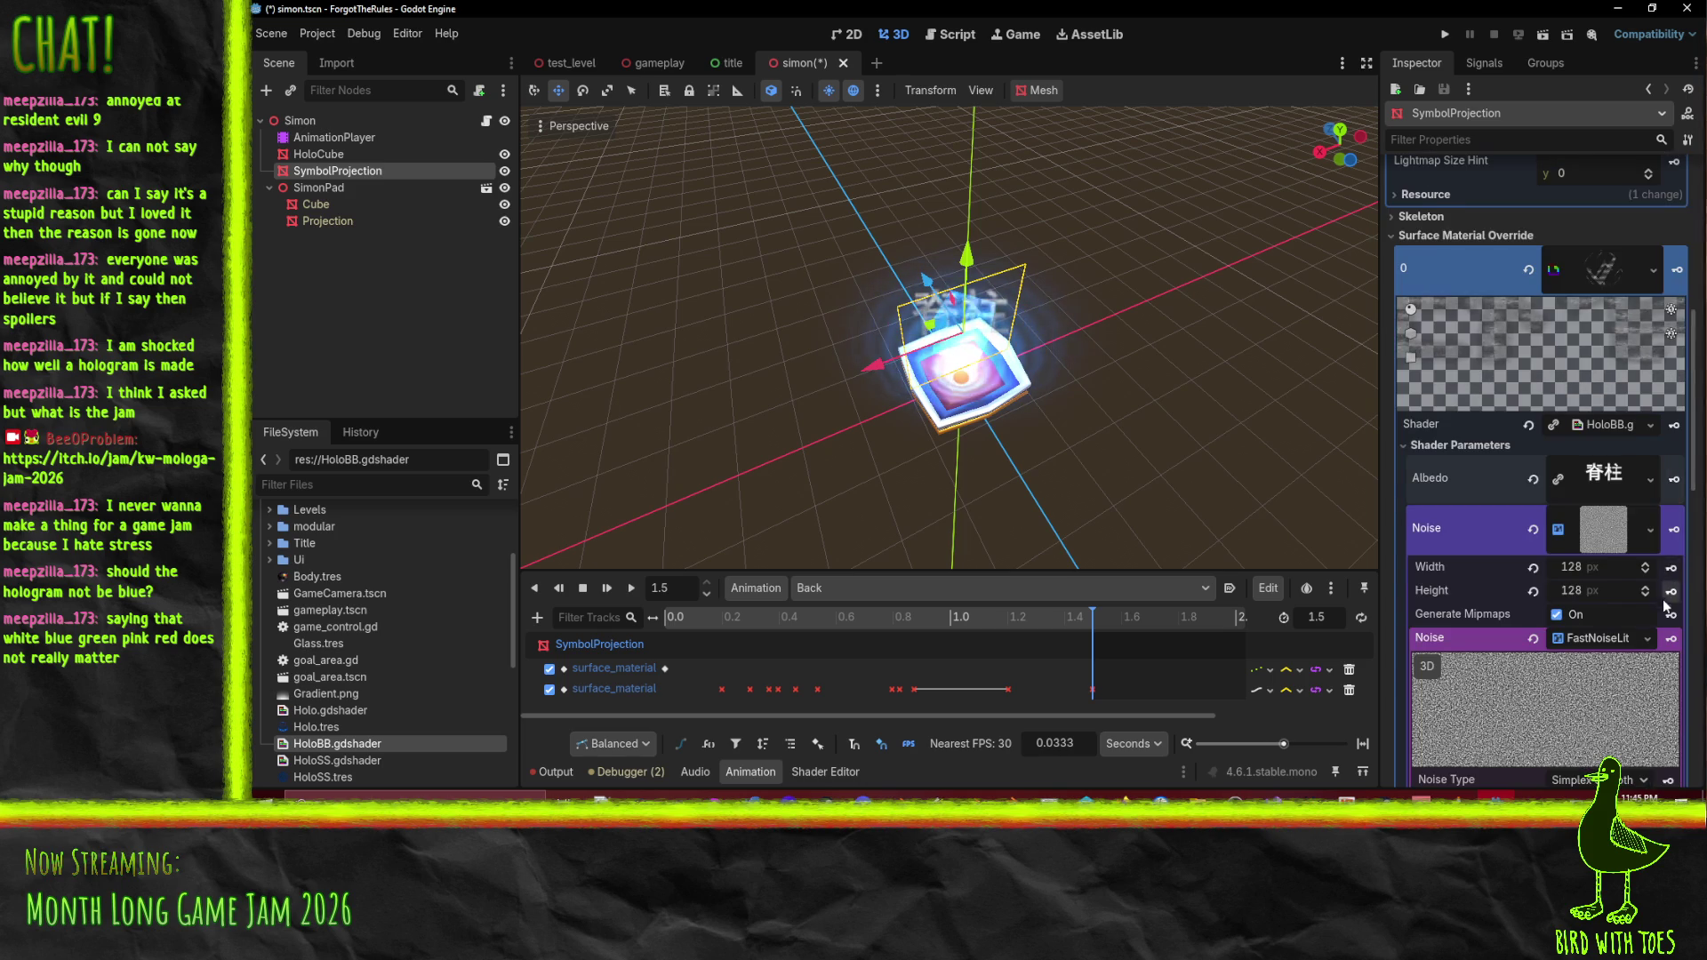
{"action": "scroll", "coordinate": [1458, 542], "scroll_direction": "up", "scroll_amount": 2}
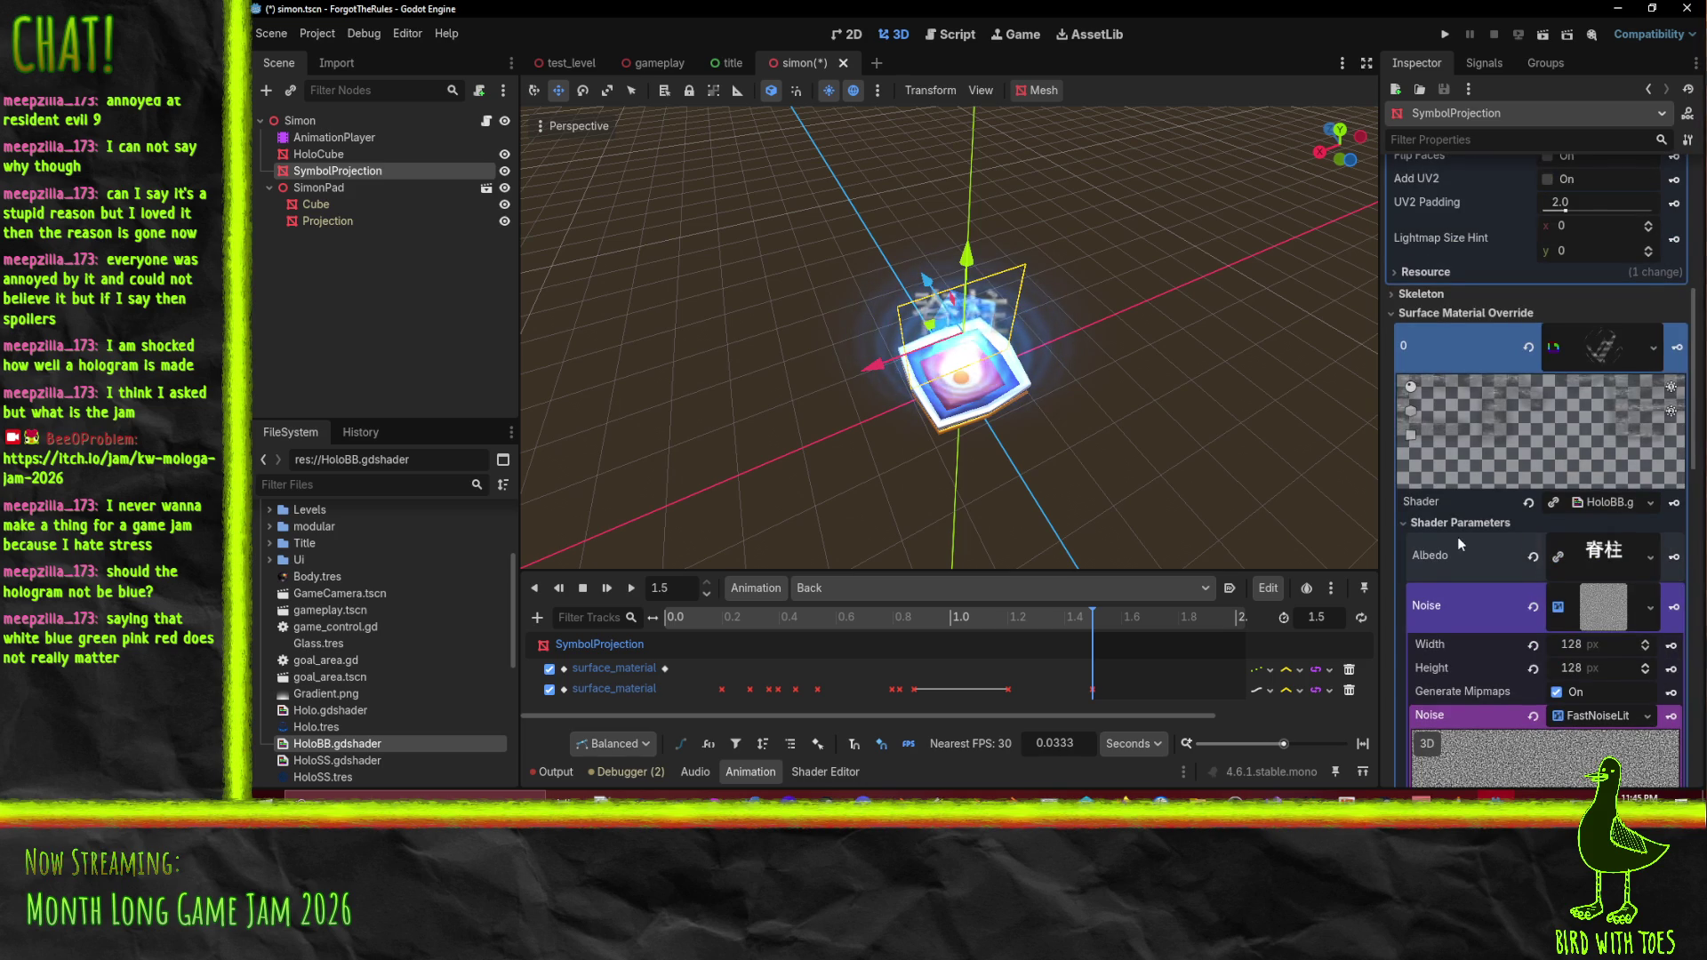
{"action": "left_click", "coordinate": [1650, 611]}
{"action": "left_click", "coordinate": [1437, 610]}
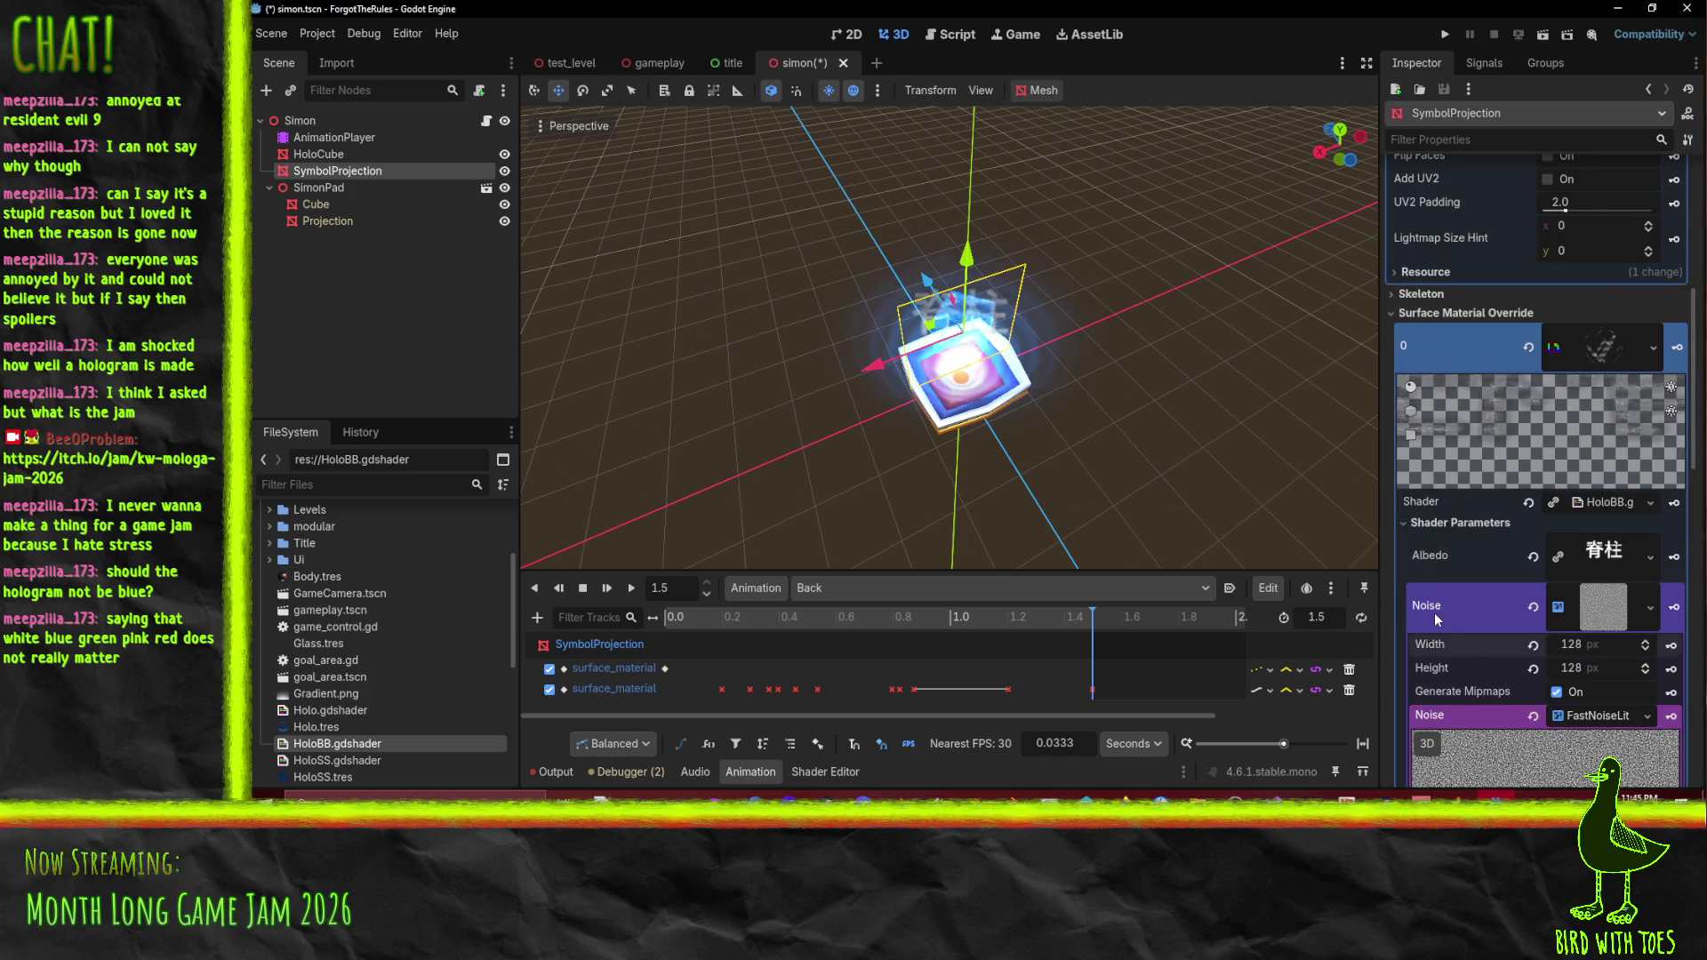
{"action": "scroll", "coordinate": [1434, 612], "scroll_direction": "down", "scroll_amount": 10}
{"action": "scroll", "coordinate": [1432, 605], "scroll_direction": "up", "scroll_amount": 8}
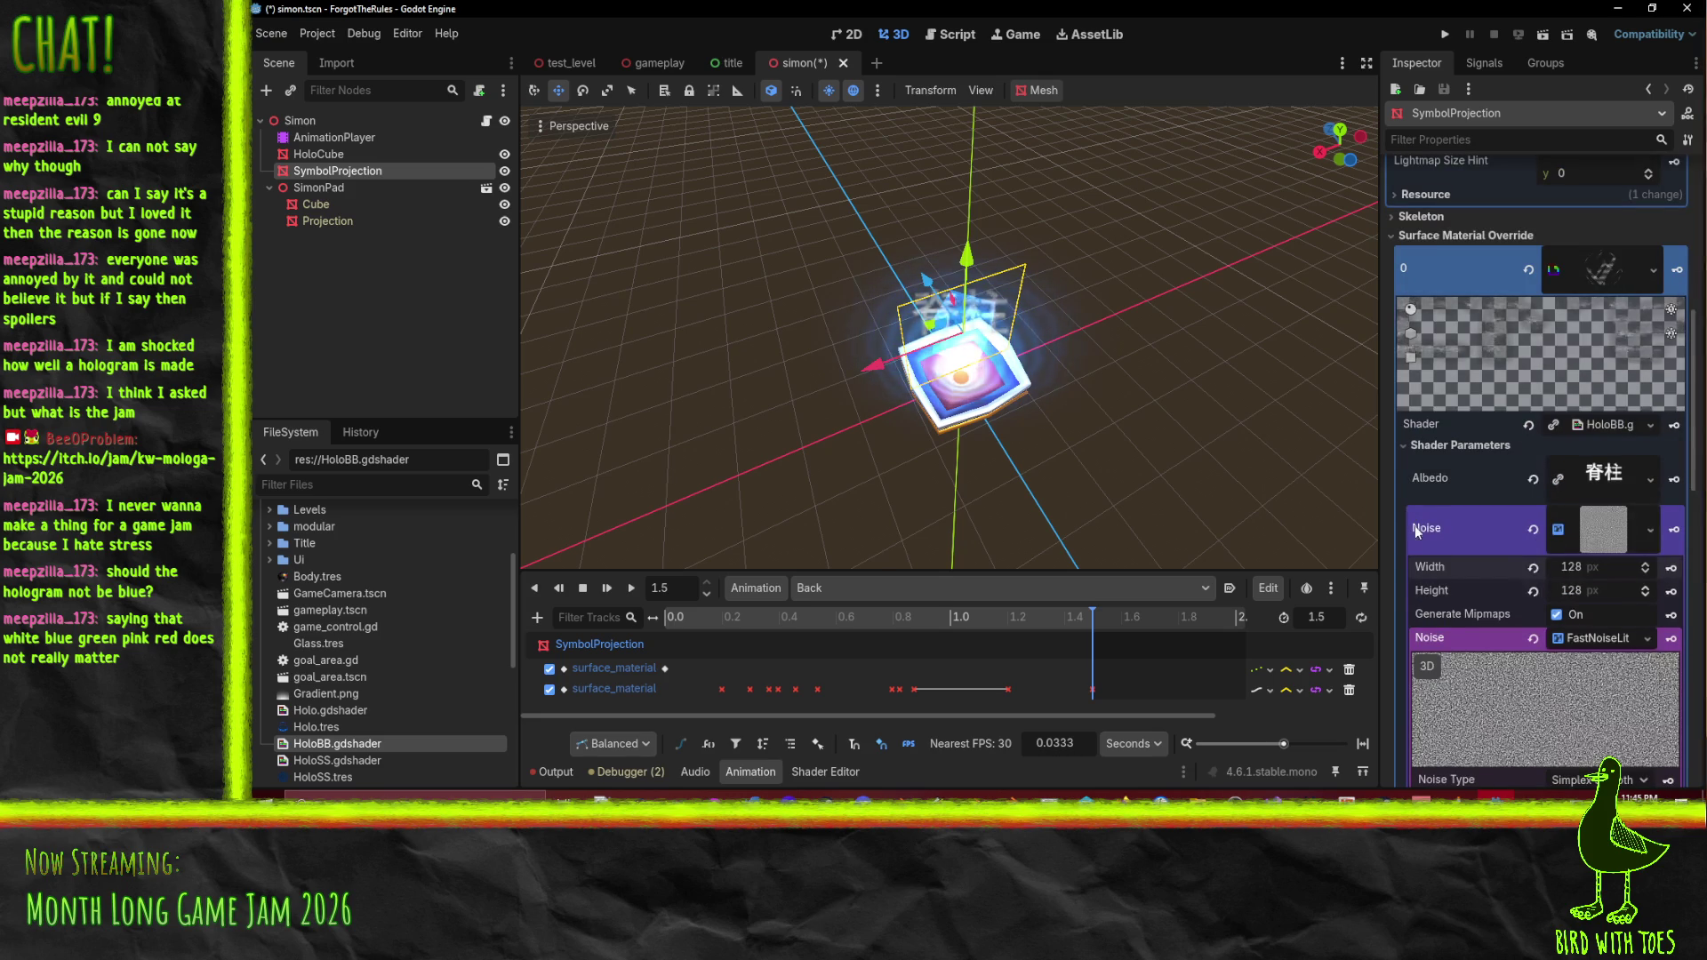
{"action": "scroll", "coordinate": [1416, 526], "scroll_direction": "down", "scroll_amount": 12}
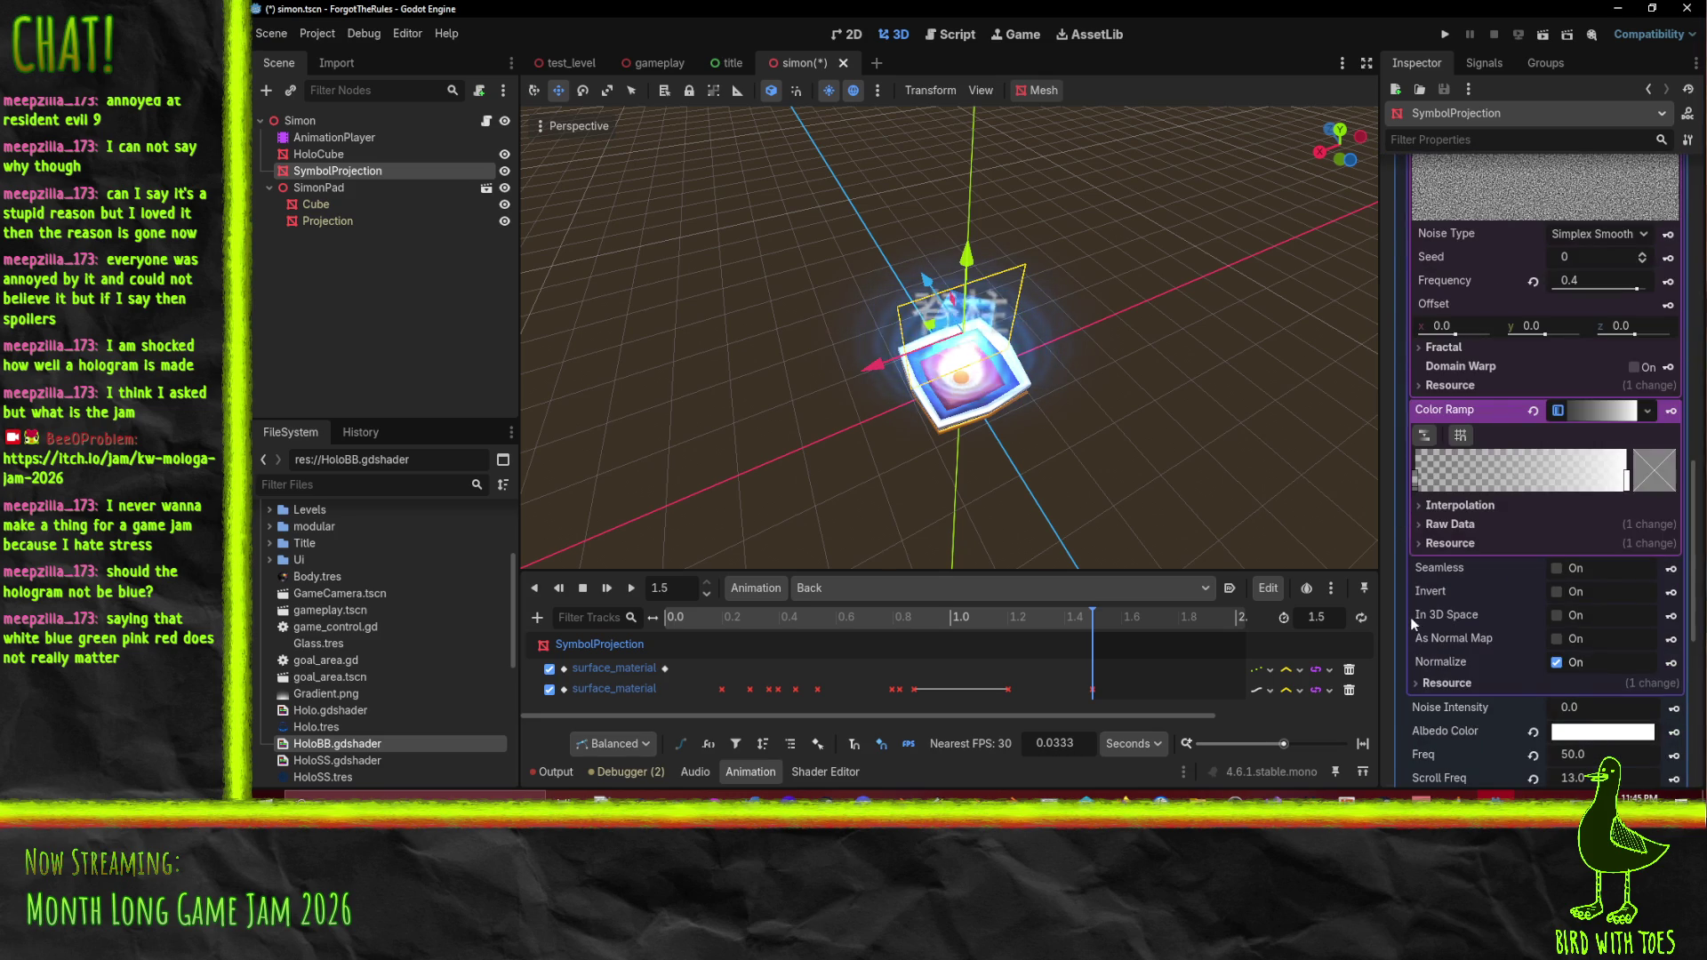
{"action": "scroll", "coordinate": [1410, 617], "scroll_direction": "down", "scroll_amount": 2}
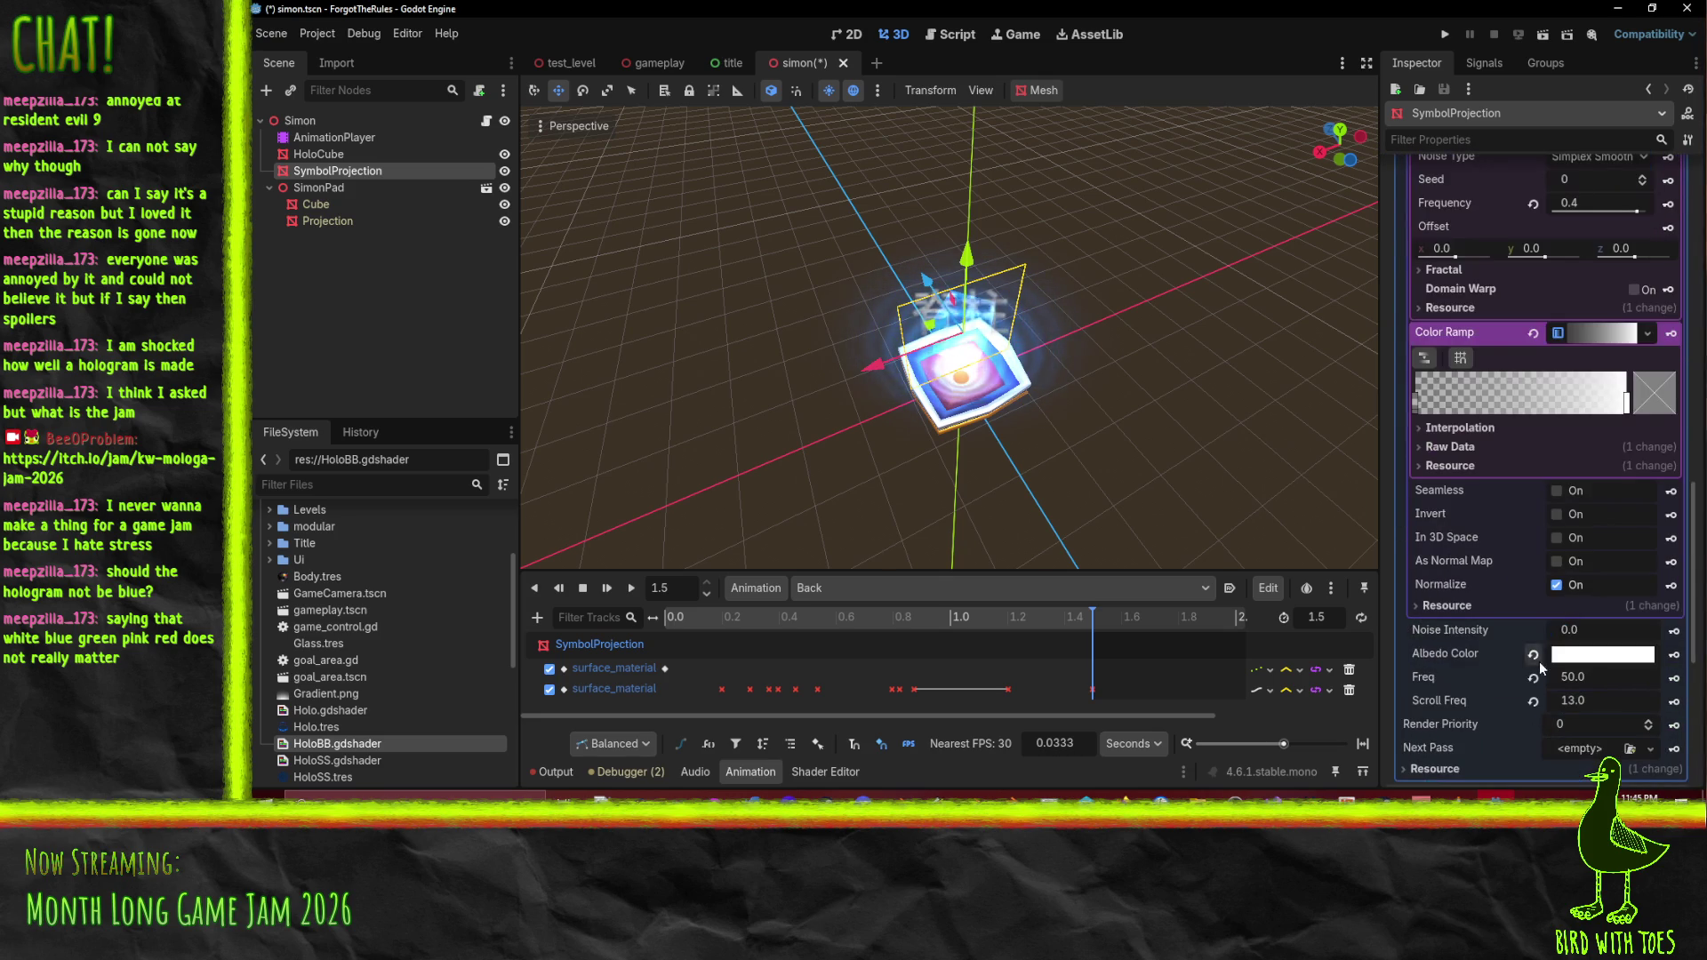
{"action": "left_click", "coordinate": [1673, 655]}
{"action": "left_click", "coordinate": [871, 456]}
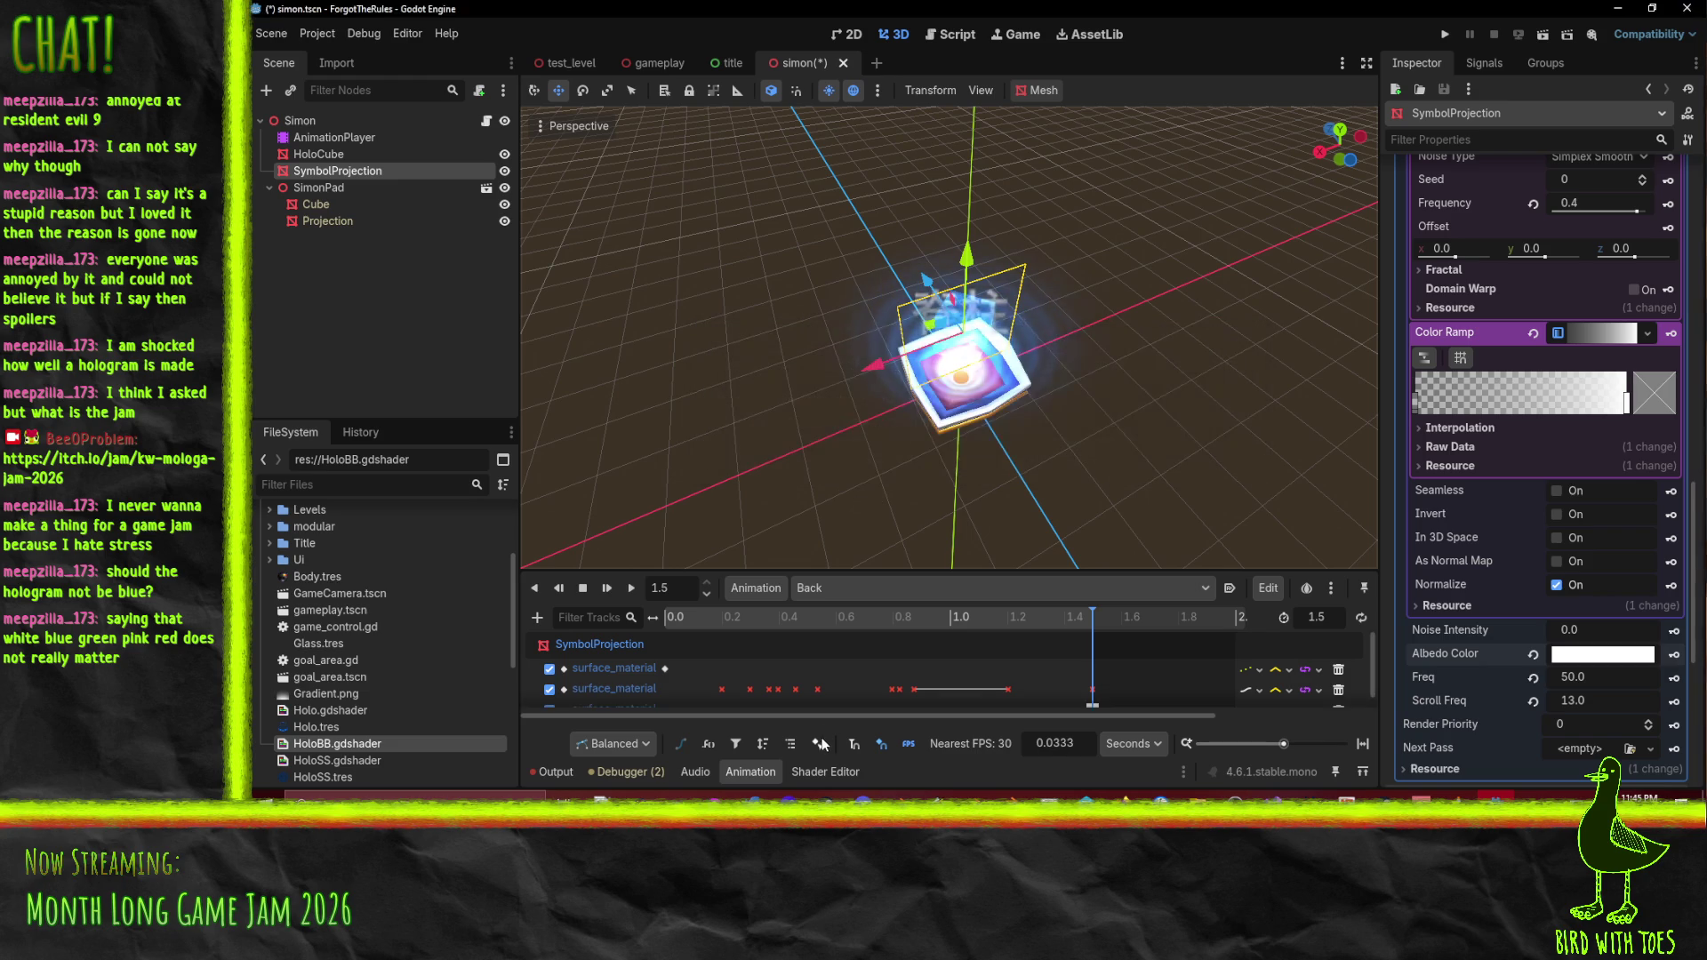
{"action": "double_click", "coordinate": [630, 697]}
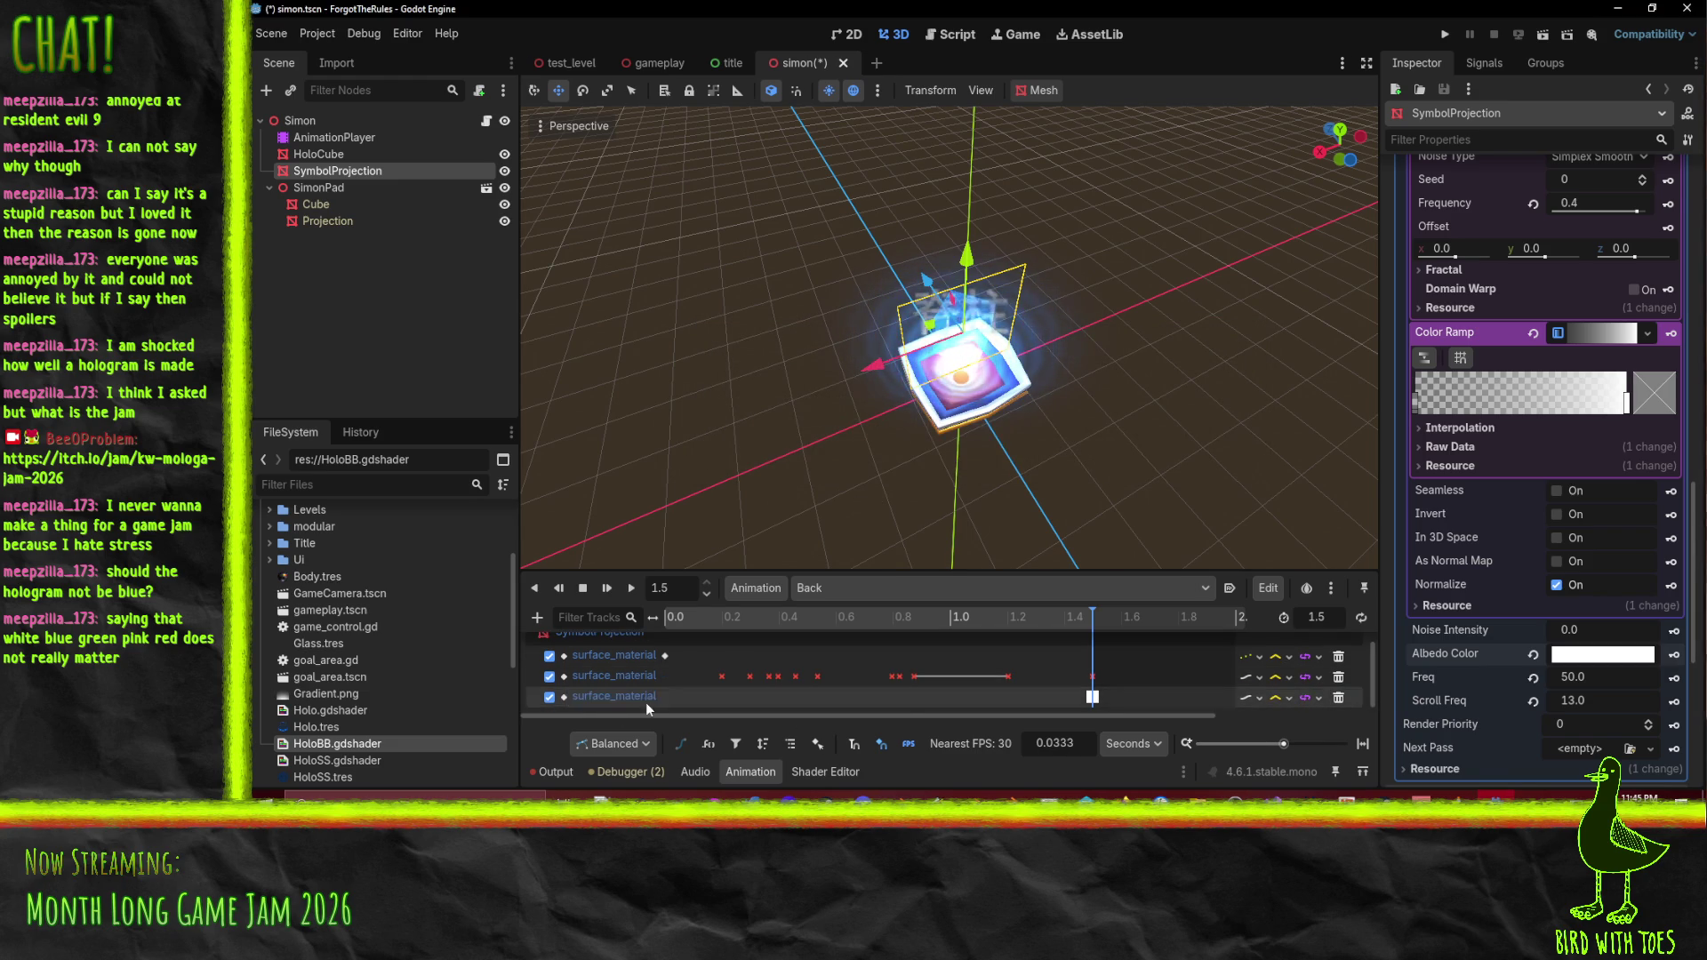
{"action": "left_click", "coordinate": [1339, 699]}
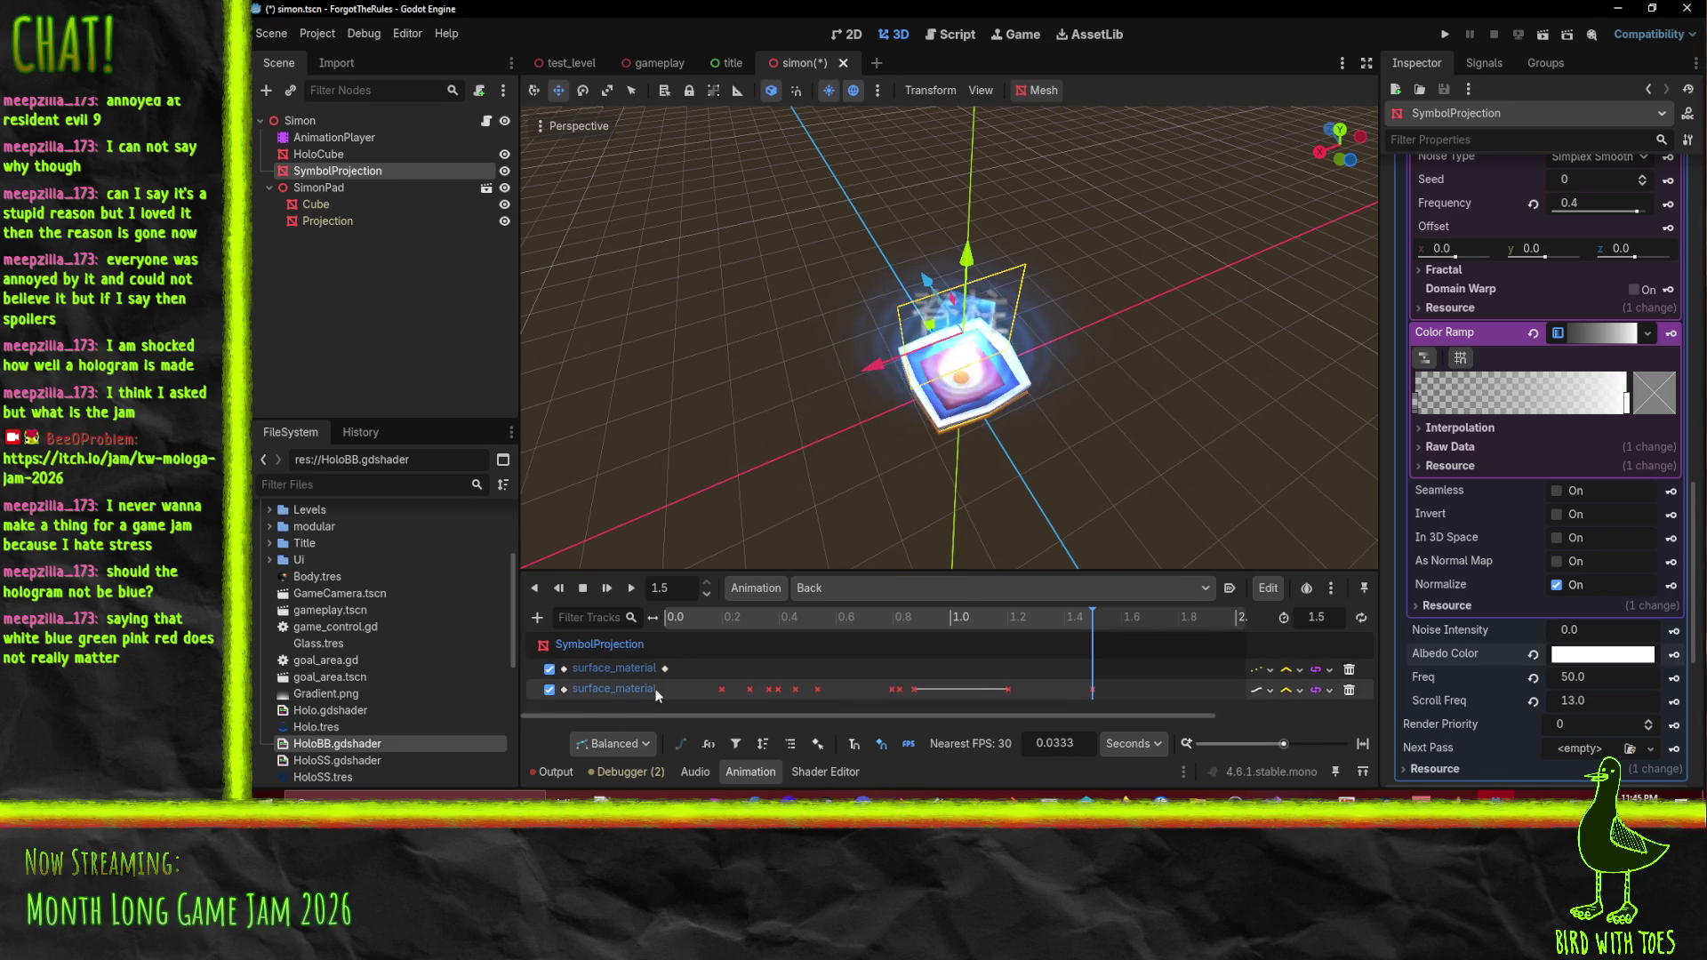
{"action": "double_click", "coordinate": [614, 689]}
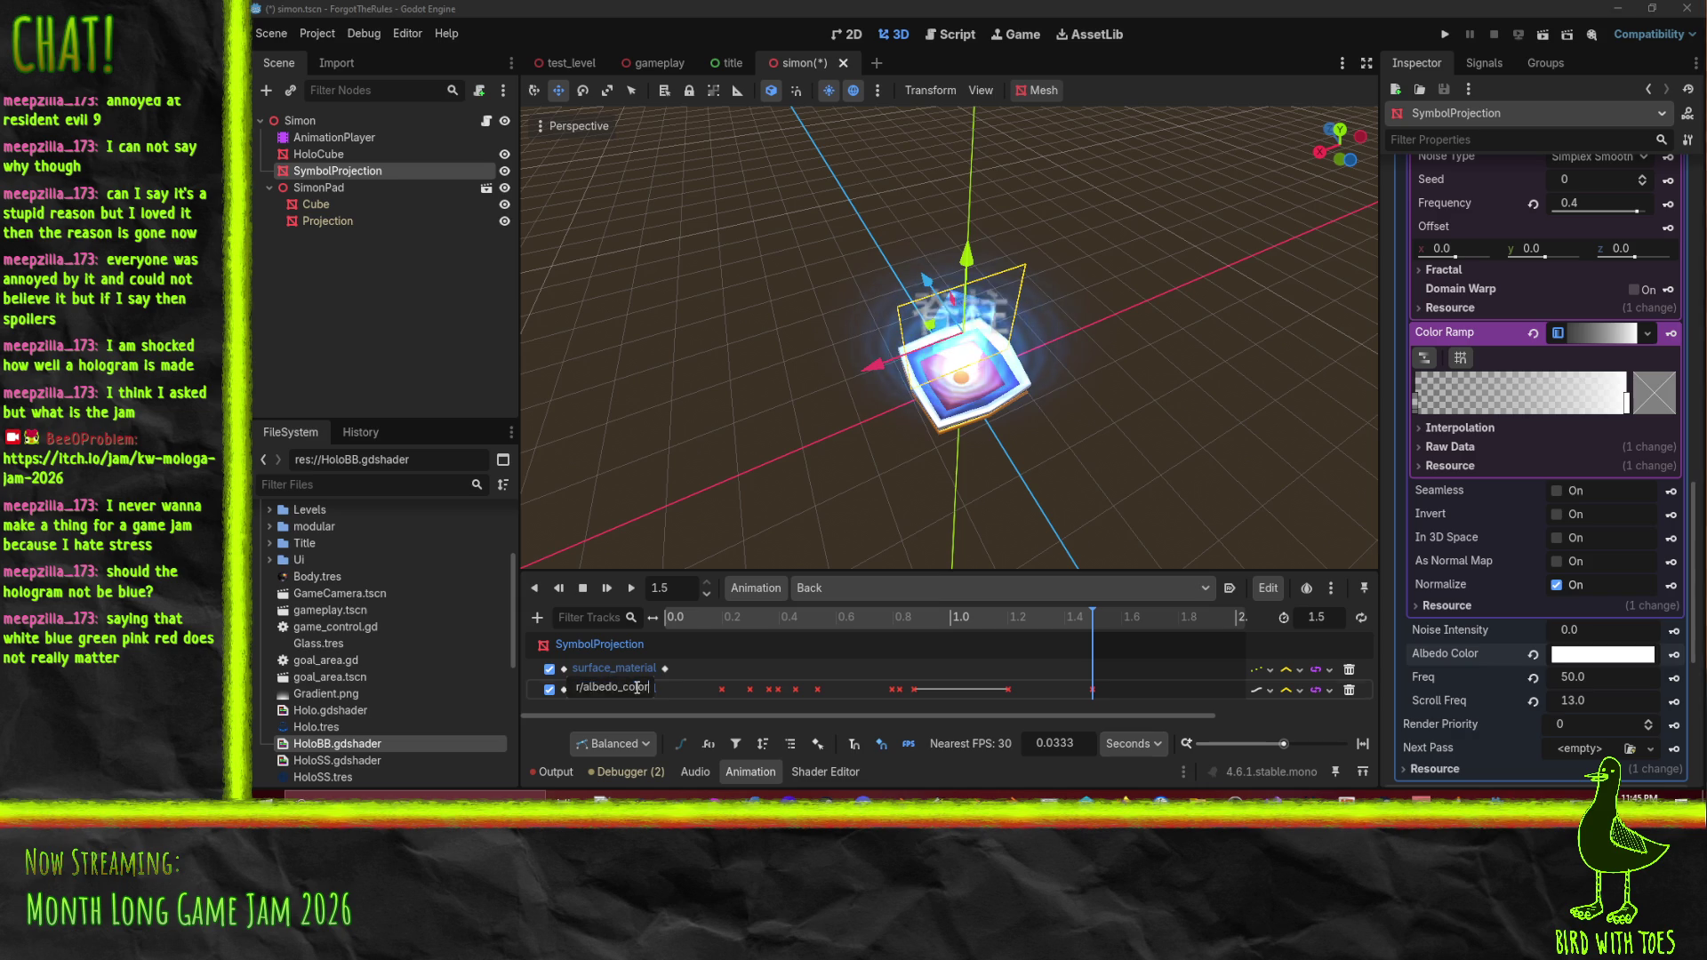
{"action": "key", "text": "Return"}
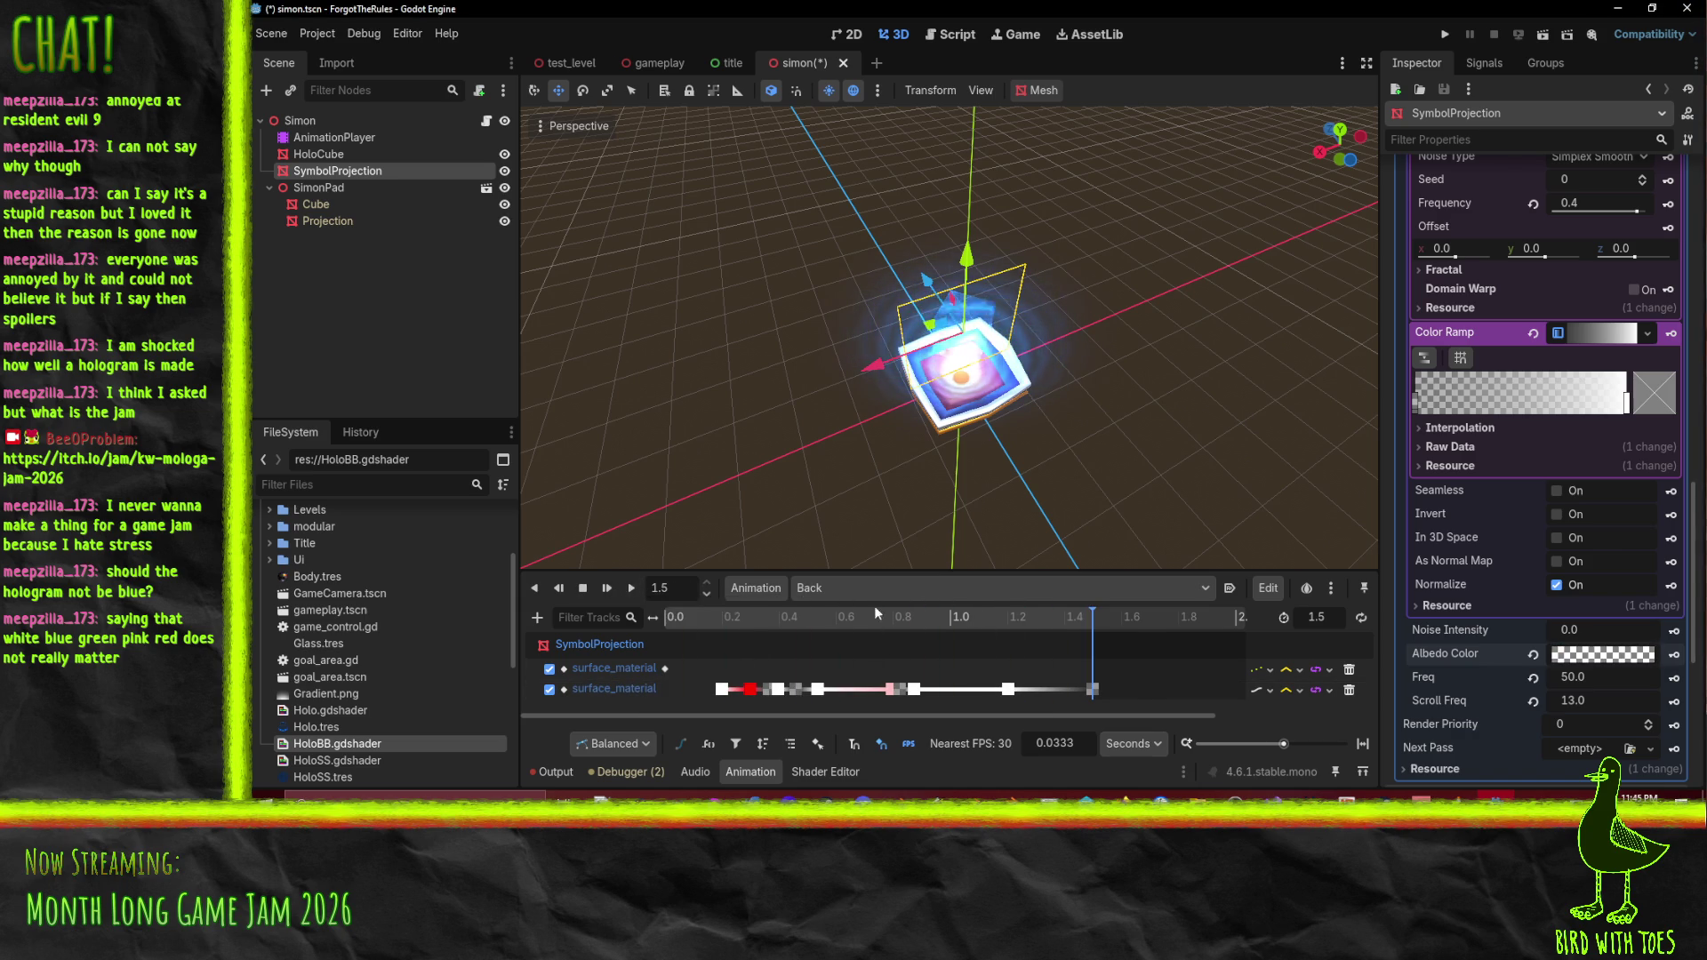
Retarget the Left animation's colour track to the albedo_color shader parameter.
{"action": "left_click", "coordinate": [824, 587]}
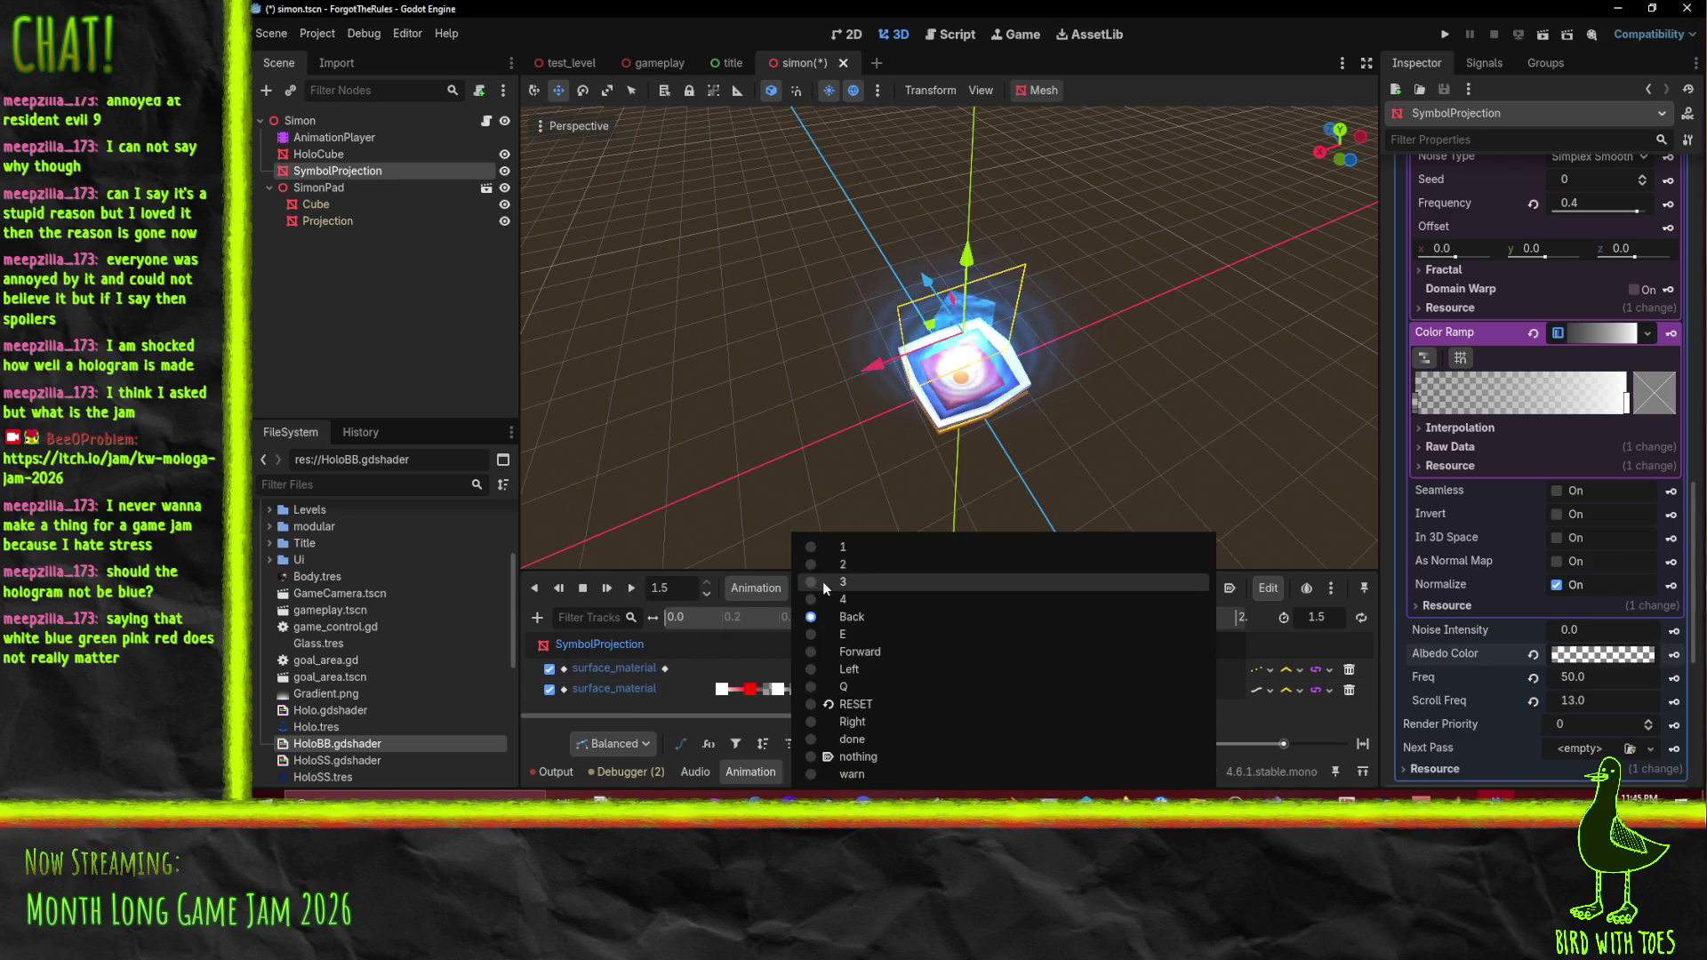
{"action": "left_click", "coordinate": [911, 676]}
{"action": "double_click", "coordinate": [627, 690]}
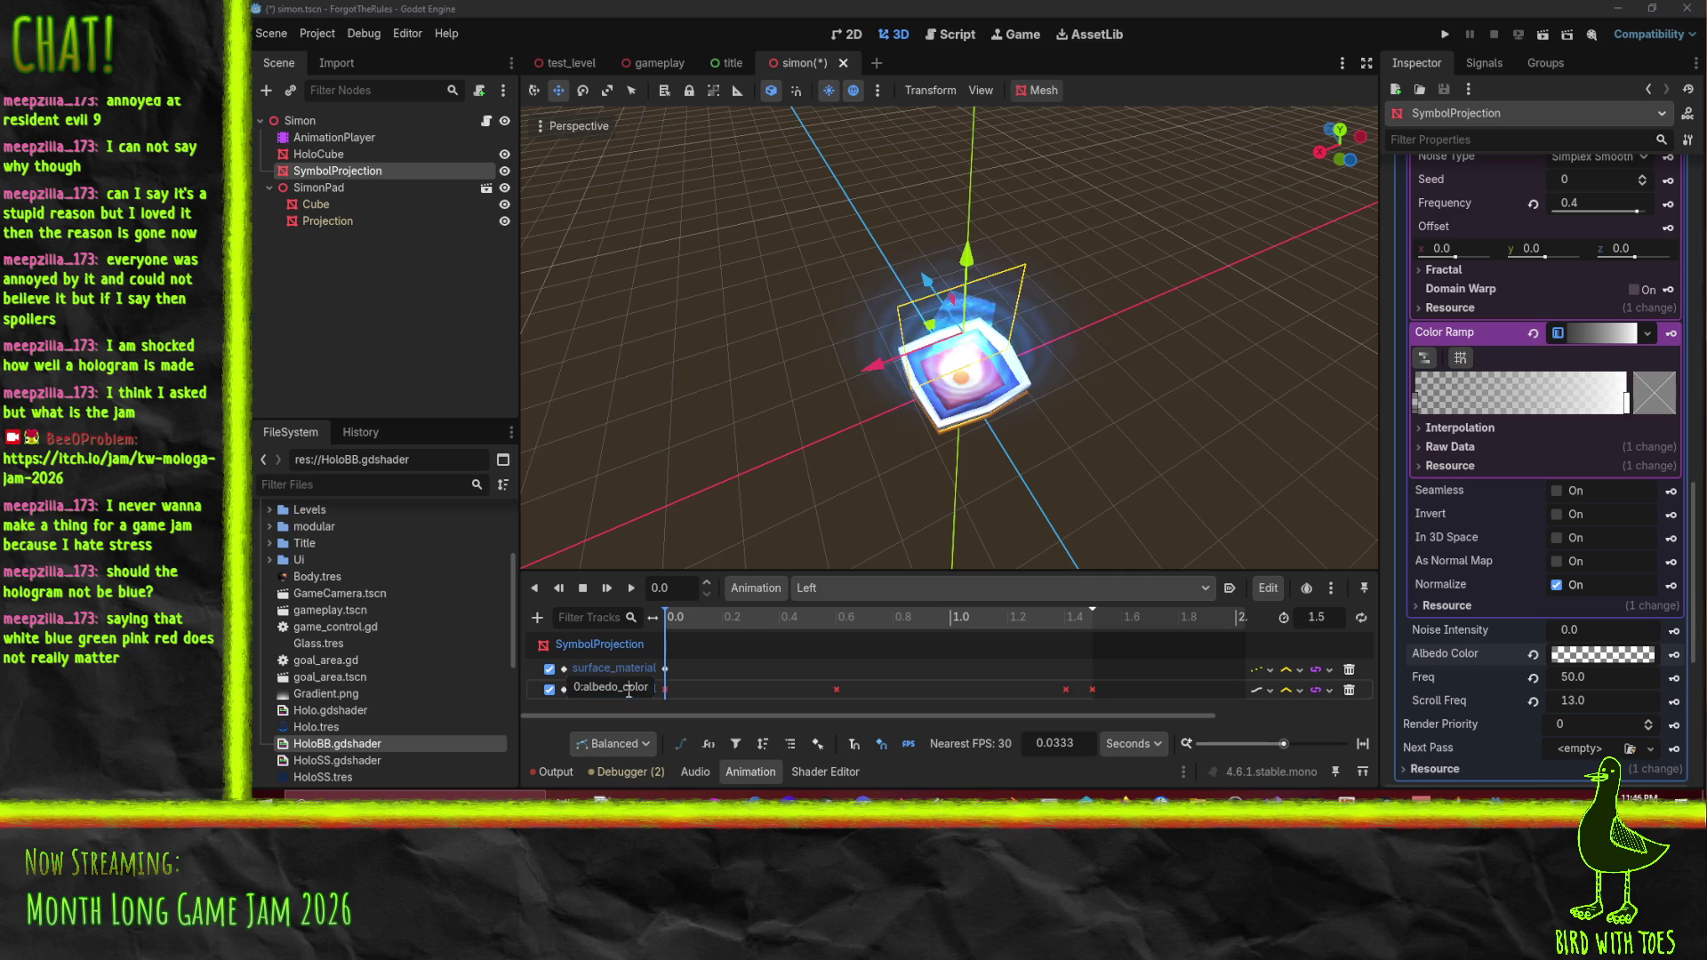
{"action": "key", "text": "ctrl+v"}
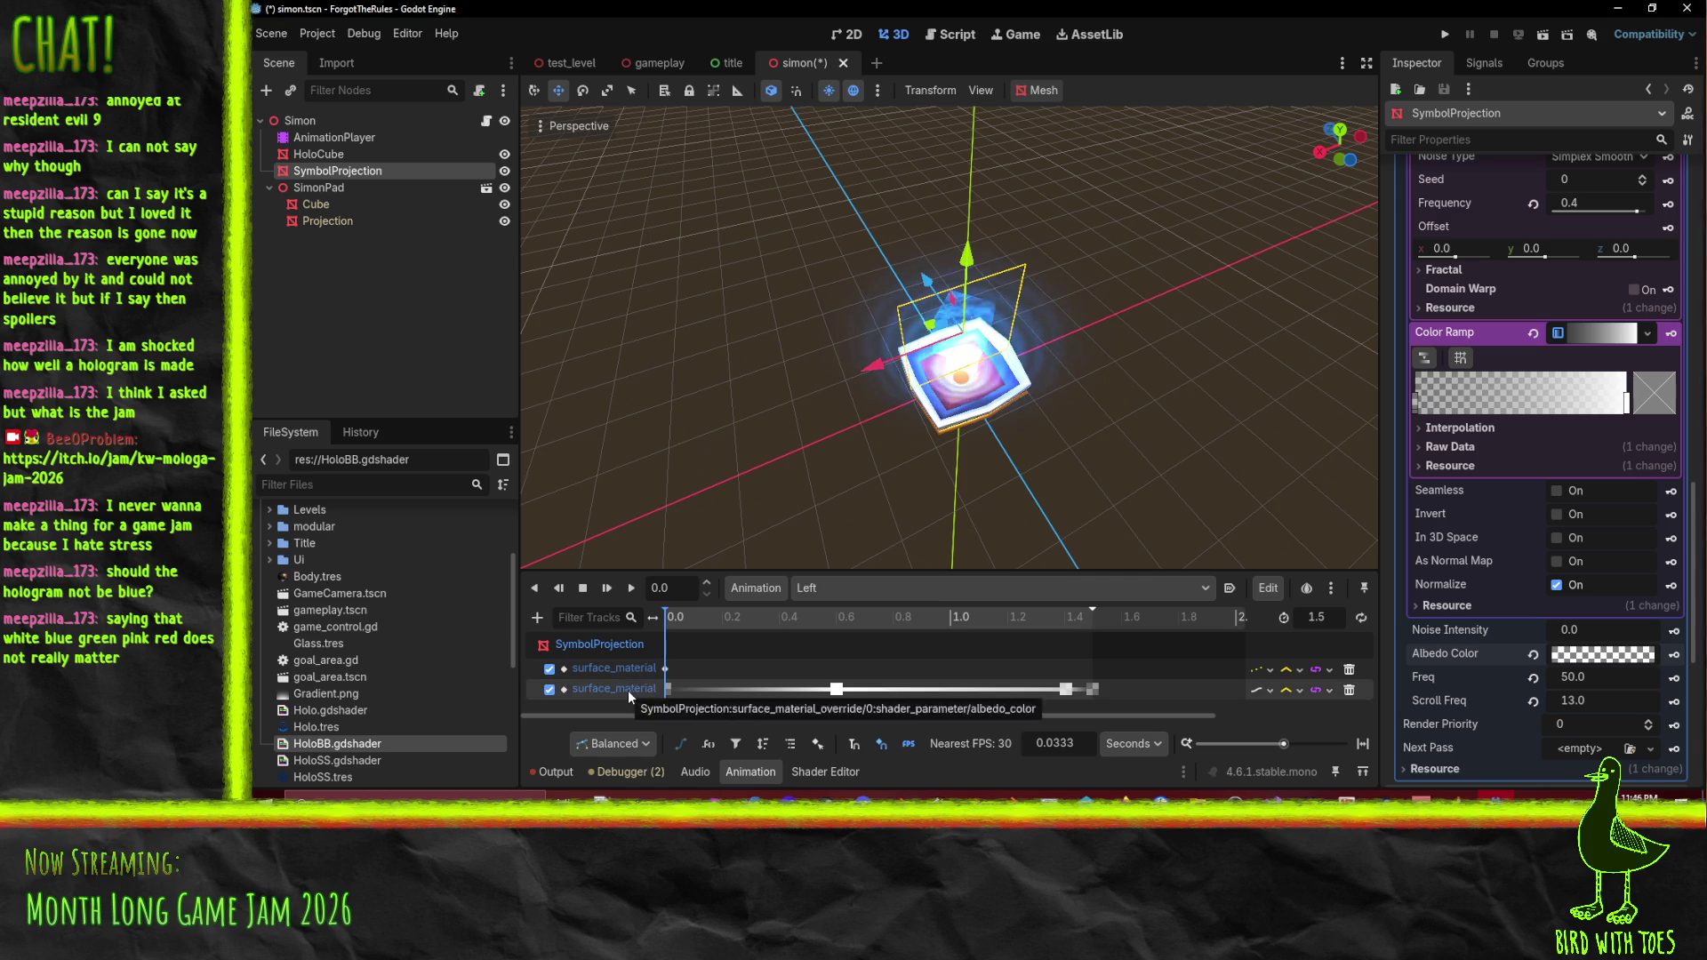
{"action": "key", "text": "Return"}
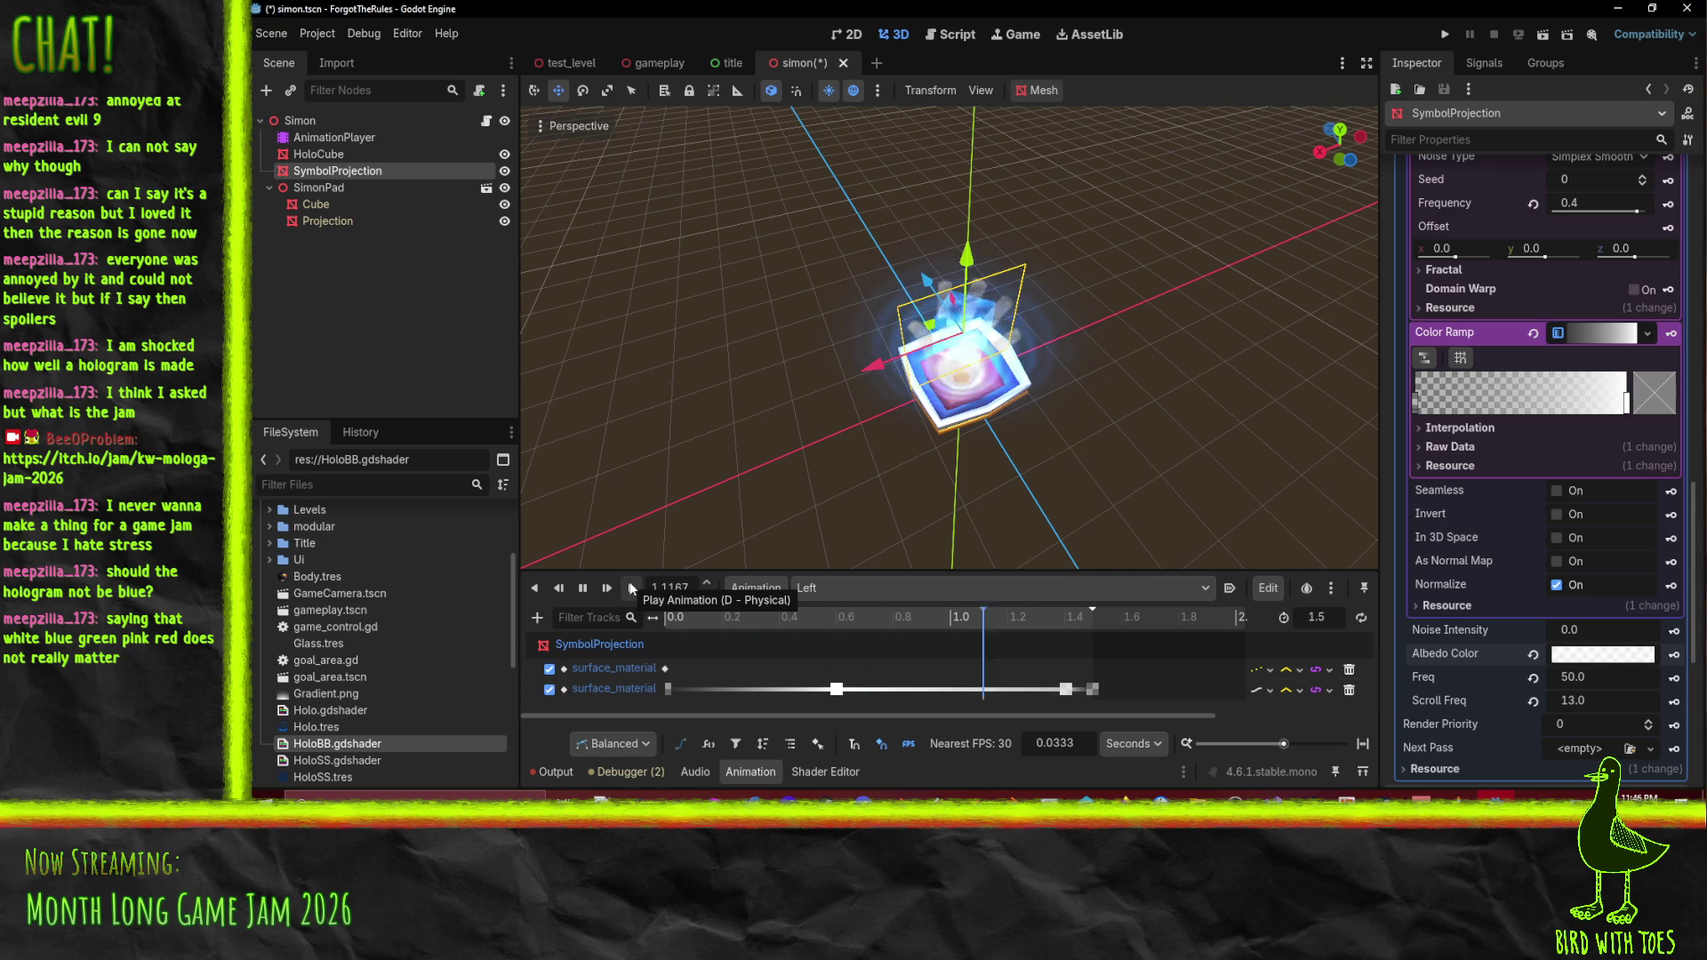
Preview Forward, then retarget Right's colour track to albedo_color and play Right.
{"action": "left_click", "coordinate": [872, 589]}
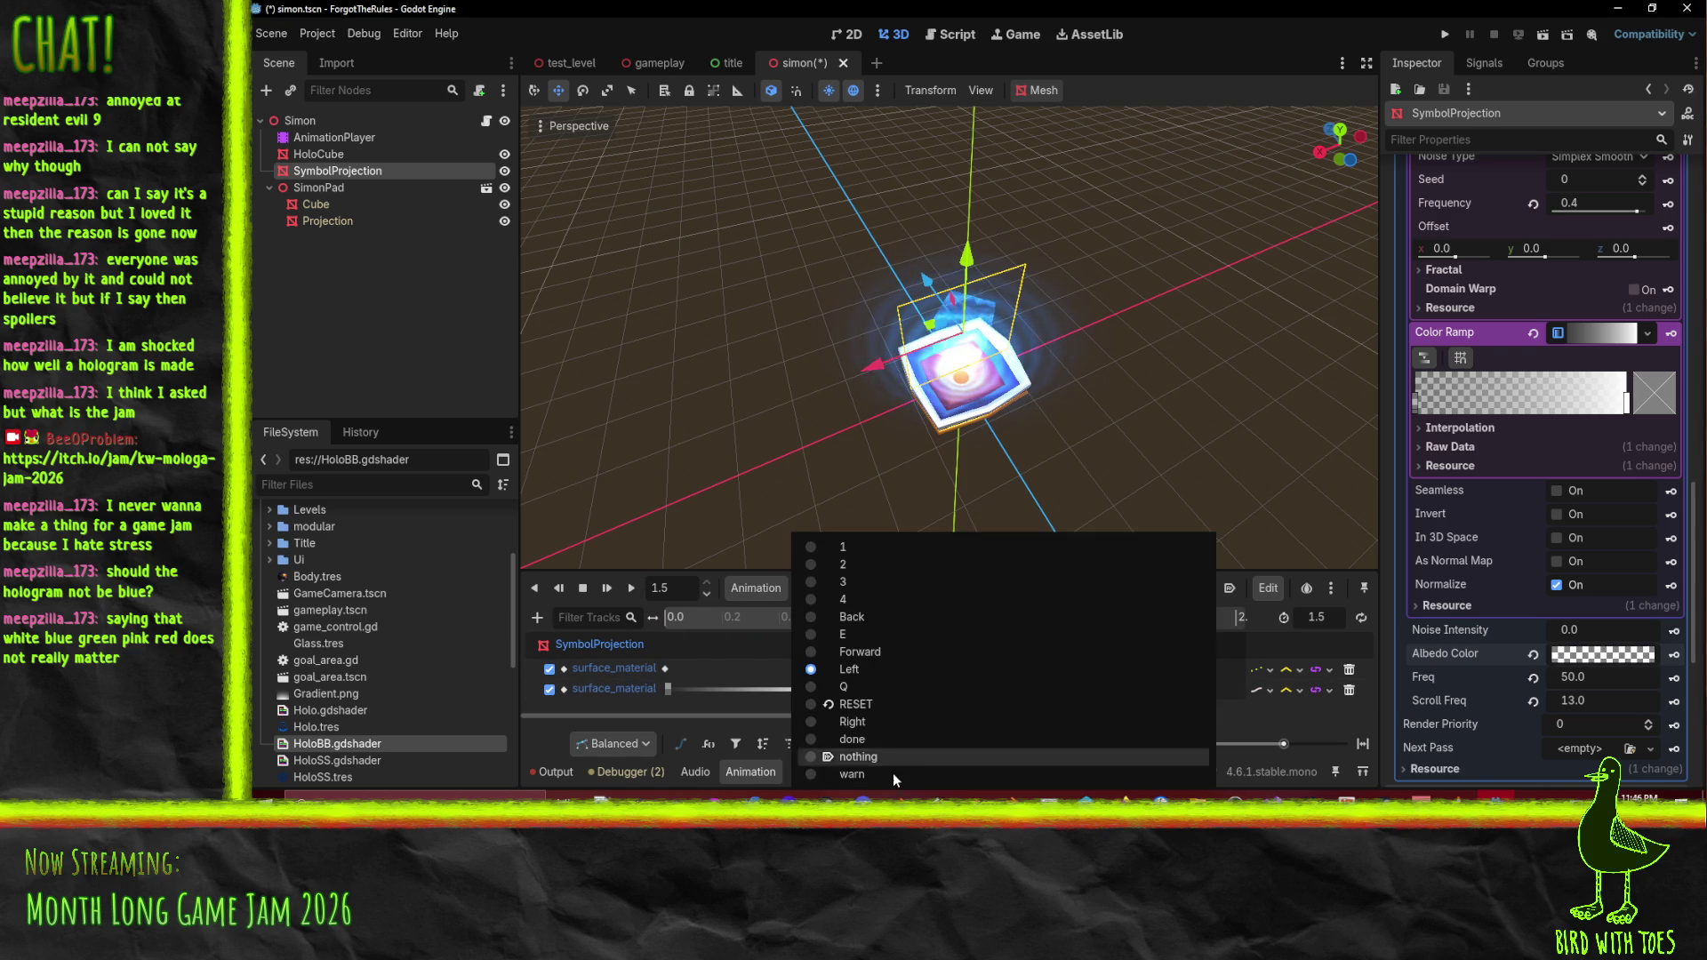
{"action": "left_click", "coordinate": [907, 653]}
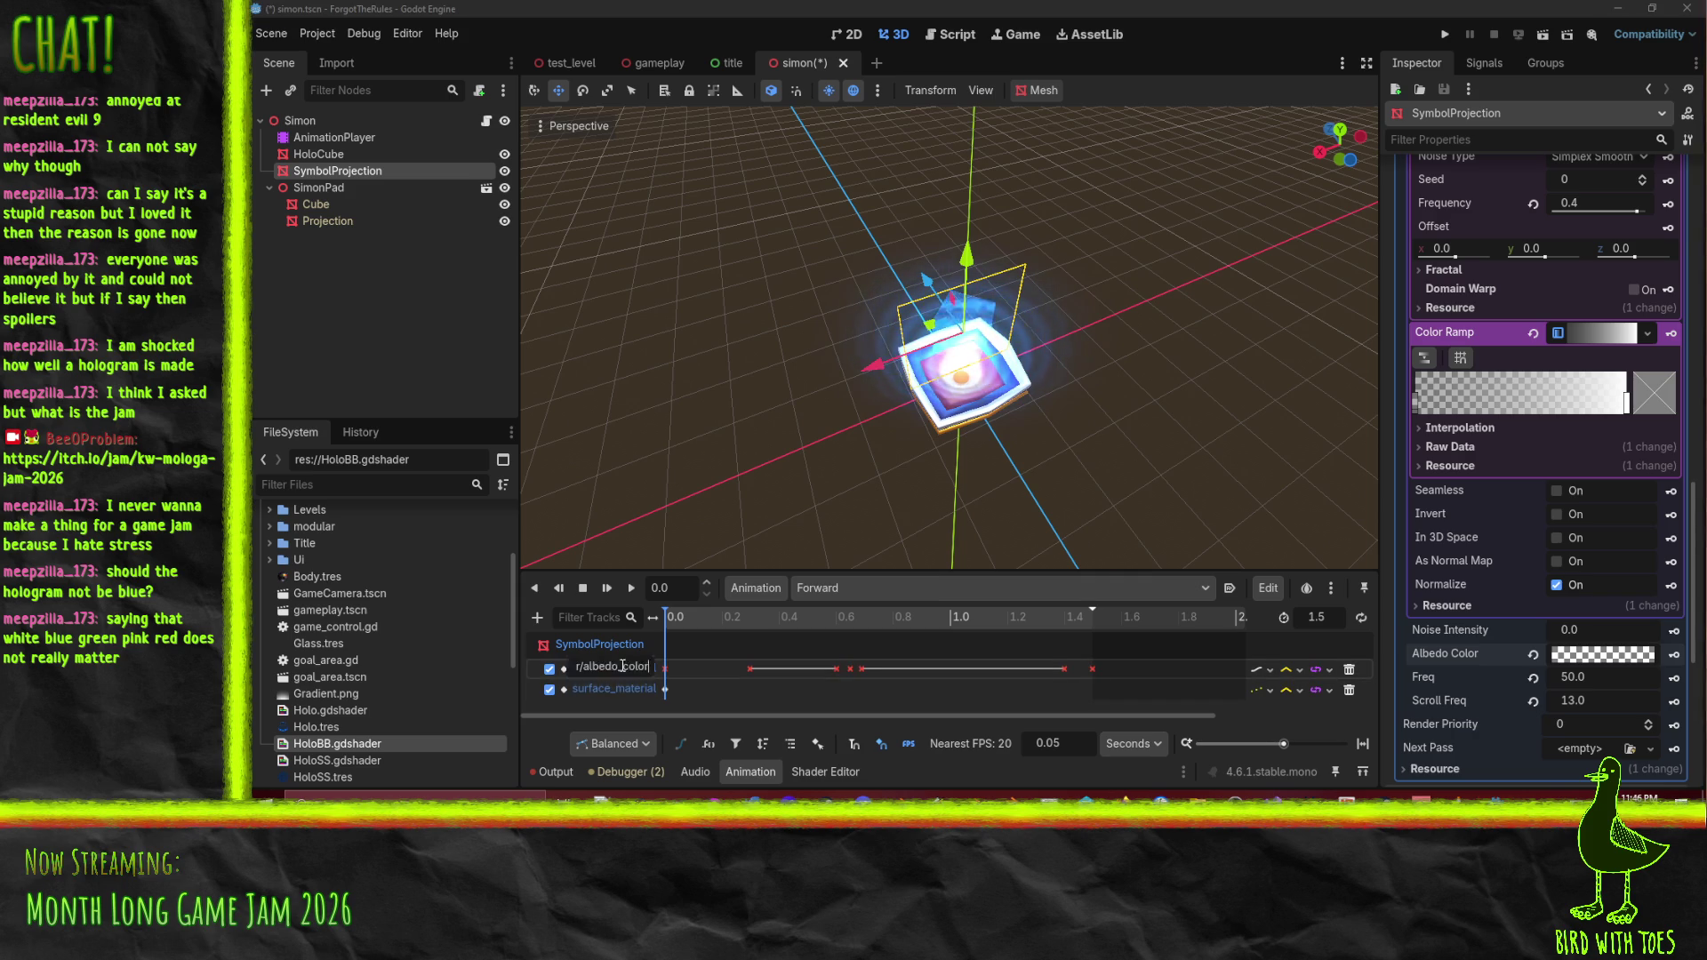
{"action": "left_click", "coordinate": [631, 589]}
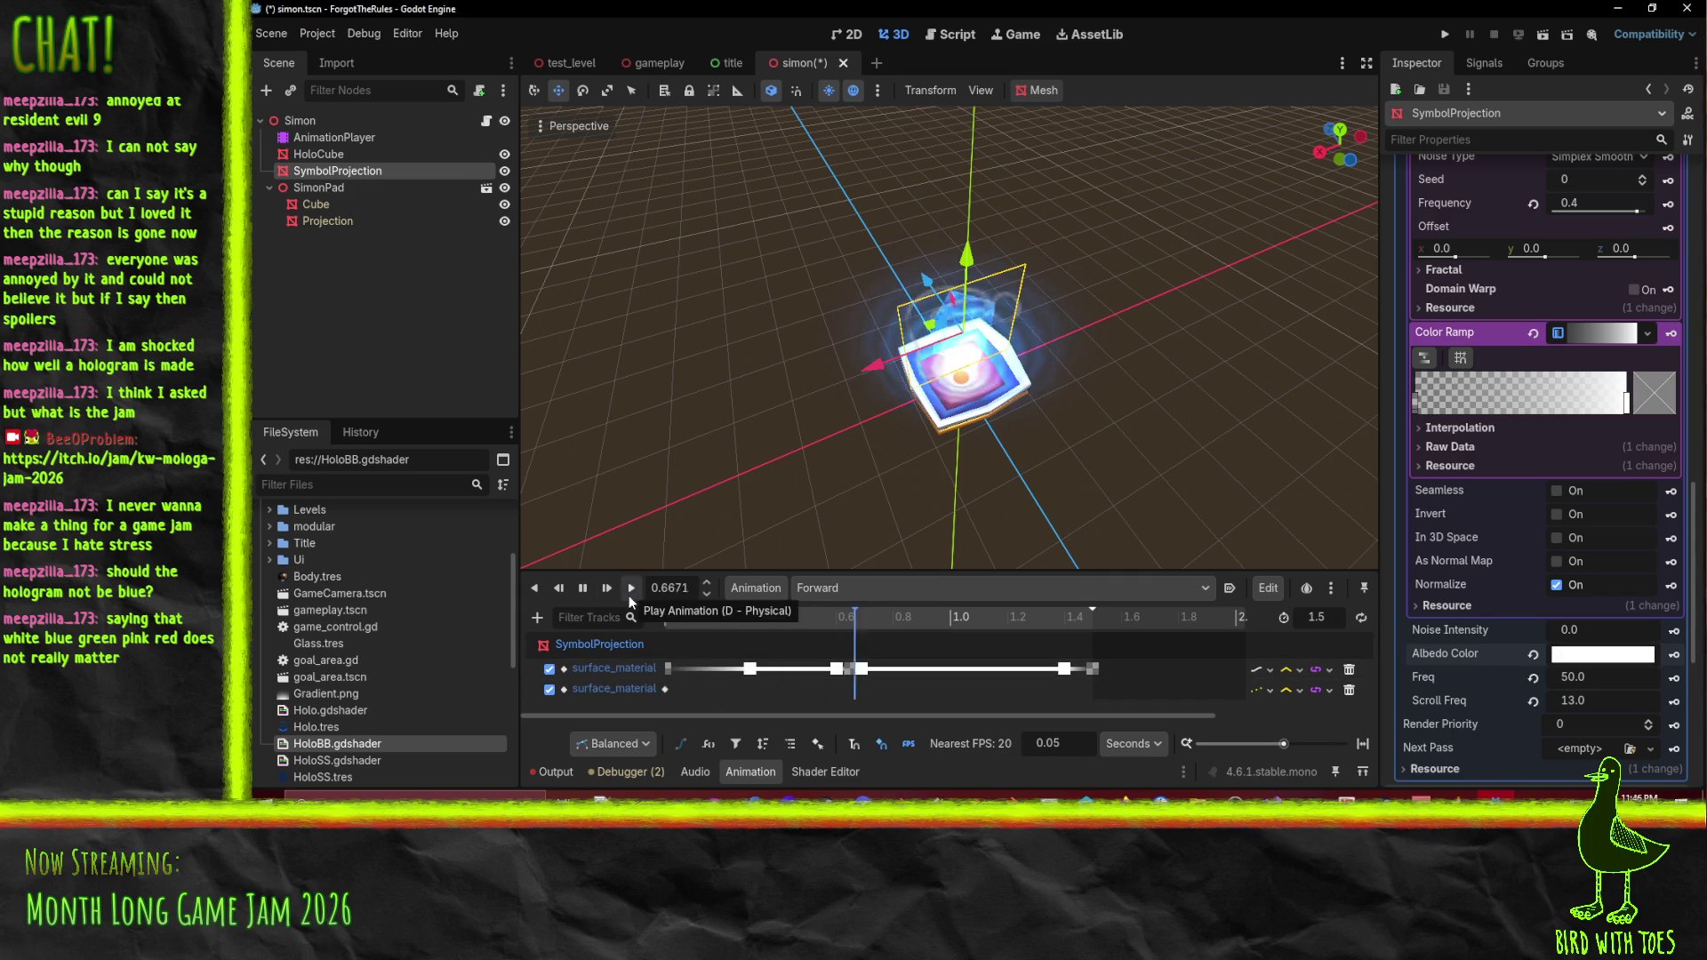
{"action": "left_click", "coordinate": [894, 585]}
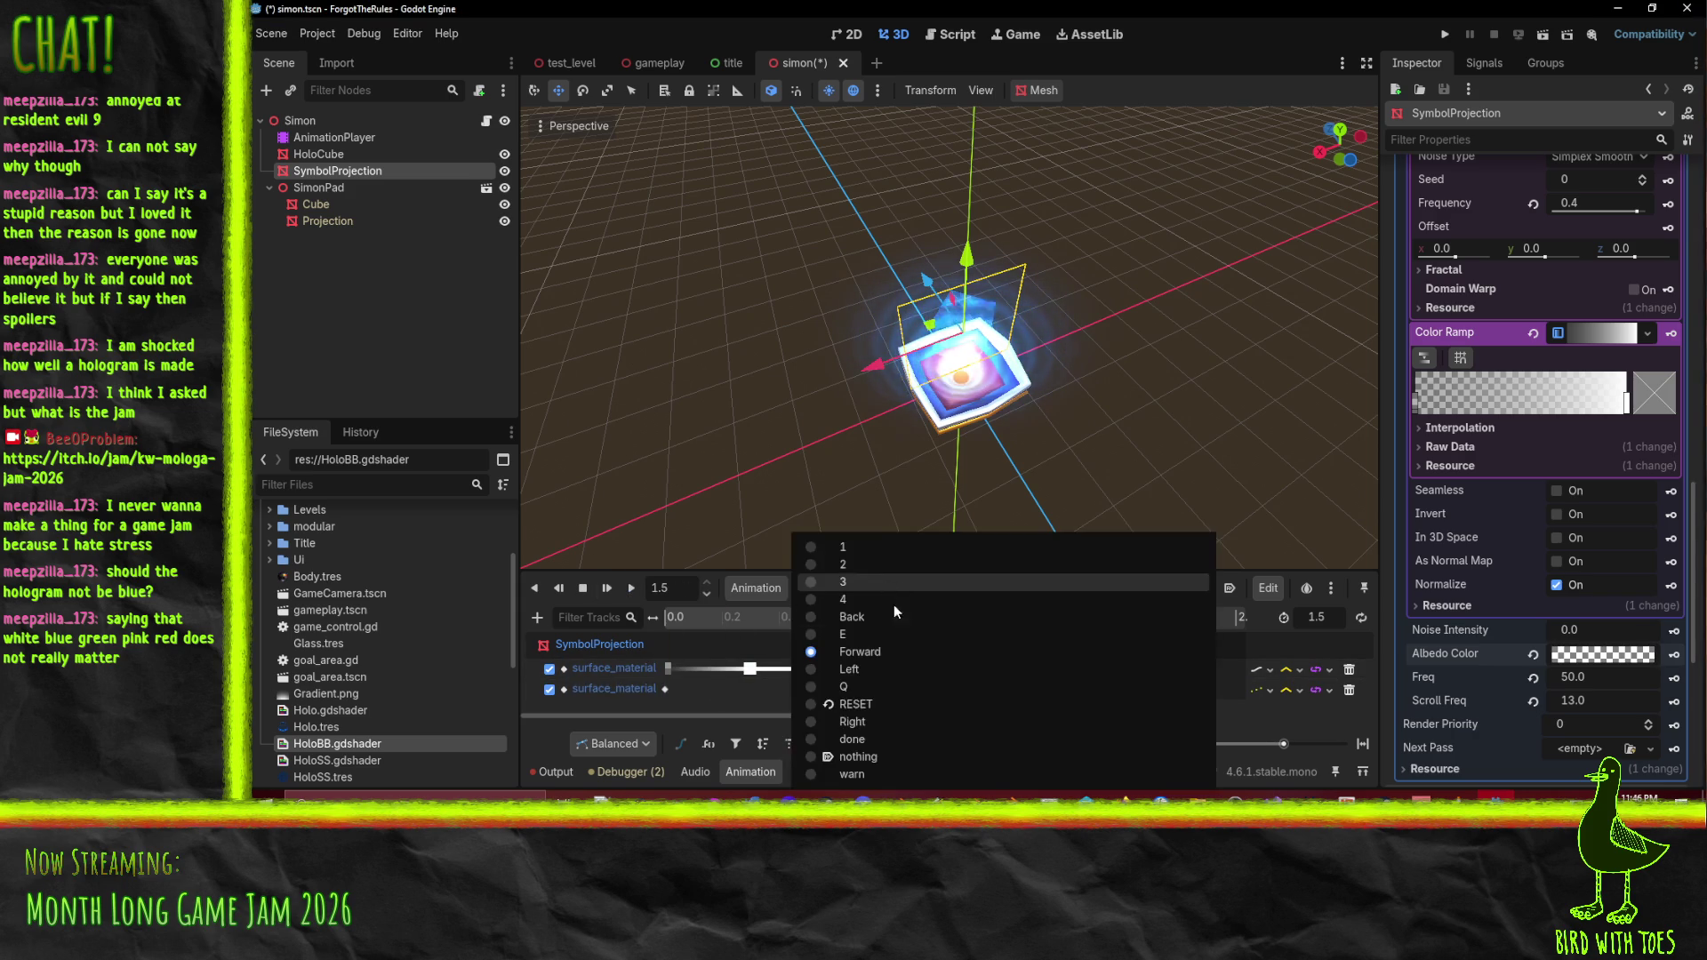
{"action": "left_click", "coordinate": [902, 617]}
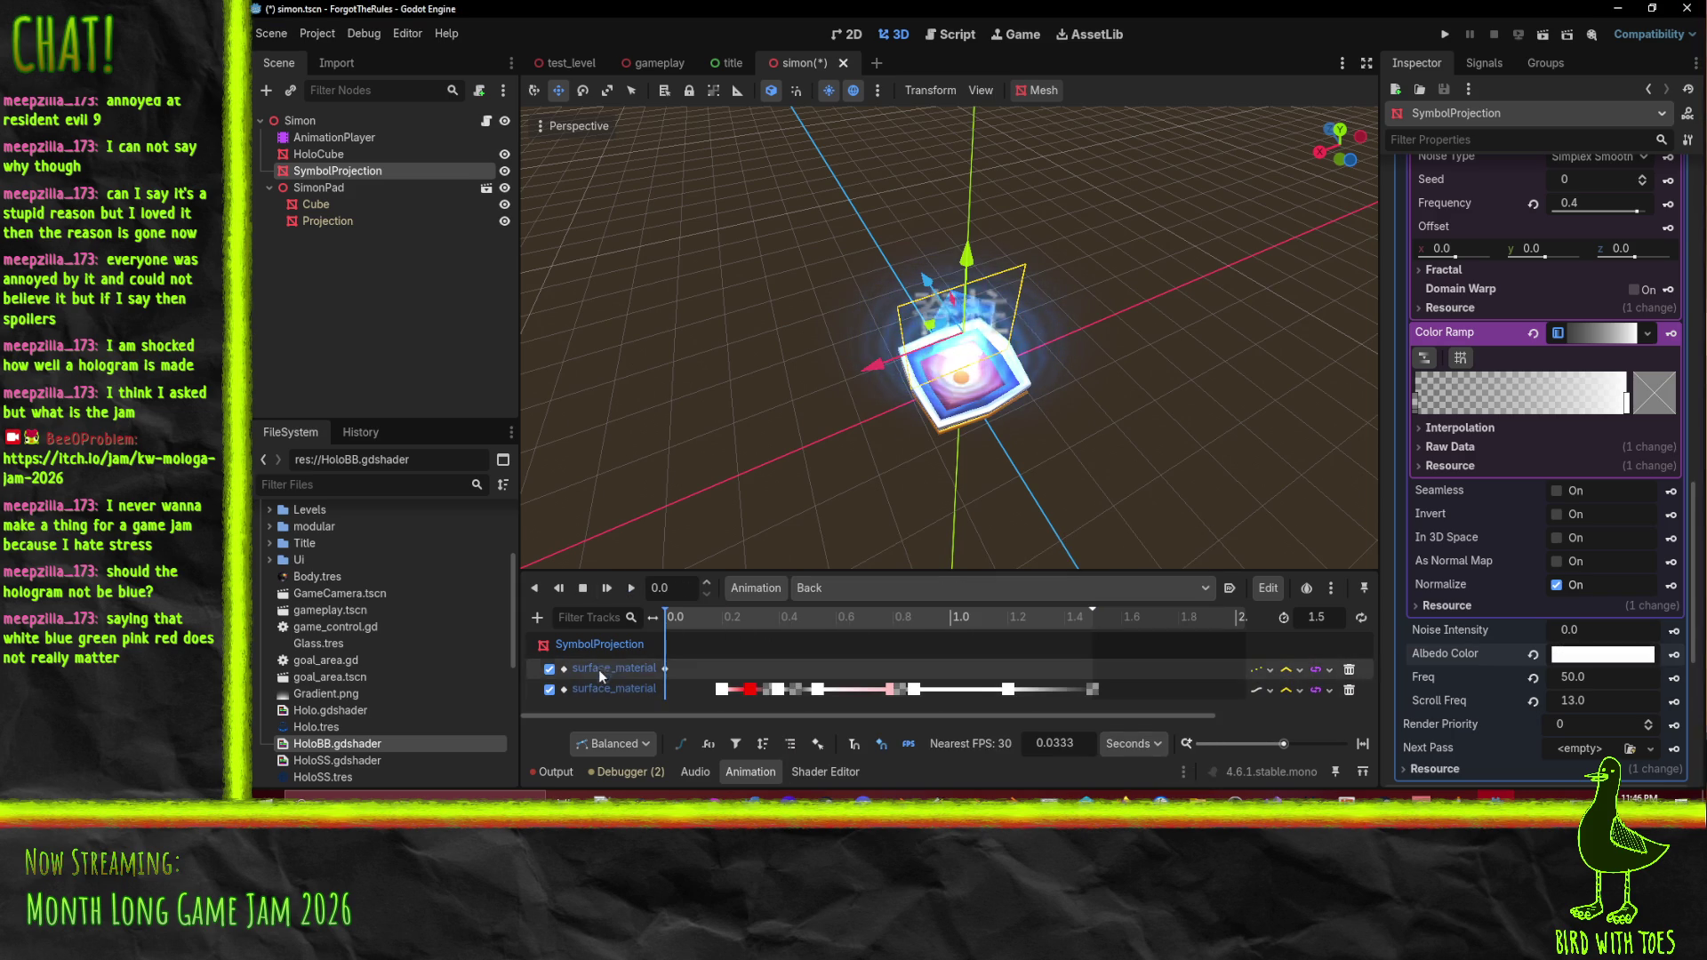
{"action": "left_click", "coordinate": [827, 589]}
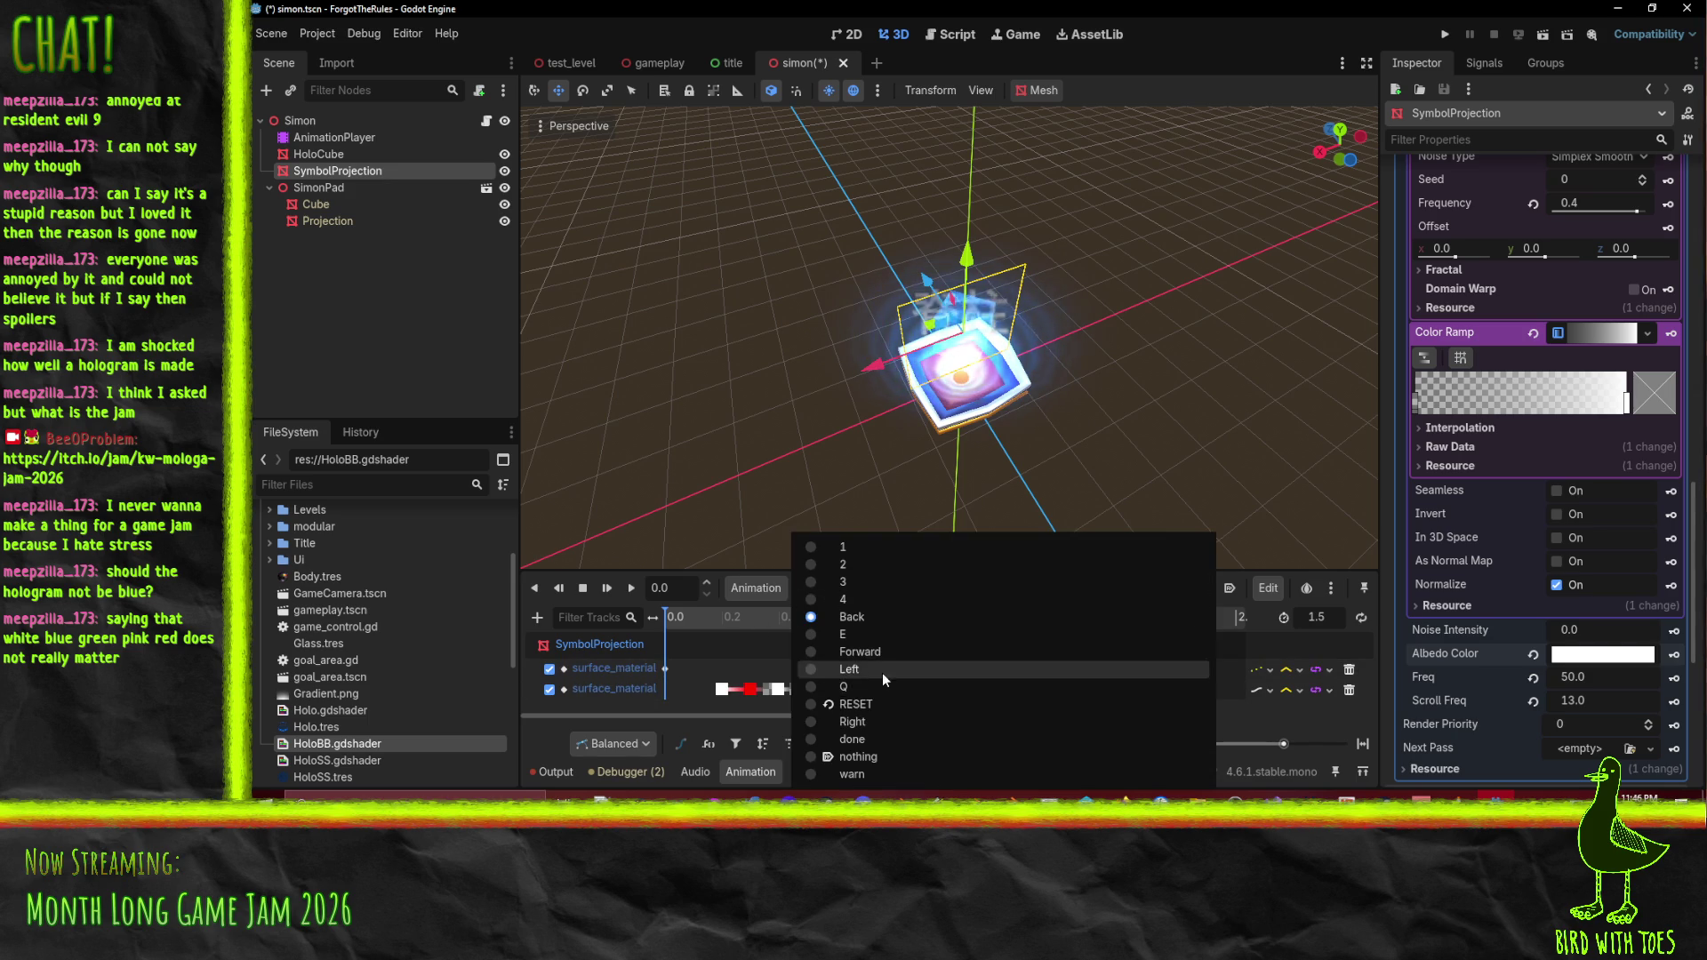
{"action": "left_click", "coordinate": [882, 670]}
{"action": "left_click", "coordinate": [834, 587]}
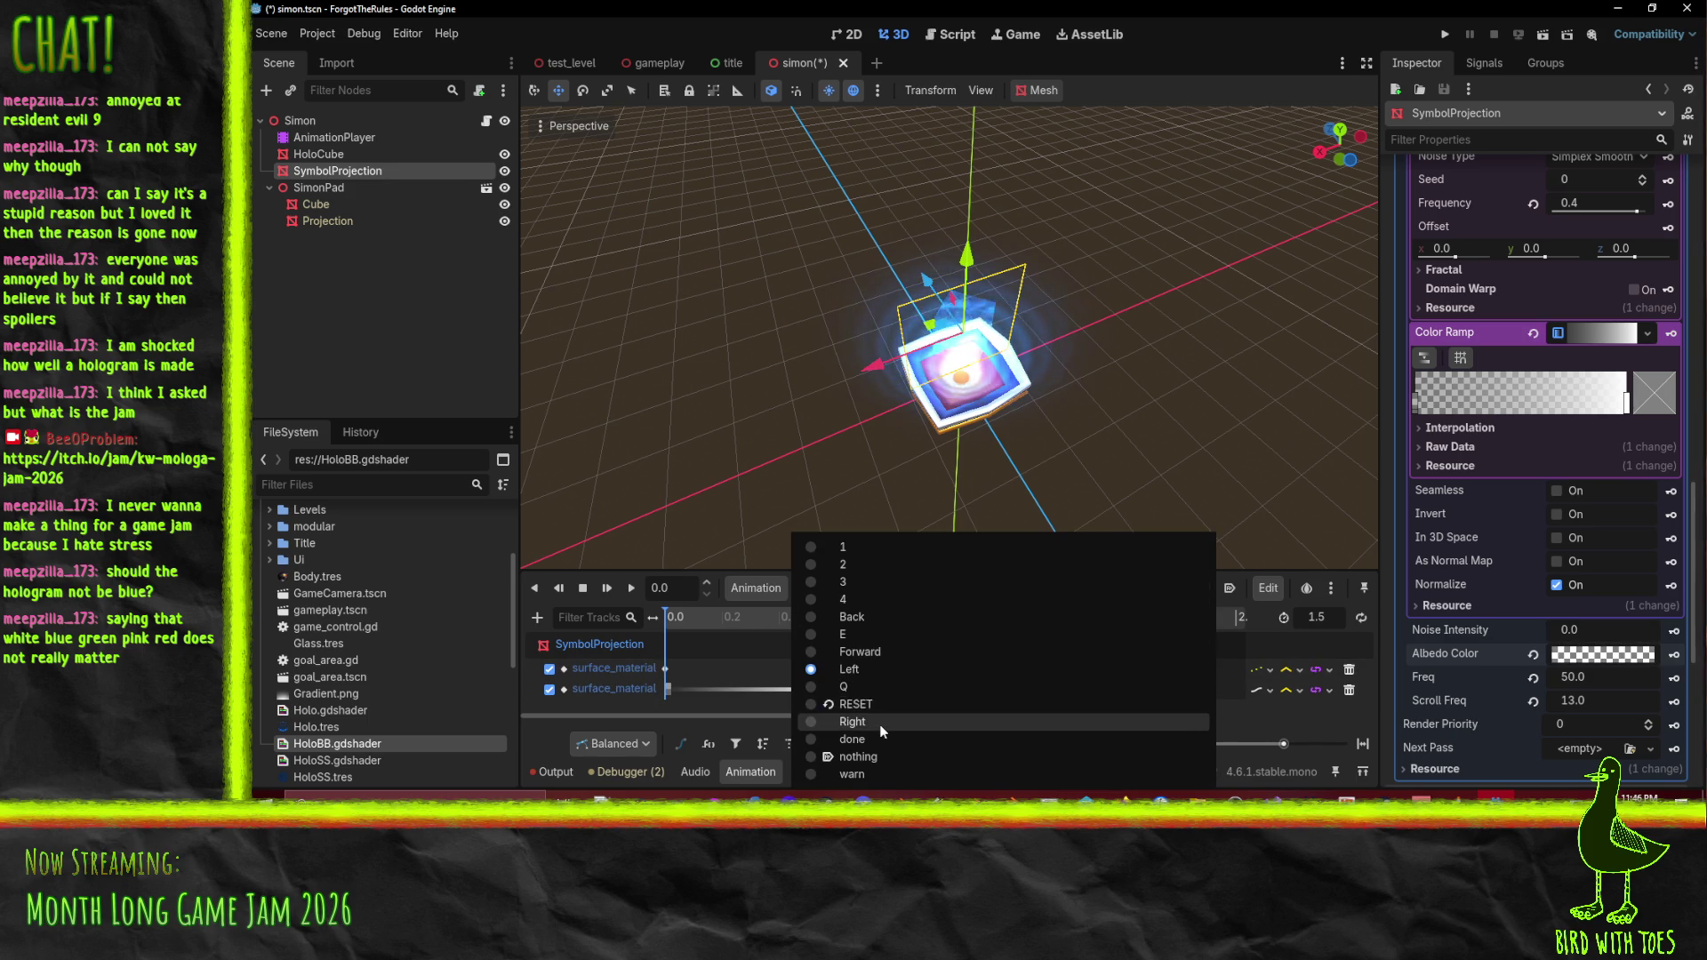
{"action": "left_click", "coordinate": [880, 723]}
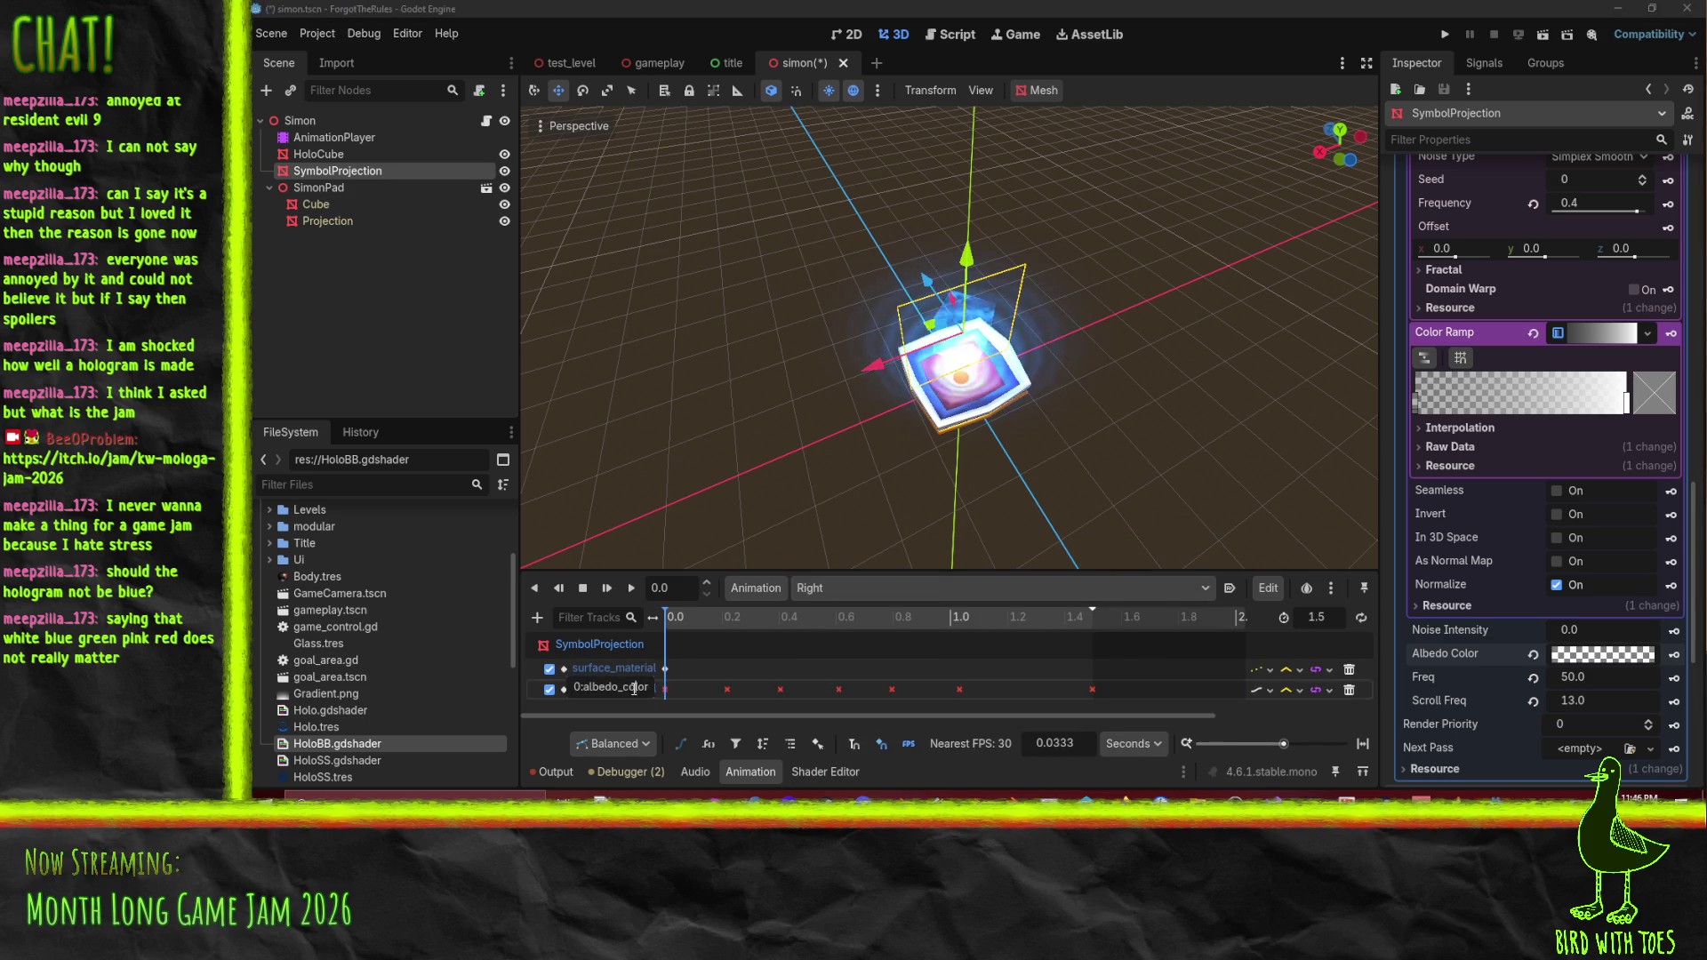
{"action": "key", "text": "Return"}
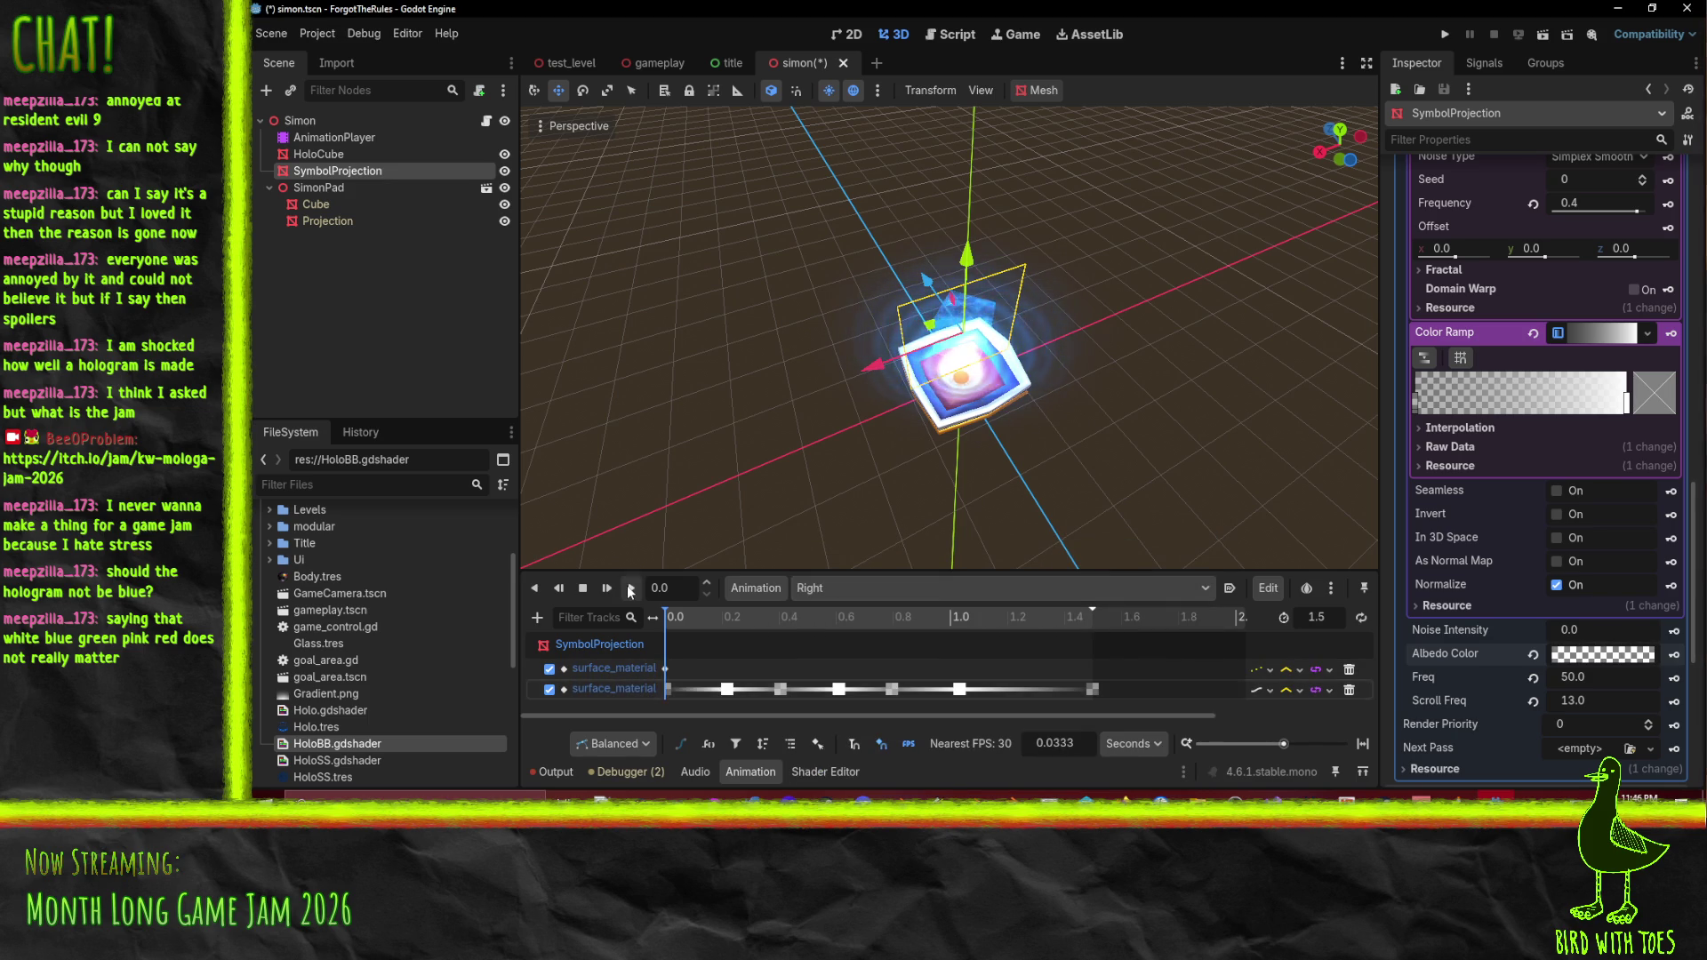
{"action": "left_click", "coordinate": [630, 590]}
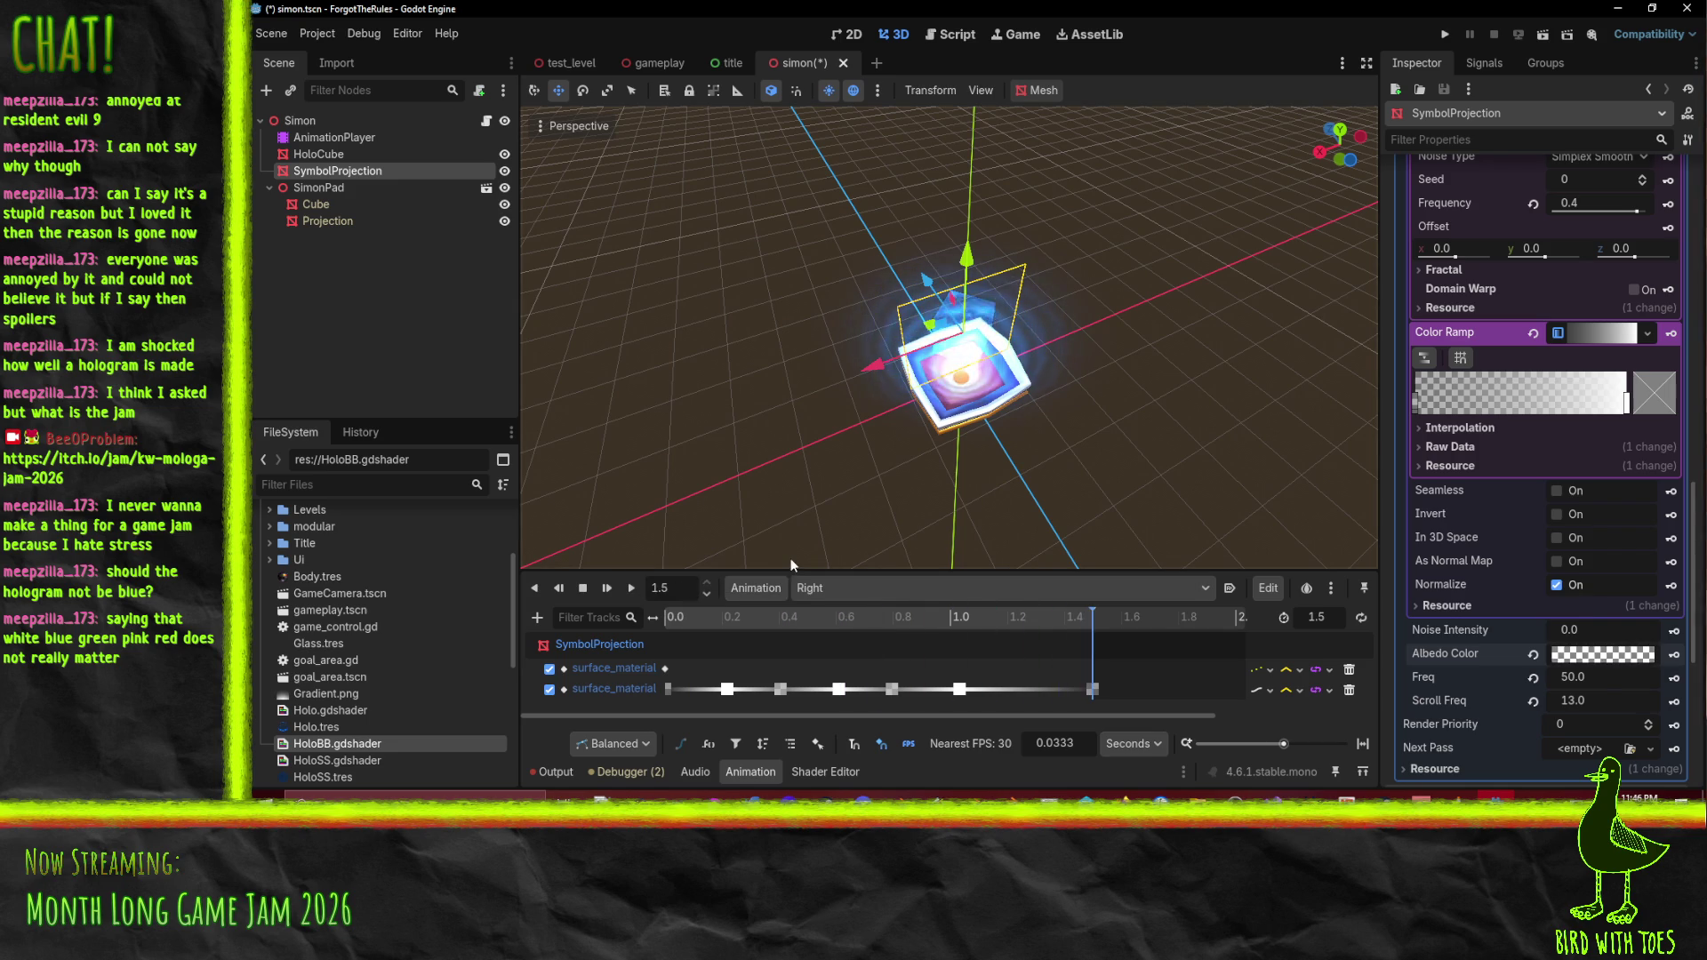
{"action": "left_click", "coordinate": [782, 692]}
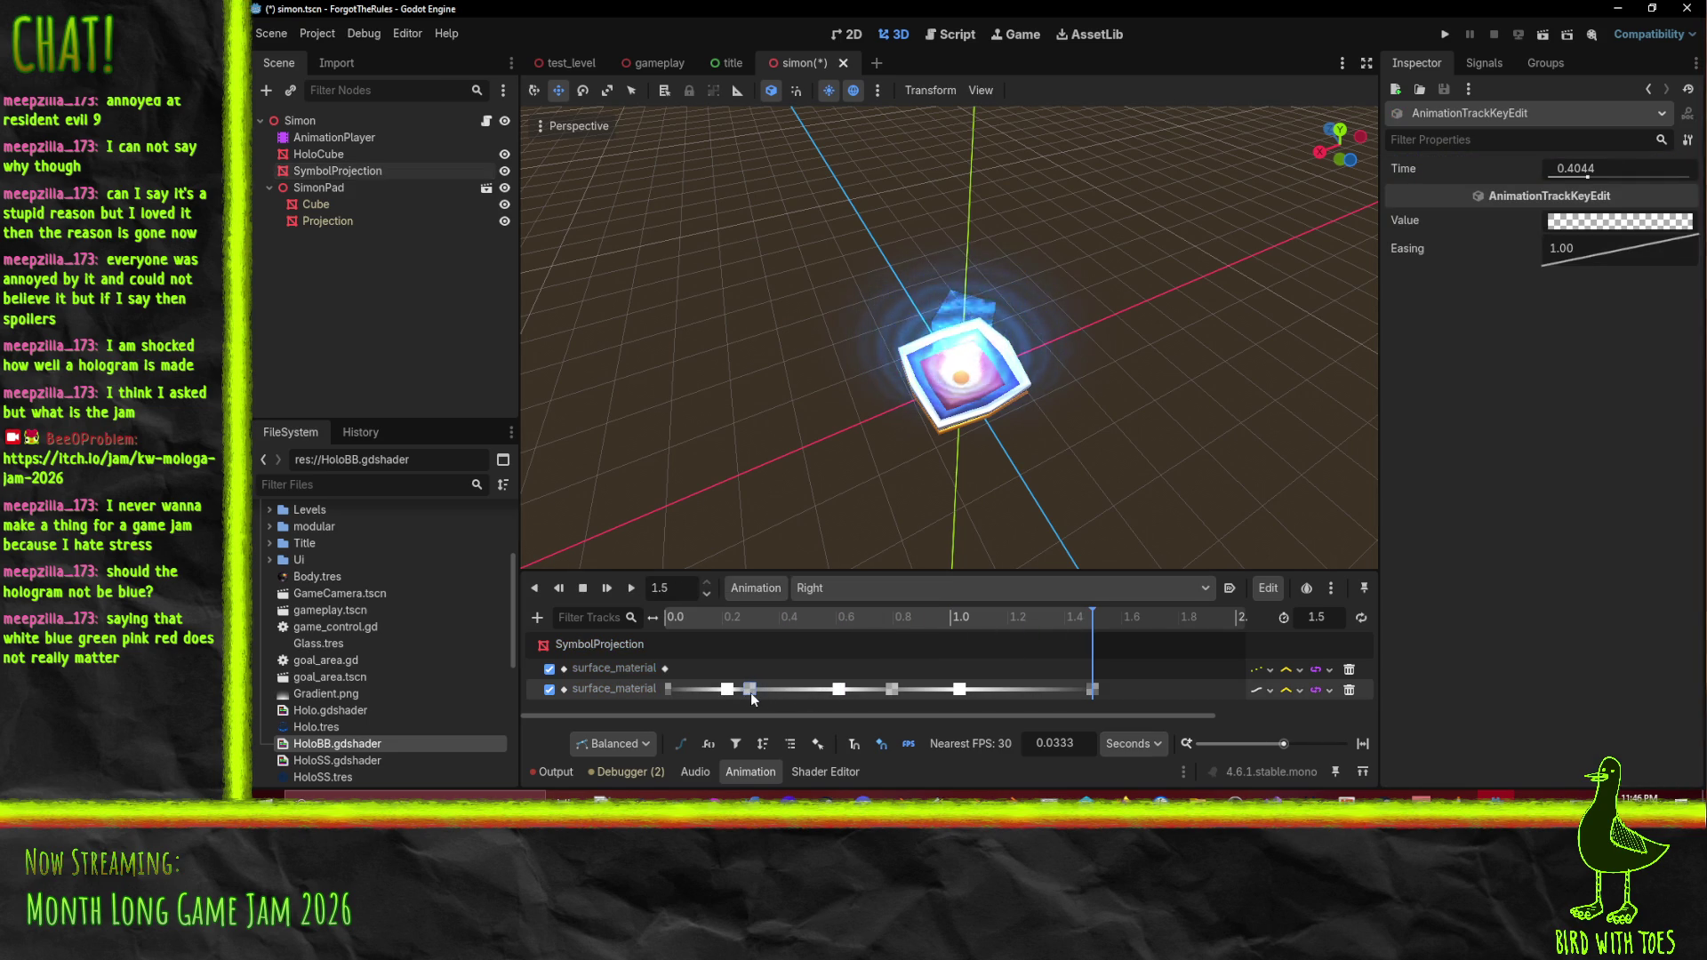
Move a colour keyframe to about 0.8 s and make its value a saturated green.
{"action": "mouse_move", "coordinate": [893, 691]}
{"action": "left_mouse_down"}
{"action": "mouse_move", "coordinate": [875, 691]}
{"action": "mouse_move", "coordinate": [927, 696]}
{"action": "left_mouse_up"}
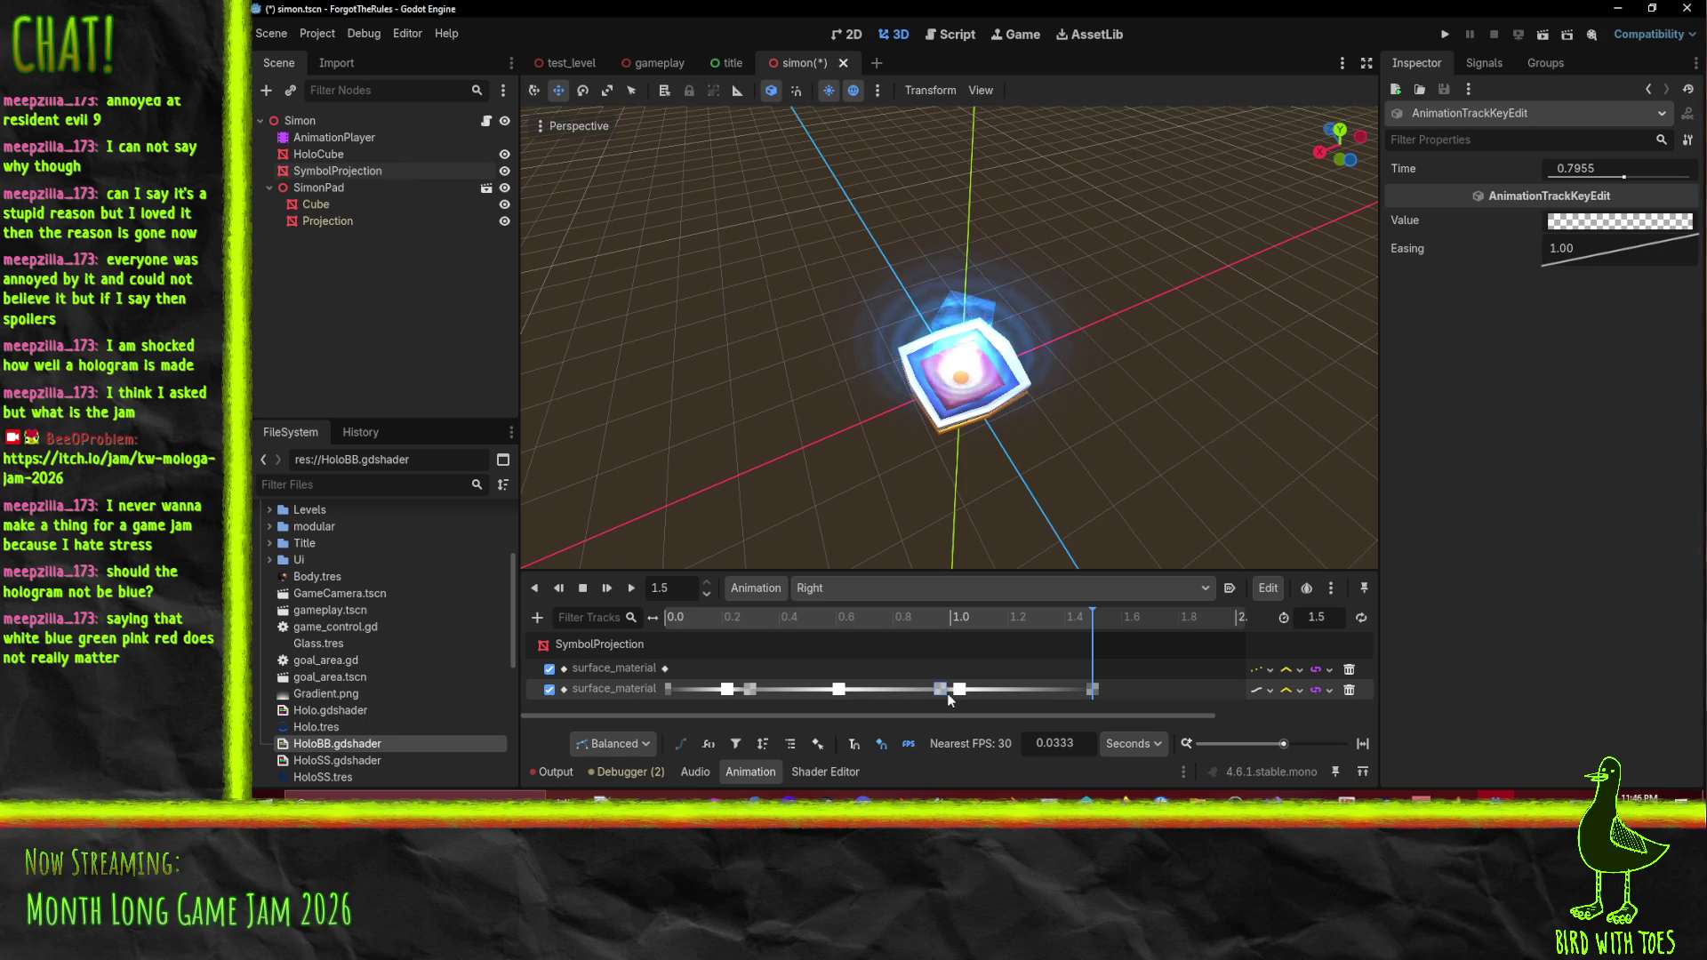
{"action": "left_click", "coordinate": [631, 588]}
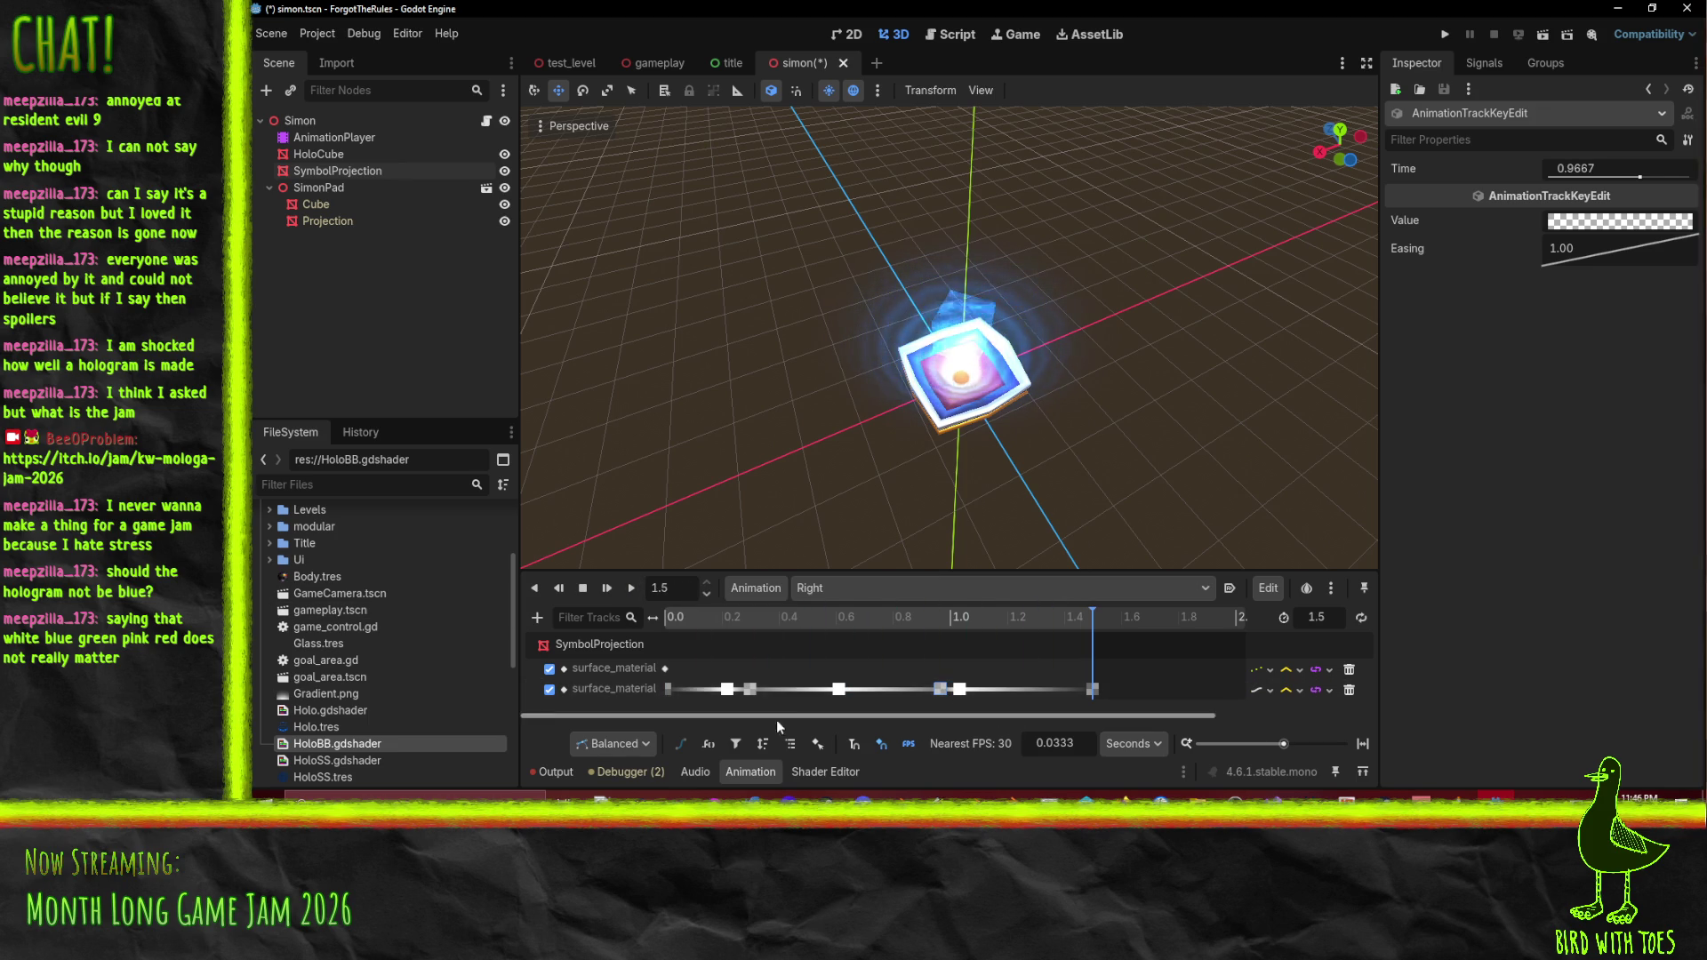
{"action": "left_click", "coordinate": [1623, 230]}
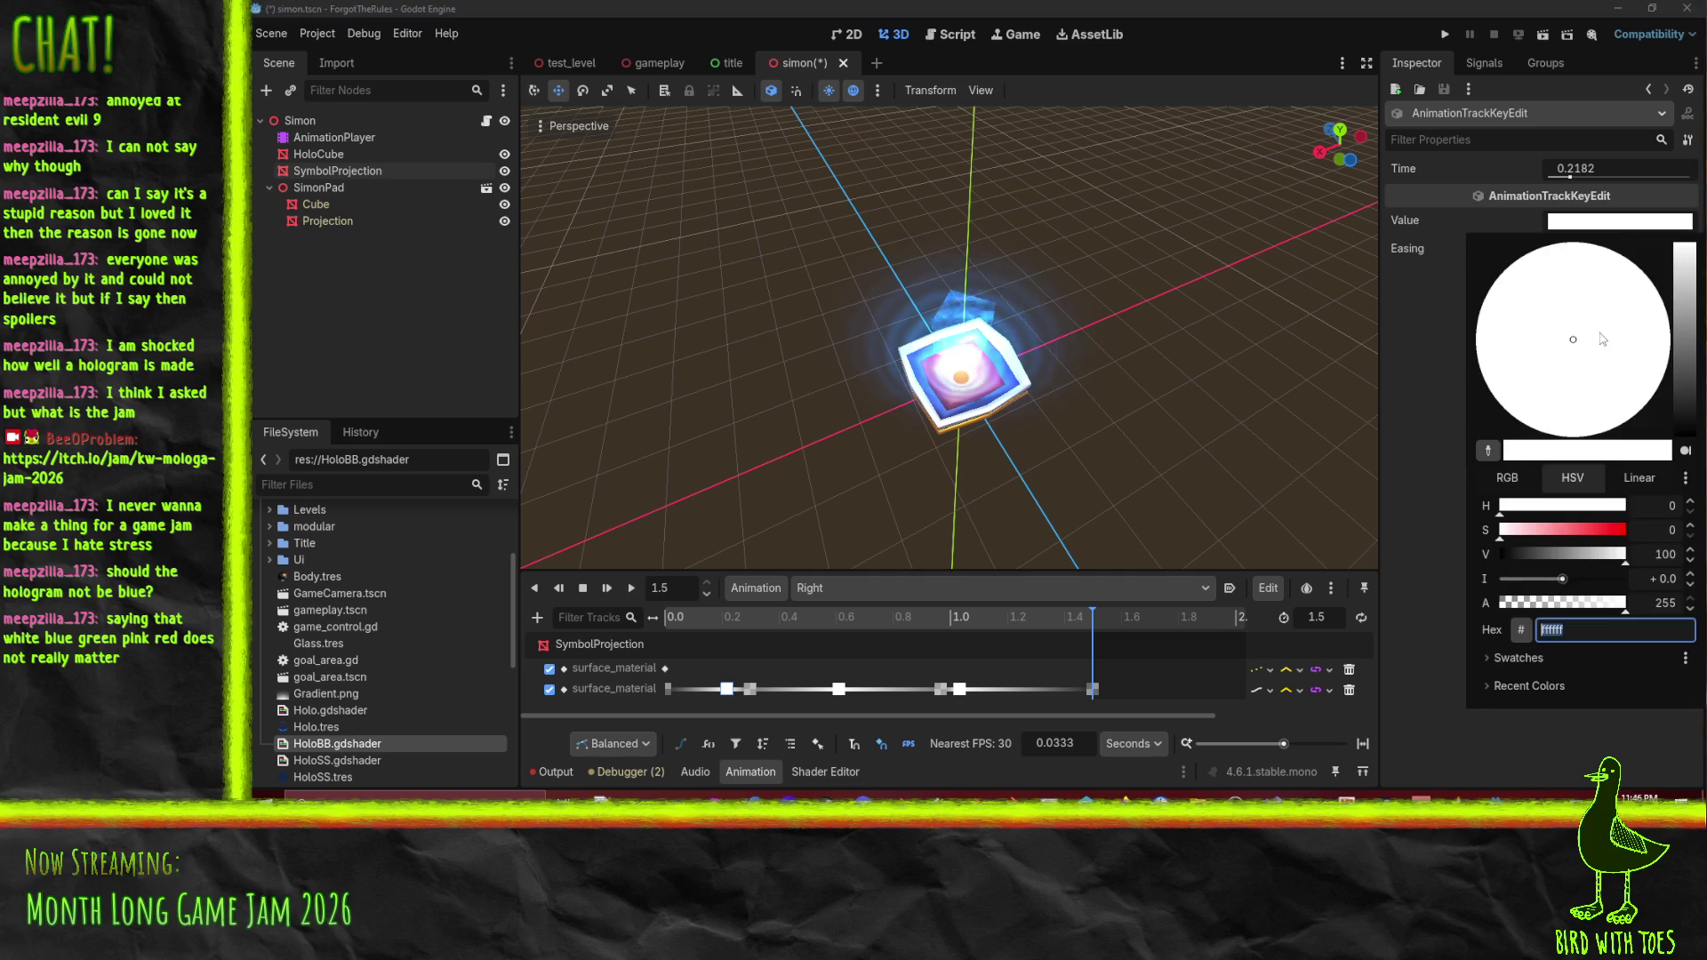
{"action": "mouse_move", "coordinate": [1591, 531]}
{"action": "left_mouse_down"}
{"action": "mouse_move", "coordinate": [1629, 530]}
{"action": "mouse_move", "coordinate": [1539, 513]}
{"action": "left_mouse_up"}
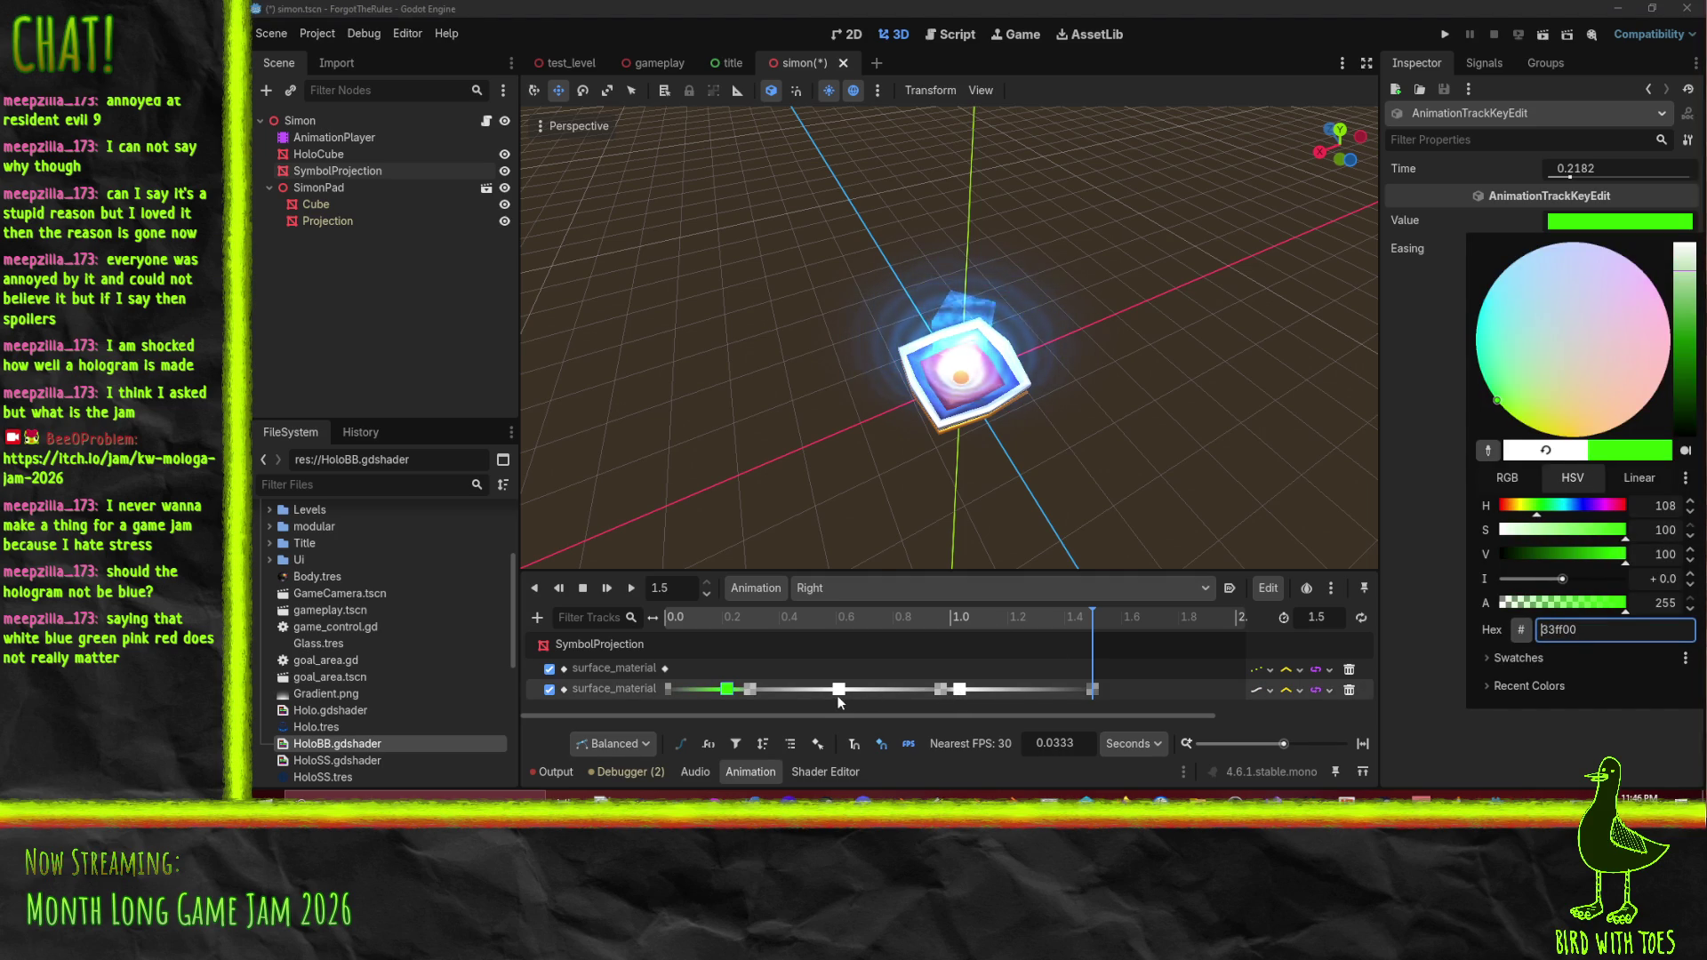
{"action": "left_click", "coordinate": [877, 624]}
{"action": "left_click_drag", "start_coordinate": [791, 617], "coordinate": [490, 623]}
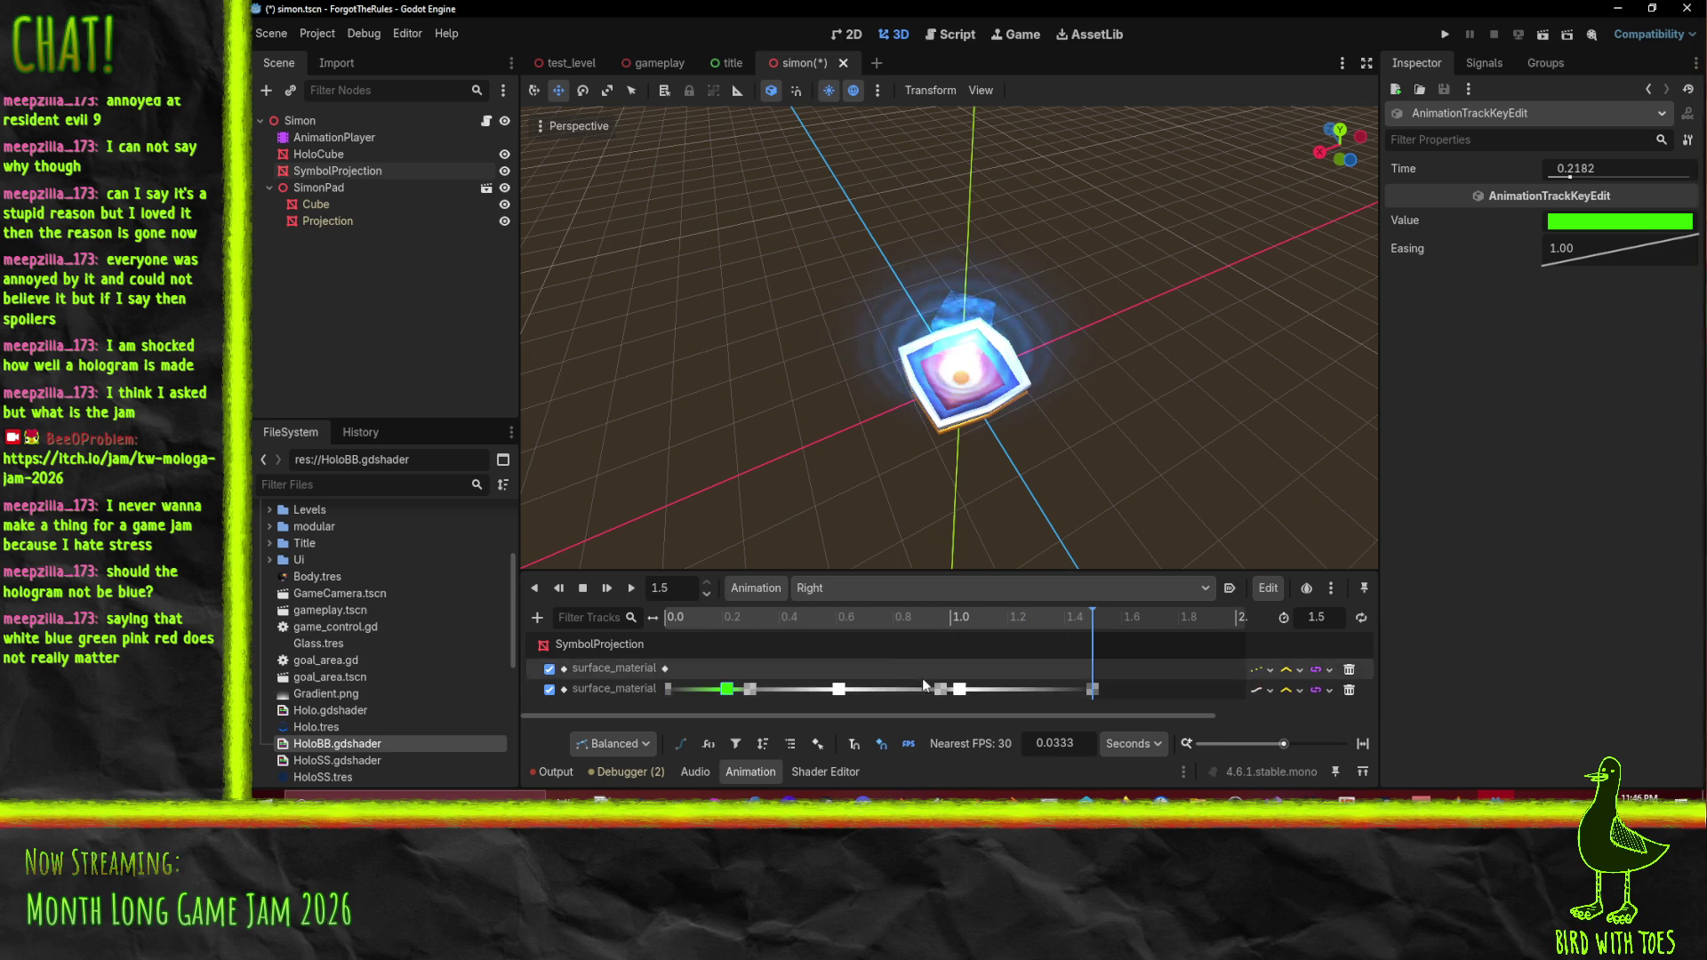
Set the 1.0333 s colour keyframe to green 8eff00, preview the flashes, and save the scene.
{"action": "left_click", "coordinate": [960, 689]}
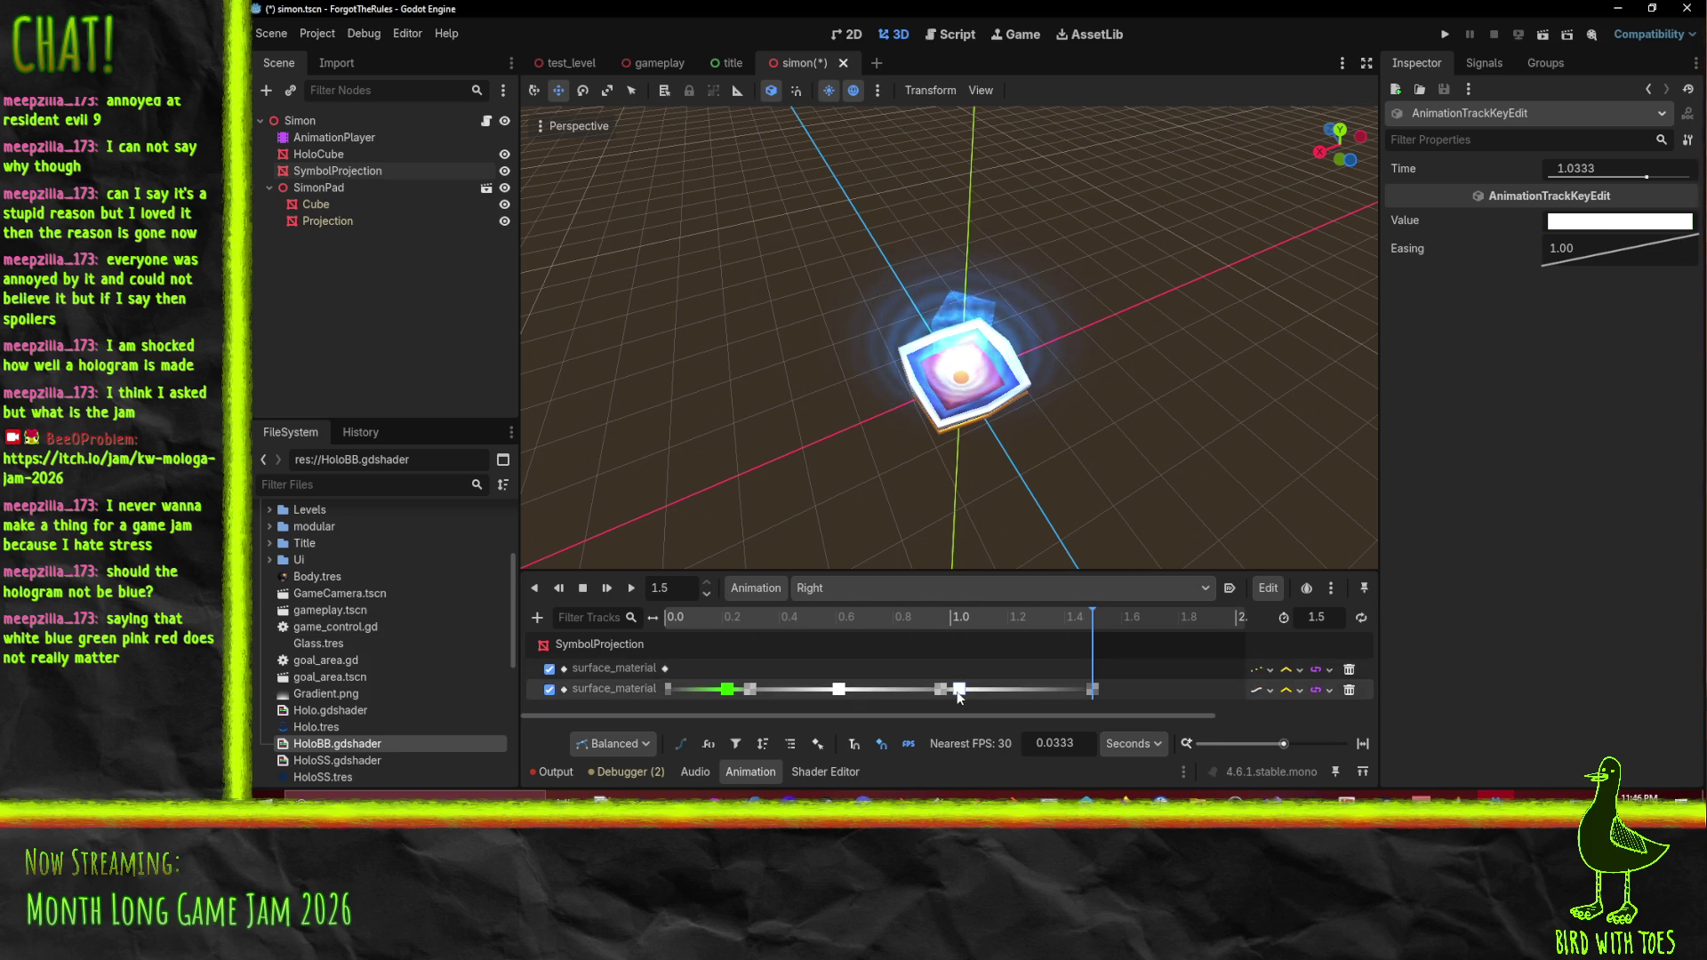
{"action": "left_click", "coordinate": [1594, 222]}
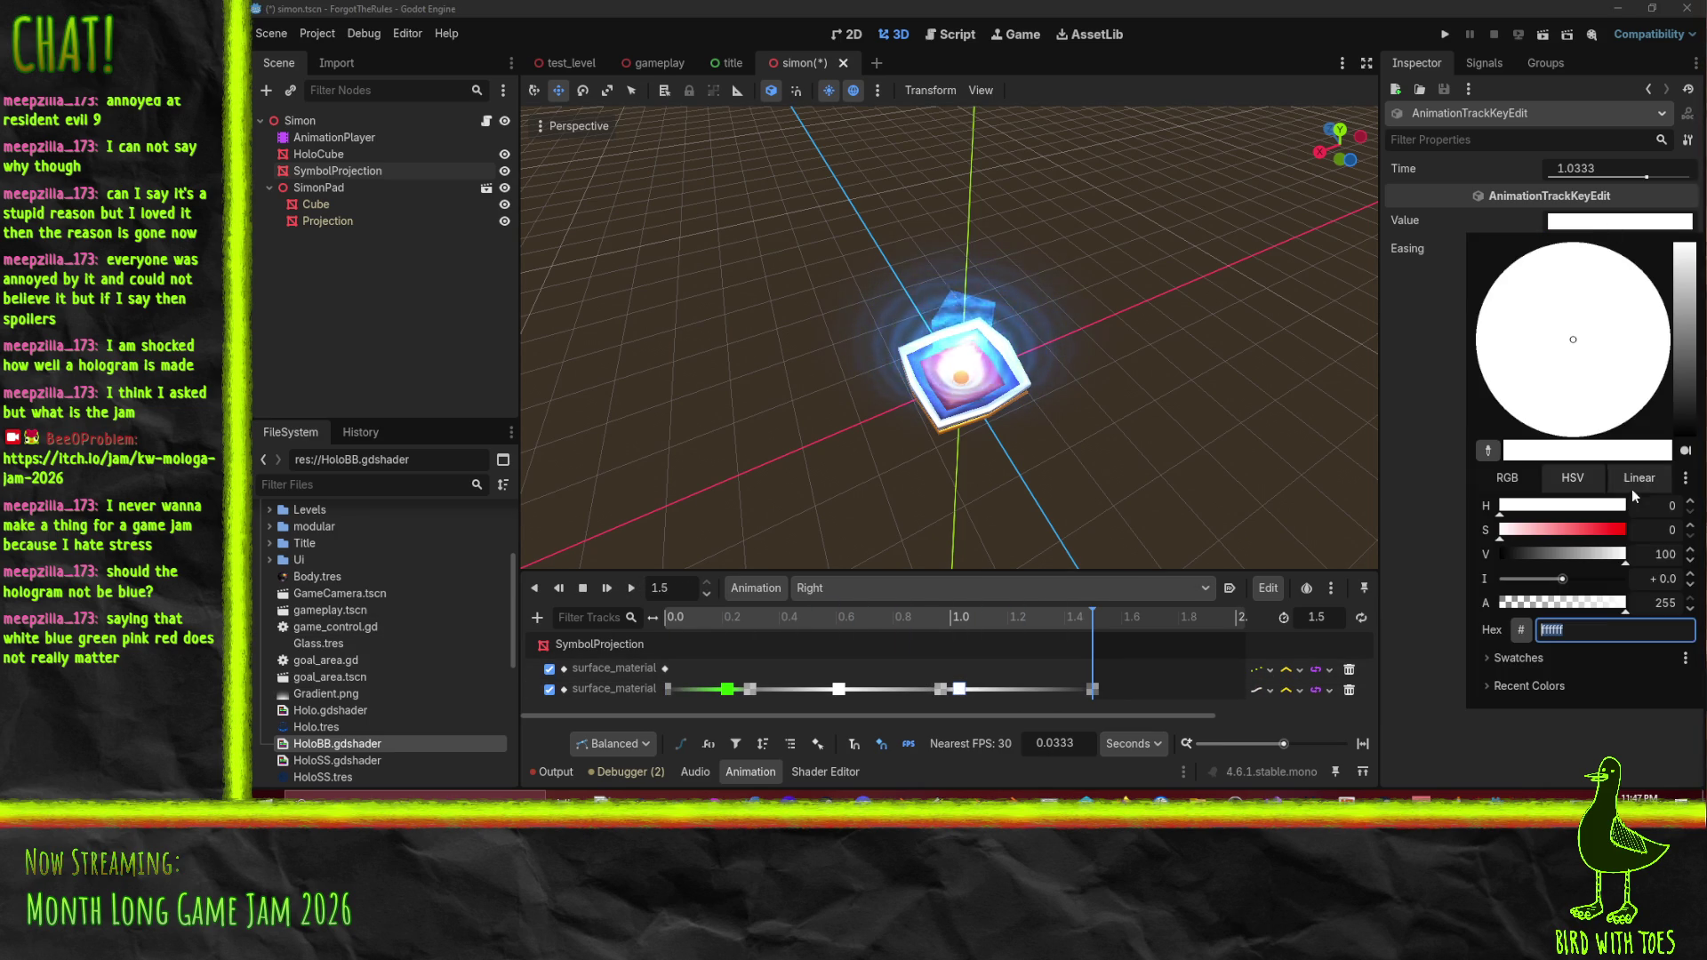
{"action": "left_click", "coordinate": [1624, 530]}
{"action": "left_click_drag", "start_coordinate": [1527, 506], "coordinate": [1531, 510]}
{"action": "left_click", "coordinate": [1464, 644]}
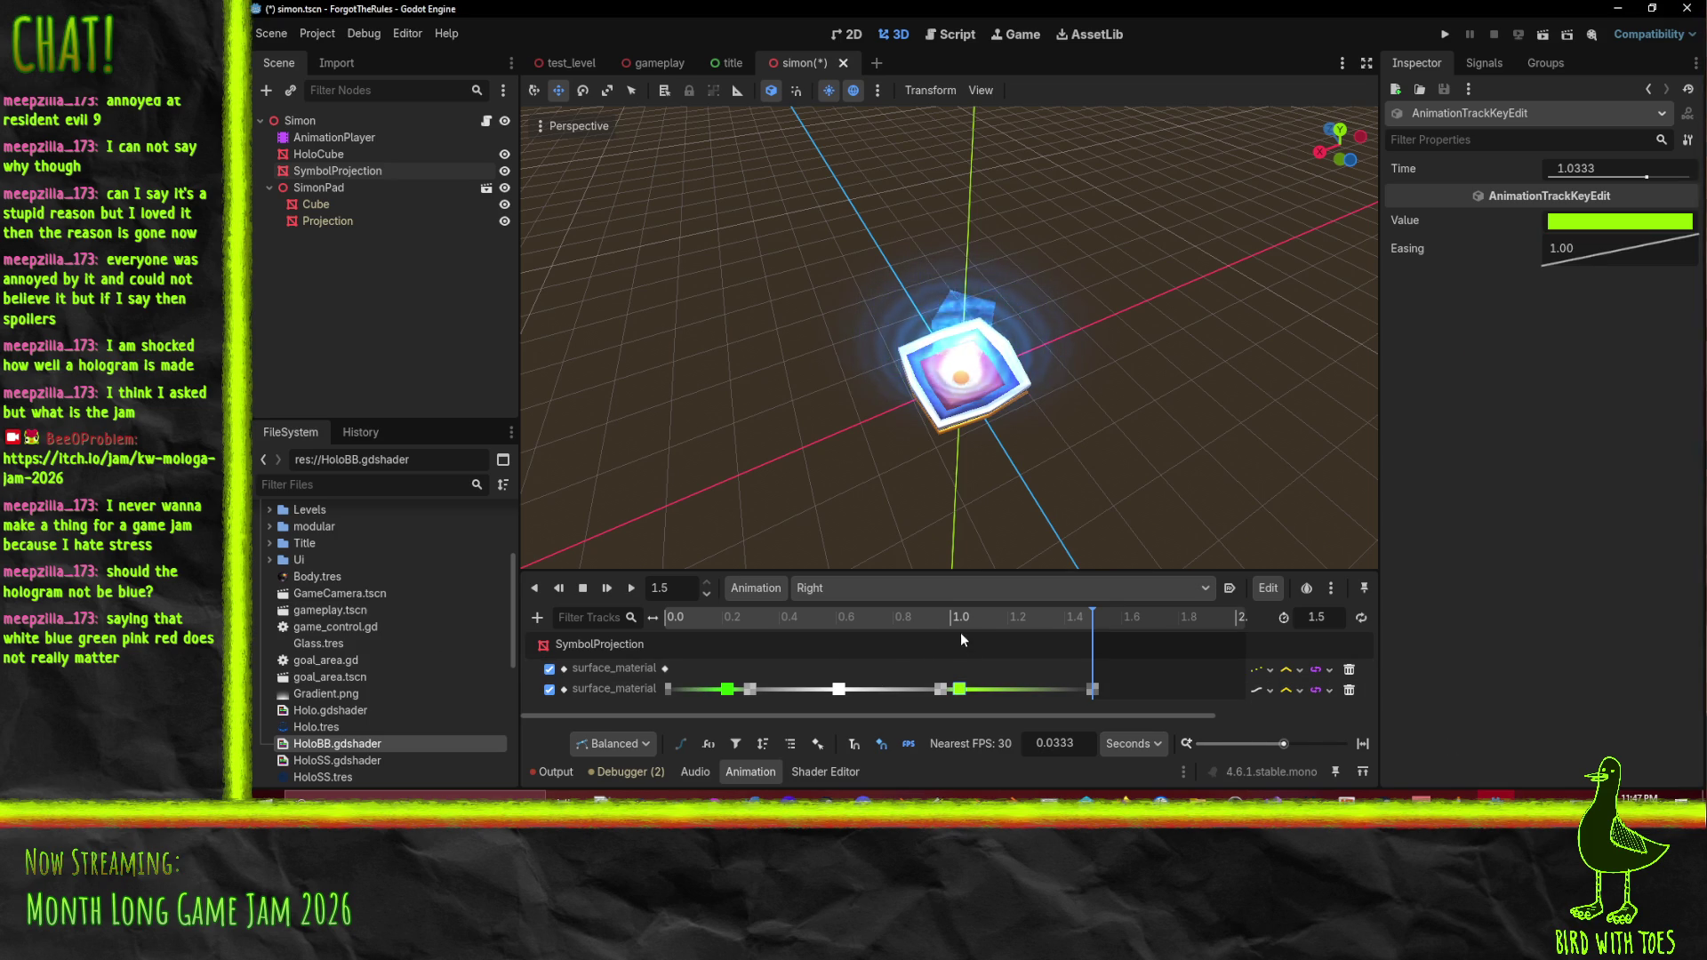
{"action": "left_click", "coordinate": [629, 589]}
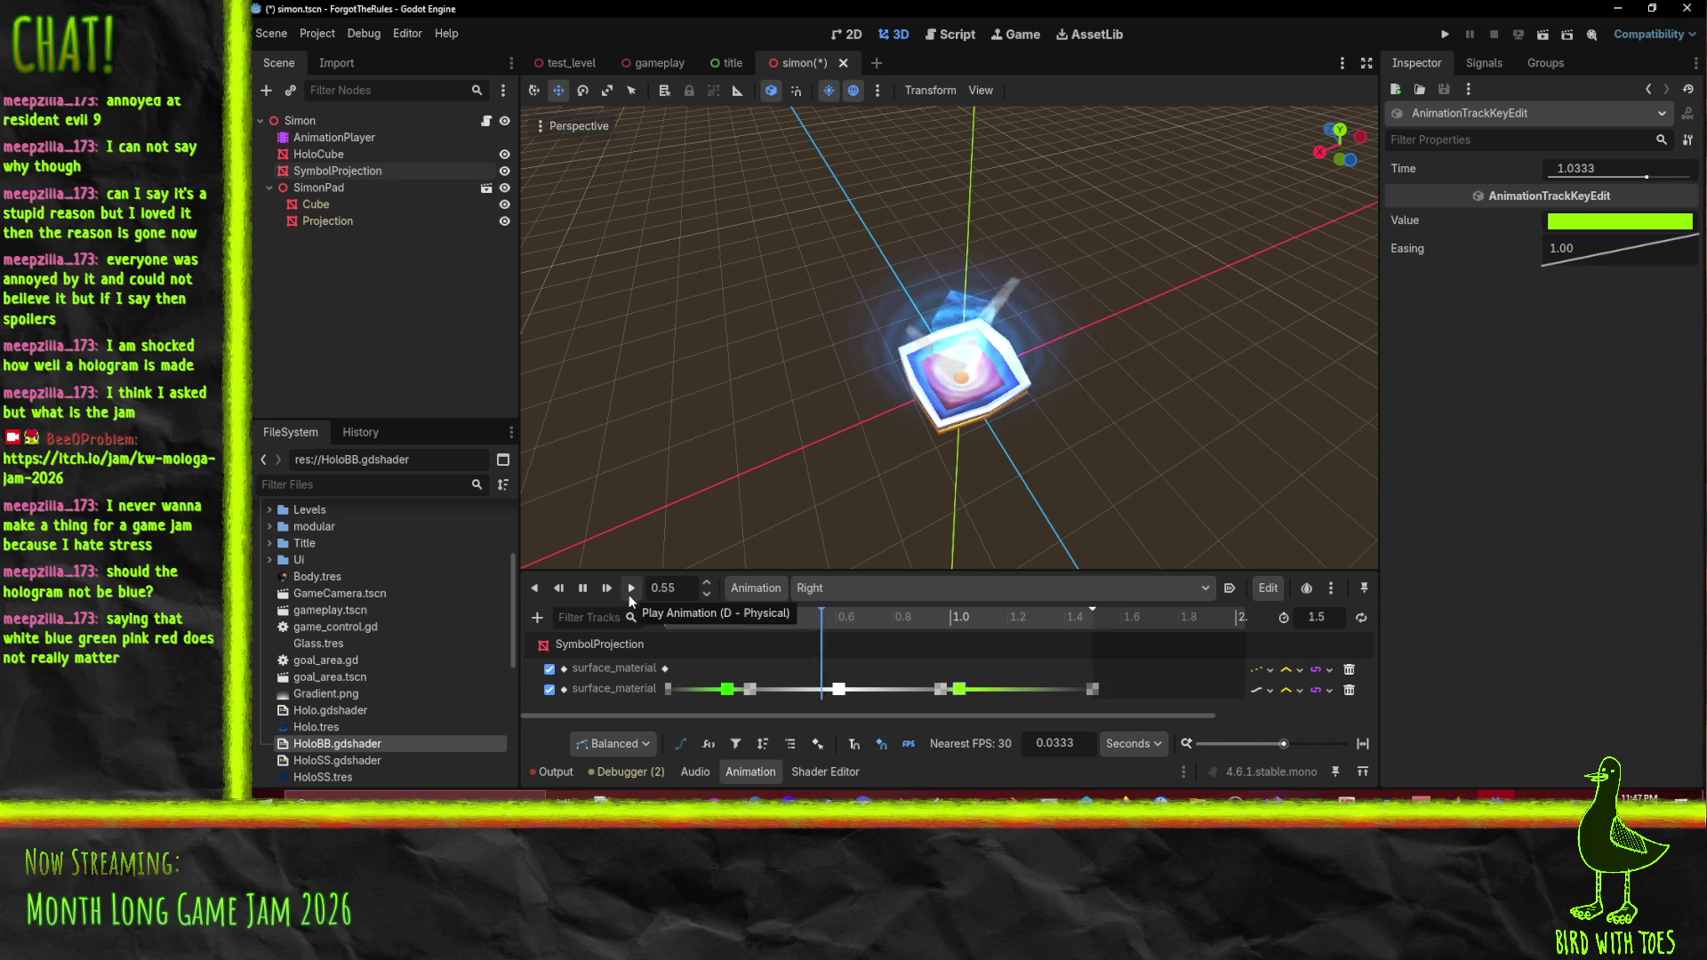
{"action": "key", "text": "ctrl+s"}
{"action": "mouse_move", "coordinate": [1165, 428]}
{"action": "left_mouse_down"}
{"action": "mouse_move", "coordinate": [1059, 489]}
{"action": "mouse_move", "coordinate": [896, 521]}
{"action": "mouse_move", "coordinate": [1048, 446]}
{"action": "mouse_move", "coordinate": [1086, 452]}
{"action": "left_mouse_up"}
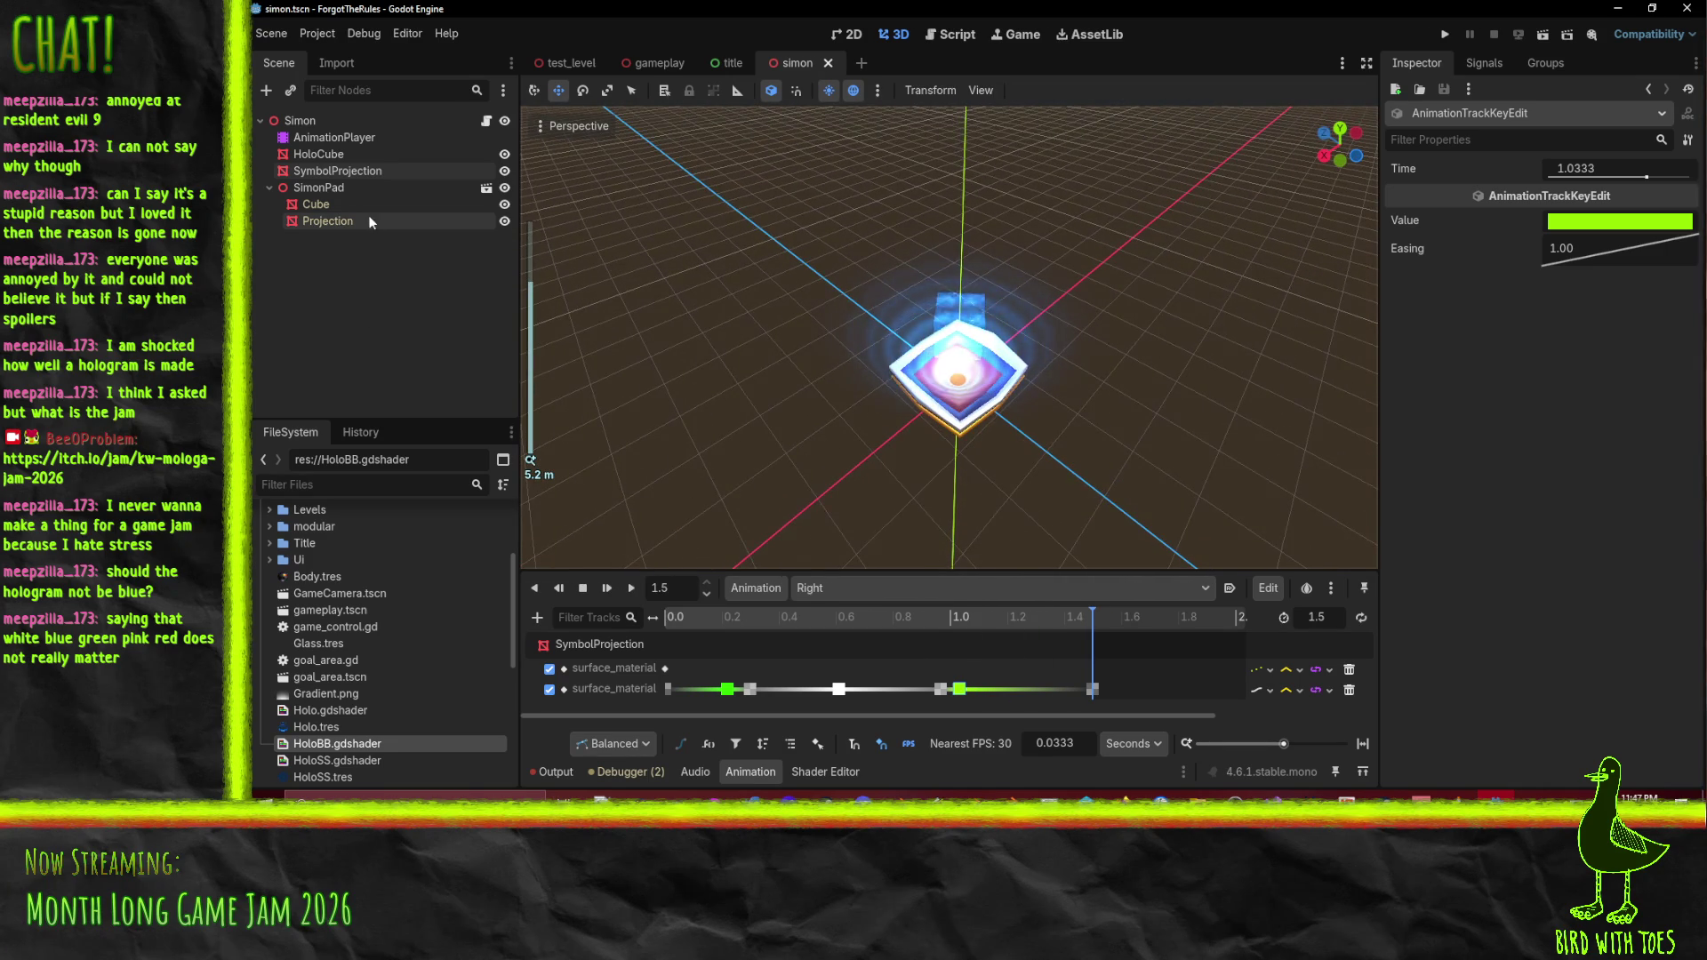
In AnimationPlayer's RESET animation, delete the albedo_texture track and save the scene.
{"action": "left_click", "coordinate": [300, 120]}
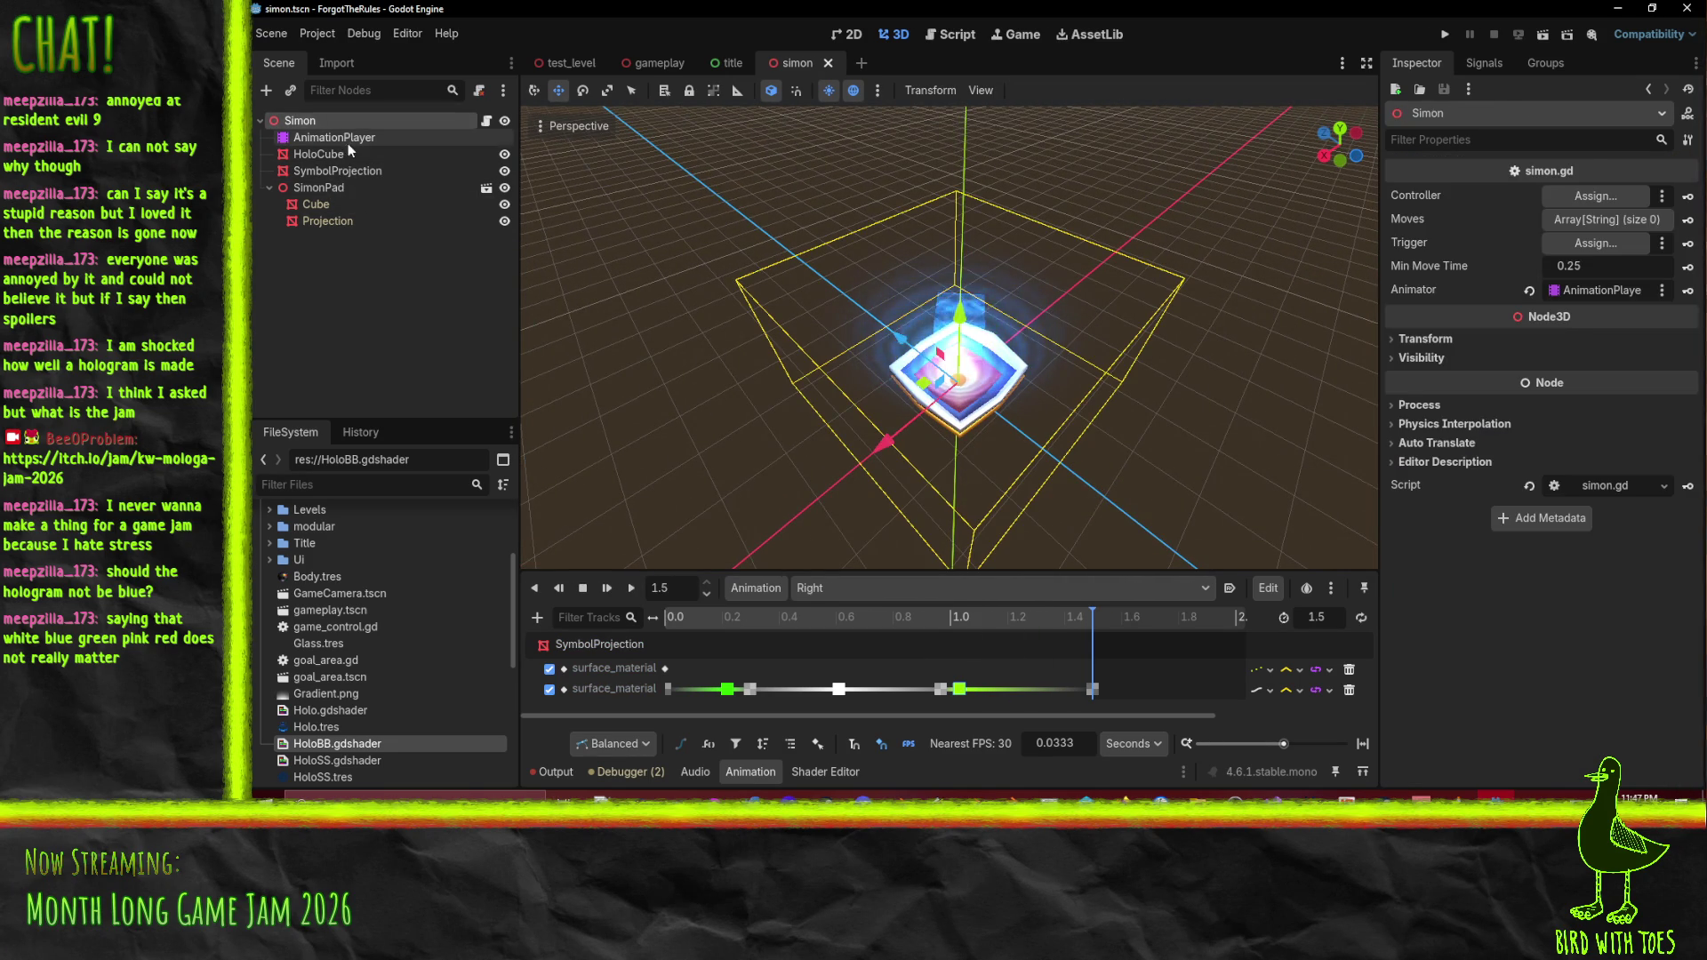
{"action": "left_click", "coordinate": [348, 142]}
{"action": "left_click", "coordinate": [872, 589]}
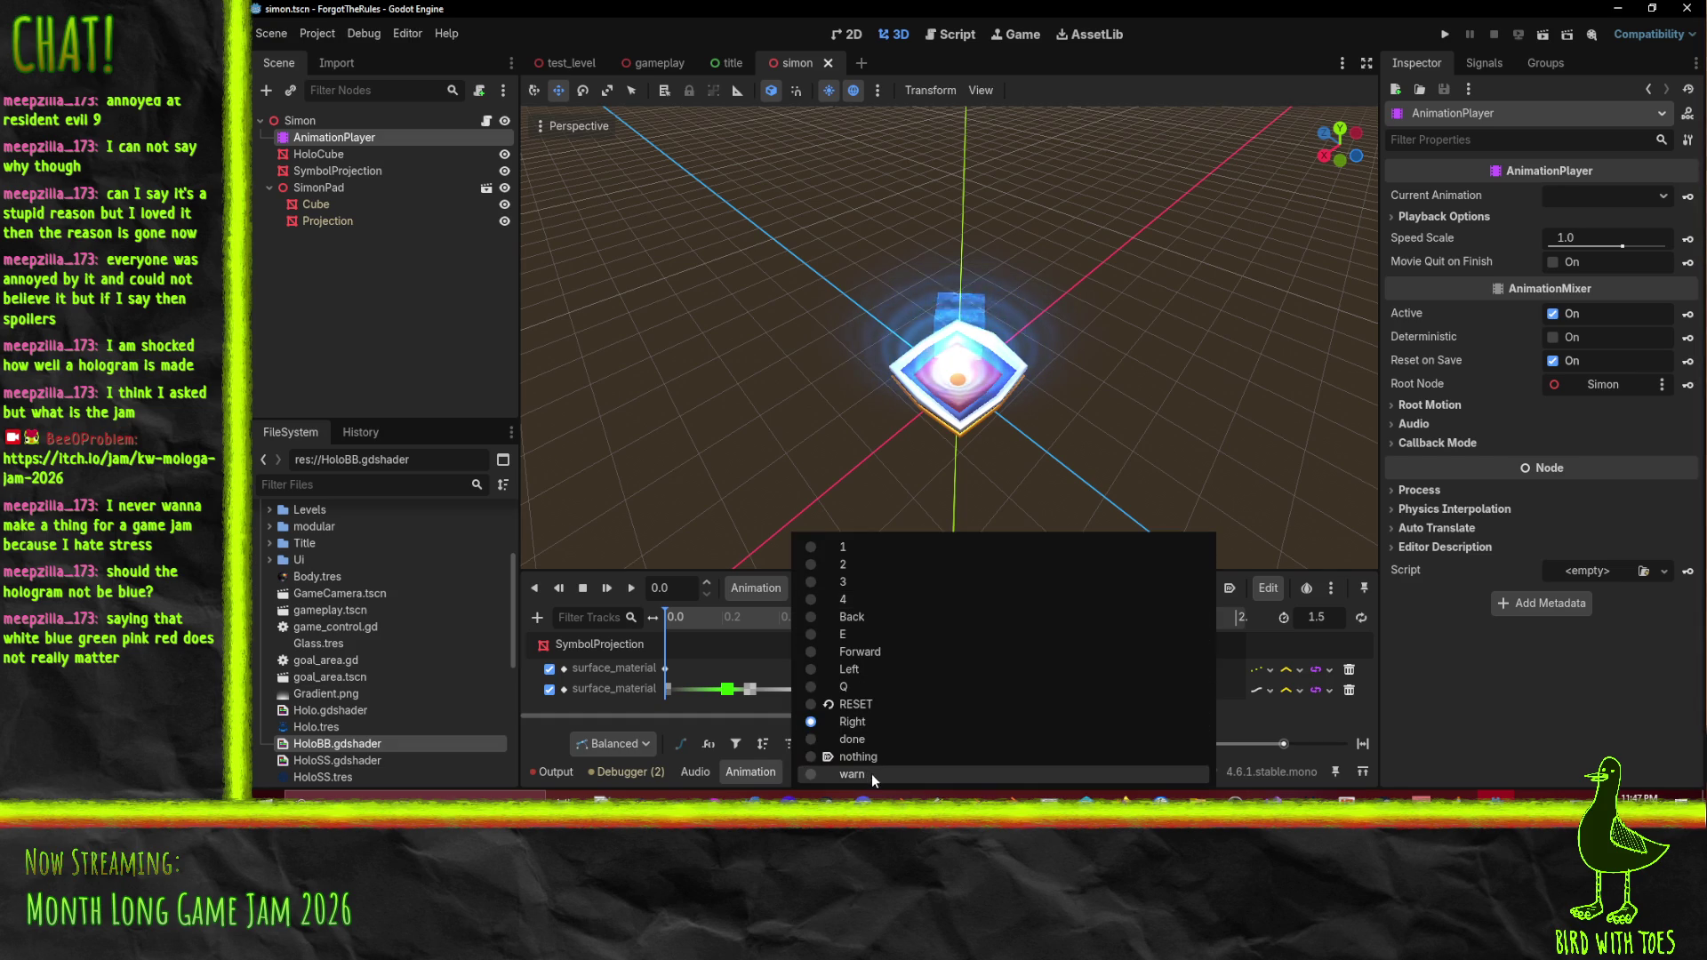
{"action": "left_click", "coordinate": [854, 705]}
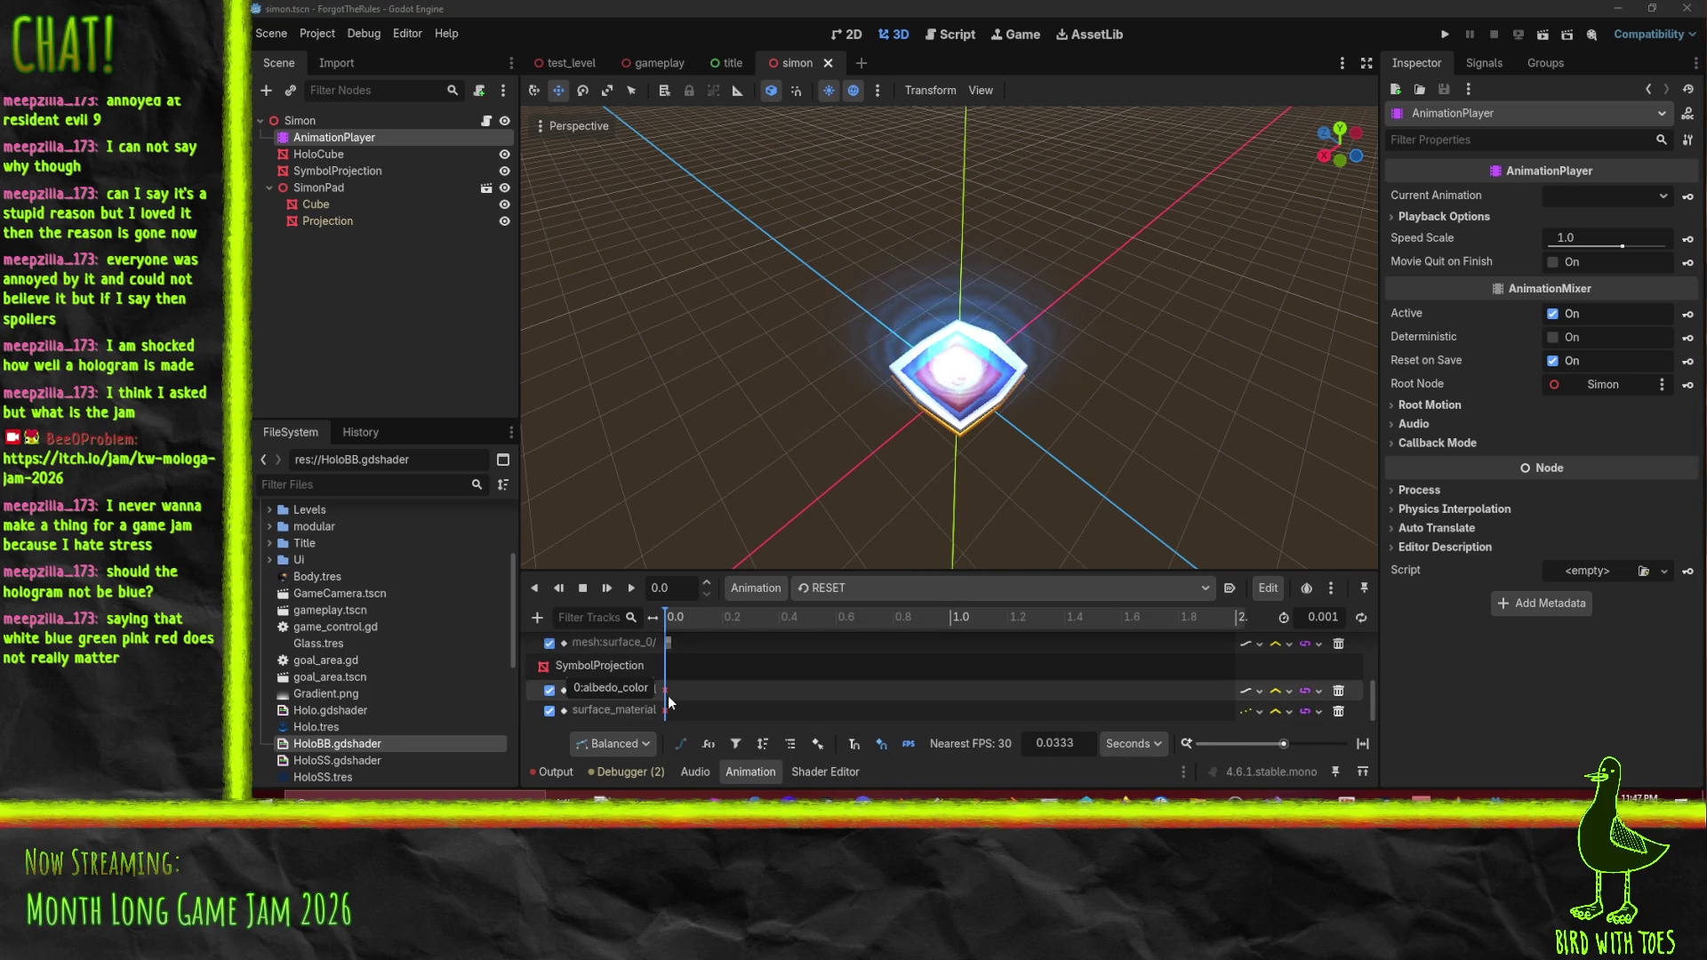
{"action": "key", "text": "Return"}
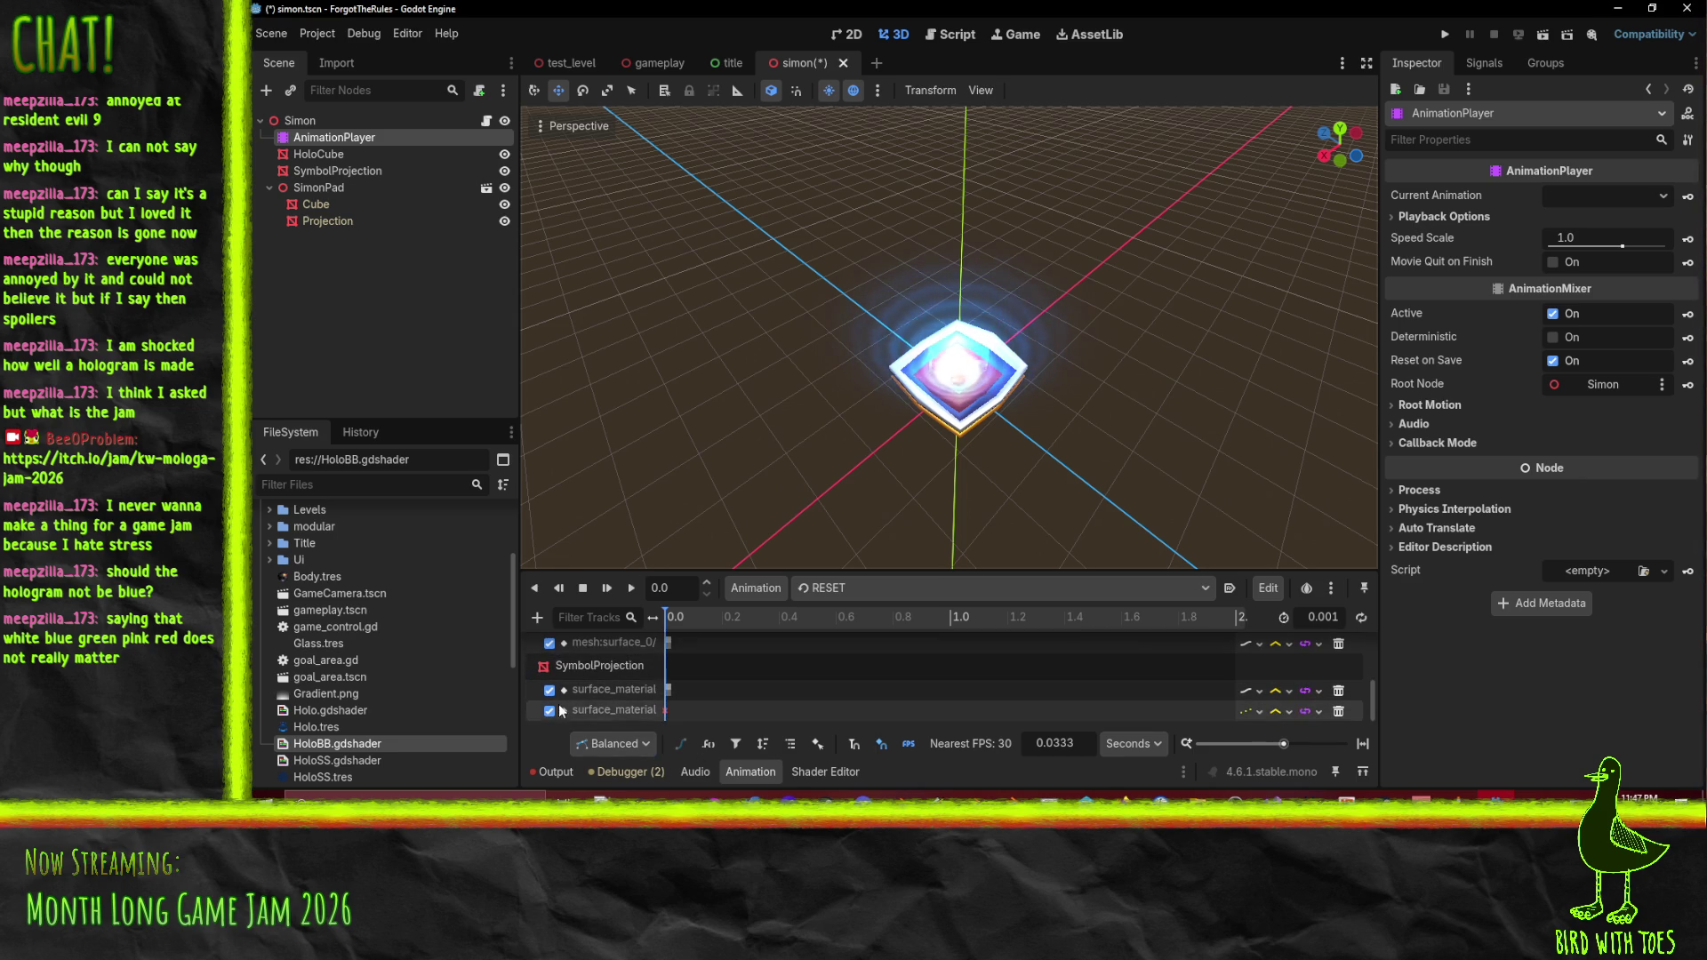
{"action": "double_click", "coordinate": [611, 715]}
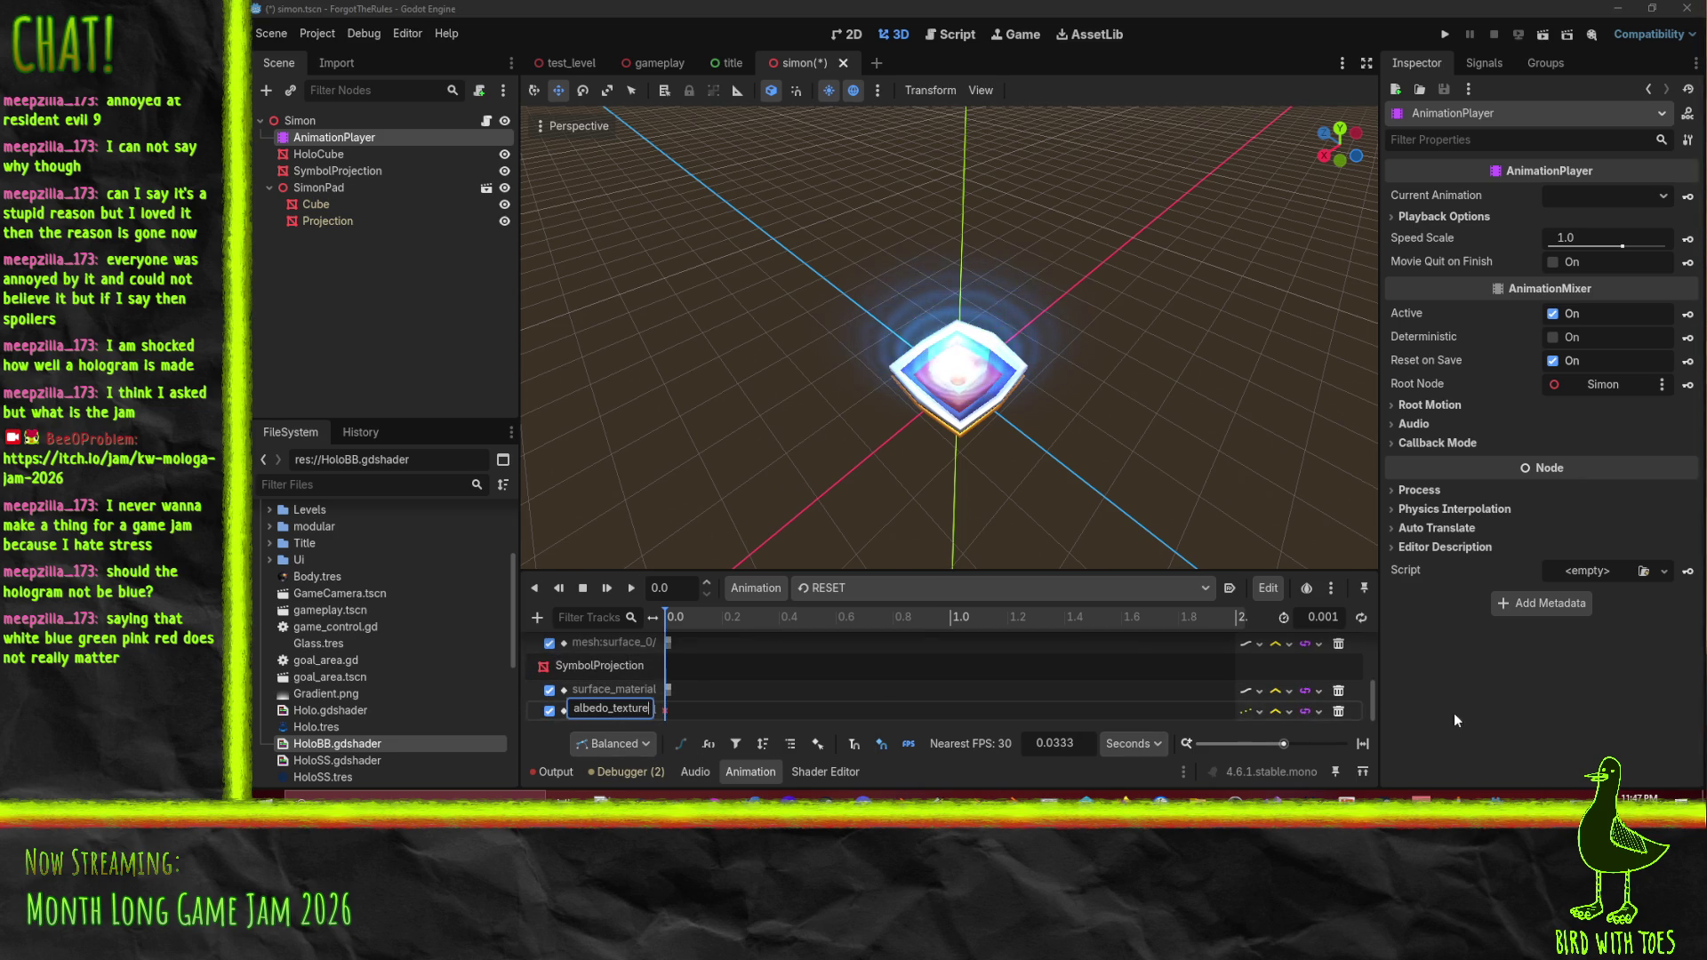
{"action": "left_click", "coordinate": [1342, 712]}
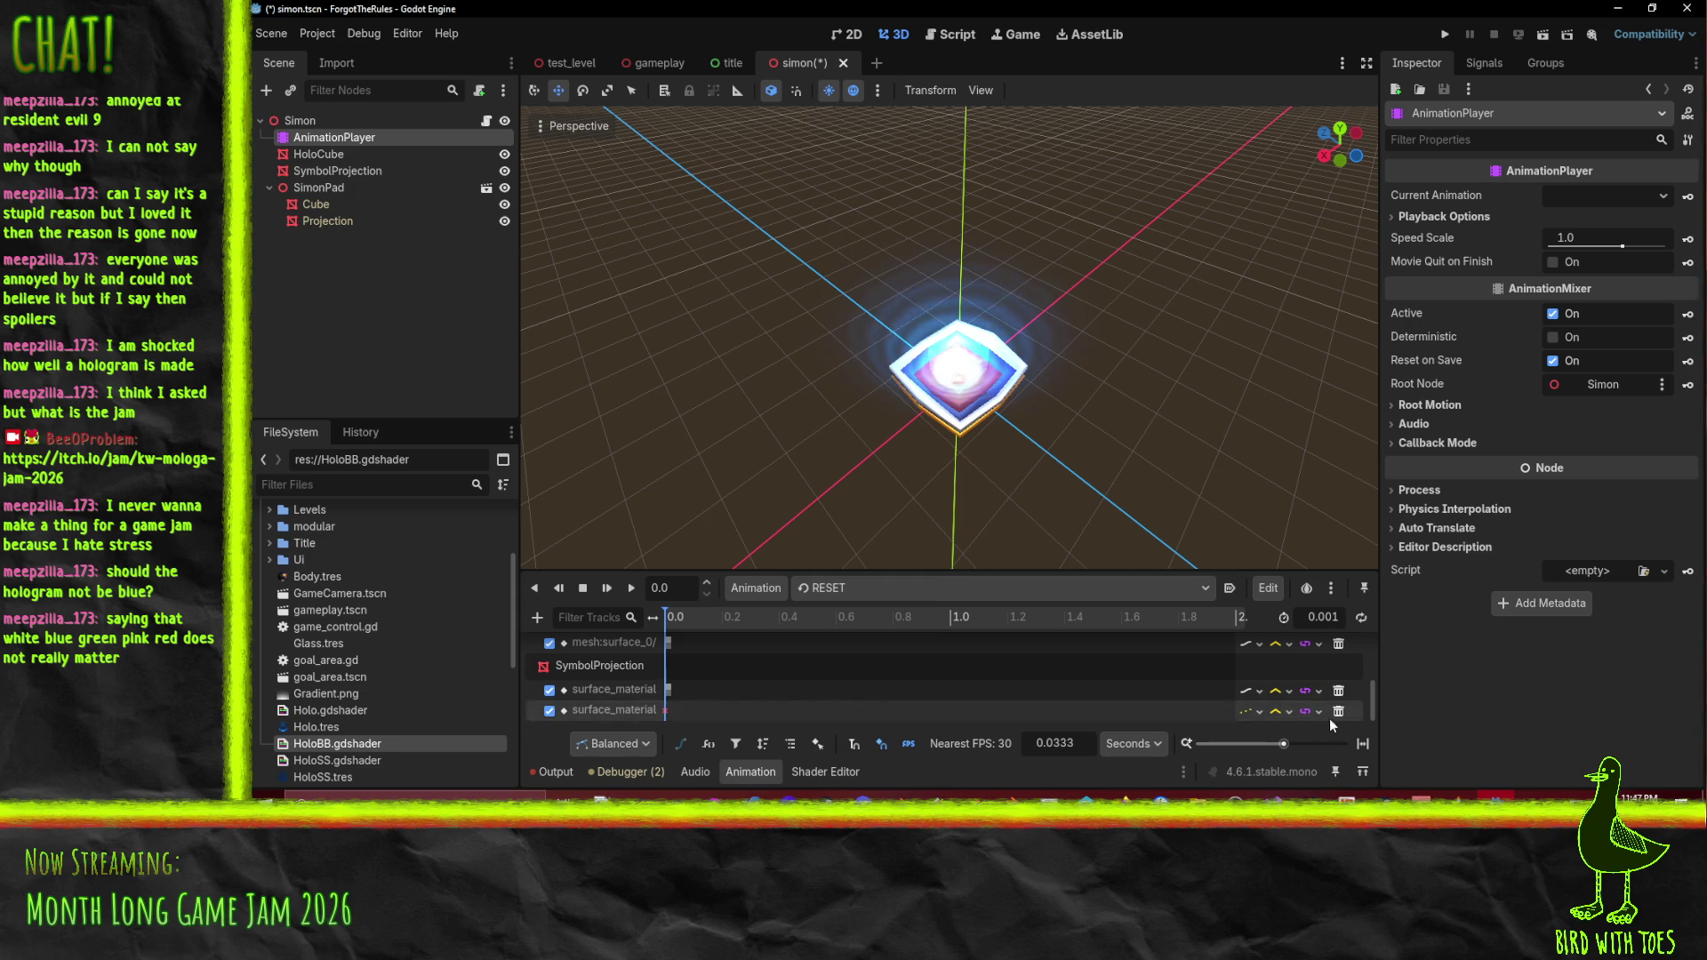
{"action": "key", "text": "ctrl+s"}
Turn HoloCube's visible key at 0.0 s Off in RESET and save the scene.
{"action": "scroll", "coordinate": [818, 680], "scroll_direction": "up", "scroll_amount": 3}
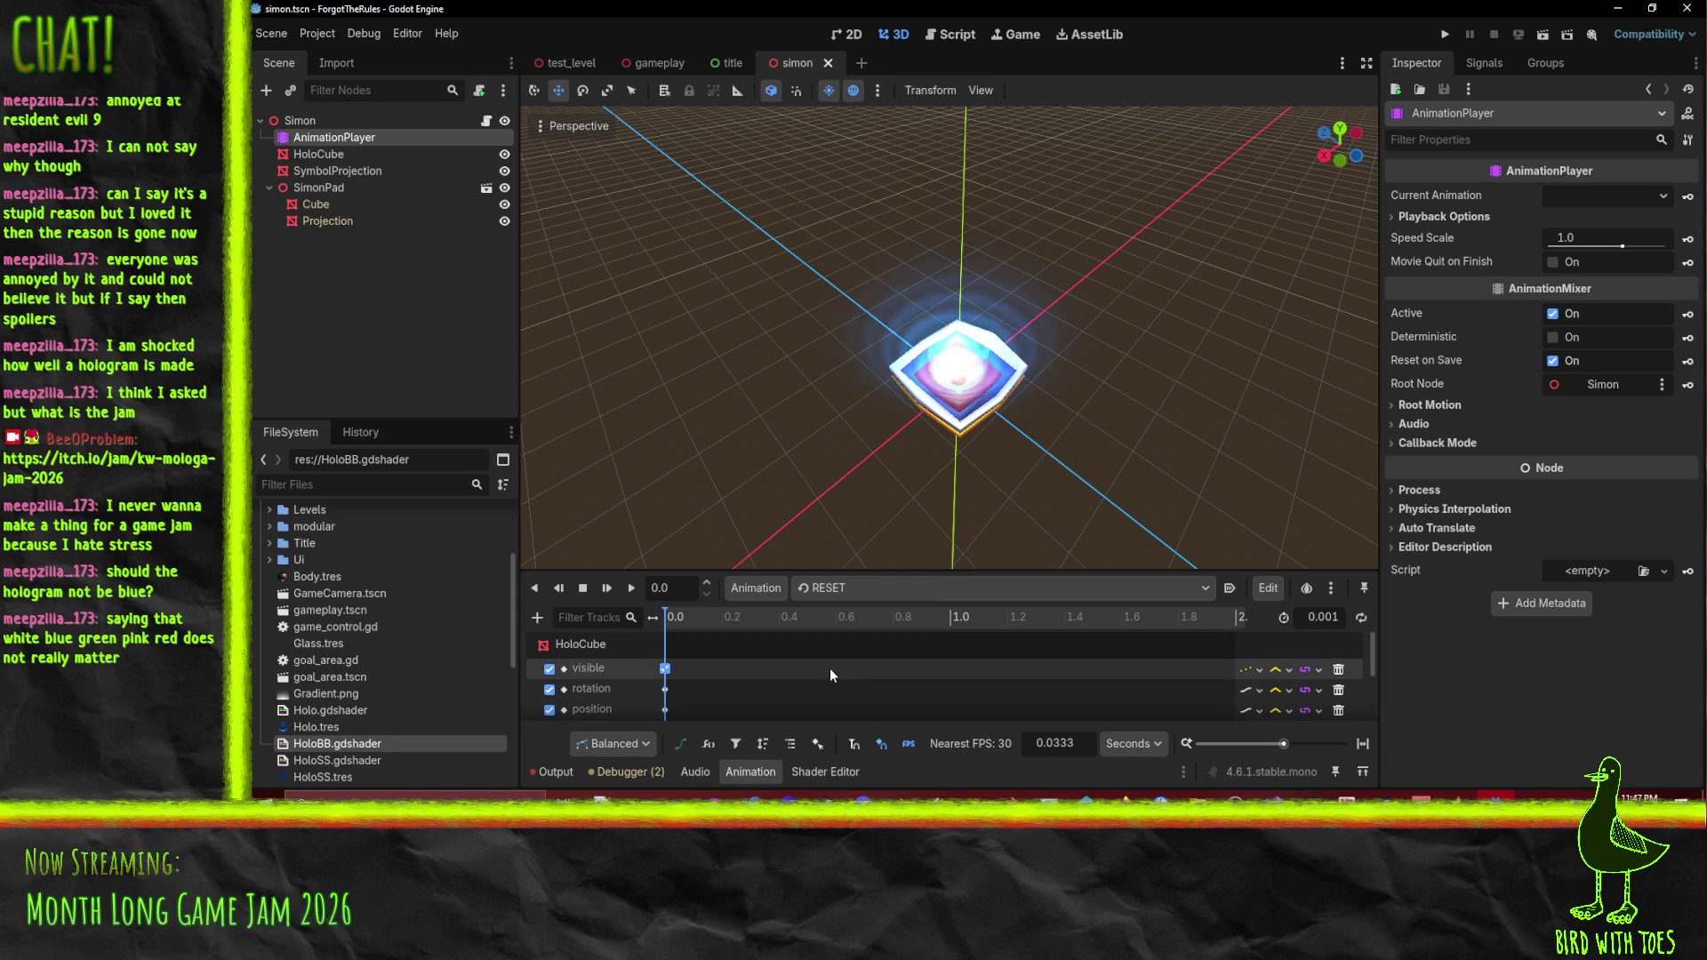
{"action": "left_click", "coordinate": [666, 669]}
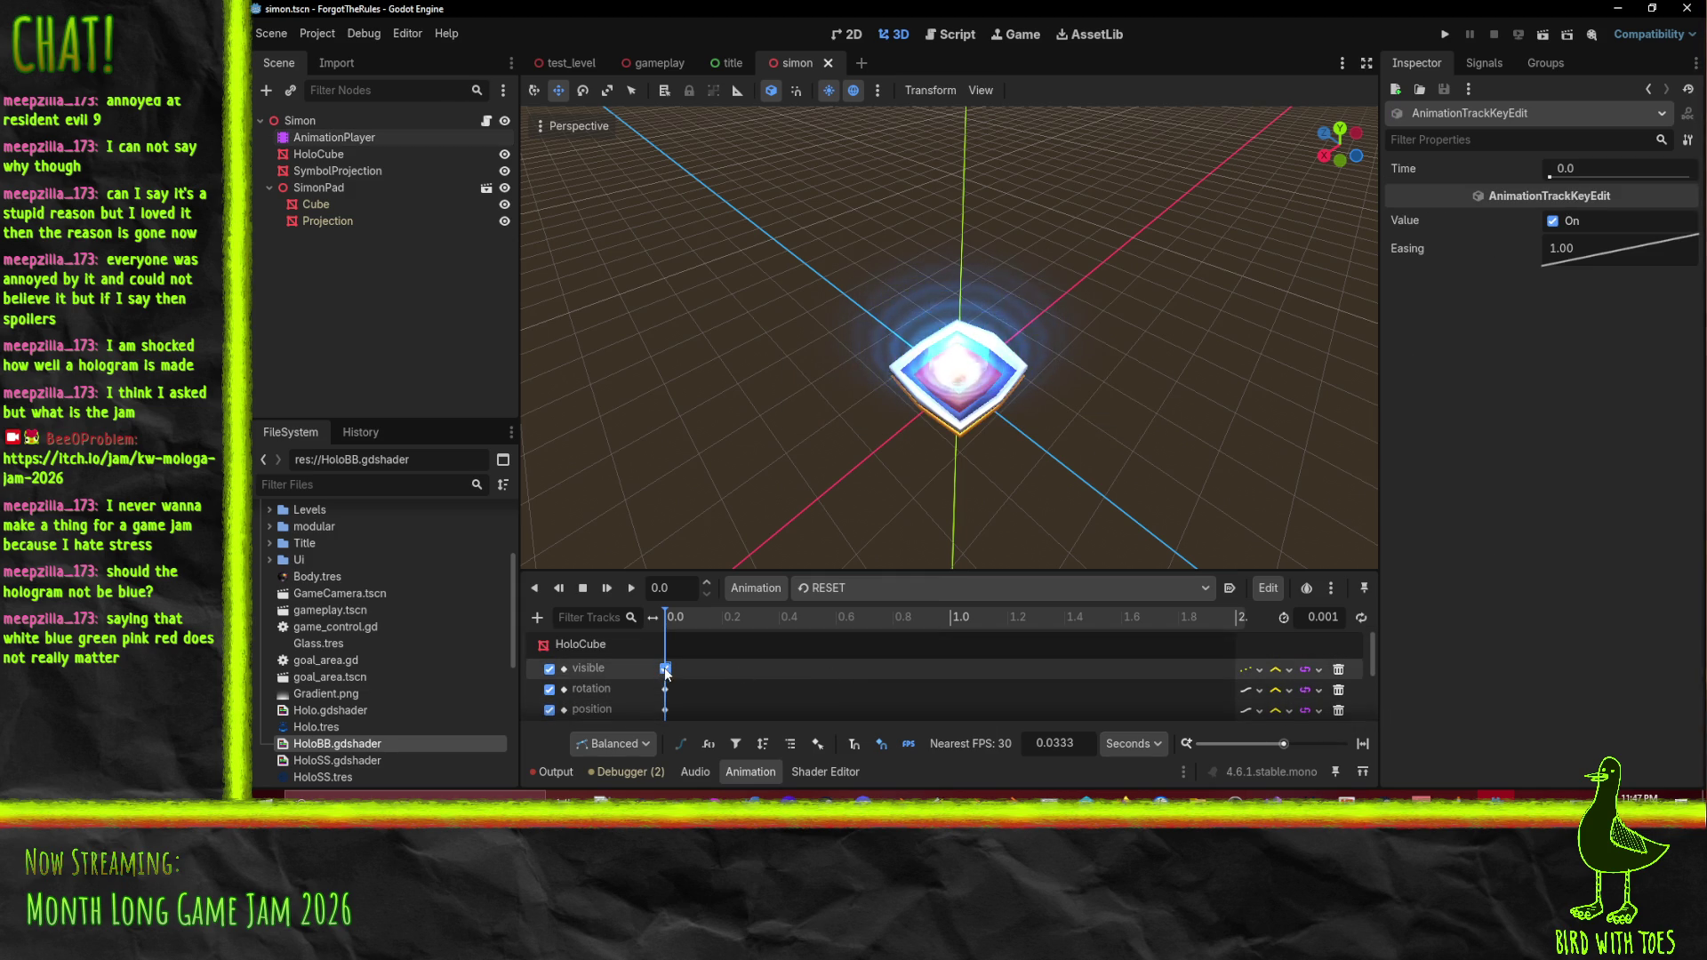
{"action": "left_click", "coordinate": [1553, 224]}
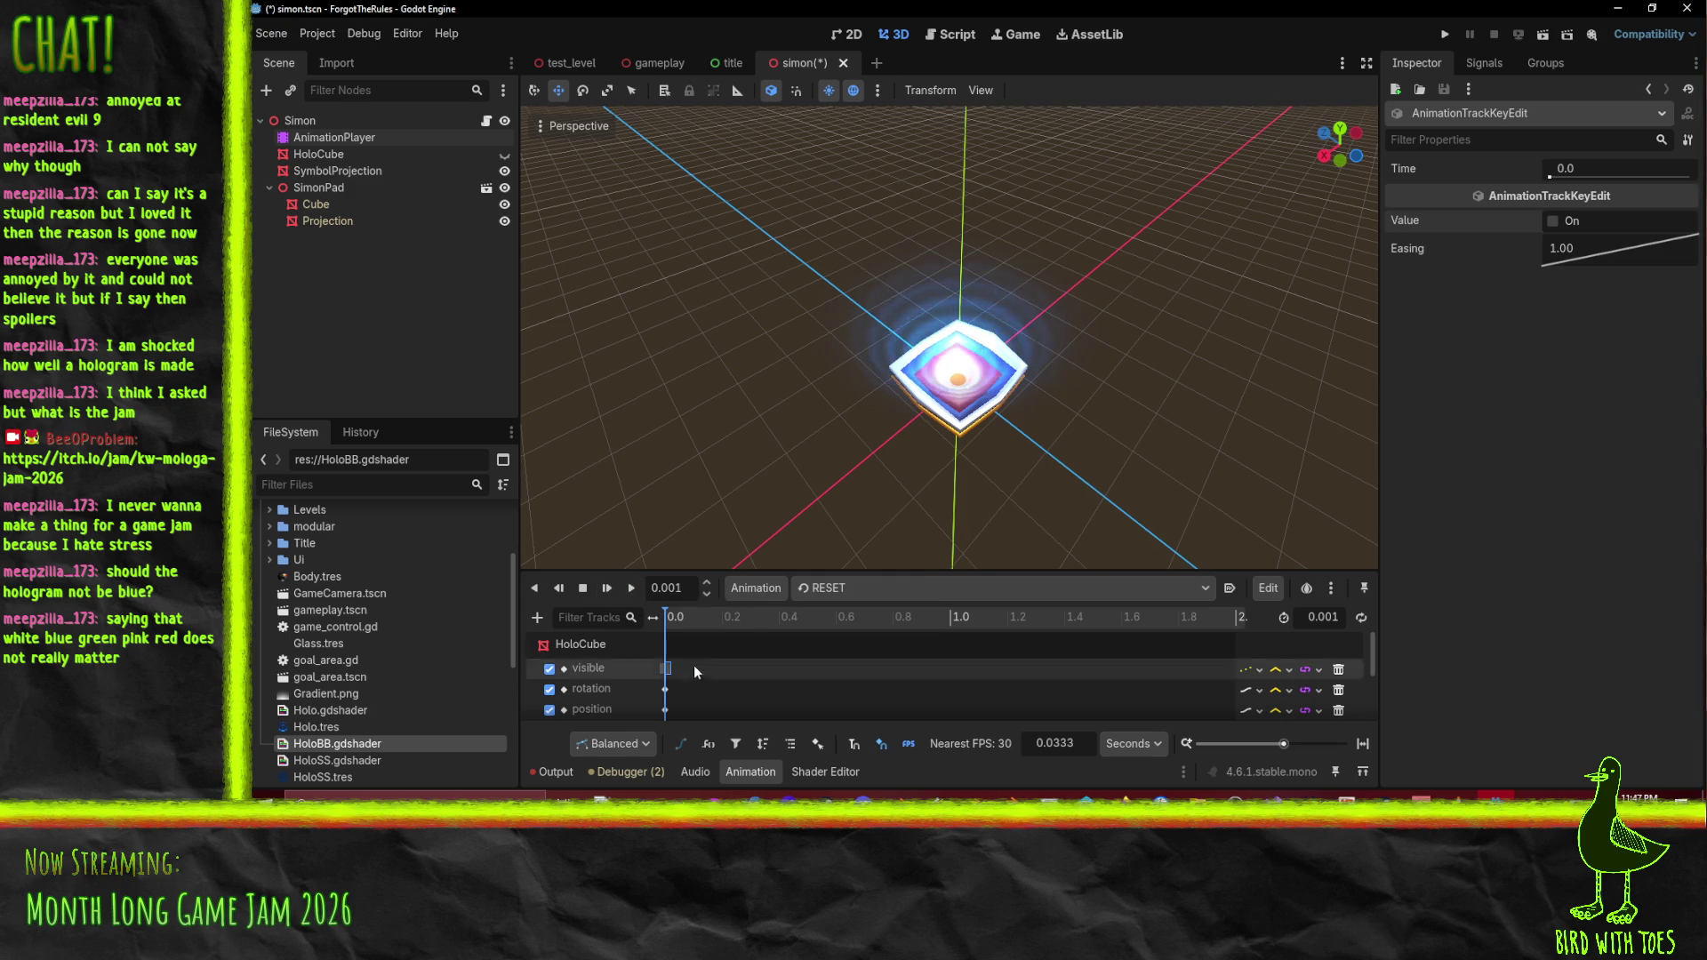
{"action": "scroll", "coordinate": [698, 669], "scroll_direction": "down", "scroll_amount": 5}
{"action": "double_click", "coordinate": [623, 664]}
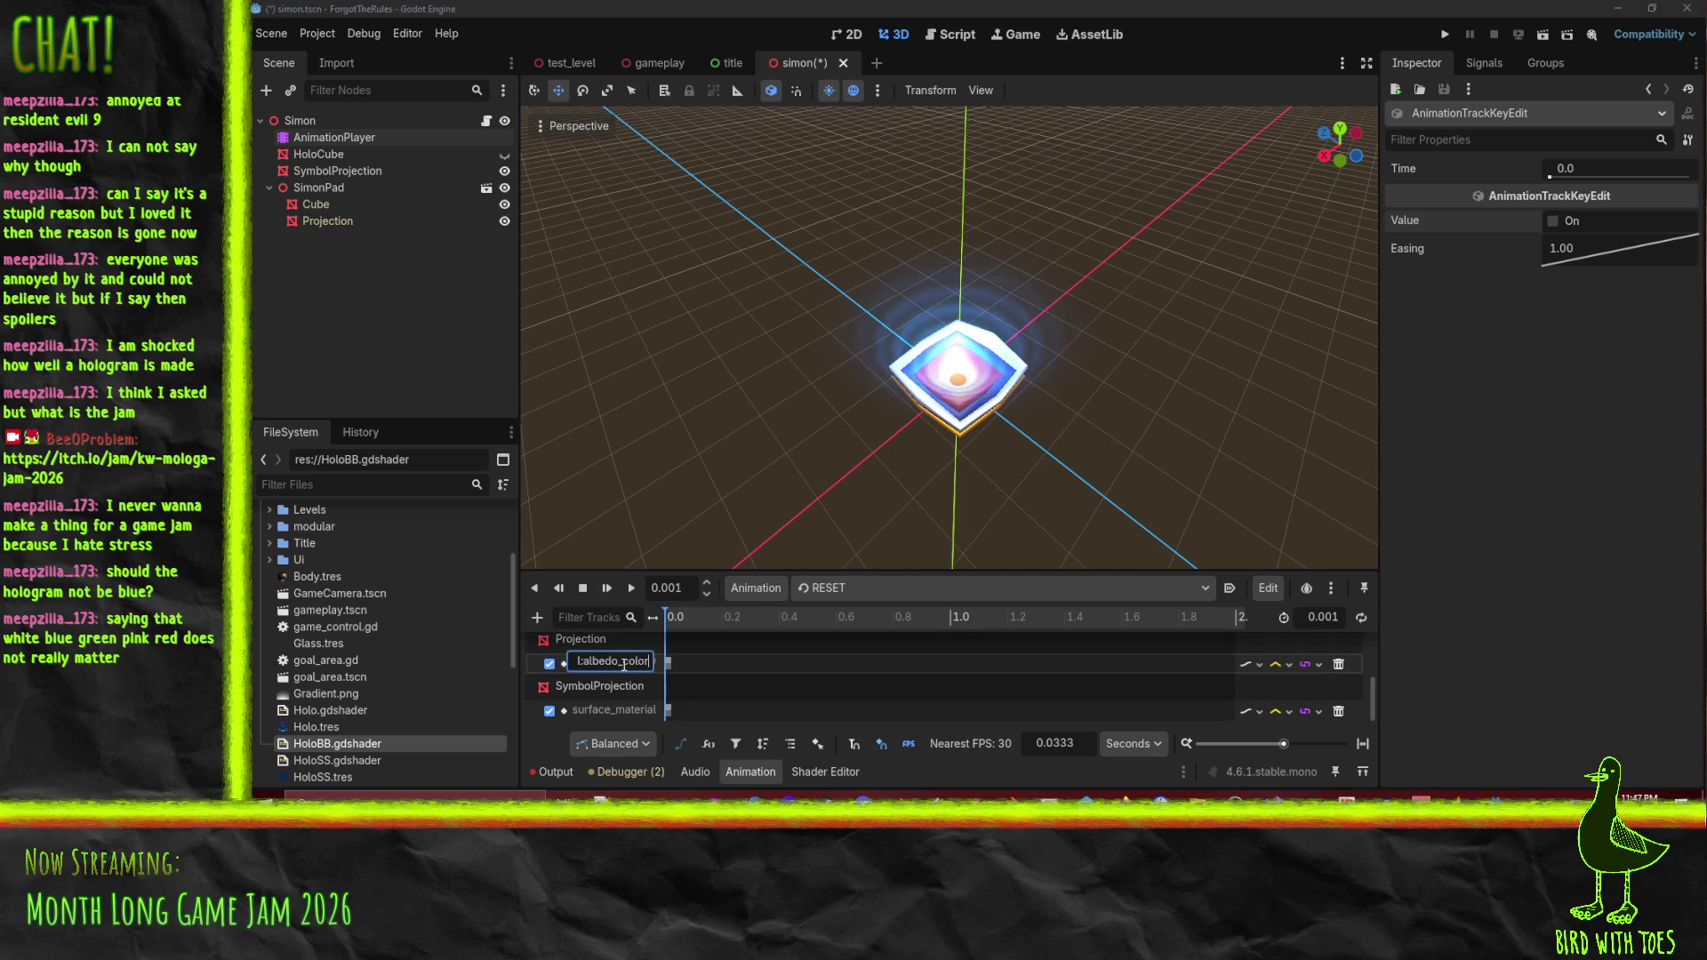
{"action": "left_click", "coordinate": [770, 669]}
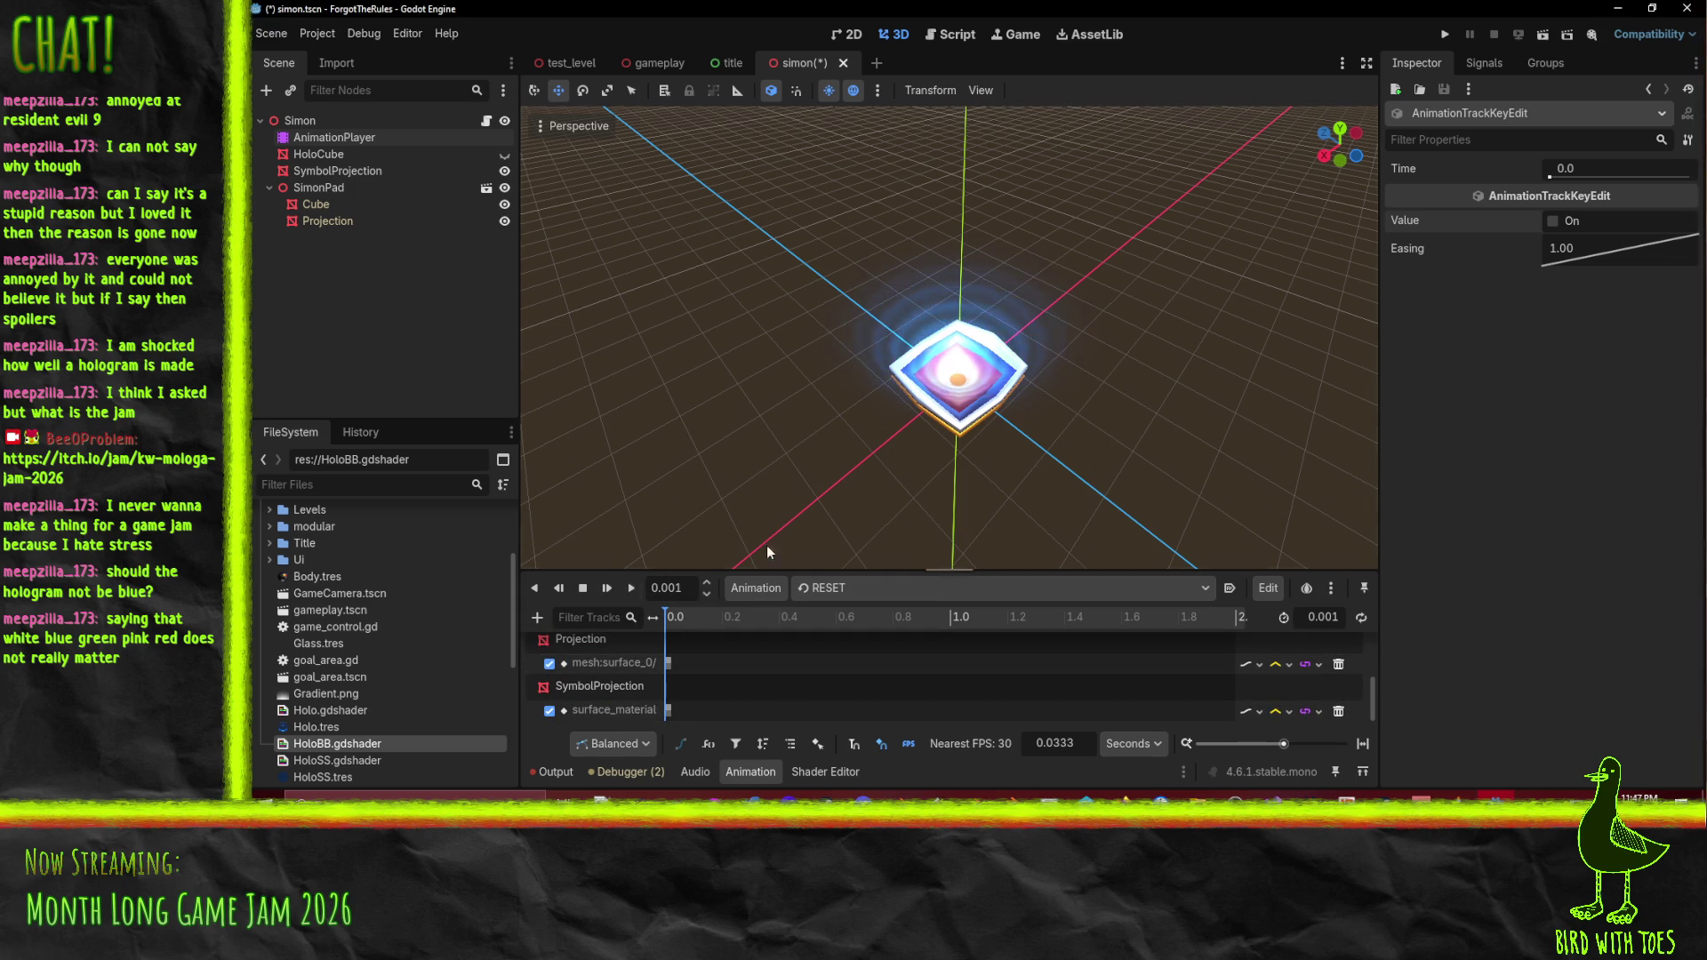
{"action": "key", "text": "ctrl+s"}
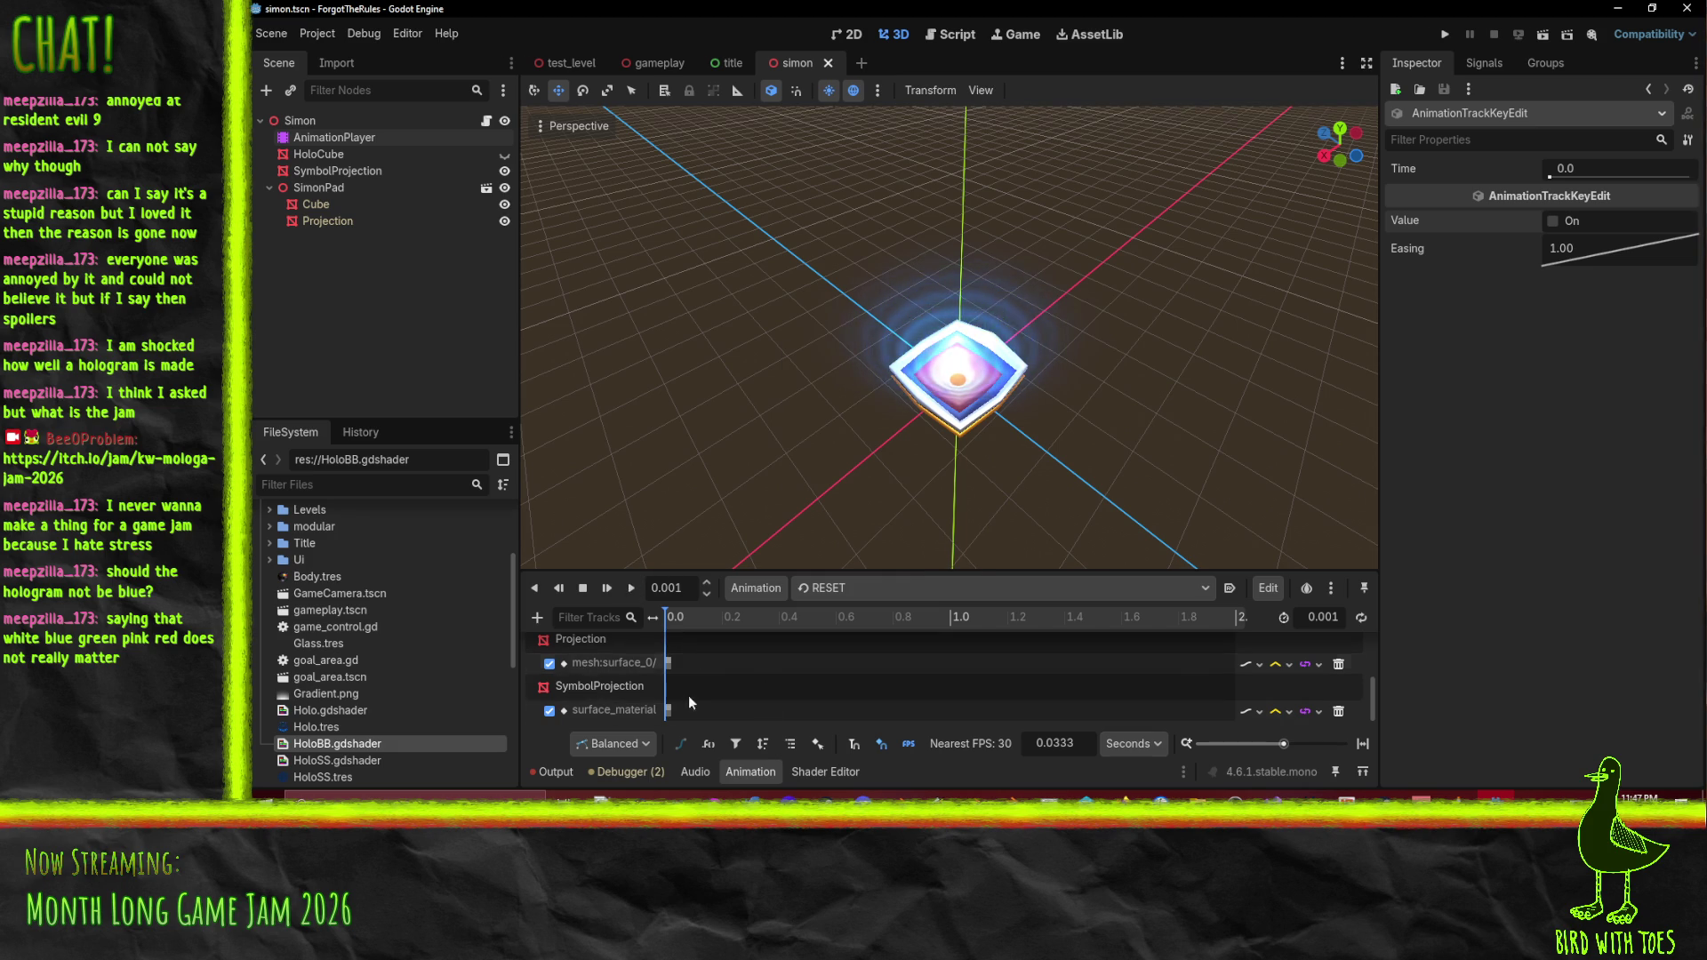
{"action": "left_click", "coordinate": [345, 220]}
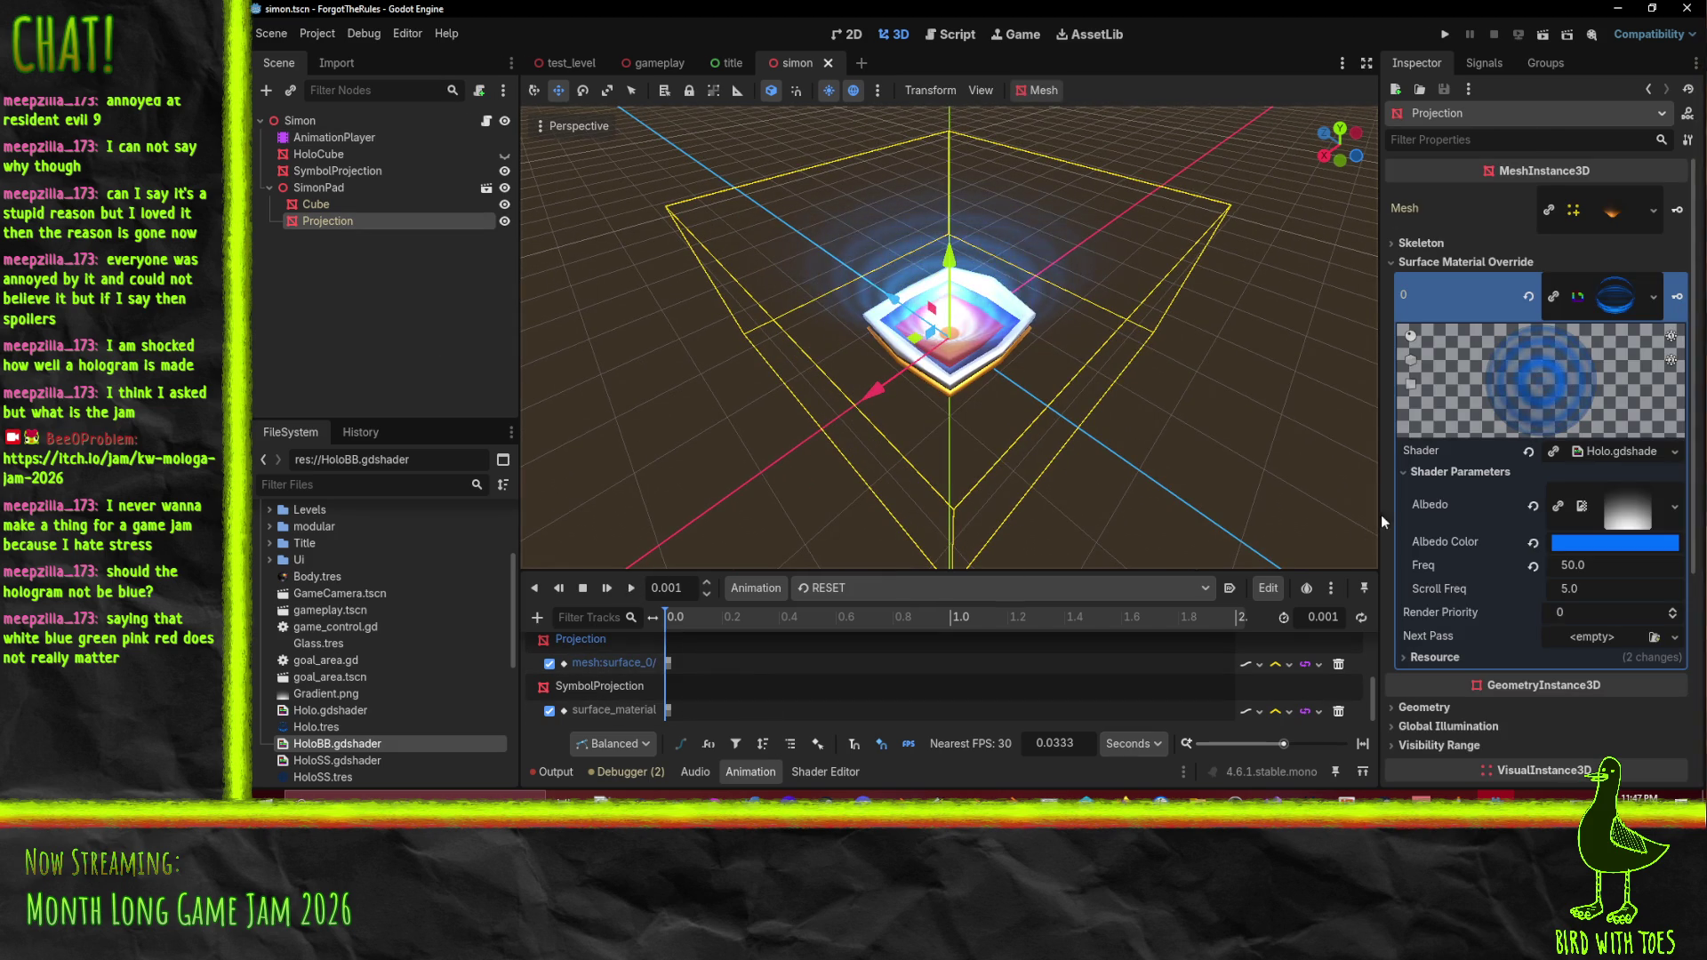
{"action": "scroll", "coordinate": [1492, 461], "scroll_direction": "down", "scroll_amount": 5}
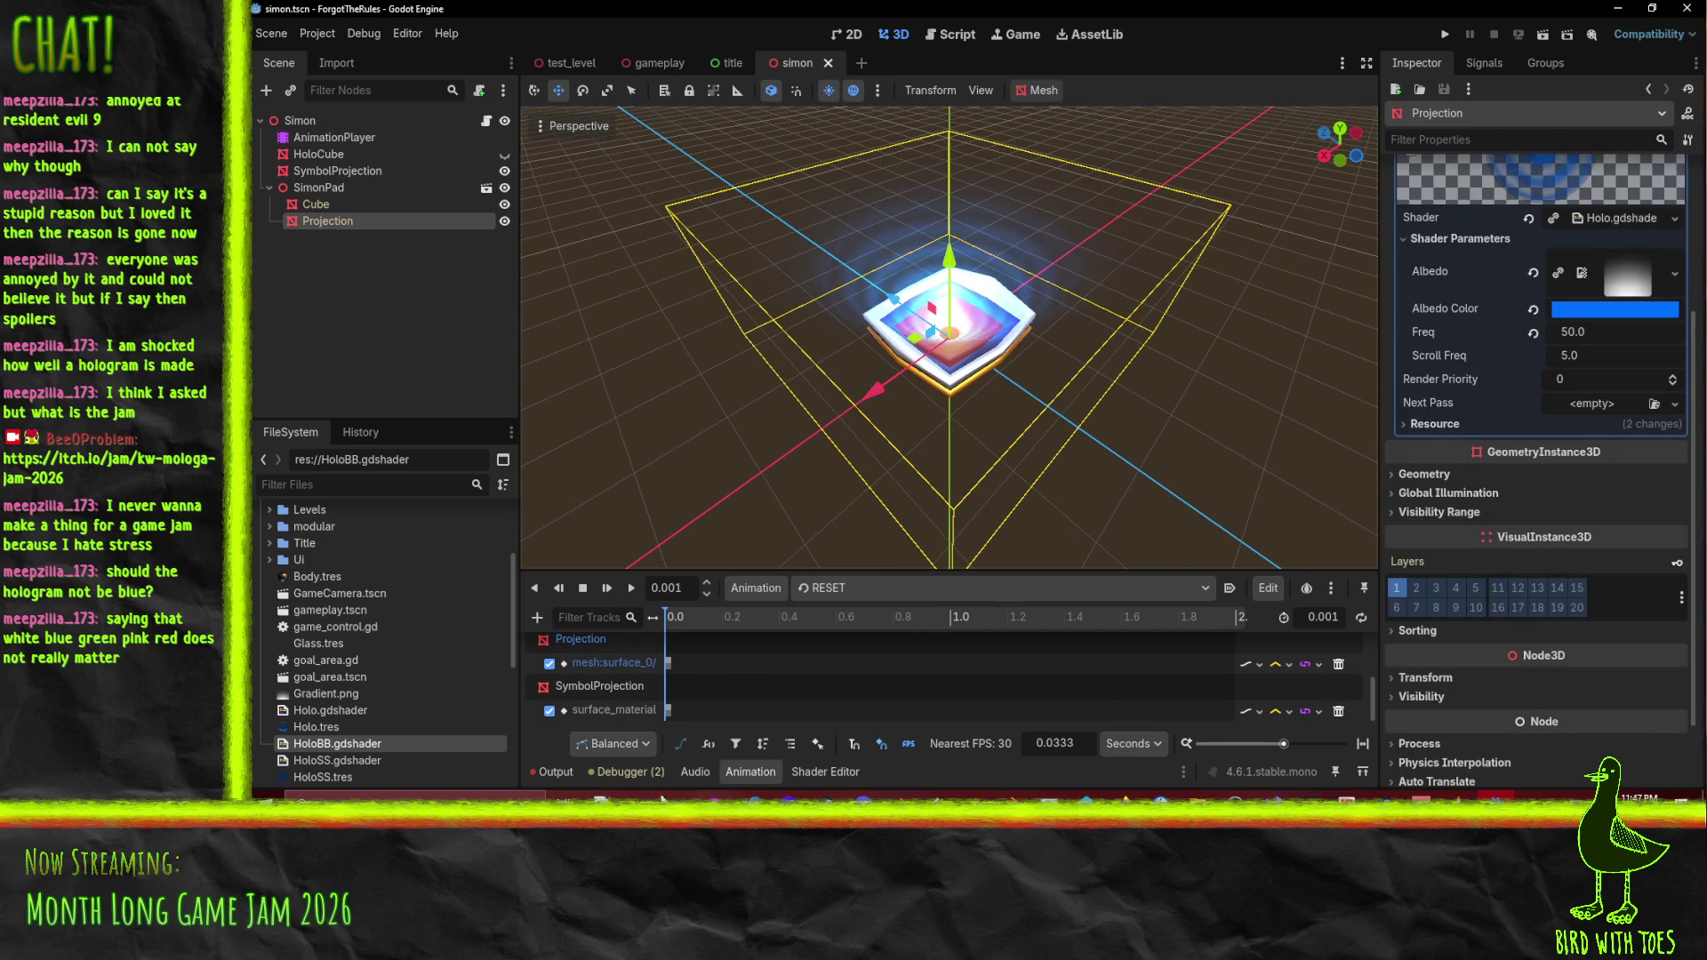
{"action": "left_click", "coordinate": [850, 774]}
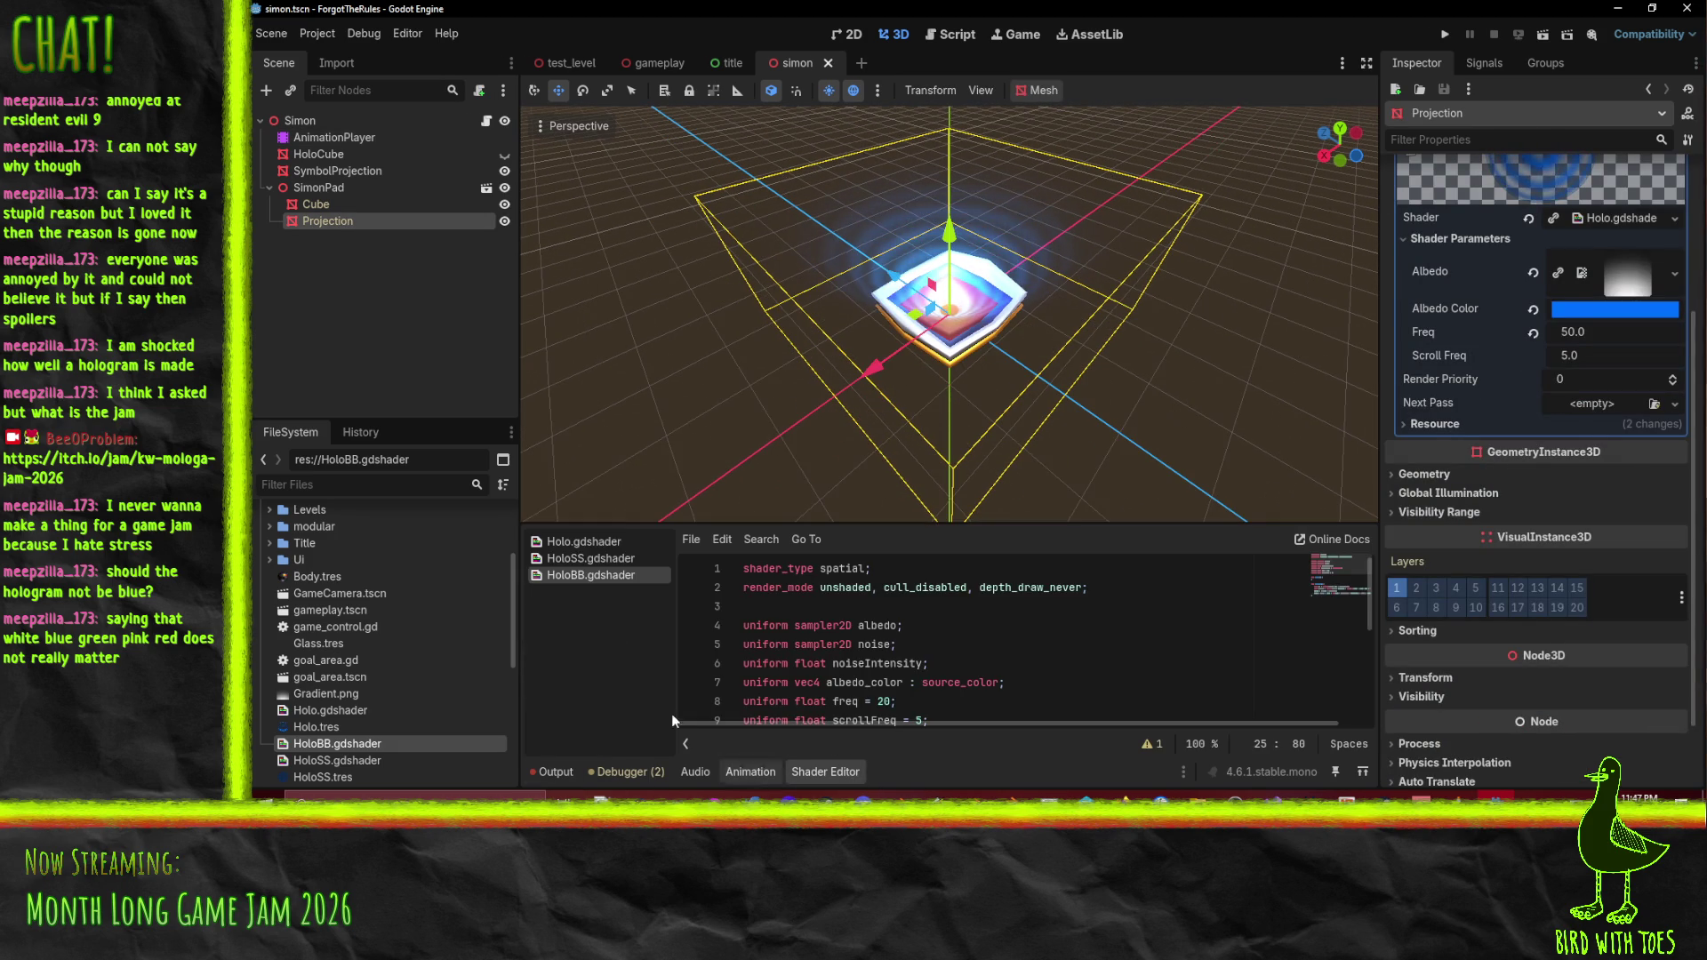
{"action": "left_click", "coordinate": [589, 544]}
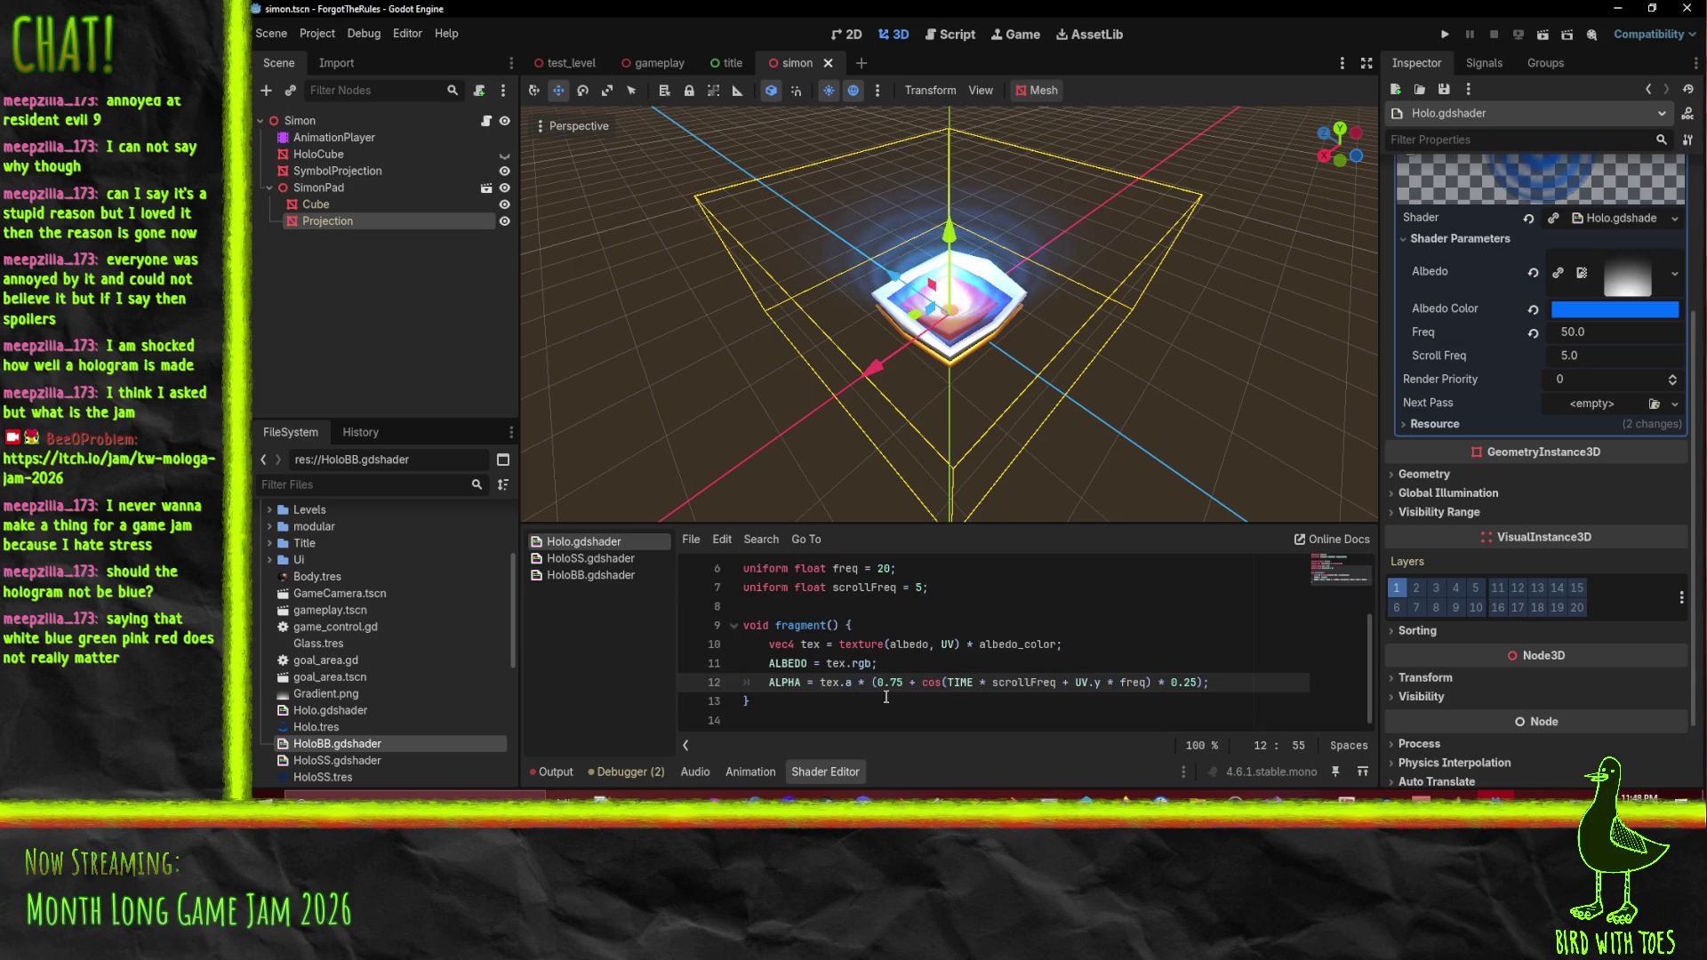
{"action": "scroll", "coordinate": [1037, 693], "scroll_direction": "up", "scroll_amount": 1}
{"action": "scroll", "coordinate": [1039, 688], "scroll_direction": "down", "scroll_amount": 1}
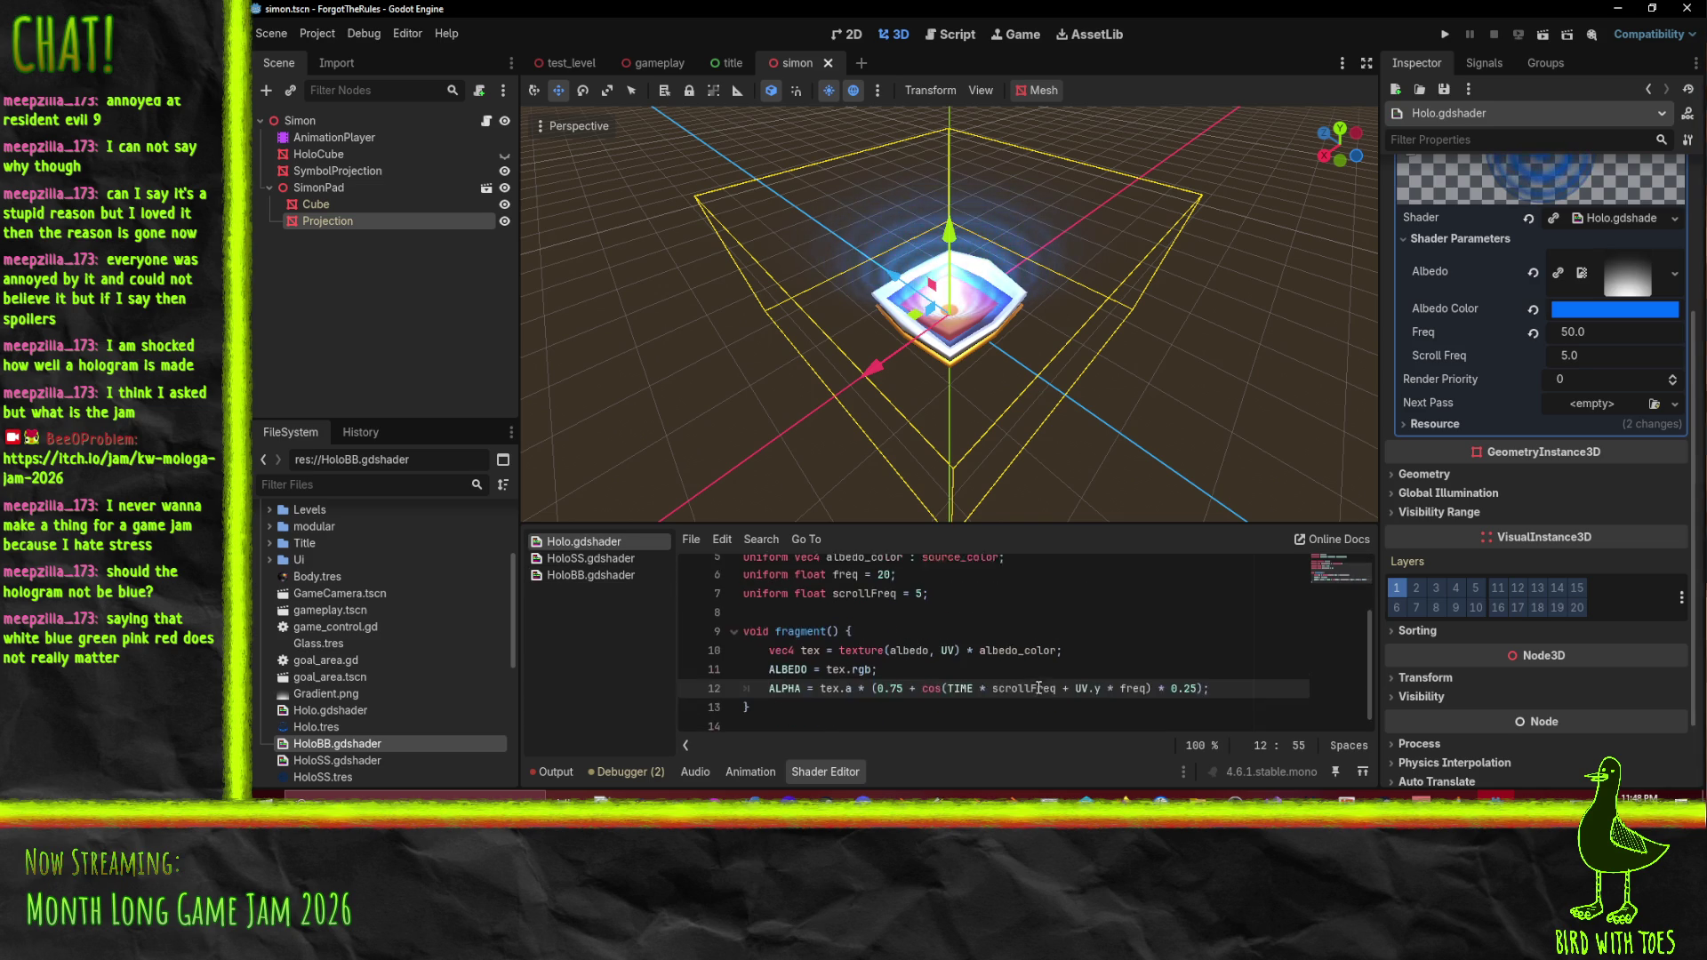
{"action": "left_click", "coordinate": [979, 644]}
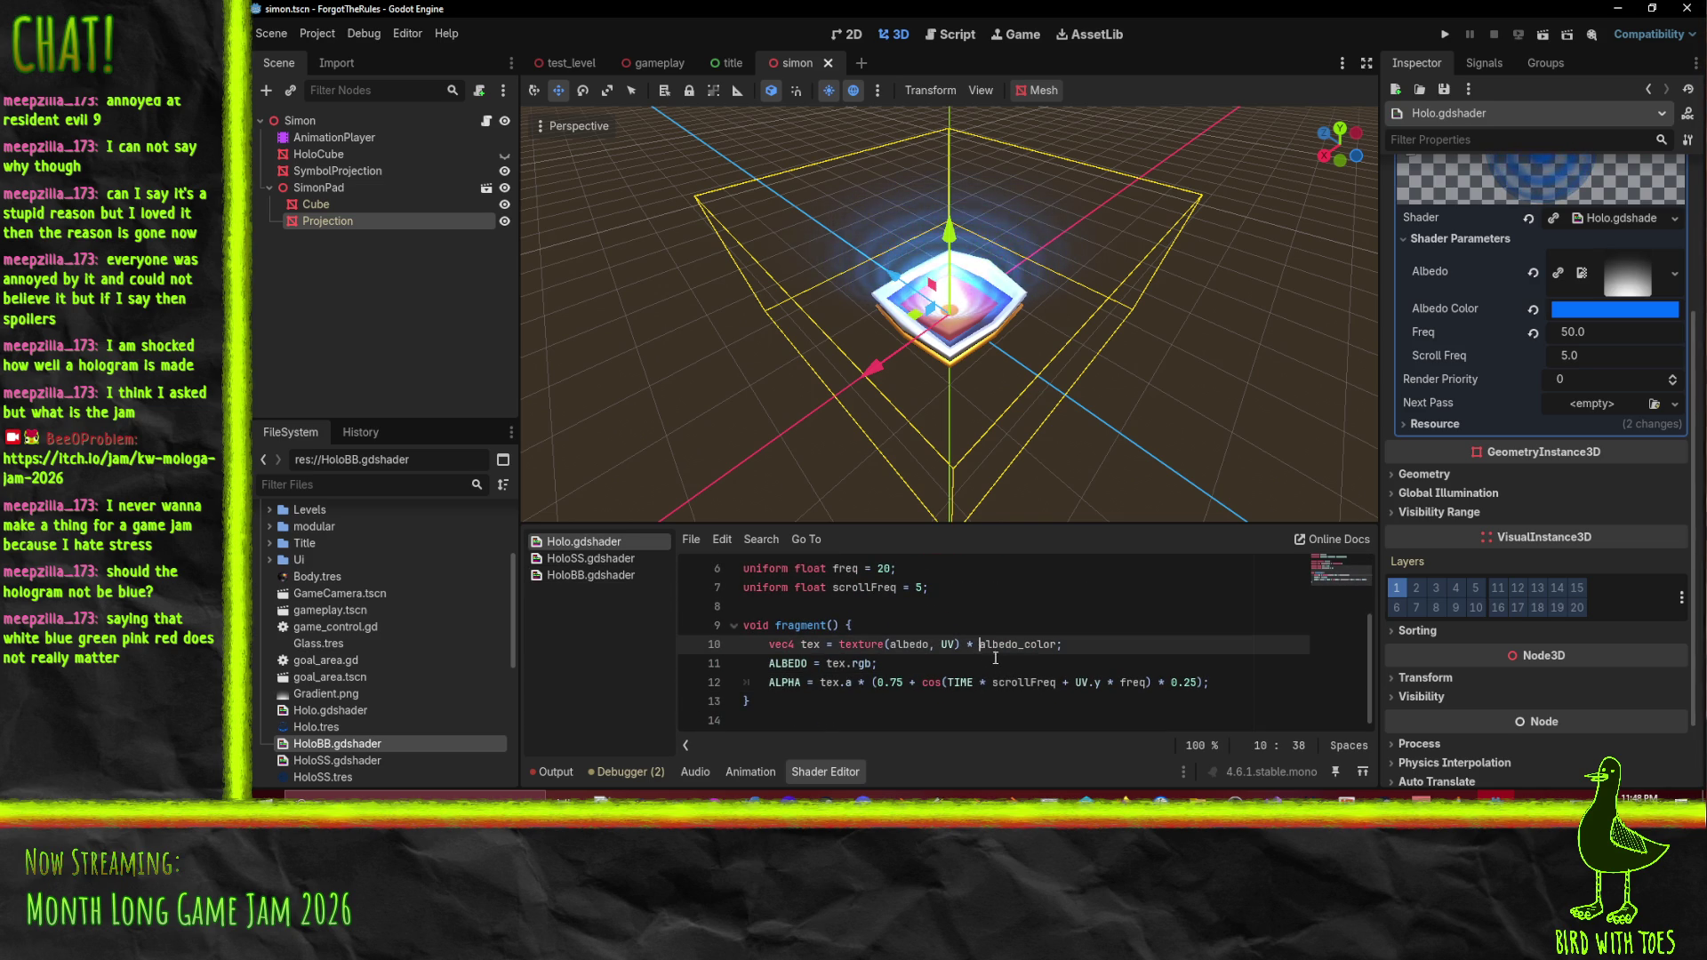
{"action": "scroll", "coordinate": [967, 646], "scroll_direction": "up", "scroll_amount": 2}
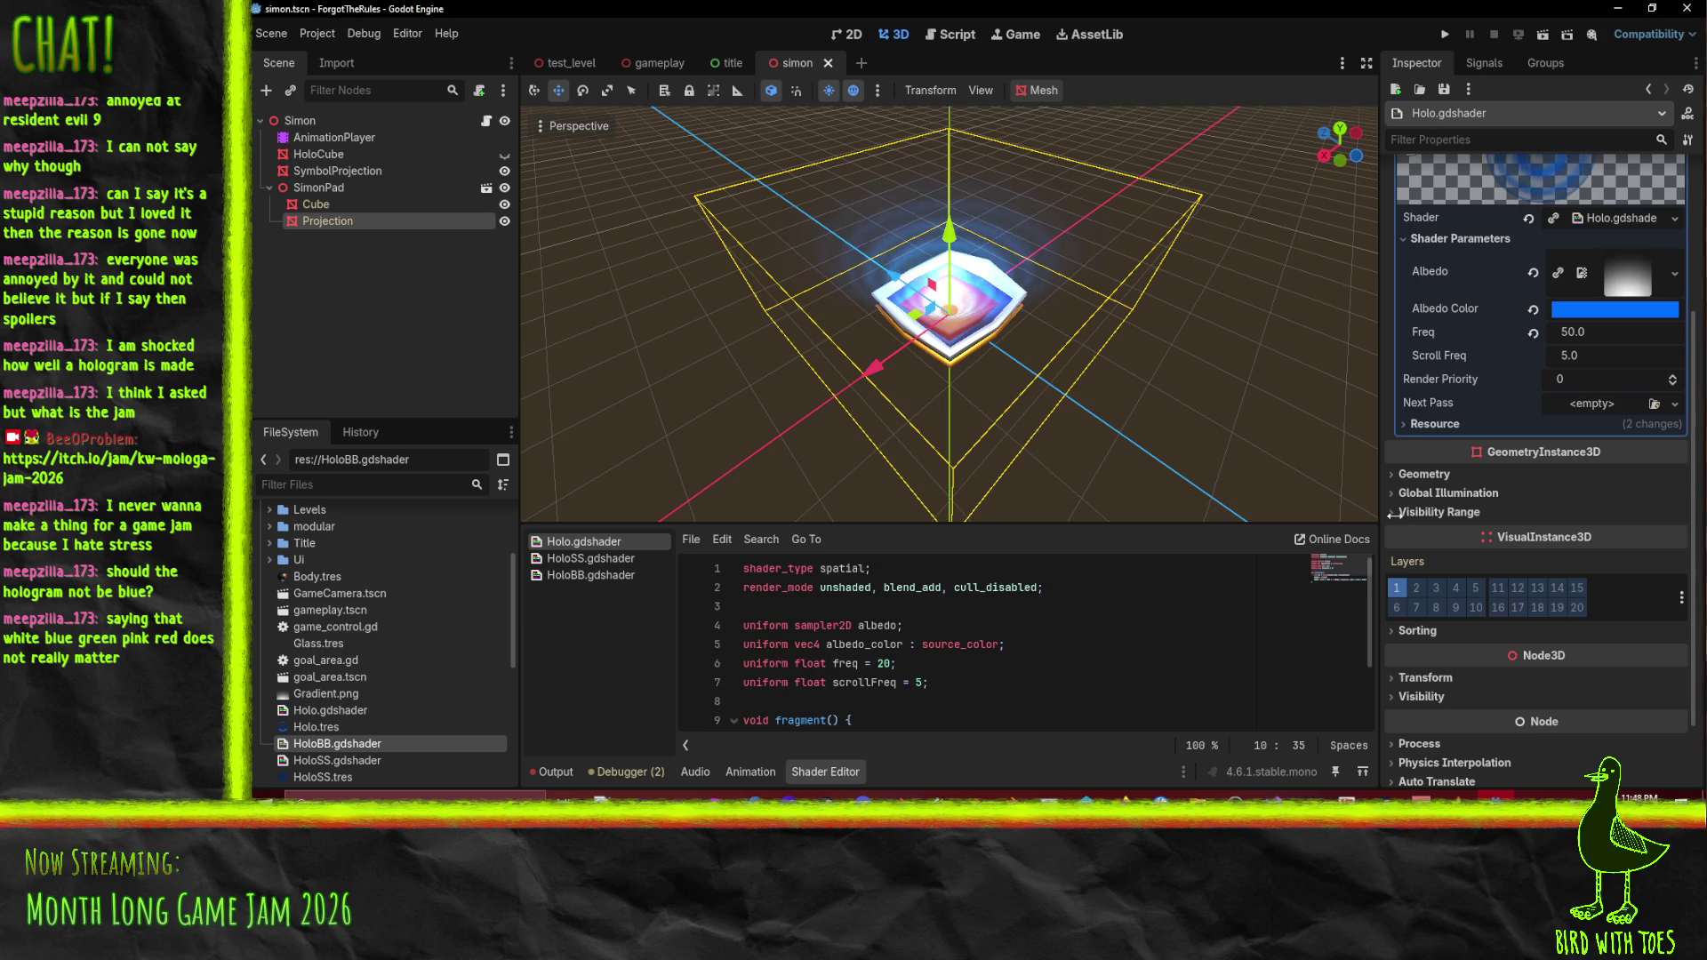
{"action": "left_click", "coordinate": [1622, 312]}
{"action": "left_click_drag", "start_coordinate": [1558, 677], "coordinate": [1394, 694]}
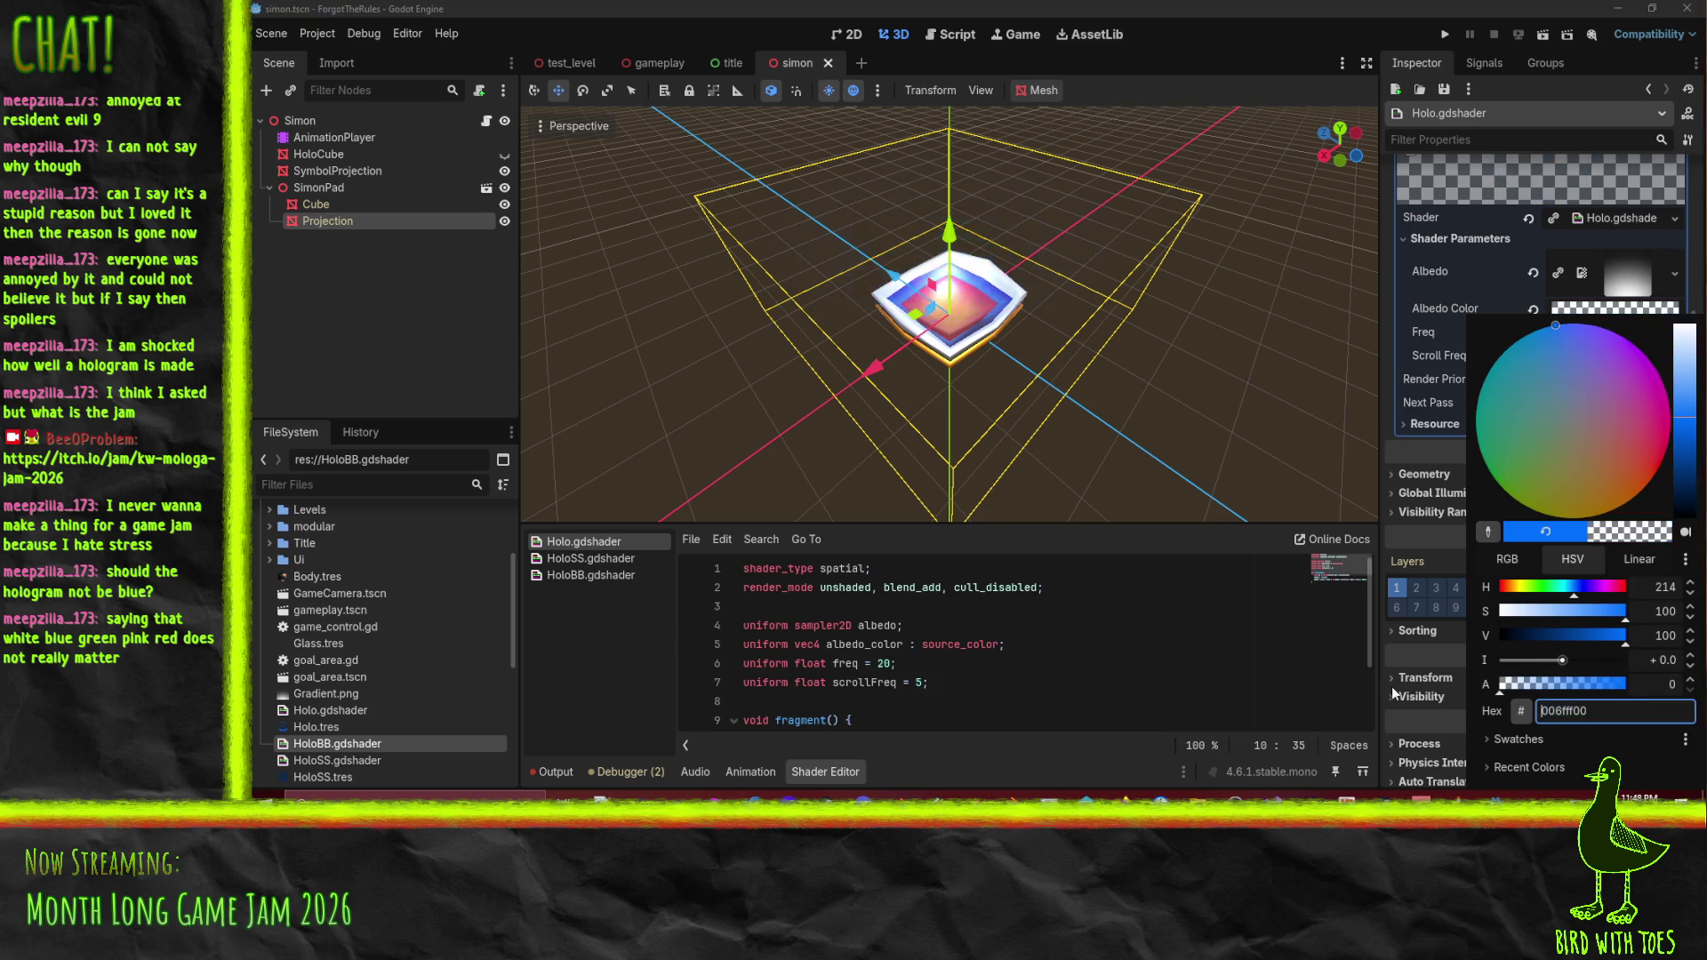
{"action": "key", "text": "ctrl+z"}
{"action": "key", "text": "Escape"}
{"action": "scroll", "coordinate": [1229, 697], "scroll_direction": "down", "scroll_amount": 2}
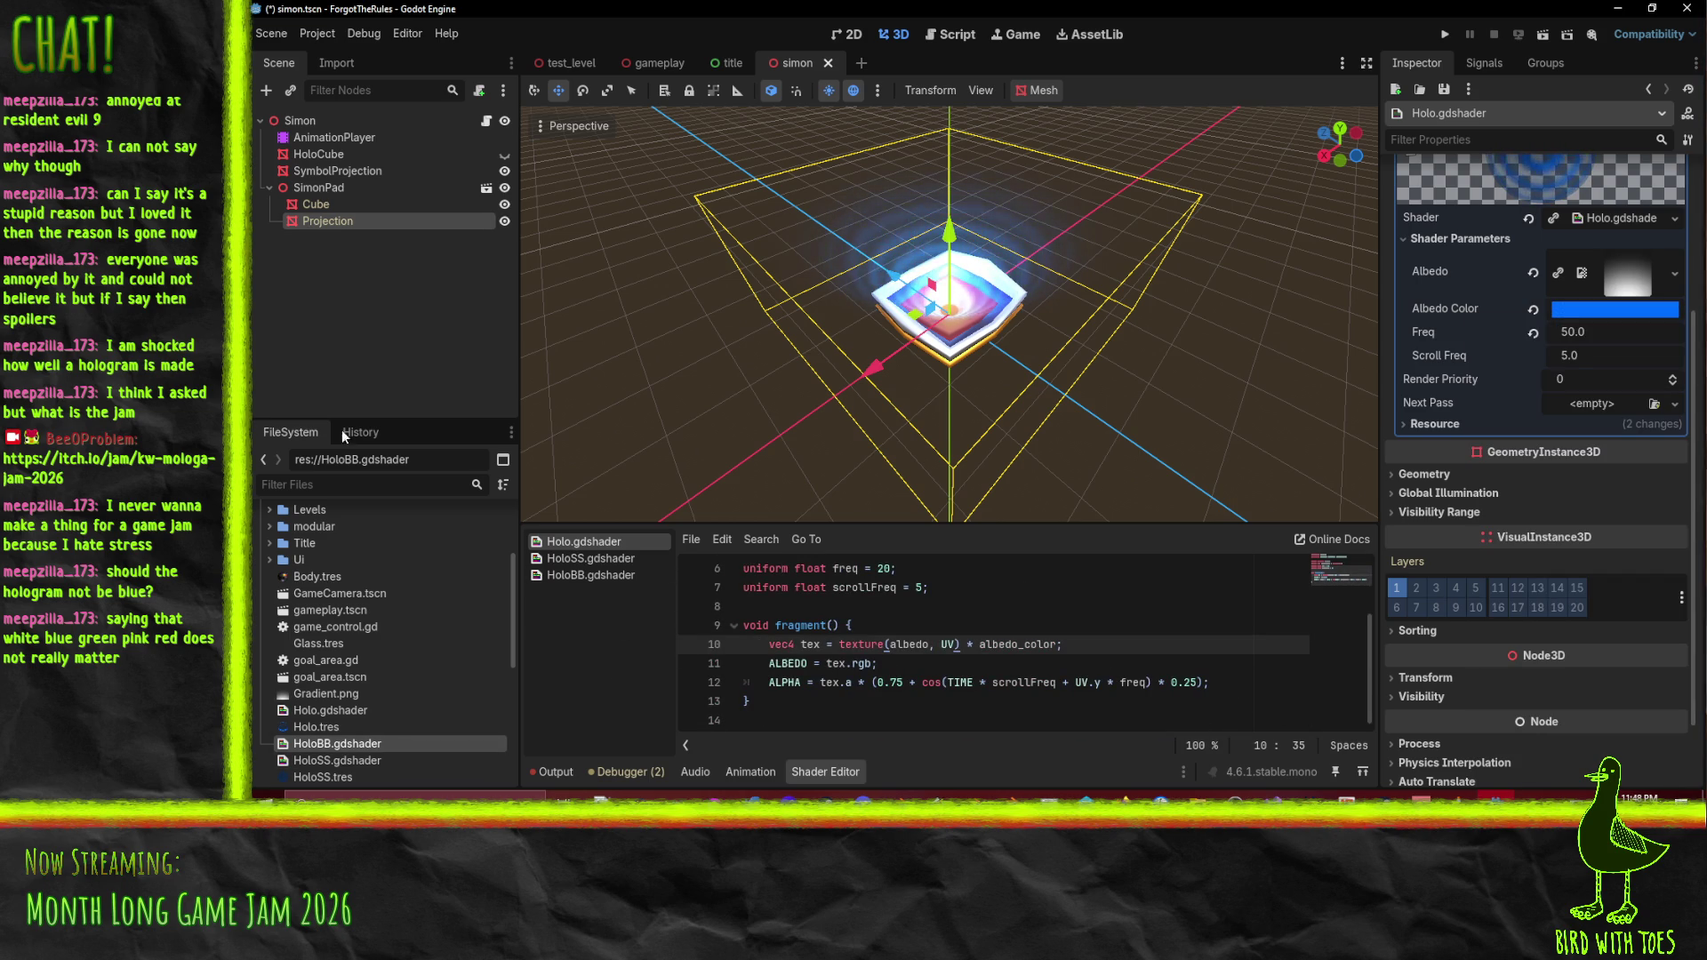
{"action": "left_click", "coordinate": [349, 709]}
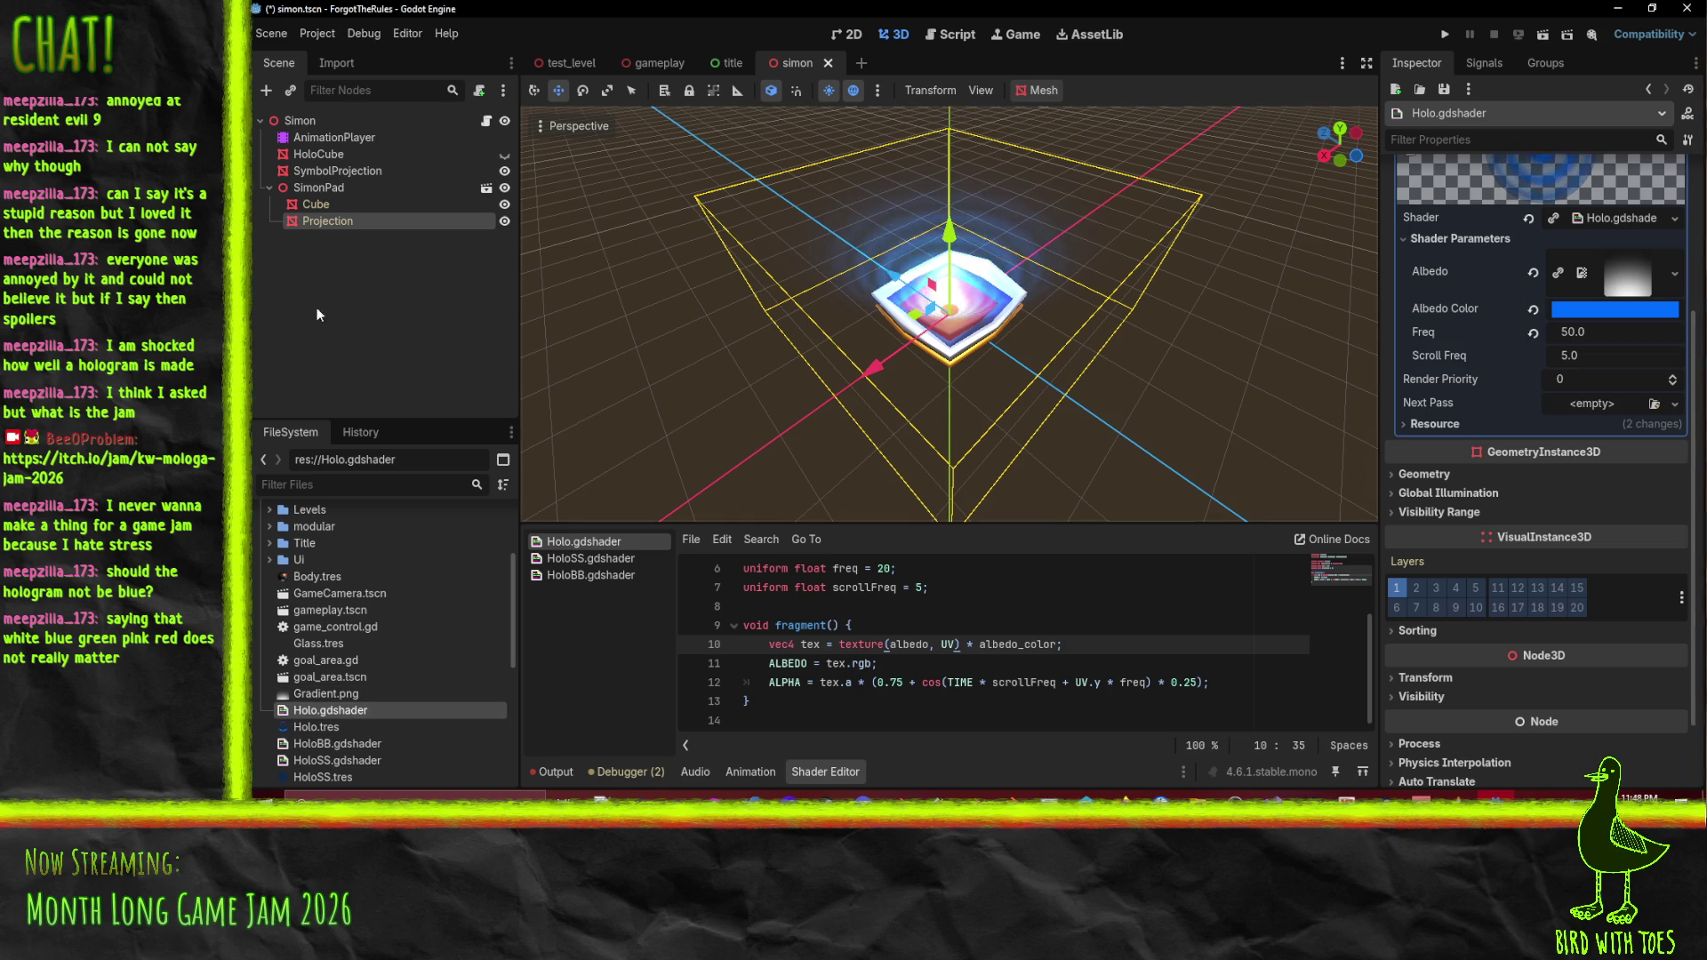
{"action": "left_click", "coordinate": [316, 135]}
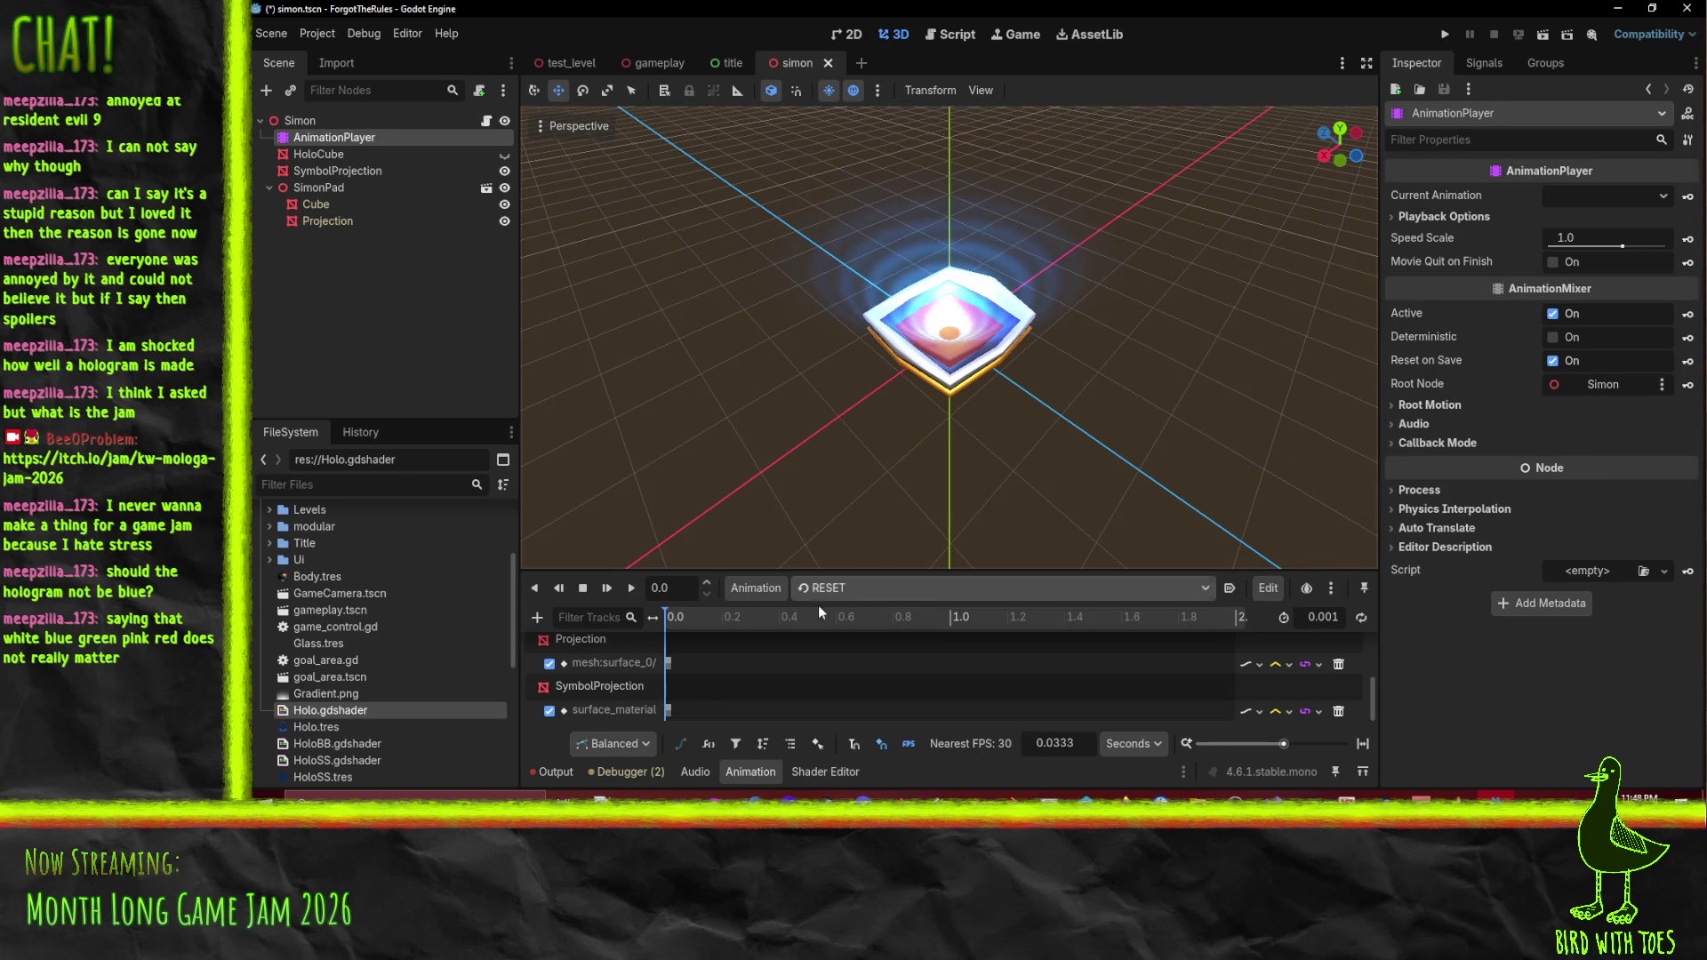
Play the warn animation, then the done animation, to preview them.
{"action": "left_click", "coordinate": [669, 663]}
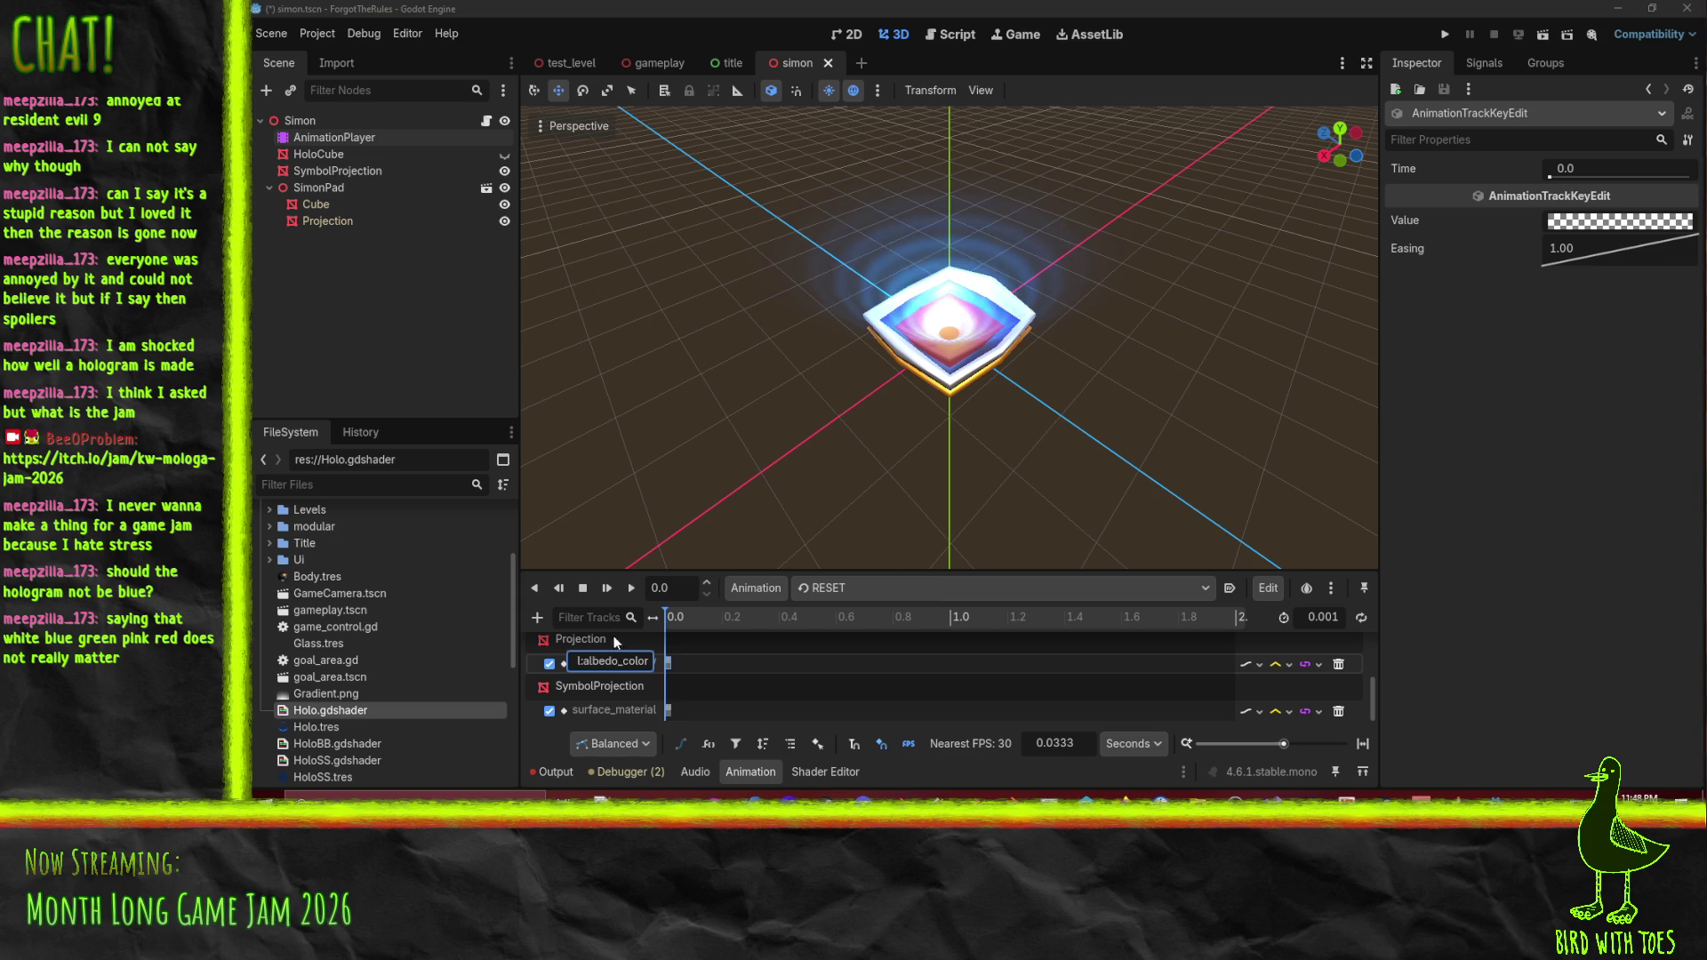
{"action": "left_click", "coordinate": [831, 587]}
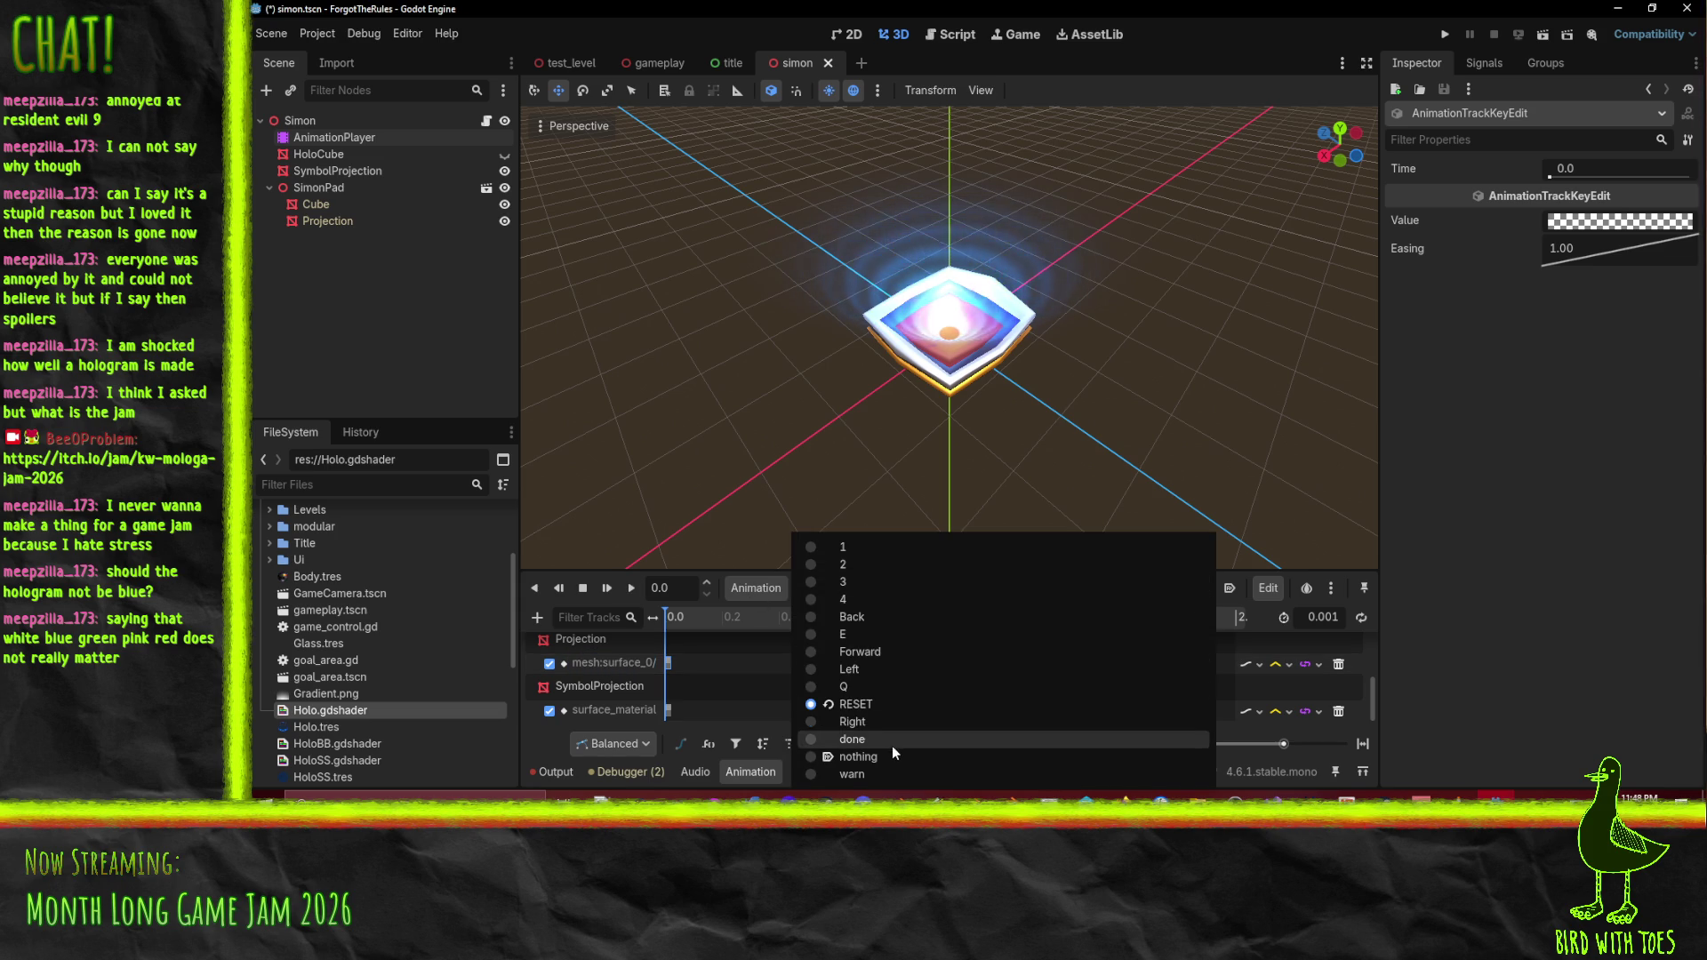
{"action": "left_click", "coordinate": [905, 775]}
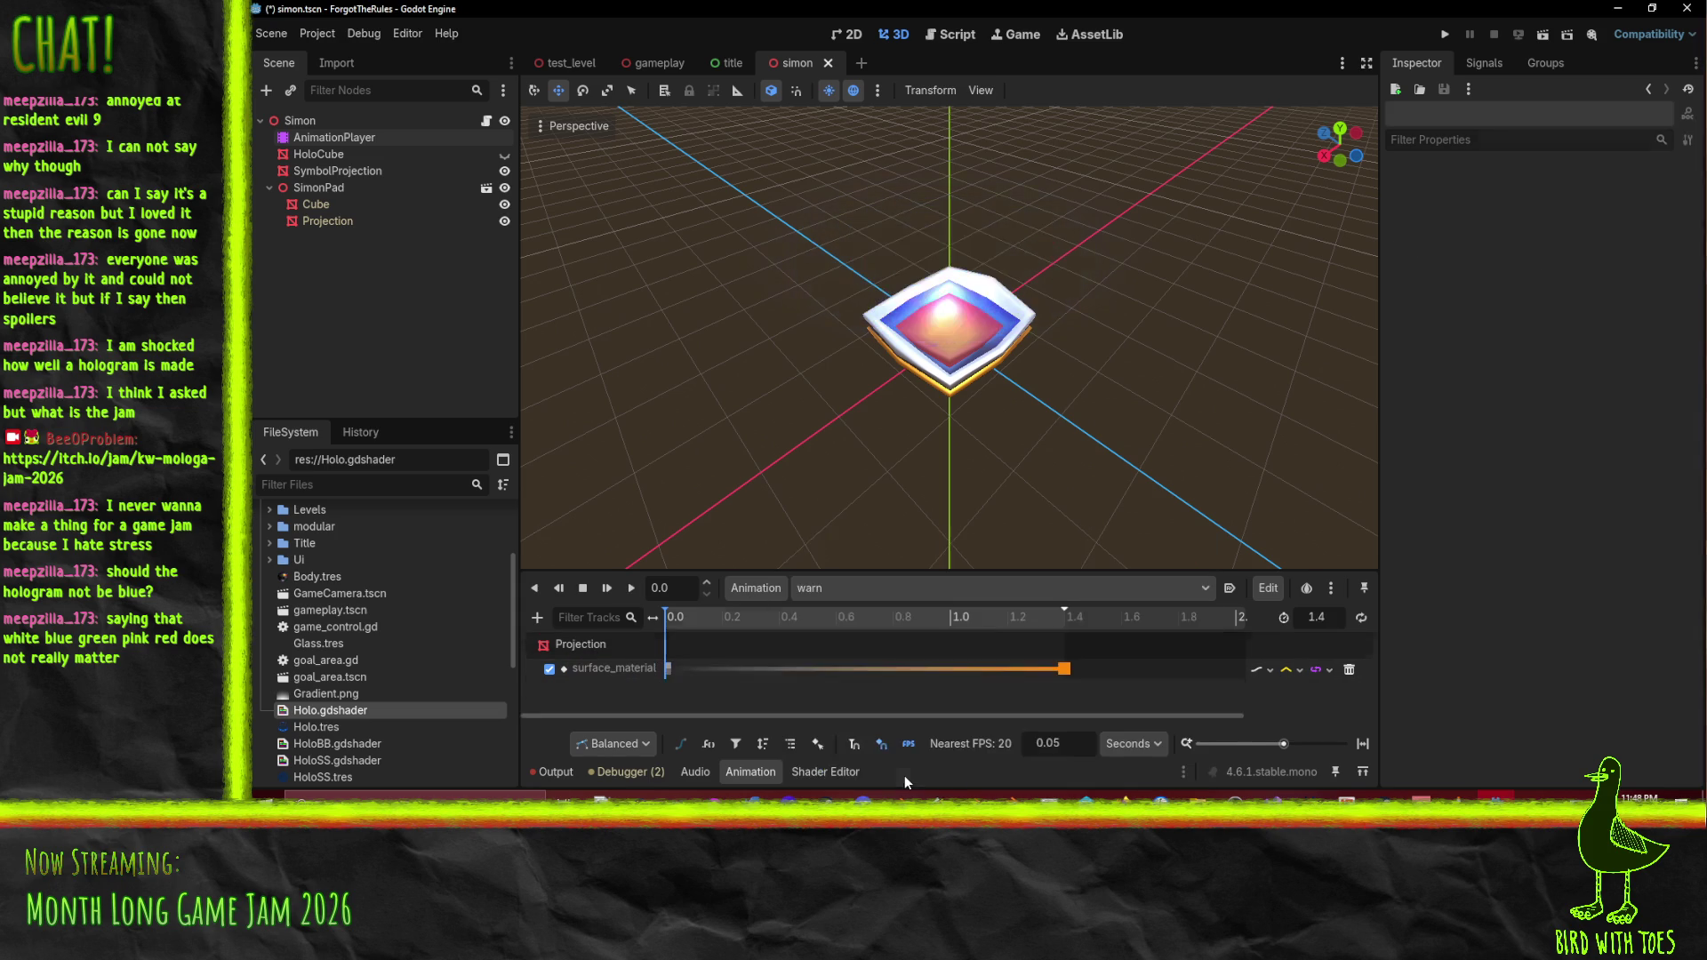
{"action": "left_click", "coordinate": [633, 590]}
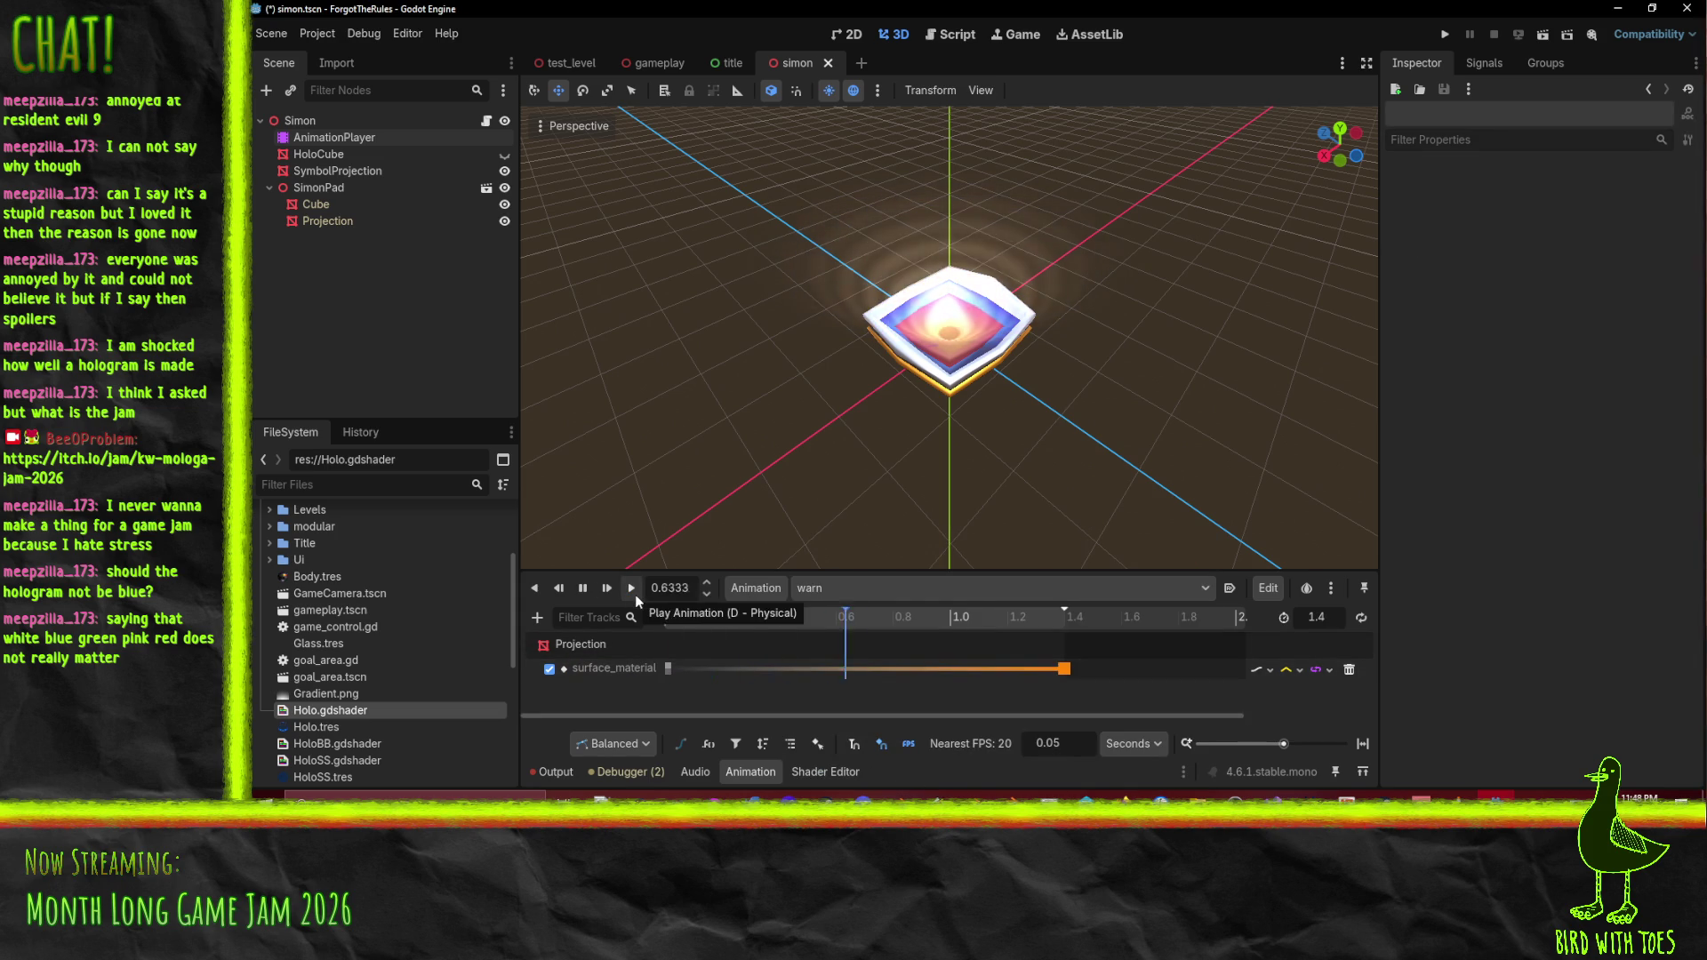
{"action": "left_click", "coordinate": [866, 591]}
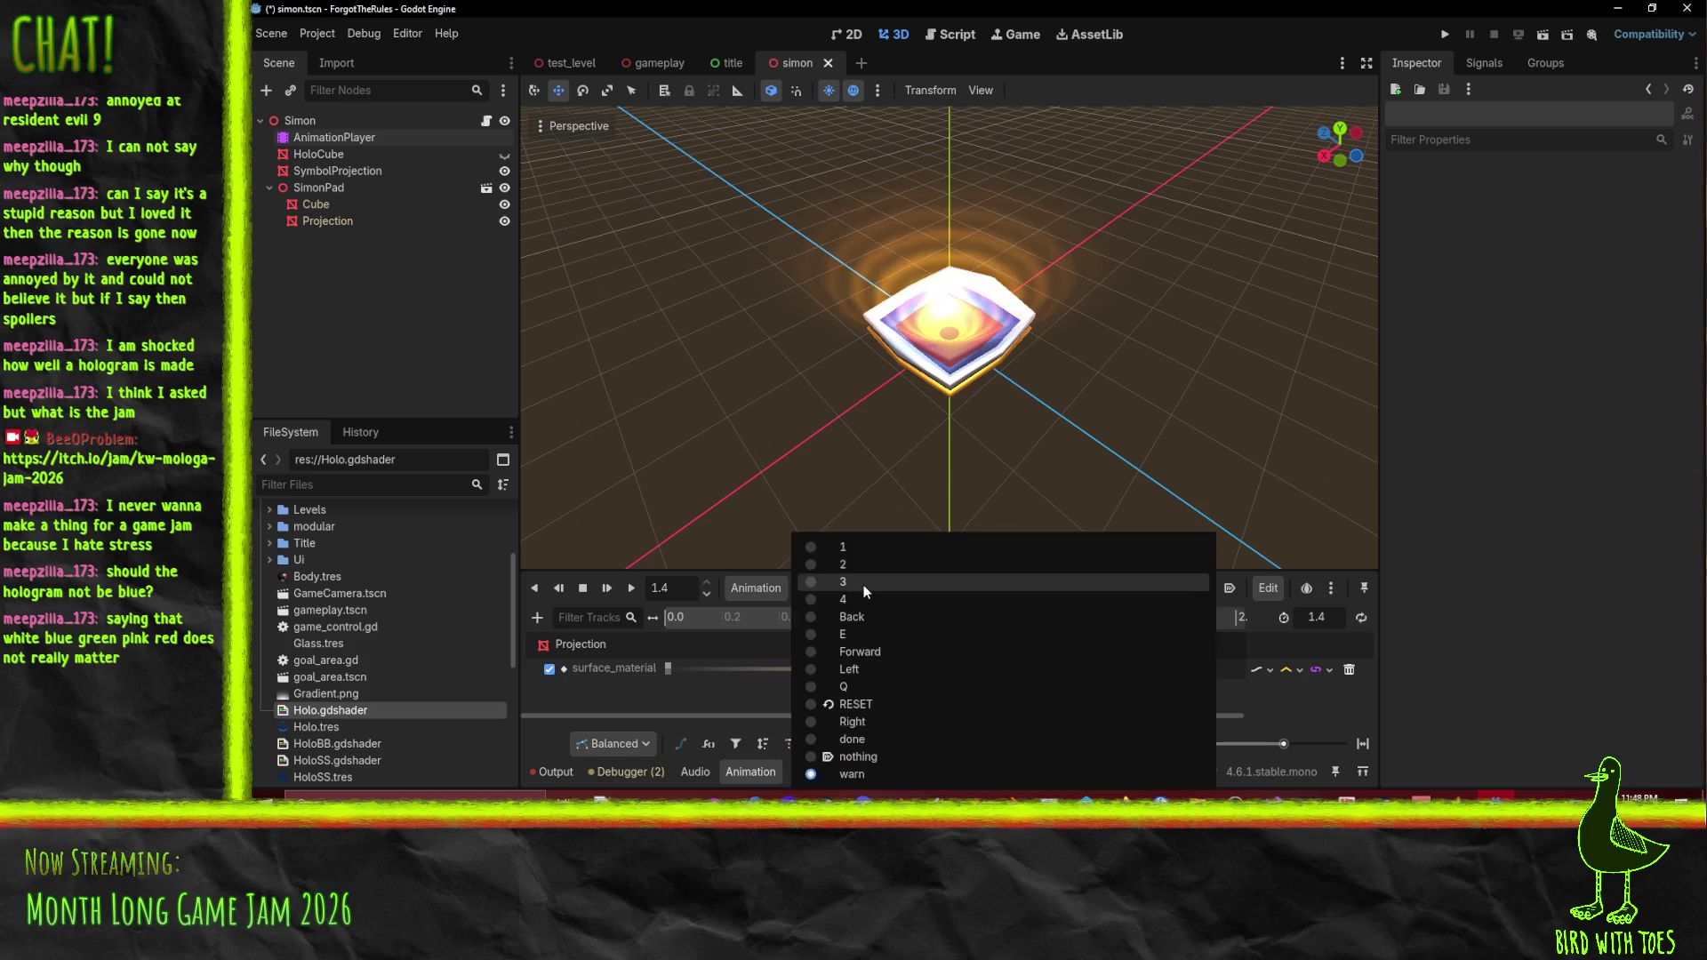
{"action": "left_click", "coordinate": [916, 740]}
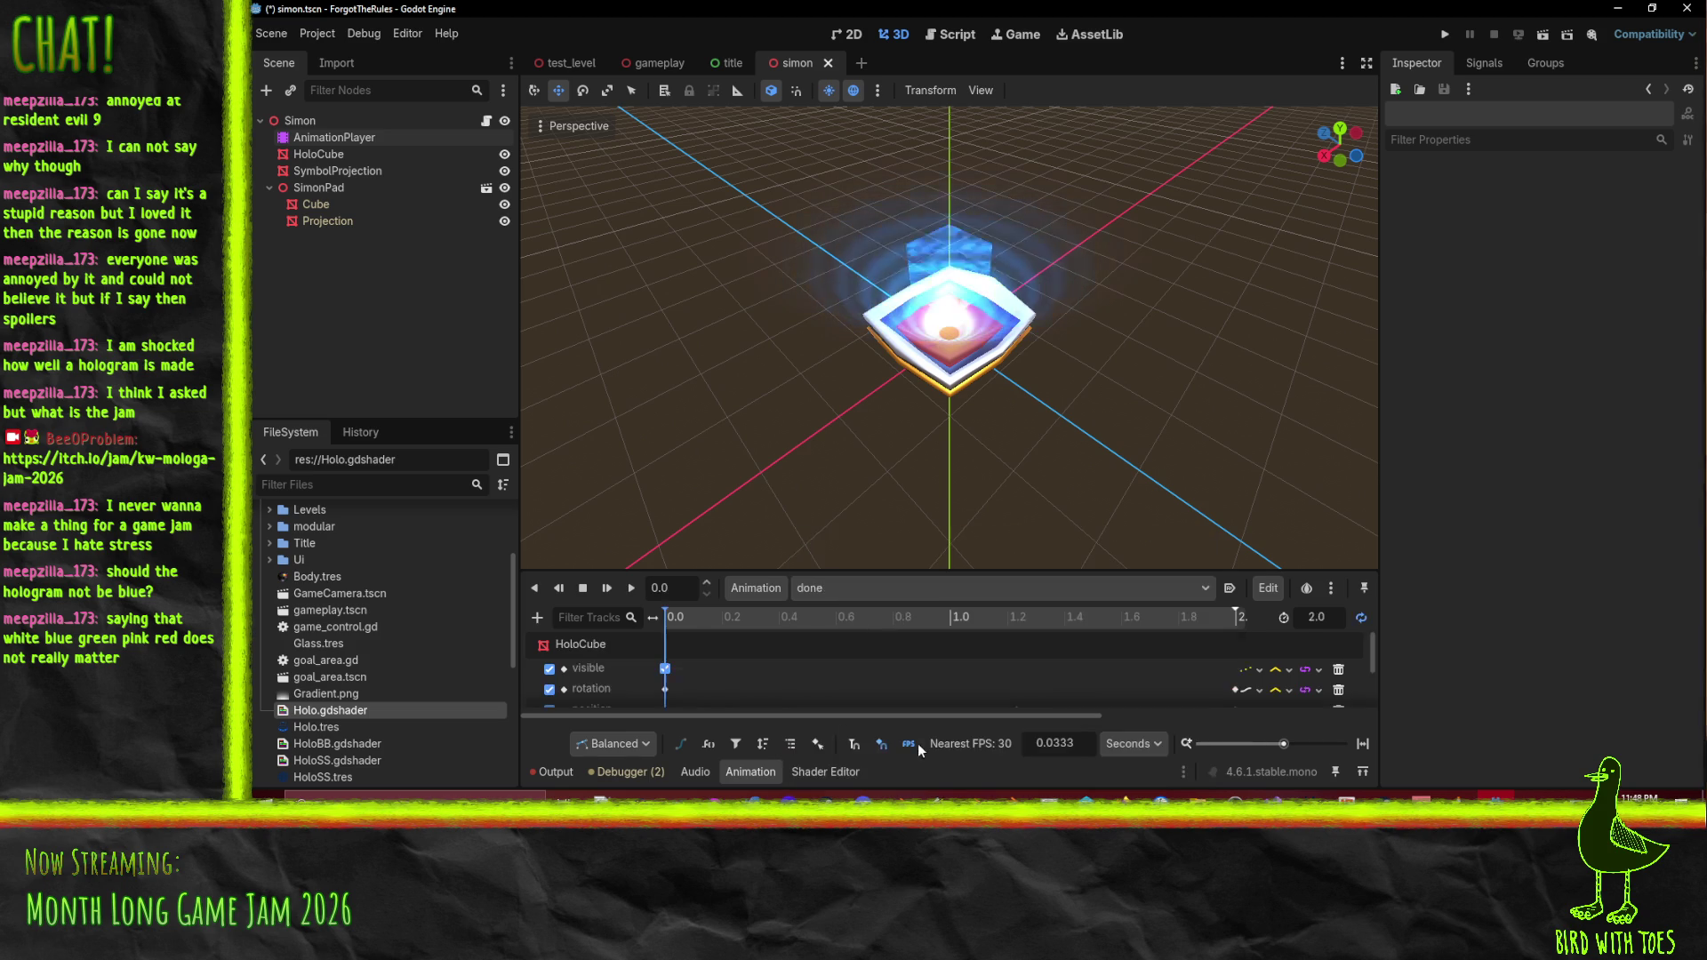
{"action": "left_click", "coordinate": [636, 589]}
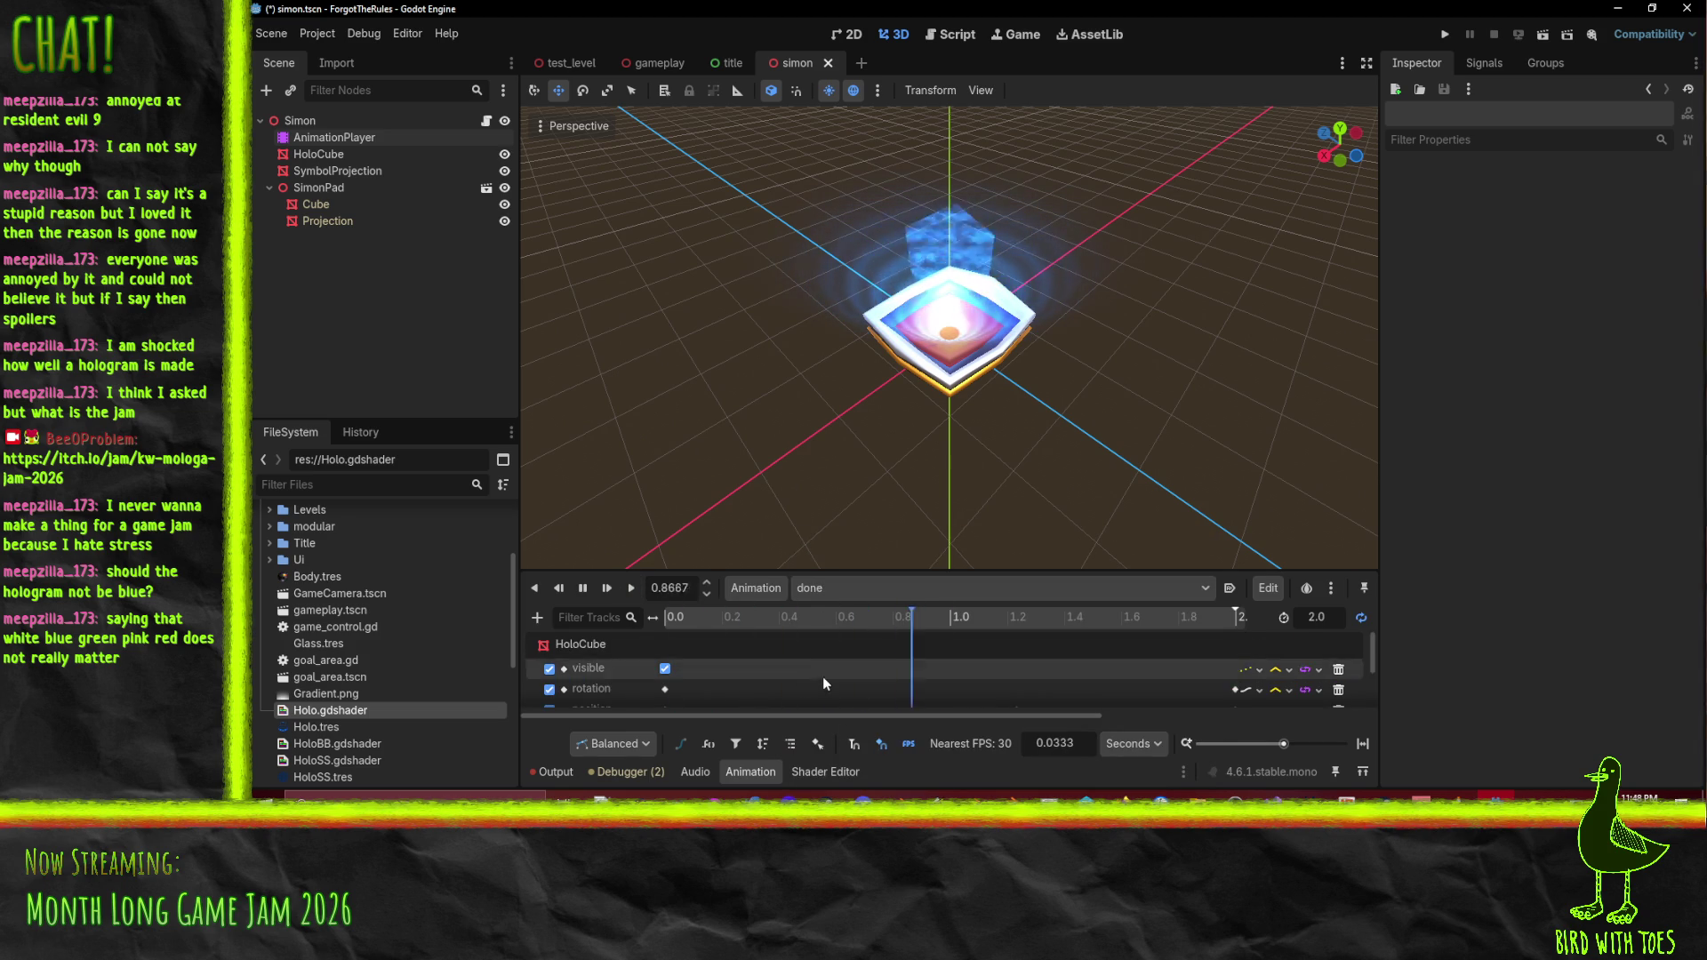
Save the simon scene, stop playback, and rewind the playhead to 0.
{"action": "scroll", "coordinate": [824, 678], "scroll_direction": "down", "scroll_amount": 3}
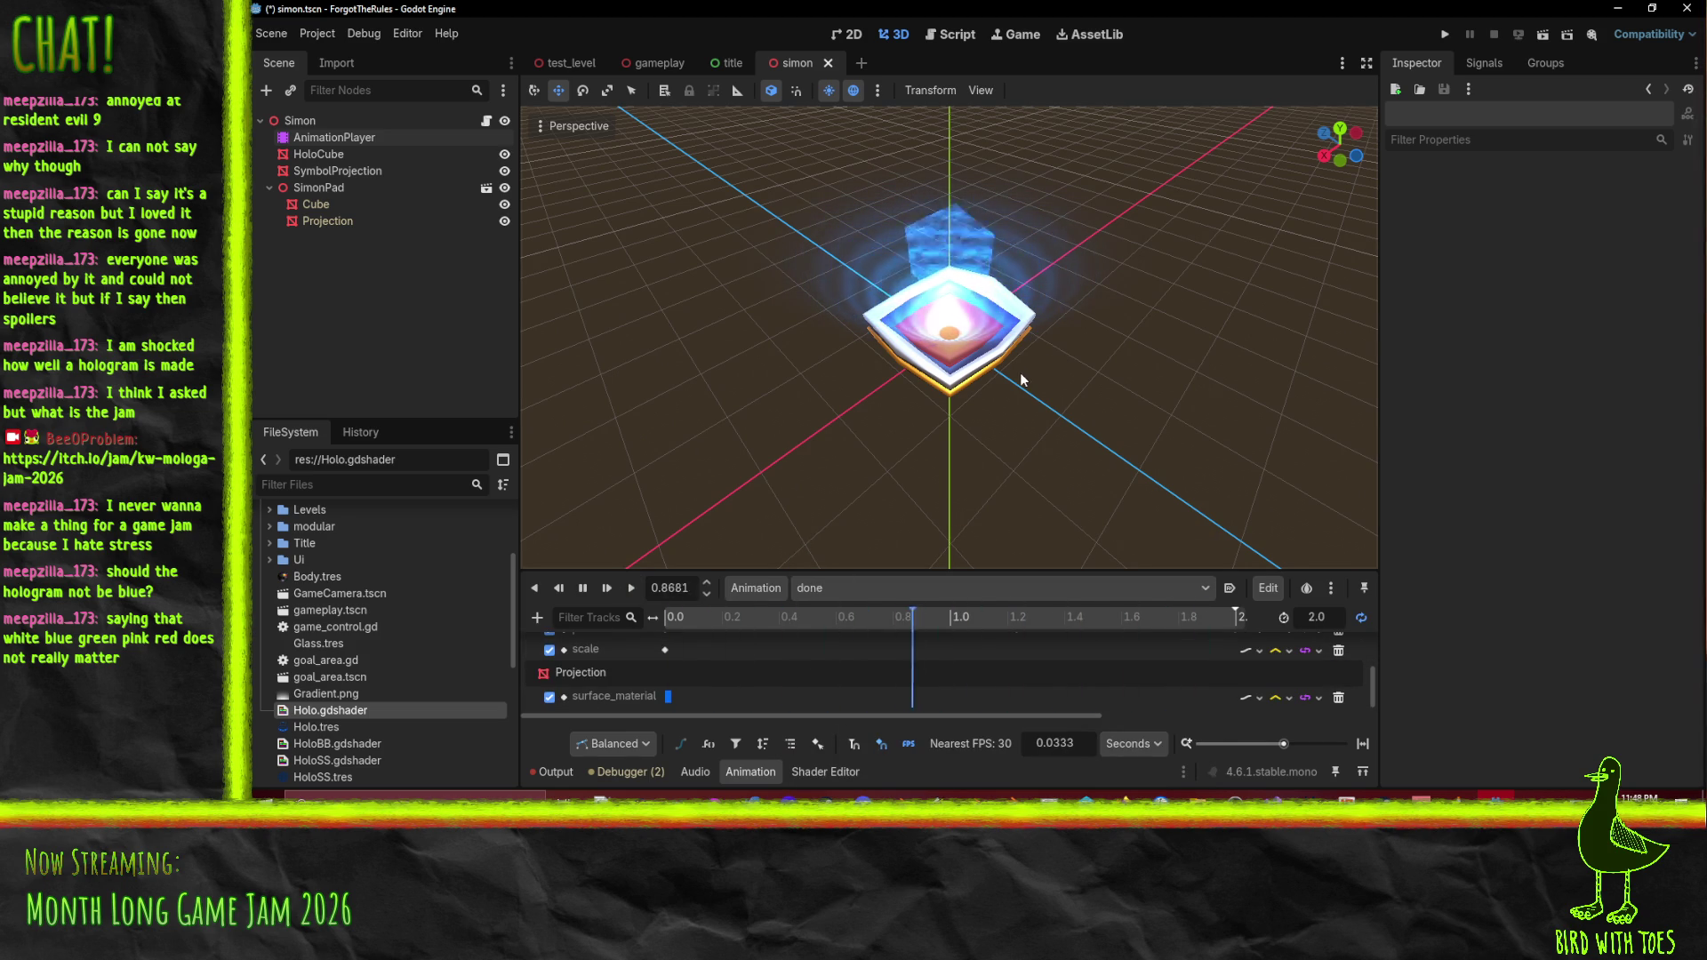
{"action": "key", "text": "ctrl+s"}
{"action": "left_click", "coordinate": [589, 590]}
{"action": "scroll", "coordinate": [751, 652], "scroll_direction": "up", "scroll_amount": 3}
{"action": "scroll", "coordinate": [797, 644], "scroll_direction": "up", "scroll_amount": 2}
{"action": "left_click", "coordinate": [988, 622]}
{"action": "left_click_drag", "start_coordinate": [989, 622], "coordinate": [564, 621]}
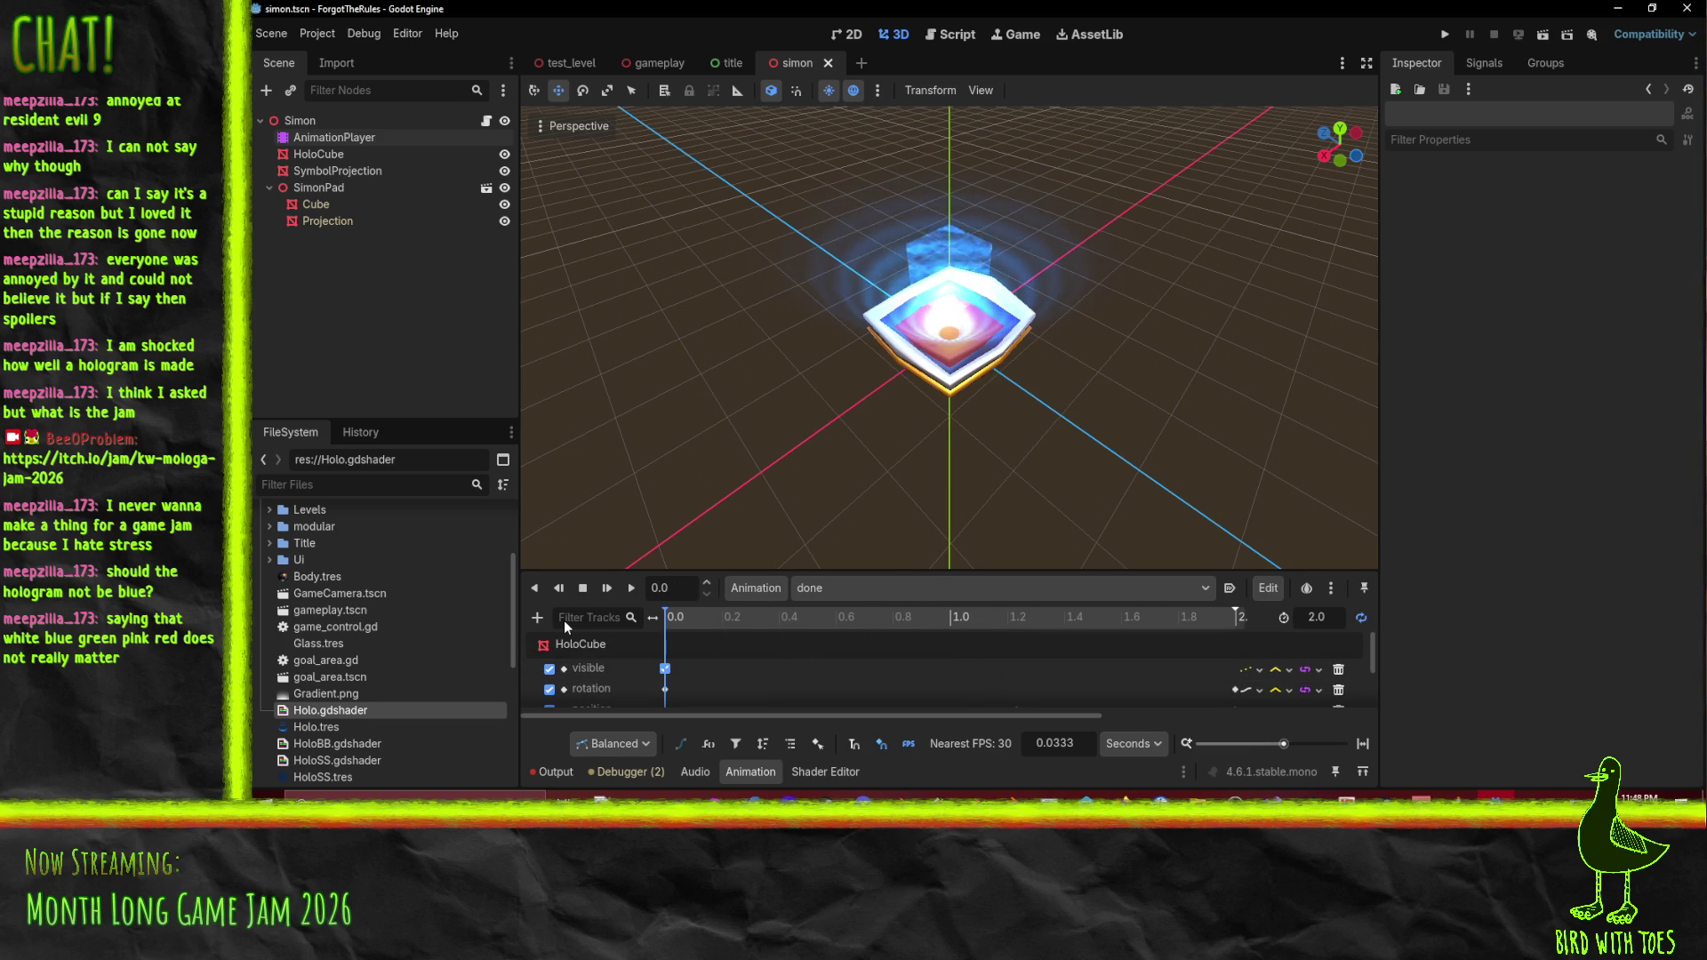
Key HoloCube's blue Albedo Color into the done animation as a new track.
{"action": "left_click", "coordinate": [360, 174]}
{"action": "scroll", "coordinate": [1520, 436], "scroll_direction": "up", "scroll_amount": 2}
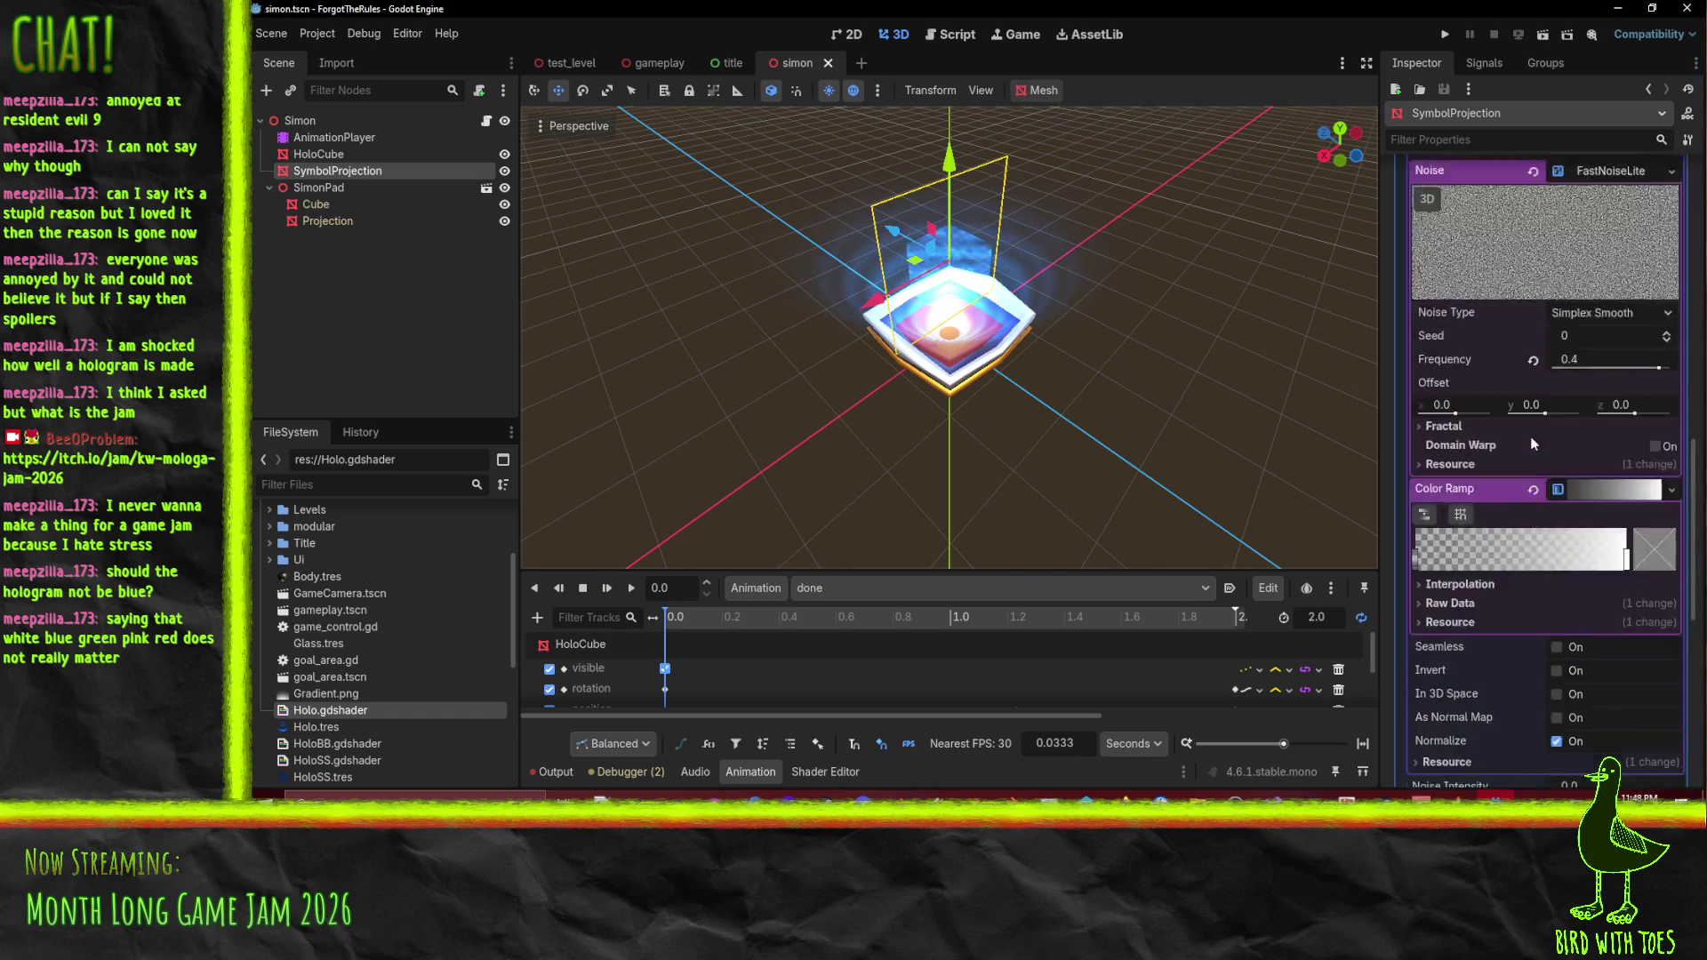
{"action": "scroll", "coordinate": [1532, 444], "scroll_direction": "up", "scroll_amount": 5}
{"action": "left_click", "coordinate": [331, 153]}
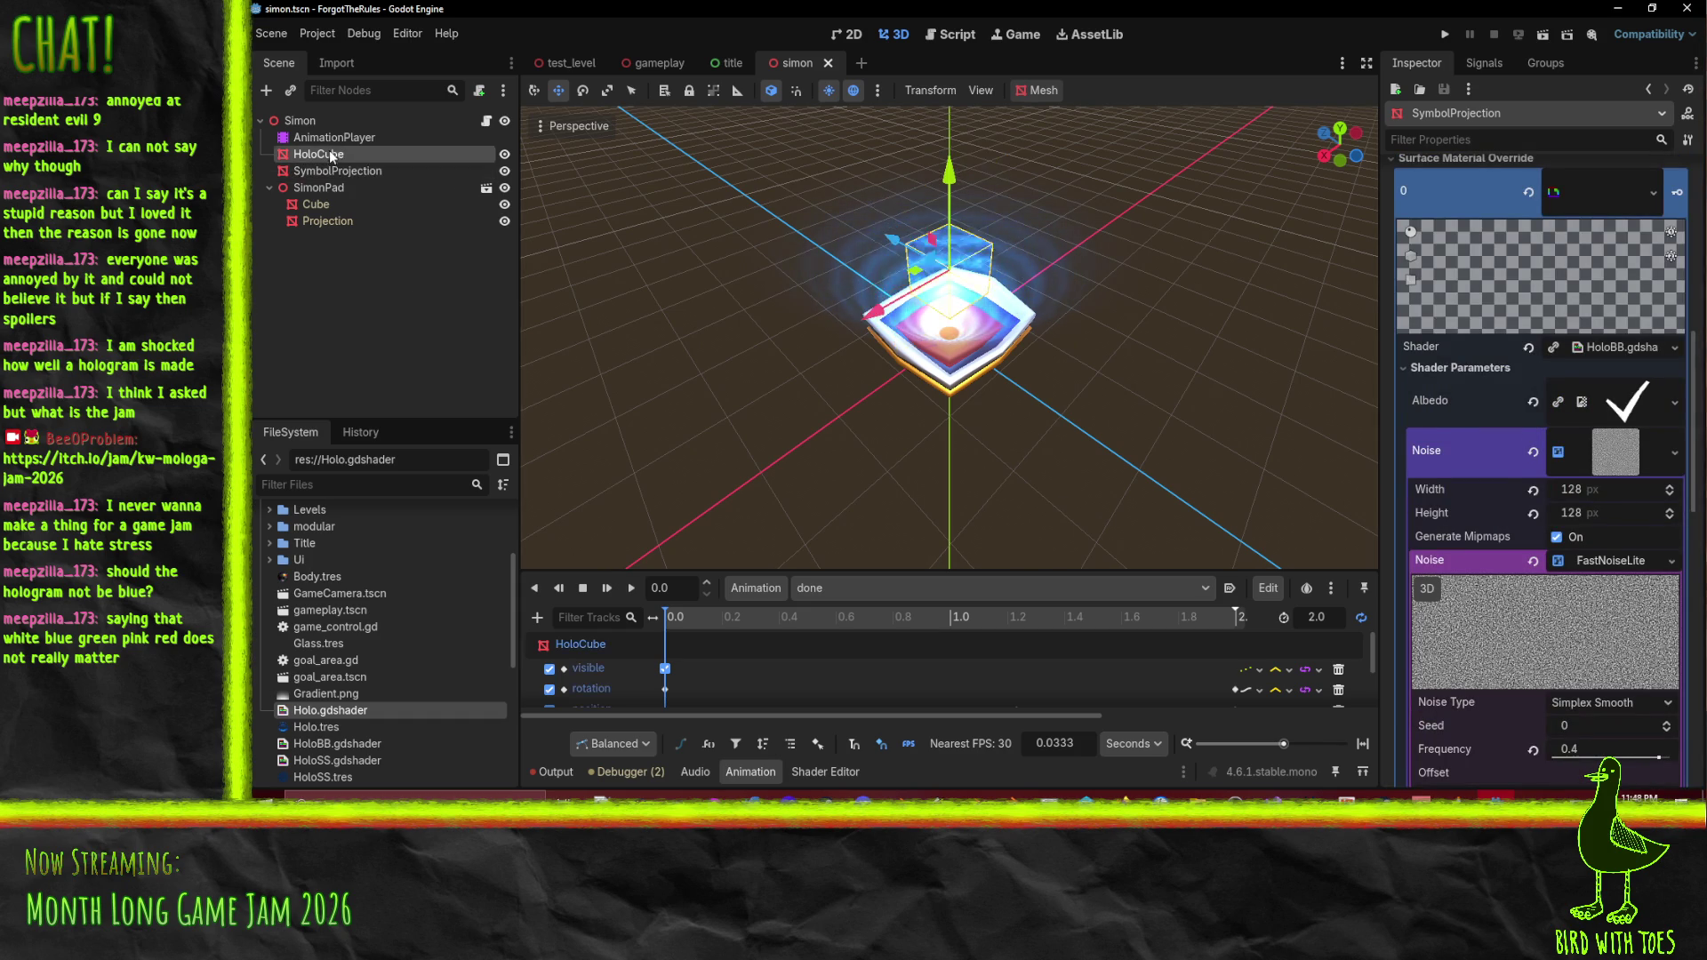
{"action": "scroll", "coordinate": [1517, 530], "scroll_direction": "up", "scroll_amount": 5}
{"action": "scroll", "coordinate": [1512, 557], "scroll_direction": "down", "scroll_amount": 10}
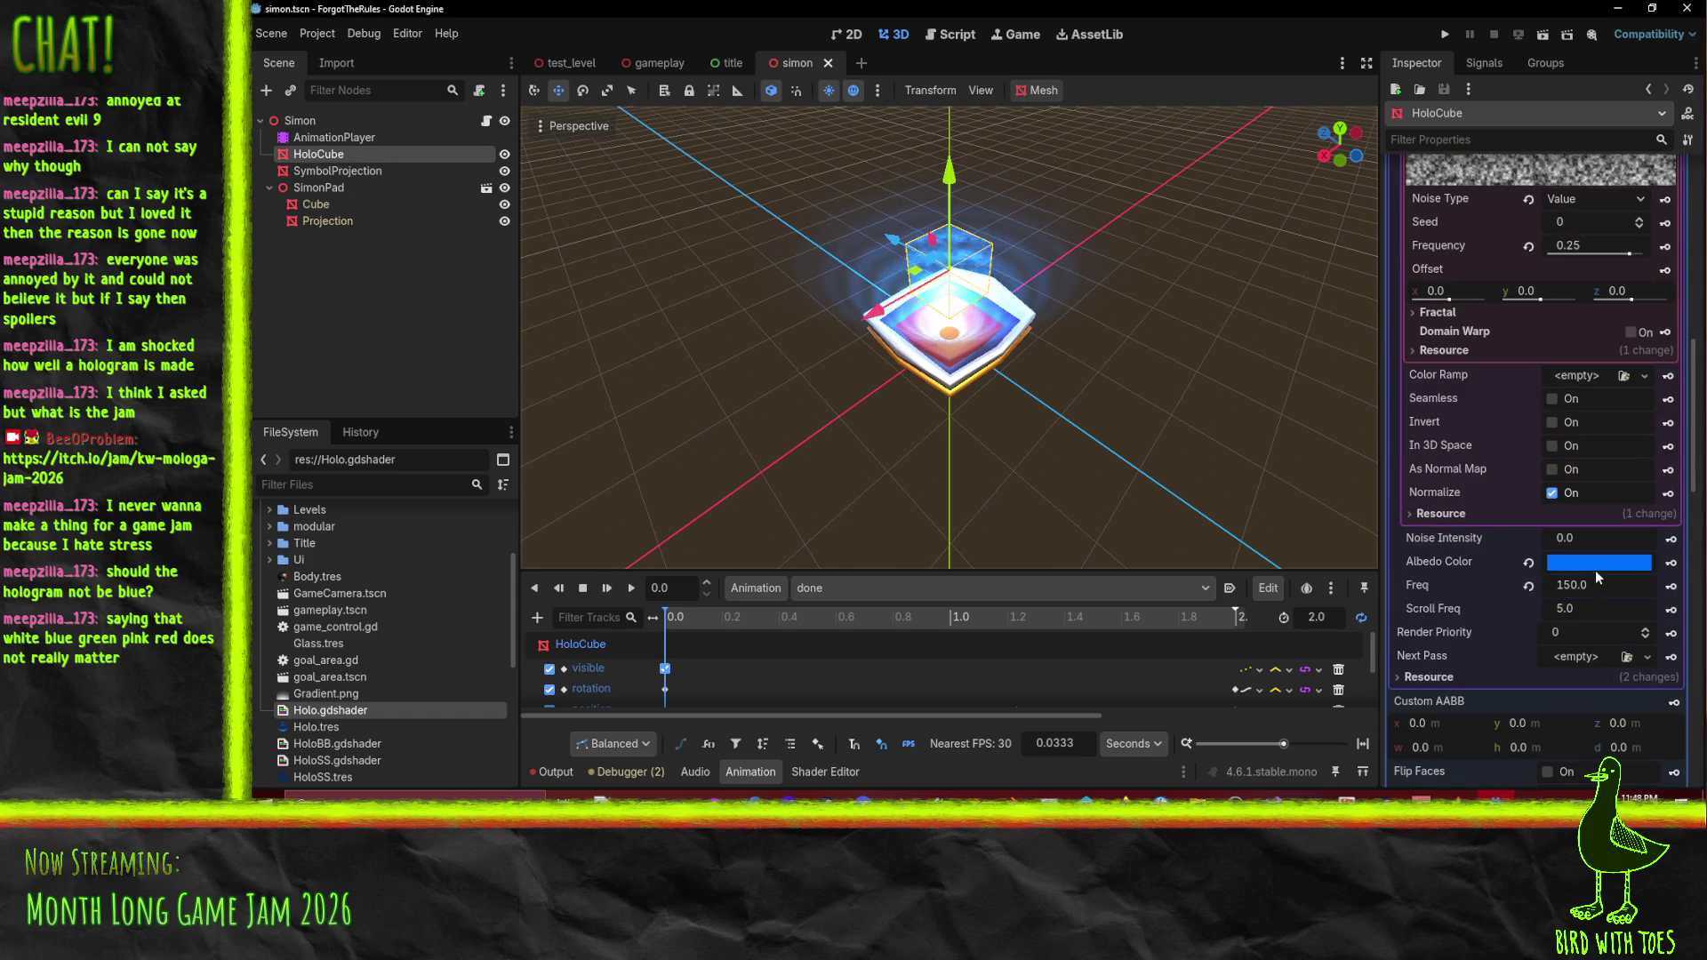
{"action": "left_click", "coordinate": [1671, 565]}
{"action": "left_click", "coordinate": [893, 454]}
{"action": "scroll", "coordinate": [830, 676], "scroll_direction": "down", "scroll_amount": 1}
{"action": "scroll", "coordinate": [816, 653], "scroll_direction": "down", "scroll_amount": 2}
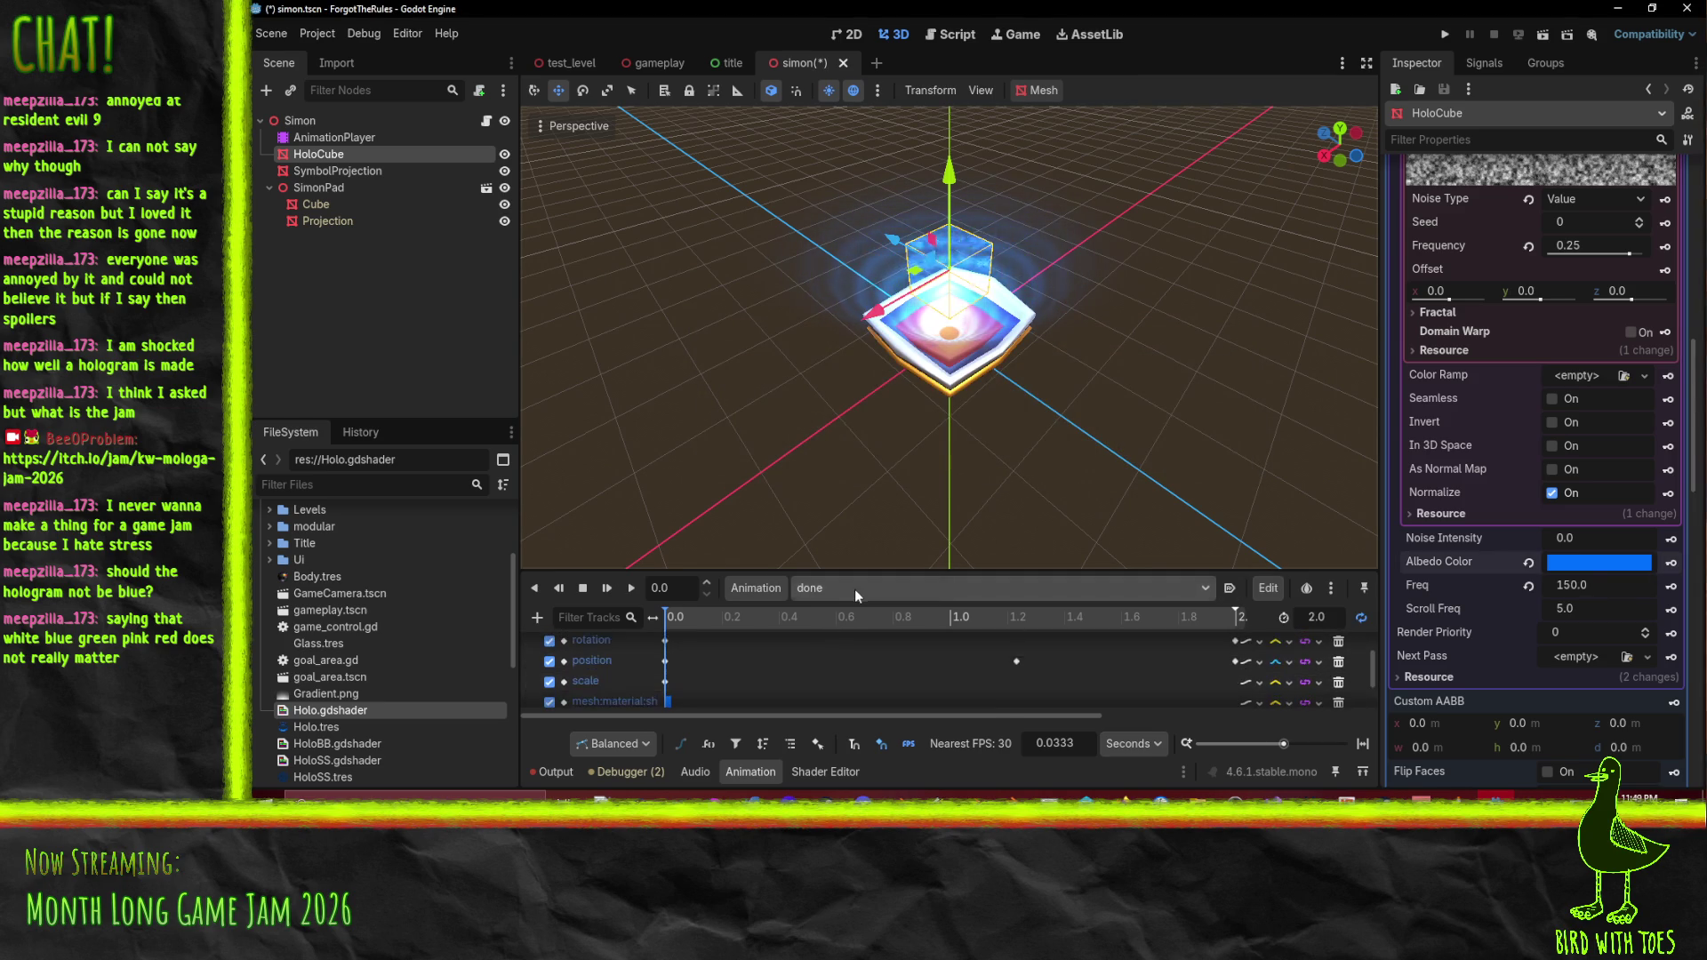
In the nothing animation, key HoloCube's albedo with alpha 0 and save the scene.
{"action": "left_click", "coordinate": [855, 589]}
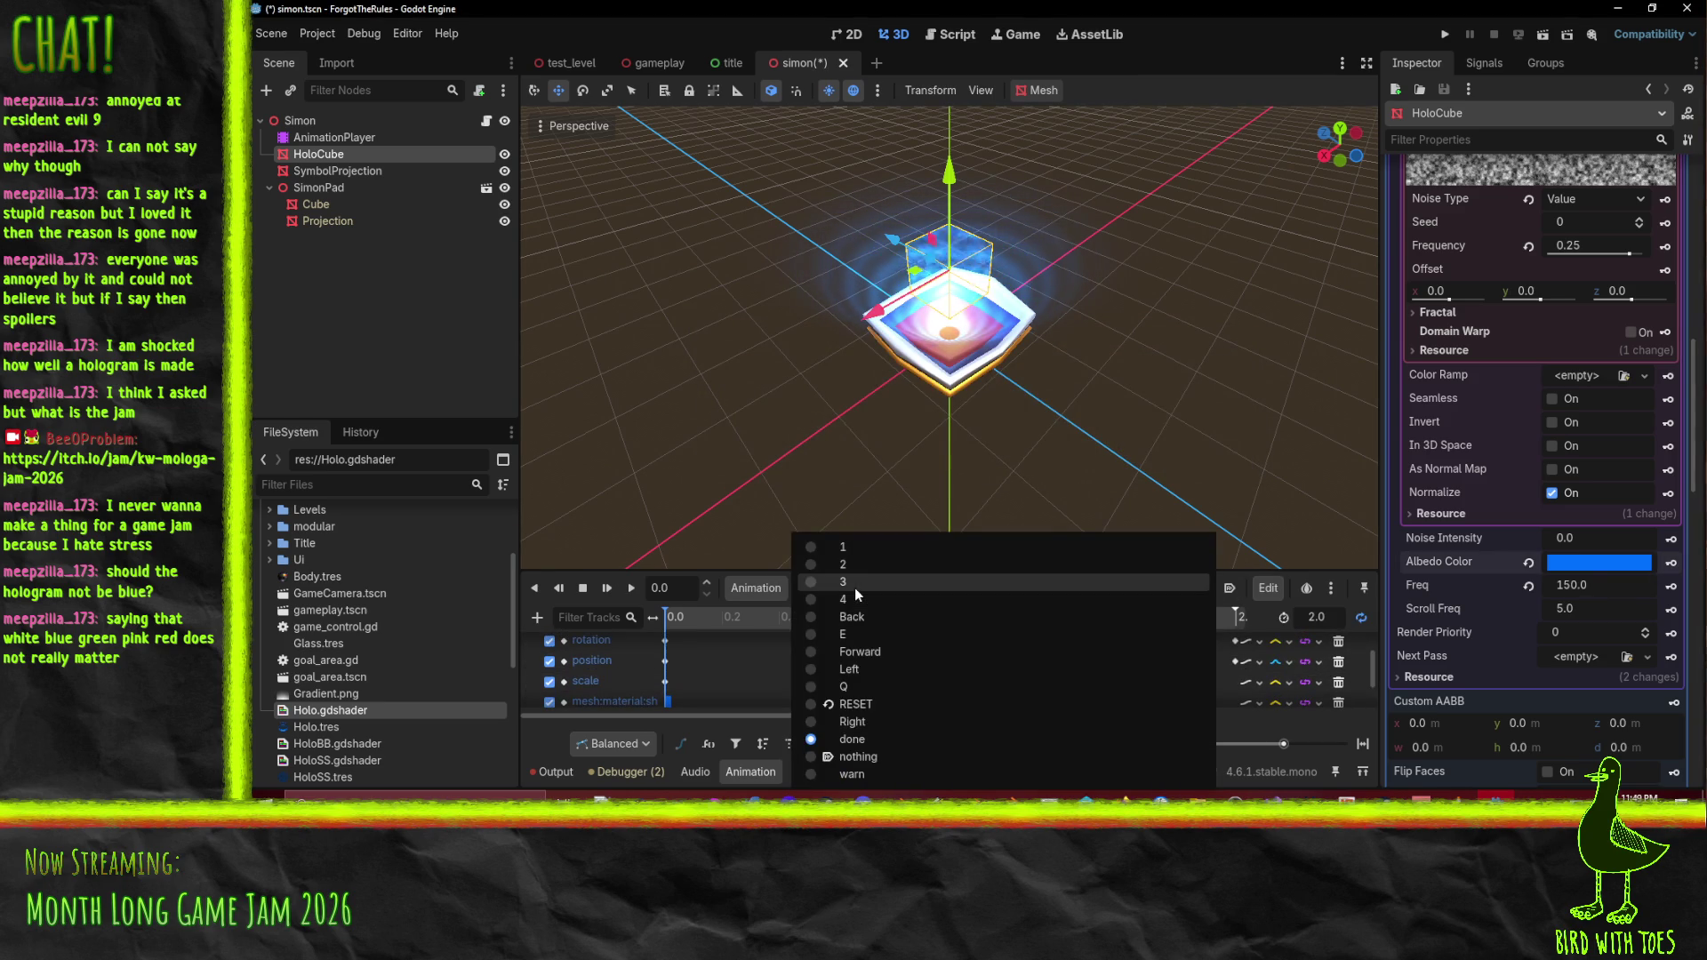
{"action": "left_click", "coordinate": [891, 760]}
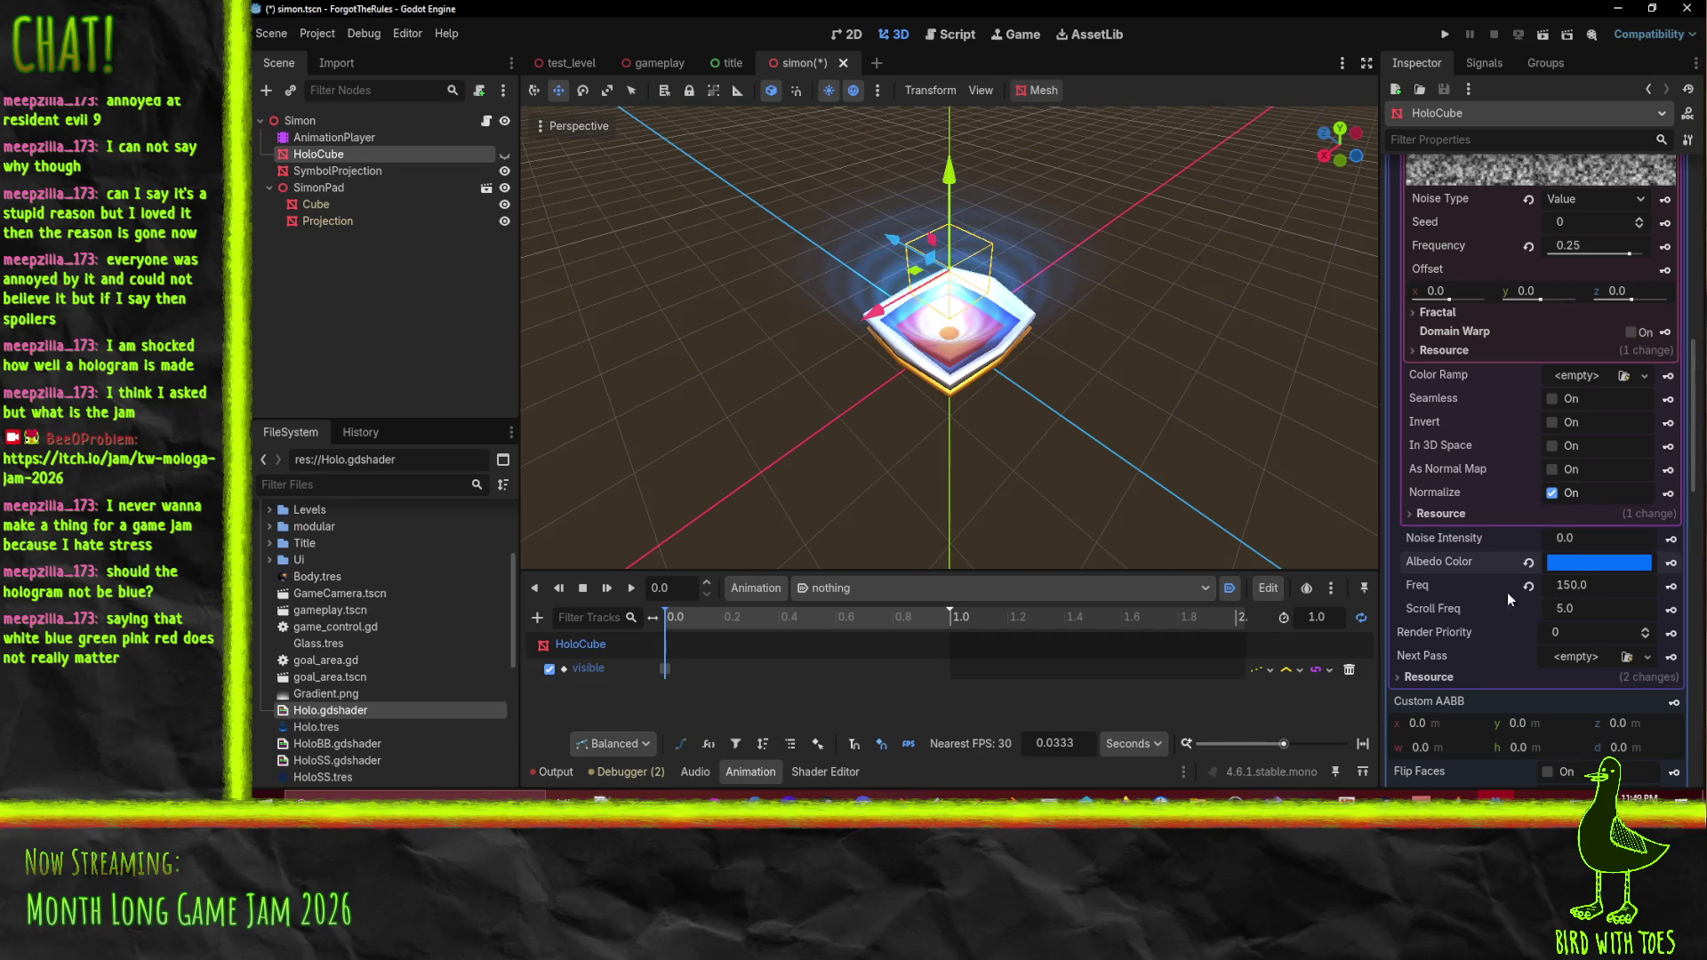
{"action": "left_click", "coordinate": [1560, 562]}
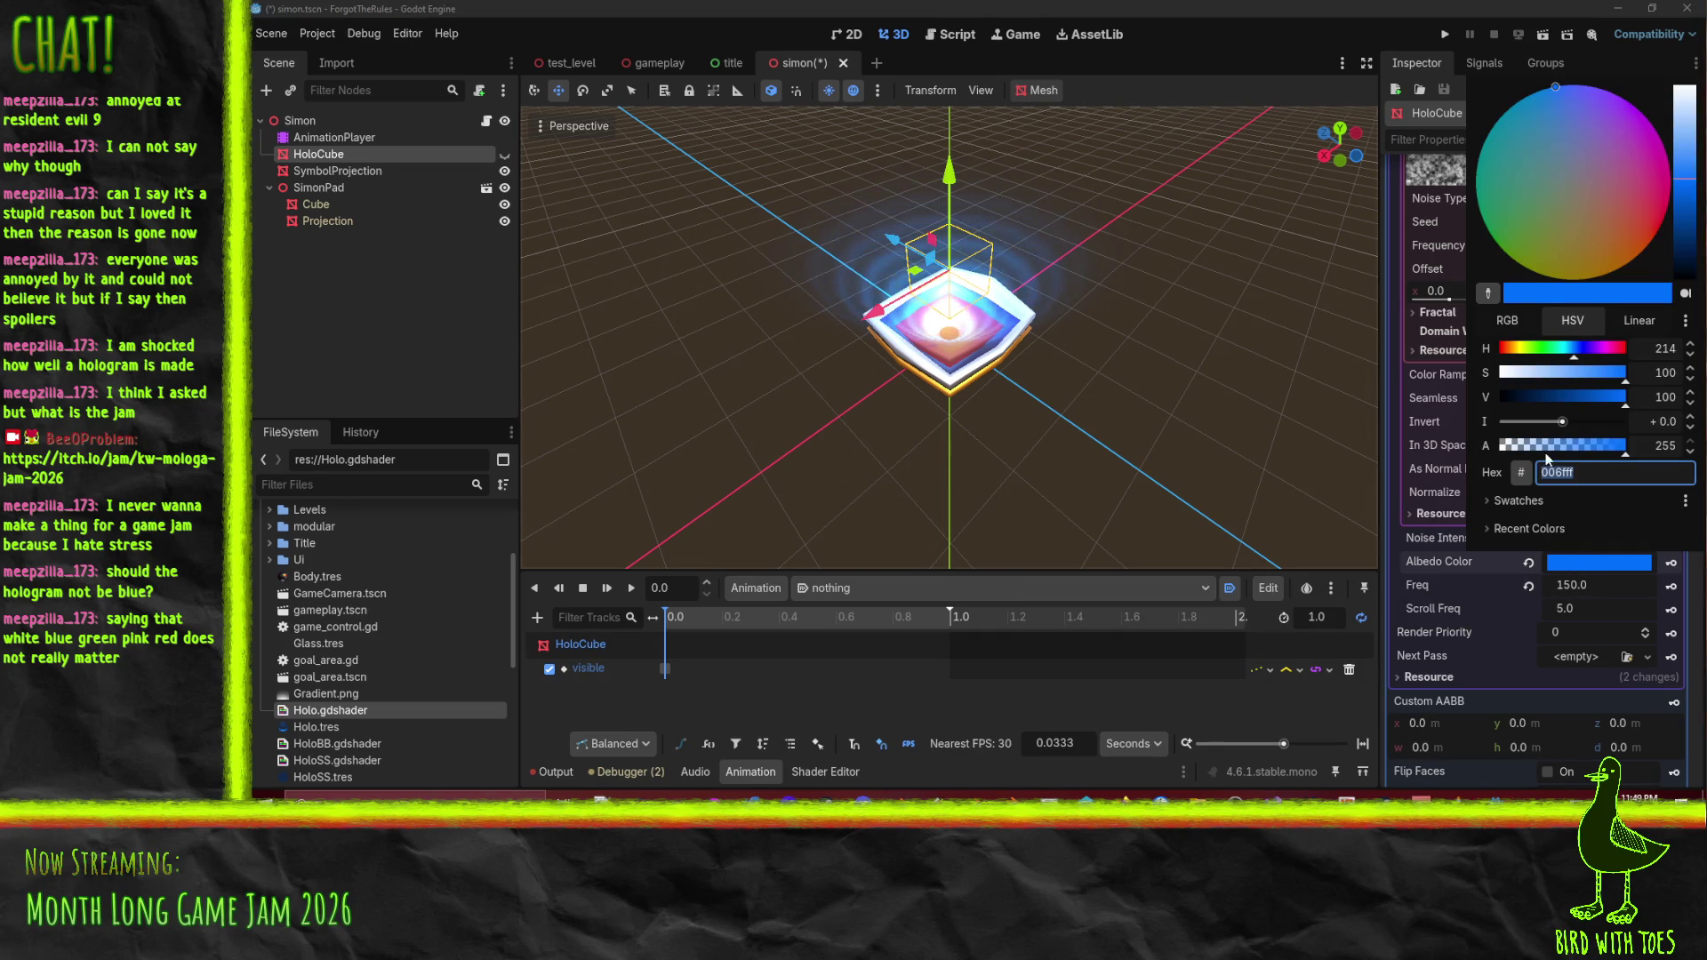
{"action": "left_click_drag", "start_coordinate": [1545, 449], "coordinate": [1207, 455]}
{"action": "left_click", "coordinate": [1423, 628]}
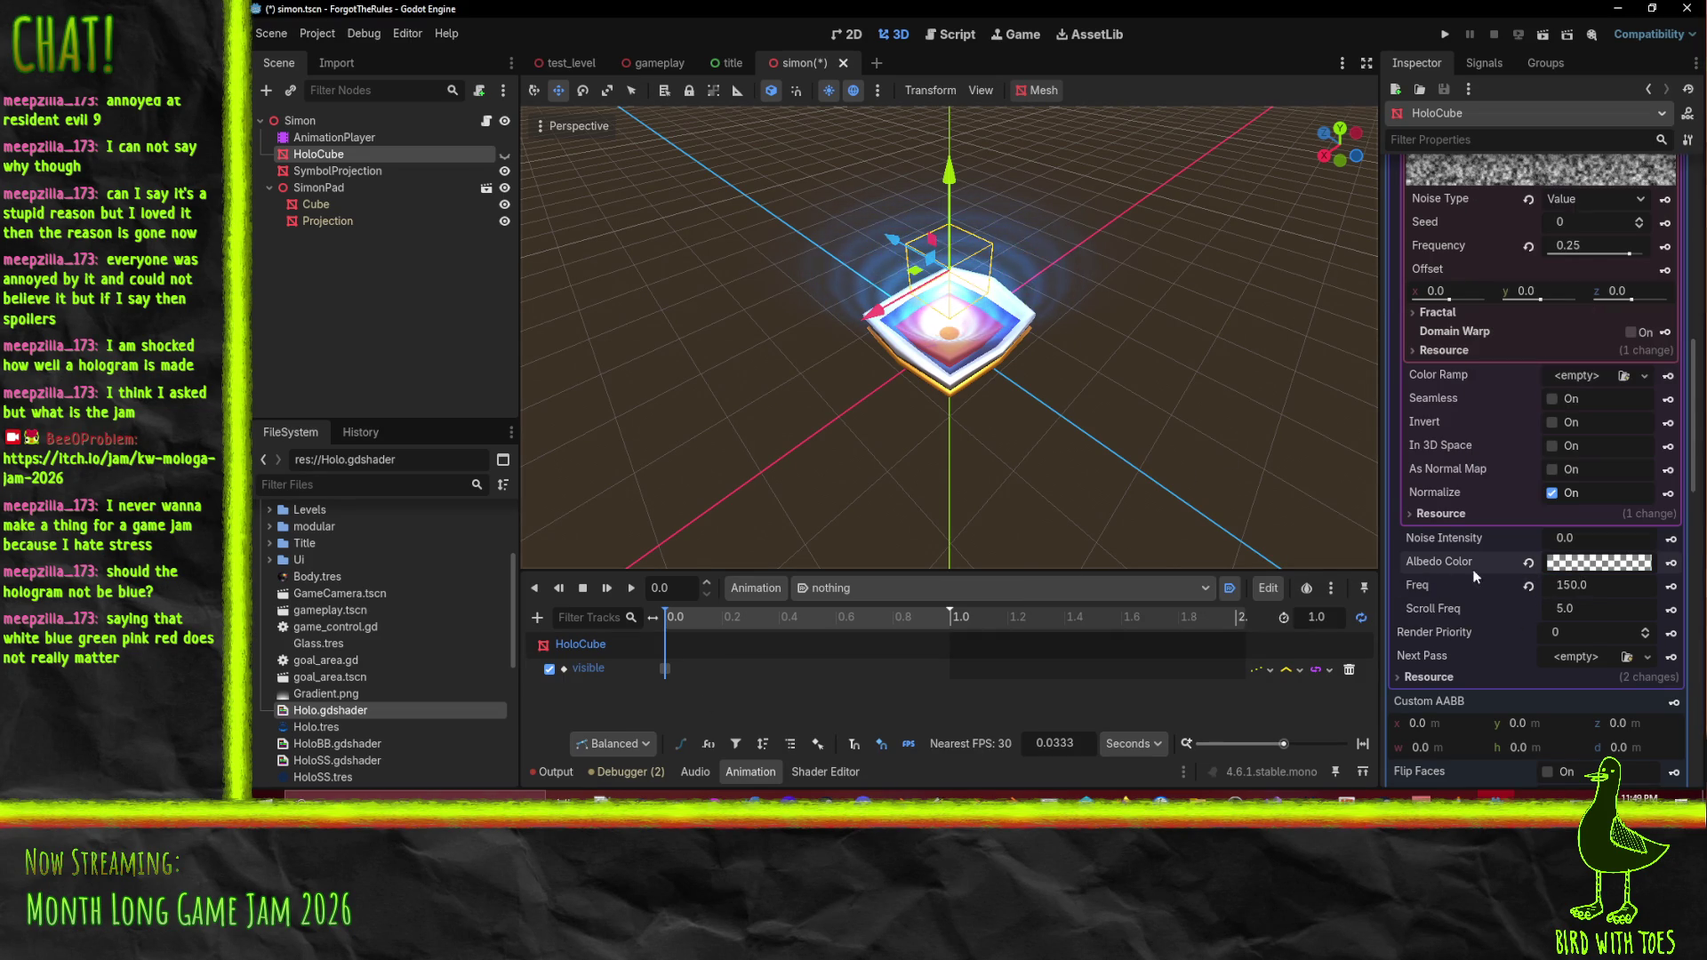
{"action": "left_click", "coordinate": [1672, 564]}
{"action": "left_click", "coordinate": [870, 458]}
{"action": "key", "text": "ctrl+s"}
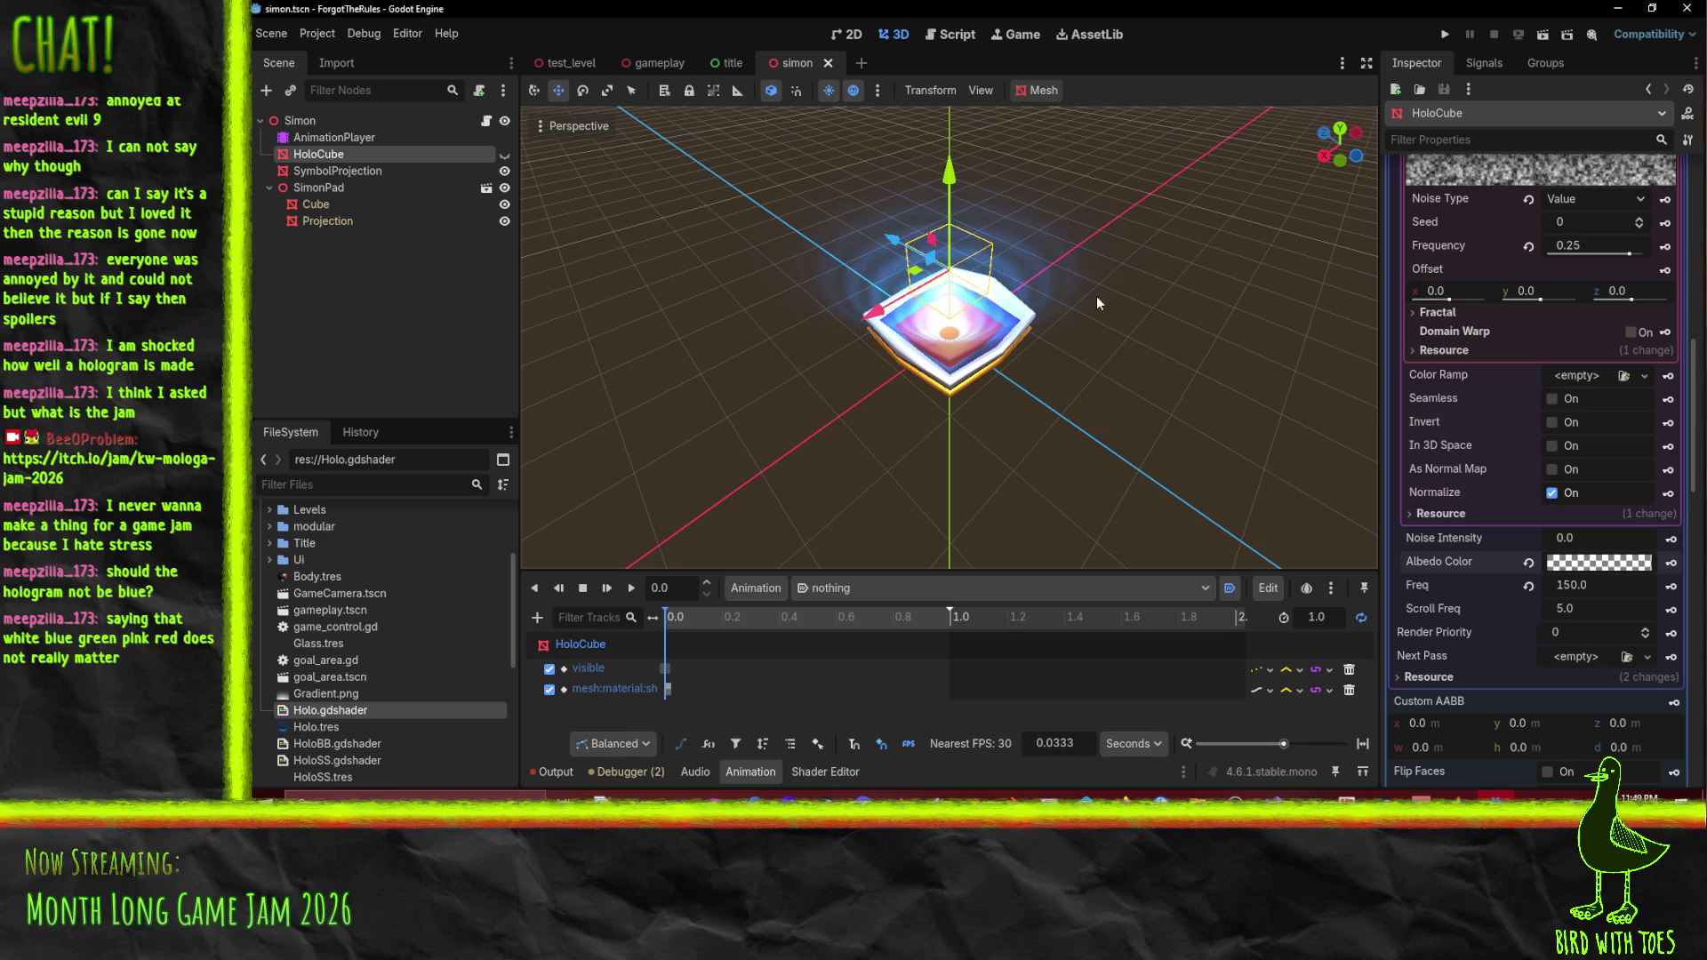
{"action": "left_click", "coordinate": [968, 35]}
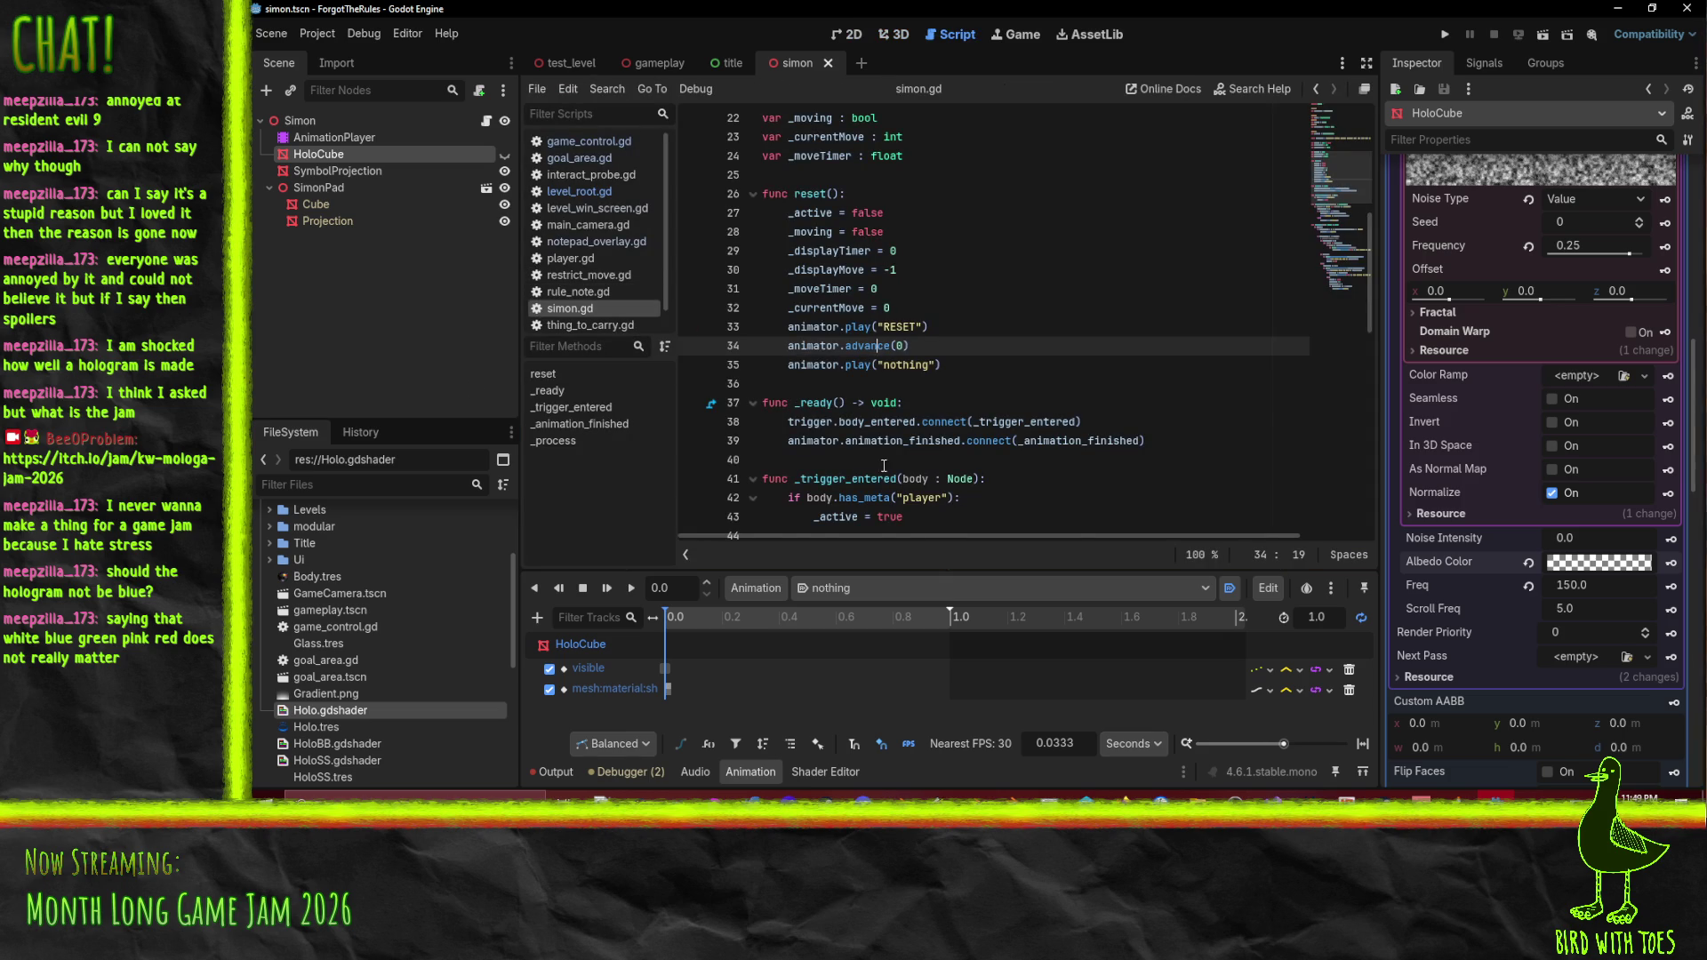
Undo the stray line break after animator.play("done", 1) on line 82 and save simon.gd.
{"action": "scroll", "coordinate": [974, 372], "scroll_direction": "down", "scroll_amount": 1}
{"action": "scroll", "coordinate": [975, 372], "scroll_direction": "down", "scroll_amount": 5}
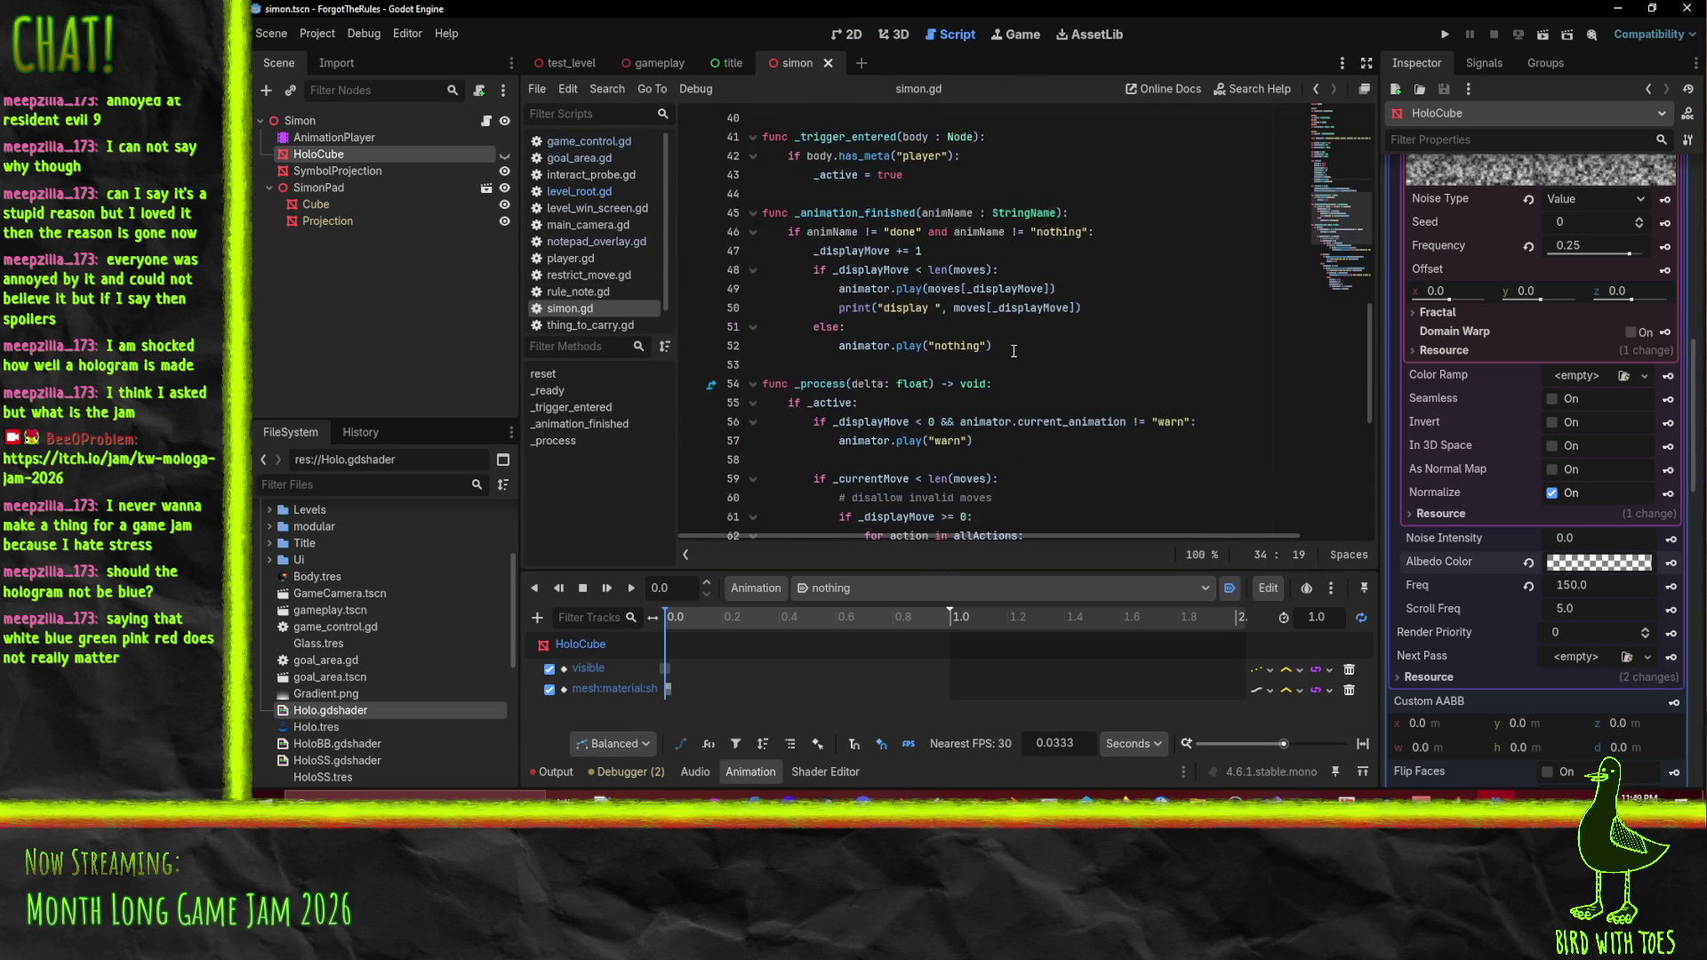
{"action": "scroll", "coordinate": [999, 314], "scroll_direction": "up", "scroll_amount": 1}
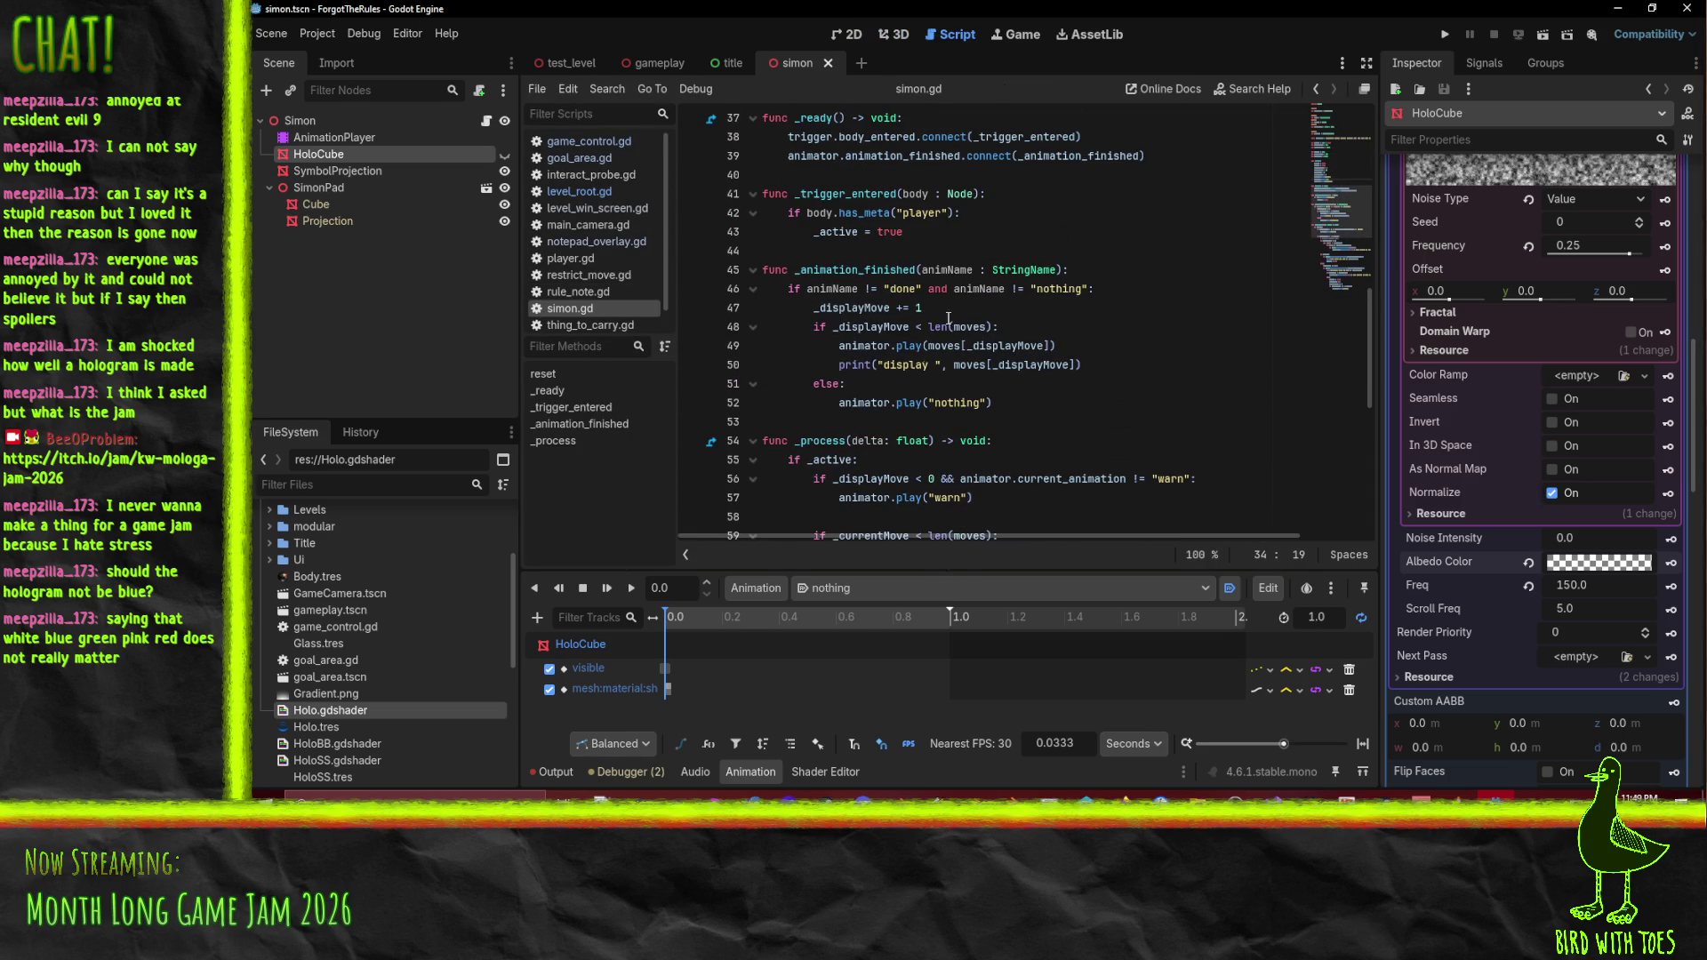
{"action": "scroll", "coordinate": [885, 281], "scroll_direction": "down", "scroll_amount": 5}
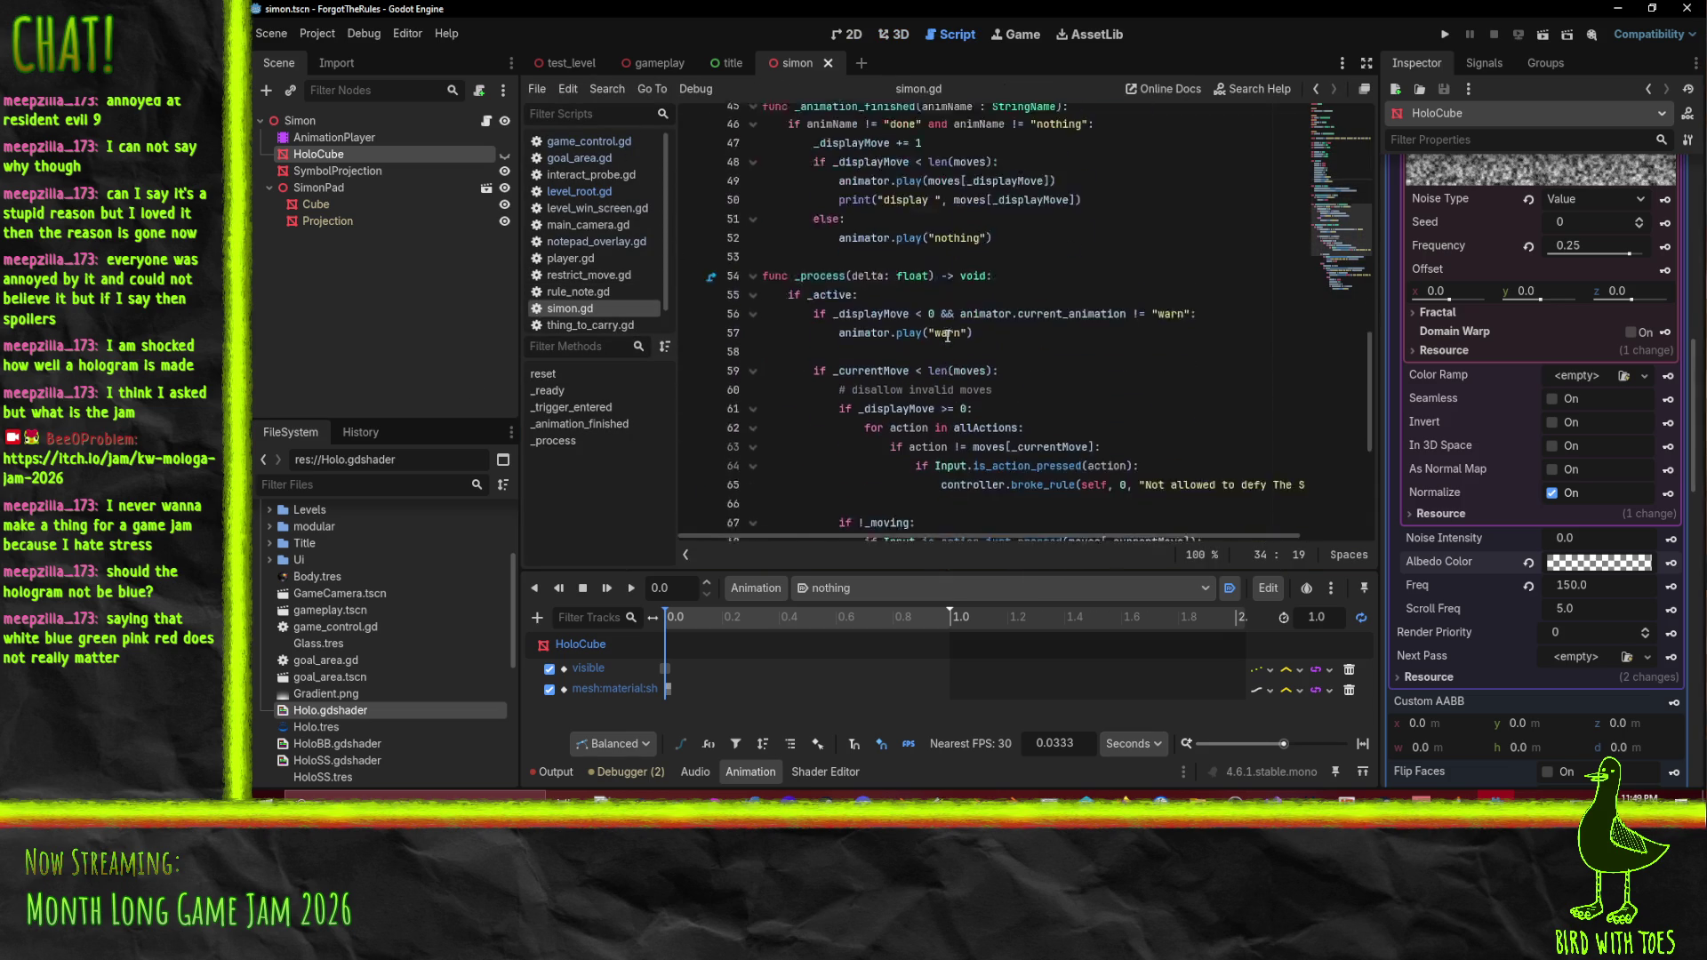
{"action": "scroll", "coordinate": [920, 218], "scroll_direction": "down", "scroll_amount": 3}
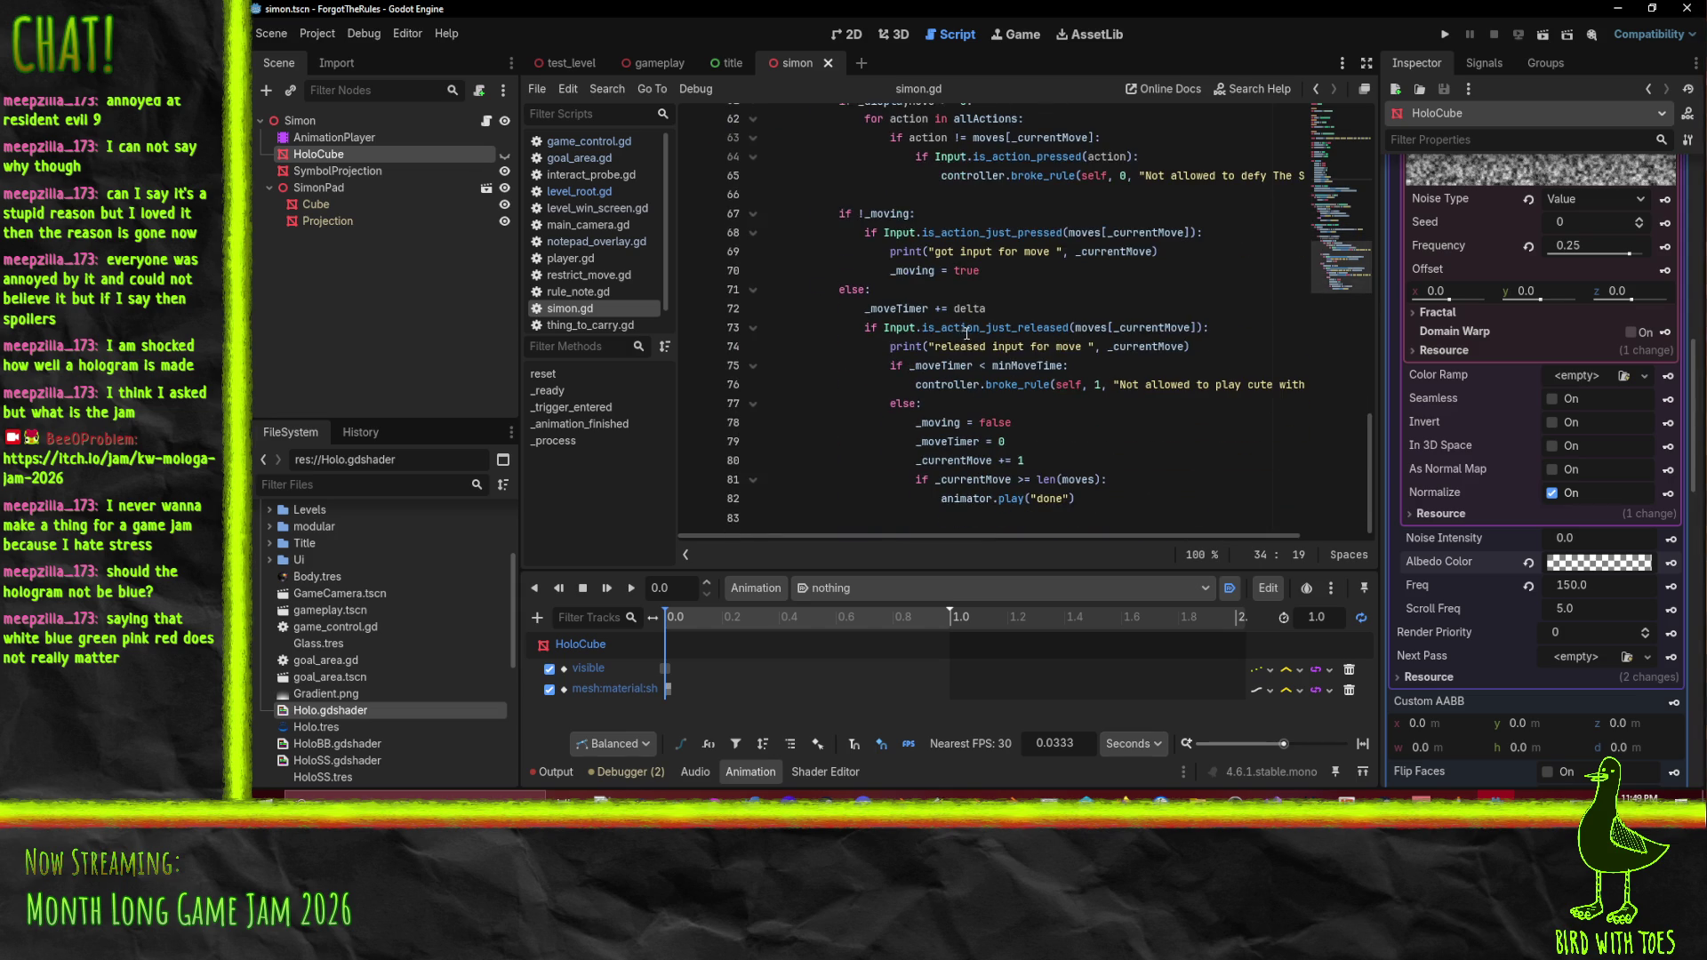
{"action": "left_click", "coordinate": [1073, 498]}
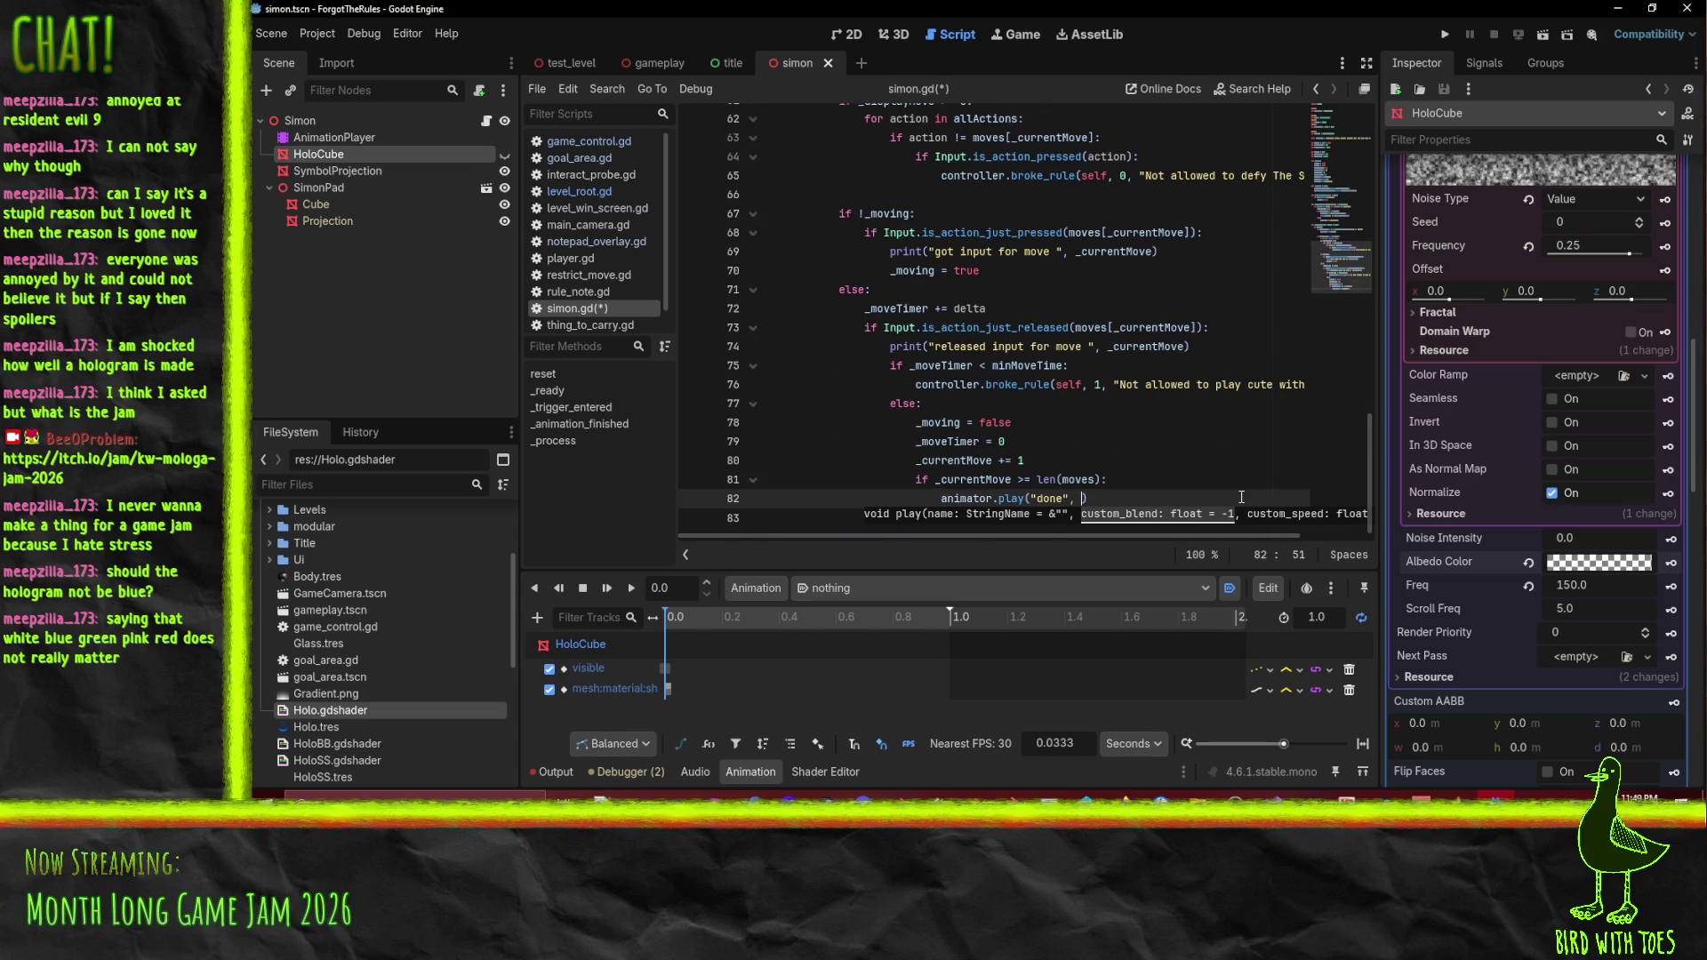
{"action": "key", "text": "Return"}
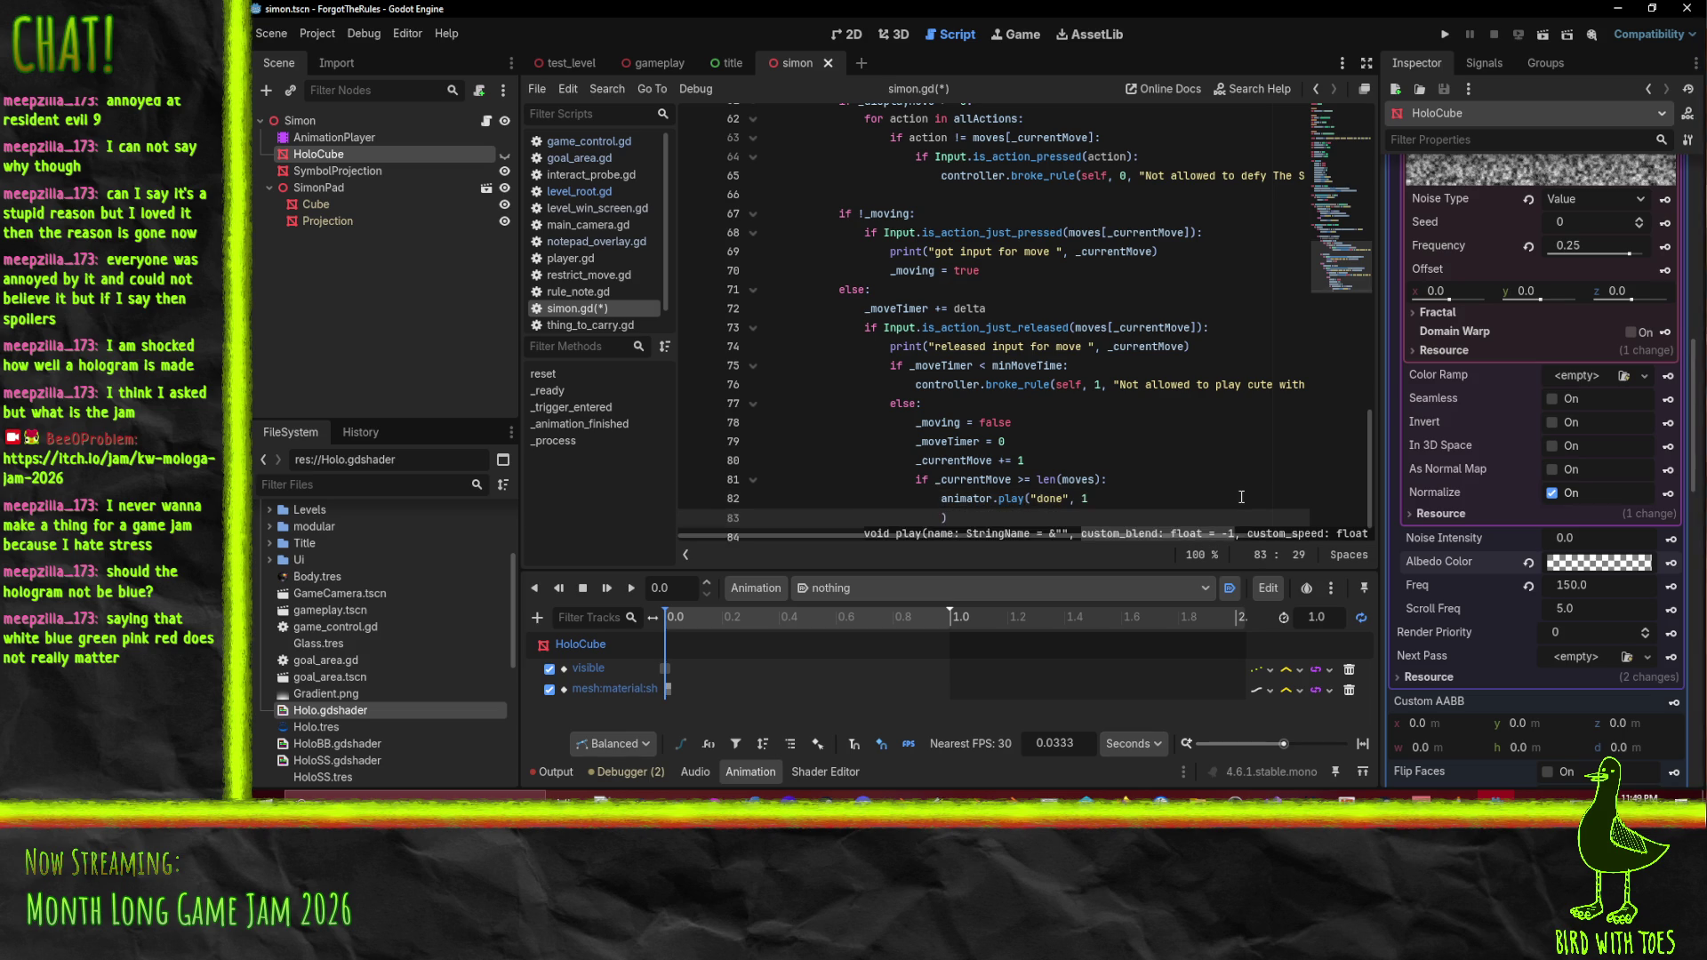
{"action": "key", "text": "ctrl+z"}
{"action": "key", "text": "ctrl+s"}
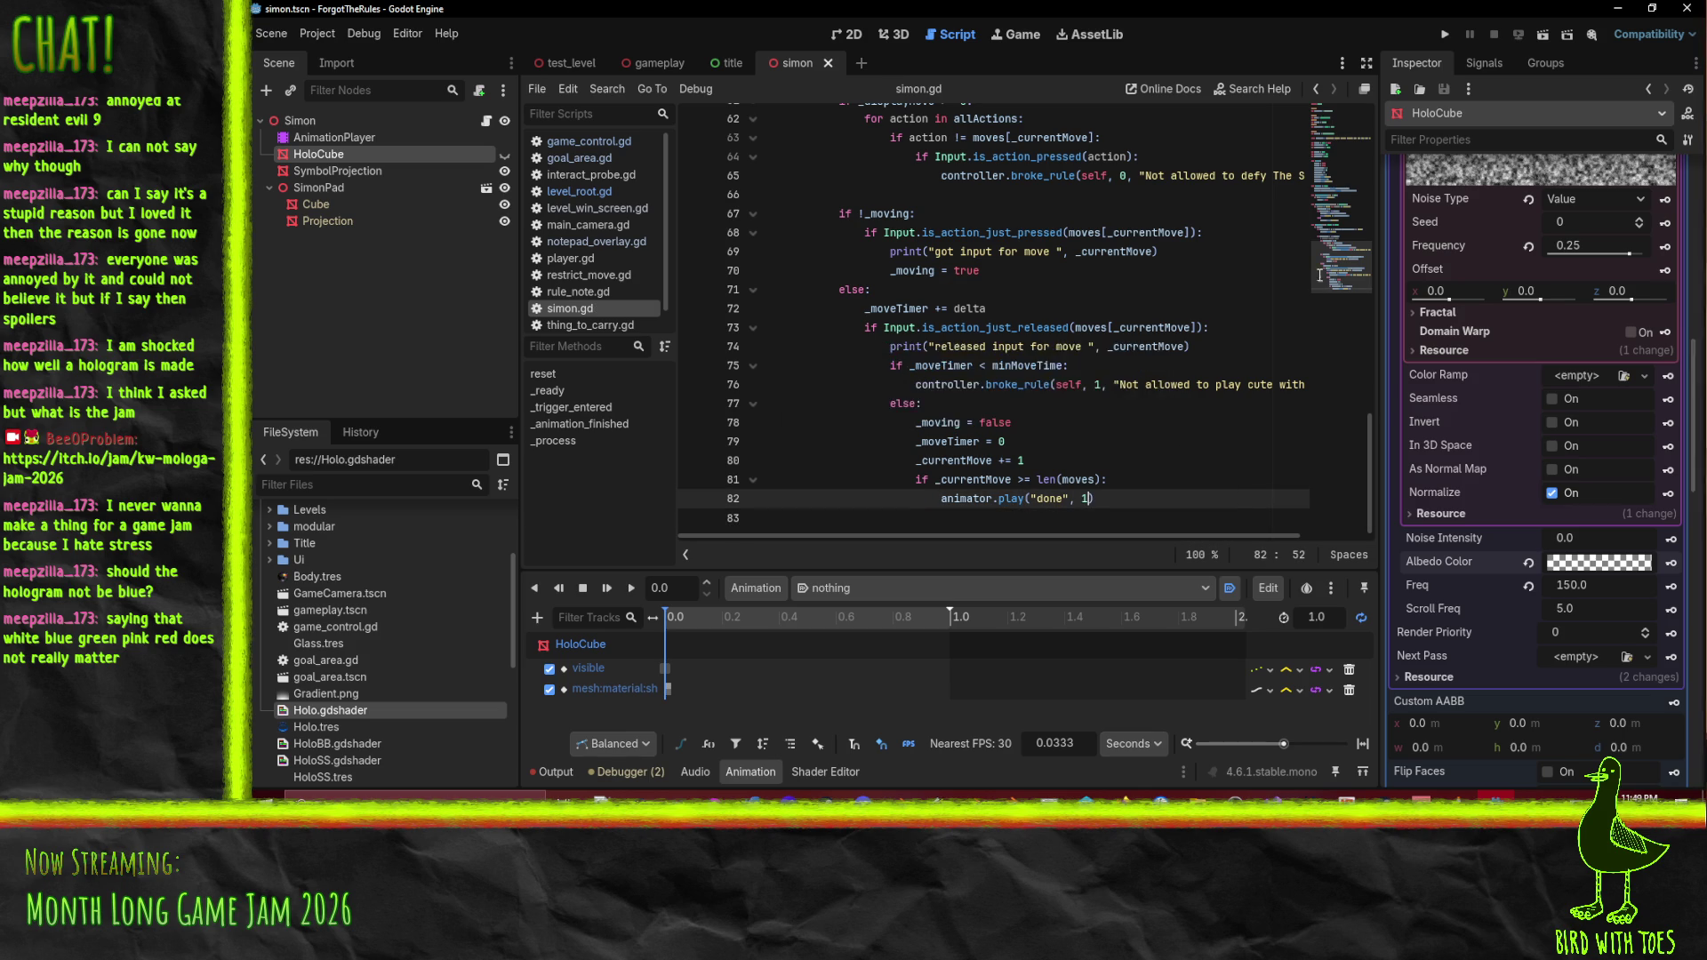
{"action": "left_click", "coordinate": [1446, 28]}
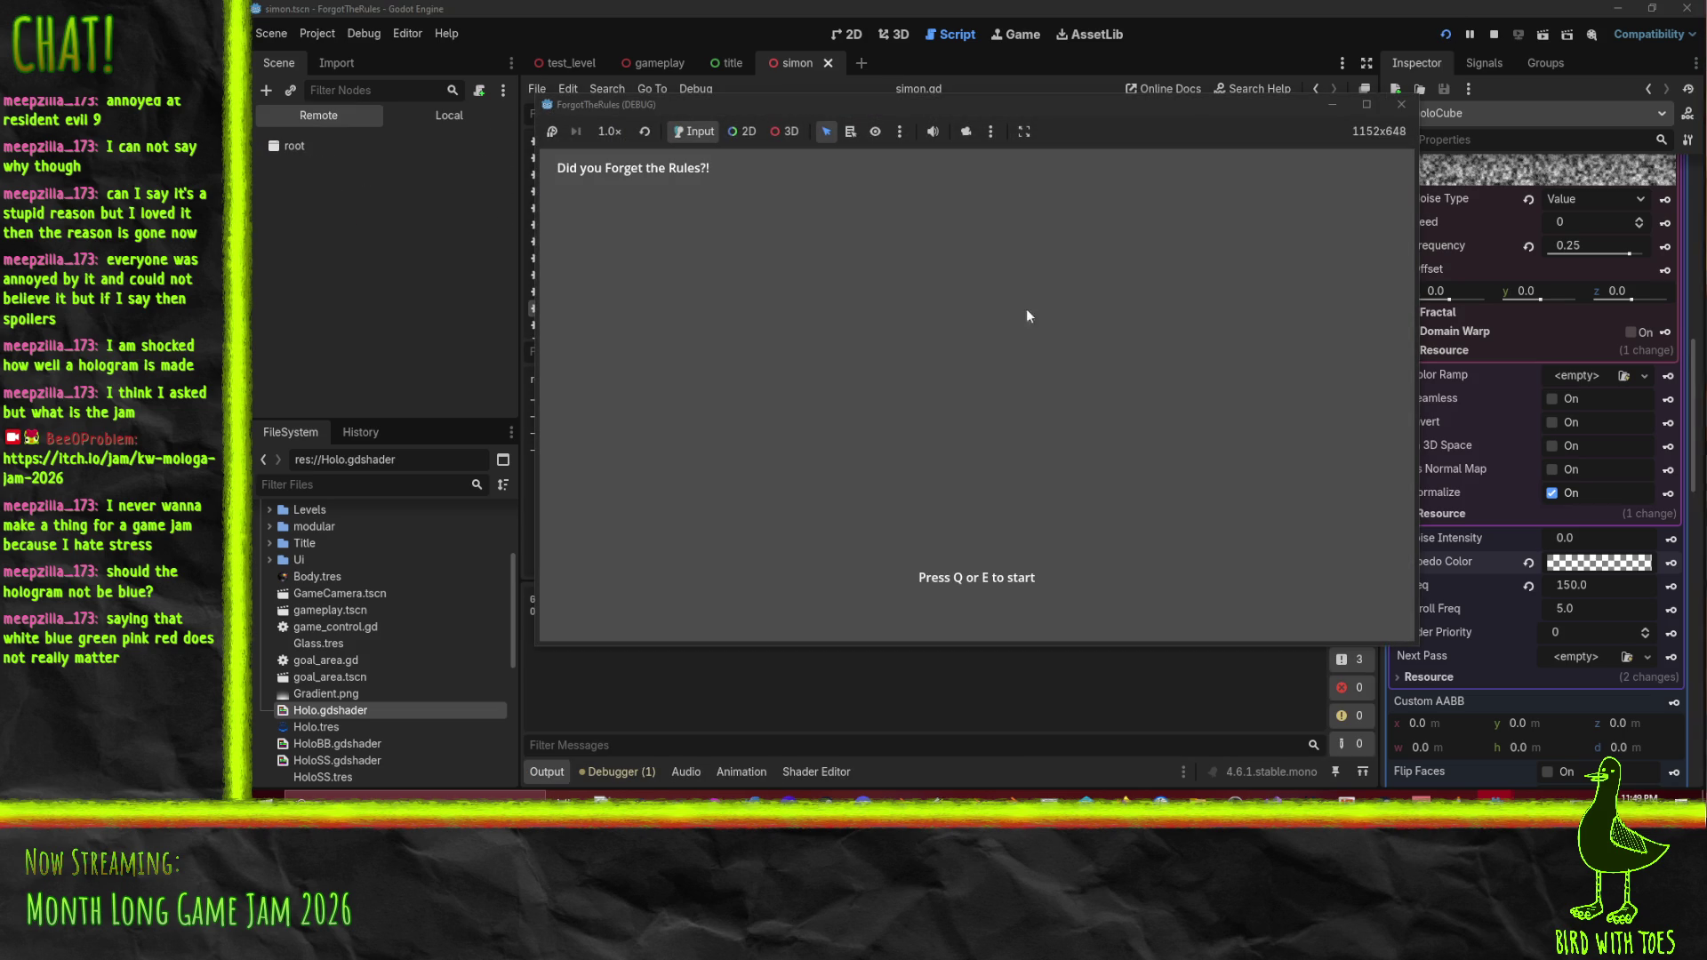
Start the game with Q, perform moves with S and W, then stop the run.
{"action": "key", "text": "q"}
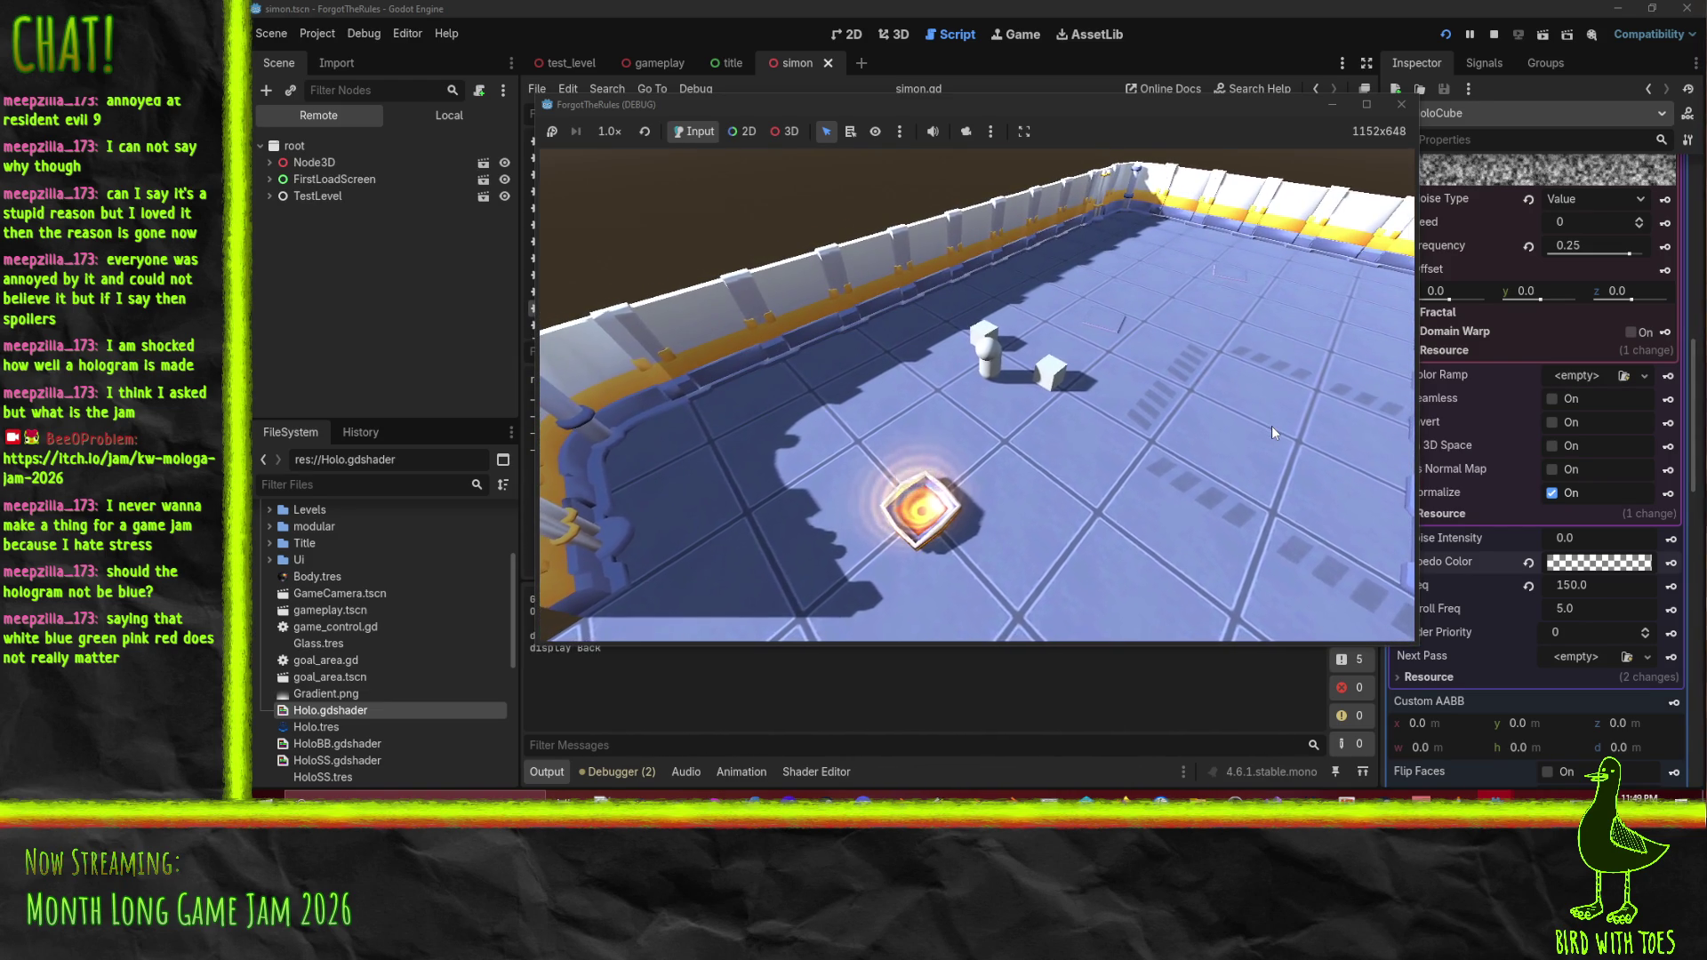
{"action": "key", "text": "s"}
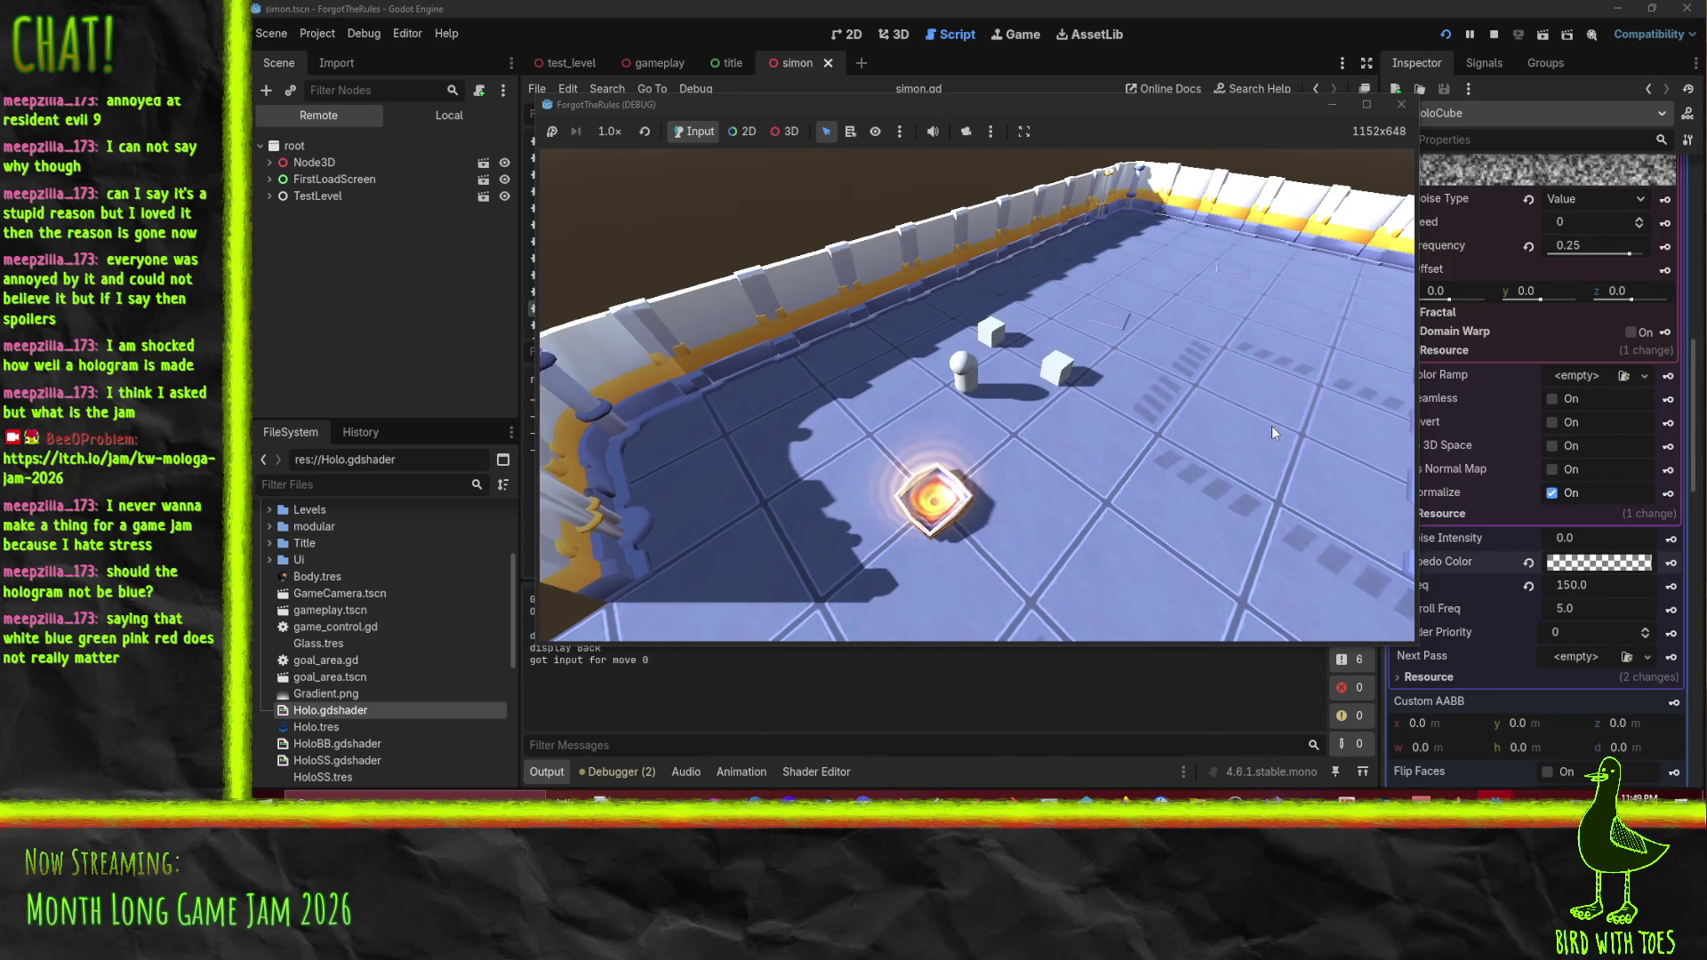
{"action": "key", "text": "w"}
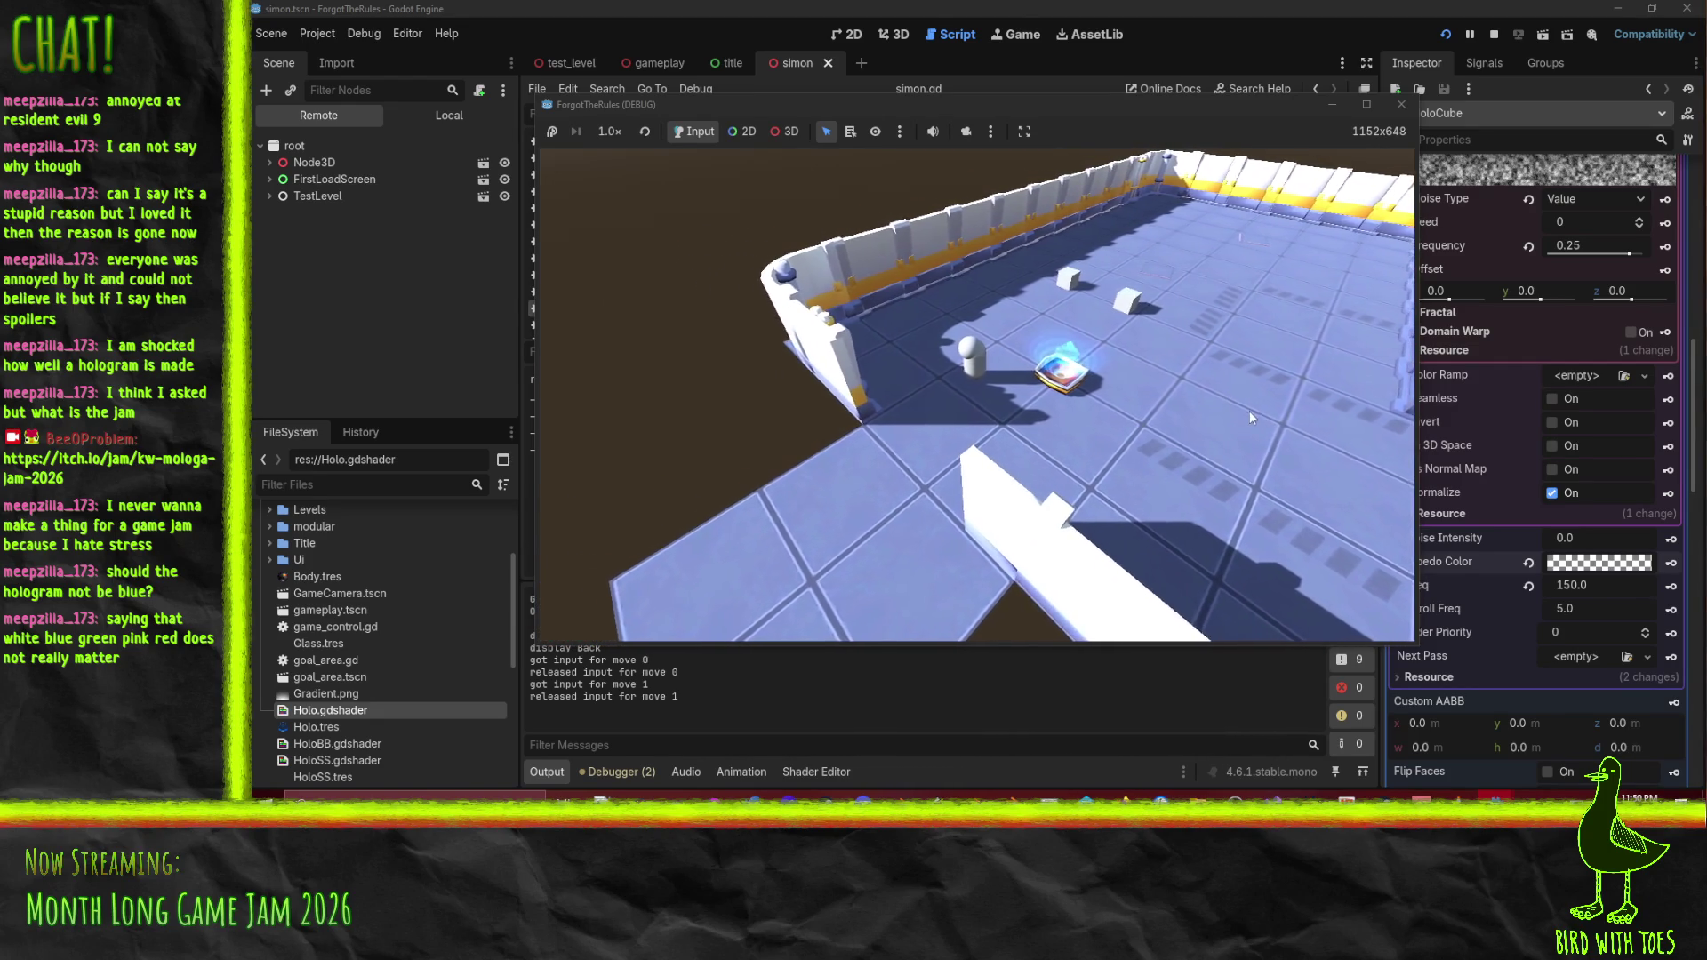
{"action": "left_click", "coordinate": [1402, 107]}
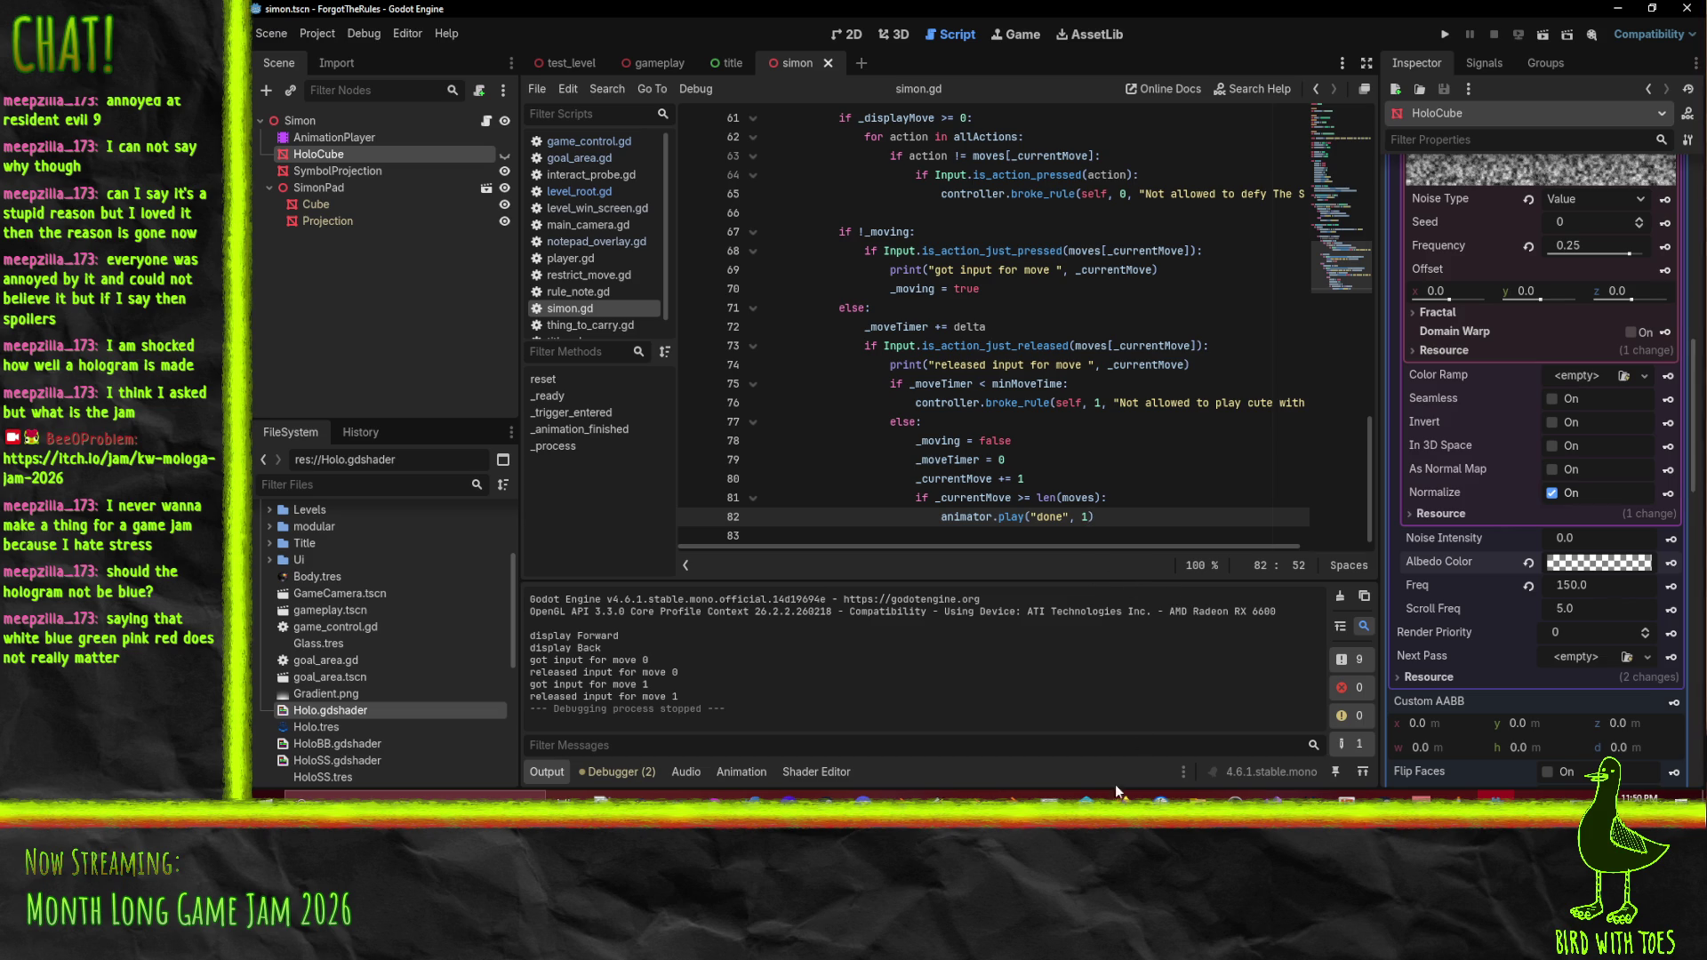
Alt+Tab to Perforce P4V showing the default pending changelist of ForgotTheRules files.
{"action": "key", "text": "alt+Tab"}
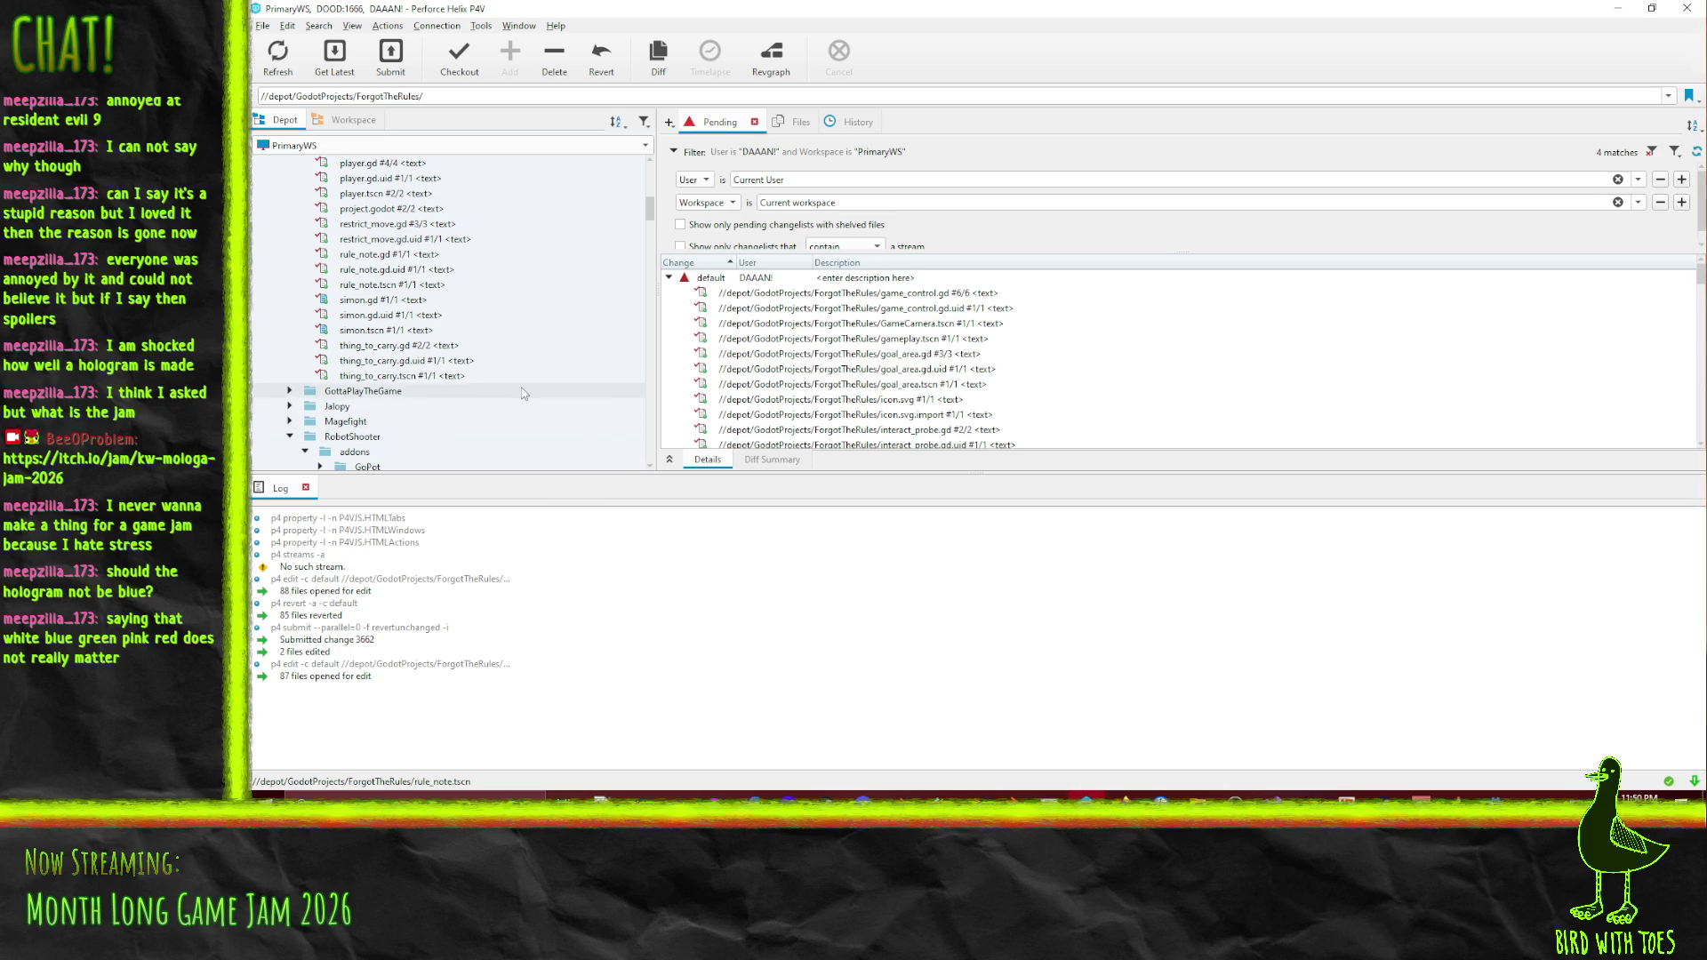
Mark the ten Gradient and Holo shader files for add in the default changelist.
{"action": "left_click", "coordinate": [347, 119]}
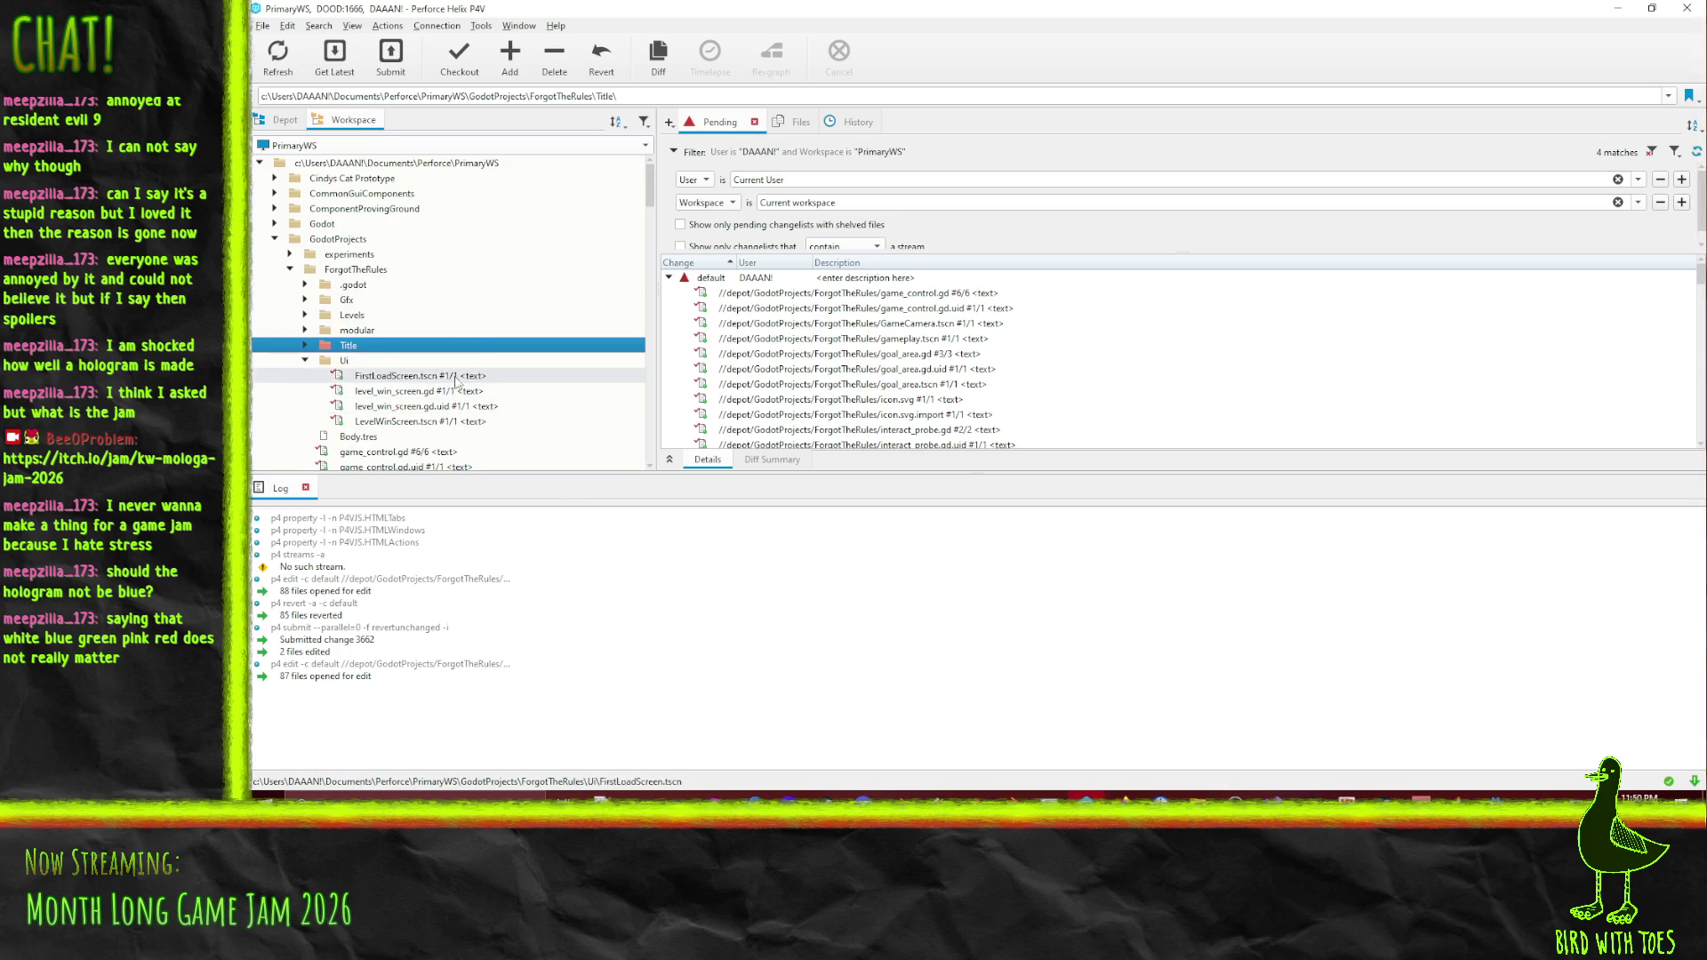
{"action": "scroll", "coordinate": [462, 382], "scroll_direction": "down", "scroll_amount": 2}
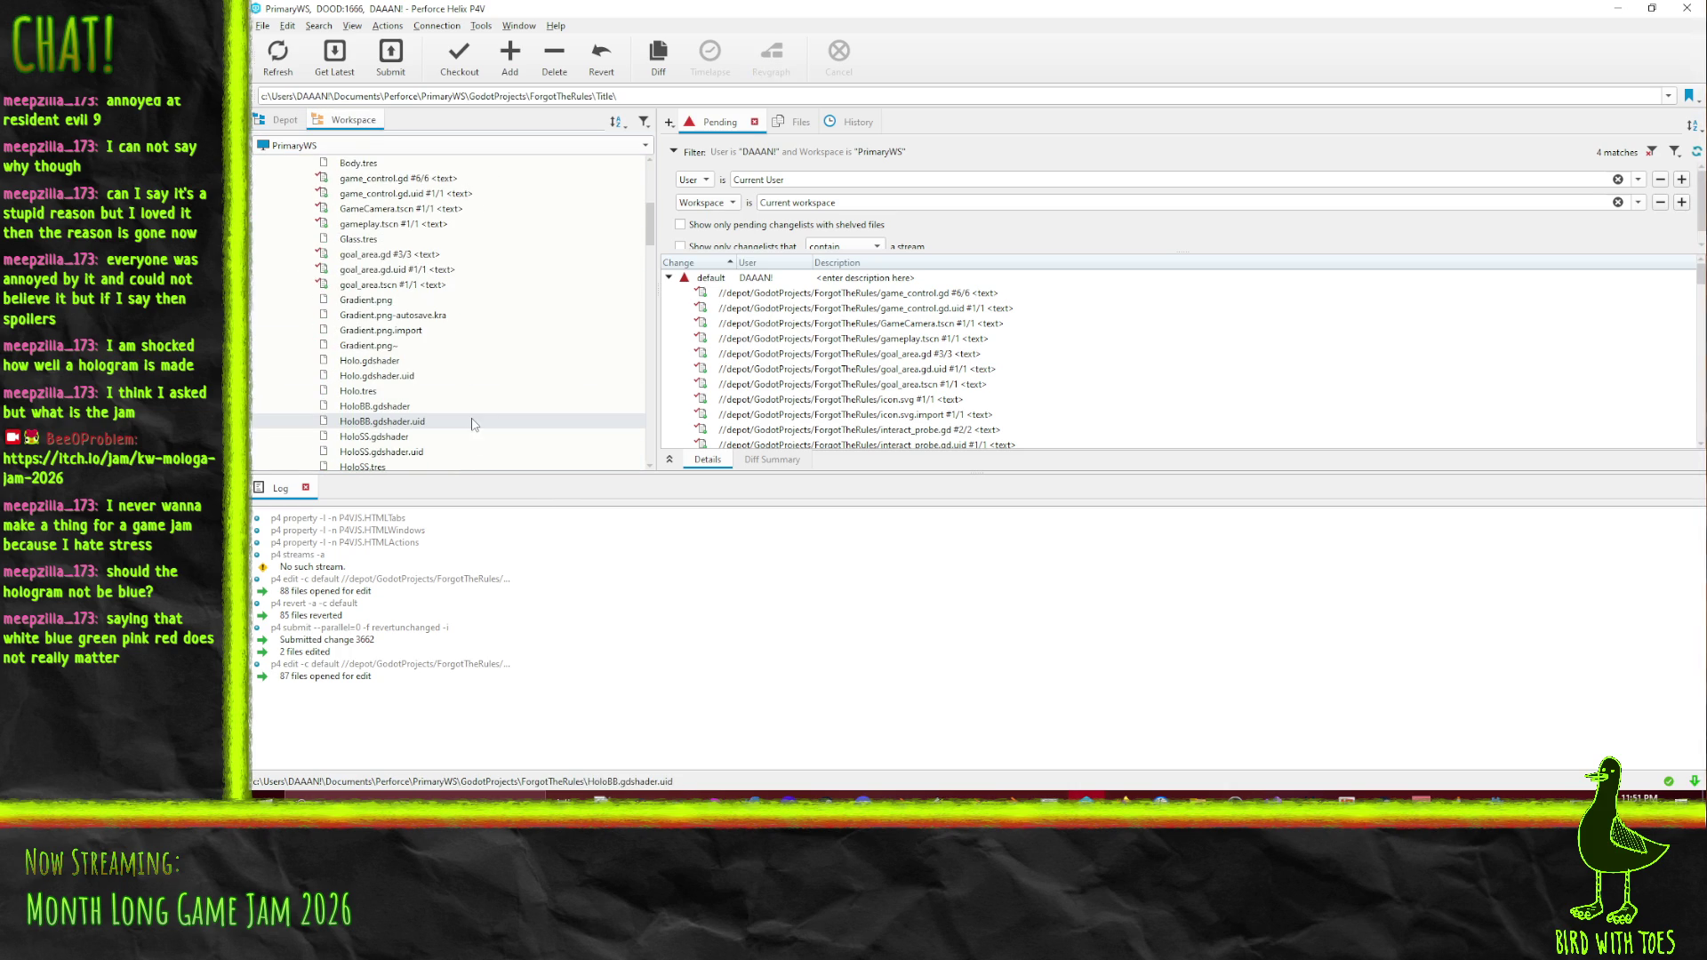
{"action": "left_click", "coordinate": [449, 303]}
{"action": "left_click", "coordinate": [429, 331], "text": "ctrl"}
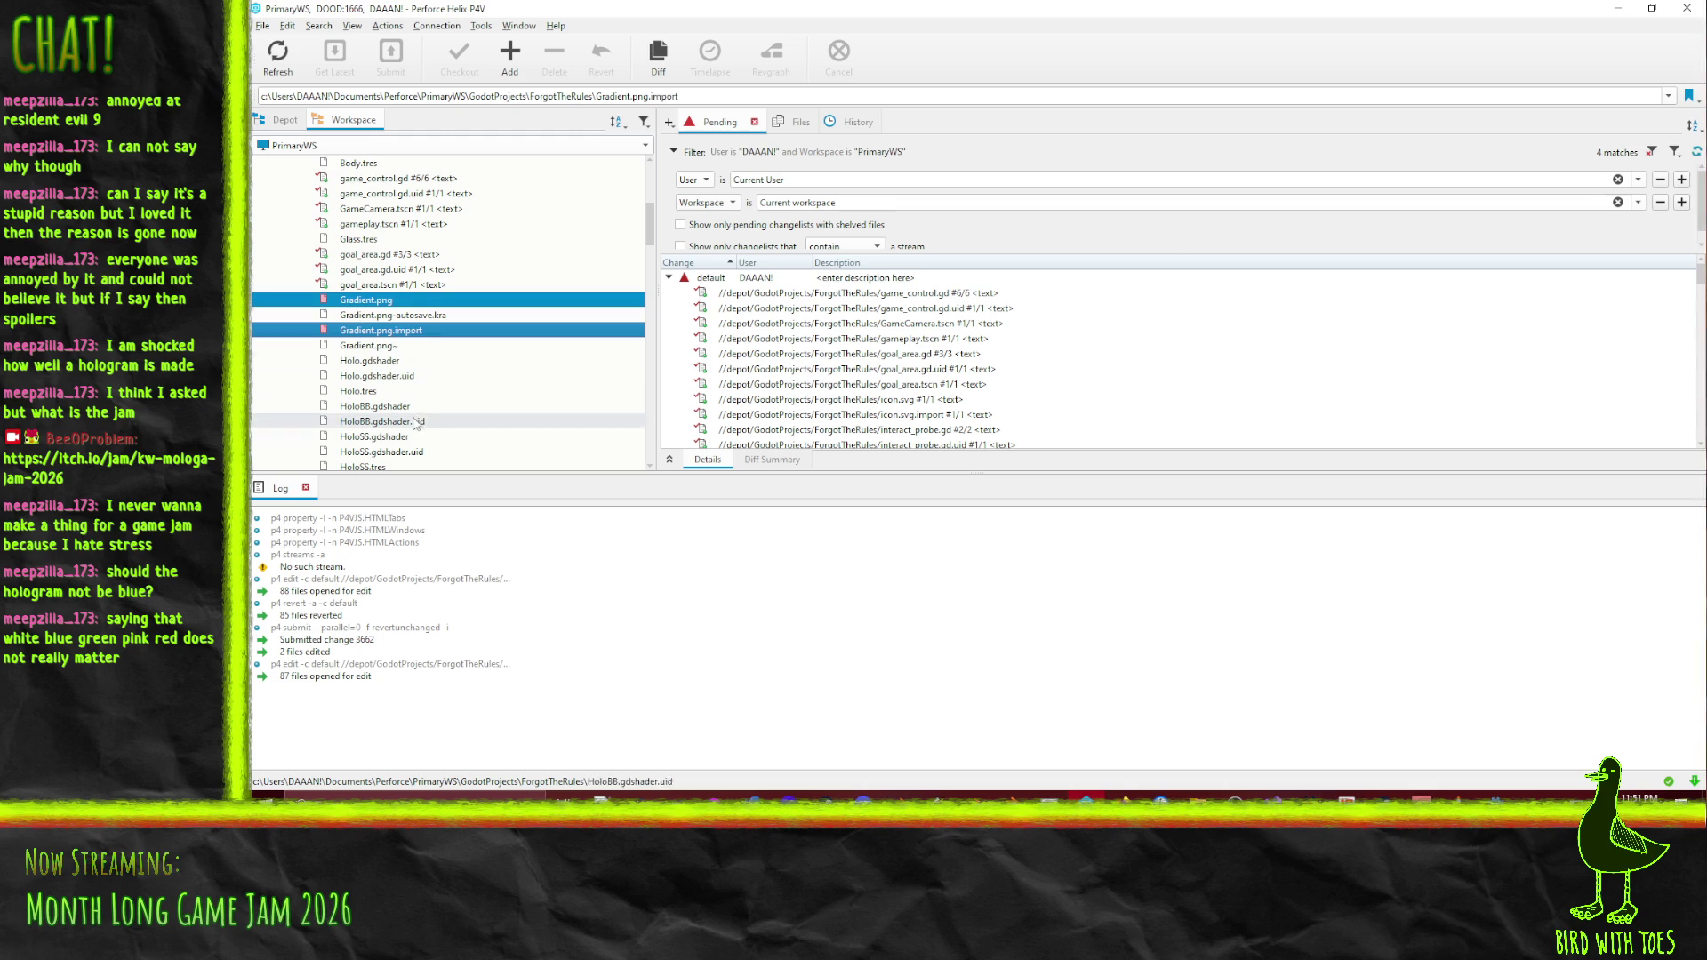
{"action": "left_click", "coordinate": [397, 360], "text": "ctrl"}
{"action": "left_click", "coordinate": [398, 375], "text": "ctrl"}
{"action": "left_click", "coordinate": [401, 390], "text": "ctrl"}
{"action": "left_click", "coordinate": [404, 421], "text": "ctrl"}
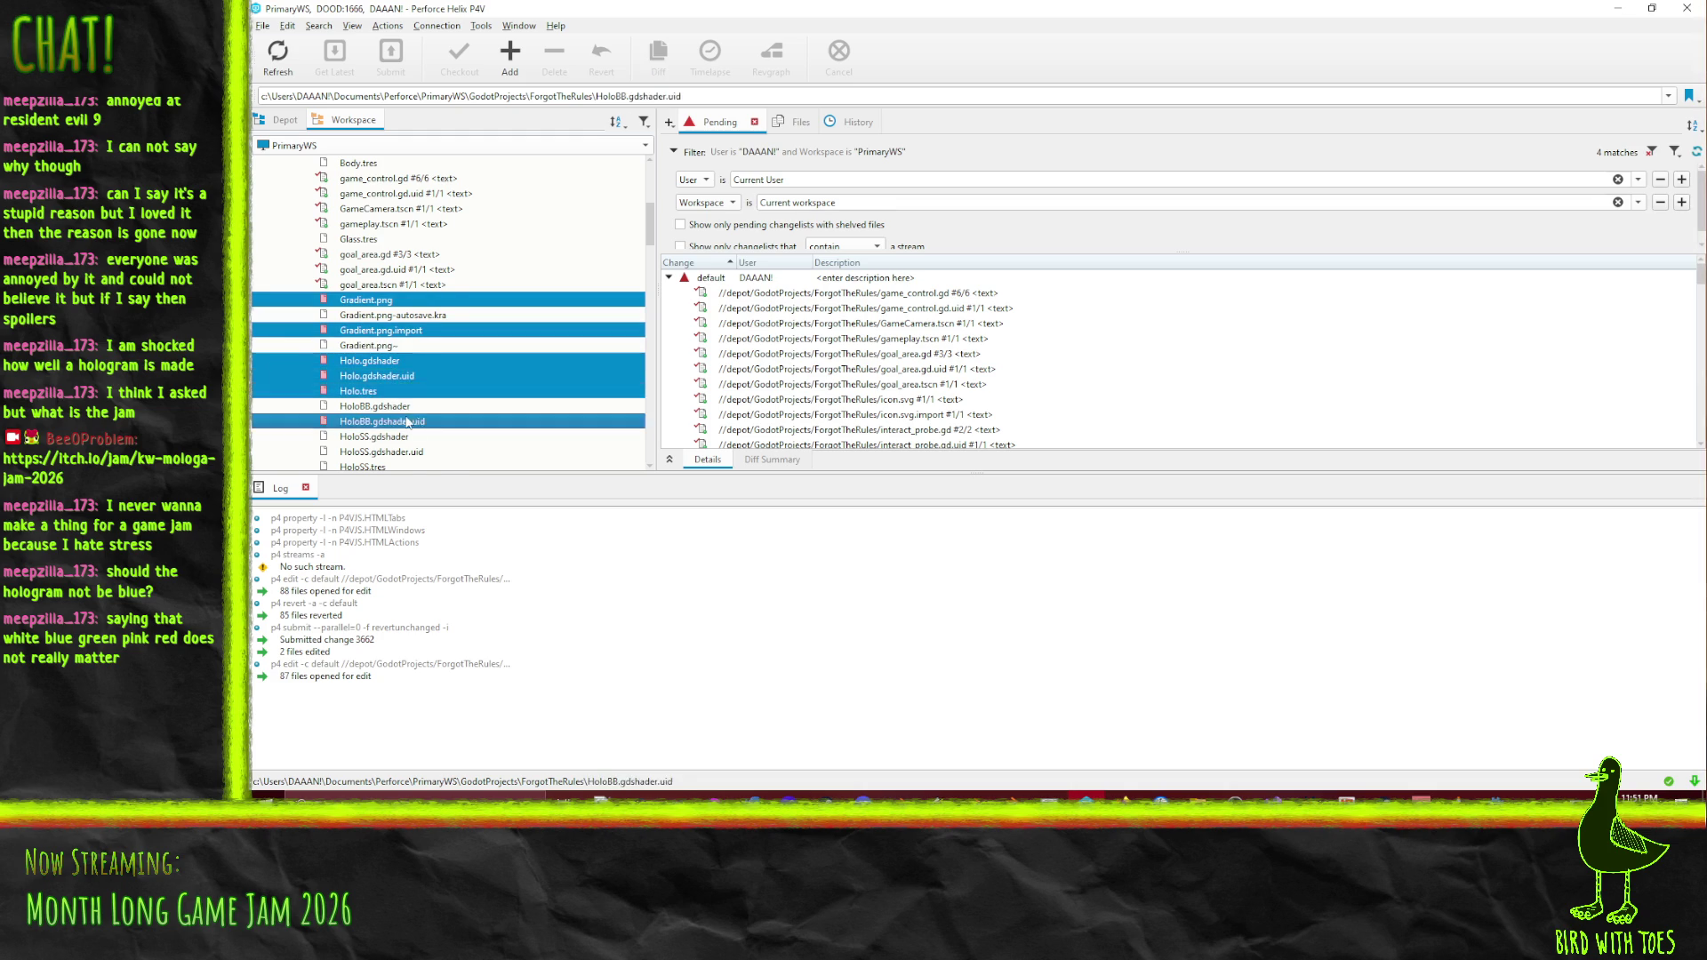
{"action": "scroll", "coordinate": [420, 394], "scroll_direction": "down", "scroll_amount": 1}
{"action": "left_click", "coordinate": [400, 360], "text": "ctrl"}
{"action": "left_click", "coordinate": [400, 390], "text": "ctrl"}
{"action": "left_click", "coordinate": [396, 406], "text": "ctrl"}
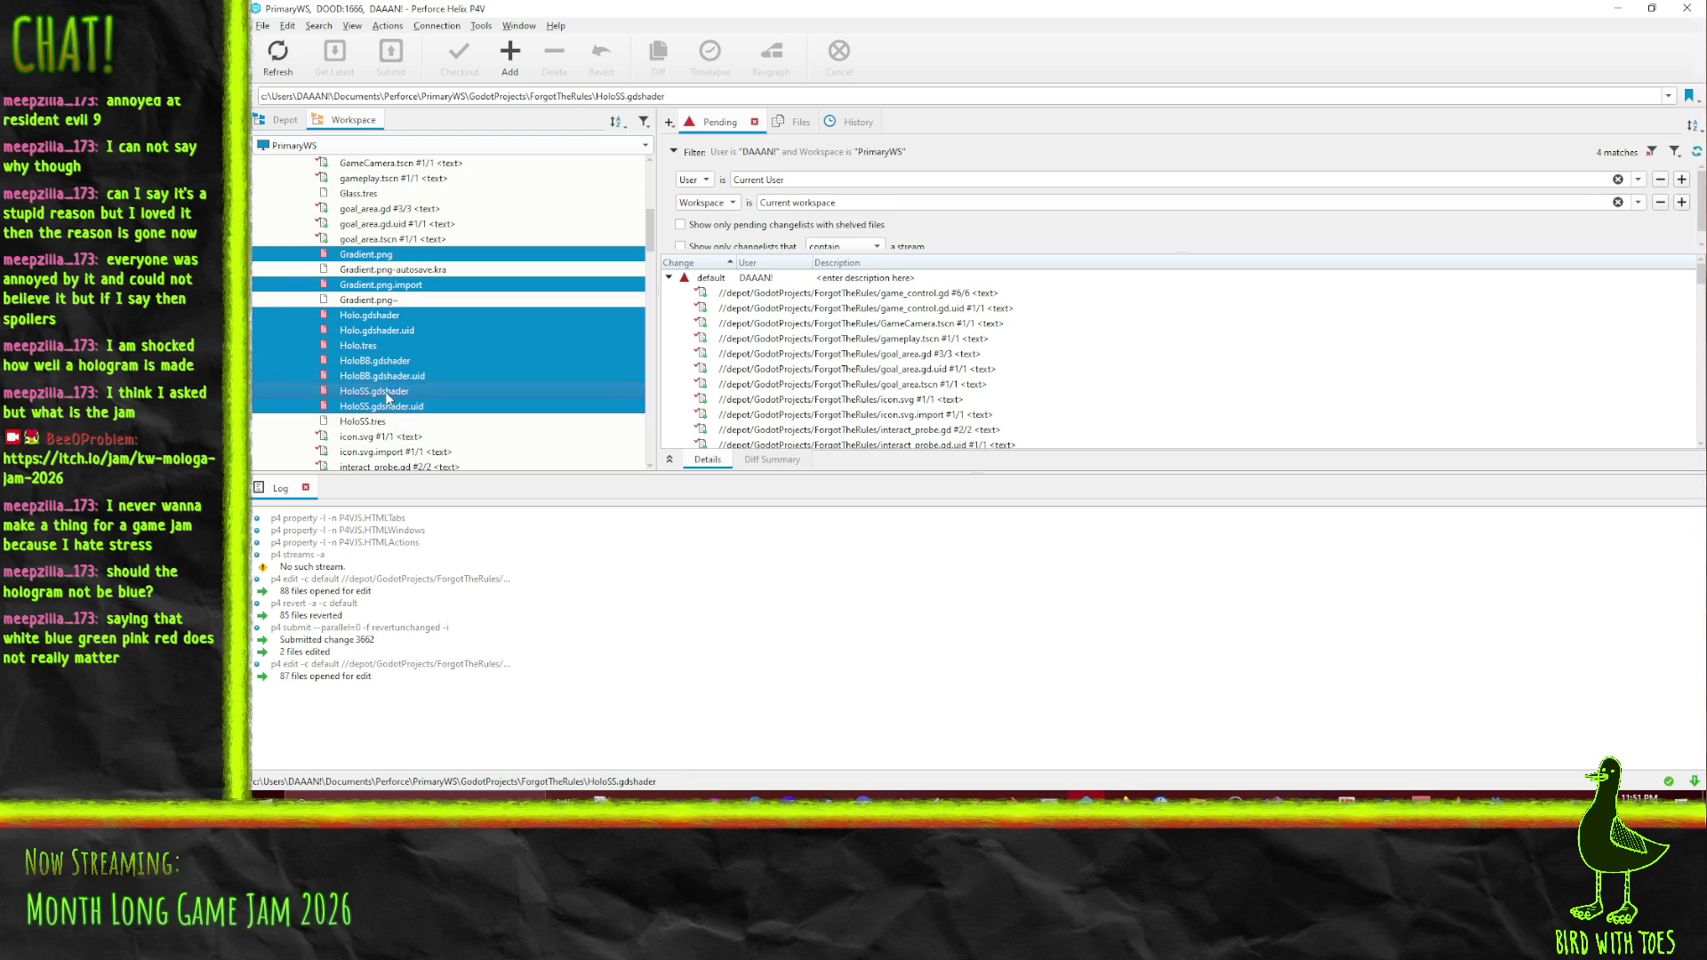
{"action": "left_click", "coordinate": [373, 421], "text": "ctrl"}
{"action": "left_click_drag", "start_coordinate": [383, 260], "coordinate": [716, 283]}
Add the Gfx folder's 11 symbol image files to the default changelist.
{"action": "scroll", "coordinate": [481, 407], "scroll_direction": "down", "scroll_amount": 8}
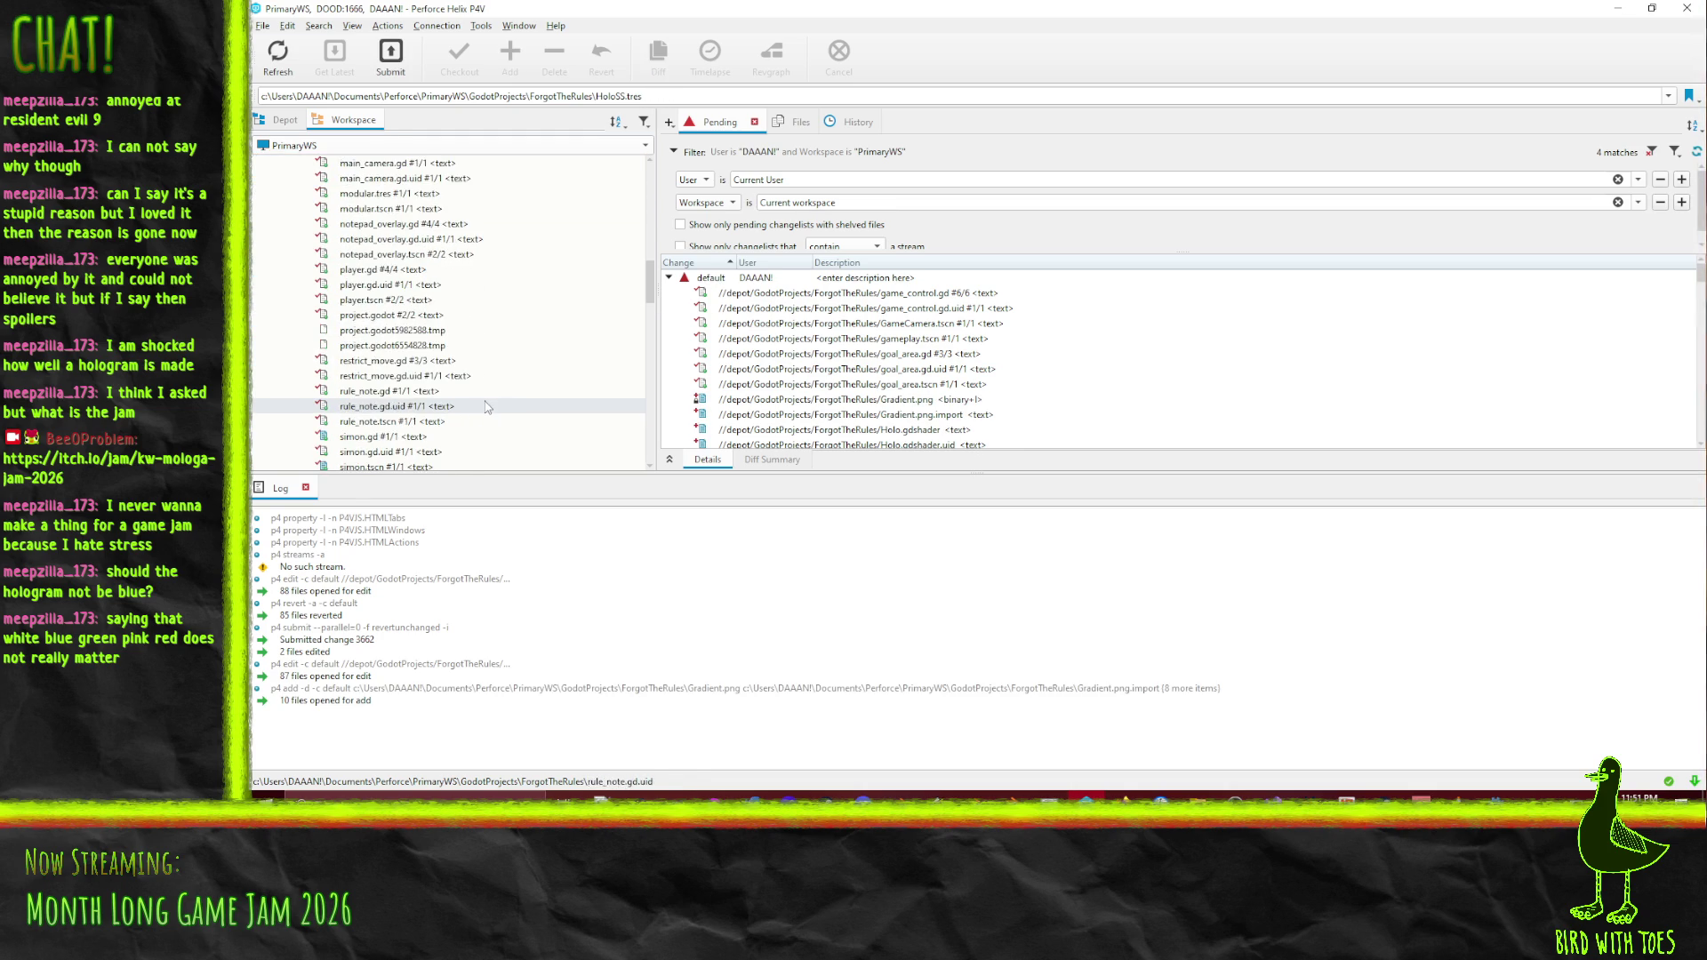
{"action": "scroll", "coordinate": [498, 411], "scroll_direction": "up", "scroll_amount": 1}
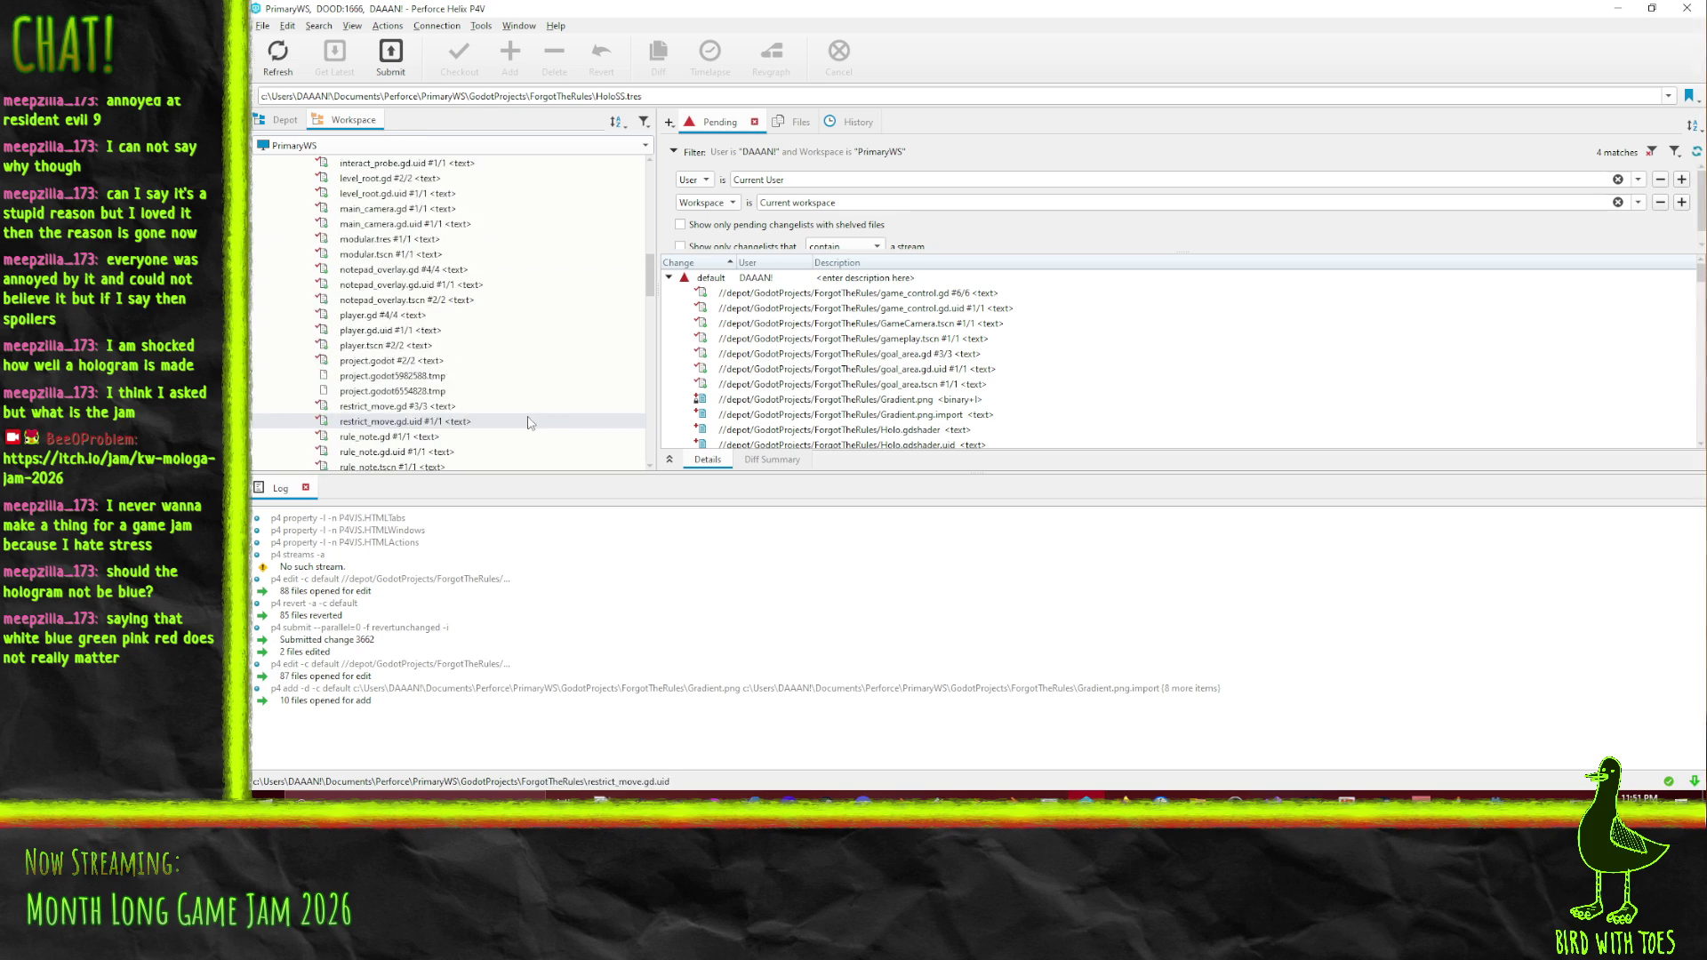
{"action": "scroll", "coordinate": [529, 424], "scroll_direction": "up", "scroll_amount": 10}
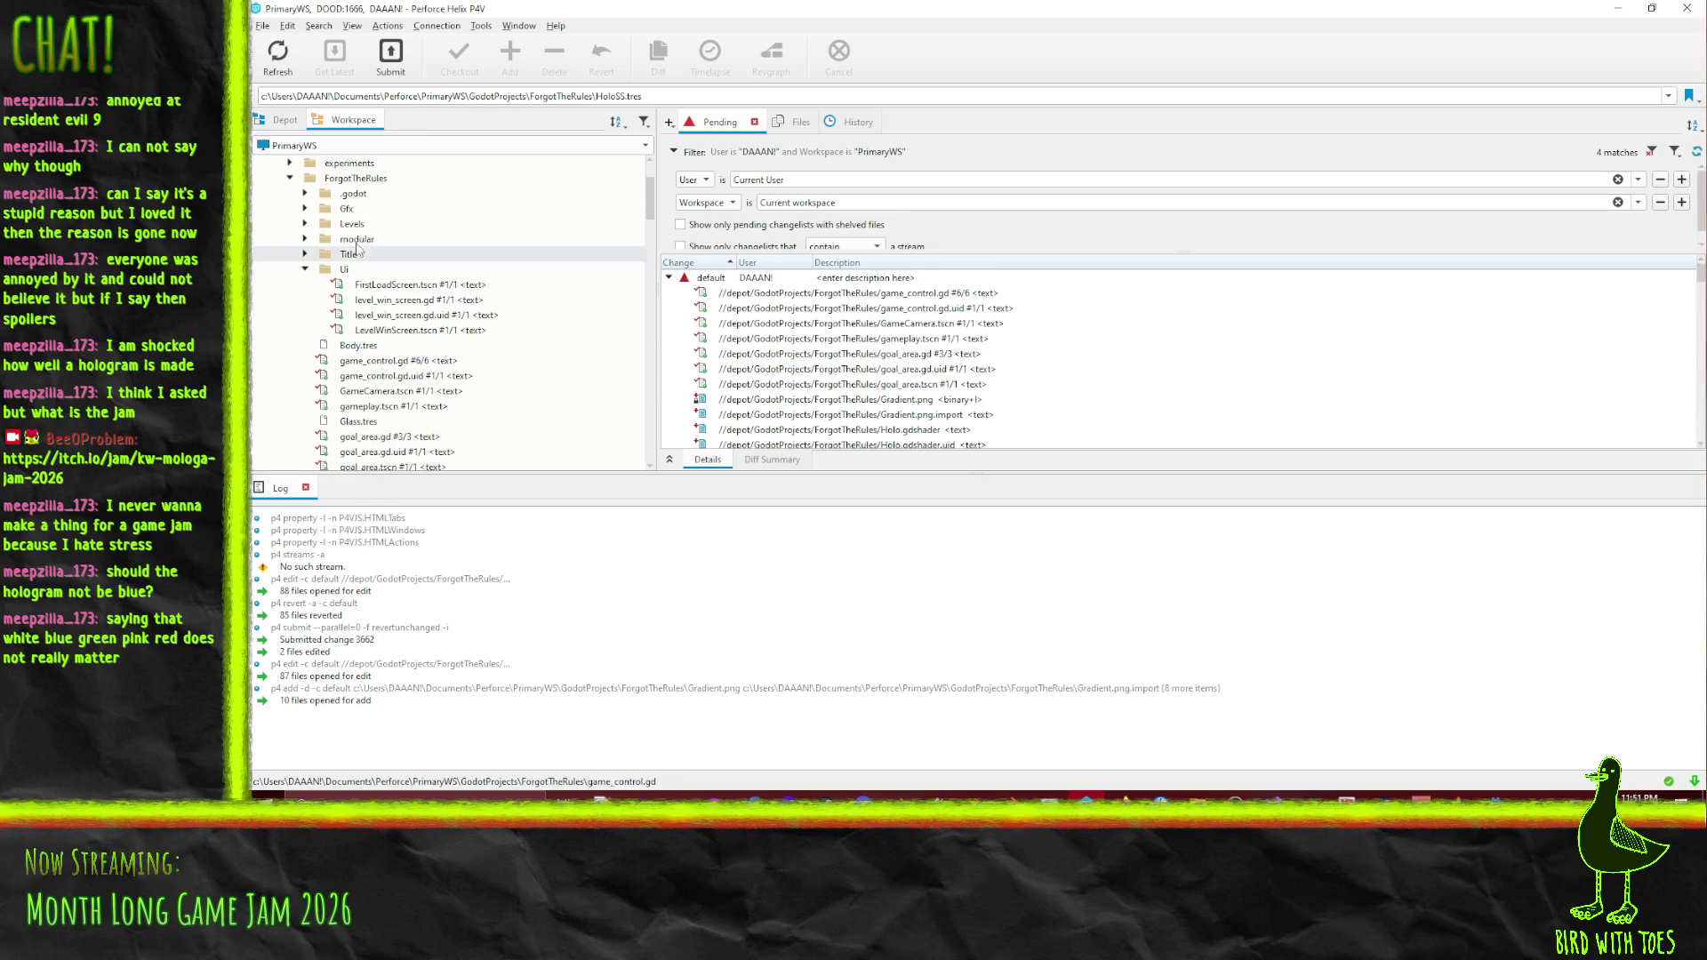
{"action": "left_click_drag", "start_coordinate": [347, 208], "coordinate": [711, 280]}
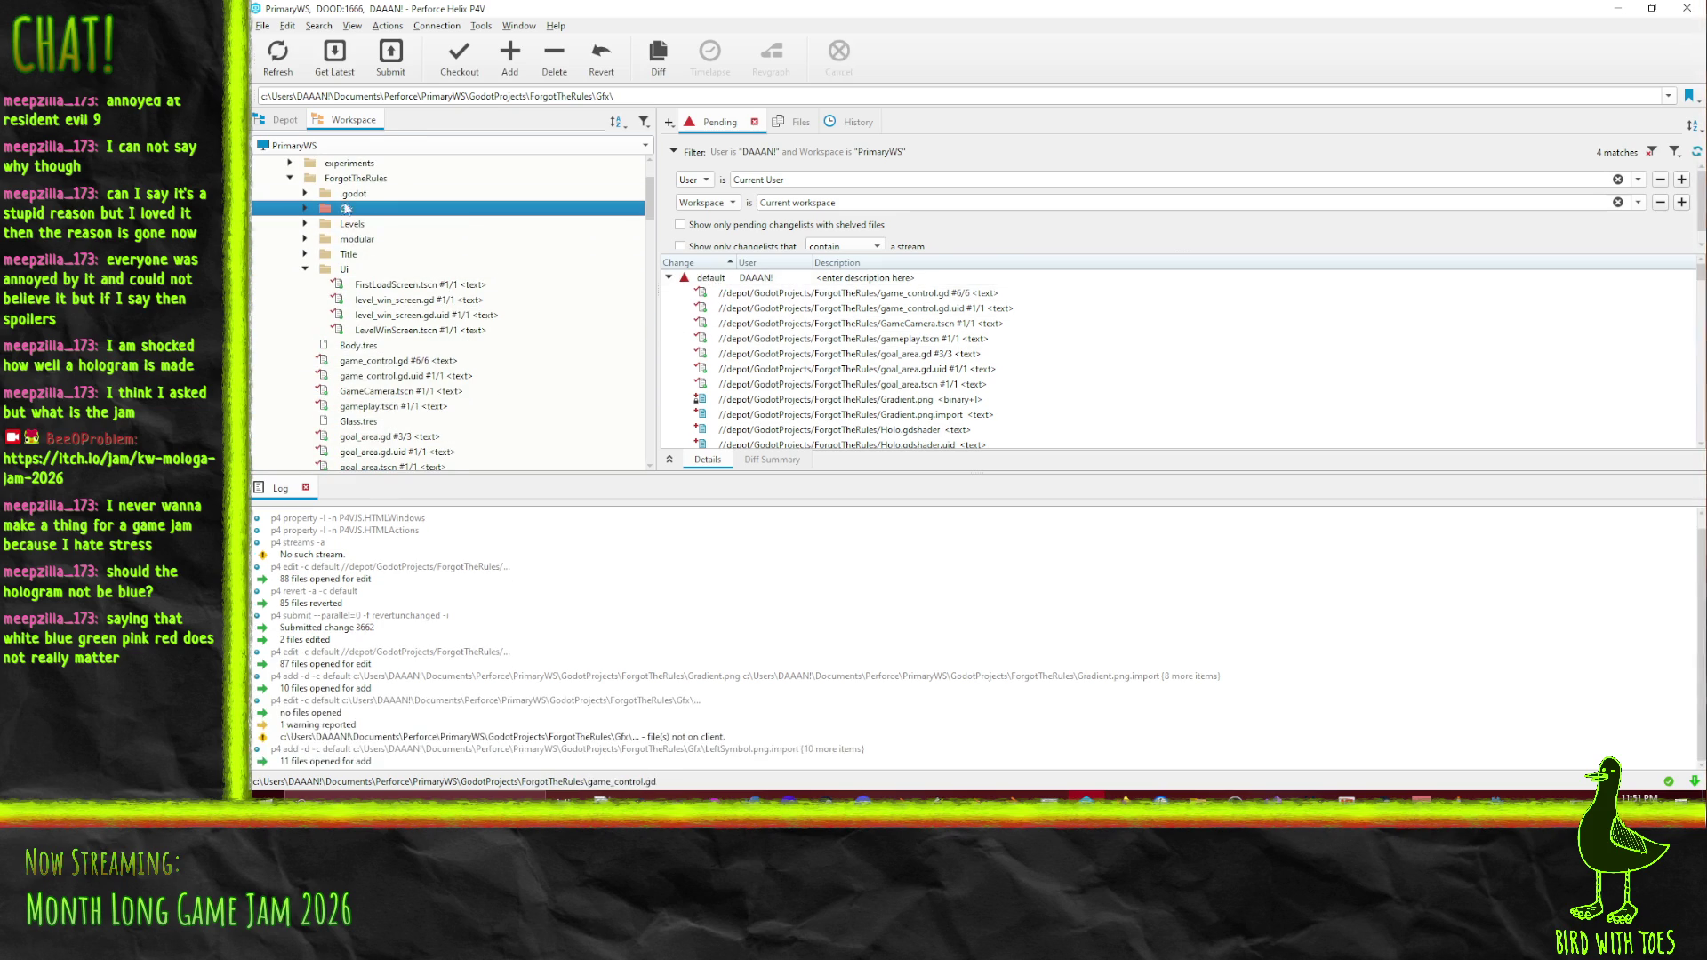
Revert unchanged files and the two people_11375633 entries out of the default changelist.
{"action": "right_click", "coordinate": [722, 278]}
{"action": "left_click", "coordinate": [922, 354]}
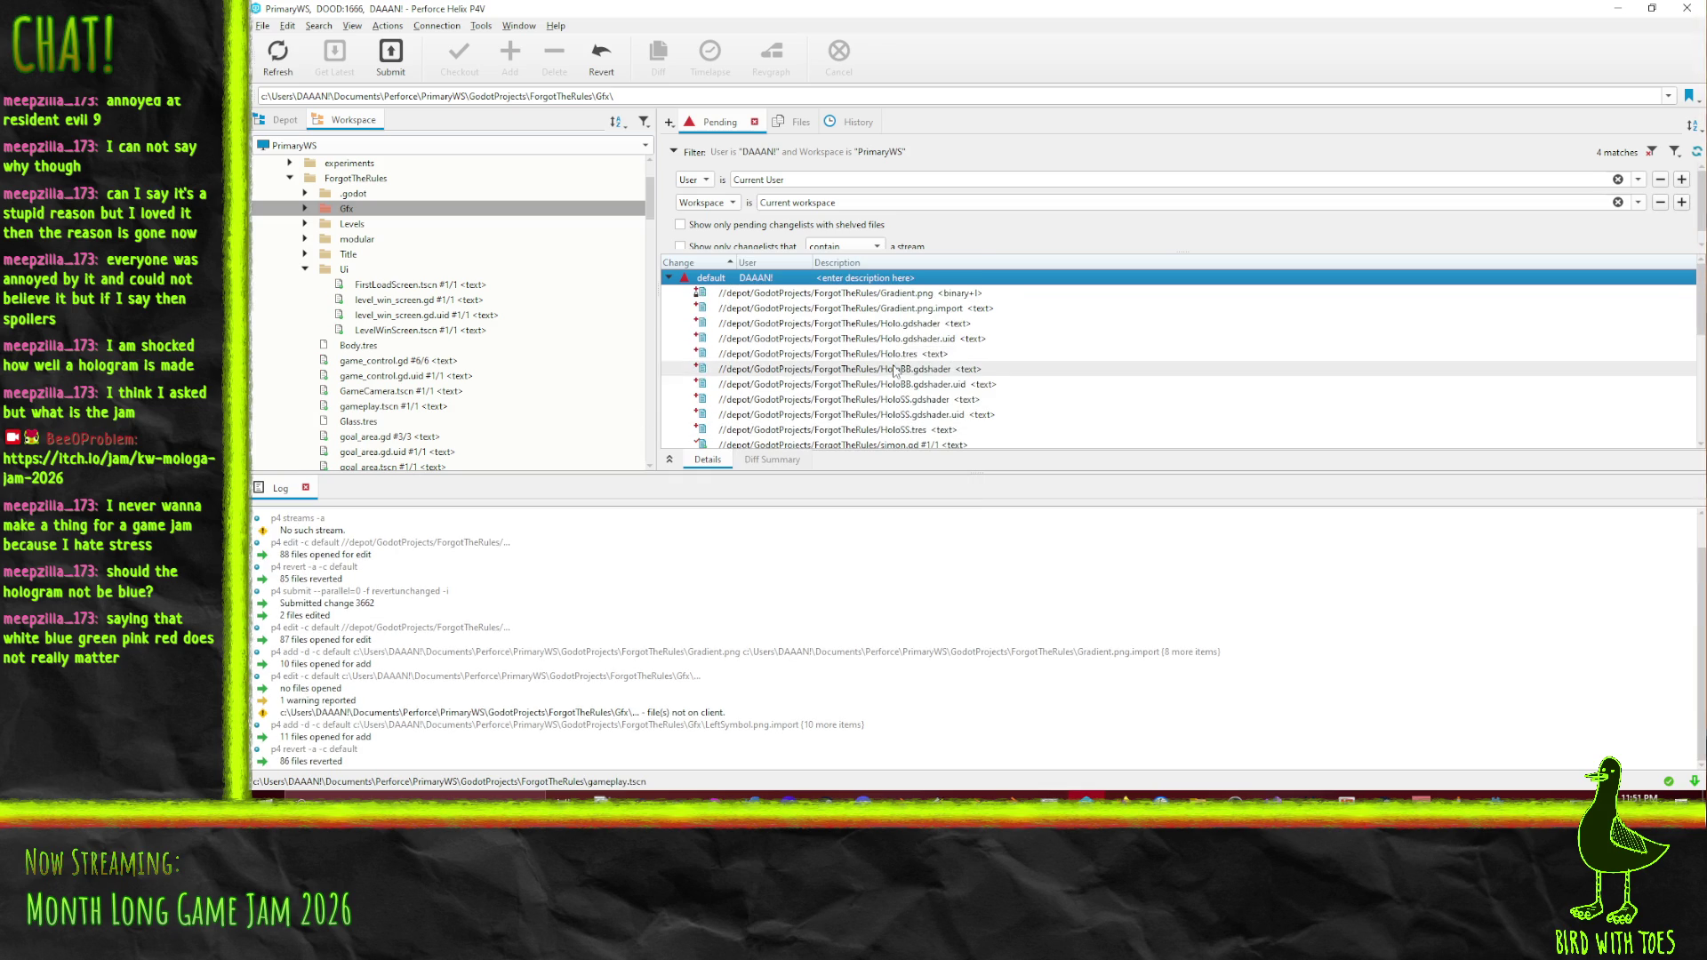
{"action": "scroll", "coordinate": [912, 409], "scroll_direction": "down", "scroll_amount": 5}
{"action": "scroll", "coordinate": [908, 428], "scroll_direction": "up", "scroll_amount": 10}
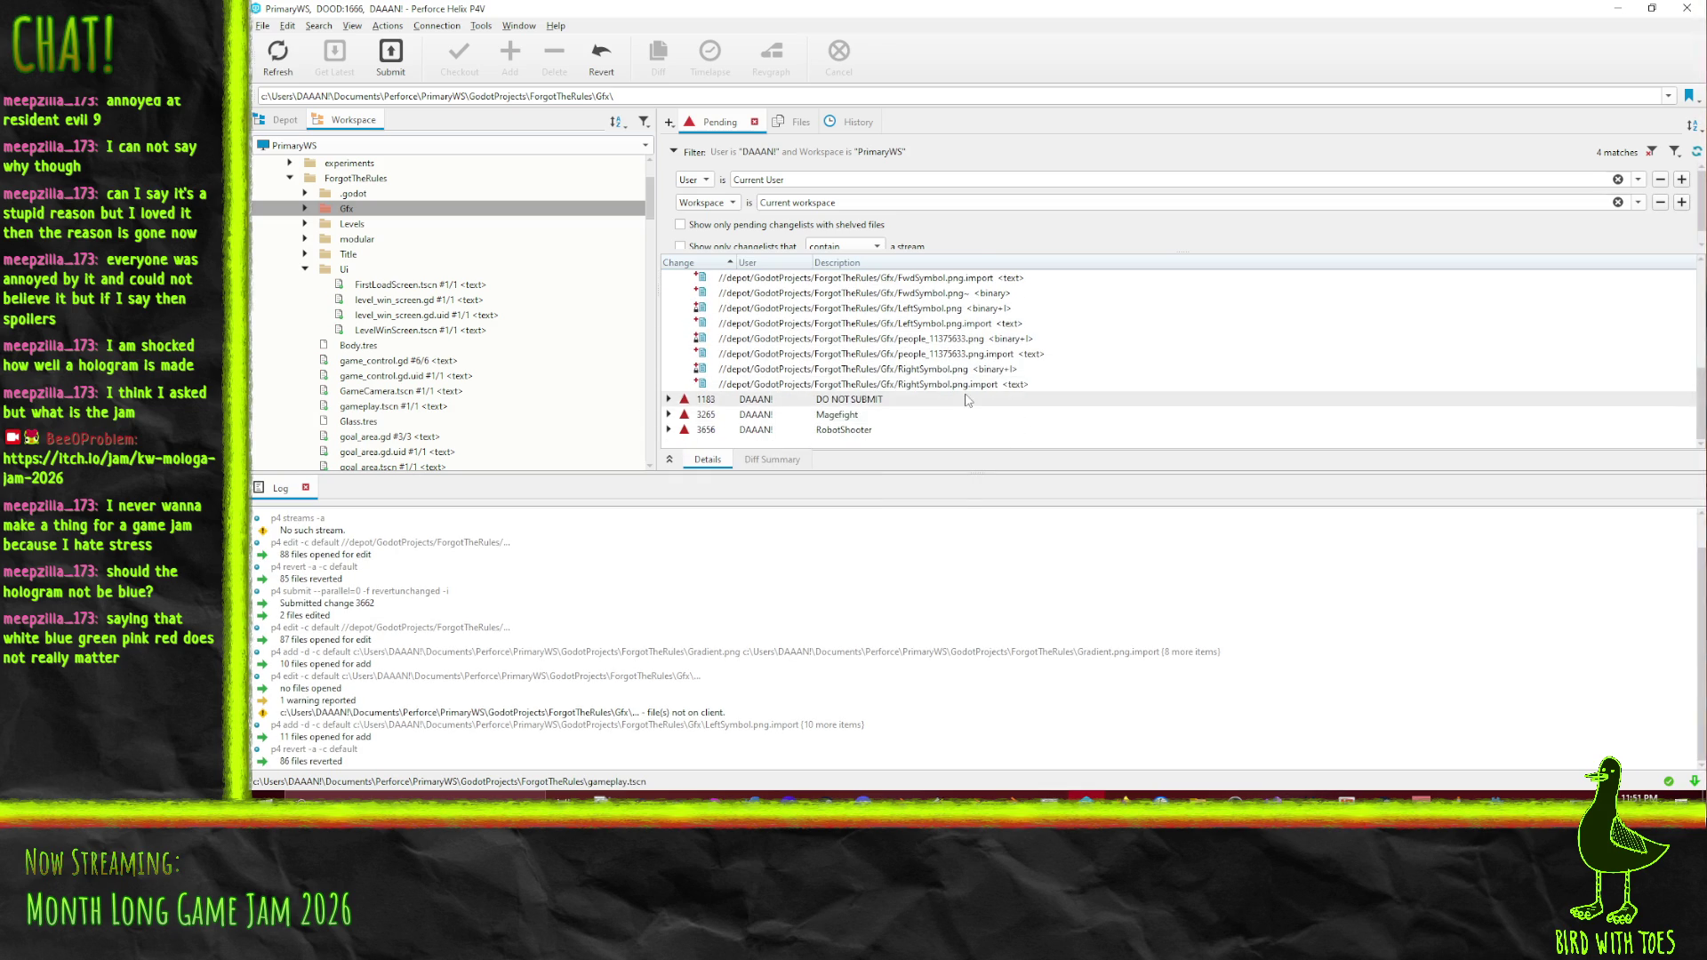
{"action": "scroll", "coordinate": [979, 431], "scroll_direction": "down", "scroll_amount": 5}
{"action": "left_click", "coordinate": [889, 414]}
{"action": "left_click", "coordinate": [870, 401], "text": "shift"}
{"action": "right_click", "coordinate": [867, 402]}
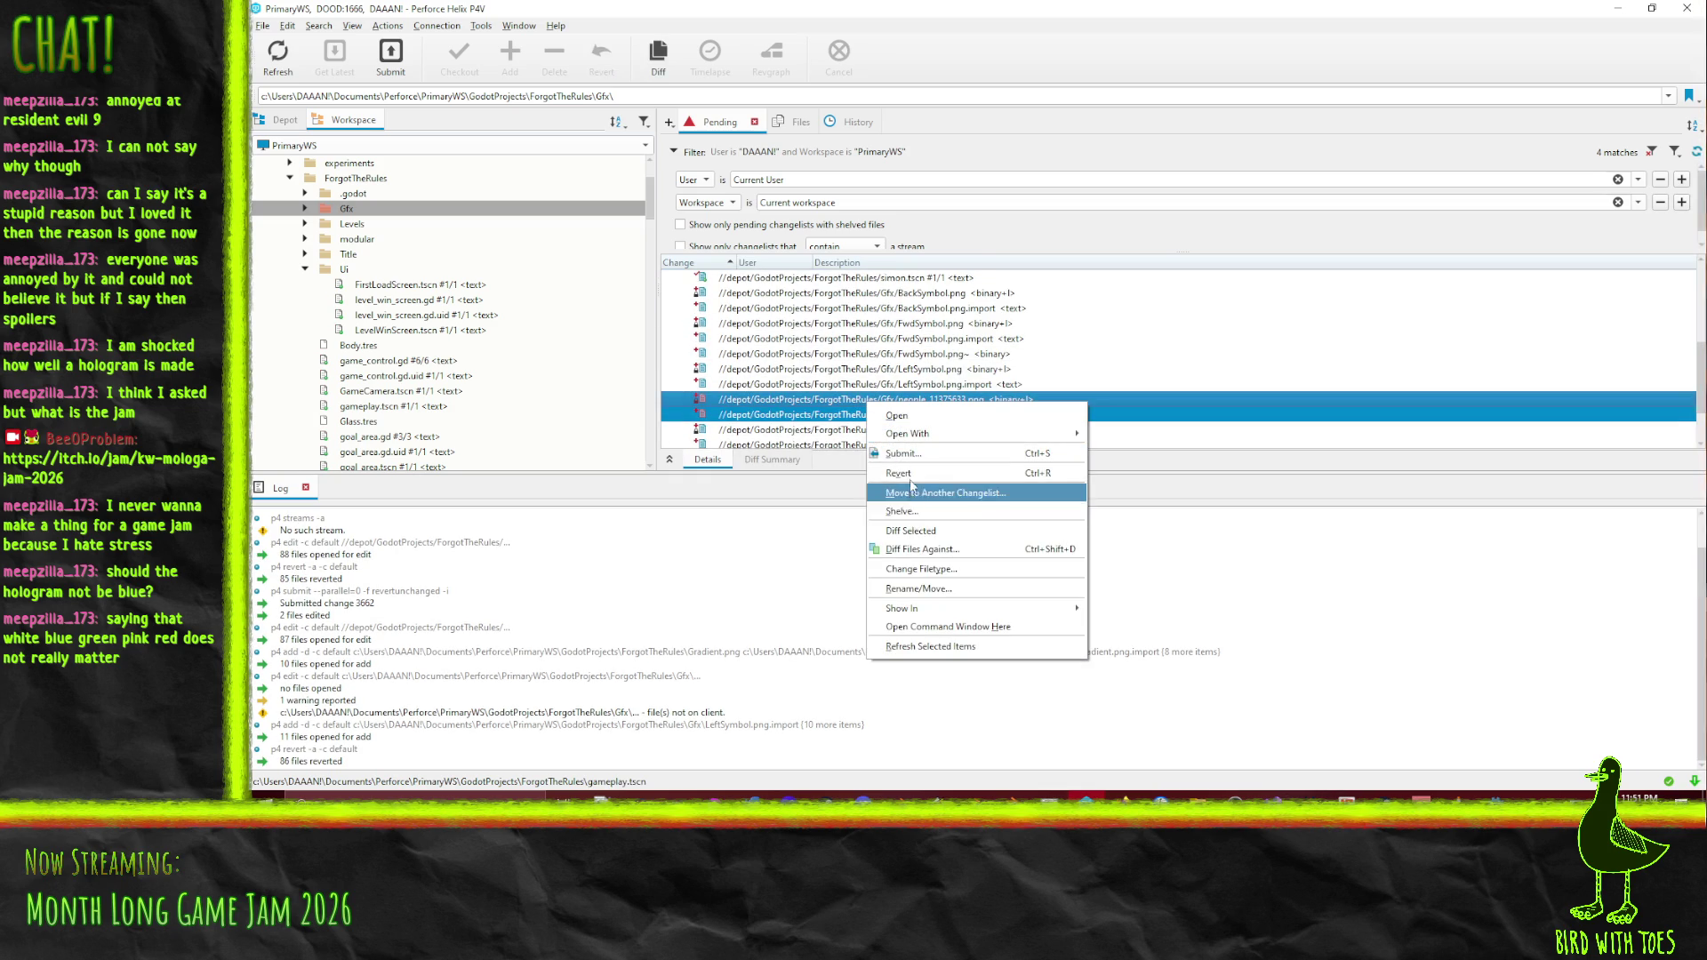
{"action": "left_click", "coordinate": [900, 474]}
{"action": "left_click", "coordinate": [1394, 574]}
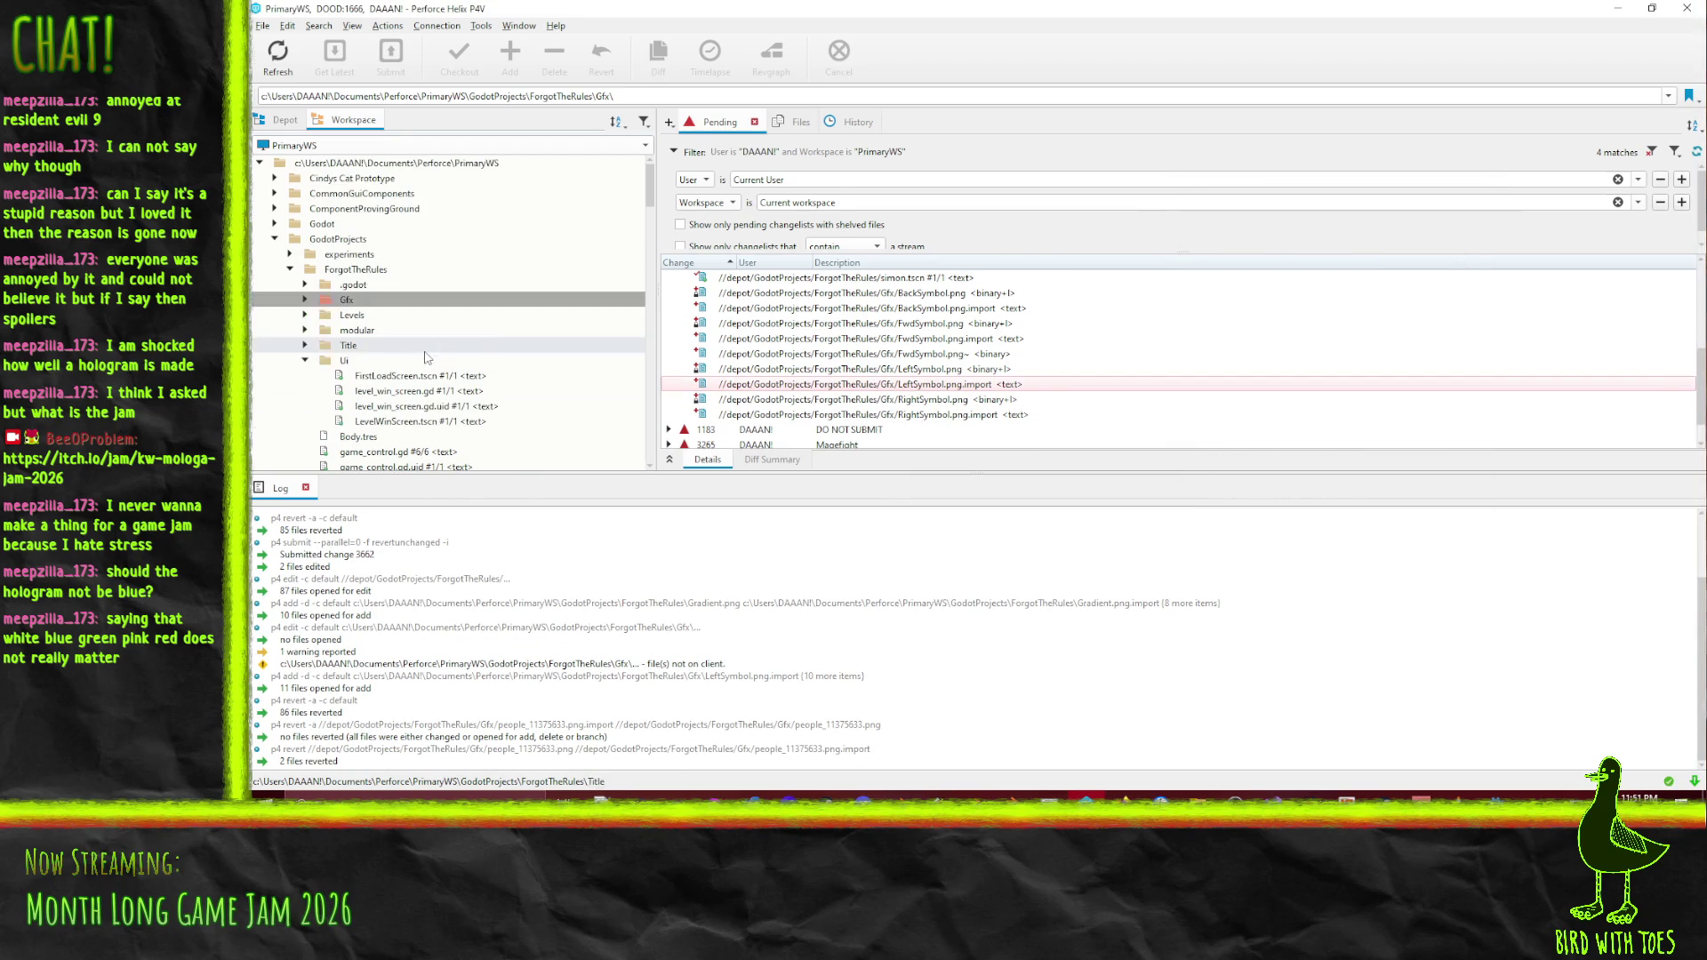
Delete the two local people_11375633 files from disk and return to Godot.
{"action": "left_click", "coordinate": [420, 422]}
{"action": "left_click", "coordinate": [420, 437], "text": "shift"}
{"action": "right_click", "coordinate": [431, 438]}
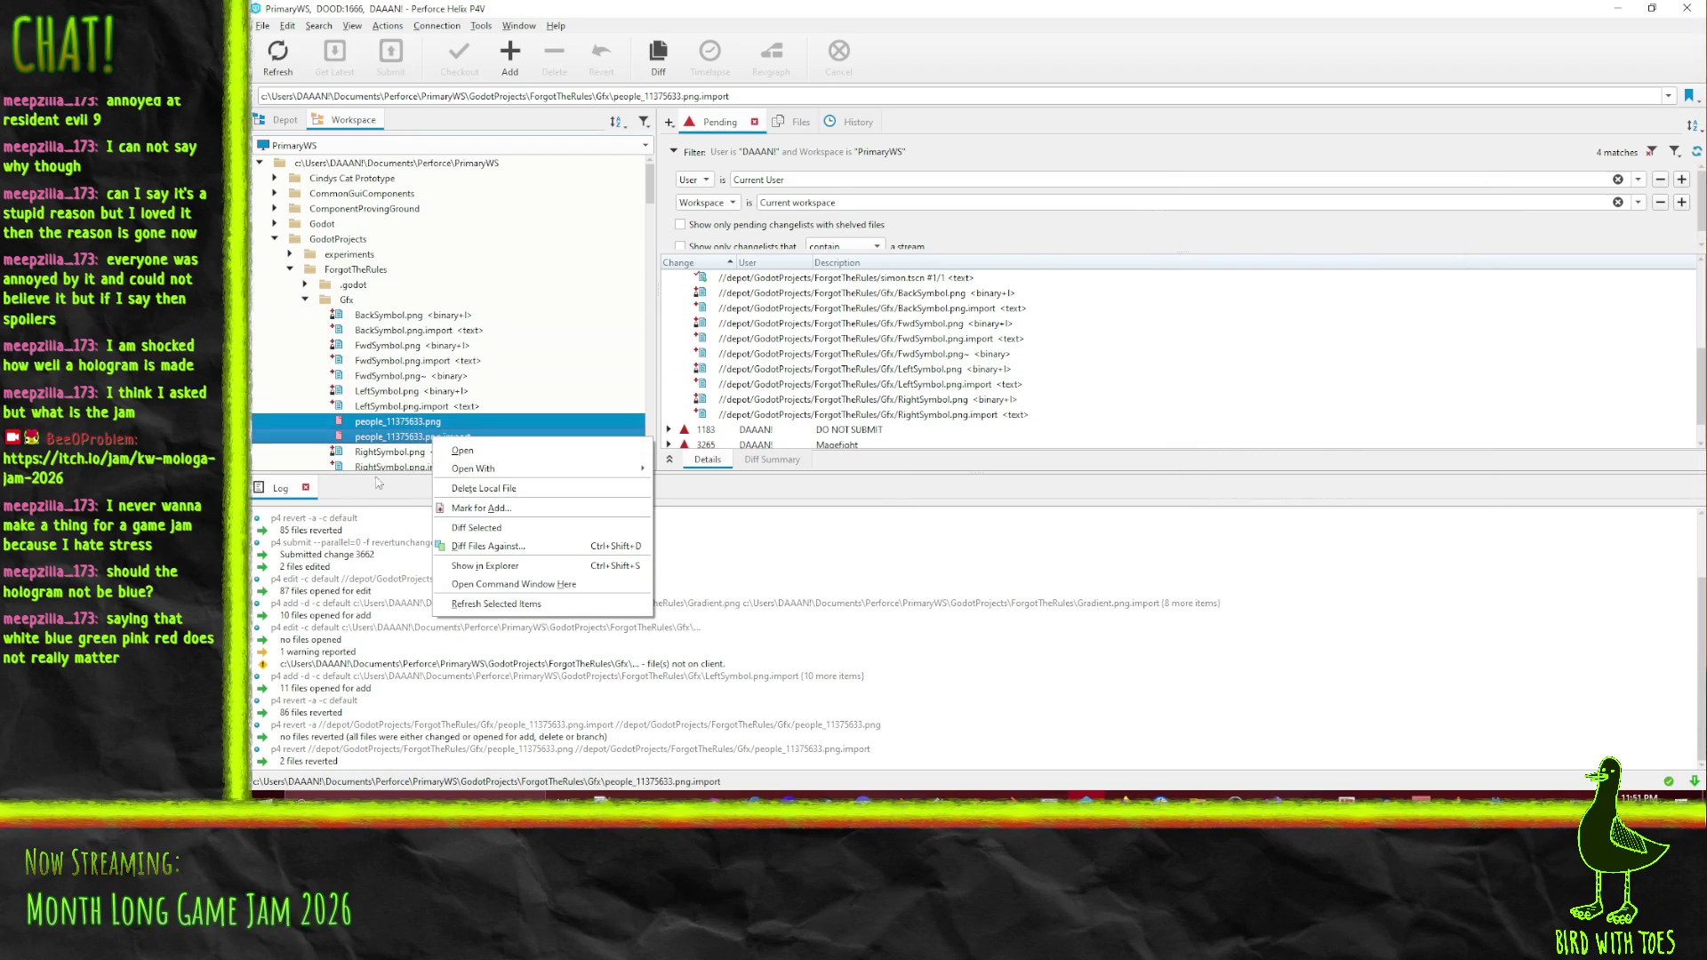
{"action": "left_click", "coordinate": [485, 488]}
{"action": "left_click", "coordinate": [1023, 411]}
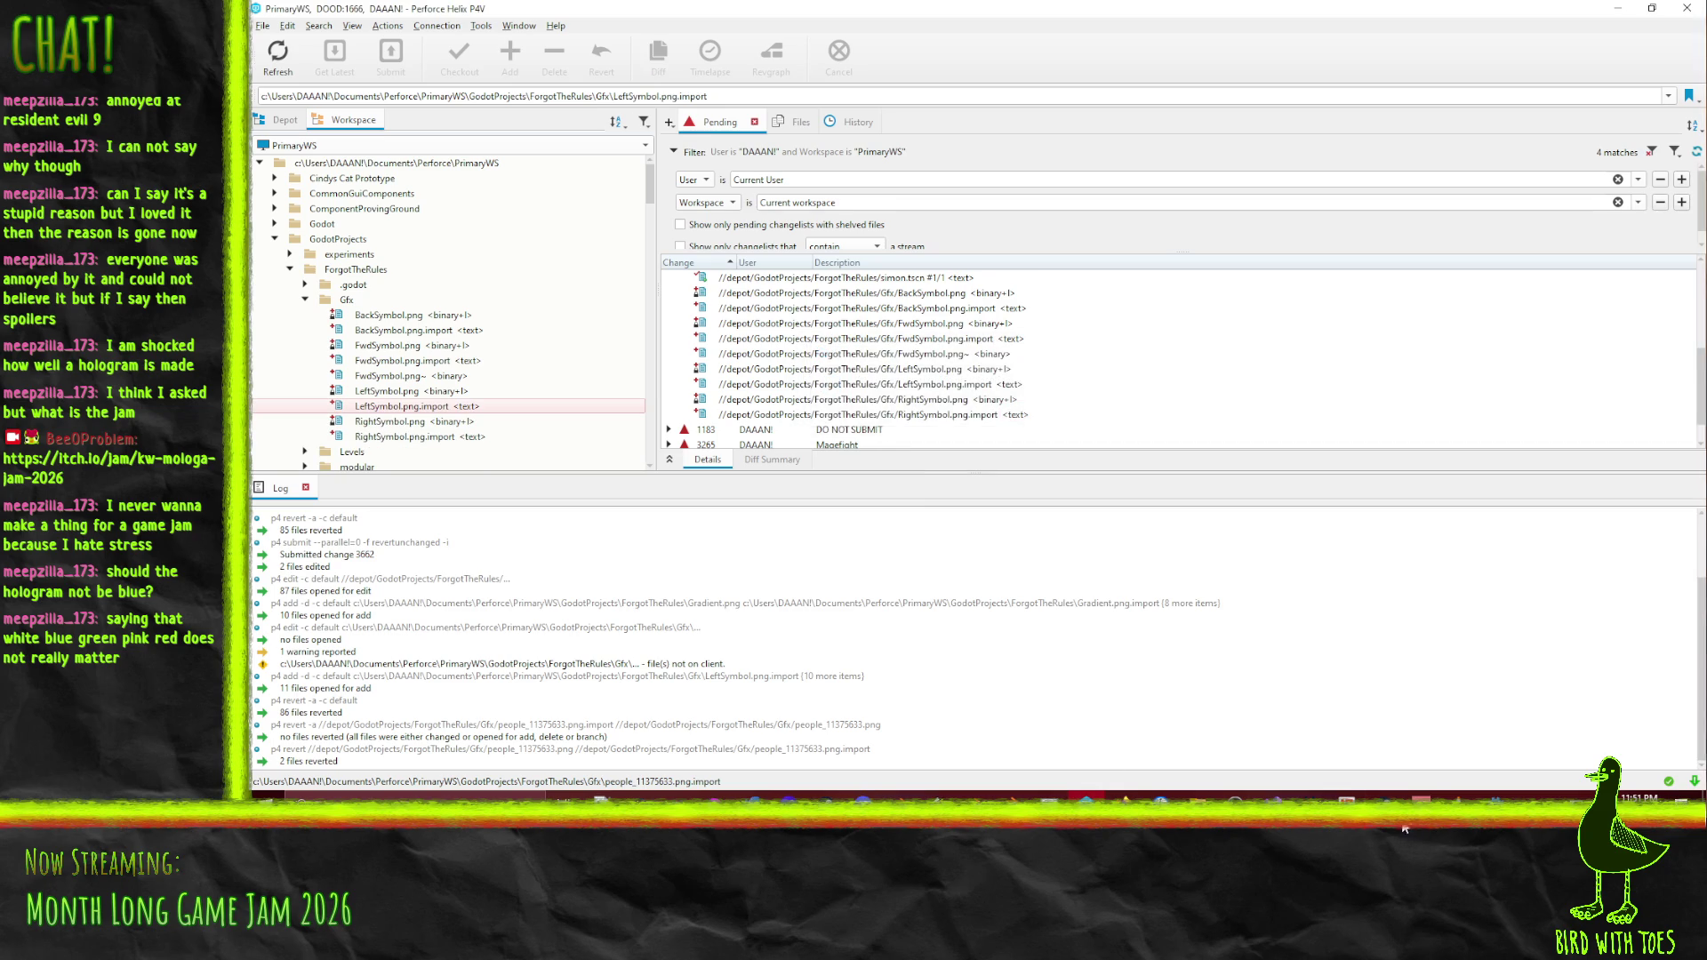
{"action": "key", "text": "alt+Tab"}
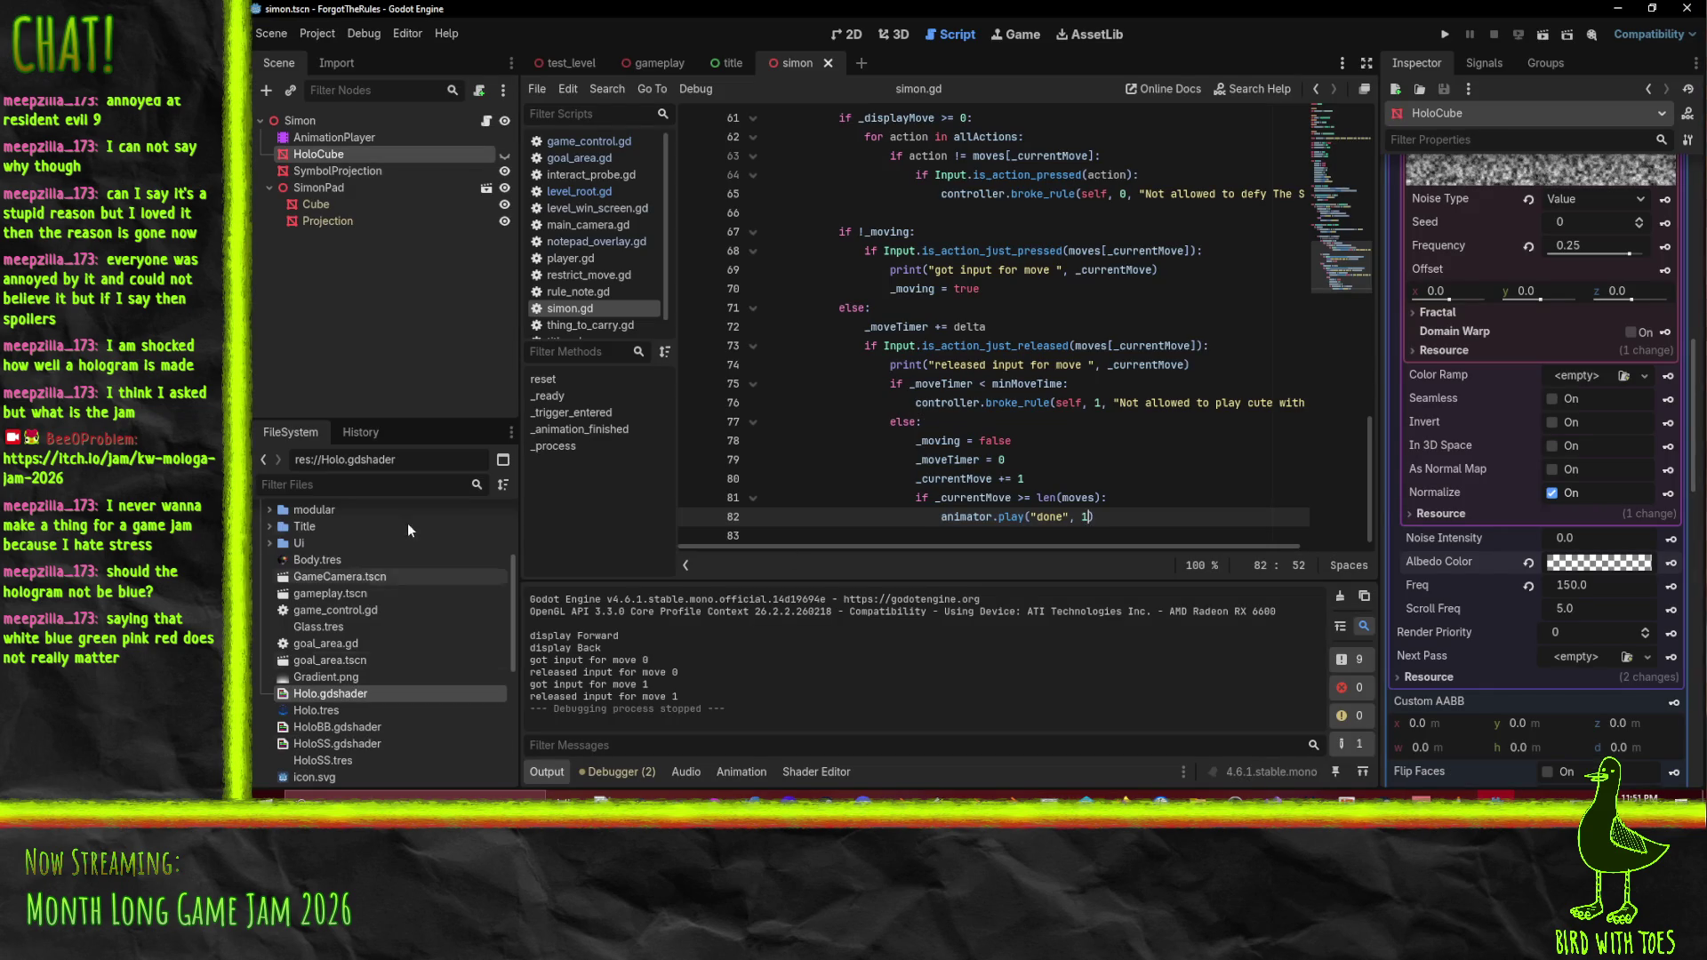
In the 3D view, load the Forward animation on the AnimationPlayer.
{"action": "scroll", "coordinate": [418, 622], "scroll_direction": "up", "scroll_amount": 2}
{"action": "scroll", "coordinate": [409, 612], "scroll_direction": "up", "scroll_amount": 2}
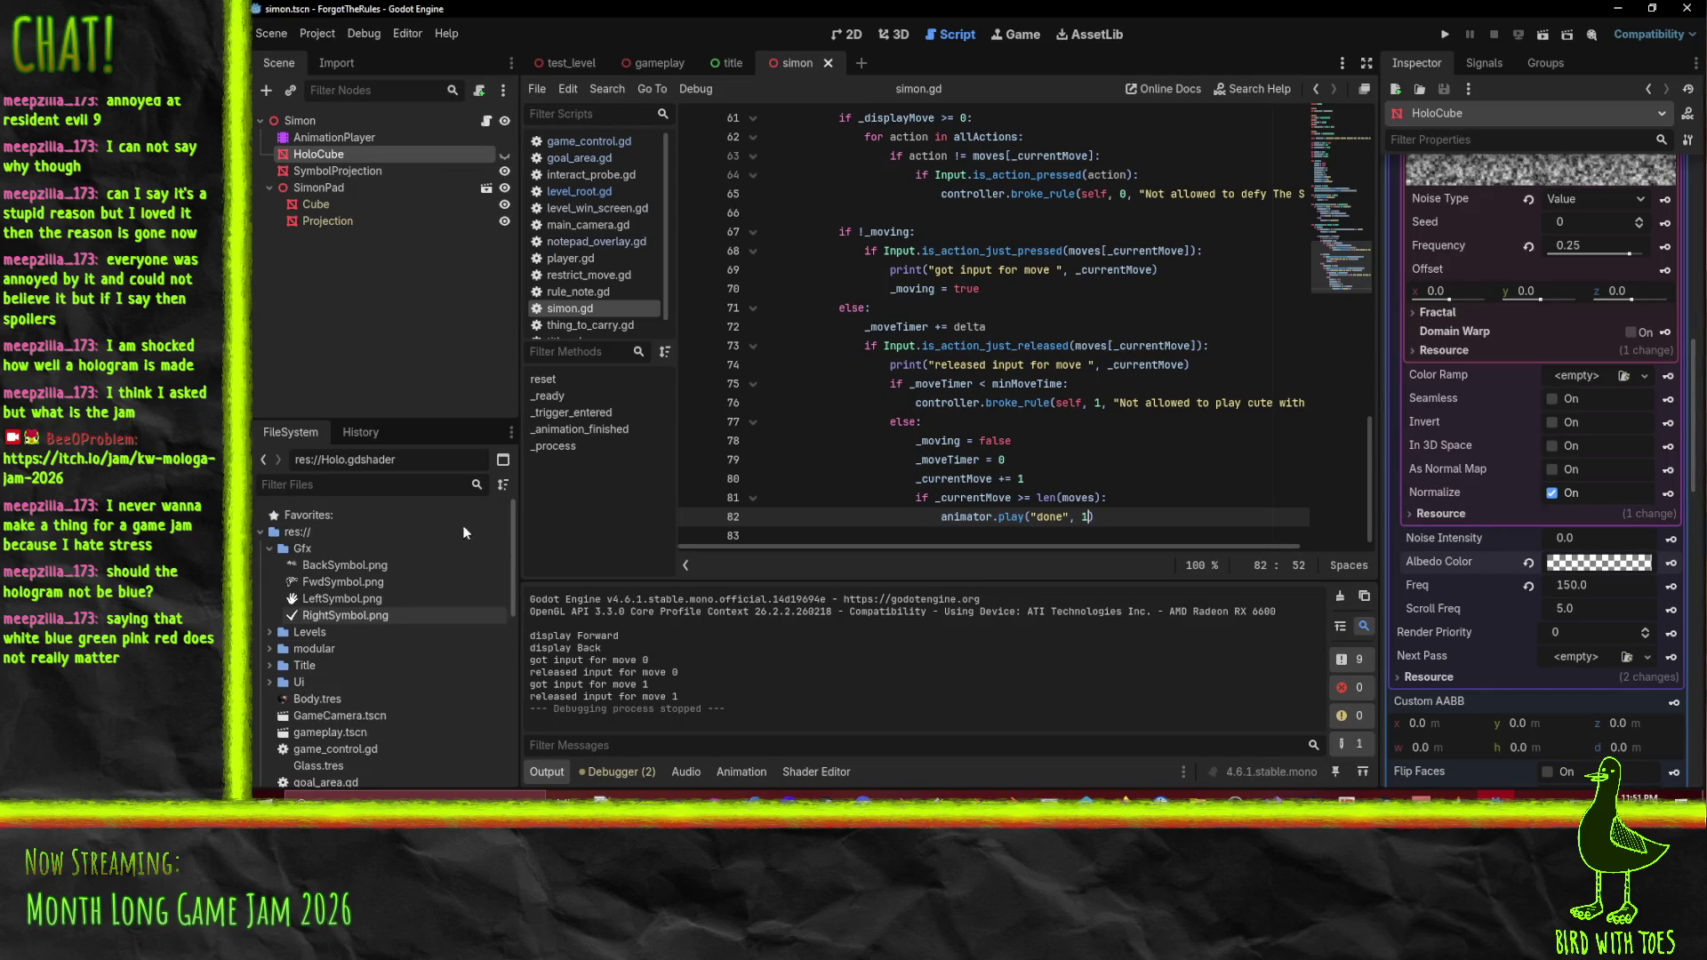
{"action": "left_click", "coordinate": [892, 35]}
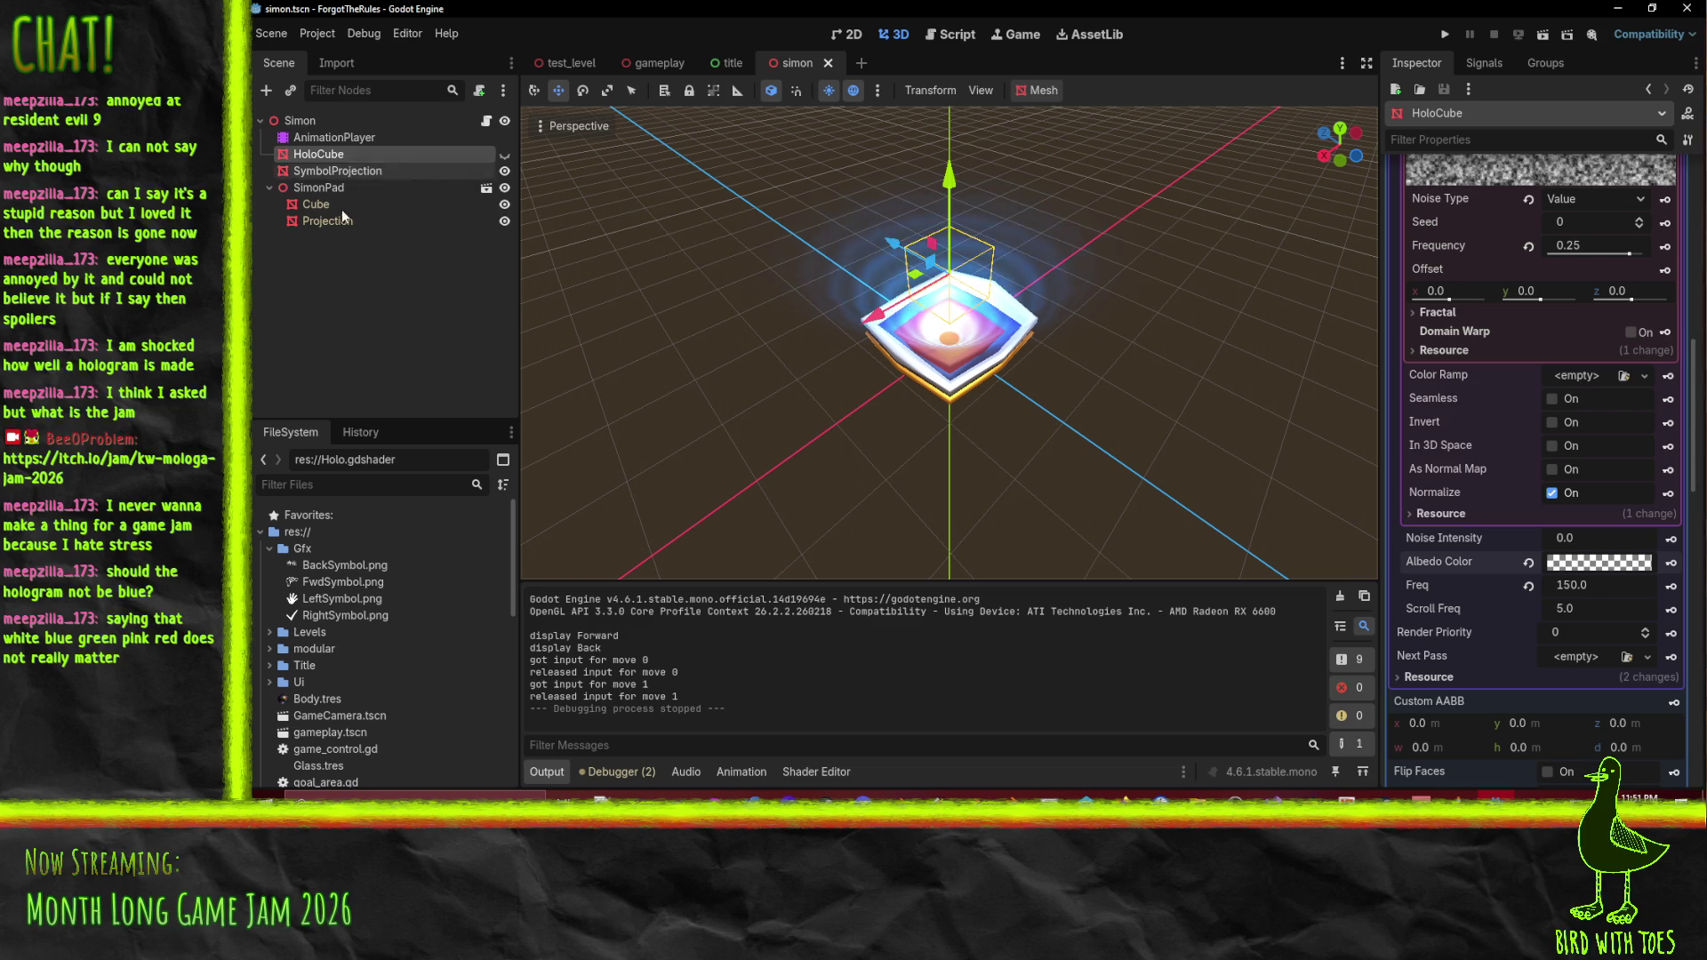
{"action": "left_click", "coordinate": [312, 170]}
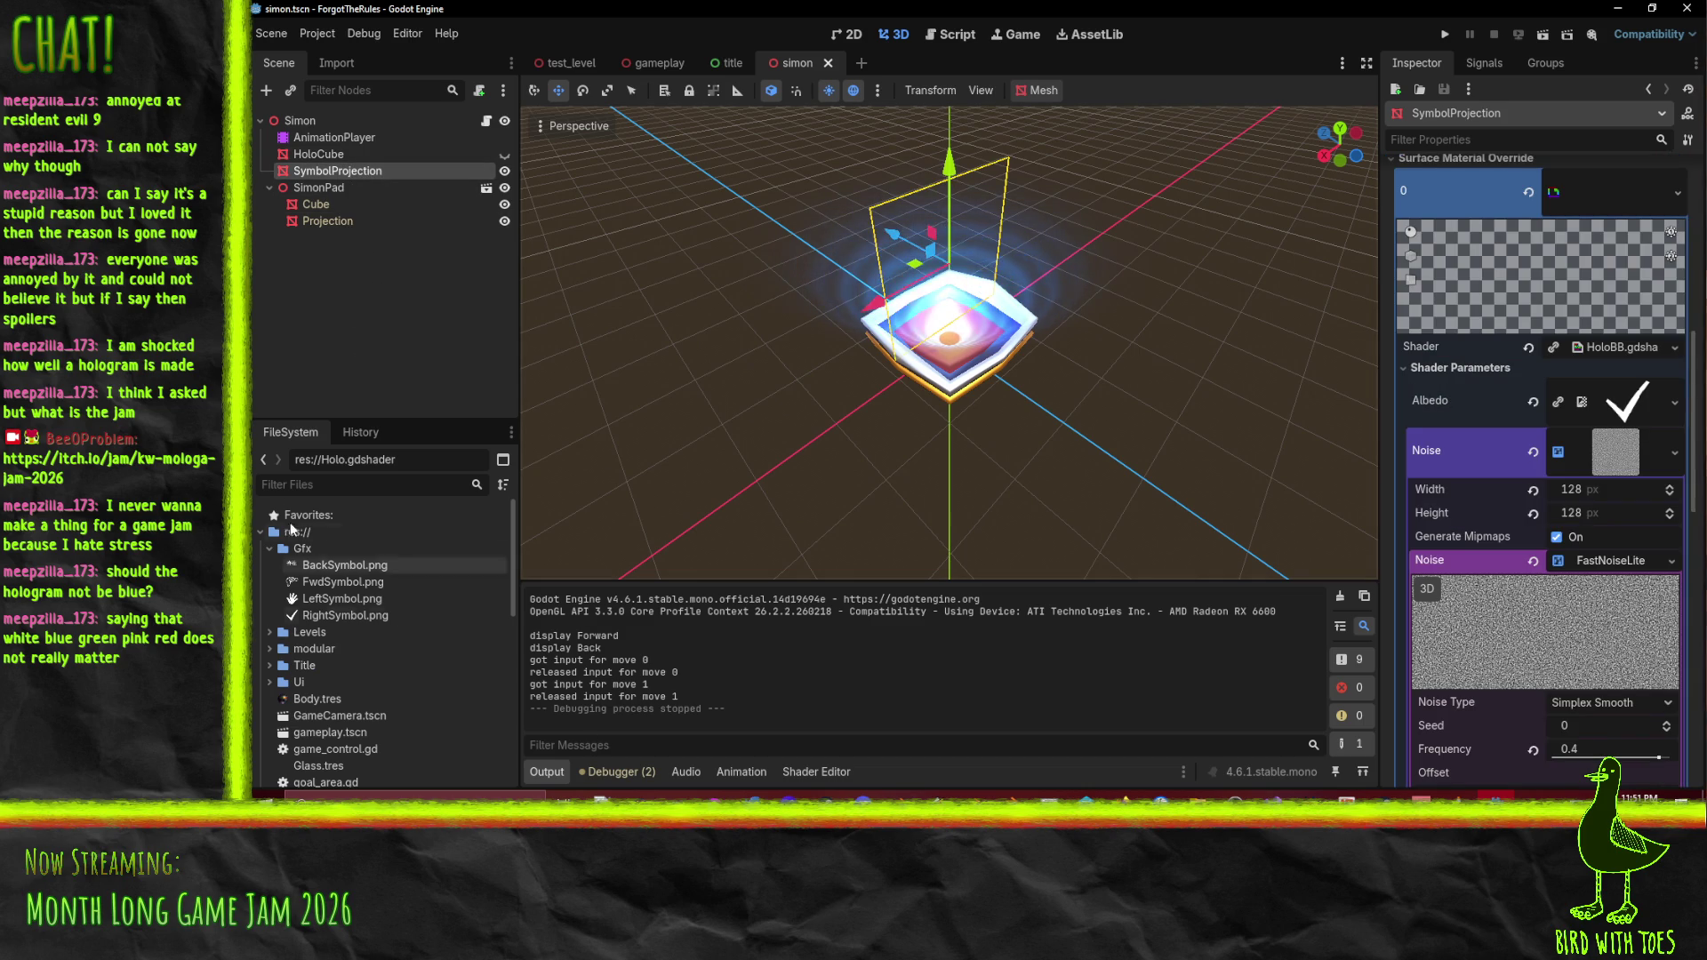
{"action": "left_click", "coordinate": [333, 137]}
{"action": "left_click", "coordinate": [889, 587]}
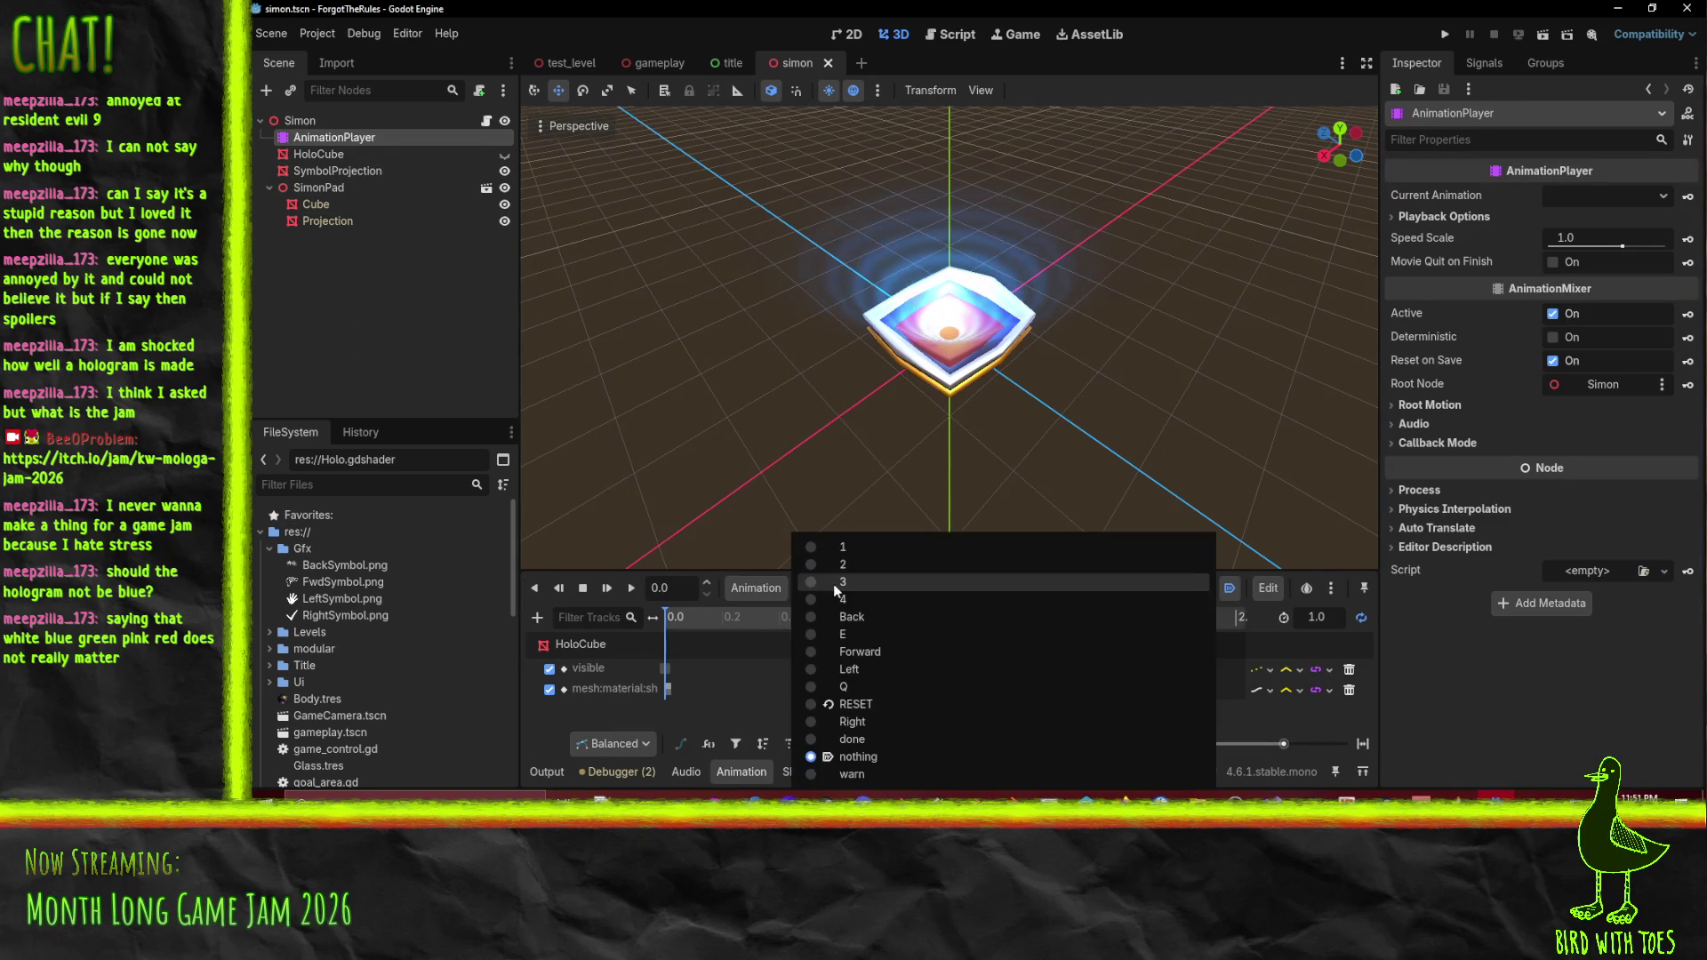
{"action": "left_click", "coordinate": [869, 617]}
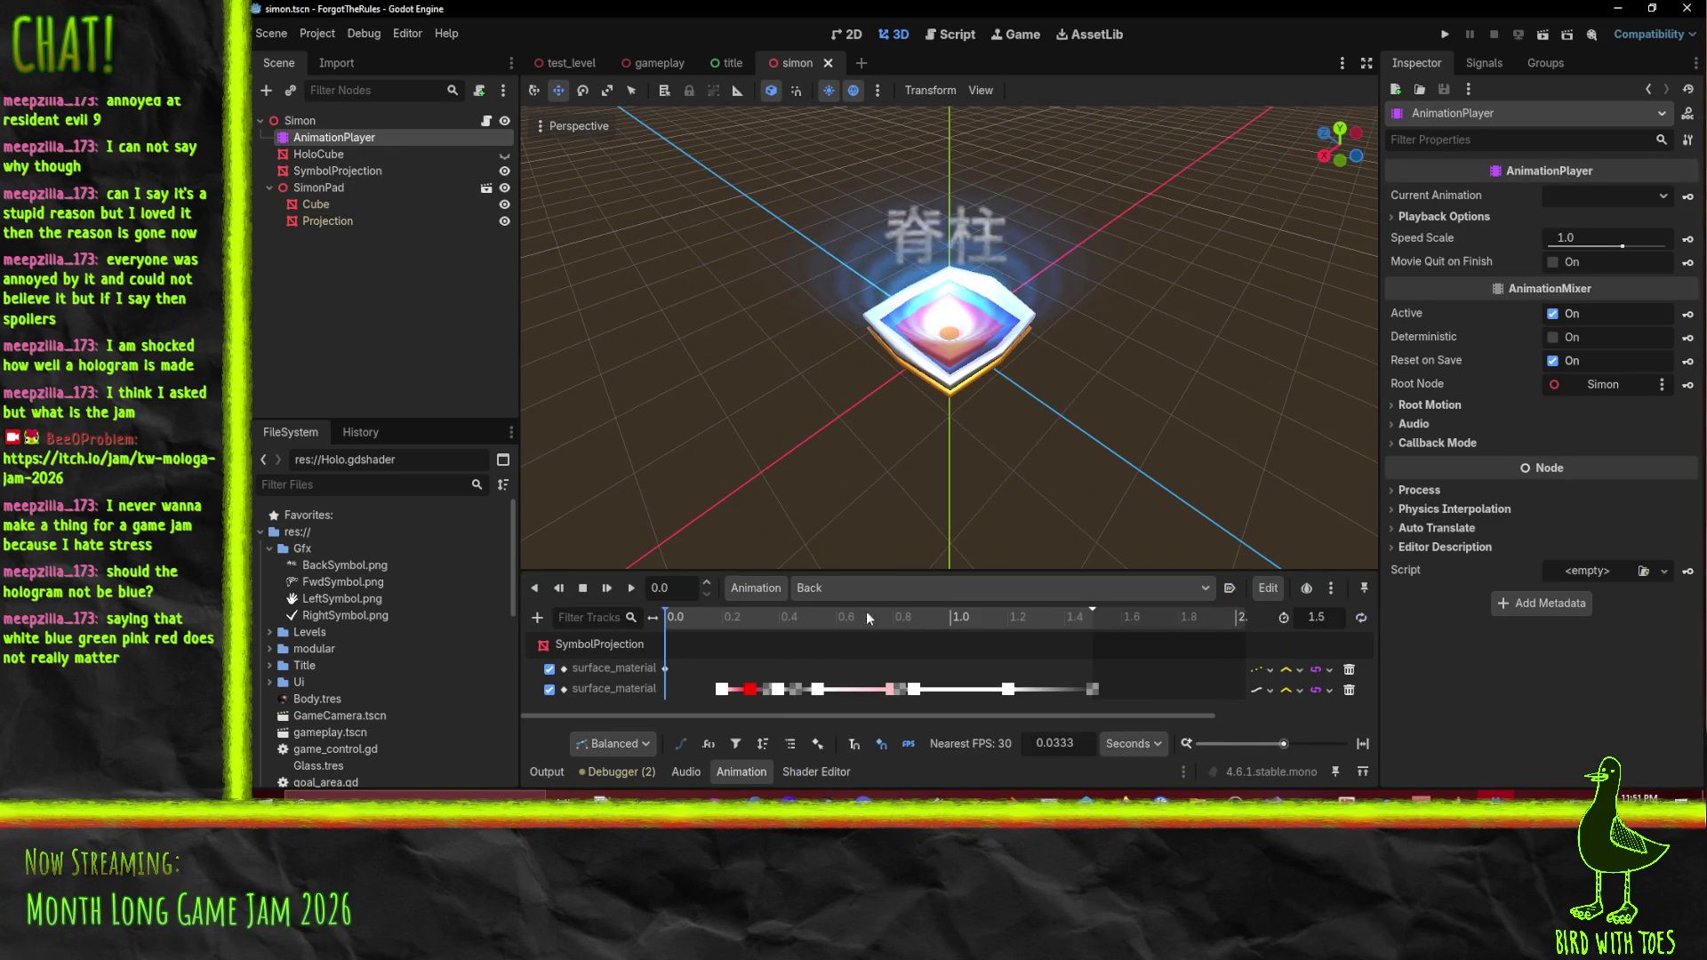
{"action": "left_click", "coordinate": [868, 596]}
{"action": "left_click", "coordinate": [883, 655]}
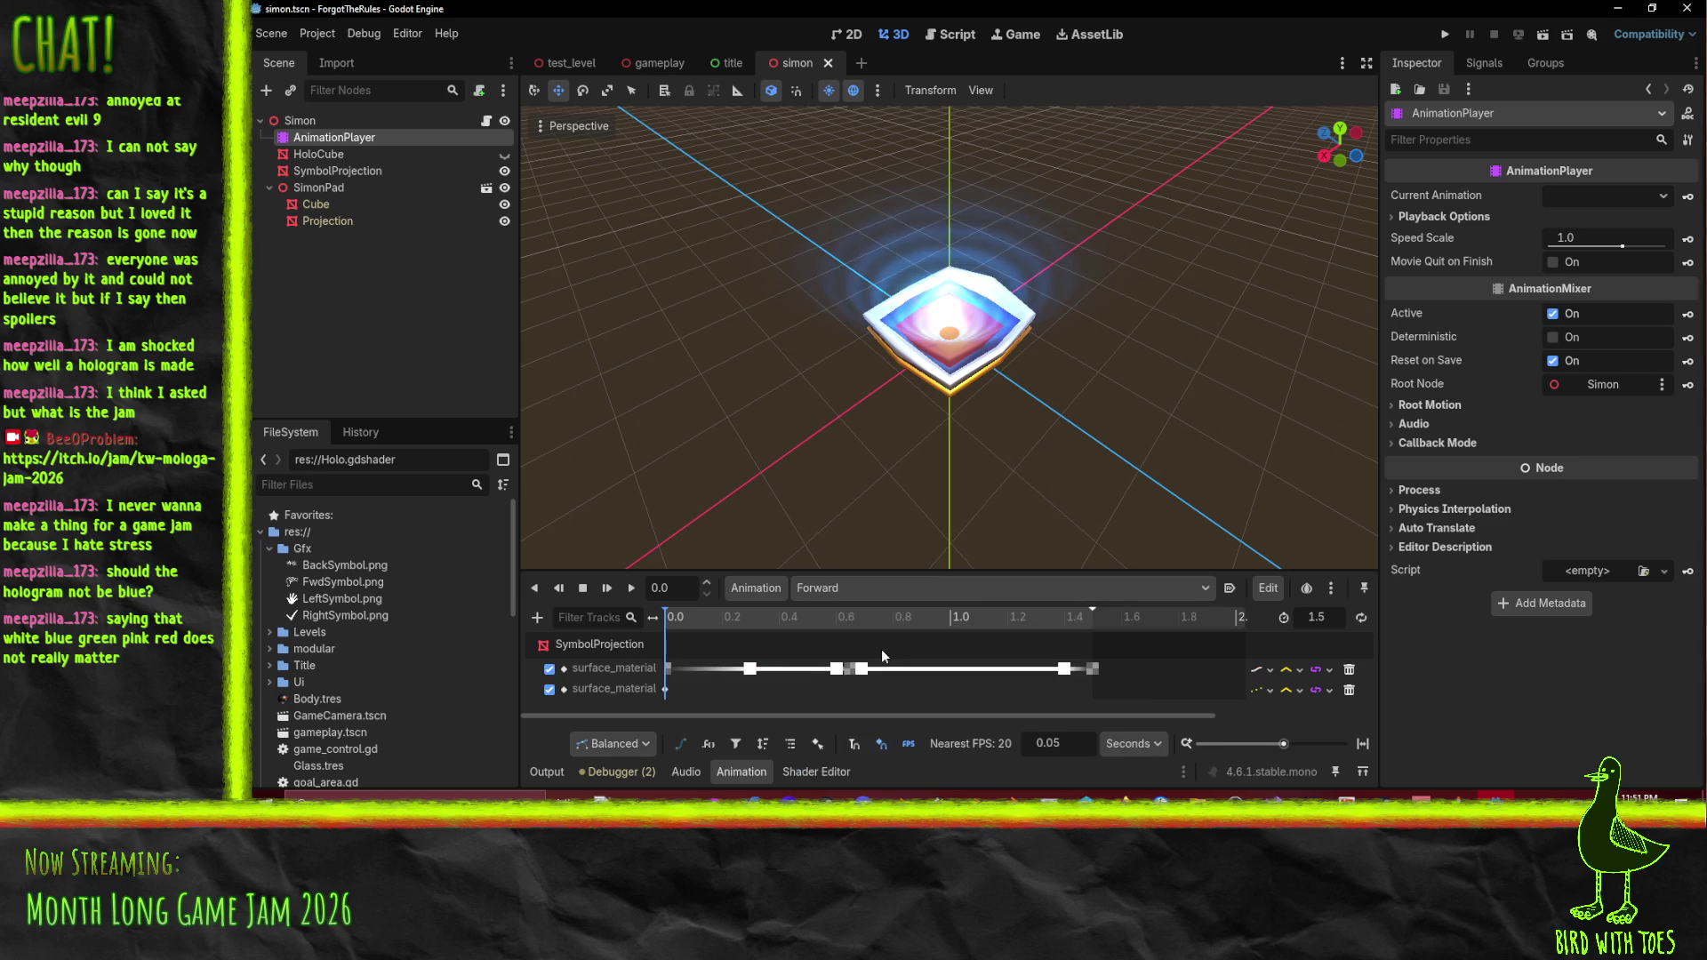
Scrub the Forward animation to preview the hologram and orbit to view the pad from the side.
{"action": "left_click_drag", "start_coordinate": [668, 617], "coordinate": [928, 620]}
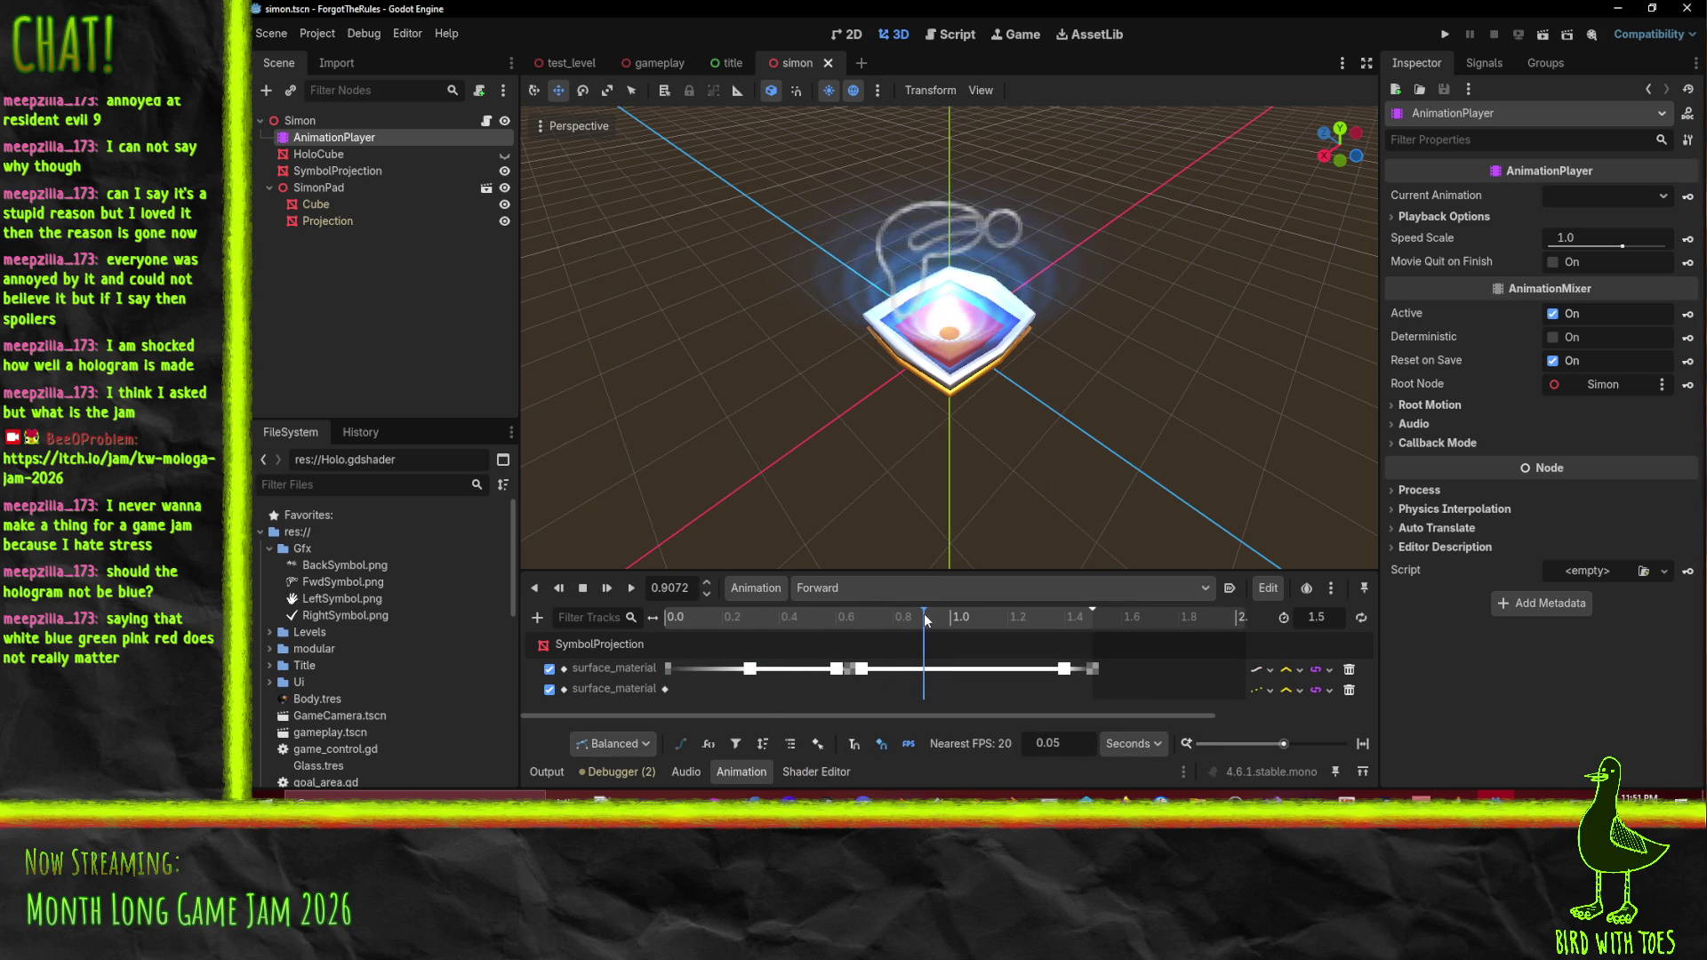
{"action": "left_click_drag", "start_coordinate": [820, 616], "coordinate": [655, 614]}
{"action": "left_click_drag", "start_coordinate": [761, 632], "coordinate": [832, 623]}
{"action": "mouse_move", "coordinate": [942, 418]}
{"action": "left_mouse_down"}
{"action": "mouse_move", "coordinate": [956, 332]}
{"action": "mouse_move", "coordinate": [1005, 374]}
{"action": "mouse_move", "coordinate": [1192, 438]}
{"action": "mouse_move", "coordinate": [996, 250]}
{"action": "mouse_move", "coordinate": [1012, 294]}
{"action": "left_mouse_up"}
{"action": "scroll", "coordinate": [1033, 394], "scroll_direction": "up", "scroll_amount": 6}
{"action": "scroll", "coordinate": [1034, 395], "scroll_direction": "down", "scroll_amount": 5}
{"action": "scroll", "coordinate": [996, 250], "scroll_direction": "down", "scroll_amount": 3}
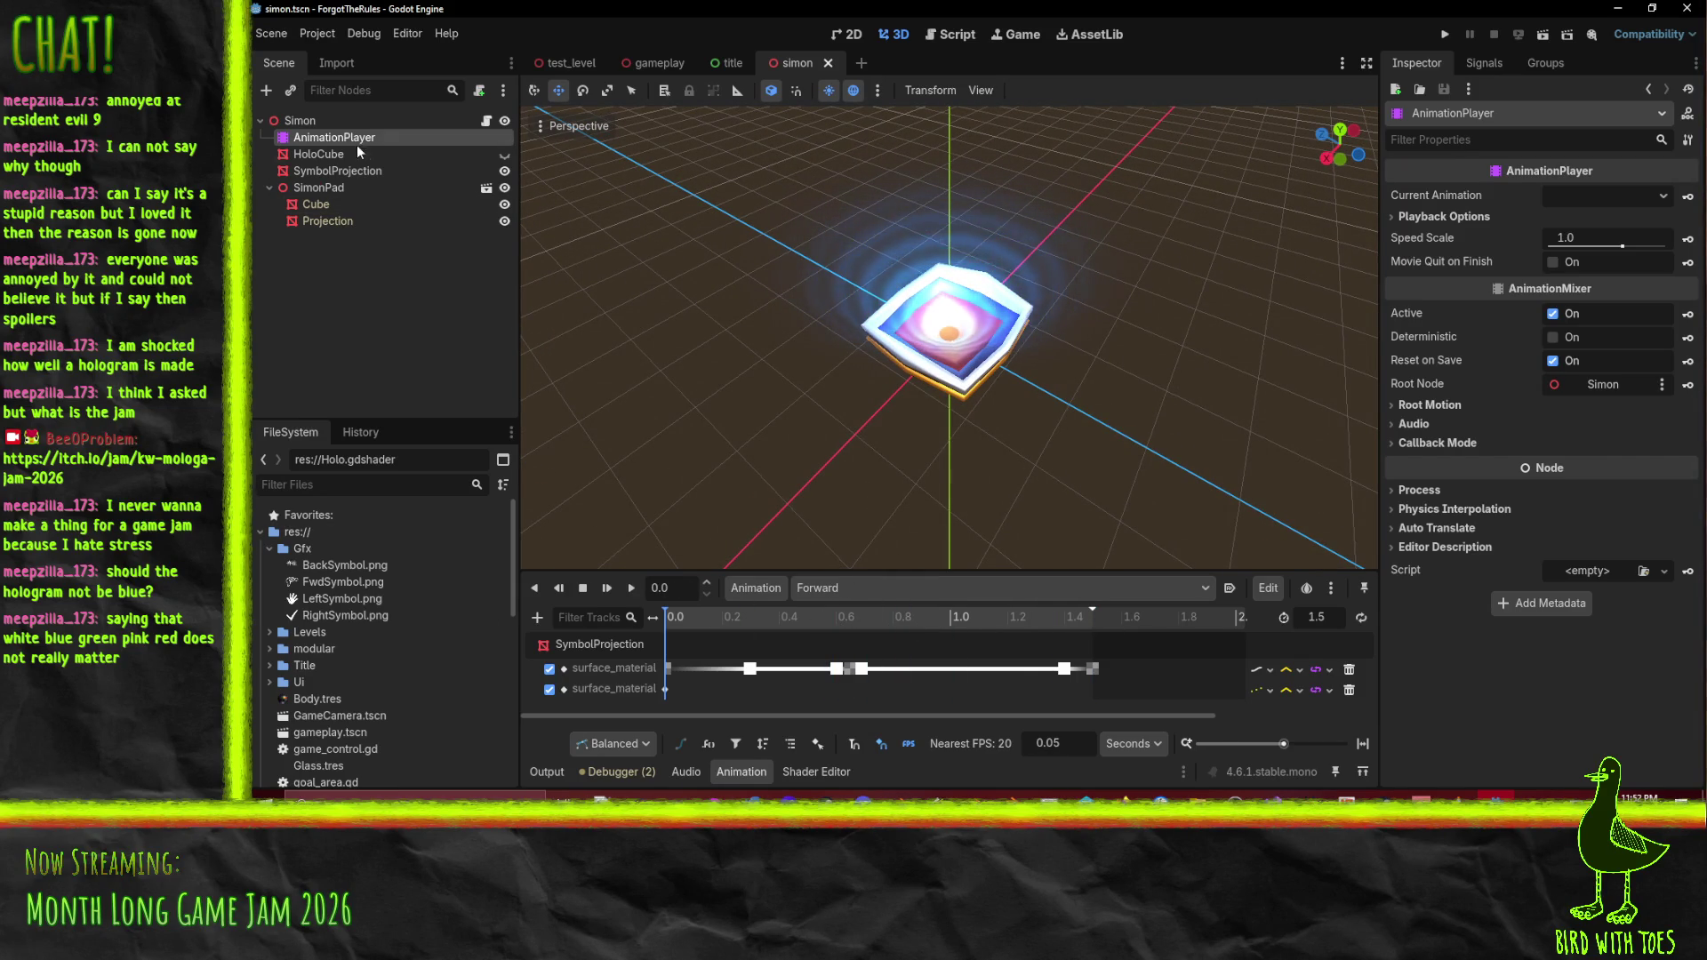
{"action": "left_click", "coordinate": [371, 174]}
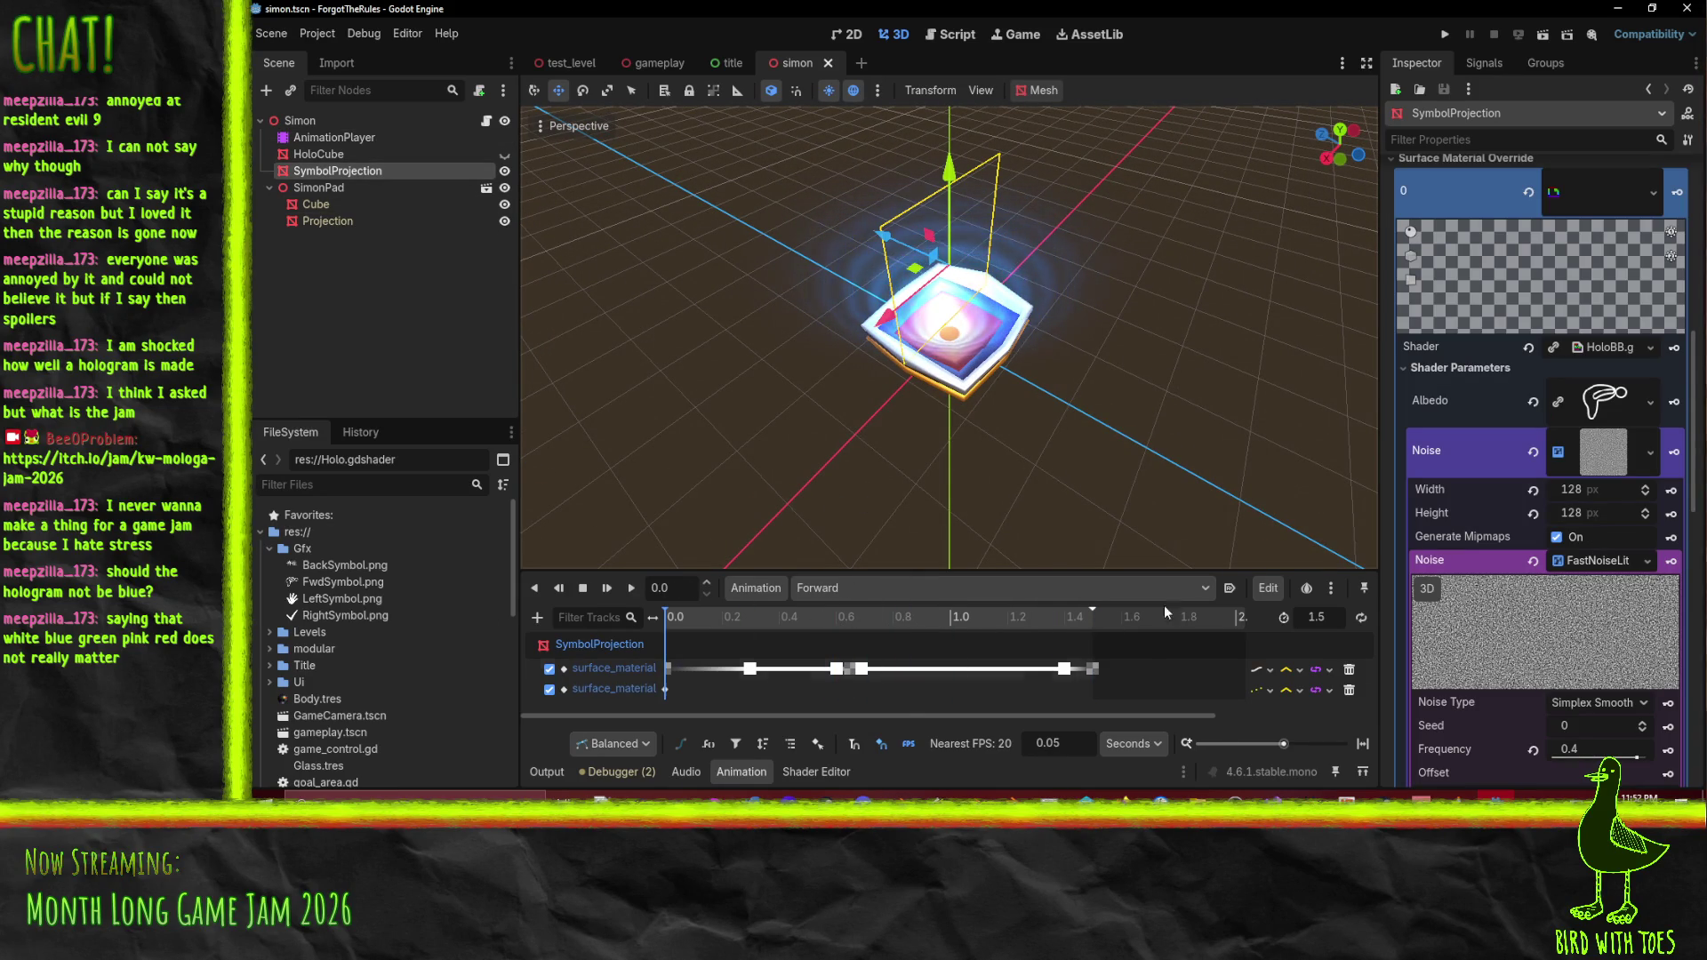
Set SymbolProjection's mesh size to 2.5 x 2.5 and its position y to 1.6.
{"action": "key", "text": "shift+d"}
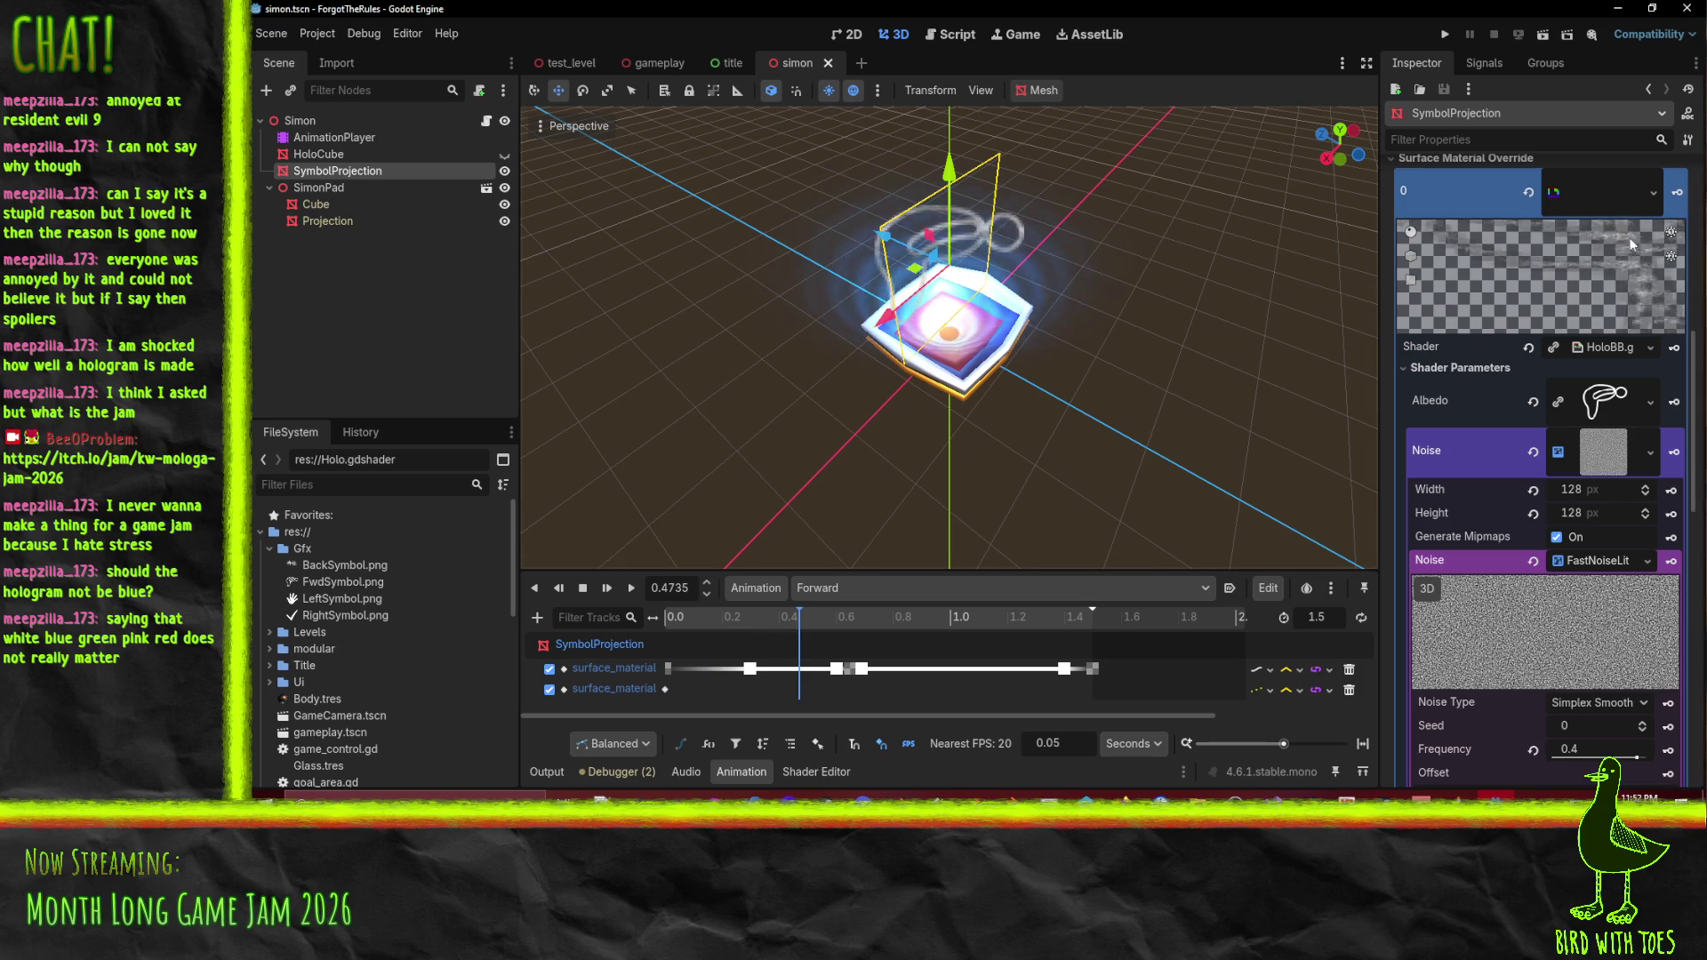
{"action": "scroll", "coordinate": [1618, 312], "scroll_direction": "up", "scroll_amount": 10}
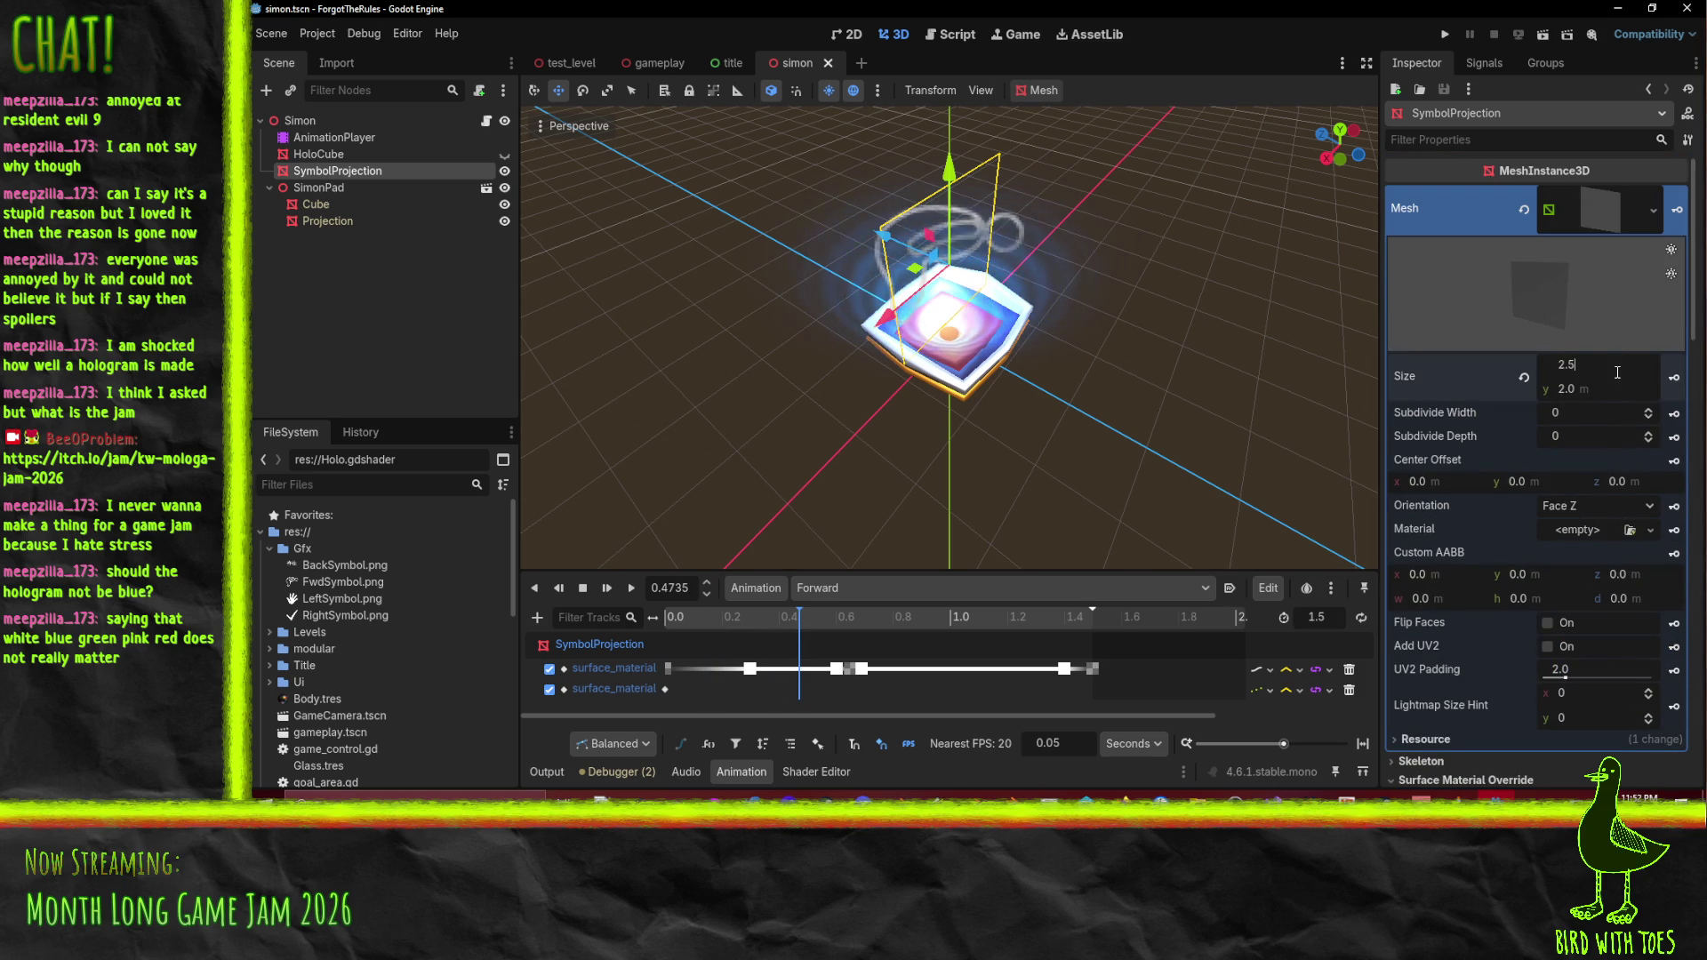
{"action": "key", "text": "Return"}
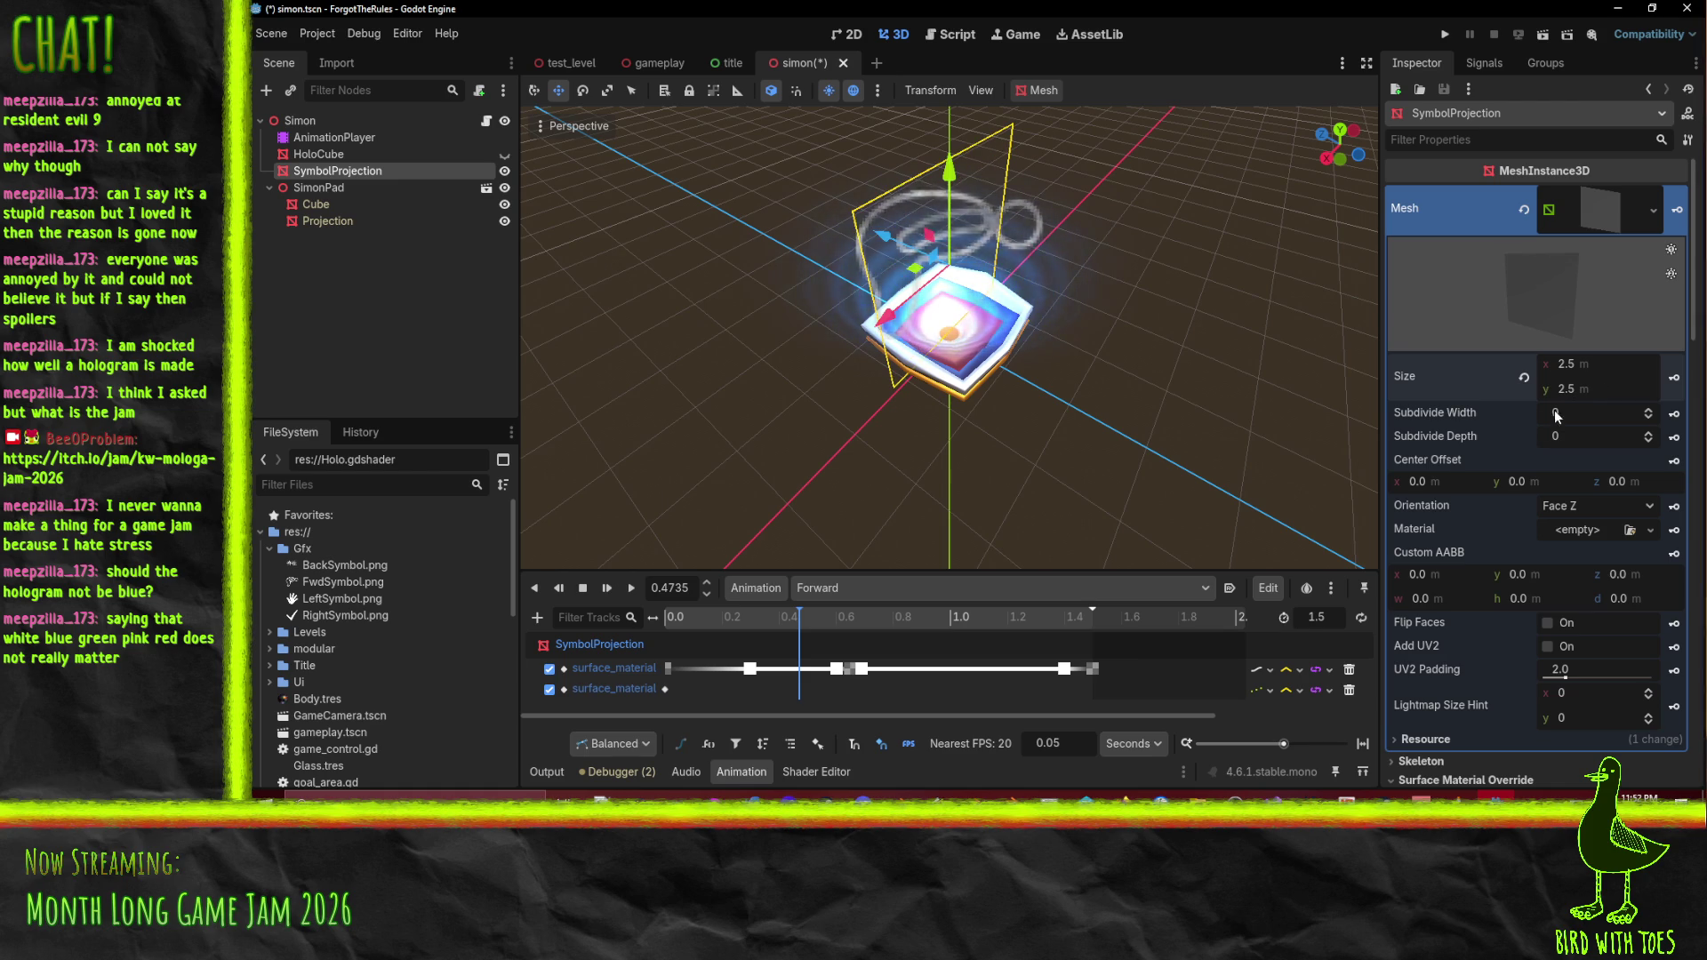
{"action": "scroll", "coordinate": [1605, 495], "scroll_direction": "down", "scroll_amount": 15}
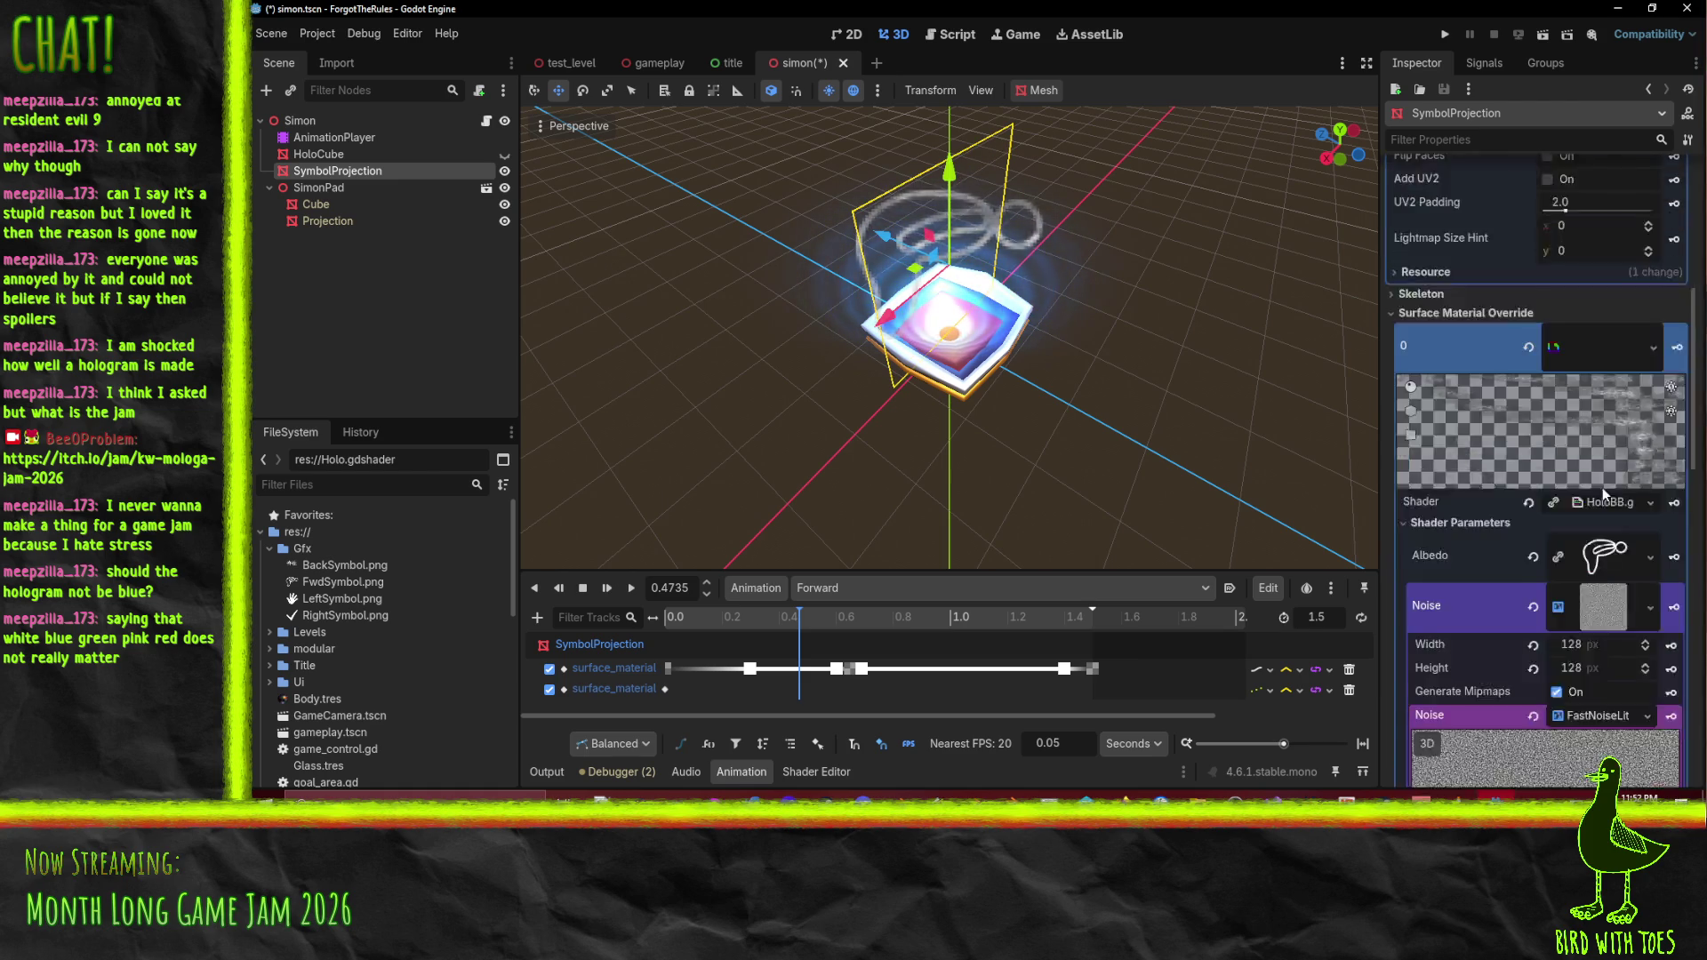
{"action": "scroll", "coordinate": [1598, 509], "scroll_direction": "down", "scroll_amount": 5}
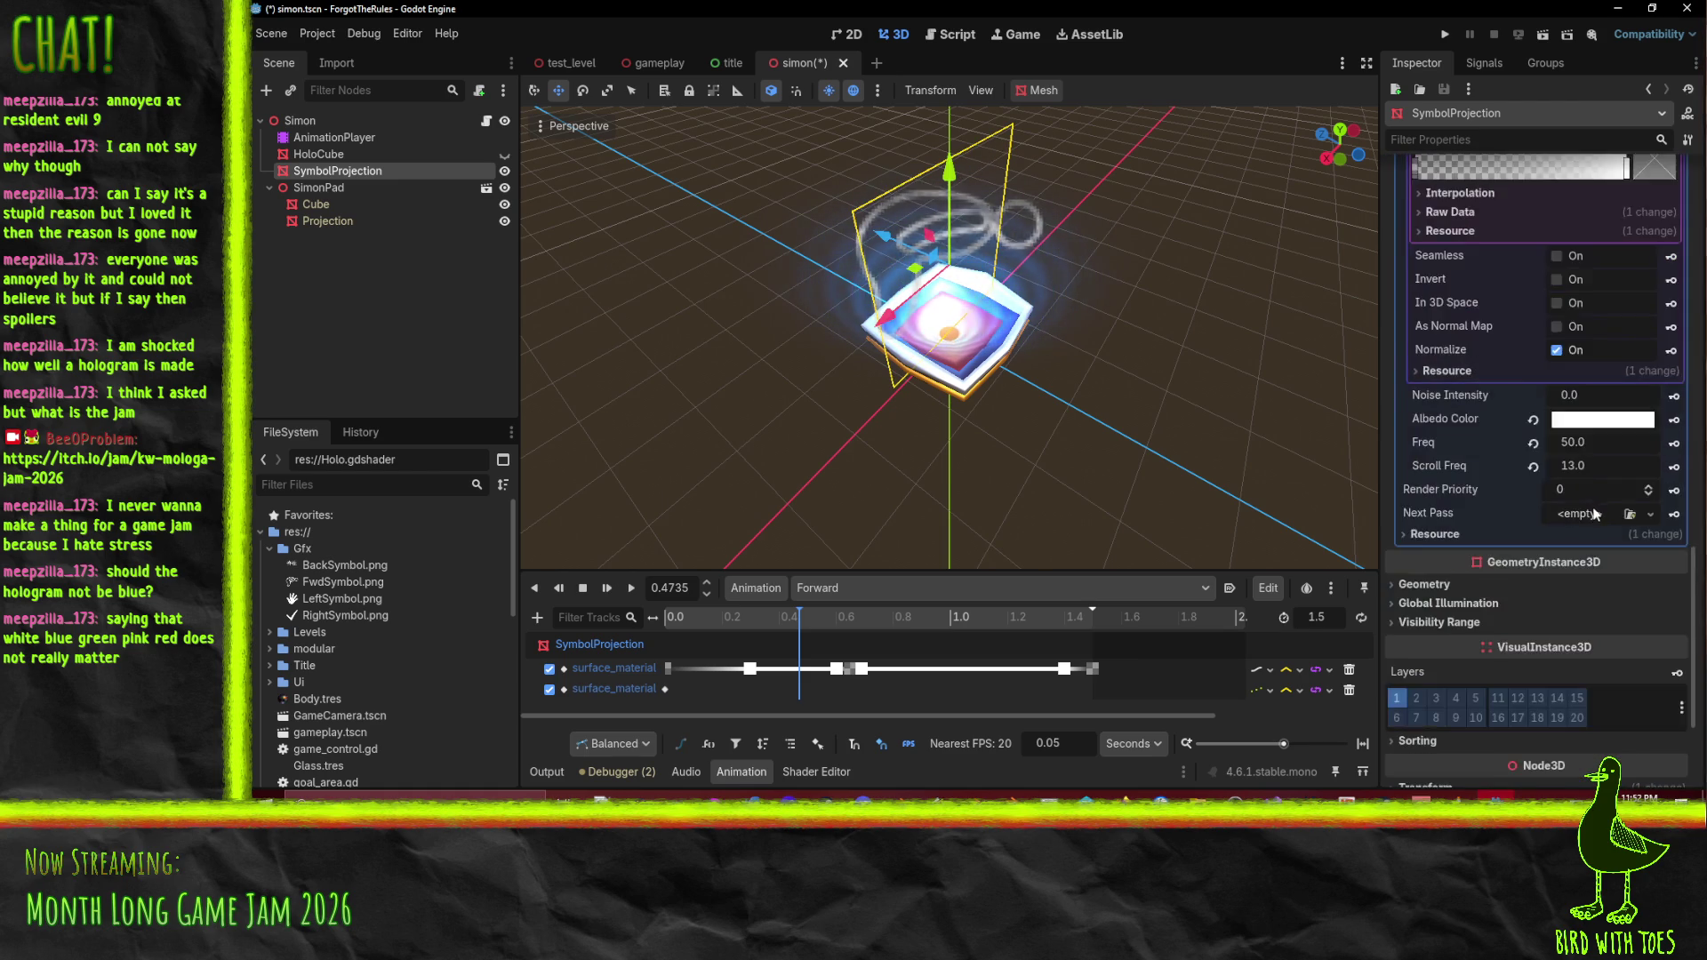
{"action": "scroll", "coordinate": [1509, 591], "scroll_direction": "down", "scroll_amount": 2}
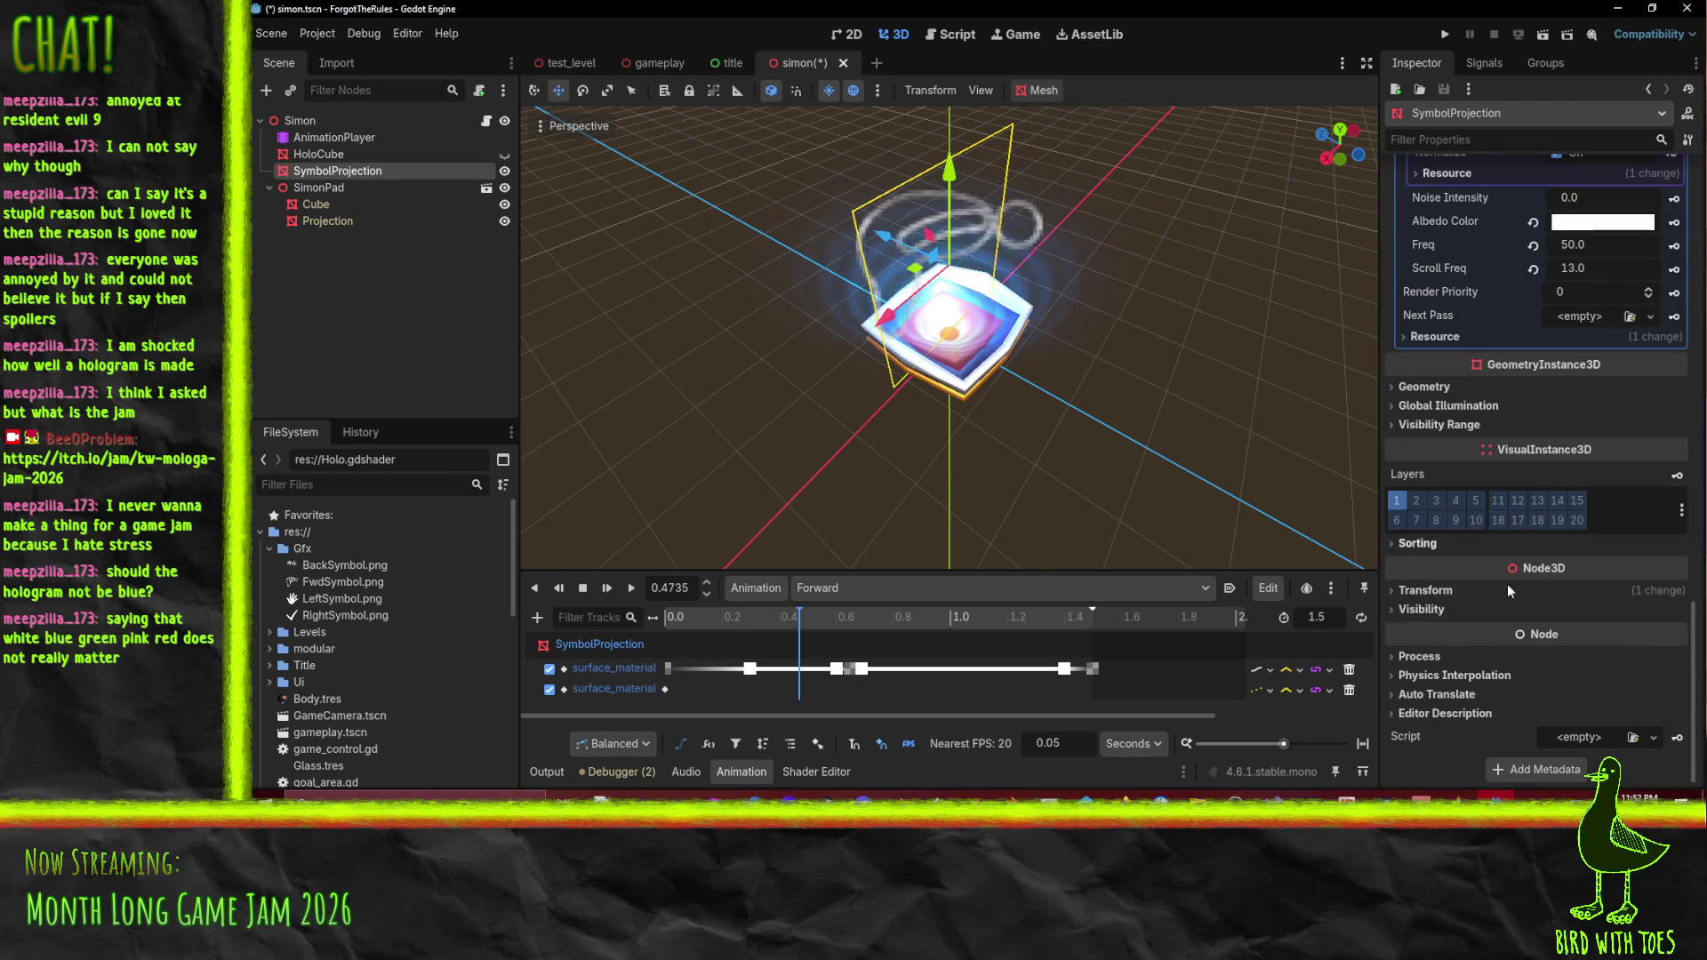
{"action": "left_click", "coordinate": [1442, 587]}
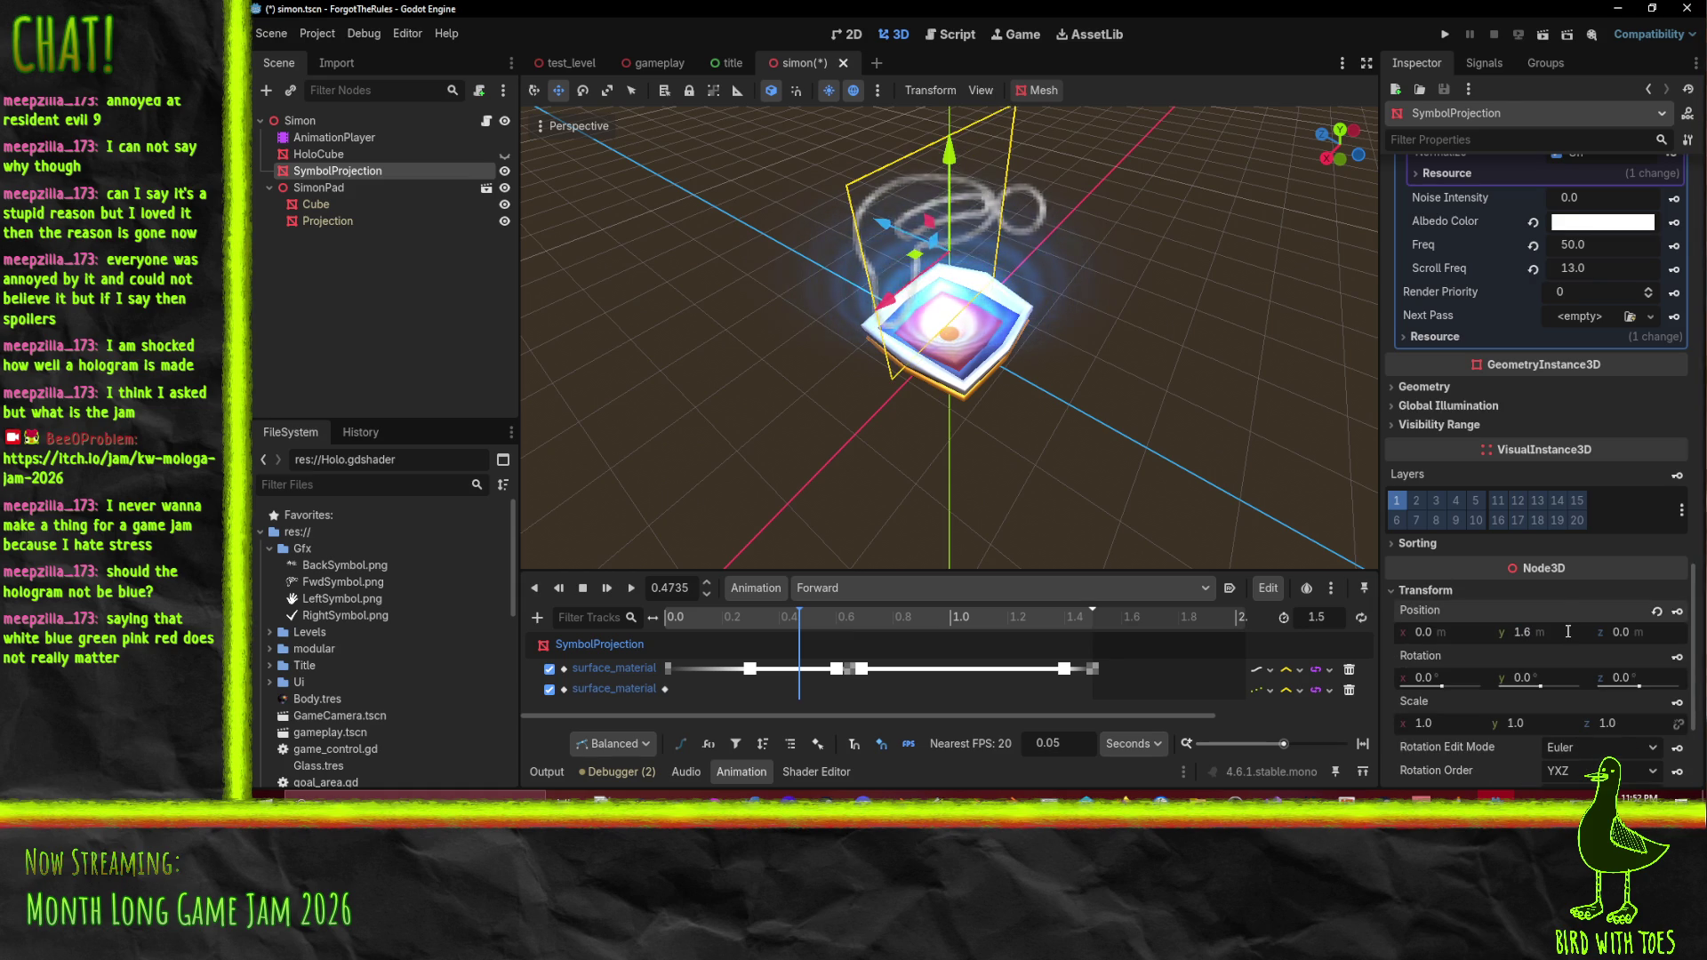
Save the simon scene and run the game, starting with Q until it halts at level_root.gd line 15.
{"action": "key", "text": "ctrl+s"}
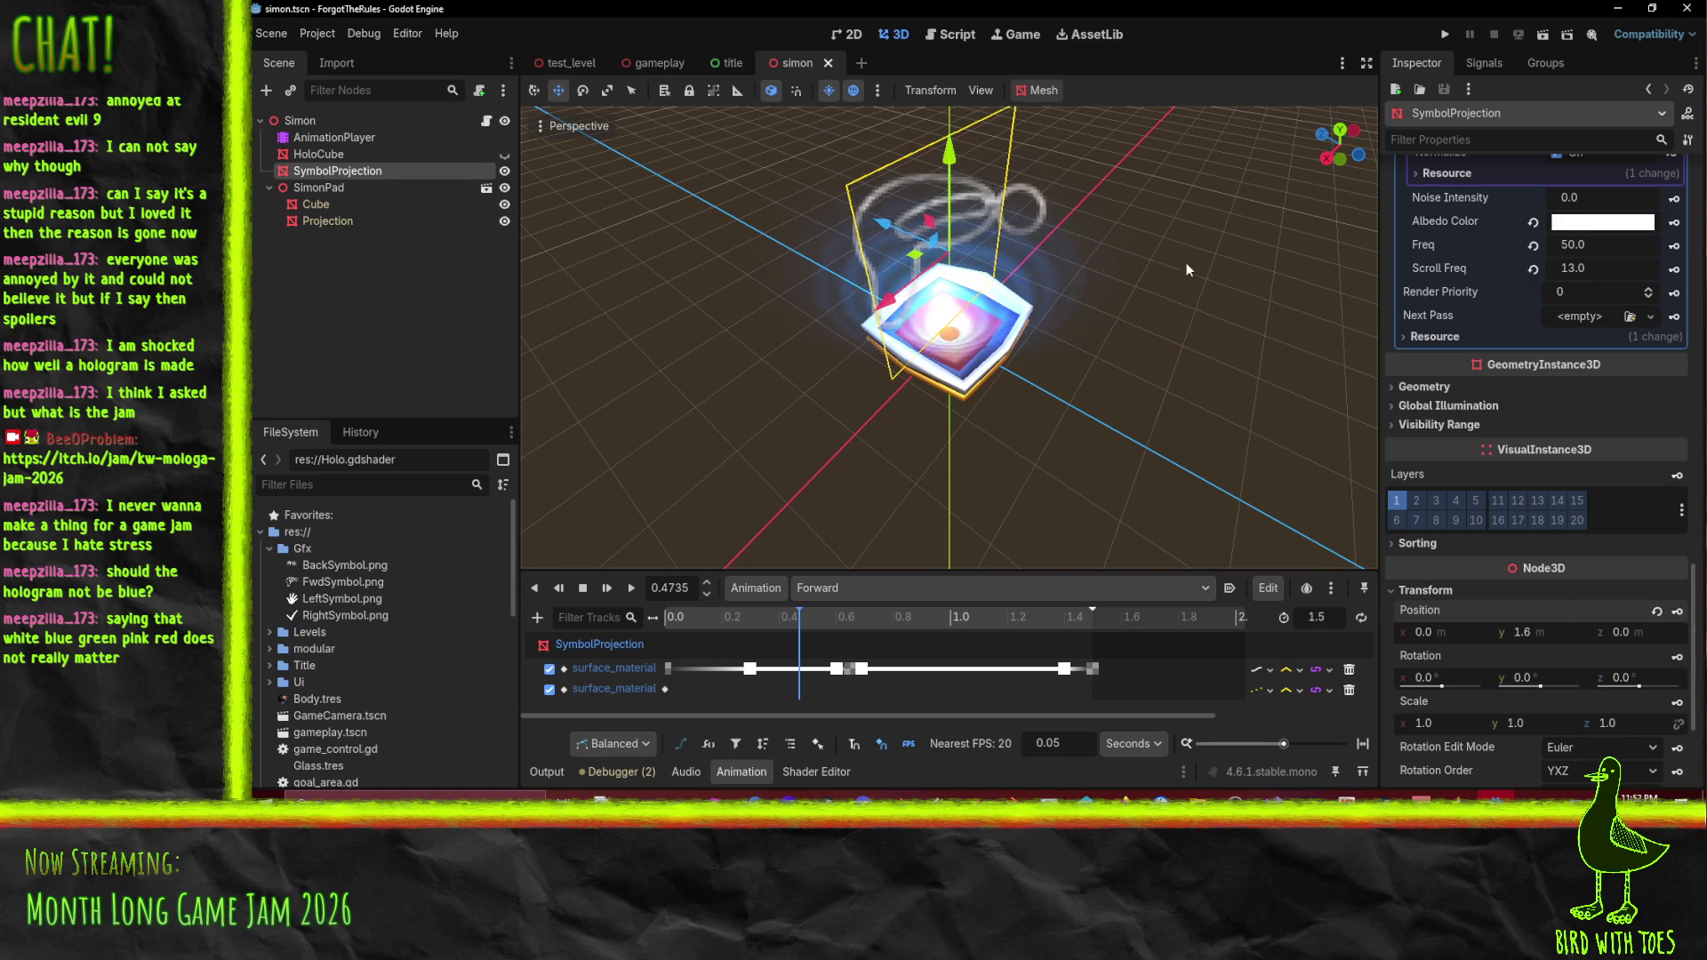
{"action": "left_click", "coordinate": [1445, 34]}
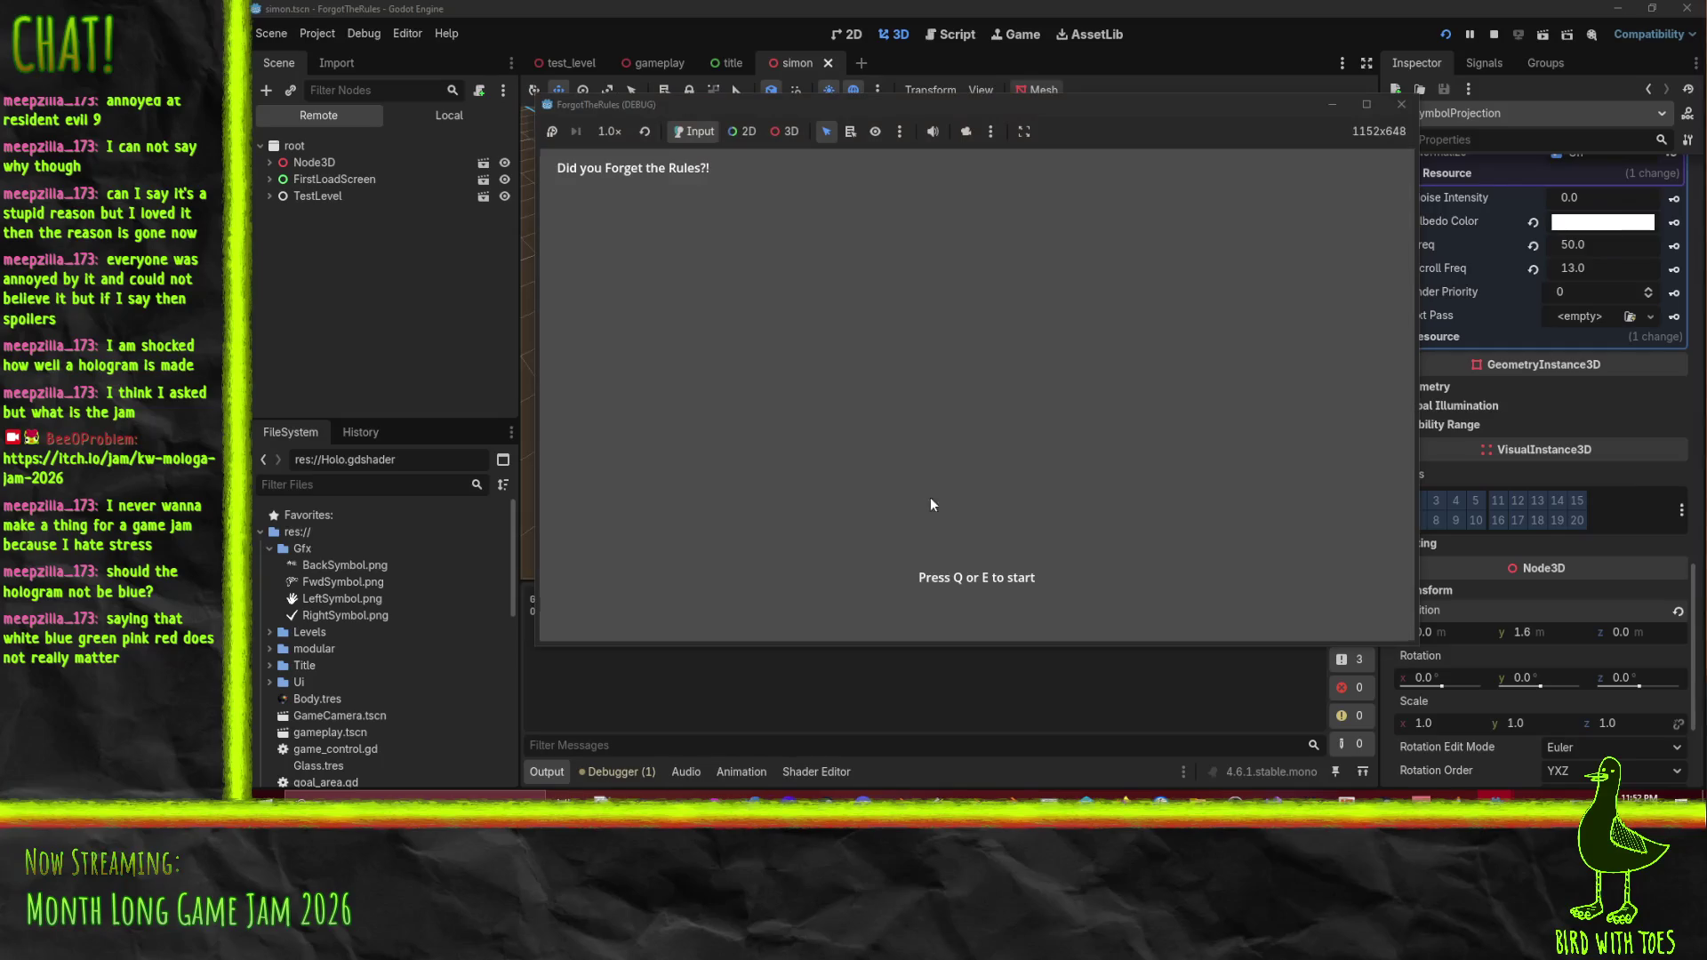
{"action": "key", "text": "q"}
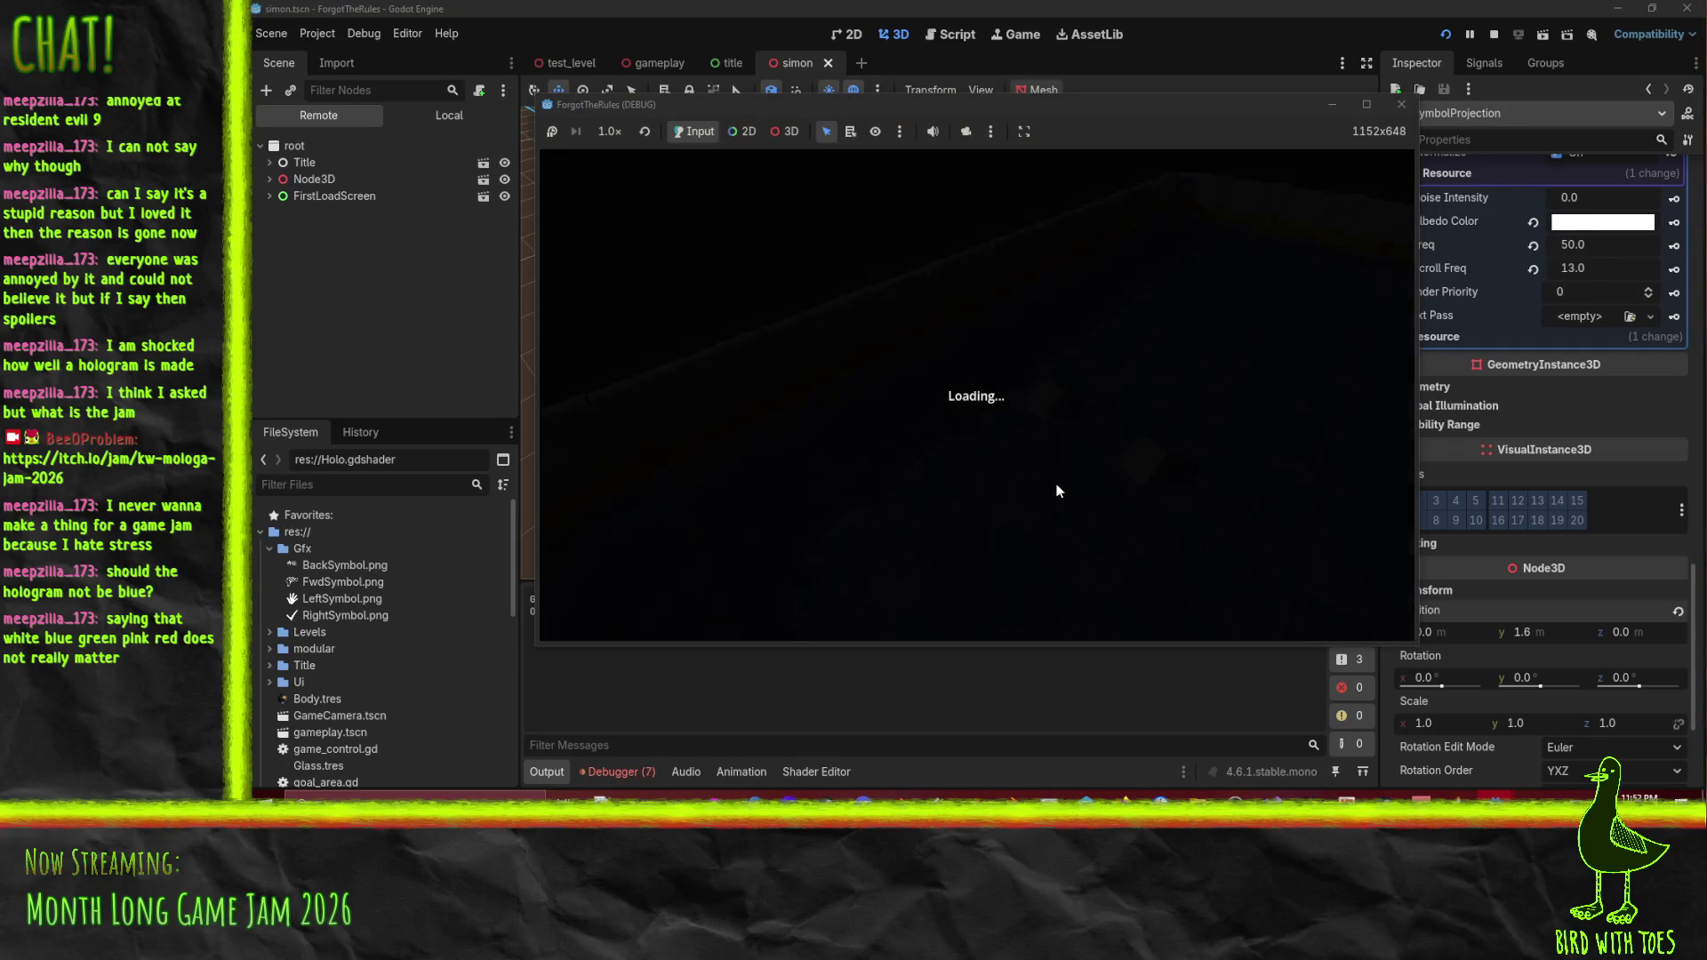
{"action": "key", "text": "BackSpace"}
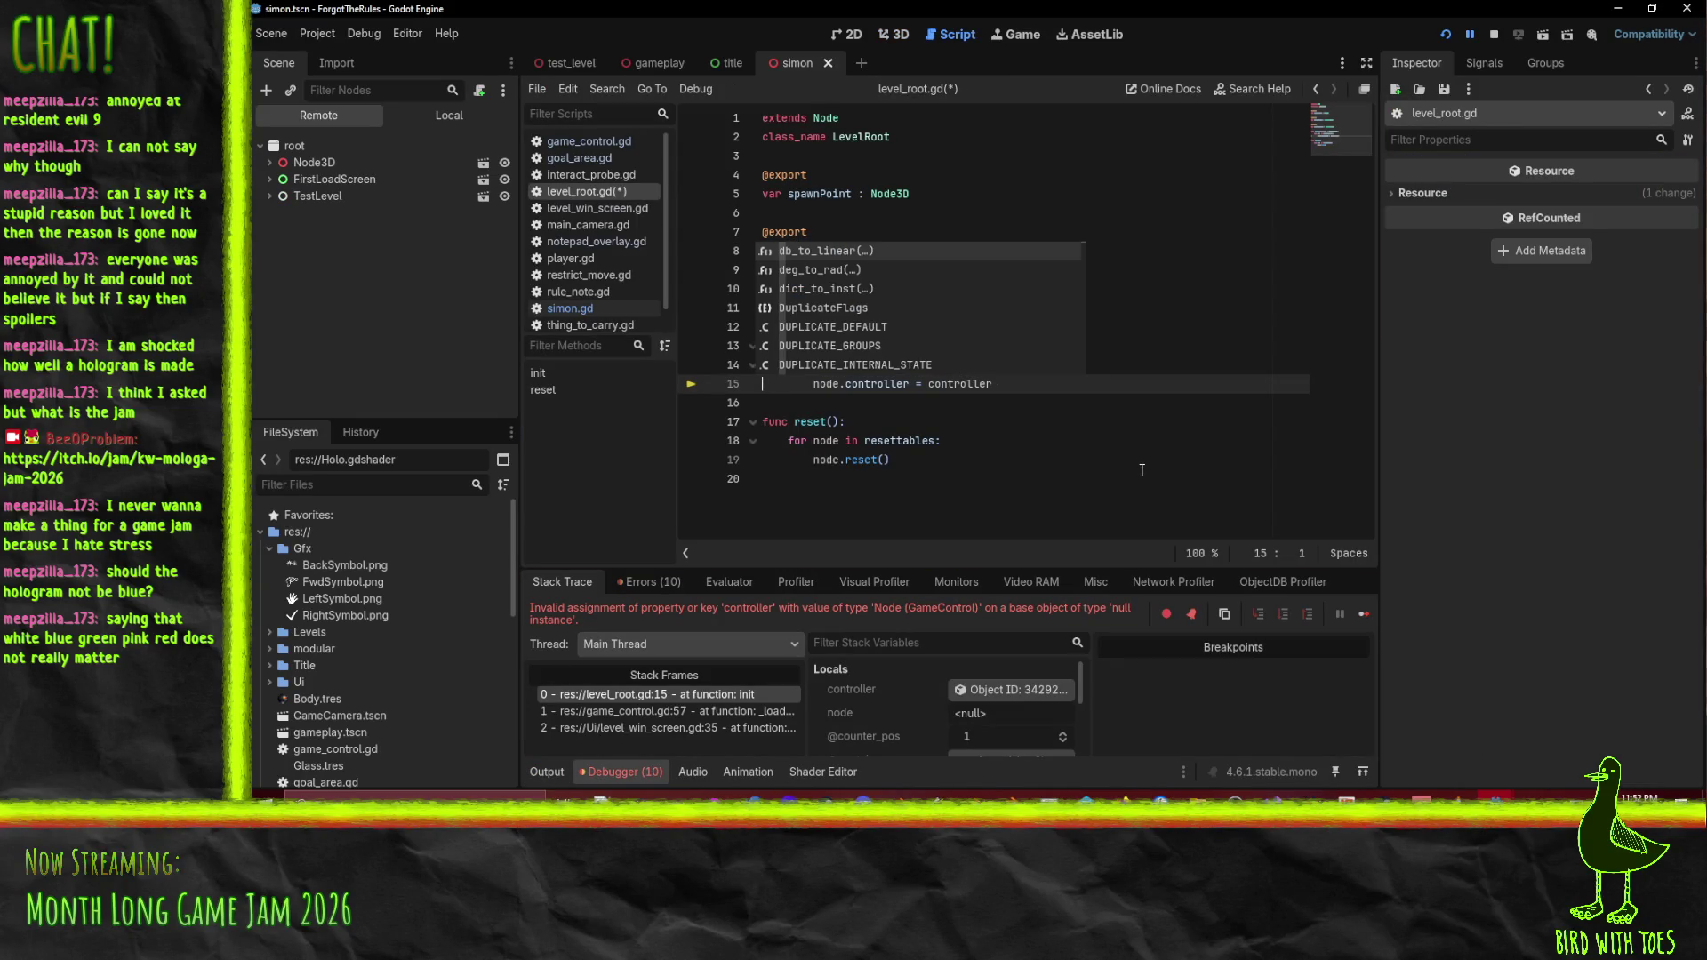
Remove the stray character, continue past the error, and rerun the game from its title screen.
{"action": "left_click", "coordinate": [1105, 498]}
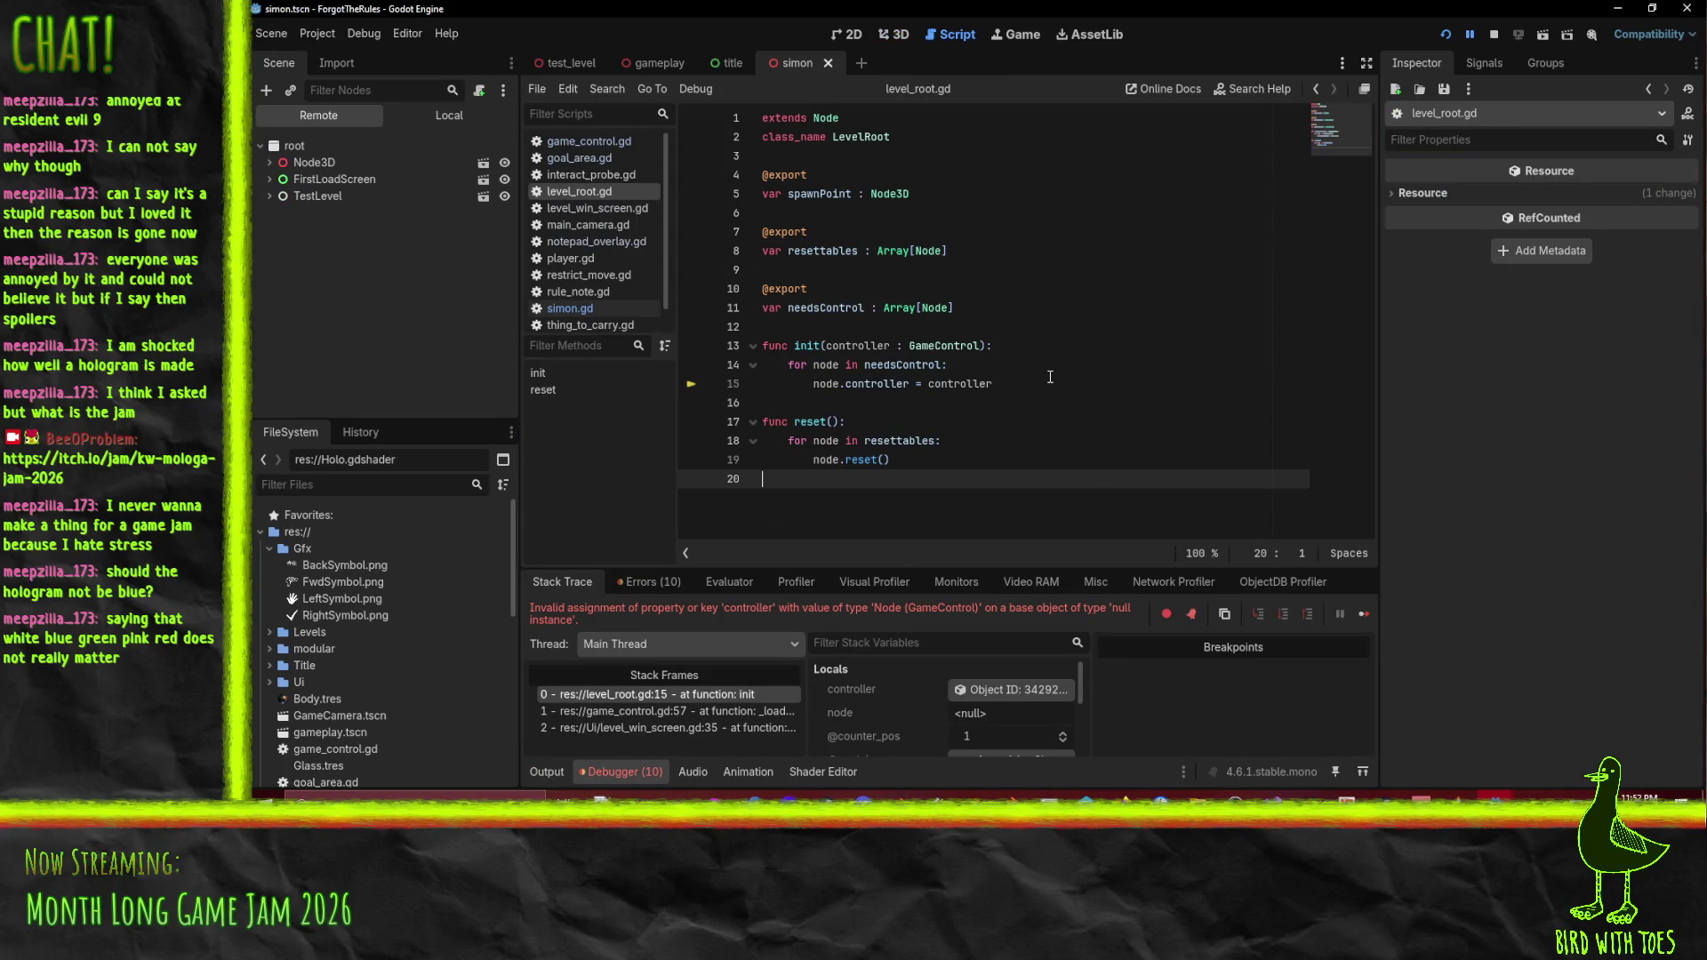
{"action": "mouse_move", "coordinate": [993, 375]}
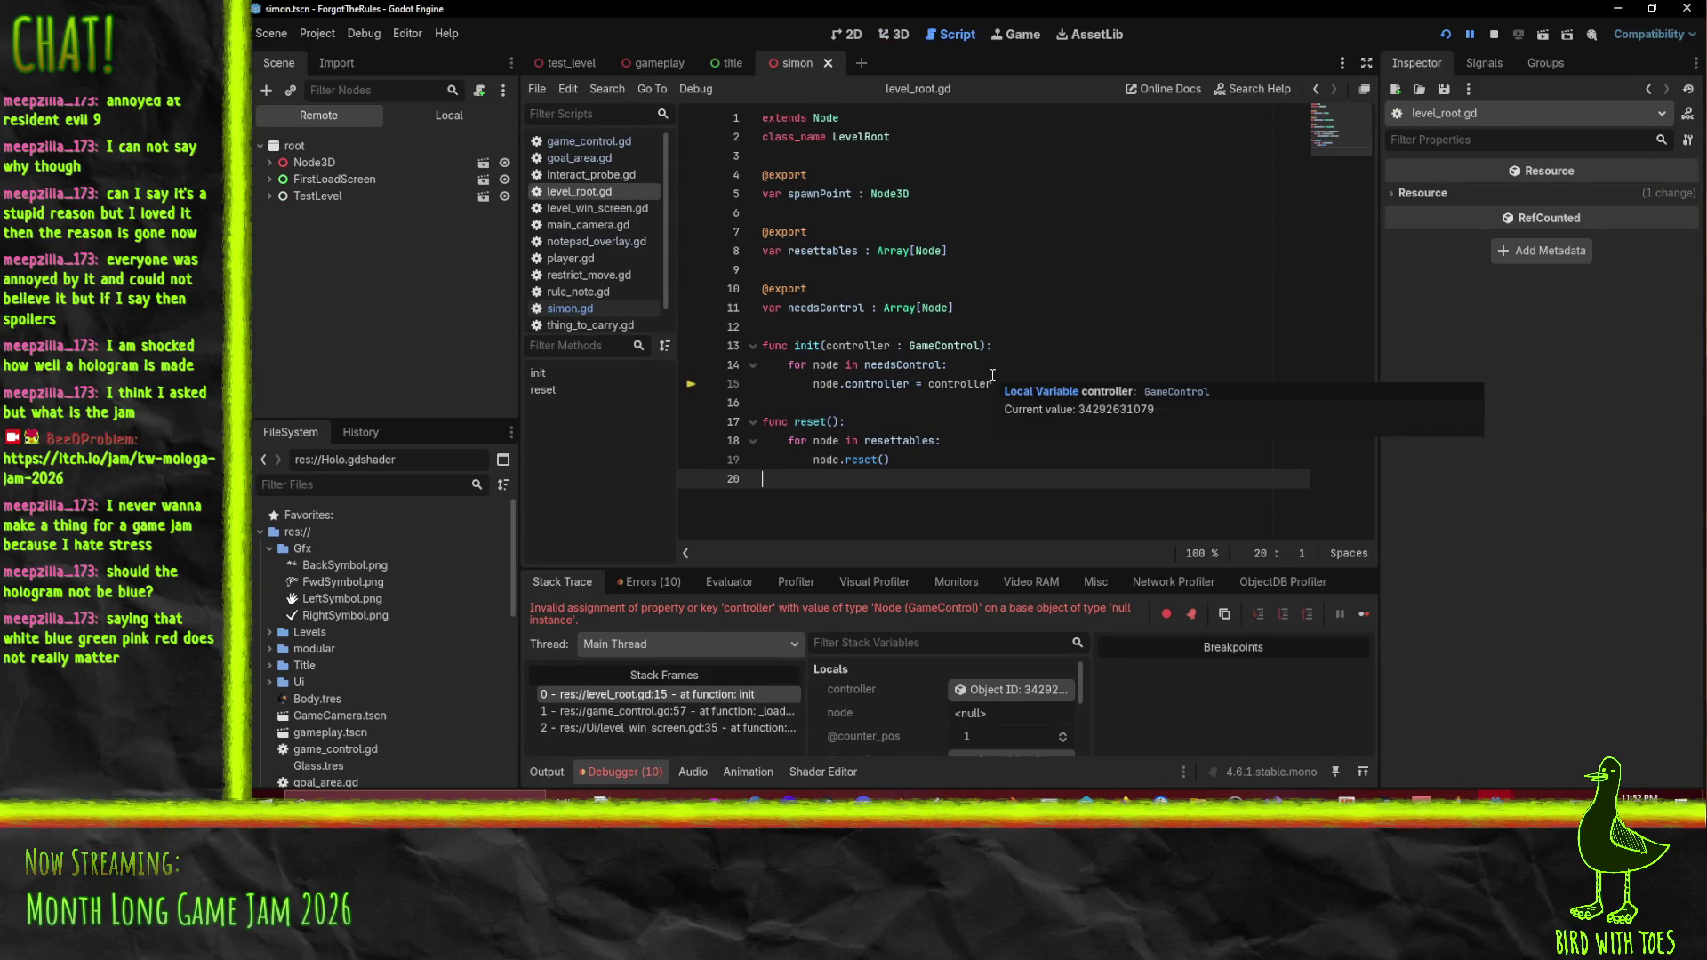
{"action": "left_click", "coordinate": [1447, 37]}
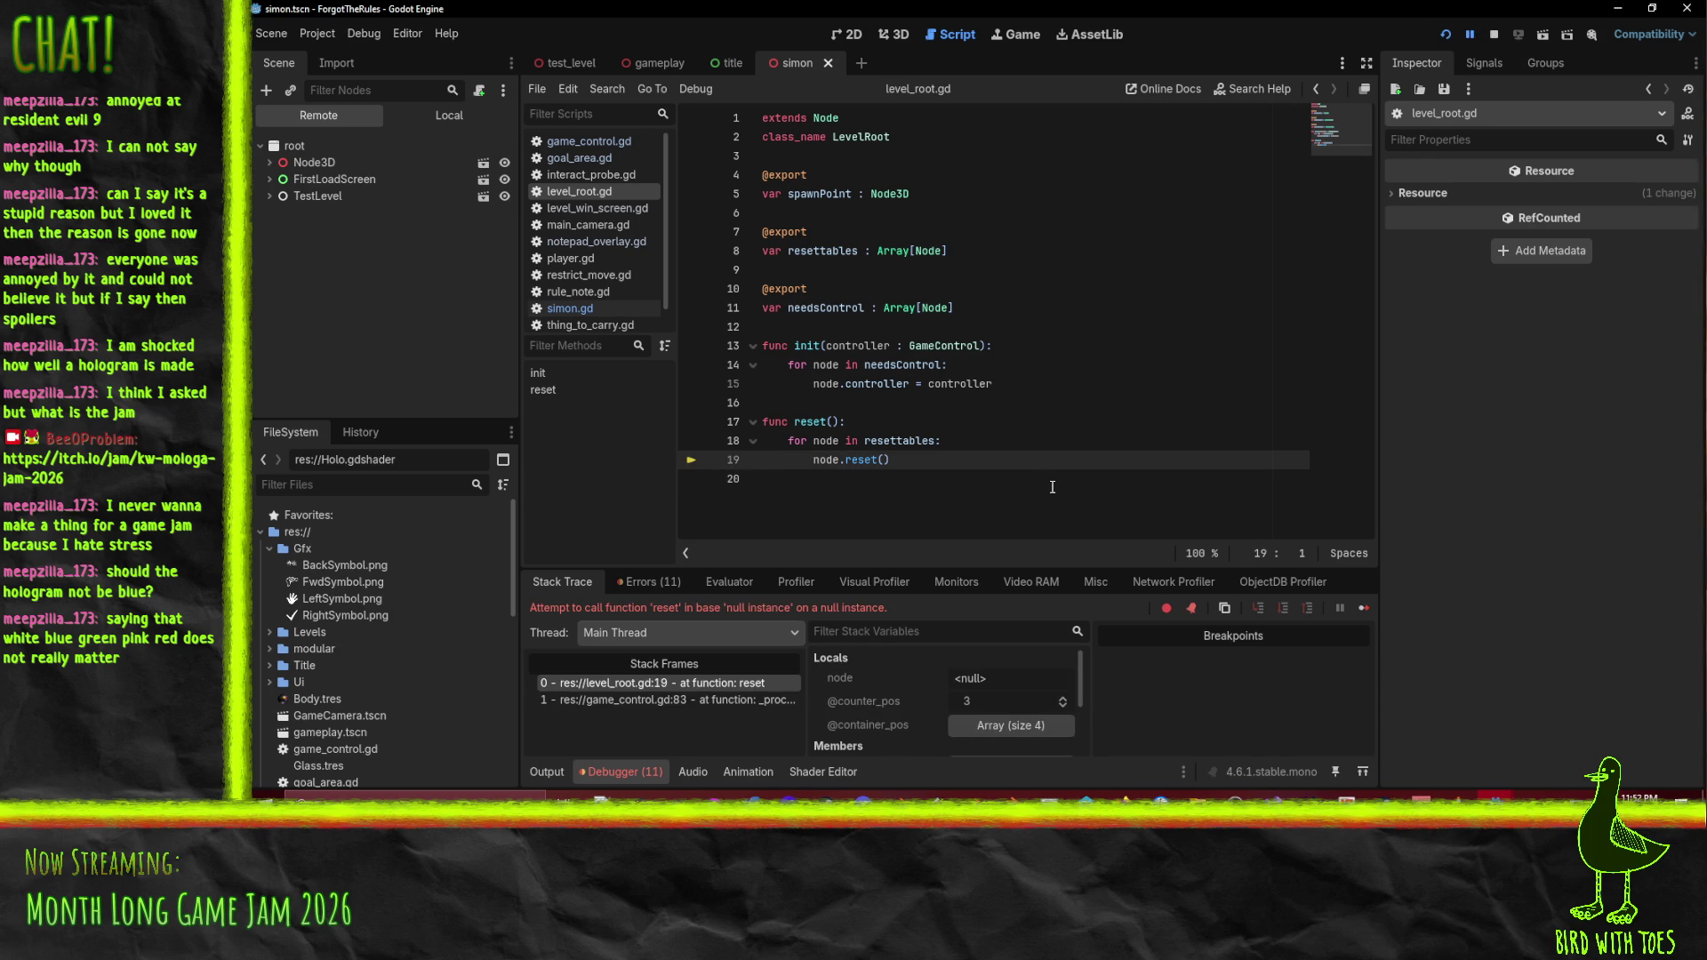
{"action": "left_click", "coordinate": [993, 506]}
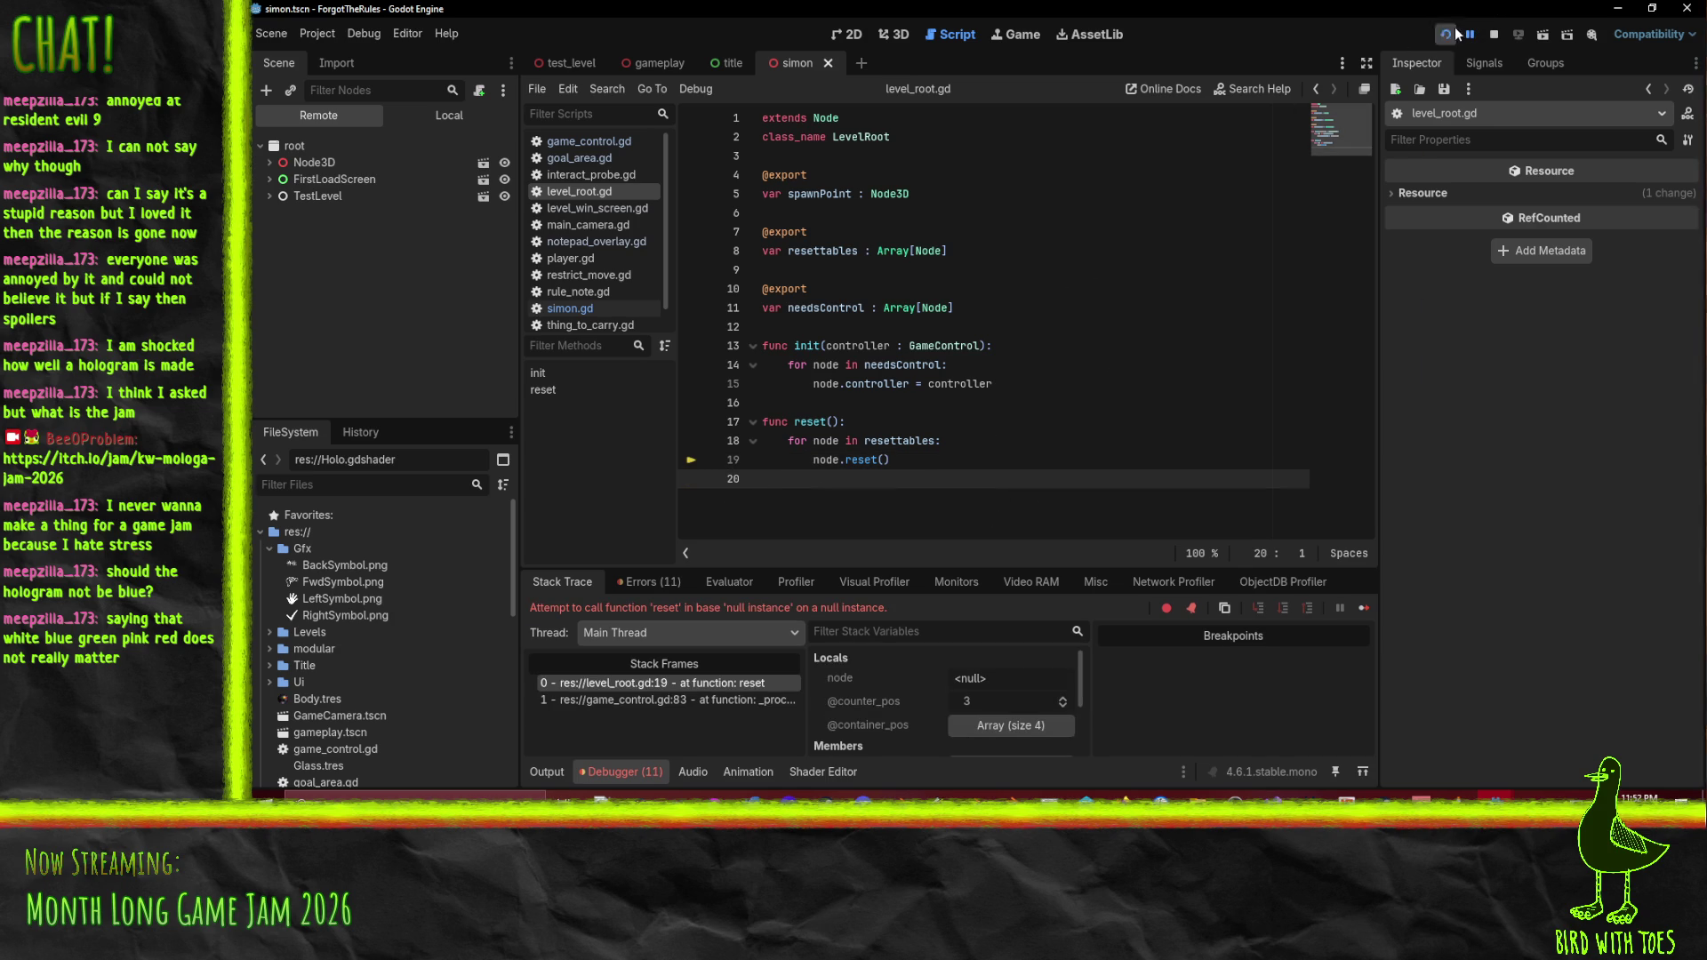
{"action": "left_click", "coordinate": [1449, 34]}
{"action": "key", "text": "q"}
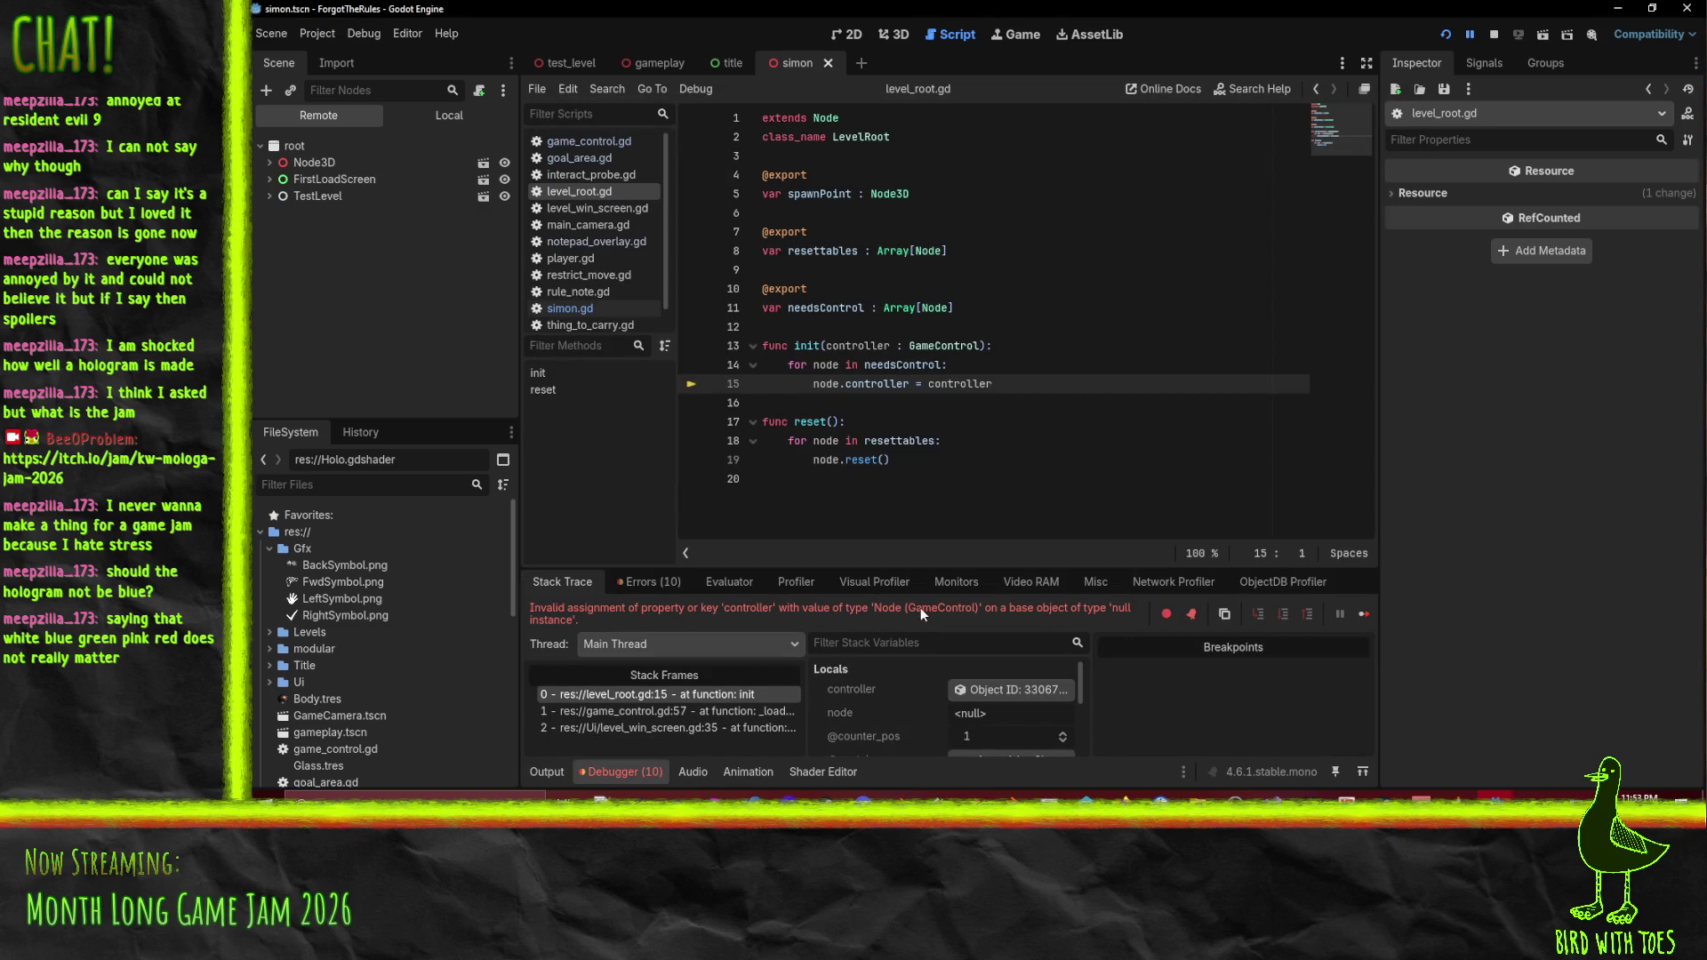
Trace the error from game_control.gd line 57's _levelRoot.init(self) to the null node on level_root.gd line 15.
{"action": "left_click", "coordinate": [693, 713]}
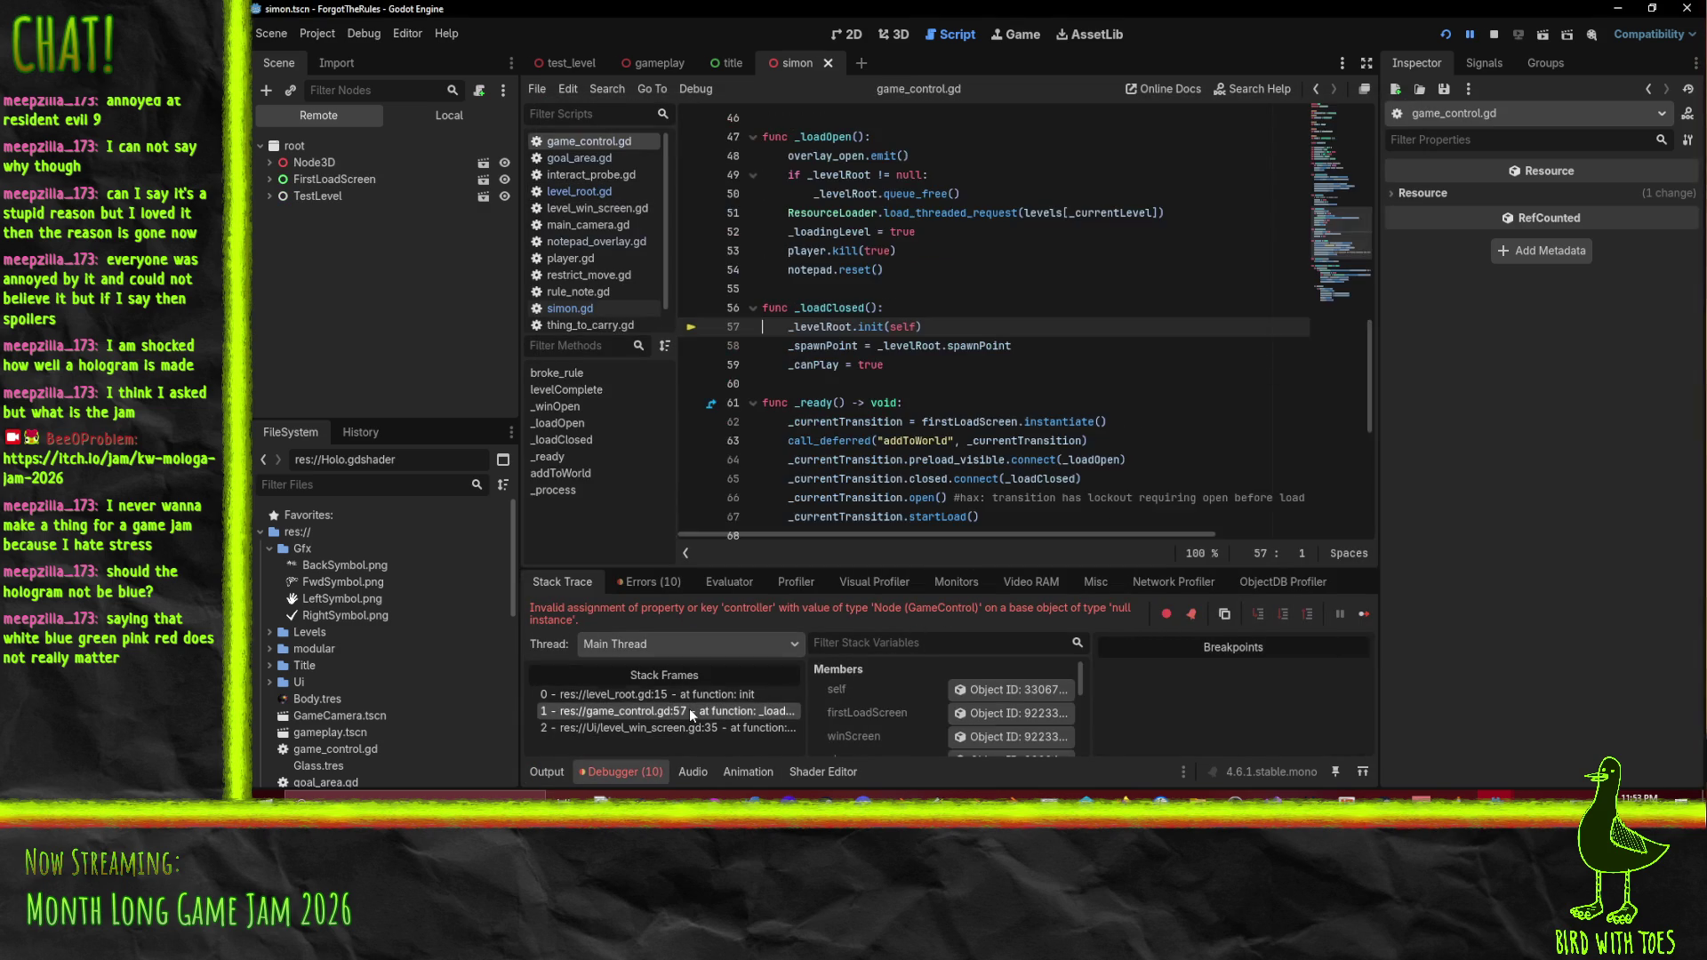
{"action": "left_click", "coordinate": [698, 694]}
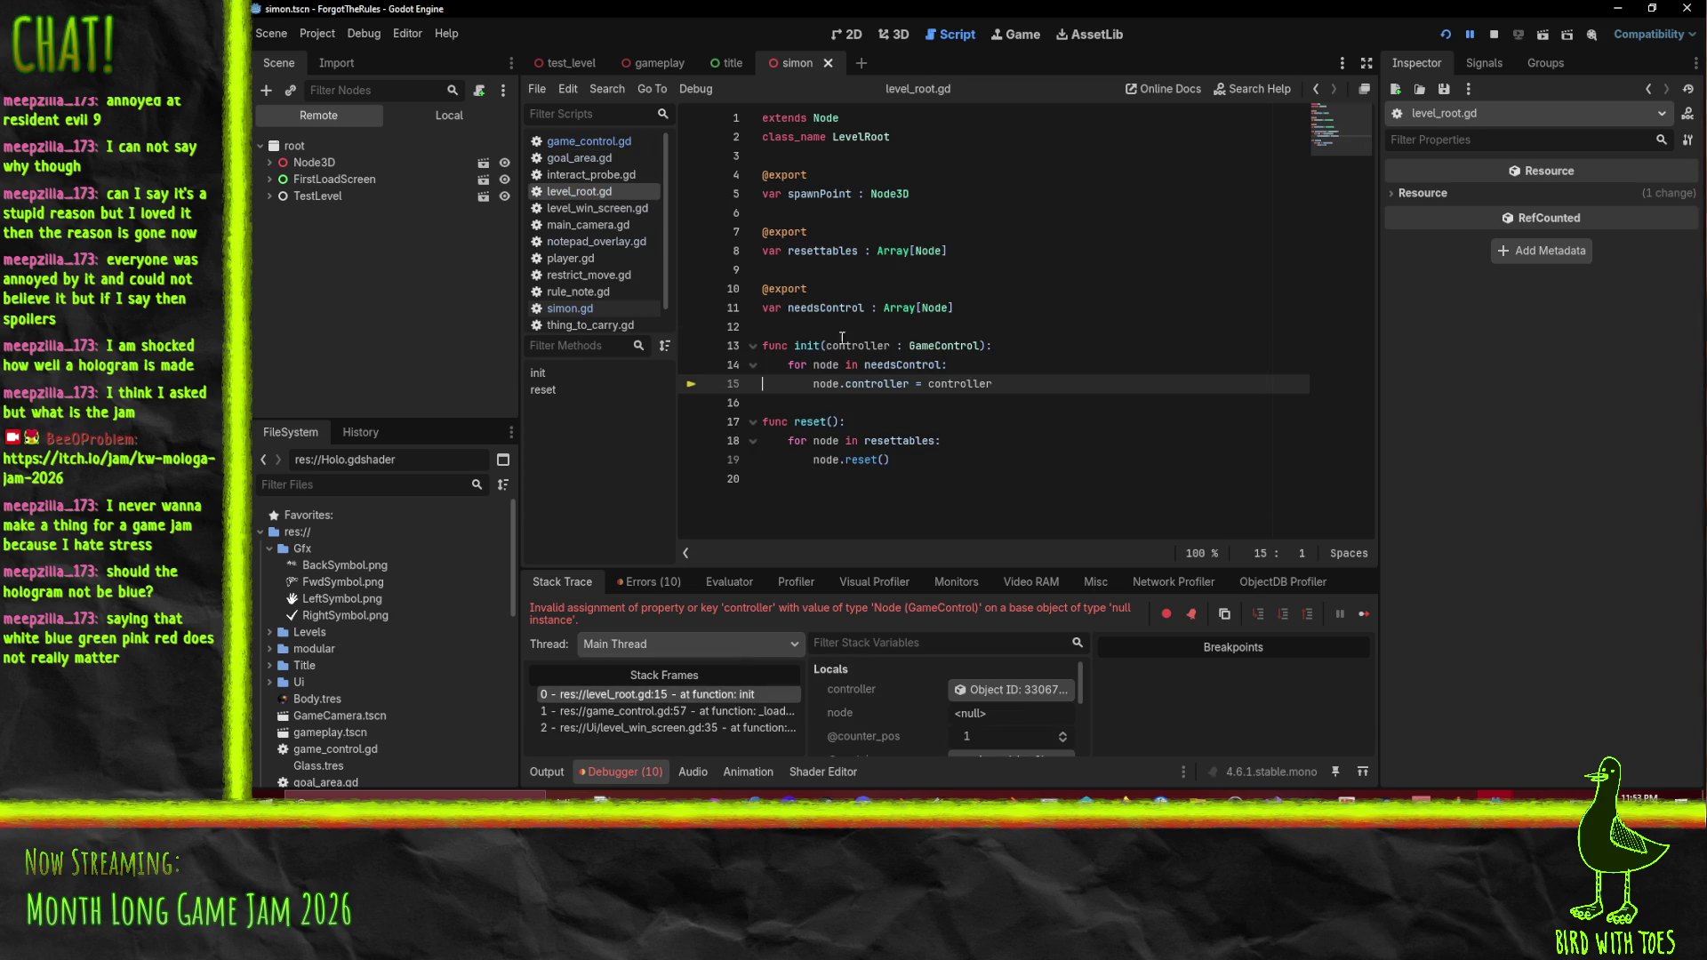
{"action": "mouse_move", "coordinate": [869, 384]}
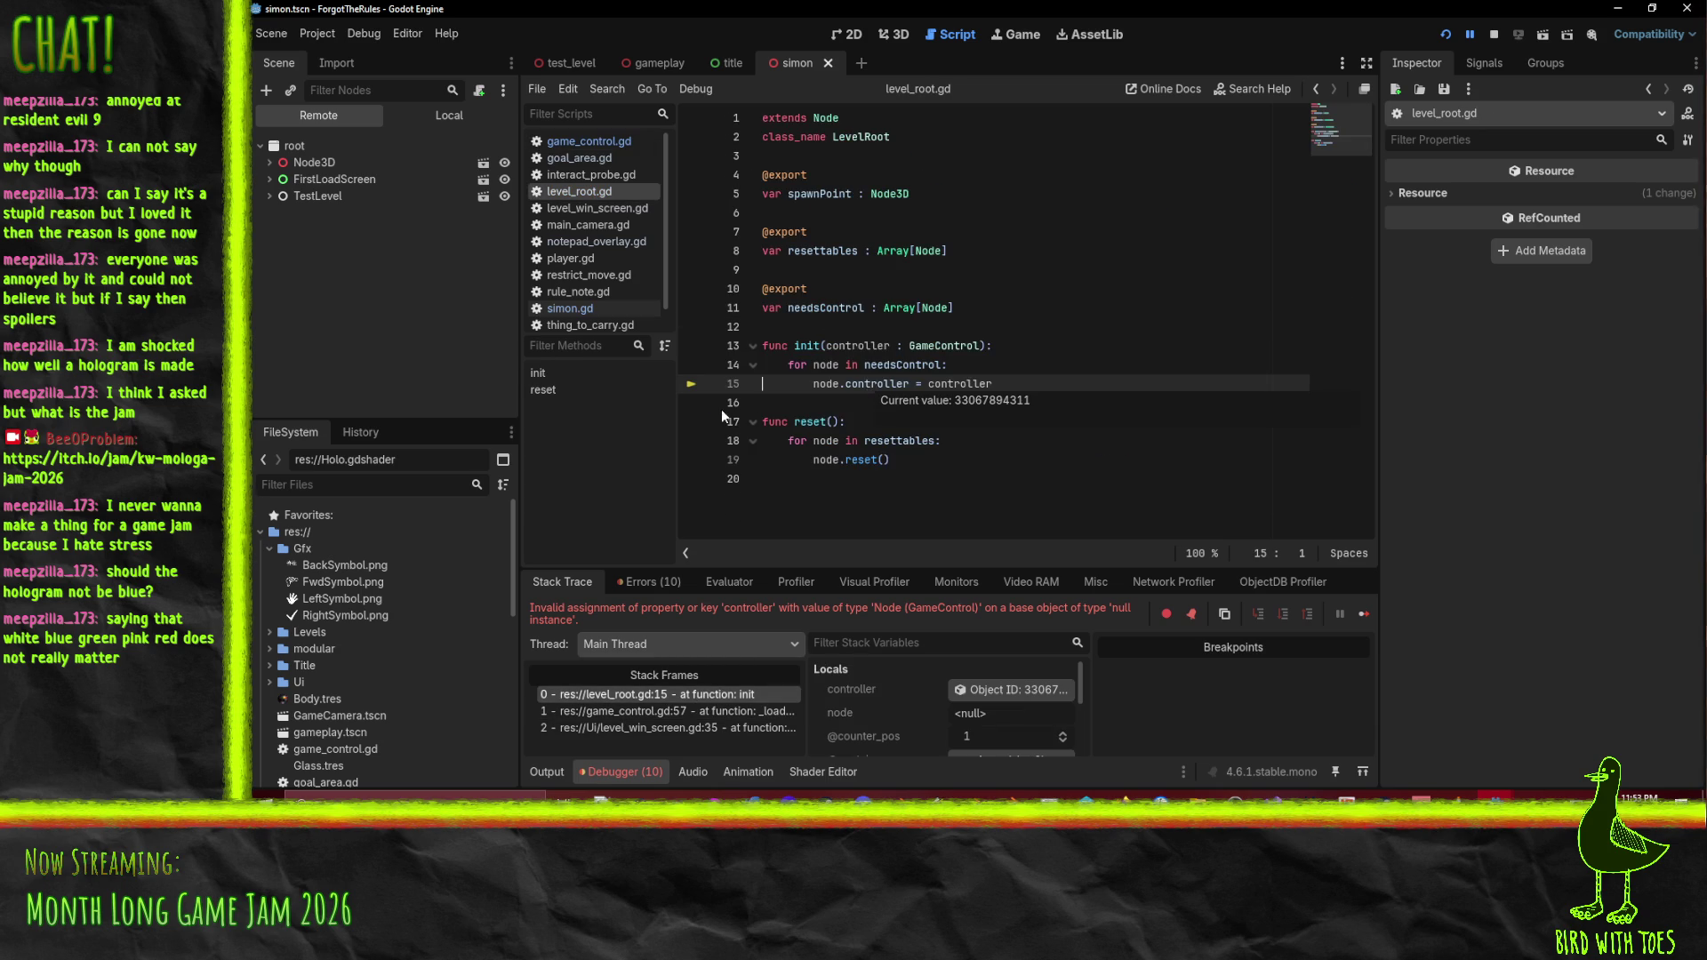
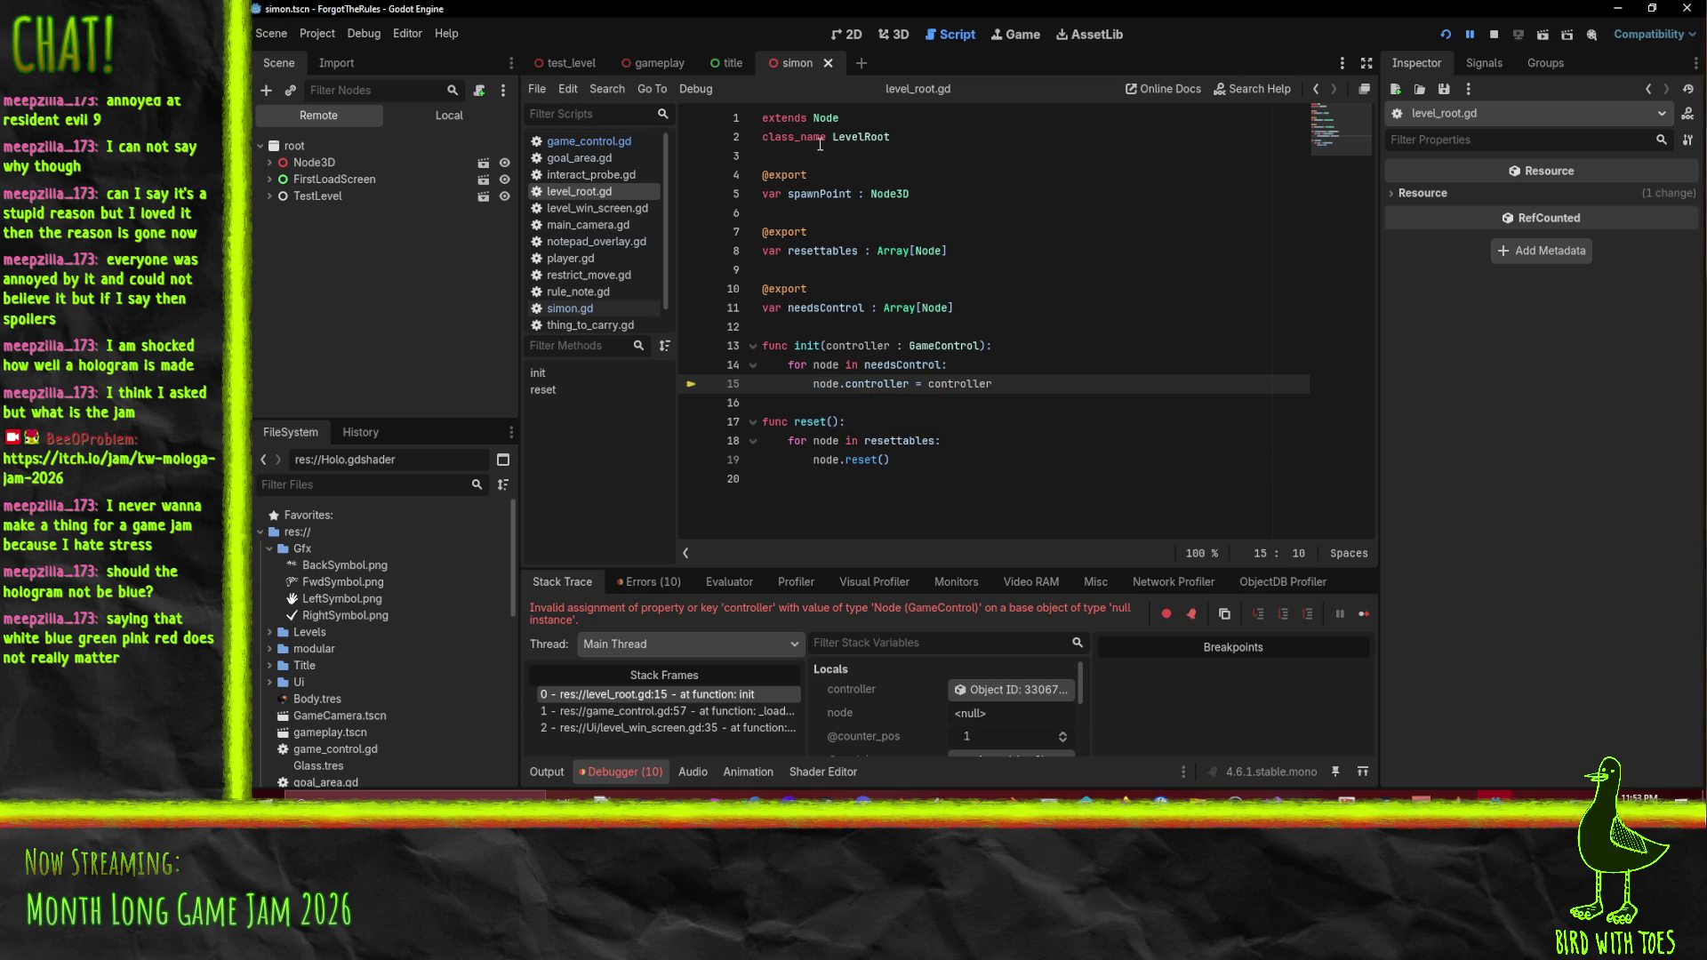
Stop the crashed debug session and select the TestLevel root in the test_level scene.
{"action": "left_click", "coordinate": [837, 308]}
{"action": "key", "text": "F8"}
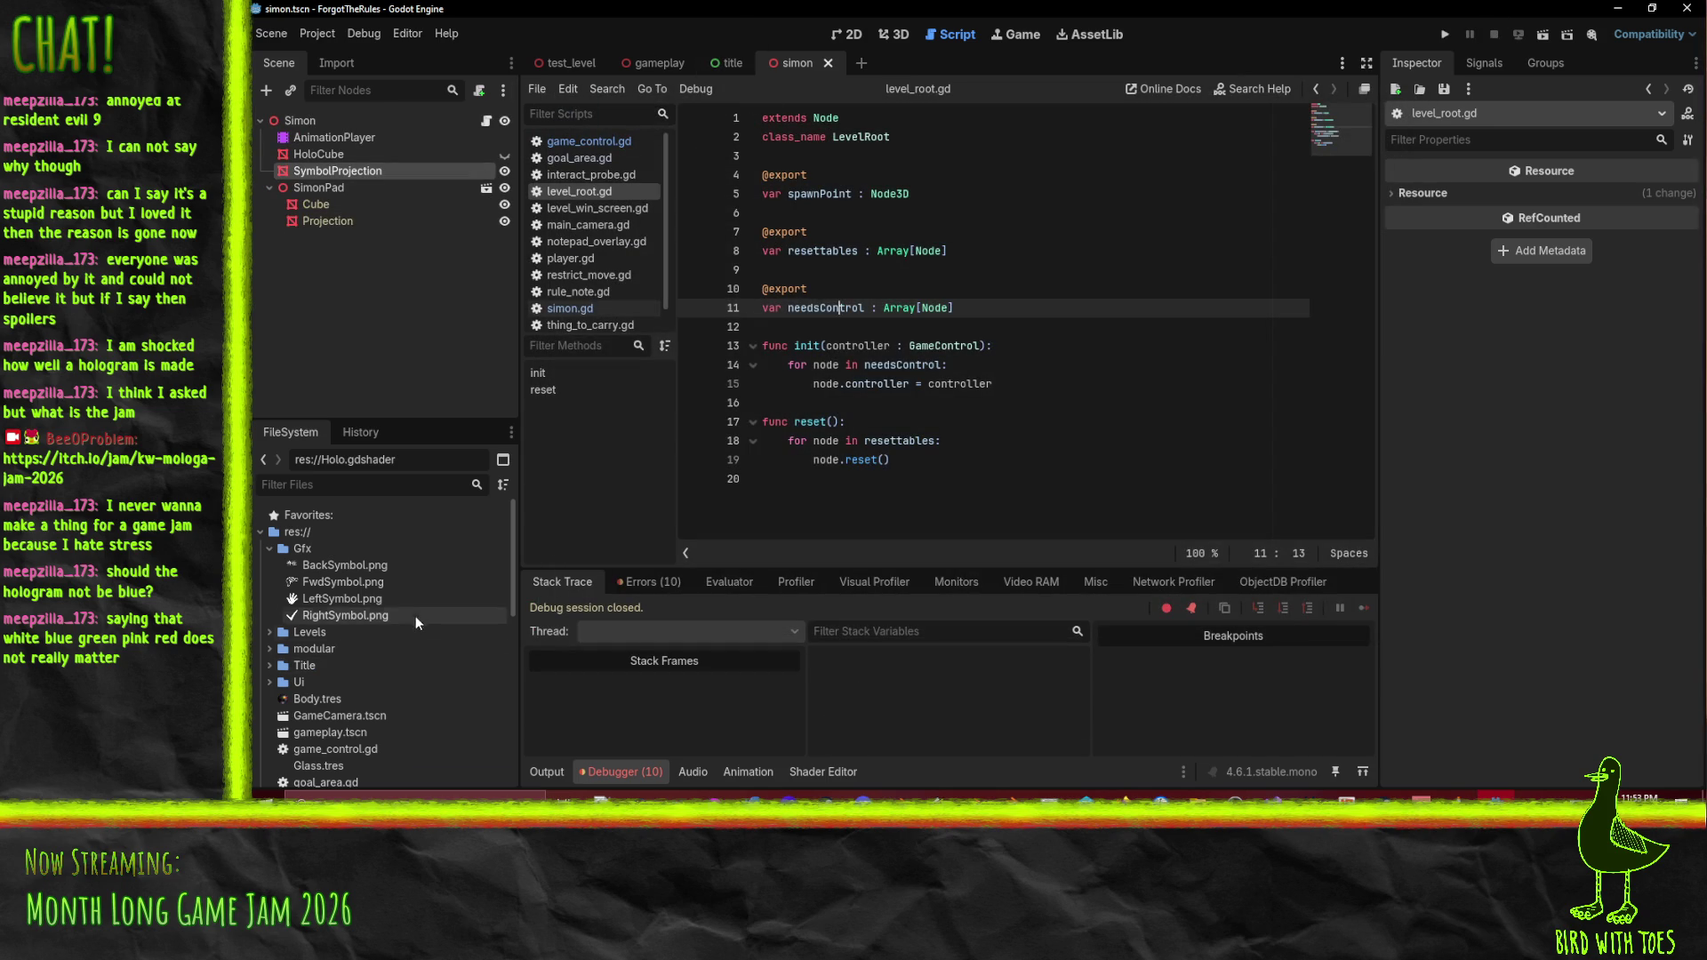
{"action": "left_click", "coordinate": [552, 60]}
{"action": "left_click", "coordinate": [308, 120]}
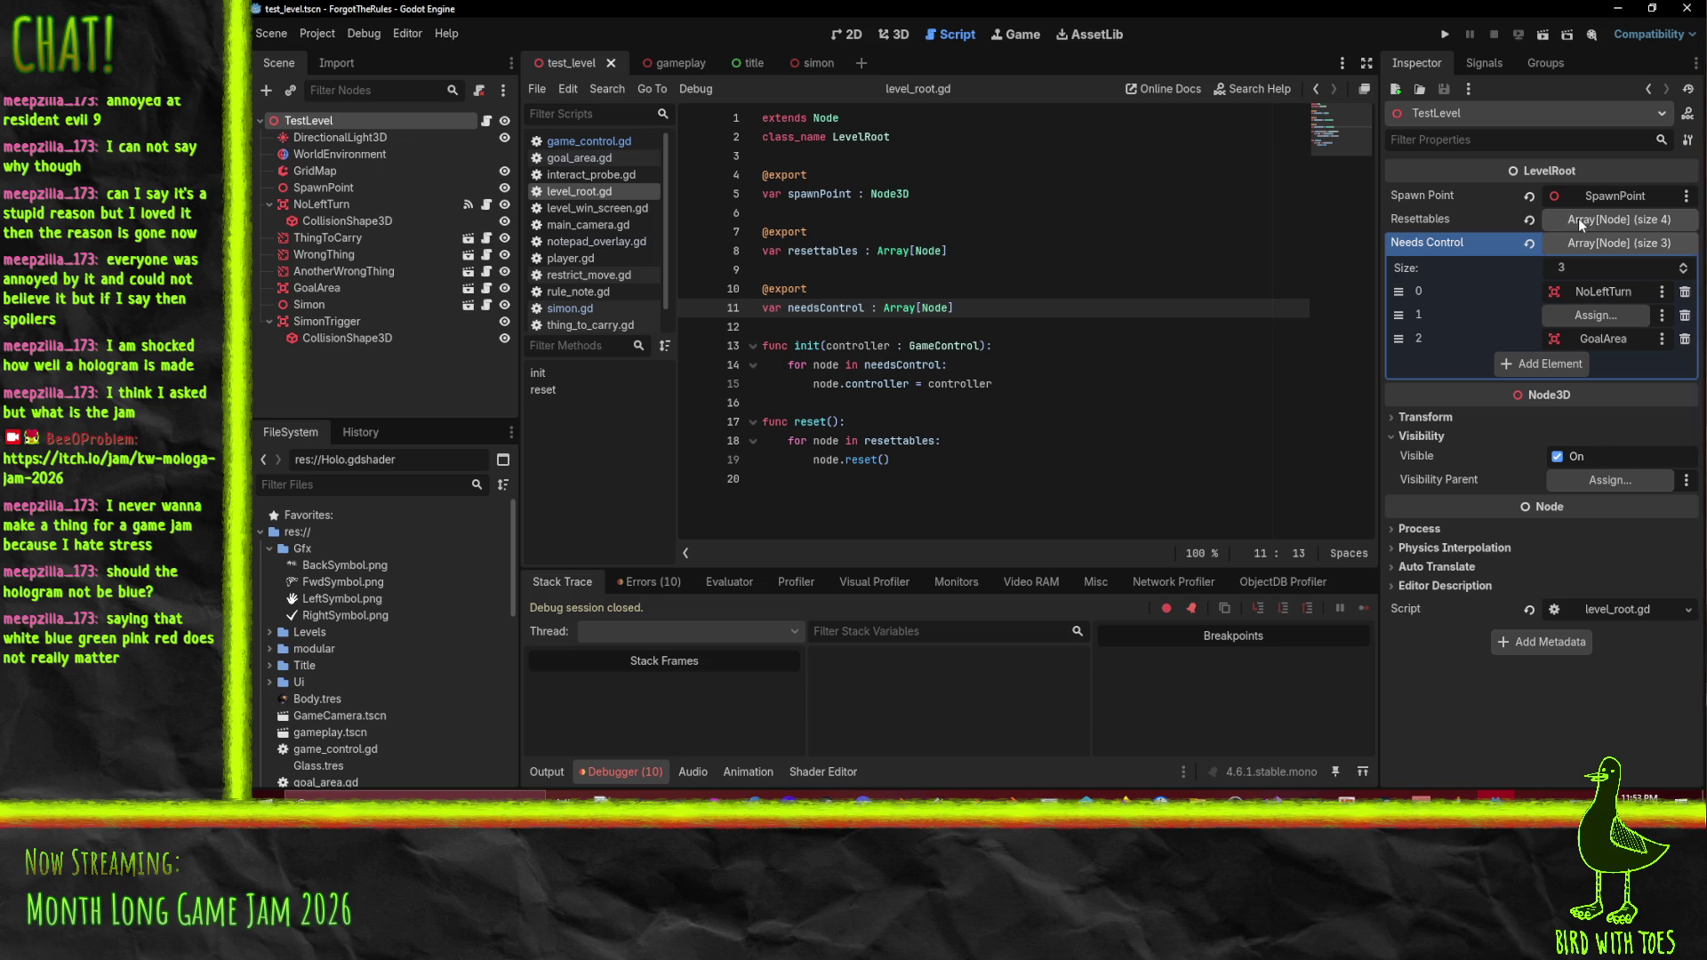
Drag Simon into TestLevel's Needs Control element 1, save the scene, and run the game.
{"action": "left_click", "coordinate": [1601, 227]}
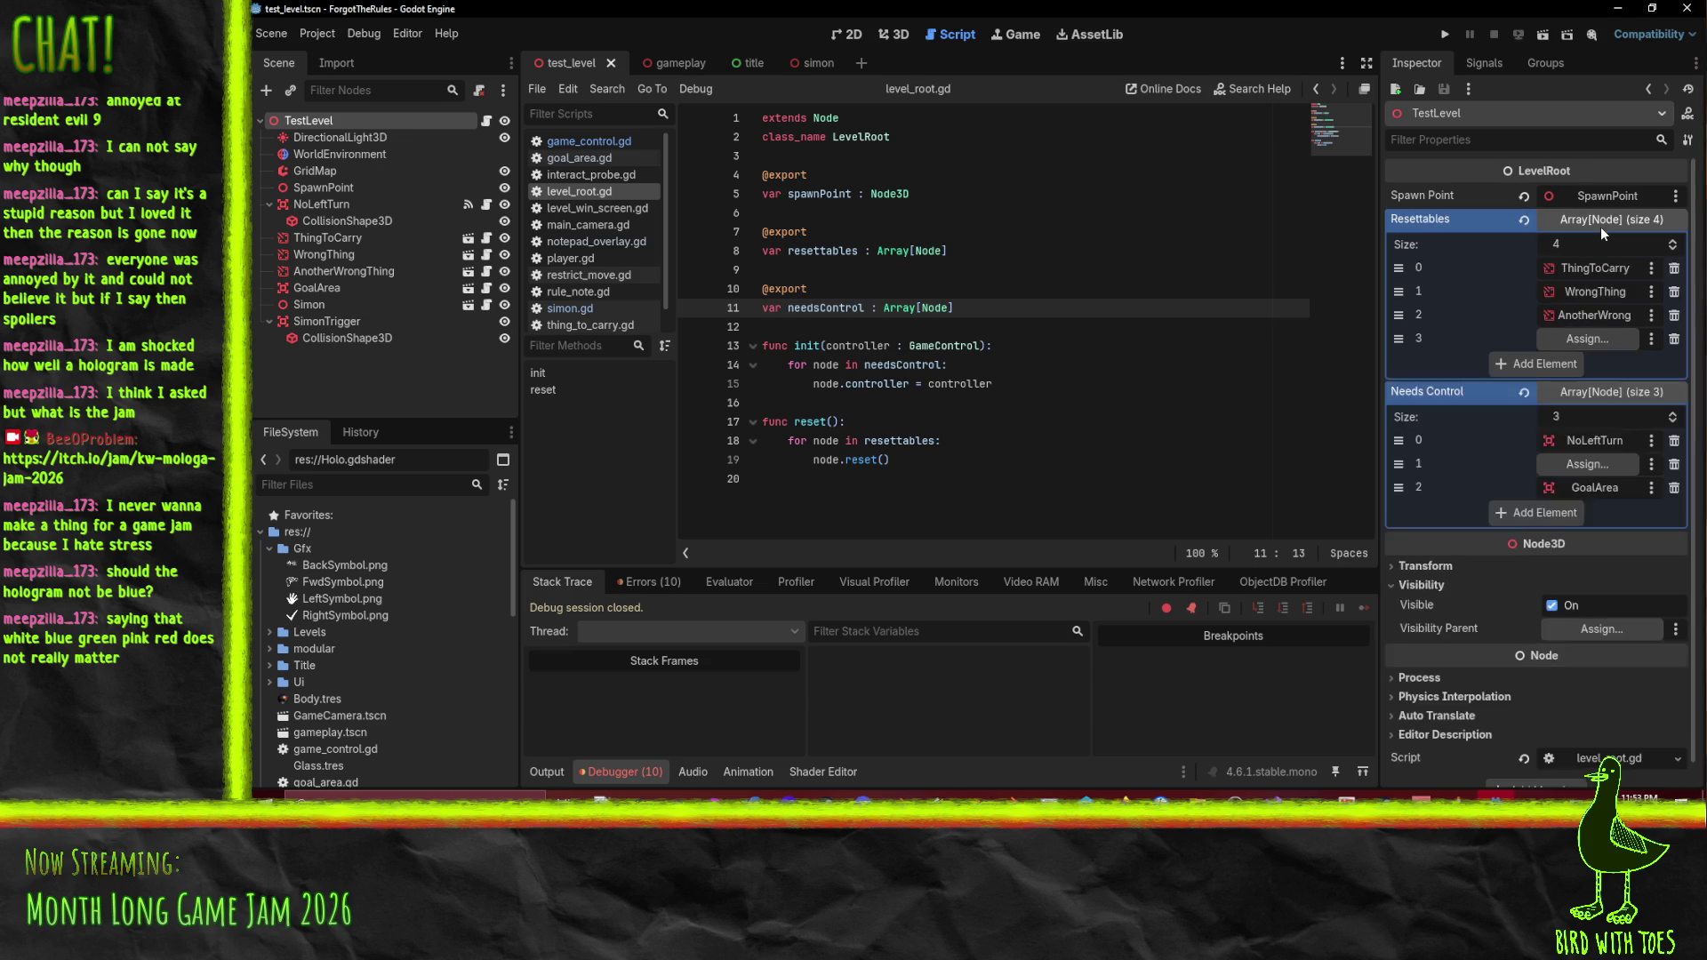
{"action": "left_click", "coordinate": [1601, 226]}
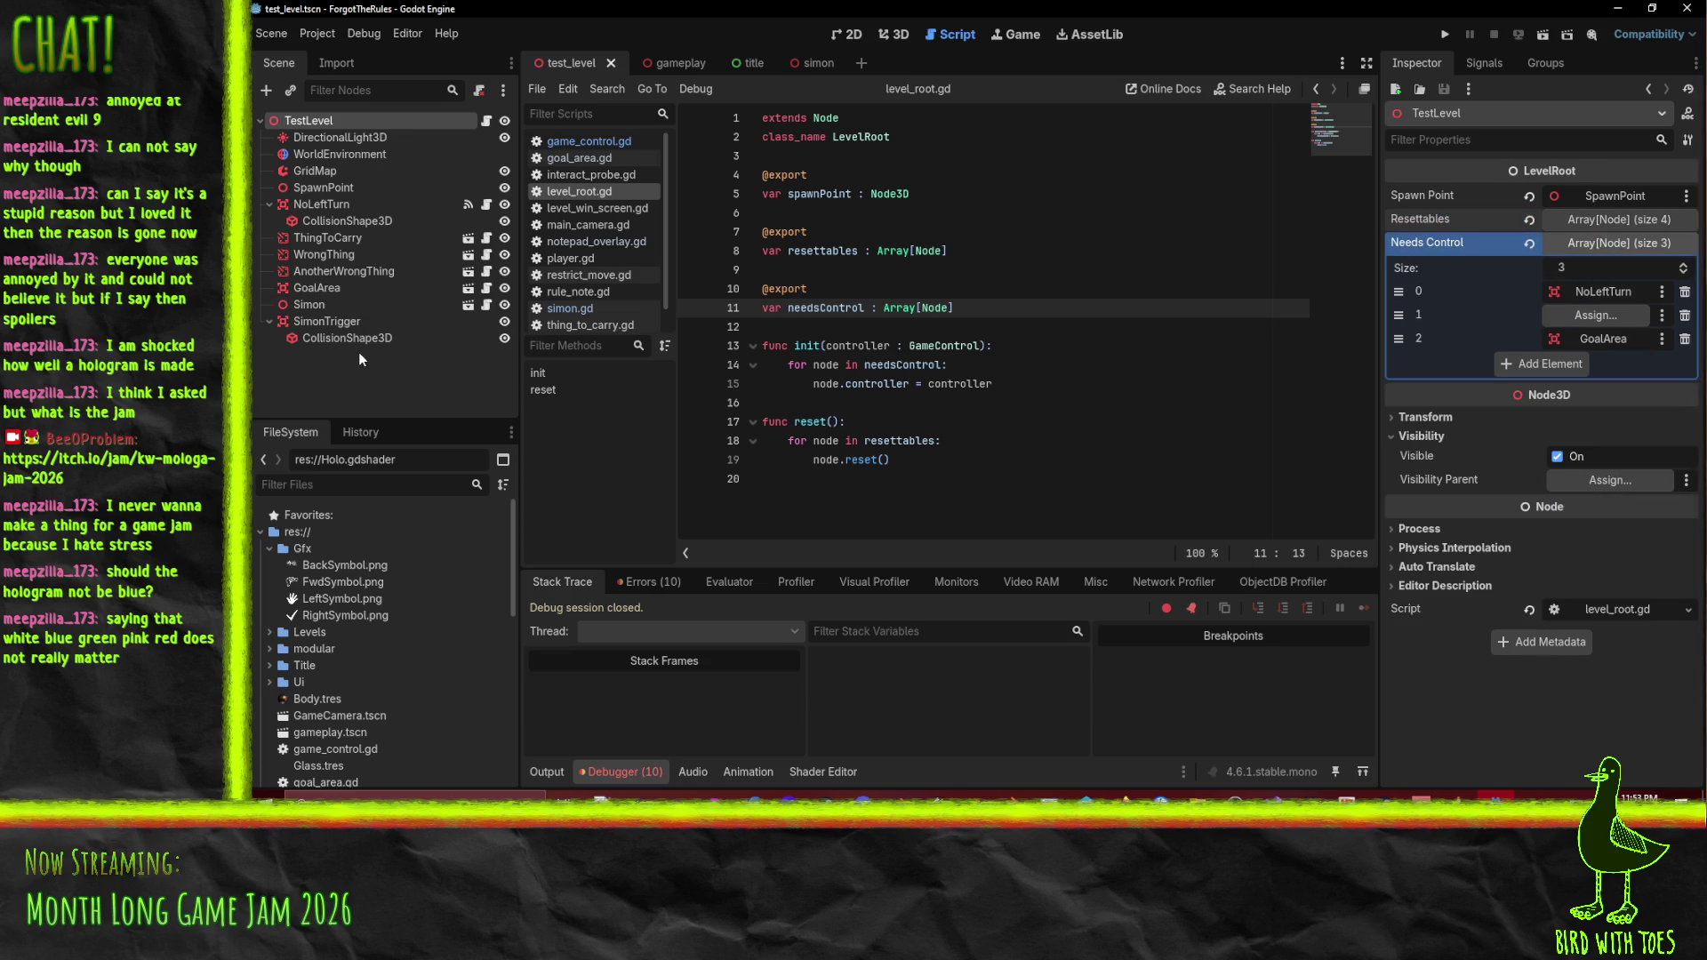
{"action": "left_click", "coordinate": [308, 307]}
{"action": "left_click", "coordinate": [311, 121]}
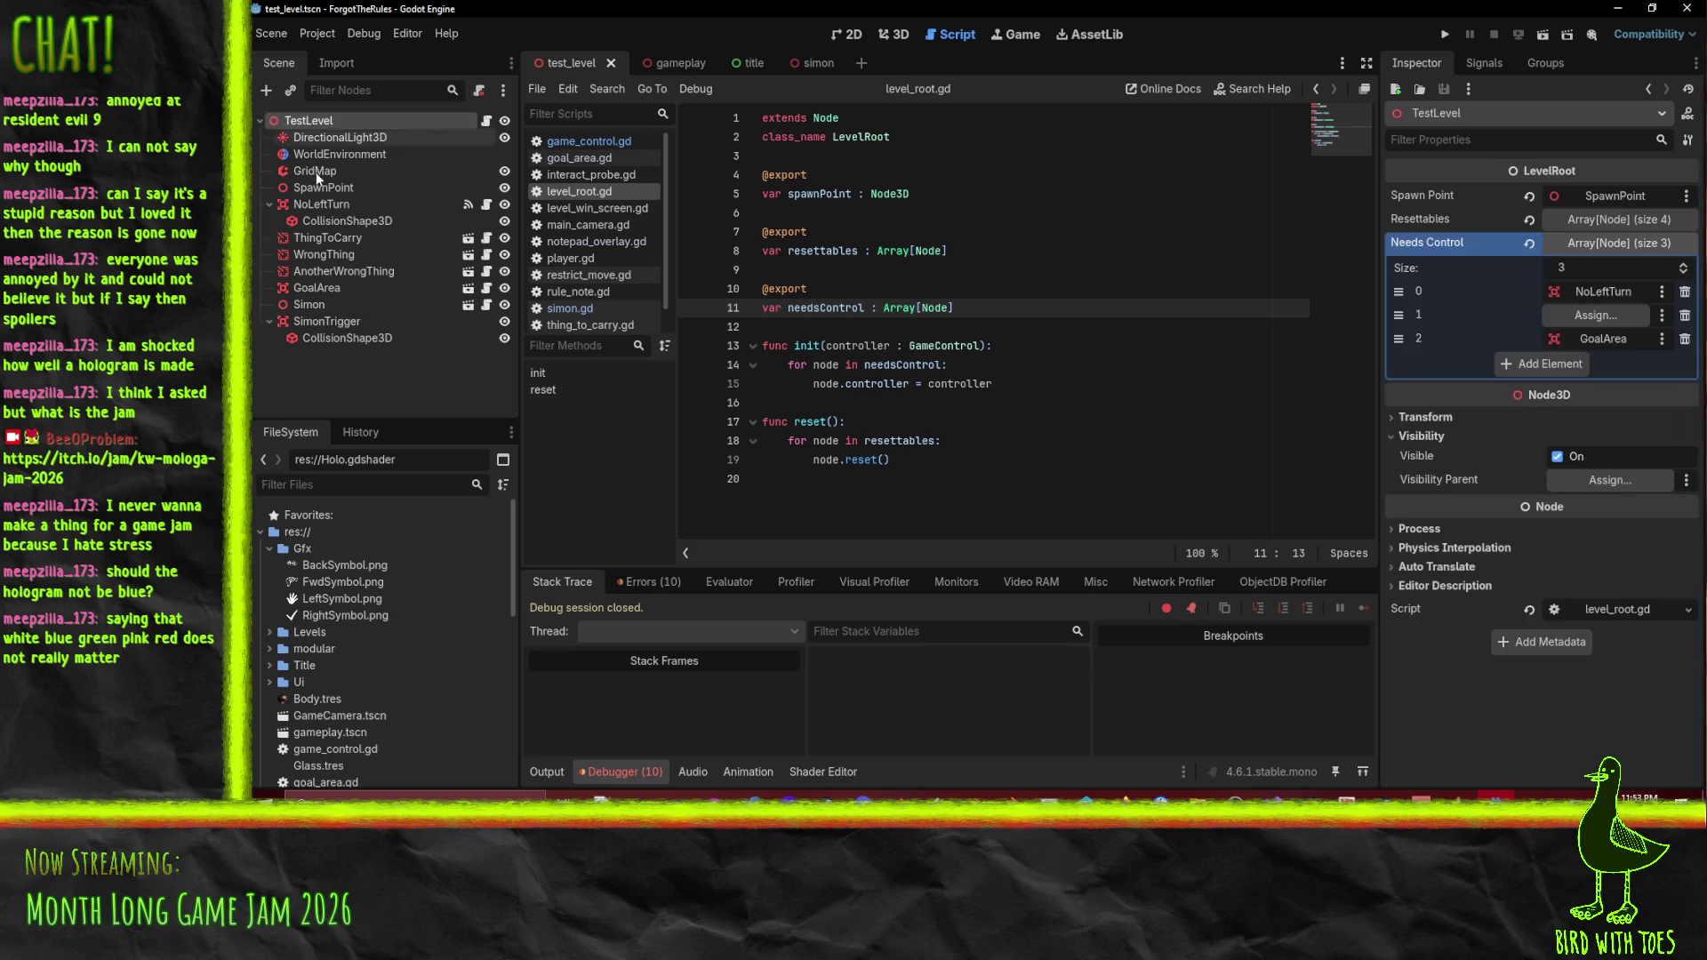
{"action": "left_click_drag", "start_coordinate": [328, 306], "coordinate": [1606, 316]}
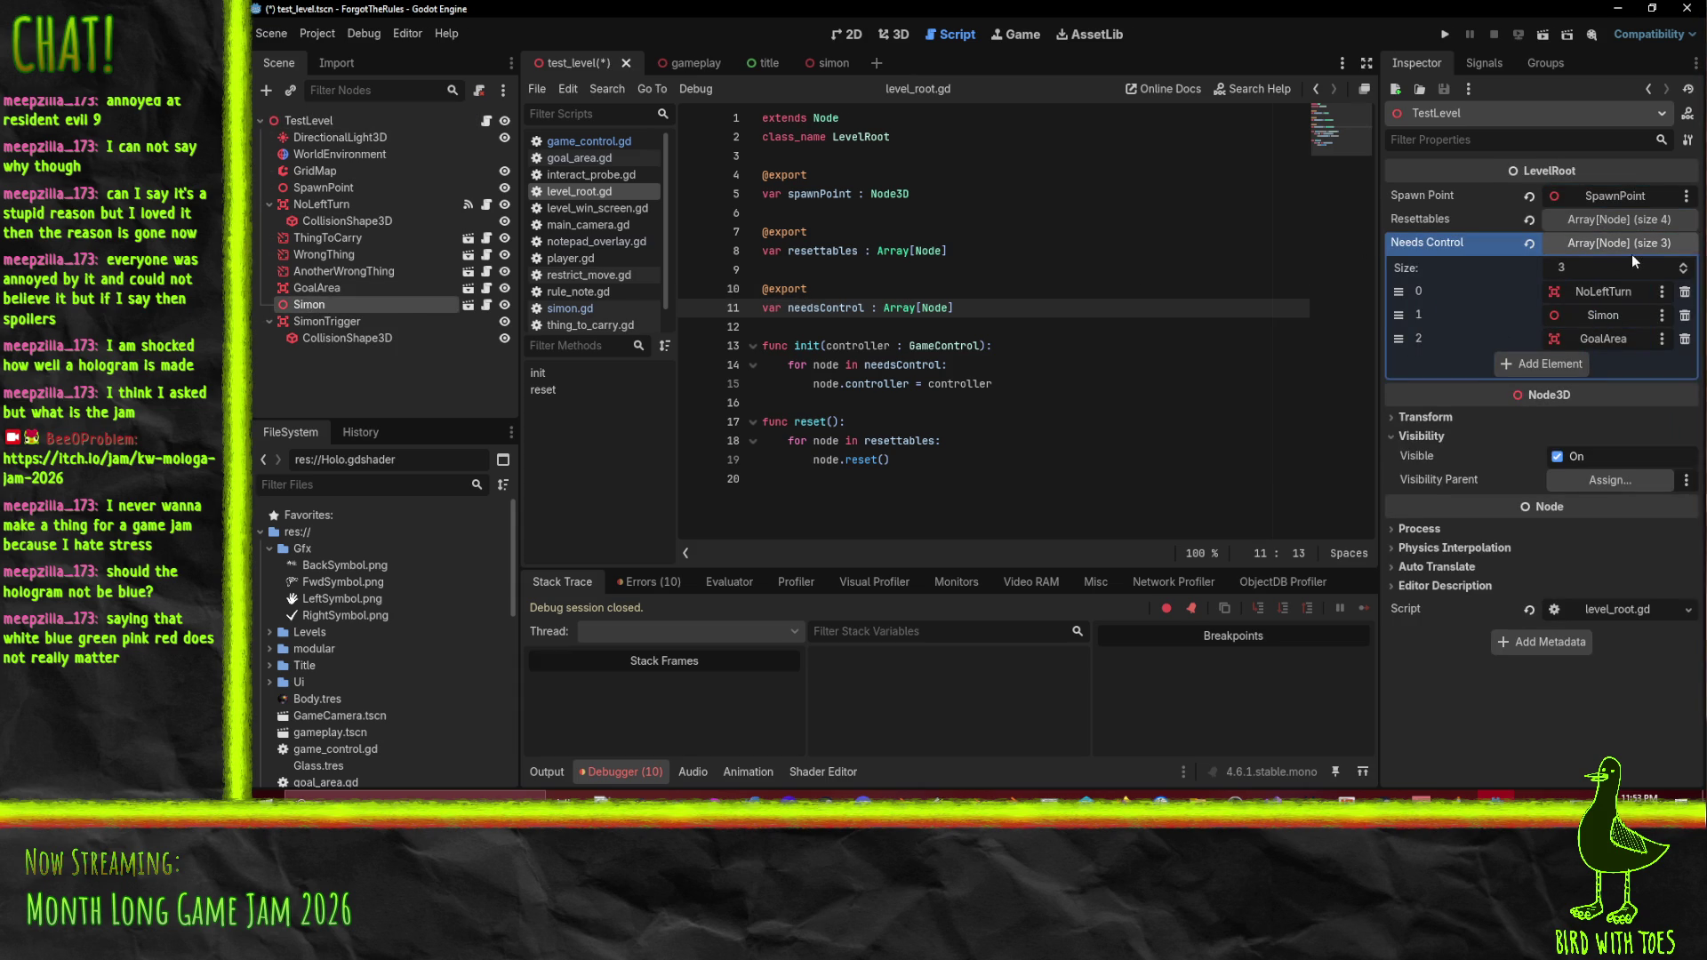
{"action": "key", "text": "ctrl+s"}
{"action": "left_click", "coordinate": [1445, 34]}
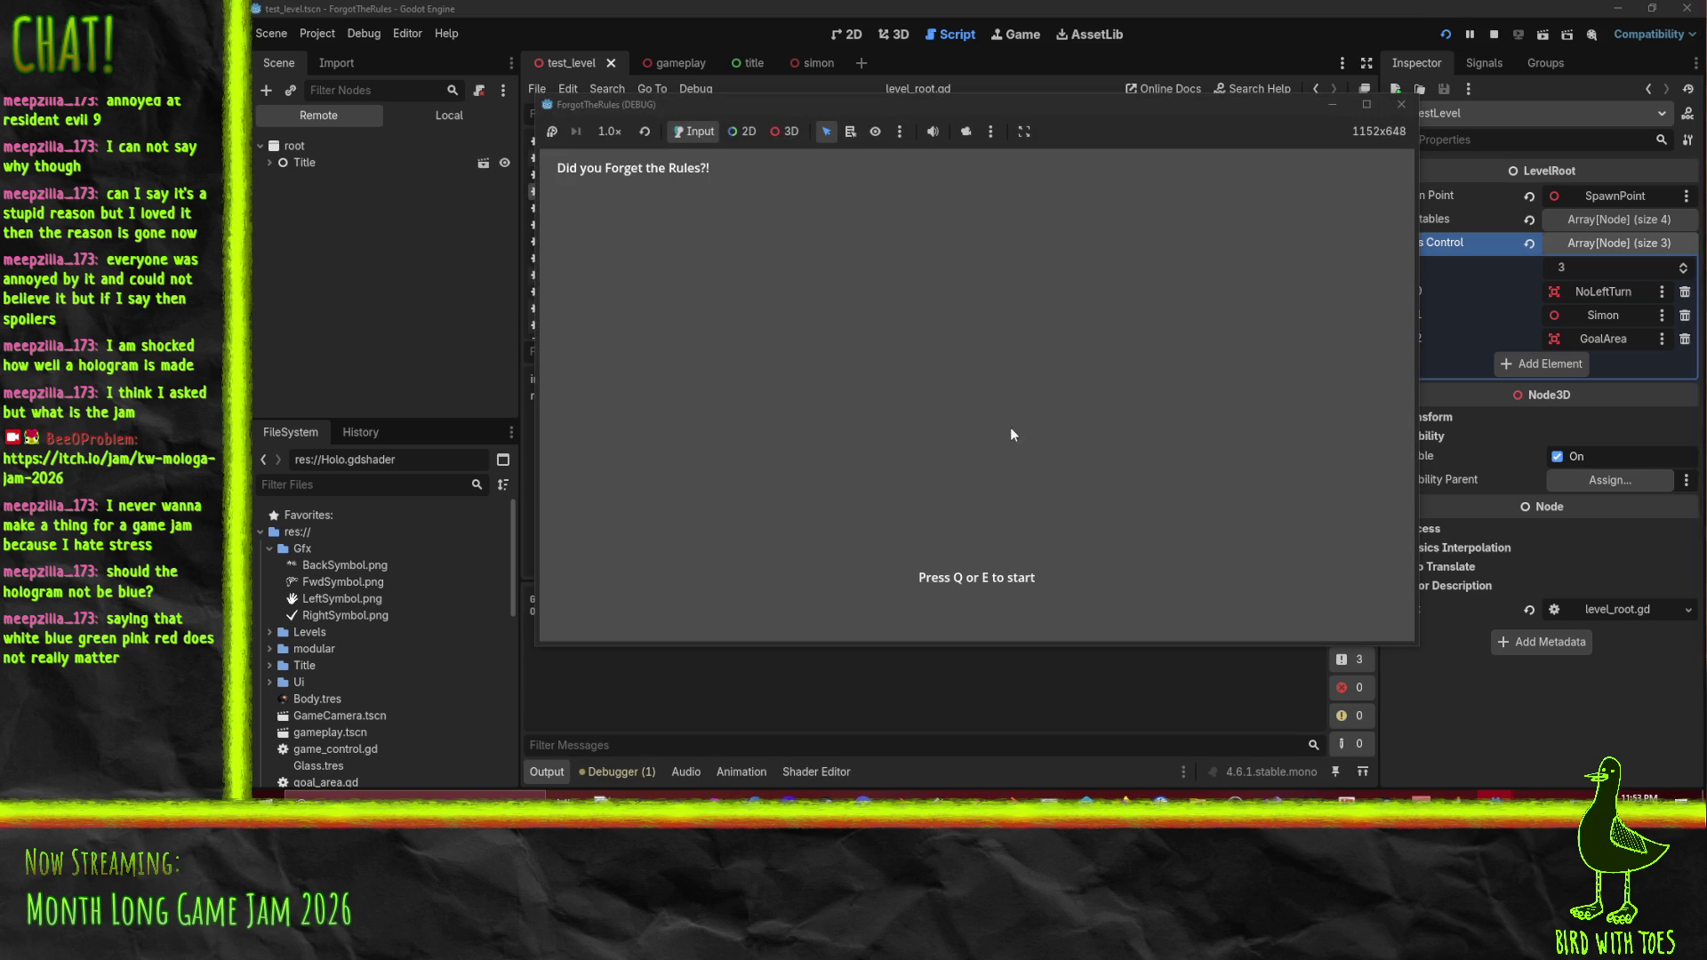
Start the level with Q, stop the run after the error, select TestLevel, and play again.
{"action": "key", "text": "q"}
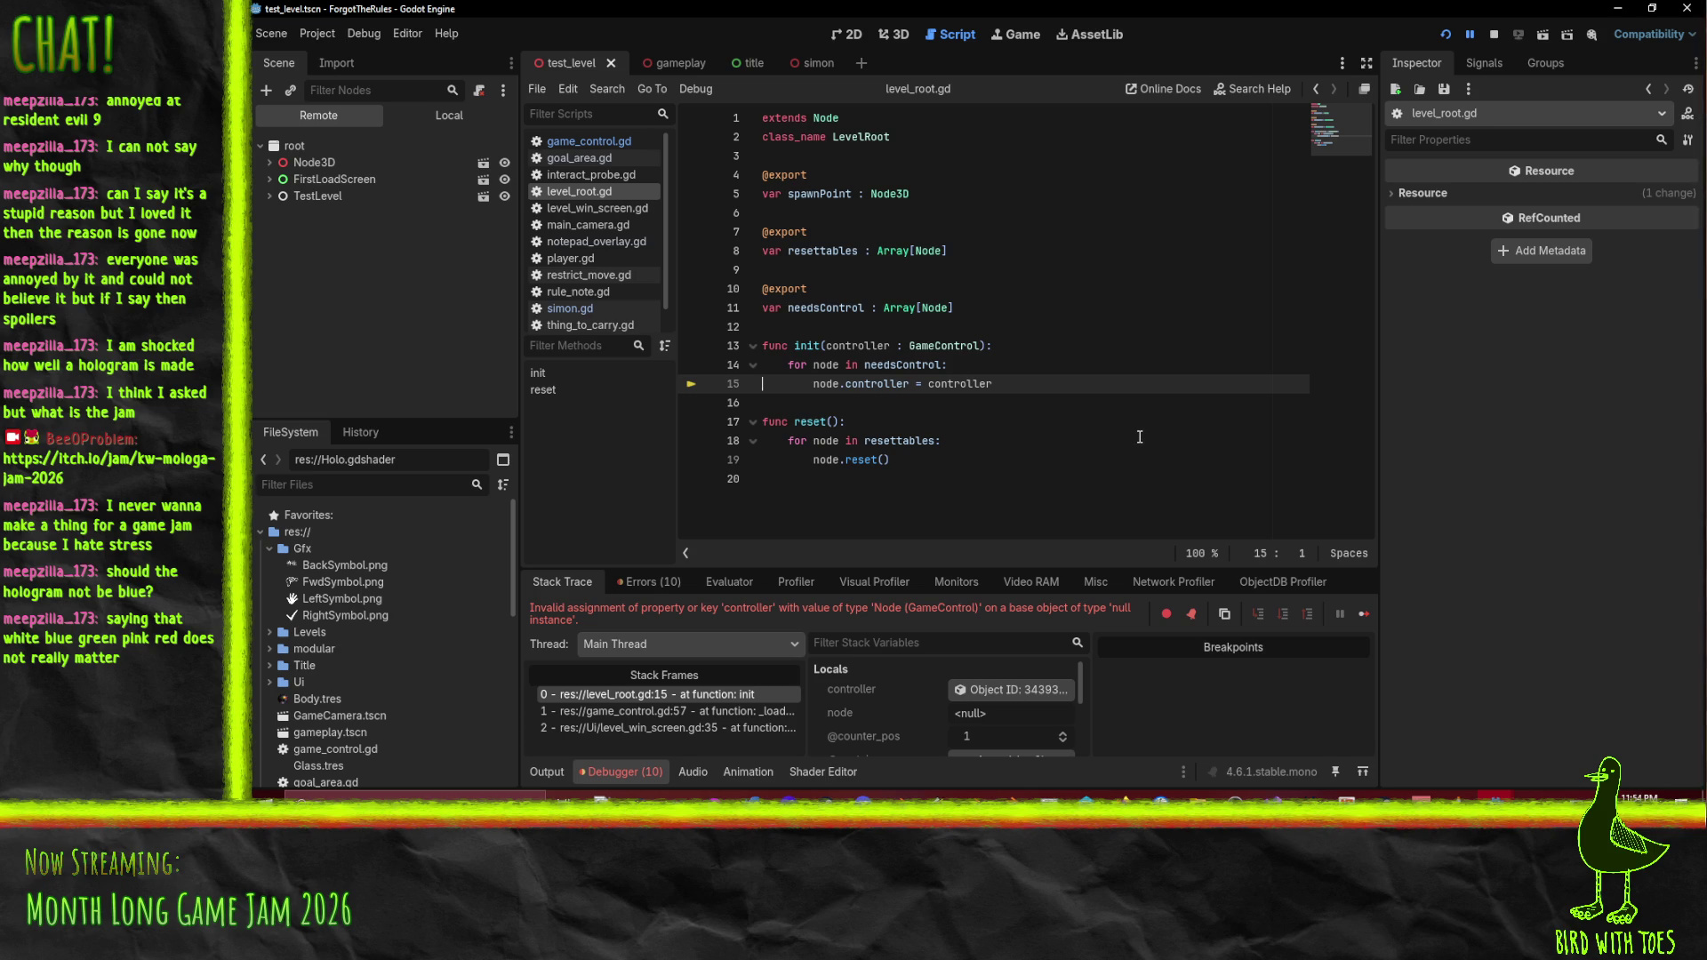
{"action": "left_click", "coordinate": [1494, 35]}
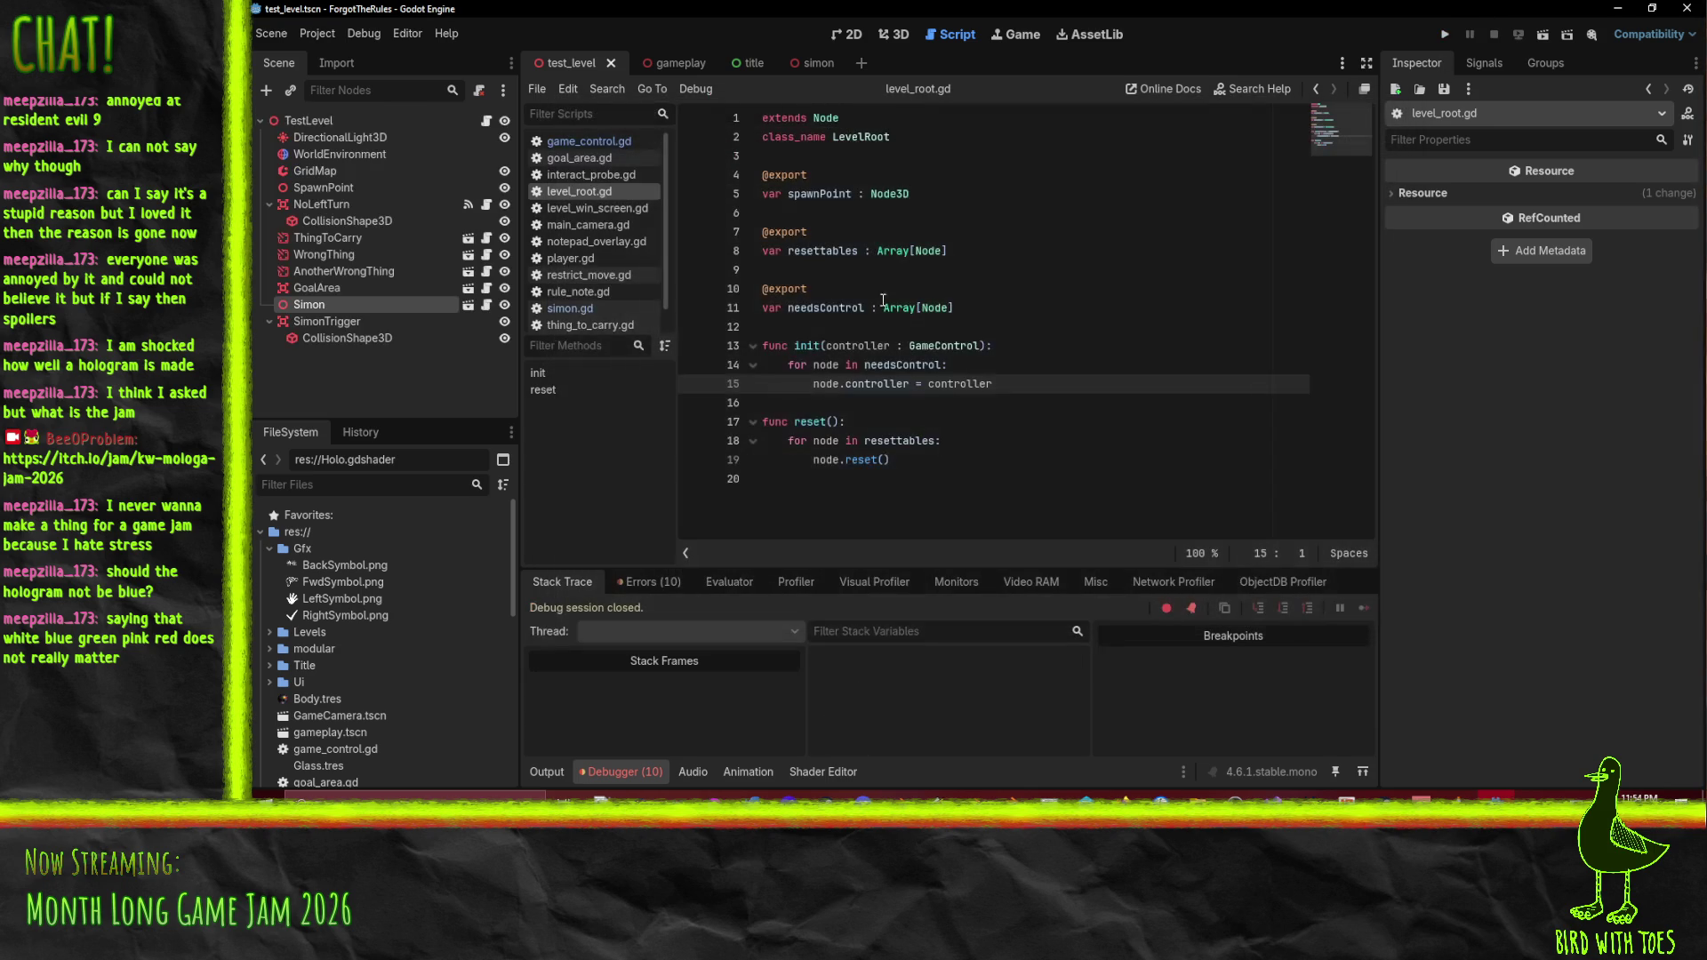
{"action": "left_click", "coordinate": [303, 123]}
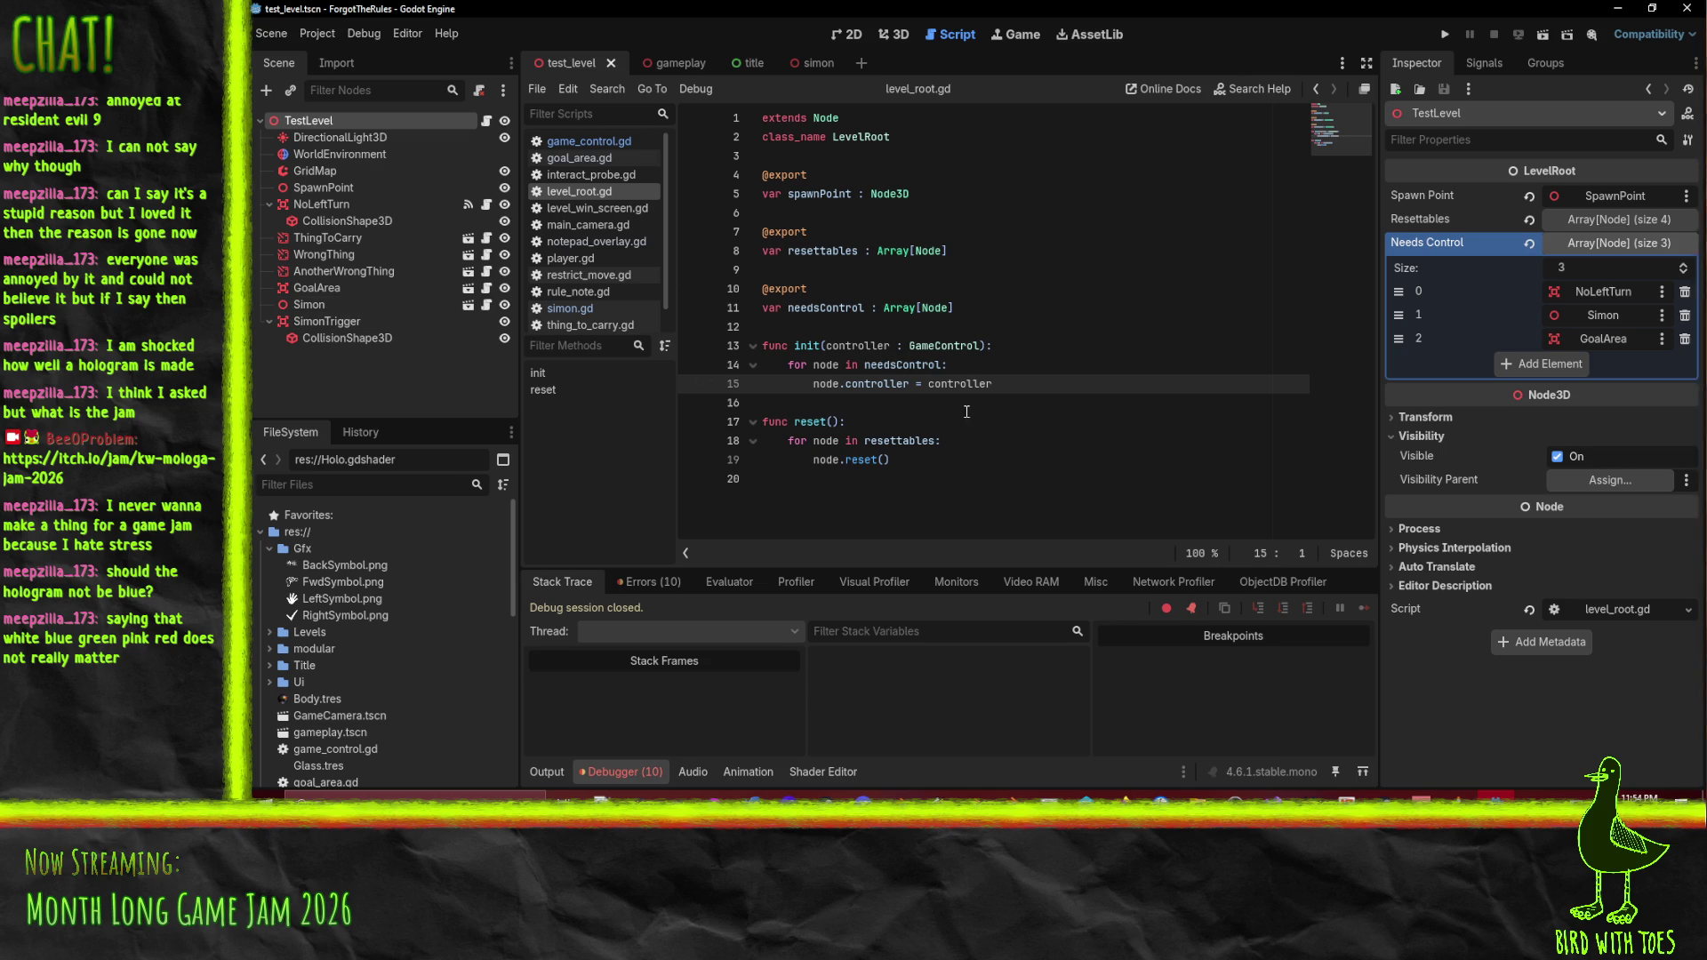
{"action": "left_click", "coordinate": [1446, 34]}
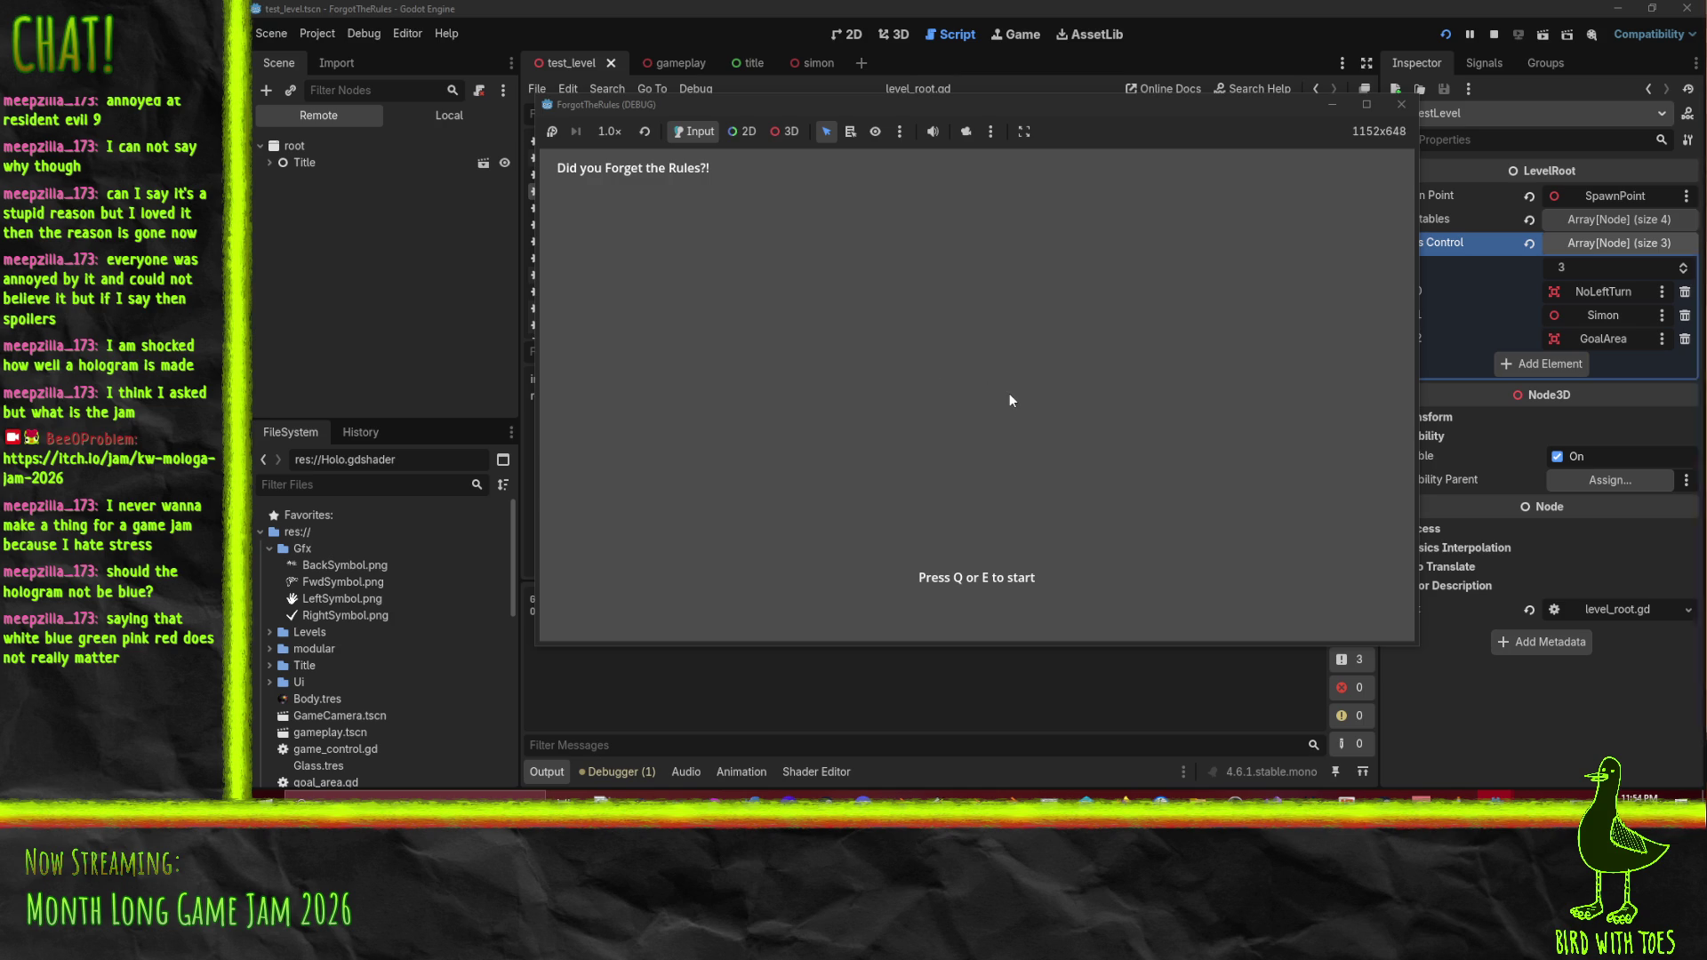
Start the level, inspect resettables and needsControl in the debugger's stack variables, then stop.
{"action": "key", "text": "e"}
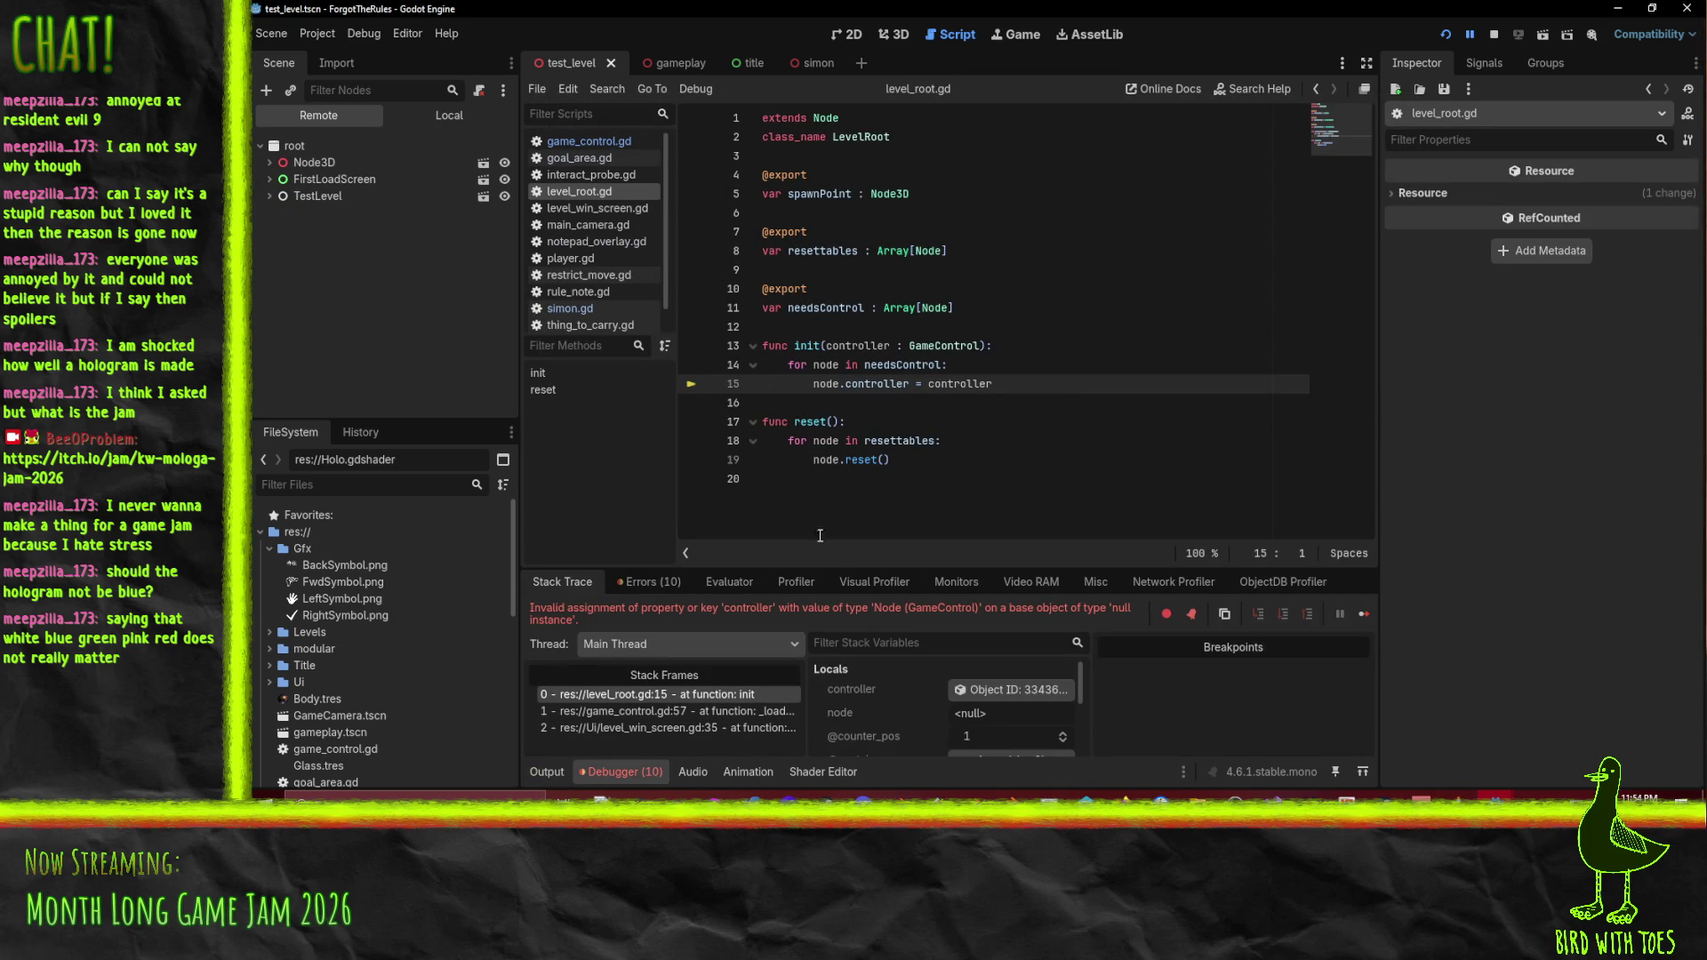
{"action": "scroll", "coordinate": [888, 707], "scroll_direction": "down", "scroll_amount": 1}
{"action": "scroll", "coordinate": [890, 707], "scroll_direction": "up", "scroll_amount": 1}
{"action": "scroll", "coordinate": [872, 694], "scroll_direction": "down", "scroll_amount": 3}
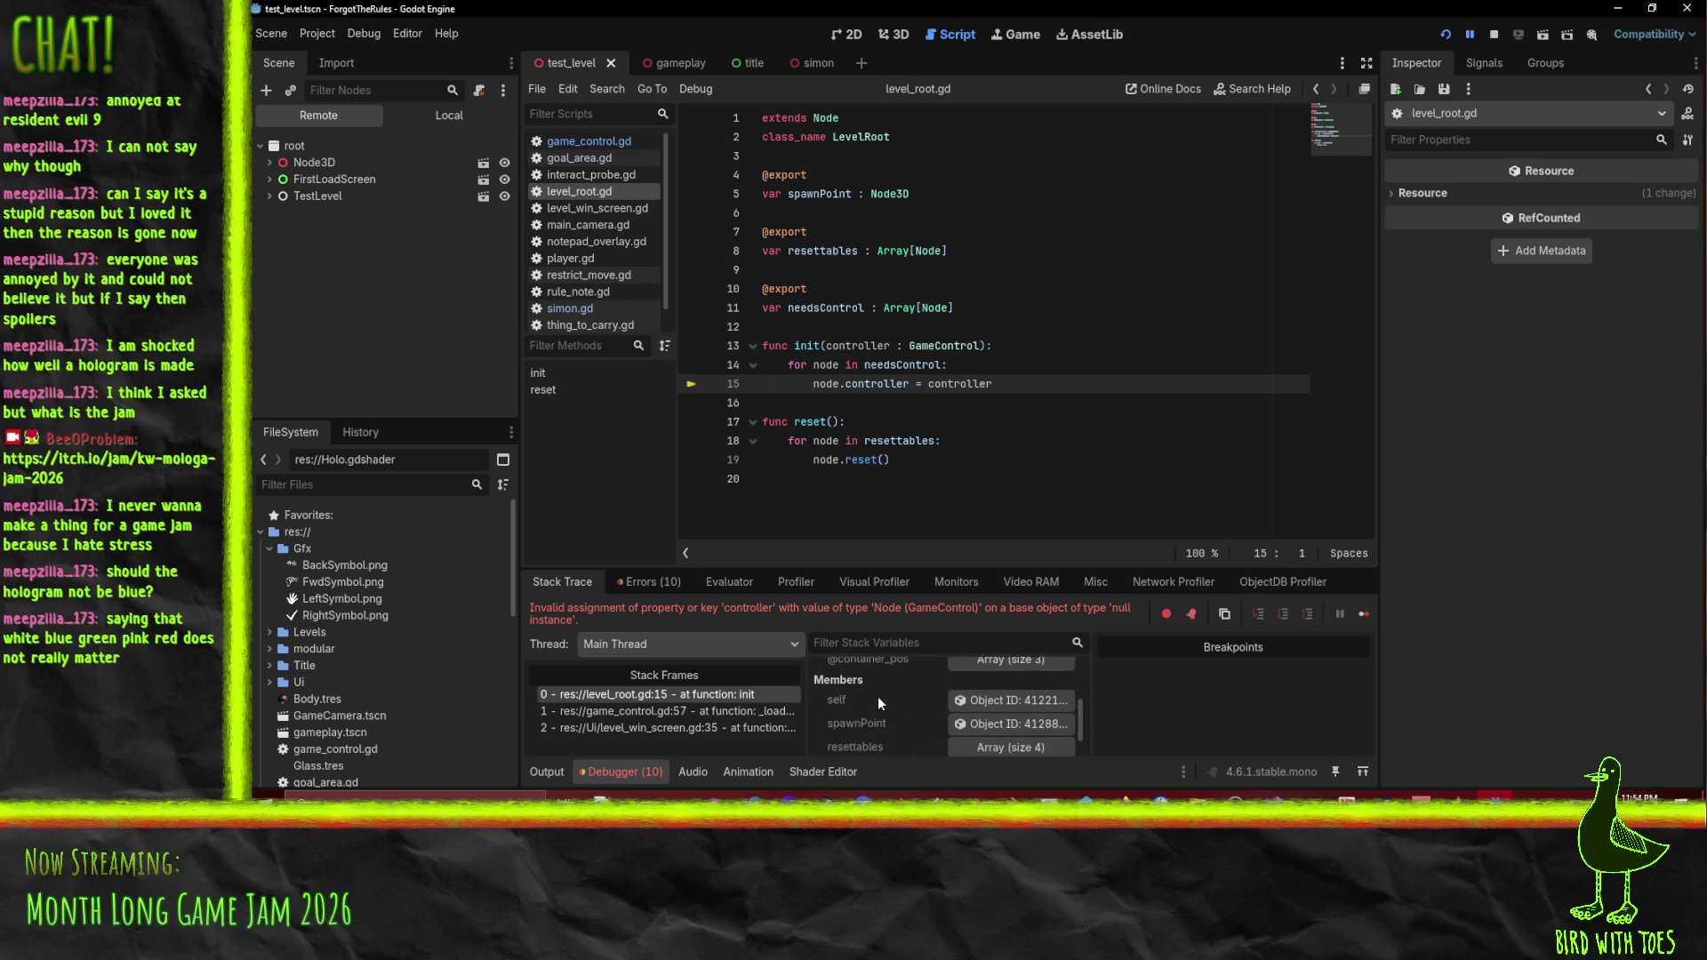
{"action": "scroll", "coordinate": [875, 698], "scroll_direction": "down", "scroll_amount": 2}
{"action": "left_click", "coordinate": [968, 718]}
{"action": "scroll", "coordinate": [908, 688], "scroll_direction": "down", "scroll_amount": 2}
{"action": "scroll", "coordinate": [903, 702], "scroll_direction": "down", "scroll_amount": 2}
{"action": "scroll", "coordinate": [1000, 729], "scroll_direction": "down", "scroll_amount": 3}
{"action": "scroll", "coordinate": [1003, 706], "scroll_direction": "down", "scroll_amount": 2}
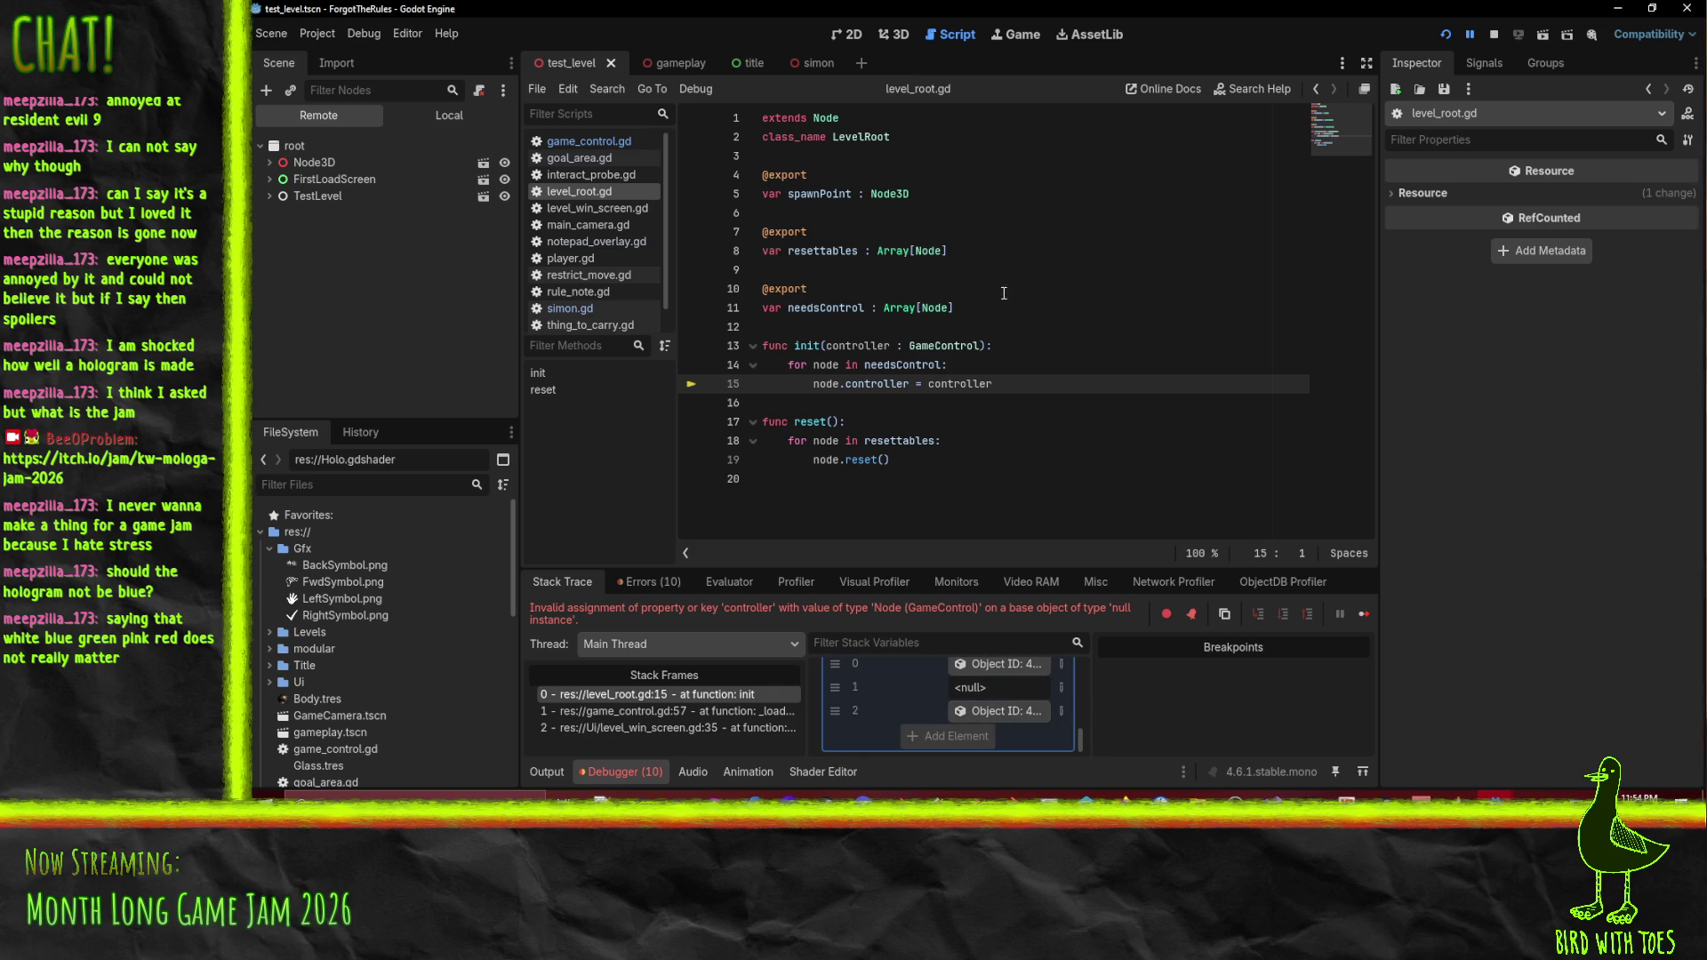
{"action": "left_click", "coordinate": [1495, 35]}
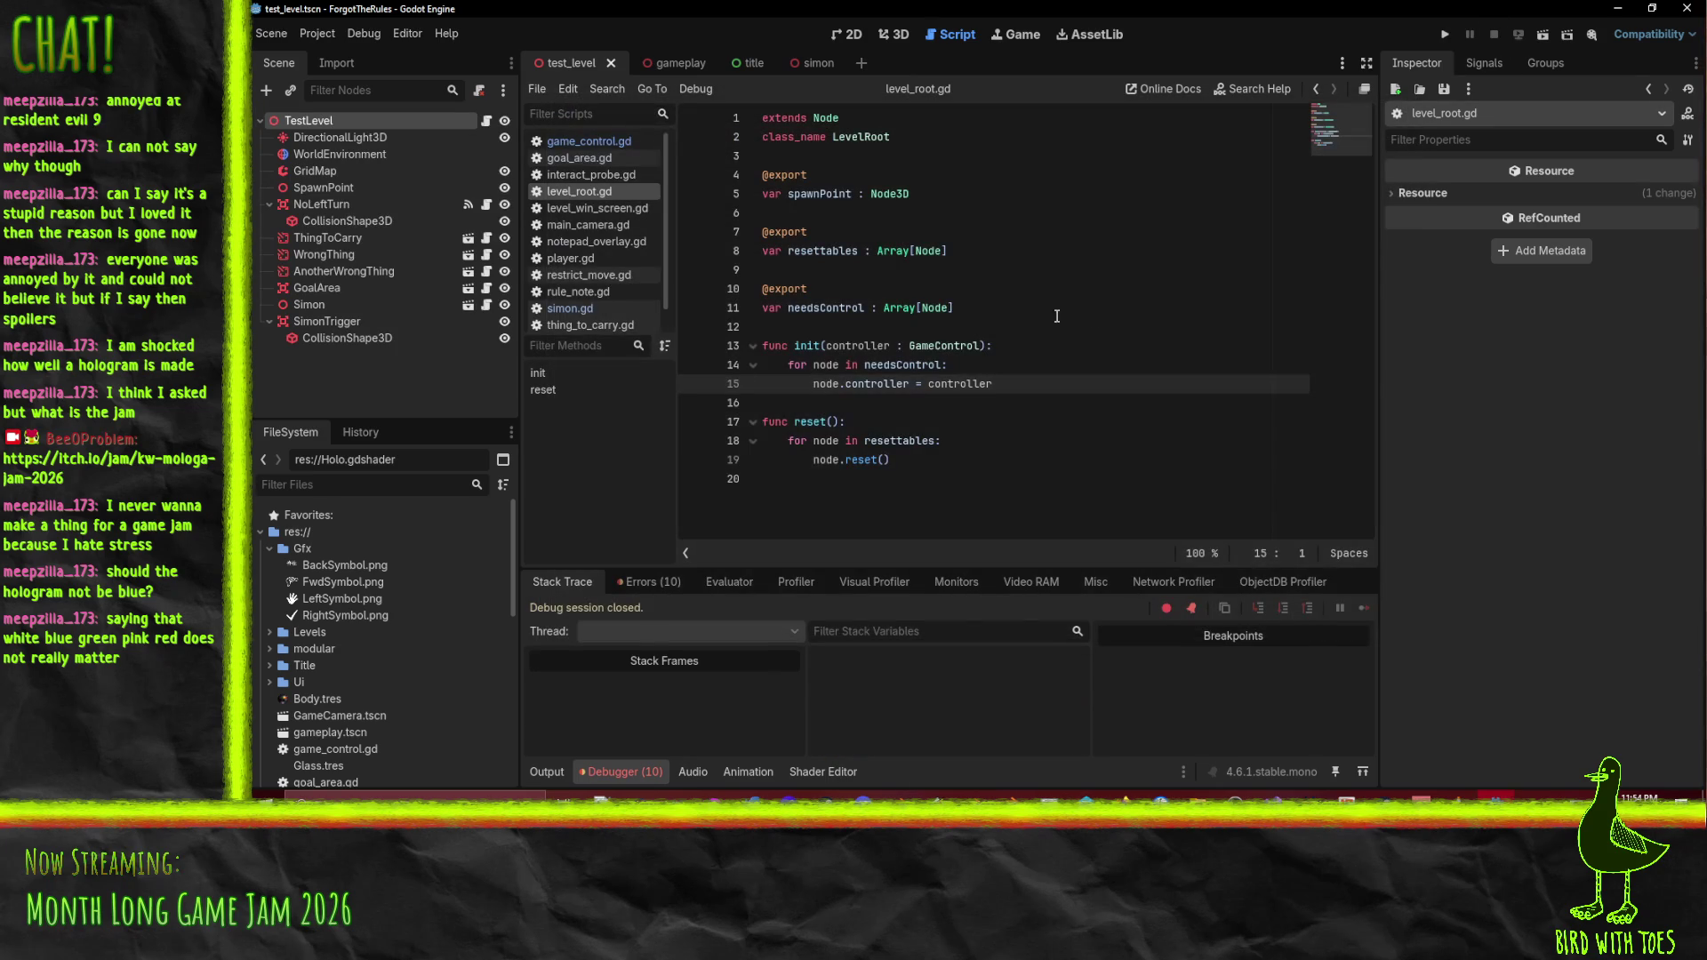
Inspect SimonTrigger, Simon and TestLevel properties, then close the test_level scene tab.
{"action": "left_click", "coordinate": [975, 231]}
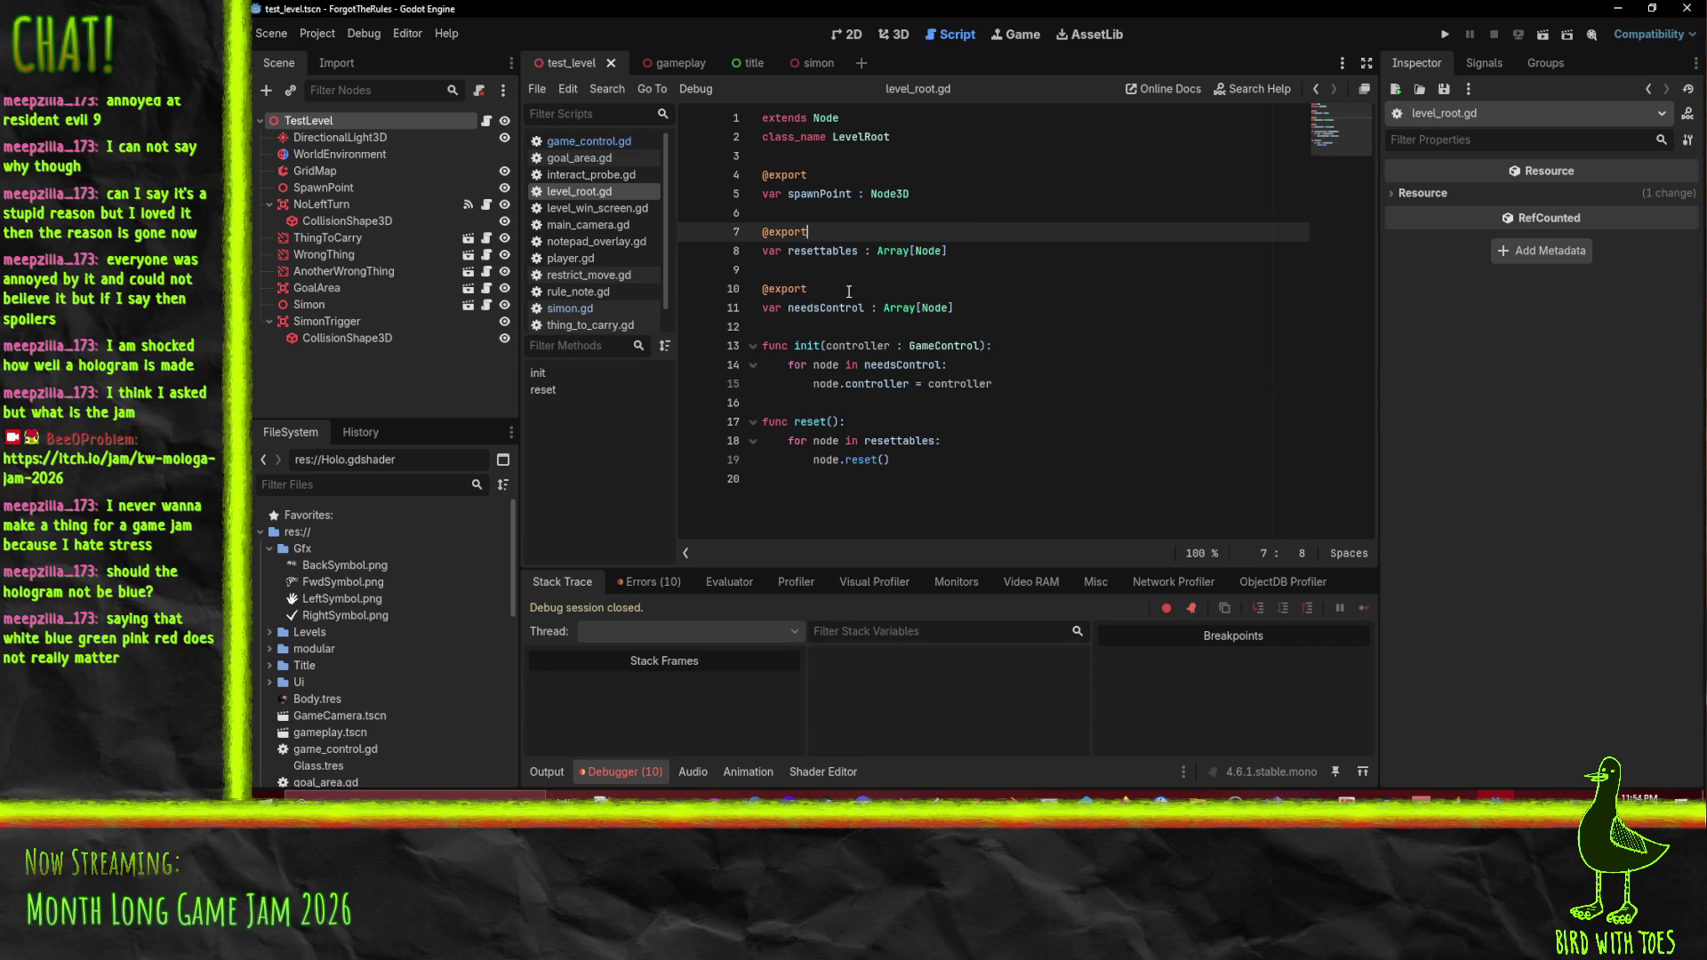
{"action": "left_click", "coordinate": [949, 320]}
{"action": "left_click", "coordinate": [340, 319]}
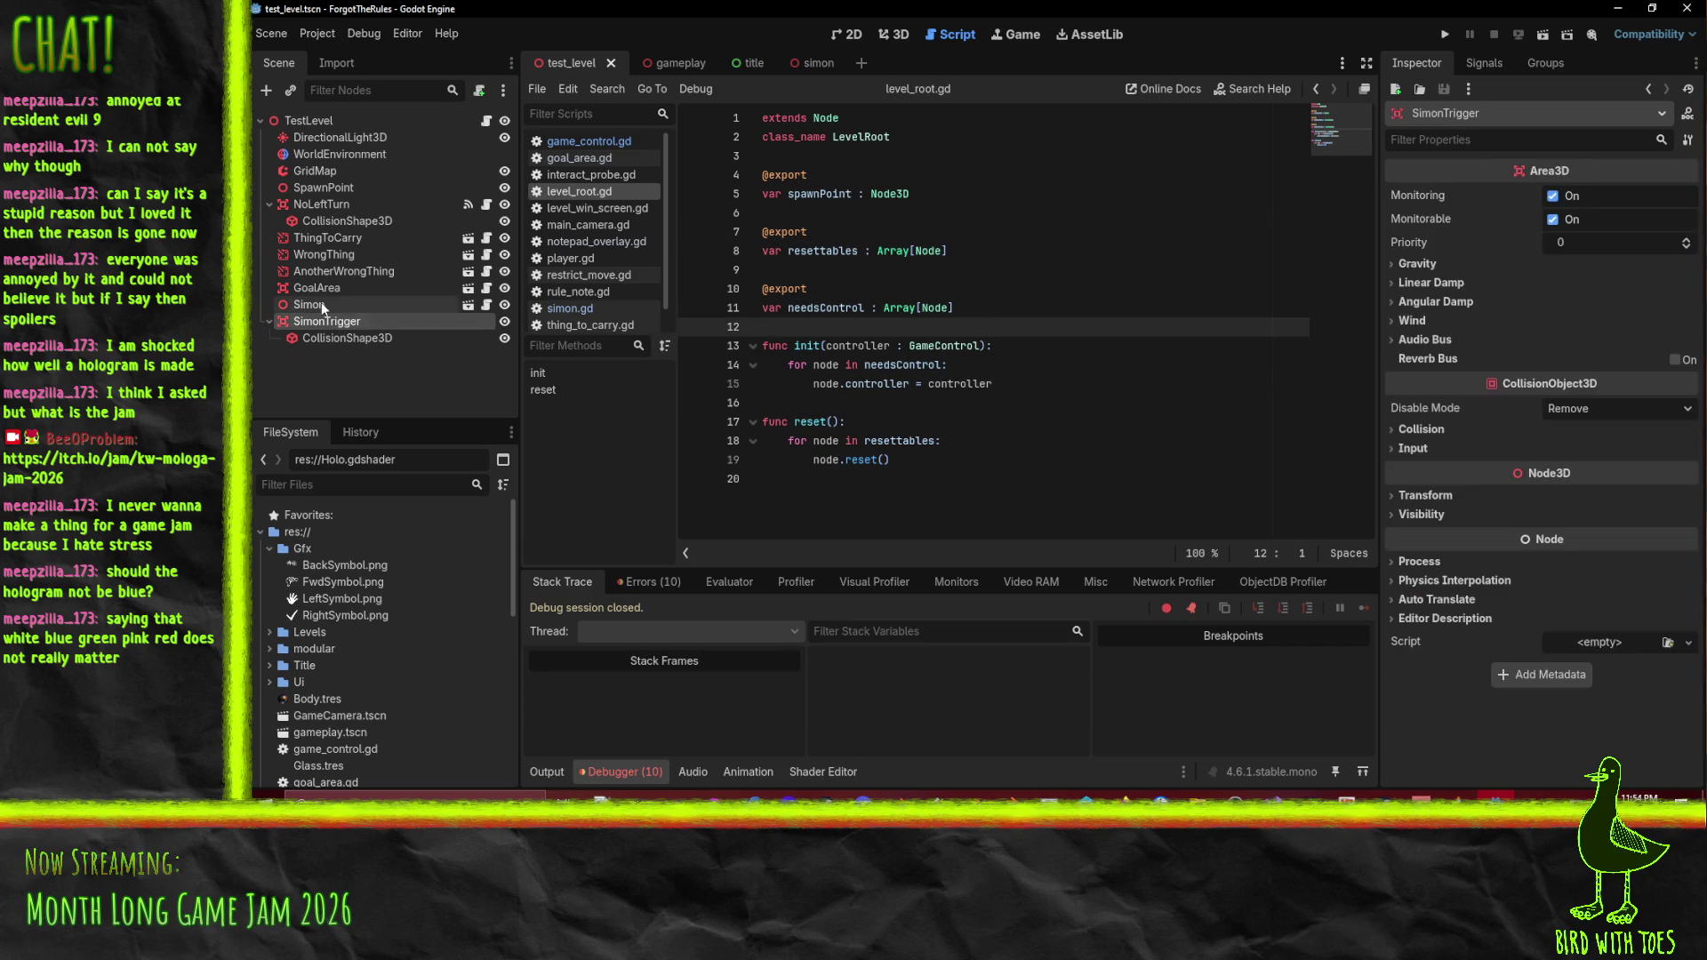
{"action": "left_click", "coordinate": [320, 303]}
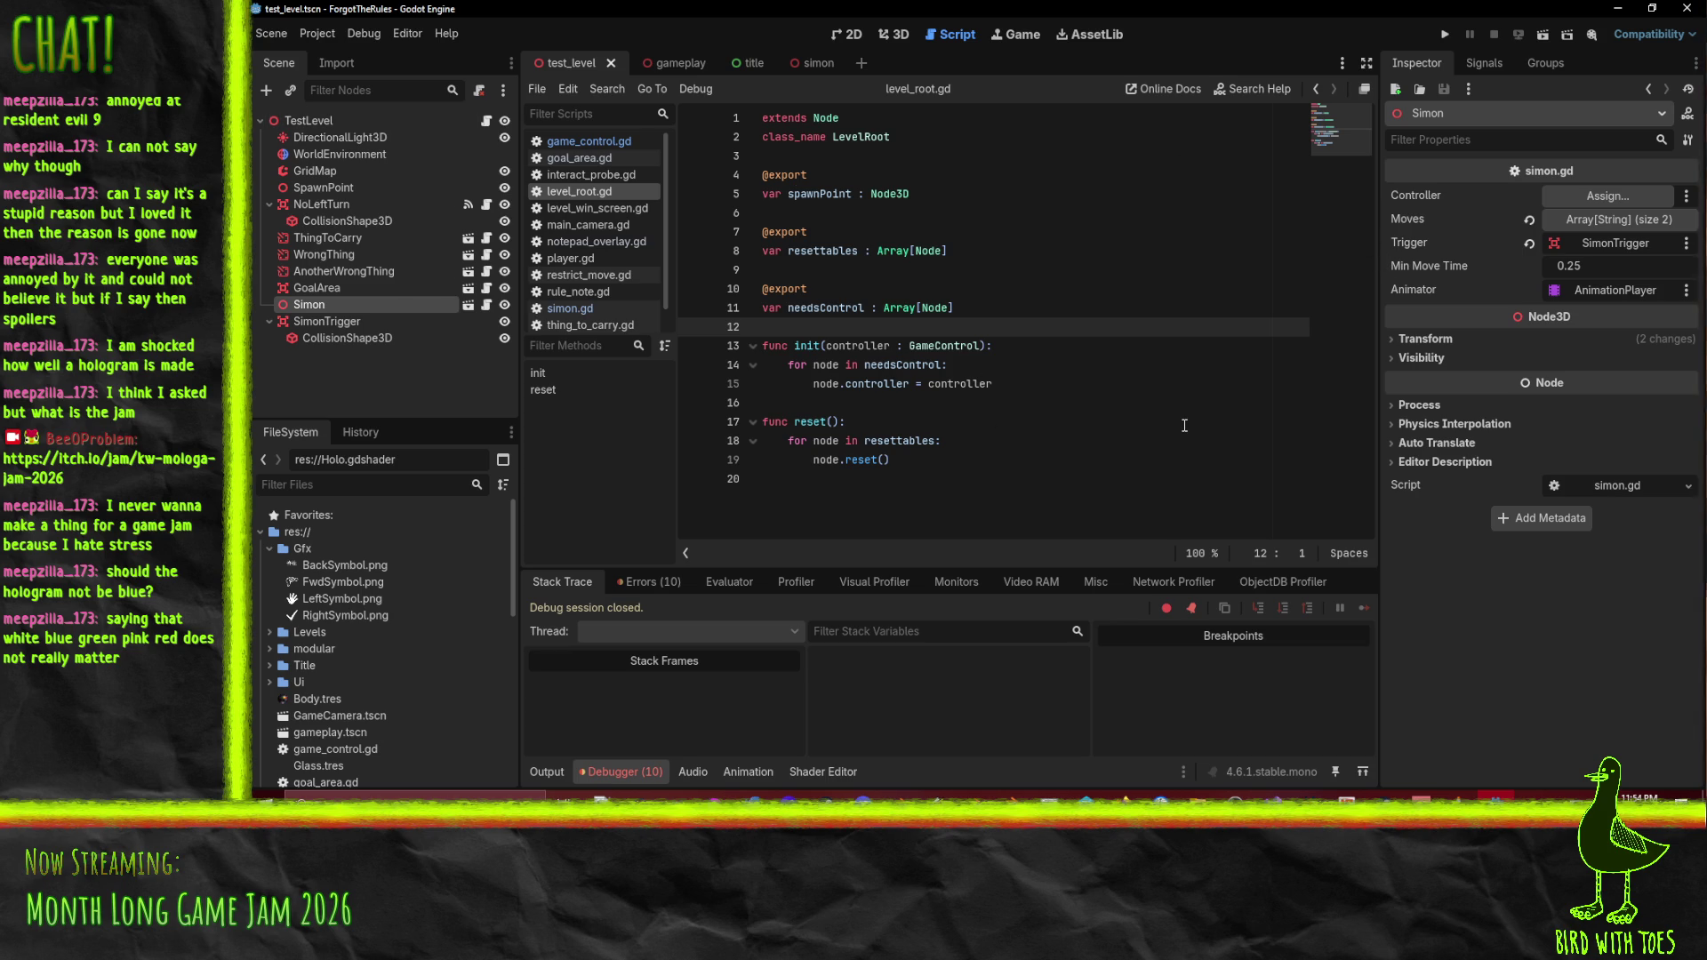
{"action": "left_click", "coordinate": [345, 116]}
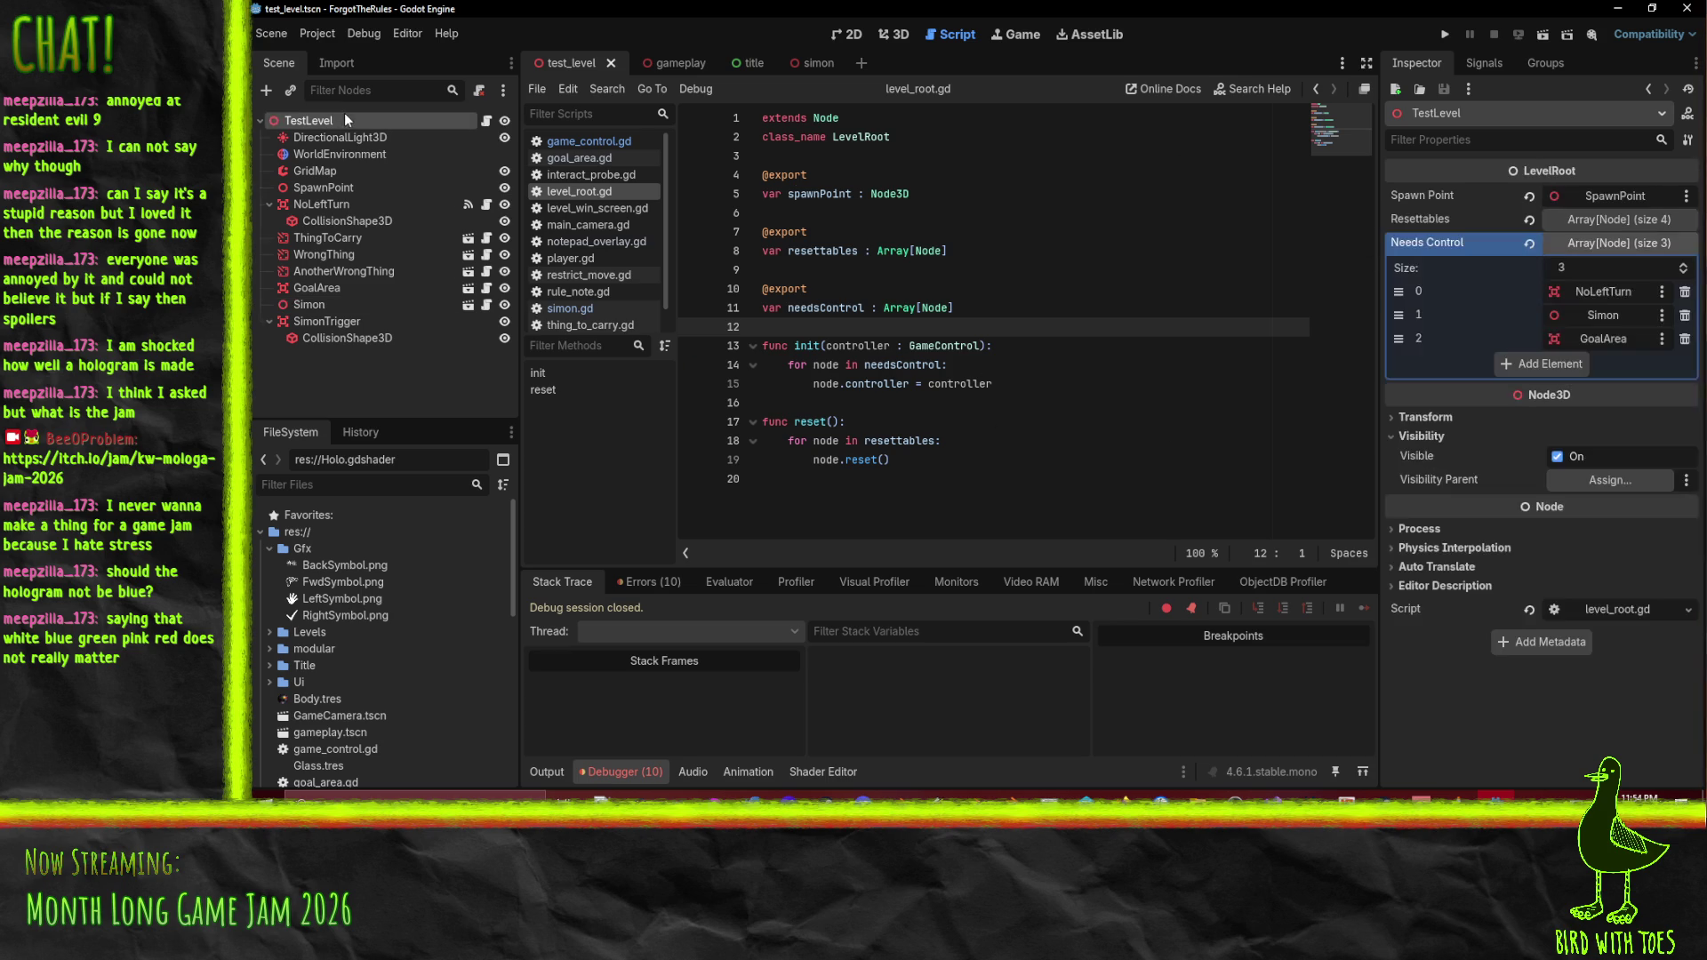
{"action": "left_click", "coordinate": [612, 63]}
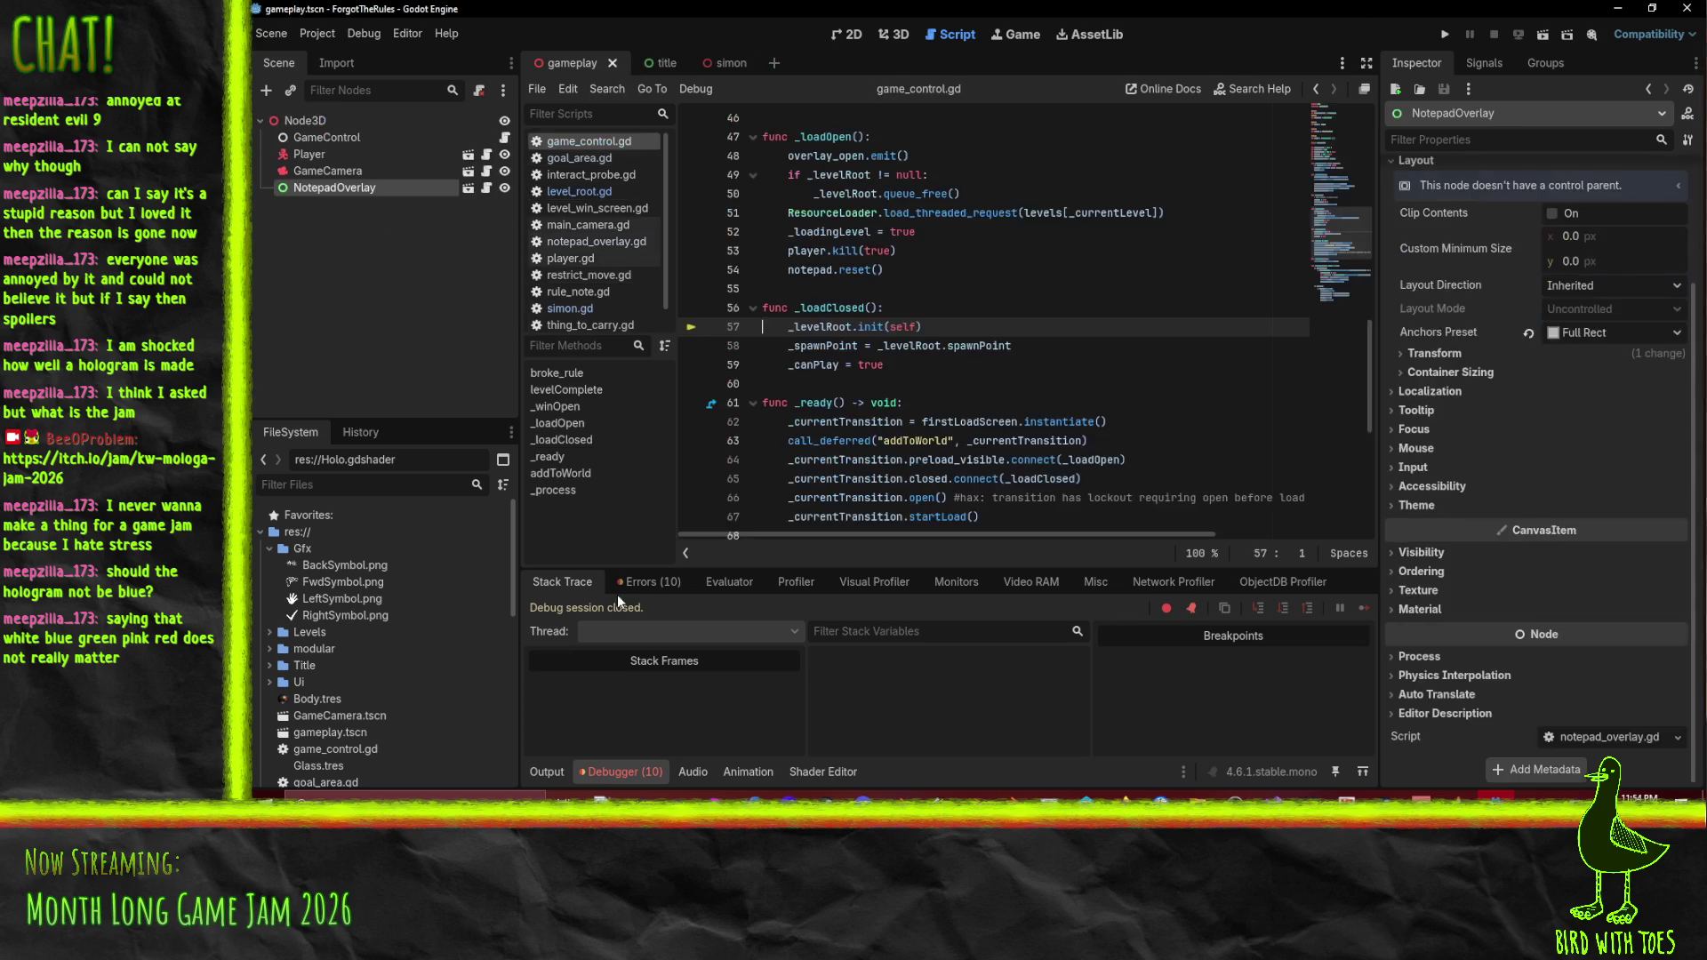
Reopen Levels/test_level.tscn in the 3D view and select the TestLevel root.
{"action": "scroll", "coordinate": [345, 622], "scroll_direction": "down", "scroll_amount": 5}
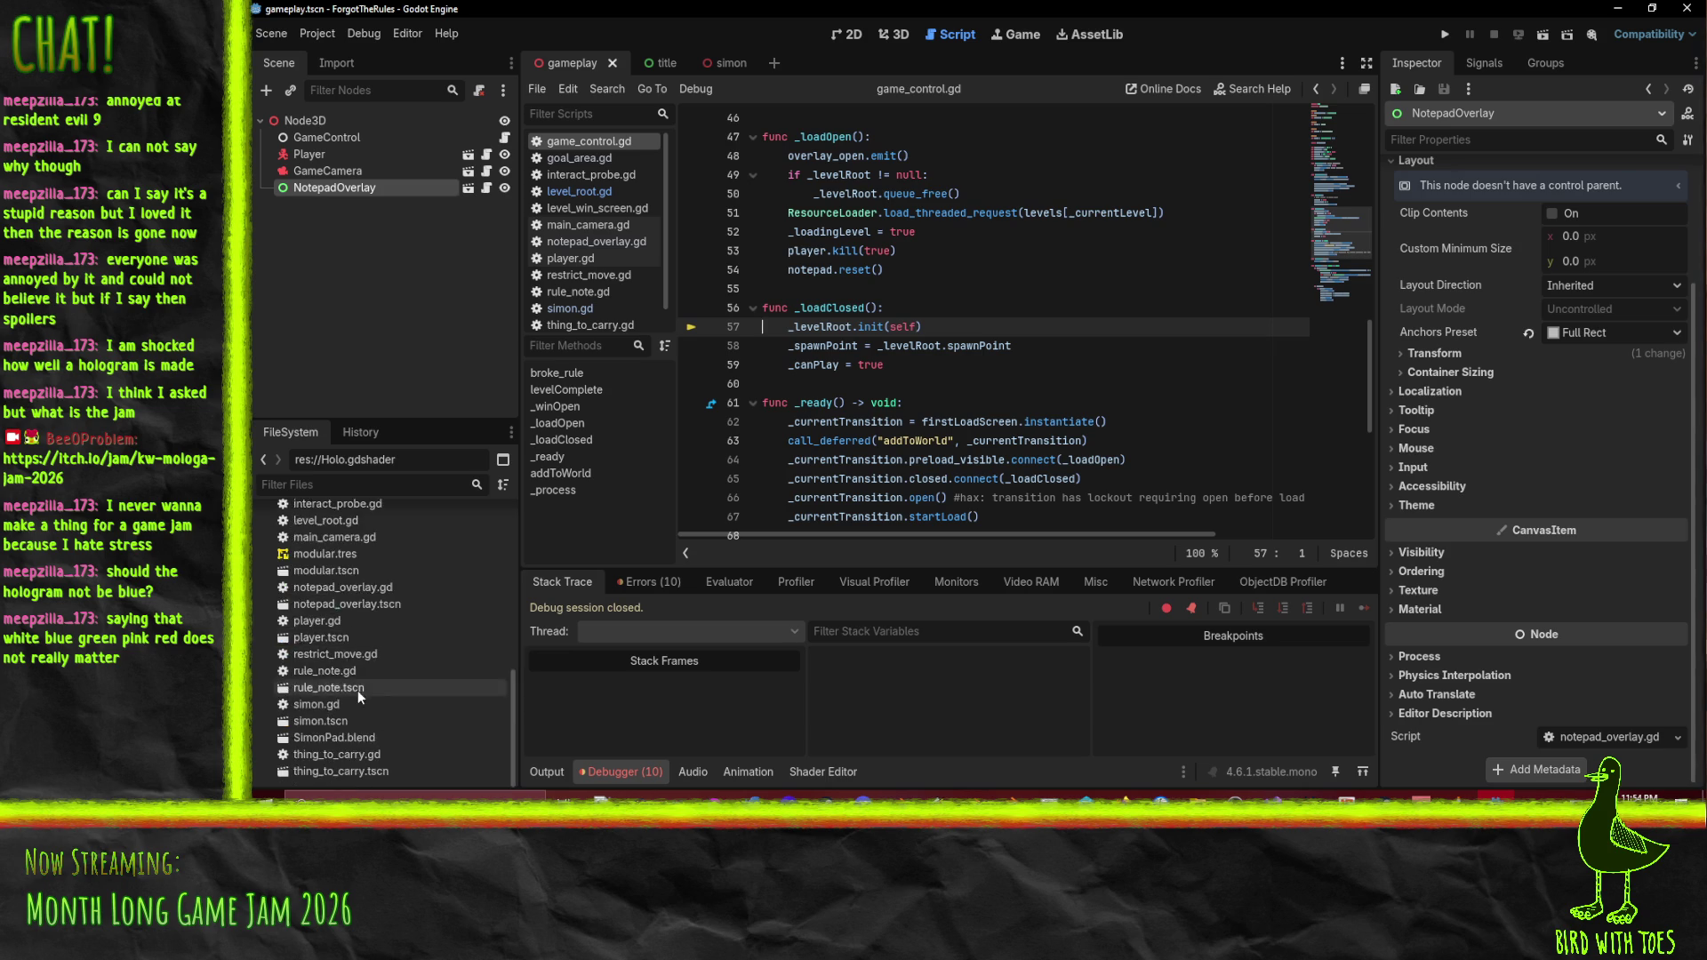
{"action": "left_click", "coordinate": [894, 36]}
{"action": "scroll", "coordinate": [366, 642], "scroll_direction": "down", "scroll_amount": 1}
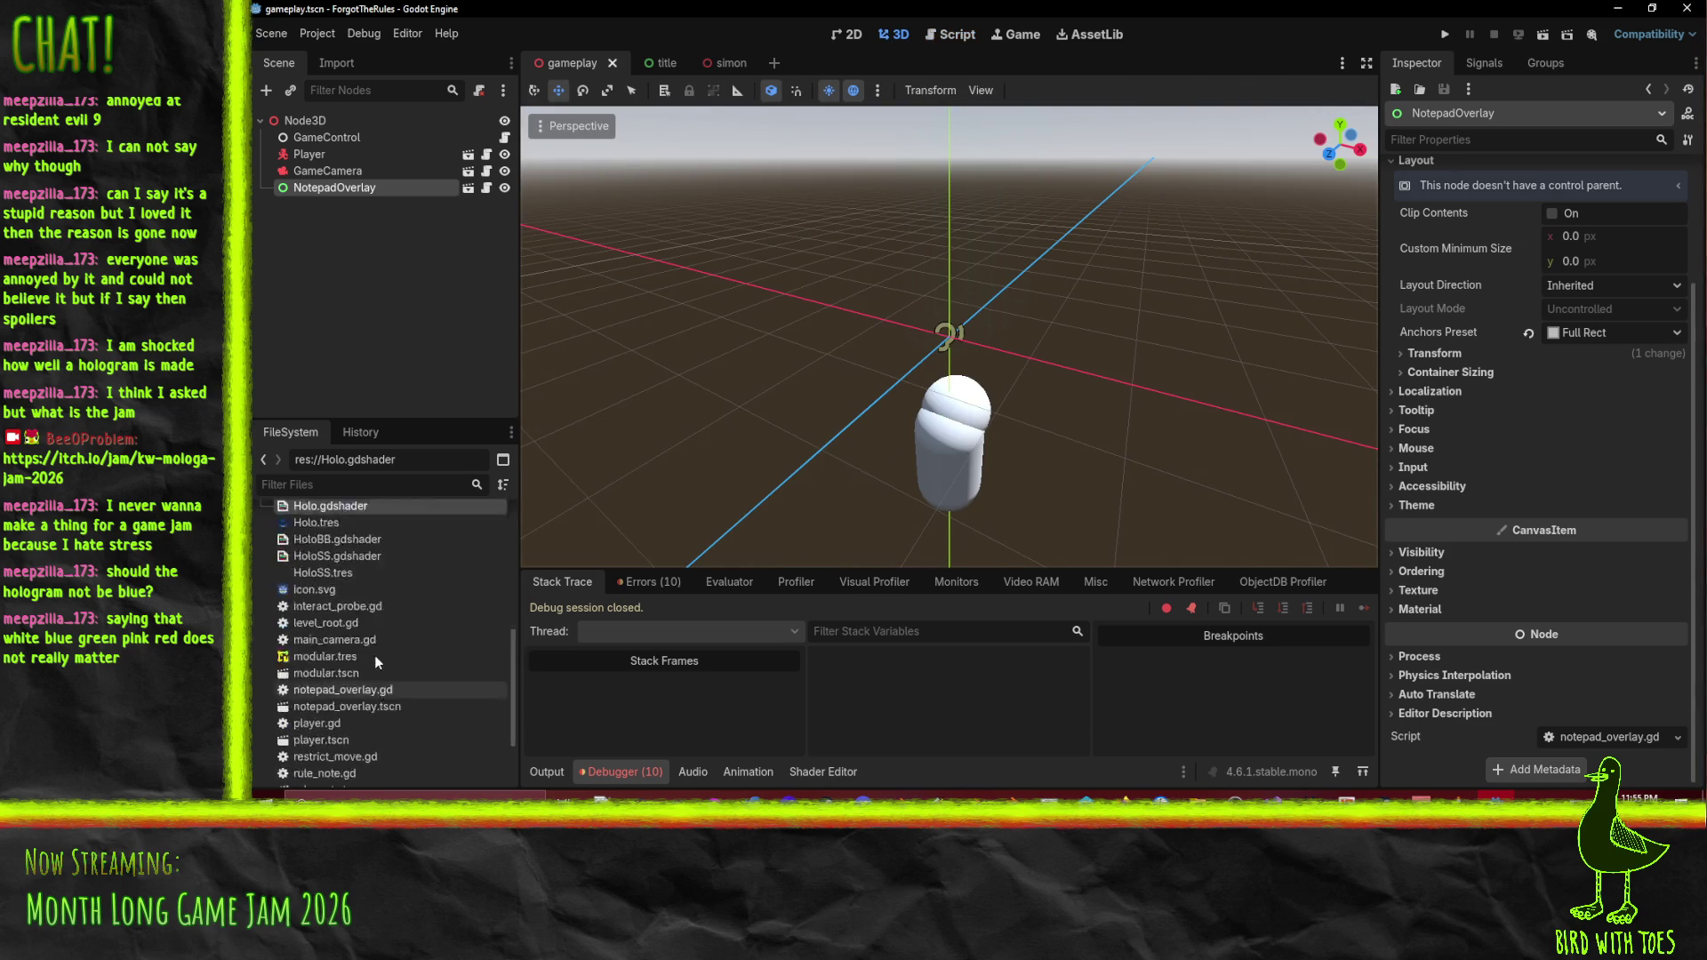
{"action": "scroll", "coordinate": [377, 653], "scroll_direction": "up", "scroll_amount": 5}
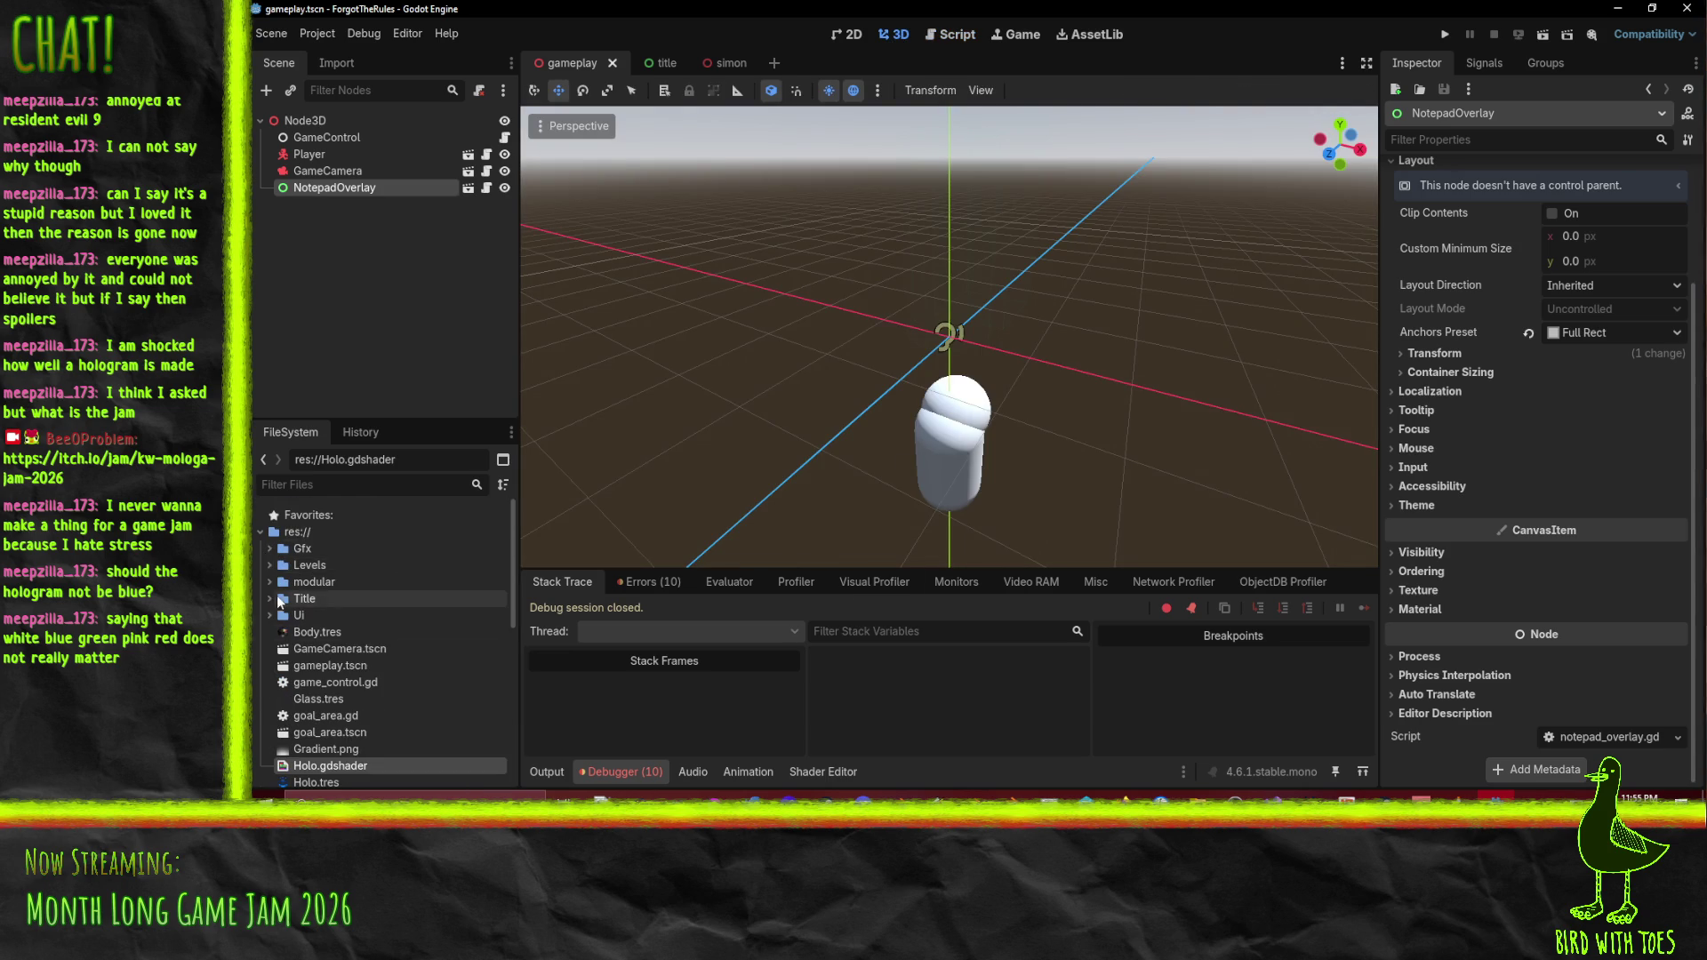
{"action": "left_click", "coordinate": [269, 566]}
{"action": "double_click", "coordinate": [318, 599]}
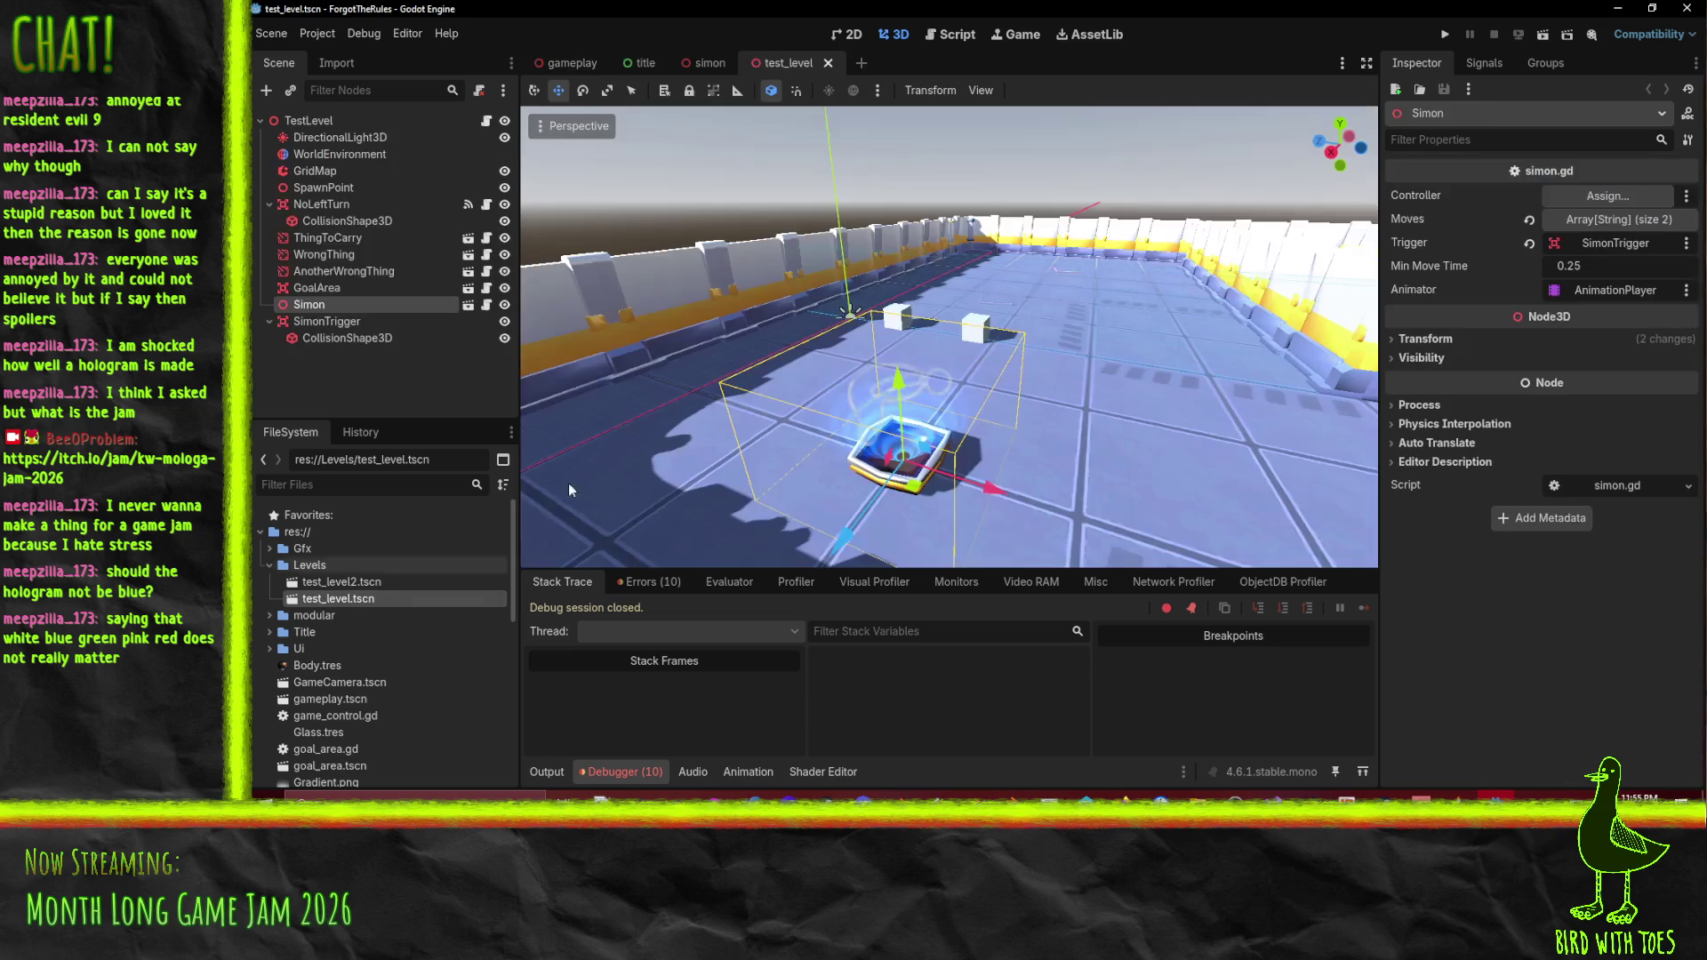
{"action": "left_click", "coordinate": [344, 119]}
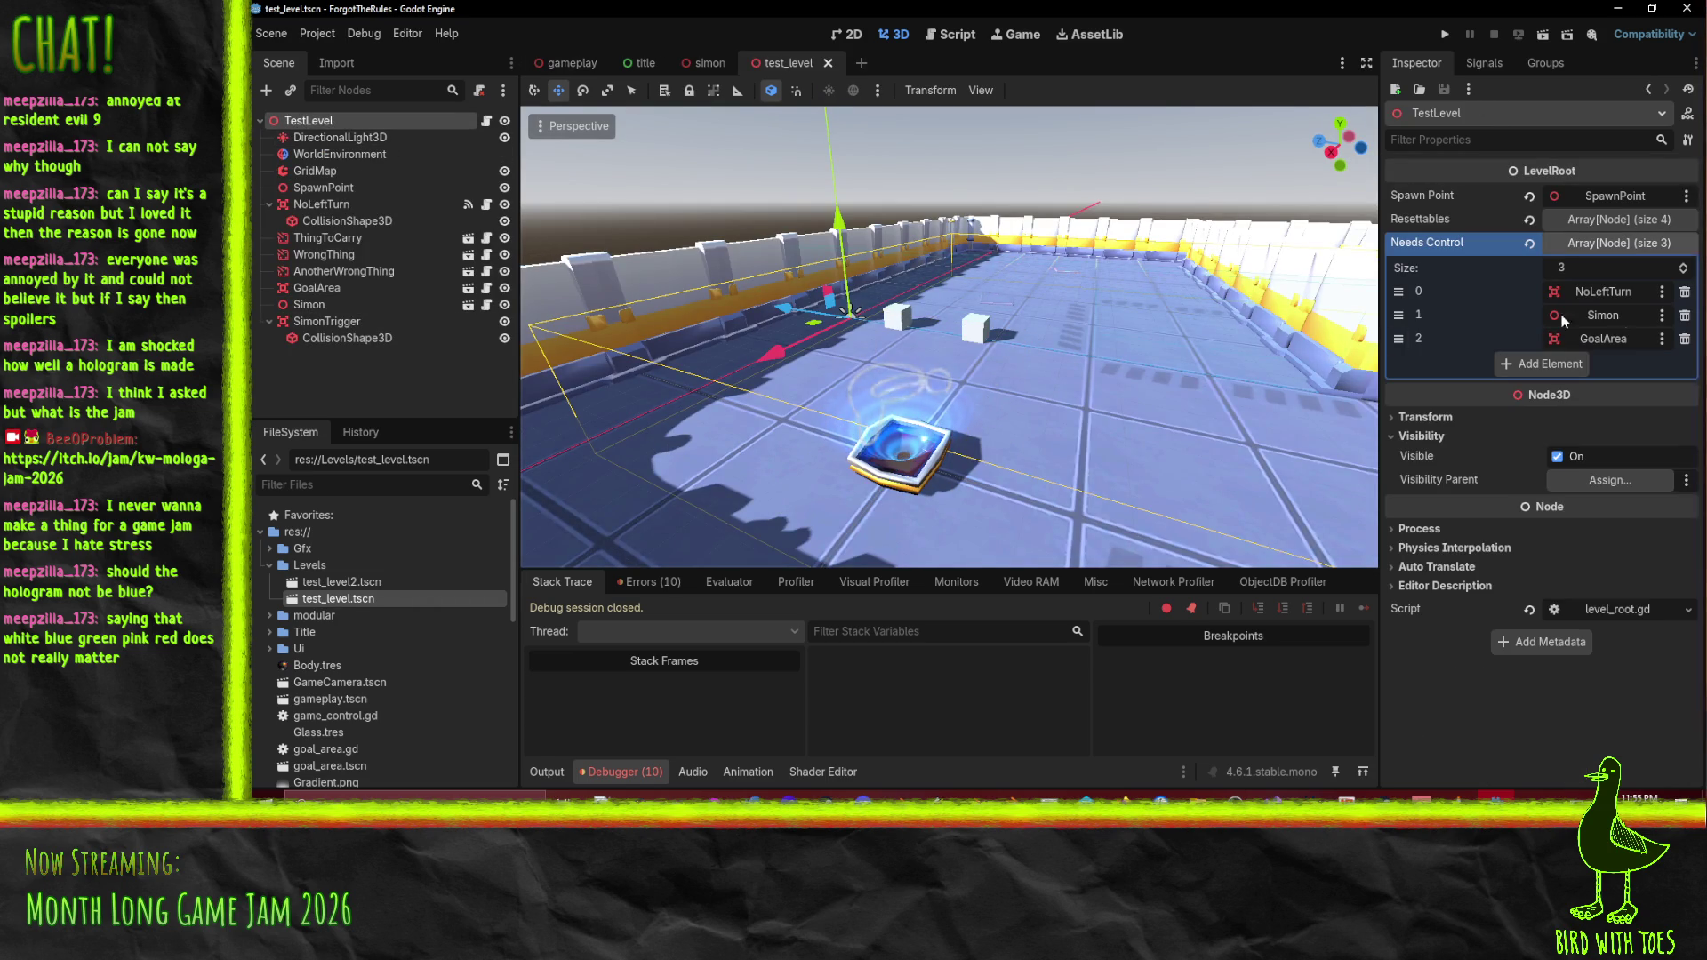
Drag Simon into Resettables slot 3, save the scene, and dismiss the load errors message.
{"action": "left_click", "coordinate": [1594, 220]}
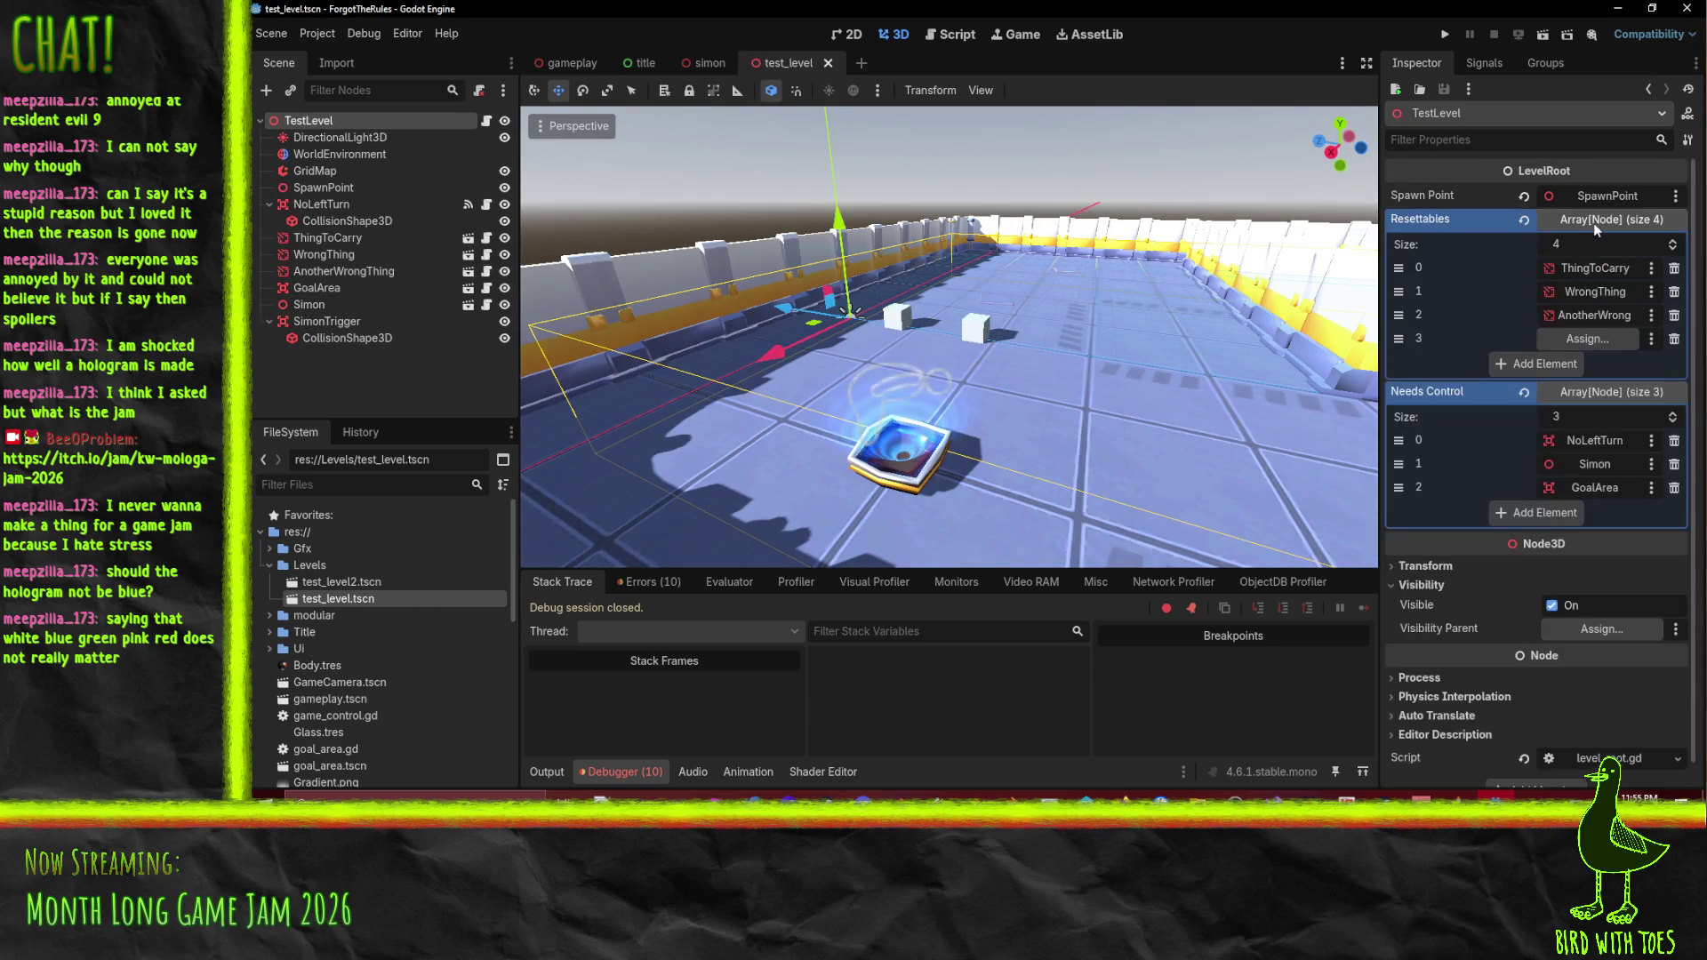
{"action": "mouse_move", "coordinate": [309, 304]}
{"action": "left_mouse_down"}
{"action": "mouse_move", "coordinate": [1141, 275]}
{"action": "mouse_move", "coordinate": [1587, 339]}
{"action": "left_mouse_up"}
{"action": "key", "text": "ctrl+s"}
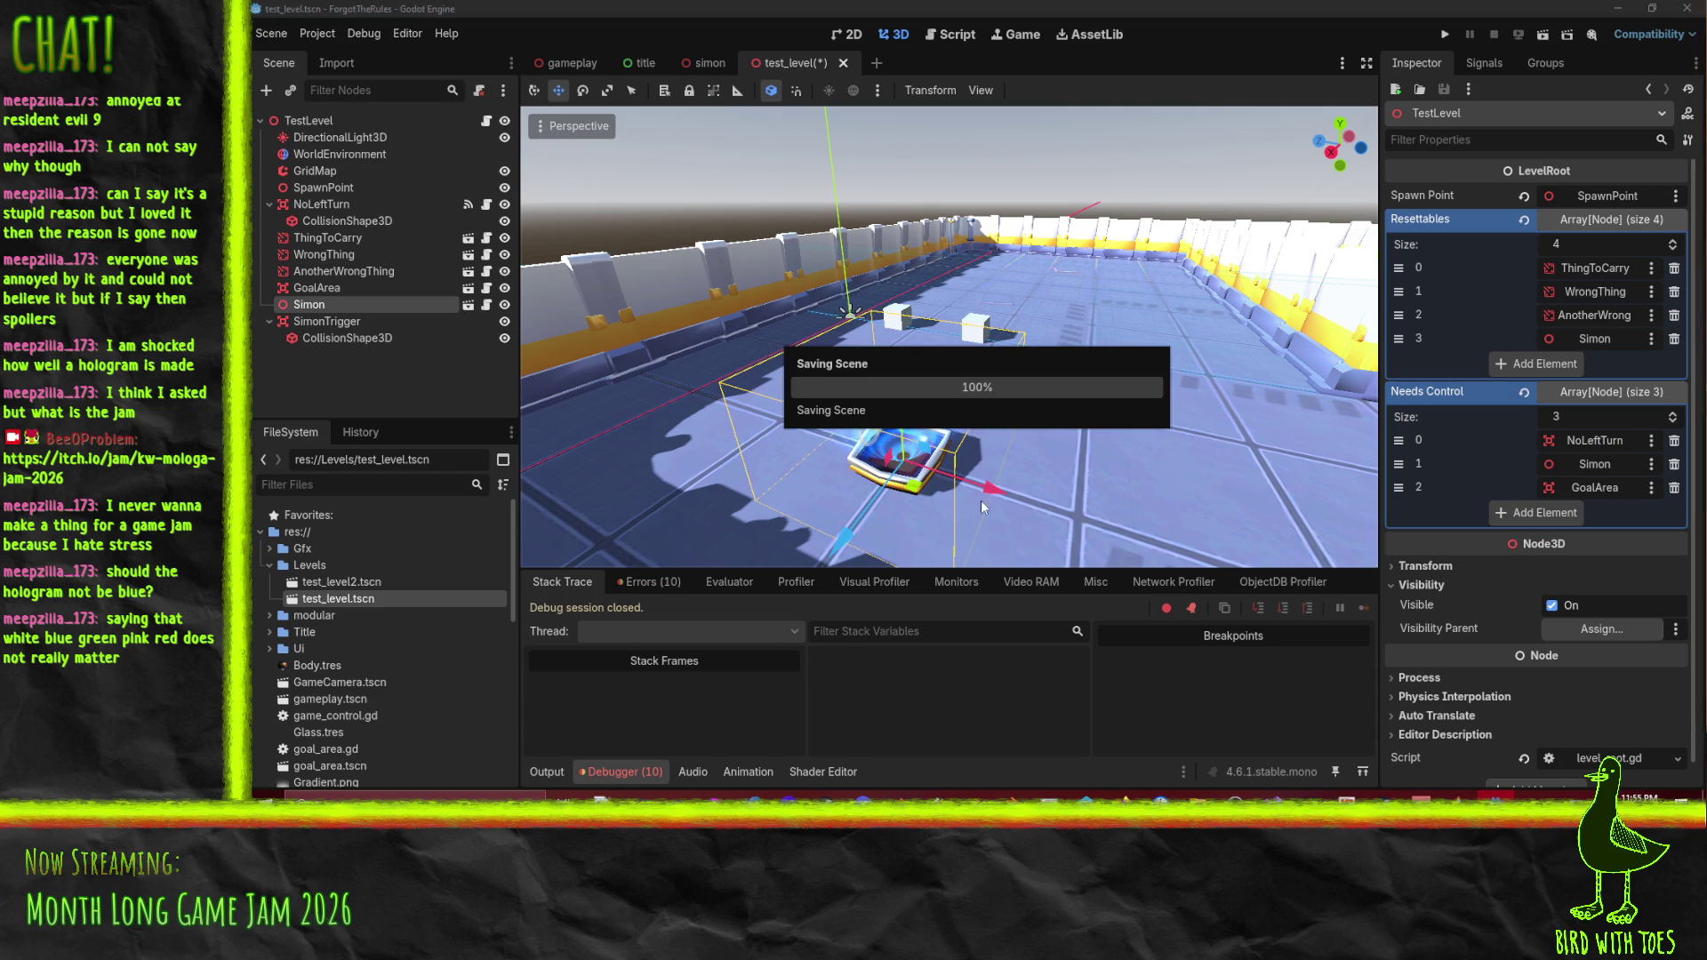
{"action": "left_click", "coordinate": [982, 595]}
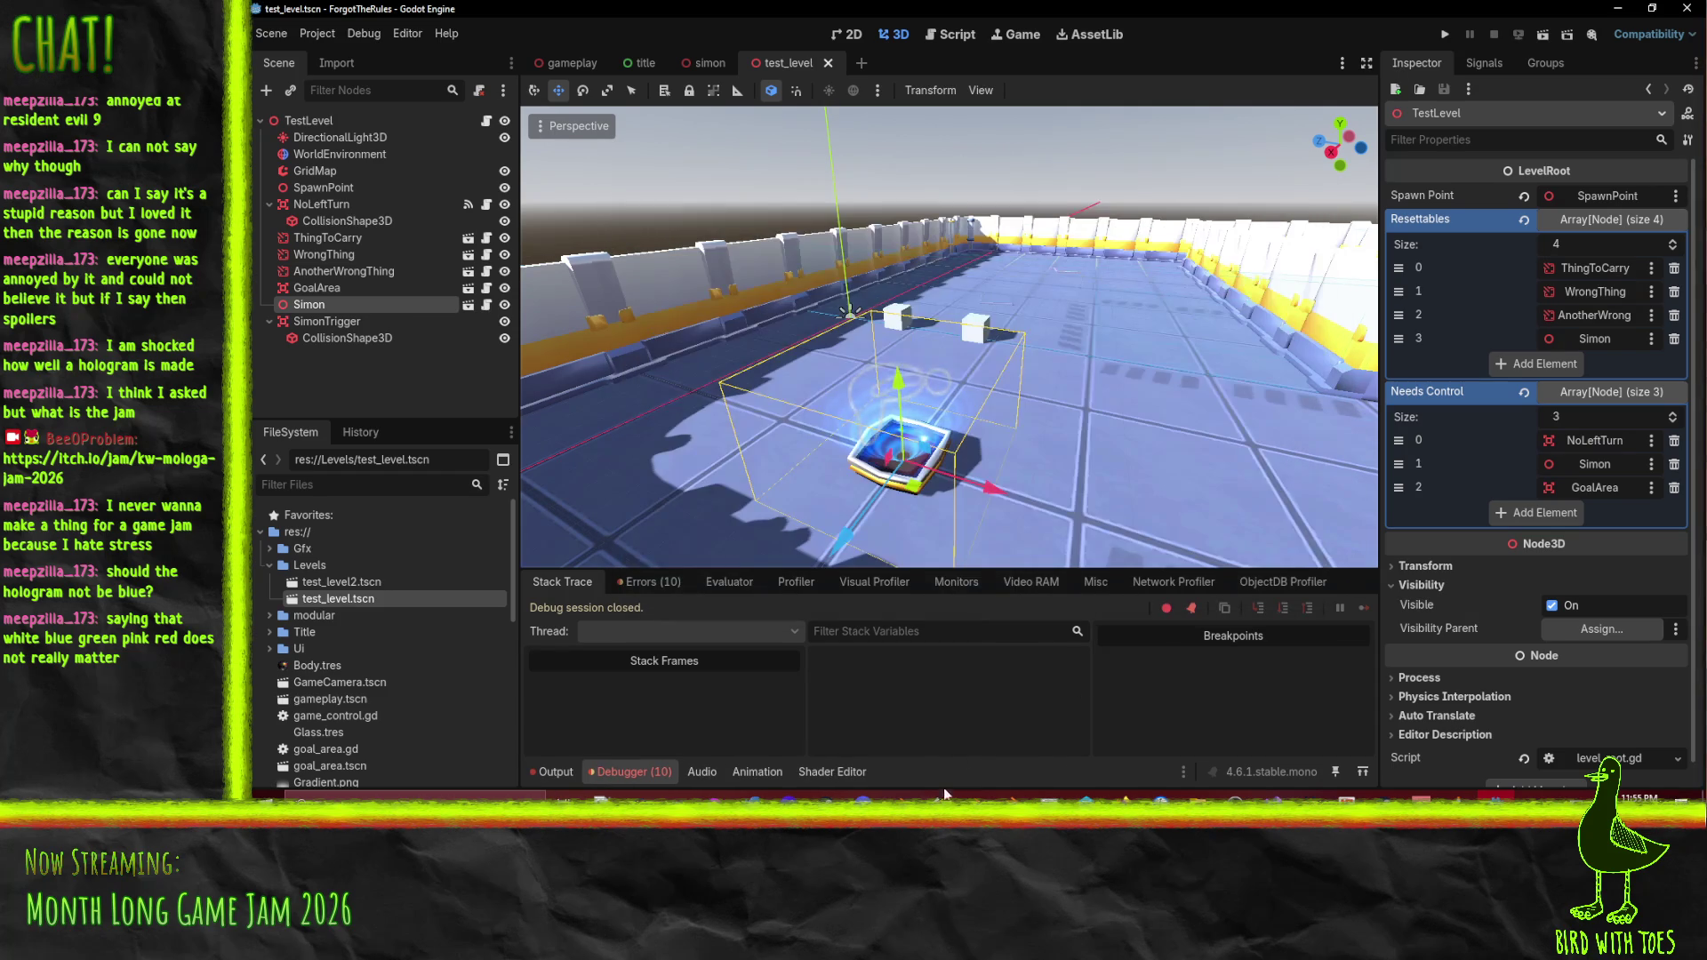
{"action": "key", "text": "alt+Tab"}
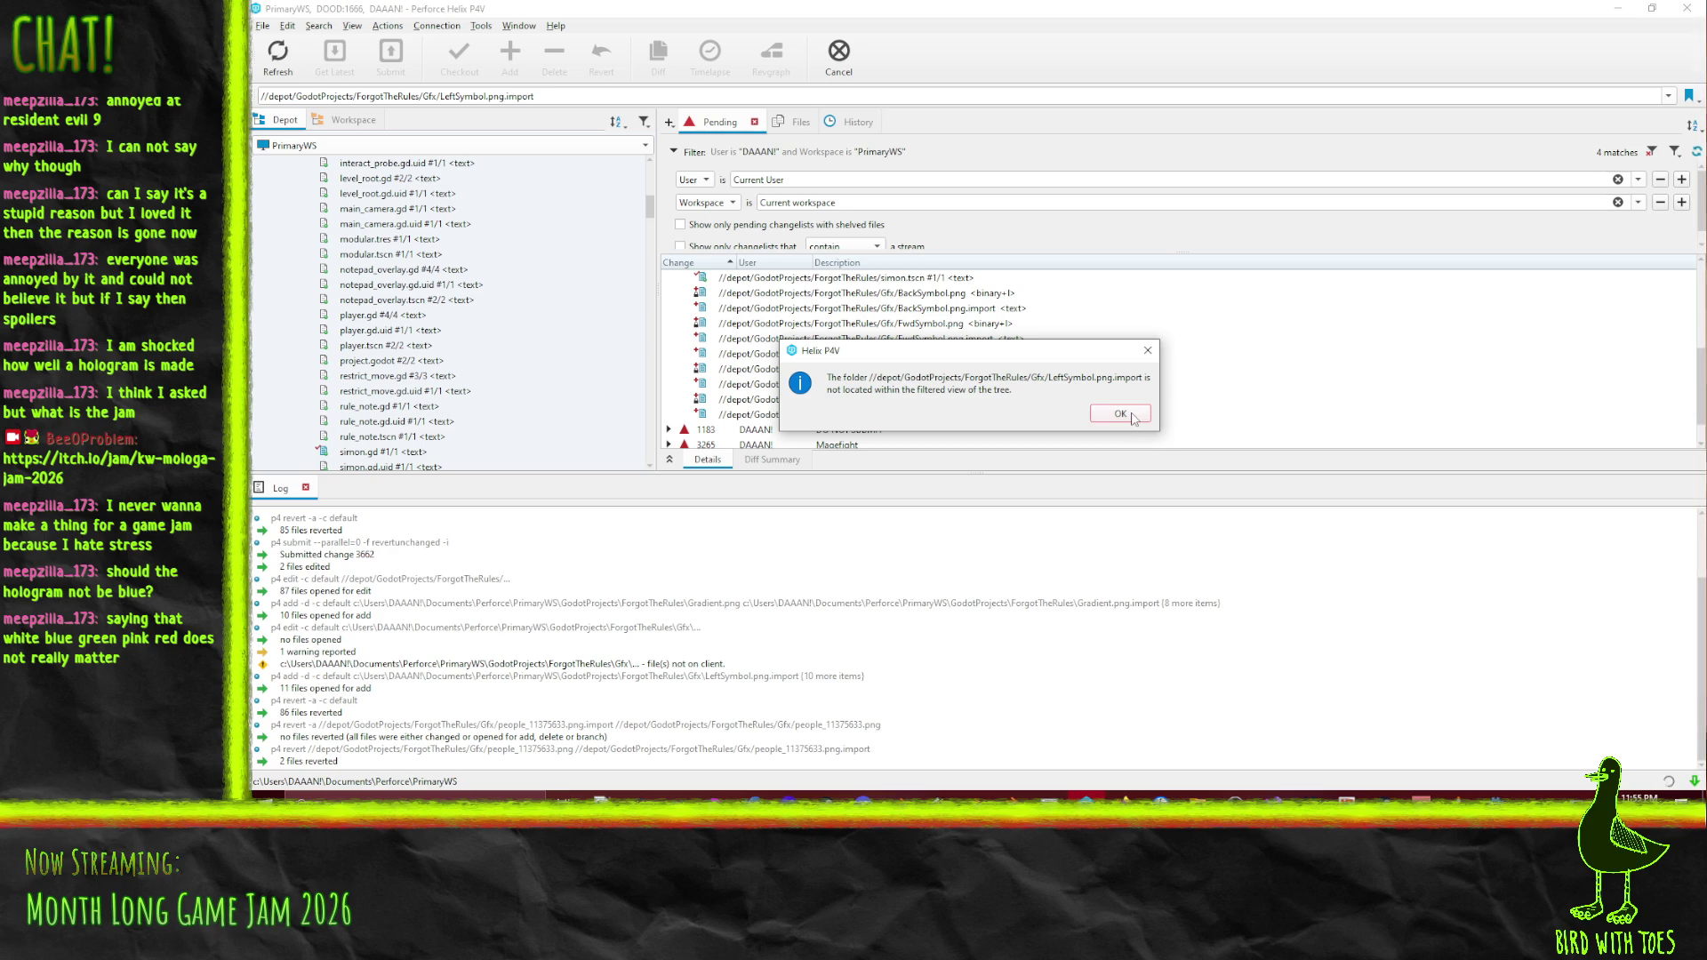
Check out the ForgotTheRules folder into P4V's default changelist, then minimise P4V.
{"action": "left_click", "coordinate": [1133, 418]}
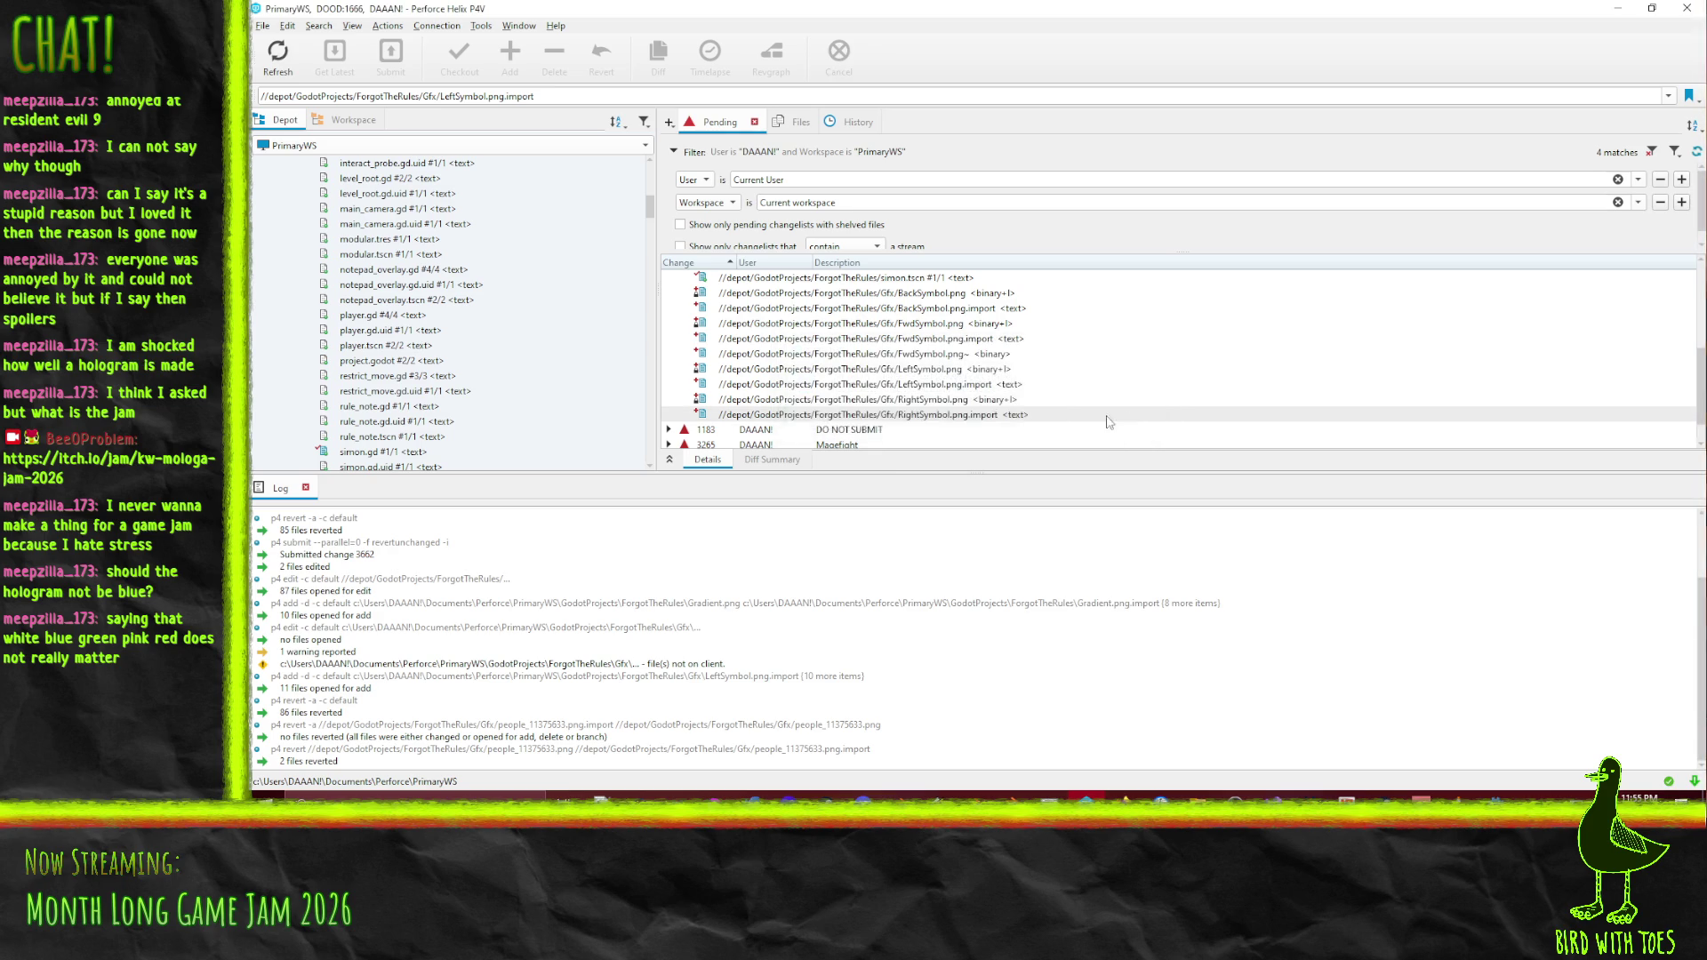
{"action": "mouse_move", "coordinate": [533, 208]}
{"action": "left_mouse_down"}
{"action": "mouse_move", "coordinate": [804, 311]}
{"action": "mouse_move", "coordinate": [796, 285]}
{"action": "left_mouse_up"}
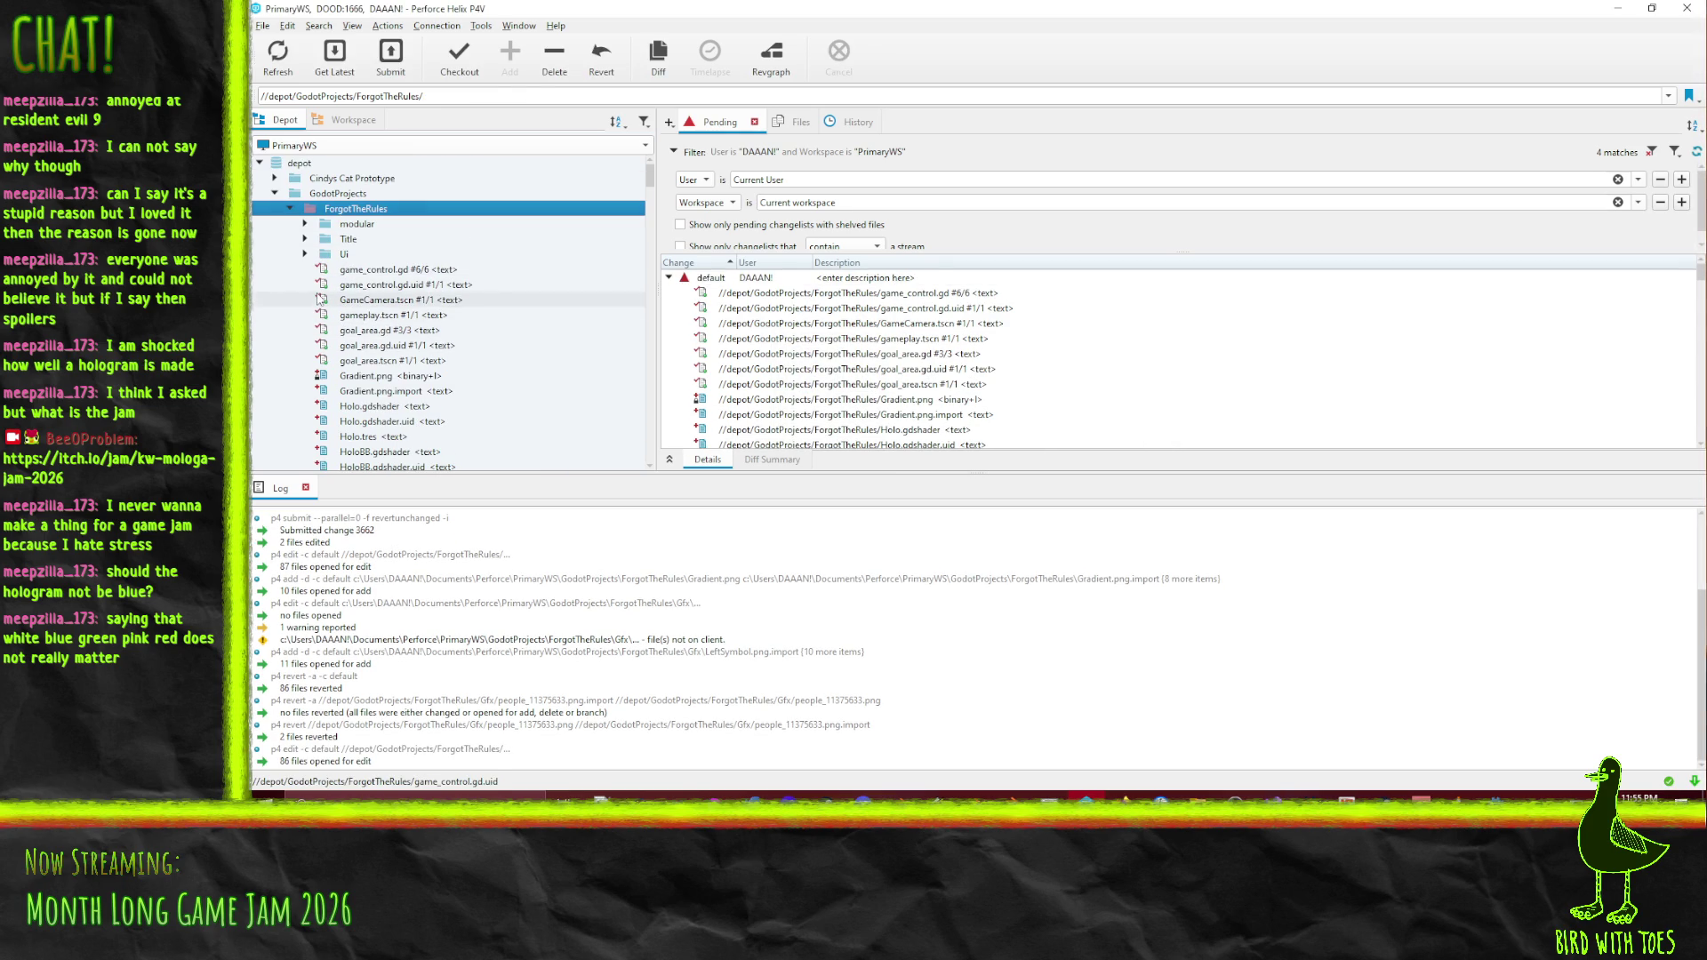
{"action": "left_click", "coordinate": [1618, 8]}
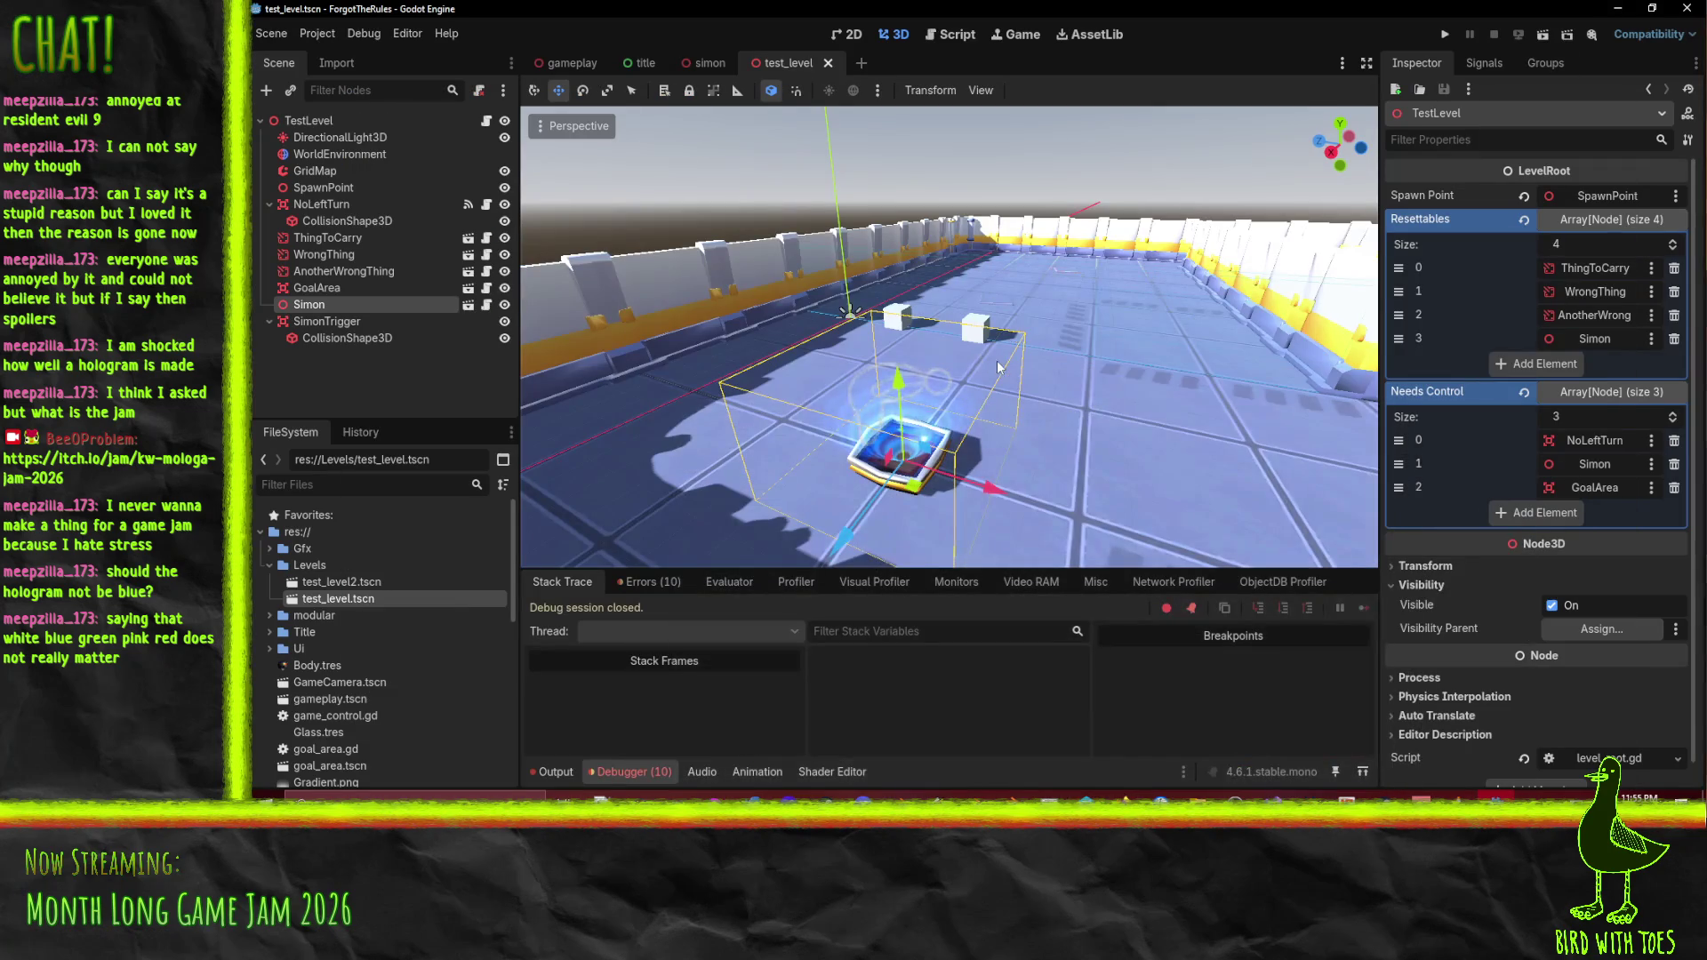
Run the game, start the level, inspect resettables in Stack Variables, then stop the run.
{"action": "left_click", "coordinate": [1445, 36]}
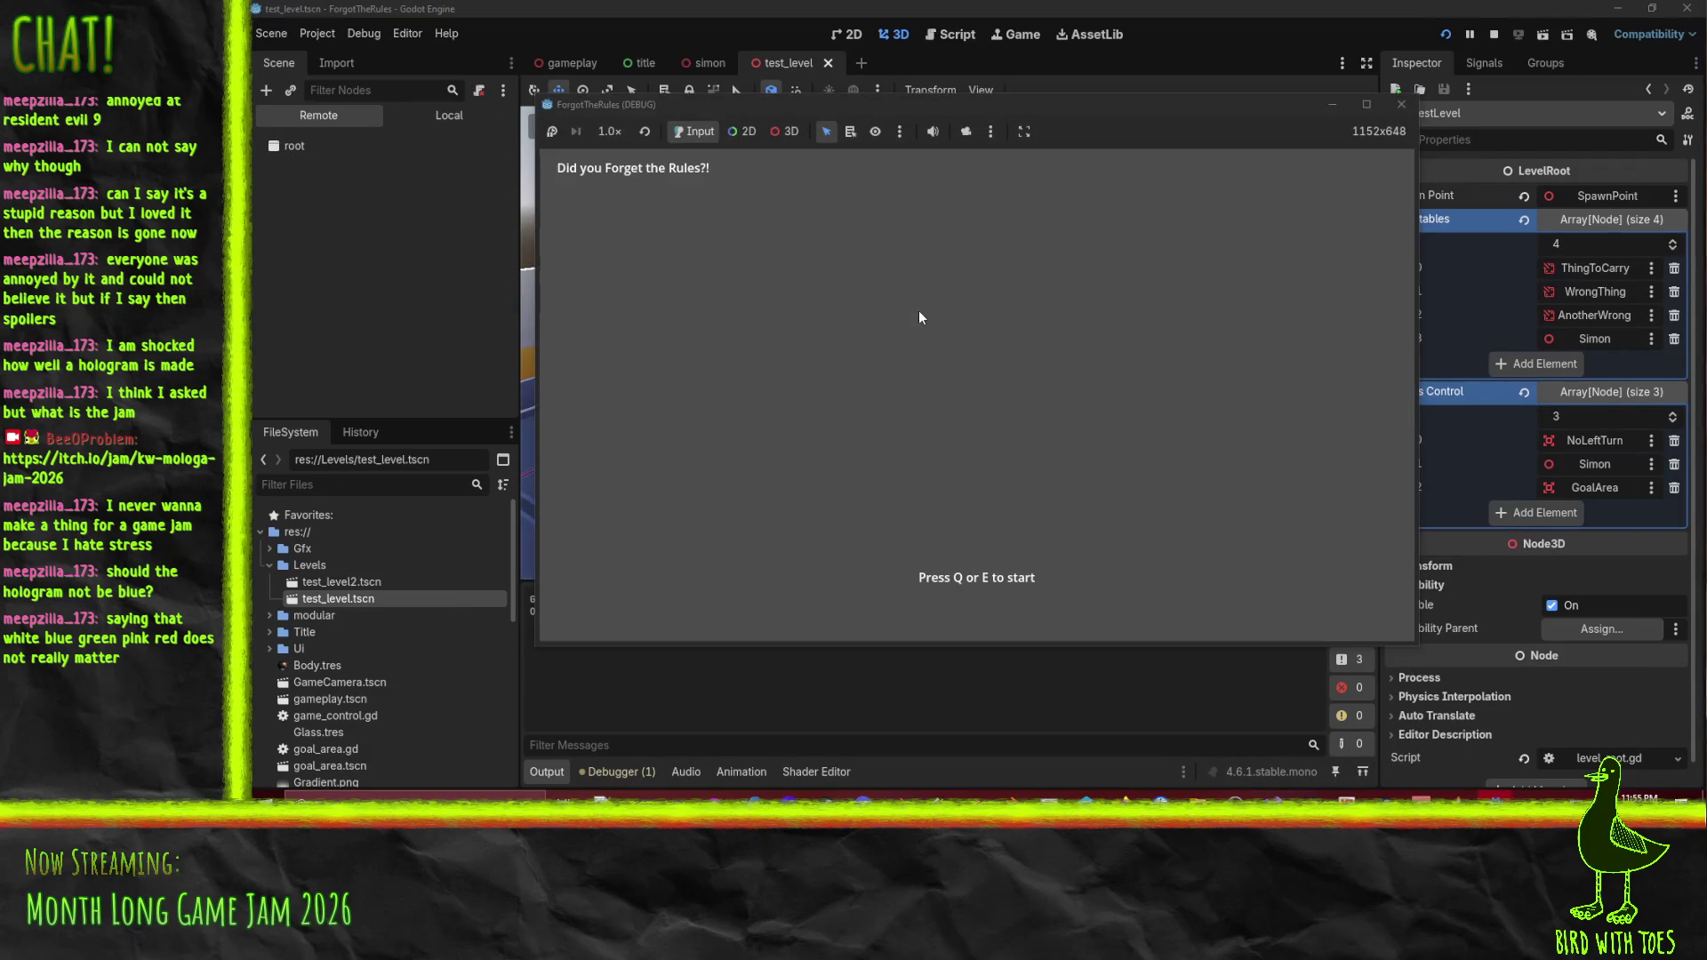
{"action": "key", "text": "e"}
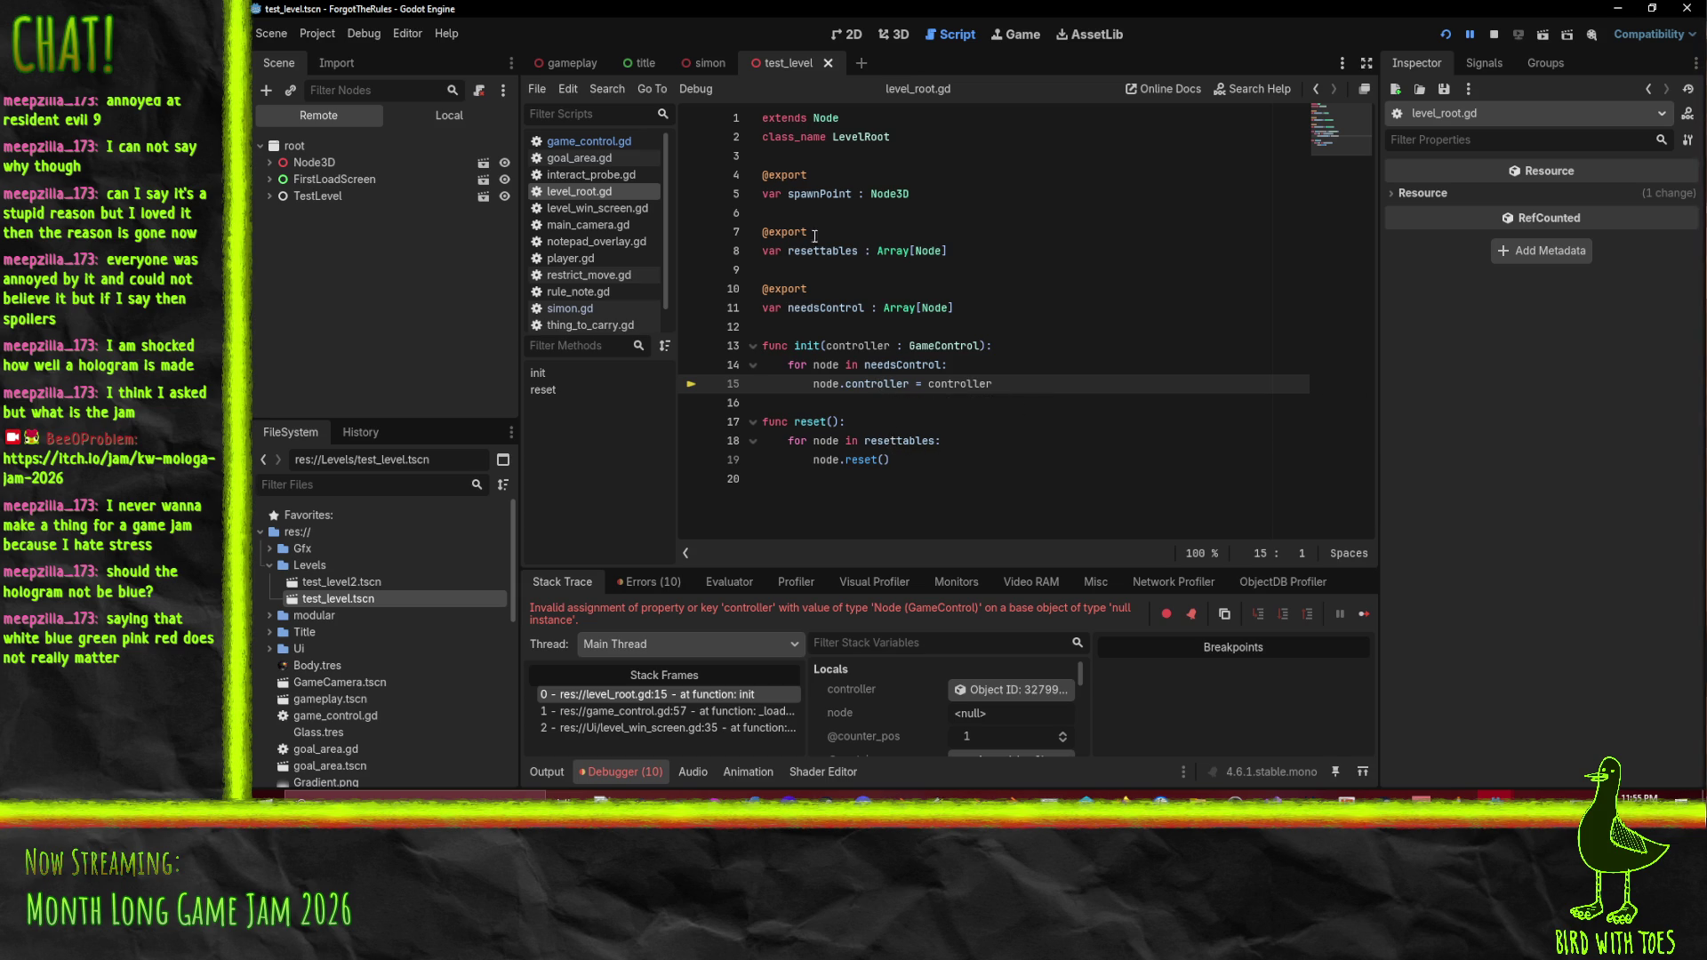
{"action": "scroll", "coordinate": [916, 711], "scroll_direction": "down", "scroll_amount": 3}
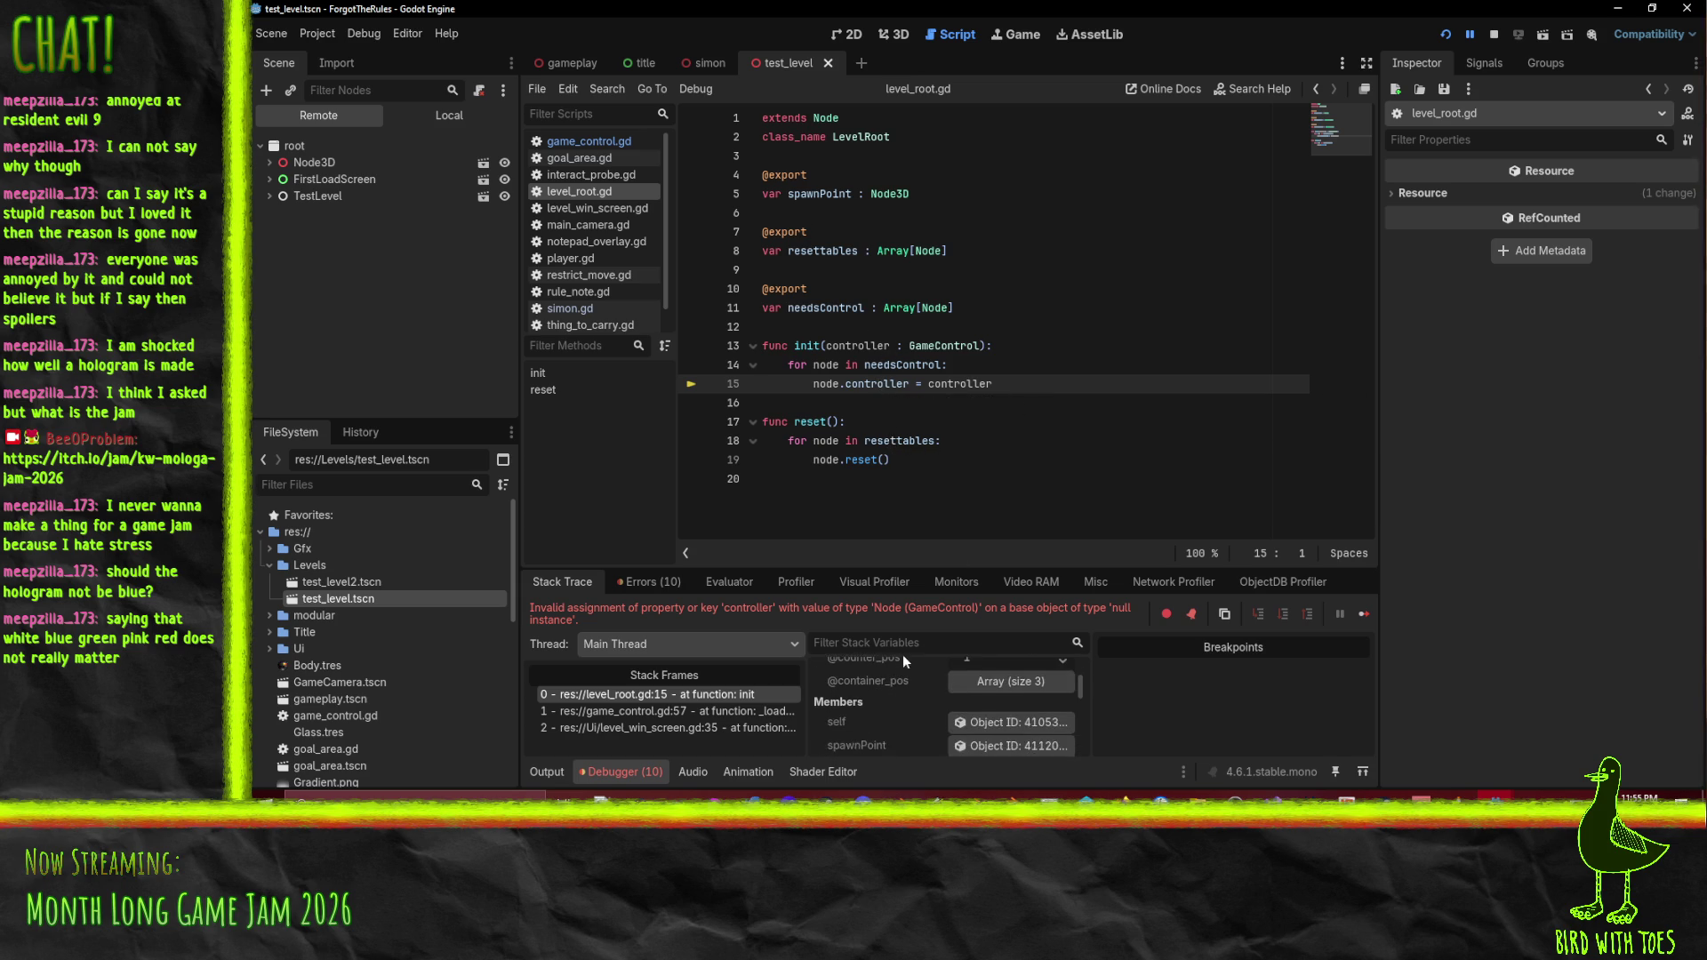
{"action": "scroll", "coordinate": [1042, 694], "scroll_direction": "down", "scroll_amount": 2}
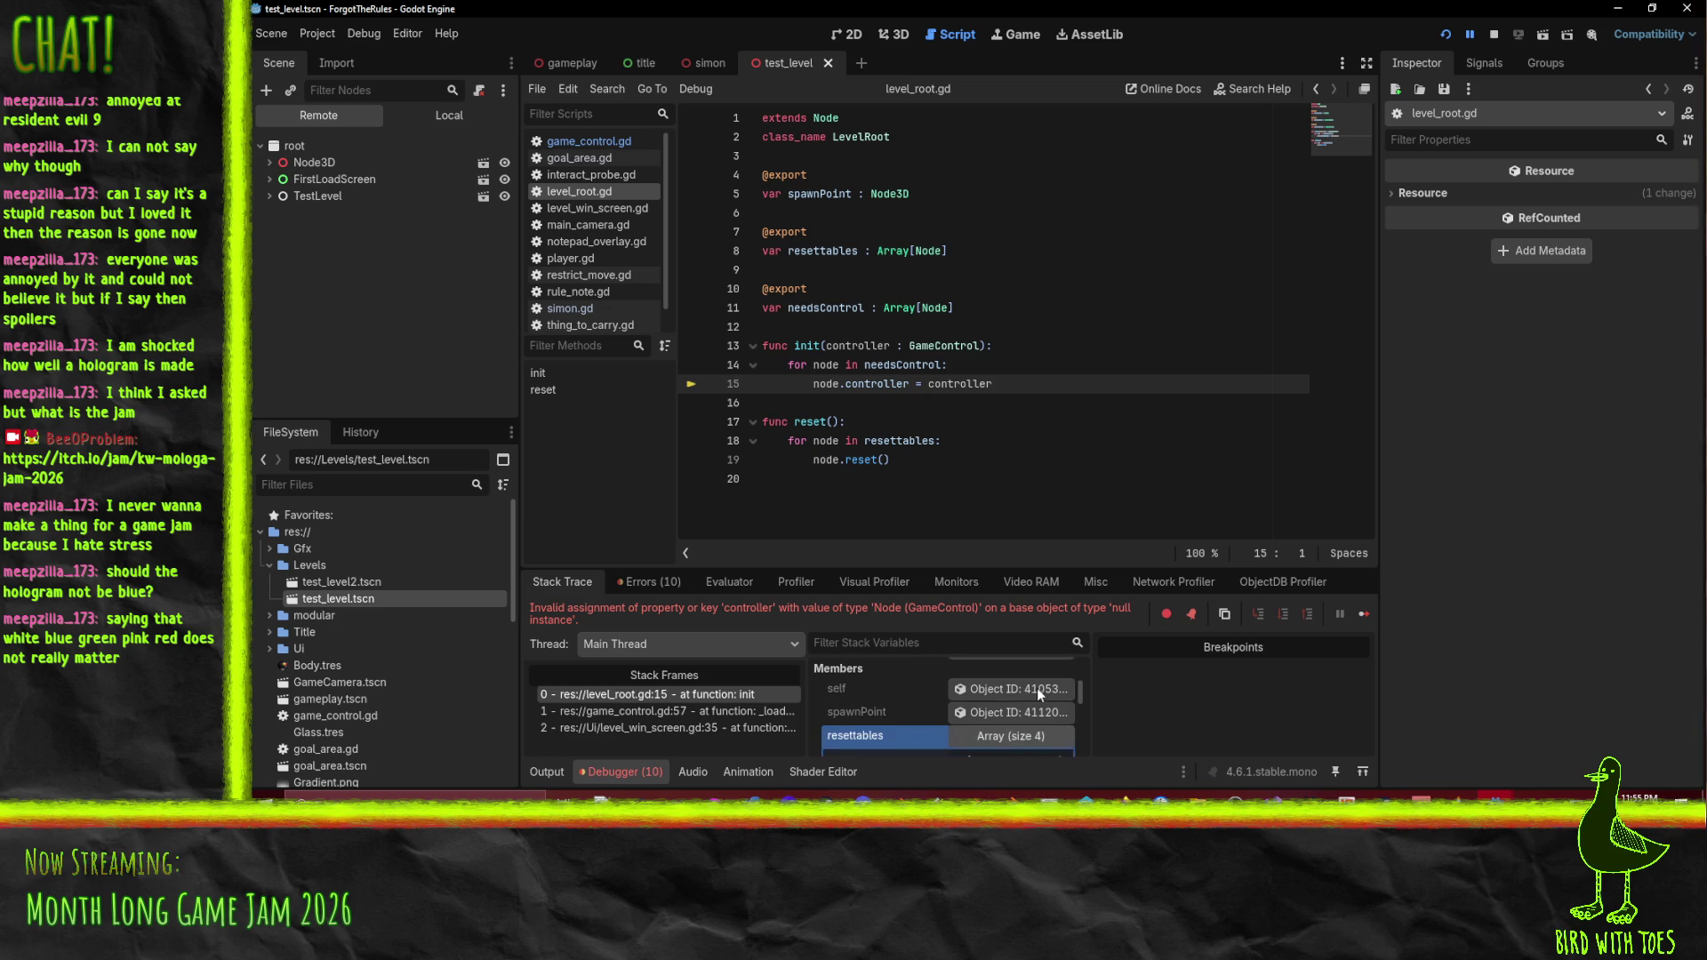
{"action": "left_click", "coordinate": [1023, 681]}
{"action": "scroll", "coordinate": [936, 706], "scroll_direction": "down", "scroll_amount": 3}
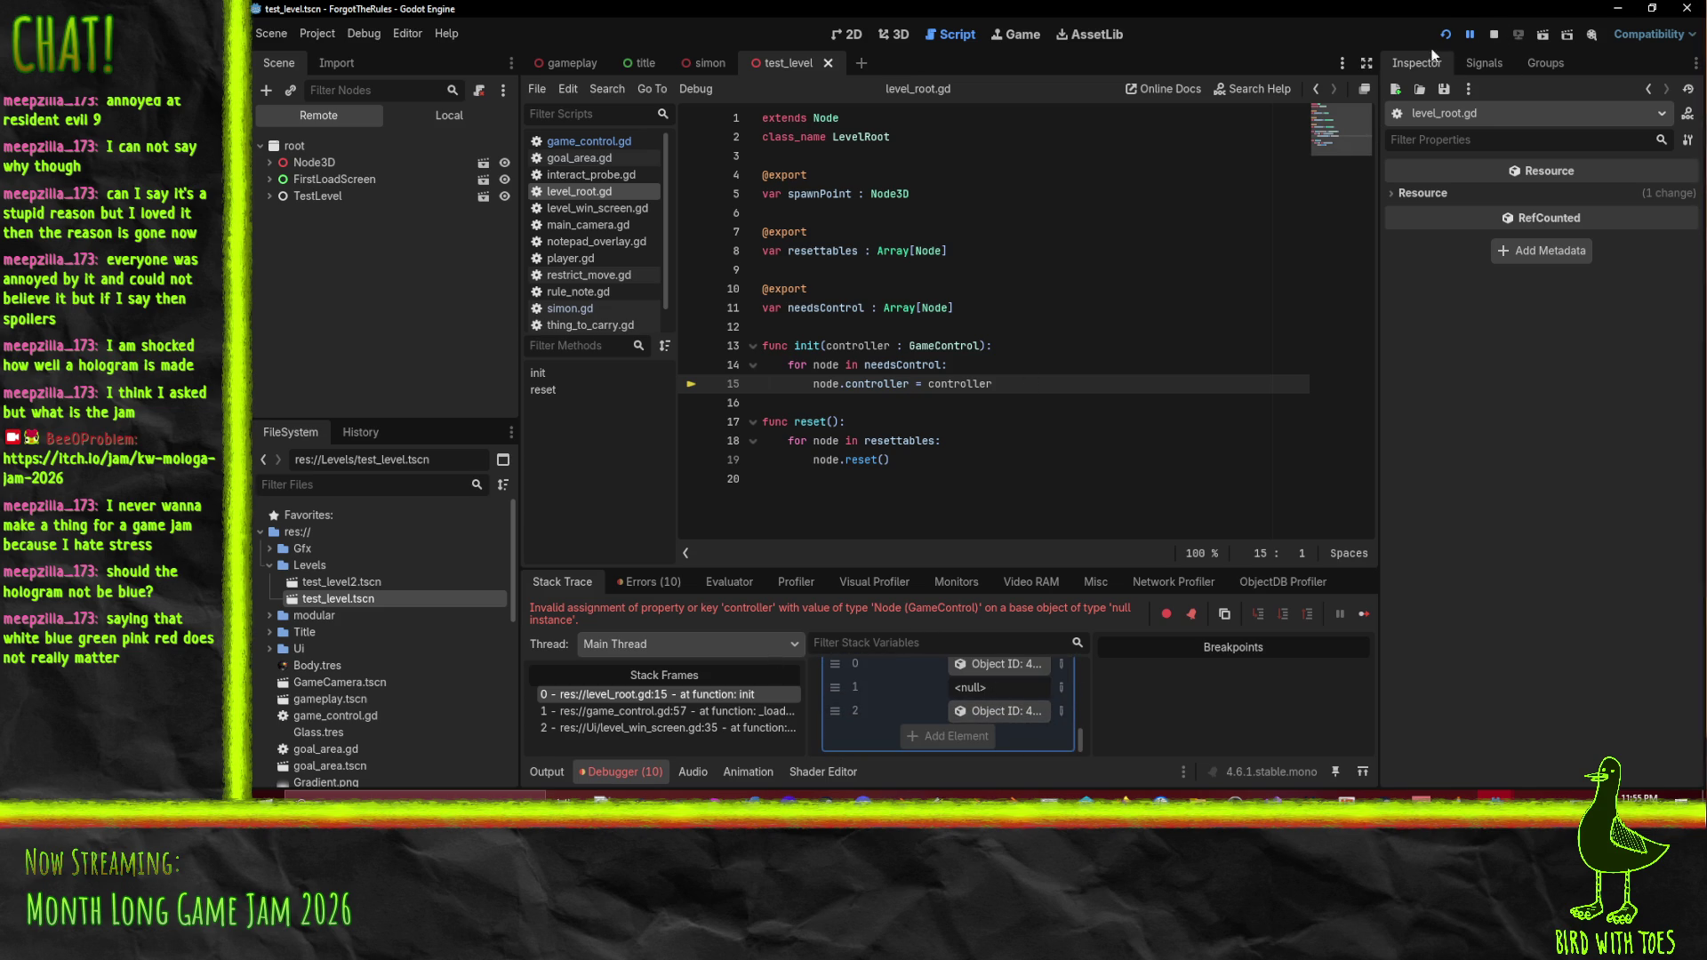
{"action": "left_click", "coordinate": [1500, 35]}
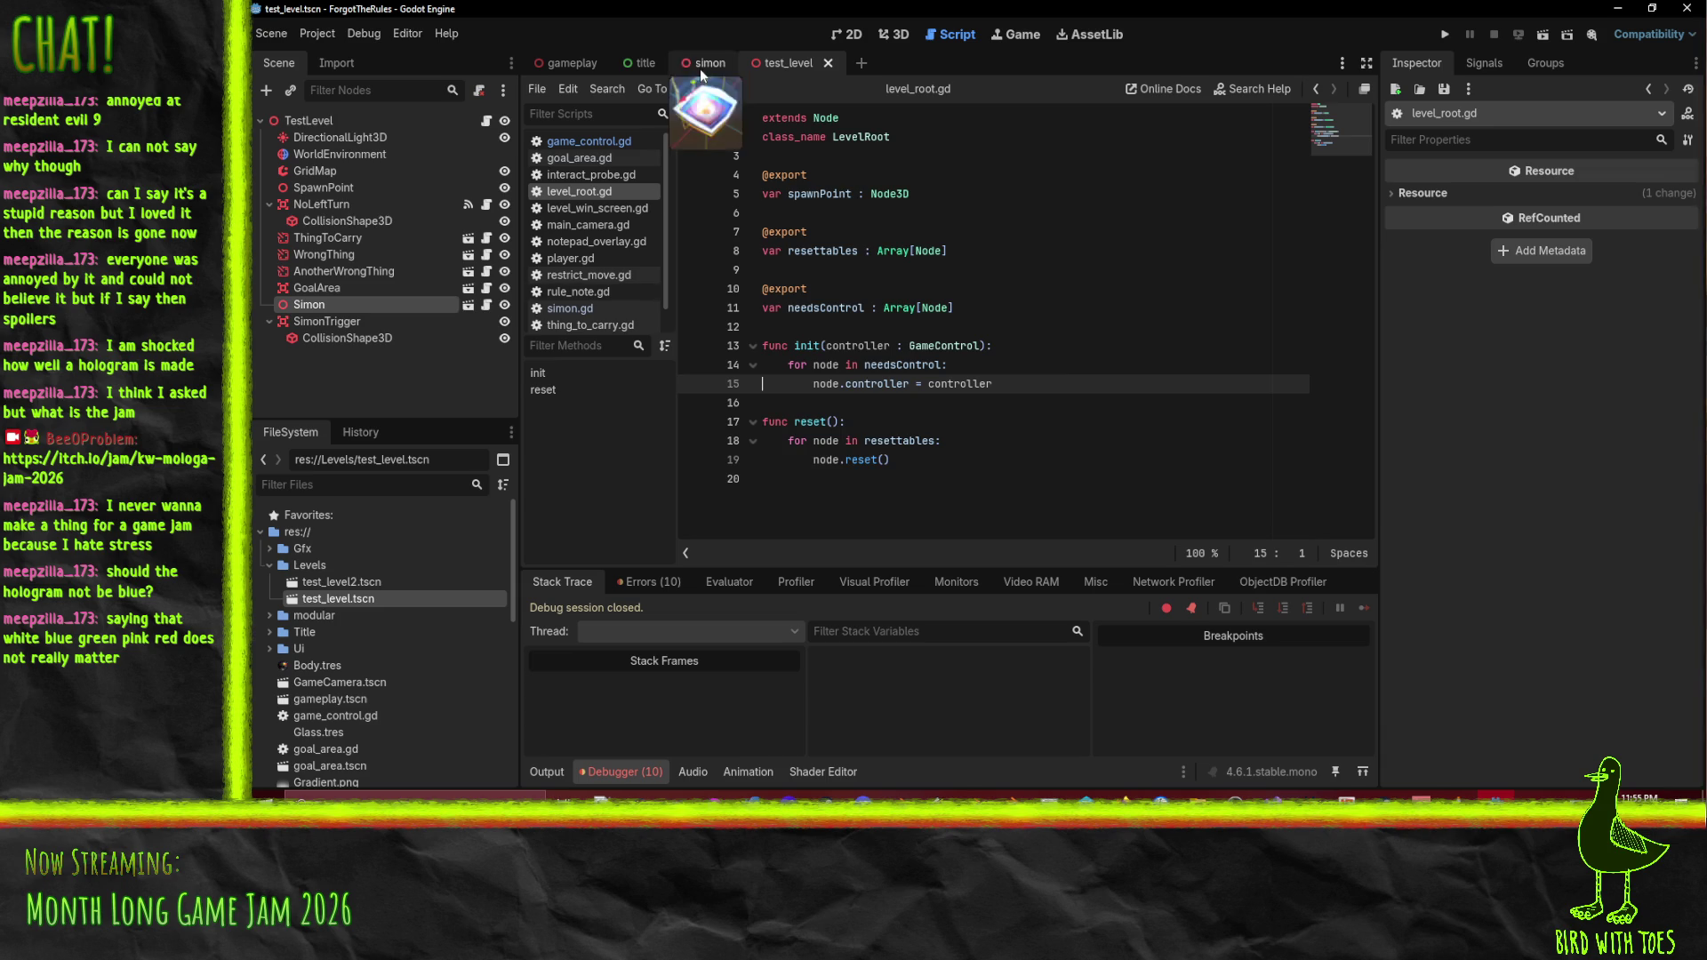
Review the Simon root node's script around line 74 in the simon scene.
{"action": "left_click", "coordinate": [702, 64]}
{"action": "left_click", "coordinate": [307, 122]}
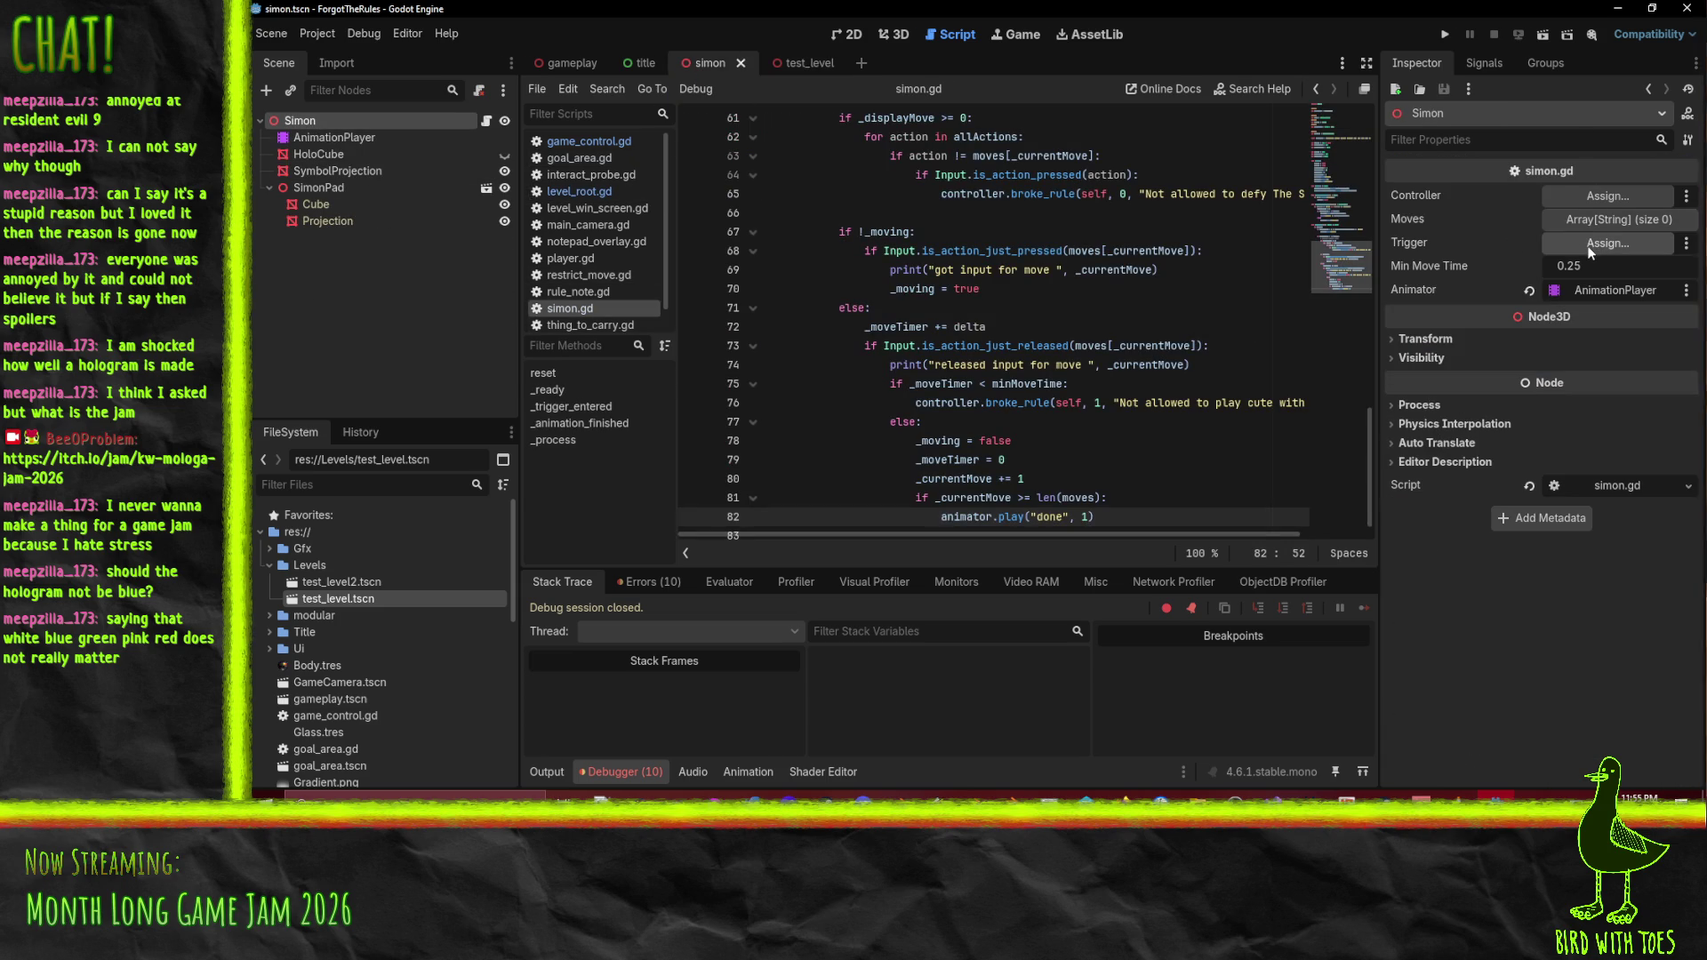
{"action": "left_click", "coordinate": [1112, 365]}
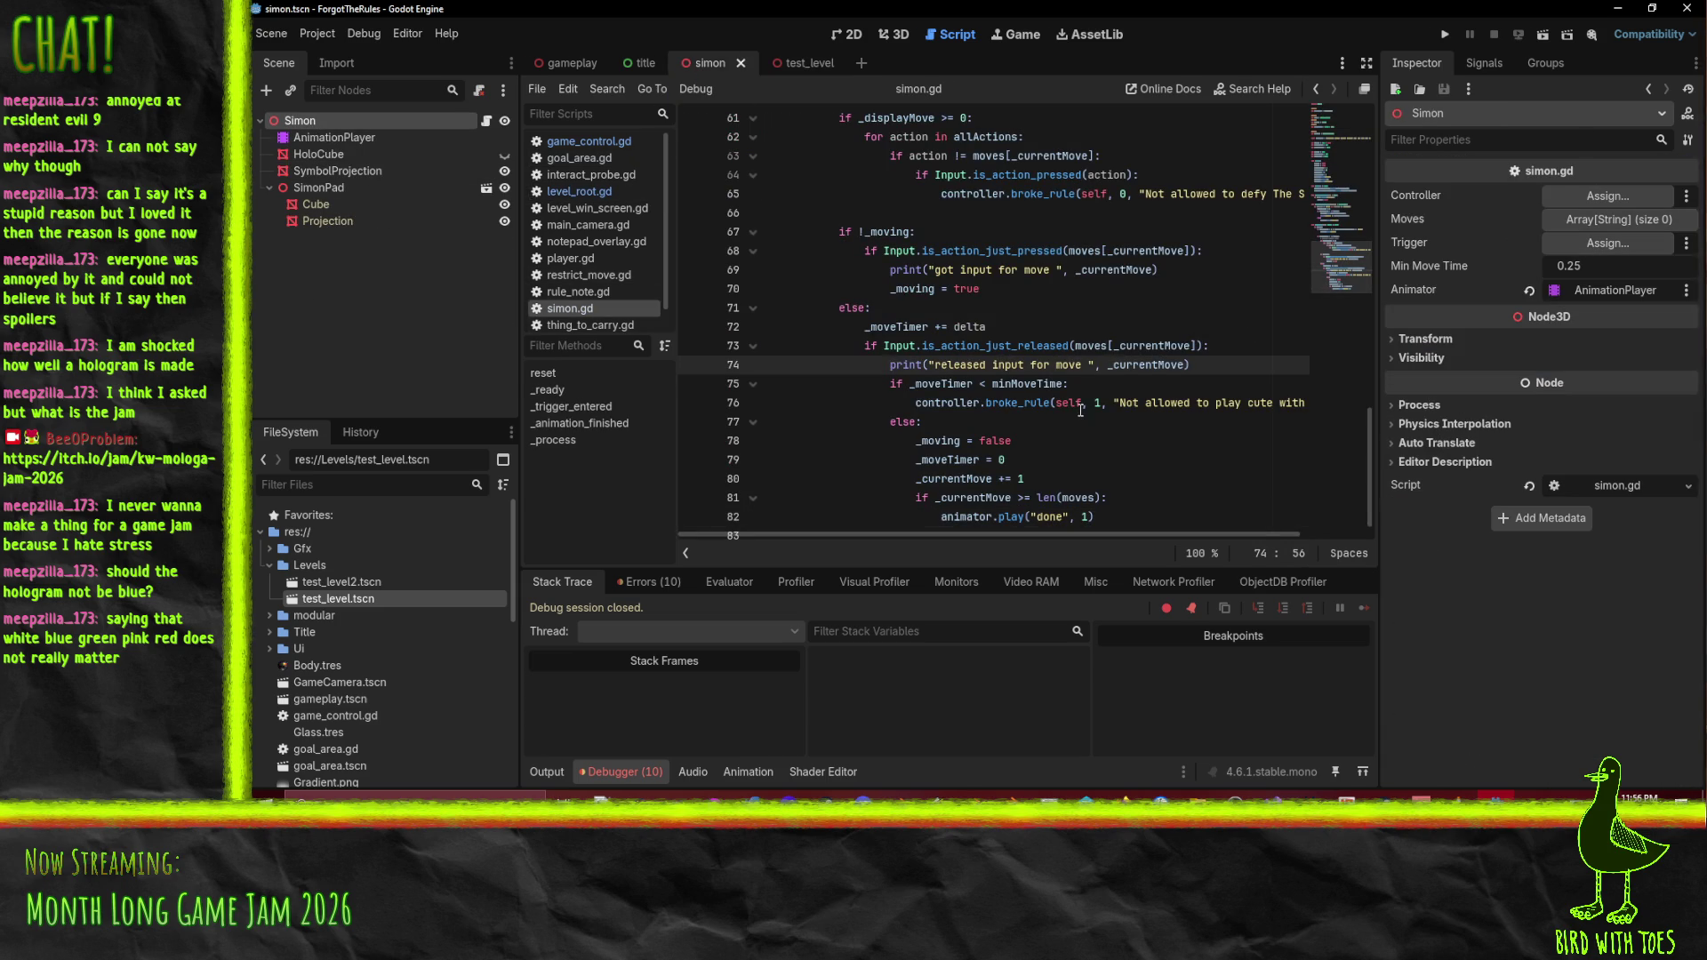
Return to test_level's 3D view, focus on the Simon node, and select TestLevel.
{"action": "left_click", "coordinate": [839, 63]}
{"action": "left_click", "coordinate": [992, 201]}
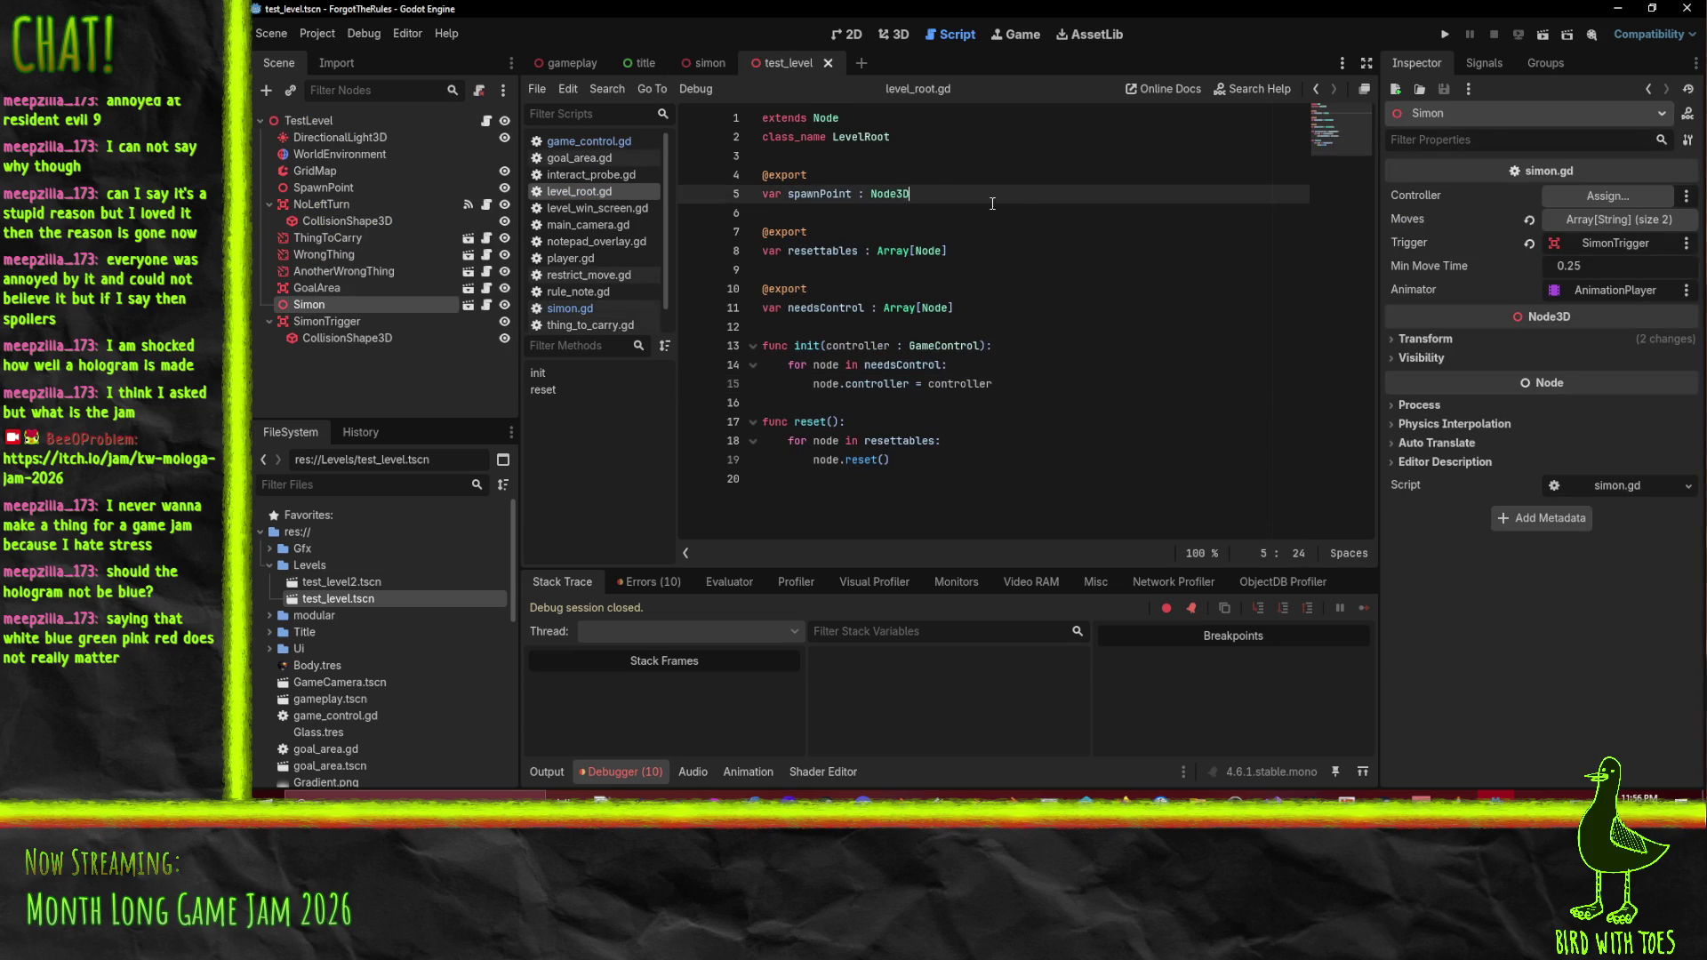
{"action": "left_click", "coordinate": [894, 34]}
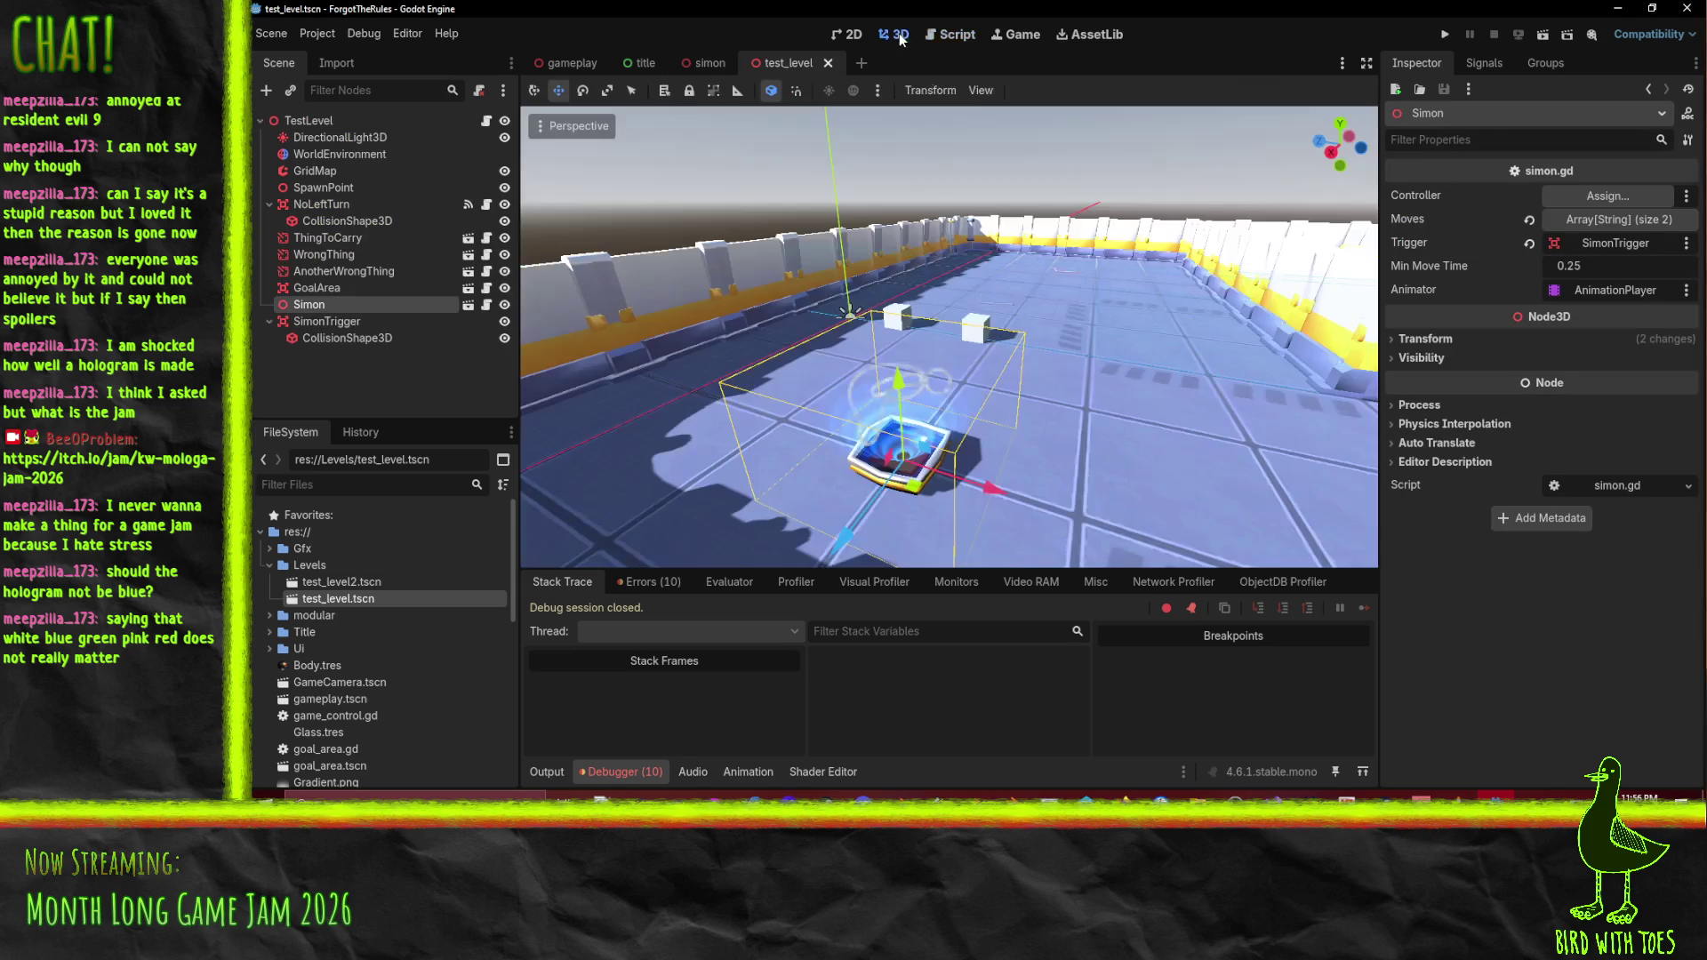
{"action": "scroll", "coordinate": [935, 473], "scroll_direction": "down", "scroll_amount": 5}
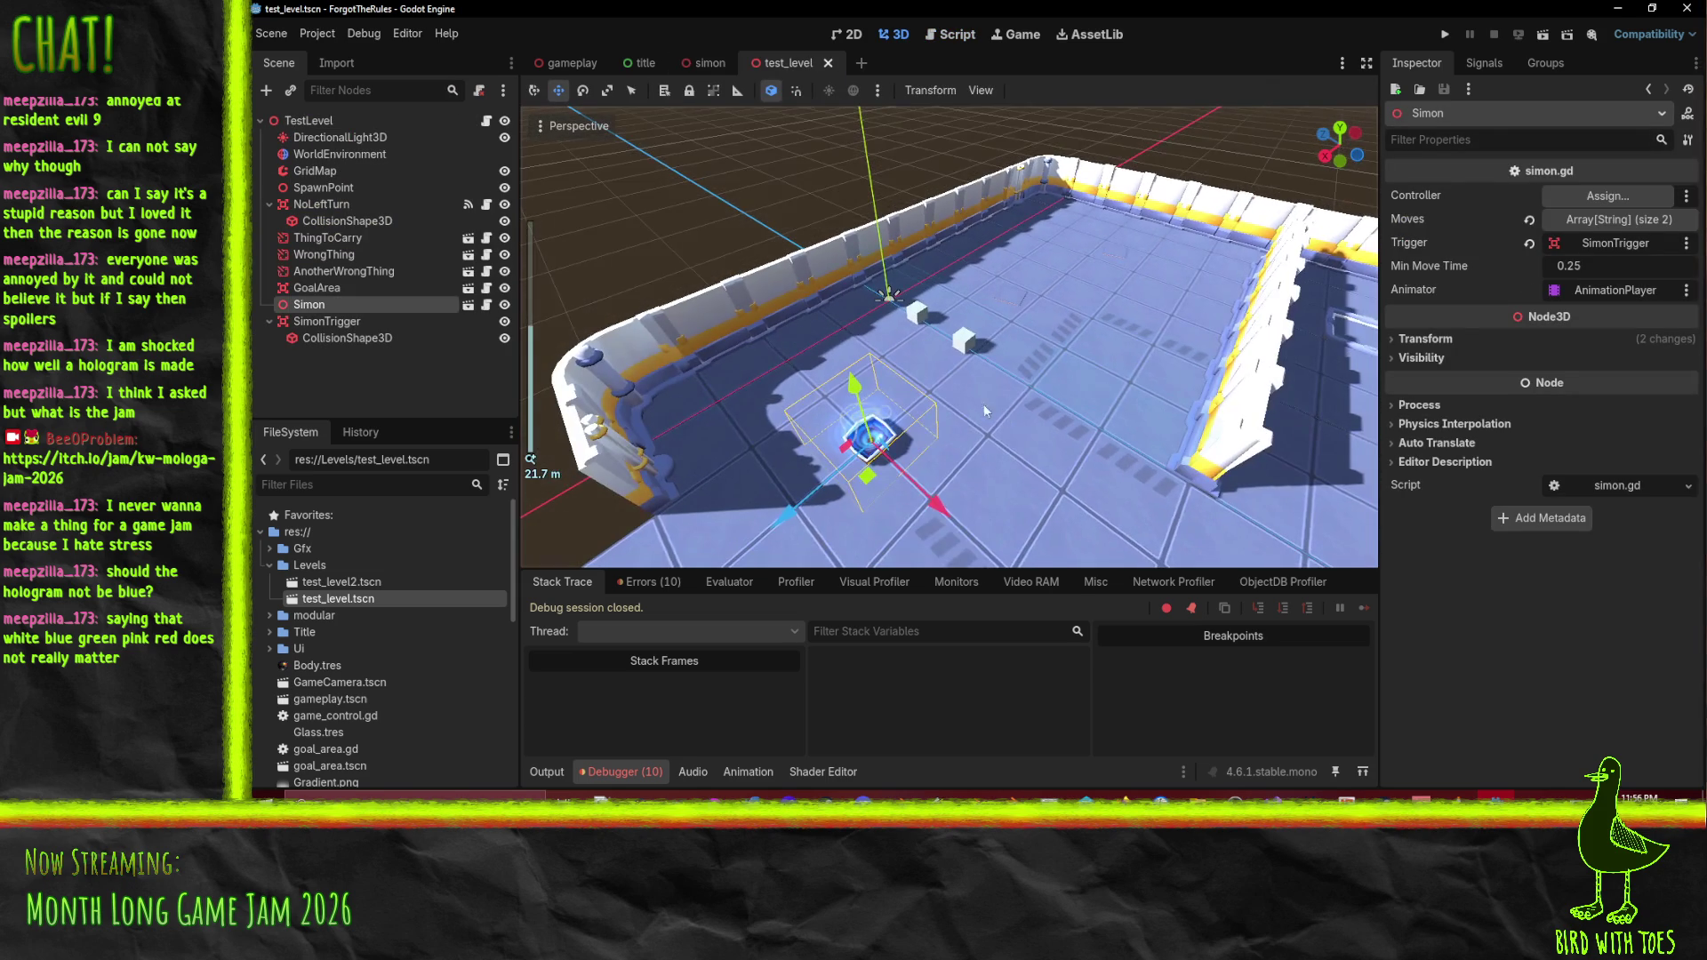
{"action": "left_click", "coordinate": [372, 291]}
{"action": "left_click", "coordinate": [372, 303]}
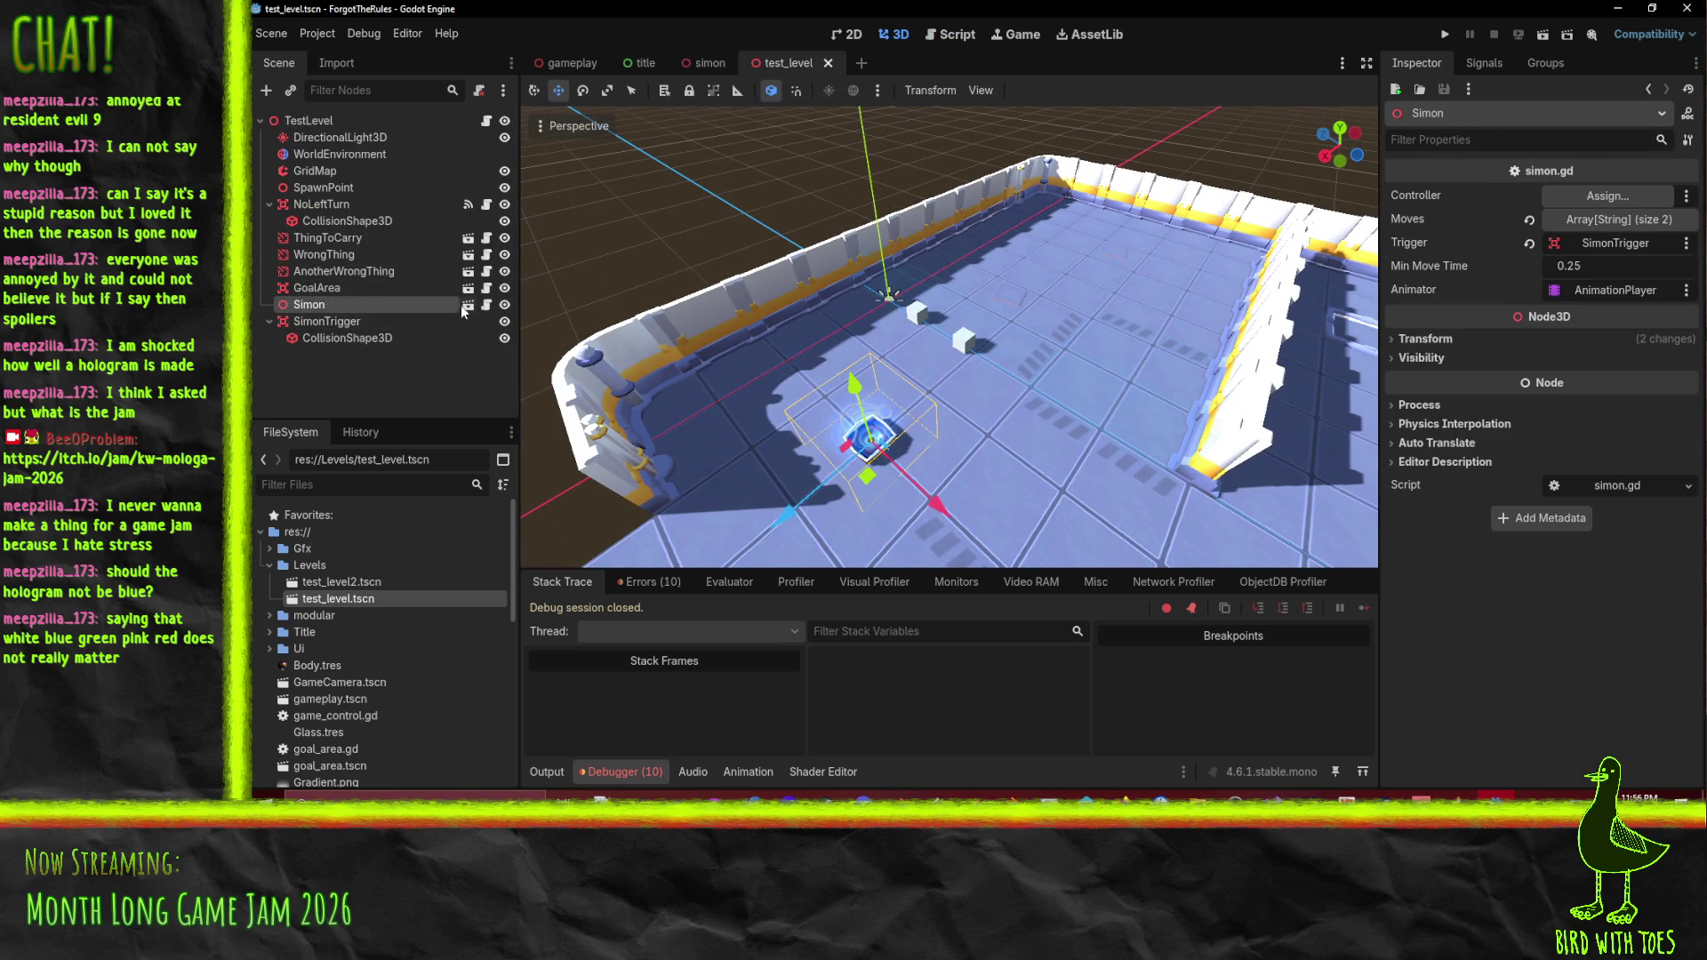
{"action": "key", "text": "f"}
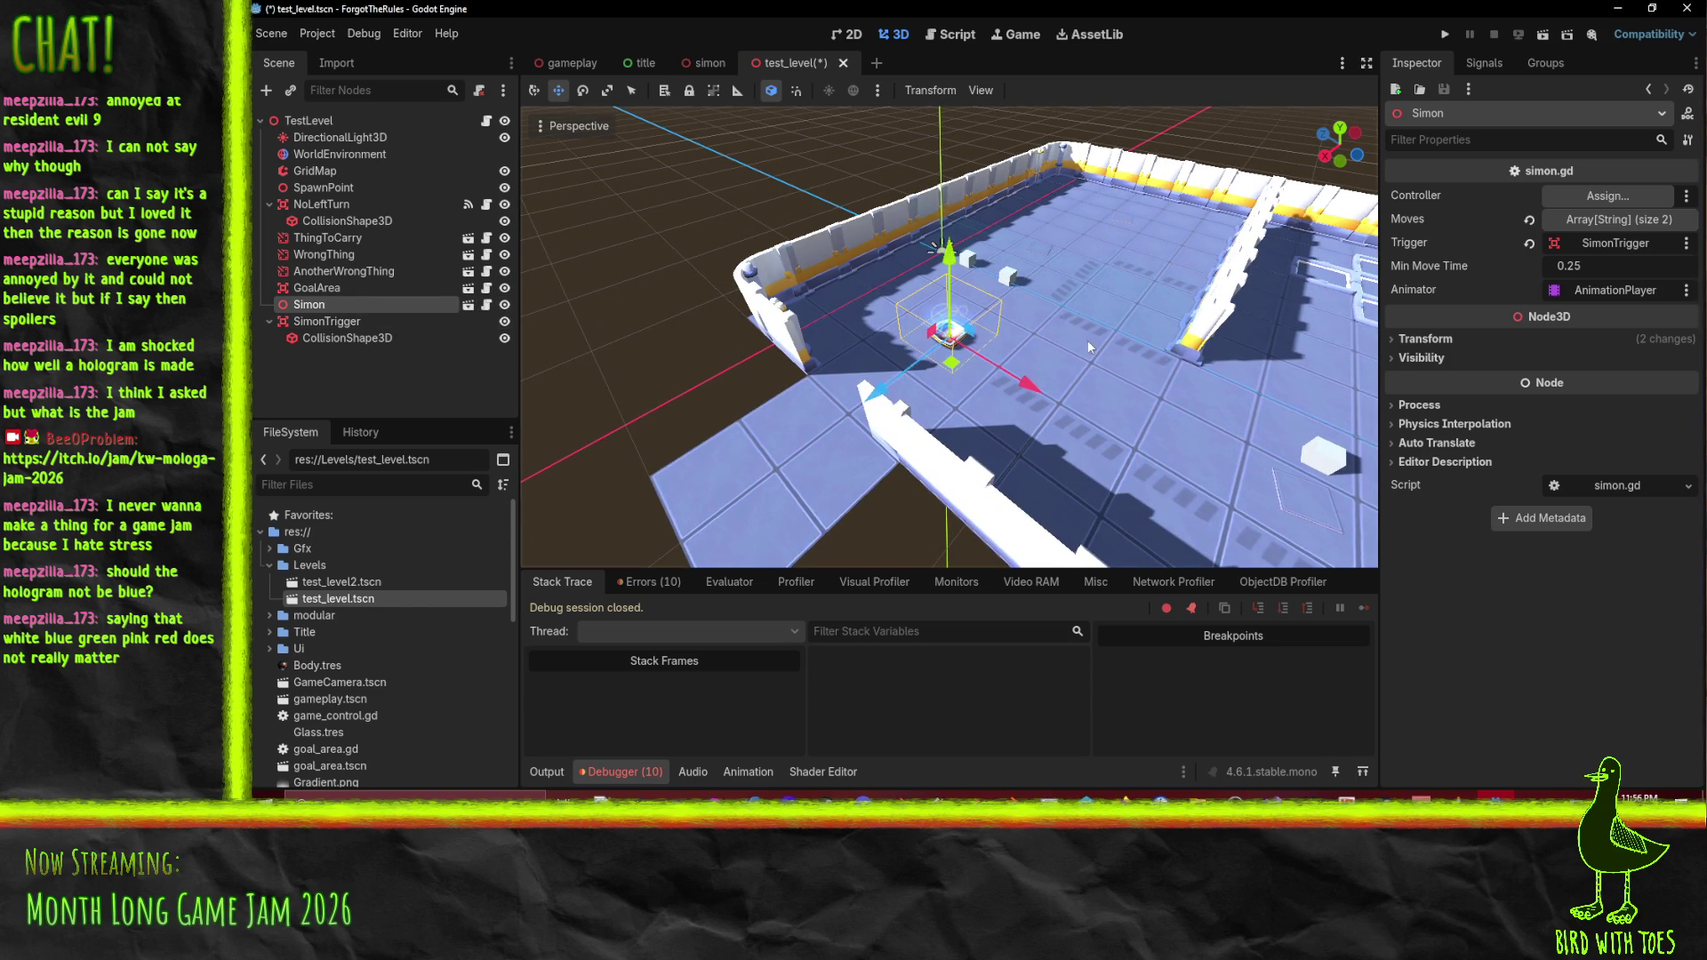
{"action": "left_click", "coordinate": [309, 120]}
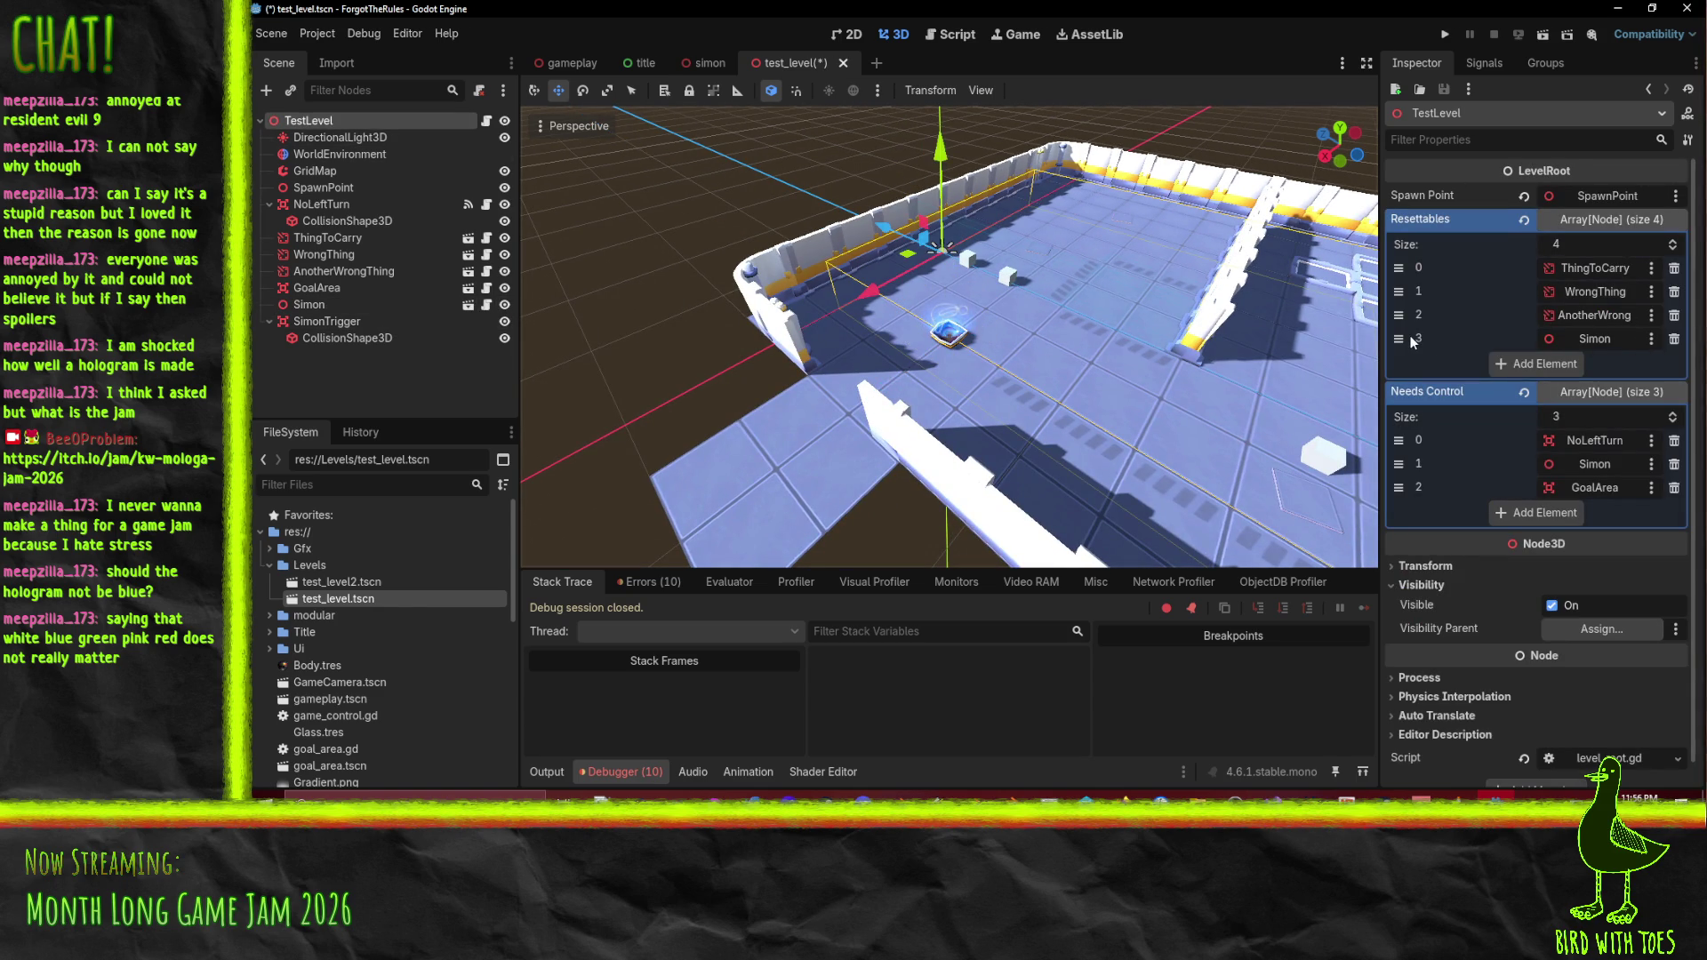
Clear Simon from Resettables element 3 and Needs Control element 1, then reselect TestLevel.
{"action": "left_click", "coordinate": [1651, 339]}
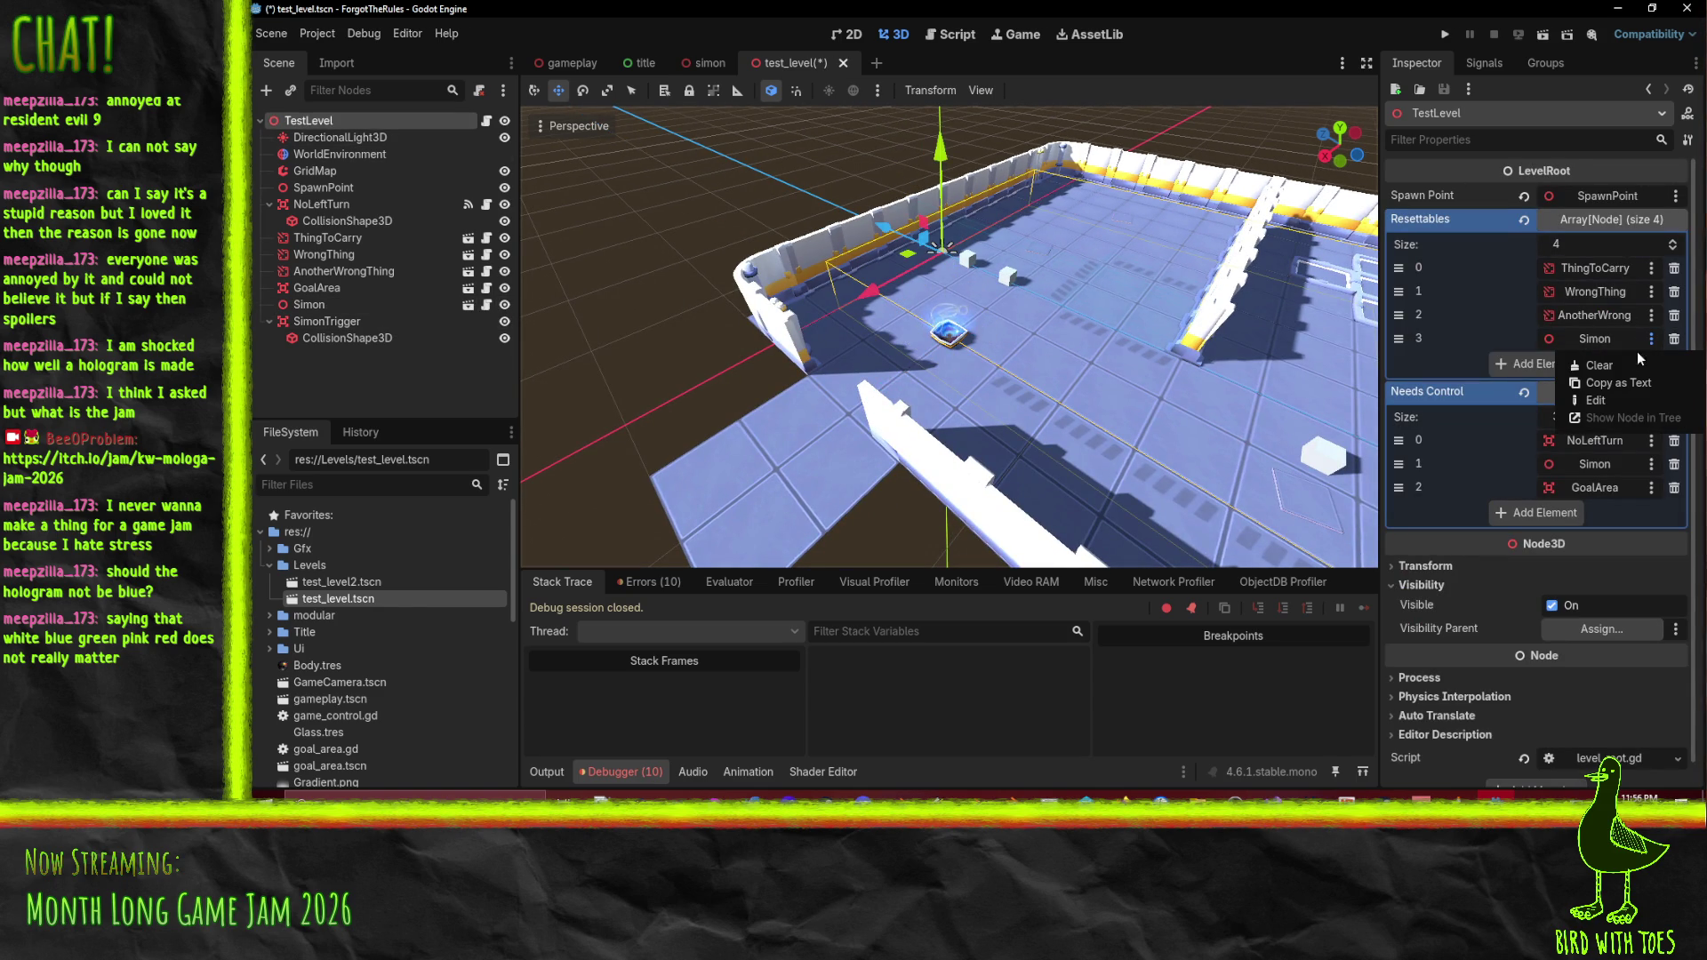
{"action": "left_click", "coordinate": [1601, 365]}
{"action": "left_click", "coordinate": [1651, 464]}
{"action": "left_click", "coordinate": [1618, 491]}
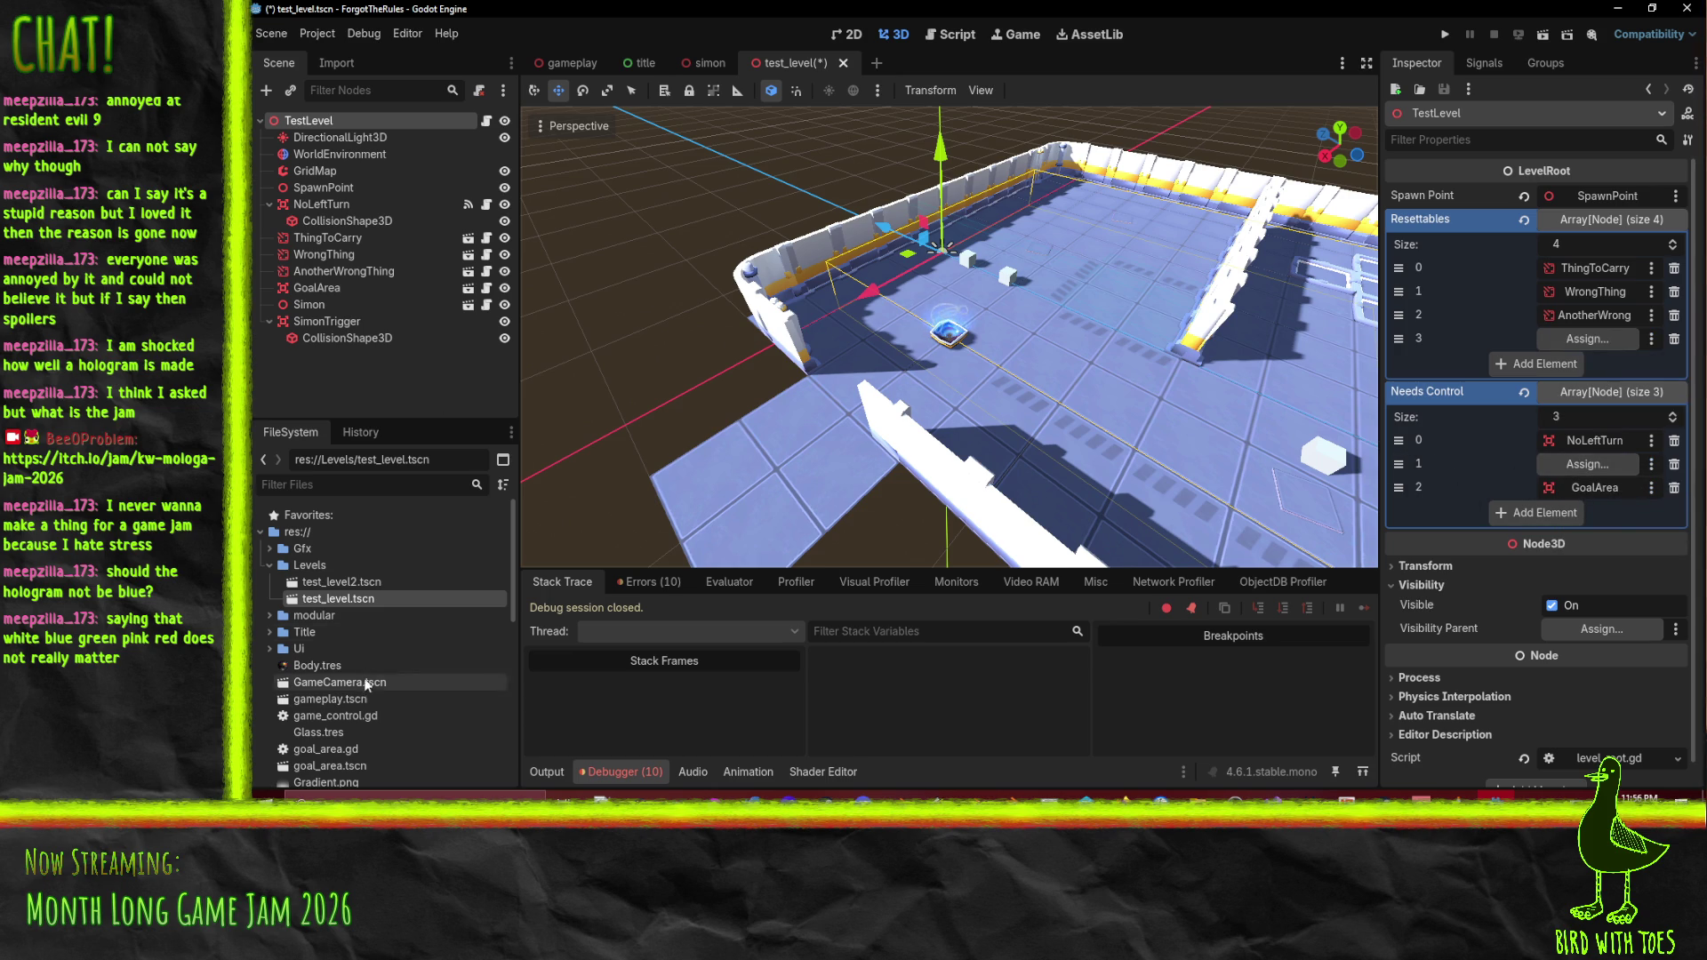
{"action": "left_click", "coordinate": [299, 649]}
{"action": "left_click", "coordinate": [302, 305]}
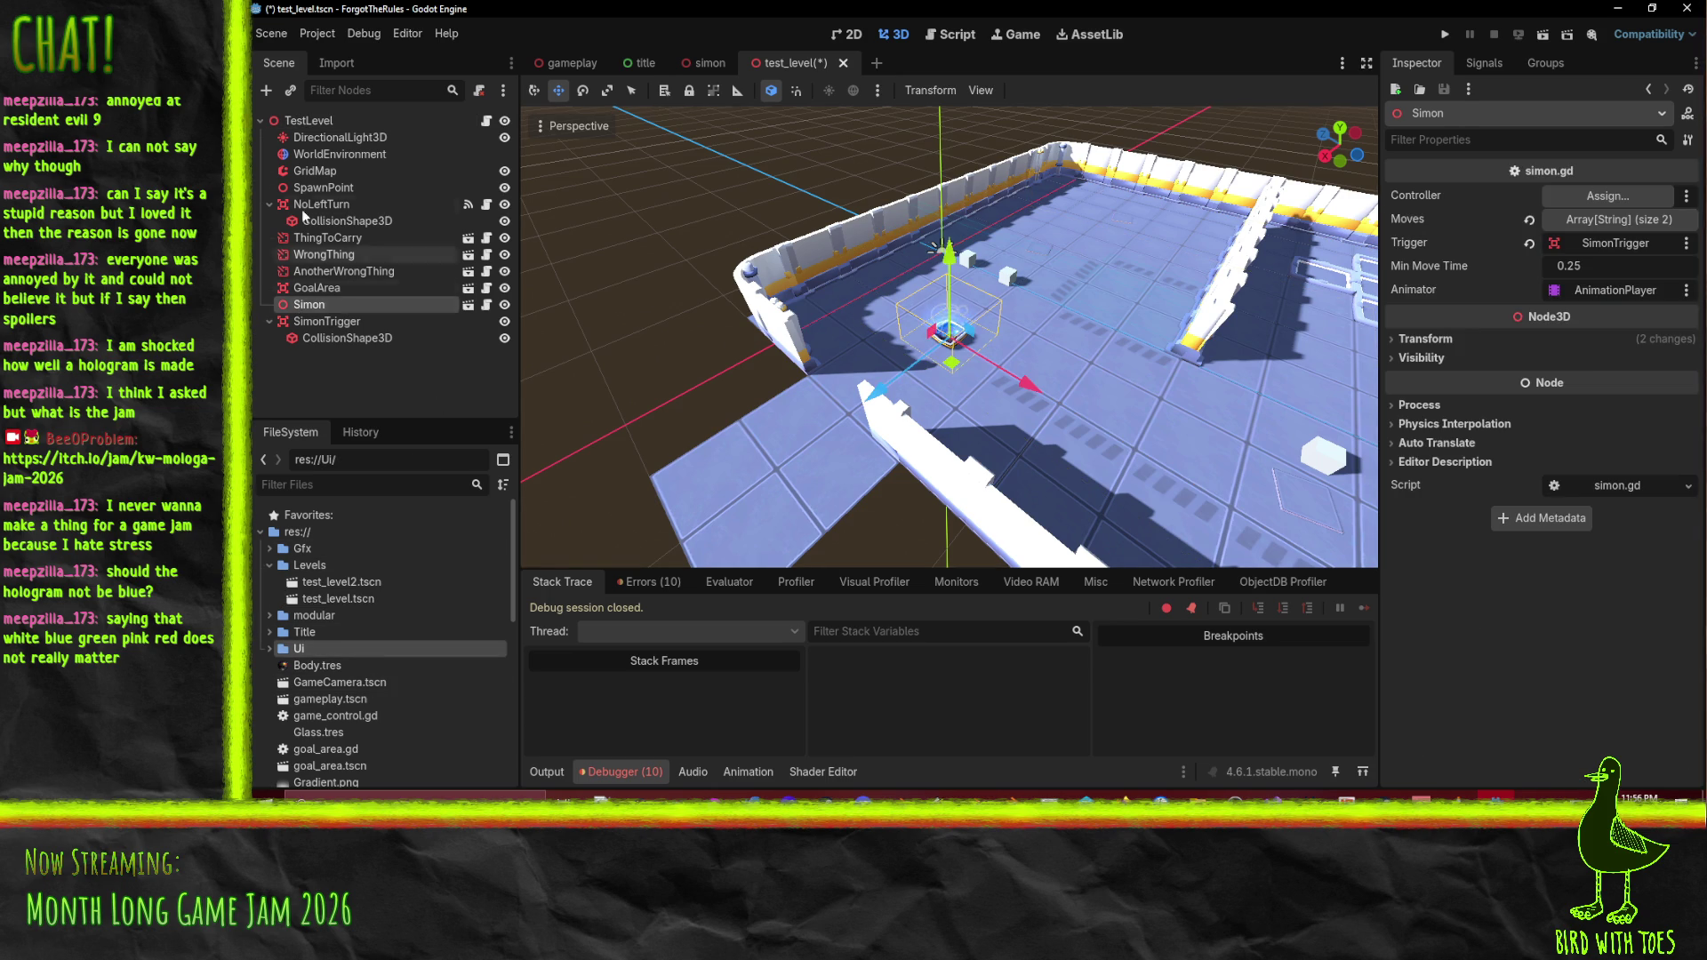
{"action": "left_click", "coordinate": [325, 138]}
{"action": "left_click", "coordinate": [309, 121]}
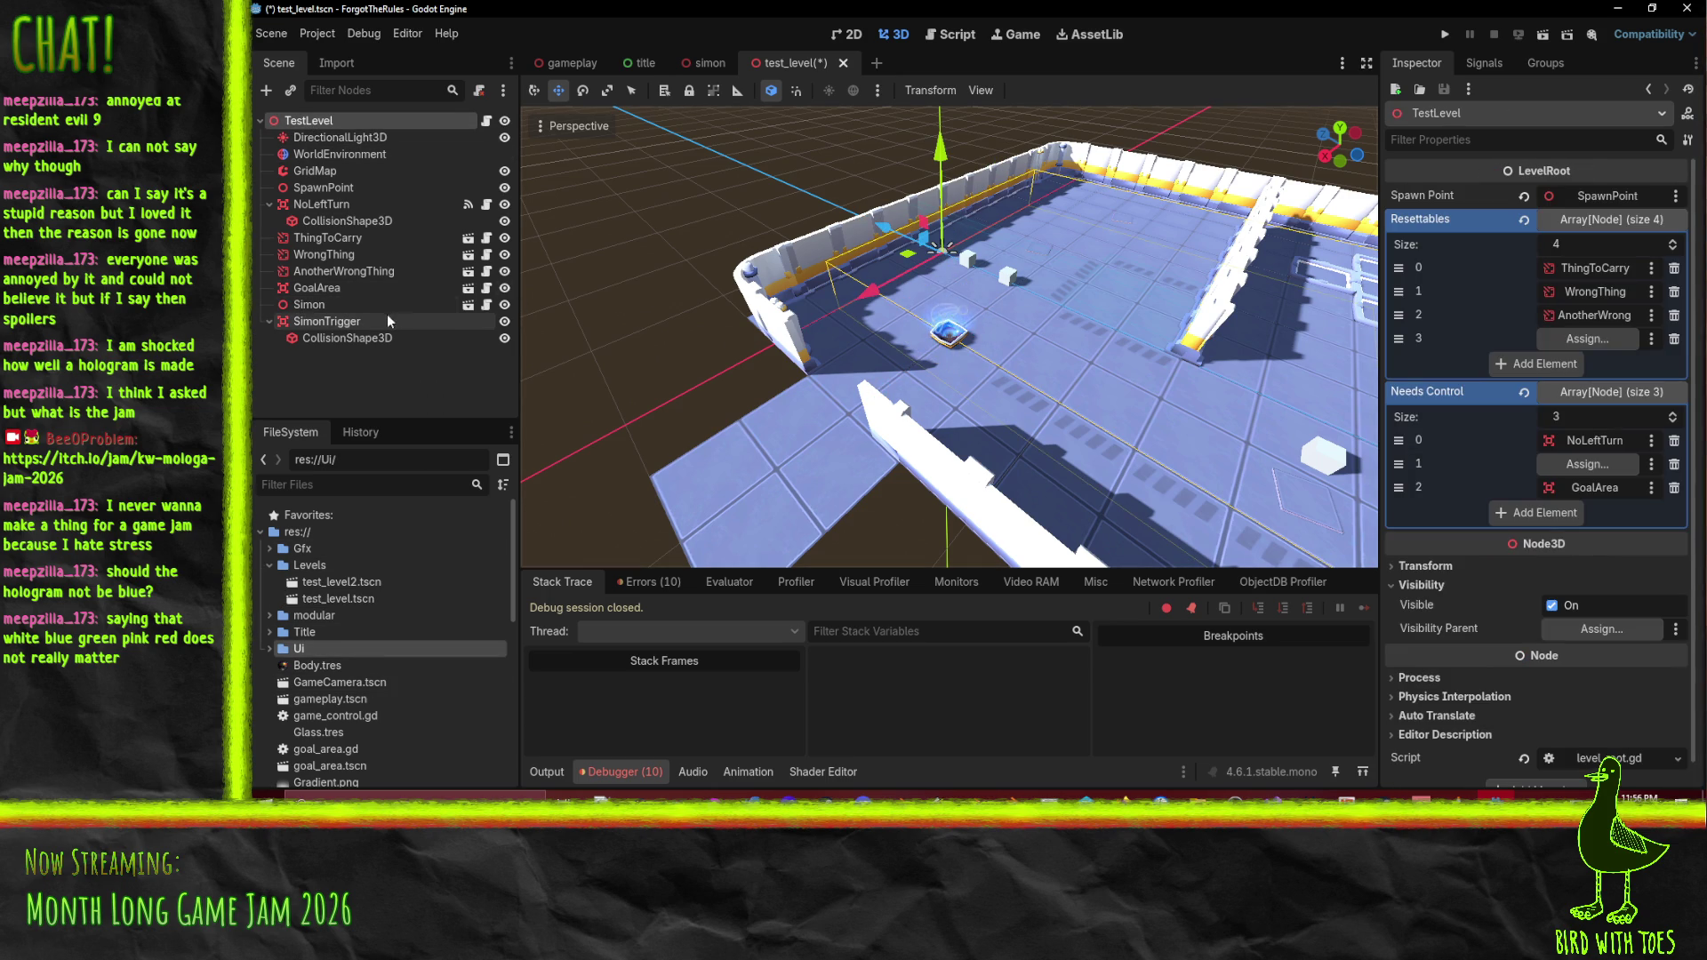
Replace the empty slots, drag Simon into both lists, save, and close test_level.
{"action": "left_click", "coordinate": [1674, 338]}
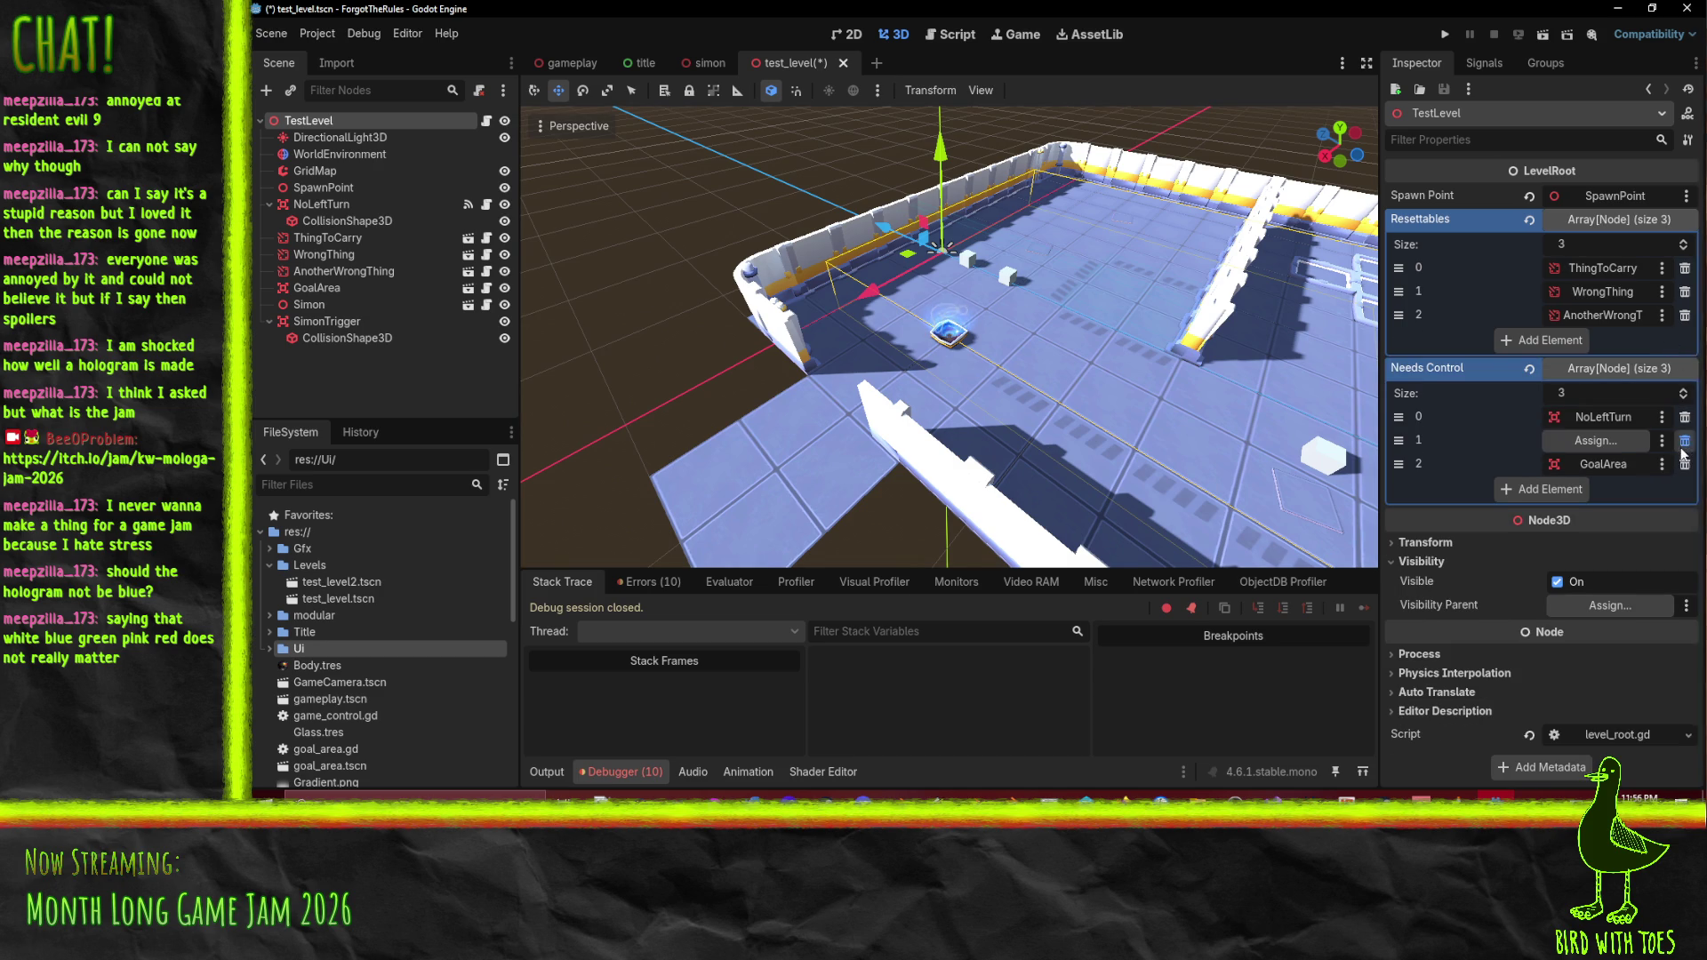
{"action": "left_click", "coordinate": [1685, 440]}
{"action": "left_click", "coordinate": [1547, 340]}
{"action": "left_click", "coordinate": [1529, 496]}
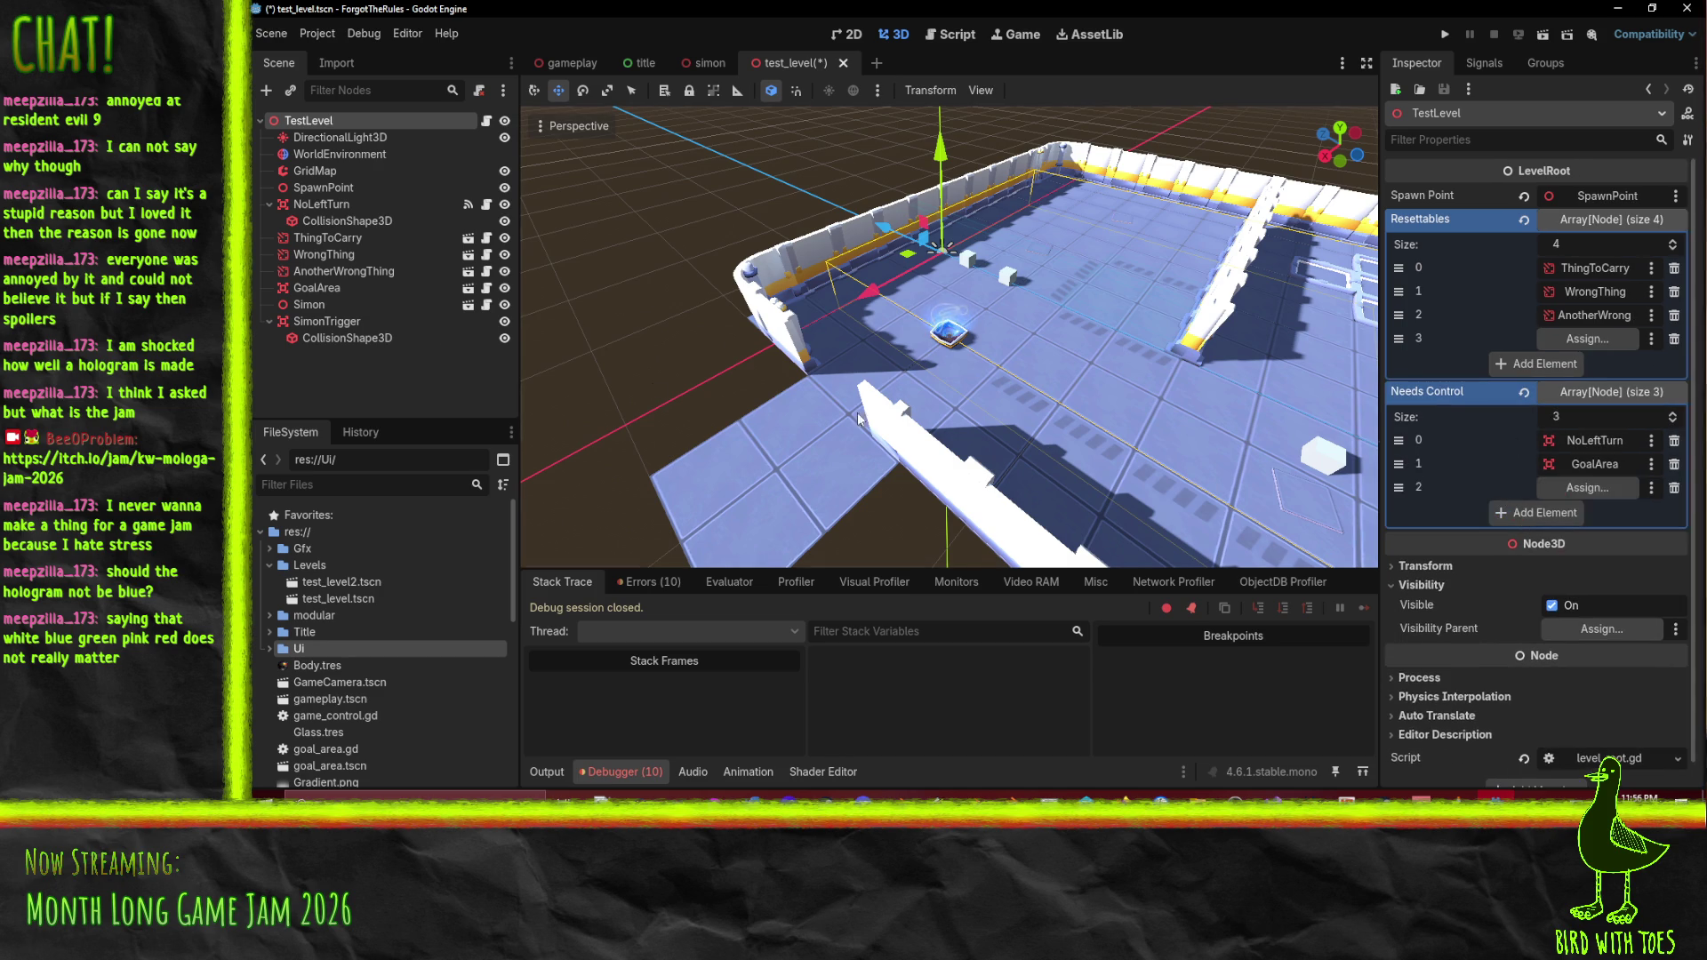
{"action": "left_click_drag", "start_coordinate": [307, 309], "coordinate": [1587, 487]}
{"action": "mouse_move", "coordinate": [339, 311]}
{"action": "left_mouse_down"}
{"action": "mouse_move", "coordinate": [978, 356]}
{"action": "mouse_move", "coordinate": [1587, 339]}
{"action": "left_mouse_up"}
{"action": "key", "text": "ctrl+s"}
{"action": "left_click", "coordinate": [843, 63]}
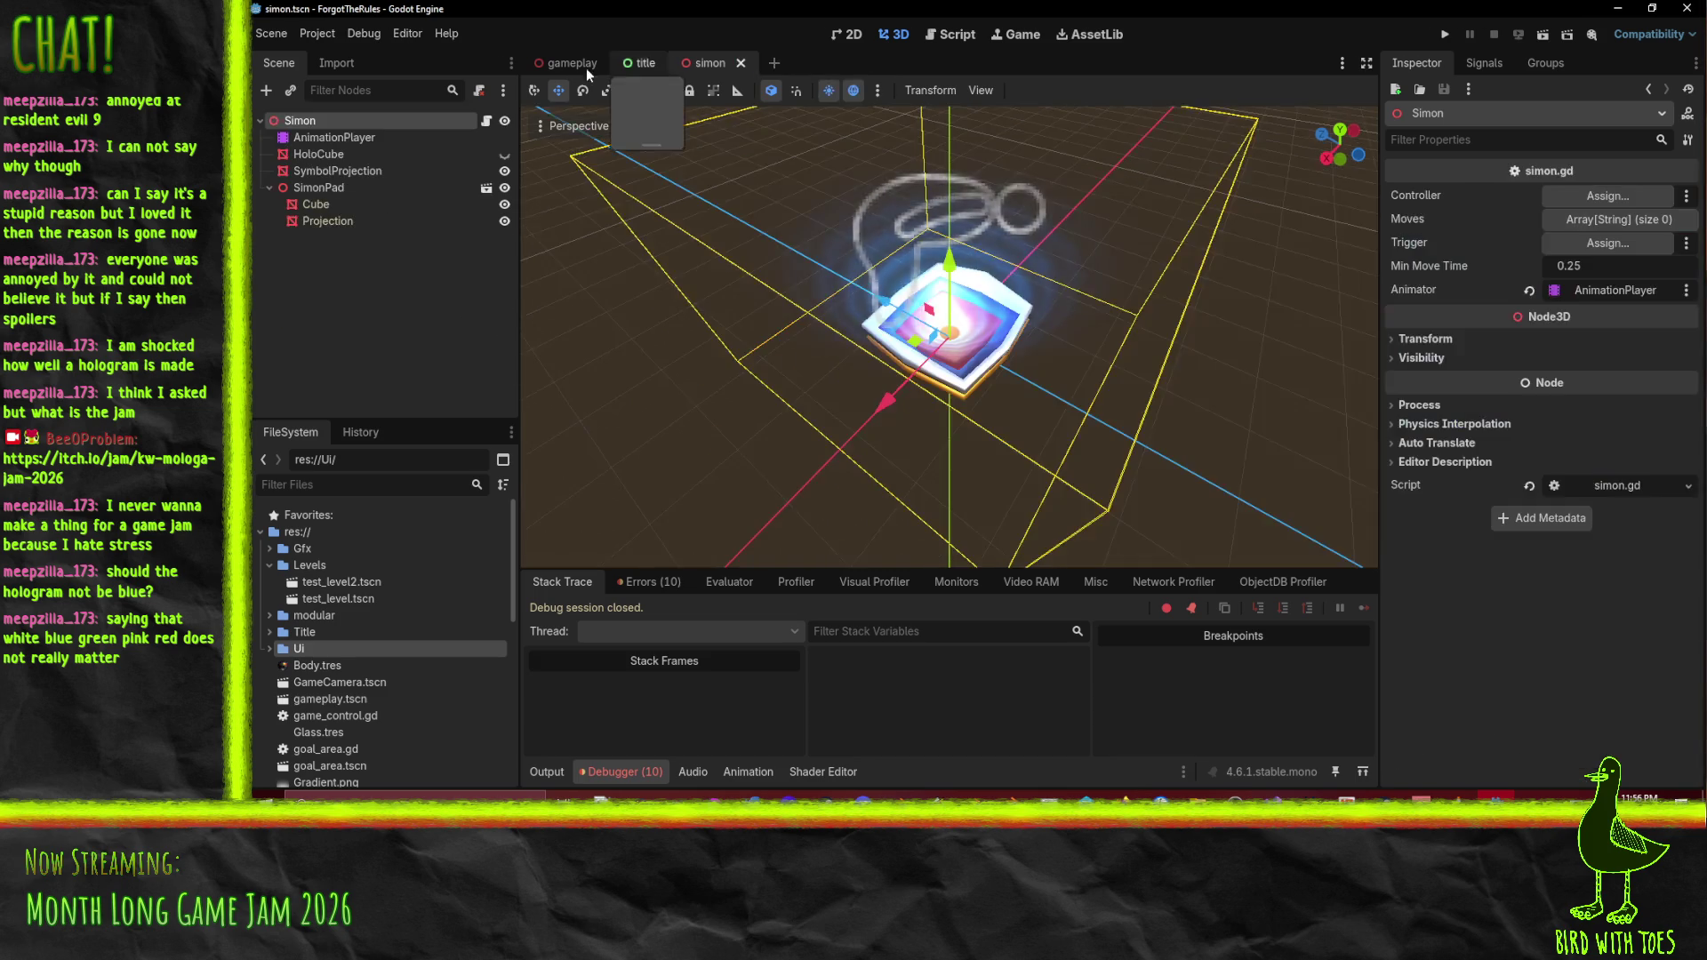
Rerun the gameplay scene past the title screen and expand the array variable in the debugger.
{"action": "left_click", "coordinate": [585, 68]}
{"action": "left_click", "coordinate": [1448, 34]}
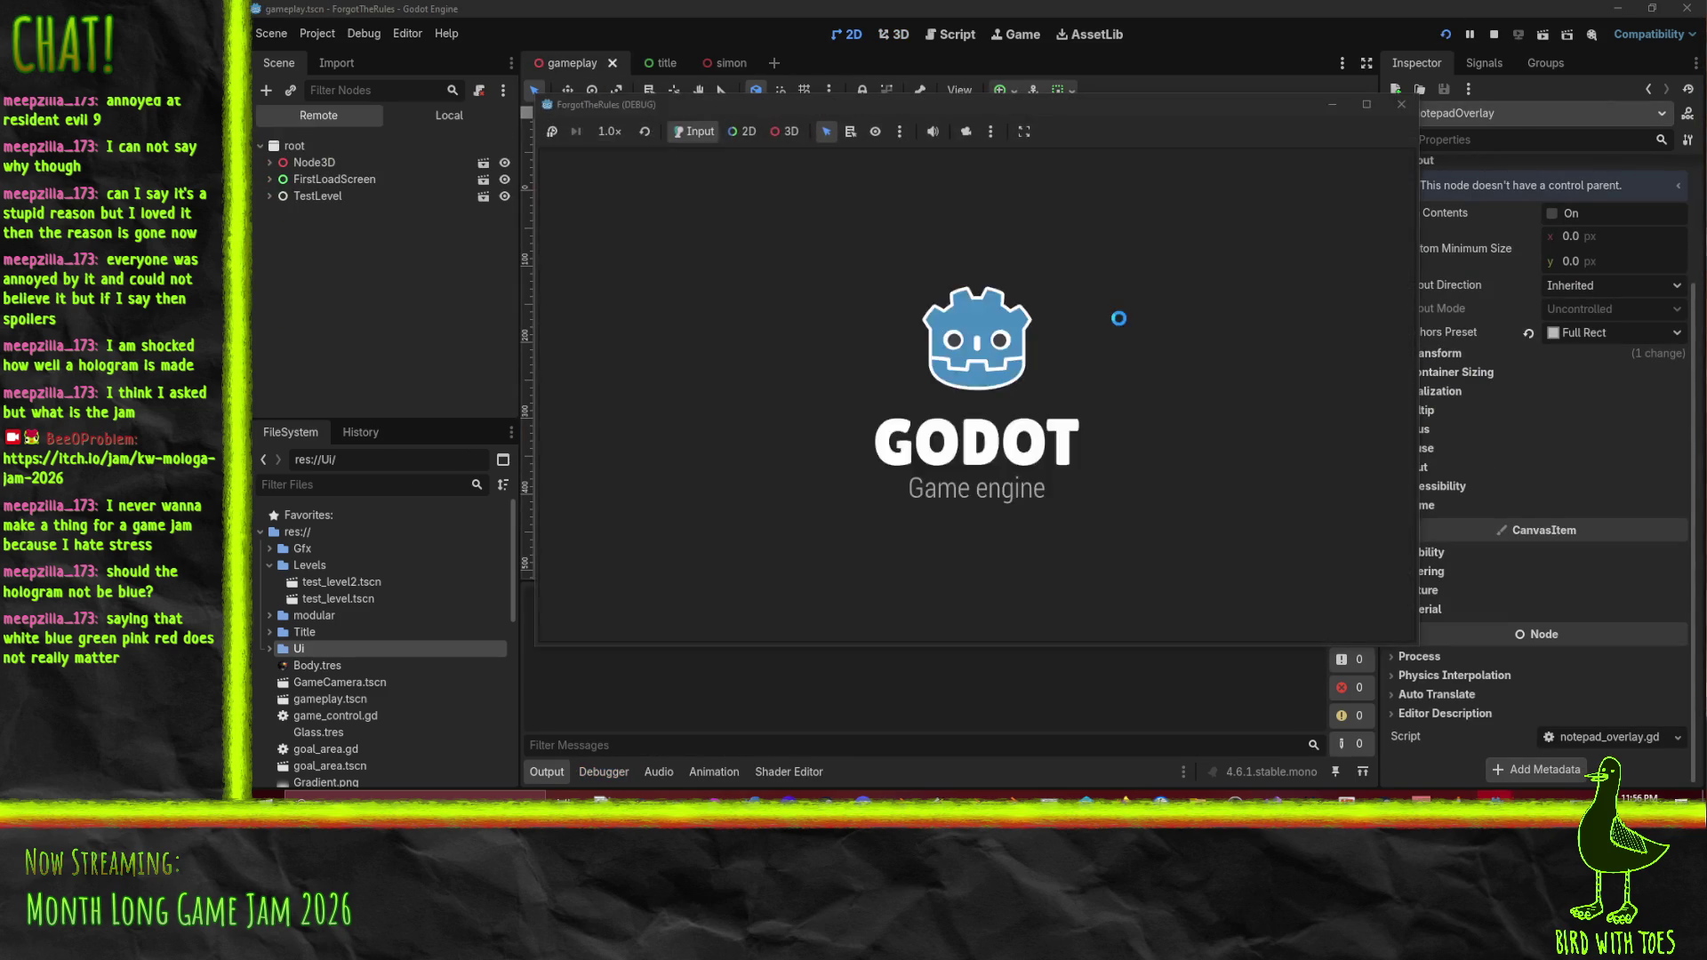
{"action": "key", "text": "space"}
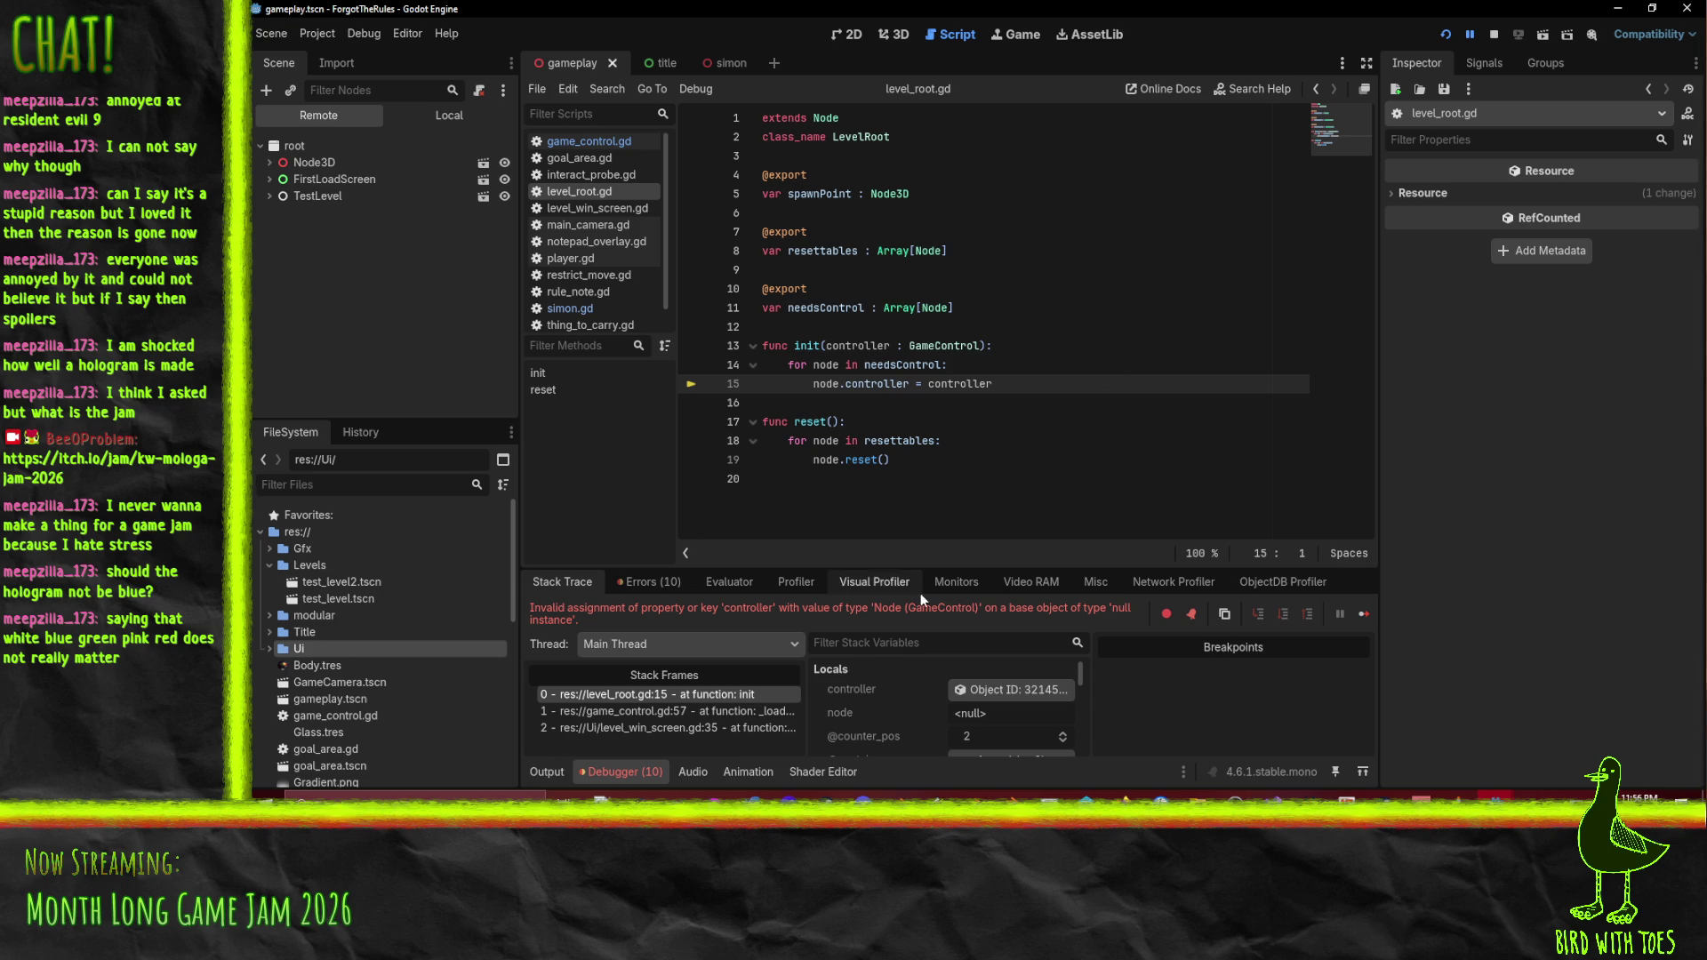
{"action": "scroll", "coordinate": [976, 699], "scroll_direction": "down", "scroll_amount": 3}
{"action": "scroll", "coordinate": [977, 699], "scroll_direction": "down", "scroll_amount": 1}
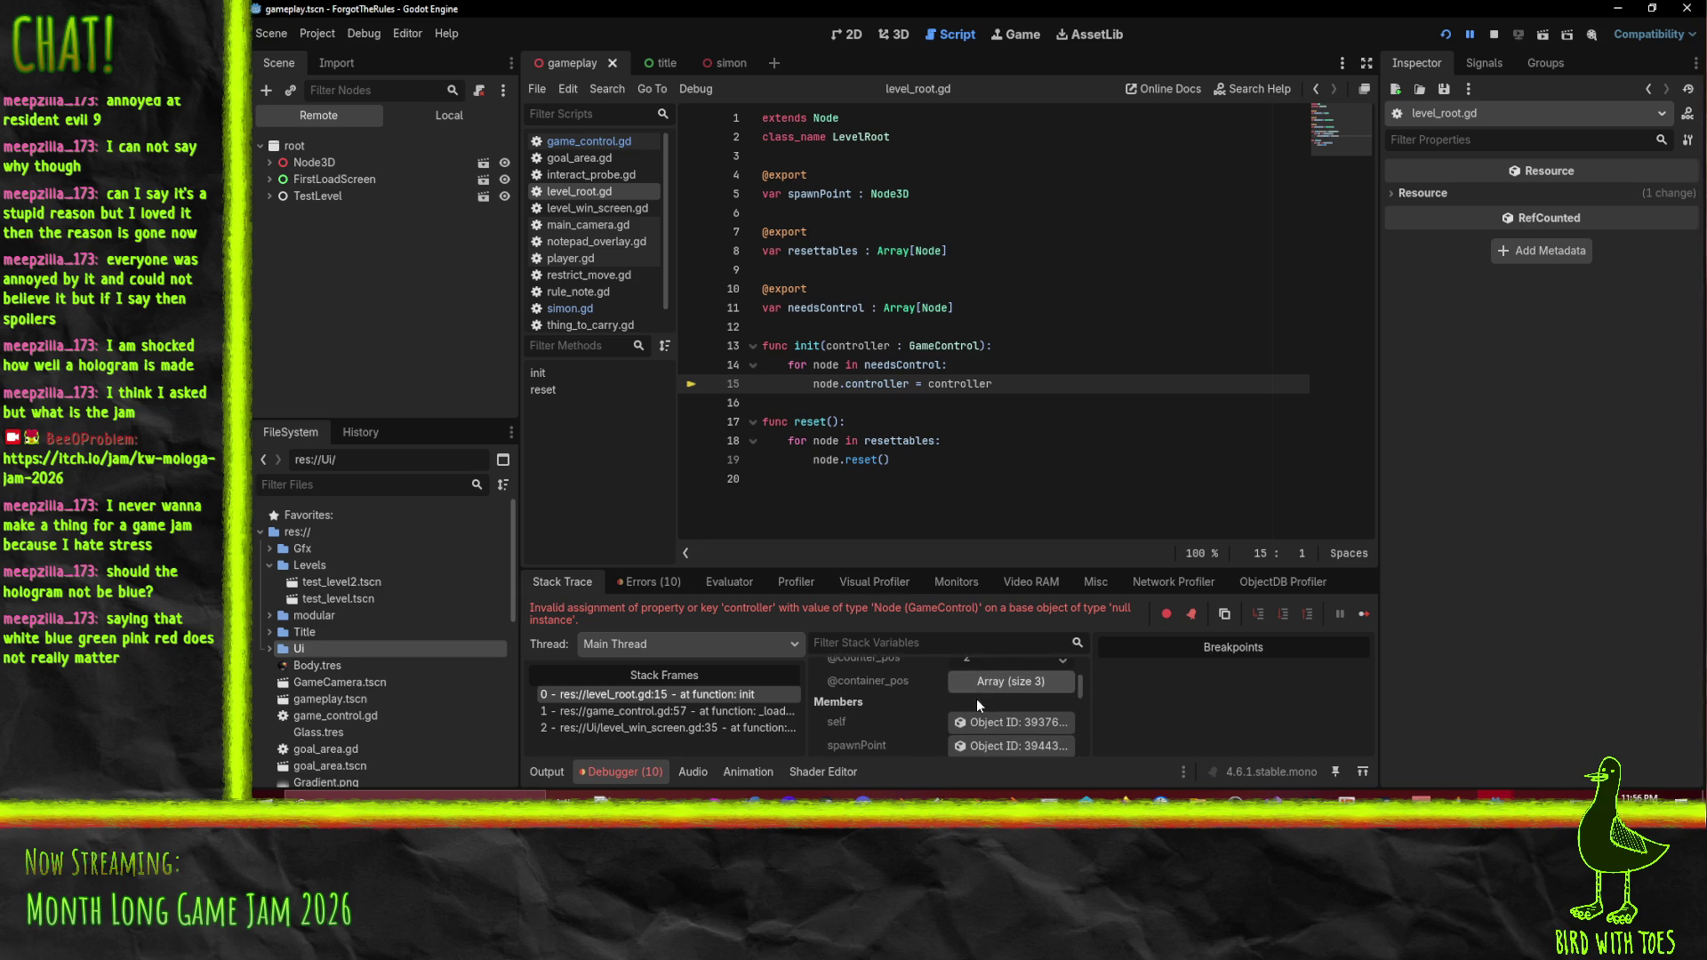
{"action": "left_click", "coordinate": [984, 685]}
{"action": "scroll", "coordinate": [978, 690], "scroll_direction": "down", "scroll_amount": 2}
{"action": "scroll", "coordinate": [978, 696], "scroll_direction": "down", "scroll_amount": 2}
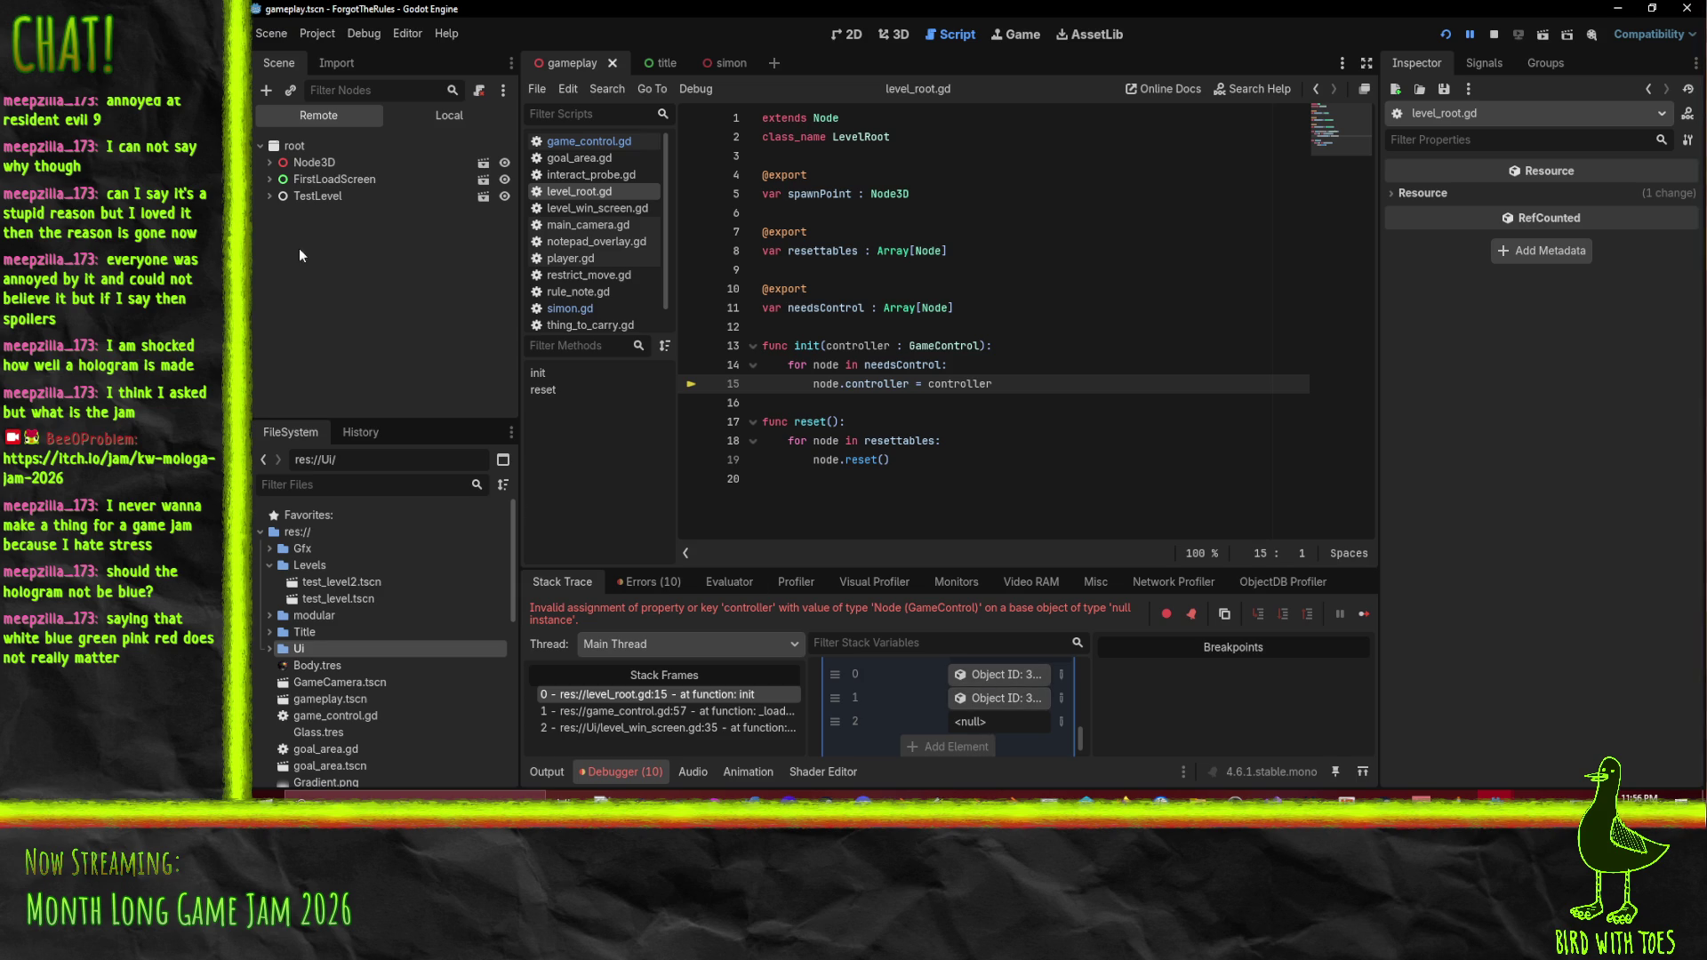
Review the debugger's error list, stop the game, and switch to the simon scene.
{"action": "left_click", "coordinate": [635, 772]}
{"action": "left_click", "coordinate": [635, 771]}
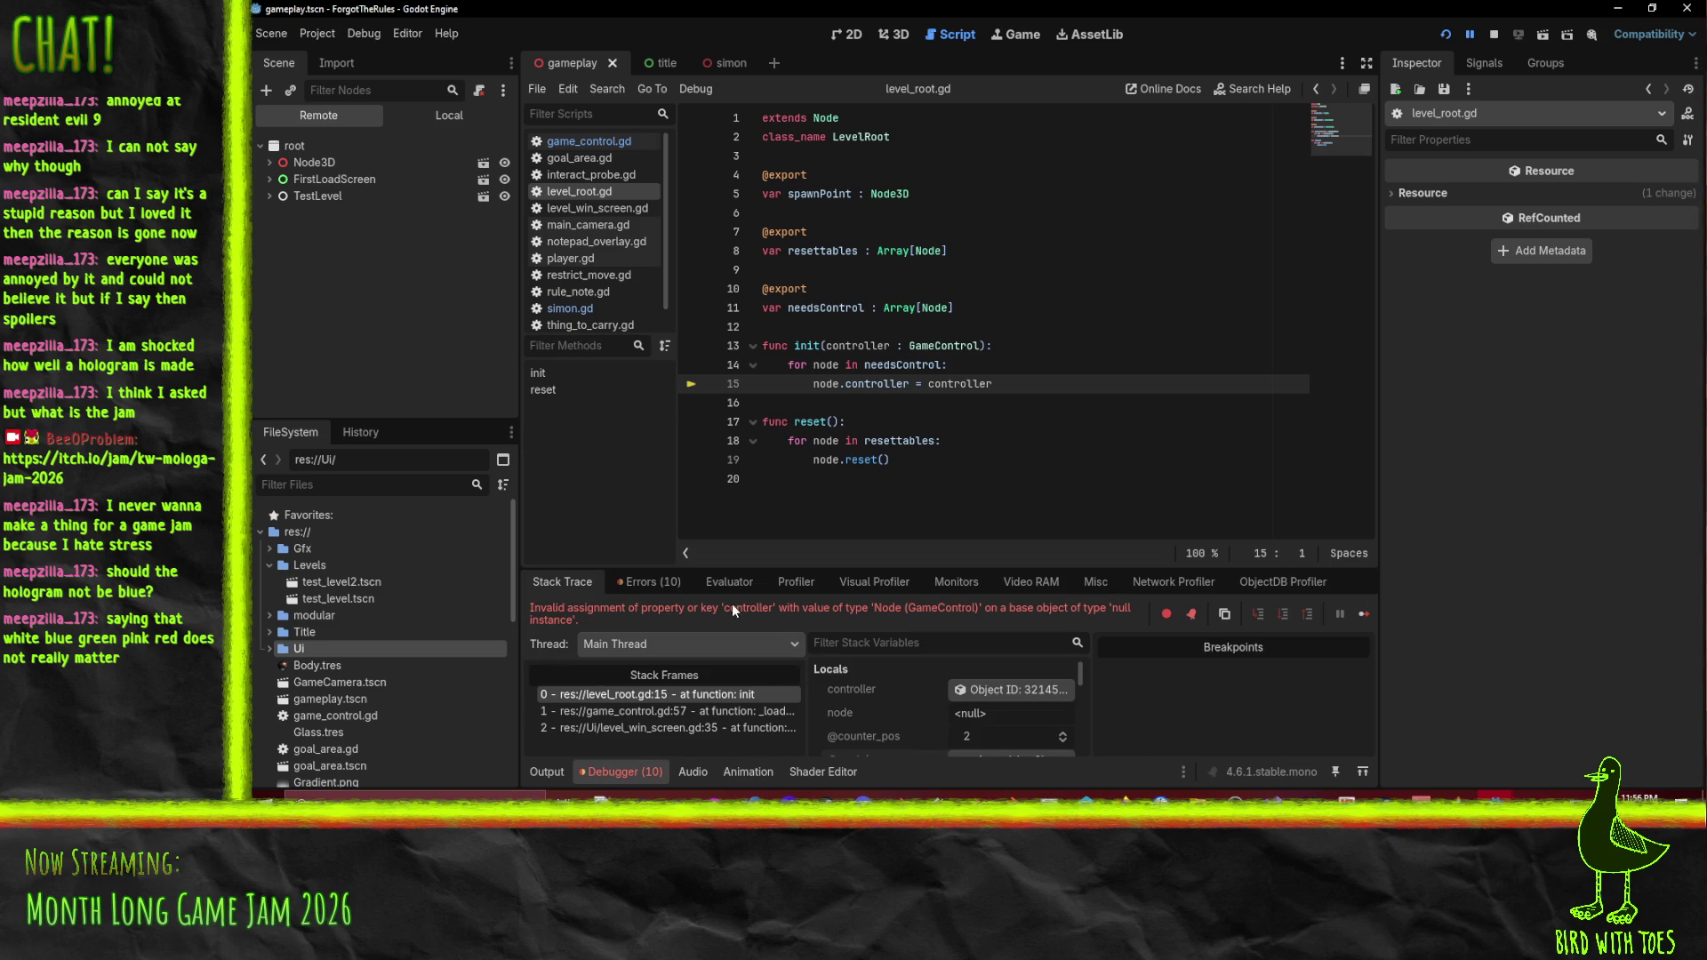
{"action": "left_click", "coordinate": [649, 582]}
{"action": "scroll", "coordinate": [837, 728], "scroll_direction": "down", "scroll_amount": 2}
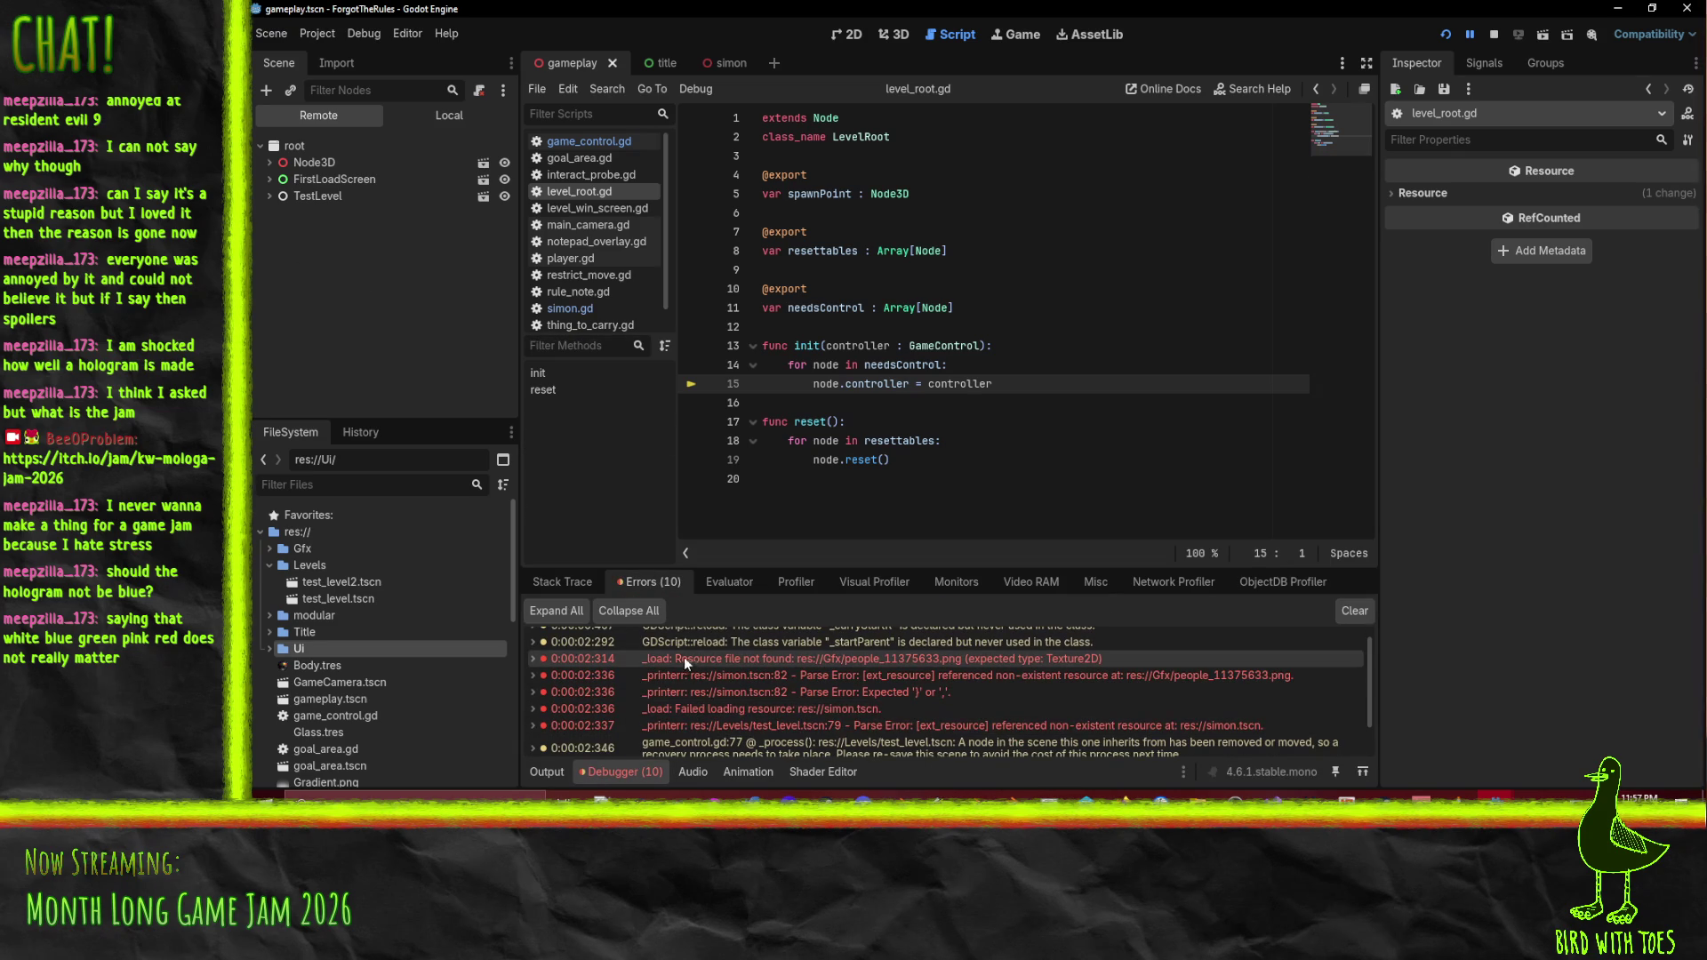
{"action": "left_click", "coordinate": [1492, 36]}
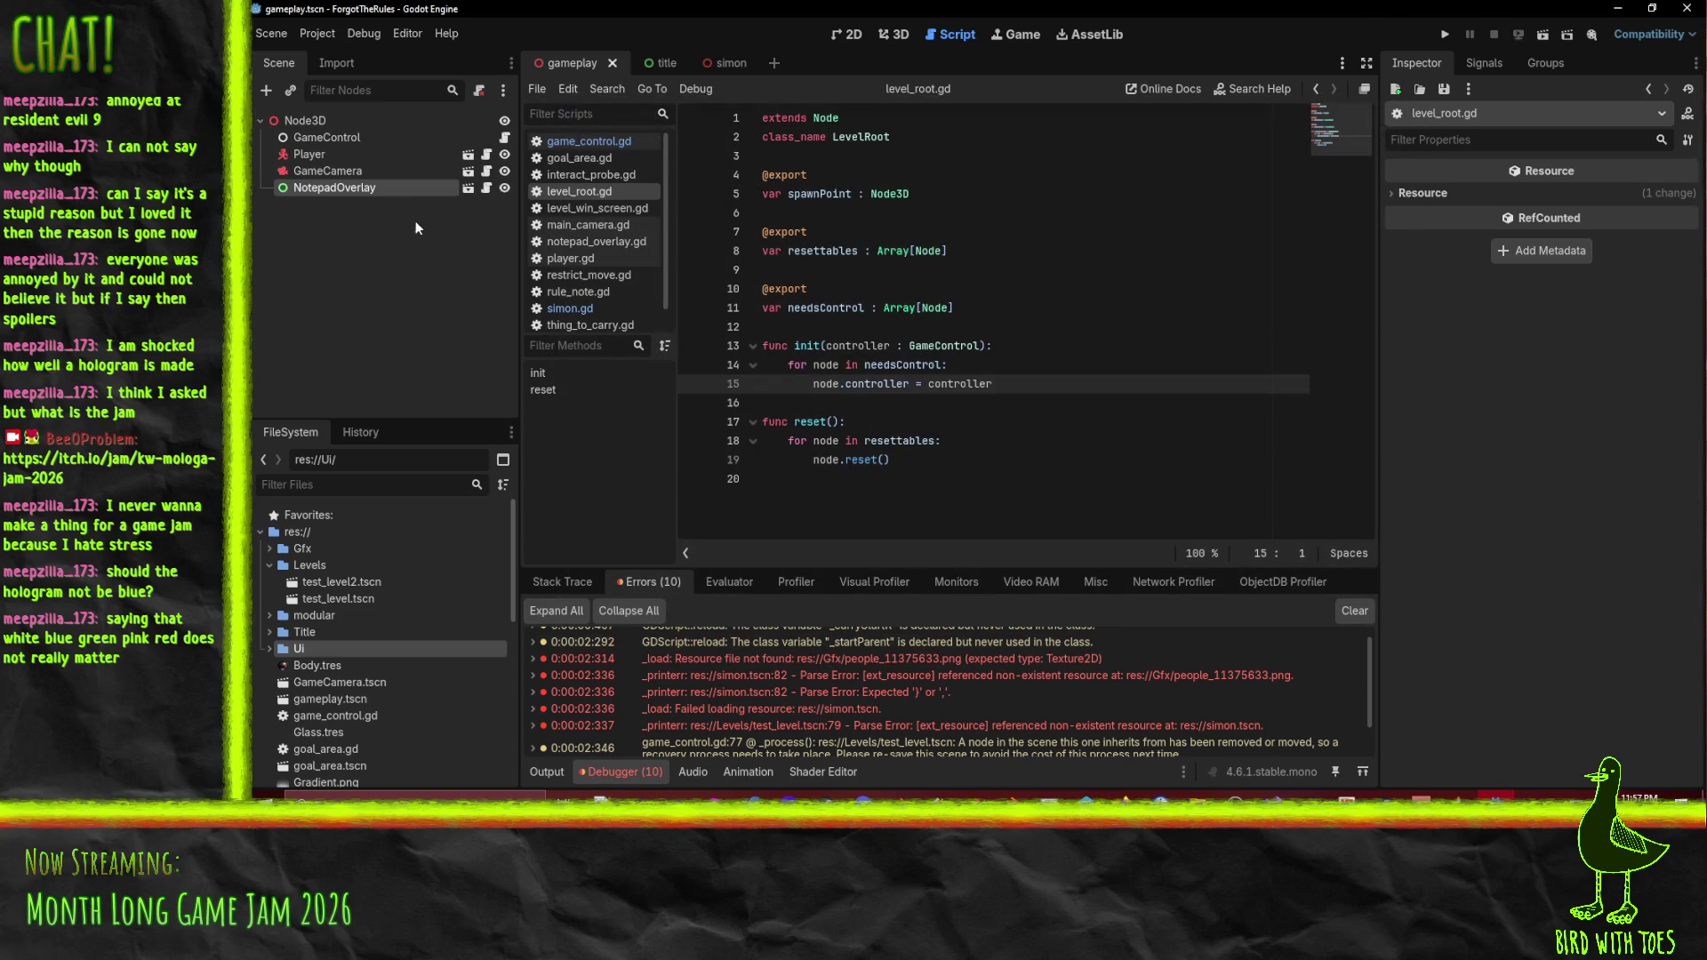
{"action": "left_click", "coordinate": [731, 63]}
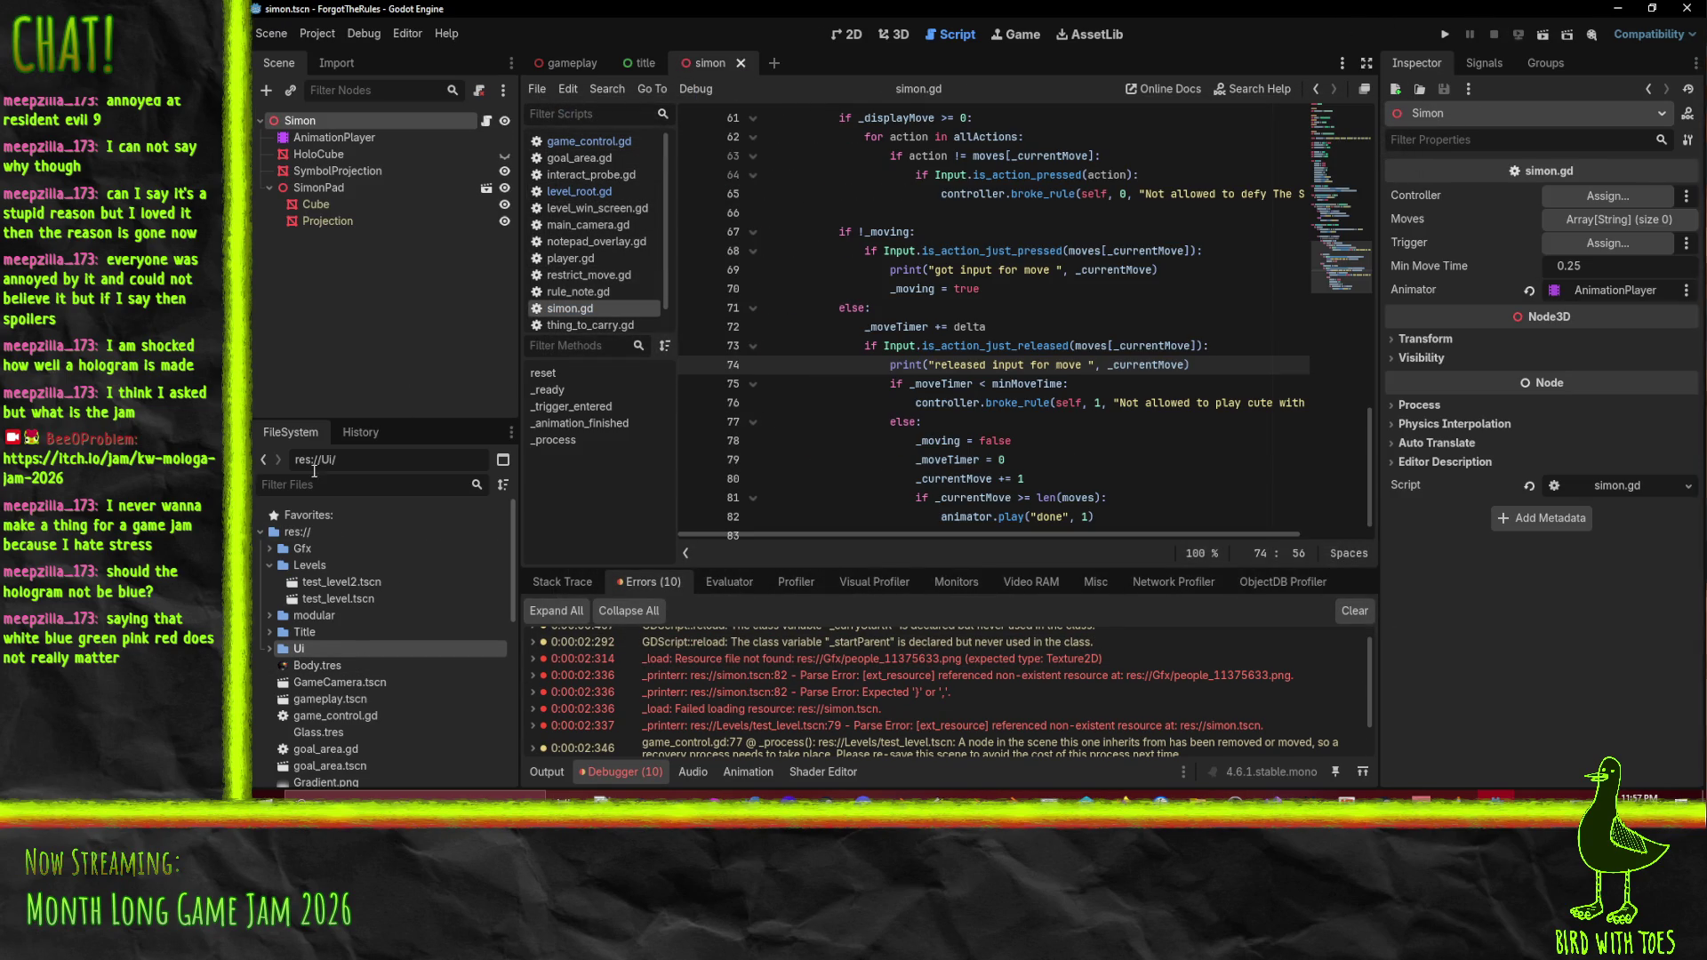
On Simon's AnimationPlayer, browse the animations and select the Forward animation's second surface_material key.
{"action": "left_click", "coordinate": [325, 137]}
{"action": "left_click", "coordinate": [845, 587]}
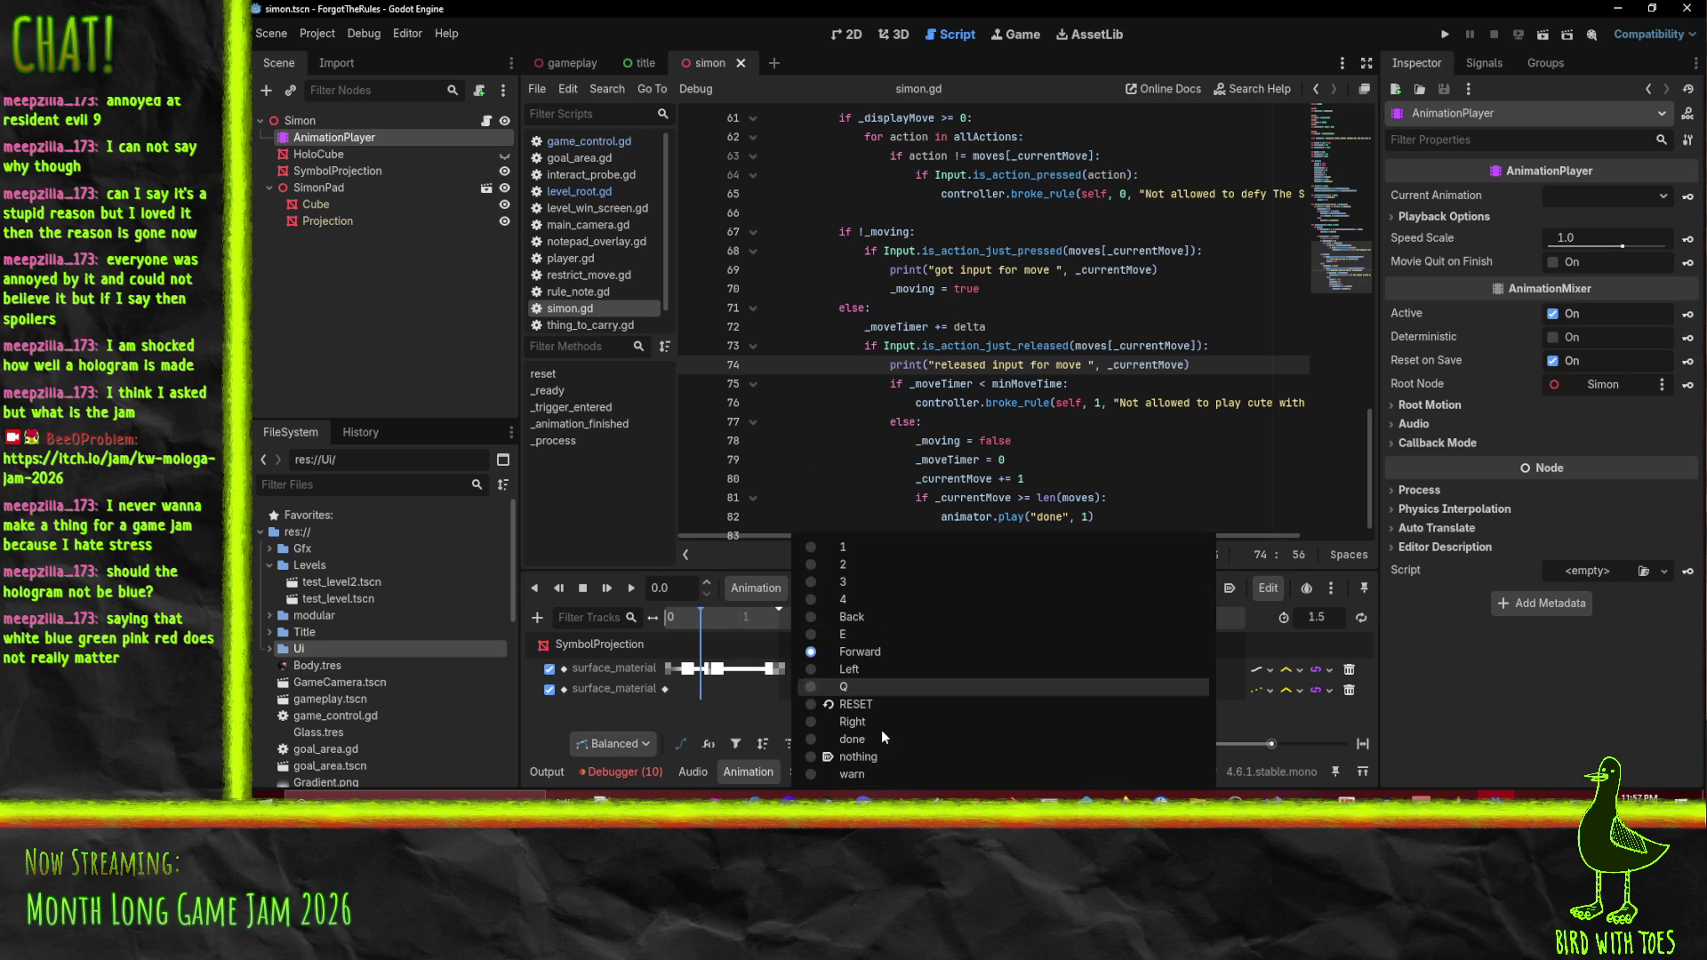
{"action": "left_click", "coordinate": [879, 603]}
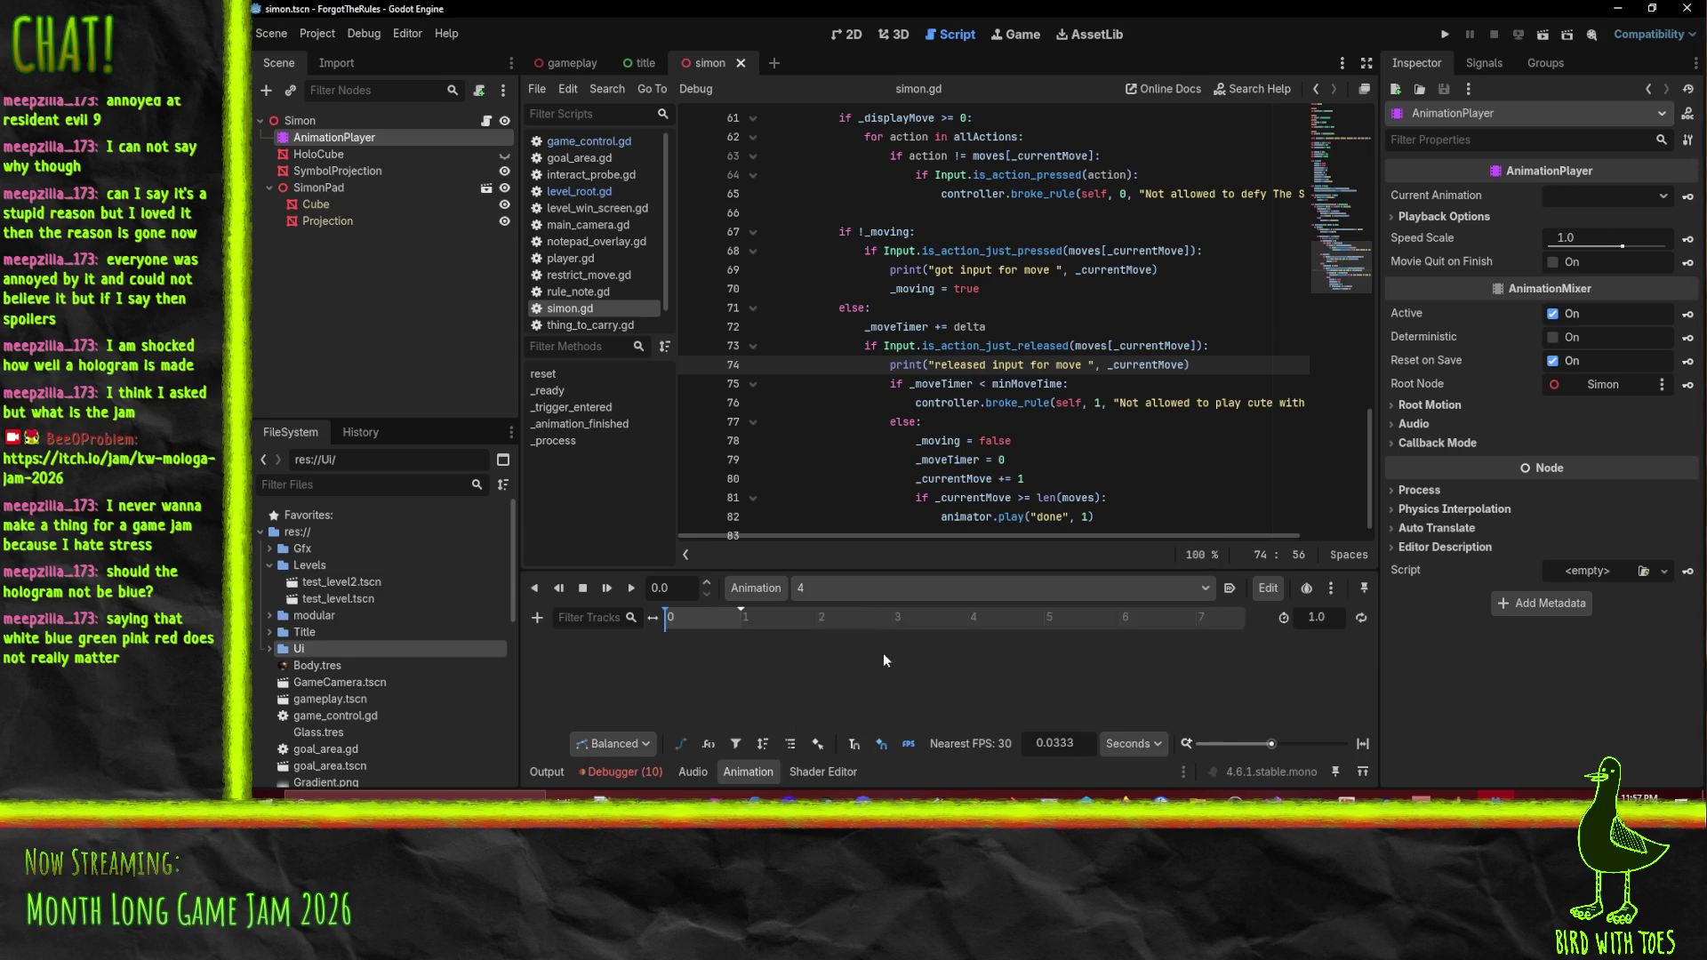
{"action": "left_click", "coordinate": [851, 582]}
{"action": "left_click", "coordinate": [867, 631]}
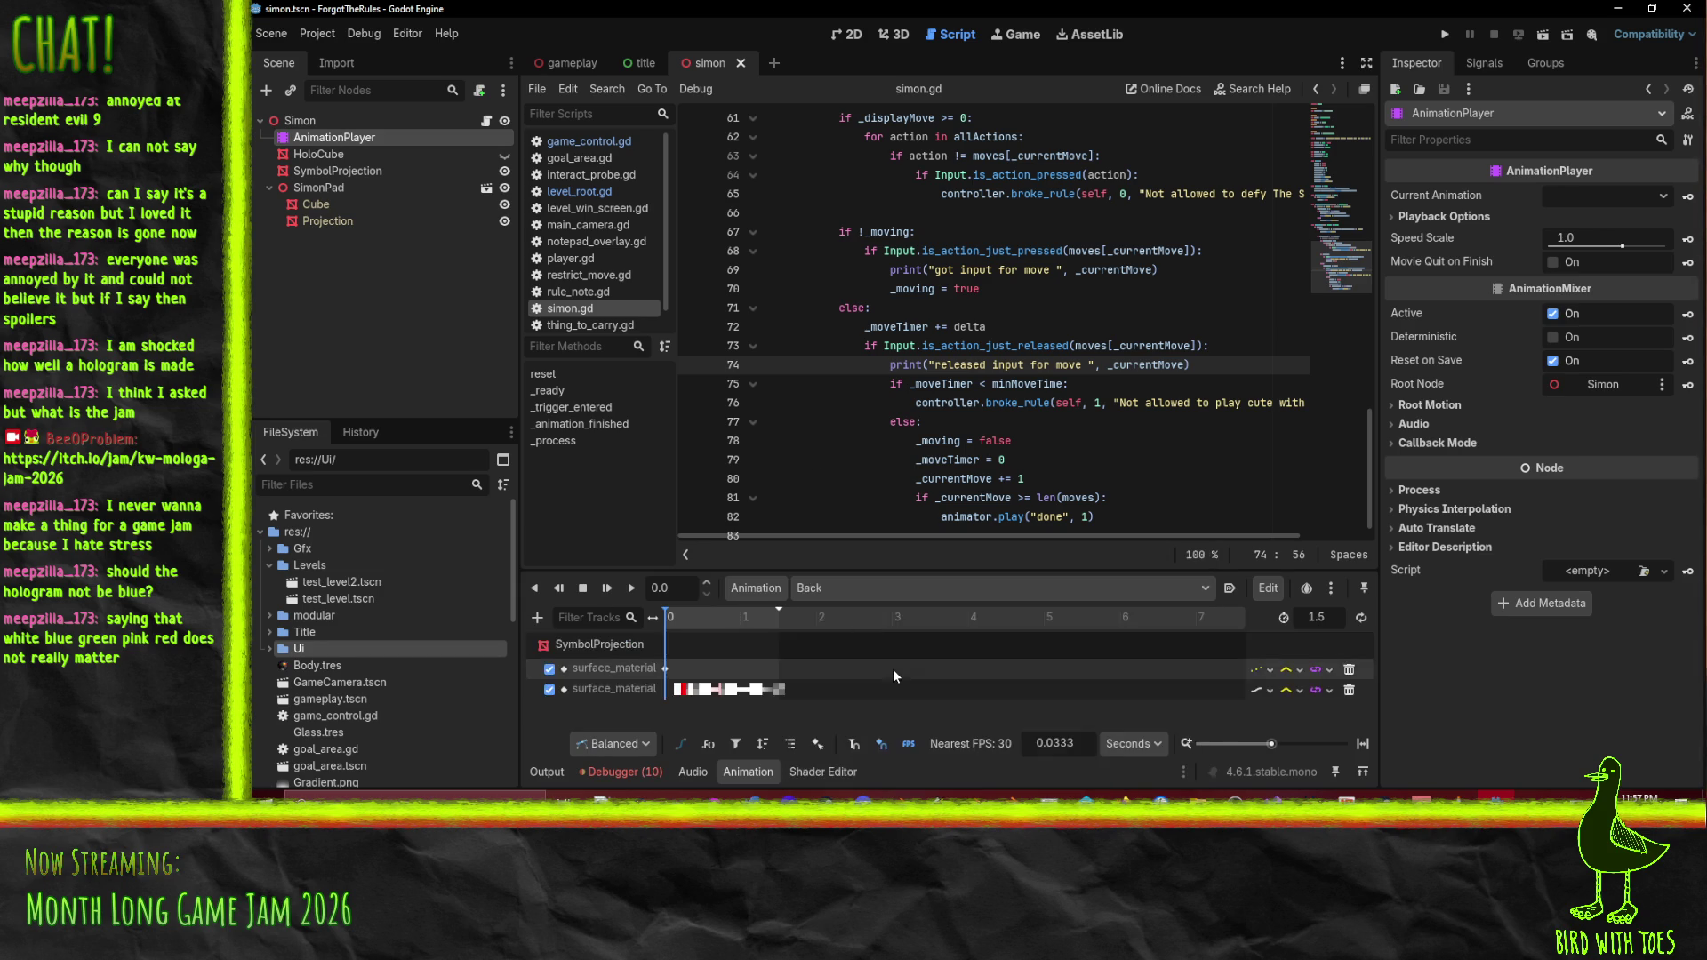
{"action": "left_click", "coordinate": [665, 669]}
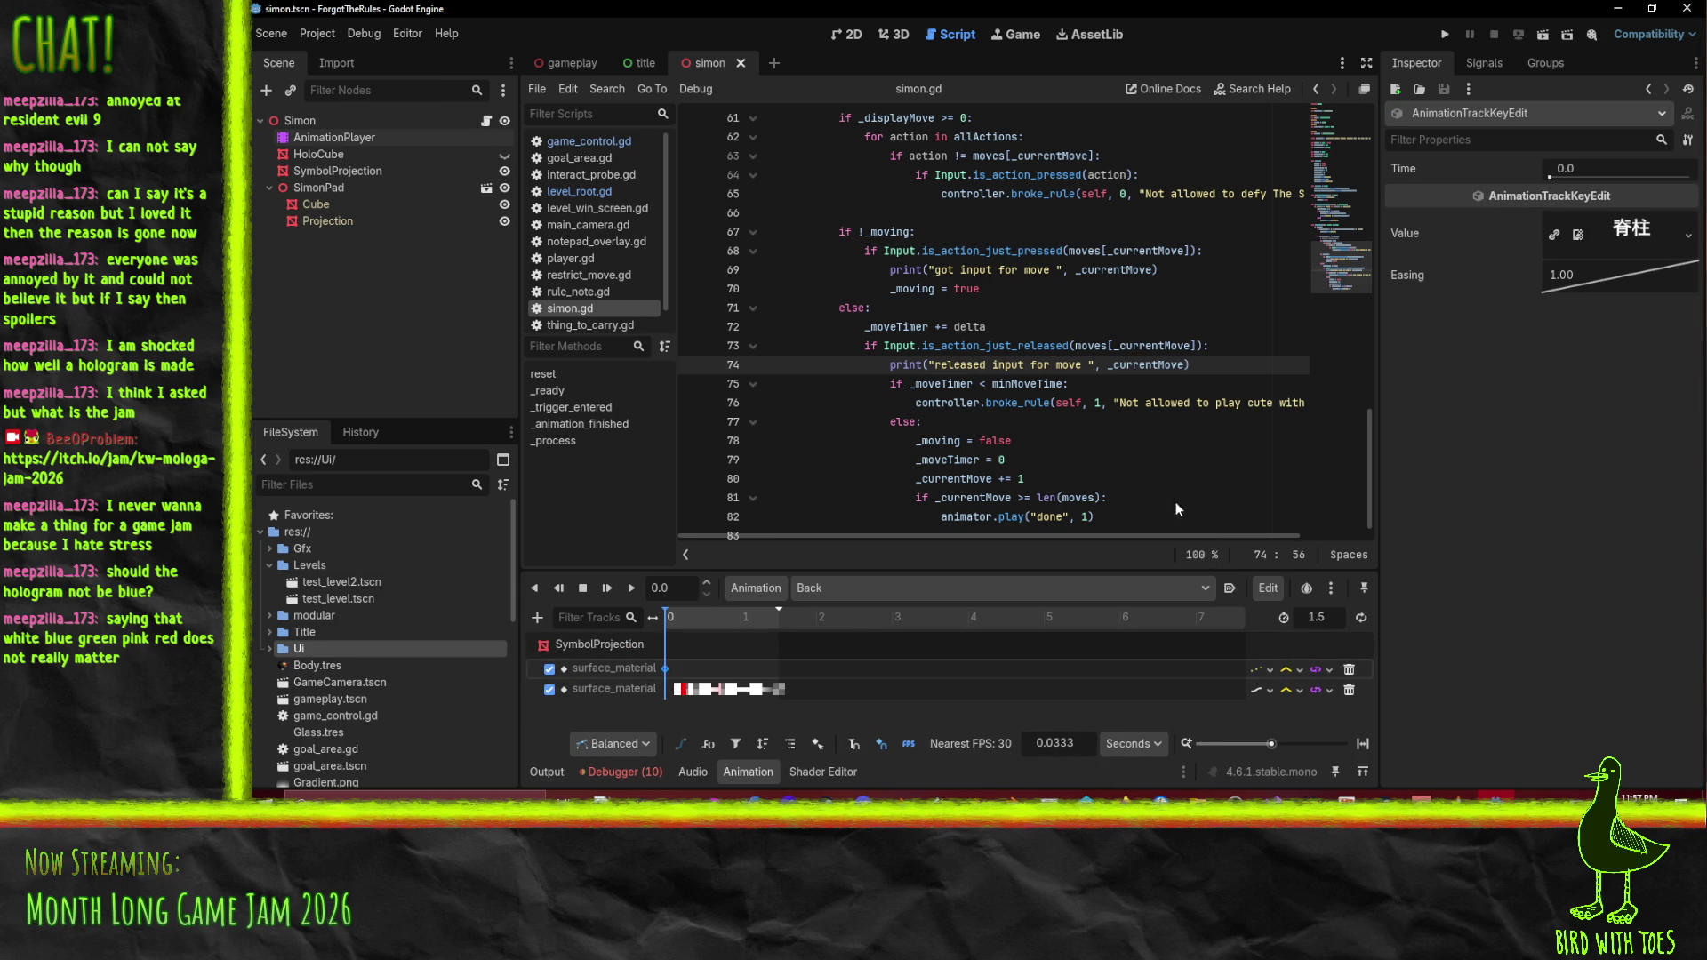
{"action": "left_click", "coordinate": [916, 589]}
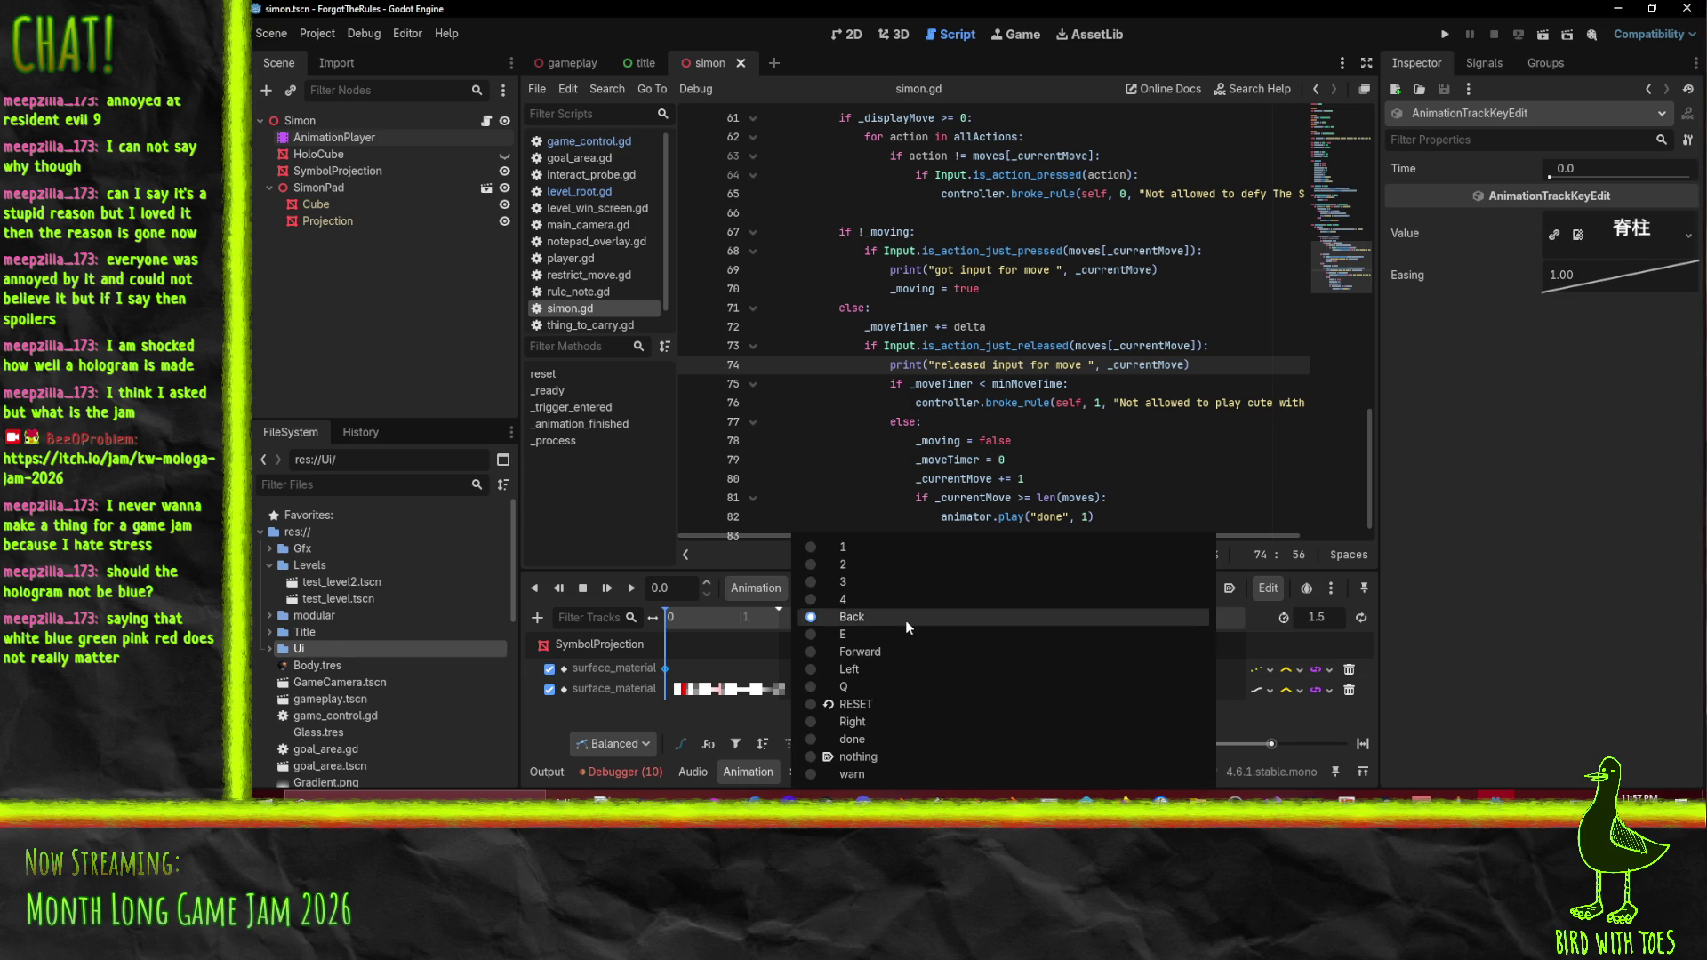
{"action": "left_click", "coordinate": [914, 663]}
{"action": "left_click", "coordinate": [665, 691]}
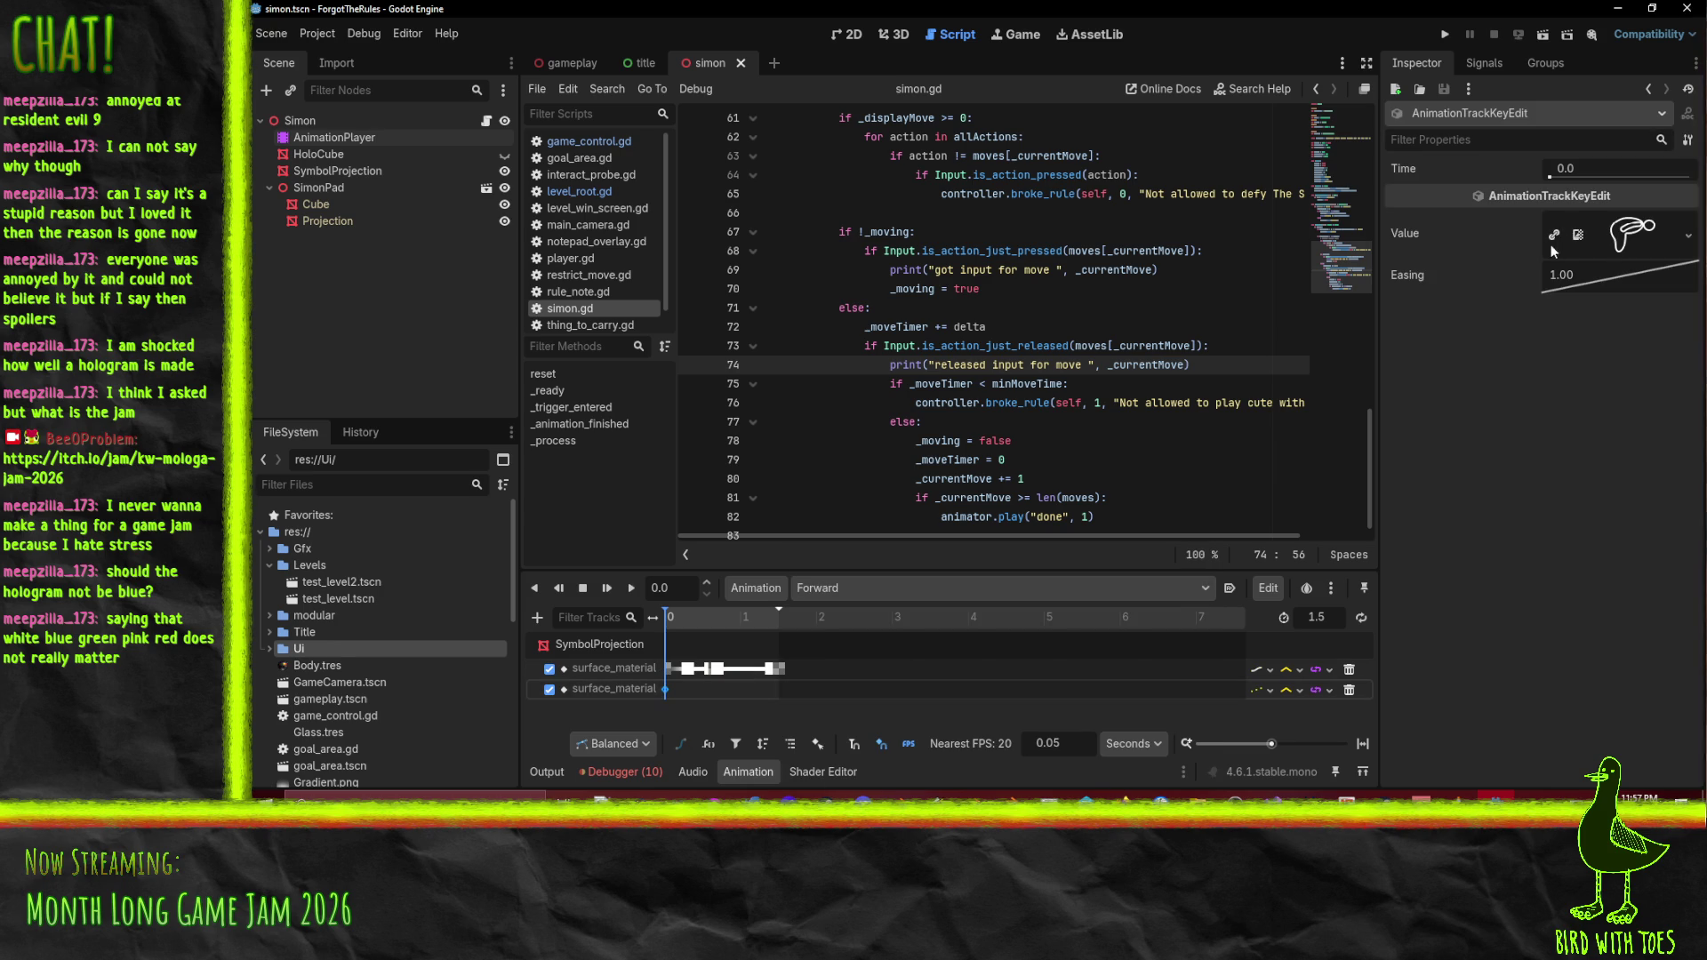
Replace the key's texture with FwdSymbol.png, save the simon scene, and launch the game.
{"action": "left_click", "coordinate": [1680, 236]}
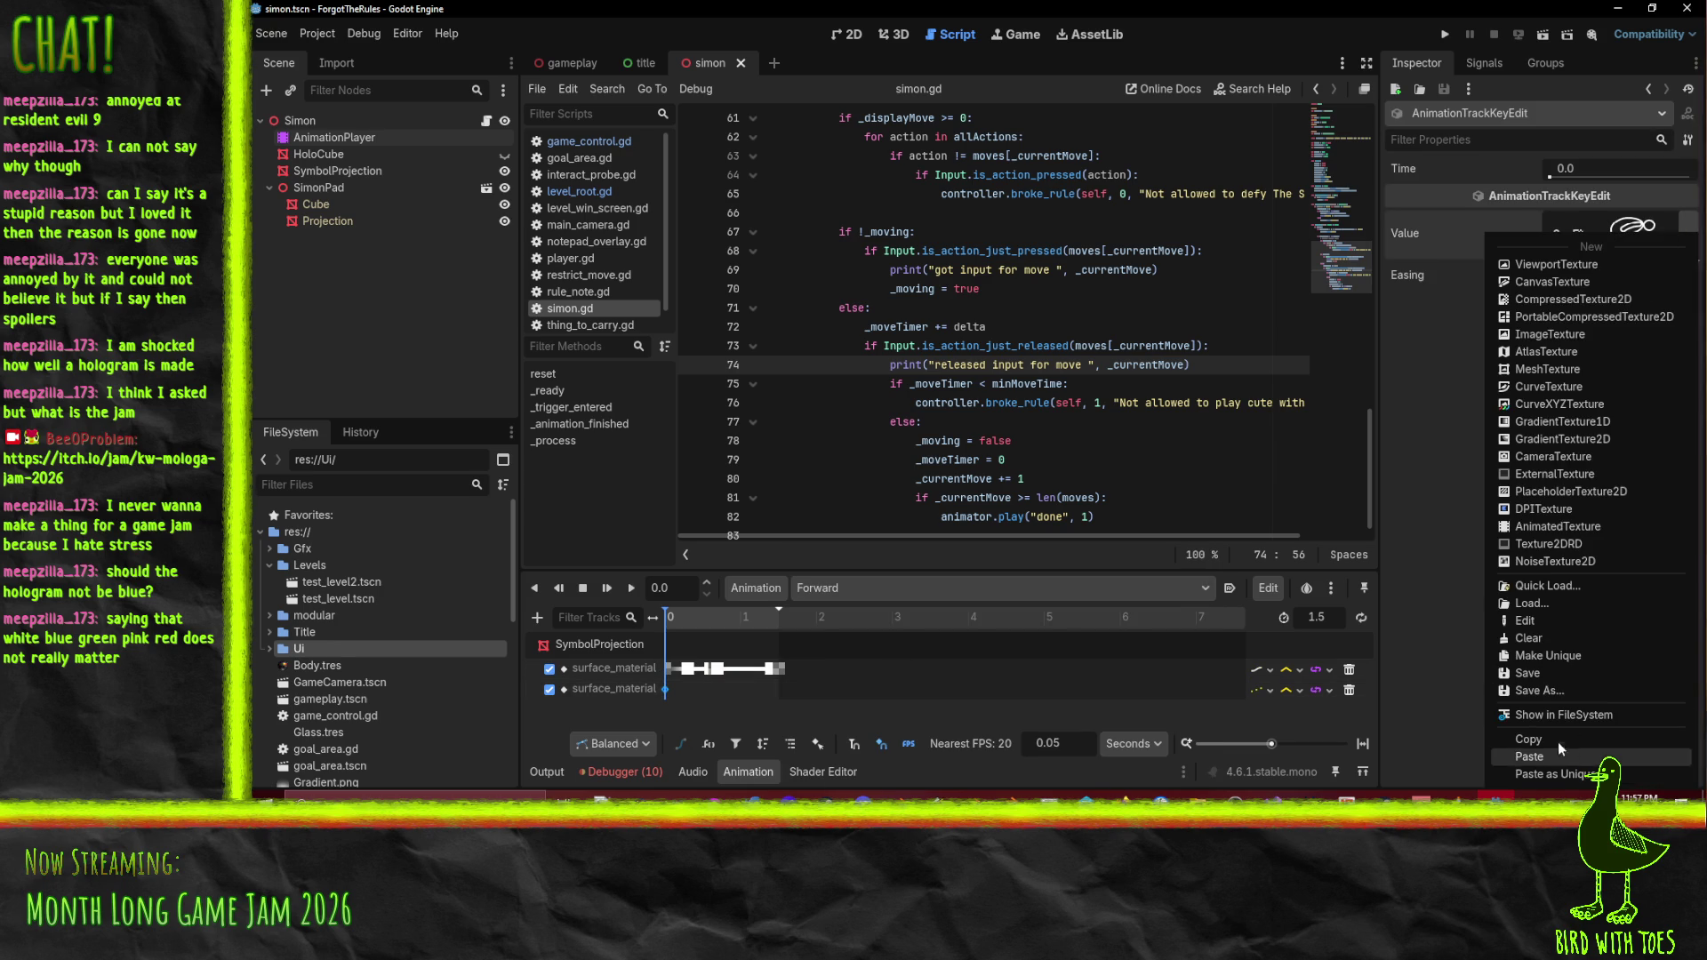
{"action": "left_click", "coordinate": [1529, 639]}
{"action": "left_click", "coordinate": [1689, 221]}
{"action": "left_click", "coordinate": [1530, 589]}
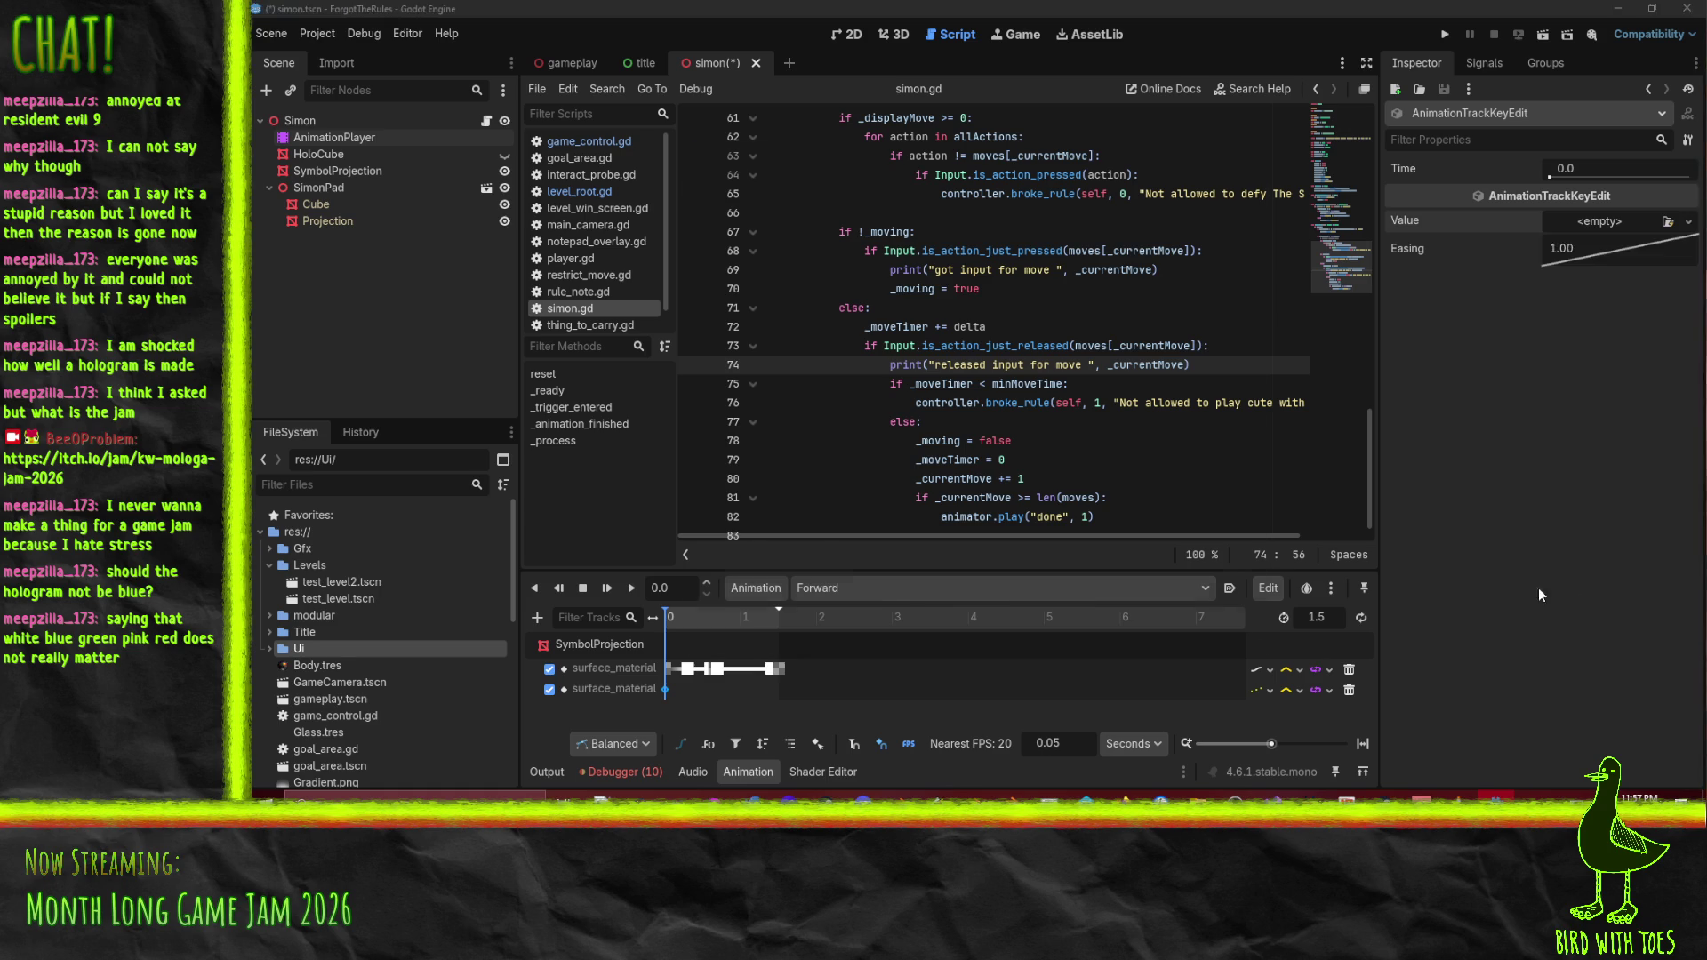
{"action": "double_click", "coordinate": [1171, 251]}
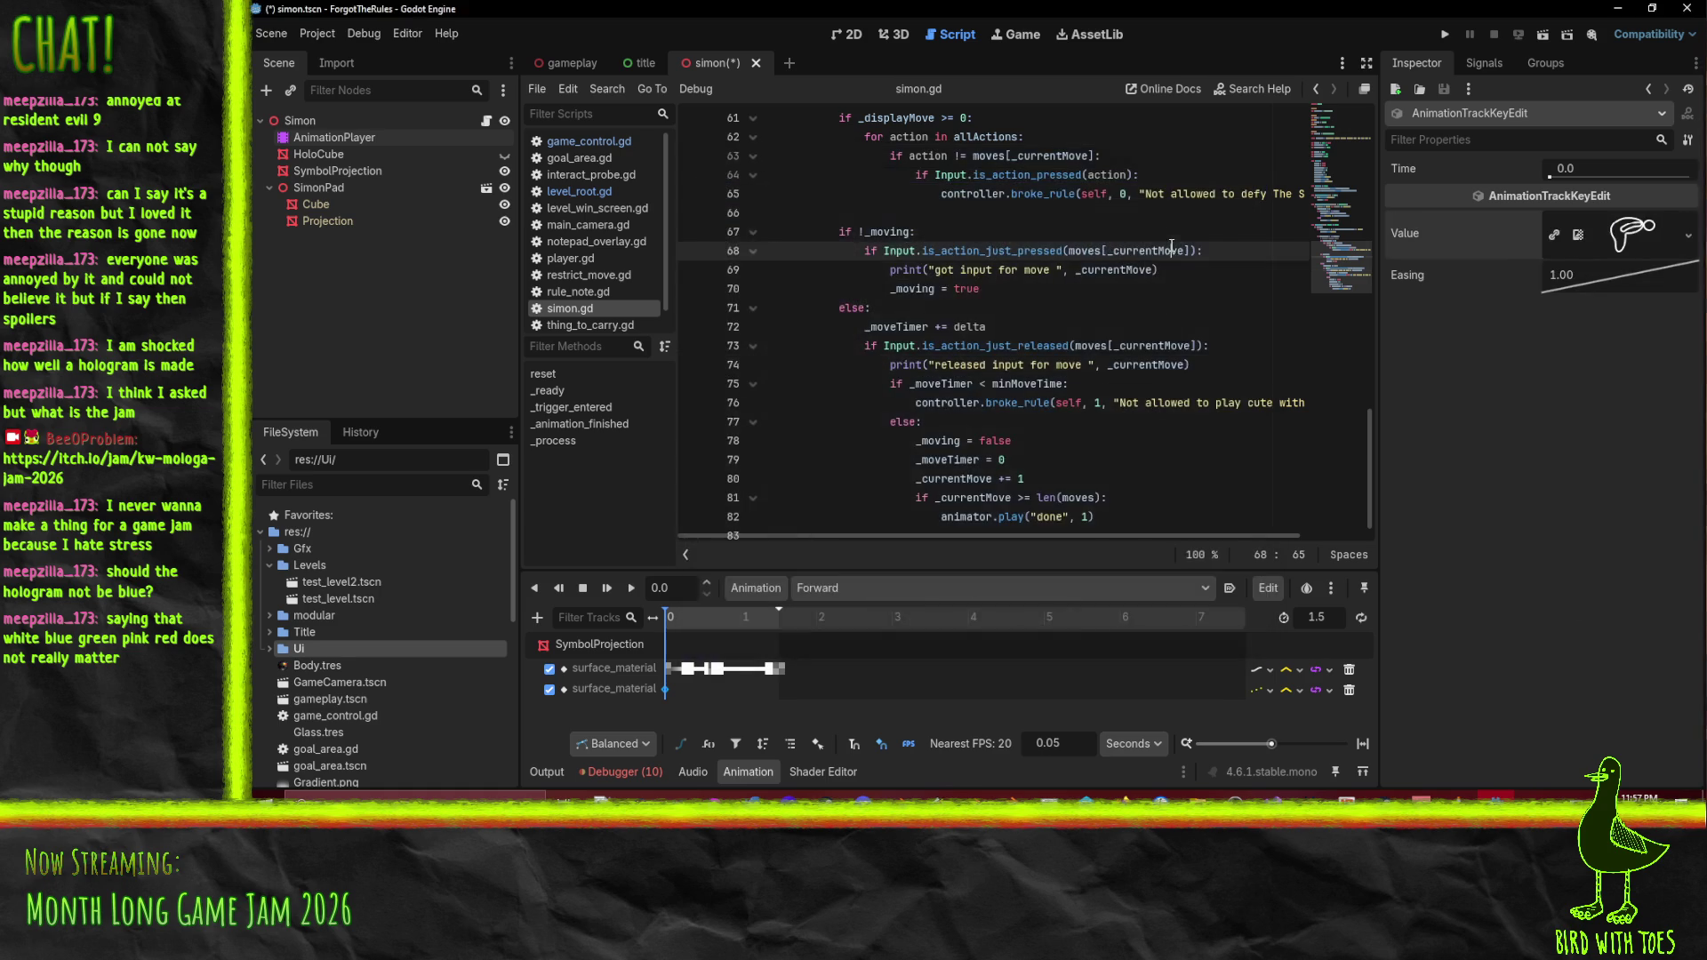
{"action": "key", "text": "ctrl+s"}
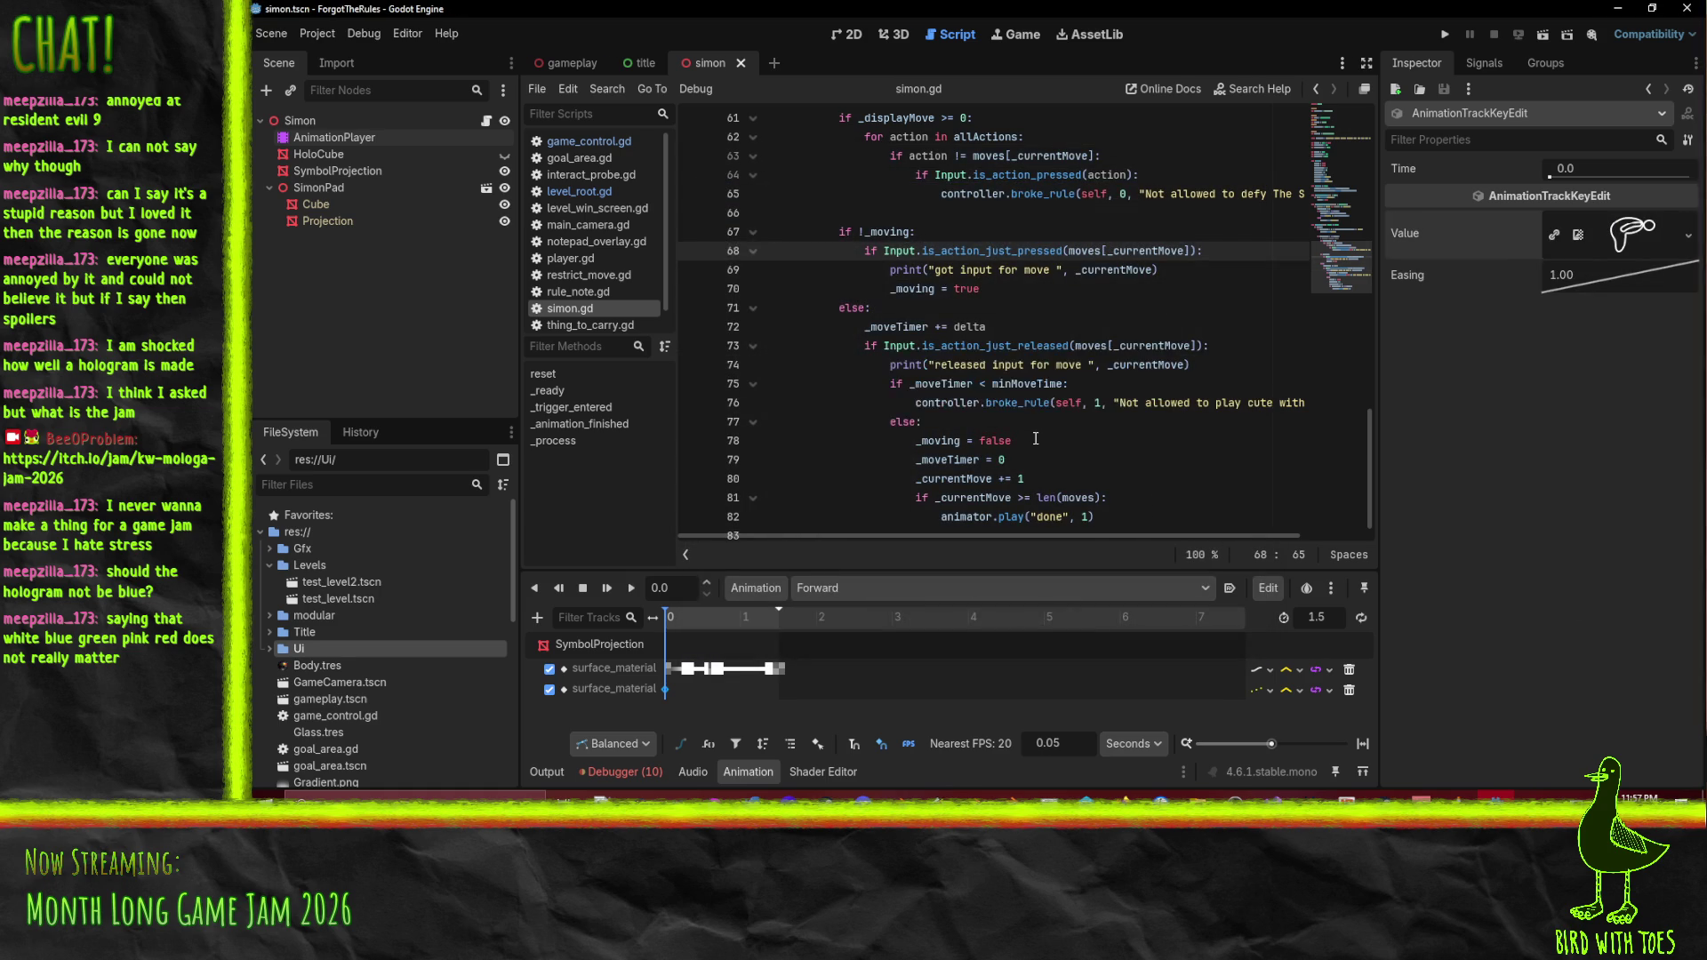
{"action": "left_click", "coordinate": [1445, 34]}
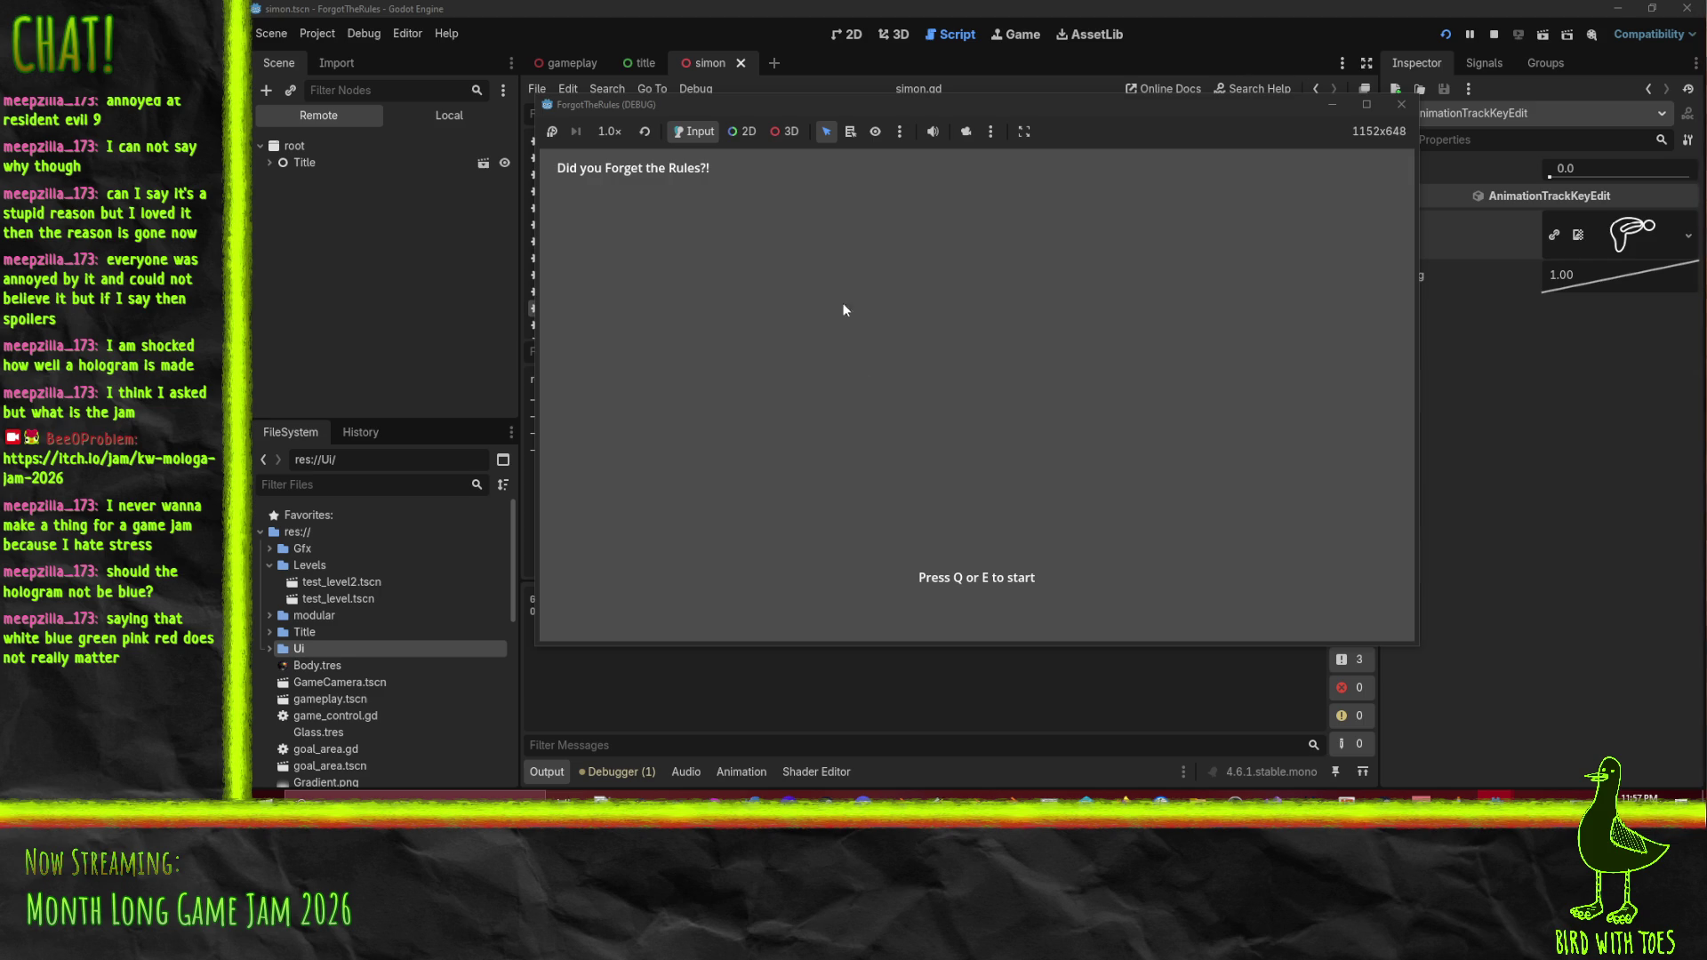
Start the game with E, stop it, and check the debugger's error list.
{"action": "key", "text": "e"}
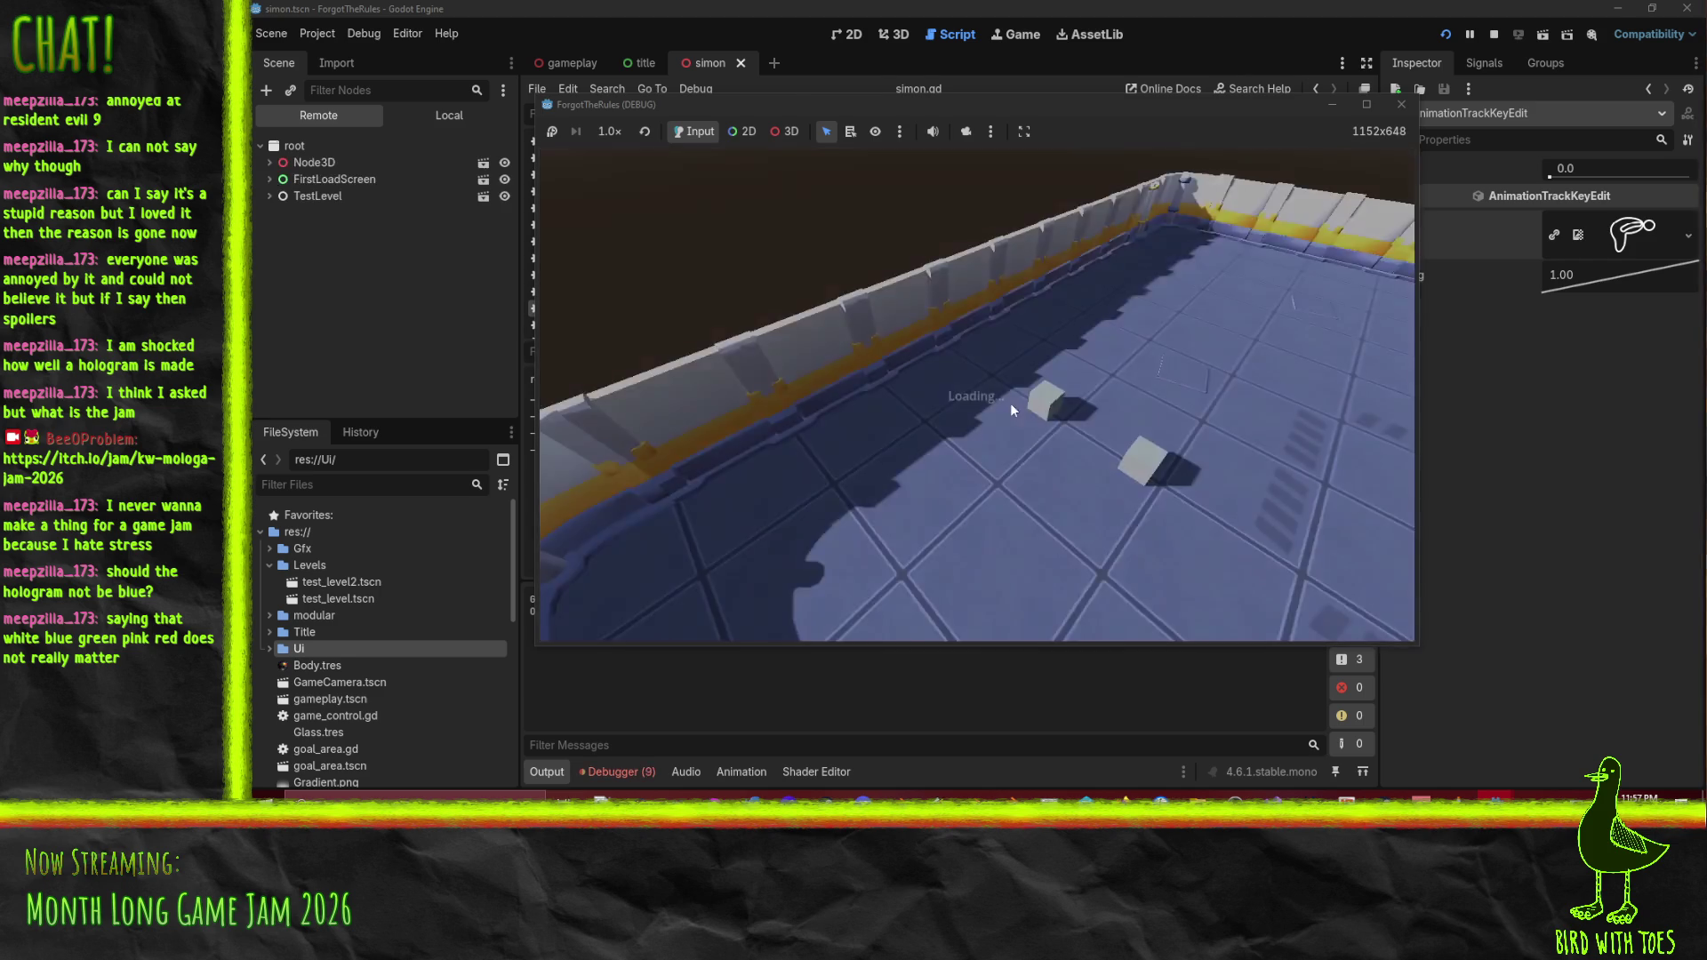
{"action": "left_click", "coordinate": [1497, 32]}
{"action": "left_click", "coordinate": [649, 582]}
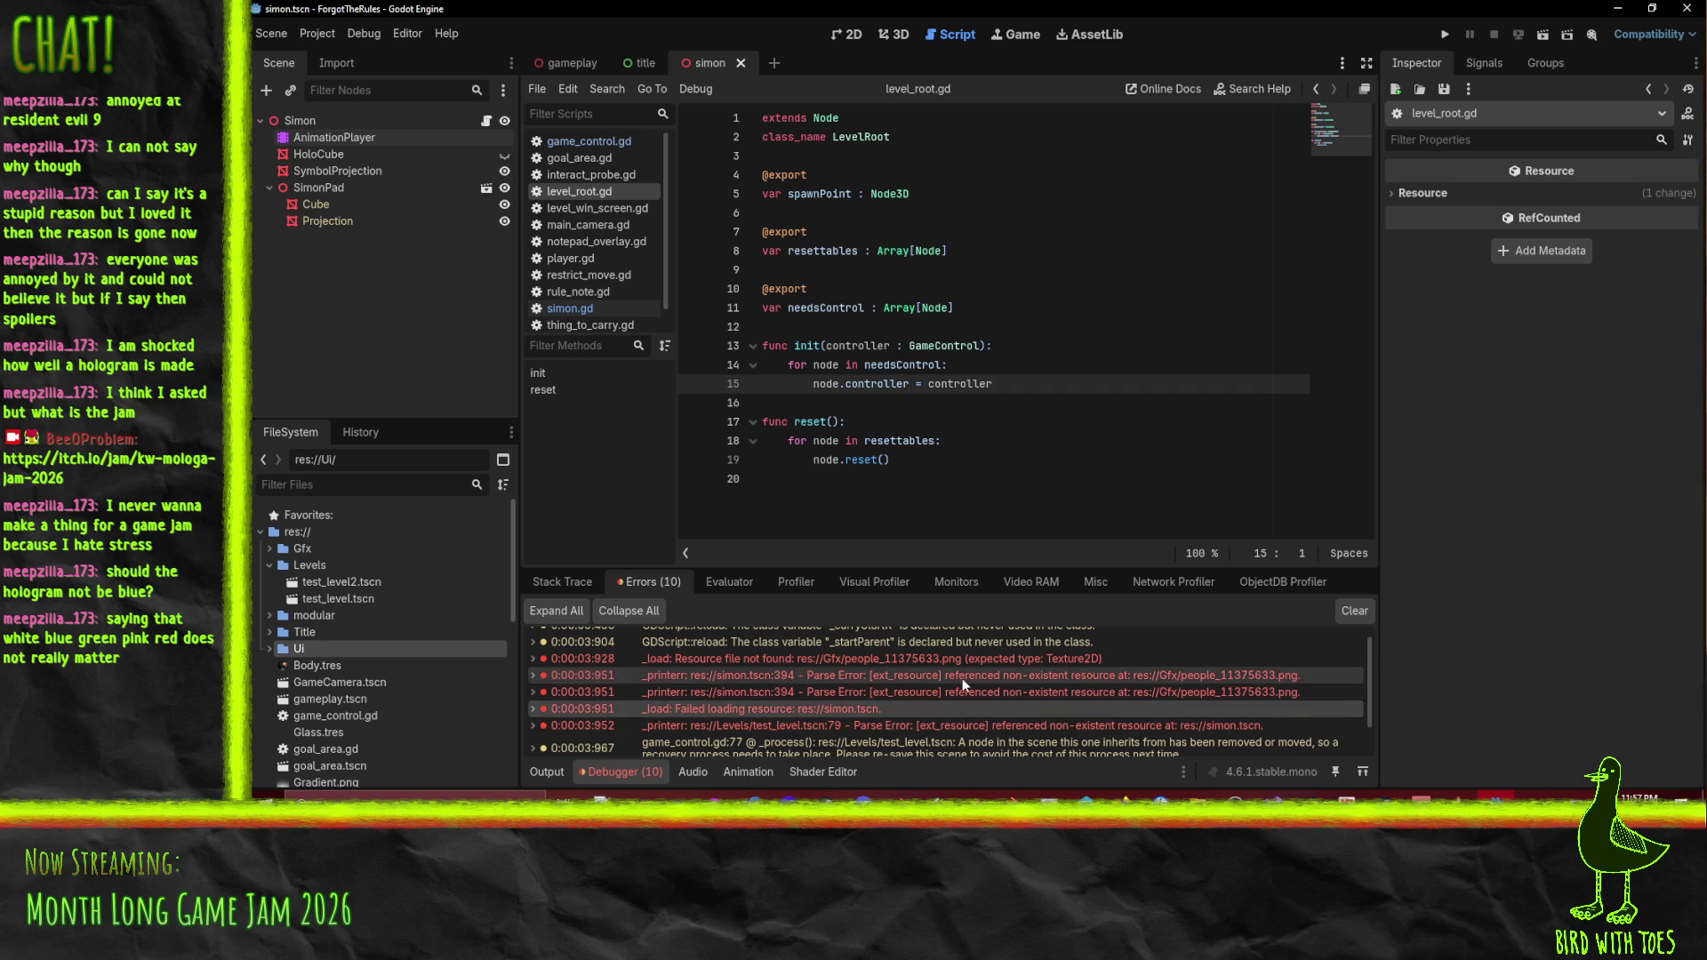
{"action": "left_click", "coordinate": [1077, 313]}
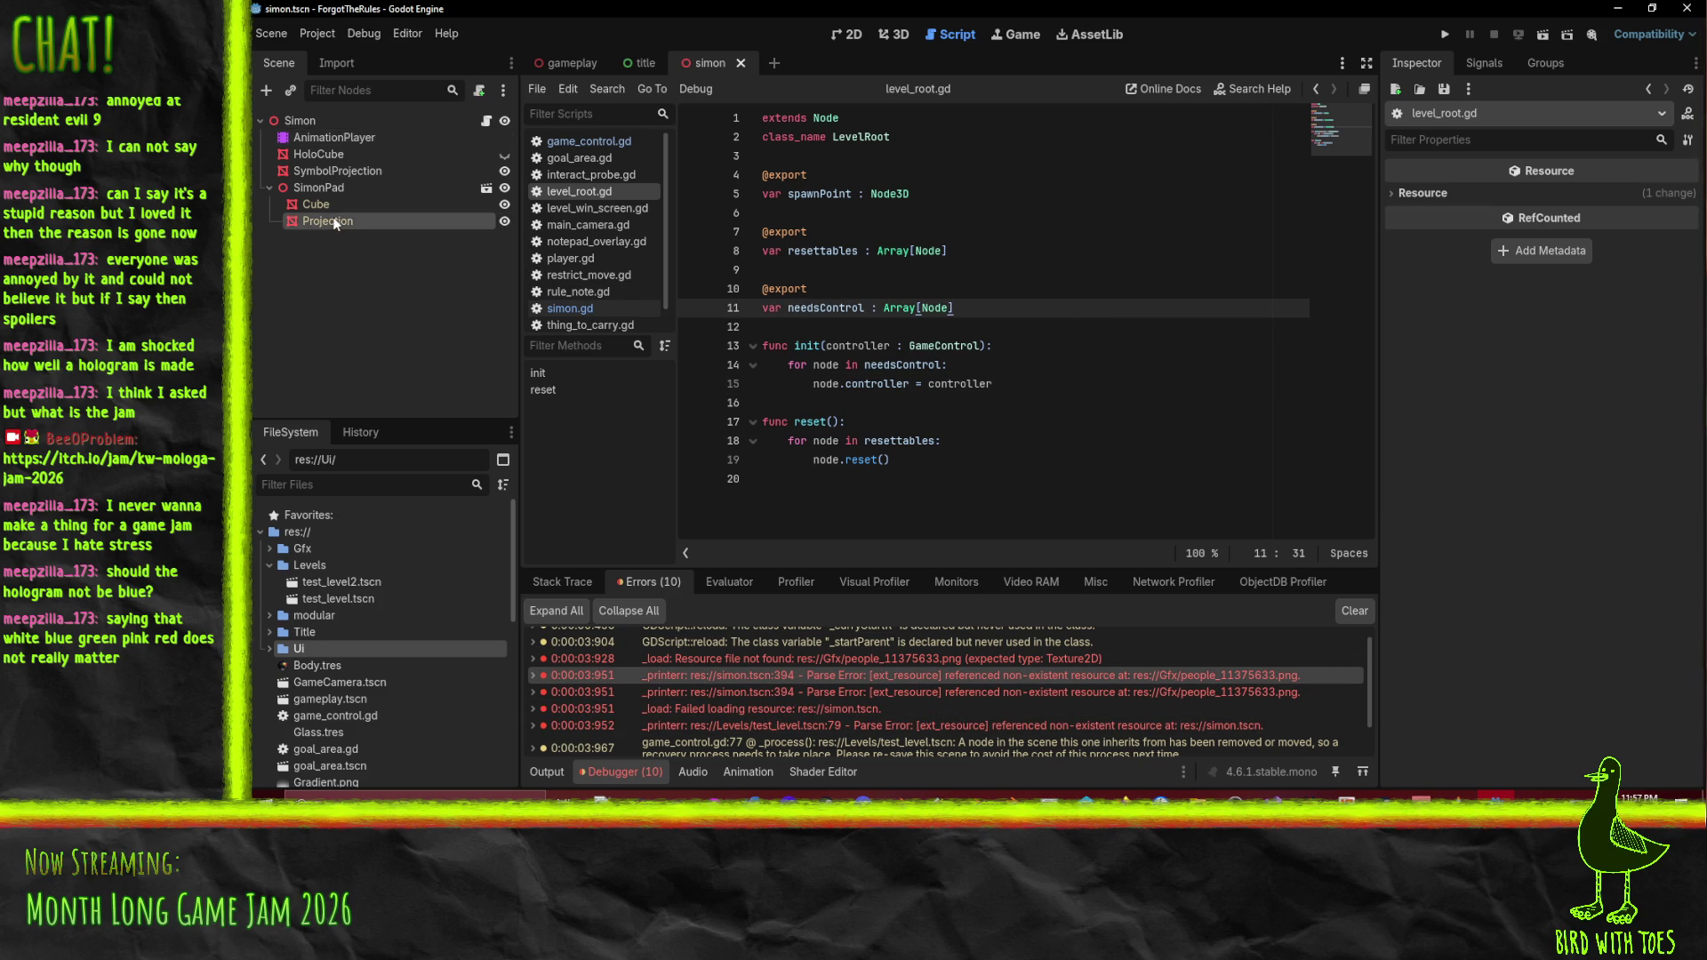
Reset SymbolProjection's Albedo, load FwdSymbol.png into it, and run the game again.
{"action": "left_click", "coordinate": [338, 171]}
{"action": "scroll", "coordinate": [1605, 450], "scroll_direction": "up", "scroll_amount": 2}
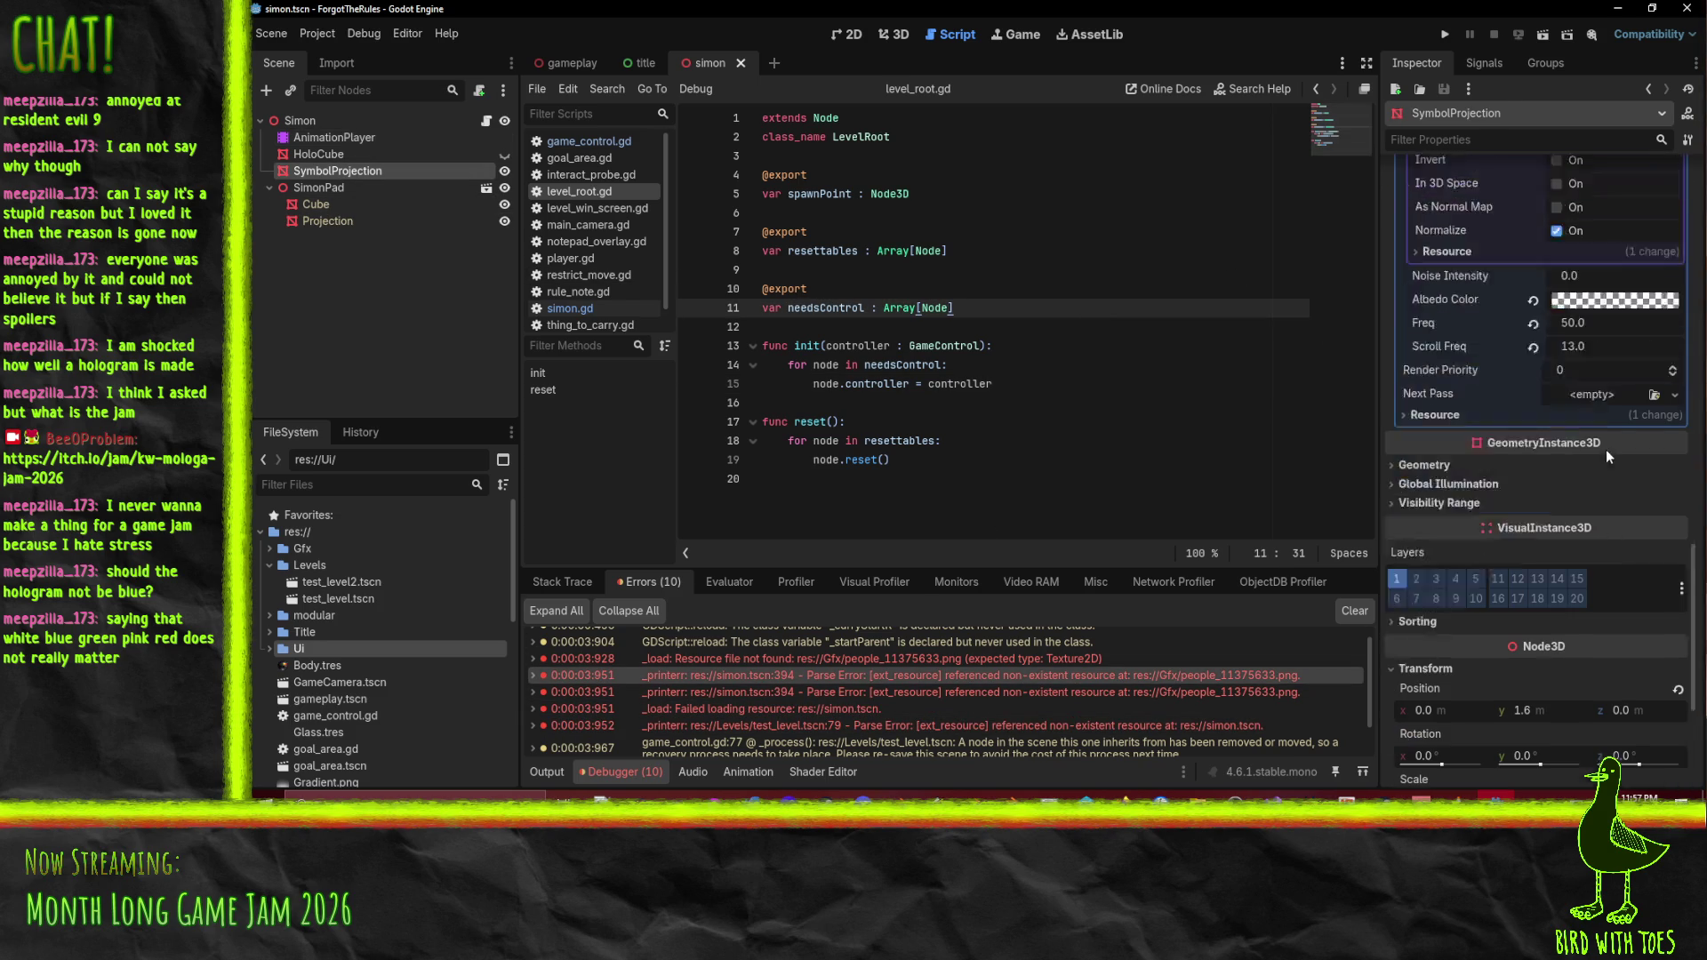
{"action": "left_click", "coordinate": [1598, 445]}
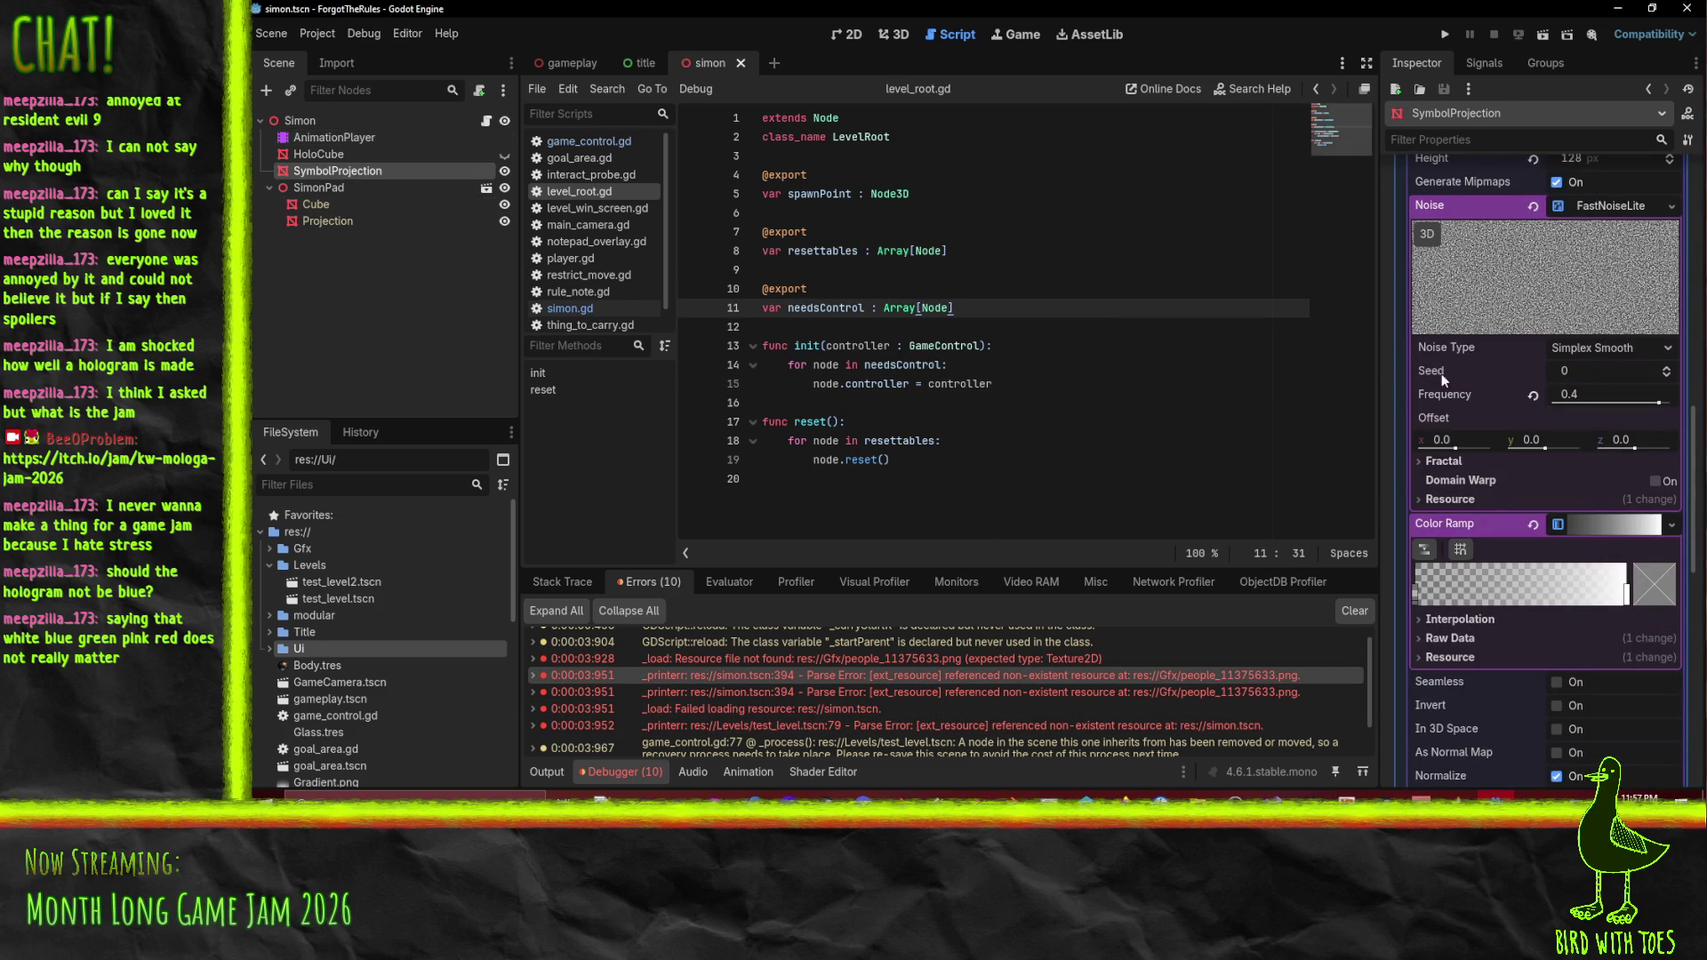
{"action": "scroll", "coordinate": [1442, 373], "scroll_direction": "up", "scroll_amount": 5}
{"action": "left_click", "coordinate": [1533, 515]}
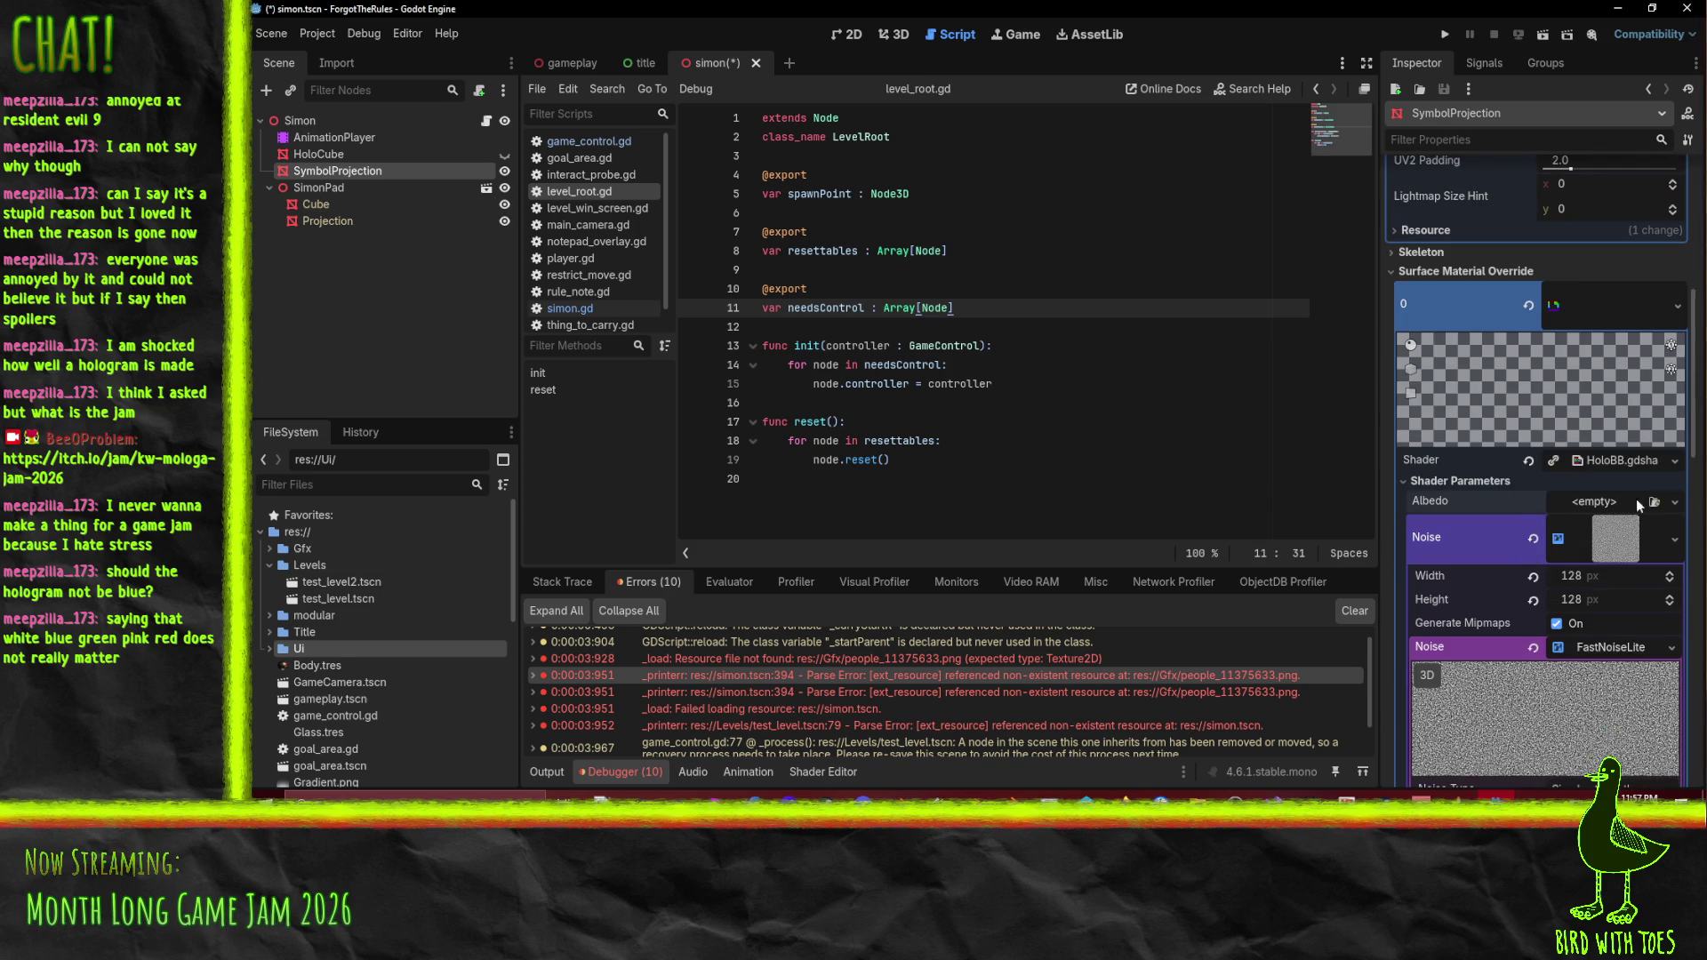
{"action": "left_click", "coordinate": [1678, 500]}
{"action": "left_click", "coordinate": [1537, 717]}
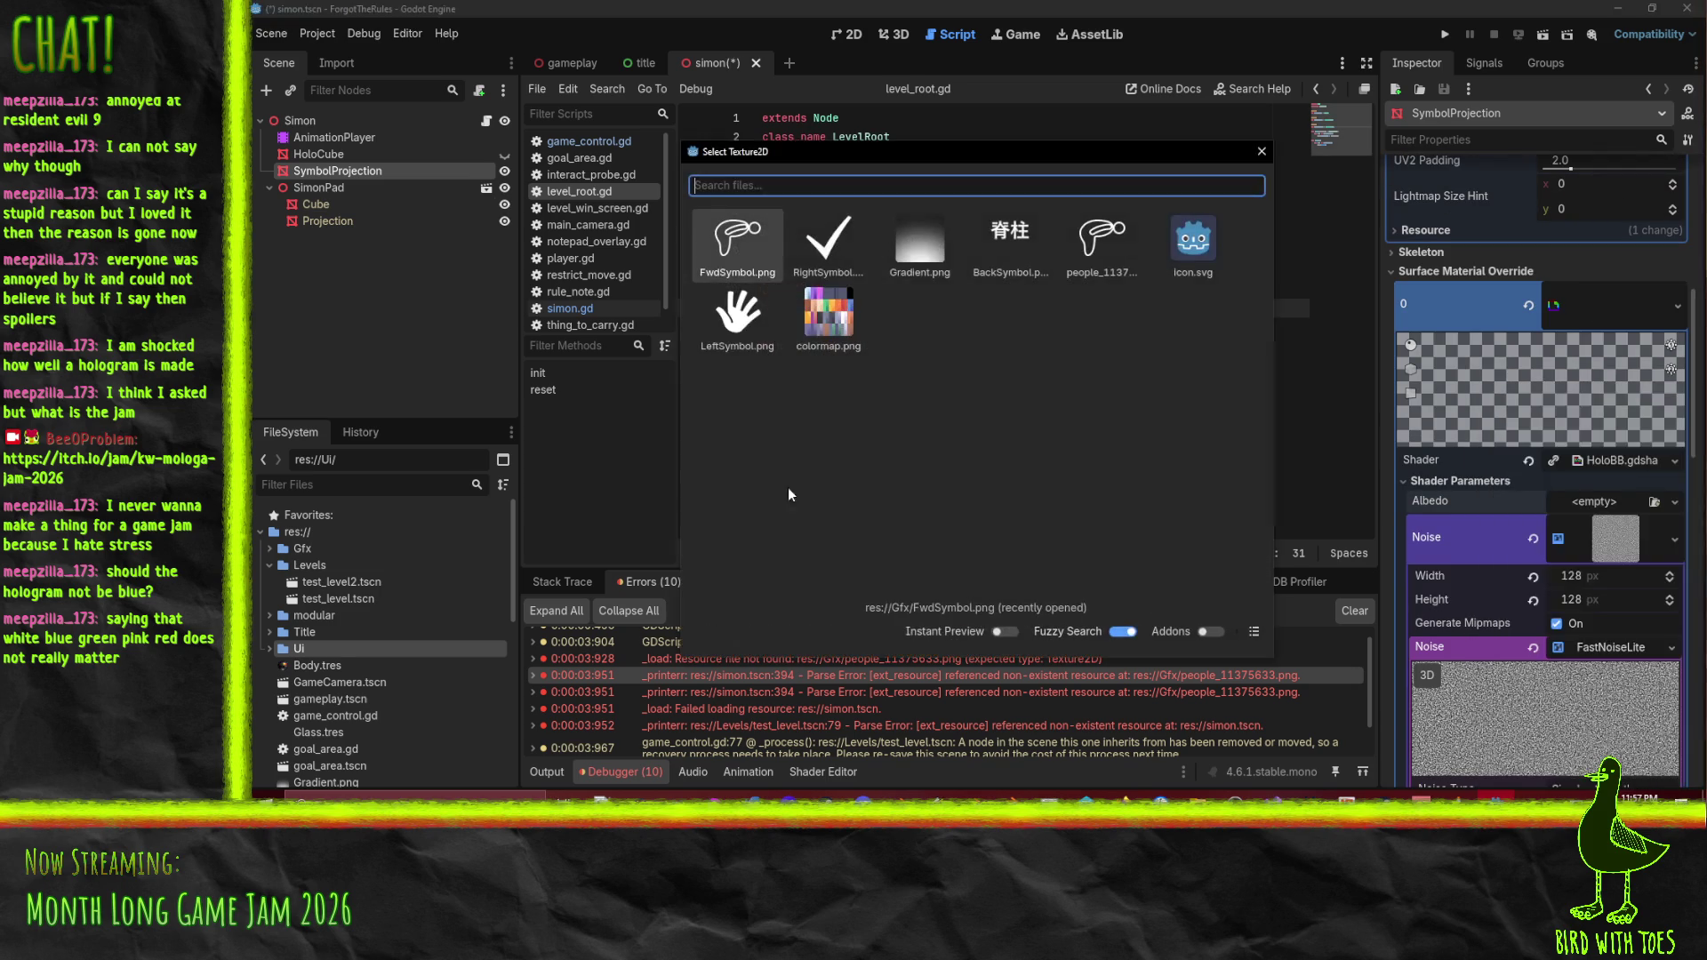
{"action": "double_click", "coordinate": [762, 234]}
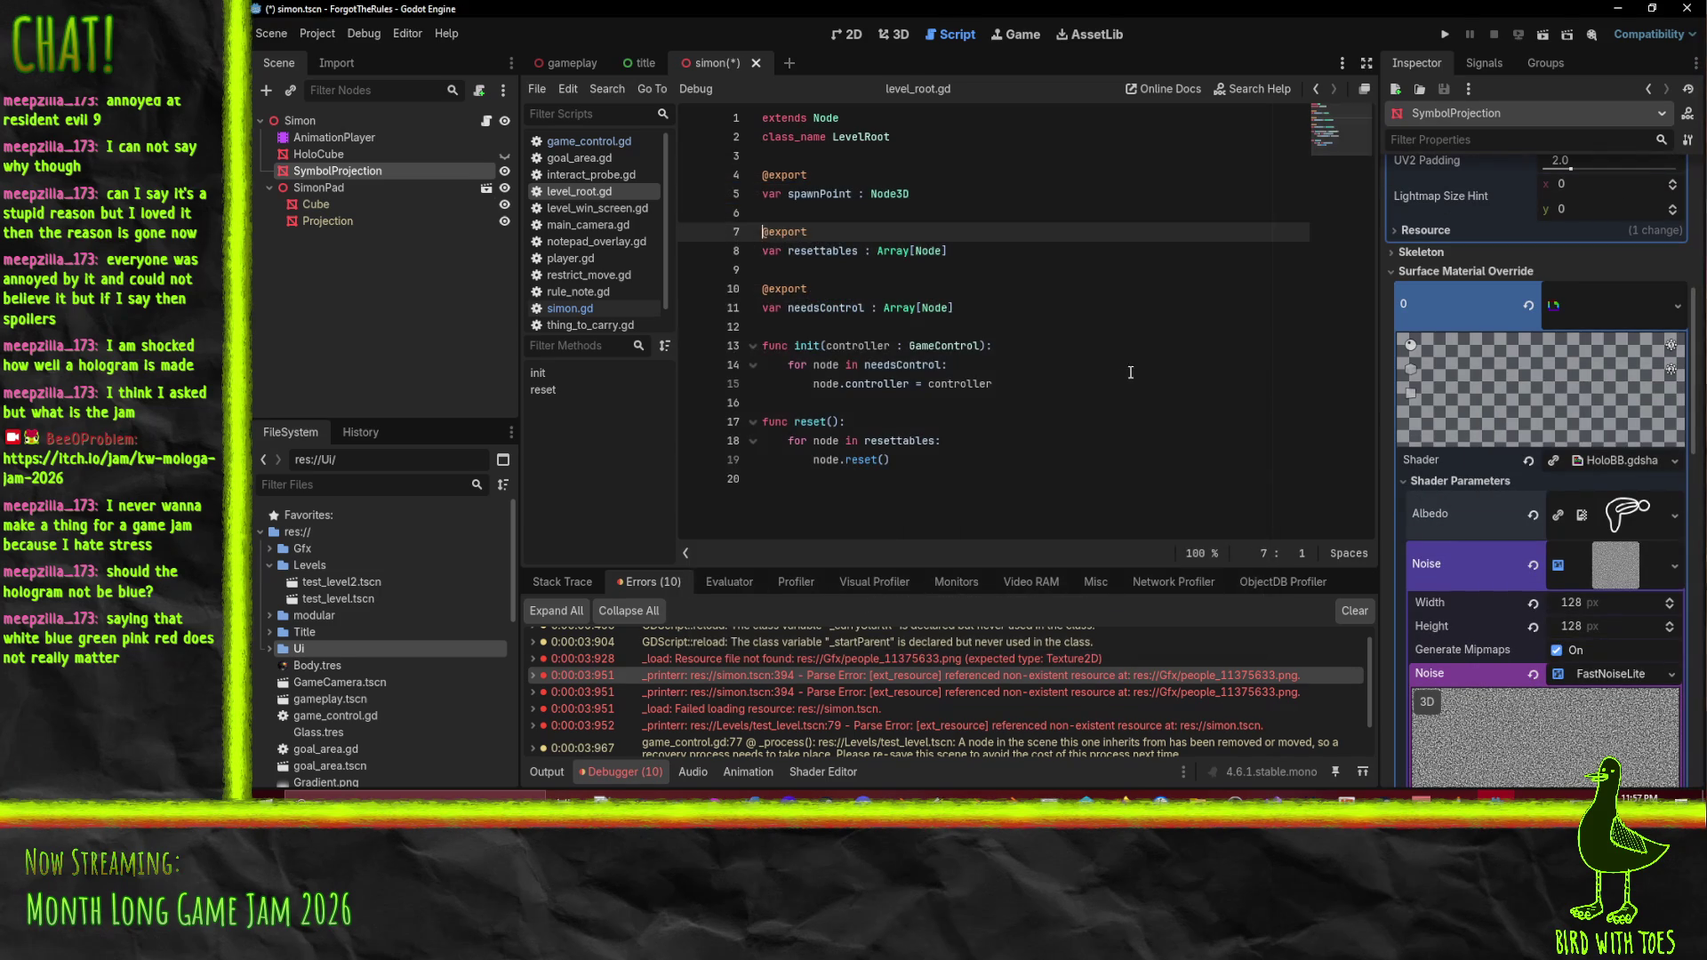
{"action": "left_click", "coordinate": [1445, 33]}
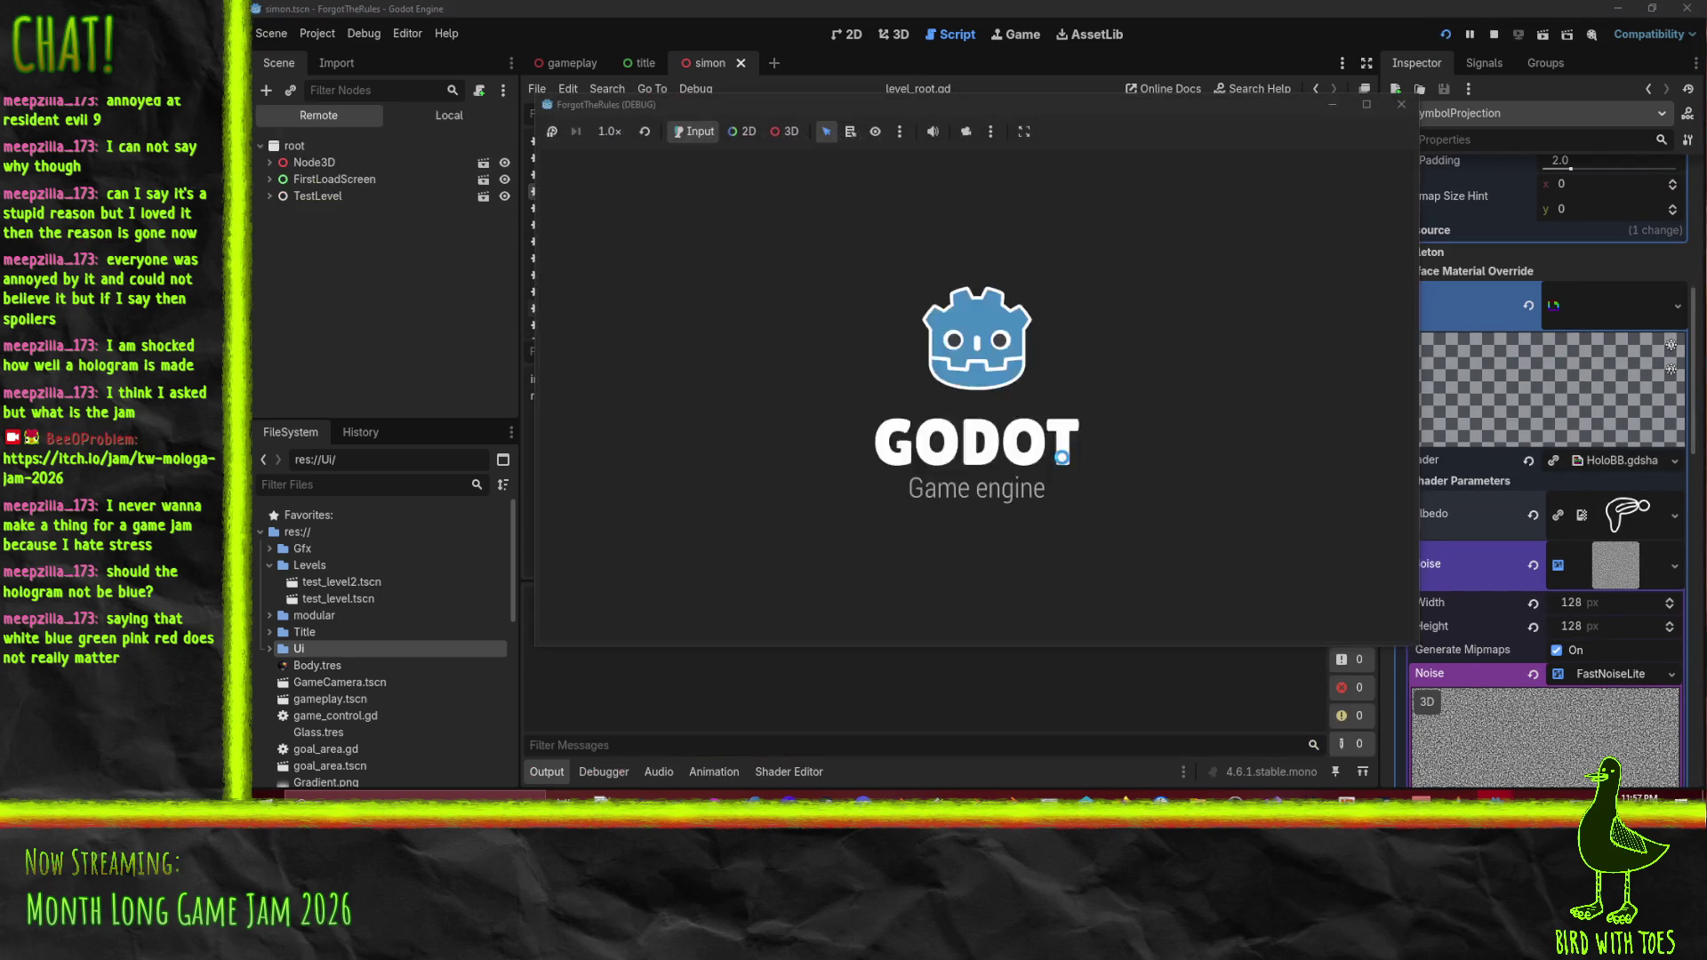
Start with E, play the Up and Right moves, stop the run, and switch to Perforce.
{"action": "key", "text": "e"}
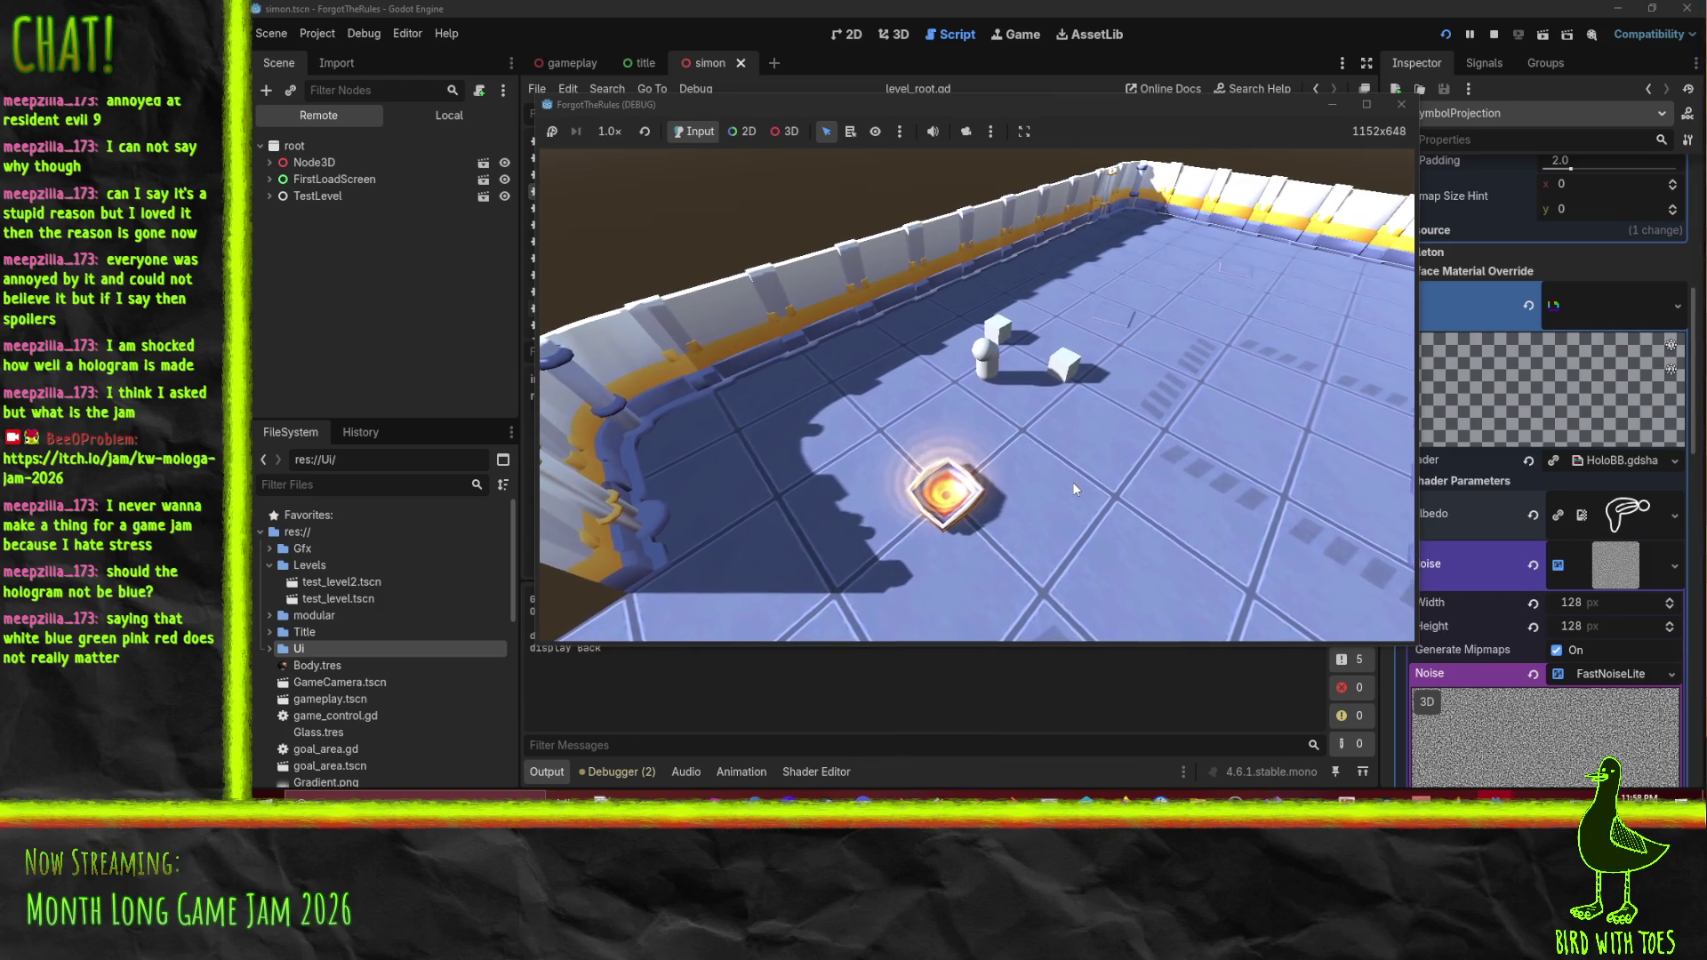
{"action": "key", "text": "Up"}
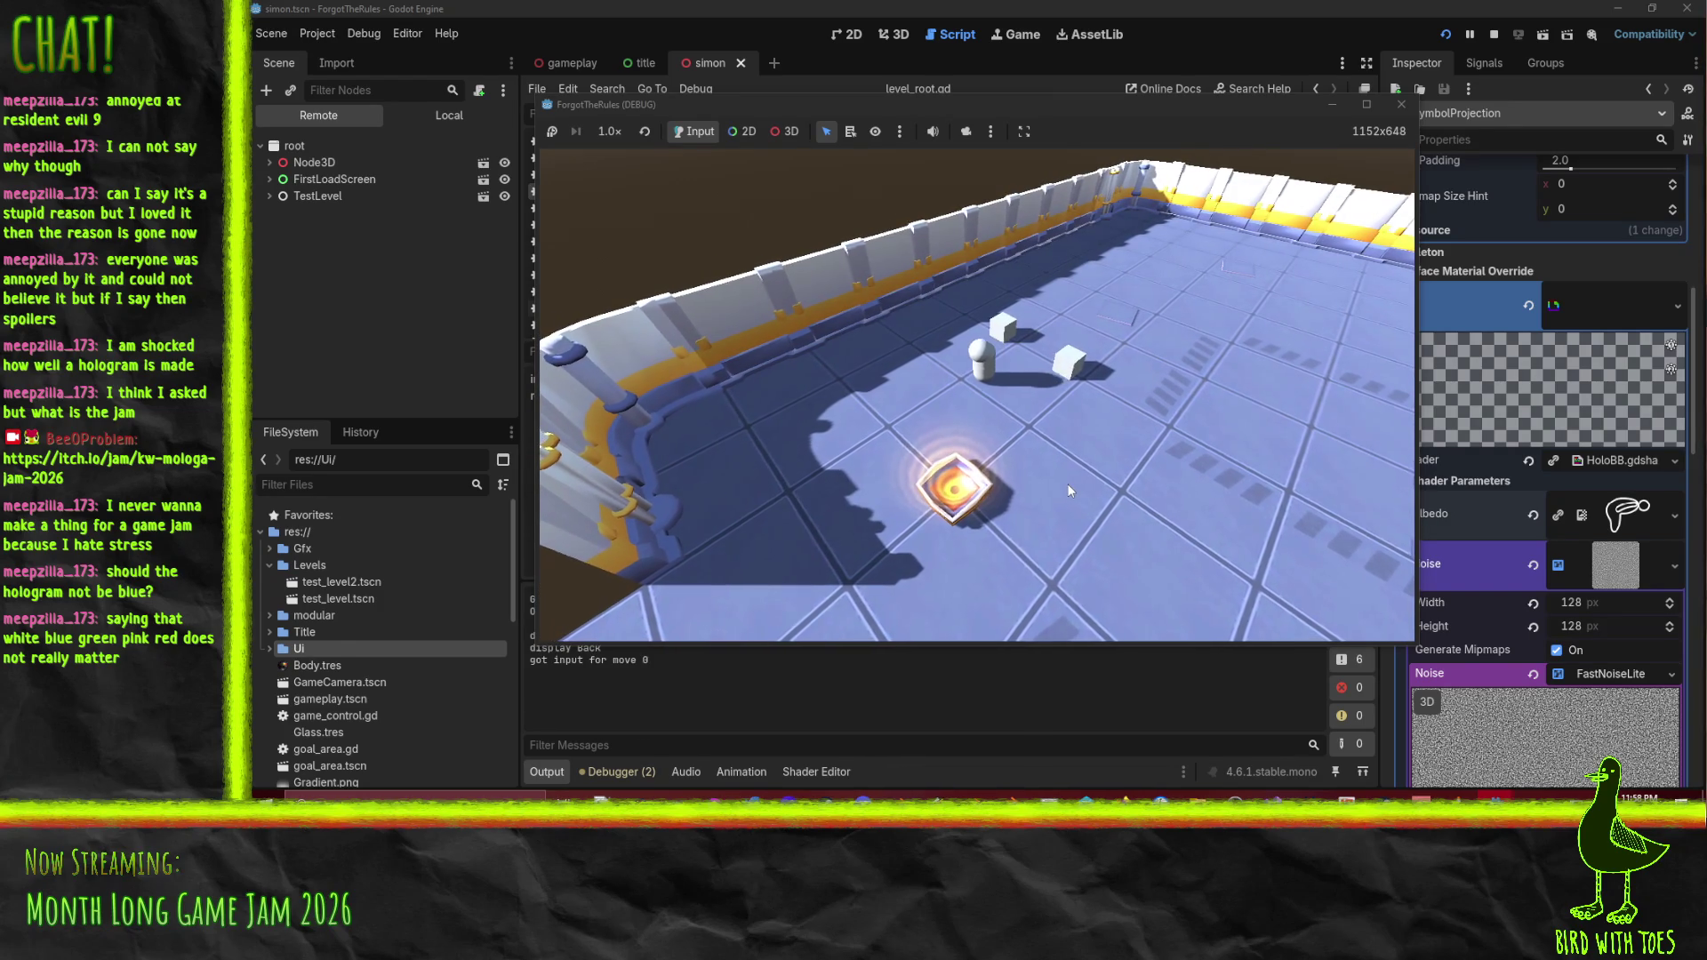
{"action": "key", "text": "Right"}
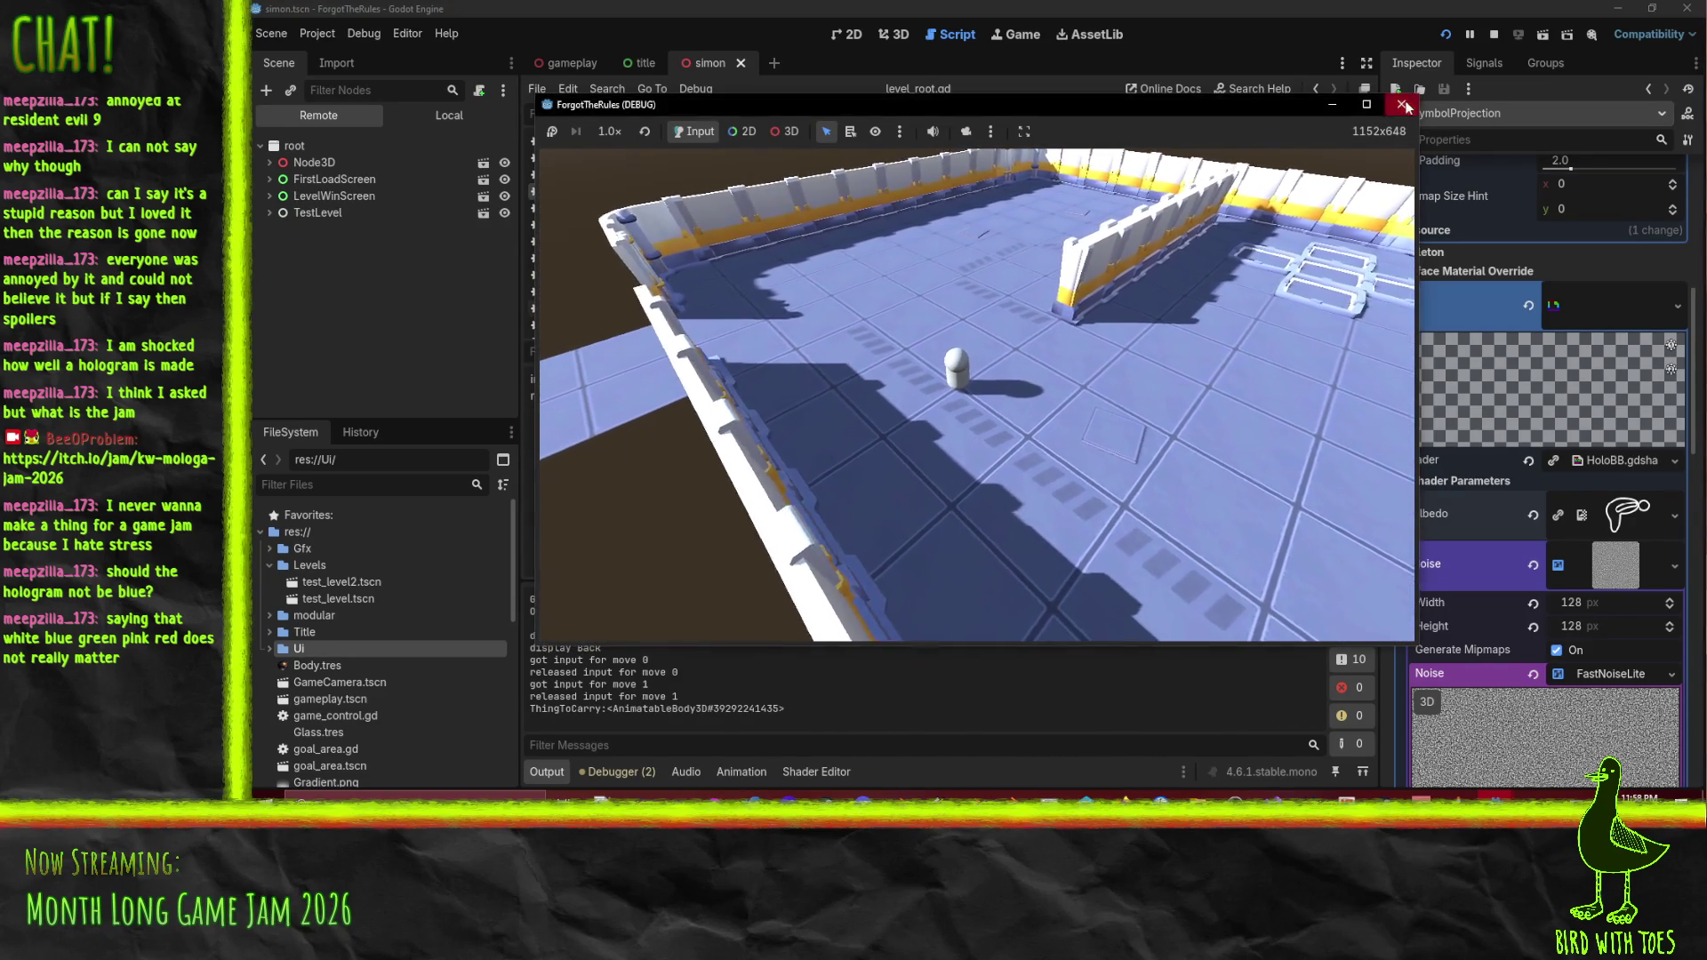
{"action": "left_click", "coordinate": [1494, 34]}
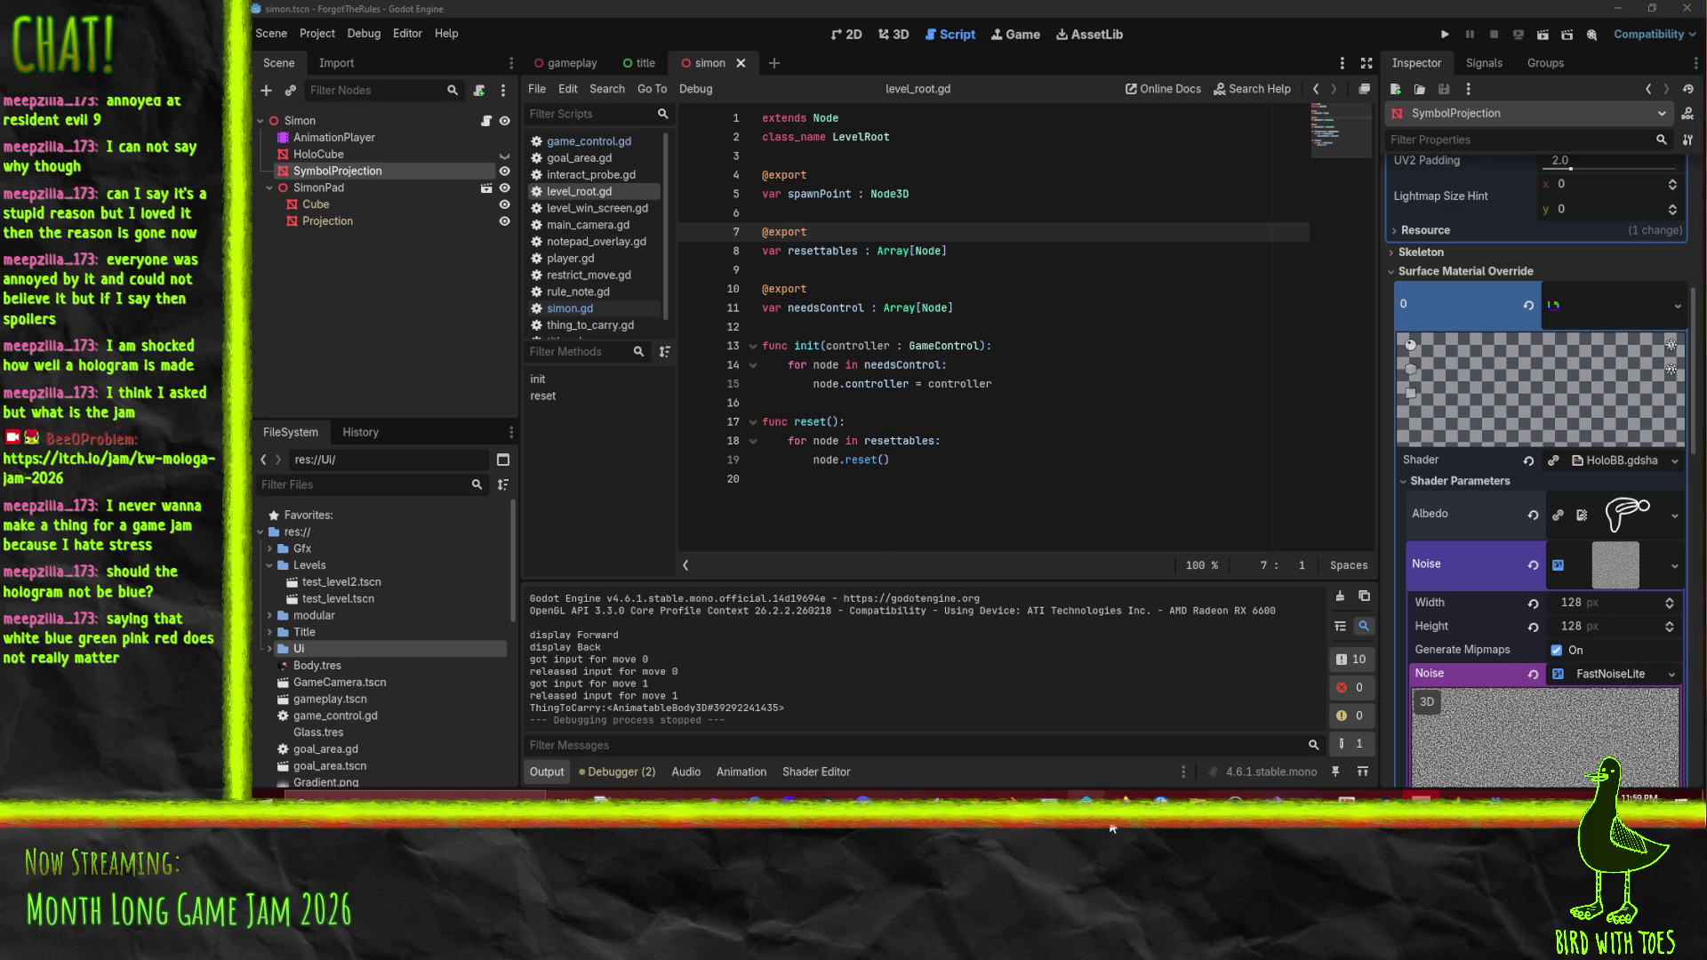
{"action": "key", "text": "alt+Tab"}
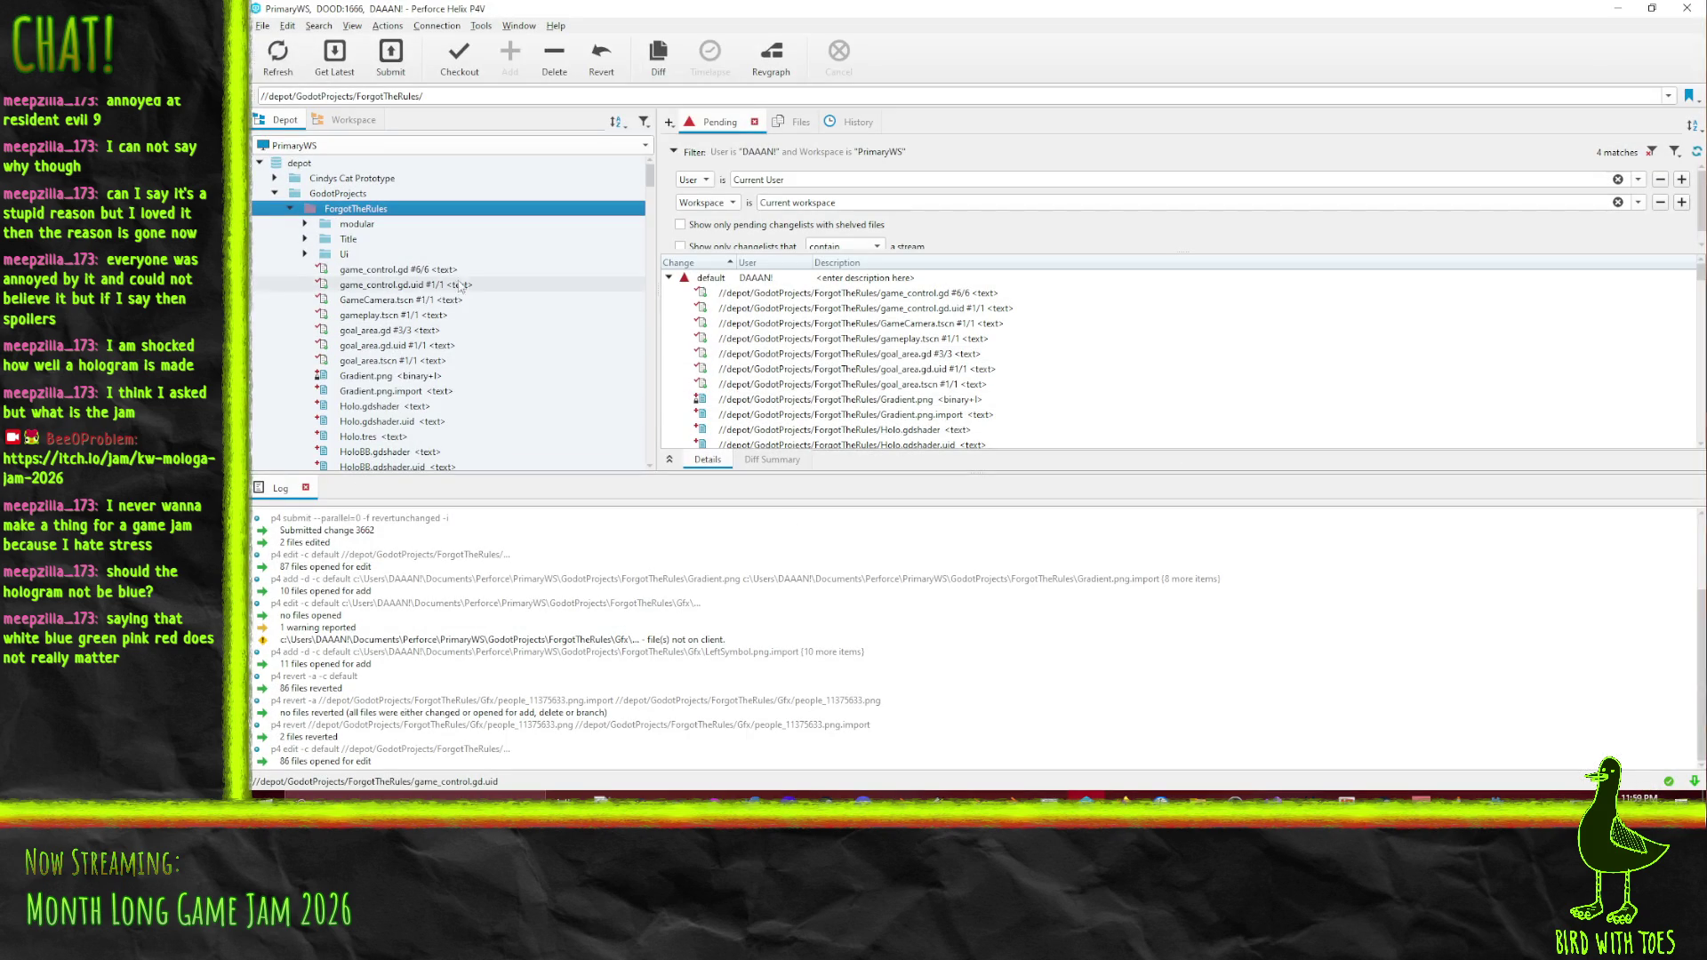
Switch to the workspace view and expand the Levels folder to find the symbol files.
{"action": "left_click", "coordinate": [353, 119]}
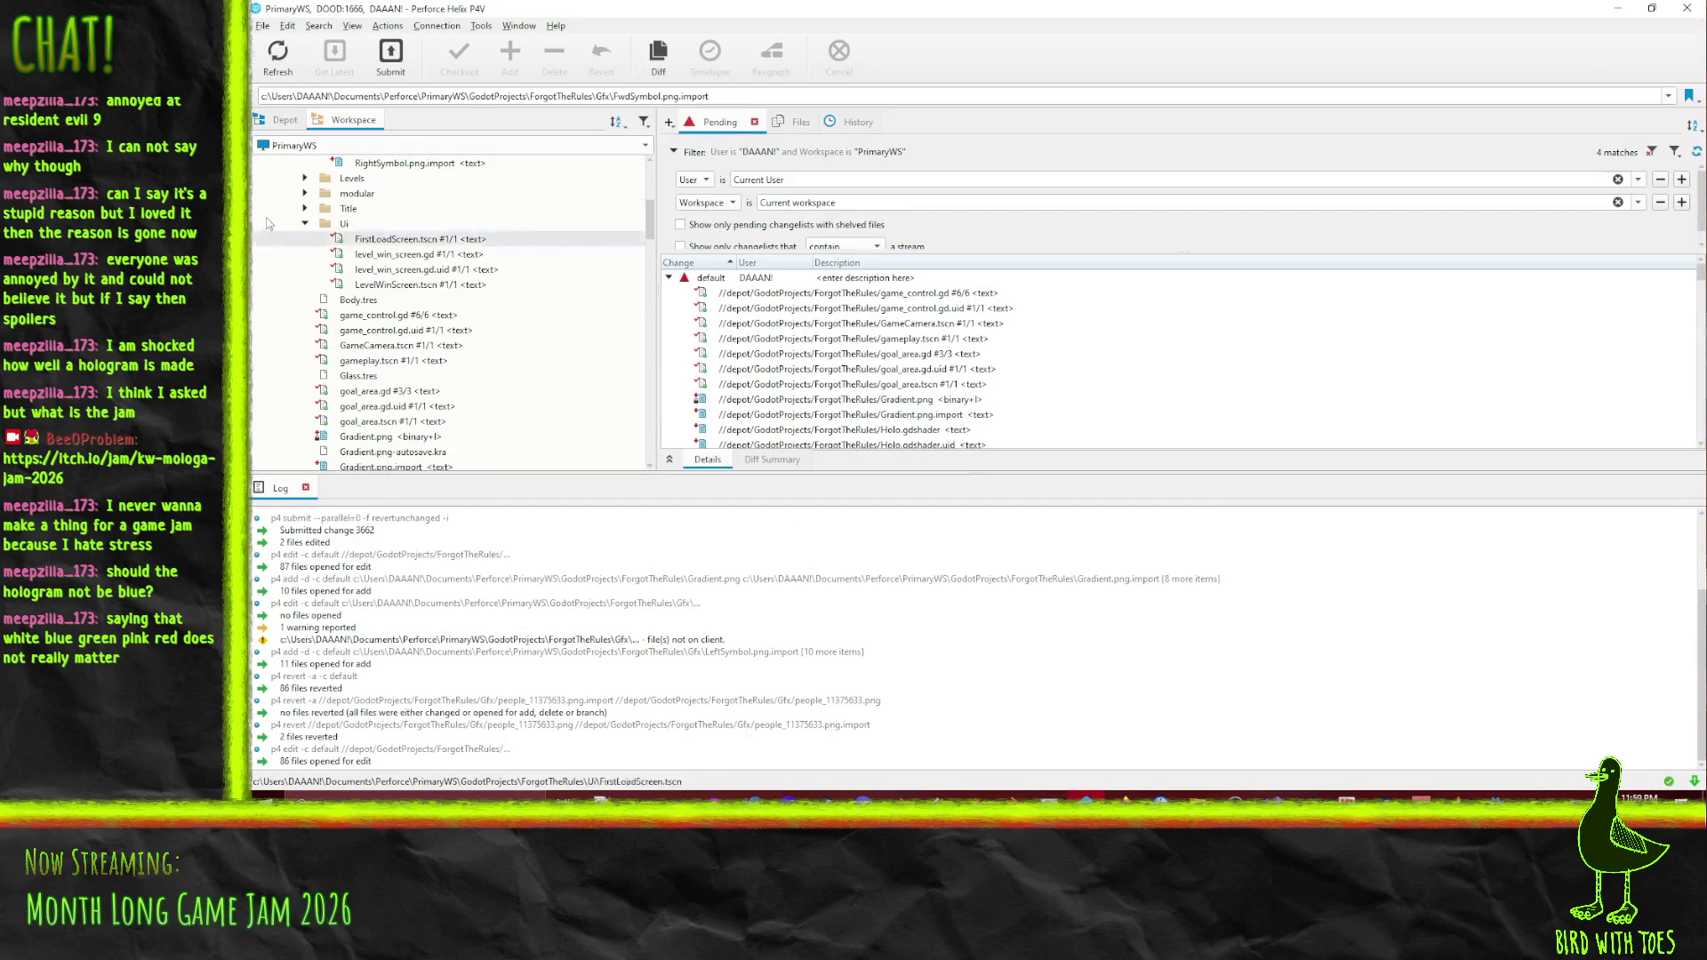
{"action": "left_click", "coordinate": [305, 179]}
{"action": "scroll", "coordinate": [312, 231], "scroll_direction": "up", "scroll_amount": 6}
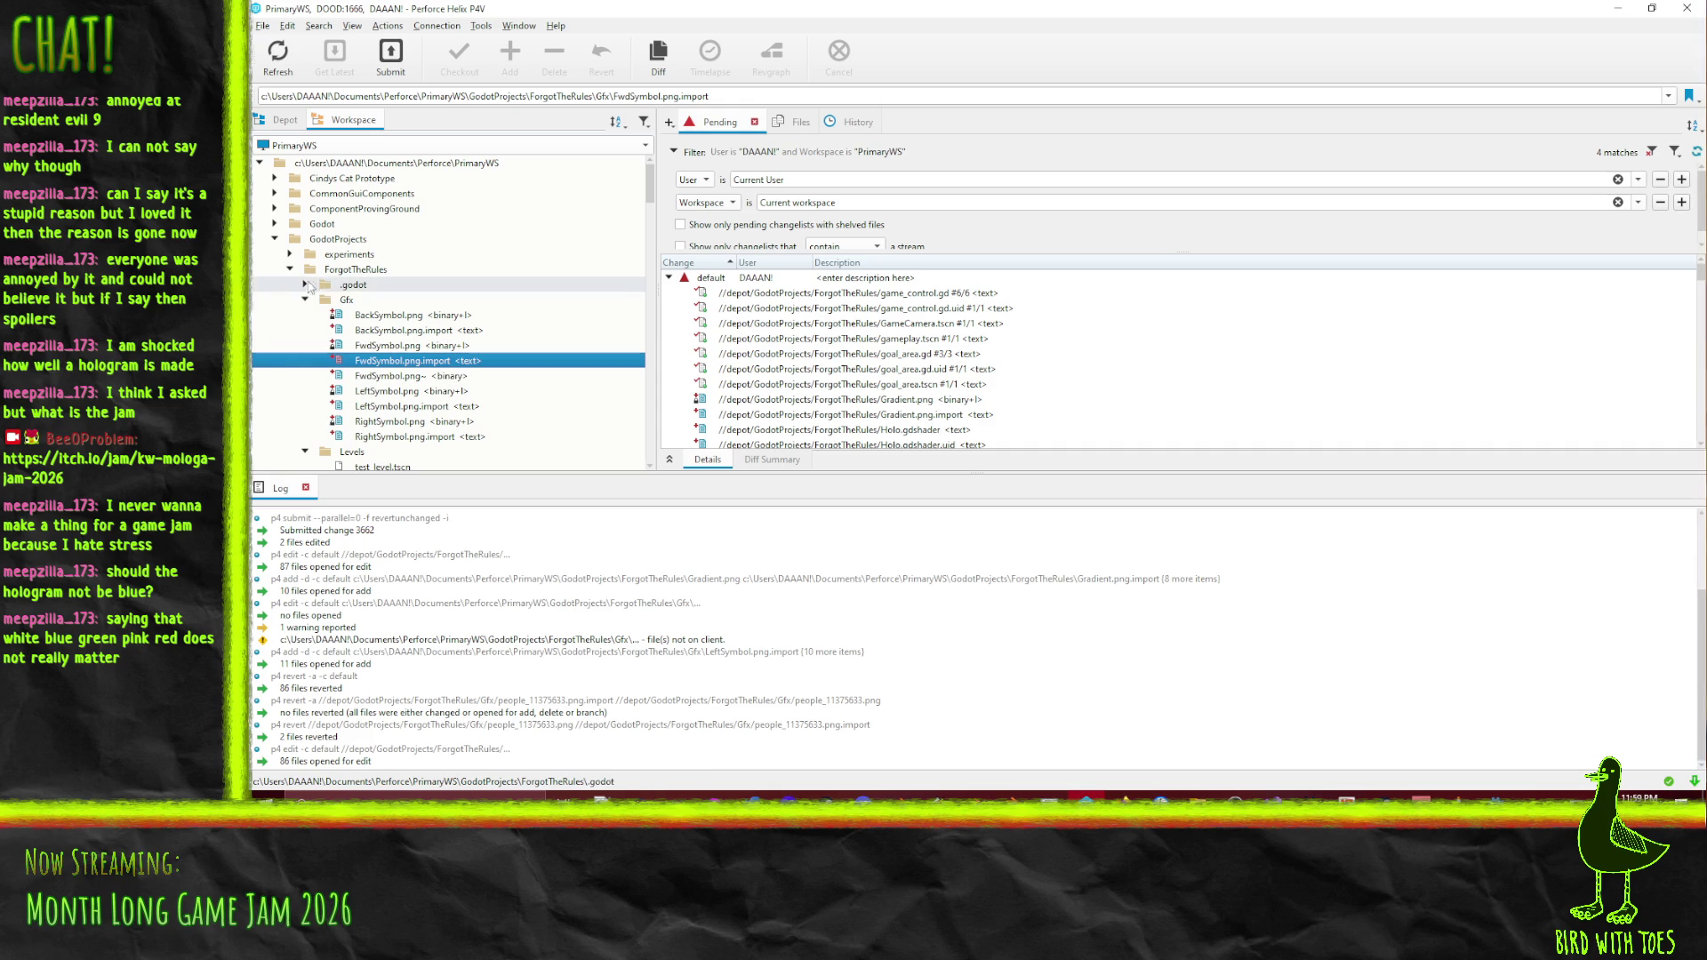
{"action": "scroll", "coordinate": [463, 347], "scroll_direction": "down", "scroll_amount": 2}
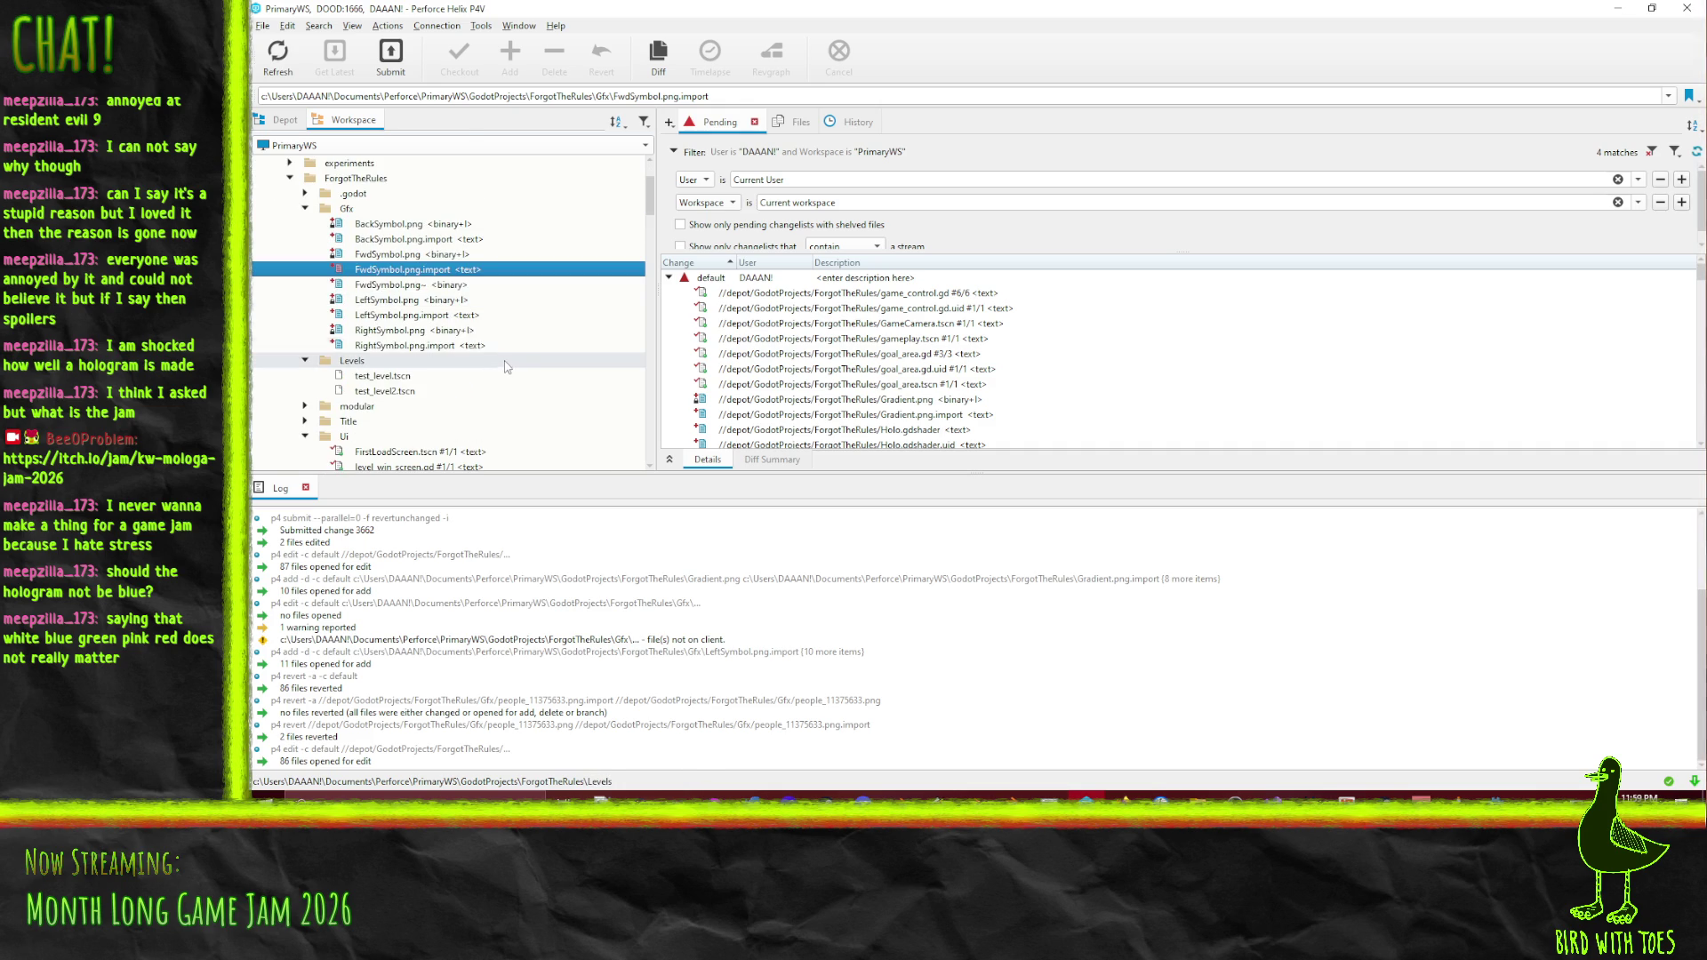
{"action": "left_click", "coordinate": [531, 360]}
{"action": "right_click", "coordinate": [531, 359]}
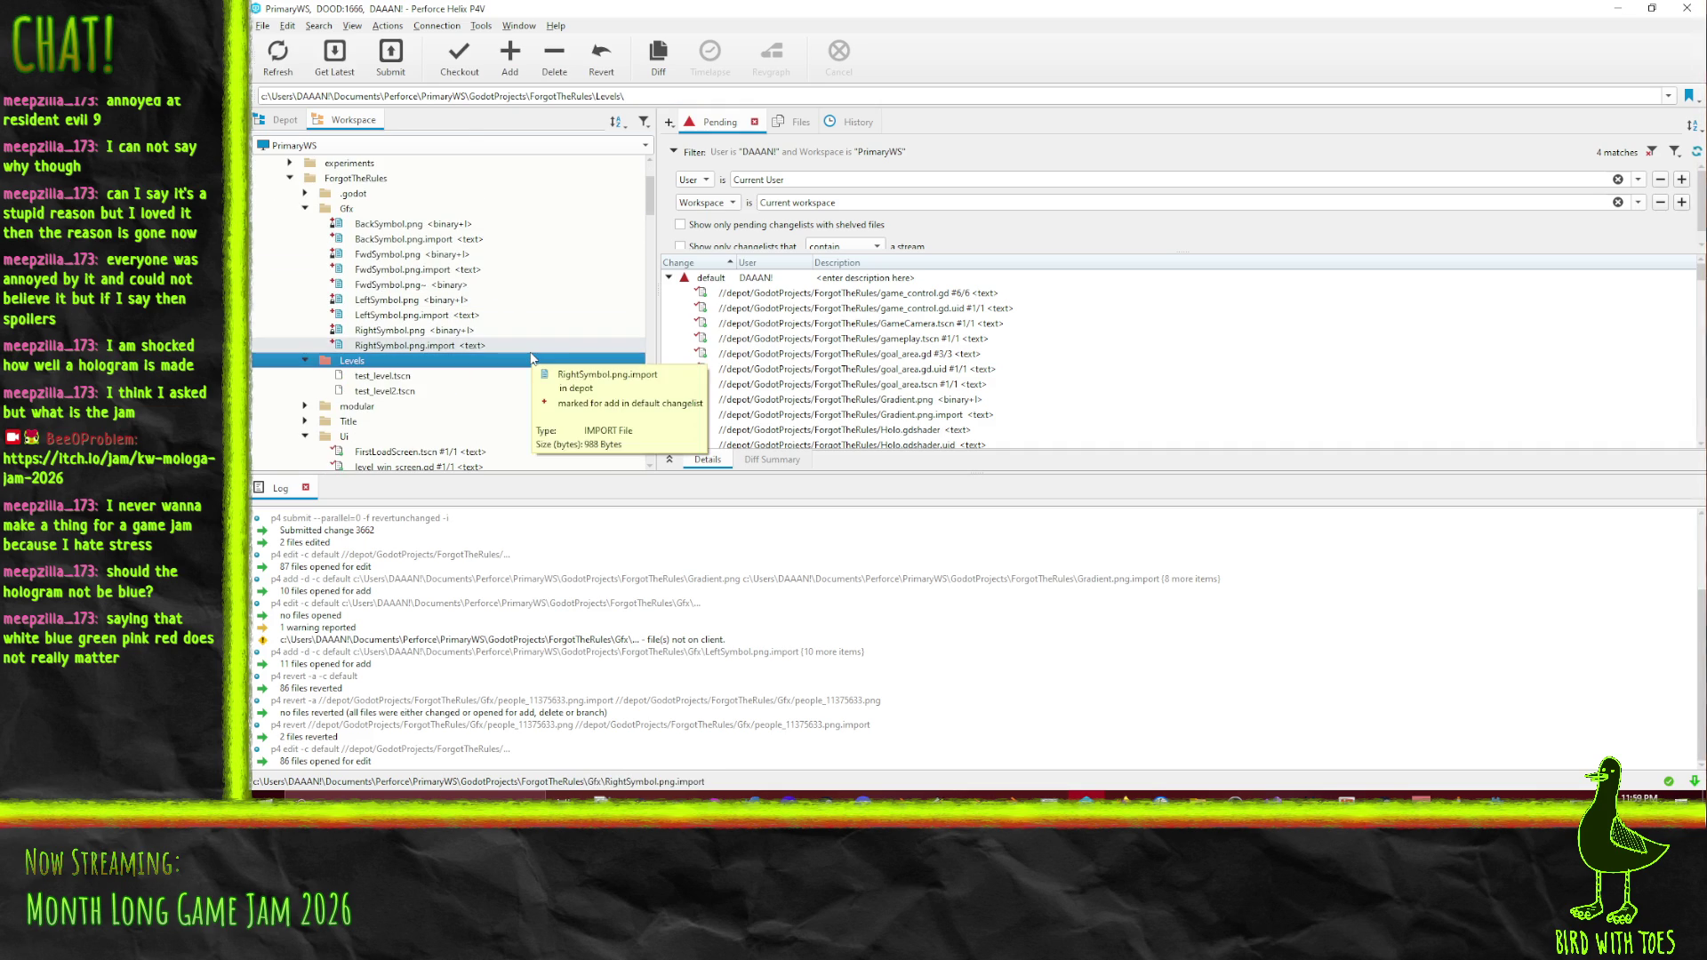
{"action": "left_click", "coordinate": [427, 300]}
Revert the pending add of FwdSymbol.png~ and permanently delete it from disk.
{"action": "left_click", "coordinate": [426, 284]}
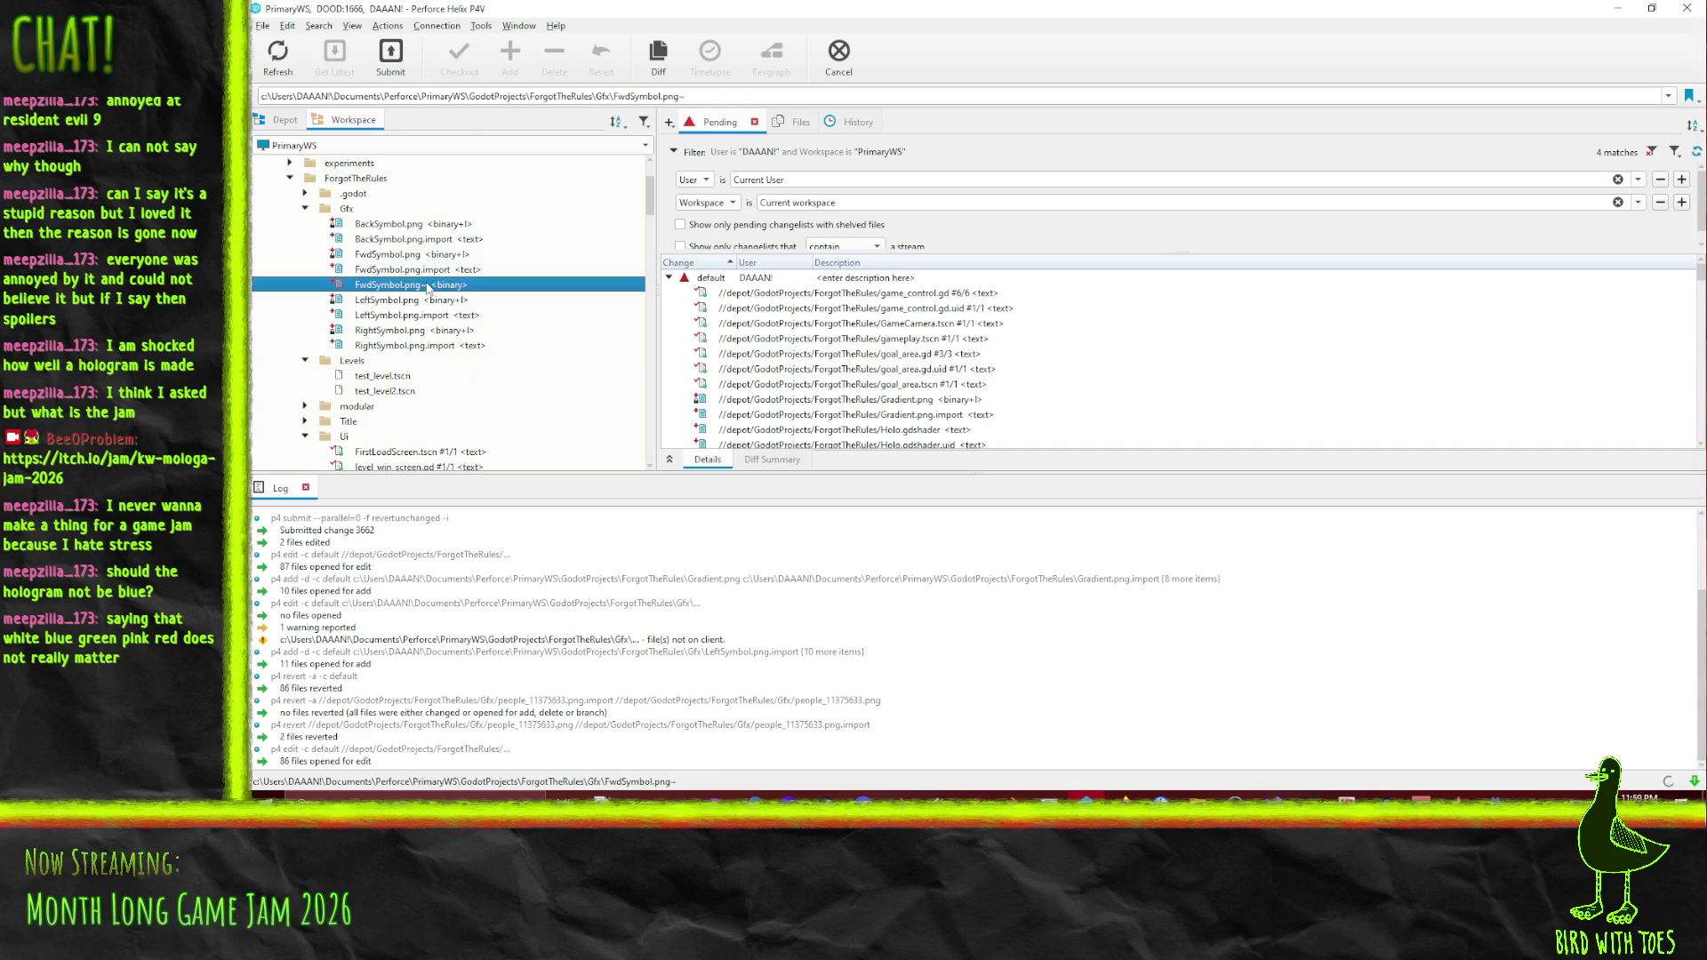
{"action": "right_click", "coordinate": [426, 284]}
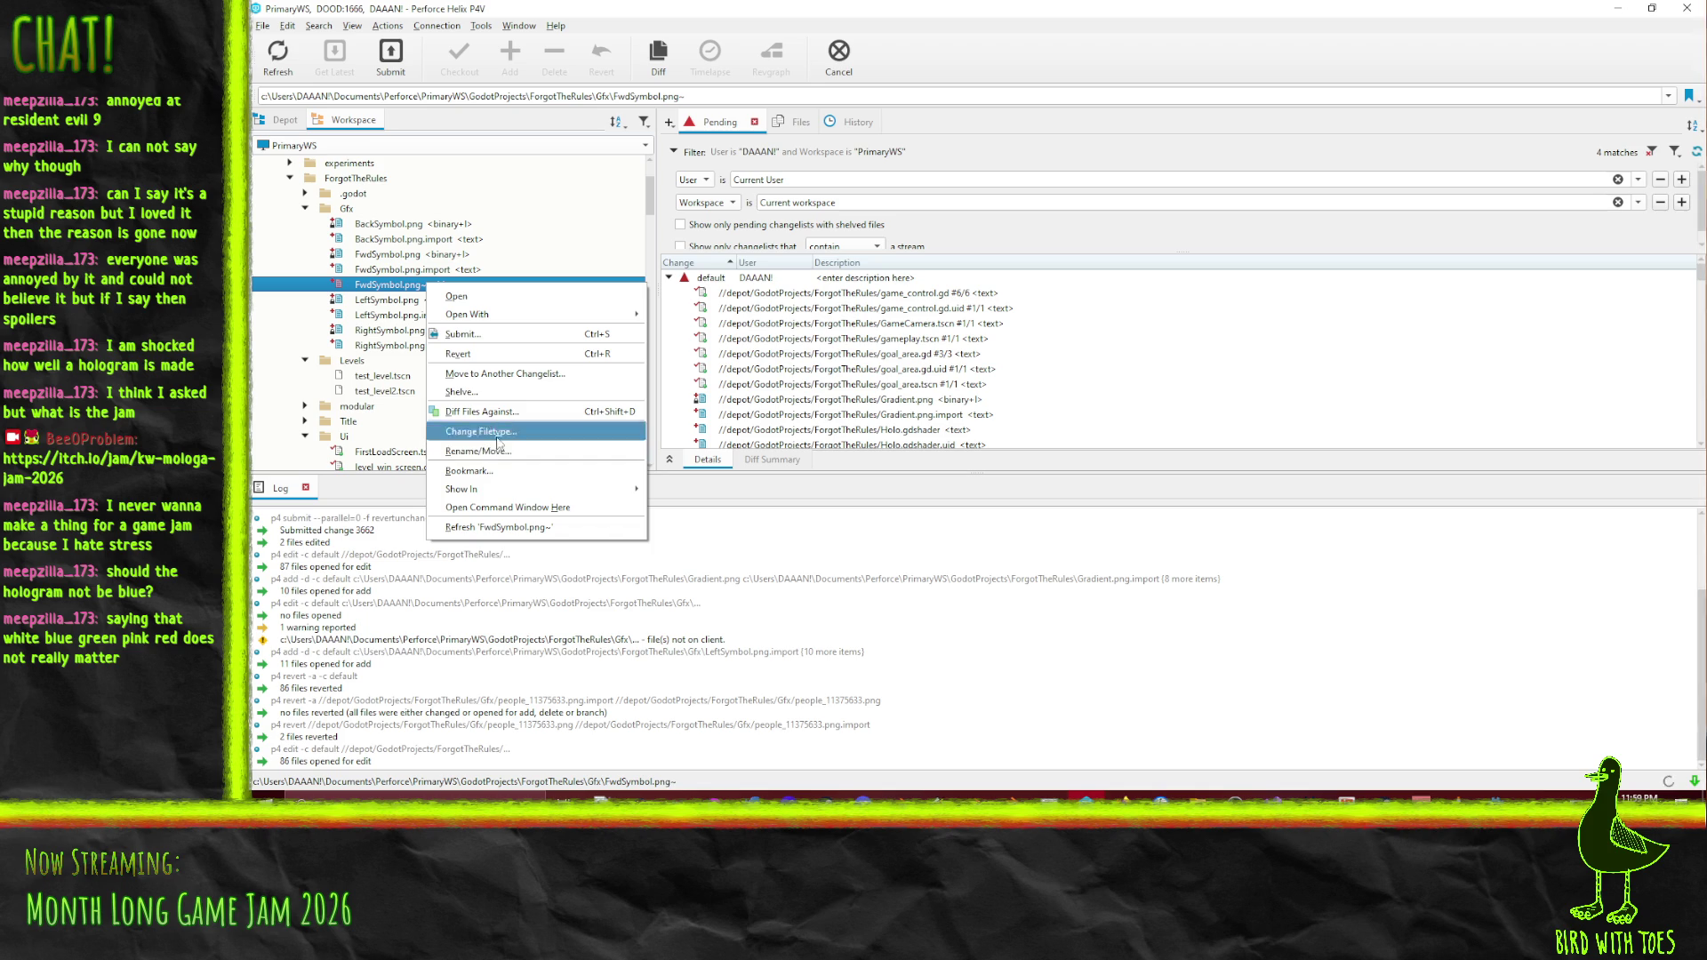
{"action": "left_click", "coordinate": [525, 354]}
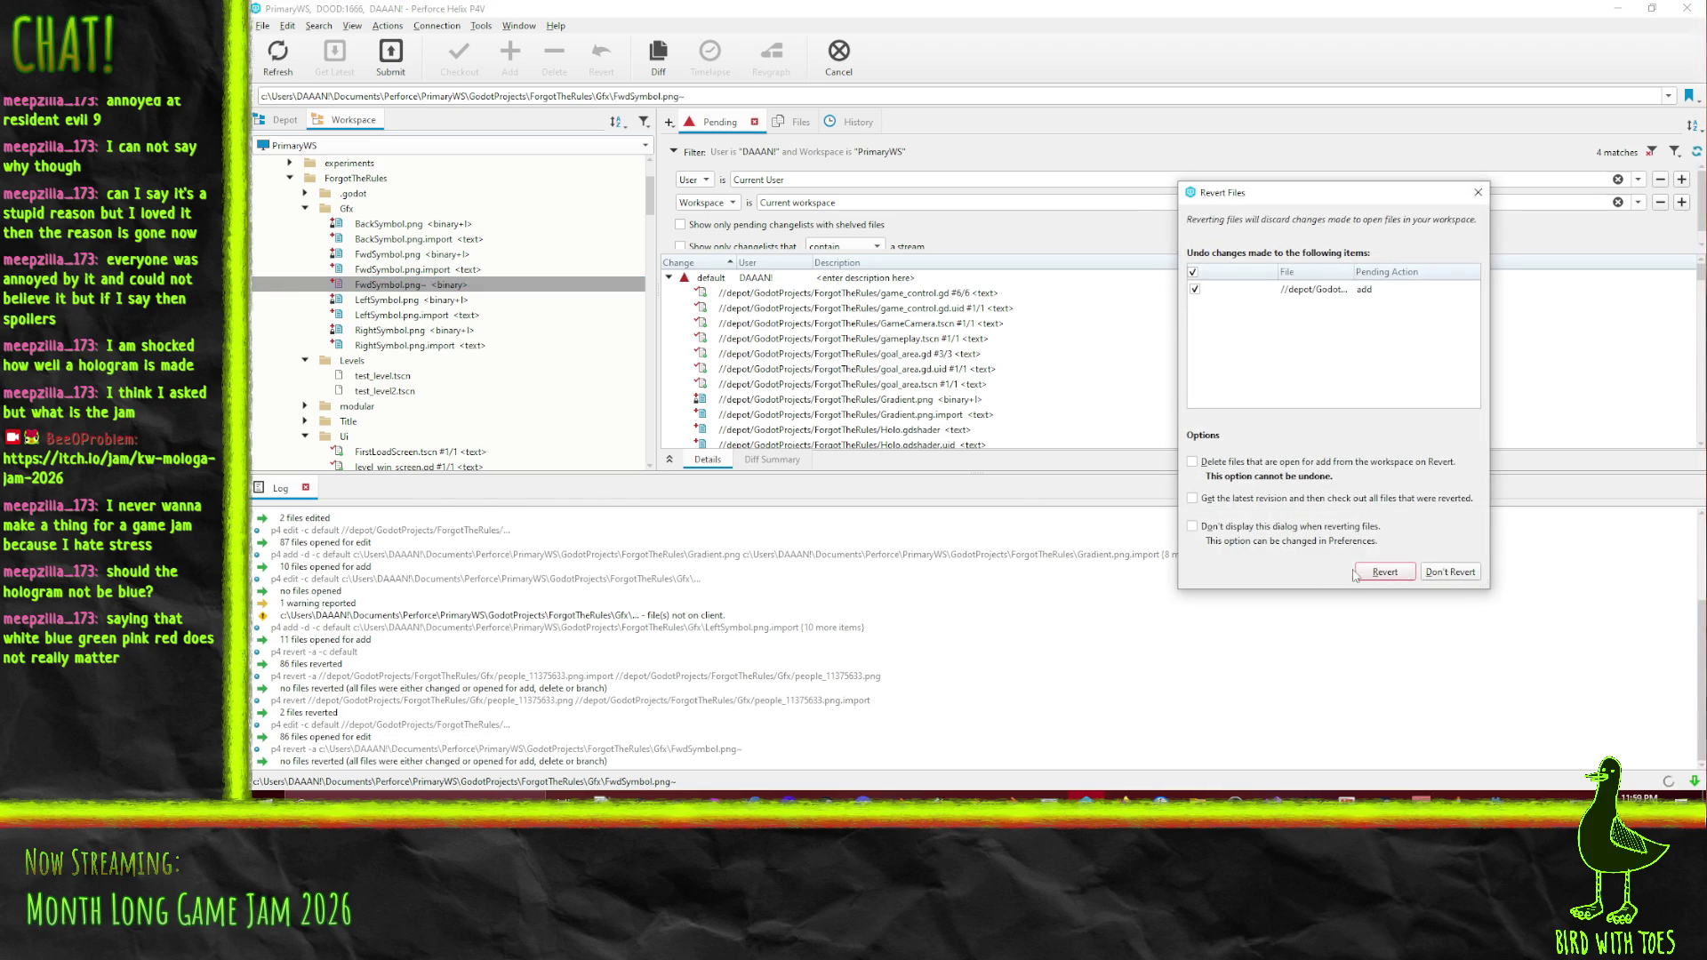
{"action": "left_click", "coordinate": [1384, 571]}
{"action": "right_click", "coordinate": [367, 284]}
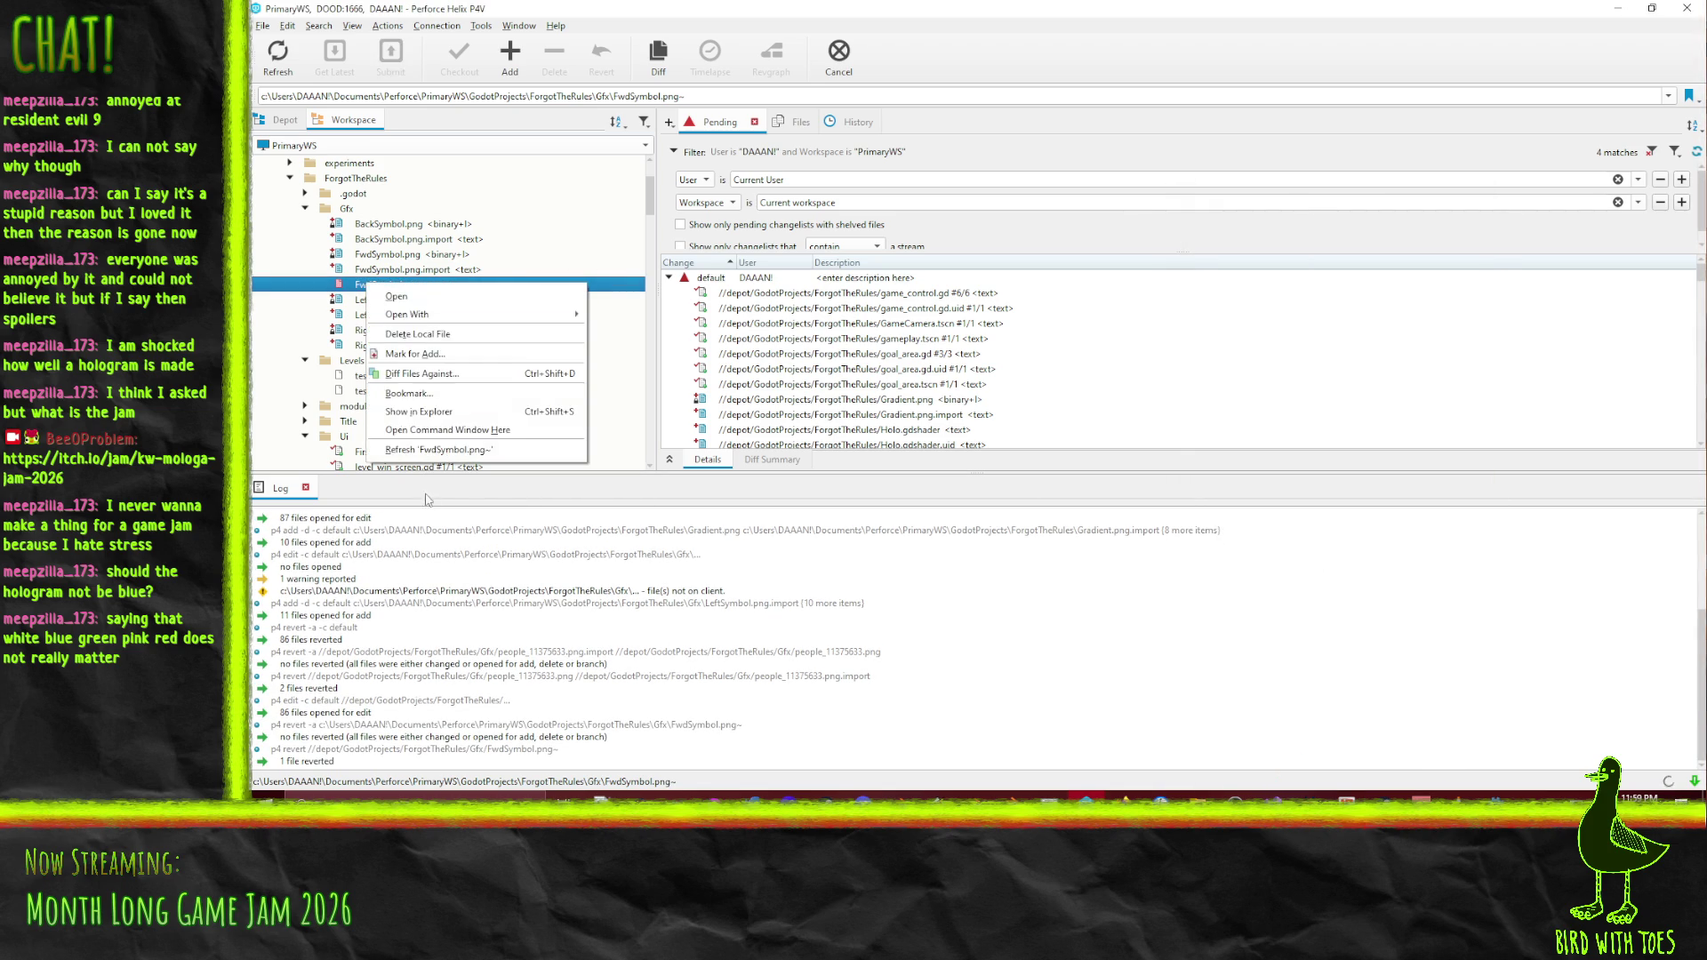
{"action": "left_click", "coordinate": [418, 334]}
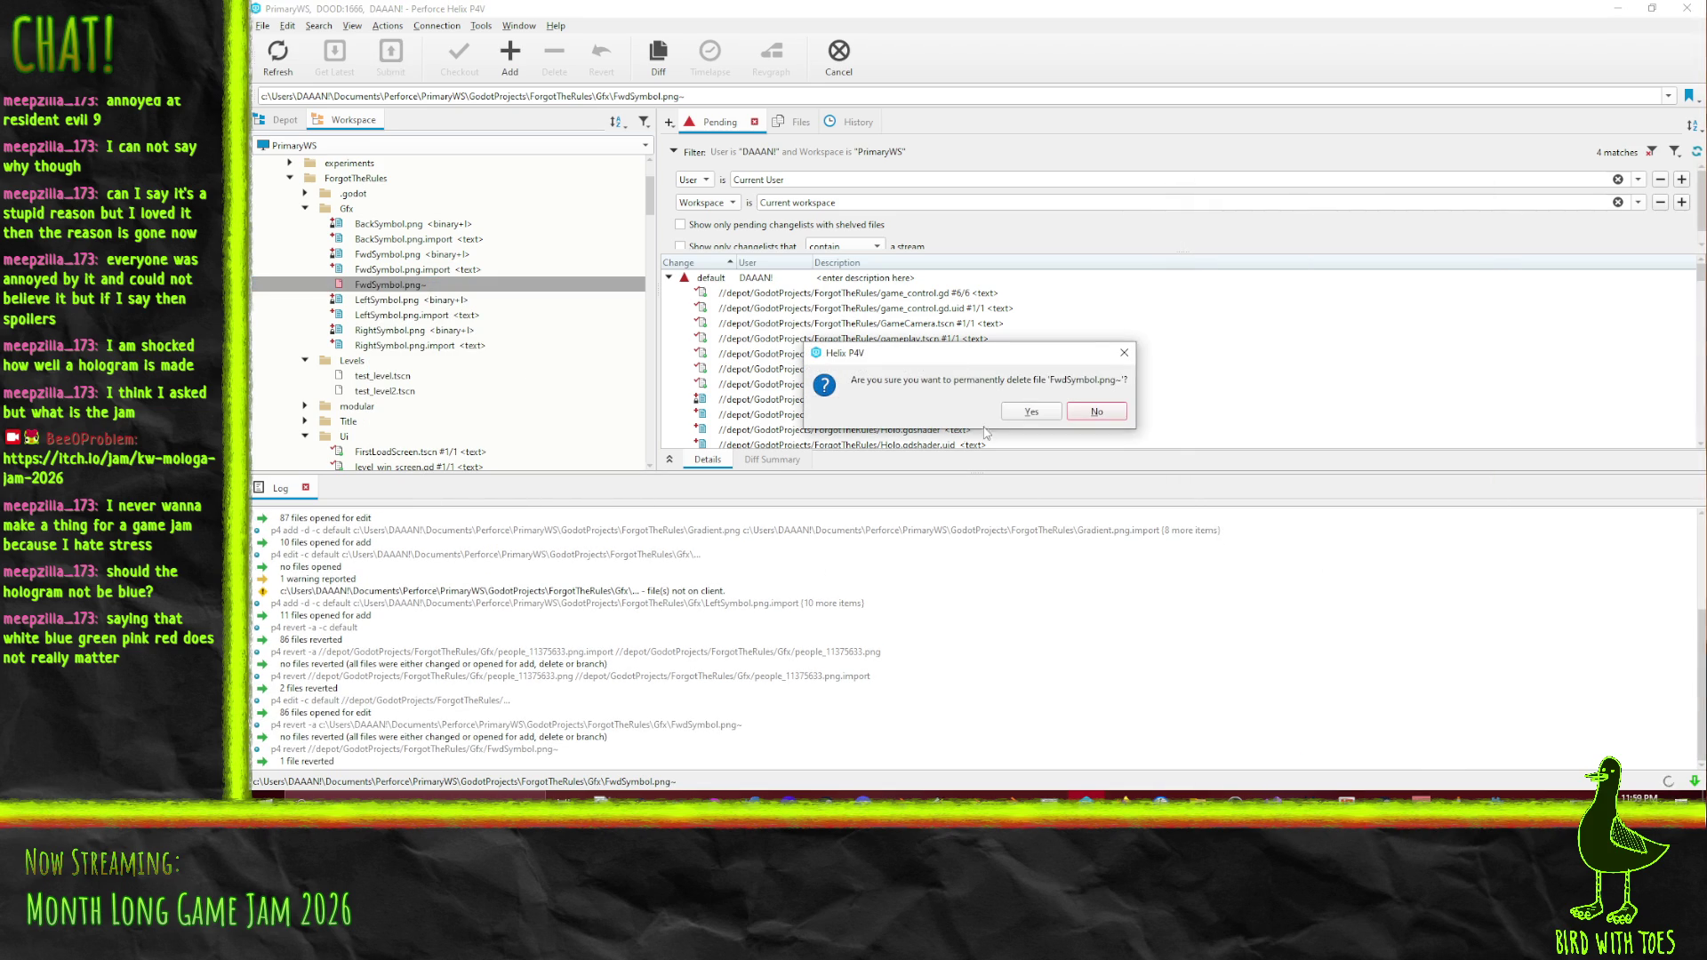
{"action": "left_click", "coordinate": [1016, 412]}
Submit the default changelist's 106 files as change 3663 with a description, then minimize P4V.
{"action": "left_click", "coordinate": [751, 280]}
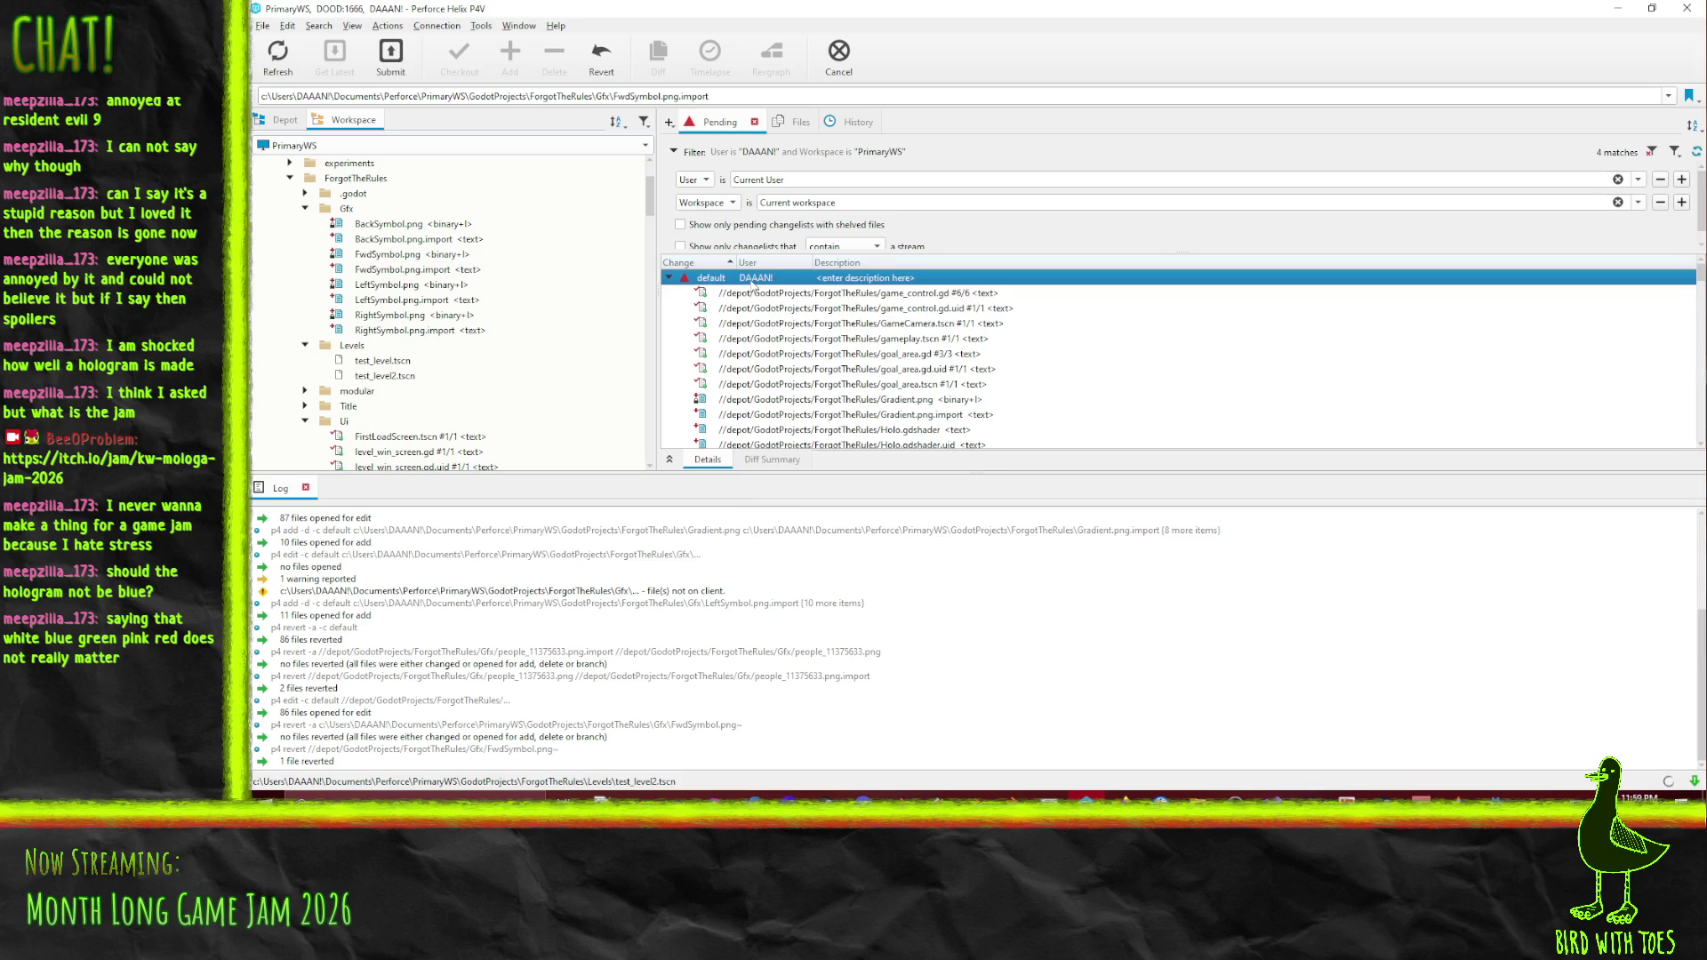
{"action": "right_click", "coordinate": [752, 283]}
{"action": "left_click", "coordinate": [840, 292]}
{"action": "type", "text": "Fo"}
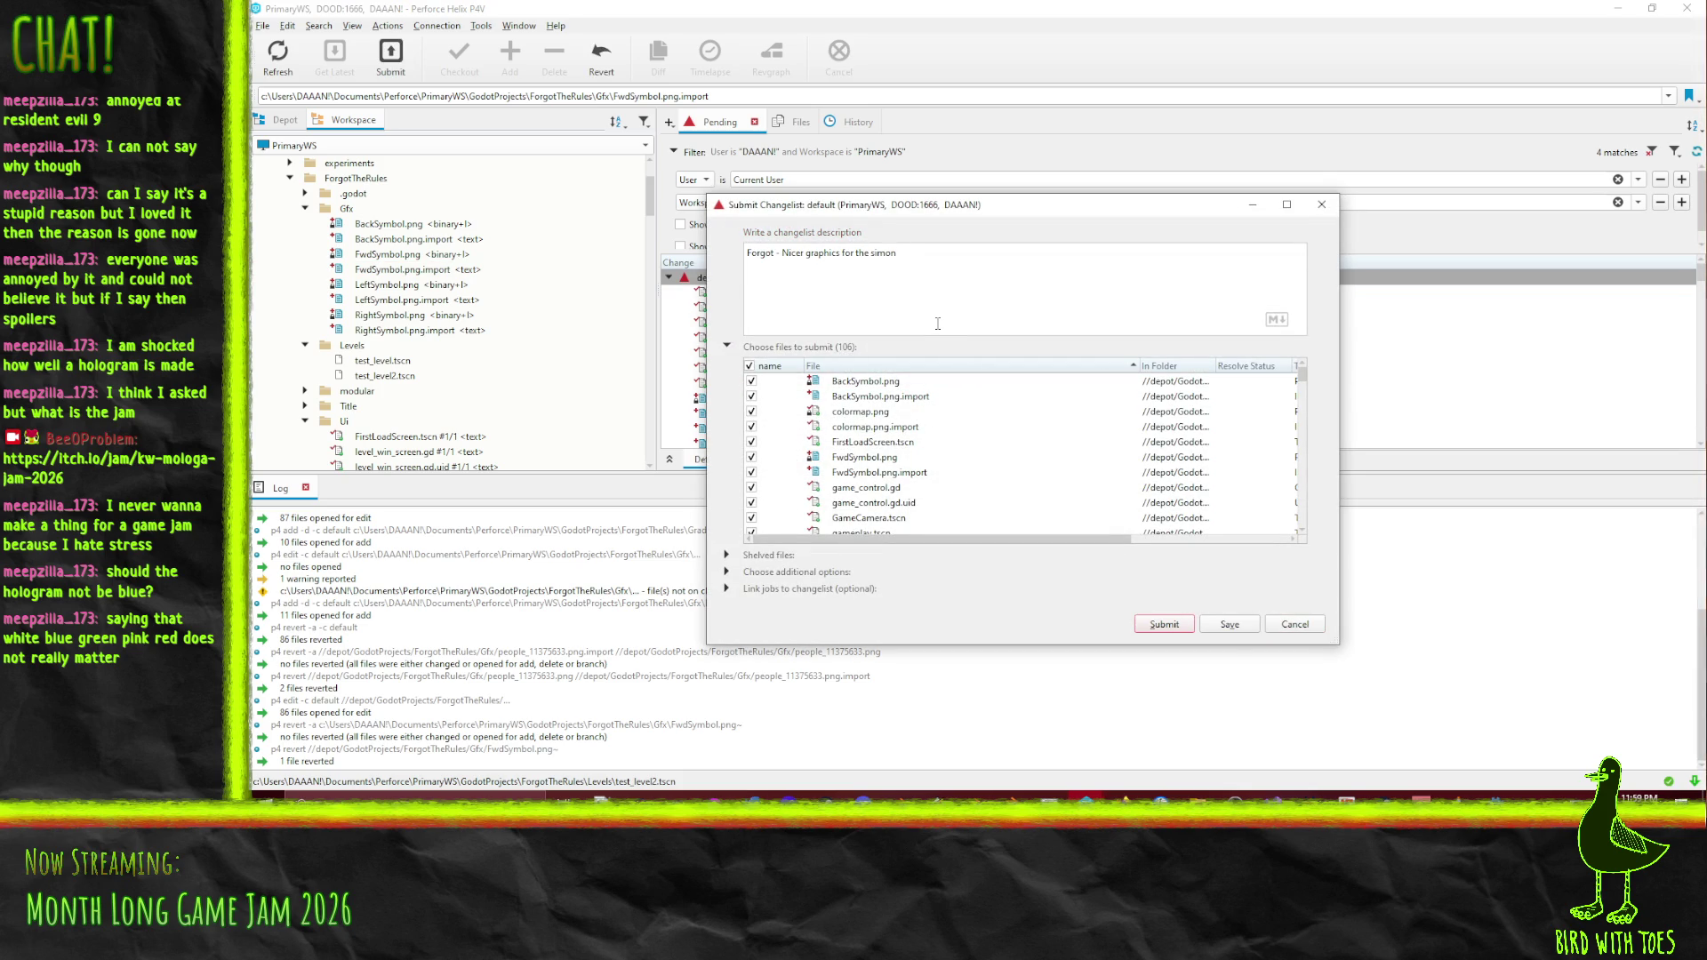
{"action": "left_click", "coordinate": [1150, 626]}
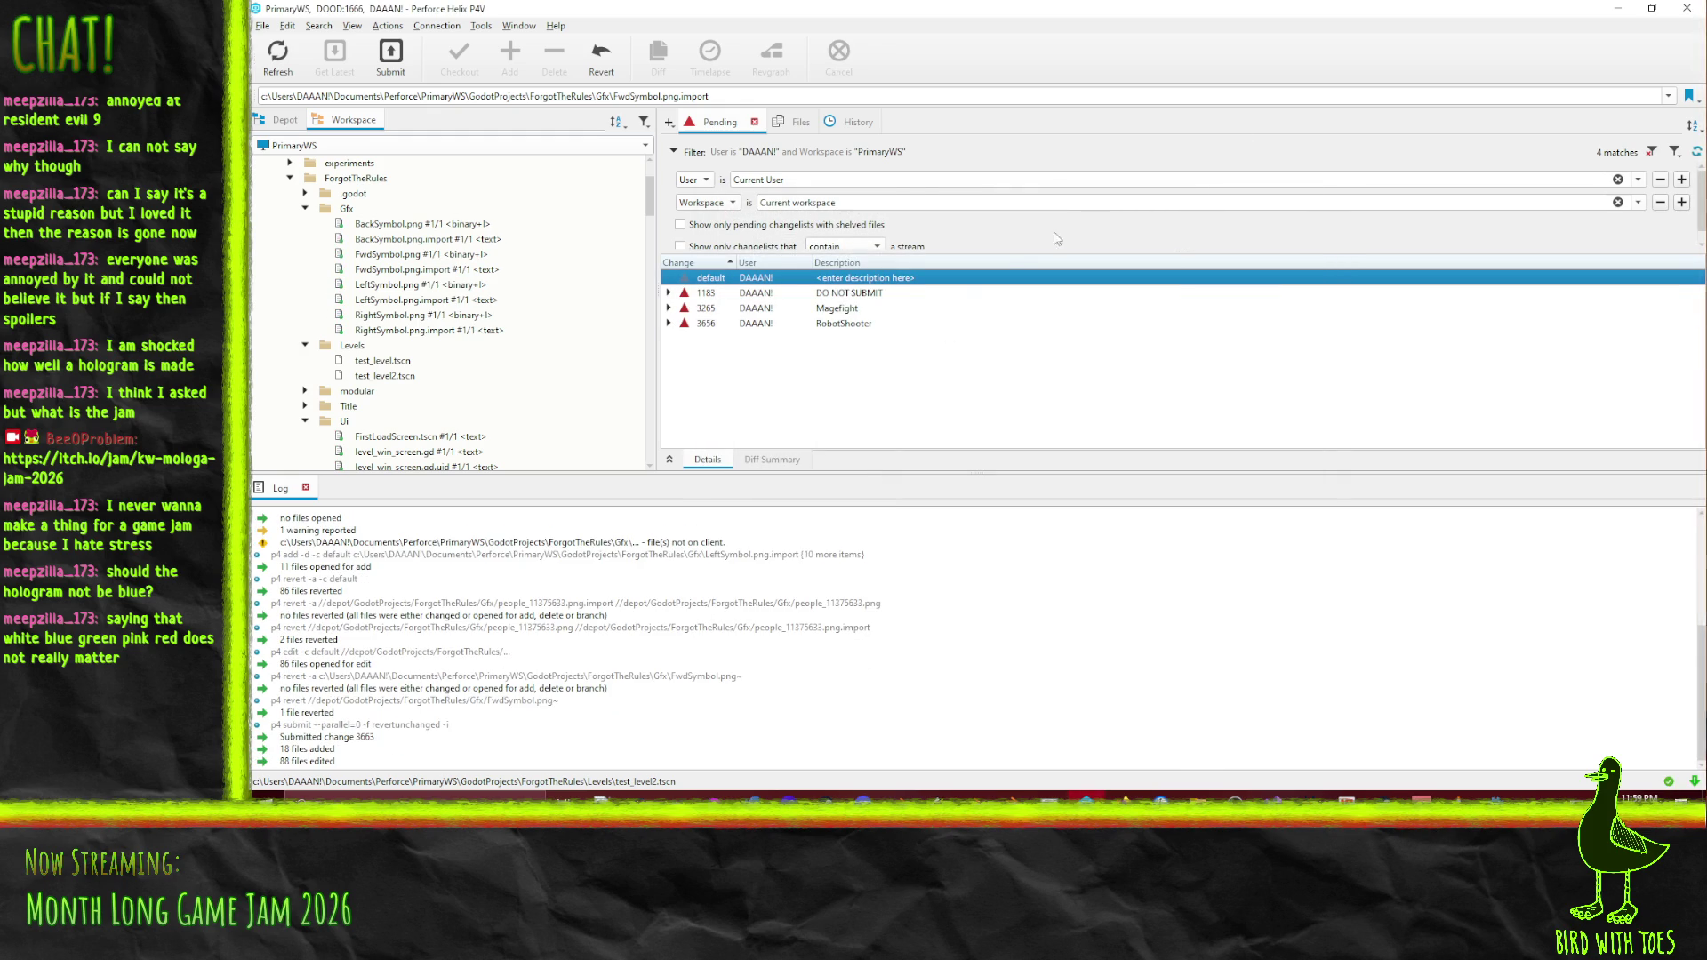
{"action": "left_click", "coordinate": [1618, 11]}
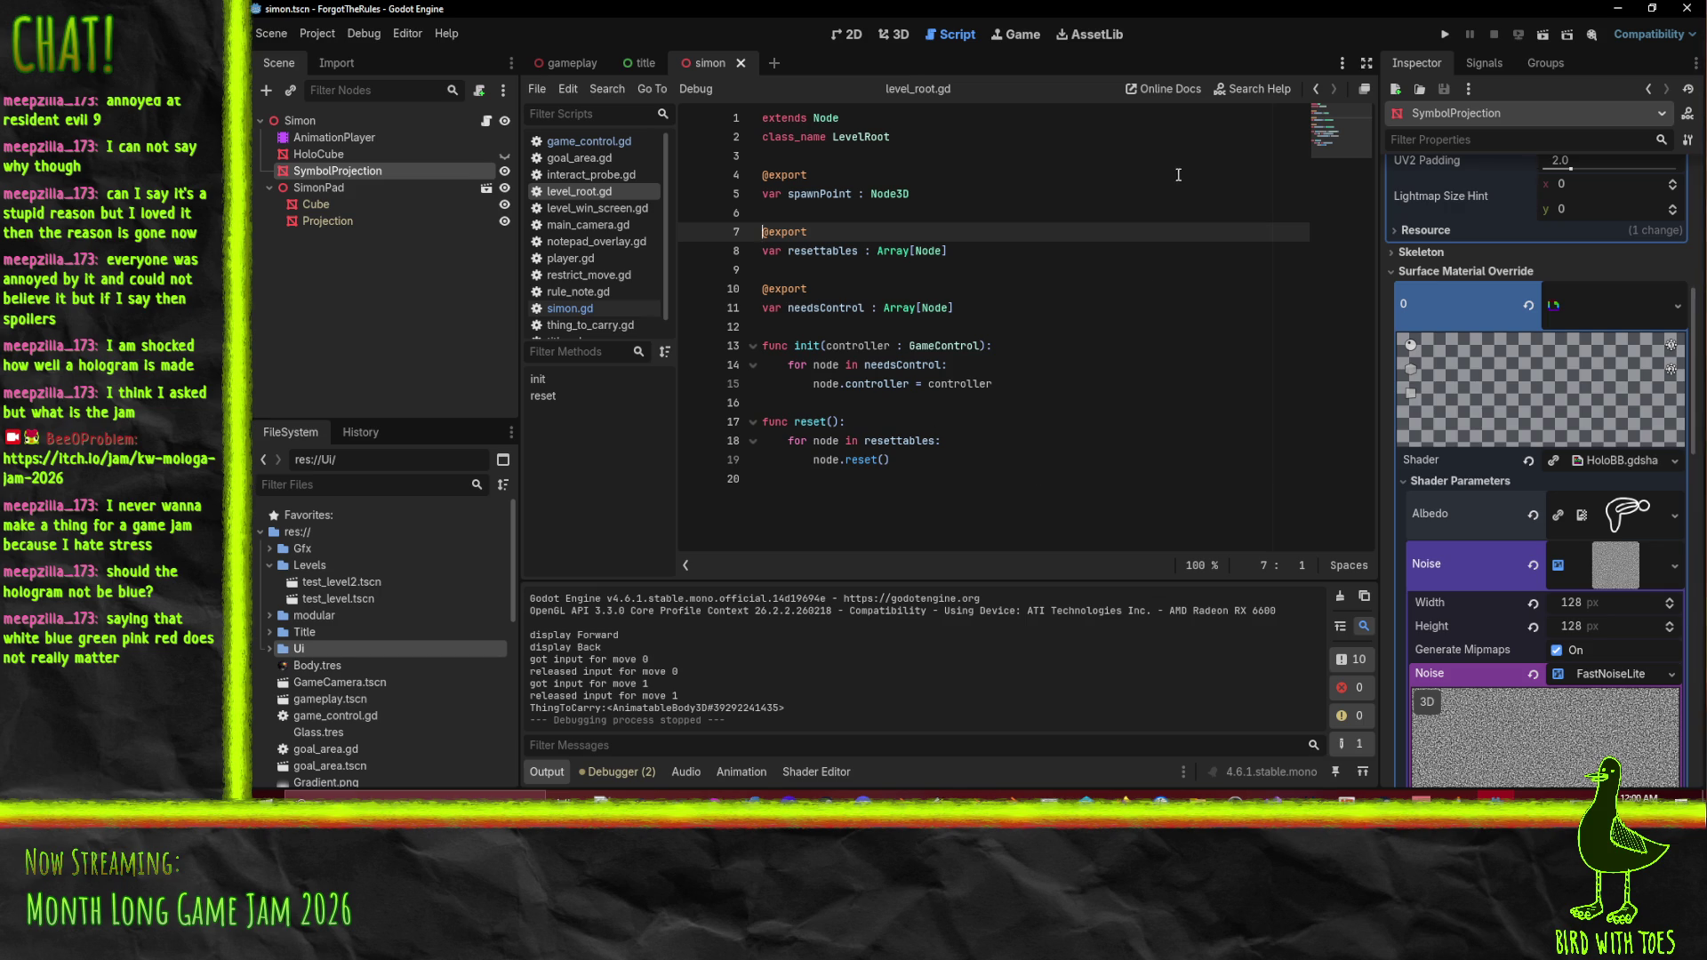
Change the Simon root node's type from Node3D to StaticBody3D.
{"action": "left_click", "coordinate": [900, 41]}
{"action": "scroll", "coordinate": [1108, 488], "scroll_direction": "down", "scroll_amount": 3}
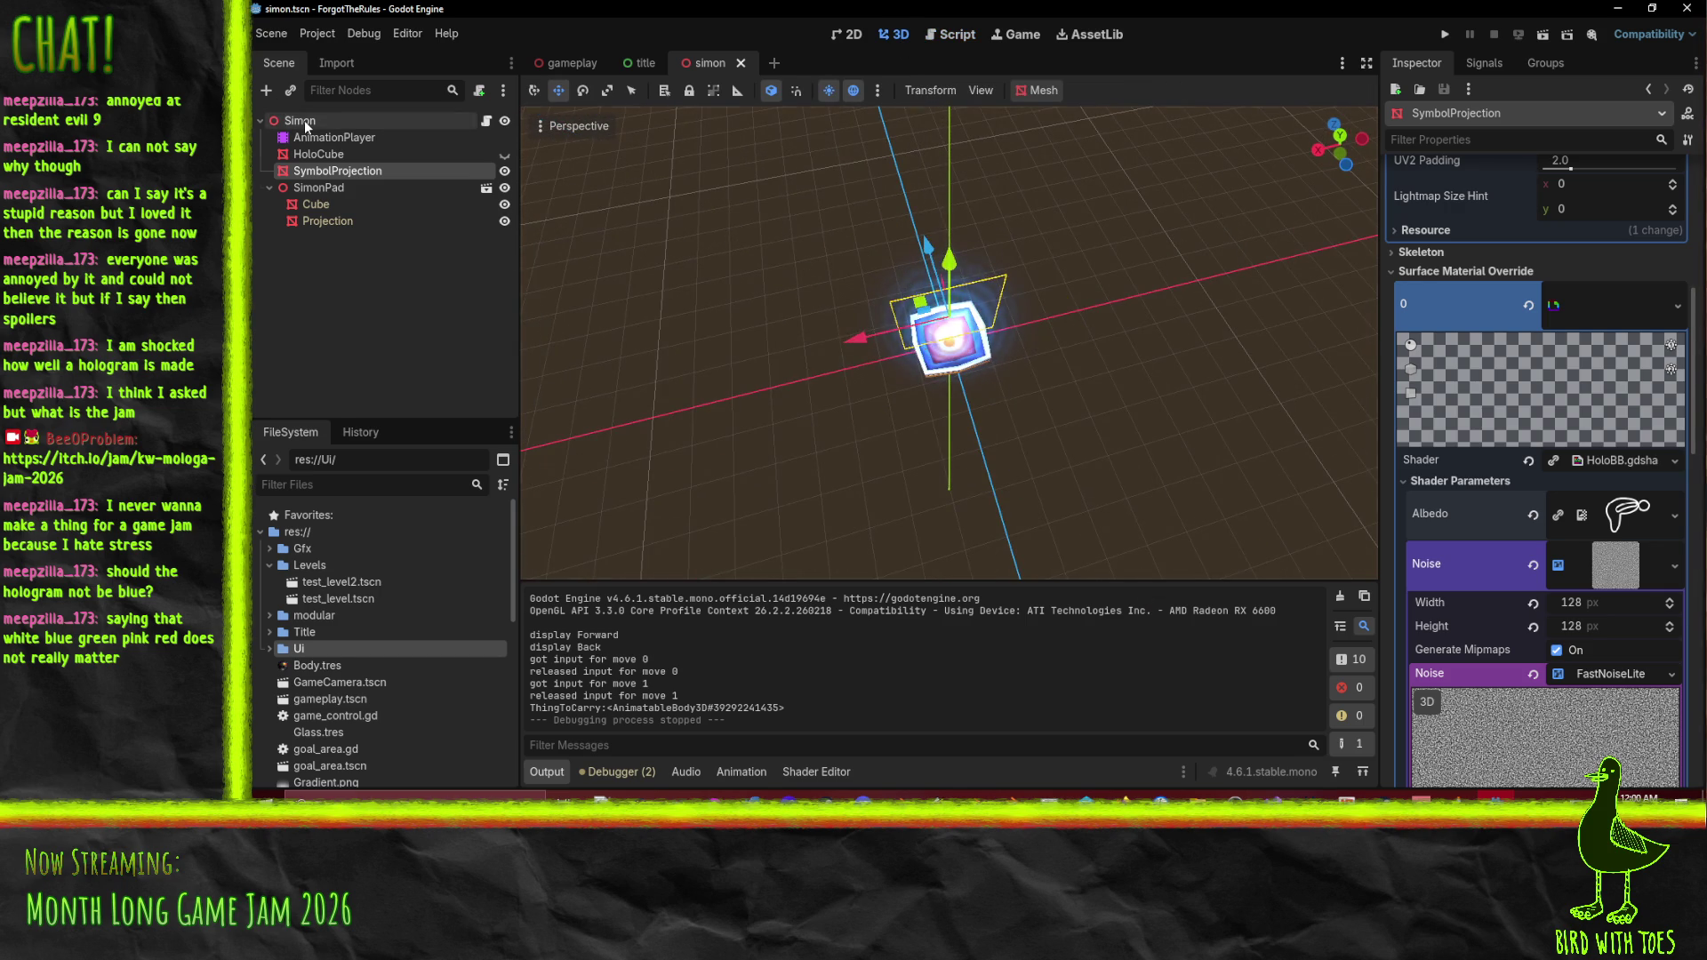
{"action": "right_click", "coordinate": [273, 121]}
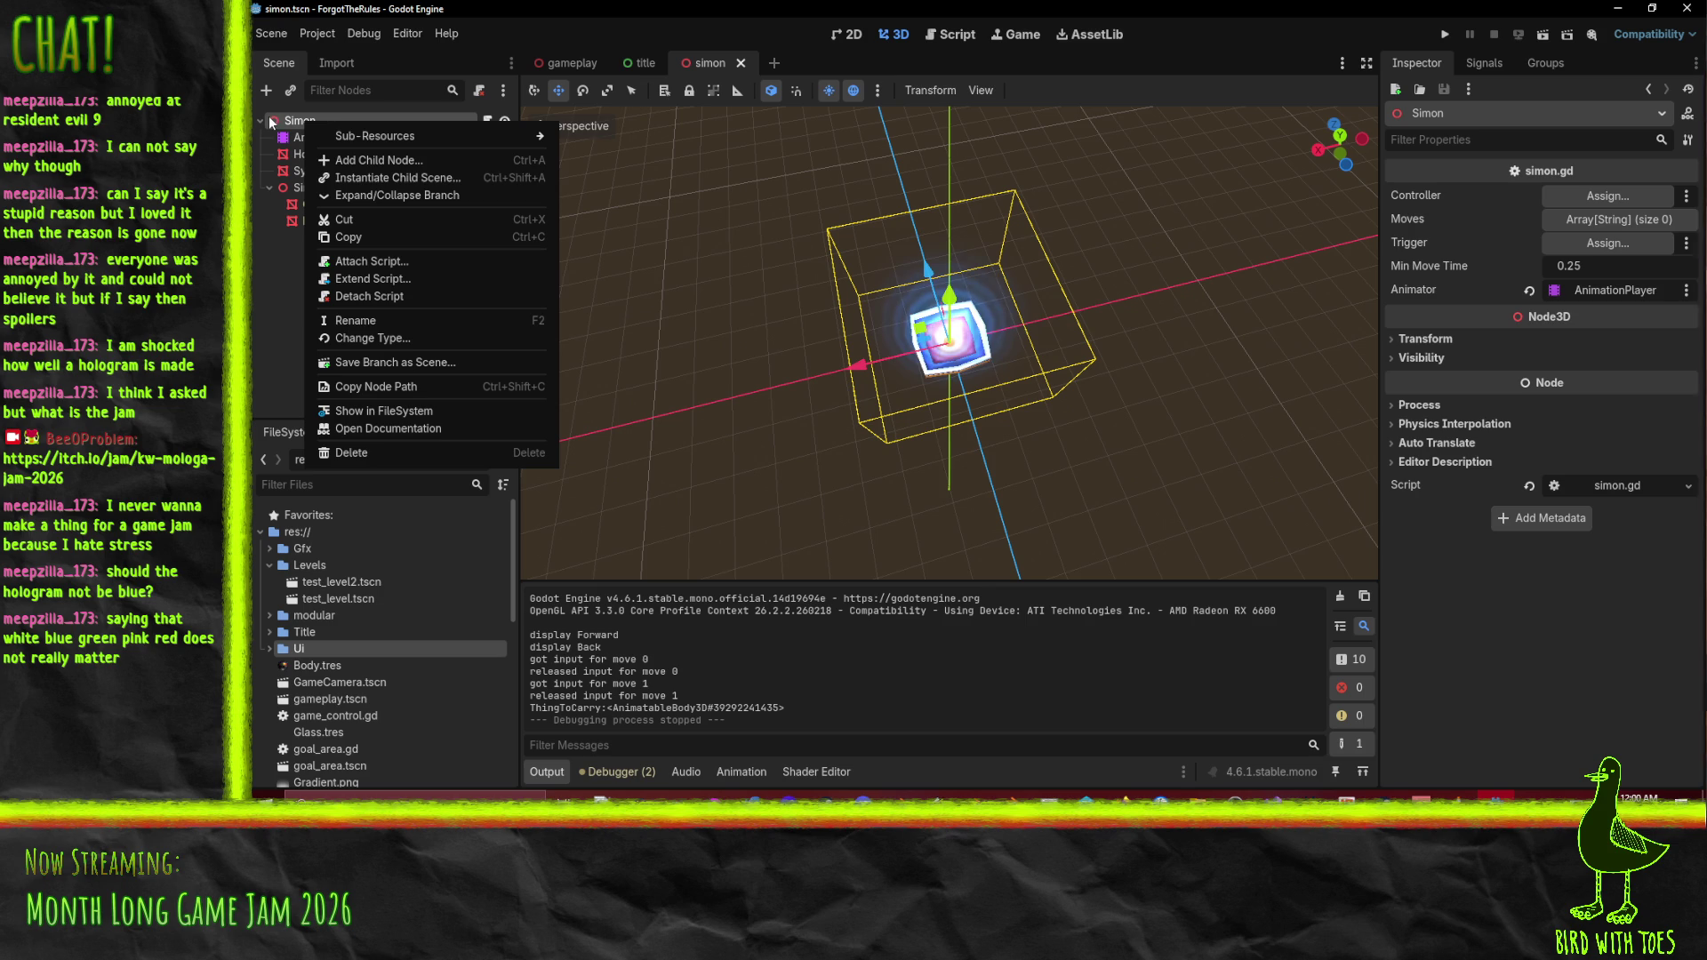
{"action": "left_click", "coordinate": [429, 339]}
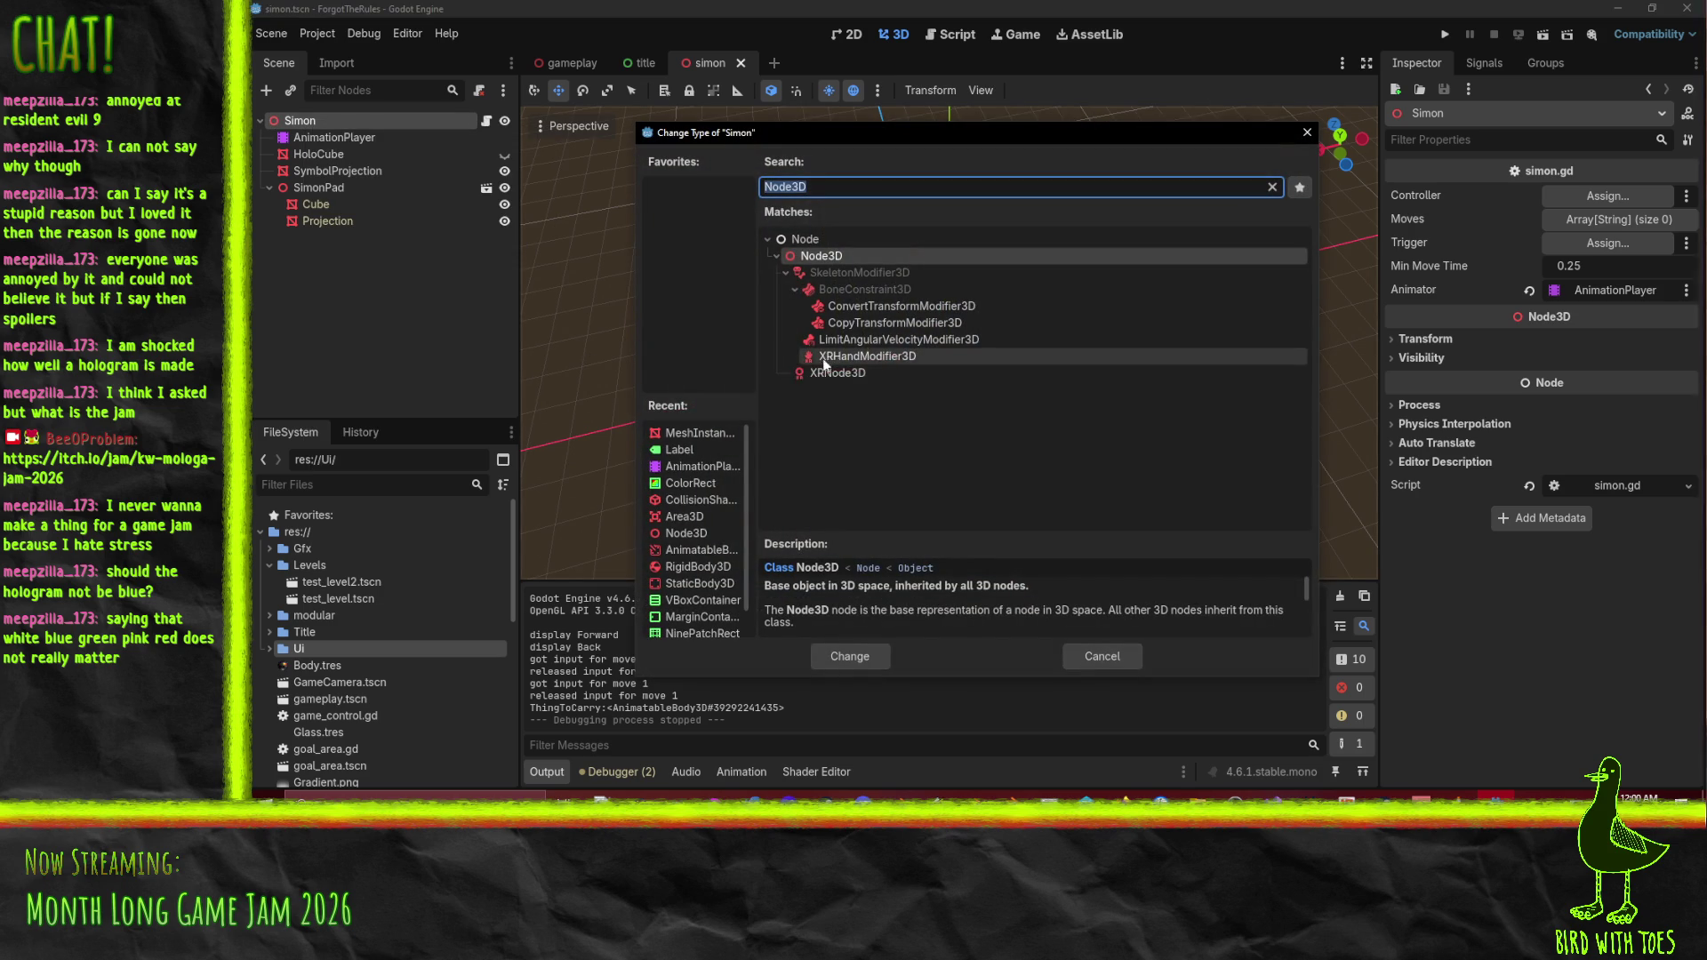
{"action": "type", "text": "stat"}
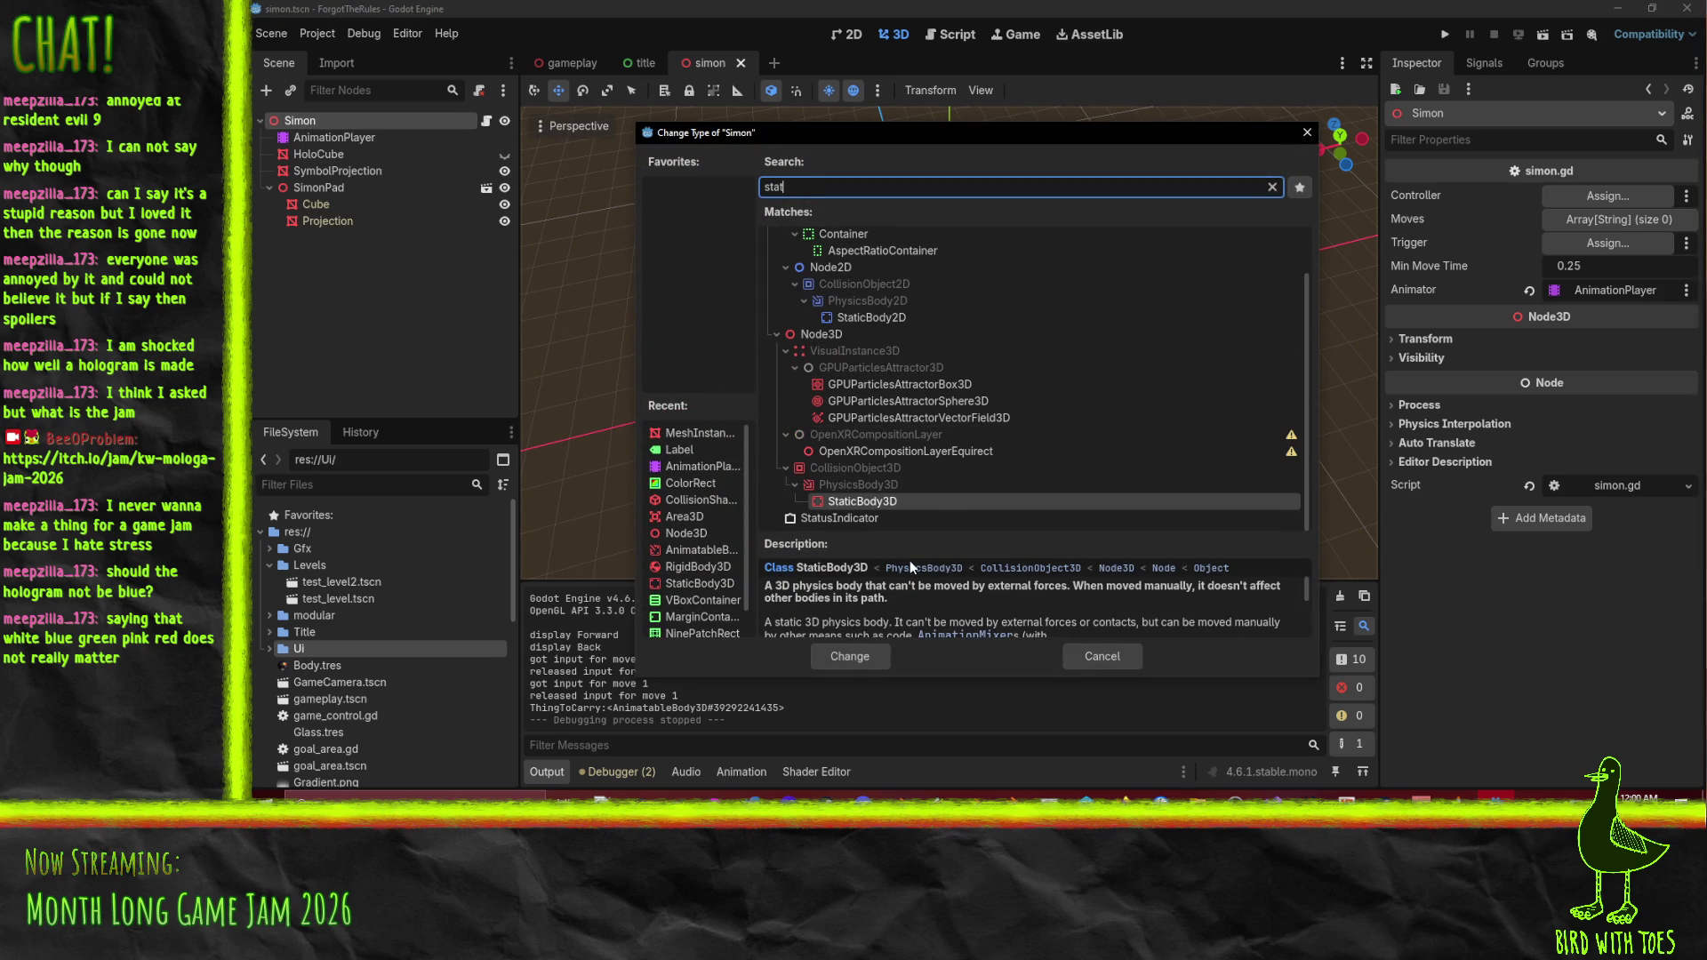
{"action": "left_click", "coordinate": [849, 657]}
Add a CollisionShape3D child under Simon.
{"action": "right_click", "coordinate": [309, 123]}
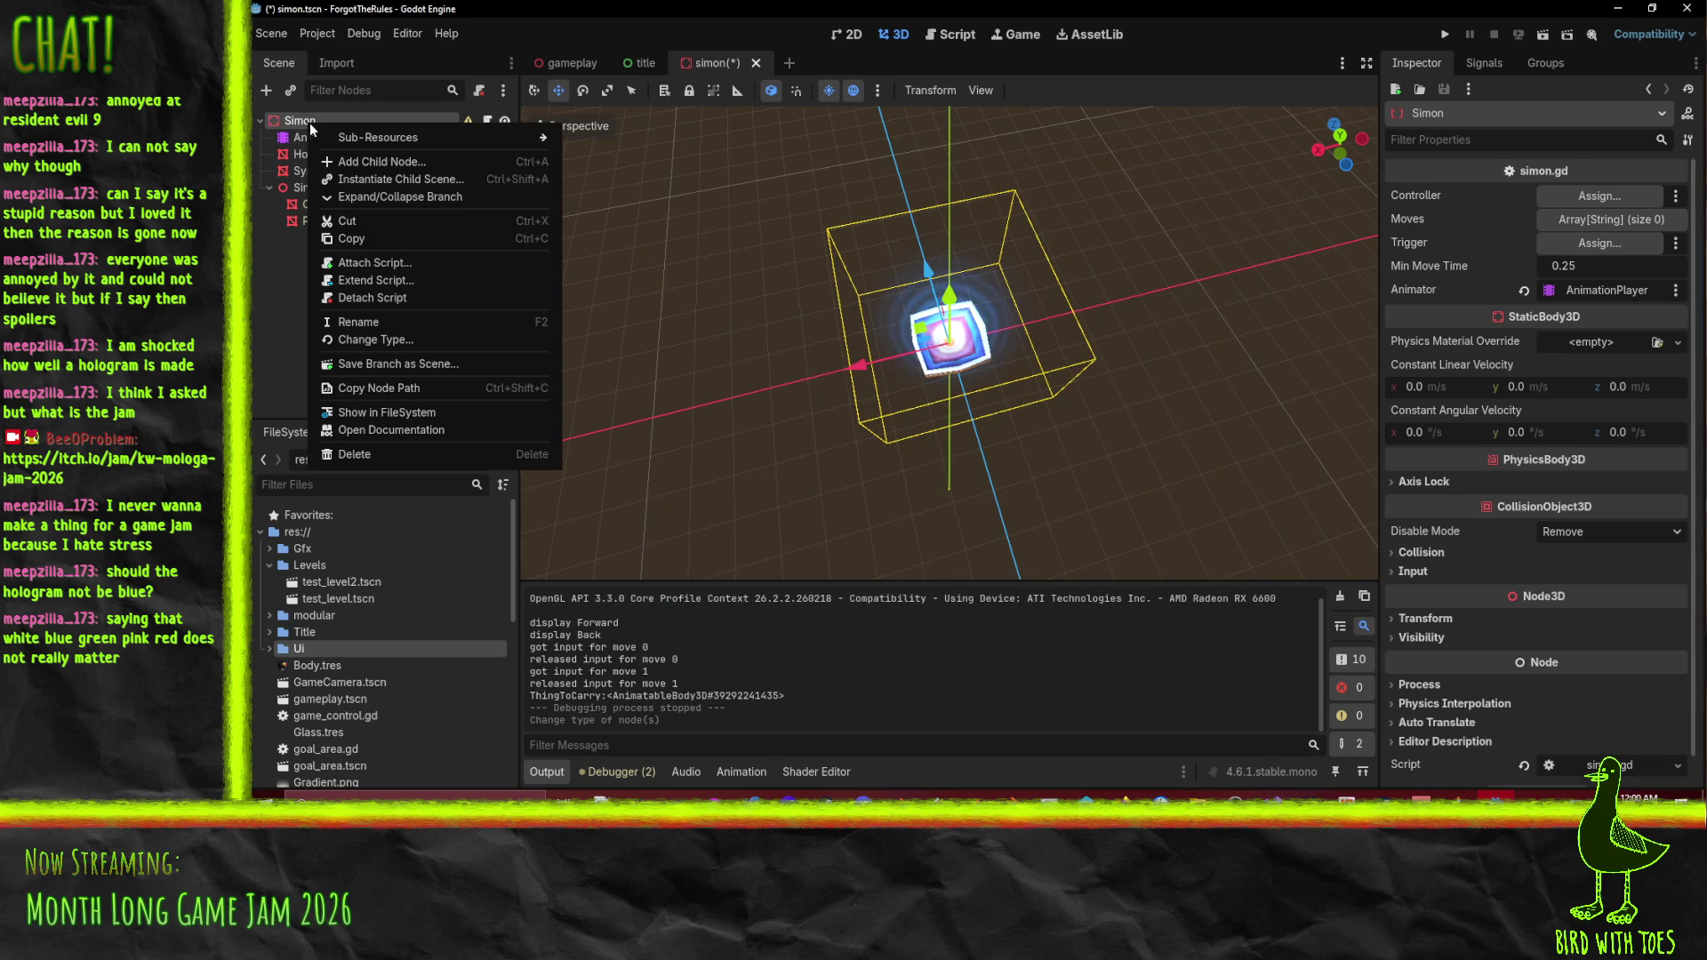
{"action": "left_click", "coordinate": [357, 162]}
{"action": "type", "text": "box"}
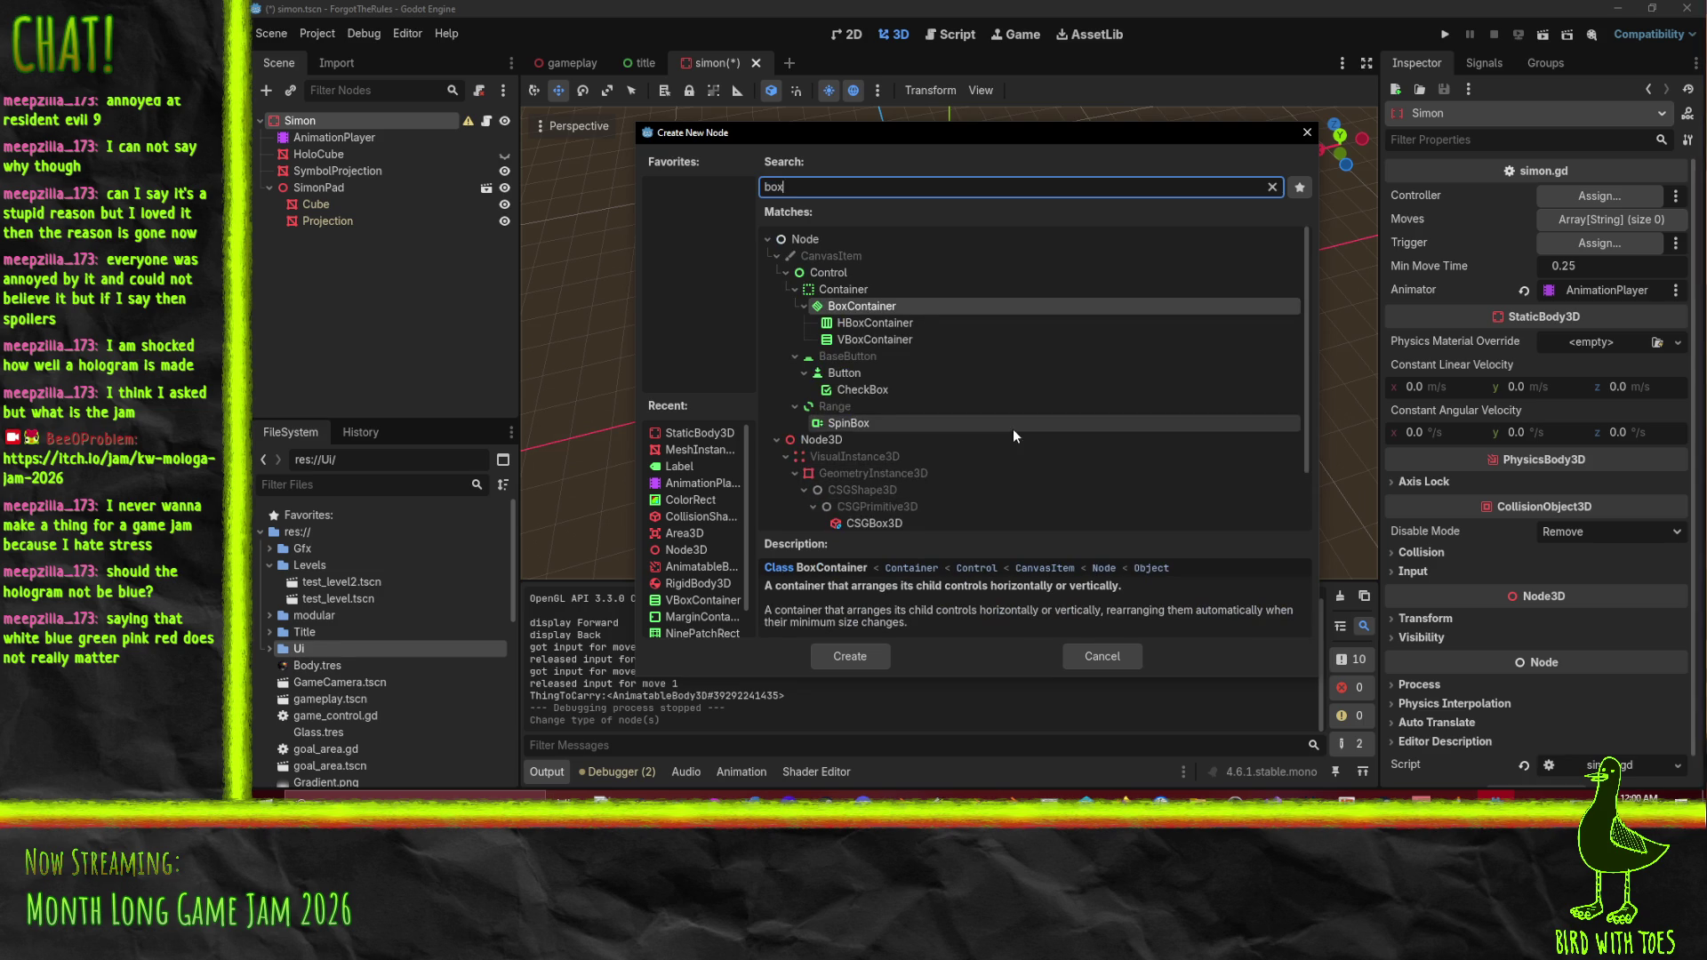
{"action": "key", "text": "BackSpace"}
{"action": "key", "text": "BackSpace"}
{"action": "key", "text": "BackSpace"}
{"action": "type", "text": "shape"}
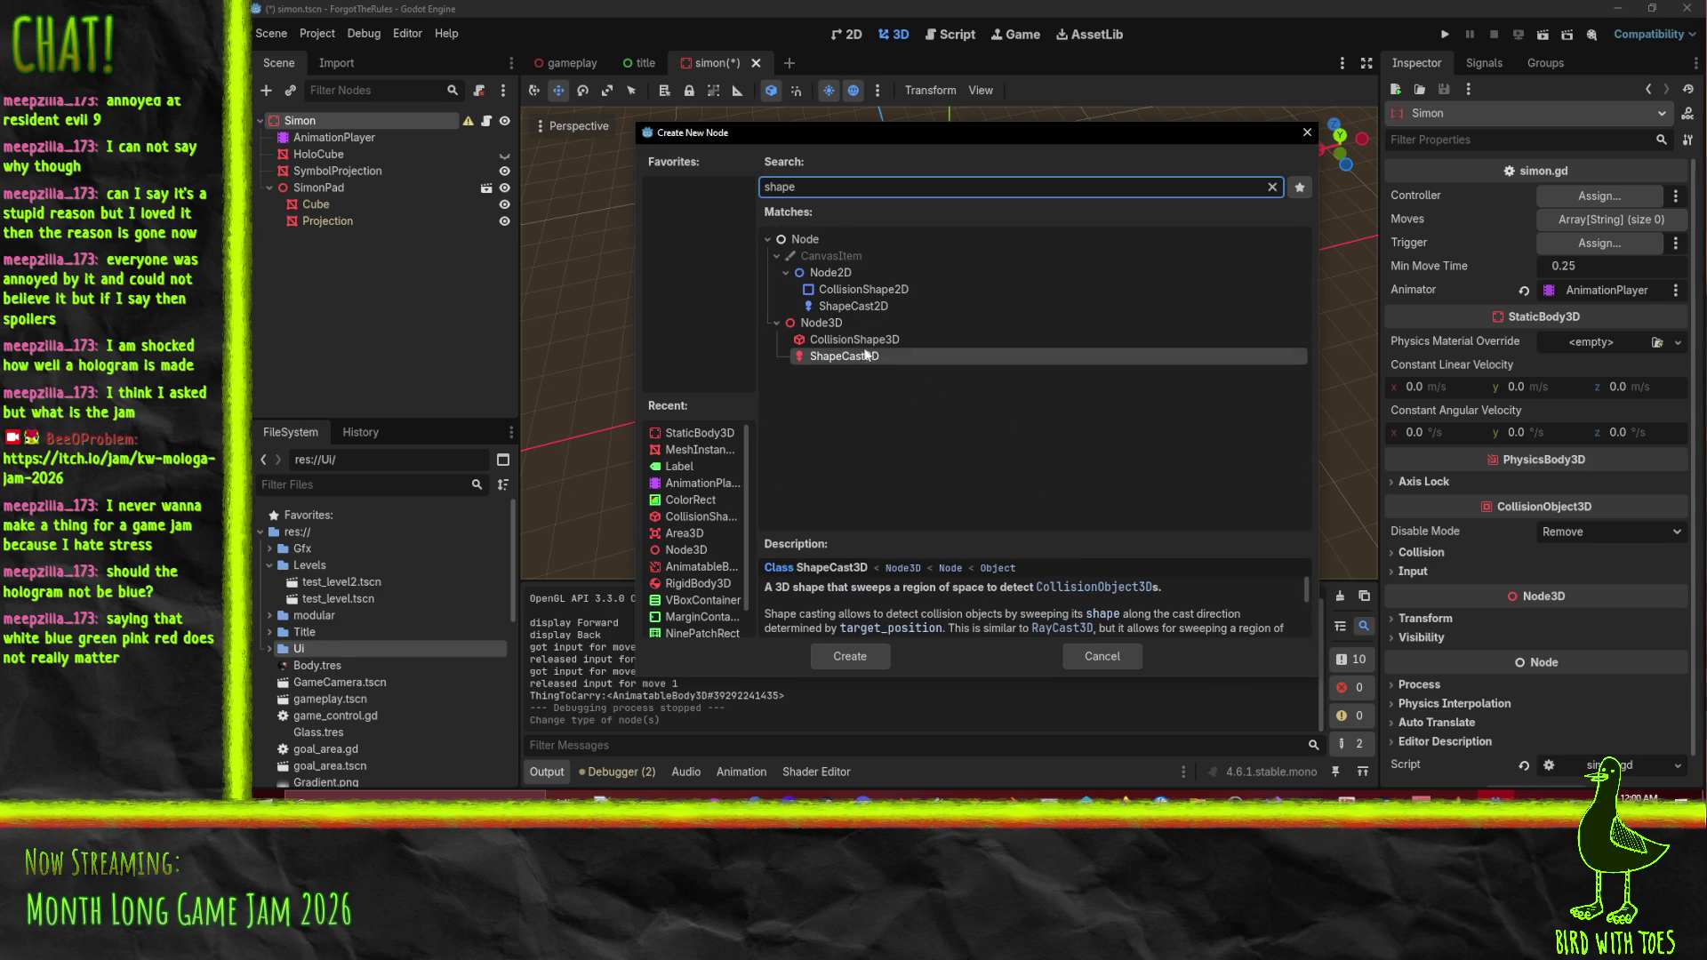
{"action": "key", "text": "Up"}
{"action": "key", "text": "Return"}
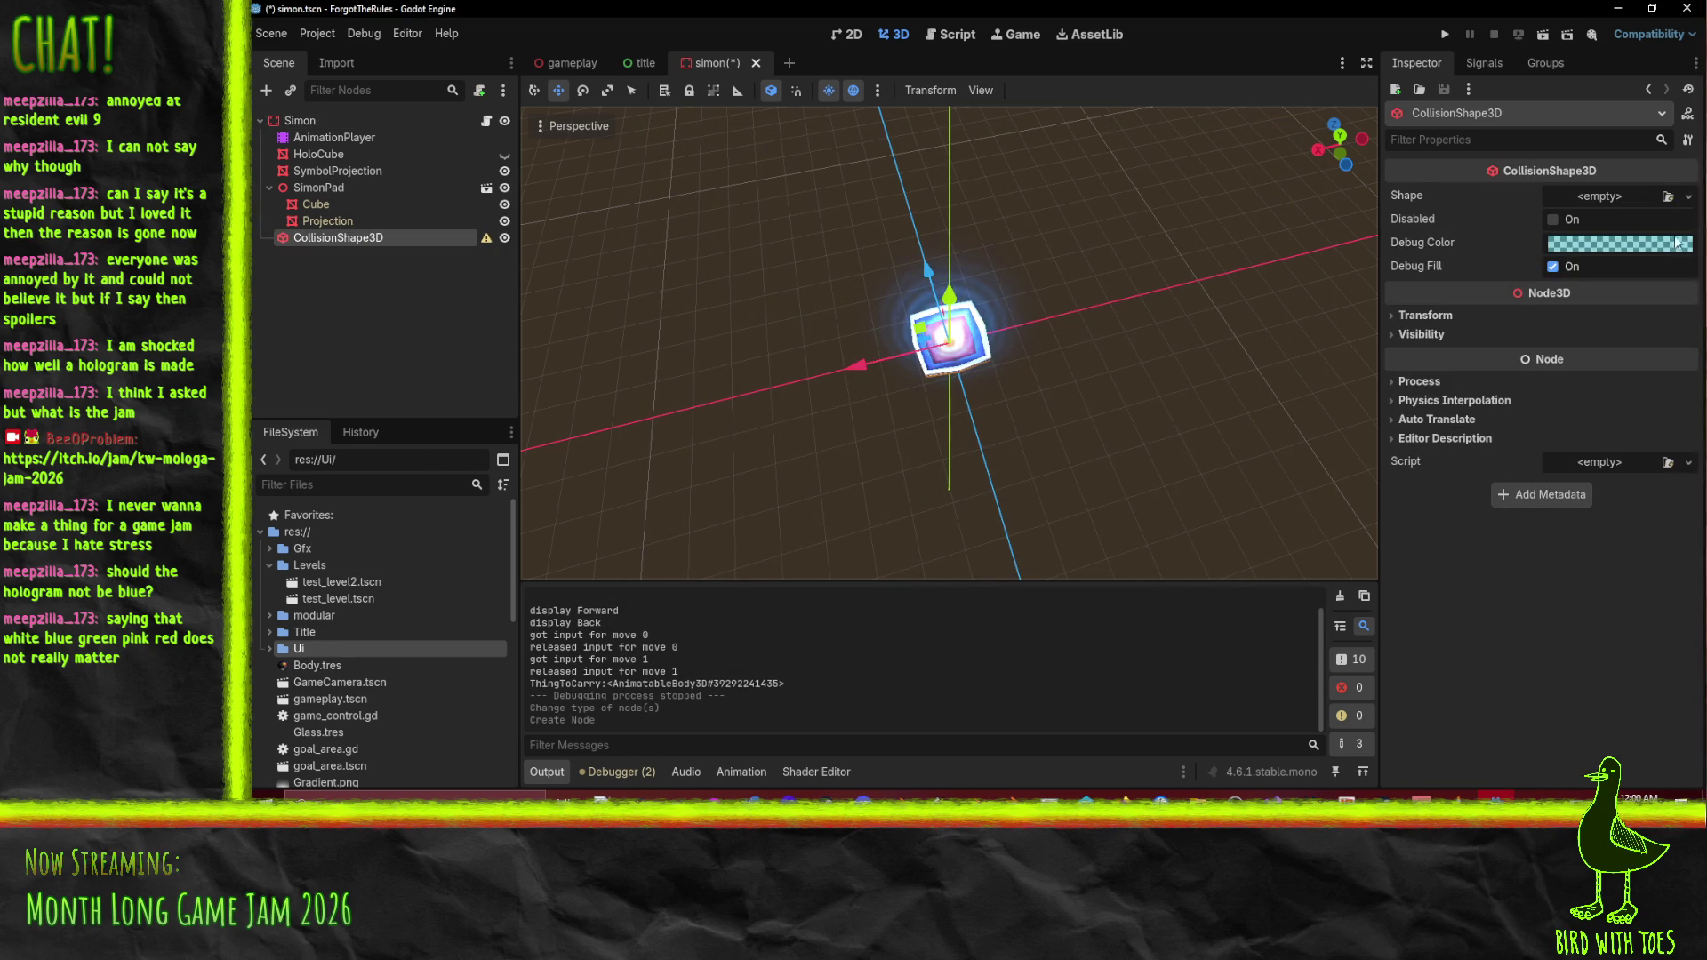
Give the CollisionShape3D a new BoxShape3D and set its height to 1.5.
{"action": "left_click", "coordinate": [1689, 196]}
{"action": "left_click", "coordinate": [1574, 275]}
{"action": "mouse_move", "coordinate": [904, 412]}
{"action": "left_mouse_down"}
{"action": "mouse_move", "coordinate": [1056, 282]}
{"action": "mouse_move", "coordinate": [861, 280]}
{"action": "left_mouse_up"}
{"action": "scroll", "coordinate": [896, 283], "scroll_direction": "up", "scroll_amount": 2}
{"action": "scroll", "coordinate": [937, 387], "scroll_direction": "up", "scroll_amount": 5}
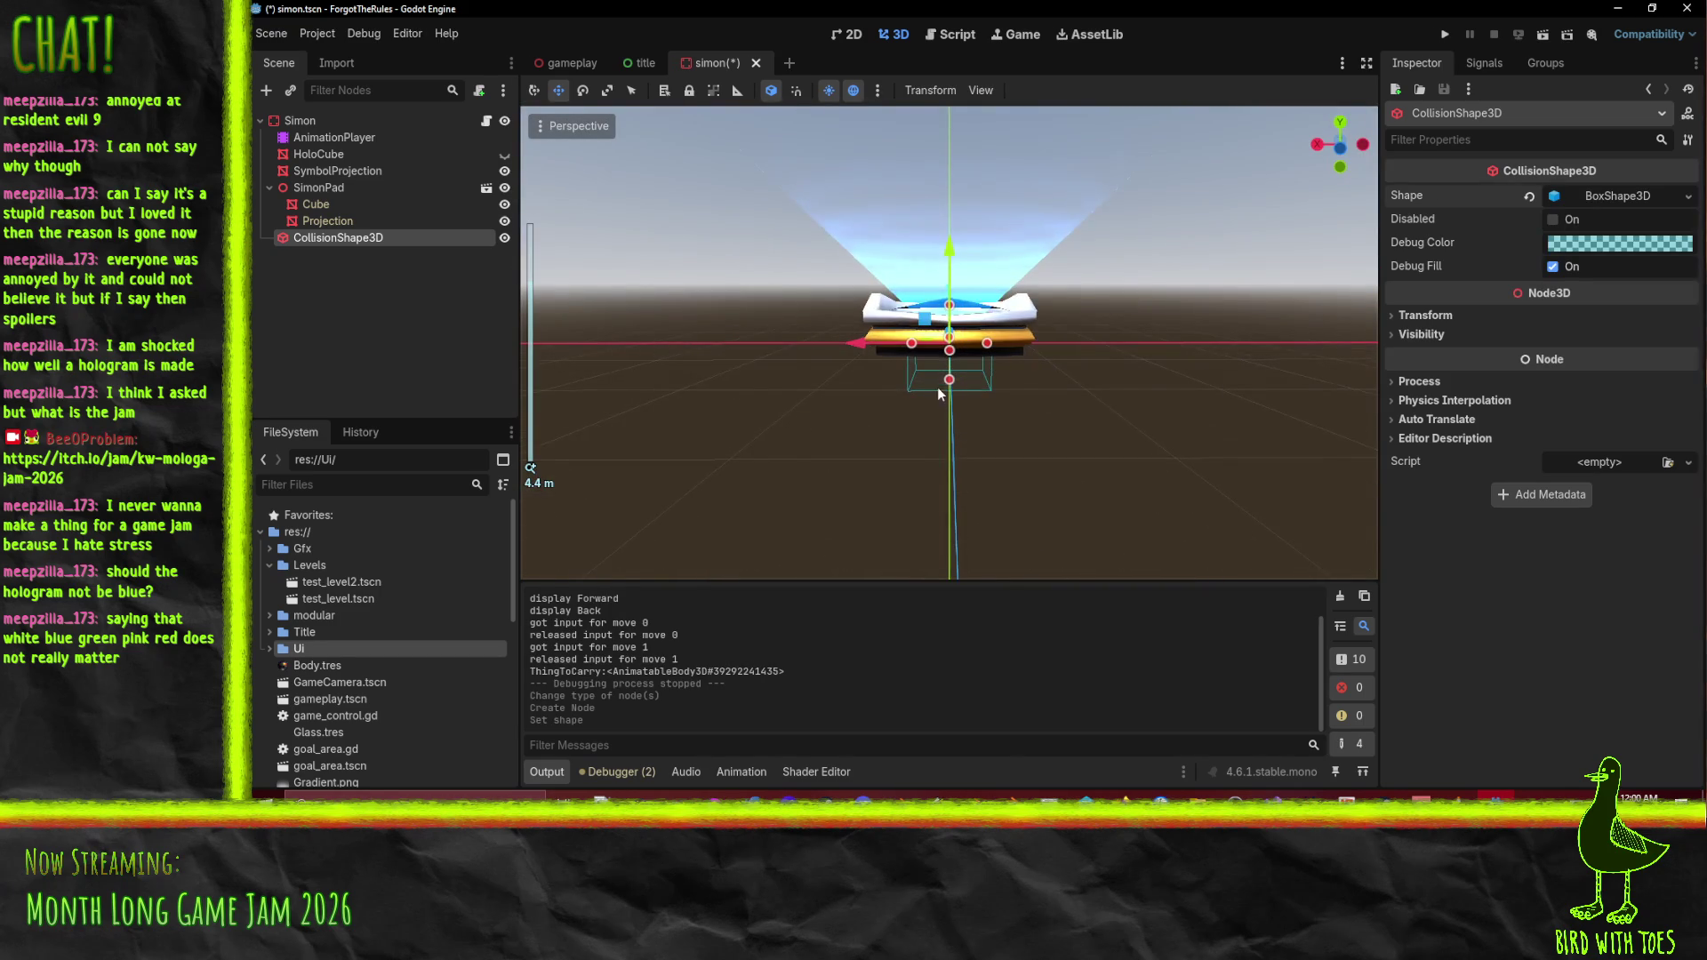
{"action": "left_click_drag", "start_coordinate": [951, 300], "coordinate": [950, 207]}
{"action": "mouse_move", "coordinate": [949, 385]}
{"action": "left_mouse_down"}
{"action": "mouse_move", "coordinate": [955, 325]}
{"action": "mouse_move", "coordinate": [959, 349]}
{"action": "left_mouse_up"}
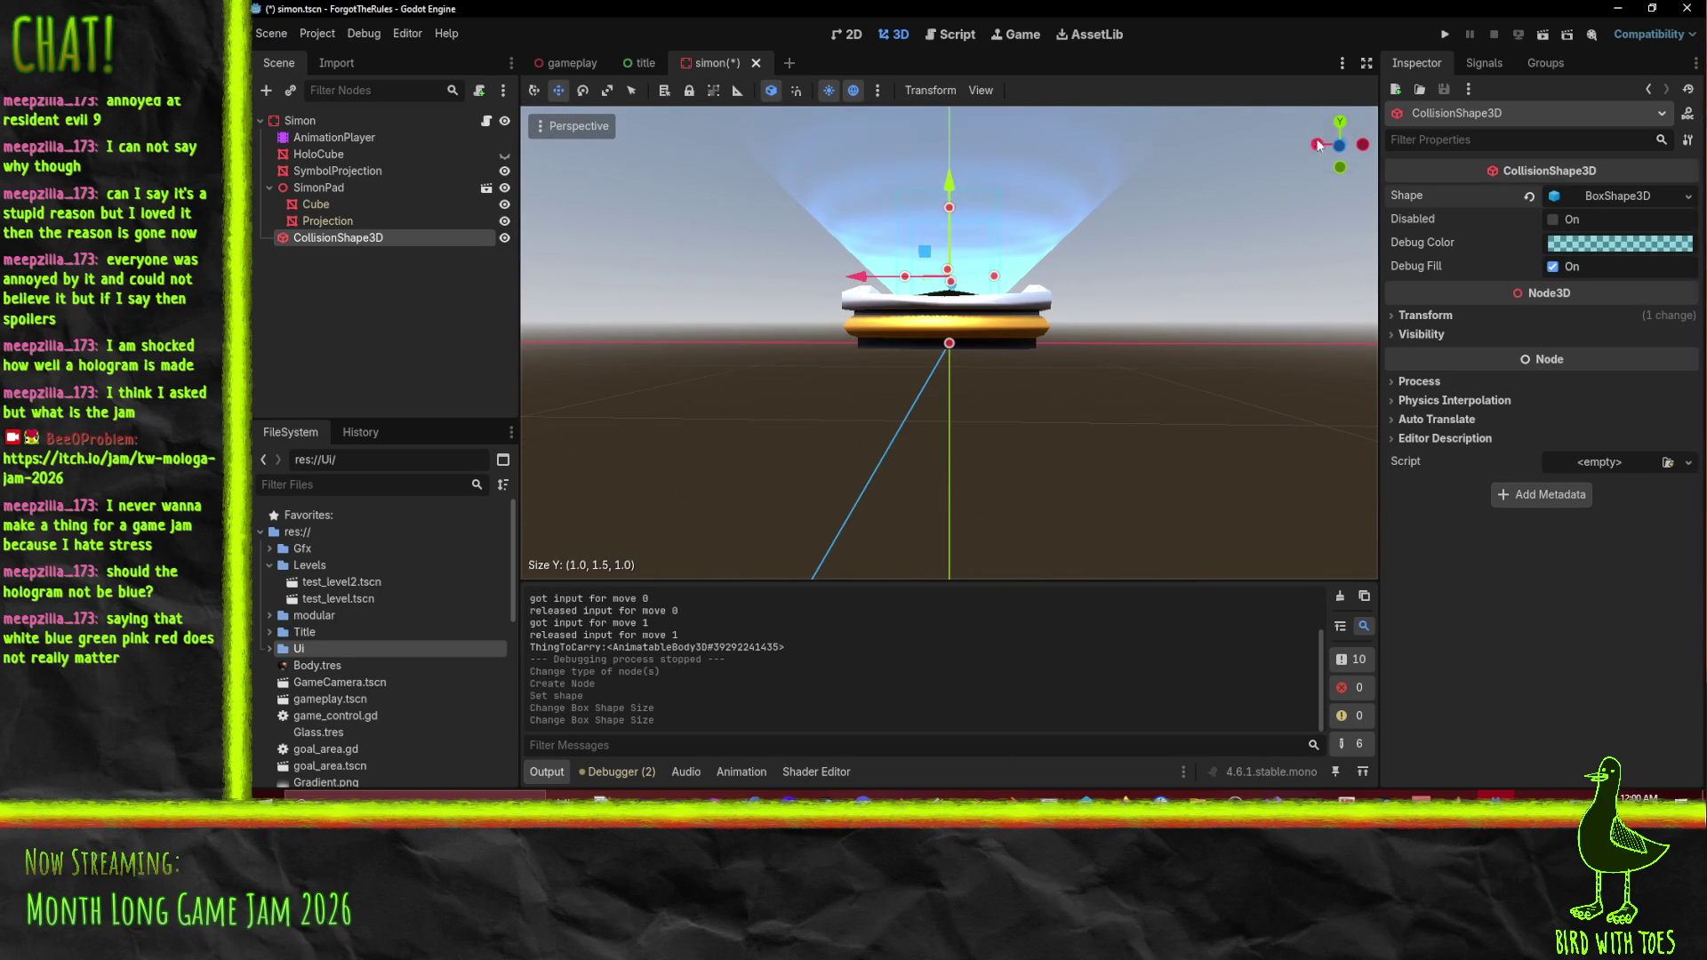
In rear and side orthogonal views, size the box to 2.0 on X and 1.5 deep.
{"action": "key", "text": "ctrl+KP_1"}
{"action": "left_click_drag", "start_coordinate": [1003, 280], "coordinate": [1038, 284]}
{"action": "left_click_drag", "start_coordinate": [905, 277], "coordinate": [864, 280]}
{"action": "key", "text": "KP_3"}
{"action": "left_click_drag", "start_coordinate": [994, 277], "coordinate": [1038, 276]}
{"action": "left_click_drag", "start_coordinate": [906, 276], "coordinate": [861, 278]}
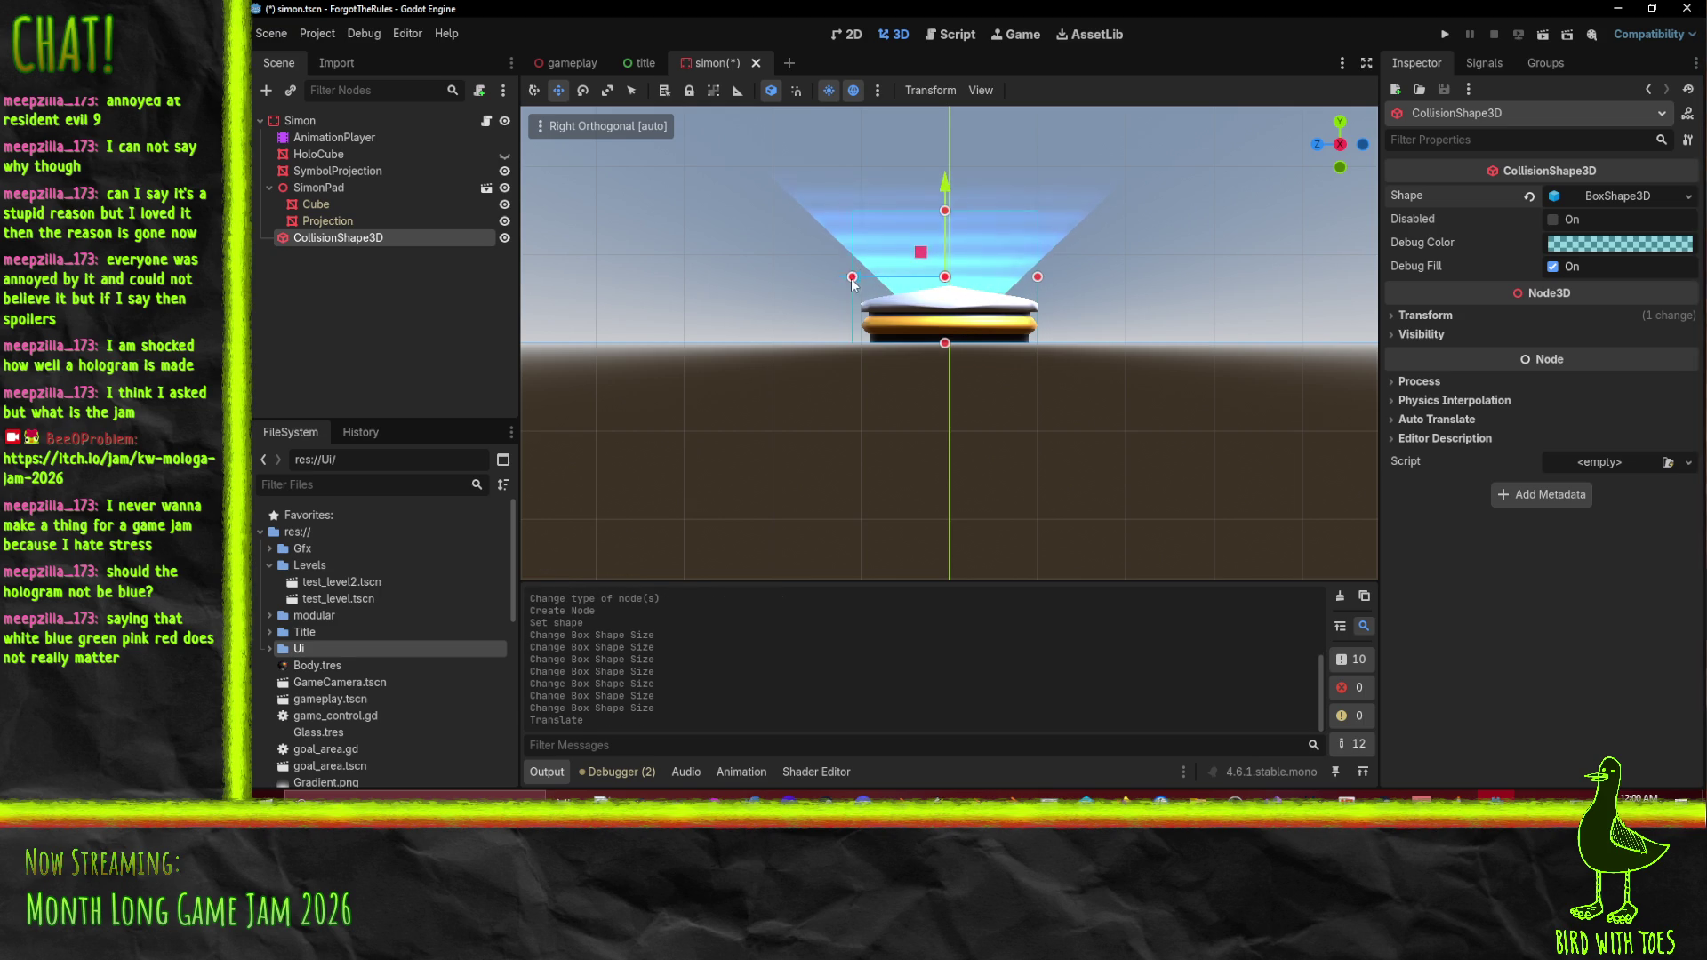
Save the simon scene and check out the ForgotTheRules files for edit in Perforce.
{"action": "key", "text": "ctrl+s"}
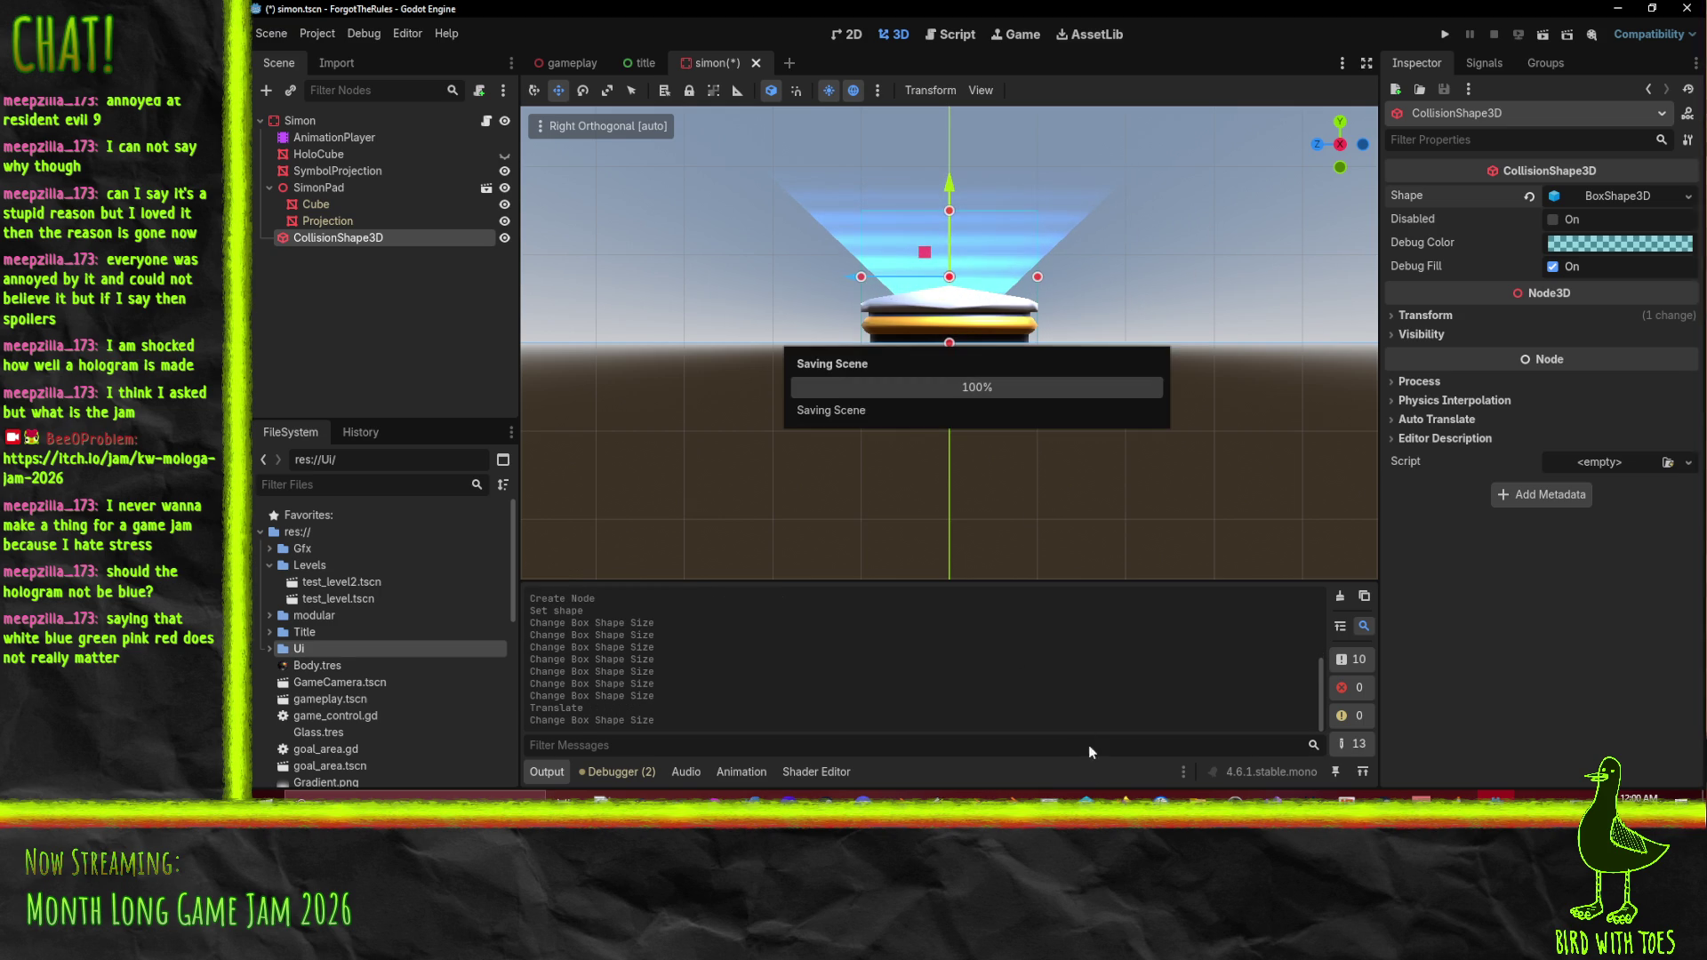
{"action": "key", "text": "alt+Tab"}
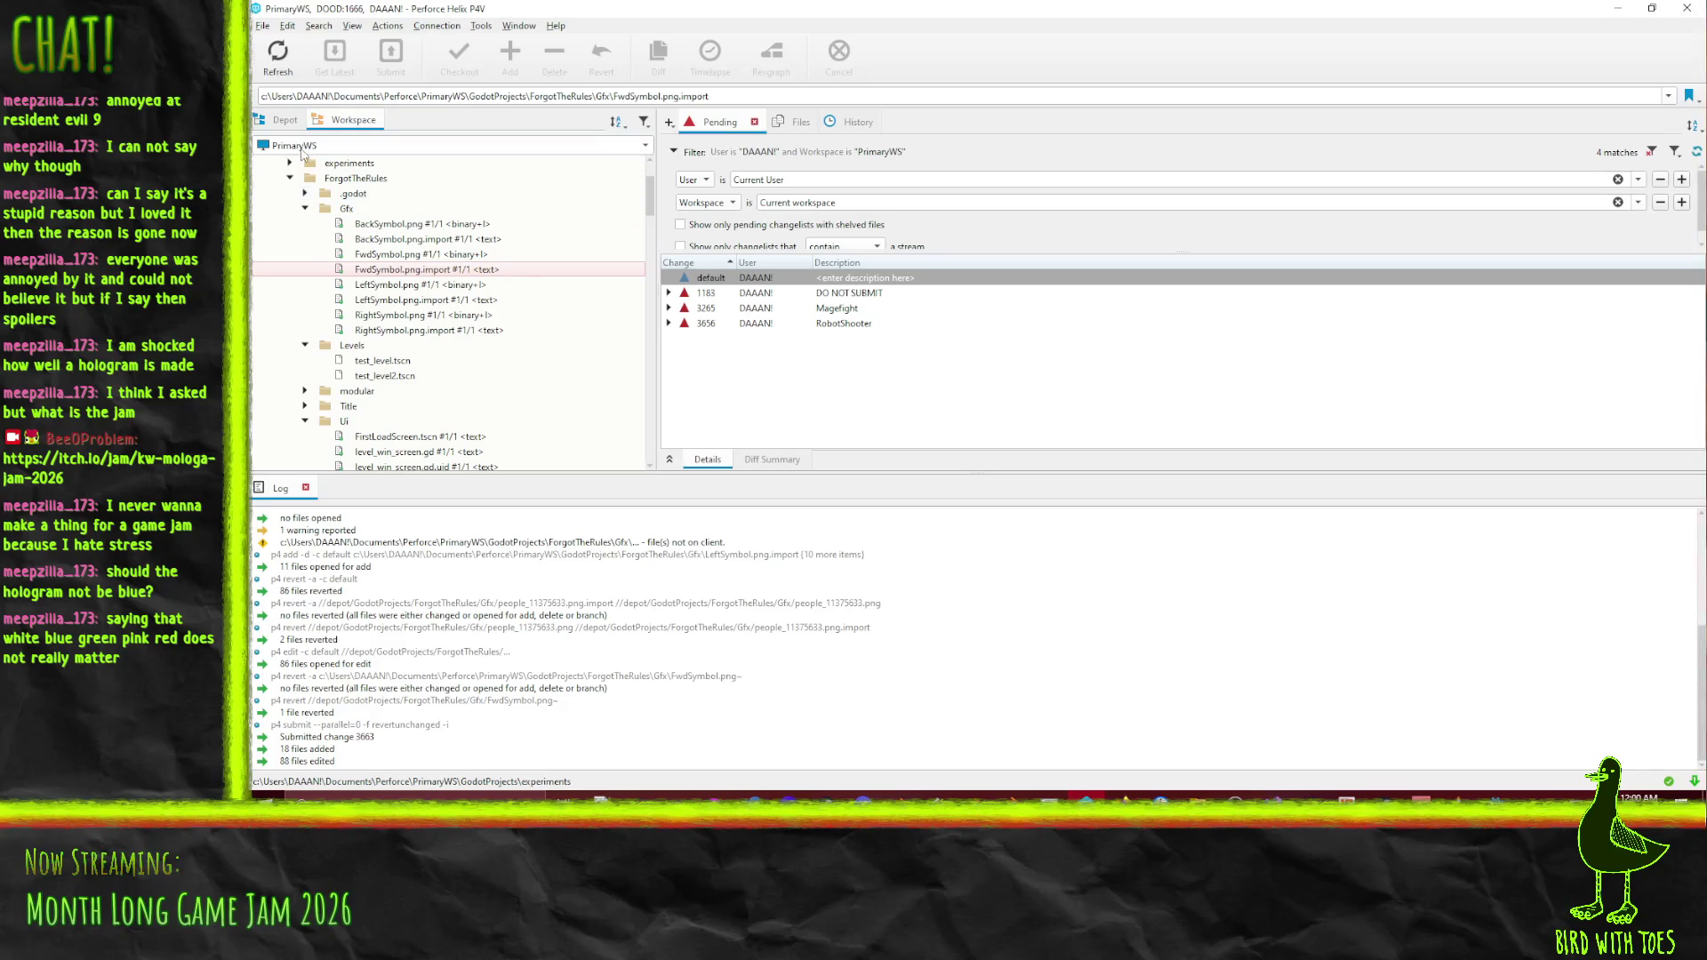
{"action": "mouse_move", "coordinate": [346, 208]}
{"action": "left_mouse_down"}
{"action": "mouse_move", "coordinate": [662, 289]}
{"action": "mouse_move", "coordinate": [703, 278]}
{"action": "left_mouse_up"}
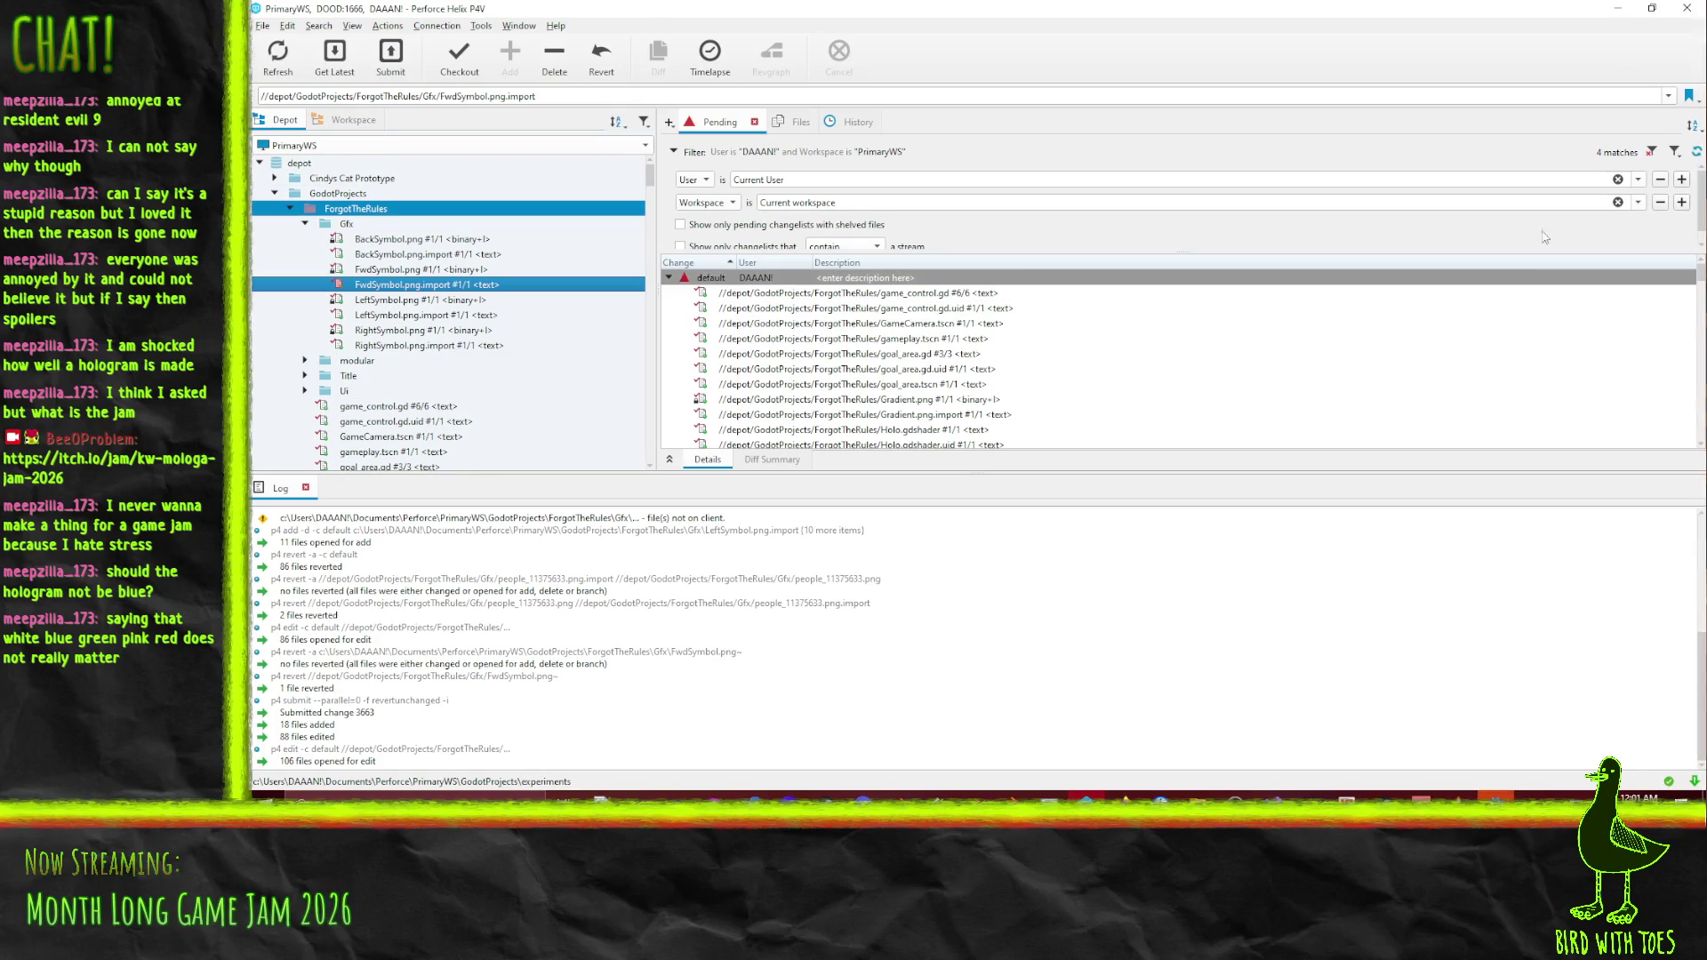
{"action": "left_click", "coordinate": [1667, 9]}
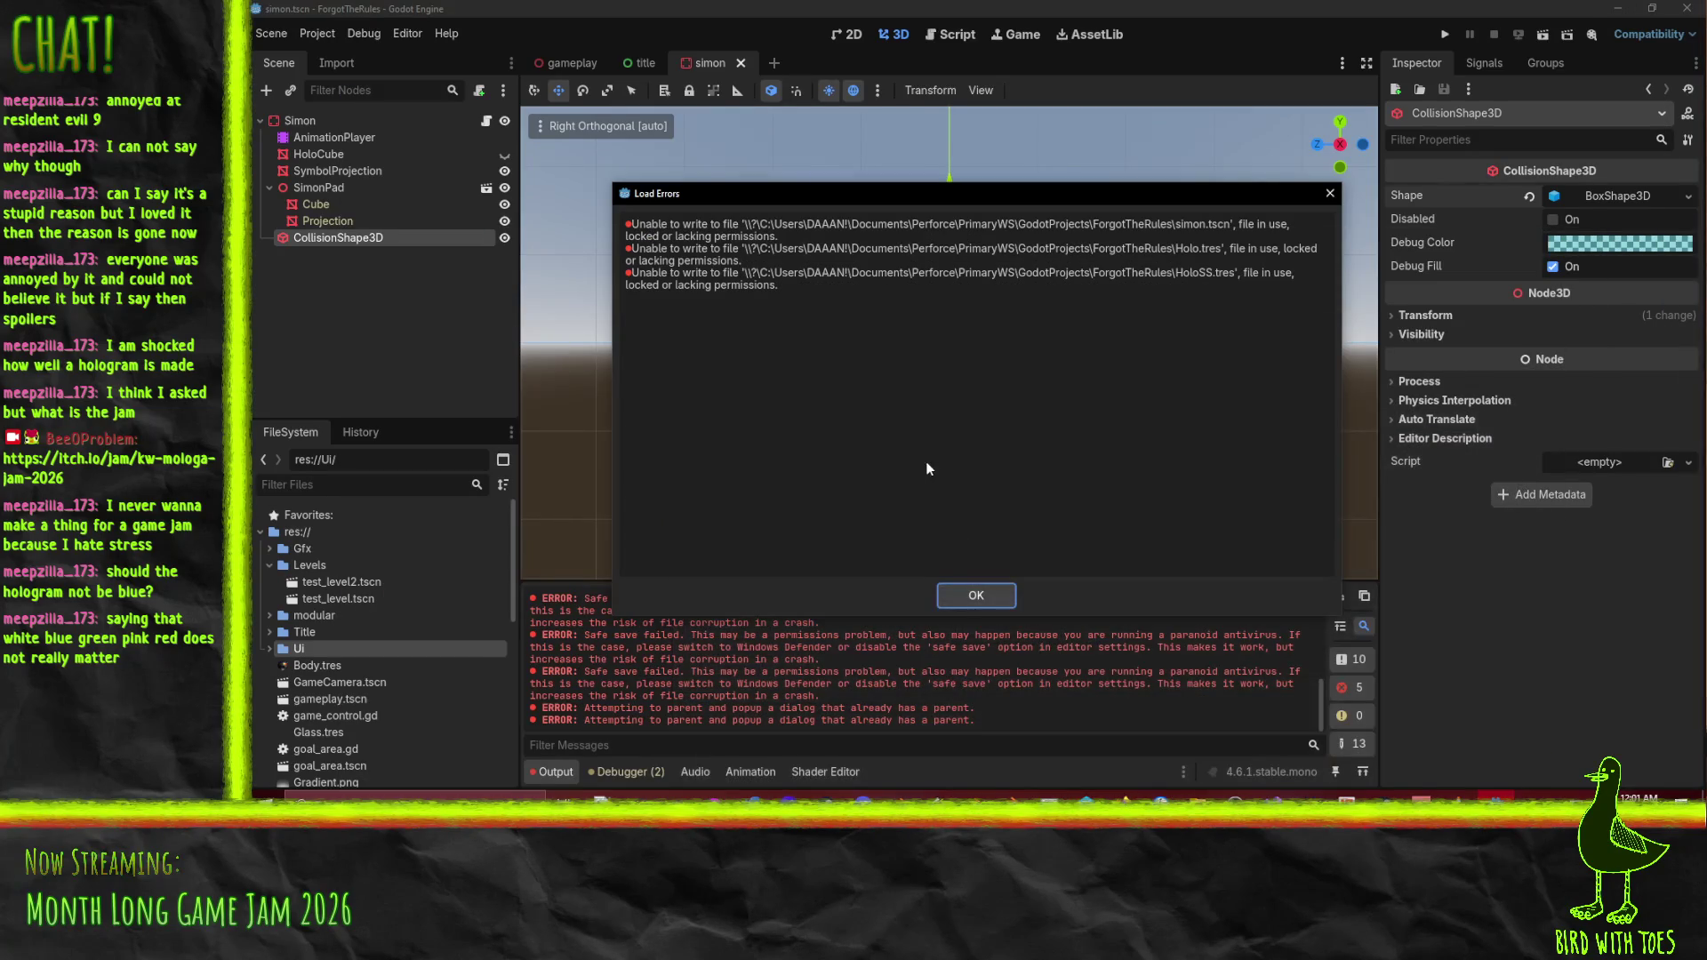
Dismiss the file write errors and orbit to look down on the Simon pad.
{"action": "left_click", "coordinate": [975, 596]}
{"action": "left_click_drag", "start_coordinate": [1201, 227], "coordinate": [1134, 264]}
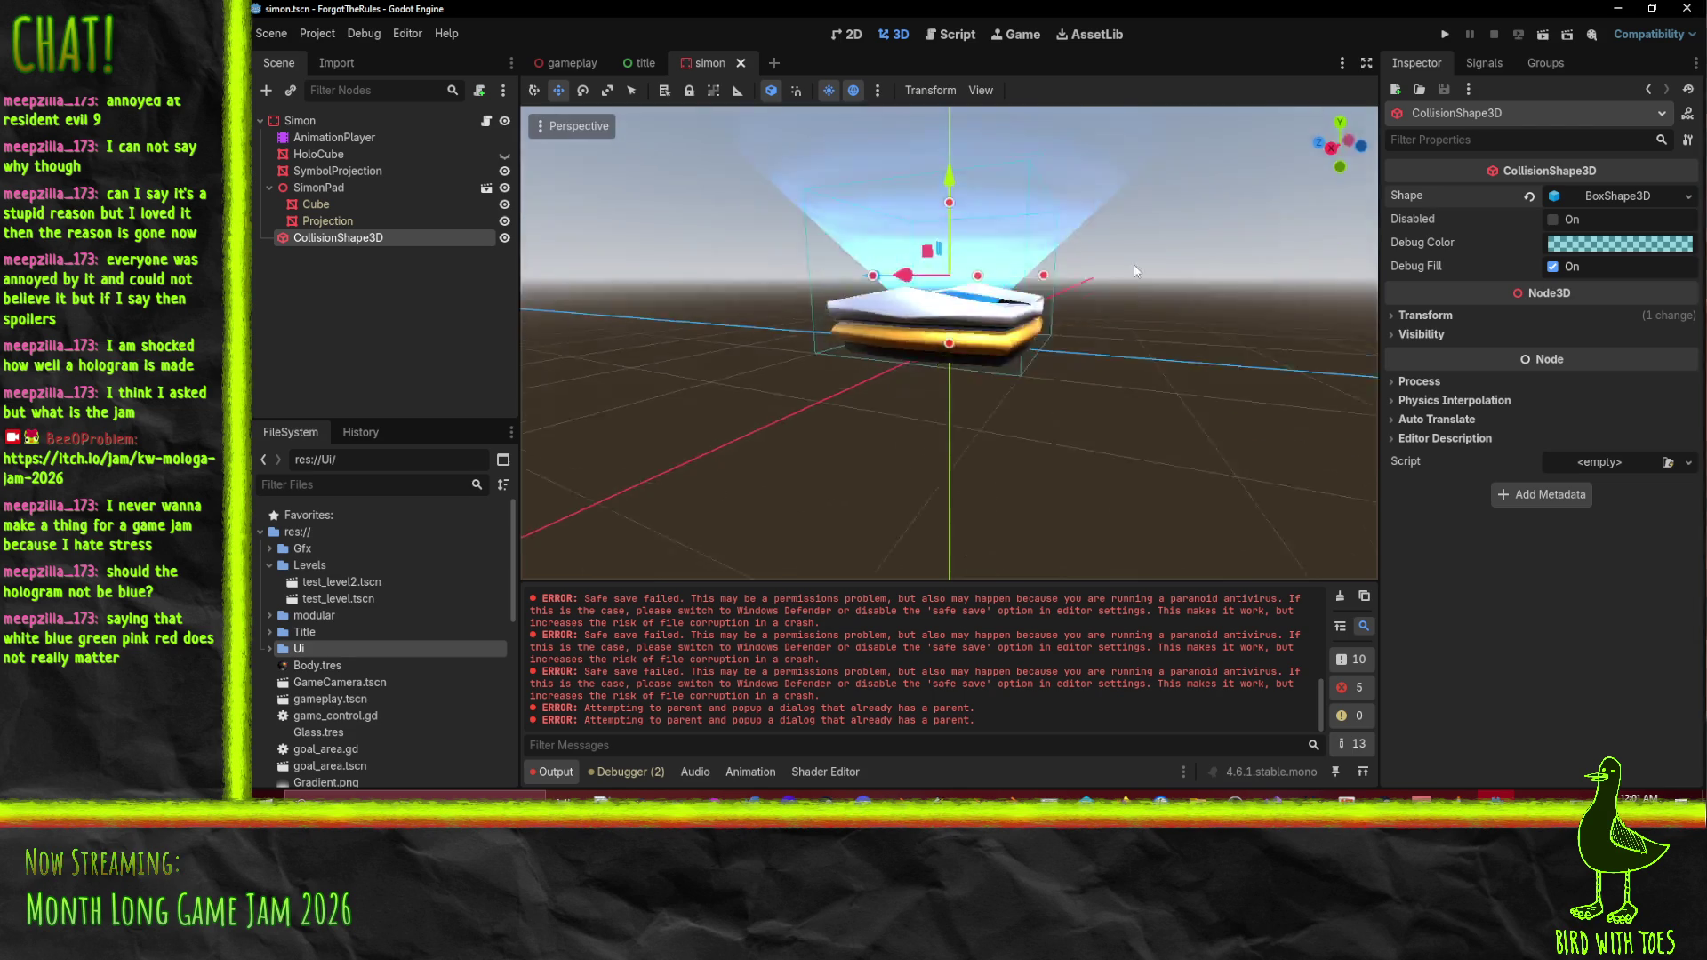
{"action": "scroll", "coordinate": [1026, 393], "scroll_direction": "up", "scroll_amount": 2}
{"action": "mouse_move", "coordinate": [1026, 393]}
{"action": "left_mouse_down"}
{"action": "mouse_move", "coordinate": [1192, 212]}
{"action": "mouse_move", "coordinate": [978, 224]}
{"action": "mouse_move", "coordinate": [1099, 247]}
{"action": "mouse_move", "coordinate": [998, 329]}
{"action": "mouse_move", "coordinate": [924, 335]}
{"action": "mouse_move", "coordinate": [899, 355]}
{"action": "left_mouse_up"}
{"action": "scroll", "coordinate": [978, 224], "scroll_direction": "up", "scroll_amount": 3}
{"action": "scroll", "coordinate": [898, 356], "scroll_direction": "down", "scroll_amount": 4}
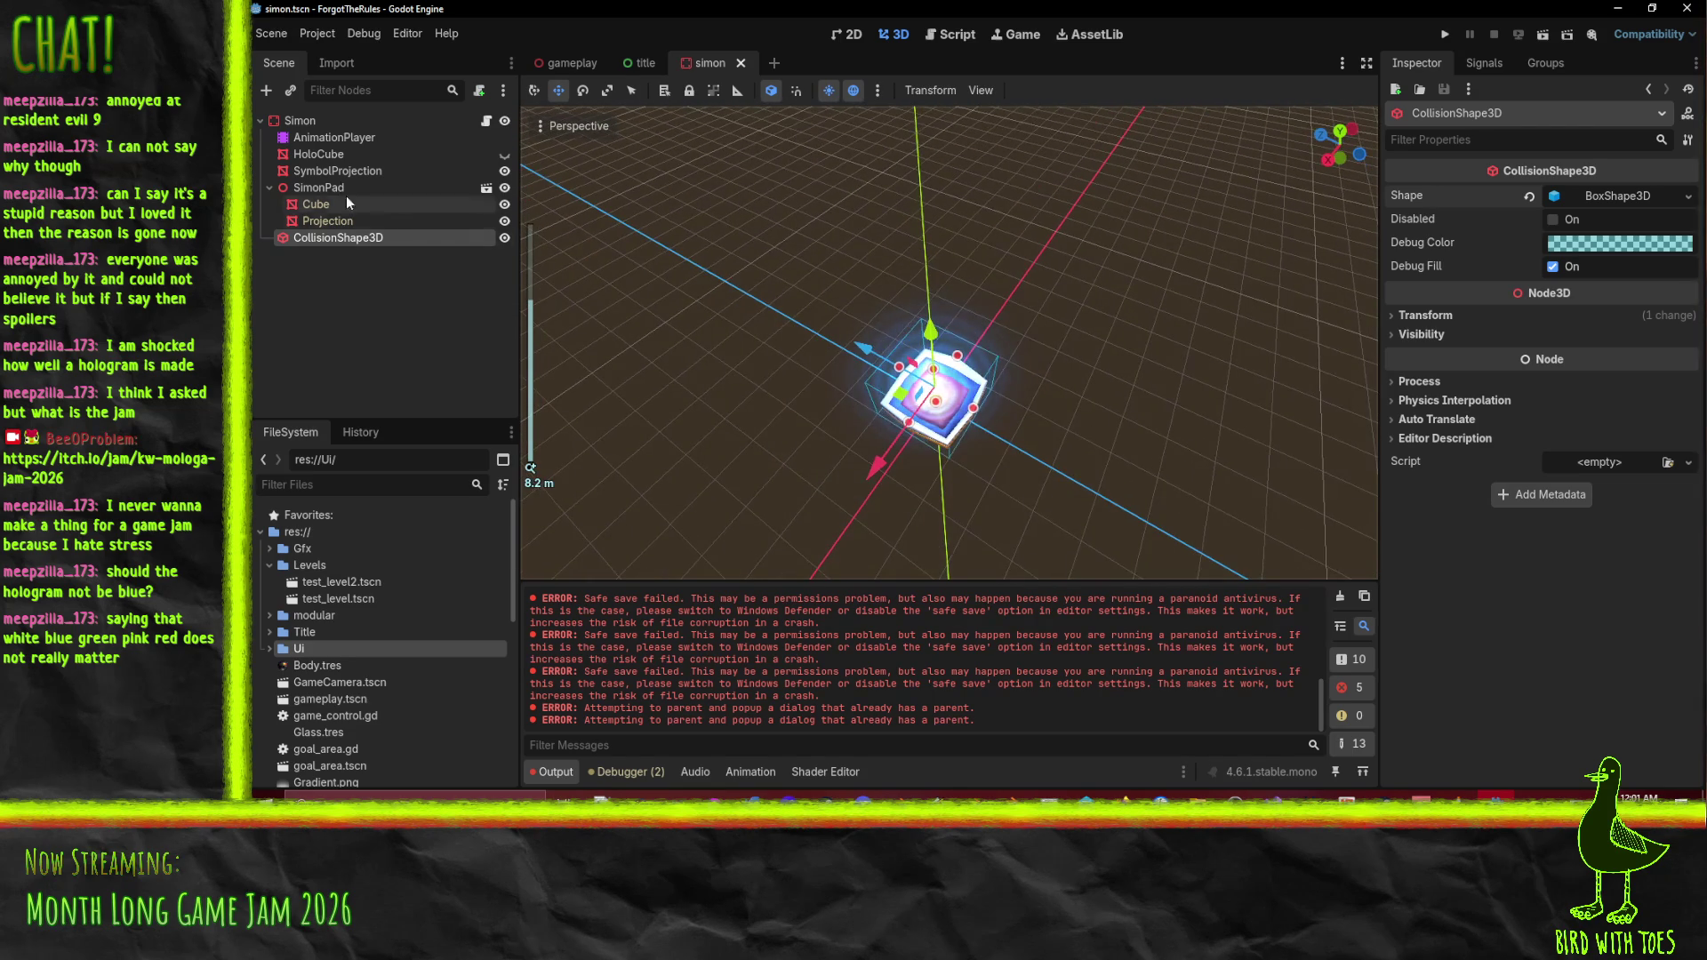
Close the simon scene, open test_level.tscn, and move SimonTrigger -17 on Z.
{"action": "left_click", "coordinate": [742, 63]}
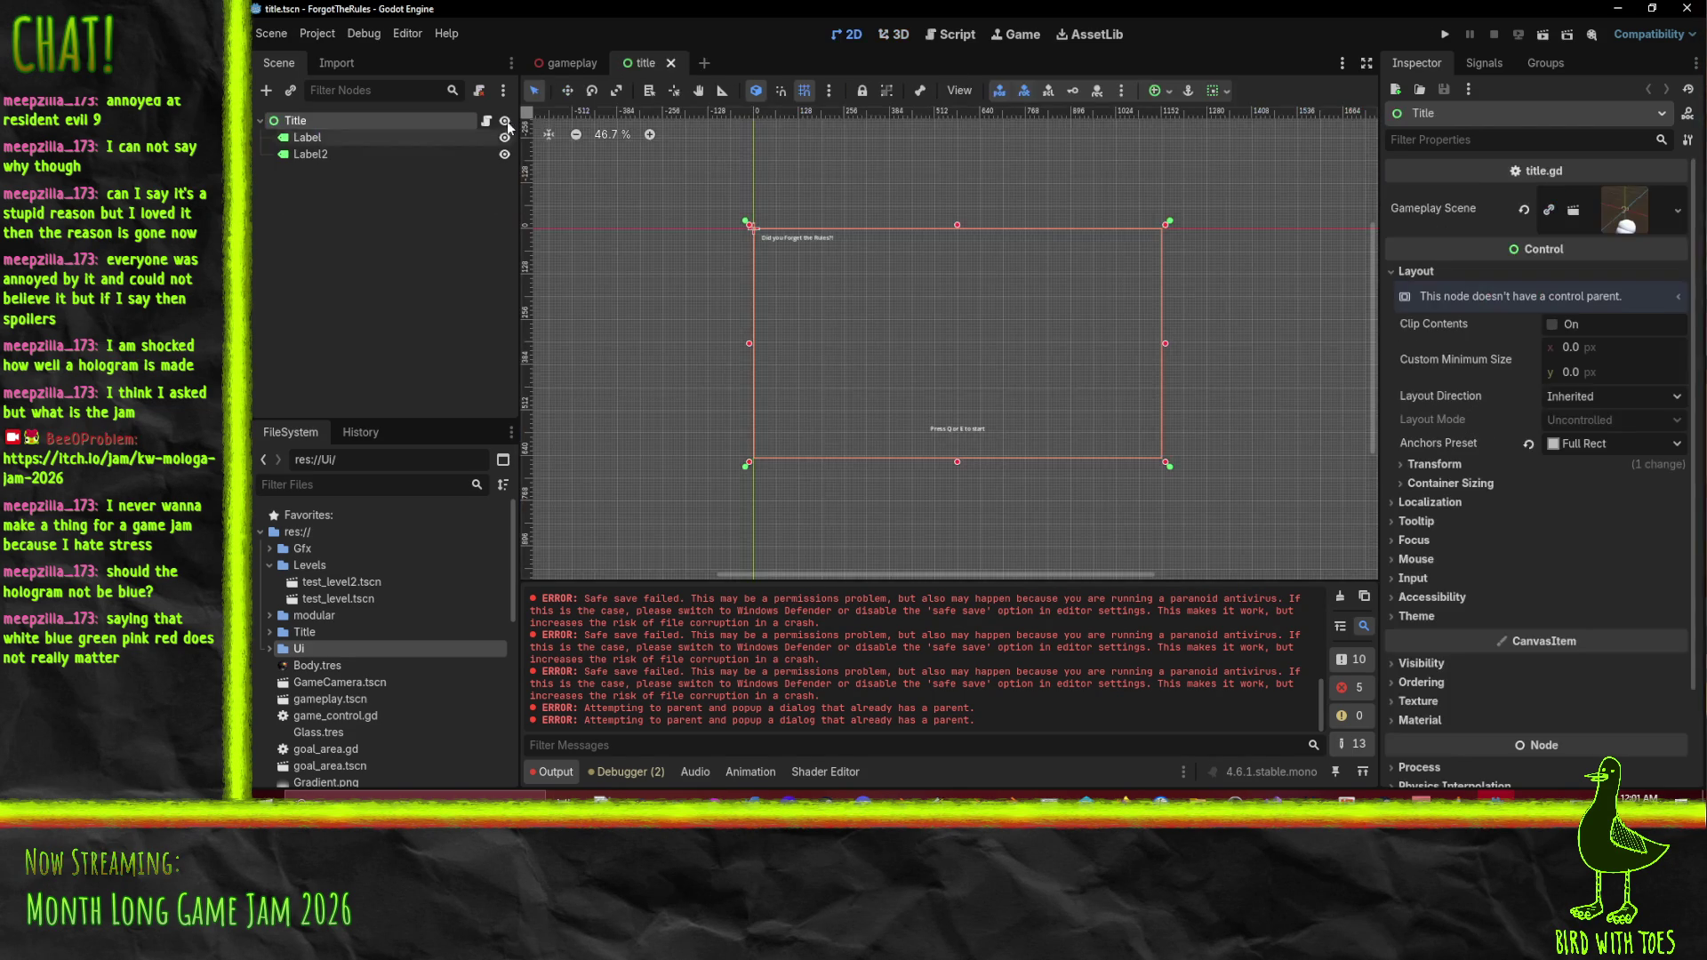
{"action": "double_click", "coordinate": [355, 600]}
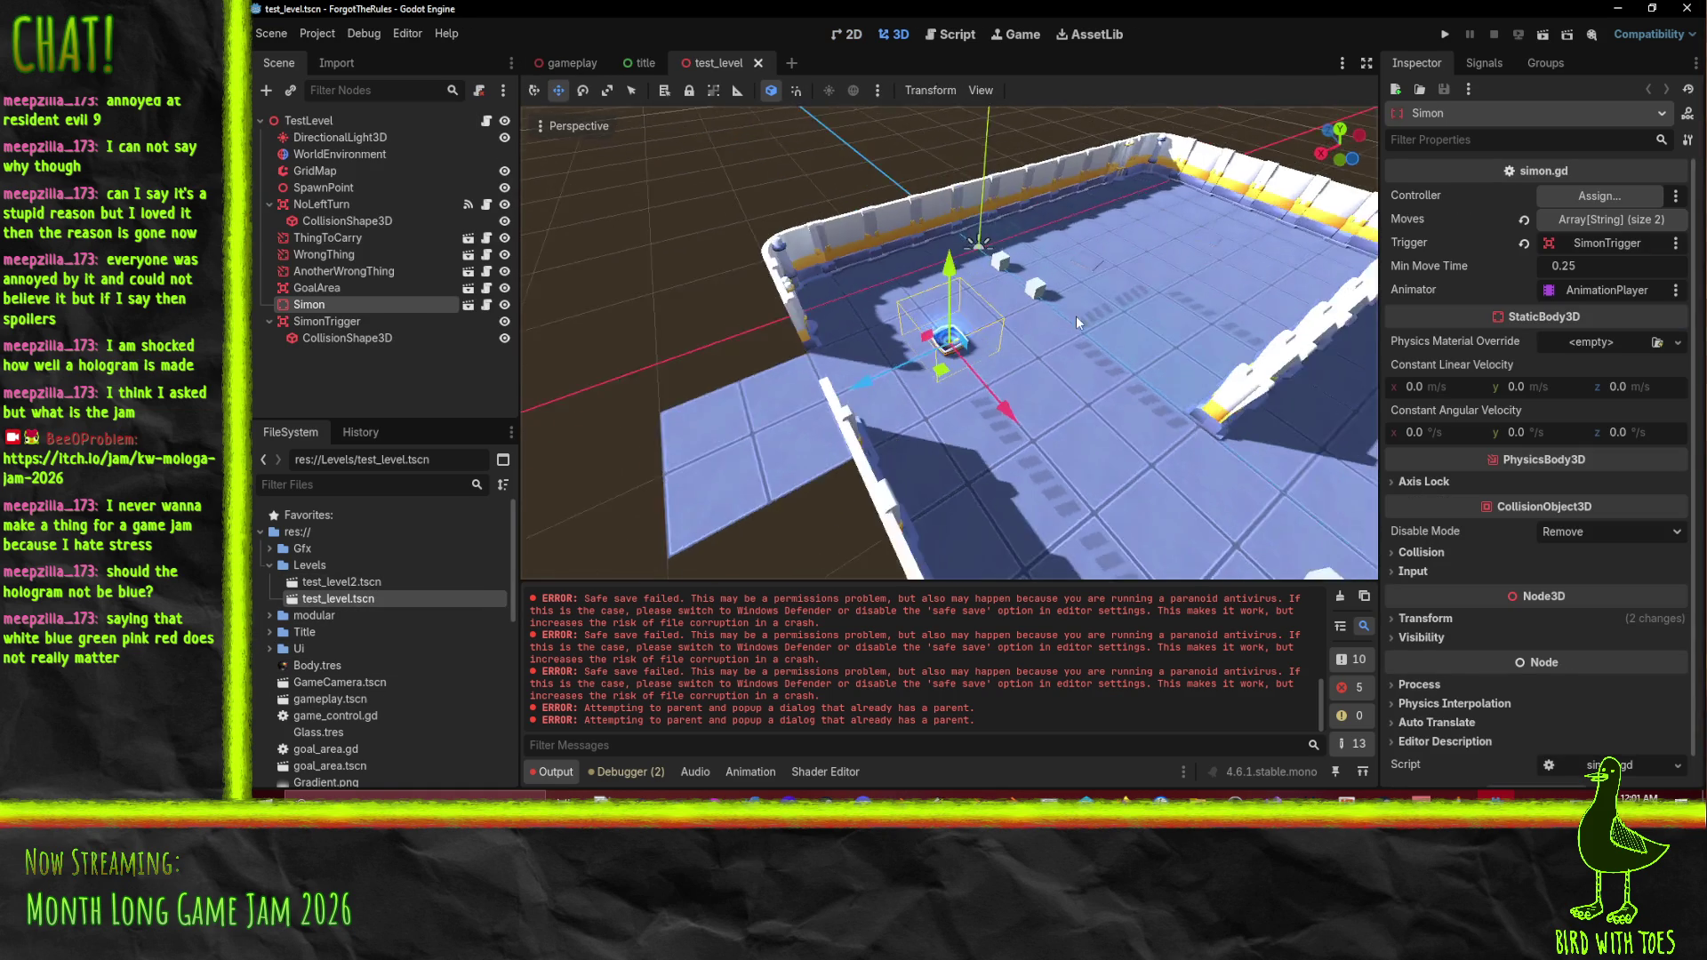
{"action": "mouse_move", "coordinate": [1165, 355]}
{"action": "left_mouse_down"}
{"action": "mouse_move", "coordinate": [1122, 300]}
{"action": "mouse_move", "coordinate": [1080, 292]}
{"action": "left_mouse_up"}
{"action": "left_click", "coordinate": [337, 322]}
{"action": "left_click", "coordinate": [360, 307]}
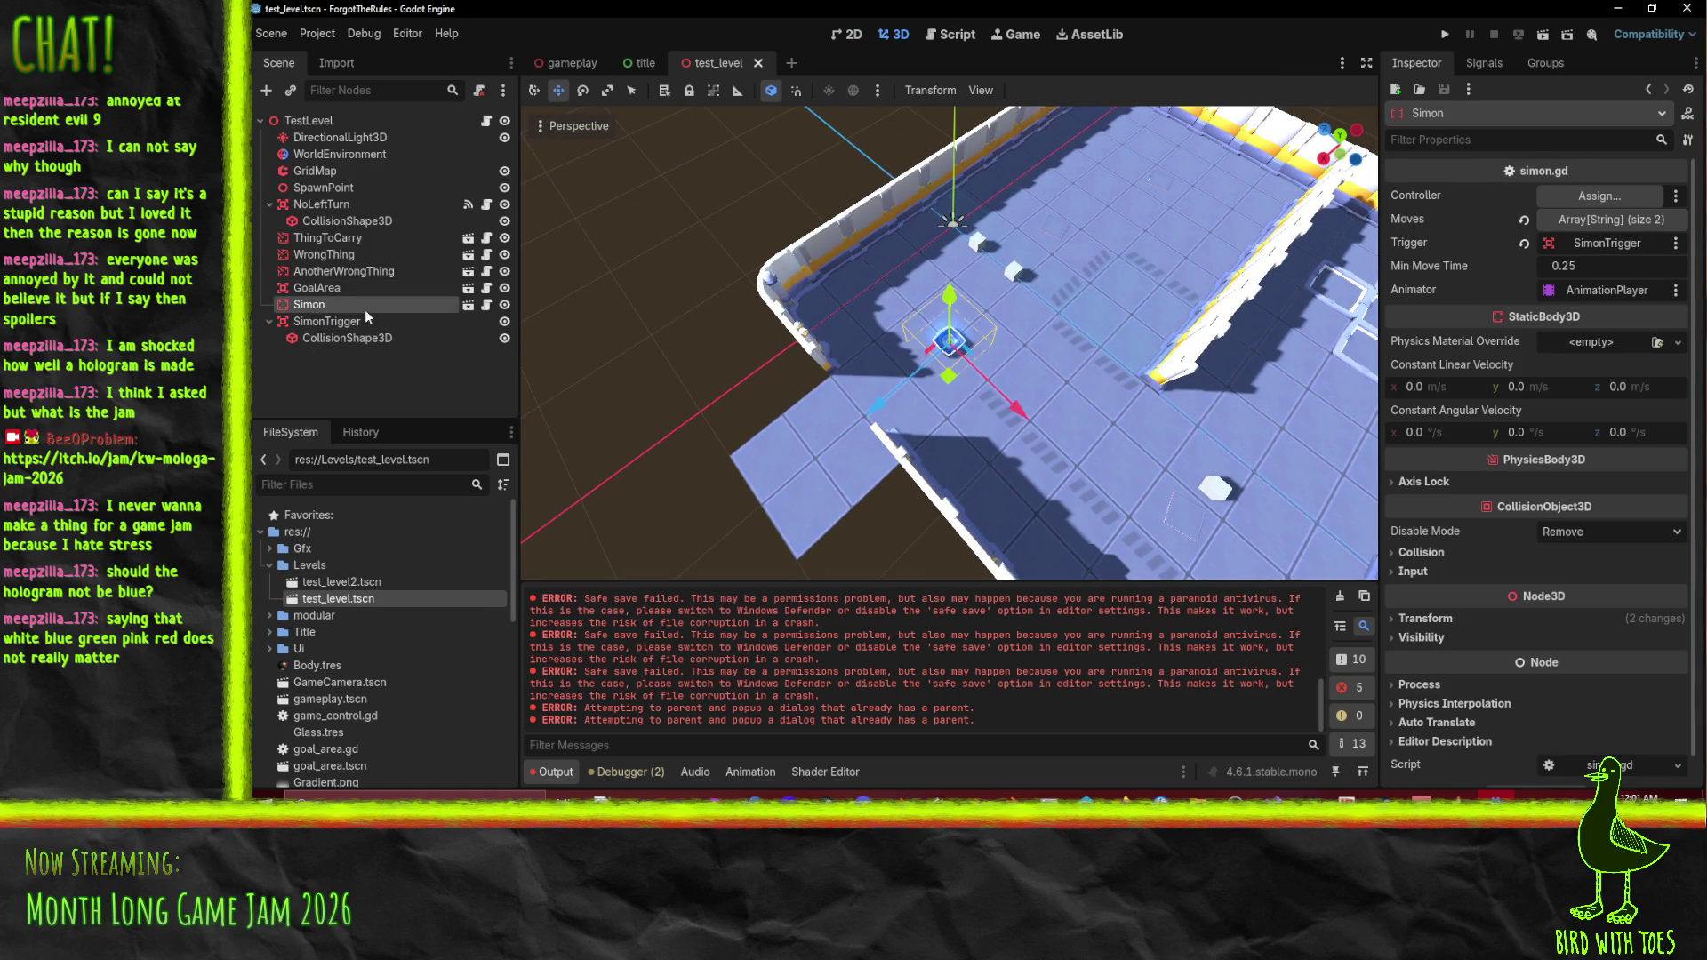
{"action": "left_click", "coordinate": [1080, 307]}
{"action": "mouse_move", "coordinate": [1086, 390]}
{"action": "left_mouse_down"}
{"action": "mouse_move", "coordinate": [1069, 364]}
{"action": "mouse_move", "coordinate": [1143, 368]}
{"action": "mouse_move", "coordinate": [864, 295]}
{"action": "mouse_move", "coordinate": [882, 317]}
{"action": "mouse_move", "coordinate": [946, 313]}
{"action": "left_mouse_up"}
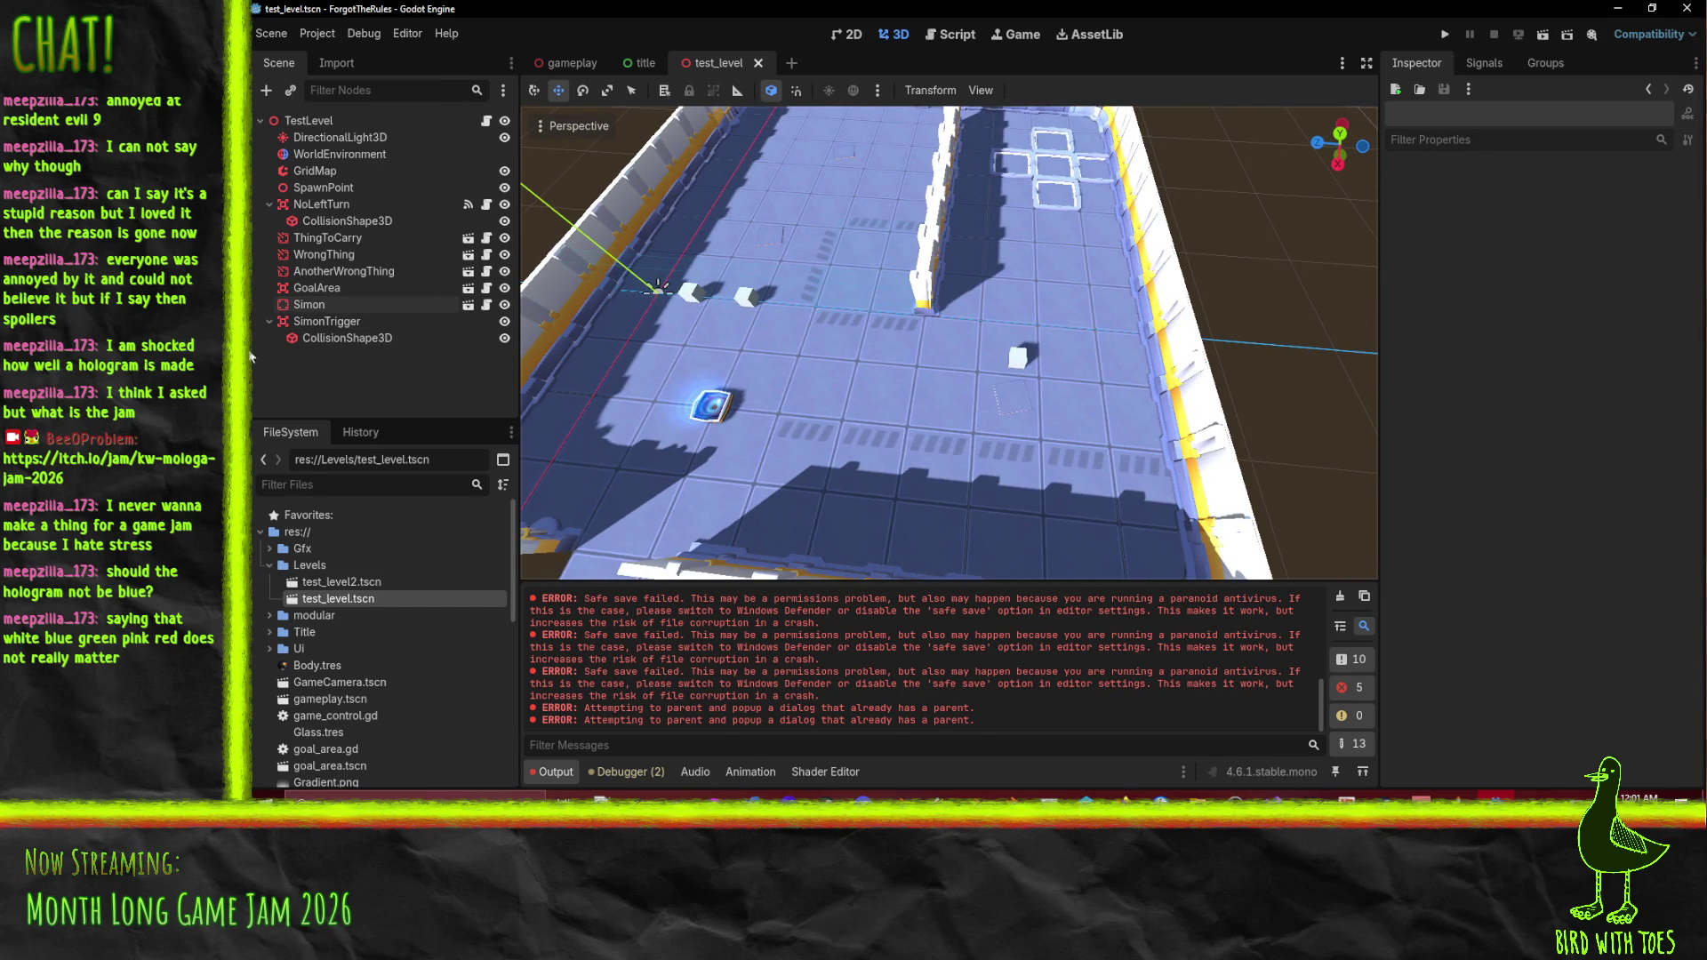
{"action": "left_click", "coordinate": [345, 304]}
{"action": "left_click", "coordinate": [327, 321]}
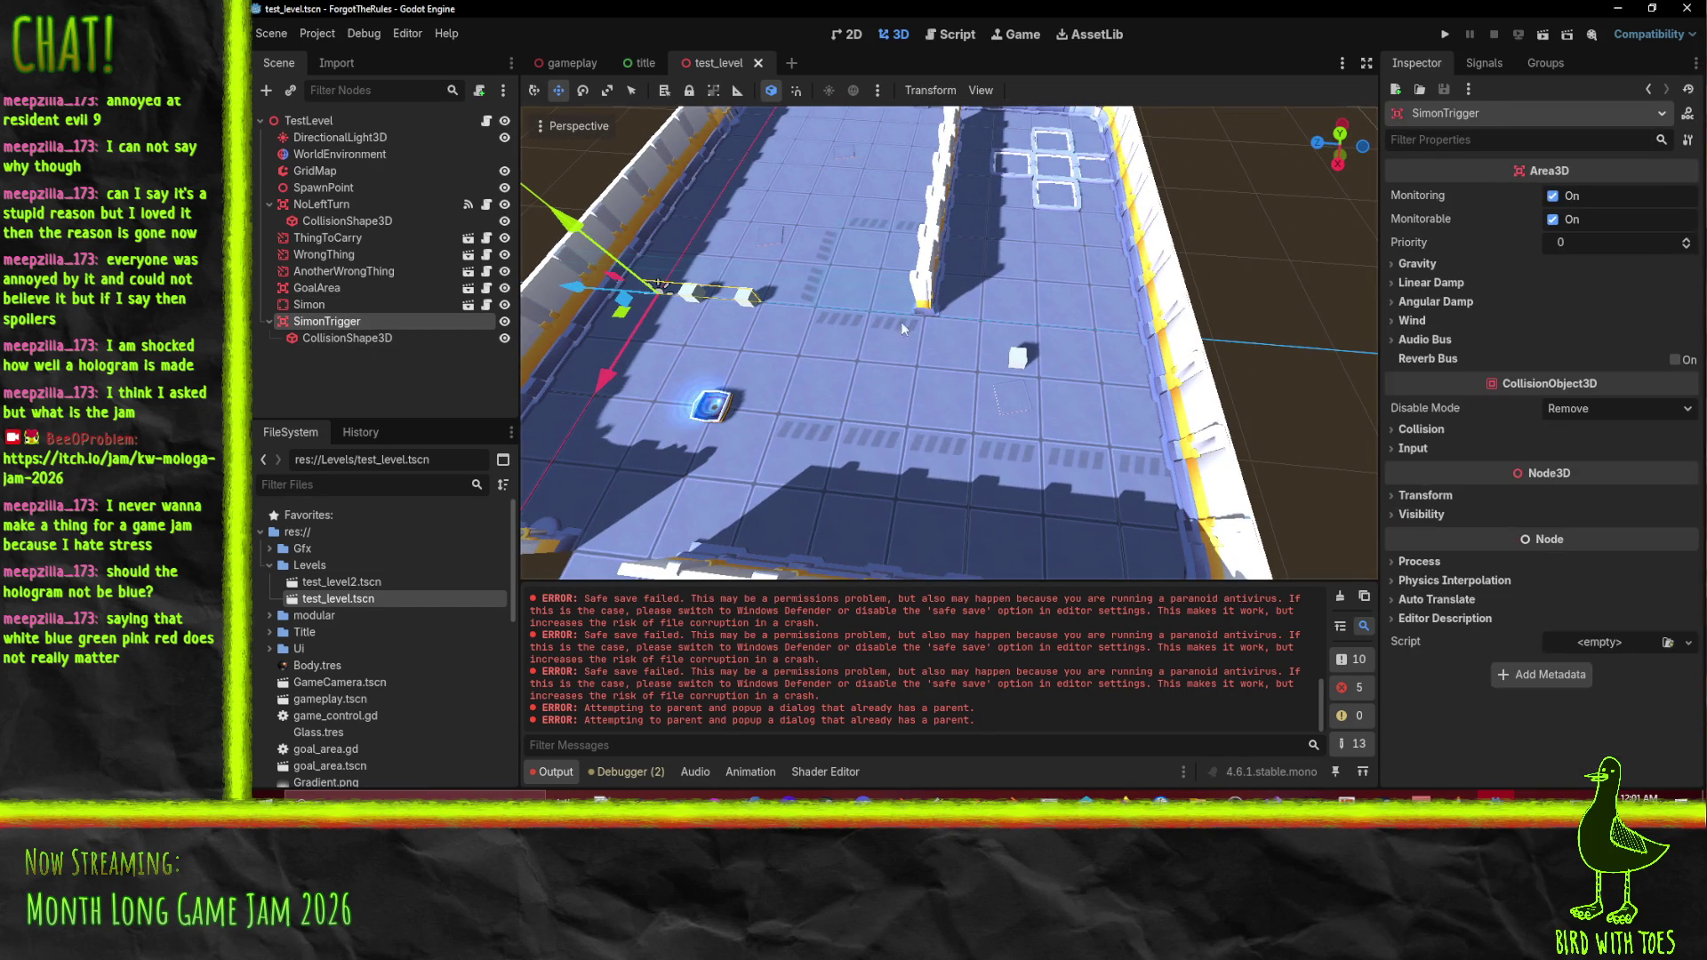
{"action": "mouse_move", "coordinate": [558, 304]}
{"action": "left_mouse_down"}
{"action": "mouse_move", "coordinate": [915, 325]}
{"action": "mouse_move", "coordinate": [899, 324]}
{"action": "left_mouse_up"}
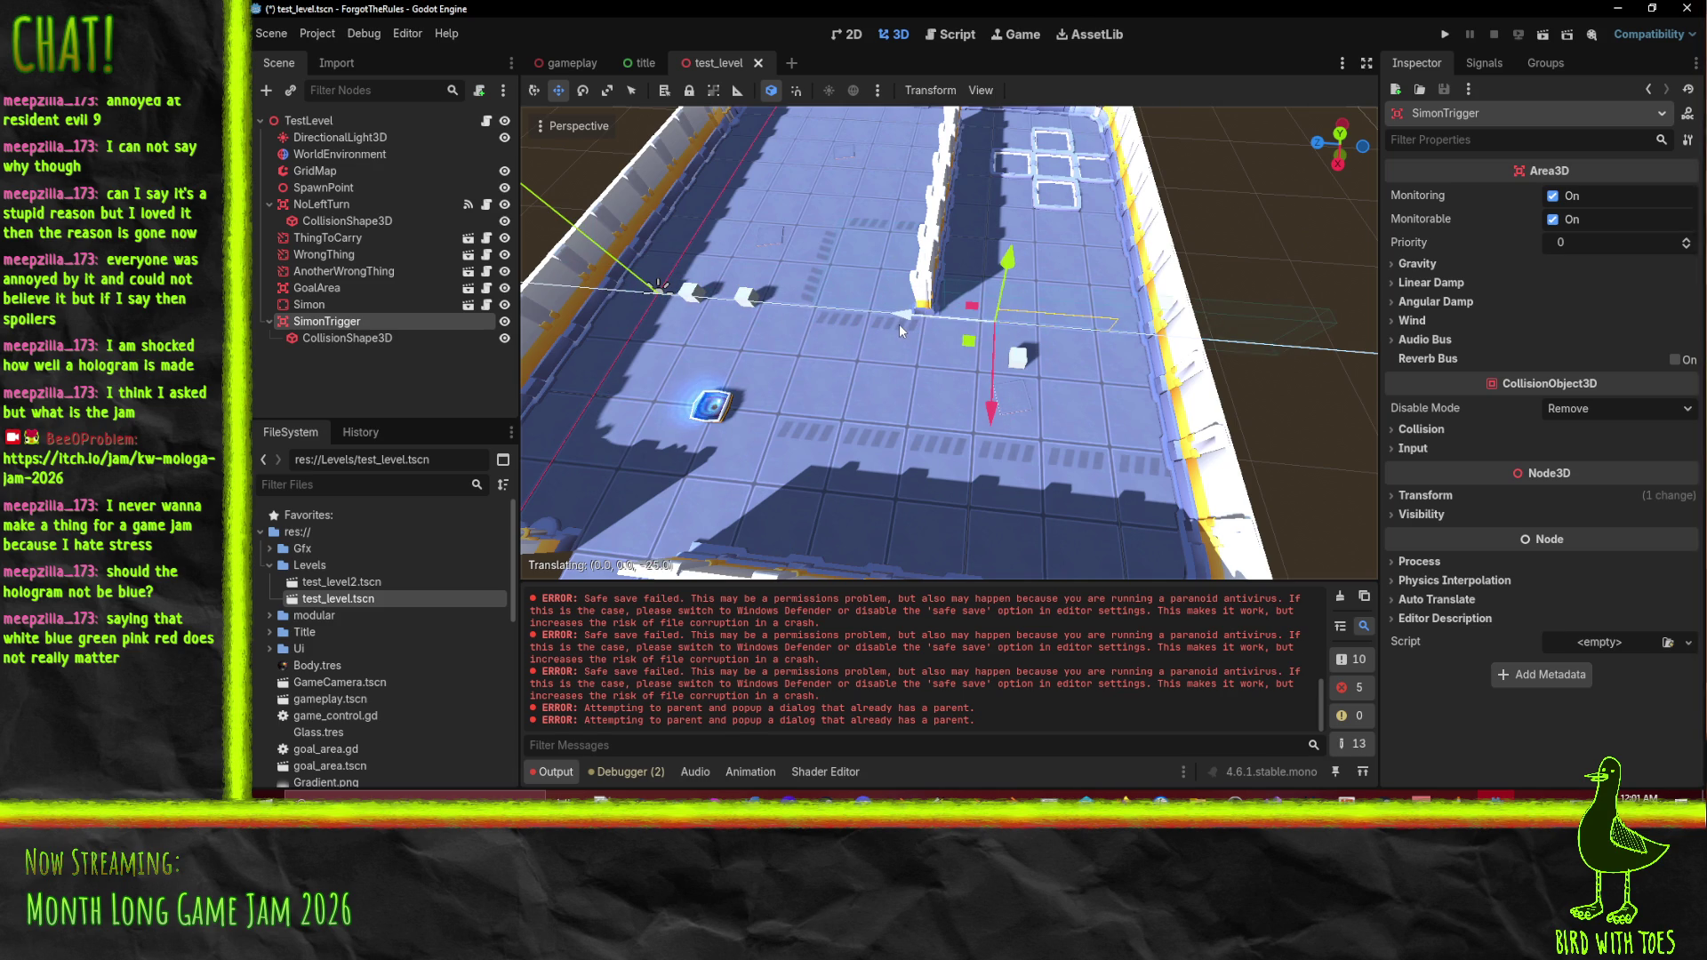
Drag Simon along the X and Z gizmo arrows toward the far wall.
{"action": "left_click", "coordinate": [351, 304]}
{"action": "left_click_drag", "start_coordinate": [808, 419], "coordinate": [1122, 460]}
{"action": "left_click_drag", "start_coordinate": [1012, 557], "coordinate": [1033, 338]}
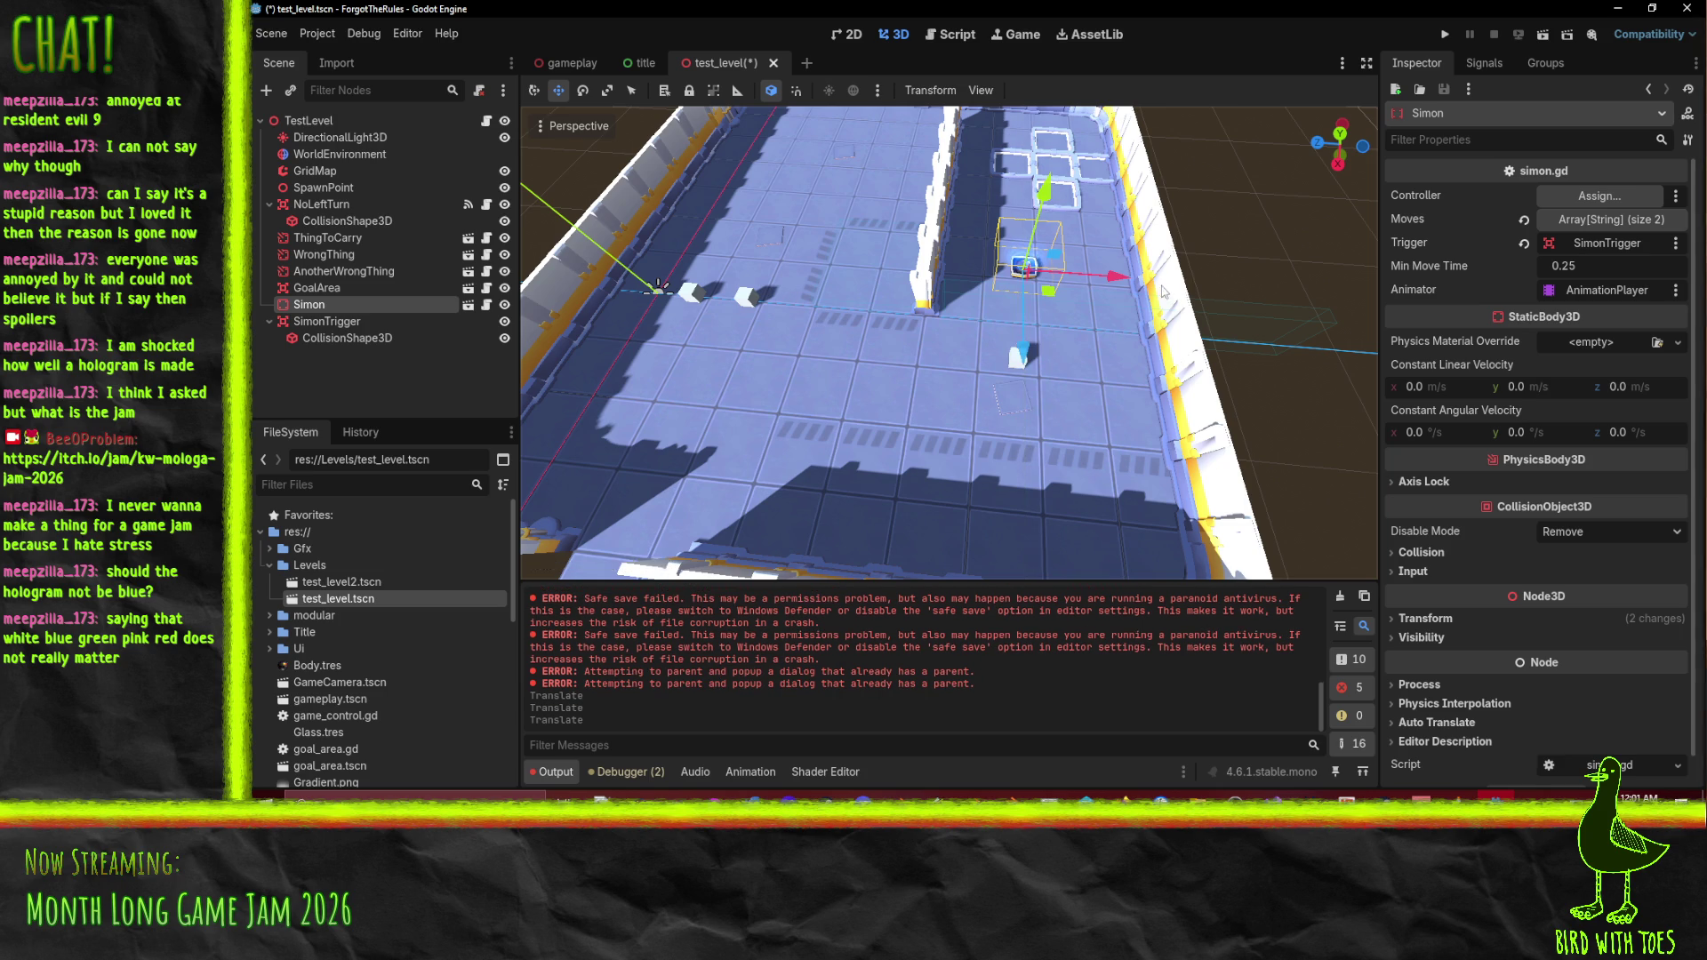
{"action": "left_click_drag", "start_coordinate": [1122, 276], "coordinate": [1151, 277]}
{"action": "mouse_move", "coordinate": [798, 476]}
{"action": "left_mouse_down"}
{"action": "mouse_move", "coordinate": [738, 409]}
{"action": "mouse_move", "coordinate": [920, 356]}
{"action": "left_mouse_up"}
{"action": "scroll", "coordinate": [942, 352], "scroll_direction": "up", "scroll_amount": 3}
{"action": "scroll", "coordinate": [920, 355], "scroll_direction": "down", "scroll_amount": 4}
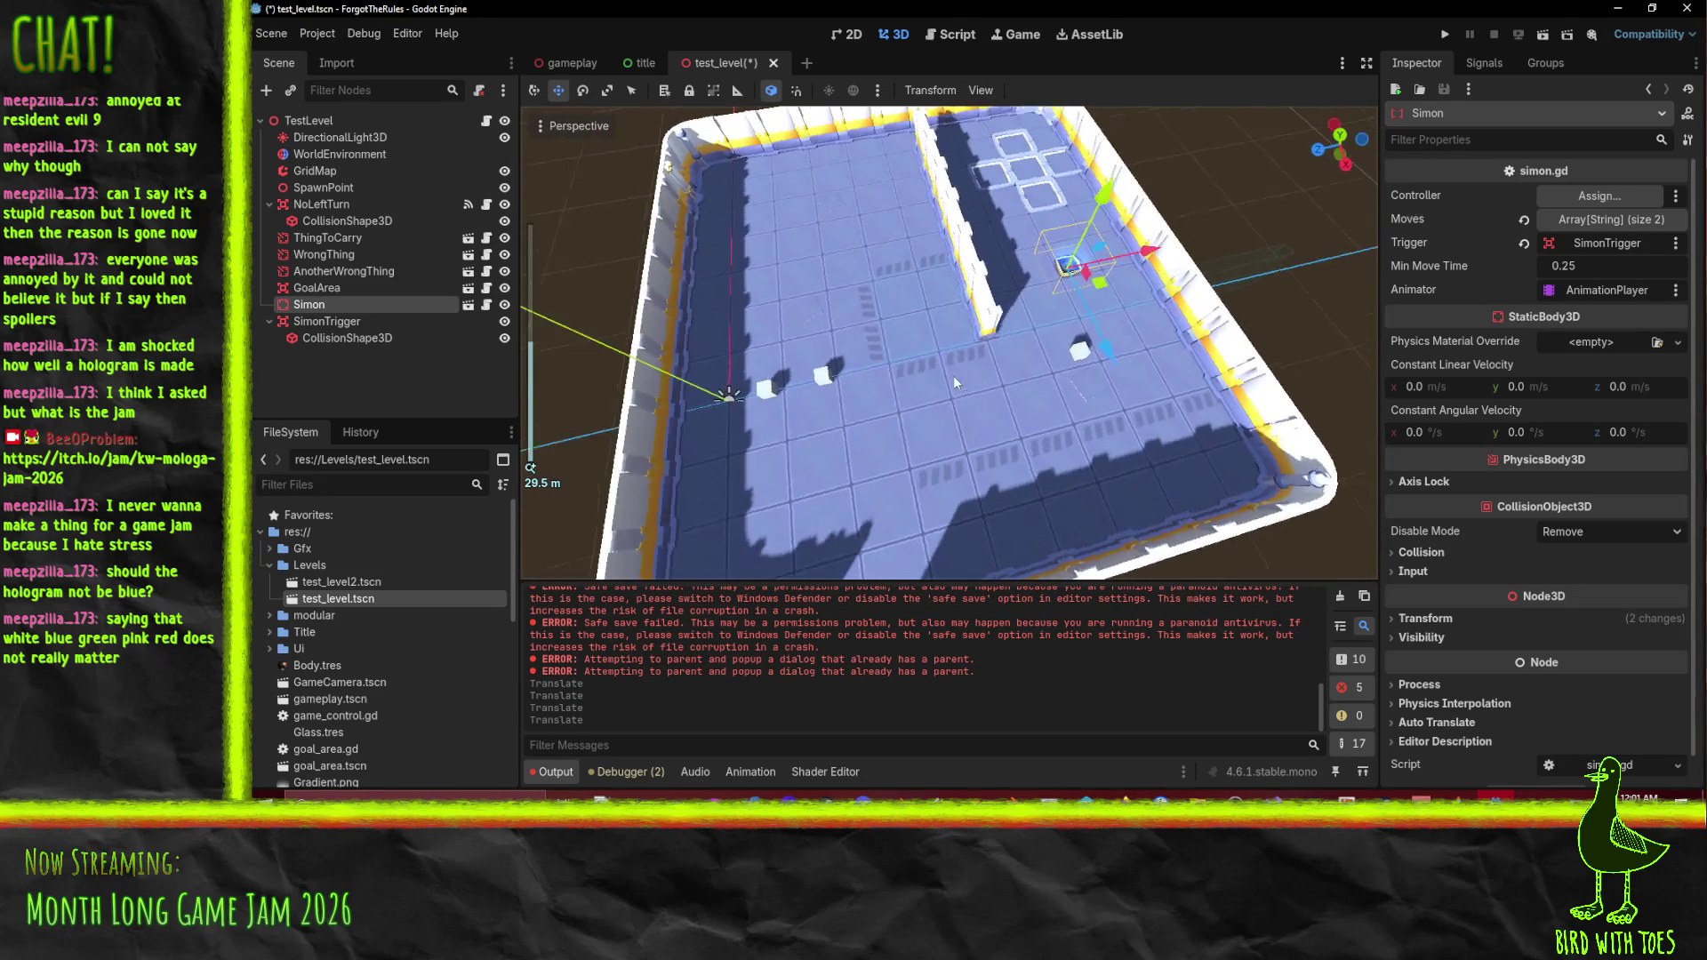
Add a Node3D child under TestLevel and rename it LookAtMeNot.
{"action": "right_click", "coordinate": [312, 120]}
{"action": "left_click", "coordinate": [472, 155]}
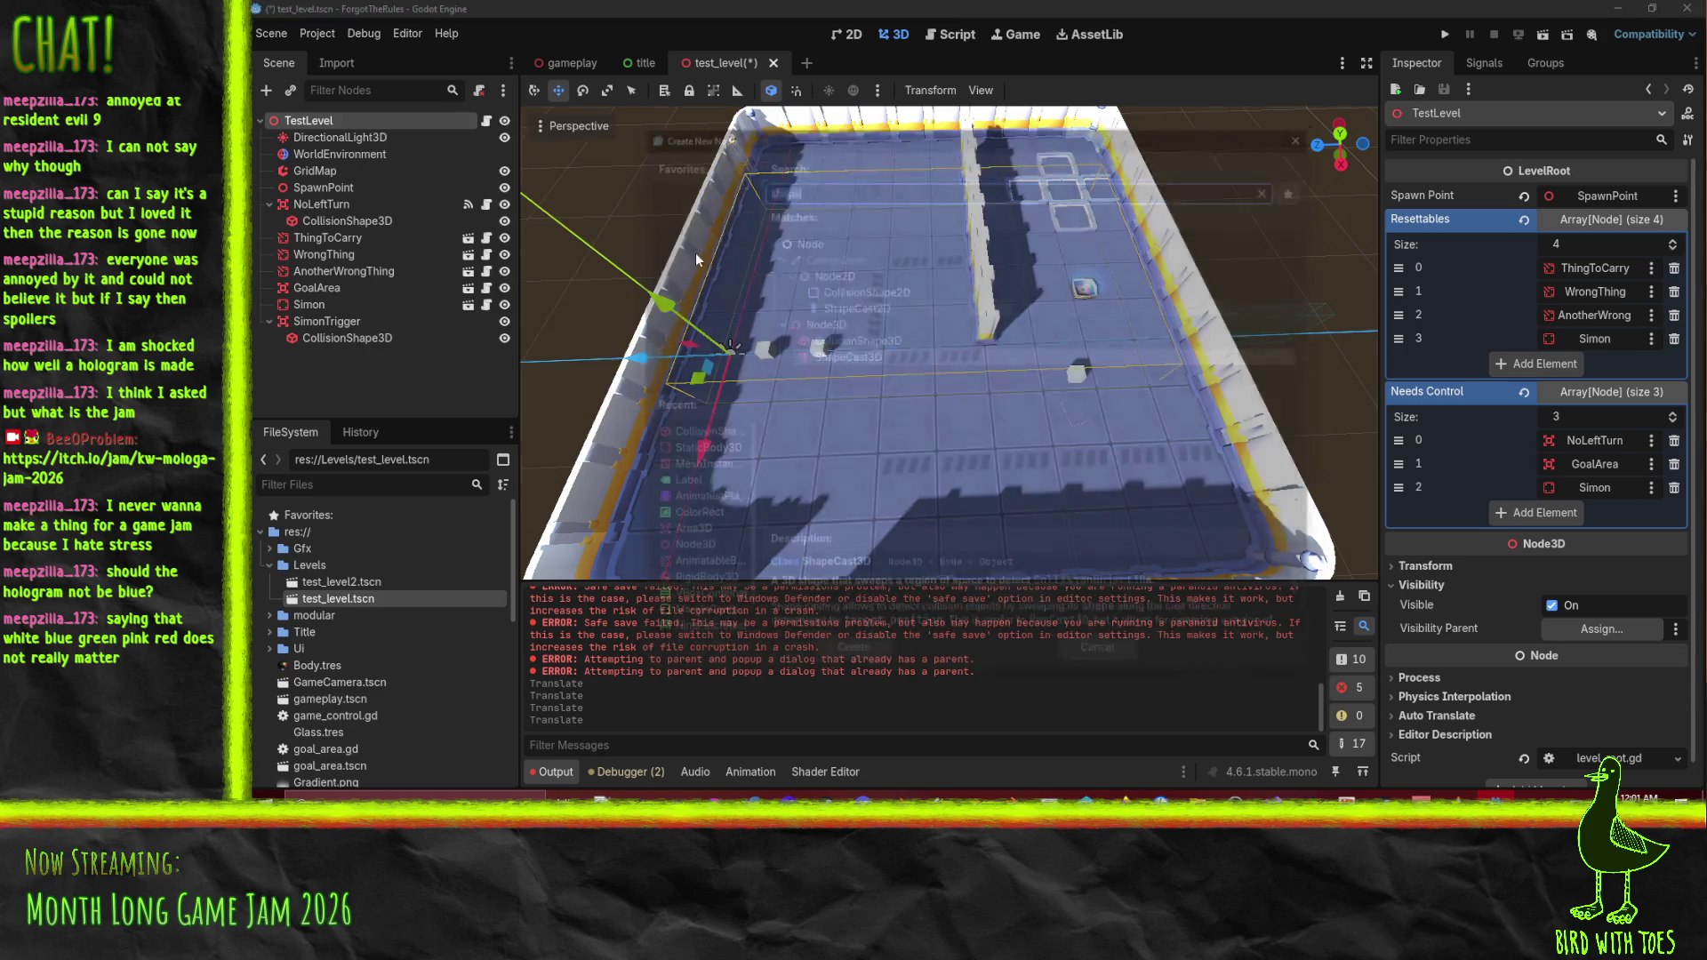
{"action": "left_click", "coordinate": [821, 323]}
{"action": "left_click", "coordinate": [845, 657]}
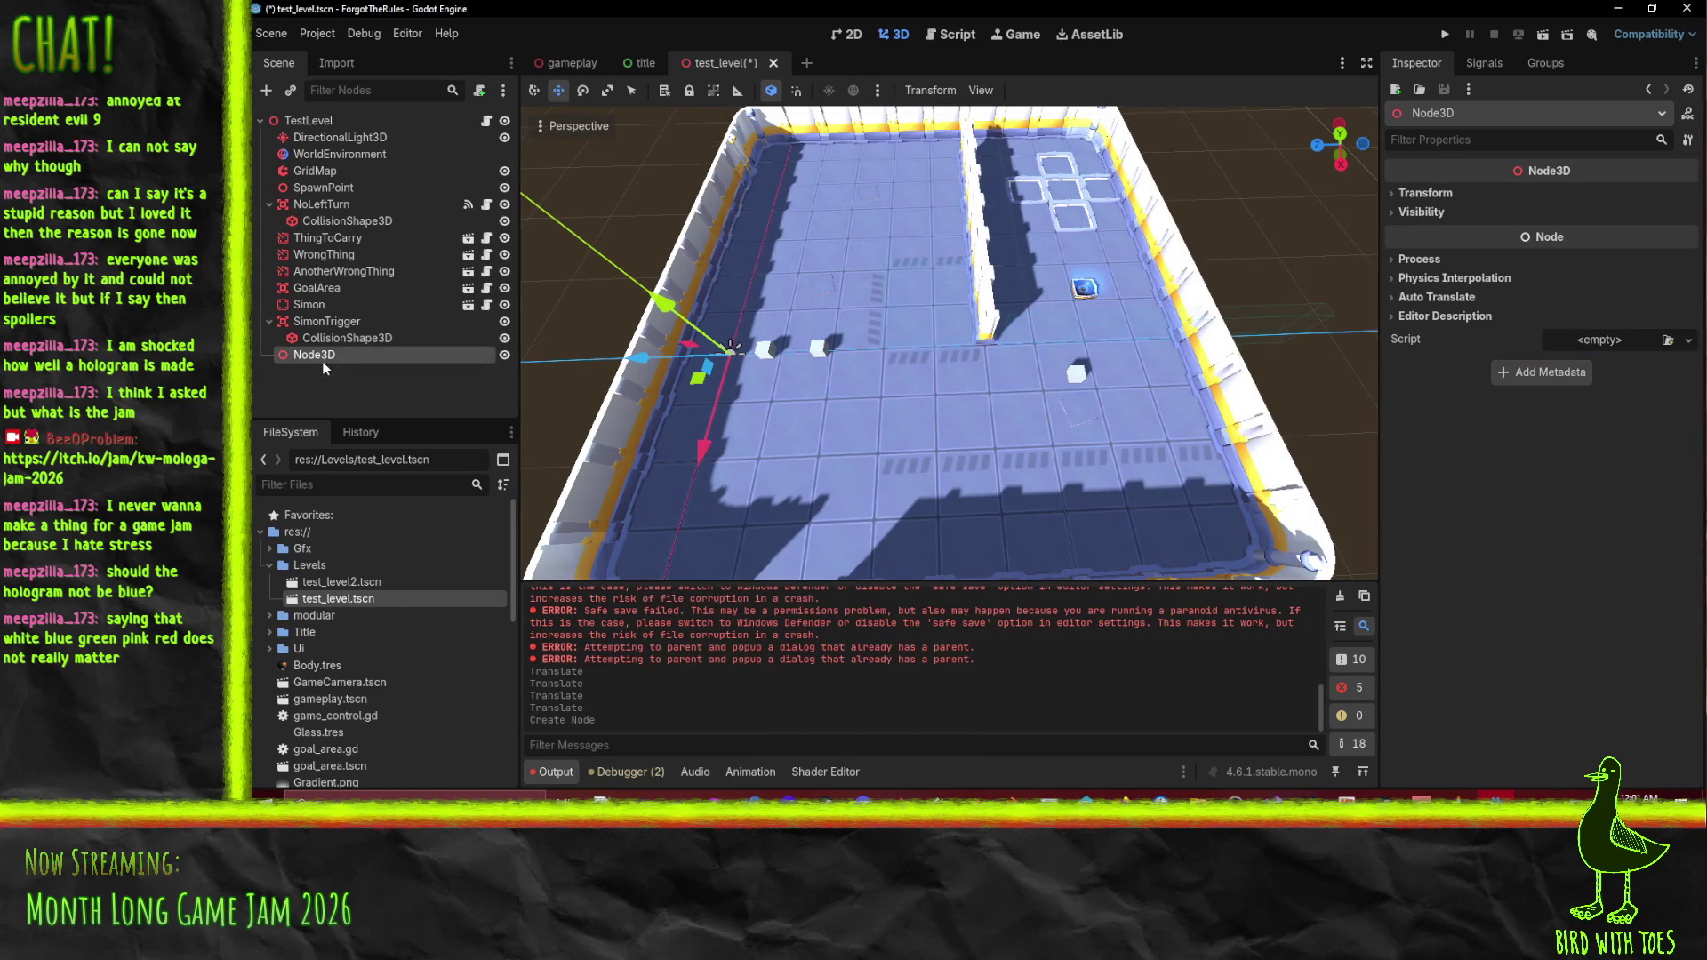
{"action": "double_click", "coordinate": [350, 349]}
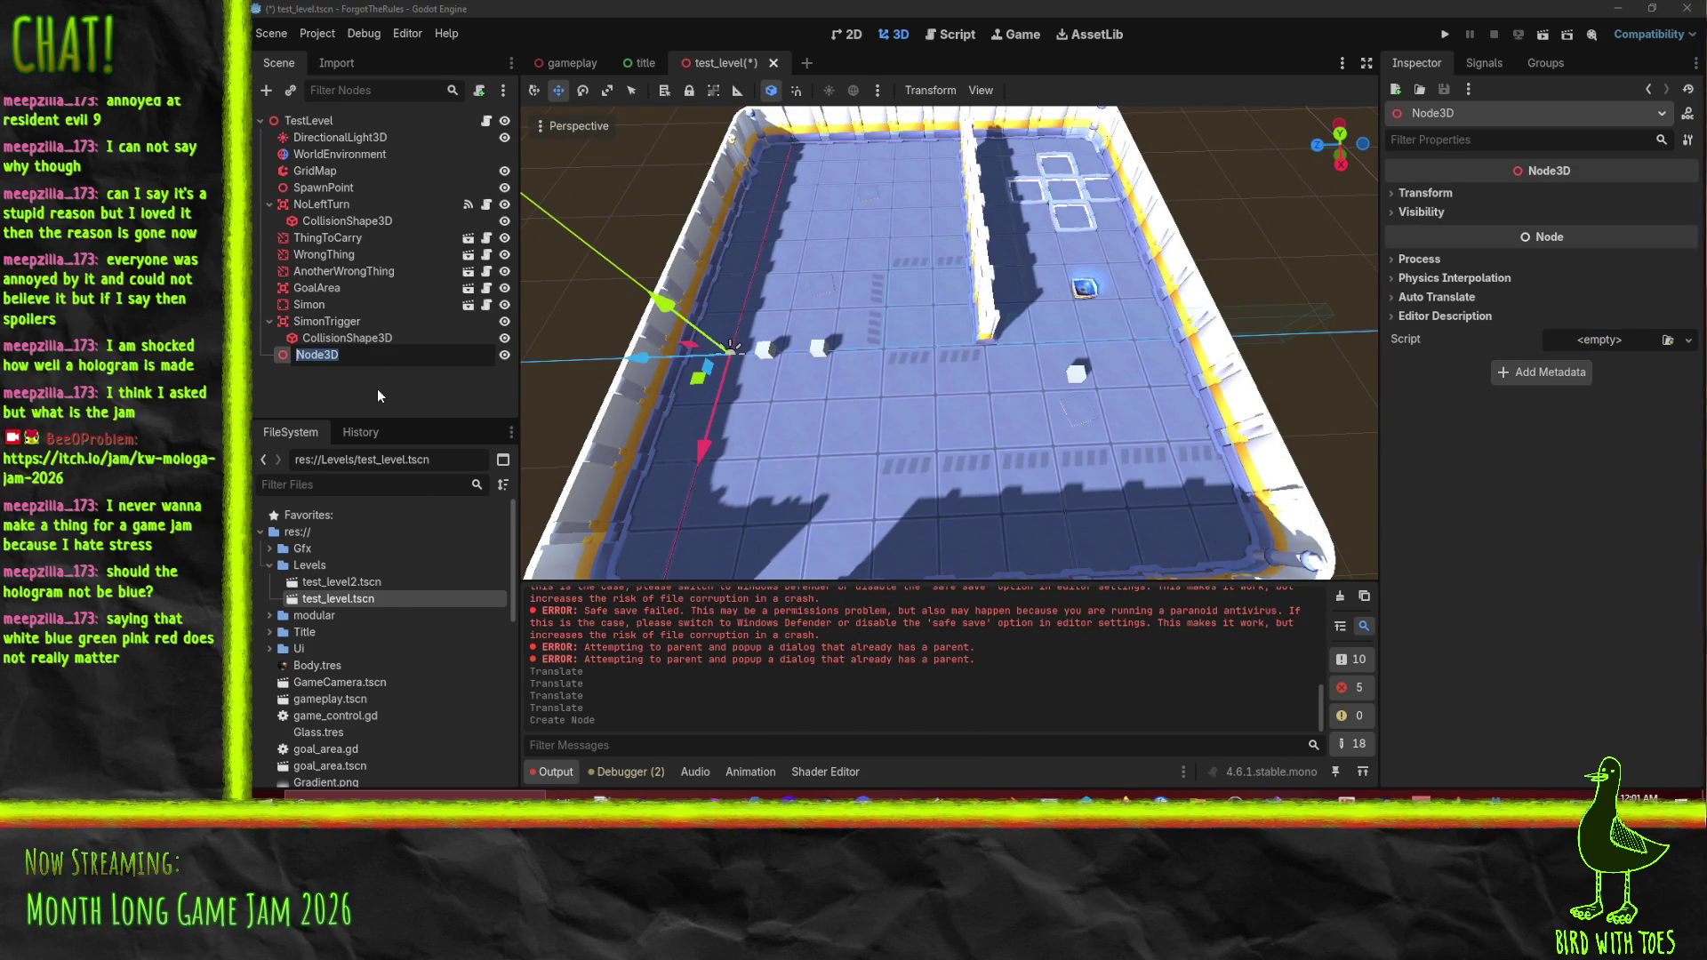
{"action": "type", "text": "LookAtMe"}
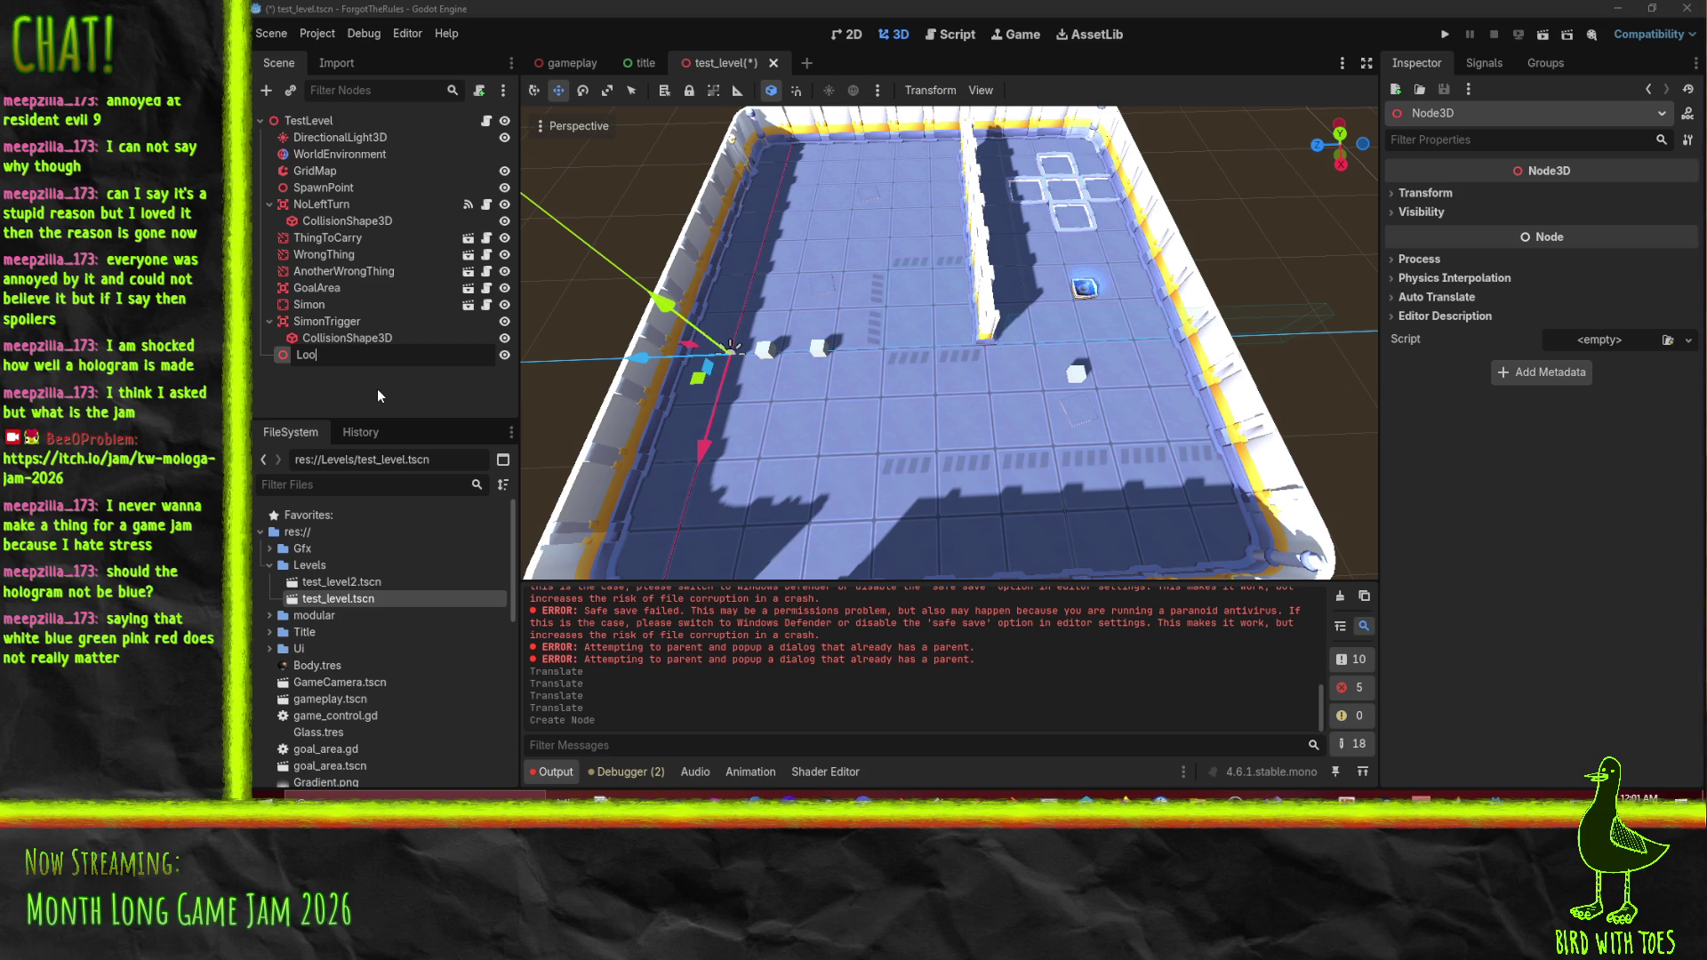
{"action": "type", "text": "Not"}
{"action": "key", "text": "Return"}
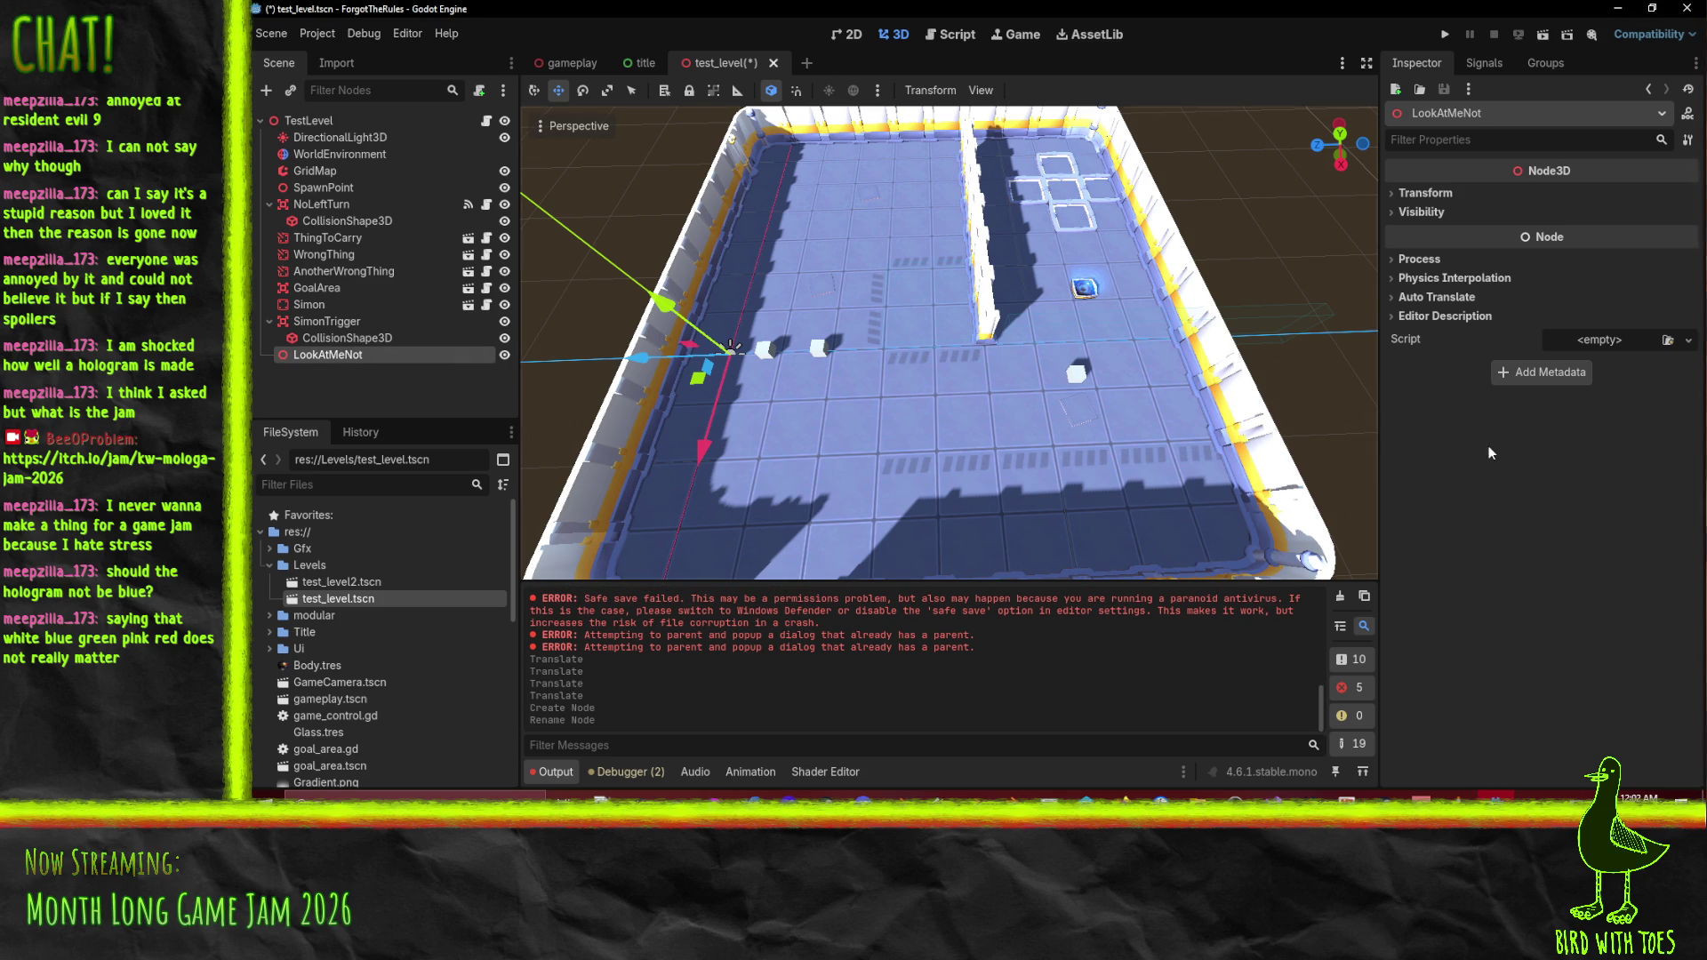
Attach a new look_at_me_not.gd script to LookAtMeNot and open it for editing.
{"action": "left_click", "coordinate": [1688, 341]}
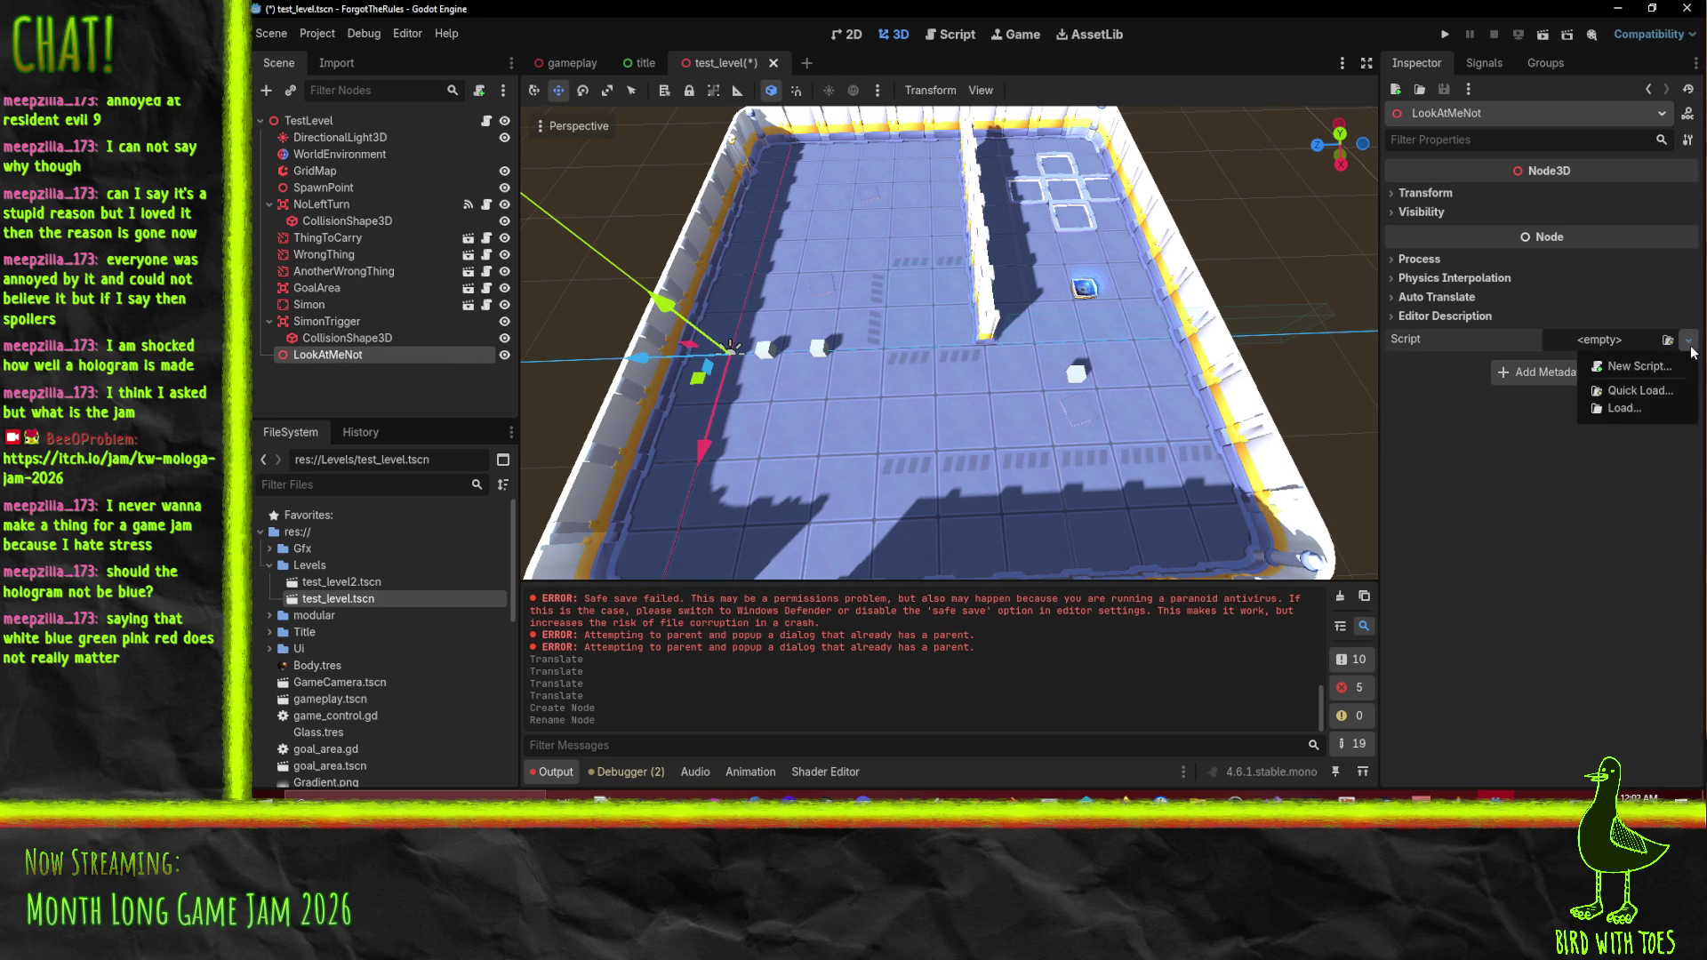
{"action": "left_click", "coordinate": [1635, 373]}
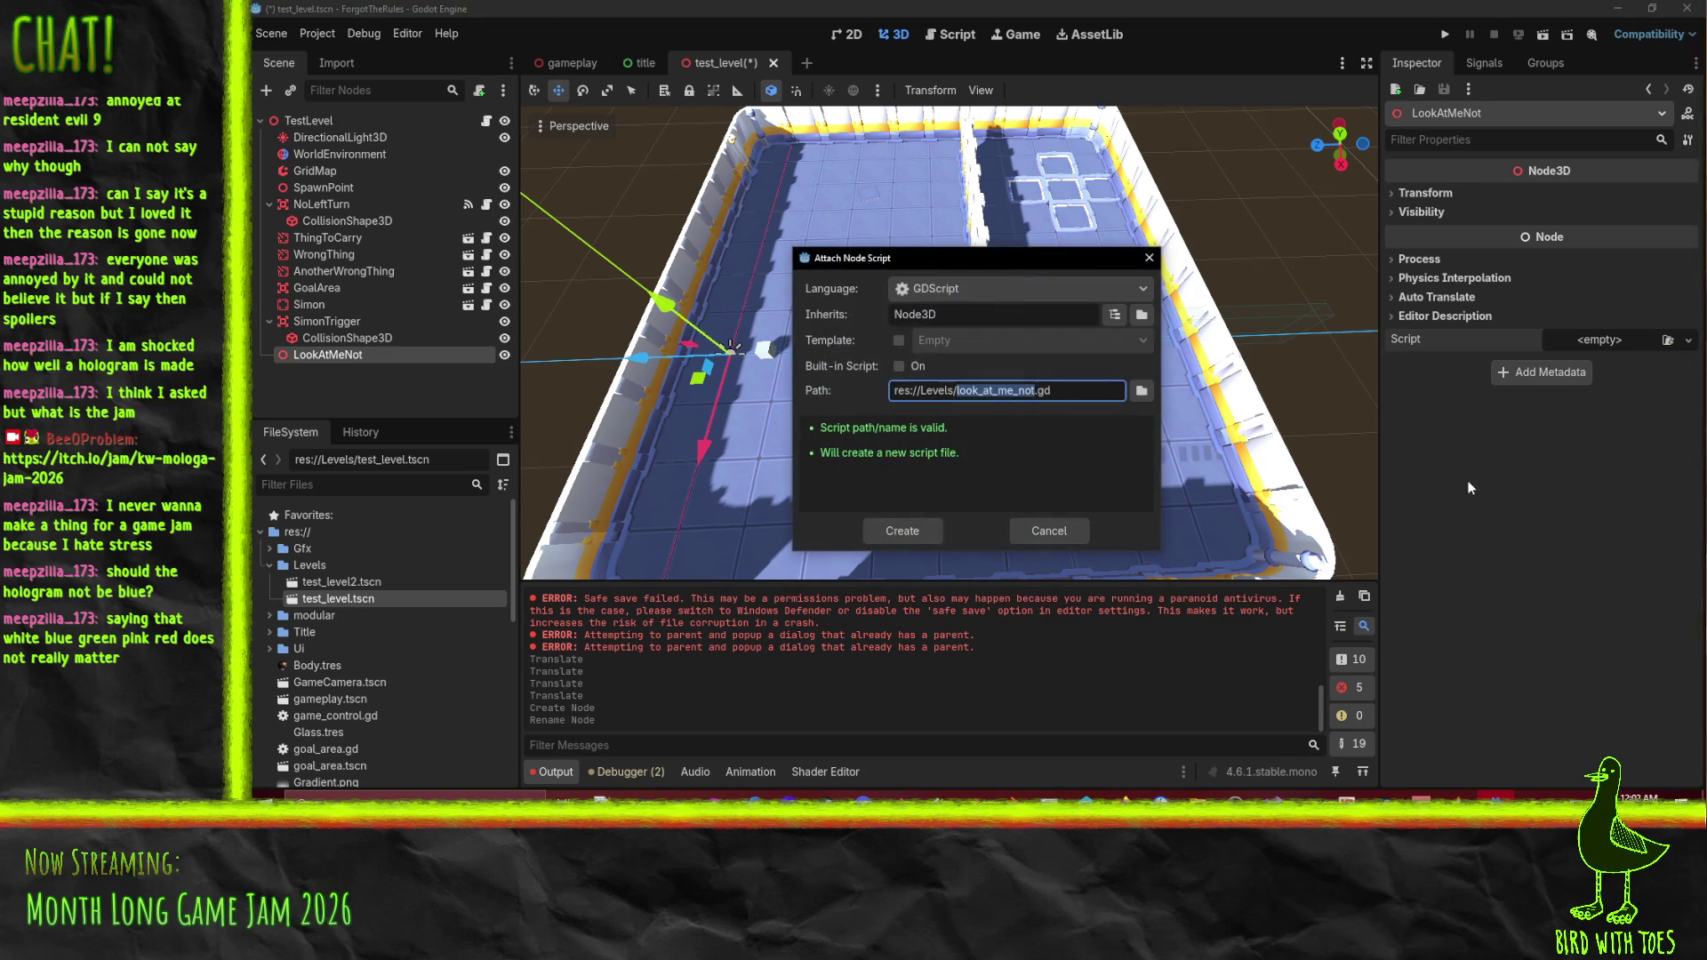
{"action": "left_click", "coordinate": [924, 531]}
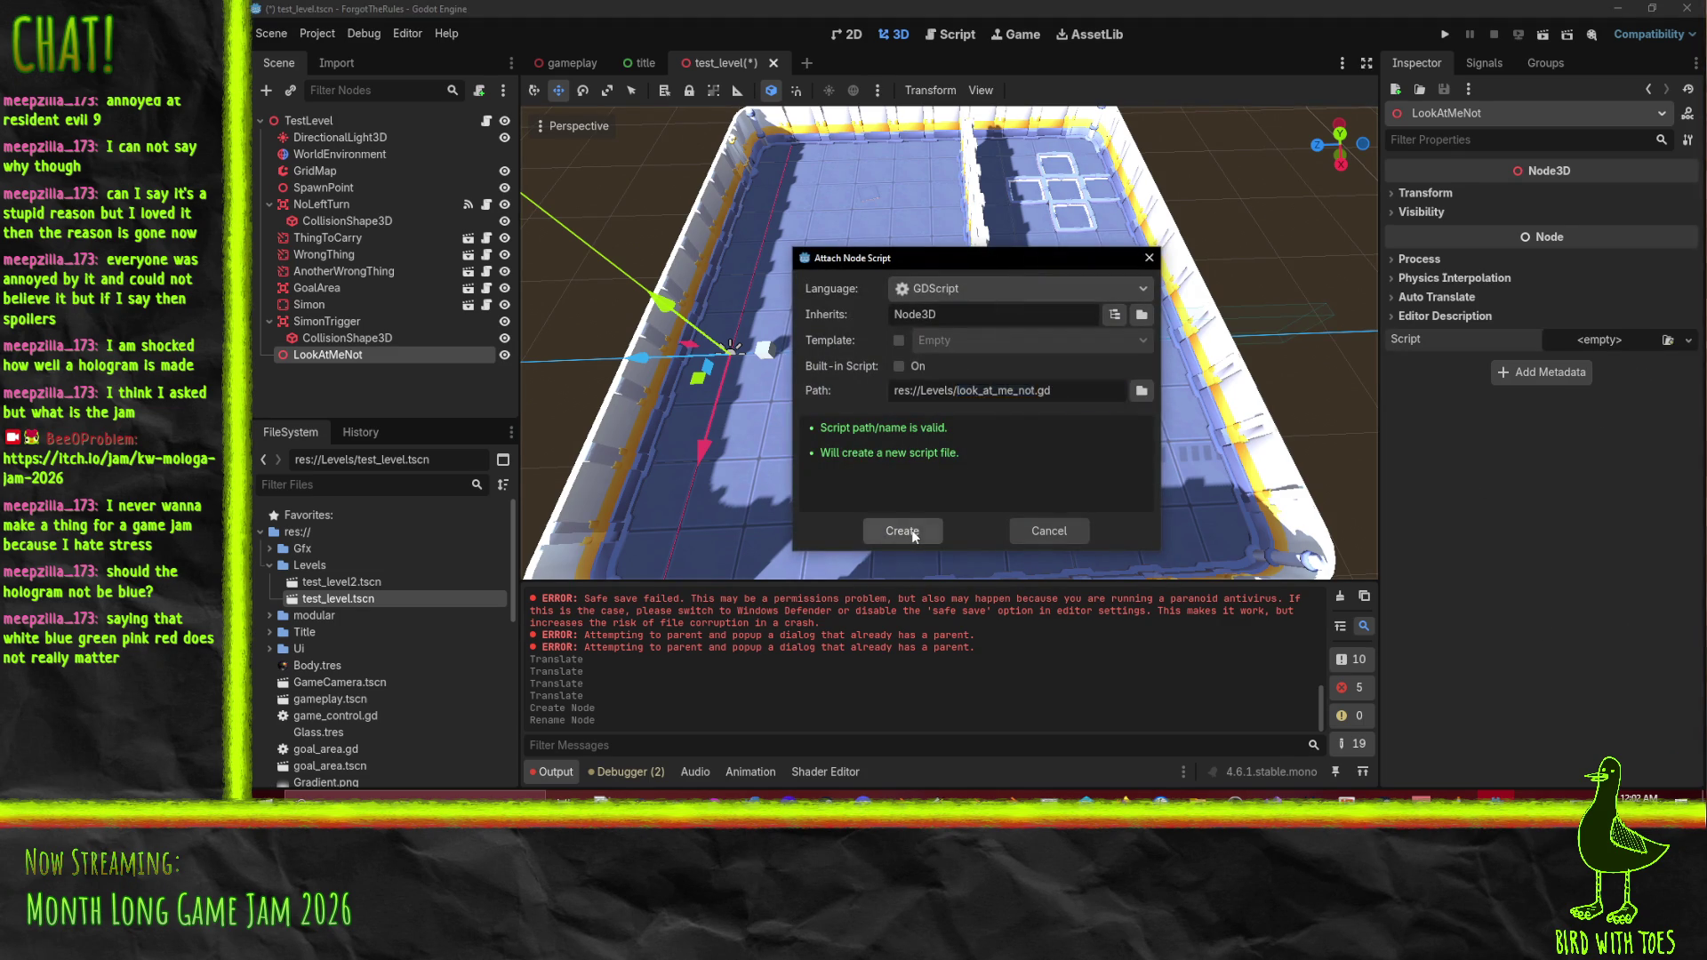
{"action": "left_click", "coordinate": [874, 223]}
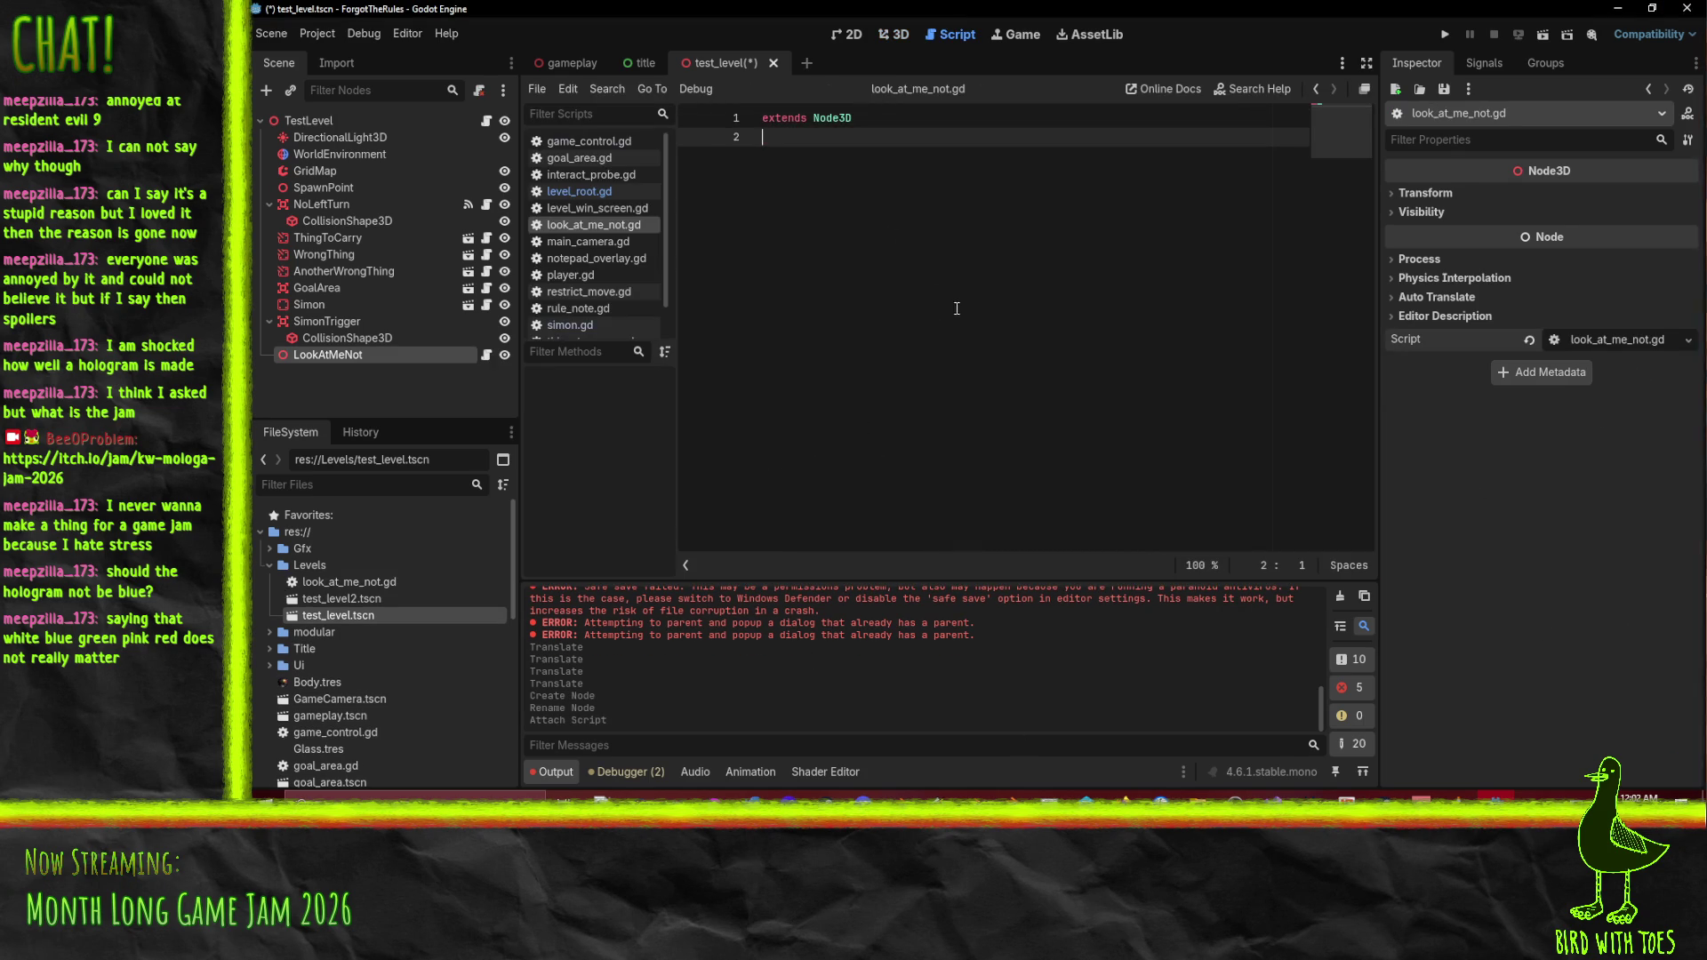
Declare Vector3 variables _startPos and _startRot near the top of look_at_me_not.gd.
{"action": "key", "text": "Return"}
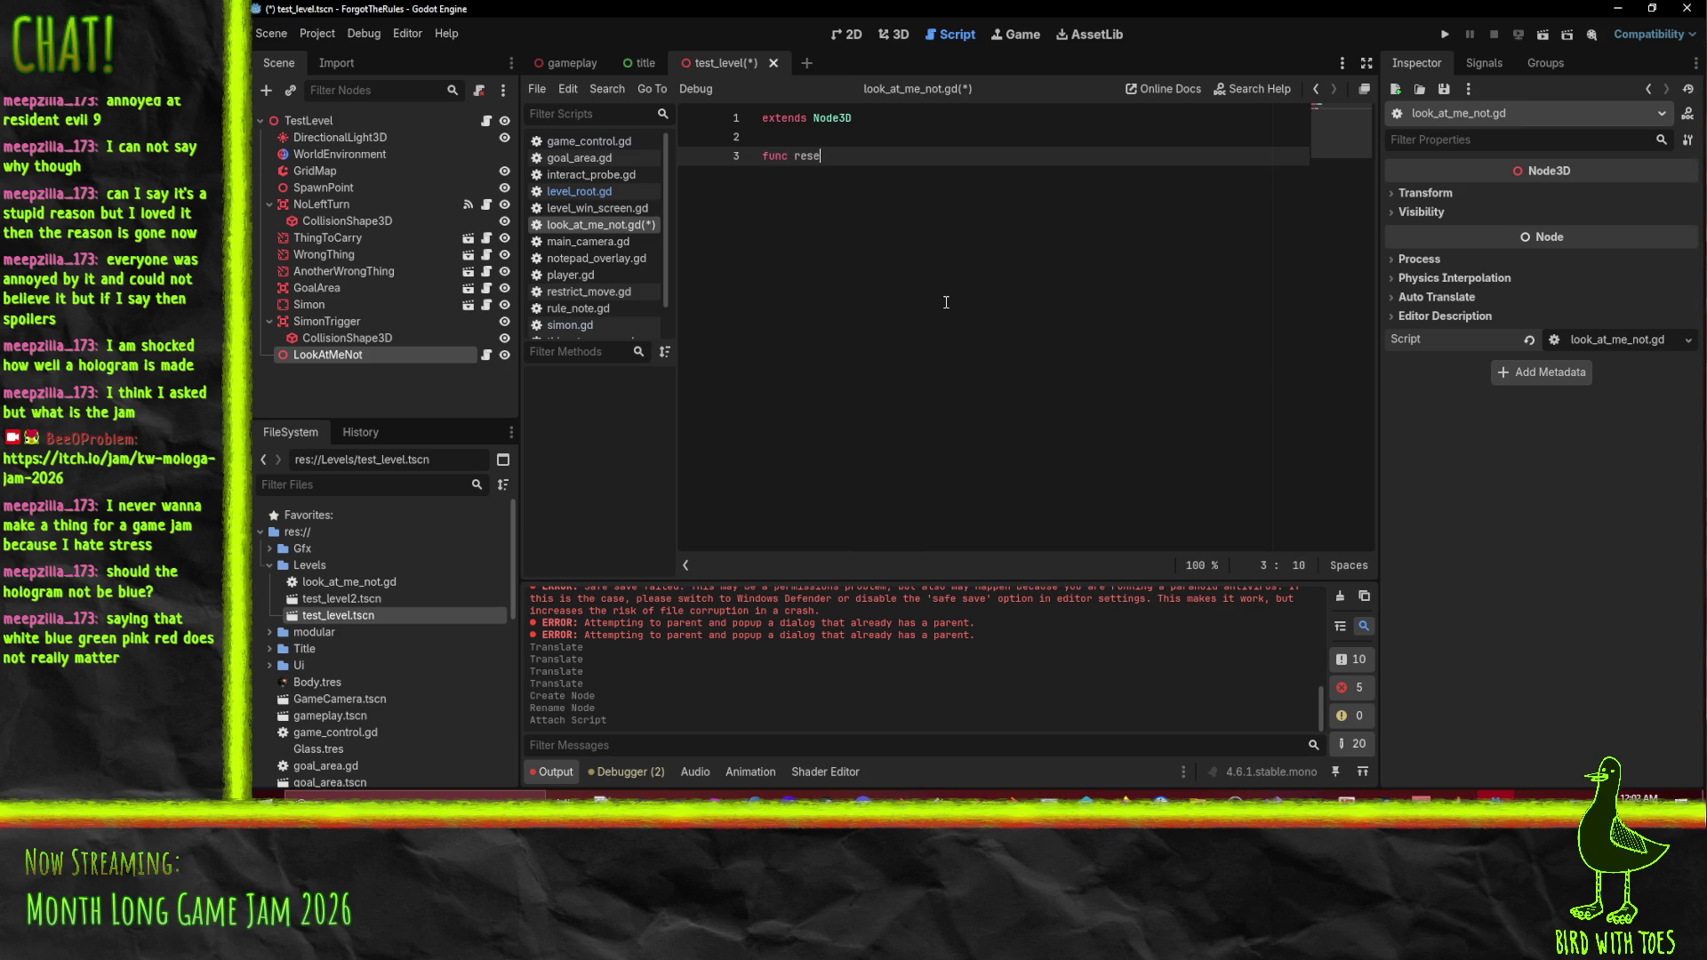
{"action": "type", "text": ":"}
{"action": "key", "text": "Return"}
{"action": "key", "text": "Up"}
{"action": "key", "text": "ctrl+shift+Return"}
{"action": "key", "text": "ctrl+shift+Return"}
{"action": "type", "text": "vec3"}
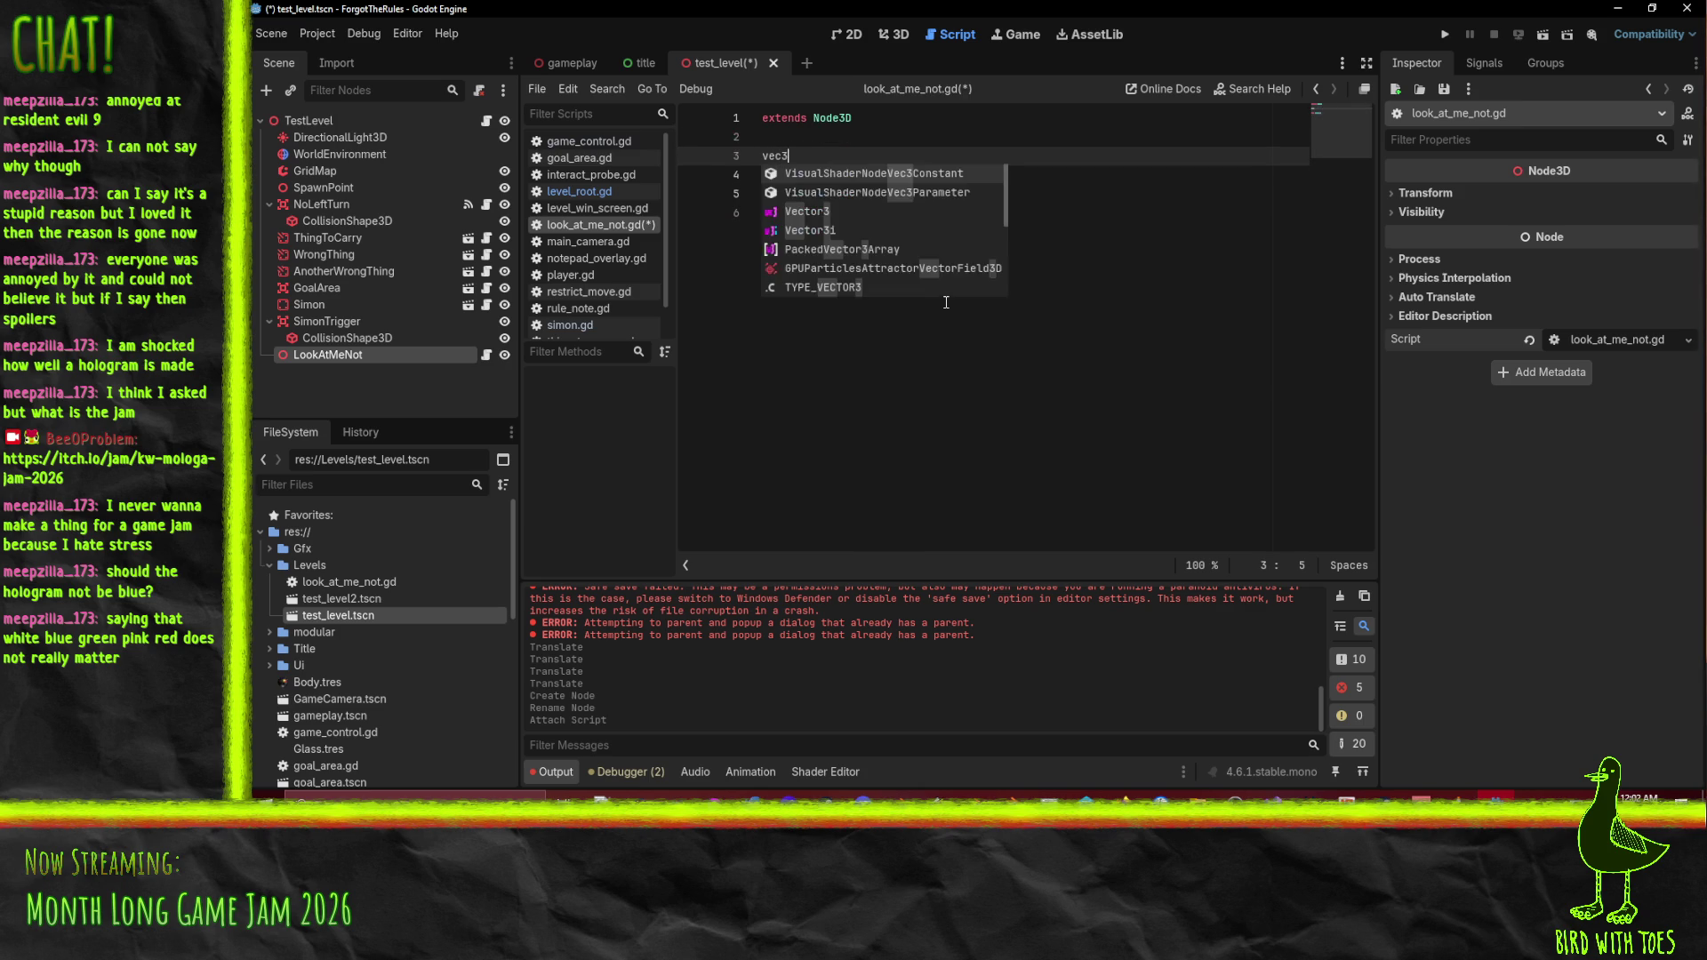
{"action": "type", "text": "var _startPos :"}
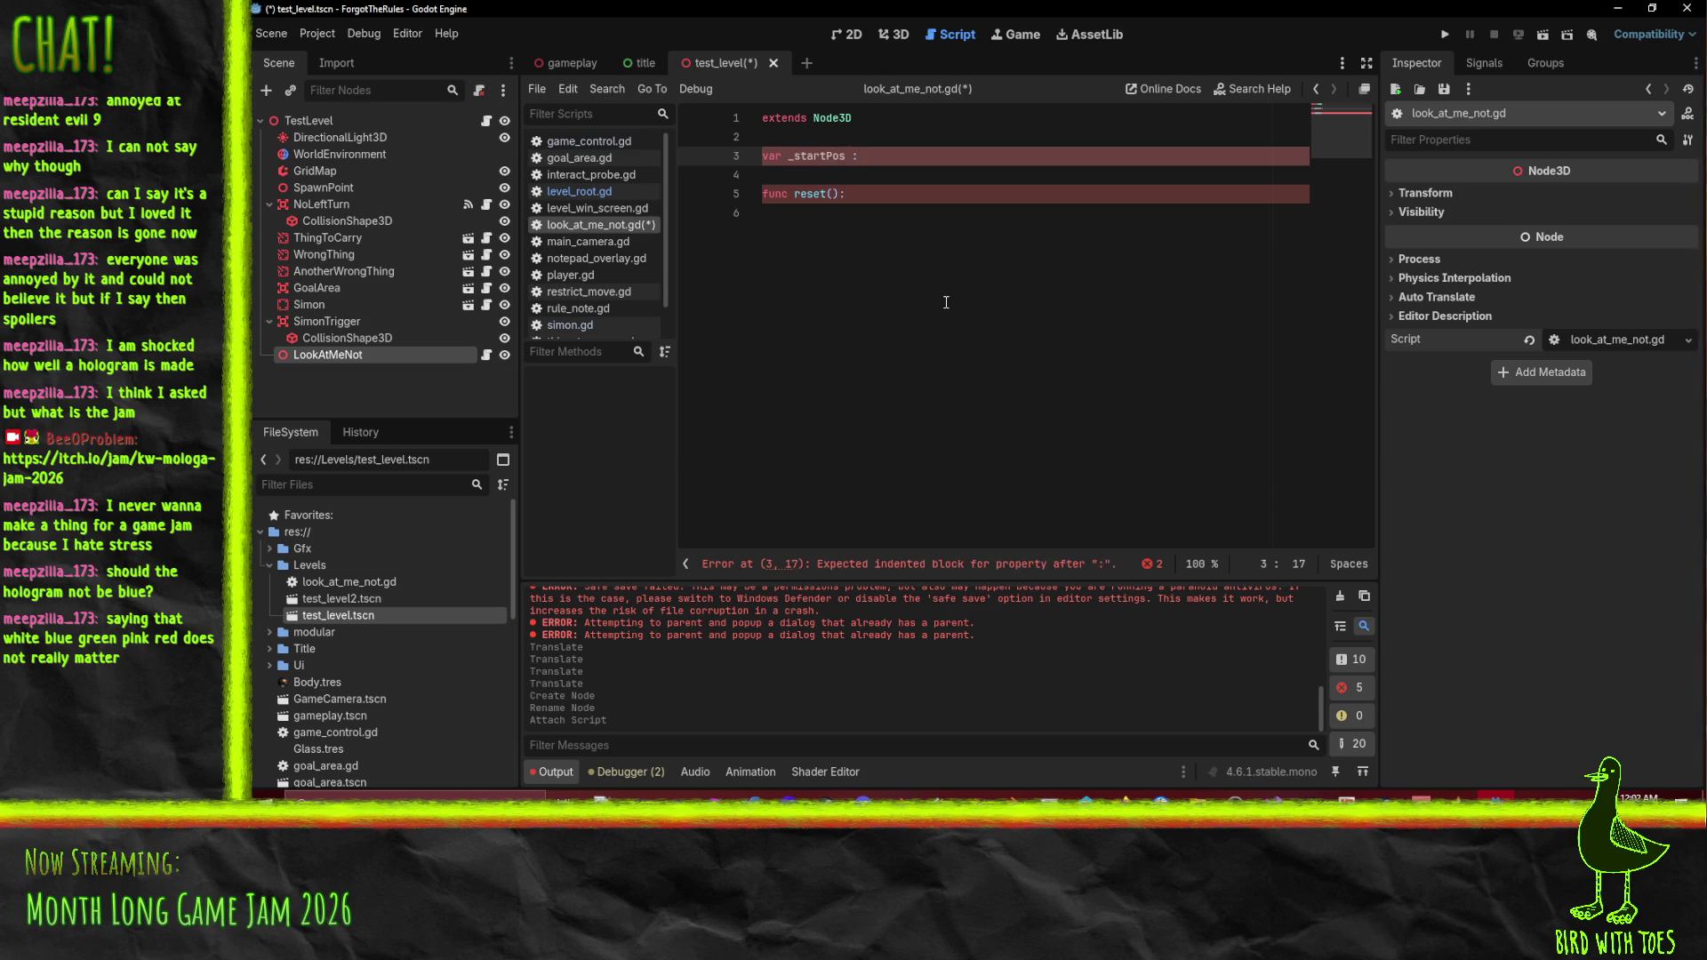
{"action": "type", "text": "c"}
{"action": "key", "text": "Down"}
{"action": "key", "text": "Down"}
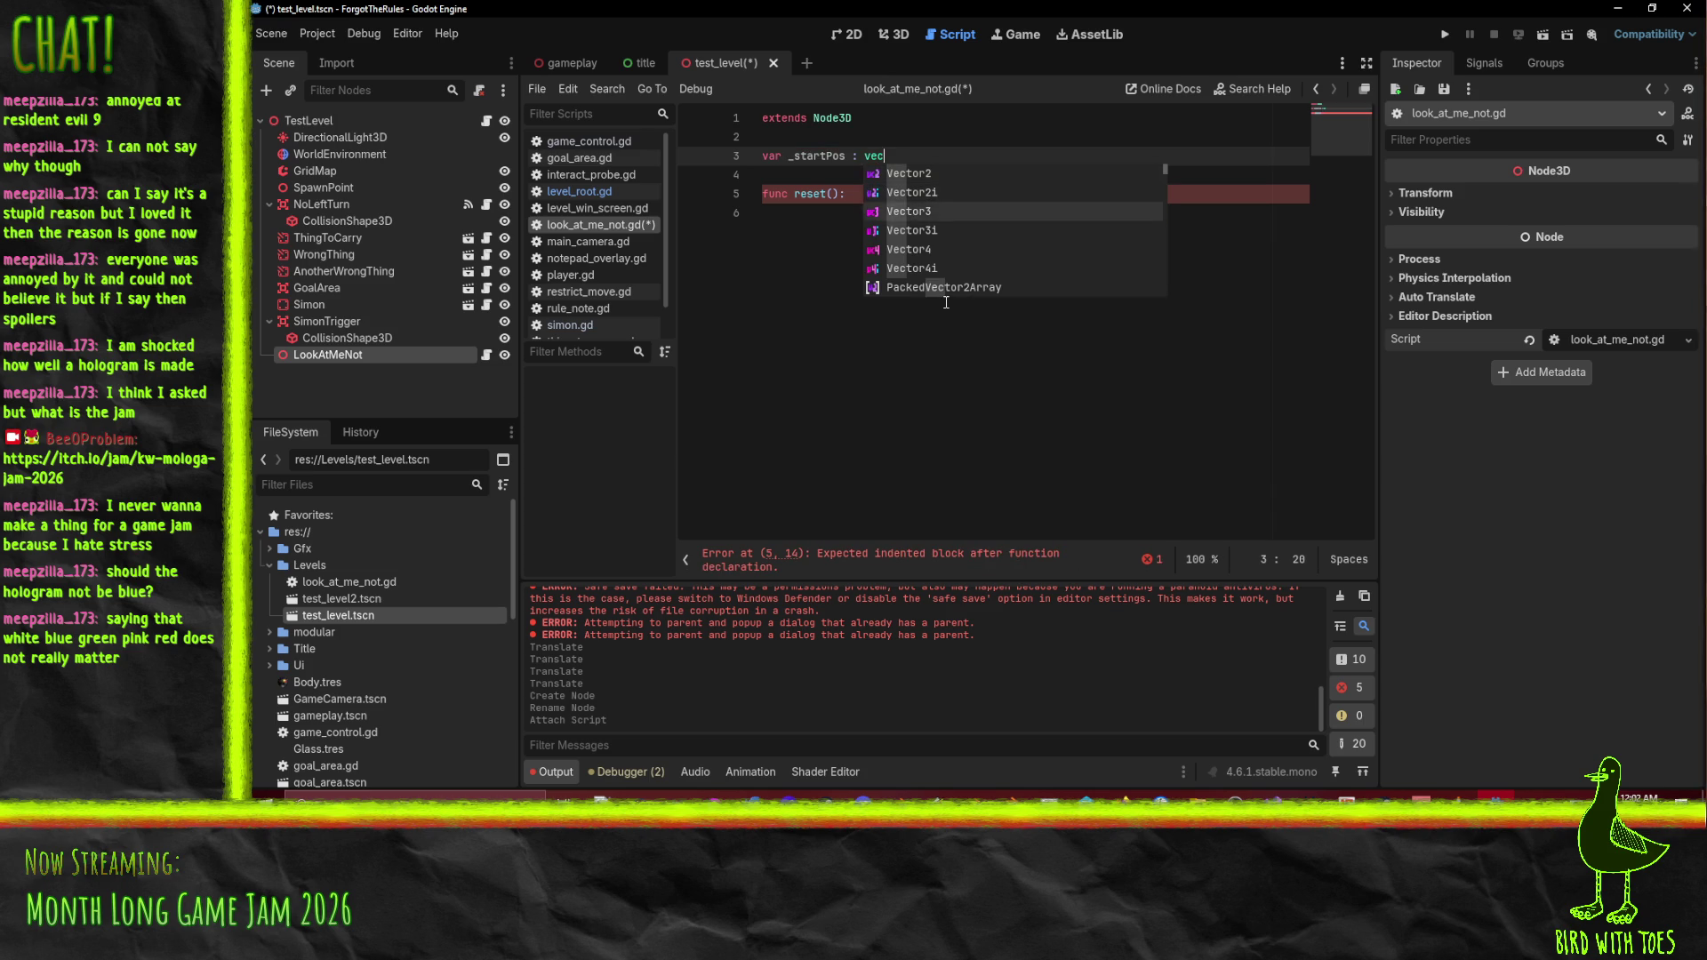
{"action": "key", "text": "Return"}
{"action": "key", "text": "Return"}
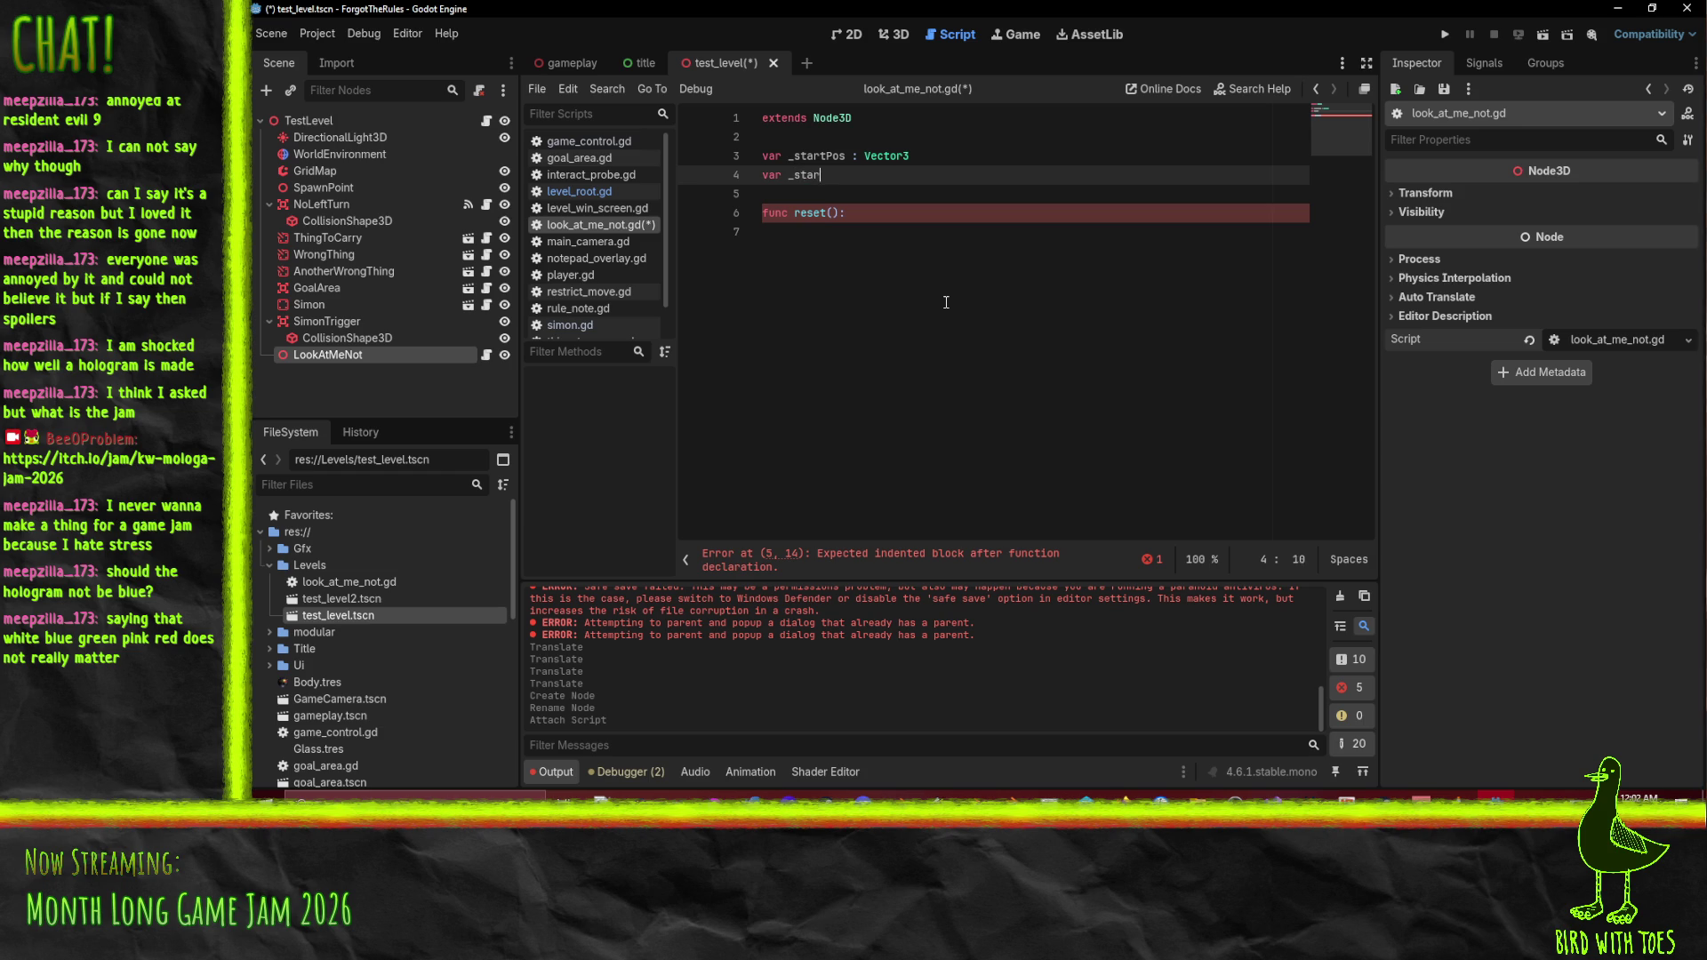
{"action": "key", "text": "BackSpace"}
{"action": "key", "text": "BackSpace"}
{"action": "type", "text": ":"}
{"action": "key", "text": "Down"}
{"action": "key", "text": "Down"}
Make reset() restore global_position from _startPos and global_rotation from _startRot.
{"action": "key", "text": "Return"}
{"action": "key", "text": "Down"}
{"action": "key", "text": "Down"}
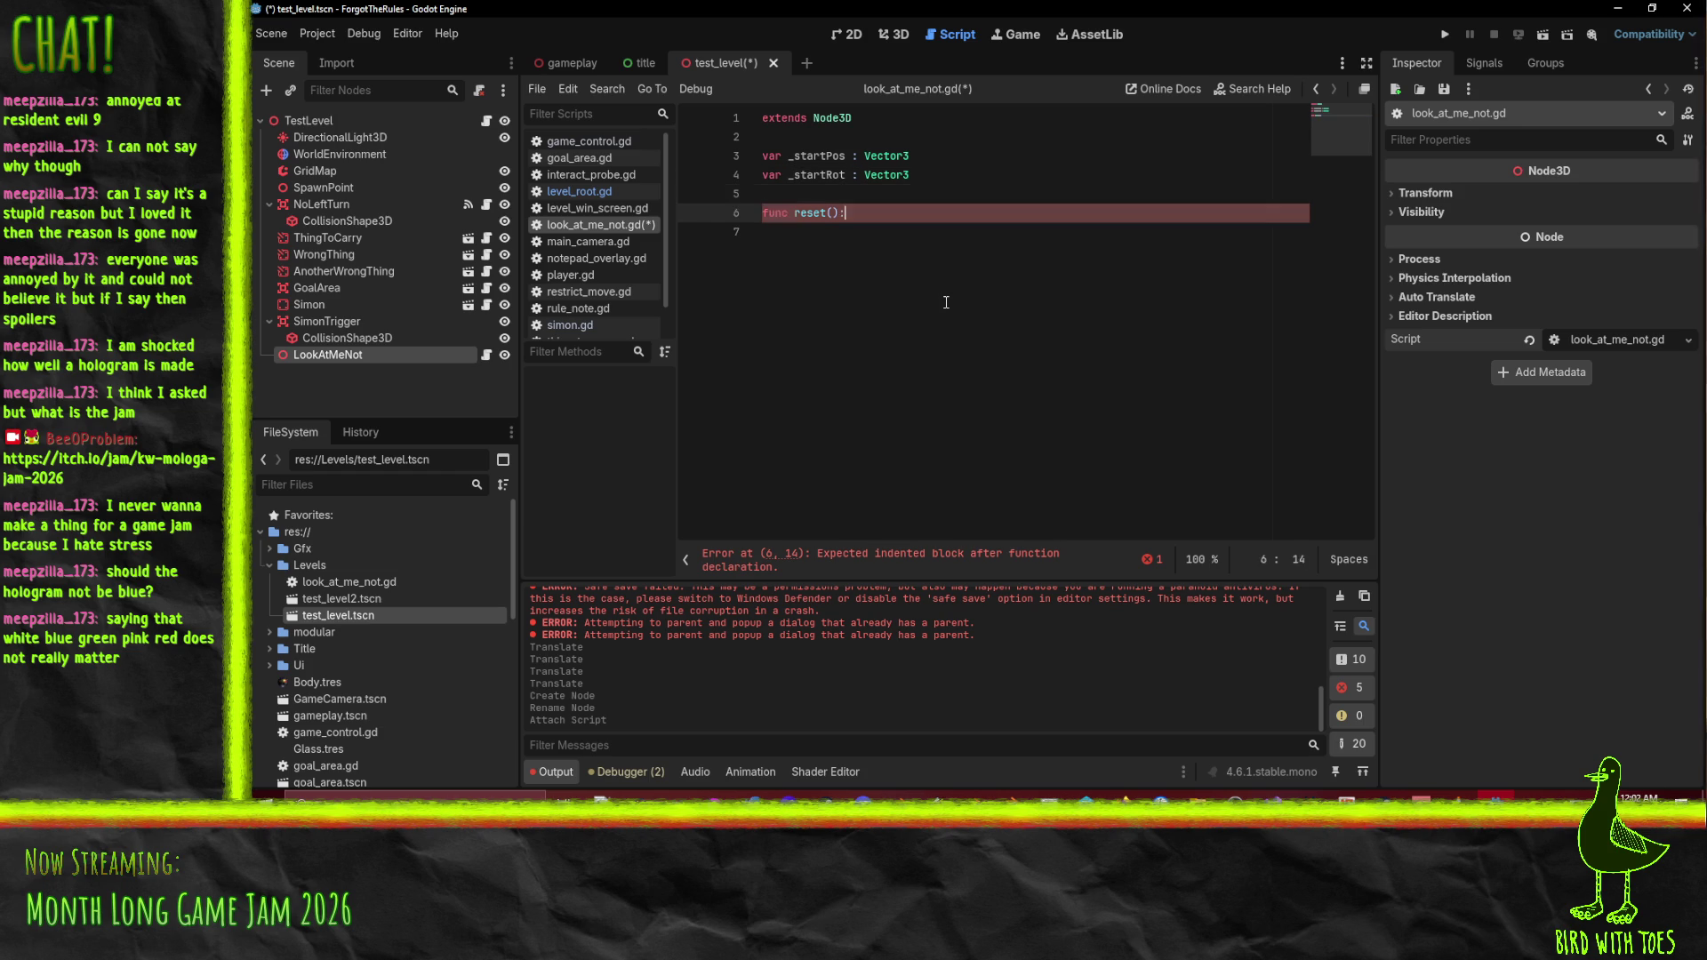
{"action": "key", "text": "Return"}
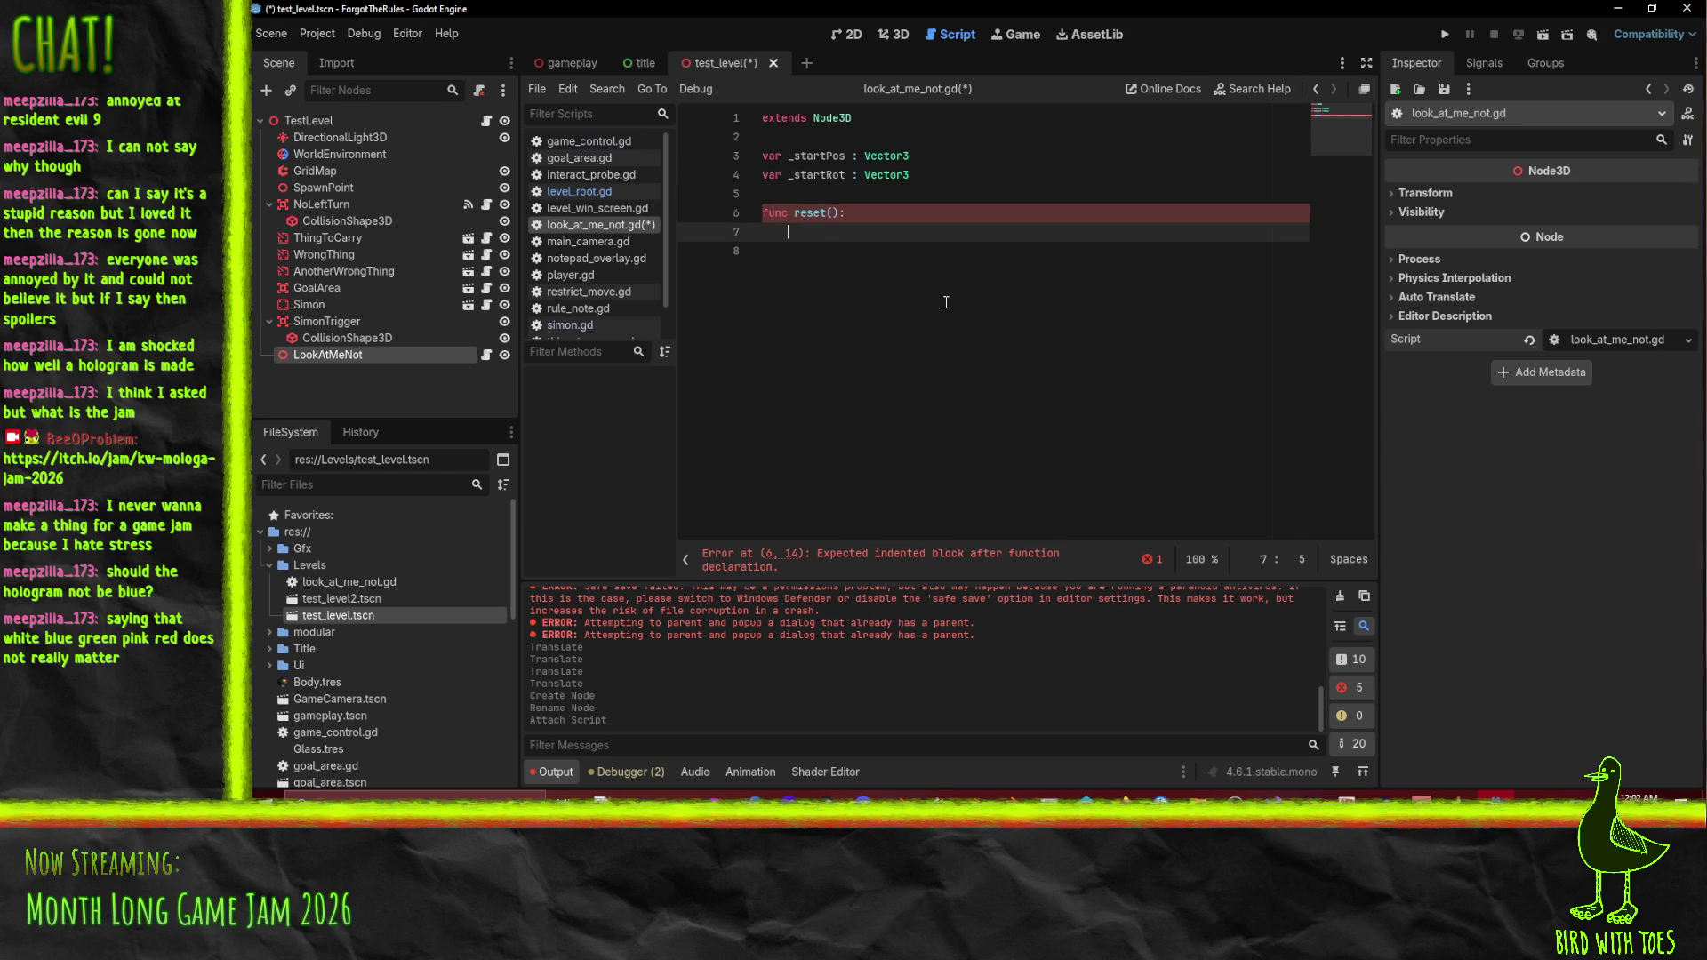
{"action": "type", "text": "position "}
{"action": "type", "text": "_st"}
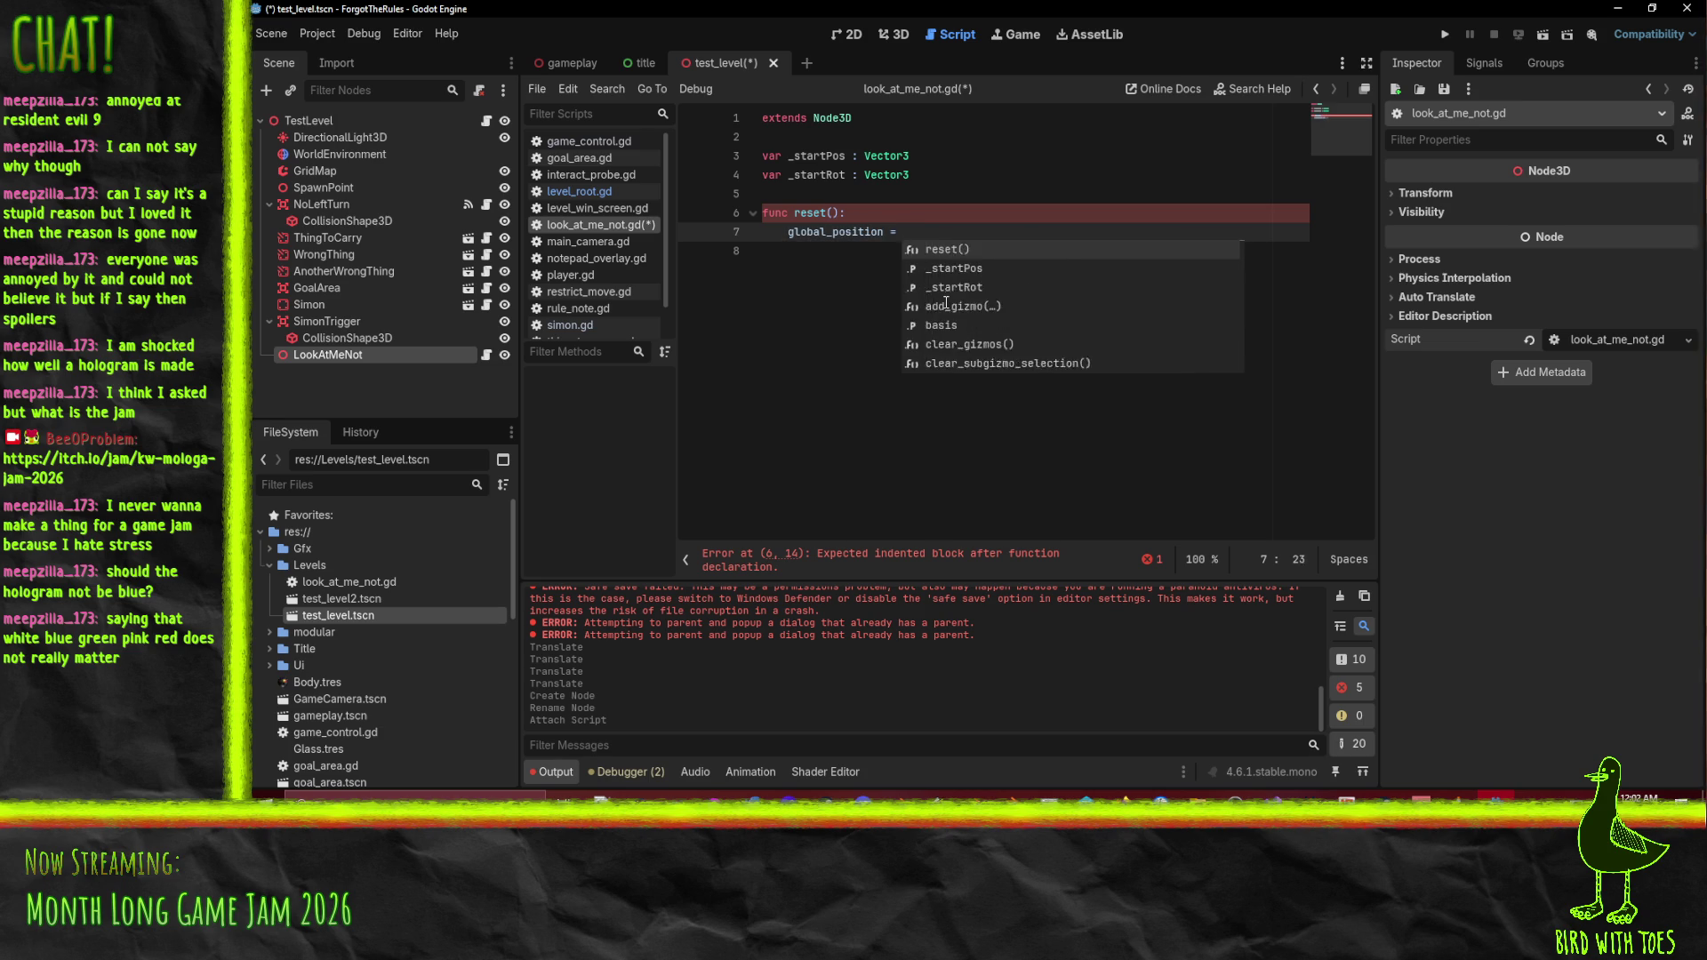
{"action": "key", "text": "Return"}
{"action": "key", "text": "Return"}
{"action": "type", "text": "global"}
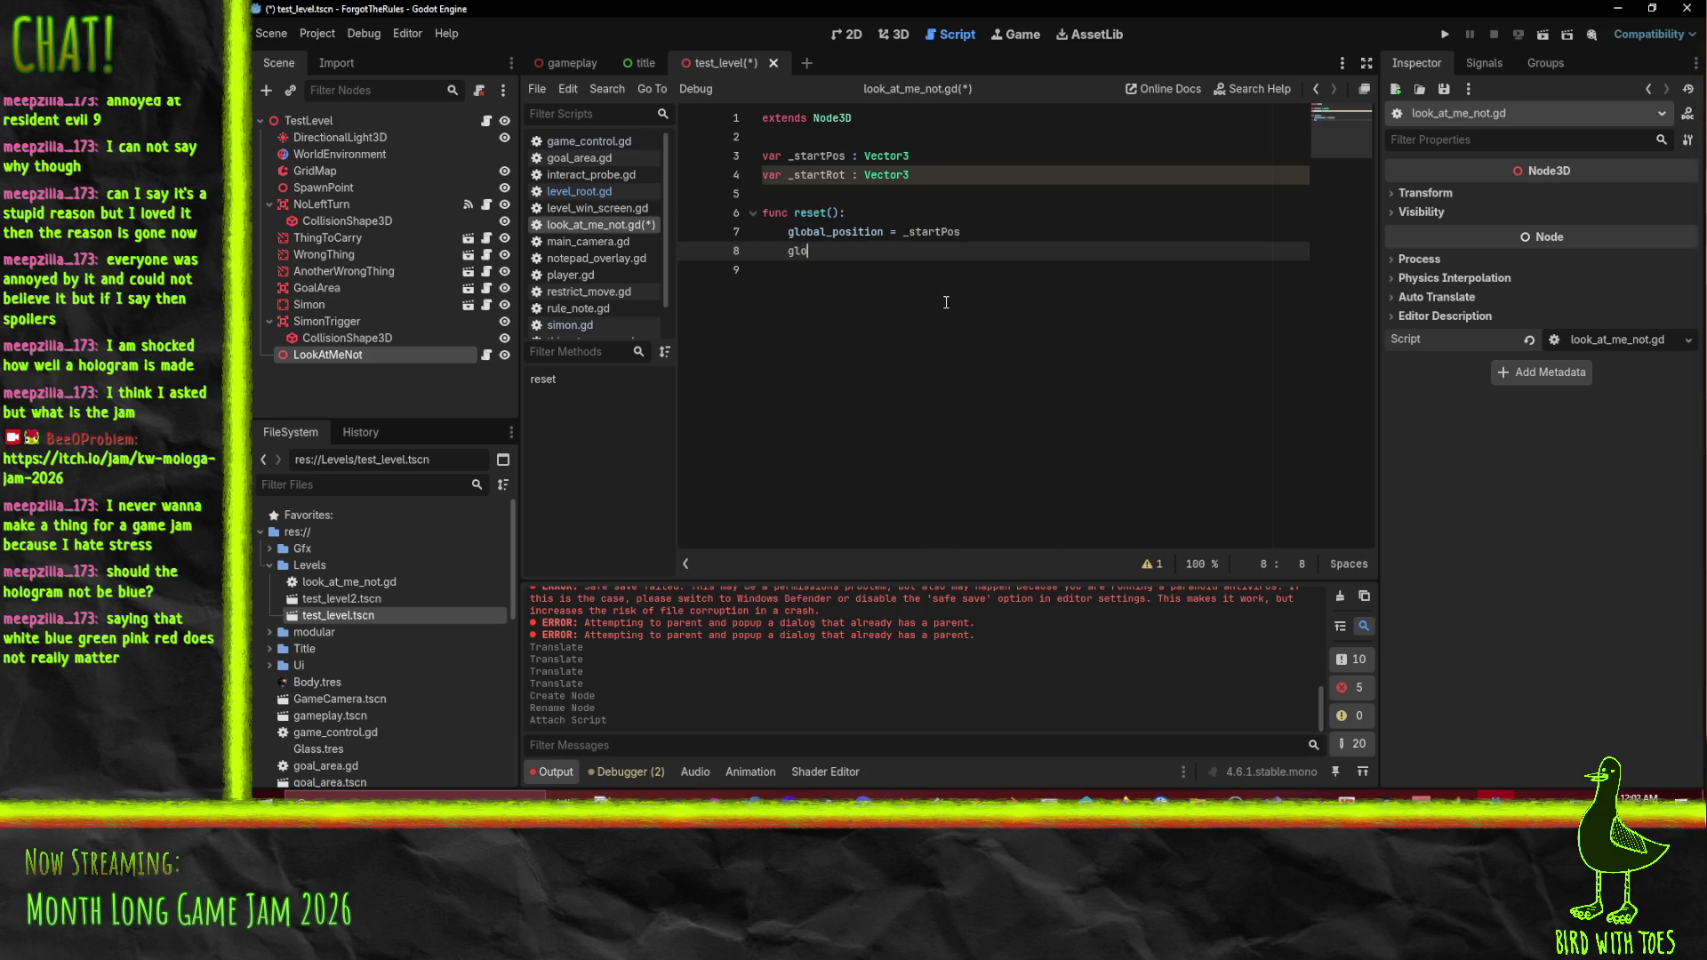
{"action": "type", "text": "_rot"}
{"action": "key", "text": "Return"}
{"action": "type", "text": "="}
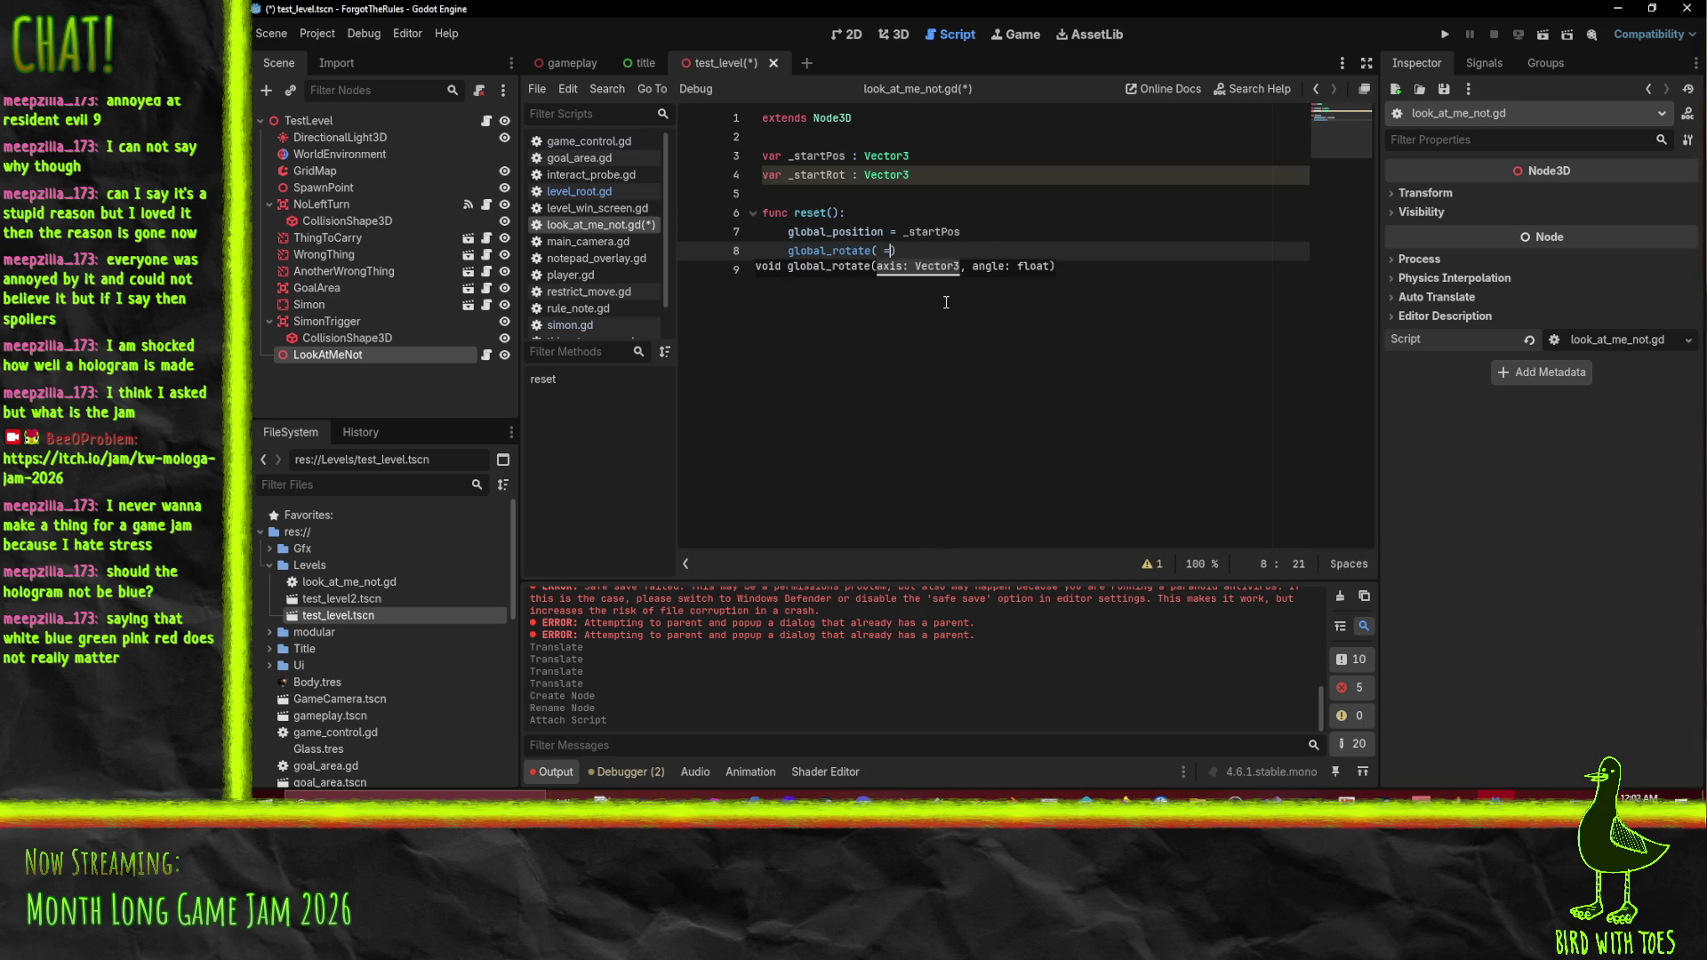
{"action": "key", "text": "BackSpace"}
{"action": "key", "text": "BackSpace"}
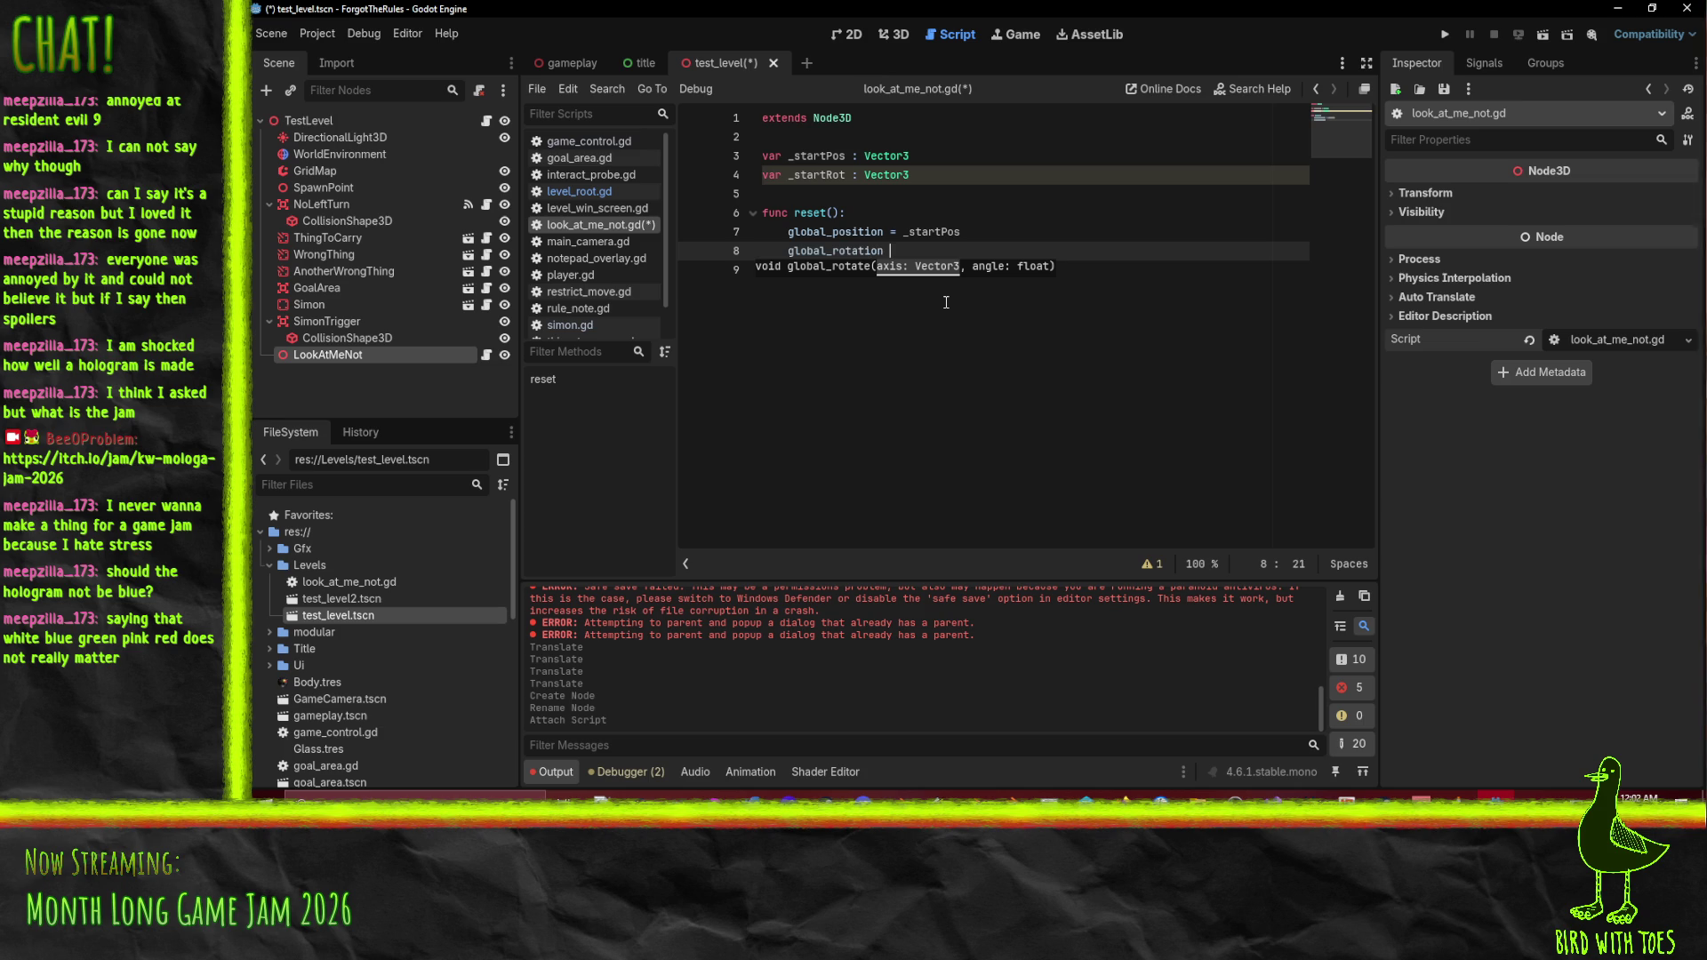
{"action": "type", "text": ")"}
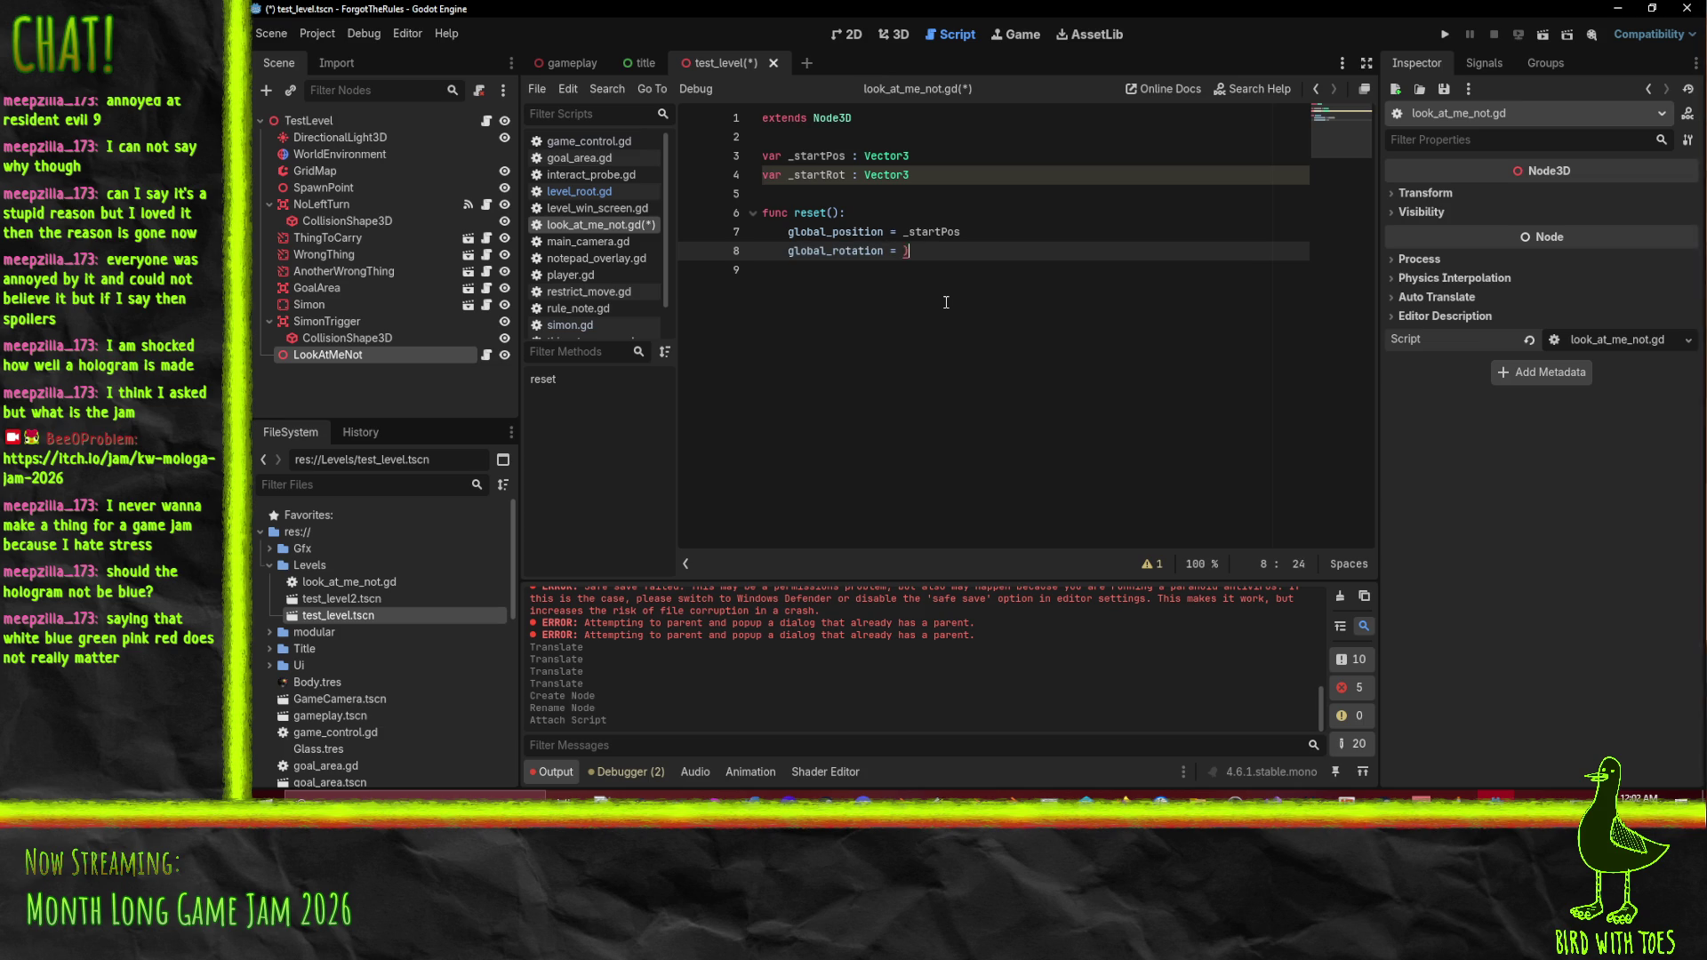
Add a _ready() function storing global_position and global_rotation in _startPos and _startRot, then save.
{"action": "key", "text": "Return"}
{"action": "key", "text": "Return"}
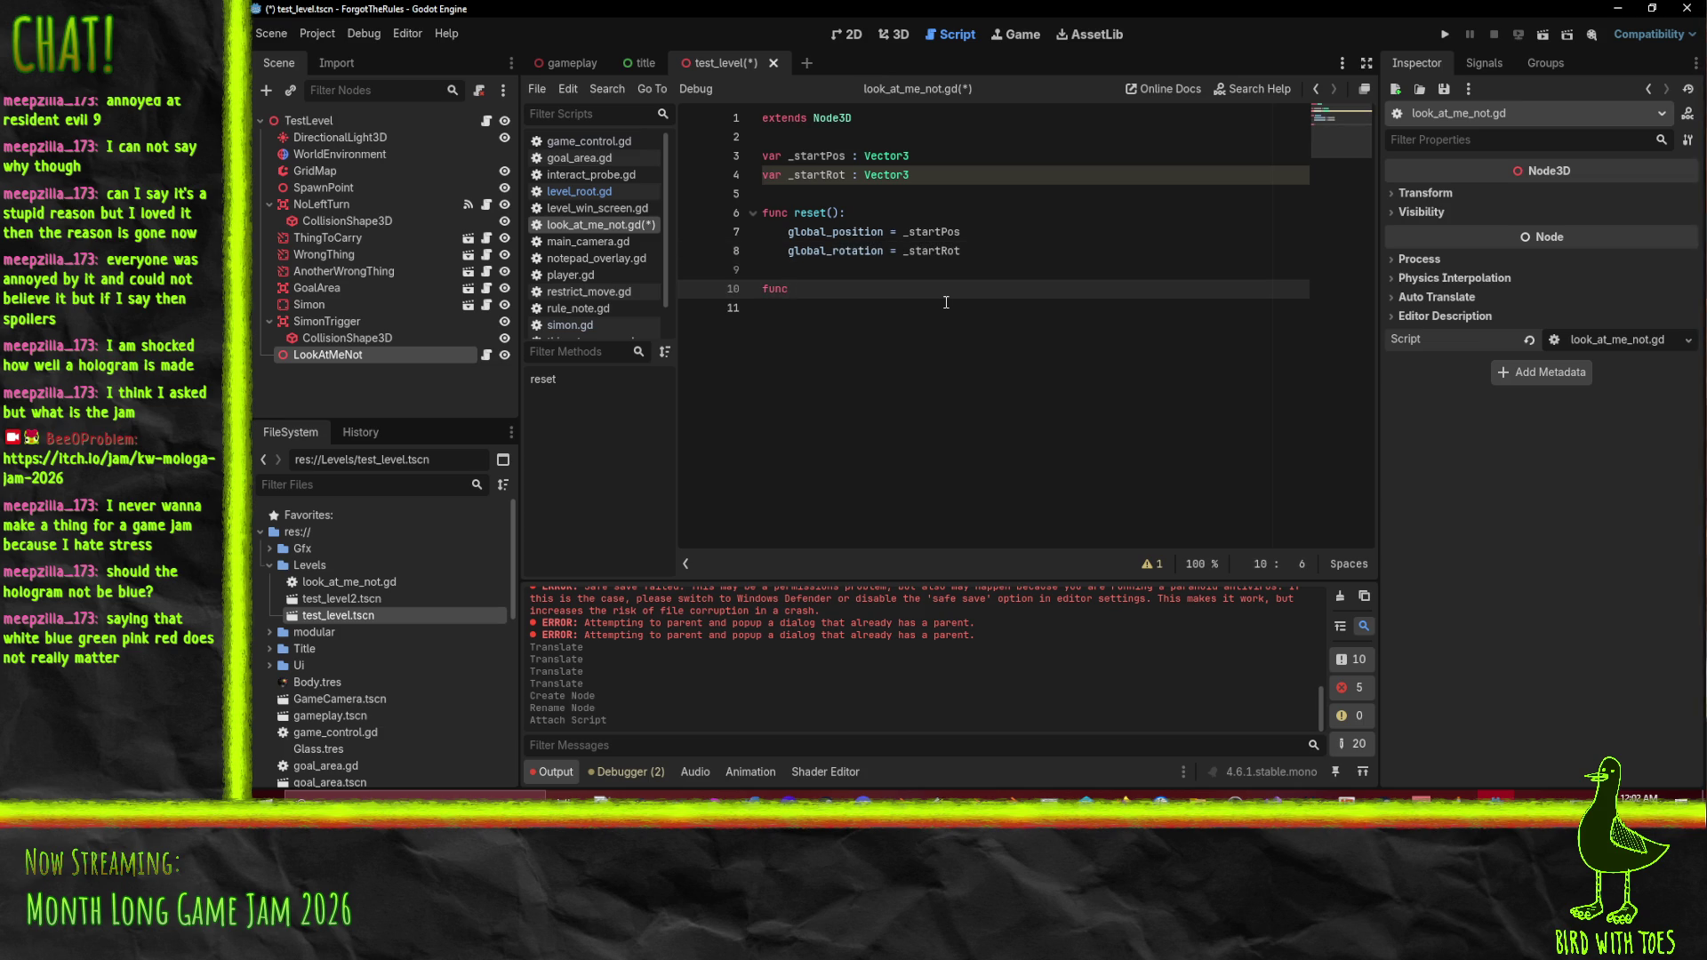
{"action": "type", "text": "rea"}
{"action": "key", "text": "Return"}
{"action": "key", "text": "Return"}
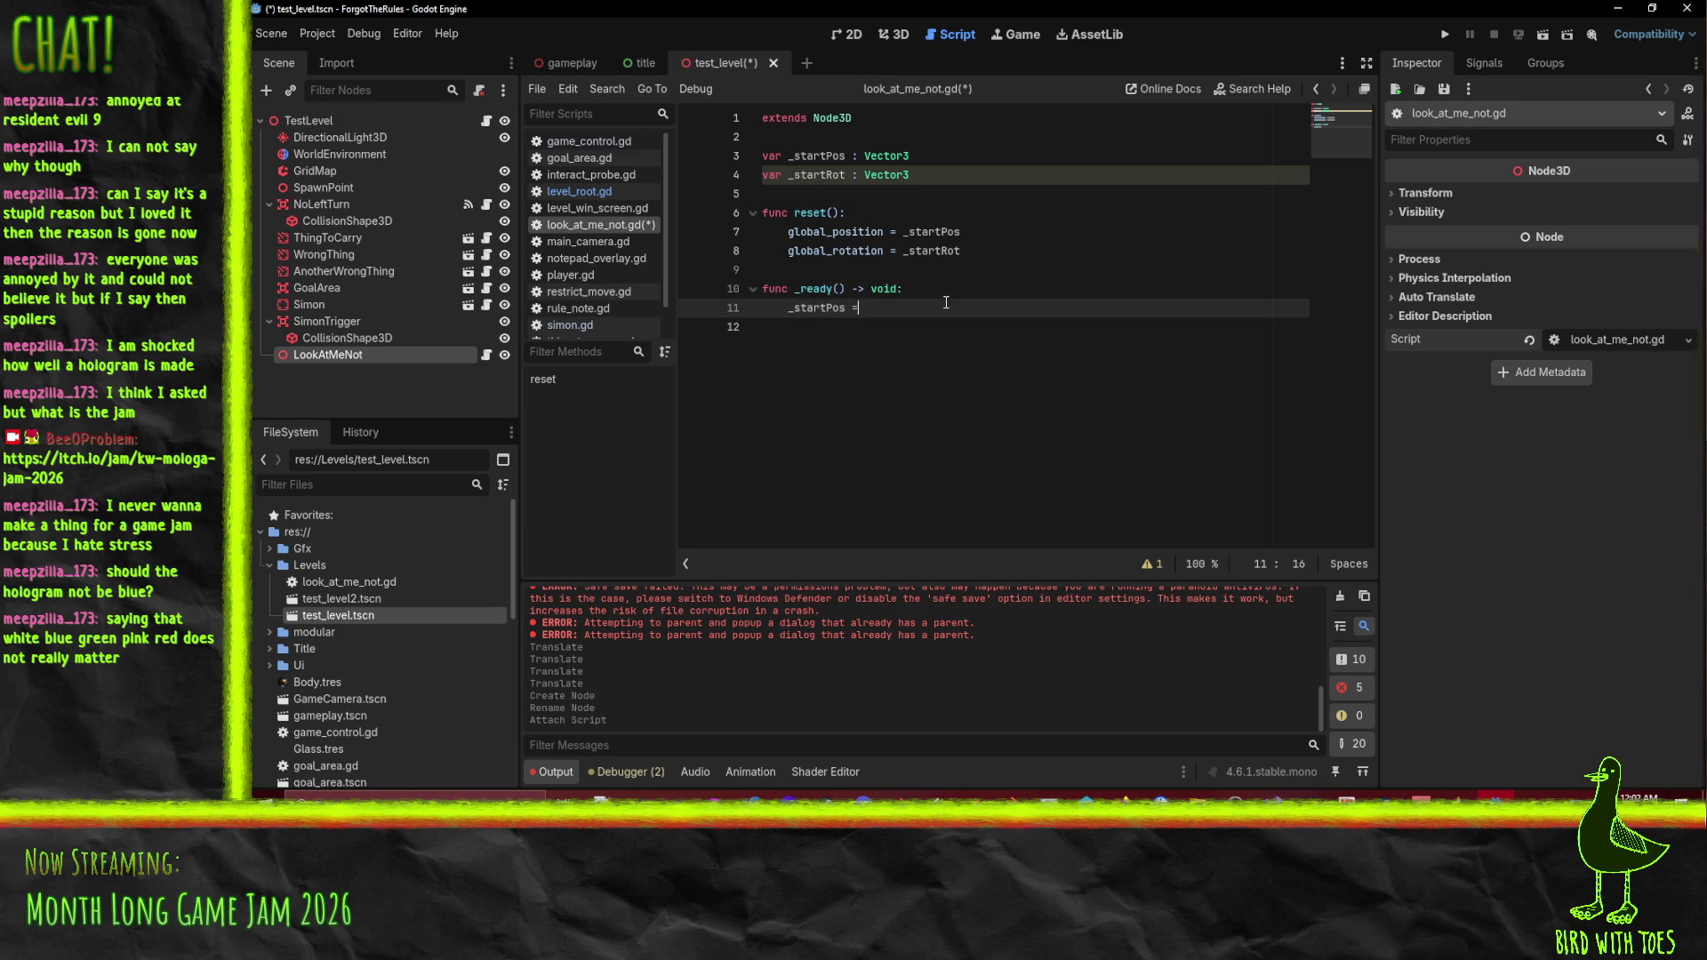
{"action": "type", "text": "glob"}
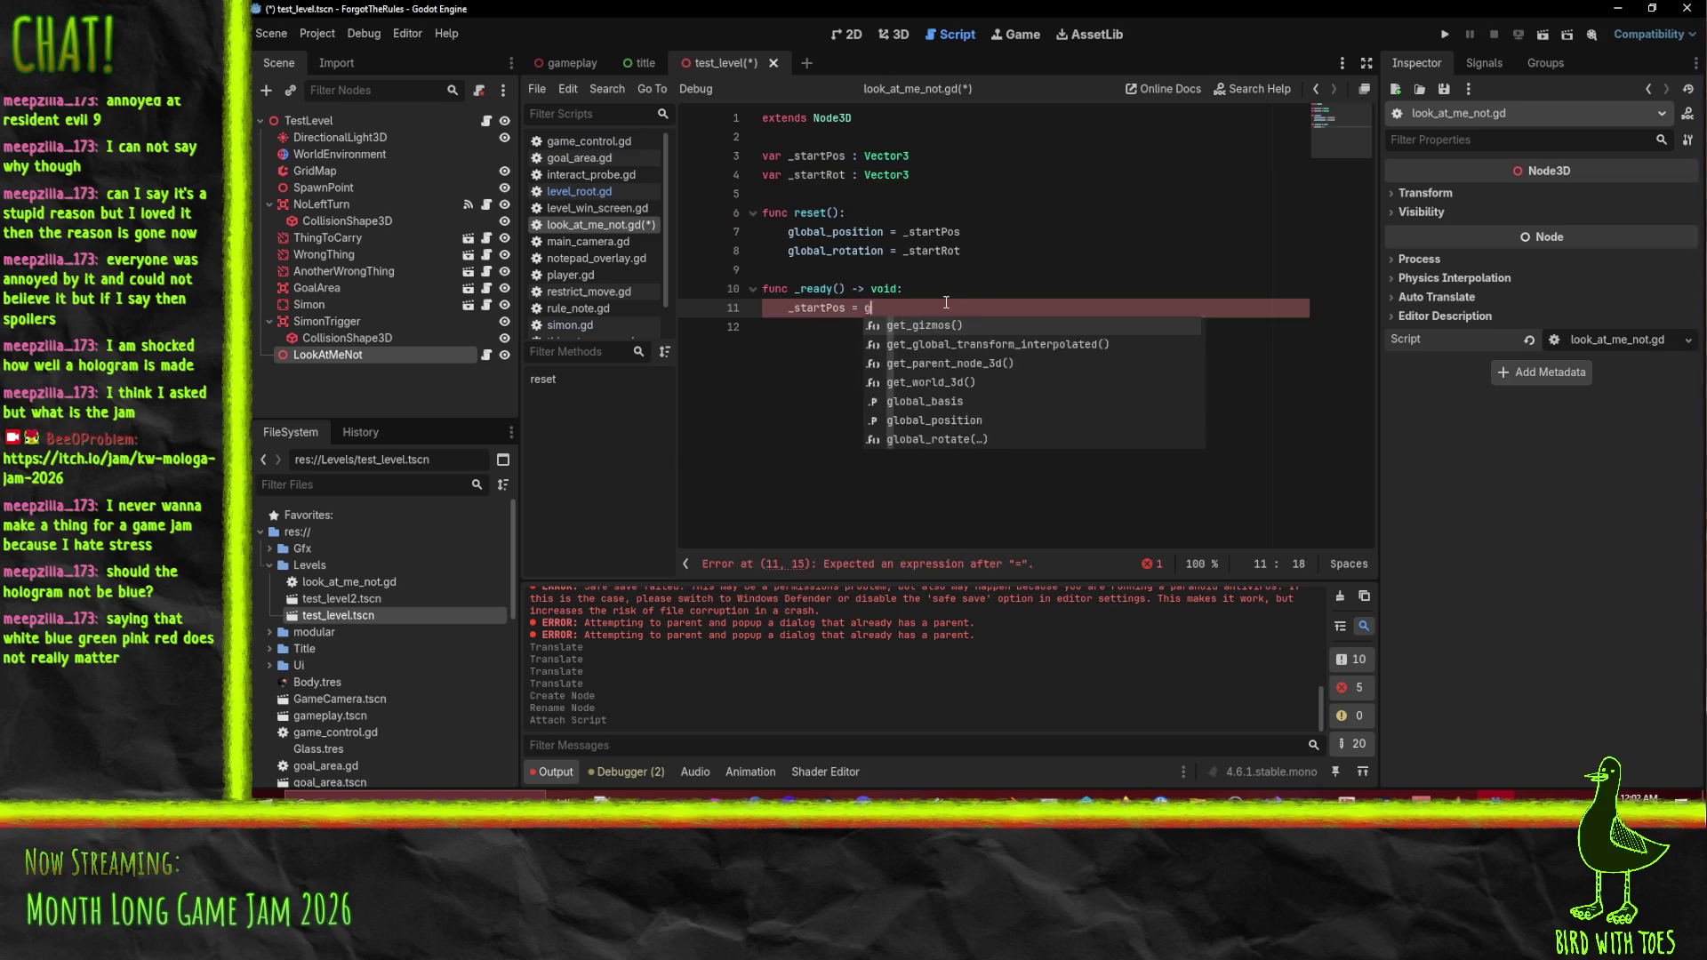
{"action": "key", "text": "Return"}
{"action": "key", "text": "Return"}
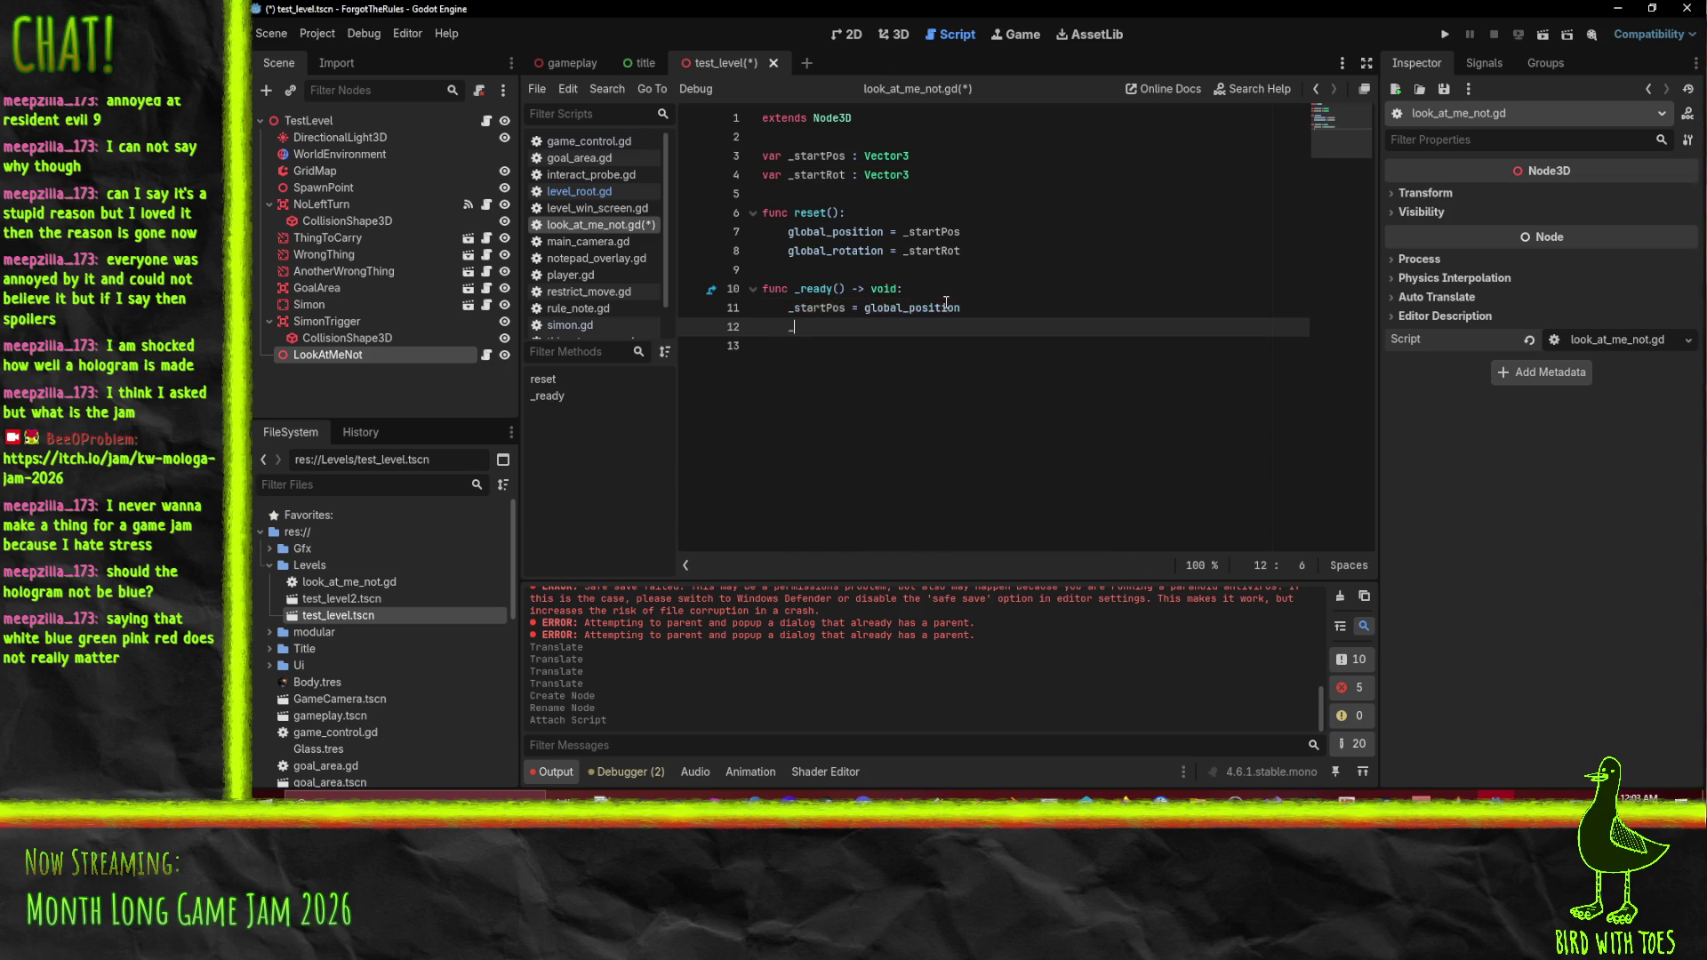
{"action": "type", "text": "_start"}
{"action": "key", "text": "Down"}
{"action": "key", "text": "Return"}
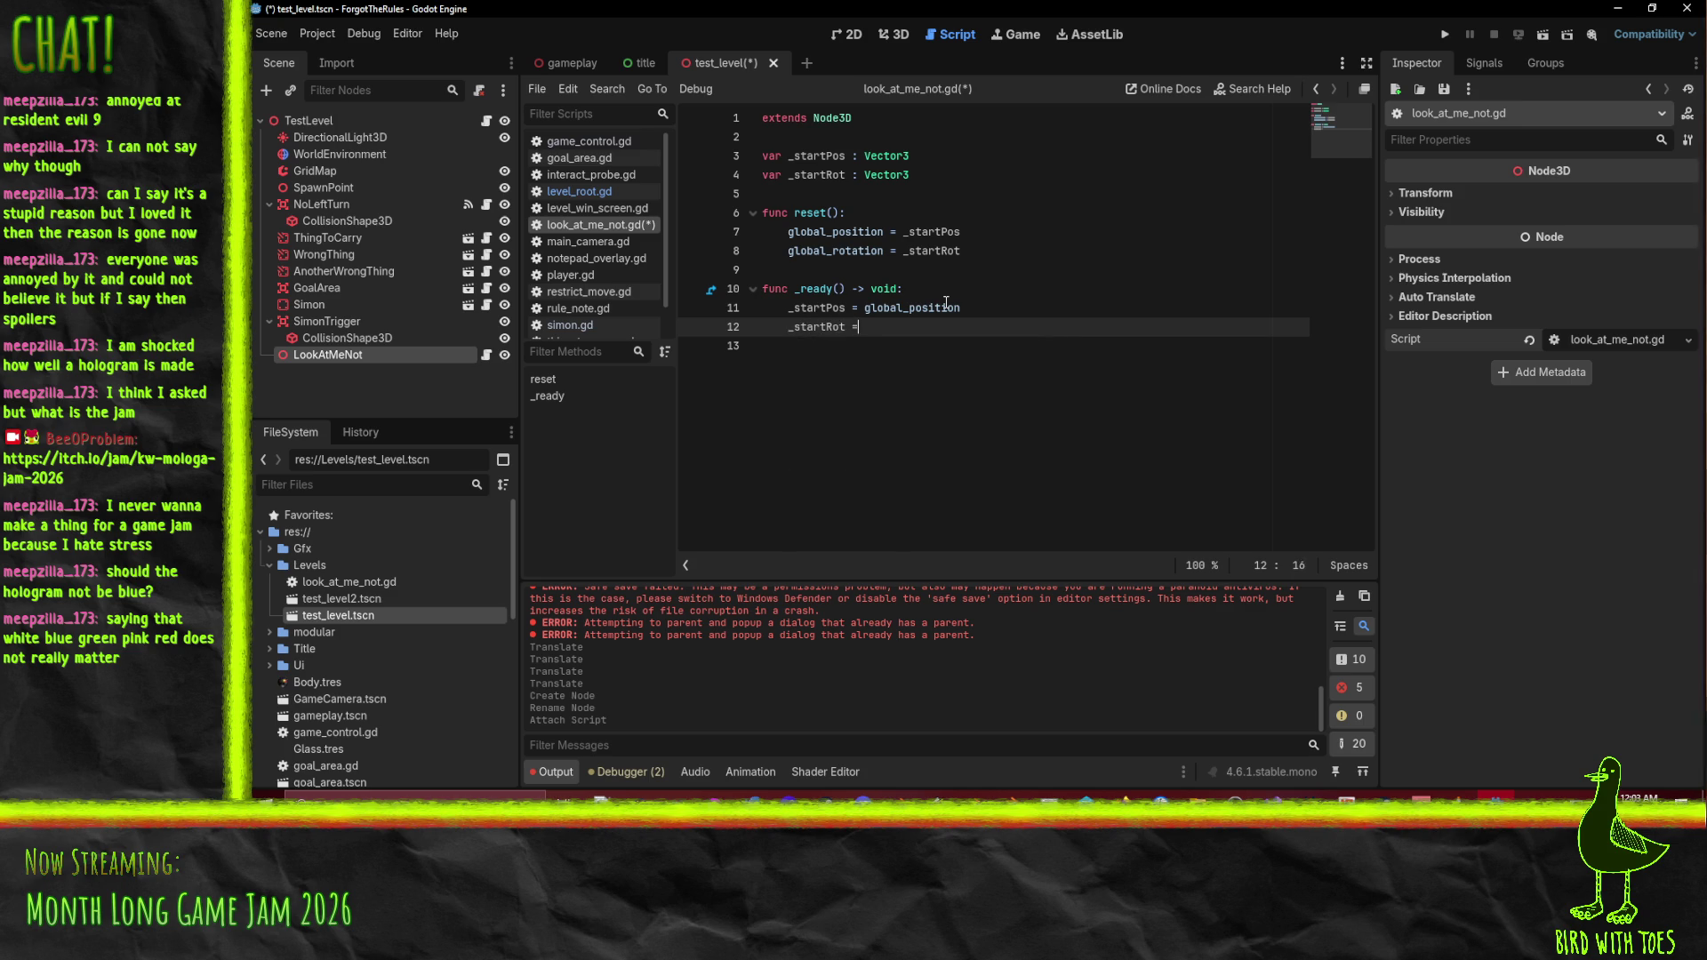
{"action": "type", "text": "= glo"}
{"action": "key", "text": "Down"}
{"action": "key", "text": "Down"}
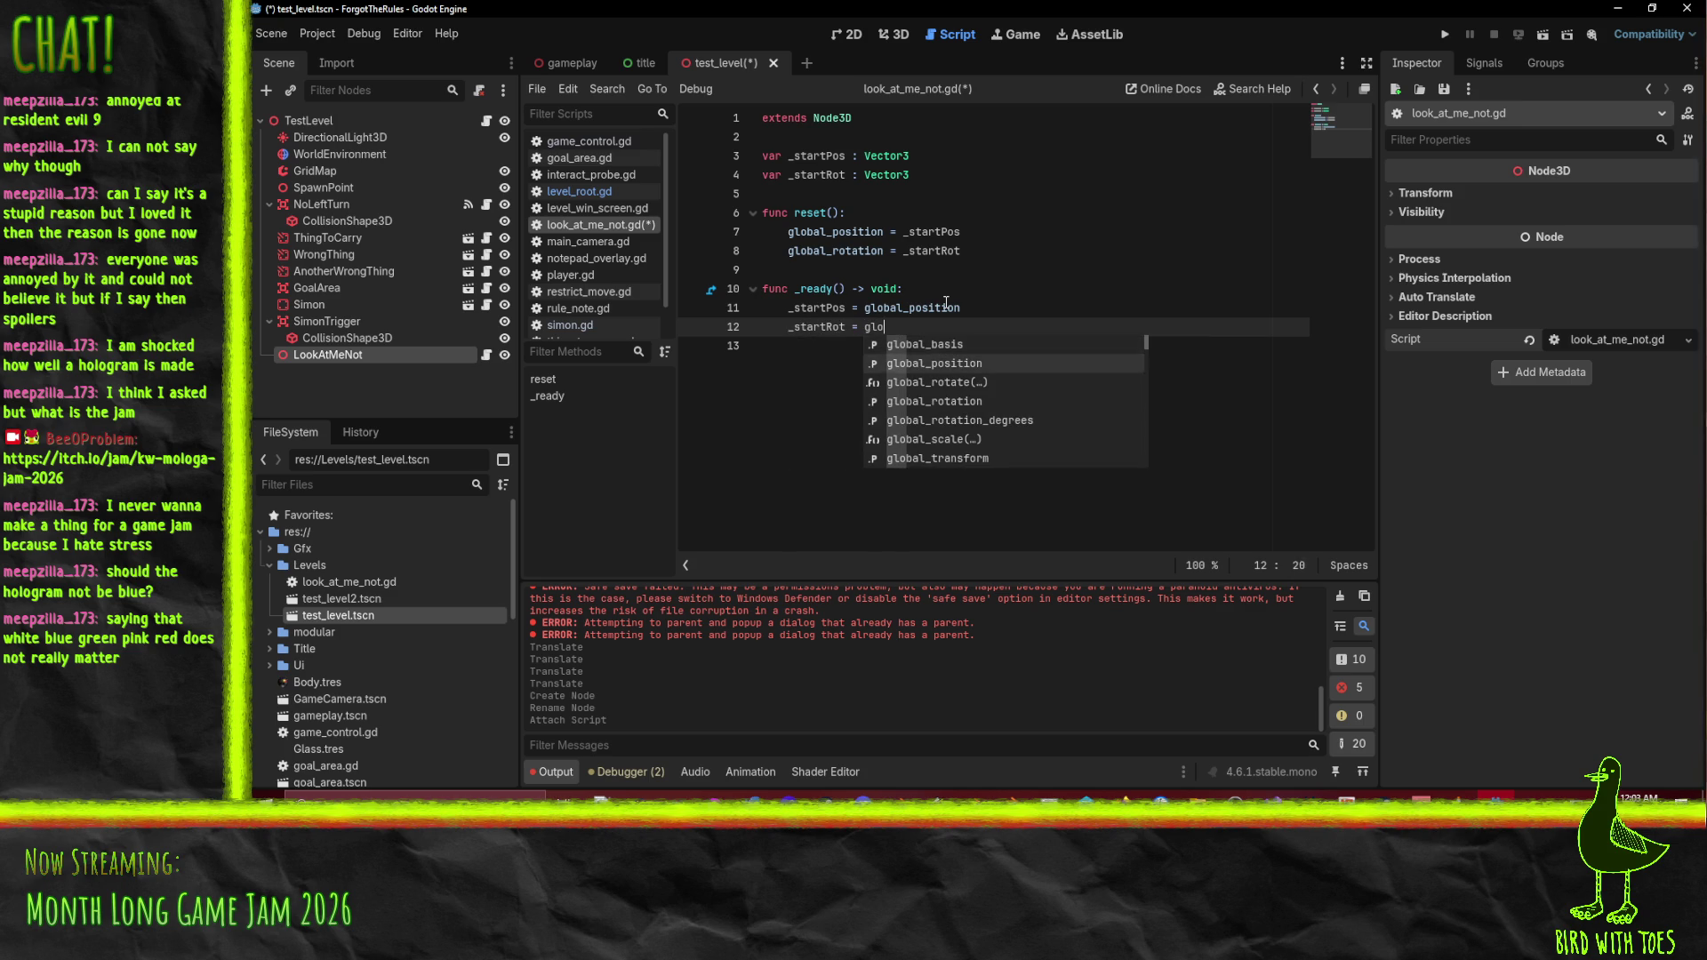
{"action": "key", "text": "Return"}
{"action": "key", "text": "Up"}
{"action": "key", "text": "ctrl+s"}
{"action": "left_click", "coordinate": [1007, 216]}
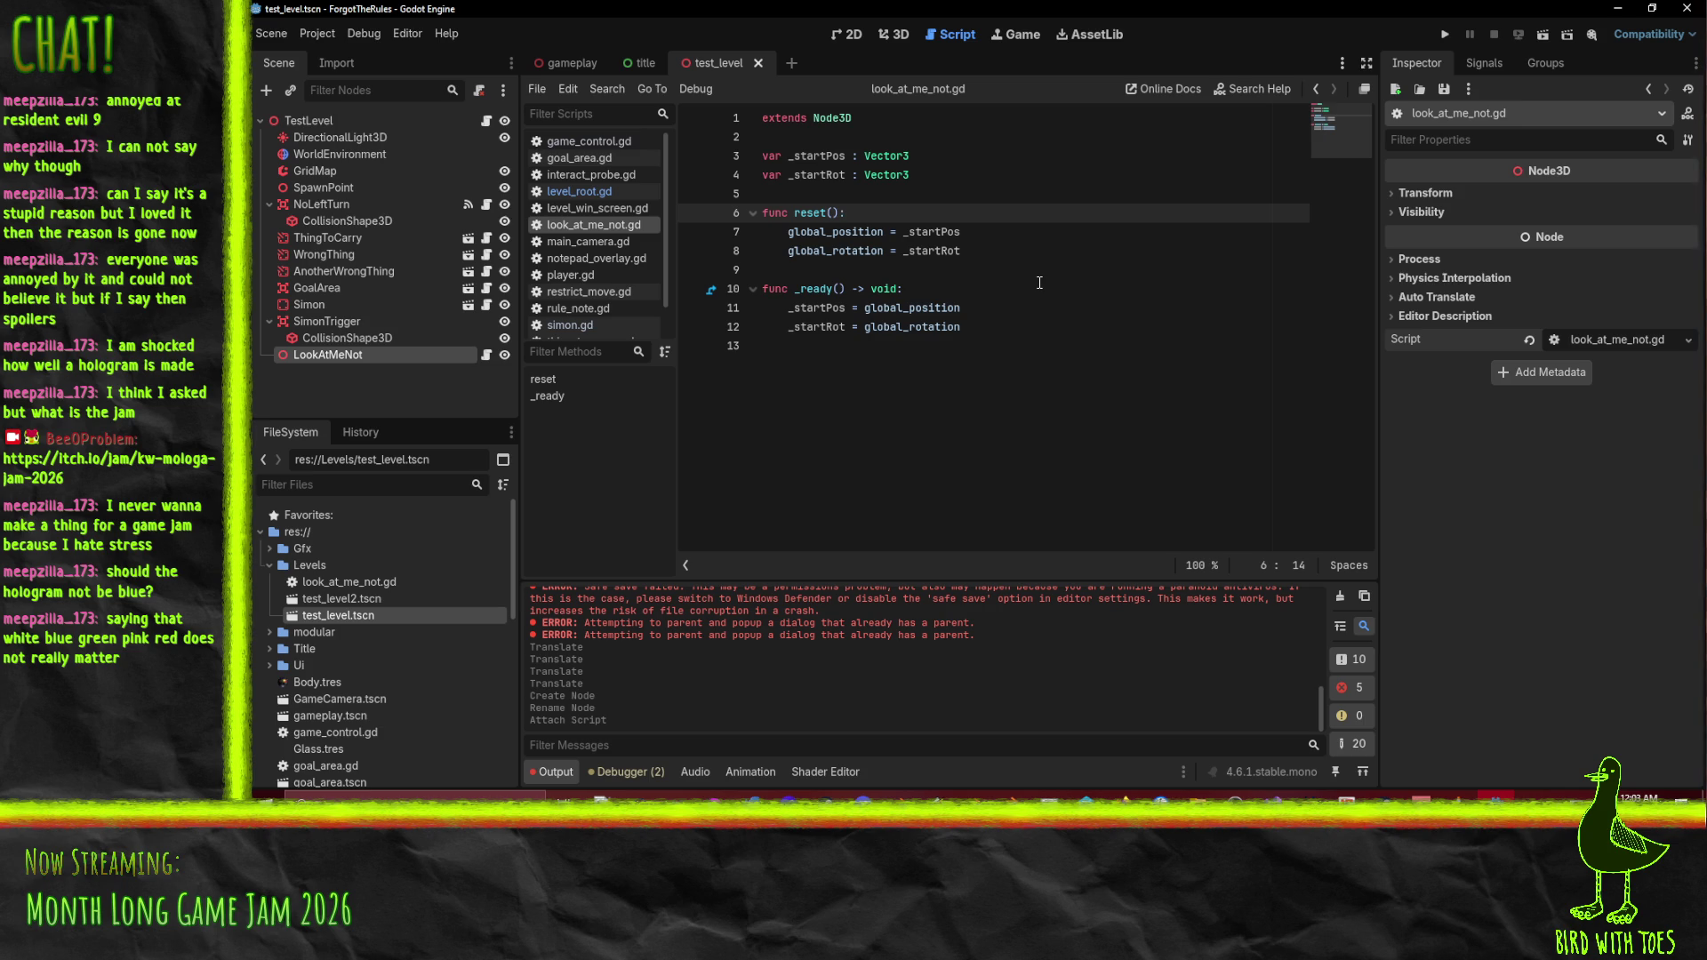
{"action": "left_click", "coordinate": [983, 338]}
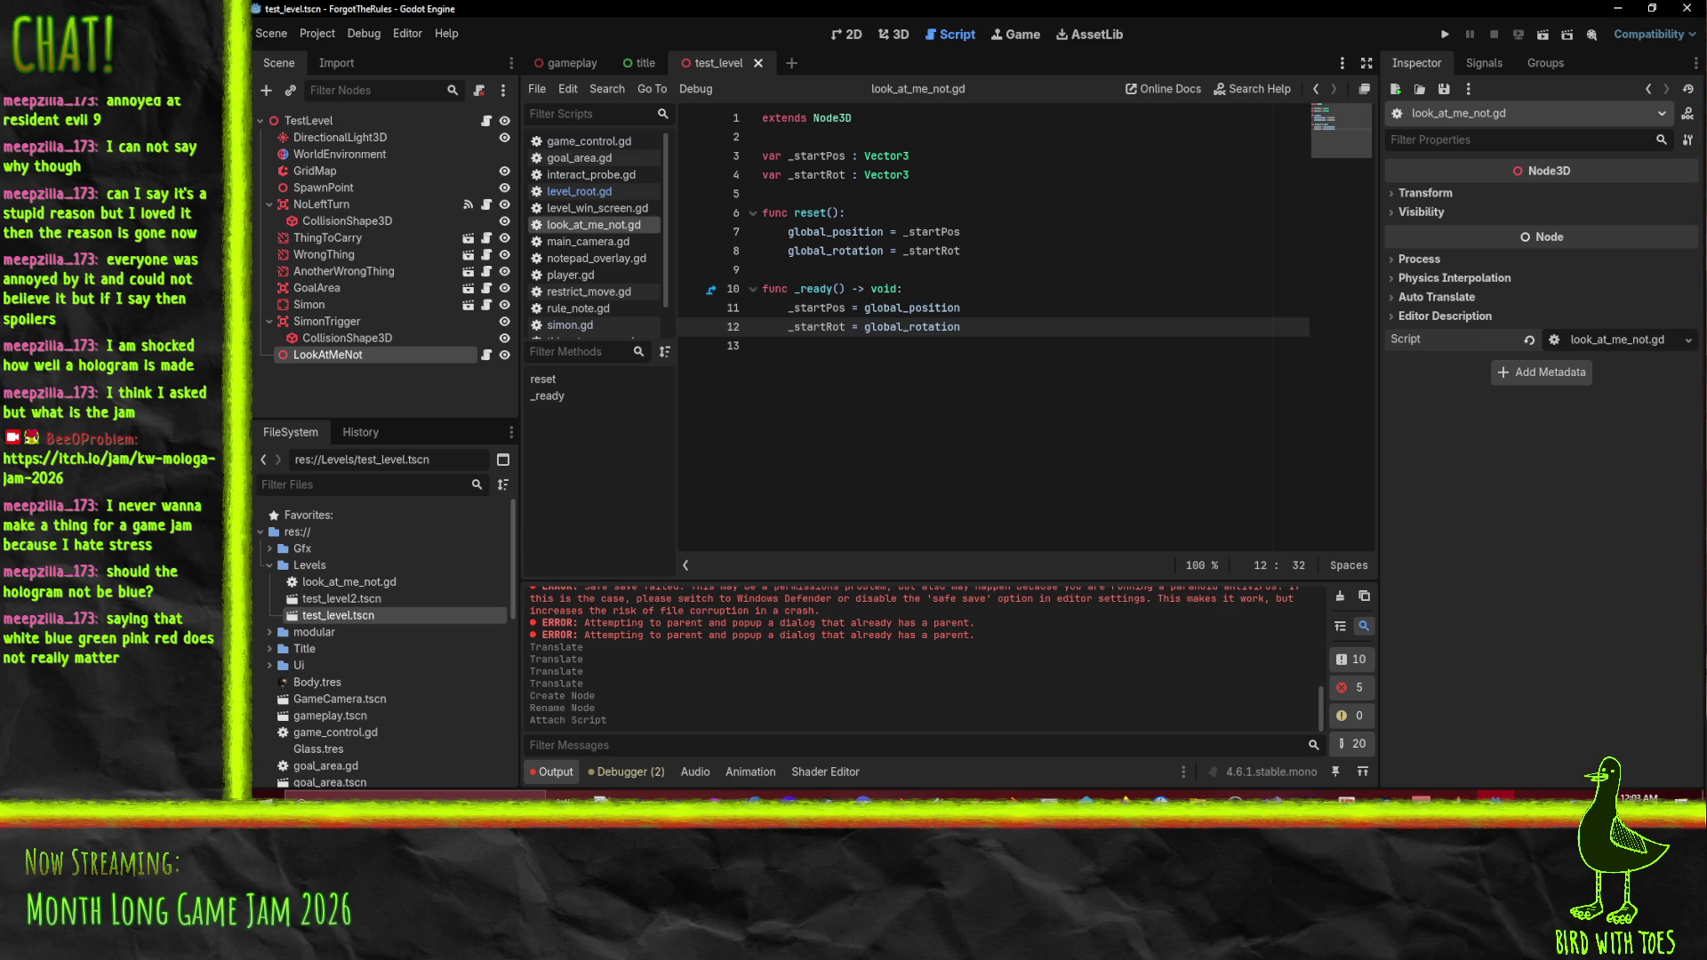
{"action": "key", "text": "super+d"}
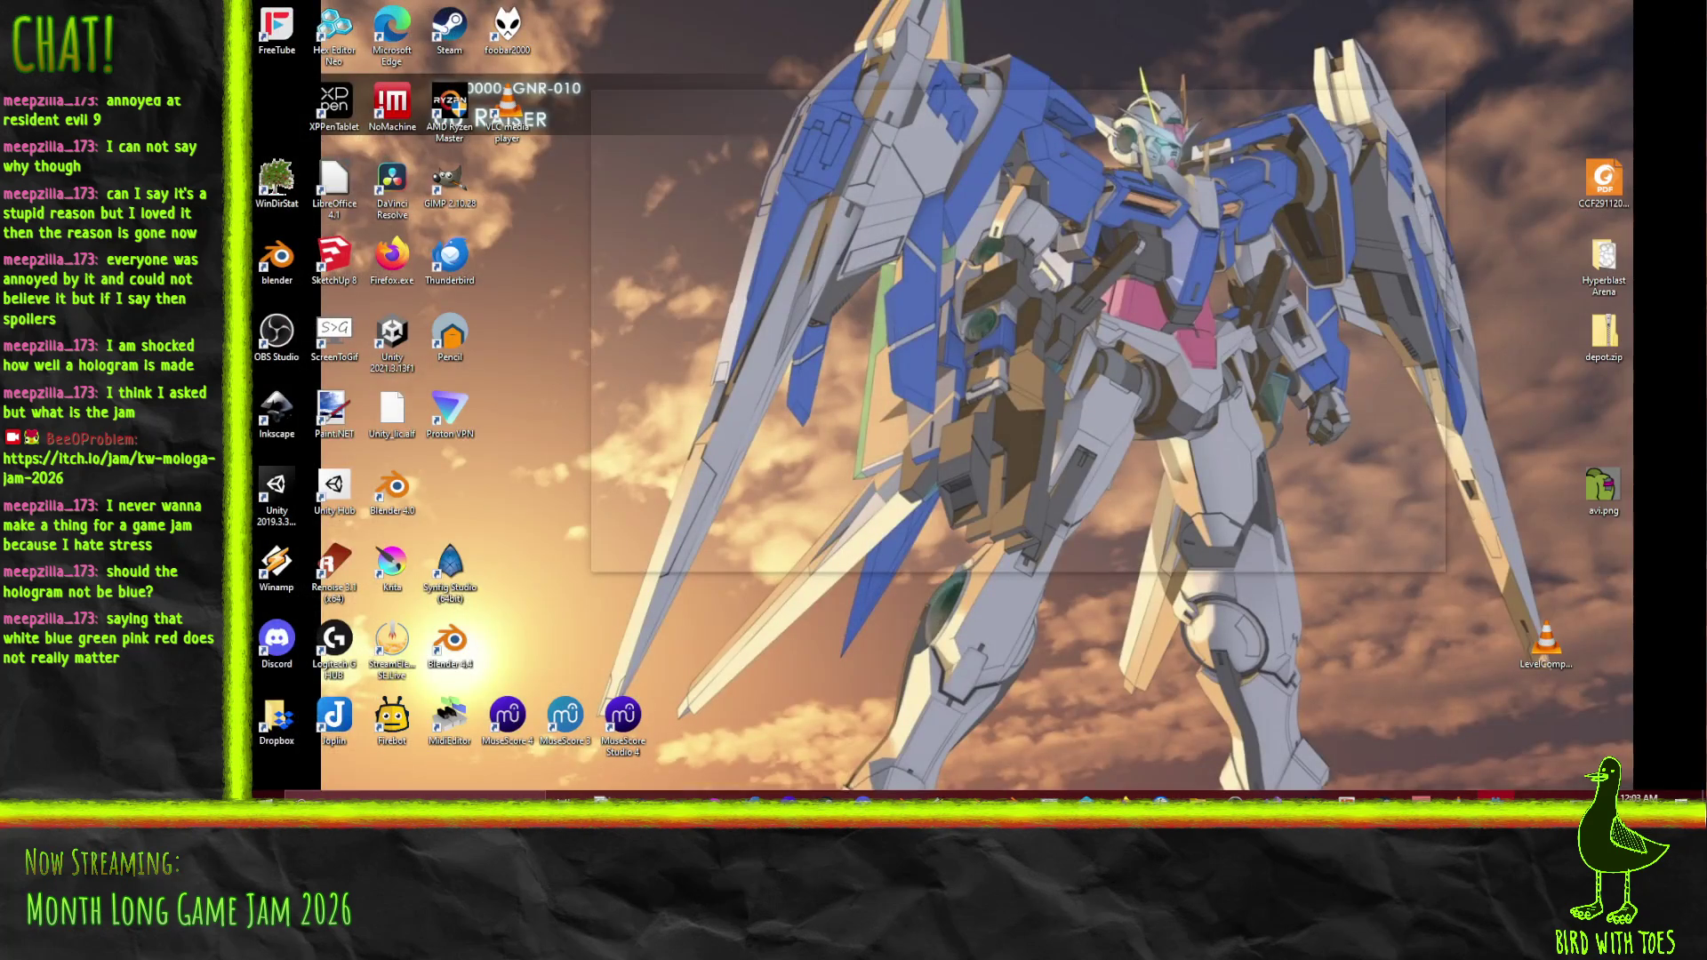
{"action": "key", "text": "super+d"}
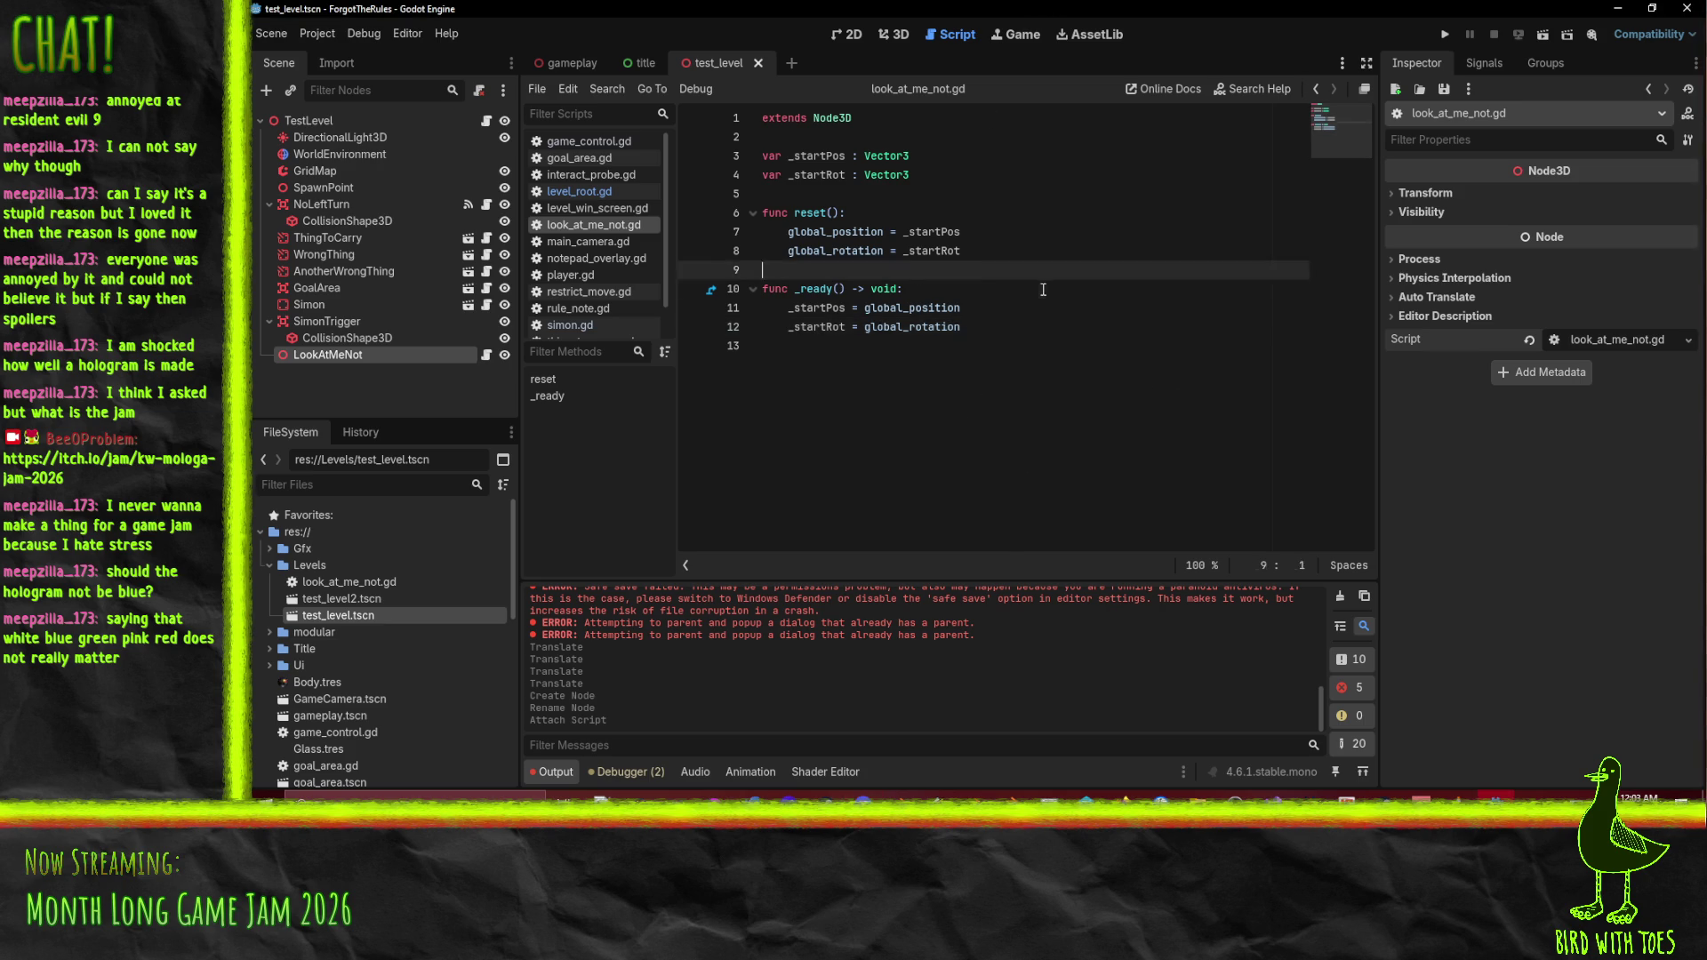
{"action": "left_click", "coordinate": [1025, 368]}
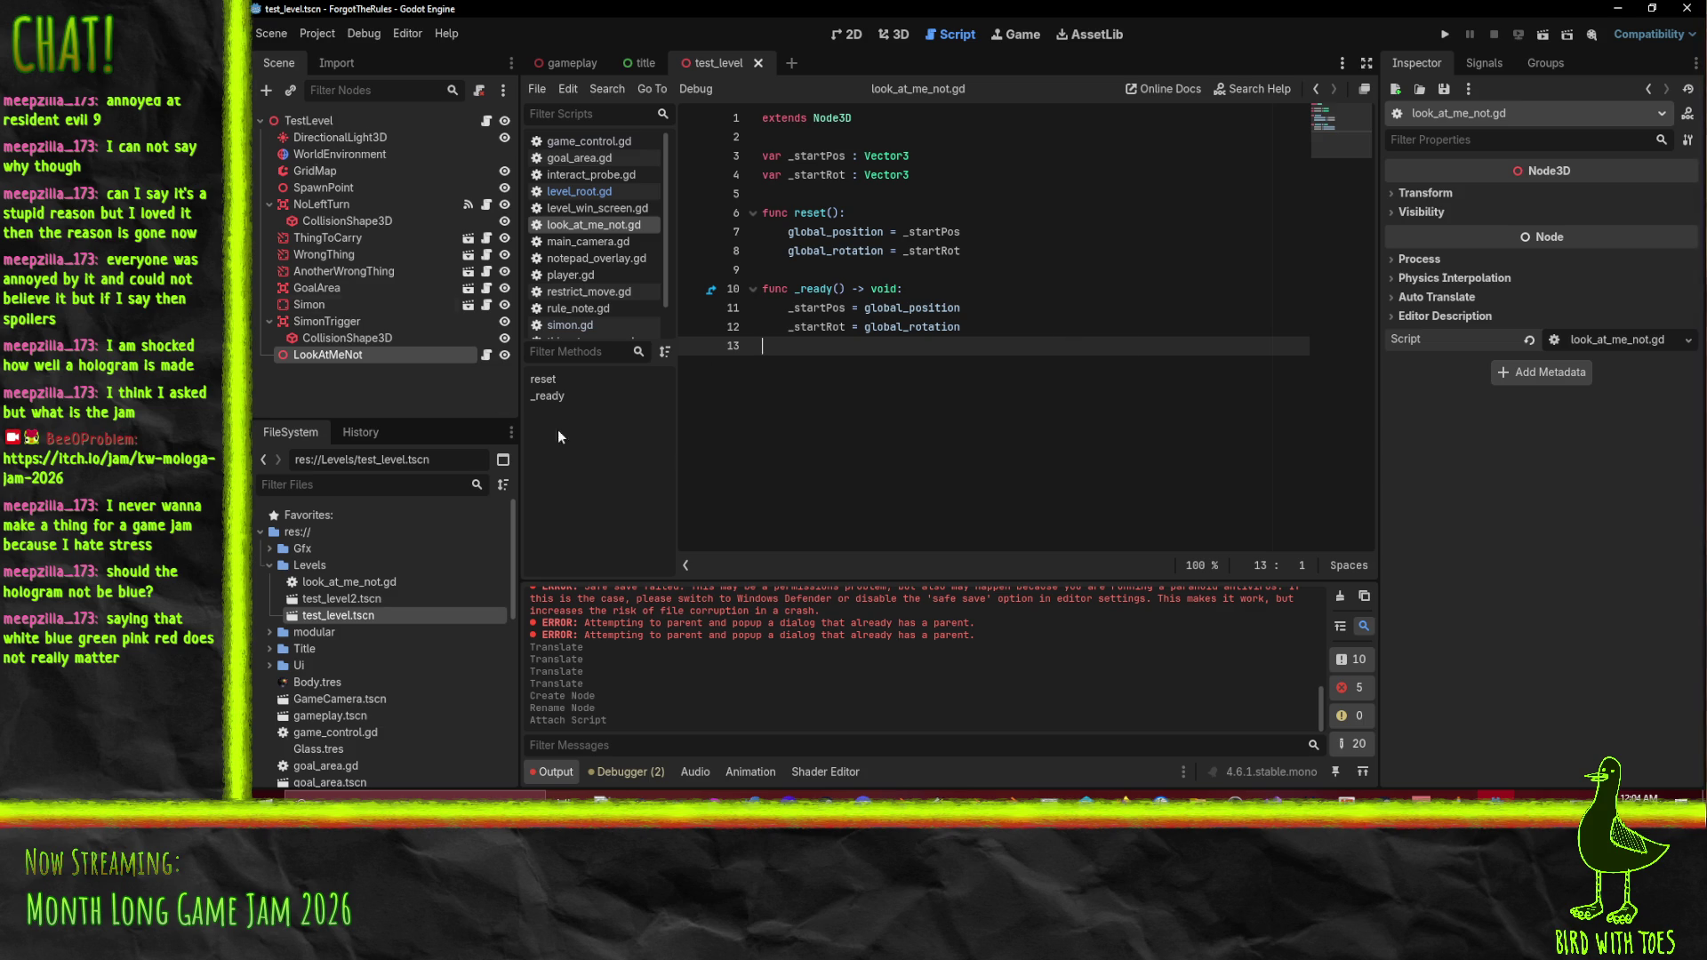
{"action": "right_click", "coordinate": [334, 354]}
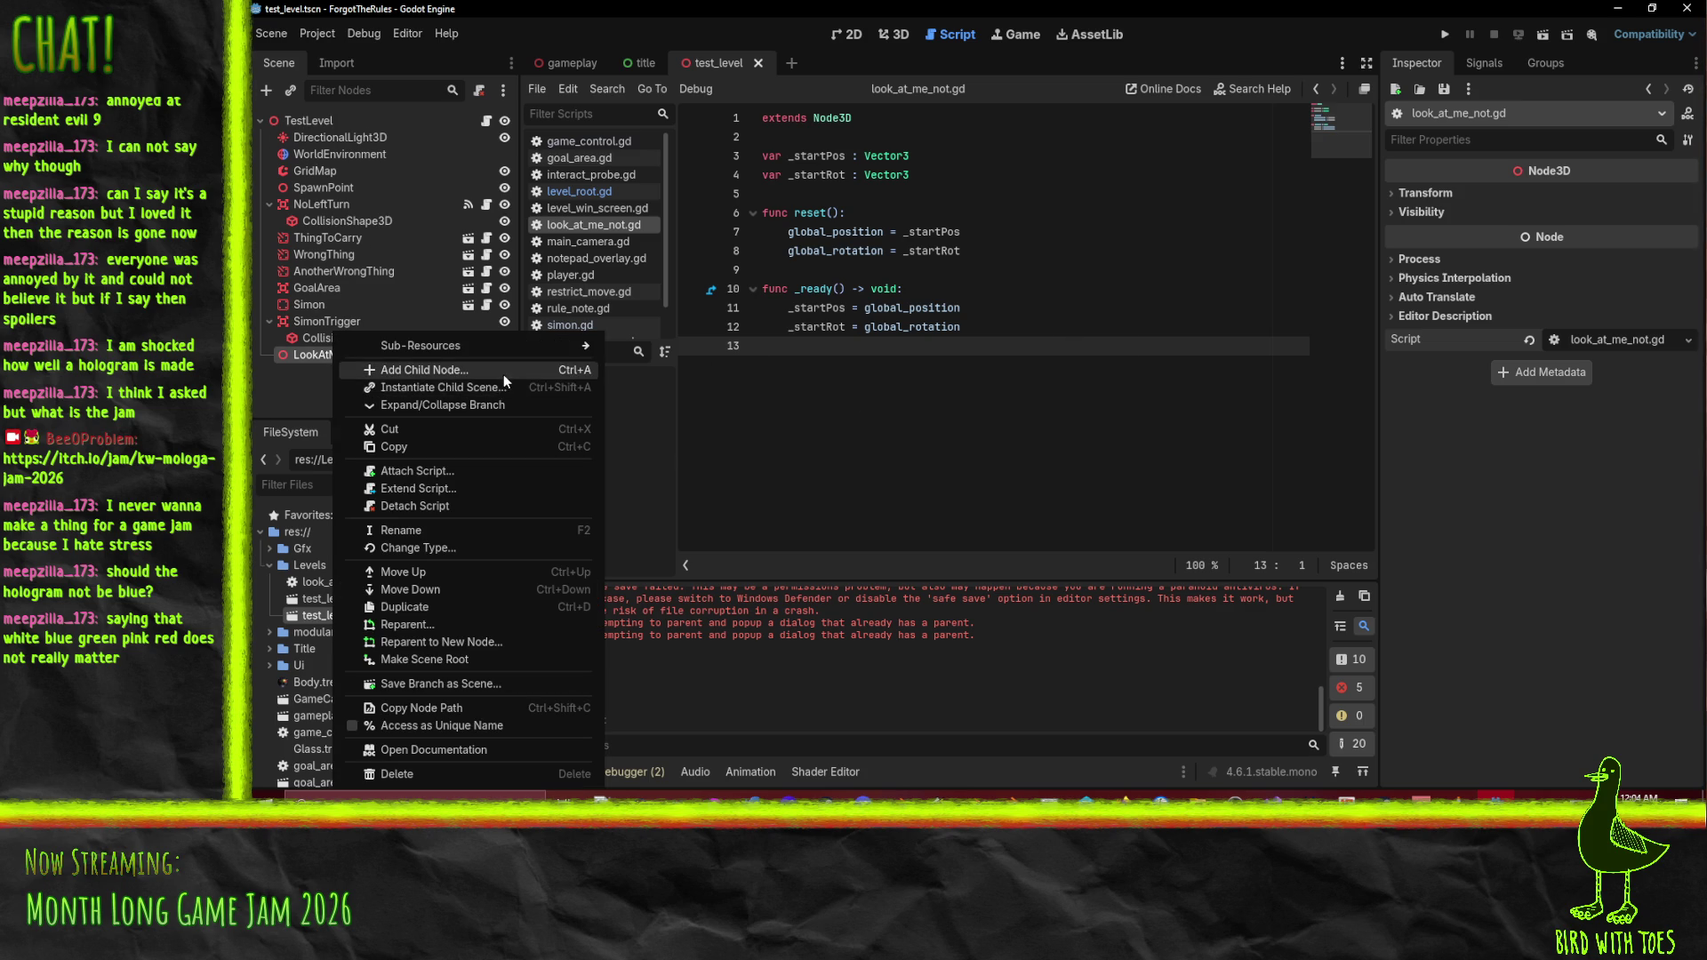
Change the LookAtMeNot node's type to CharacterBody3D, found by searching 'char'.
{"action": "left_click", "coordinate": [525, 548]}
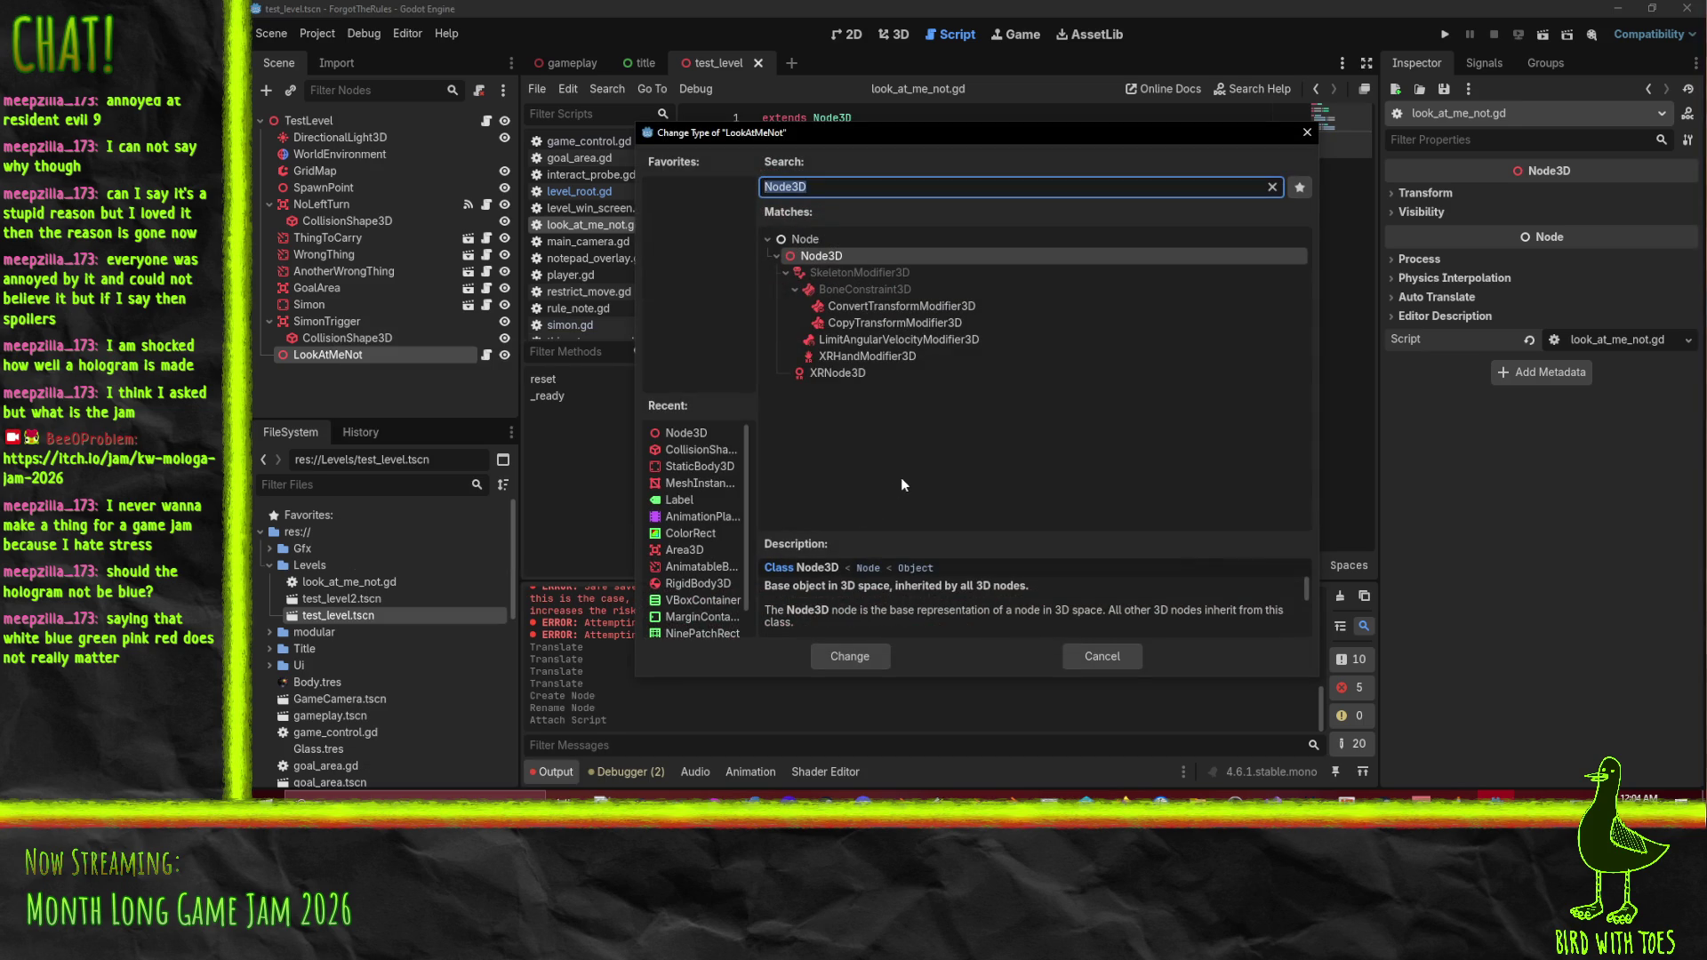
{"action": "type", "text": "char"}
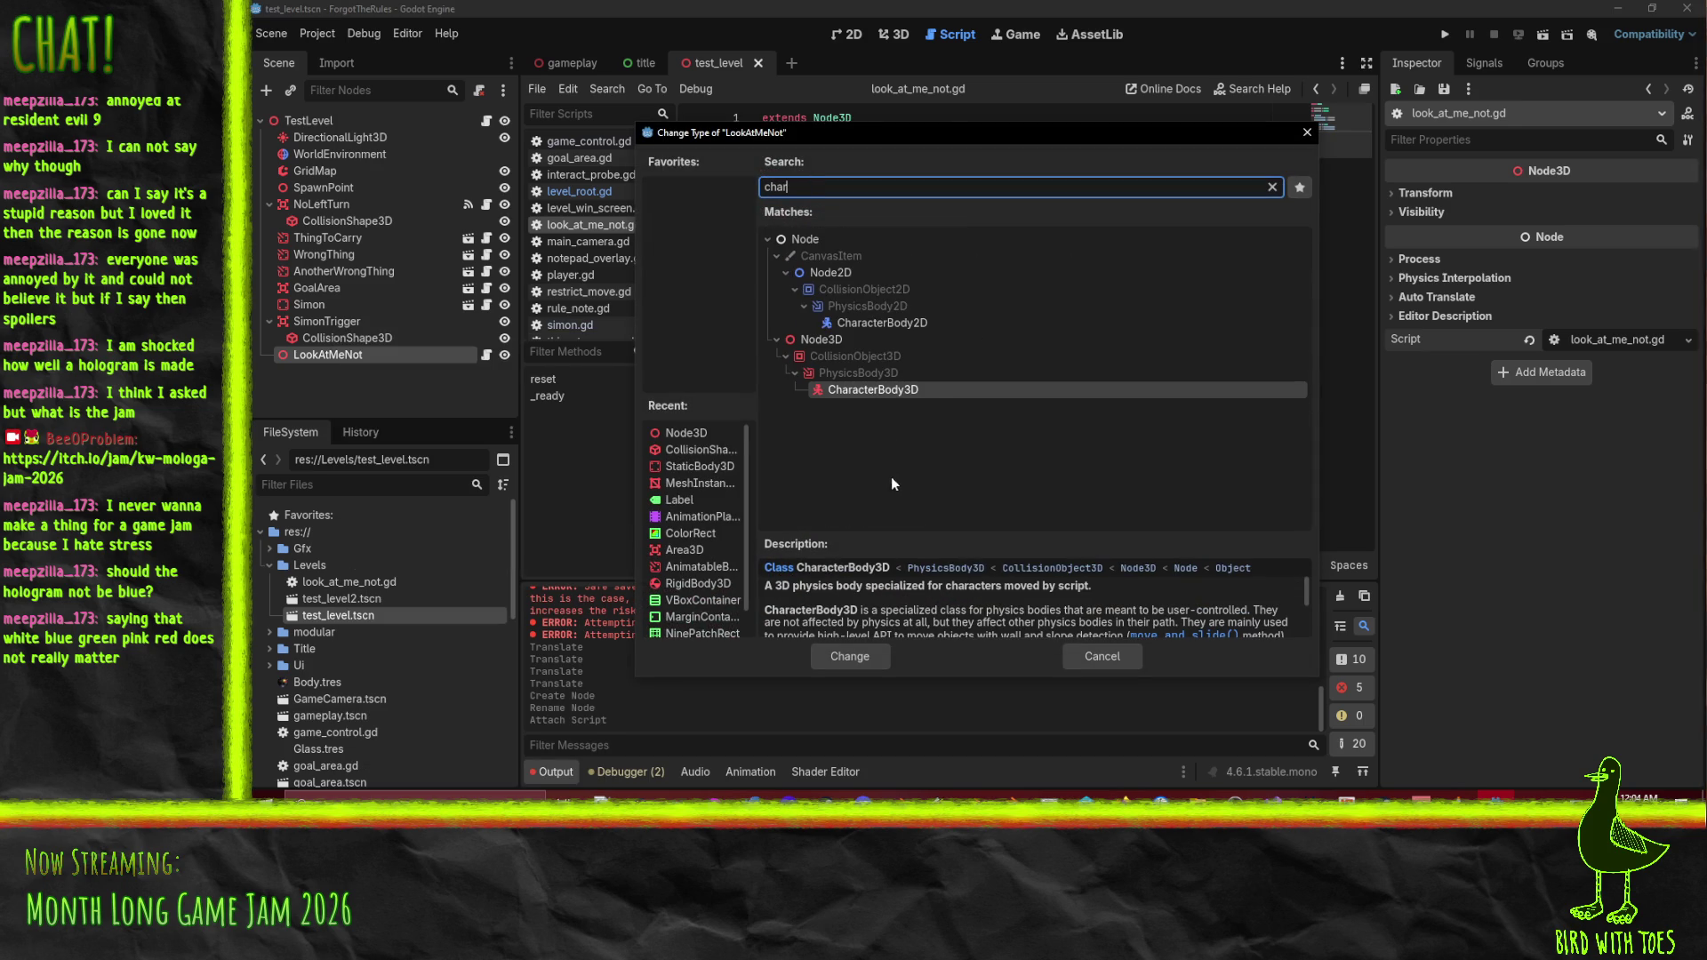
{"action": "double_click", "coordinate": [860, 393]}
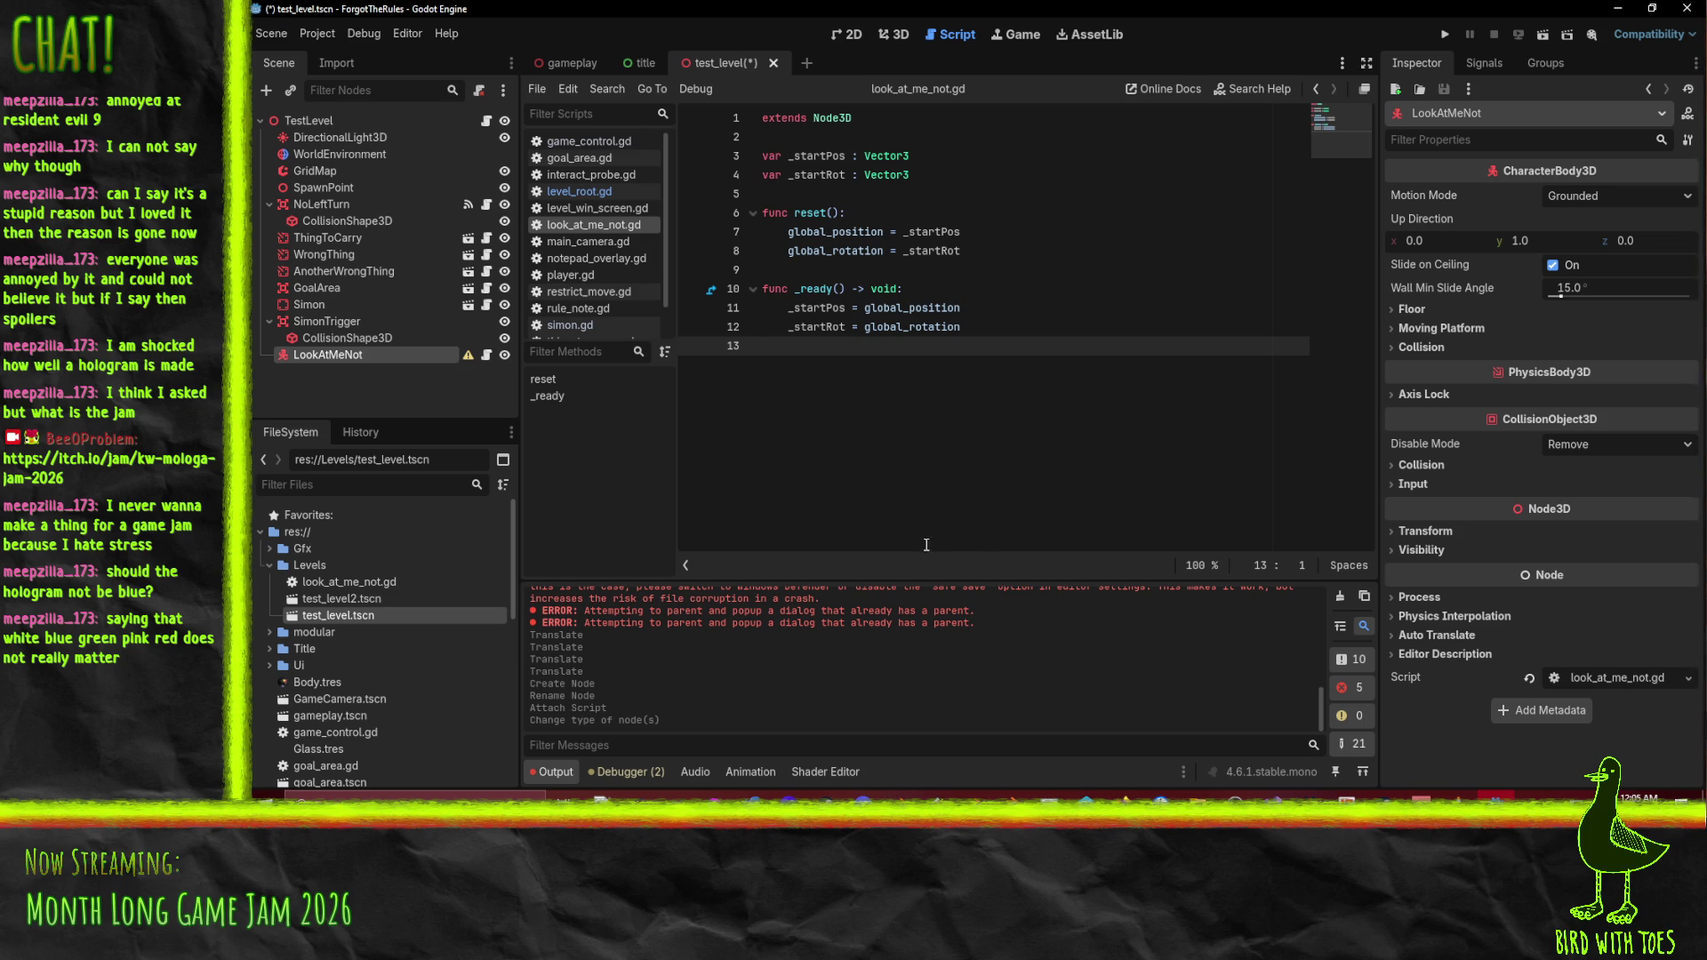
Save the LookAtMeNot branch as look_at_me_not.tscn in a new res://Elements folder, then save the level.
{"action": "right_click", "coordinate": [348, 361]}
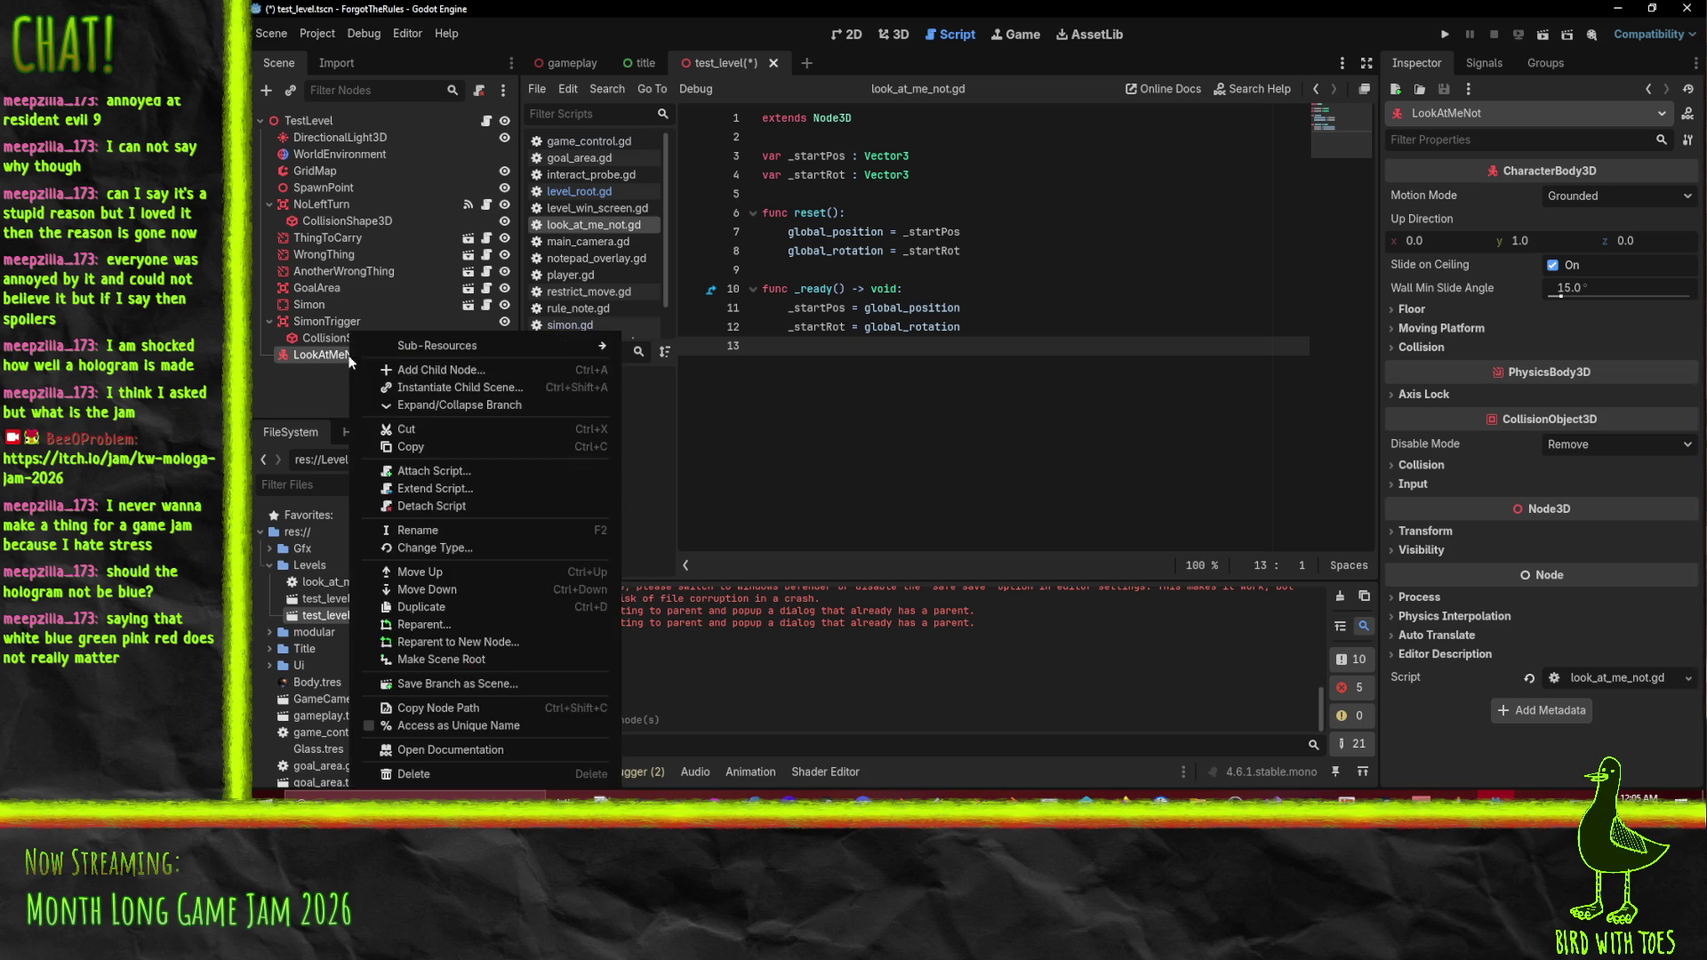
{"action": "left_click", "coordinate": [498, 684]}
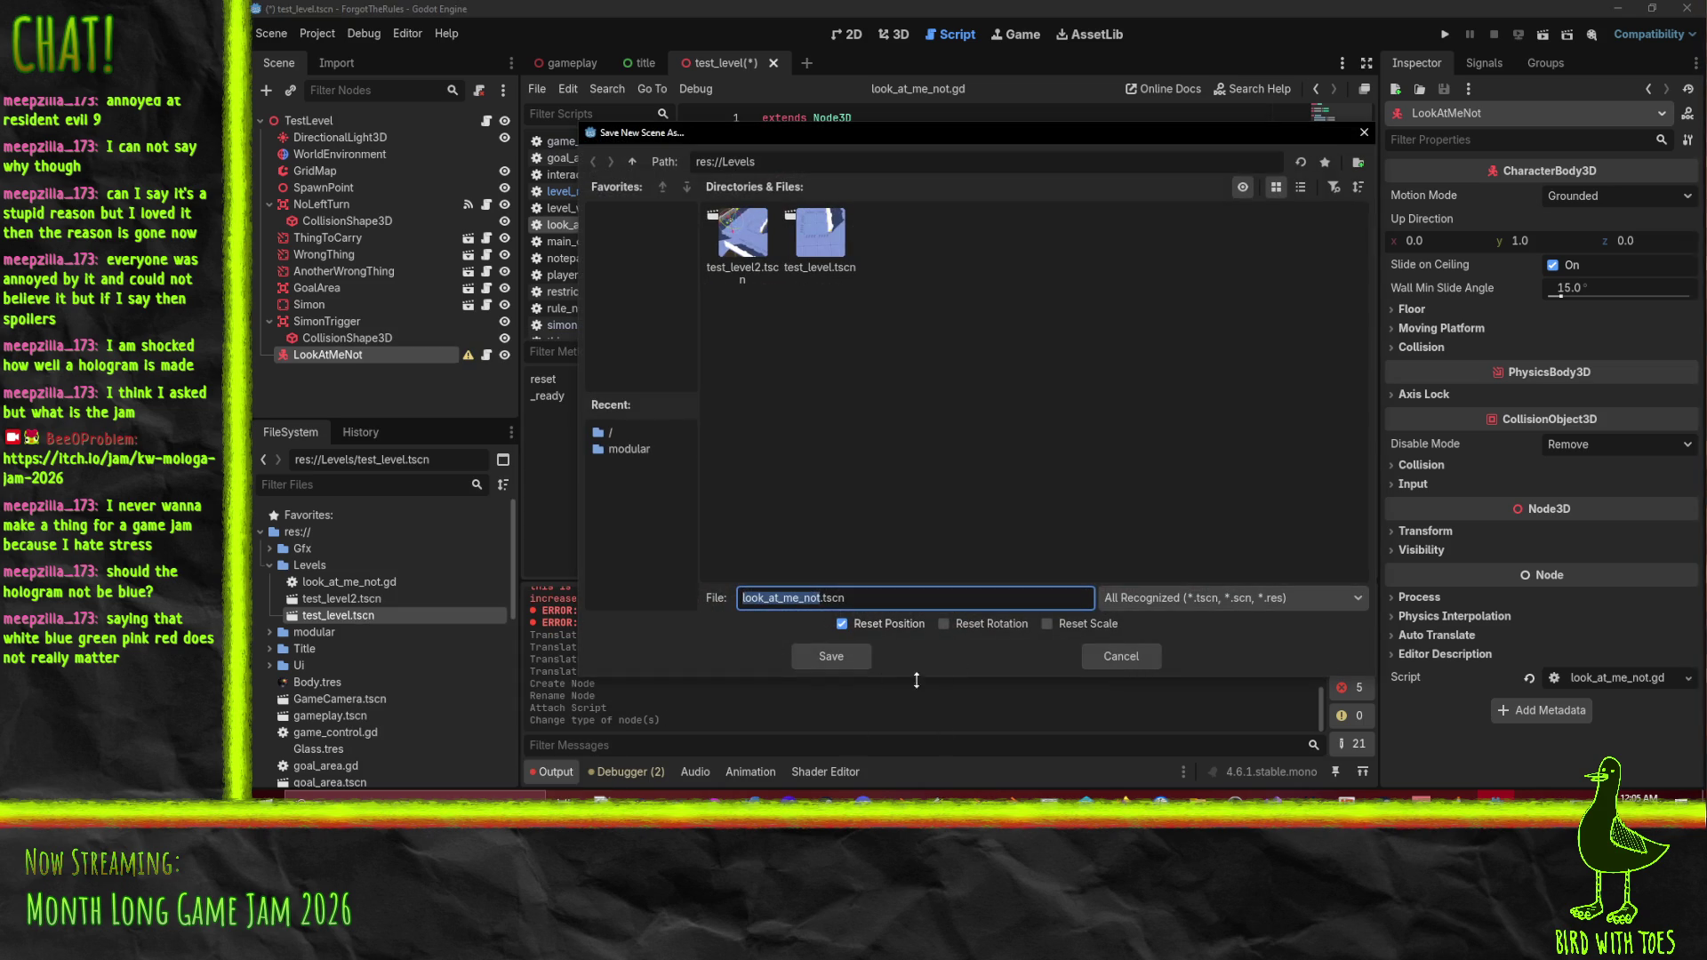
{"action": "right_click", "coordinate": [985, 359]}
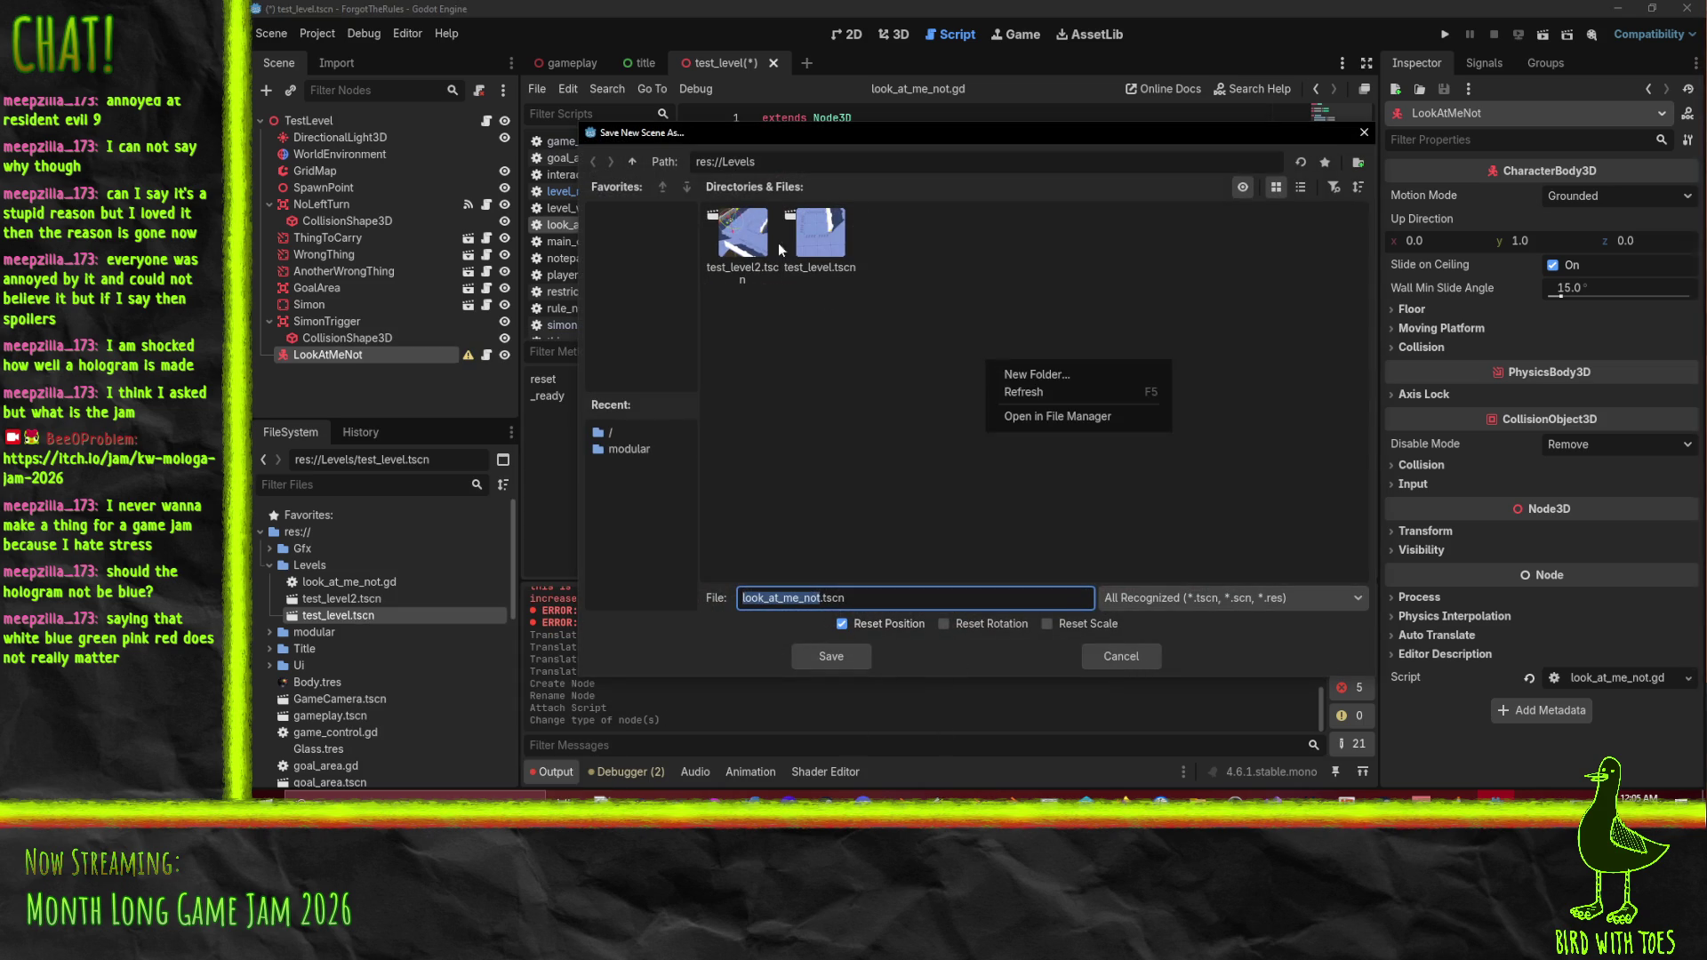
{"action": "left_click", "coordinate": [632, 161]}
{"action": "right_click", "coordinate": [1042, 494]}
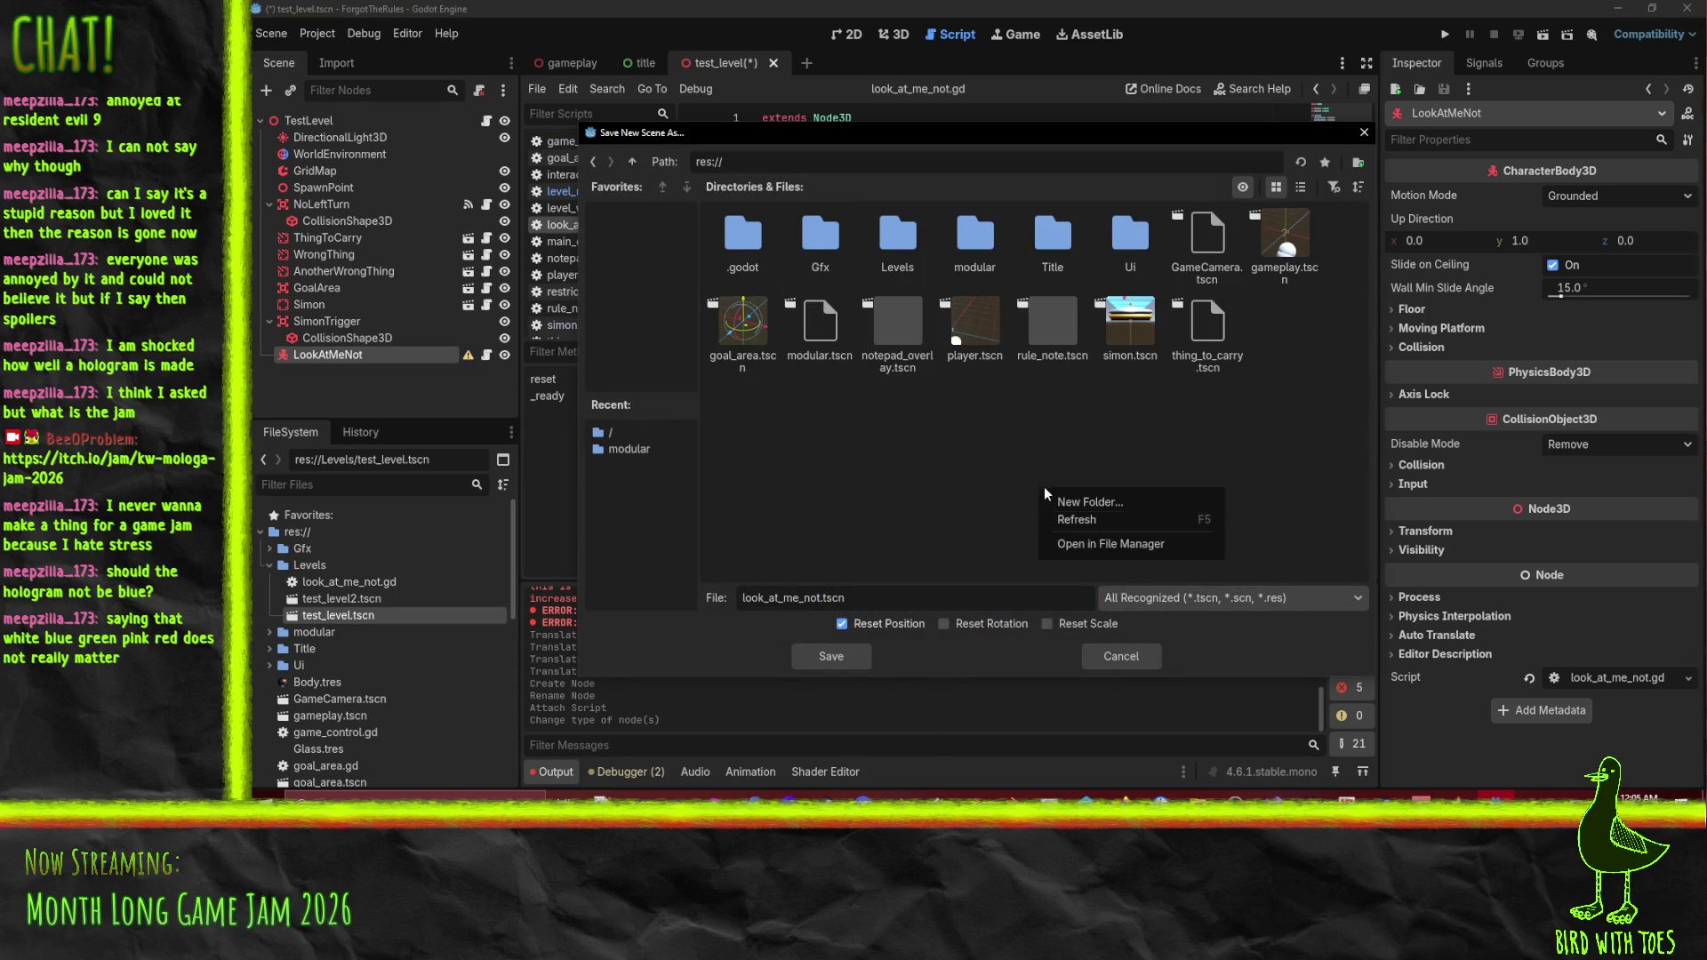
{"action": "left_click", "coordinate": [1116, 503]}
{"action": "type", "text": "Elements"}
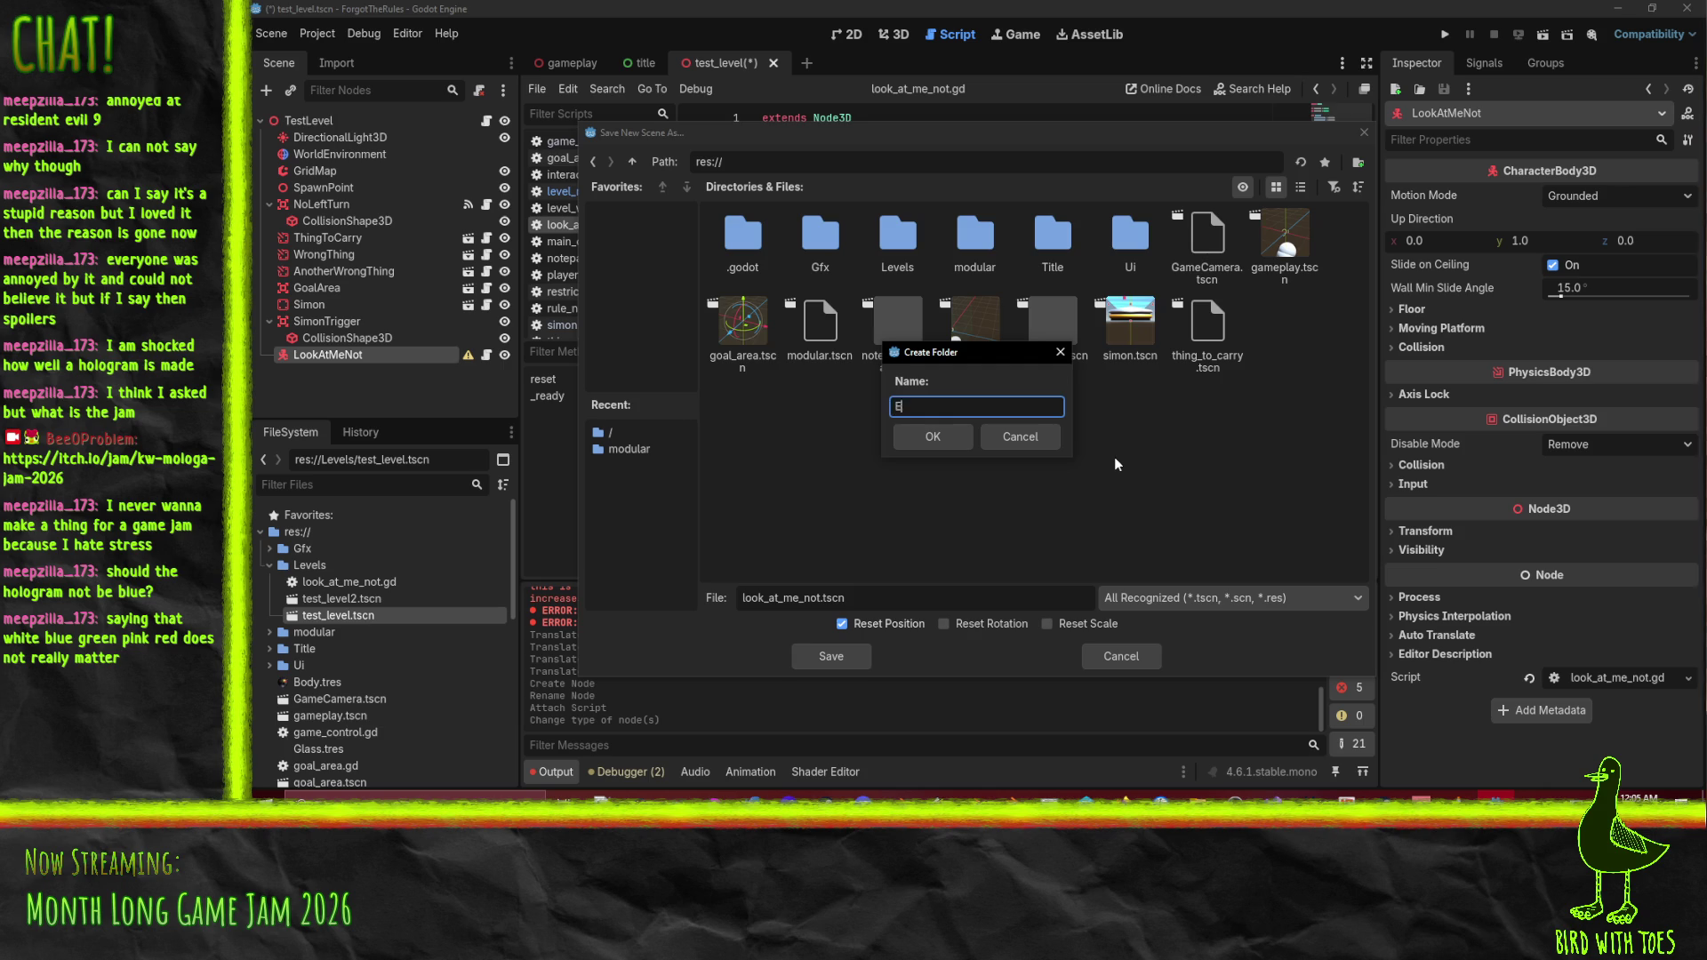
{"action": "key", "text": "Return"}
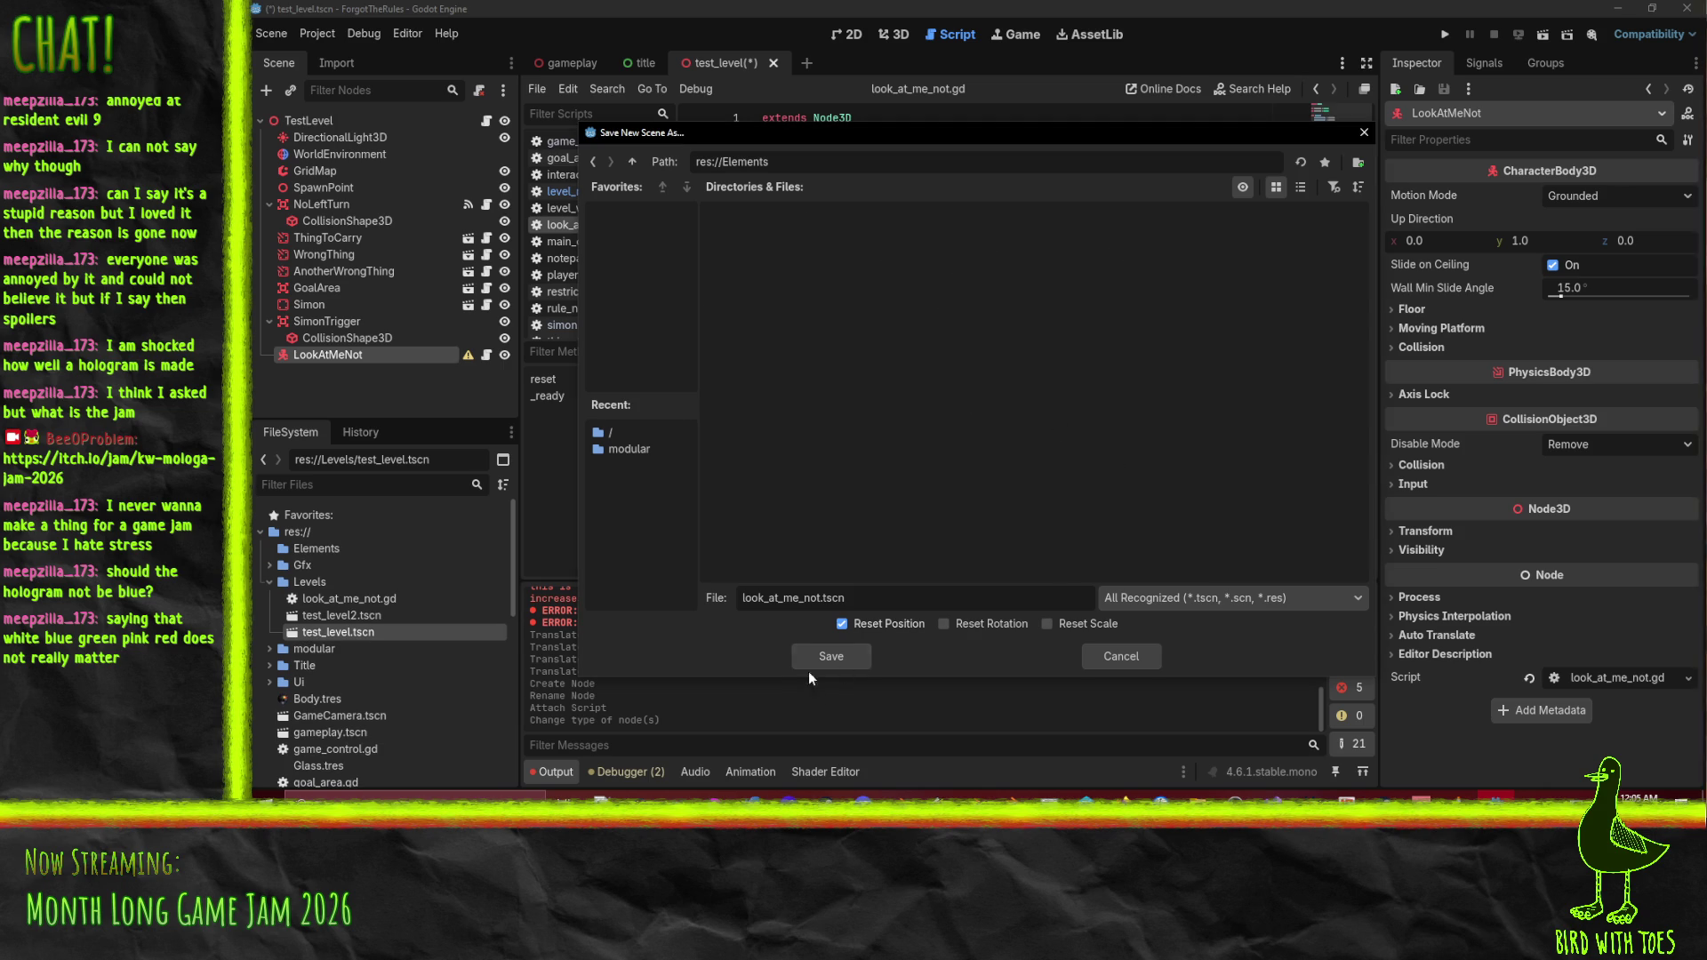
{"action": "left_click", "coordinate": [811, 660]}
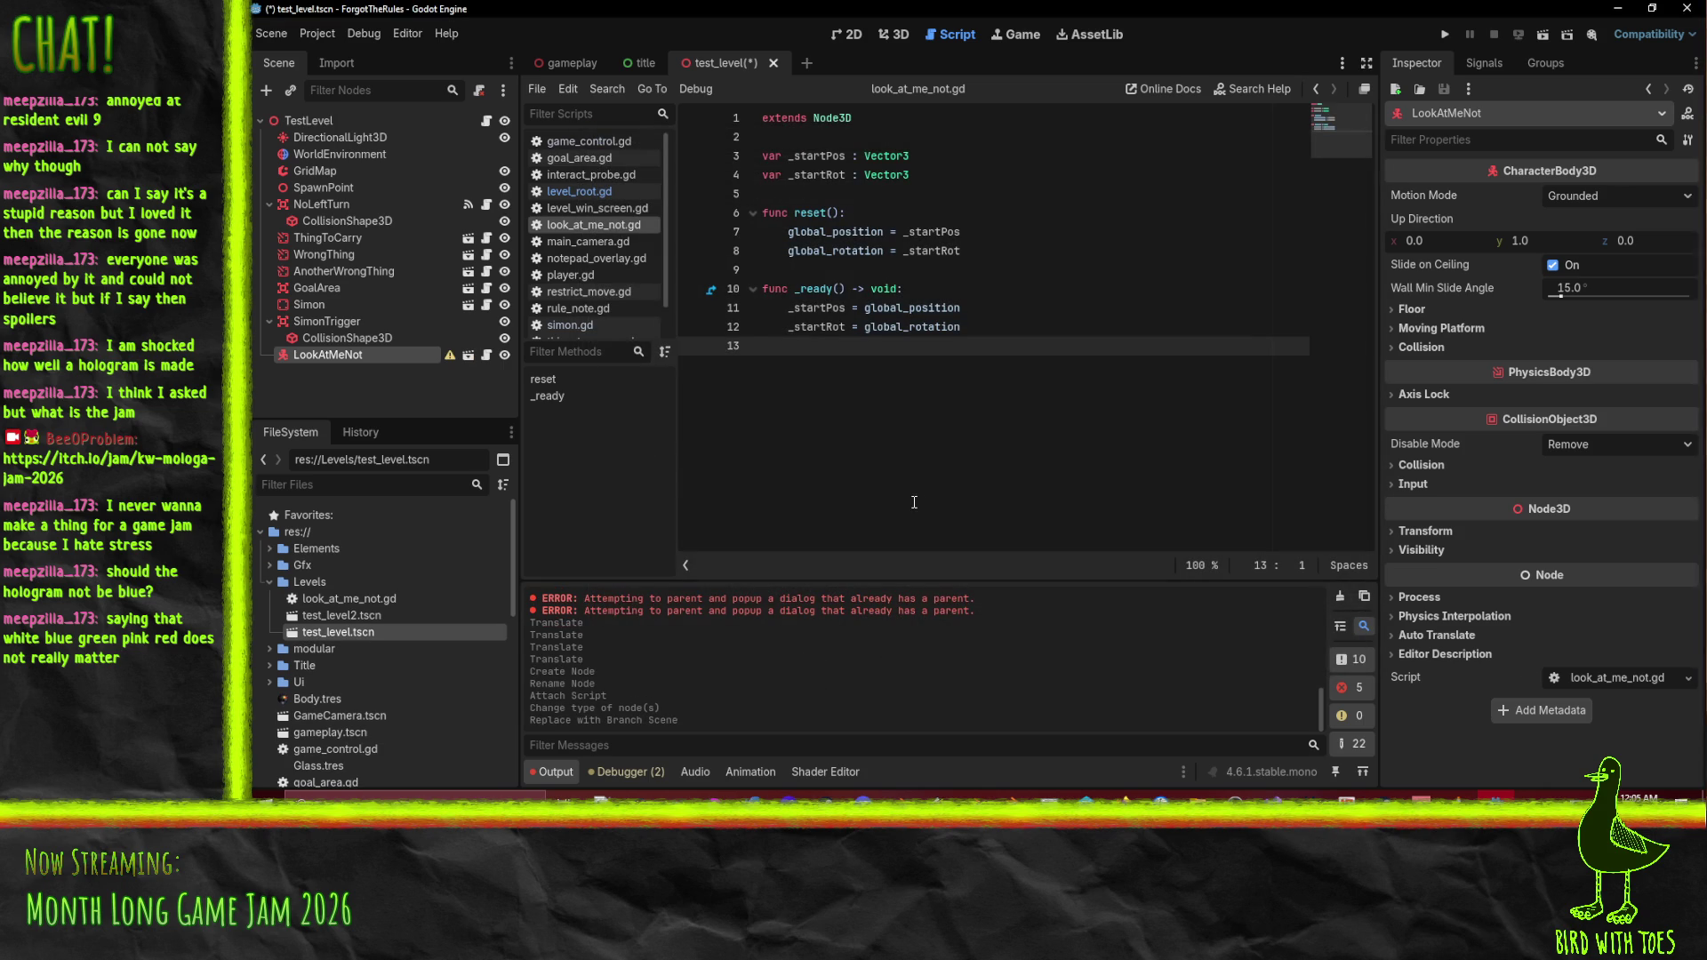
{"action": "key", "text": "ctrl+s"}
In the look_at_me_not scene, add a MeshInstance3D child with a new CylinderMesh.
{"action": "left_click", "coordinate": [468, 355]}
{"action": "right_click", "coordinate": [322, 120]}
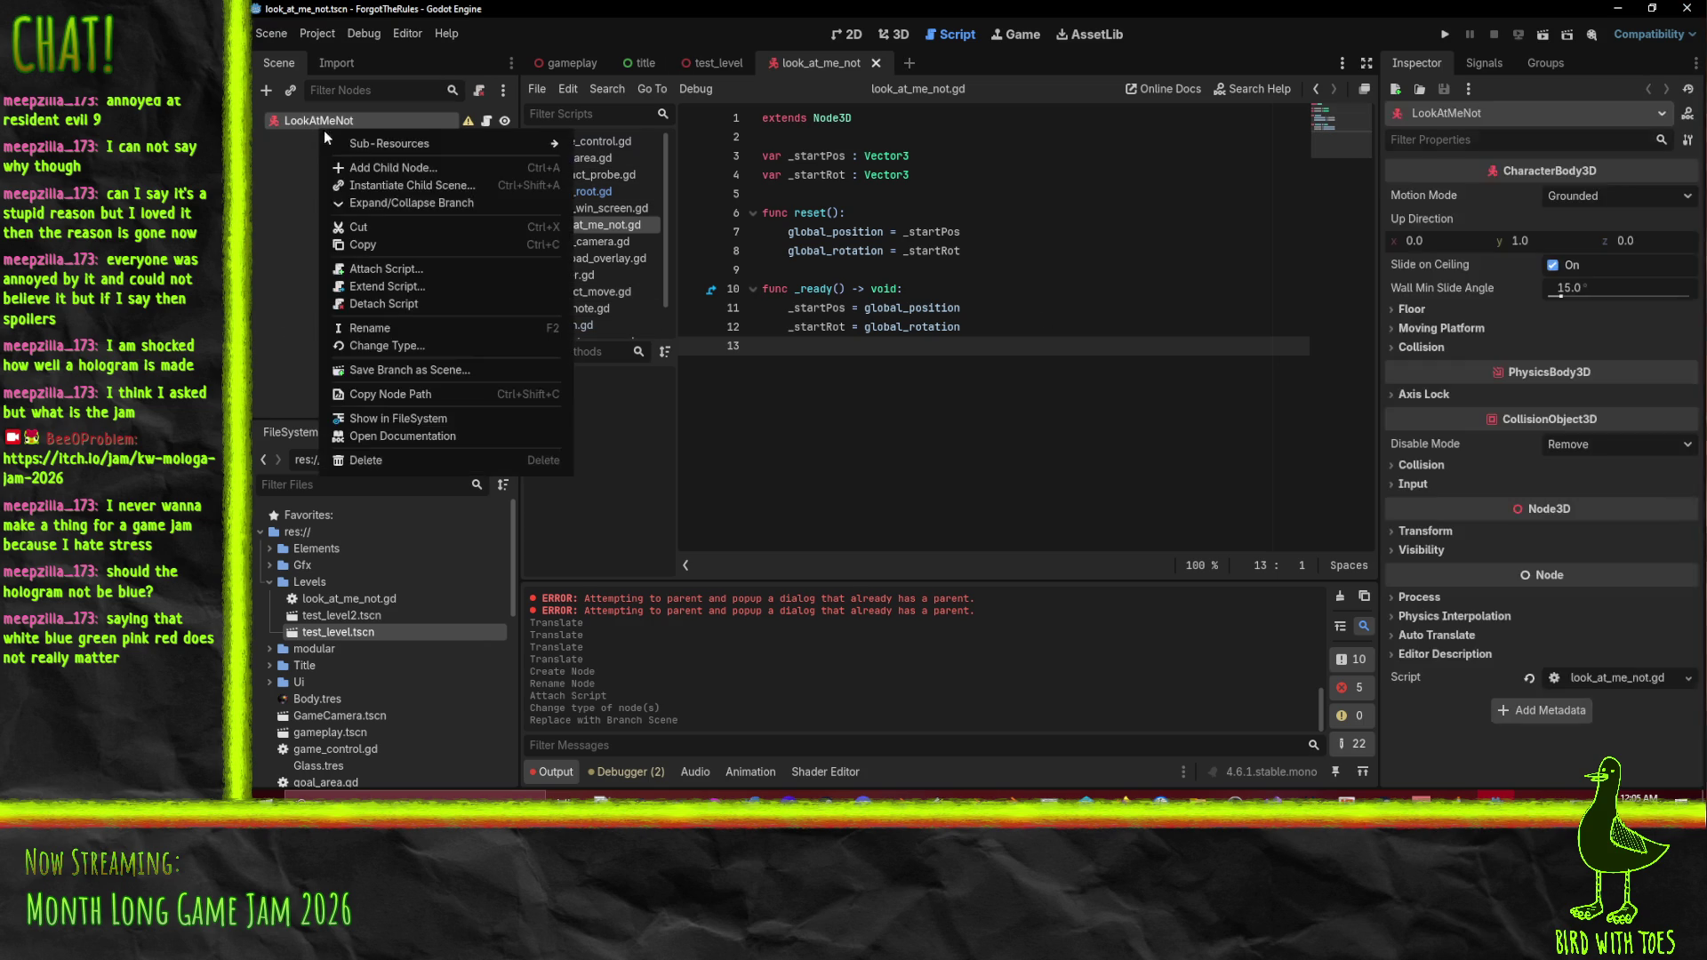
{"action": "left_click", "coordinate": [356, 144]}
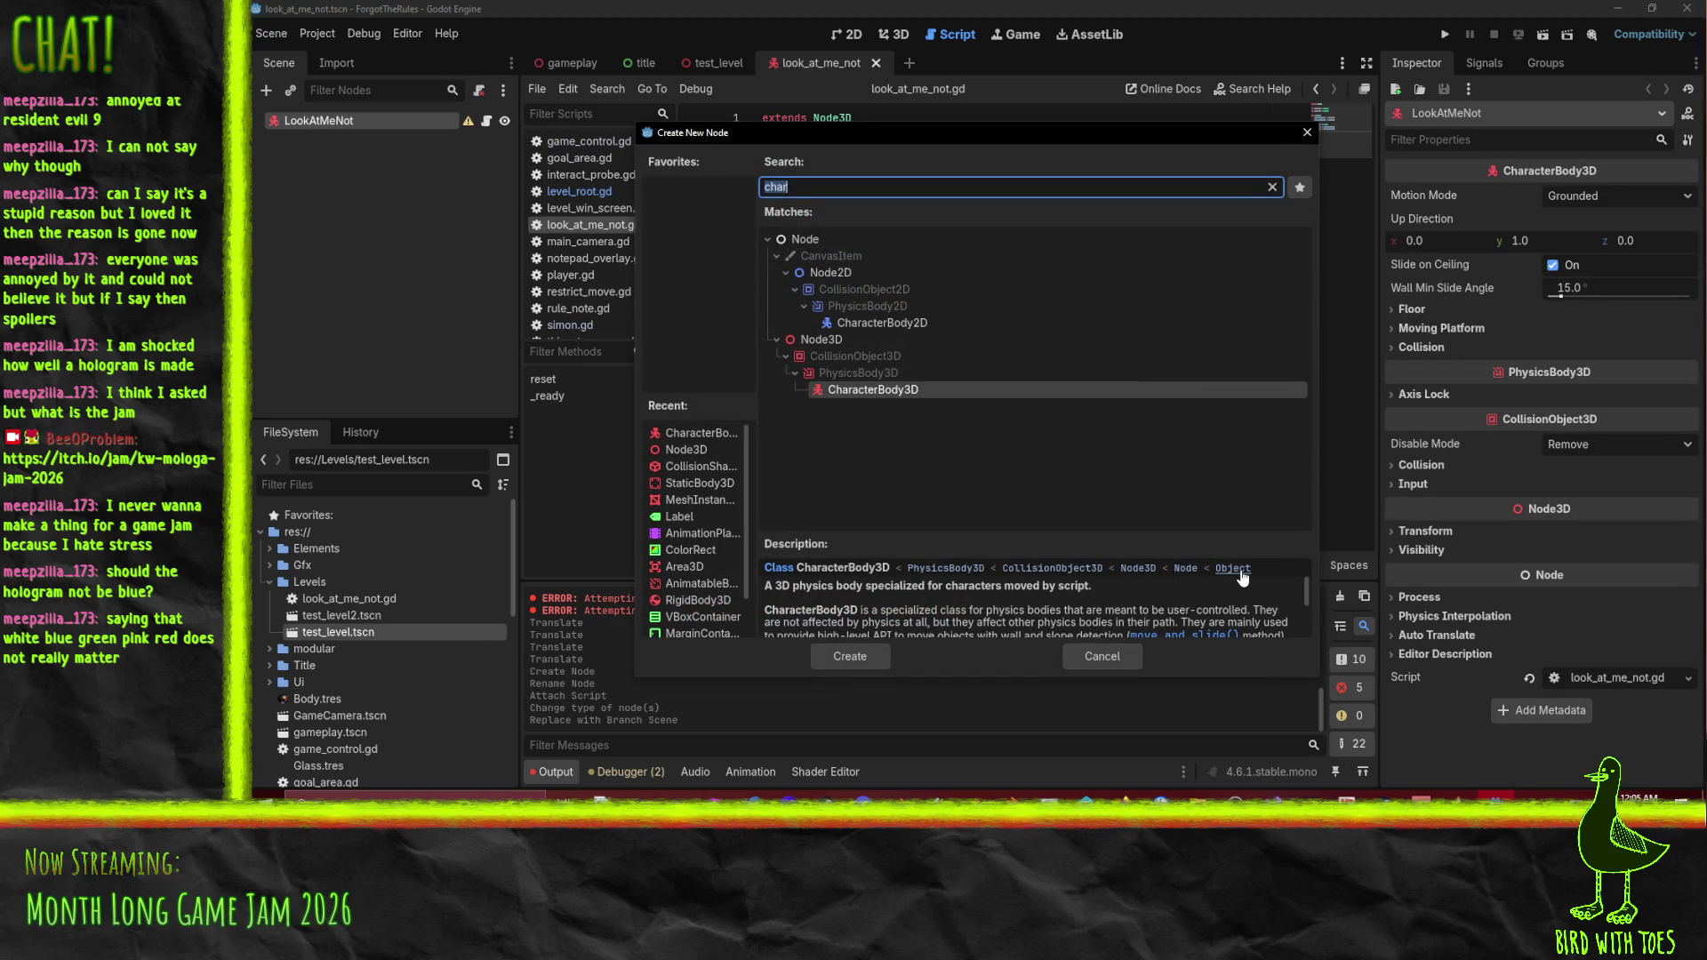
{"action": "type", "text": "mesh"}
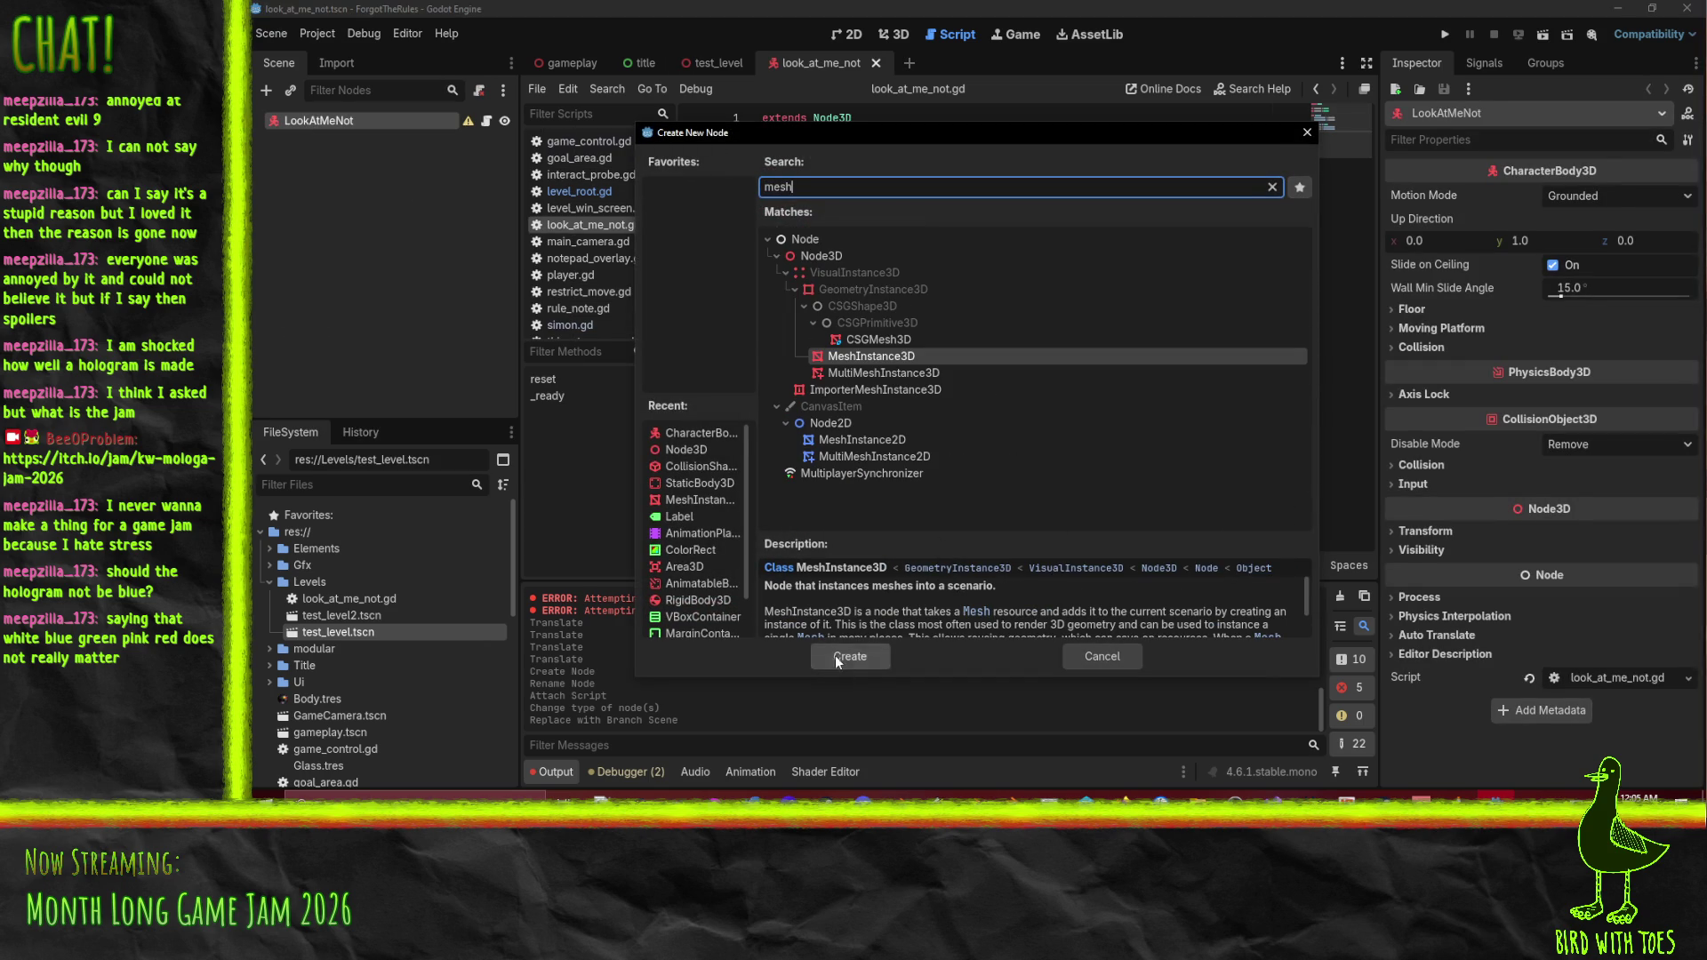
{"action": "left_click", "coordinate": [841, 656]}
{"action": "left_click", "coordinate": [1688, 195]}
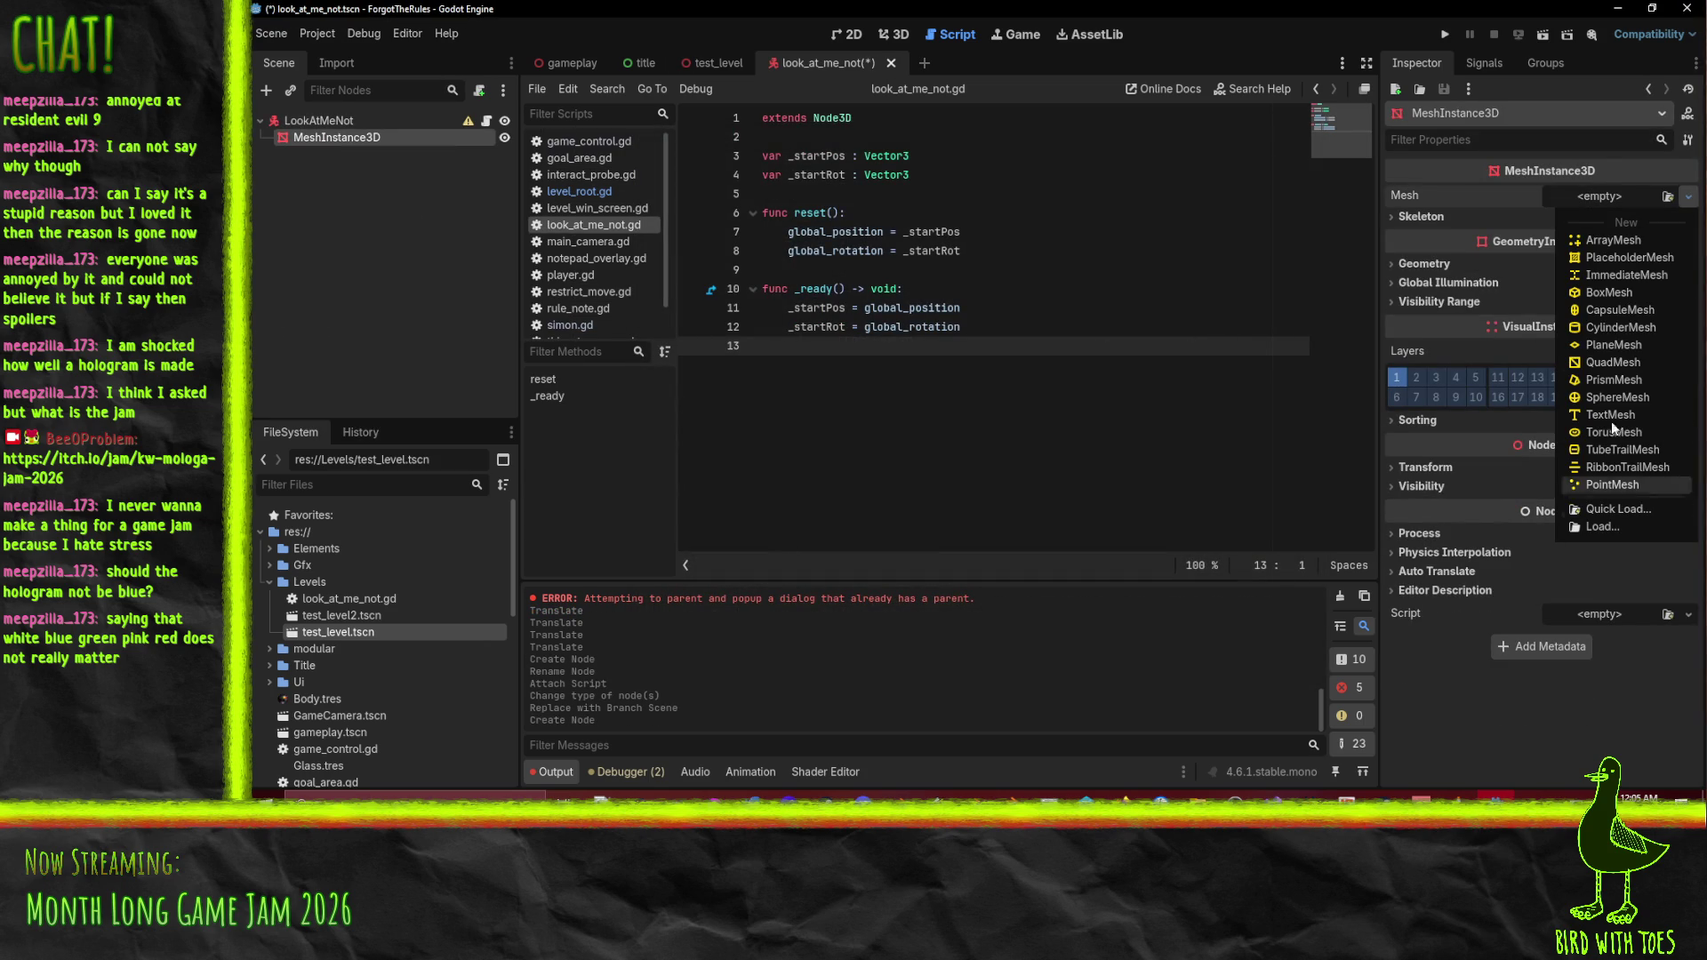
{"action": "left_click", "coordinate": [1631, 329]}
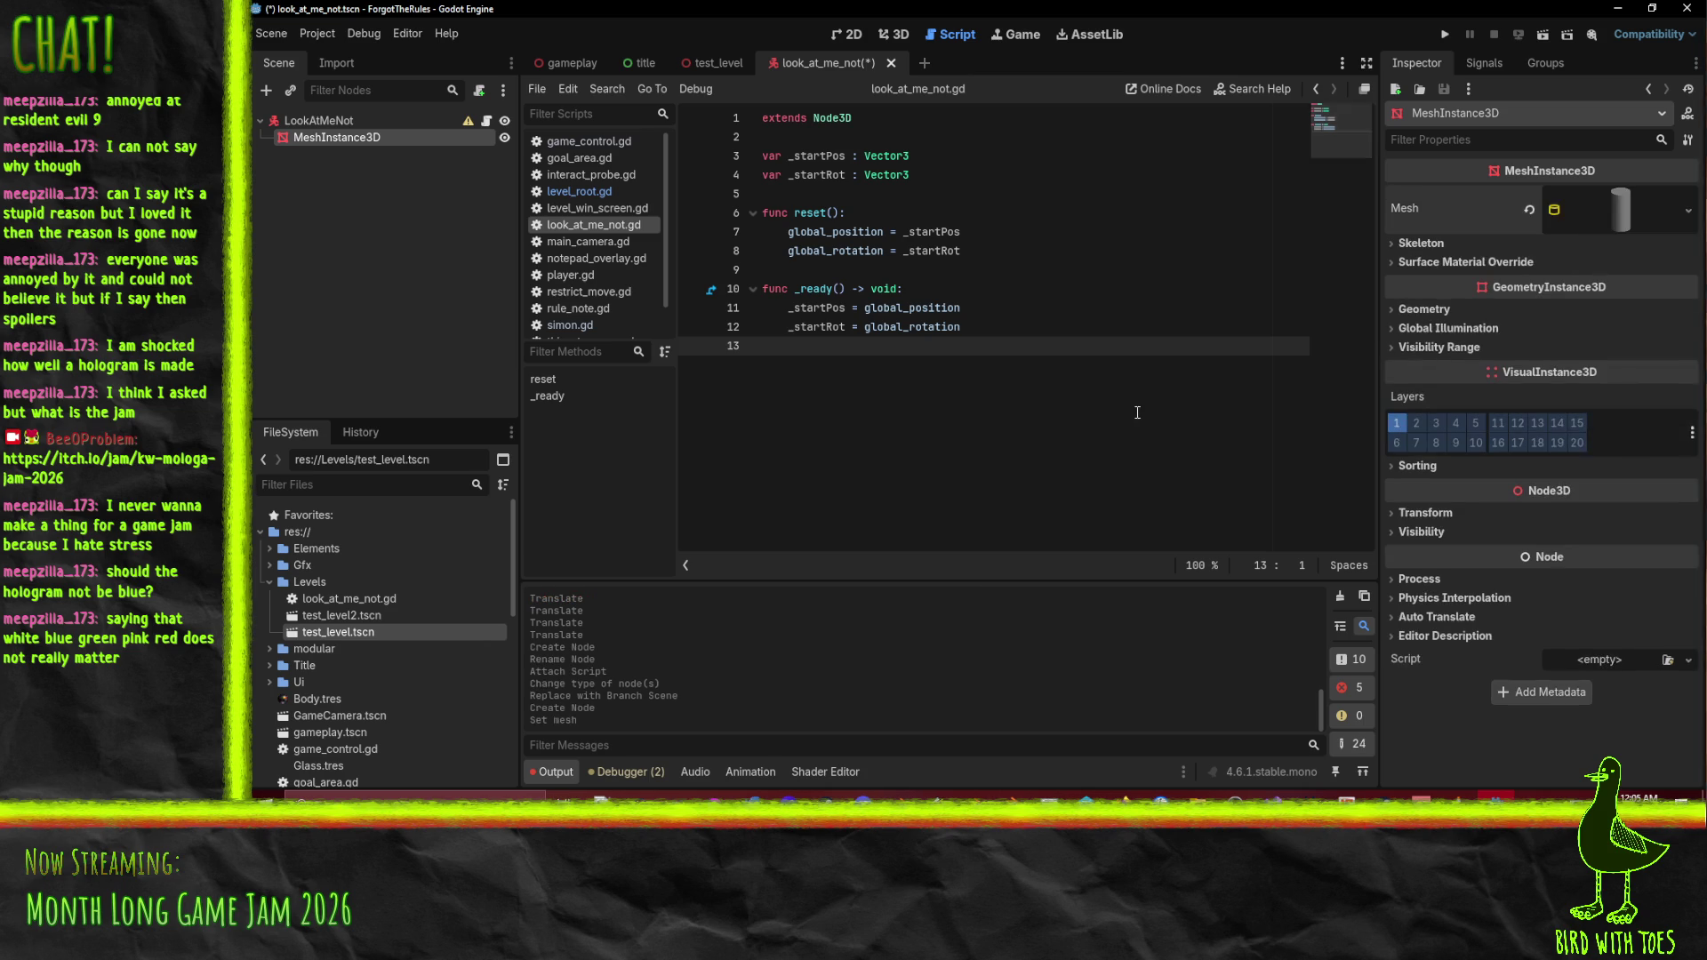
Add a CollisionShape3D child to LookAtMeNot with a new CylinderShape3D.
{"action": "right_click", "coordinate": [318, 120]}
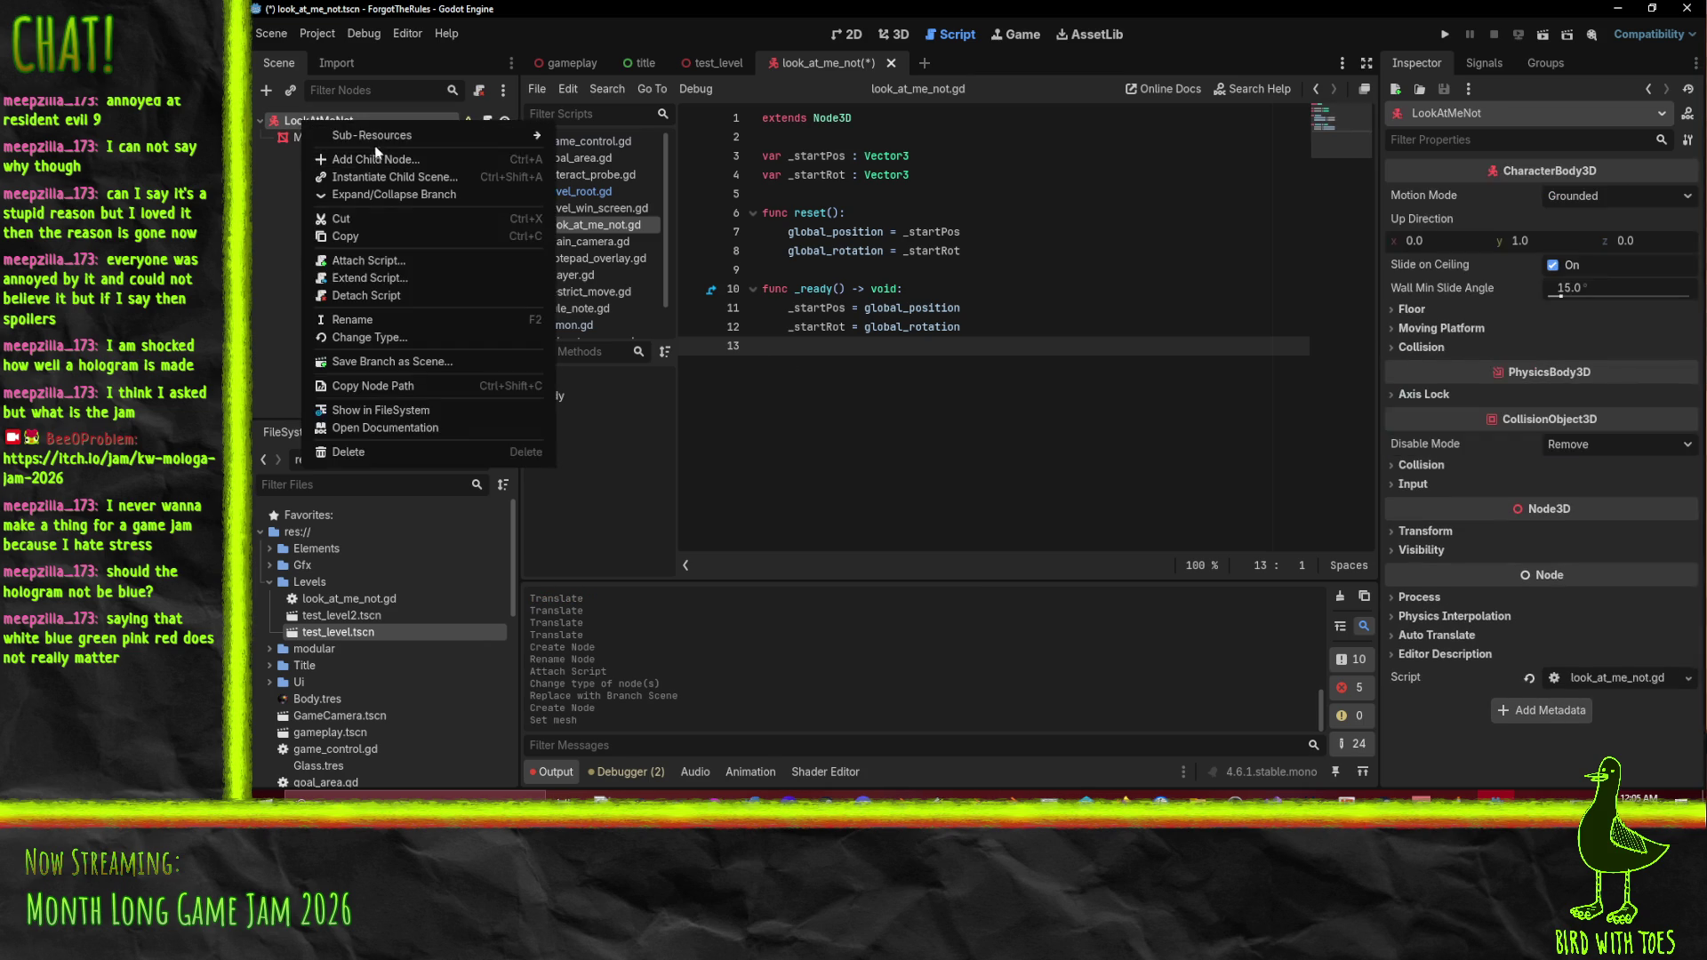
{"action": "left_click", "coordinate": [427, 160]}
{"action": "type", "text": "box"}
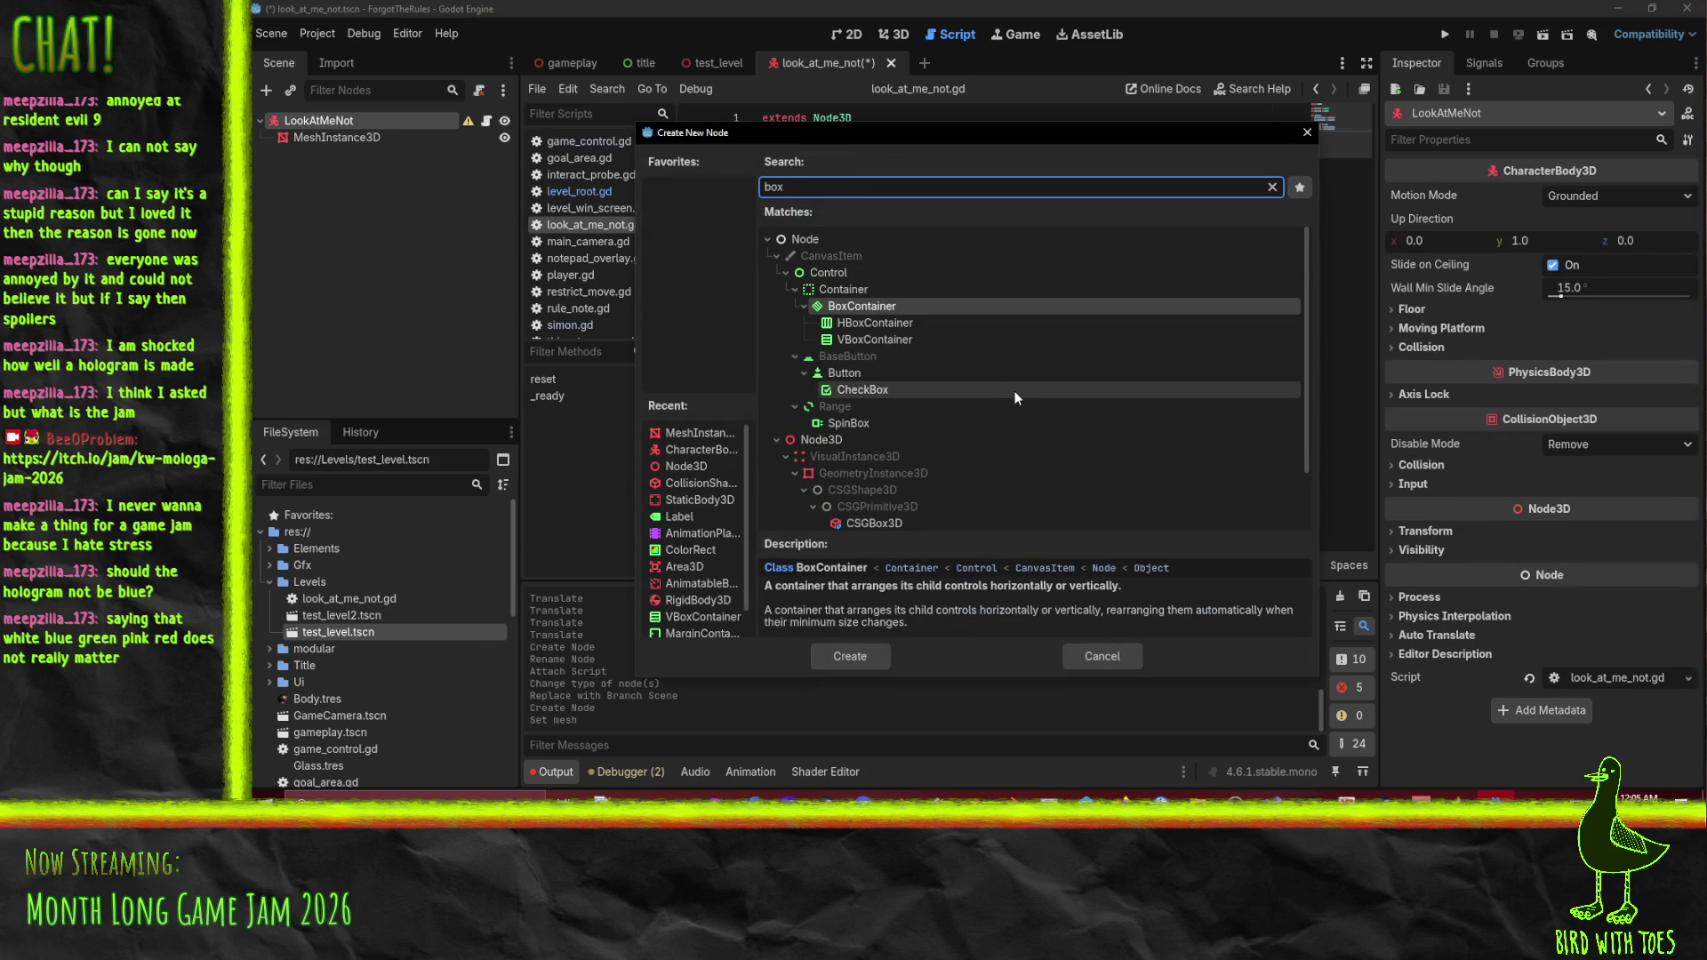
{"action": "key", "text": "BackSpace"}
{"action": "key", "text": "BackSpace"}
{"action": "key", "text": "BackSpace"}
{"action": "type", "text": "cyl"}
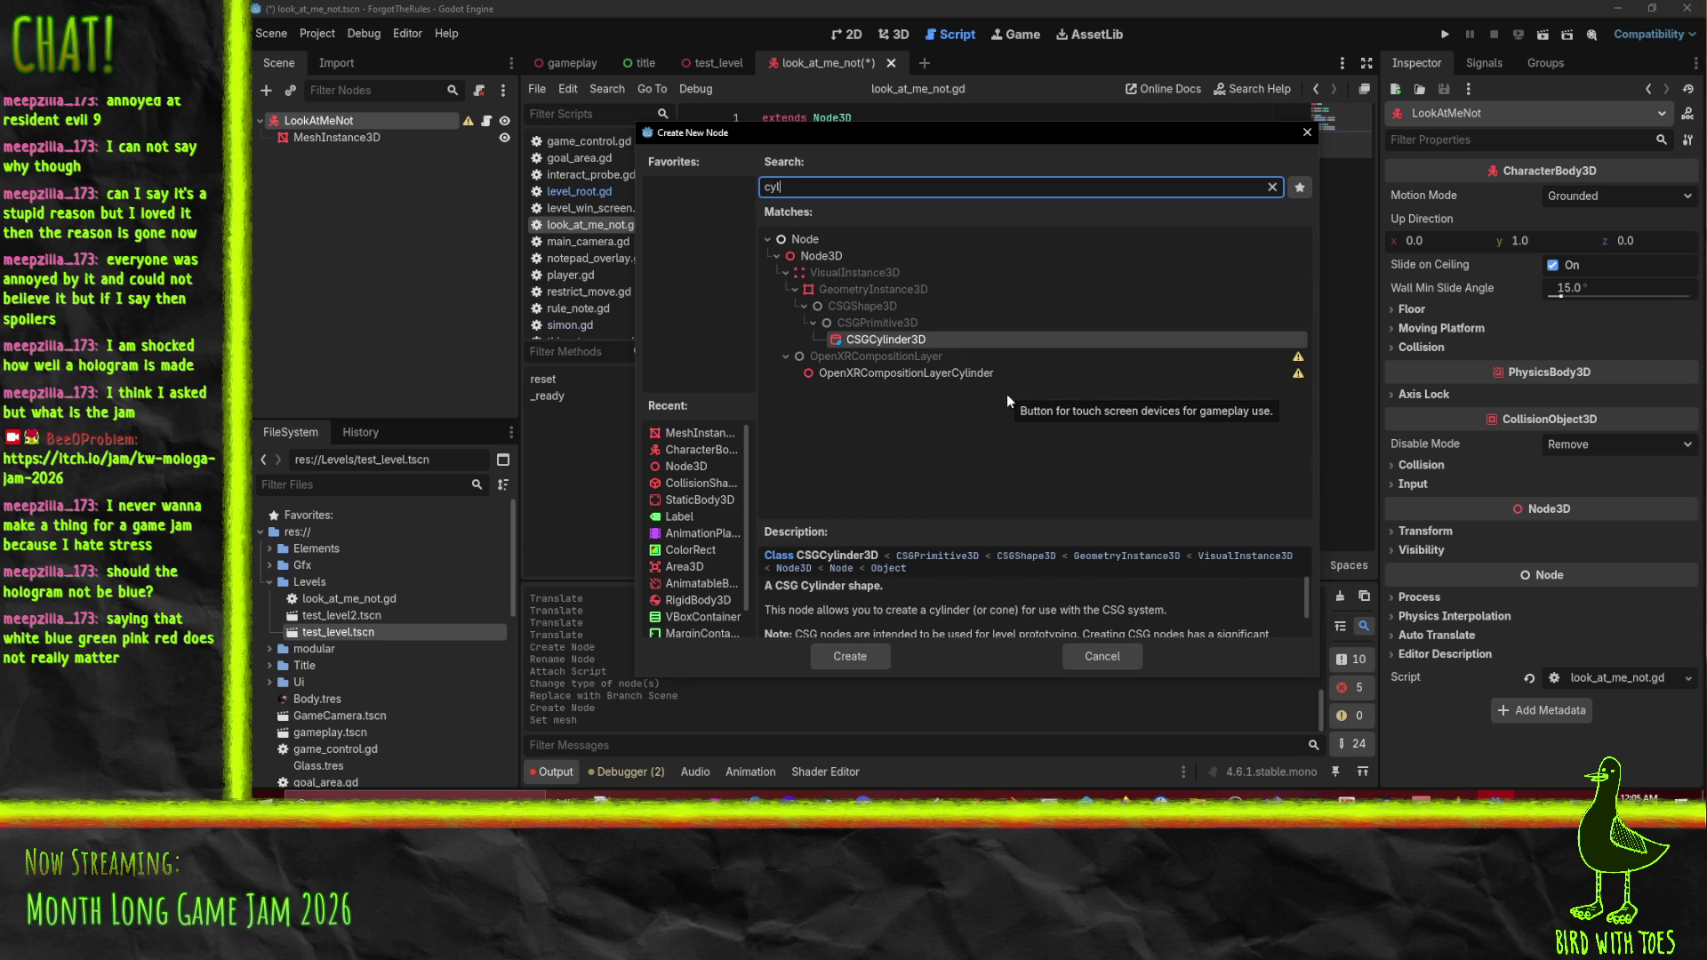
{"action": "key", "text": "BackSpace"}
{"action": "key", "text": "BackSpace"}
{"action": "key", "text": "BackSpace"}
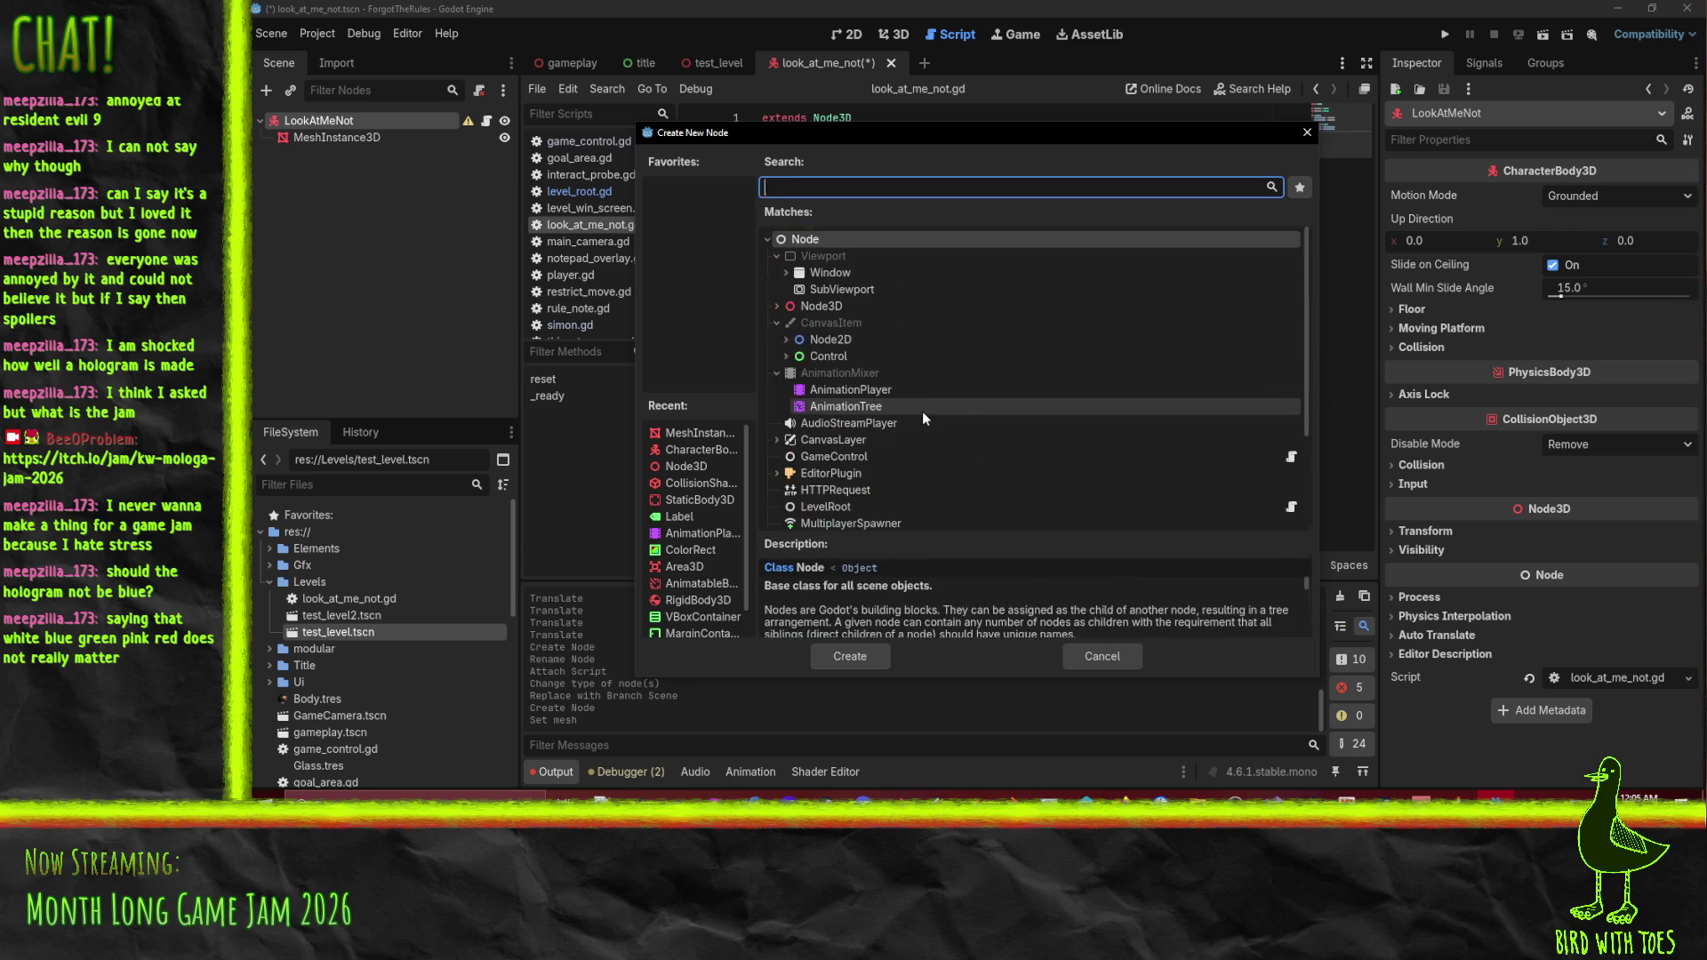
{"action": "type", "text": "shape"}
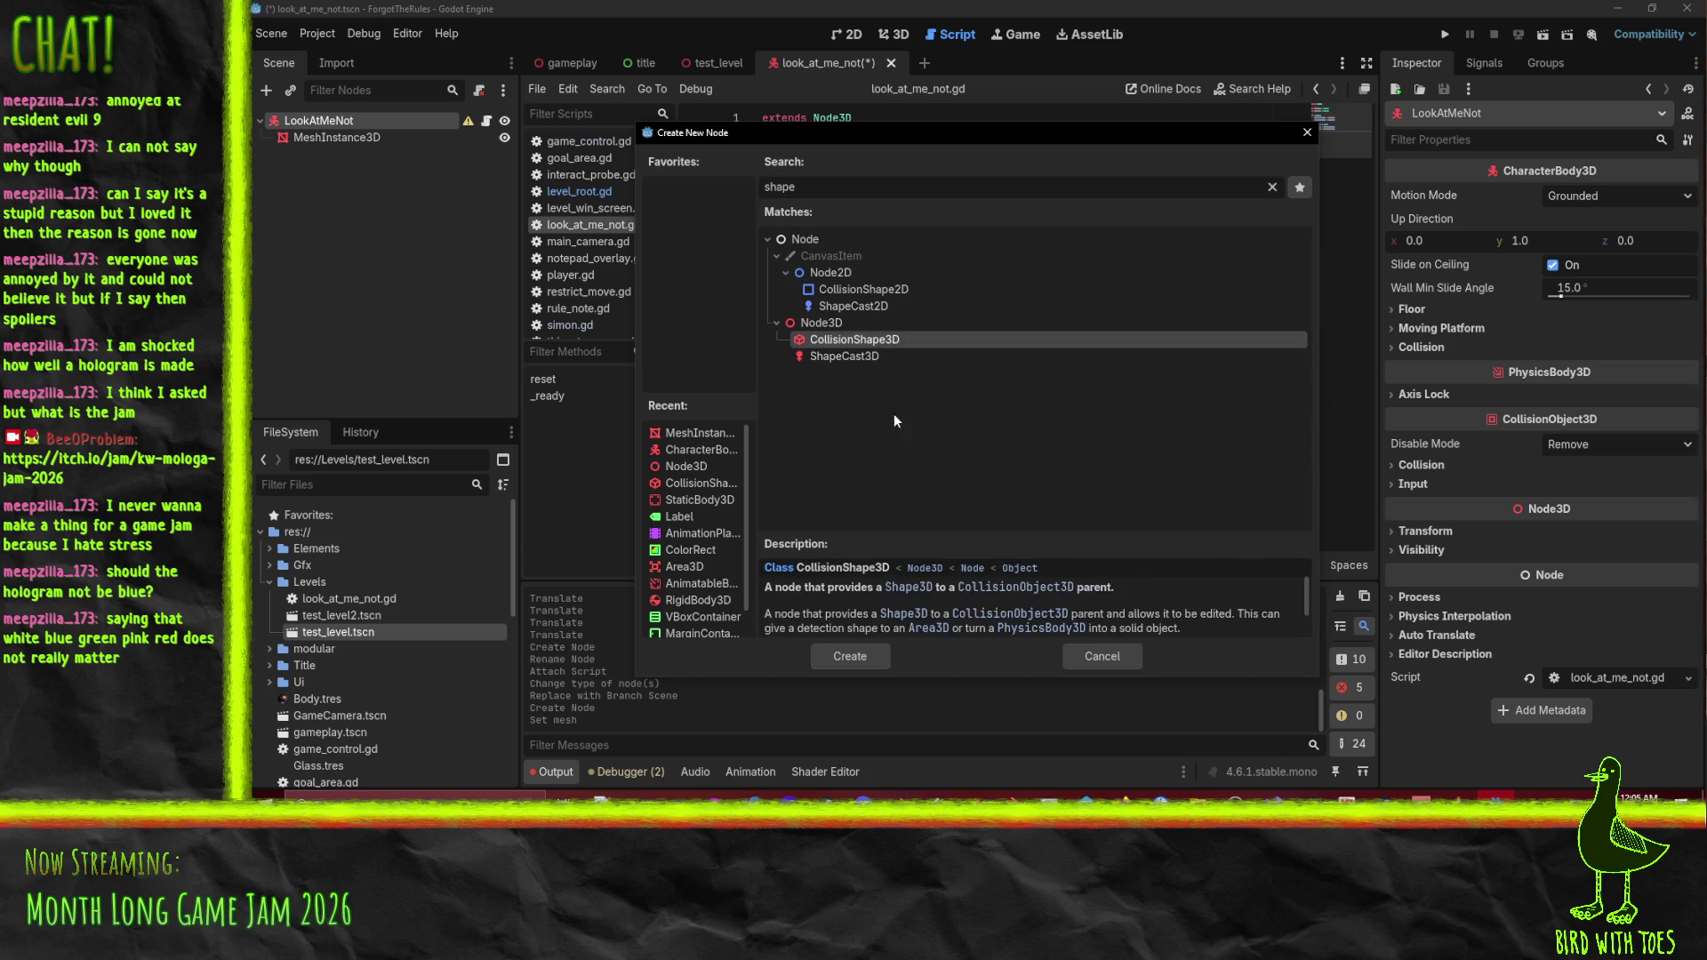
{"action": "left_click", "coordinate": [852, 658]}
{"action": "left_click", "coordinate": [1688, 196]}
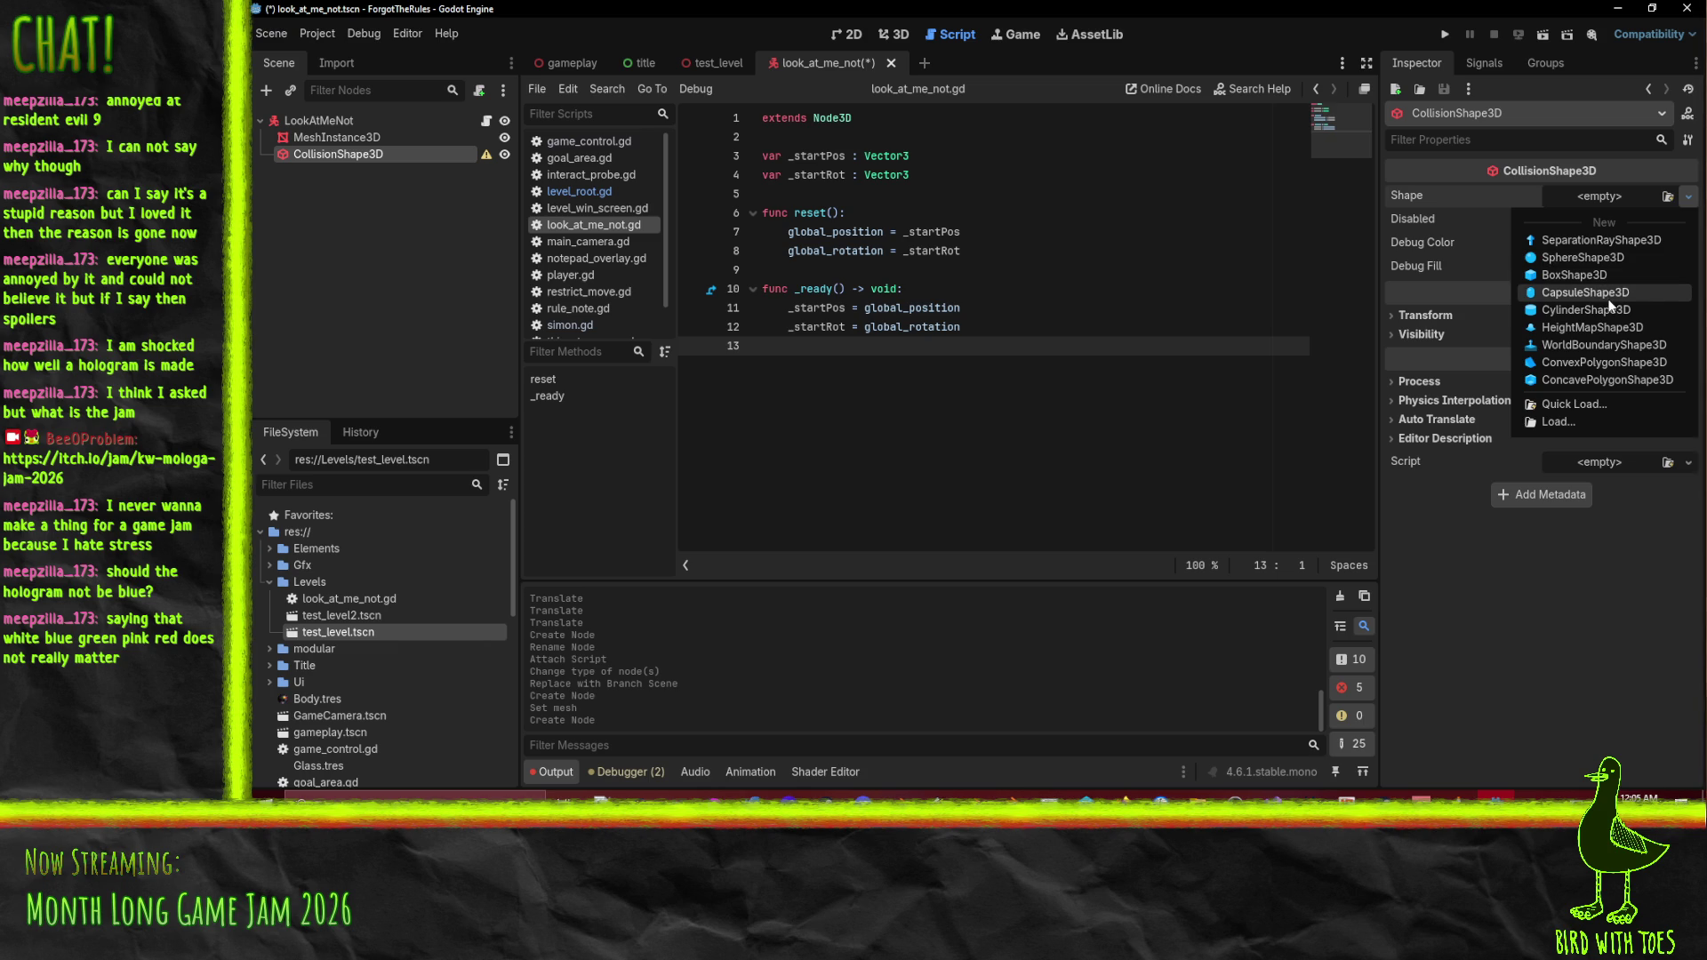
{"action": "left_click", "coordinate": [1587, 310]}
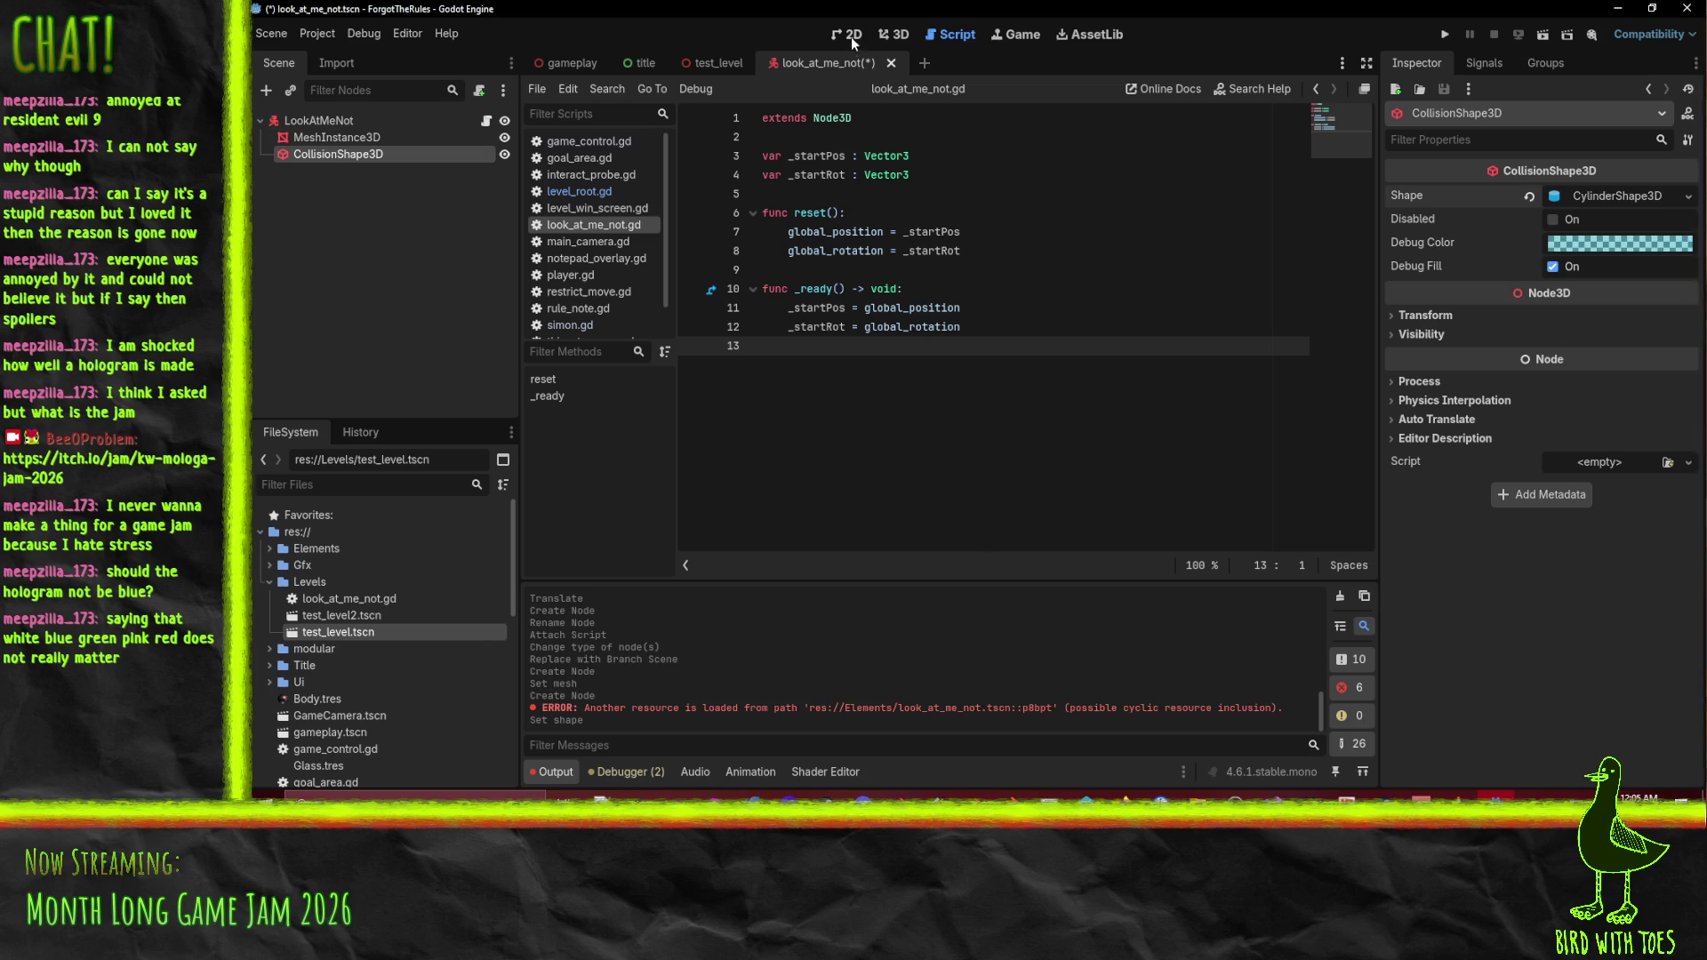
Raise the cylinder mesh and its collision shape together along Y in the 3D view.
{"action": "left_click", "coordinate": [889, 35]}
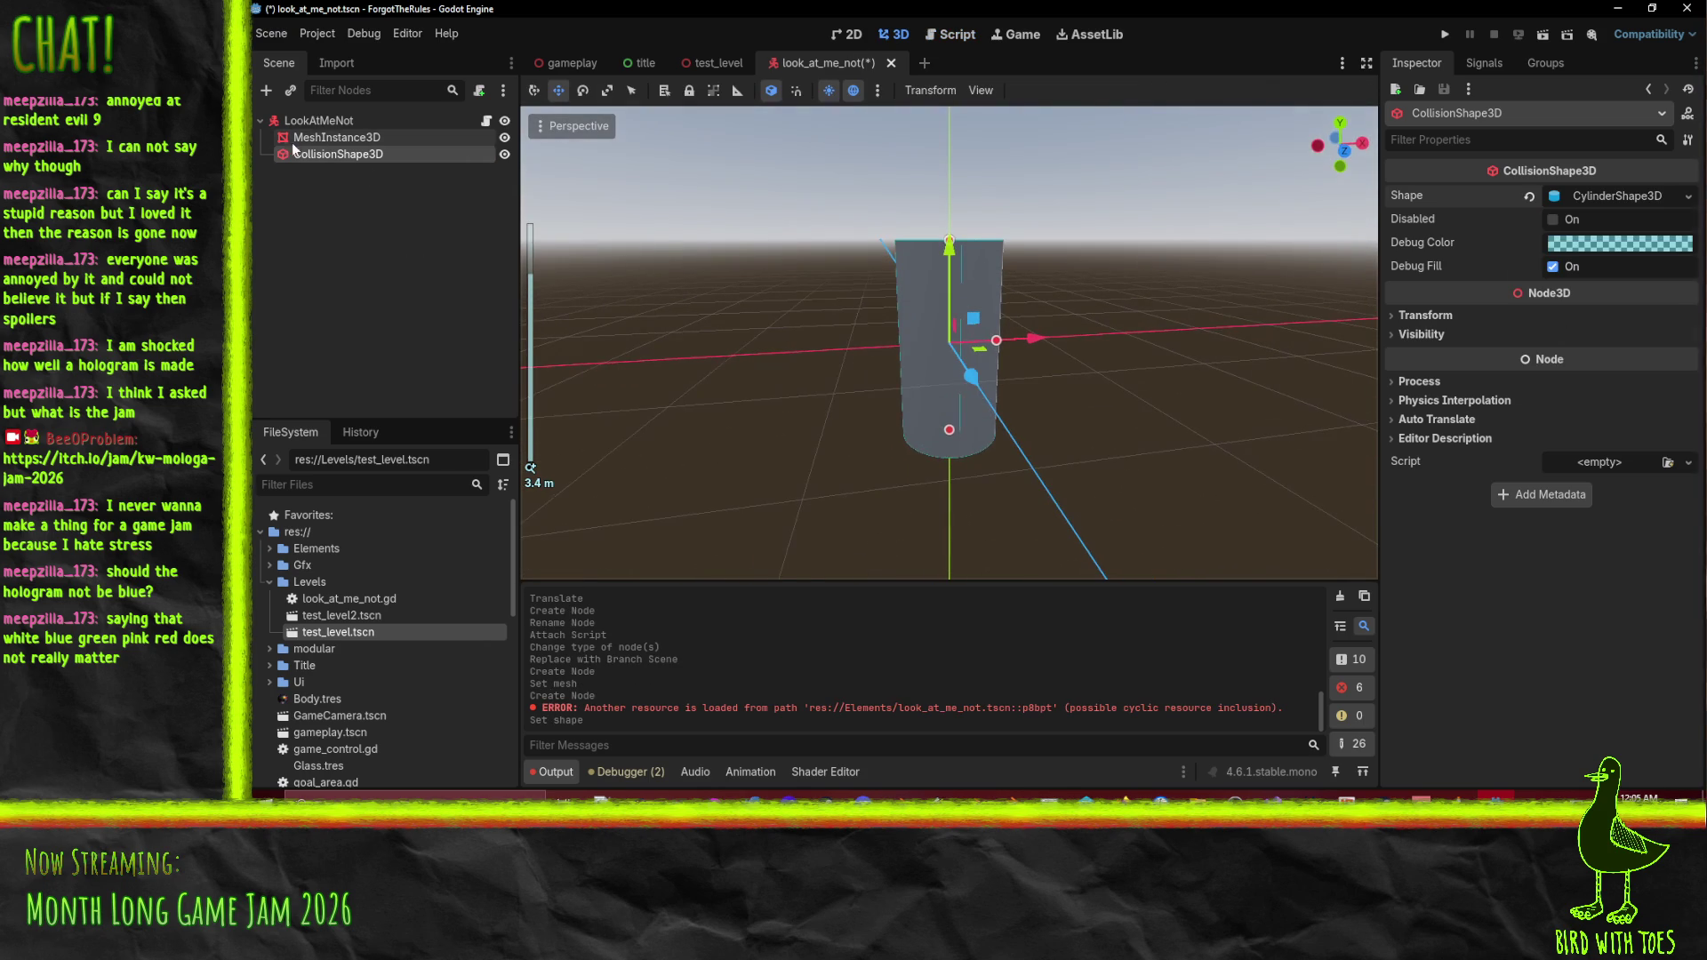
{"action": "left_click", "coordinate": [338, 137], "text": "ctrl"}
{"action": "left_click_drag", "start_coordinate": [962, 248], "coordinate": [957, 172]}
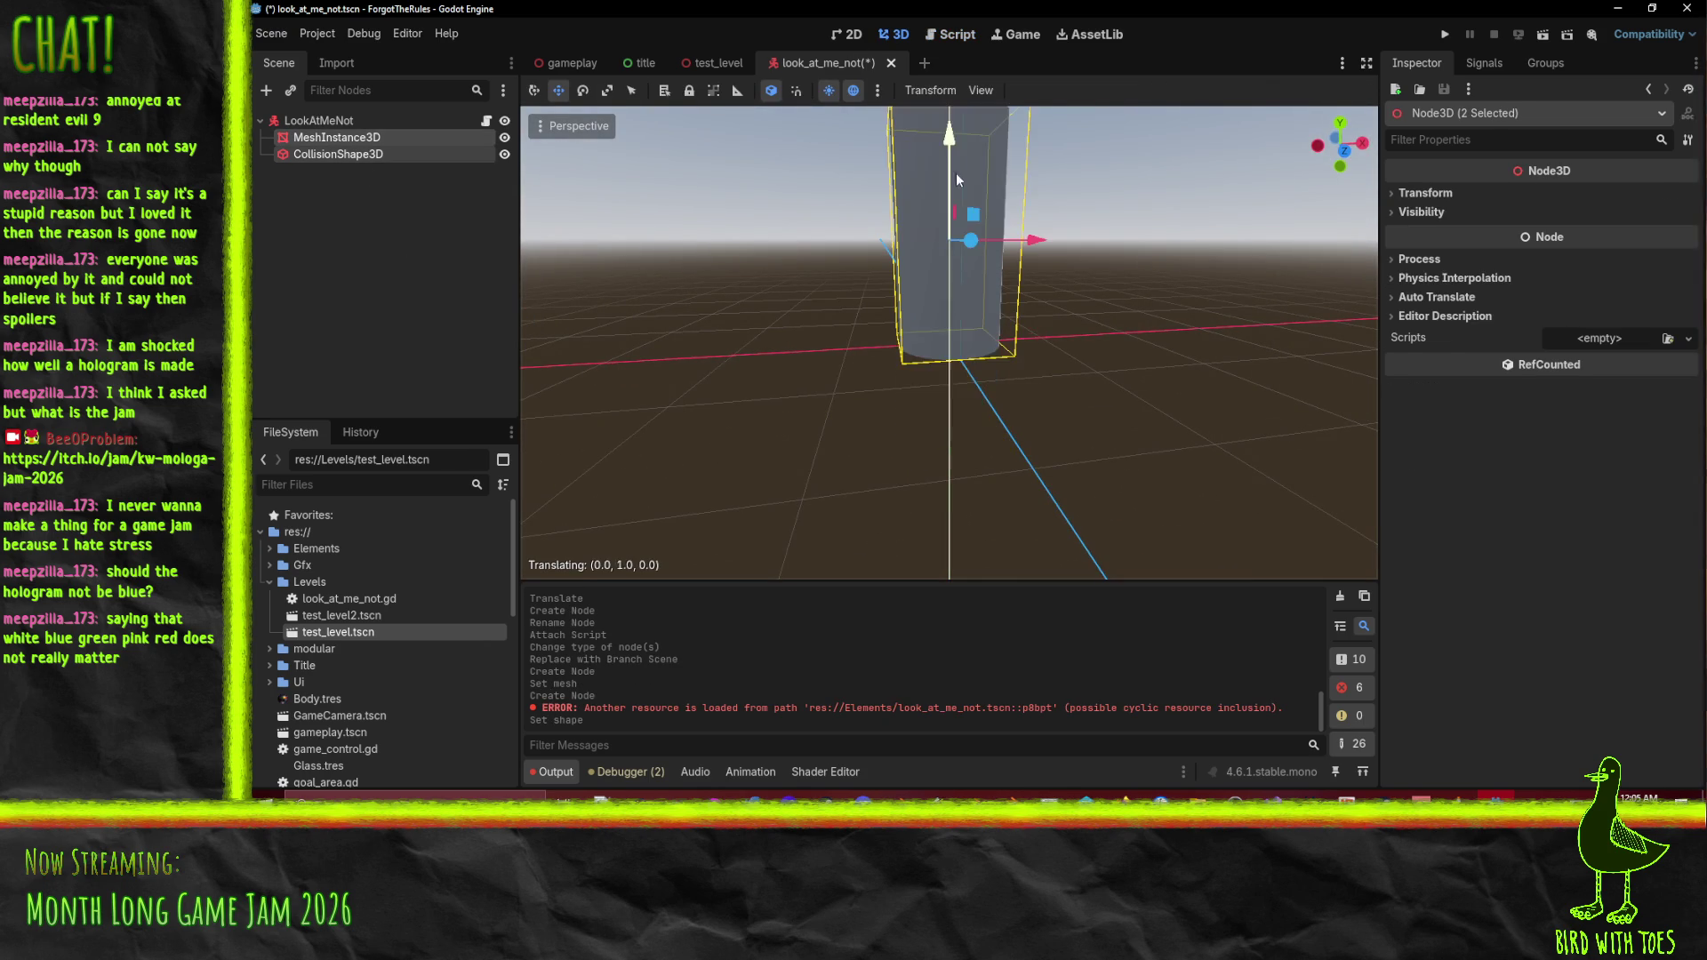
{"action": "scroll", "coordinate": [1154, 270], "scroll_direction": "down", "scroll_amount": 3}
{"action": "left_click_drag", "start_coordinate": [827, 316], "coordinate": [814, 328]}
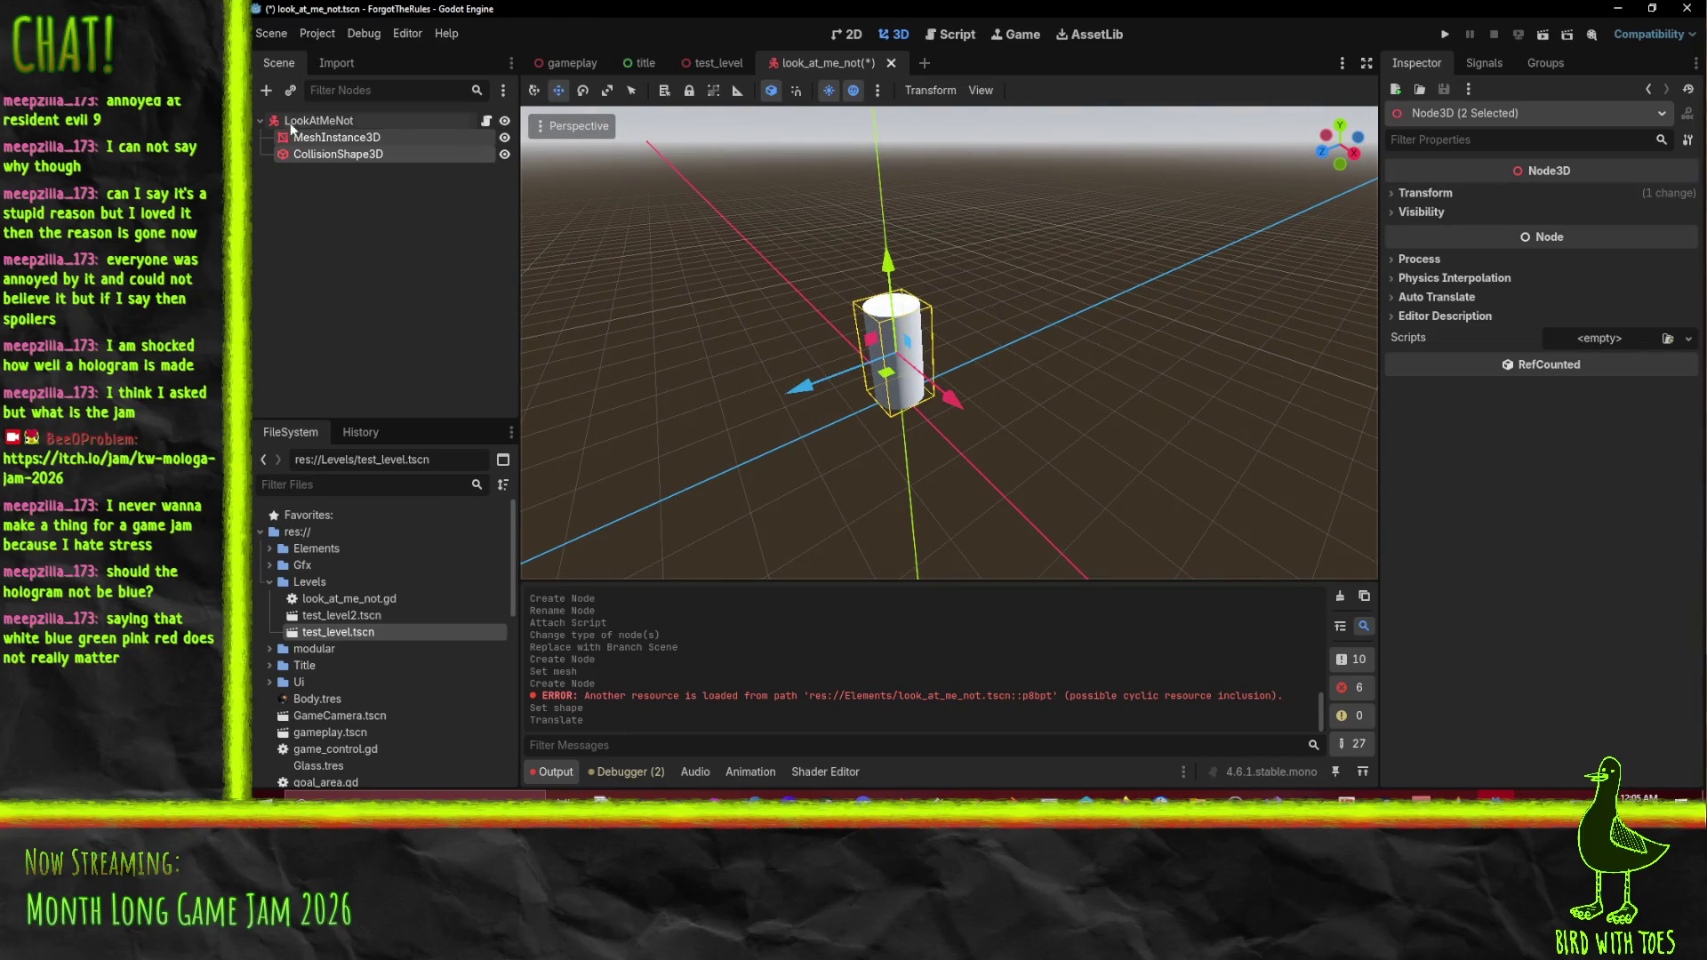
Duplicate the cylinder MeshInstance3D.
{"action": "left_click", "coordinate": [329, 141]}
{"action": "left_click", "coordinate": [329, 144], "text": "ctrl"}
{"action": "left_click", "coordinate": [320, 137]}
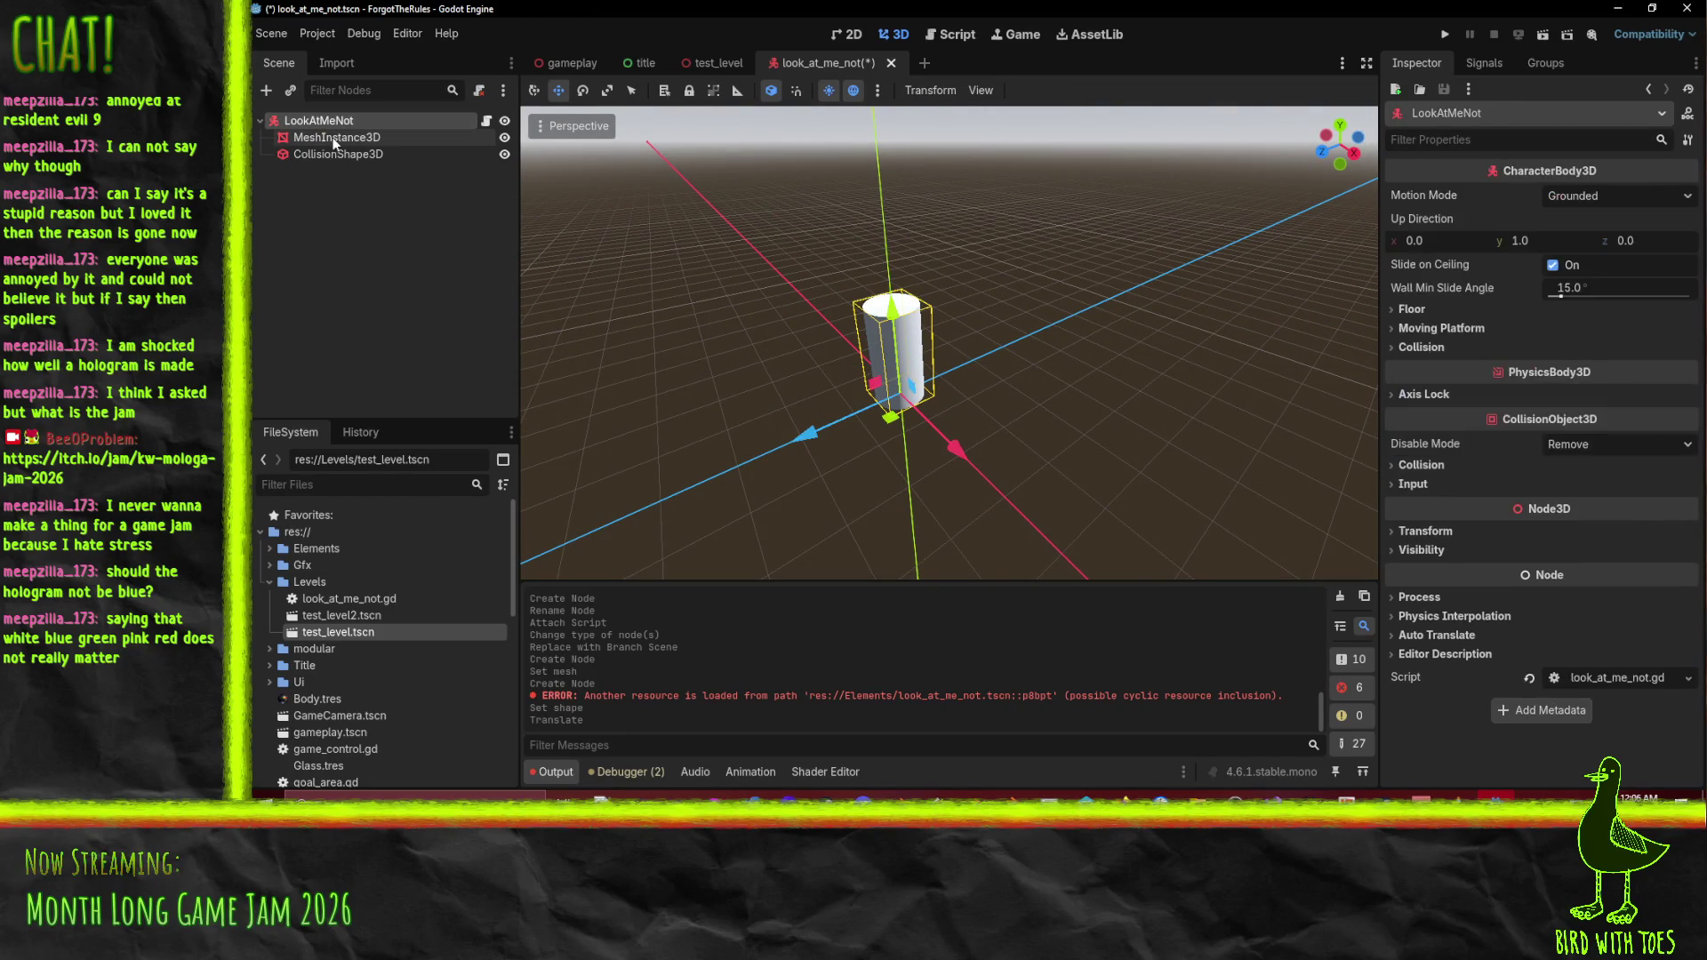
{"action": "right_click", "coordinate": [329, 137]}
{"action": "left_click", "coordinate": [452, 380]}
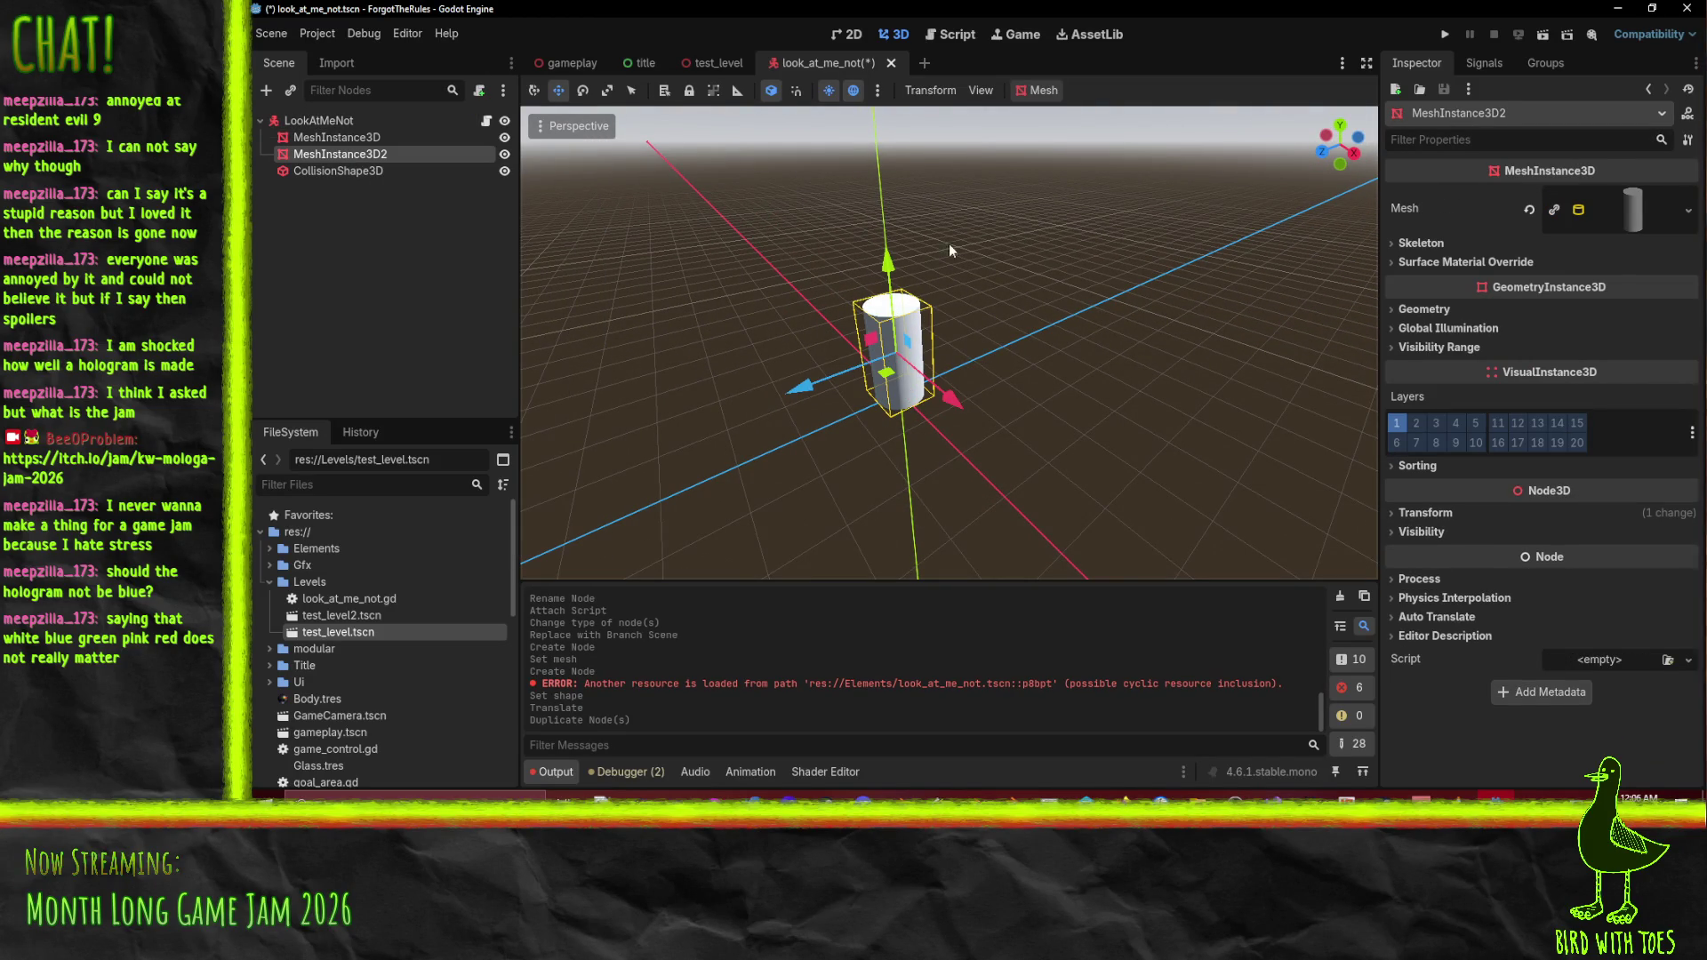
Make the copied cylinder's mesh unique and rotate it 90° on X so it lies horizontal.
{"action": "left_click", "coordinate": [1688, 209]}
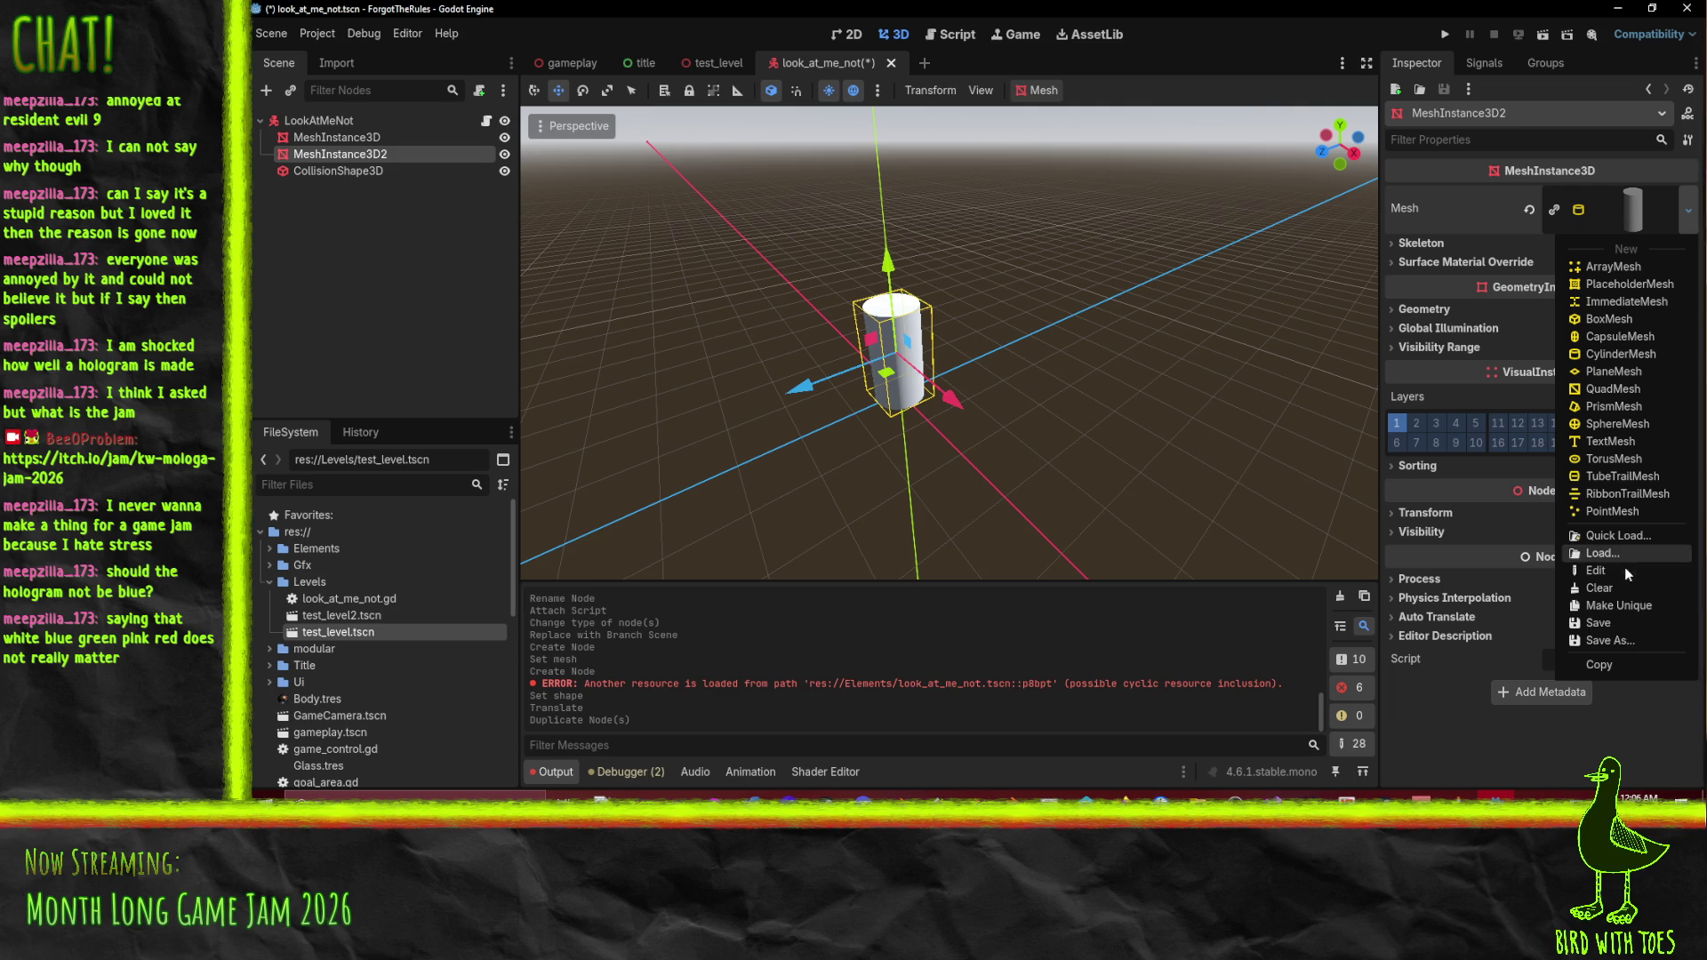
{"action": "left_click", "coordinate": [1627, 606]}
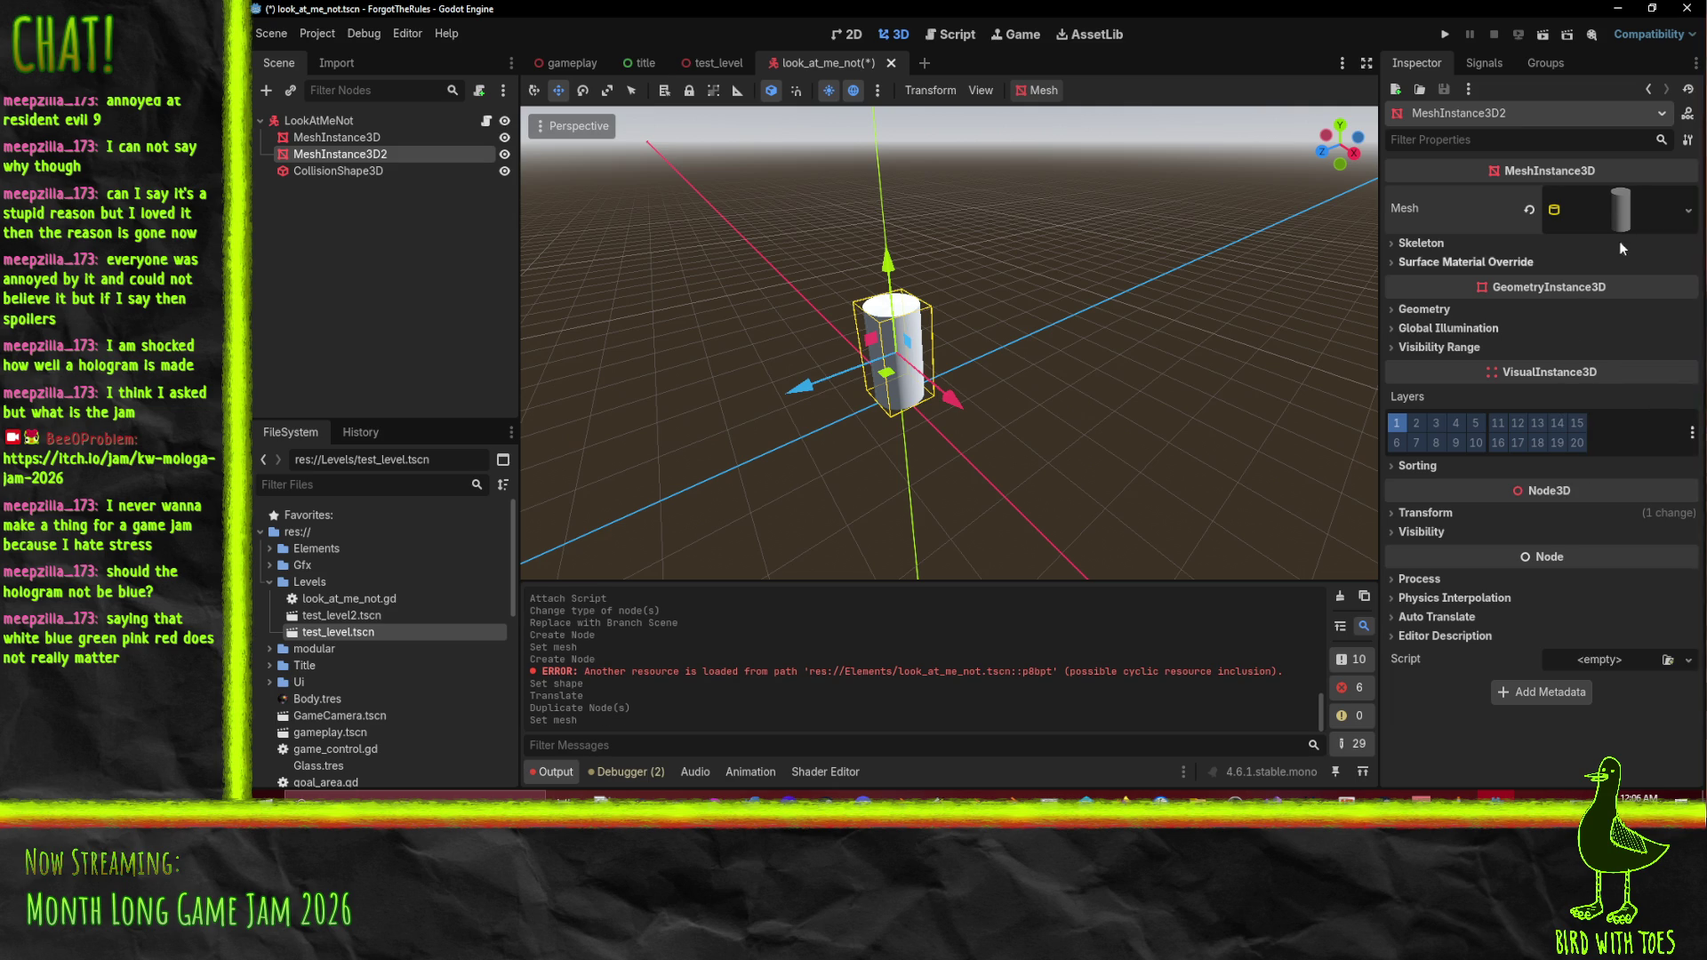
{"action": "left_click", "coordinate": [1620, 214]}
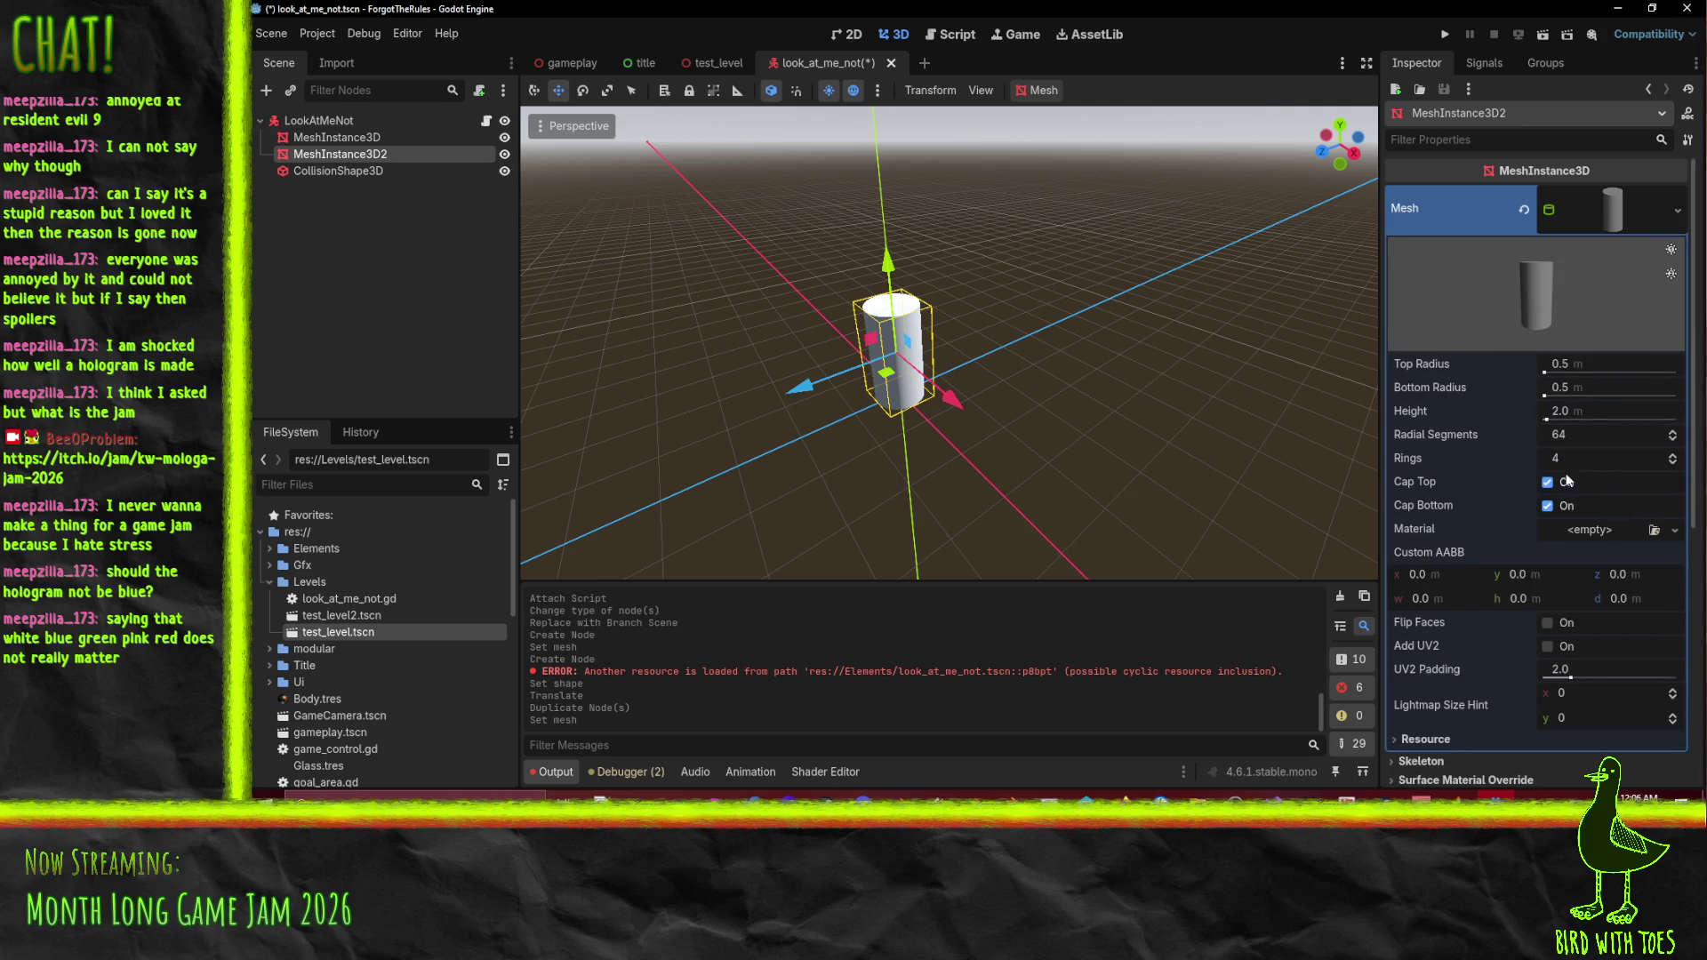
{"action": "left_click", "coordinate": [583, 90]}
{"action": "left_click_drag", "start_coordinate": [878, 296], "coordinate": [856, 373]}
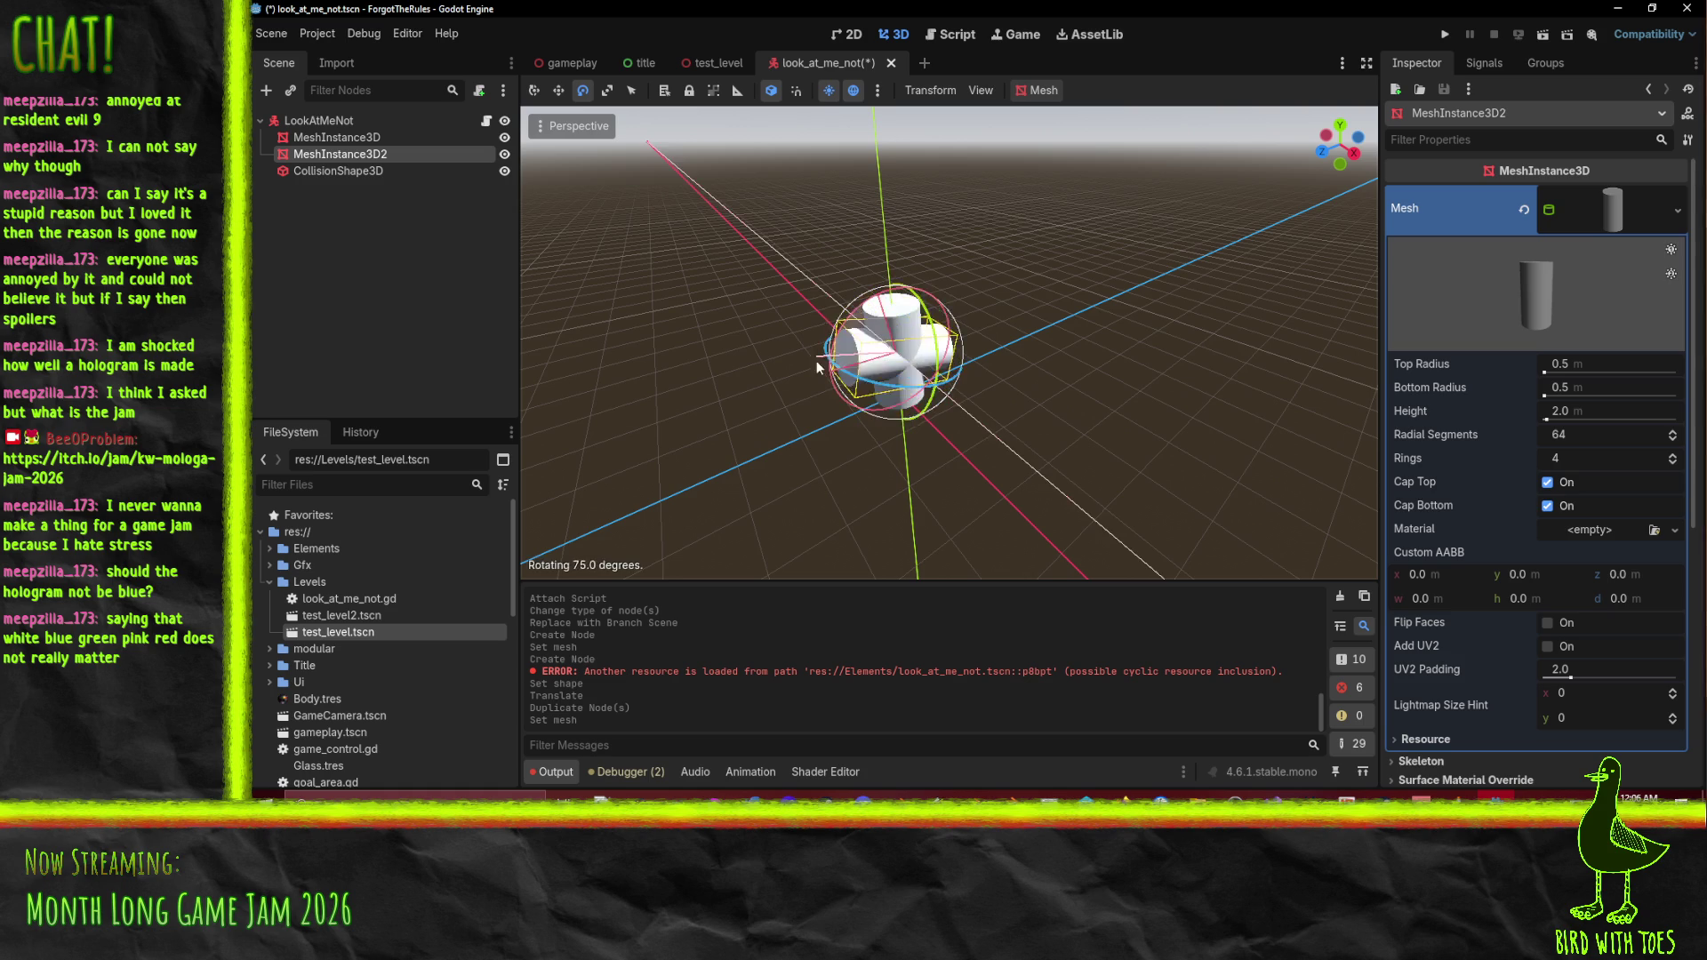
{"action": "left_click", "coordinate": [558, 89]}
{"action": "left_click_drag", "start_coordinate": [903, 413], "coordinate": [900, 399]}
{"action": "left_click_drag", "start_coordinate": [1011, 312], "coordinate": [1023, 320]}
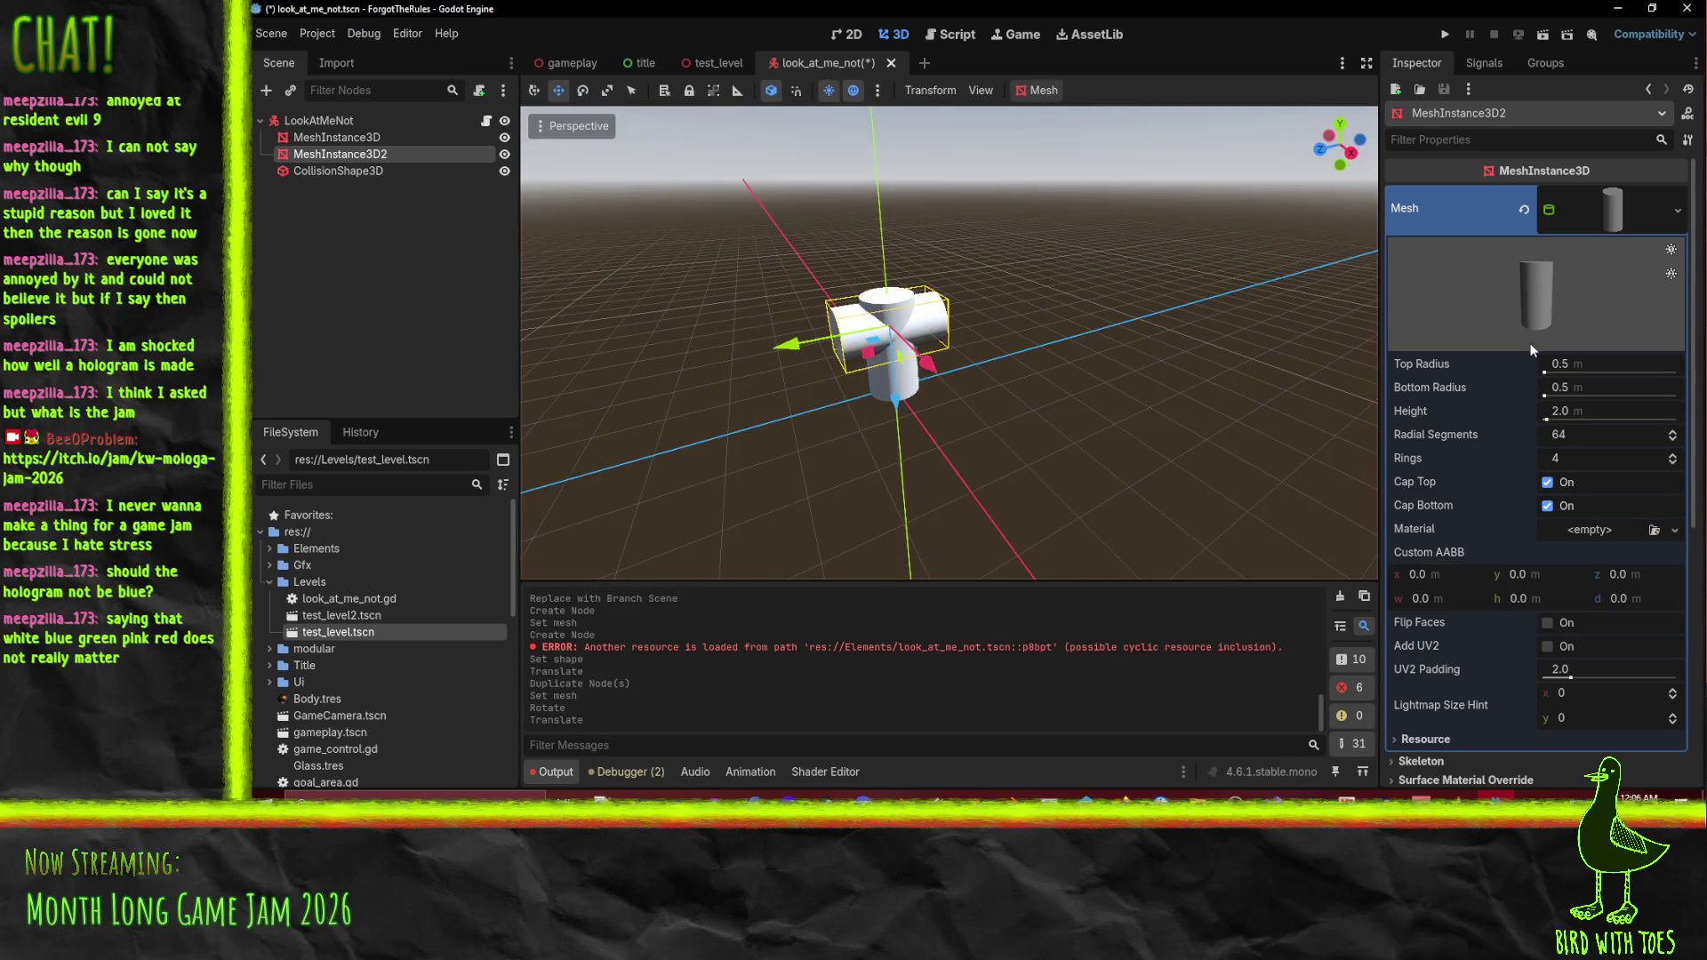
Set the copy's Top Radius 0.1, Bottom Radius 0.2 and Height 3.0, then save the scene.
{"action": "left_click", "coordinate": [1609, 368]}
{"action": "type", "text": ".1"}
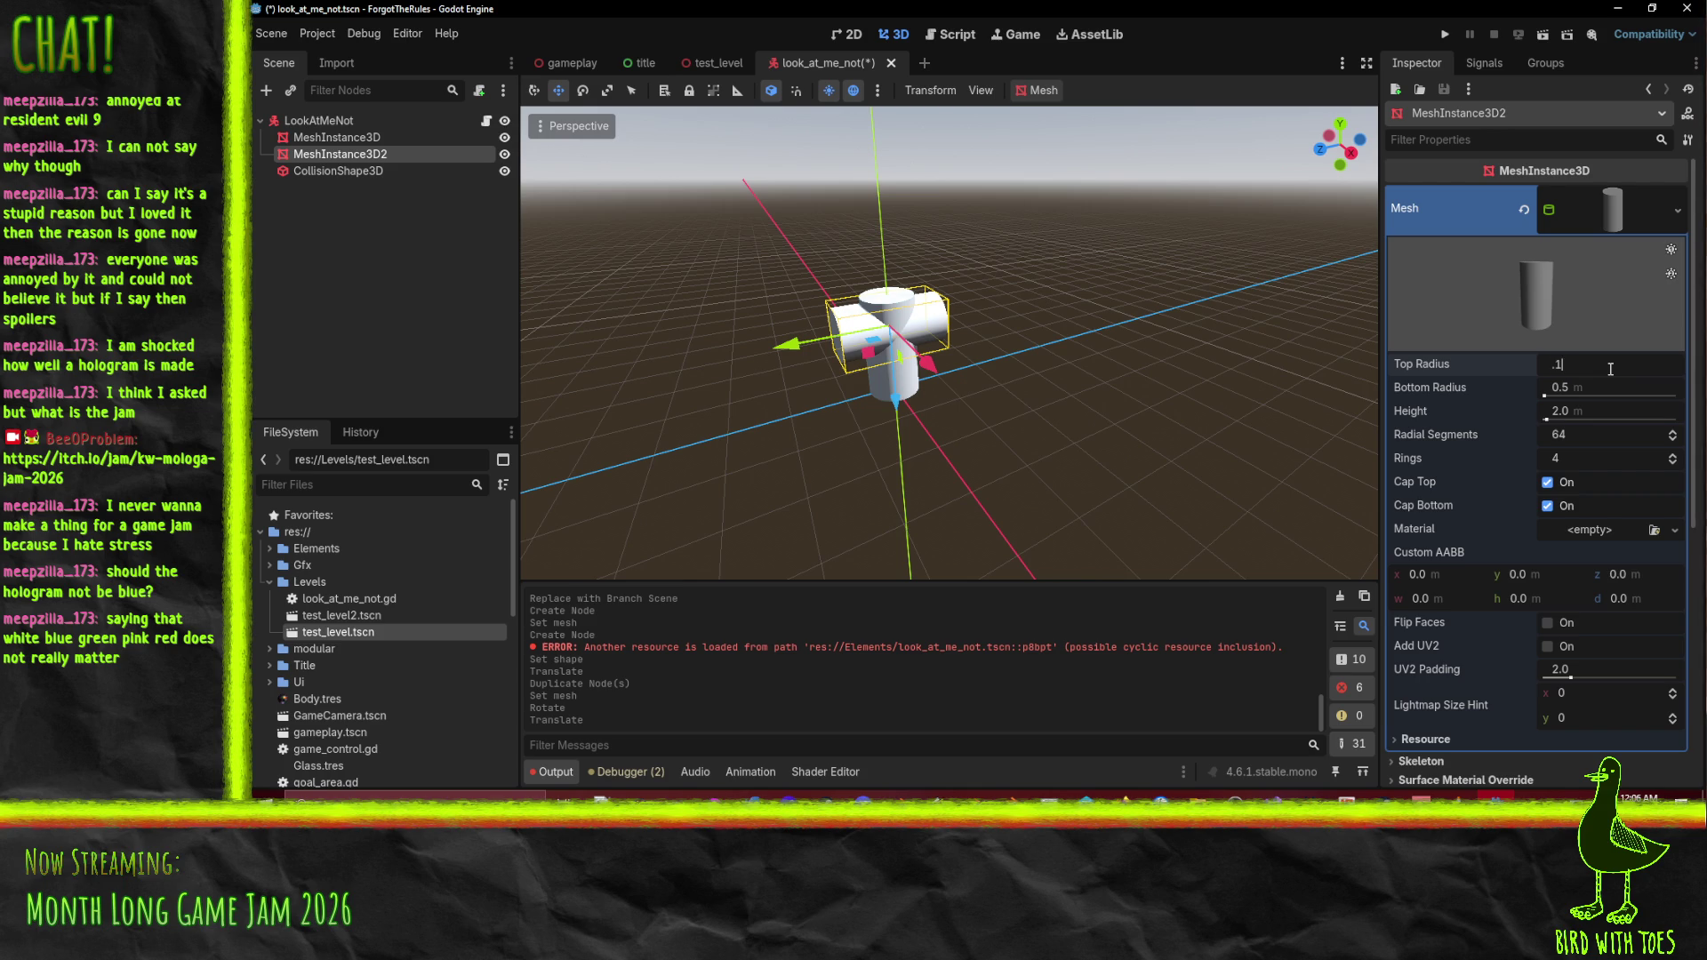
{"action": "key", "text": "Return"}
{"action": "left_click", "coordinate": [1619, 393]}
{"action": "type", "text": ".2"}
{"action": "key", "text": "Return"}
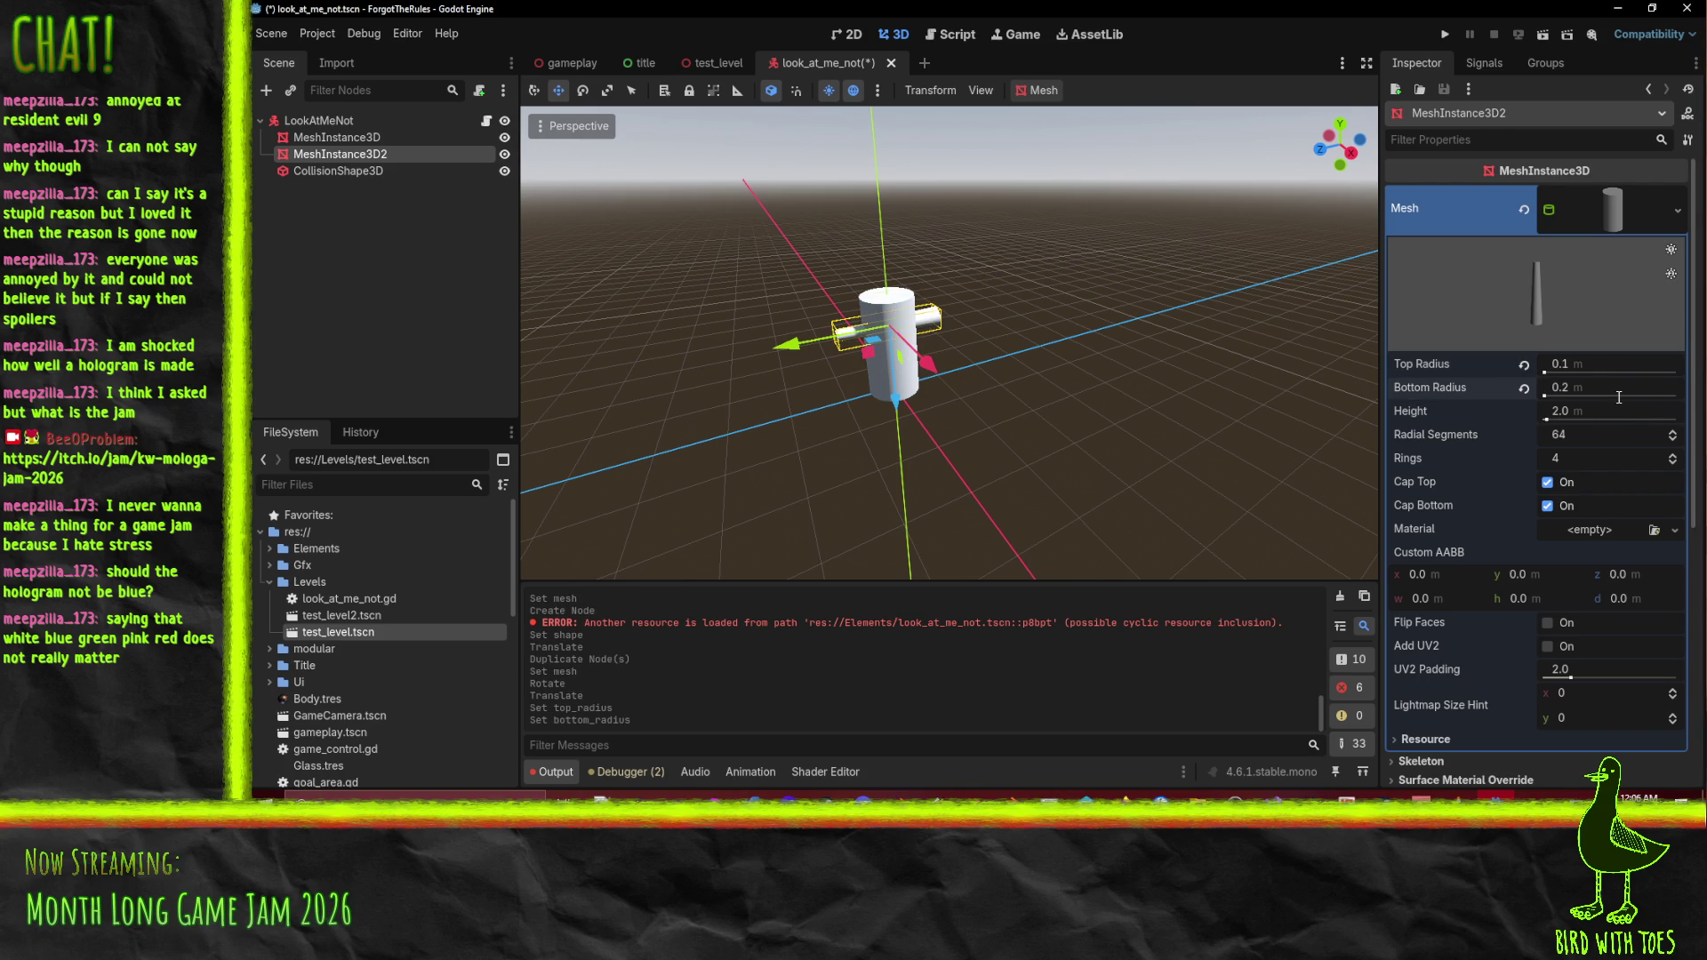
{"action": "left_click", "coordinate": [1590, 417]}
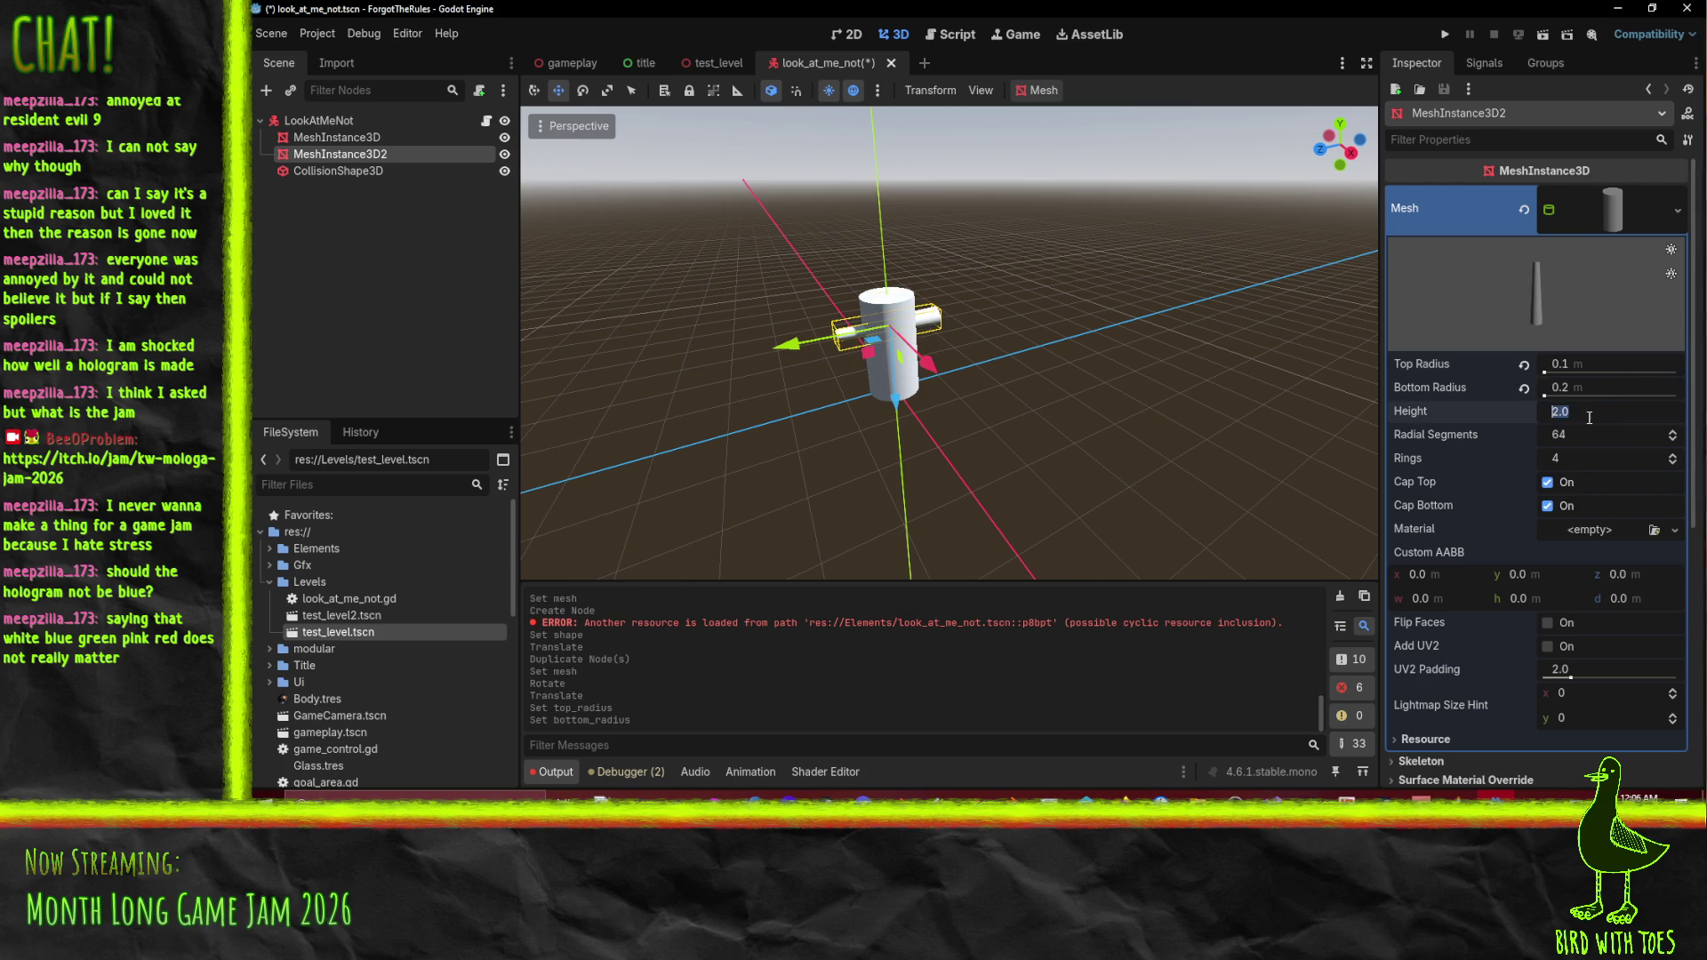
{"action": "type", "text": "3"}
{"action": "key", "text": "Return"}
{"action": "mouse_move", "coordinate": [1073, 329]}
{"action": "left_mouse_down"}
{"action": "mouse_move", "coordinate": [1203, 352]}
{"action": "mouse_move", "coordinate": [1246, 392]}
{"action": "left_mouse_up"}
{"action": "key", "text": "ctrl+s"}
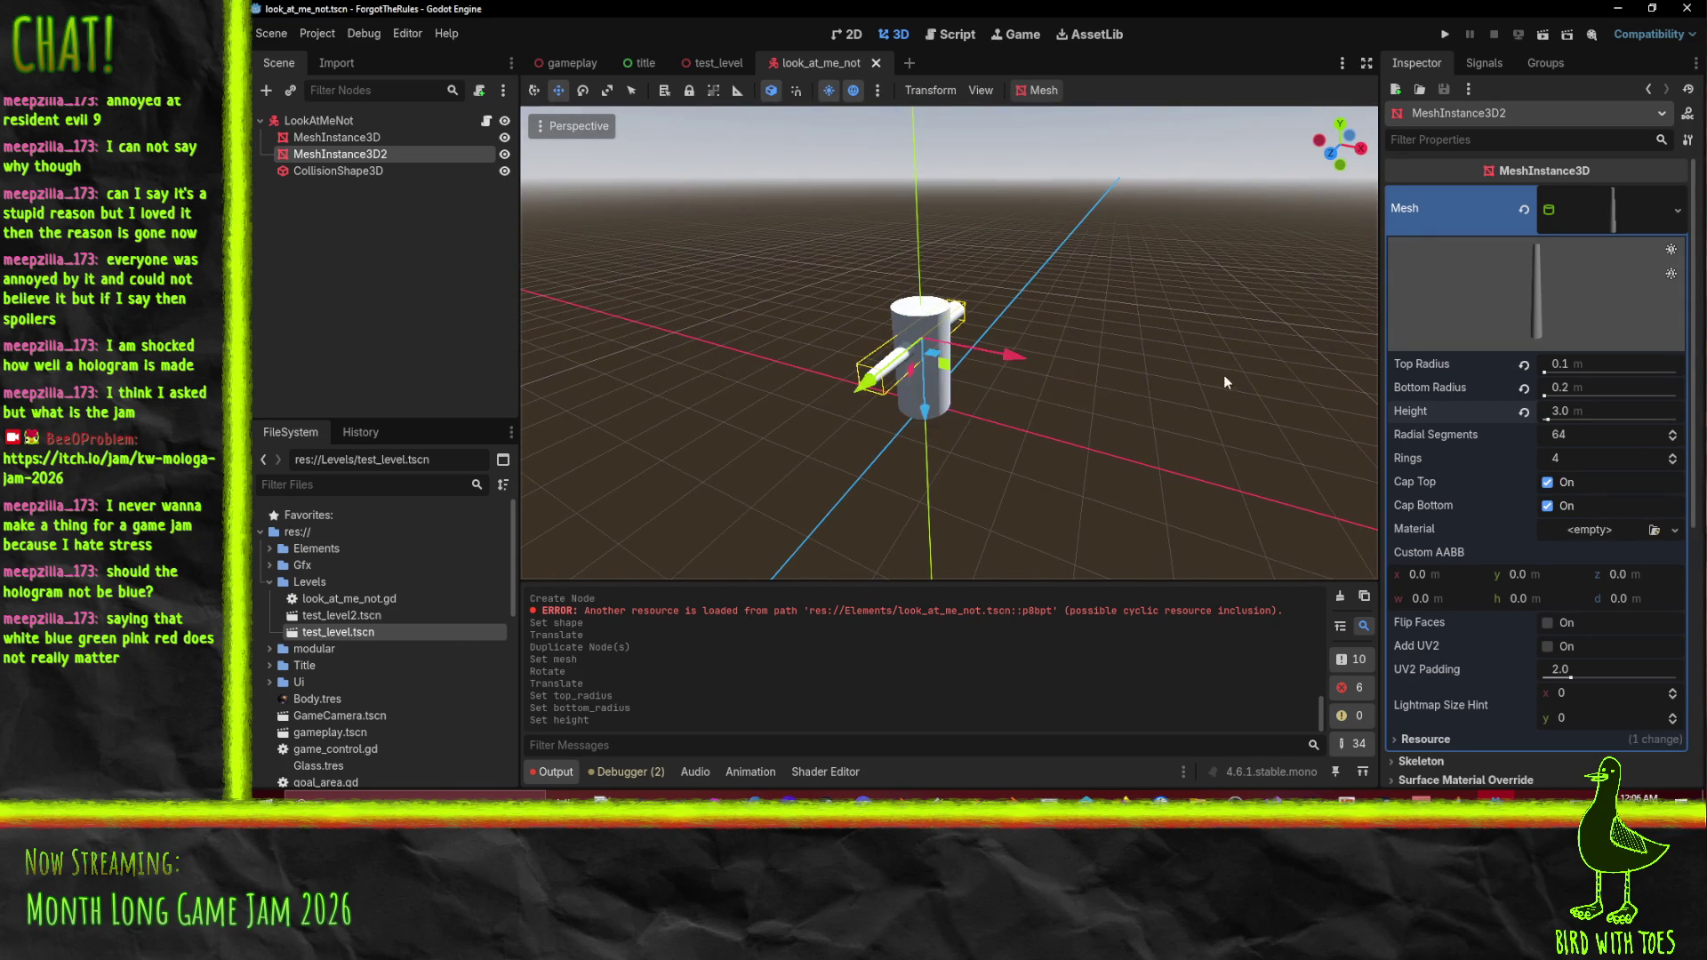
{"action": "key", "text": "KP_8"}
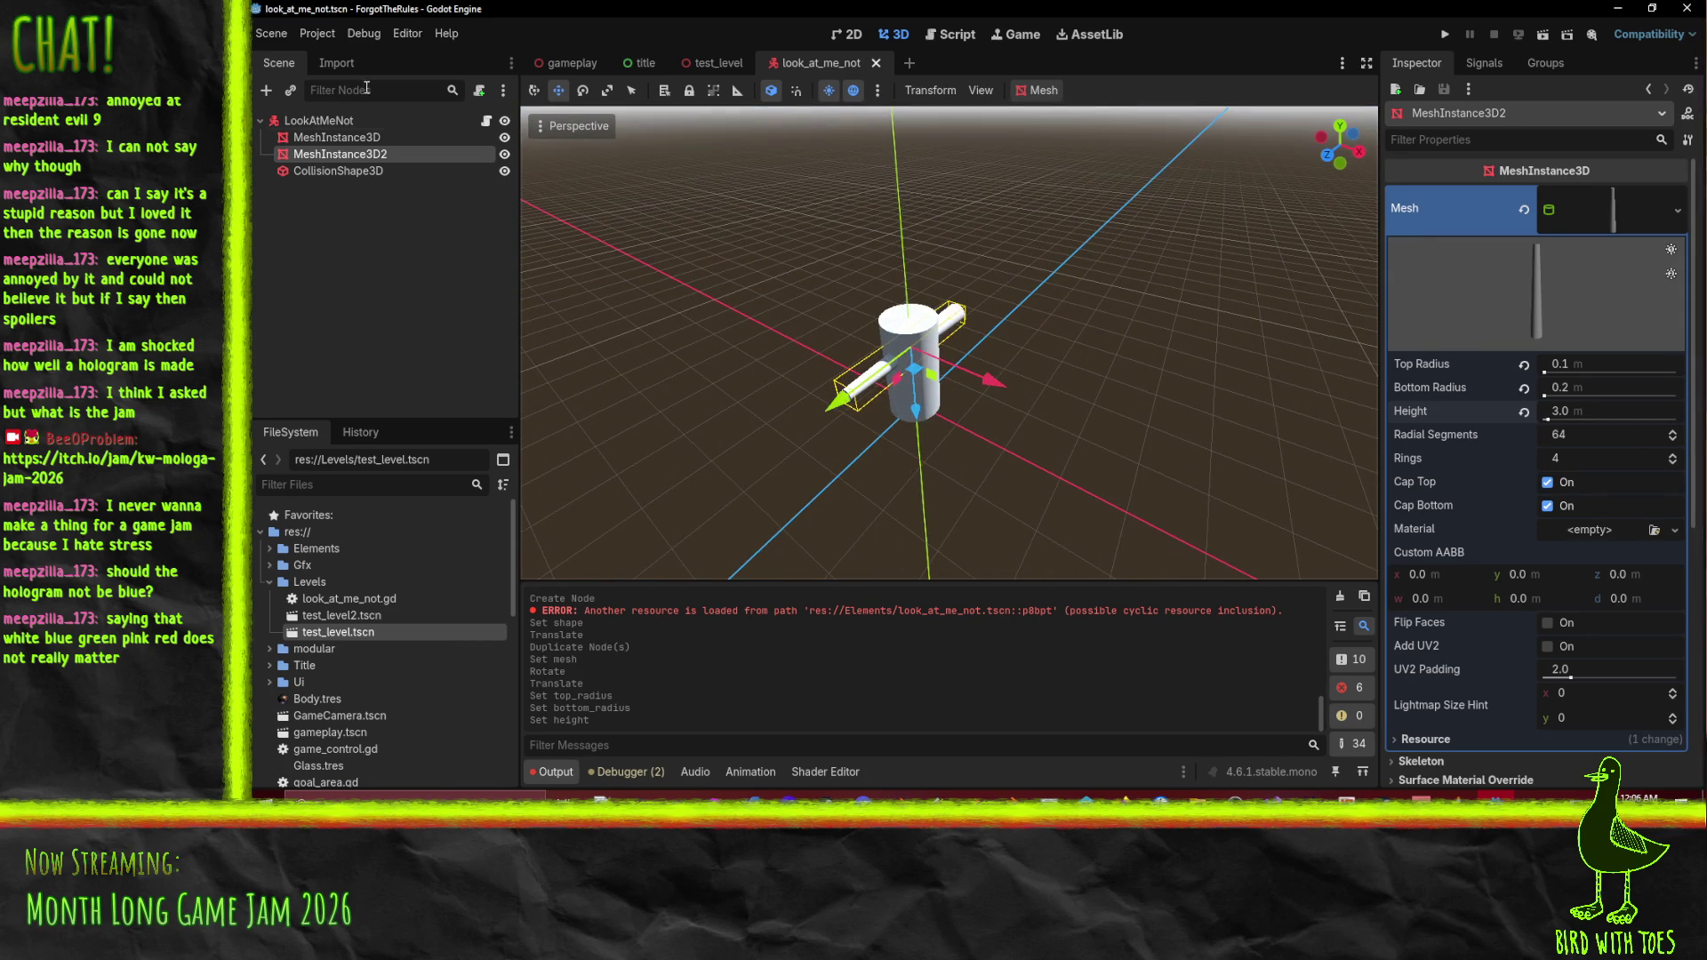
{"action": "left_click", "coordinate": [312, 121]}
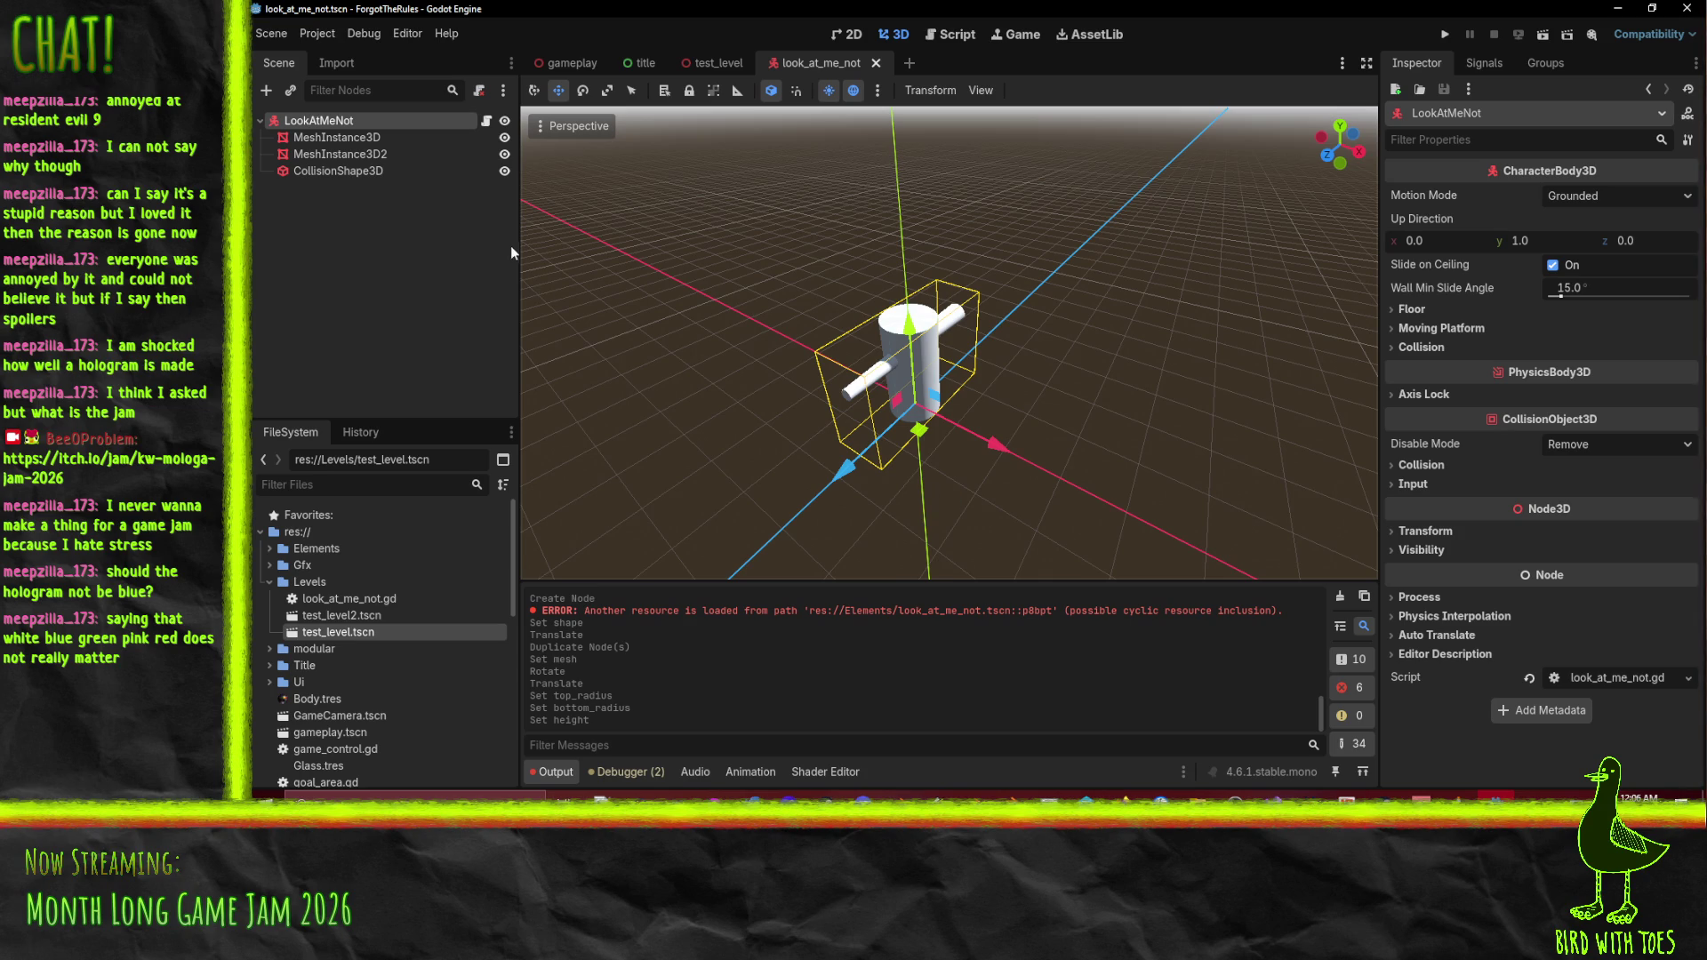
Select the LookAtMeNot root, expand its Moving Platform settings and view its Signals list.
{"action": "left_click", "coordinate": [372, 170]}
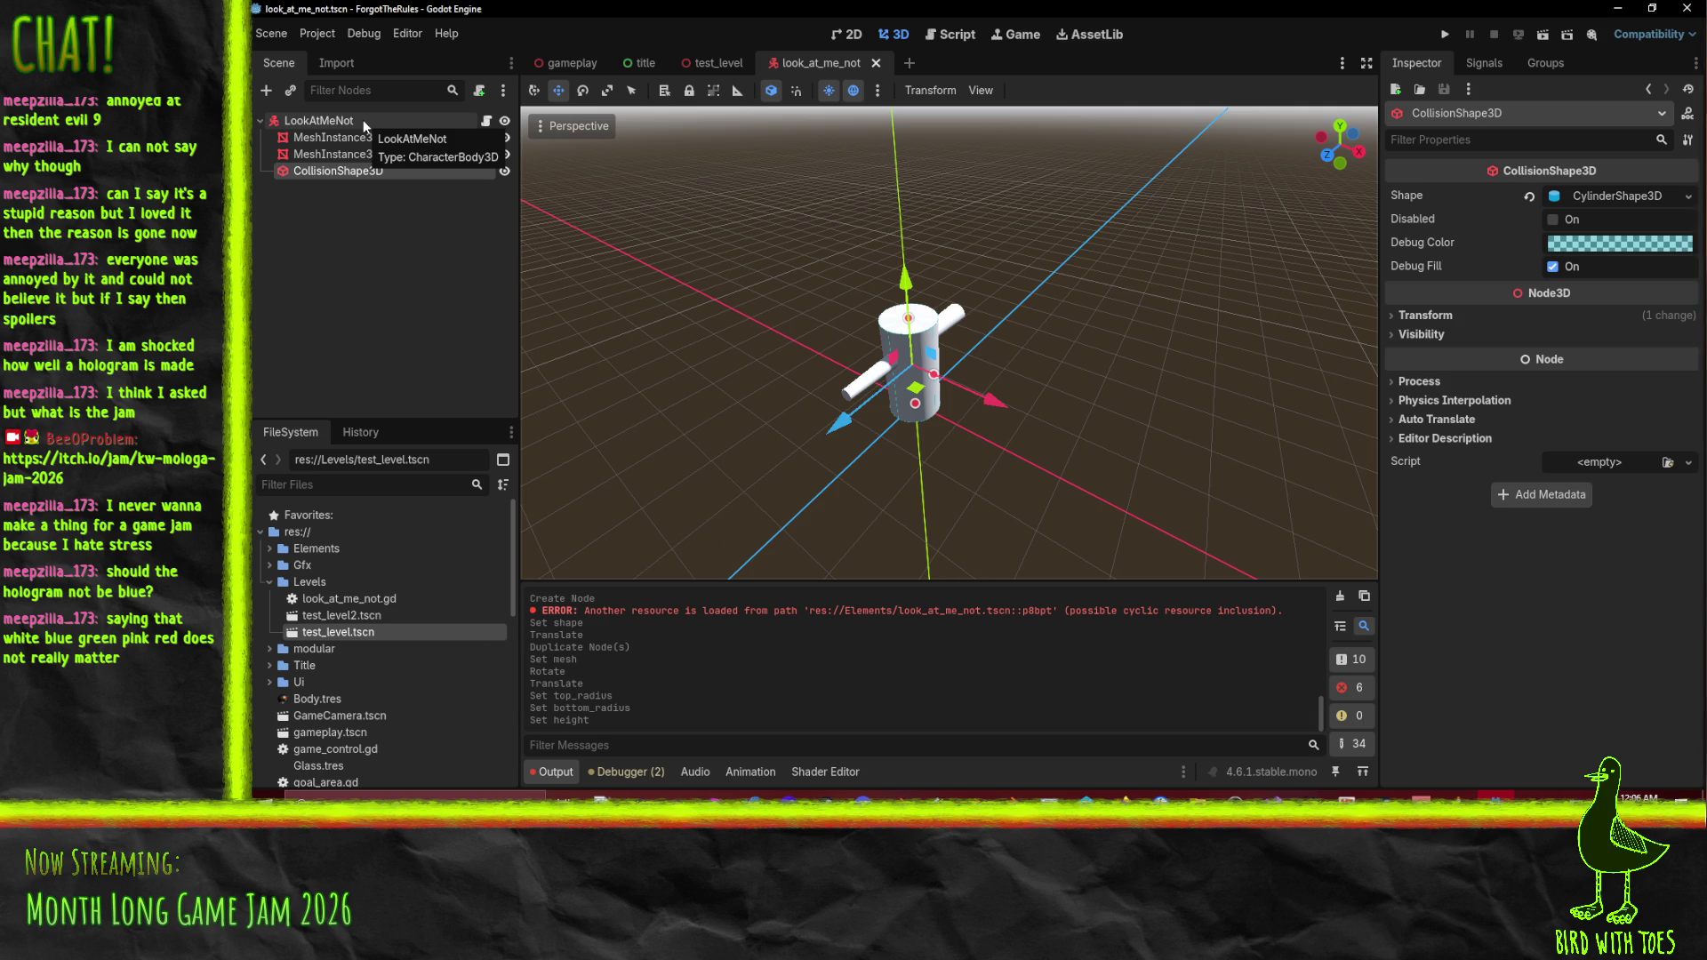
{"action": "left_click", "coordinate": [363, 119]}
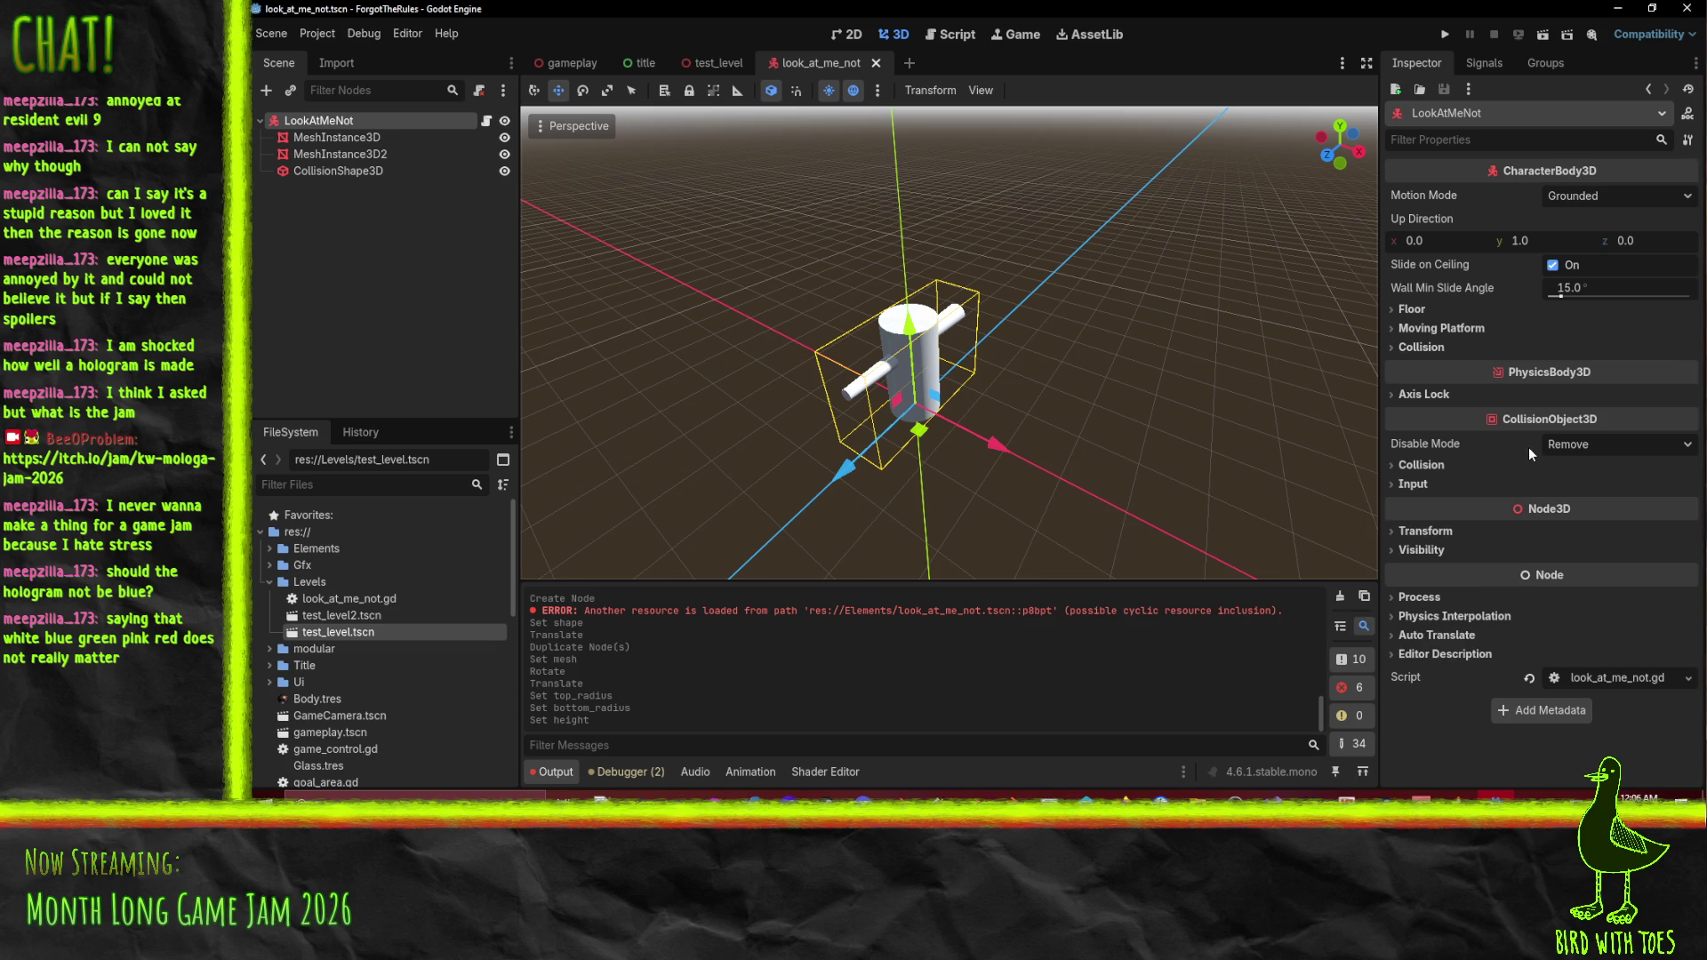
{"action": "left_click", "coordinate": [1439, 328]}
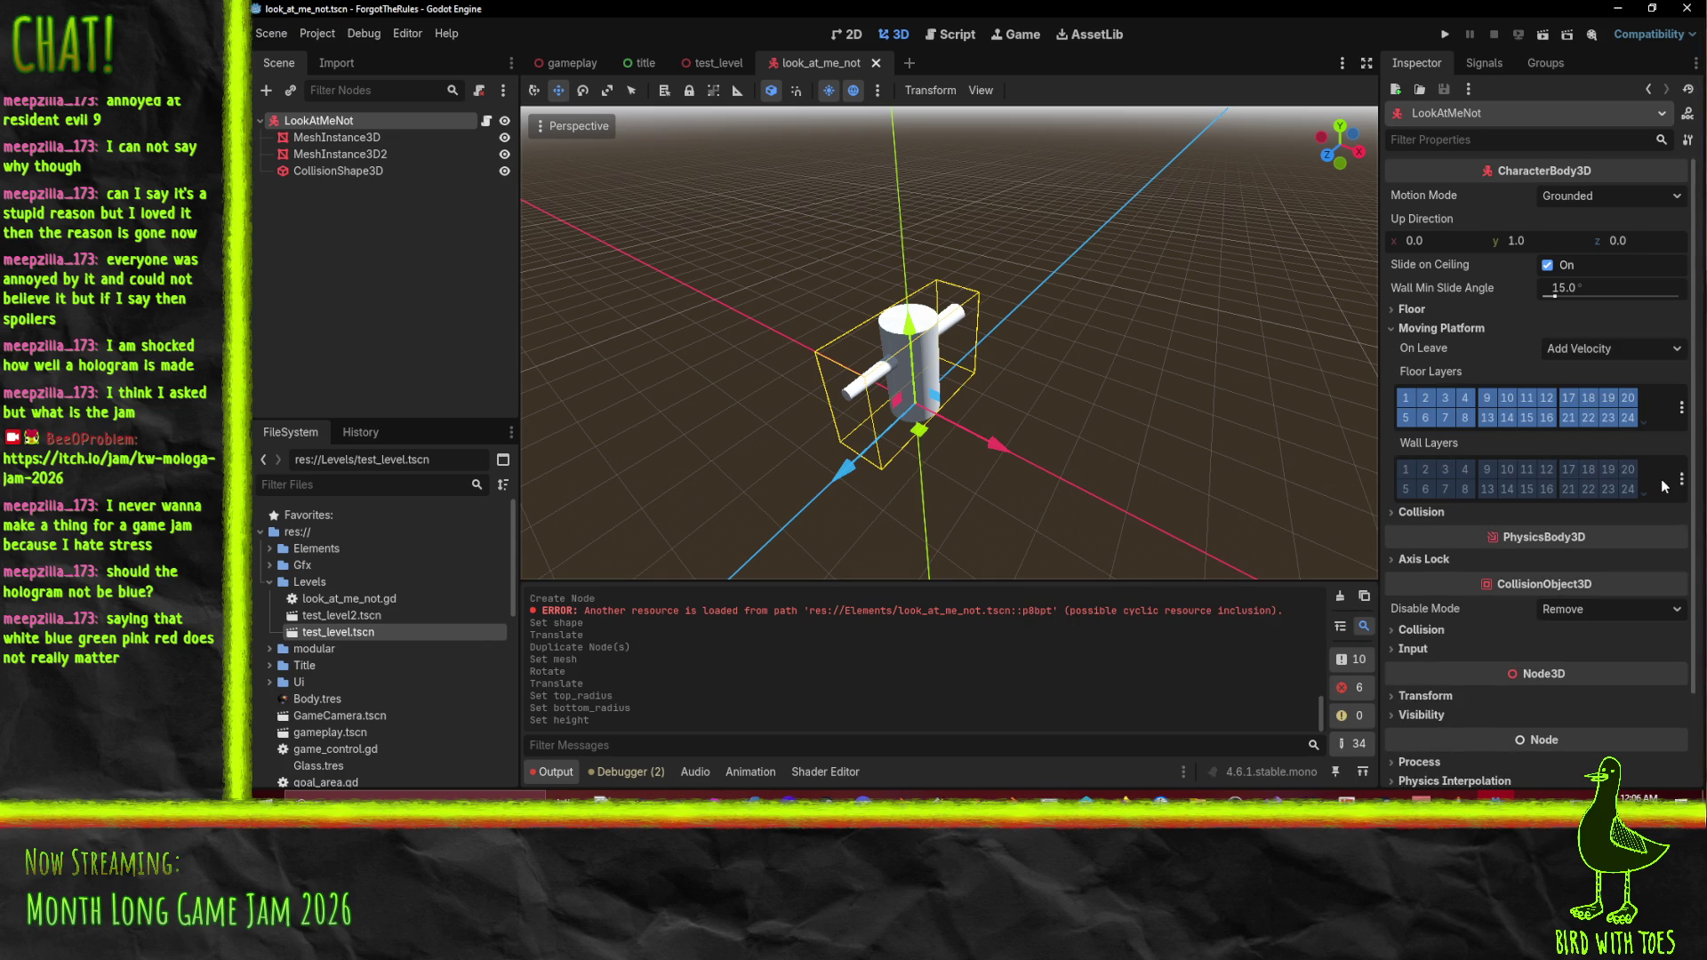
{"action": "left_click", "coordinate": [1484, 62]}
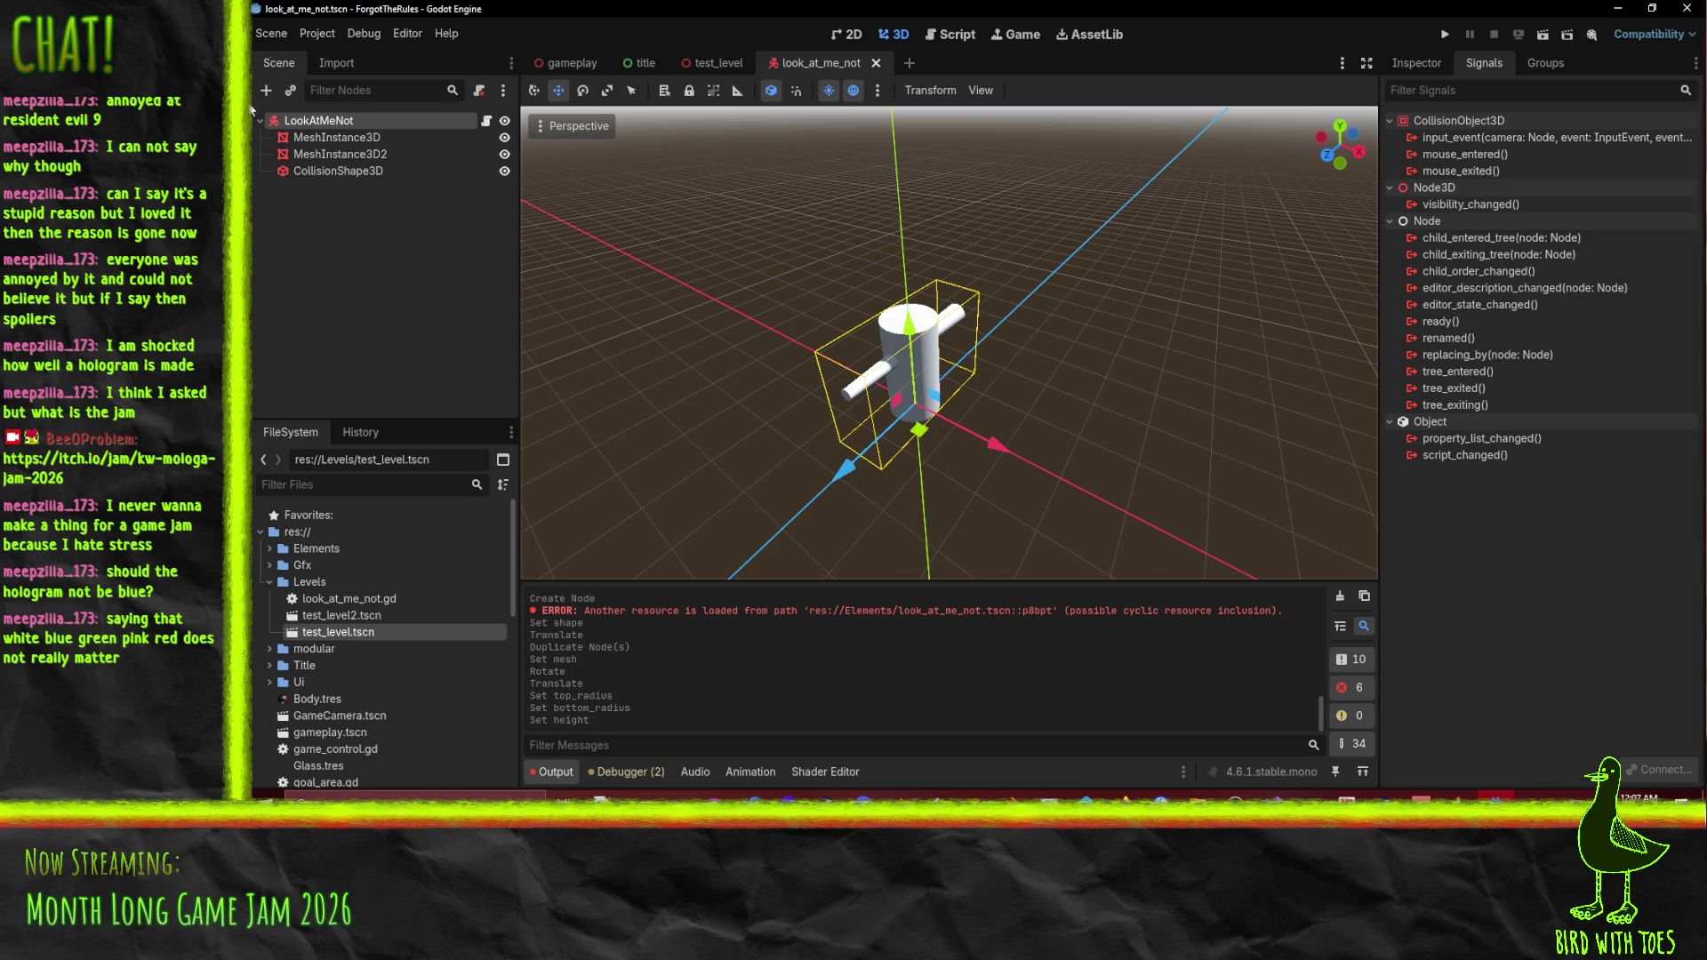
{"action": "right_click", "coordinate": [336, 122]}
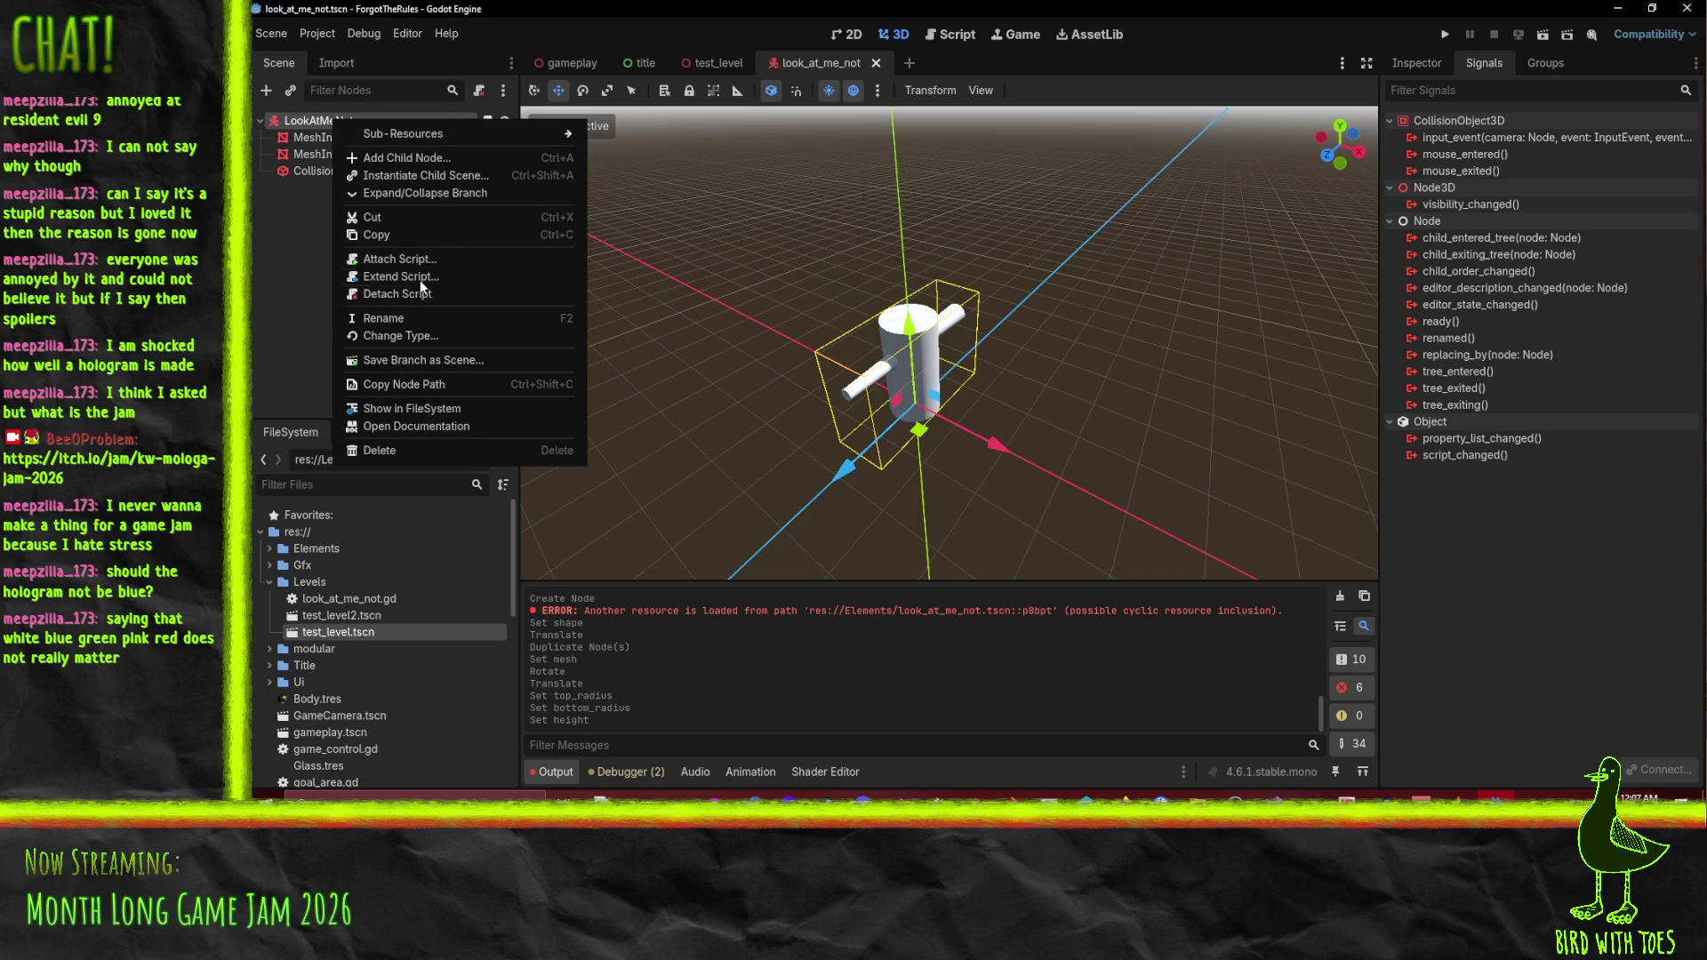
Change LookAtMeNot's node type to Area3D.
{"action": "left_click", "coordinate": [405, 335]}
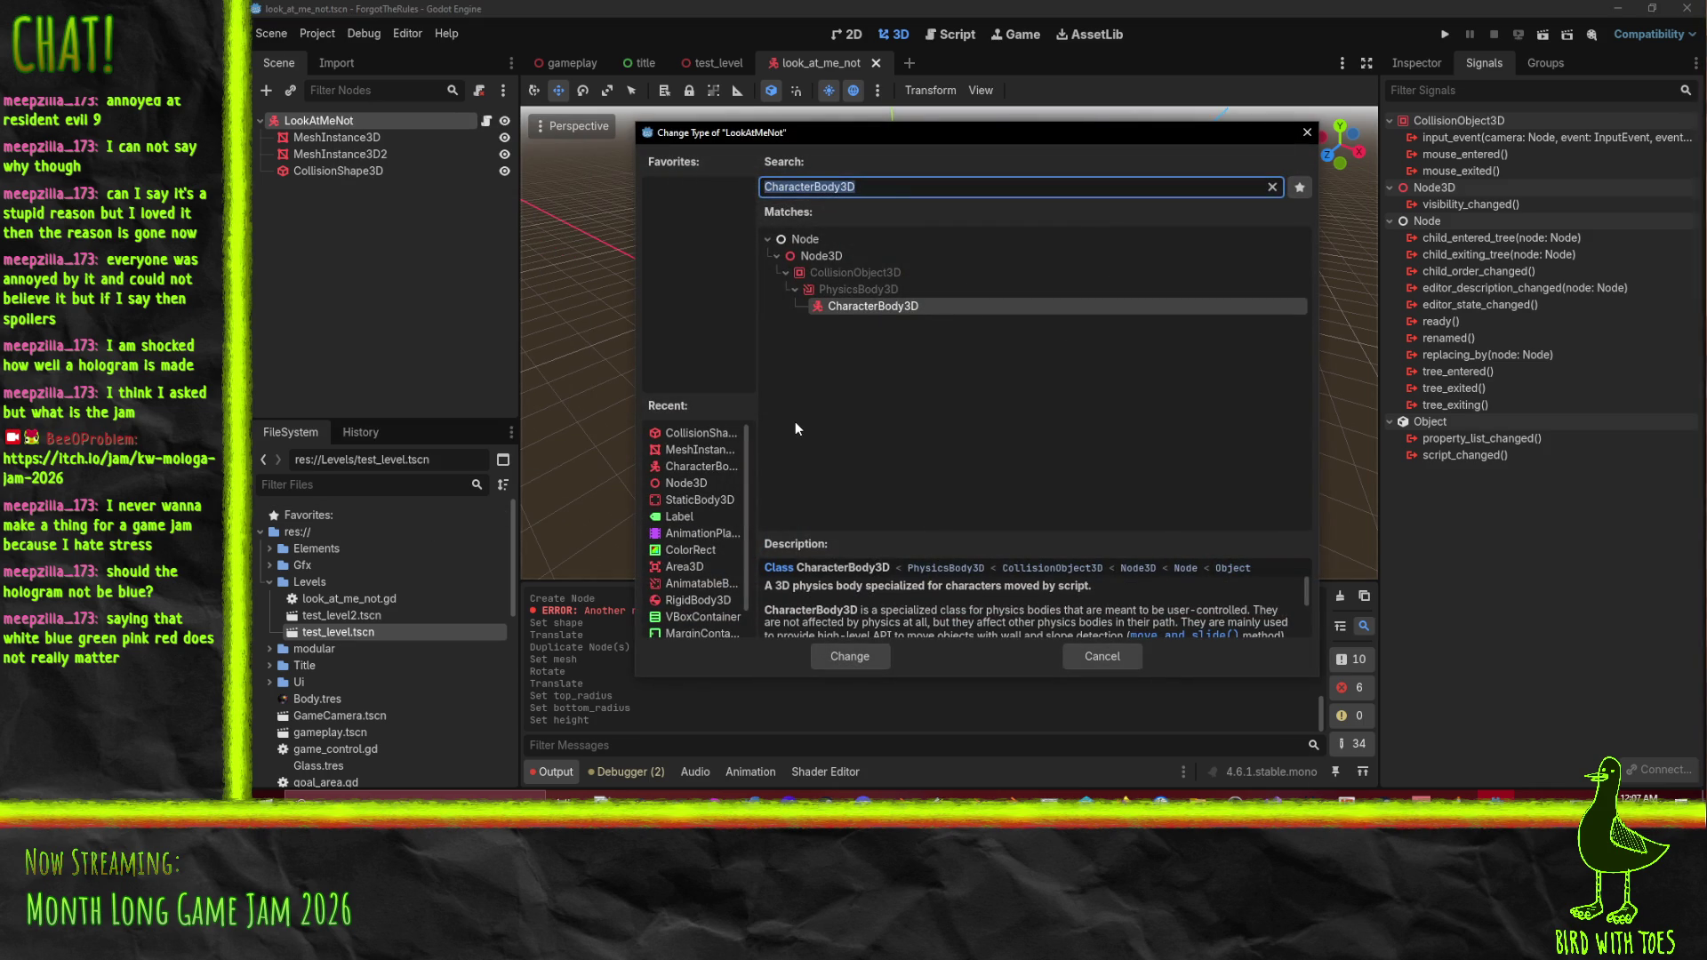
{"action": "type", "text": "area"}
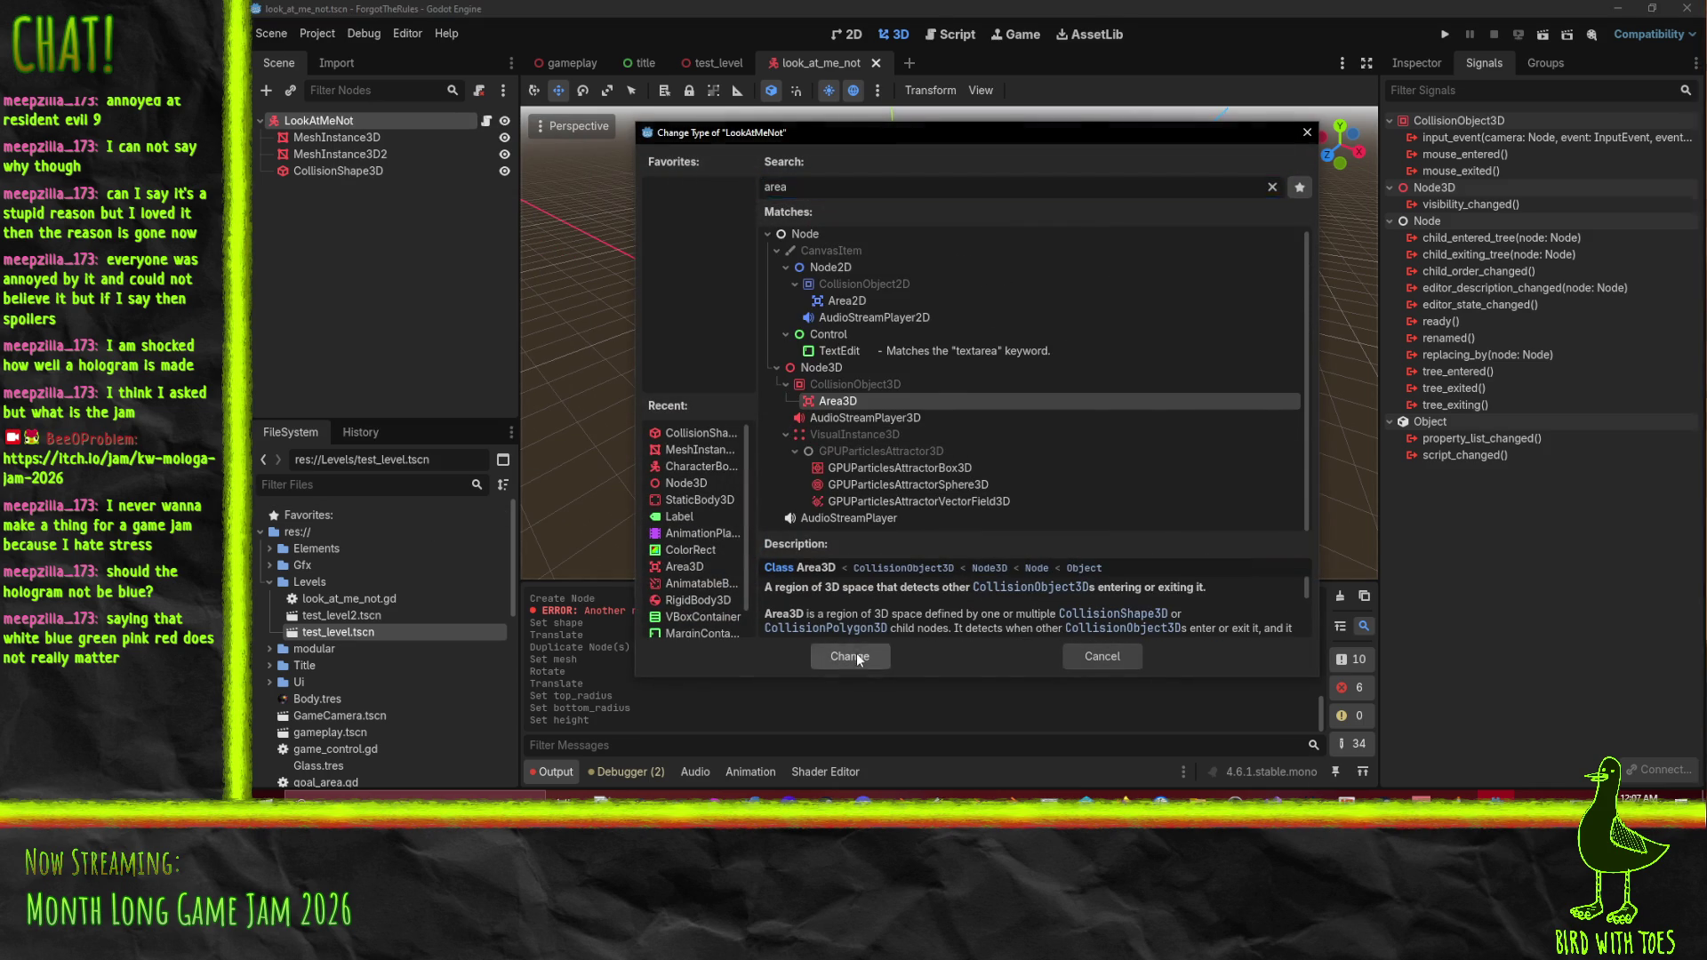
{"action": "left_click", "coordinate": [859, 658]}
{"action": "left_click", "coordinate": [1409, 65]}
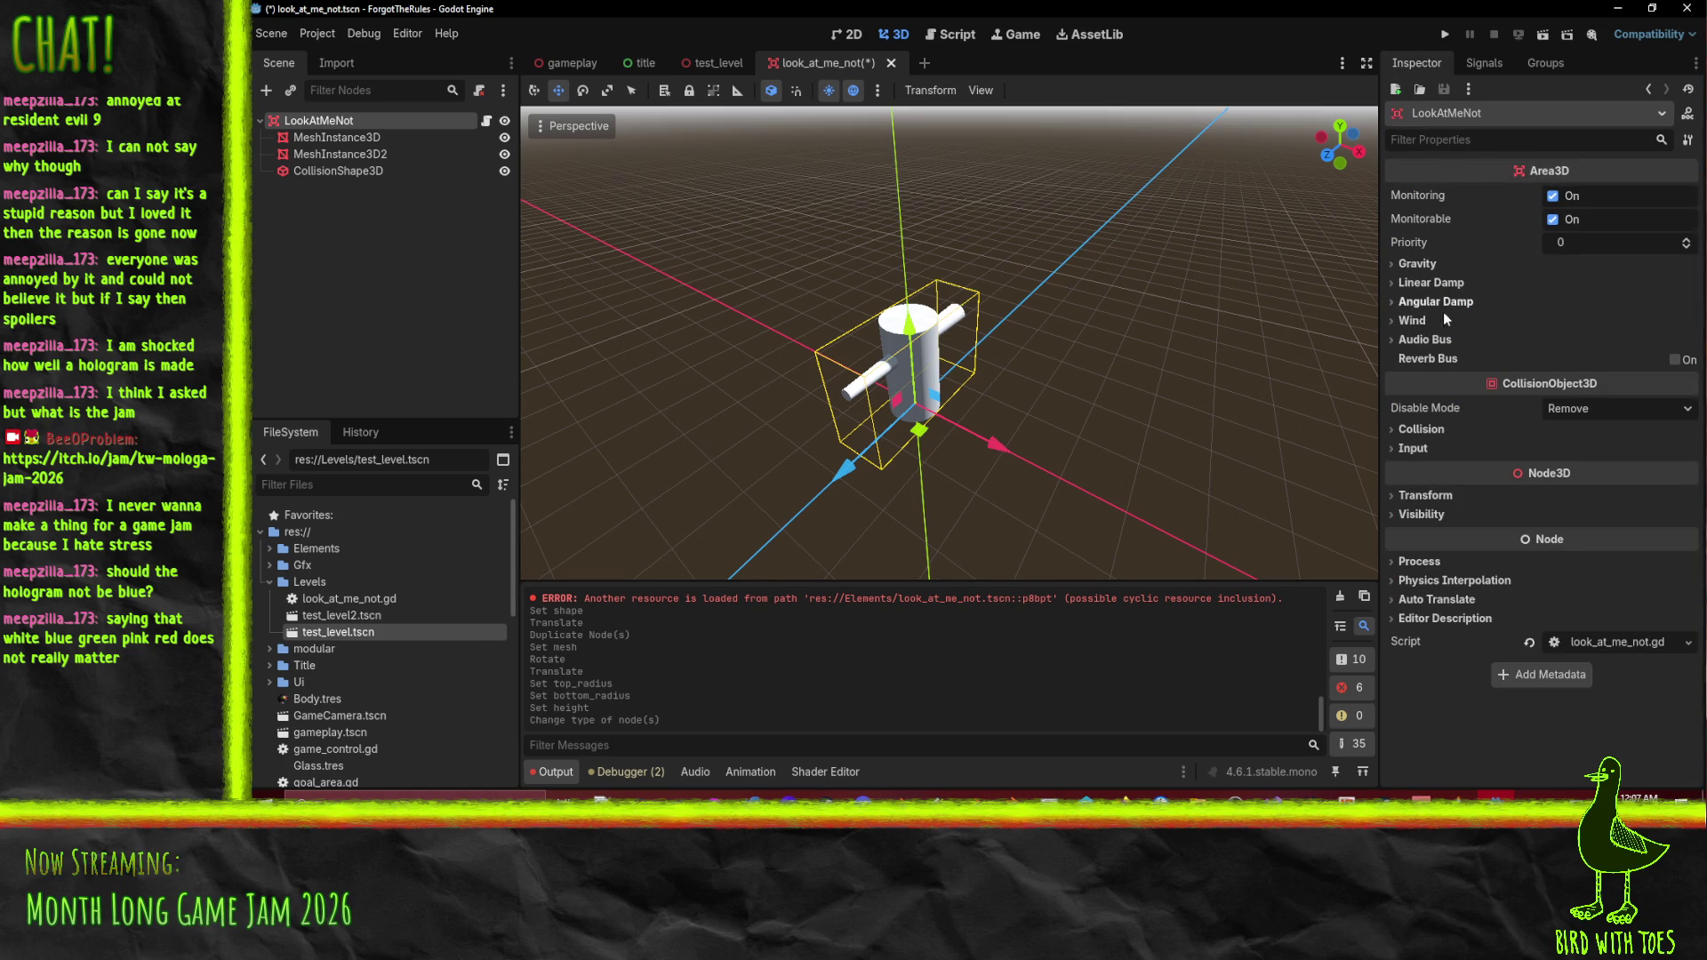
Enable collision Mask layer 2 on LookAtMeNot and save the look_at_me_not scene.
{"action": "left_click", "coordinate": [1432, 432]}
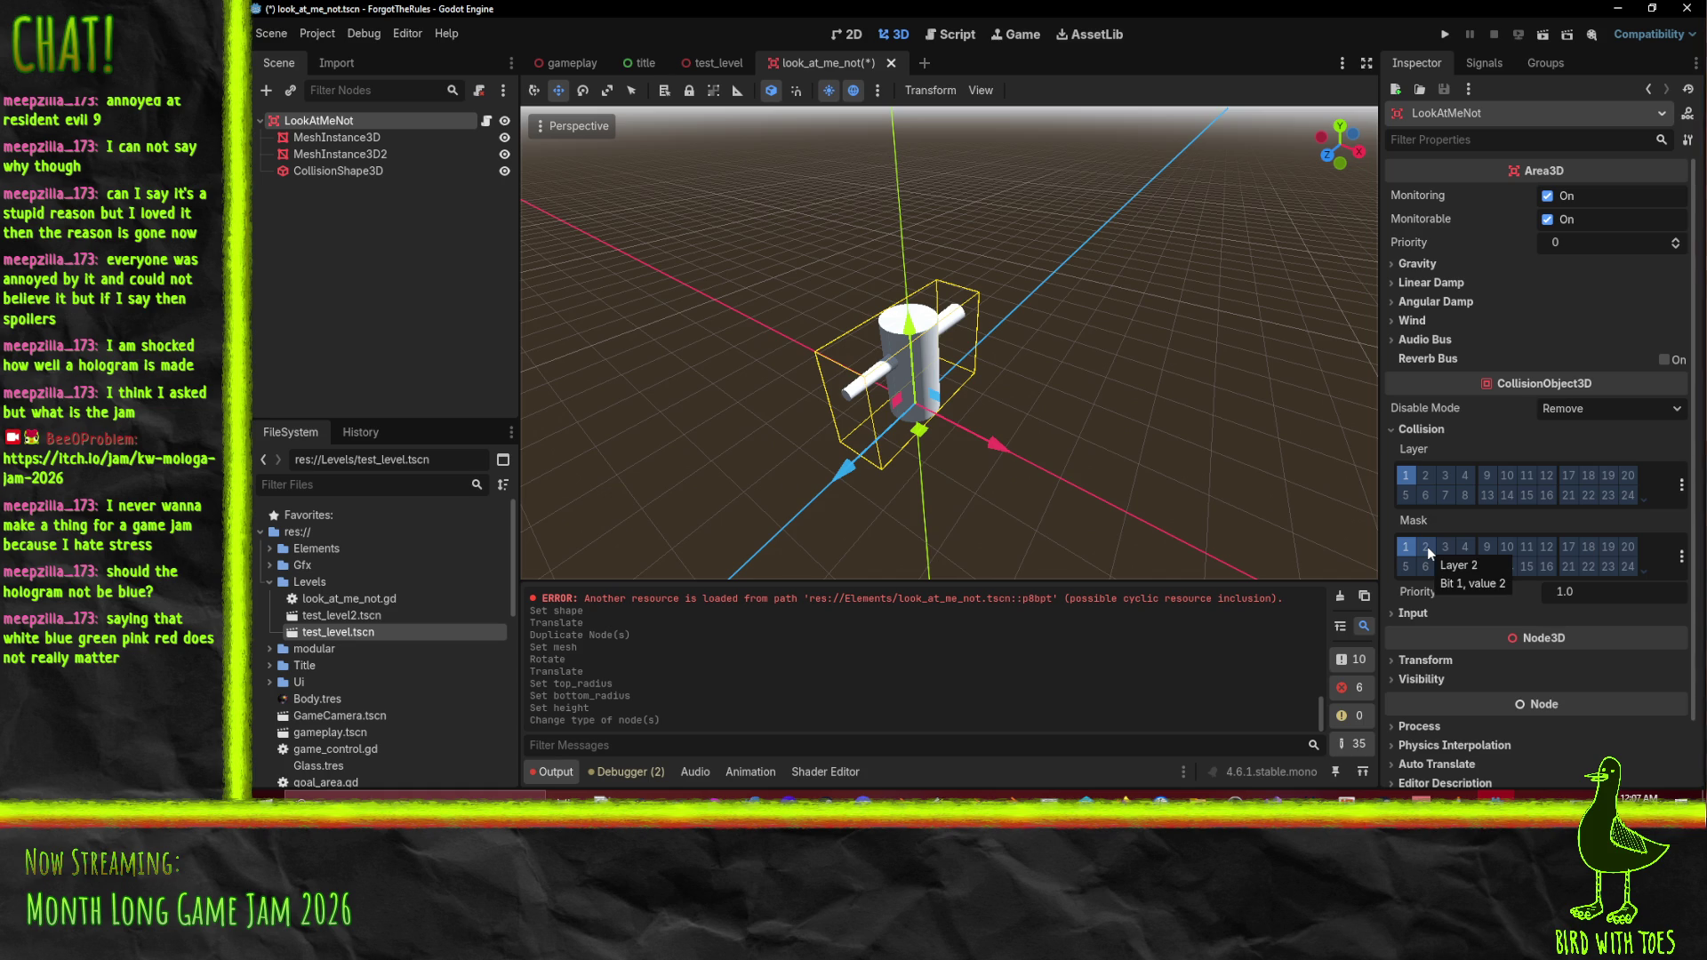
{"action": "left_click", "coordinate": [1426, 547]}
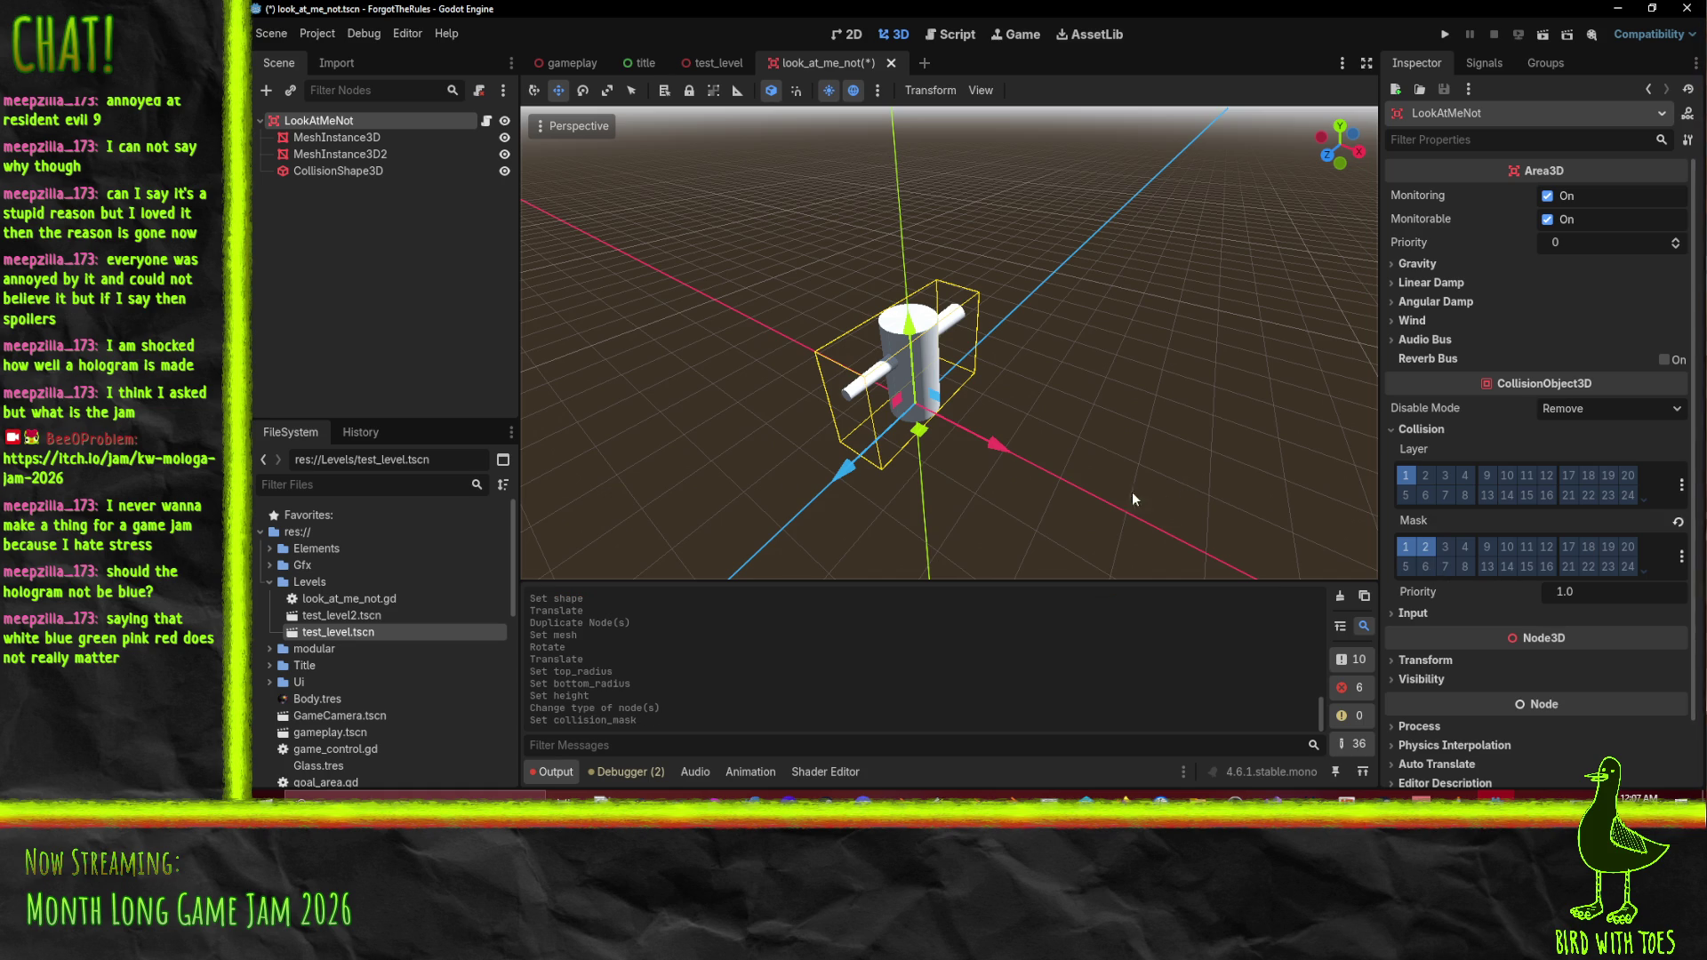
{"action": "key", "text": "ctrl+s"}
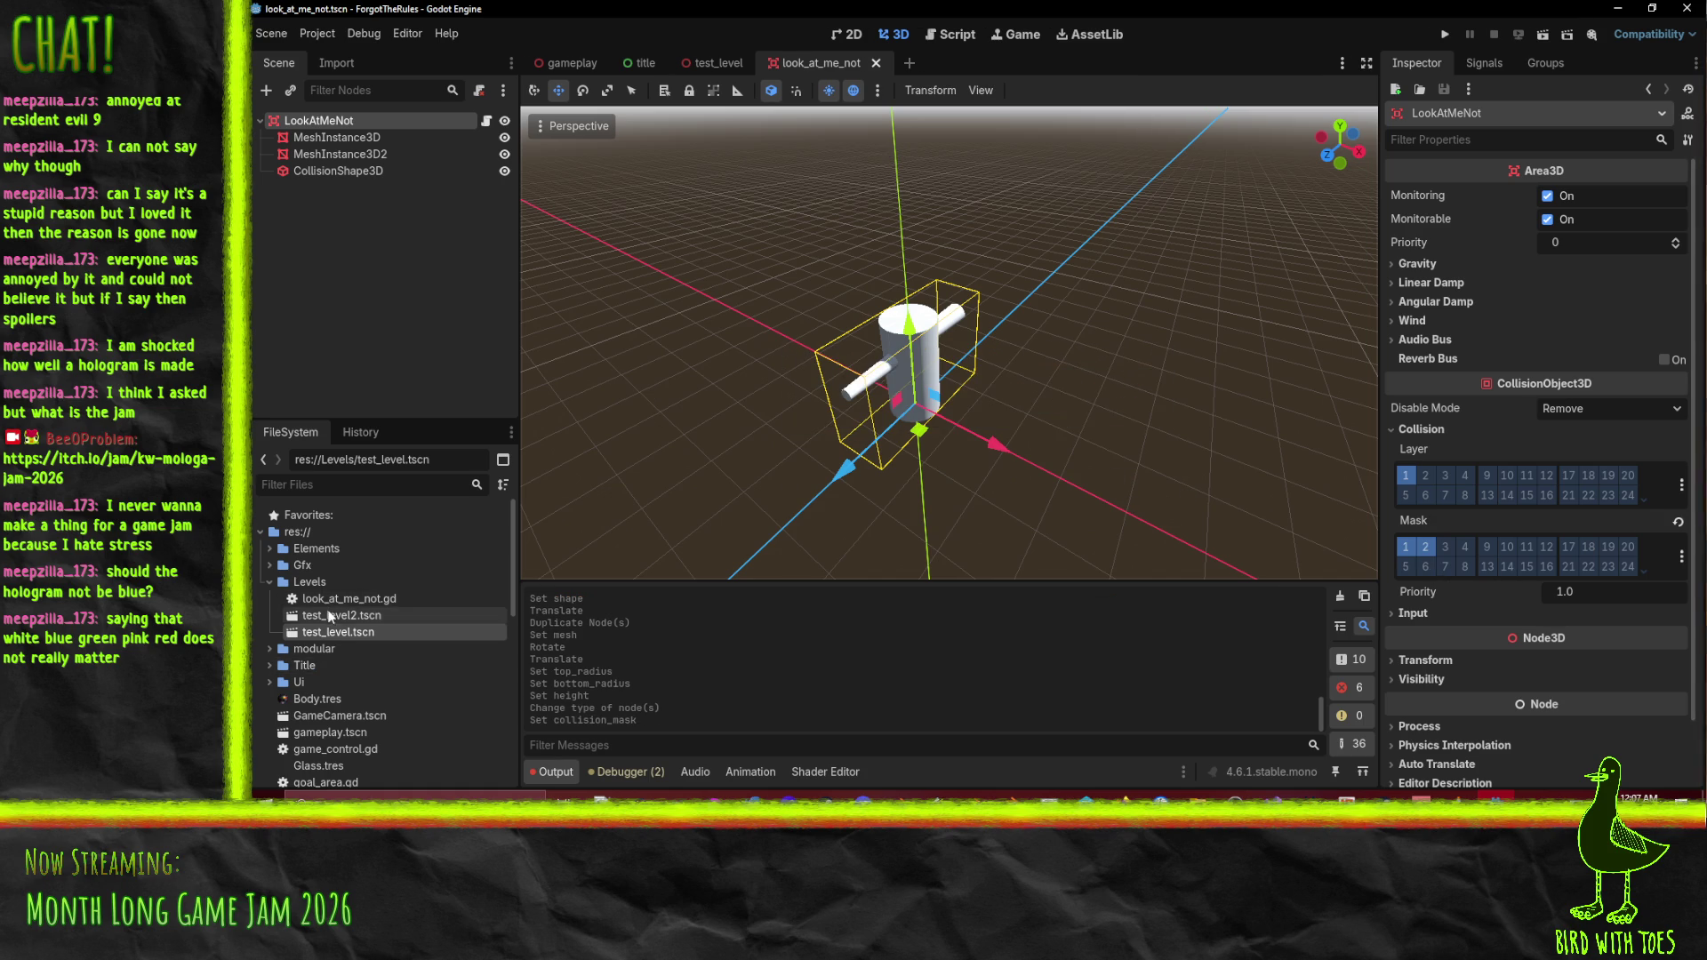
Open the player scene from the FileSystem dock in the 3D view.
{"action": "scroll", "coordinate": [381, 693], "scroll_direction": "down", "scroll_amount": 5}
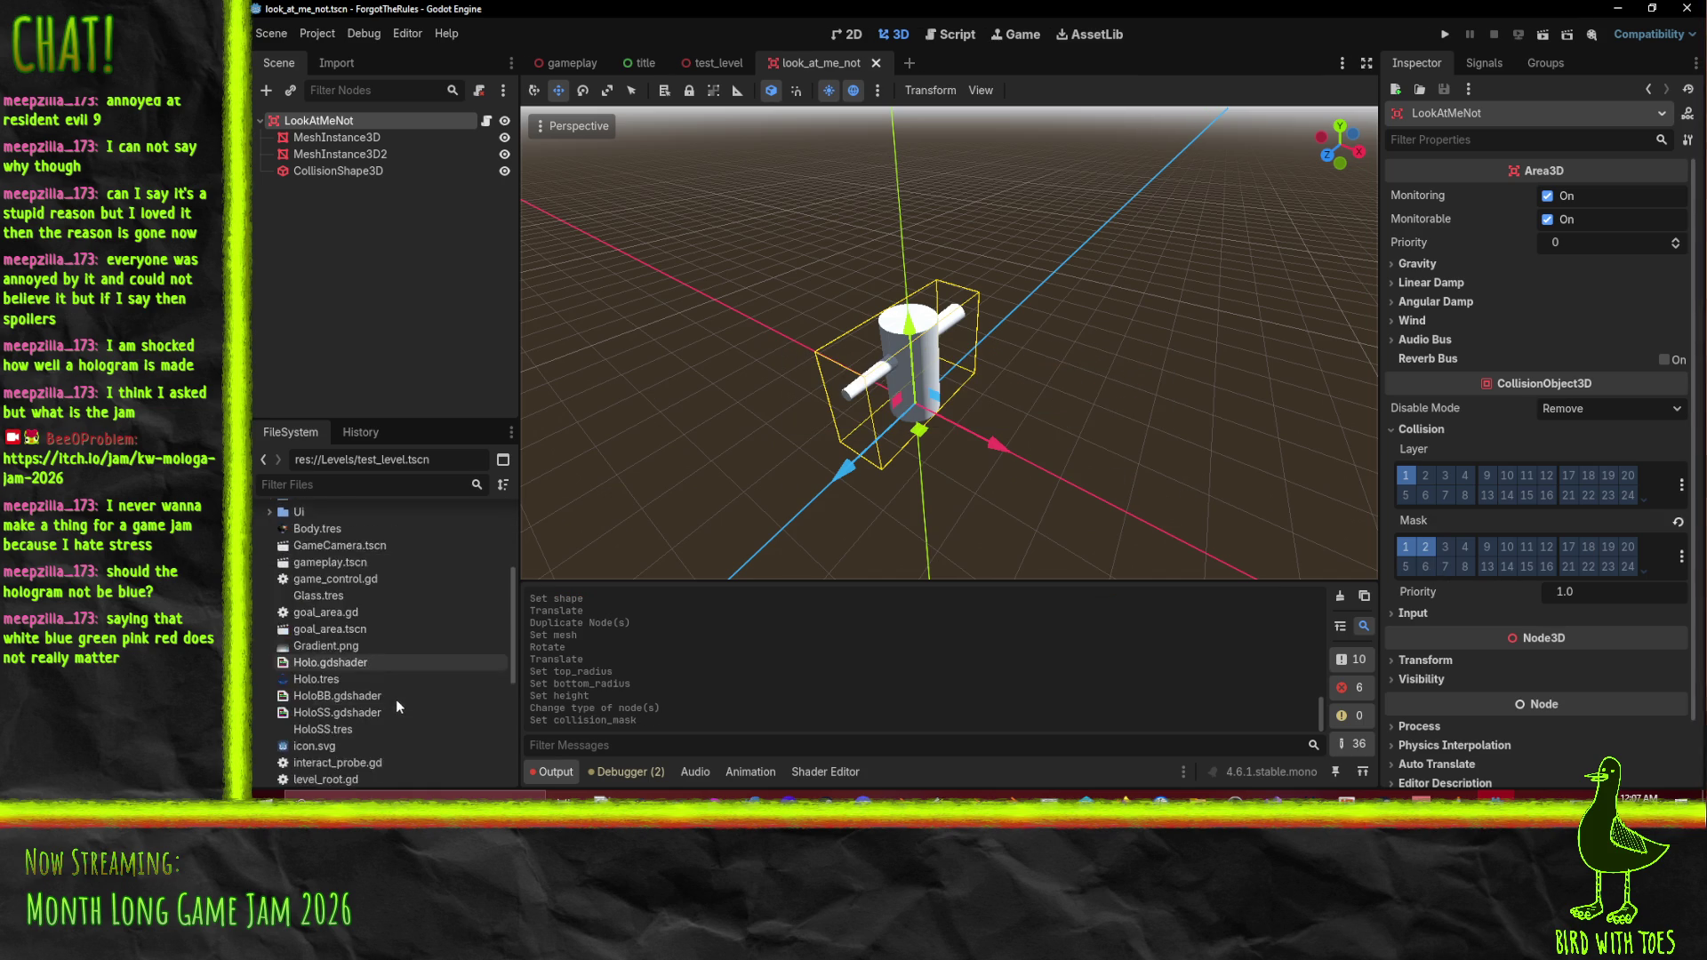
{"action": "scroll", "coordinate": [398, 699], "scroll_direction": "up", "scroll_amount": 1}
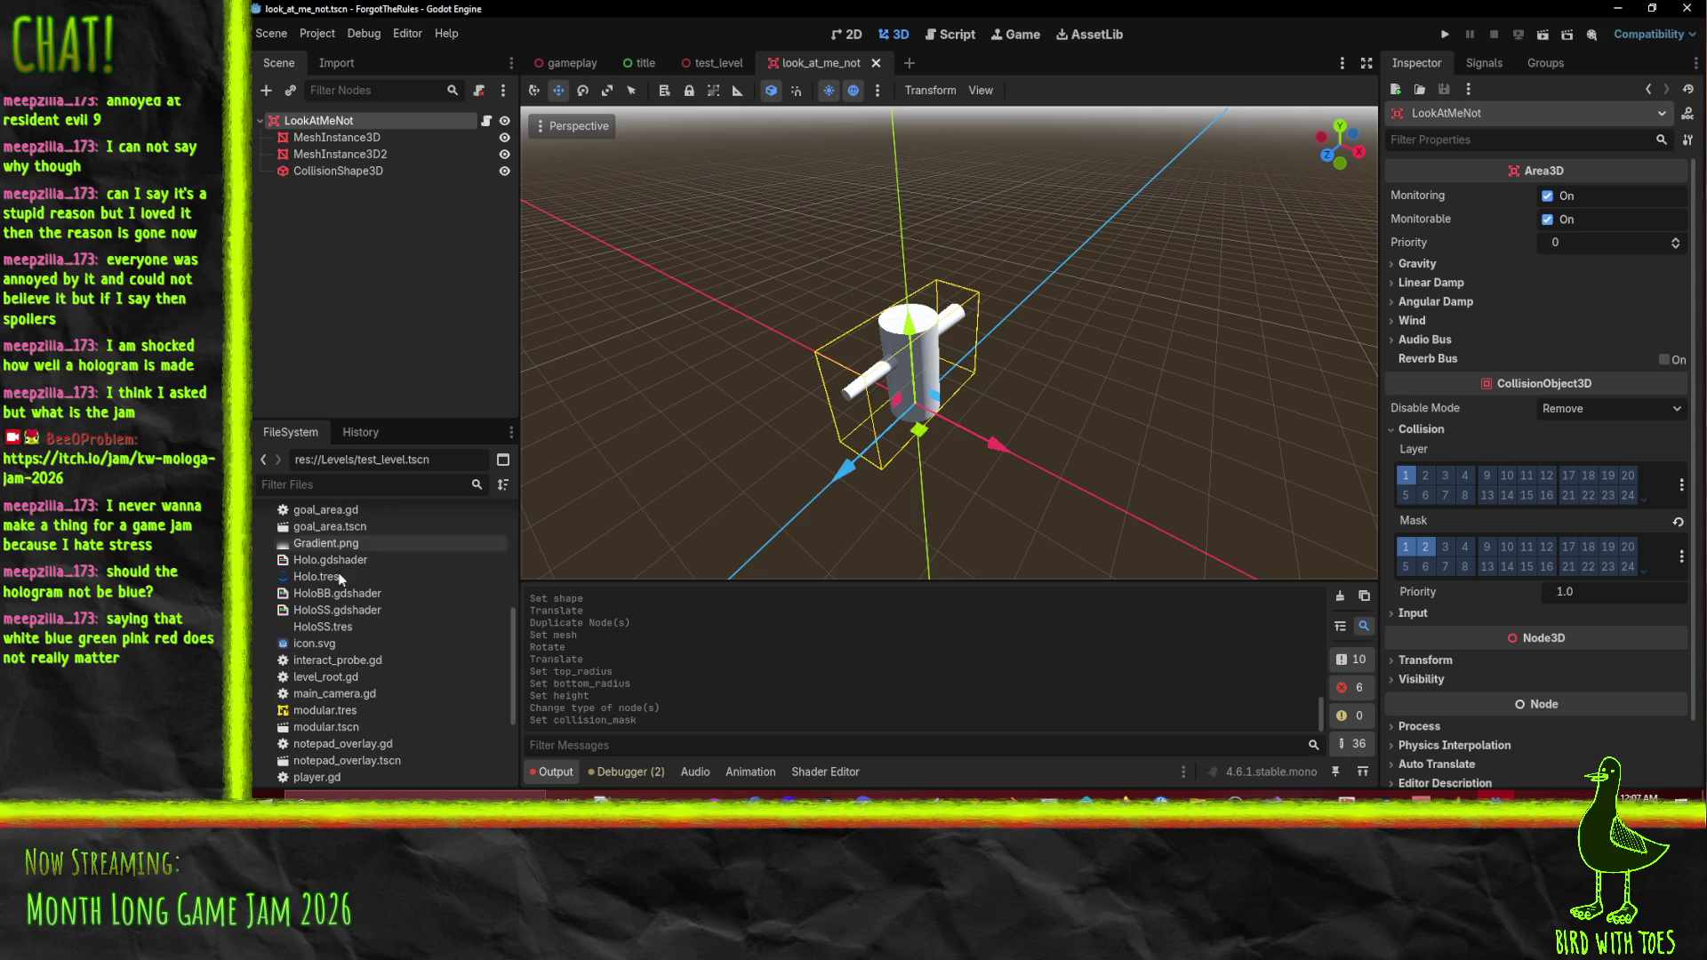
{"action": "double_click", "coordinate": [339, 775]}
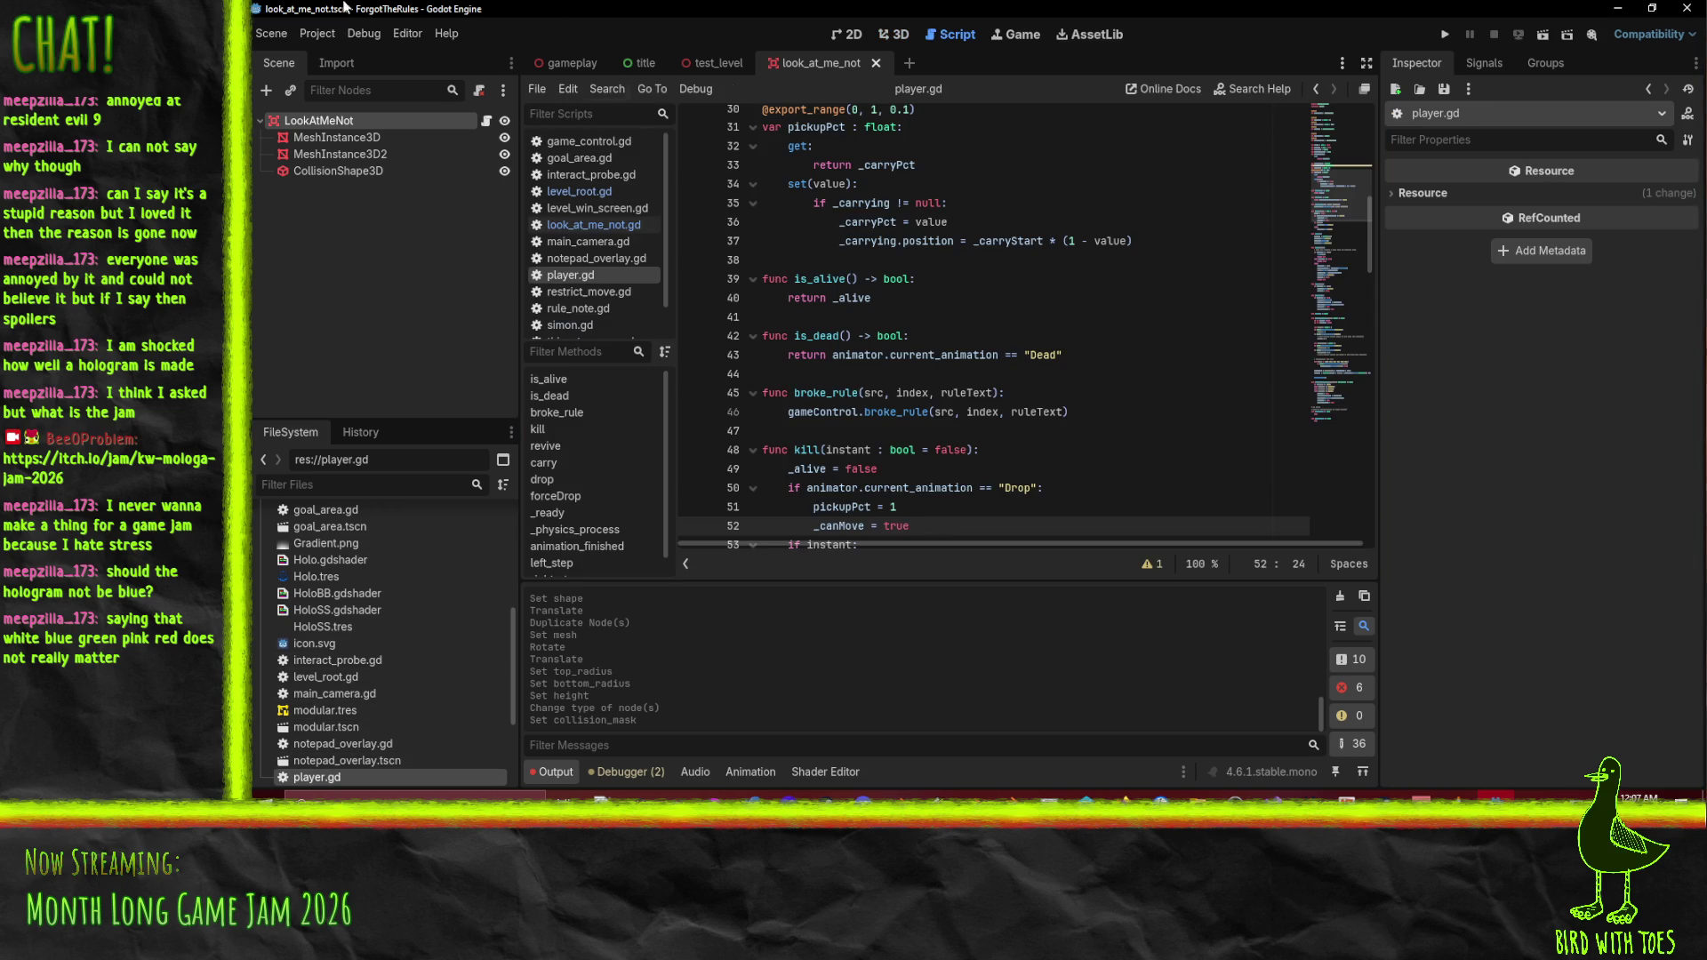
{"action": "left_click", "coordinate": [892, 34]}
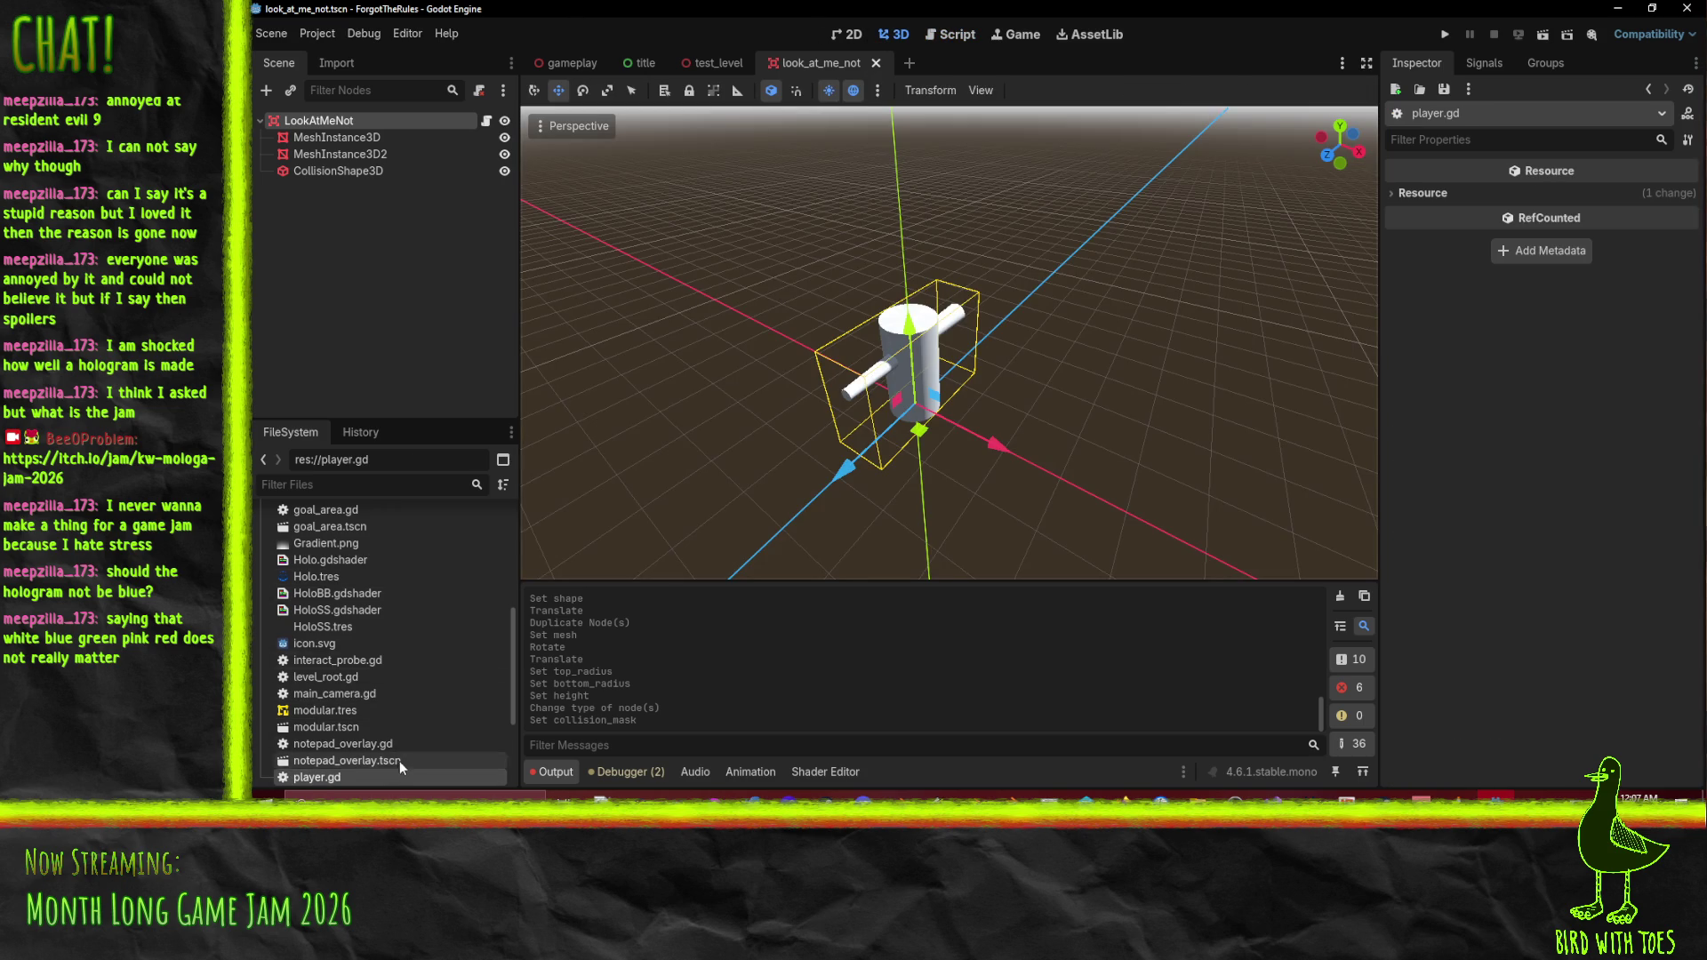
{"action": "scroll", "coordinate": [401, 765], "scroll_direction": "down", "scroll_amount": 3}
{"action": "scroll", "coordinate": [329, 622], "scroll_direction": "down", "scroll_amount": 1}
{"action": "double_click", "coordinate": [322, 659]}
{"action": "left_click_drag", "start_coordinate": [804, 446], "coordinate": [943, 427]}
{"action": "scroll", "coordinate": [964, 425], "scroll_direction": "down", "scroll_amount": 2}
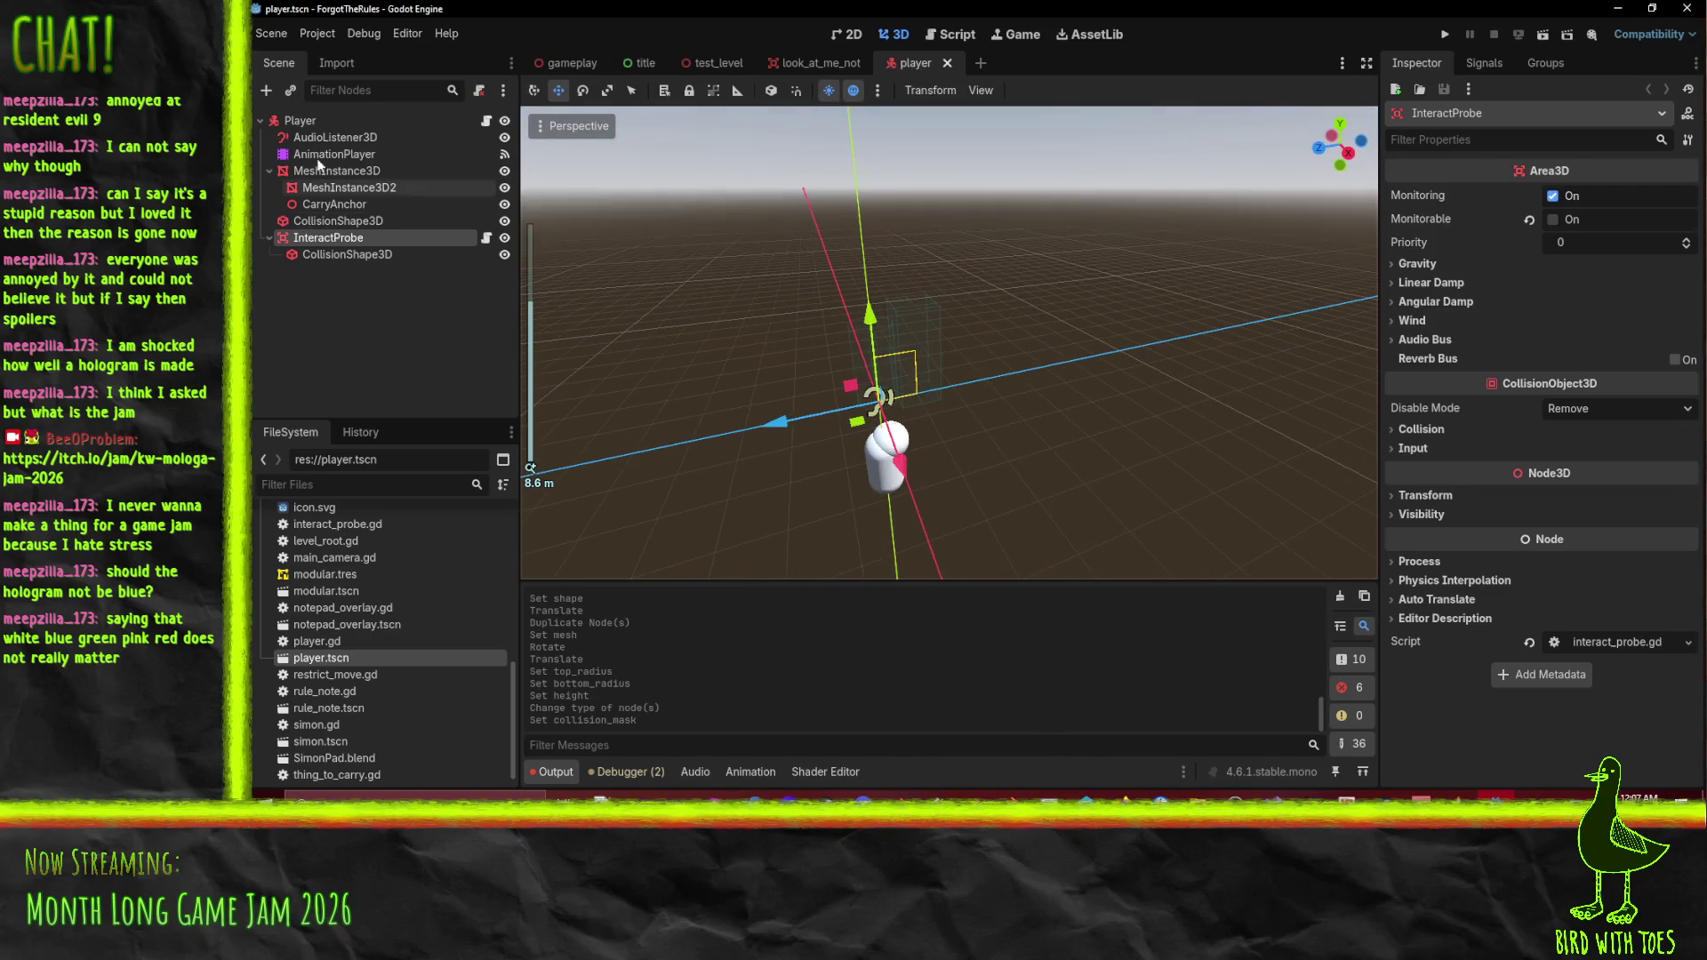
Add an Area3D child under Player and rename it LineOfSightProbe.
{"action": "right_click", "coordinate": [285, 121]}
{"action": "left_click", "coordinate": [360, 169]}
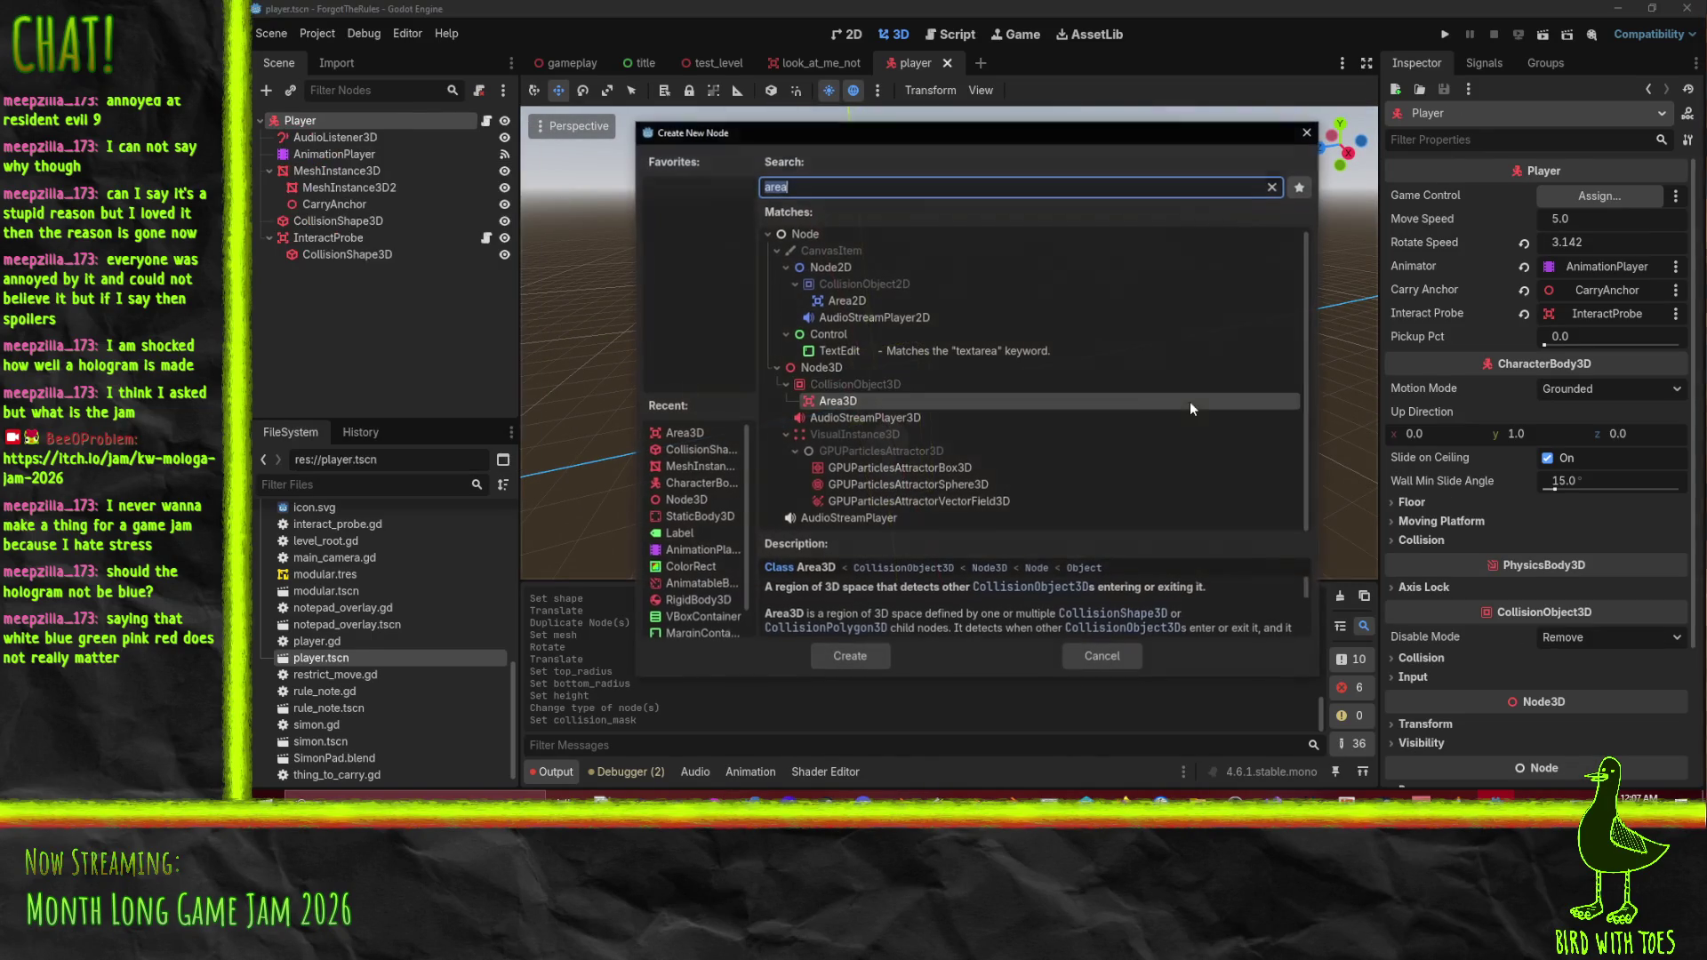
{"action": "left_click", "coordinate": [856, 403]}
{"action": "left_click", "coordinate": [845, 652]}
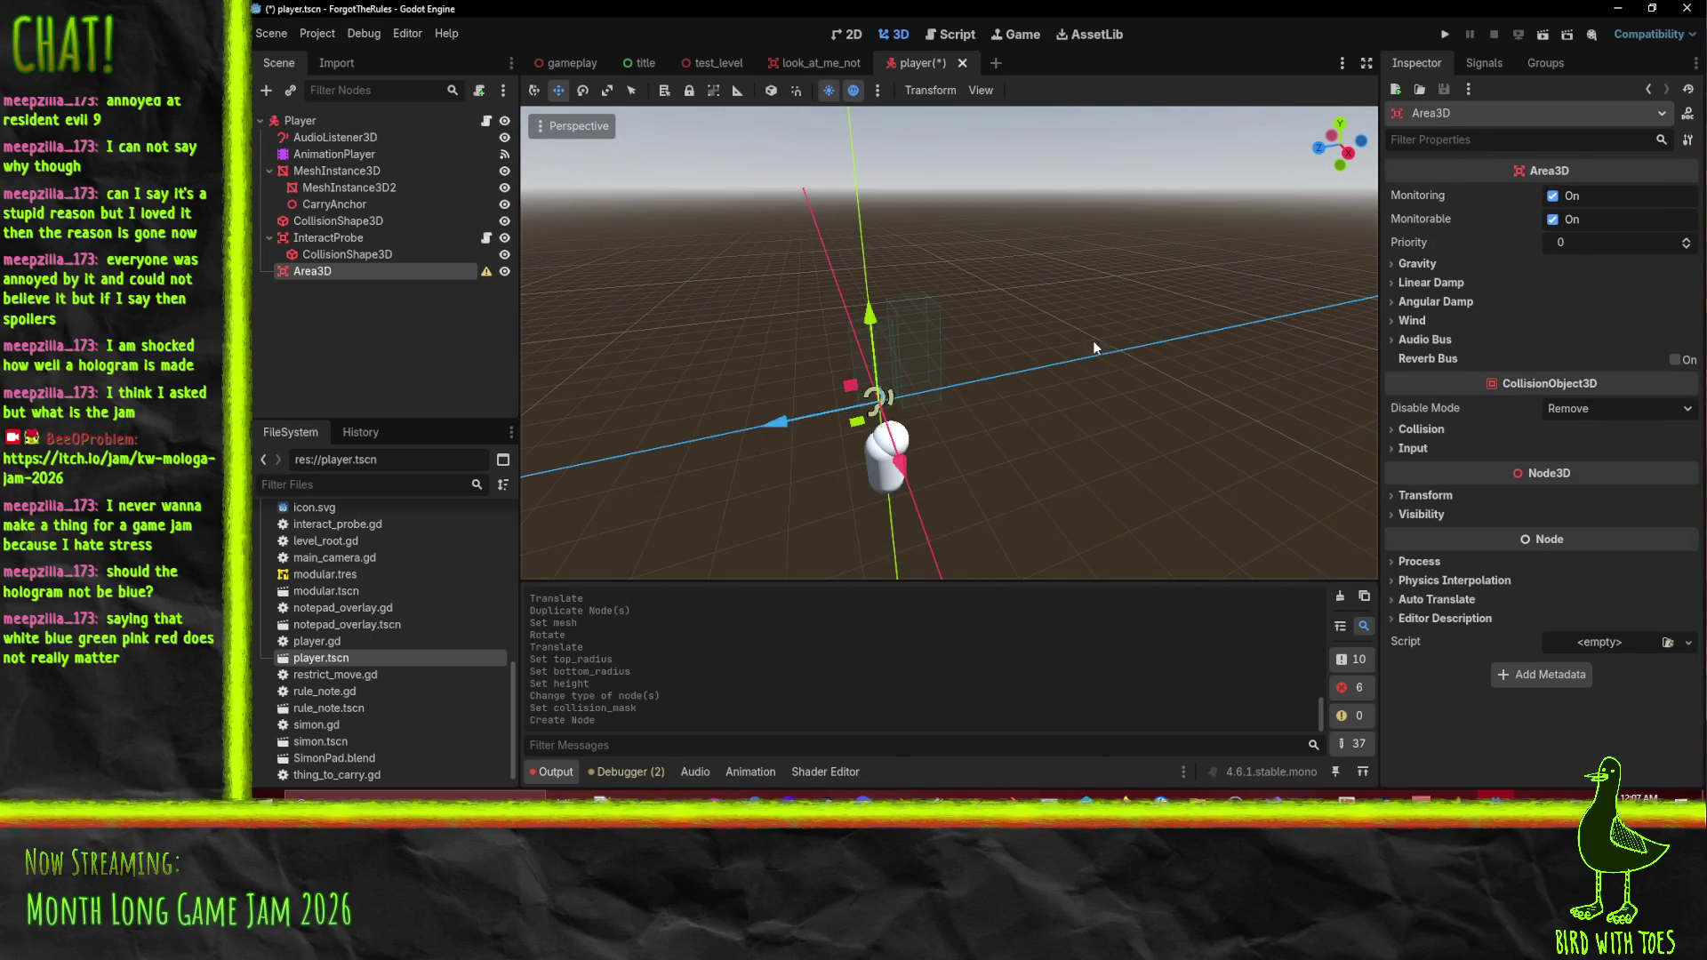
{"action": "right_click", "coordinate": [350, 271]}
{"action": "left_click", "coordinate": [313, 258]}
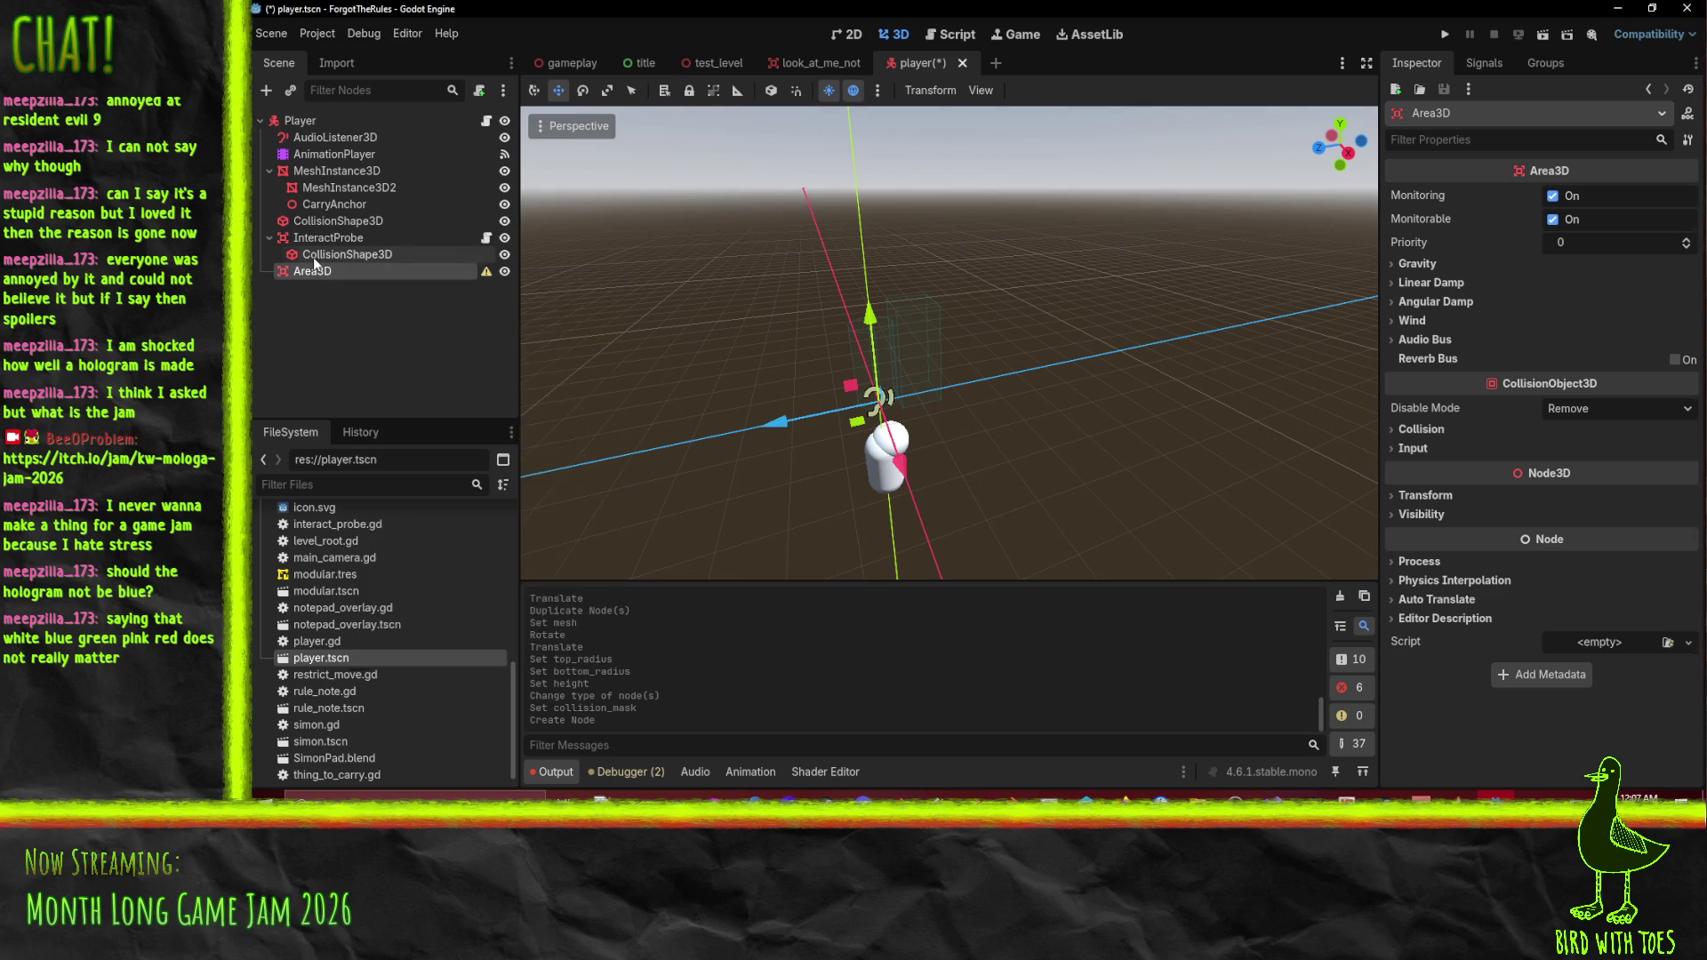
{"action": "double_click", "coordinate": [325, 276]}
{"action": "type", "text": "LineOfSi"}
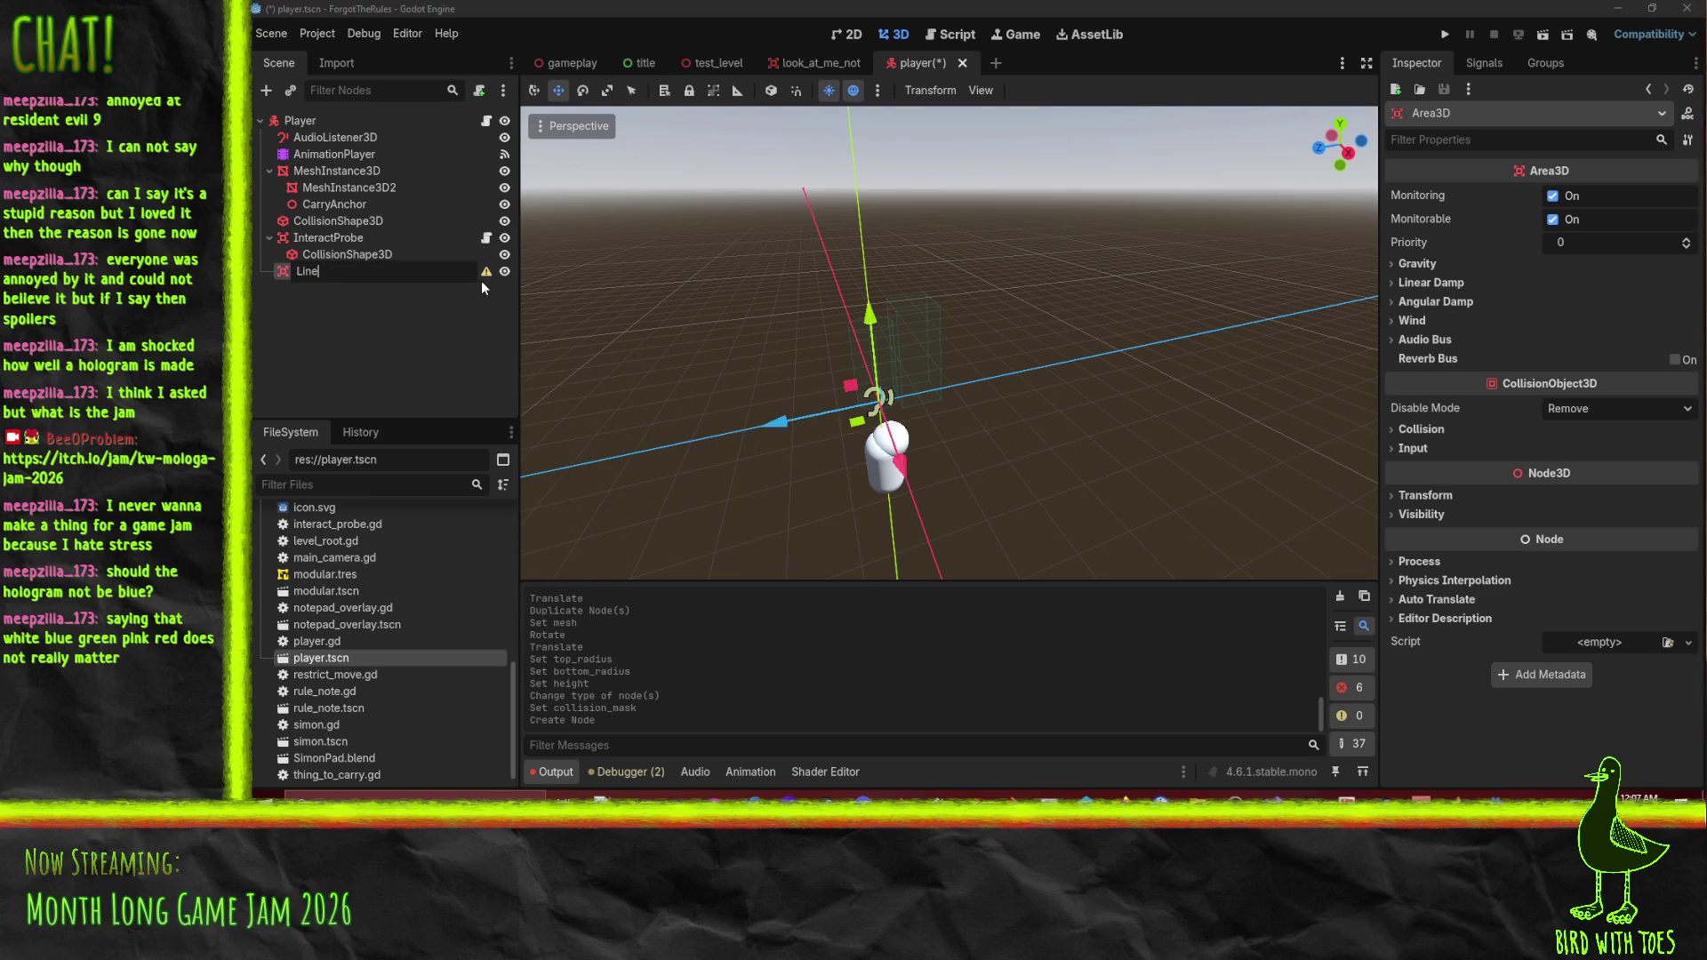
{"action": "type", "text": "ghtProbe"}
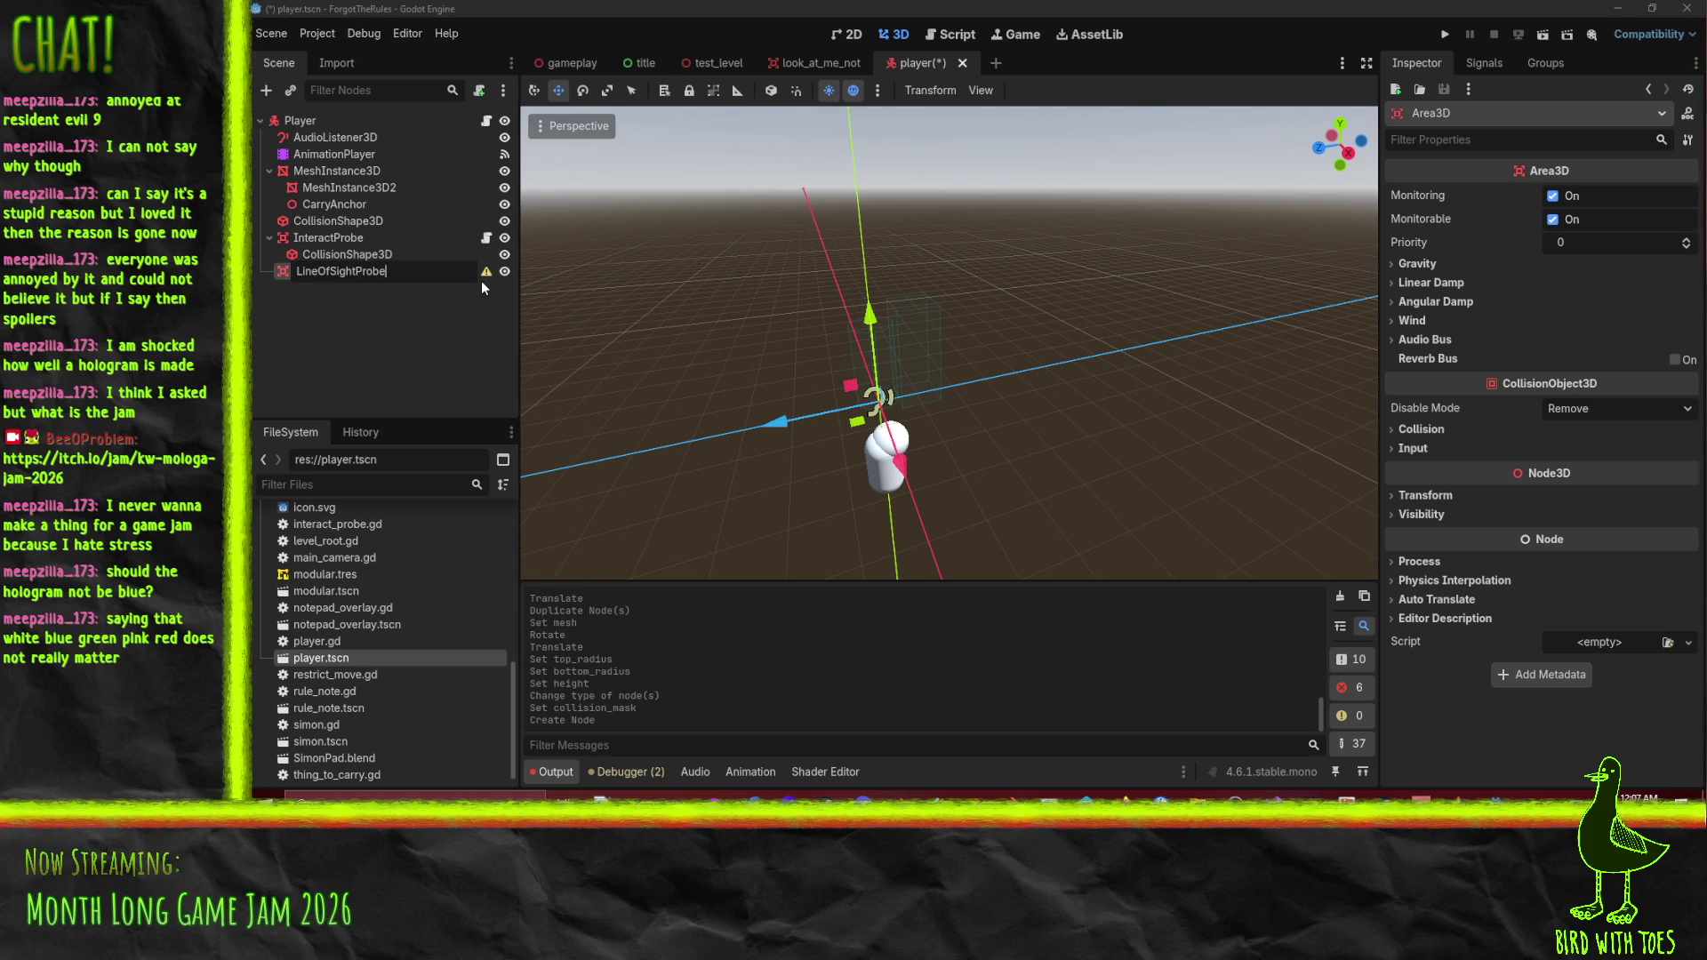
{"action": "key", "text": "Return"}
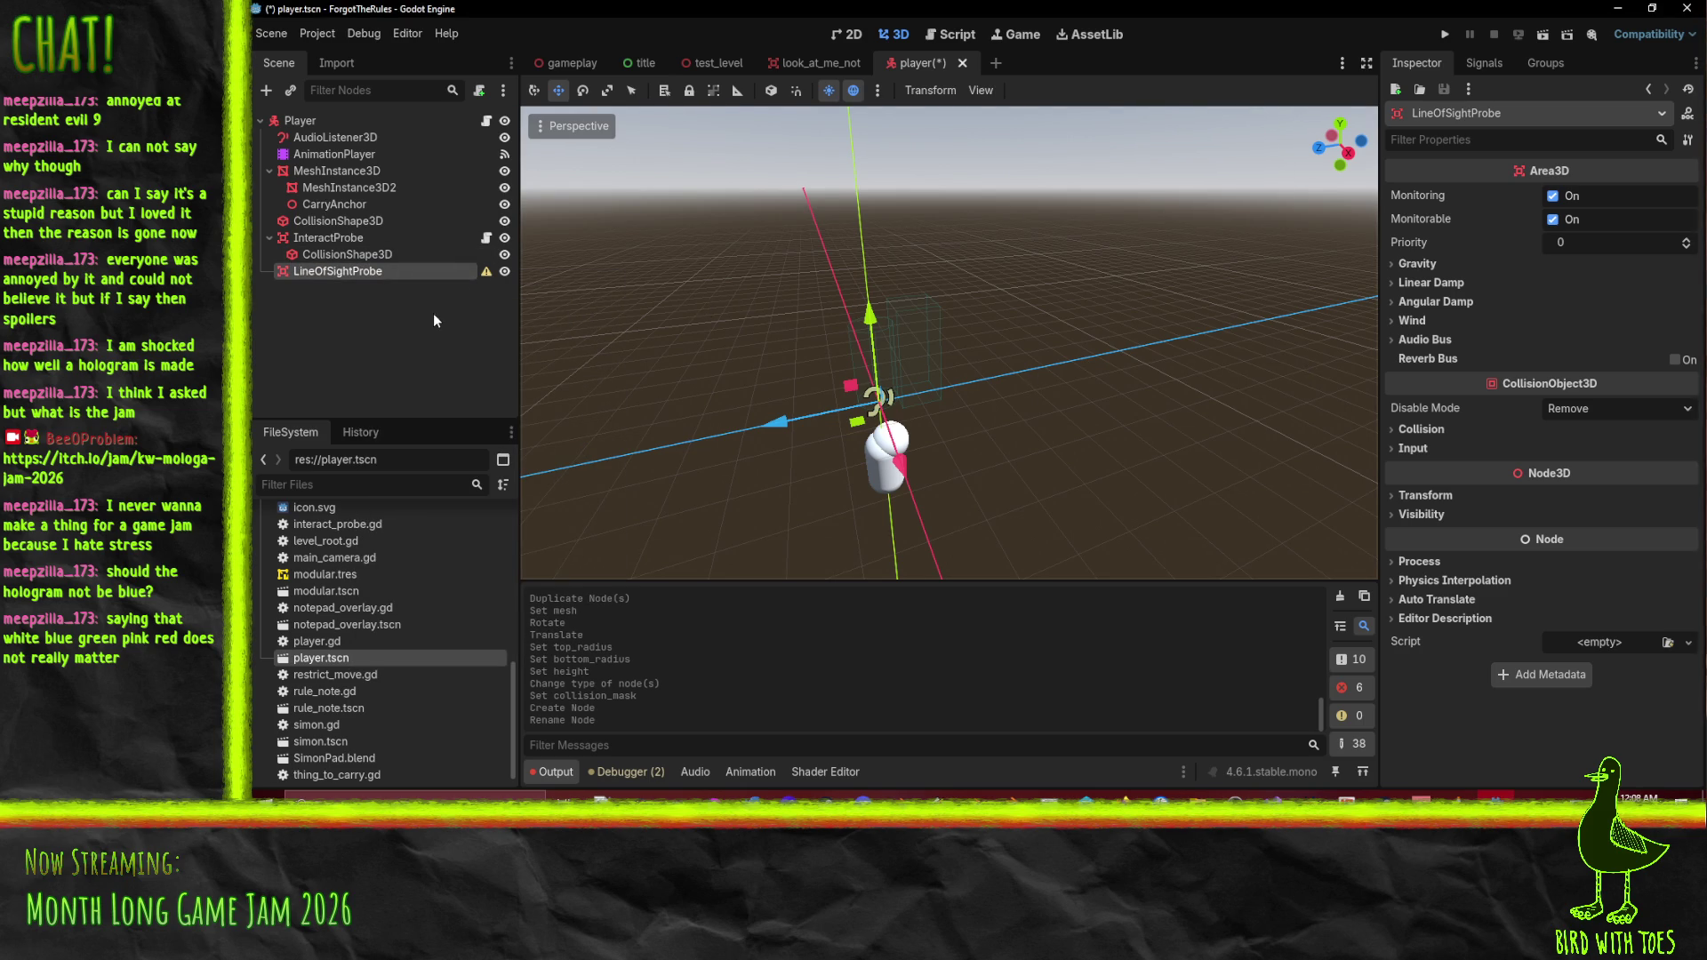
Add a CollisionShape3D child under LineOfSightProbe.
{"action": "right_click", "coordinate": [320, 258]}
{"action": "left_click", "coordinate": [273, 283]}
{"action": "left_click", "coordinate": [334, 271]}
{"action": "right_click", "coordinate": [337, 271]}
{"action": "left_click", "coordinate": [440, 286]}
{"action": "type", "text": "box"}
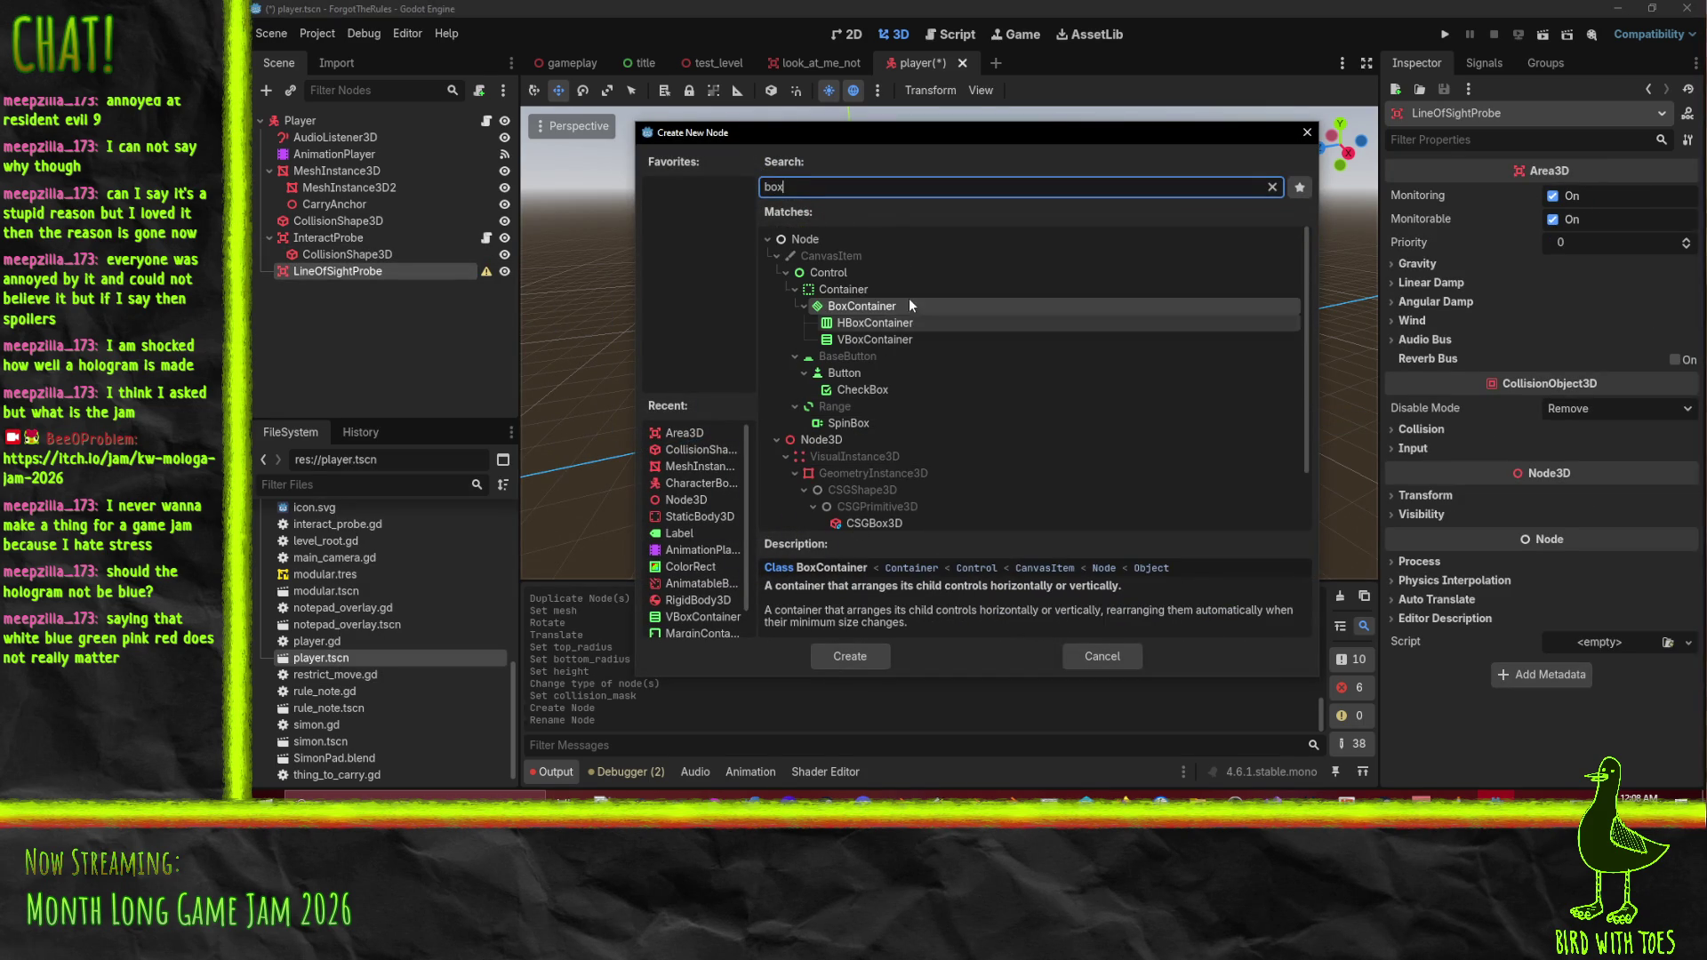
{"action": "key", "text": "BackSpace"}
{"action": "key", "text": "BackSpace"}
{"action": "key", "text": "BackSpace"}
{"action": "type", "text": "sh"}
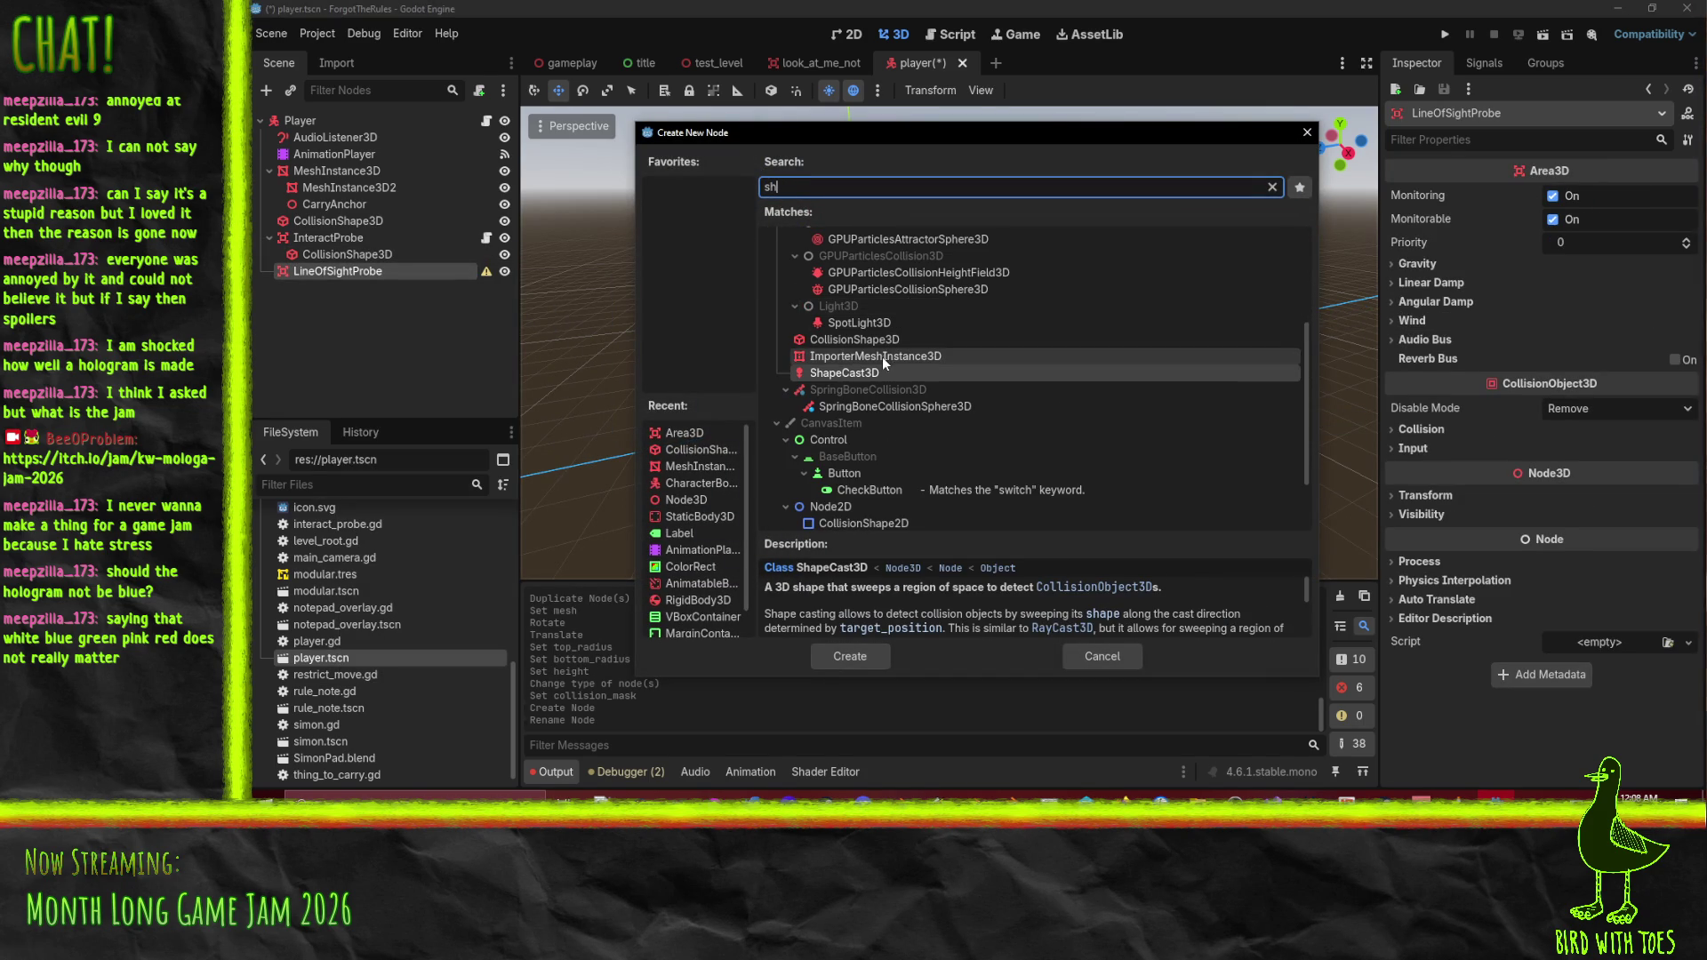
{"action": "double_click", "coordinate": [904, 338]}
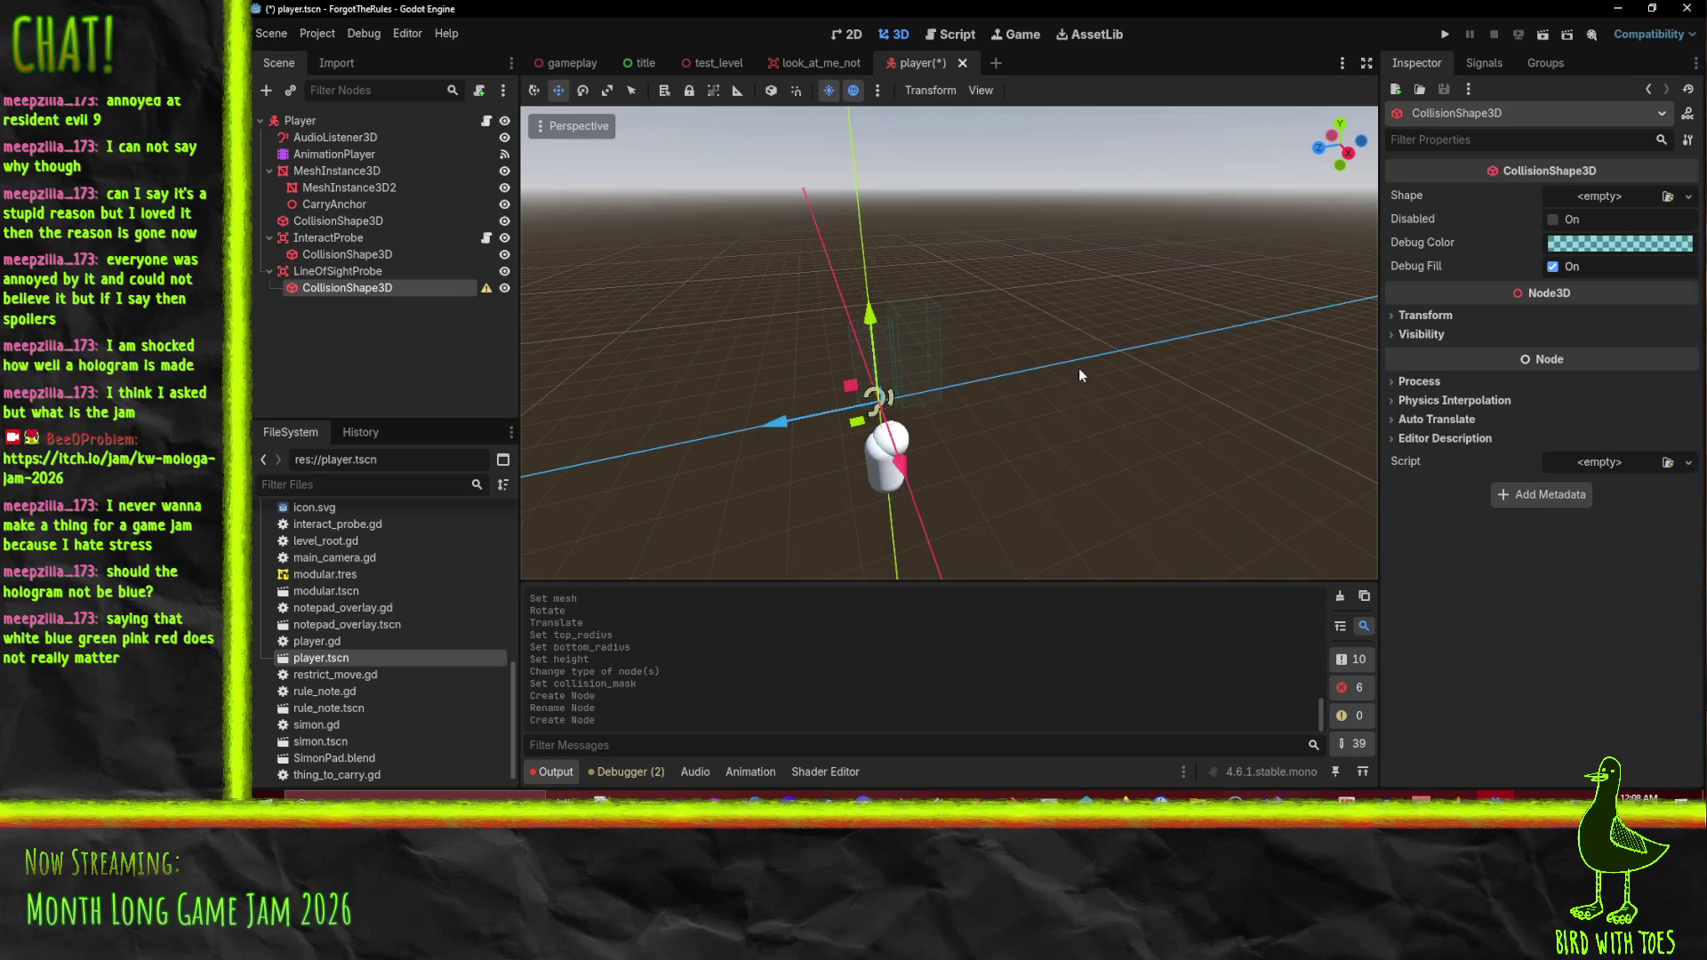
Give LineOfSightProbe's CollisionShape3D a new BoxShape3D and stretch it long along the Z axis.
{"action": "left_click", "coordinate": [1690, 198]}
{"action": "left_click", "coordinate": [1614, 275]}
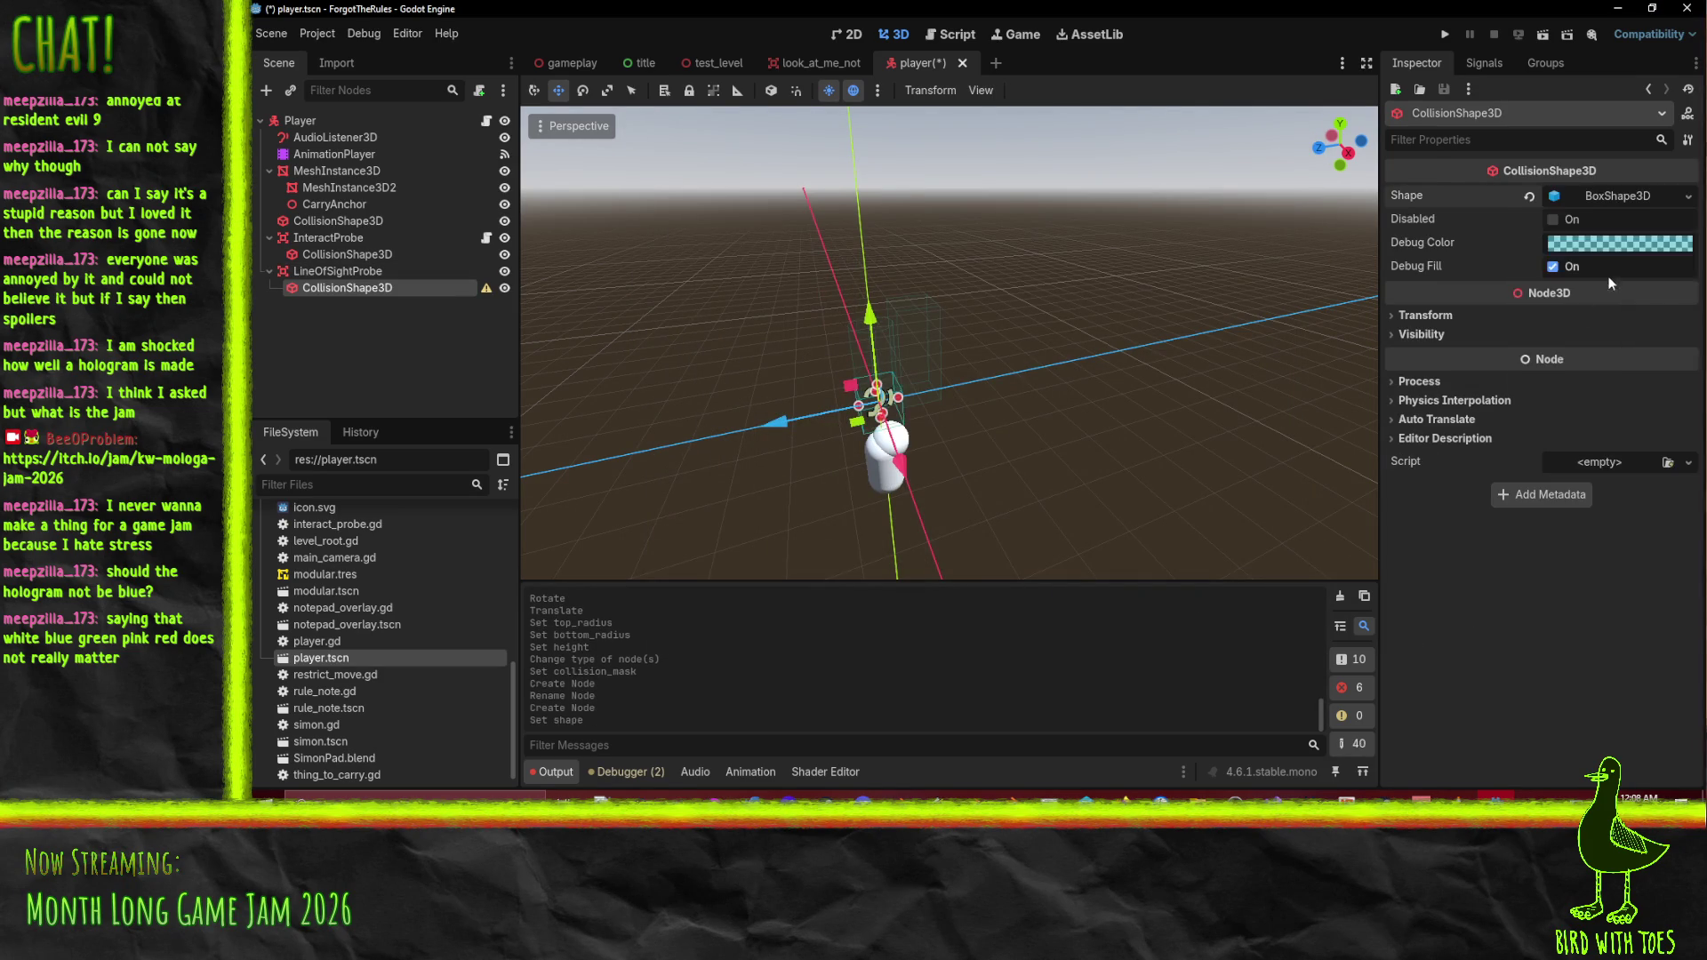
{"action": "mouse_move", "coordinate": [1186, 466]}
{"action": "left_mouse_down"}
{"action": "mouse_move", "coordinate": [1145, 387]}
{"action": "mouse_move", "coordinate": [1020, 396]}
{"action": "mouse_move", "coordinate": [1031, 373]}
{"action": "mouse_move", "coordinate": [892, 318]}
{"action": "mouse_move", "coordinate": [869, 286]}
{"action": "mouse_move", "coordinate": [873, 235]}
{"action": "left_mouse_up"}
{"action": "scroll", "coordinate": [1043, 281], "scroll_direction": "up", "scroll_amount": 1}
{"action": "mouse_move", "coordinate": [1045, 287]}
{"action": "left_mouse_down"}
{"action": "mouse_move", "coordinate": [932, 336]}
{"action": "mouse_move", "coordinate": [1636, 438]}
{"action": "left_mouse_up"}
{"action": "scroll", "coordinate": [1224, 411], "scroll_direction": "down", "scroll_amount": 1}
{"action": "scroll", "coordinate": [1224, 410], "scroll_direction": "down", "scroll_amount": 2}
{"action": "mouse_move", "coordinate": [980, 371]}
{"action": "left_mouse_down"}
{"action": "mouse_move", "coordinate": [1157, 445]}
{"action": "mouse_move", "coordinate": [1032, 422]}
{"action": "mouse_move", "coordinate": [1062, 405]}
{"action": "mouse_move", "coordinate": [1218, 434]}
{"action": "left_mouse_up"}
Save the player scene and return to the look_at_me_not scene.
{"action": "key", "text": "ctrl+s"}
{"action": "mouse_move", "coordinate": [1112, 412]}
{"action": "left_mouse_down"}
{"action": "mouse_move", "coordinate": [1040, 329]}
{"action": "mouse_move", "coordinate": [1119, 251]}
{"action": "mouse_move", "coordinate": [715, 455]}
{"action": "left_mouse_up"}
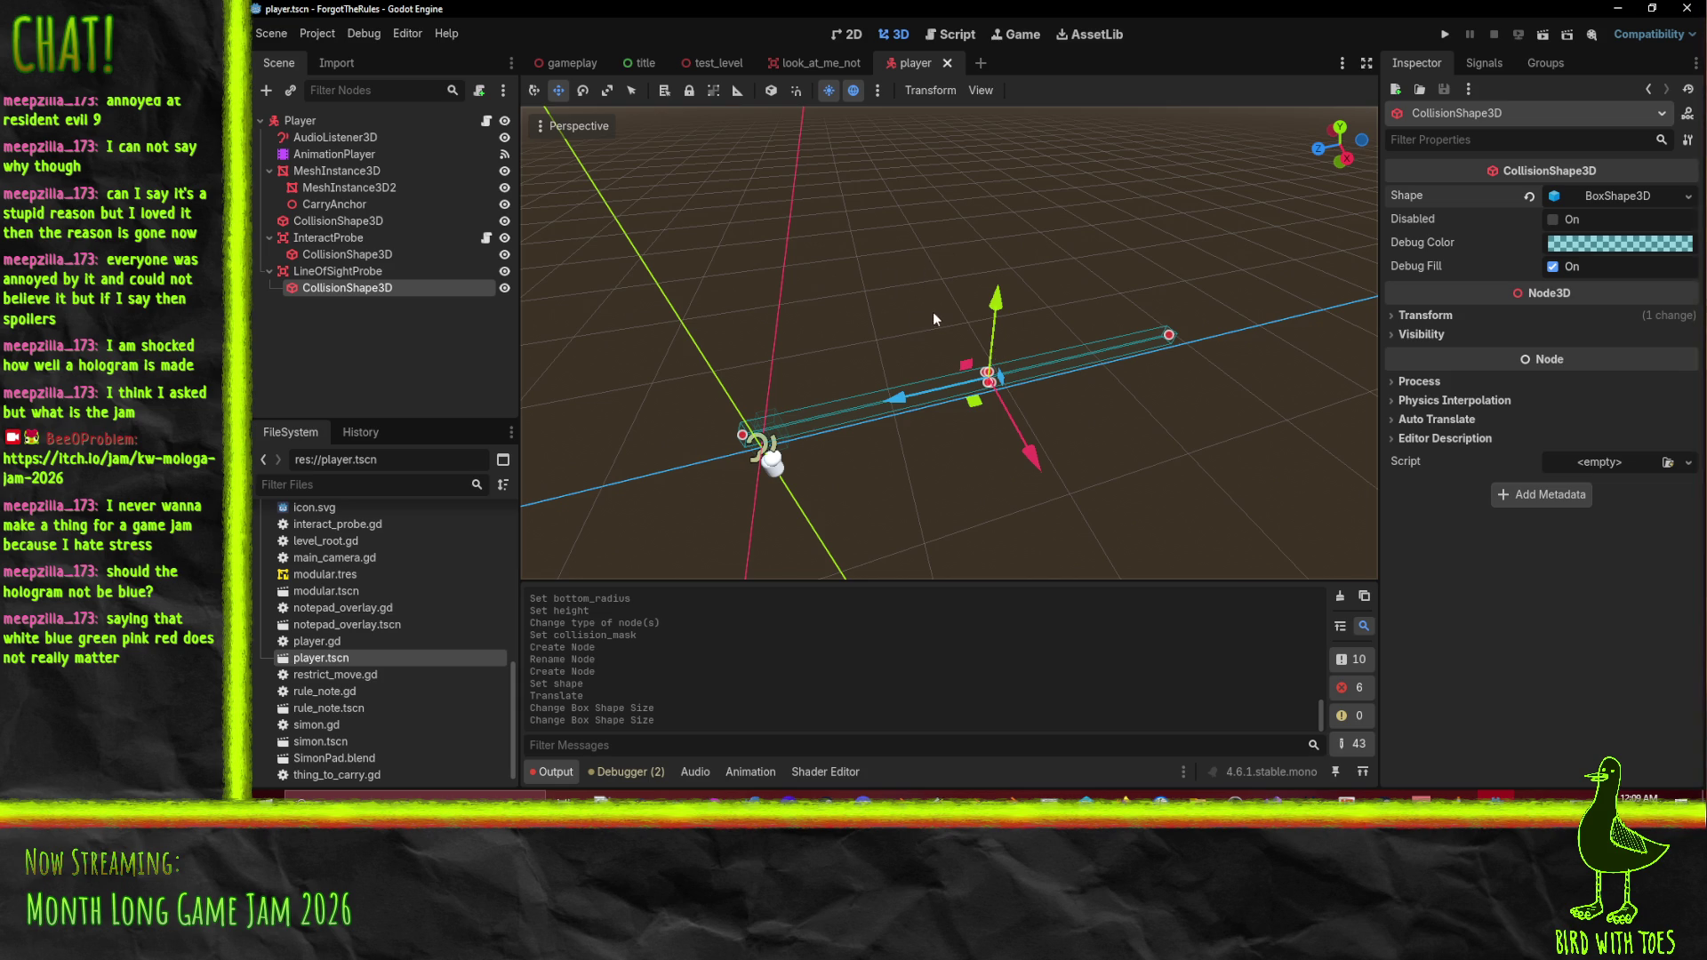
{"action": "left_click", "coordinate": [813, 62]}
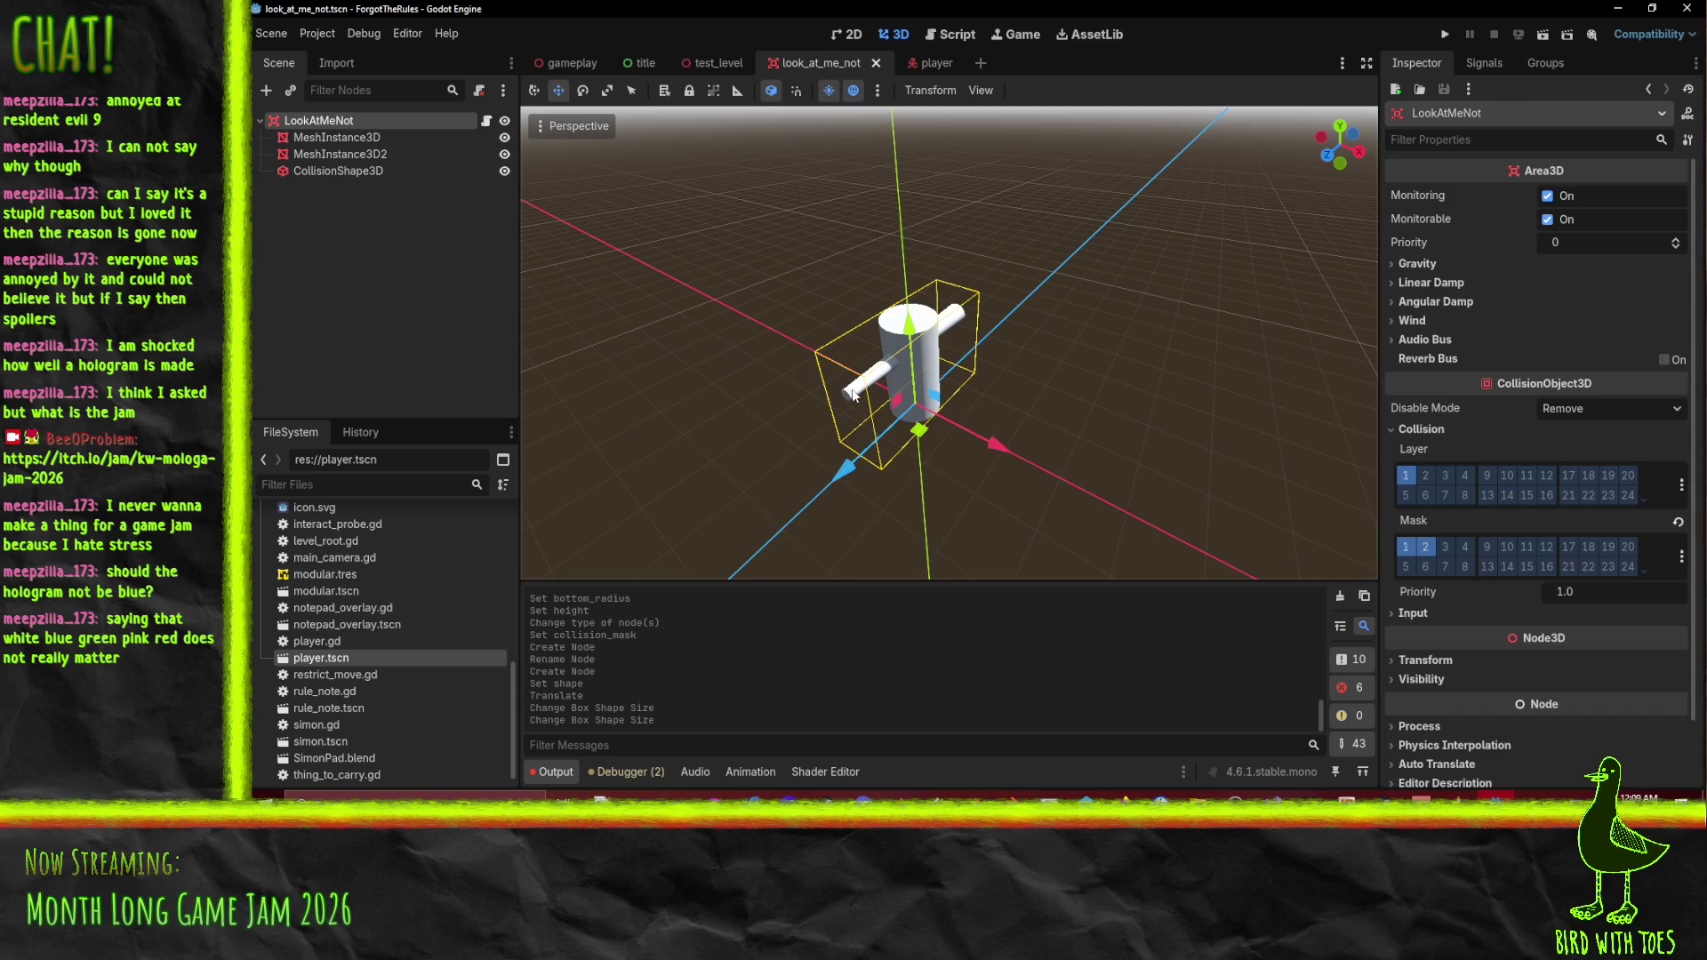
Open look_at_me_not.gd, put the cursor on empty line 5, and consult the browser's forum thread.
{"action": "scroll", "coordinate": [1629, 671], "scroll_direction": "down", "scroll_amount": 3}
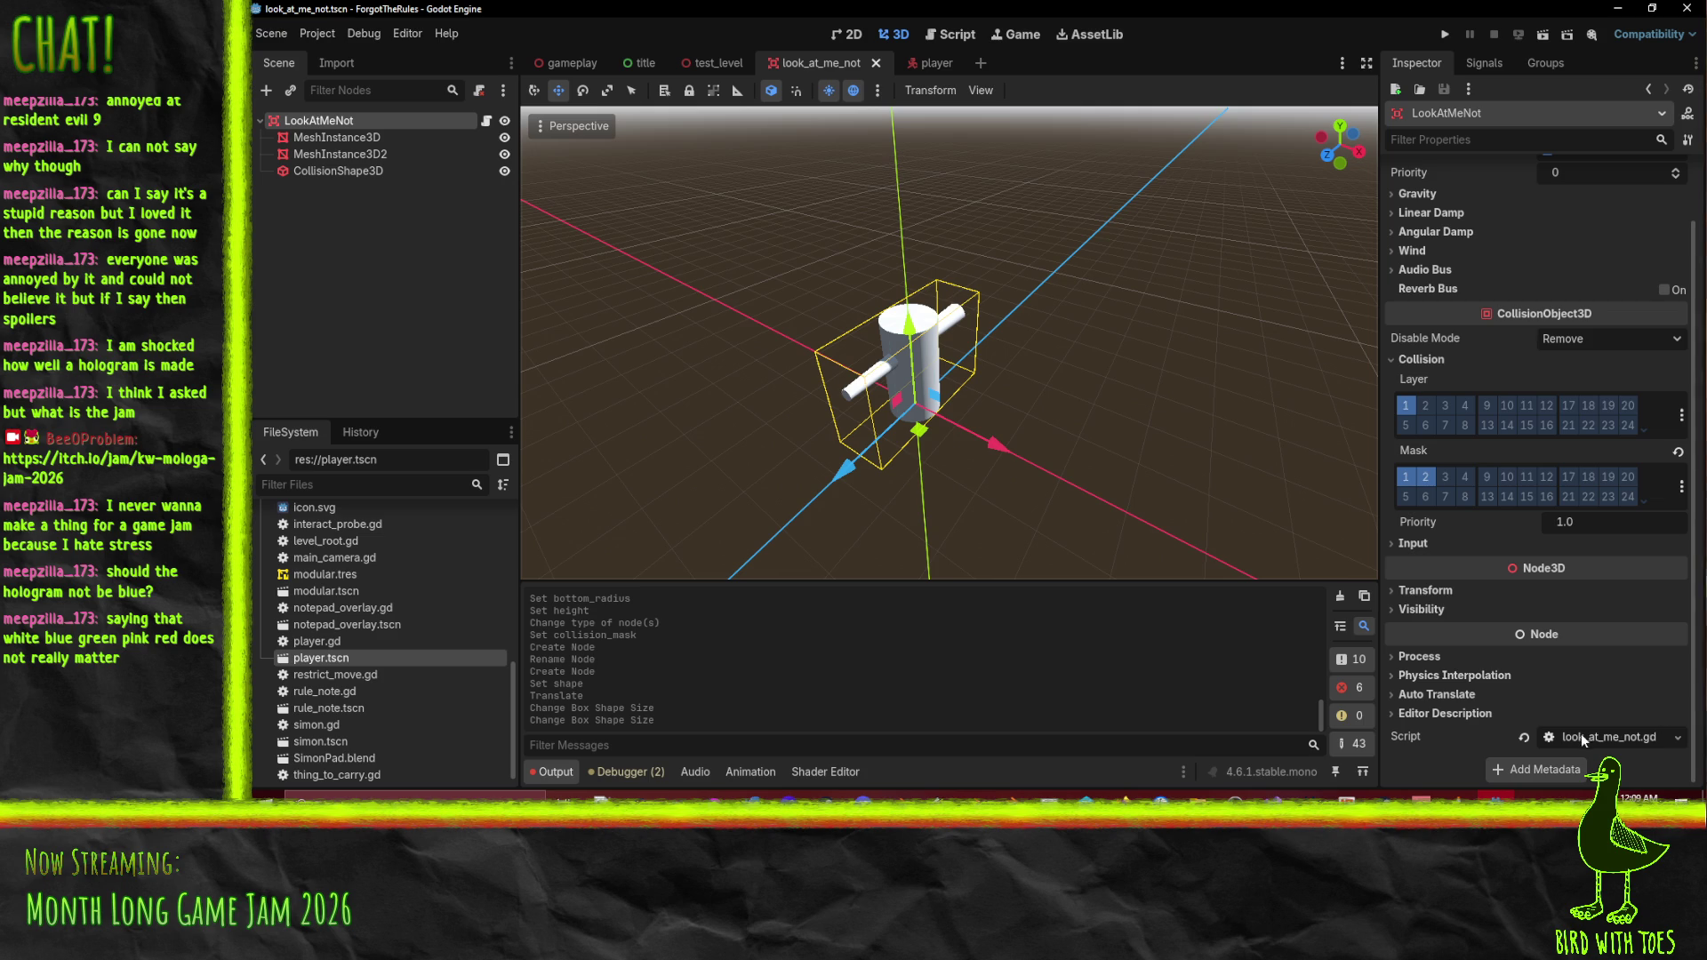
{"action": "left_click", "coordinate": [1641, 739]}
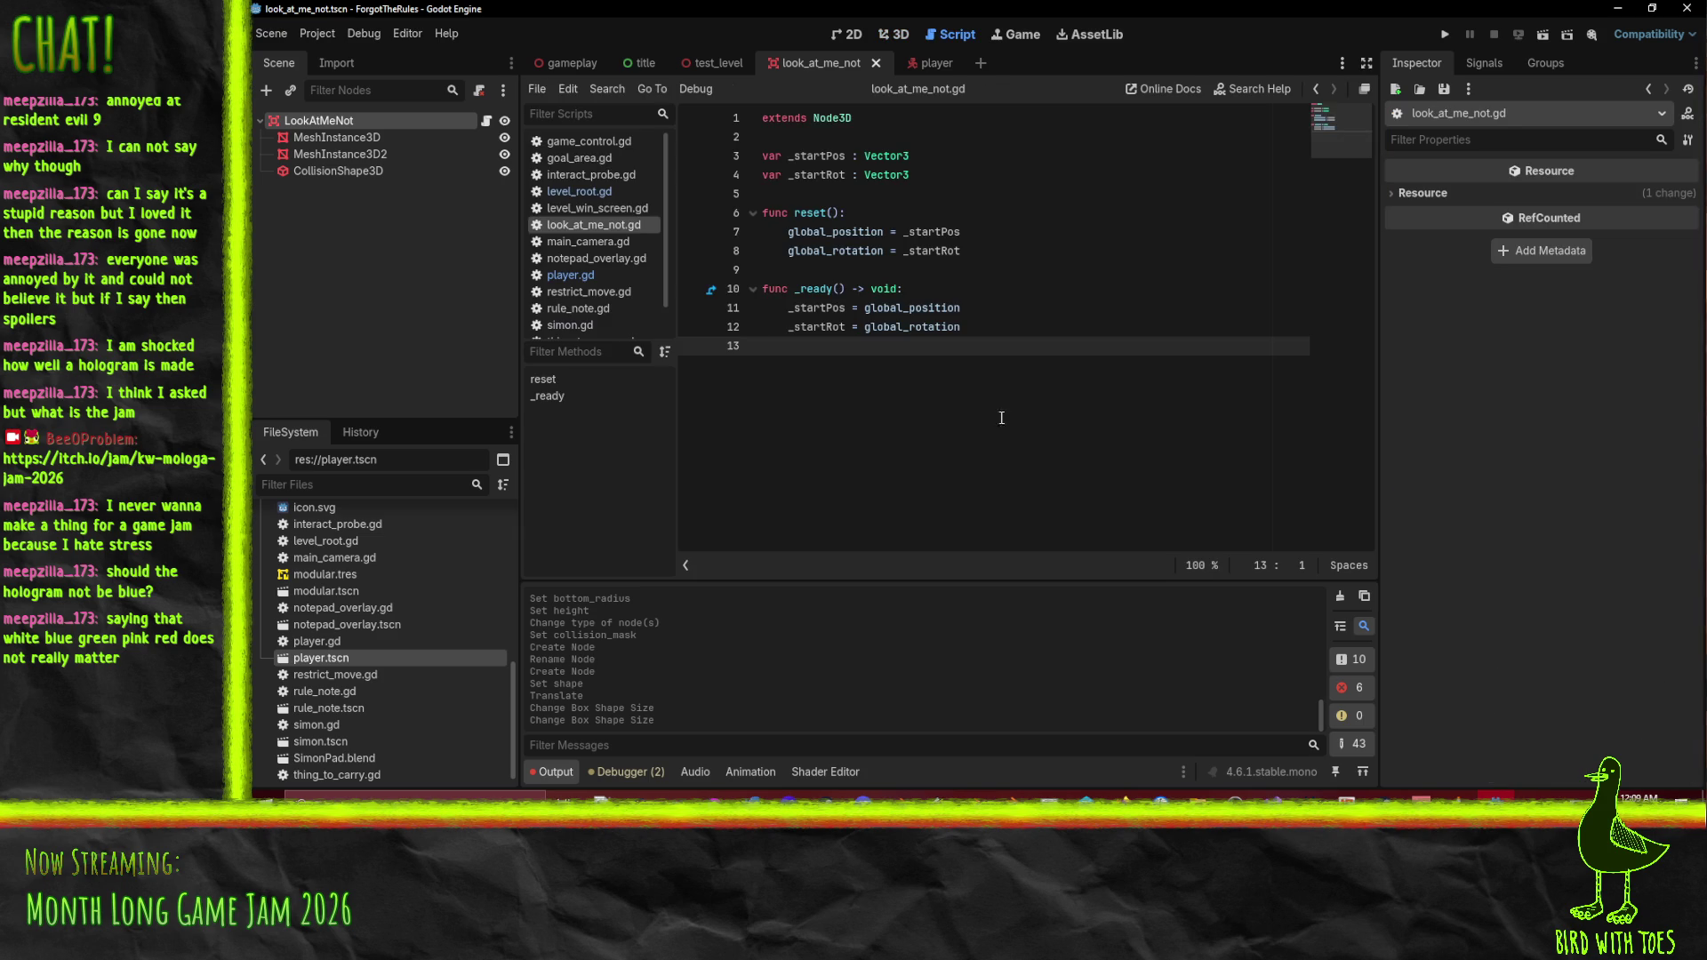
{"action": "left_click", "coordinate": [1122, 326]}
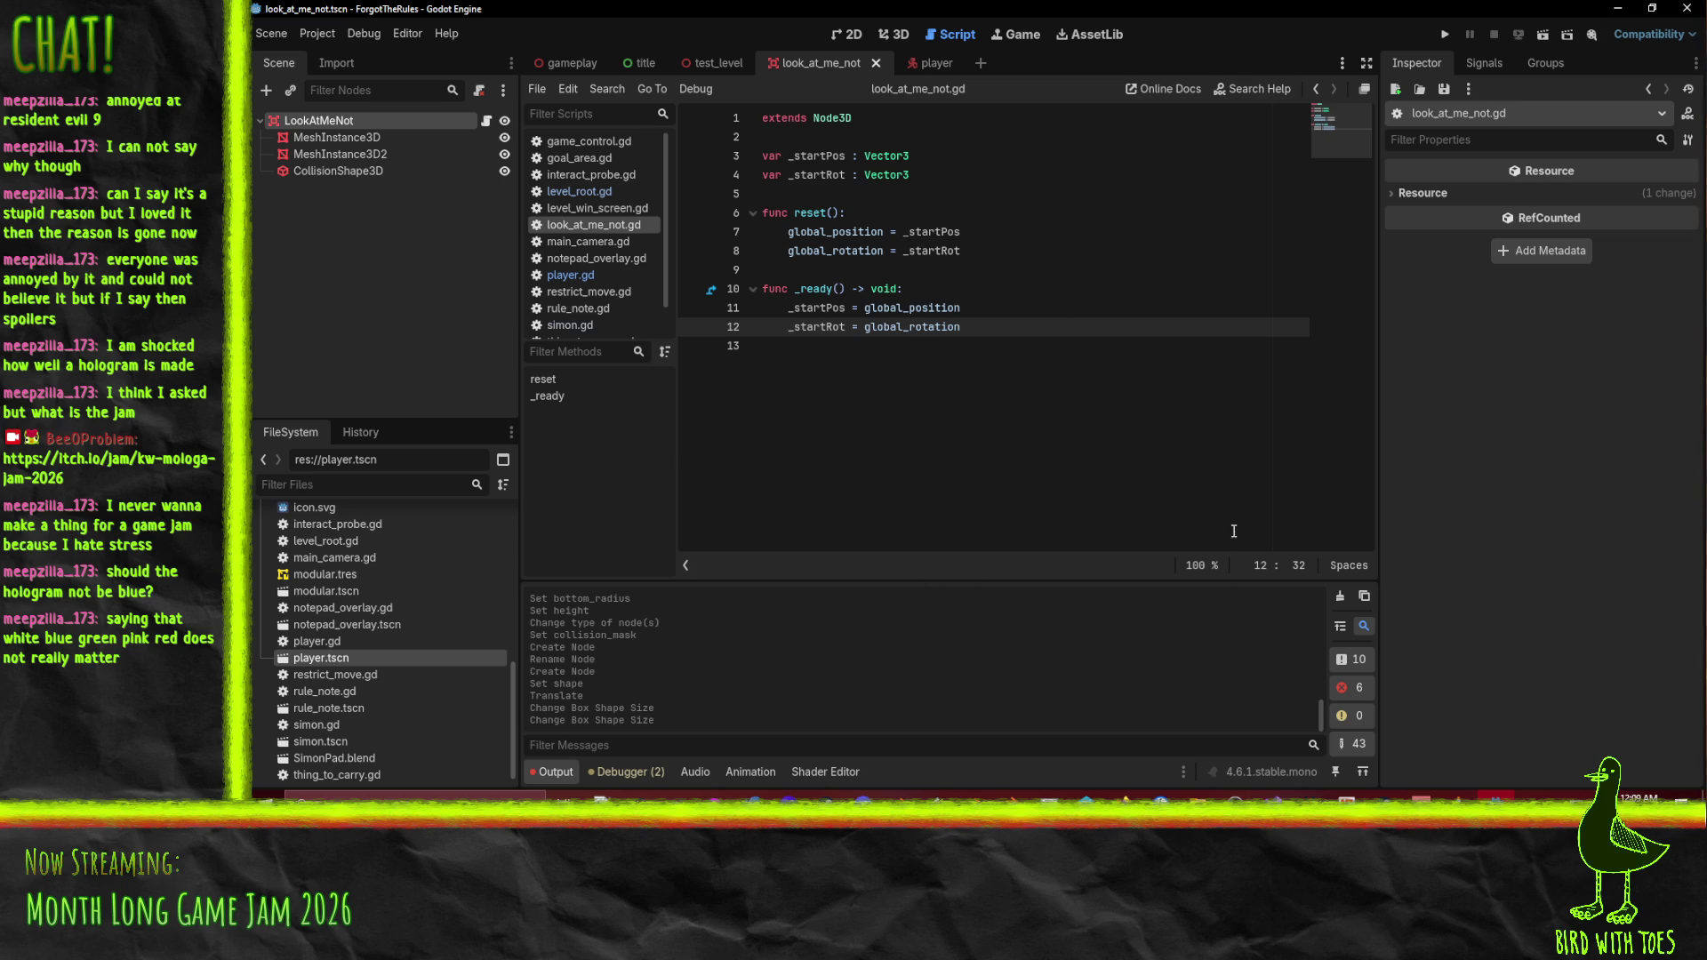
{"action": "left_click", "coordinate": [1027, 193]}
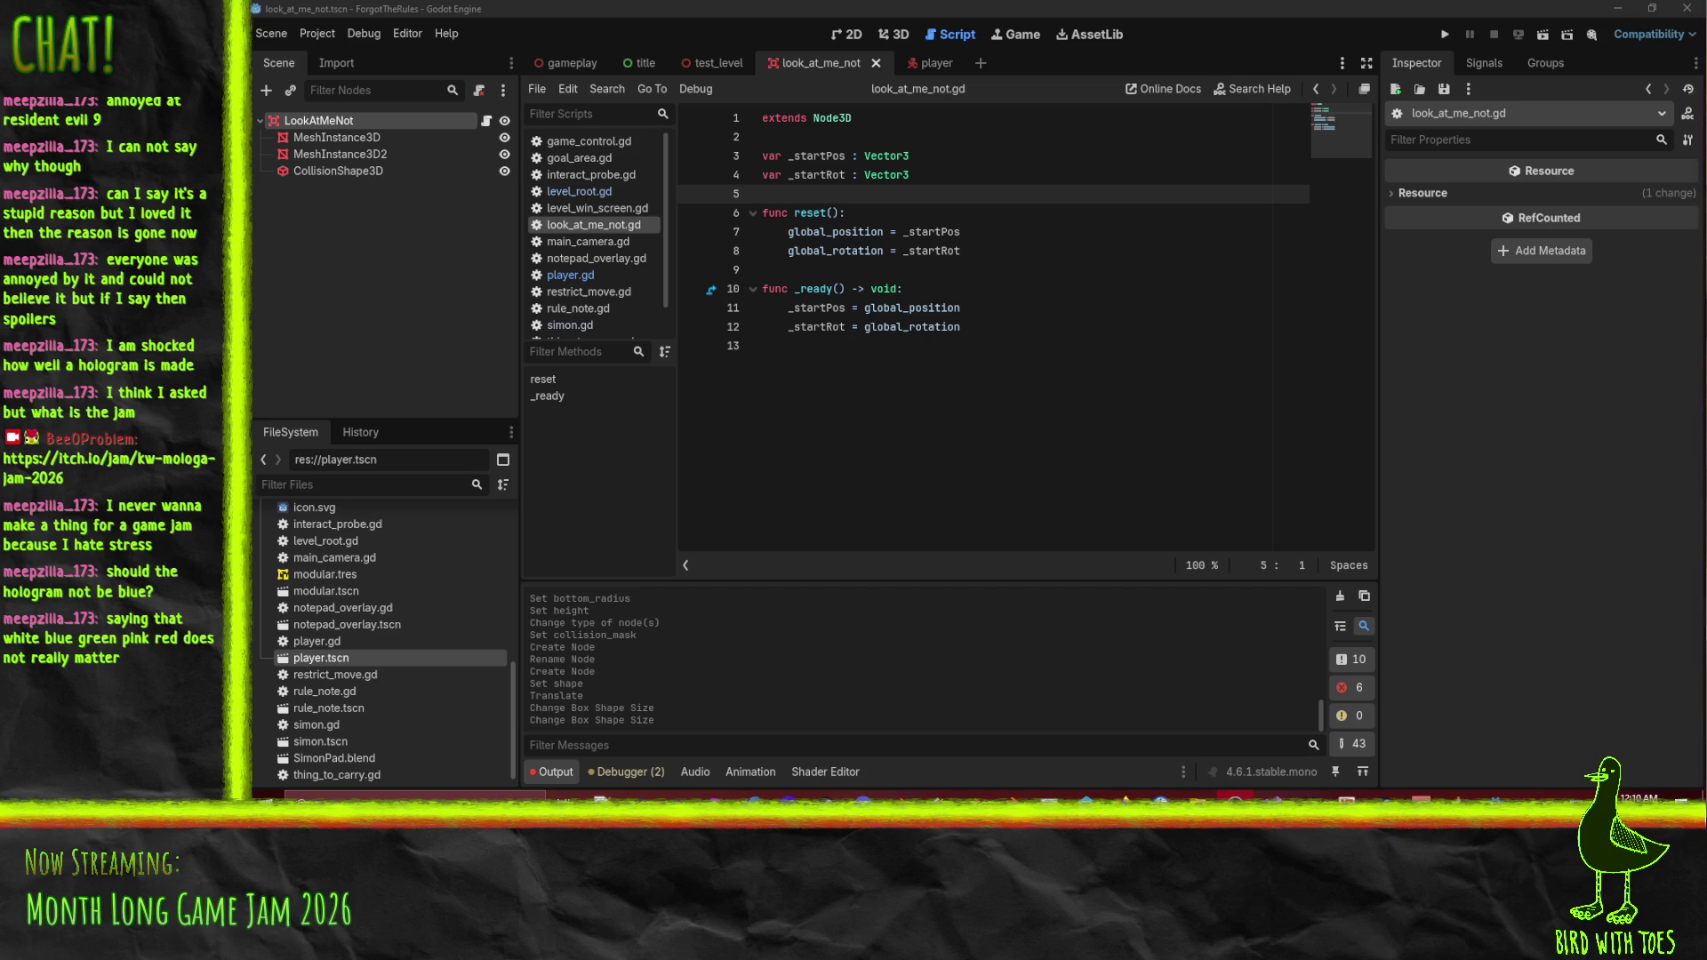
{"action": "key", "text": "alt+Tab"}
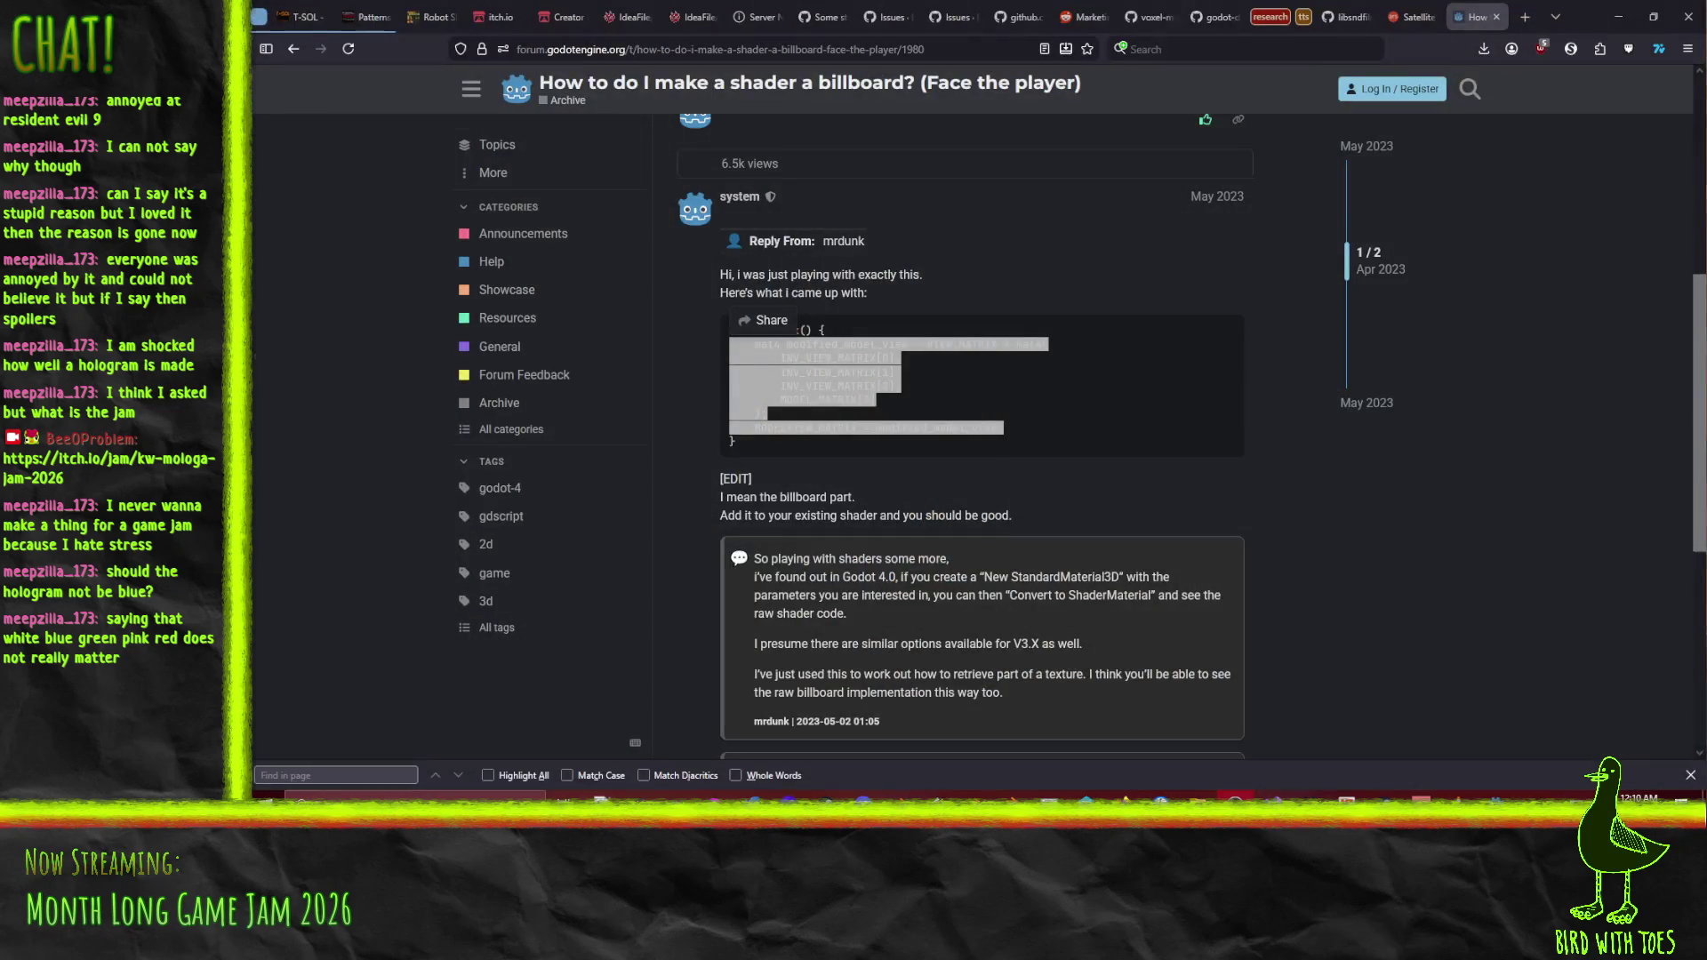
{"action": "key", "text": "alt+Tab"}
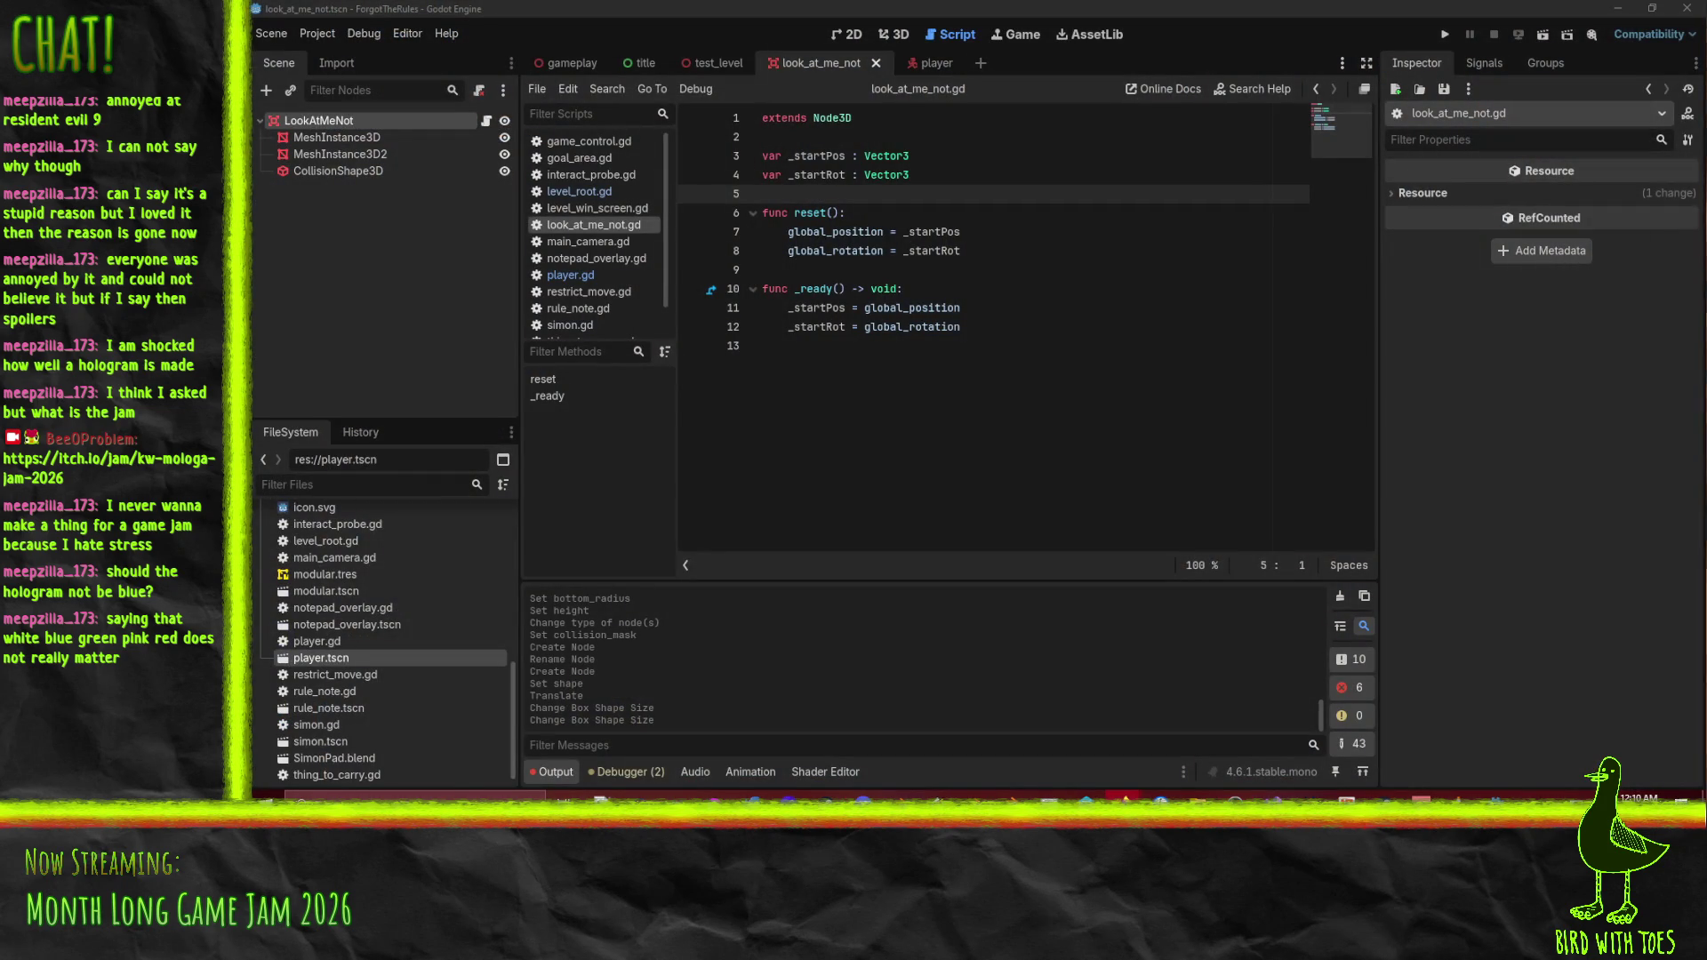
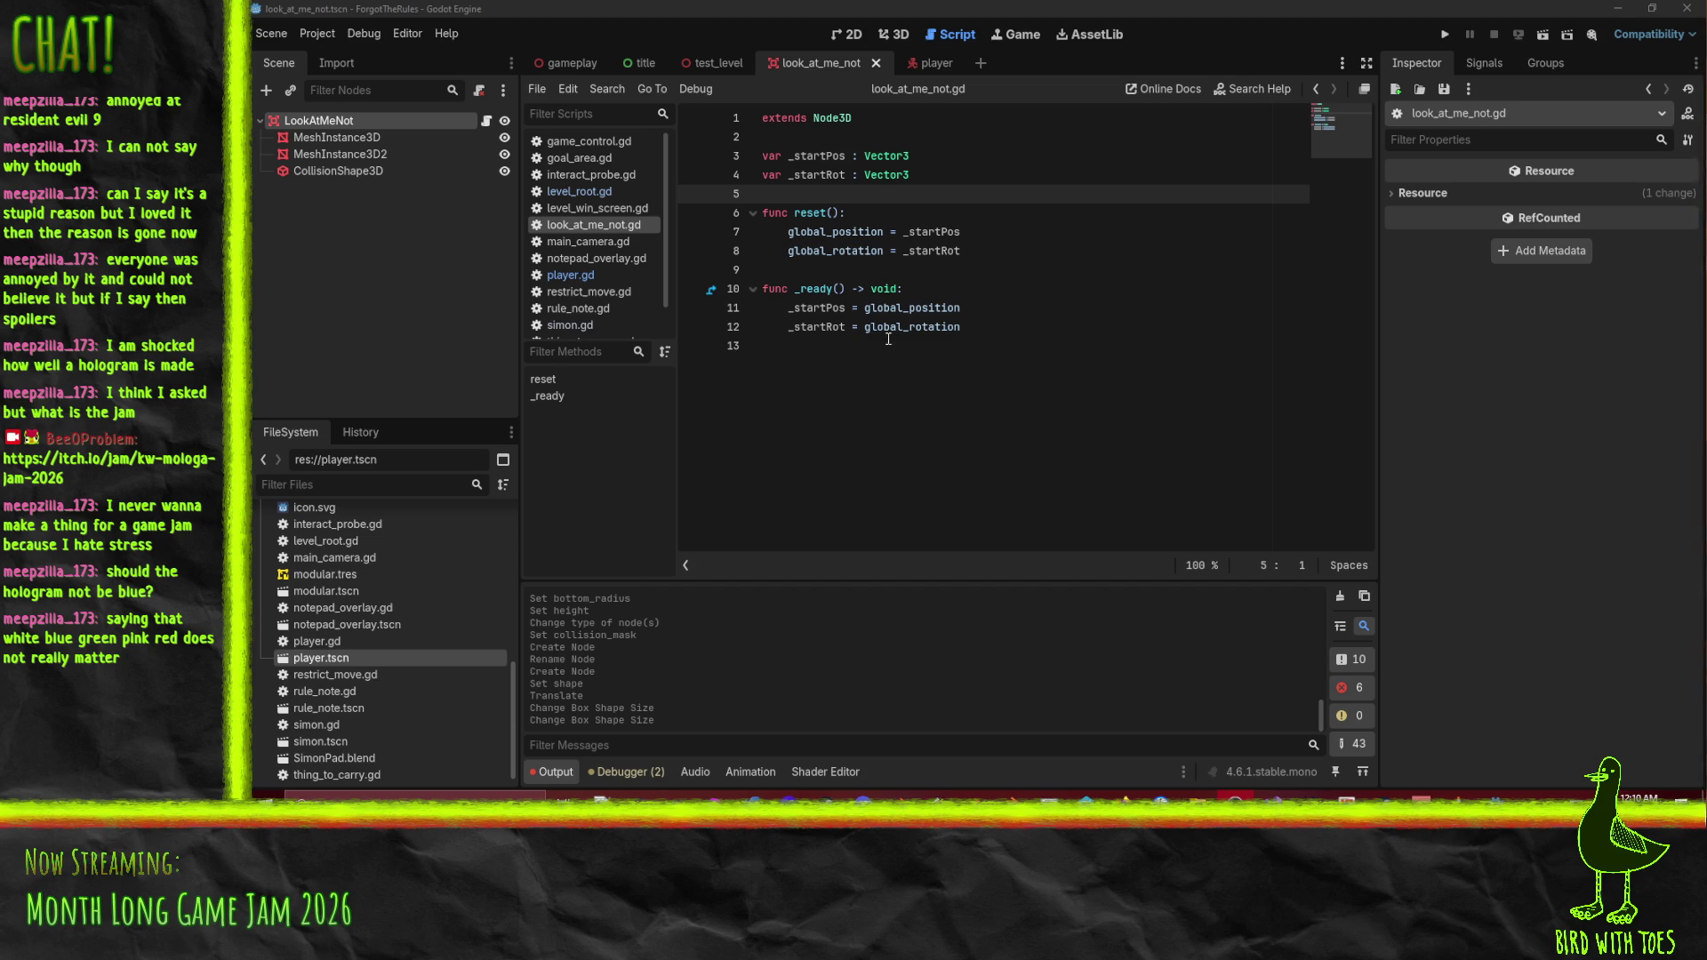
Begin an area line in _ready and change extends Node3D to Area3D.
{"action": "left_click", "coordinate": [1079, 274]}
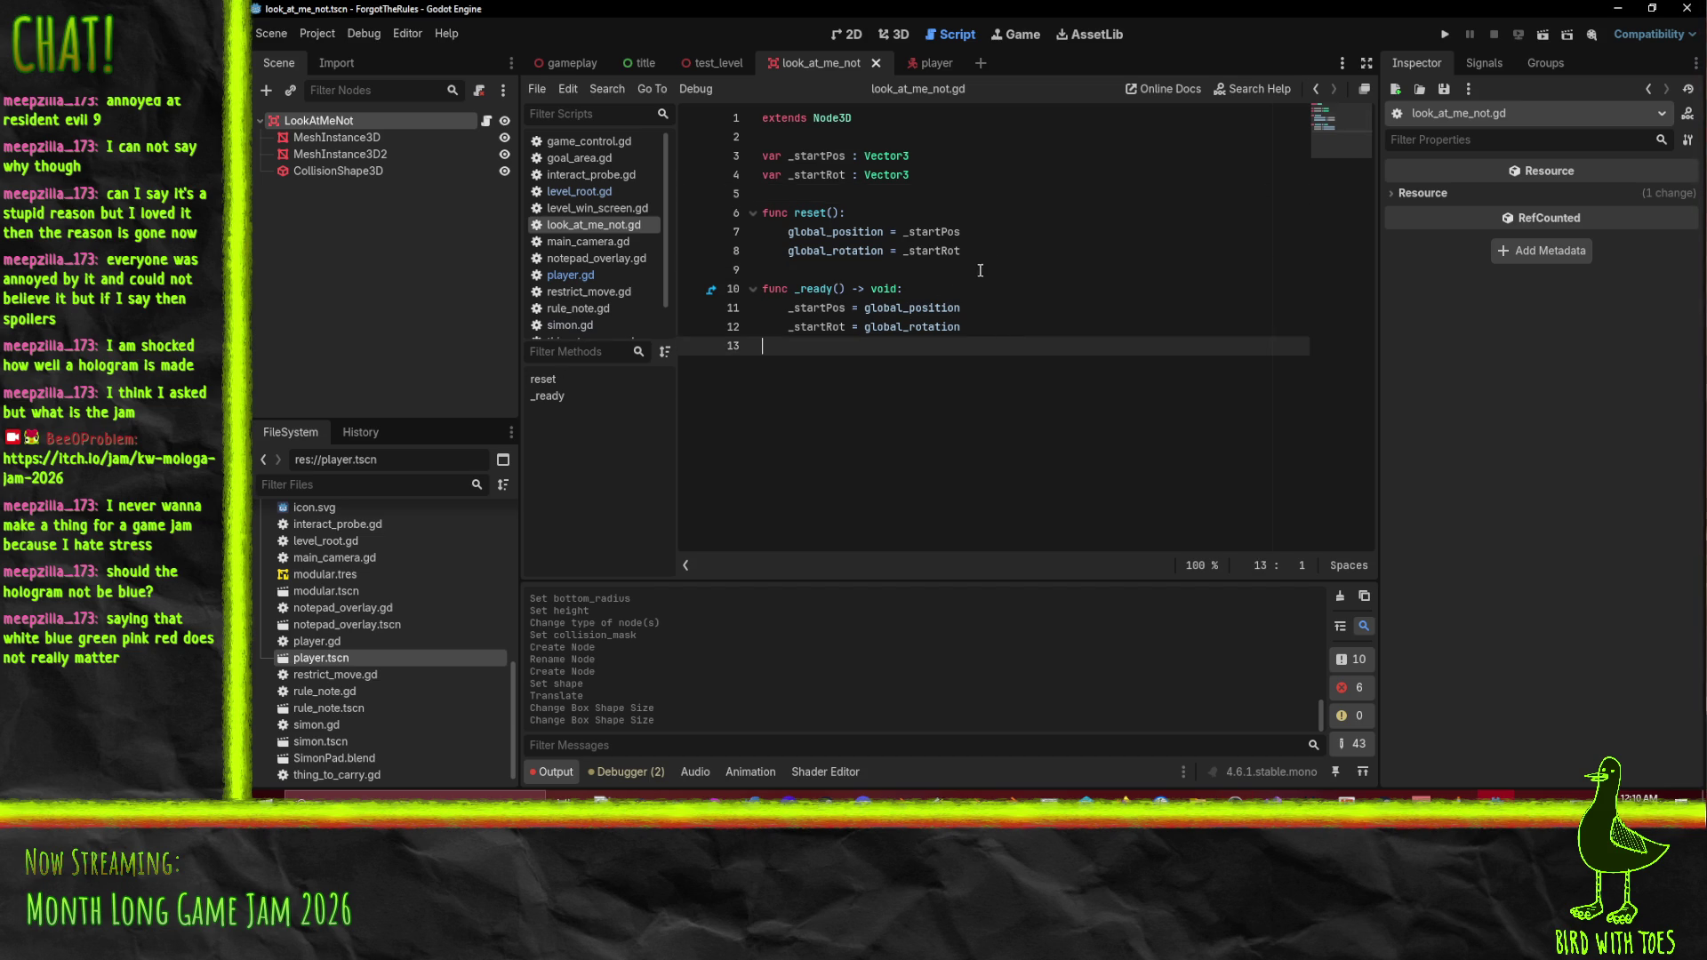
{"action": "left_click", "coordinate": [1035, 323]}
{"action": "key", "text": "Return"}
{"action": "key", "text": "Return"}
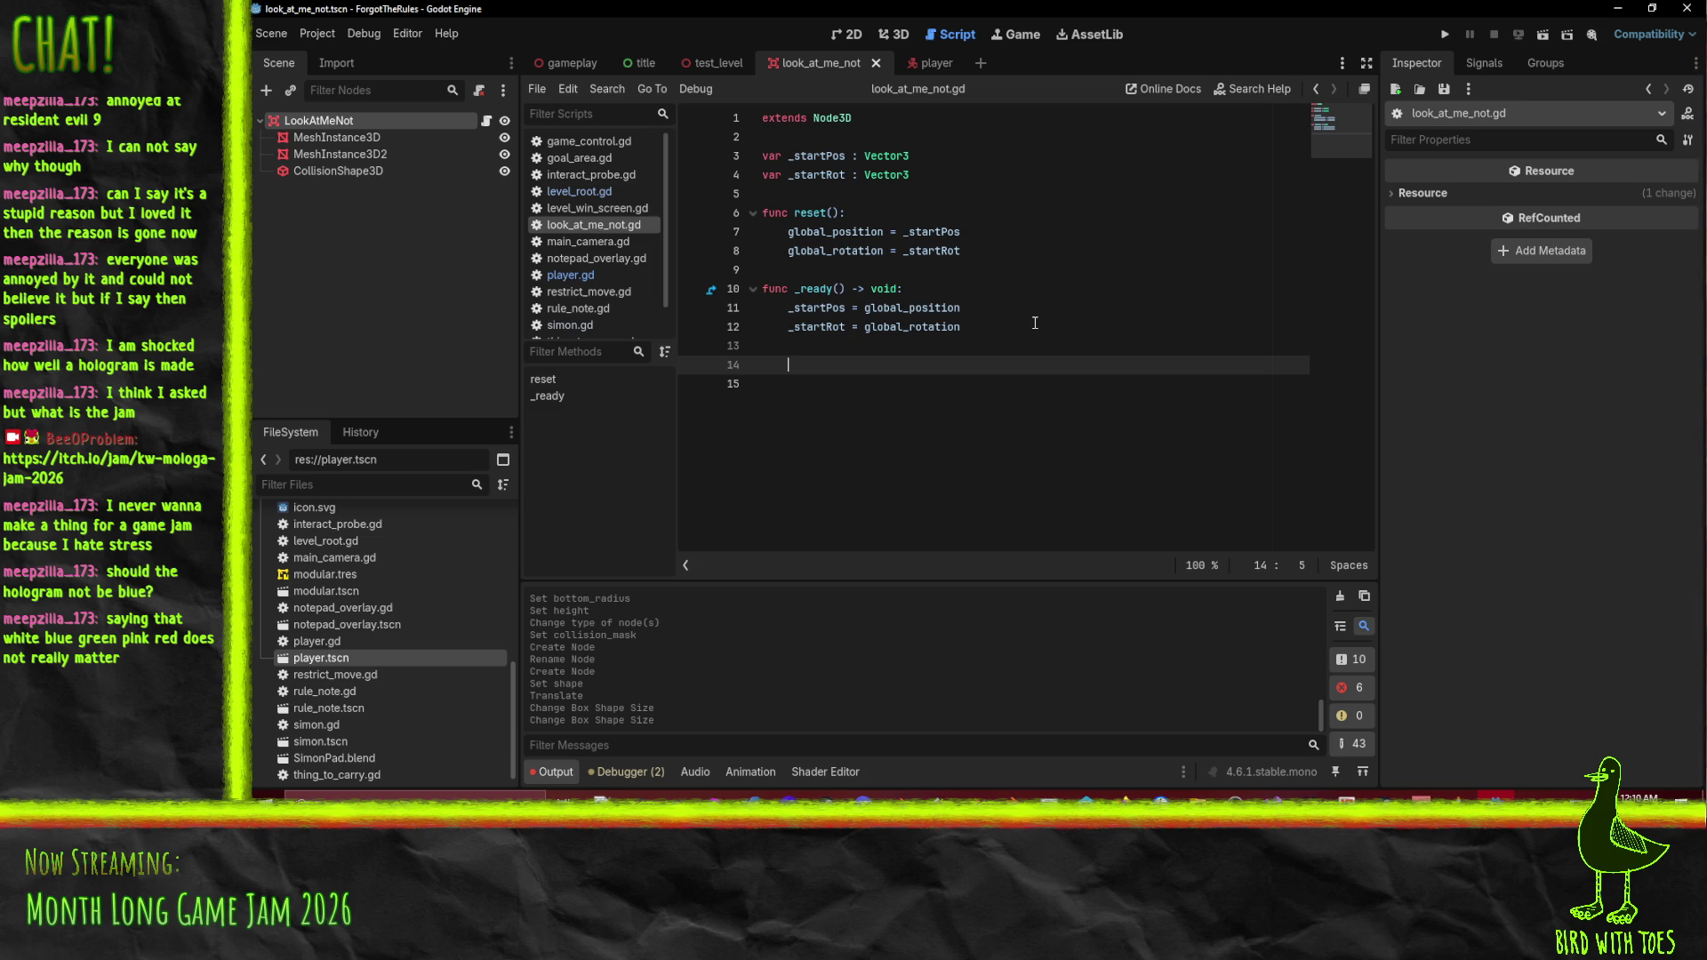
{"action": "type", "text": "signal"}
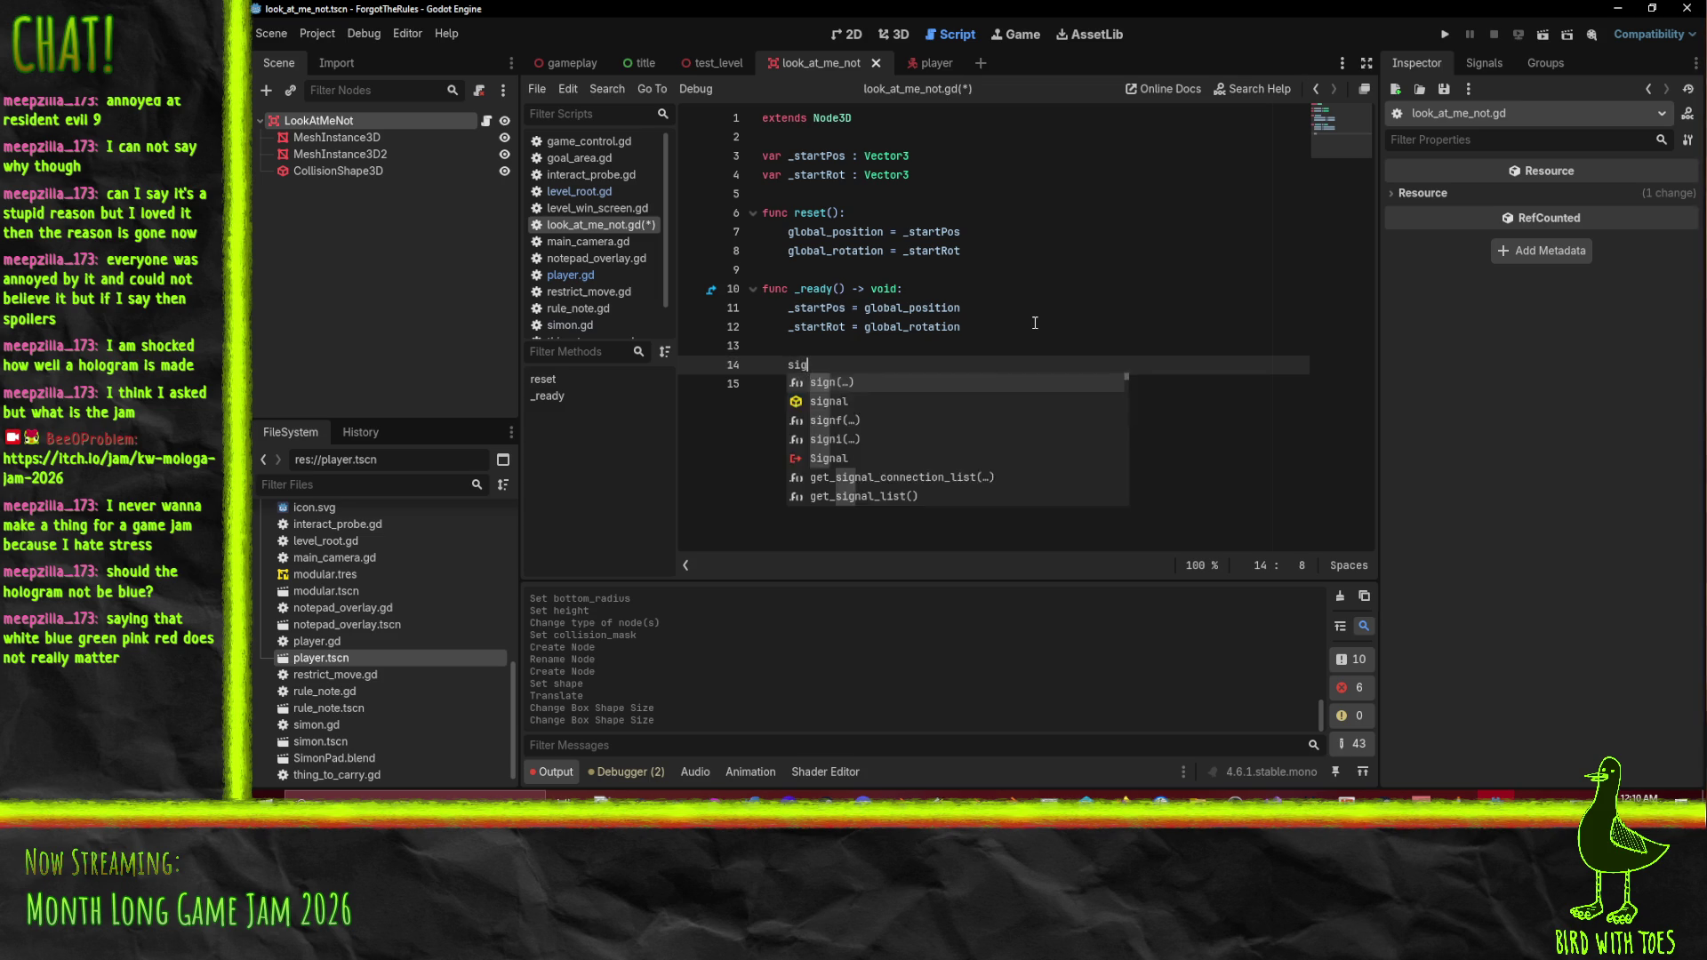
{"action": "type", "text": "."}
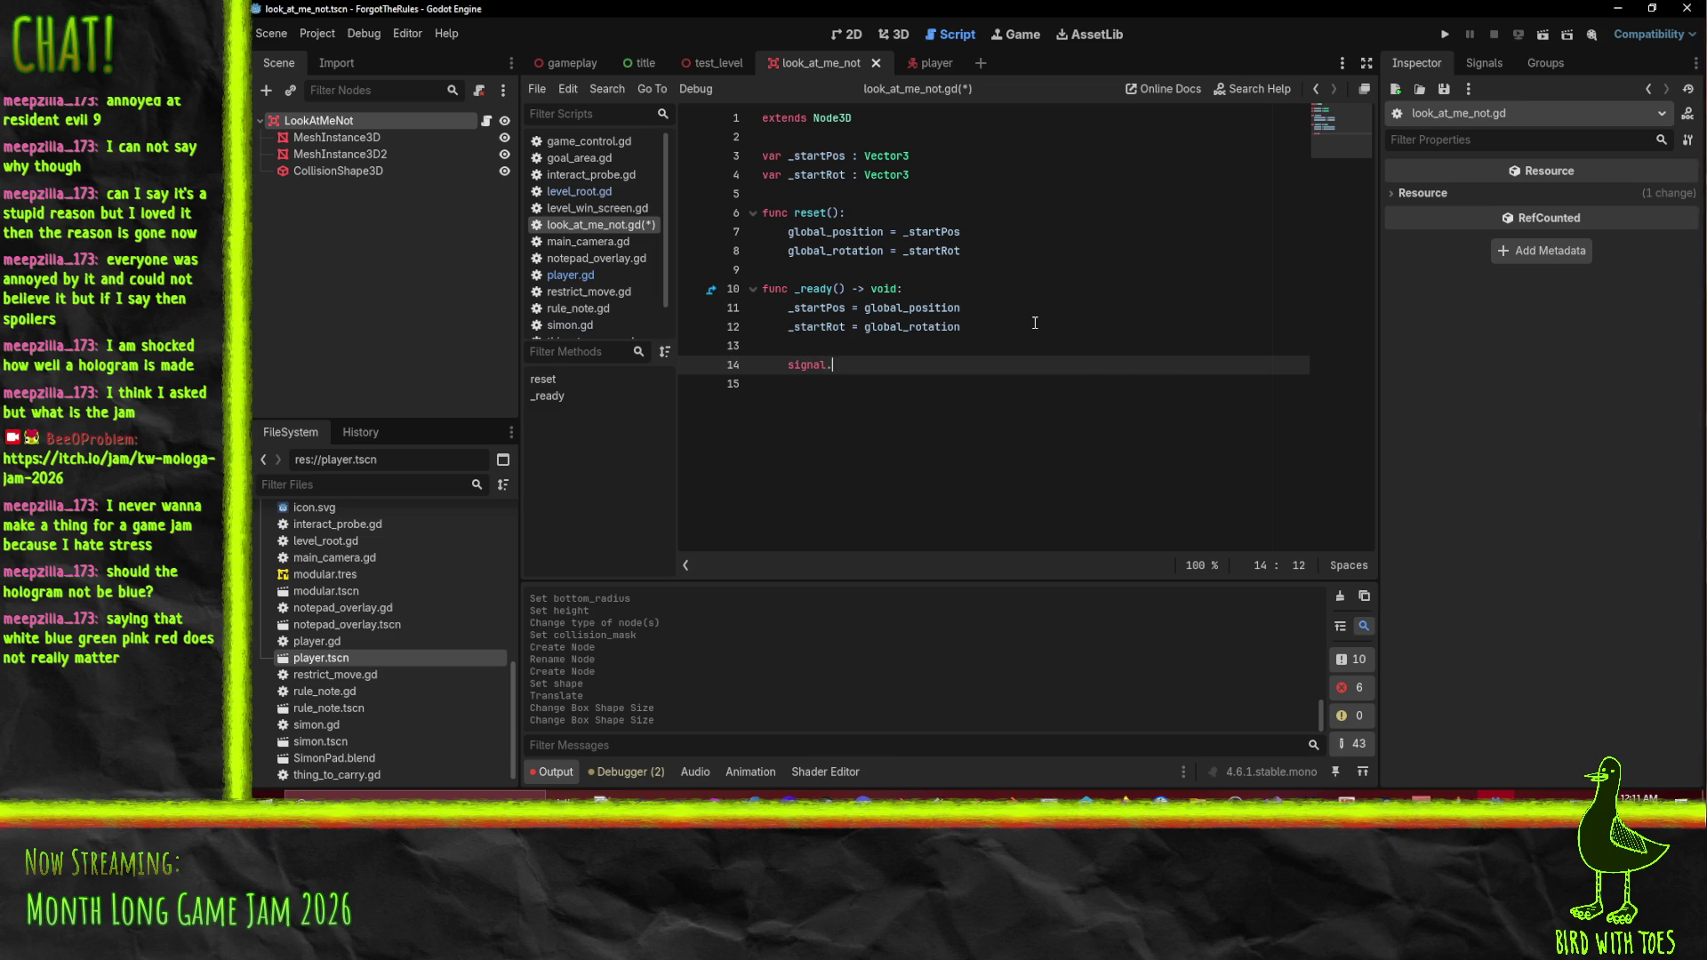
{"action": "key", "text": "shift+Home"}
{"action": "key", "text": "BackSpace"}
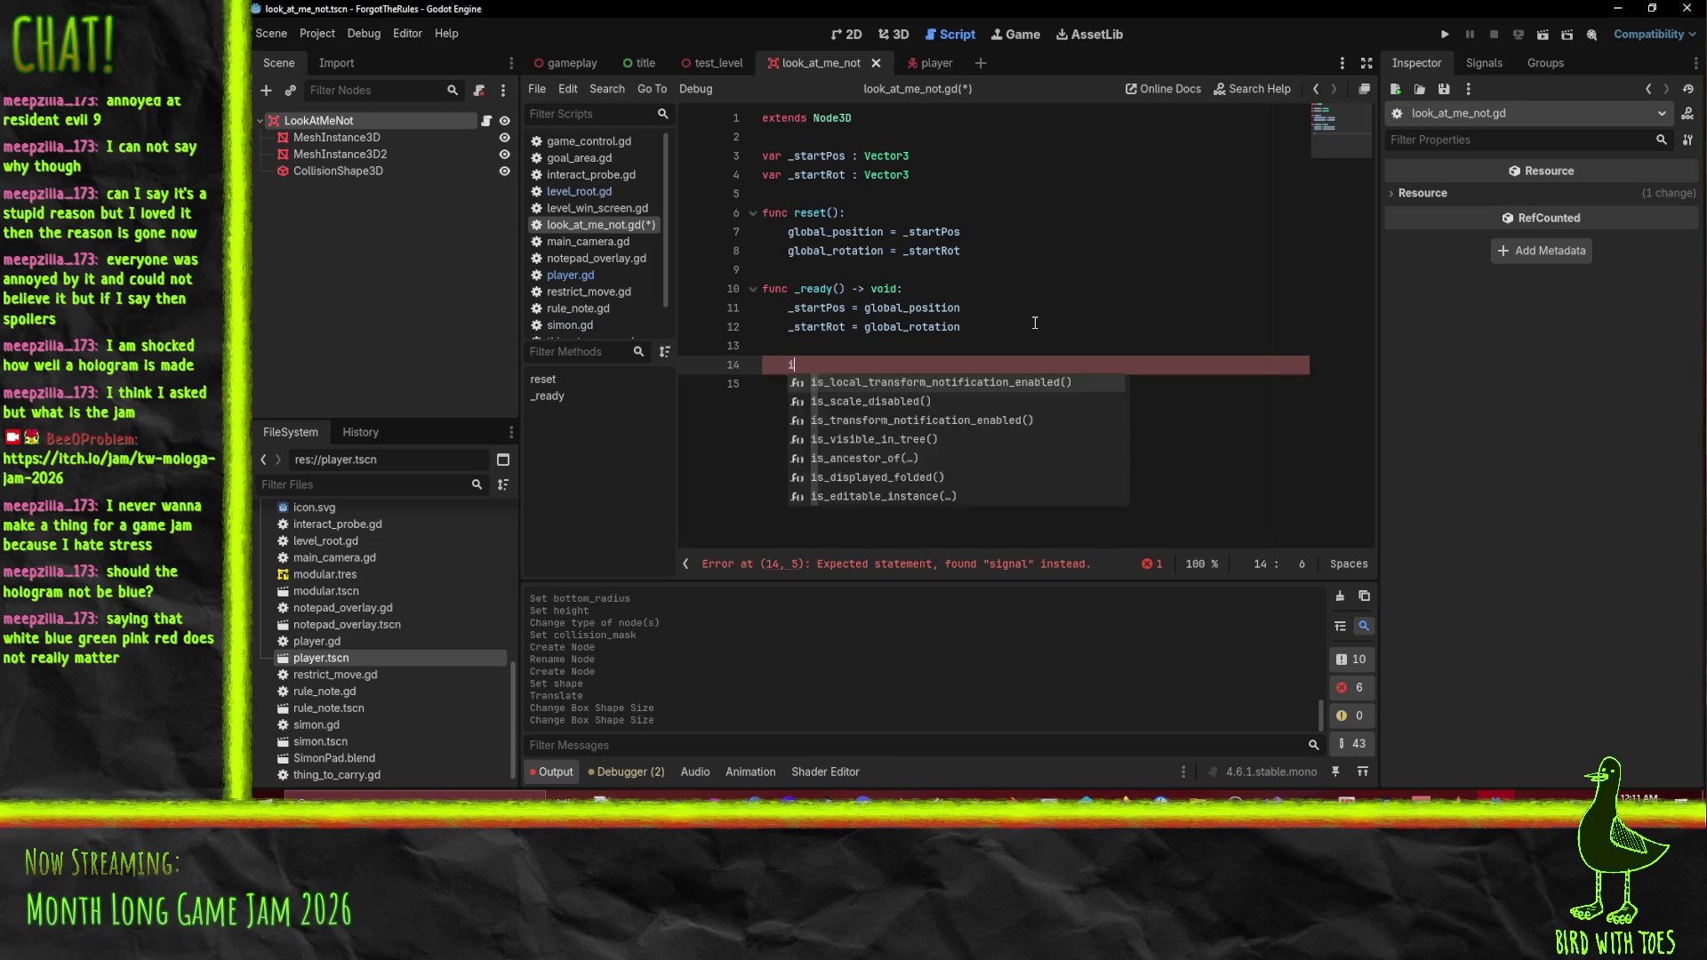
{"action": "type", "text": "area"}
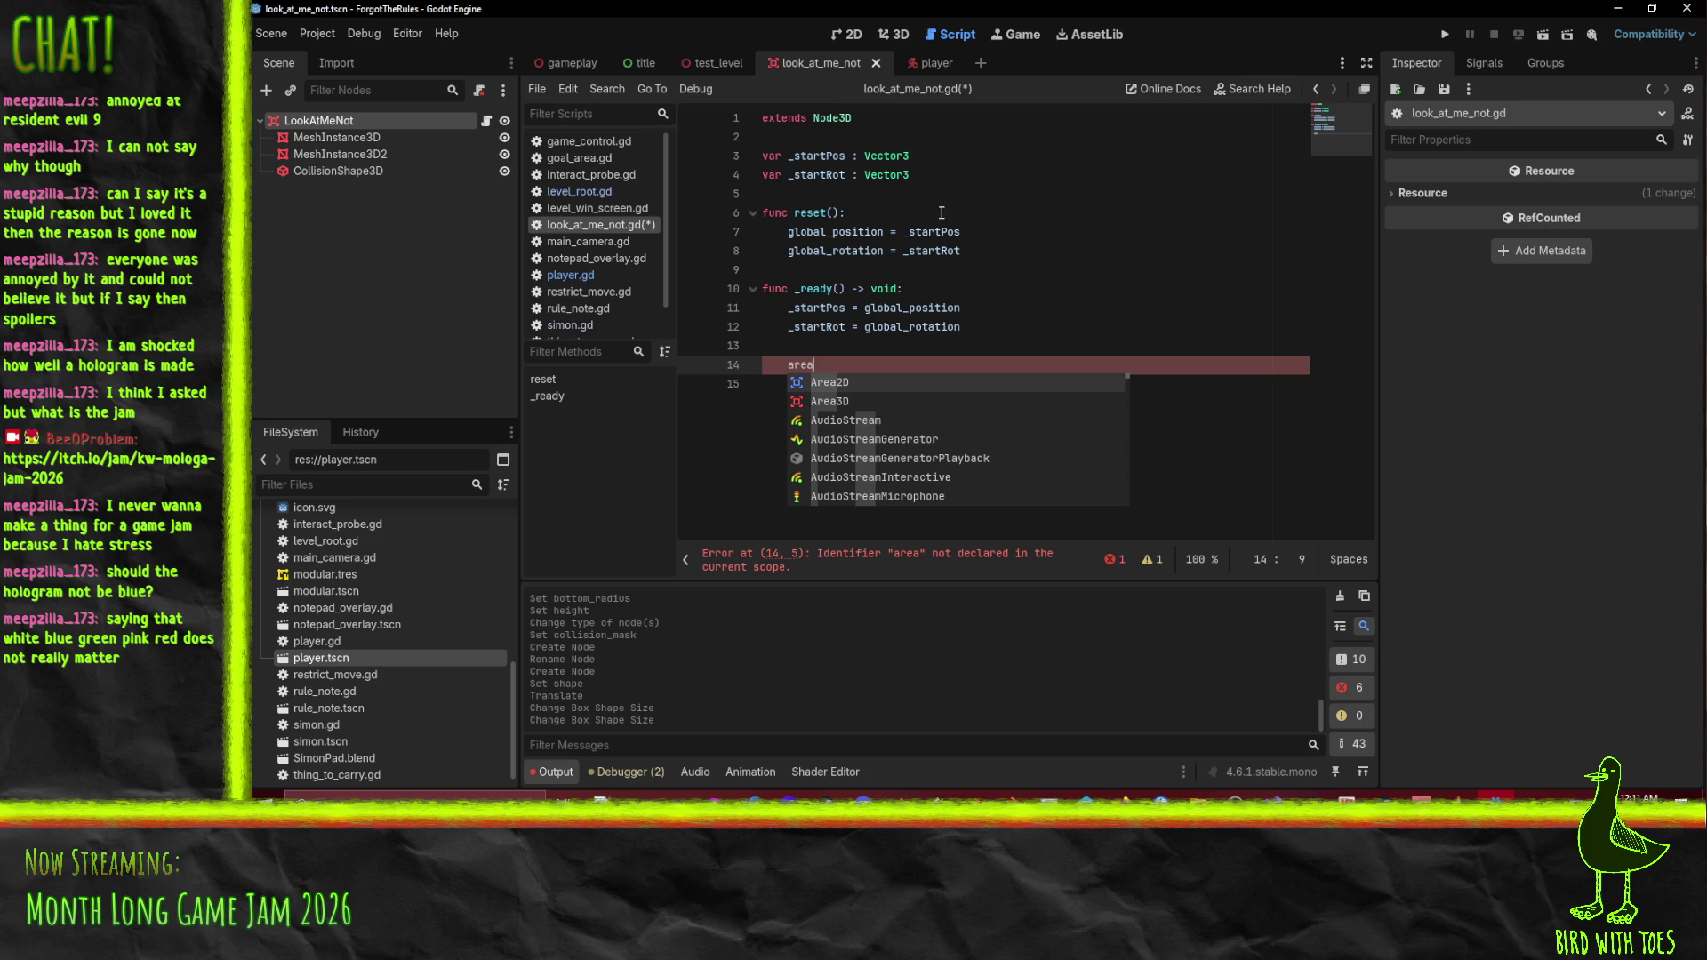
{"action": "left_click", "coordinate": [859, 117]}
{"action": "double_click", "coordinate": [832, 117]}
{"action": "type", "text": "Area3D"}
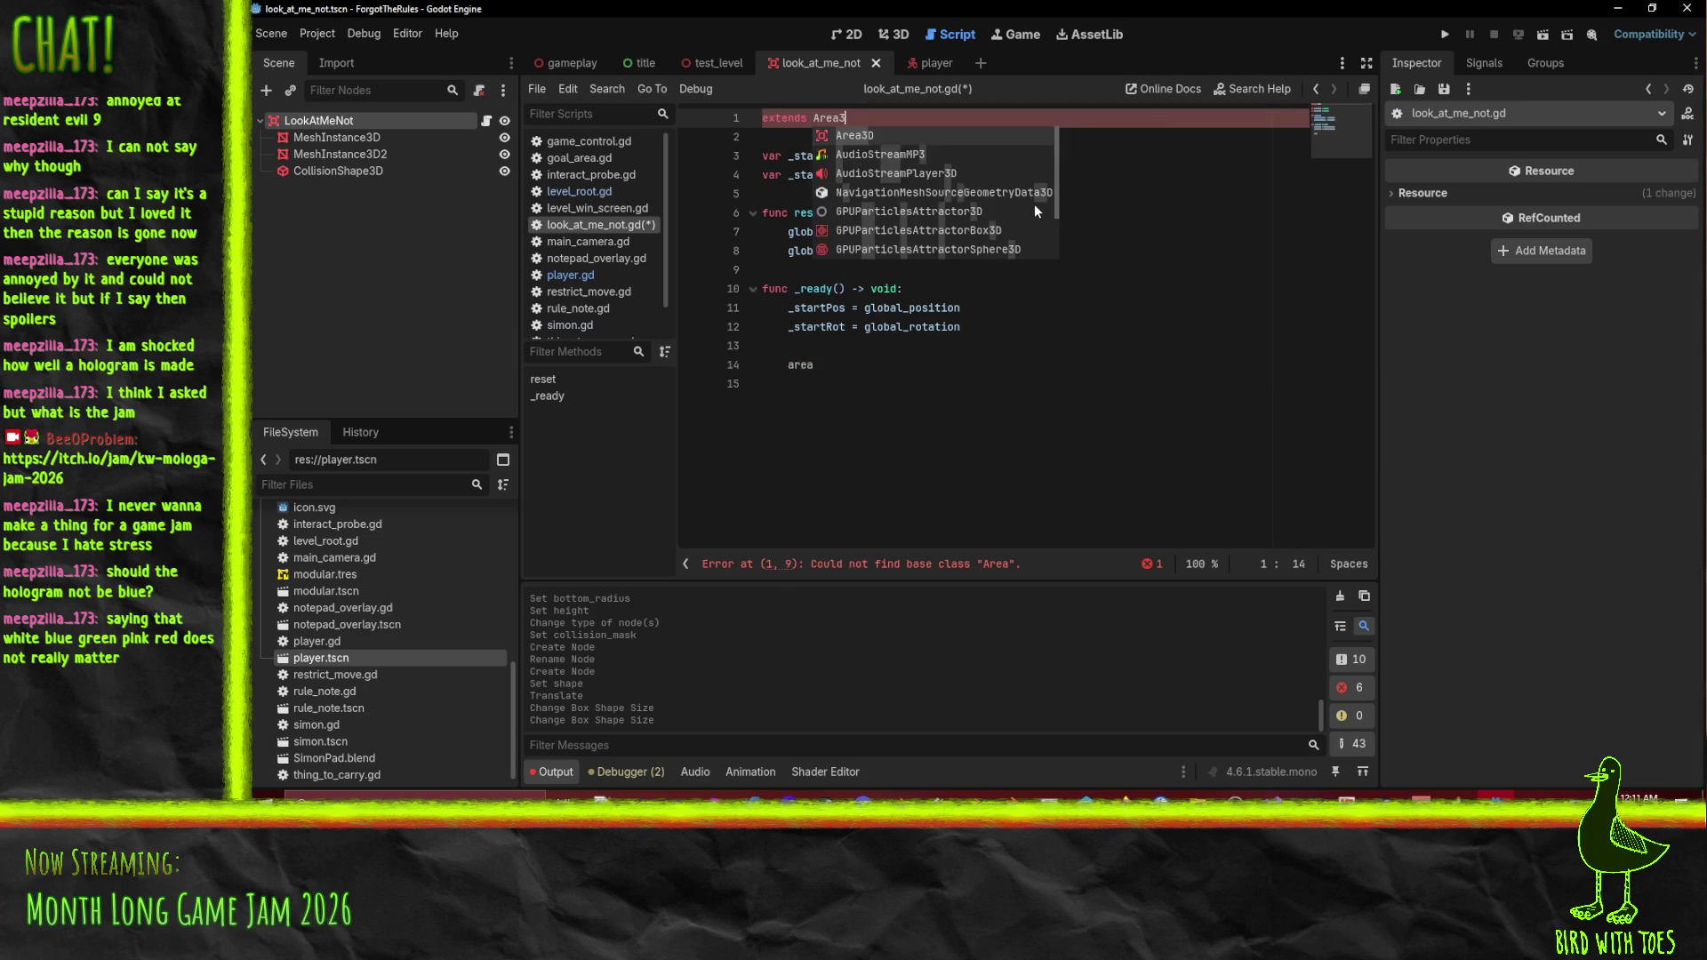
Complete the line as area_entered.connect(_area_entered) in _ready.
{"action": "left_click", "coordinate": [845, 366]}
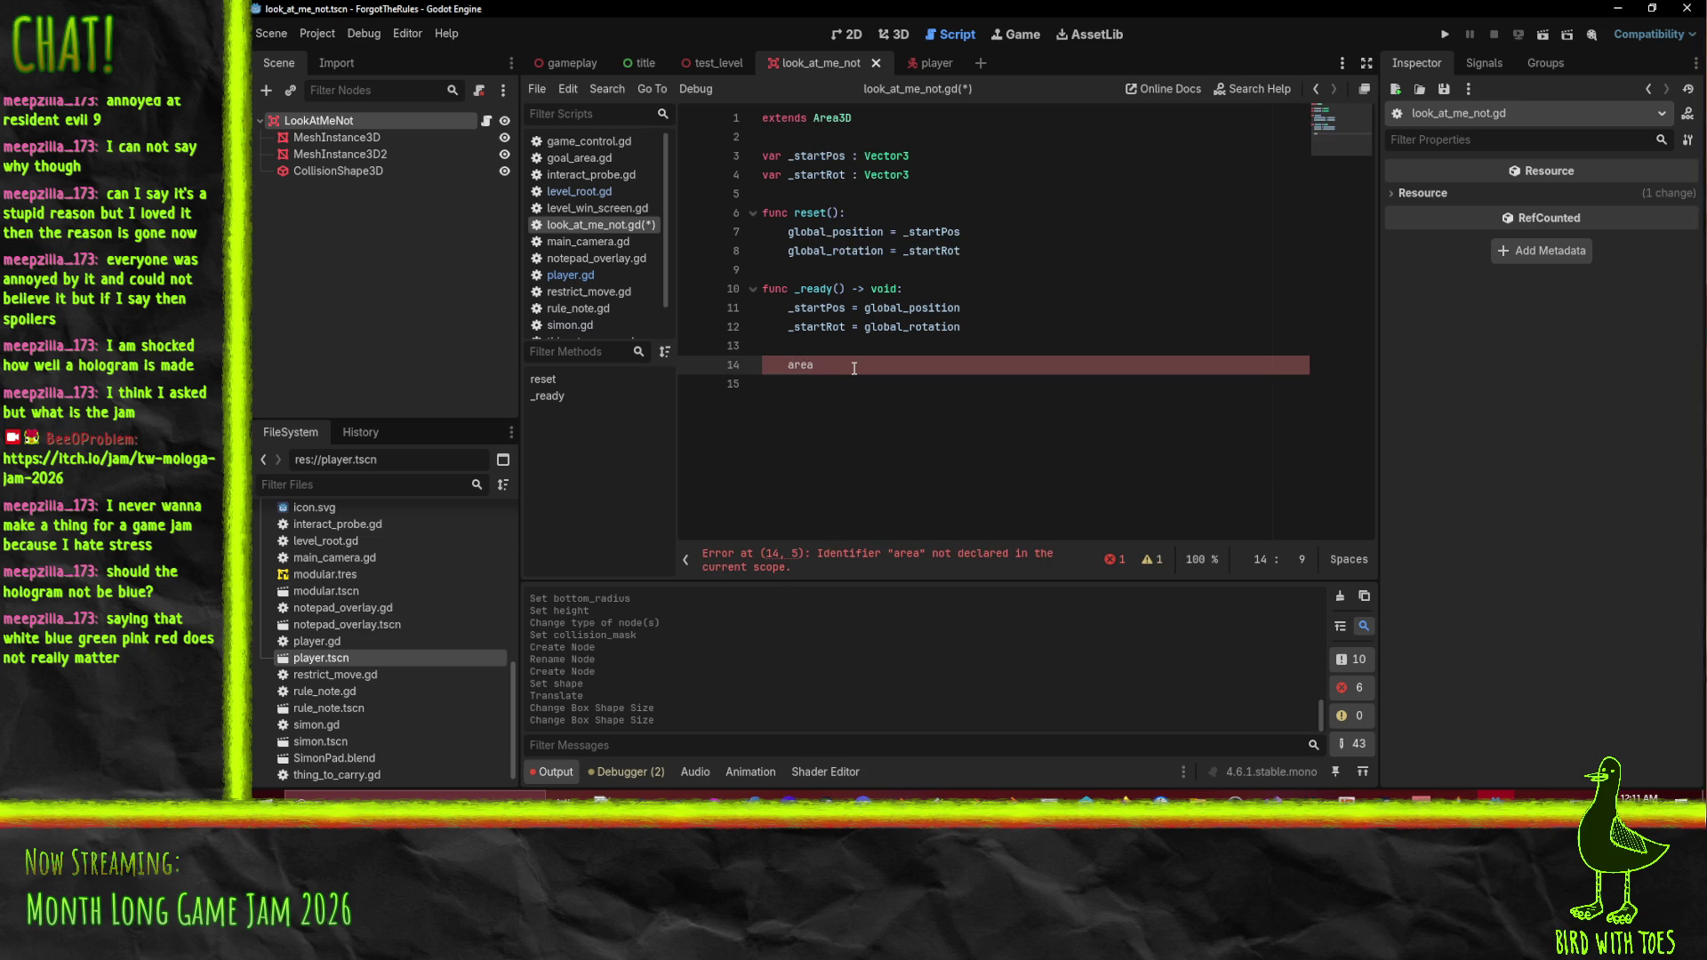
{"action": "type", "text": "_e"}
{"action": "key", "text": "Return"}
{"action": "type", "text": ".co"}
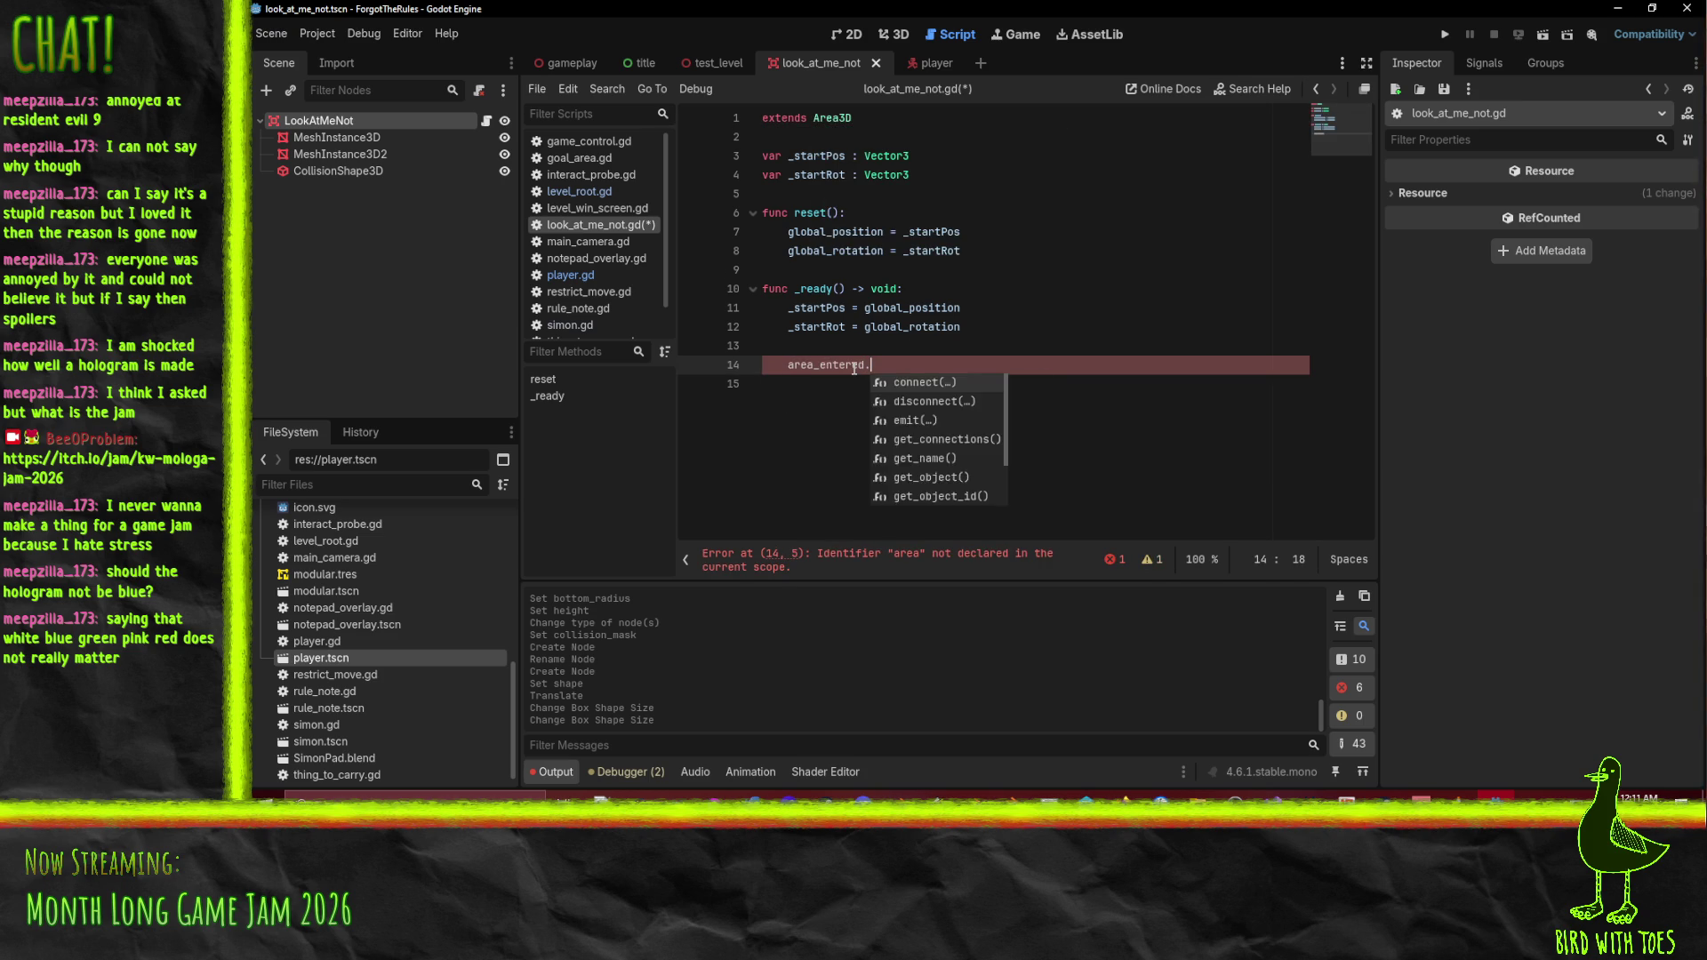
{"action": "key", "text": "Return"}
{"action": "type", "text": "_ar"}
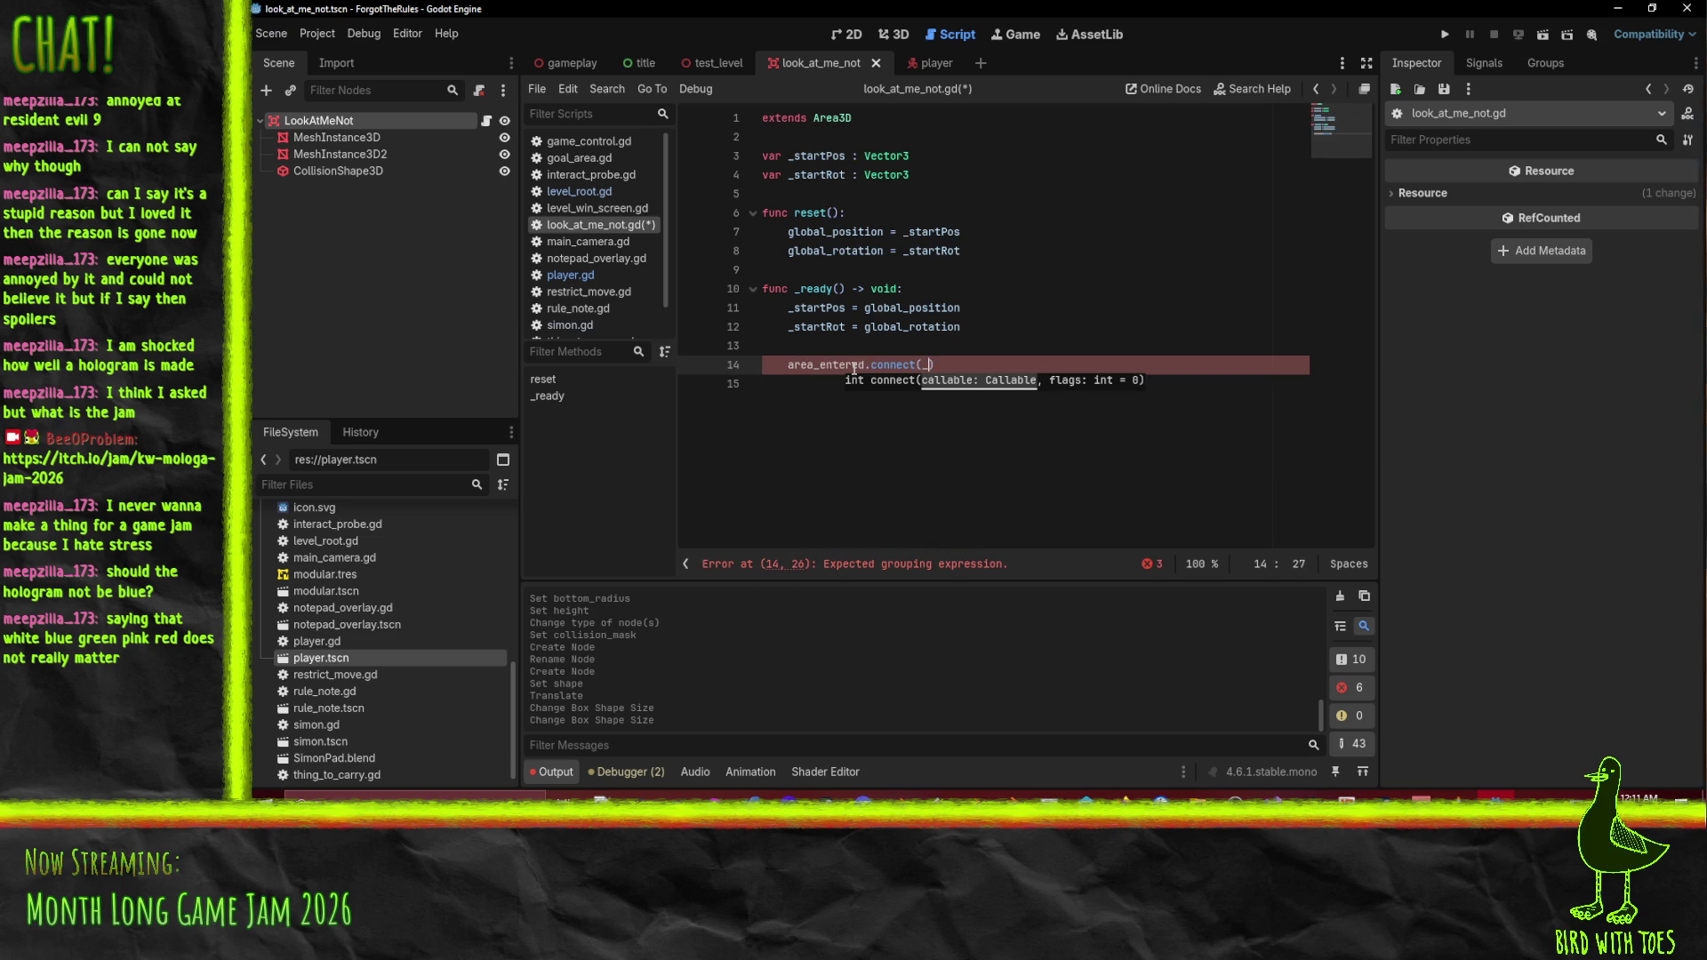
{"action": "type", "text": "ea_entered"}
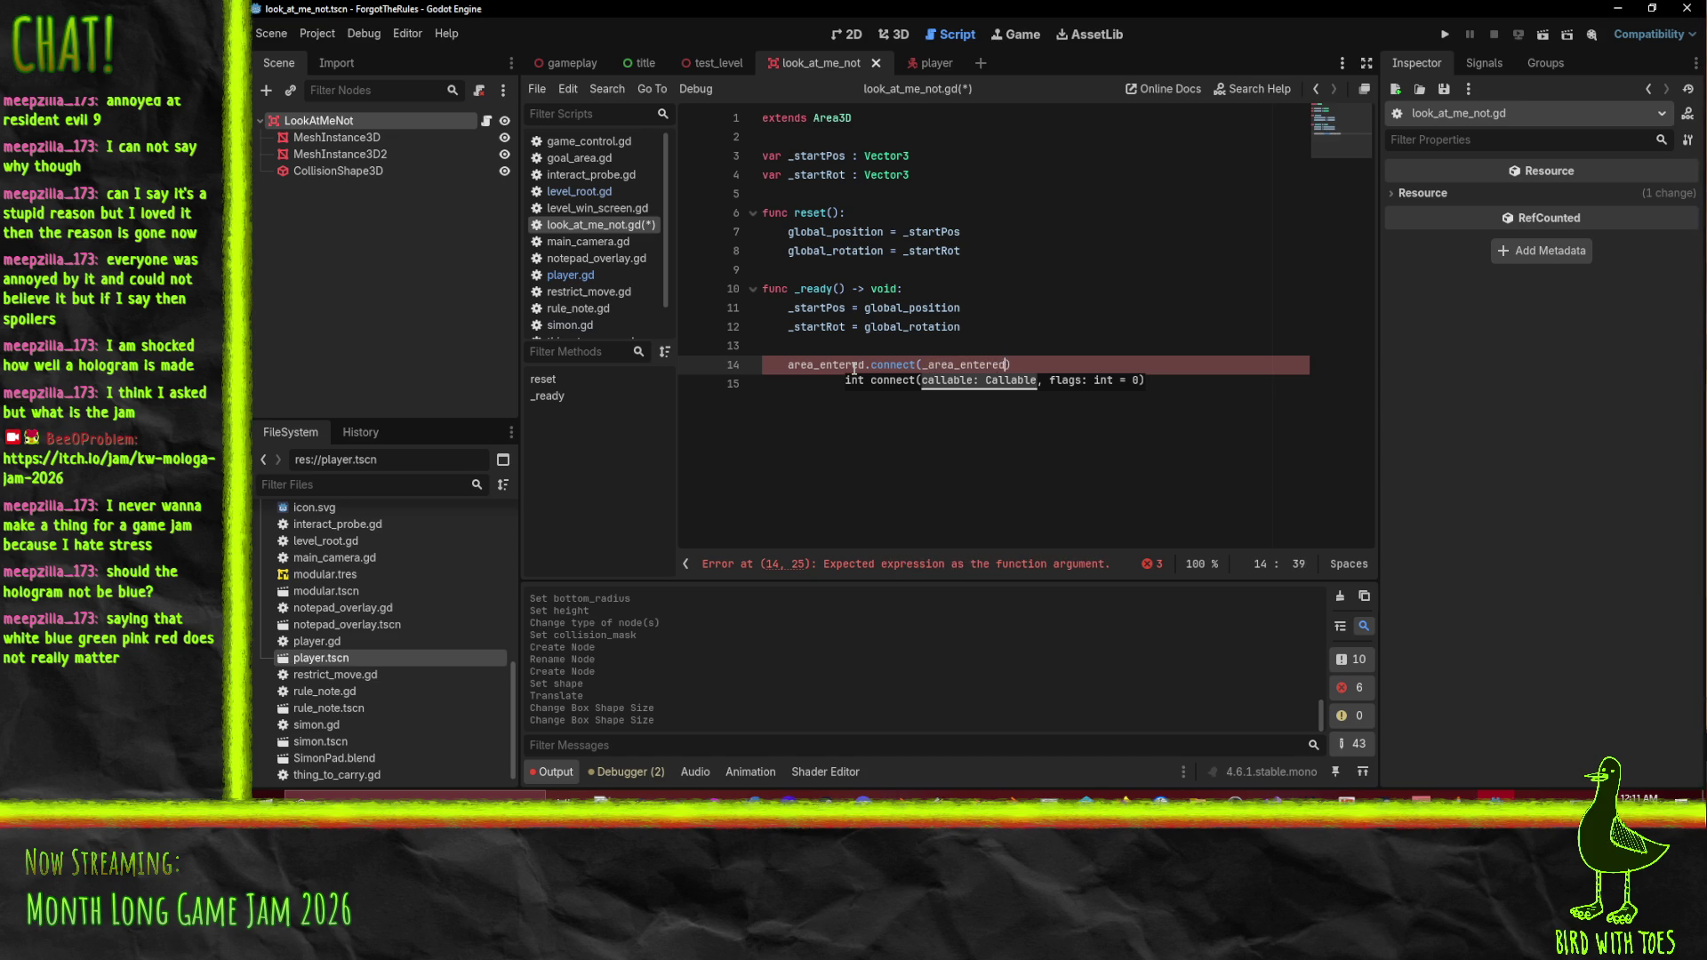
{"action": "key", "text": "End"}
Declare an empty func _area_entered(): handler below _ready.
{"action": "key", "text": "Return"}
{"action": "key", "text": "Return"}
{"action": "type", "text": "func _area_"}
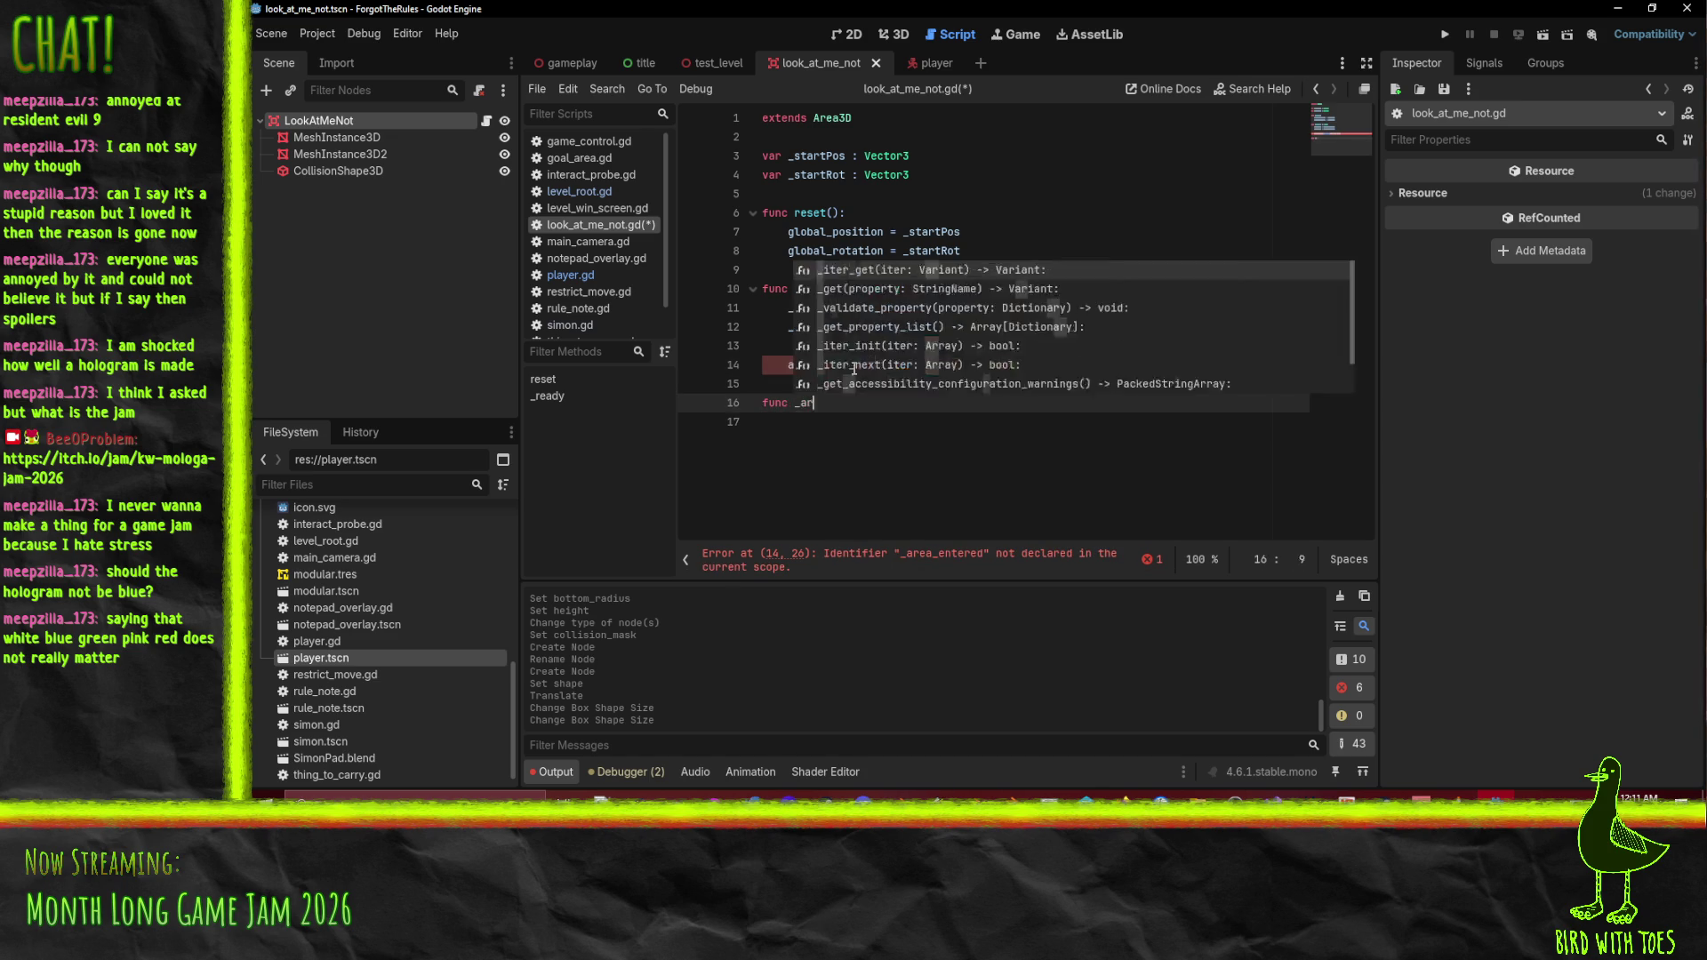
{"action": "type", "text": "entered("}
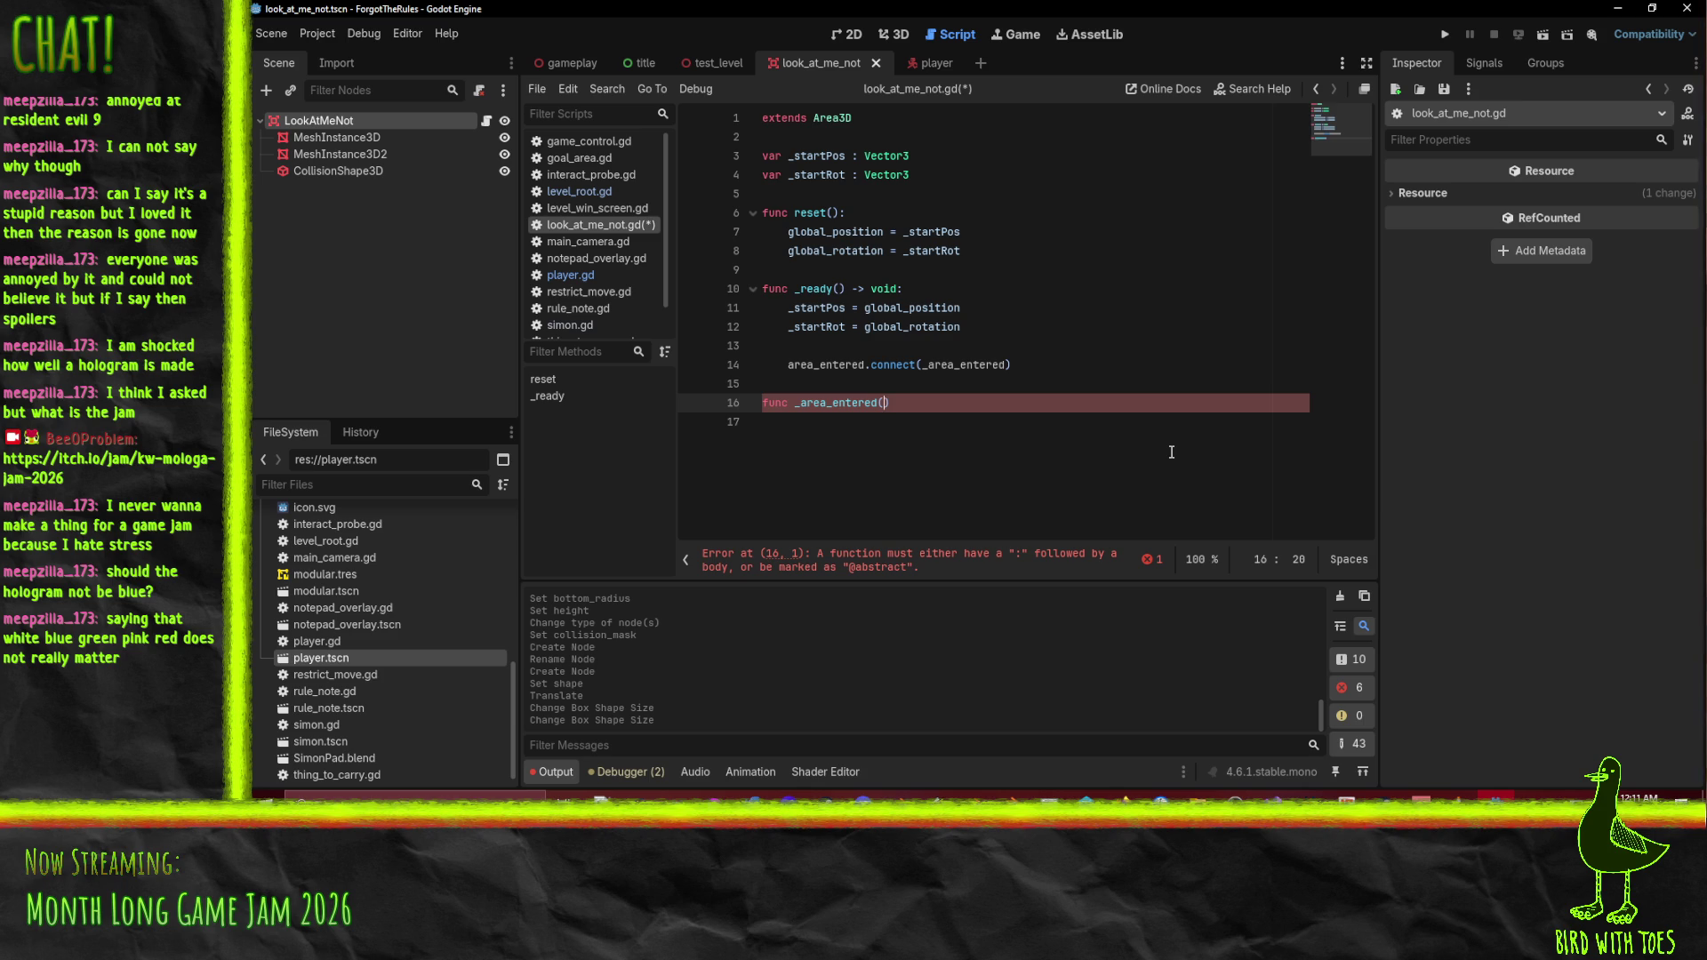
{"action": "type", "text": ":"}
{"action": "key", "text": "Return"}
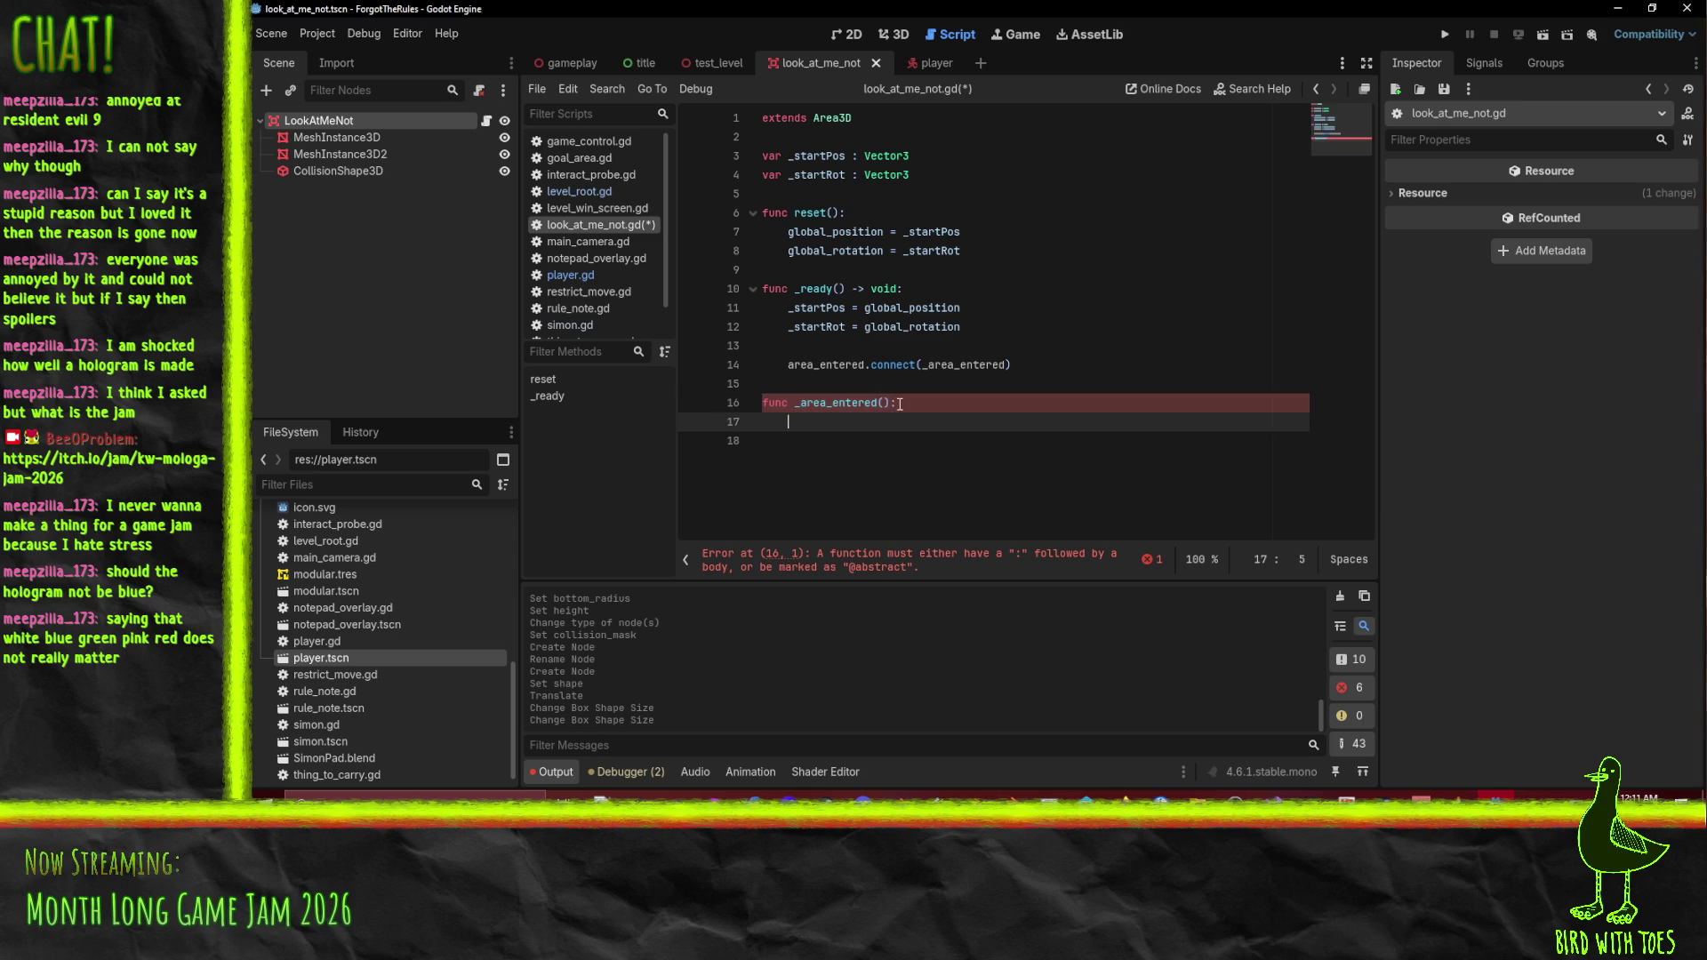
{"action": "double_click", "coordinate": [863, 403]}
Search the web for 'area_entered godot' and open the Area2D documentation result.
{"action": "mouse_move", "coordinate": [1084, 822]}
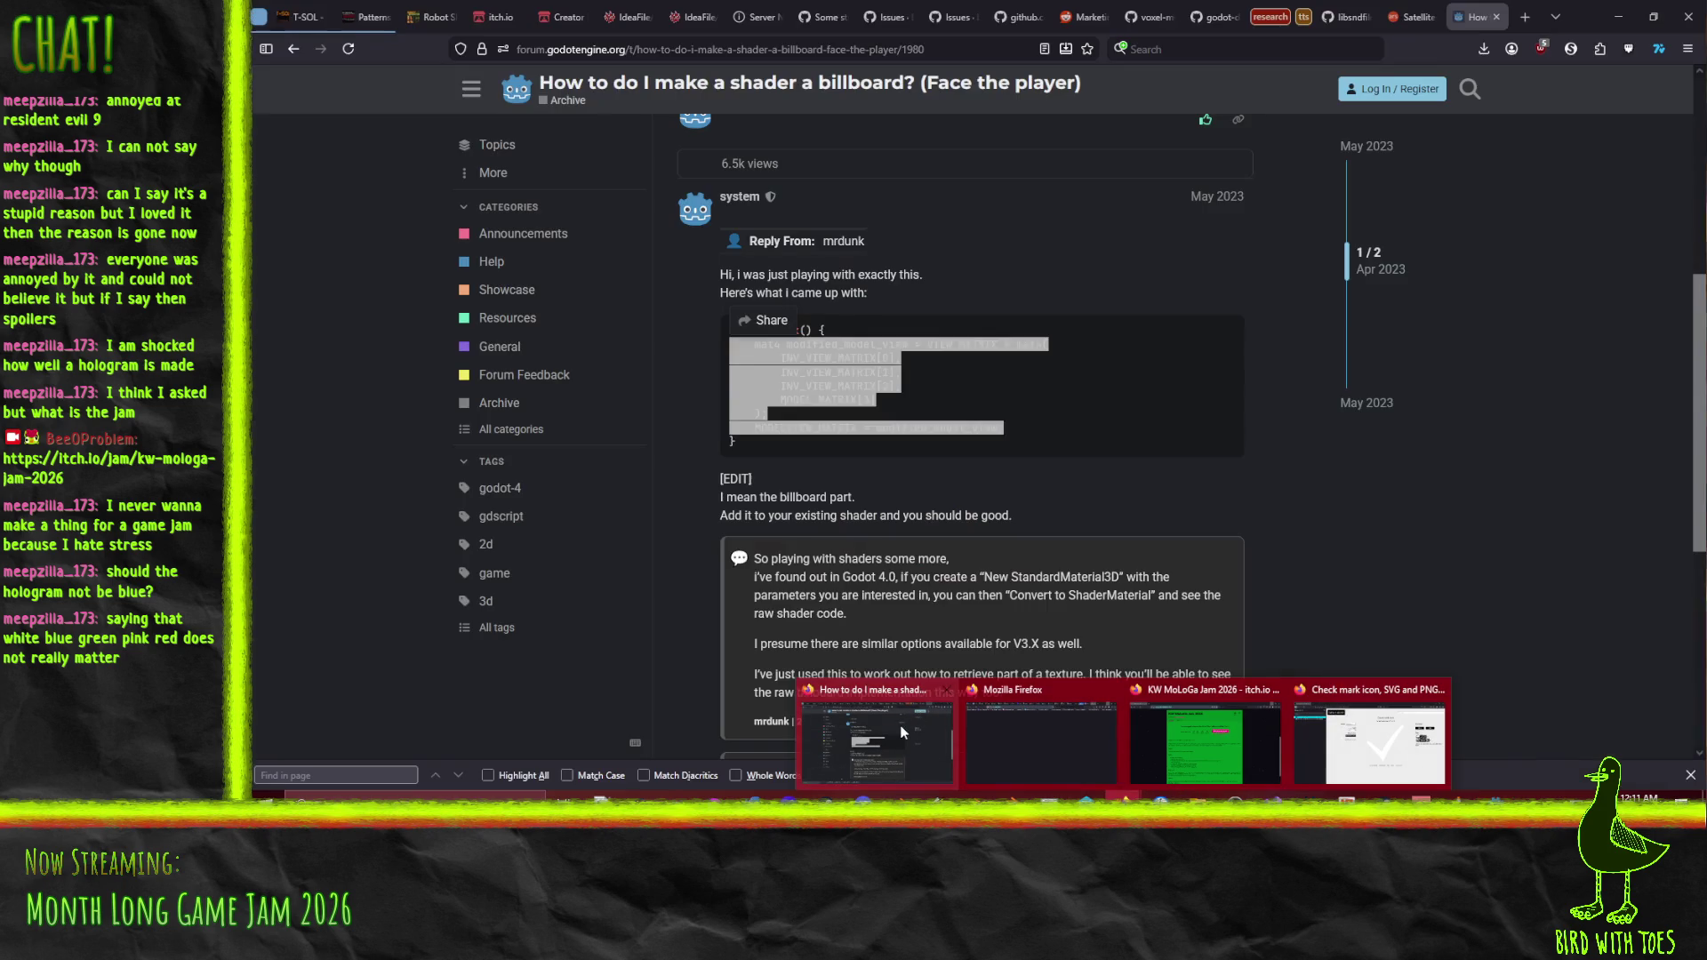
{"action": "left_click", "coordinate": [900, 724]}
{"action": "left_click", "coordinate": [542, 49]}
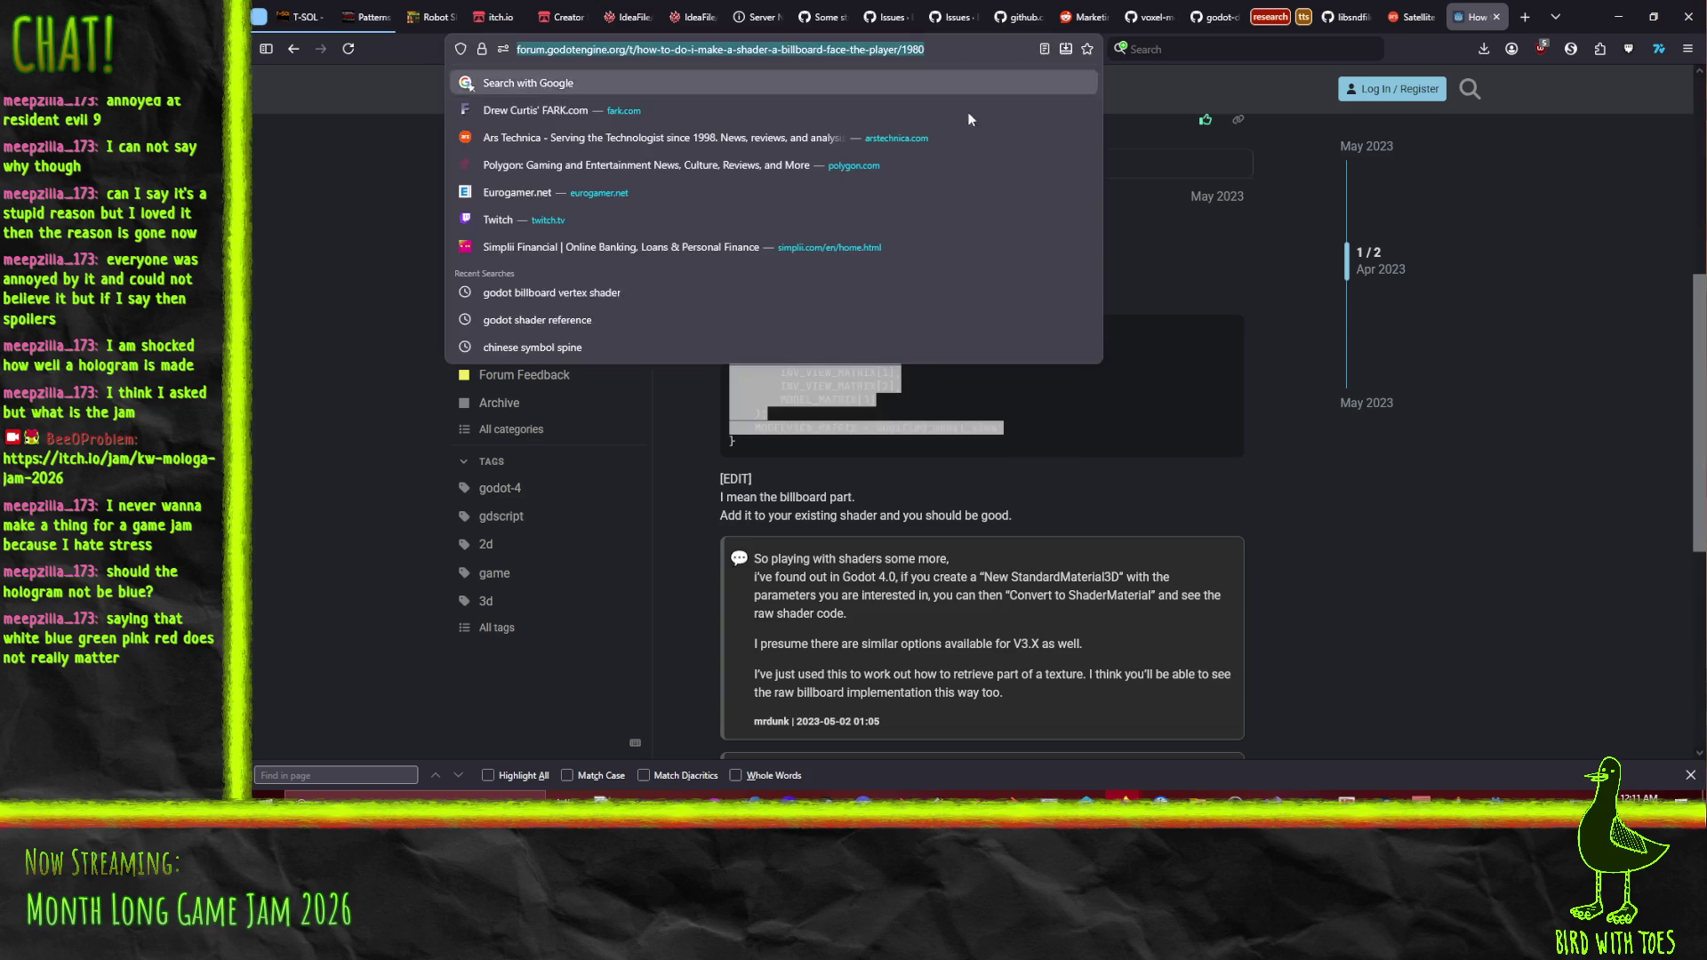
{"action": "type", "text": "area_entered go"}
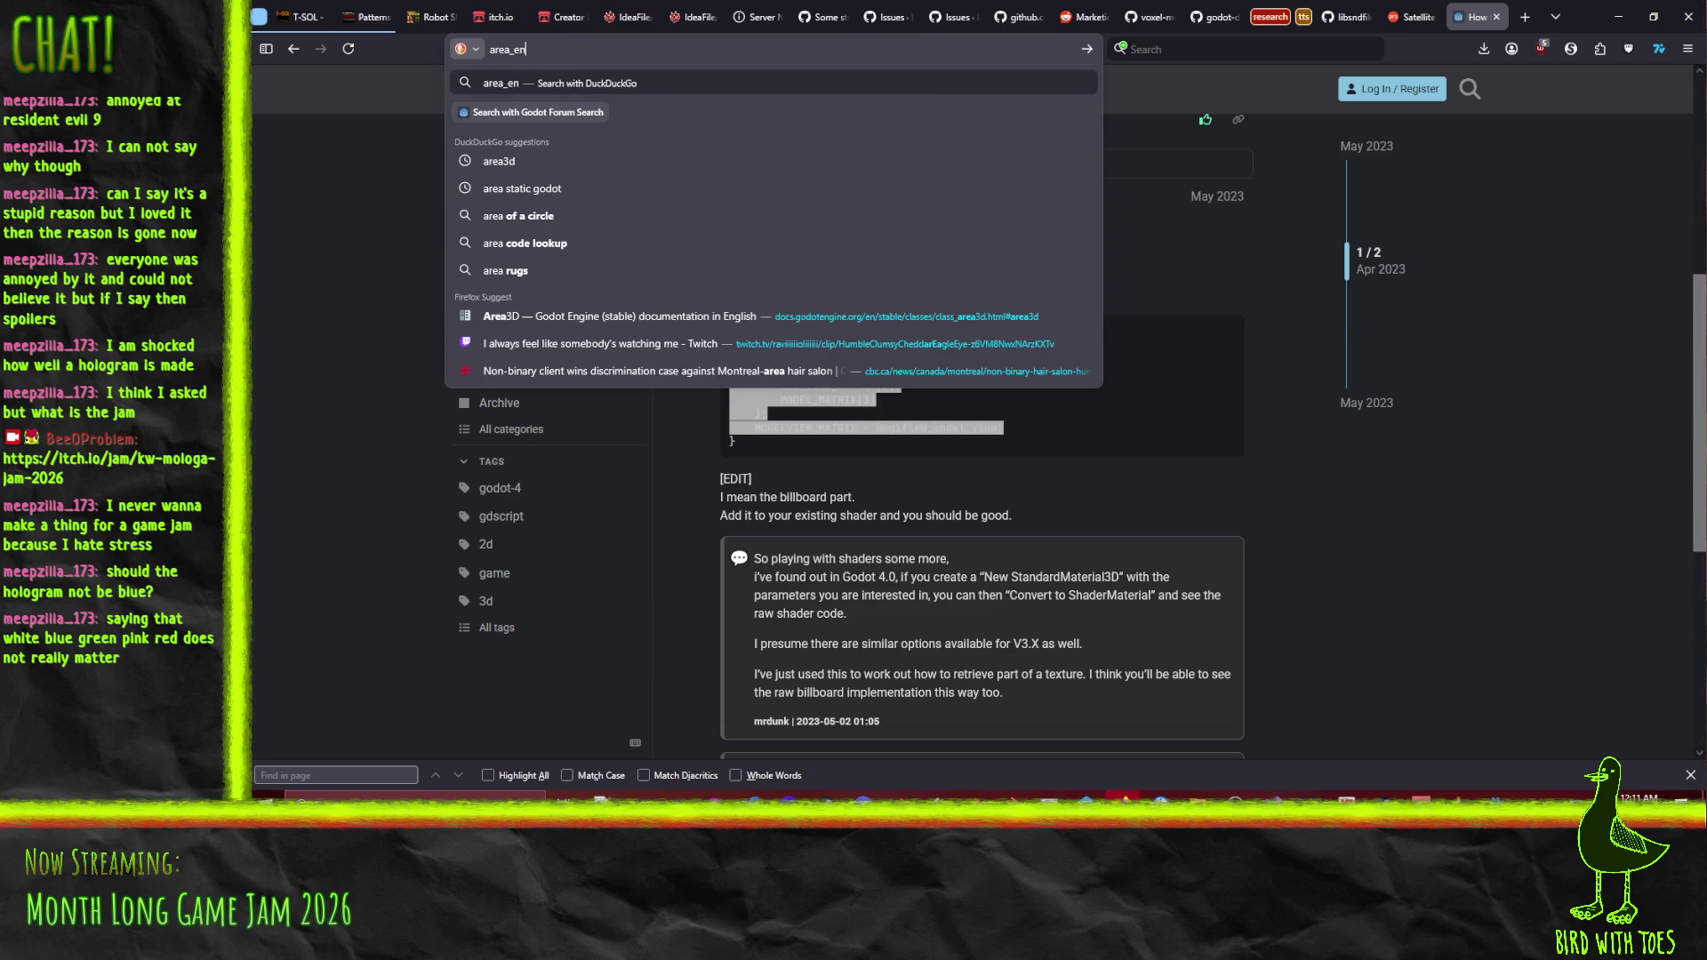
{"action": "type", "text": "dot"}
{"action": "key", "text": "Return"}
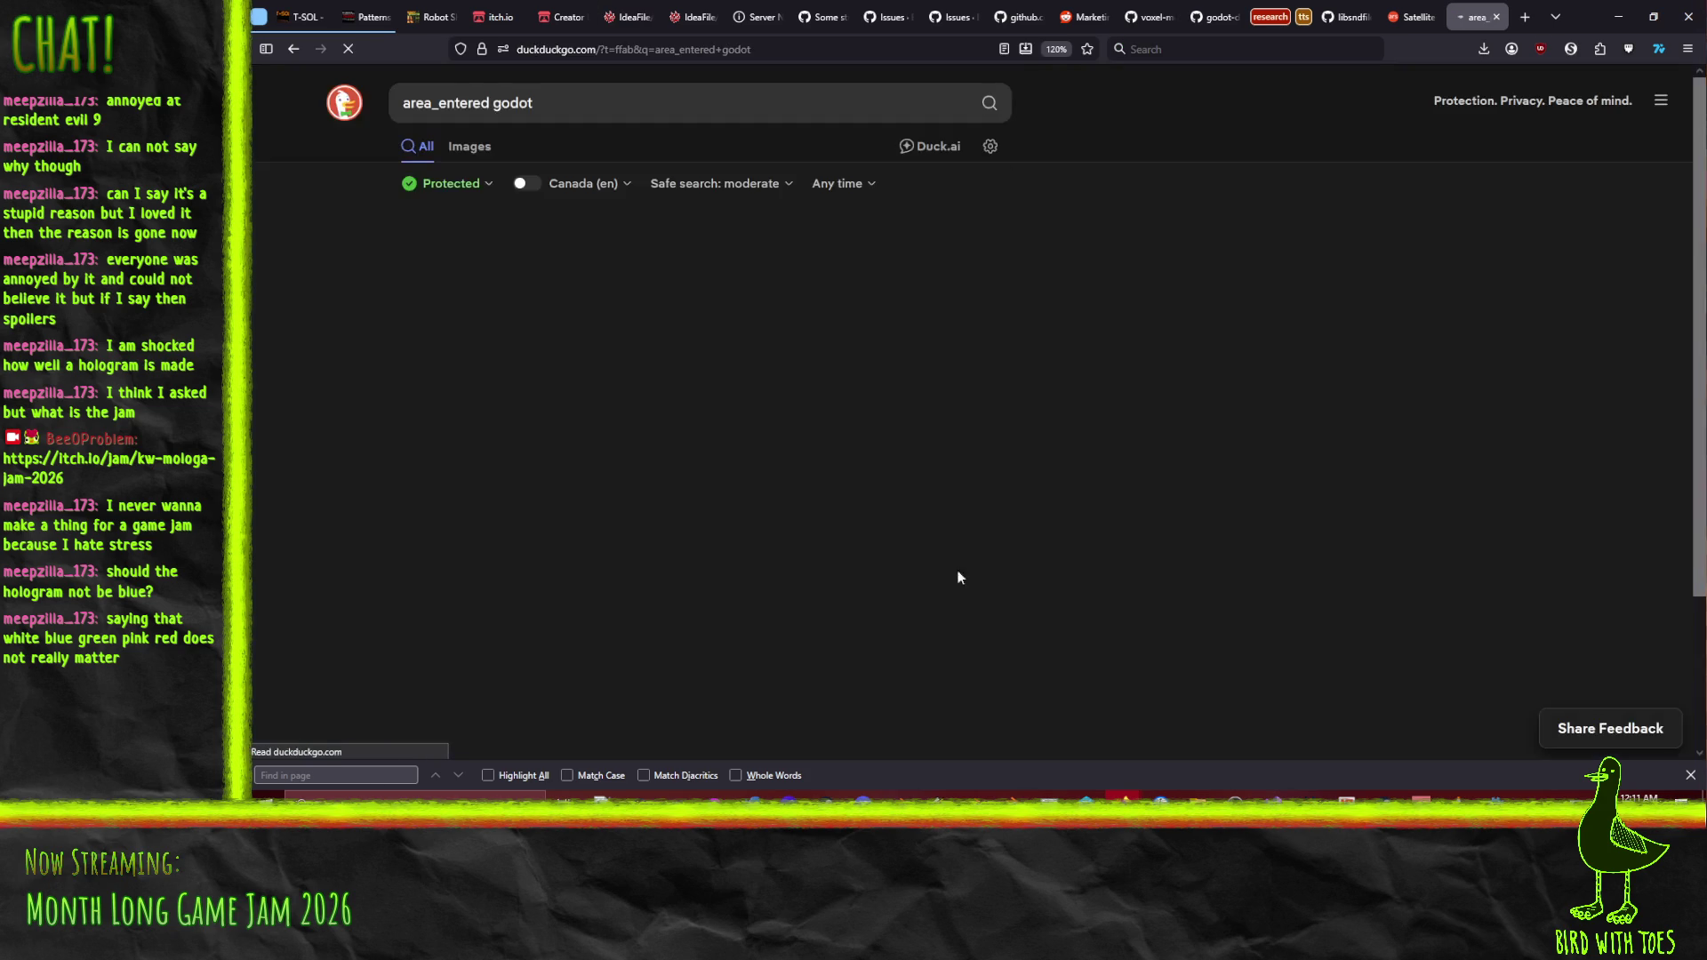
{"action": "left_click", "coordinate": [526, 280]}
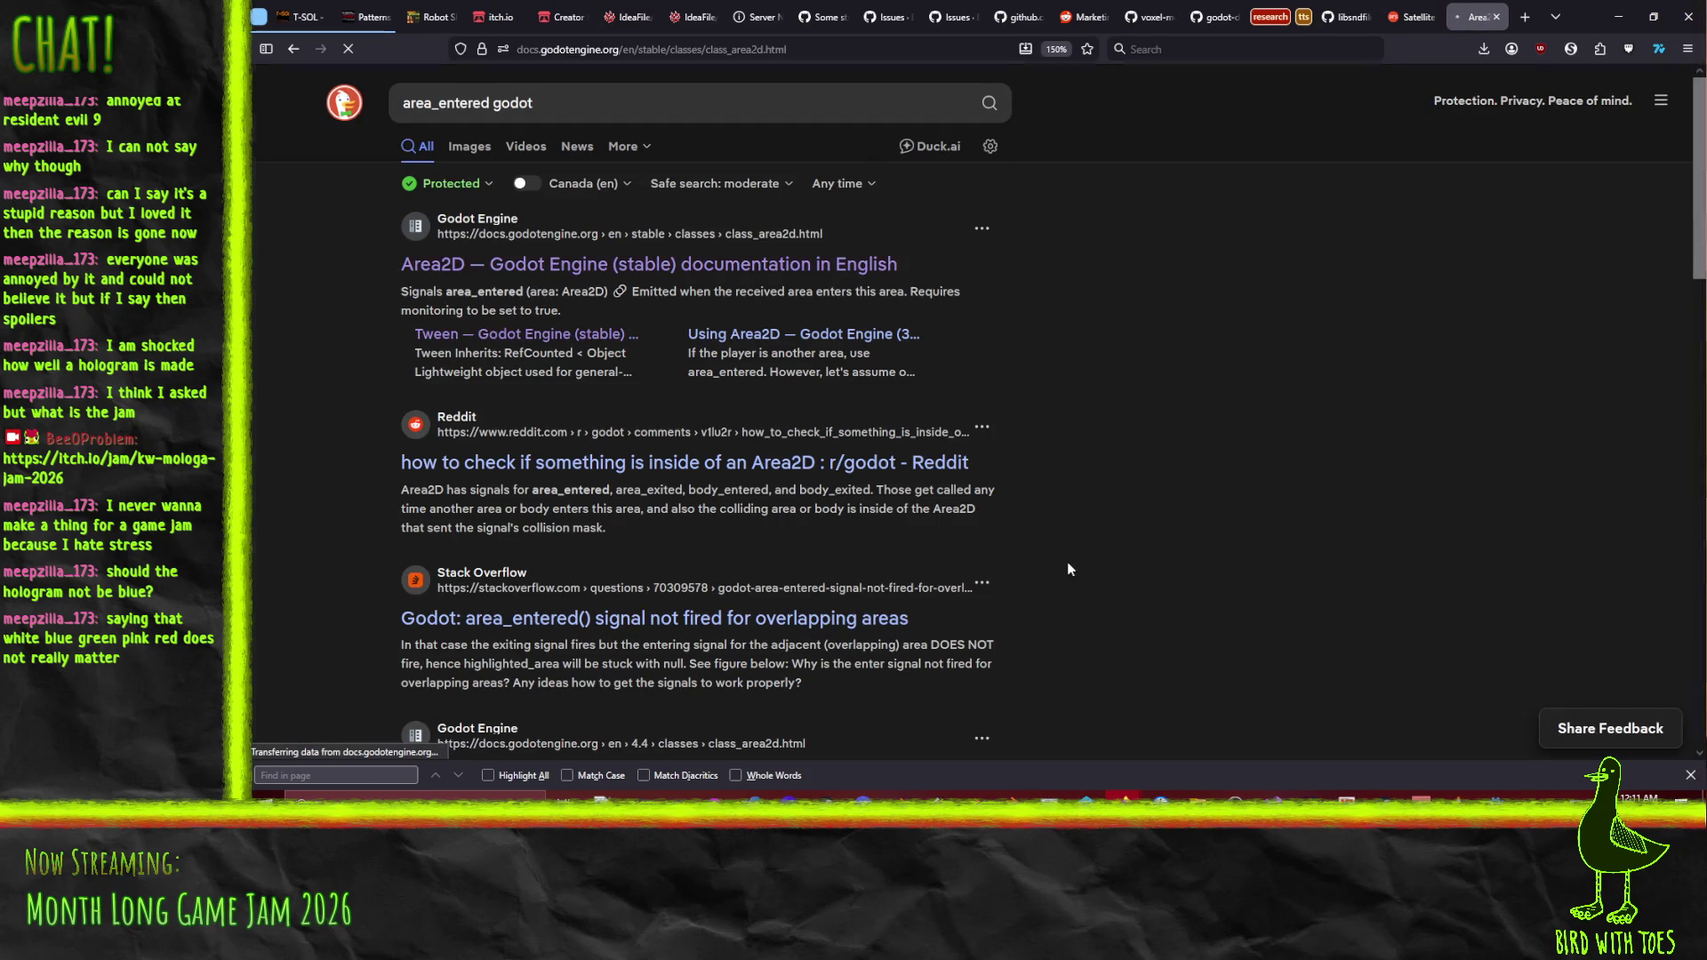
Scroll to the area_entered signal description, then return to the handler's parentheses in Godot.
{"action": "scroll", "coordinate": [862, 351], "scroll_direction": "down", "scroll_amount": 5}
{"action": "scroll", "coordinate": [877, 350], "scroll_direction": "up", "scroll_amount": 3}
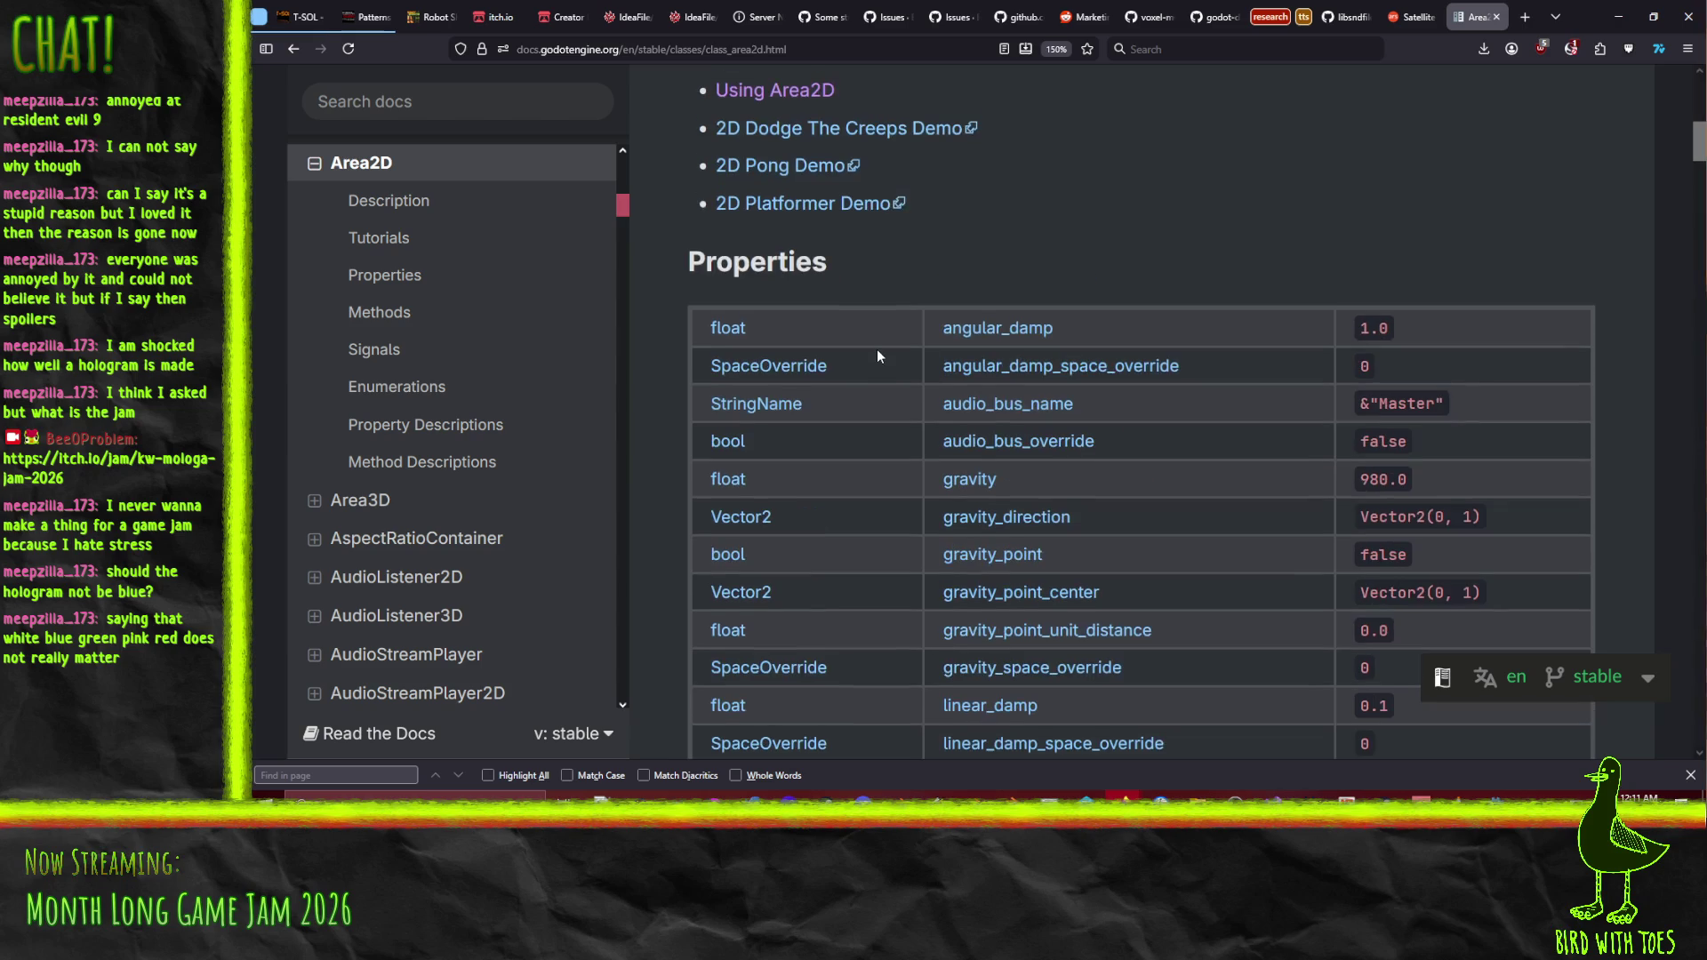
{"action": "scroll", "coordinate": [877, 350], "scroll_direction": "down", "scroll_amount": 6}
{"action": "scroll", "coordinate": [873, 367], "scroll_direction": "down", "scroll_amount": 1}
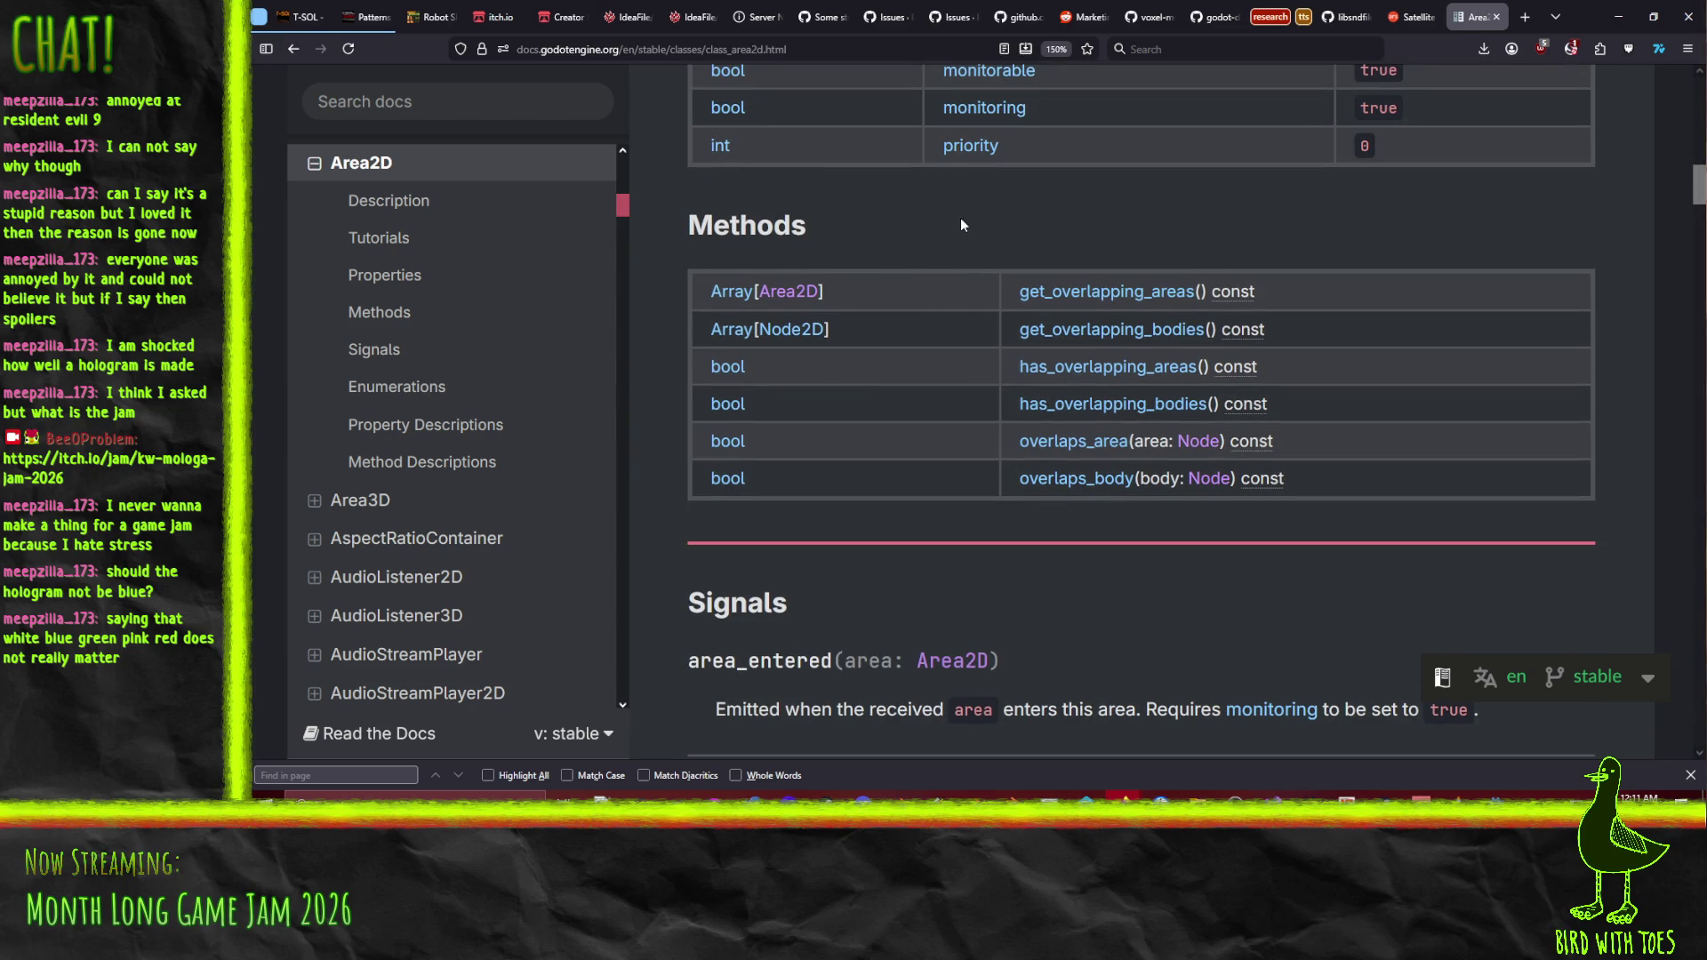
{"action": "scroll", "coordinate": [1071, 449], "scroll_direction": "down", "scroll_amount": 4}
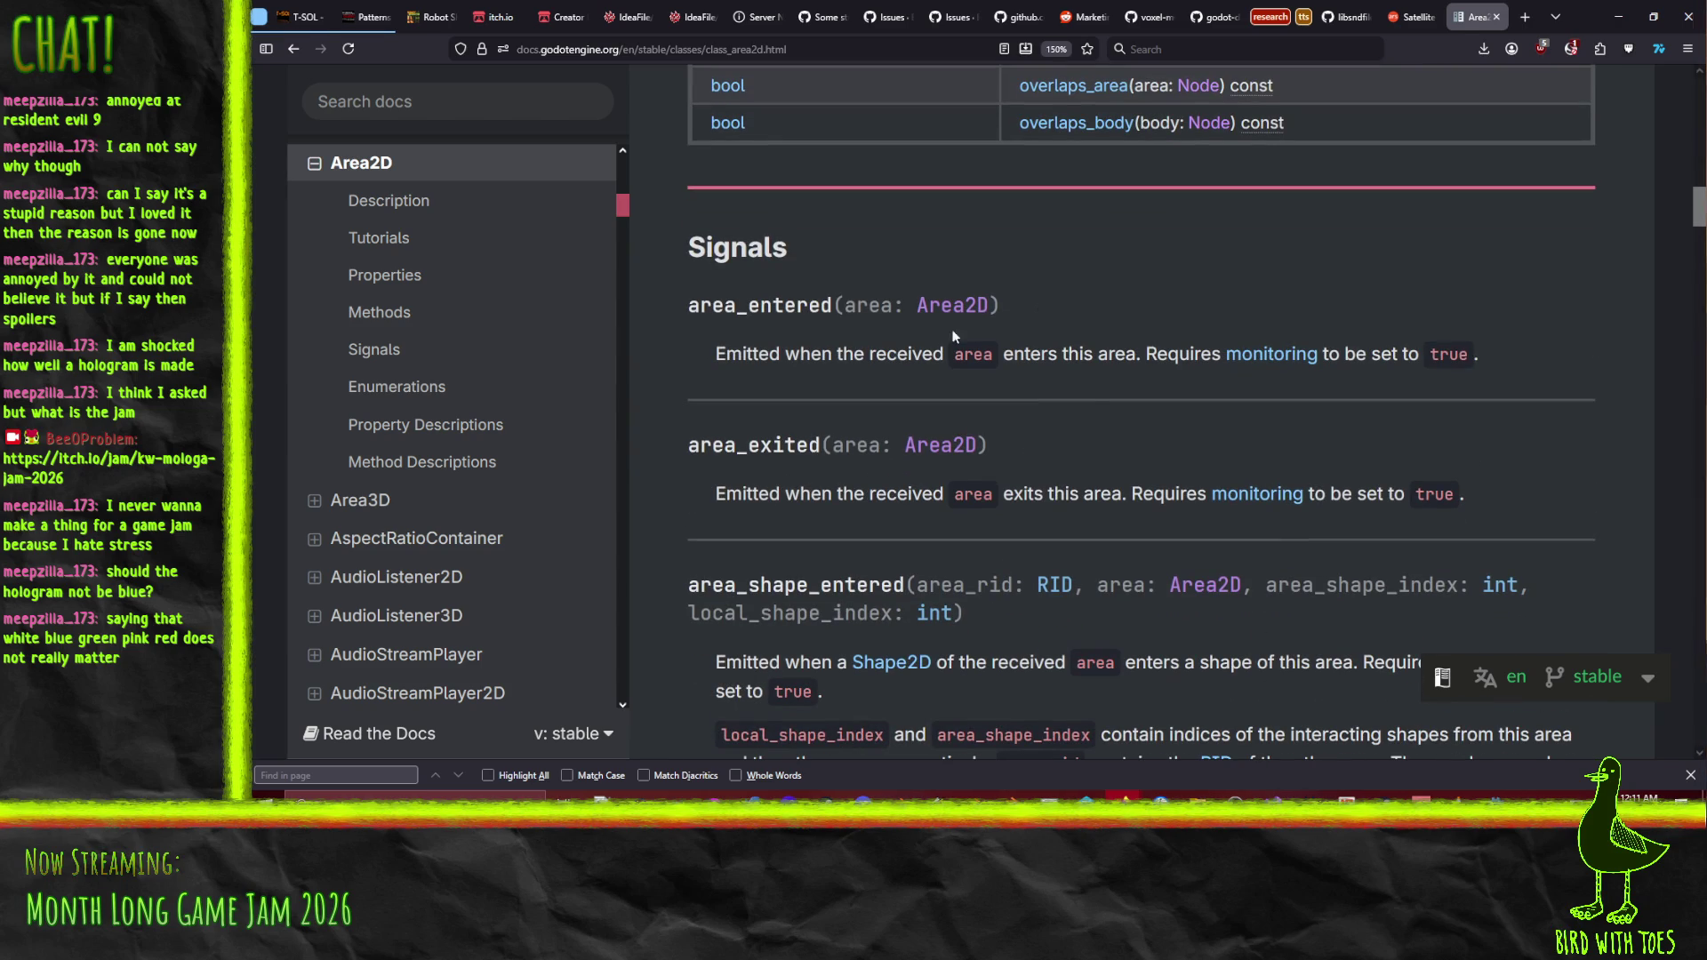
{"action": "left_click", "coordinate": [1618, 16]}
{"action": "left_click", "coordinate": [884, 402]}
Give the handler an area: Area3D parameter and write area.collision_mask in its body.
{"action": "type", "text": "area_entered(area):"}
{"action": "key", "text": "Return"}
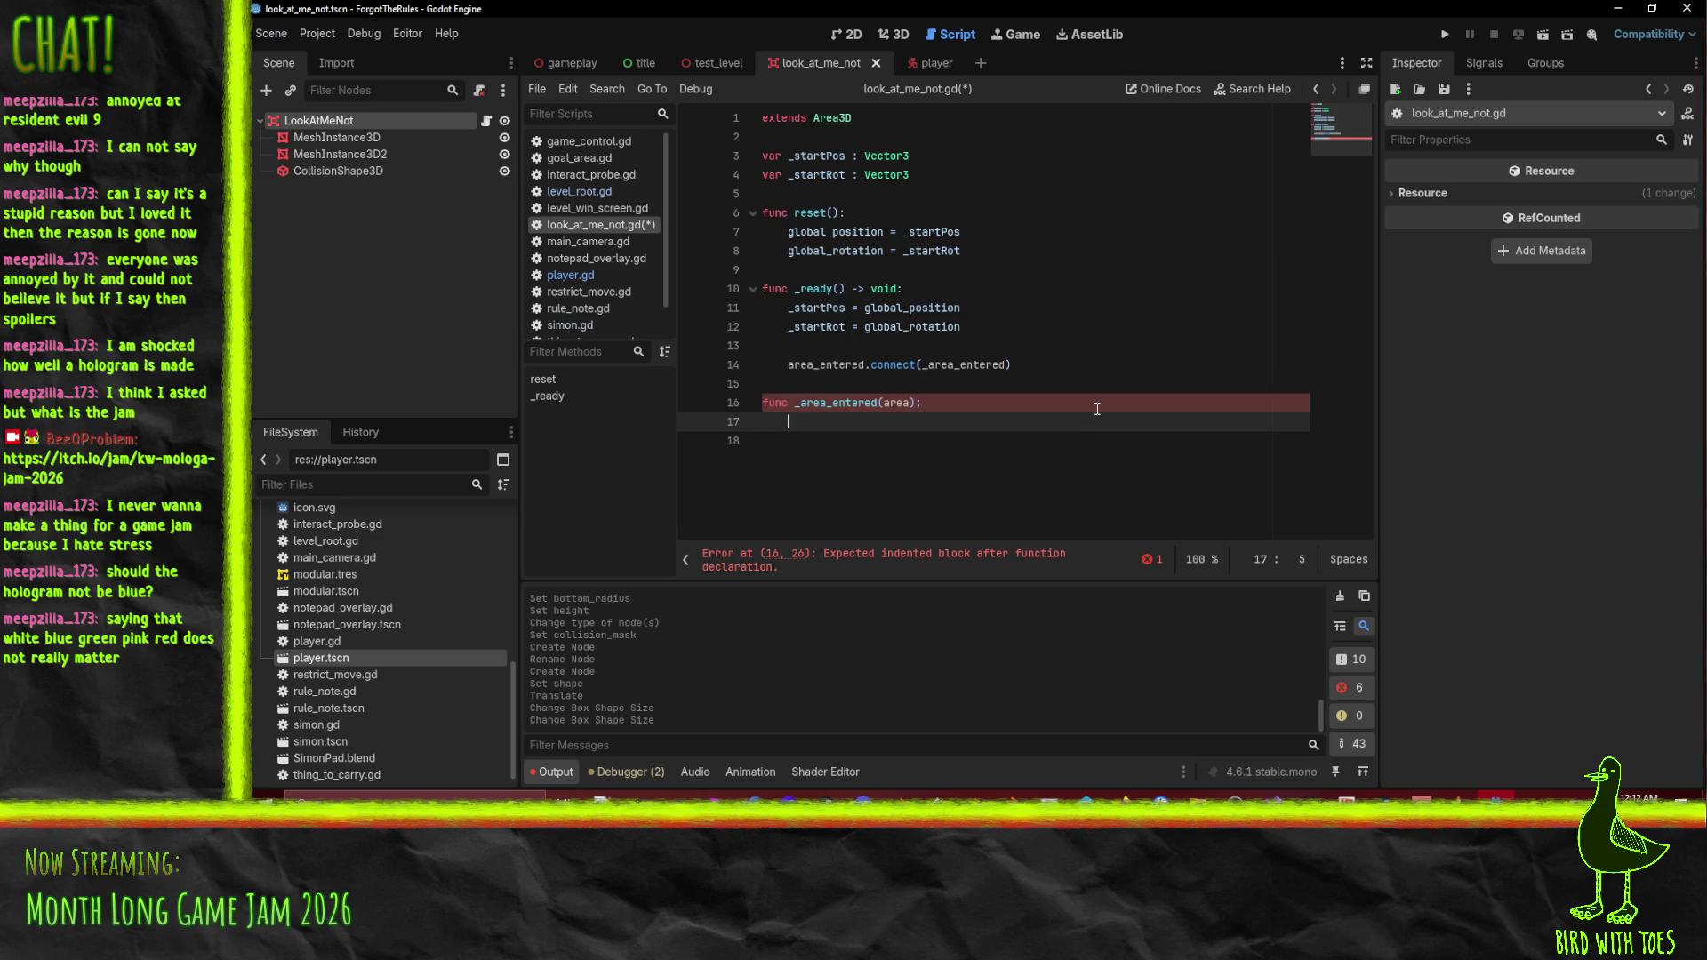
{"action": "type", "text": "area.ma"}
{"action": "key", "text": "Up"}
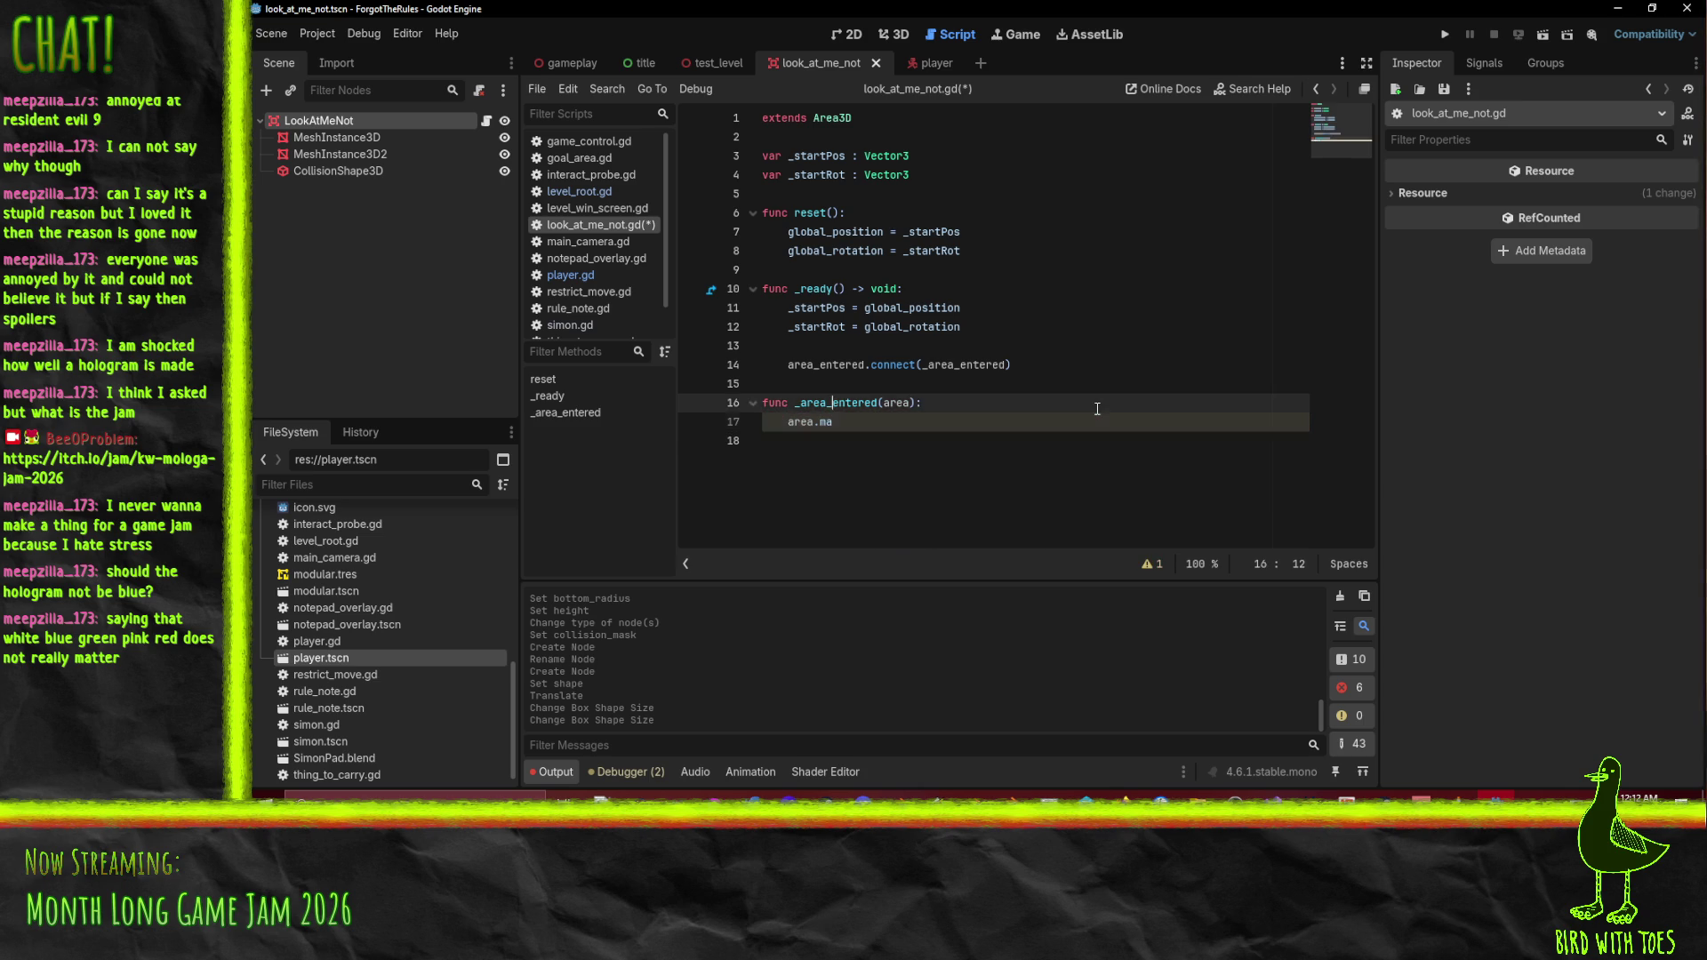
{"action": "type", "text": ": Area3D"}
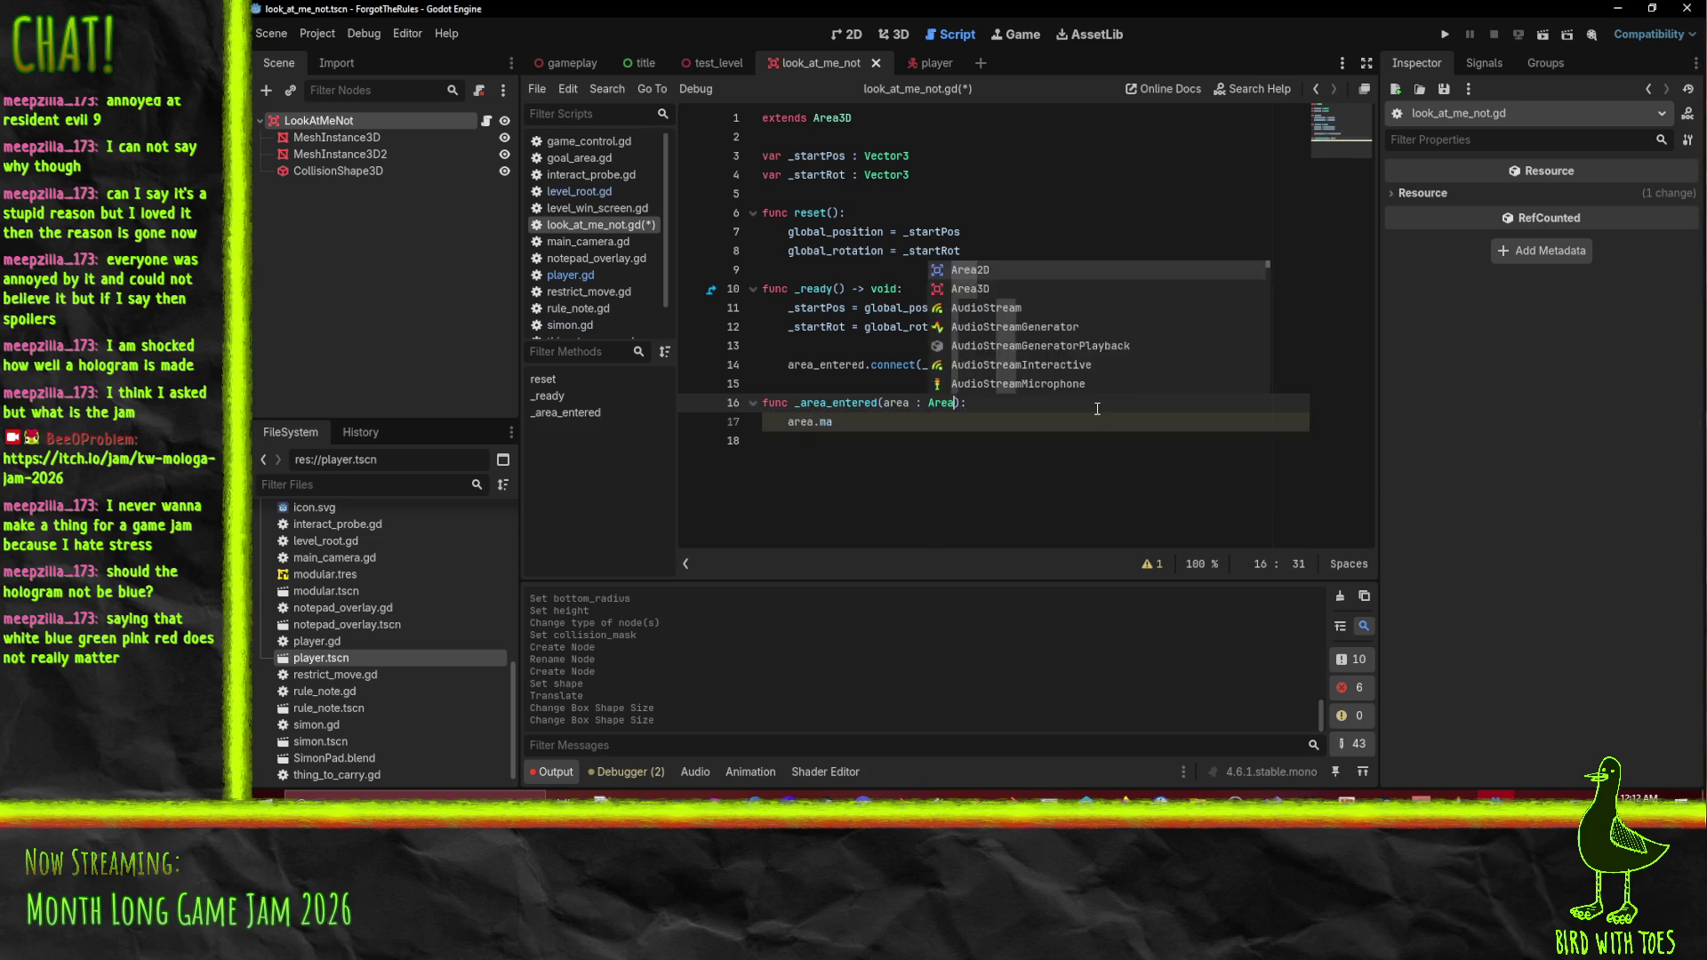
{"action": "key", "text": "Escape"}
{"action": "key", "text": "Down"}
{"action": "key", "text": "BackSpace"}
{"action": "key", "text": "BackSpace"}
{"action": "type", "text": "coll"}
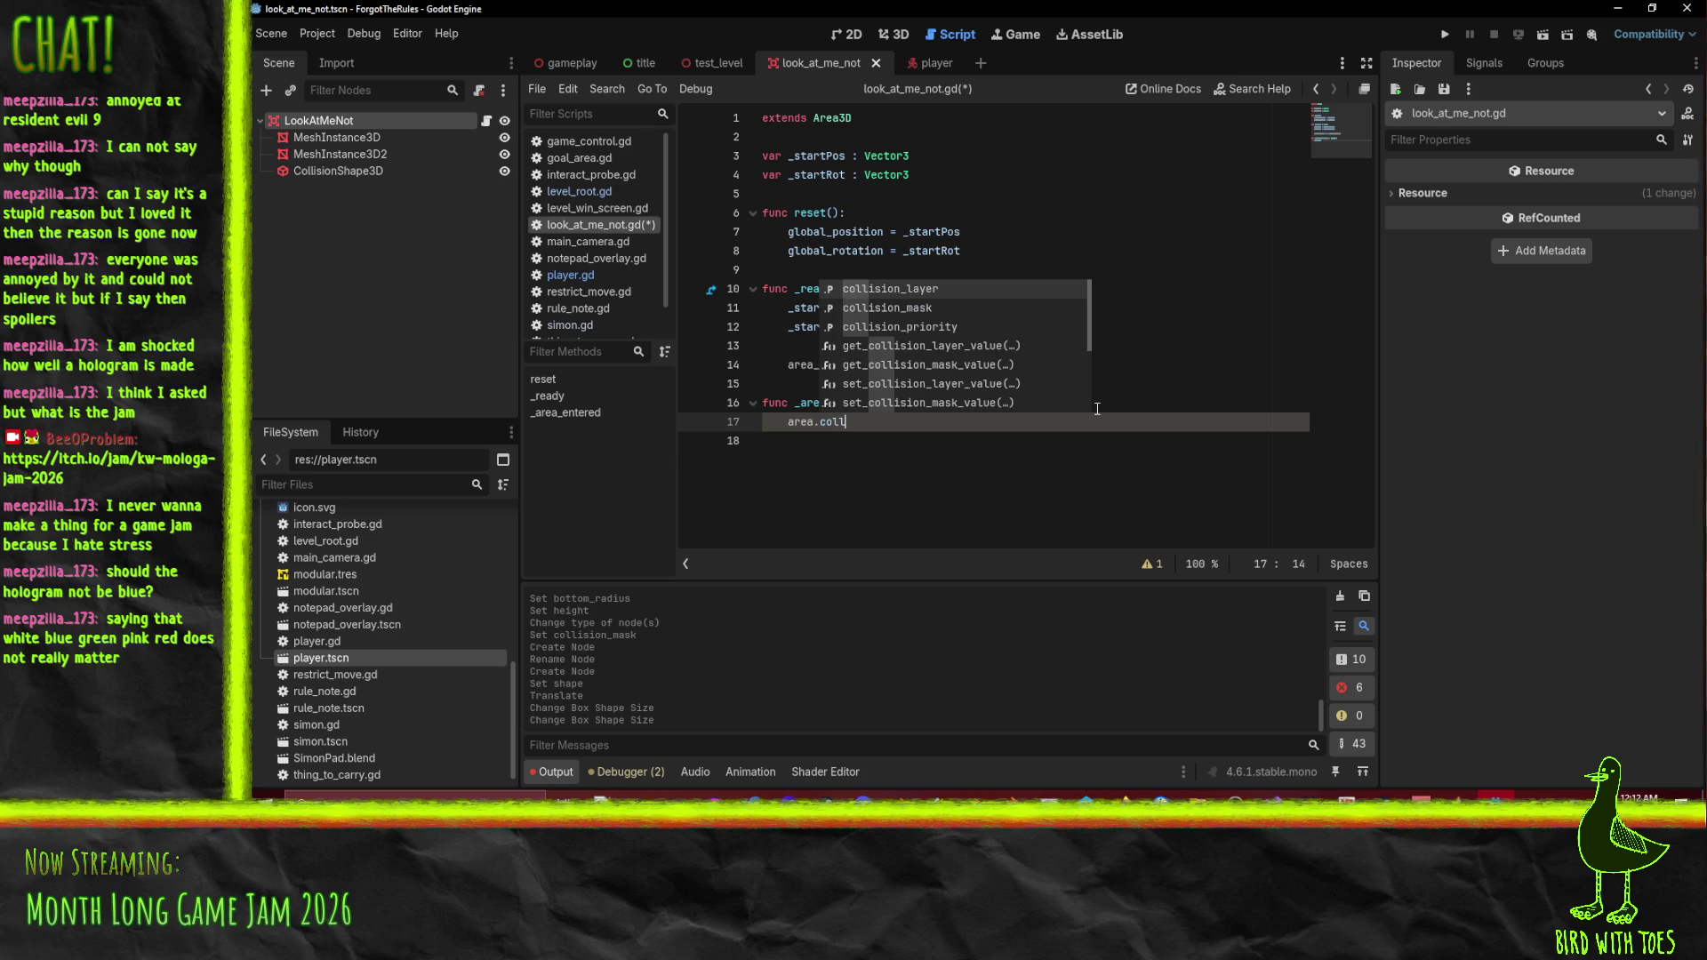
{"action": "key", "text": "Down"}
{"action": "key", "text": "Return"}
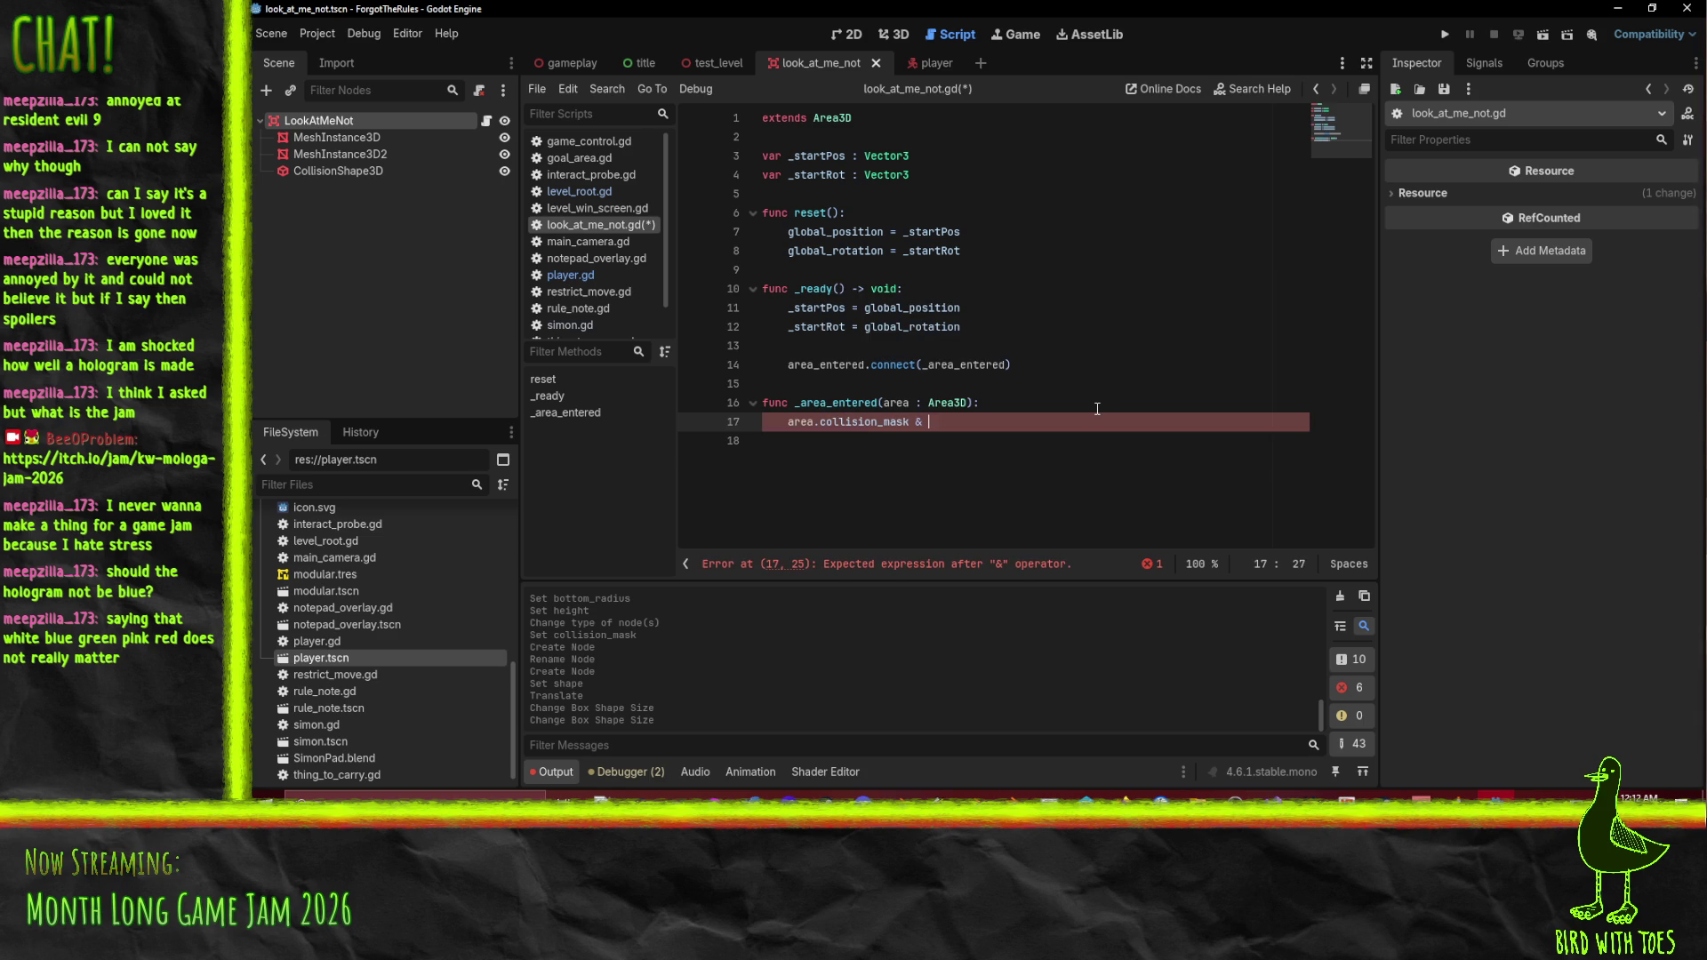
Turn that line into the if area.collision_mask & 2: check and open its body.
{"action": "key", "text": "Home"}
{"action": "type", "text": "if"}
{"action": "key", "text": "End"}
{"action": "key", "text": "Return"}
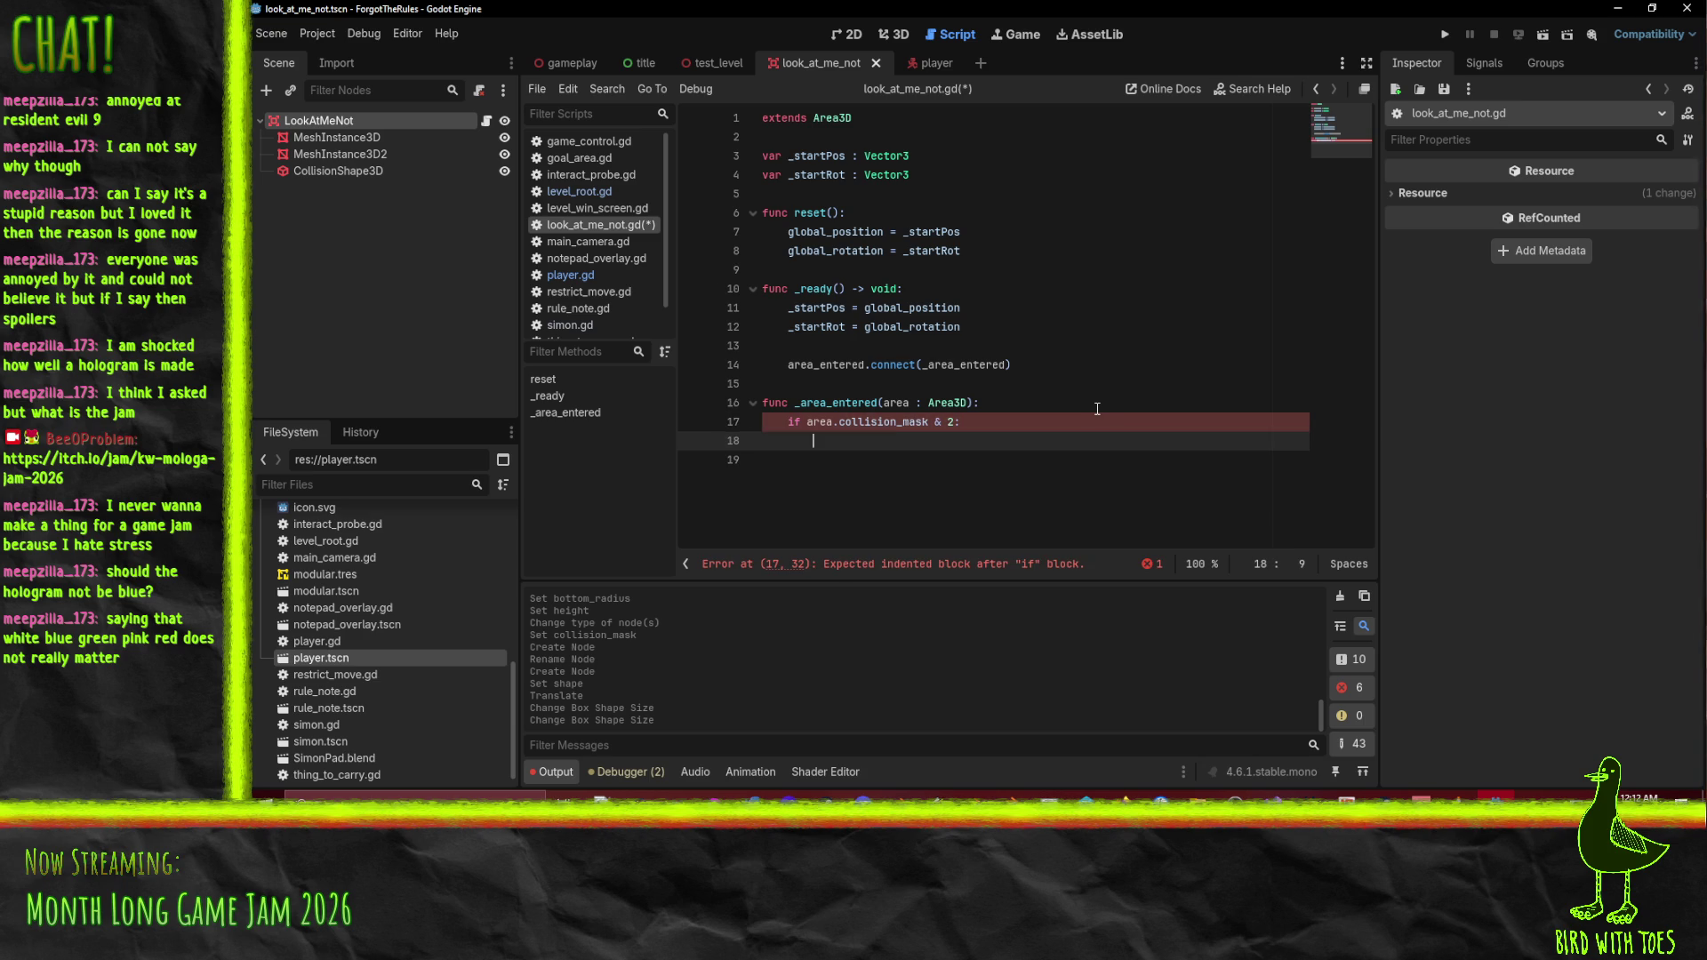
Try RayCast3D and PhysicsServer3D completions on line 18, then clear the line.
{"action": "type", "text": "ray"}
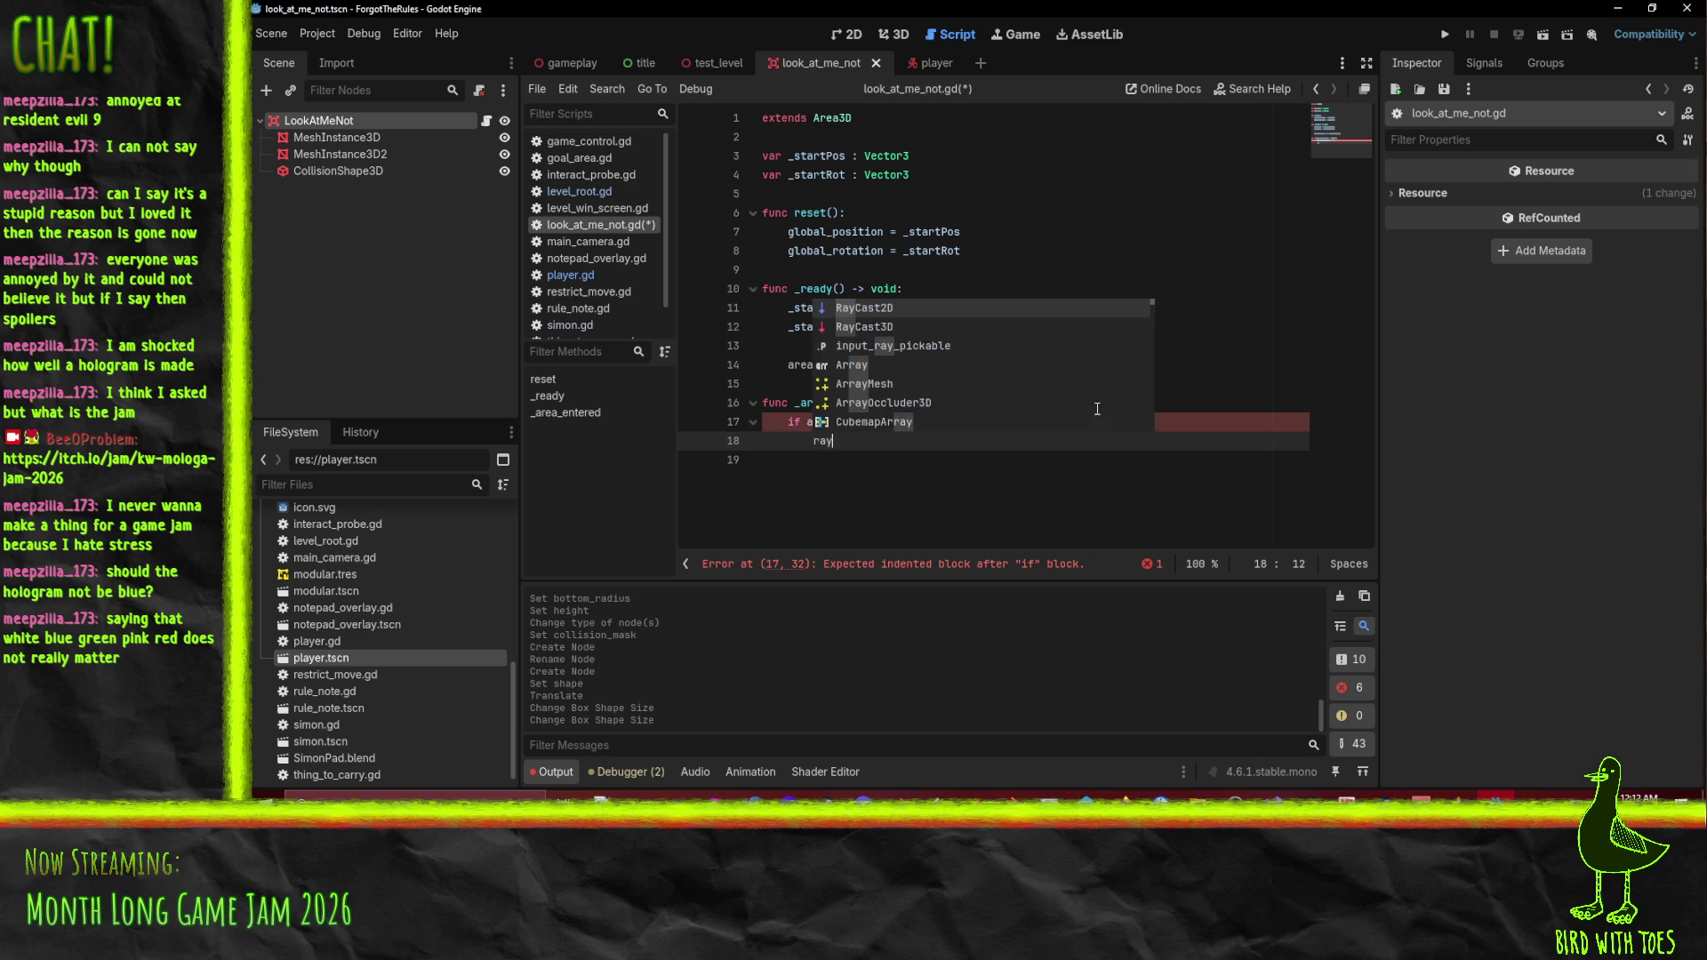
{"action": "key", "text": "Down"}
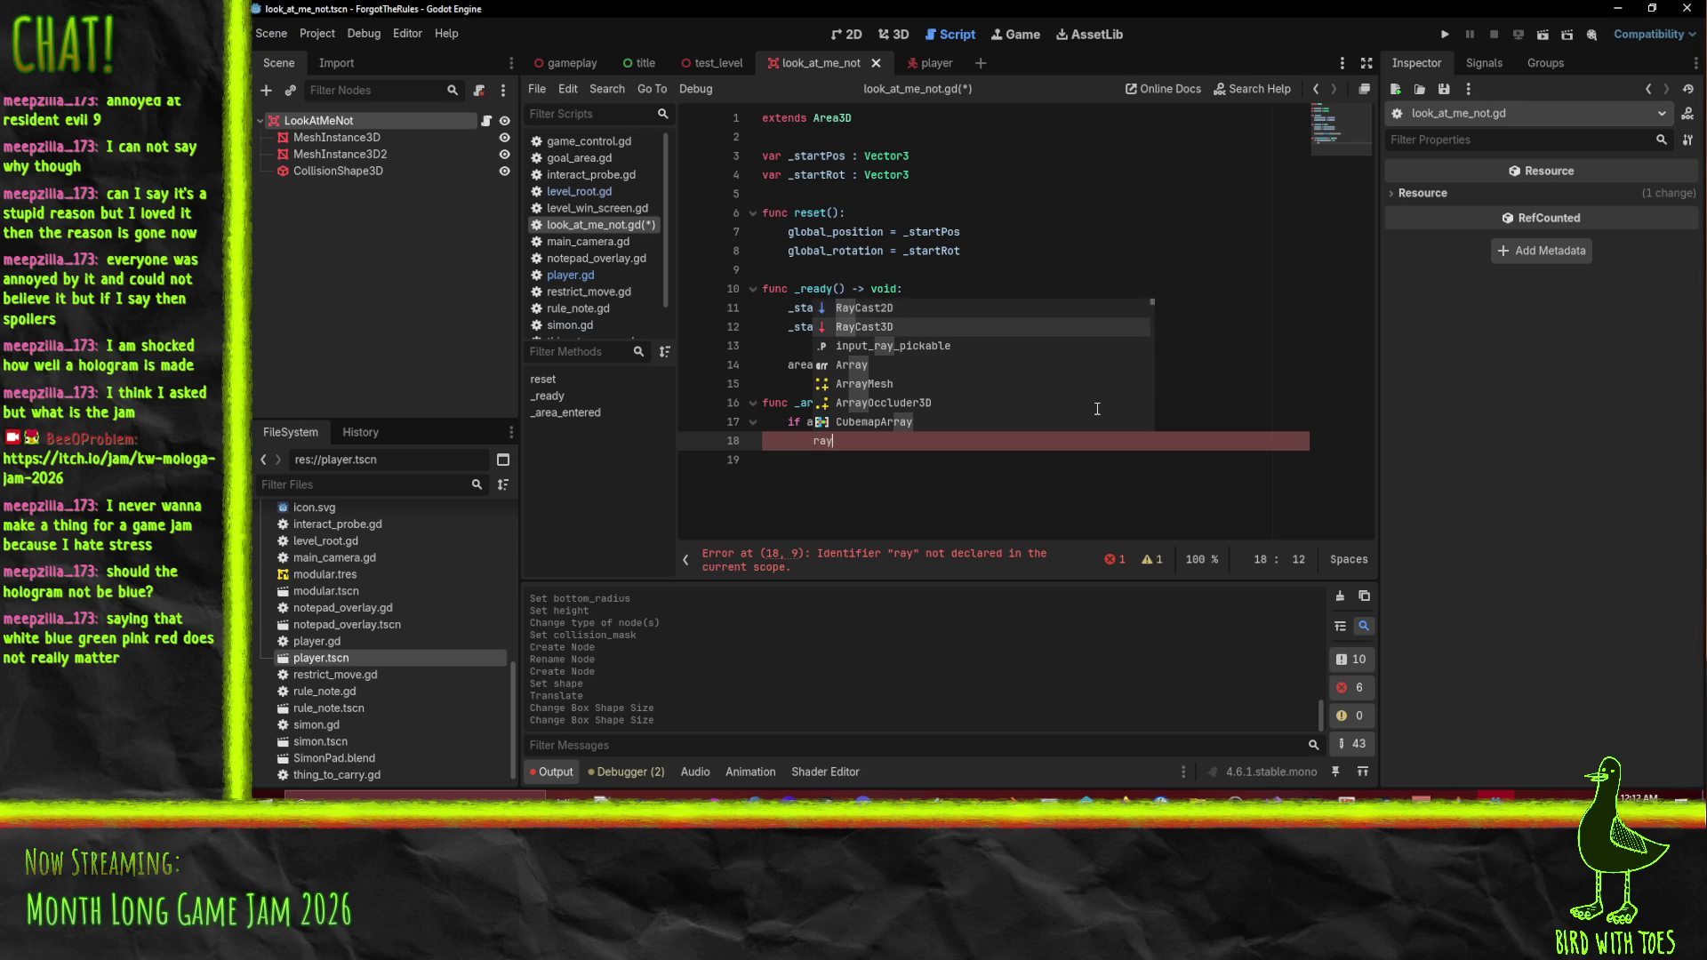
{"action": "key", "text": "BackSpace"}
{"action": "key", "text": "BackSpace"}
{"action": "key", "text": "BackSpace"}
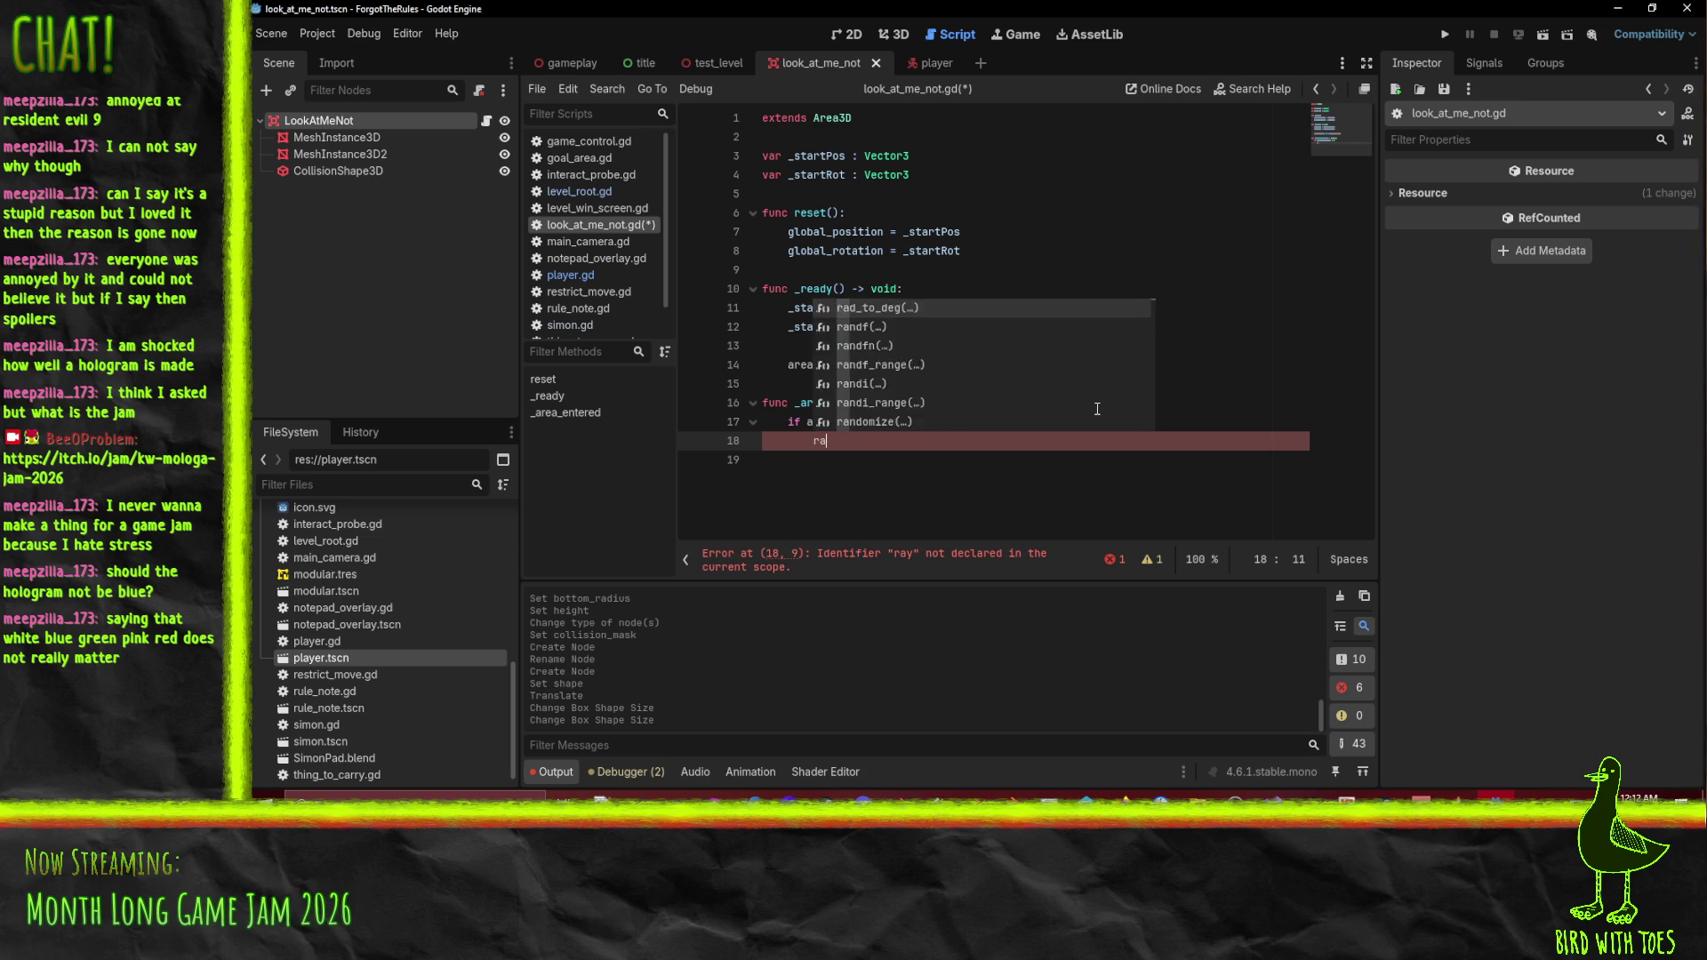
{"action": "type", "text": "query"}
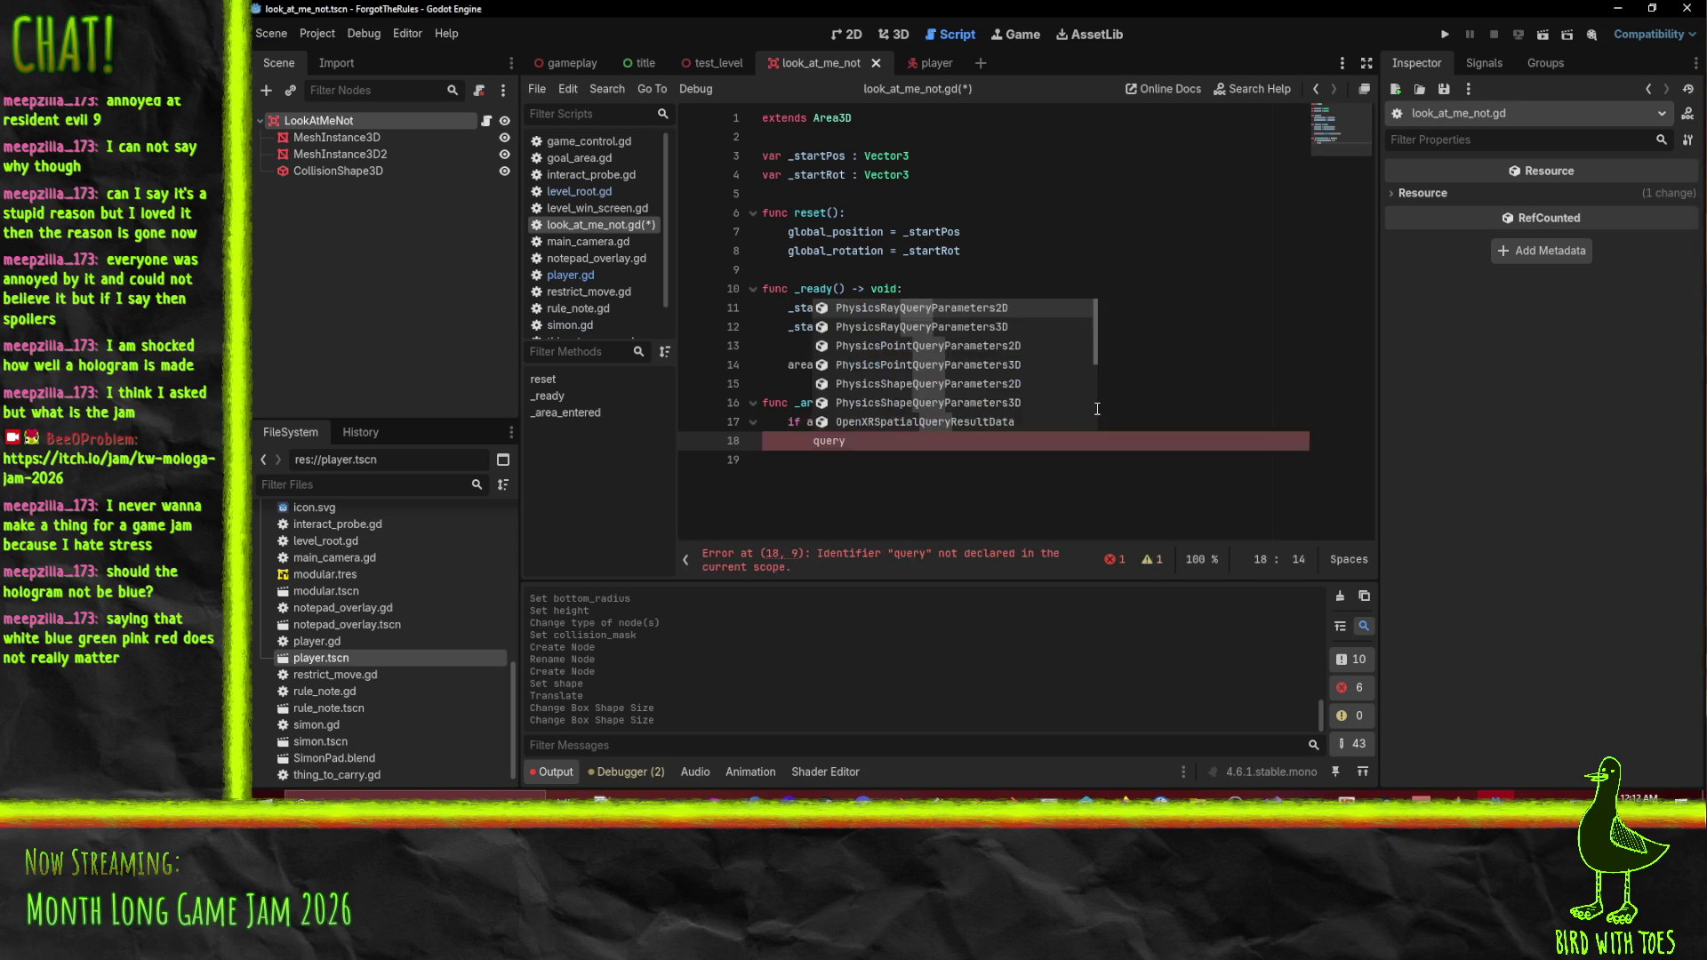
{"action": "key", "text": "ctrl+shift+Left"}
{"action": "type", "text": "PhysicsS"}
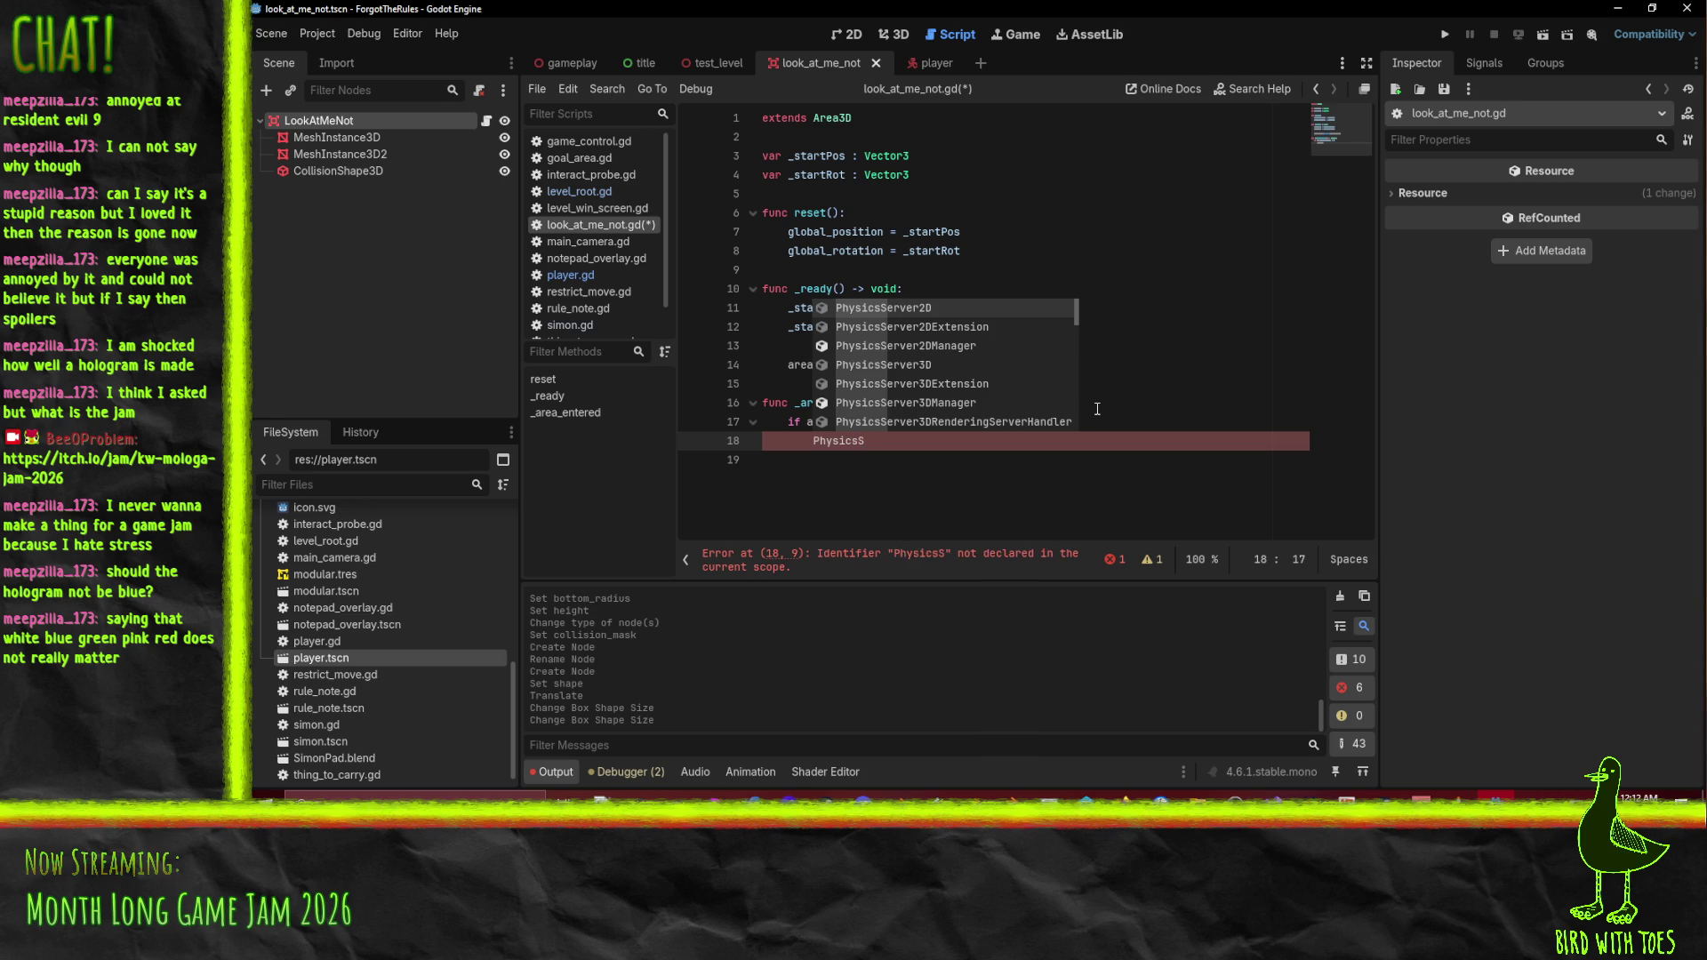
{"action": "key", "text": "Down"}
{"action": "key", "text": "Down"}
{"action": "key", "text": "Down"}
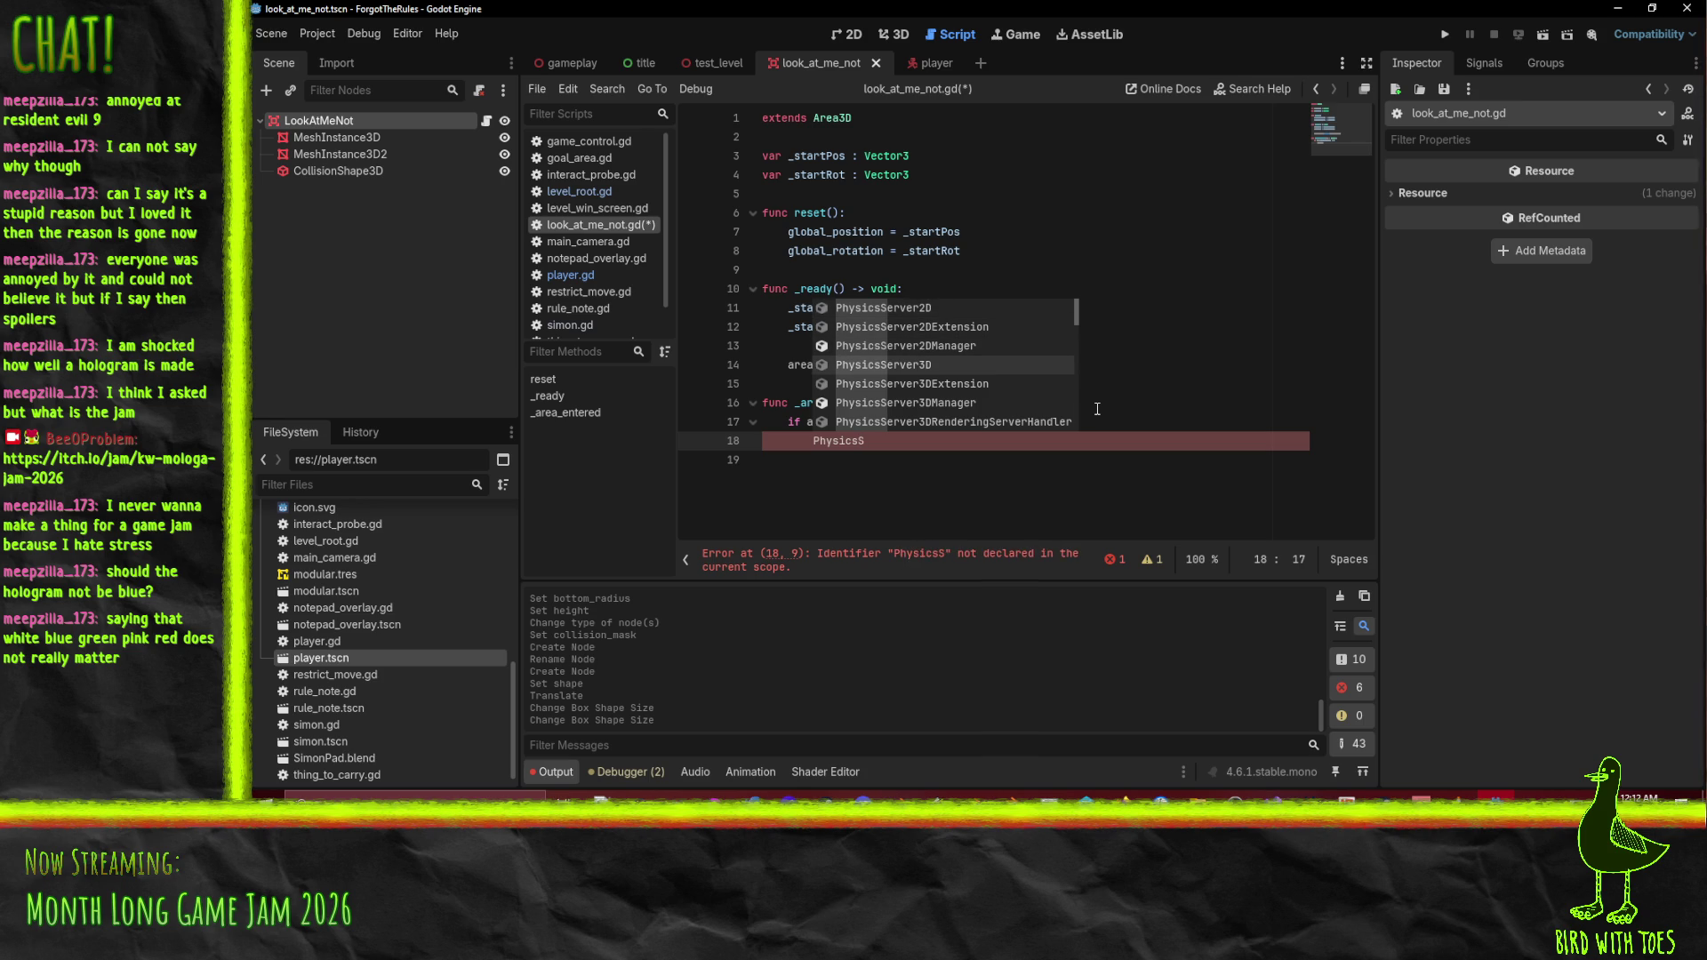
{"action": "key", "text": "Return"}
{"action": "type", "text": "."}
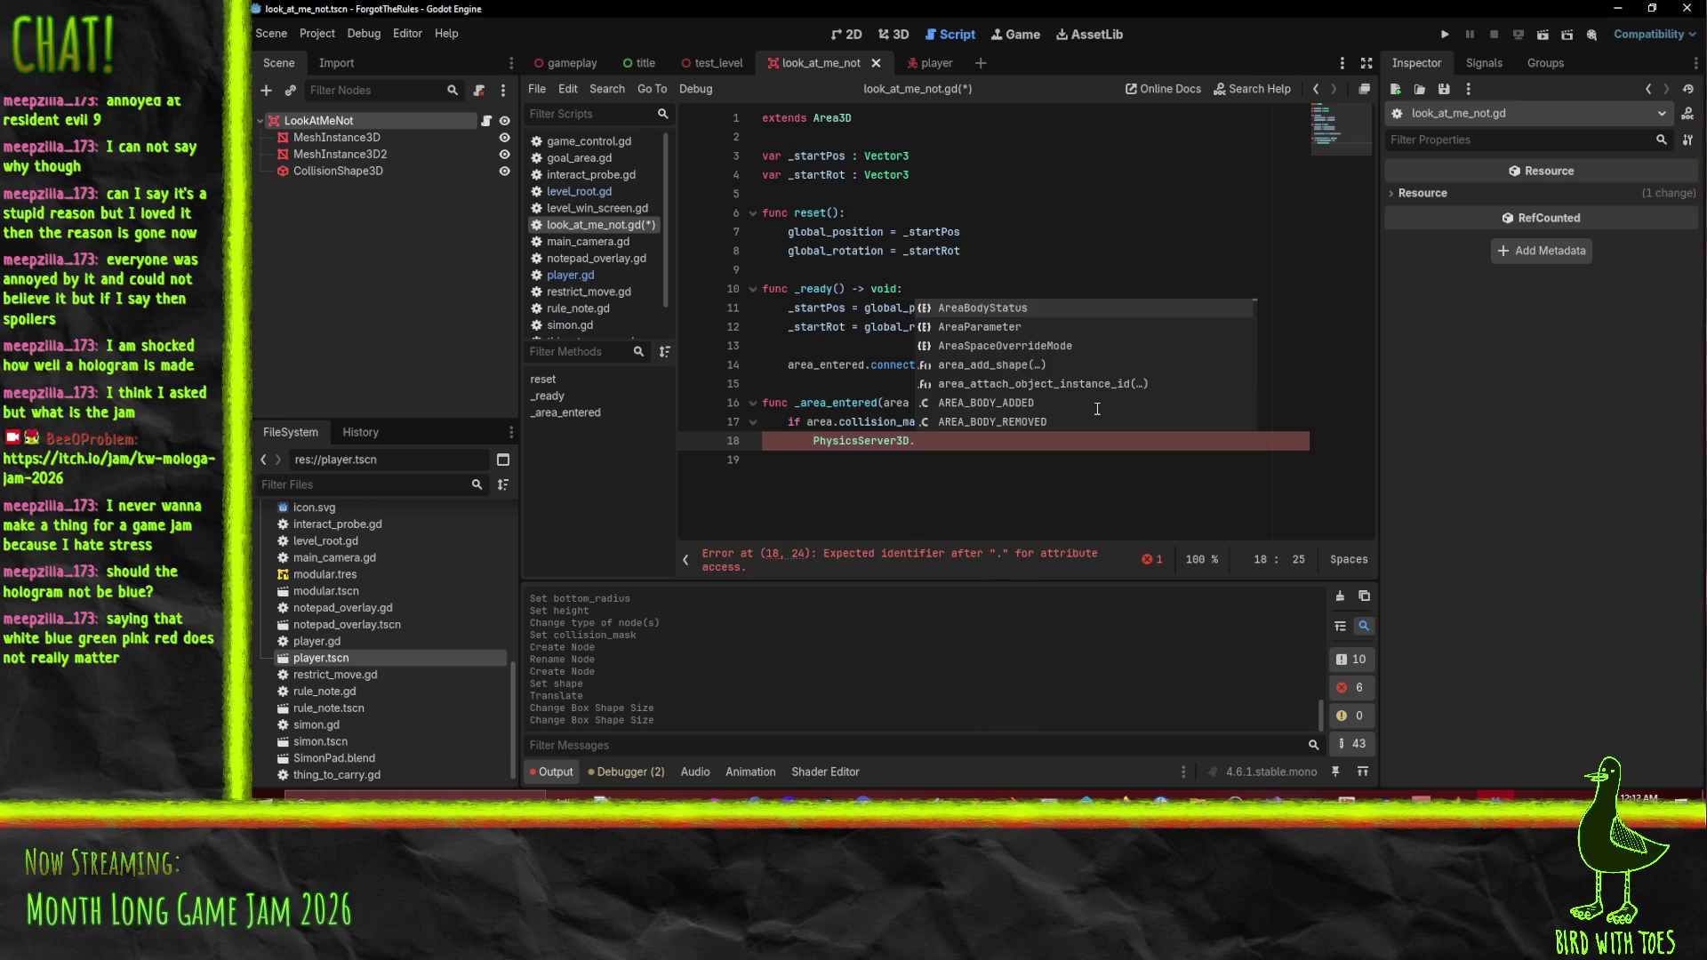
{"action": "type", "text": "ra"}
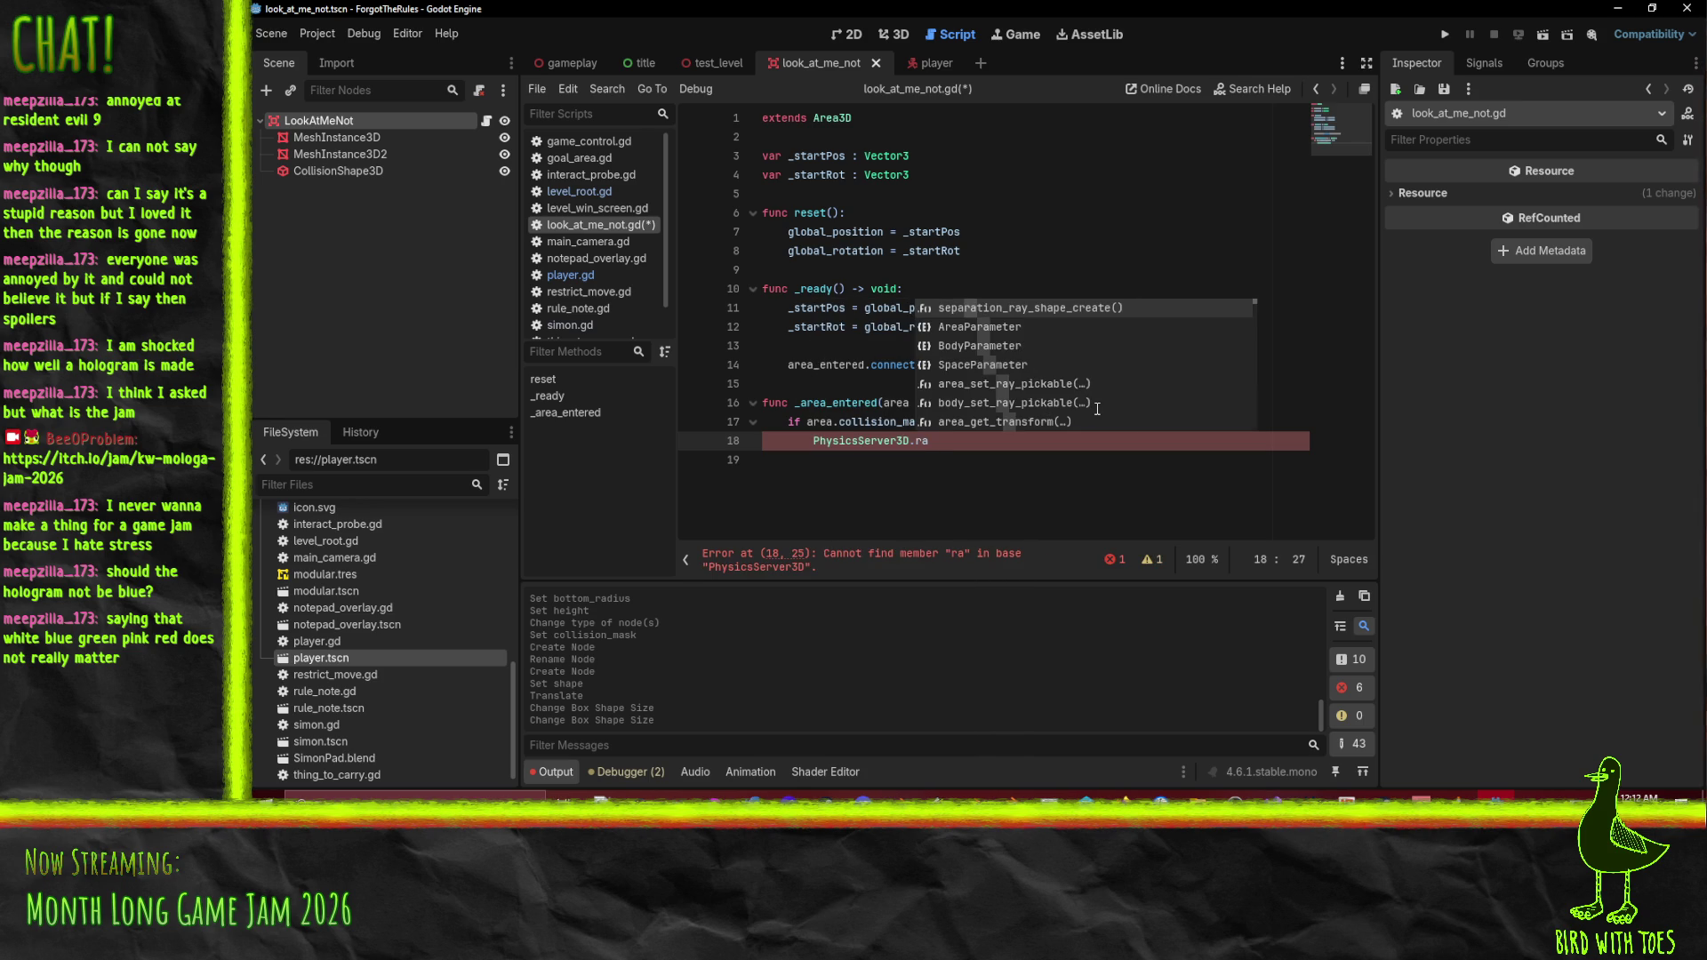
{"action": "key", "text": "ctrl+BackSpace"}
{"action": "key", "text": "ctrl+BackSpace"}
{"action": "key", "text": "ctrl+BackSpace"}
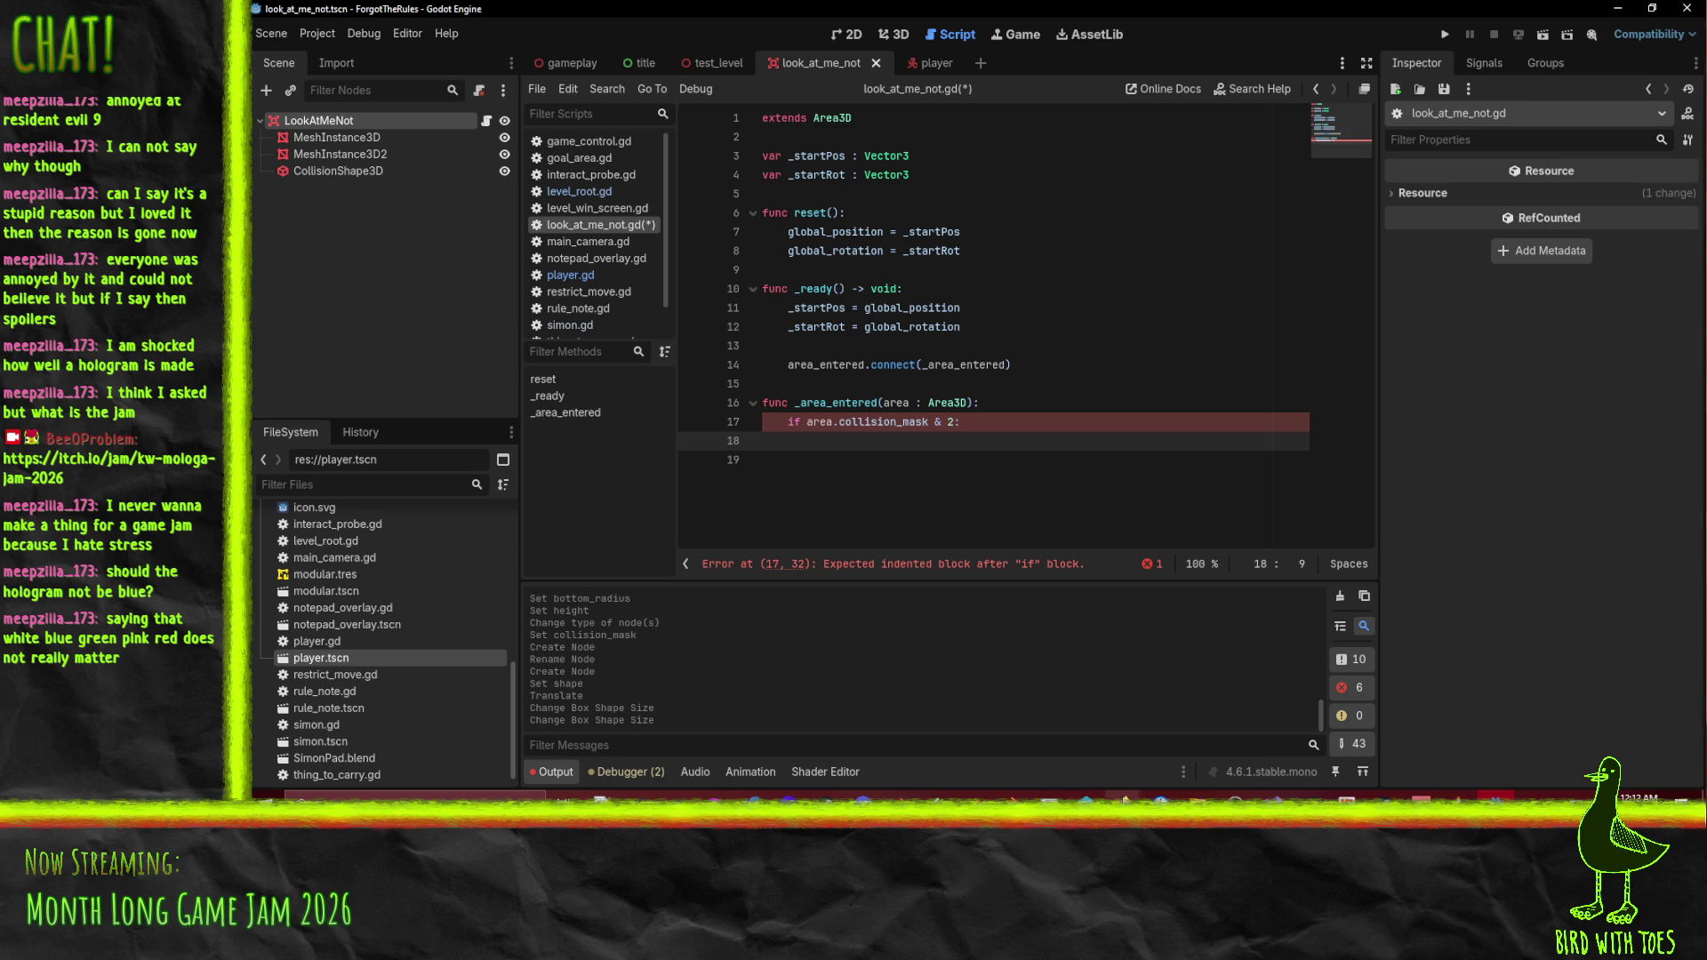
Open the RobotShooter solution in Visual Studio 2022 and switch to BlastZone.cs.
{"action": "mouse_move", "coordinate": [958, 430]}
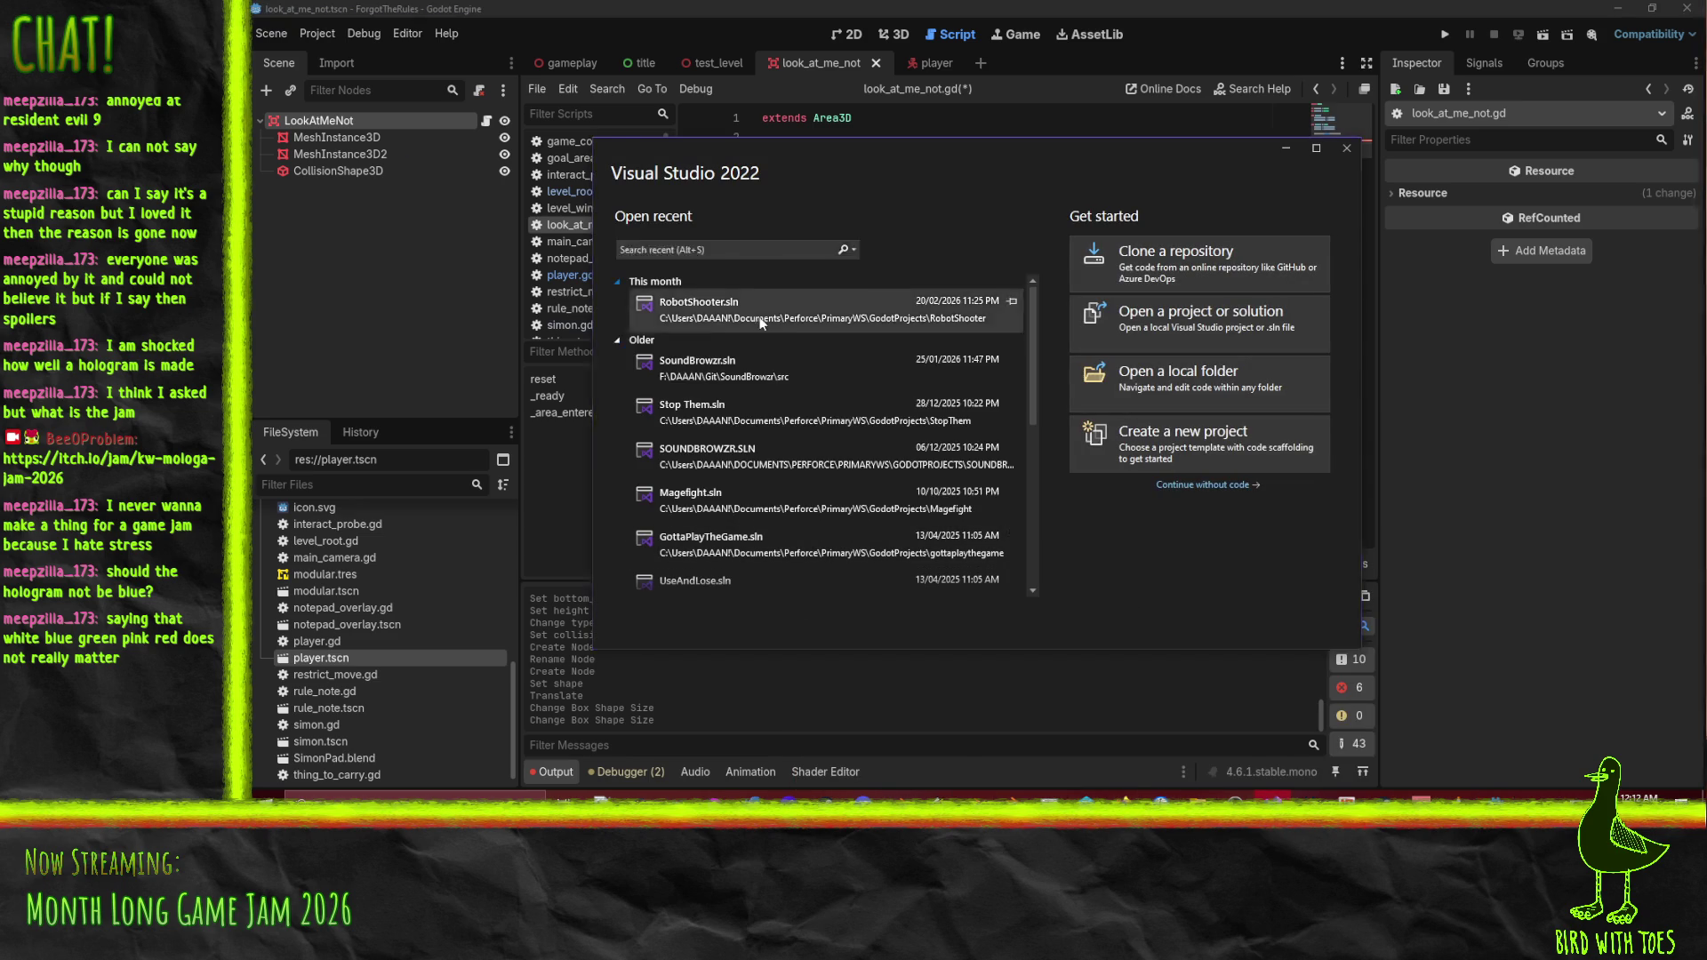
{"action": "left_click", "coordinate": [763, 311]}
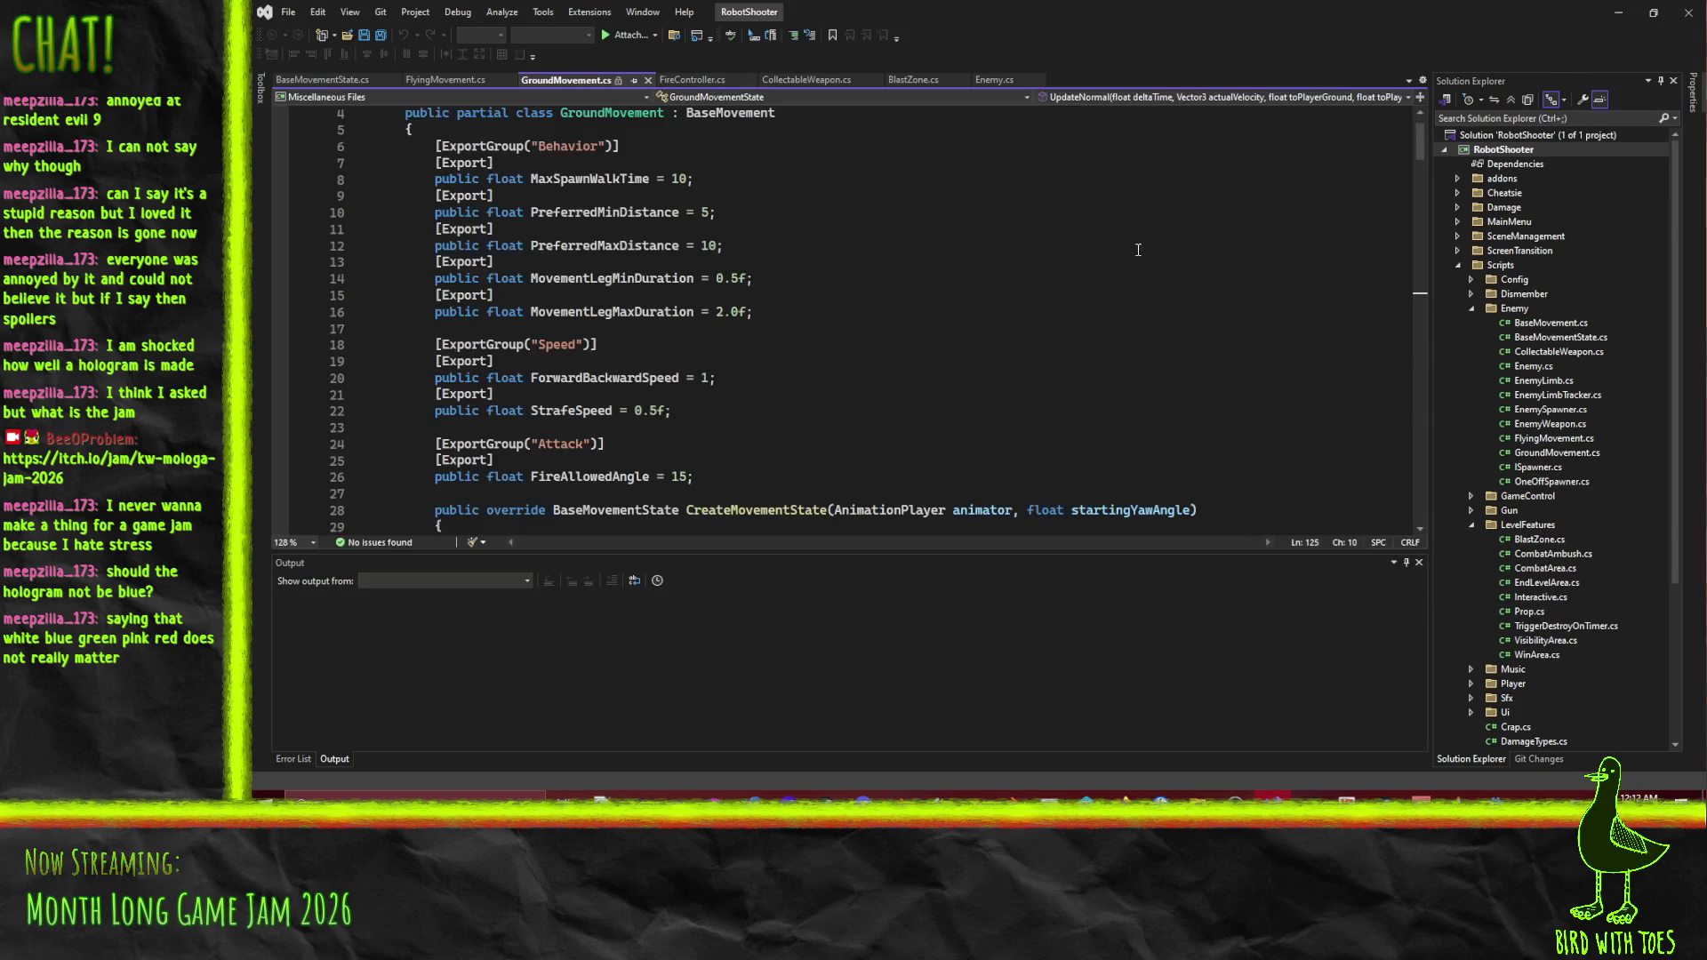
{"action": "left_click", "coordinate": [1235, 589]}
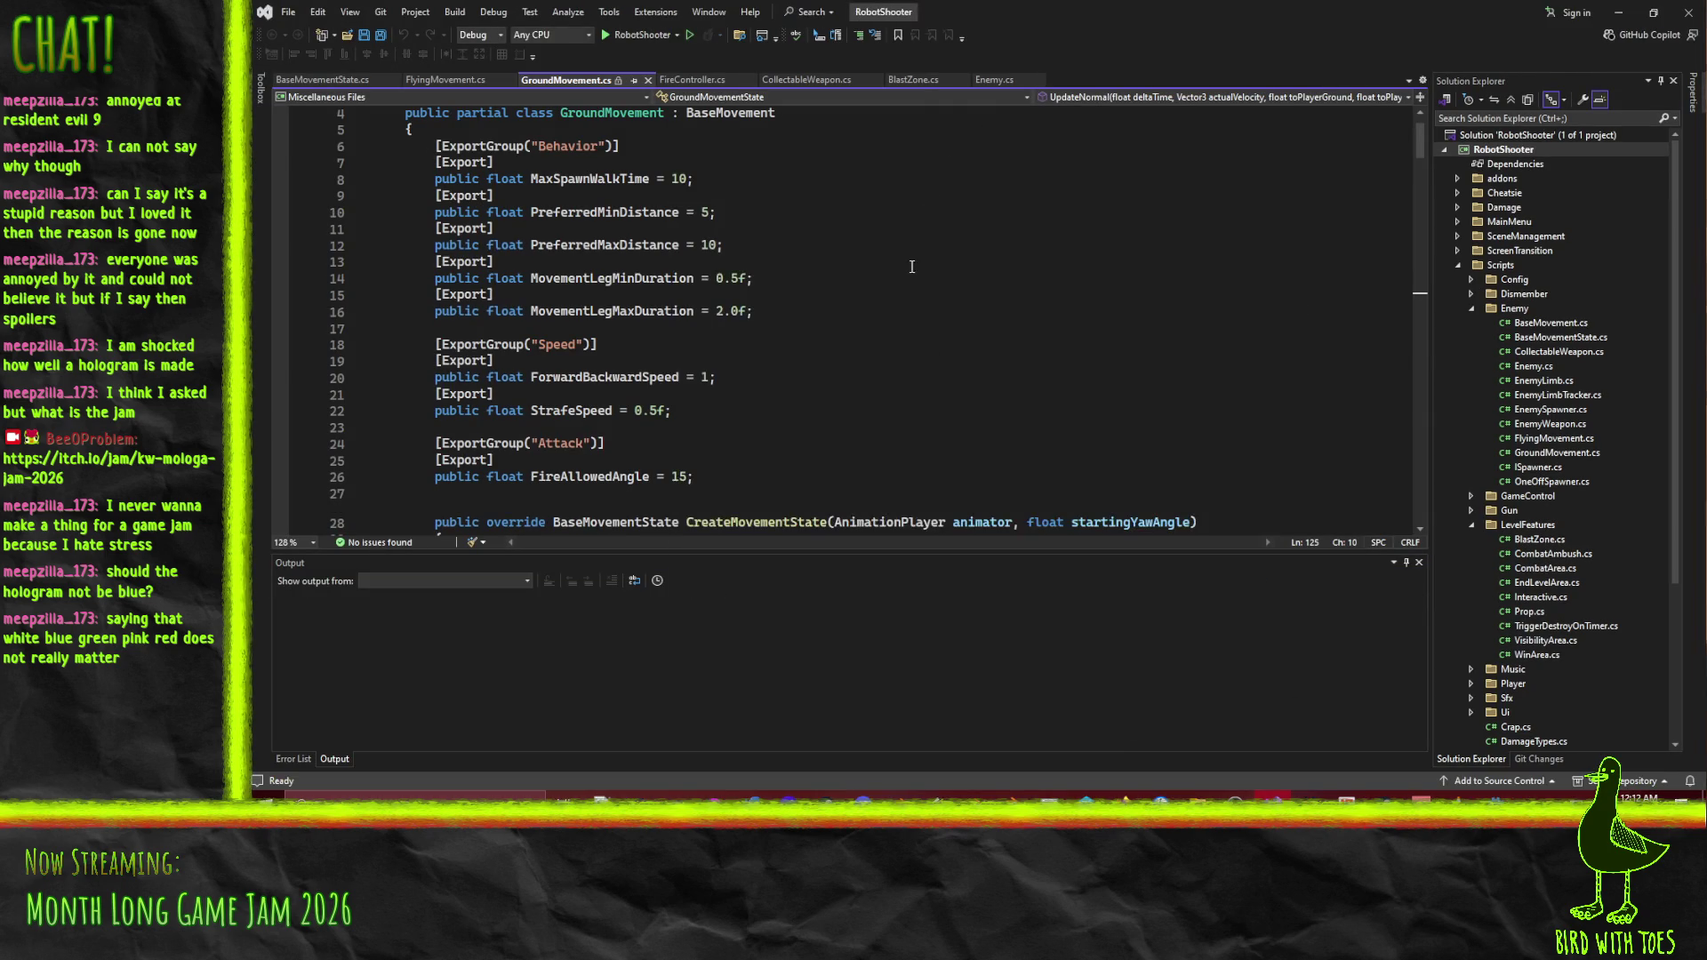
{"action": "left_click", "coordinate": [915, 83]}
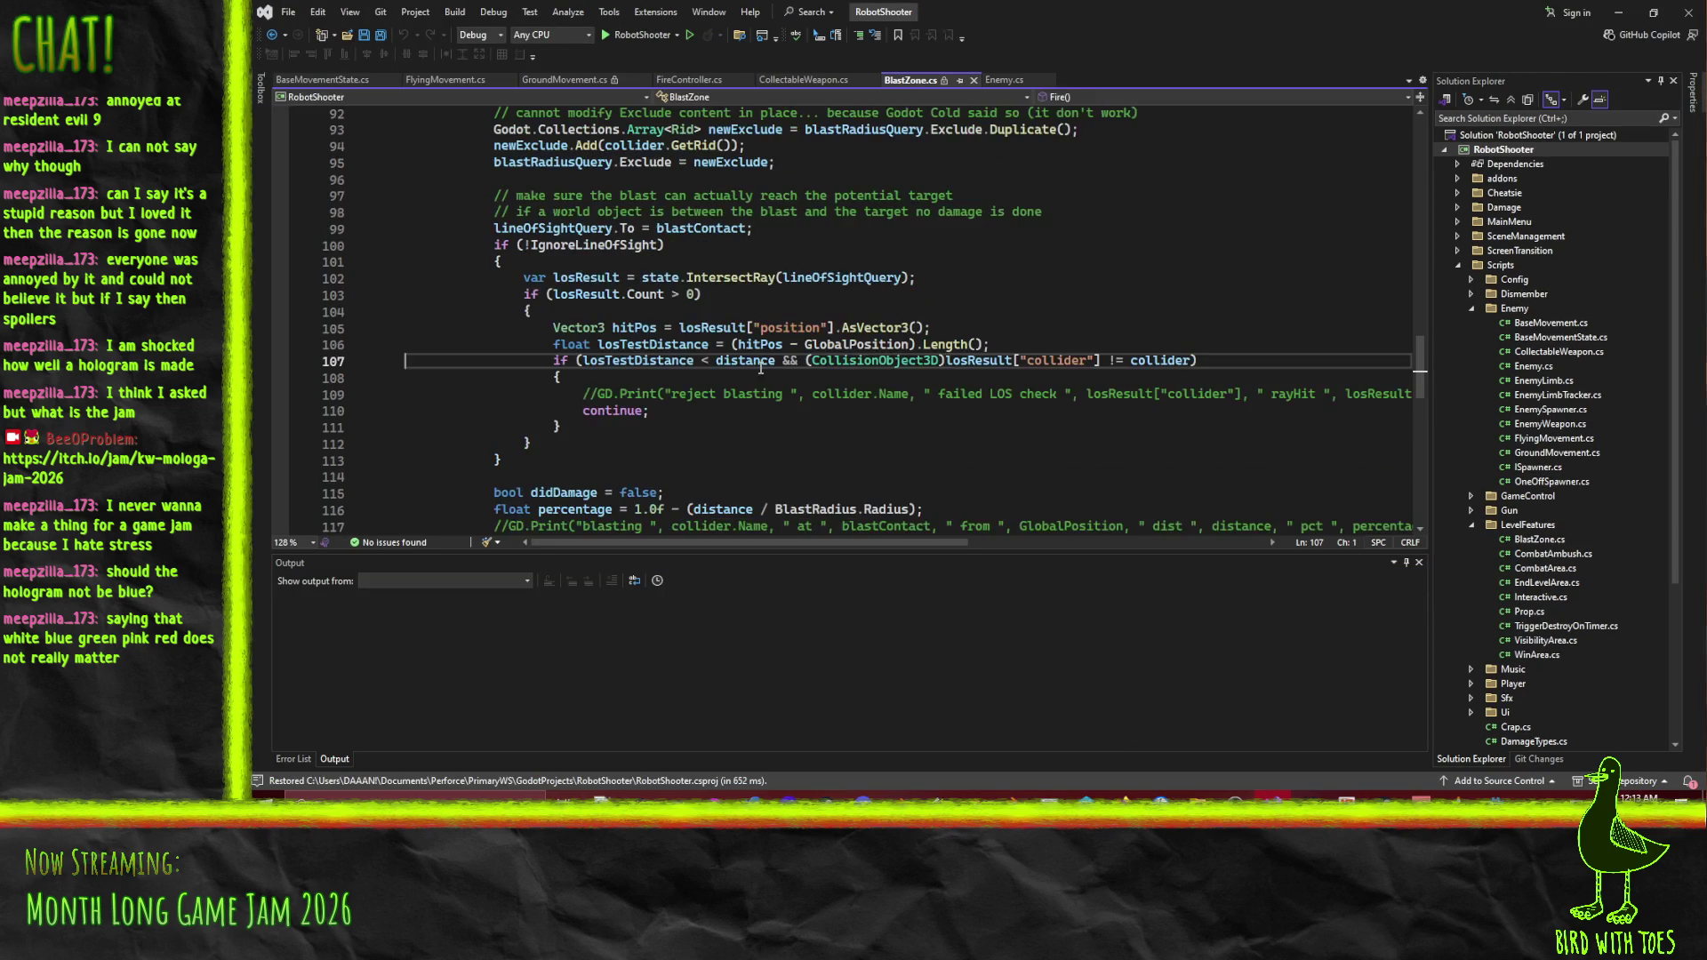
Review how BlastZone.cs builds PhysicsRayQueryParameters3D and lineOfSightQuery, then return to Godot.
{"action": "scroll", "coordinate": [1069, 344], "scroll_direction": "up", "scroll_amount": 1}
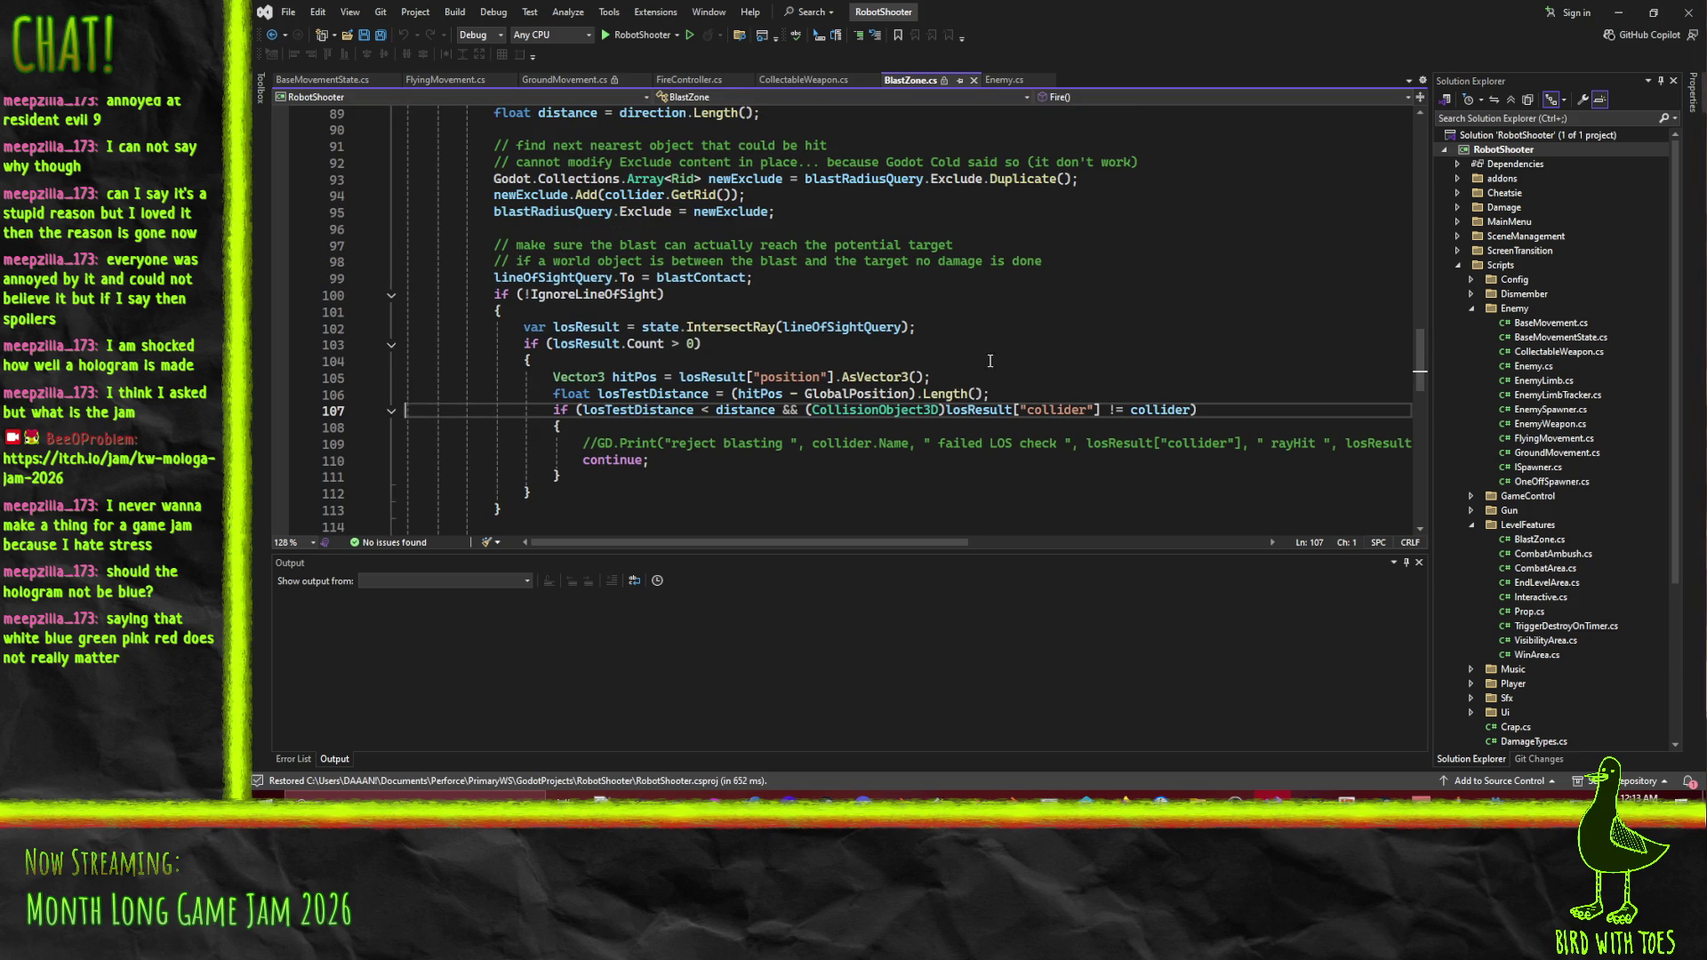
{"action": "scroll", "coordinate": [622, 296], "scroll_direction": "up", "scroll_amount": 6}
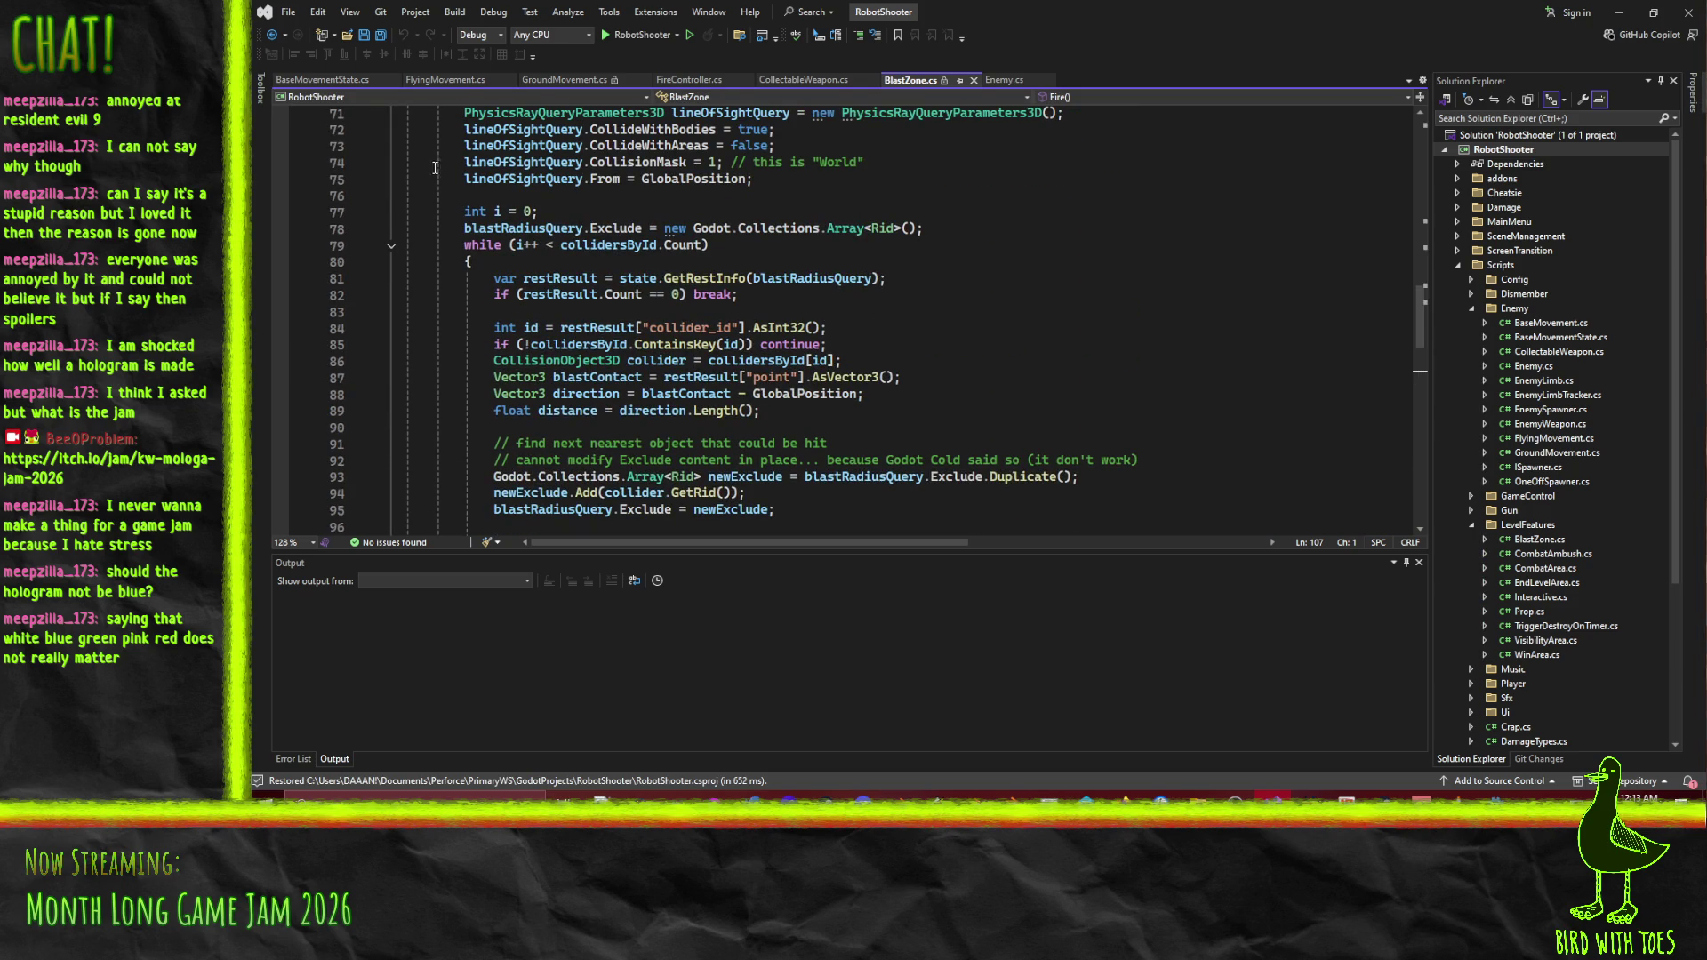
{"action": "scroll", "coordinate": [593, 353], "scroll_direction": "up", "scroll_amount": 5}
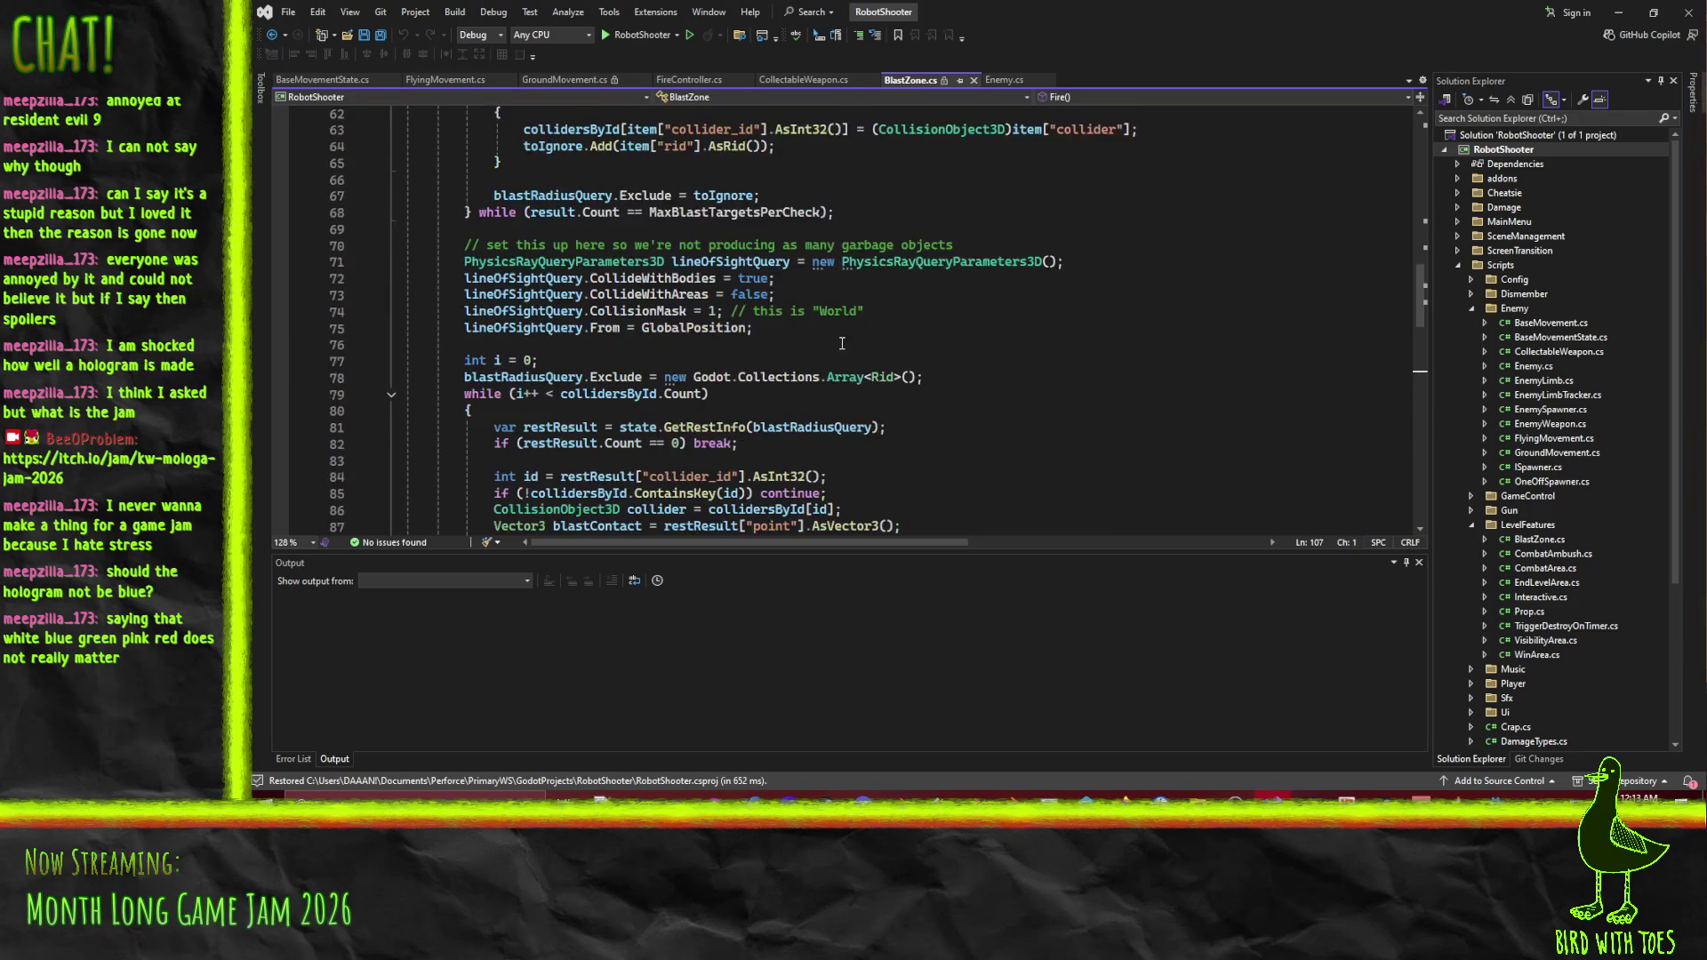
{"action": "double_click", "coordinate": [593, 358]}
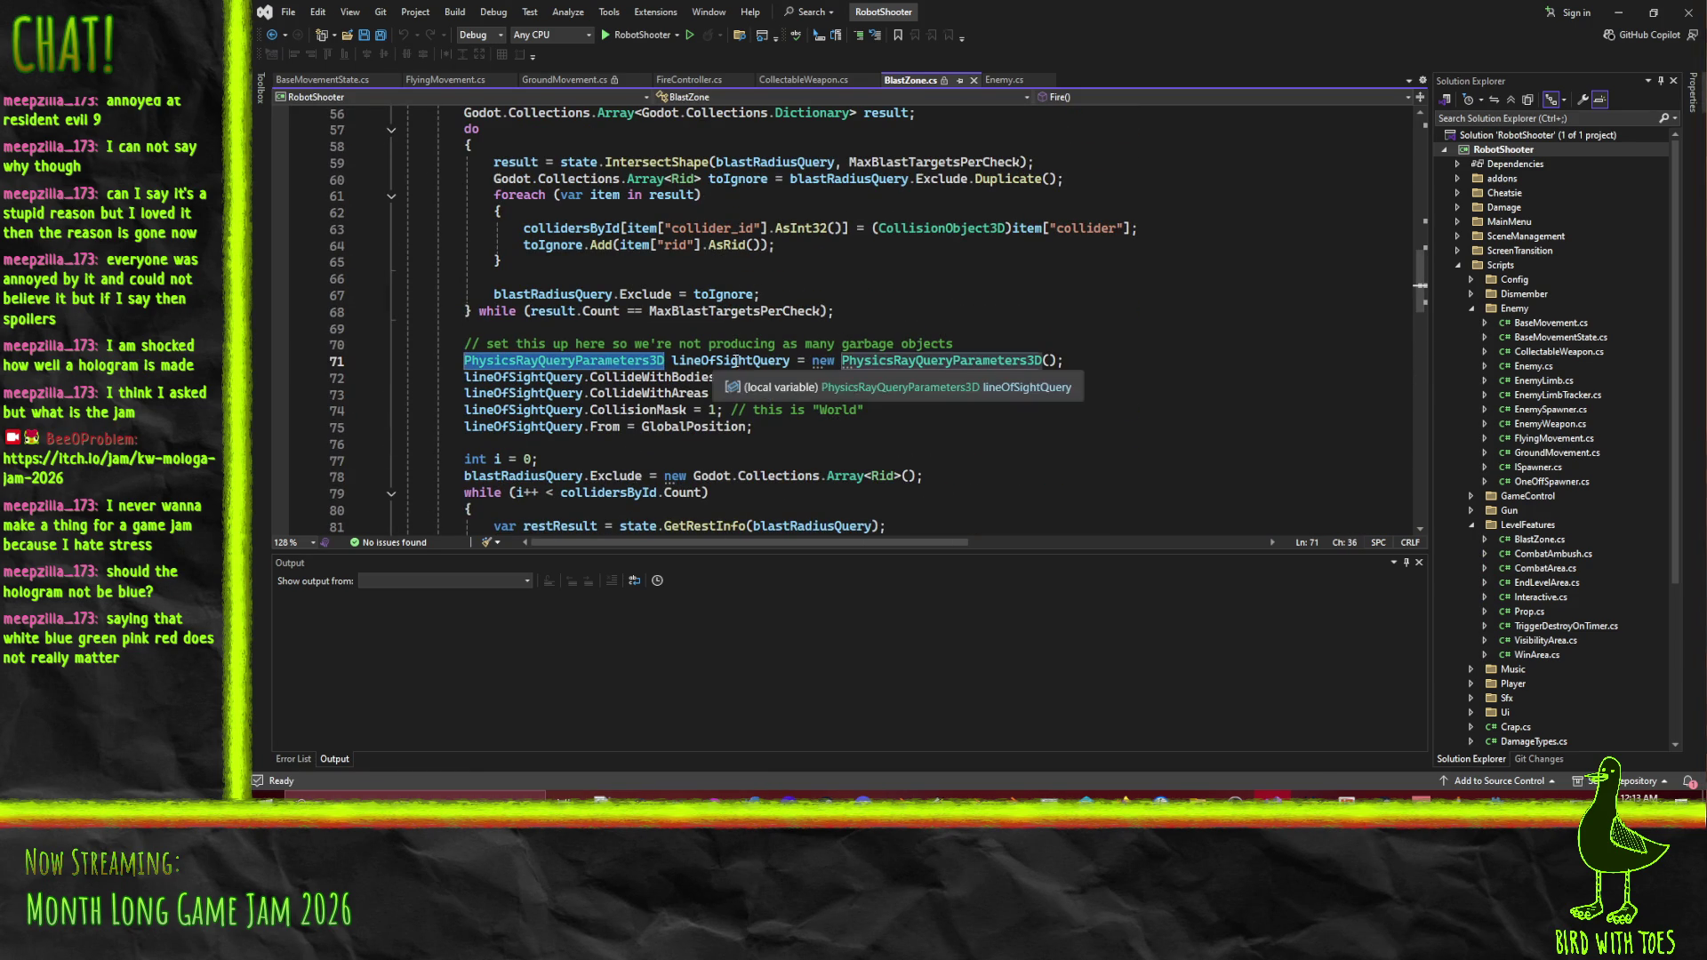
{"action": "scroll", "coordinate": [1004, 438], "scroll_direction": "up", "scroll_amount": 1}
{"action": "scroll", "coordinate": [1024, 456], "scroll_direction": "down", "scroll_amount": 1}
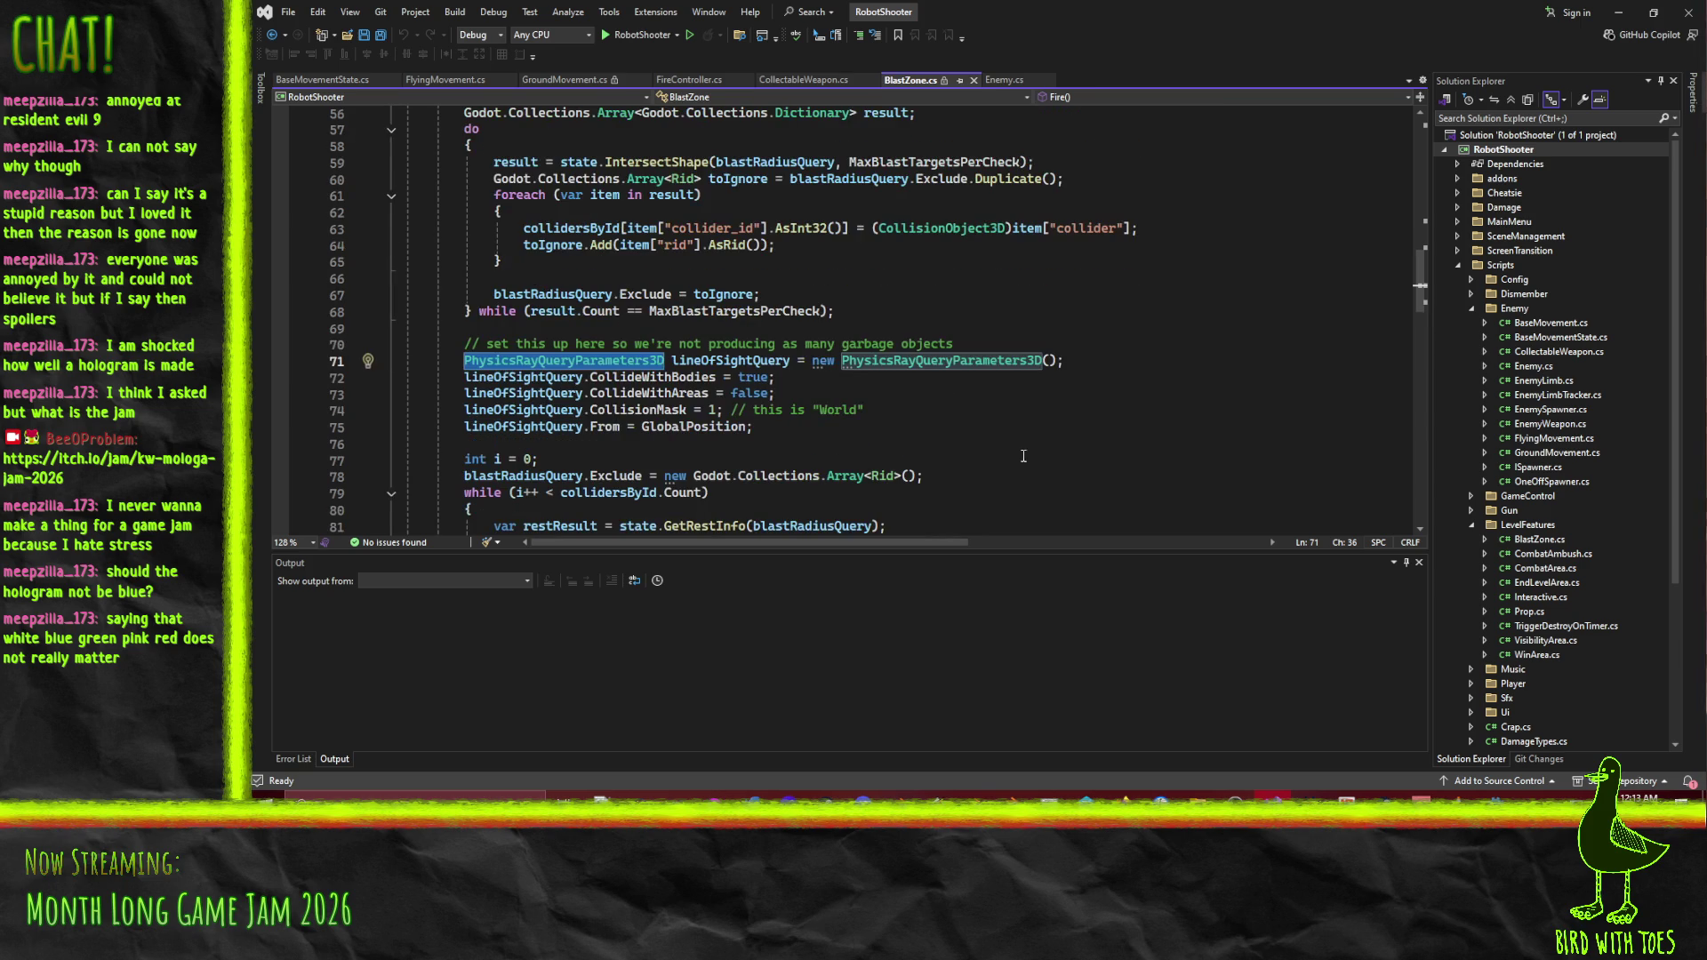
{"action": "left_click", "coordinate": [549, 424]}
{"action": "scroll", "coordinate": [1036, 402], "scroll_direction": "down", "scroll_amount": 8}
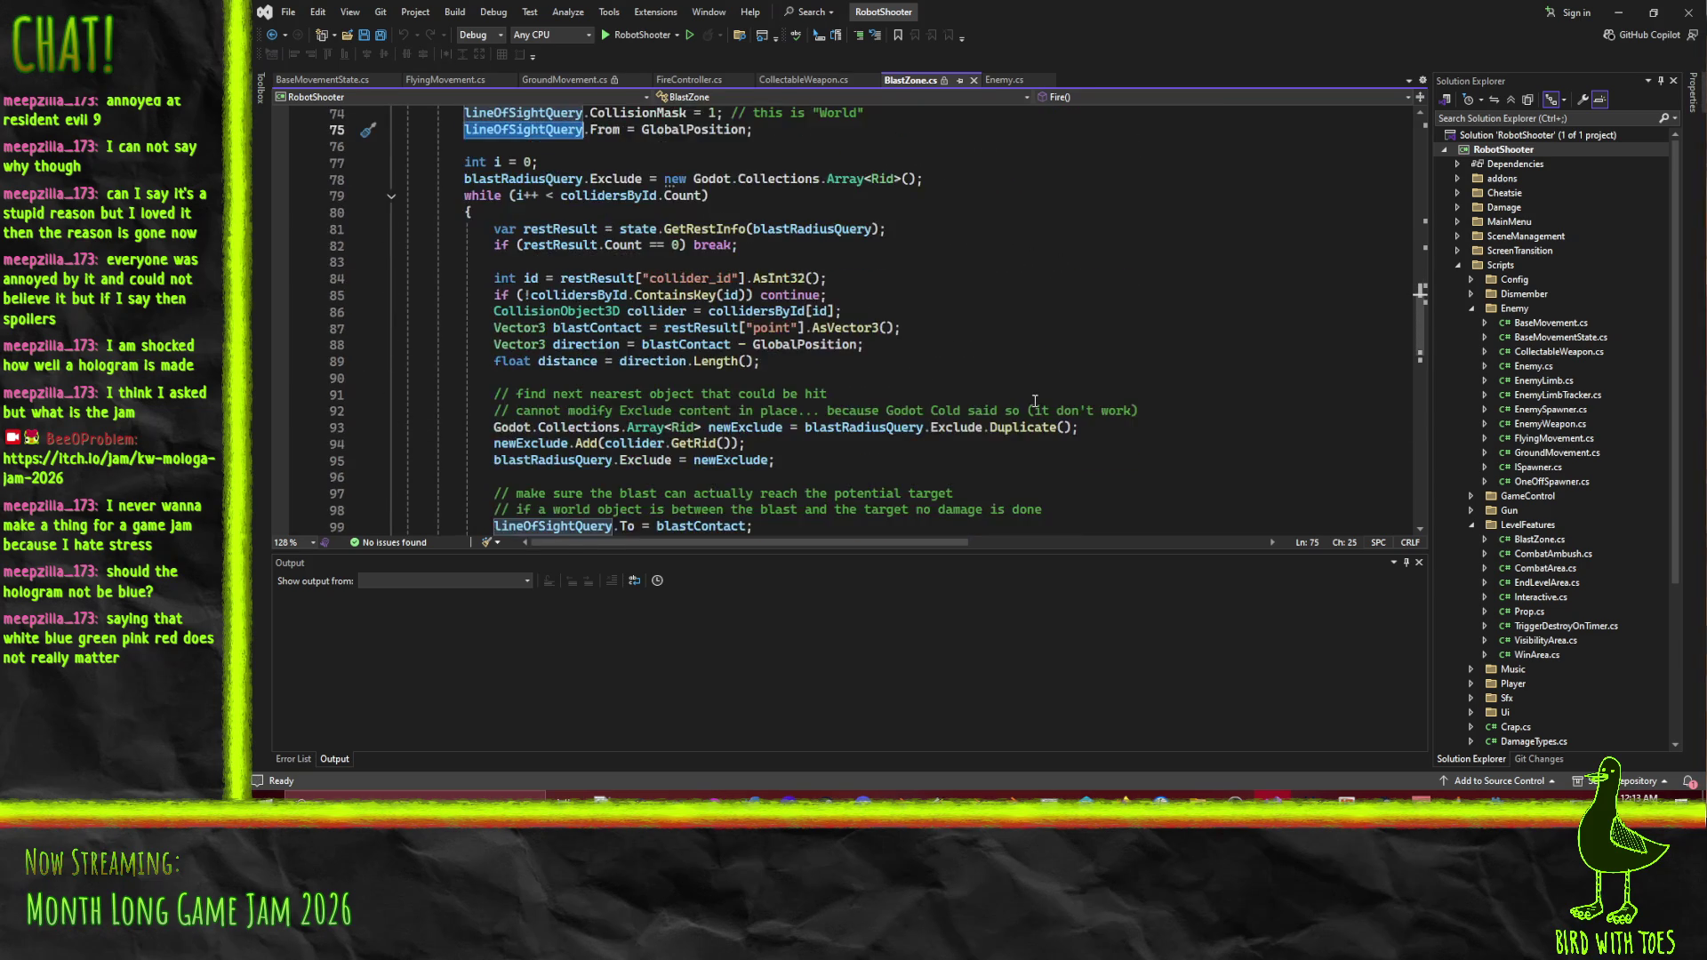
{"action": "scroll", "coordinate": [1035, 402], "scroll_direction": "down", "scroll_amount": 1}
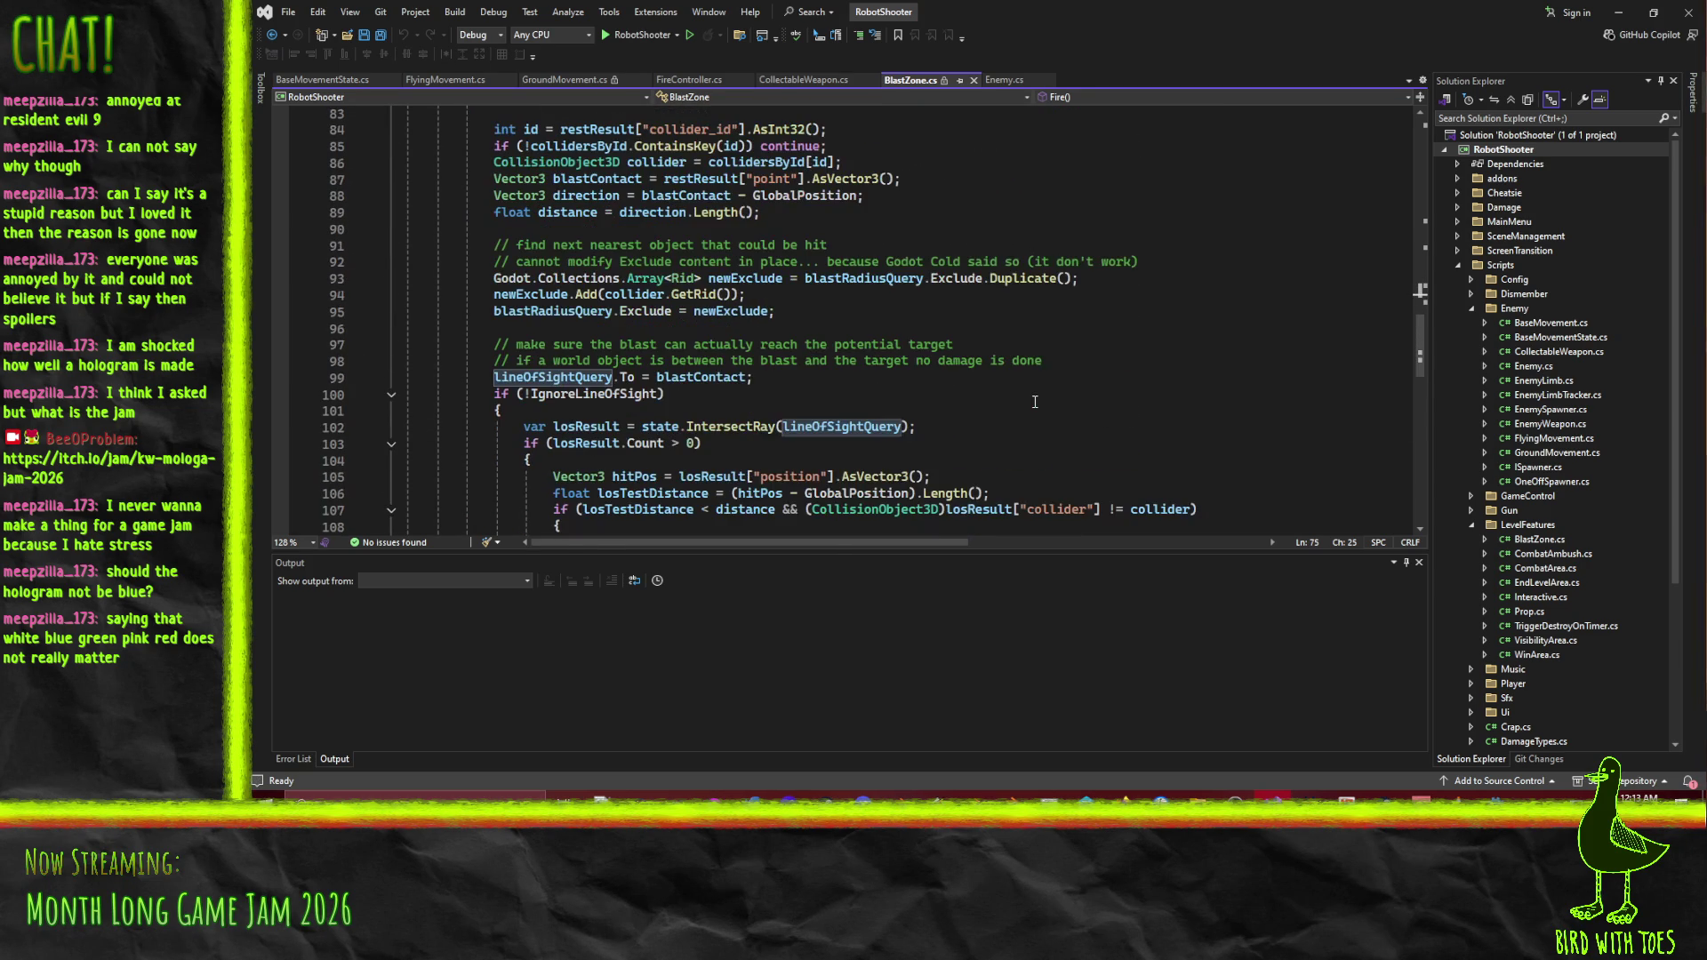
{"action": "scroll", "coordinate": [1035, 402], "scroll_direction": "down", "scroll_amount": 1}
{"action": "left_click", "coordinate": [660, 380]}
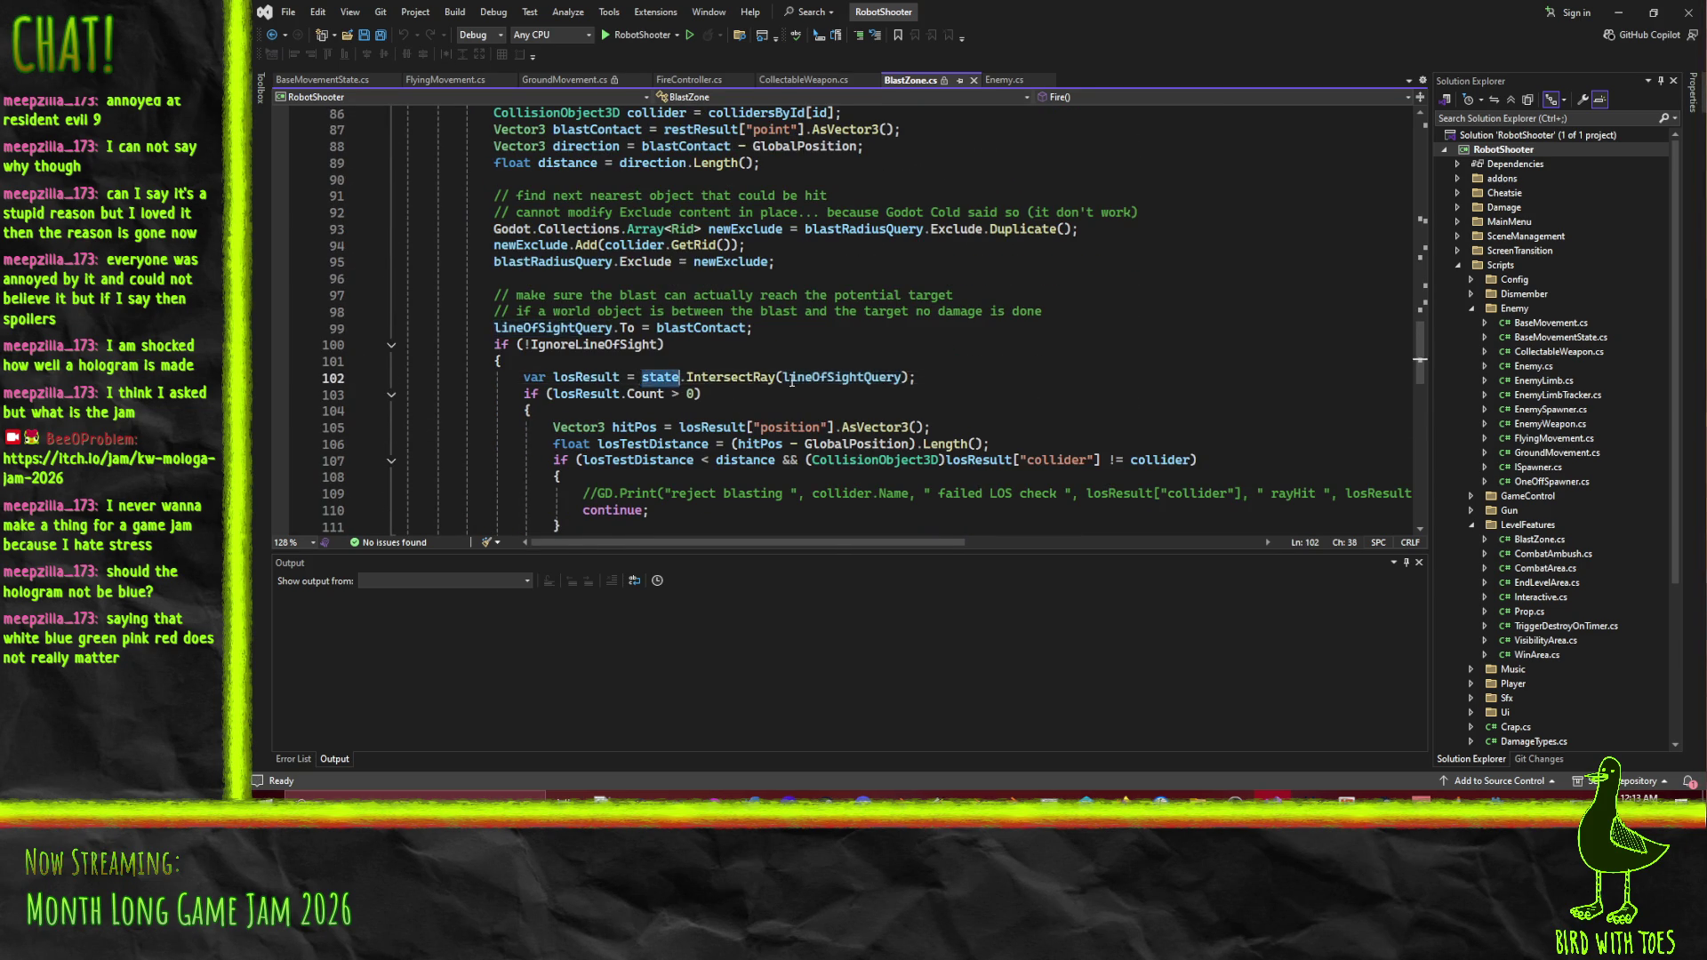
{"action": "scroll", "coordinate": [889, 387], "scroll_direction": "up", "scroll_amount": 14}
{"action": "scroll", "coordinate": [1098, 389], "scroll_direction": "up", "scroll_amount": 7}
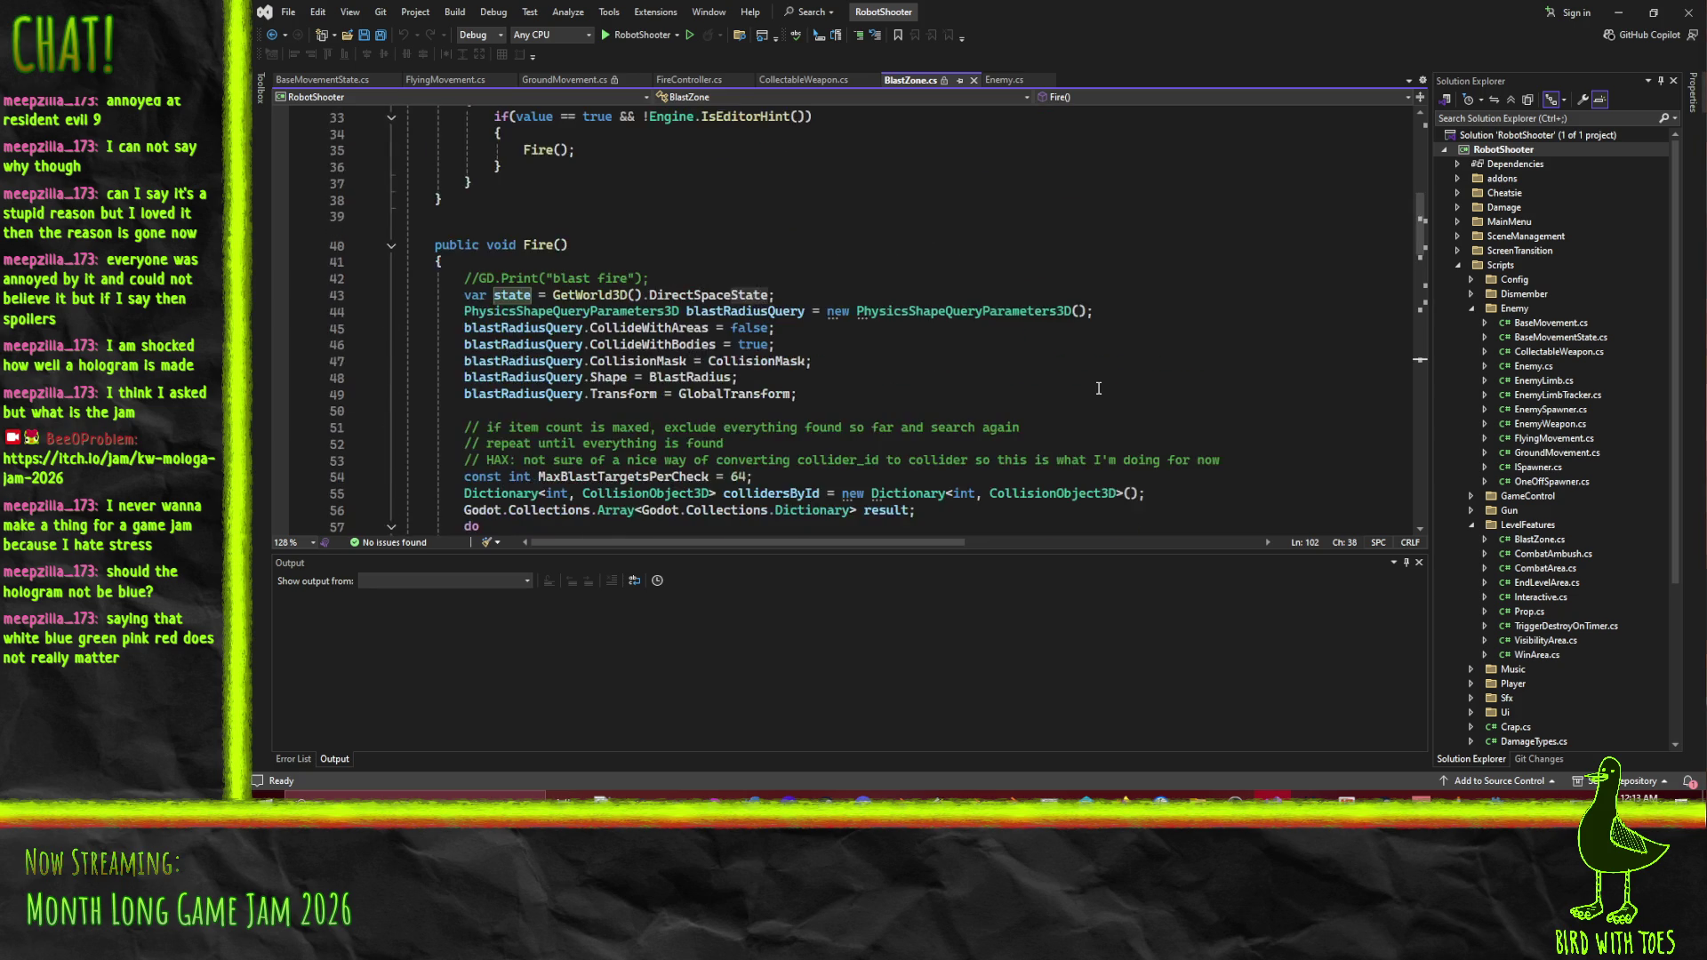
{"action": "scroll", "coordinate": [1098, 389], "scroll_direction": "down", "scroll_amount": 4}
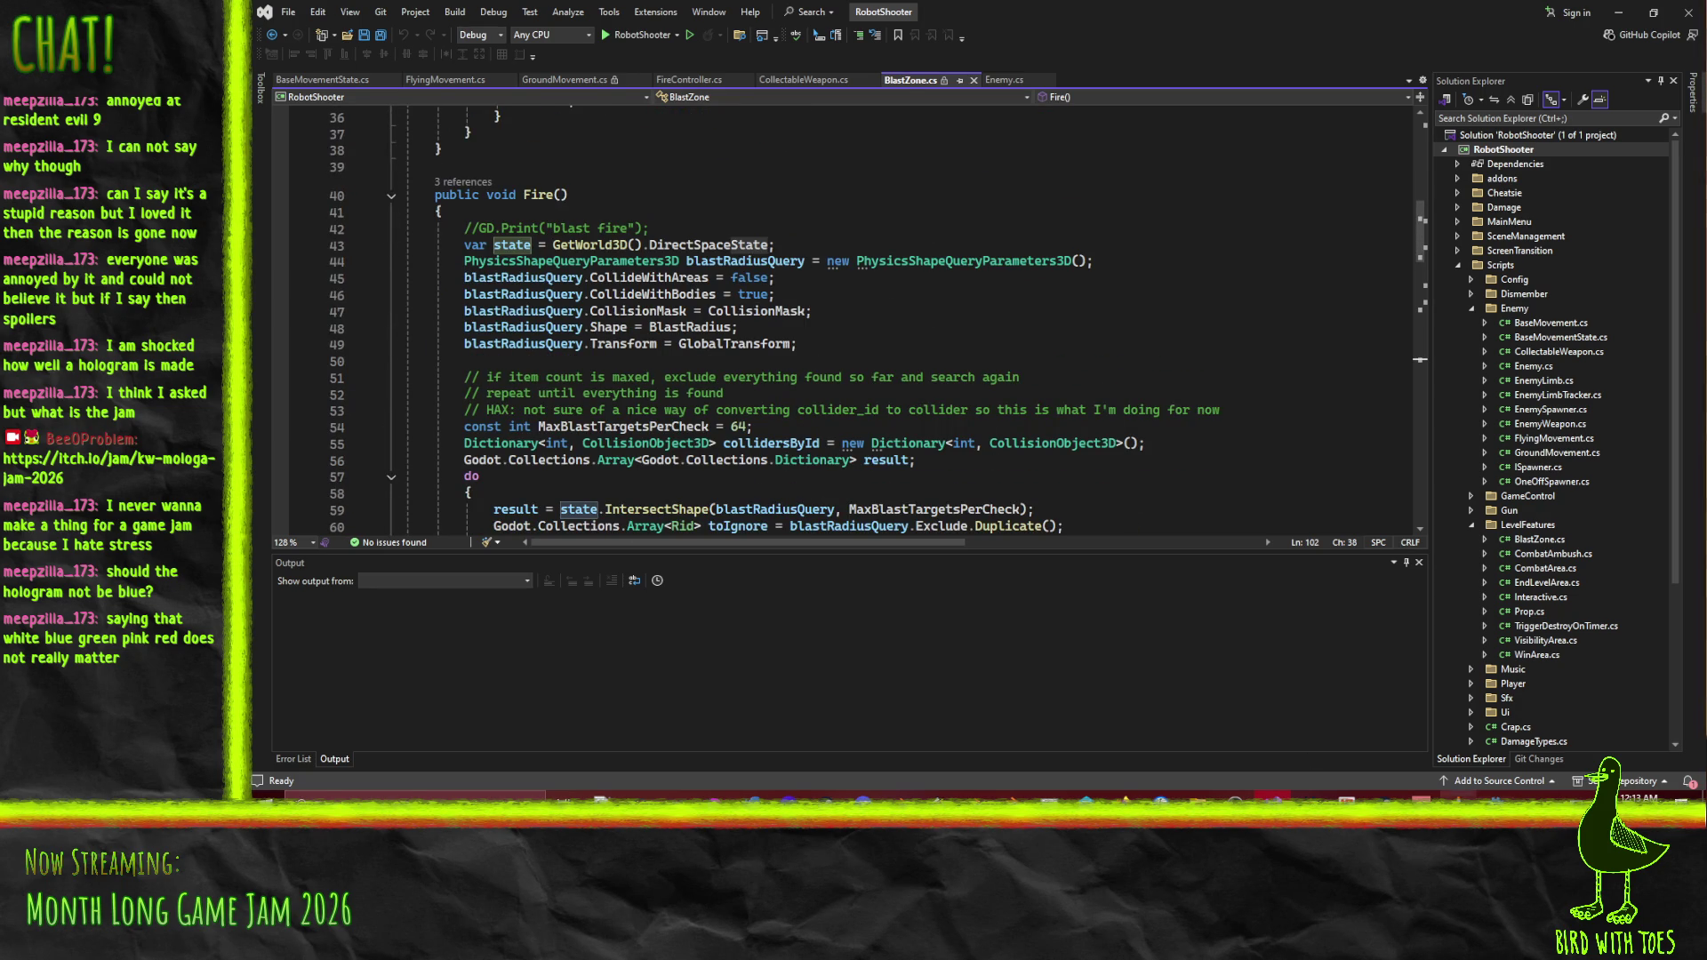
{"action": "key", "text": "alt+Tab"}
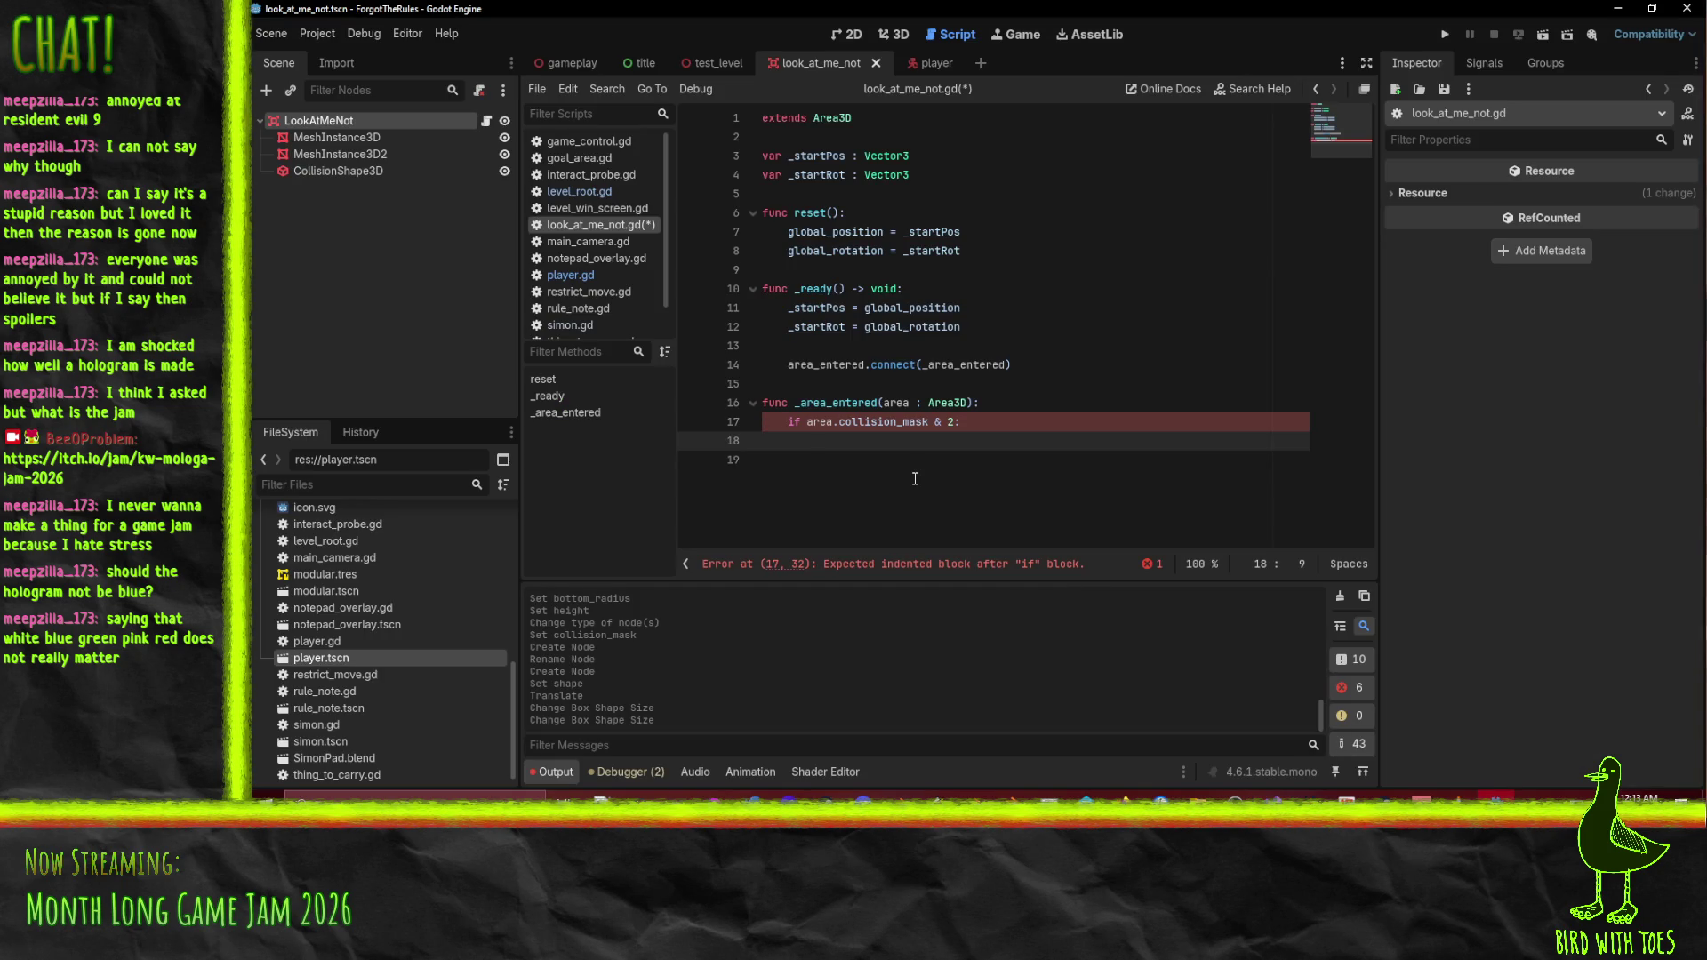
Attempt a World3D direct-space-state access on line 18.
{"action": "type", "text": "orld"}
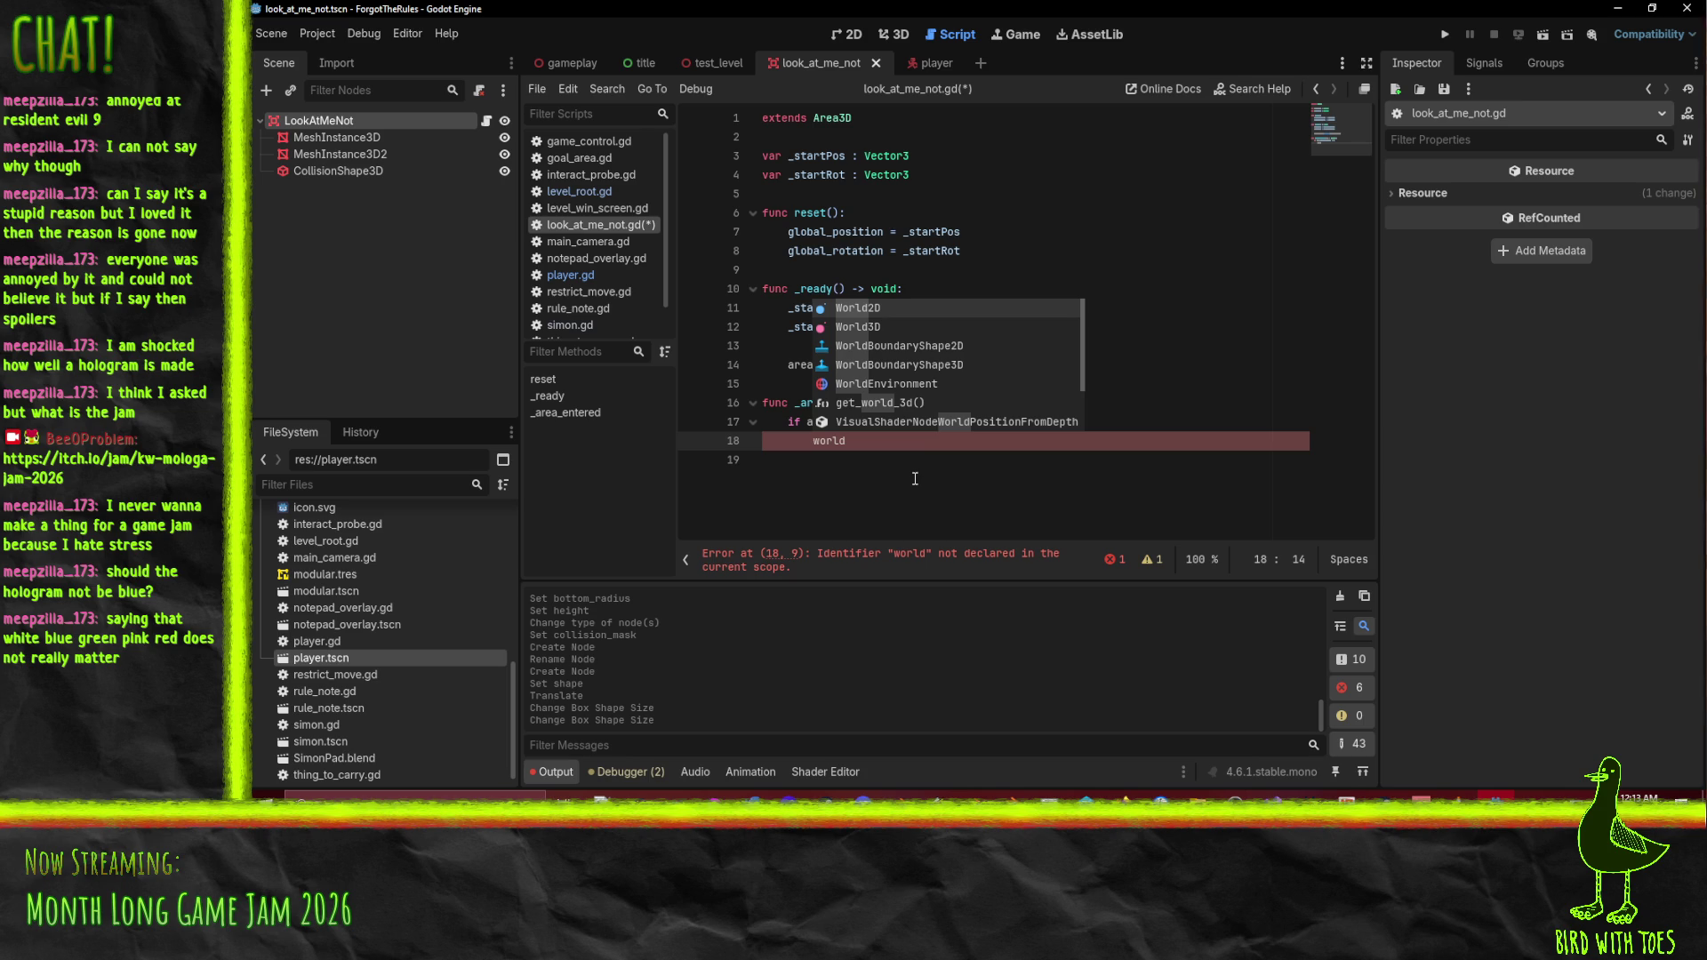
{"action": "key", "text": "Down"}
{"action": "key", "text": "Return"}
{"action": "type", "text": ".dire"}
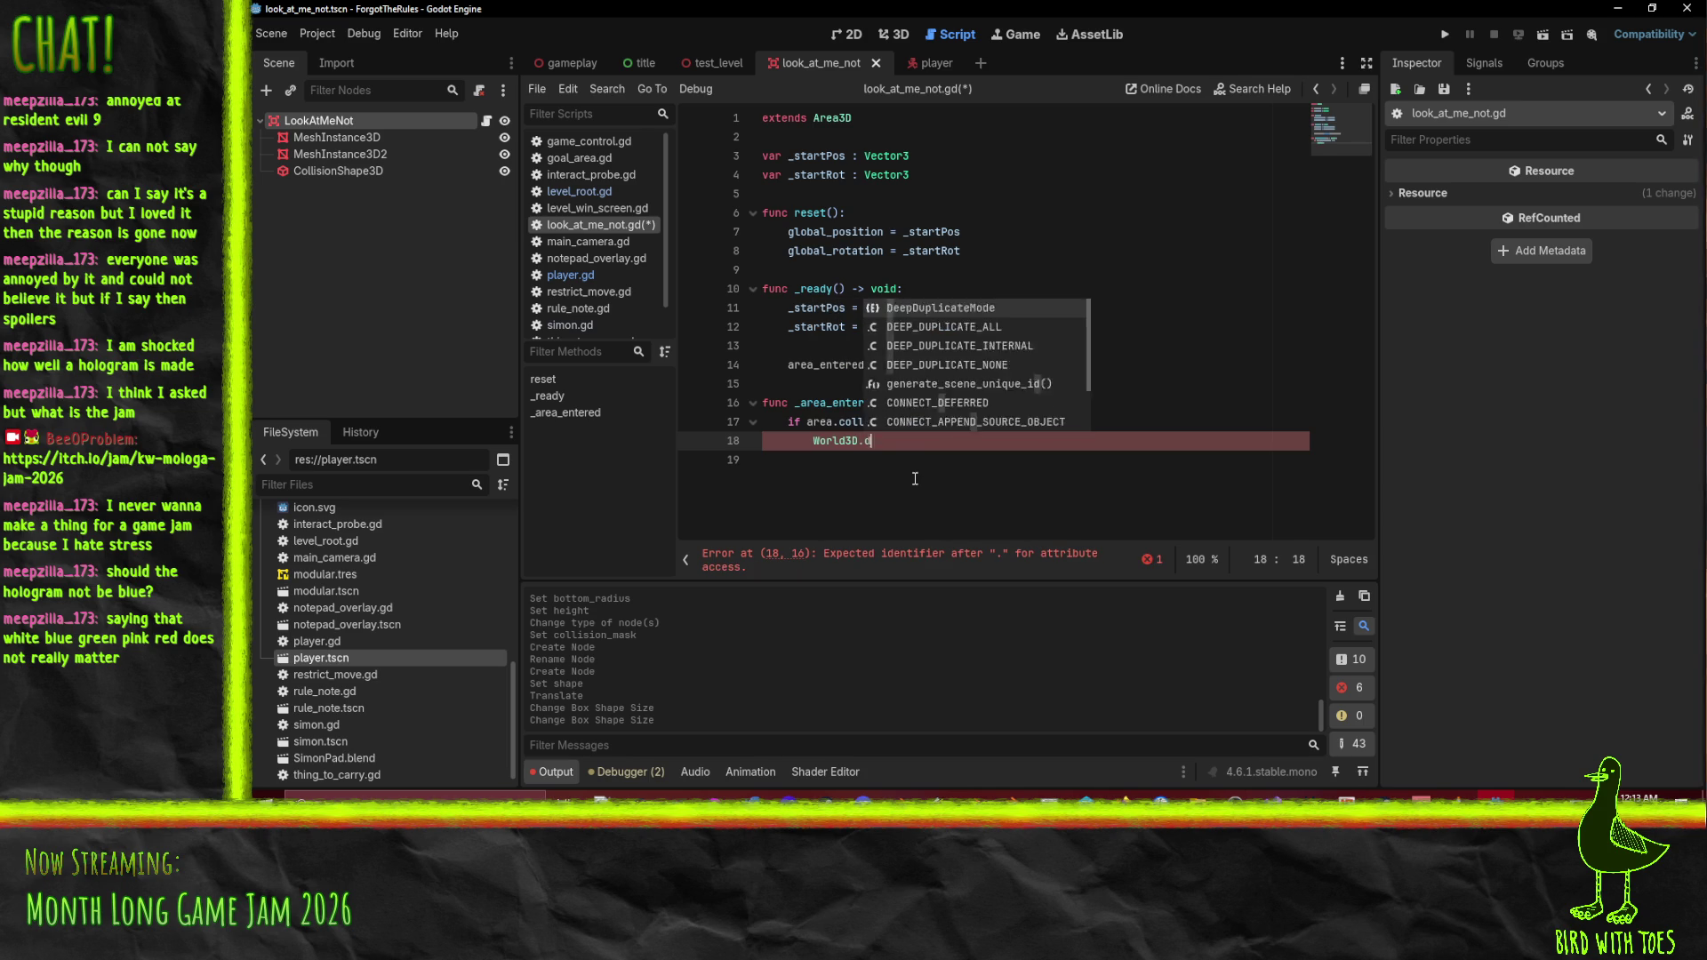
{"action": "key", "text": "BackSpace"}
{"action": "key", "text": "BackSpace"}
{"action": "key", "text": "BackSpace"}
{"action": "type", "text": "get"}
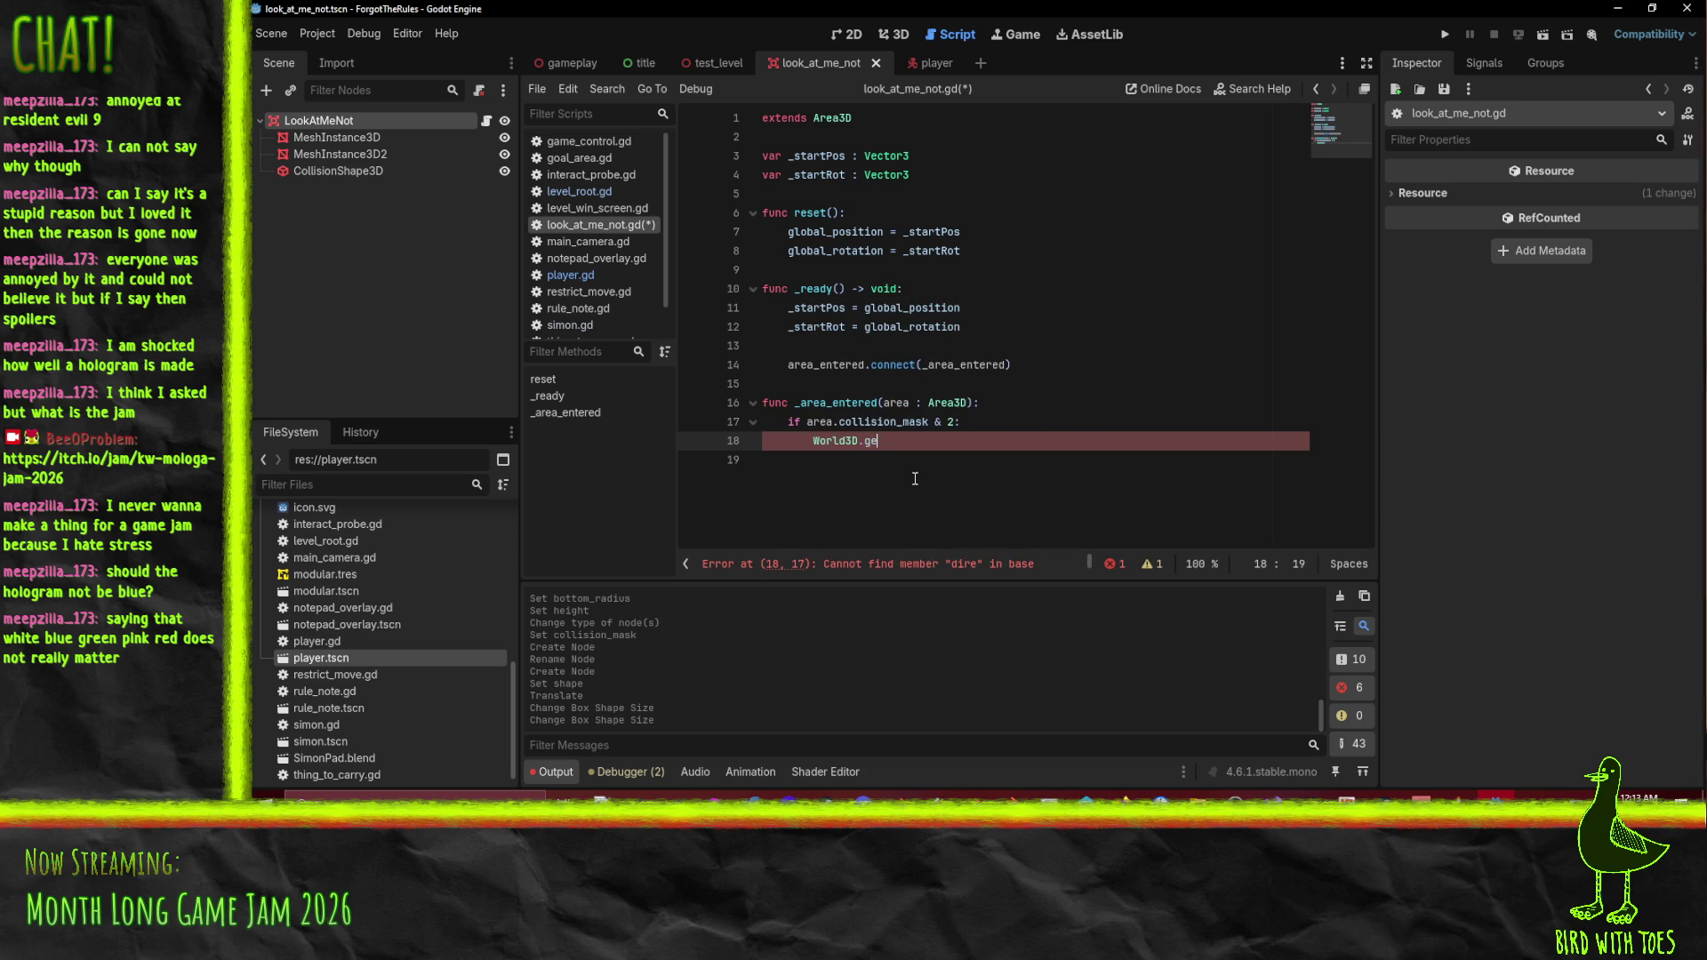
{"action": "key", "text": "BackSpace"}
{"action": "key", "text": "BackSpace"}
{"action": "key", "text": "BackSpace"}
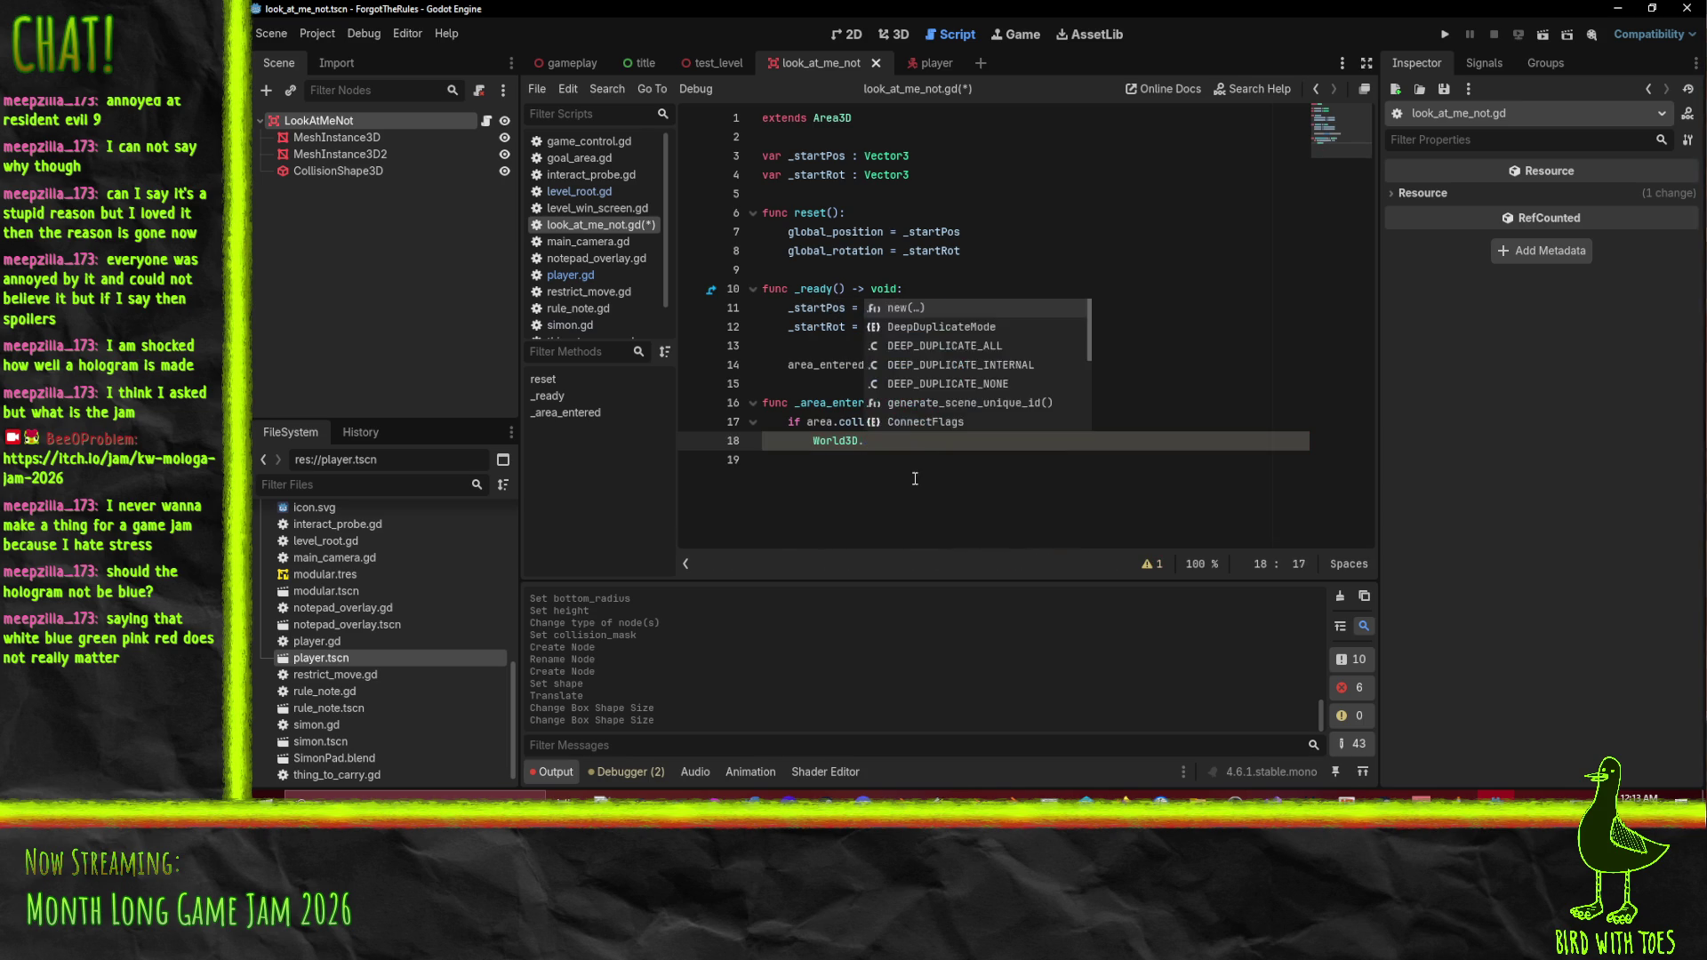
{"action": "type", "text": "w"}
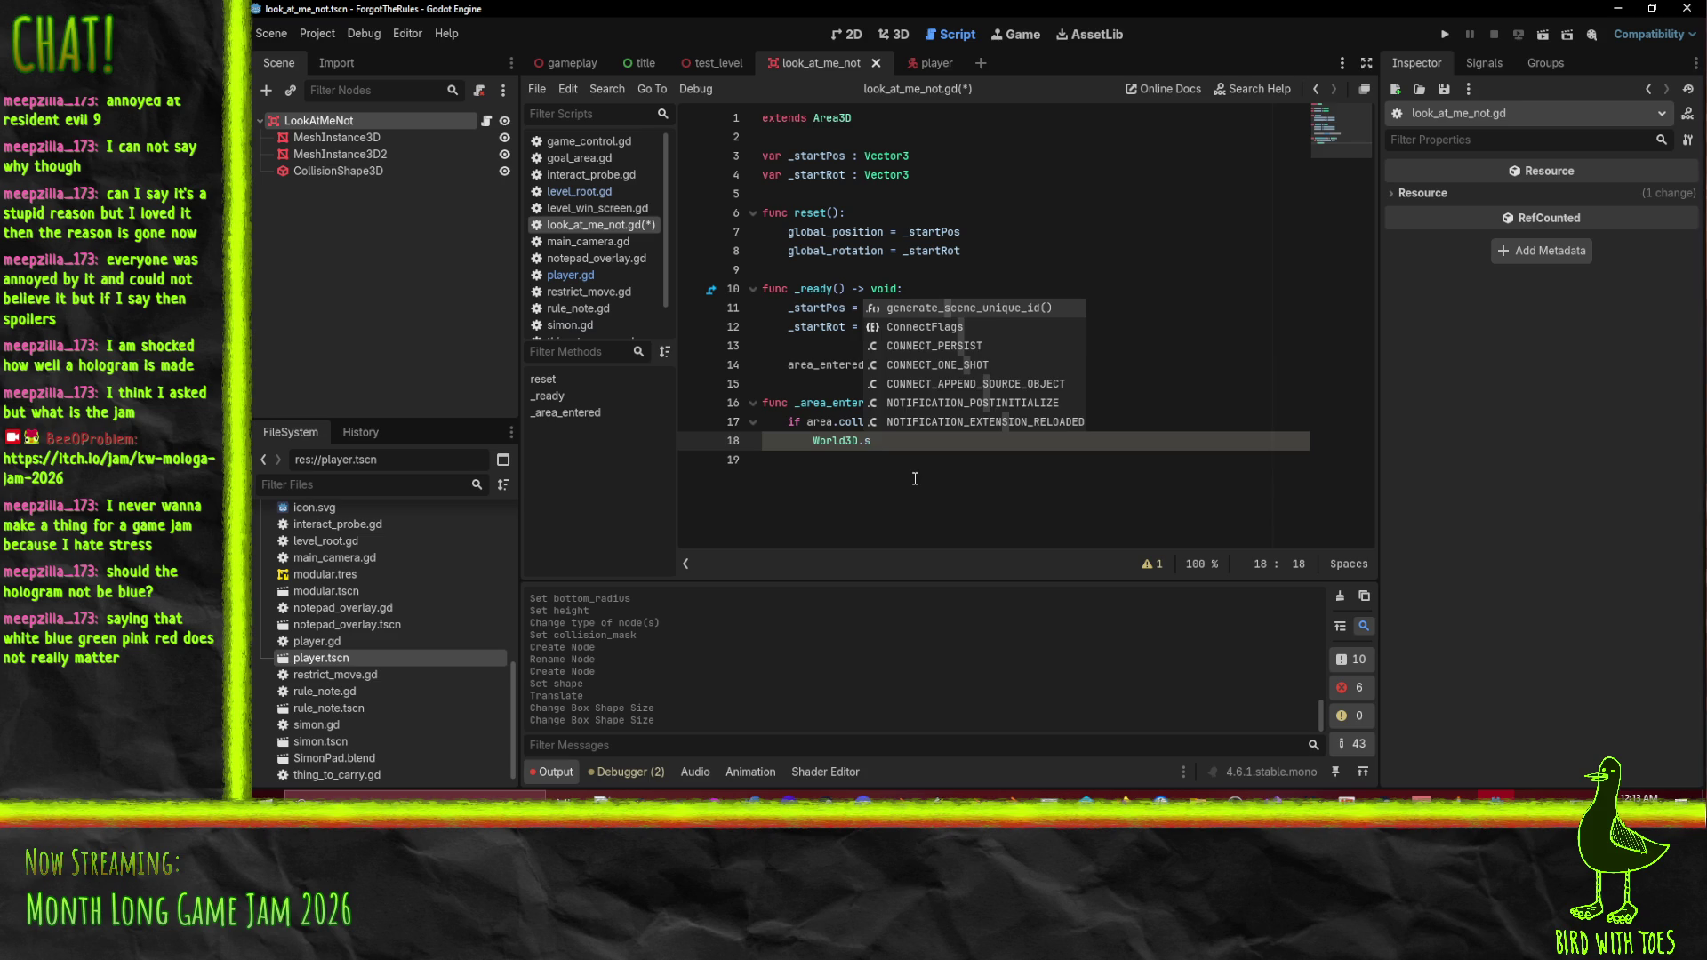
{"action": "key", "text": "BackSpace"}
{"action": "type", "text": "get"}
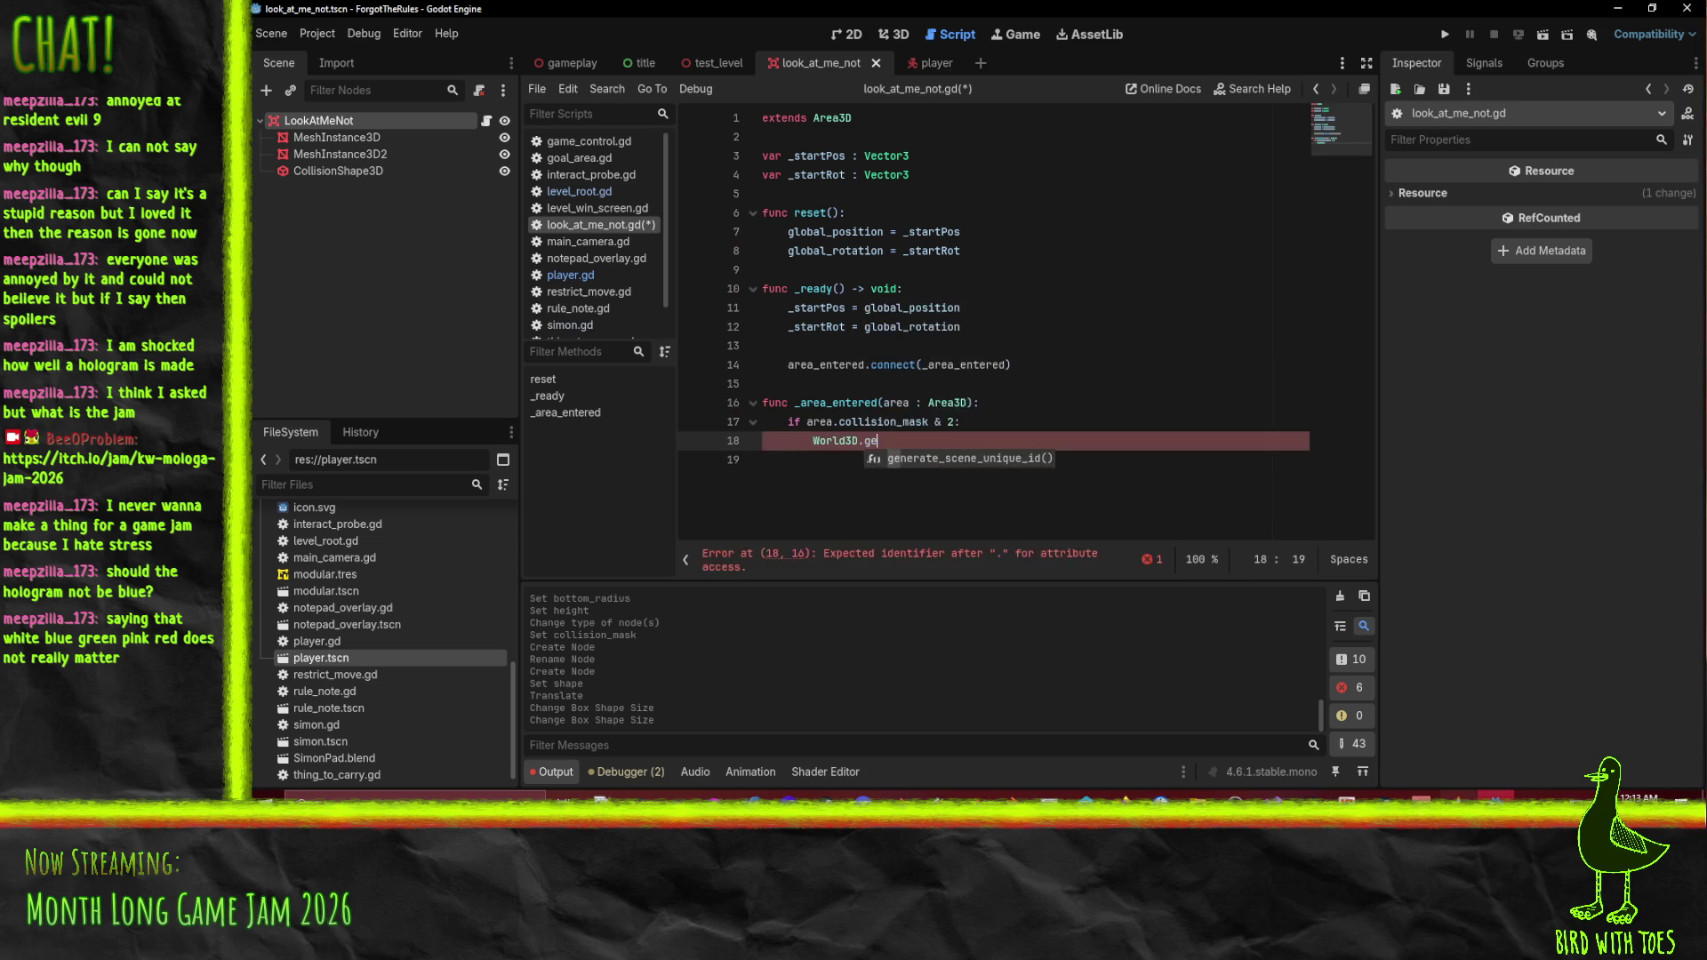
Rewrite line 18 as get_world_3d().direct_space_state.intersect_ray() after rechecking the reference code.
{"action": "key", "text": "alt+Tab"}
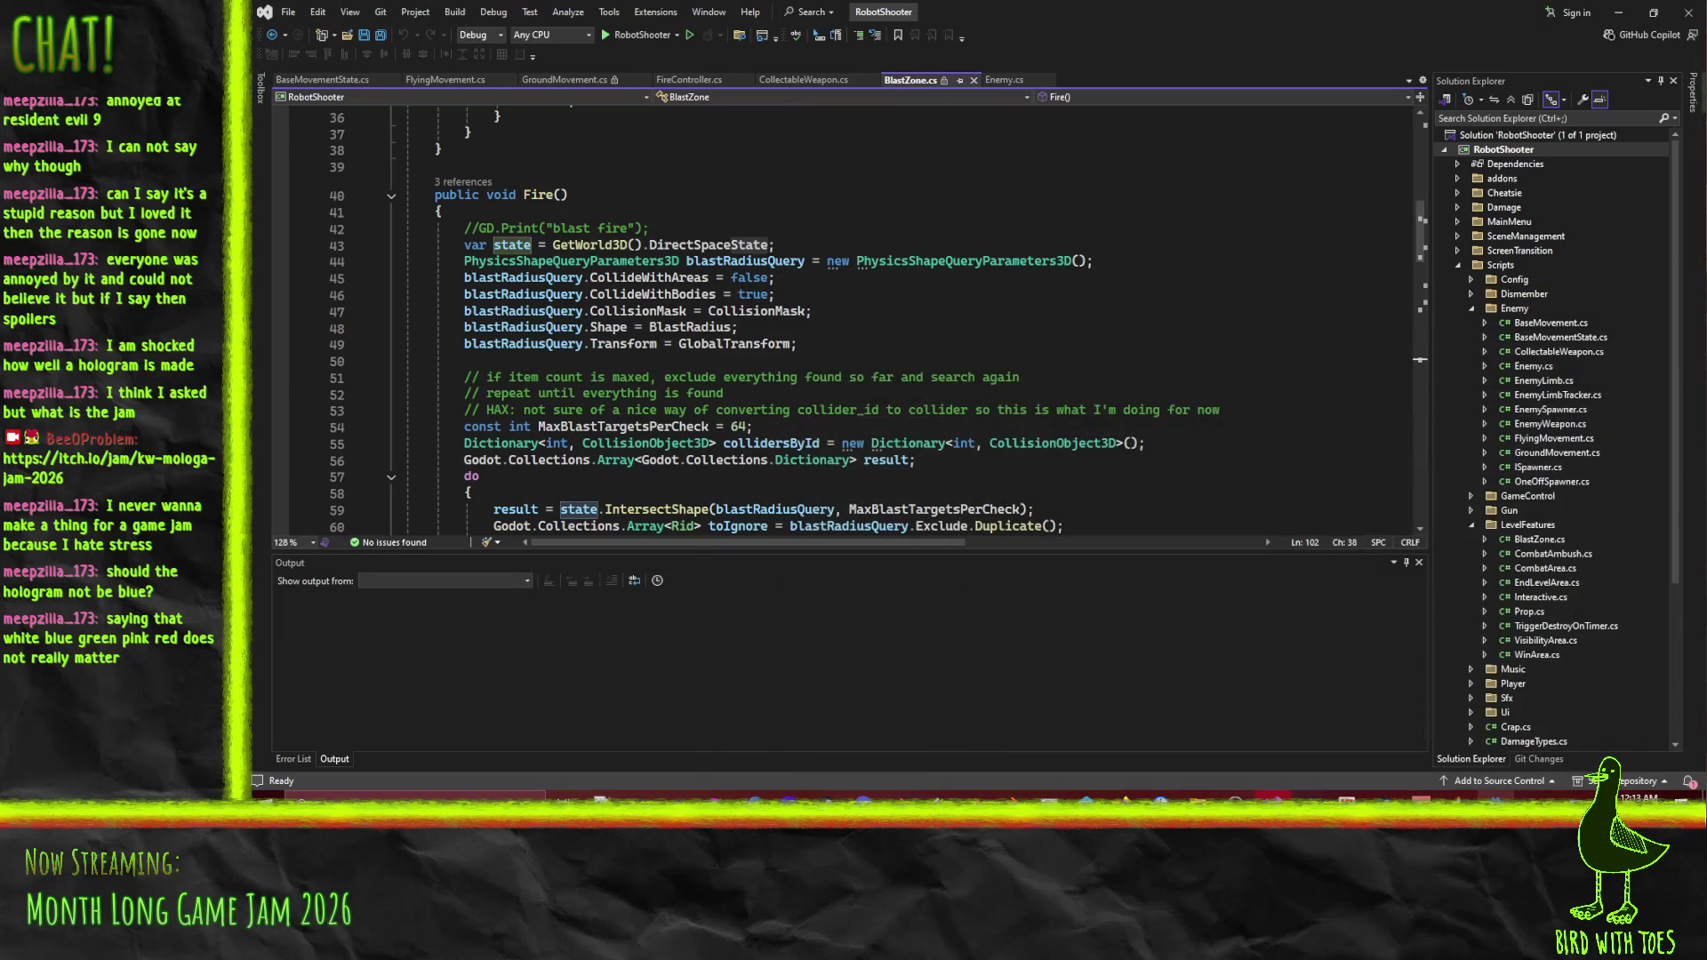
{"action": "key", "text": "alt+Tab"}
{"action": "key", "text": "shift+Home"}
{"action": "type", "text": "Get"}
{"action": "key", "text": "BackSpace"}
{"action": "key", "text": "BackSpace"}
{"action": "key", "text": "BackSpace"}
{"action": "type", "text": "get_wo"}
{"action": "key", "text": "Return"}
{"action": "type", "text": ".di"}
{"action": "key", "text": "Return"}
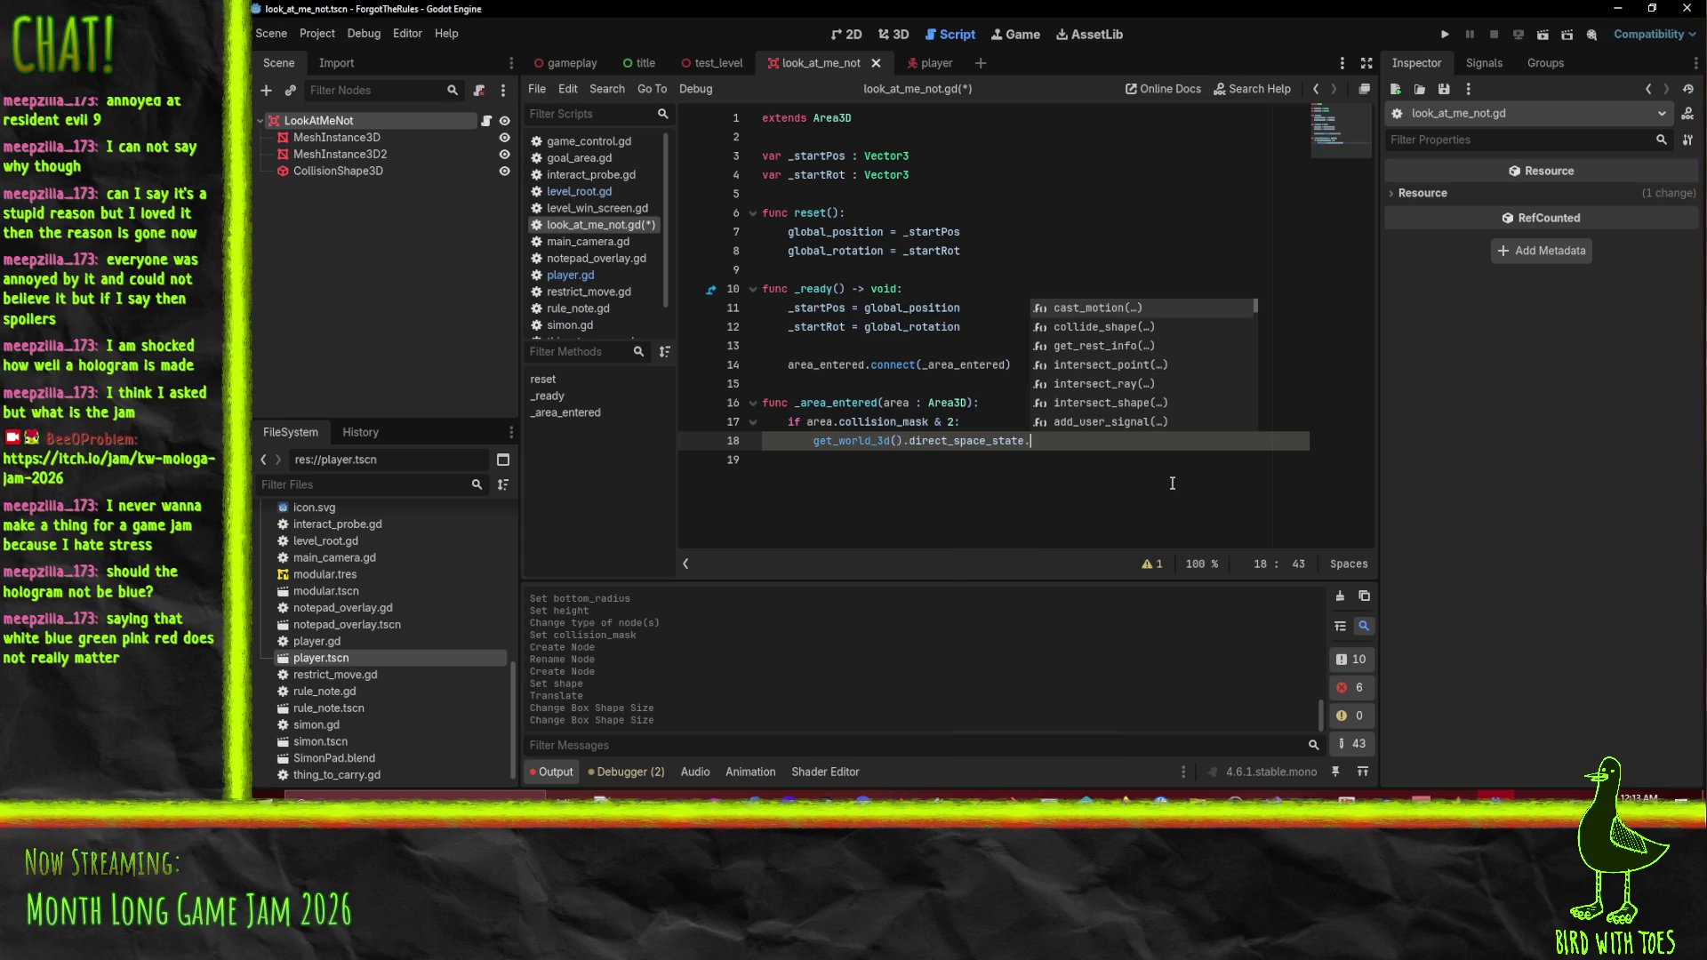
{"action": "type", "text": "ra"}
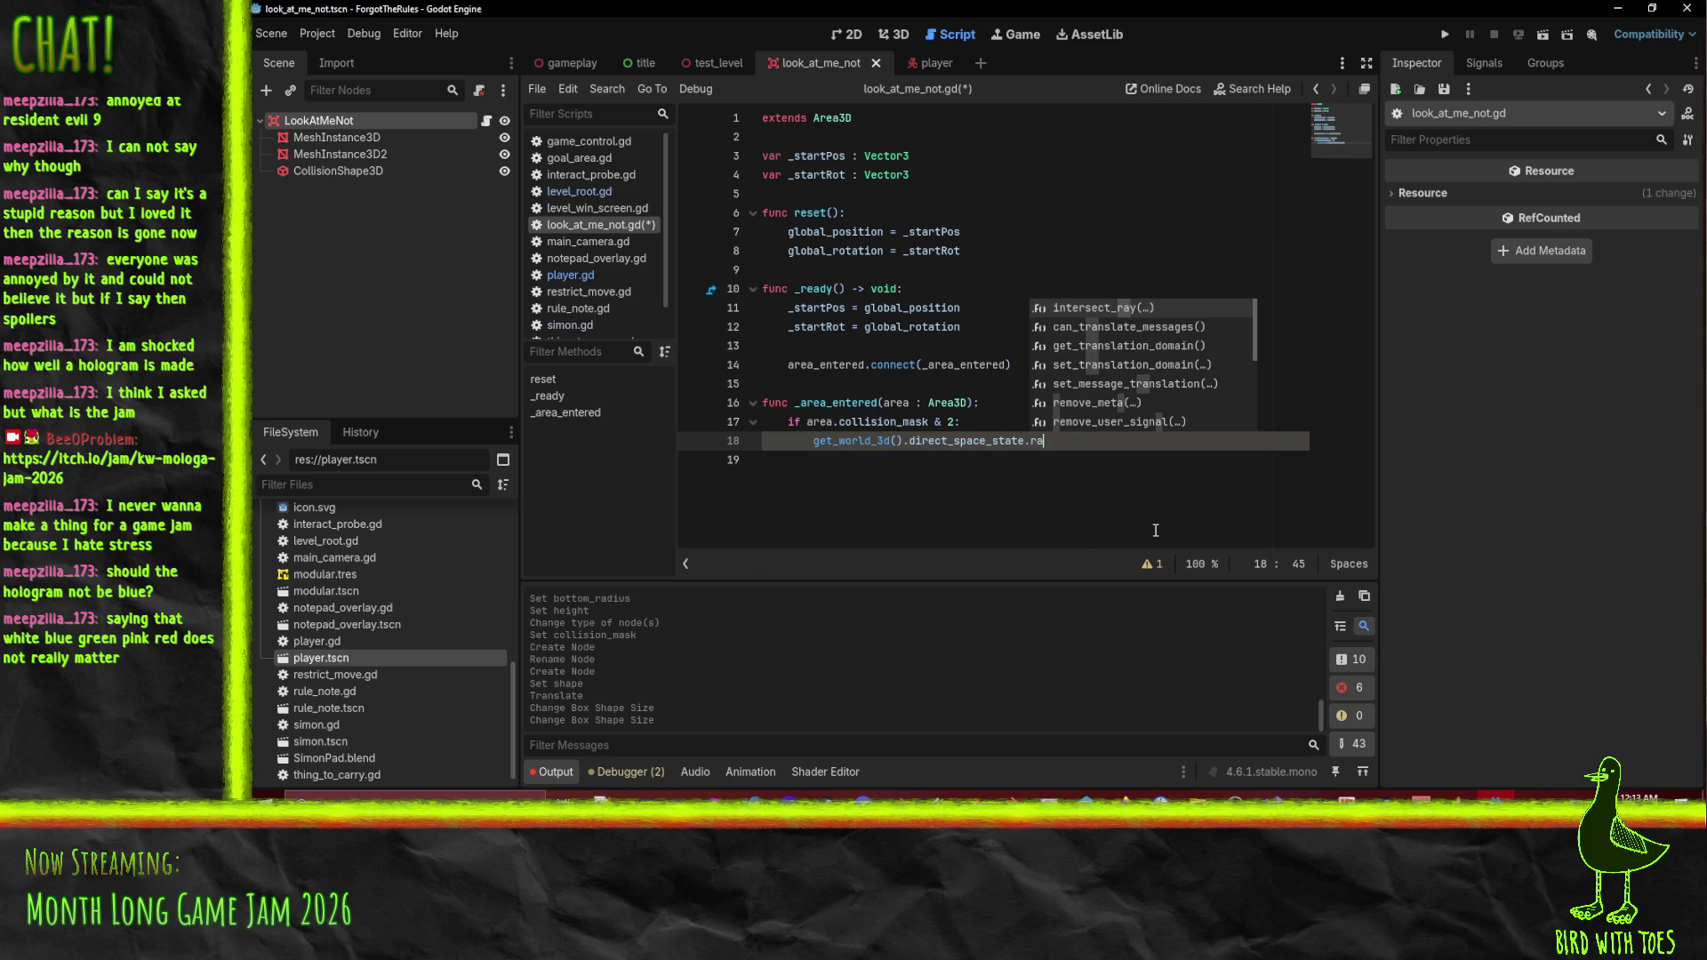
{"action": "key", "text": "Return"}
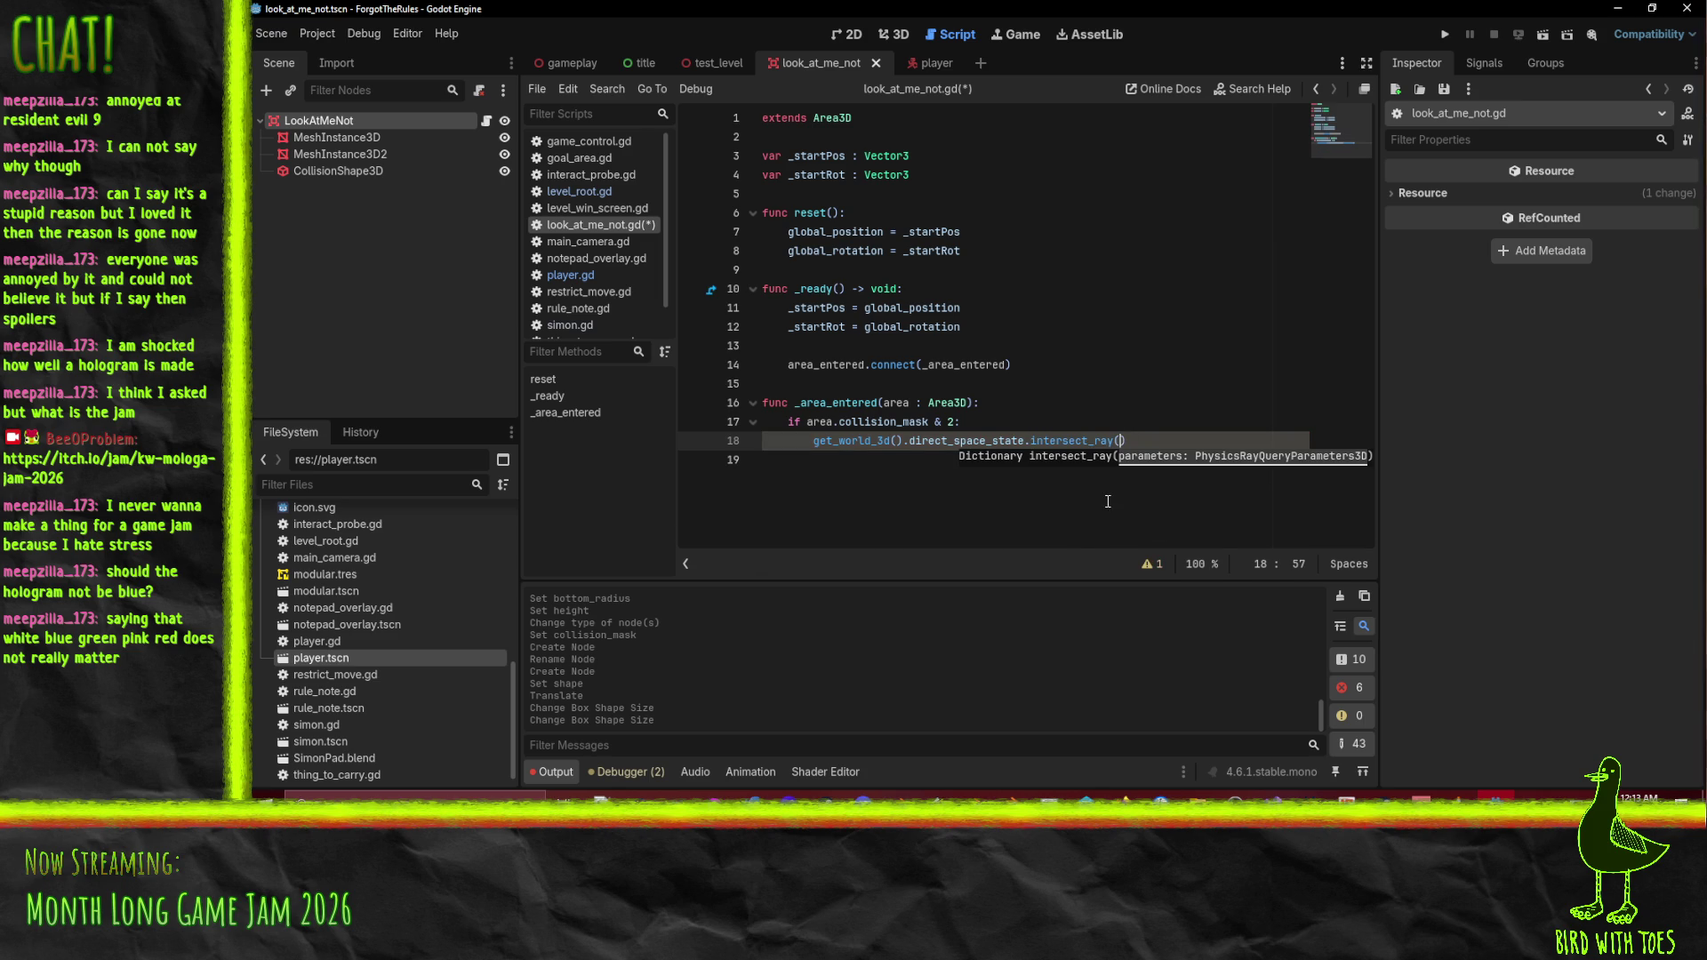
Start a var params = Phy… declaration above the intersect_ray call.
{"action": "left_click", "coordinate": [1037, 424]}
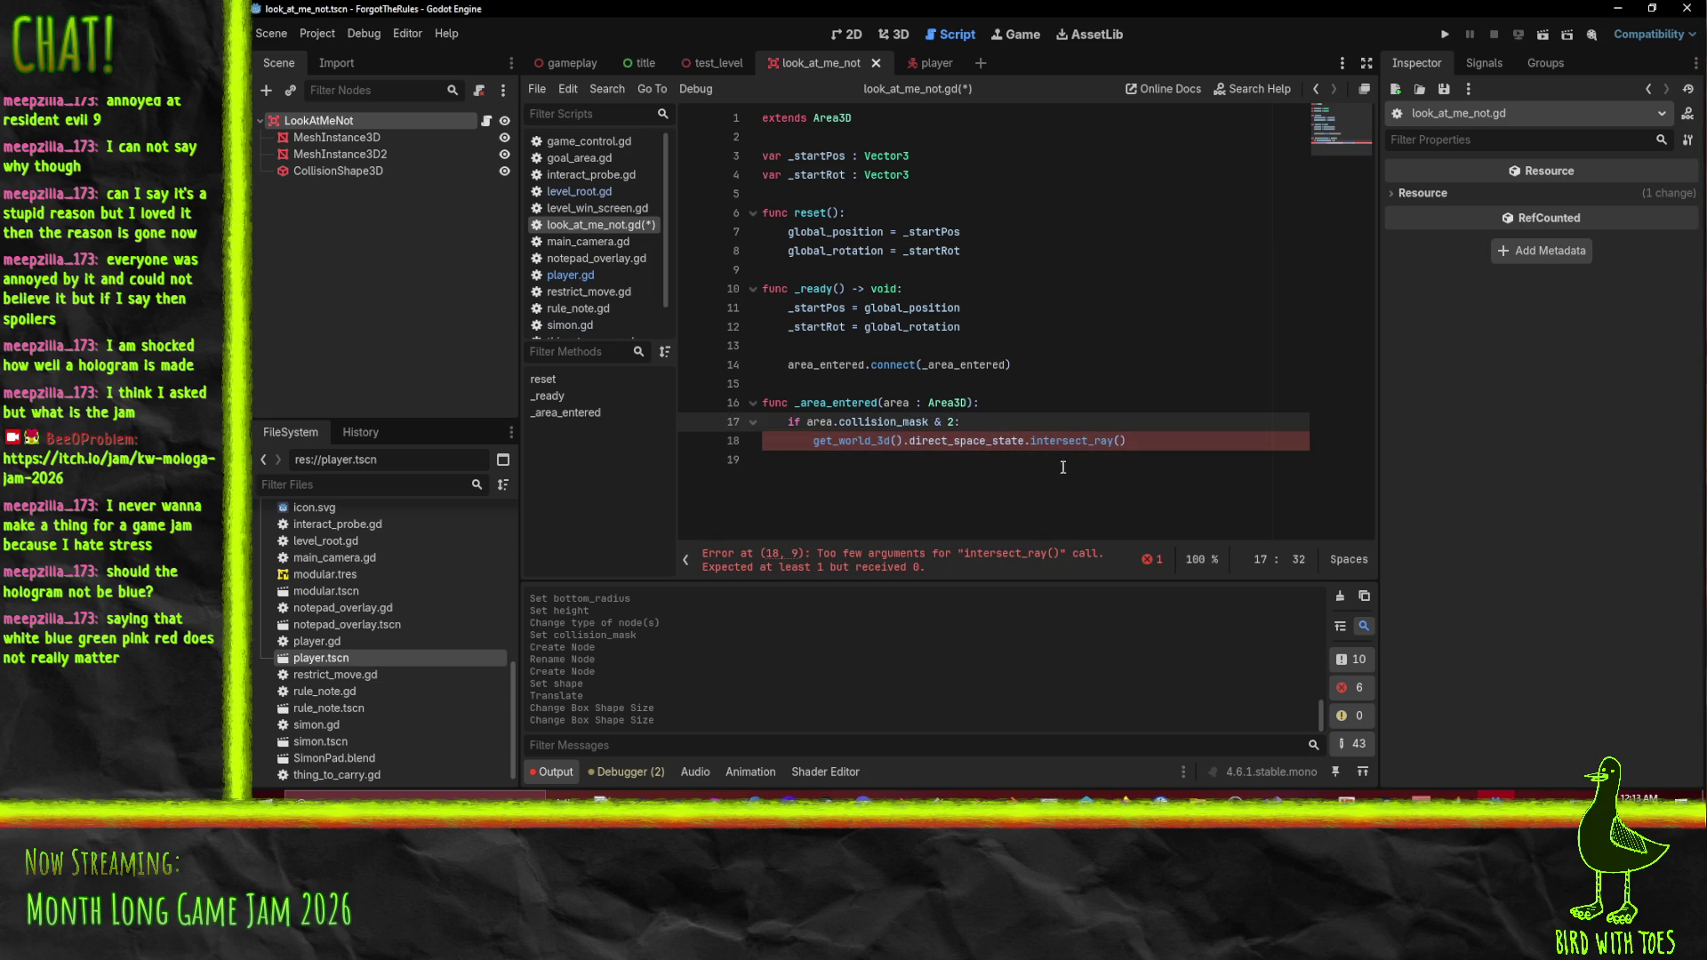
{"action": "key", "text": "Return"}
{"action": "type", "text": "var parea"}
{"action": "key", "text": "BackSpace"}
{"action": "key", "text": "BackSpace"}
{"action": "type", "text": "ams = "}
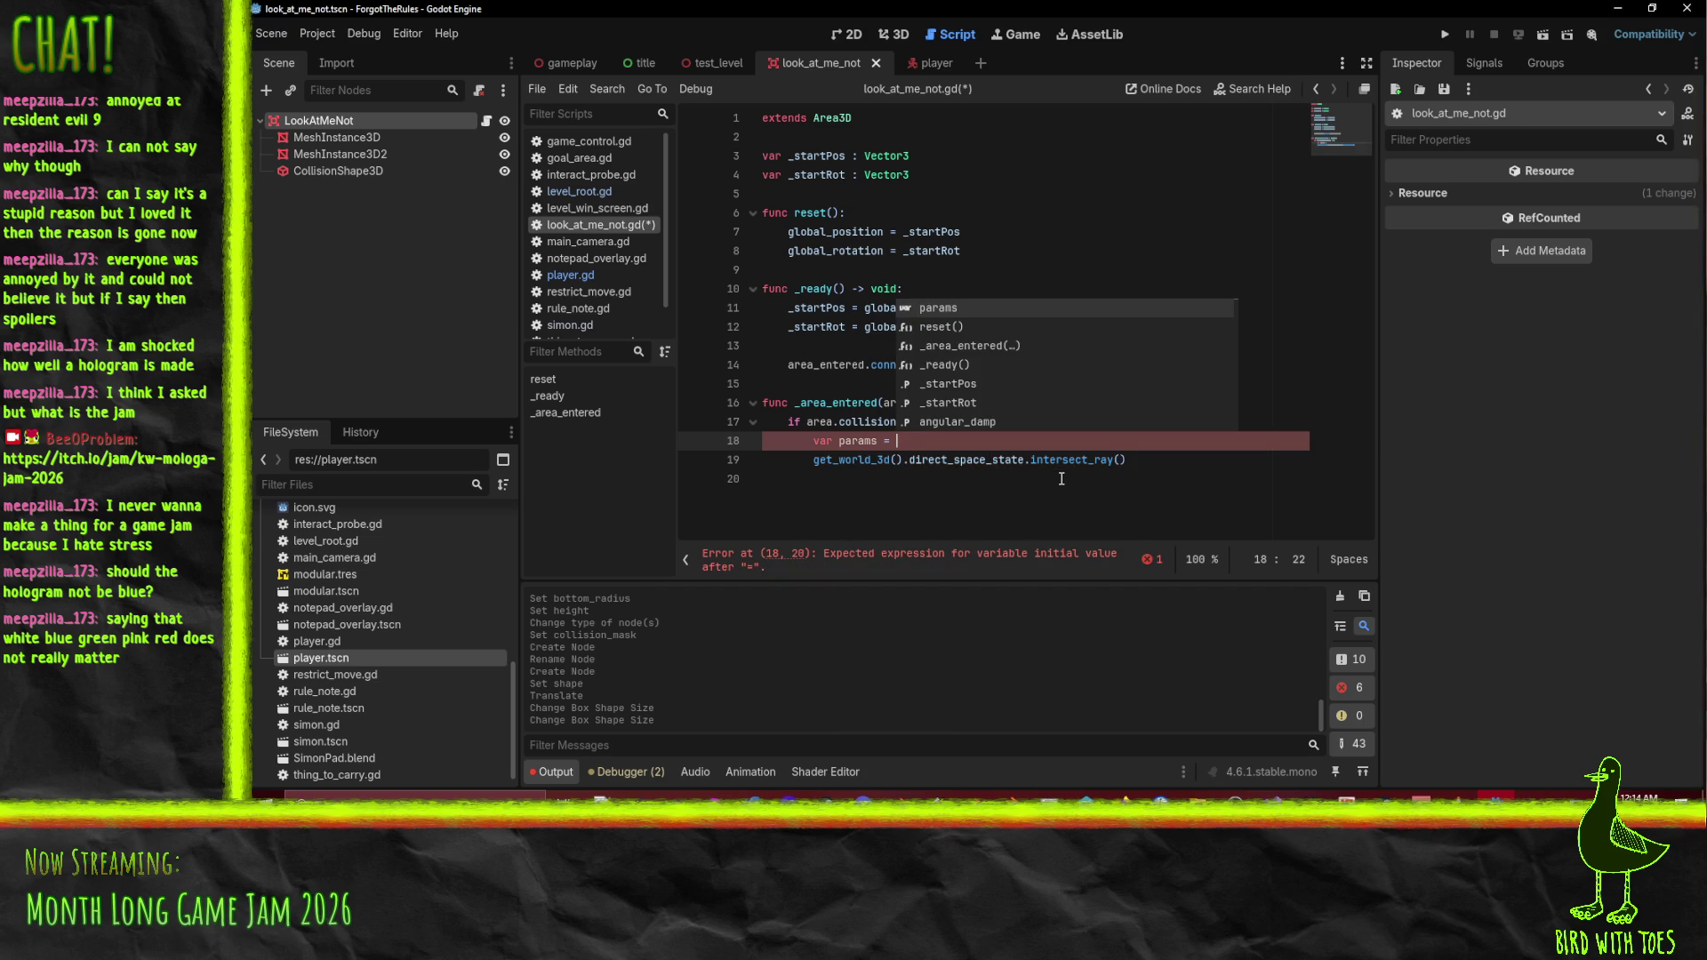
{"action": "type", "text": "Phy"}
Complete the params declaration with the PhysicsRayQueryParameters3D class on line 18.
{"action": "key", "text": "BackSpace"}
{"action": "key", "text": "BackSpace"}
{"action": "key", "text": "BackSpace"}
{"action": "type", "text": "Quer"}
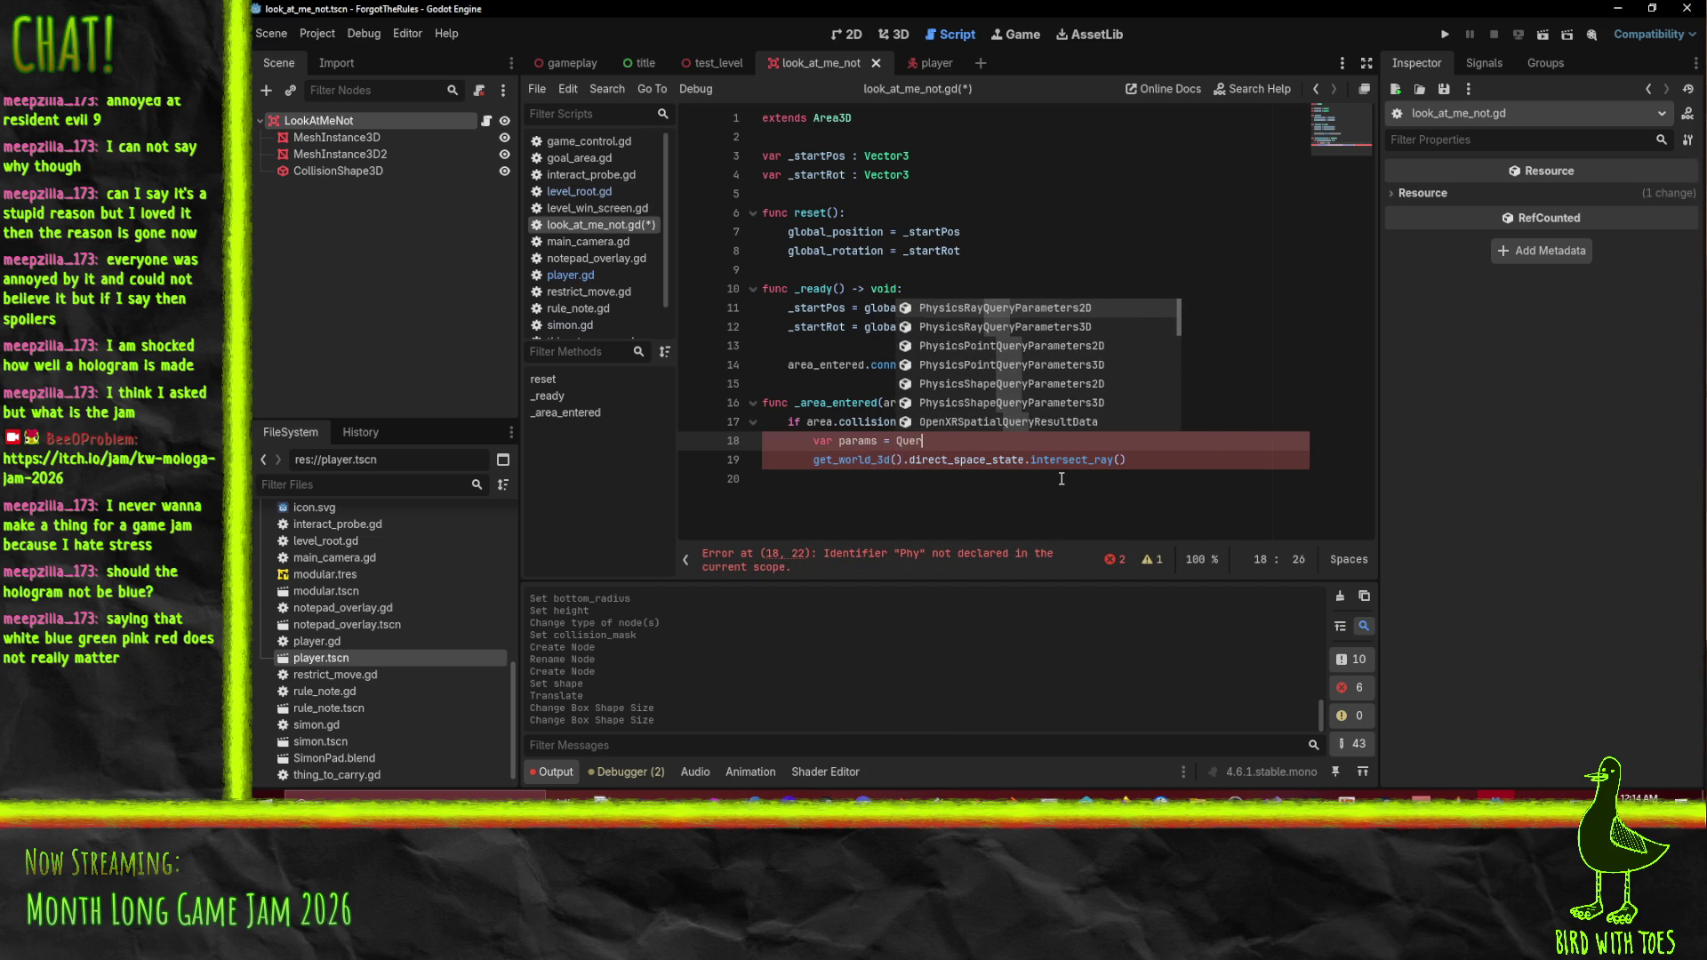
{"action": "key", "text": "Down"}
{"action": "key", "text": "Return"}
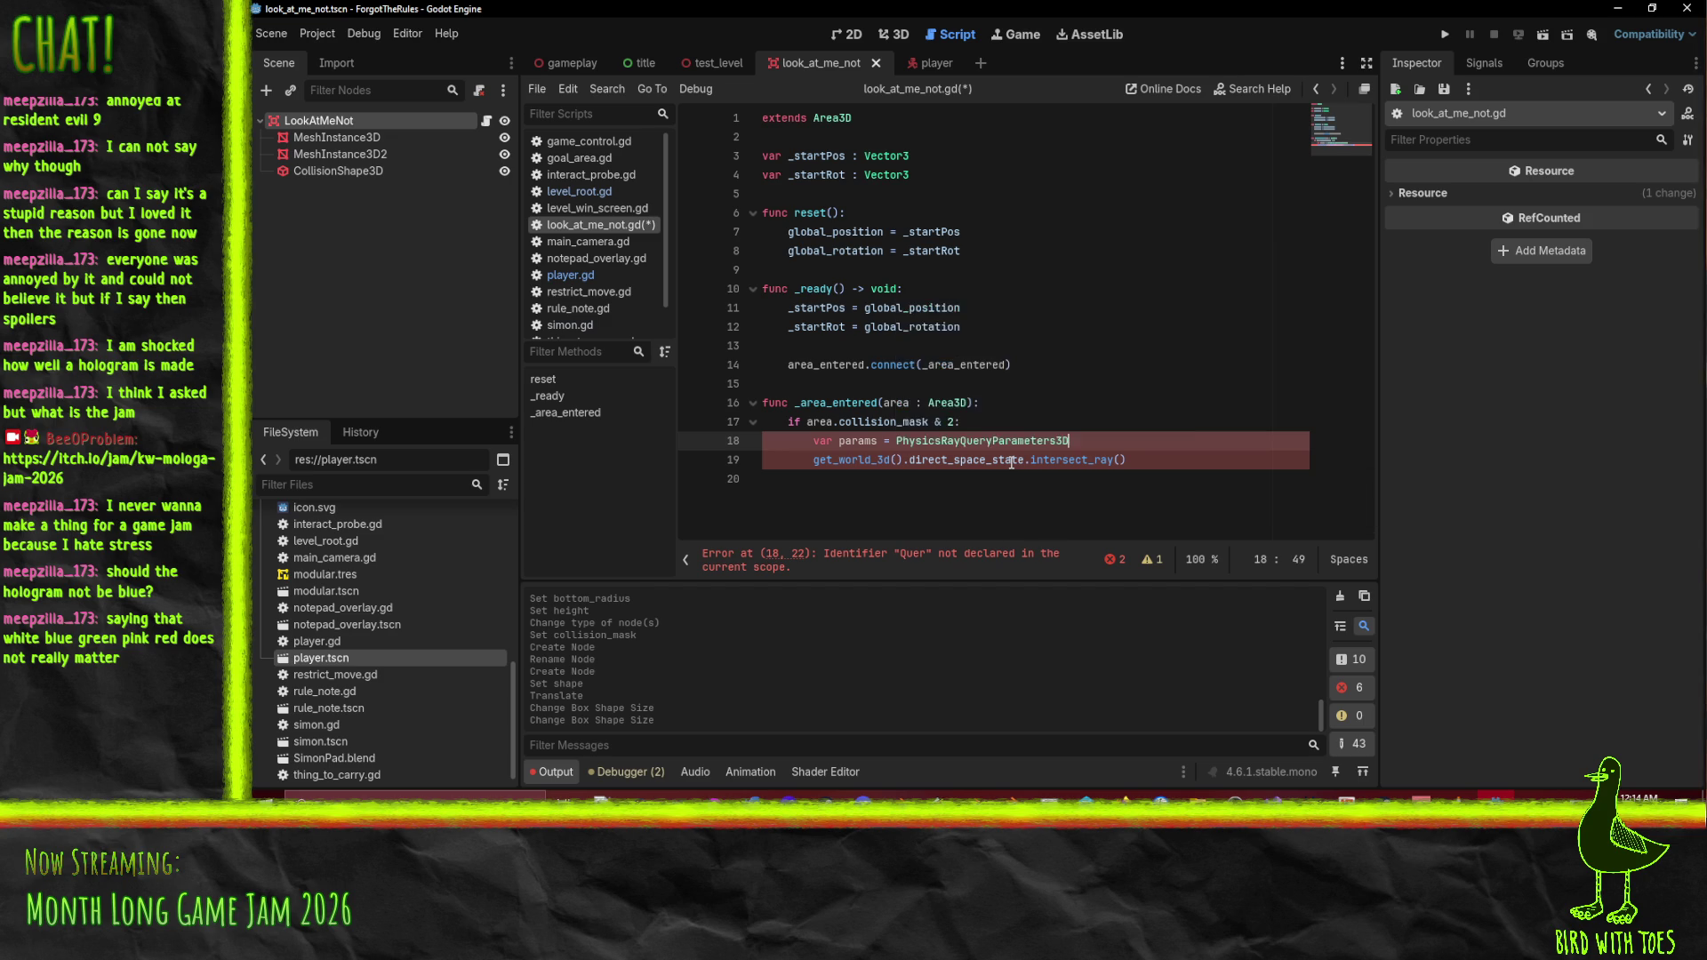
{"action": "type", "text": "("}
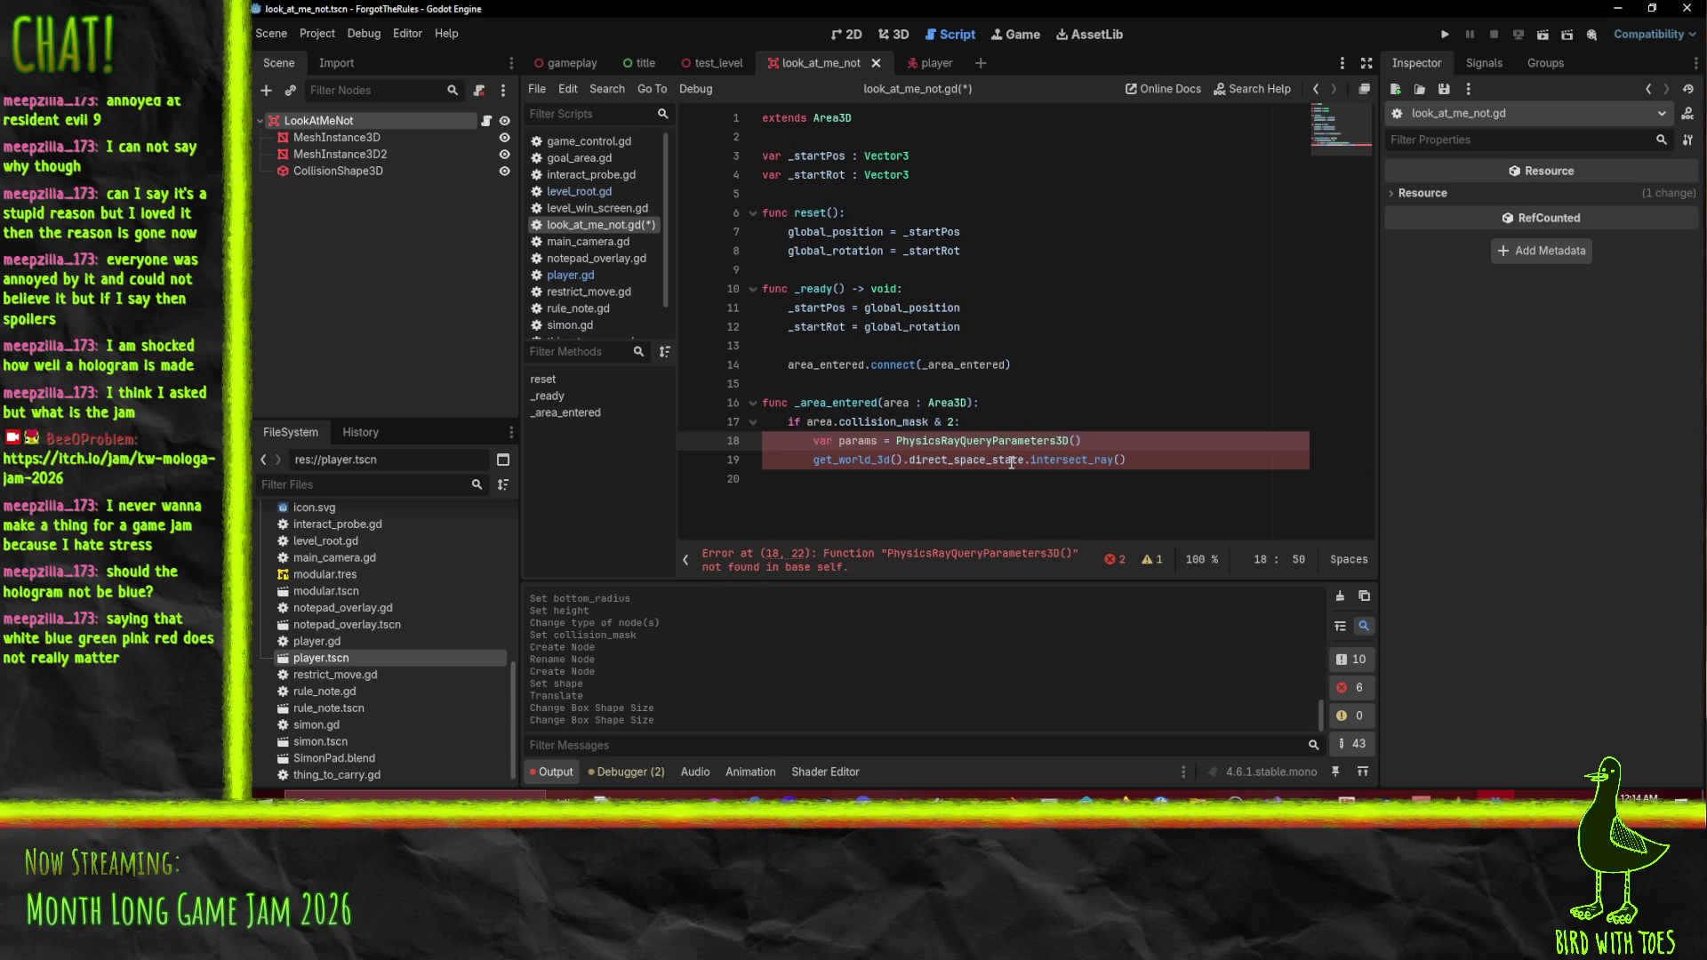
{"action": "key", "text": "Return"}
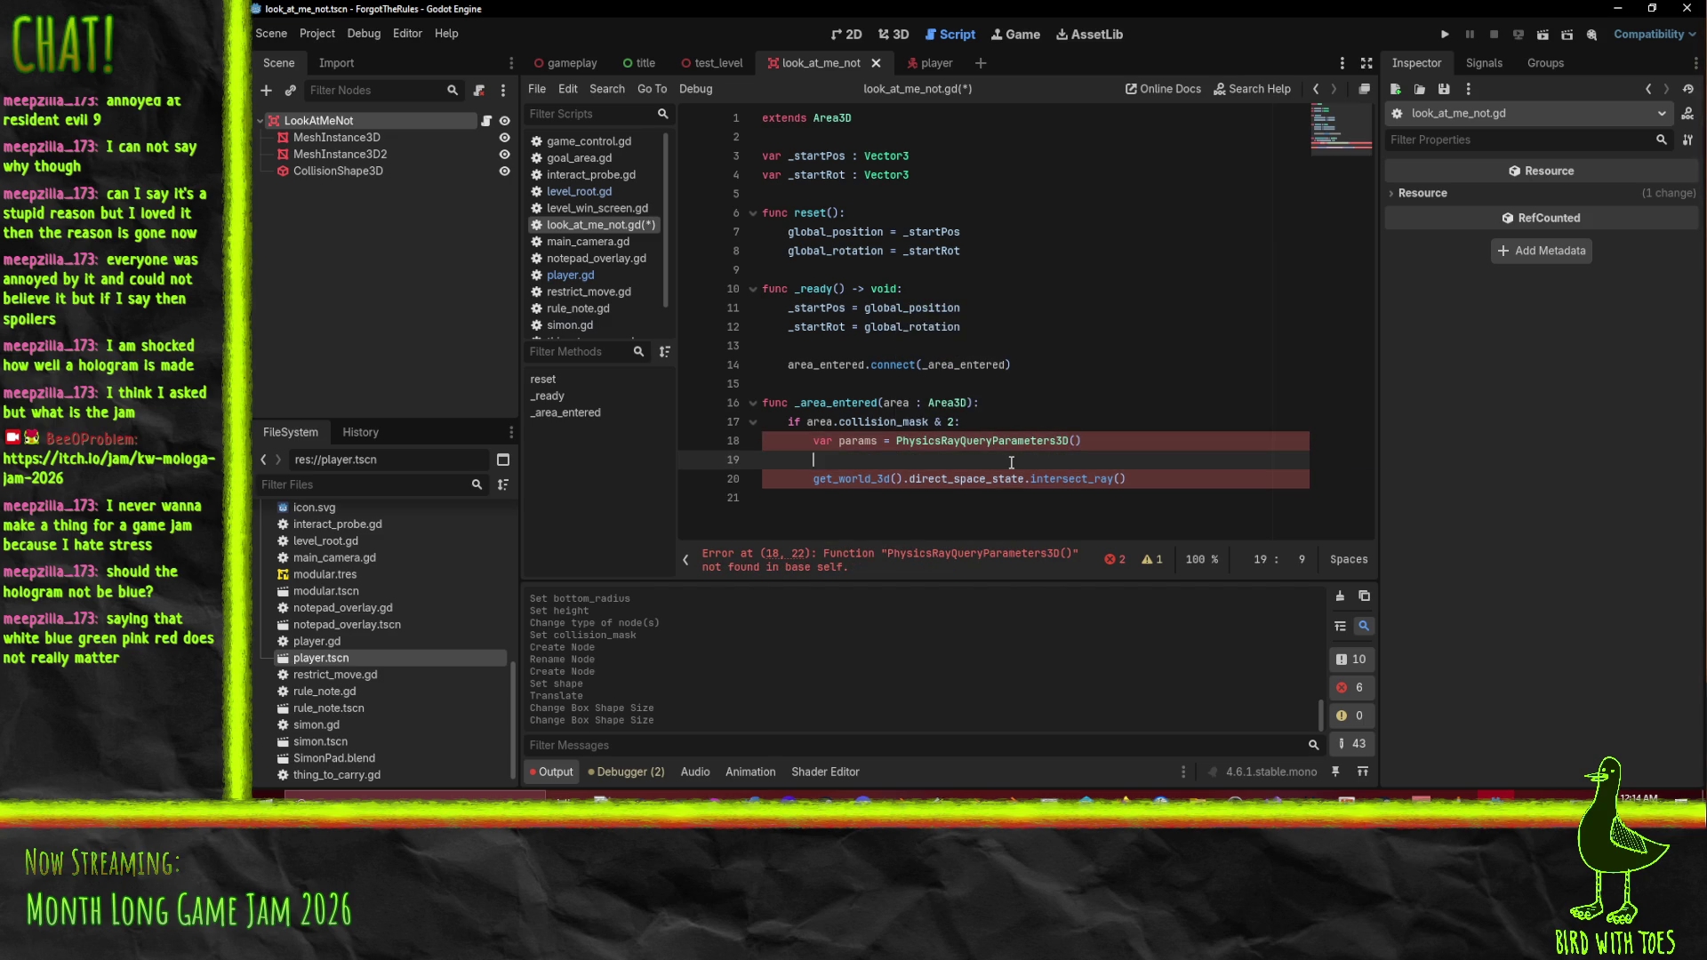
Correct it to PhysicsRayQueryParameters3D.new() and begin params.from = glo… on the next line.
{"action": "key", "text": "Up"}
{"action": "key", "text": "Right"}
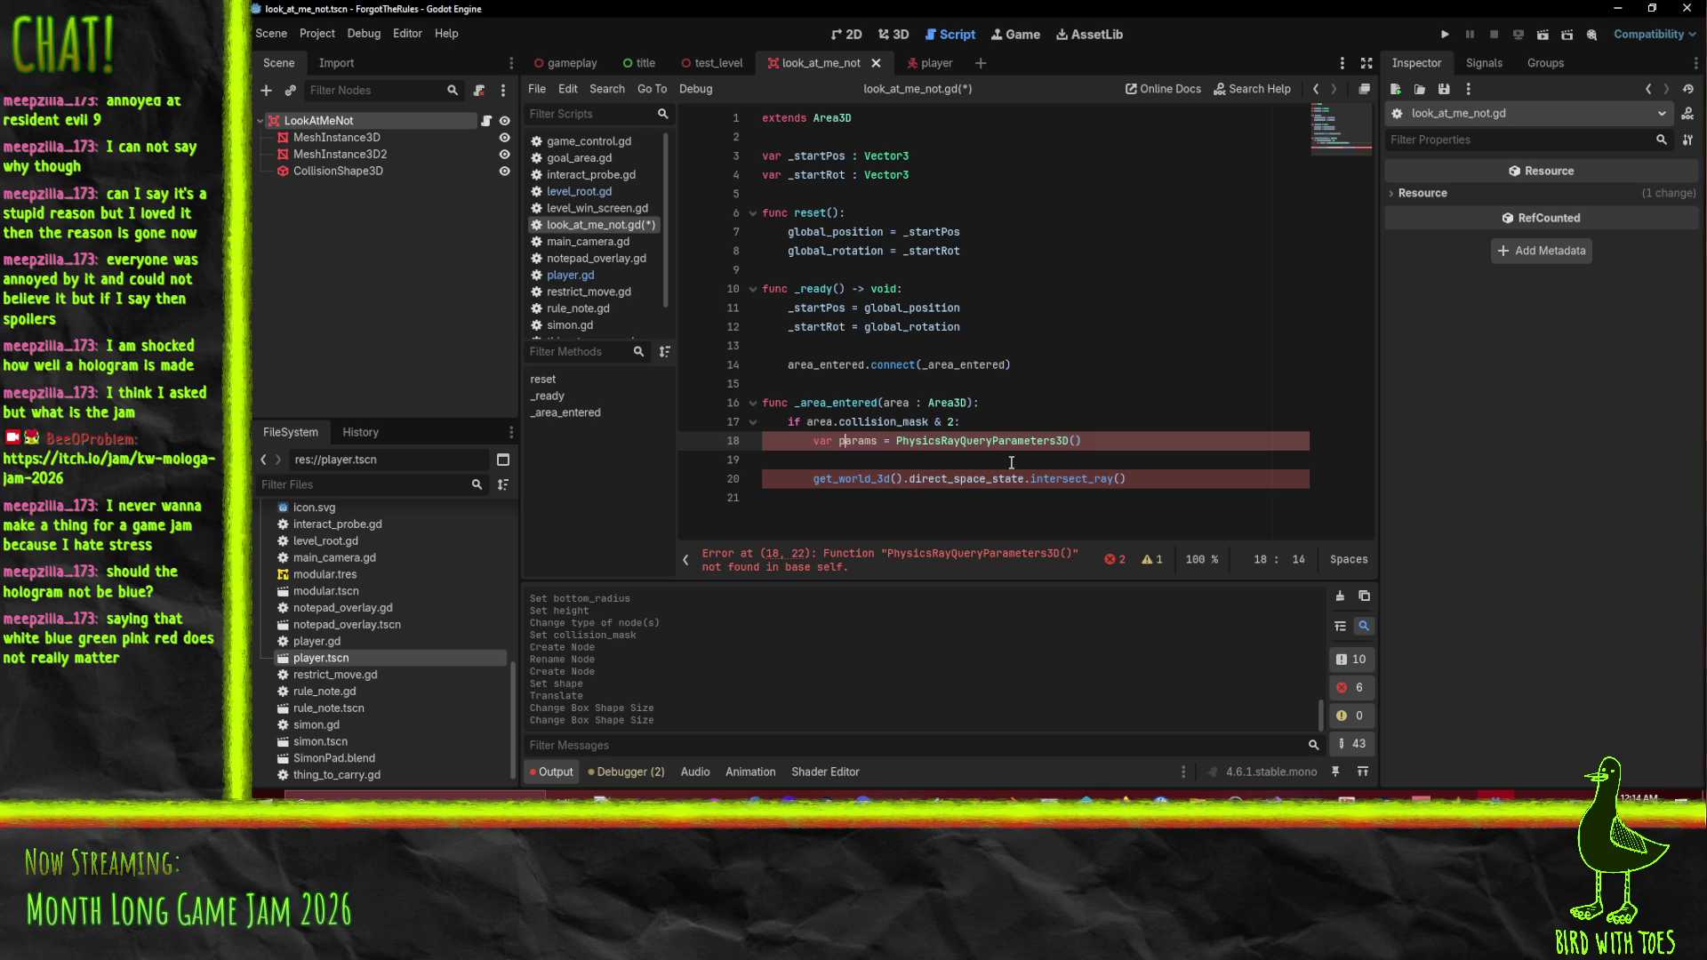
{"action": "type", "text": "new"}
{"action": "key", "text": "Down"}
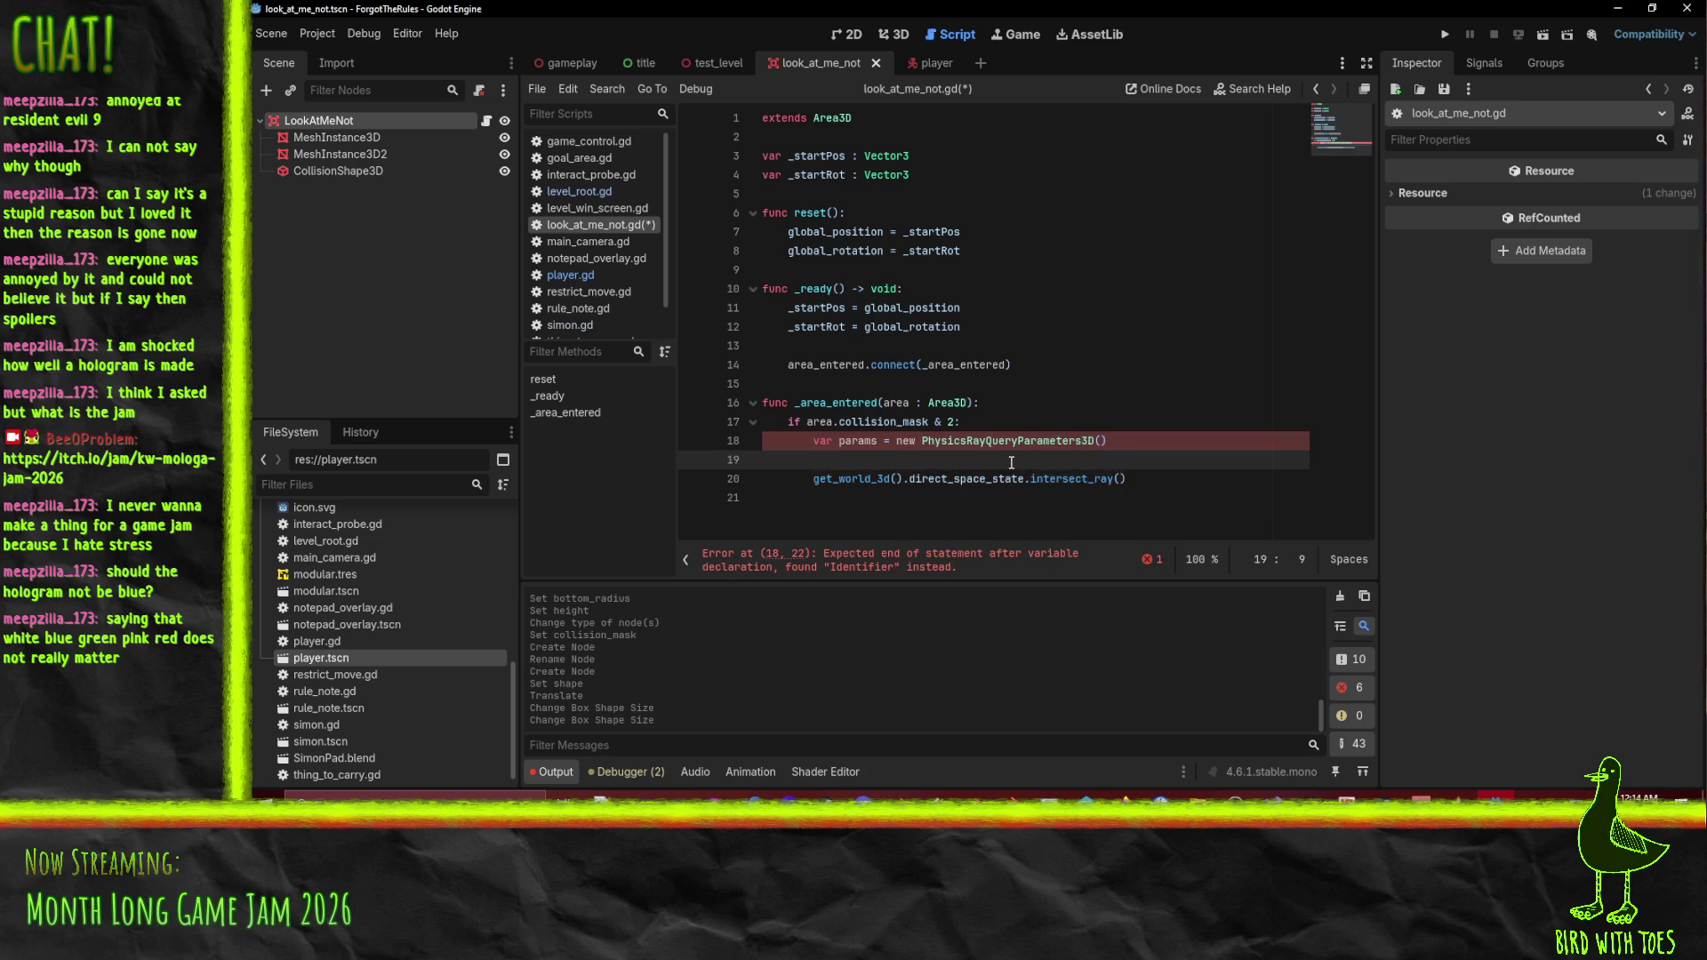
{"action": "key", "text": "Up"}
{"action": "key", "text": "End"}
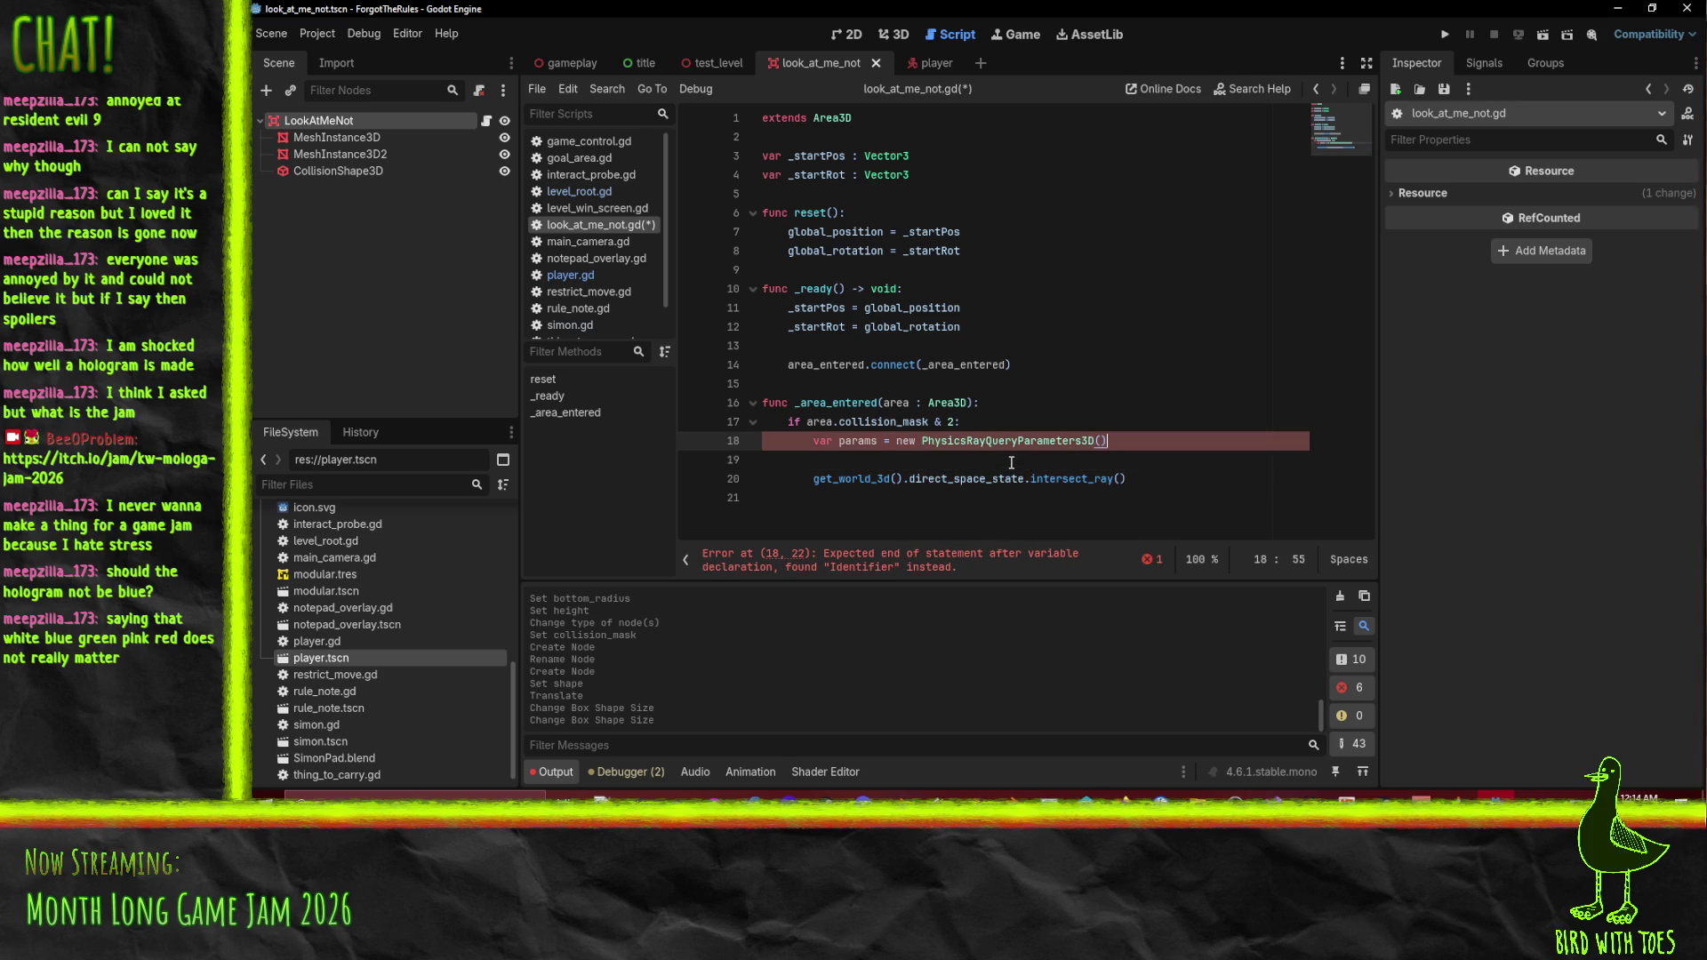
{"action": "key", "text": "BackSpace"}
{"action": "key", "text": "BackSpace"}
{"action": "key", "text": "ctrl+Left"}
{"action": "key", "text": "BackSpace"}
{"action": "key", "text": "BackSpace"}
{"action": "key", "text": "BackSpace"}
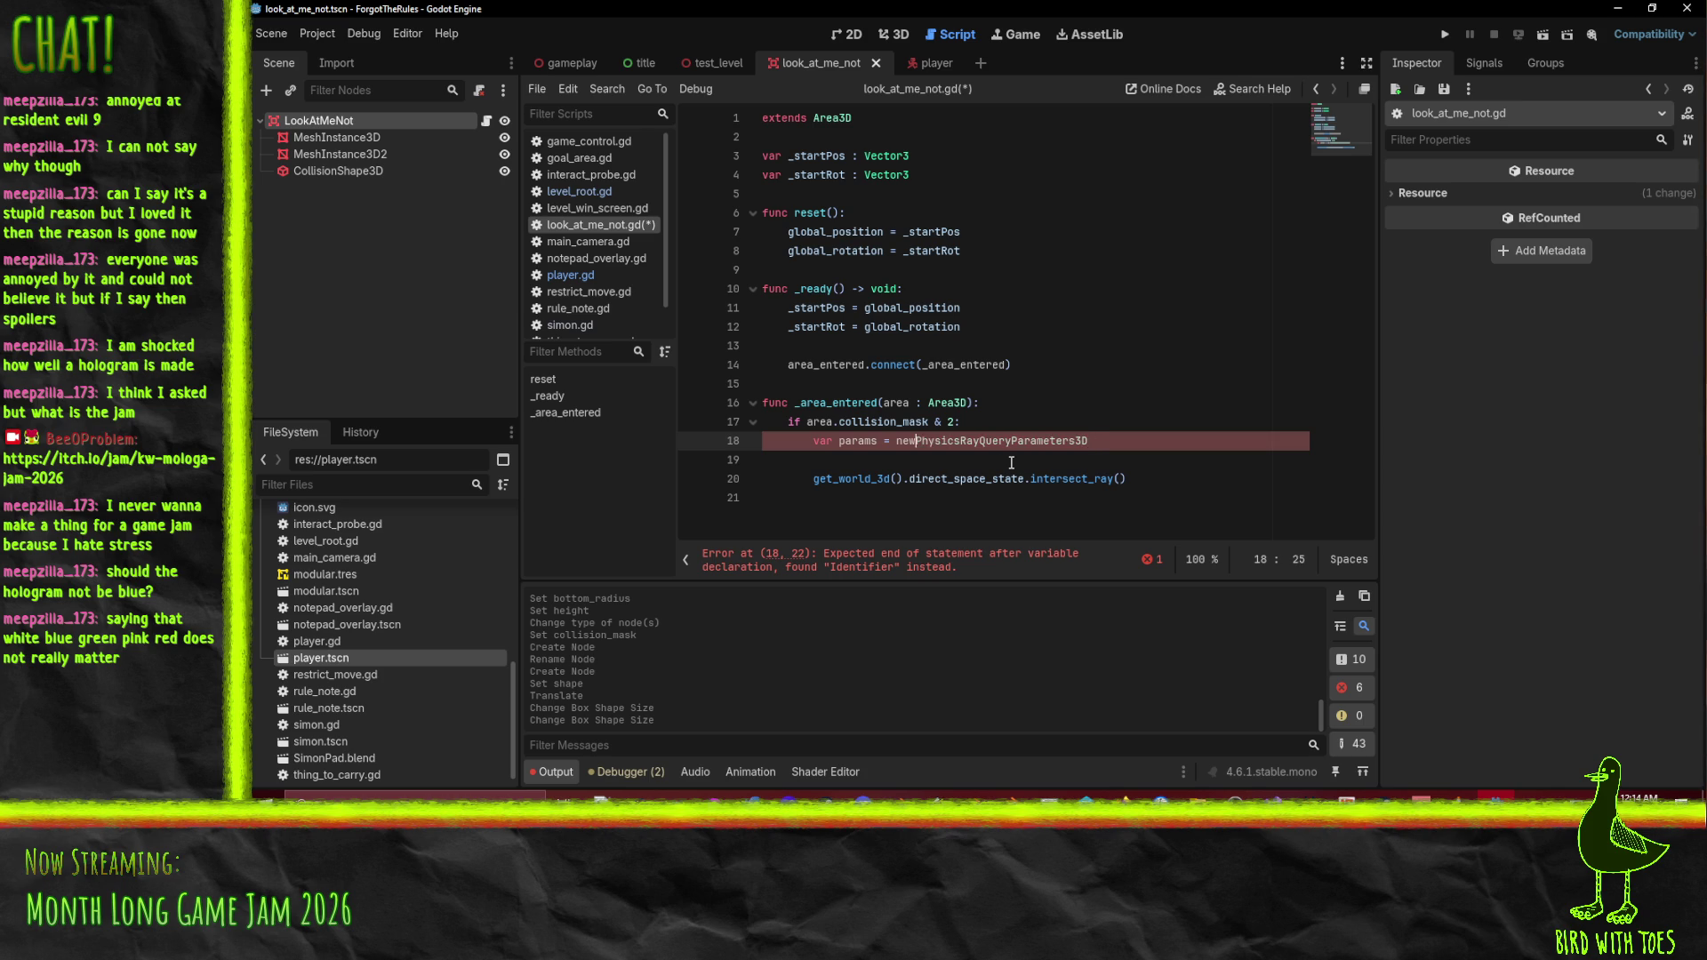
{"action": "key", "text": "End"}
{"action": "type", "text": ".new"}
{"action": "key", "text": "Return"}
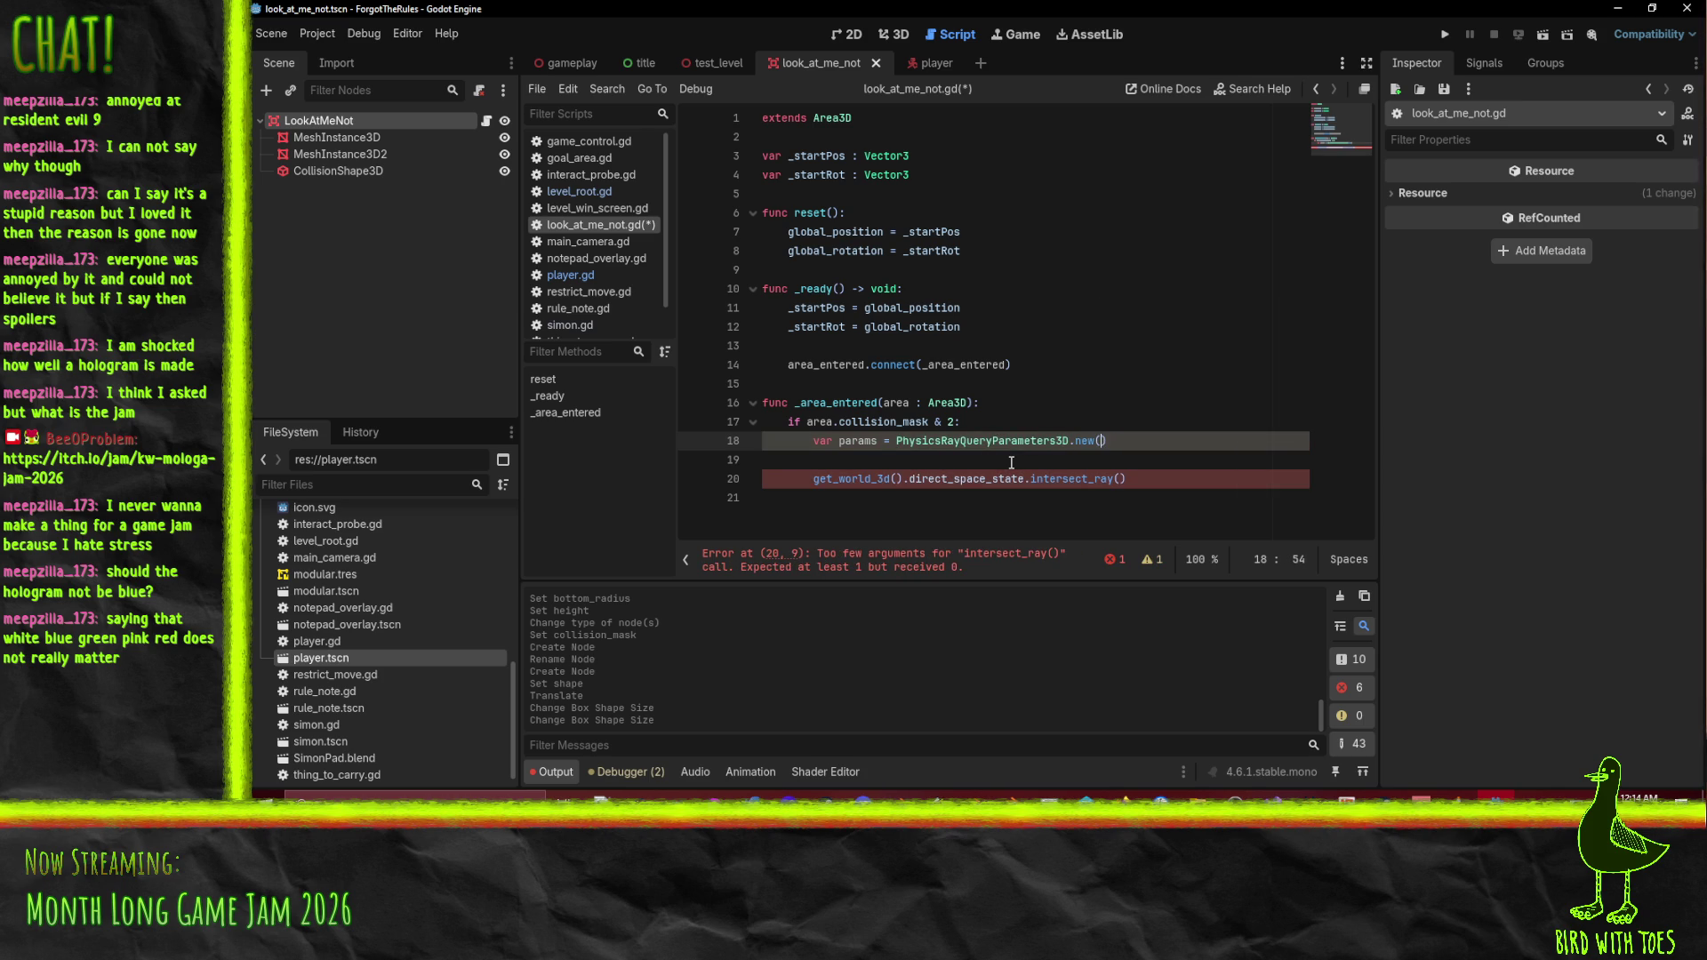
{"action": "key", "text": "Down"}
{"action": "type", "text": "params."}
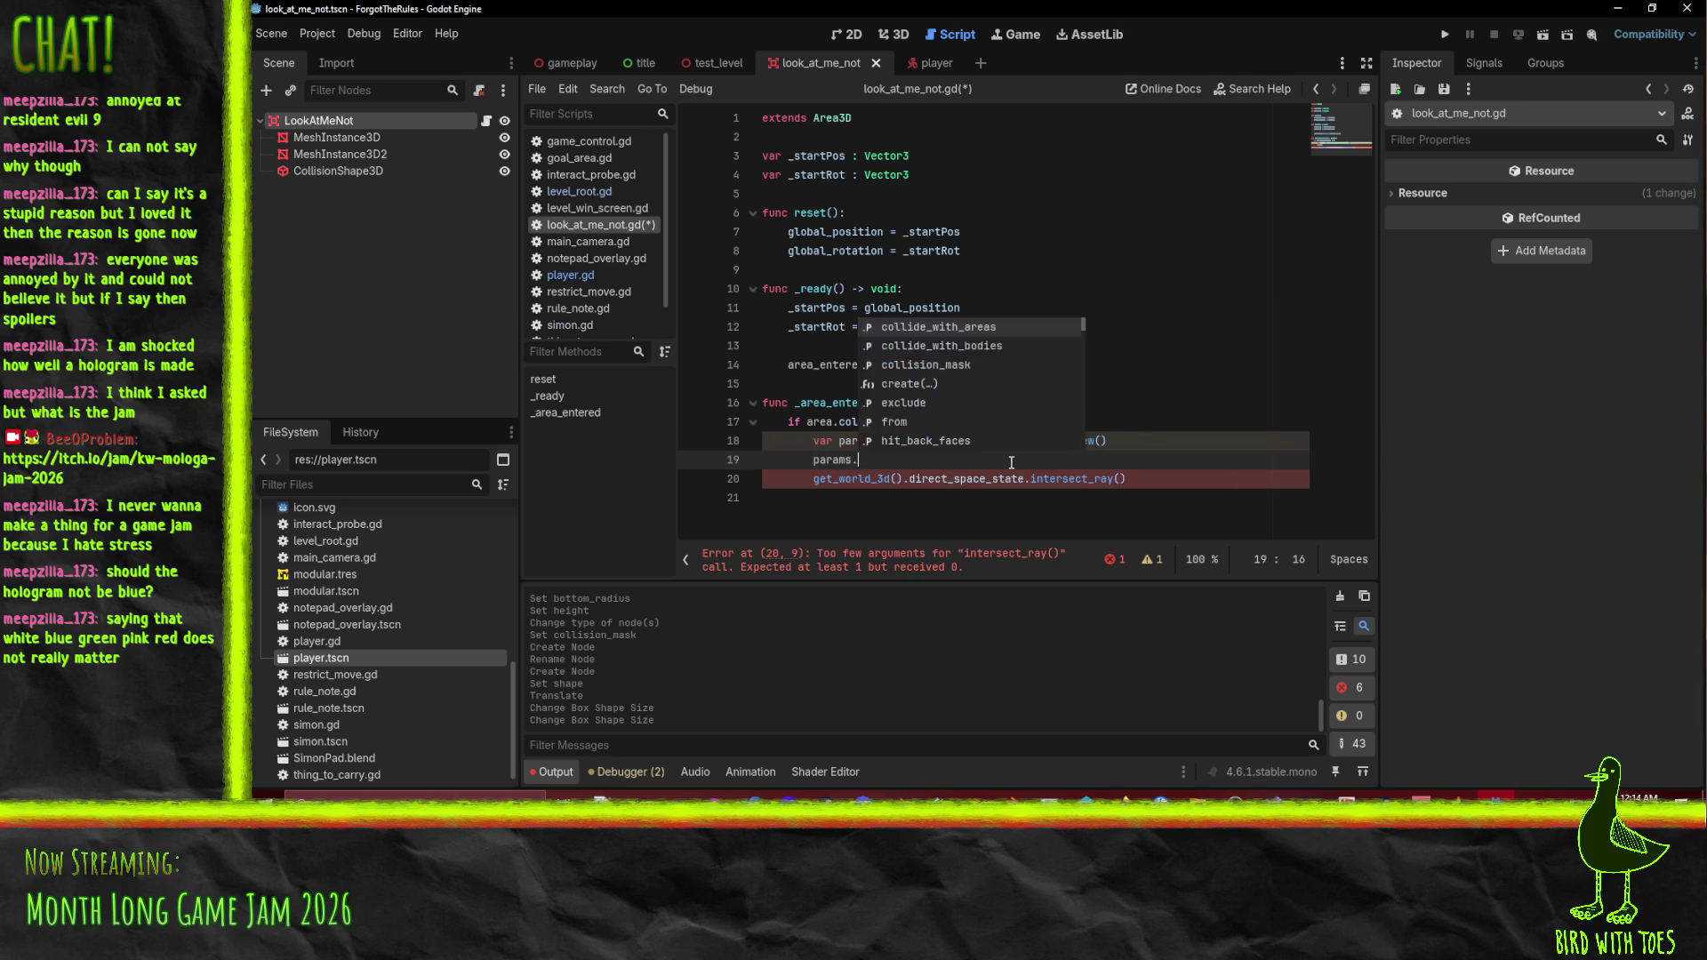
{"action": "type", "text": "from = "}
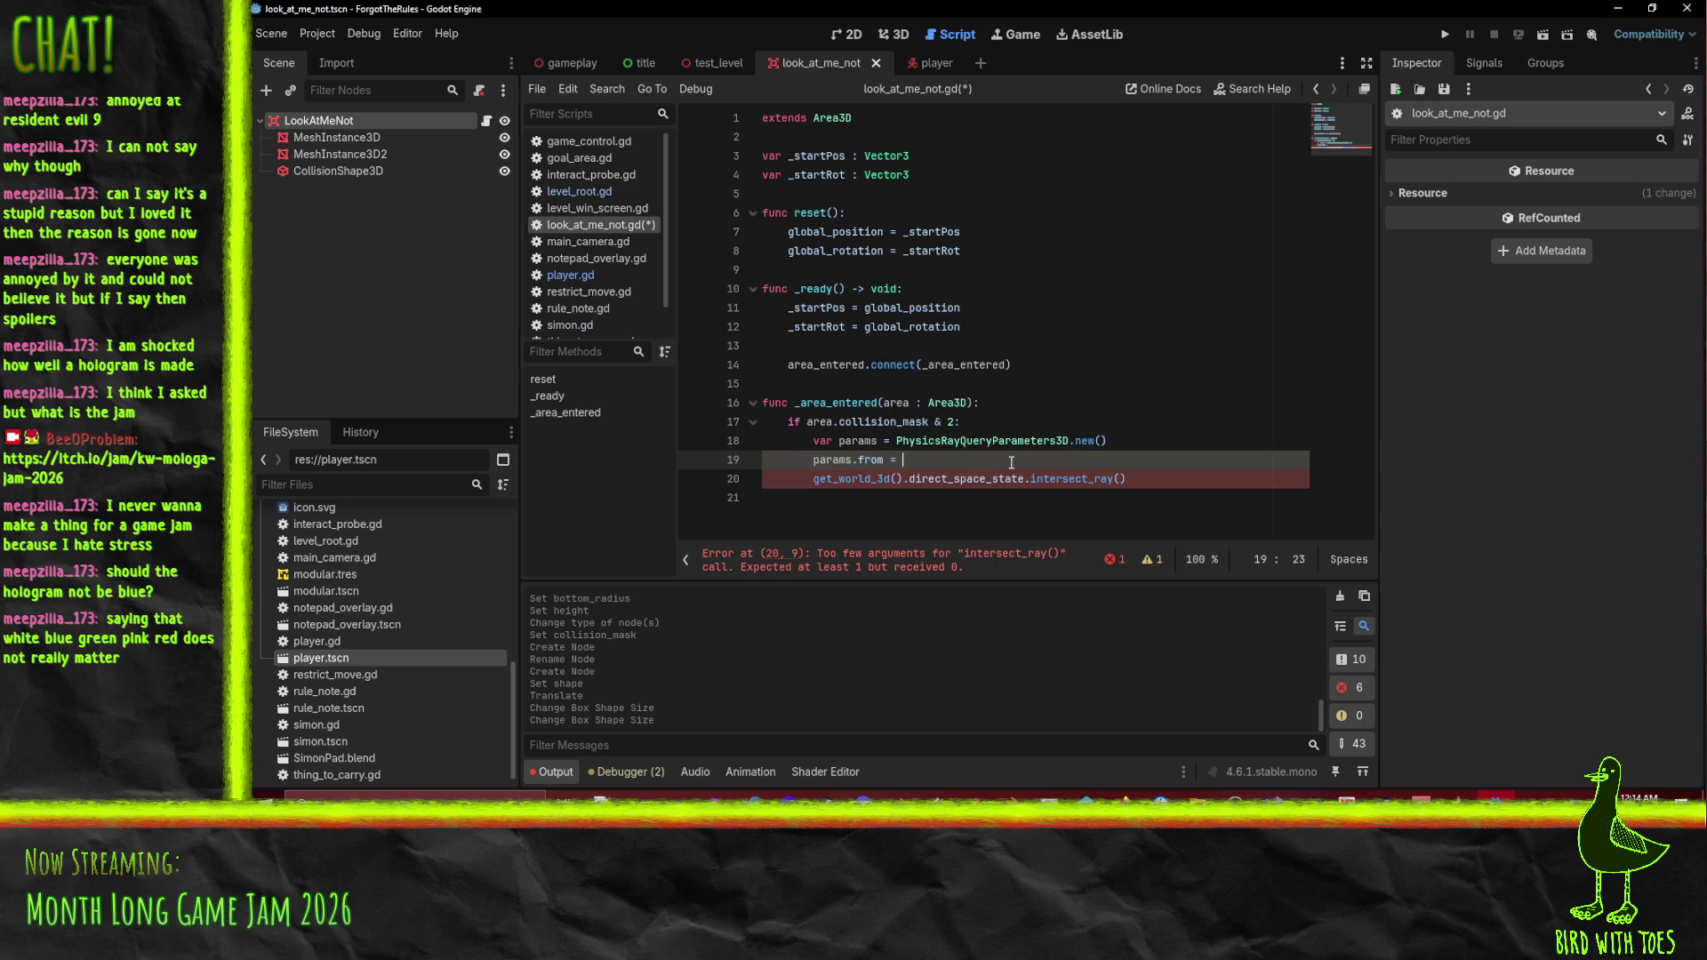
{"action": "type", "text": "glo"}
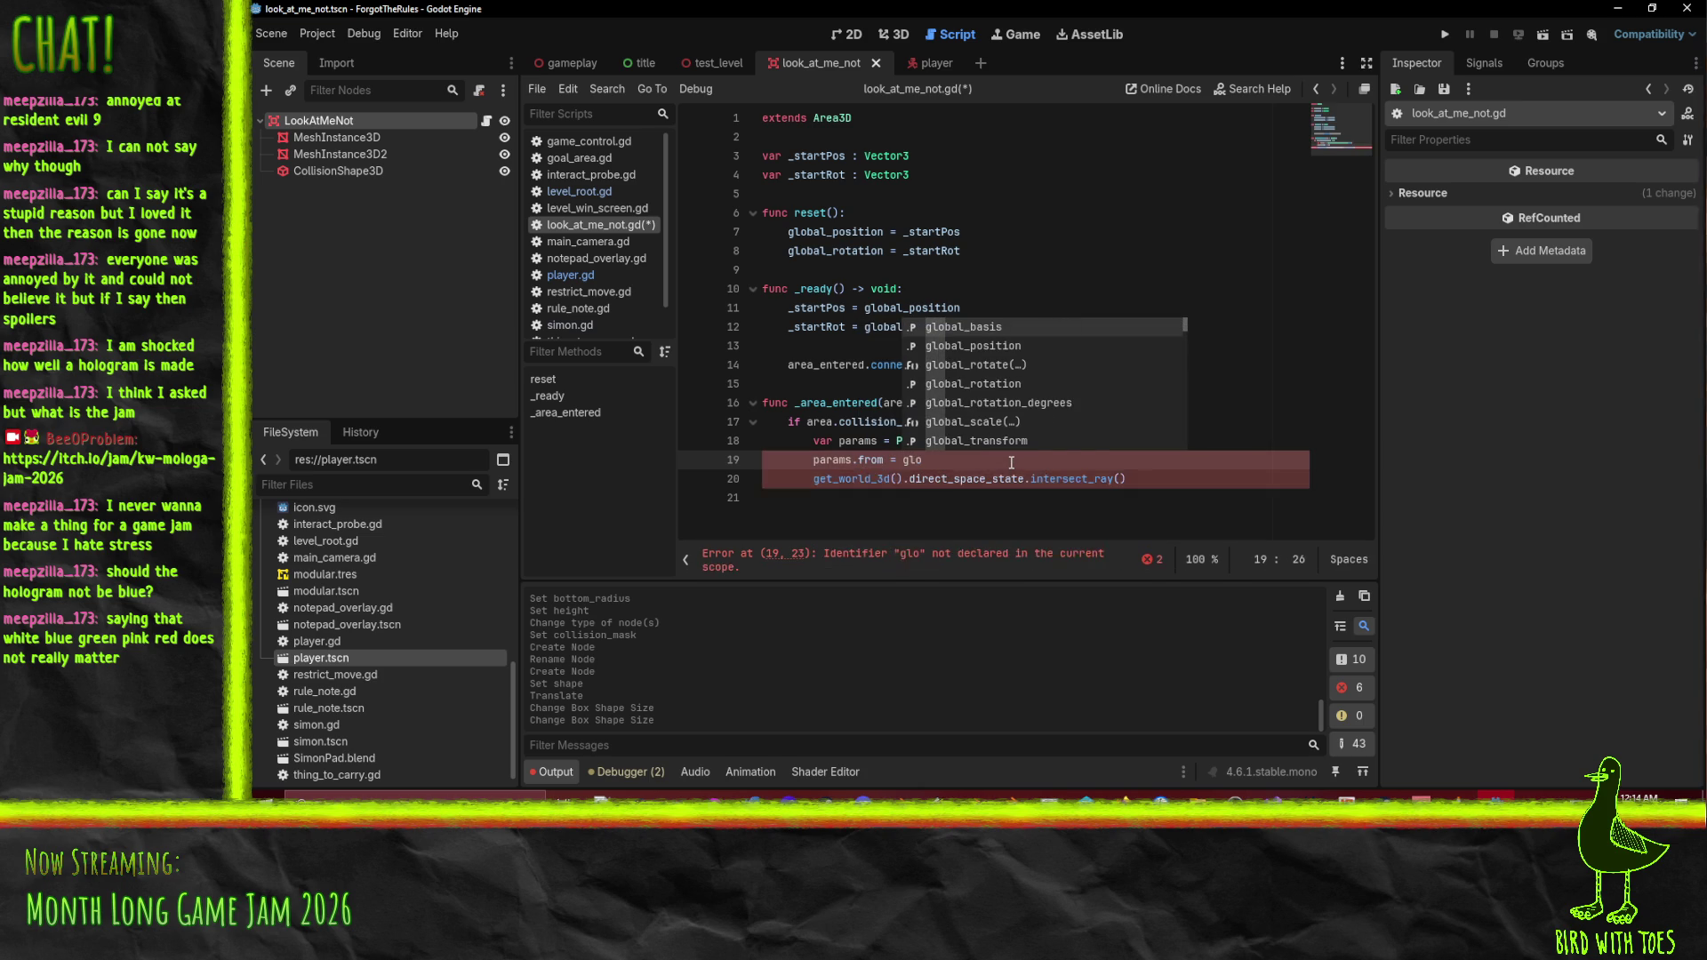
Set params.from to global_position and params.to to area.get_parent().global_position.
{"action": "key", "text": "Down"}
{"action": "key", "text": "Return"}
{"action": "key", "text": "Return"}
{"action": "type", "text": "params.to"}
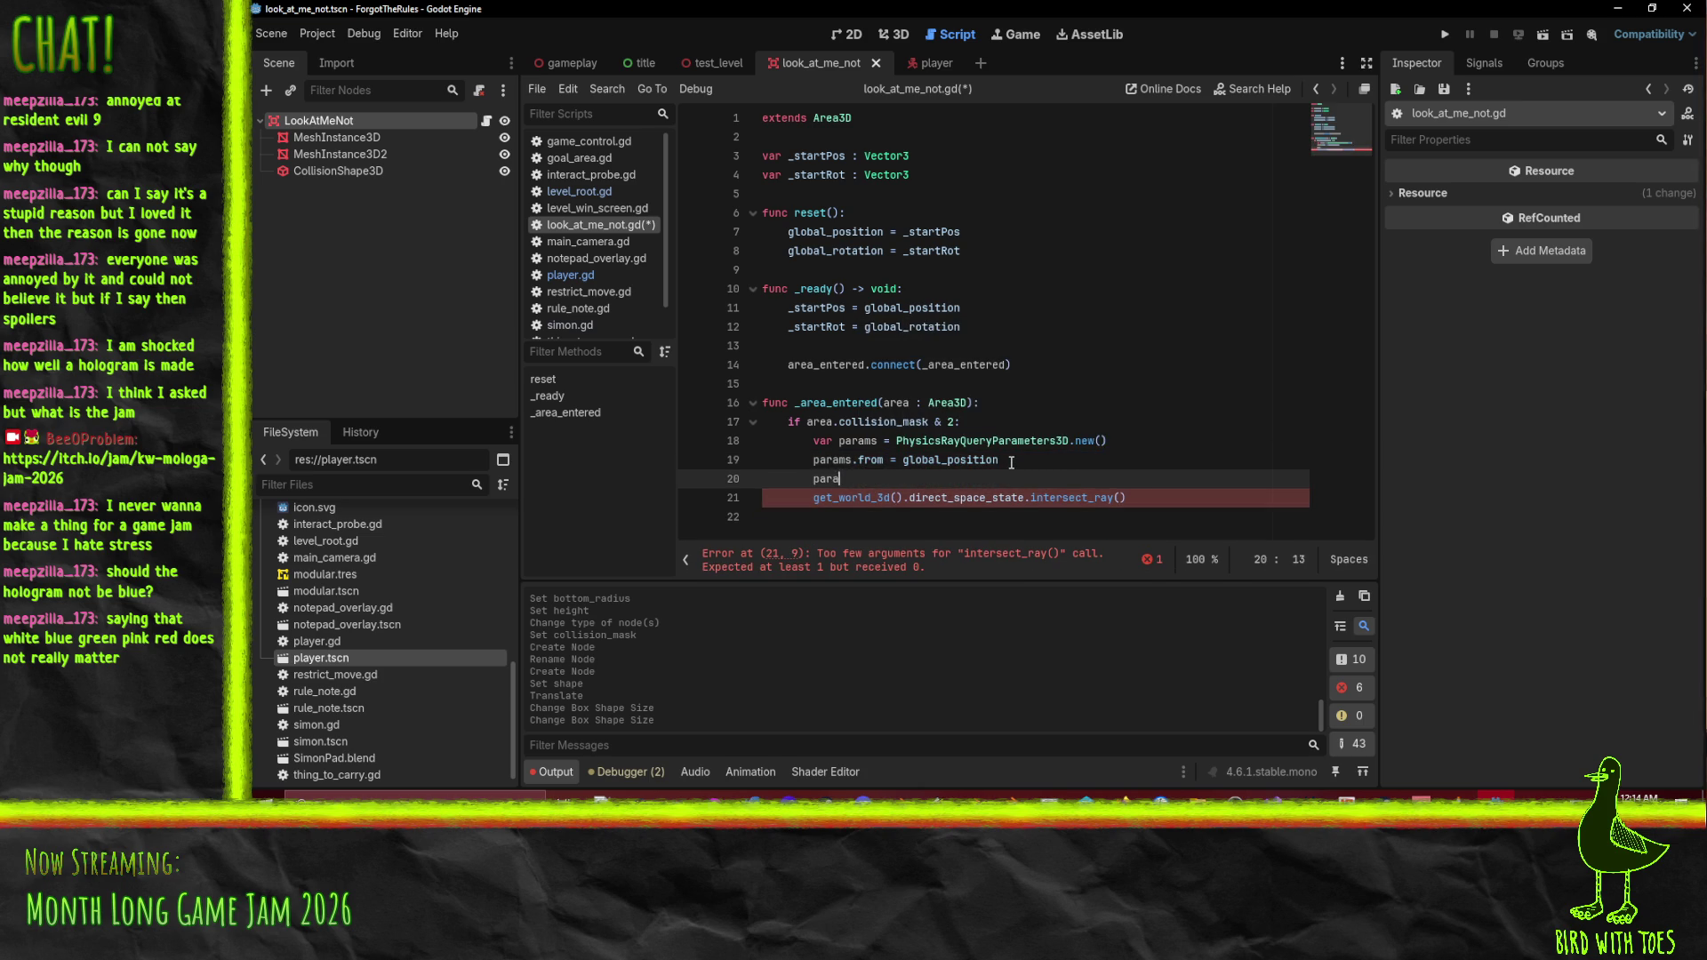
{"action": "type", "text": " ="}
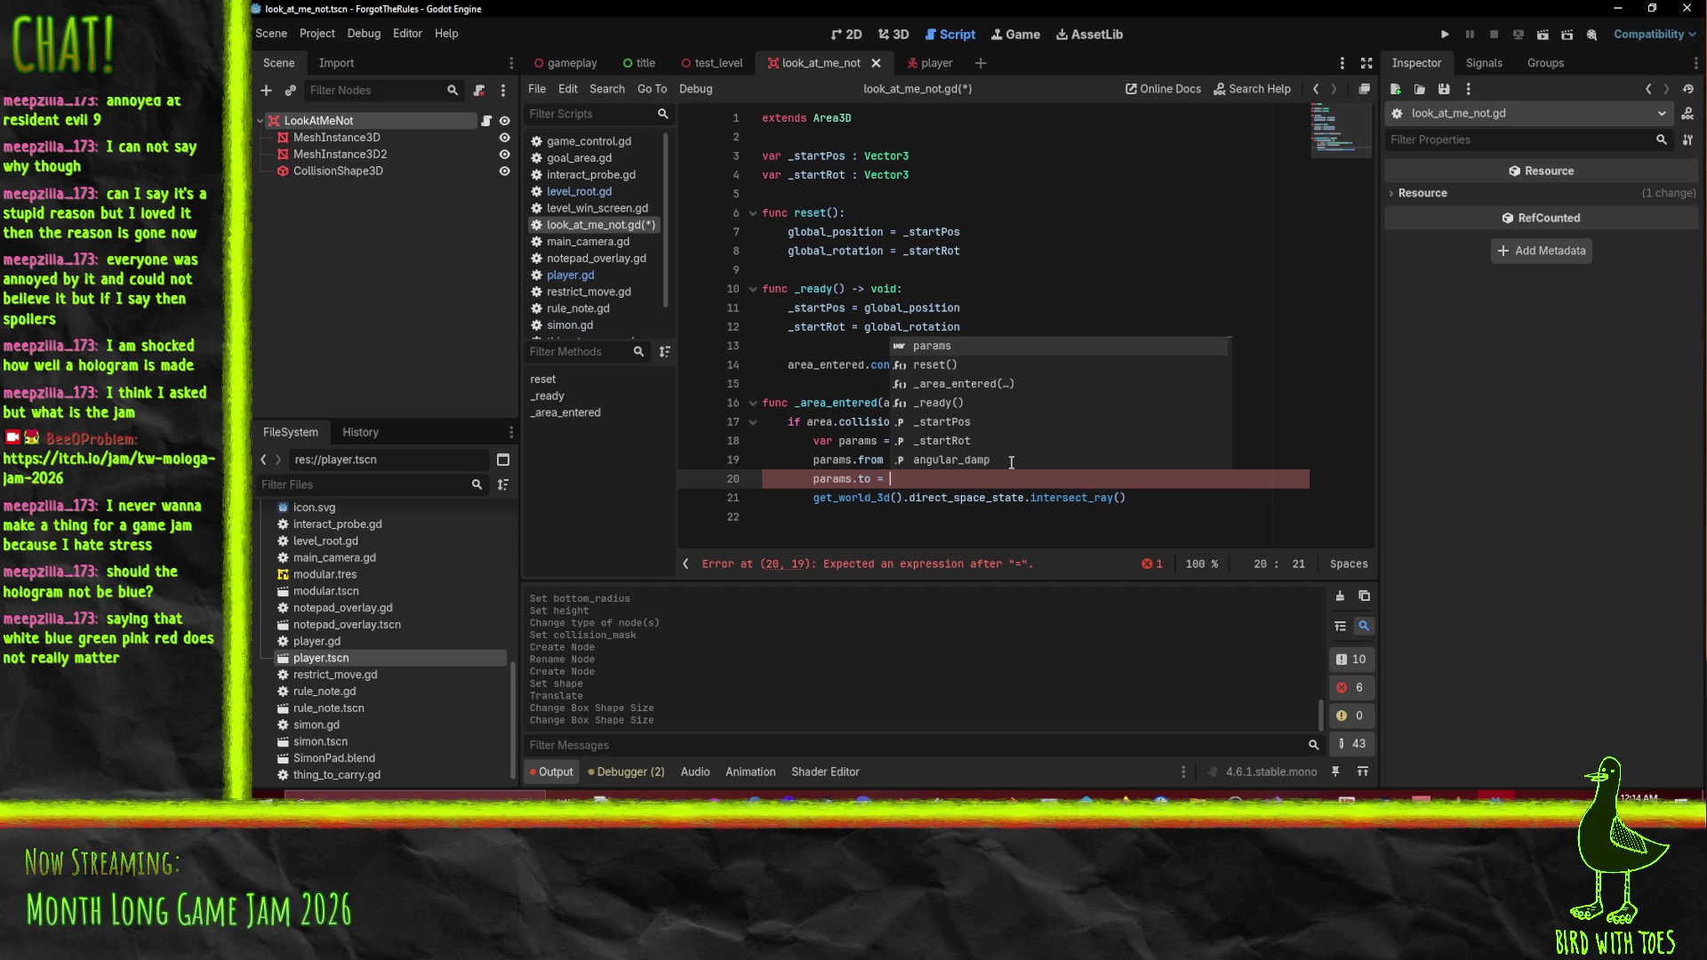
{"action": "type", "text": "area"}
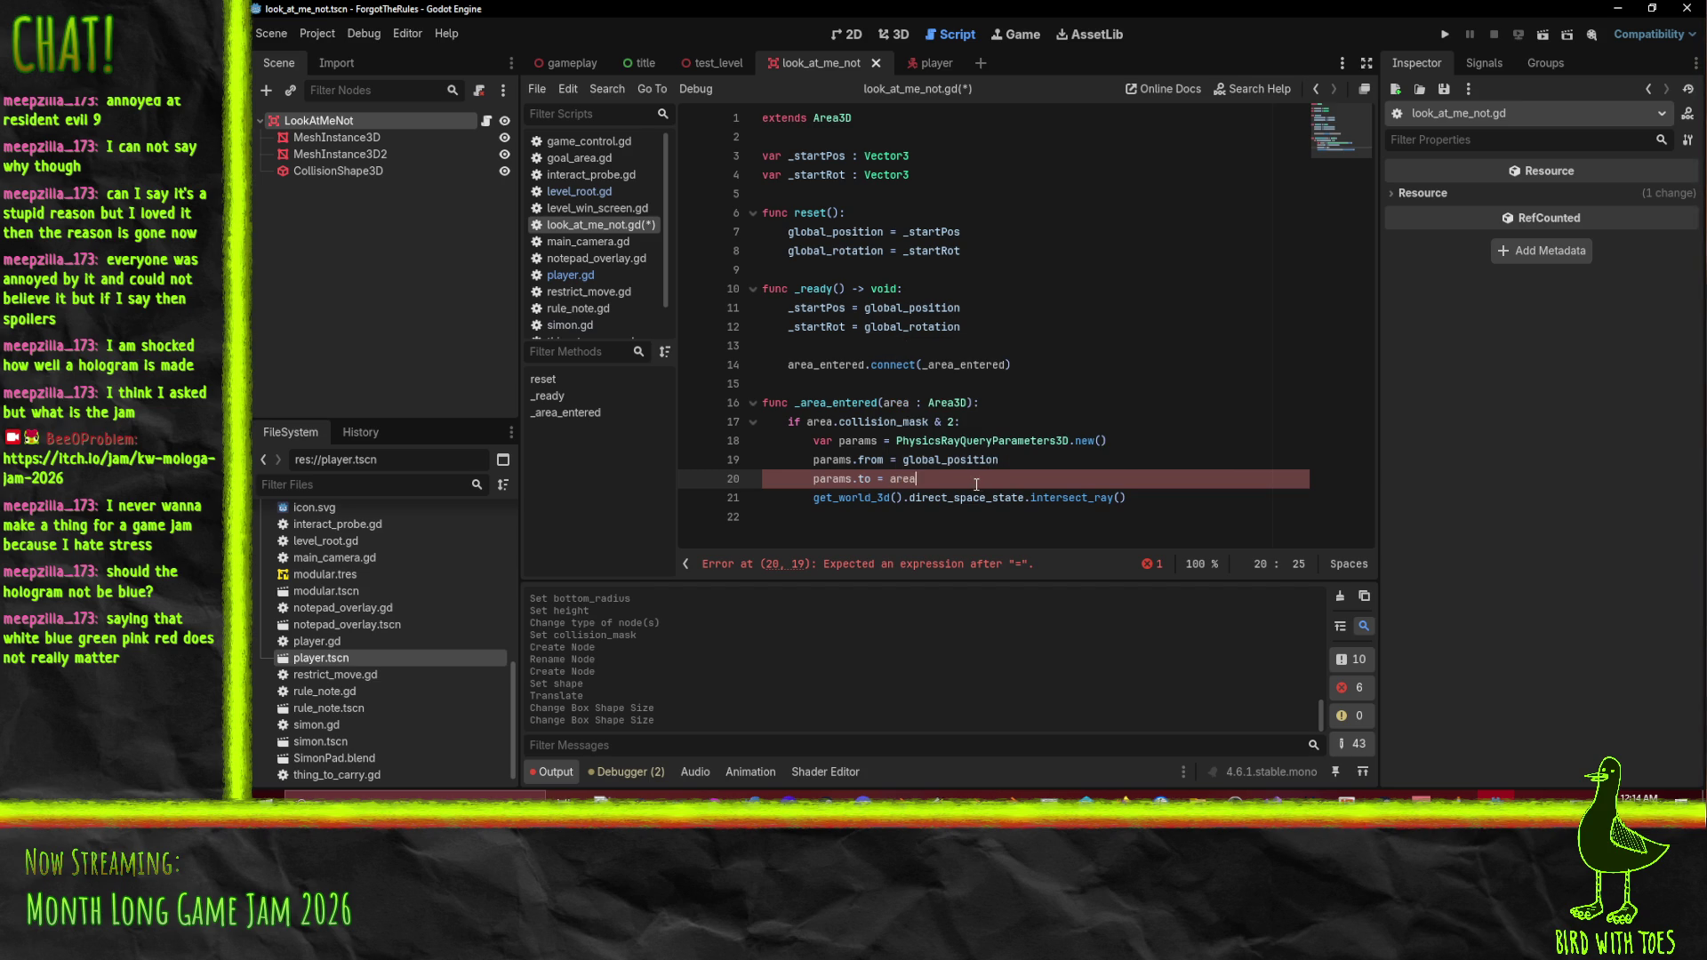
{"action": "type", "text": ".get_par"}
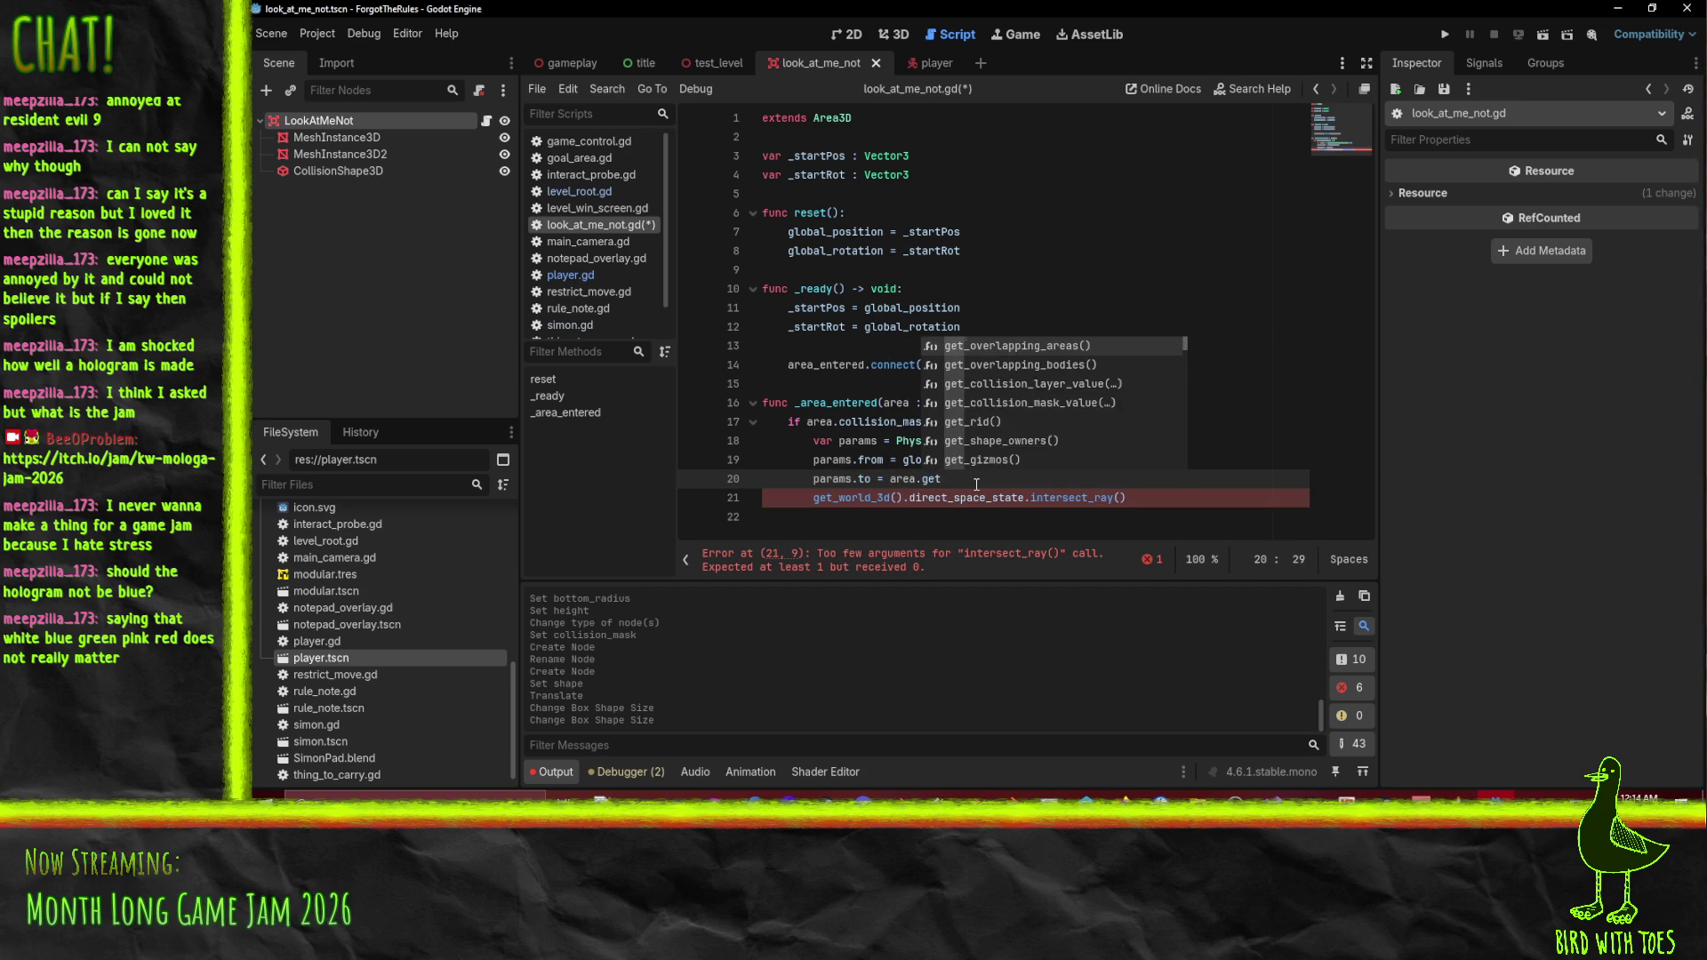
{"action": "key", "text": "Down"}
{"action": "key", "text": "Return"}
{"action": "type", "text": ".glo"}
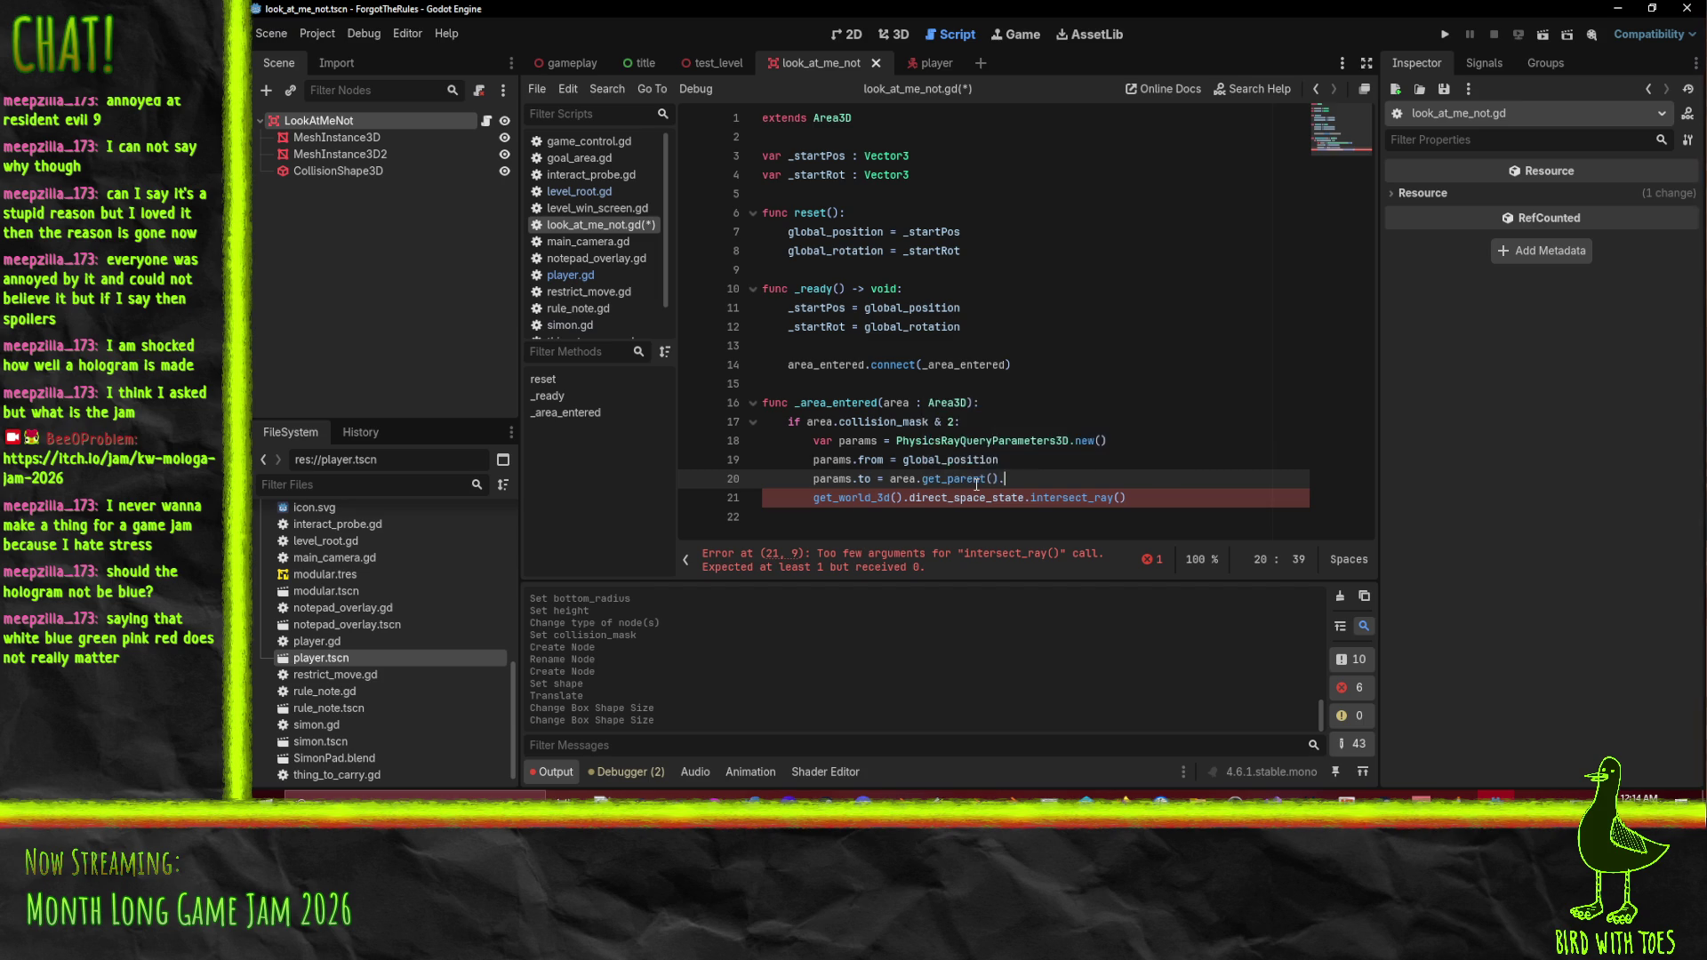
{"action": "type", "text": "bal_position"}
Compare the PhysicsRayQueryParameters3D setup with the C# project's reference code.
{"action": "left_click", "coordinate": [975, 403]}
{"action": "left_click", "coordinate": [973, 441]}
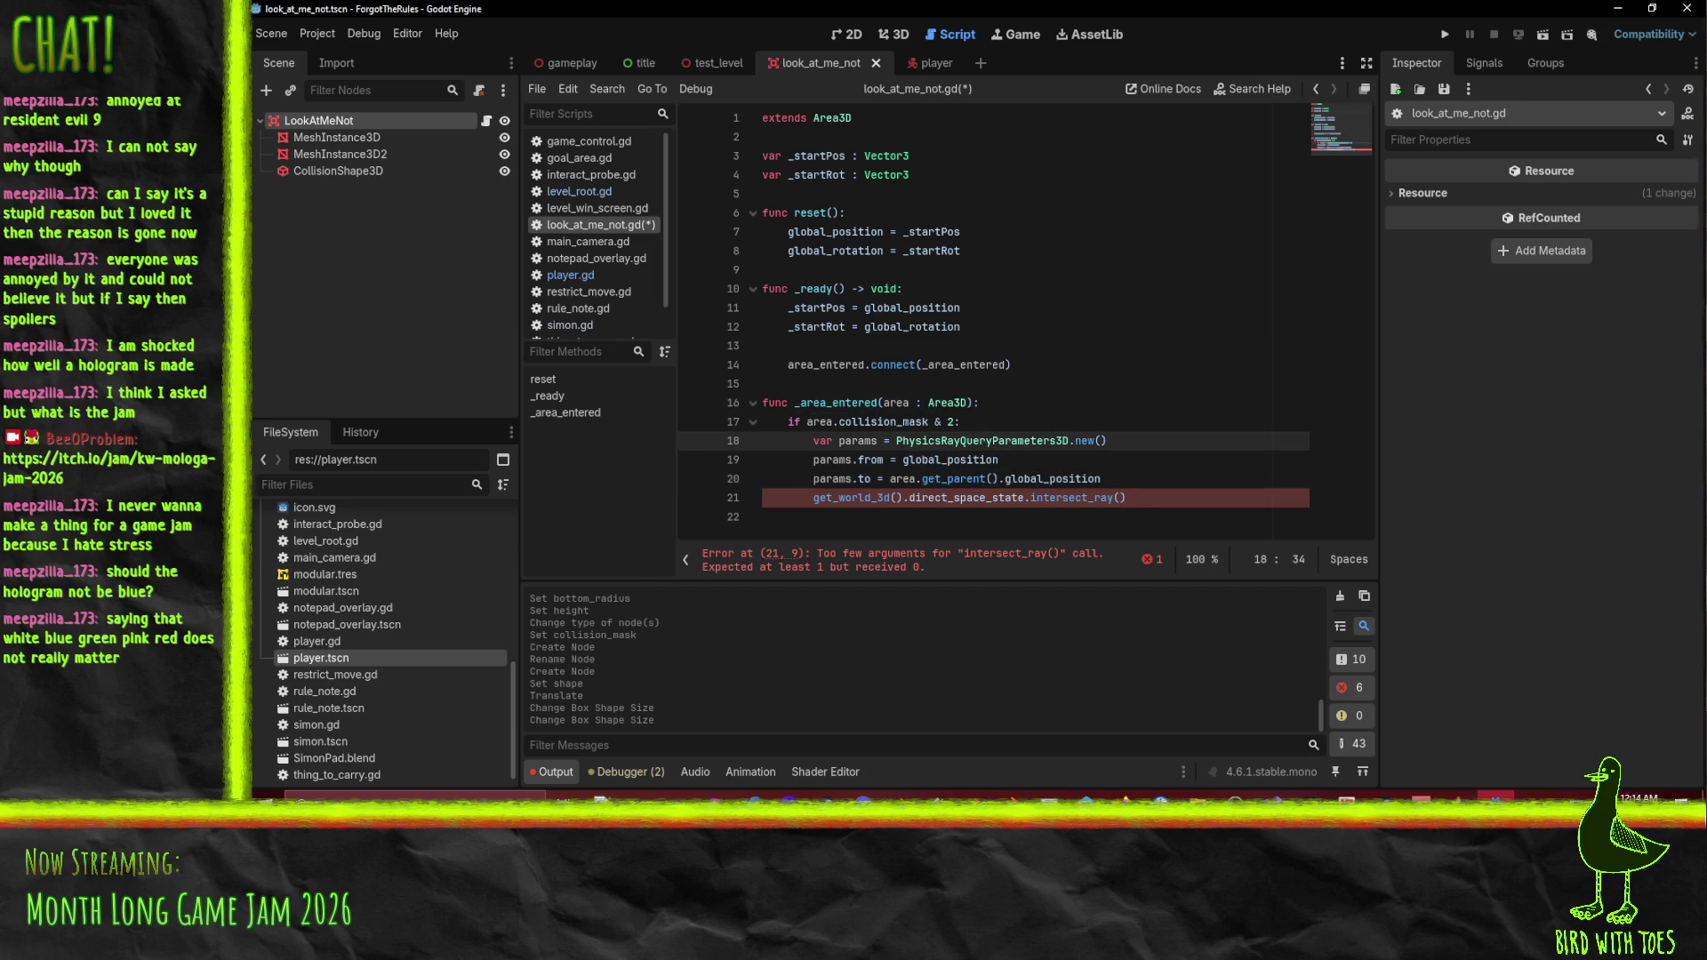
{"action": "key", "text": "alt+Tab"}
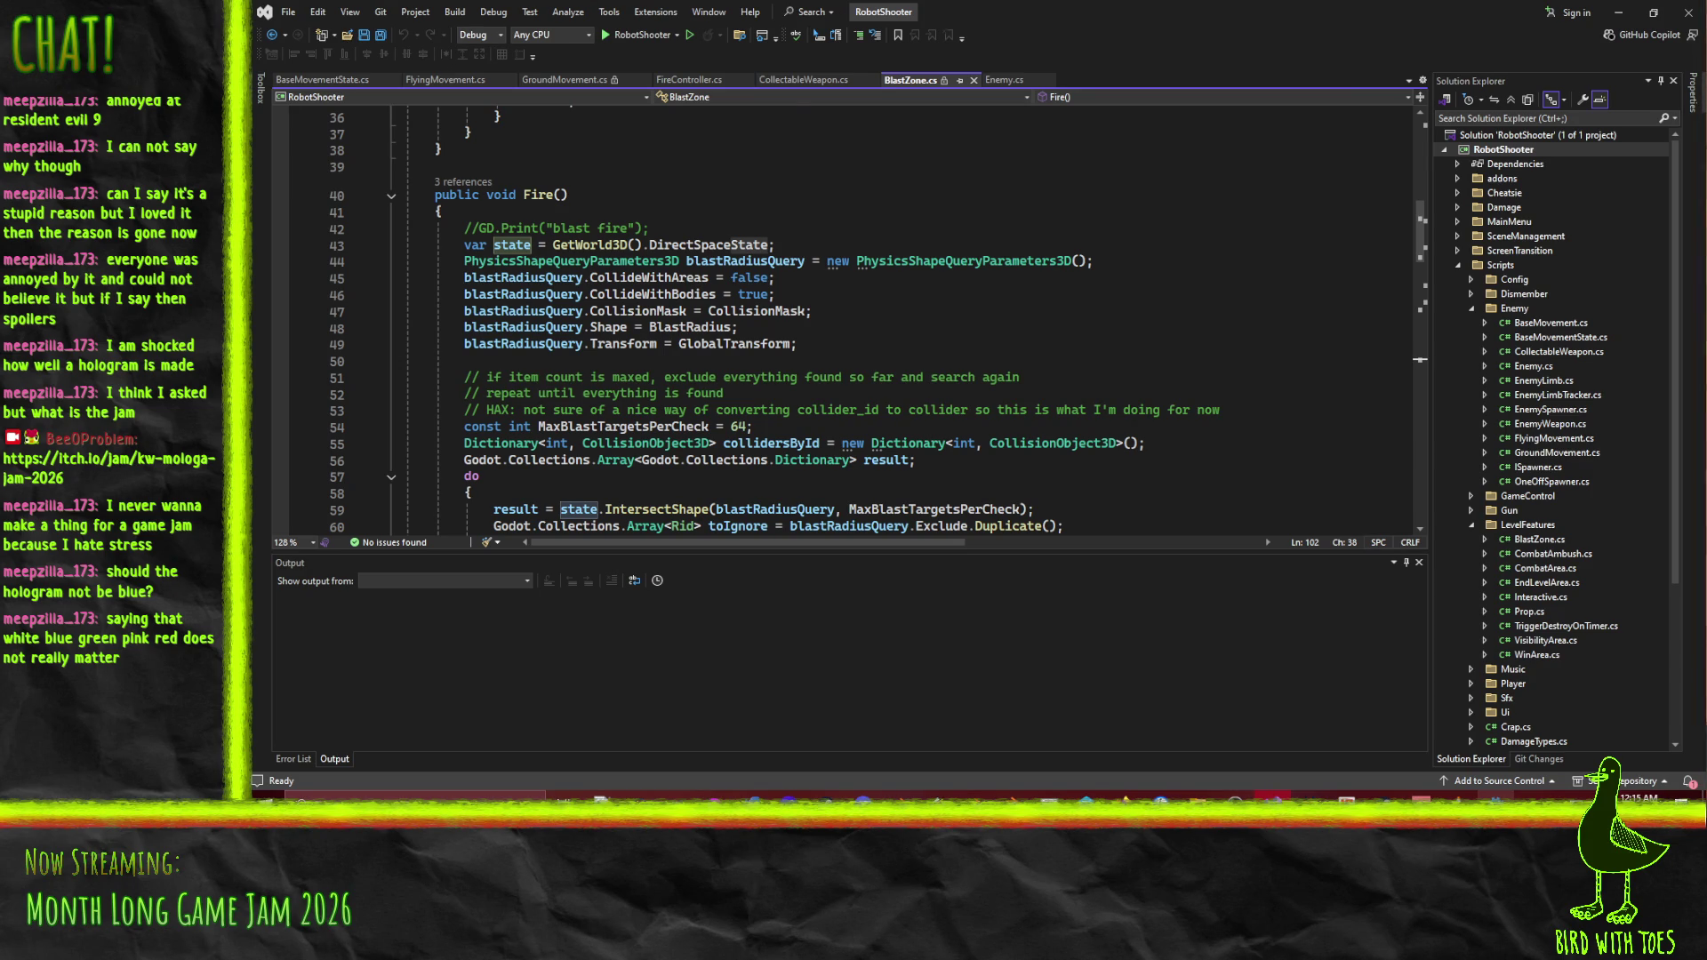
{"action": "key", "text": "alt+Tab"}
{"action": "left_click", "coordinate": [1118, 479]}
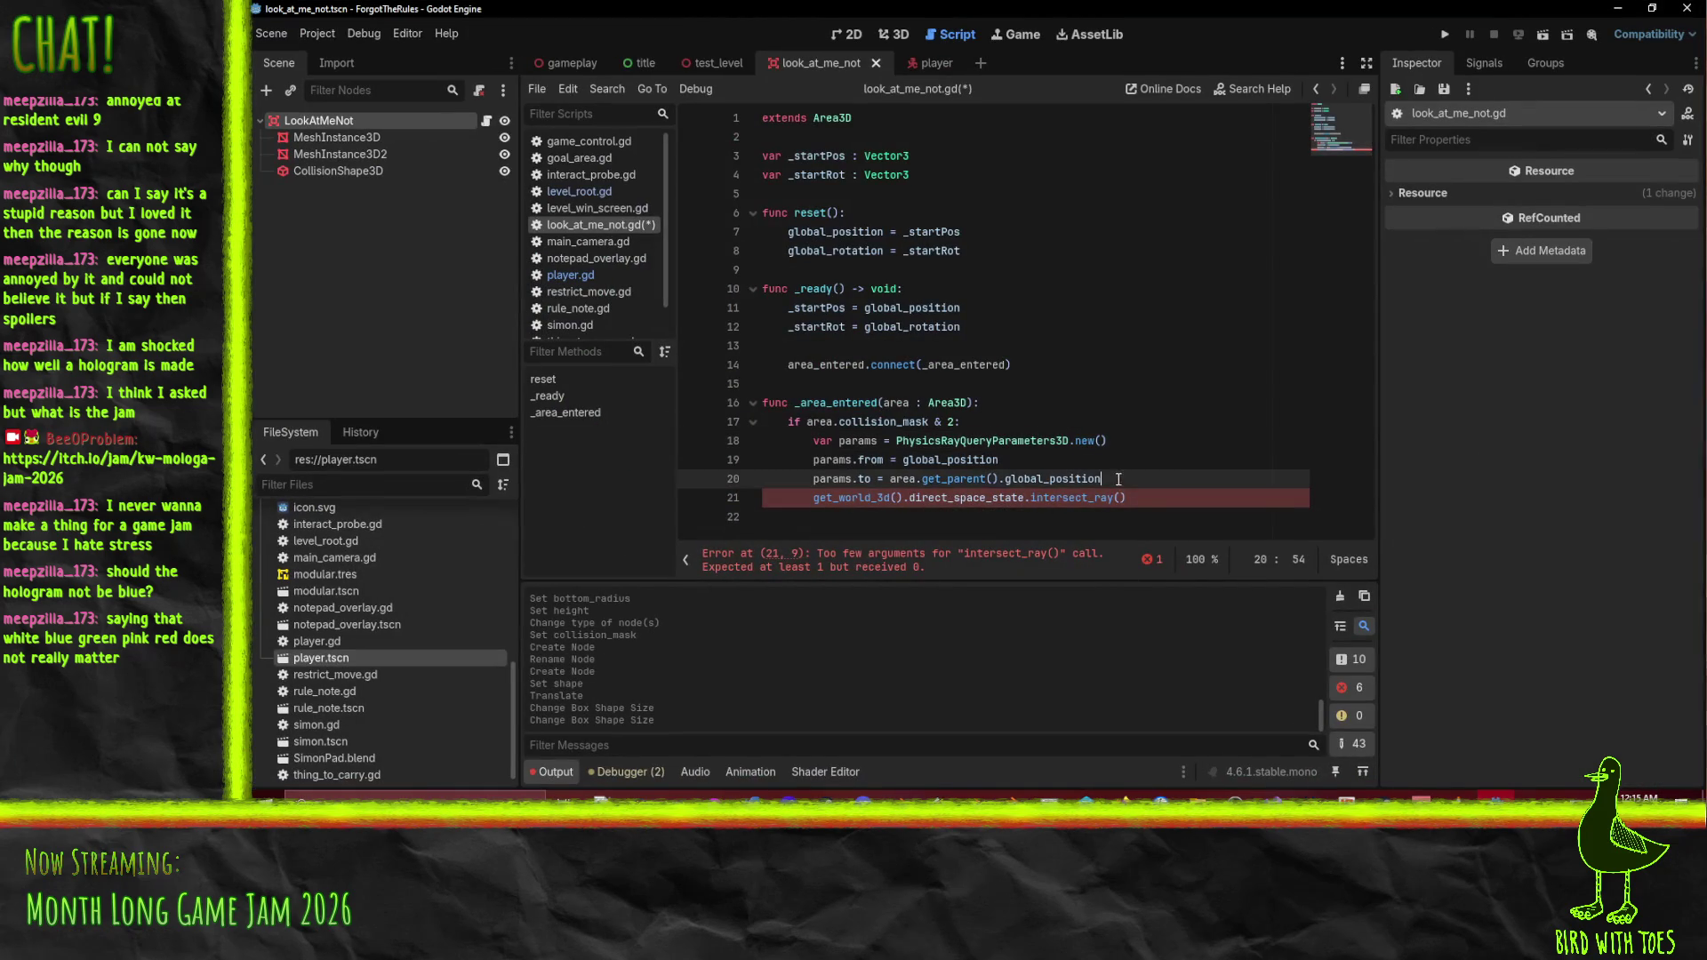
Add params.collide_with_areas = false to the ray parameters.
{"action": "key", "text": "Return"}
{"action": "type", "text": "parms."}
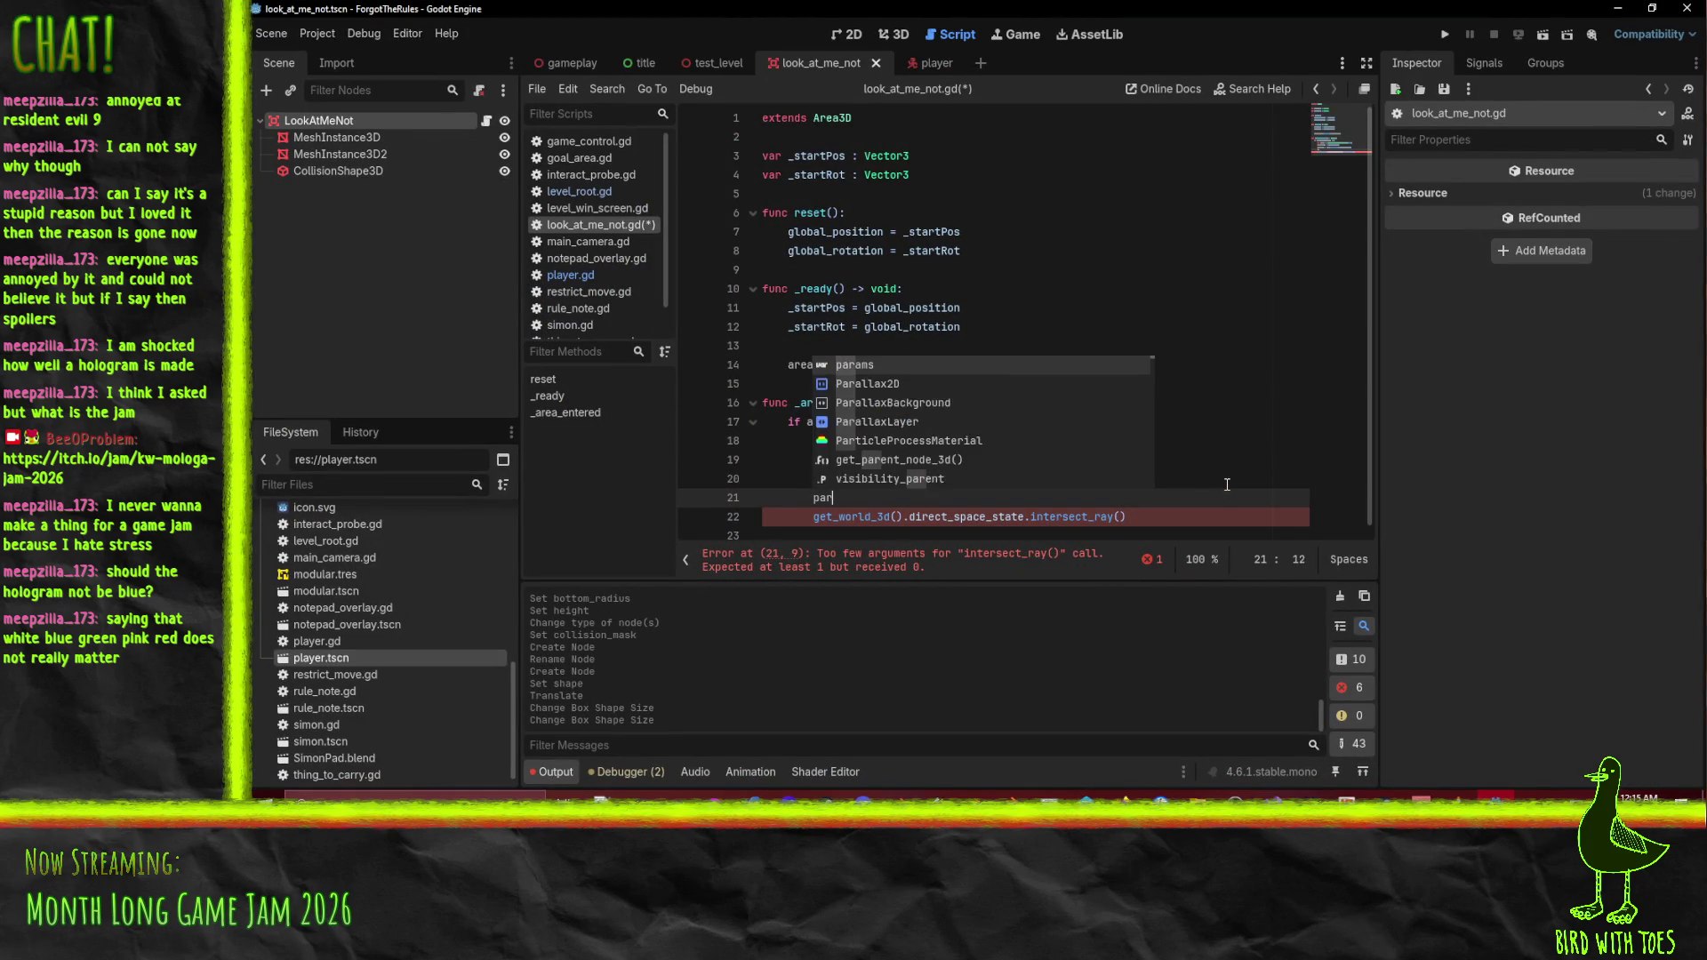
{"action": "key", "text": "BackSpace"}
{"action": "key", "text": "BackSpace"}
{"action": "key", "text": "BackSpace"}
{"action": "type", "text": "ams.from"}
{"action": "key", "text": "BackSpace"}
{"action": "key", "text": "BackSpace"}
{"action": "key", "text": "BackSpace"}
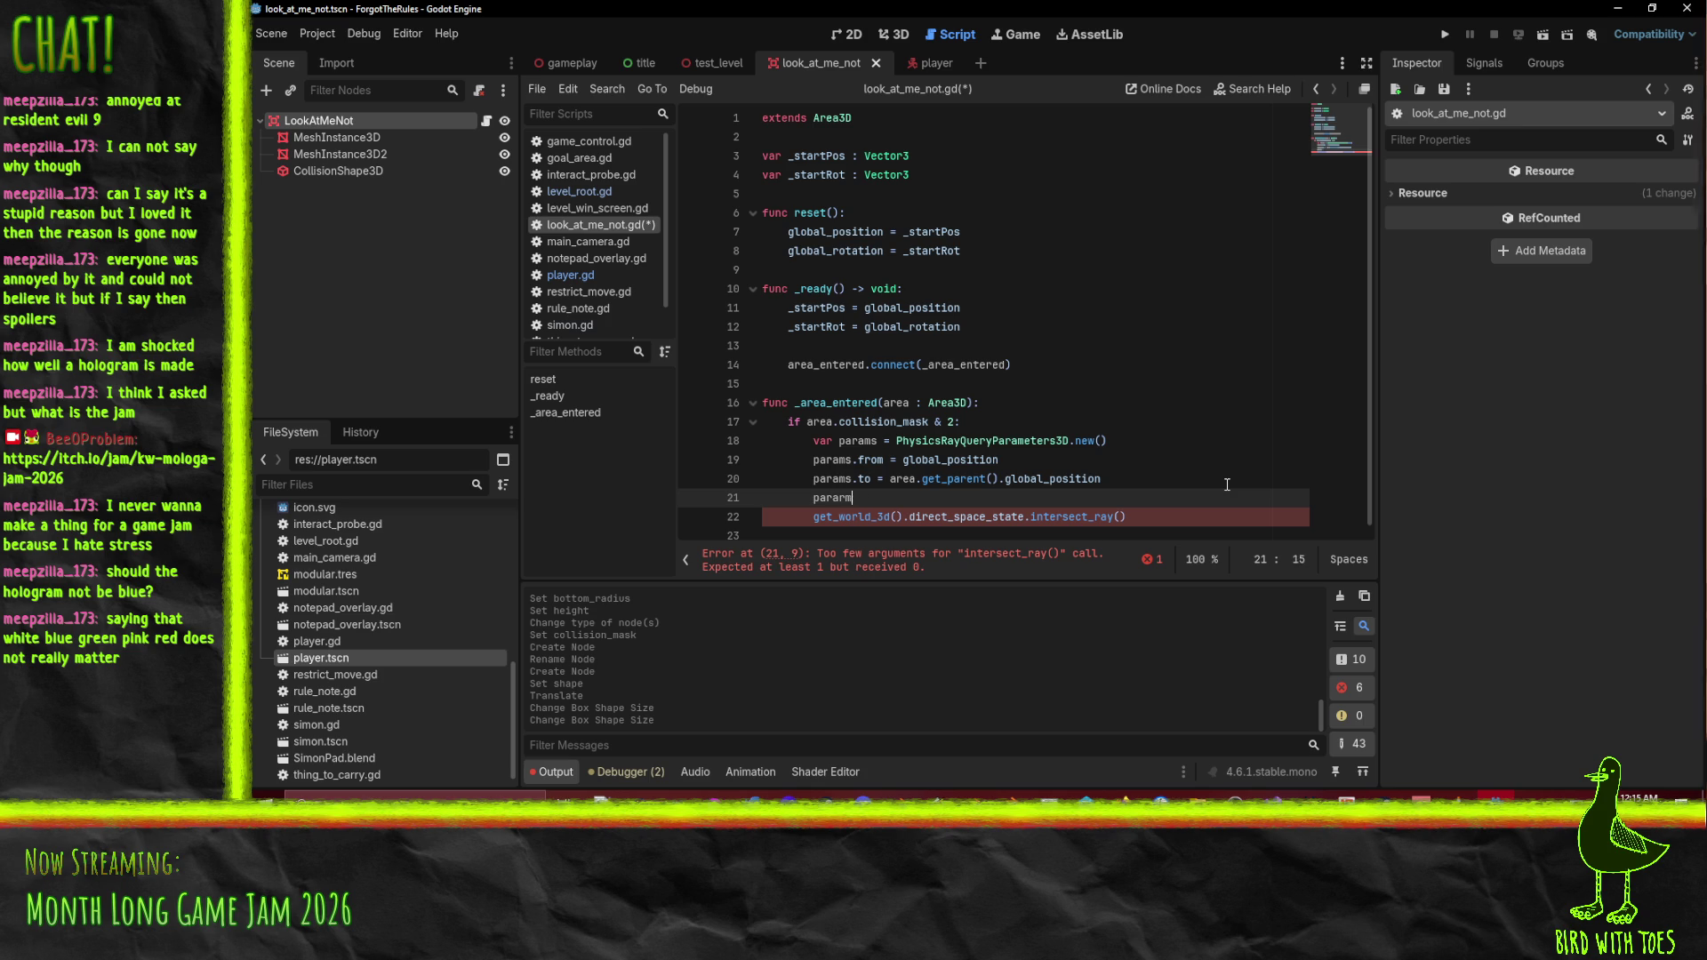
{"action": "key", "text": "BackSpace"}
{"action": "type", "text": "ams.coll"}
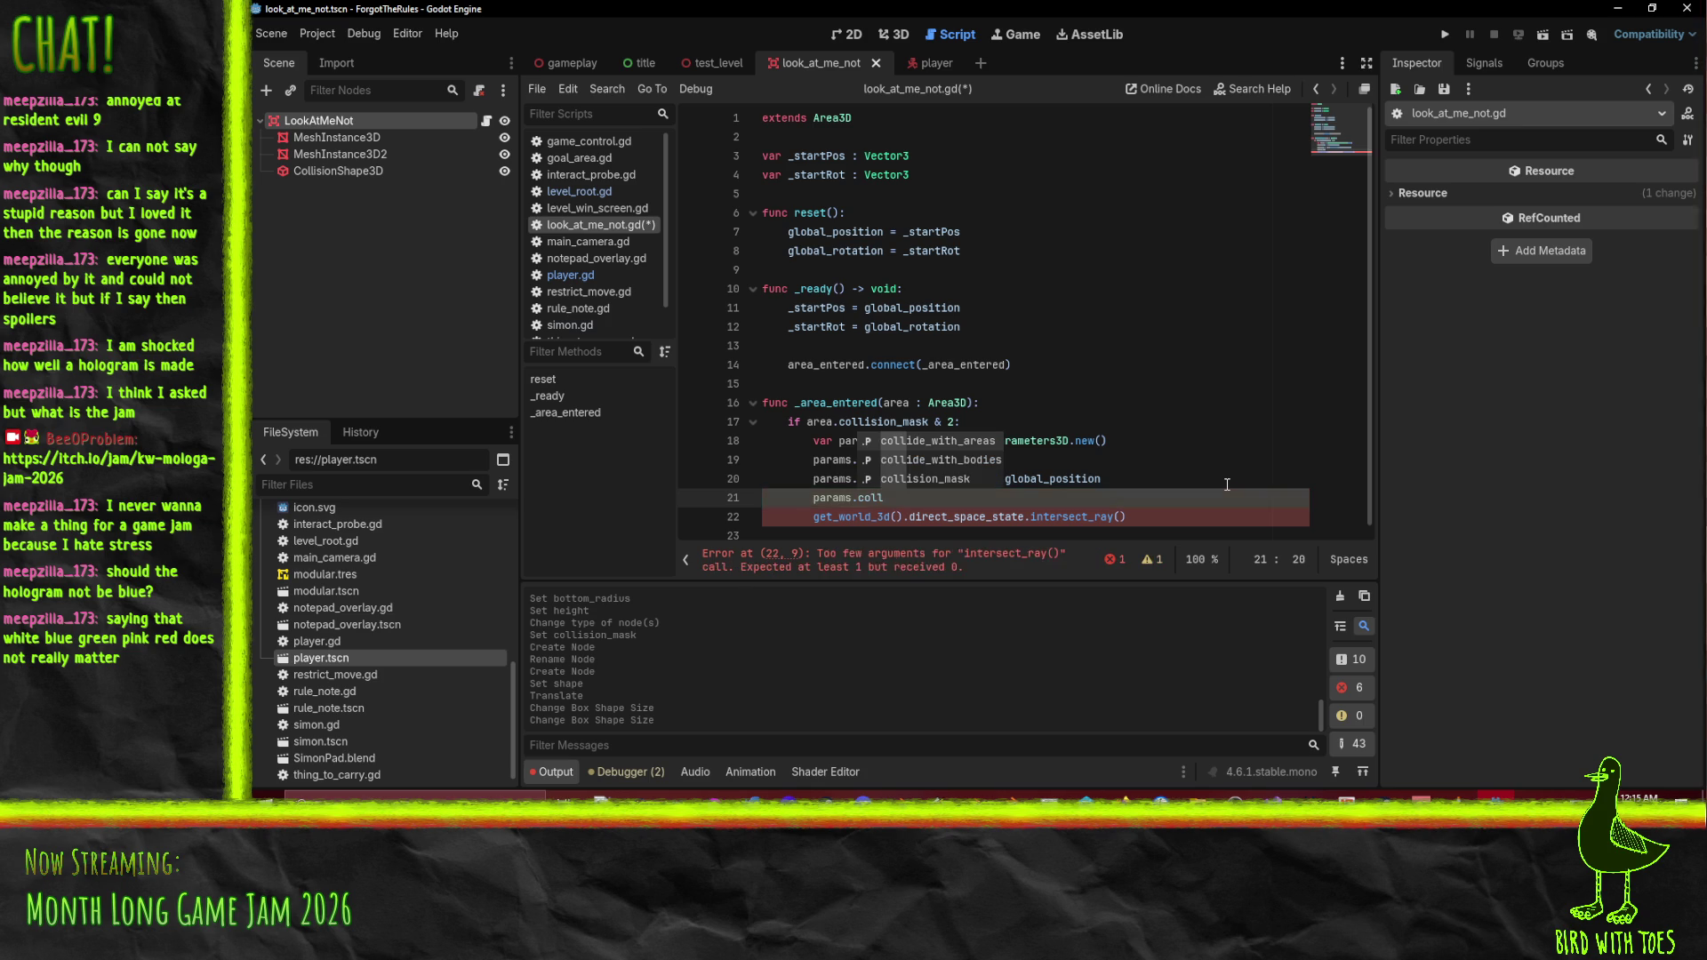
{"action": "key", "text": "Return"}
{"action": "type", "text": "false"}
Add params.collision_mask = 1 on the next line.
{"action": "key", "text": "Return"}
{"action": "type", "text": "params."}
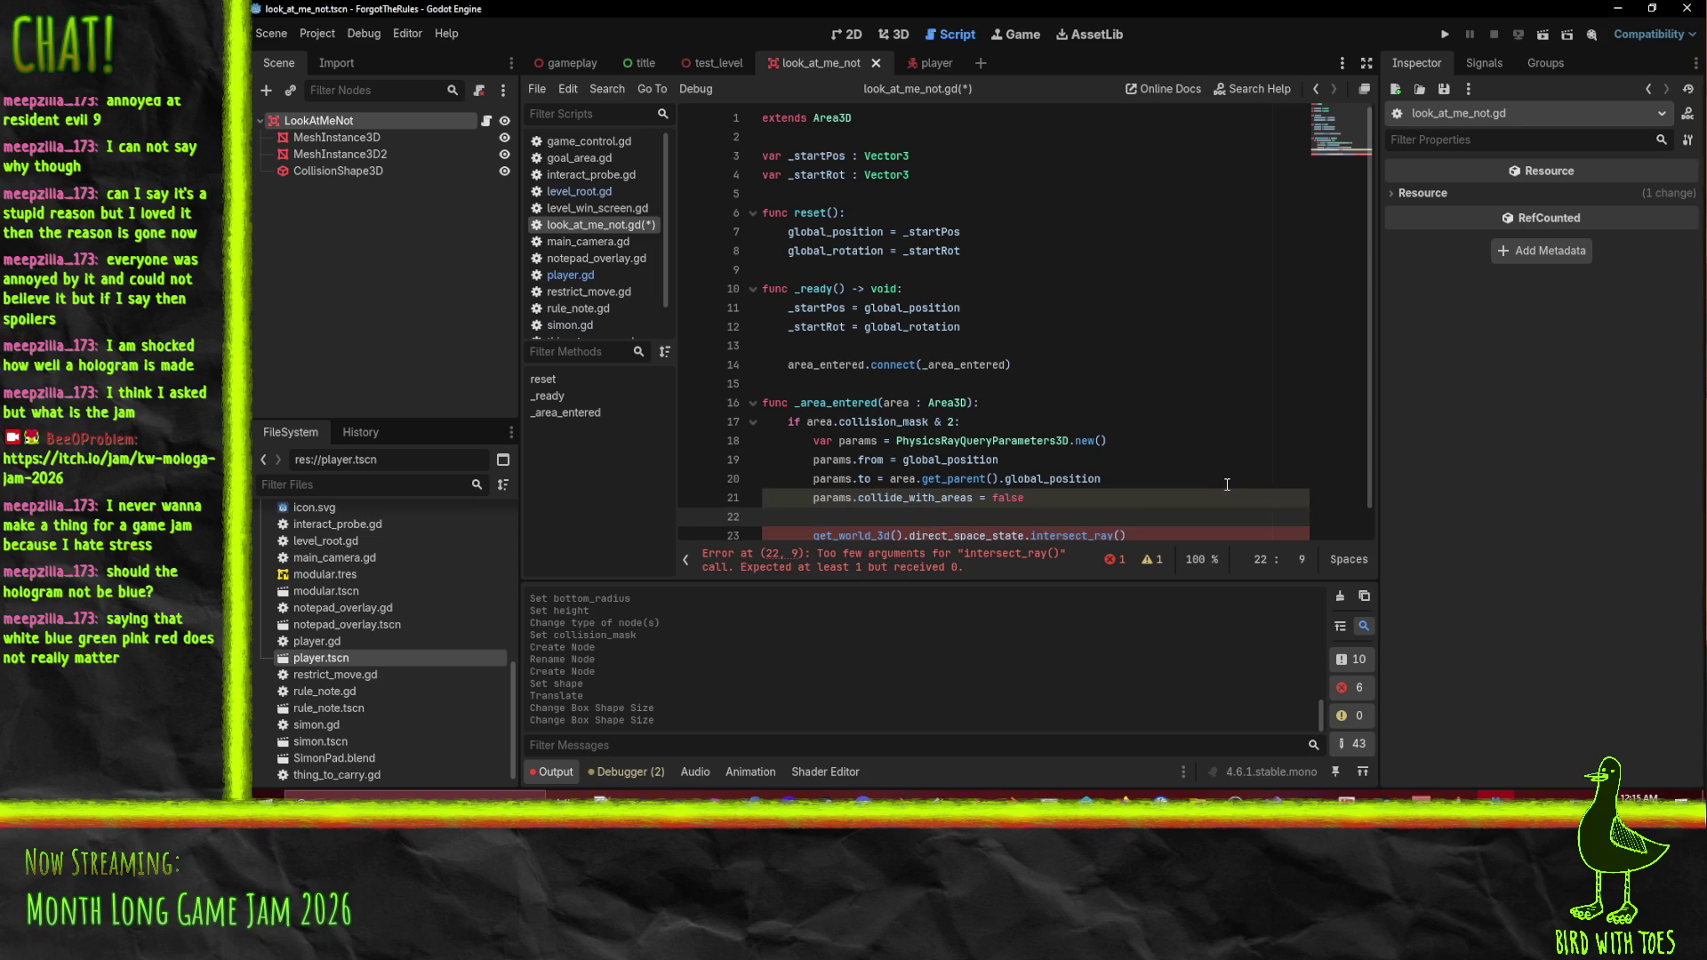
{"action": "type", "text": "coll"}
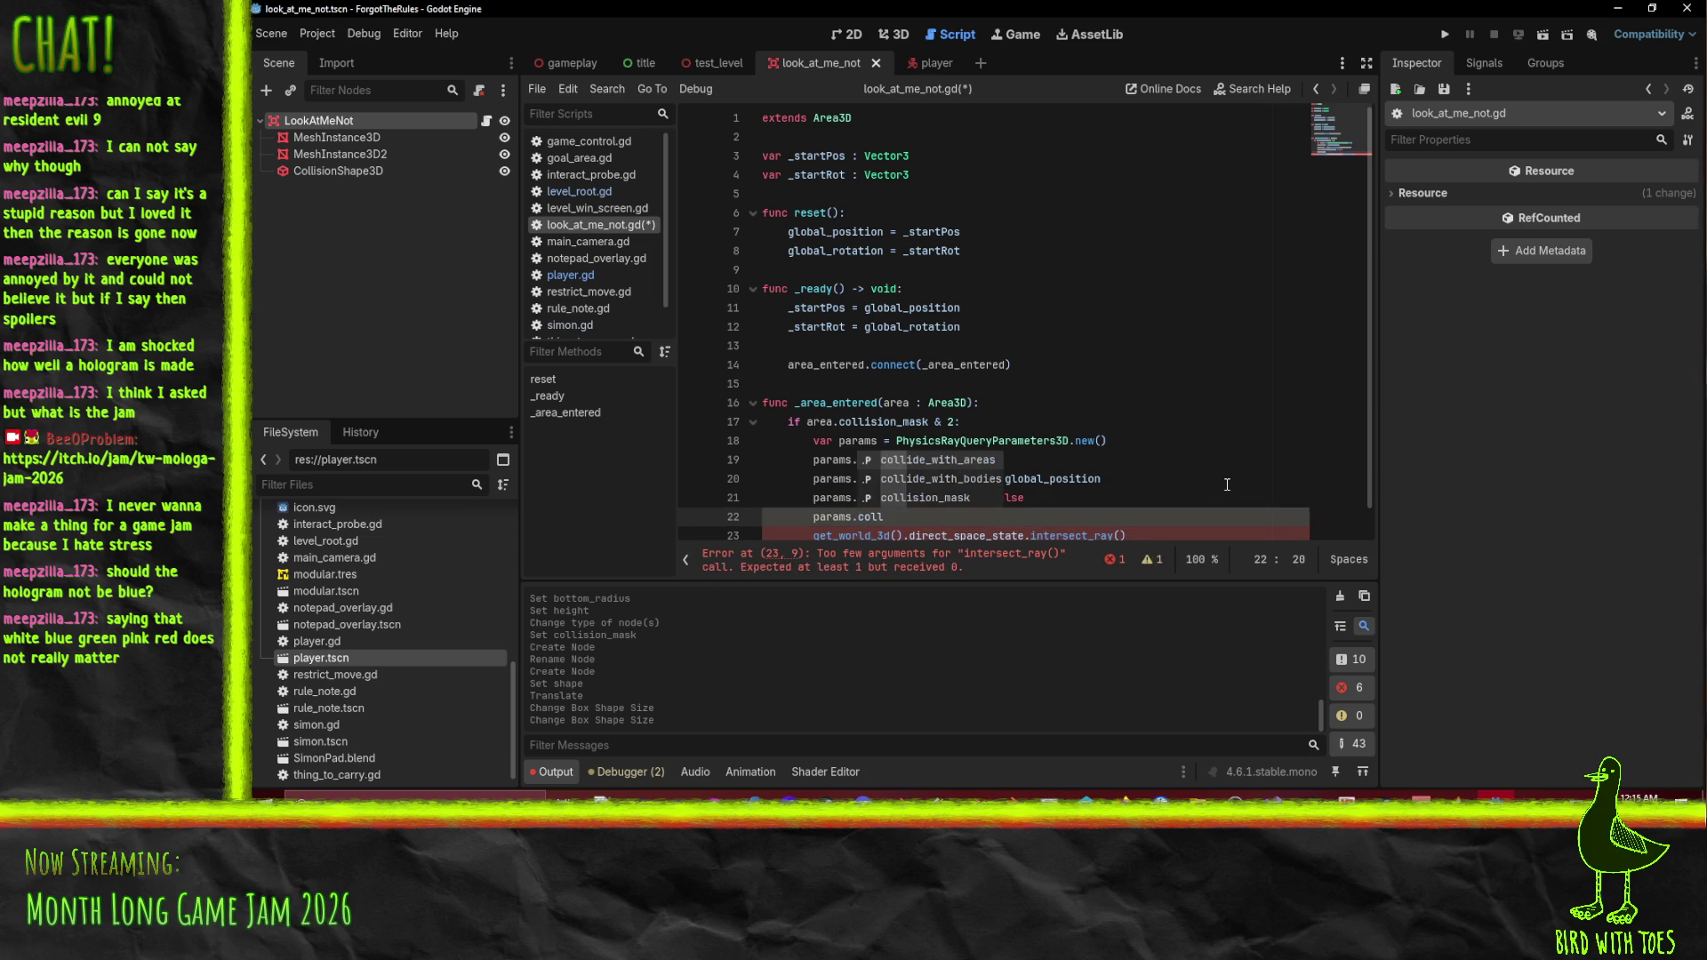
{"action": "key", "text": "Down"}
{"action": "key", "text": "Down"}
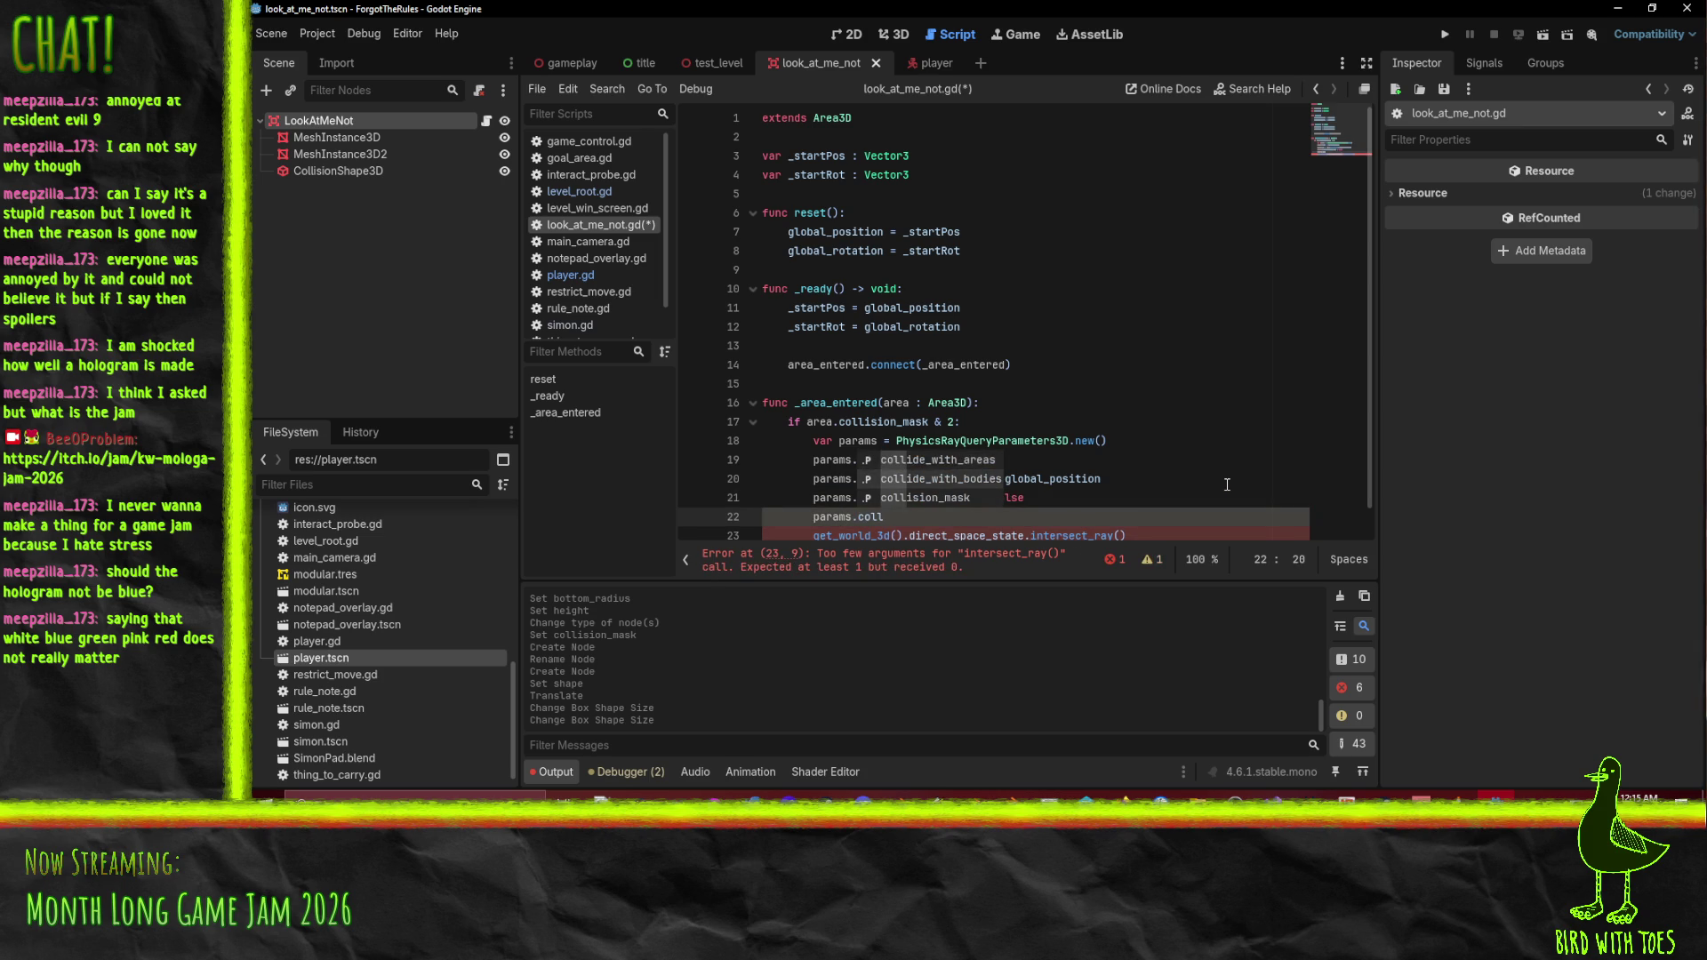
{"action": "key", "text": "Return"}
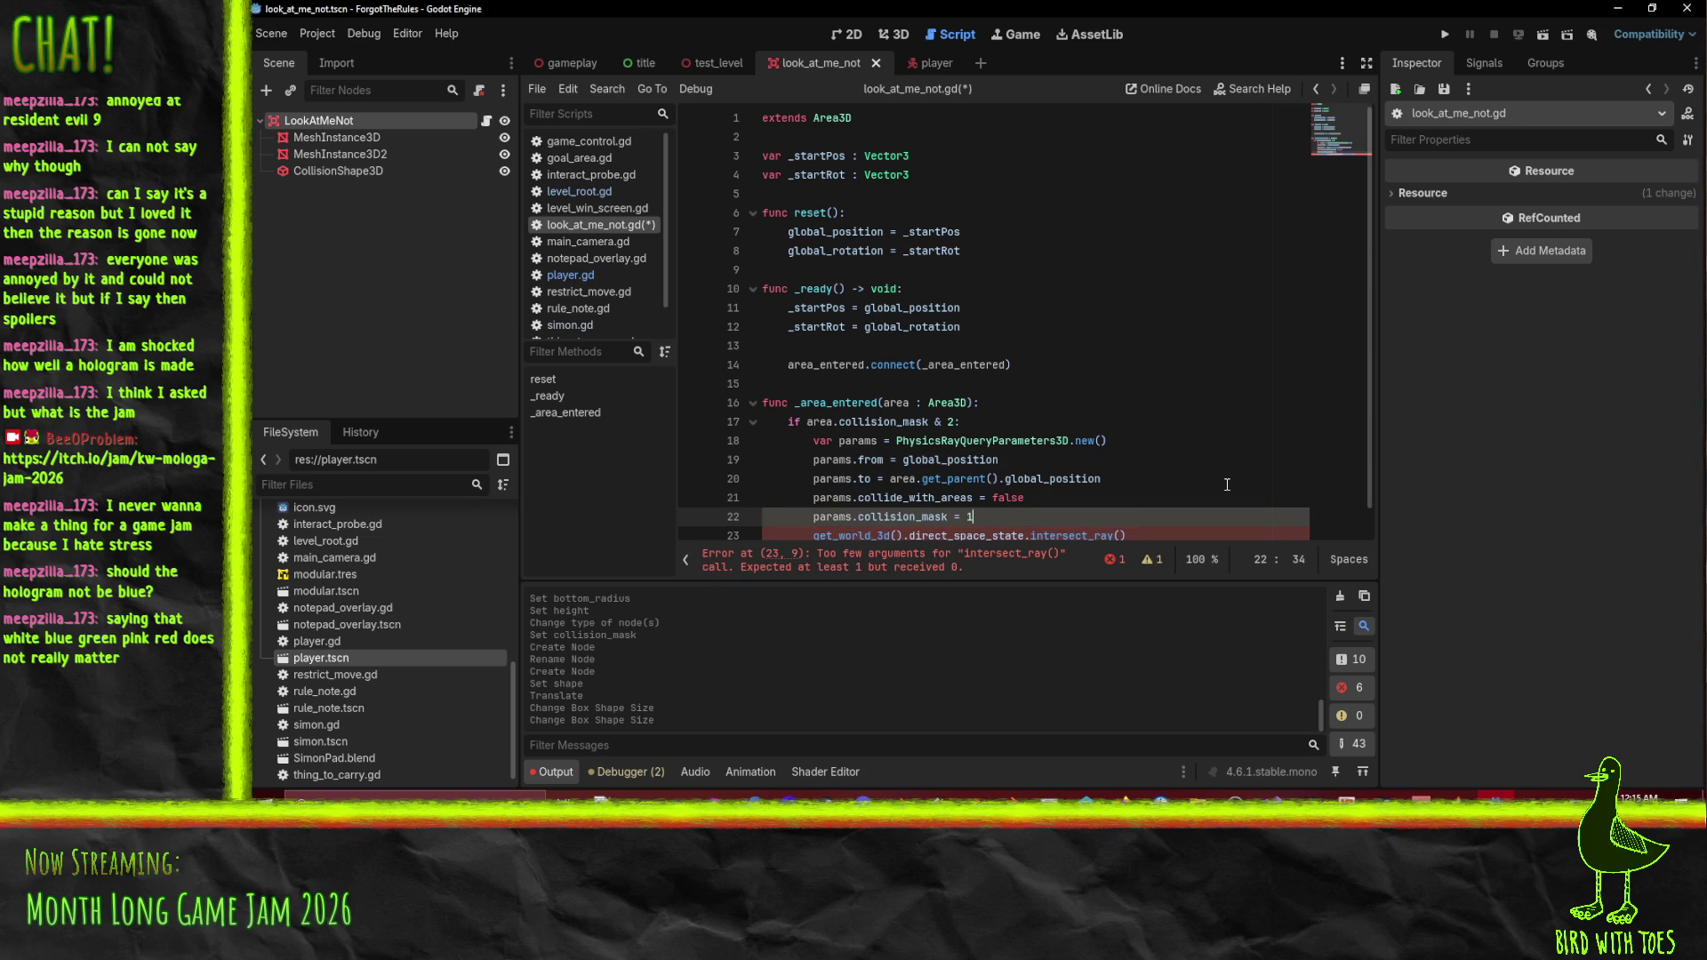
{"action": "type", "text": "1"}
{"action": "scroll", "coordinate": [1122, 472], "scroll_direction": "down", "scroll_amount": 1}
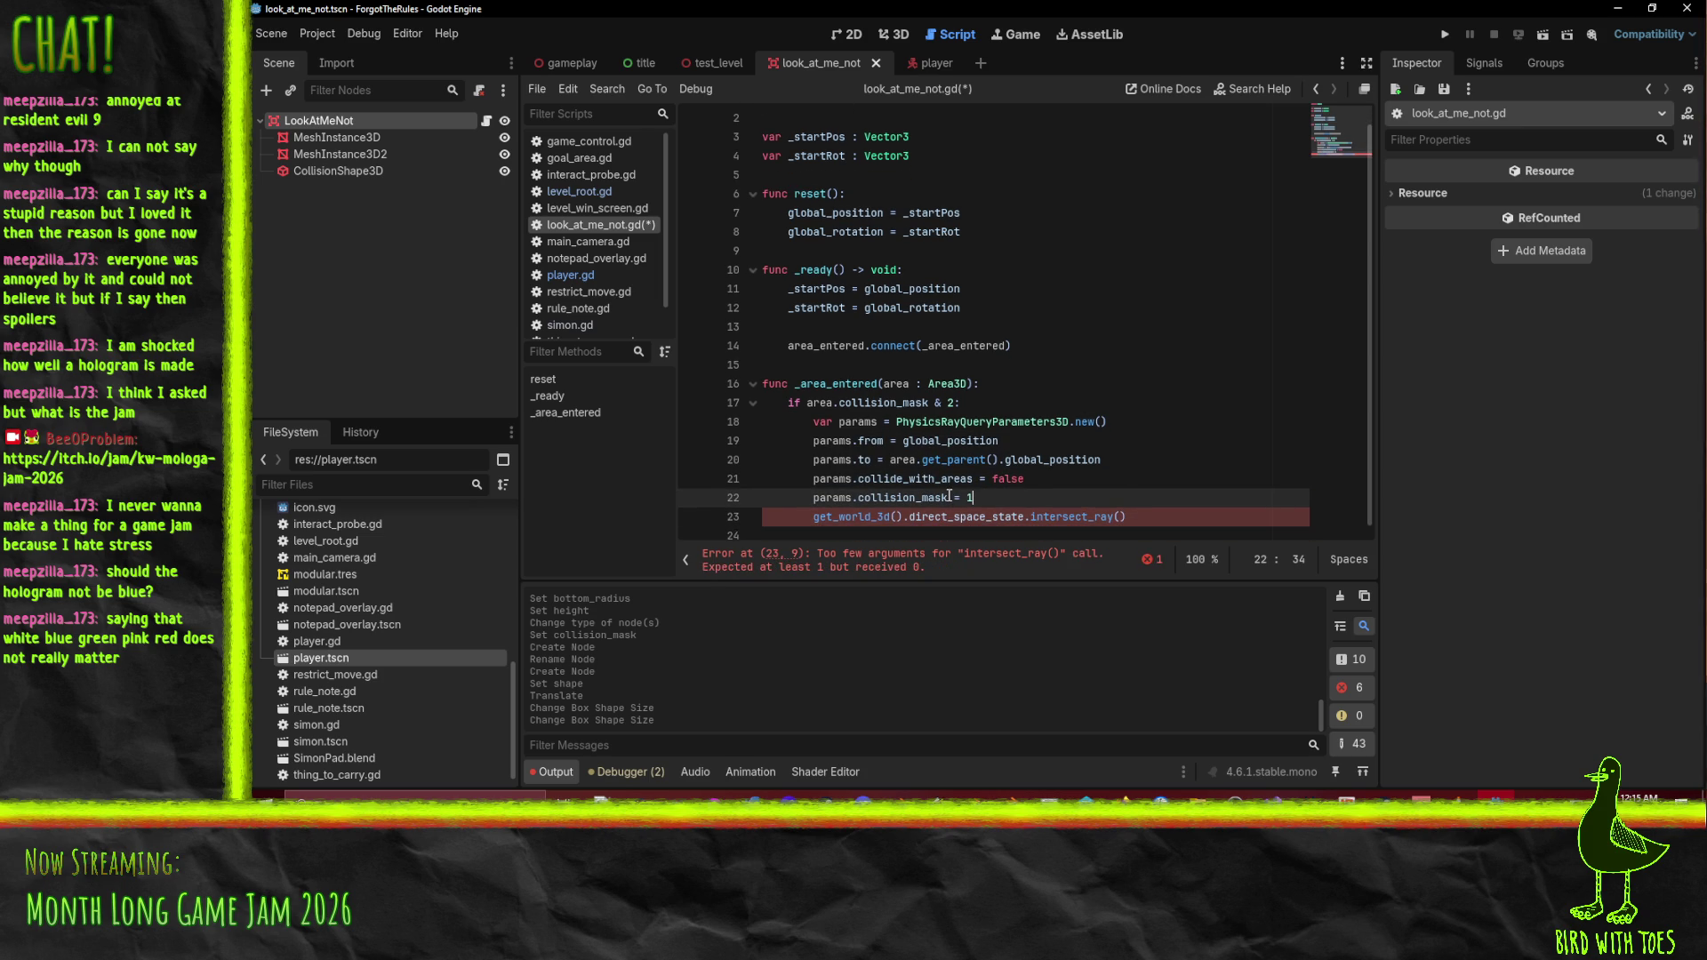
Check the C# intersect_ray reference, then look up PhysicsRayQueryParameters3D in the Godot docs.
{"action": "key", "text": "alt+Tab"}
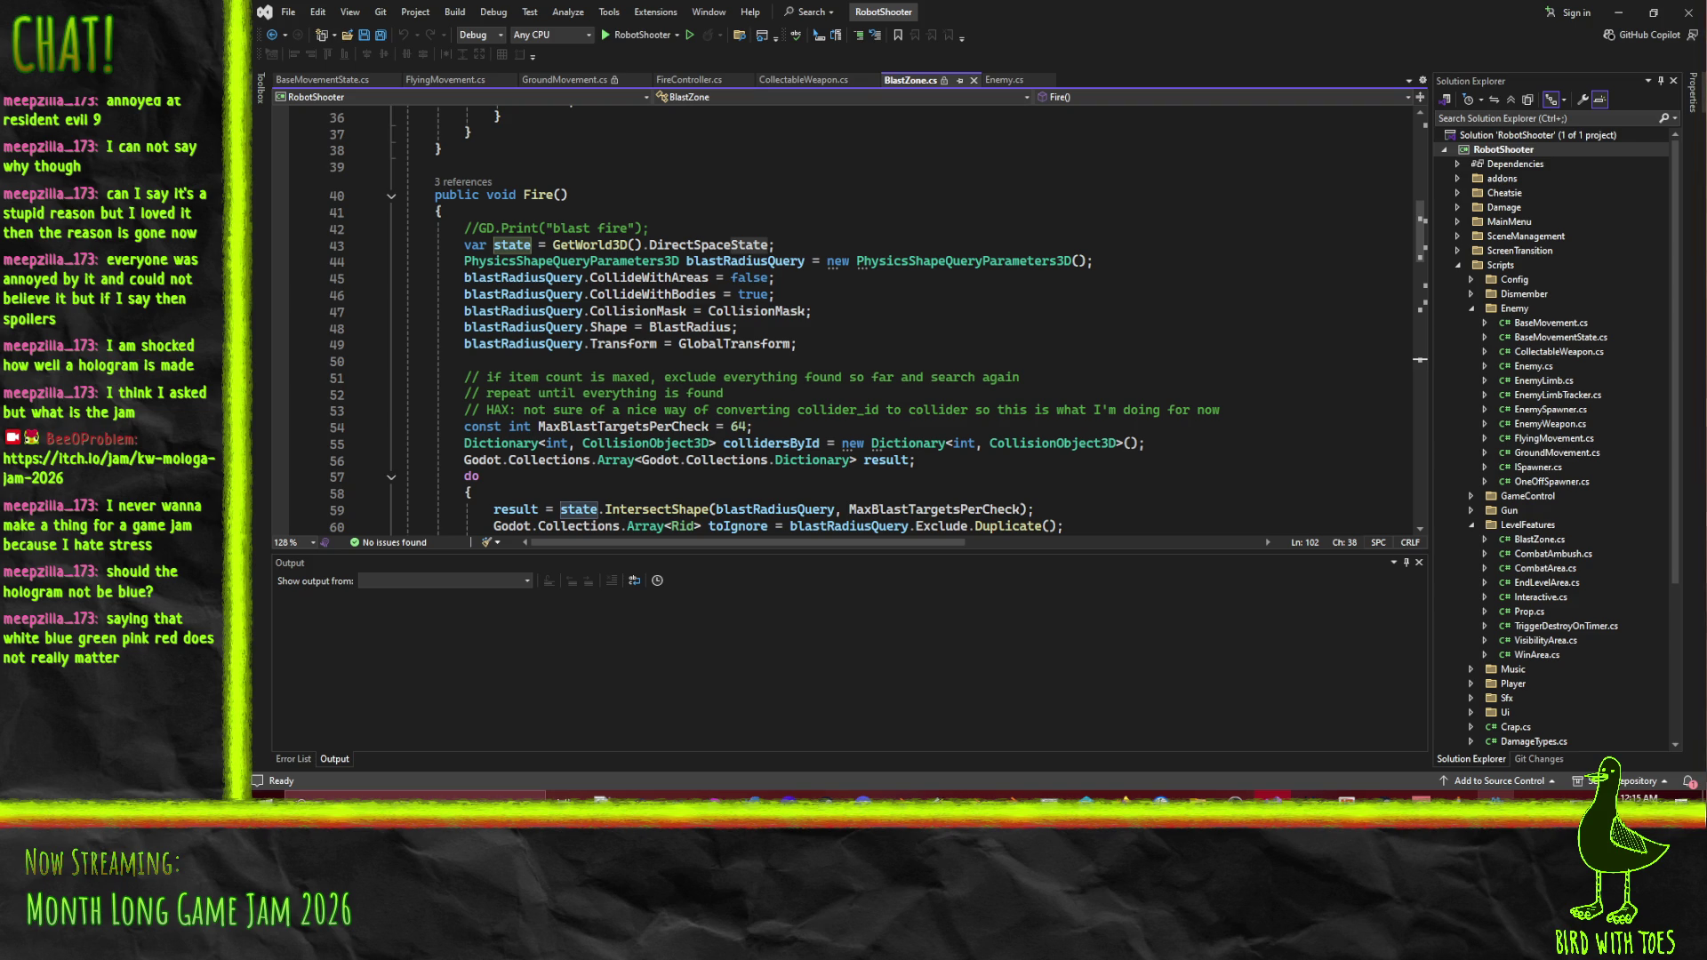
{"action": "key", "text": "alt+Tab"}
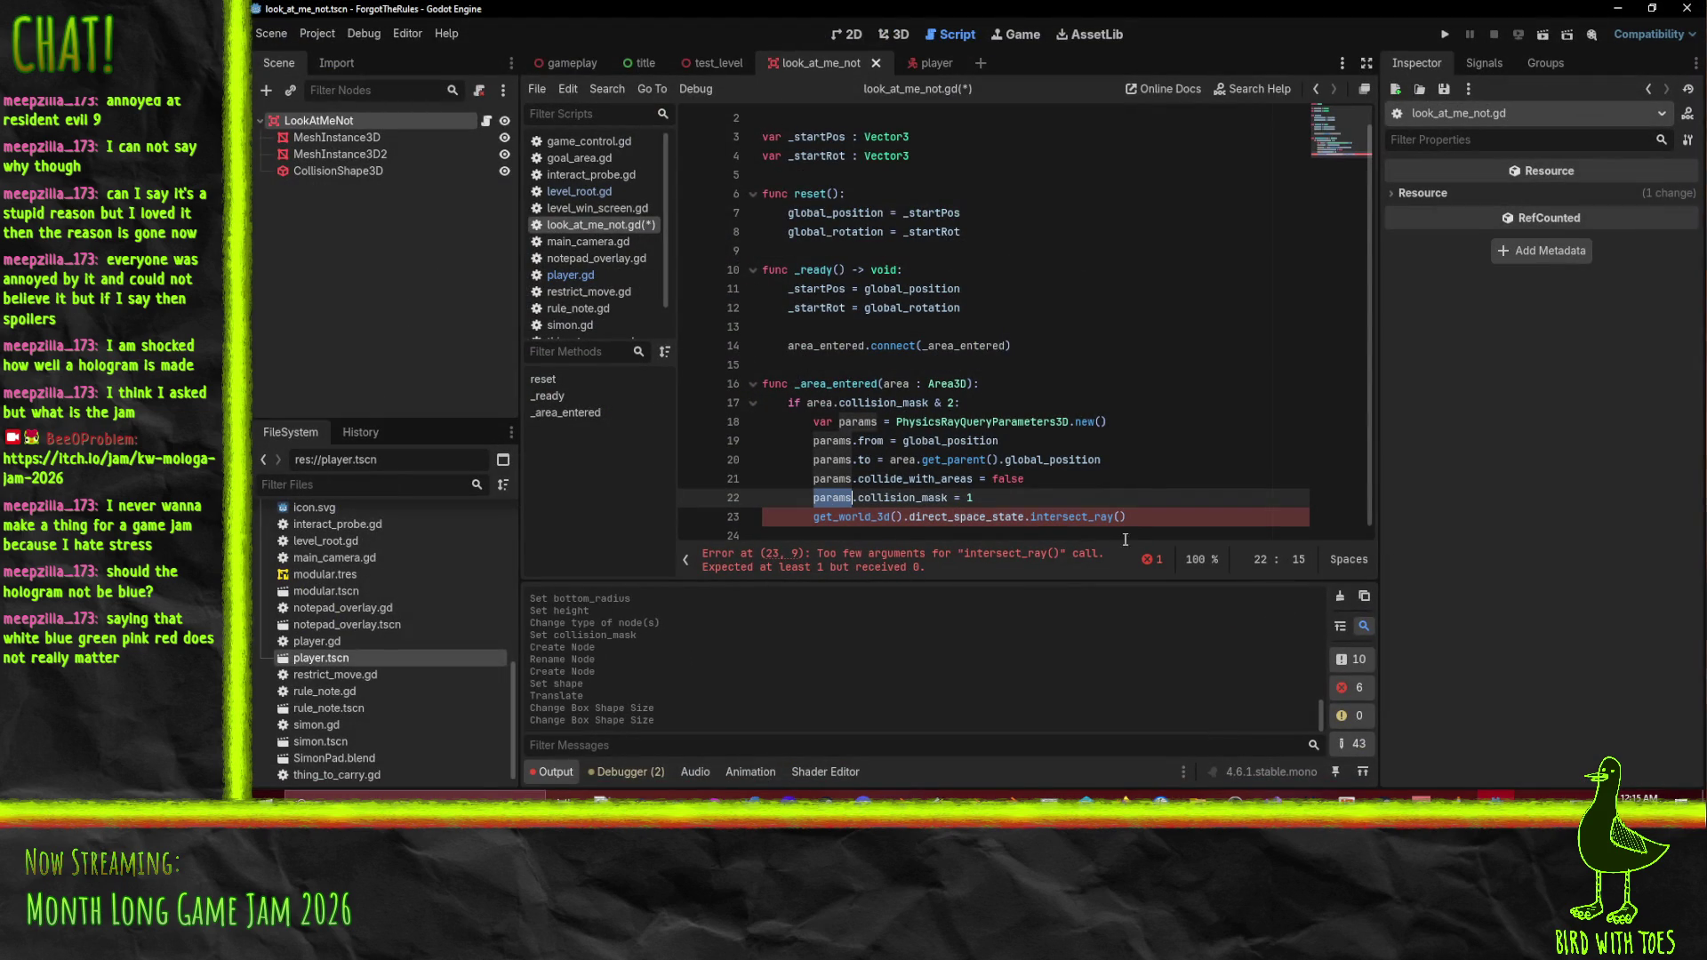
{"action": "left_click", "coordinate": [1121, 517]}
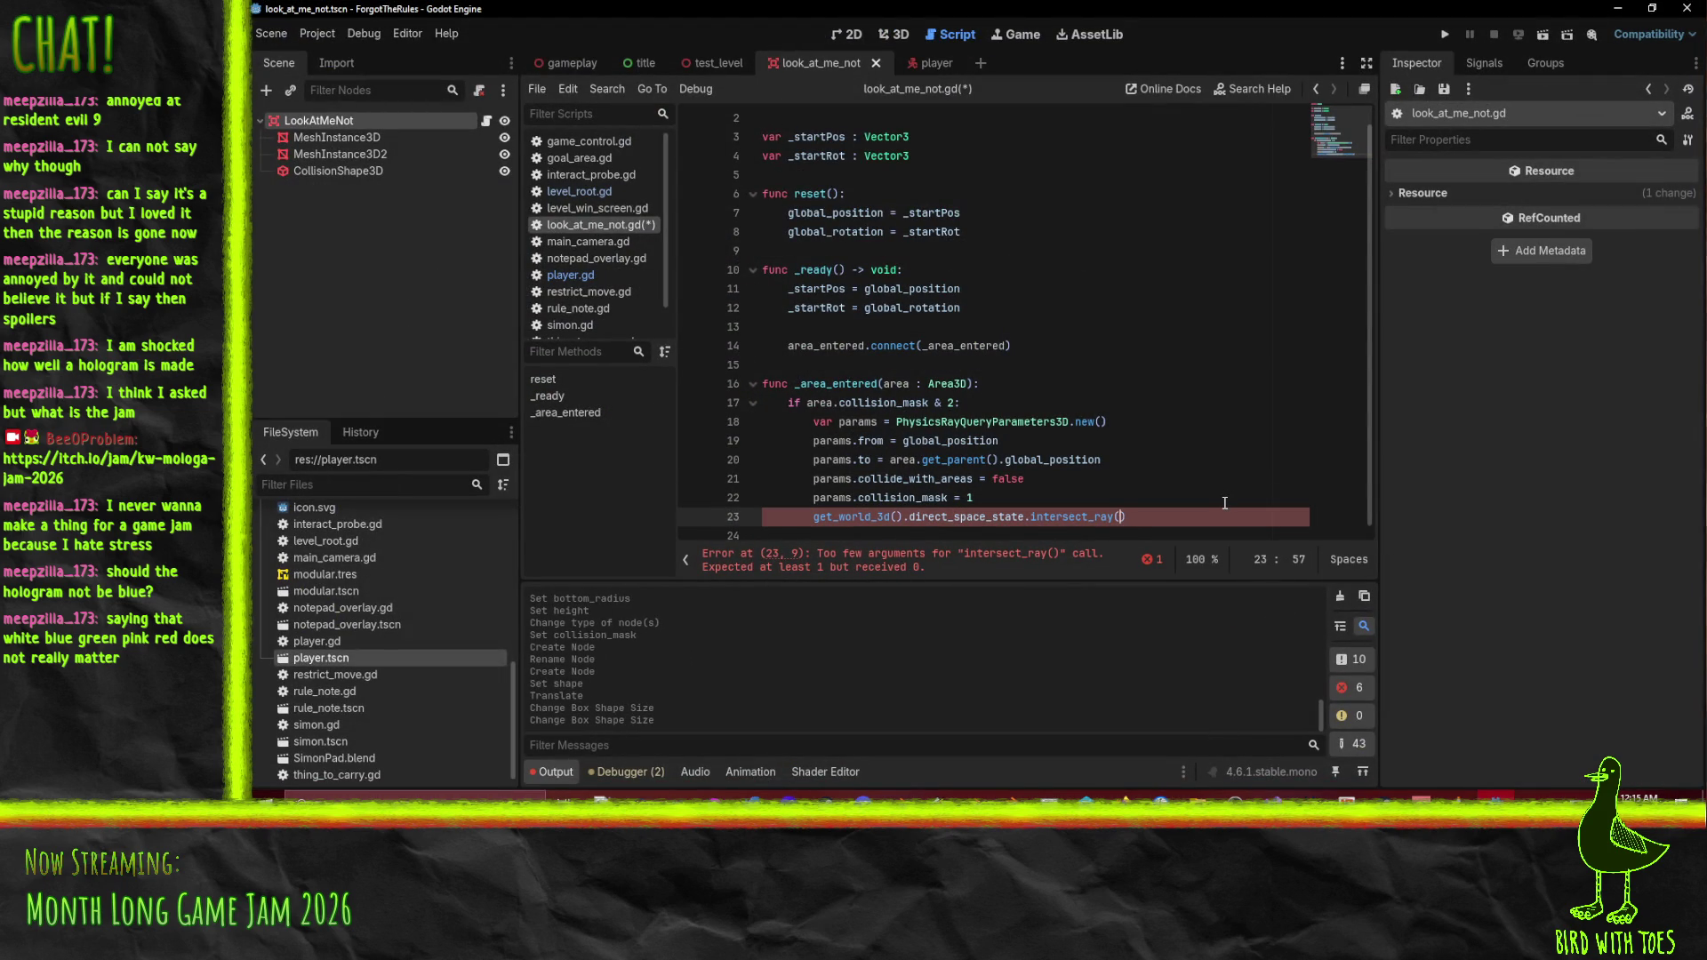
{"action": "double_click", "coordinate": [983, 422]}
{"action": "key", "text": "ctrl+c"}
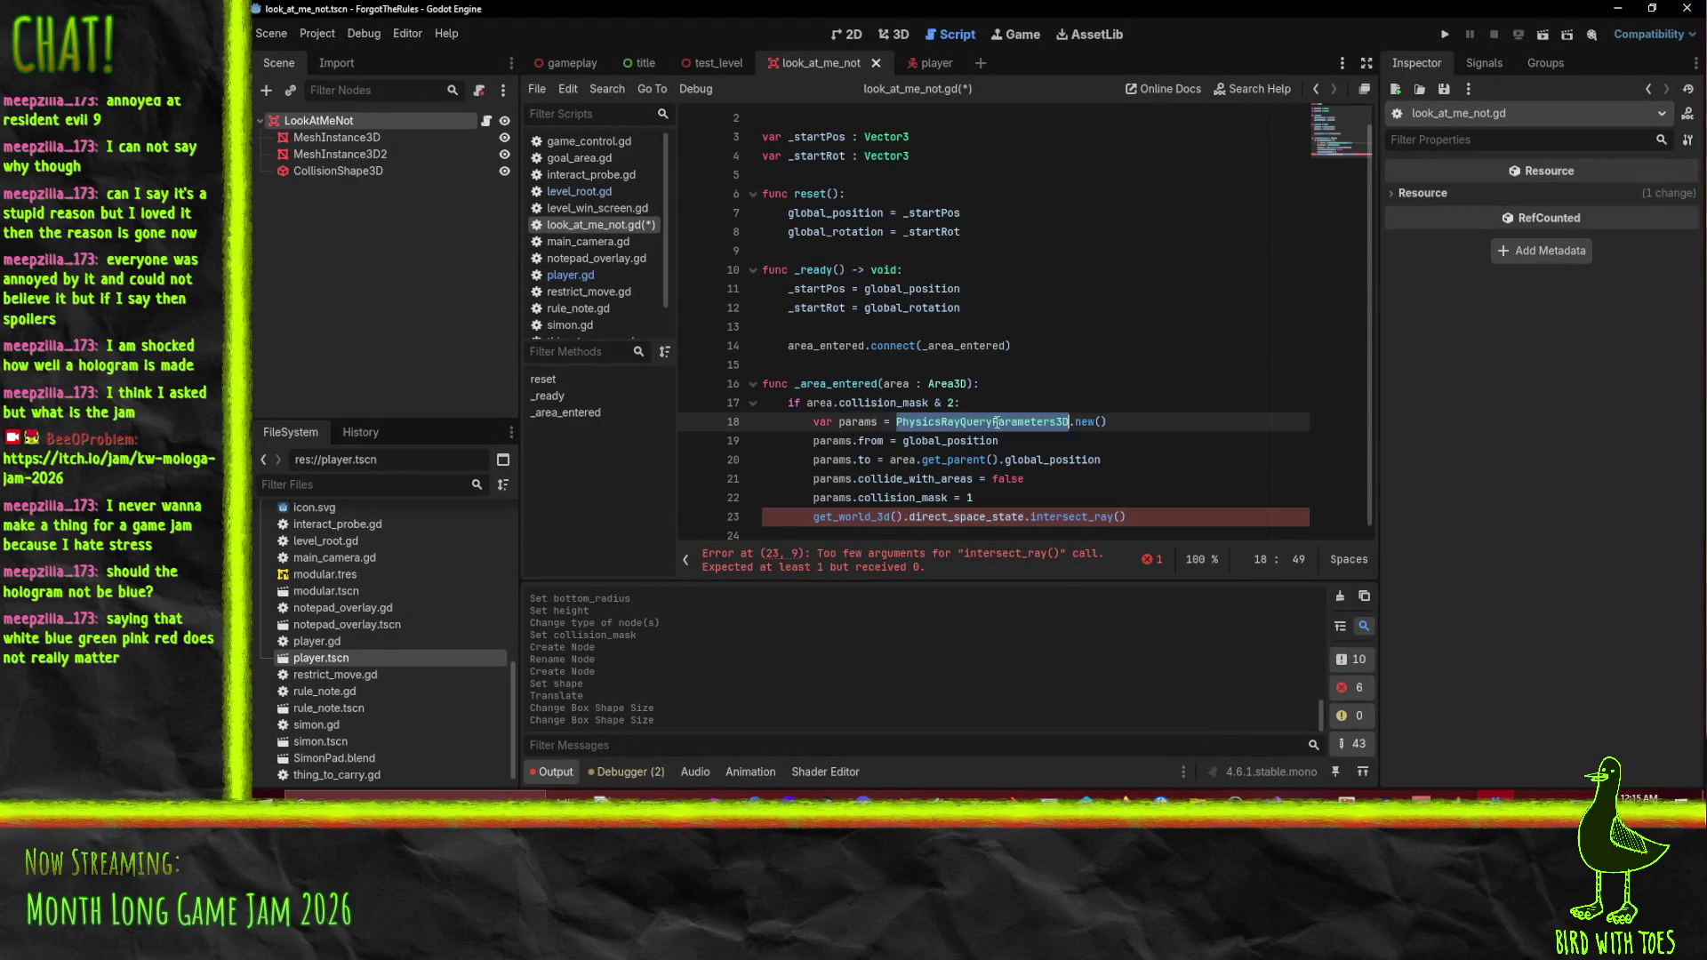
{"action": "left_click", "coordinate": [1103, 798]}
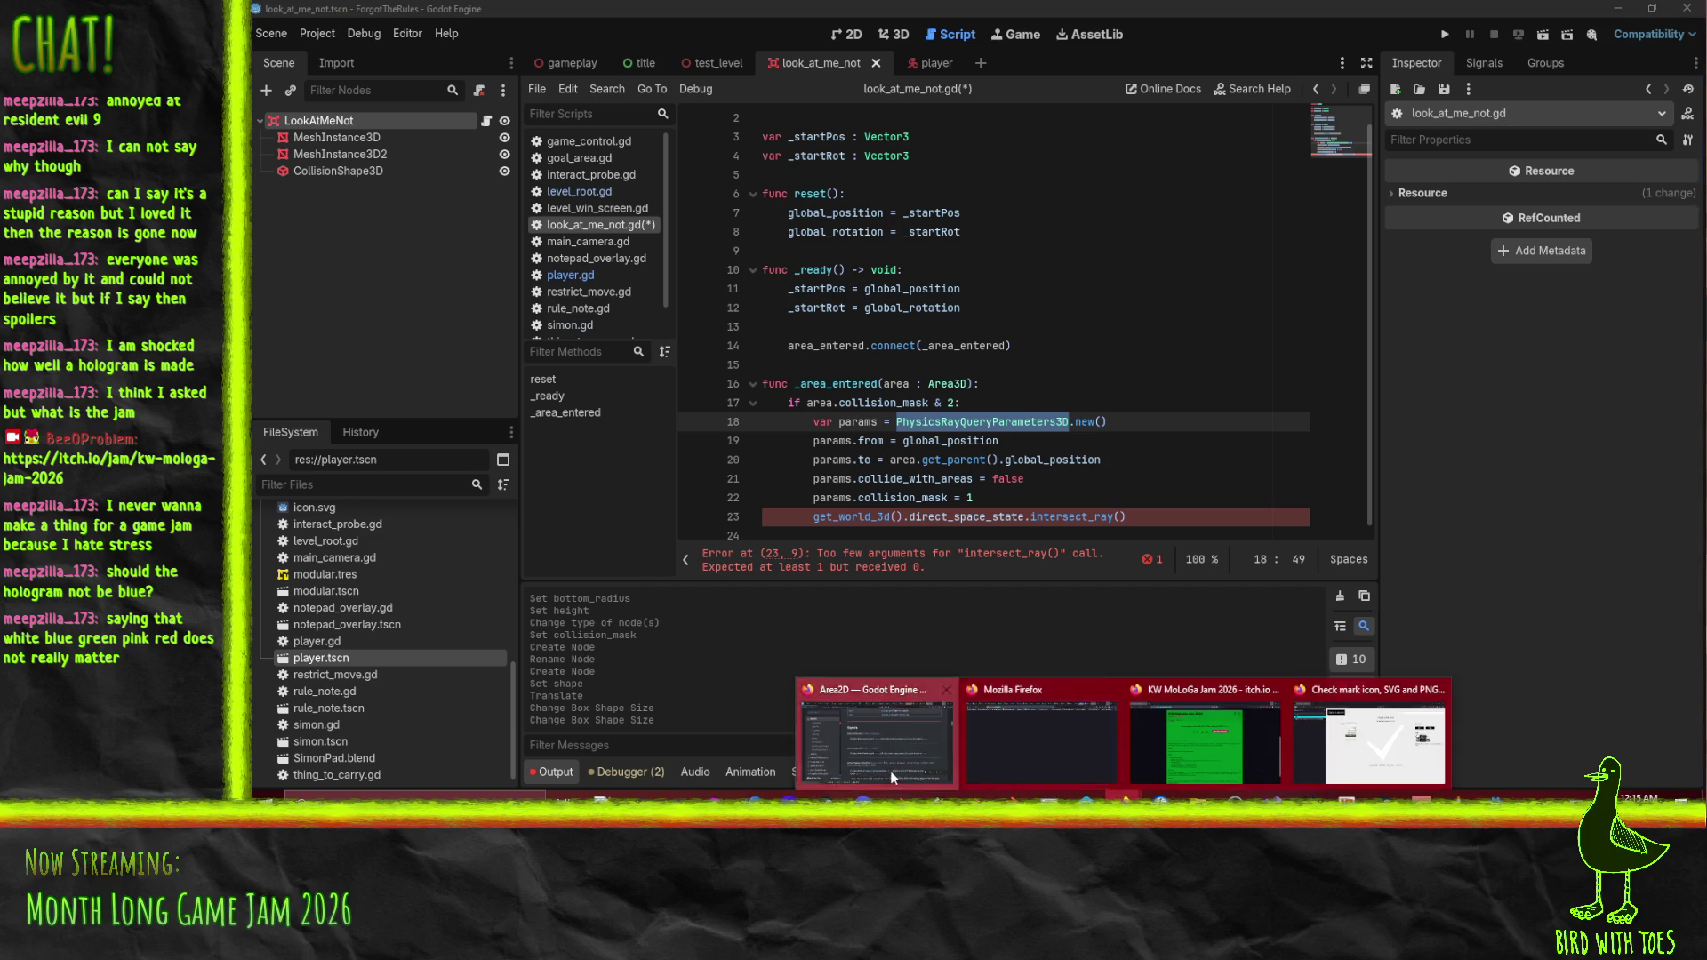
{"action": "left_click", "coordinate": [889, 771]}
{"action": "left_click", "coordinate": [772, 52]}
{"action": "left_click", "coordinate": [418, 101]}
Search the docs for PhysicsRayQueryParameters3D, read its properties, and return to the intersect_ray call.
{"action": "key", "text": "ctrl+v"}
{"action": "key", "text": "Return"}
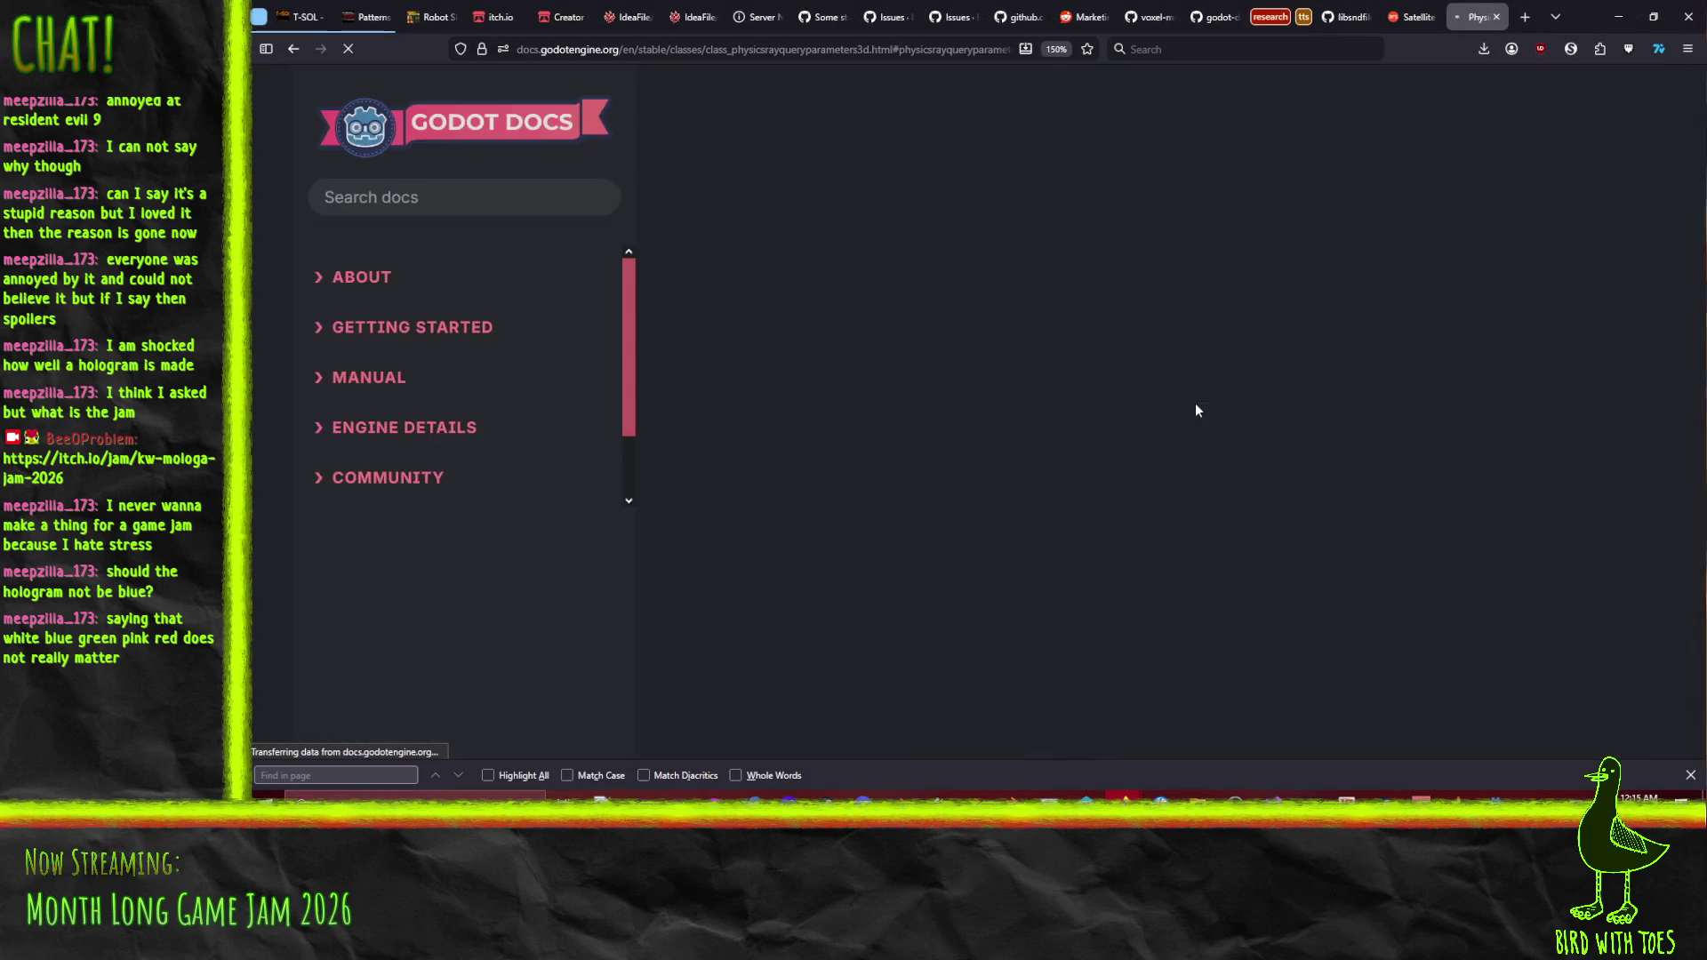
{"action": "scroll", "coordinate": [1174, 440], "scroll_direction": "down", "scroll_amount": 3}
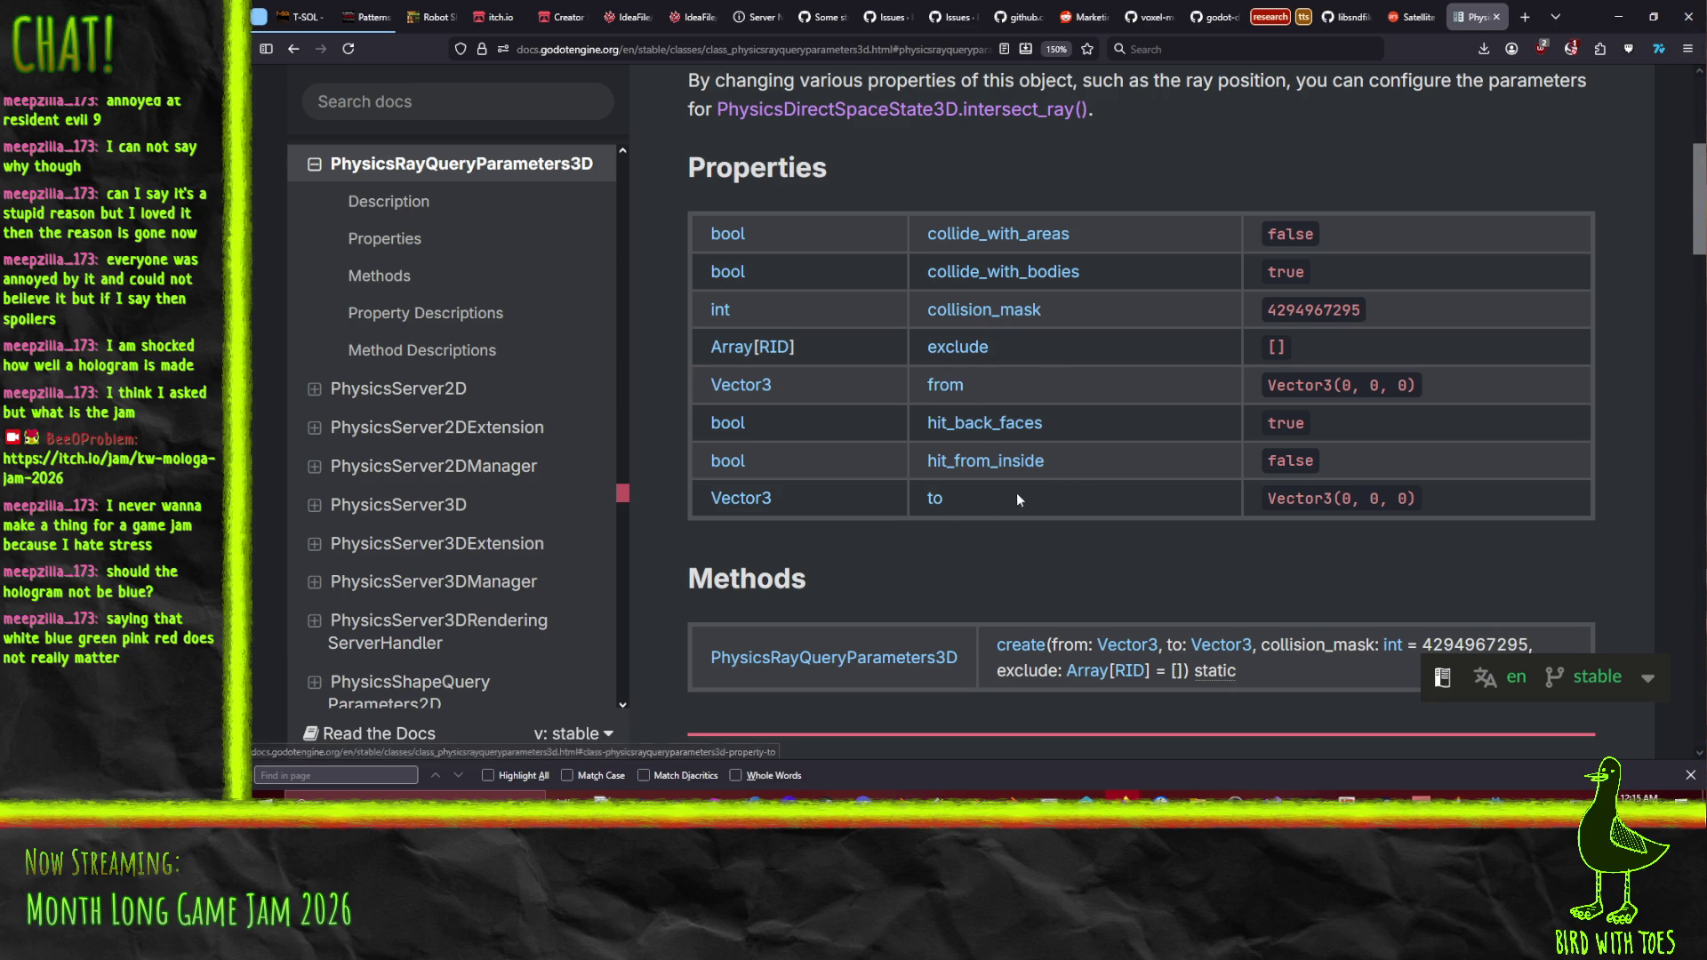
{"action": "scroll", "coordinate": [1197, 473], "scroll_direction": "down", "scroll_amount": 6}
{"action": "scroll", "coordinate": [1198, 471], "scroll_direction": "down", "scroll_amount": 5}
{"action": "scroll", "coordinate": [1275, 421], "scroll_direction": "up", "scroll_amount": 5}
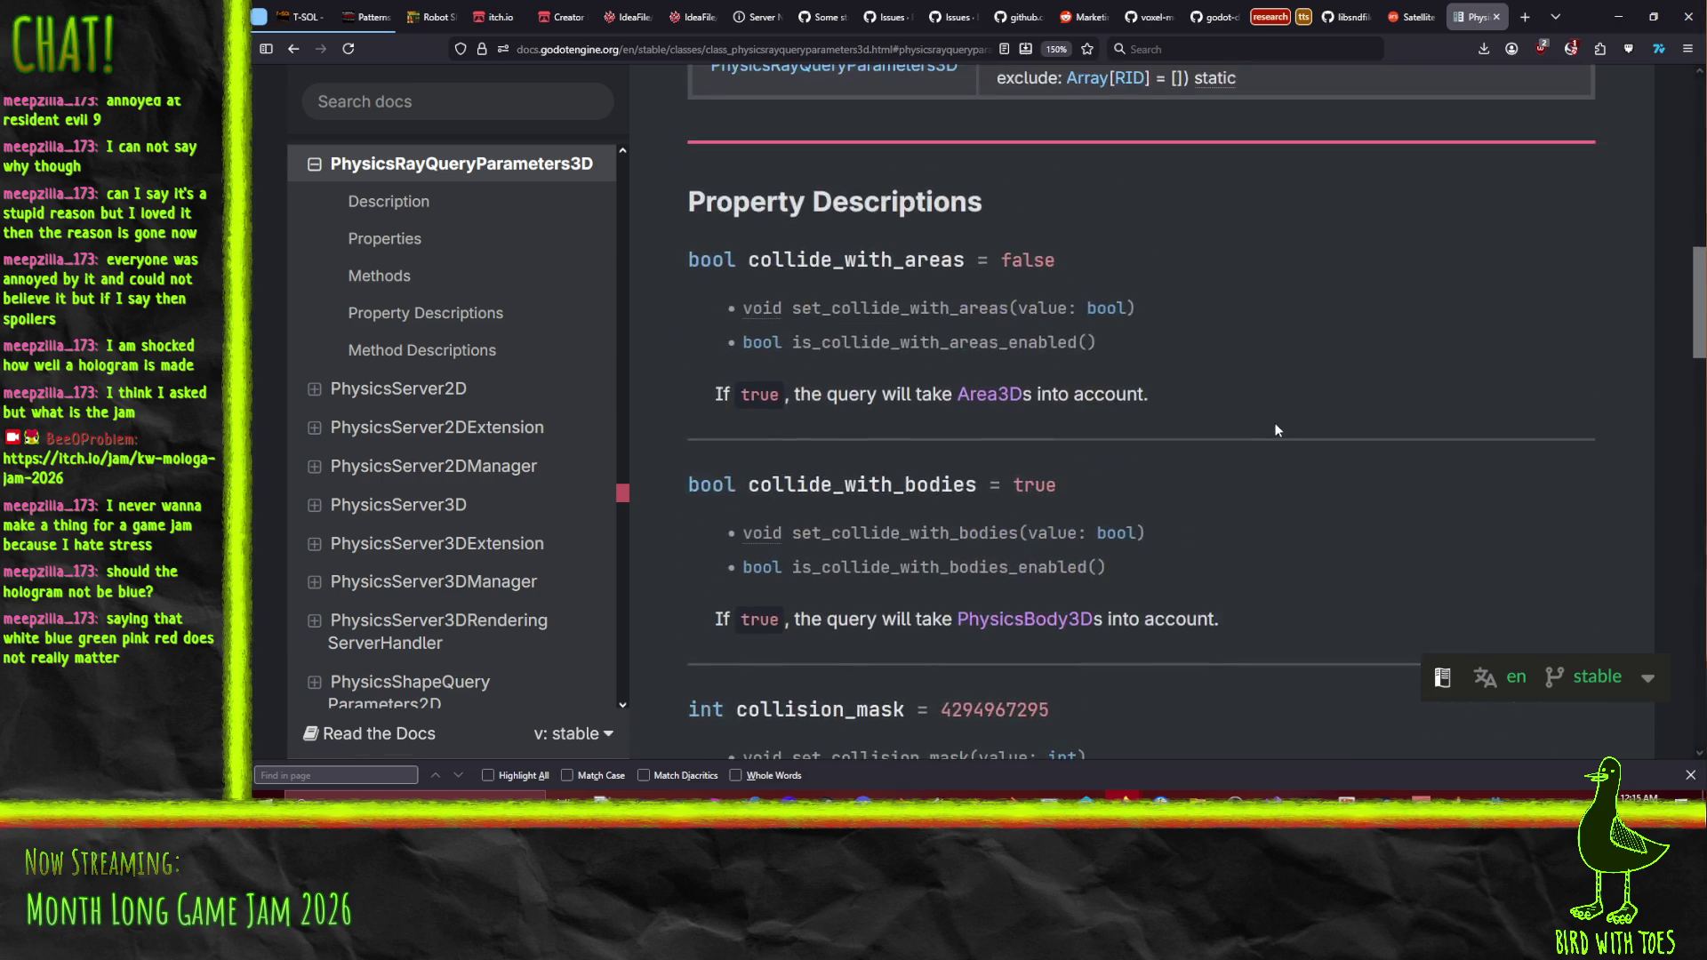
{"action": "scroll", "coordinate": [1279, 413], "scroll_direction": "down", "scroll_amount": 8}
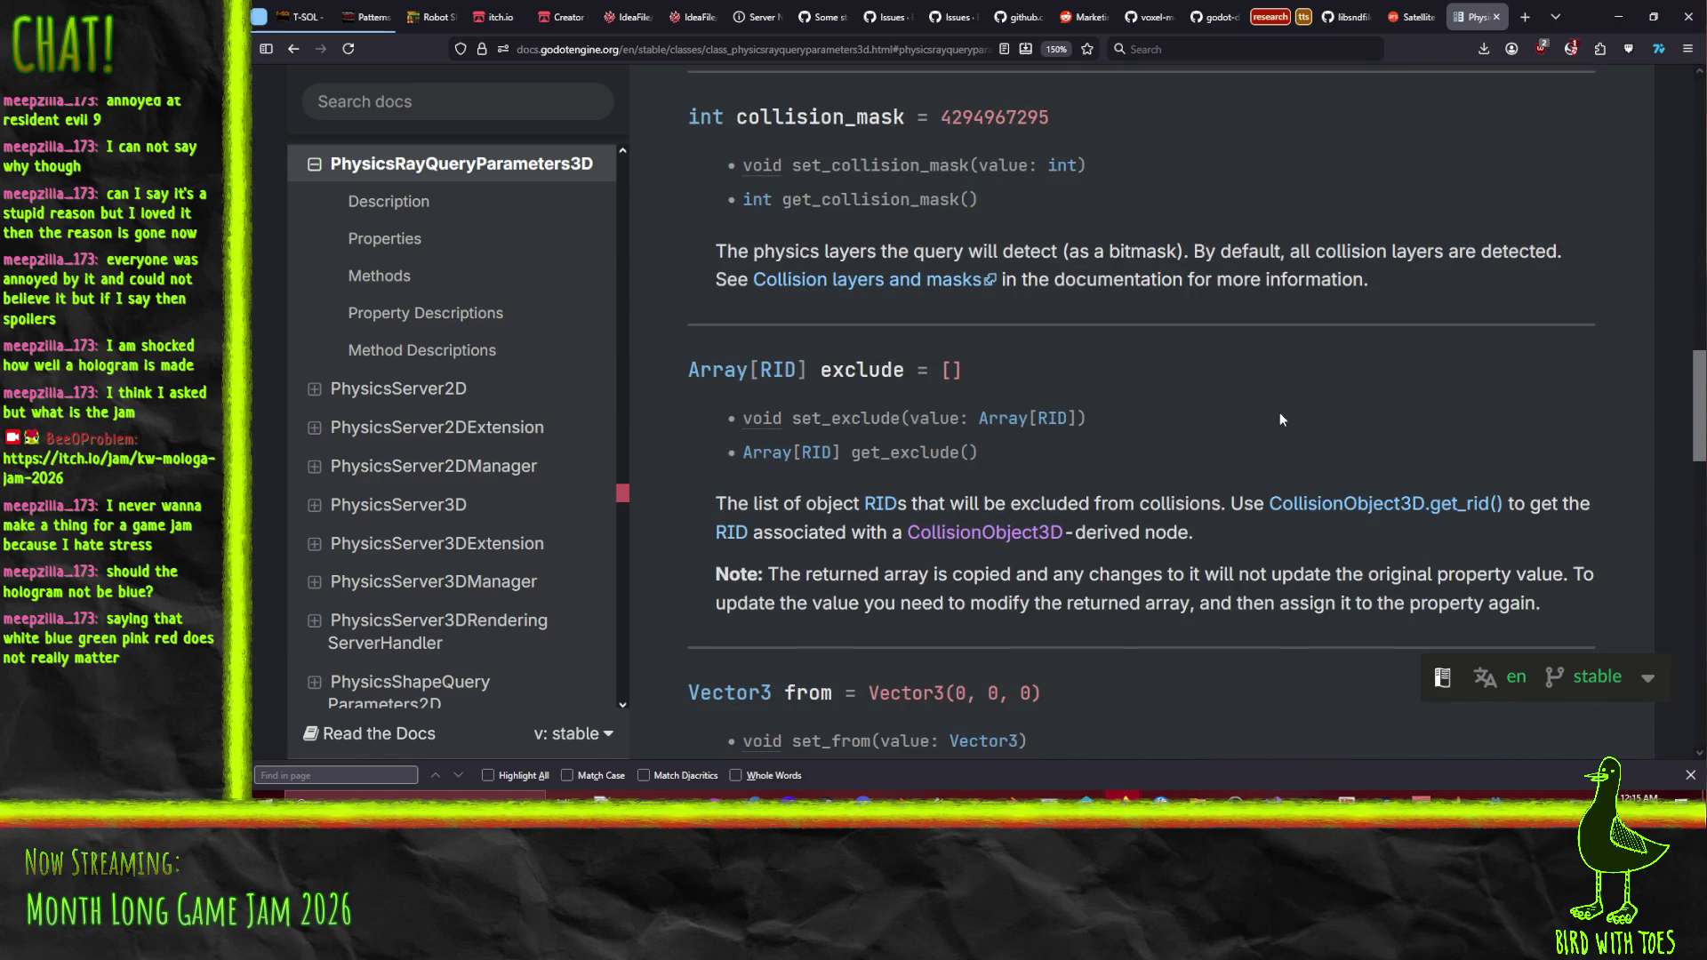
{"action": "scroll", "coordinate": [1219, 398], "scroll_direction": "down", "scroll_amount": 5}
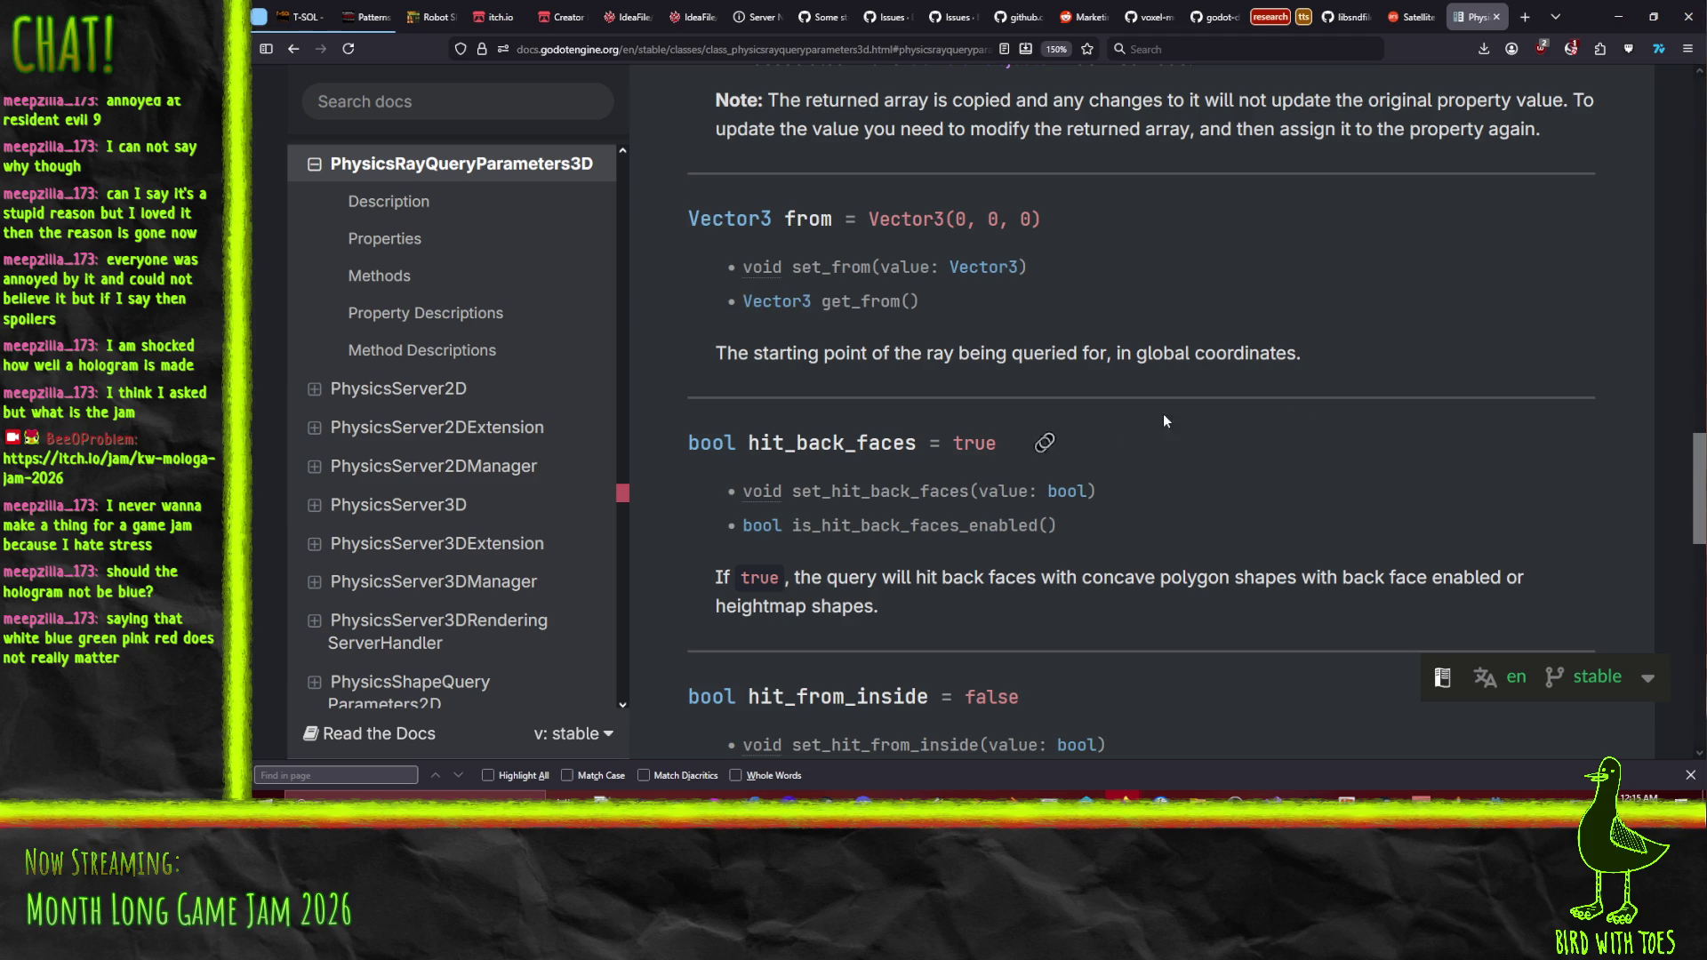
{"action": "scroll", "coordinate": [1249, 348], "scroll_direction": "down", "scroll_amount": 5}
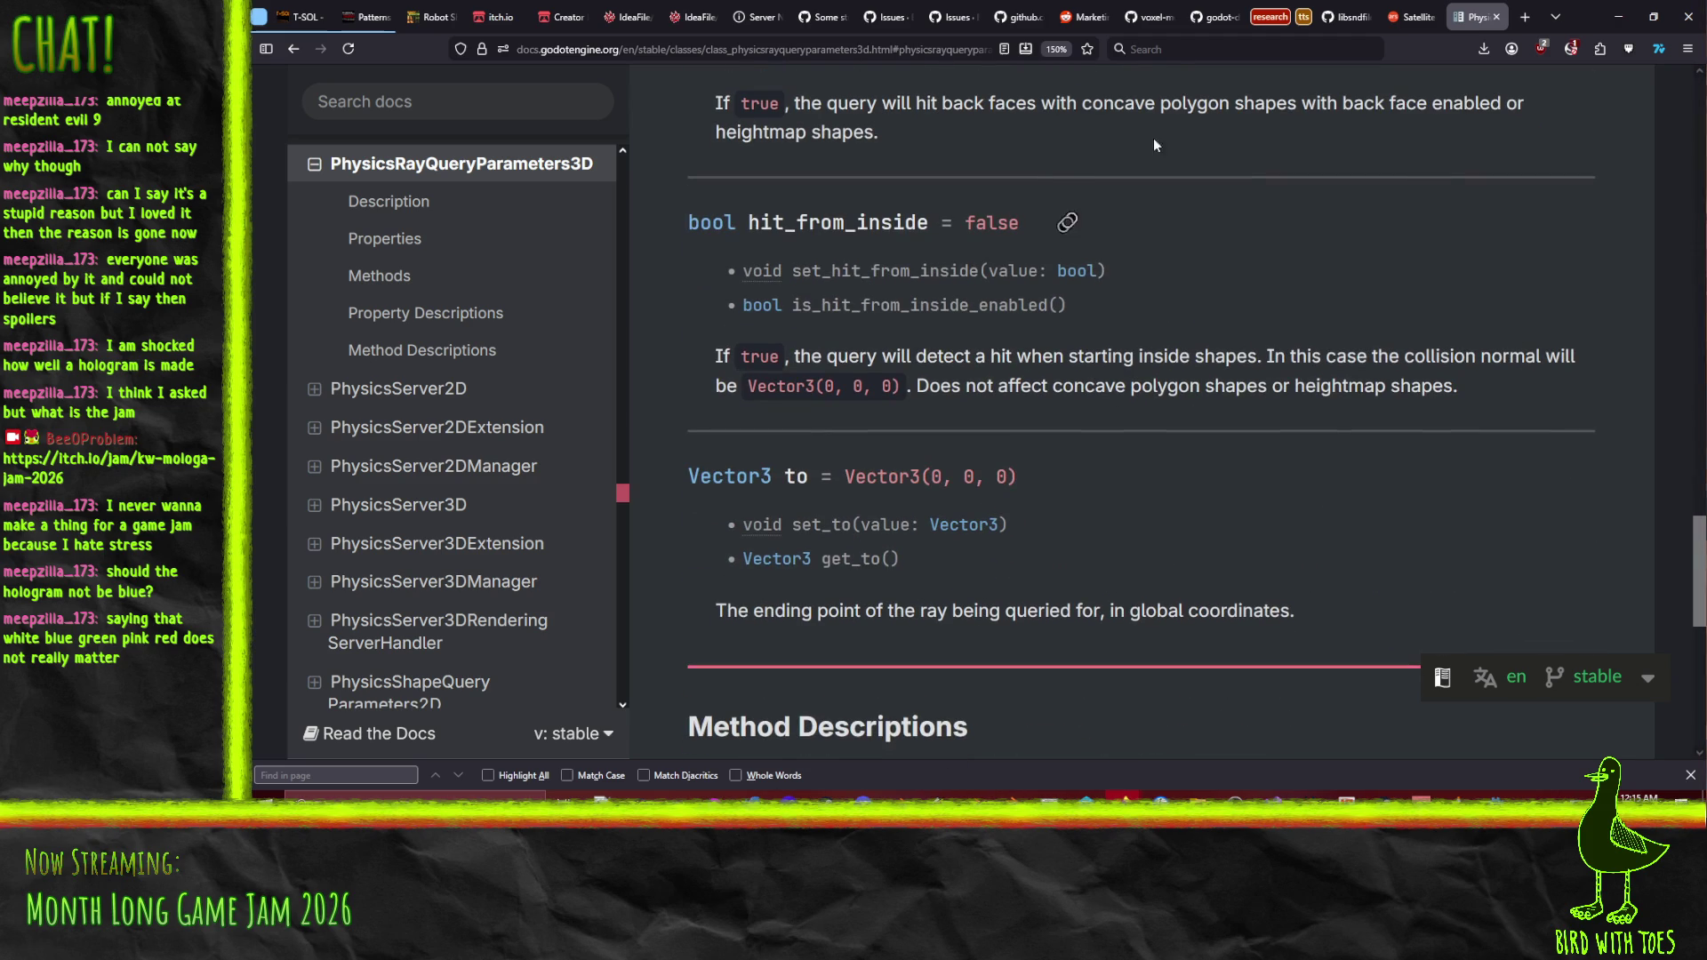
{"action": "scroll", "coordinate": [1202, 603], "scroll_direction": "up", "scroll_amount": 4}
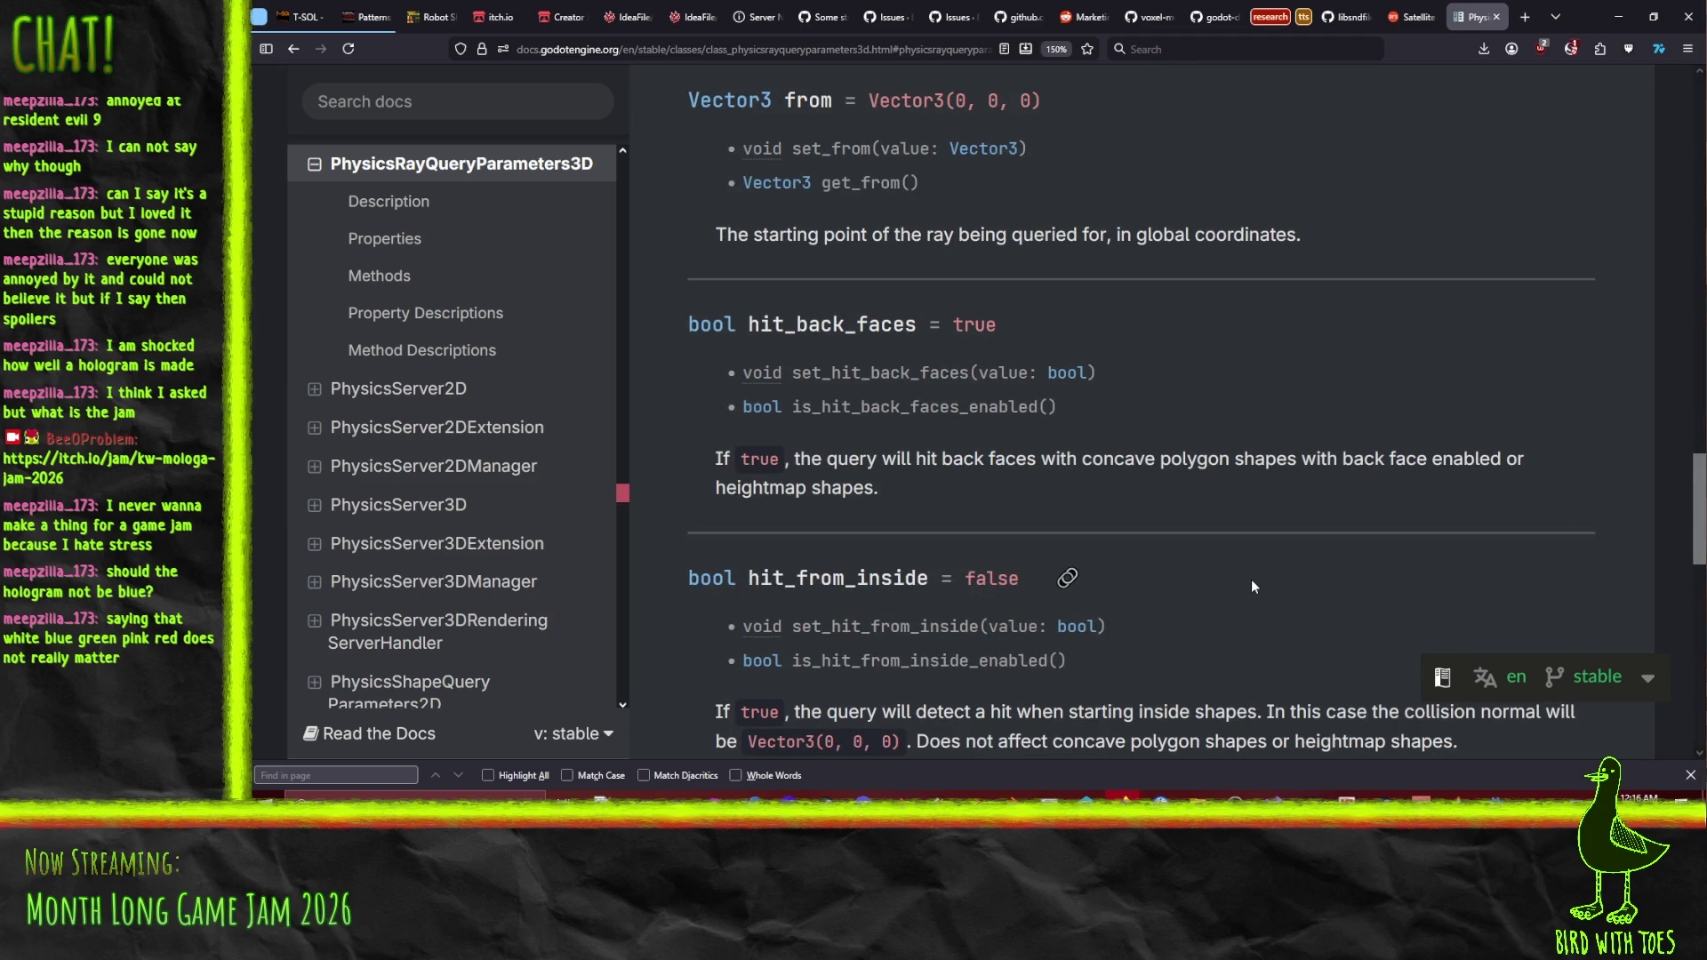
{"action": "scroll", "coordinate": [1252, 582], "scroll_direction": "up", "scroll_amount": 3}
{"action": "scroll", "coordinate": [1251, 578], "scroll_direction": "up", "scroll_amount": 6}
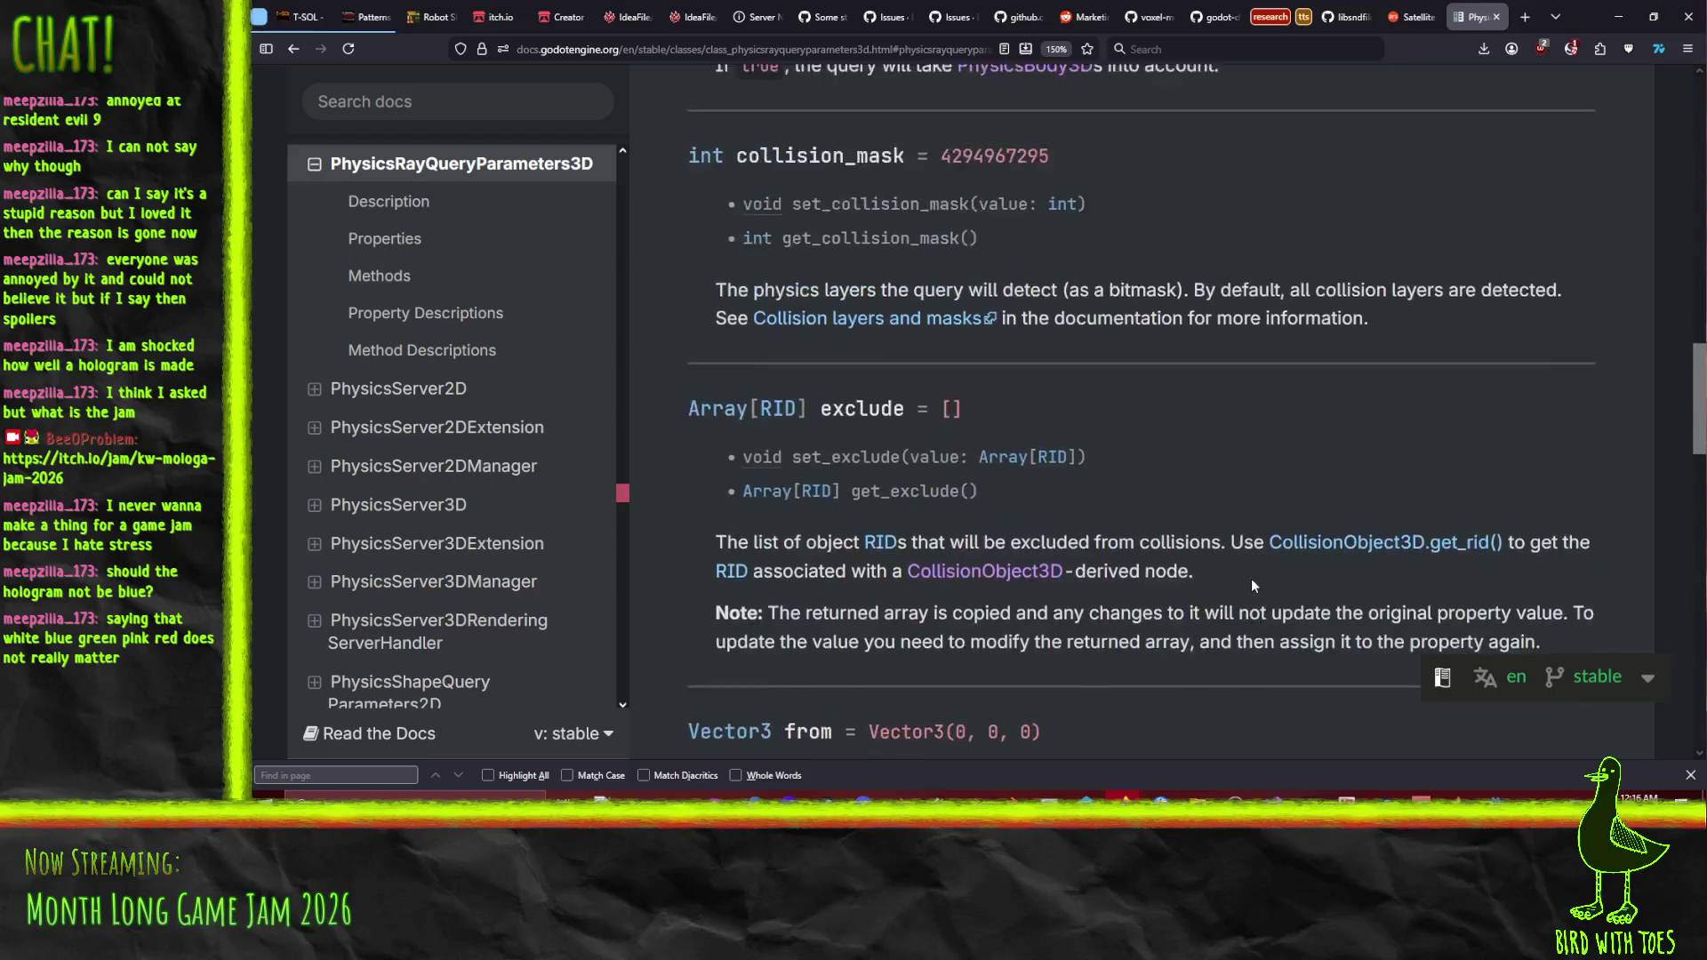
{"action": "scroll", "coordinate": [1165, 622], "scroll_direction": "up", "scroll_amount": 2}
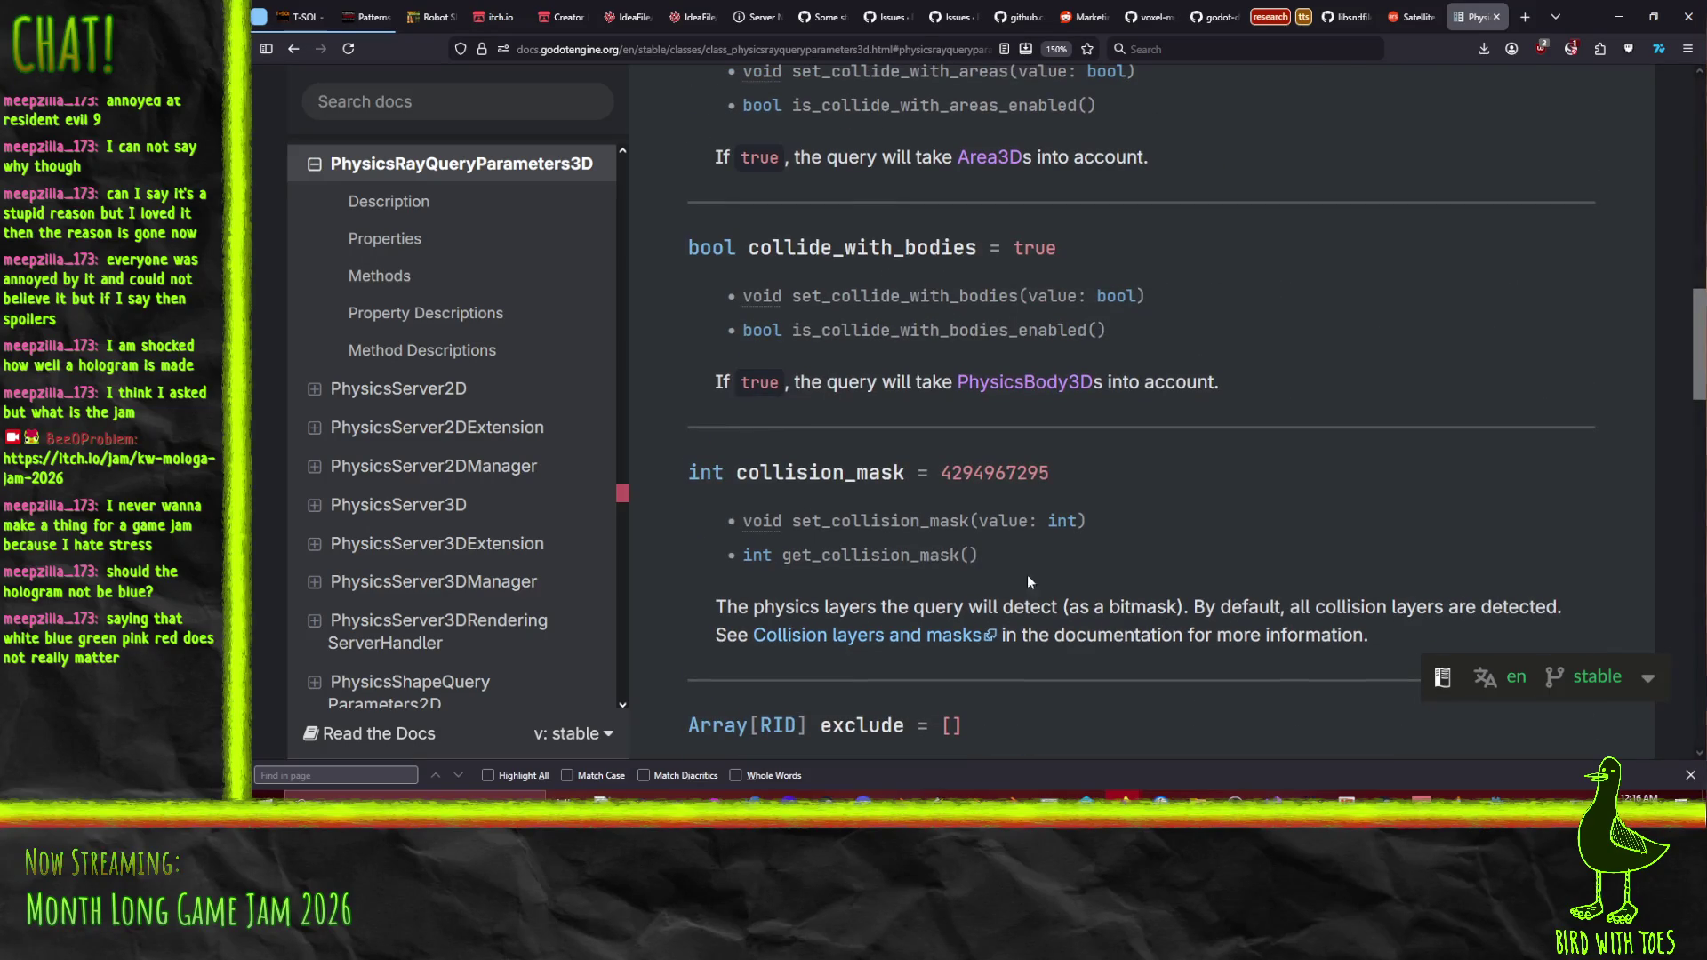
{"action": "scroll", "coordinate": [1147, 580], "scroll_direction": "up", "scroll_amount": 7}
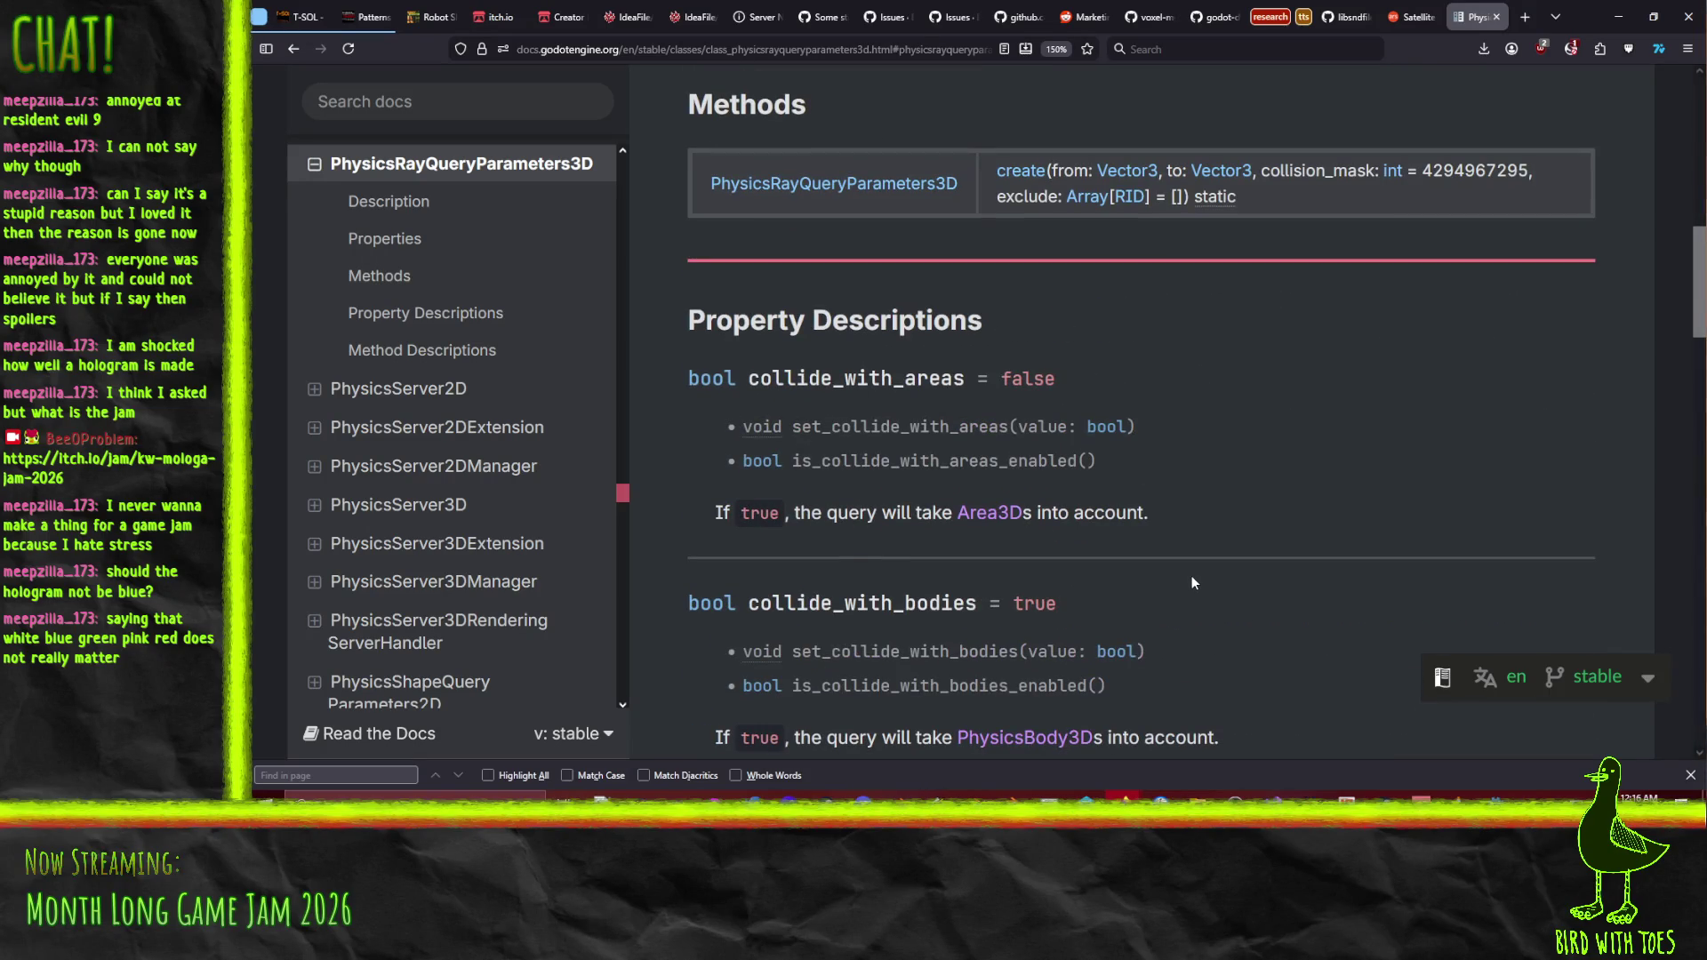
{"action": "scroll", "coordinate": [1192, 574], "scroll_direction": "up", "scroll_amount": 3}
{"action": "scroll", "coordinate": [1193, 581], "scroll_direction": "up", "scroll_amount": 2}
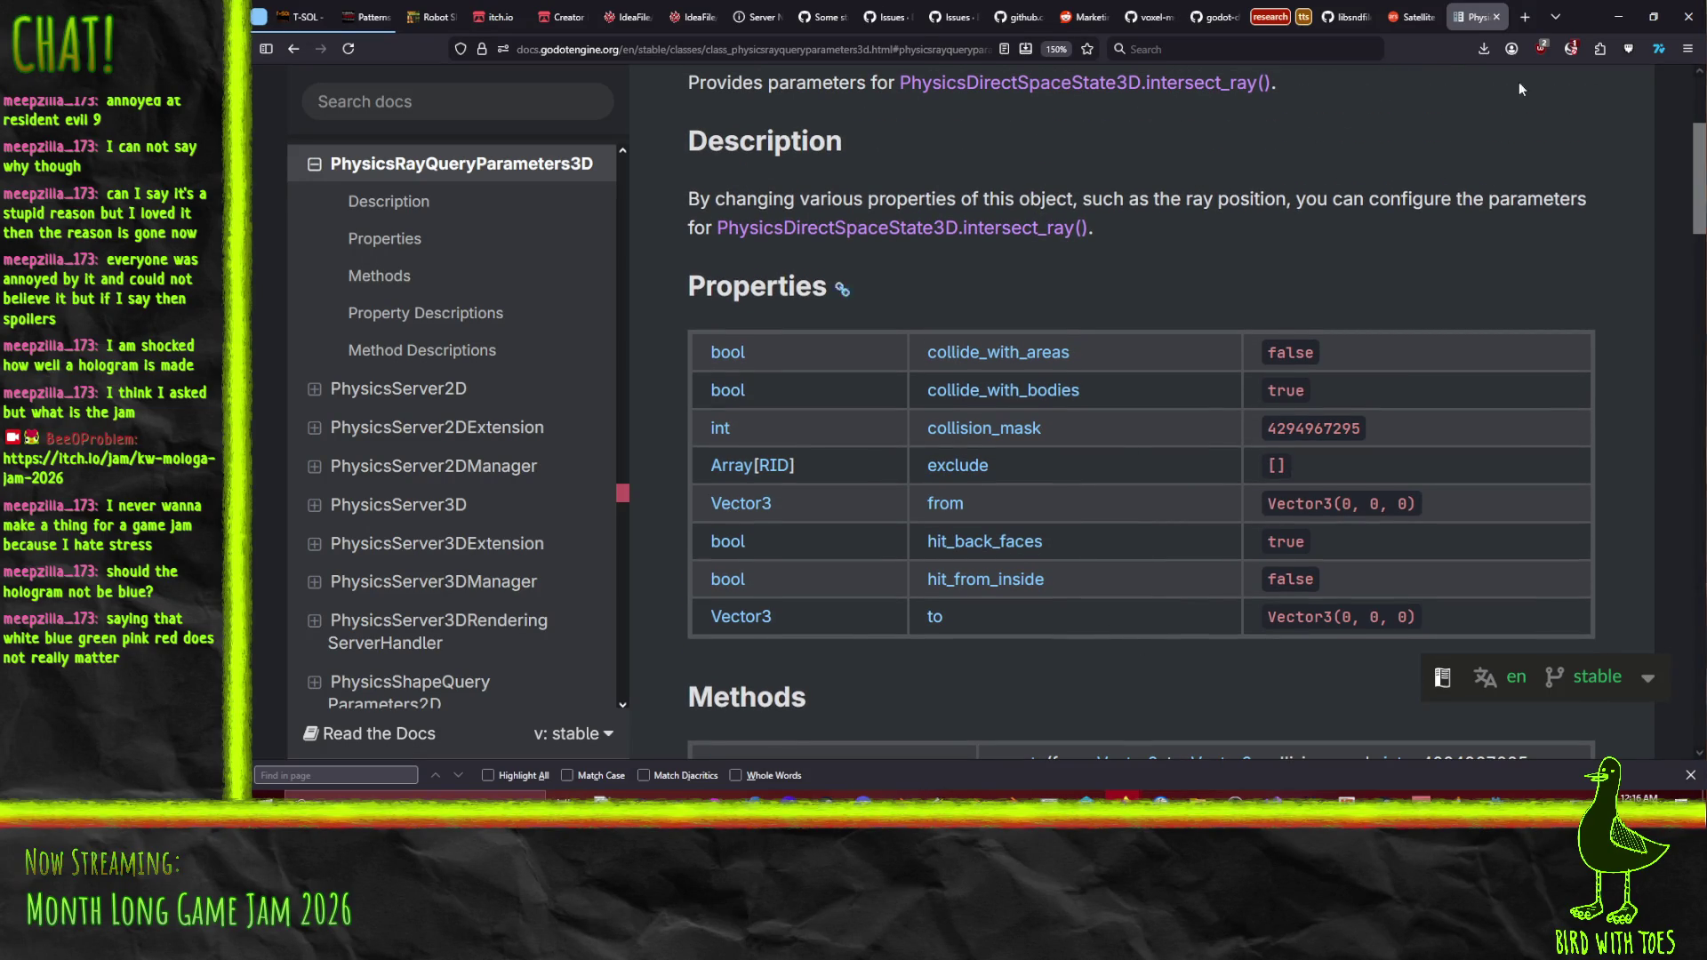
{"action": "left_click", "coordinate": [1619, 16]}
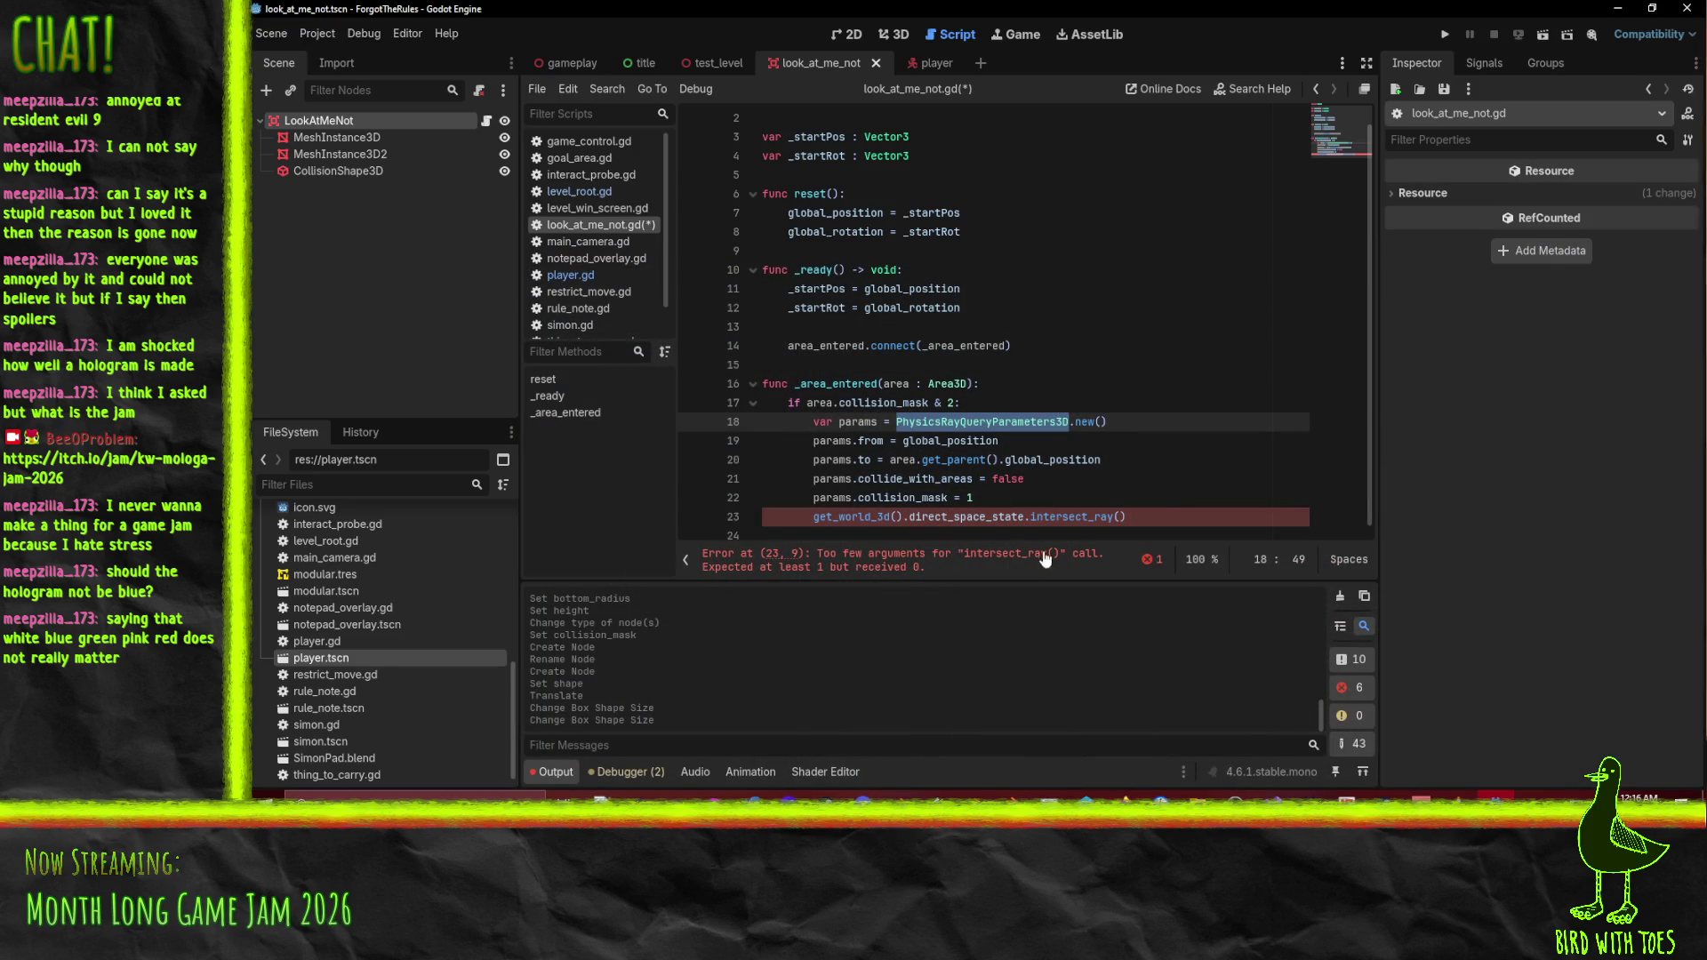
{"action": "left_click", "coordinate": [1116, 519]}
Pass params to intersect_ray, store the result in var res, and add a line below.
{"action": "key", "text": "Right"}
{"action": "type", "text": "params"}
{"action": "key", "text": "Home"}
{"action": "type", "text": "var res ="}
{"action": "key", "text": "End"}
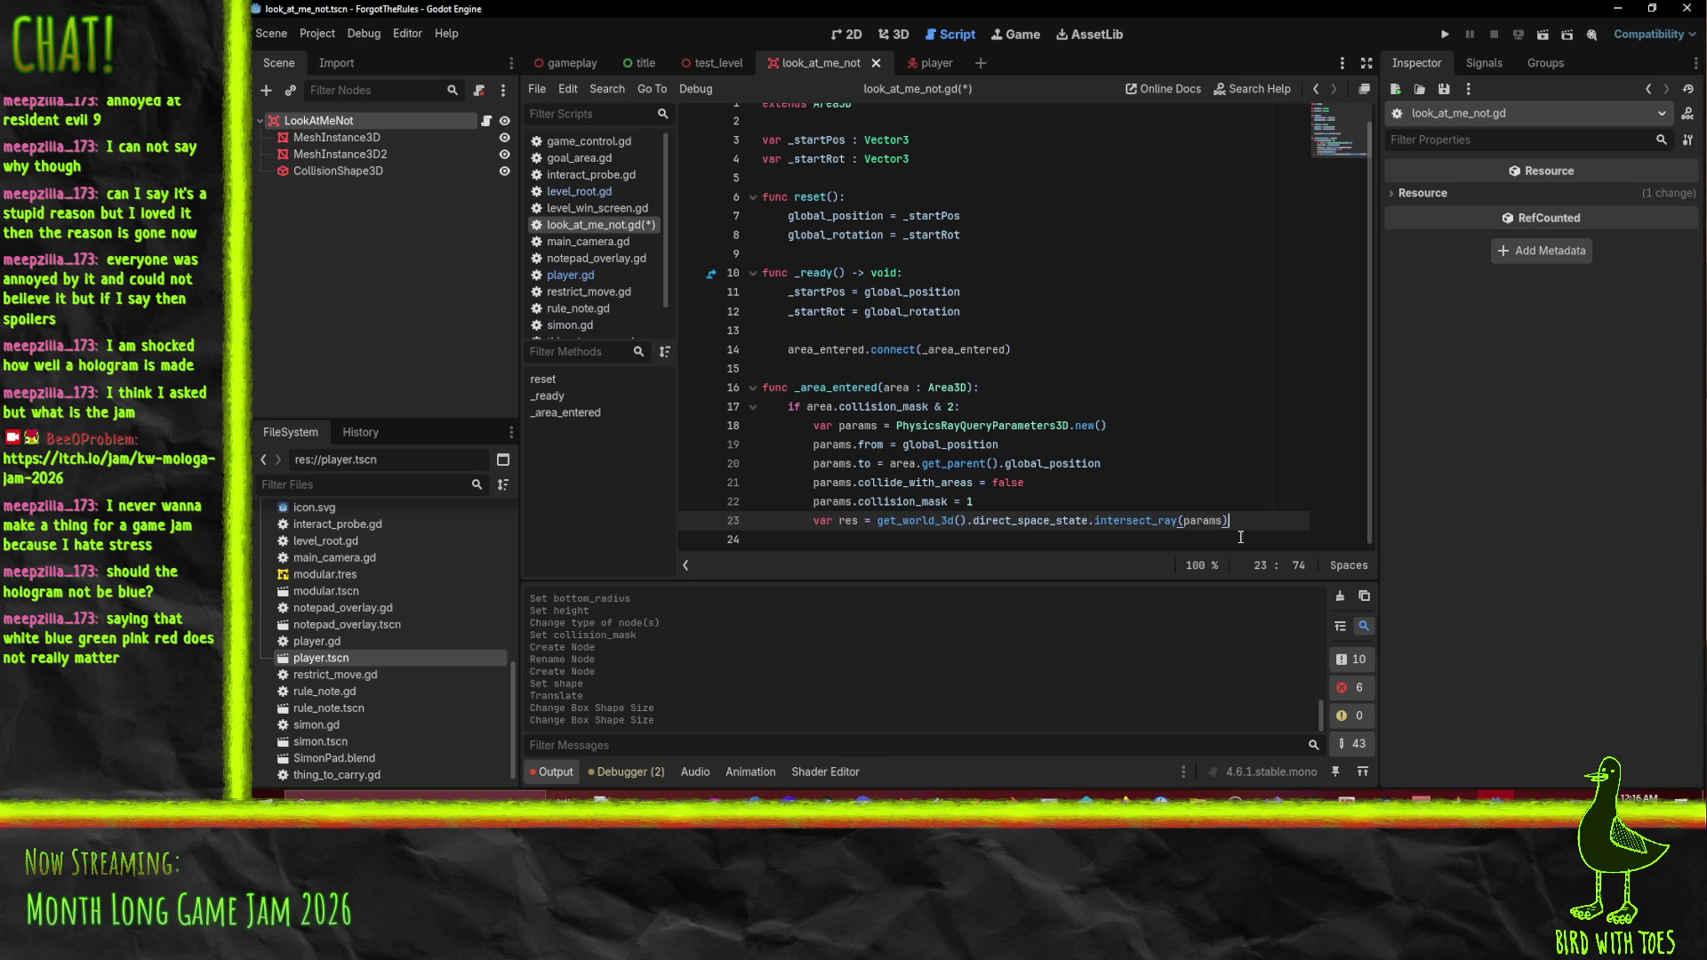
{"action": "key", "text": "Home"}
{"action": "key", "text": "Return"}
{"action": "key", "text": "Down"}
{"action": "key", "text": "Tab"}
Go back to the PhysicsRayQueryParameters3D docs in Firefox.
{"action": "key", "text": "alt+Tab"}
{"action": "key", "text": "alt+Tab"}
{"action": "mouse_move", "coordinate": [1023, 727]}
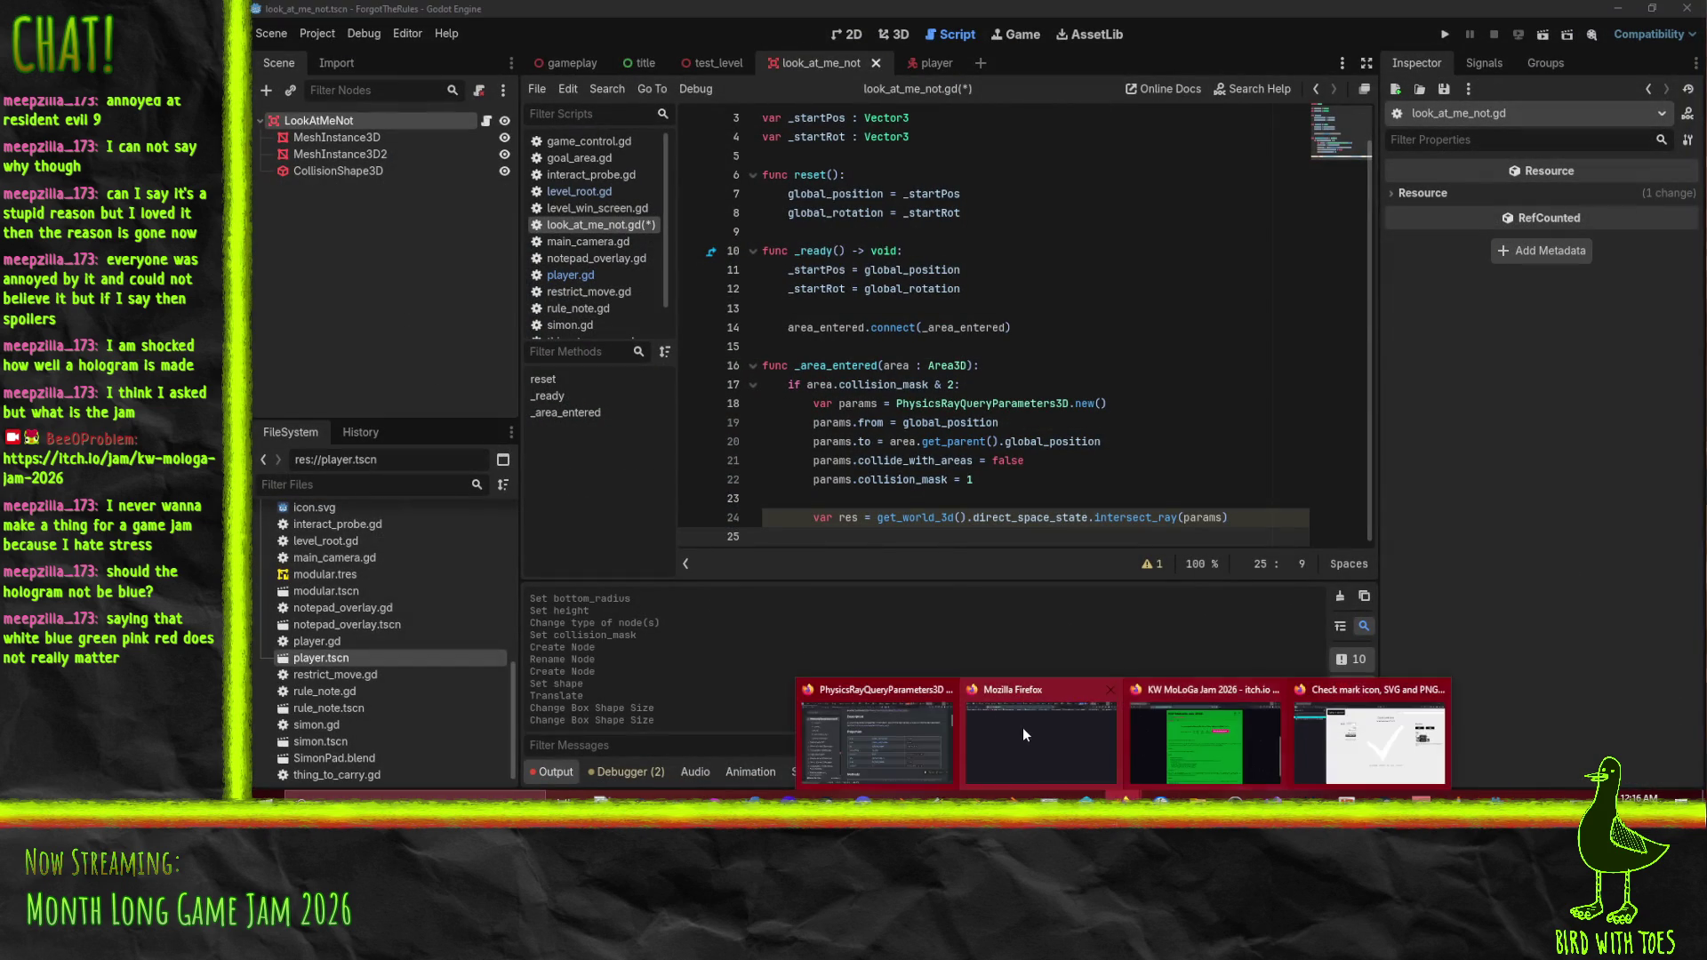
{"action": "left_click", "coordinate": [872, 729]}
Open the PhysicsDirectSpaceState3D intersect_ray reference and read its returned dictionary fields.
{"action": "scroll", "coordinate": [1147, 389], "scroll_direction": "down", "scroll_amount": 5}
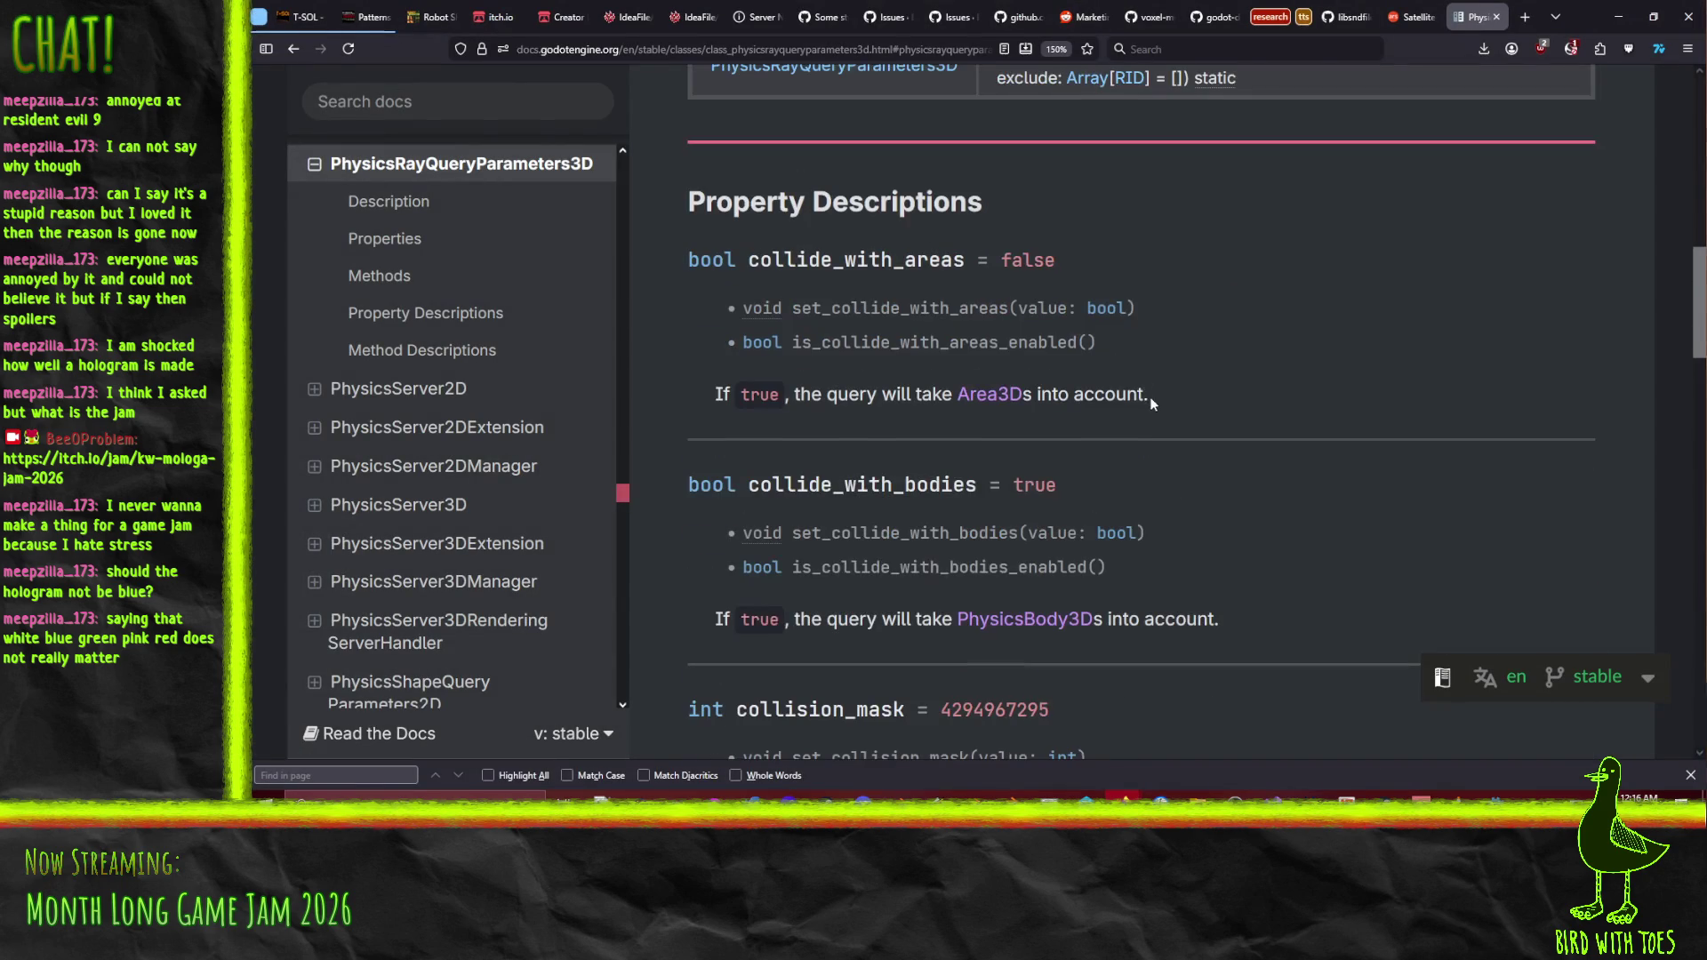
{"action": "scroll", "coordinate": [1147, 388], "scroll_direction": "up", "scroll_amount": 5}
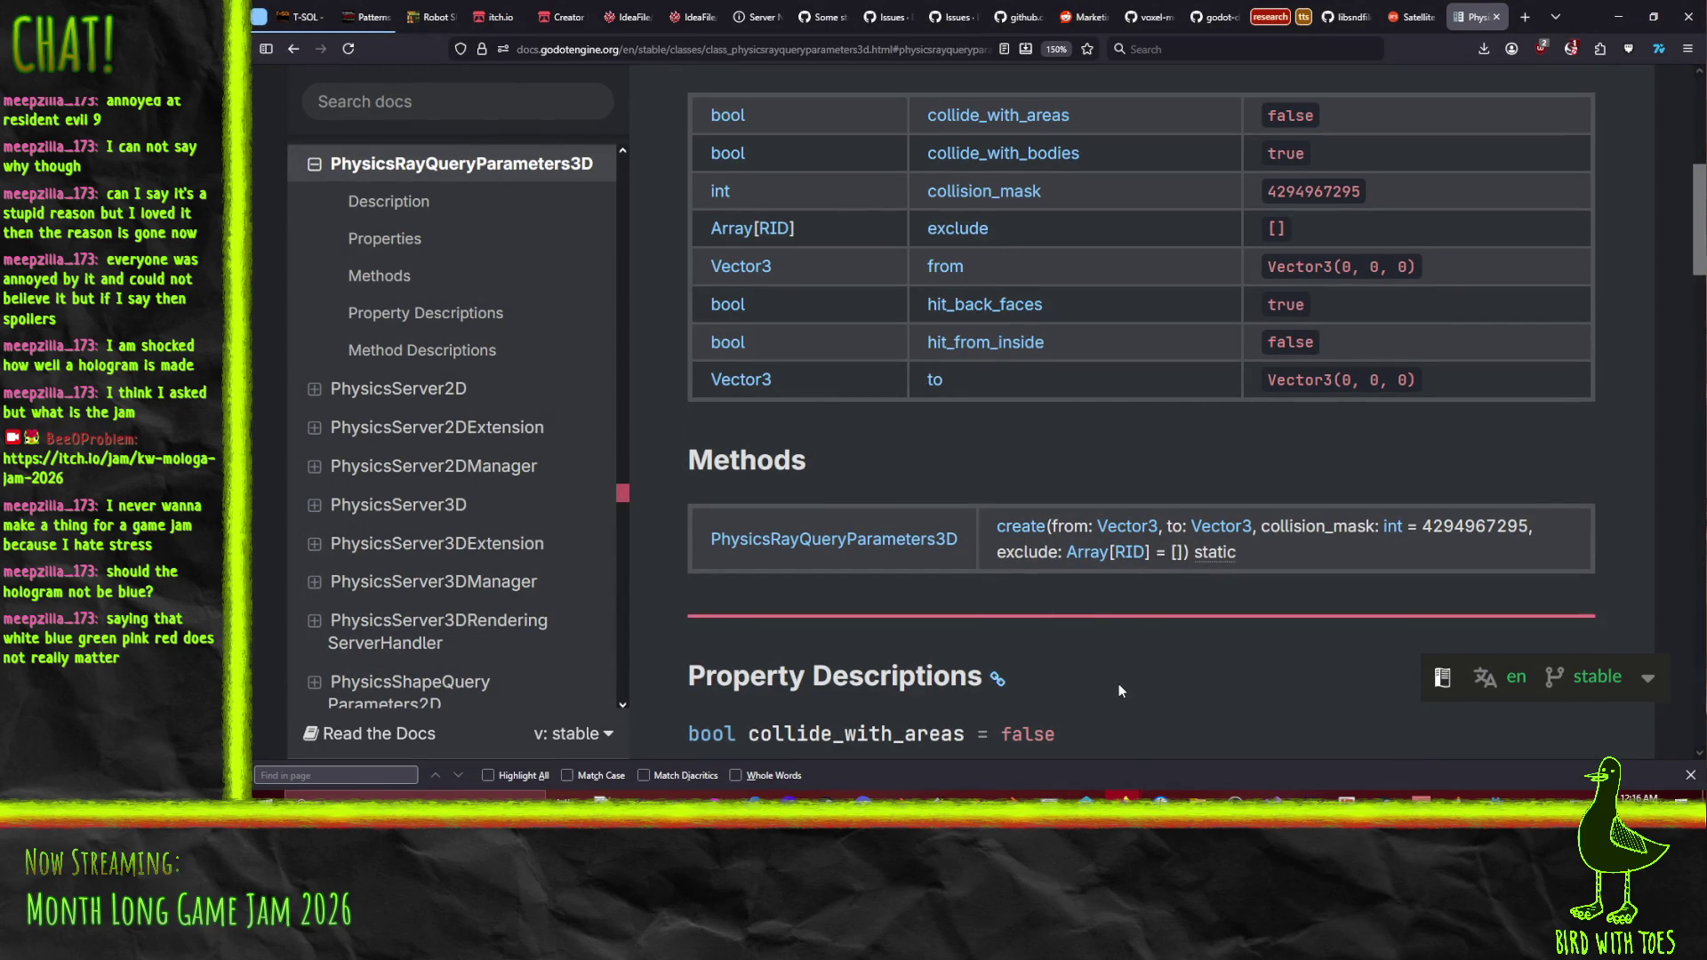
{"action": "scroll", "coordinate": [1118, 685], "scroll_direction": "up", "scroll_amount": 5}
{"action": "left_click", "coordinate": [1076, 345]}
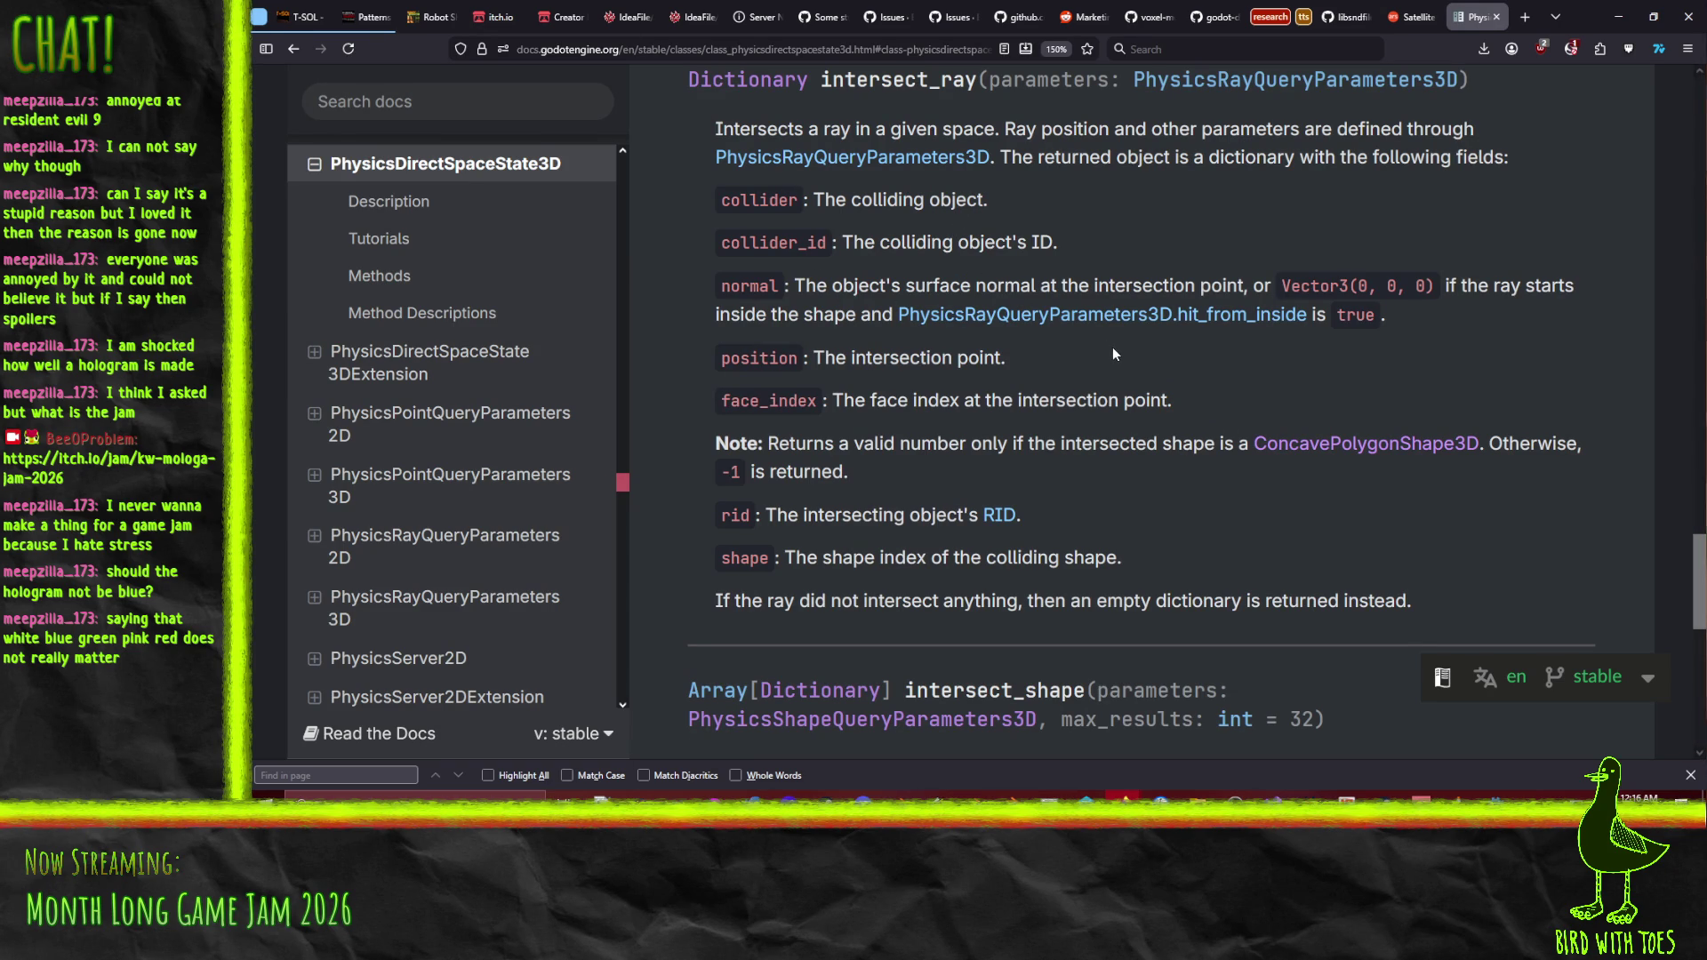
{"action": "scroll", "coordinate": [1113, 348], "scroll_direction": "up", "scroll_amount": 2}
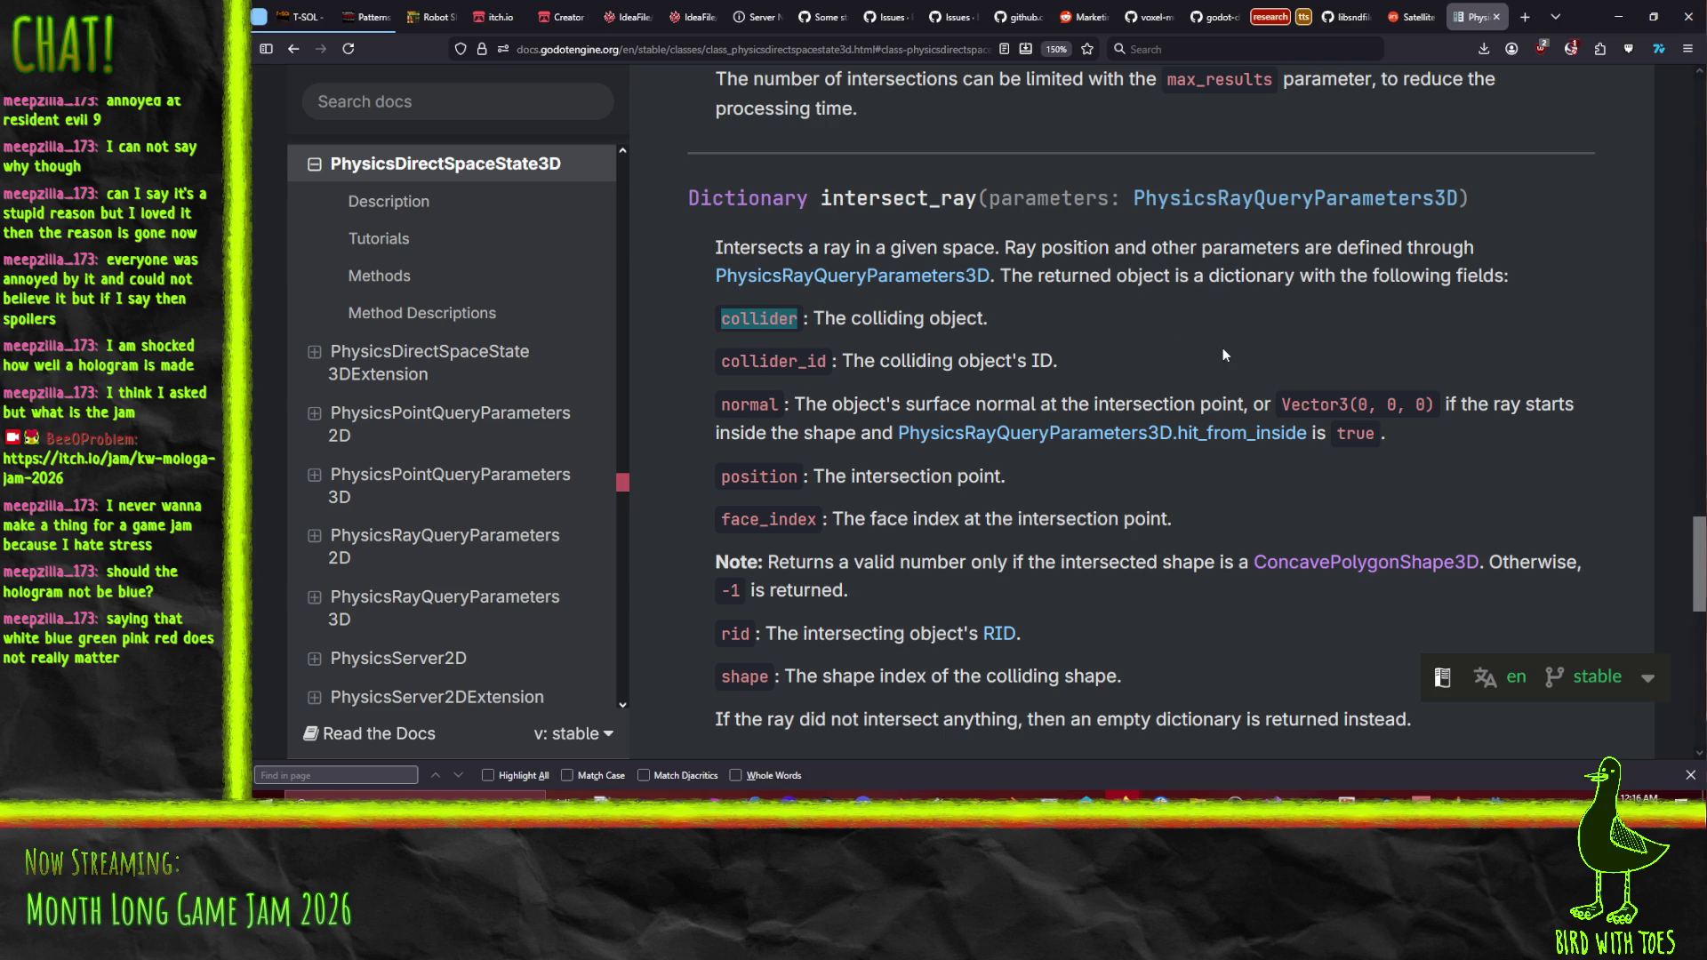
{"action": "scroll", "coordinate": [1199, 318], "scroll_direction": "down", "scroll_amount": 4}
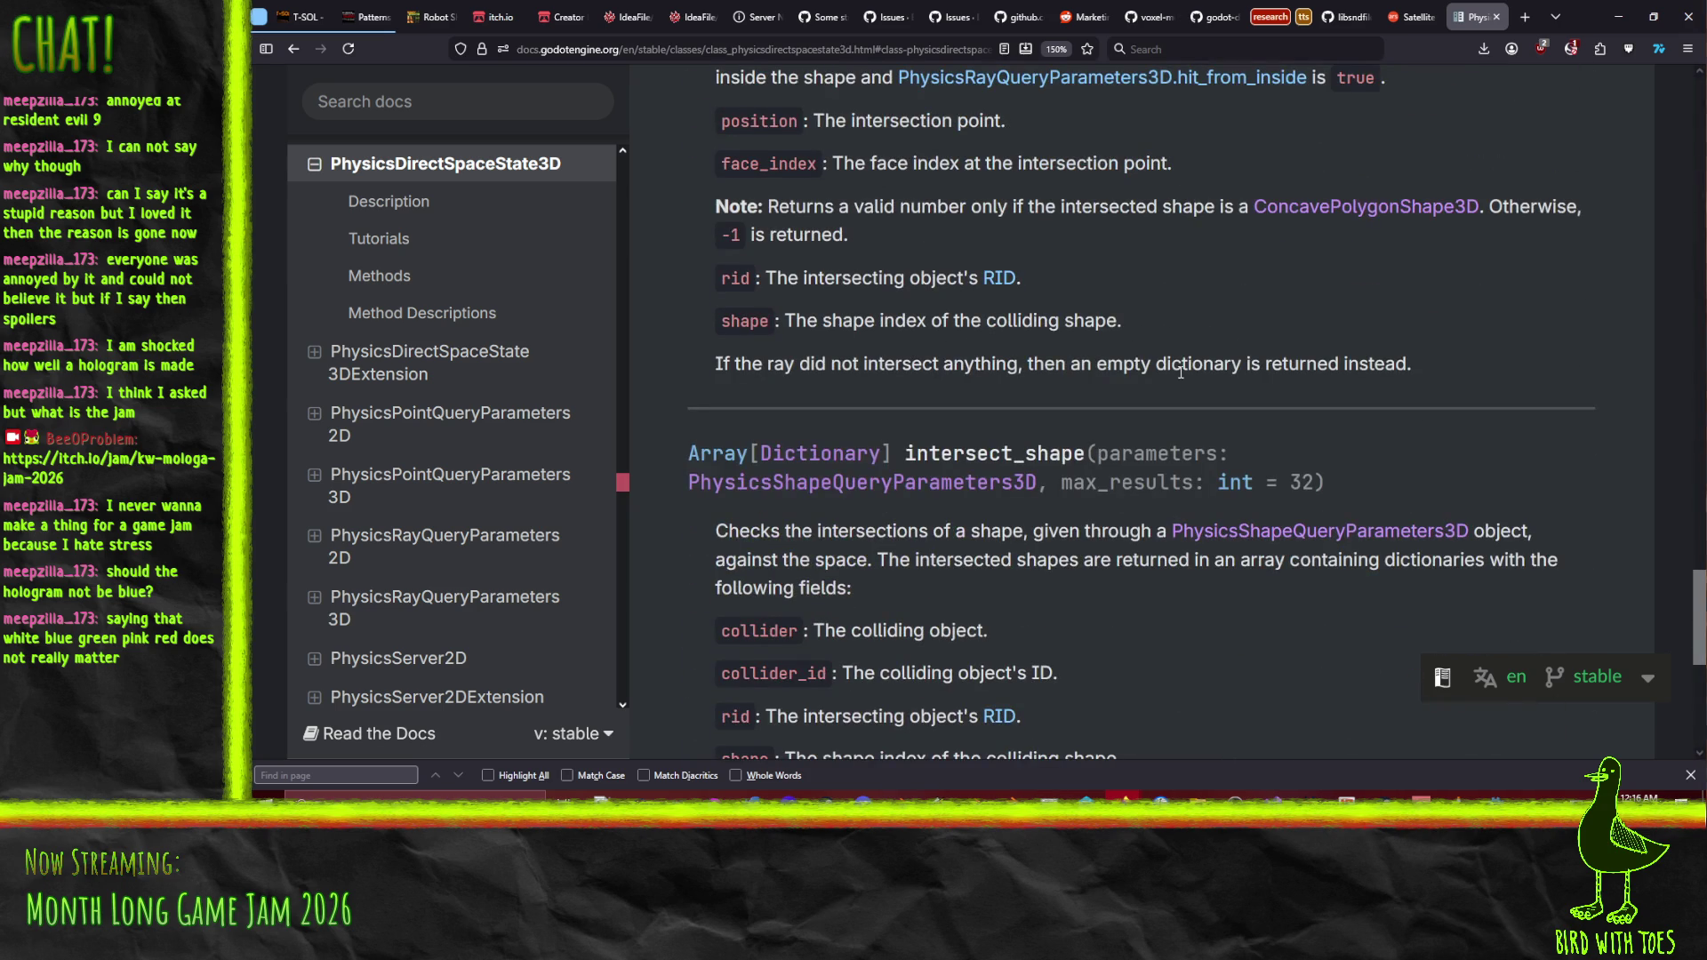
{"action": "scroll", "coordinate": [1181, 371], "scroll_direction": "up", "scroll_amount": 4}
{"action": "key", "text": "alt+Tab"}
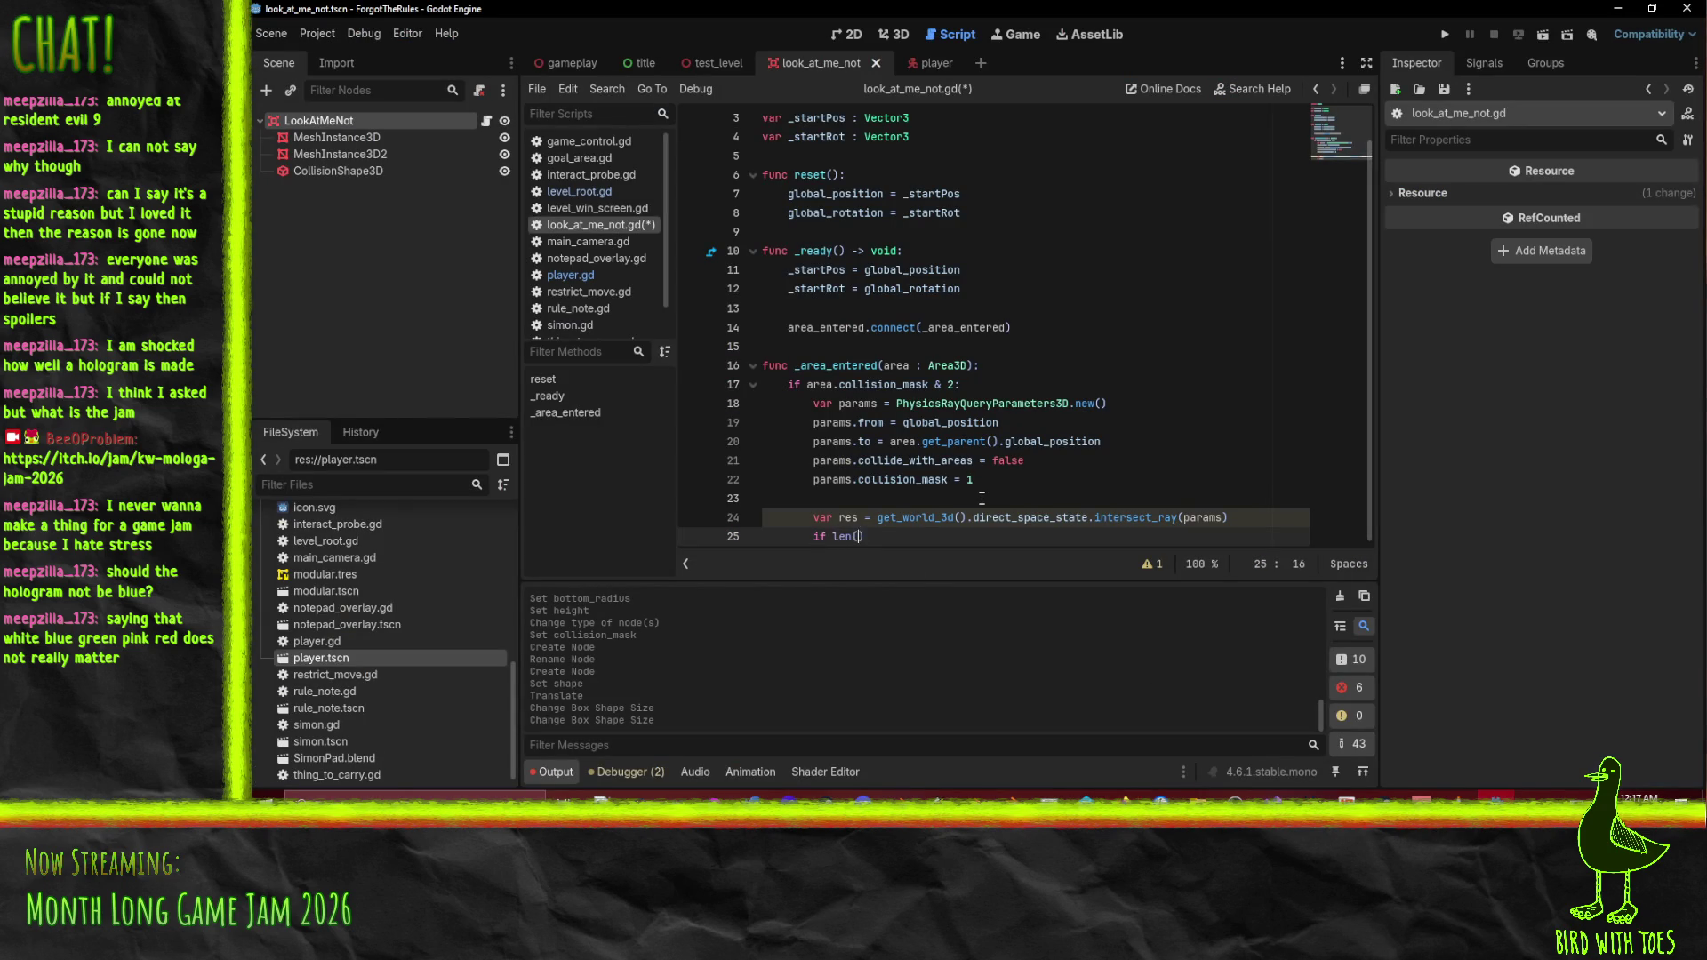
Close the if len(res) check and add a "LOS trigger" debug print above the ray setup.
{"action": "type", "text": ")"}
{"action": "key", "text": "Return"}
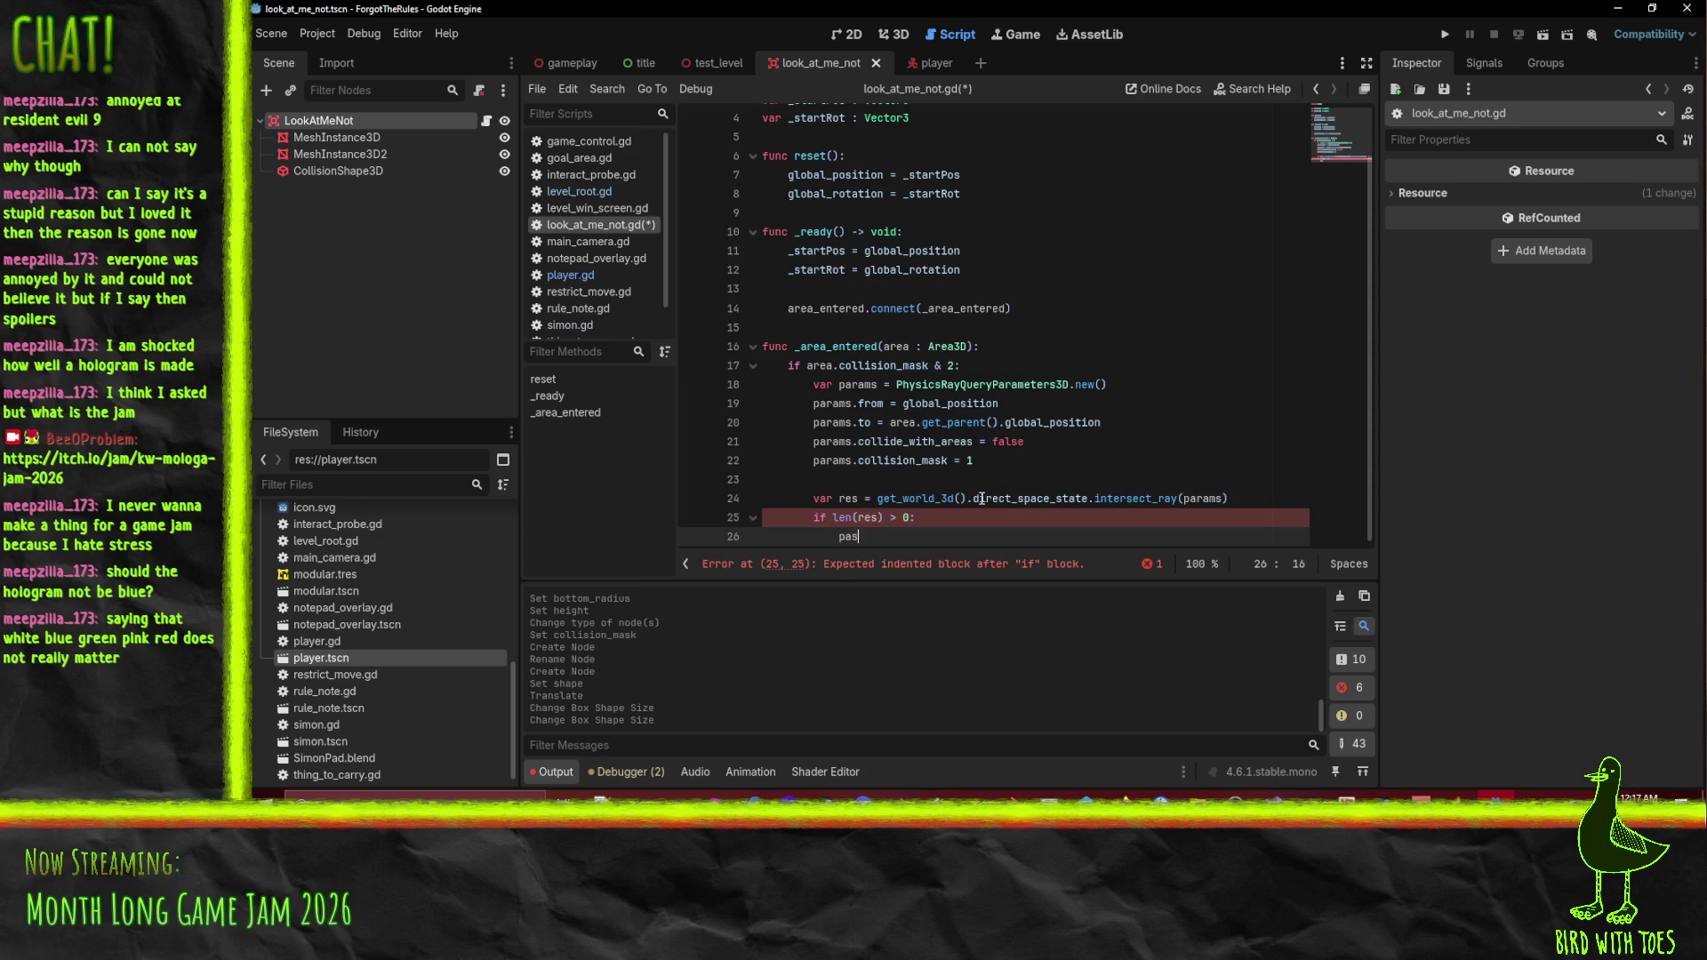
{"action": "key", "text": "shift+Home"}
{"action": "key", "text": "Up"}
{"action": "key", "text": "Up"}
{"action": "key", "text": "Up"}
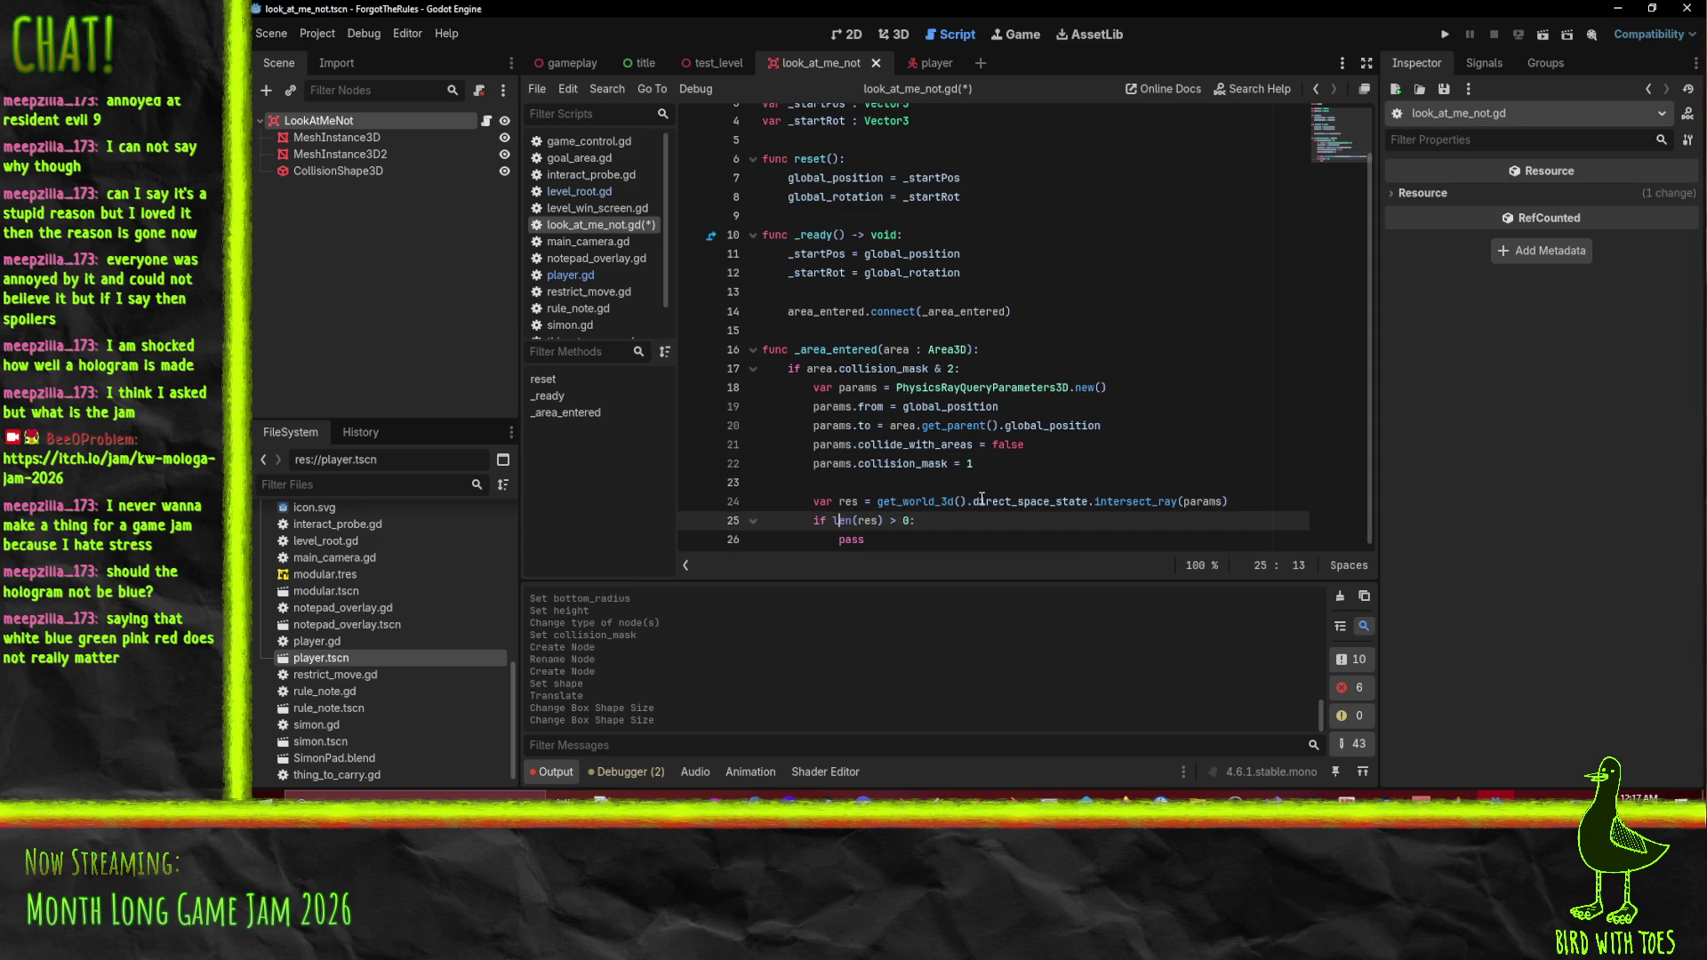
{"action": "key", "text": "ctrl+shift+Return"}
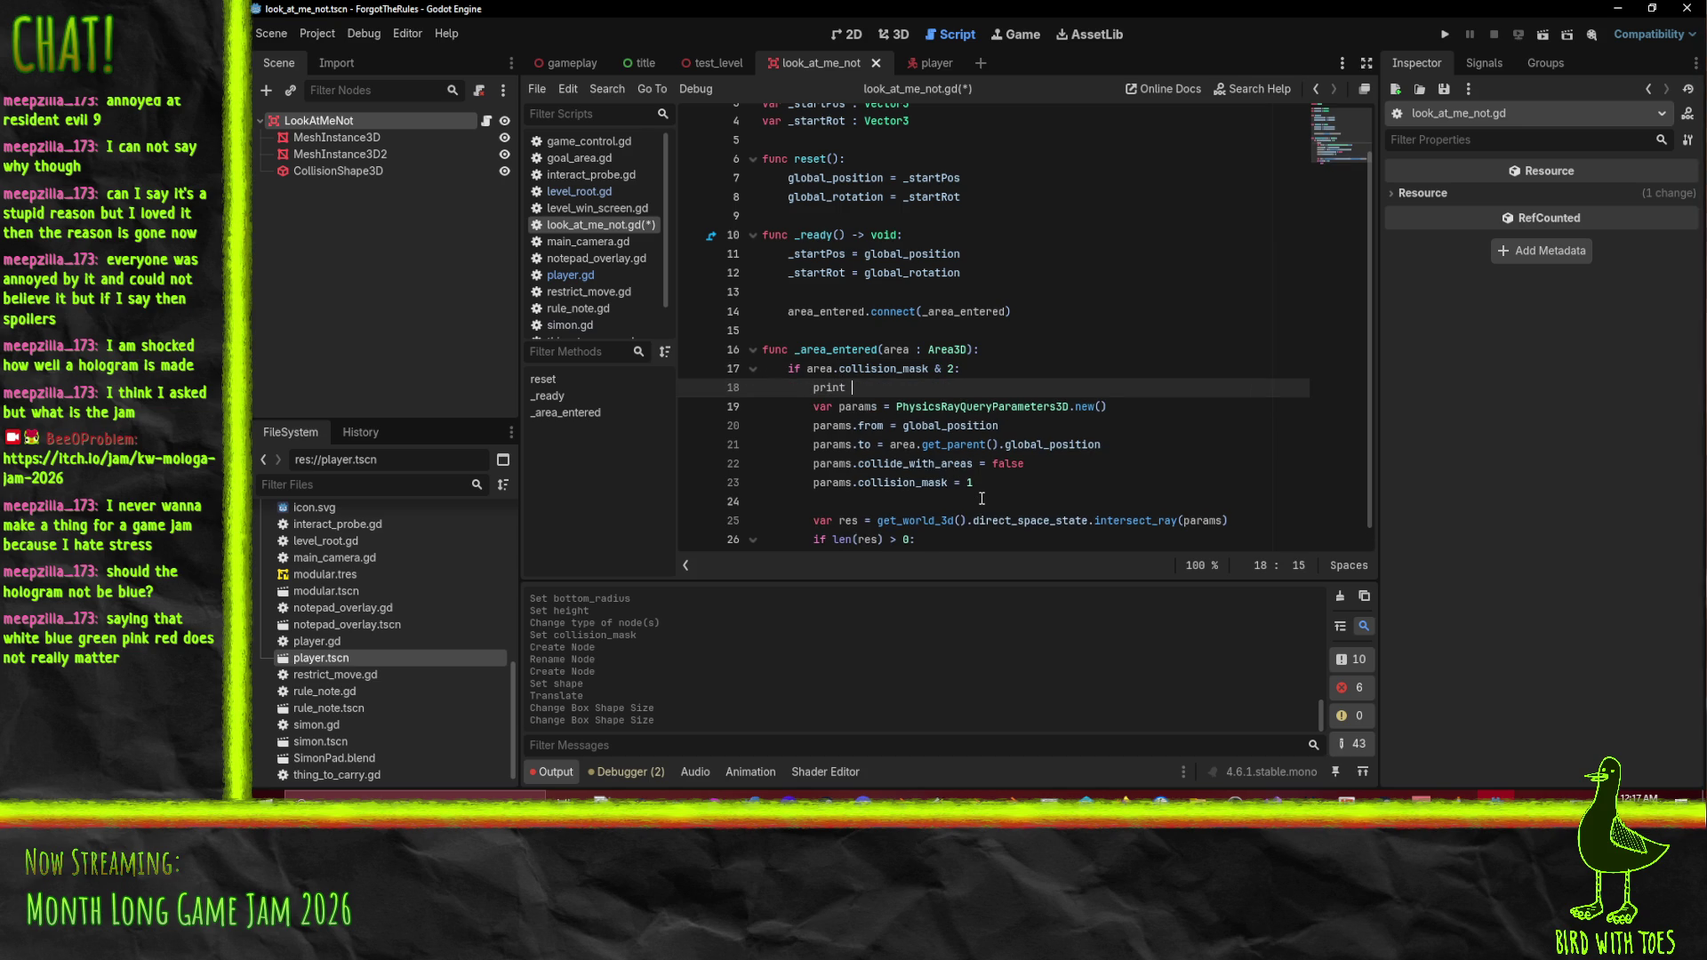
{"action": "key", "text": "BackSpace"}
{"action": "key", "text": "BackSpace"}
{"action": "type", "text": "(\"LOS trigger\")"}
{"action": "scroll", "coordinate": [916, 388], "scroll_direction": "down", "scroll_amount": 1}
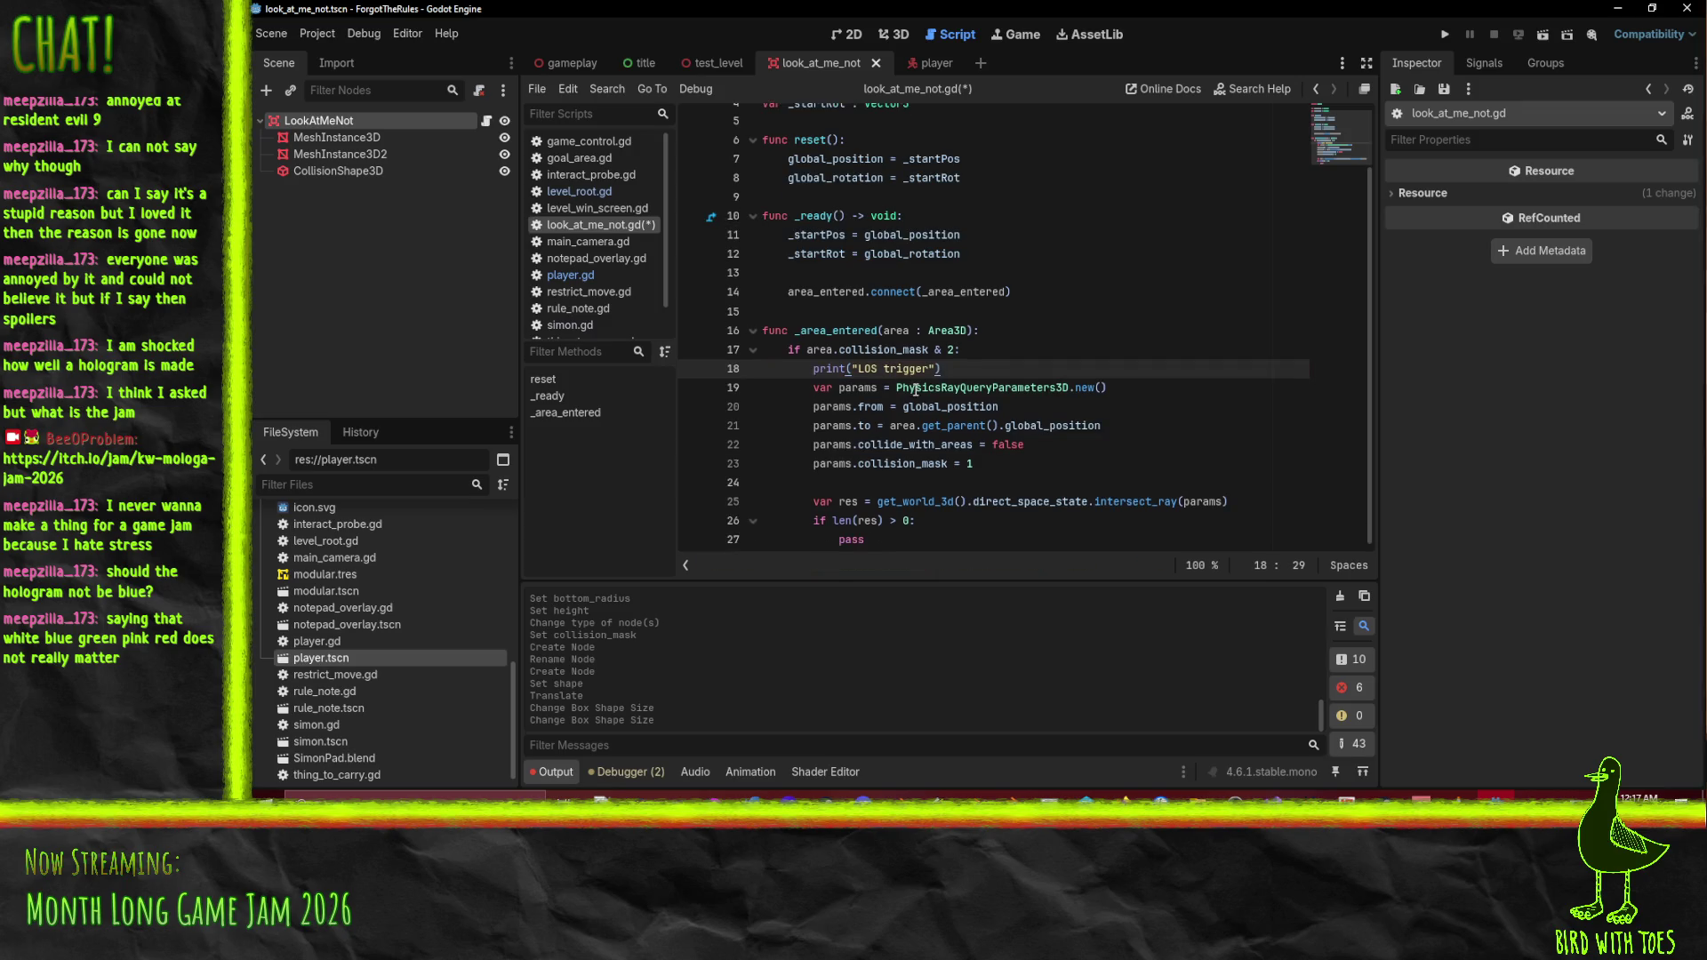
Replace the pass placeholder with a print of the blocking collider from res.
{"action": "left_click", "coordinate": [876, 538]}
{"action": "key", "text": "shift+Home"}
{"action": "type", "text": "prin"}
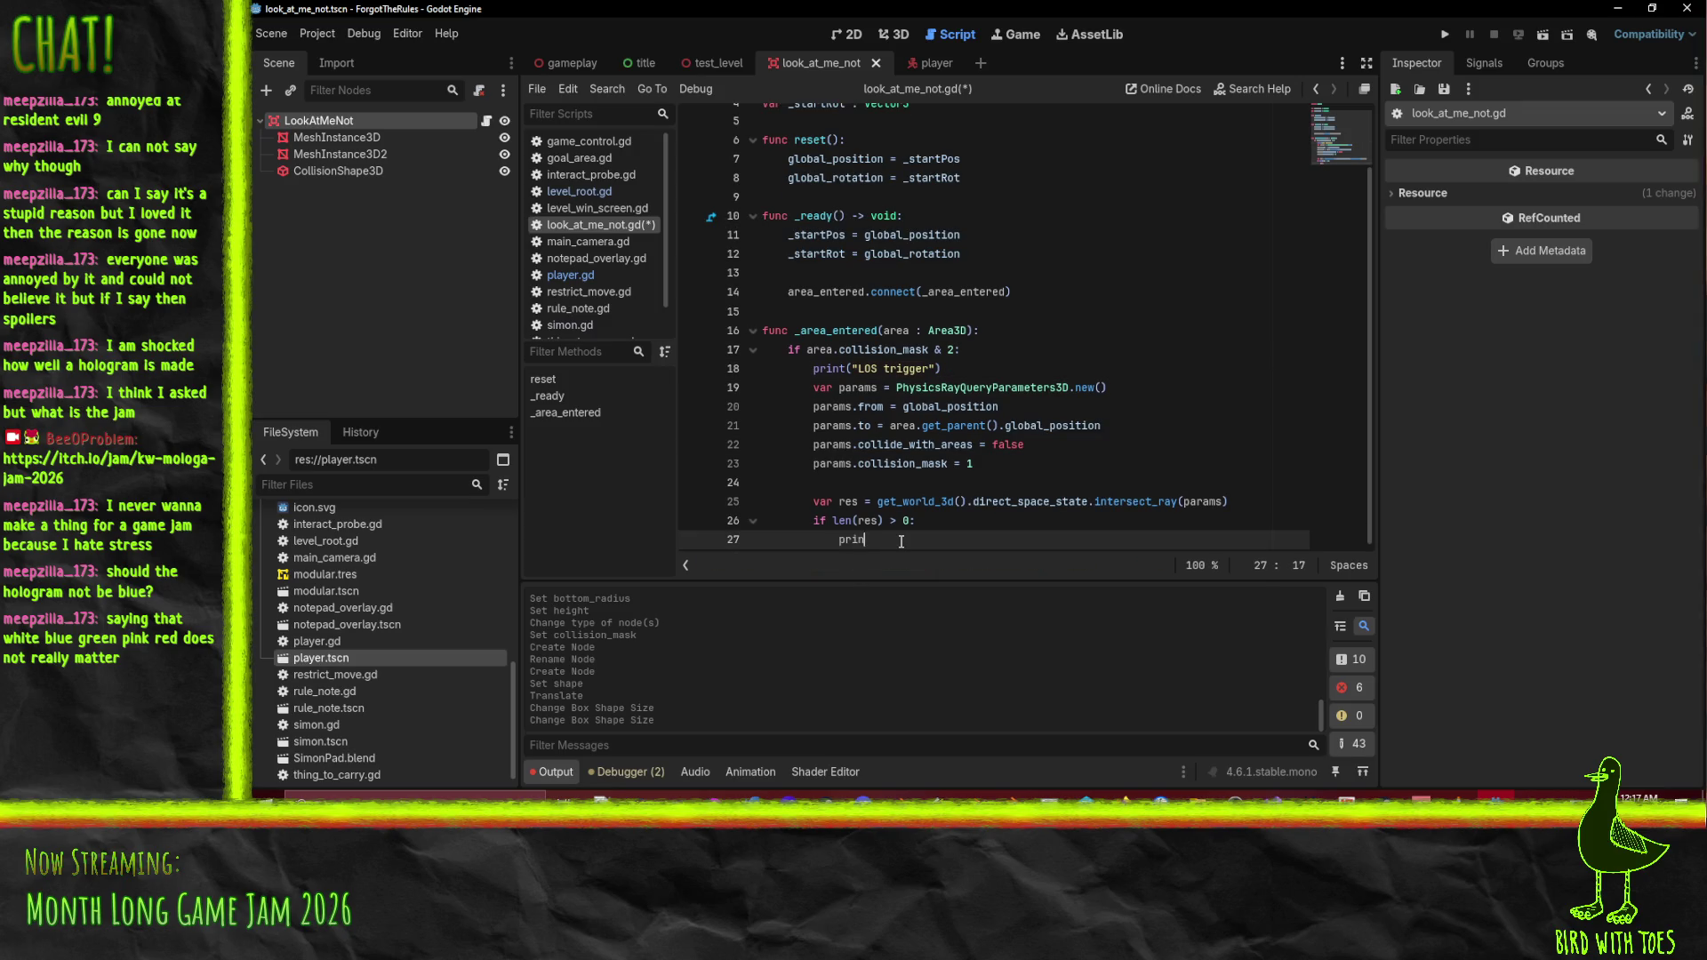
{"action": "type", "text": ":"}
{"action": "type", "text": "LOS blocked by \", rs)"}
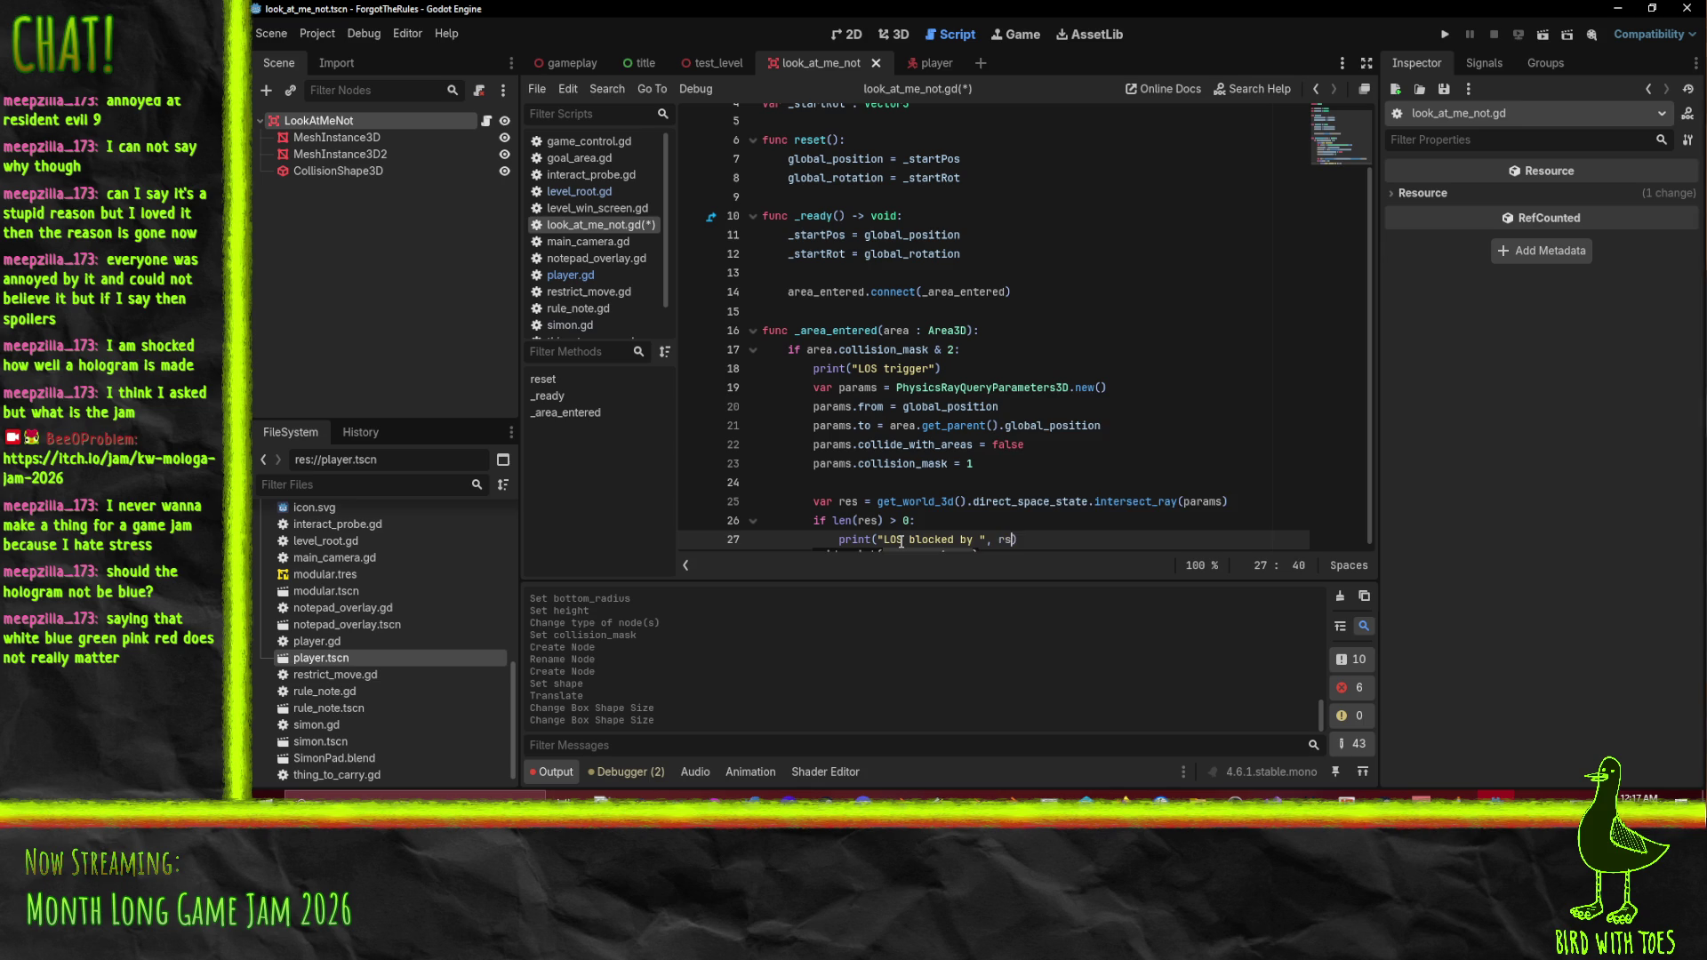
{"action": "key", "text": "Return"}
{"action": "type", "text": "["}
{"action": "type", "text": "co"}
{"action": "key", "text": "BackSpace"}
{"action": "key", "text": "BackSpace"}
{"action": "key", "text": "BackSpace"}
{"action": "key", "text": "Return"}
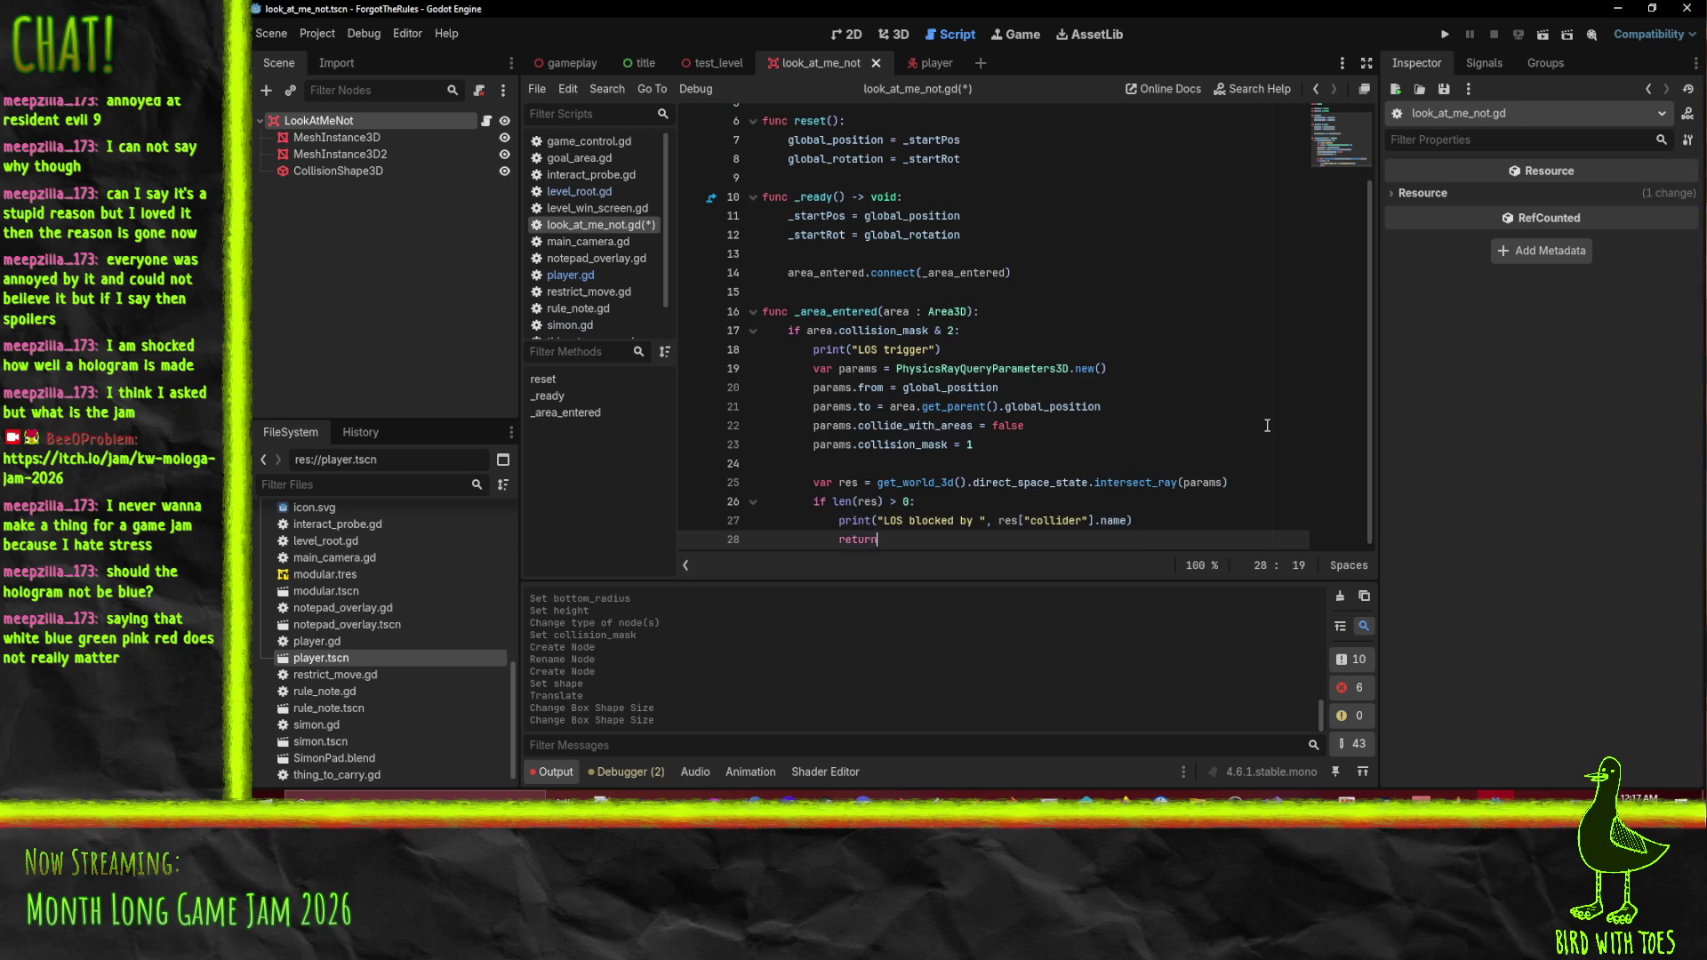
Return early when blocked, otherwise print "AGRO!!!!!", and save the script.
{"action": "key", "text": "Return"}
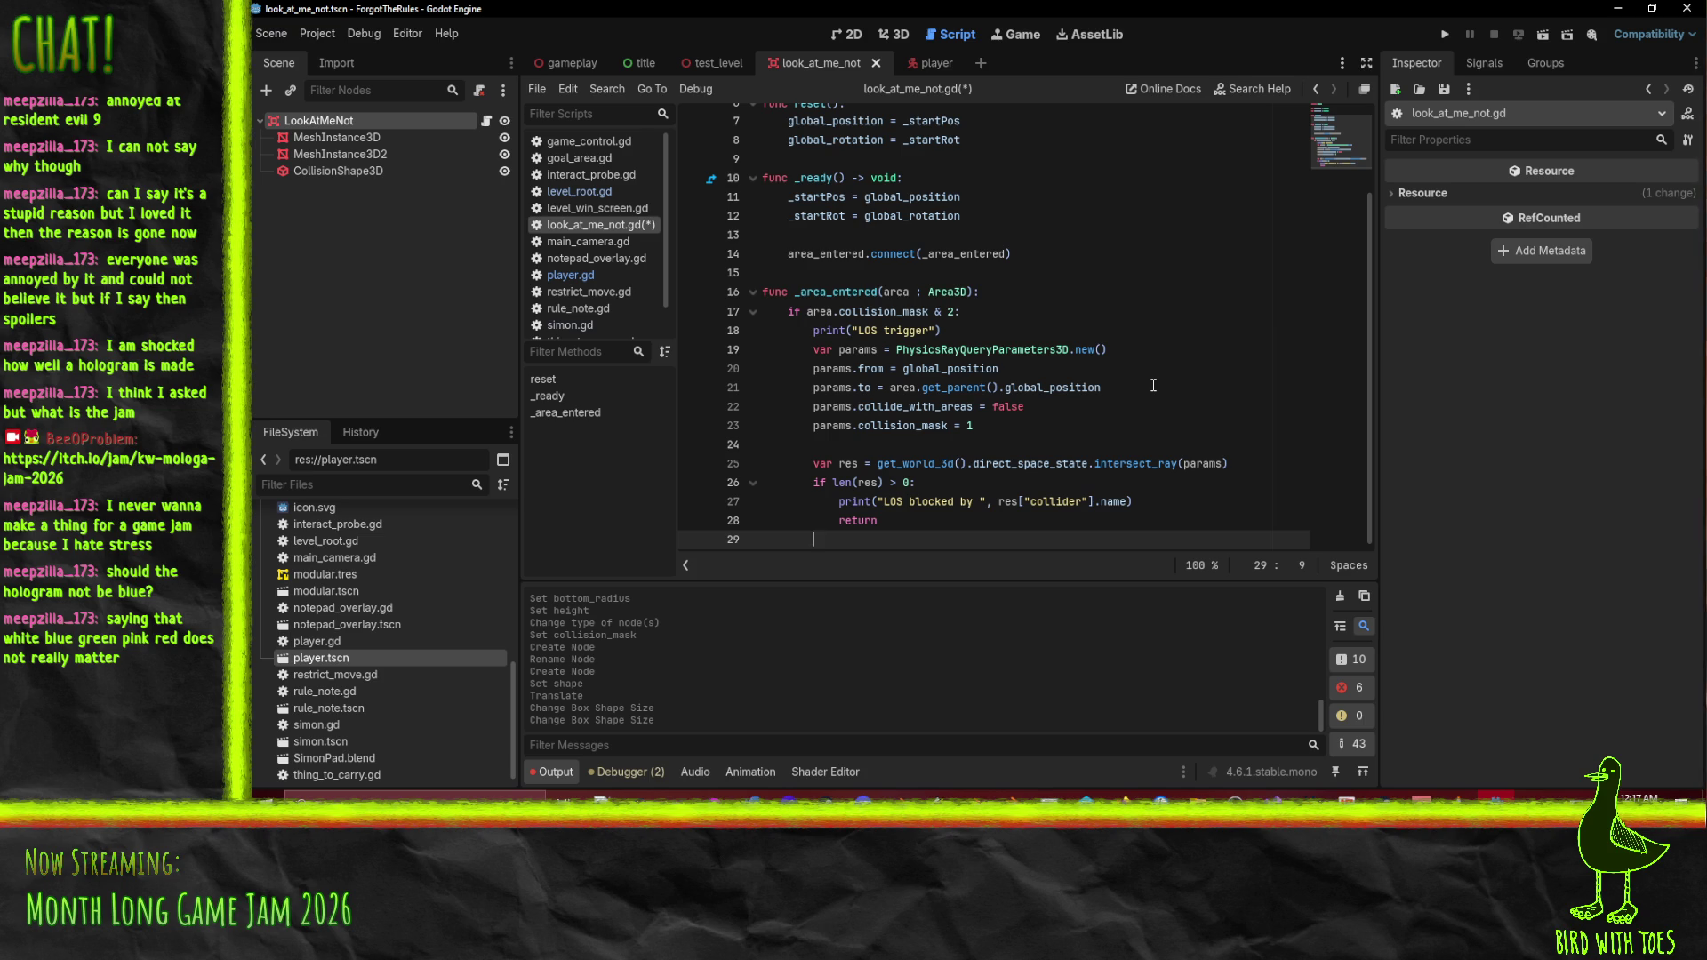
{"action": "key", "text": "Return"}
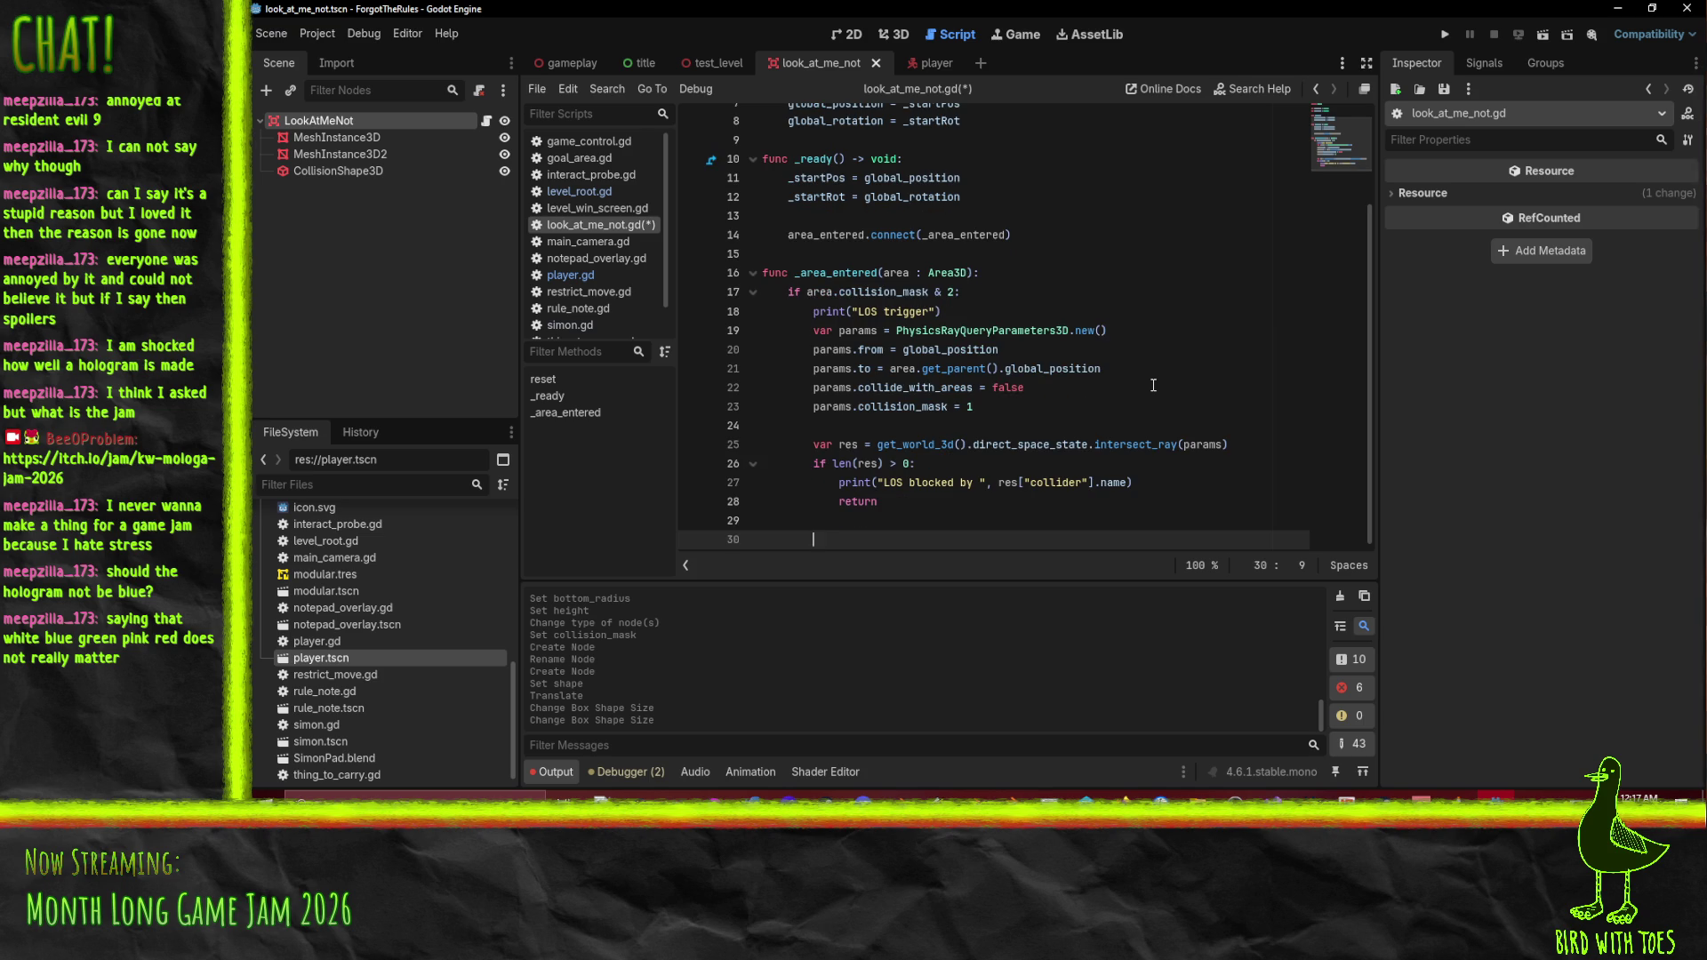
{"action": "key", "text": "ctrl+z"}
{"action": "type", "text": "int(\"AGRO!!!!!"}
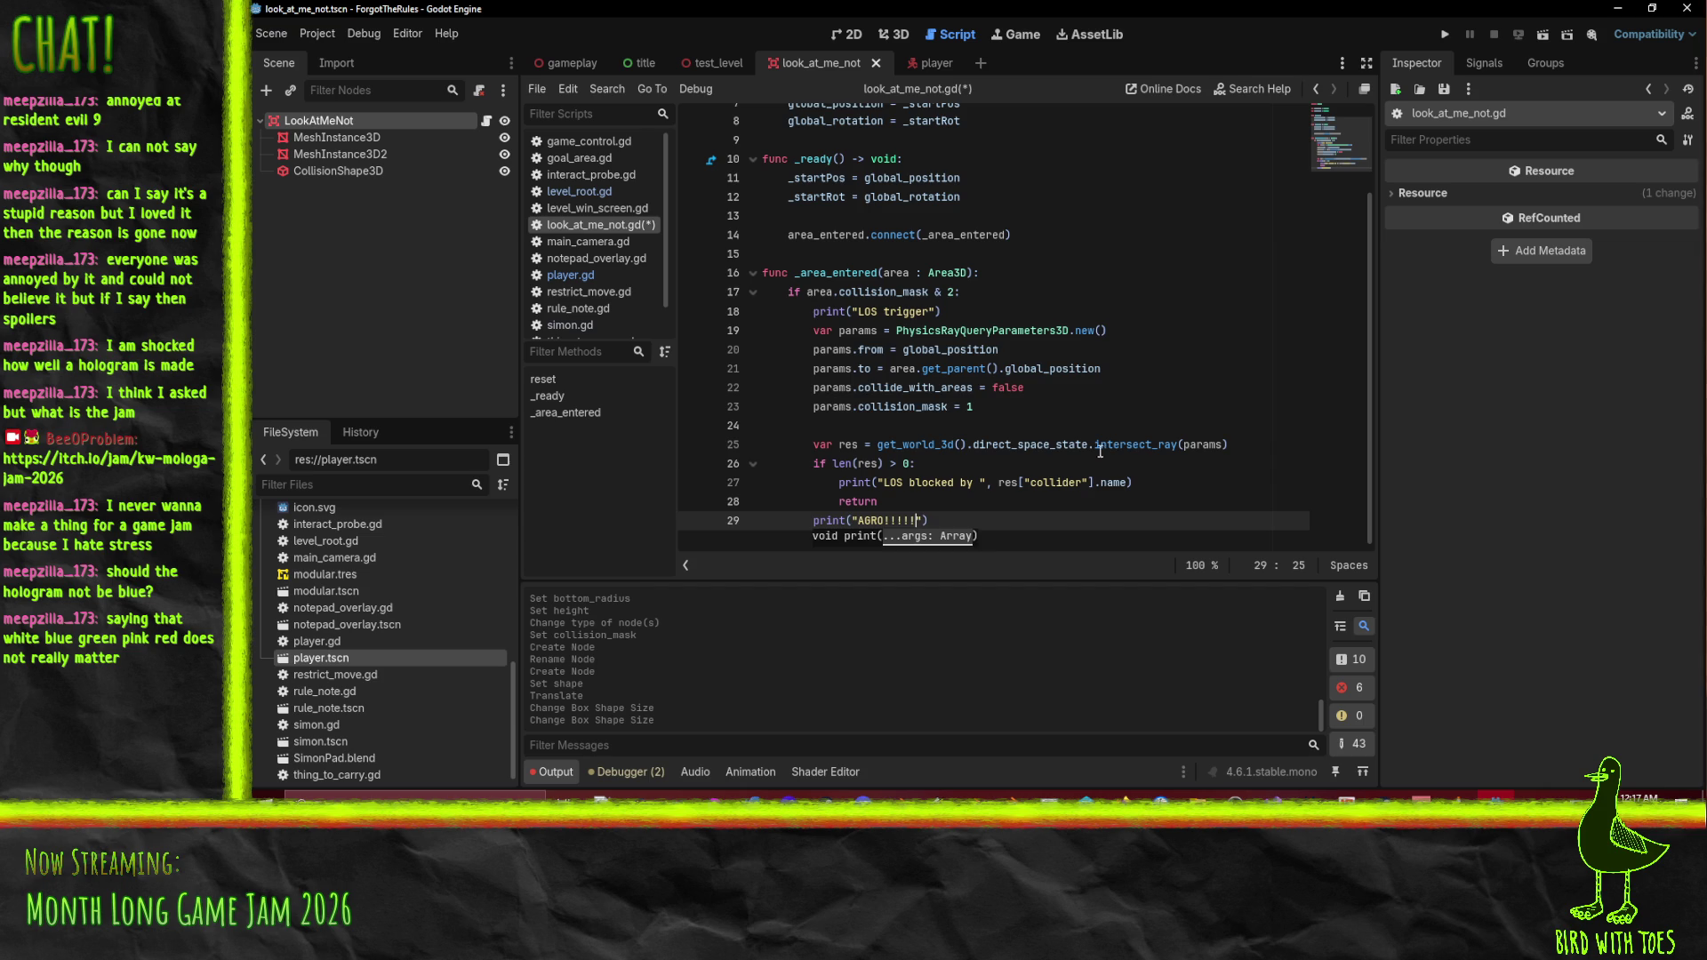
{"action": "key", "text": "ctrl+s"}
{"action": "left_click", "coordinate": [1100, 459]}
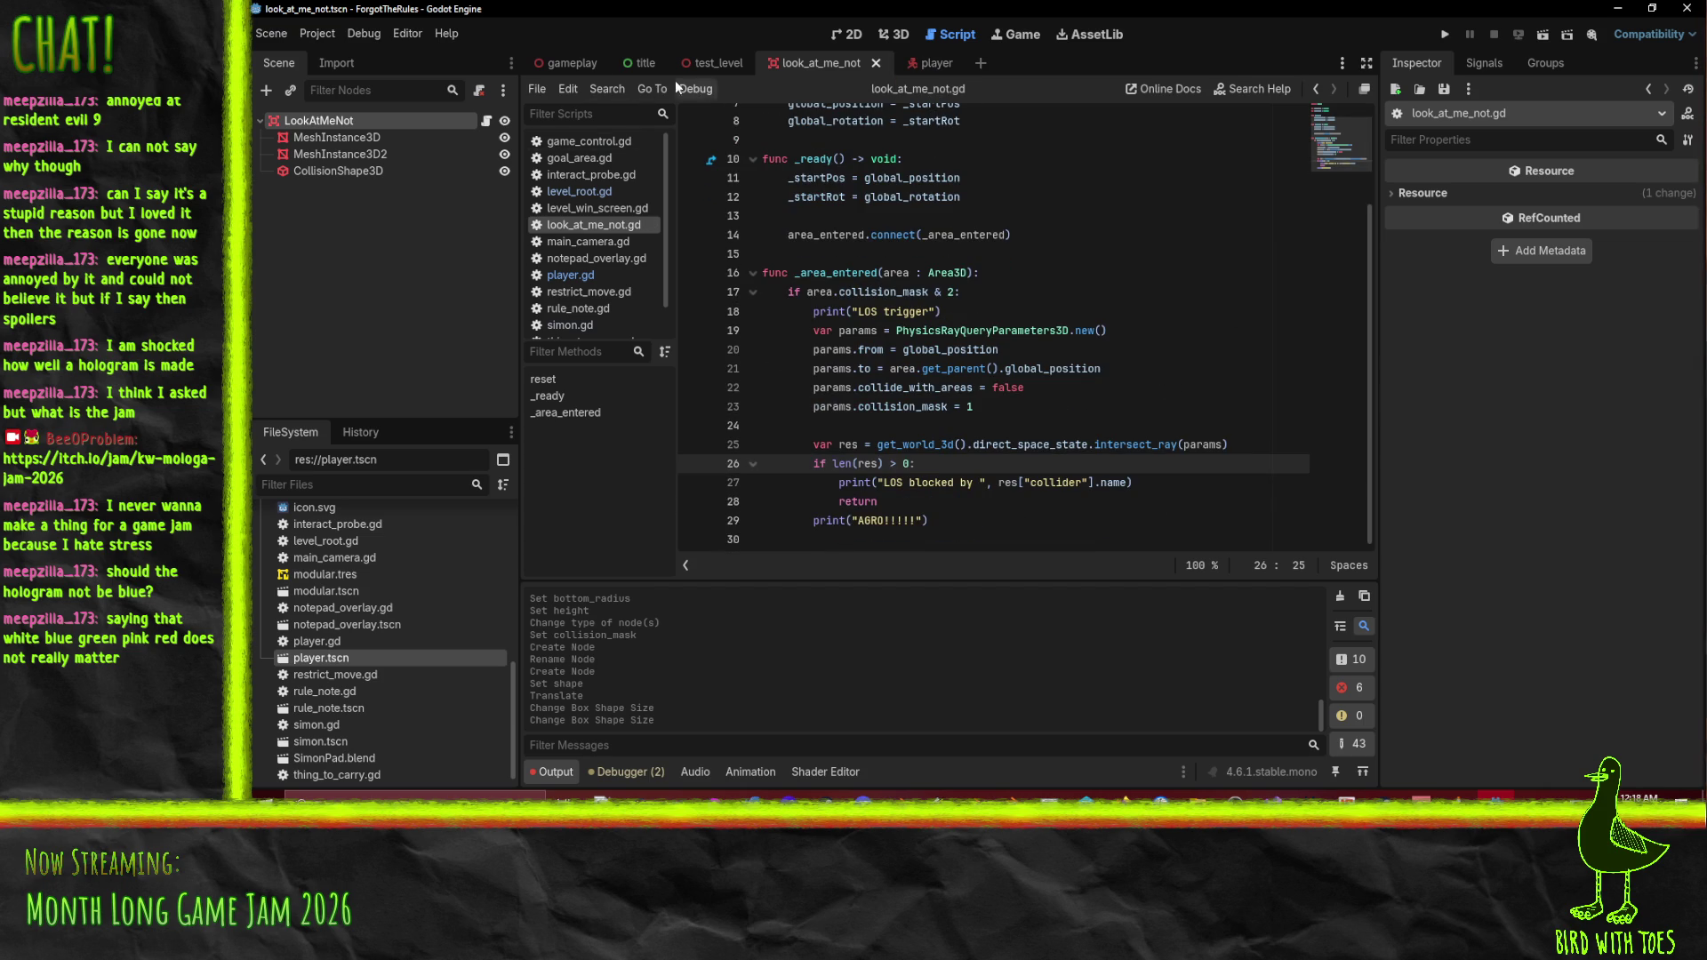
{"action": "left_click", "coordinate": [707, 62]}
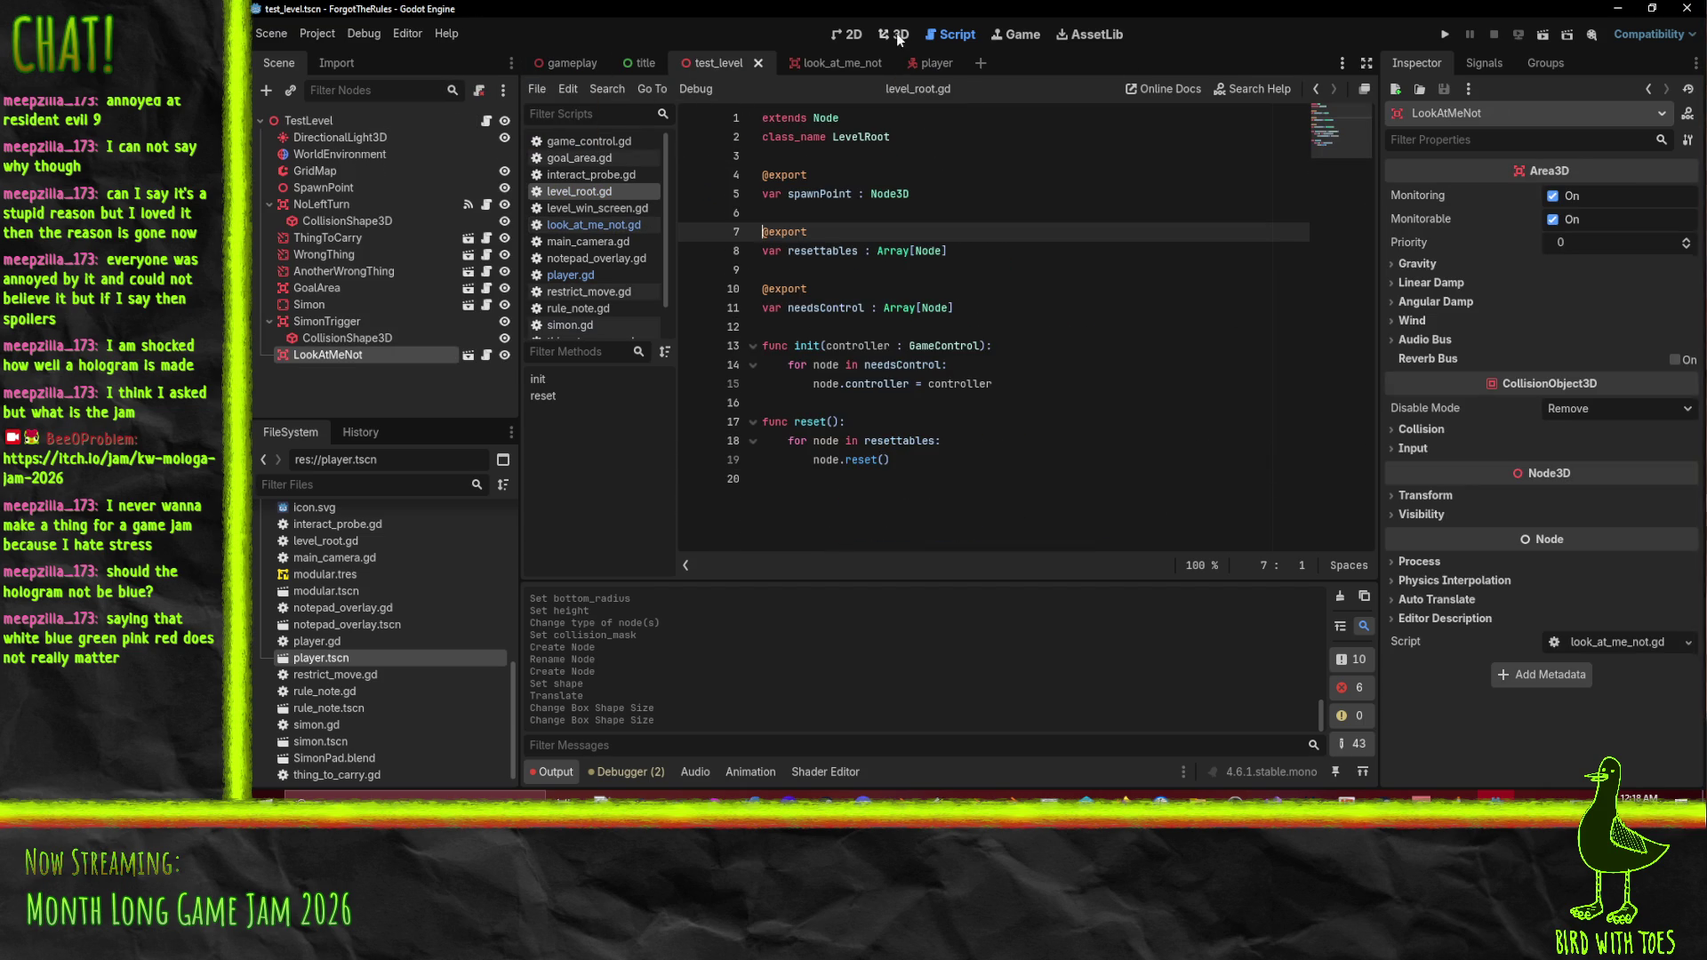
Drag LookAtMeNot far down the corridor and slightly sideways, then run the game and start play.
{"action": "left_click", "coordinate": [896, 34]}
{"action": "left_click", "coordinate": [327, 366]}
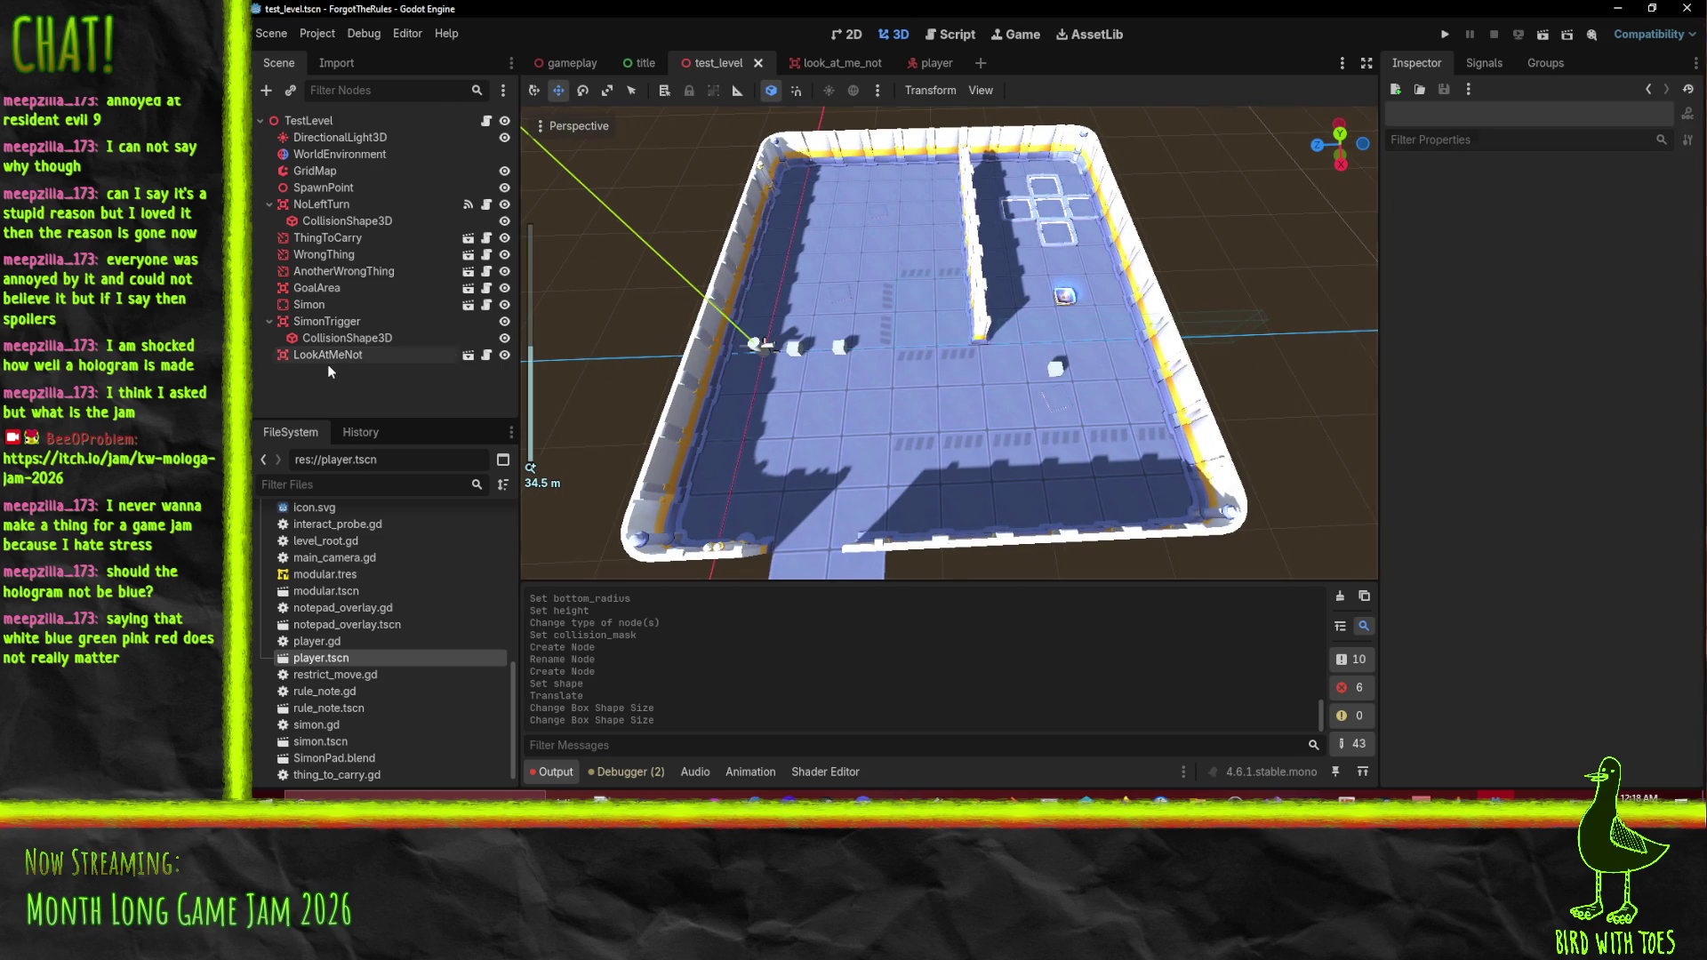
{"action": "double_click", "coordinate": [345, 355]}
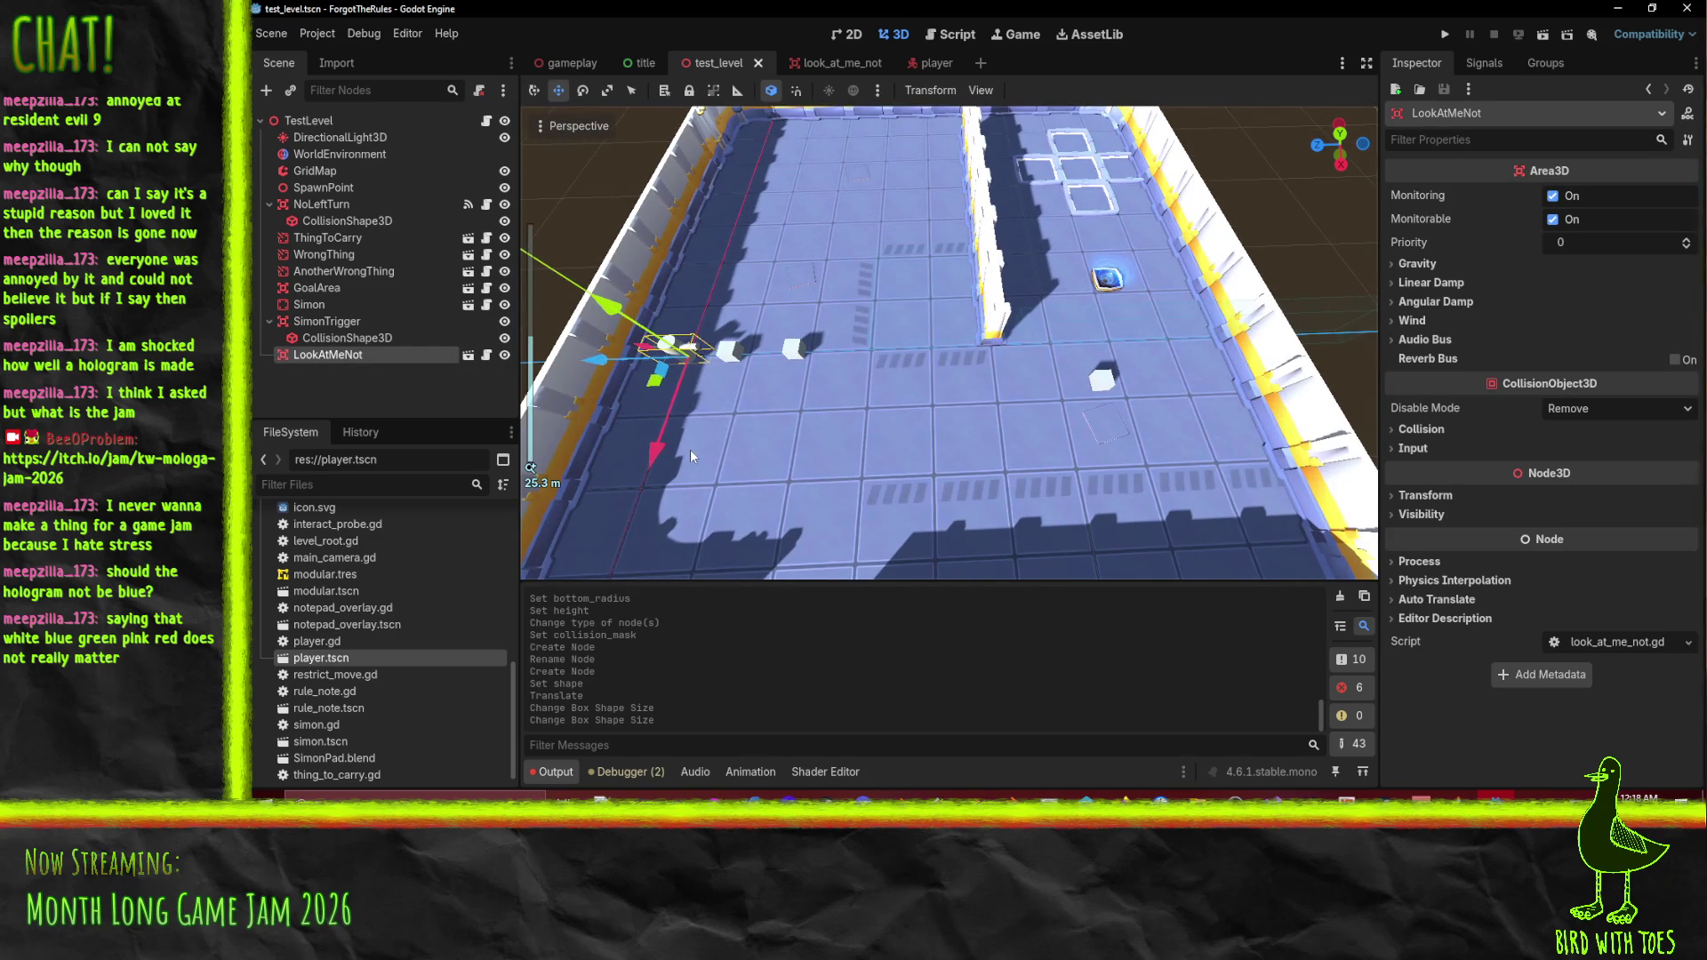
{"action": "left_click_drag", "start_coordinate": [590, 360], "coordinate": [947, 372]}
{"action": "mouse_move", "coordinate": [1057, 438]}
{"action": "left_mouse_down"}
{"action": "mouse_move", "coordinate": [906, 377]}
{"action": "mouse_move", "coordinate": [898, 343]}
{"action": "mouse_move", "coordinate": [945, 357]}
{"action": "mouse_move", "coordinate": [977, 402]}
{"action": "left_mouse_up"}
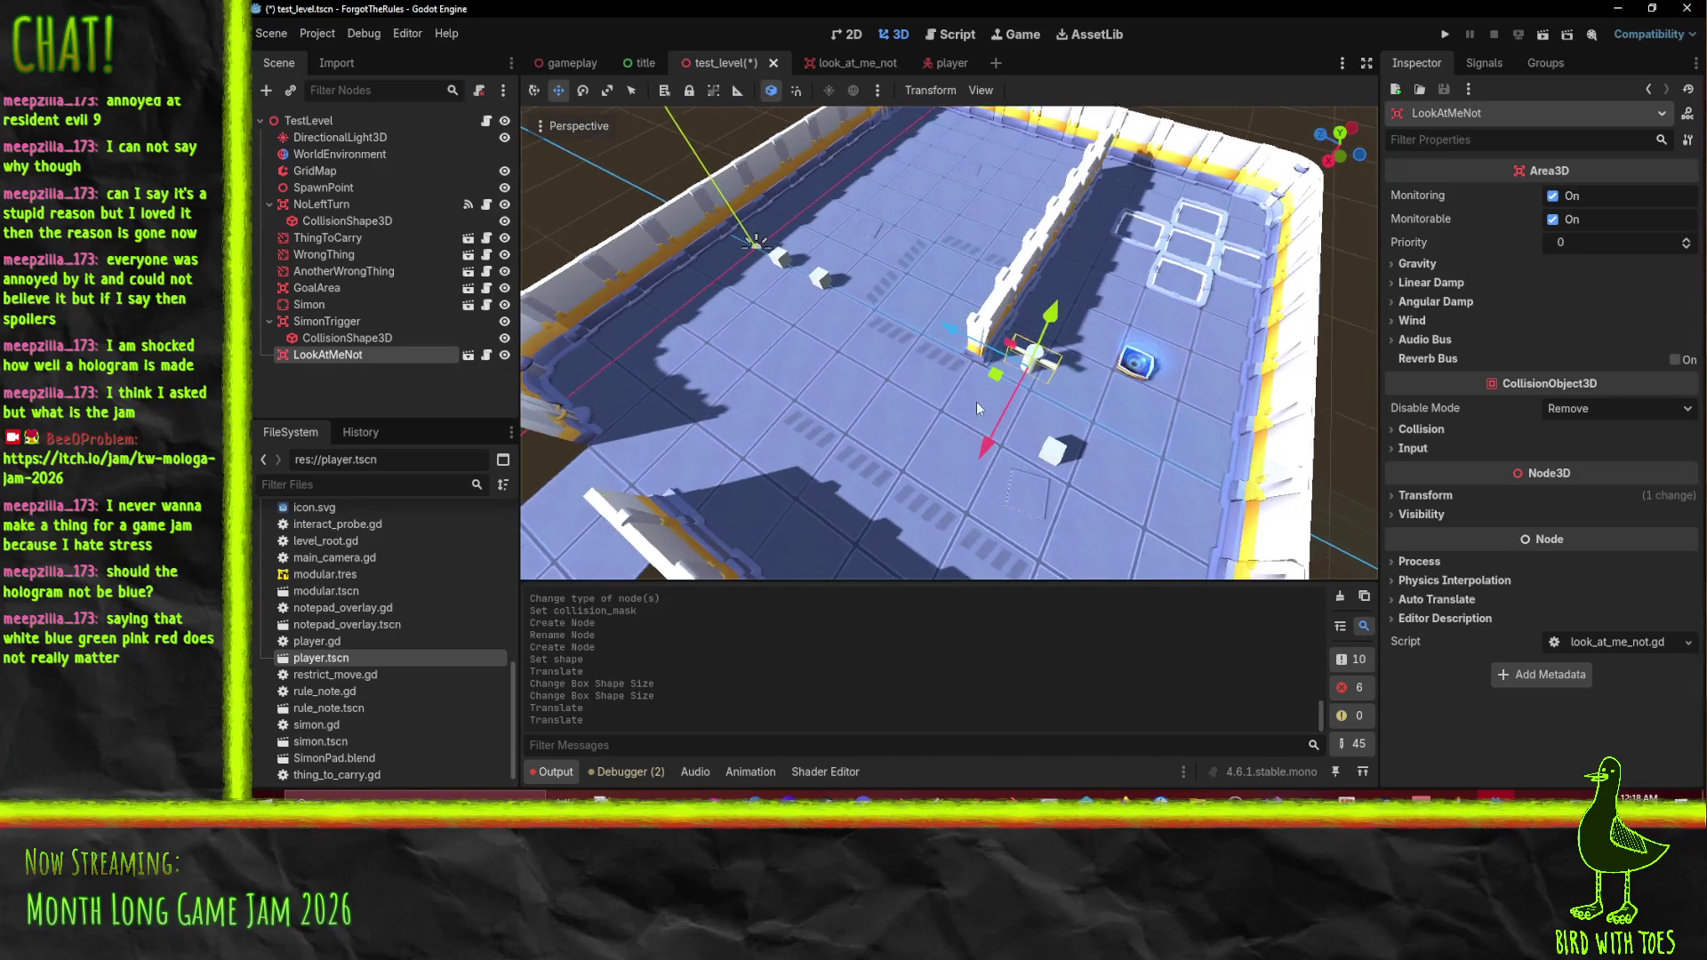
{"action": "left_click", "coordinate": [1444, 35]}
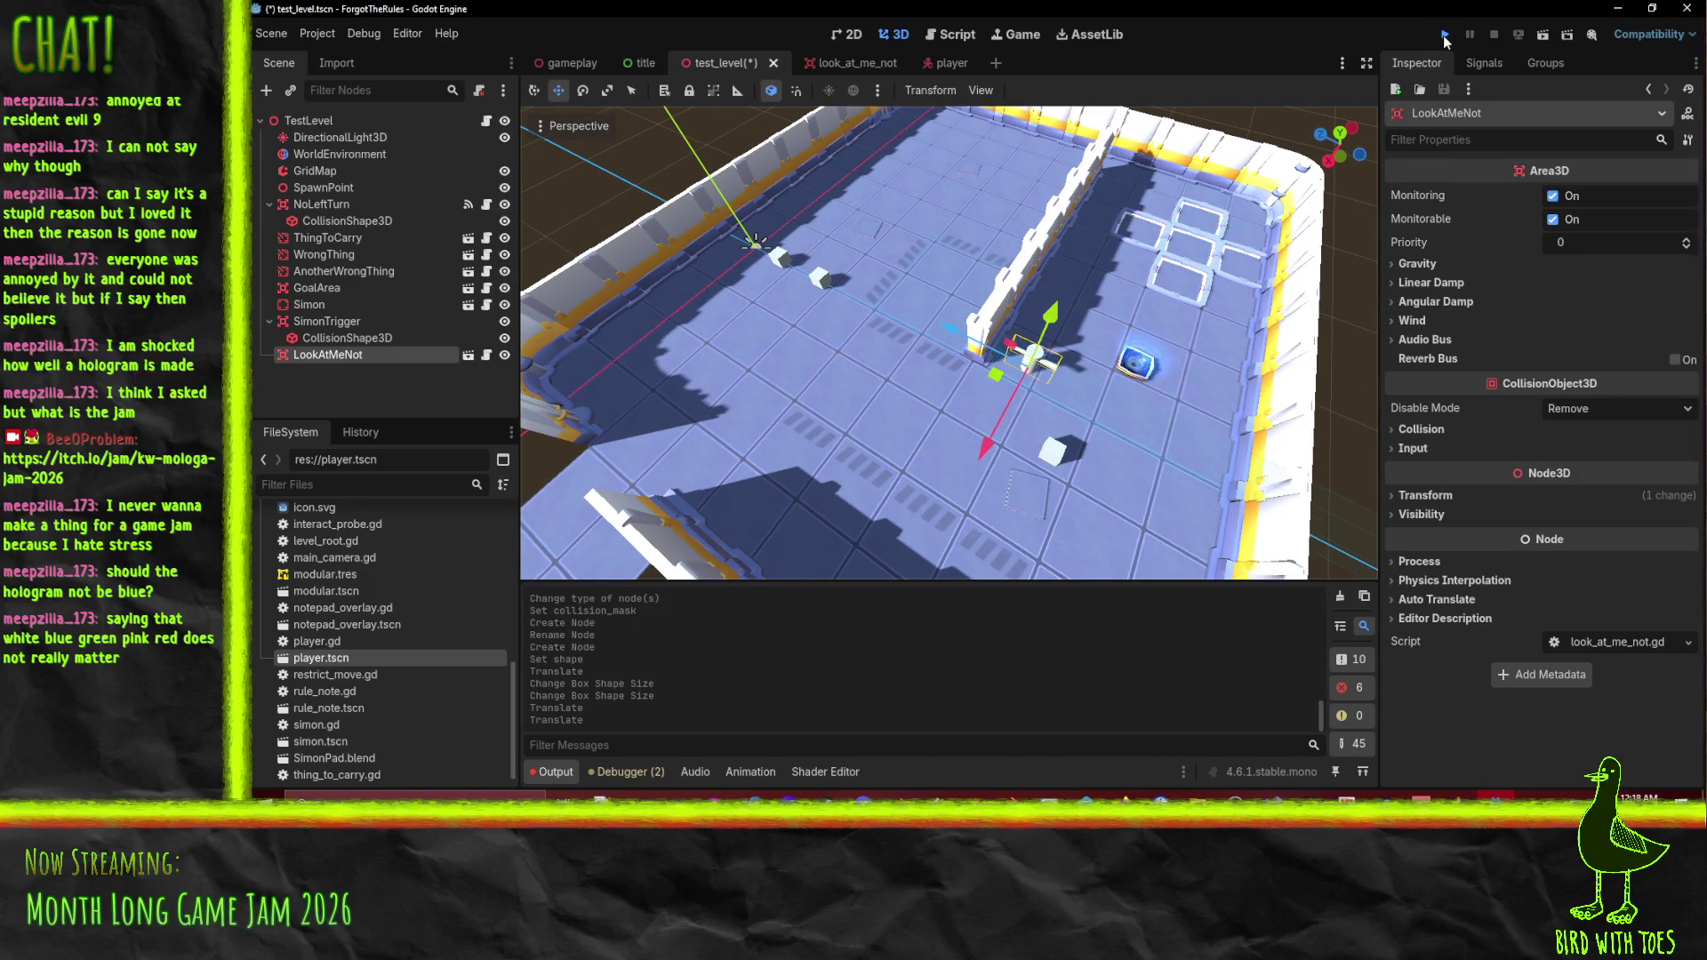
{"action": "key", "text": "e"}
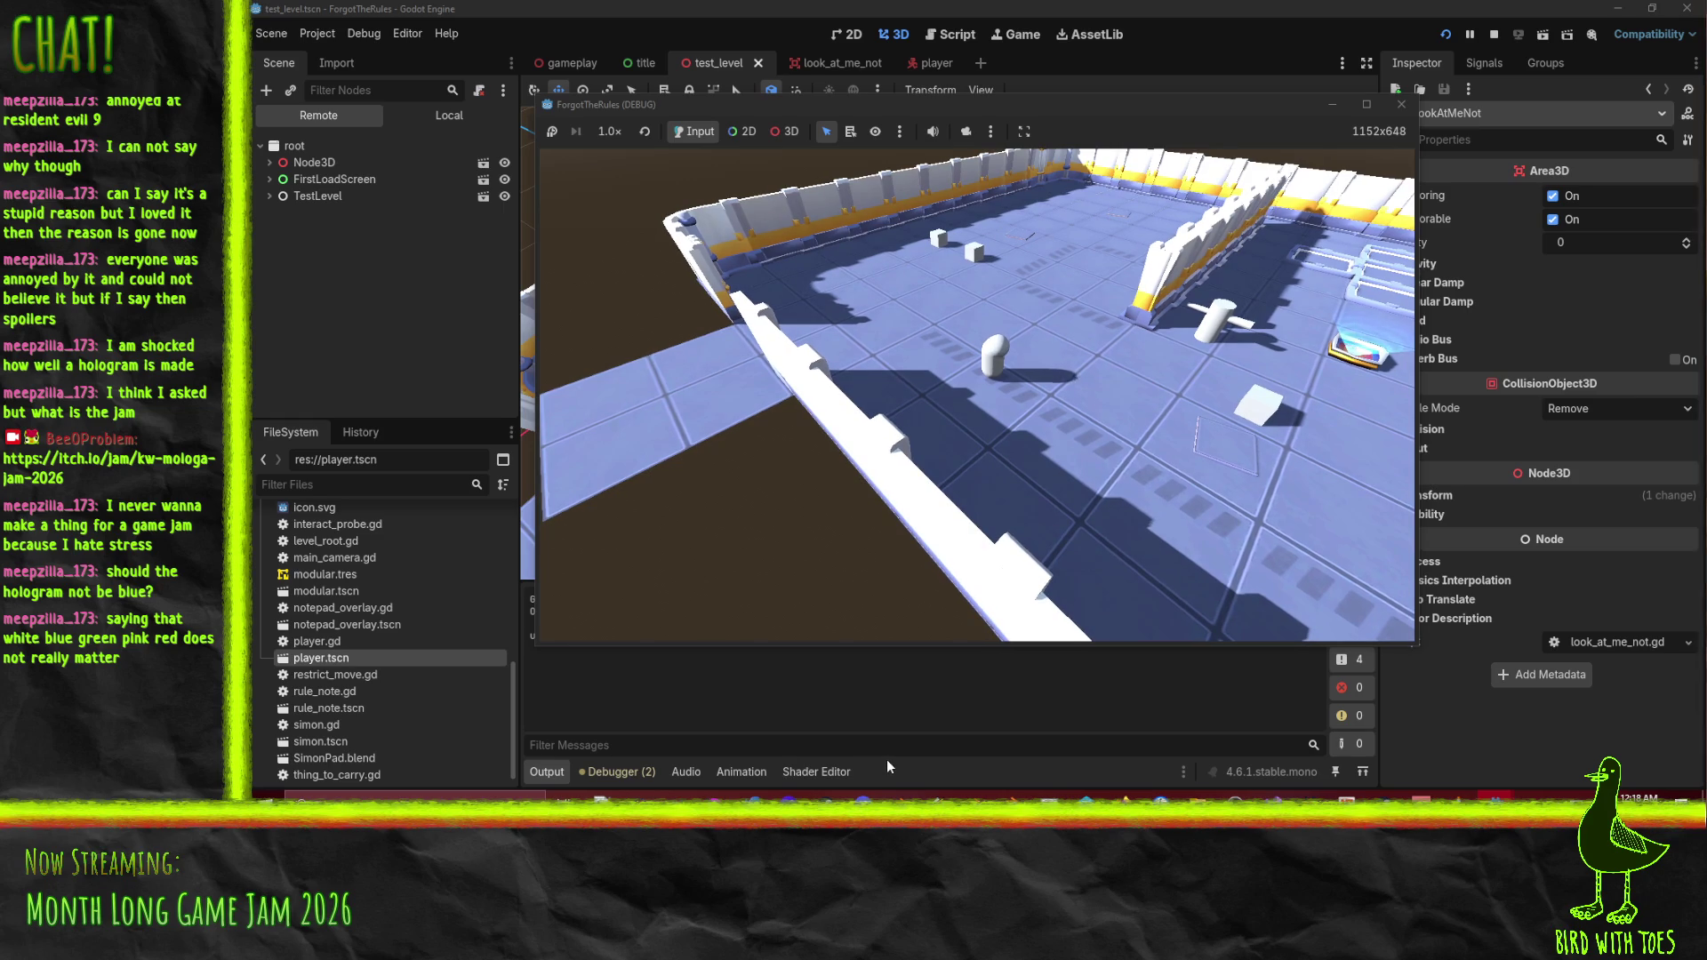
Inspect the running LookAtMeNot's Collision settings in the Remote scene tree, then open the player scene.
{"action": "key", "text": "F8"}
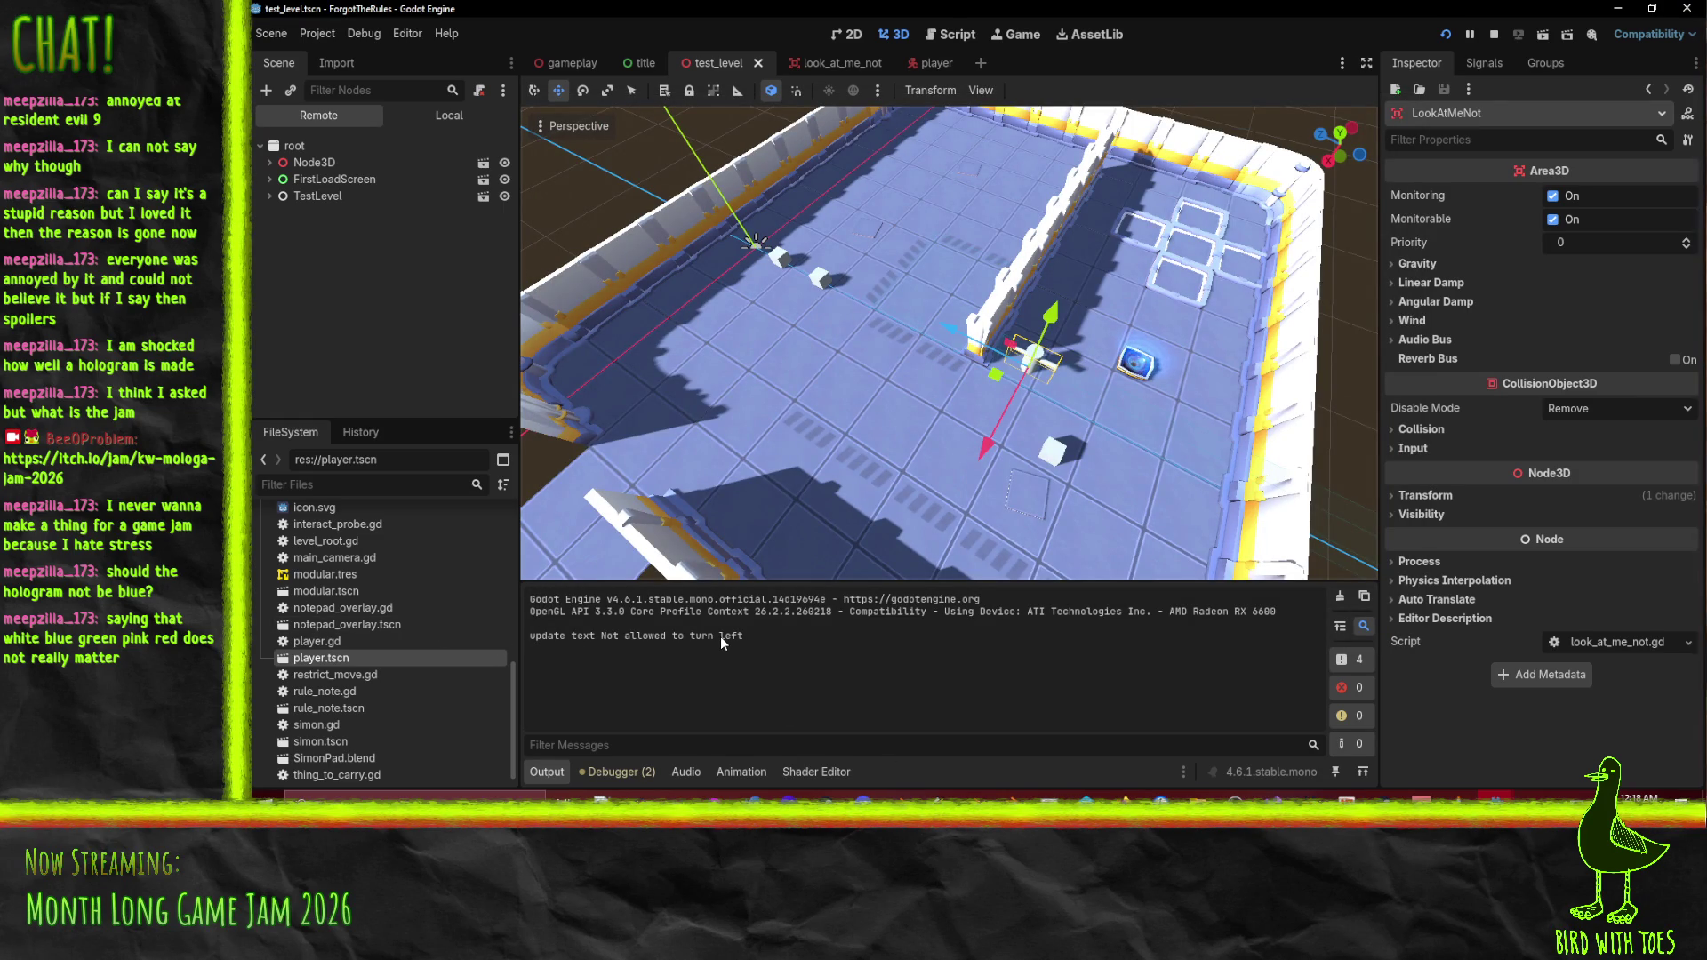
{"action": "left_click", "coordinate": [271, 197]}
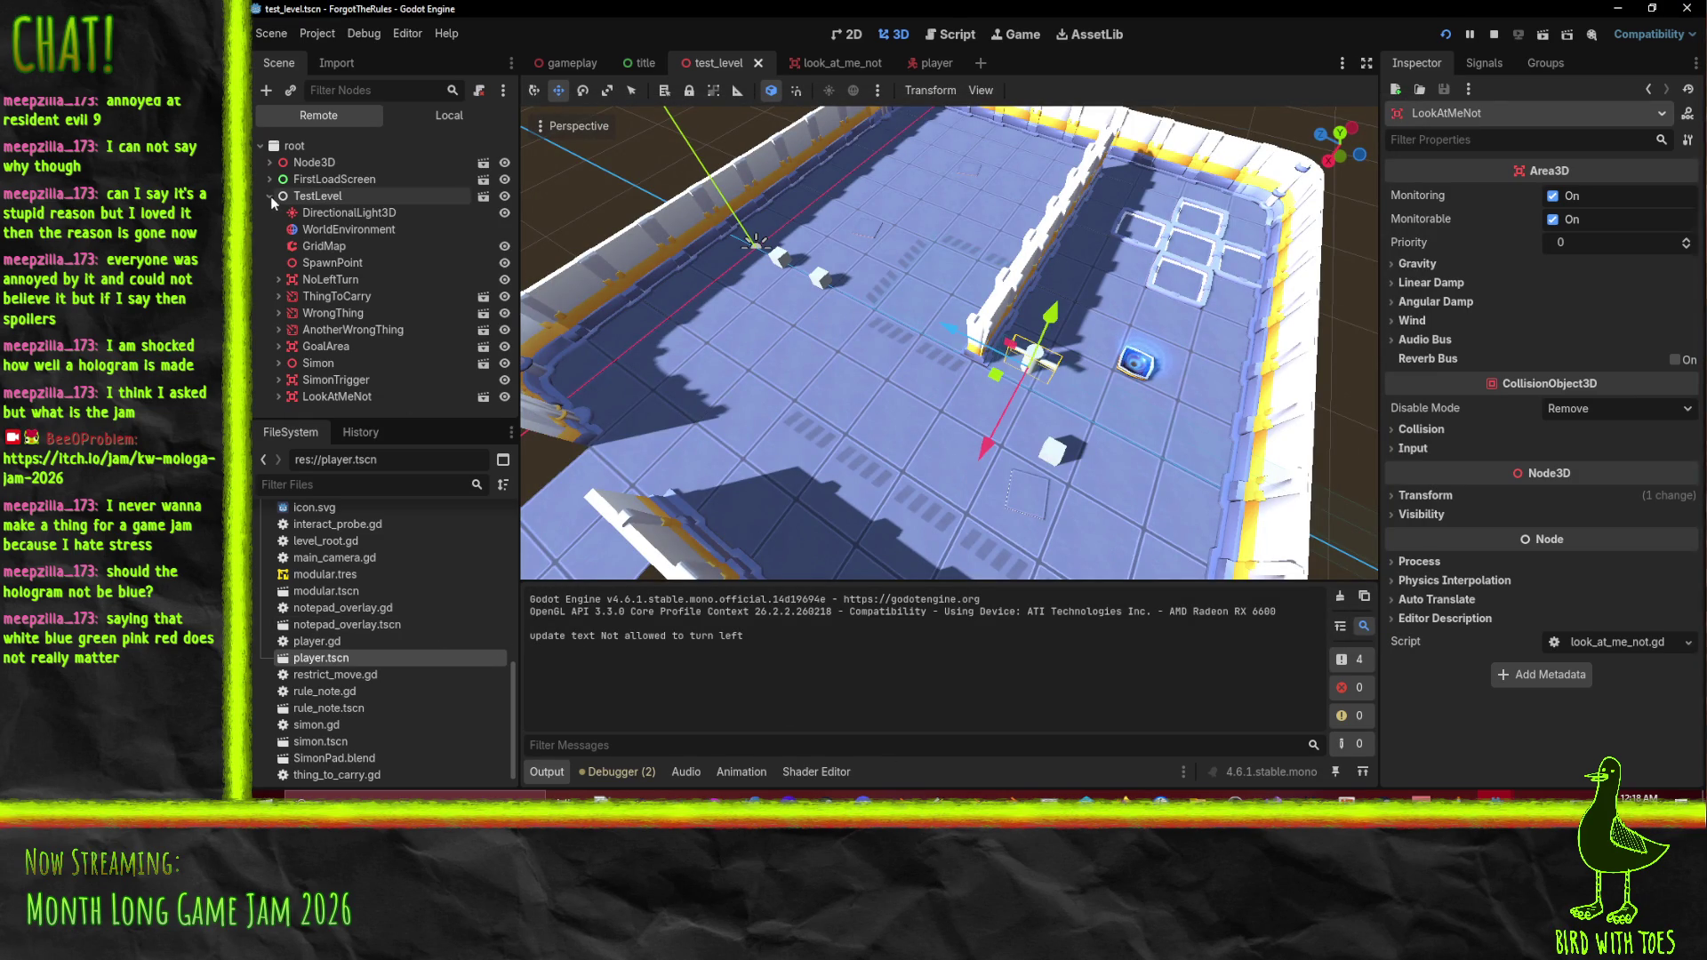
{"action": "left_click", "coordinate": [338, 397]}
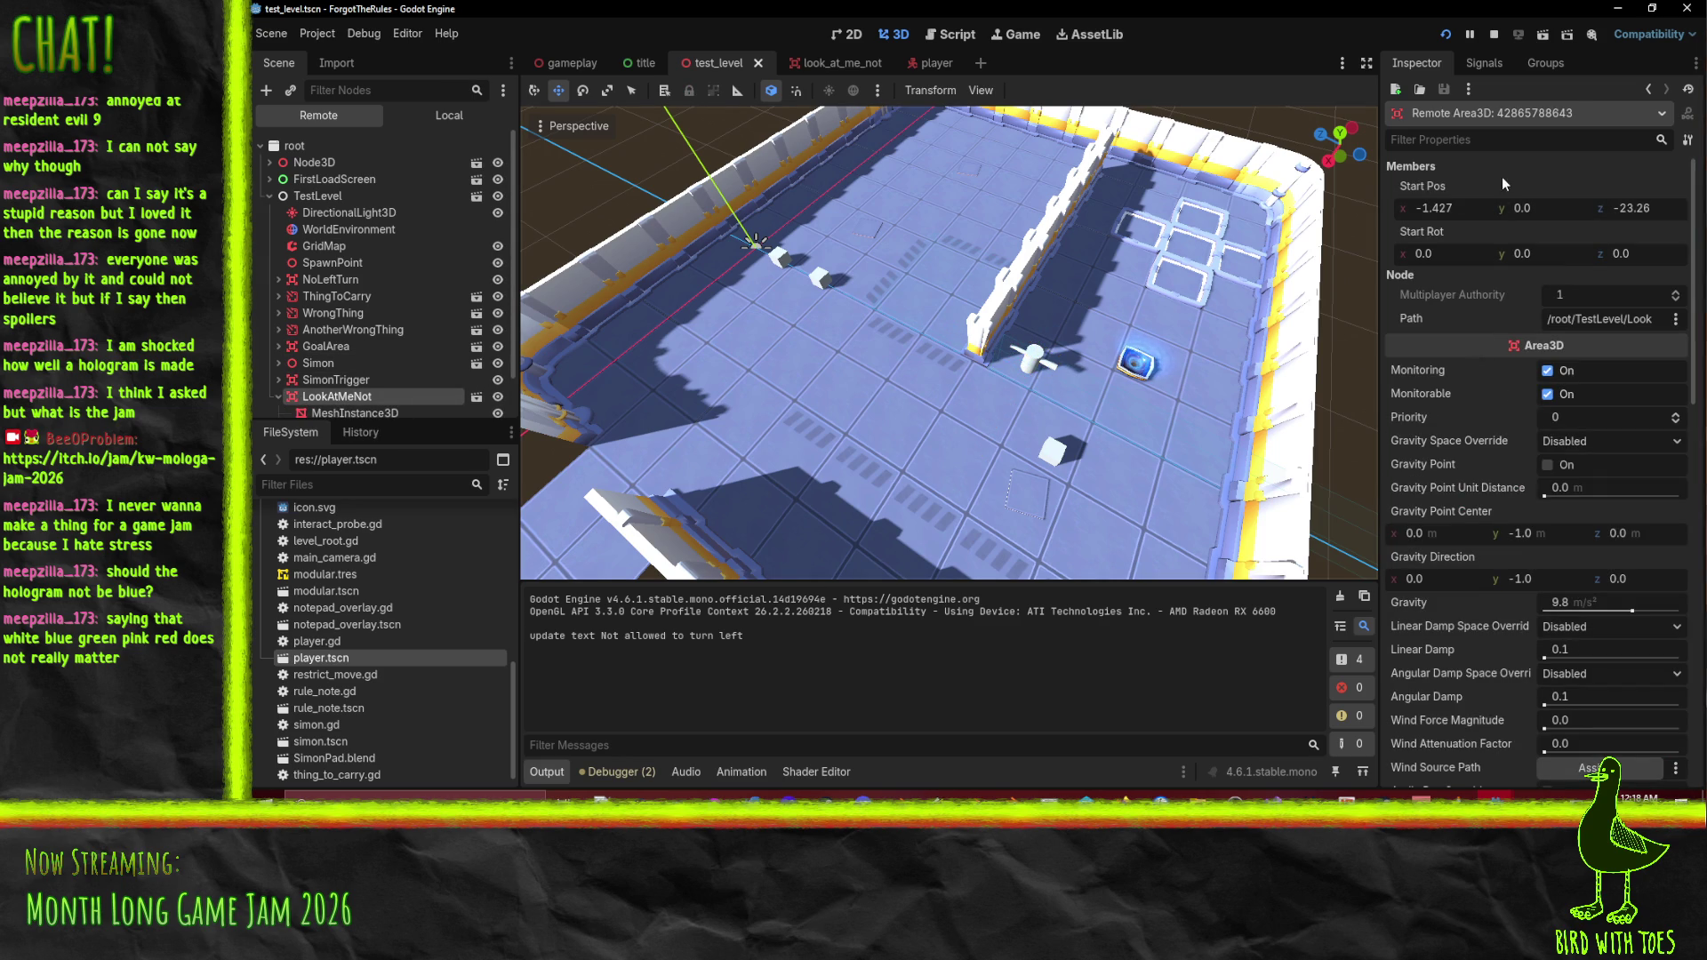
{"action": "scroll", "coordinate": [411, 415], "scroll_direction": "down", "scroll_amount": 2}
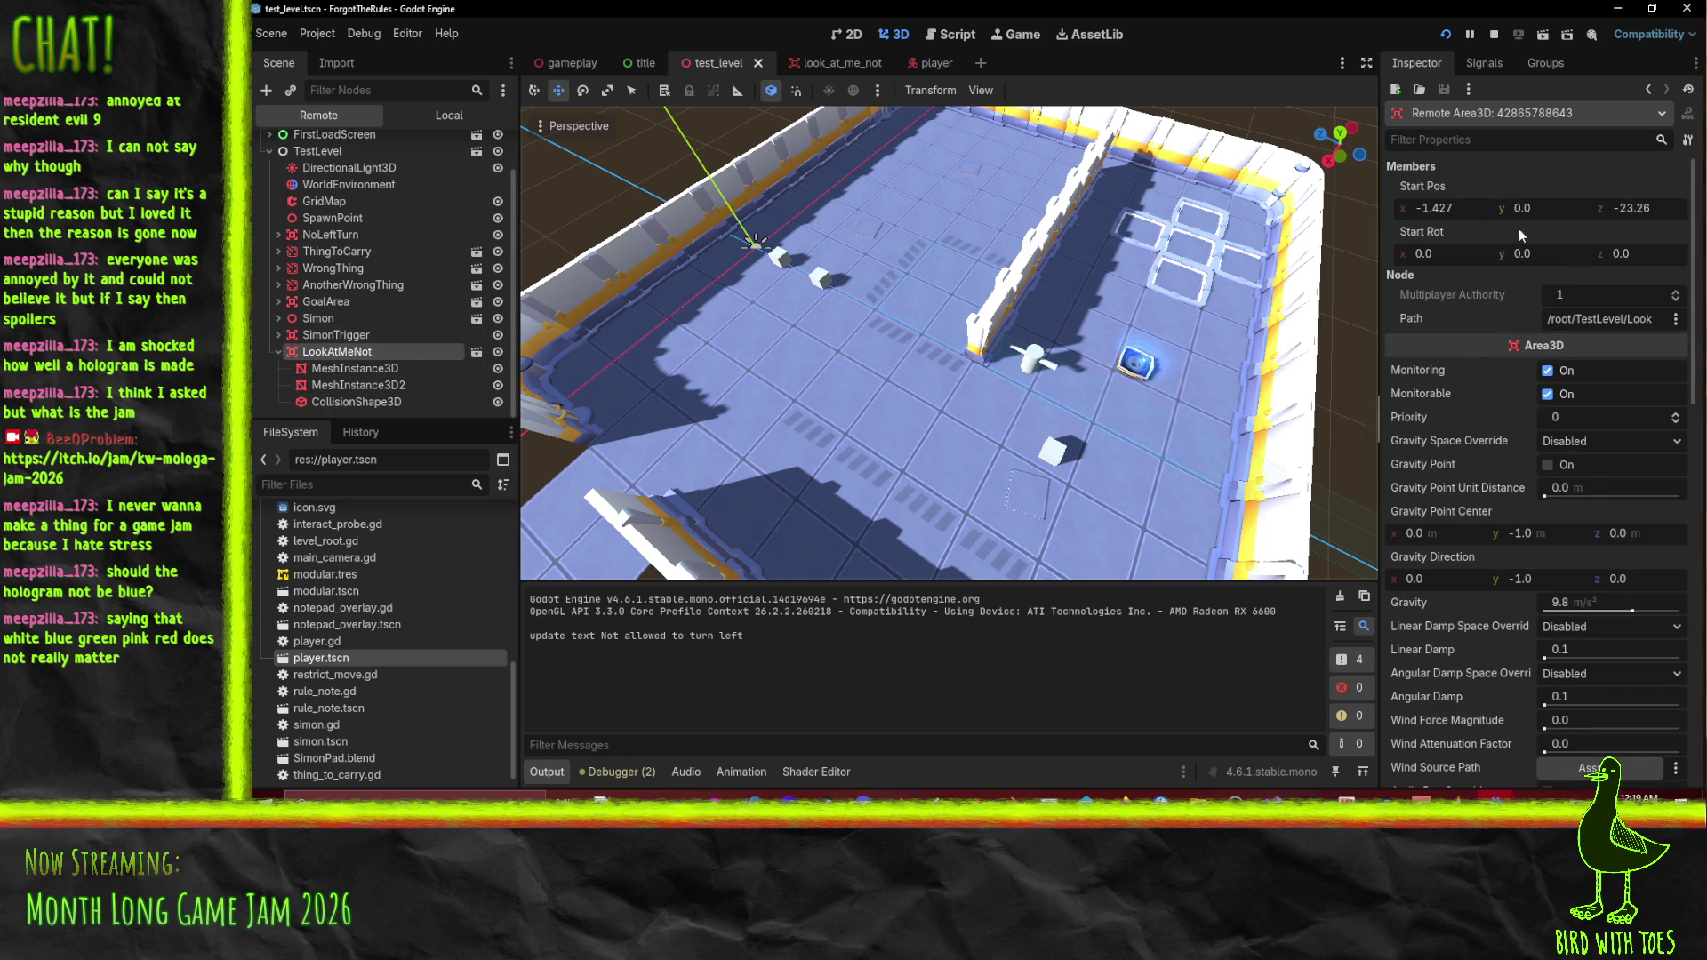
{"action": "scroll", "coordinate": [1515, 242], "scroll_direction": "down", "scroll_amount": 10}
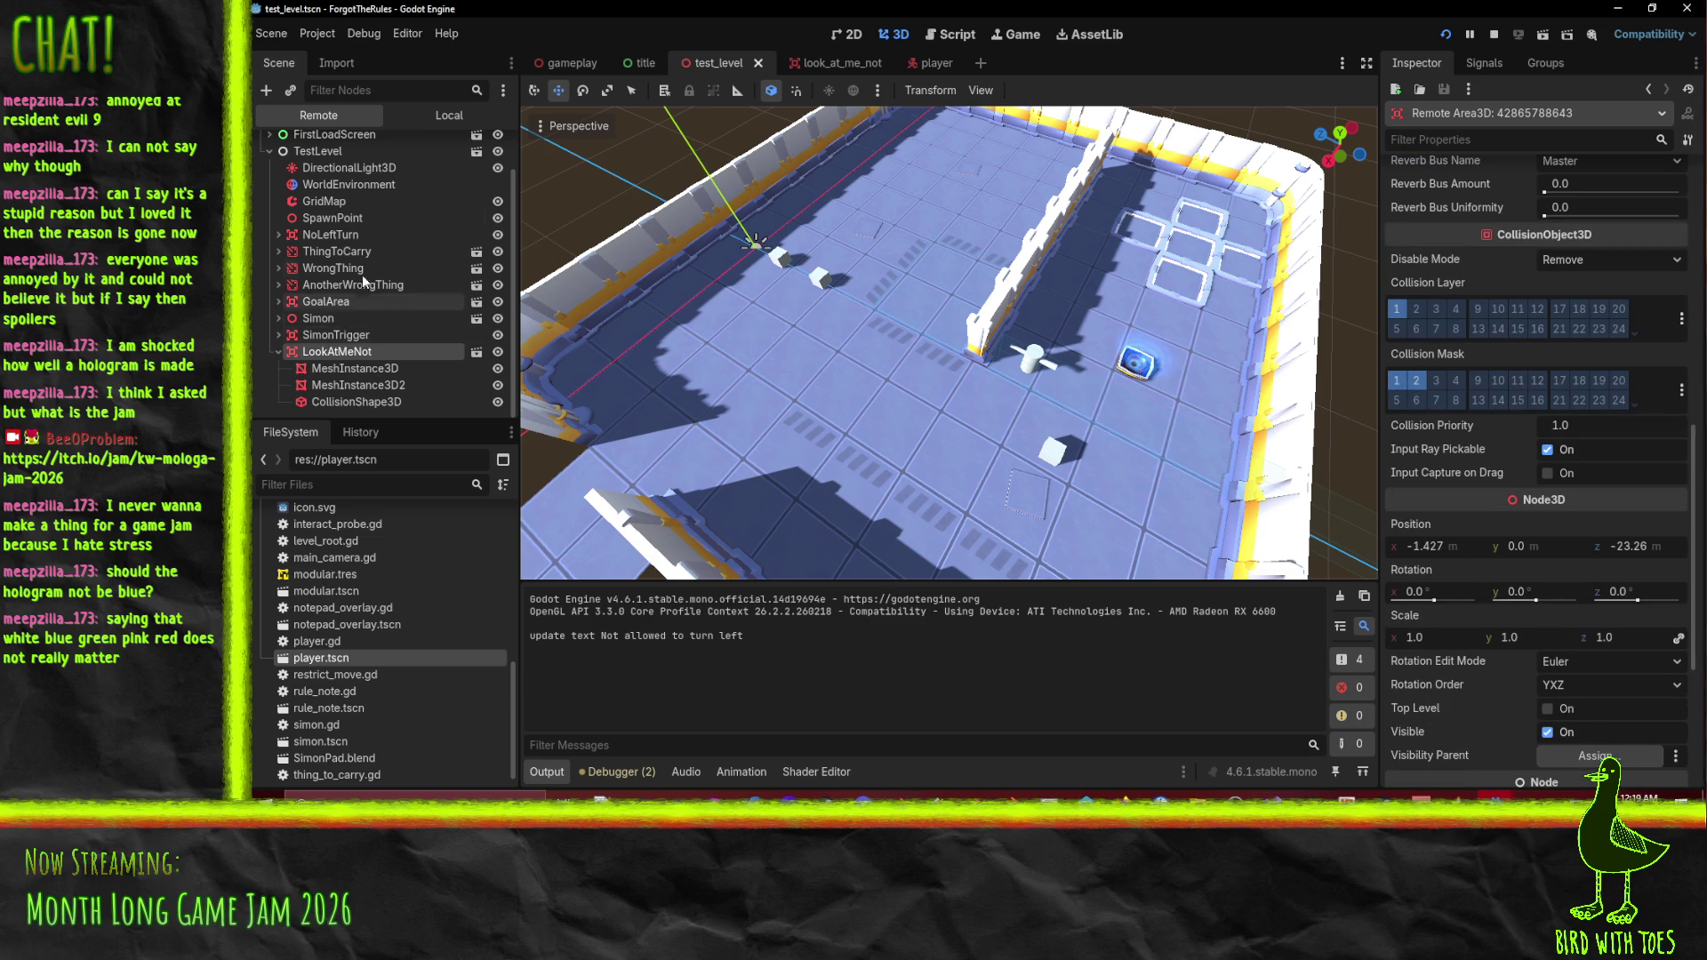
{"action": "key", "text": "ctrl+Tab"}
{"action": "key", "text": "ctrl+Tab"}
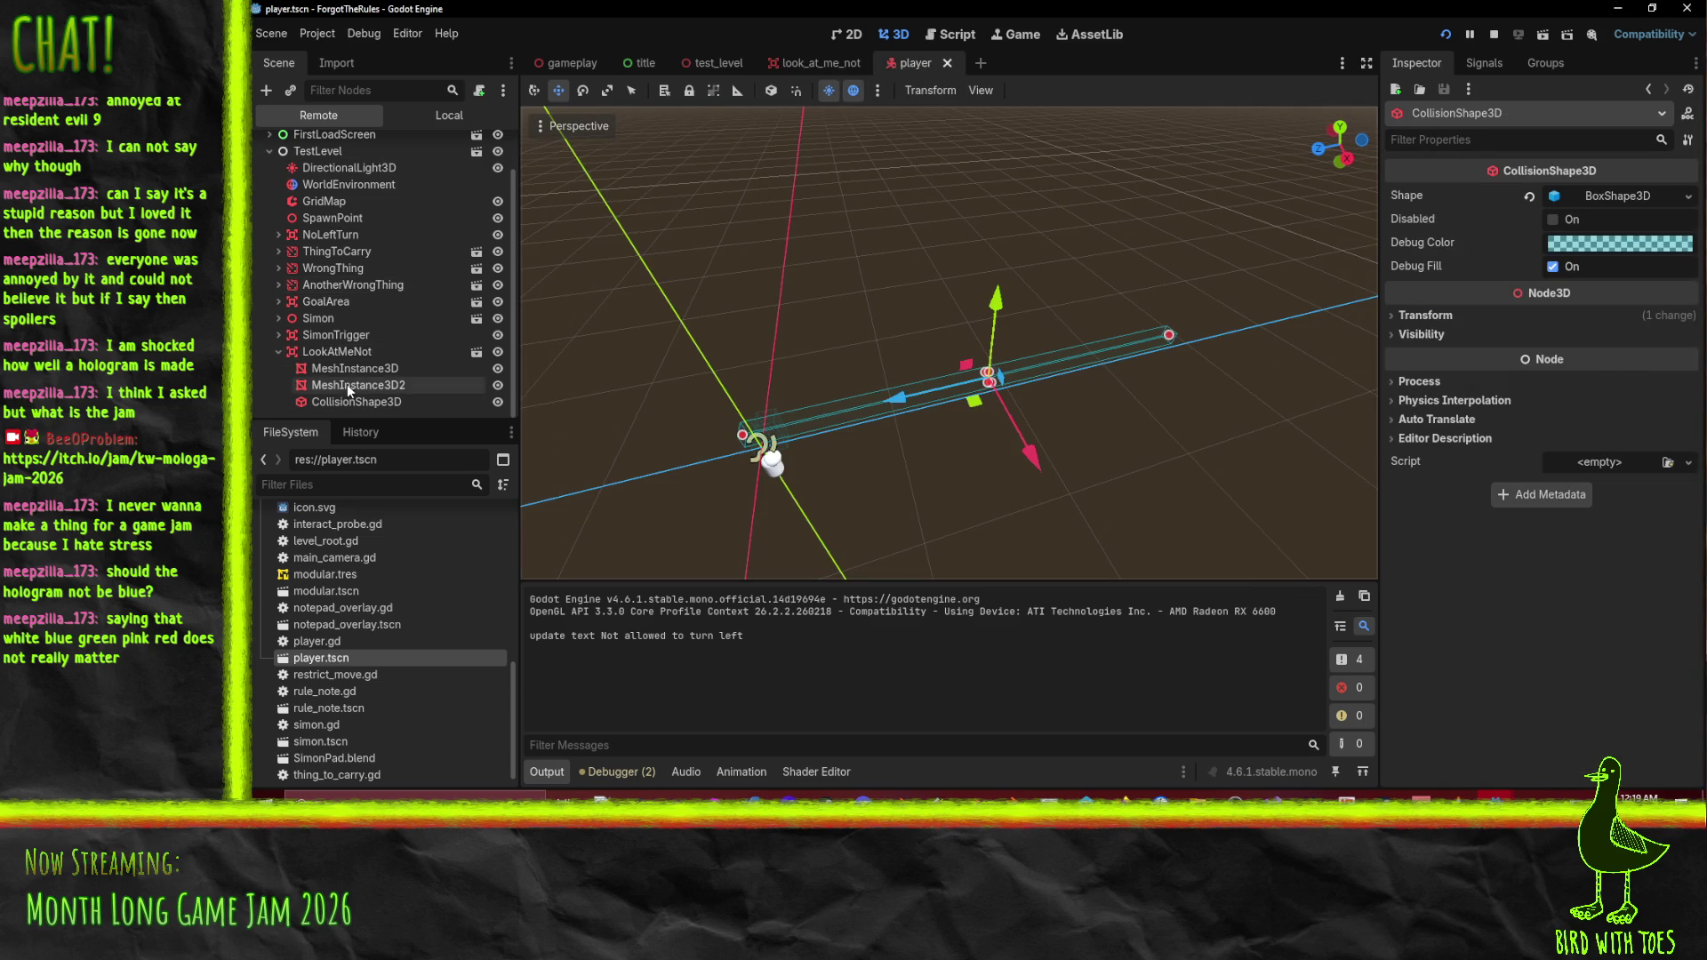
Stop the game, put LineOfSightProbe on collision layer 2 with mask 1 cleared, save, and rerun.
{"action": "left_click", "coordinate": [1503, 35]}
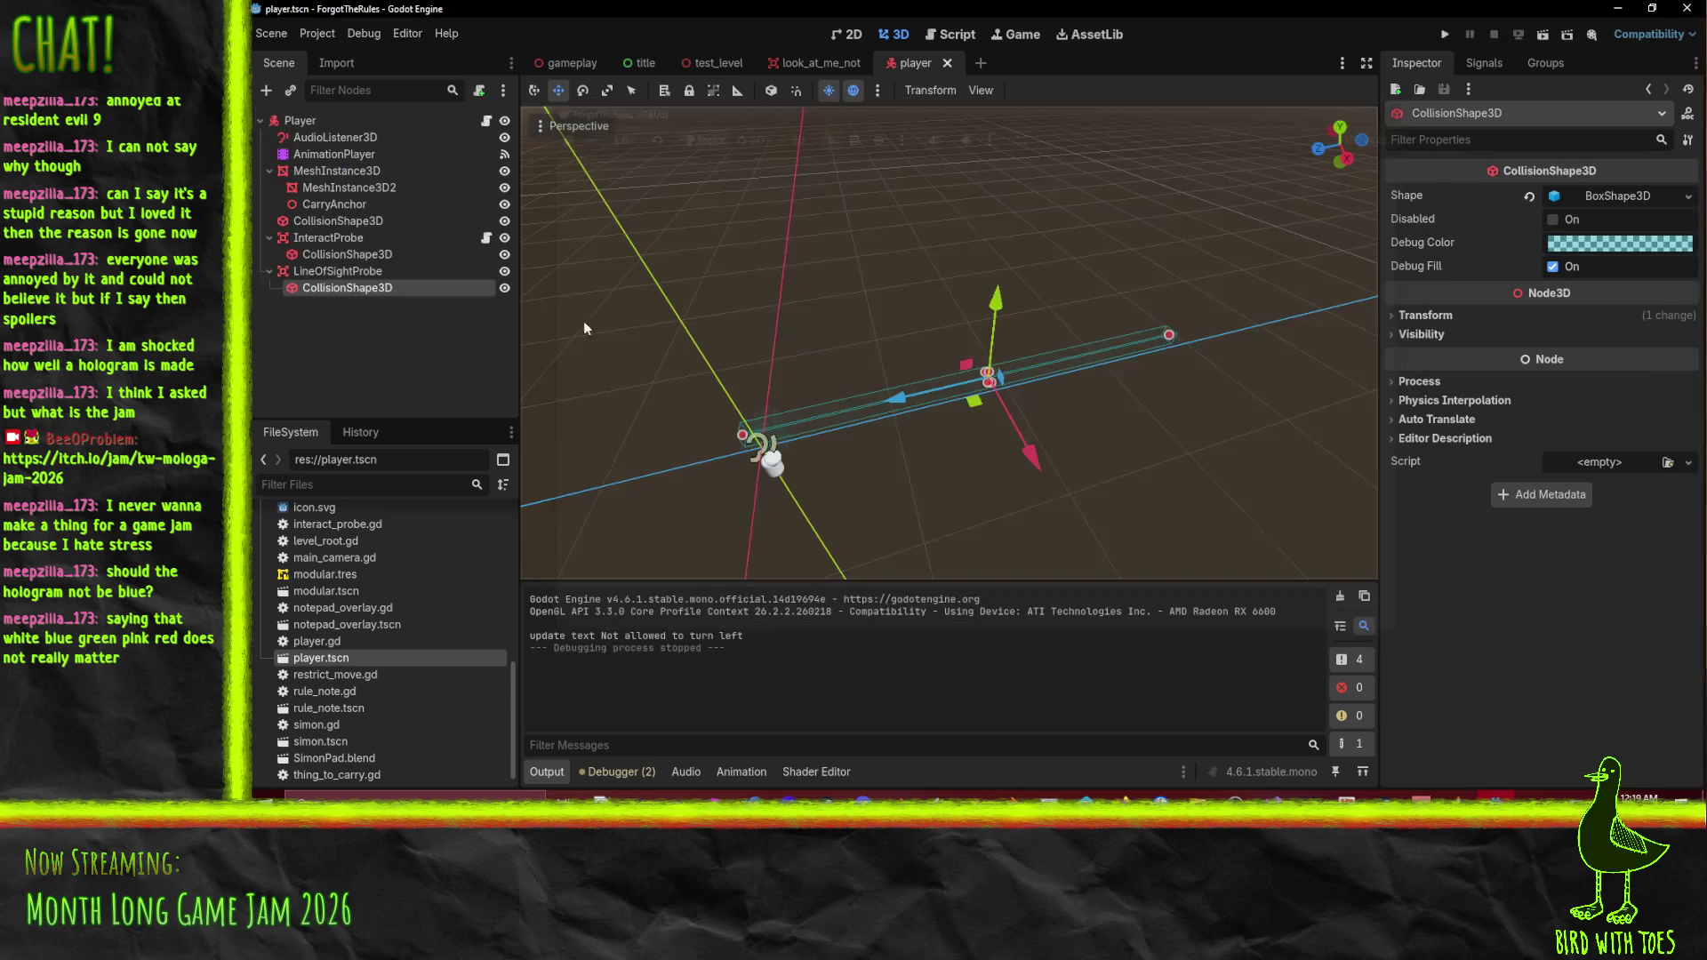
{"action": "left_click", "coordinate": [360, 277]}
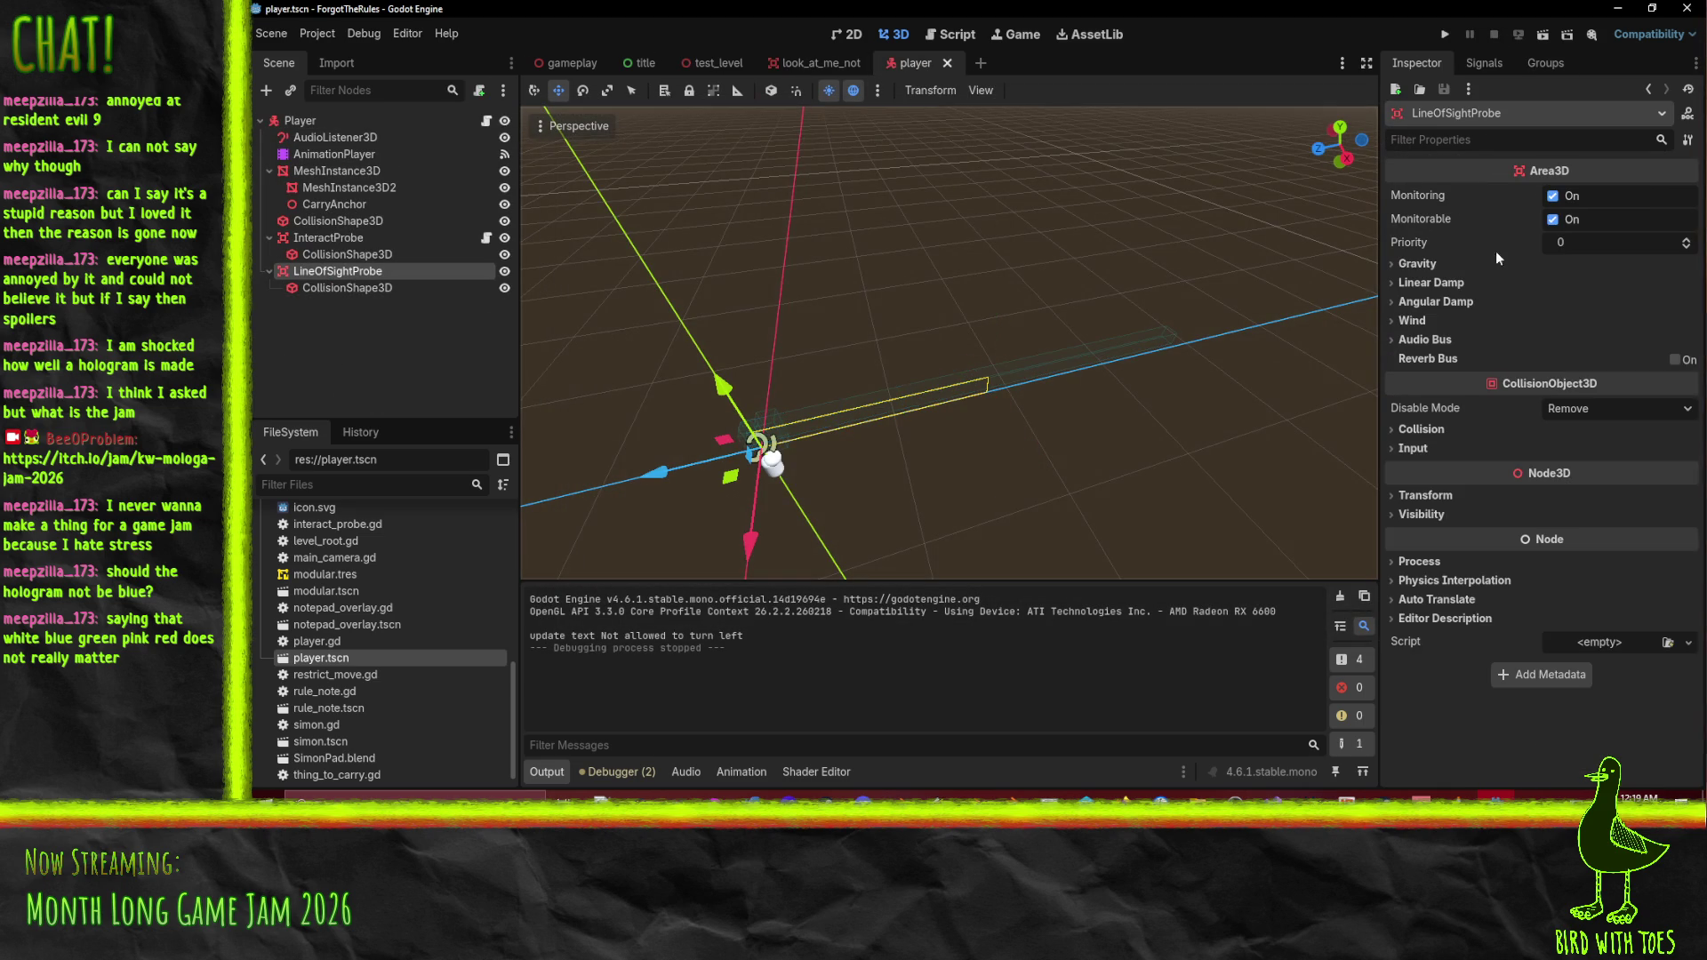
{"action": "left_click", "coordinate": [1421, 429]}
{"action": "left_click", "coordinate": [1426, 475]}
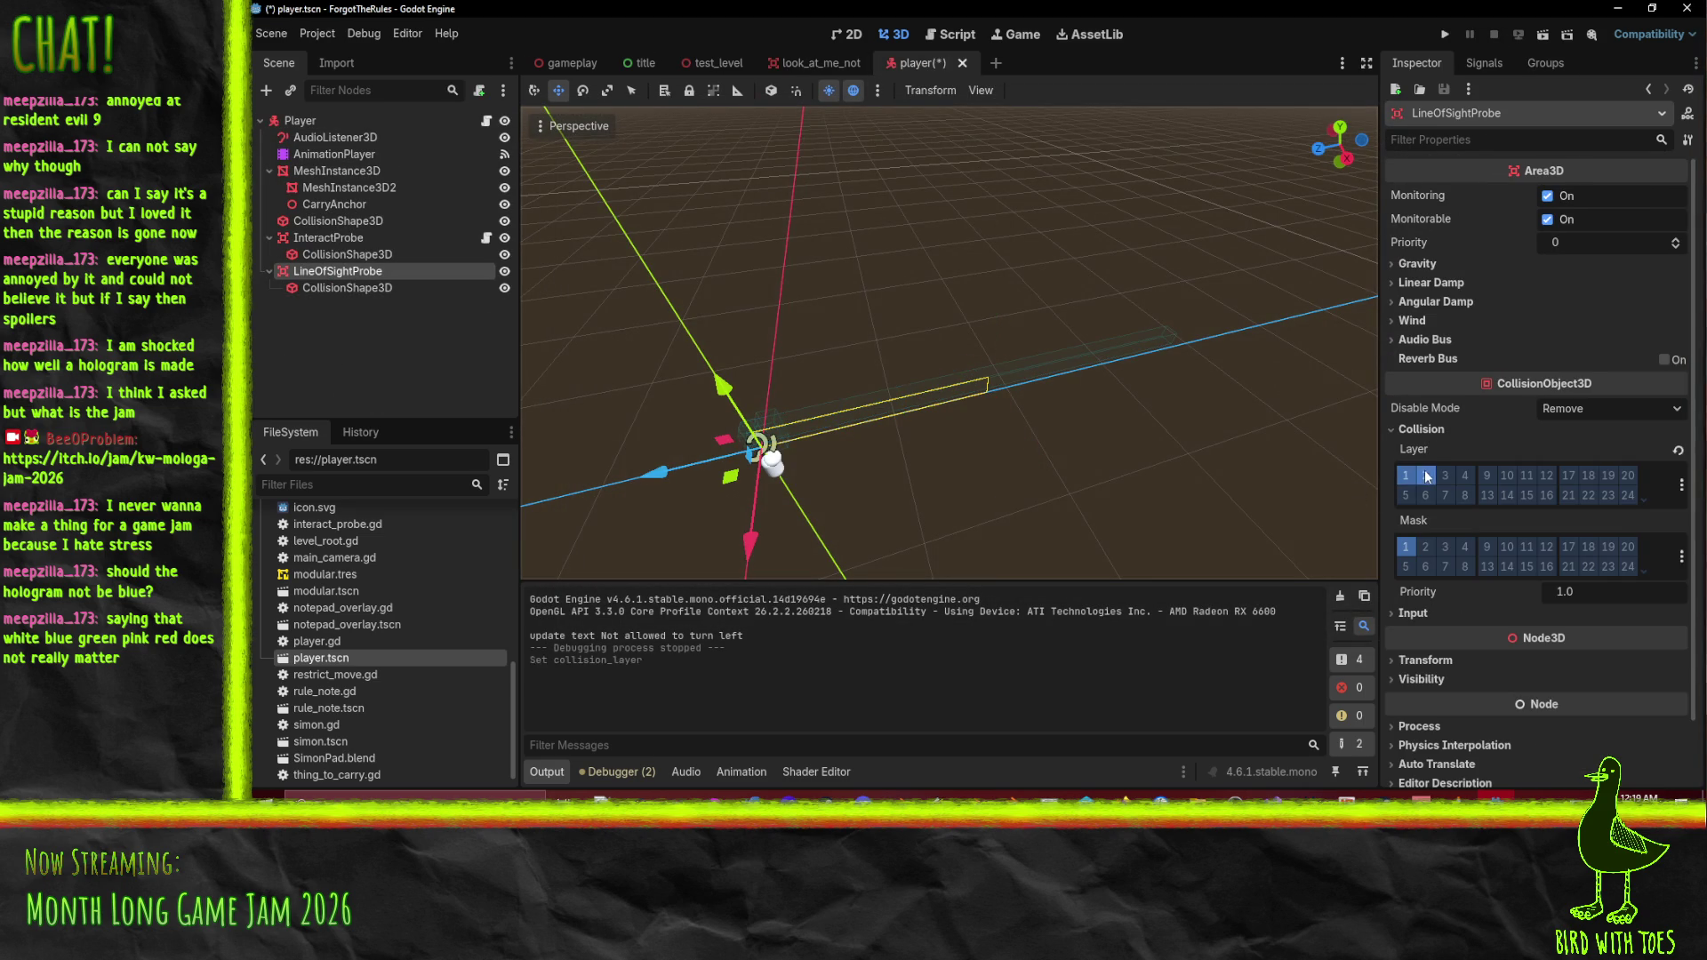
{"action": "left_click", "coordinate": [1409, 547]}
{"action": "key", "text": "ctrl+s"}
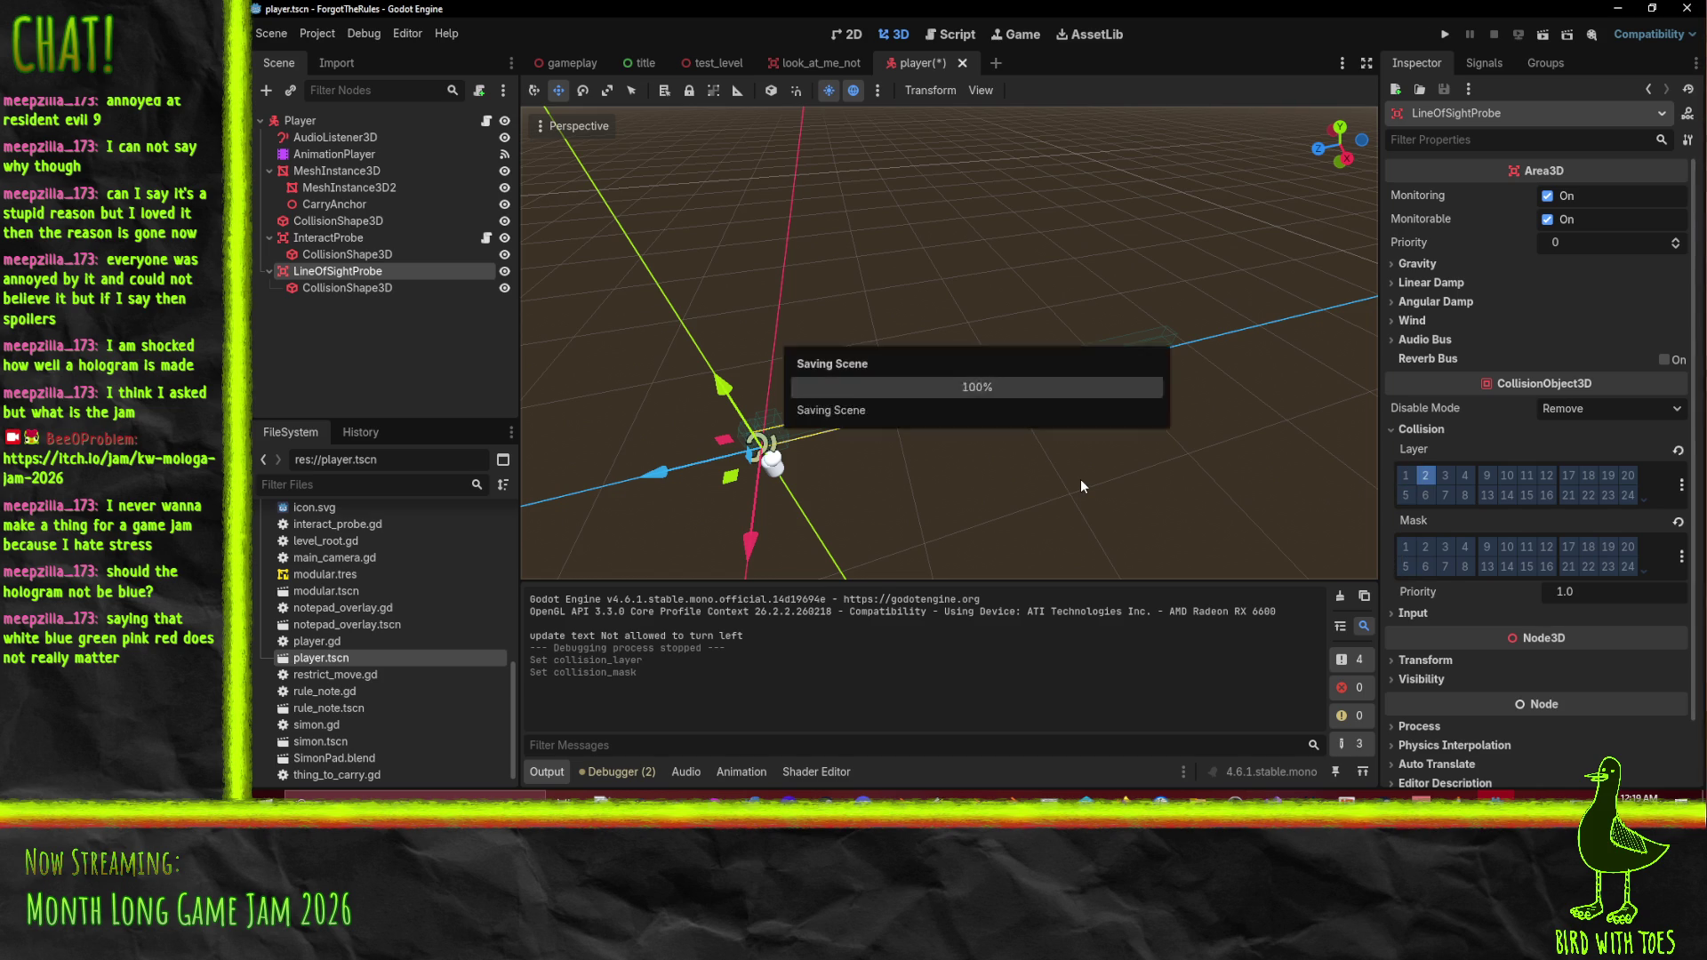
{"action": "left_click", "coordinate": [1445, 34]}
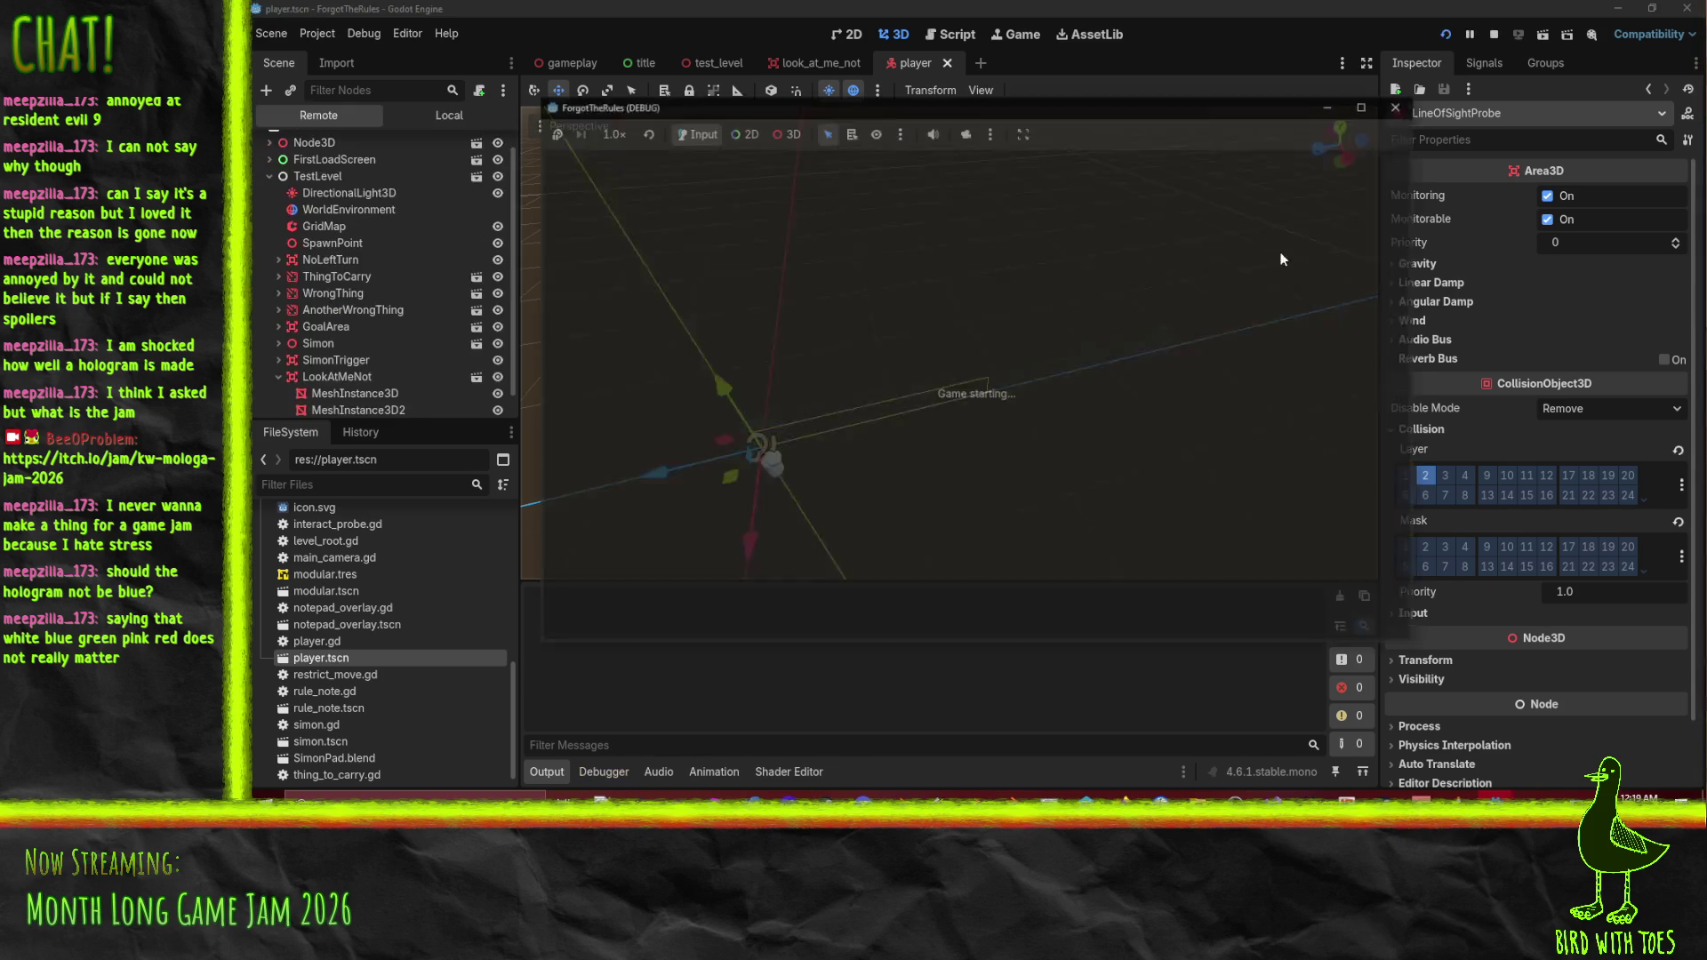
Turn on Visible Collision Shapes, restart the game, and walk the player around the level.
{"action": "key", "text": "e"}
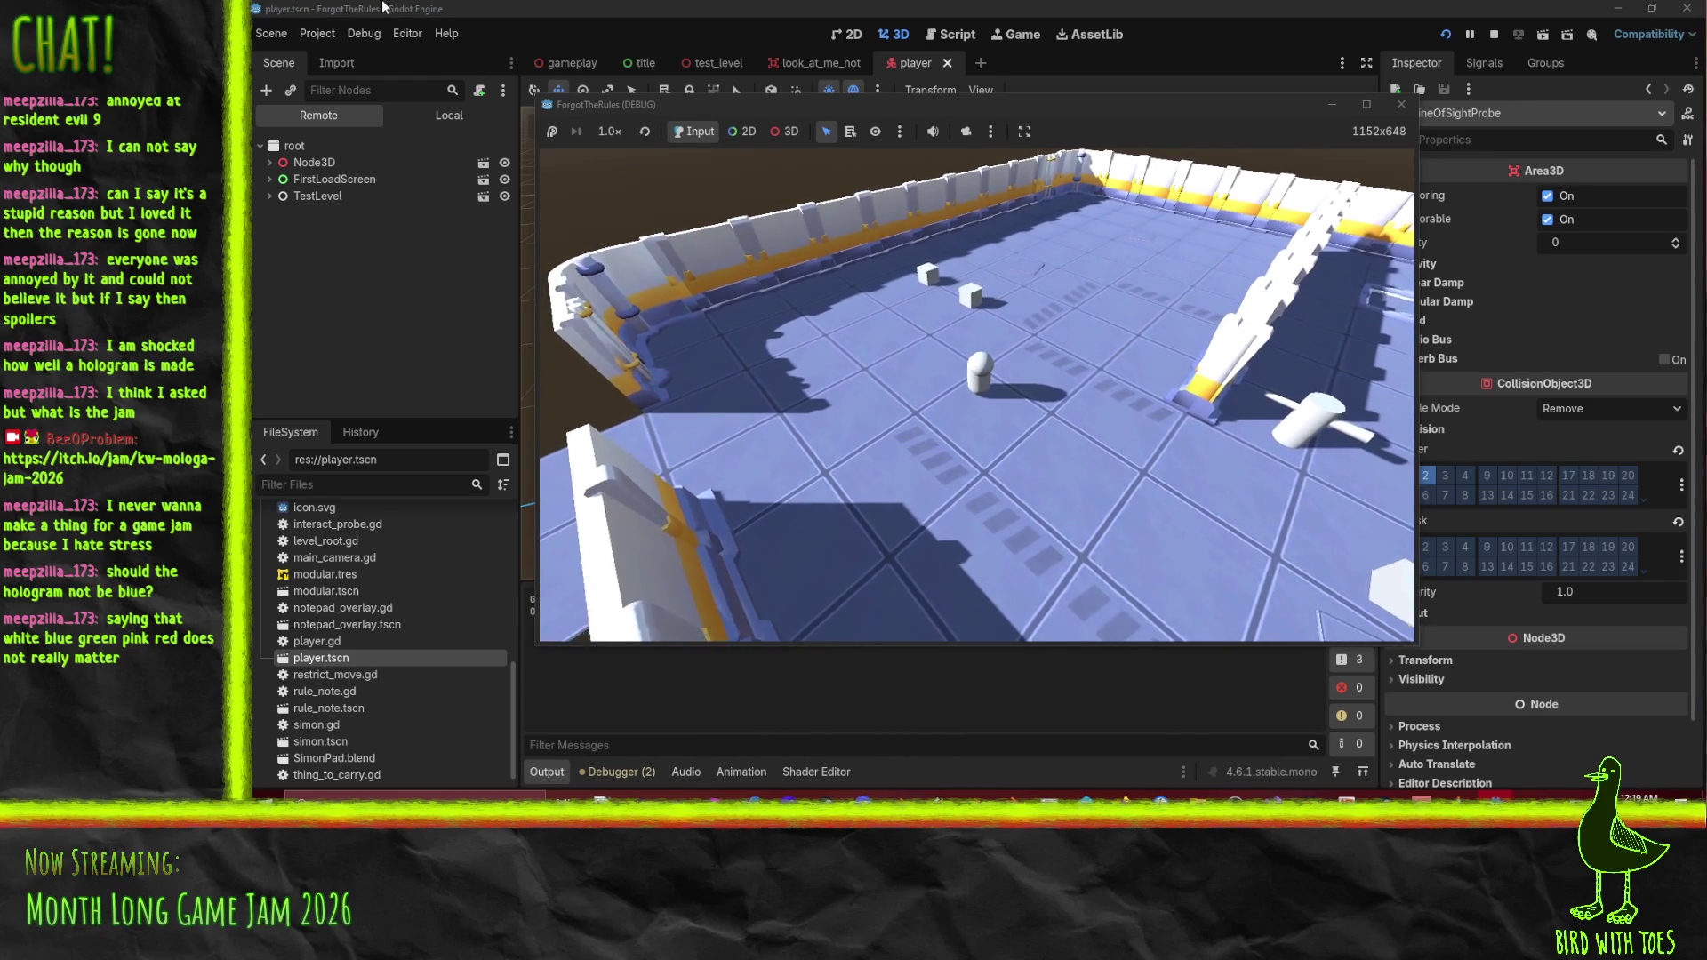
{"action": "left_click", "coordinate": [362, 33]}
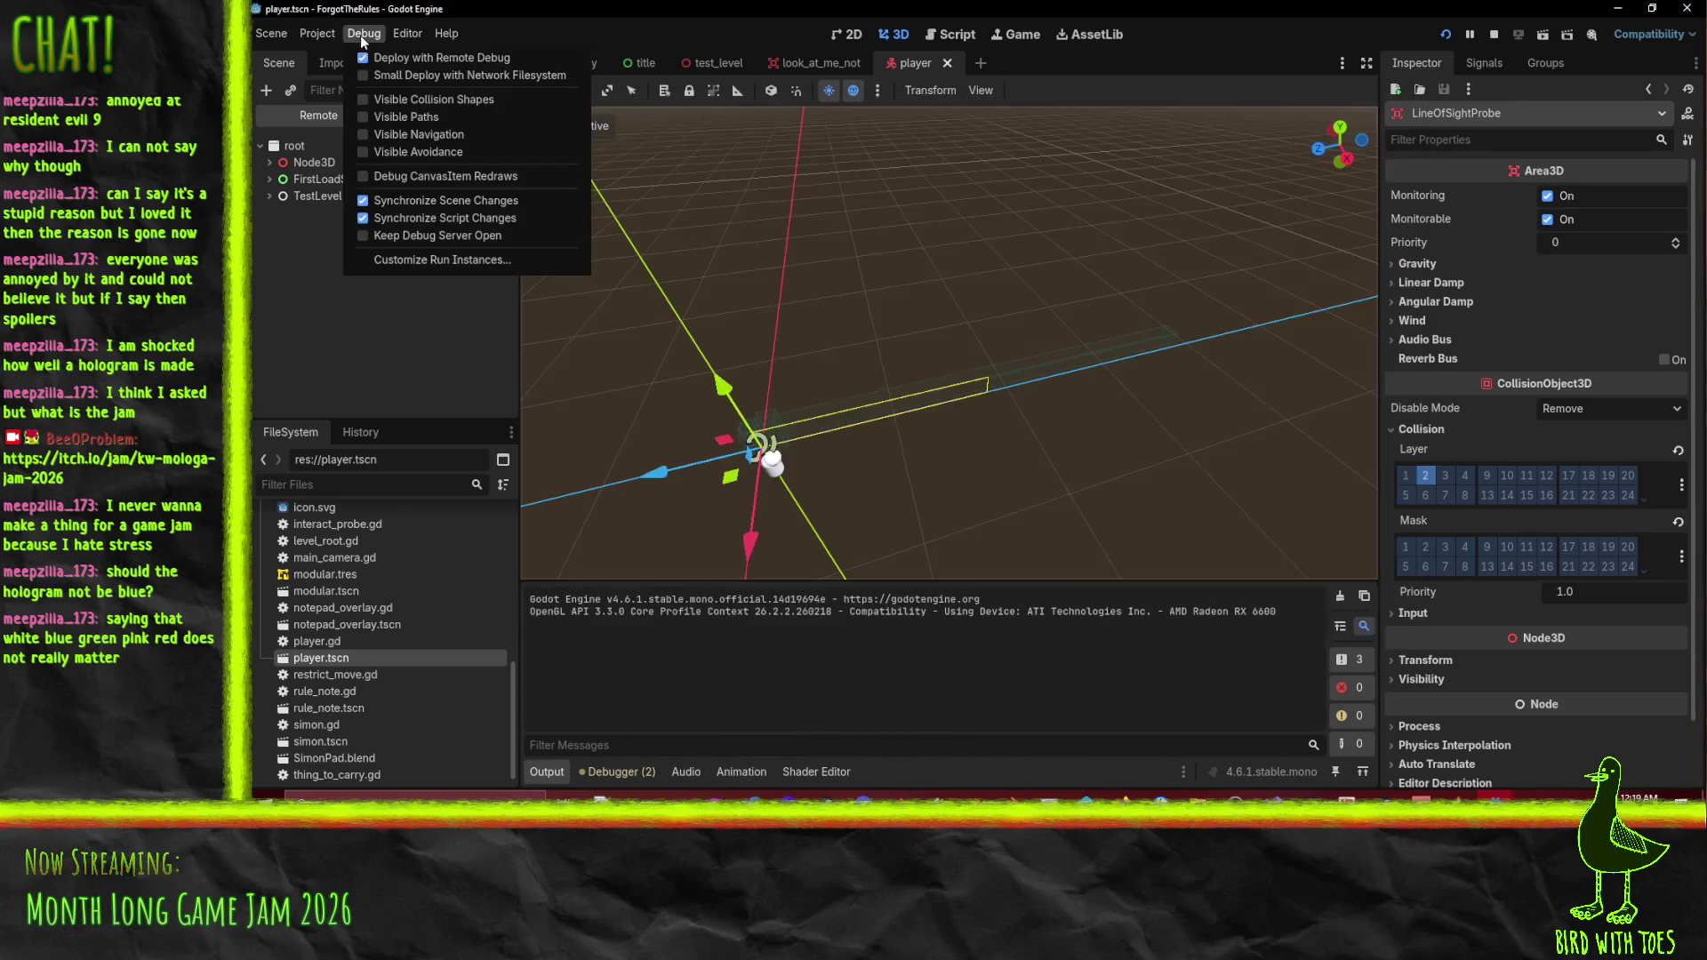
{"action": "left_click", "coordinate": [418, 99]}
{"action": "left_click", "coordinate": [1503, 798]}
{"action": "left_click", "coordinate": [1540, 742]}
{"action": "left_click", "coordinate": [1446, 34]}
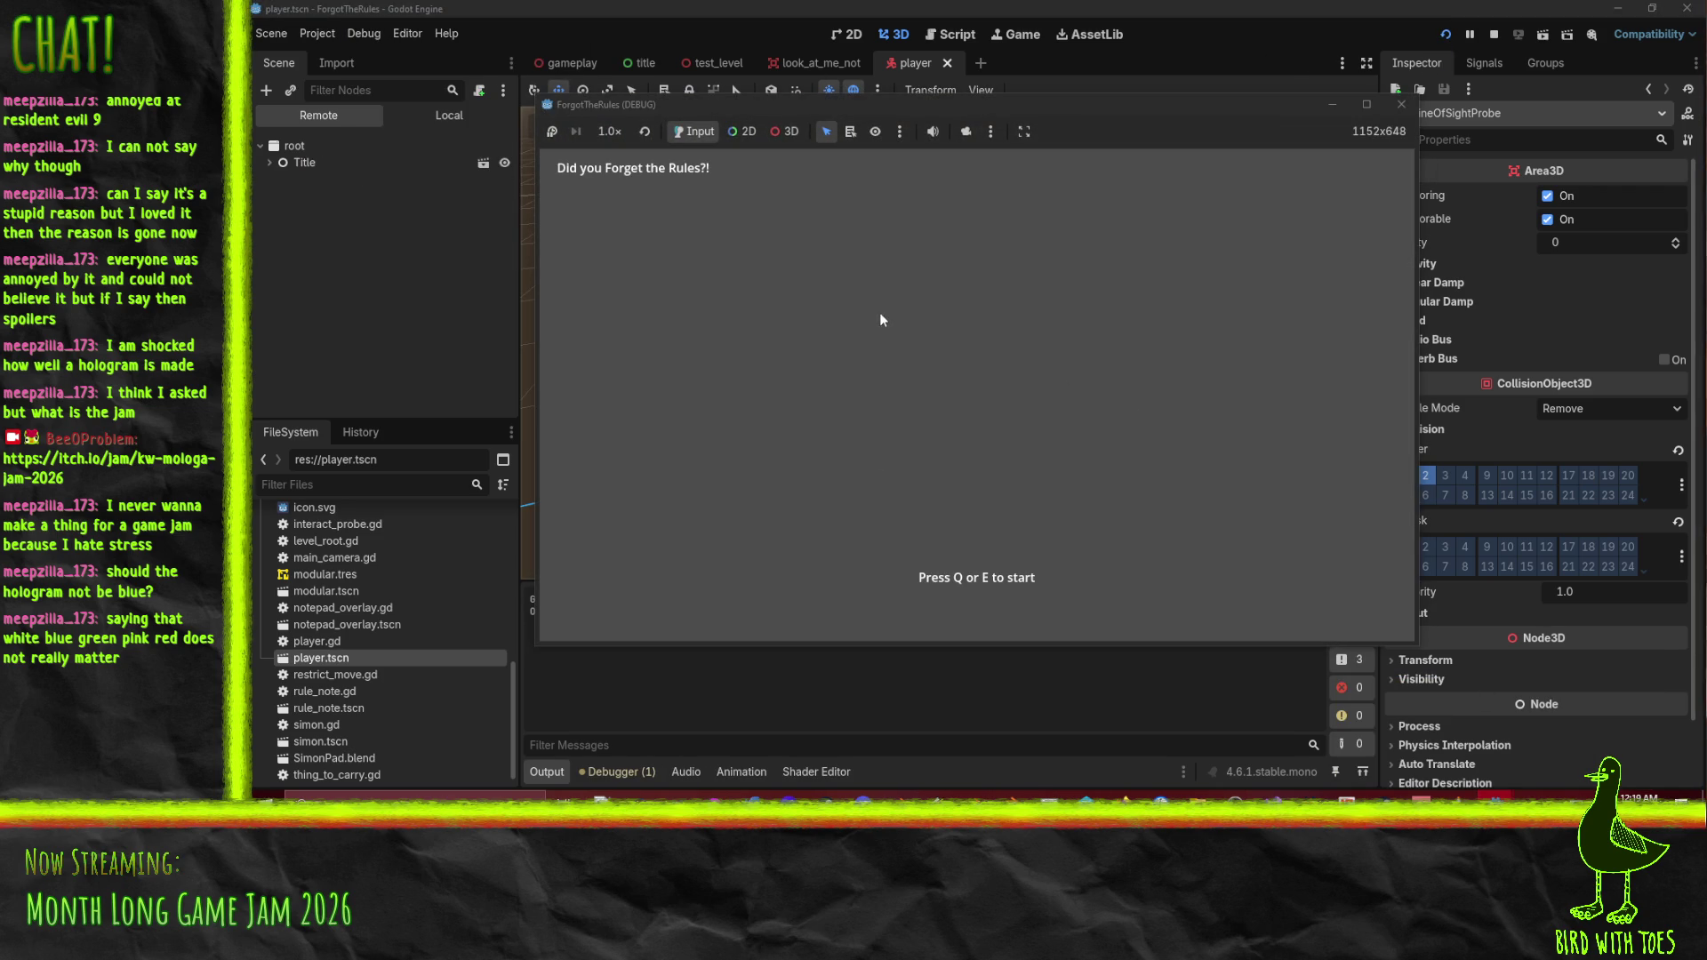
{"action": "key", "text": "e"}
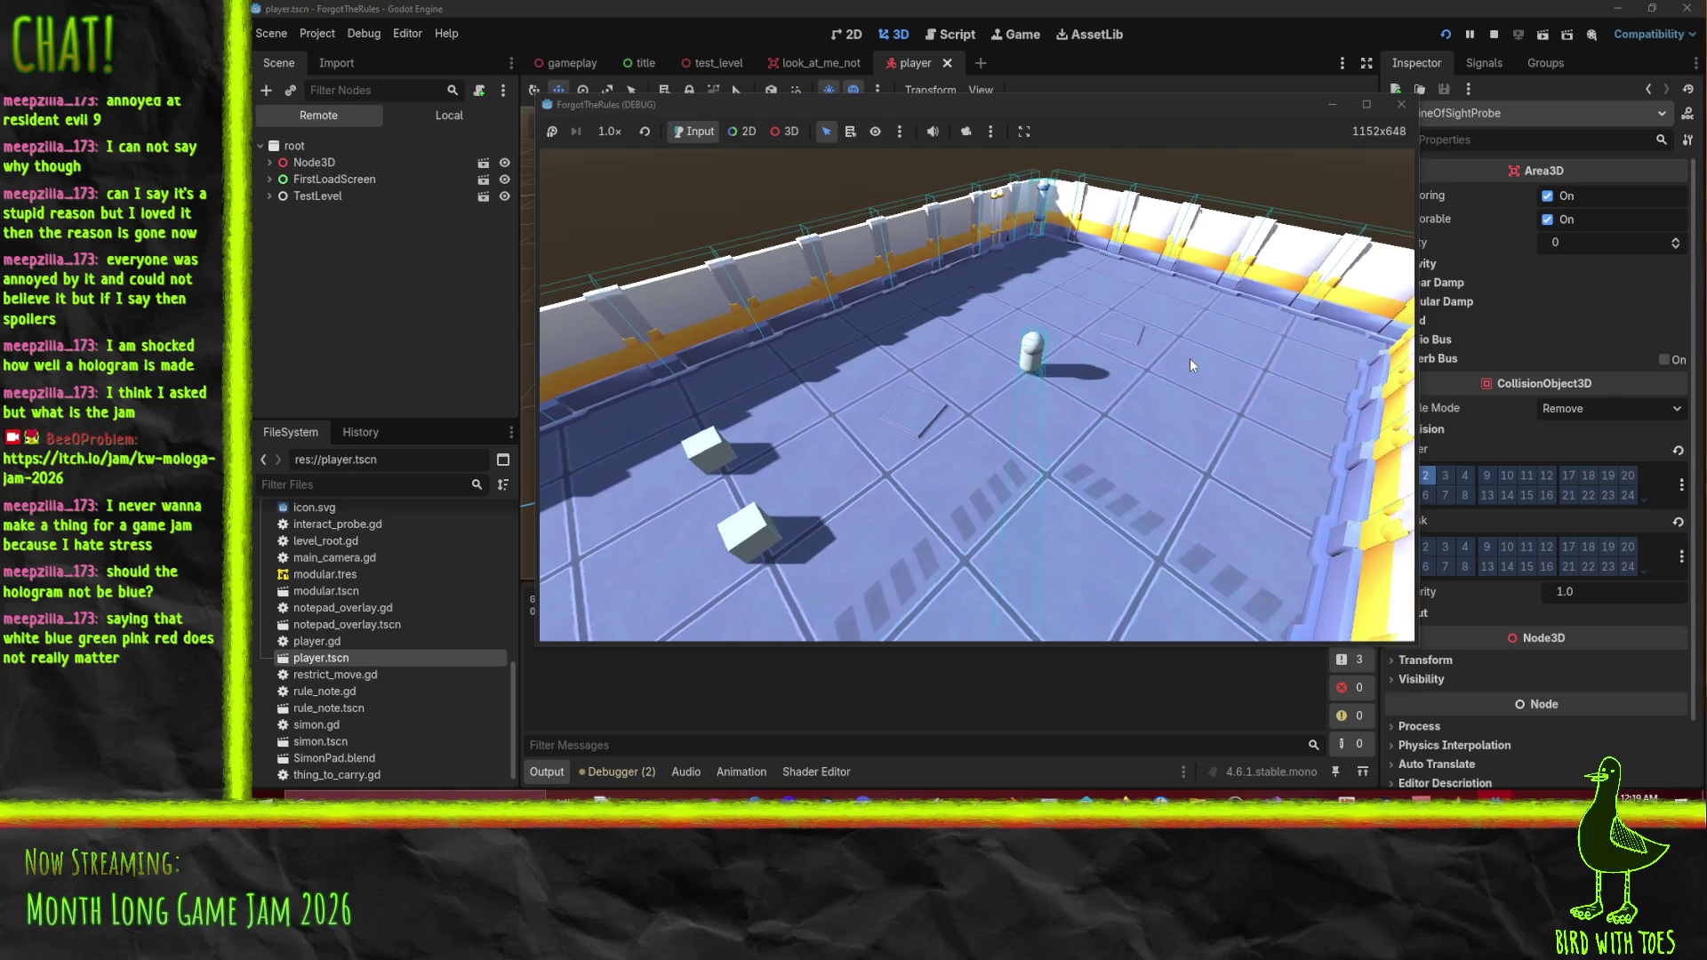
{"action": "key", "text": "s"}
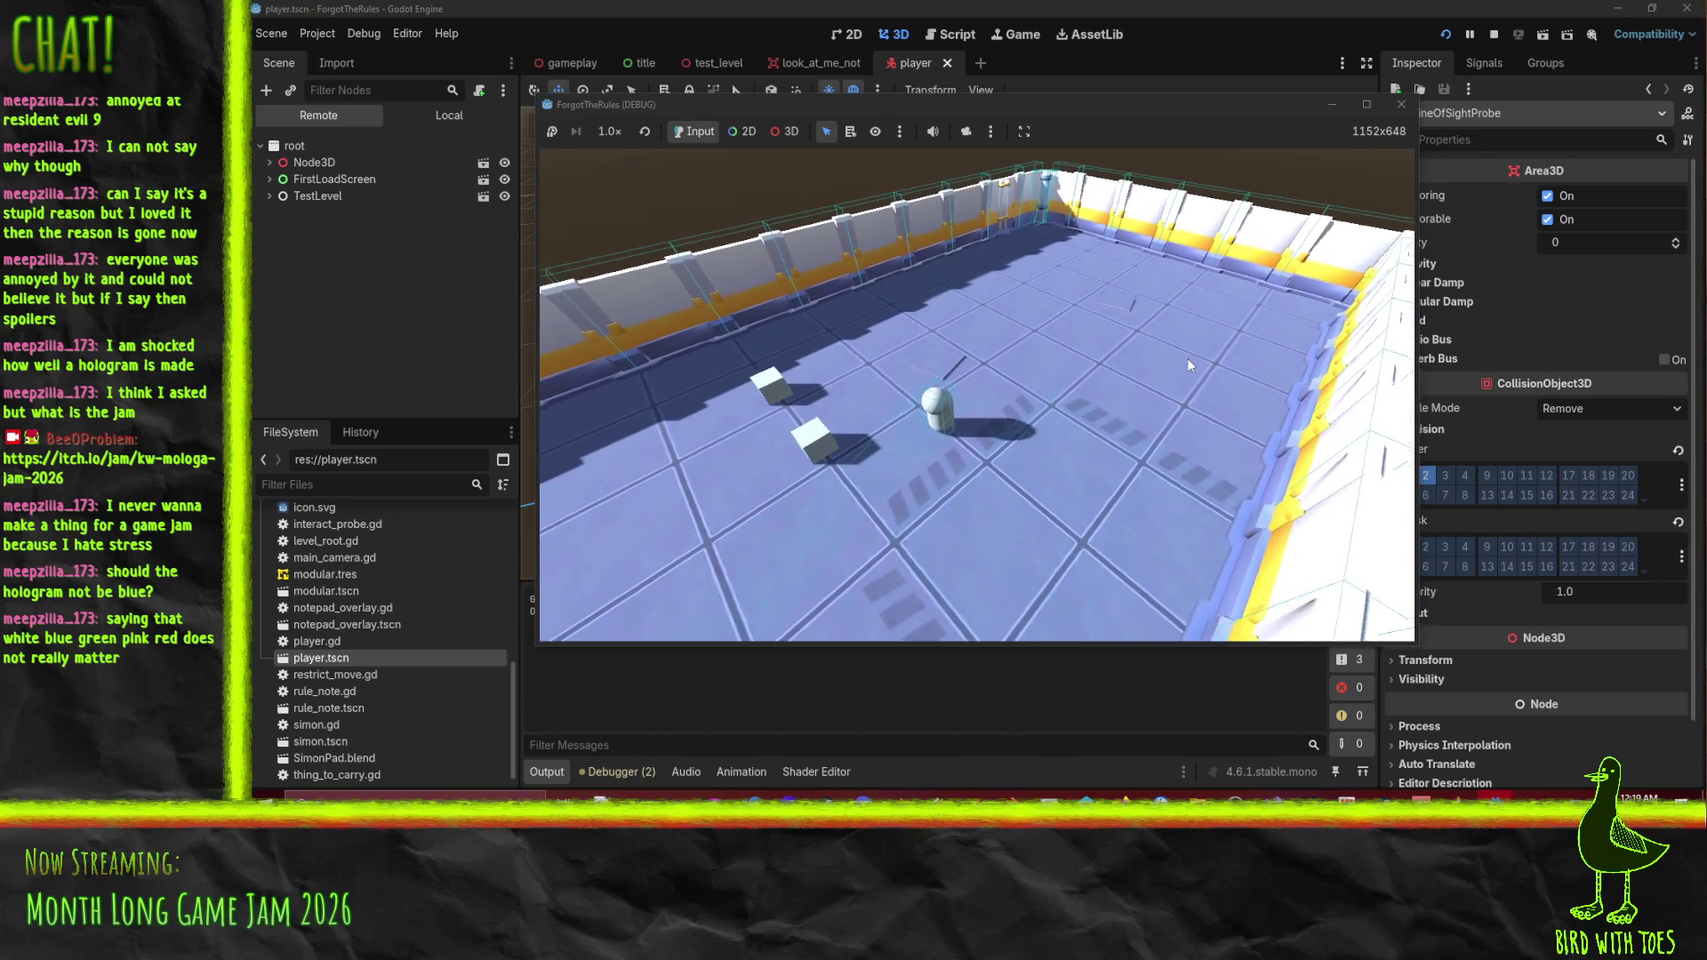
{"action": "key", "text": "w"}
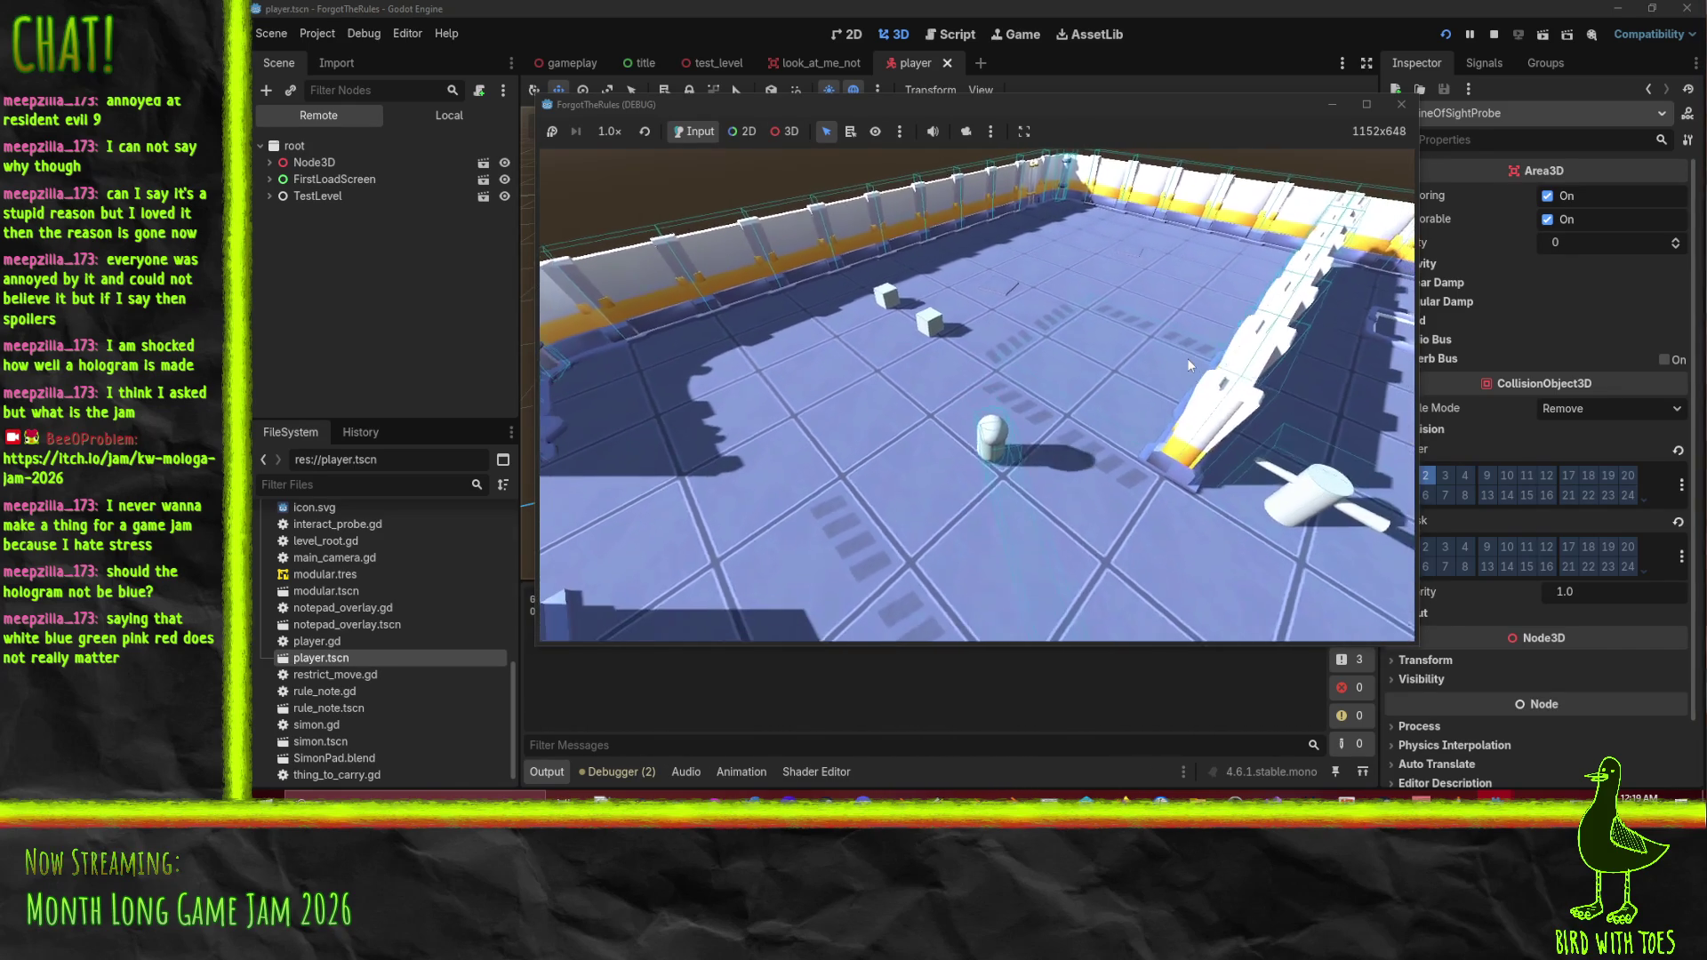
{"action": "key", "text": "w"}
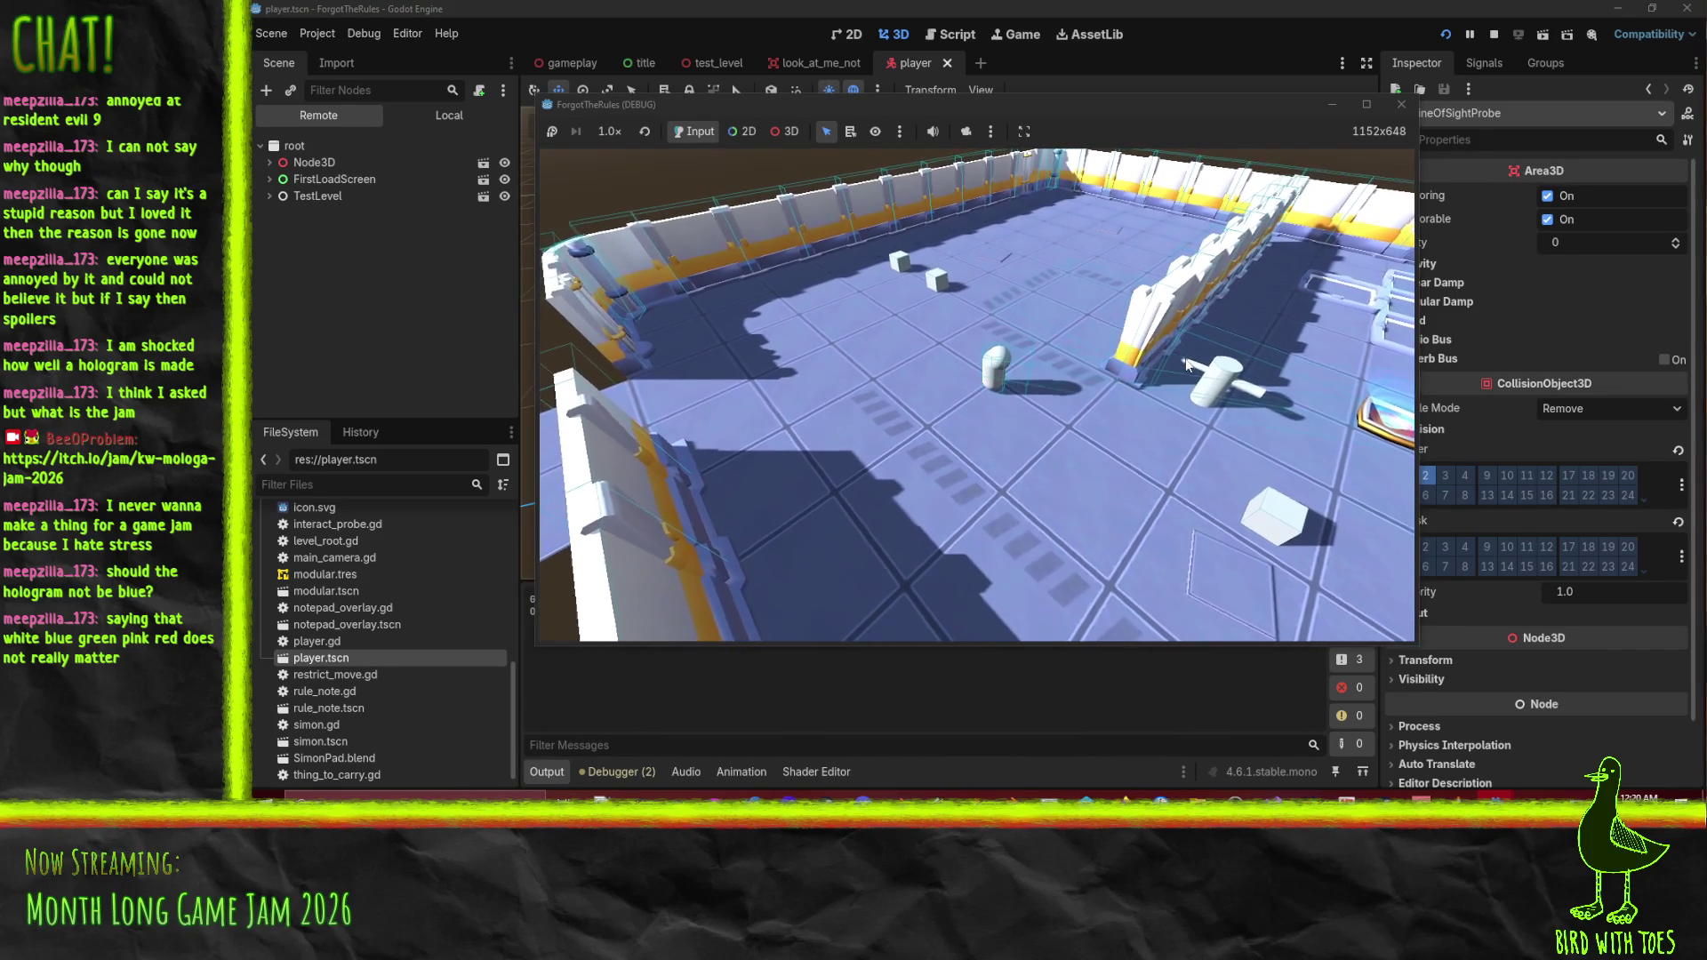
{"action": "key", "text": "w"}
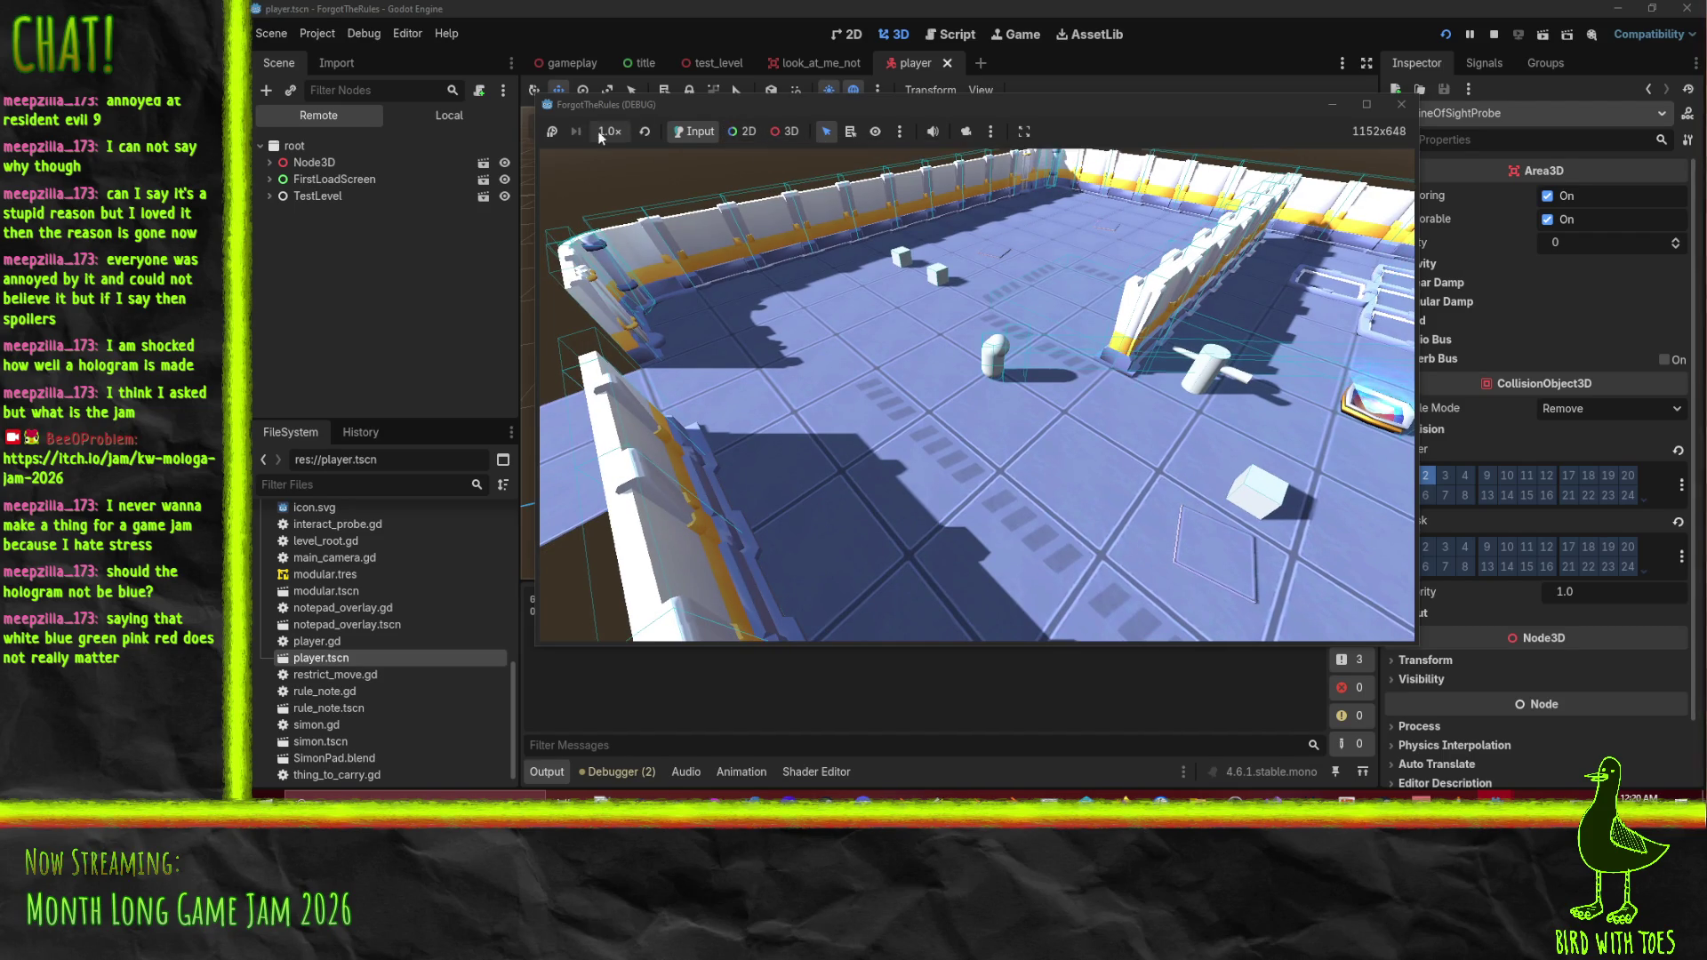
Take free camera control of the game view, orbit around the arena, then close the game.
{"action": "left_click", "coordinate": [966, 131]}
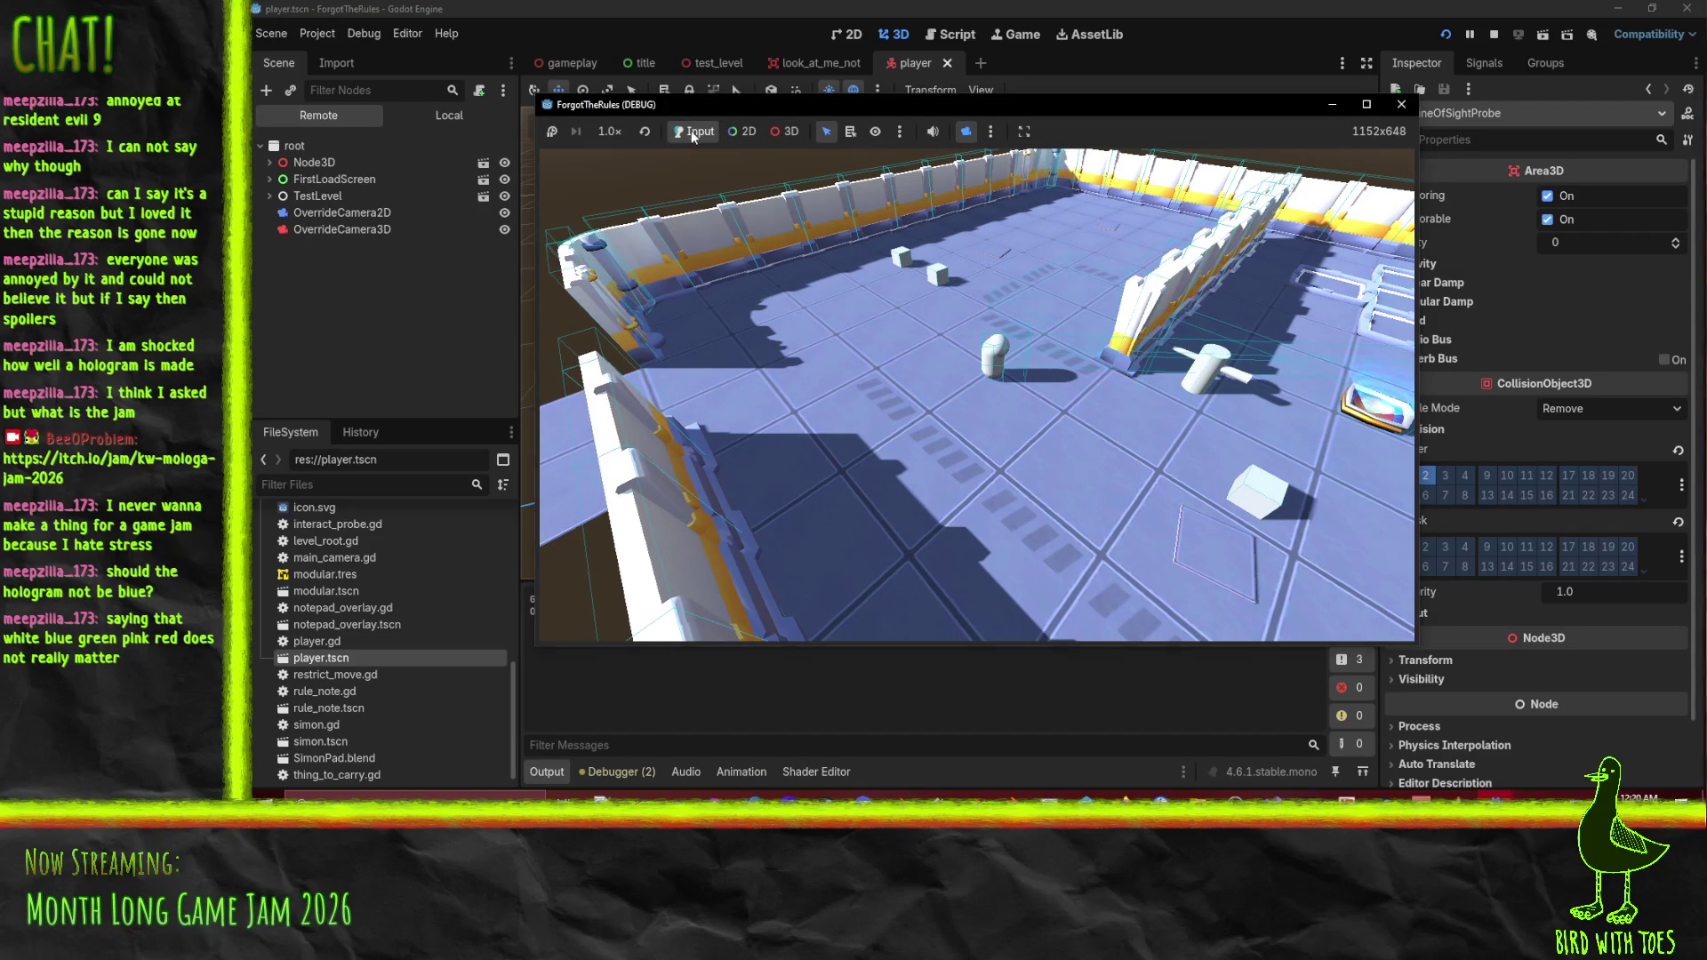
{"action": "left_click", "coordinate": [777, 137]}
{"action": "mouse_move", "coordinate": [778, 137]}
{"action": "left_mouse_down"}
{"action": "mouse_move", "coordinate": [1202, 327]}
{"action": "mouse_move", "coordinate": [916, 253]}
{"action": "mouse_move", "coordinate": [1273, 152]}
{"action": "mouse_move", "coordinate": [1567, 350]}
{"action": "left_mouse_up"}
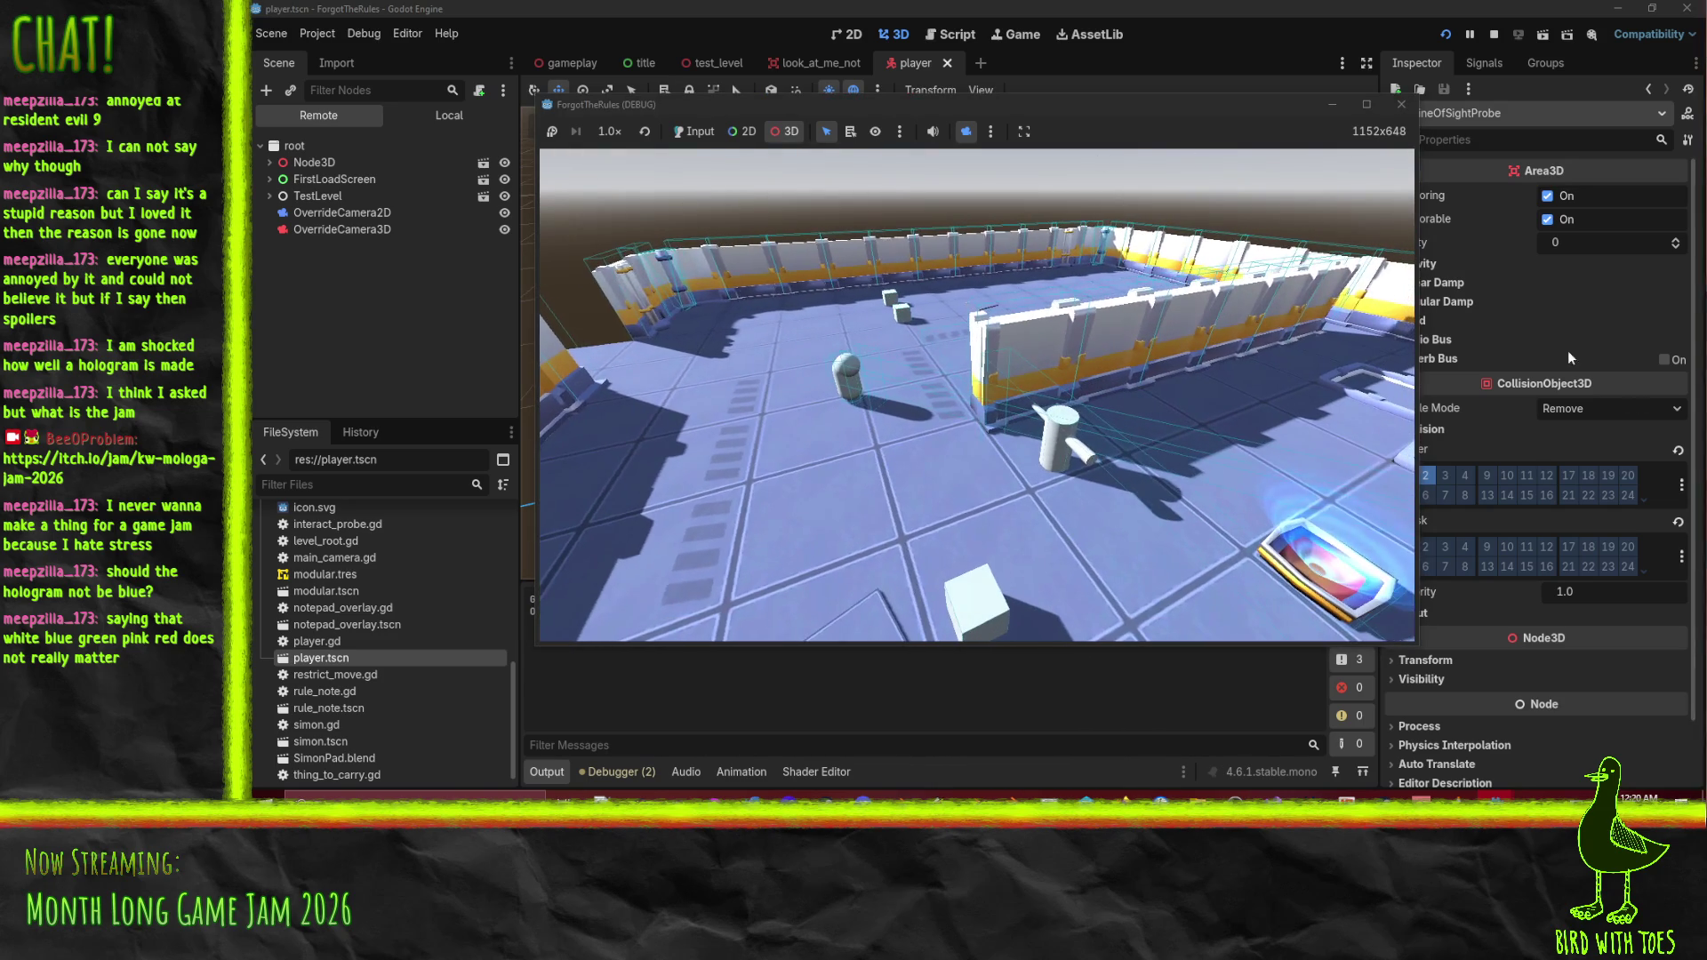
{"action": "mouse_move", "coordinate": [1235, 484]}
{"action": "left_mouse_down"}
{"action": "mouse_move", "coordinate": [1159, 349]}
{"action": "mouse_move", "coordinate": [1035, 211]}
{"action": "mouse_move", "coordinate": [916, 563]}
{"action": "mouse_move", "coordinate": [718, 573]}
{"action": "mouse_move", "coordinate": [854, 622]}
{"action": "left_mouse_up"}
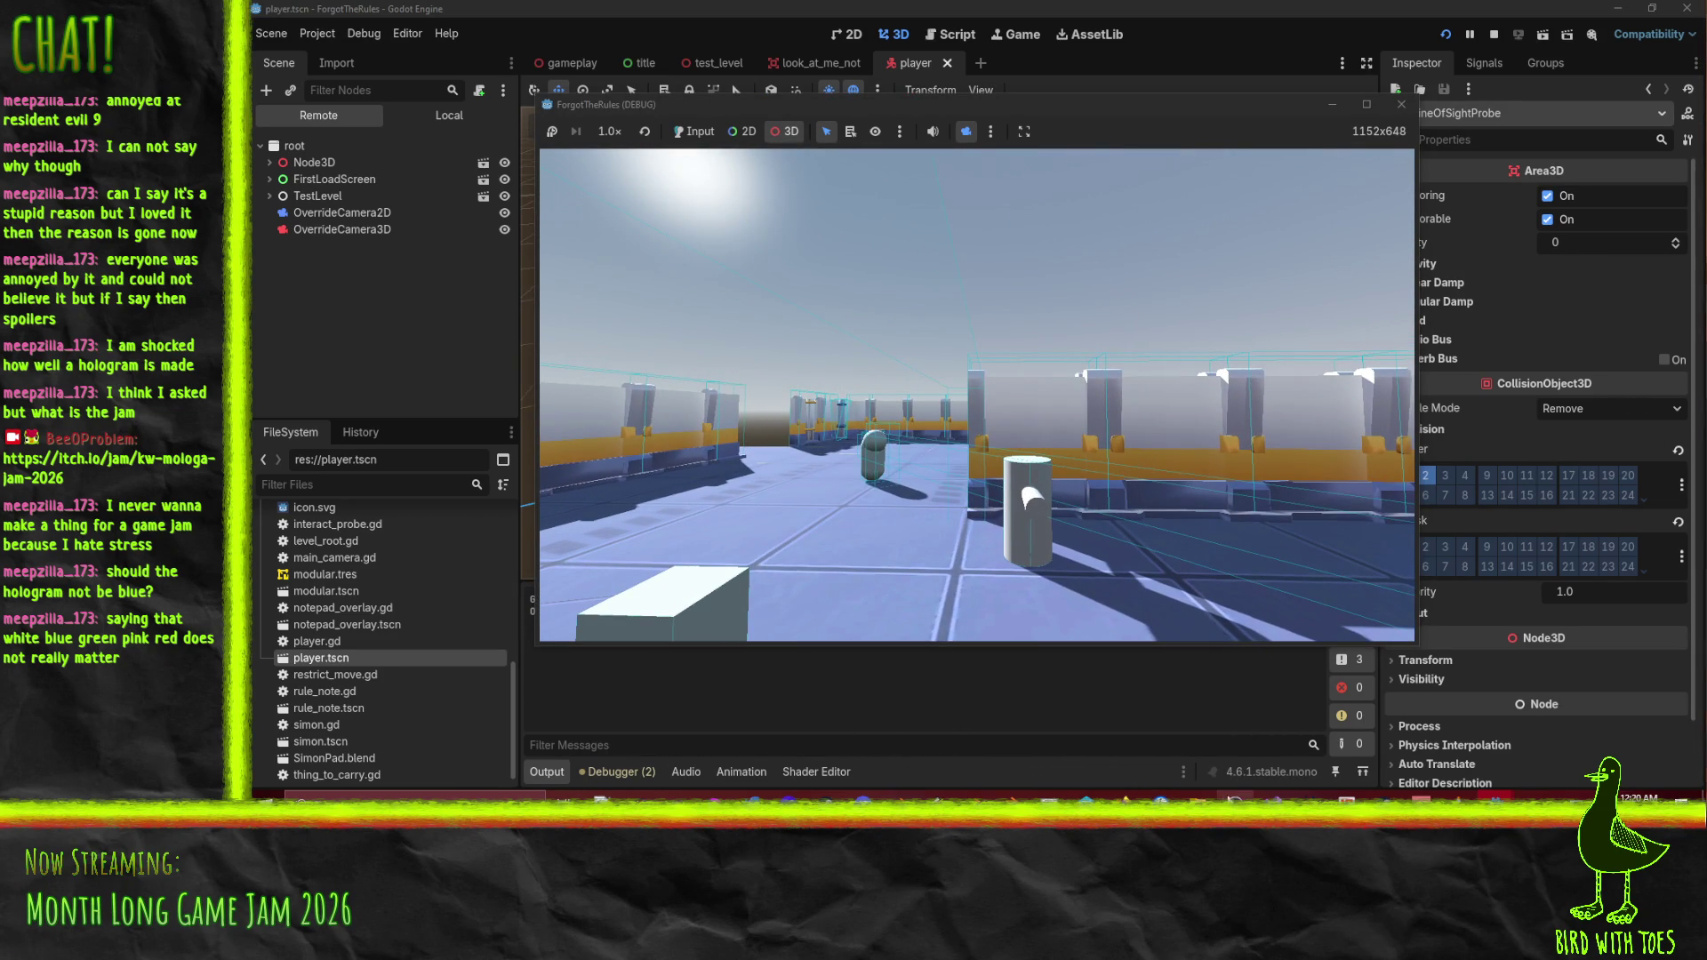
{"action": "left_click", "coordinate": [1275, 801]}
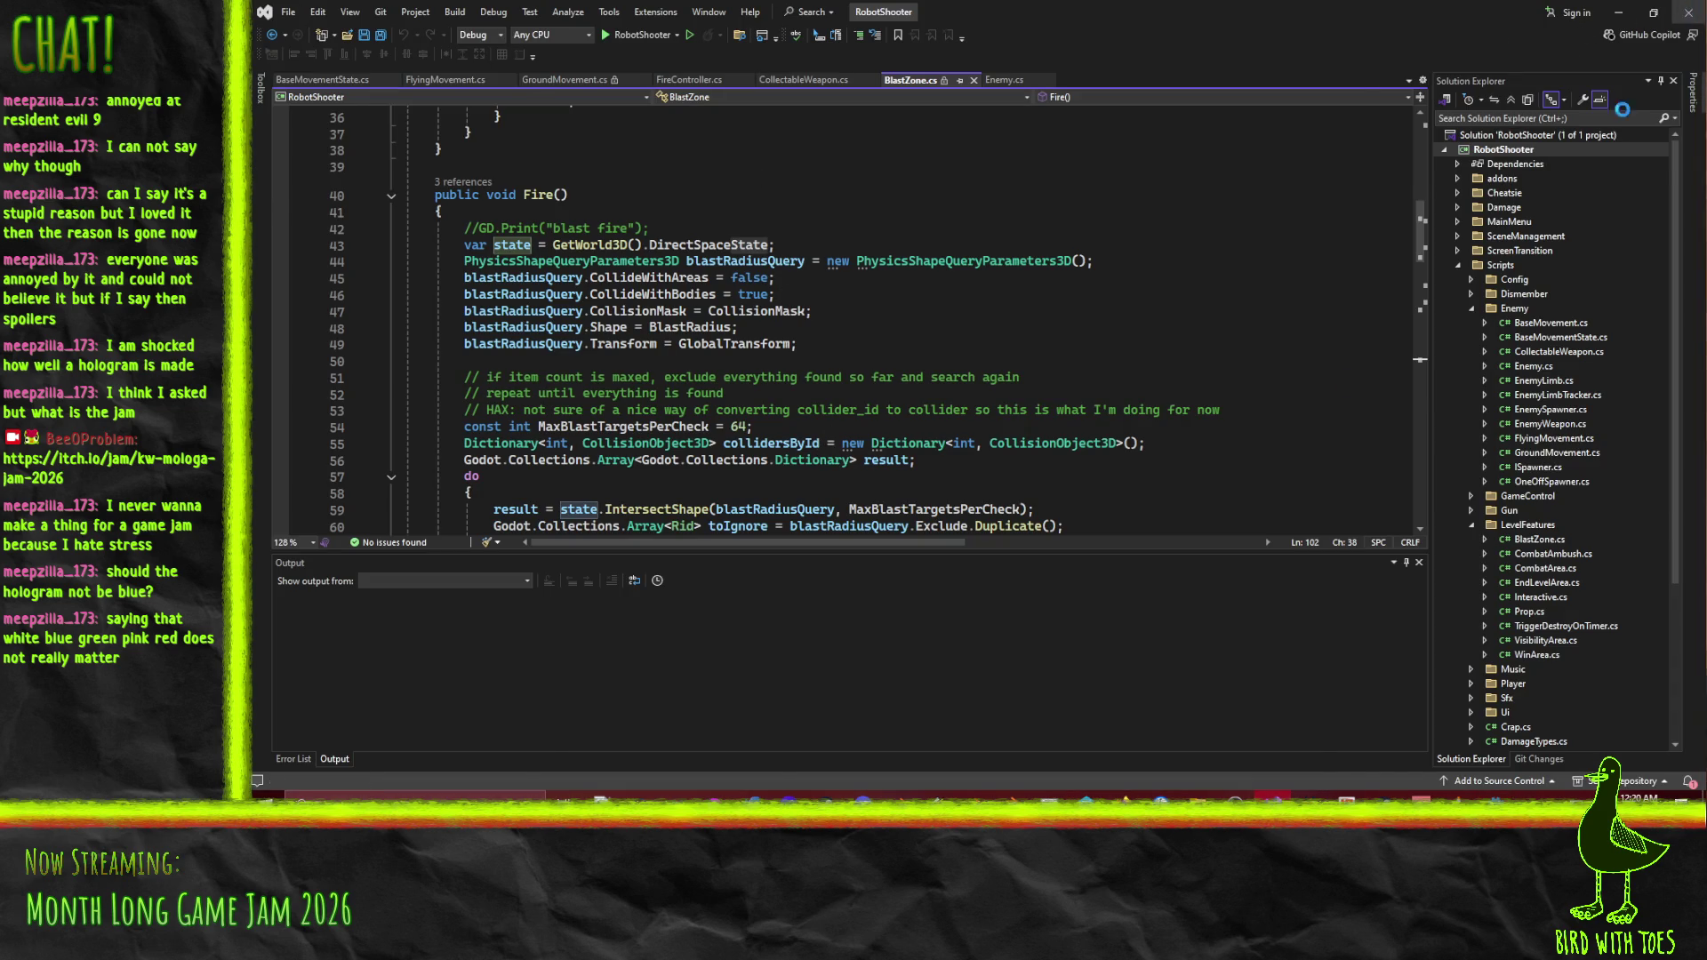
{"action": "key", "text": "alt+Tab"}
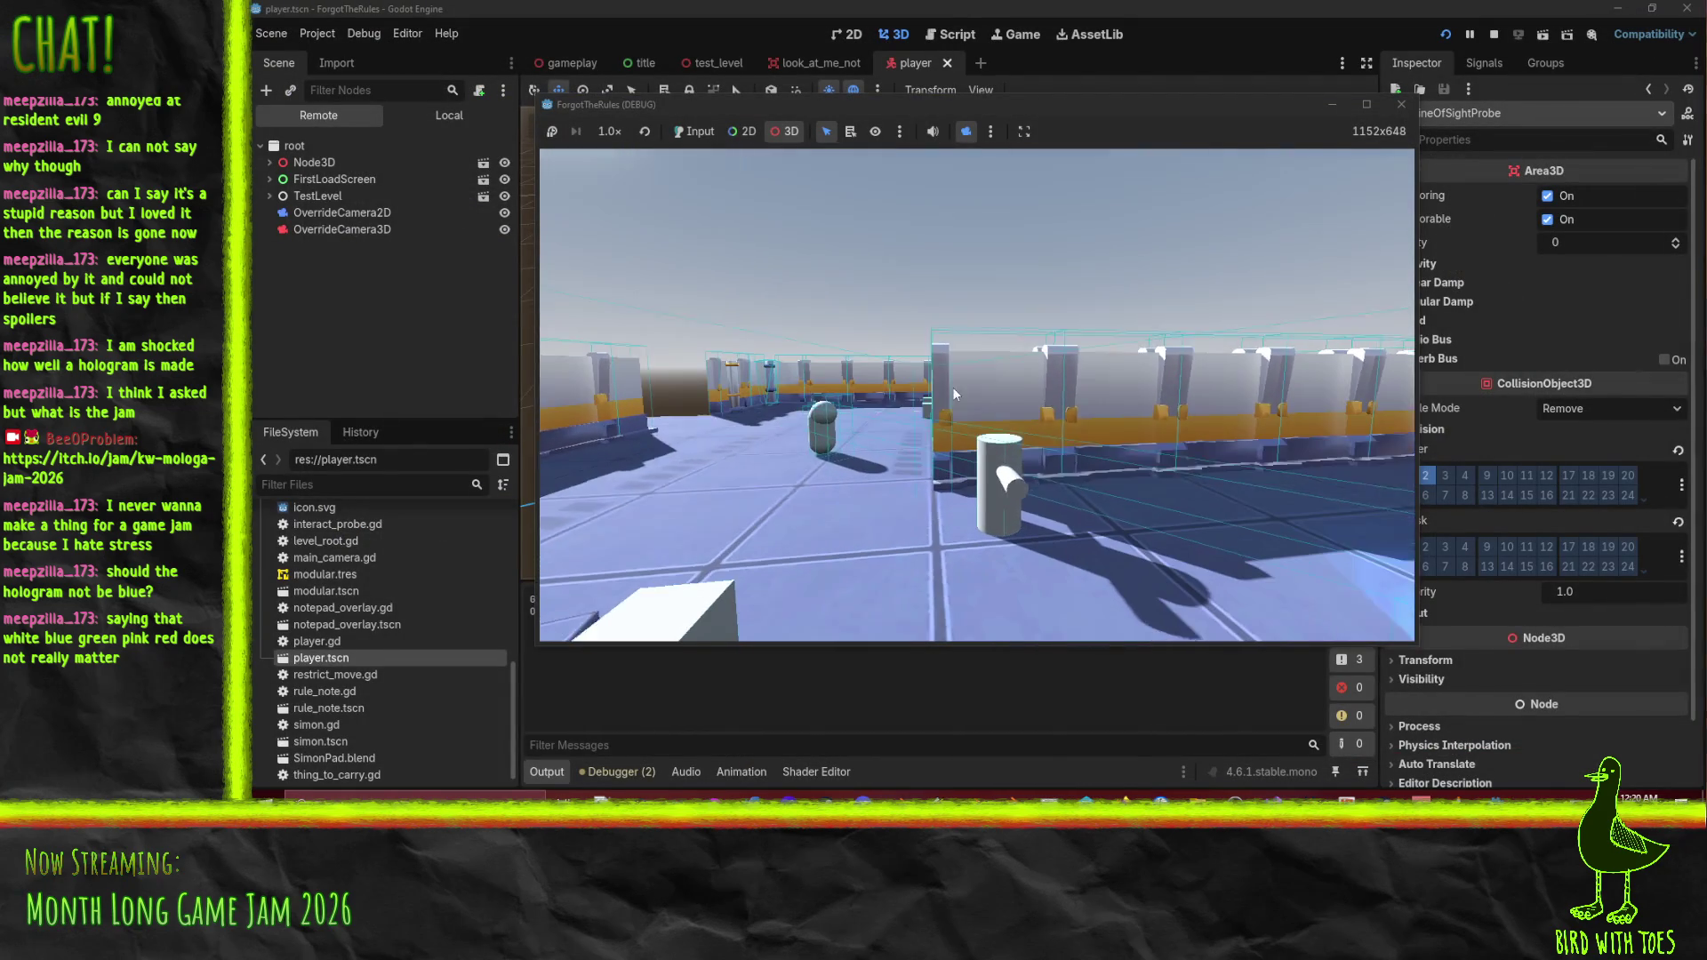
{"action": "left_click", "coordinate": [640, 119]}
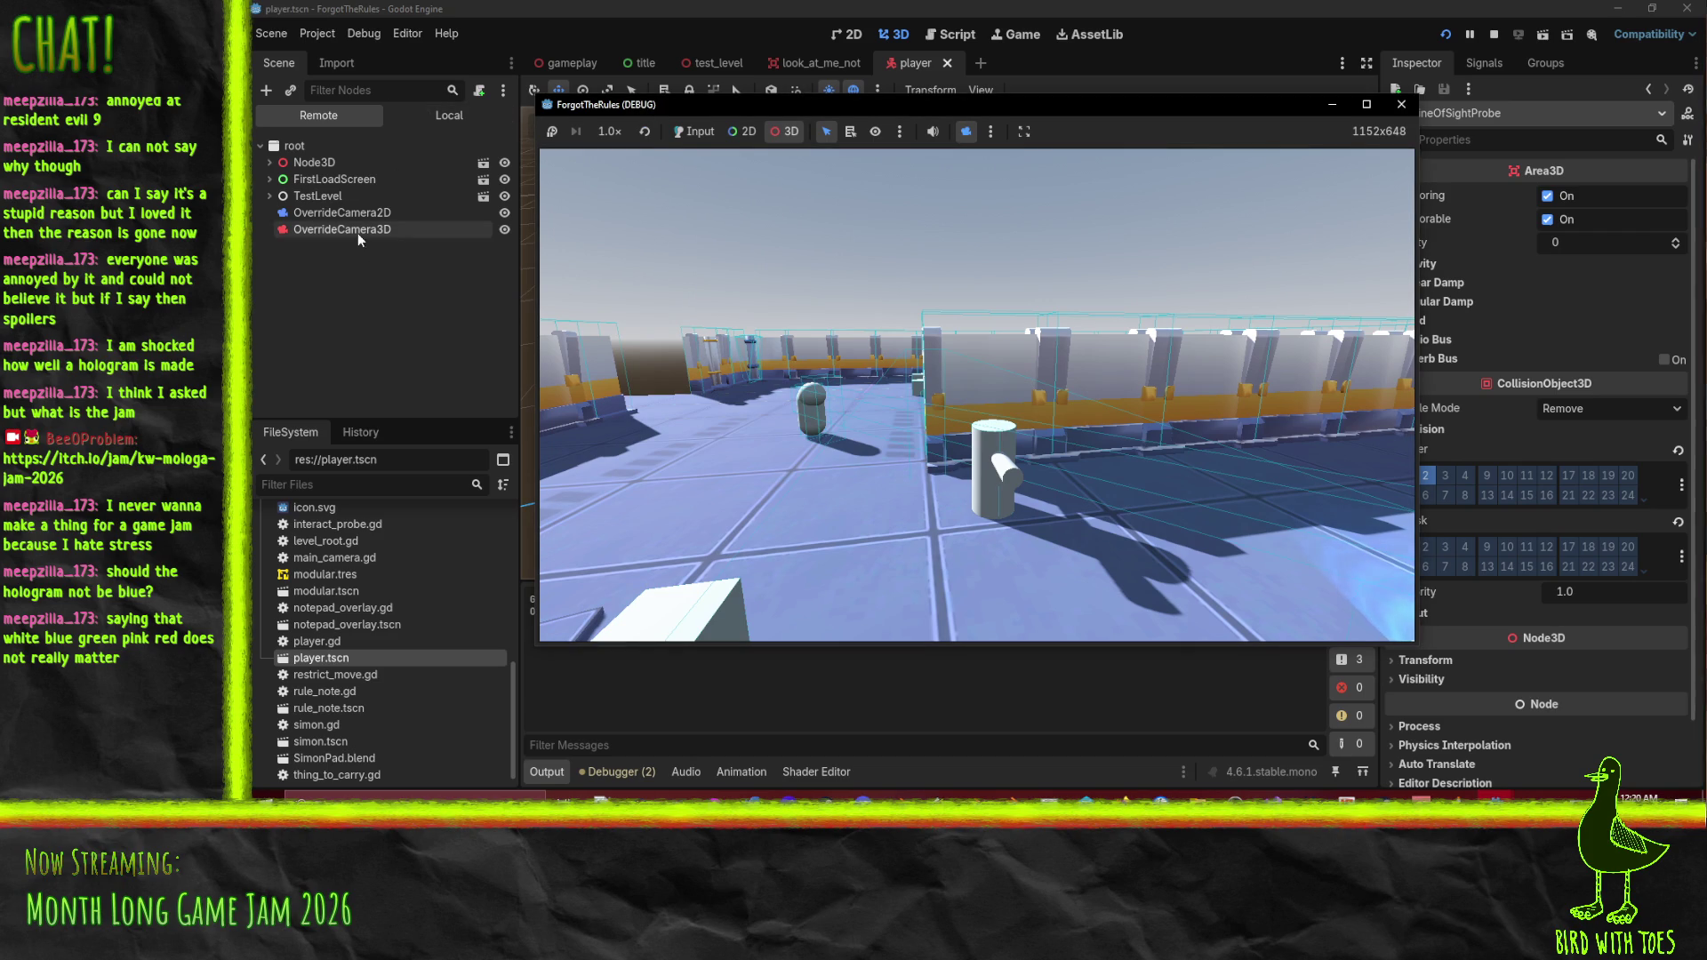
{"action": "left_click_drag", "start_coordinate": [934, 400], "coordinate": [1002, 354]}
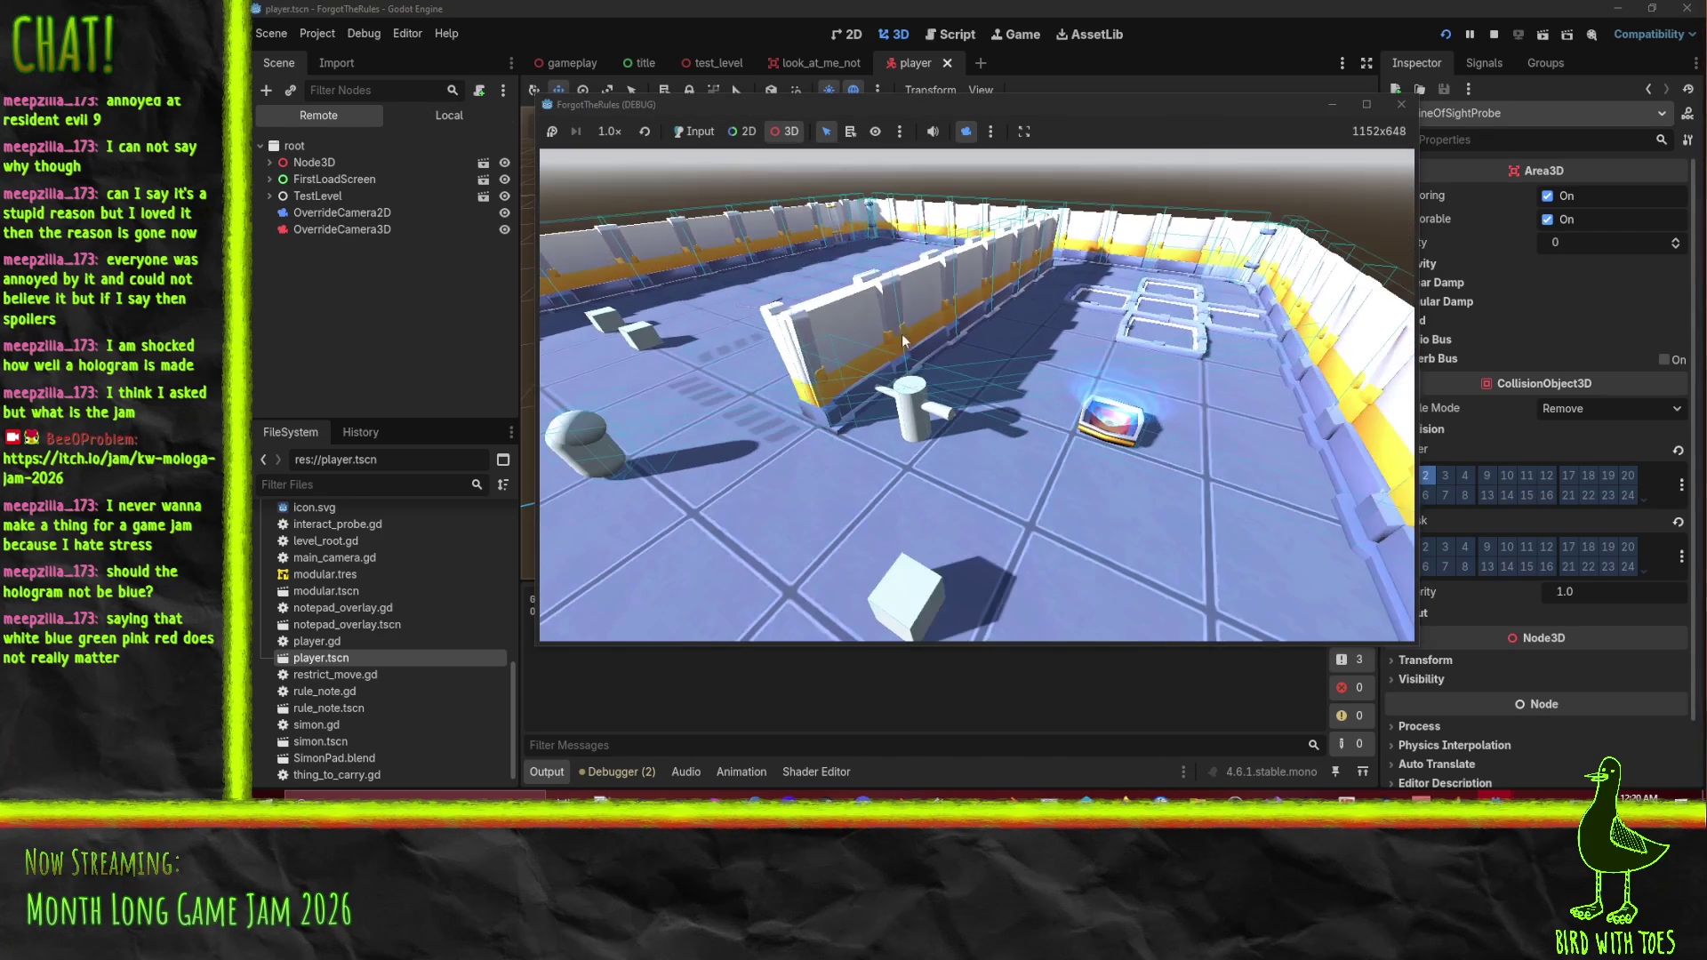
{"action": "key", "text": "F8"}
{"action": "left_click", "coordinate": [266, 196]}
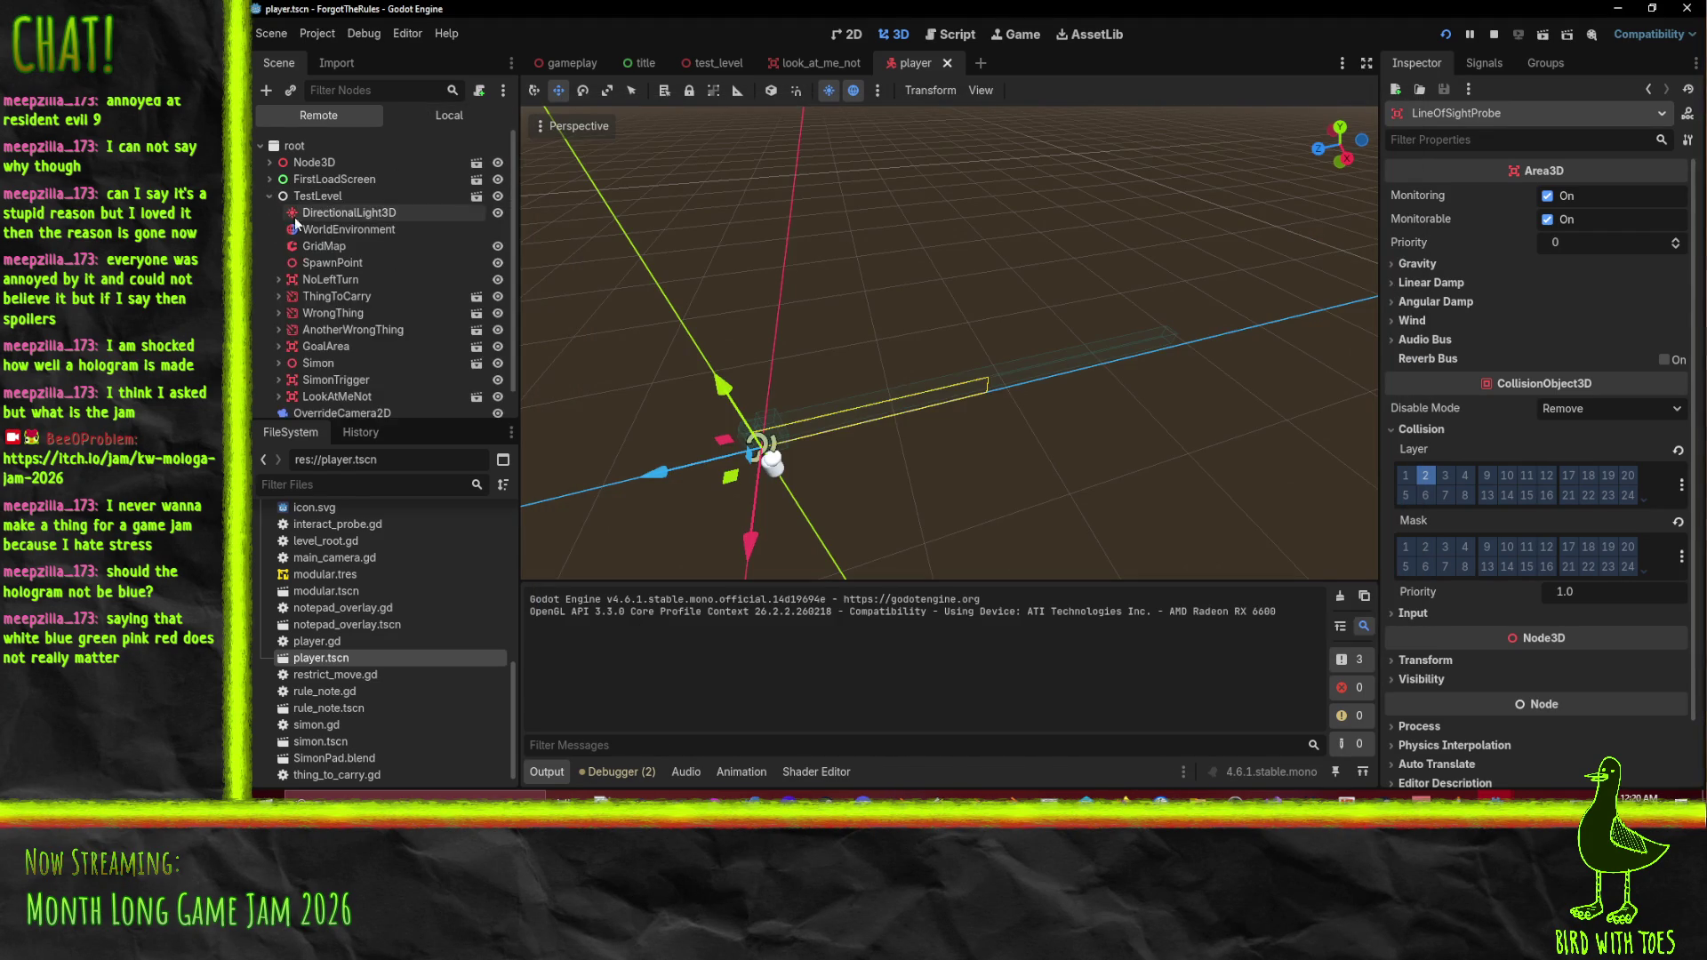
Select the live LookAtMeNot area in the Remote tree and check its properties and signals.
{"action": "scroll", "coordinate": [342, 299], "scroll_direction": "down", "scroll_amount": 1}
{"action": "left_click", "coordinate": [356, 371]}
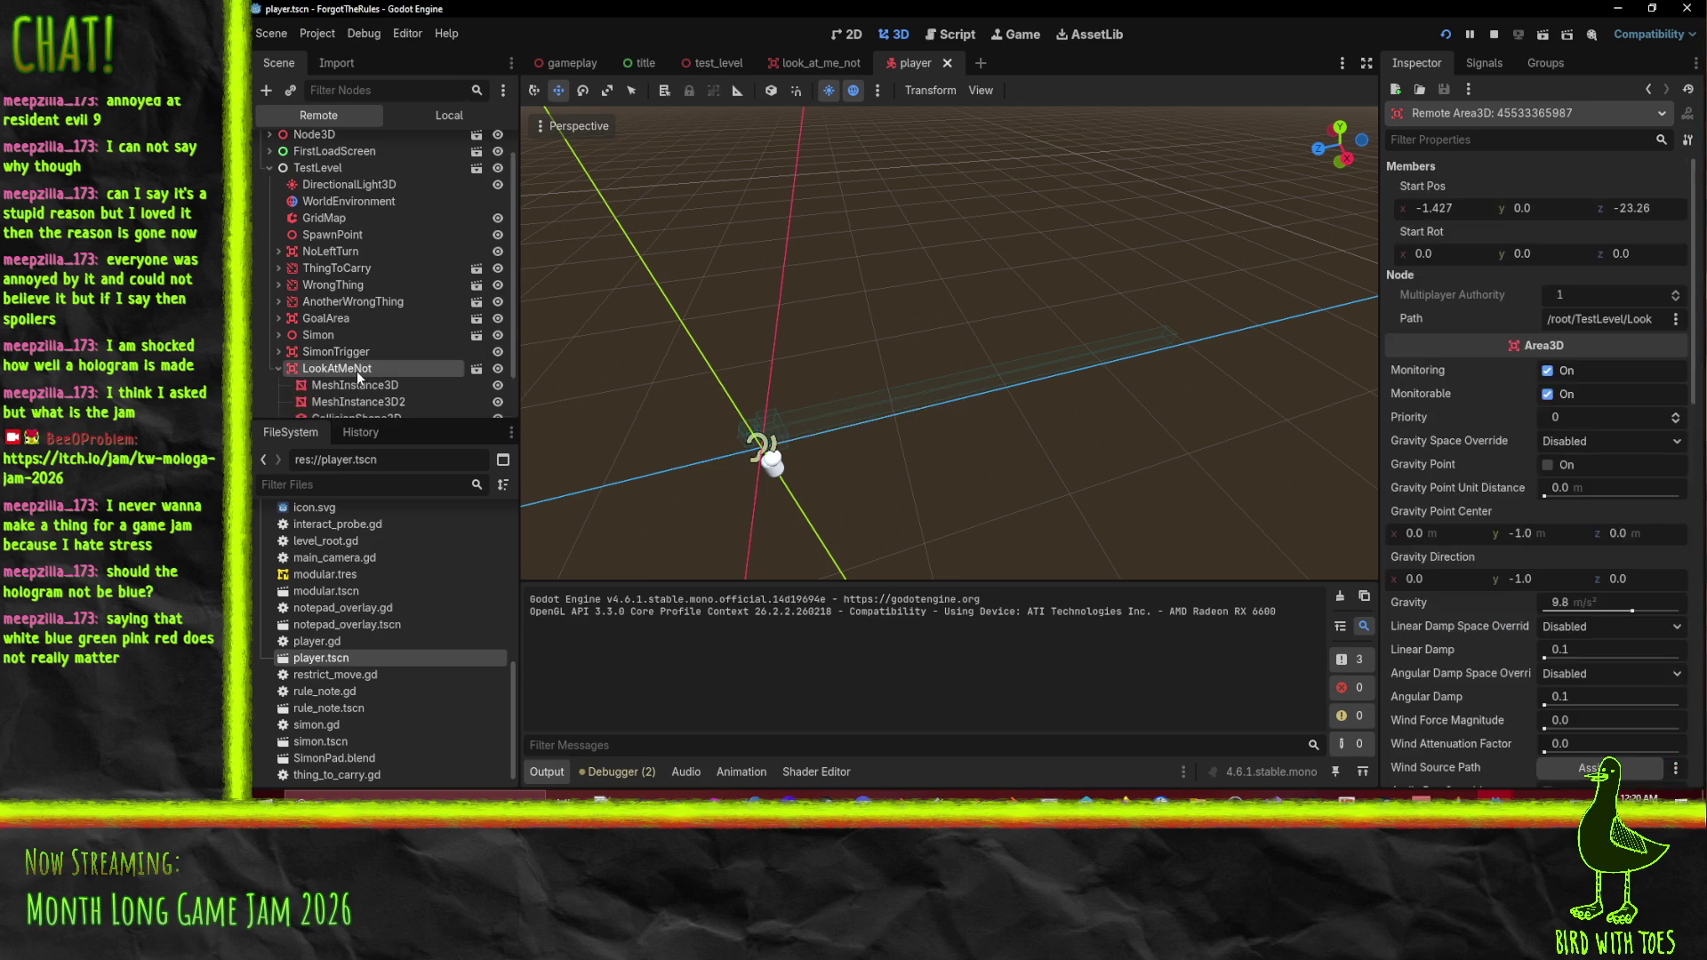
{"action": "scroll", "coordinate": [1470, 268], "scroll_direction": "down", "scroll_amount": 2}
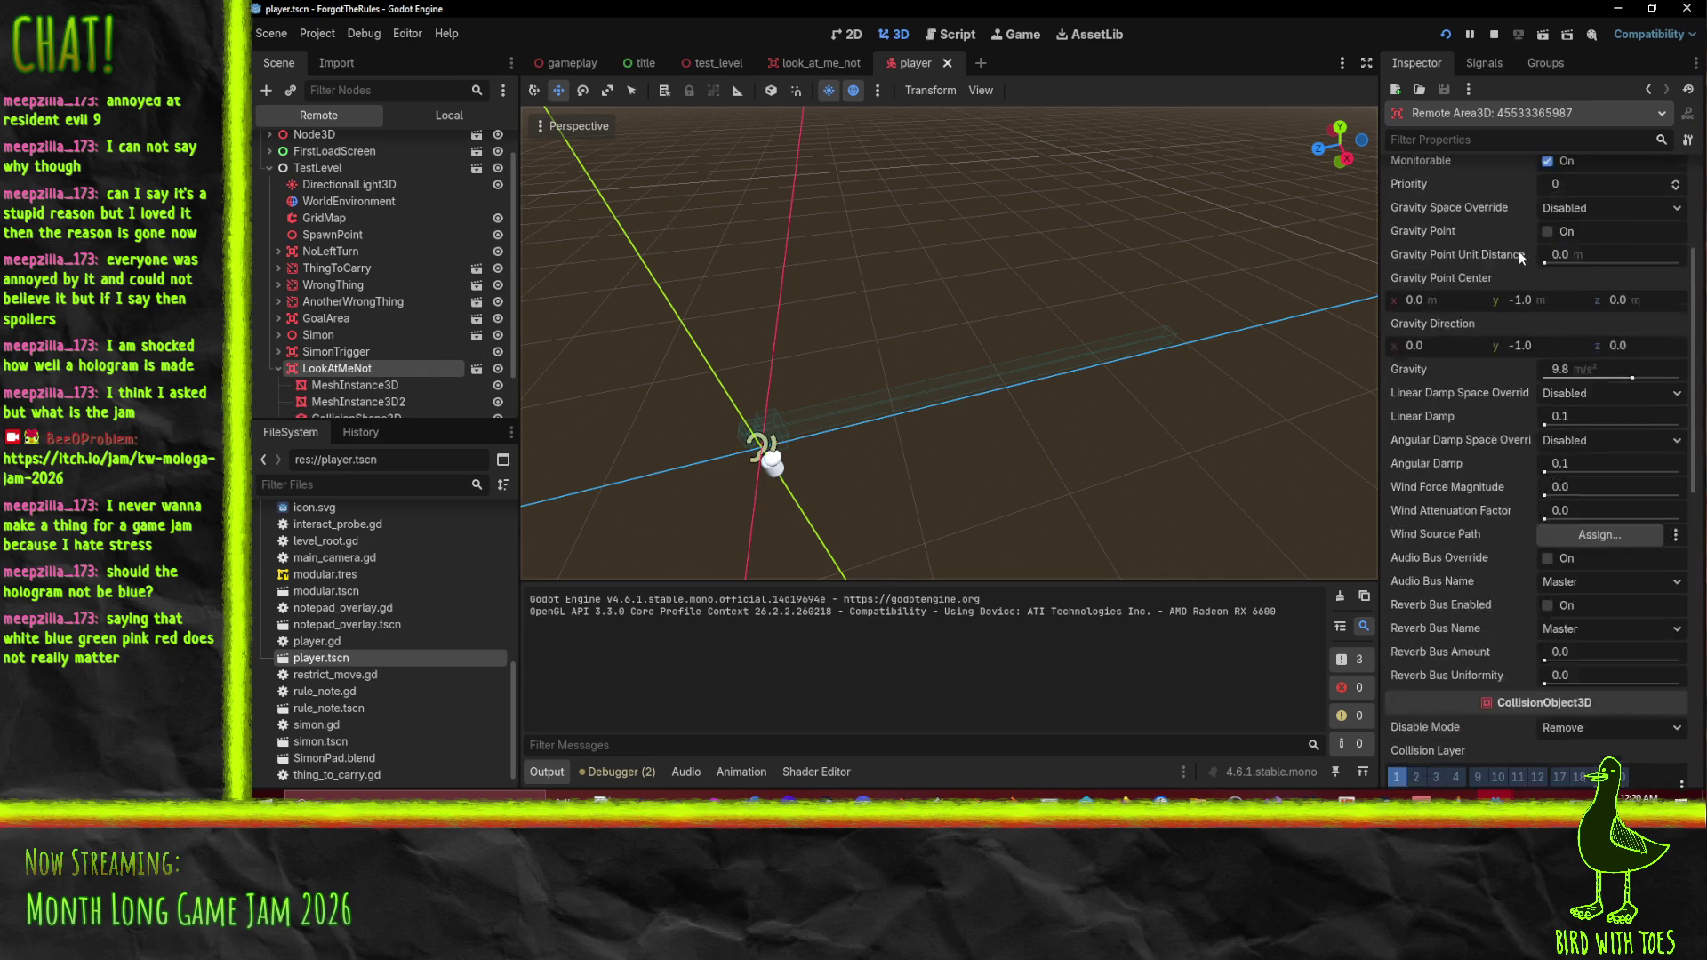
{"action": "scroll", "coordinate": [1443, 328], "scroll_direction": "up", "scroll_amount": 2}
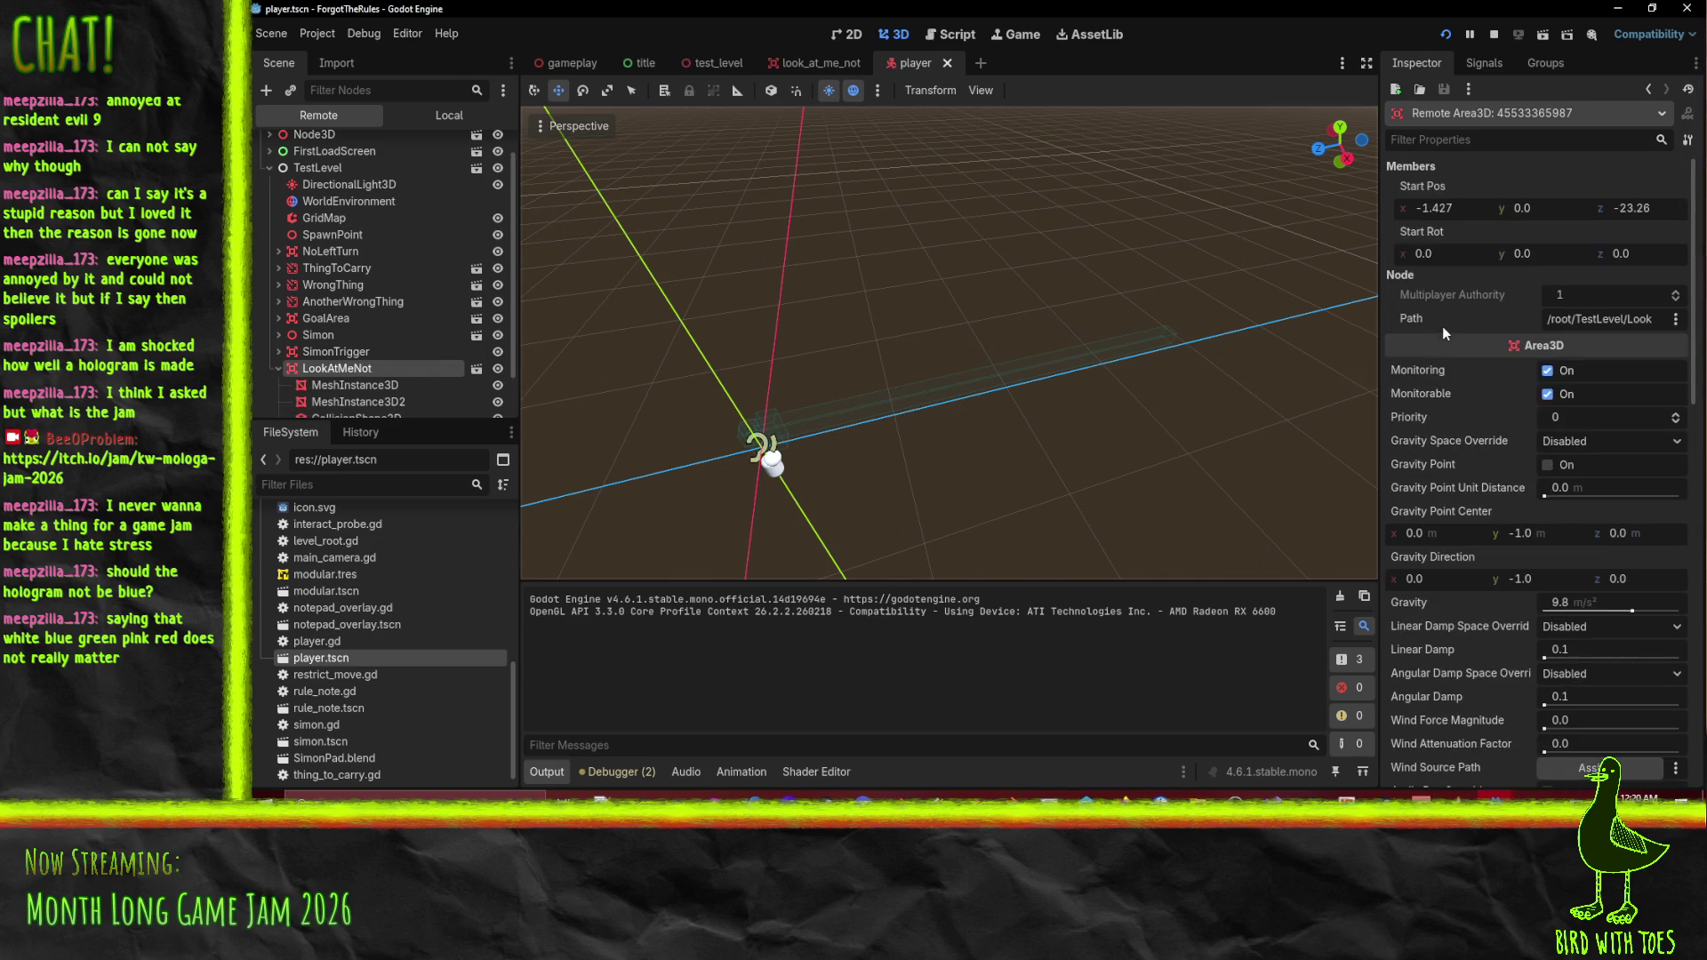
{"action": "left_click", "coordinate": [1482, 64]}
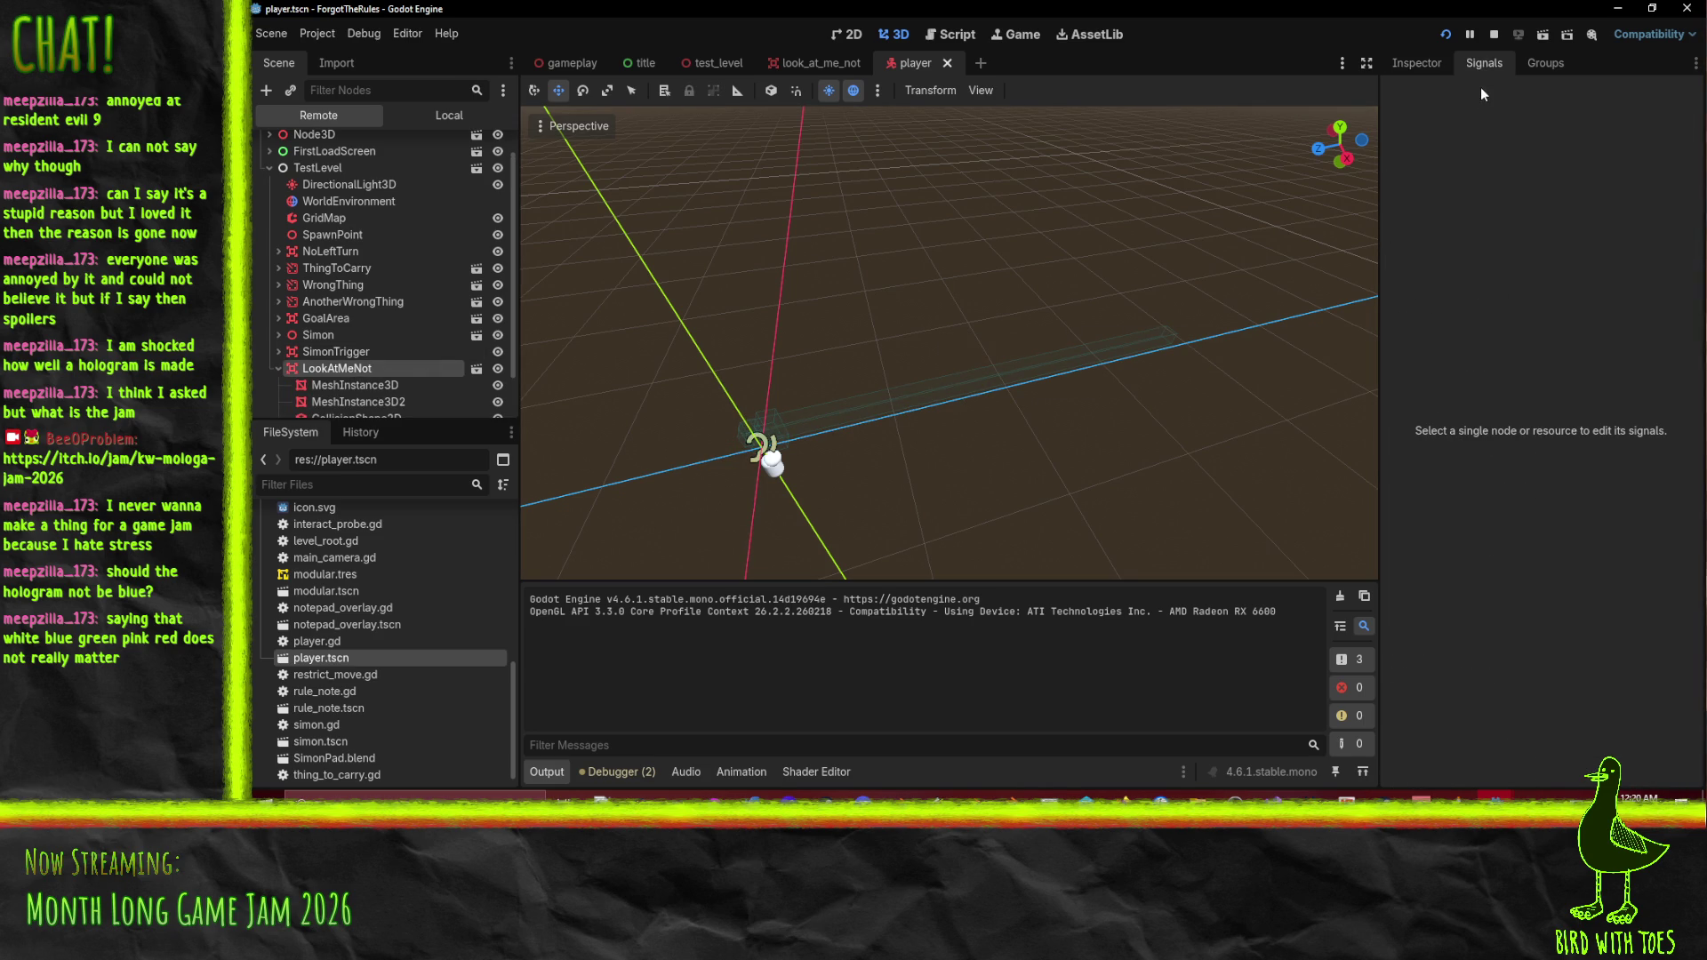
{"action": "left_click", "coordinate": [1421, 59]}
Scroll through the rest of LookAtMeNot's properties, then stop the running game.
{"action": "scroll", "coordinate": [1511, 400], "scroll_direction": "down", "scroll_amount": 4}
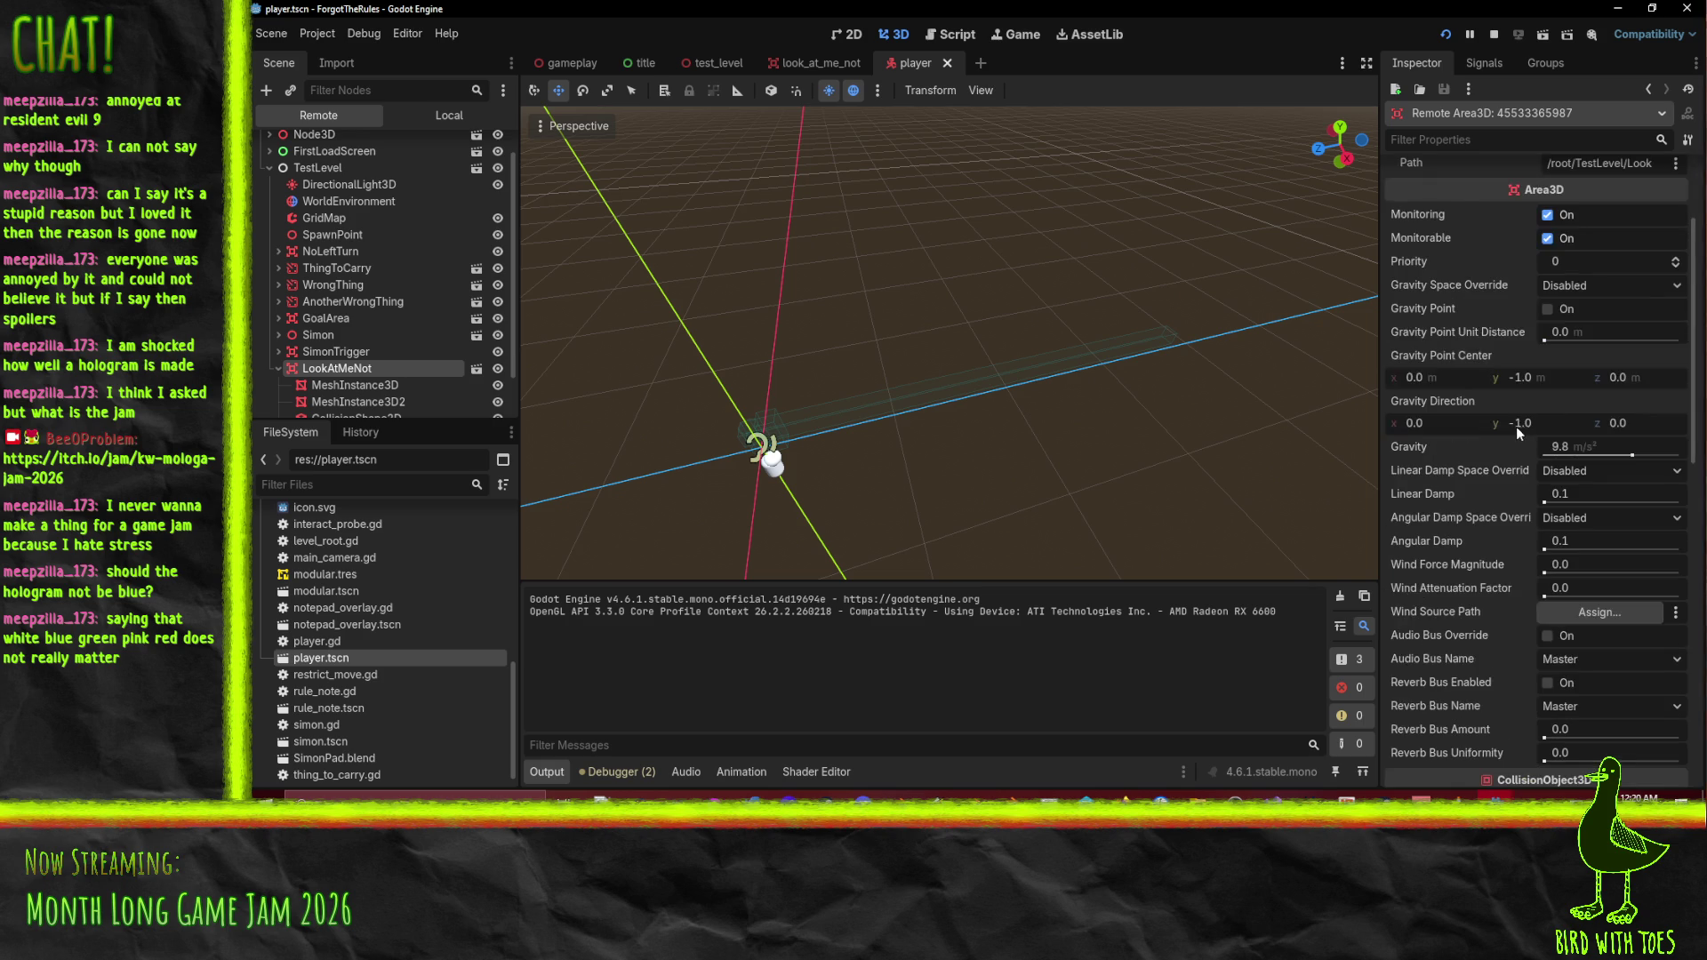
{"action": "scroll", "coordinate": [1470, 364], "scroll_direction": "down", "scroll_amount": 12}
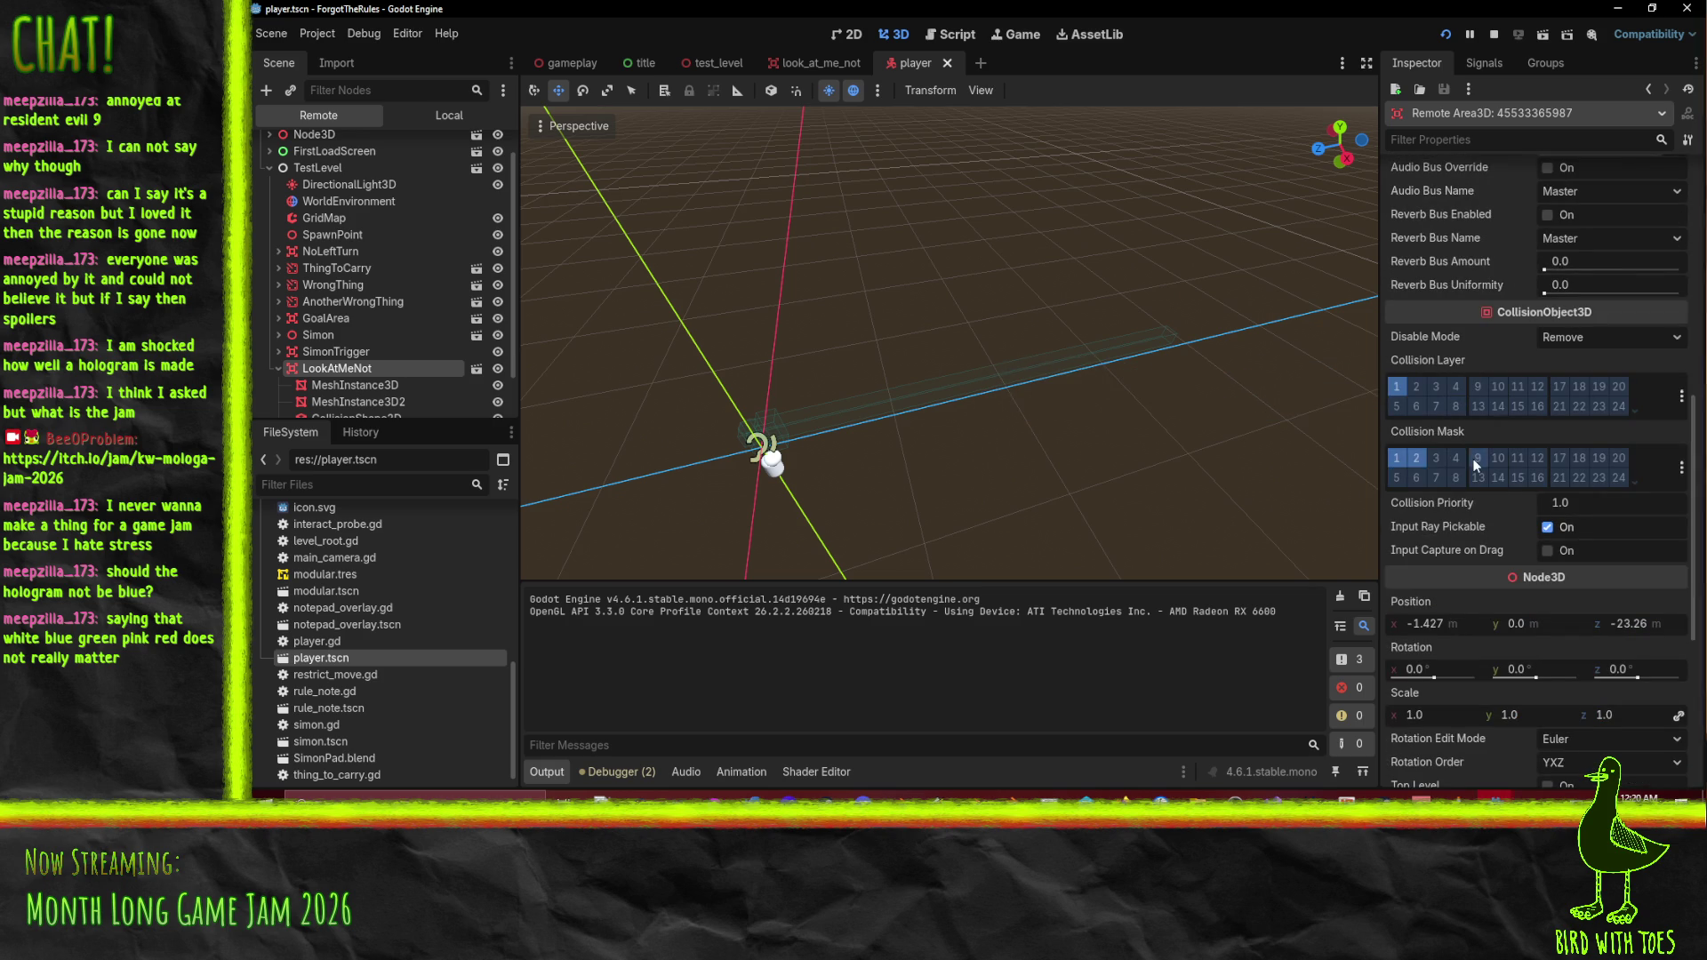
{"action": "scroll", "coordinate": [1490, 514], "scroll_direction": "up", "scroll_amount": 15}
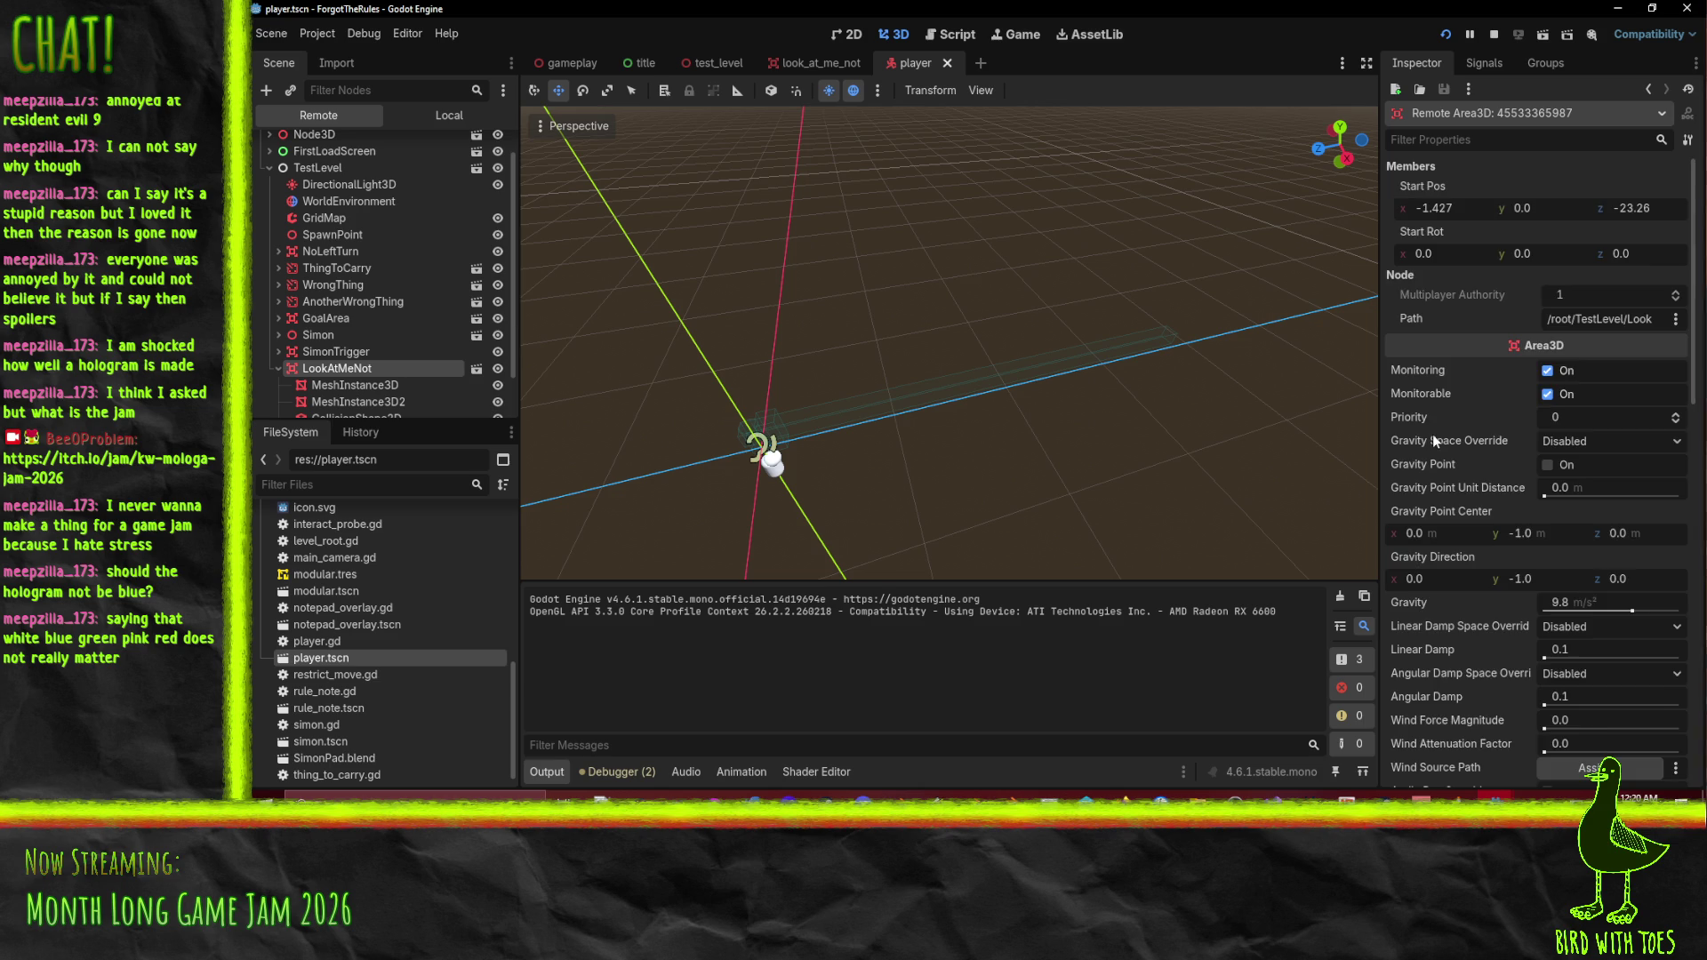
{"action": "scroll", "coordinate": [1432, 434], "scroll_direction": "down", "scroll_amount": 4}
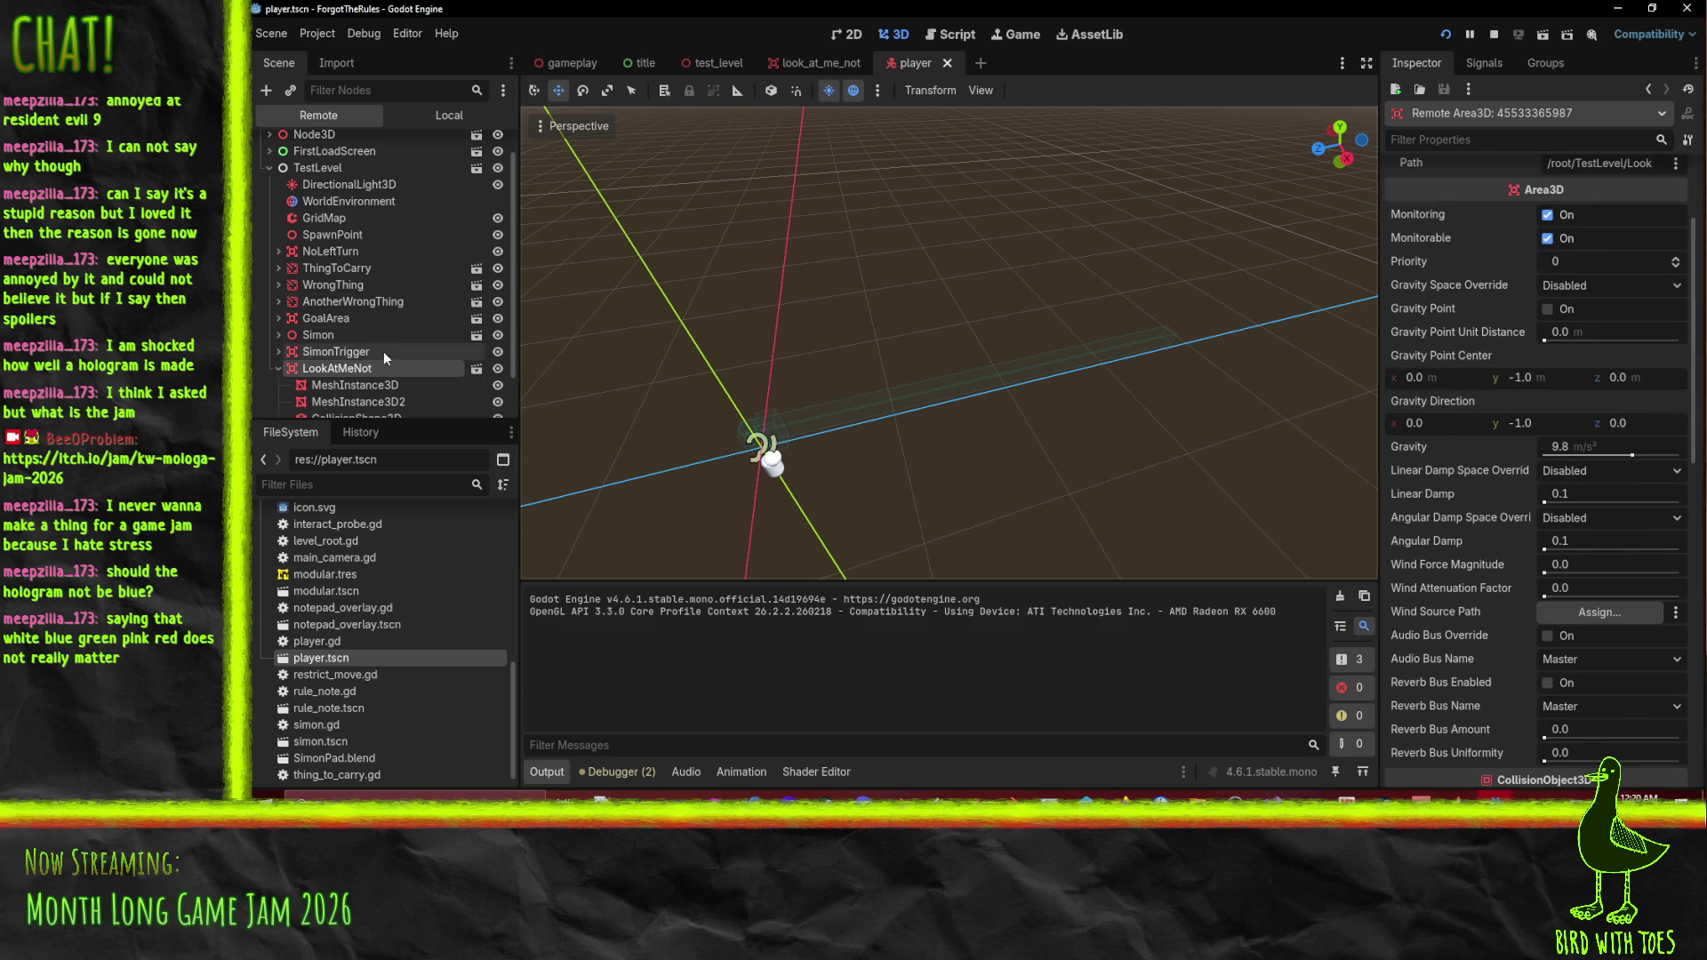
{"action": "scroll", "coordinate": [1547, 427], "scroll_direction": "down", "scroll_amount": 15}
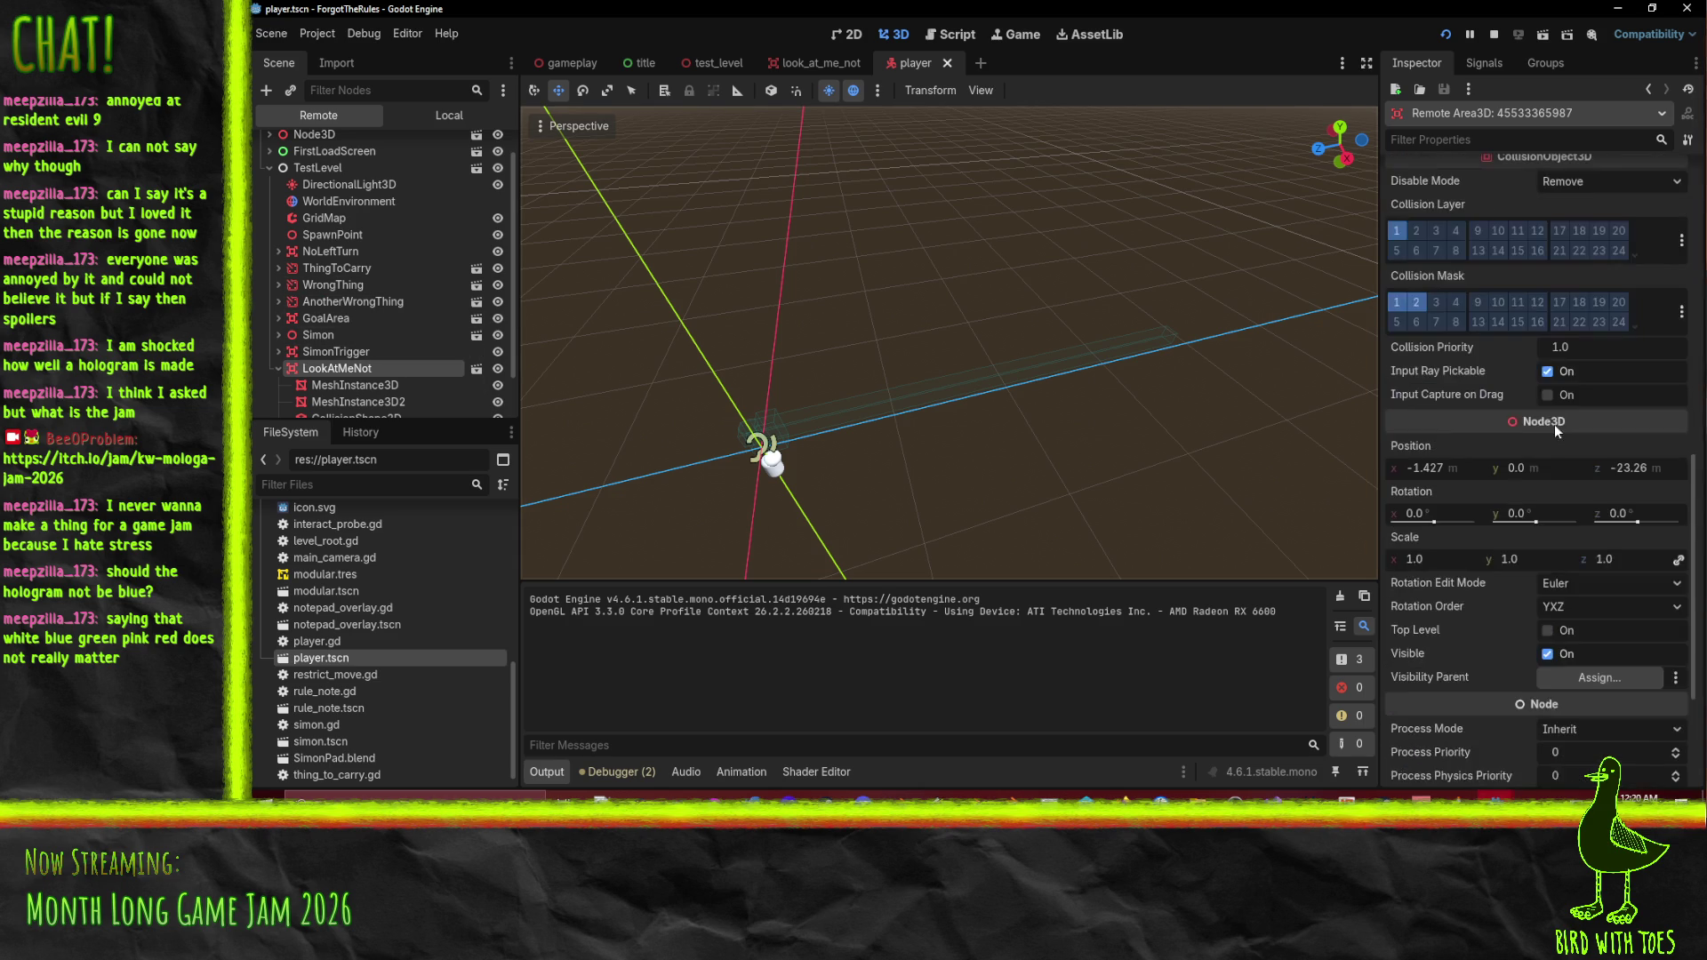
{"action": "left_click", "coordinate": [1494, 33]}
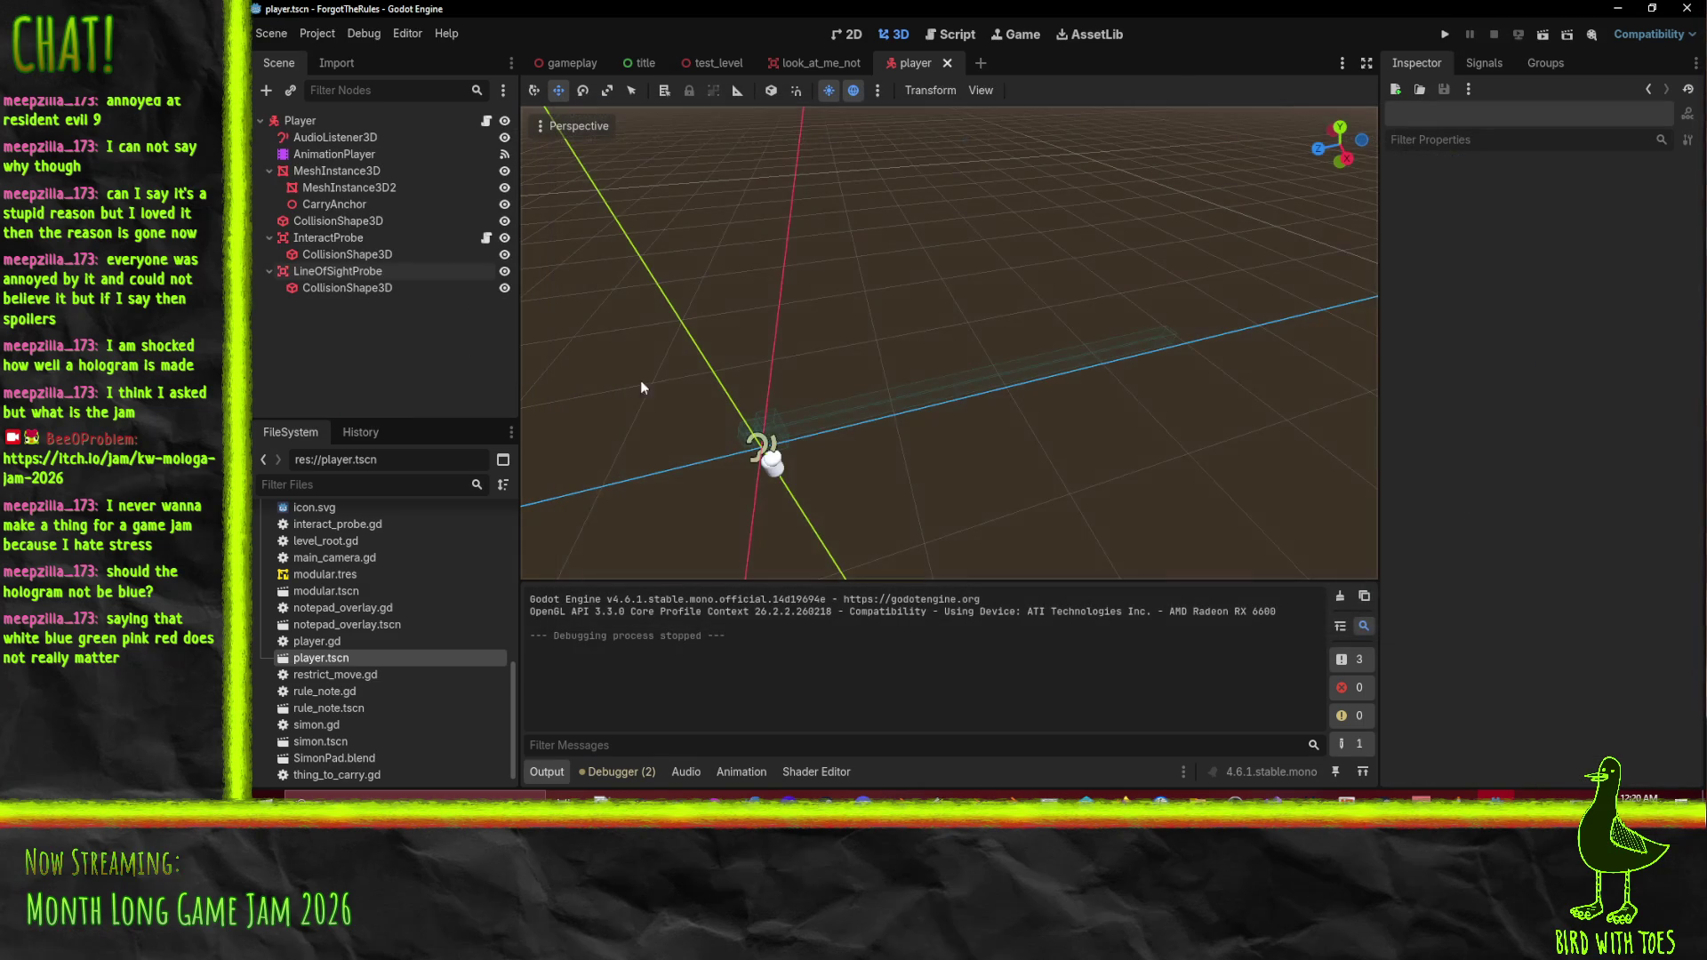
Uncheck Monitoring on the player's LineOfSightProbe area and save the player scene.
{"action": "left_click", "coordinate": [349, 290]}
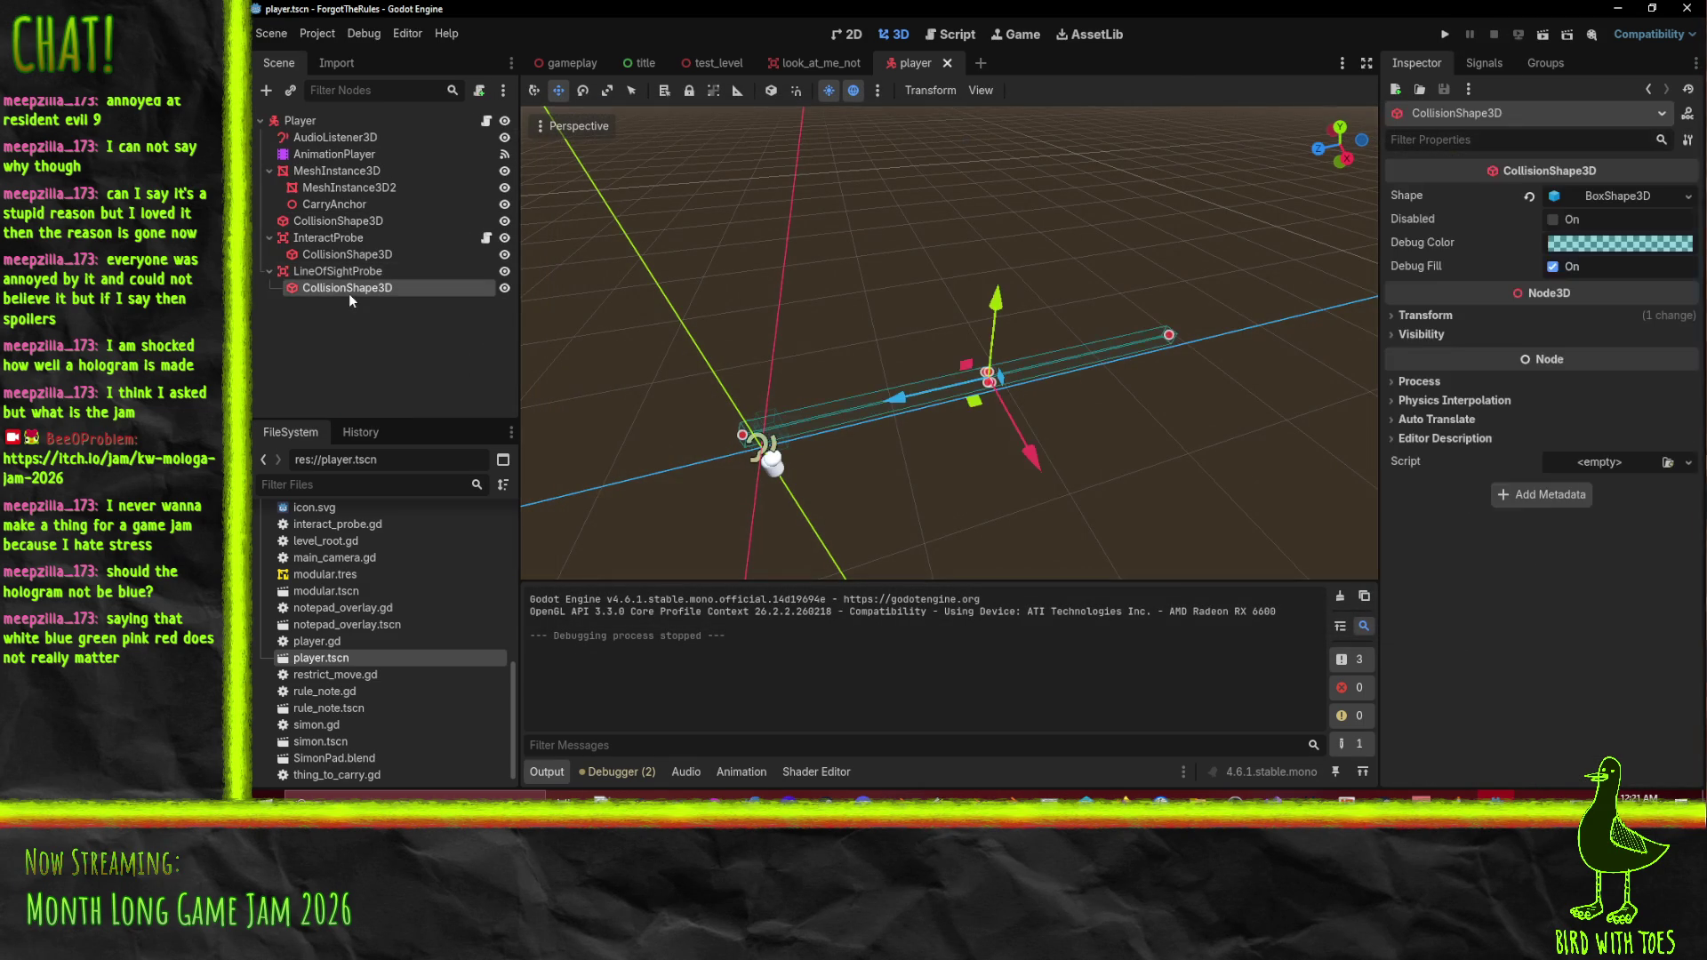
{"action": "left_click", "coordinate": [338, 271]}
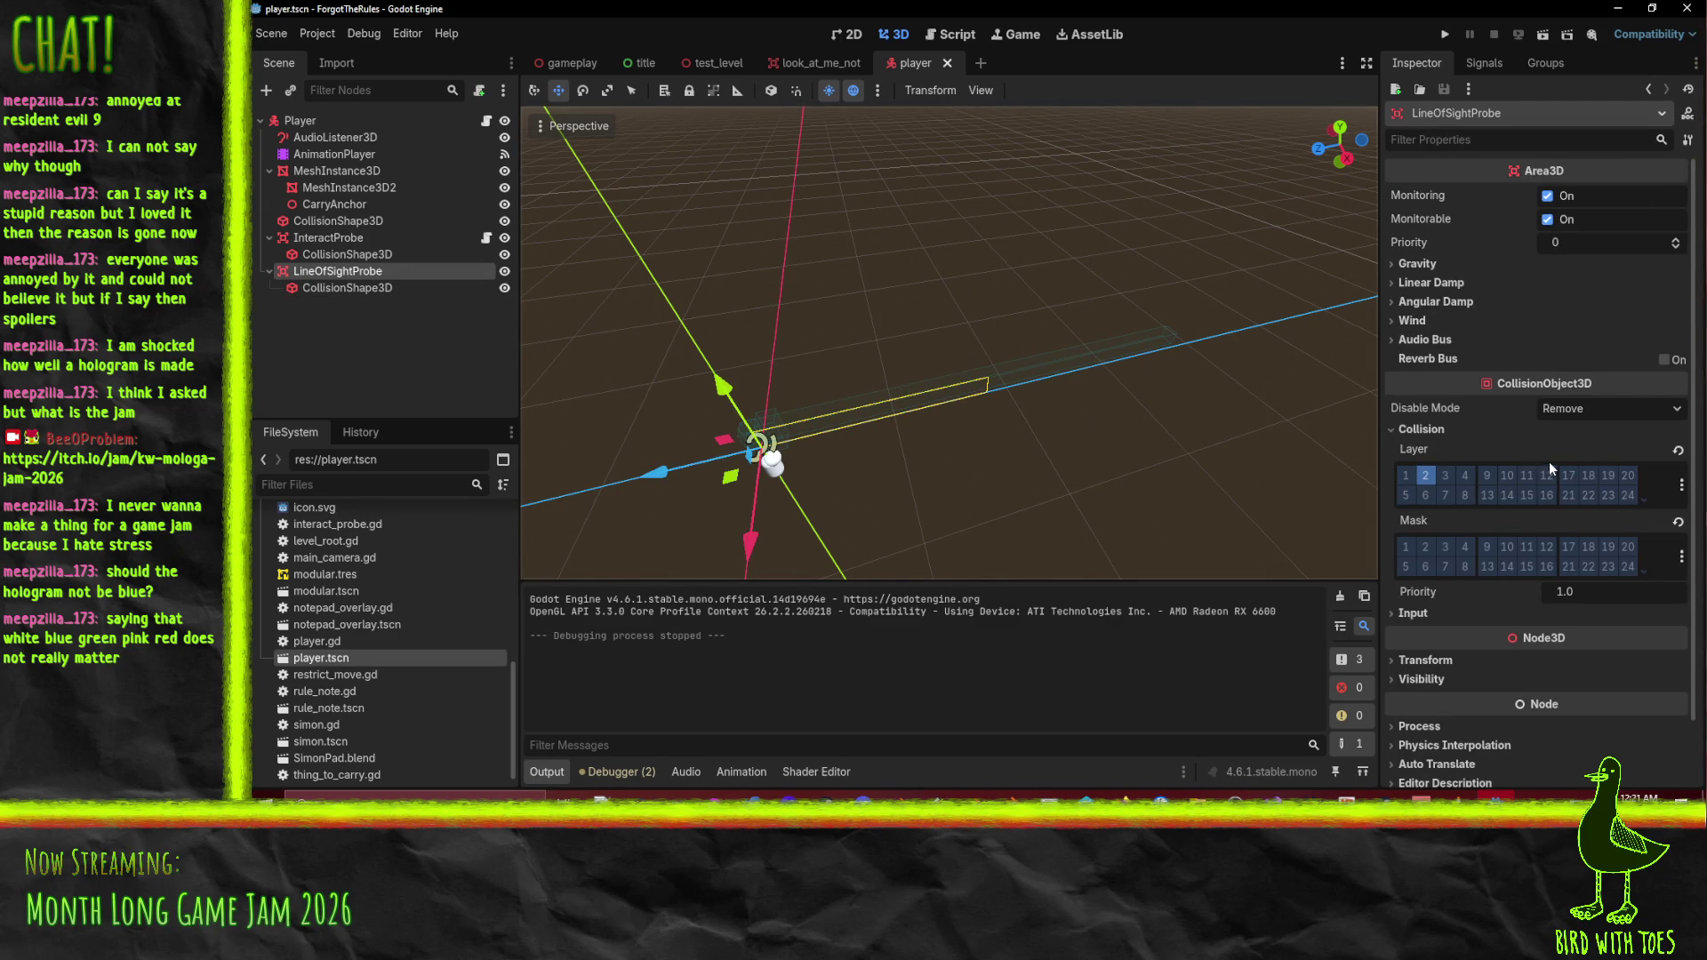
{"action": "left_click", "coordinate": [1548, 196]}
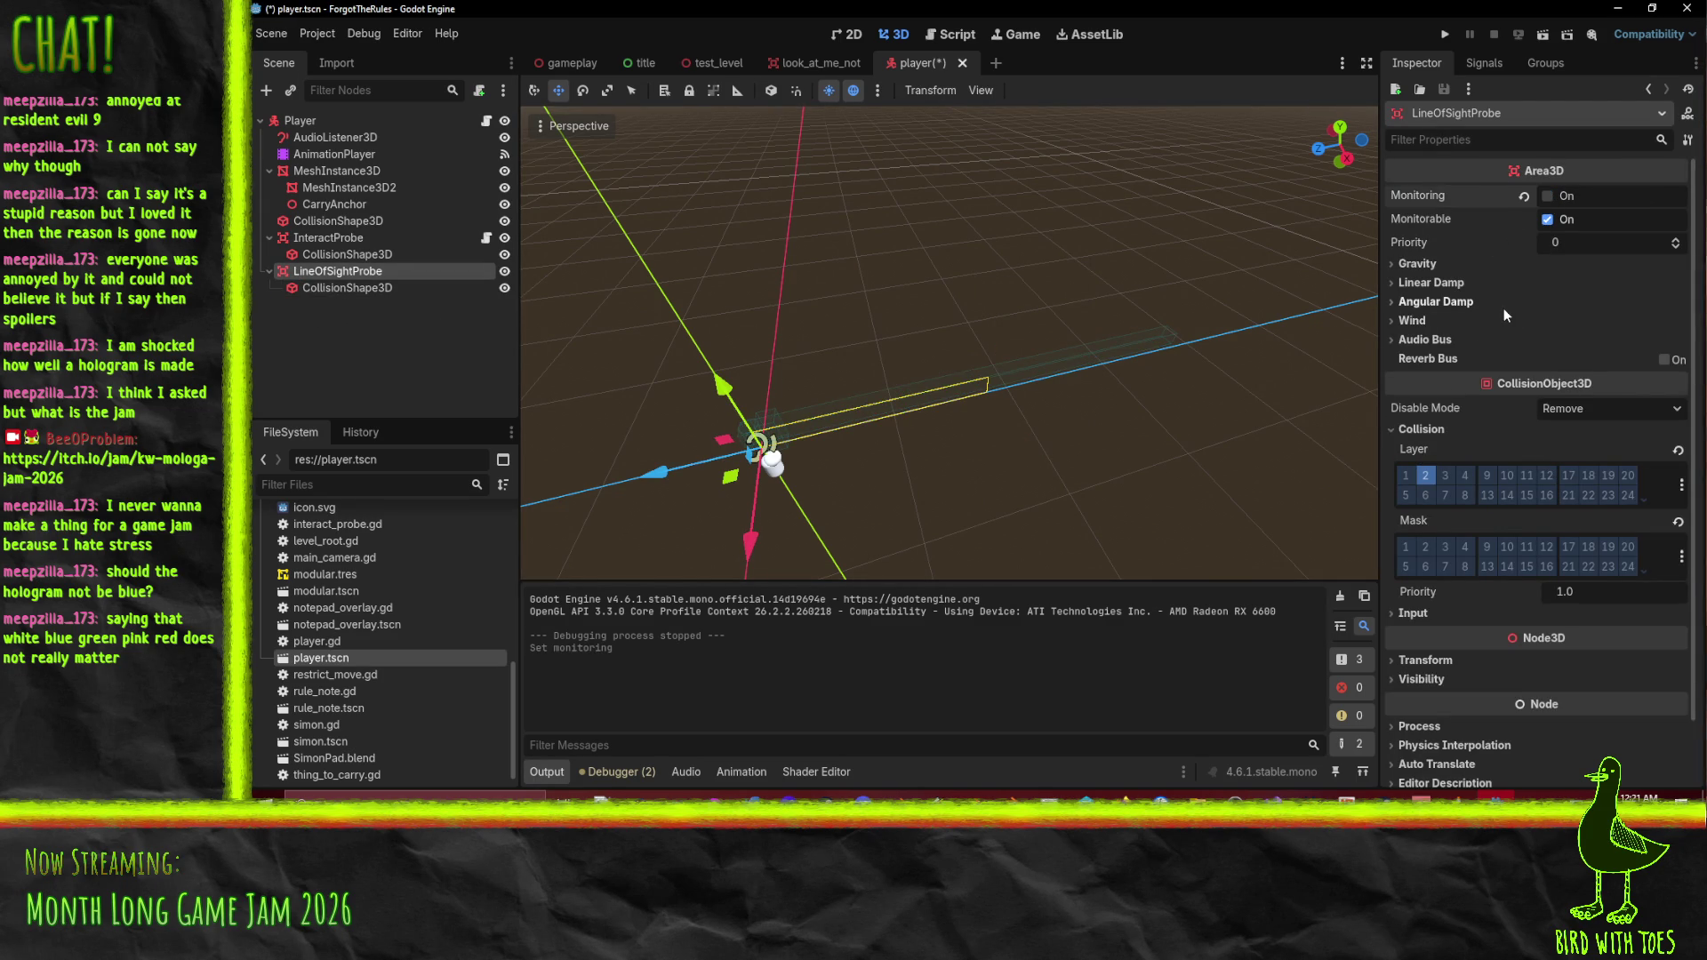
{"action": "key", "text": "ctrl+s"}
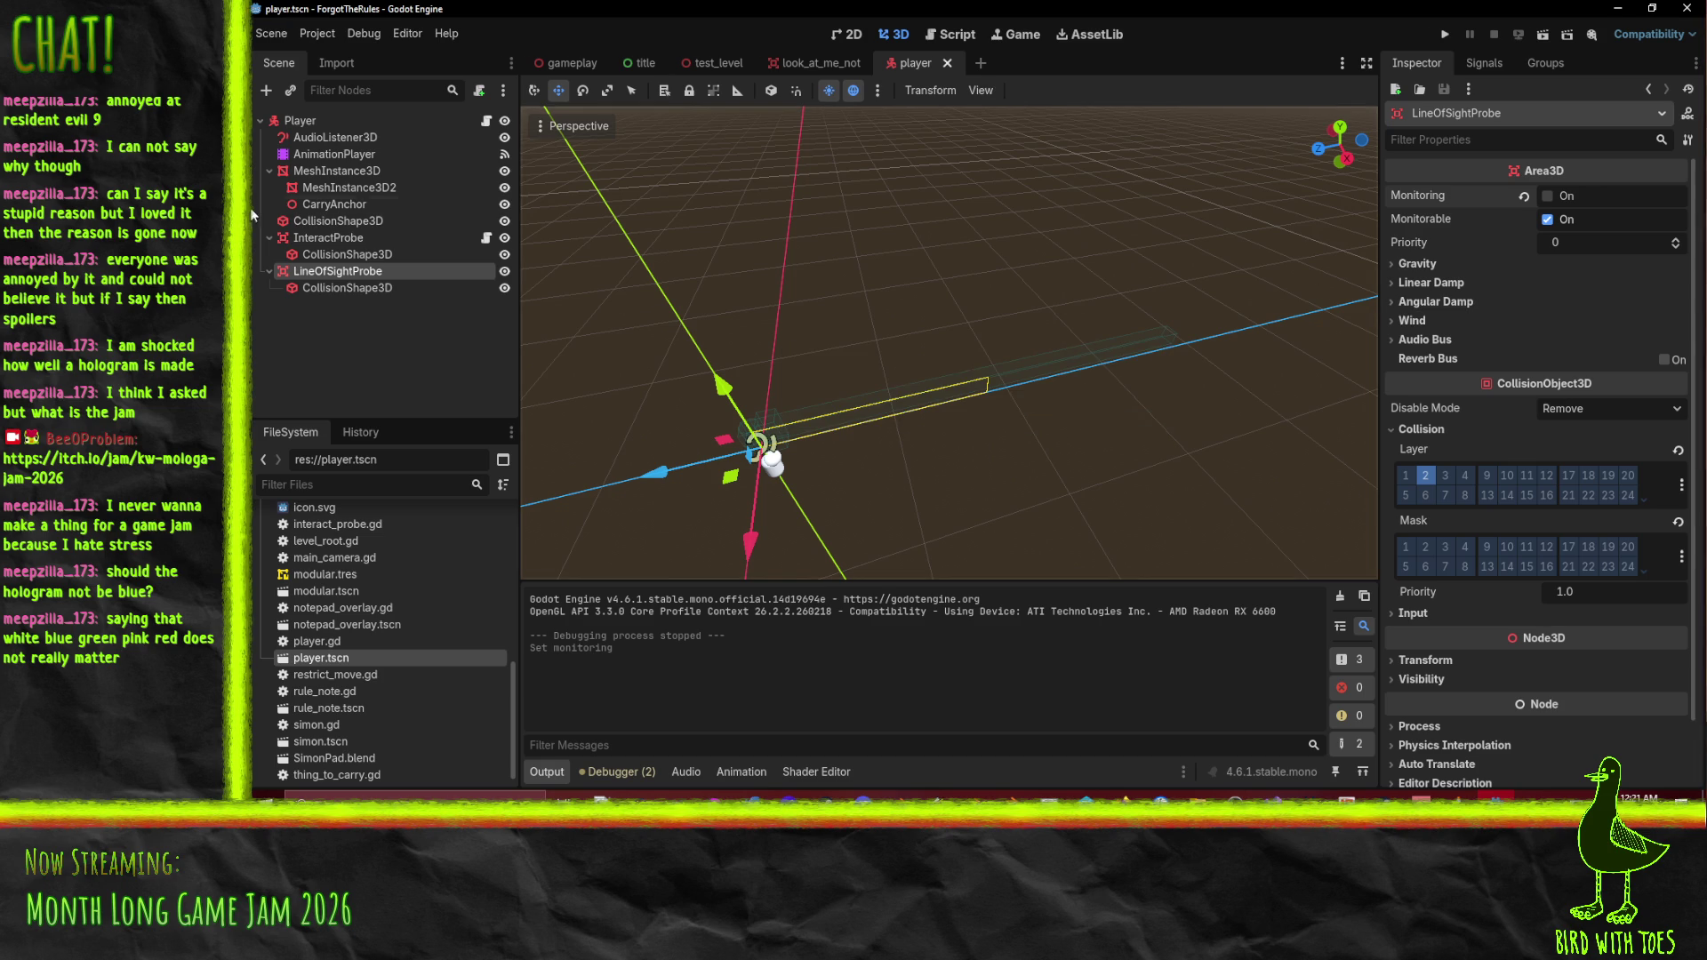
In the look_at_me_not scene, check CollisionShape3D's Transform, then open look_at_me_not.gd.
{"action": "left_click", "coordinate": [814, 62]}
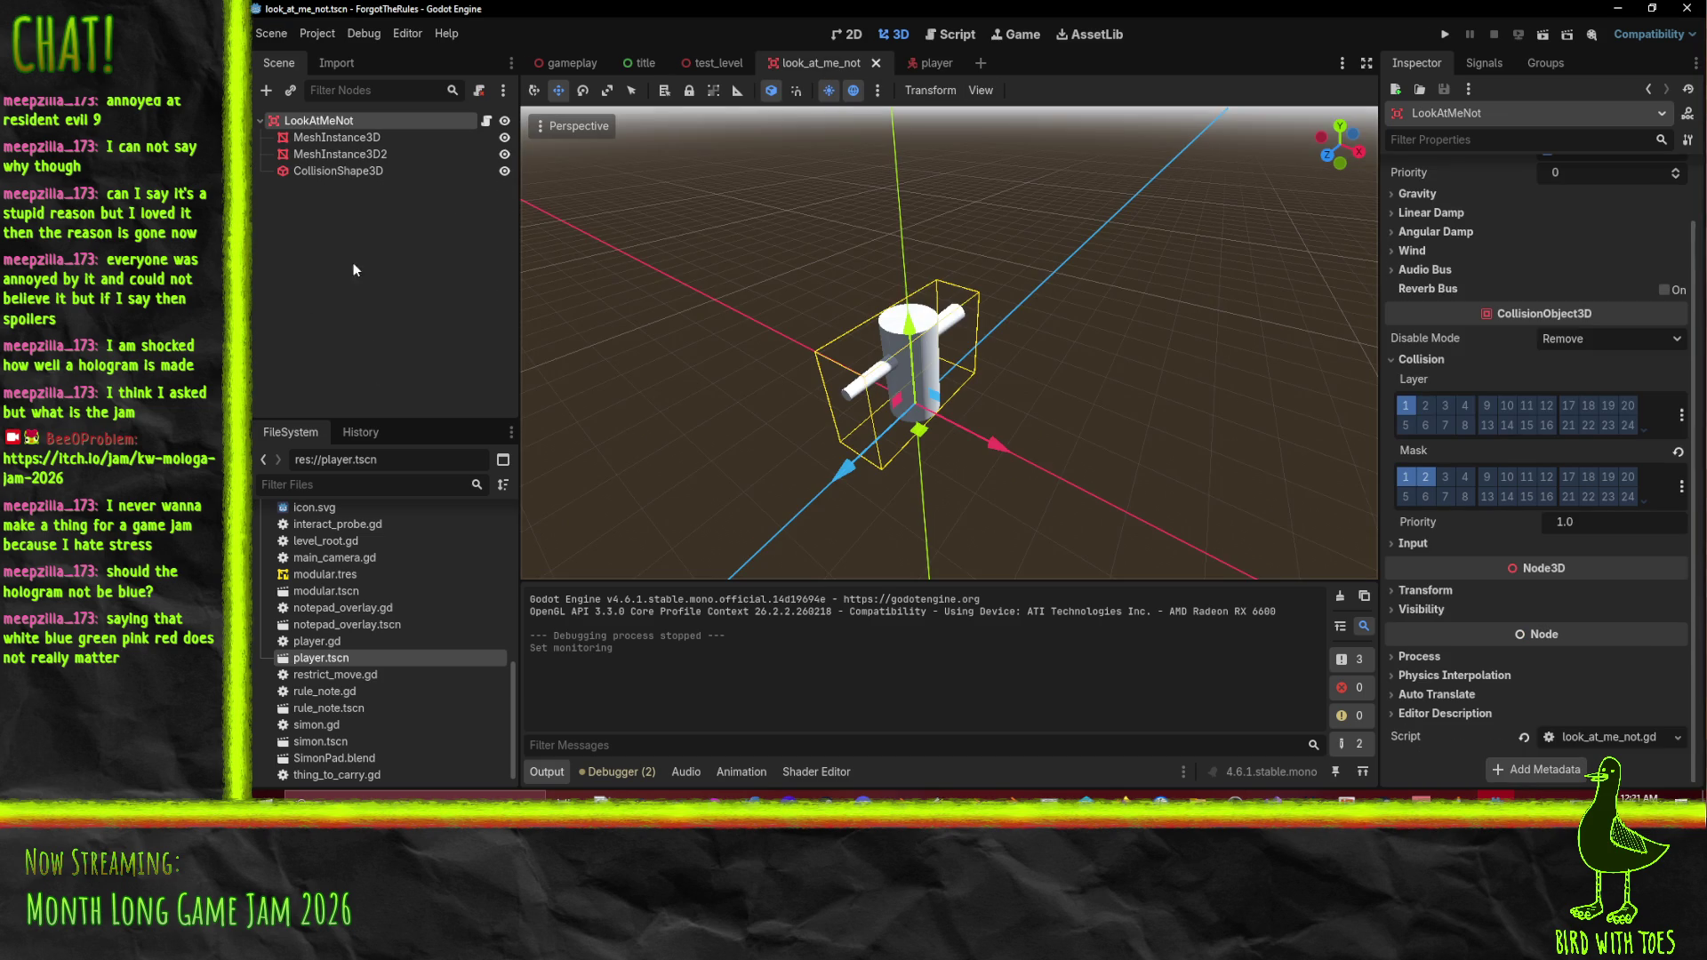
{"action": "left_click", "coordinate": [345, 170]}
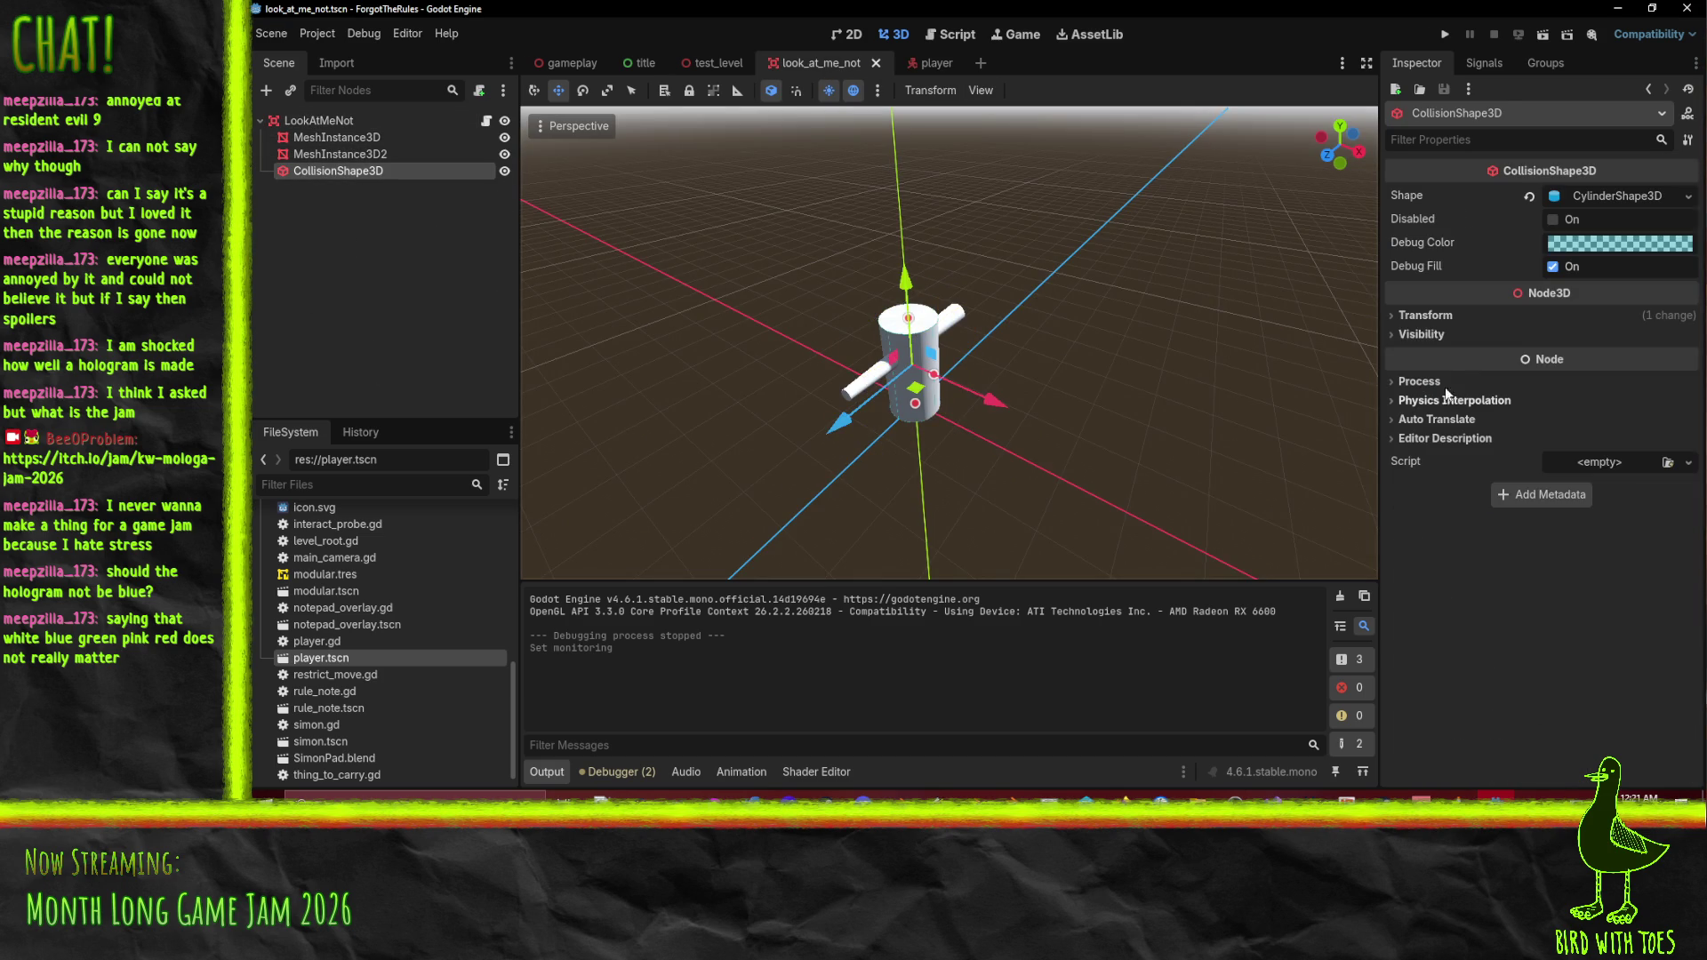
{"action": "left_click", "coordinate": [1442, 316]}
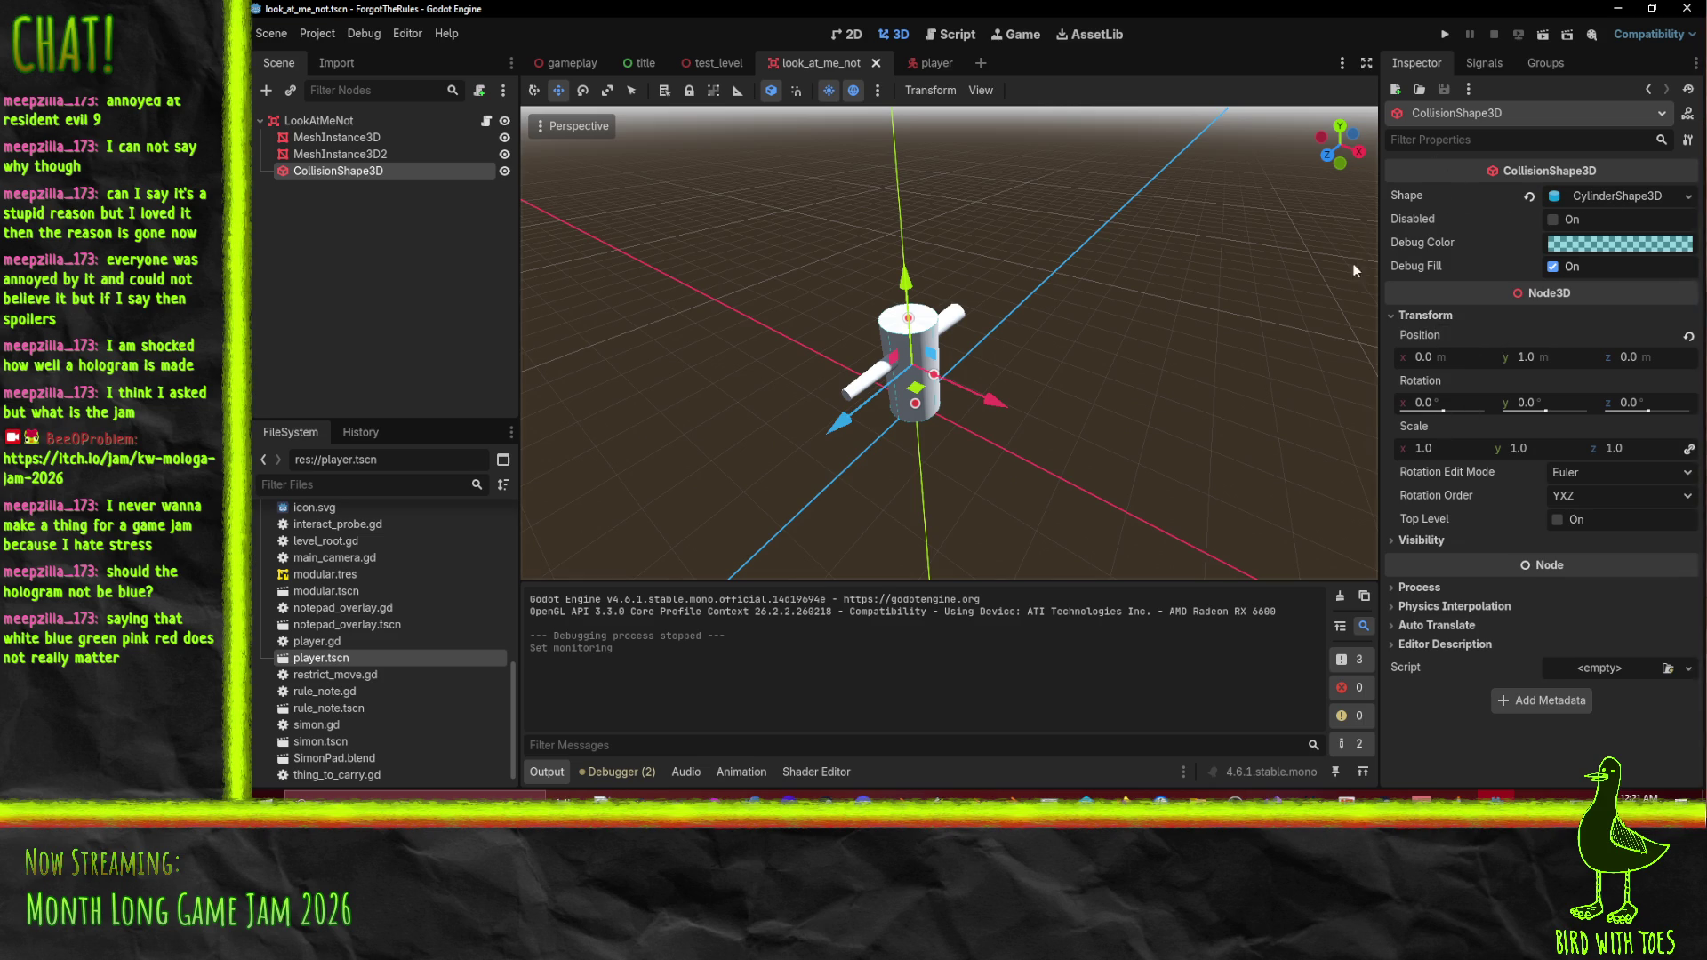
{"action": "left_click", "coordinate": [315, 119]}
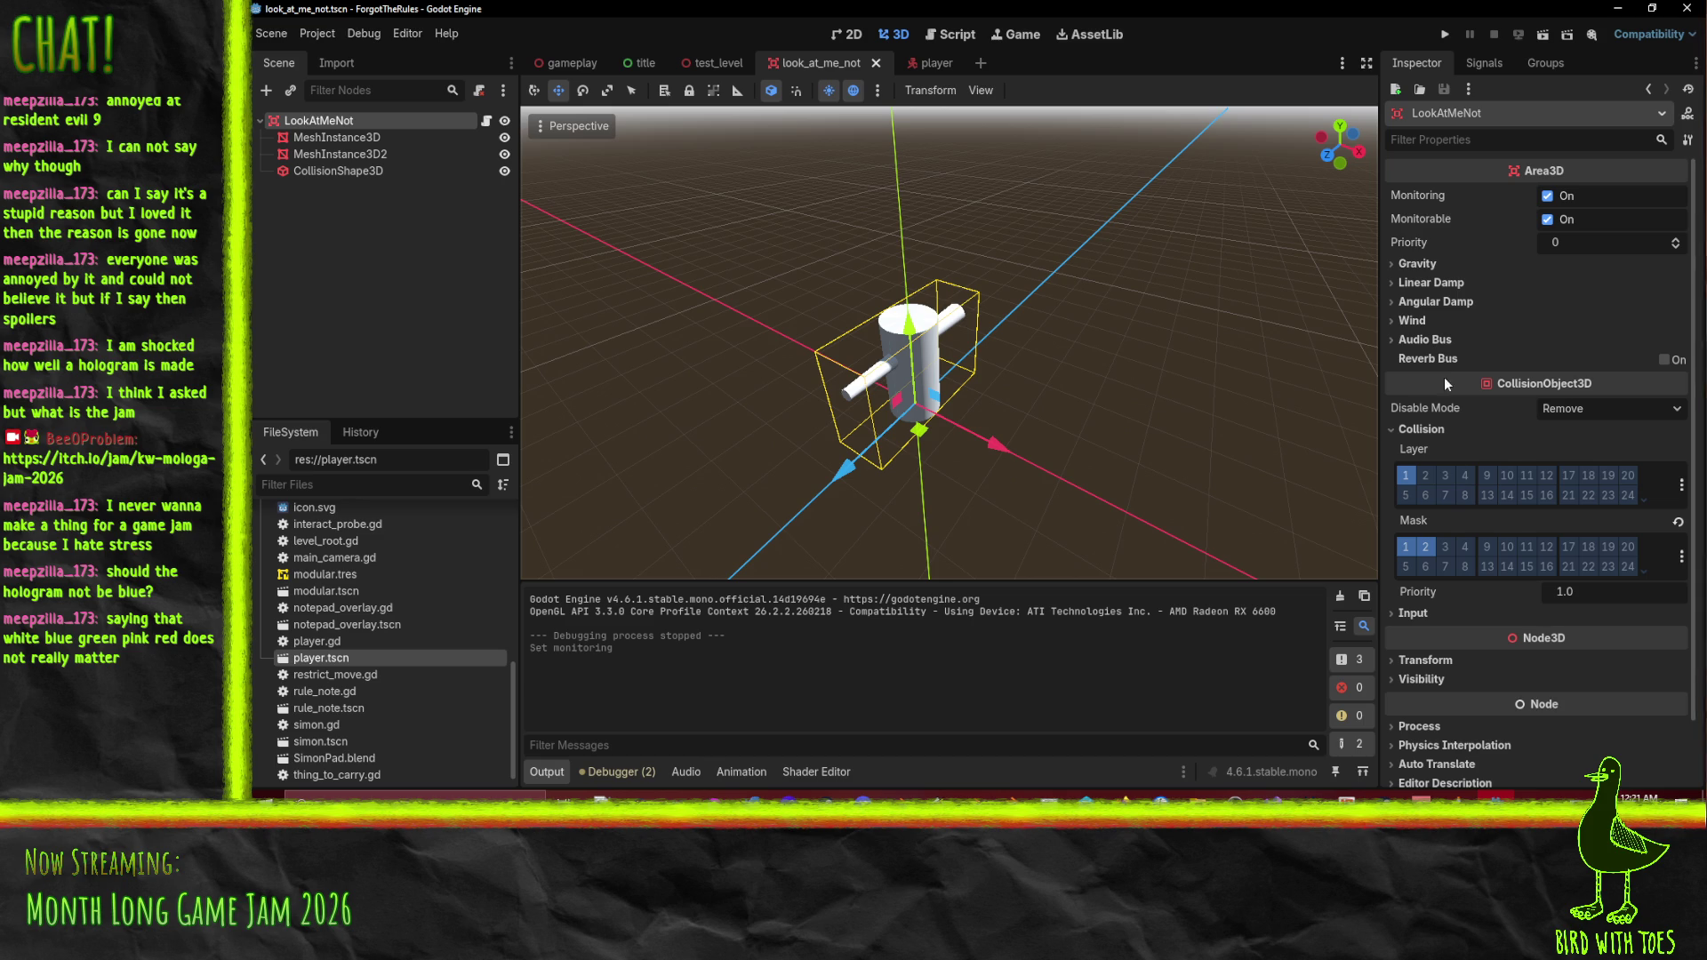
{"action": "scroll", "coordinate": [1478, 584], "scroll_direction": "down", "scroll_amount": 2}
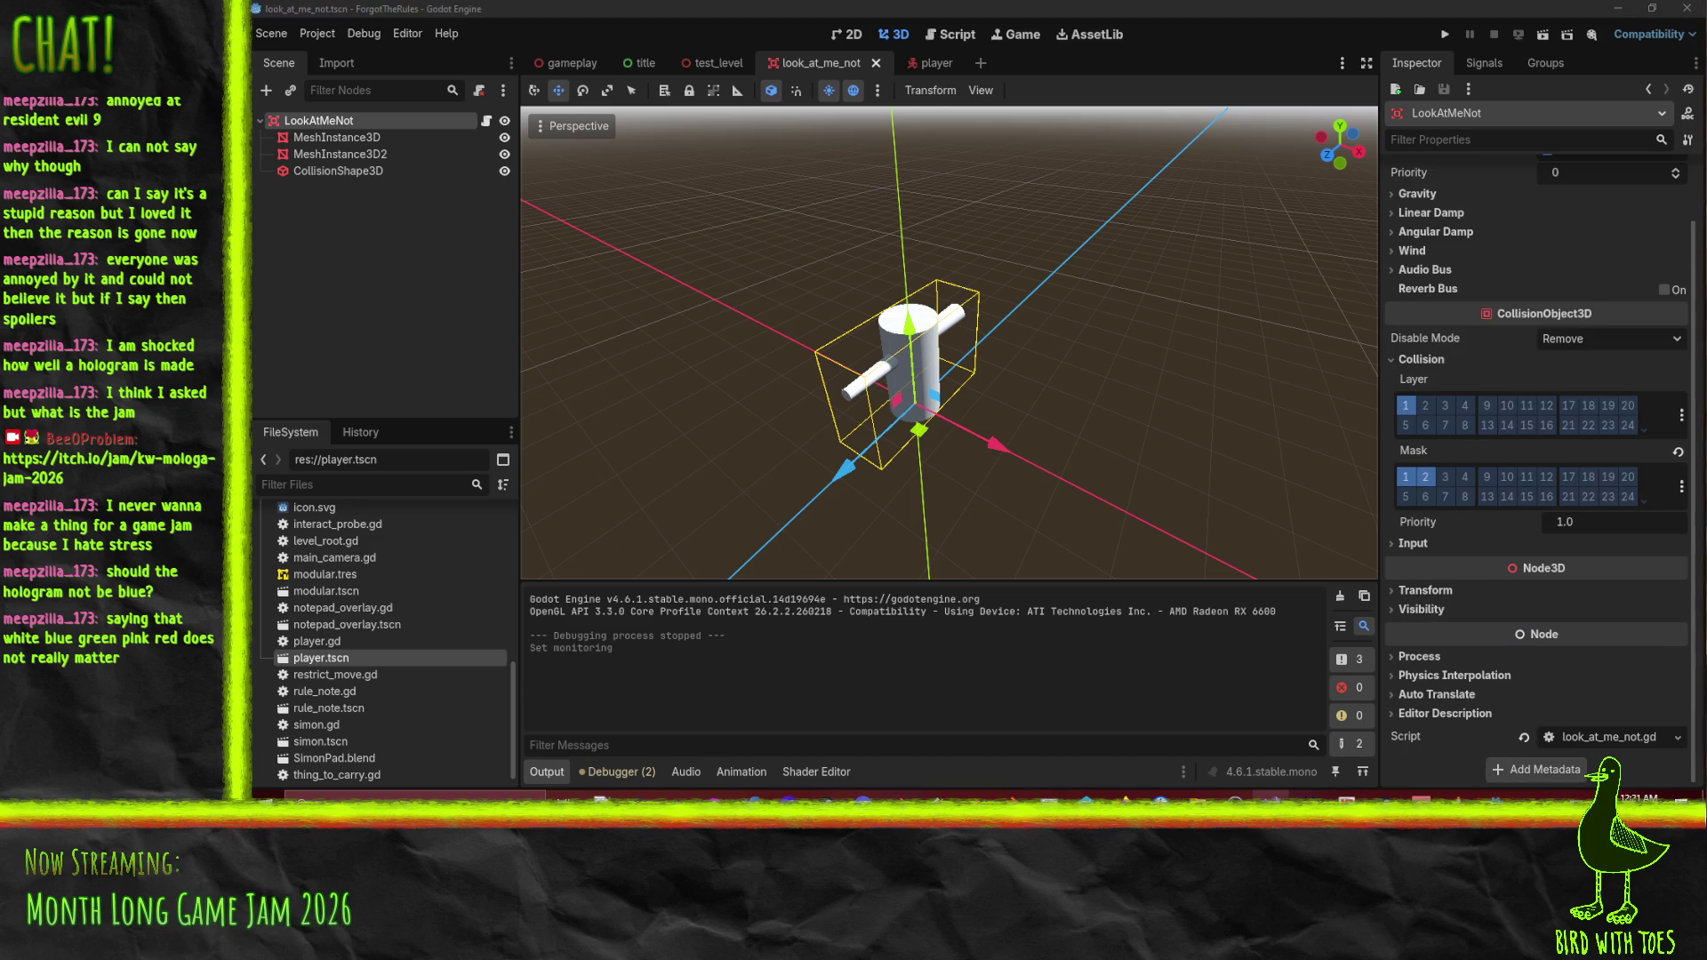
{"action": "left_click", "coordinate": [951, 34]}
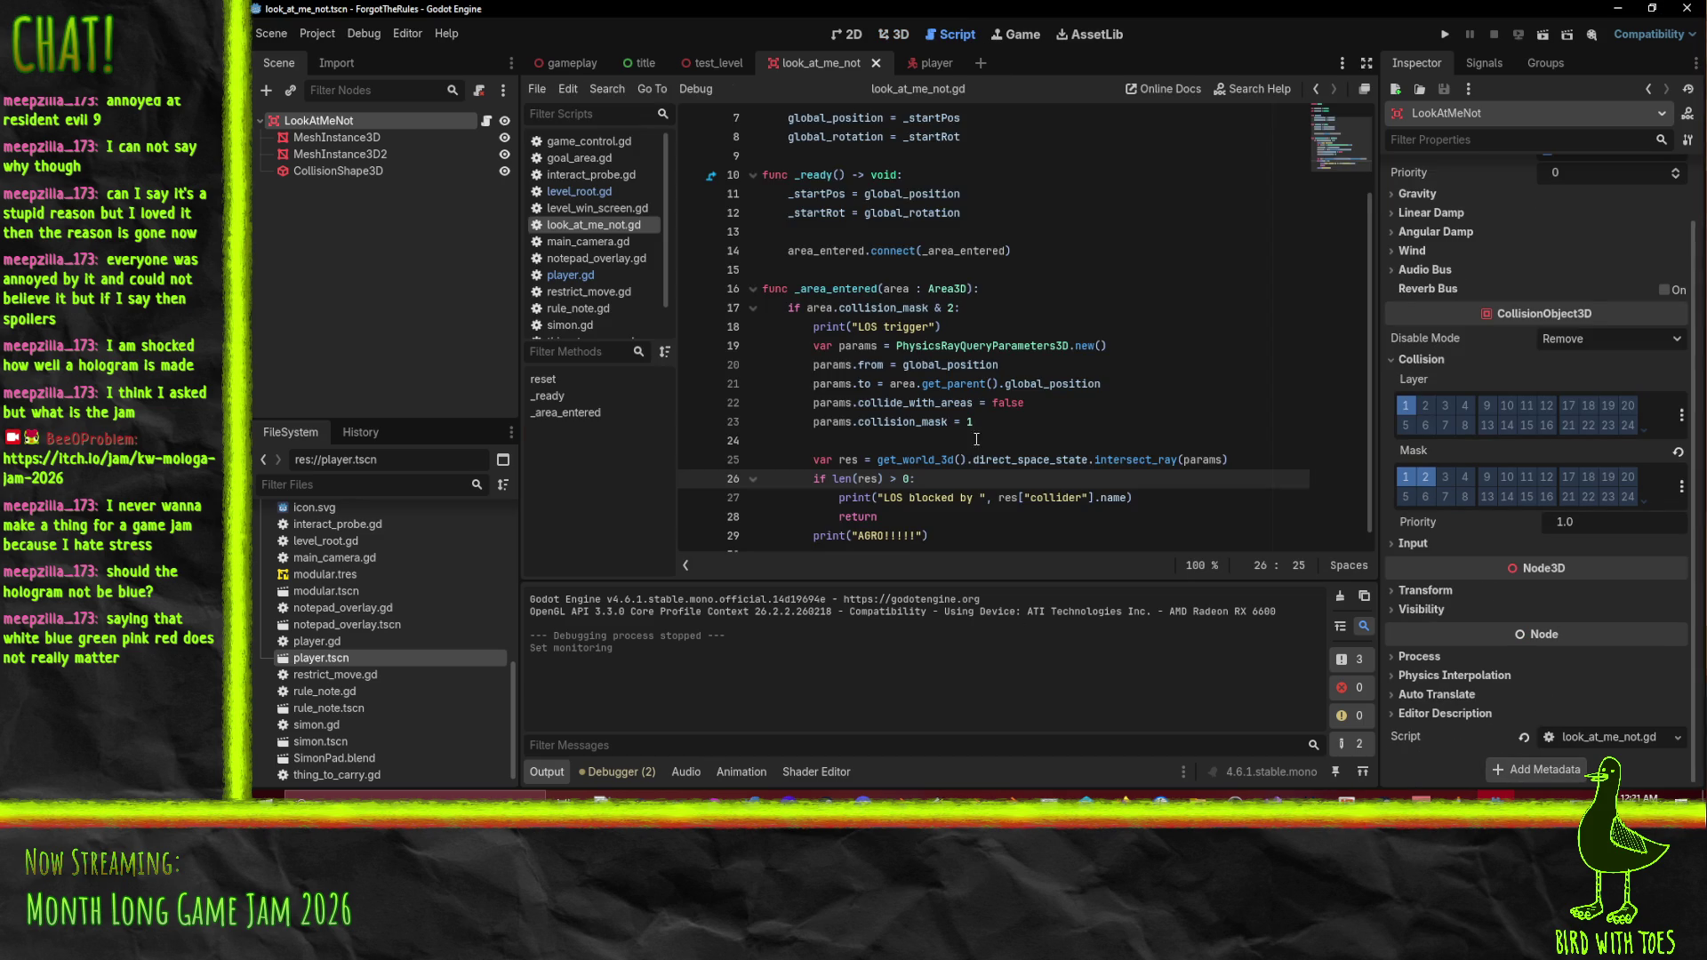
Add breakpoints on the area_entered connect line (14) and the _area_entered handler (17).
{"action": "scroll", "coordinate": [994, 472], "scroll_direction": "up", "scroll_amount": 2}
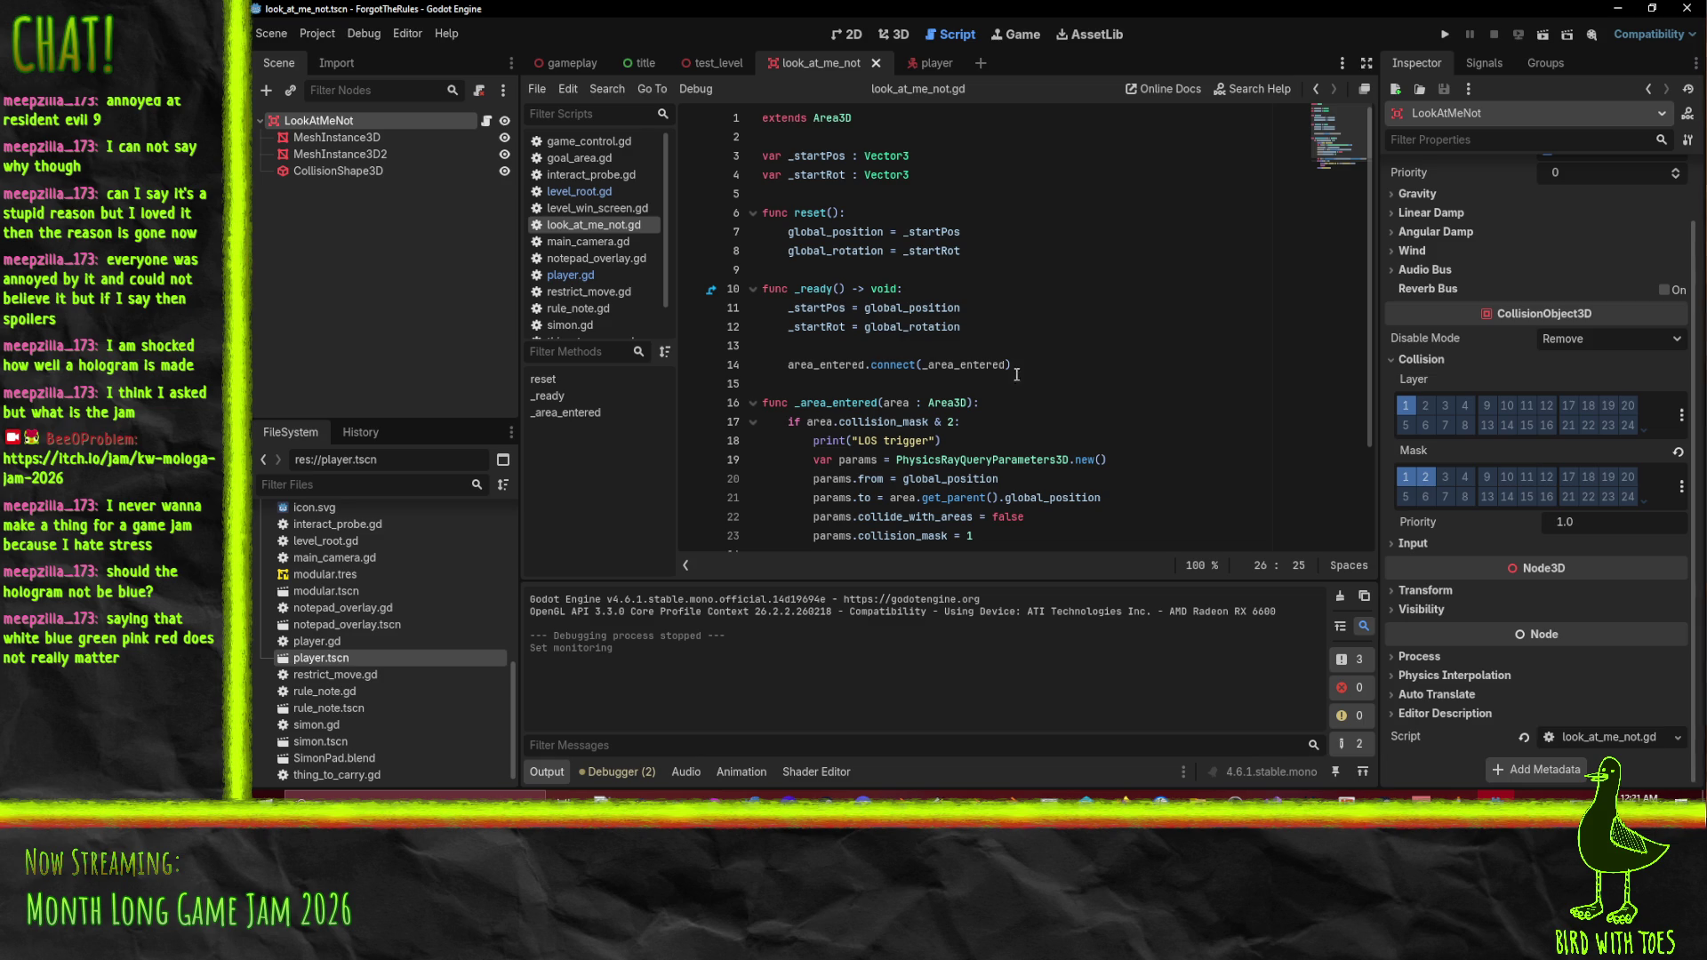
{"action": "left_click", "coordinate": [1067, 364]}
{"action": "mouse_move", "coordinate": [801, 364]}
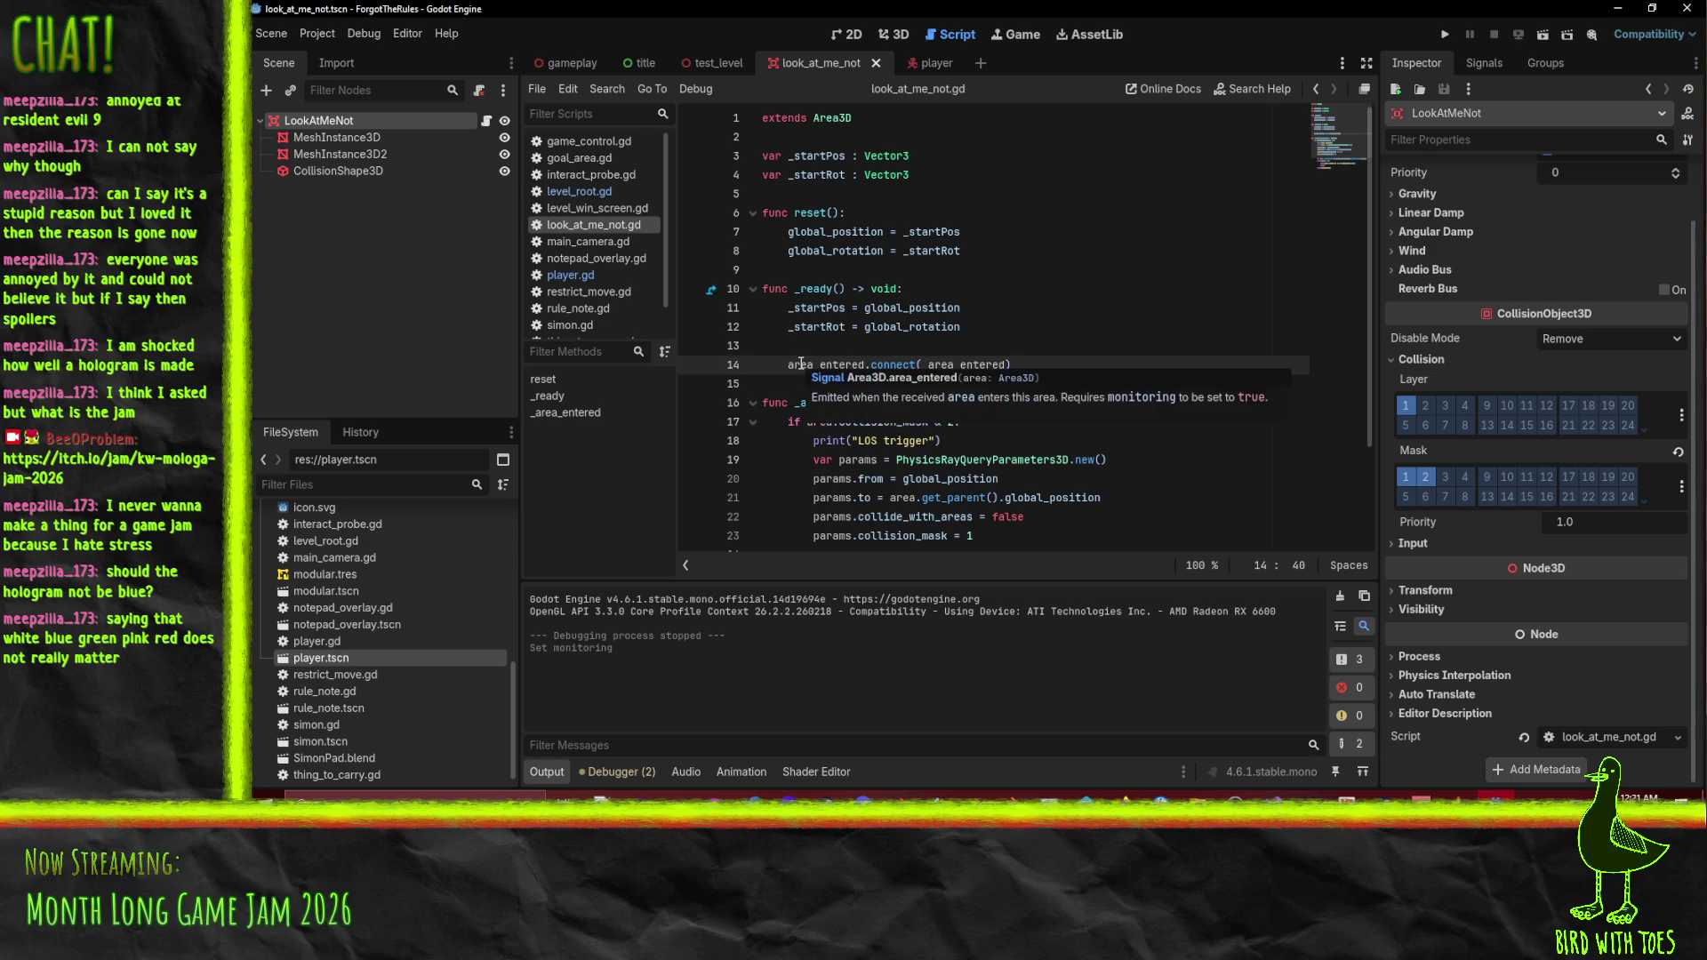
{"action": "left_click", "coordinate": [618, 772]}
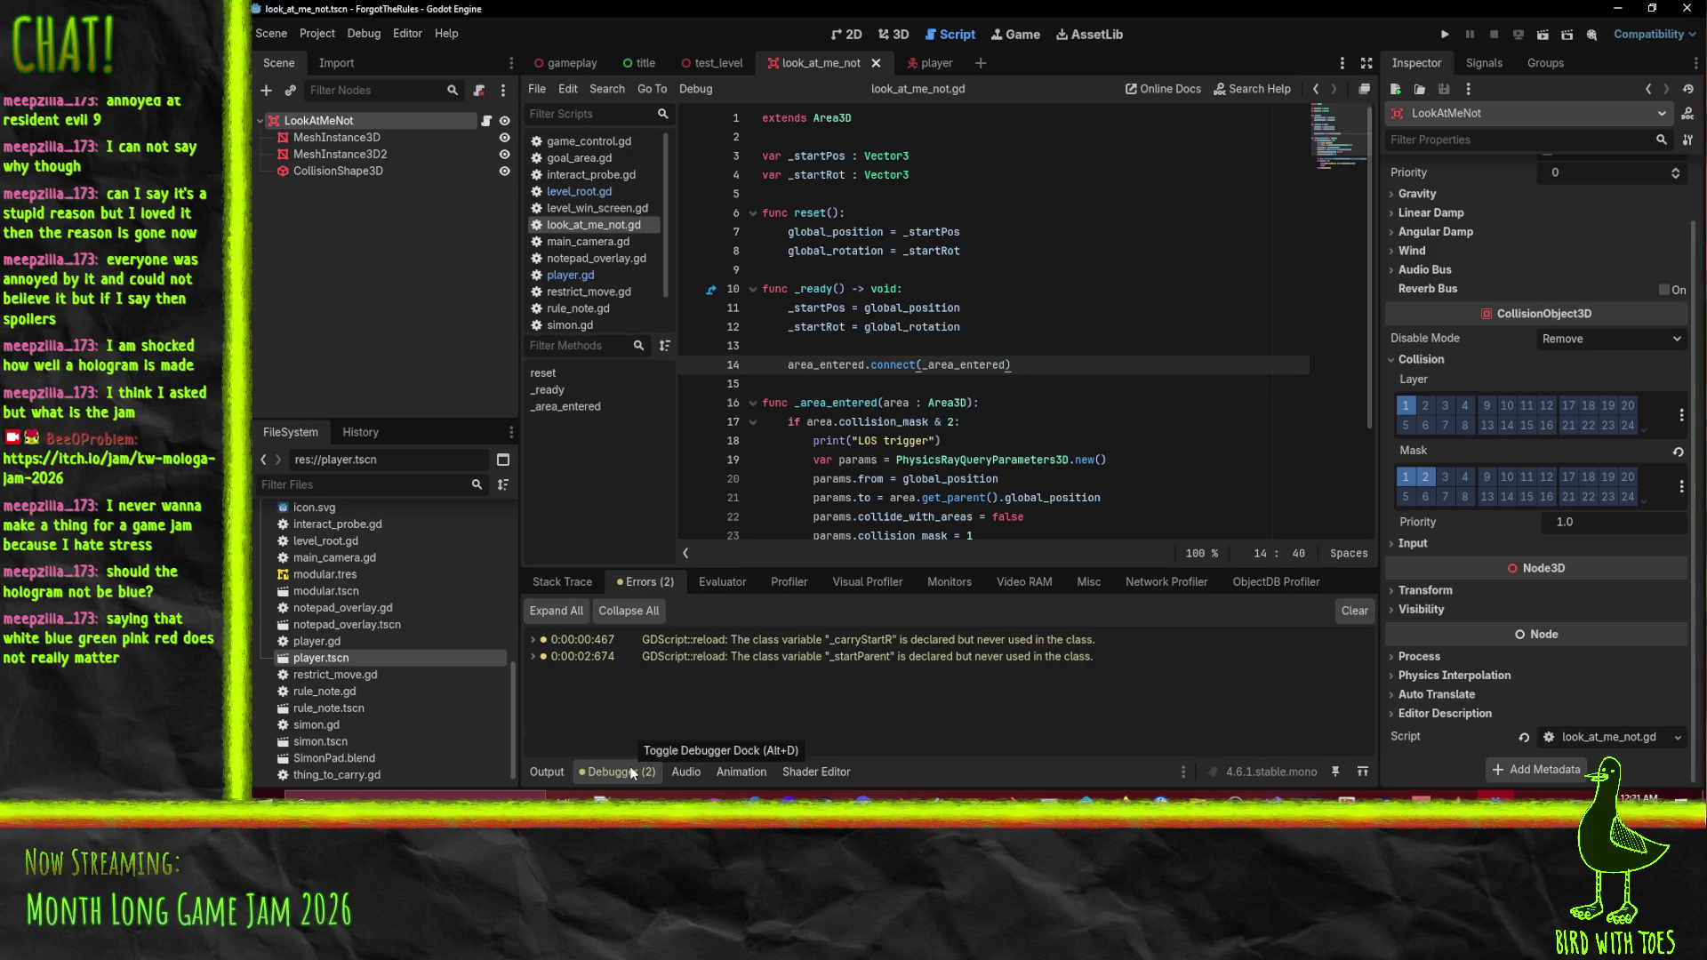
{"action": "left_click", "coordinate": [547, 772]}
{"action": "left_click", "coordinate": [691, 365]}
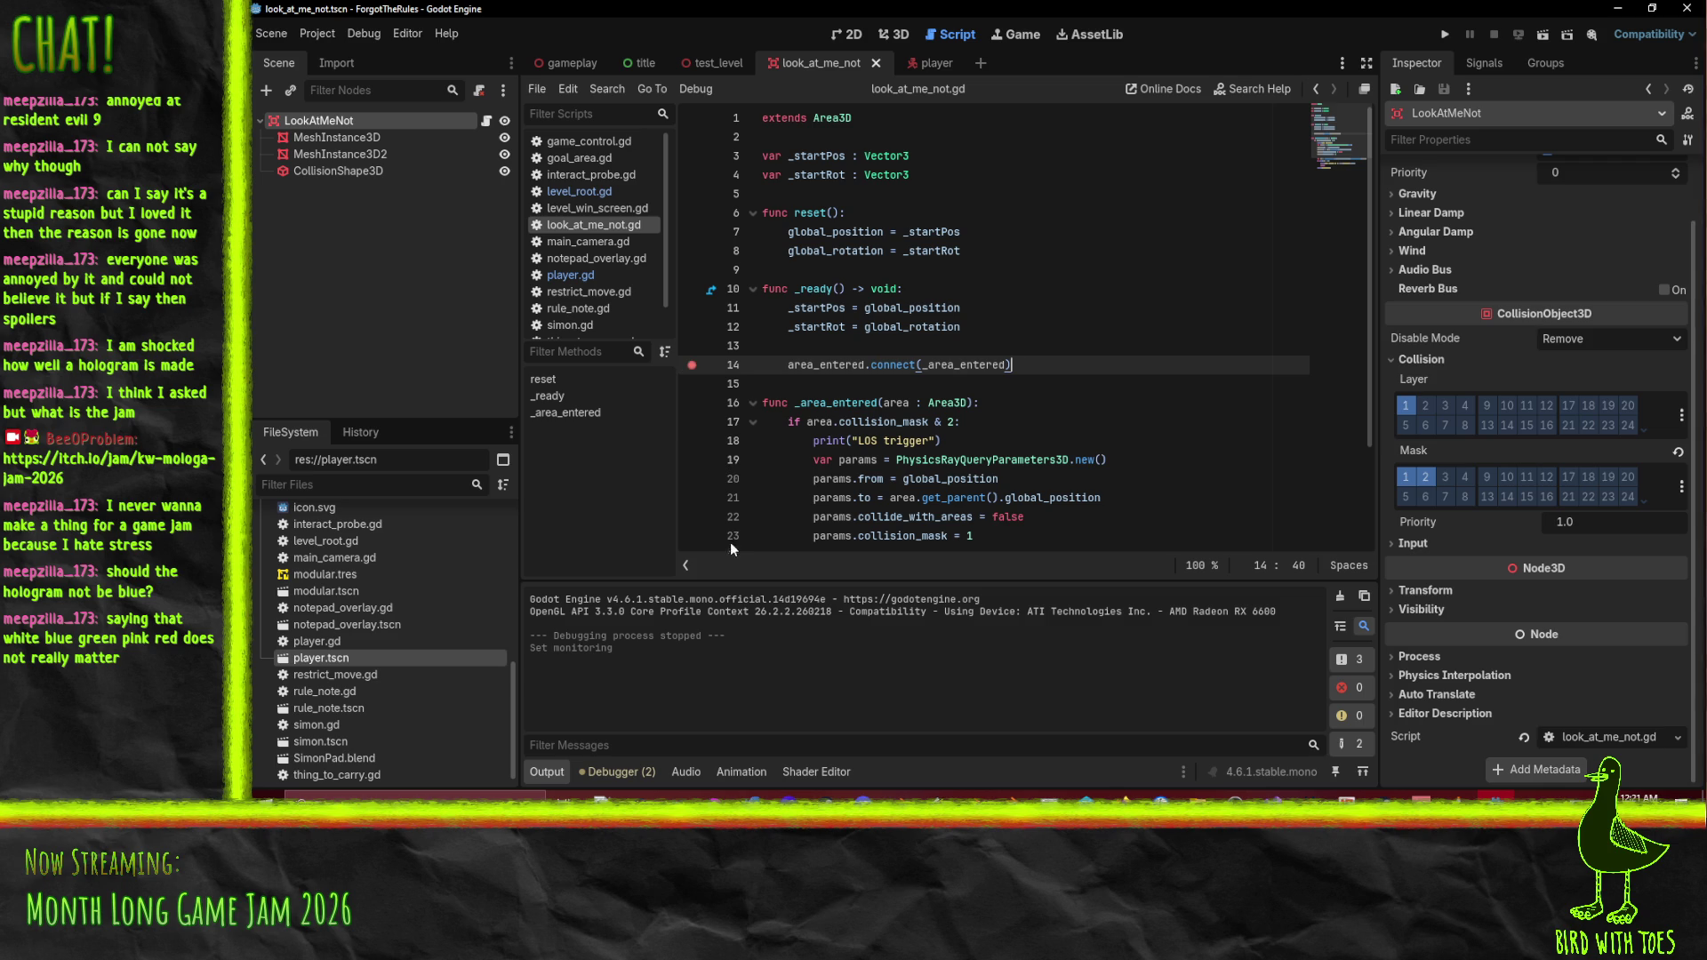
{"action": "left_click", "coordinate": [692, 422]}
Undo a stray 'else if(area.' line and duplicate the area_entered connect line below itself.
{"action": "scroll", "coordinate": [864, 467], "scroll_direction": "down", "scroll_amount": 2}
{"action": "left_click", "coordinate": [942, 523]}
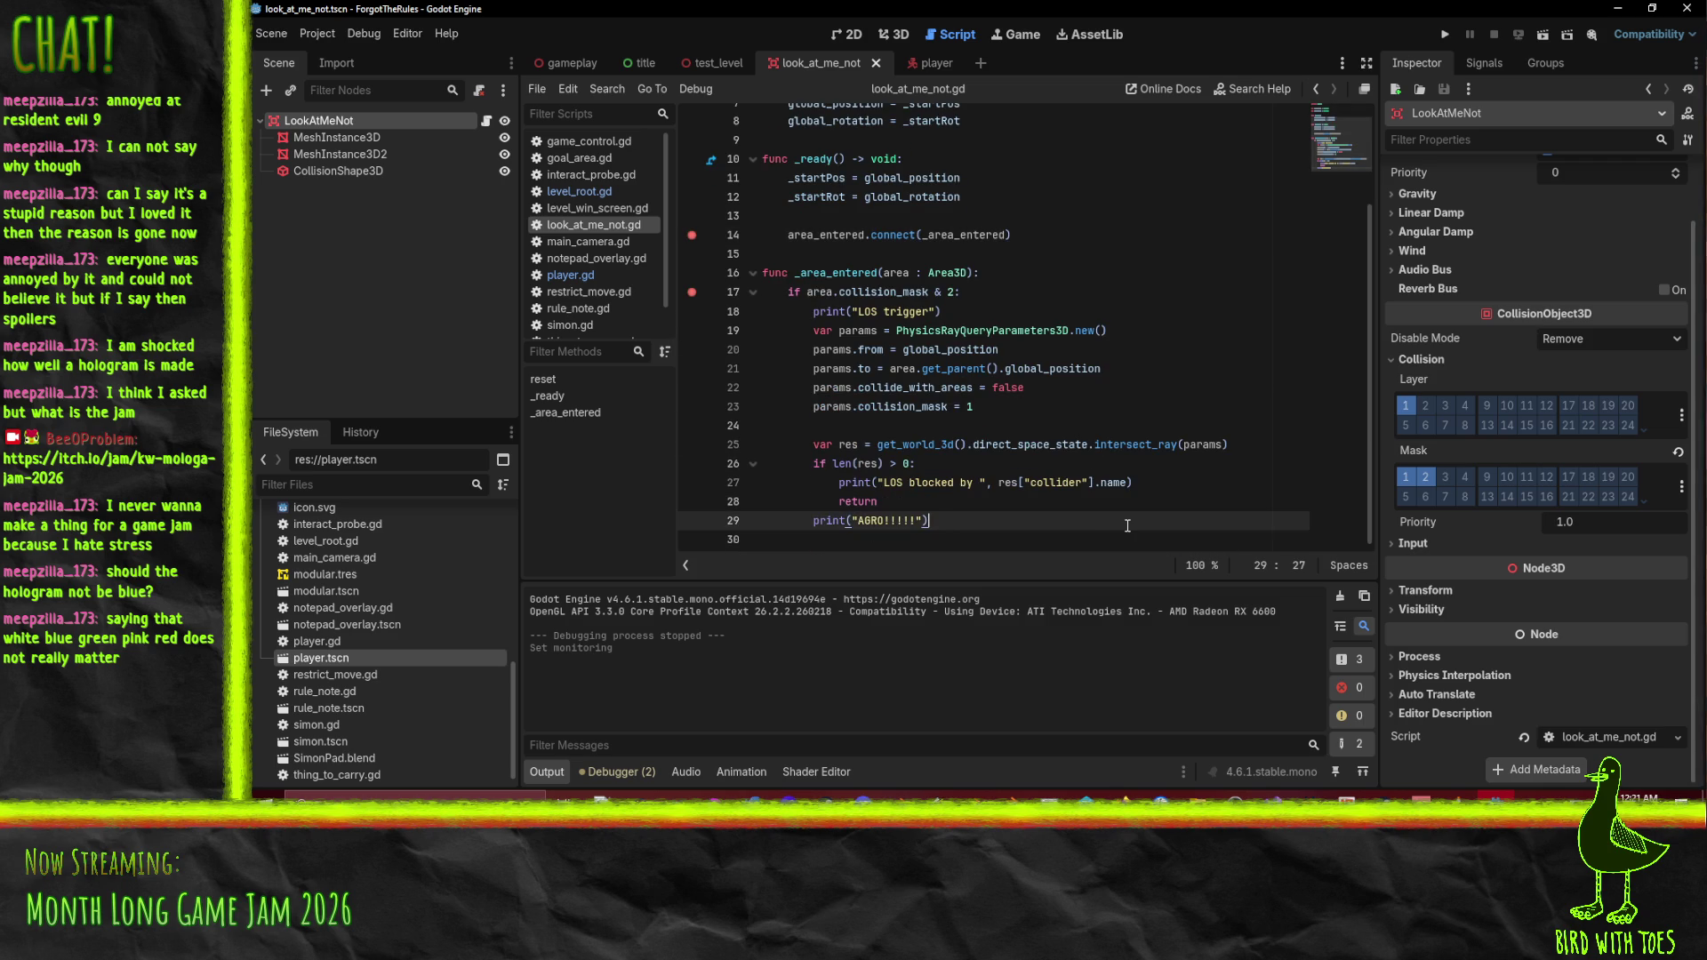
{"action": "key", "text": "Return"}
{"action": "type", "text": "lse i"}
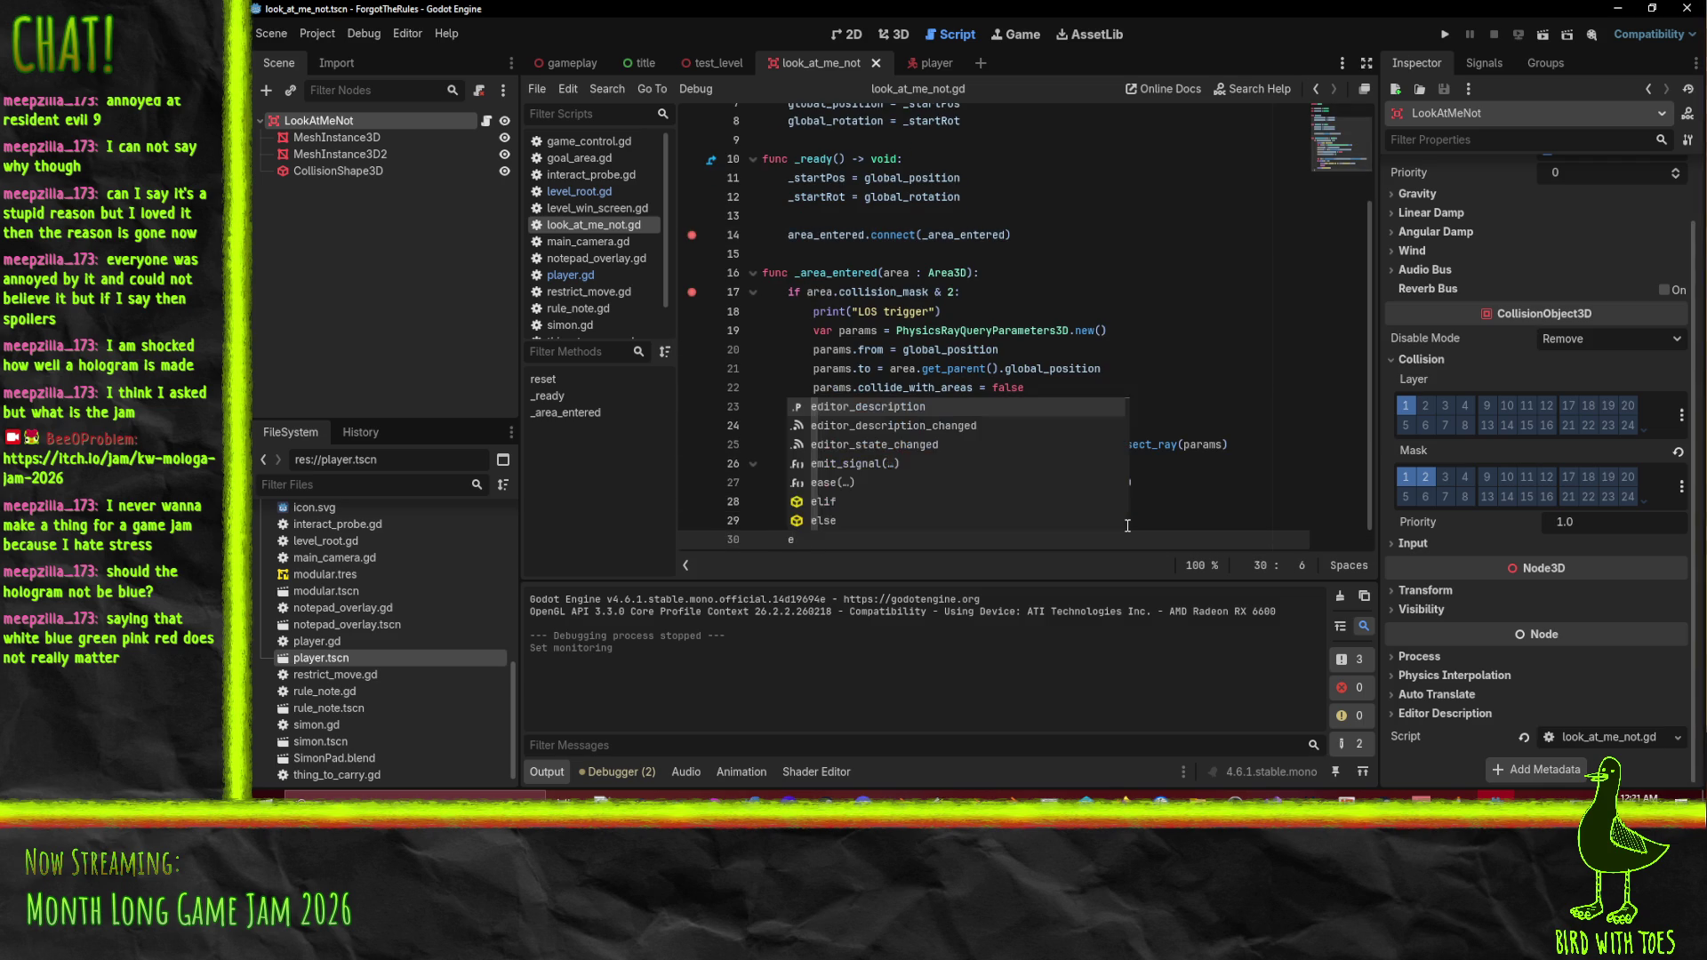
{"action": "type", "text": "f(area."}
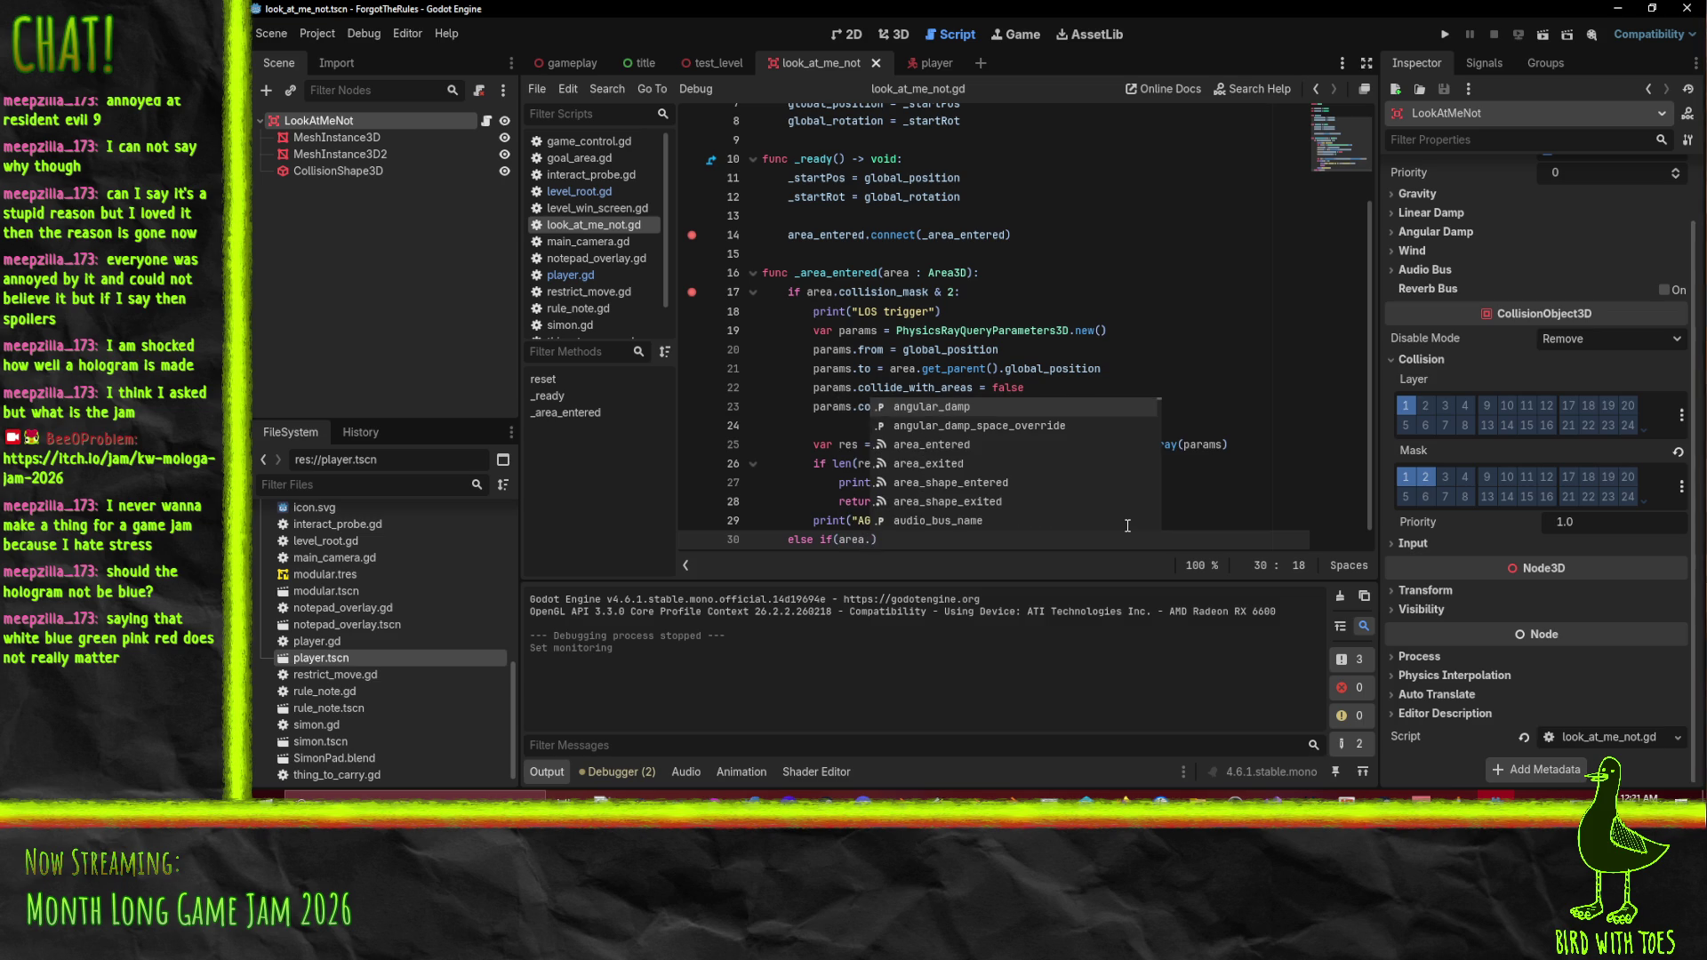
{"action": "scroll", "coordinate": [1127, 525], "scroll_direction": "up", "scroll_amount": 1}
{"action": "key", "text": "ctrl+z"}
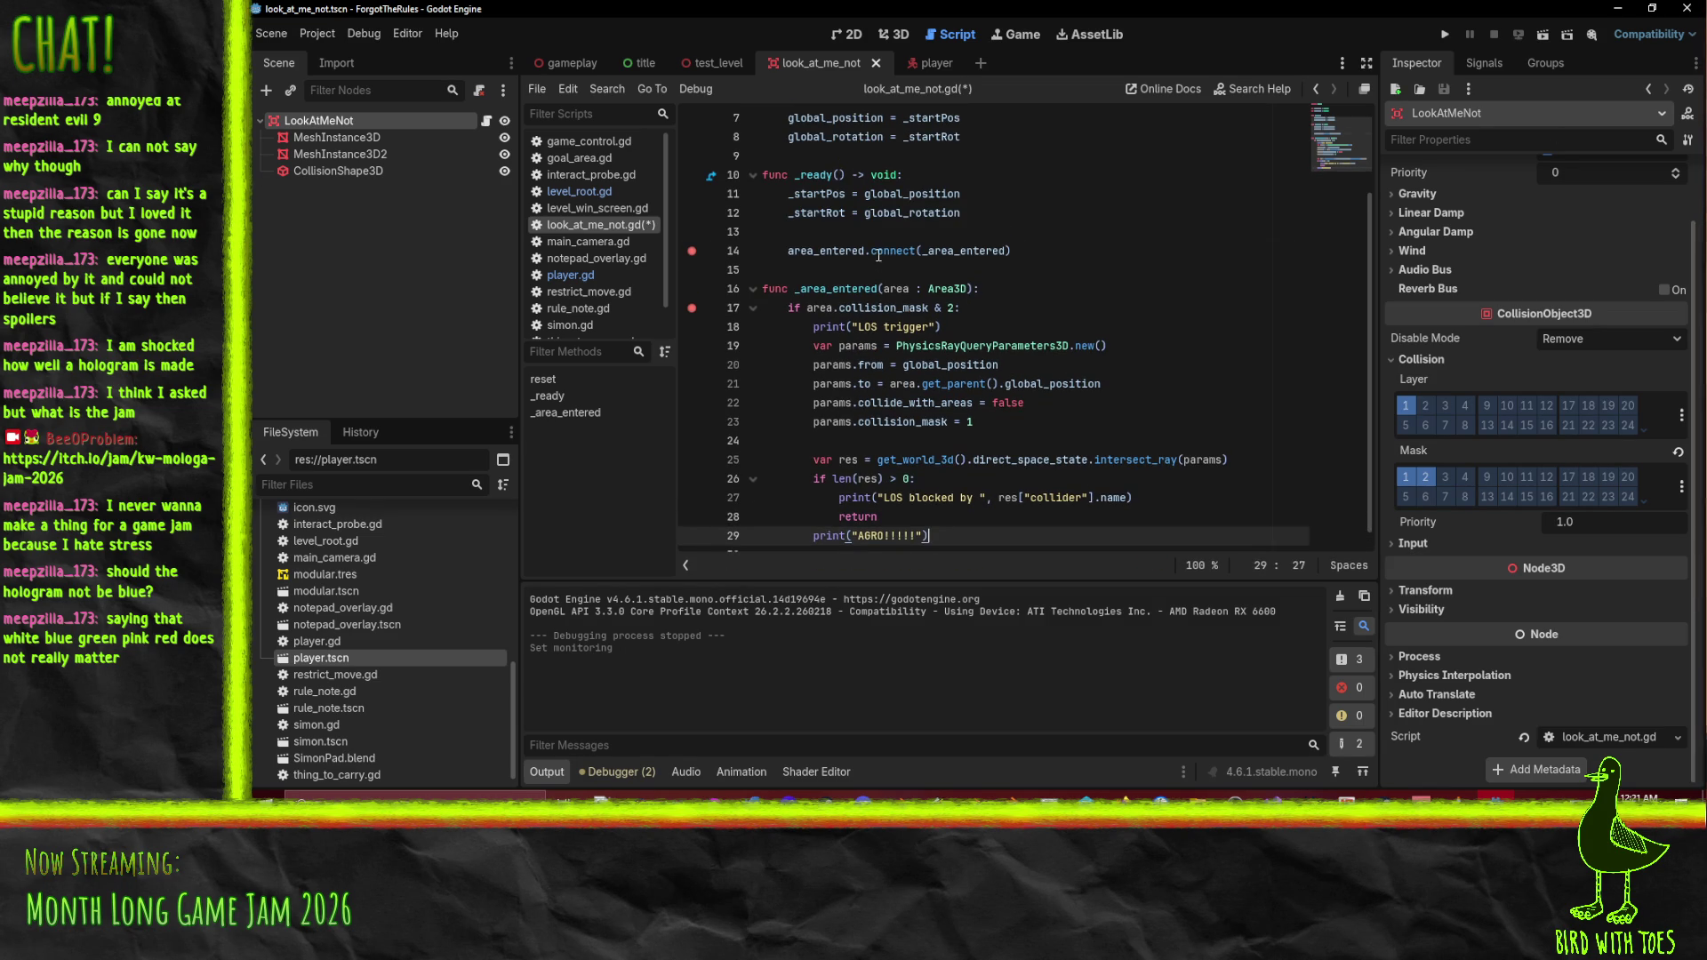
{"action": "left_click", "coordinate": [879, 255]}
{"action": "key", "text": "ctrl+c"}
{"action": "key", "text": "ctrl+v"}
Change the duplicated line to body_entered.connect(_body_entered).
{"action": "key", "text": "Right"}
{"action": "key", "text": "Right"}
{"action": "key", "text": "shift+Right"}
{"action": "key", "text": "shift+Right"}
{"action": "key", "text": "shift+Right"}
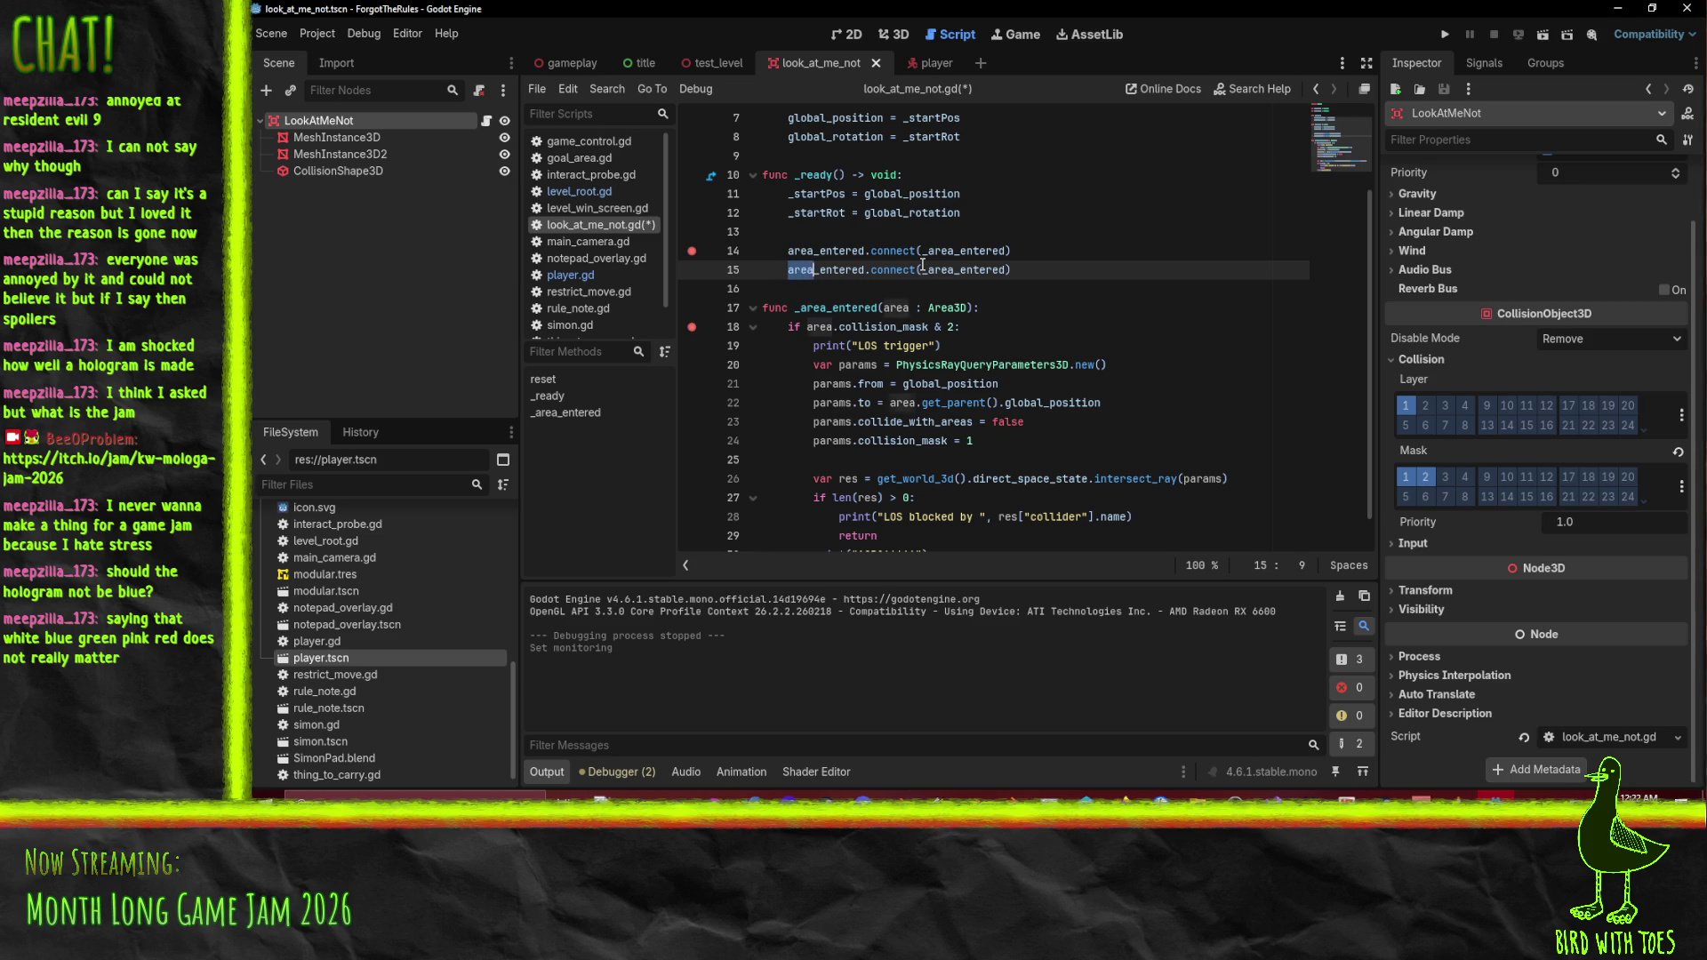
{"action": "type", "text": "body"}
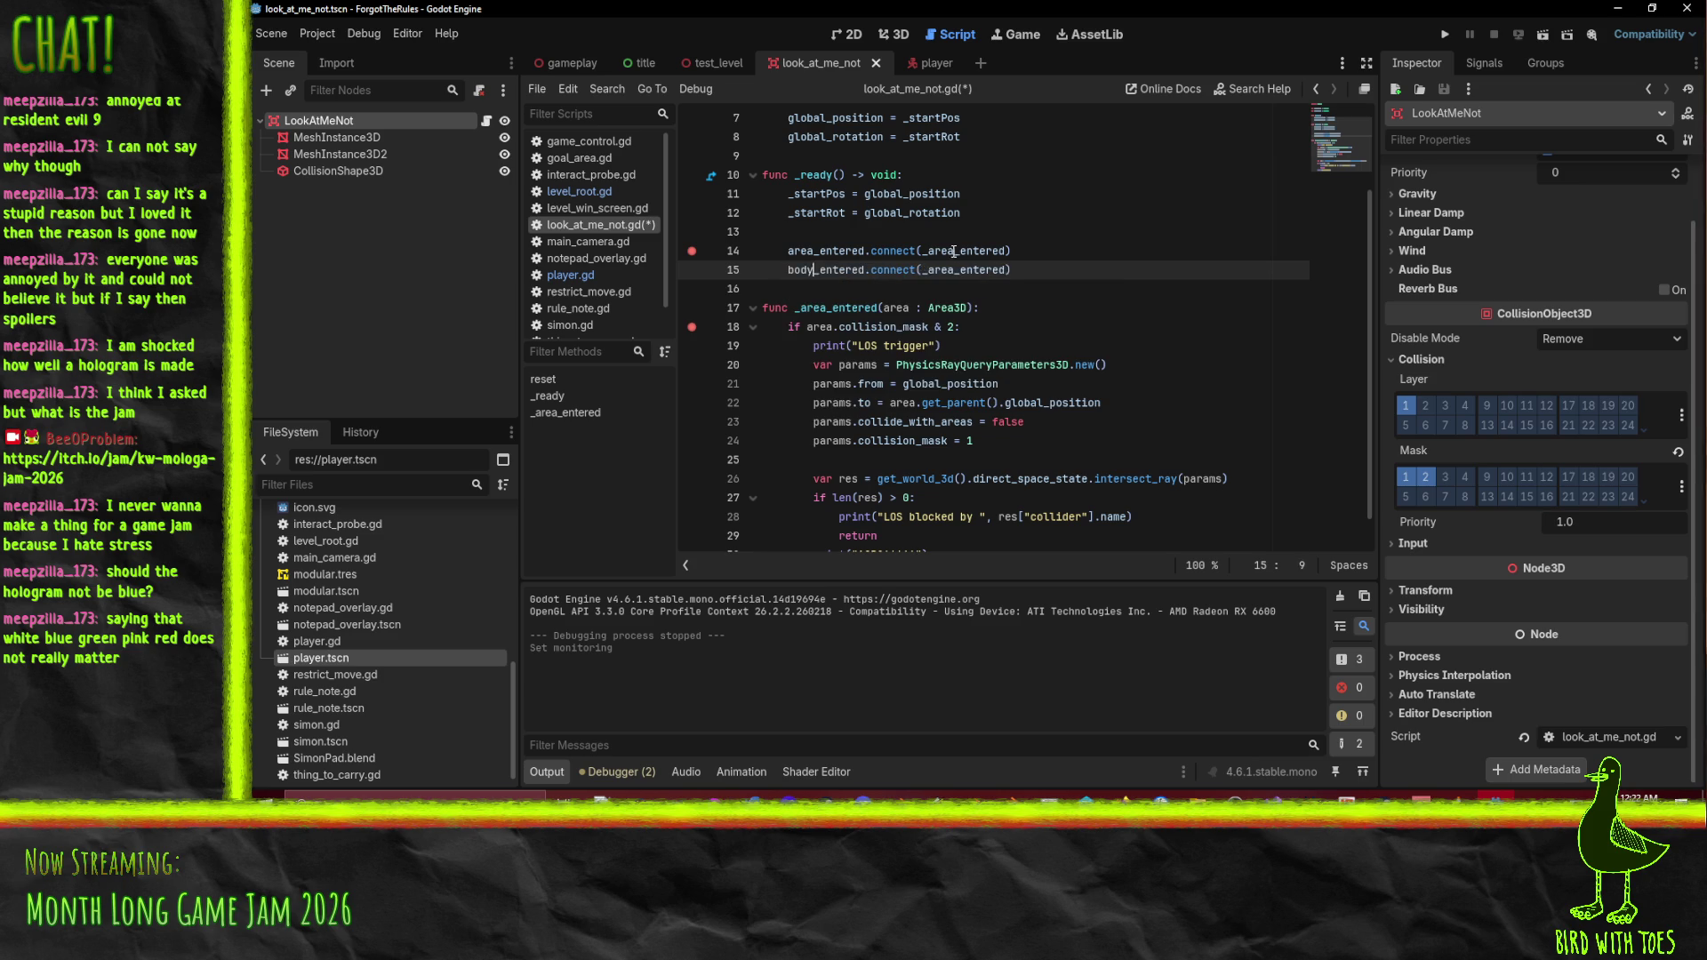
{"action": "left_click_drag", "start_coordinate": [928, 269], "coordinate": [955, 271]}
{"action": "type", "text": "body"}
{"action": "scroll", "coordinate": [1092, 255], "scroll_direction": "down", "scroll_amount": 1}
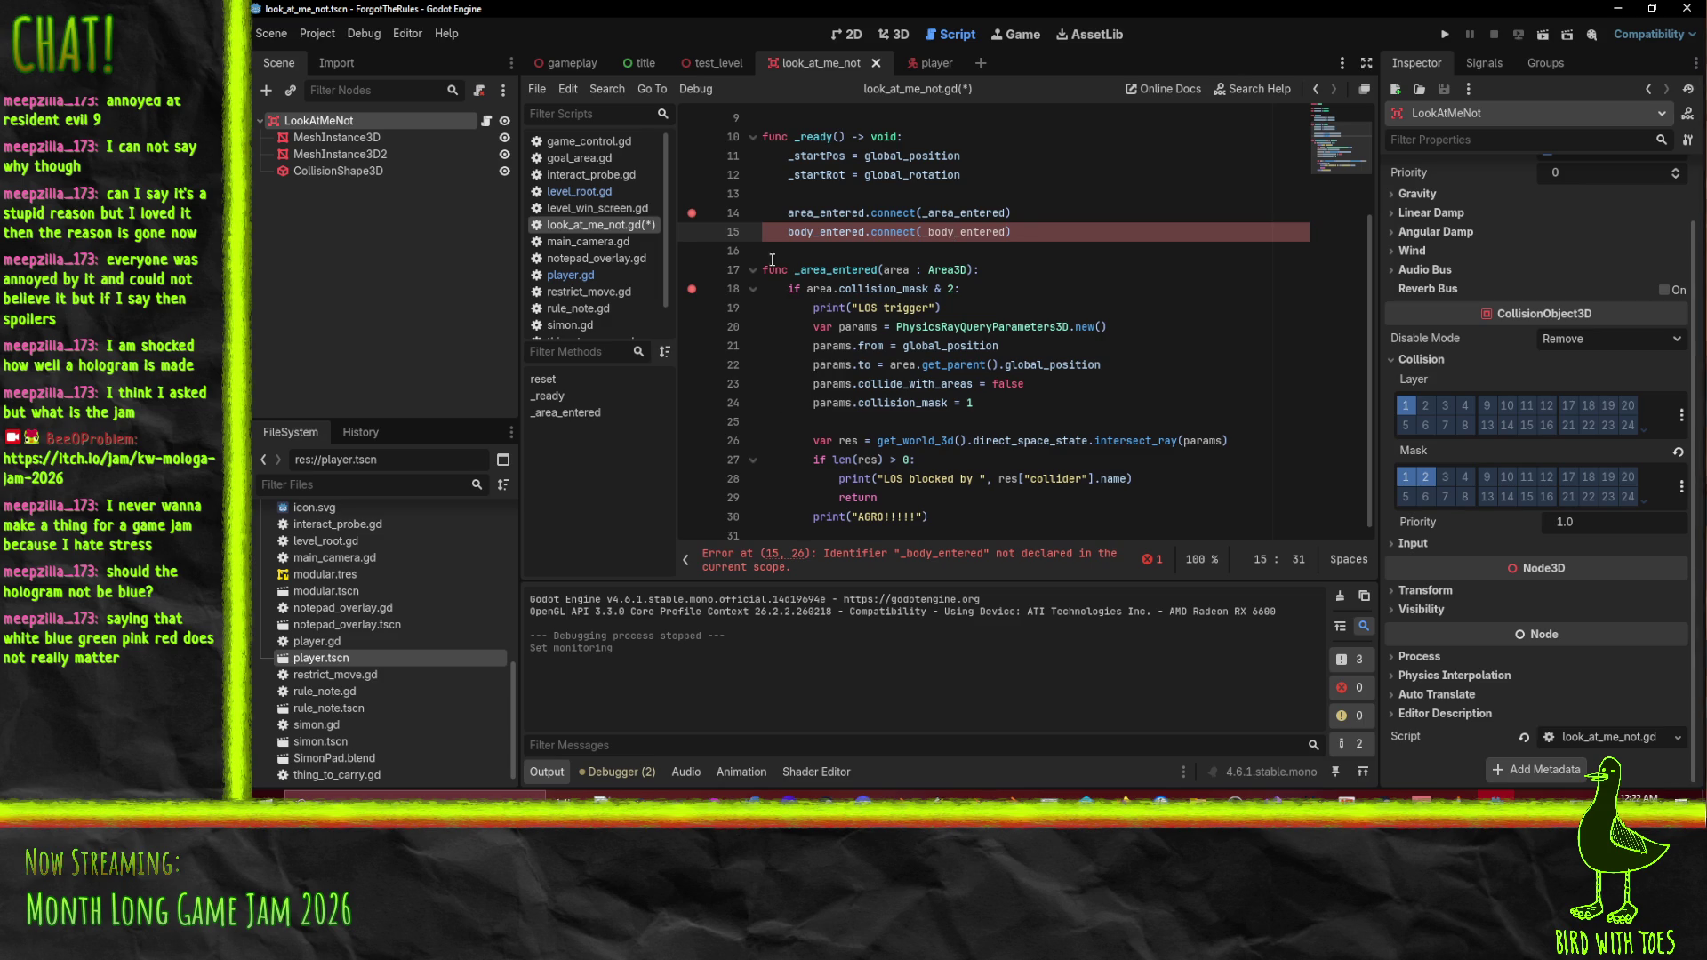
{"action": "key", "text": "Down"}
Add func _body_entered(body : Node3D): at the end, checking body.has_meta("player").
{"action": "left_click", "coordinate": [1110, 531]}
{"action": "key", "text": "Return"}
{"action": "type", "text": "func _body_"}
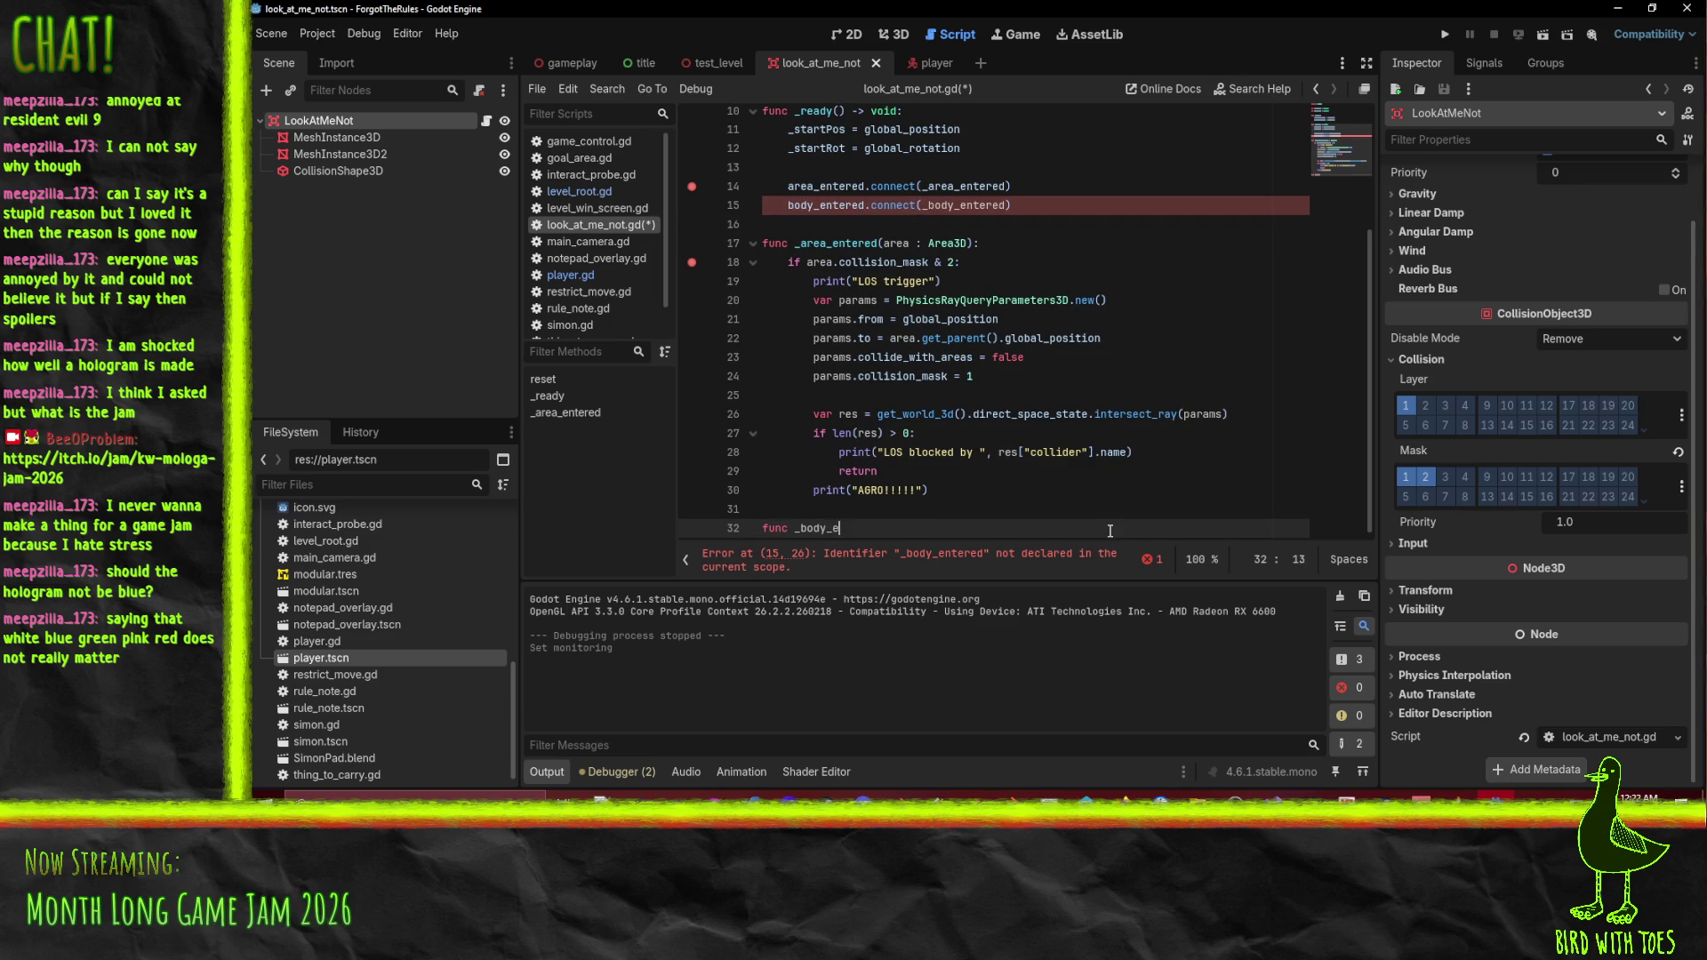
{"action": "type", "text": "entered(body : "}
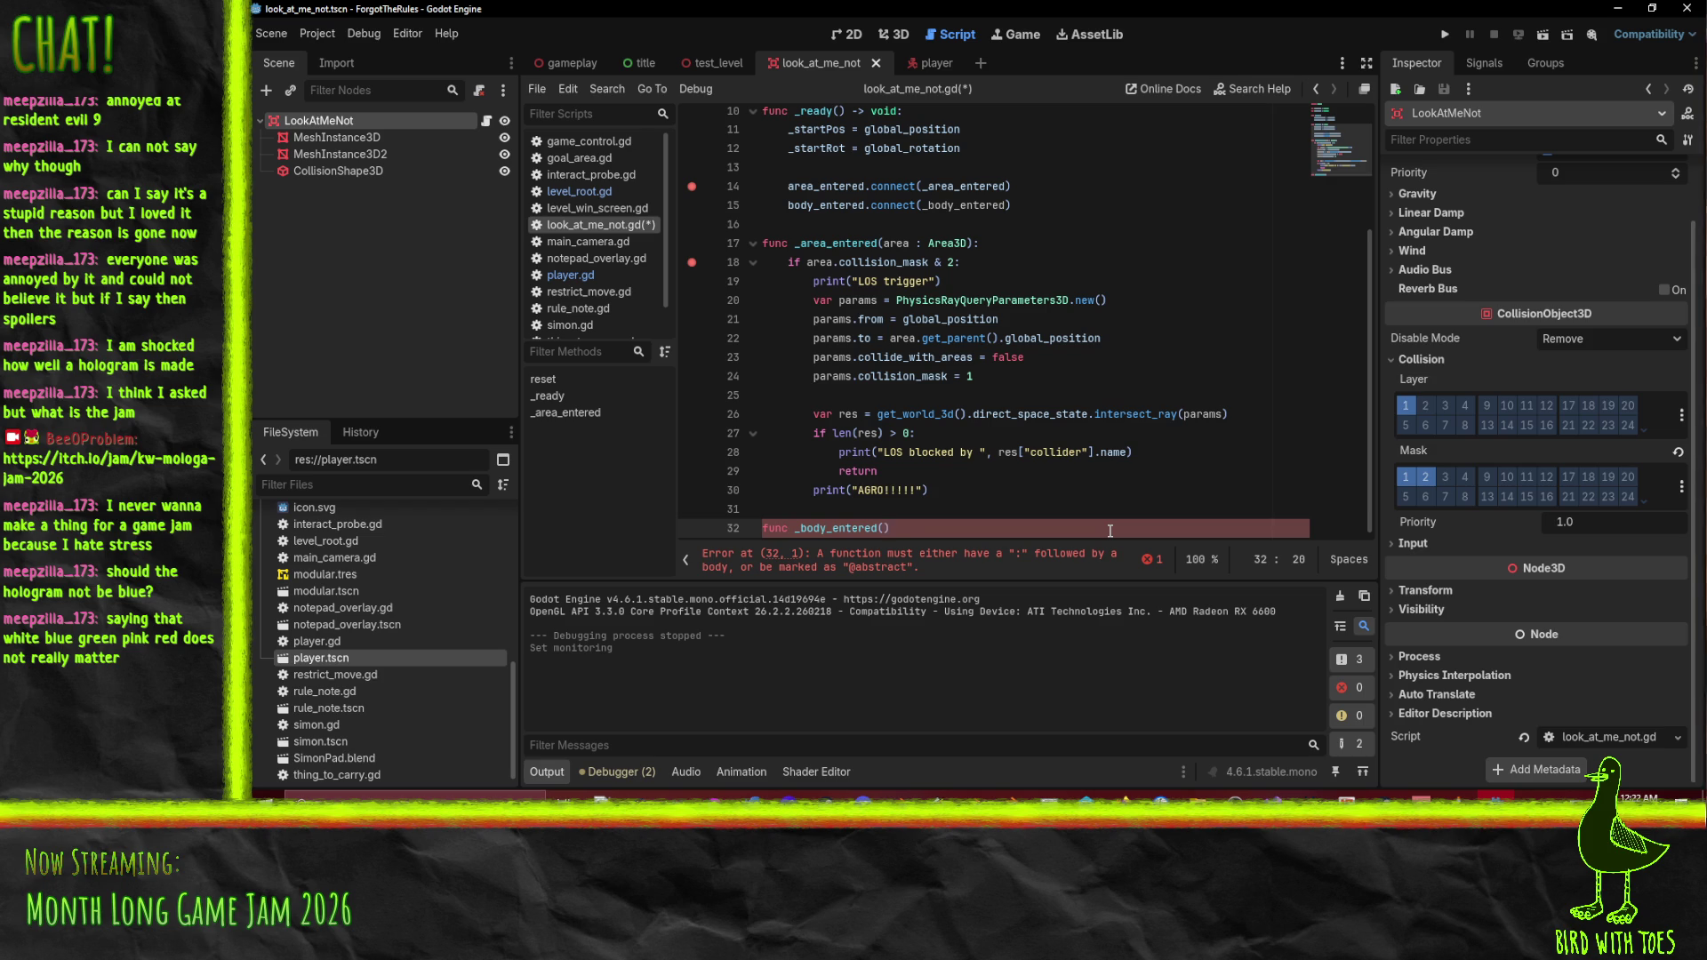
{"action": "type", "text": "Node3D"}
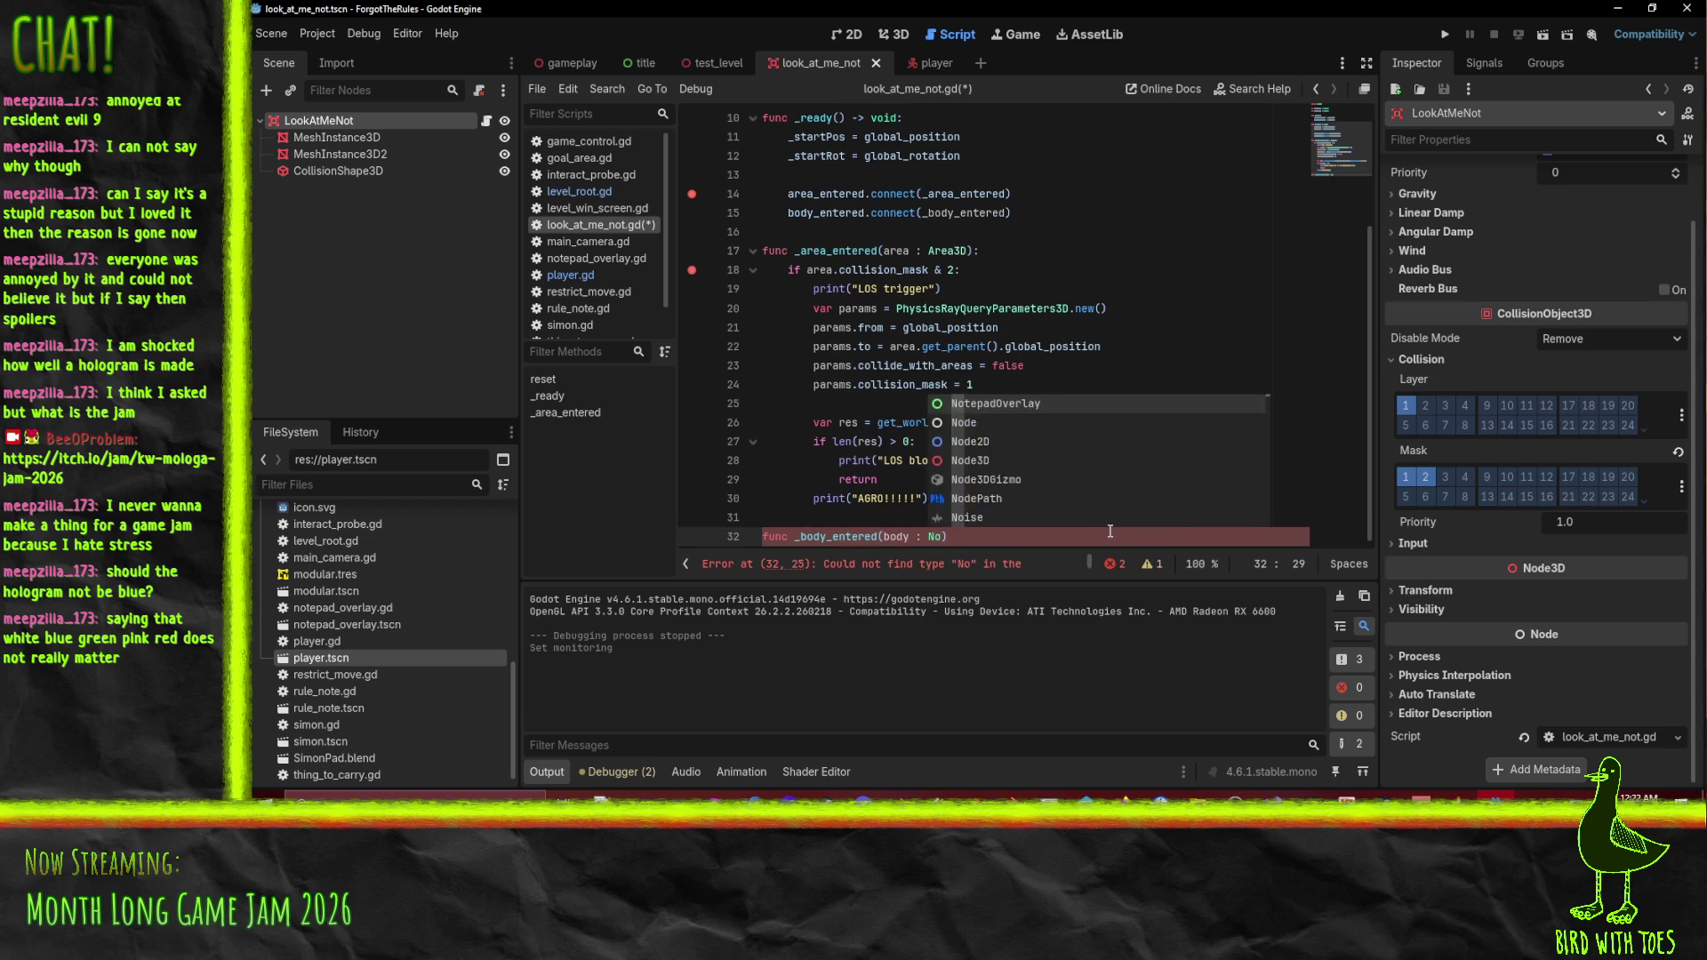
{"action": "key", "text": "Escape"}
{"action": "scroll", "coordinate": [1110, 531], "scroll_direction": "up", "scroll_amount": 1}
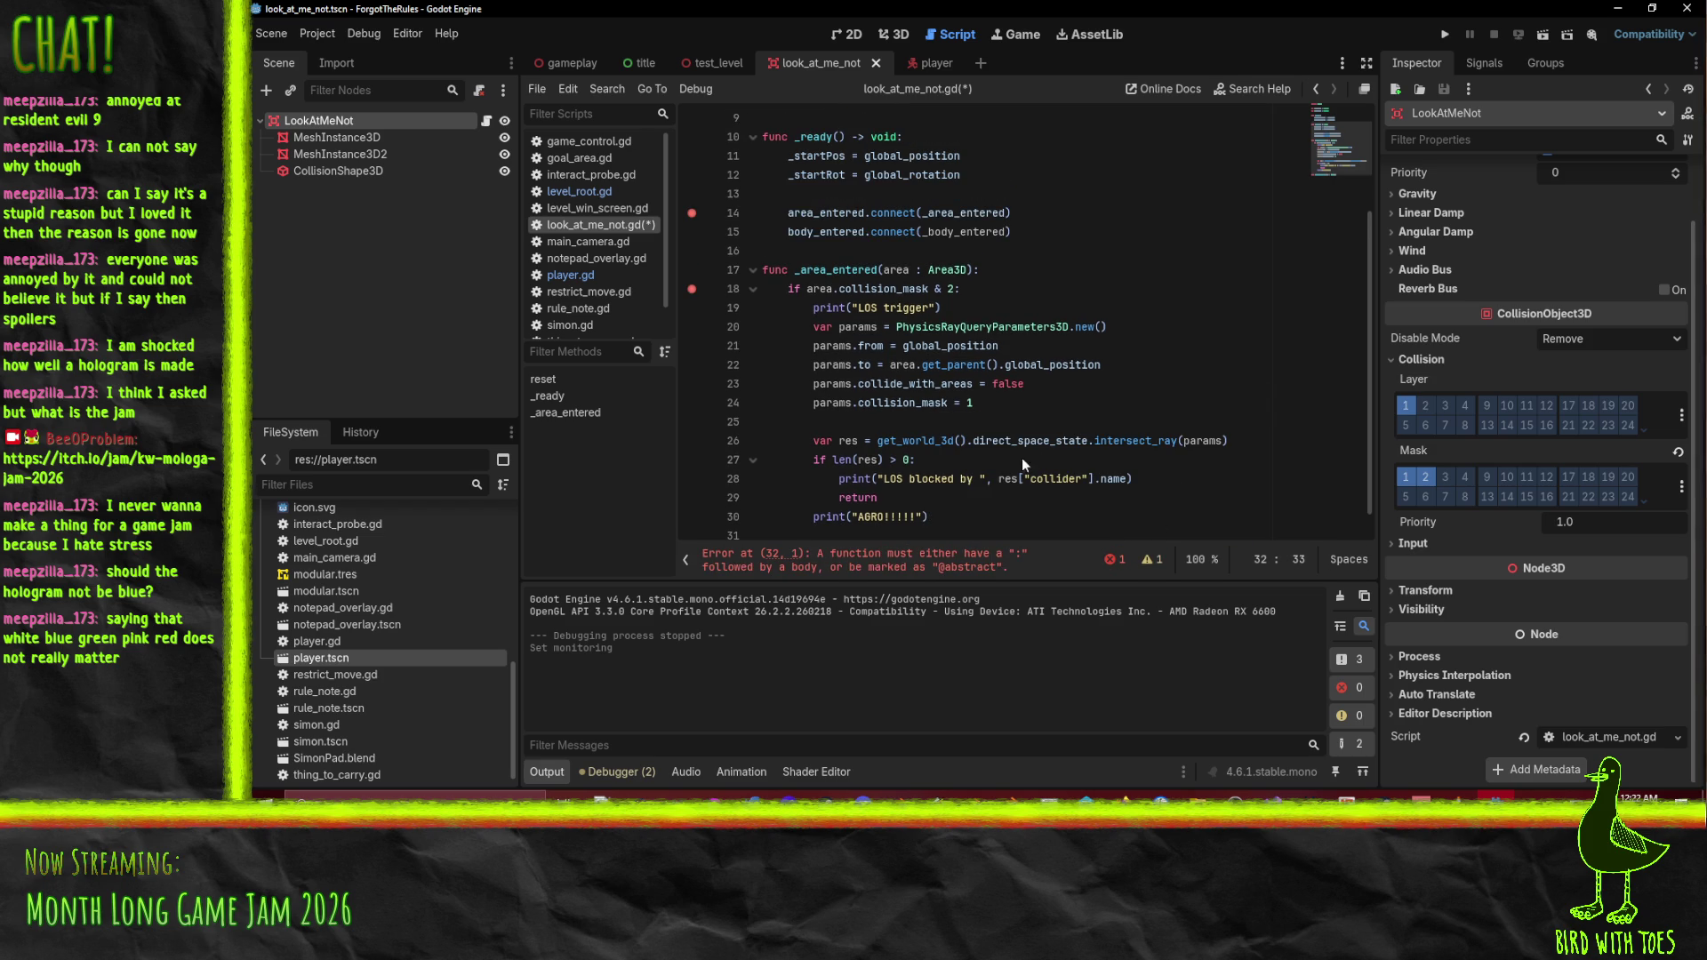
{"action": "scroll", "coordinate": [1016, 439], "scroll_direction": "down", "scroll_amount": 1}
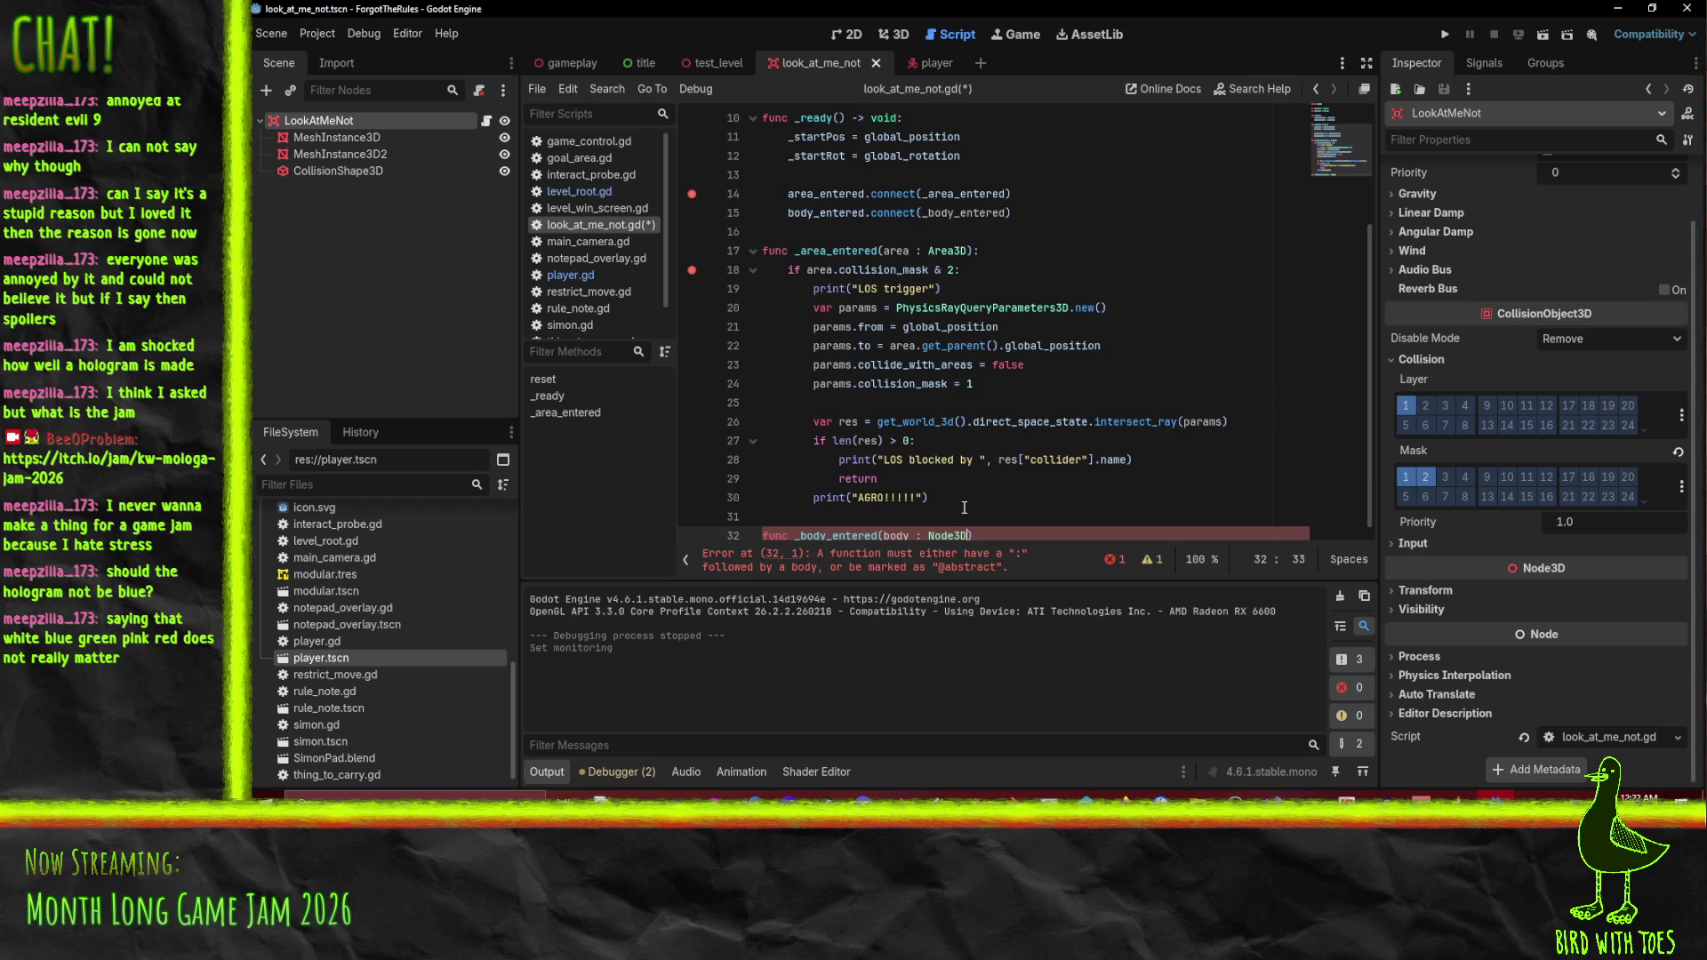
{"action": "left_click", "coordinate": [982, 538]}
{"action": "type", "text": ":"}
{"action": "key", "text": "Return"}
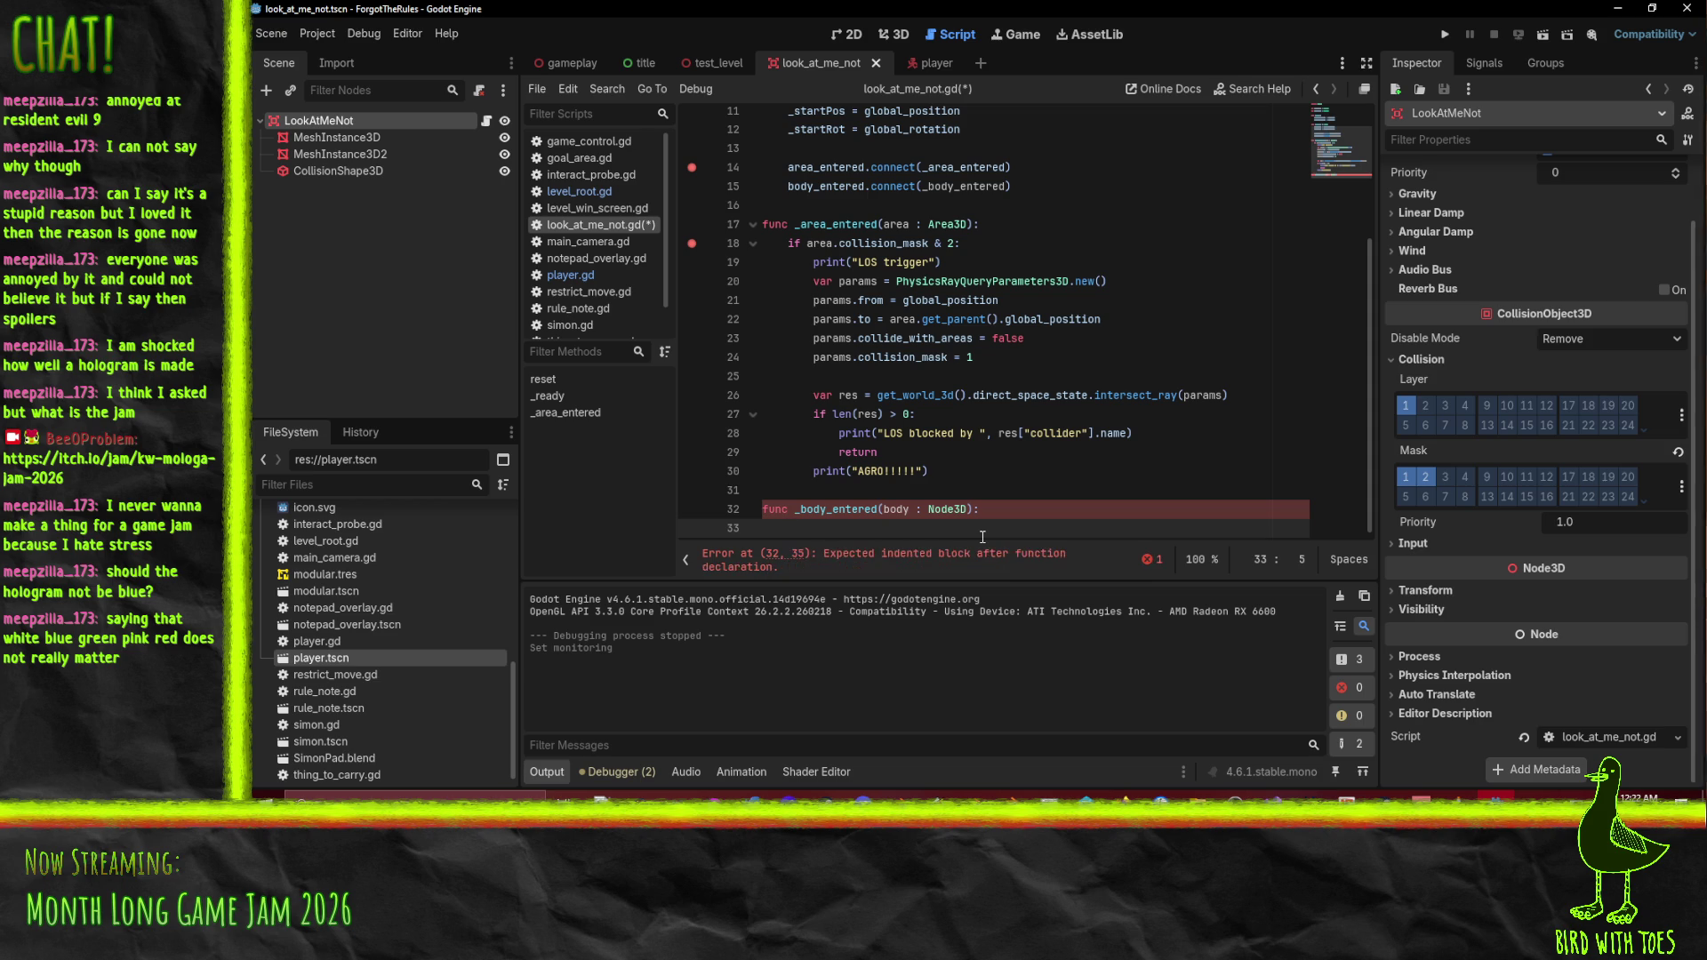
{"action": "type", "text": "body."}
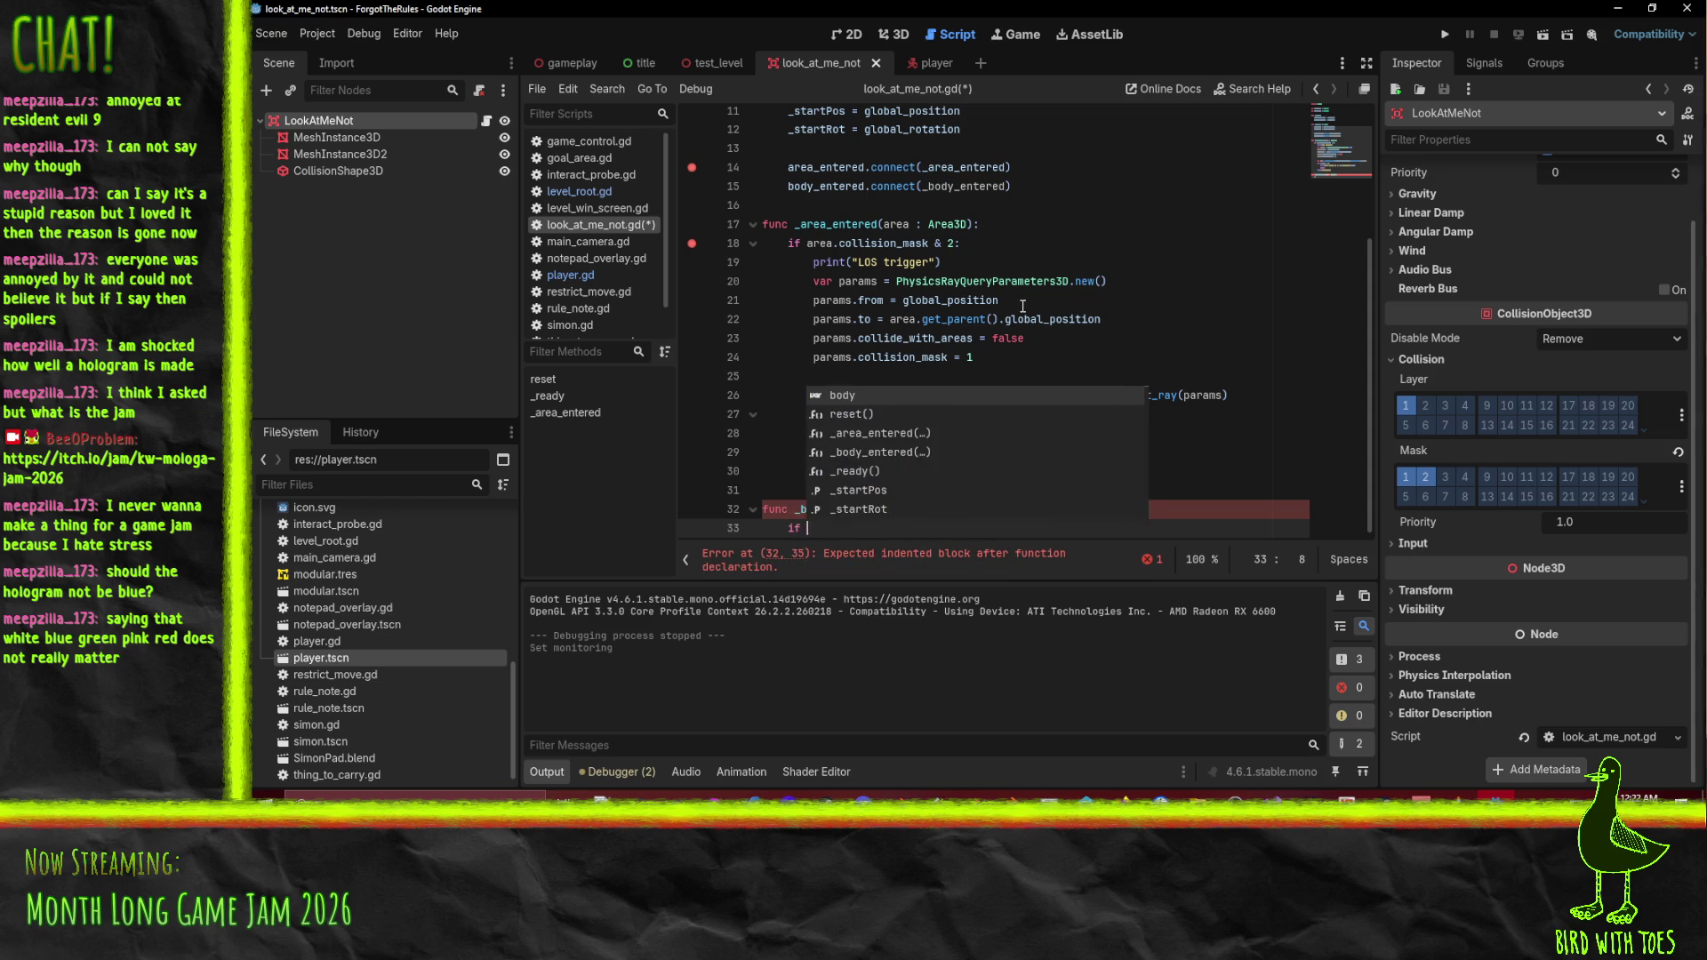
{"action": "type", "text": "has_meta"}
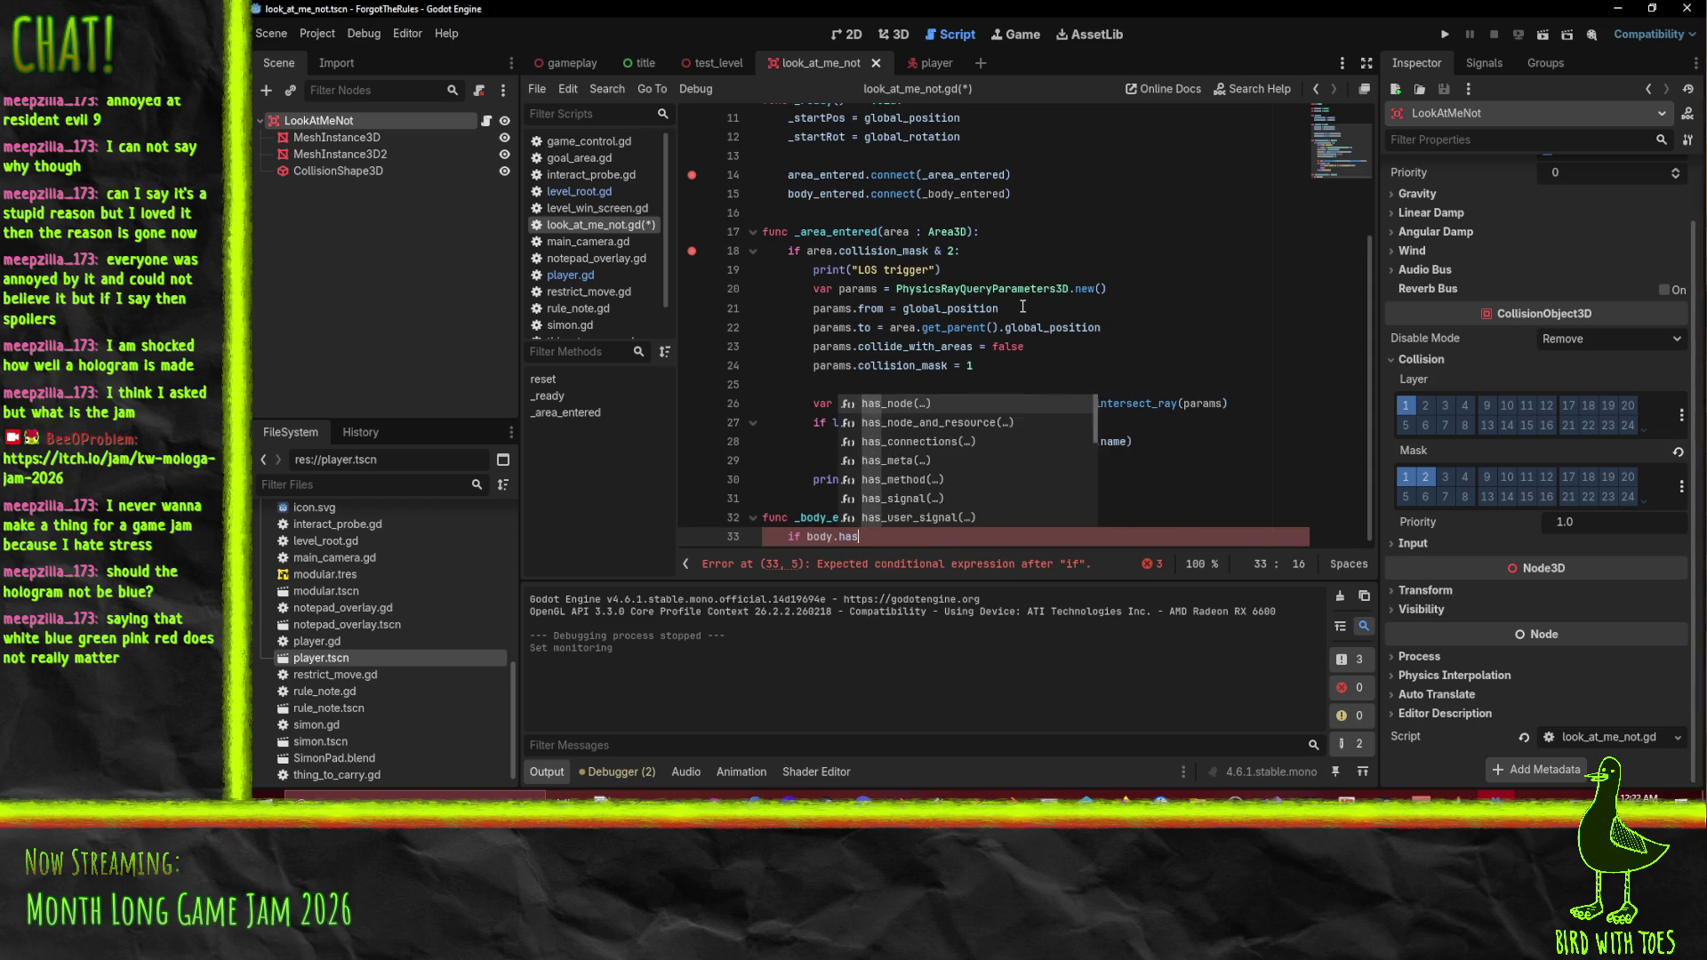
{"action": "type", "text": "(\"player\"):"}
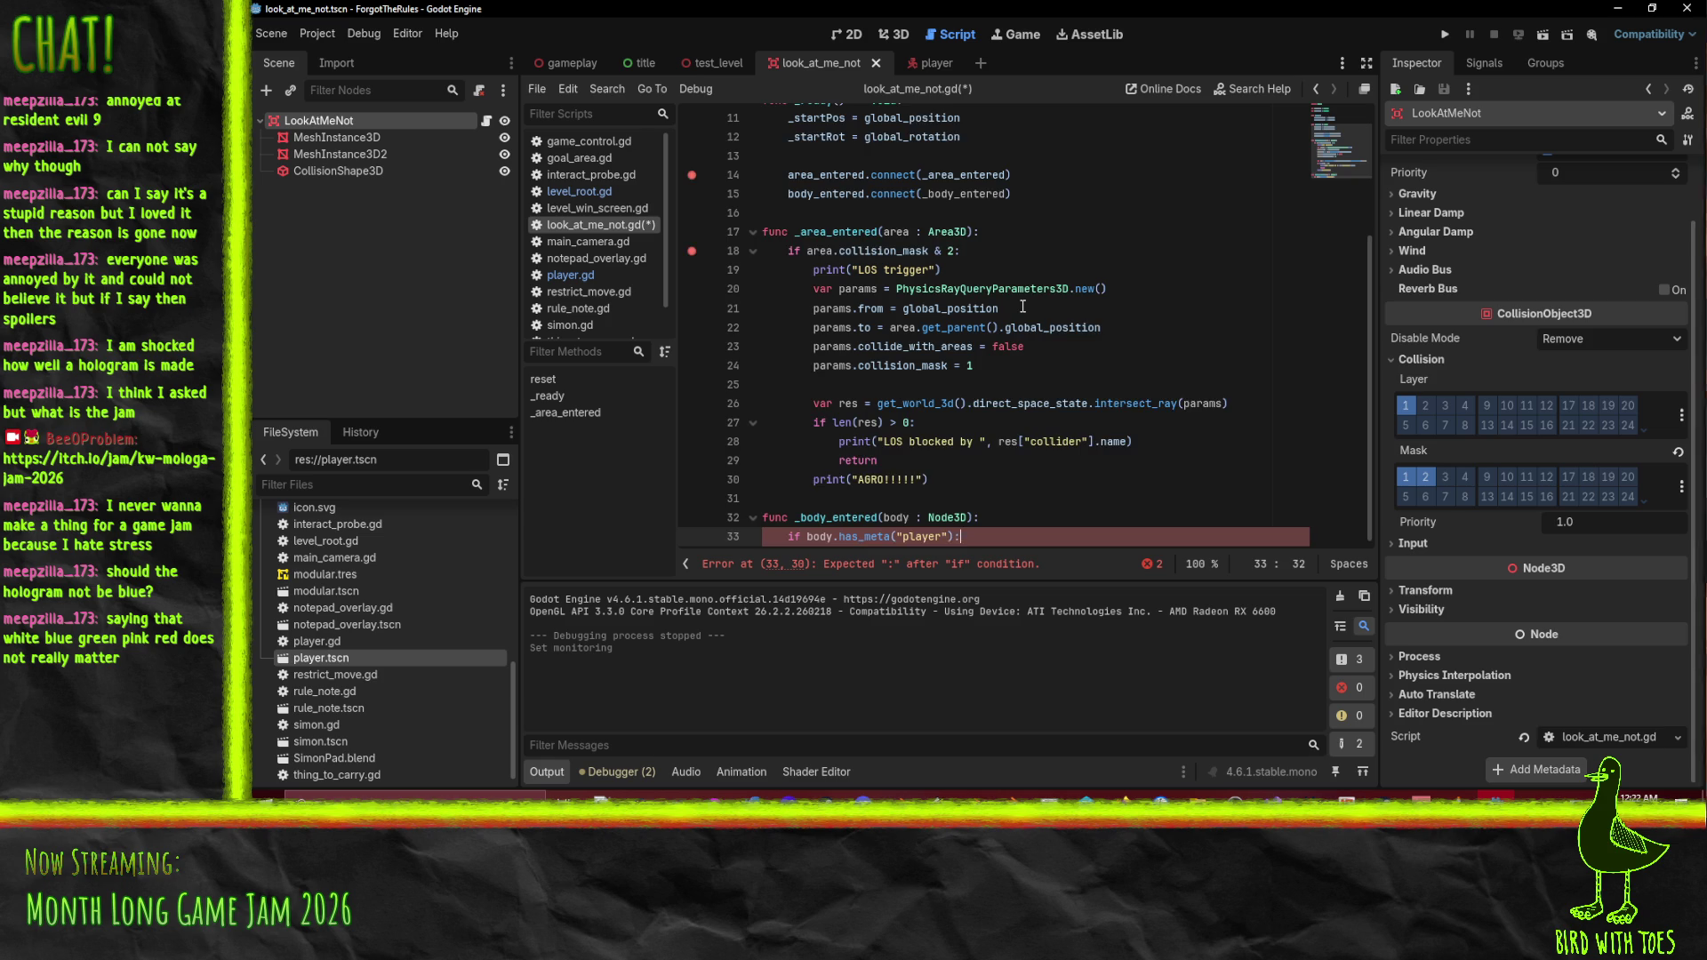
Under the player check, write body.broke_rule(self, 0, "DO NOT look at that ", name).
{"action": "key", "text": "Return"}
{"action": "type", "text": "body.ki"}
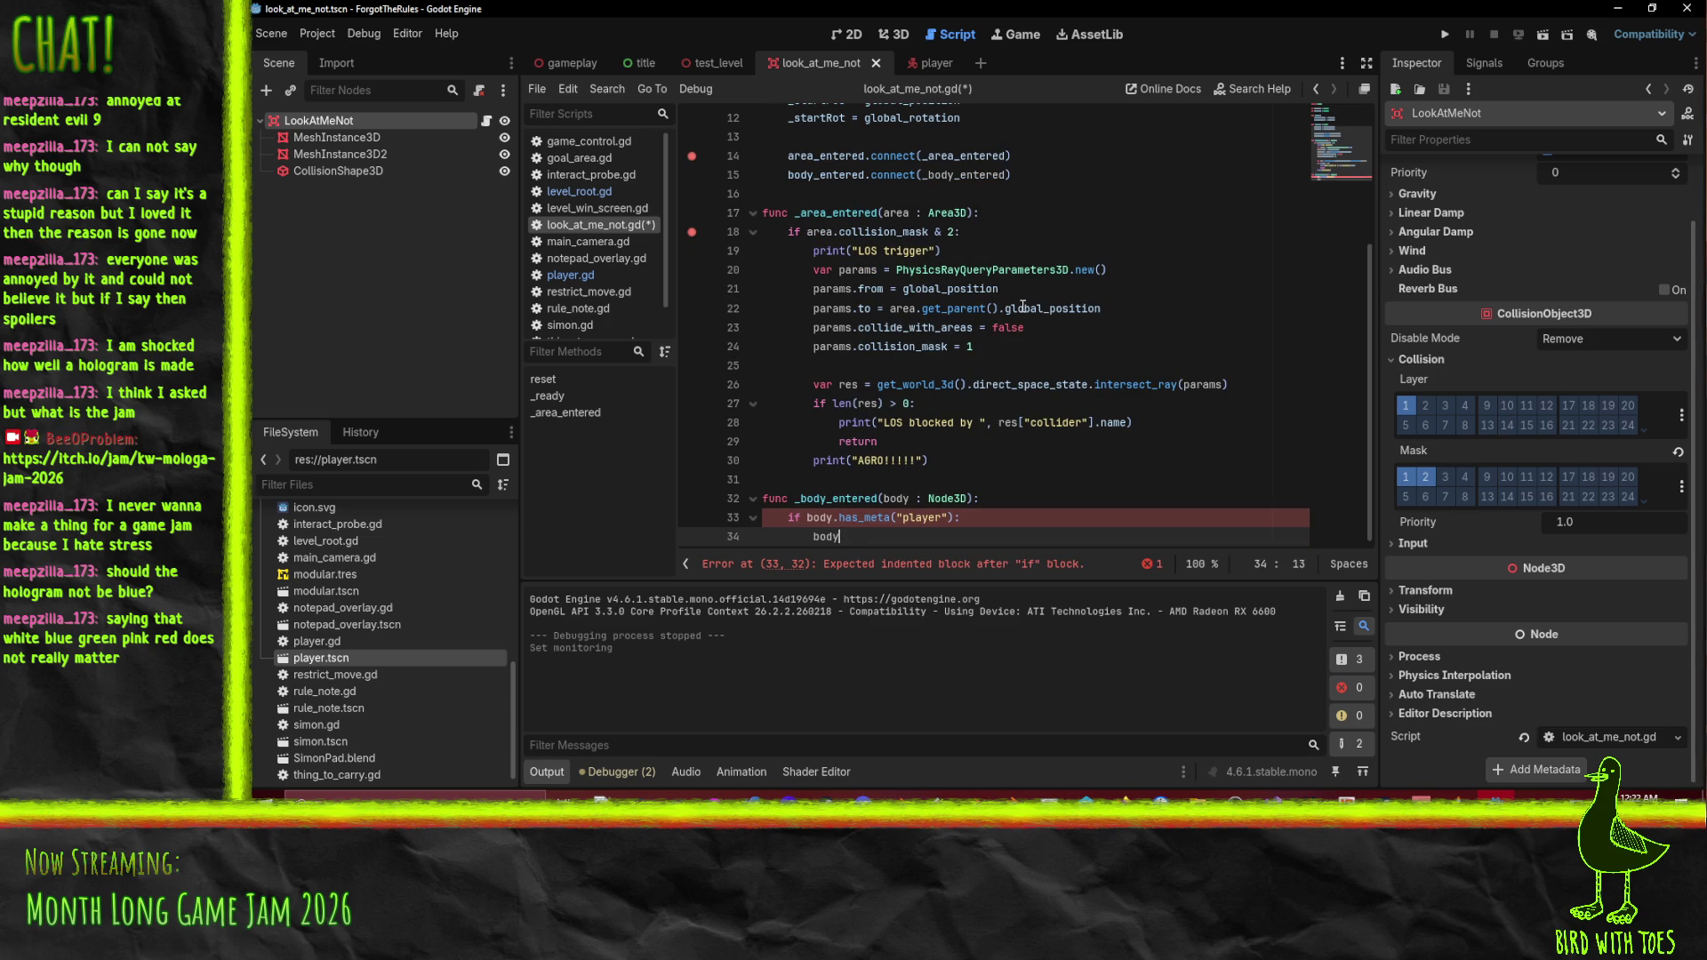
{"action": "type", "text": "ll()"}
{"action": "scroll", "coordinate": [1022, 307], "scroll_direction": "up", "scroll_amount": 1}
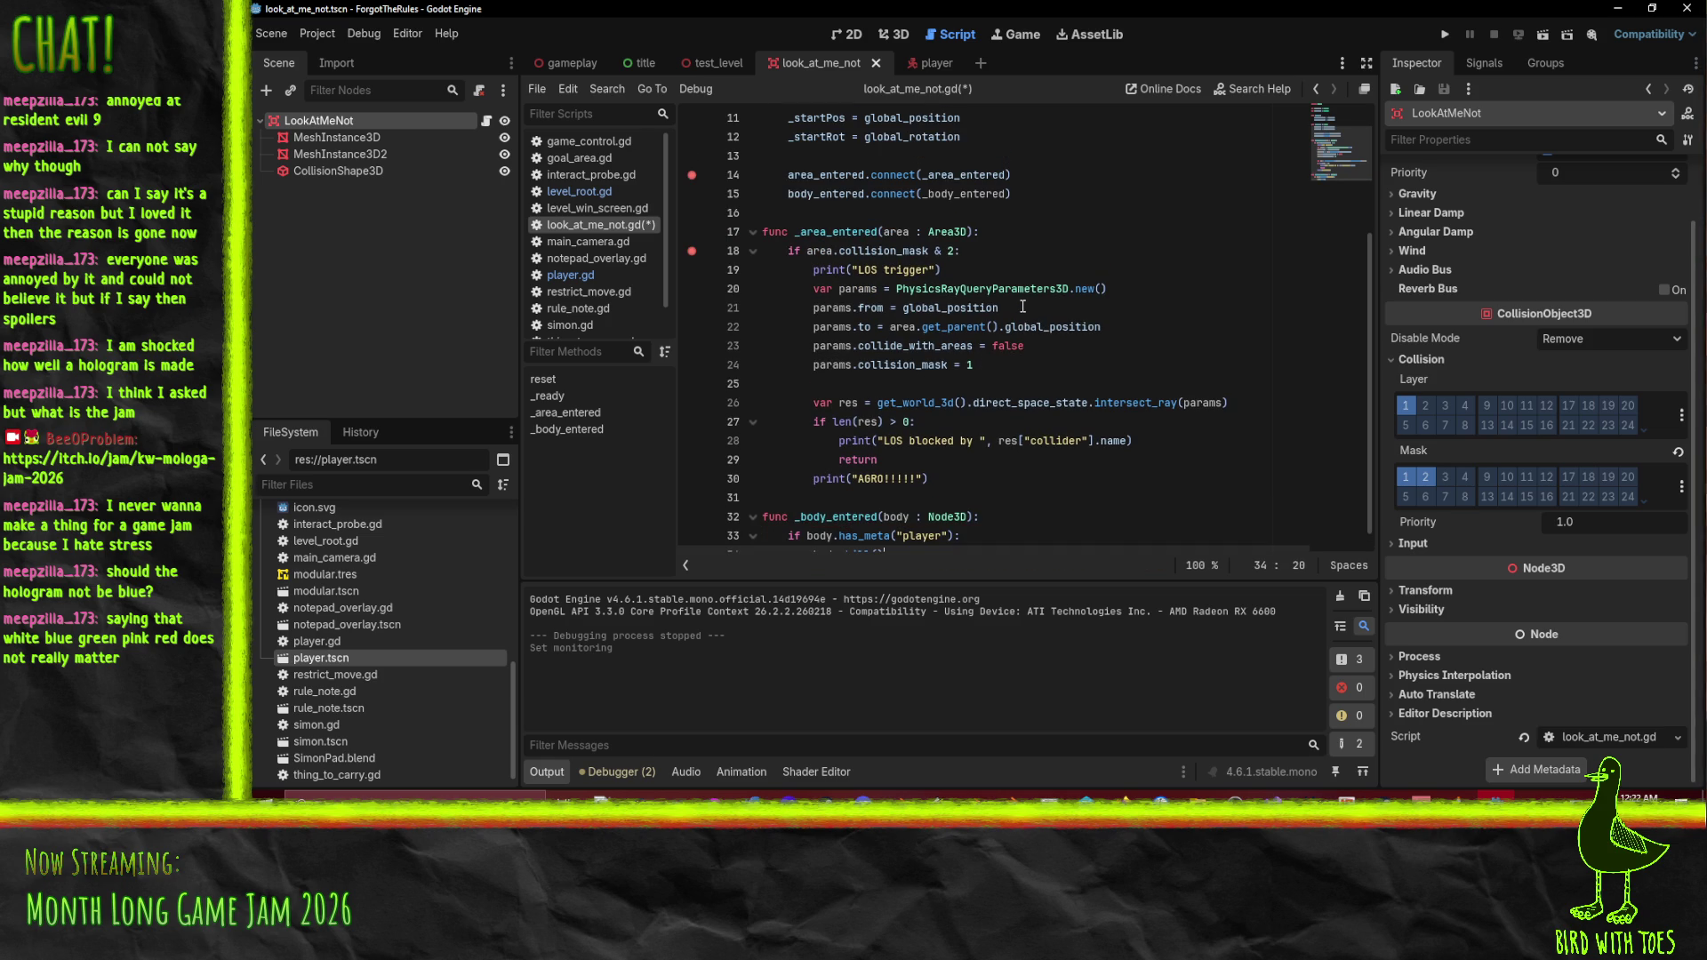
{"action": "key", "text": "BackSpace"}
{"action": "key", "text": "BackSpace"}
{"action": "key", "text": "BackSpace"}
{"action": "type", "text": "bro"}
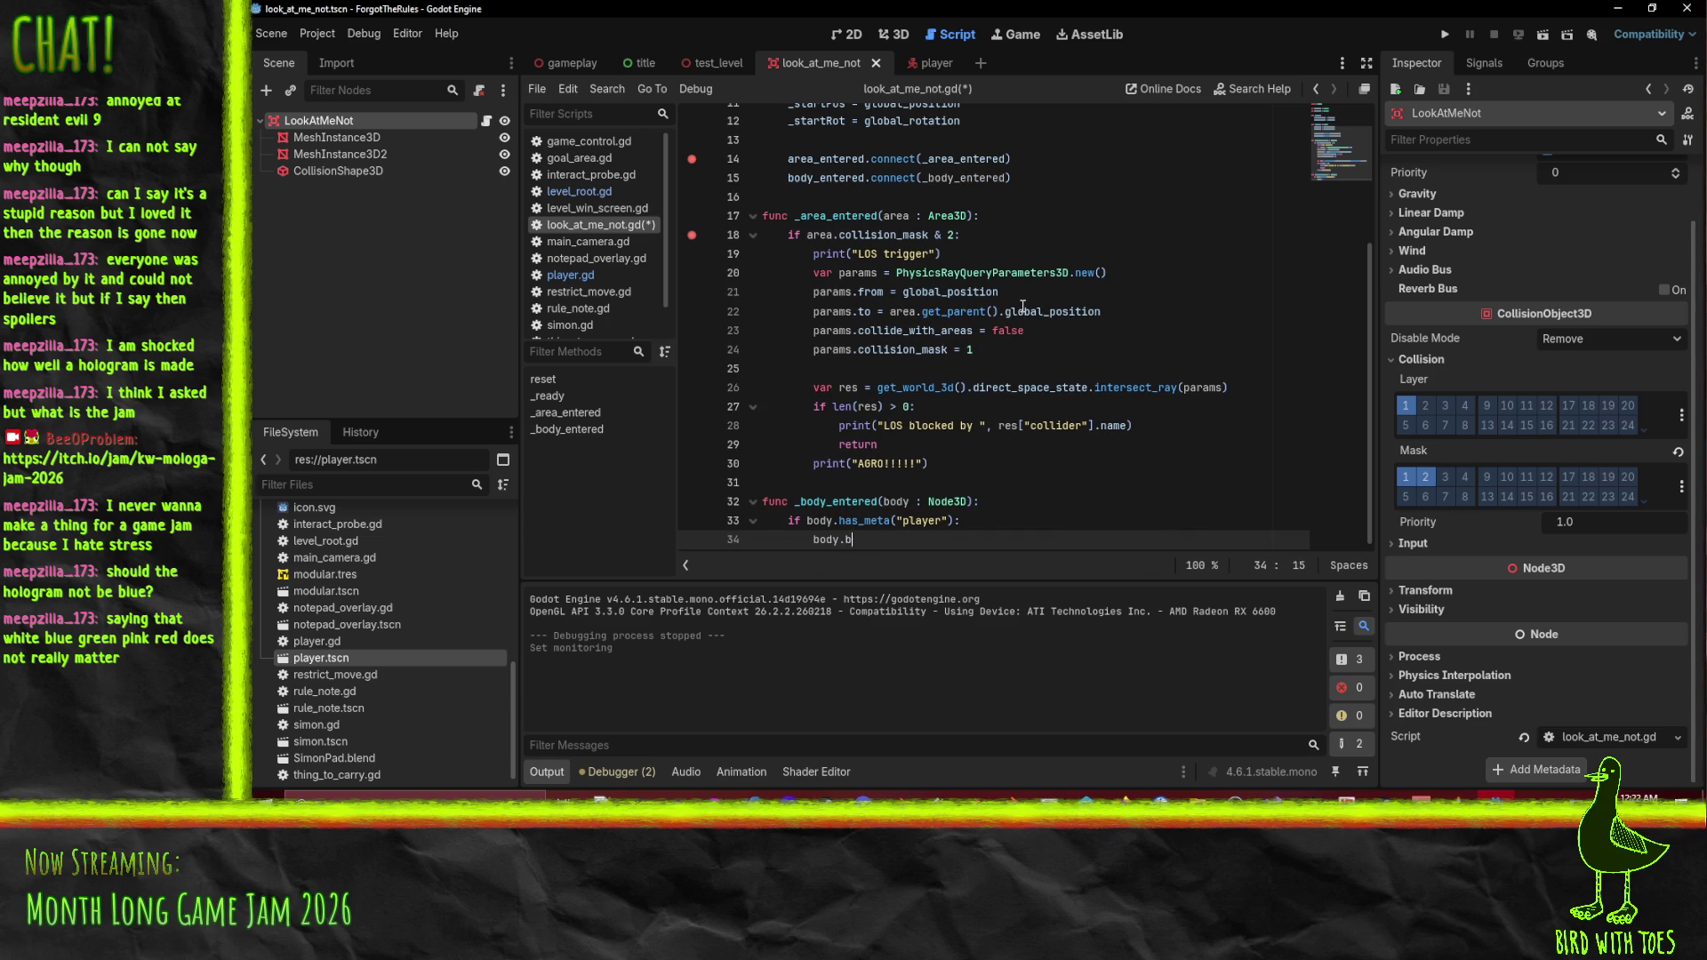
{"action": "type", "text": "ke_rule"}
{"action": "type", "text": "(self, 0, \""}
{"action": "type", "text": "Not allowed "}
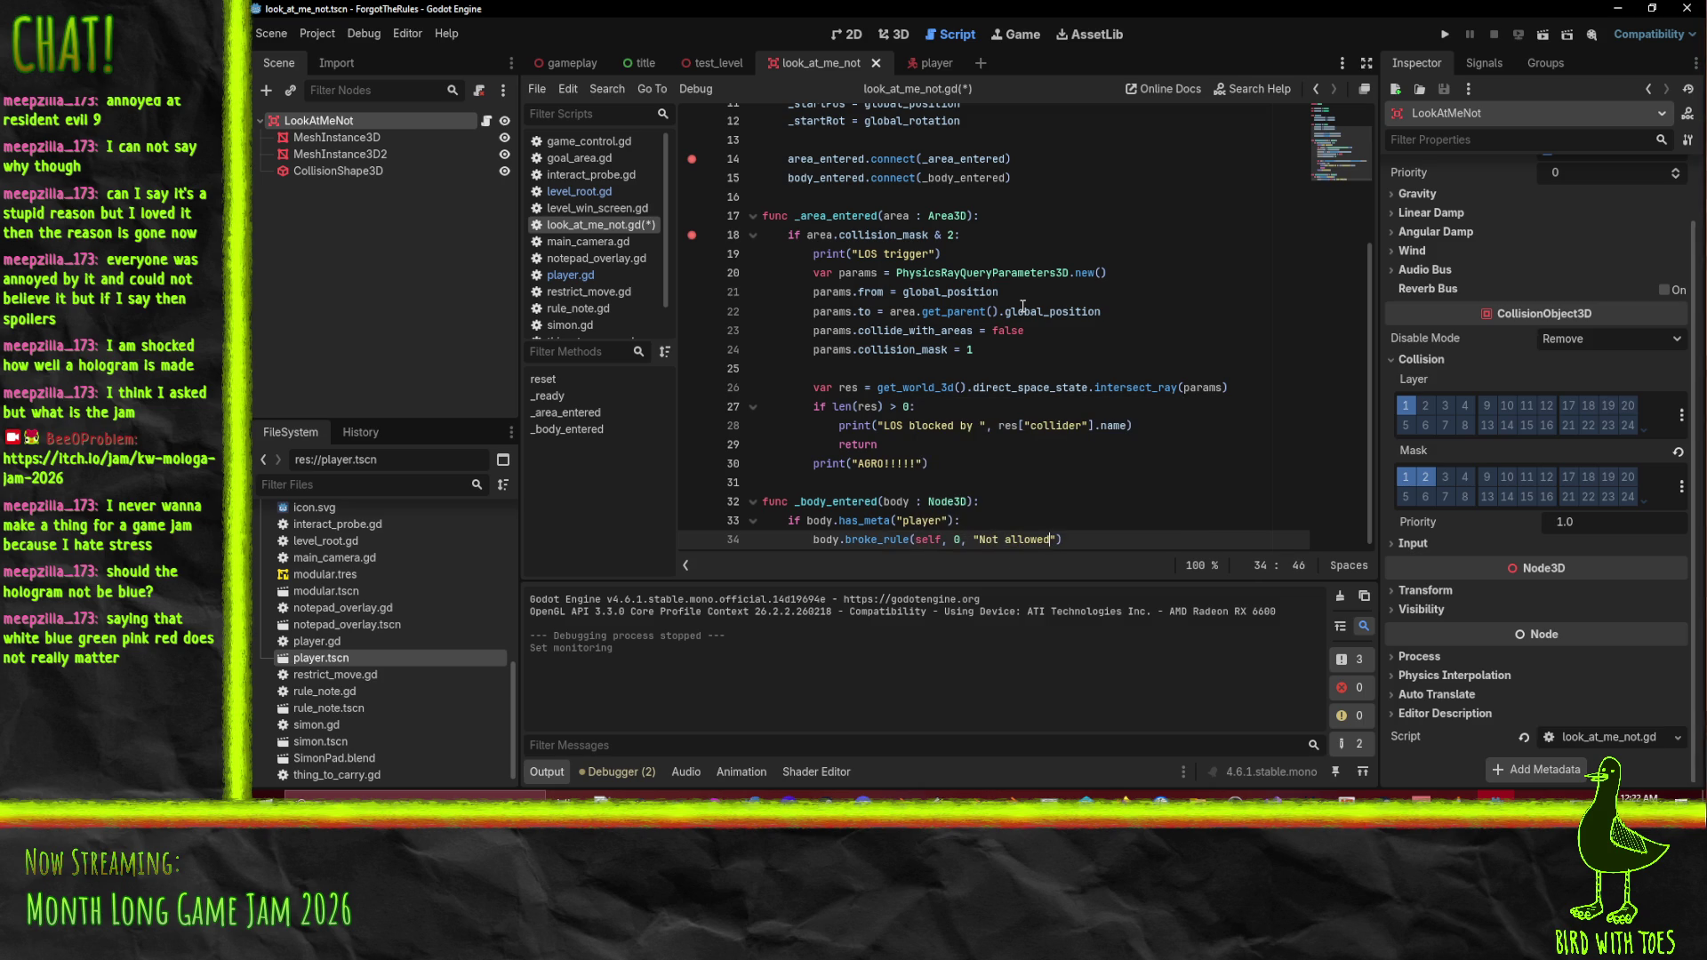
{"action": "type", "text": "to look at"}
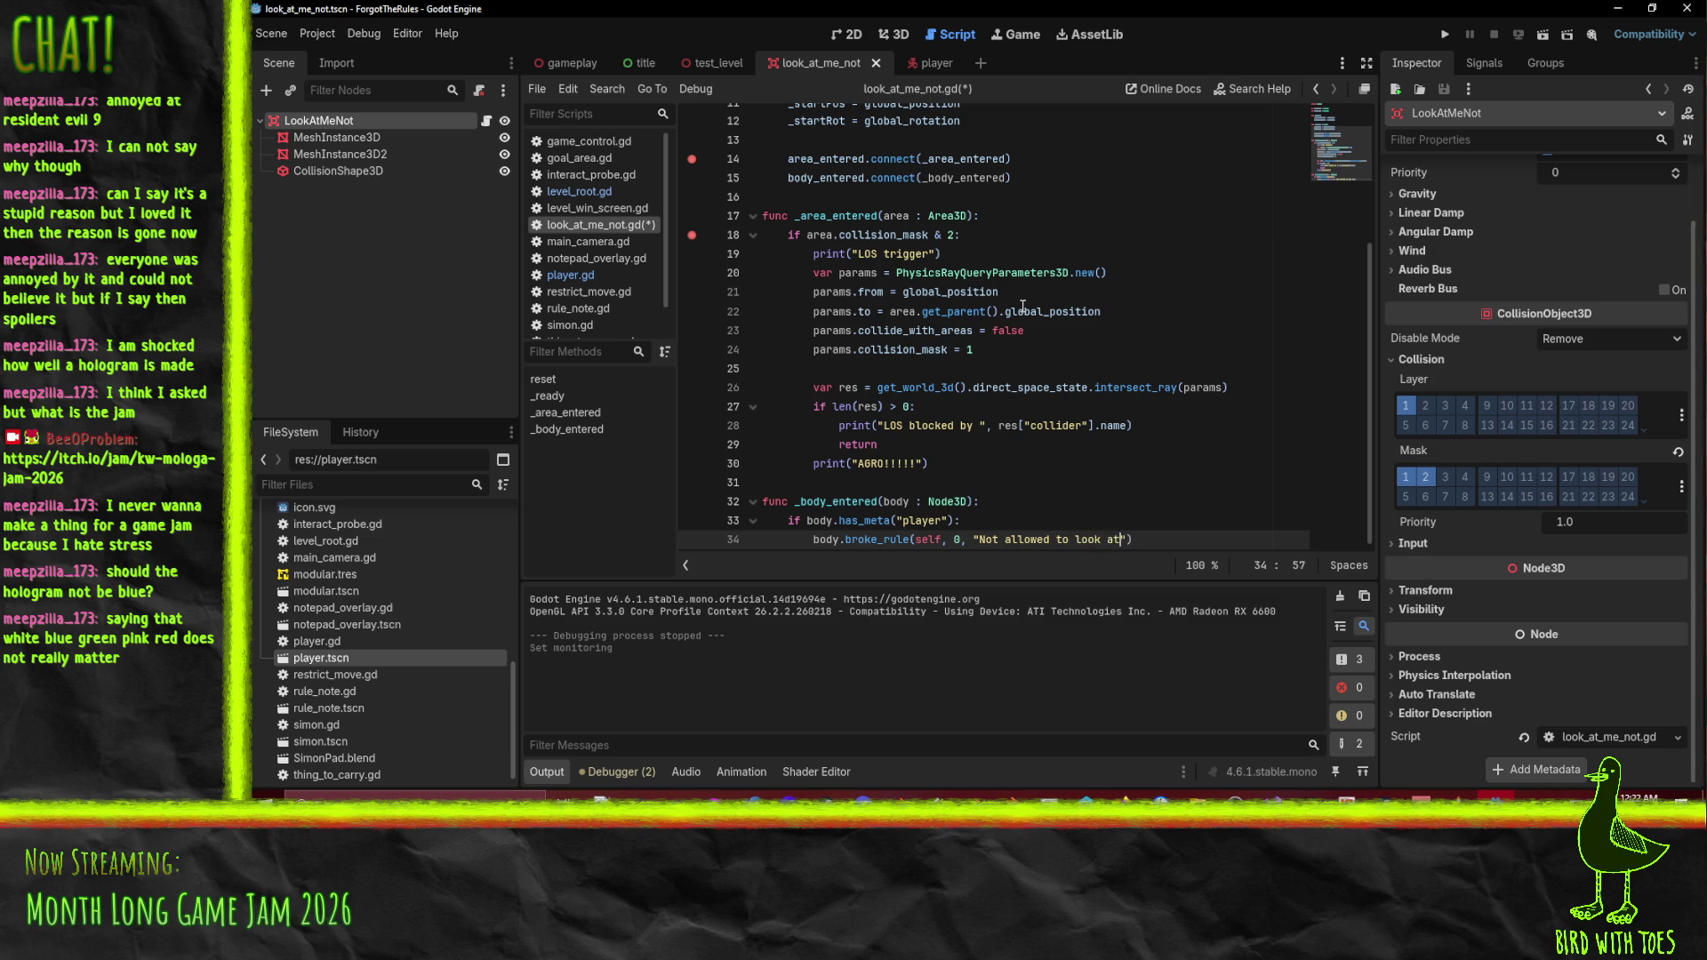
{"action": "key", "text": "BackSpace"}
{"action": "key", "text": "BackSpace"}
{"action": "key", "text": "BackSpace"}
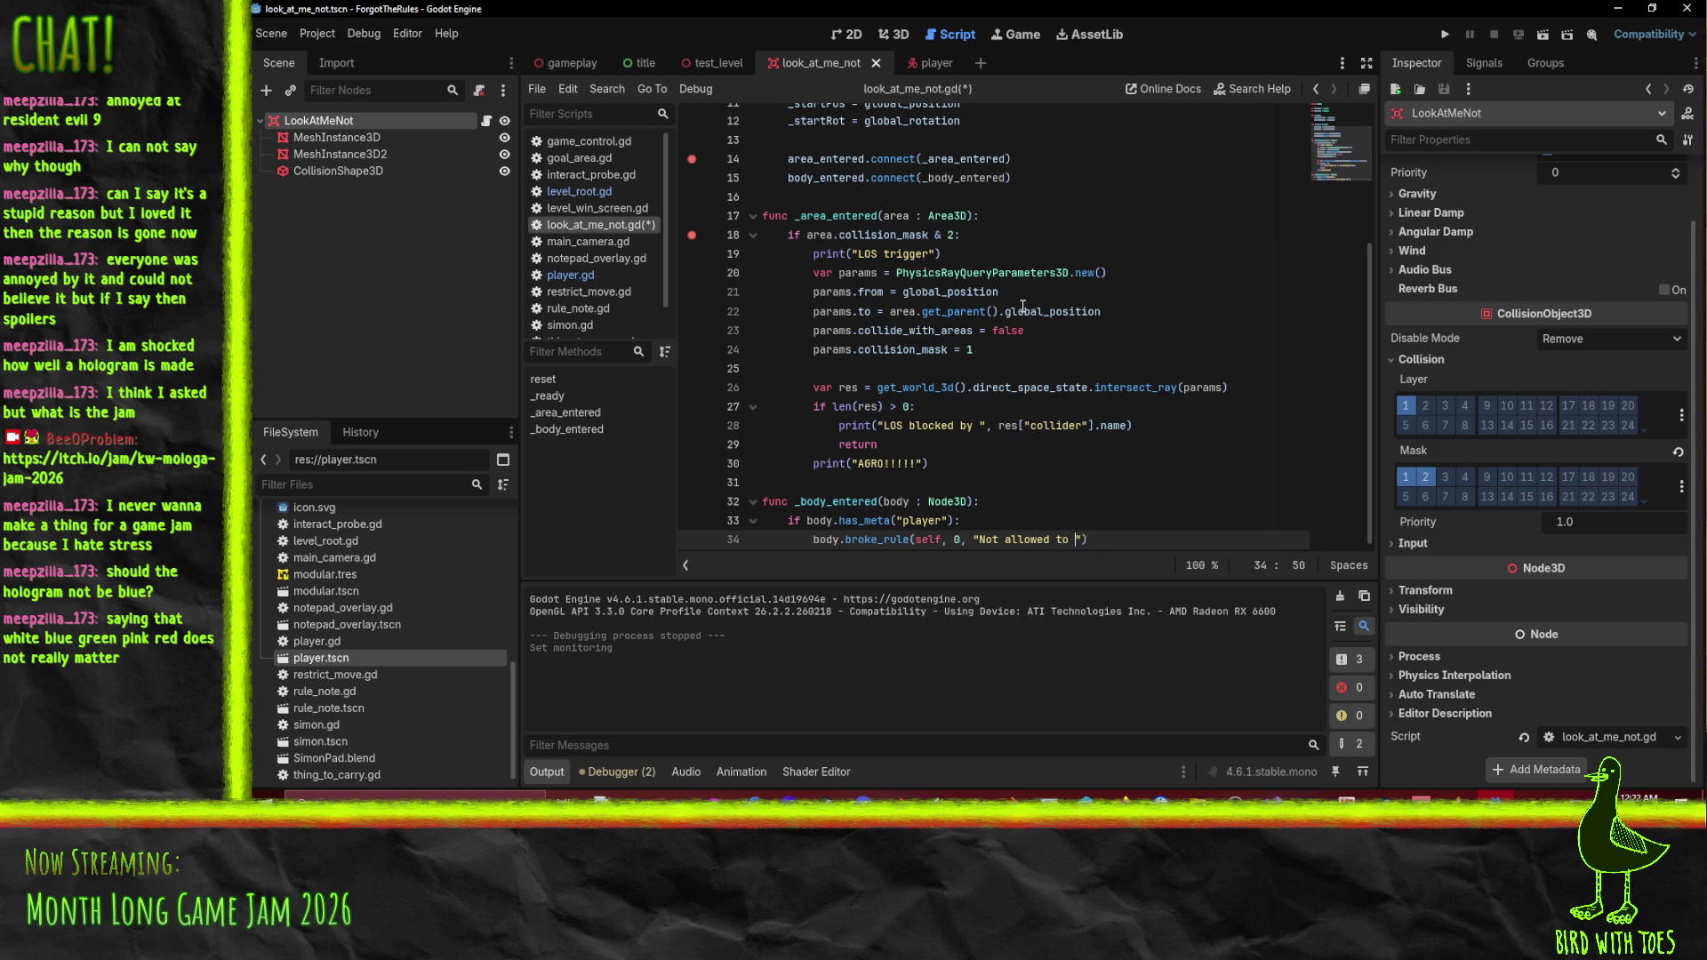
{"action": "type", "text": "DO NOT look"}
{"action": "type", "text": " at THAT"}
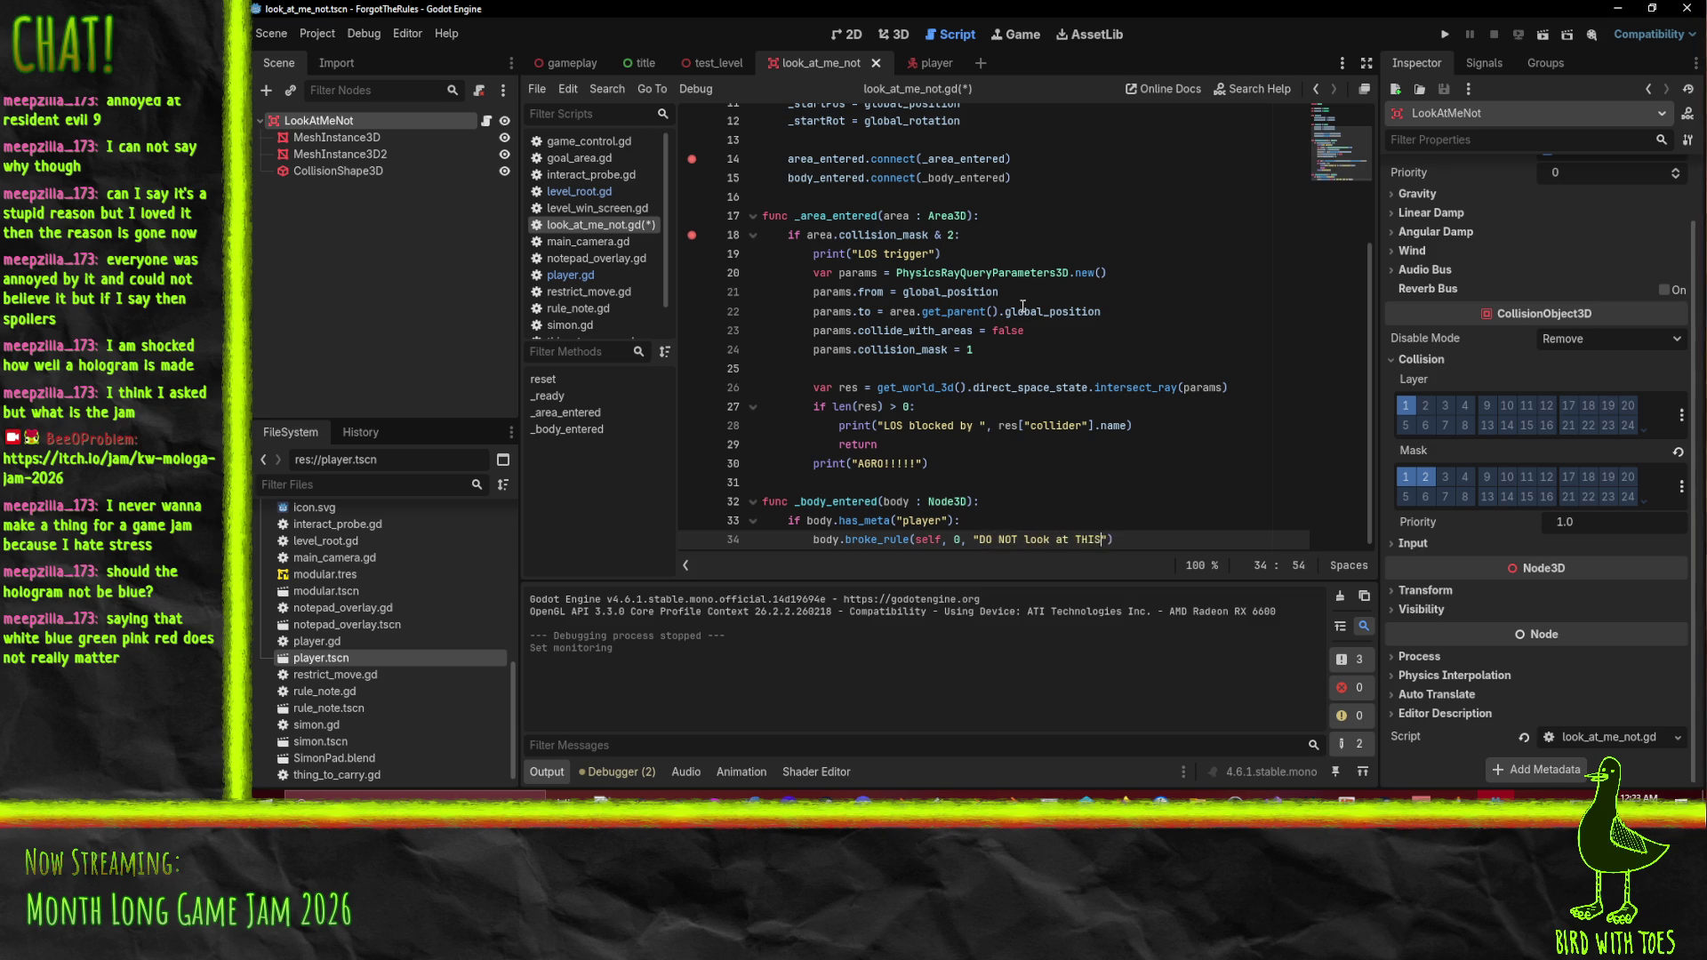
{"action": "key", "text": "BackSpace"}
{"action": "key", "text": "BackSpace"}
{"action": "key", "text": "BackSpace"}
{"action": "type", "text": "TAGA"}
{"action": "key", "text": "BackSpace"}
{"action": "key", "text": "BackSpace"}
{"action": "key", "text": "BackSpace"}
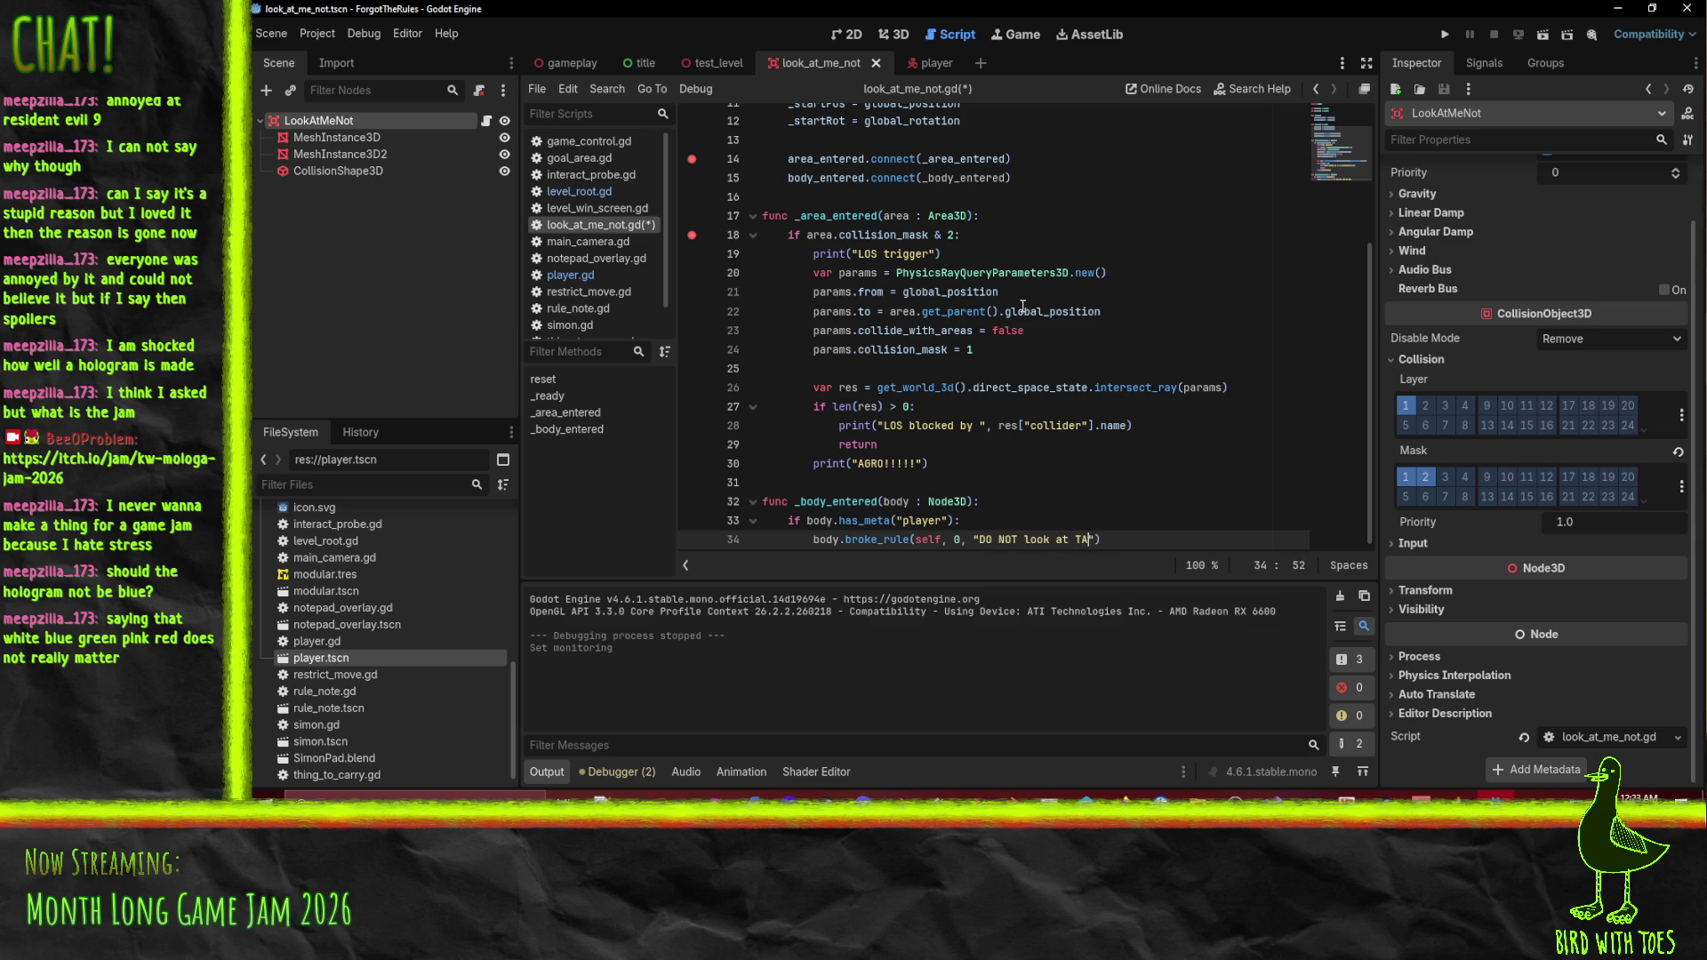
{"action": "type", "text": "that \", name)"}
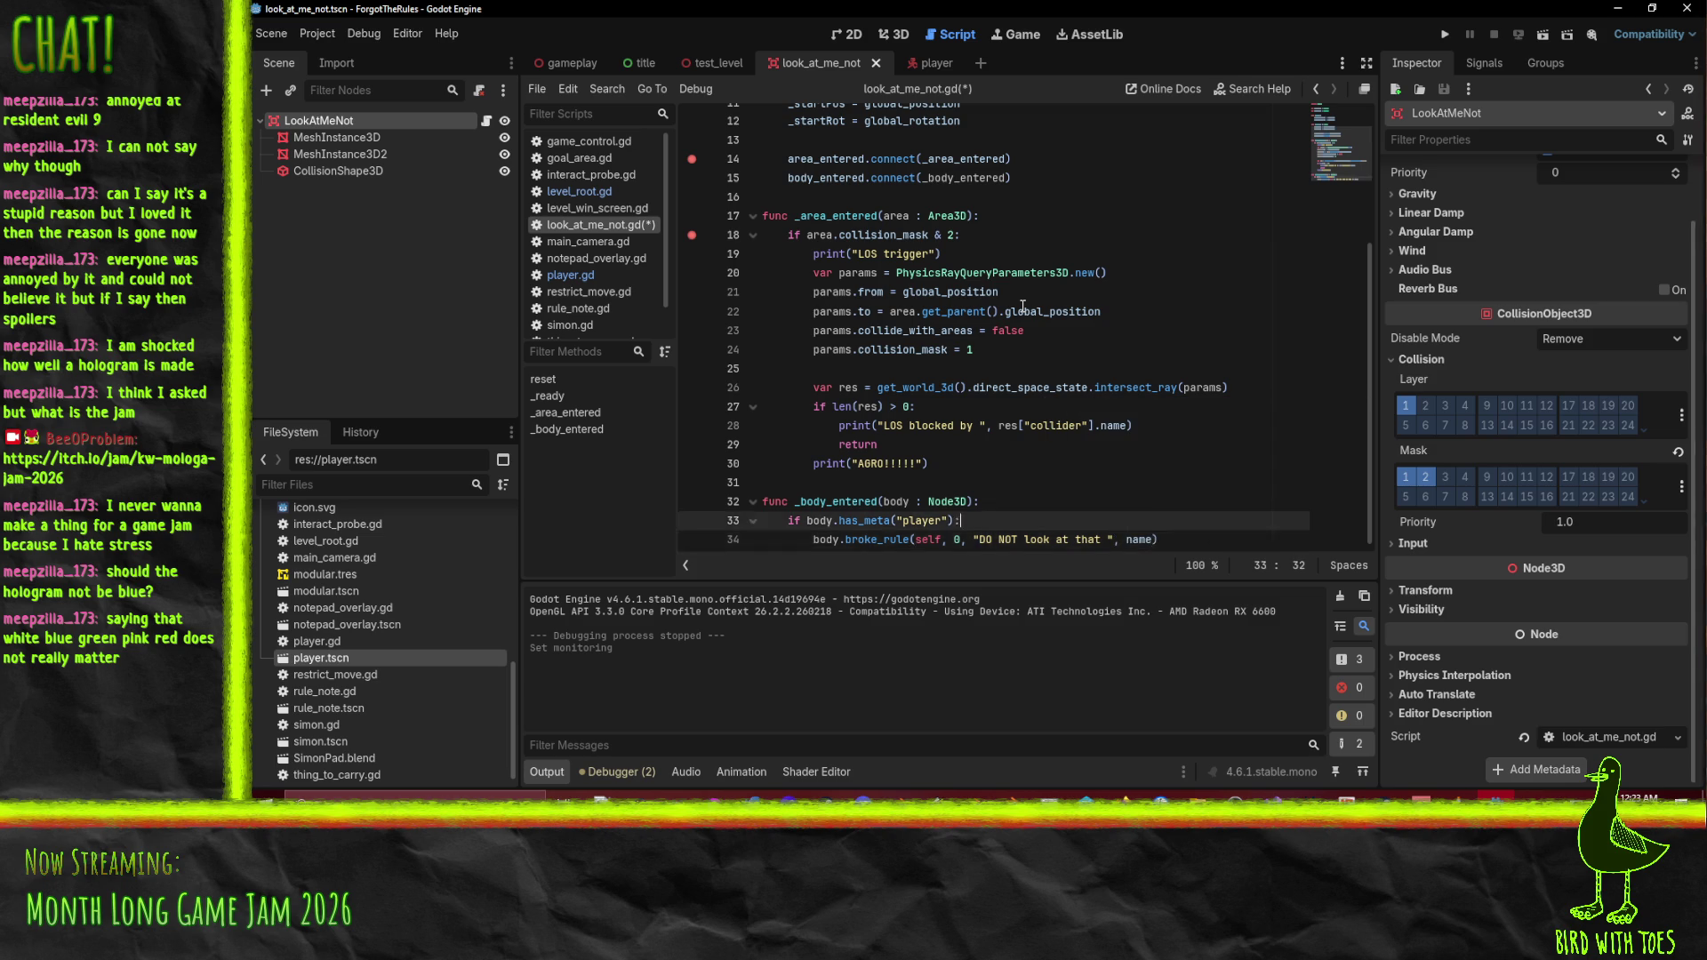
Save look_at_me_not.gd and move to the blank line below the member variables.
{"action": "key", "text": "ctrl+s"}
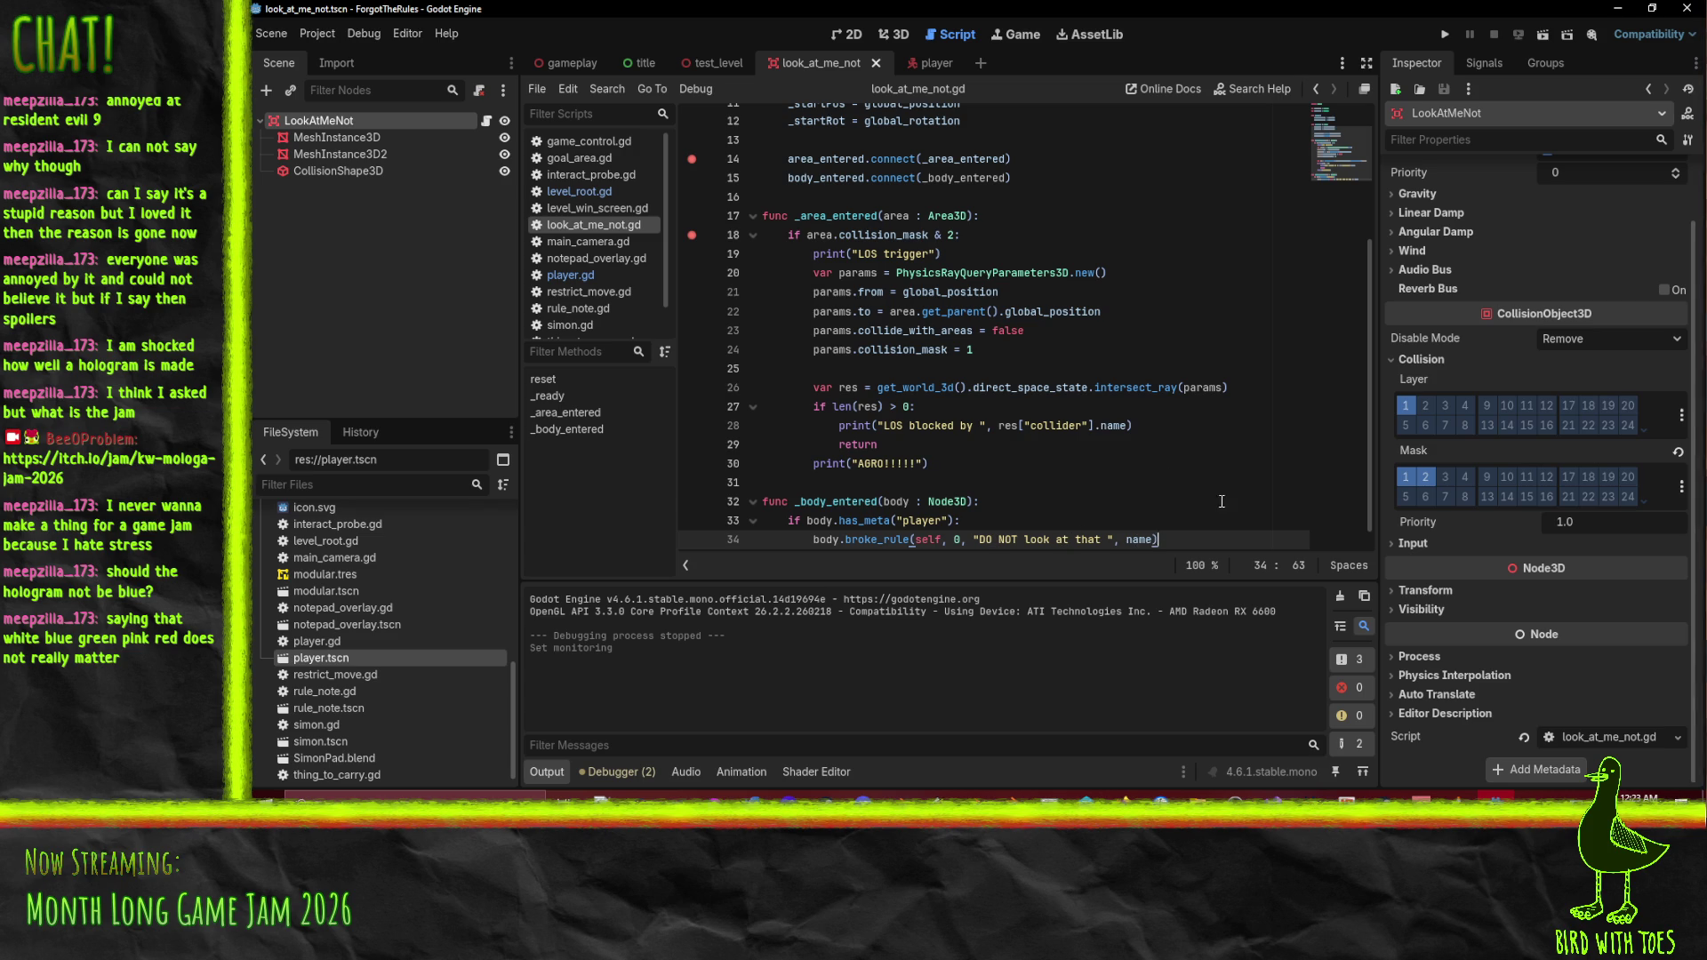
{"action": "left_click", "coordinate": [1102, 503]}
{"action": "left_click", "coordinate": [1052, 522]}
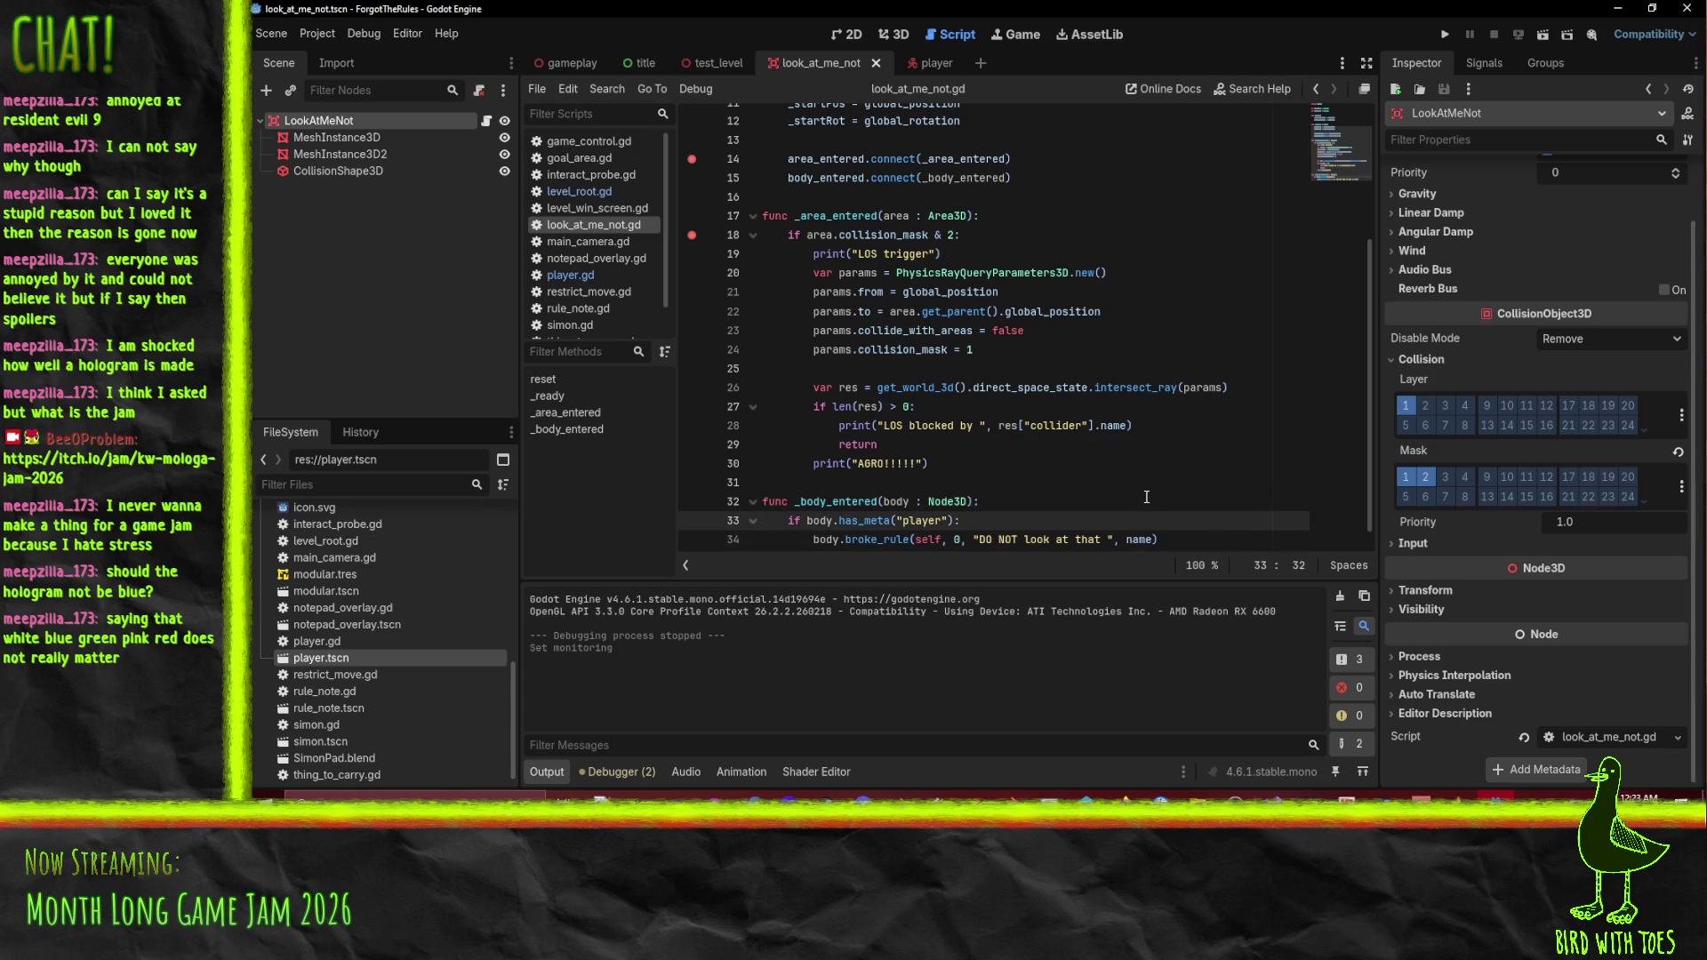
{"action": "scroll", "coordinate": [1146, 497], "scroll_direction": "up", "scroll_amount": 4}
{"action": "left_click", "coordinate": [987, 195]}
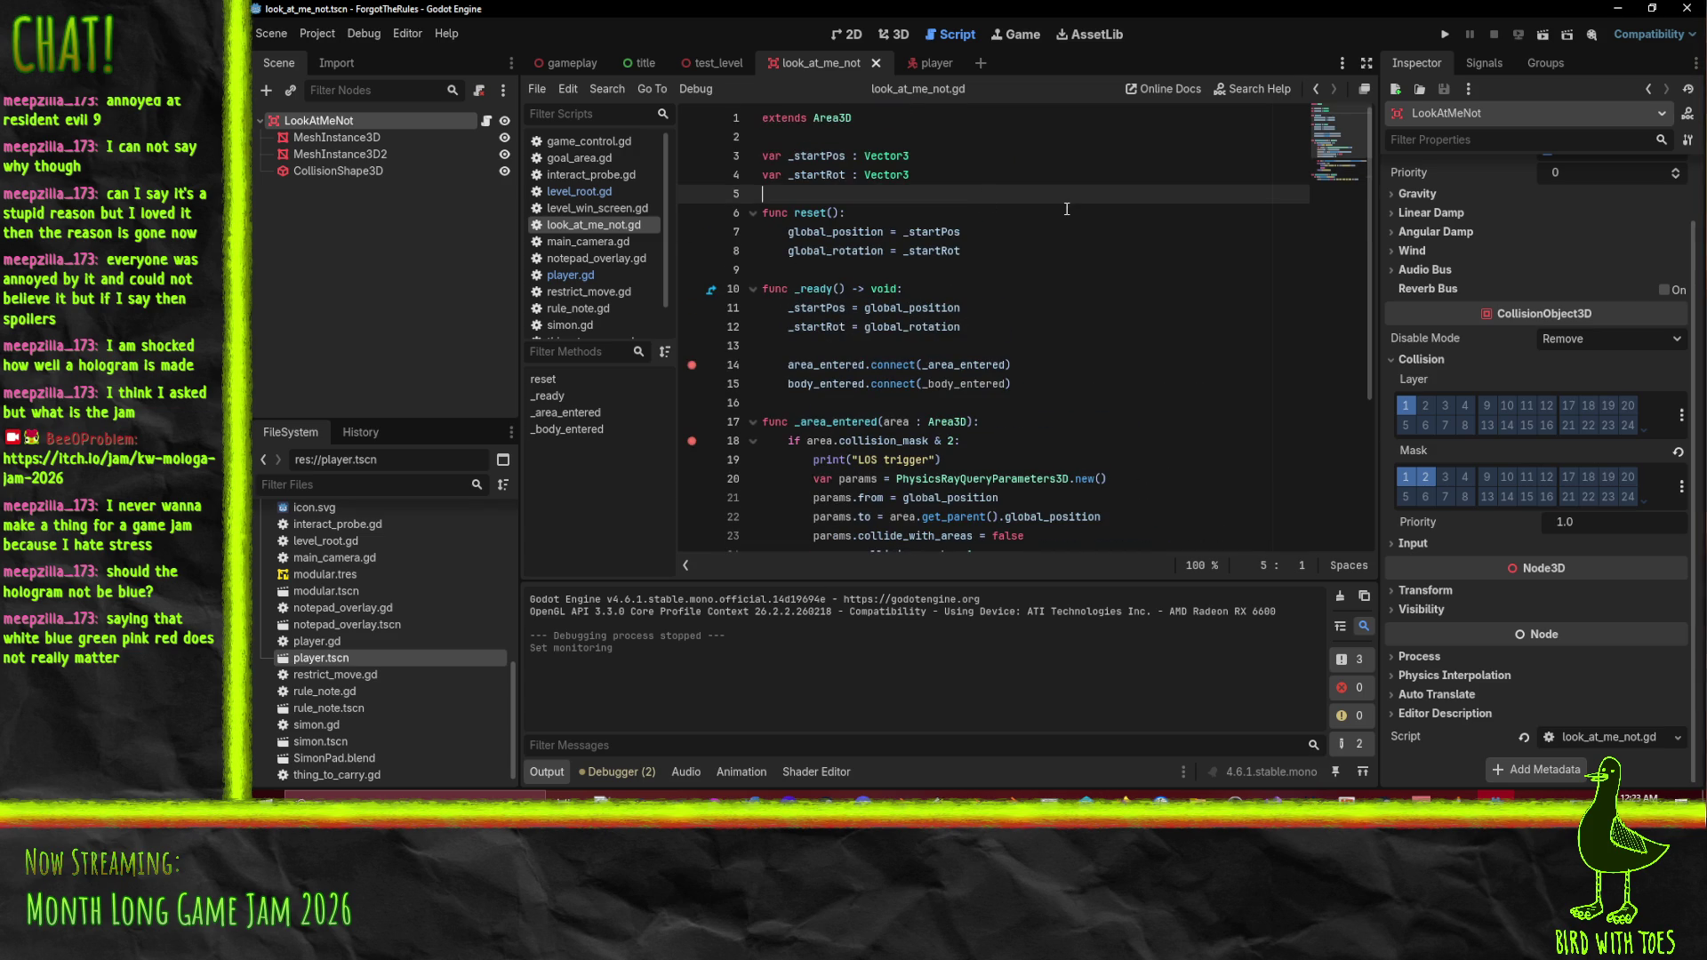
Start a 'var _agro :' declaration on a new line below _startRot.
{"action": "key", "text": "Return"}
{"action": "type", "text": "var _agro ="}
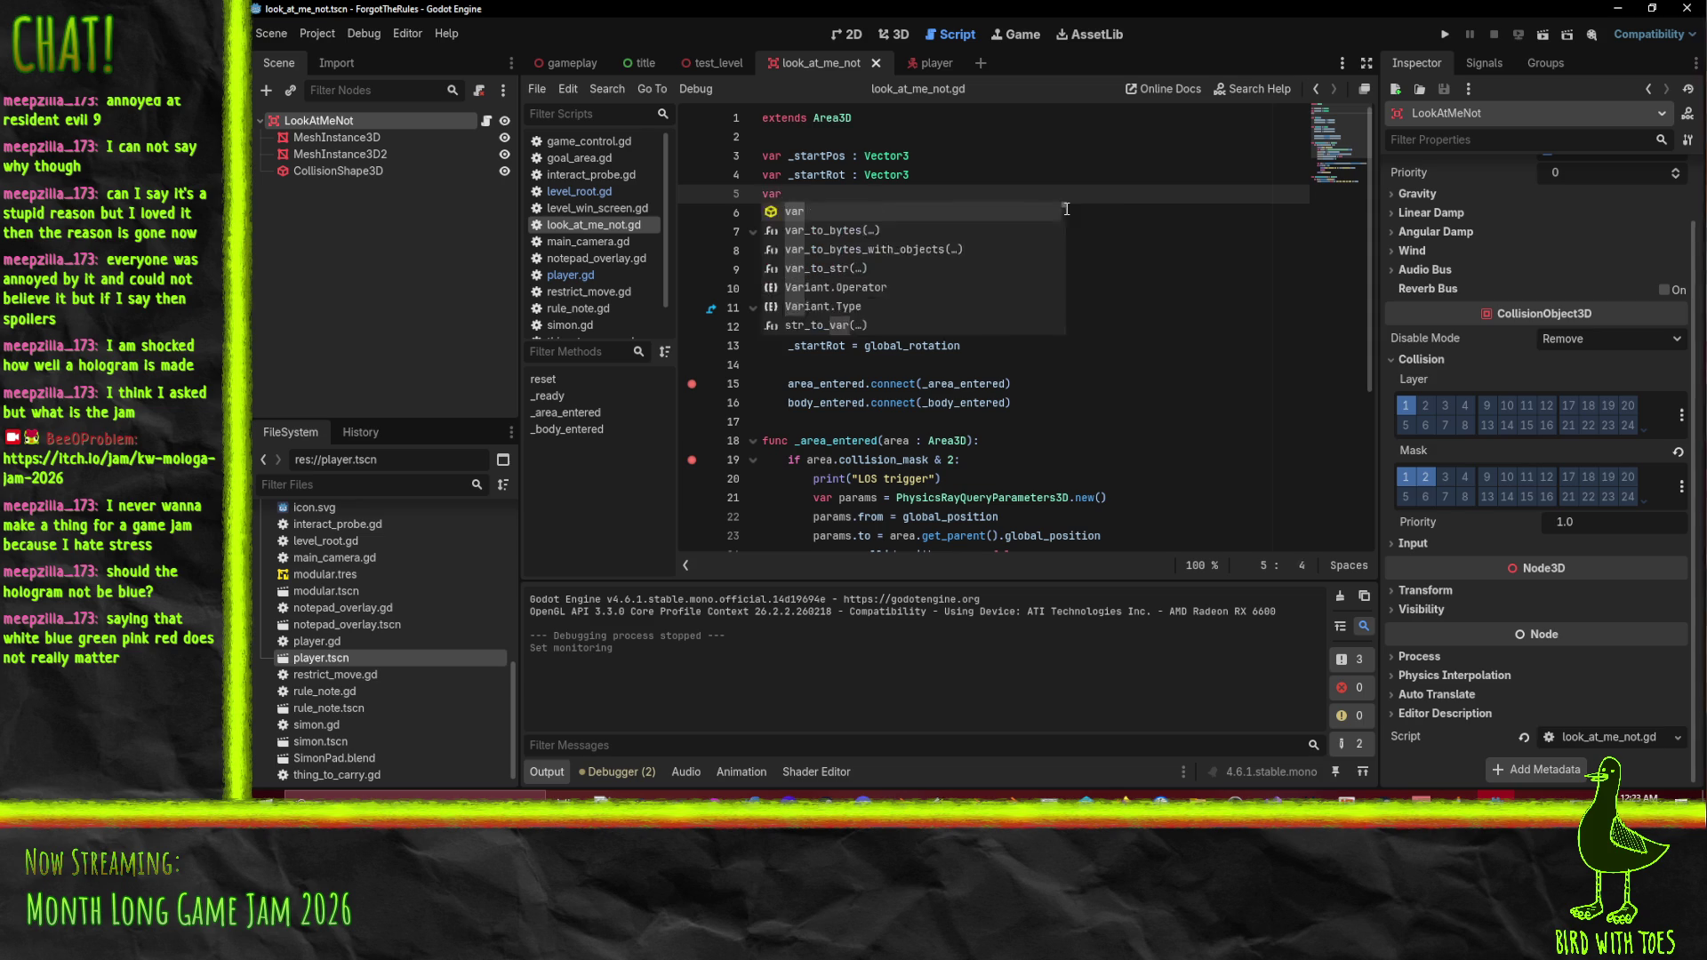
{"action": "key", "text": "BackSpace"}
{"action": "key", "text": "BackSpace"}
{"action": "type", "text": ": bool"}
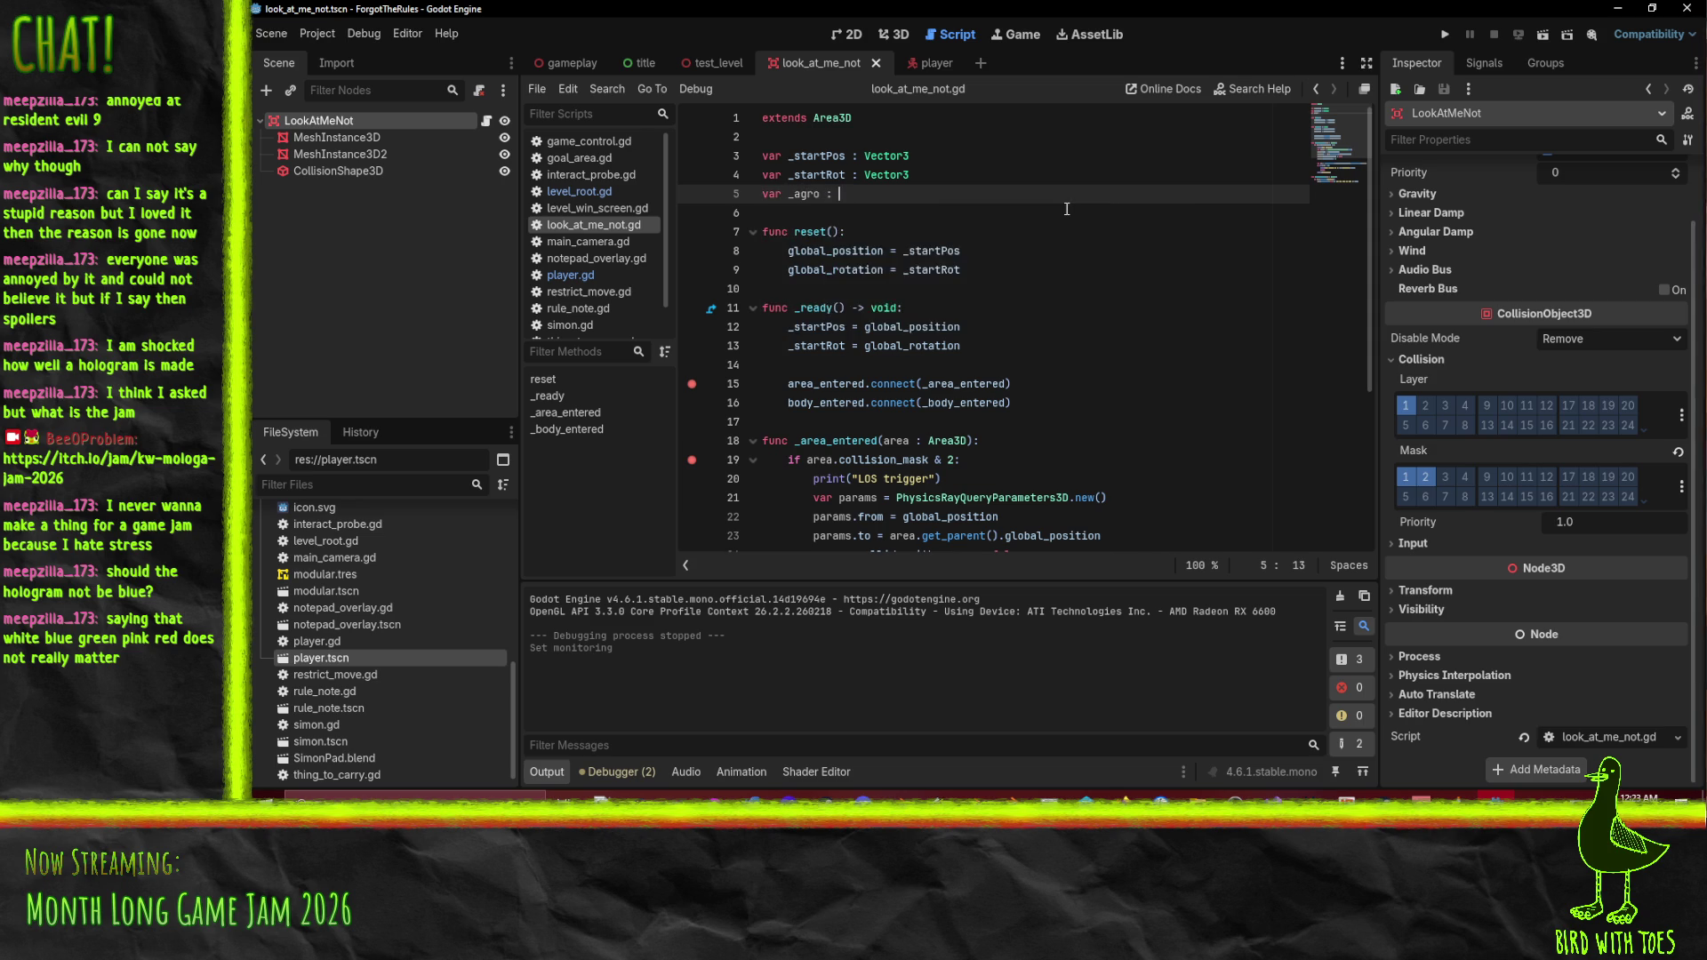
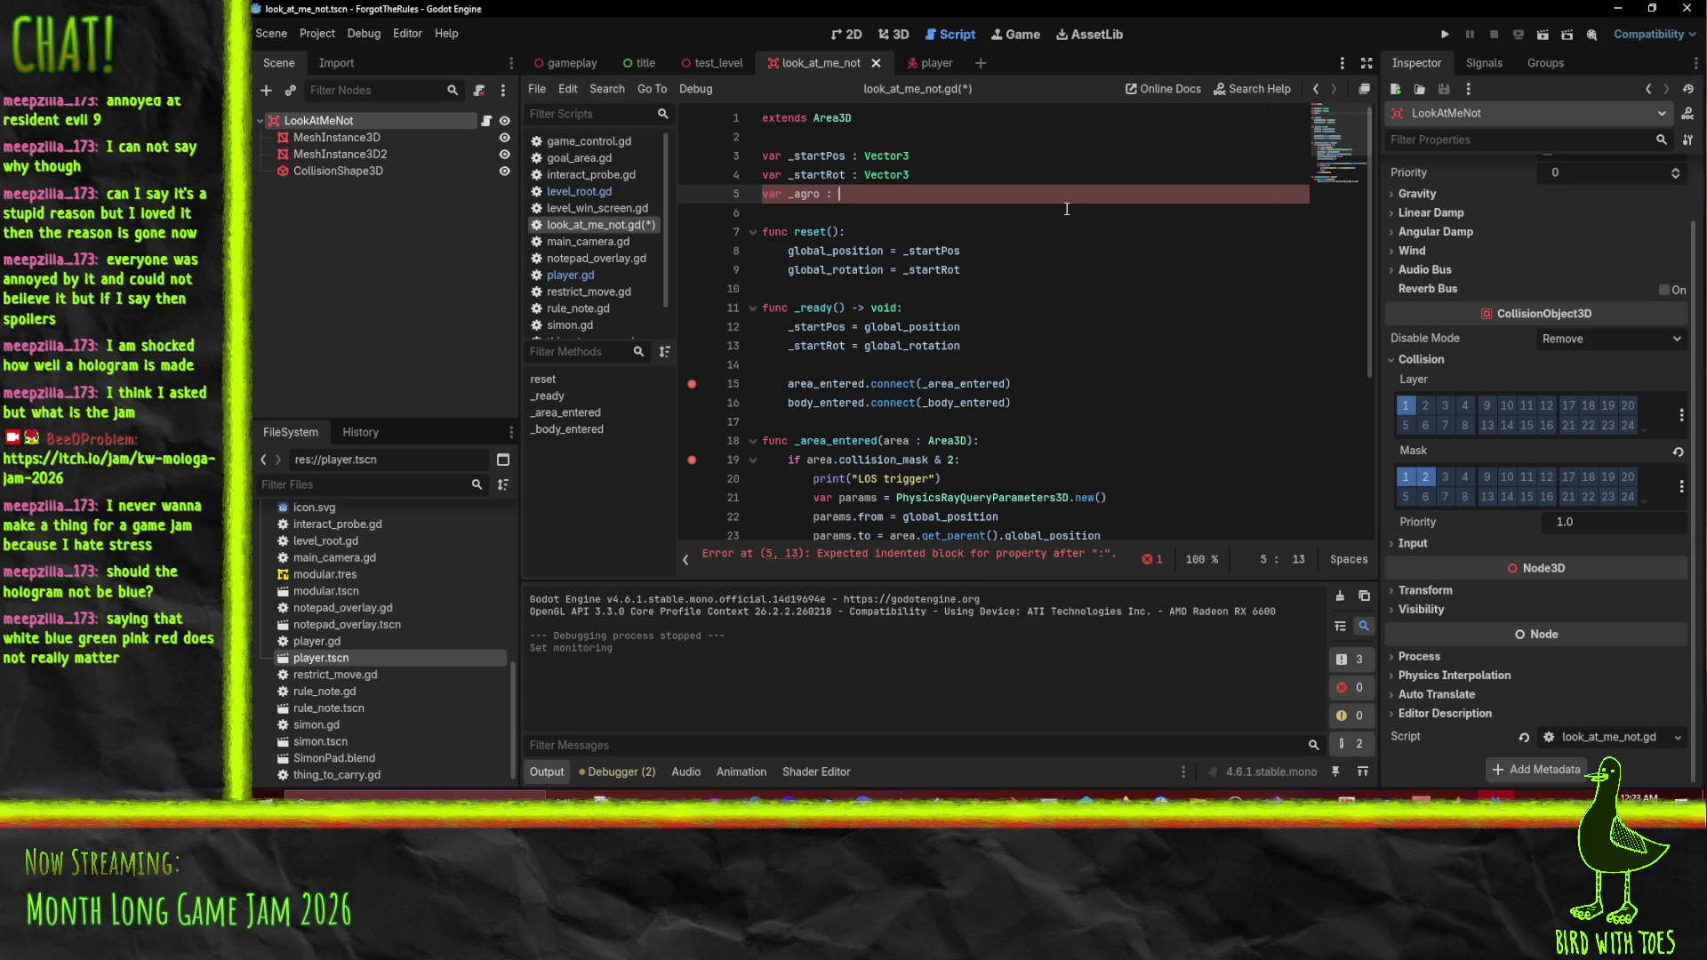
Finish the var _agro : bool declaration and nest the broke_rule call under if _agro.
{"action": "type", "text": "l"}
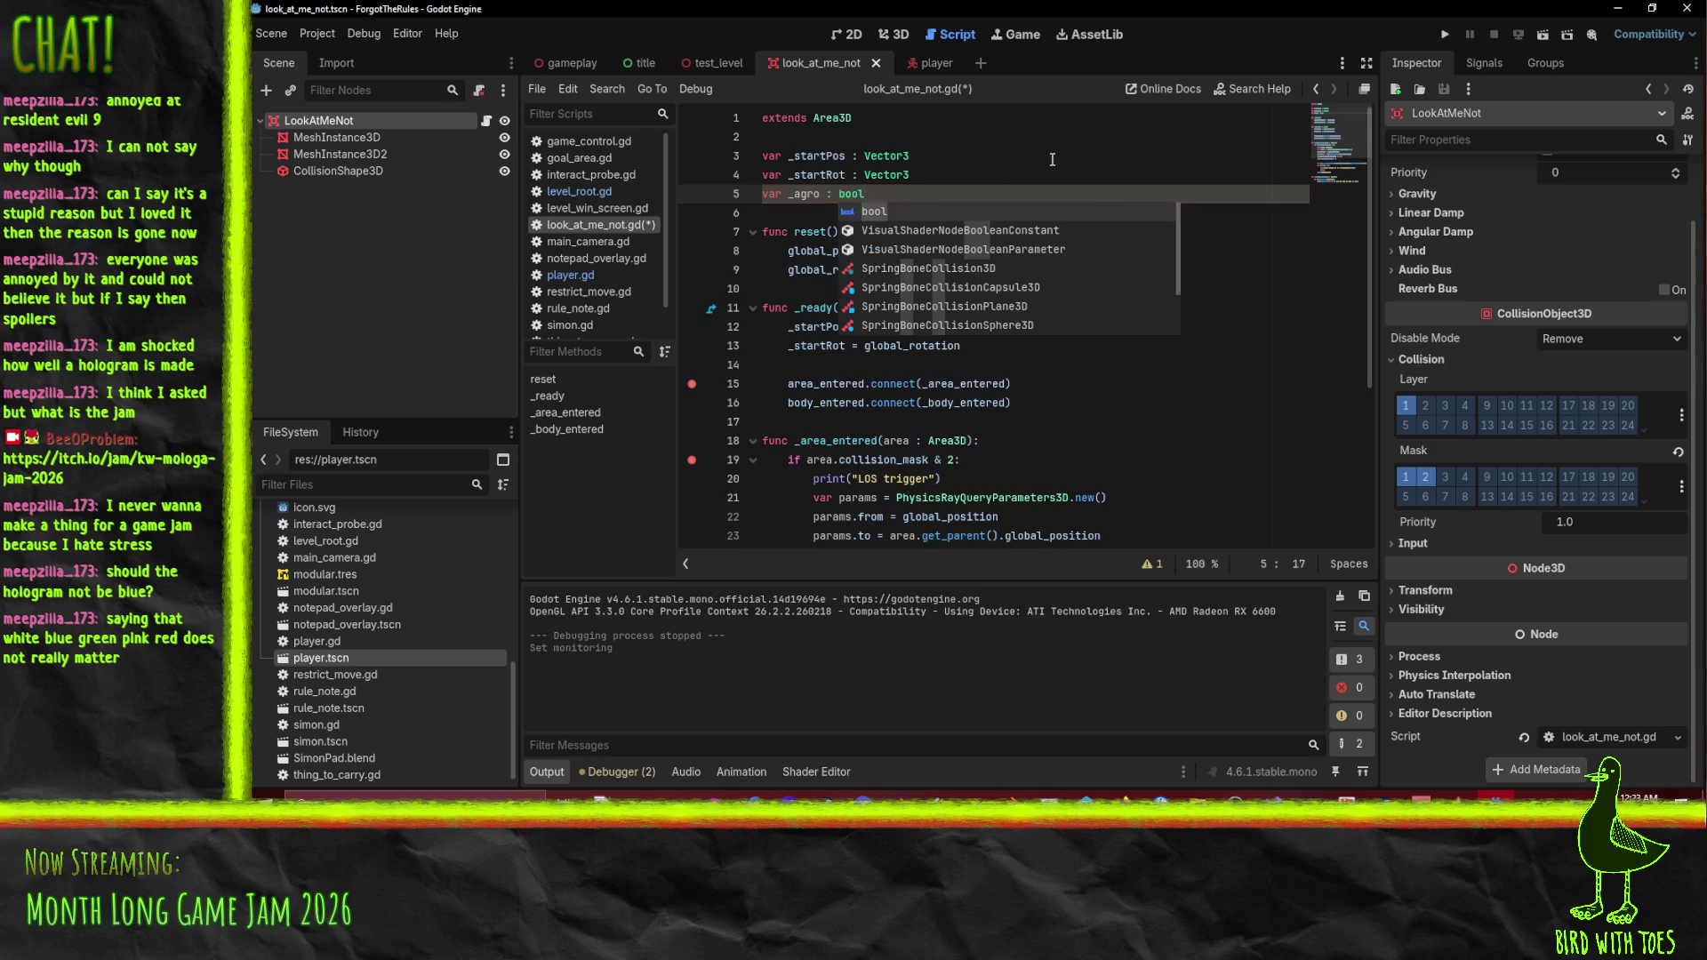
{"action": "left_click", "coordinate": [1063, 158]}
{"action": "scroll", "coordinate": [1060, 178], "scroll_direction": "down", "scroll_amount": 4}
{"action": "left_click", "coordinate": [956, 517]}
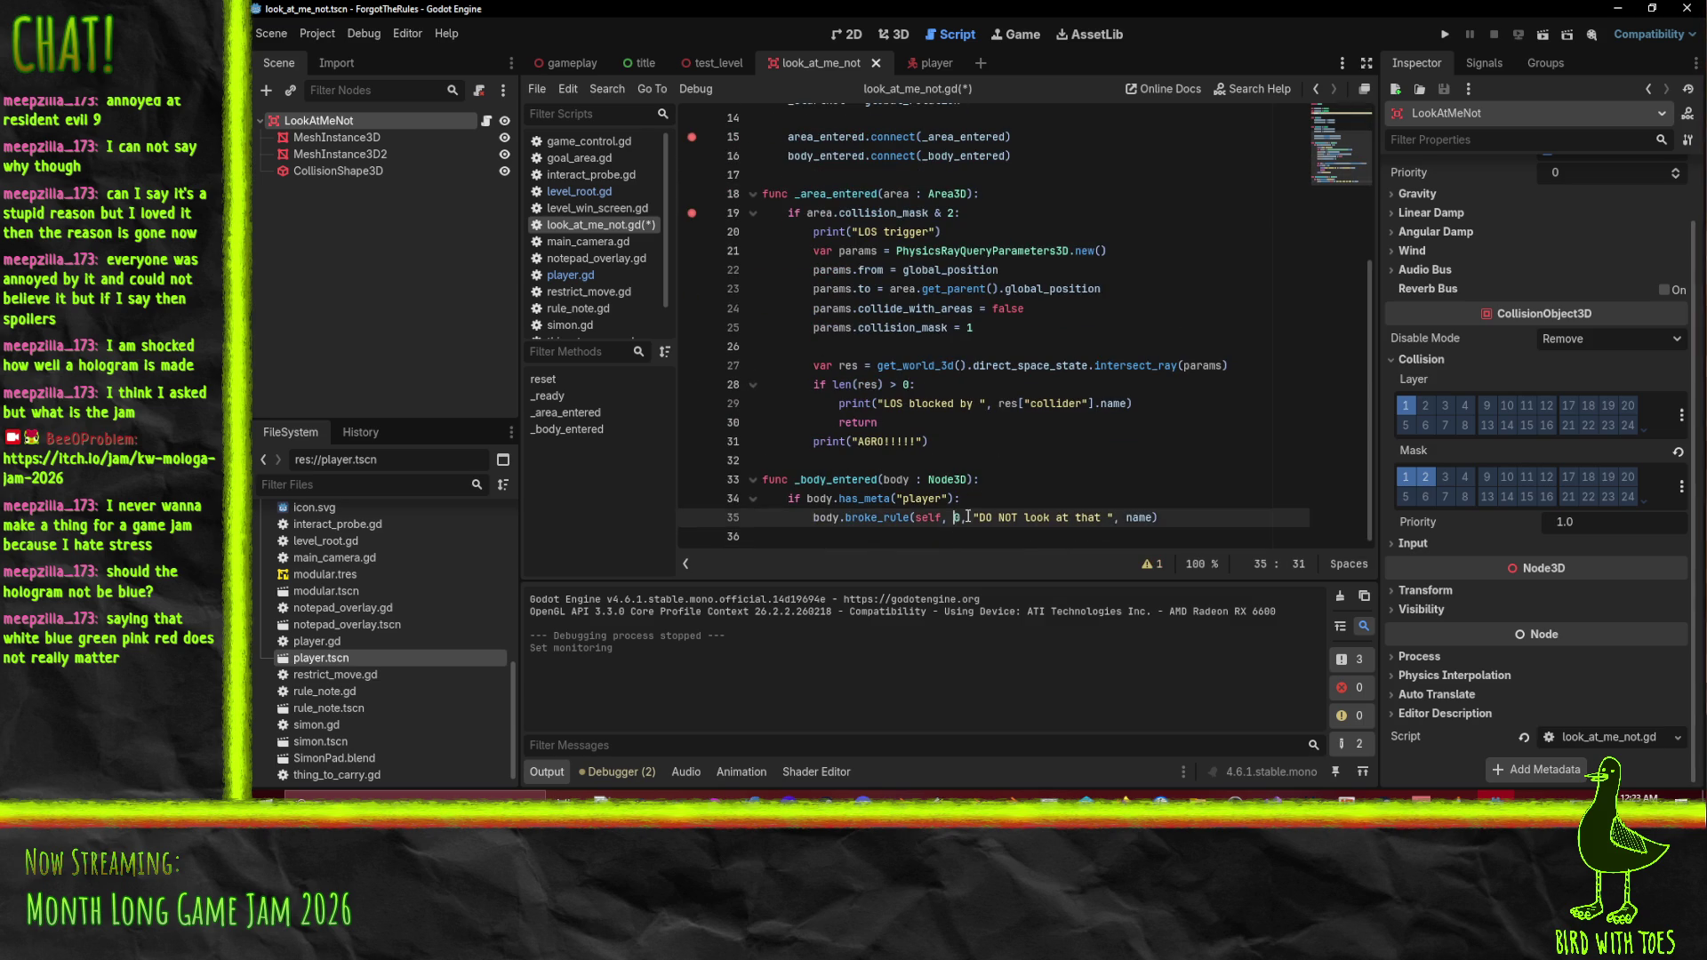
{"action": "key", "text": "Up"}
{"action": "key", "text": "Return"}
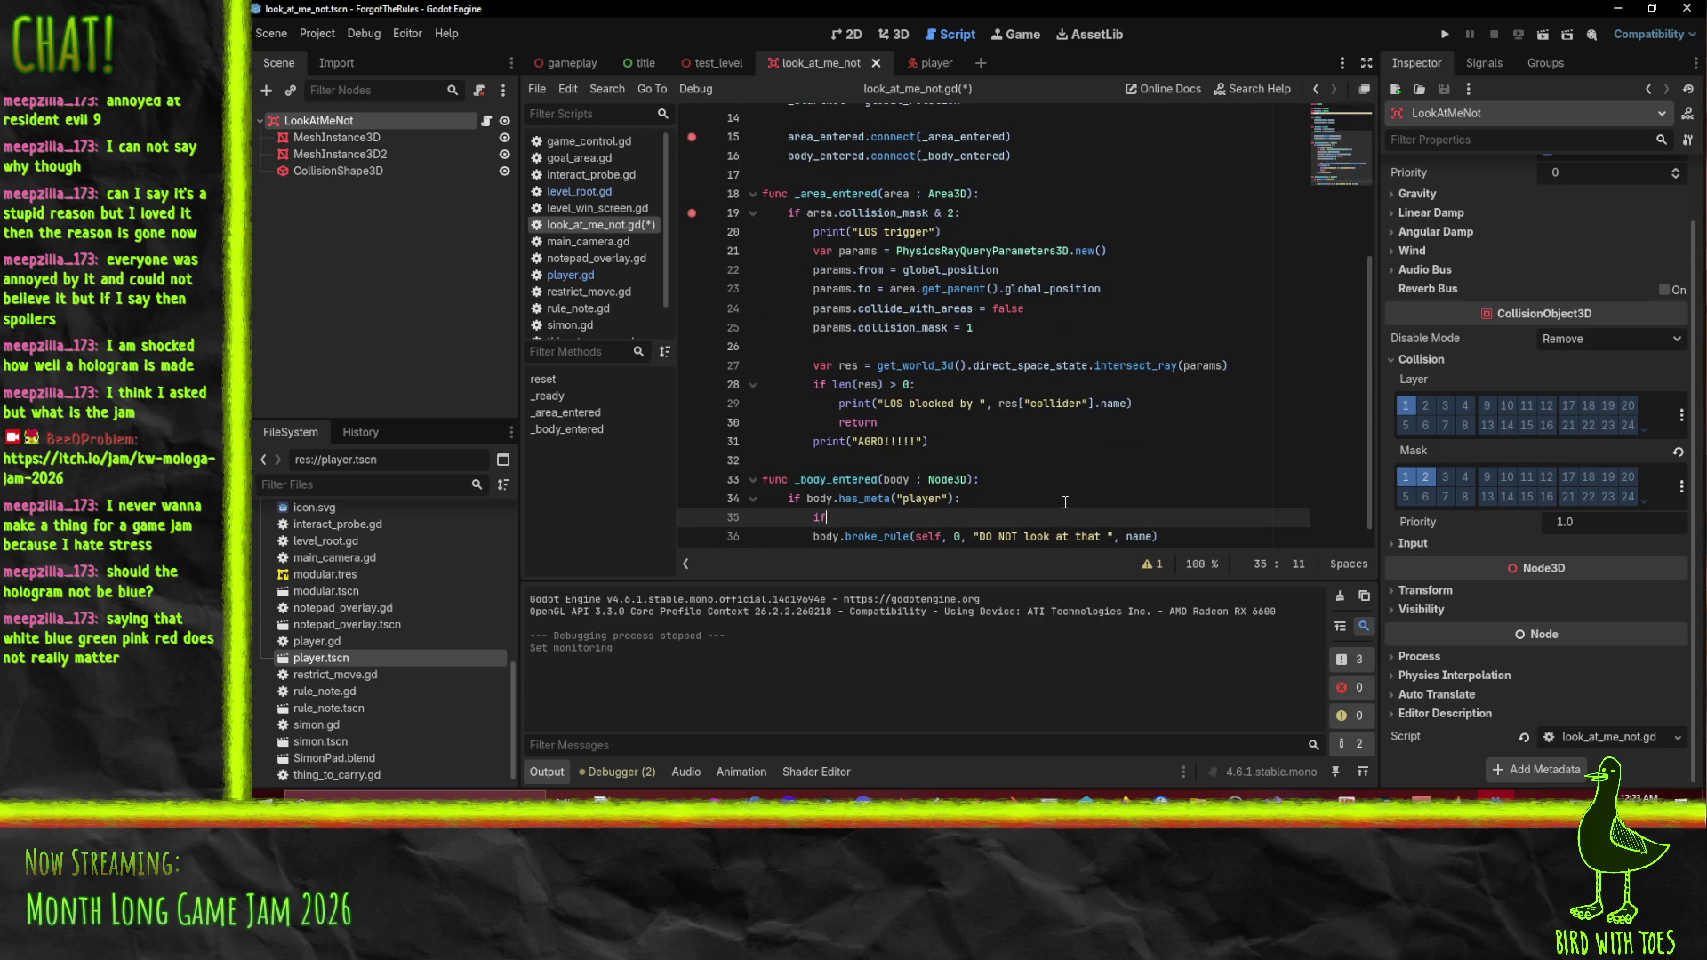
{"action": "type", "text": ":"}
{"action": "key", "text": "Down"}
{"action": "key", "text": "Home"}
Add an else branch containing a copy of the broke_rule call.
{"action": "key", "text": "Tab"}
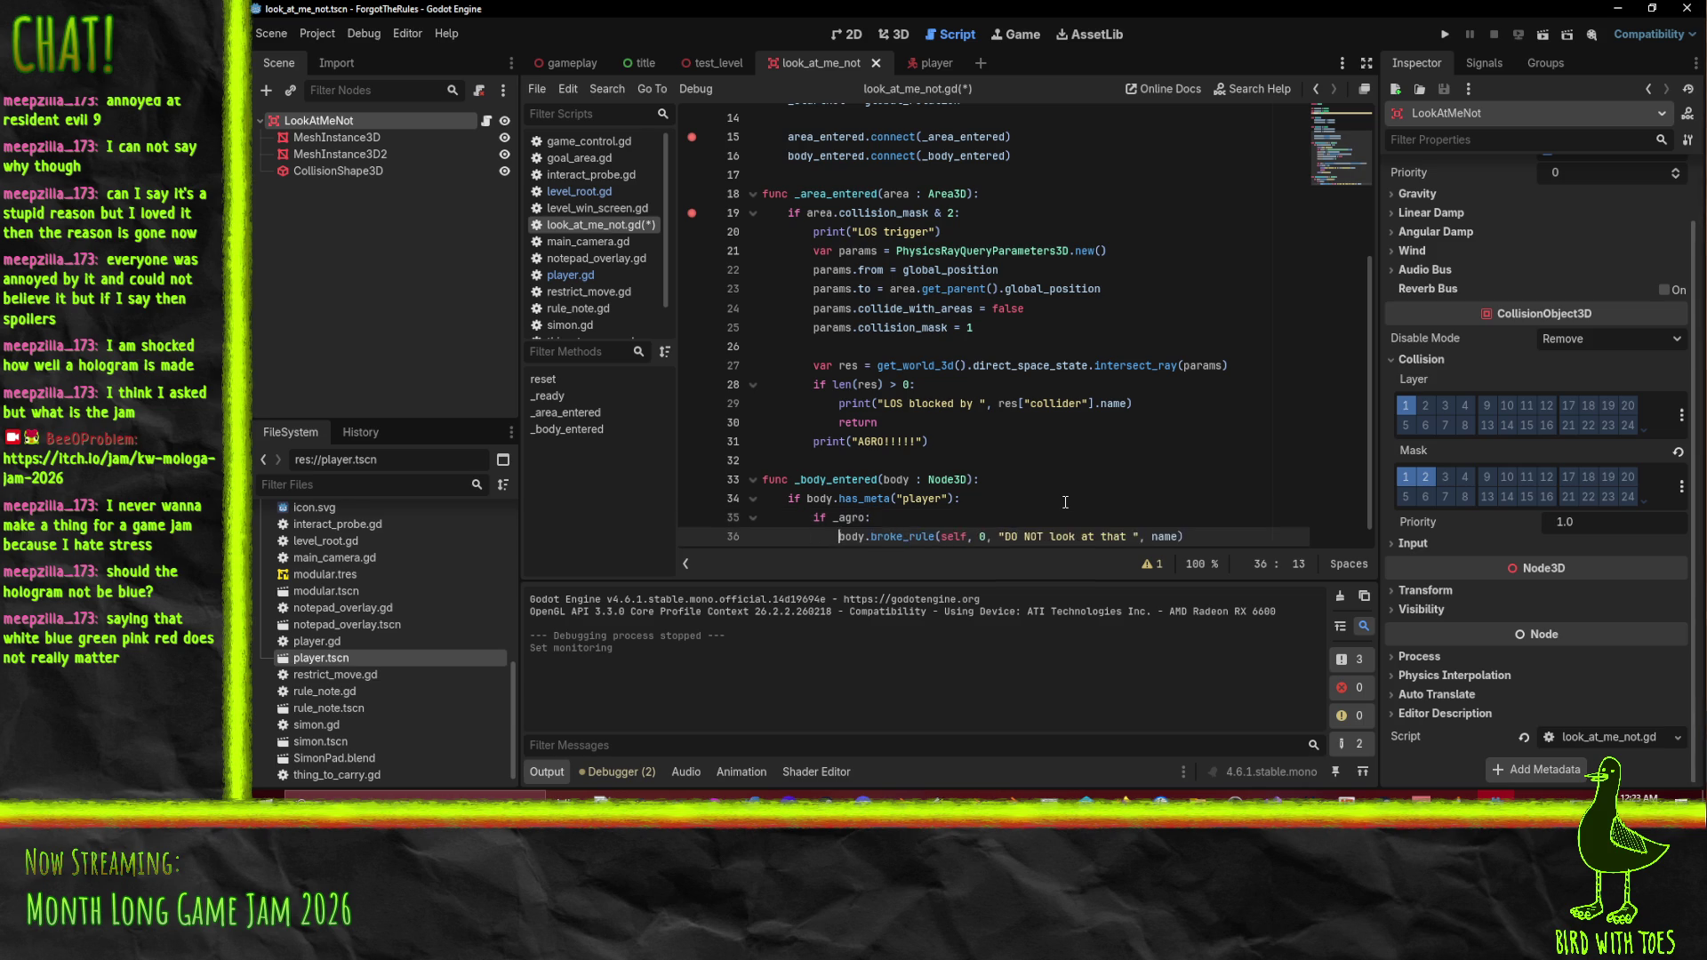
{"action": "key", "text": "End"}
{"action": "key", "text": "Return"}
{"action": "type", "text": ":"}
{"action": "key", "text": "Return"}
{"action": "key", "text": "ctrl+v"}
{"action": "key", "text": "End"}
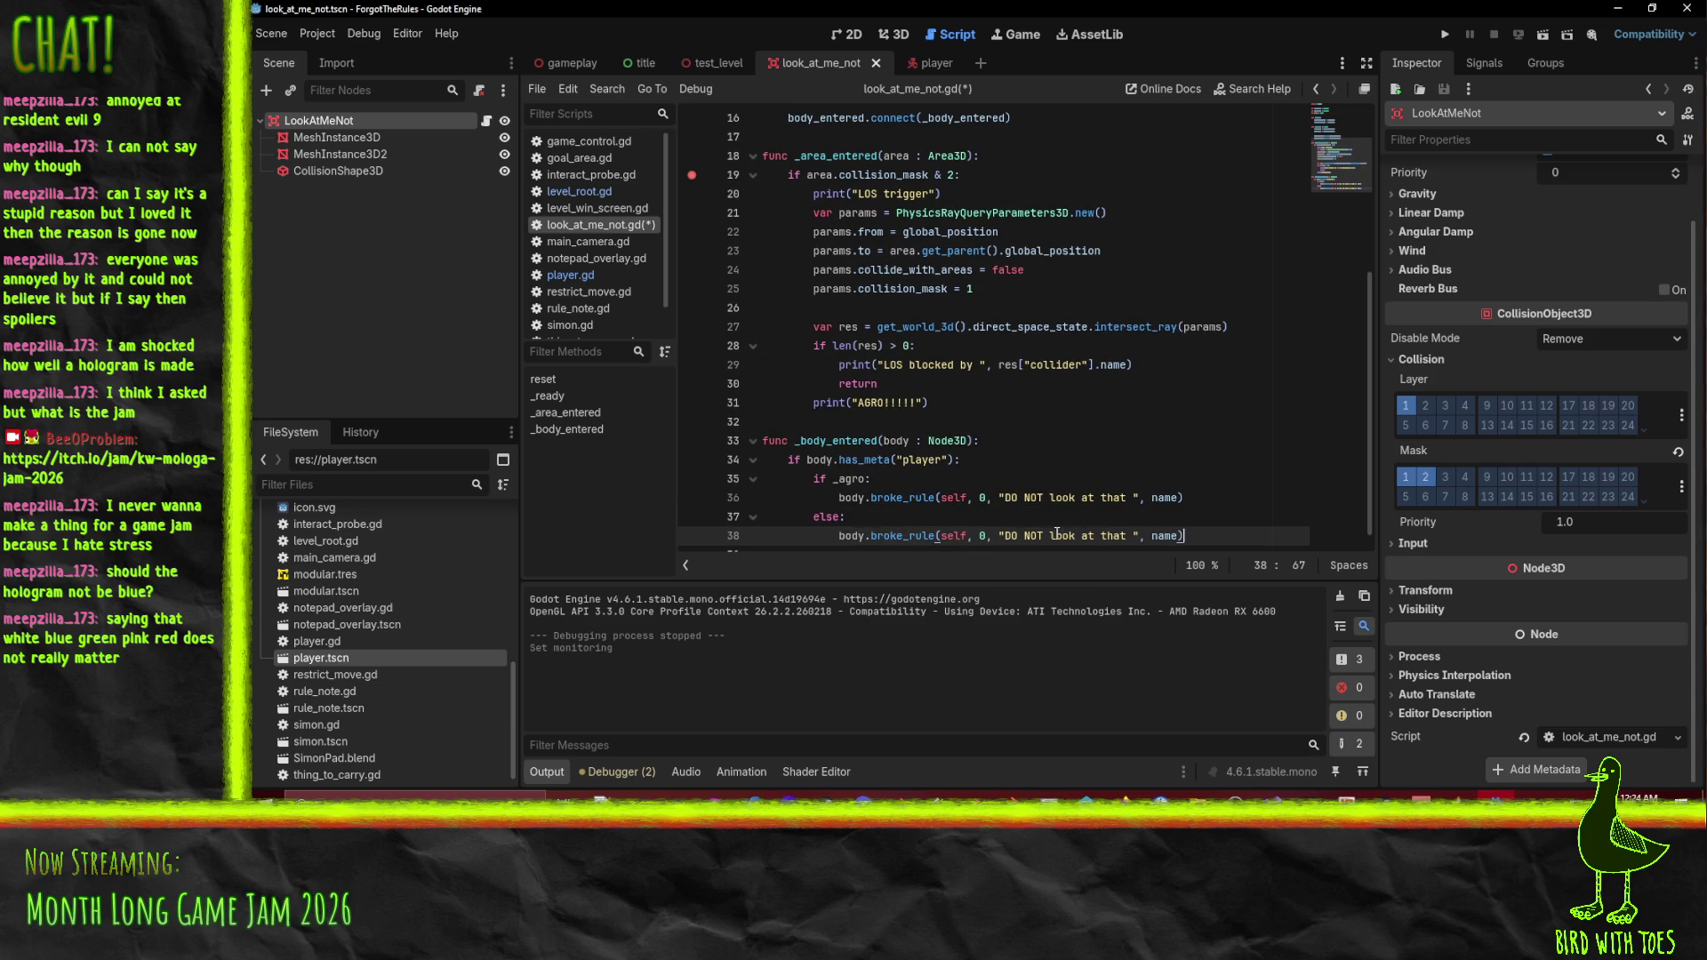
Make the else call the touch rule with index 1, trim the look message, and save.
{"action": "double_click", "coordinate": [1067, 537]}
{"action": "key", "text": "Left"}
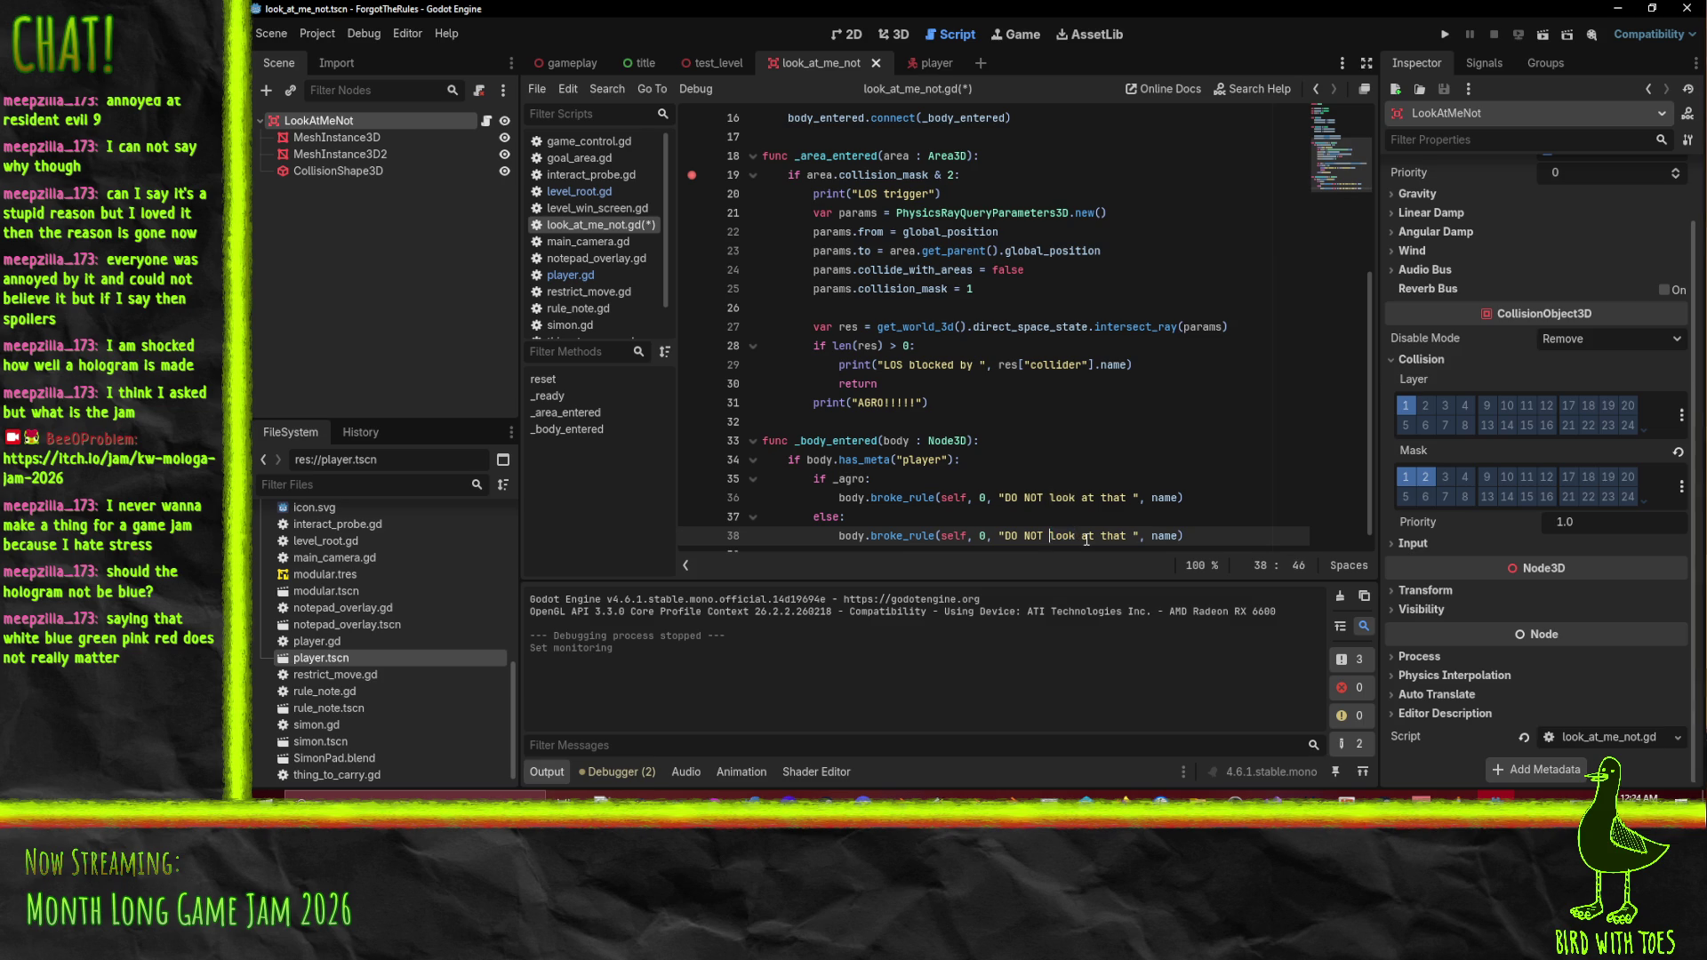
{"action": "key", "text": "ctrl+shift+Right"}
{"action": "key", "text": "ctrl+shift+Right"}
{"action": "key", "text": "ctrl+shift+Right"}
{"action": "type", "text": "touc"}
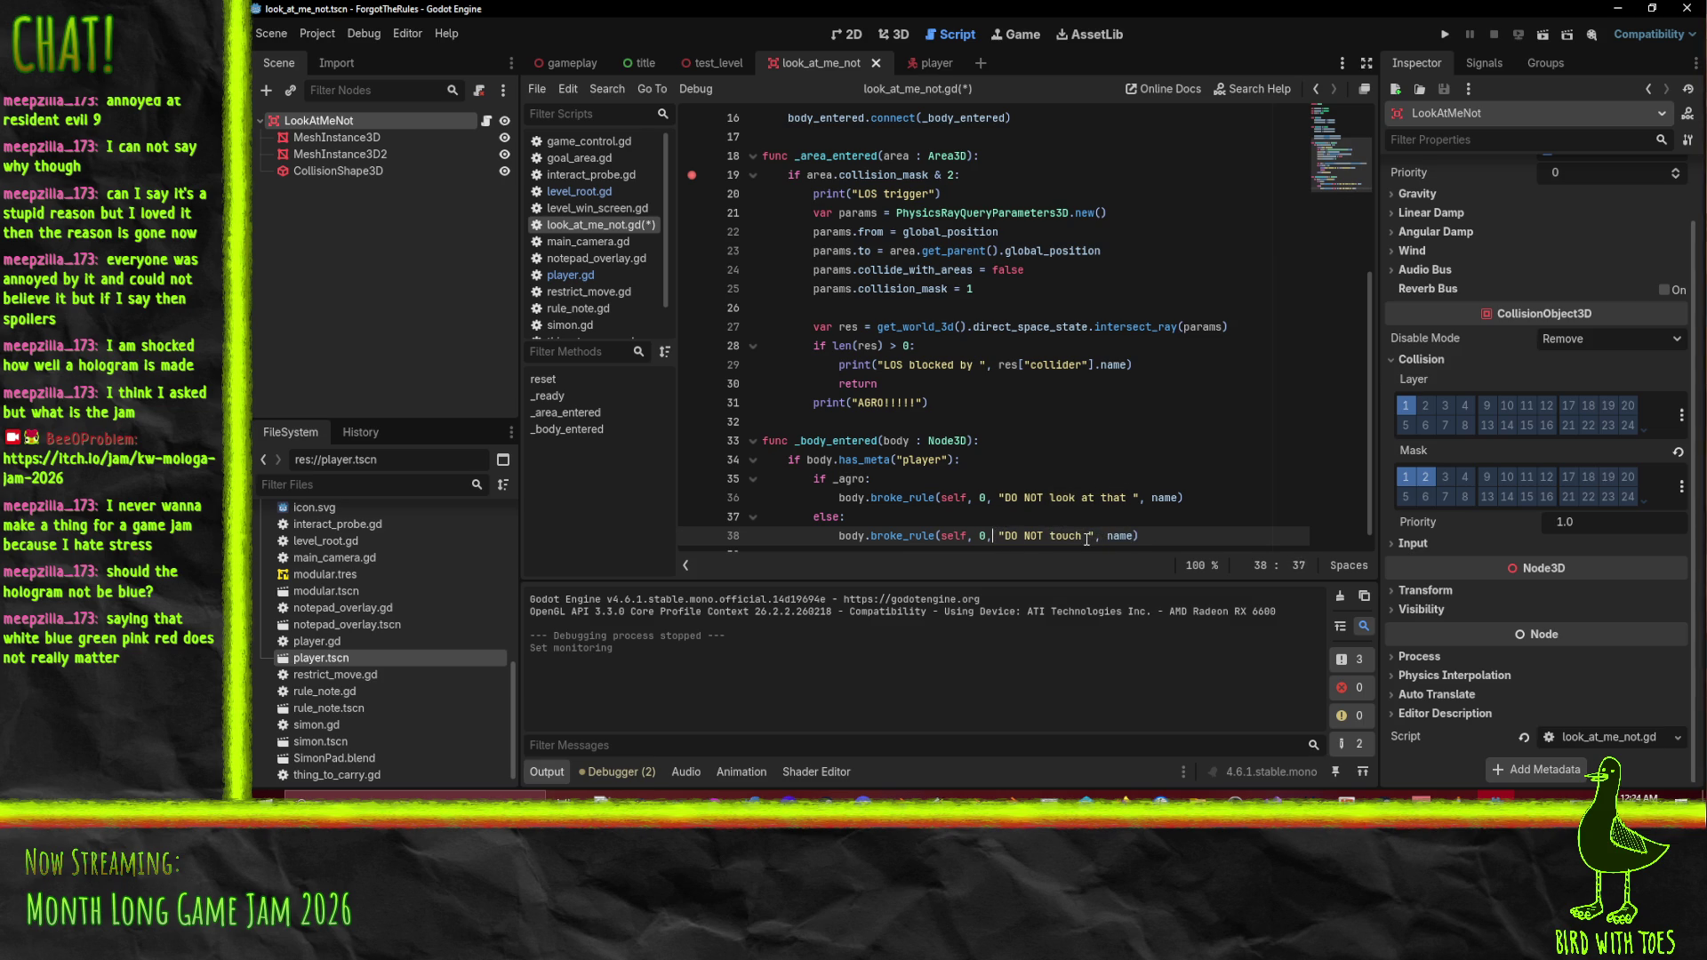
{"action": "key", "text": "Delete"}
{"action": "type", "text": "1"}
{"action": "key", "text": "Up"}
{"action": "key", "text": "Up"}
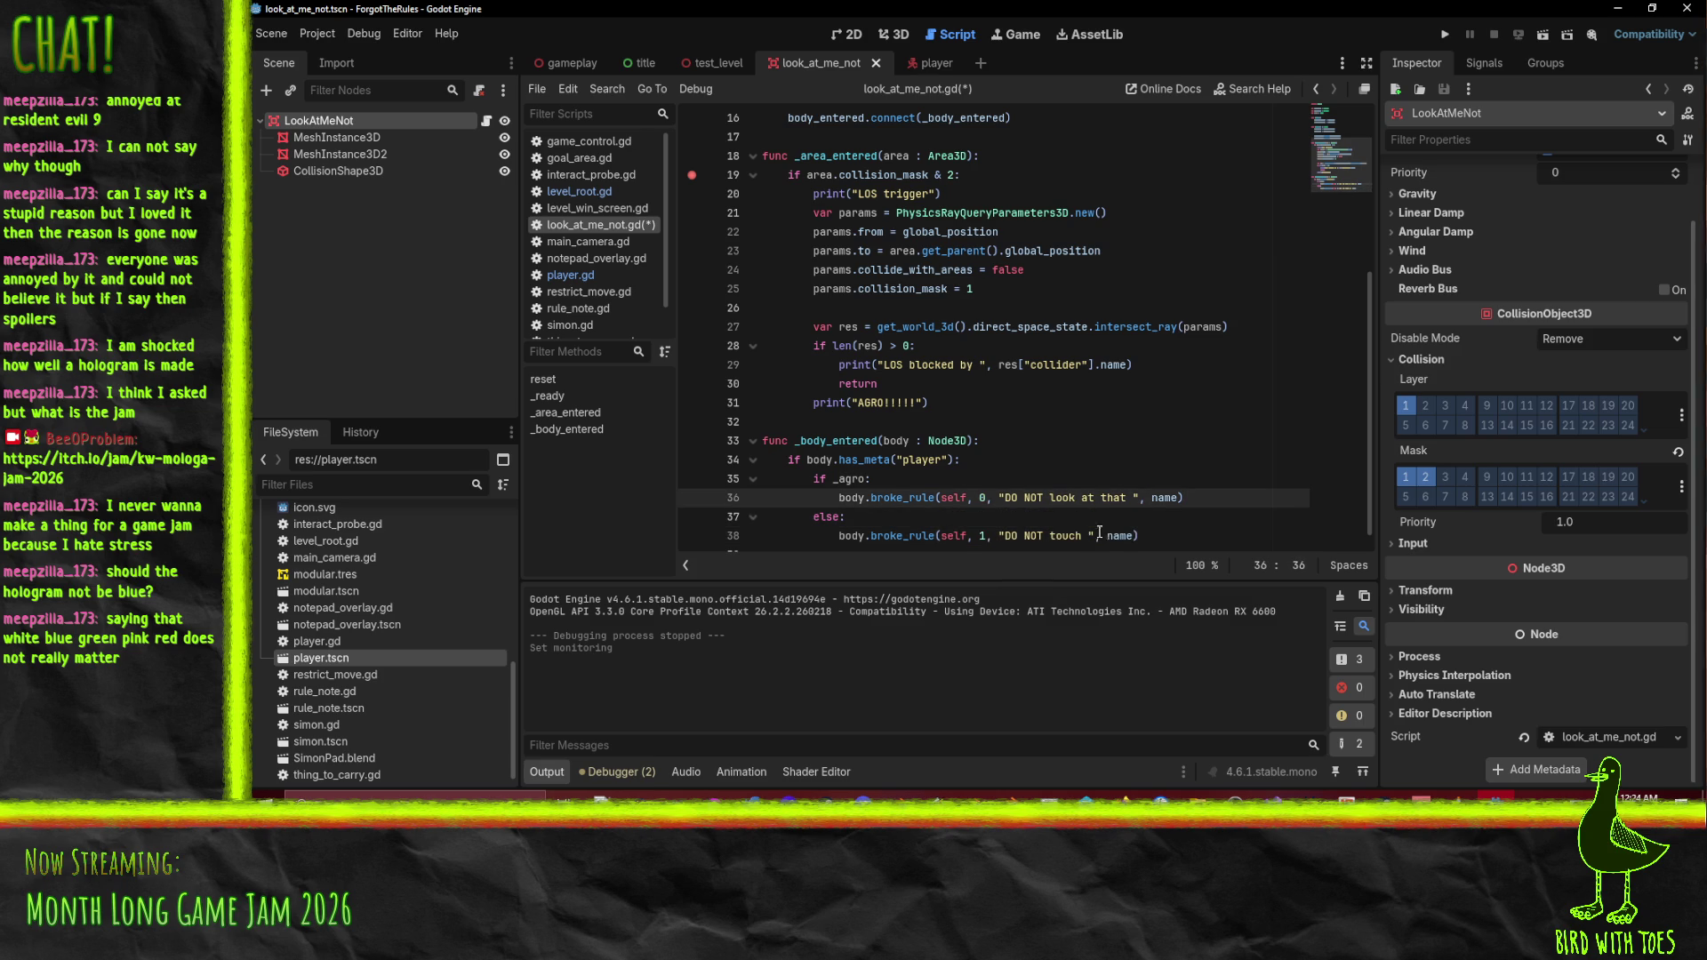
{"action": "key", "text": "BackSpace"}
{"action": "key", "text": "BackSpace"}
{"action": "key", "text": "BackSpace"}
{"action": "key", "text": "Up"}
{"action": "key", "text": "Up"}
{"action": "key", "text": "ctrl+s"}
Insert _agro = true after the line-of-sight check, just before the AGRO print.
{"action": "left_click", "coordinate": [1116, 503]}
{"action": "scroll", "coordinate": [892, 298], "scroll_direction": "up", "scroll_amount": 2}
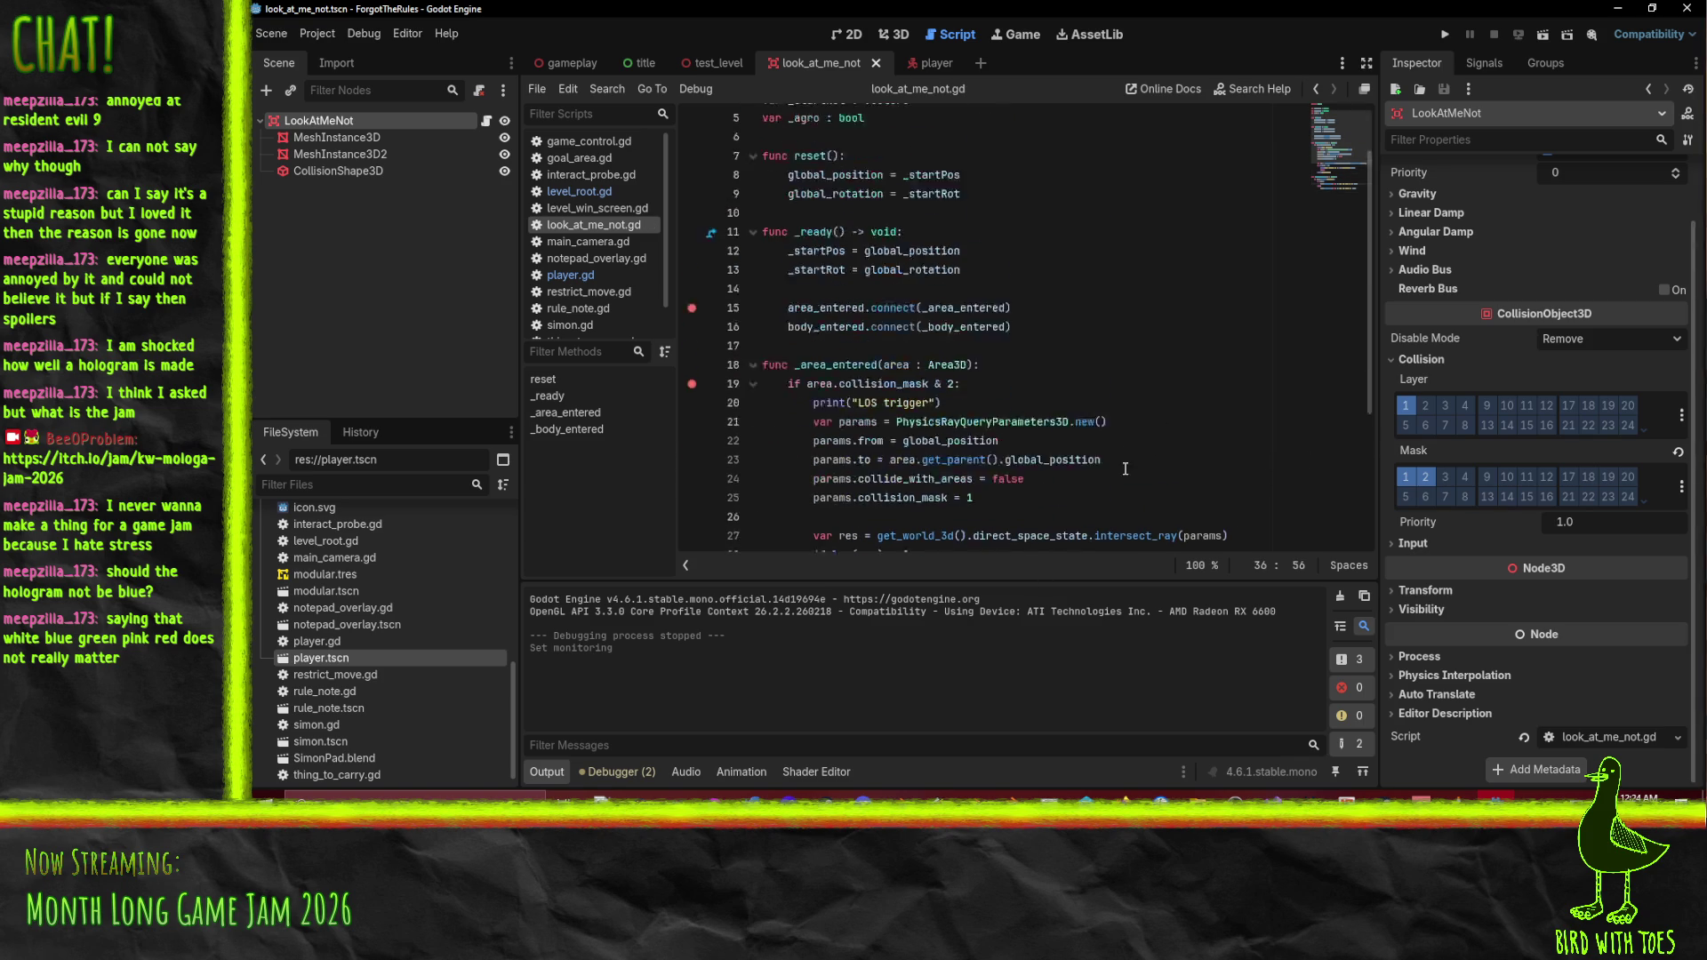
{"action": "left_click", "coordinate": [945, 326]}
{"action": "left_click", "coordinate": [950, 312]}
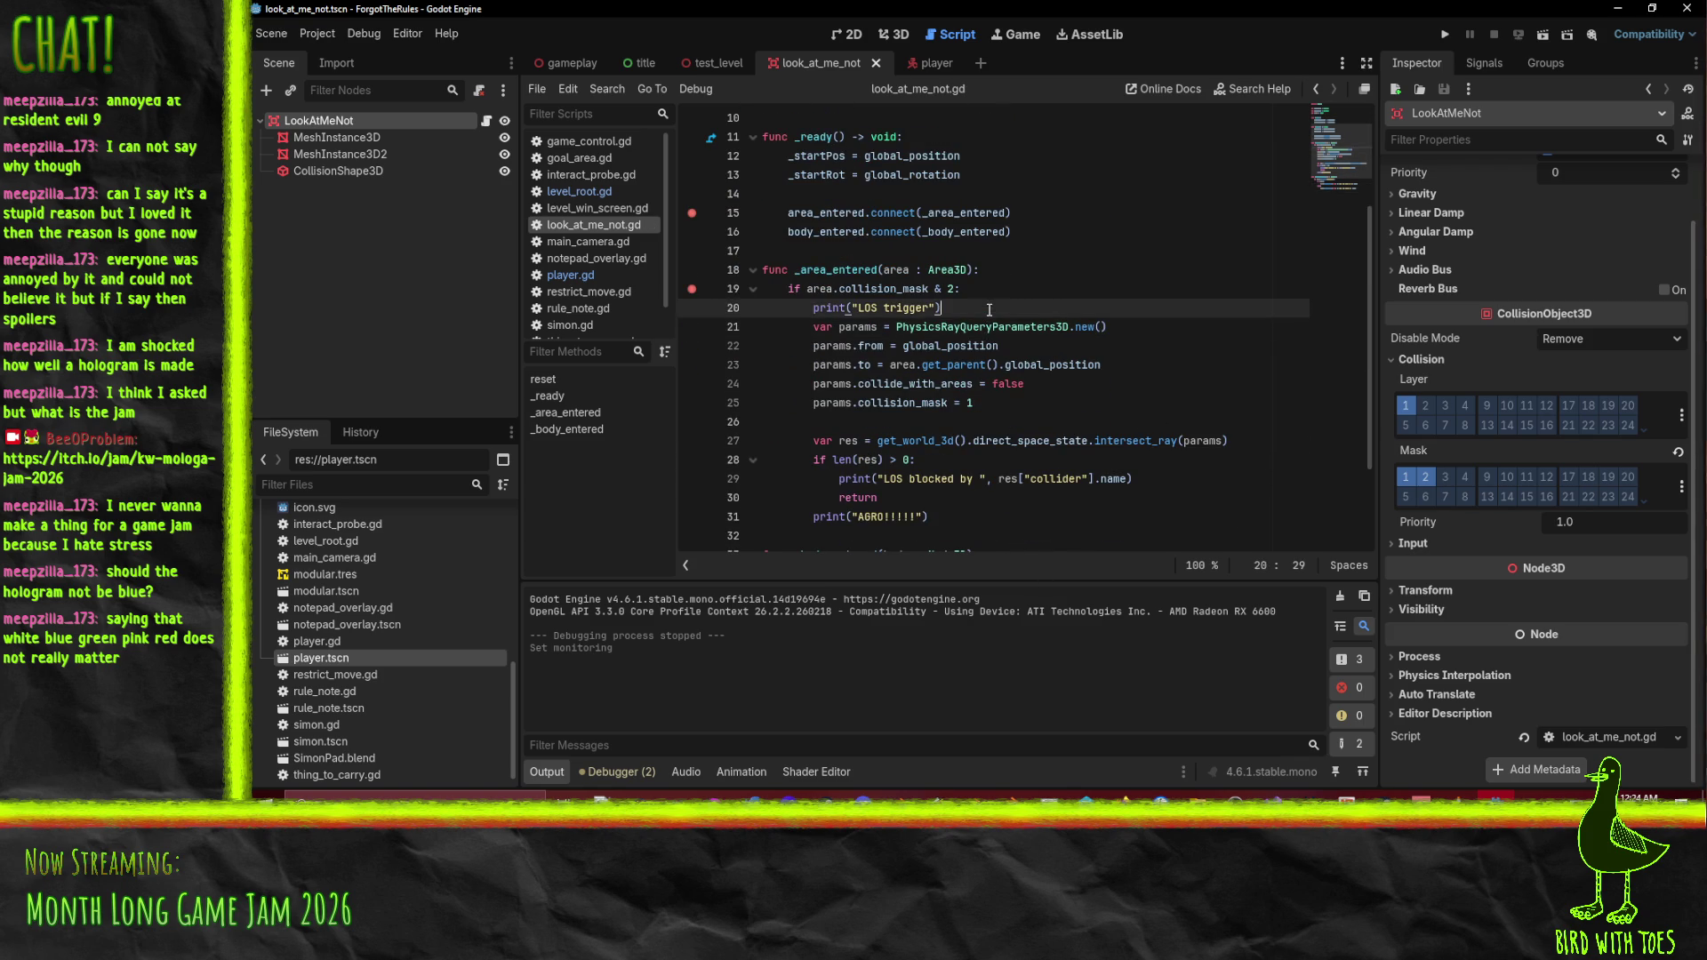
{"action": "scroll", "coordinate": [951, 321], "scroll_direction": "down", "scroll_amount": 1}
{"action": "scroll", "coordinate": [932, 254], "scroll_direction": "up", "scroll_amount": 1}
{"action": "scroll", "coordinate": [978, 400], "scroll_direction": "down", "scroll_amount": 2}
{"action": "left_click", "coordinate": [1035, 485]}
{"action": "scroll", "coordinate": [1035, 459], "scroll_direction": "up", "scroll_amount": 3}
{"action": "scroll", "coordinate": [1035, 459], "scroll_direction": "down", "scroll_amount": 3}
{"action": "left_click", "coordinate": [955, 445]}
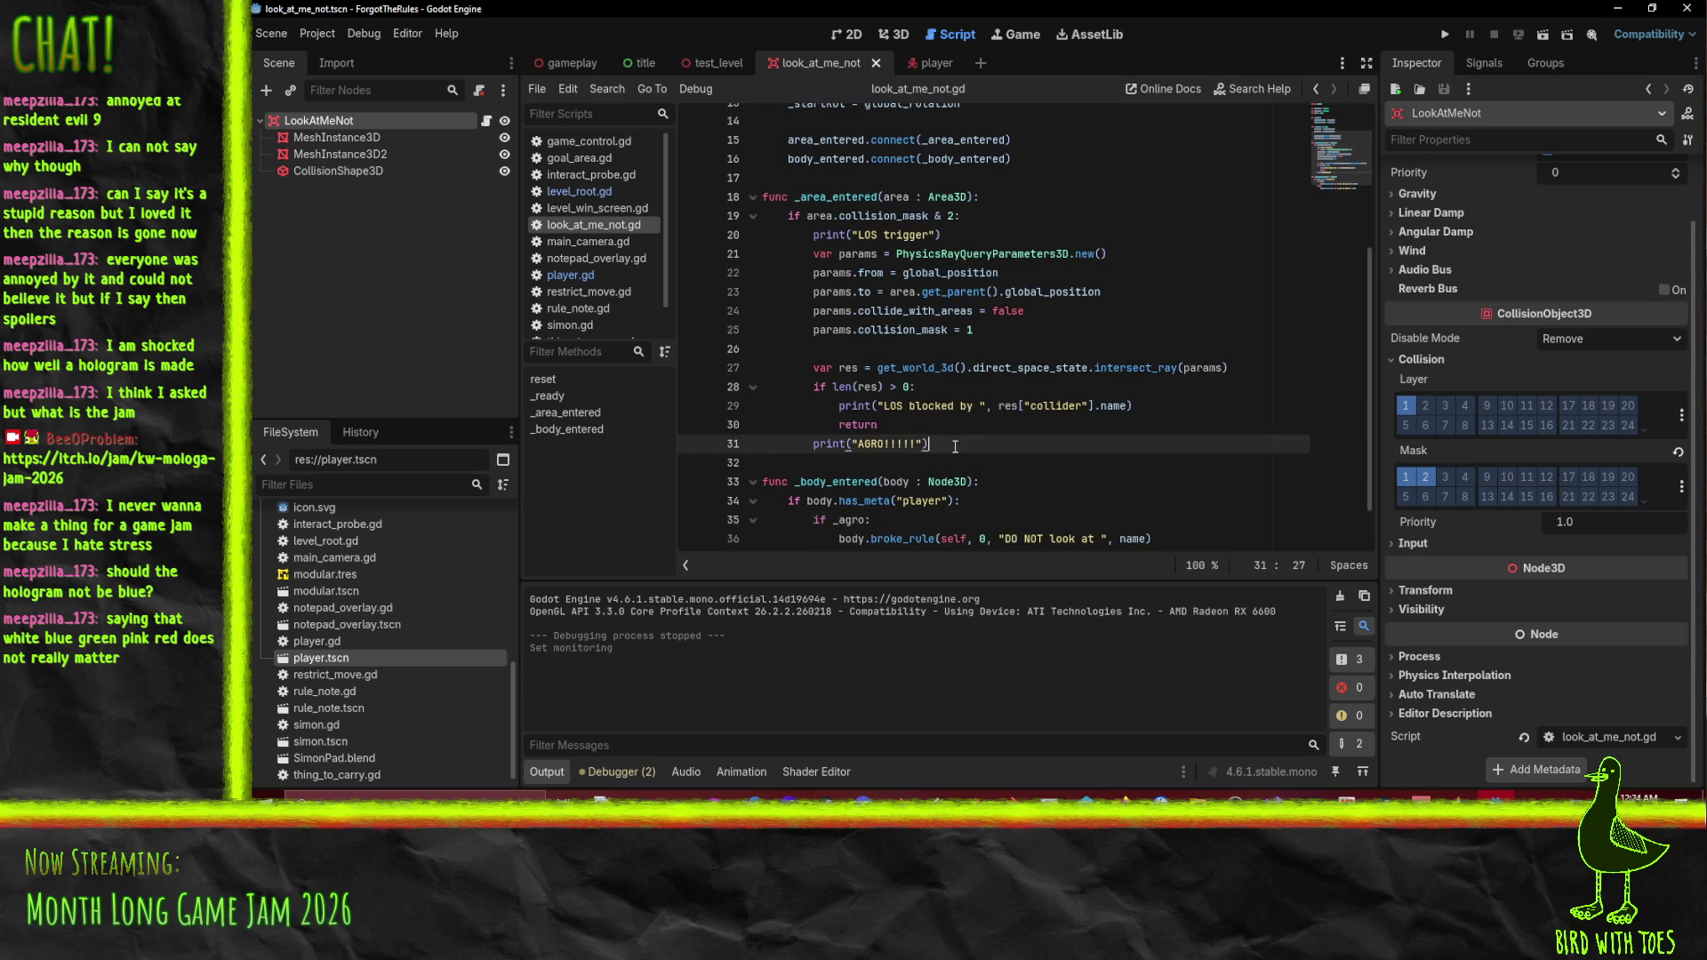
{"action": "key", "text": "Up"}
{"action": "key", "text": "Return"}
{"action": "type", "text": "_agro = true"}
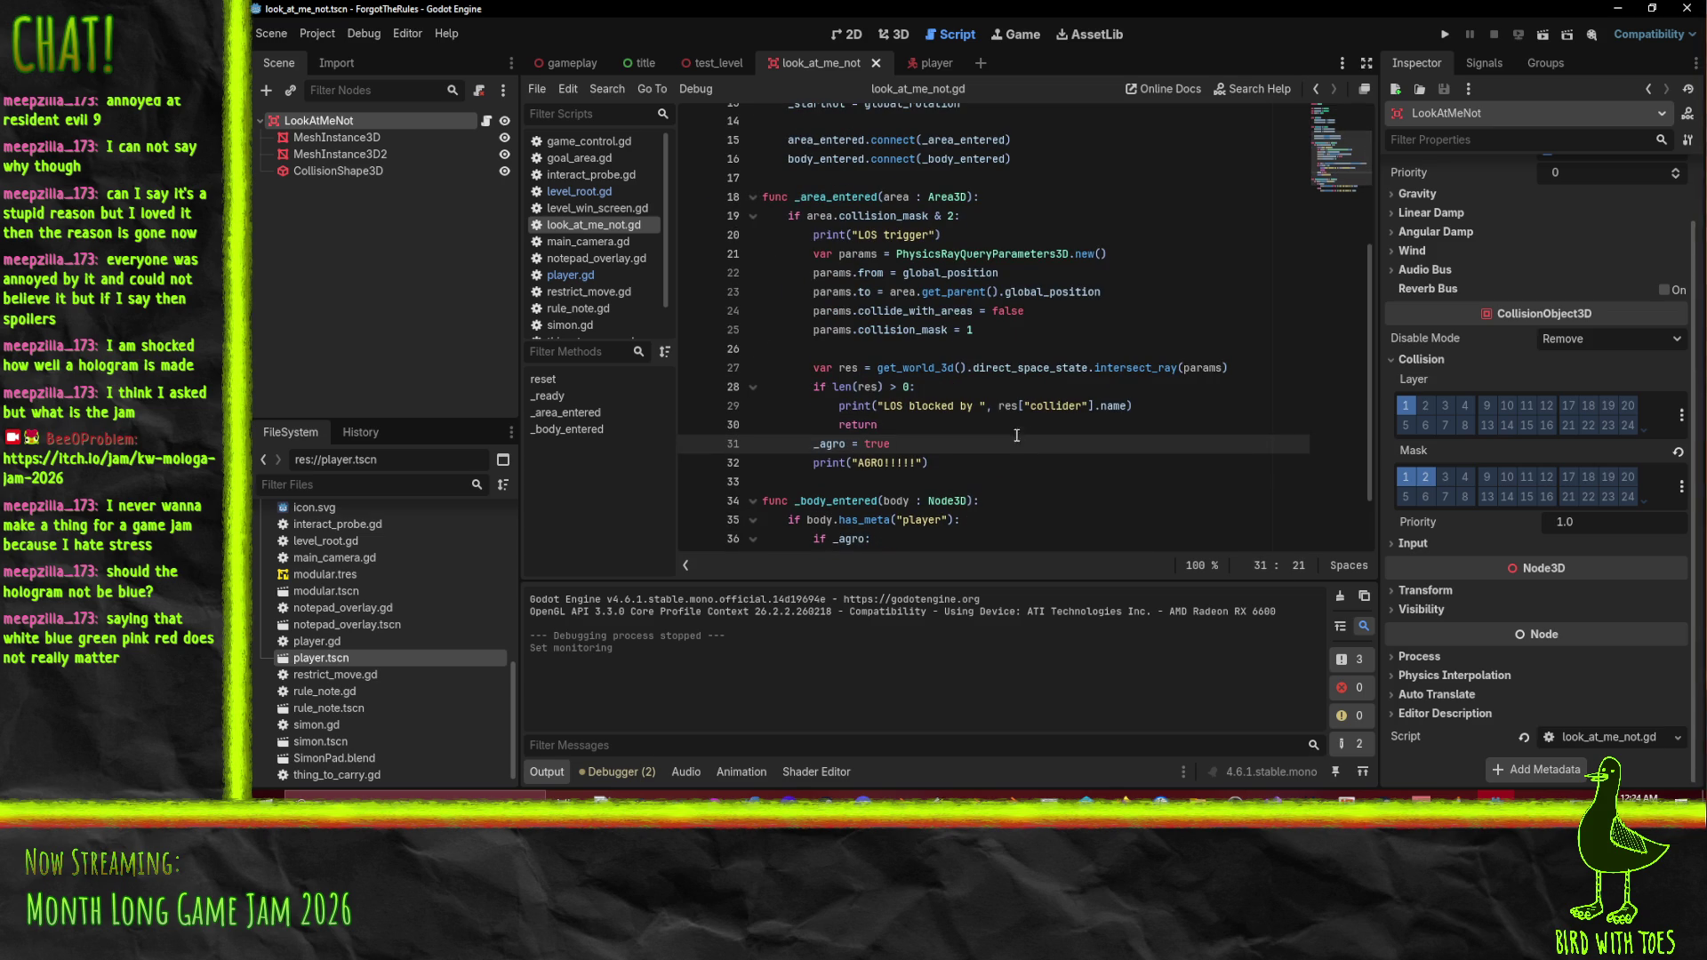
Set _agro back to false at the end of reset() and save the script.
{"action": "scroll", "coordinate": [1017, 436], "scroll_direction": "up", "scroll_amount": 5}
{"action": "left_click", "coordinate": [1111, 277]}
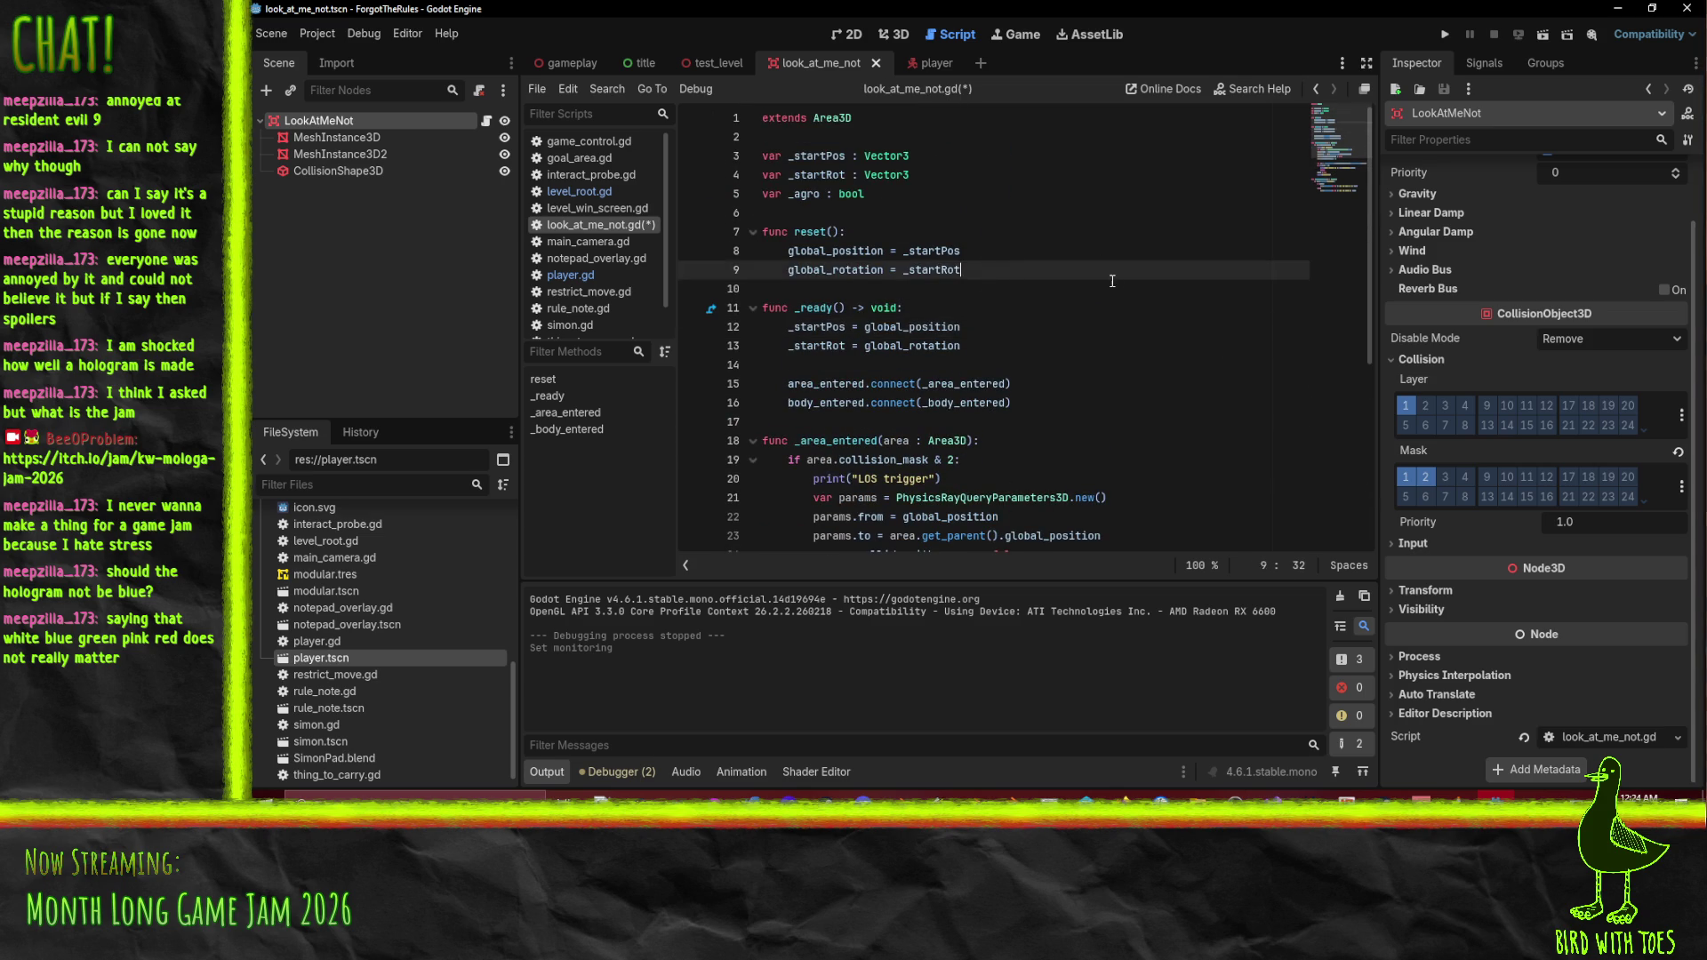
{"action": "key", "text": "Return"}
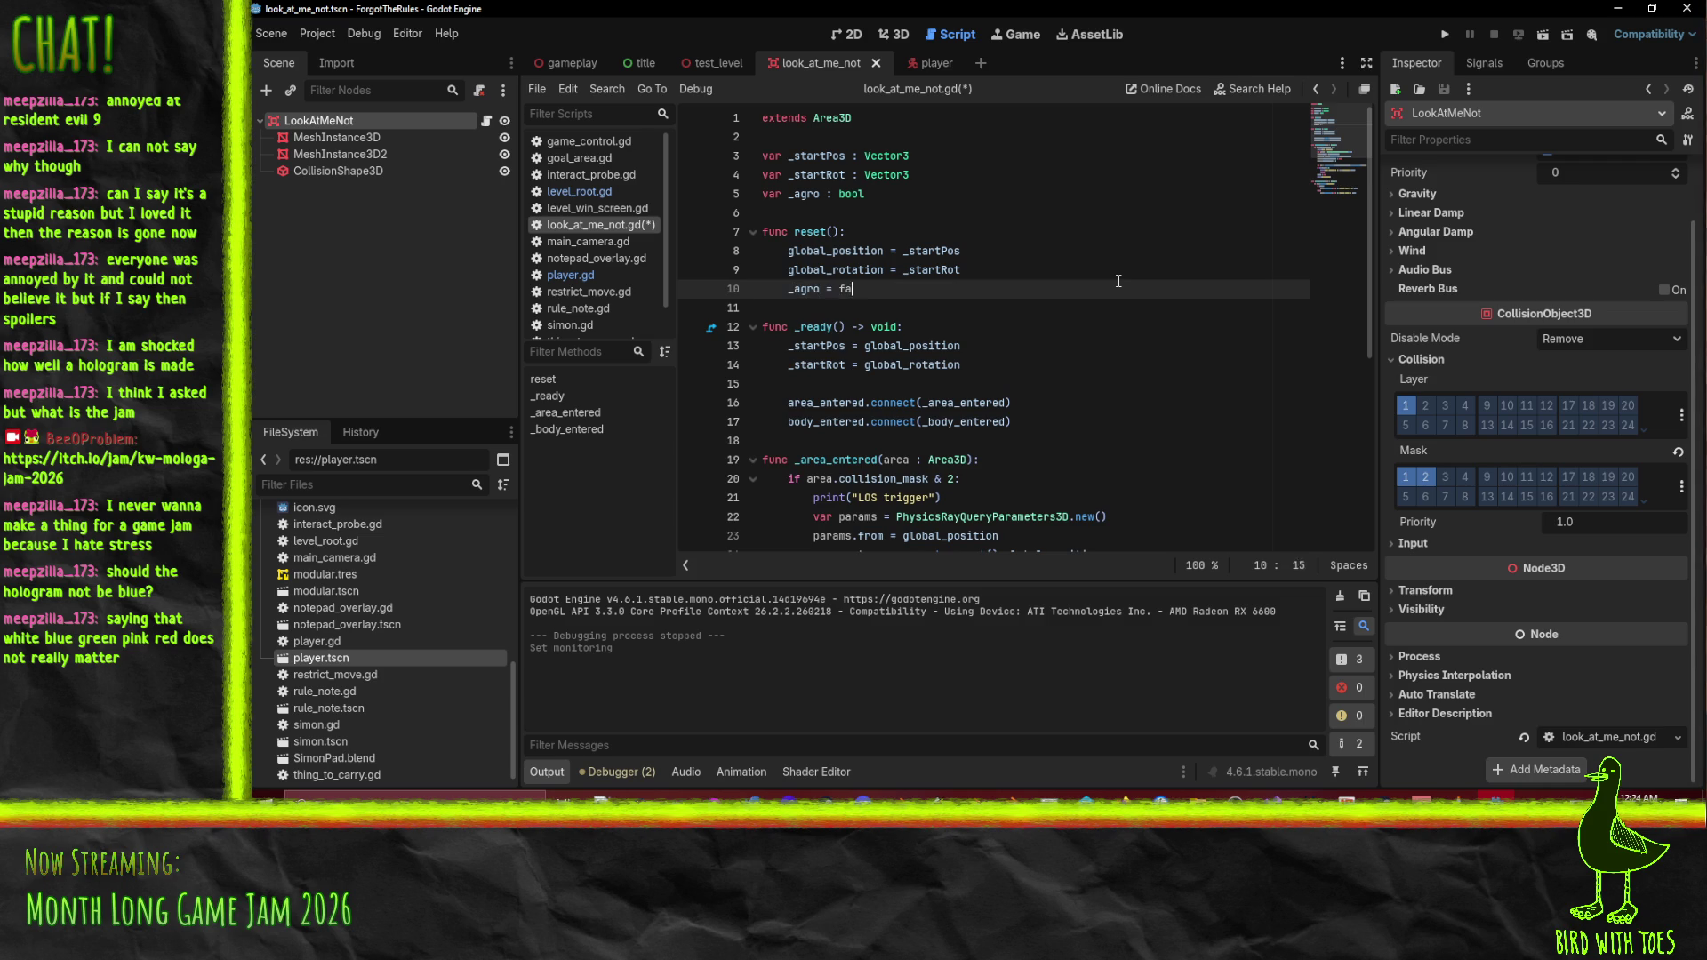
{"action": "key", "text": "ctrl+s"}
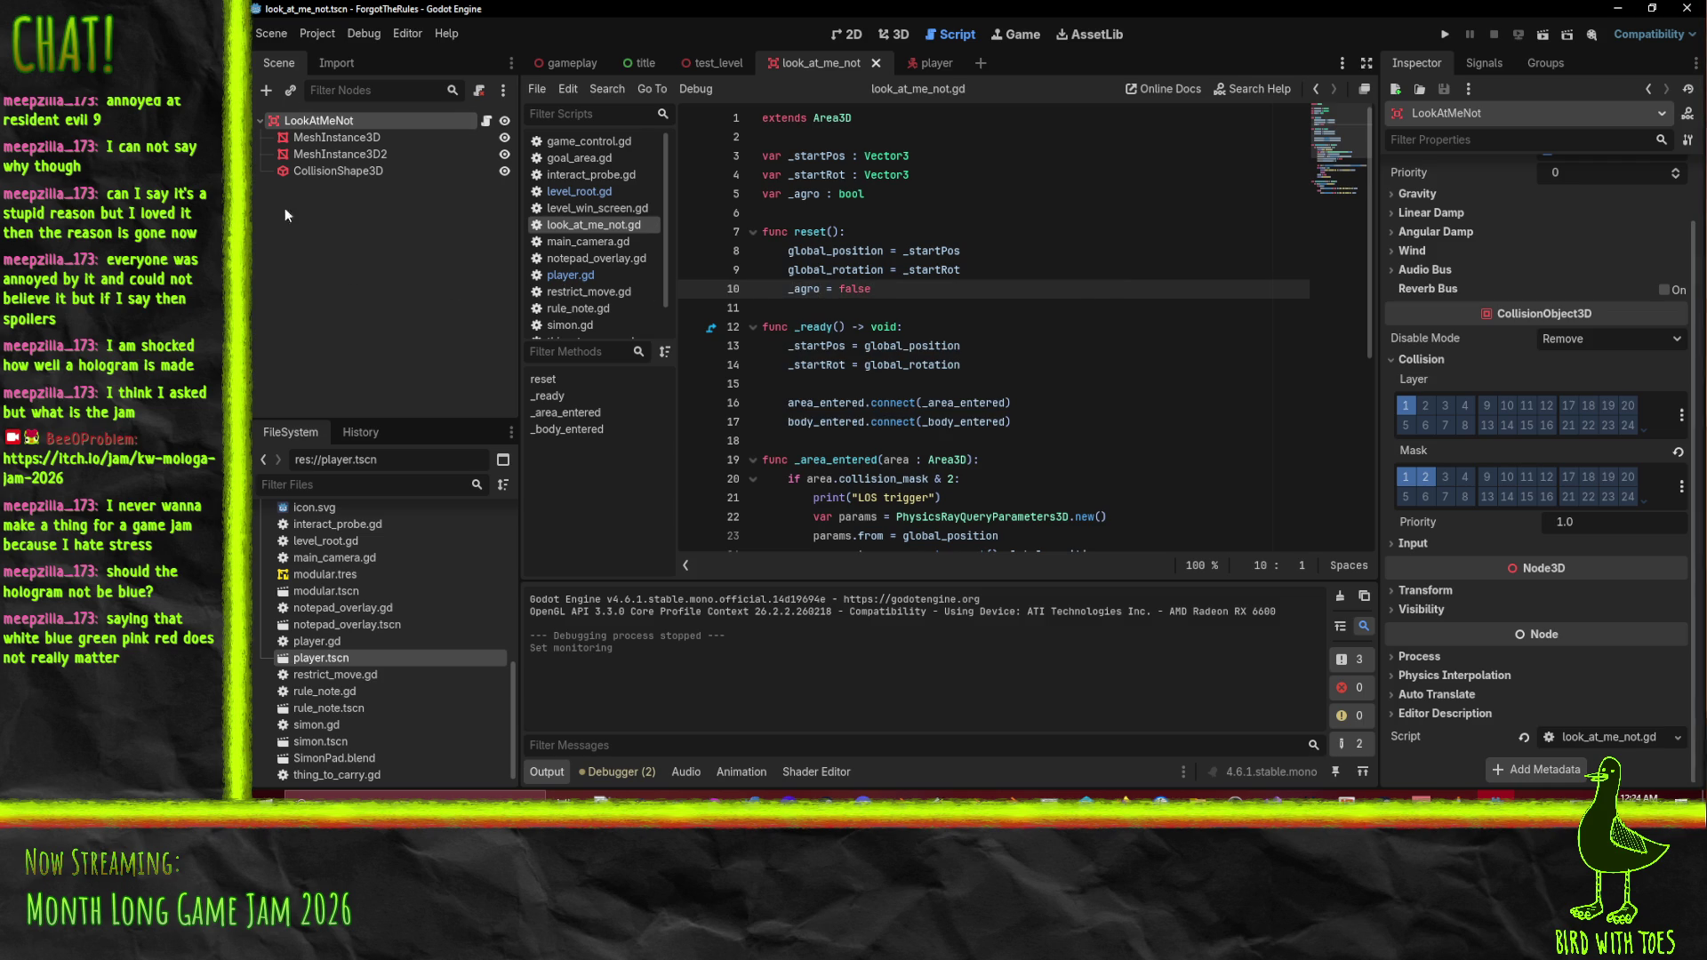
{"action": "left_click", "coordinate": [696, 56]}
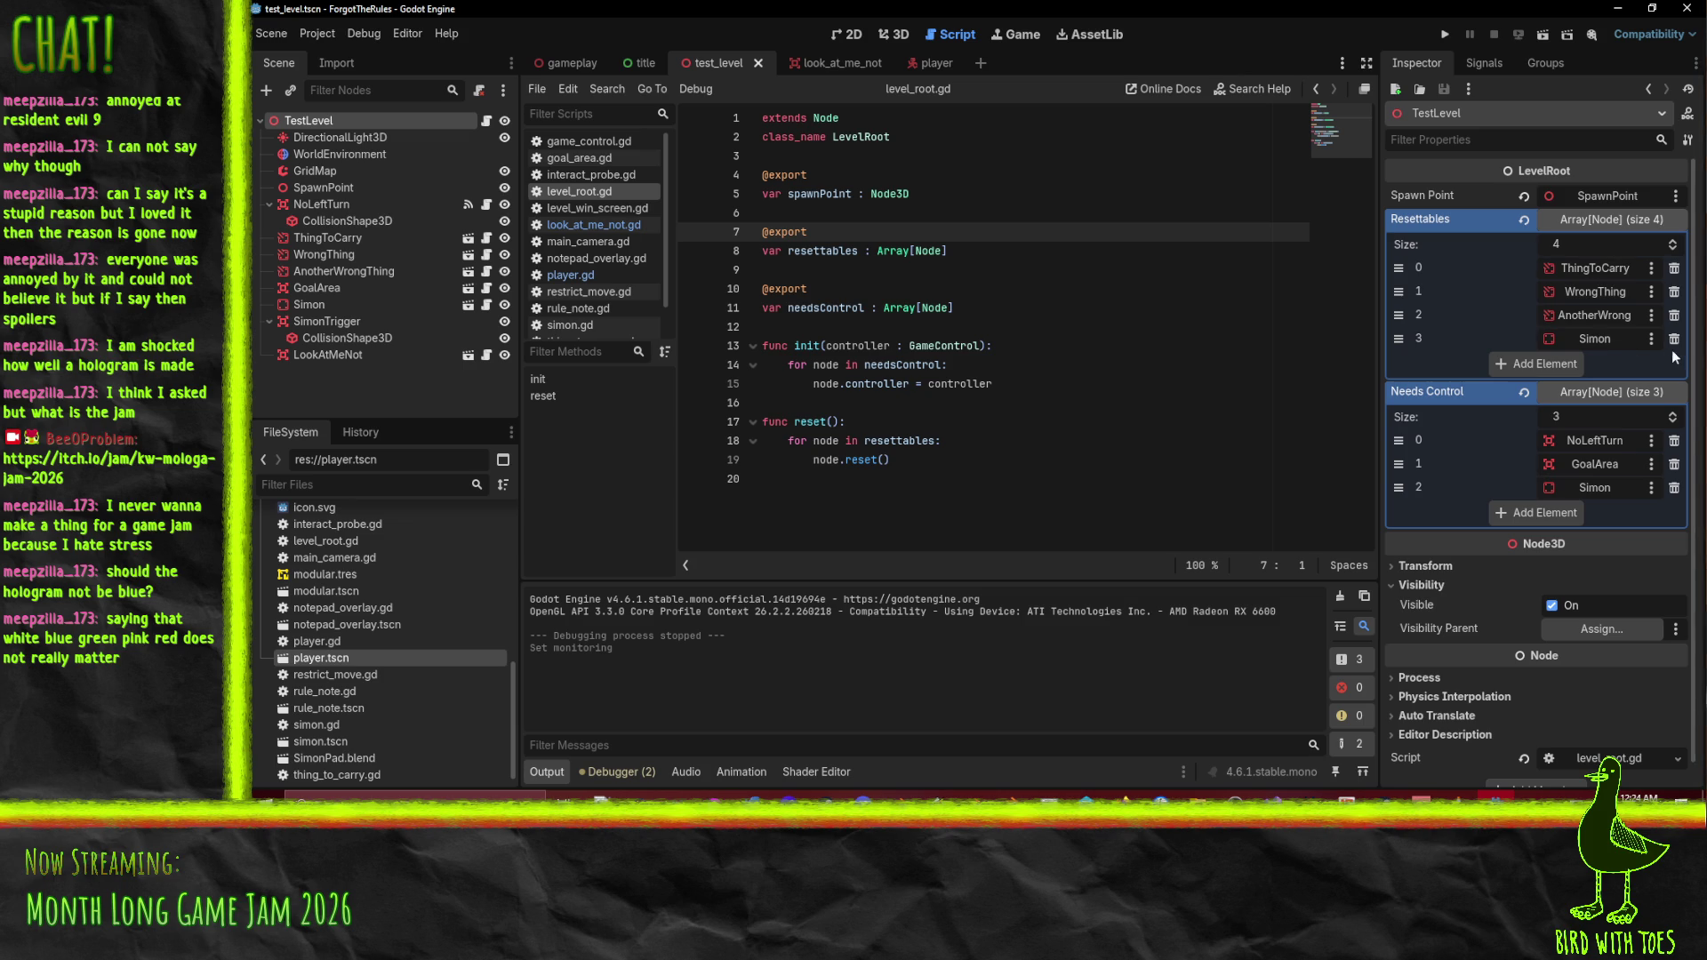
Add LookAtMeNot as Resettables element 4 on LevelRoot, save test_level, and run the game.
{"action": "left_click", "coordinate": [1546, 362]}
{"action": "left_click_drag", "start_coordinate": [328, 354], "coordinate": [1574, 365]}
{"action": "key", "text": "ctrl+s"}
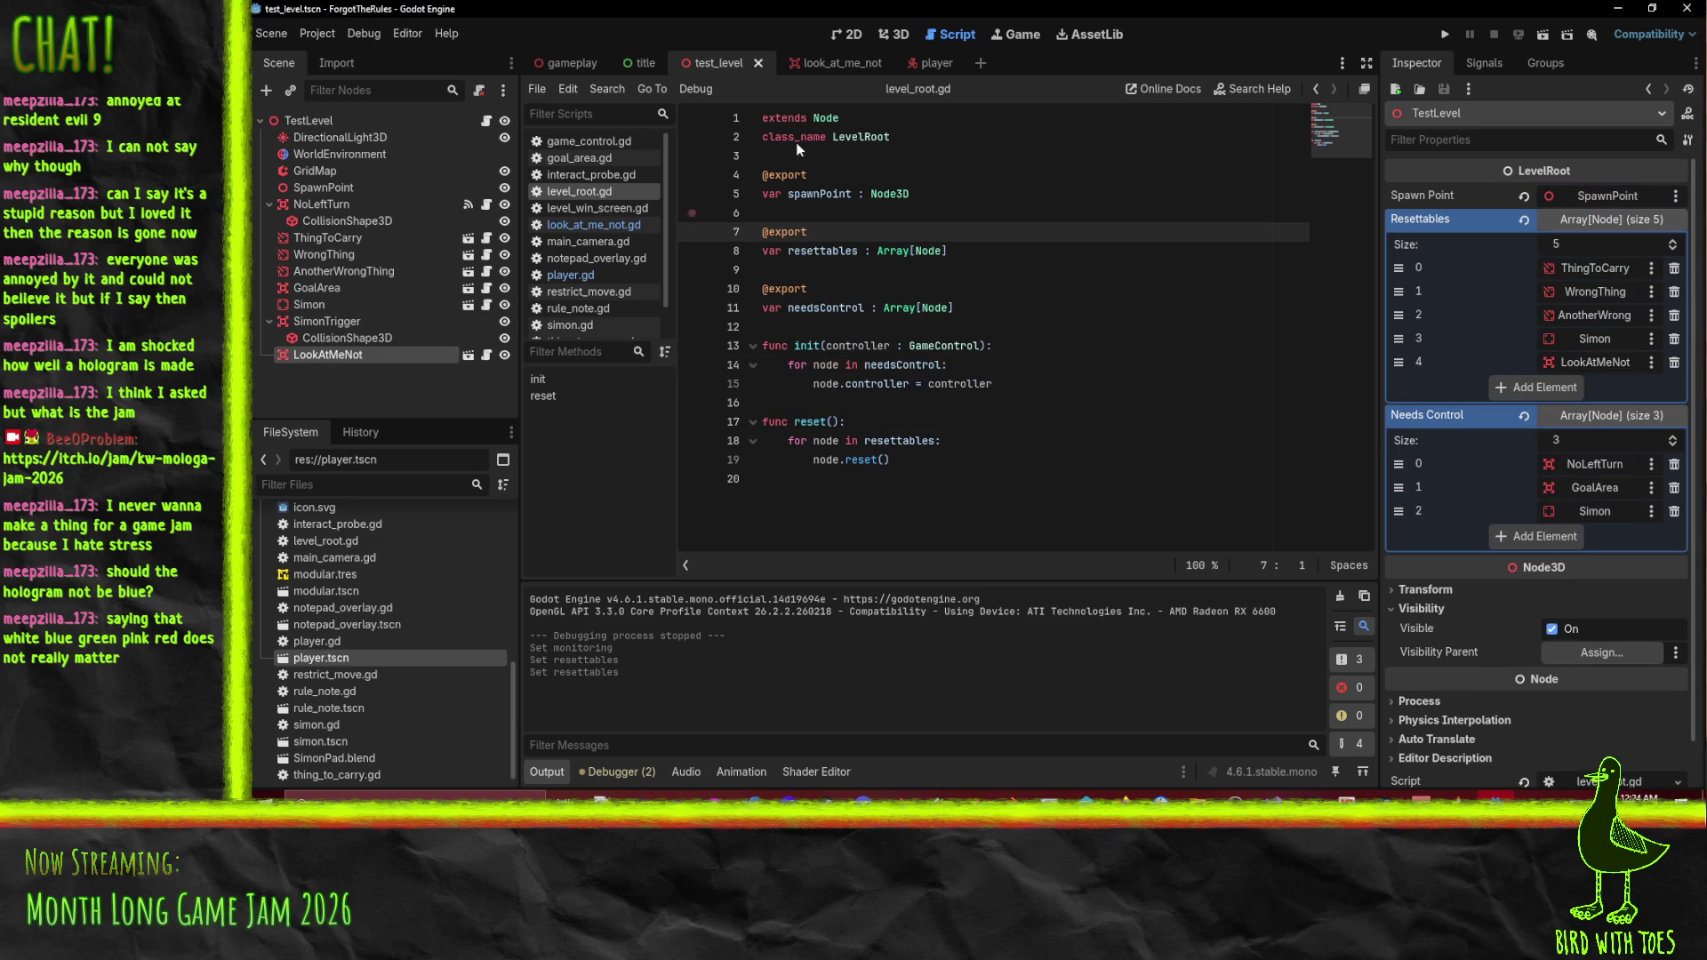
{"action": "left_click", "coordinate": [1444, 35]}
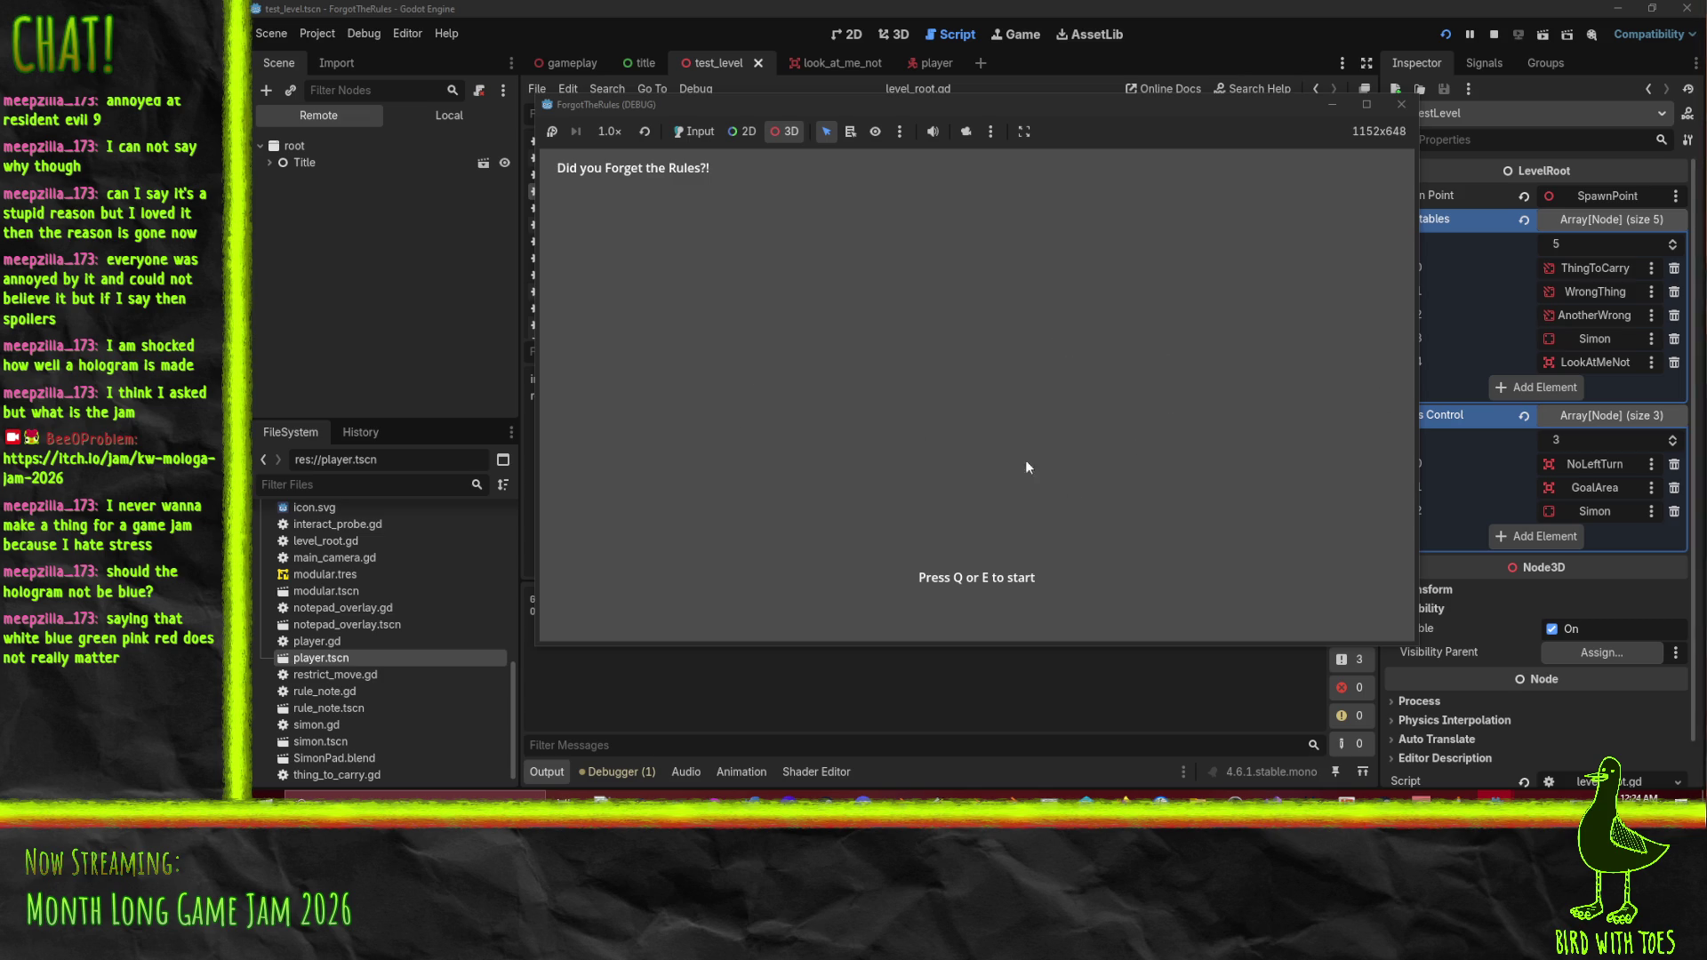
Enable game input, start from the title screen with E, play the level, then return to the editor.
{"action": "left_click", "coordinate": [697, 133]}
{"action": "key", "text": "e"}
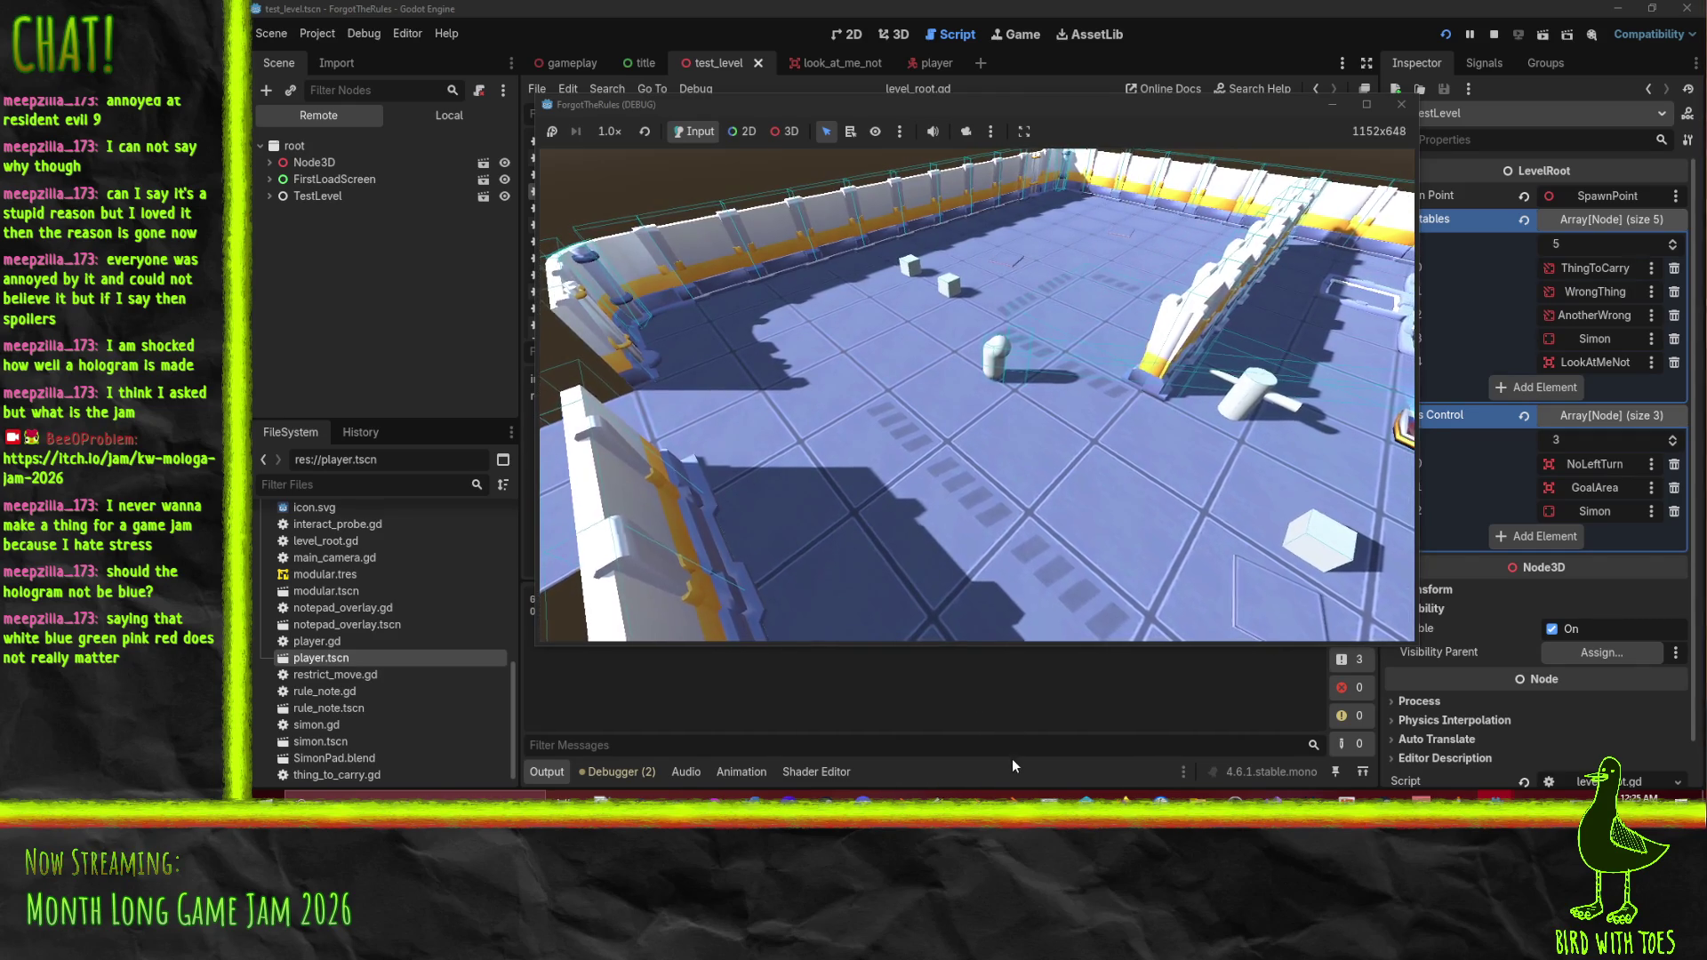
{"action": "key", "text": "F8"}
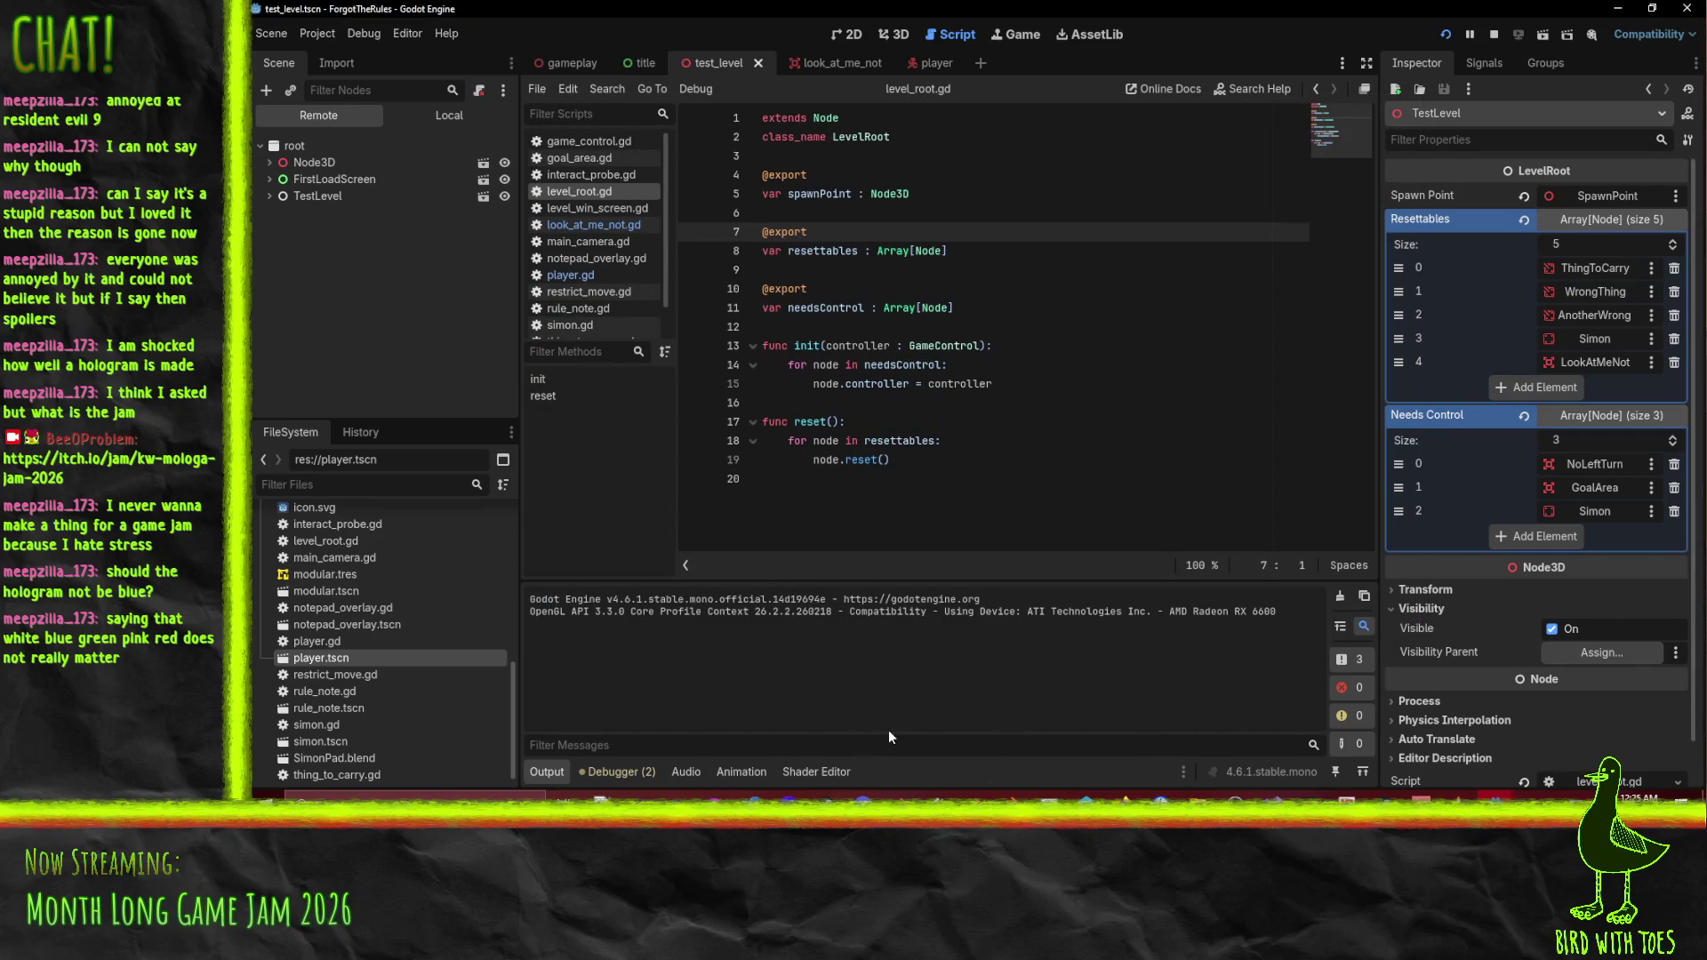
{"action": "left_click", "coordinate": [1495, 794]}
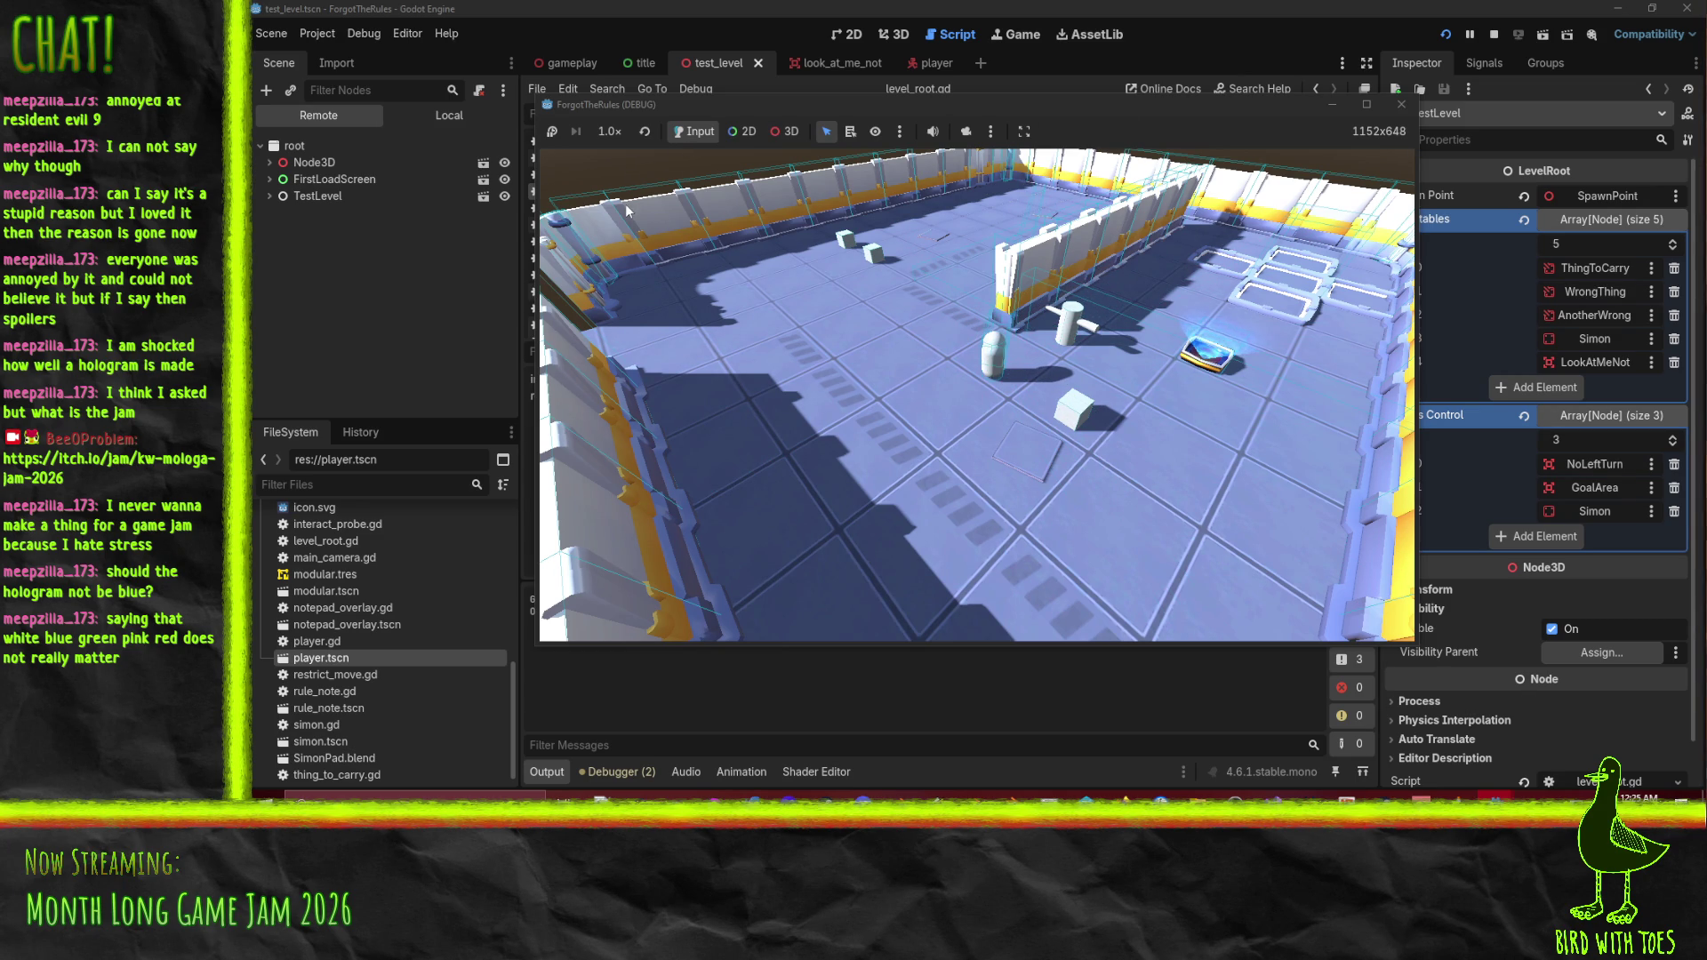
{"action": "left_click", "coordinate": [719, 7]}
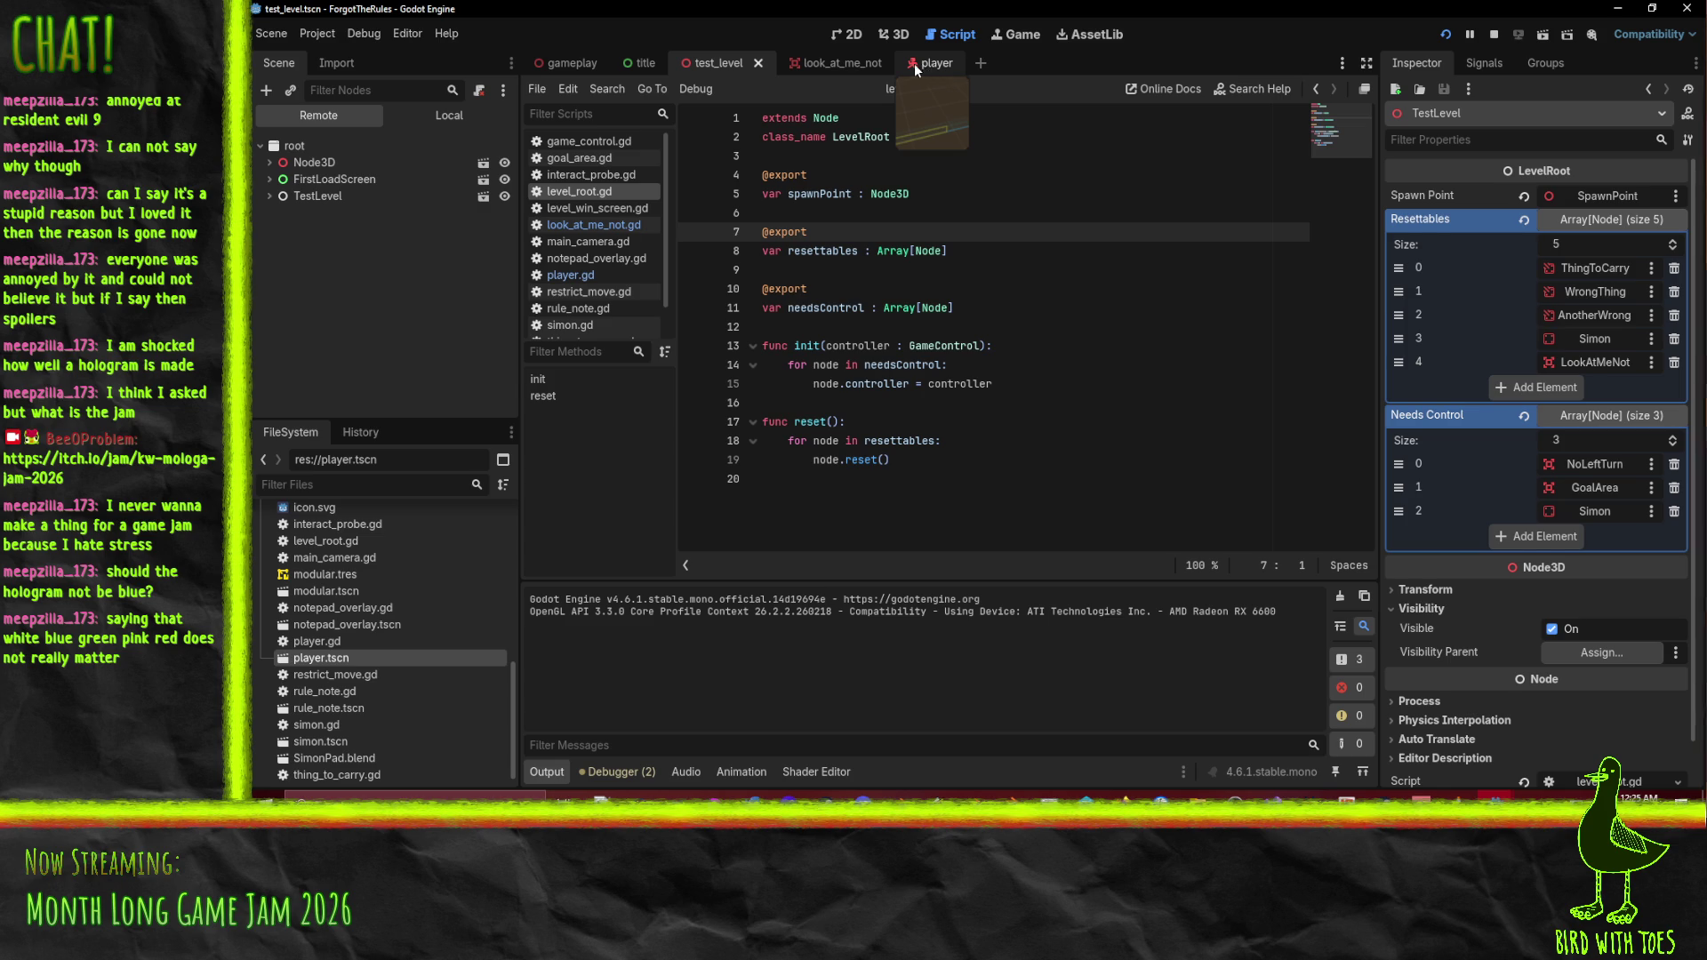
Change line 20's check from collision_mask to collision_layer, clear its breakpoint, and restart the game.
{"action": "left_click", "coordinate": [822, 62]}
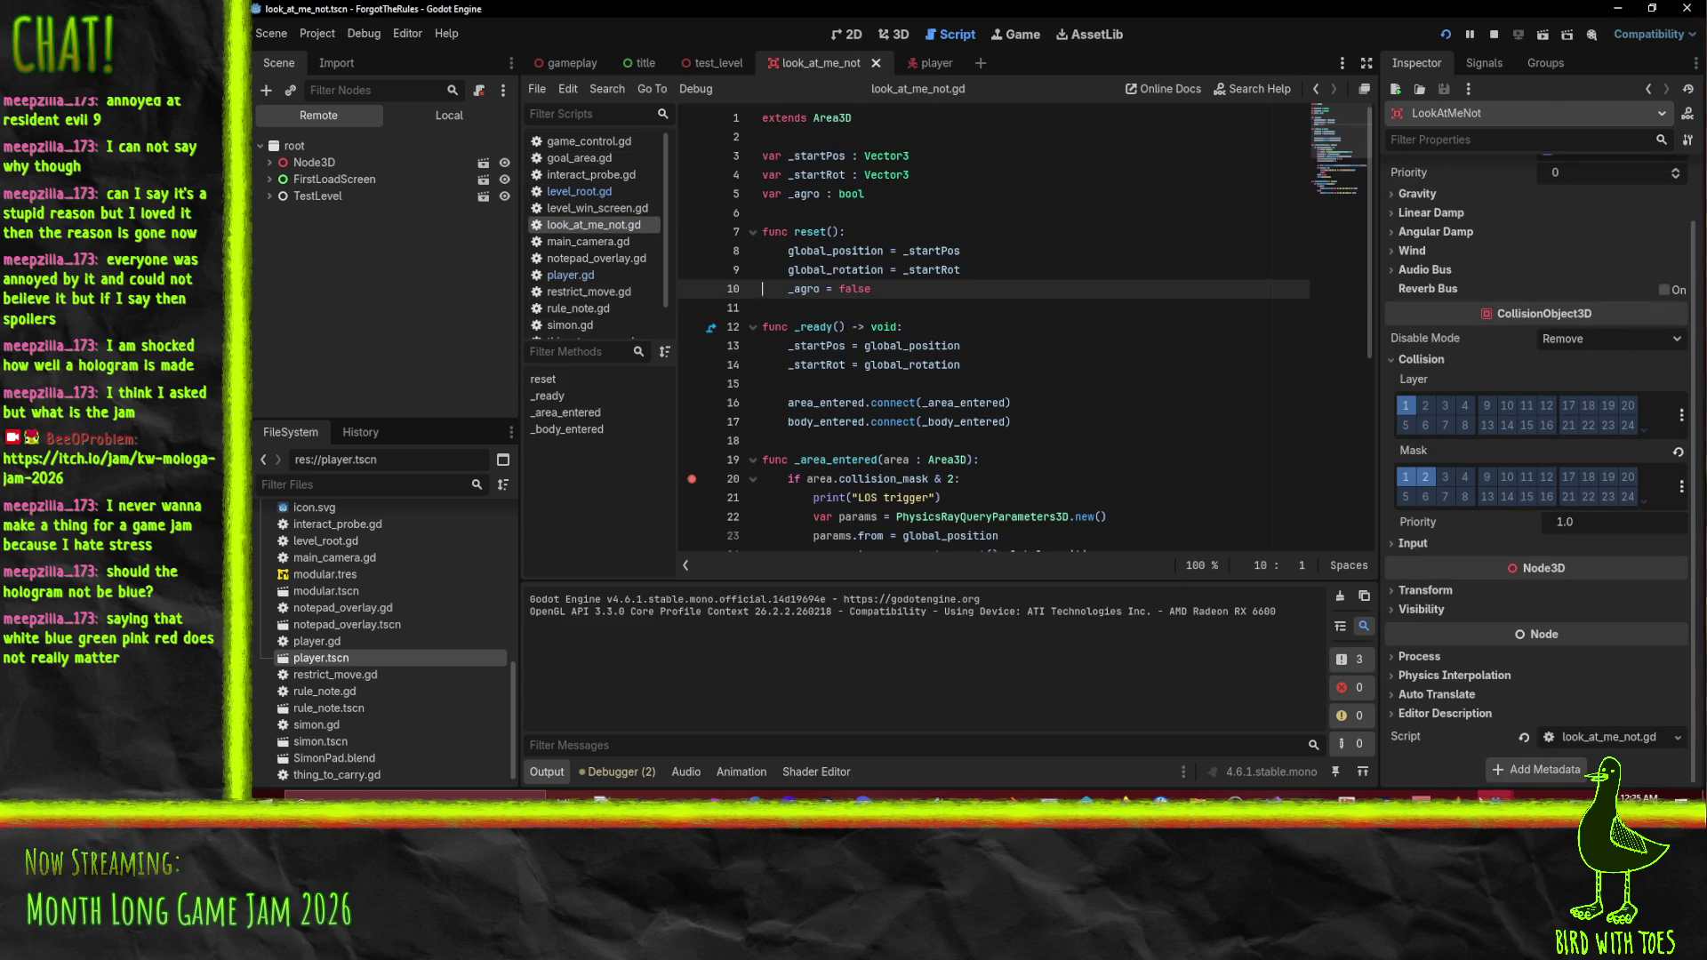
{"action": "mouse_move", "coordinate": [1494, 798]}
{"action": "left_click", "coordinate": [1552, 738]}
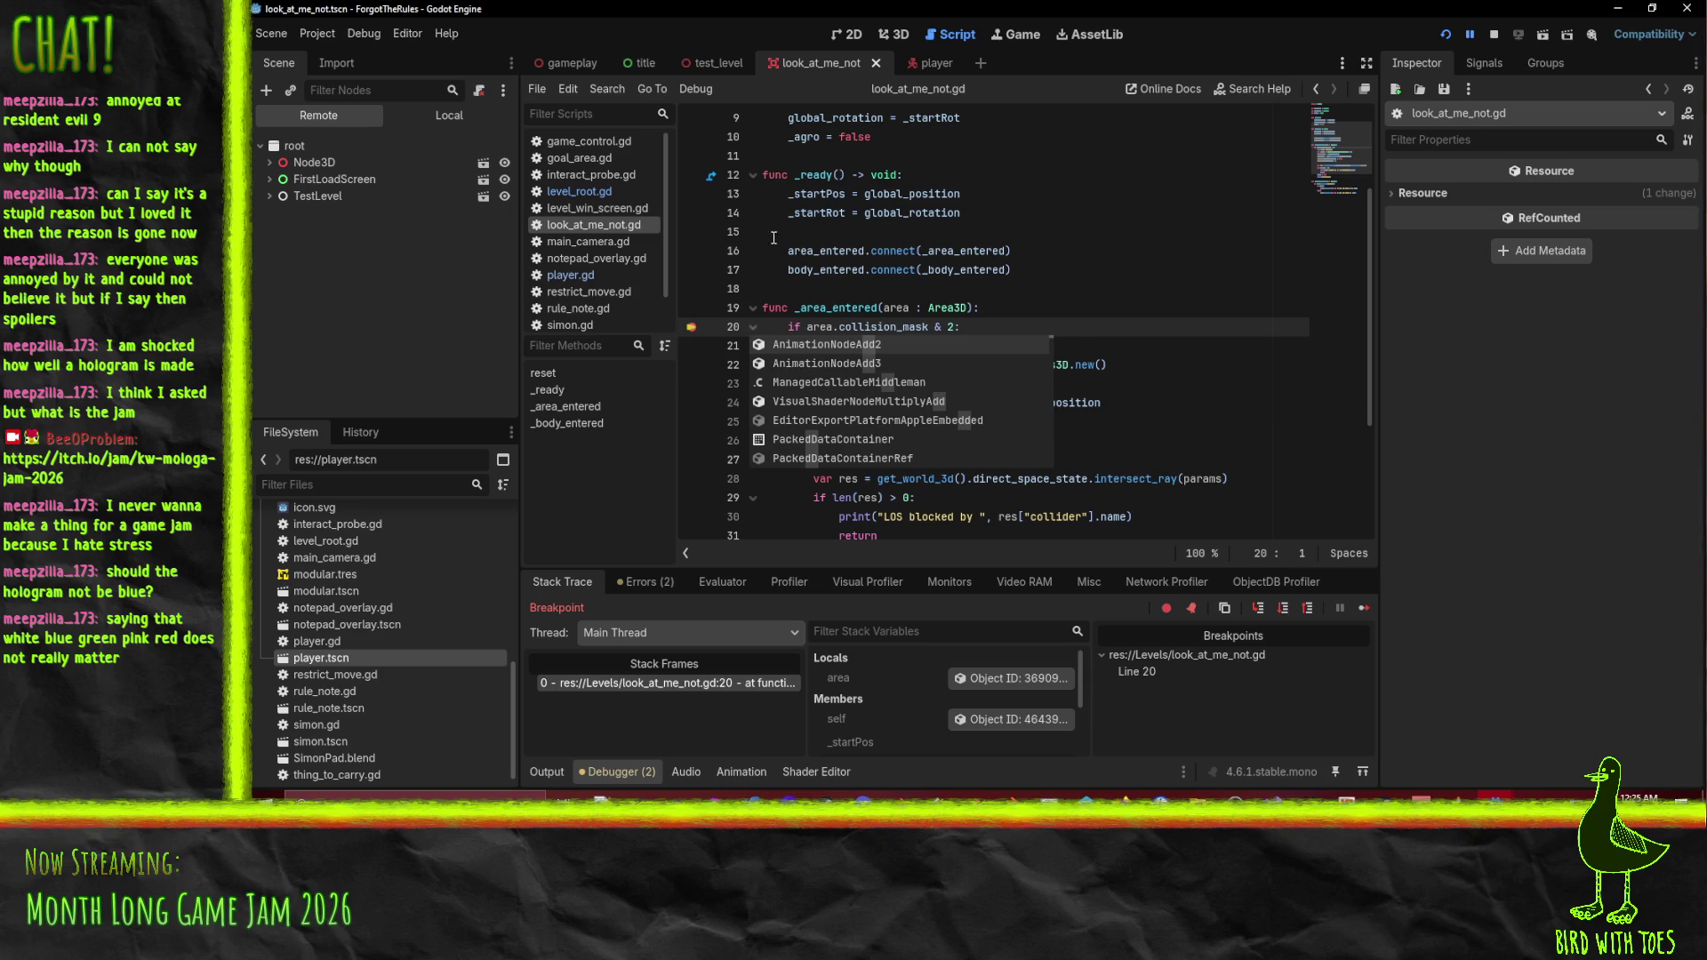
{"action": "left_click", "coordinate": [836, 250]}
{"action": "left_click", "coordinate": [823, 327]}
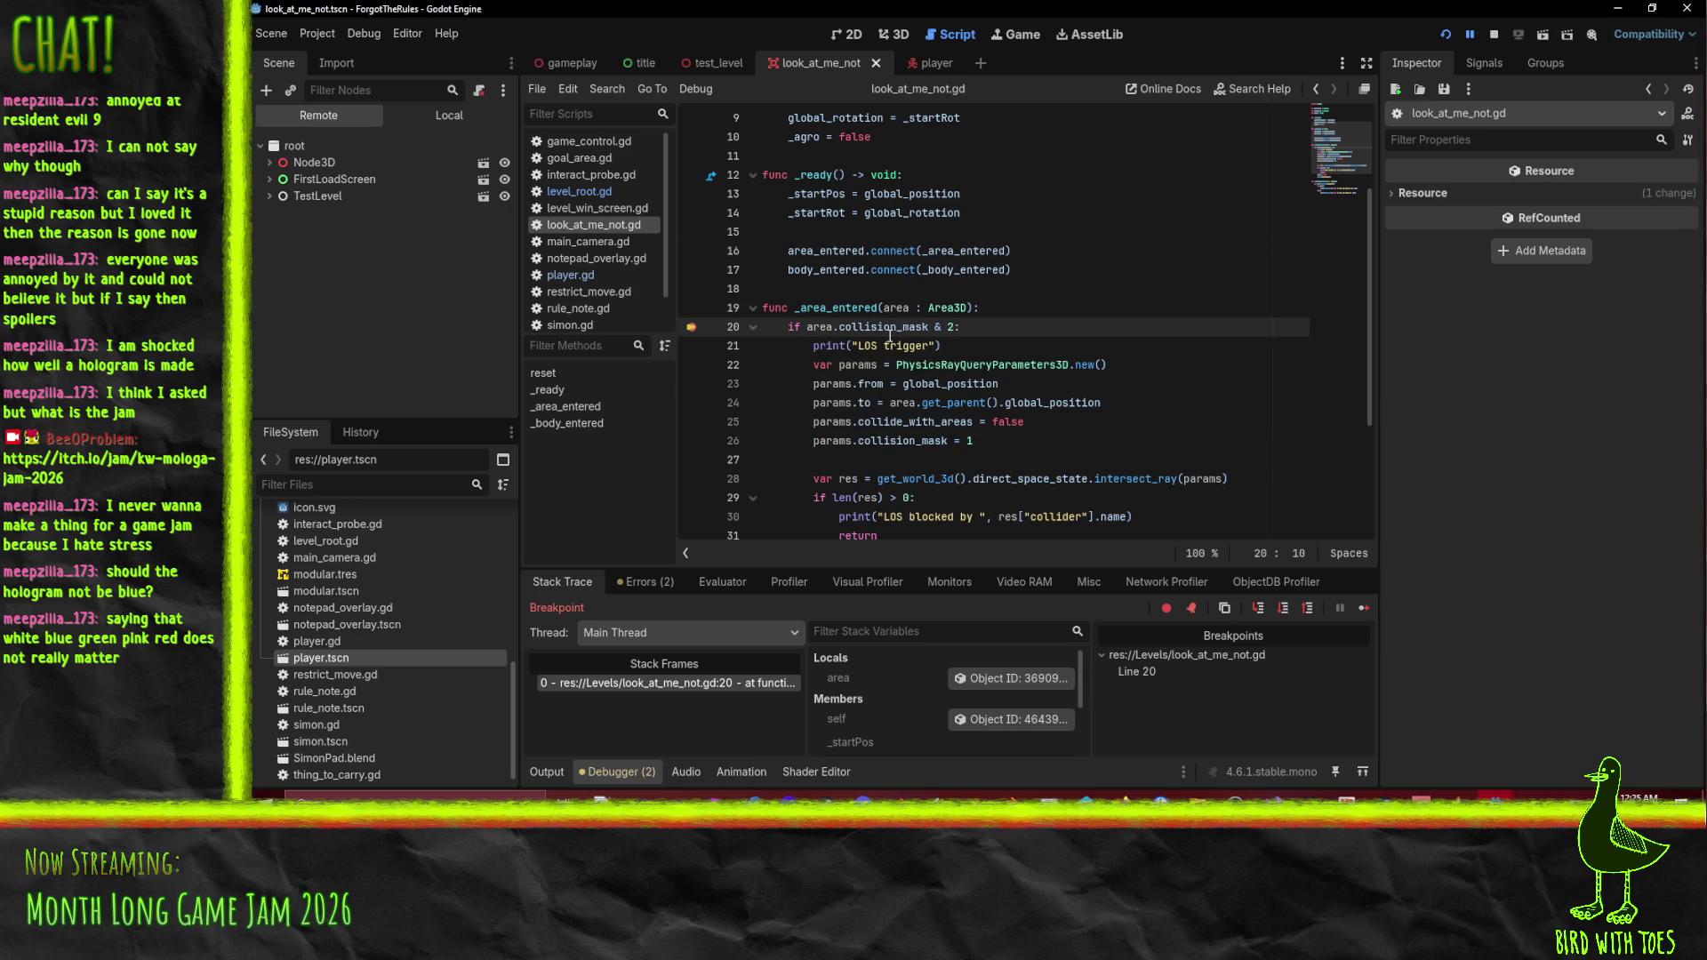
{"action": "left_click_drag", "start_coordinate": [903, 326], "coordinate": [929, 327]}
{"action": "type", "text": "layer"}
{"action": "left_click", "coordinate": [1042, 321]}
{"action": "left_click", "coordinate": [691, 326]}
{"action": "left_click", "coordinate": [1446, 36]}
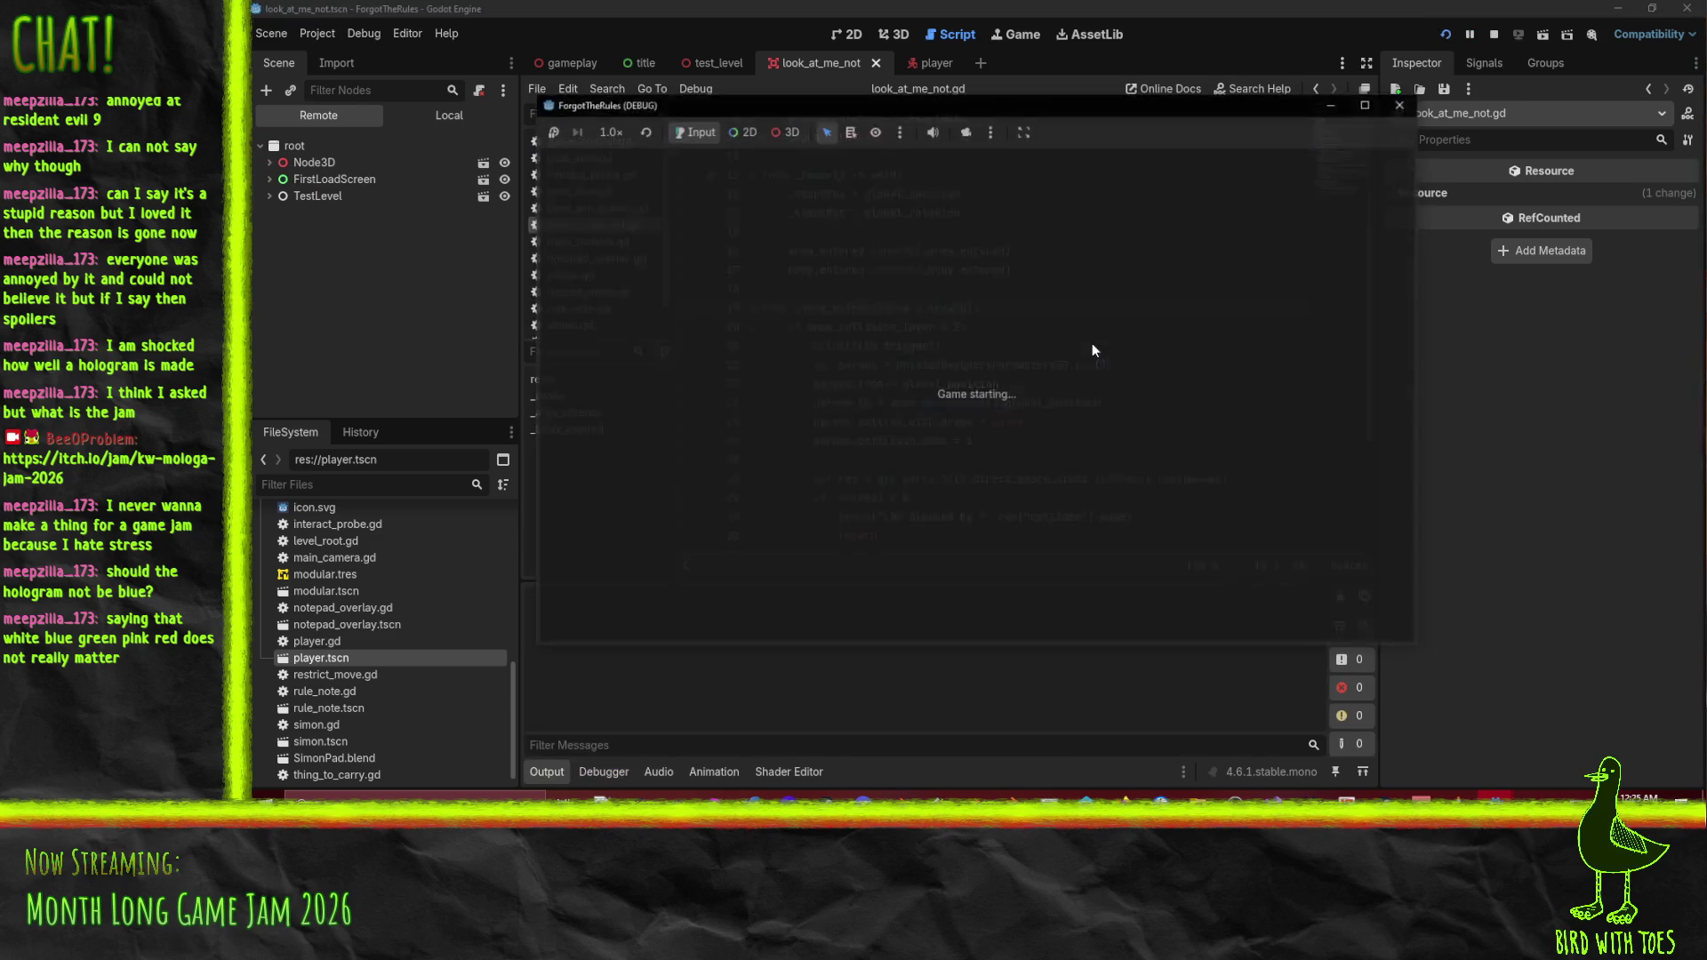
Start the game with E and walk into the enemy's sight until AGRO fires and broke_rule errors.
{"action": "key", "text": "e"}
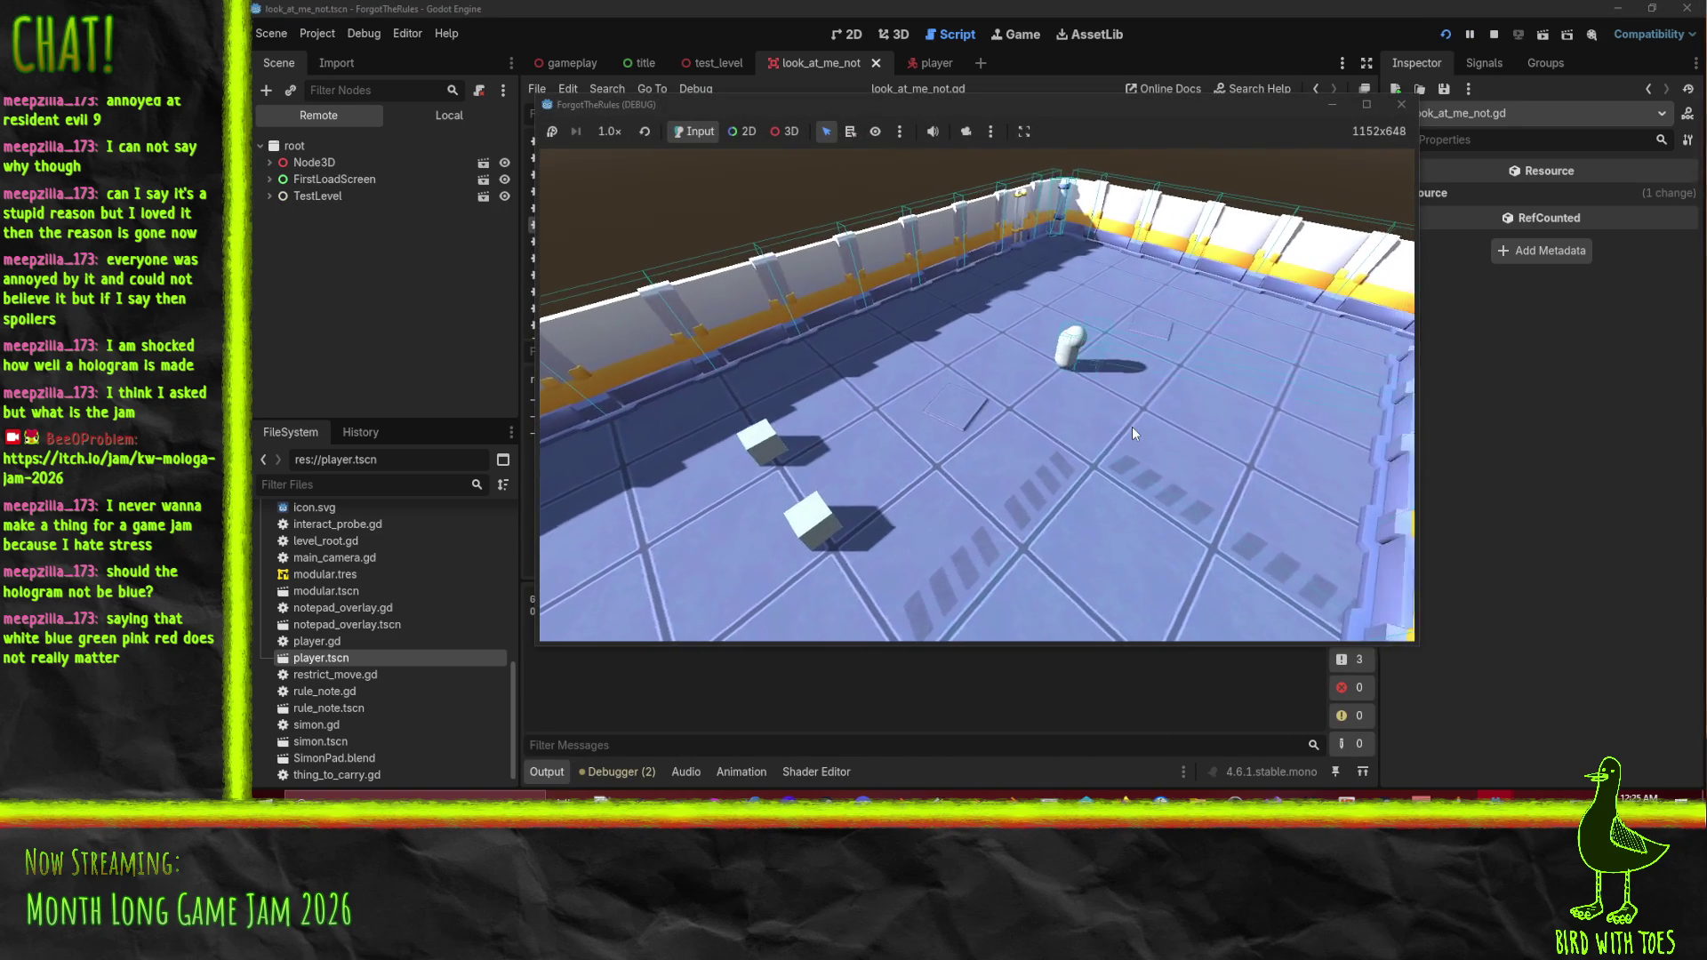
{"action": "key", "text": "a"}
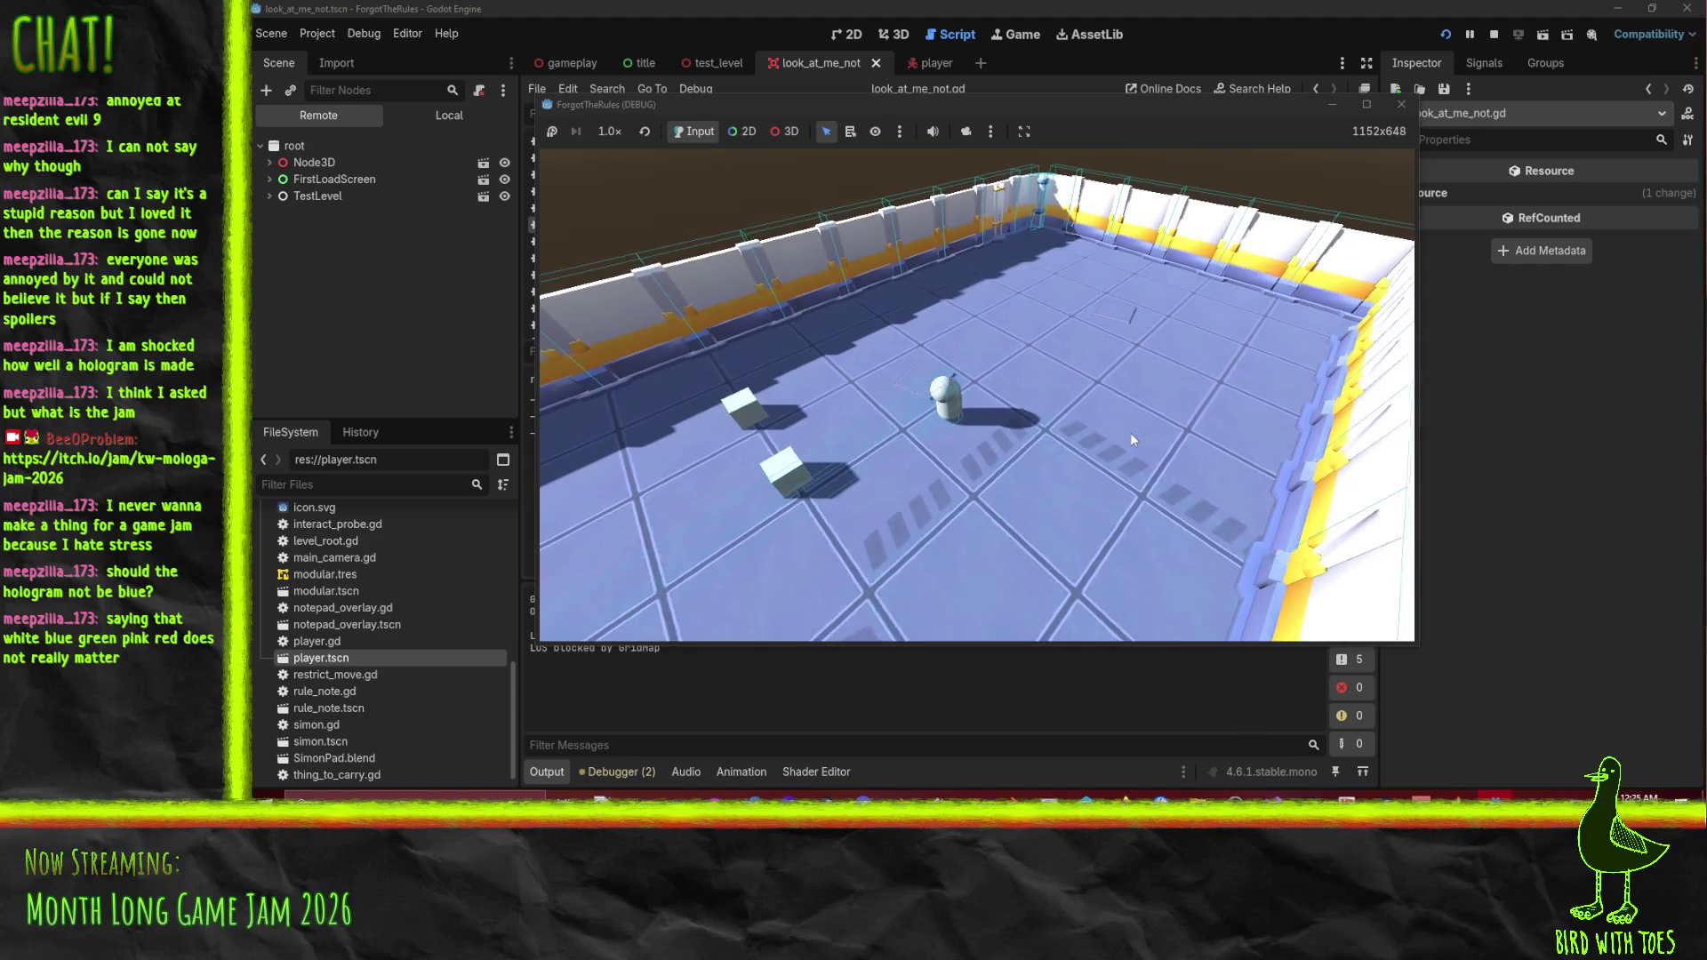
{"action": "key", "text": "d"}
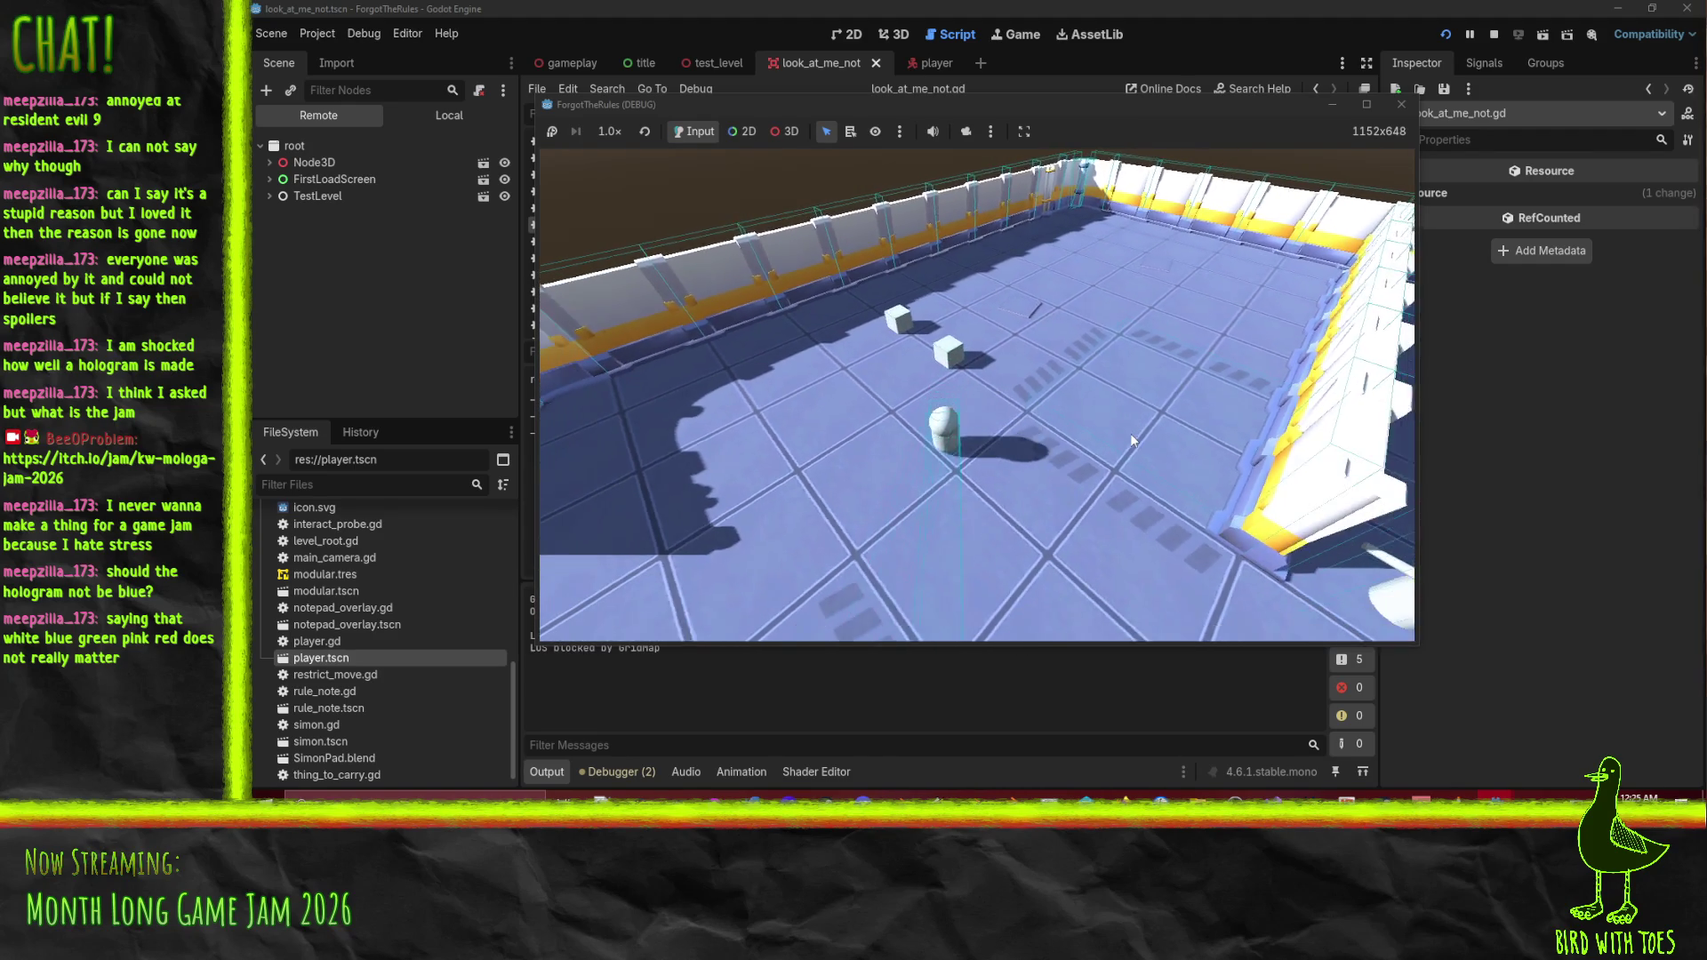
{"action": "key", "text": "d"}
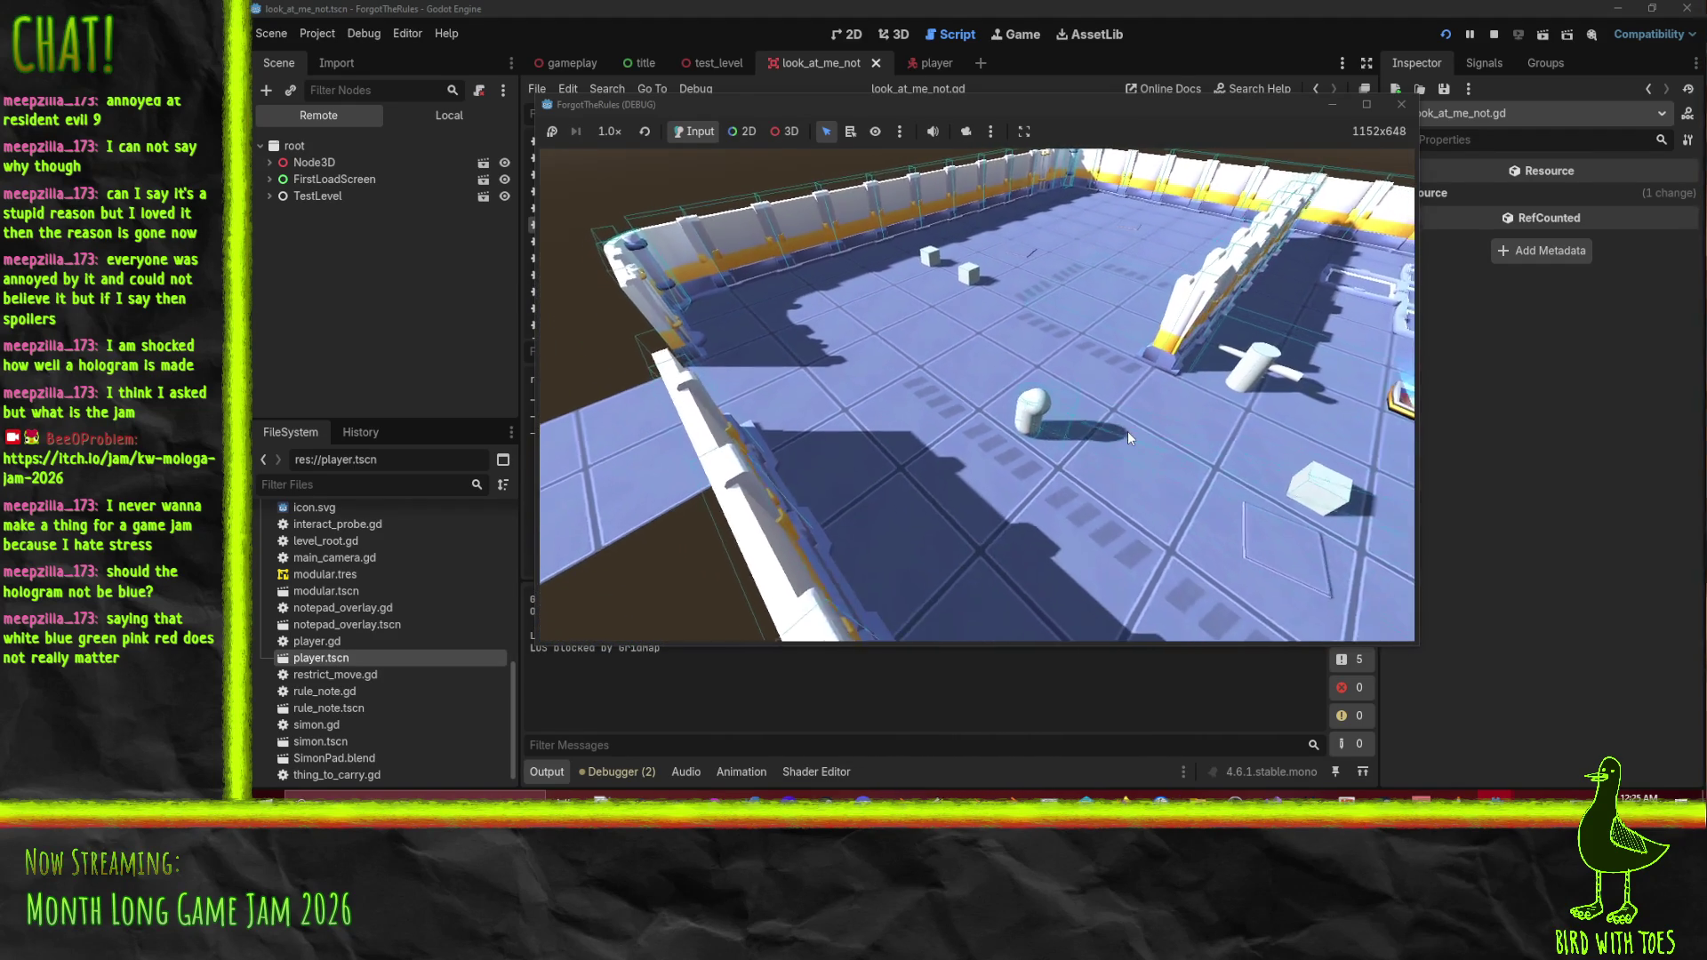
{"action": "key", "text": "w"}
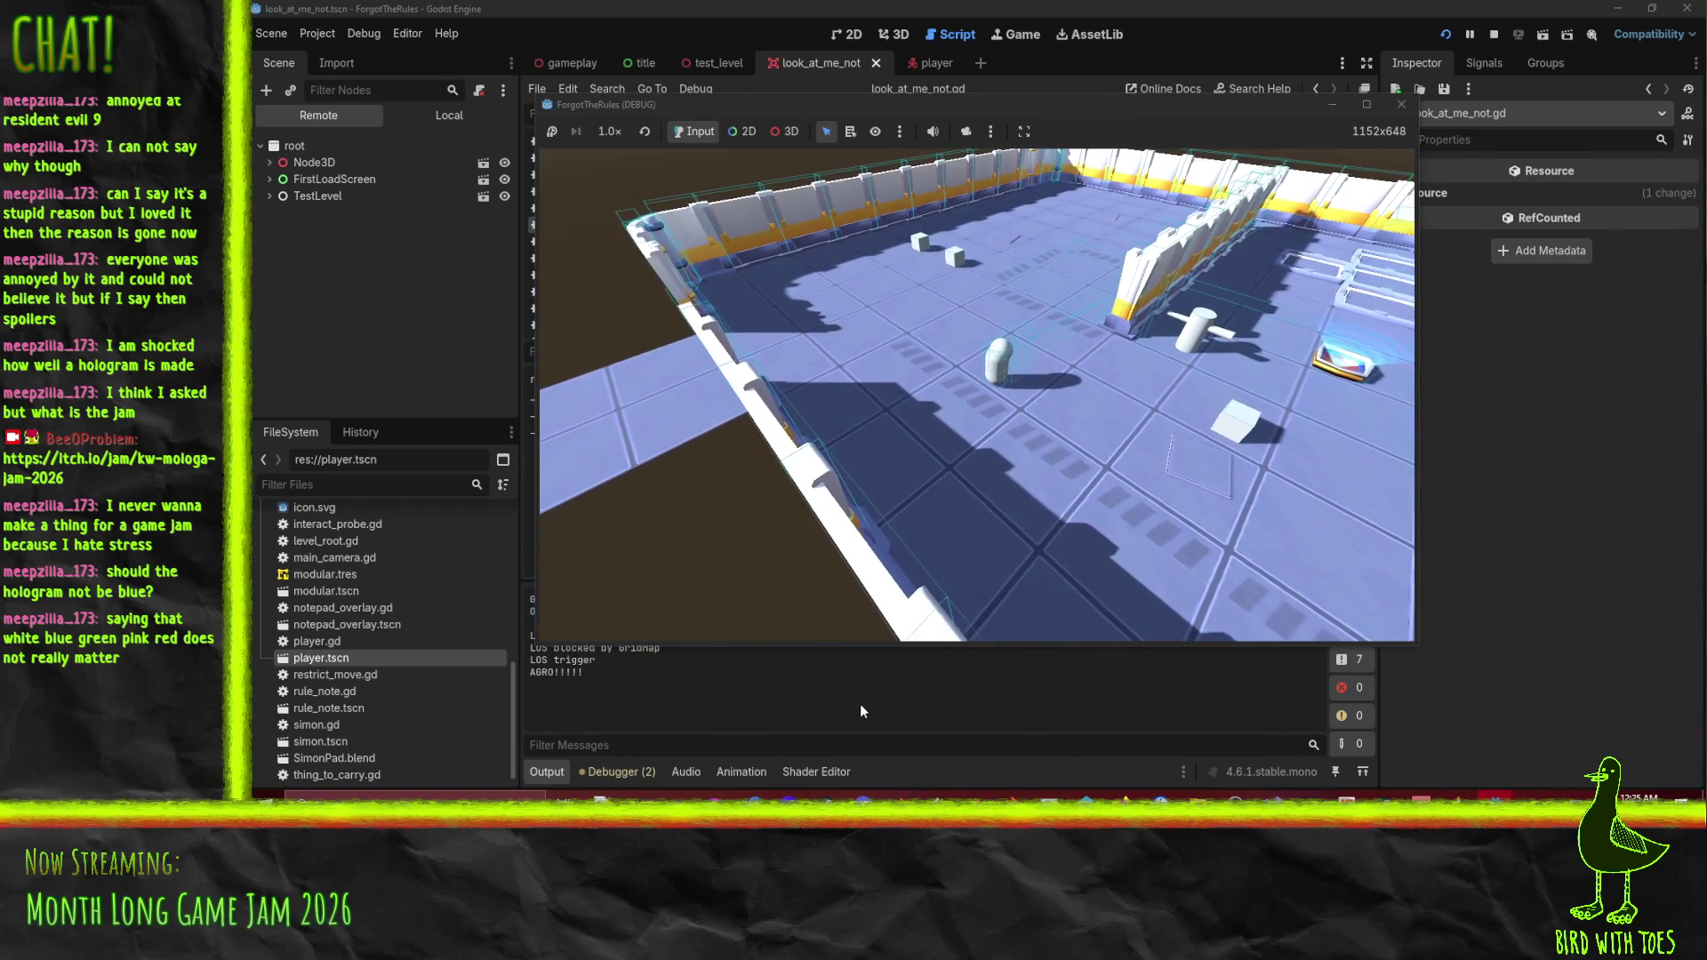
{"action": "key", "text": "w"}
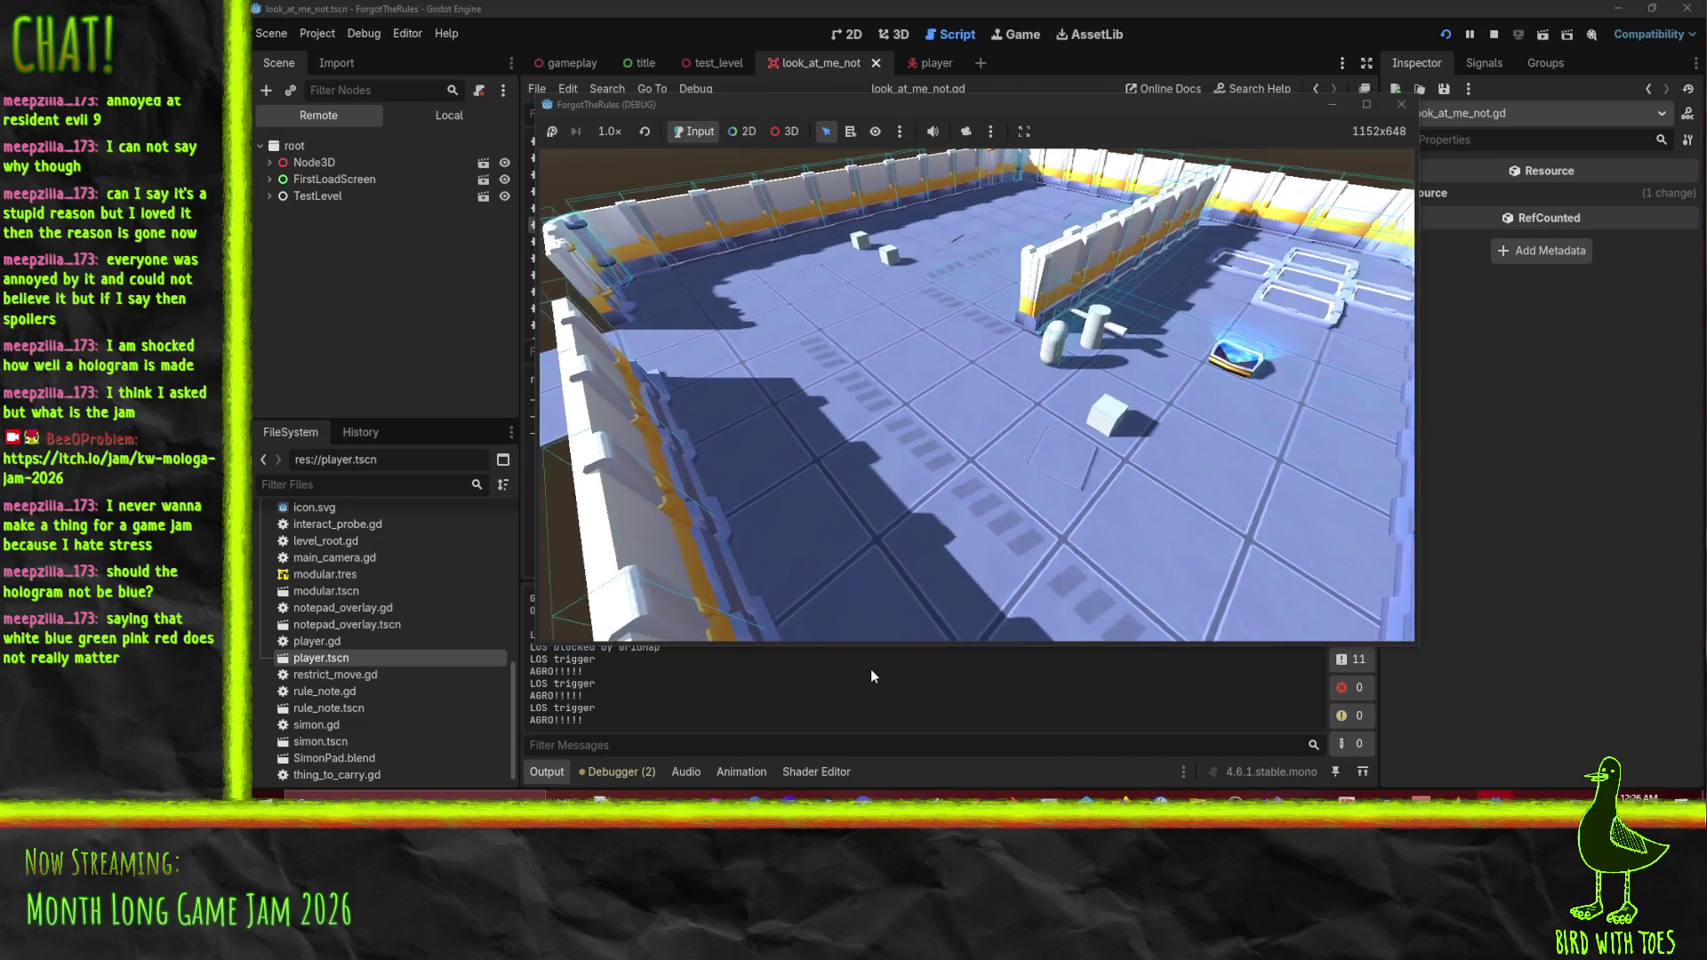
{"action": "scroll", "coordinate": [1027, 418], "scroll_direction": "down", "scroll_amount": 1}
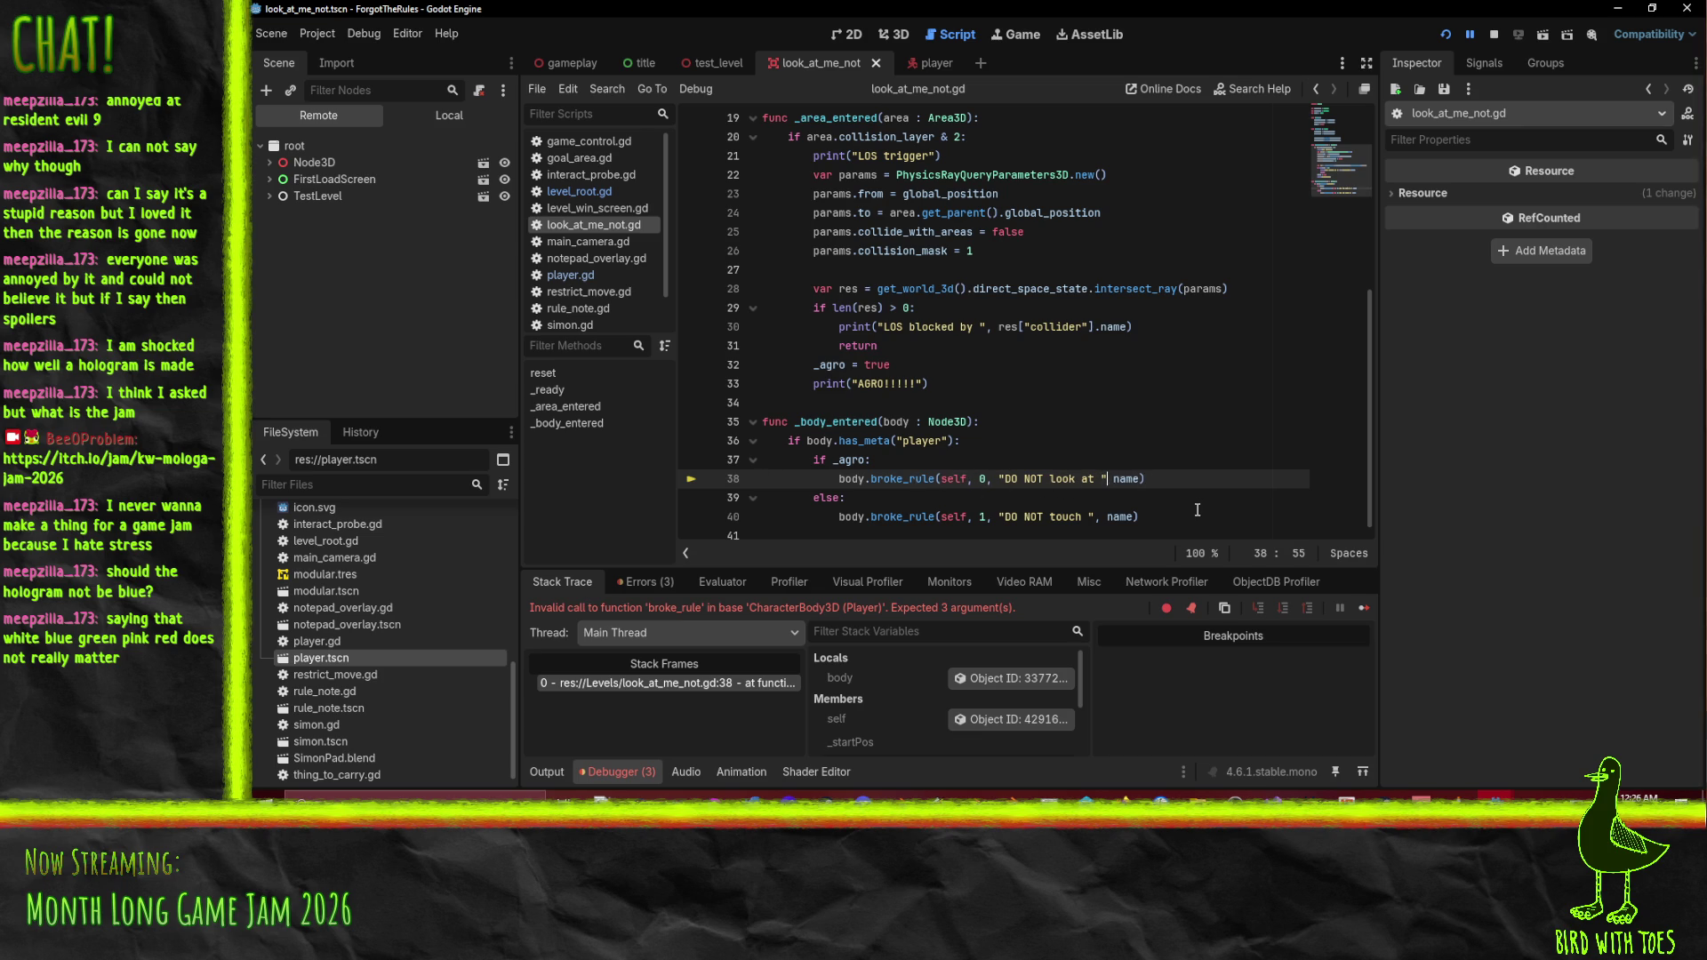
Swap the commas for + in the broke_rule messages, save, and restart the game.
{"action": "key", "text": "Down"}
{"action": "key", "text": "Down"}
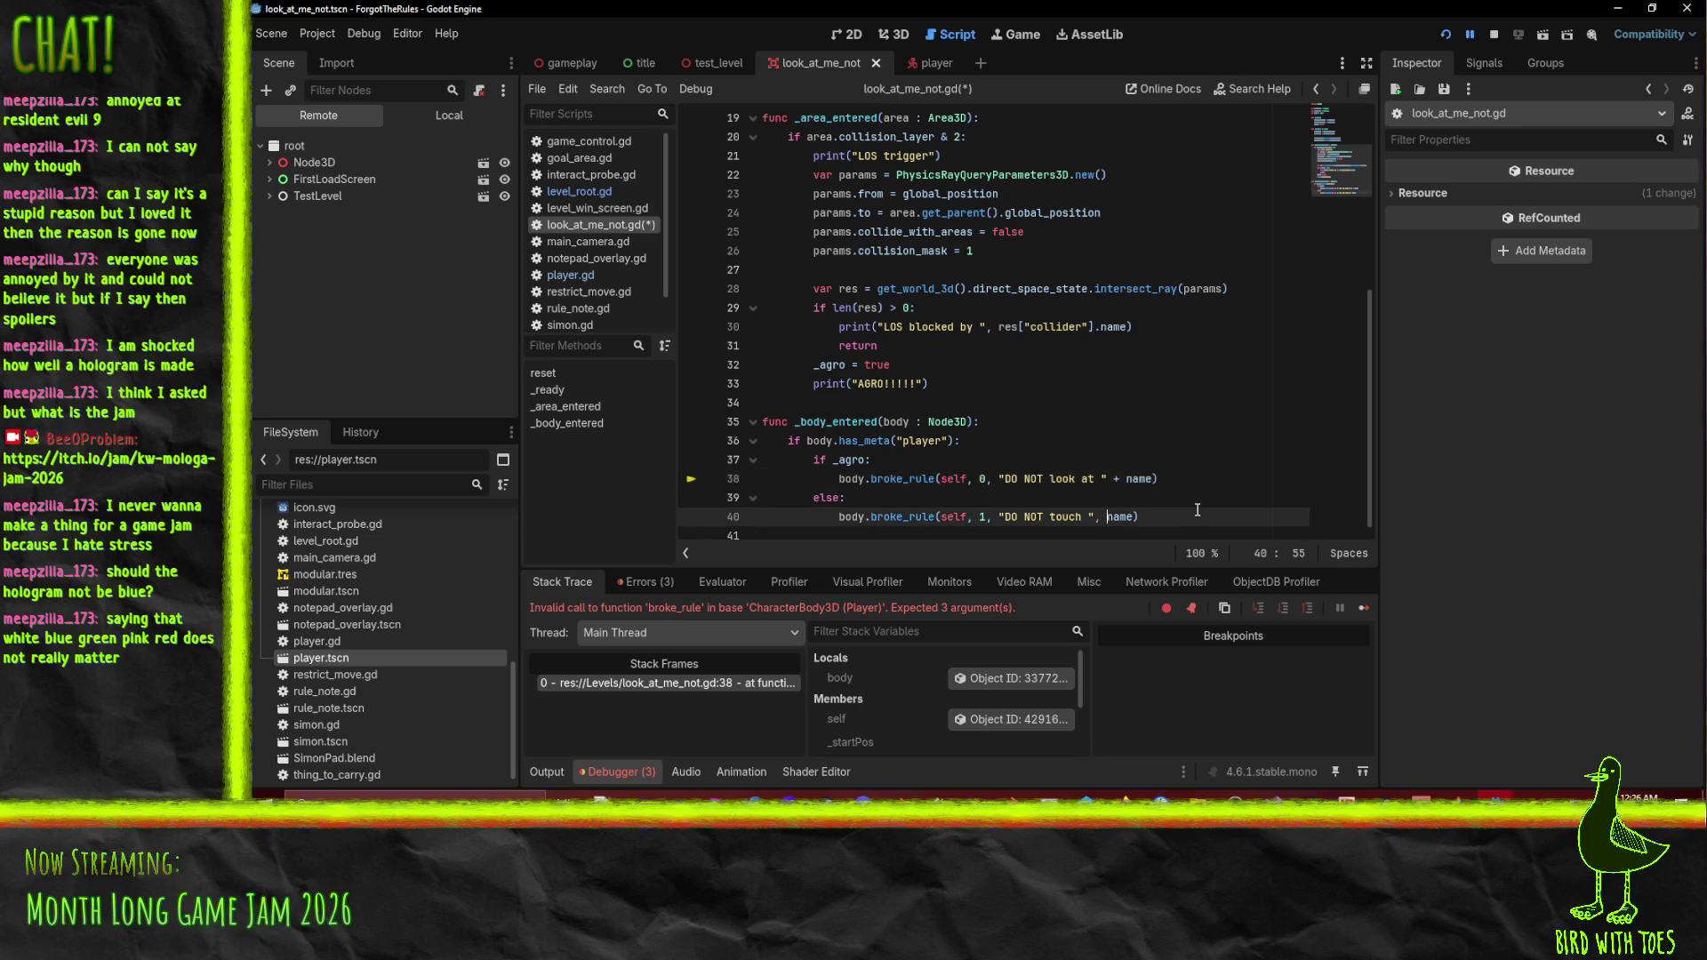
{"action": "left_click", "coordinate": [916, 404]}
{"action": "key", "text": "ctrl+s"}
{"action": "left_click", "coordinate": [1455, 31]}
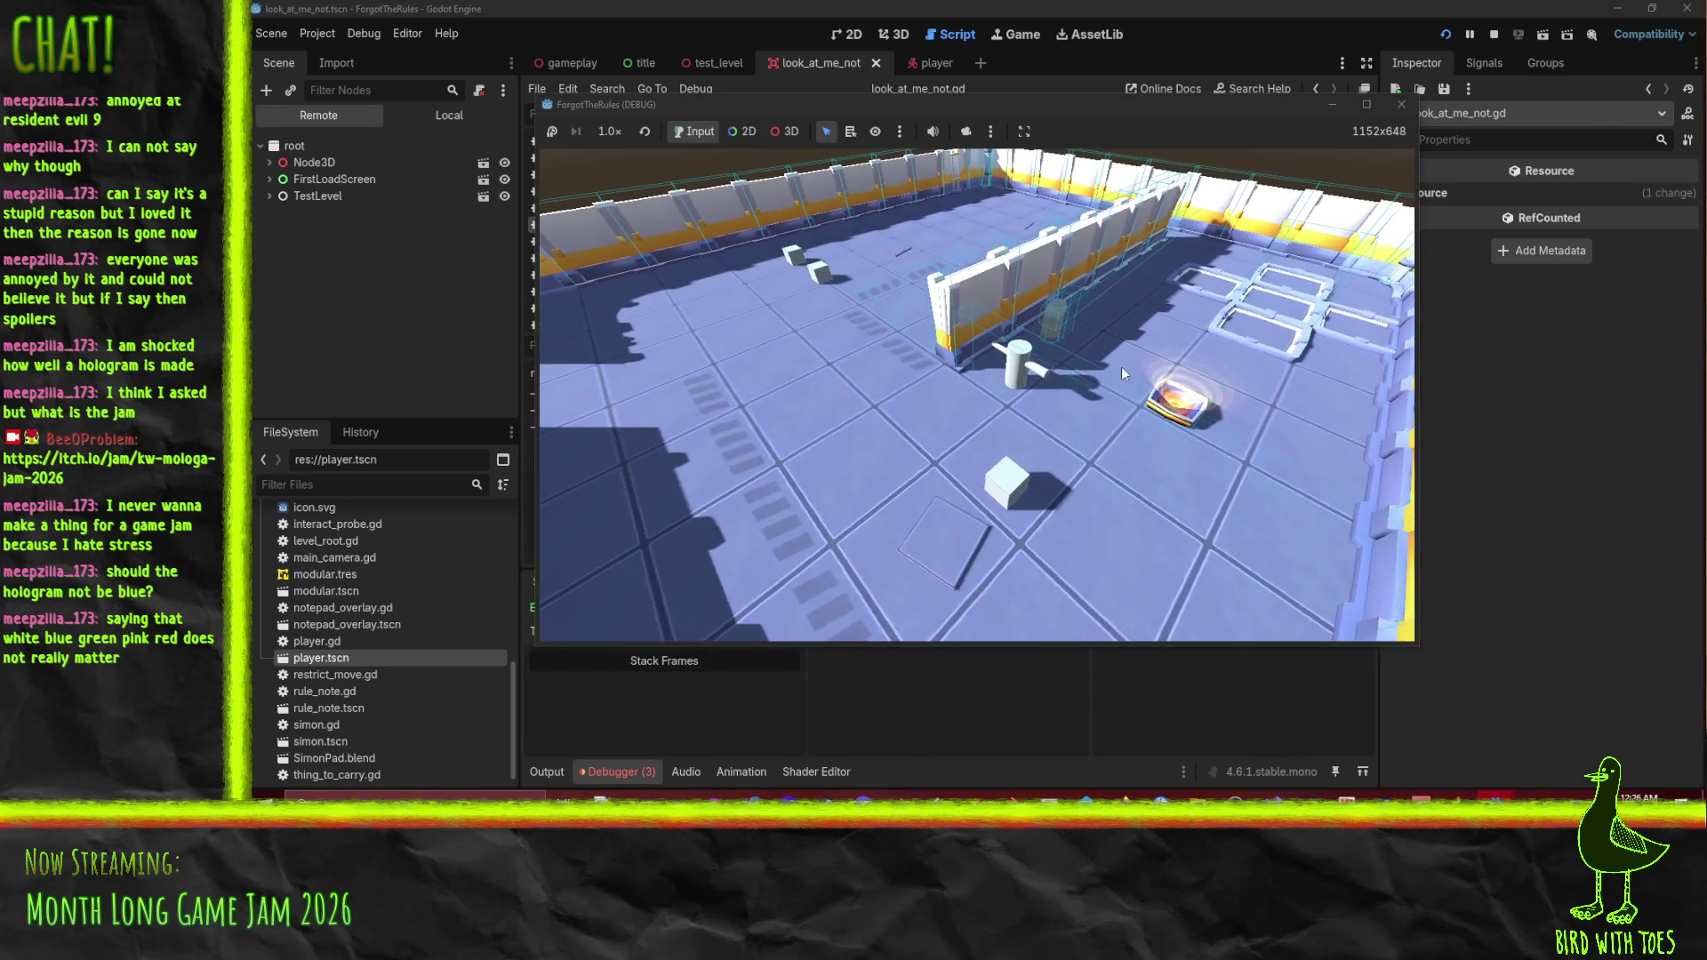
{"action": "left_click", "coordinate": [1447, 35]}
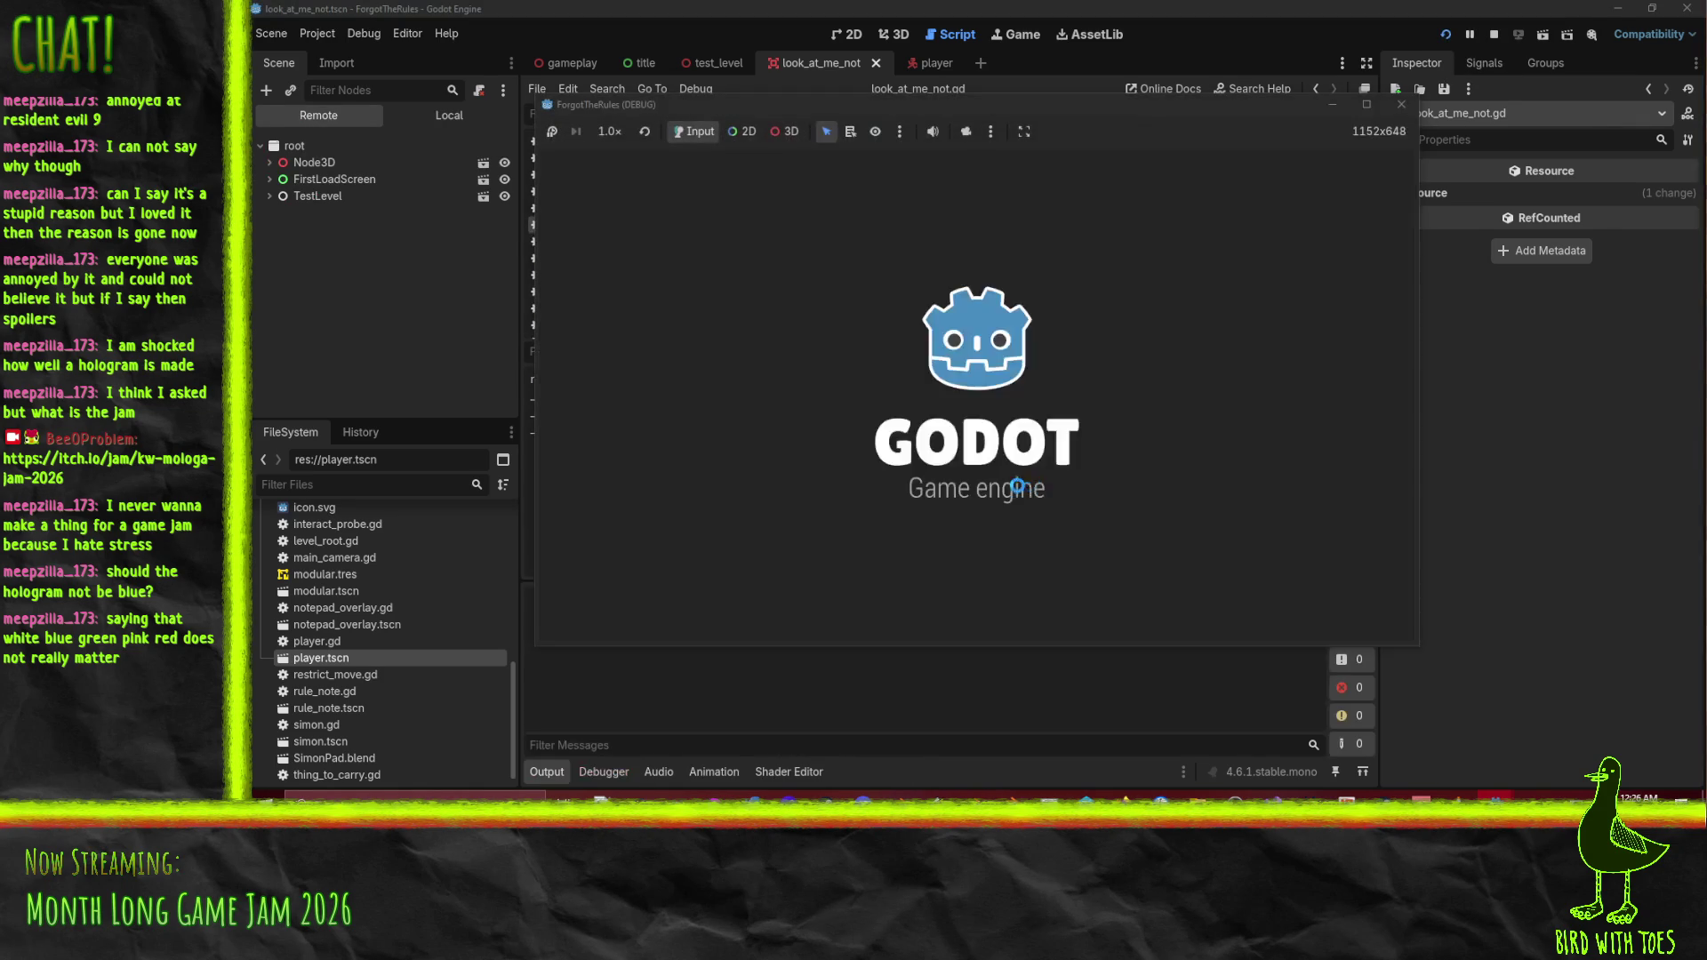
{"action": "key", "text": "e"}
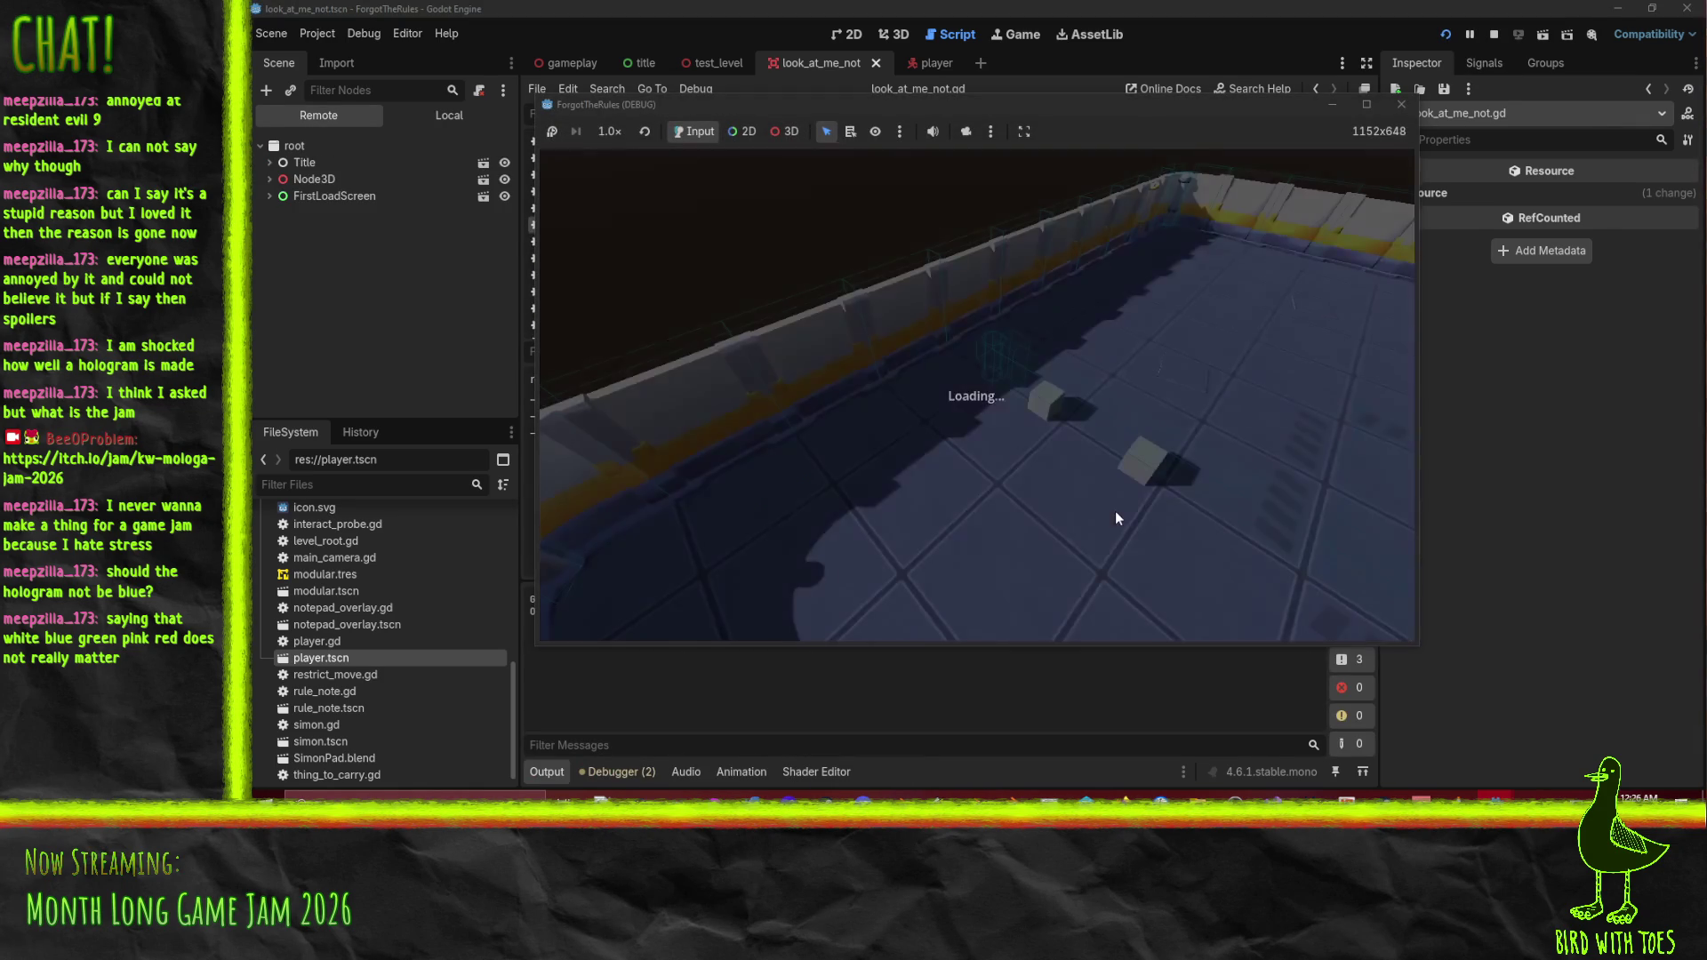
Walk toward the enemy while looking at it until 'DO NOT look at LookAtMeNot' appears, then stop.
{"action": "key", "text": "s"}
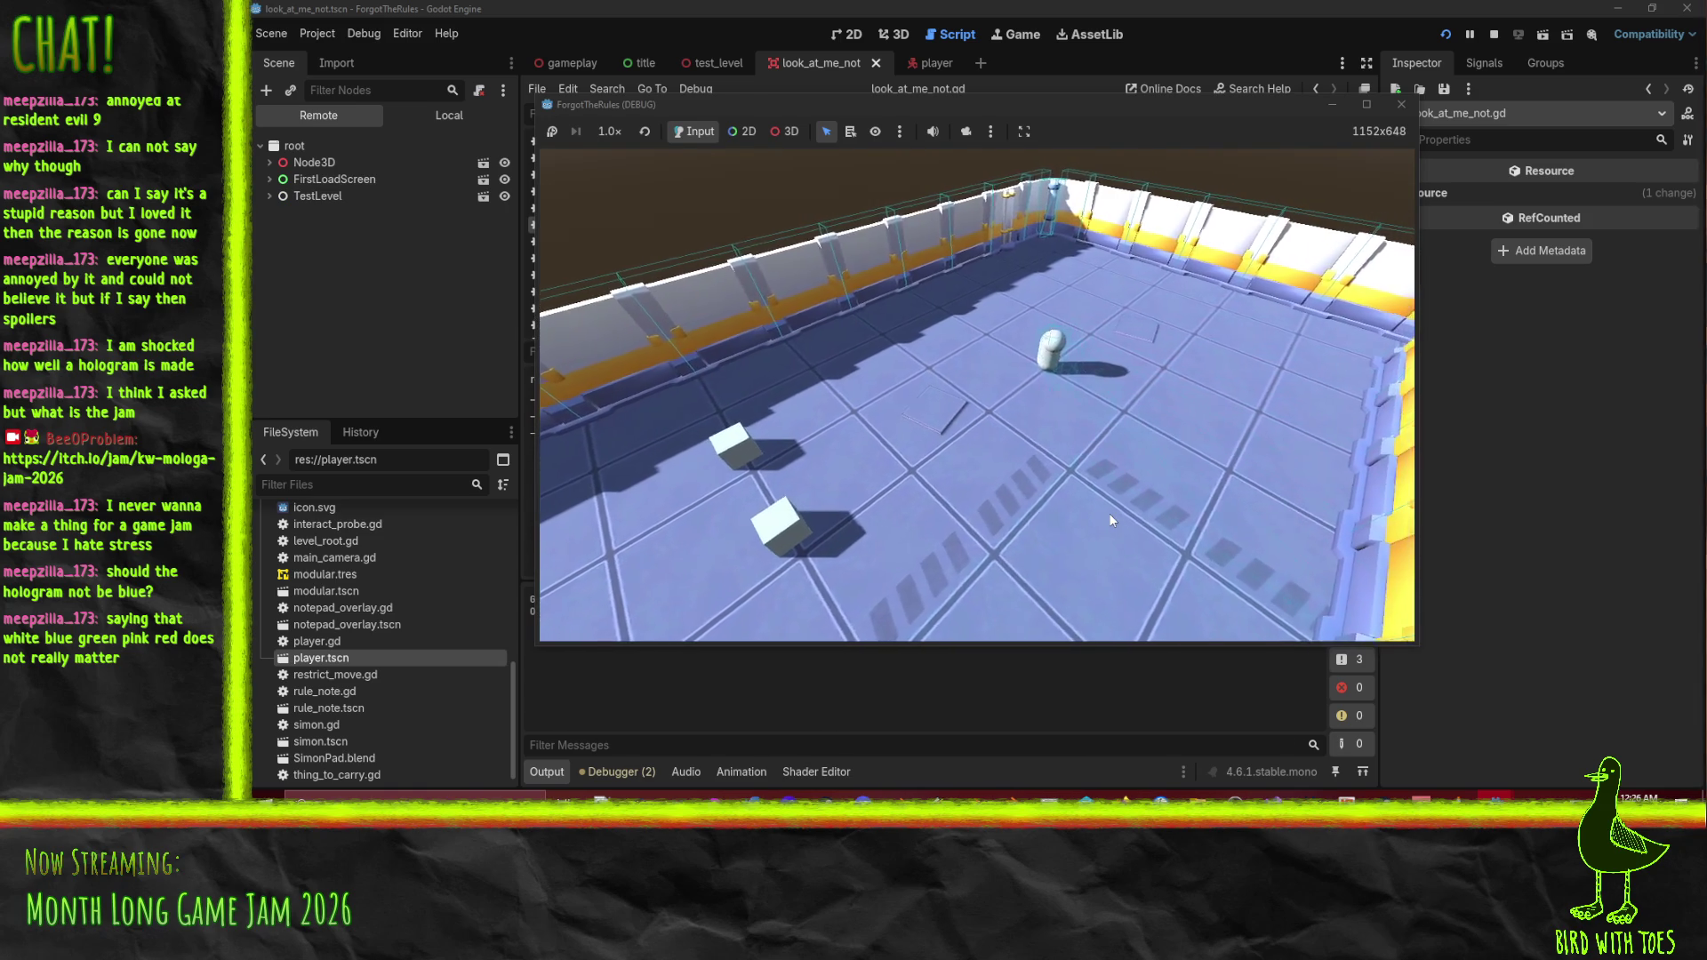
{"action": "key", "text": "q"}
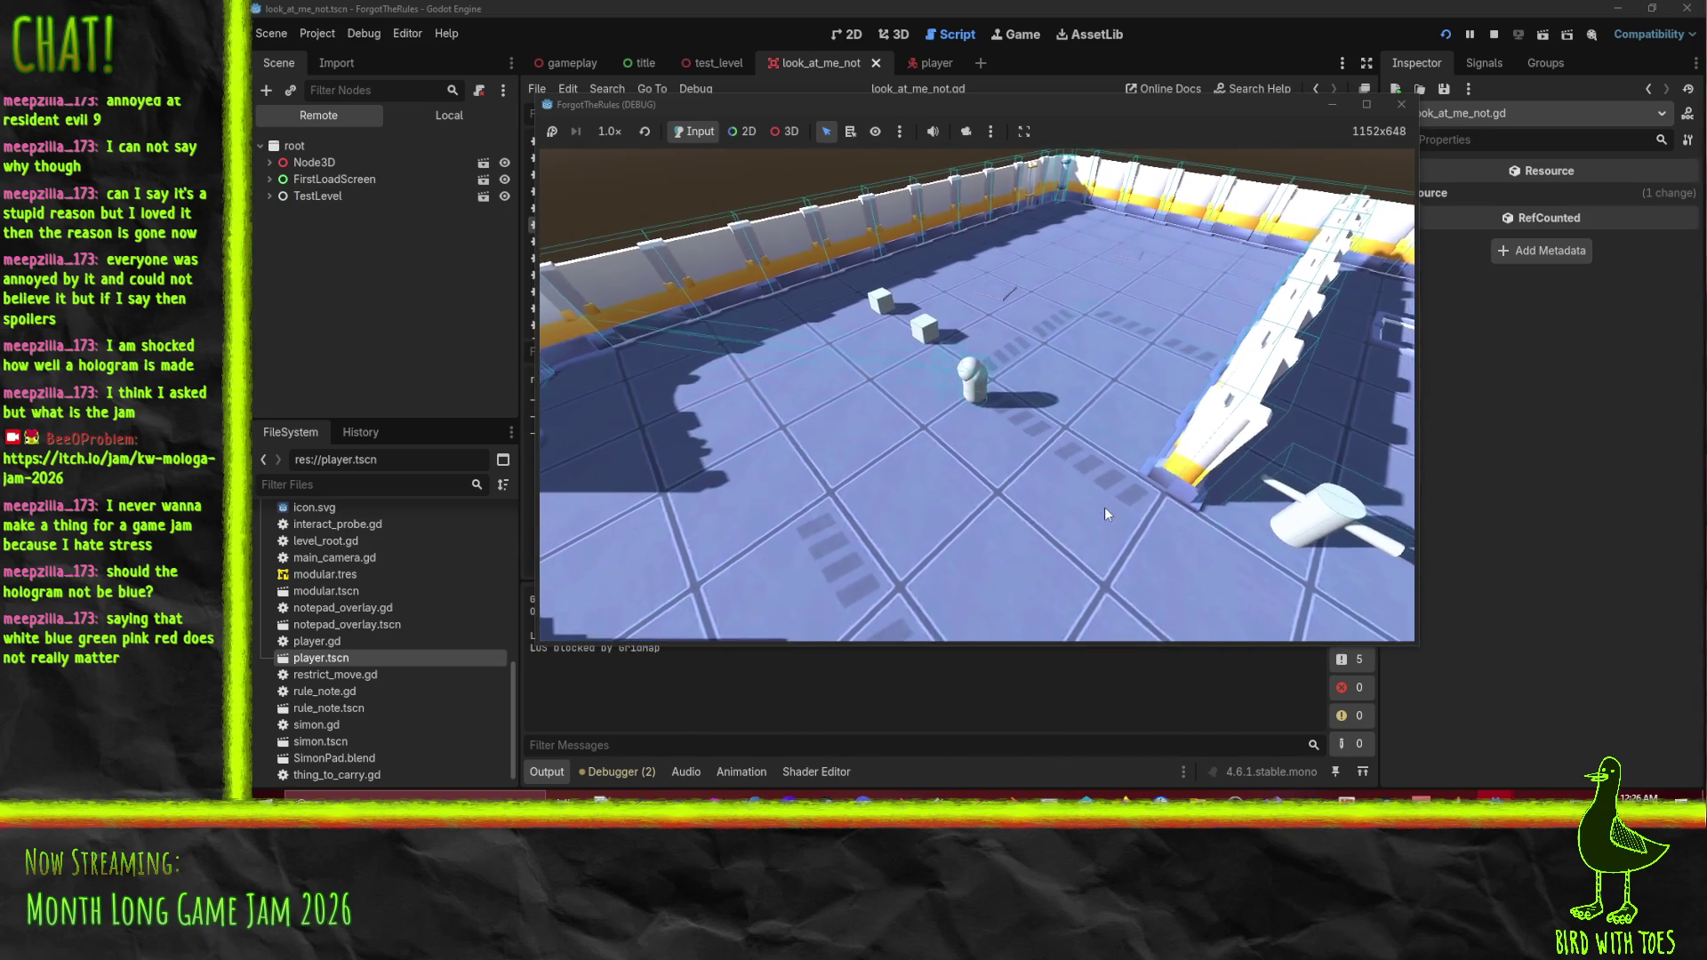
{"action": "key", "text": "w"}
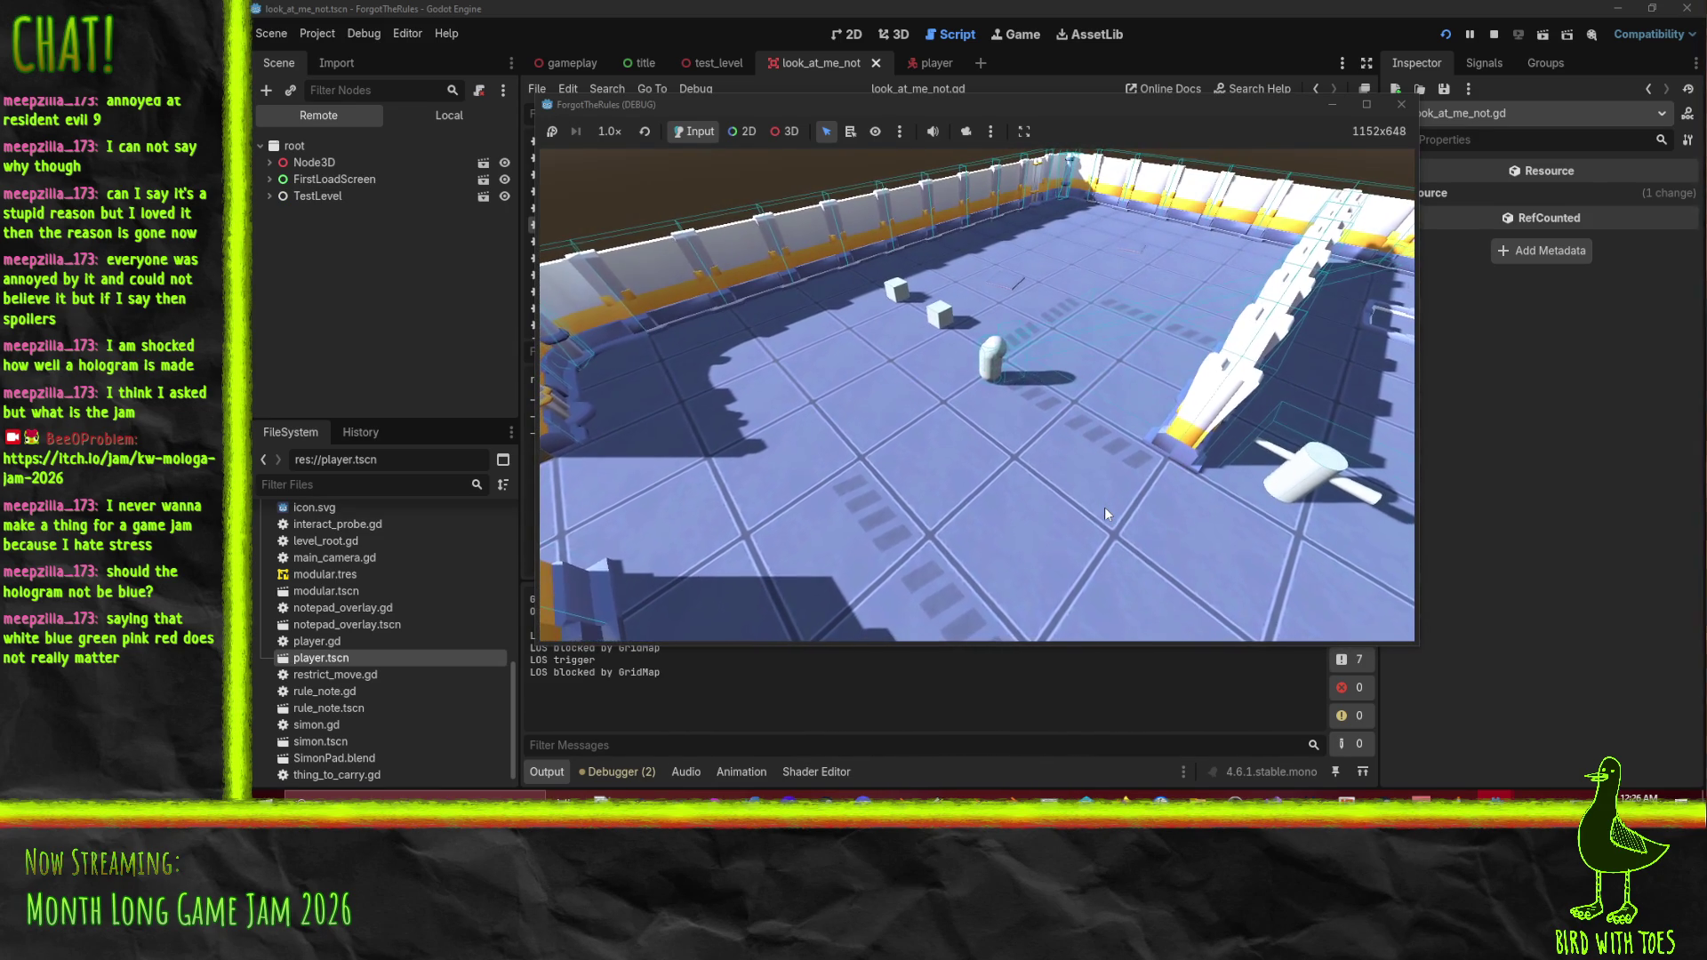
{"action": "key", "text": "s"}
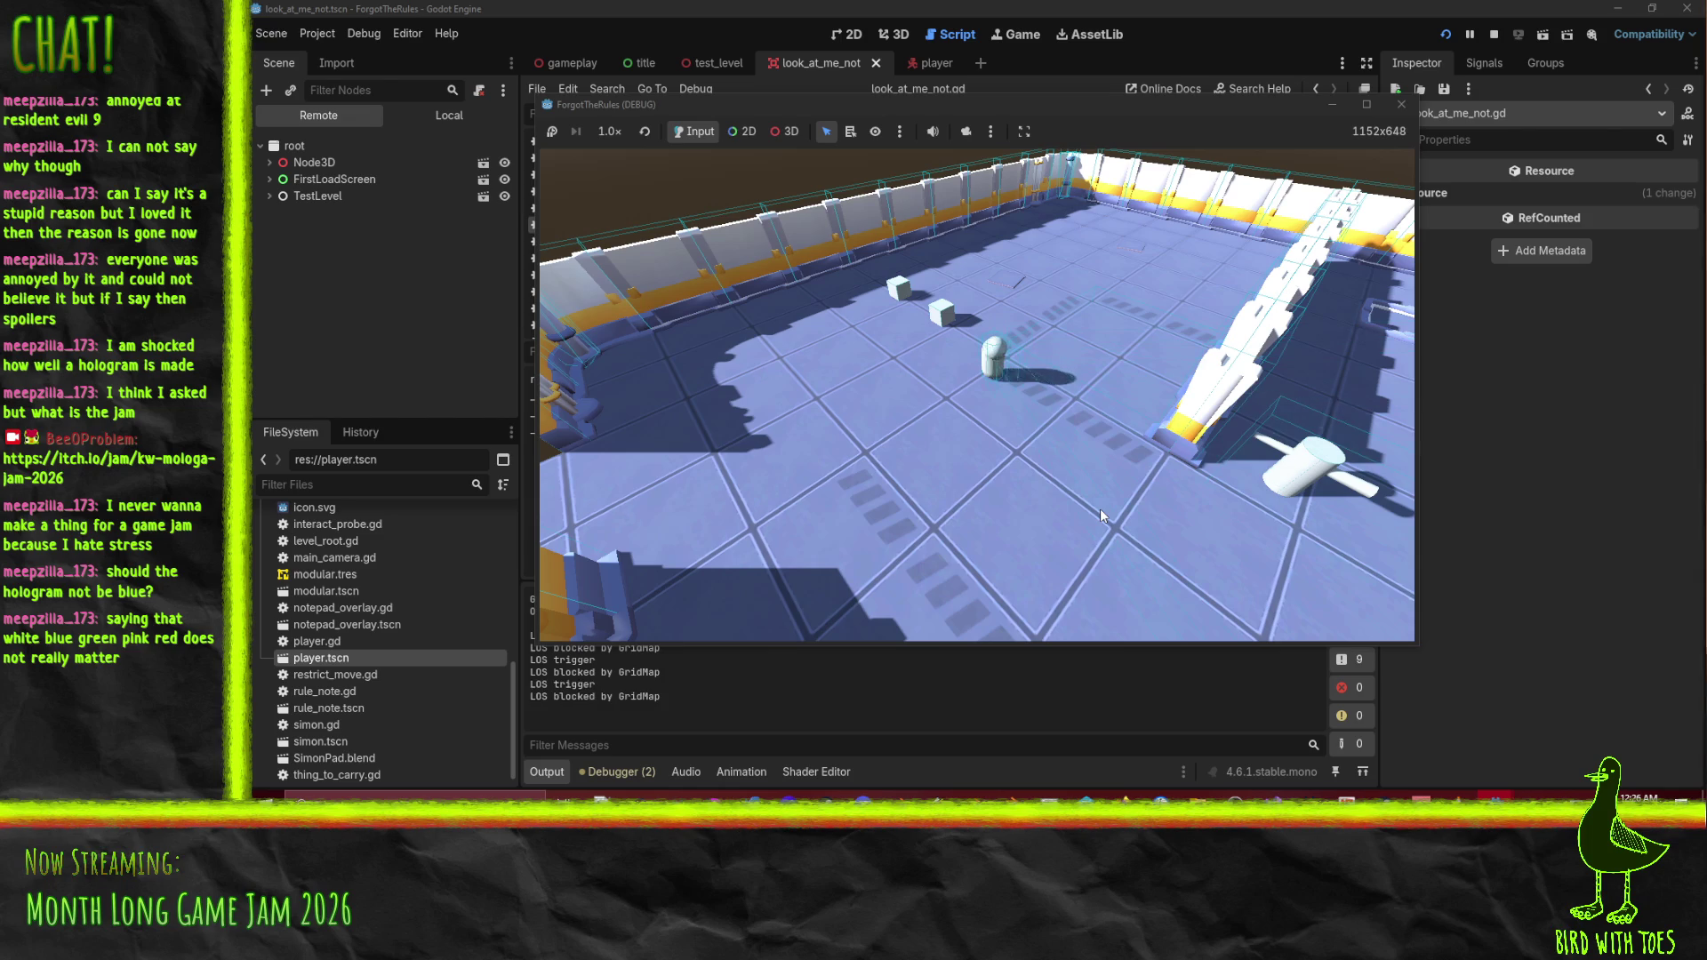
{"action": "key", "text": "d"}
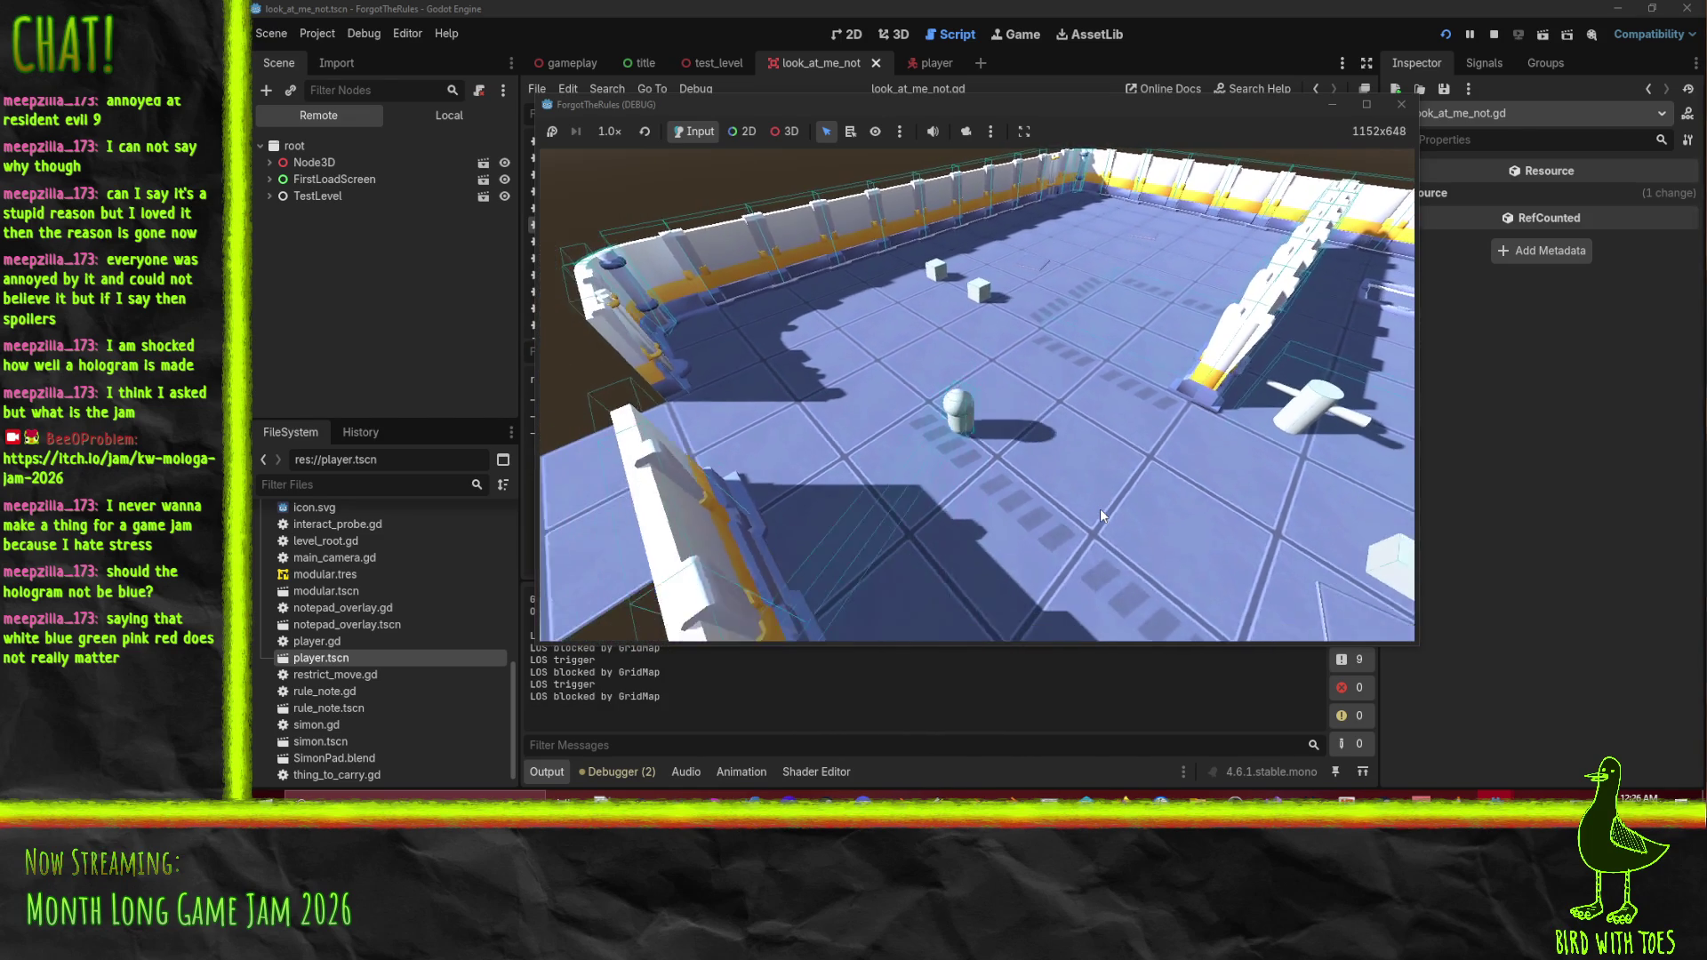
{"action": "key", "text": "w"}
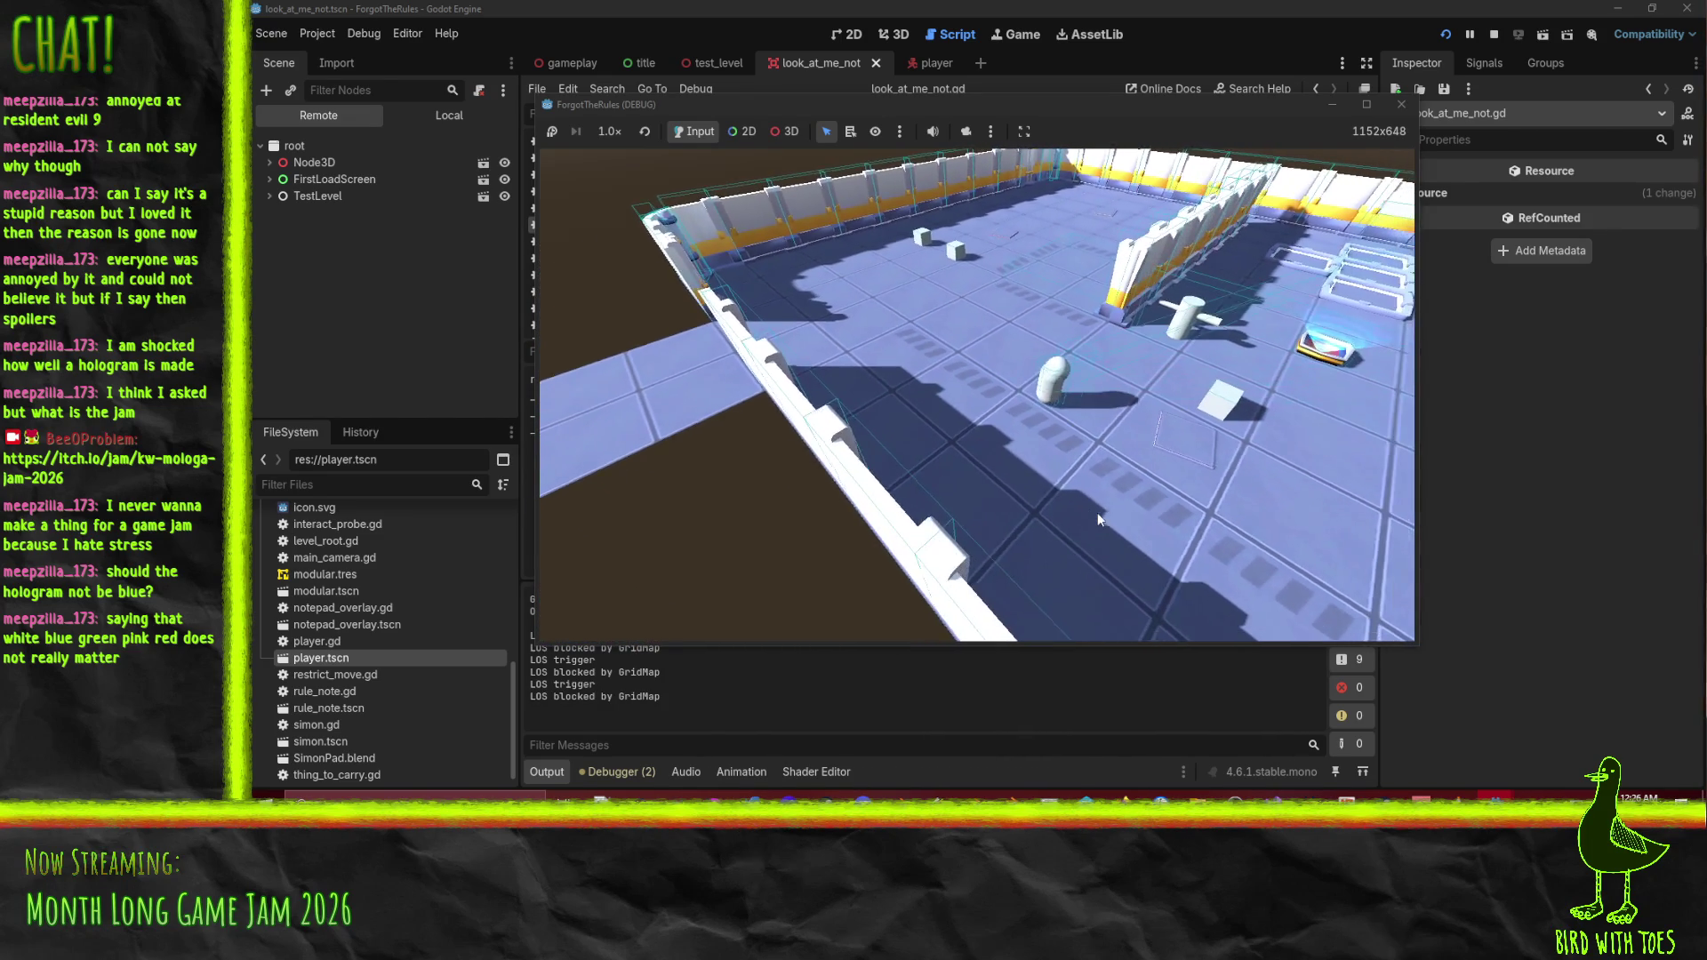
{"action": "key", "text": "w"}
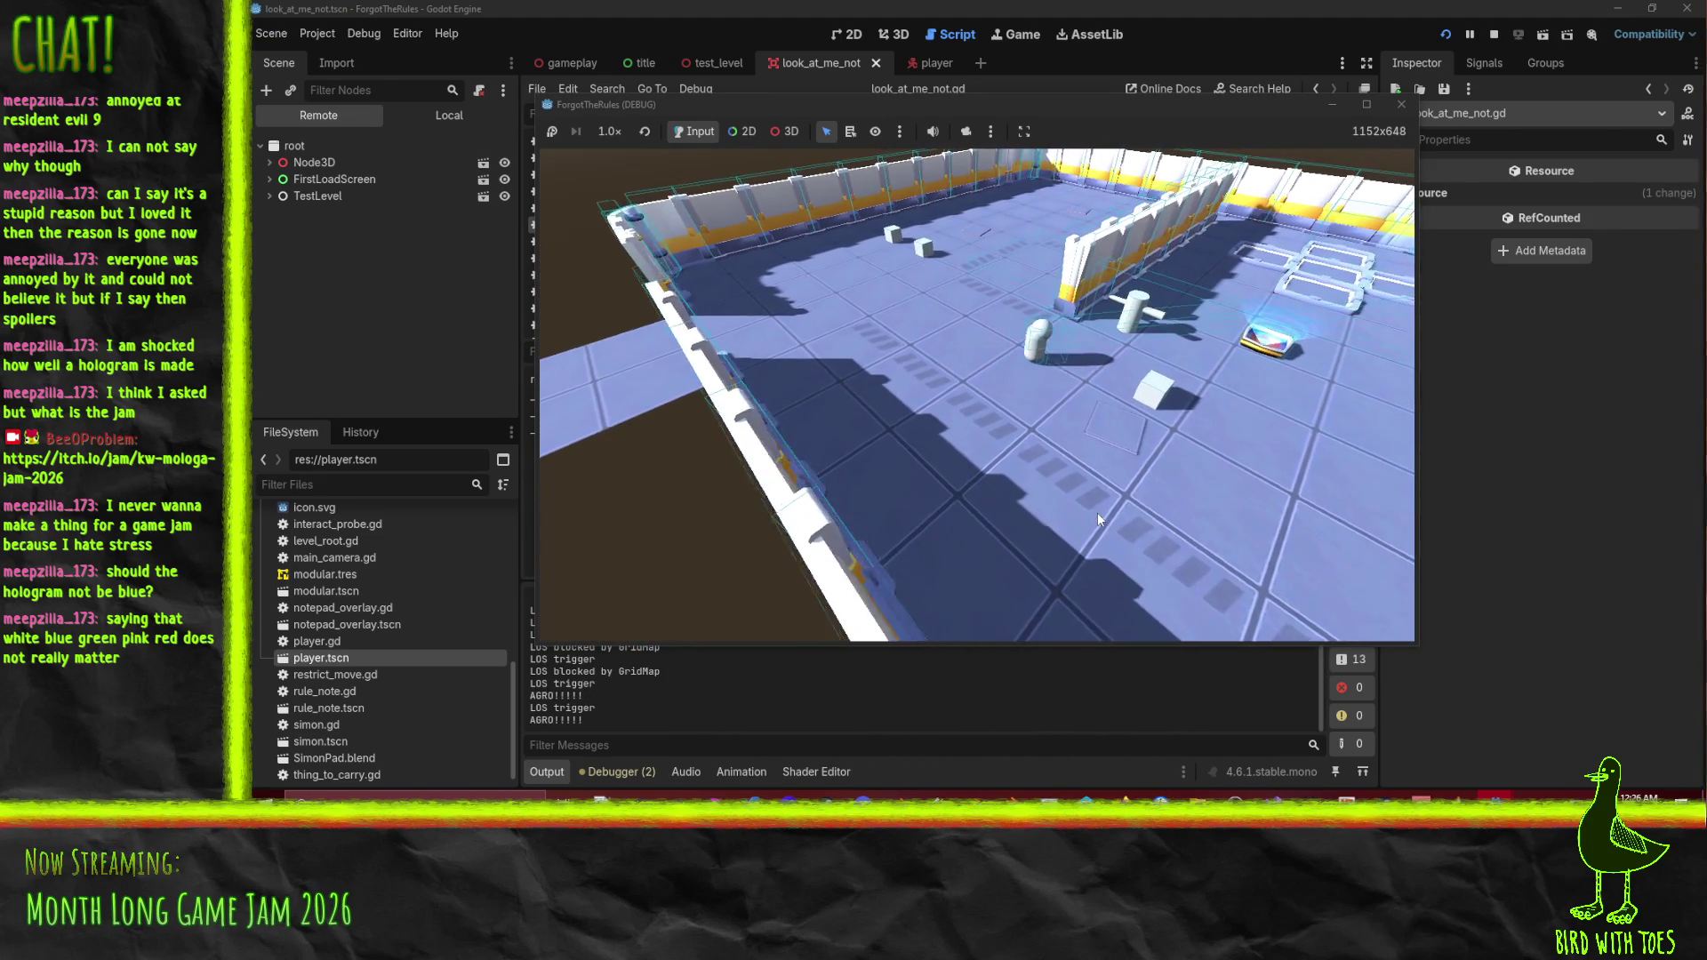
{"action": "key", "text": "s"}
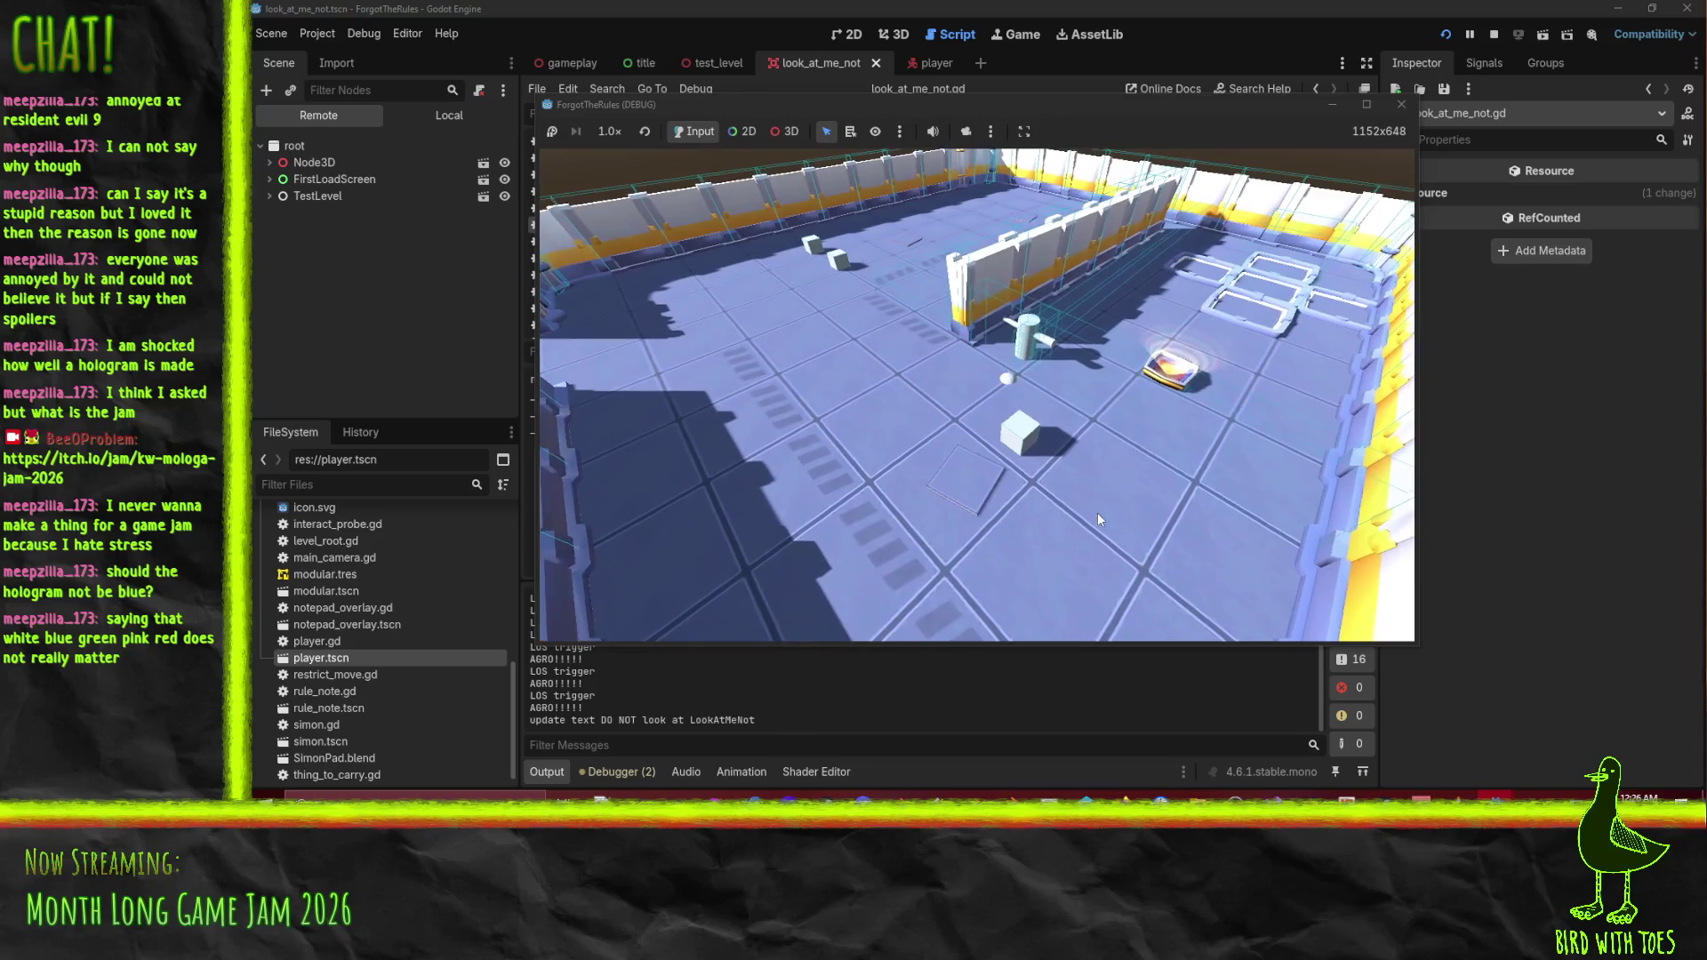
{"action": "key", "text": "a"}
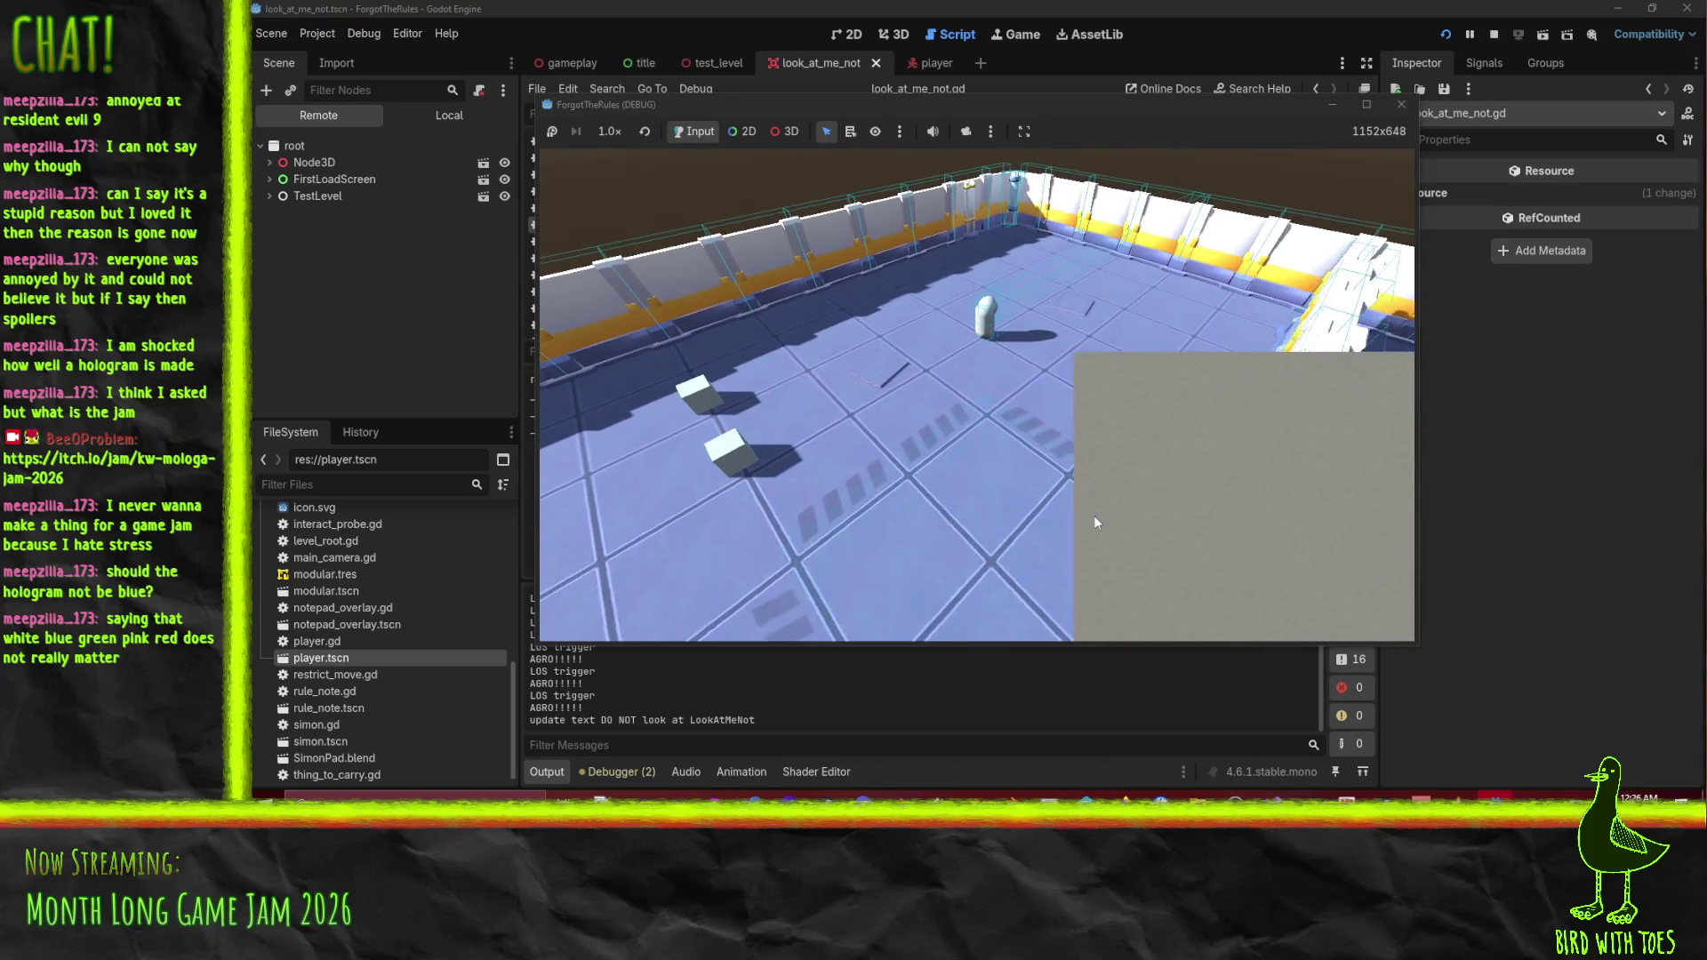
{"action": "key", "text": "s"}
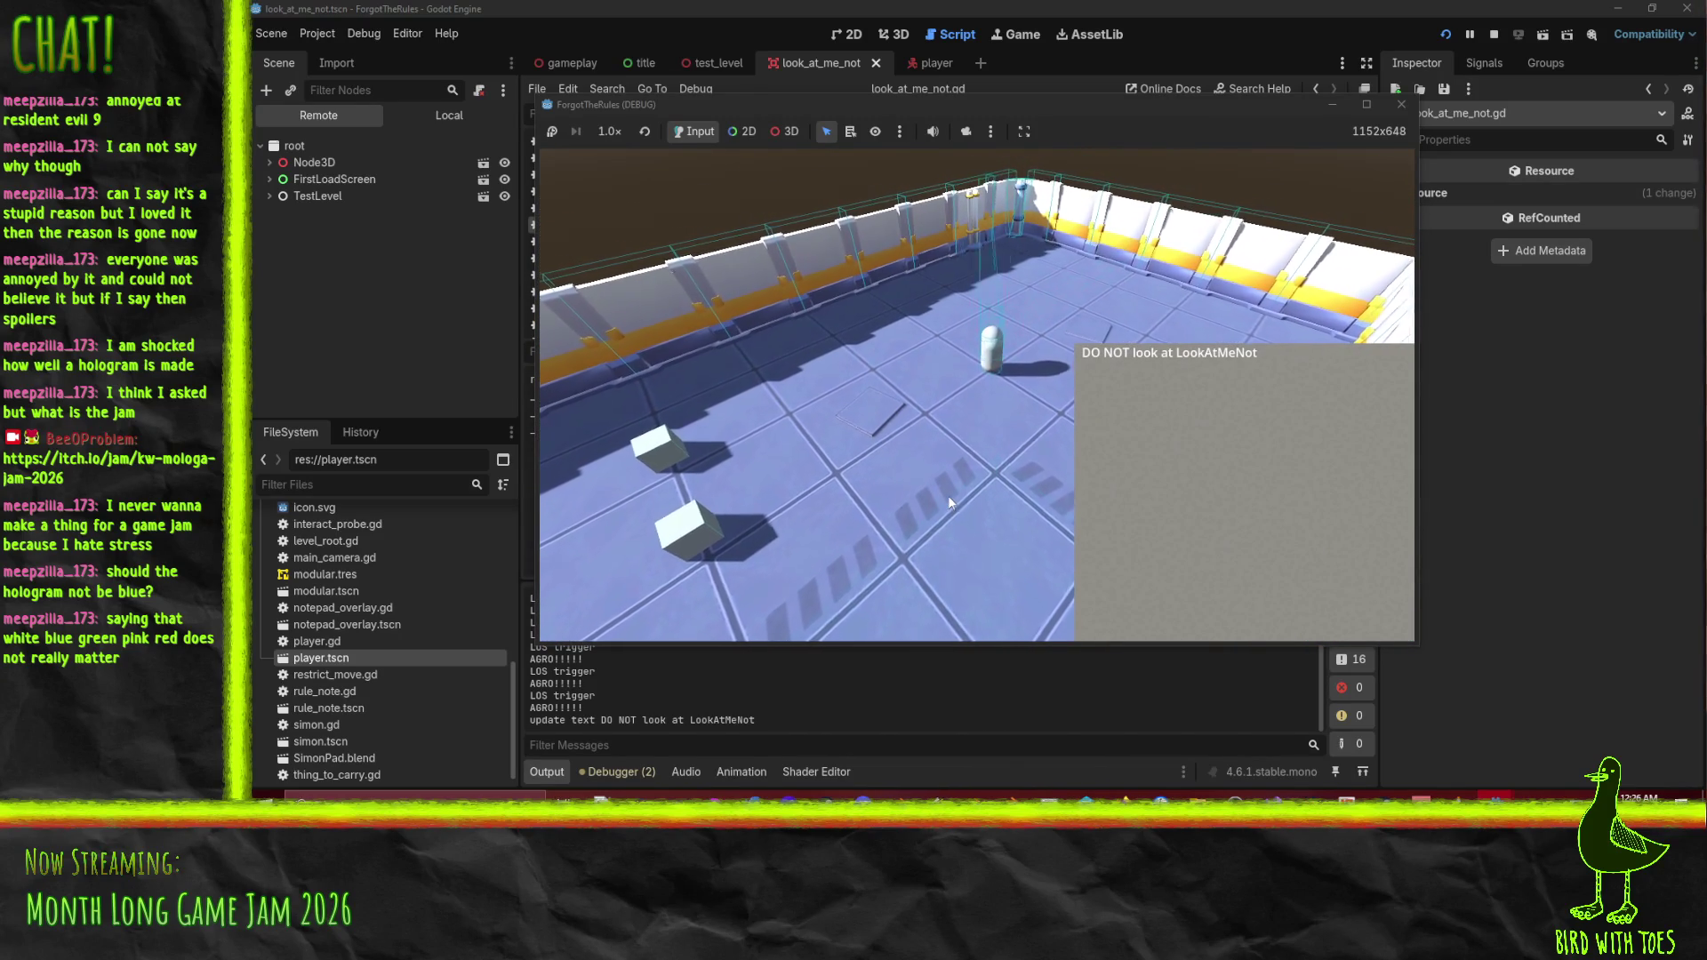
{"action": "key", "text": "d"}
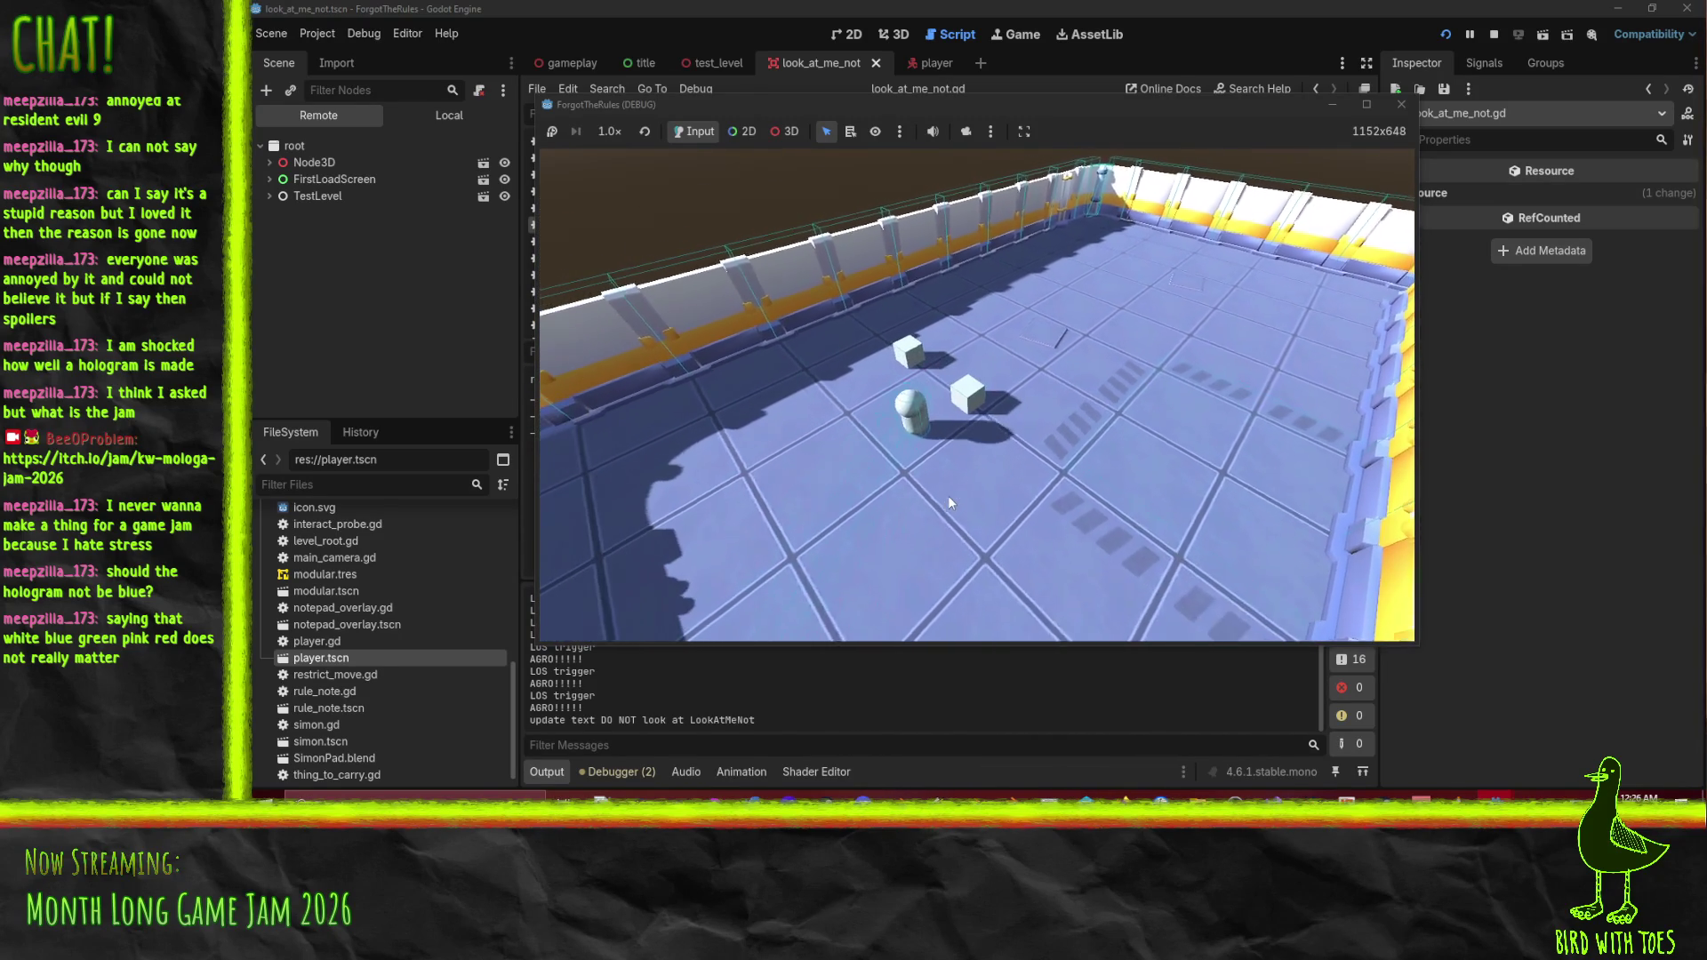
{"action": "key", "text": "s"}
{"action": "key", "text": "w"}
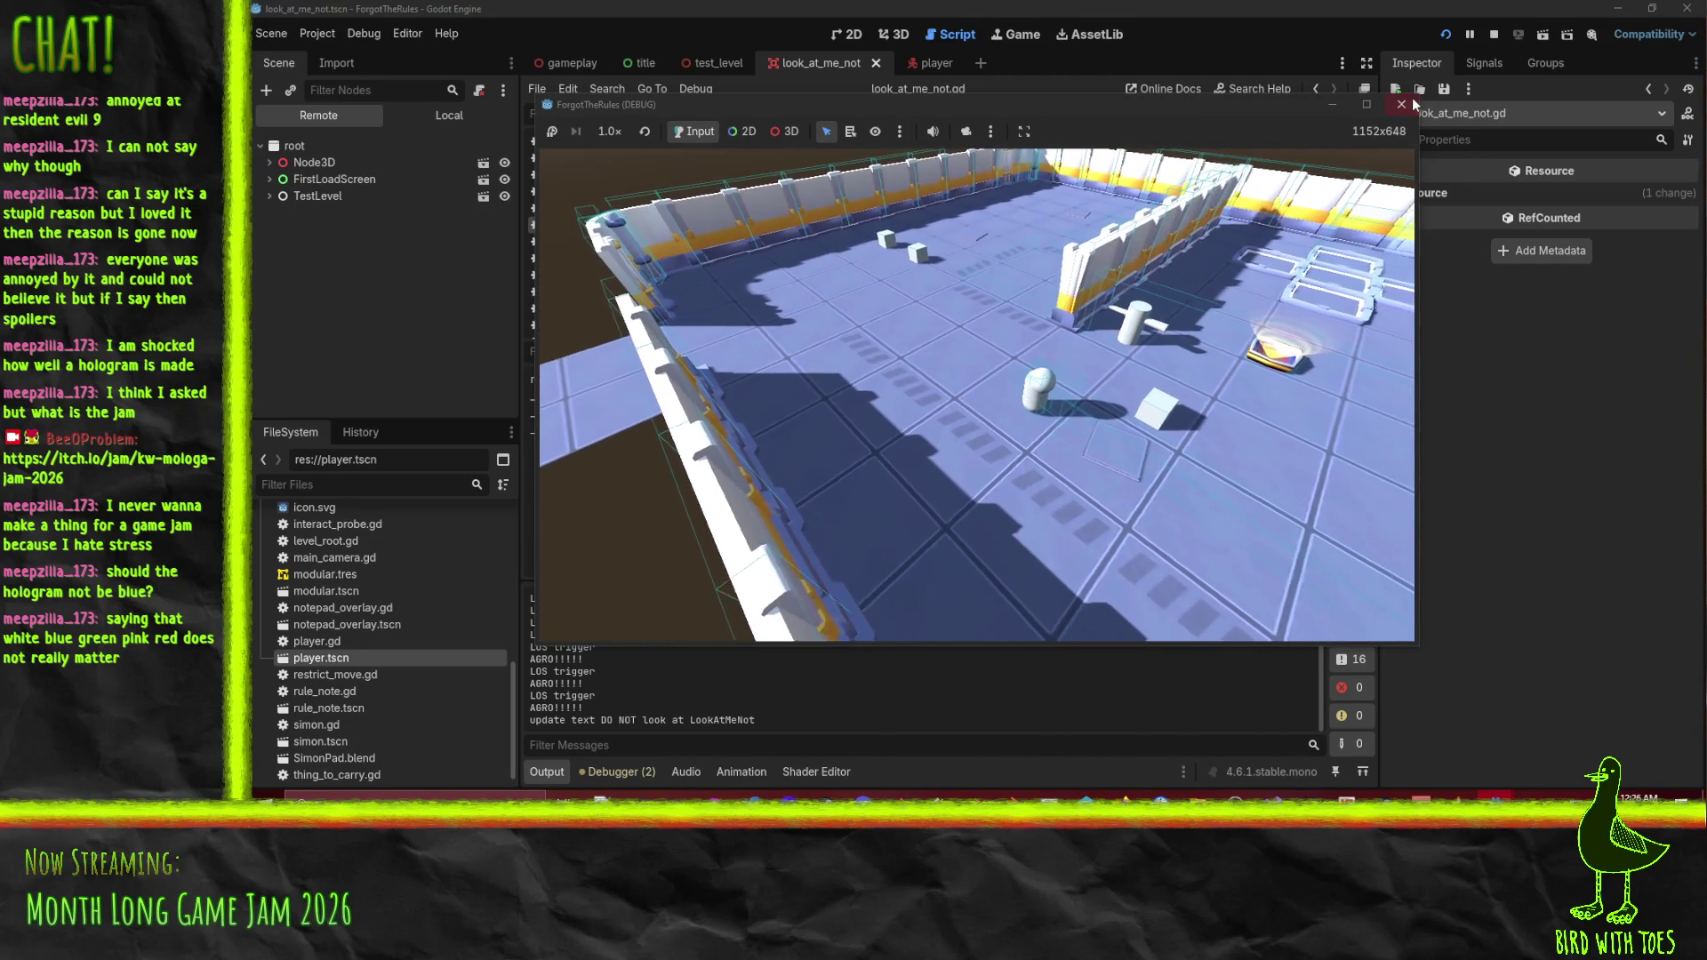
{"action": "left_click", "coordinate": [1404, 103]}
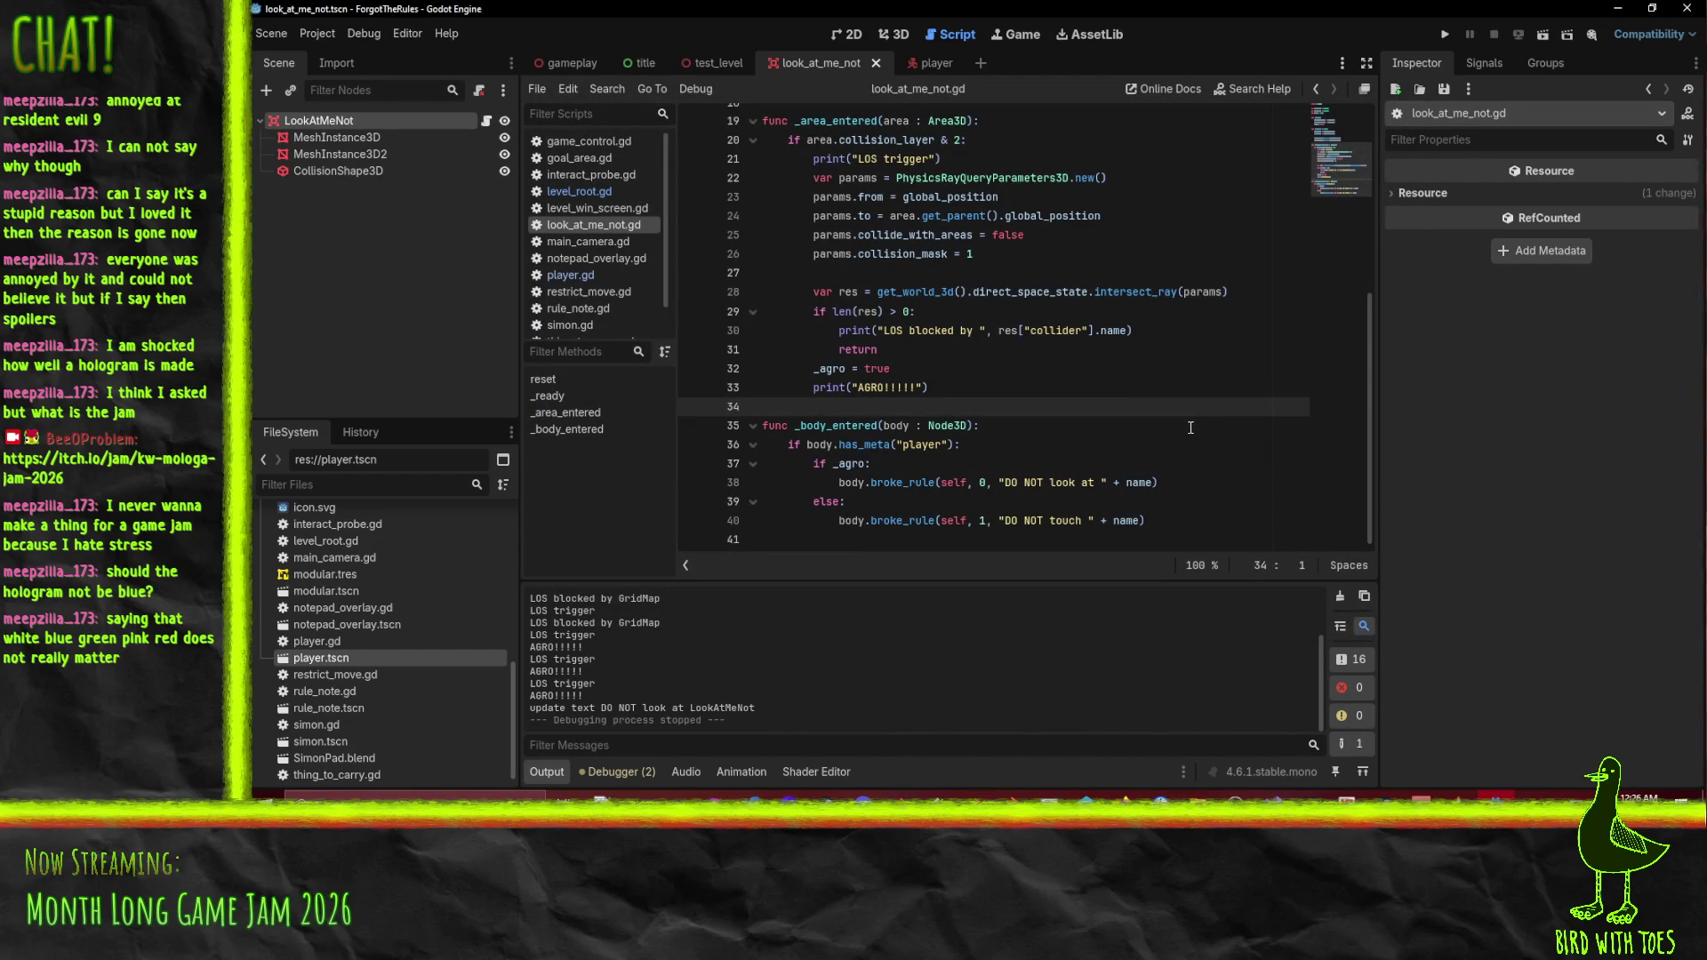
Add a new var line below the export annotation at the top of the script.
{"action": "scroll", "coordinate": [1162, 407], "scroll_direction": "up", "scroll_amount": 6}
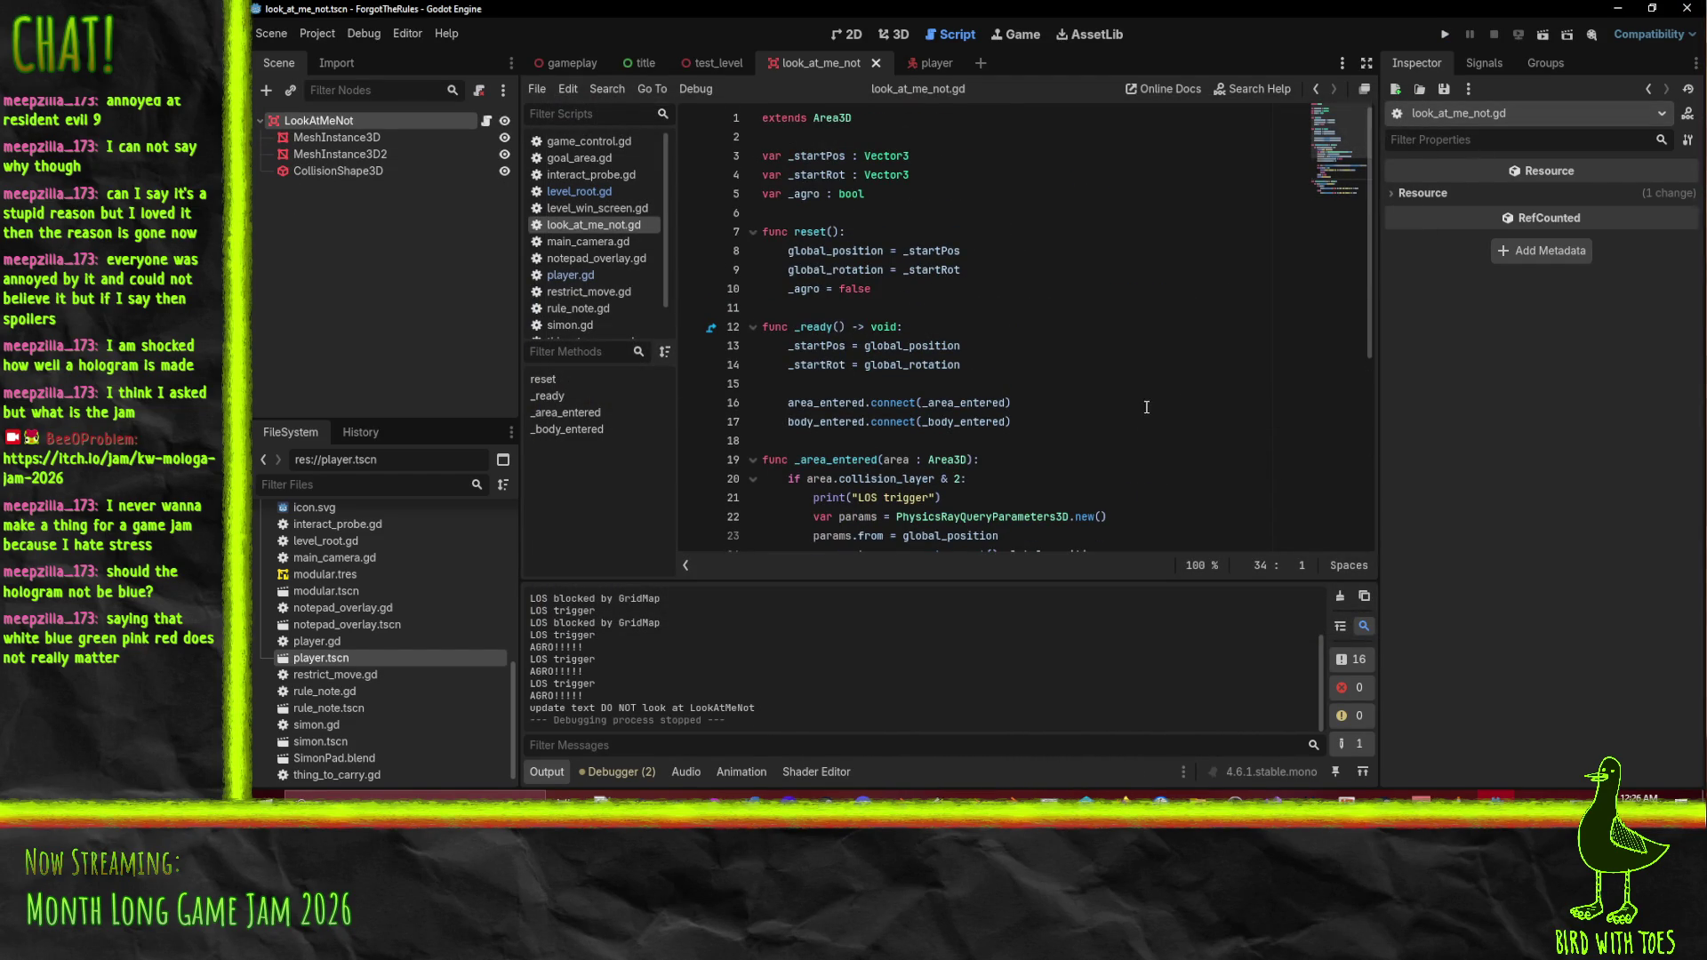
{"action": "left_click", "coordinate": [903, 137]}
{"action": "key", "text": "Return"}
{"action": "key", "text": "Return"}
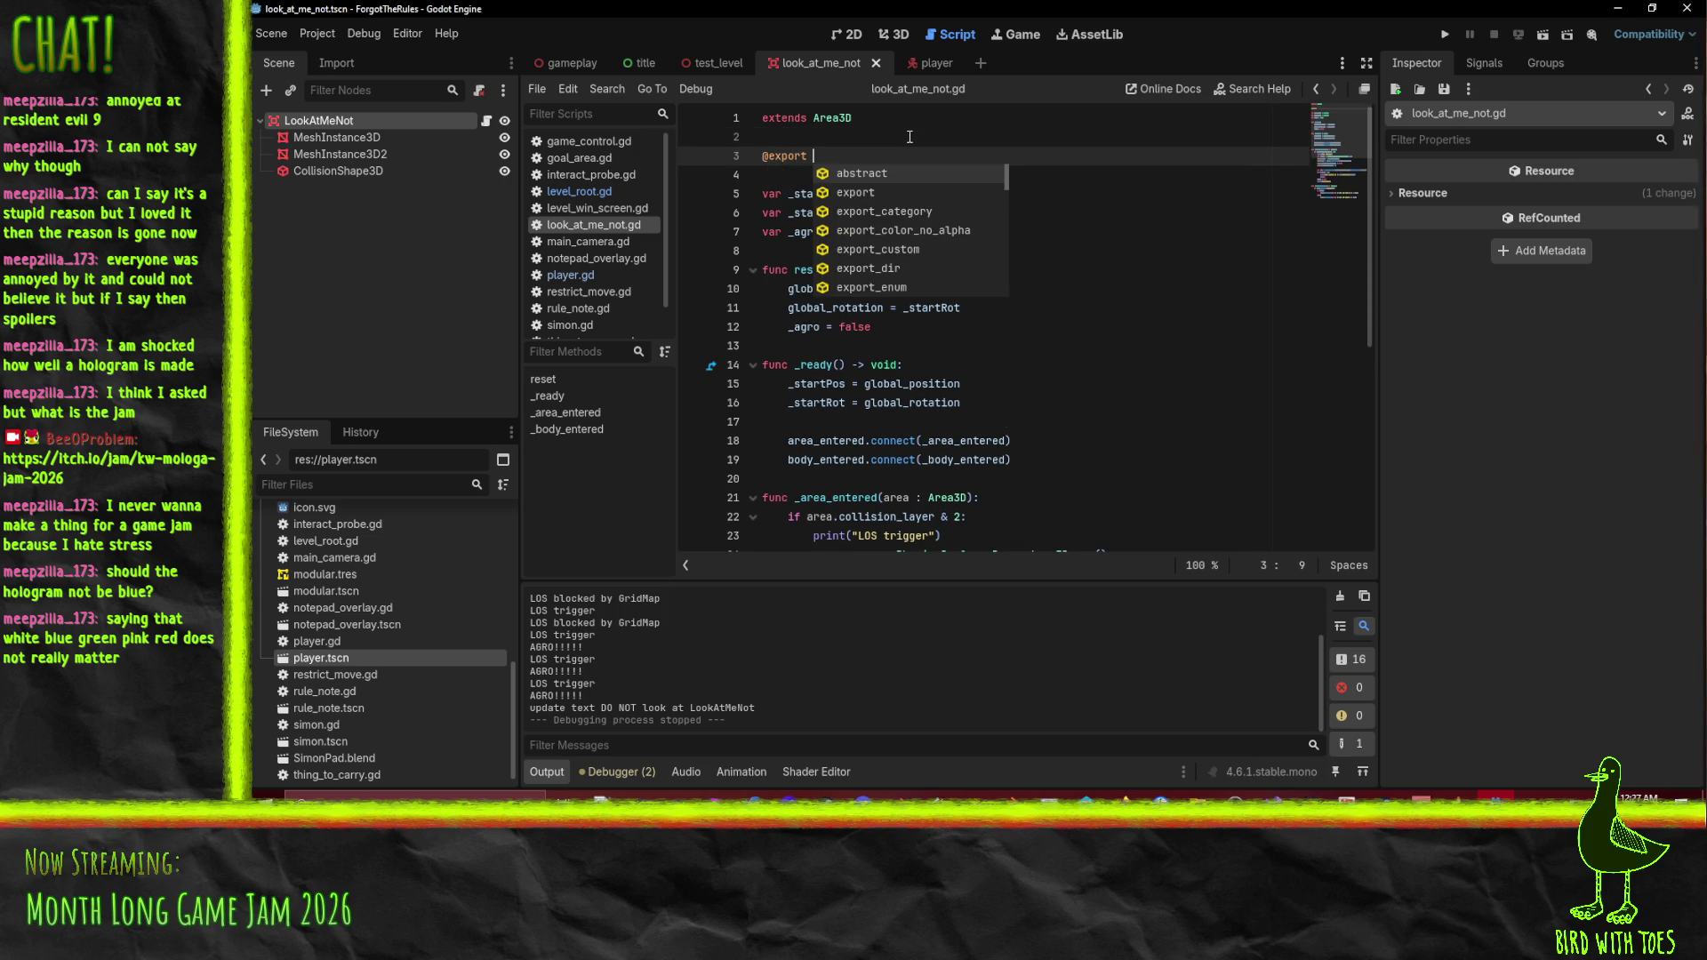
{"action": "key", "text": "Return"}
{"action": "type", "text": "var mode"}
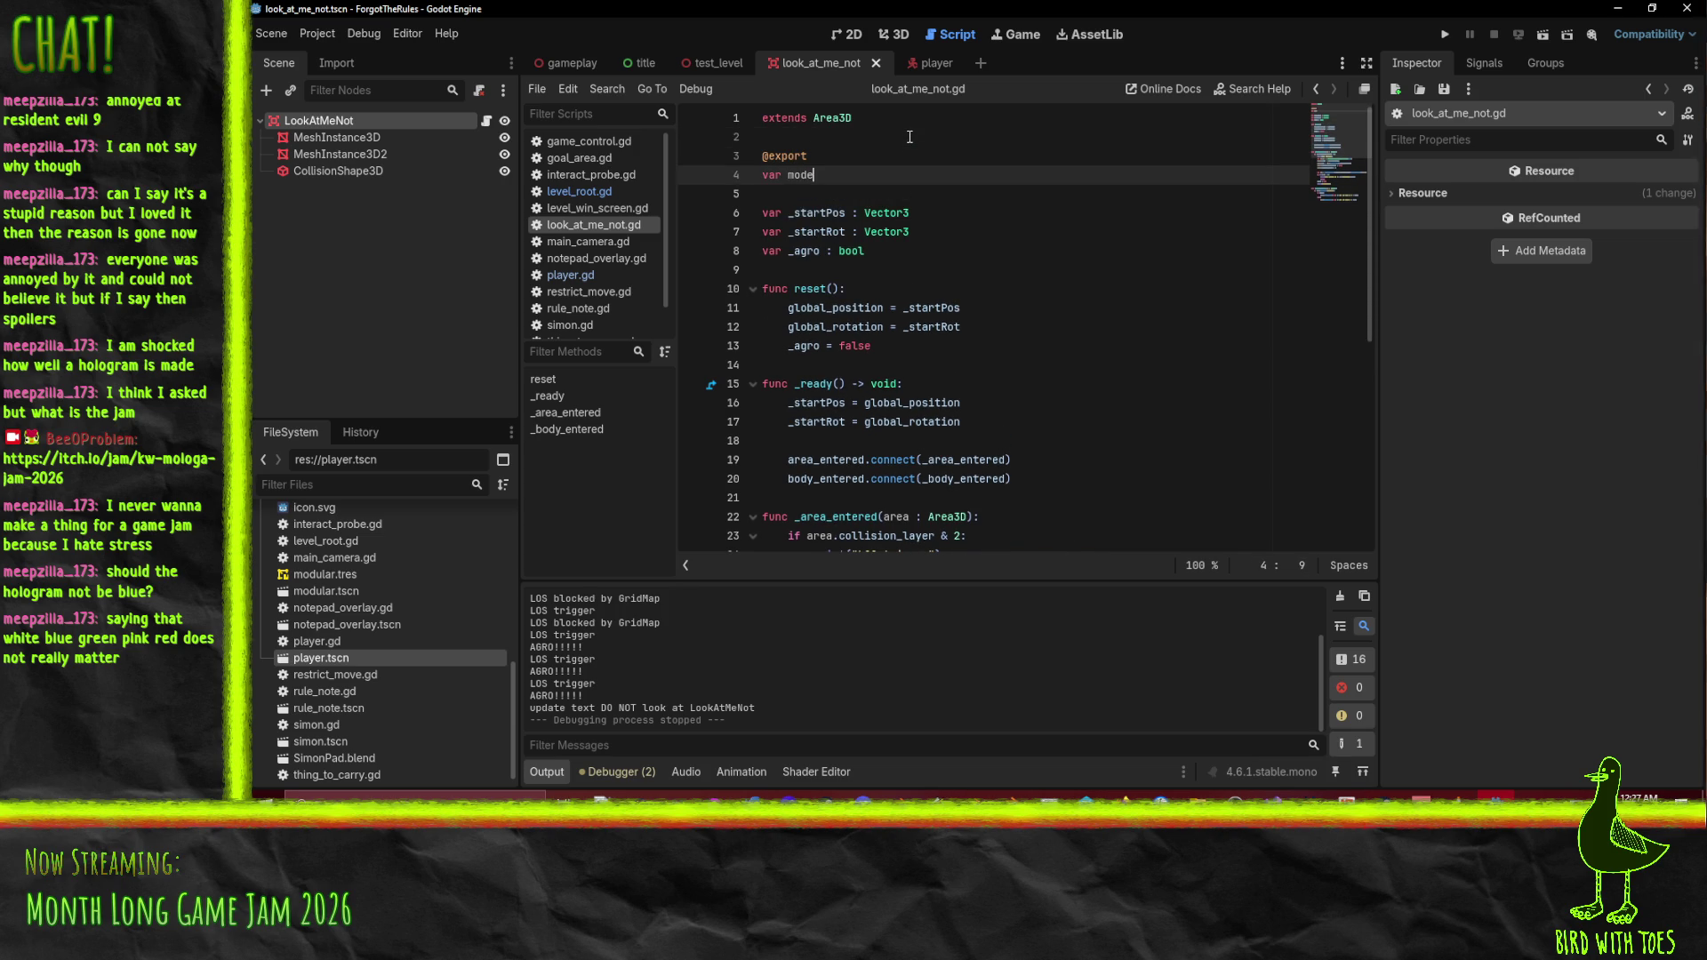
{"action": "type", "text": "Speed : float"}
{"action": "type", "text": "= "}
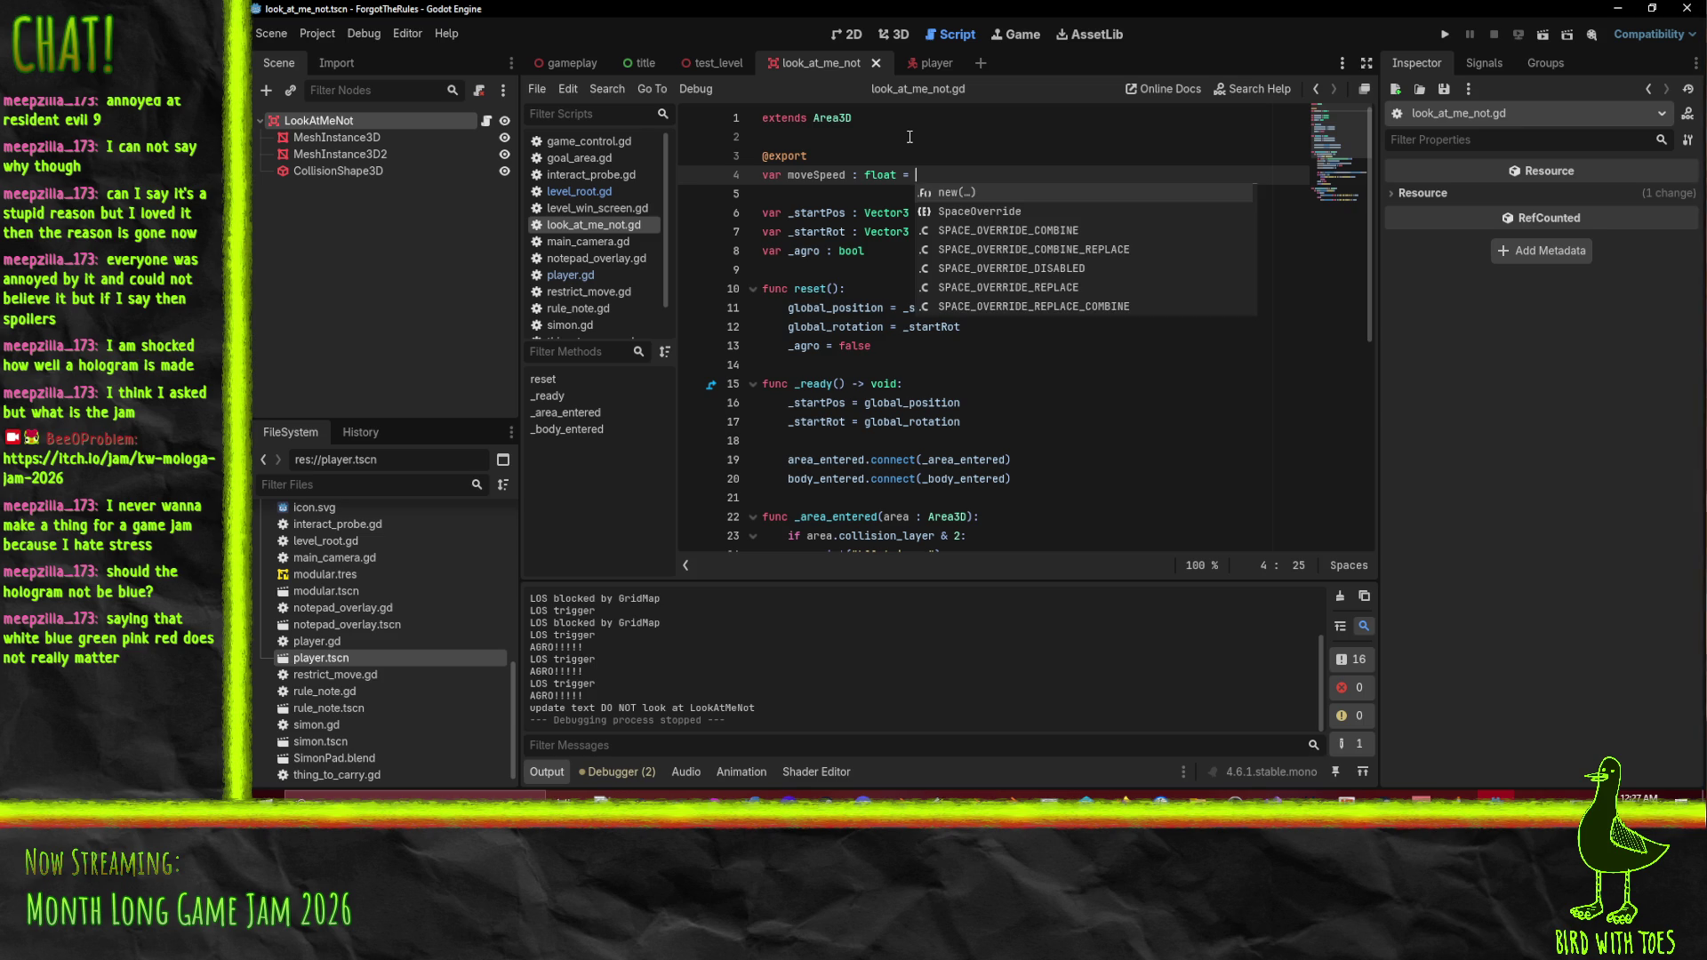
{"action": "type", "text": "154"}
{"action": "left_click", "coordinate": [925, 383]}
{"action": "scroll", "coordinate": [965, 385], "scroll_direction": "down", "scroll_amount": 2}
{"action": "scroll", "coordinate": [965, 385], "scroll_direction": "down", "scroll_amount": 3}
{"action": "scroll", "coordinate": [761, 297], "scroll_direction": "up", "scroll_amount": 4}
Declare var _player : Node3D below the _agro declaration.
{"action": "left_click", "coordinate": [910, 250]}
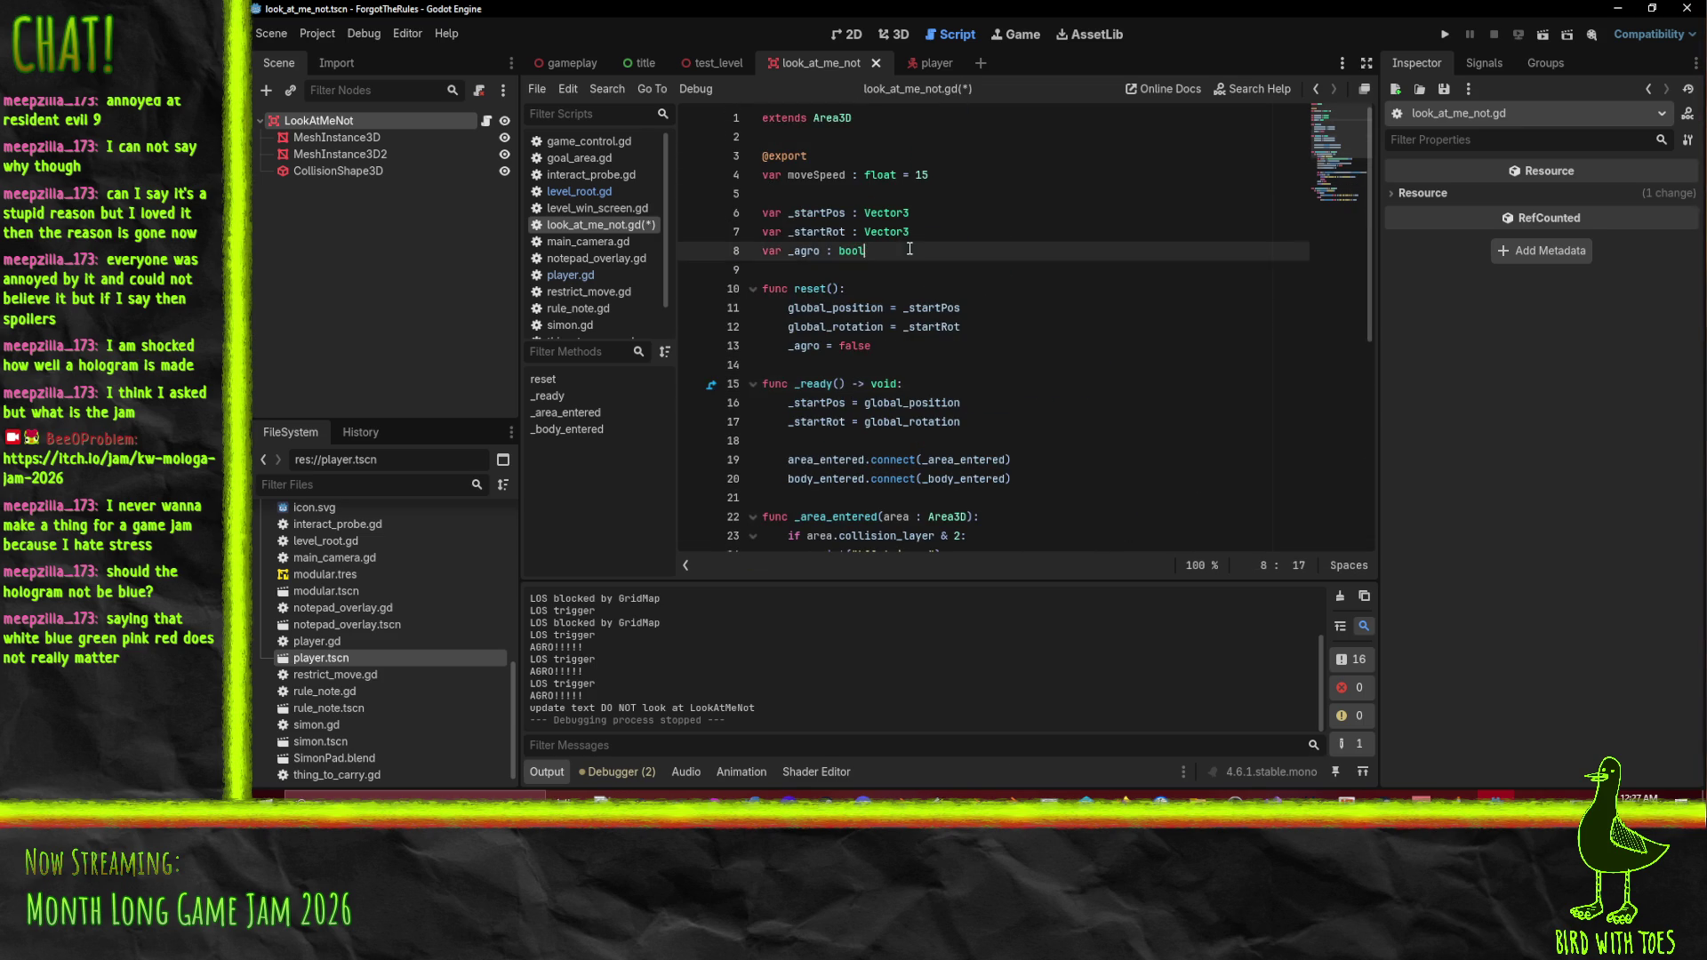
{"action": "key", "text": "Return"}
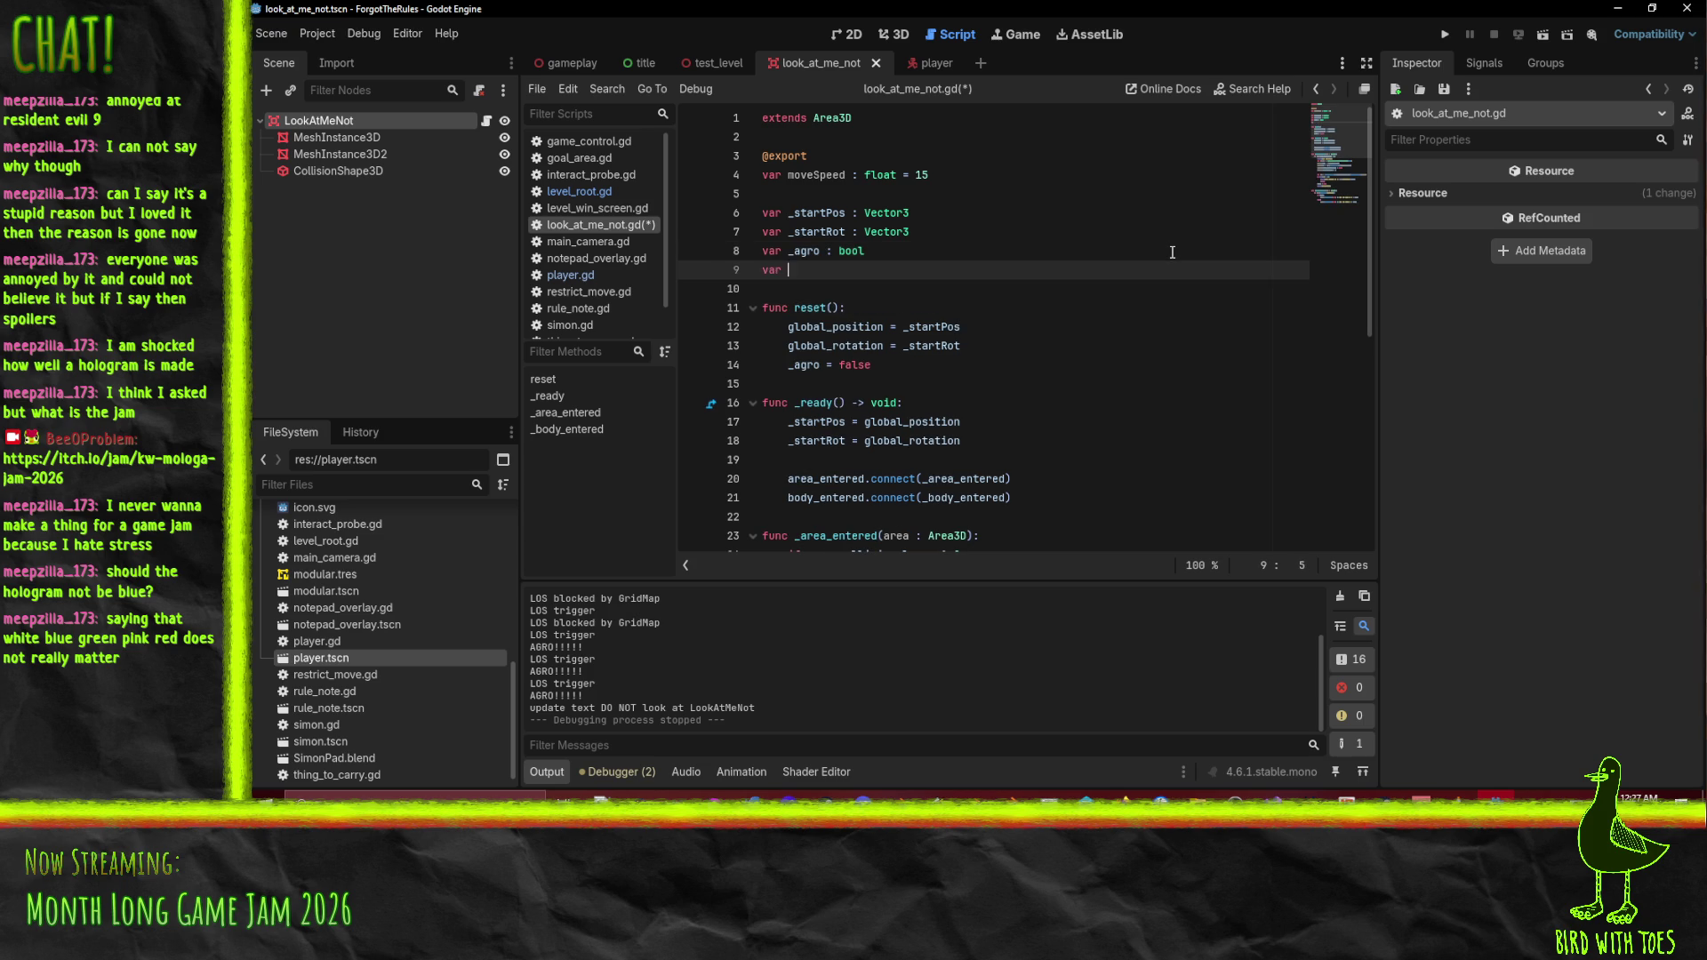
{"action": "type", "text": "_p"}
{"action": "type", "text": "layer : No"}
{"action": "type", "text": "de3D"}
{"action": "double_click", "coordinate": [805, 269]}
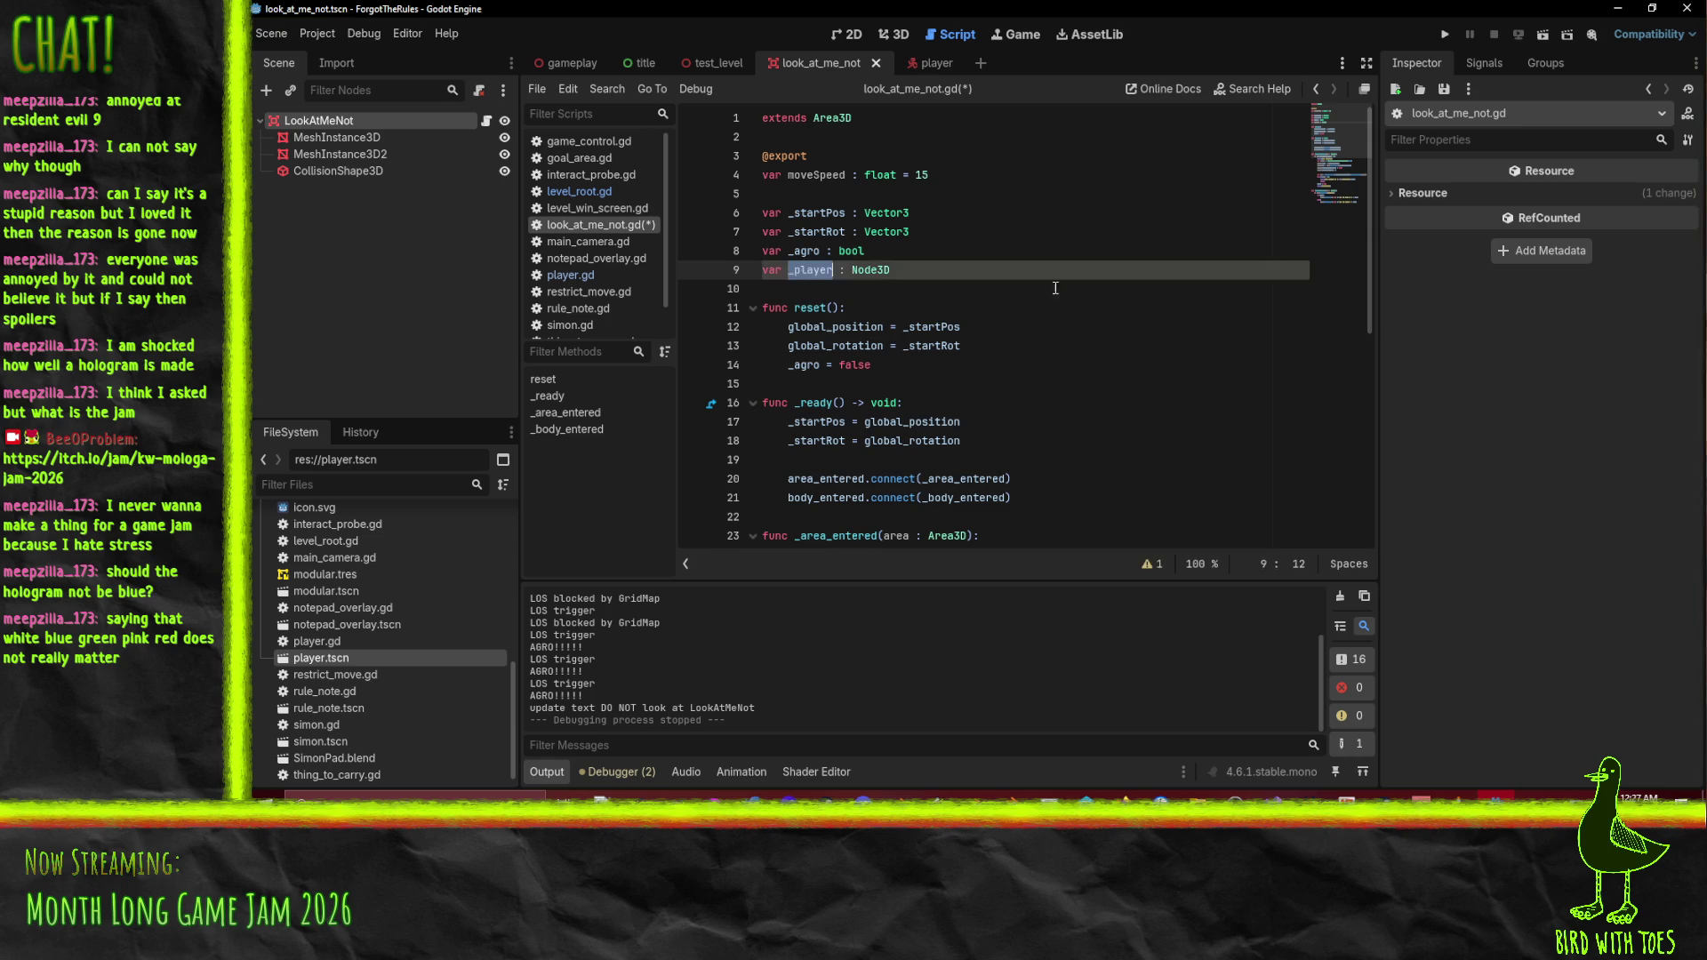
{"action": "scroll", "coordinate": [1052, 314], "scroll_direction": "down", "scroll_amount": 7}
After _agro = true, store the triggering area's parent with _player = area.get_parent().
{"action": "left_click", "coordinate": [917, 372]}
{"action": "key", "text": "Return"}
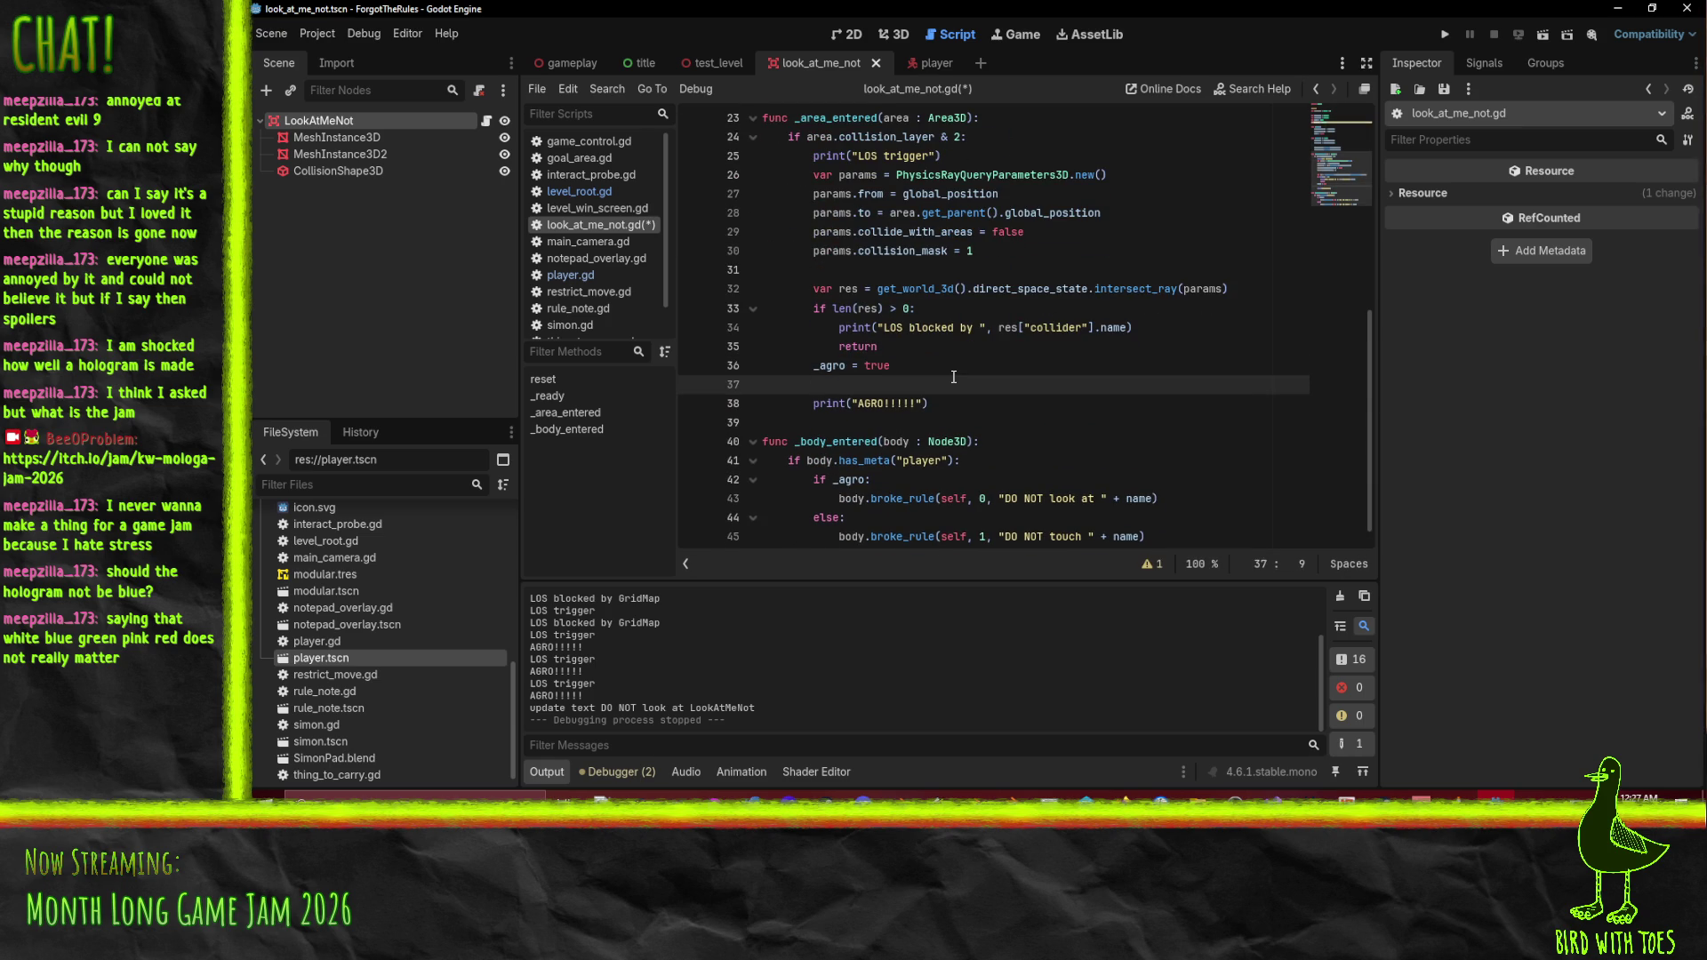
{"action": "scroll", "coordinate": [956, 382], "scroll_direction": "up", "scroll_amount": 1}
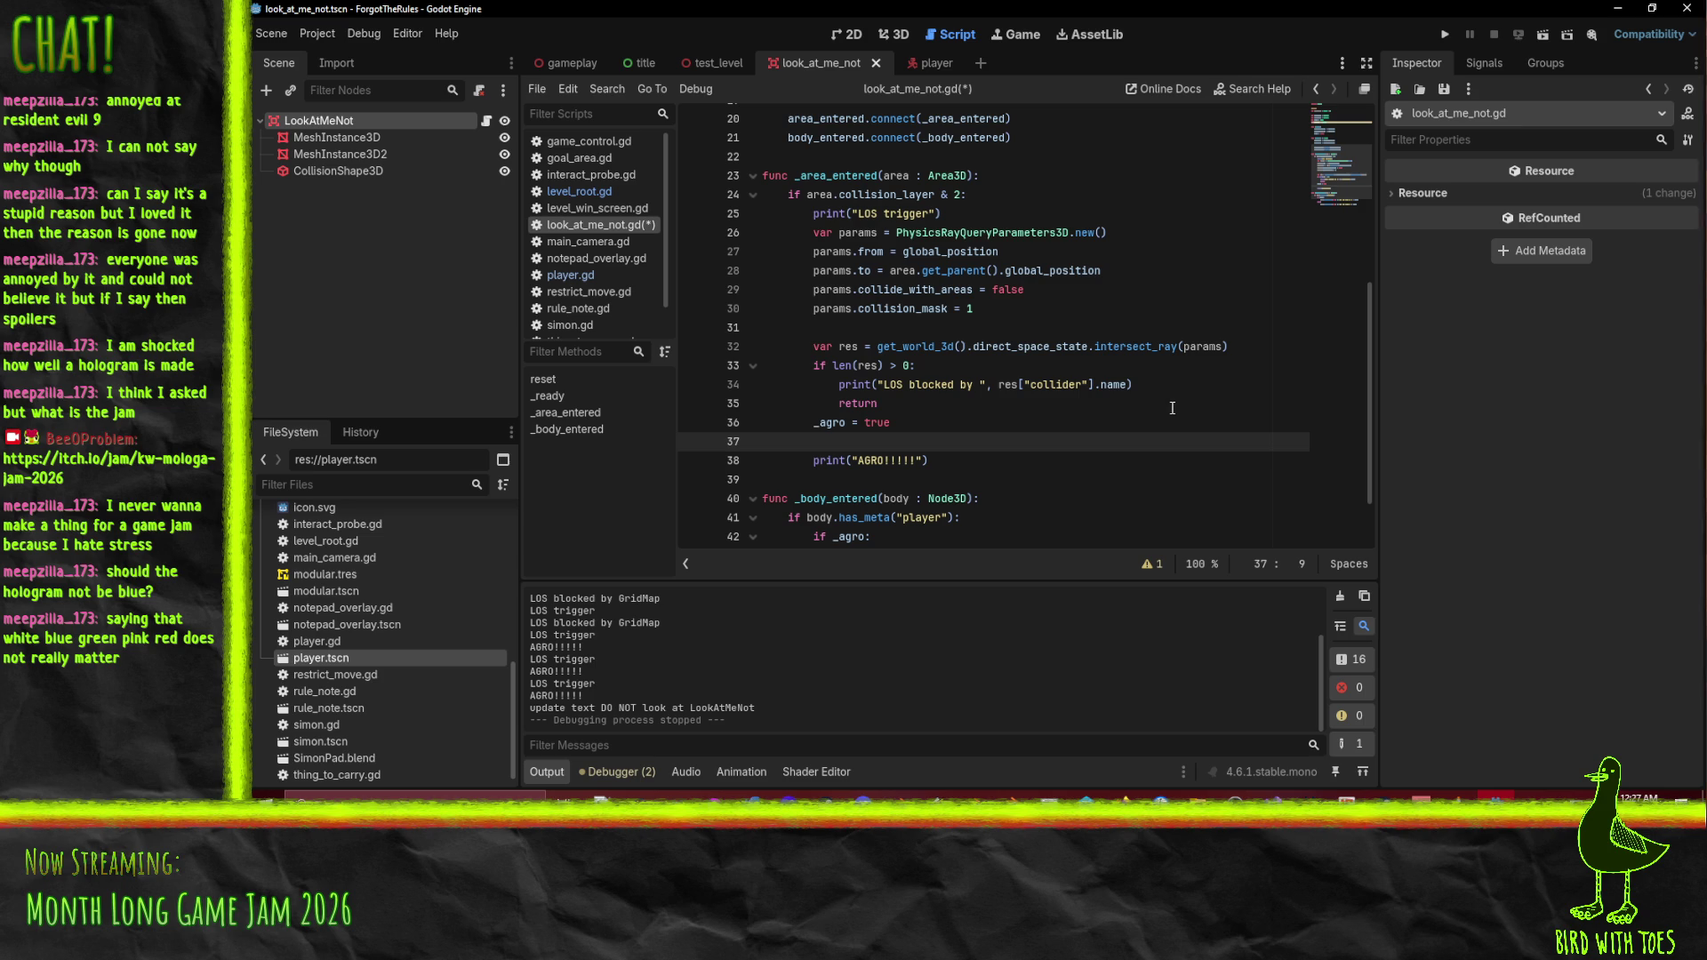
{"action": "type", "text": "_player = area.get_p"}
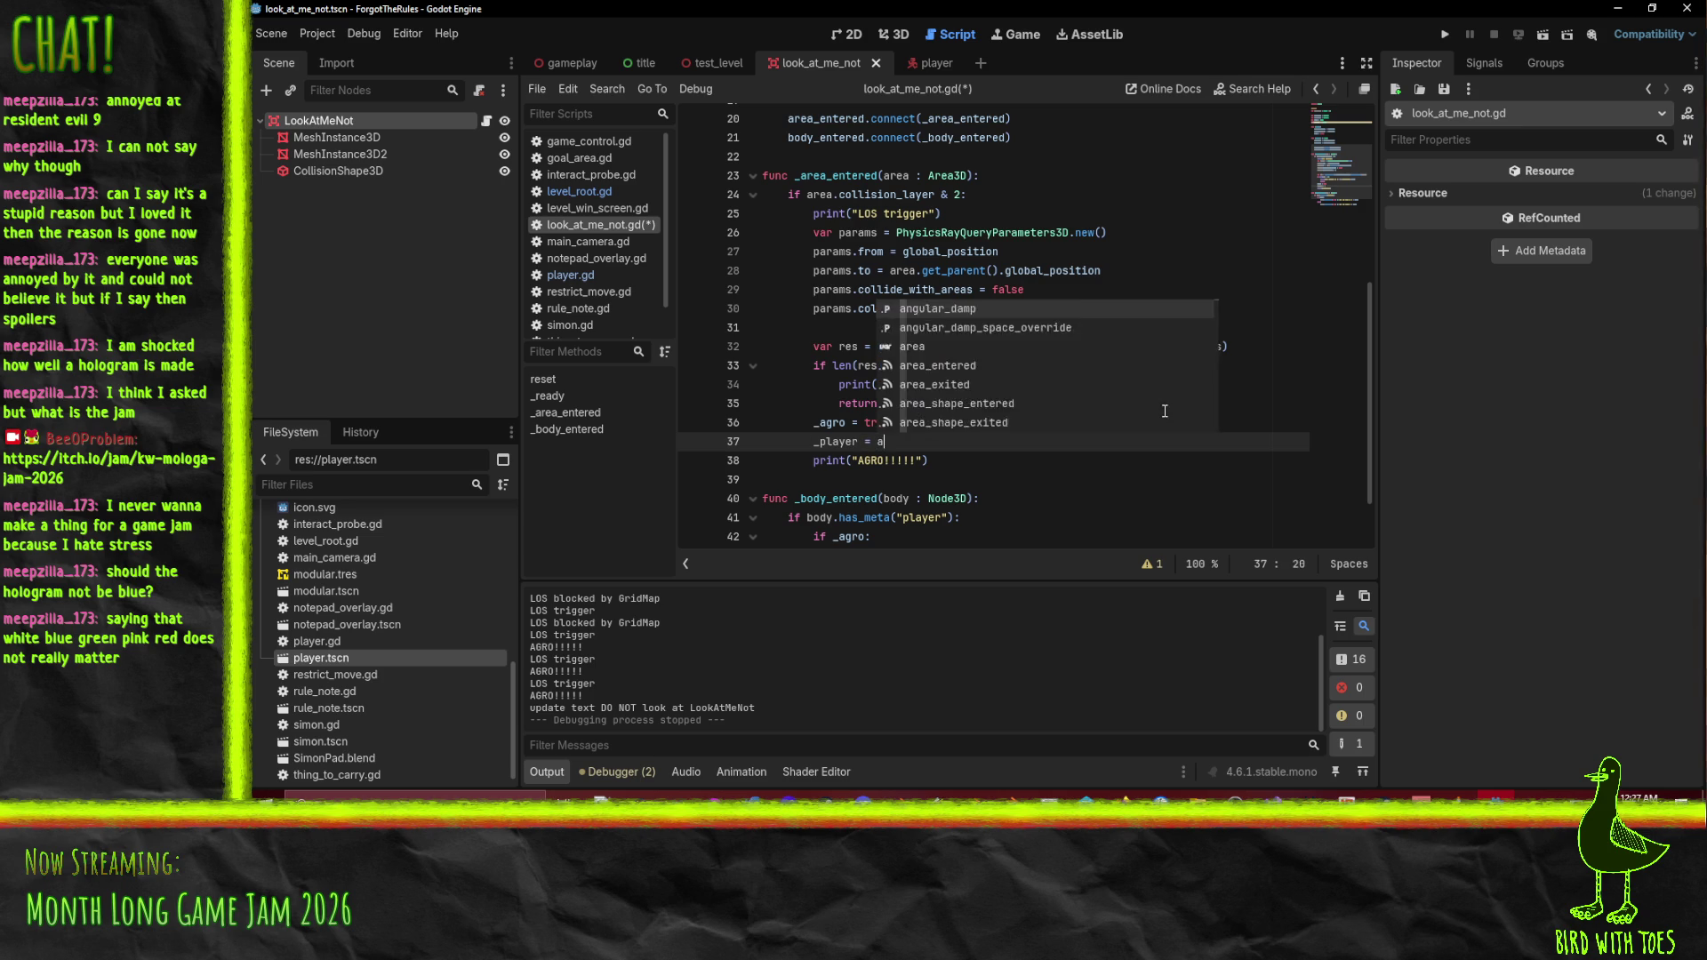
{"action": "key", "text": "BackSpace"}
{"action": "scroll", "coordinate": [1165, 411], "scroll_direction": "up", "scroll_amount": 1}
{"action": "type", "text": "ar"}
{"action": "type", "text": "ent"}
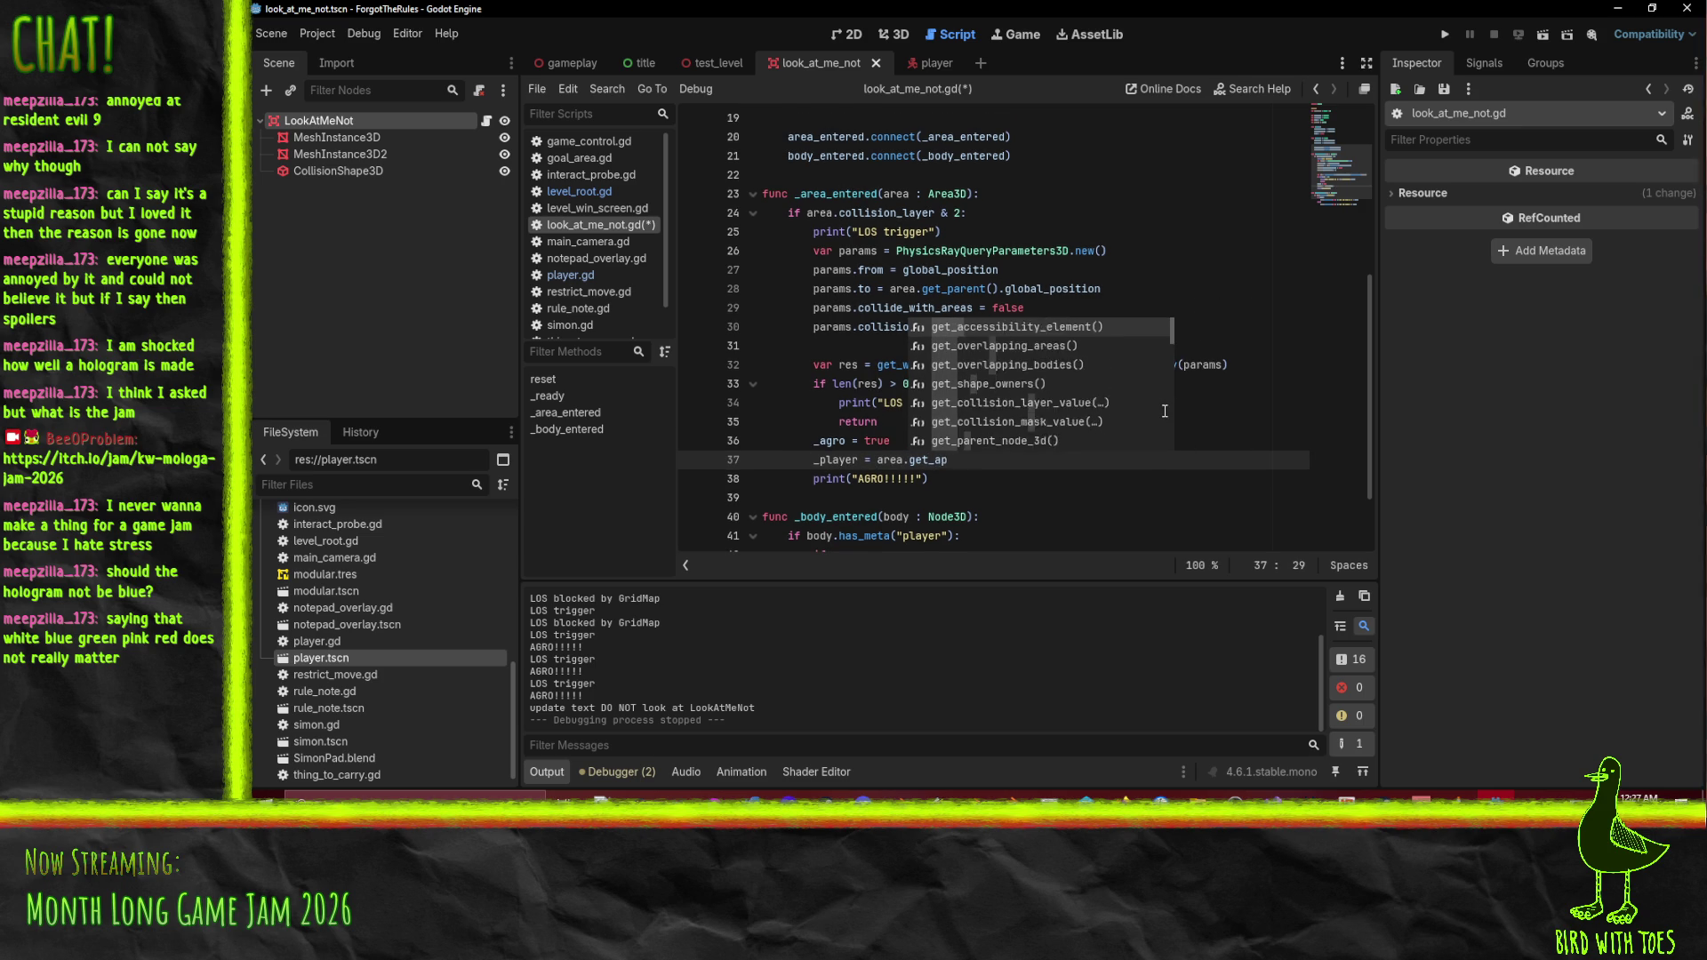
{"action": "key", "text": "Return"}
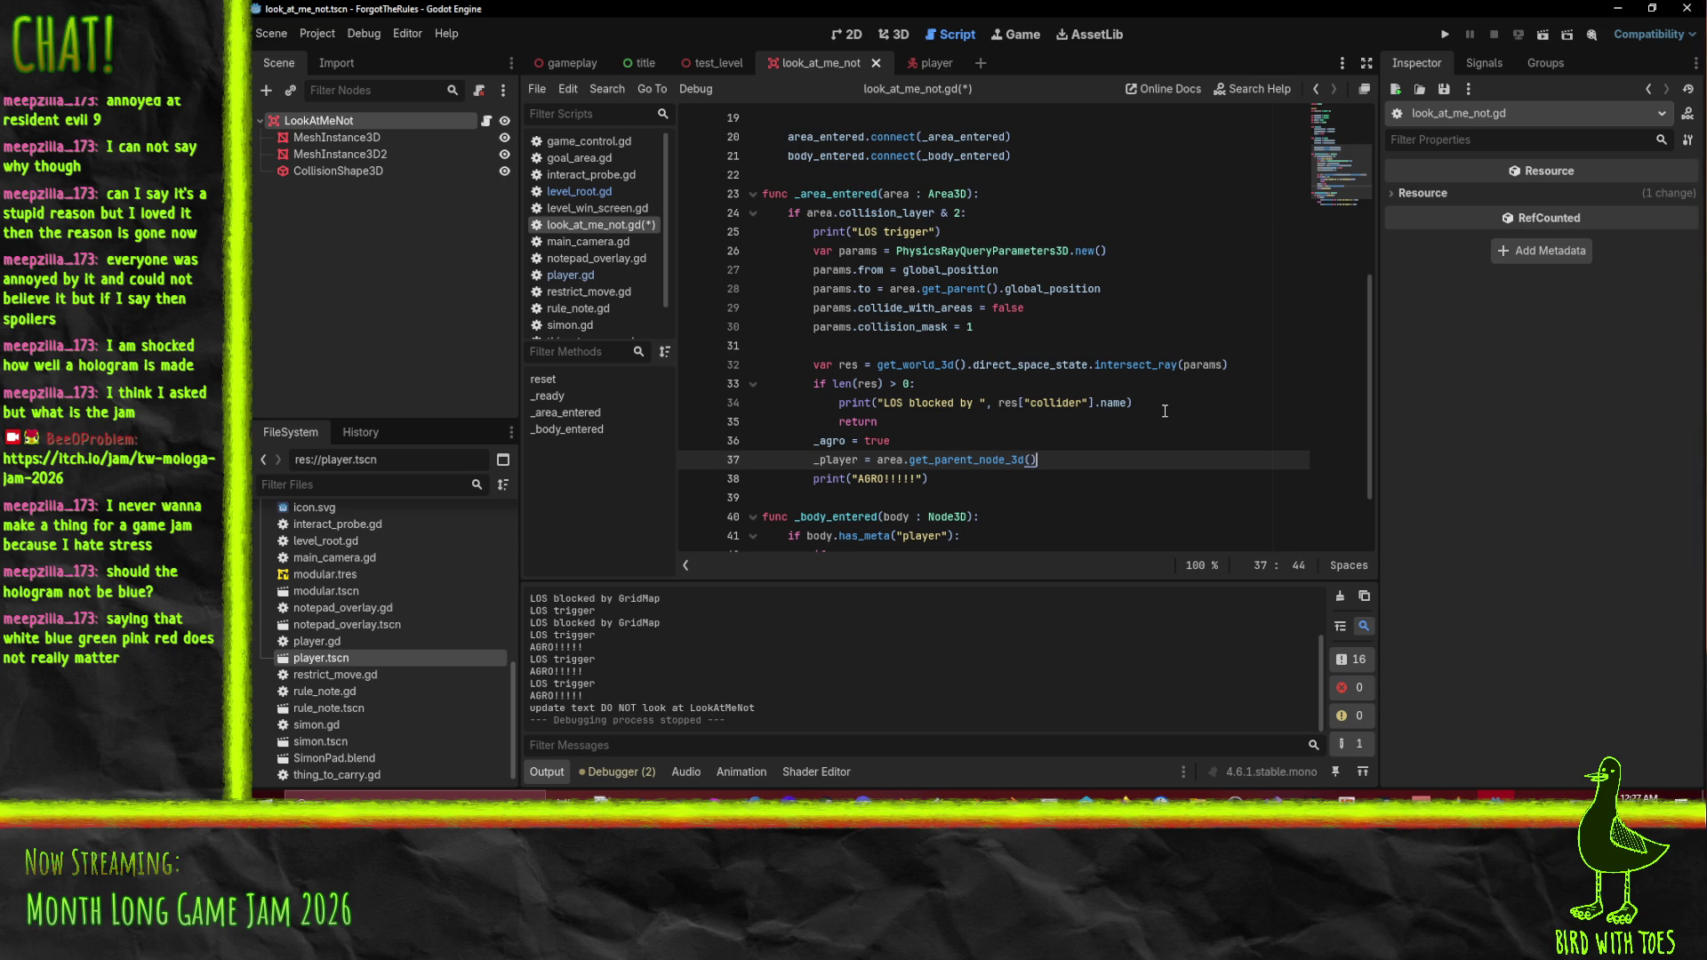
{"action": "left_click_drag", "start_coordinate": [976, 461], "coordinate": [1023, 466]}
{"action": "key", "text": "BackSpace"}
Insert blank lines after _ready to make room for a new function.
{"action": "key", "text": "Down"}
{"action": "scroll", "coordinate": [933, 373], "scroll_direction": "up", "scroll_amount": 3}
{"action": "scroll", "coordinate": [871, 303], "scroll_direction": "down", "scroll_amount": 2}
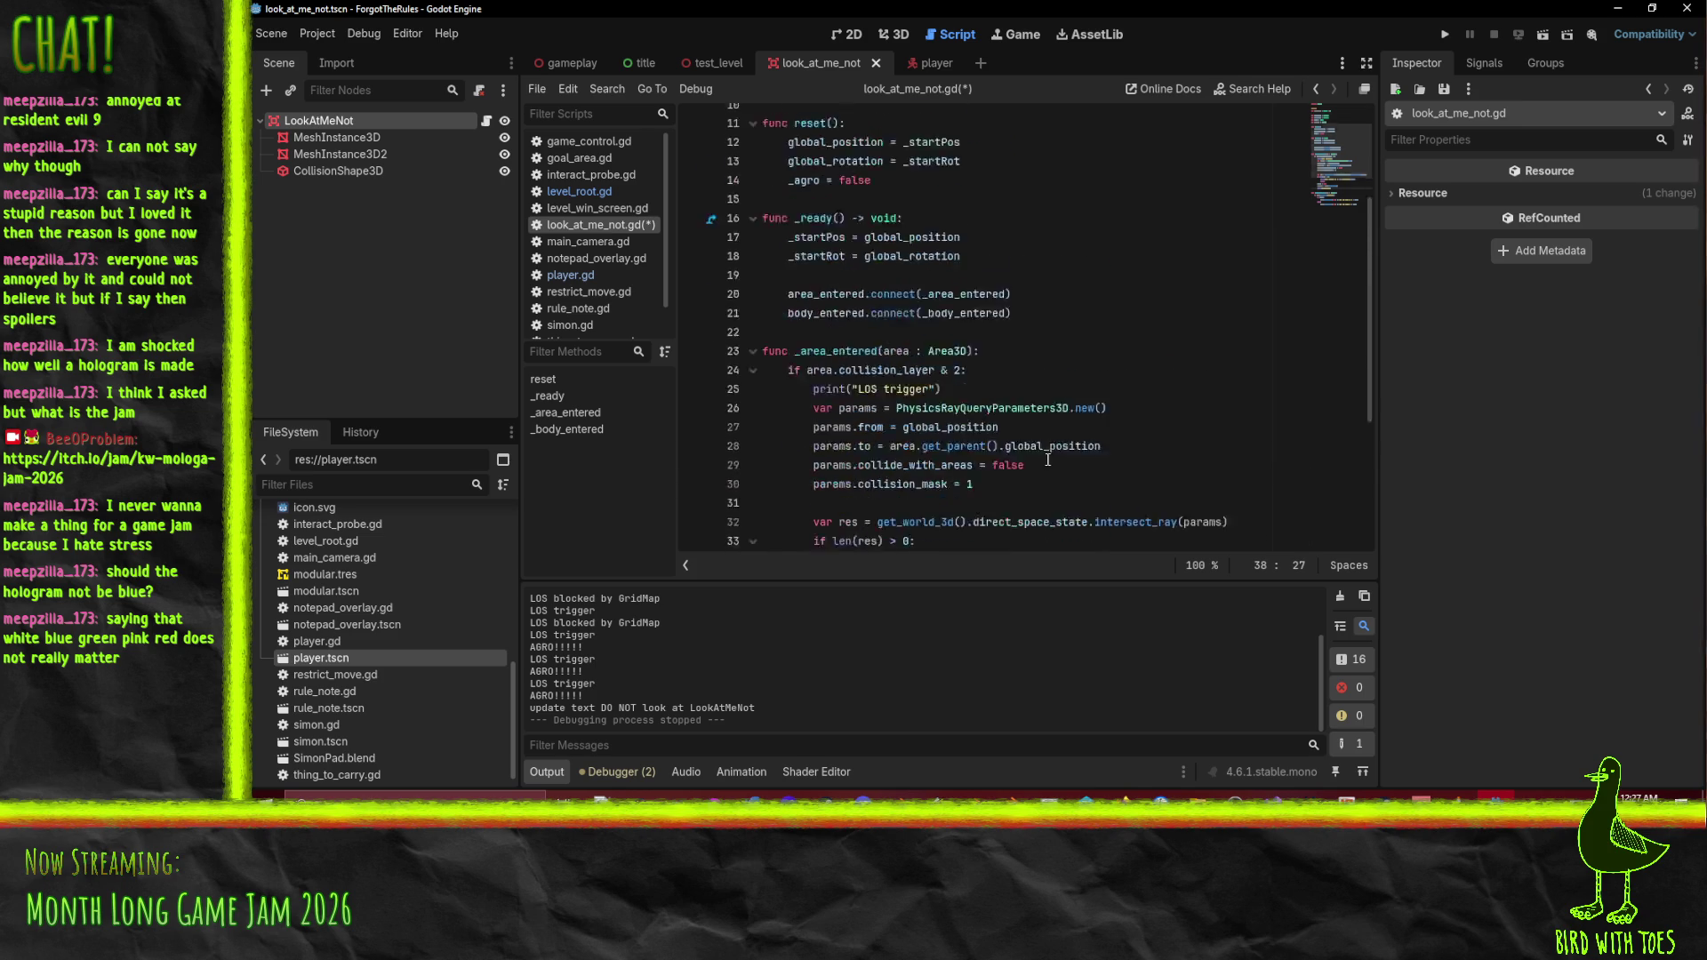
{"action": "scroll", "coordinate": [856, 282], "scroll_direction": "down", "scroll_amount": 2}
{"action": "scroll", "coordinate": [835, 294], "scroll_direction": "up", "scroll_amount": 4}
{"action": "left_click", "coordinate": [817, 304]}
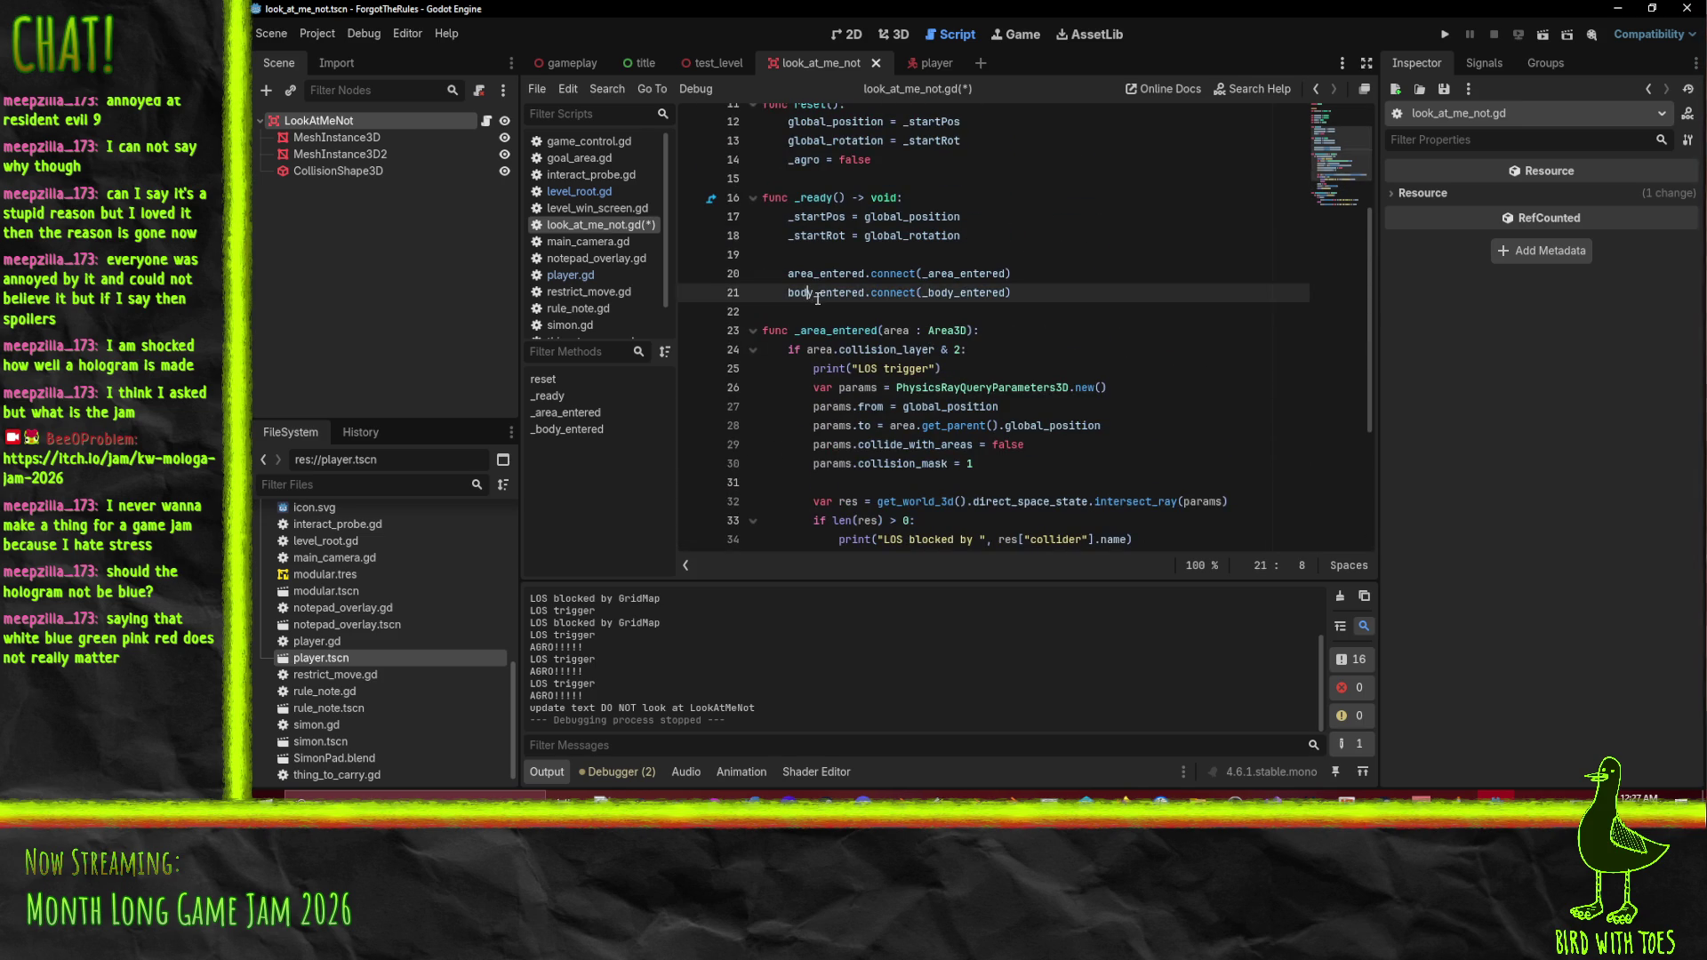
{"action": "key", "text": "Return"}
{"action": "key", "text": "Return"}
{"action": "key", "text": "Up"}
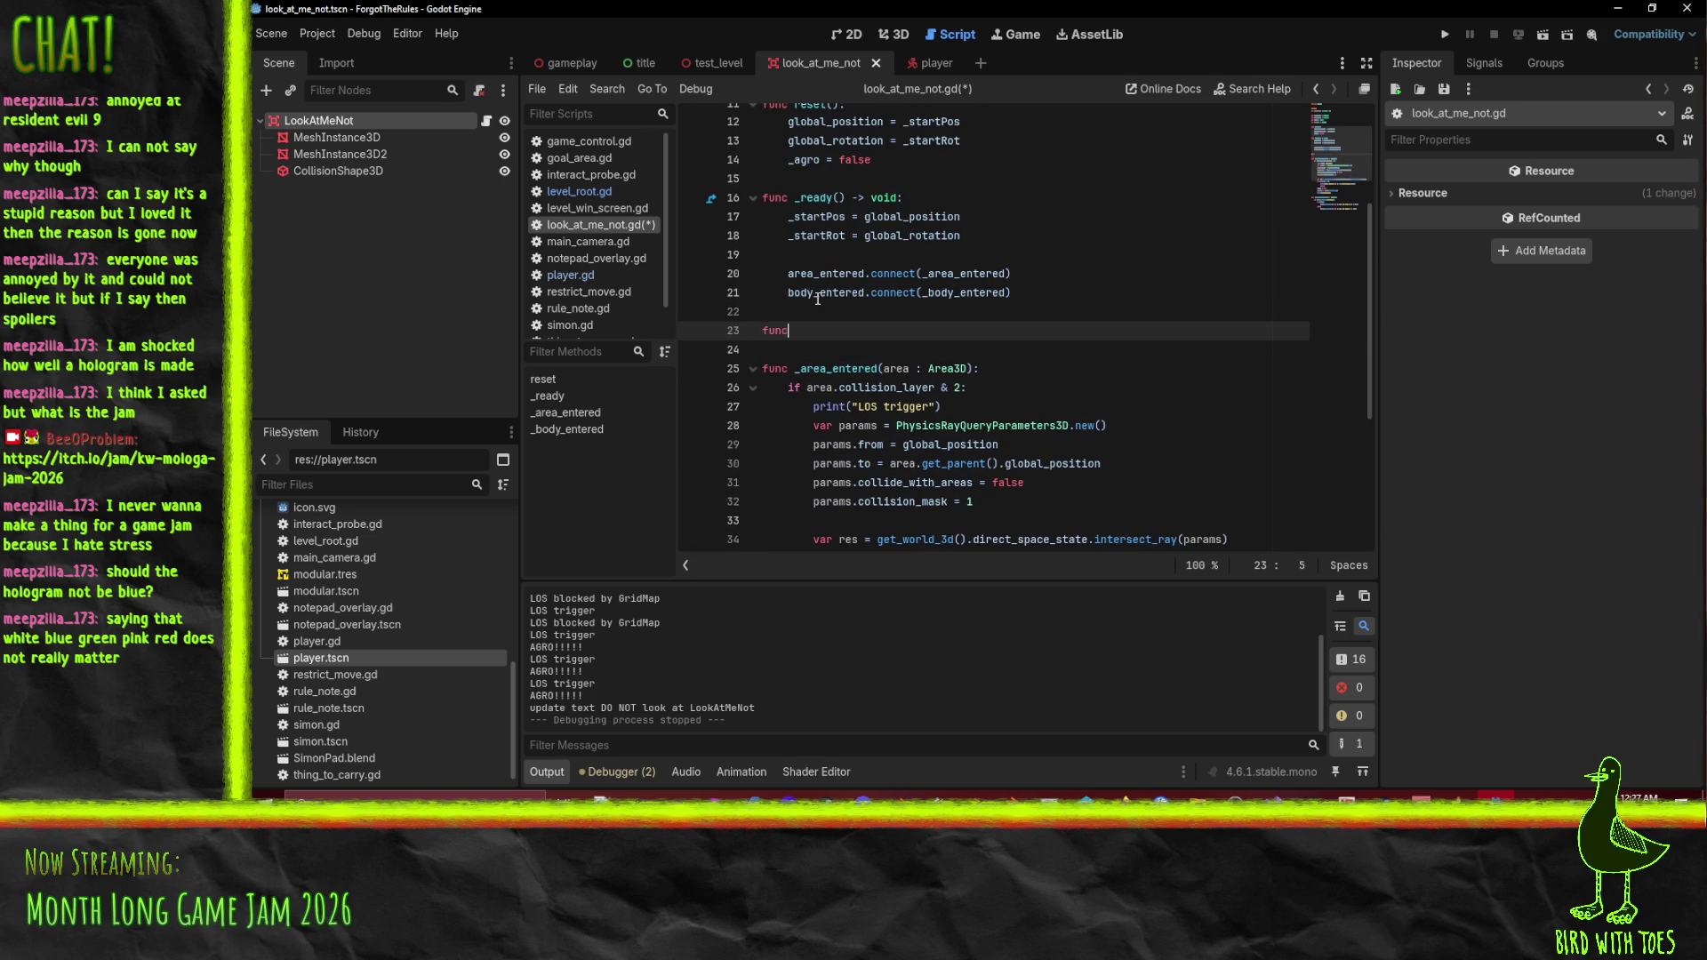
Declare func _process(delta: float) containing an if _agro: block.
{"action": "type", "text": "ss()"}
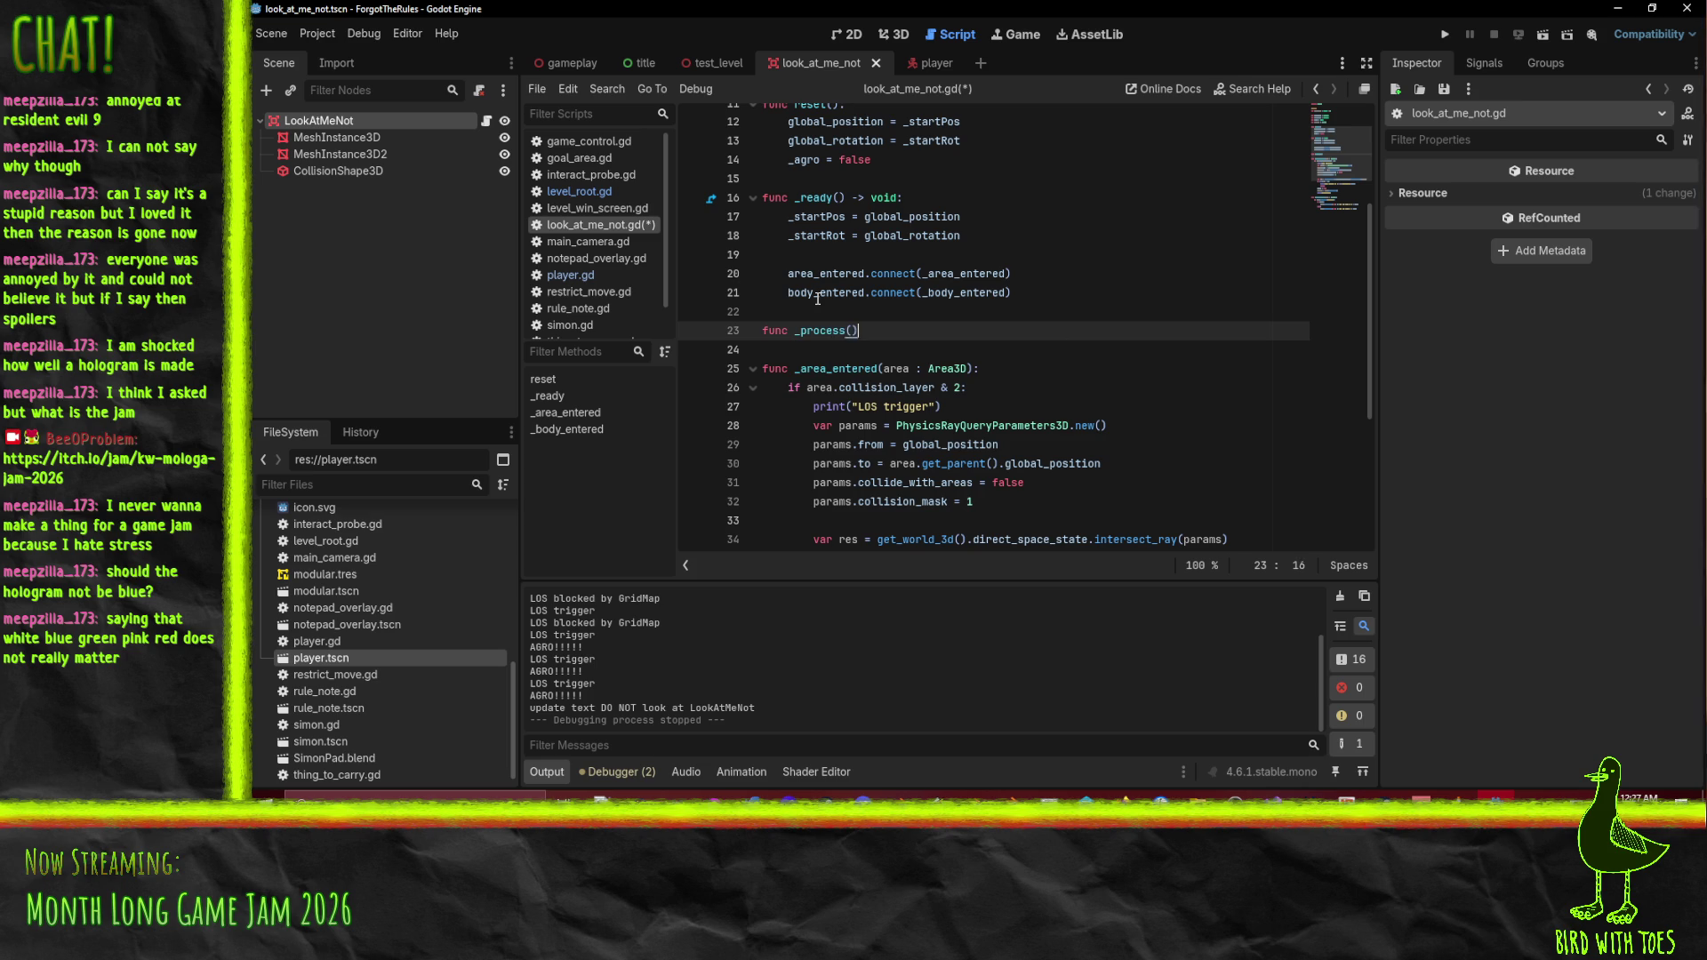
{"action": "key", "text": "BackSpace"}
{"action": "type", "text": ":"}
{"action": "key", "text": "Return"}
{"action": "key", "text": "Up"}
{"action": "key", "text": "End"}
{"action": "key", "text": "Left"}
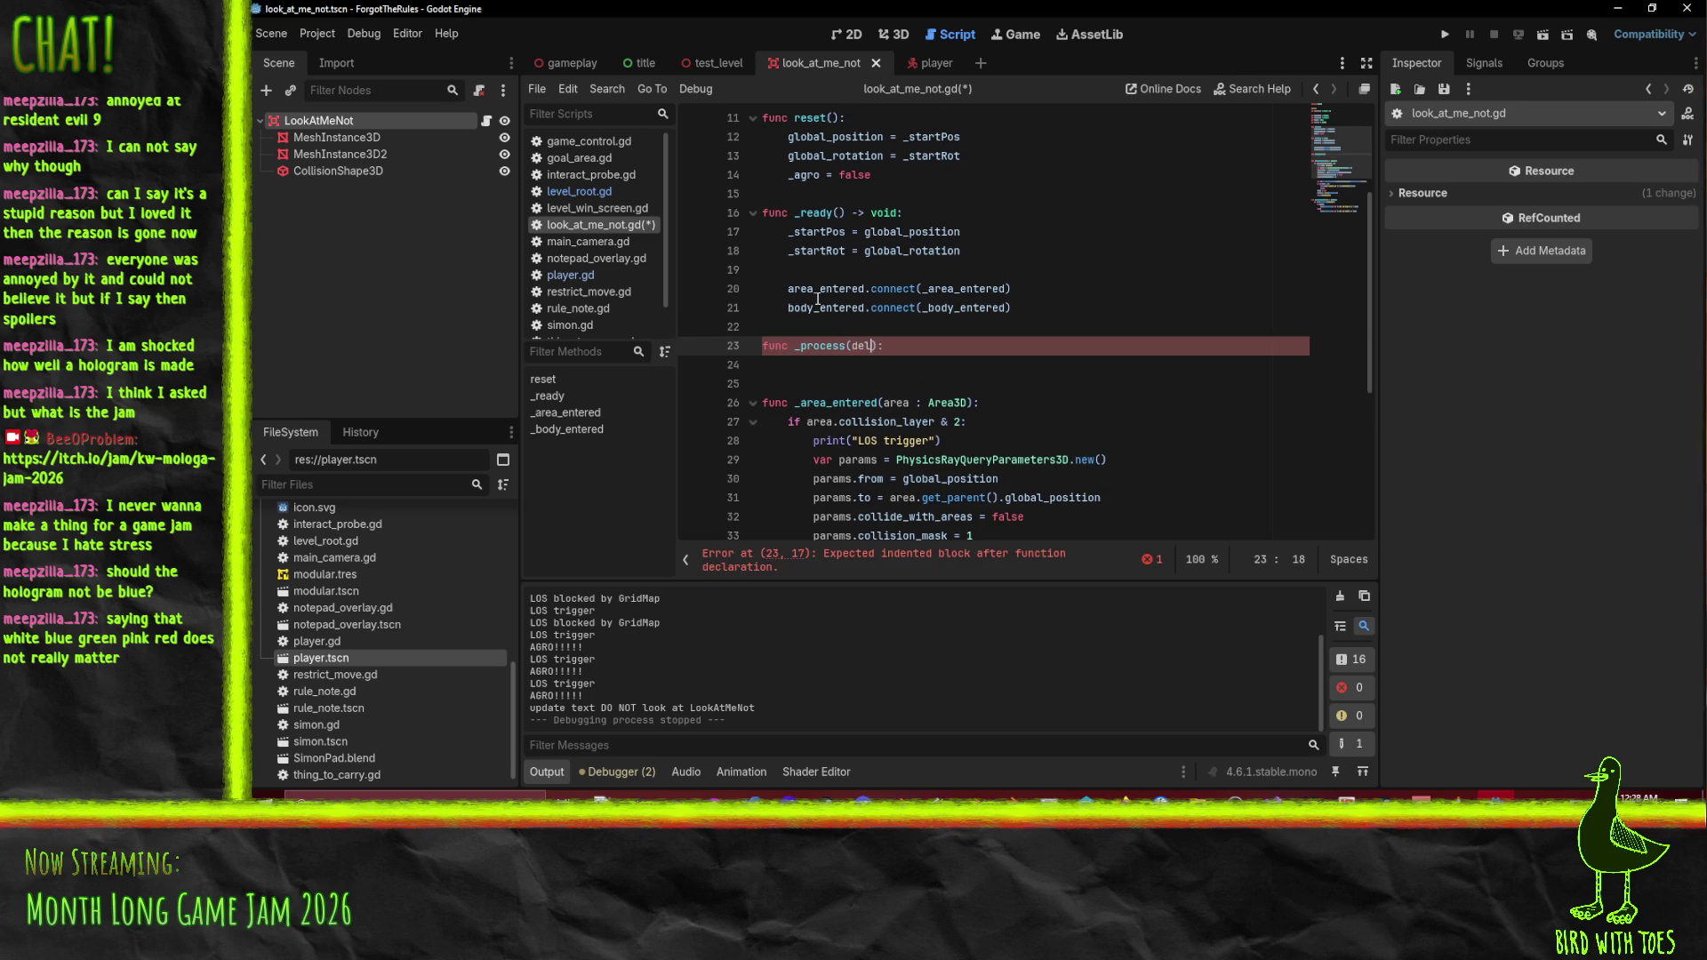
{"action": "type", "text": "o"}
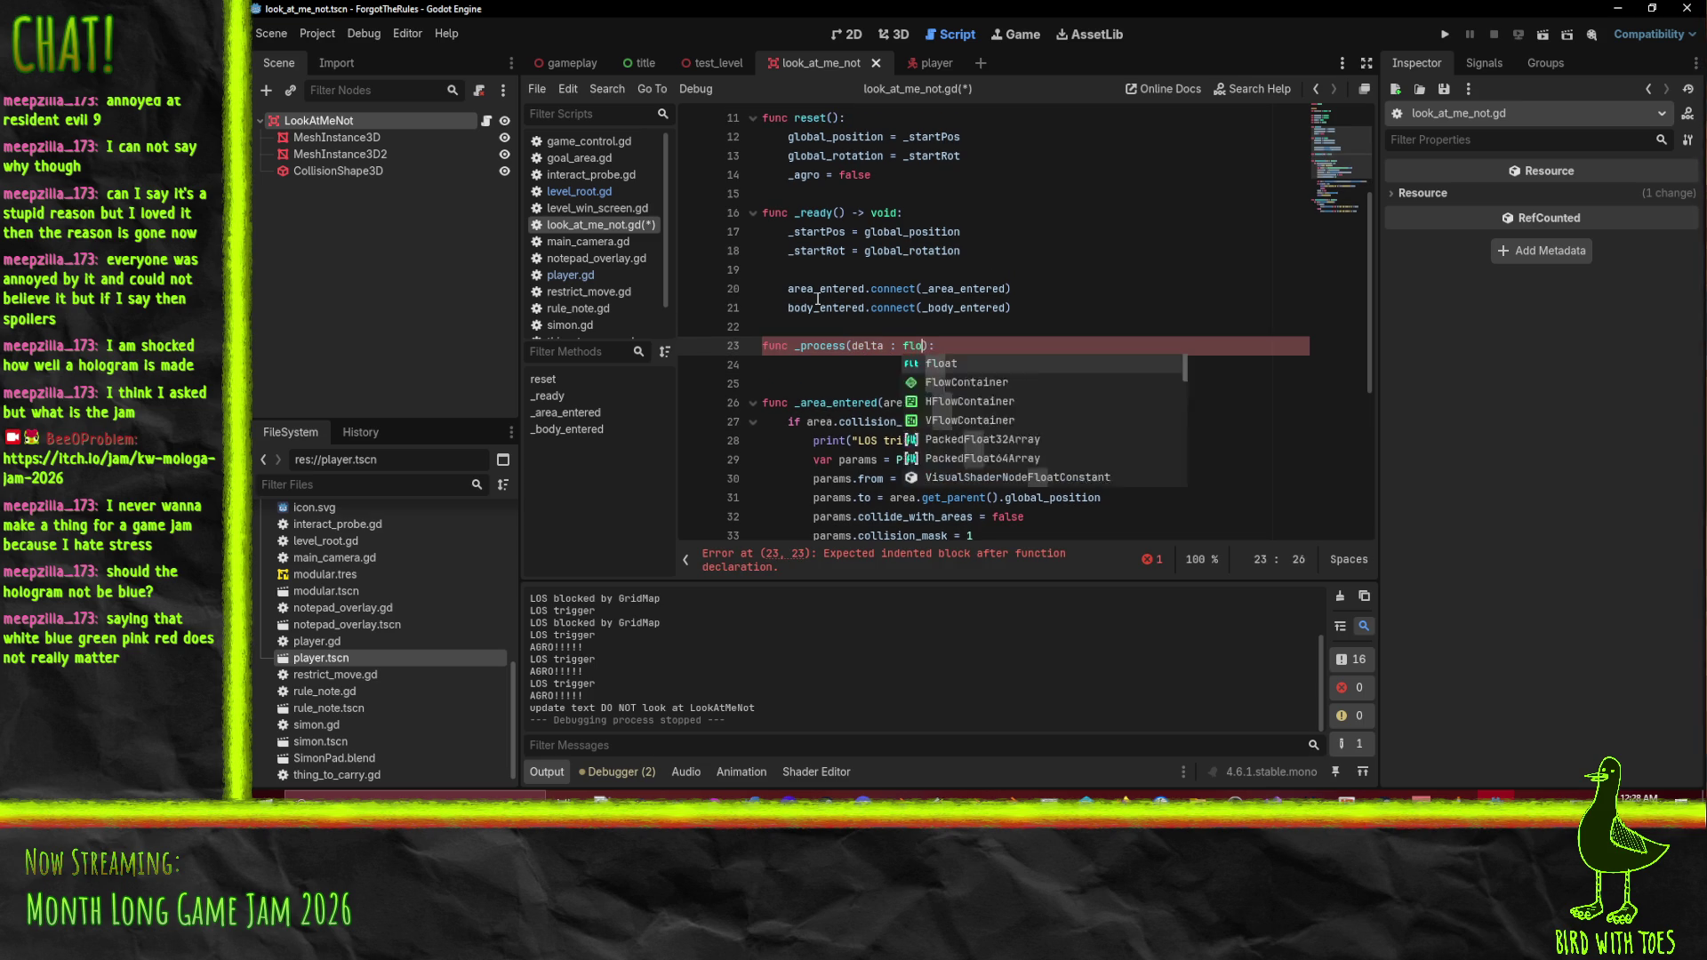
{"action": "key", "text": "Return"}
{"action": "key", "text": "End"}
{"action": "key", "text": "Return"}
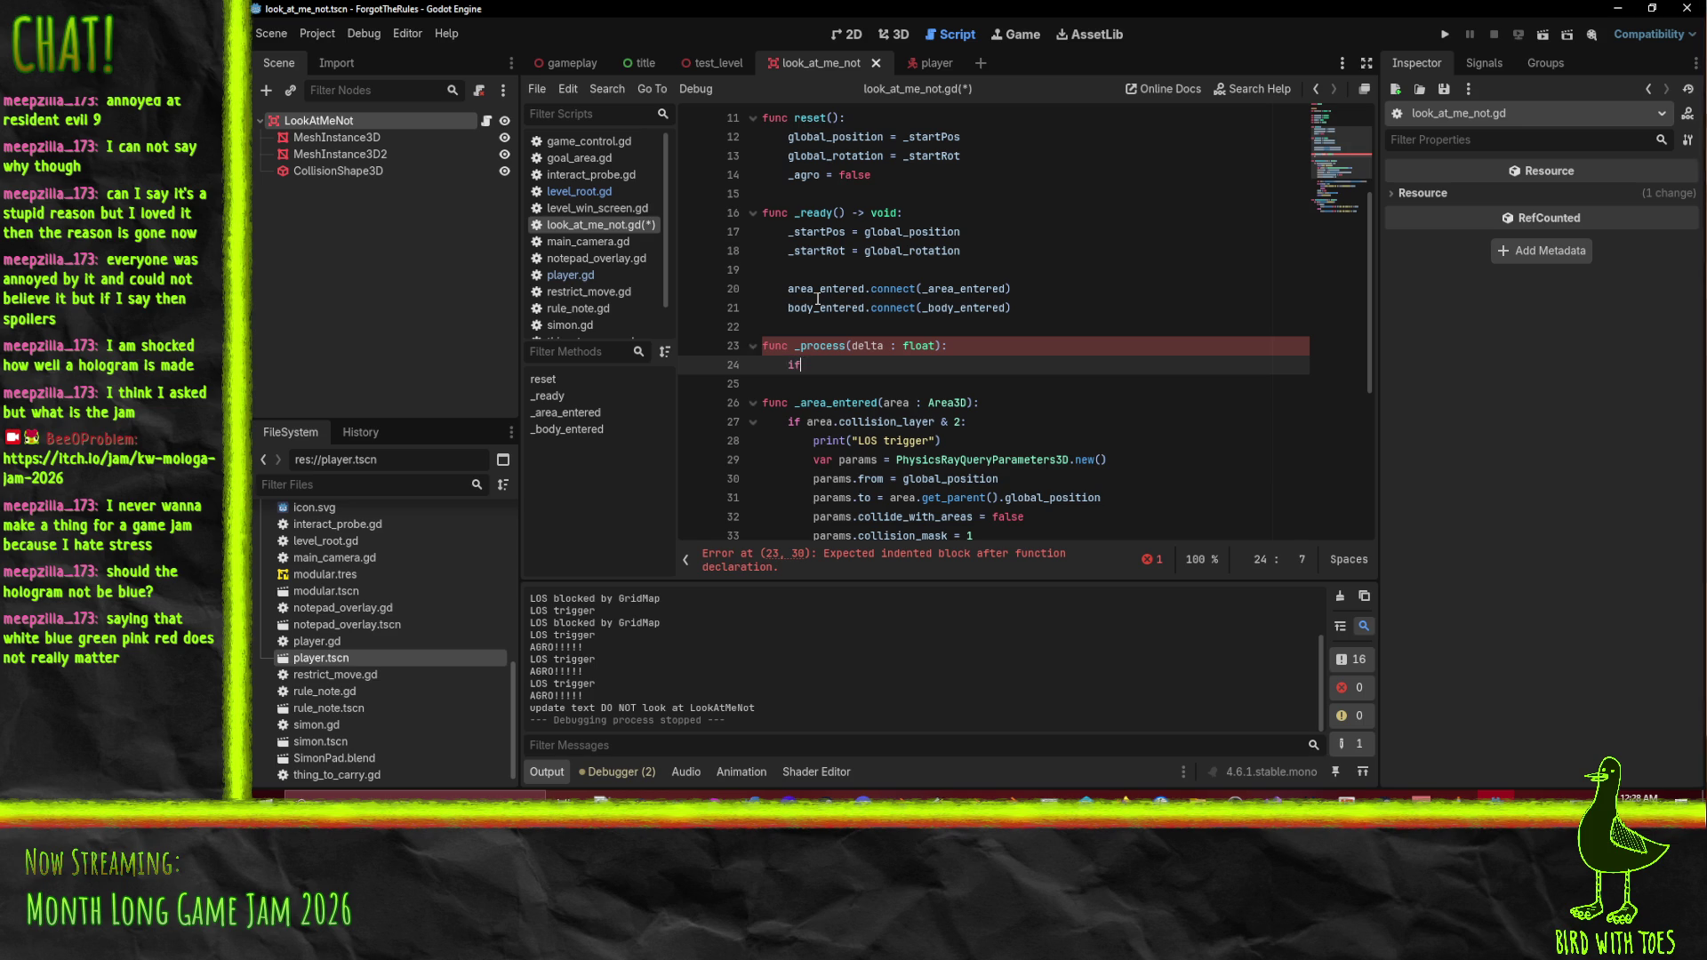
{"action": "type", "text": "_agro"}
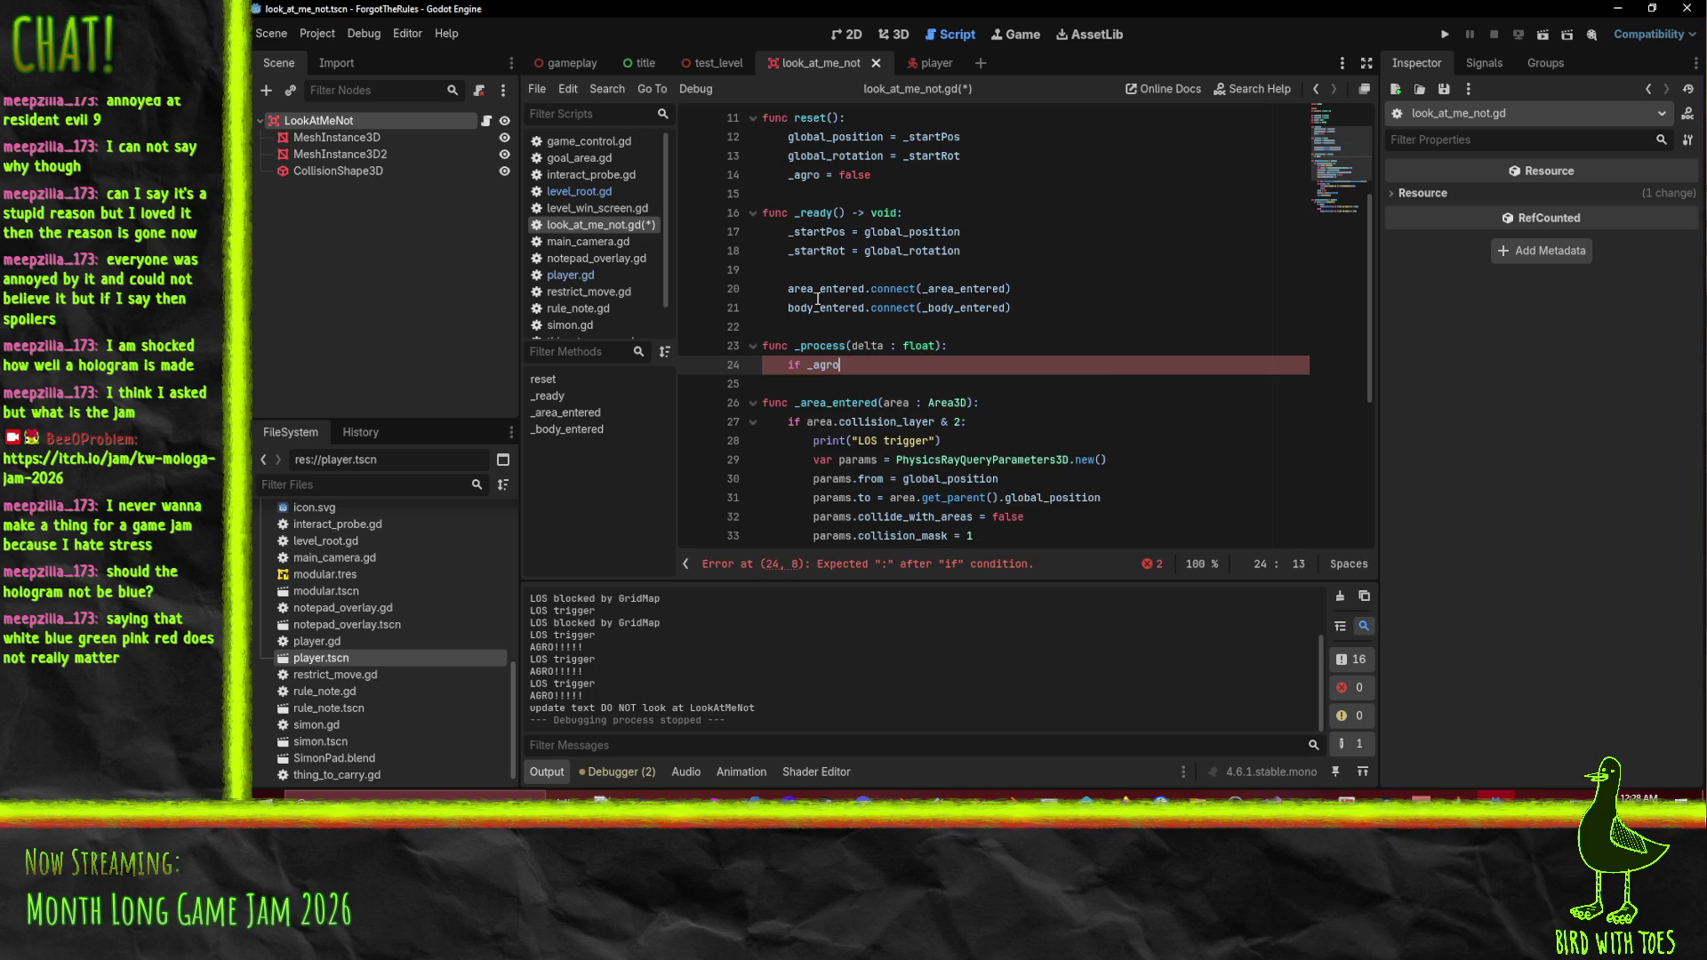
{"action": "type", "text": ":"}
{"action": "key", "text": "Return"}
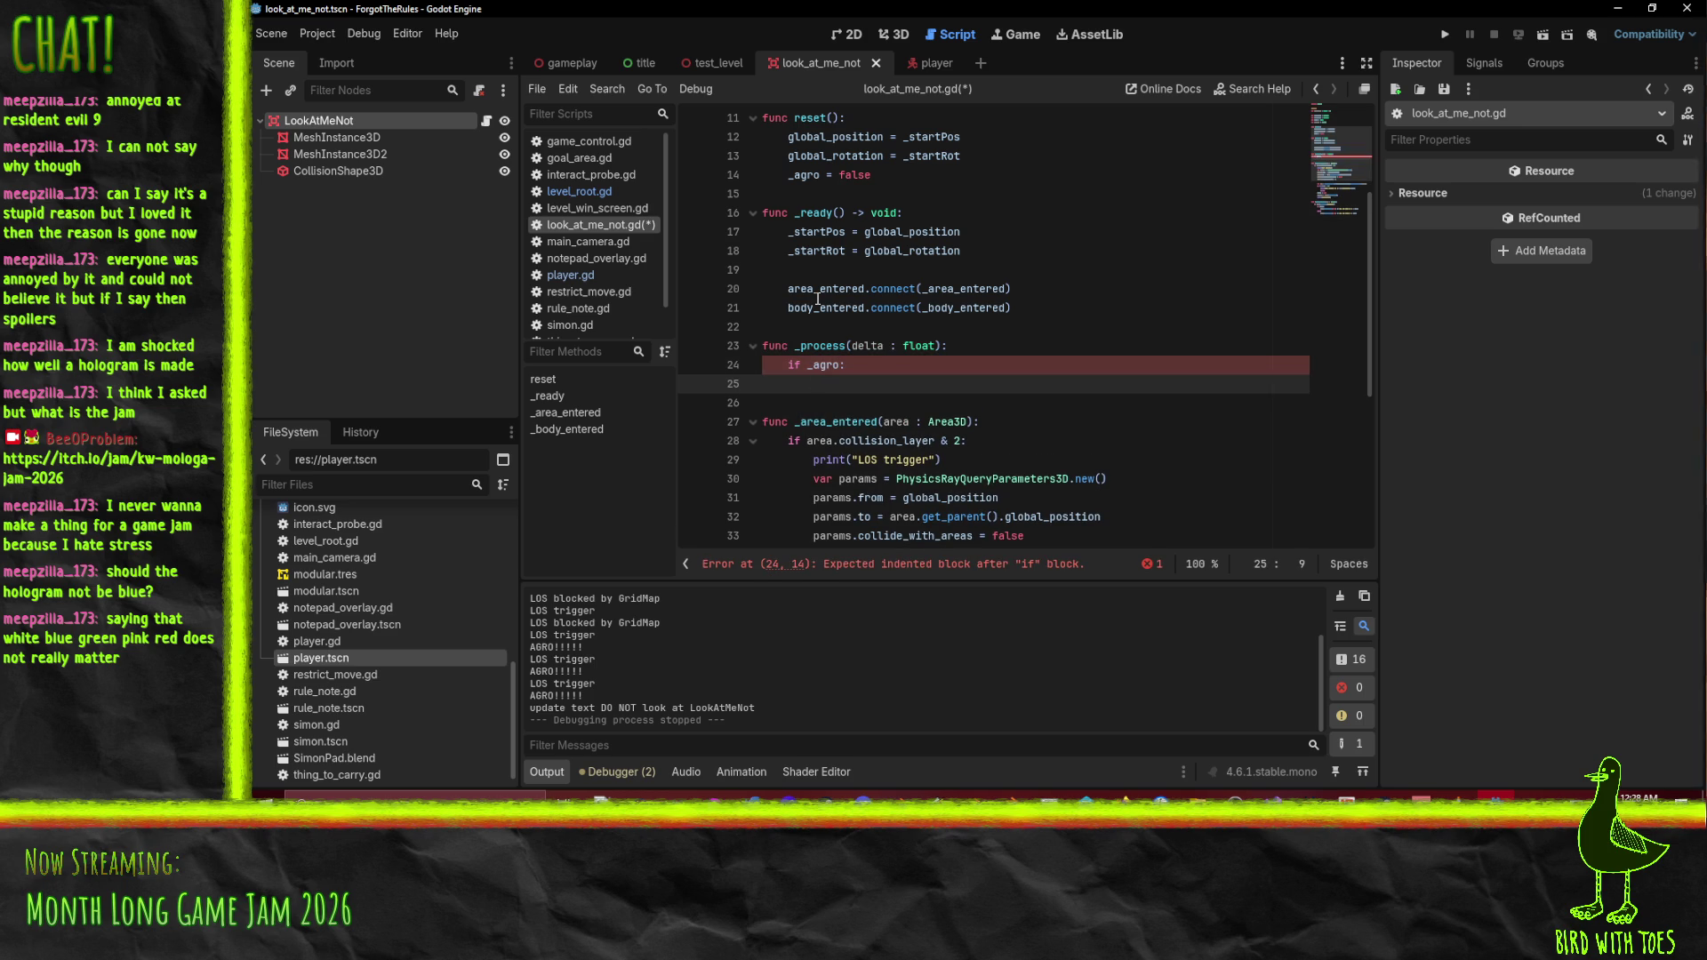
Set dir to _player.global_position minus global_position, then normalize dir.
{"action": "type", "text": "va"}
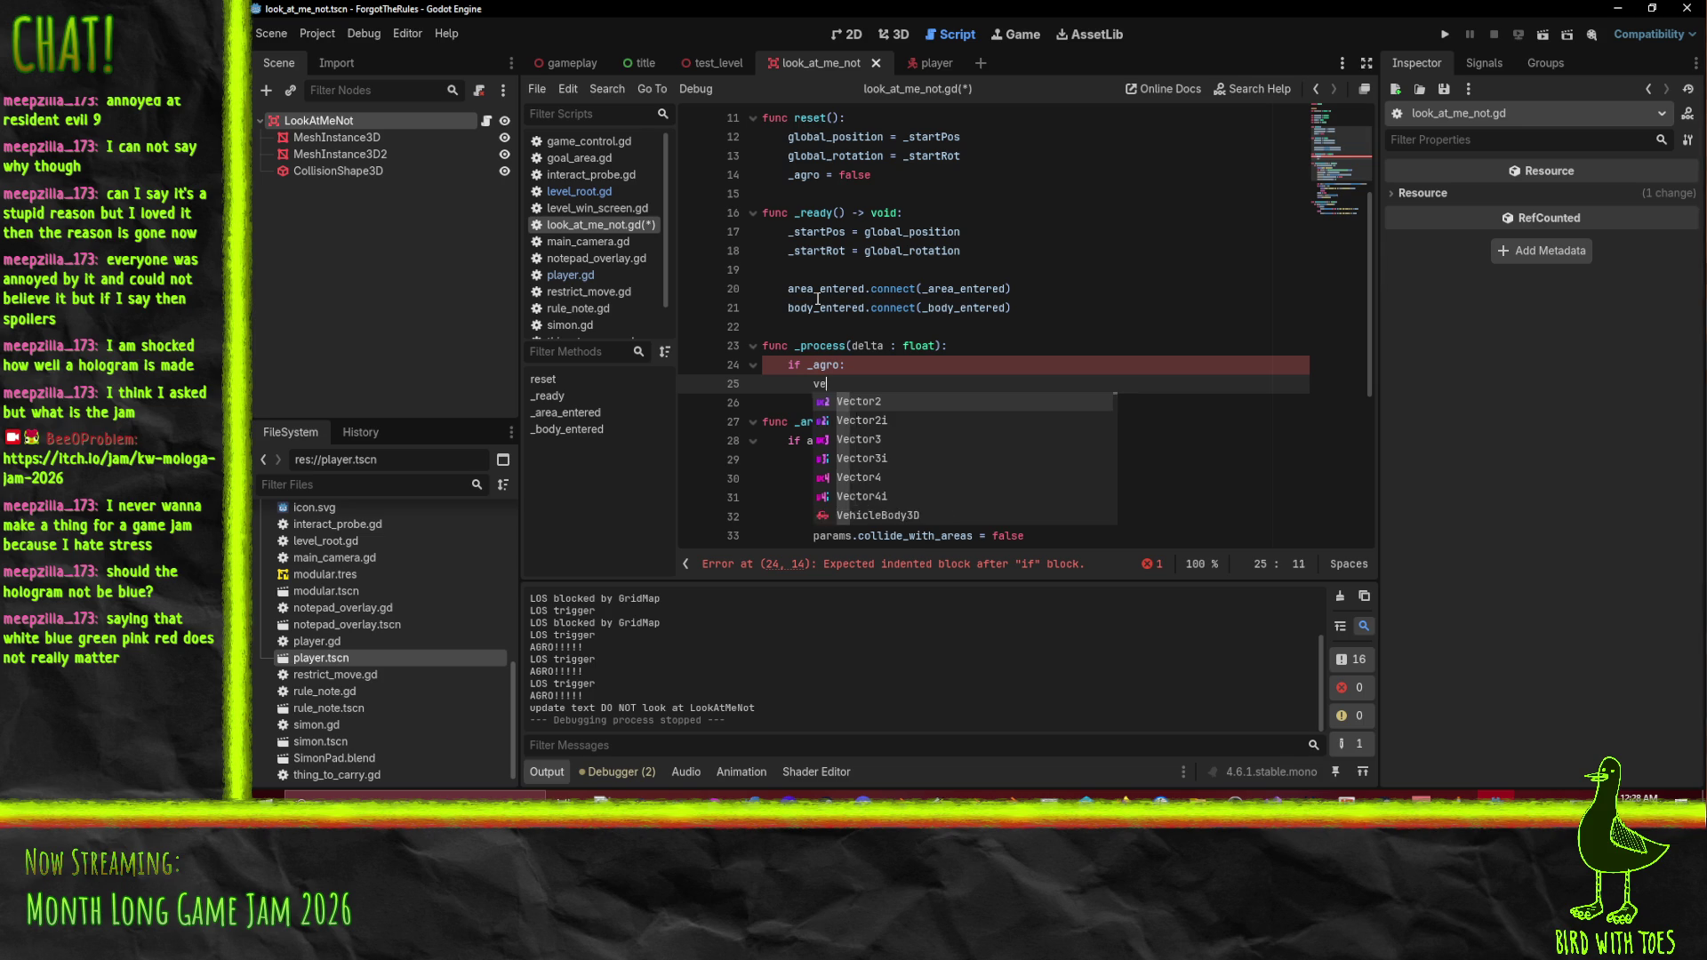
{"action": "type", "text": "r dir = "}
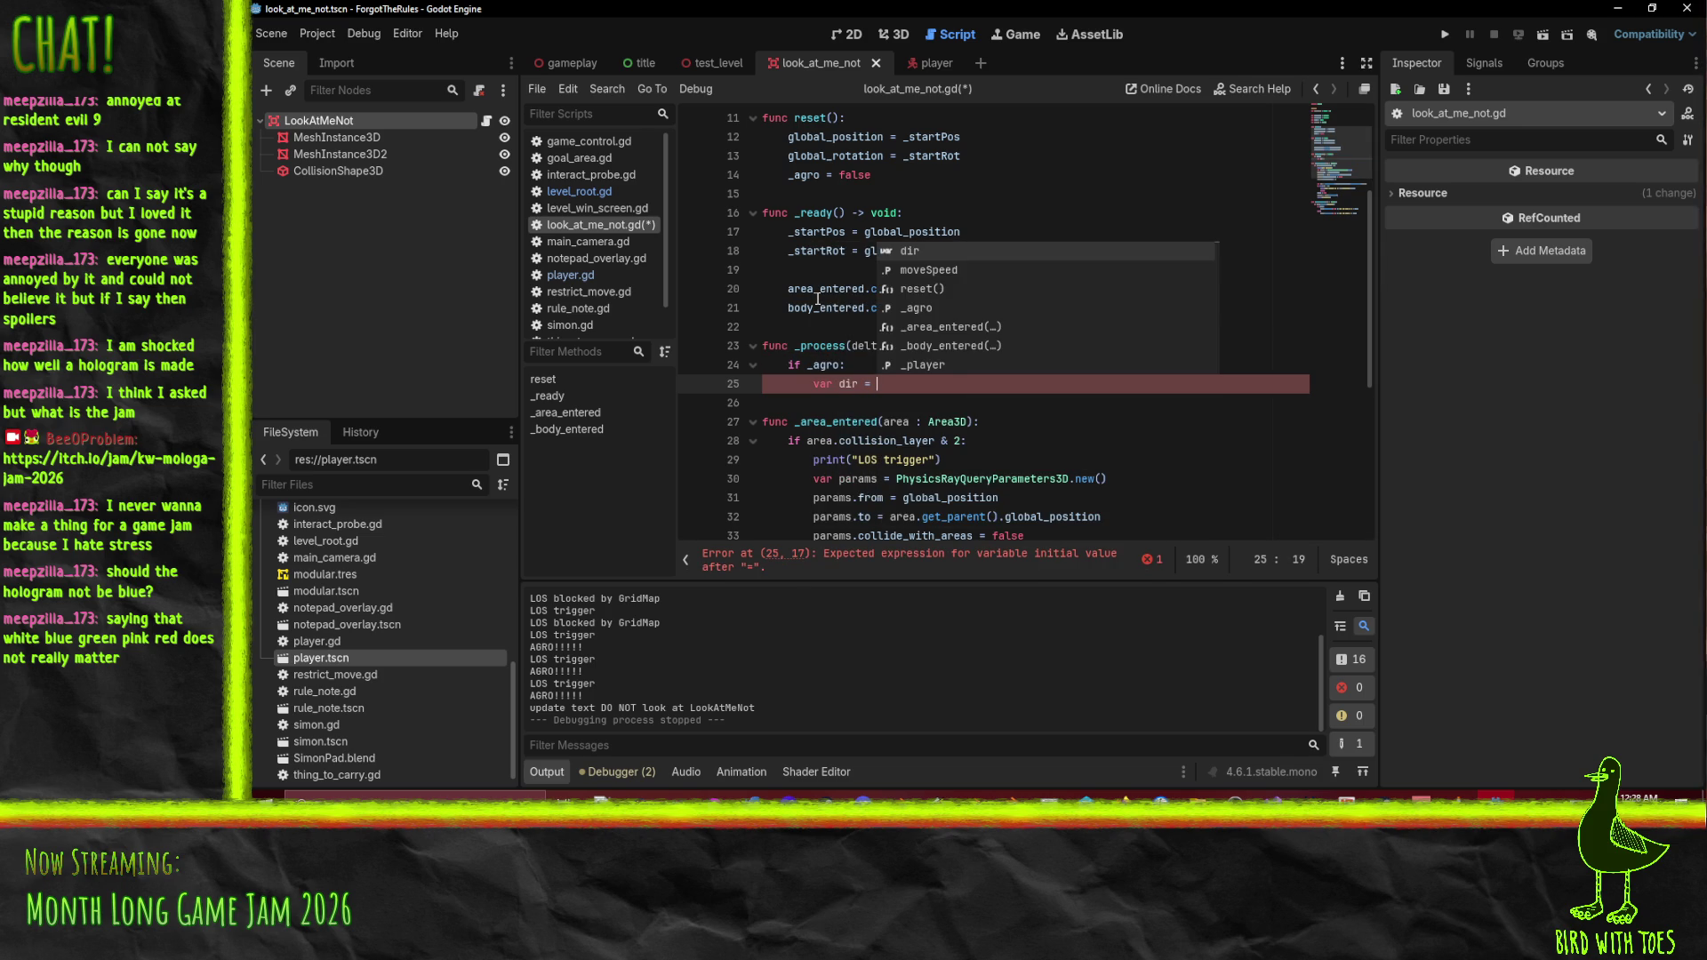
{"action": "type", "text": "global_position"}
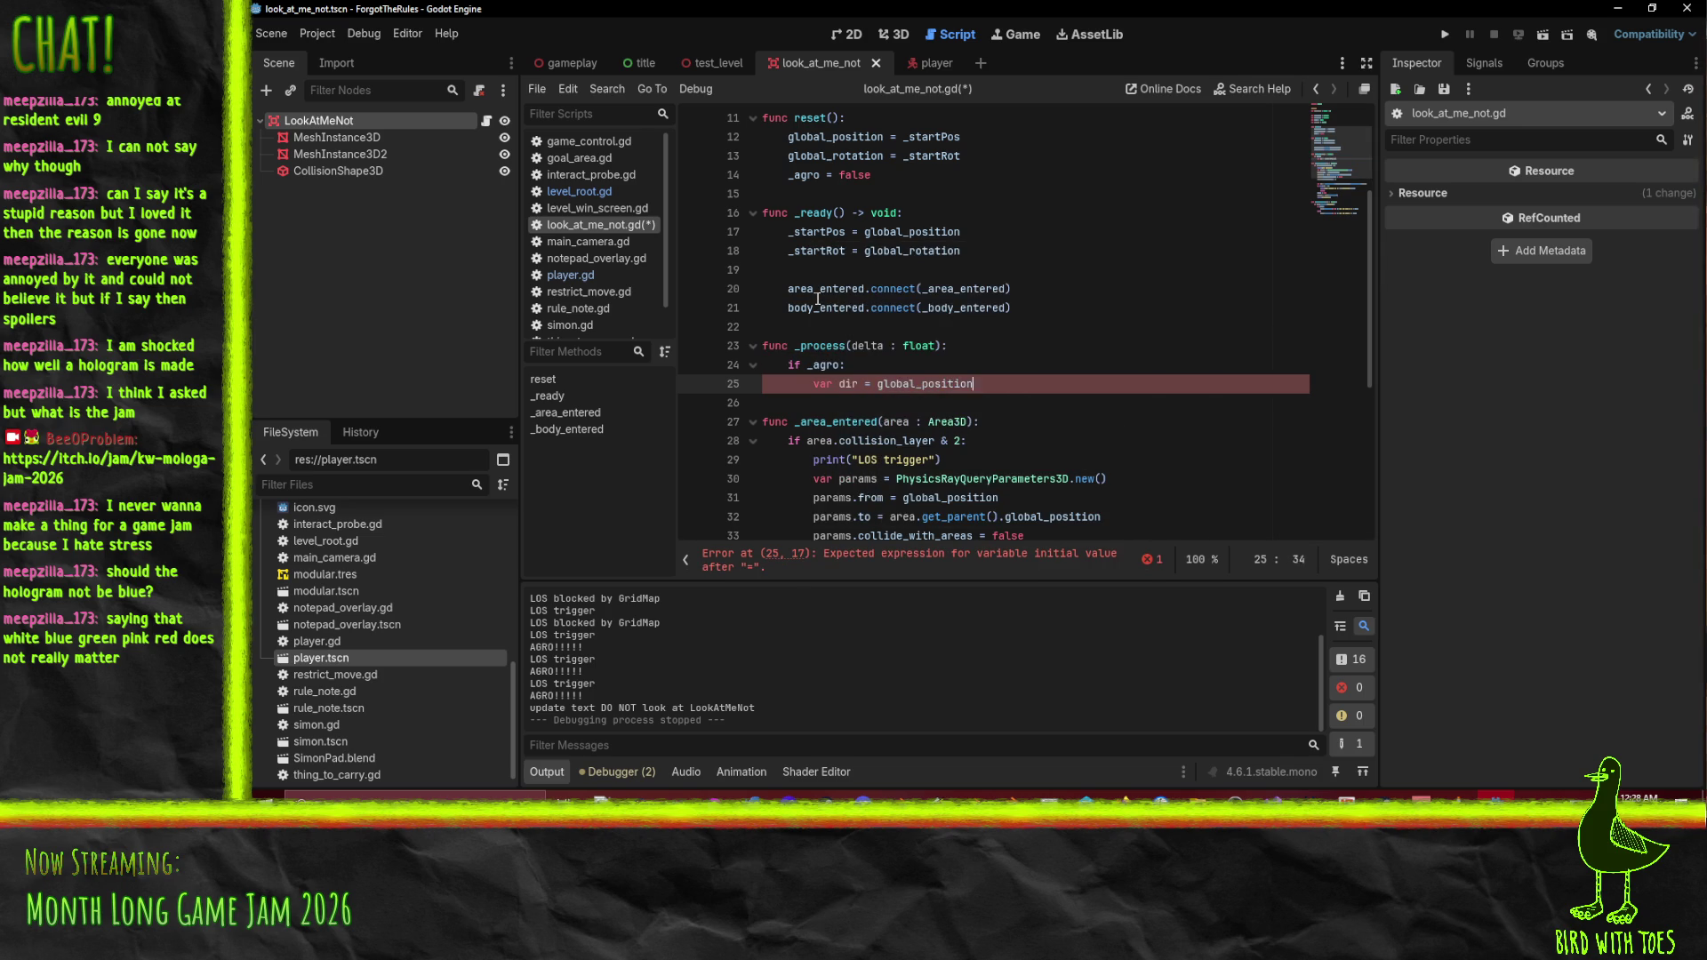
{"action": "key", "text": "Return"}
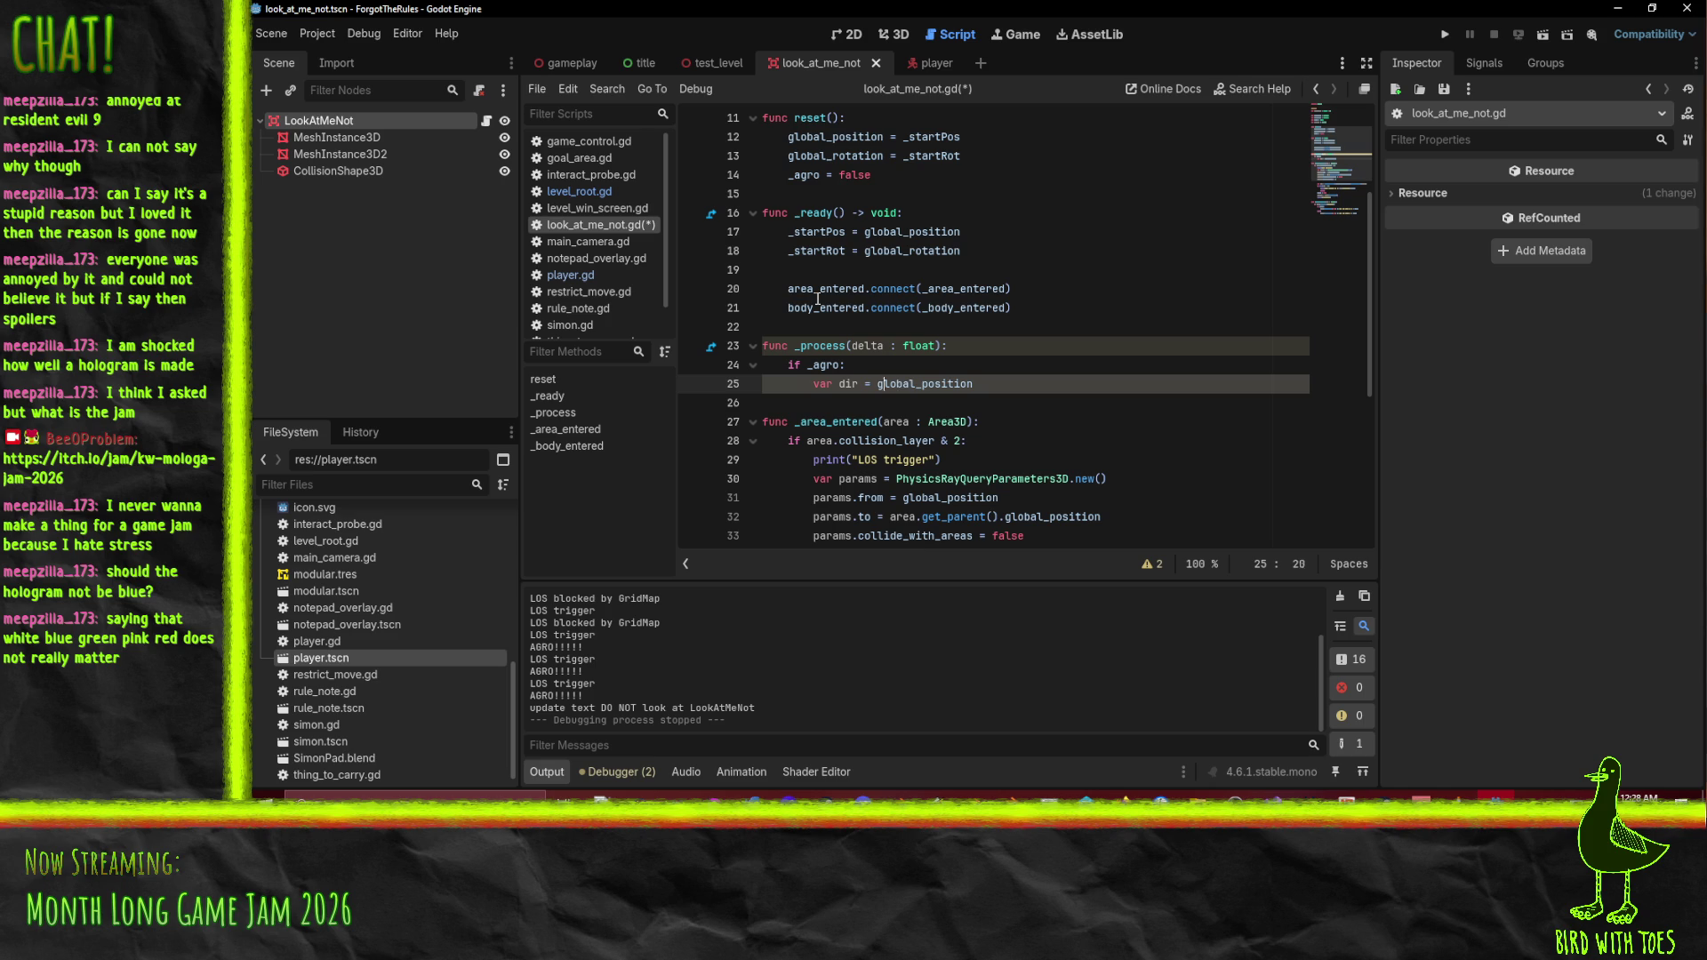
{"action": "type", "text": "_playe"}
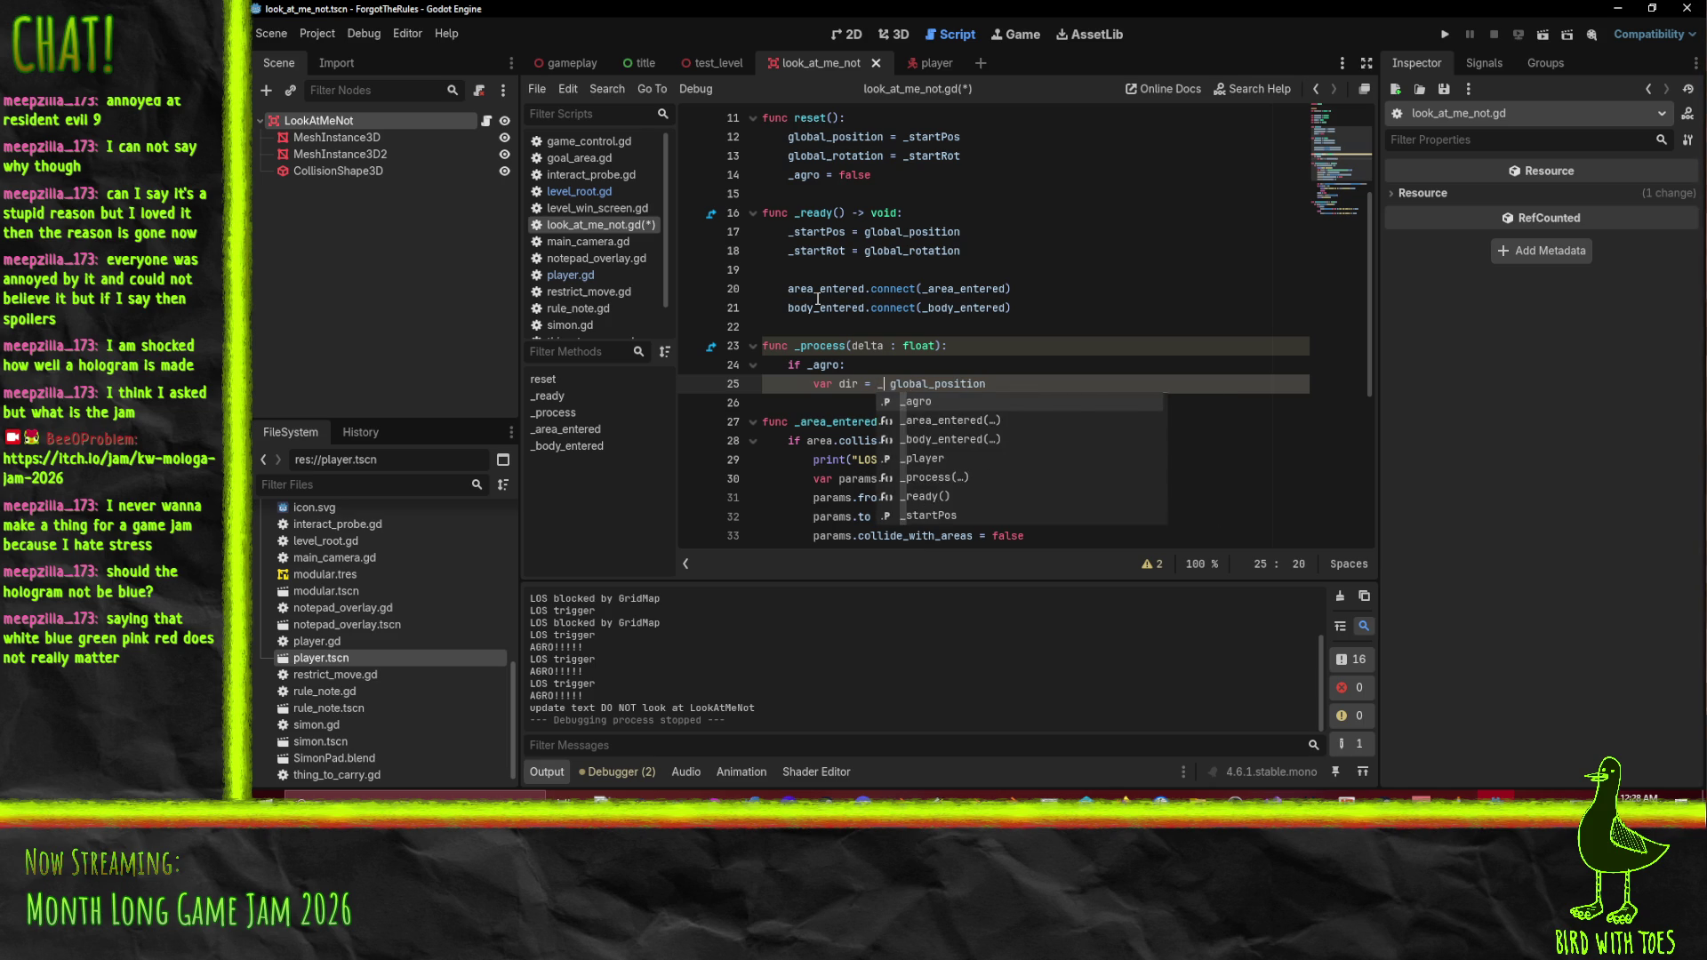
{"action": "type", "text": "r.global_position -="}
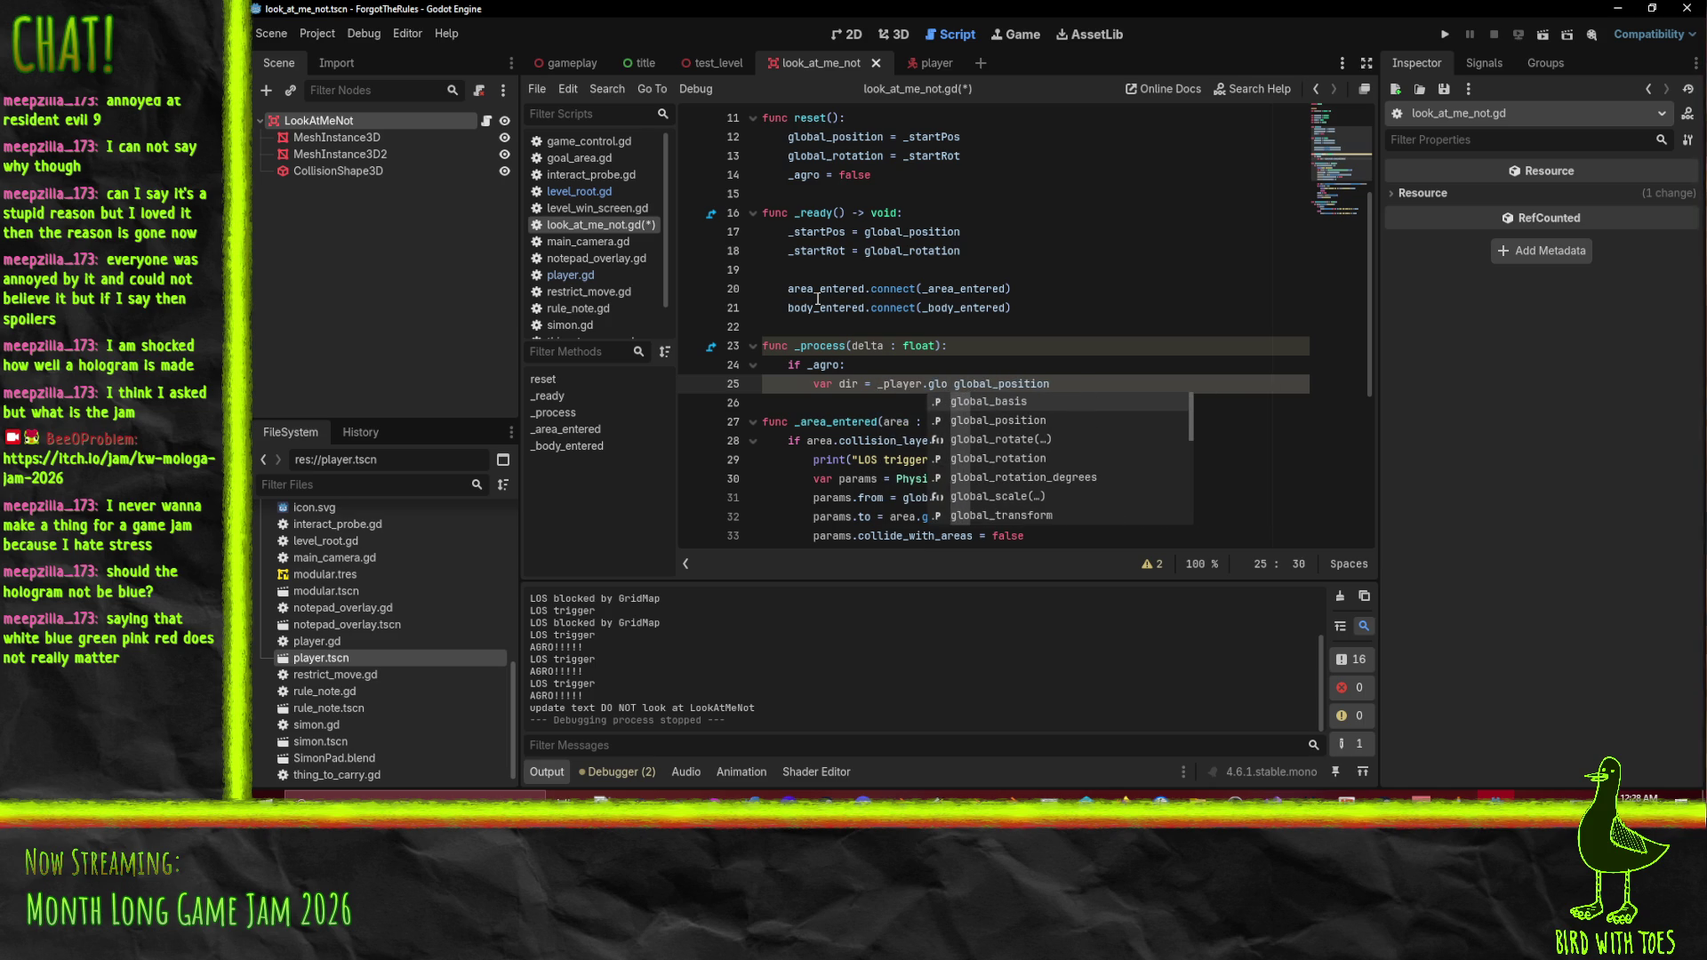
{"action": "key", "text": "Return"}
{"action": "type", "text": "- global_position"}
{"action": "key", "text": "End"}
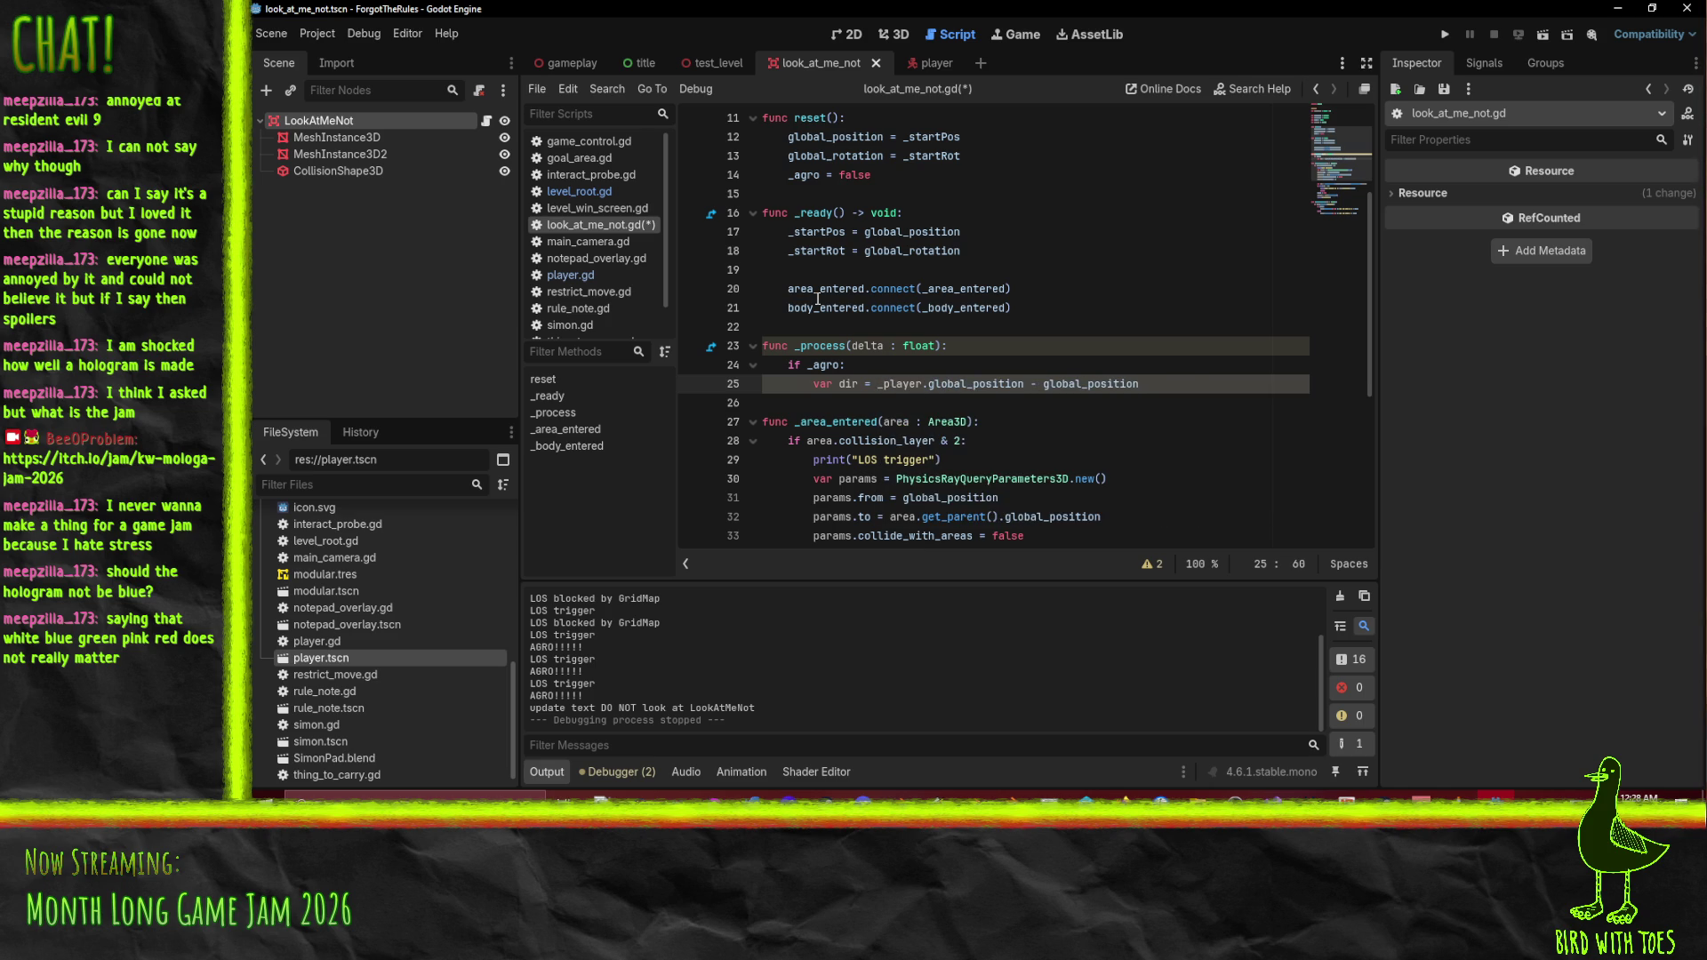
{"action": "type", "text": ";"}
{"action": "key", "text": "Return"}
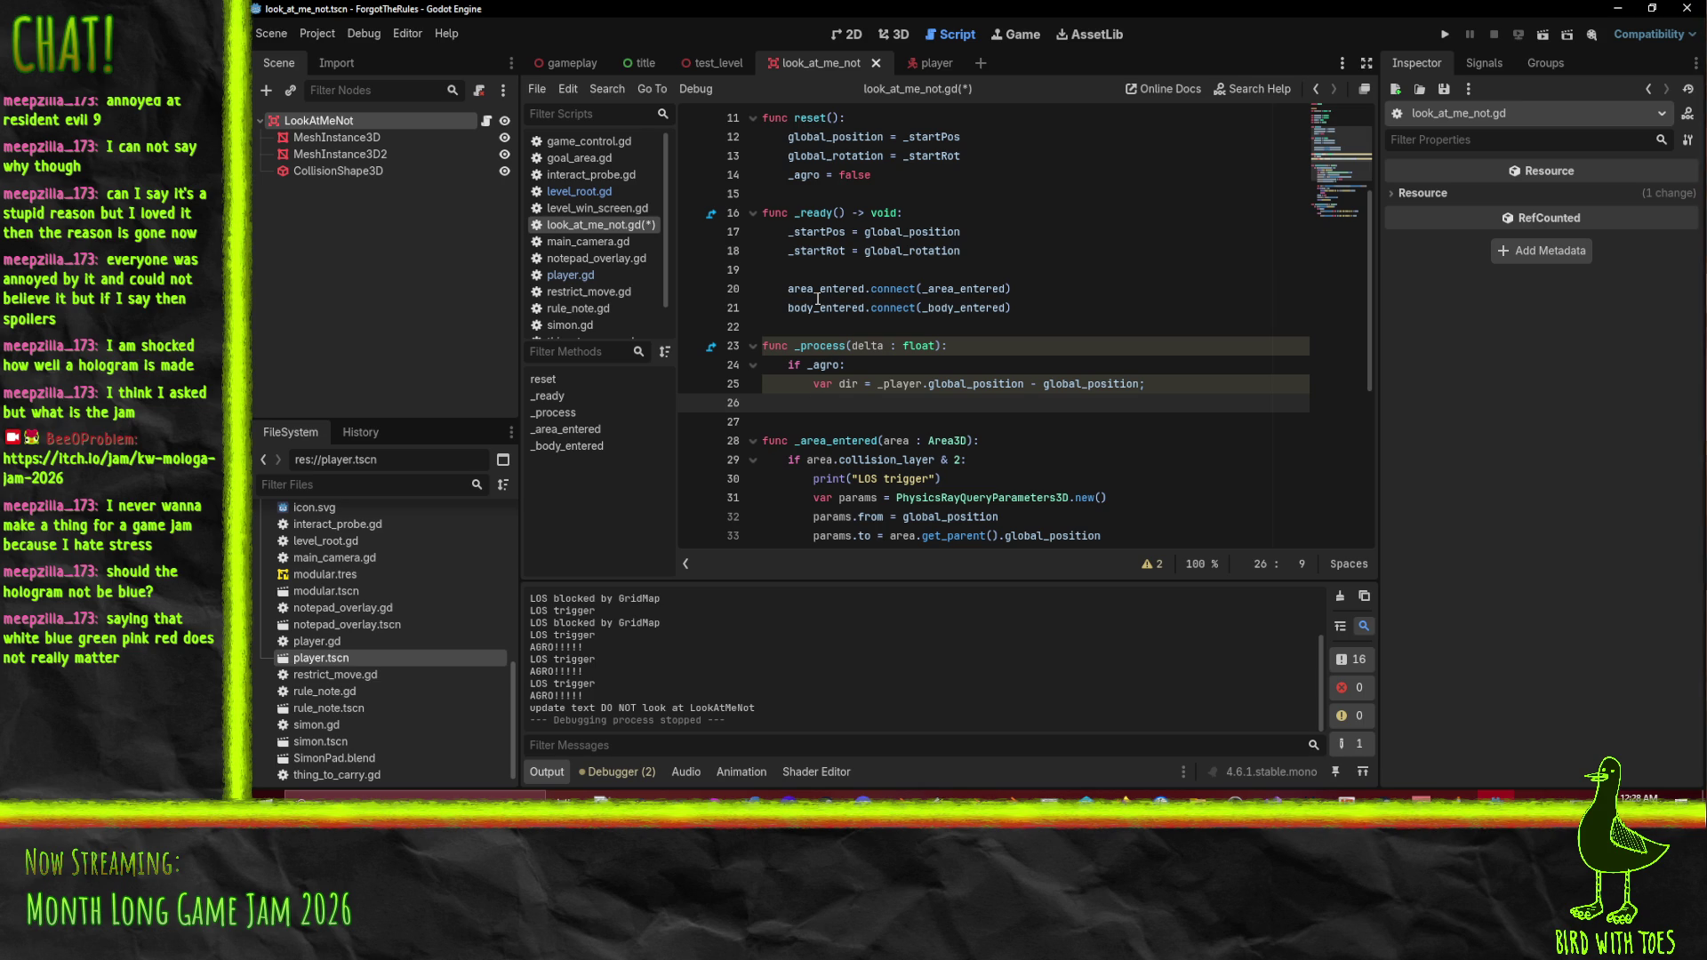
{"action": "type", "text": "dir = dir.no"}
{"action": "key", "text": "Return"}
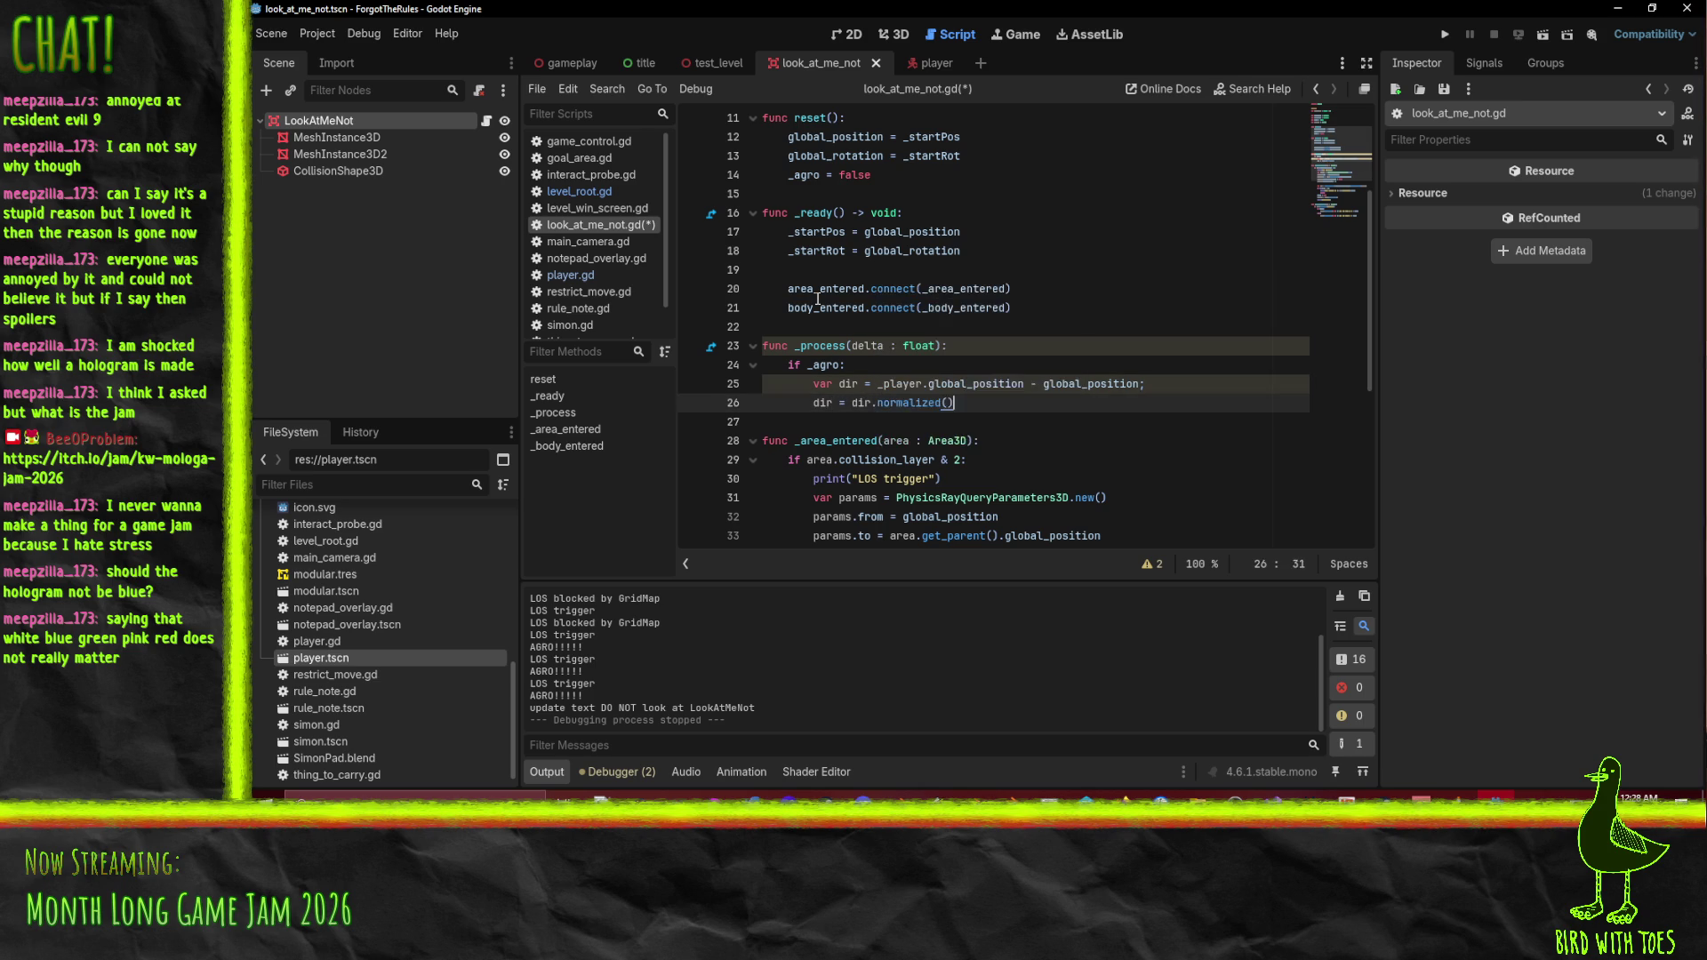
{"action": "key", "text": "BackSpace"}
Add the movement line global_position += dir * moveSpeed * delta.
{"action": "key", "text": "Return"}
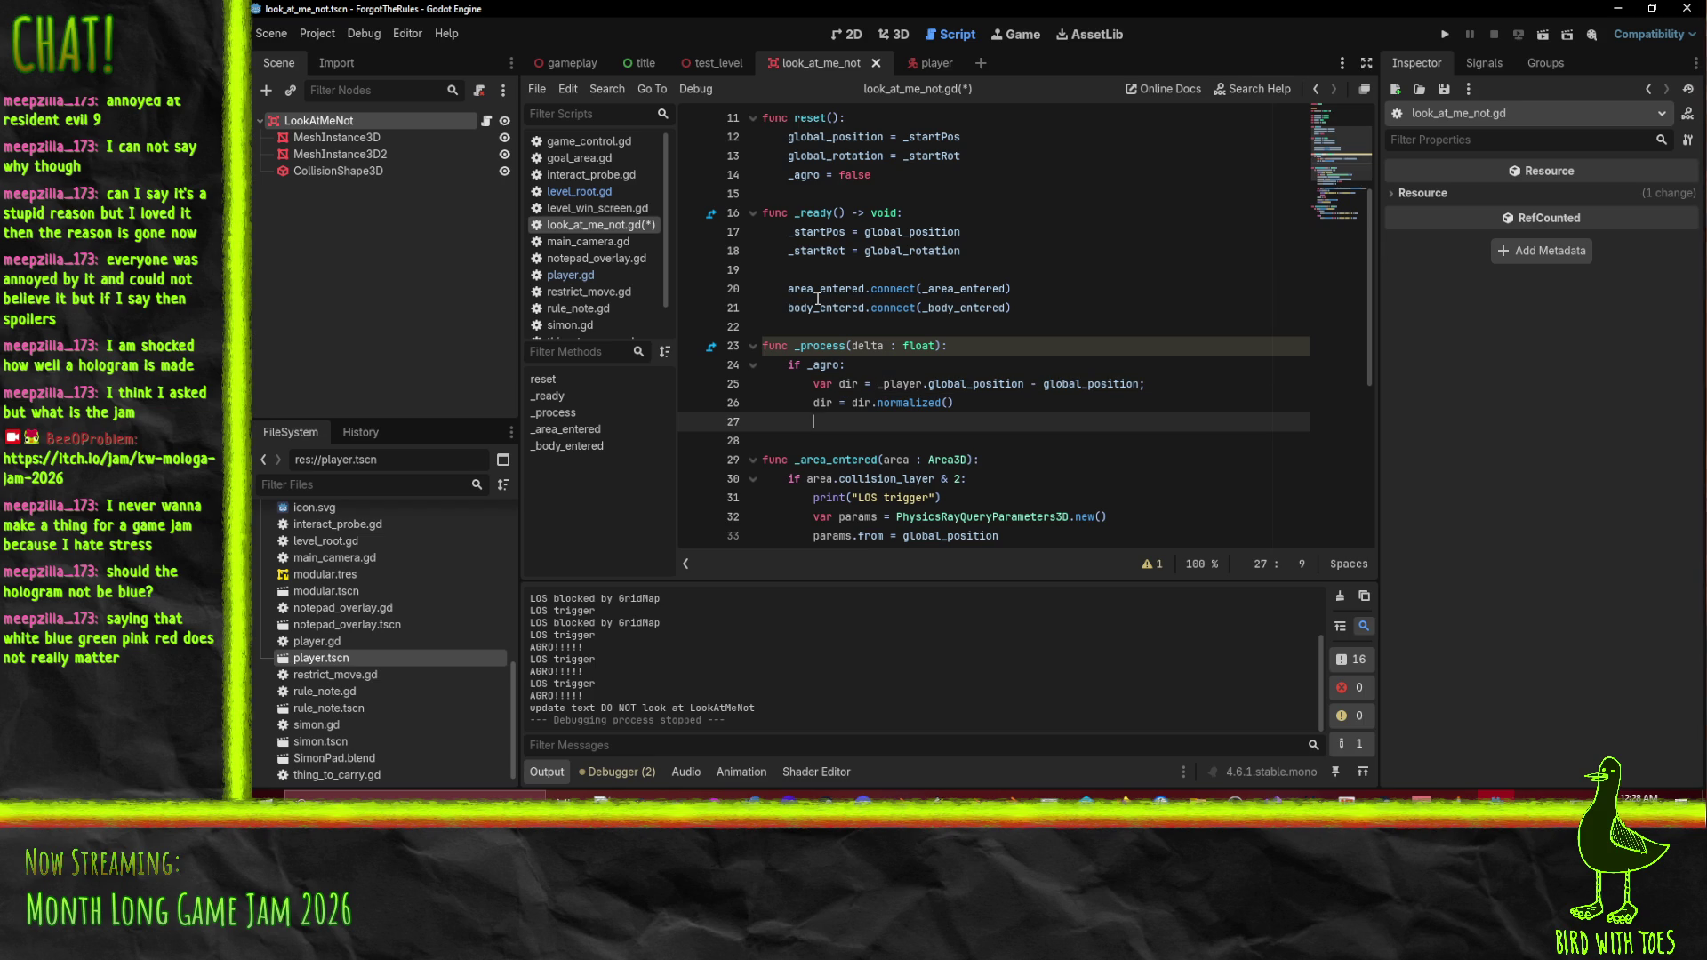
{"action": "type", "text": "position"}
{"action": "key", "text": "BackSpace"}
{"action": "key", "text": "BackSpace"}
{"action": "key", "text": "BackSpace"}
{"action": "type", "text": "glo"}
{"action": "key", "text": "Return"}
{"action": "type", "text": "s"}
{"action": "key", "text": "Return"}
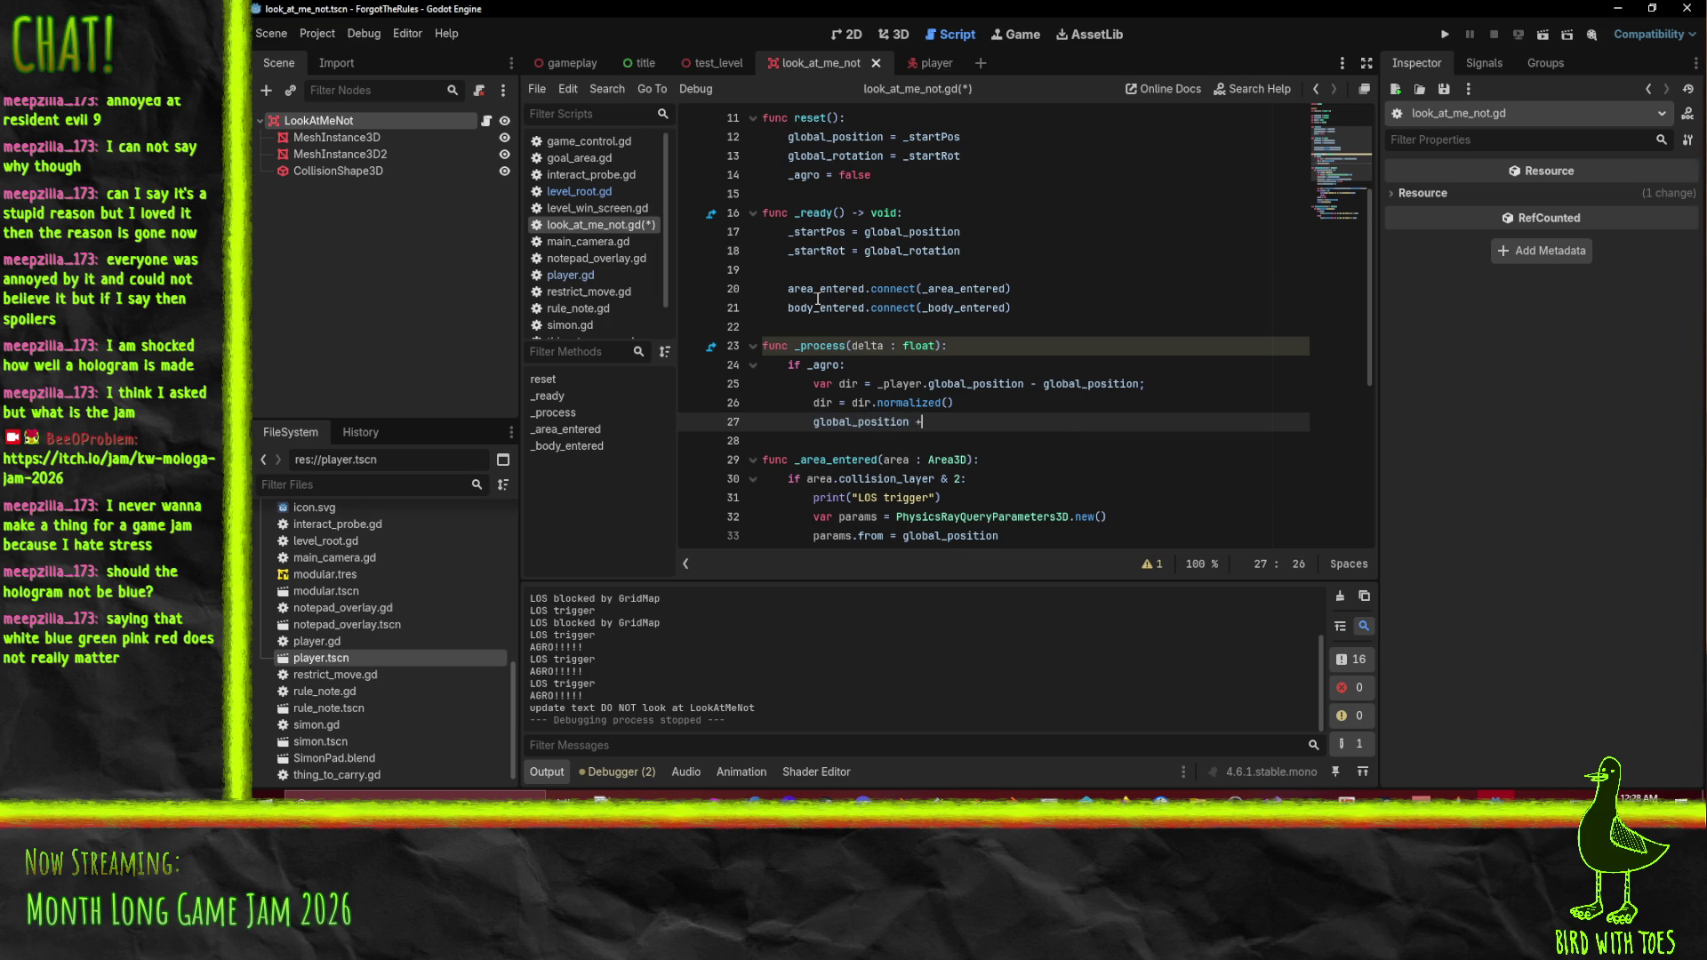
{"action": "type", "text": "dir * speed"}
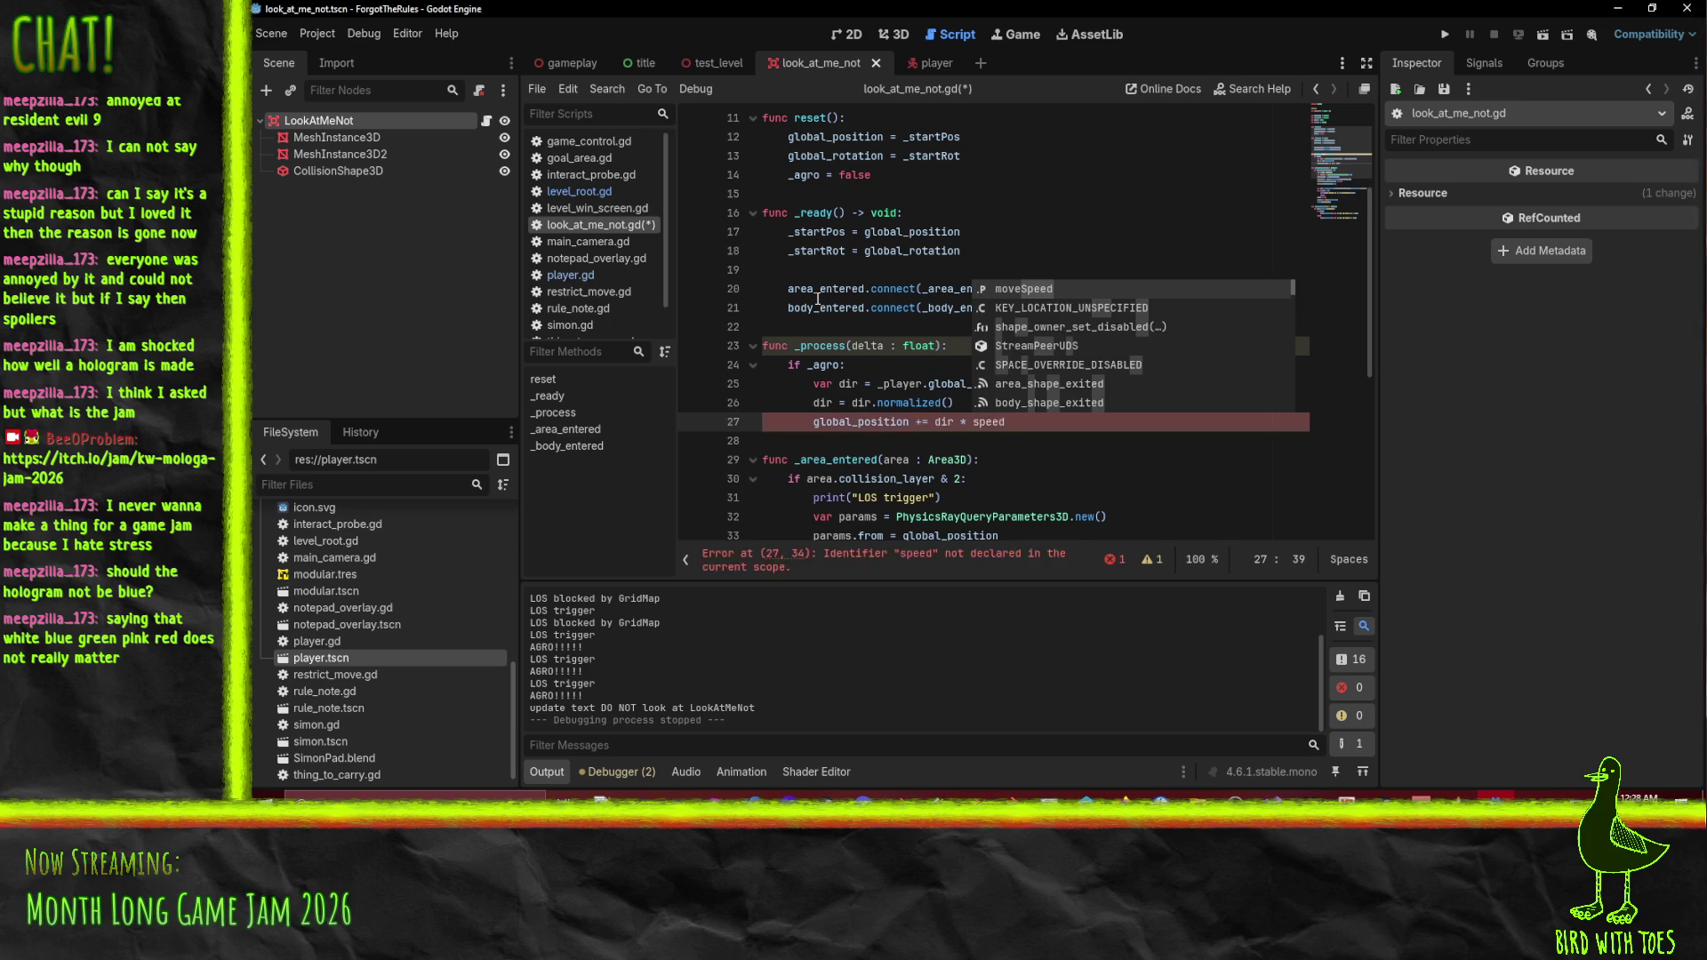
{"action": "key", "text": "Return"}
{"action": "type", "text": "d"}
{"action": "type", "text": "elta"}
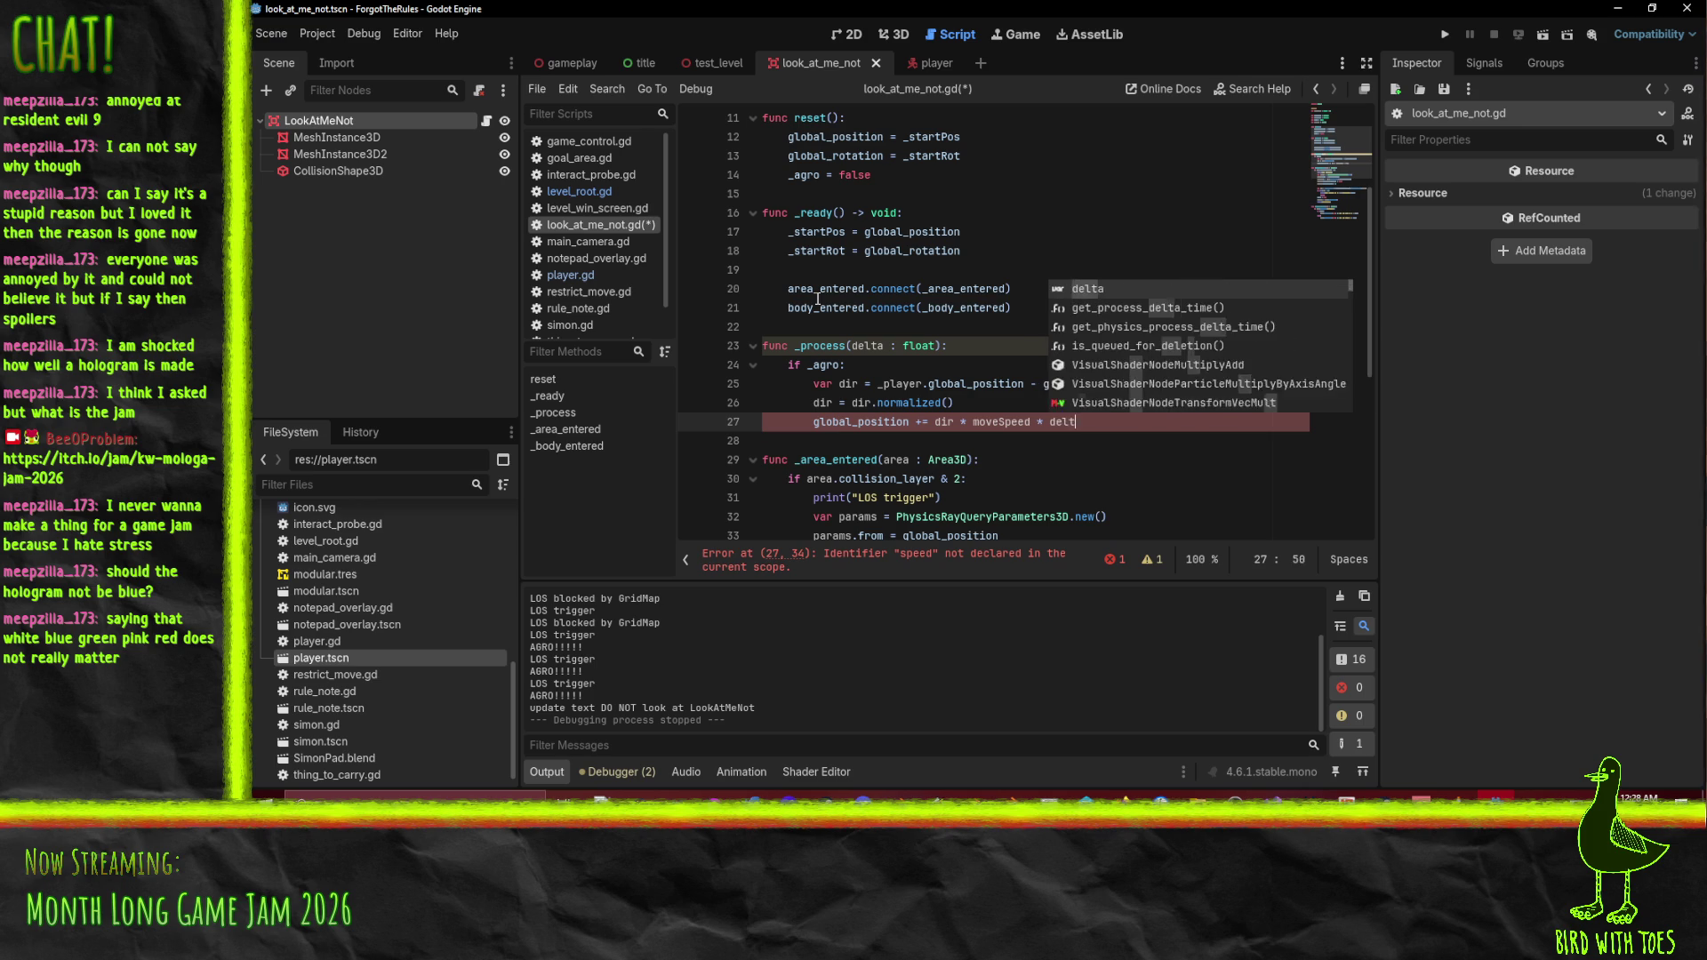
{"action": "left_click", "coordinate": [887, 422]}
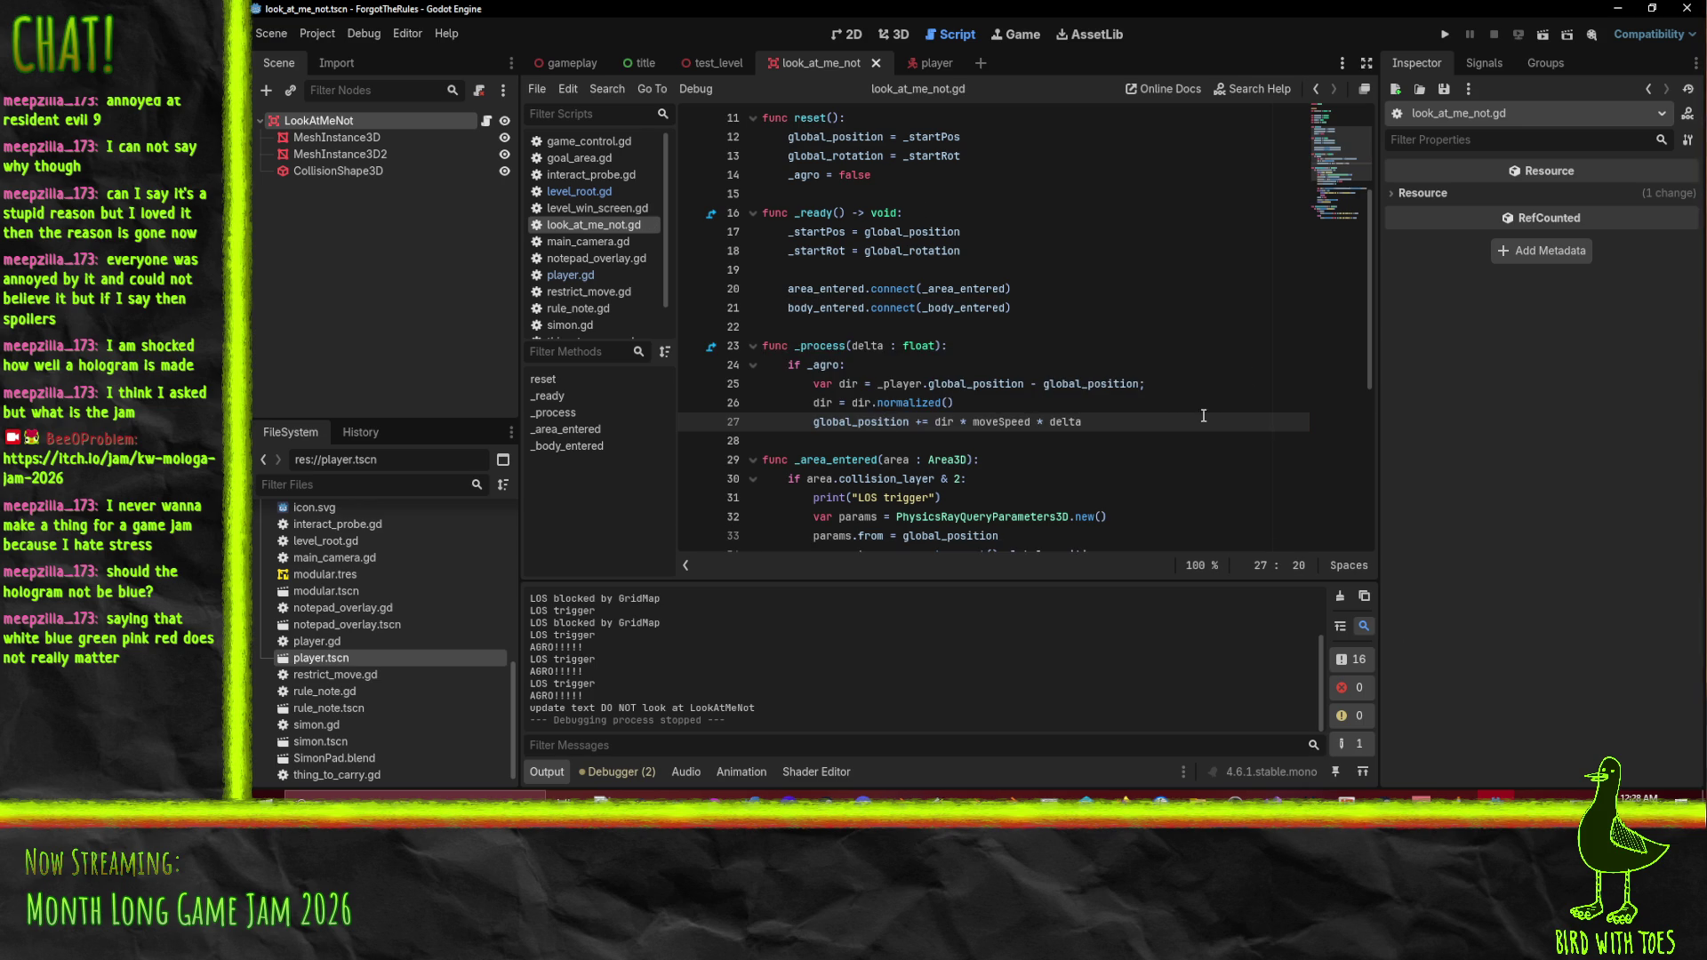
Run the project, press E to enter the test level, then stop after the AGRO and LOS logs.
{"action": "left_click", "coordinate": [1458, 797]}
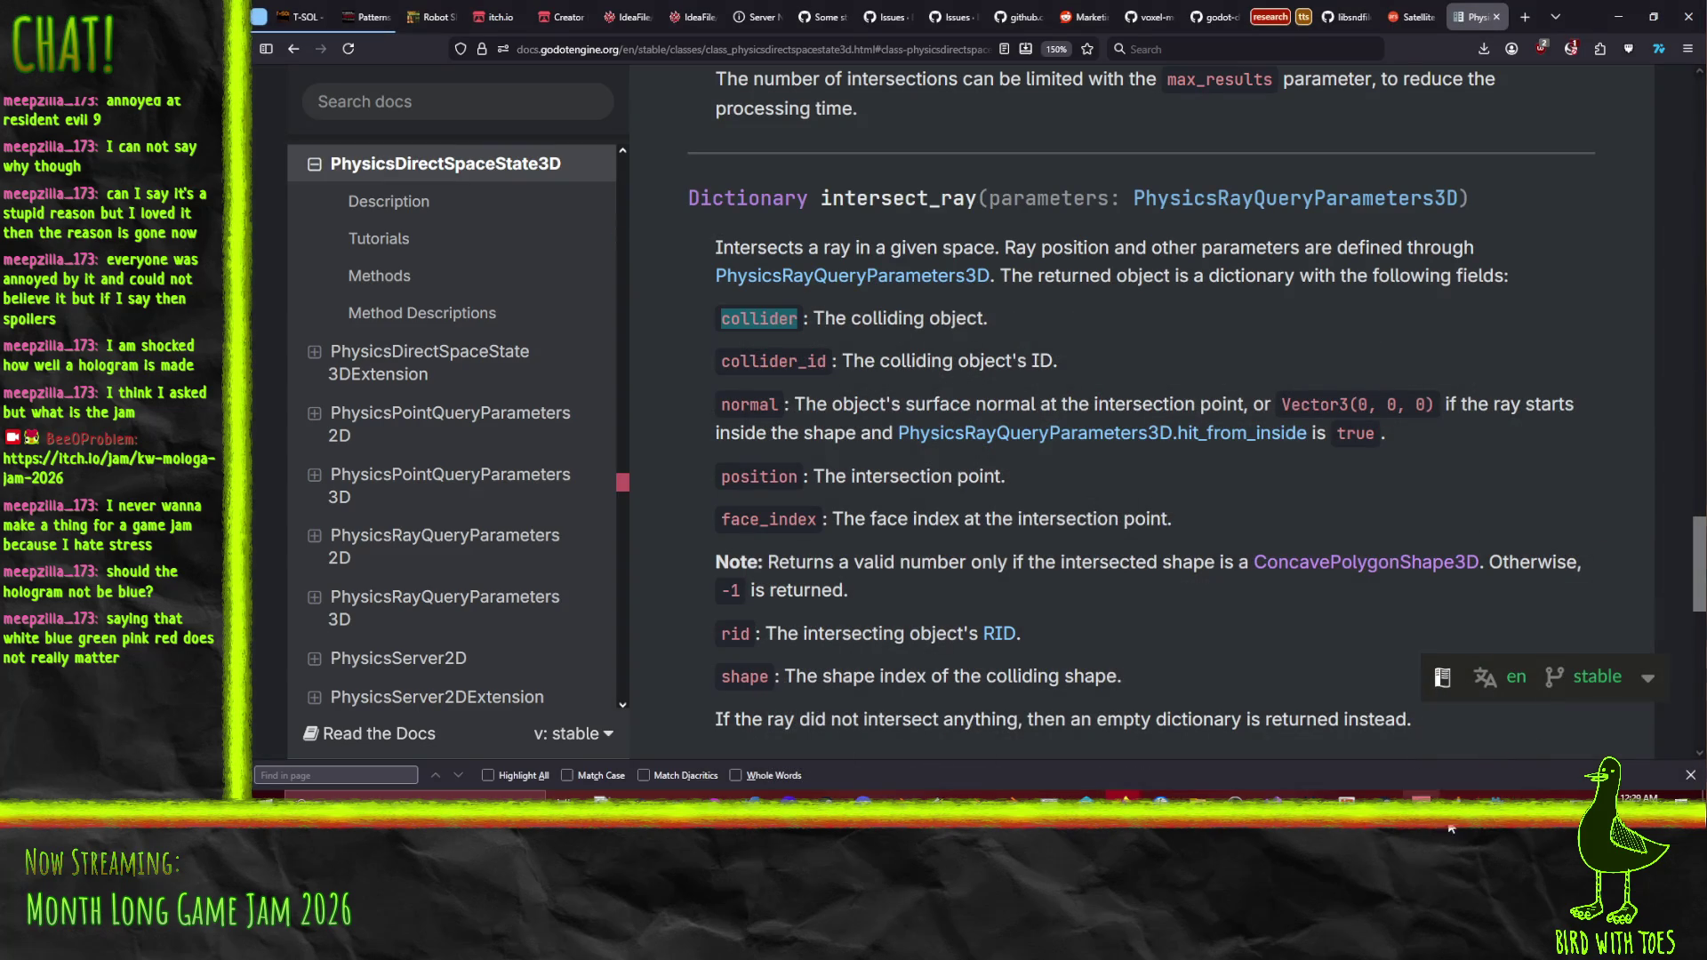
{"action": "key", "text": "alt+Tab"}
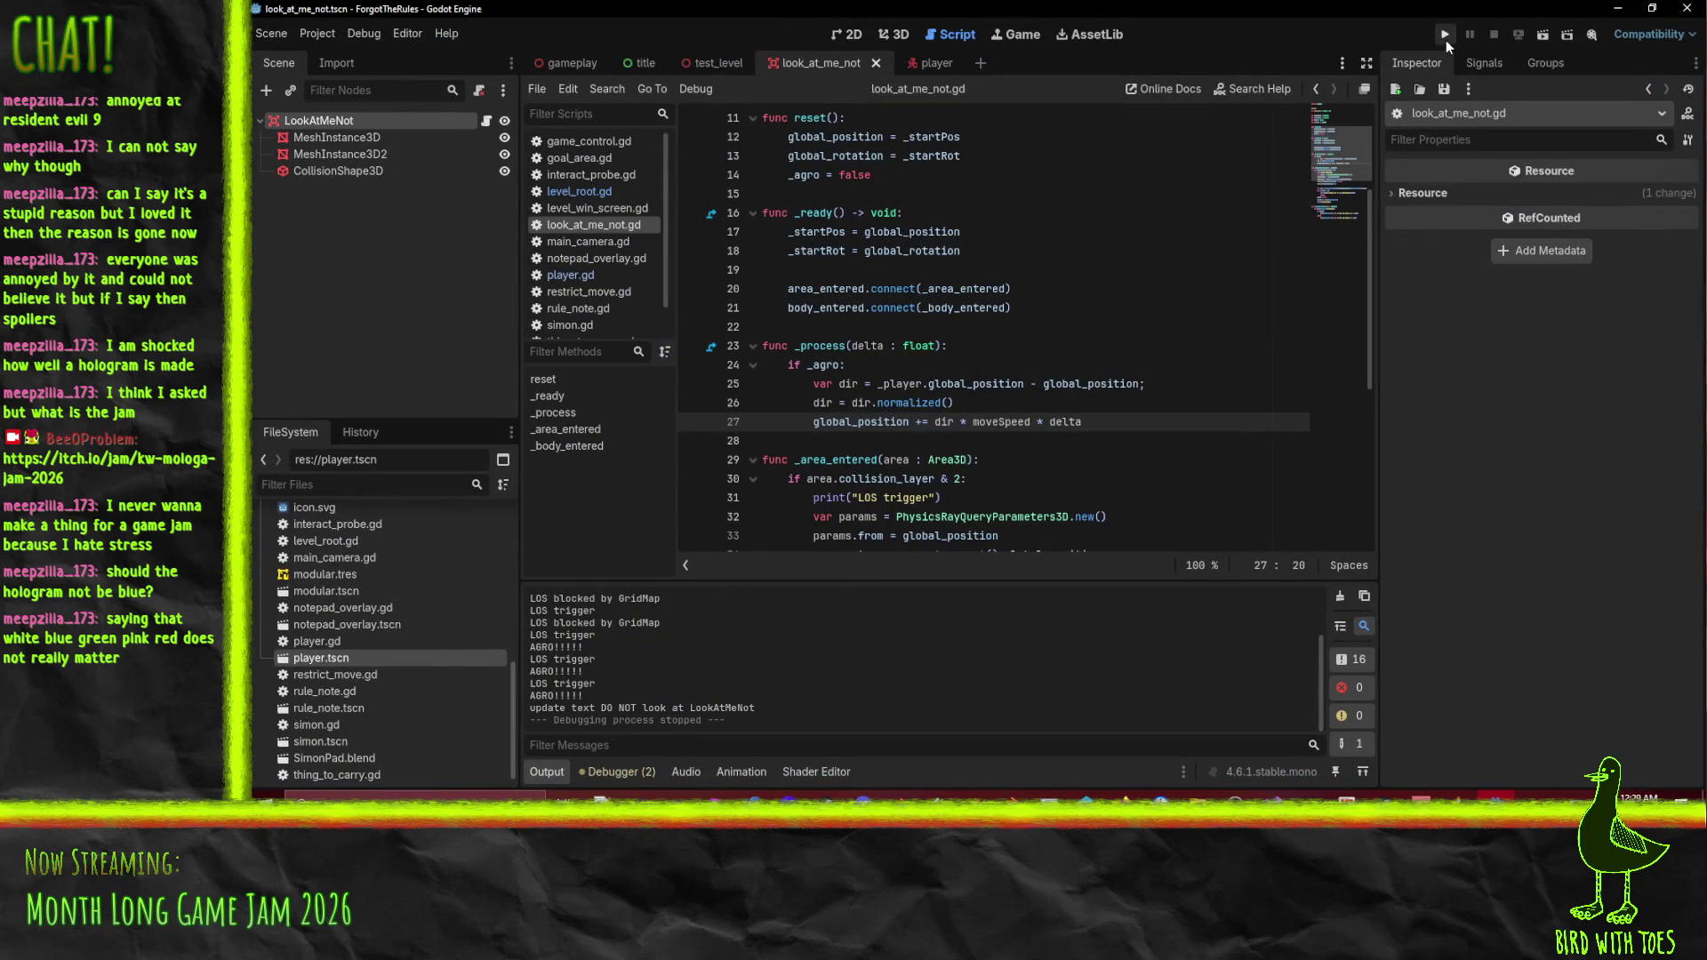
{"action": "left_click", "coordinate": [1446, 36]}
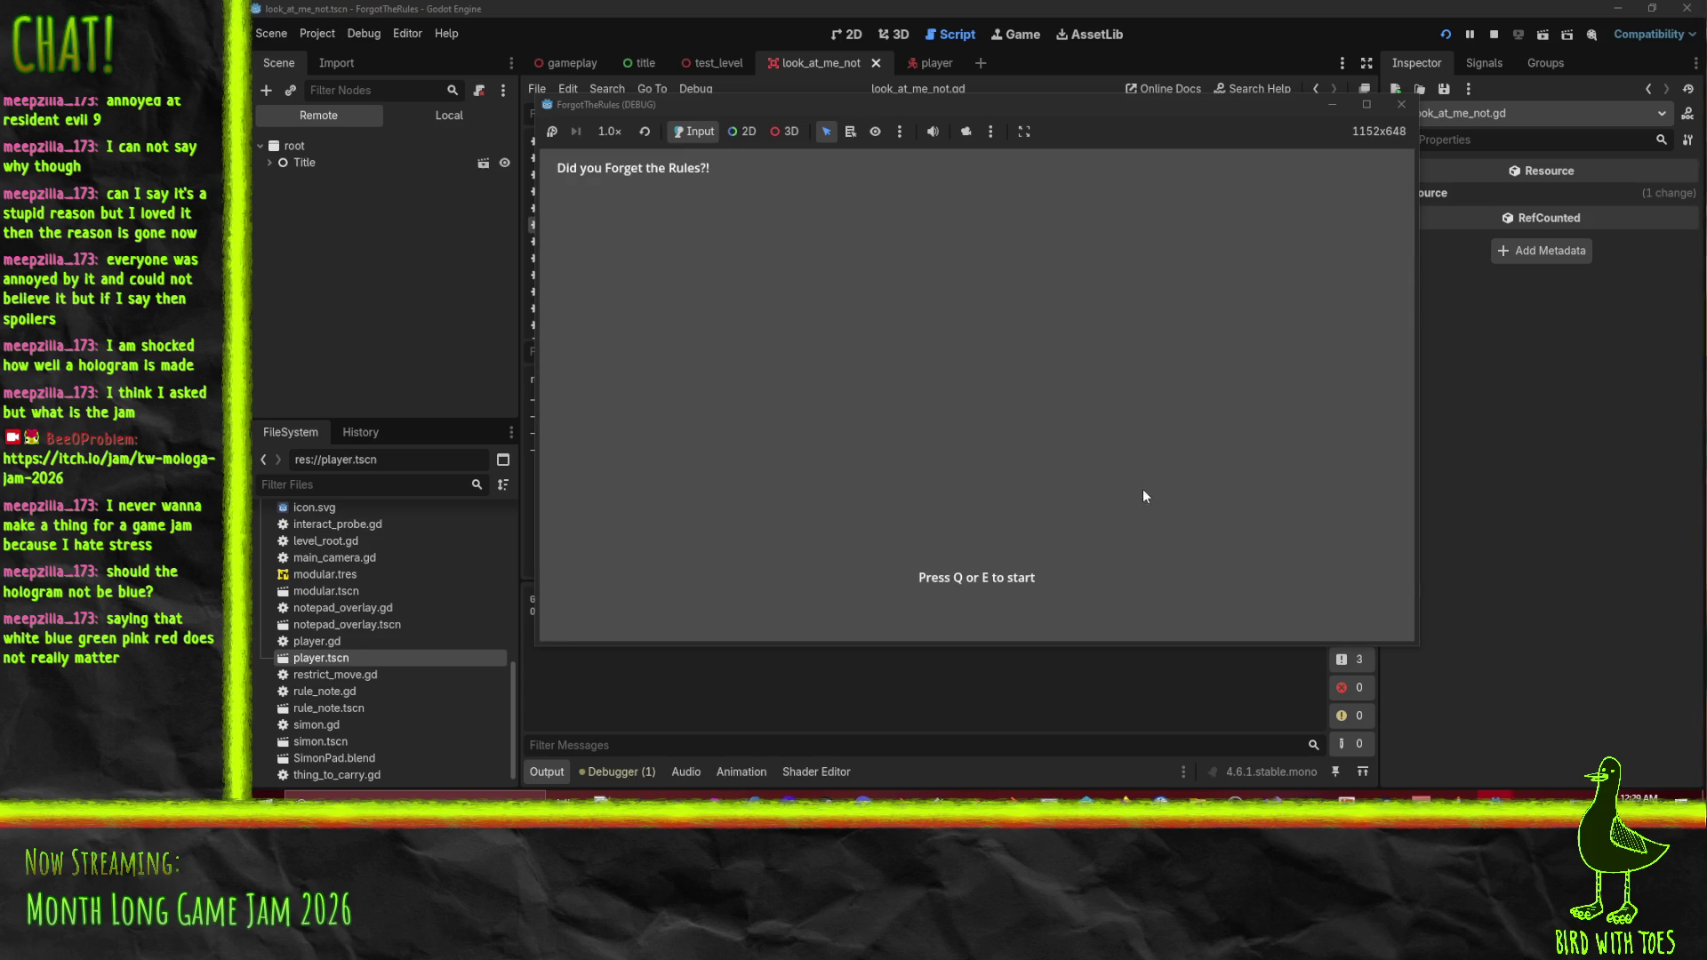
{"action": "key", "text": "e"}
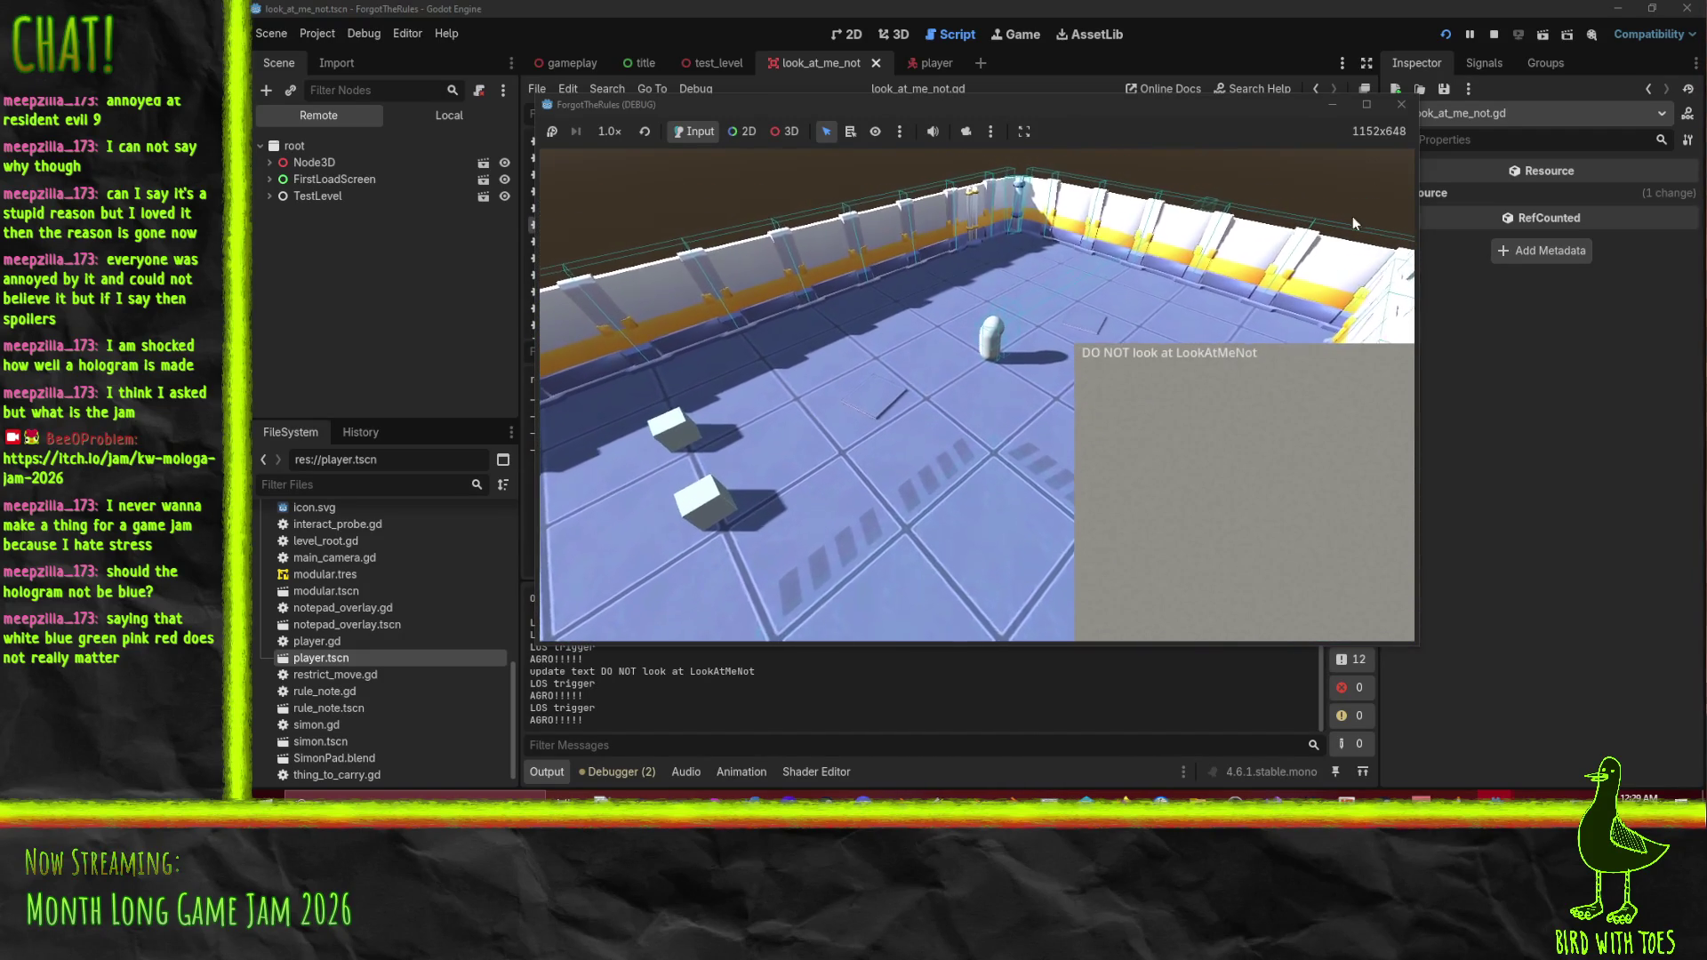
{"action": "left_click", "coordinate": [1402, 105]}
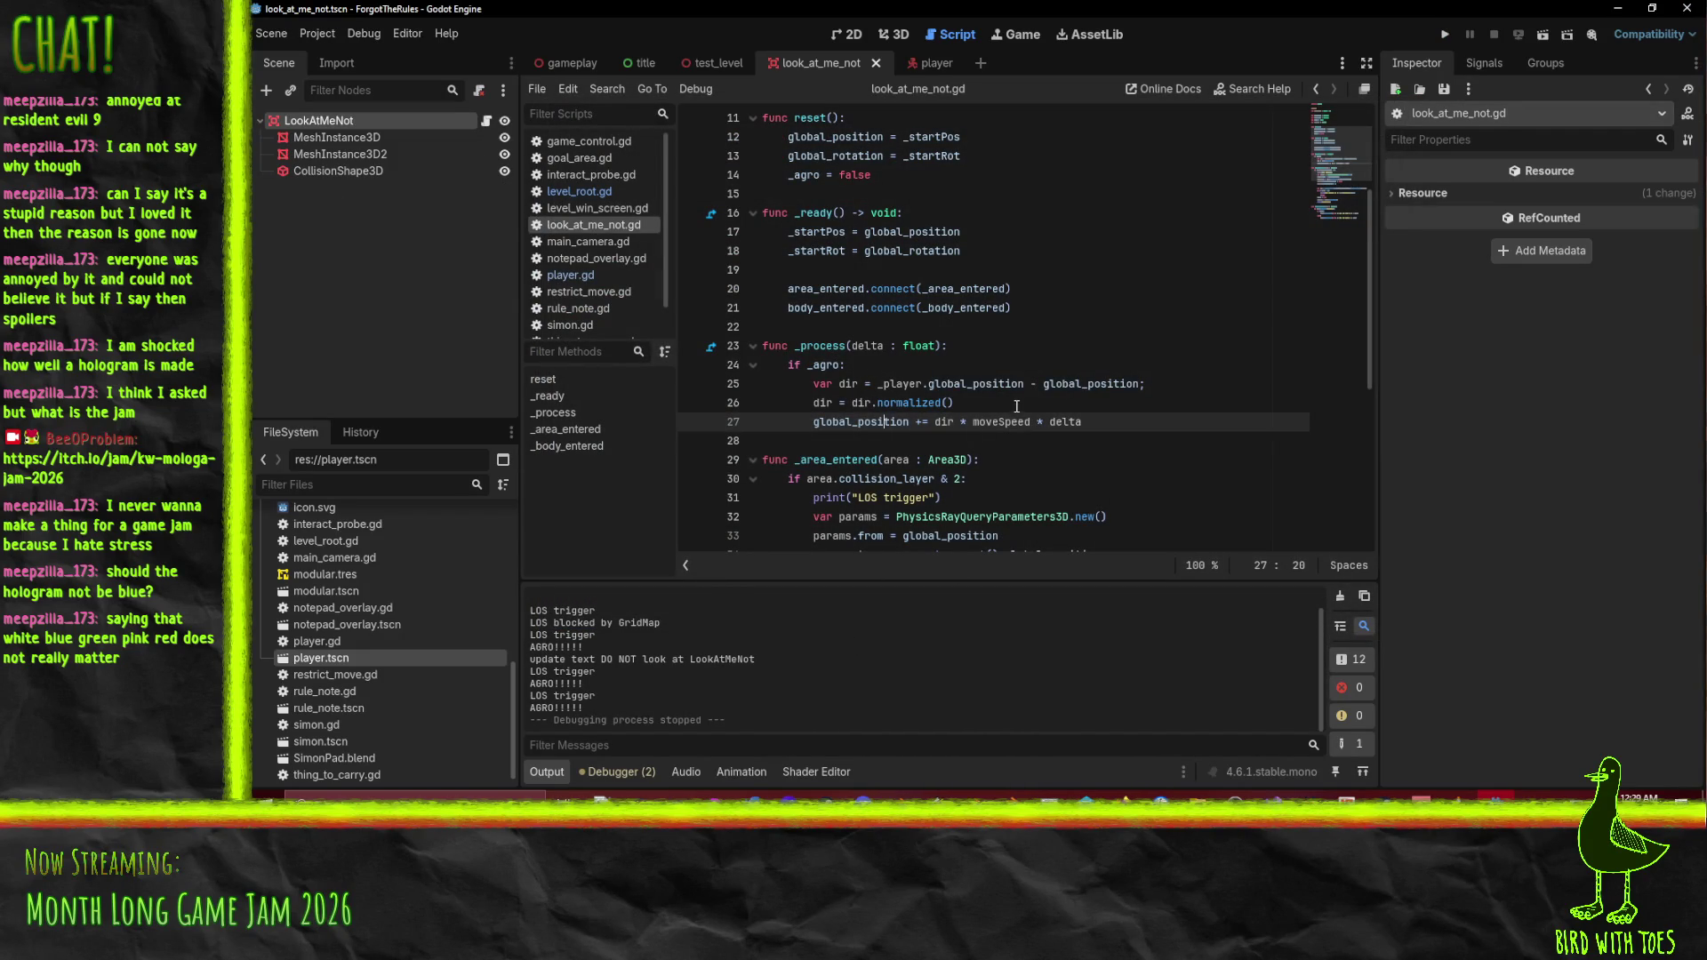
Show the player scene in the 3D viewport, orbited to reveal its line-of-sight probe.
{"action": "scroll", "coordinate": [1005, 536], "scroll_direction": "down", "scroll_amount": 6}
{"action": "left_click", "coordinate": [890, 402]}
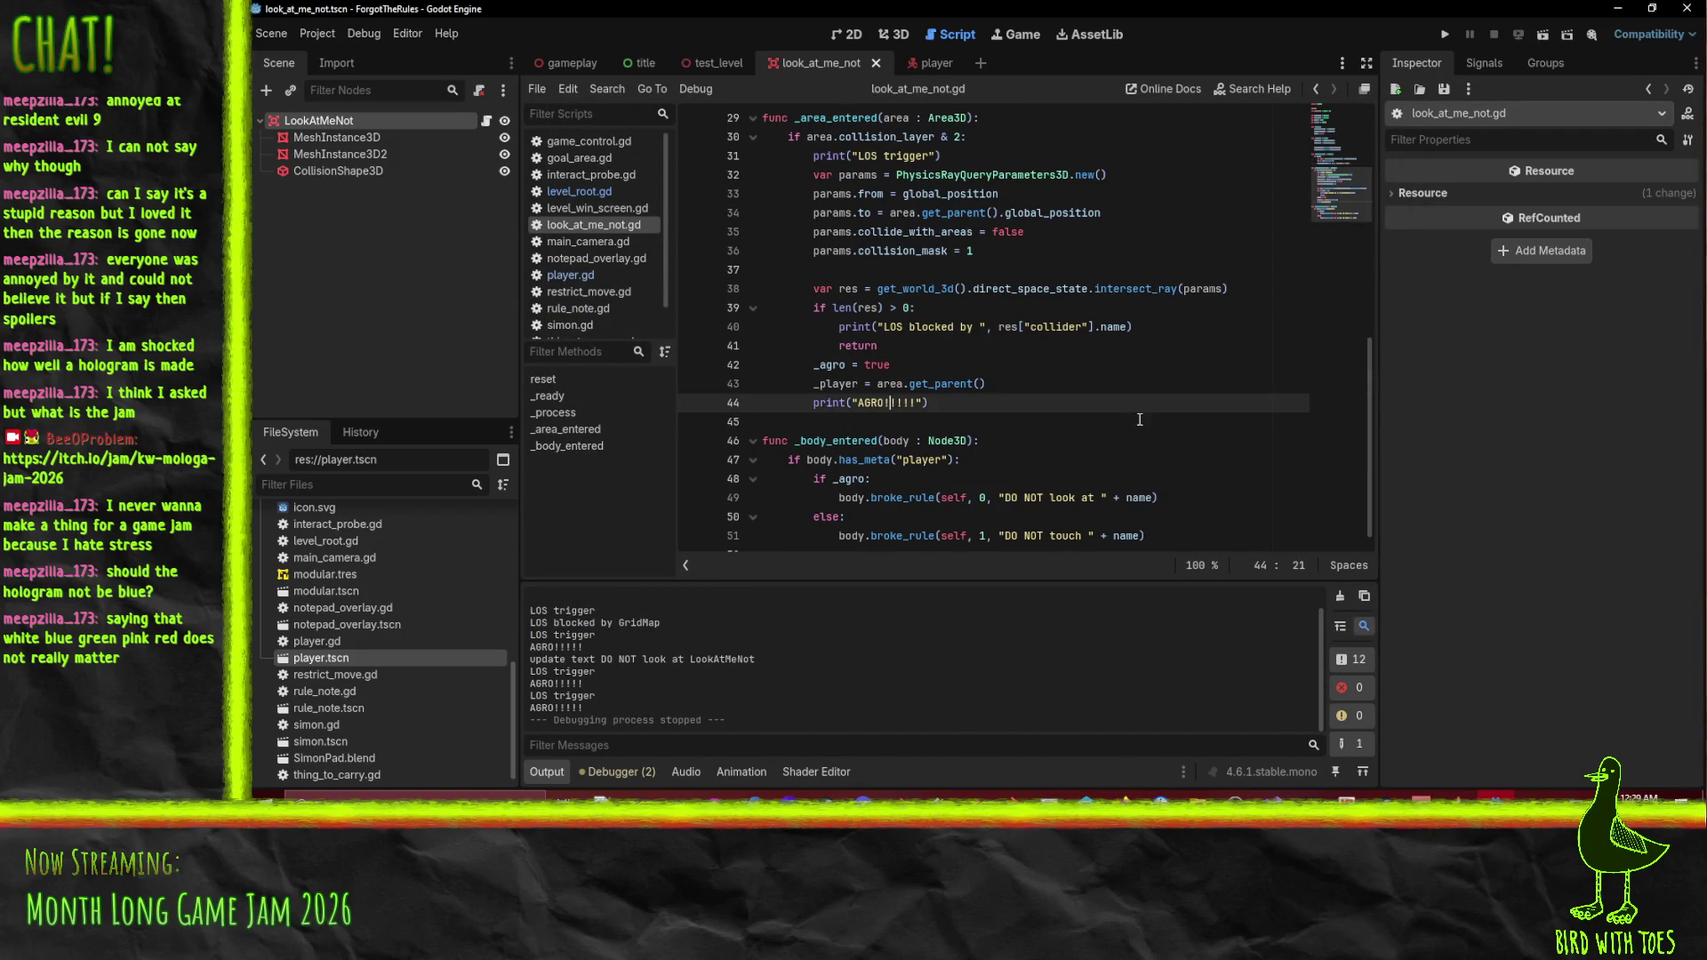
{"action": "key", "text": "ctrl+z"}
{"action": "key", "text": "ctrl+z"}
{"action": "key", "text": "ctrl+z"}
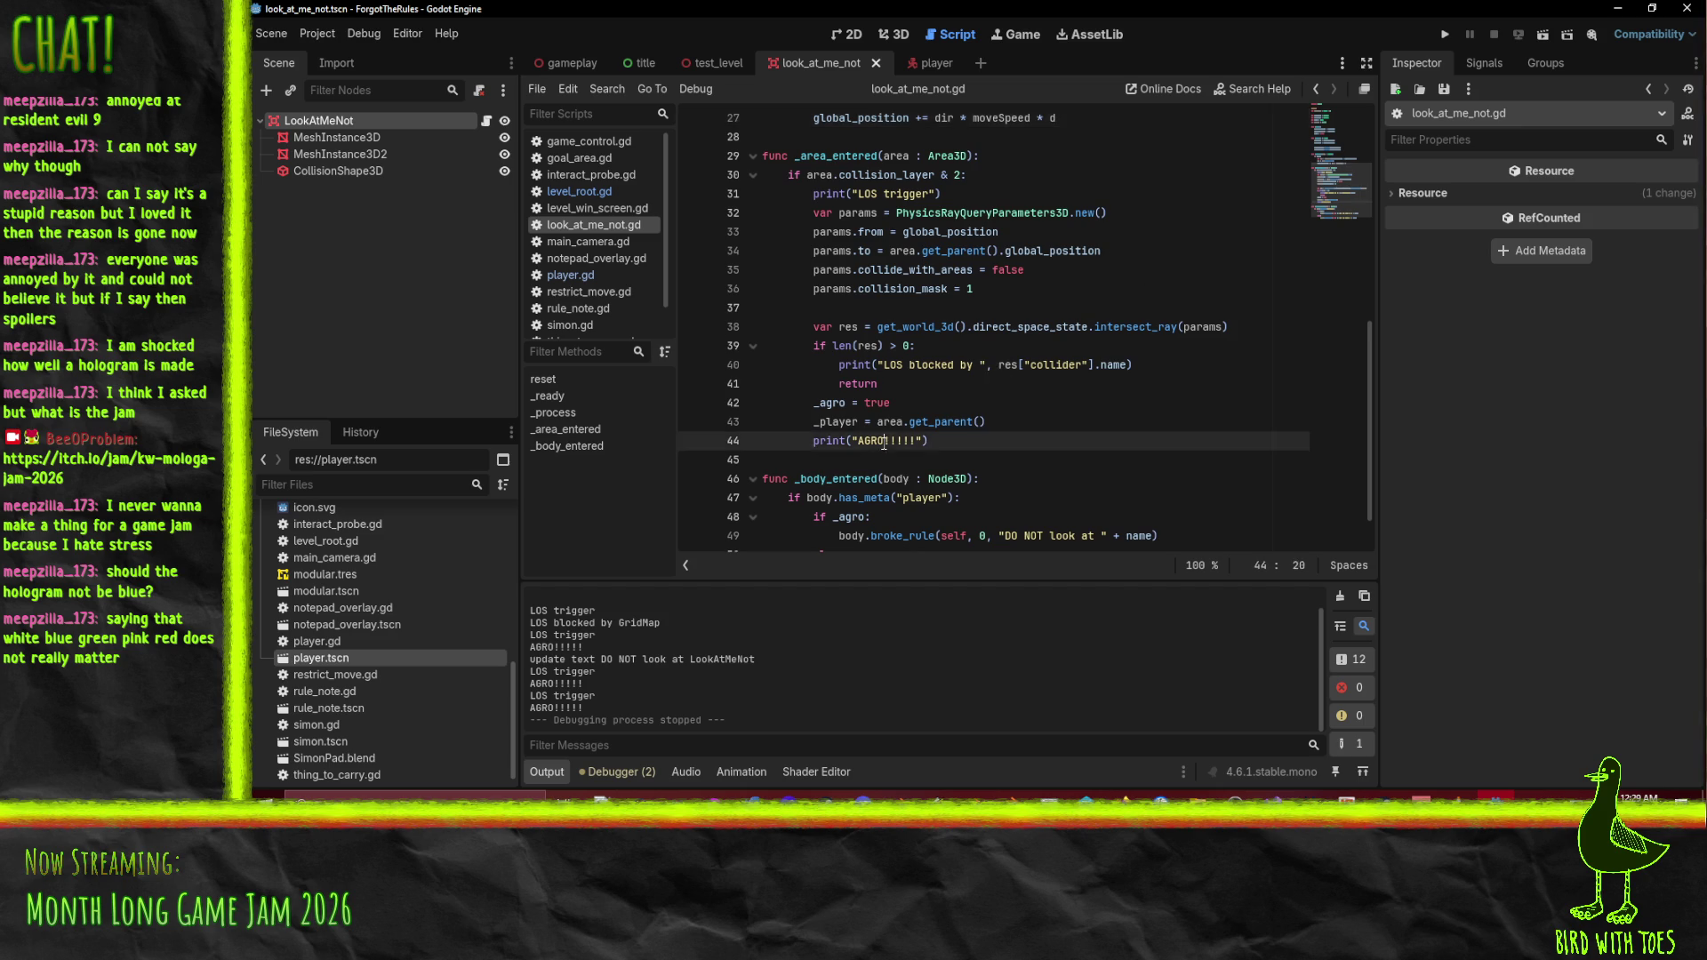
{"action": "left_click", "coordinate": [934, 64]}
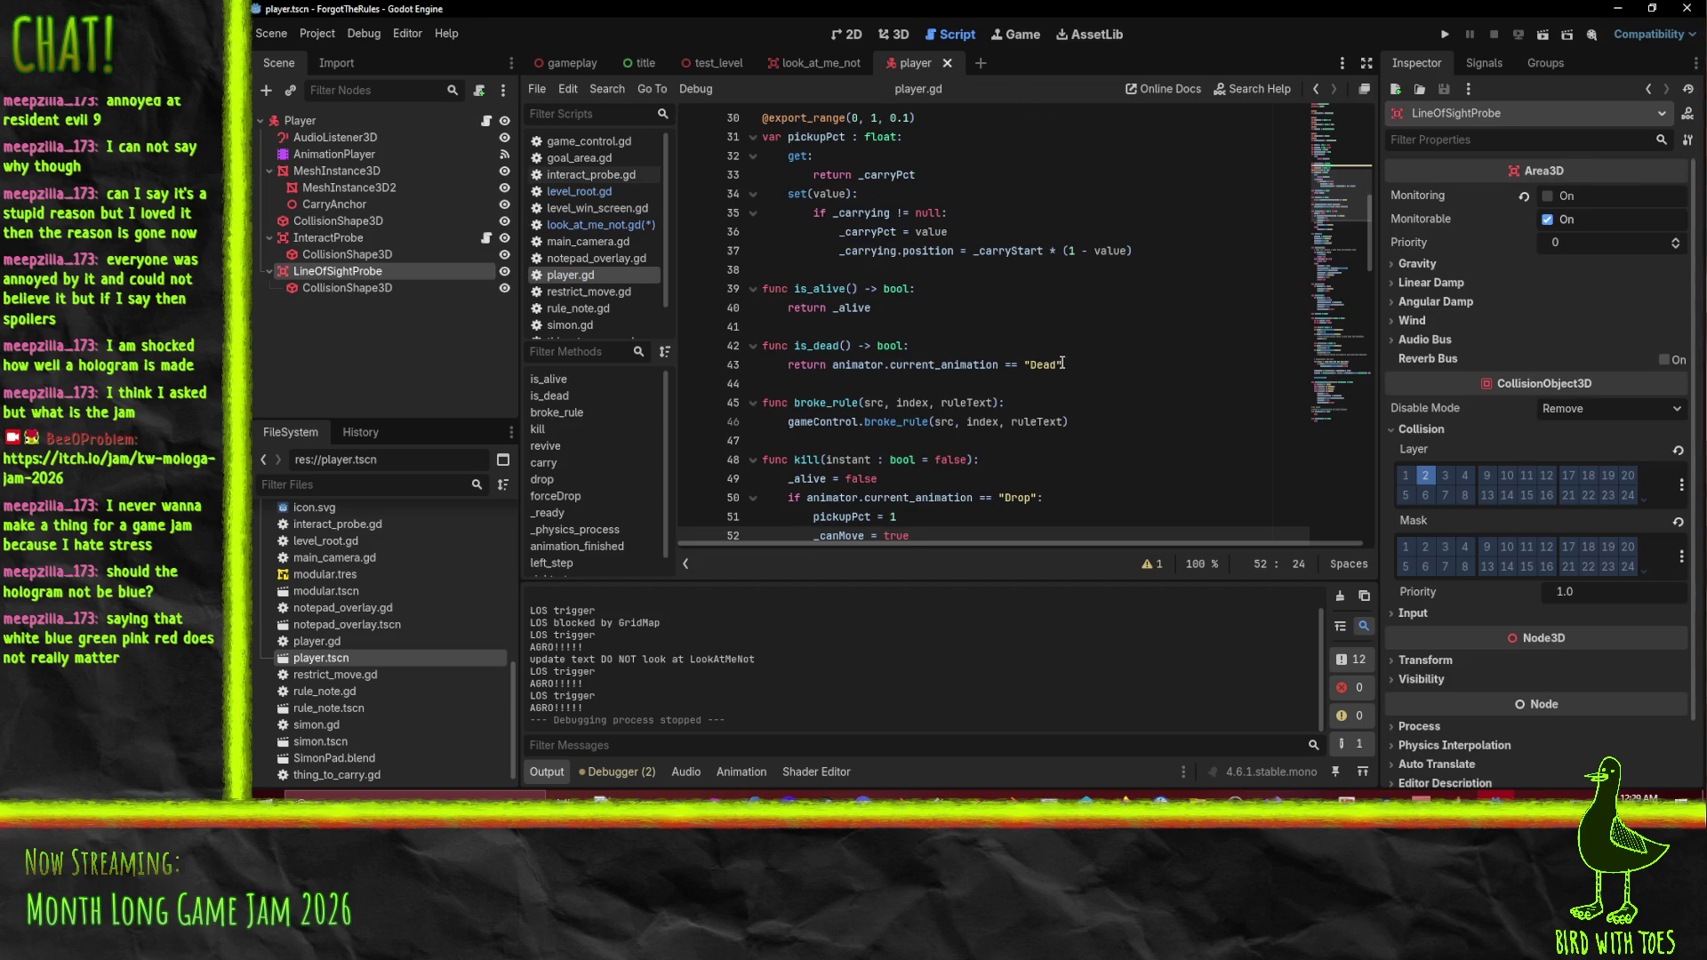
{"action": "left_click", "coordinate": [897, 35]}
{"action": "mouse_move", "coordinate": [1001, 143]}
{"action": "left_mouse_down"}
{"action": "mouse_move", "coordinate": [989, 199]}
{"action": "mouse_move", "coordinate": [852, 192]}
{"action": "mouse_move", "coordinate": [963, 200]}
{"action": "mouse_move", "coordinate": [874, 305]}
{"action": "mouse_move", "coordinate": [894, 333]}
{"action": "left_mouse_up"}
{"action": "scroll", "coordinate": [957, 206], "scroll_direction": "up", "scroll_amount": 3}
Move the line-of-sight probe forward along Z and save the player scene.
{"action": "scroll", "coordinate": [957, 206], "scroll_direction": "up", "scroll_amount": 3}
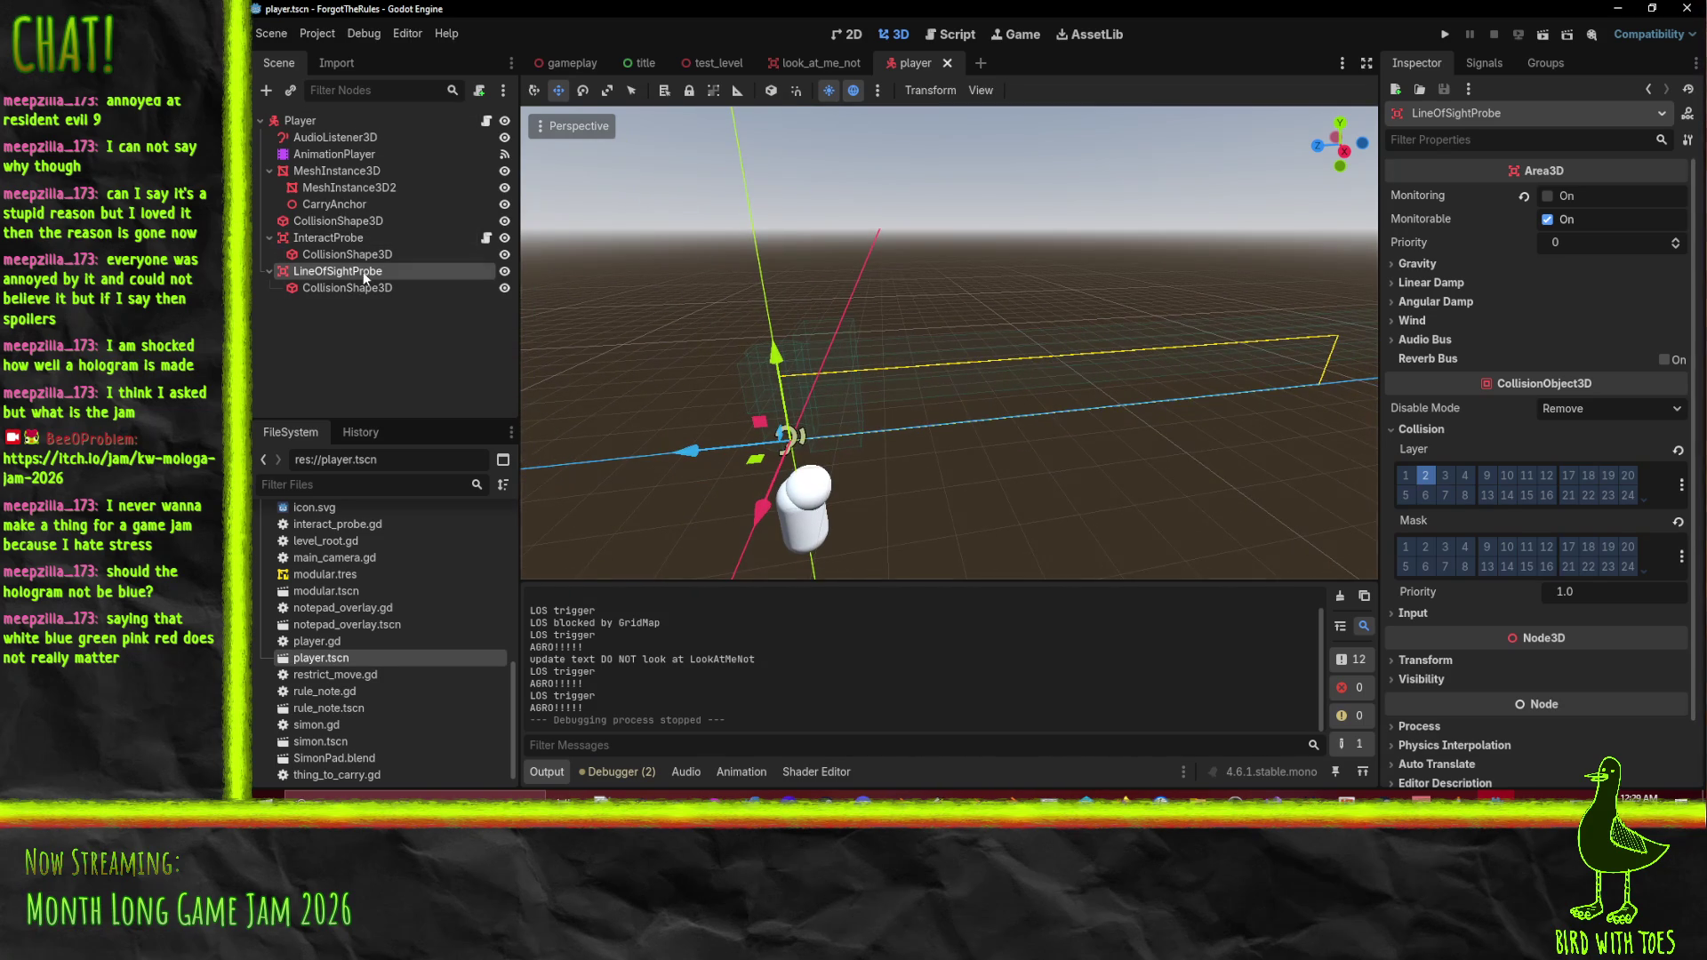
{"action": "mouse_move", "coordinate": [694, 453]}
{"action": "left_mouse_down"}
{"action": "mouse_move", "coordinate": [737, 455]}
{"action": "mouse_move", "coordinate": [633, 420]}
{"action": "mouse_move", "coordinate": [553, 437]}
{"action": "left_mouse_up"}
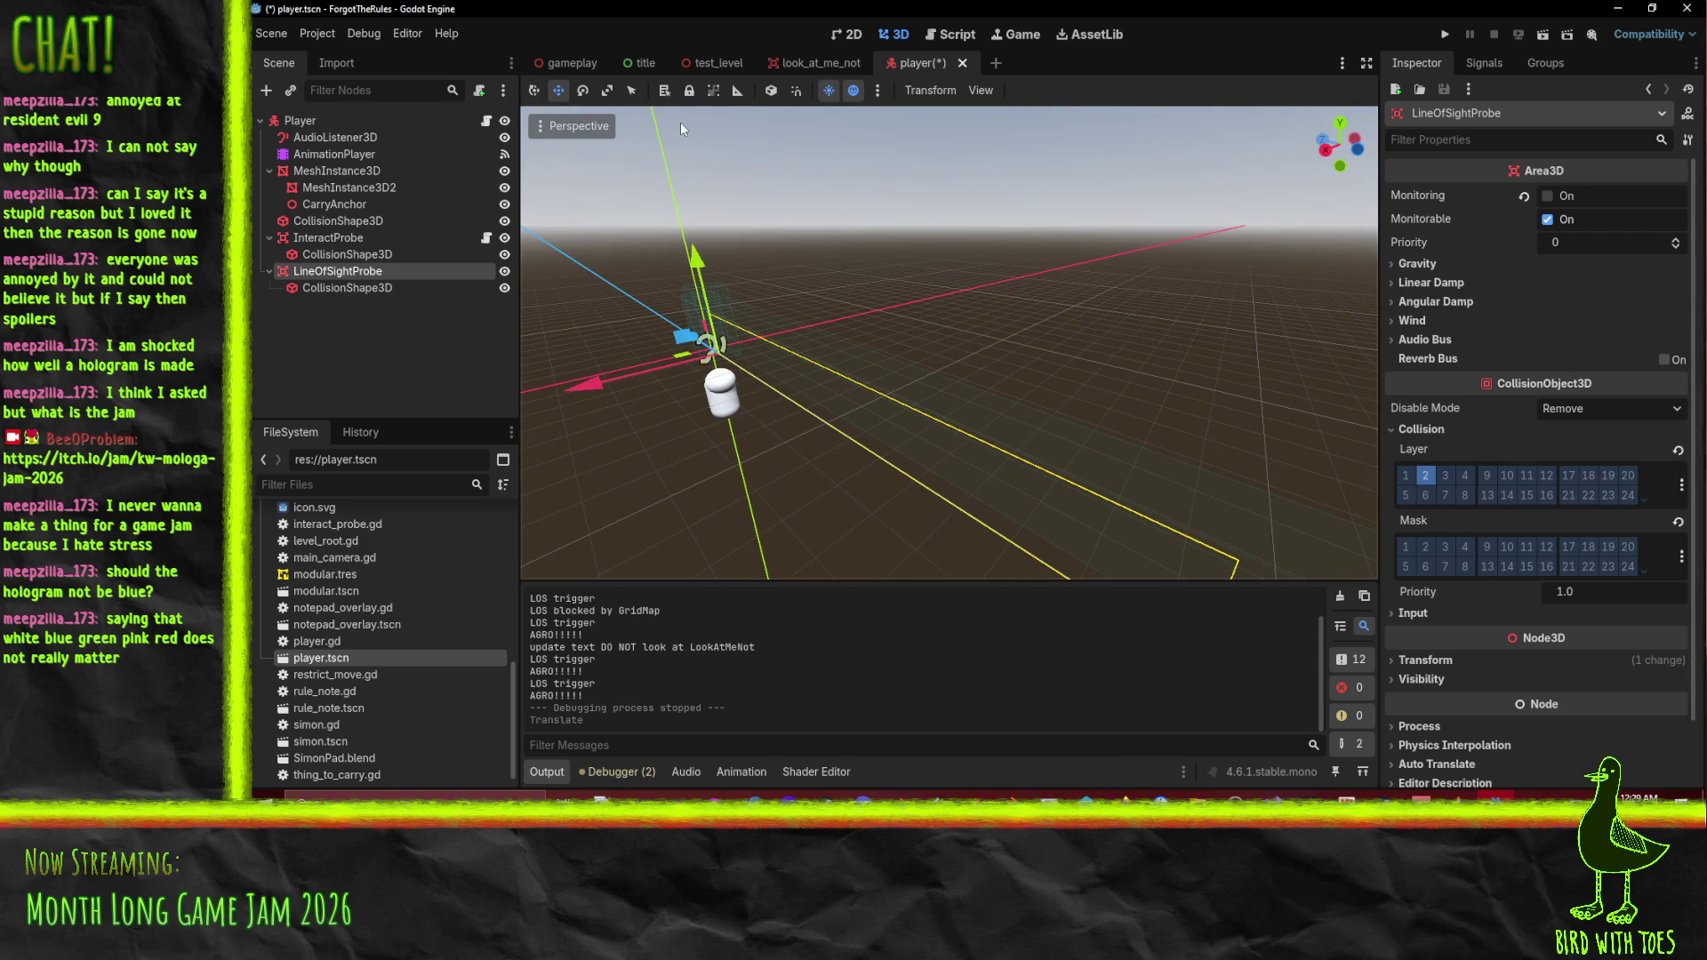
{"action": "scroll", "coordinate": [852, 256], "scroll_direction": "down", "scroll_amount": 5}
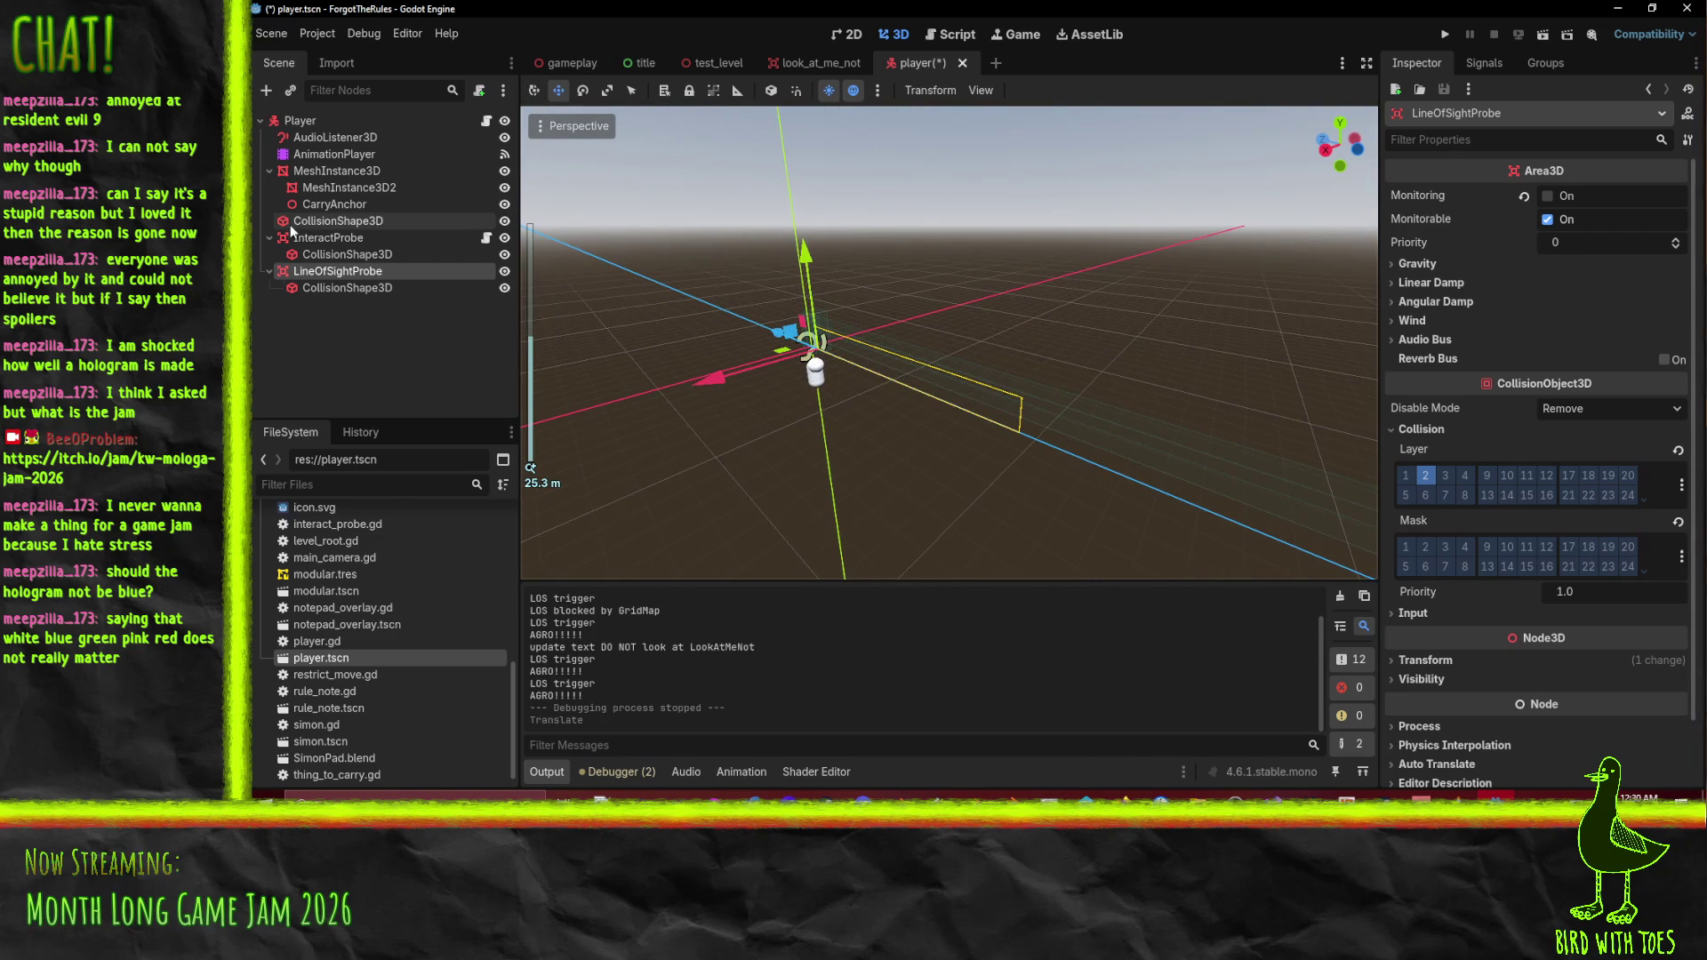
{"action": "scroll", "coordinate": [1033, 370], "scroll_direction": "down", "scroll_amount": 3}
{"action": "key", "text": "ctrl+s"}
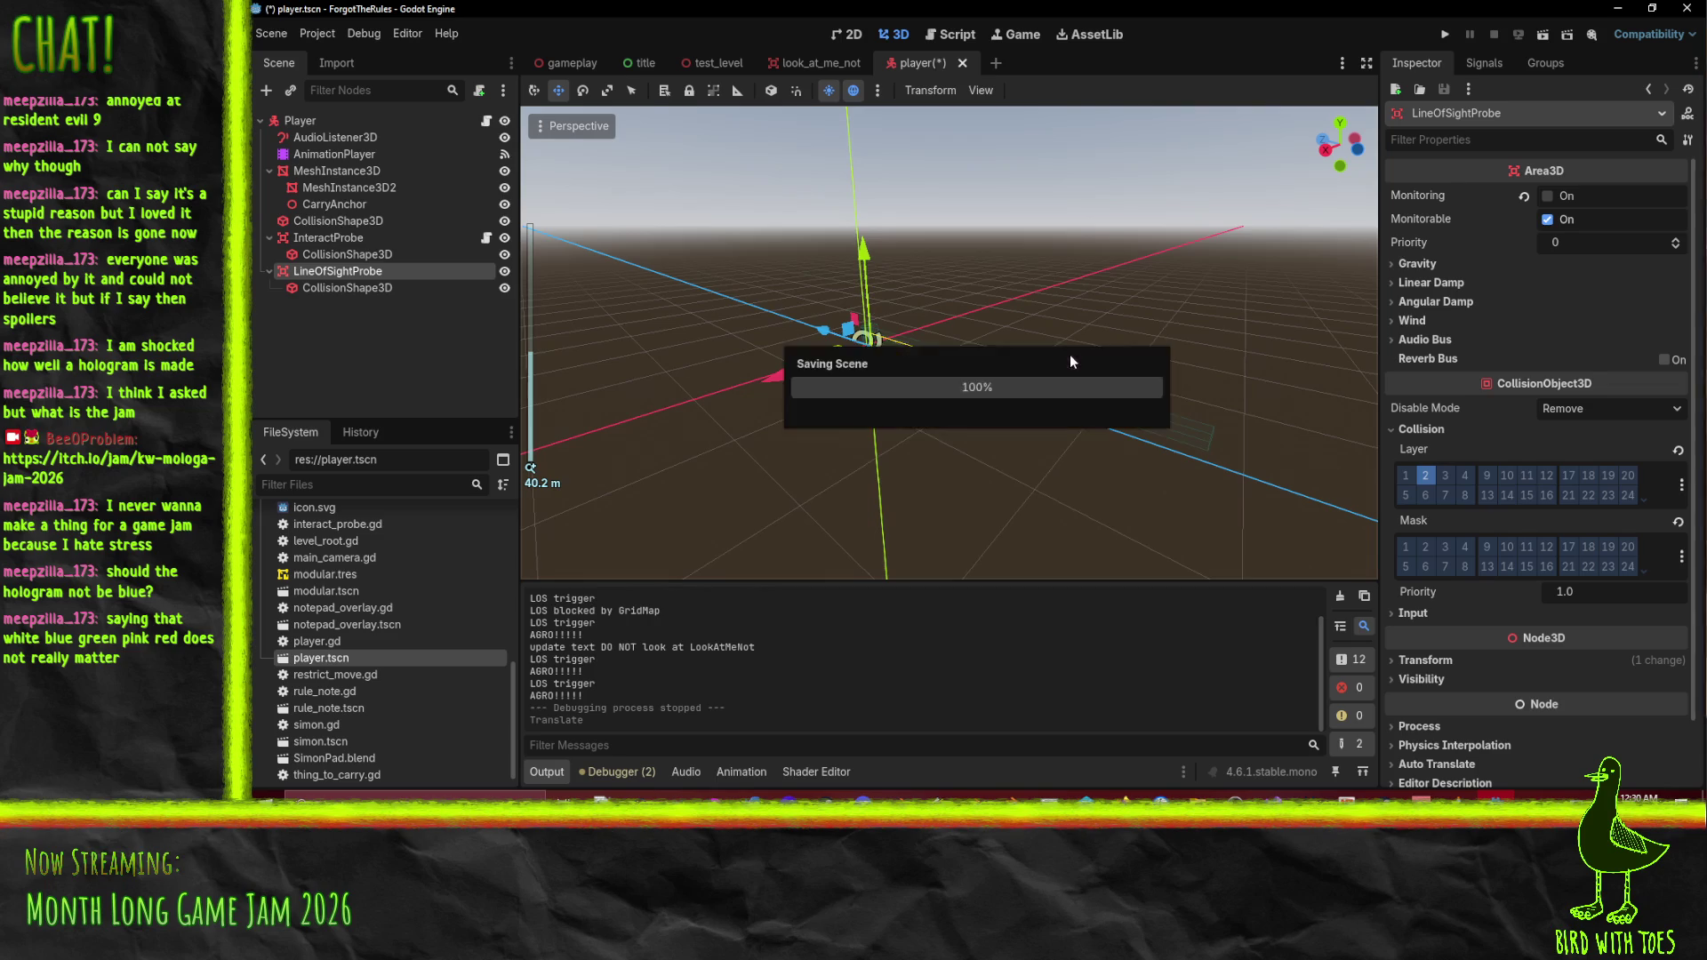
Stretch the probe's box collision shape to 1.0 × 3.0 × 30.0, save, and launch the game.
{"action": "left_click", "coordinate": [472, 288]}
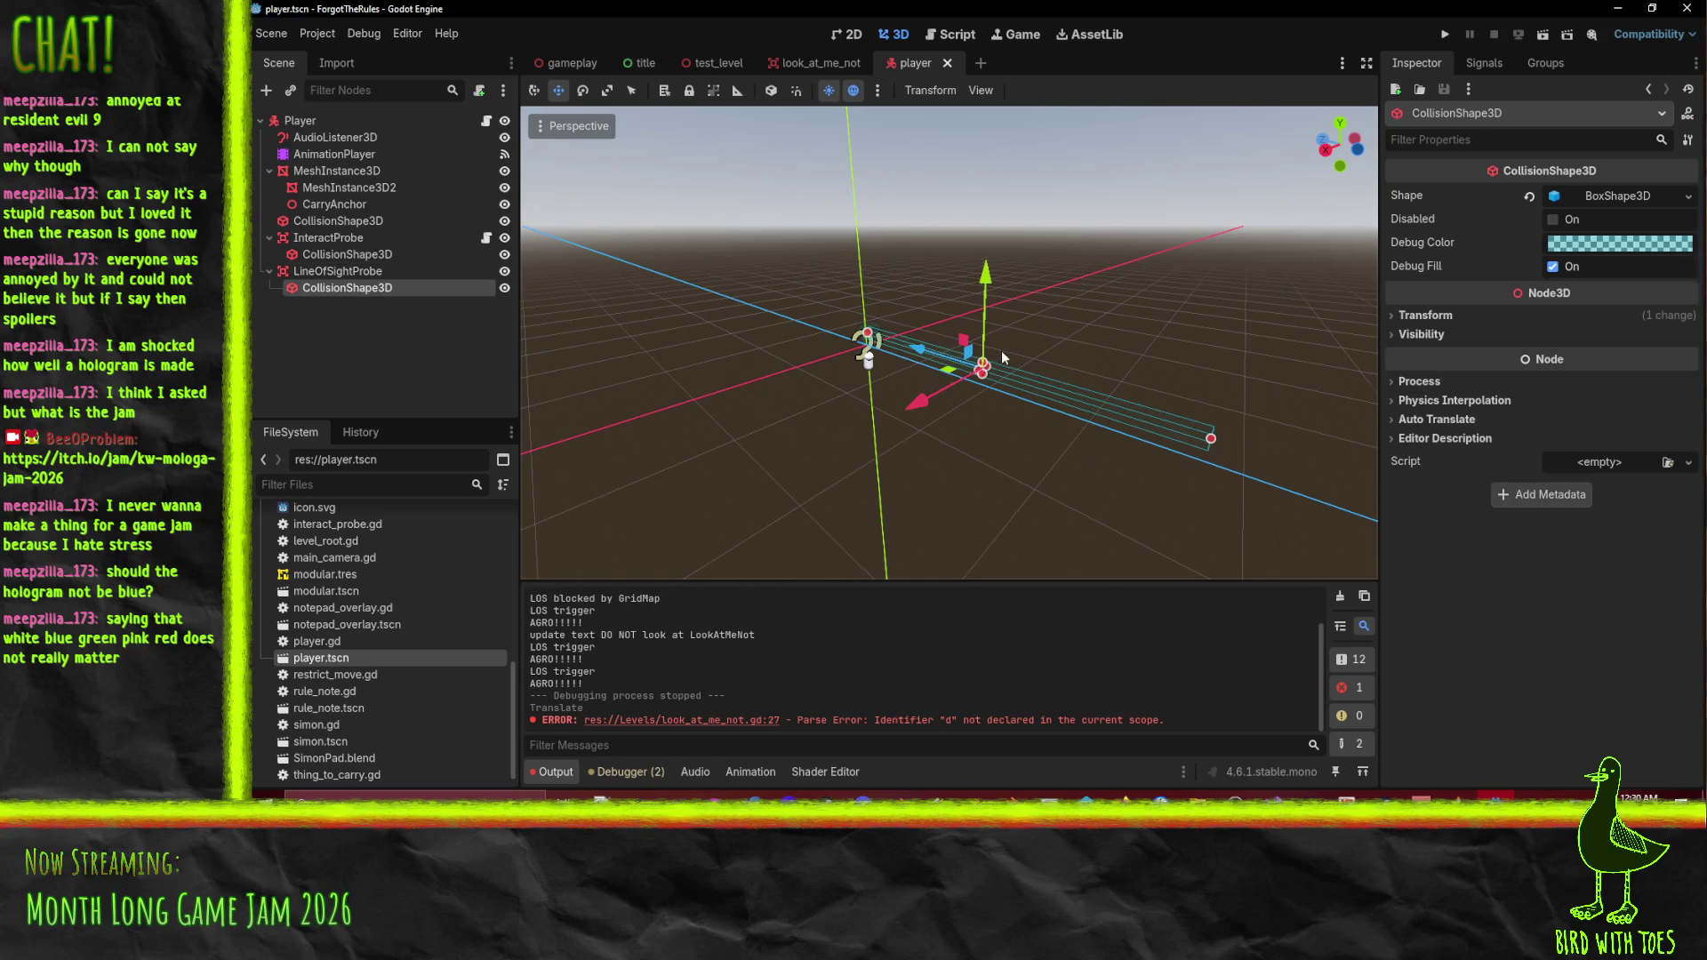
{"action": "mouse_move", "coordinate": [1120, 423]}
{"action": "left_mouse_down"}
{"action": "mouse_move", "coordinate": [1117, 402]}
{"action": "mouse_move", "coordinate": [1099, 493]}
{"action": "mouse_move", "coordinate": [1089, 475]}
{"action": "left_mouse_up"}
{"action": "key", "text": "ctrl+s"}
{"action": "scroll", "coordinate": [981, 285], "scroll_direction": "down", "scroll_amount": 2}
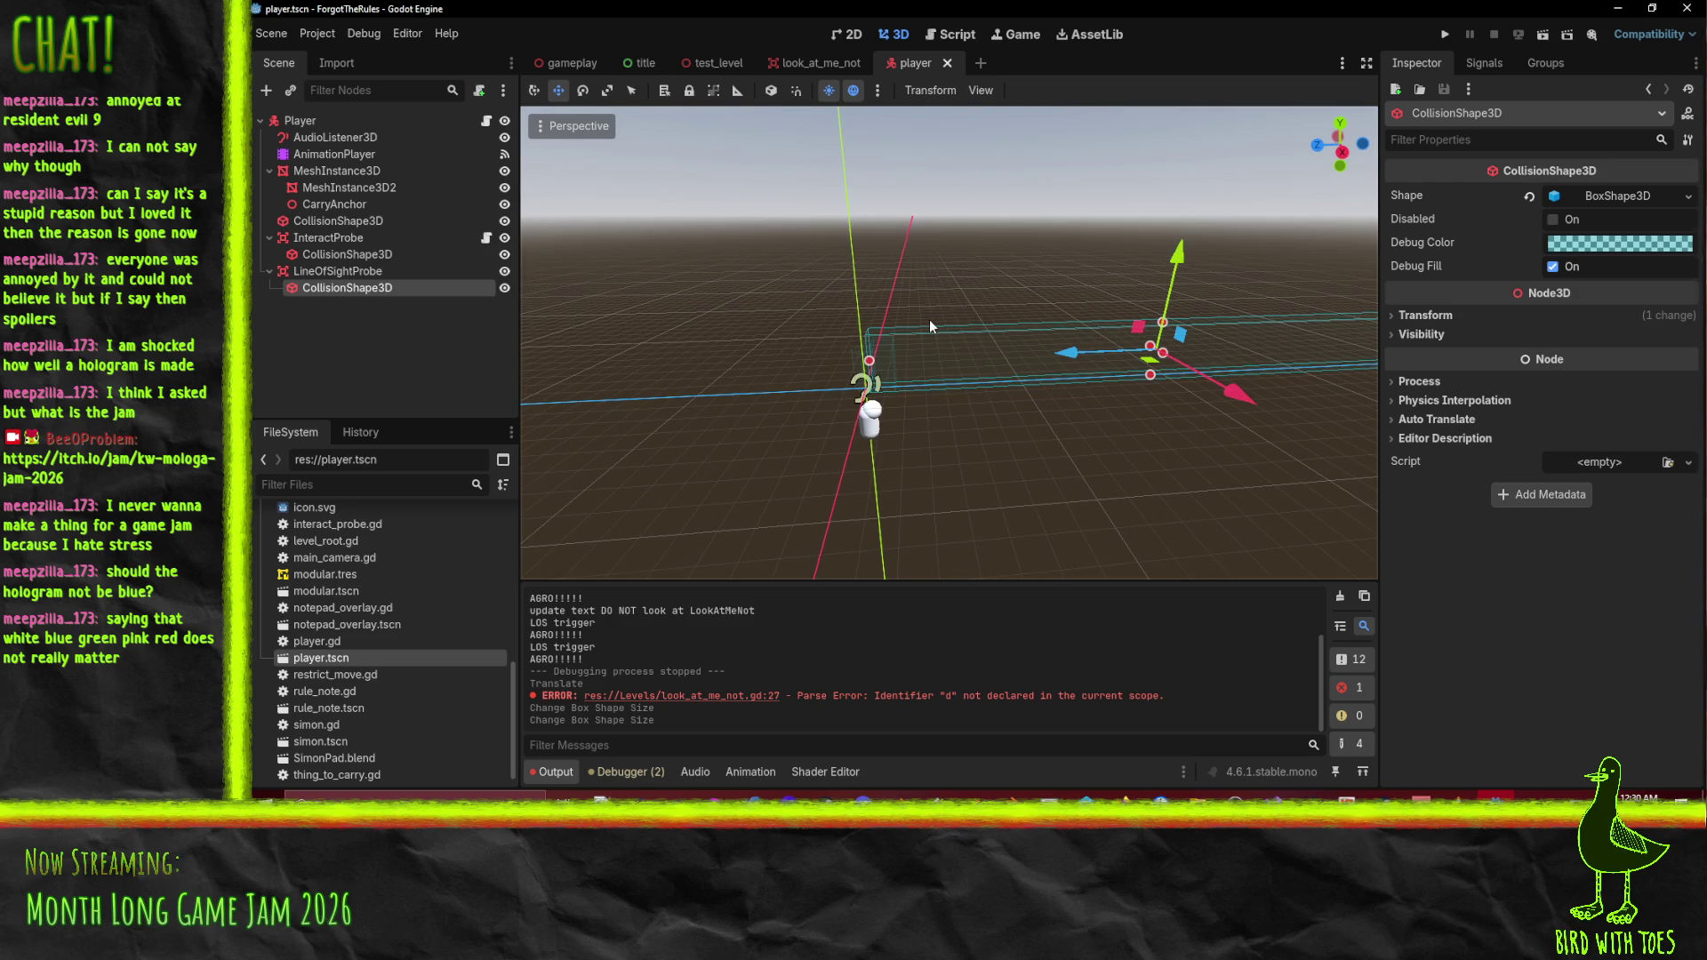
{"action": "left_click", "coordinate": [1447, 39]}
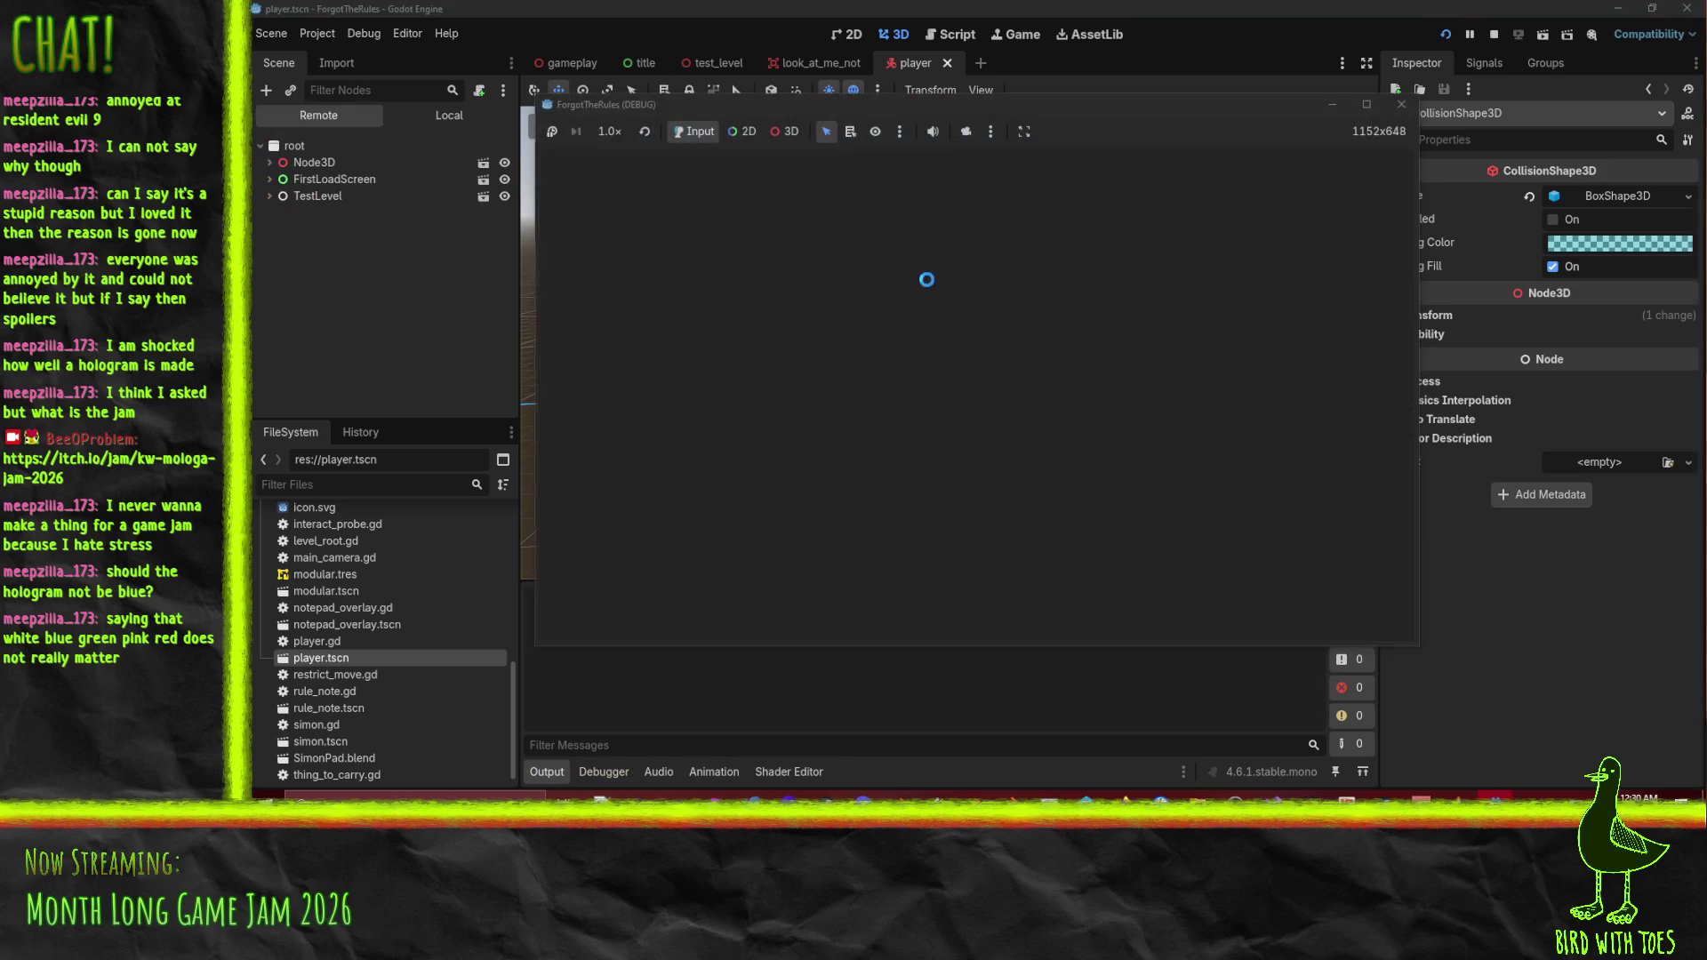
From the Debugger Errors list, change line 27's undeclared d to delta and rerun with F5.
{"action": "key", "text": "q"}
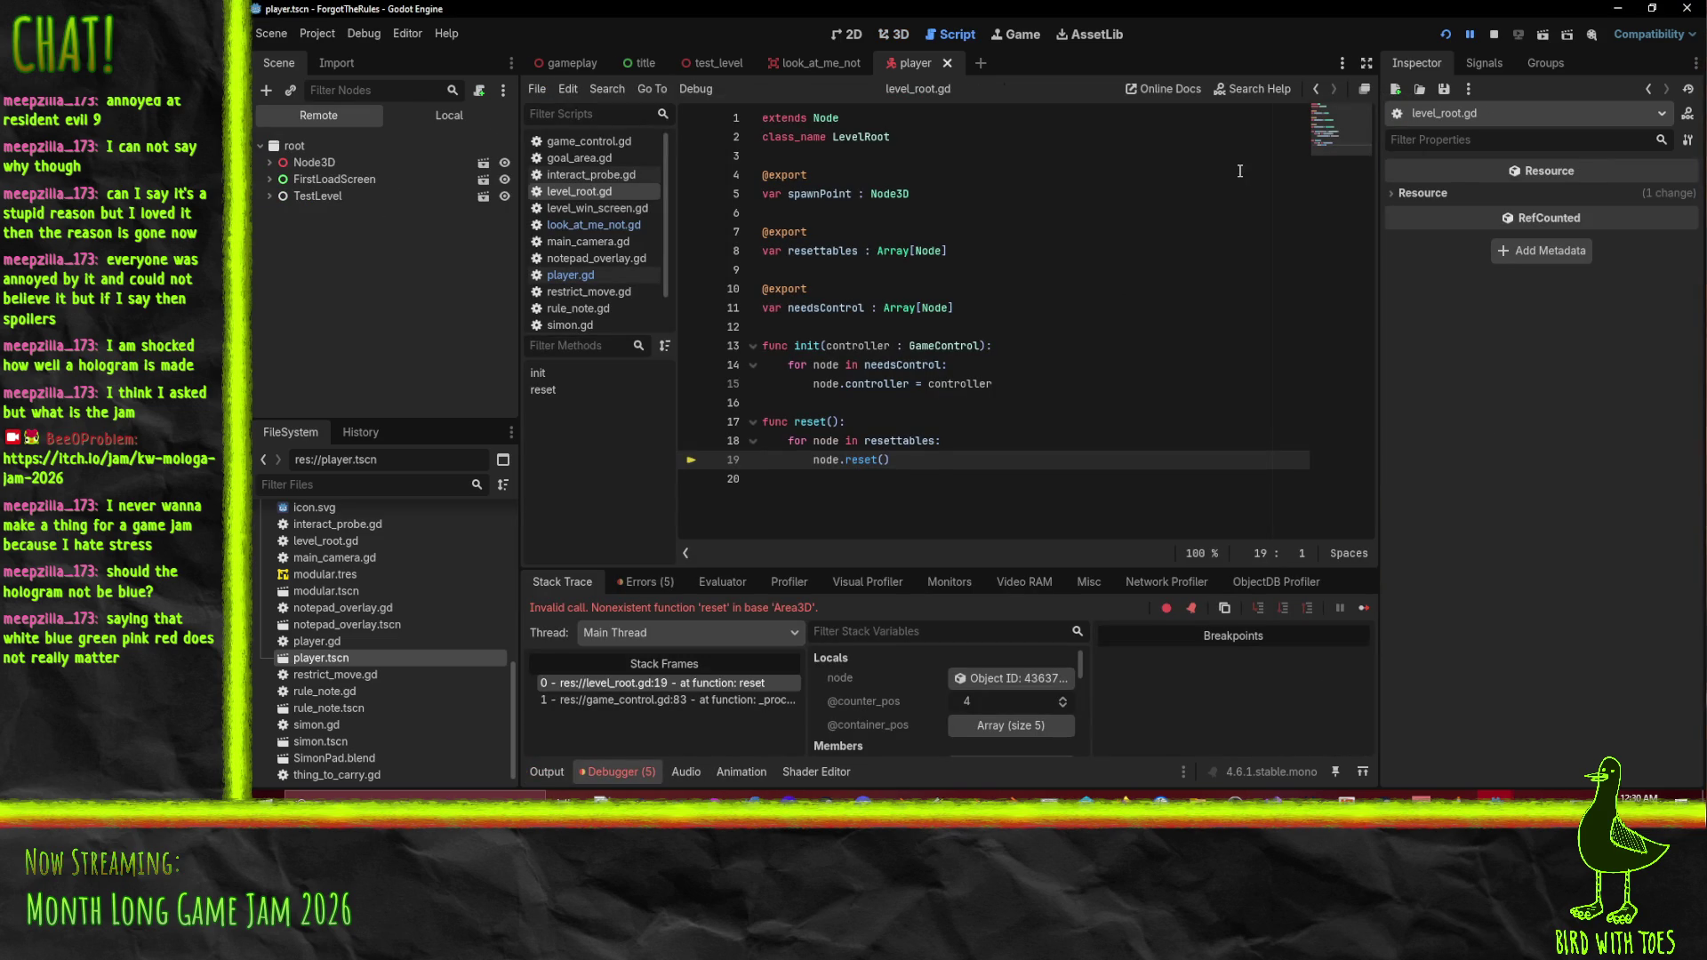
{"action": "left_click", "coordinate": [637, 585]}
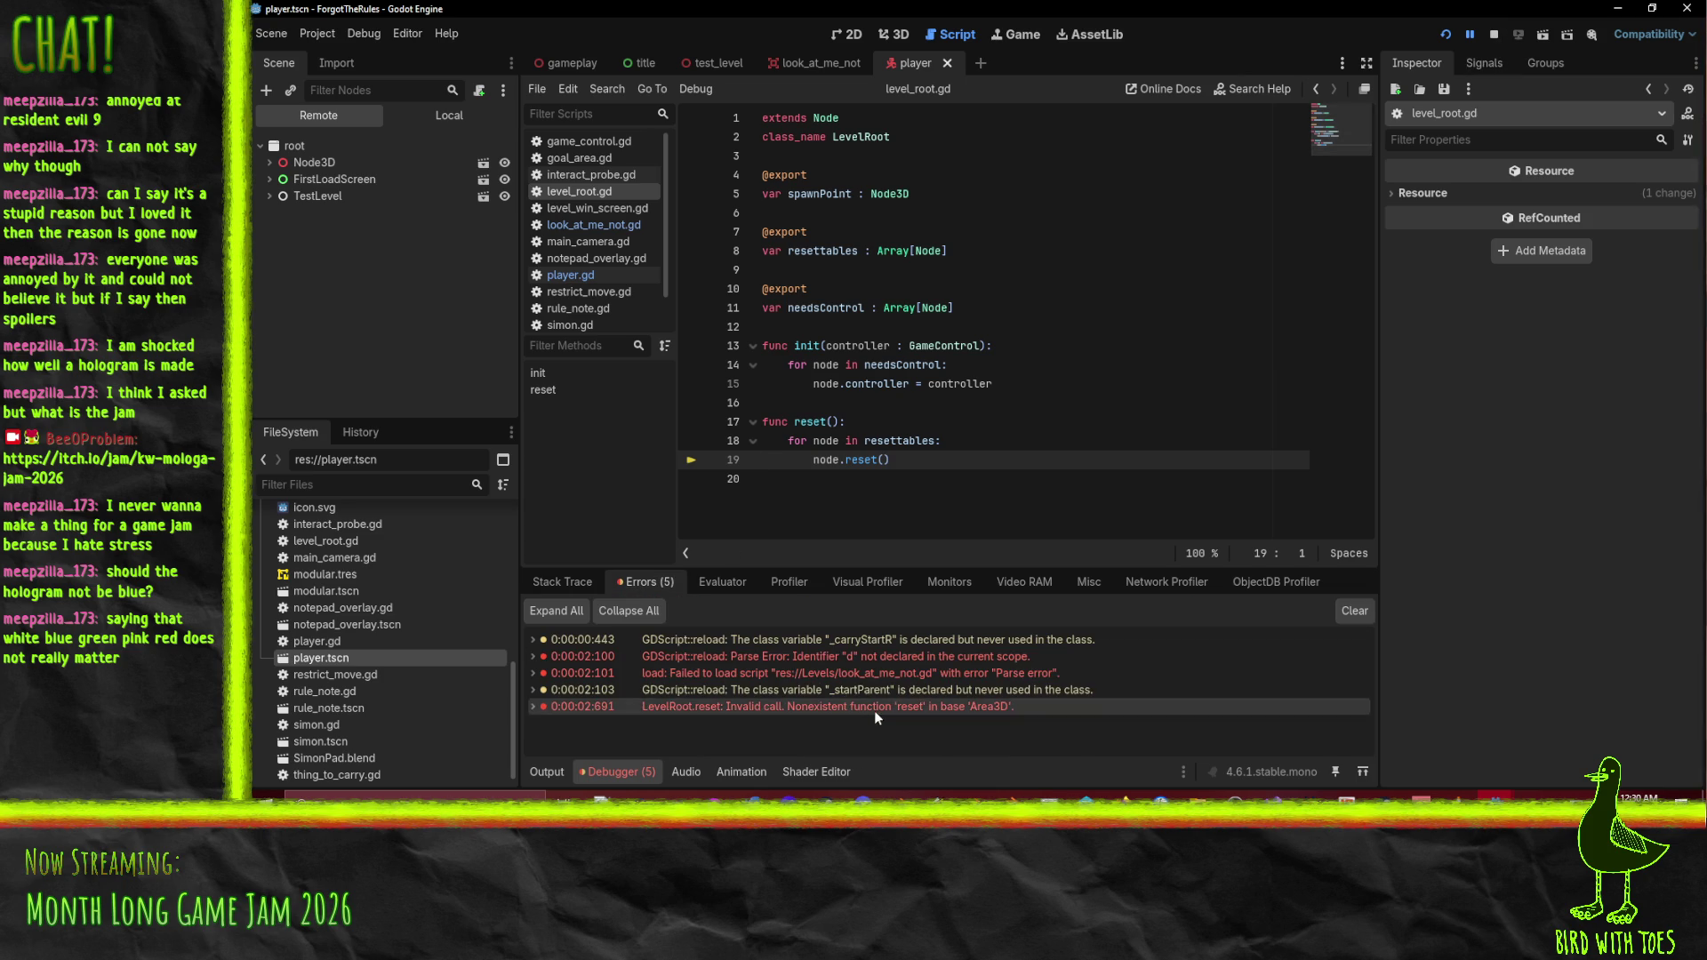
{"action": "left_click", "coordinate": [934, 655]}
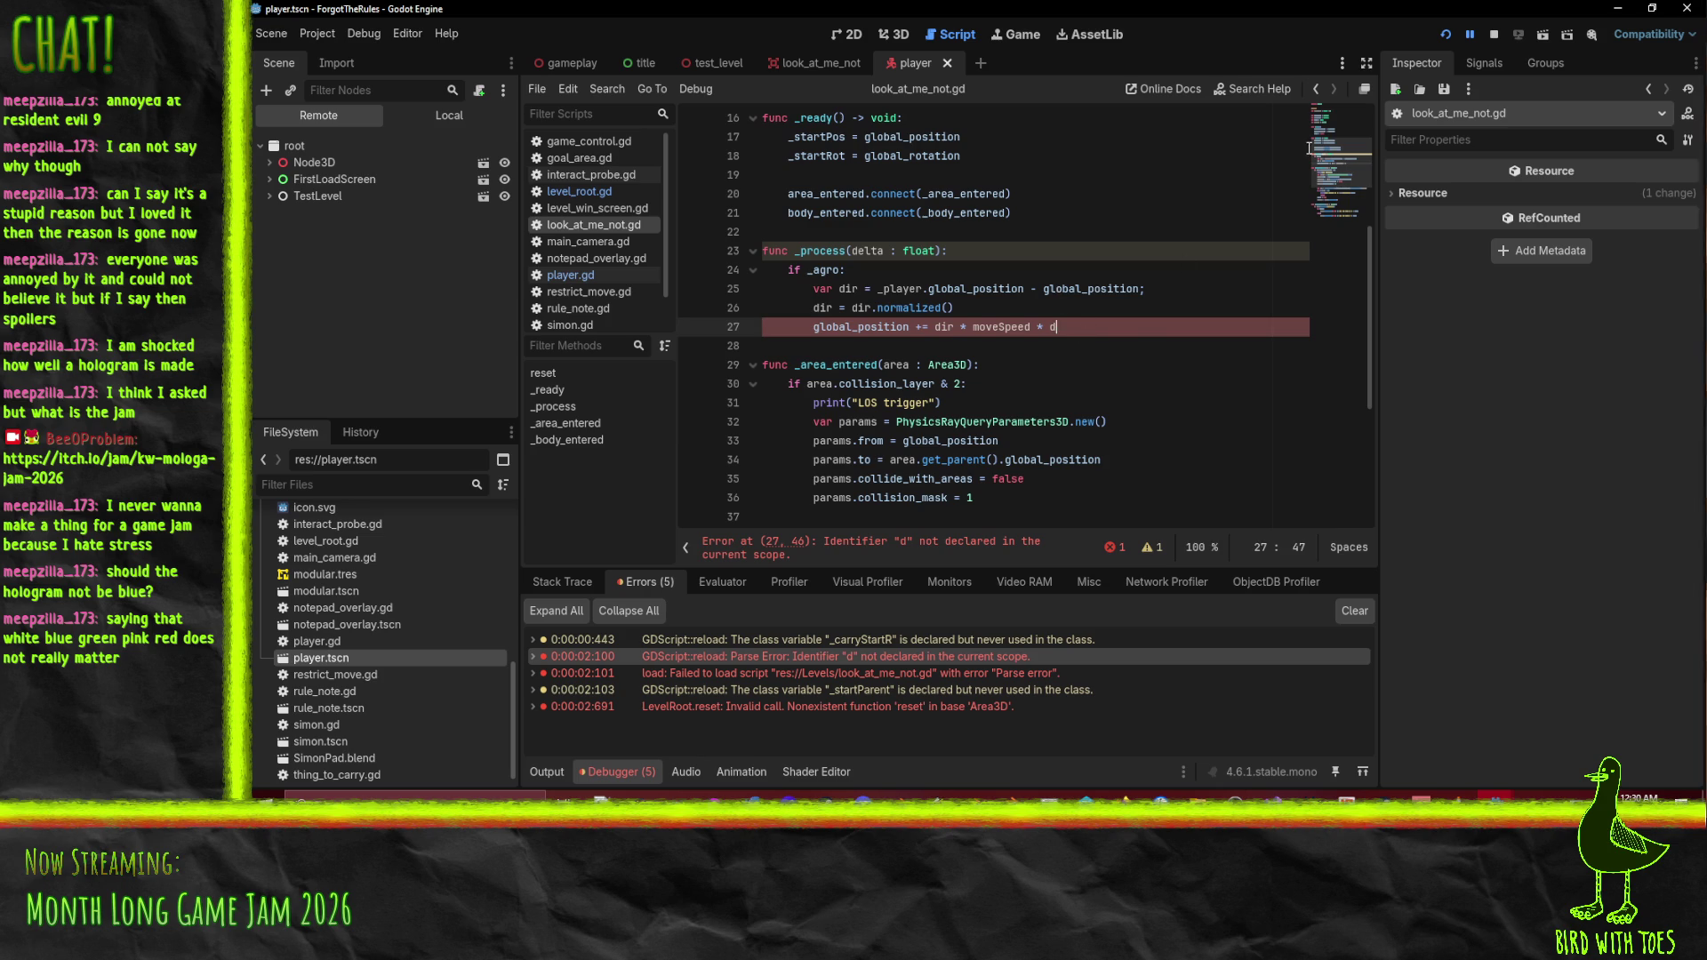
{"action": "type", "text": "ta"}
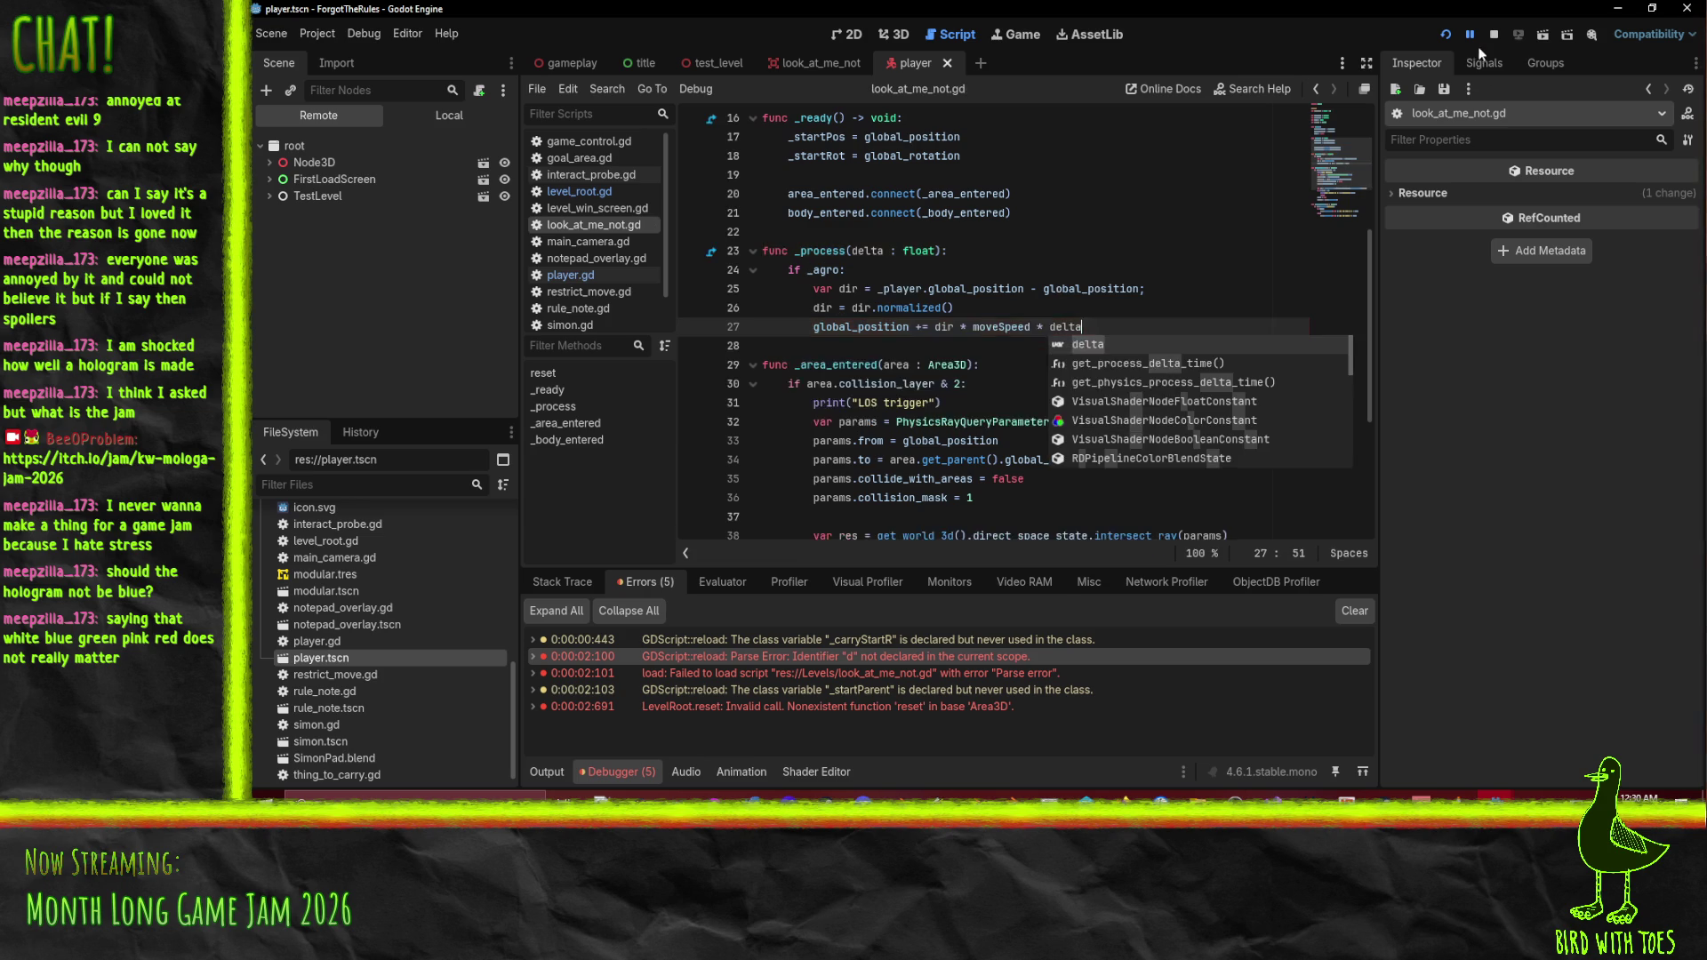
{"action": "key", "text": "F5"}
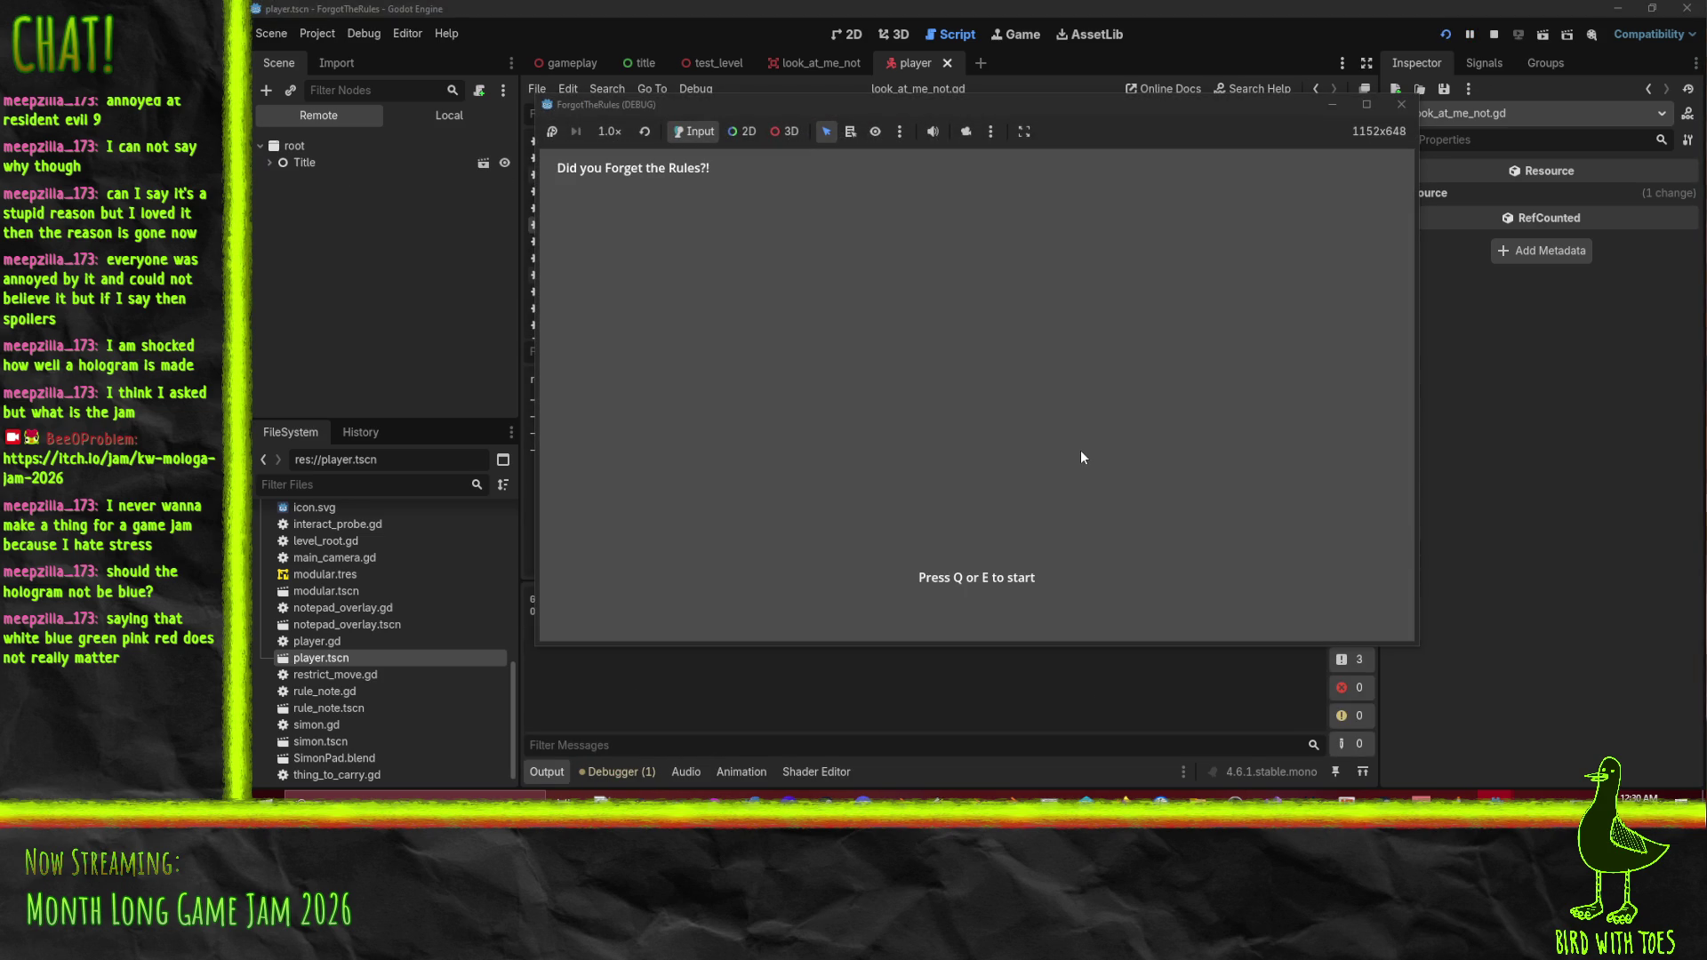
Walk the player with WASD into and facing LookAtMeNot until the touch and look rules show, then stop.
{"action": "key", "text": "e"}
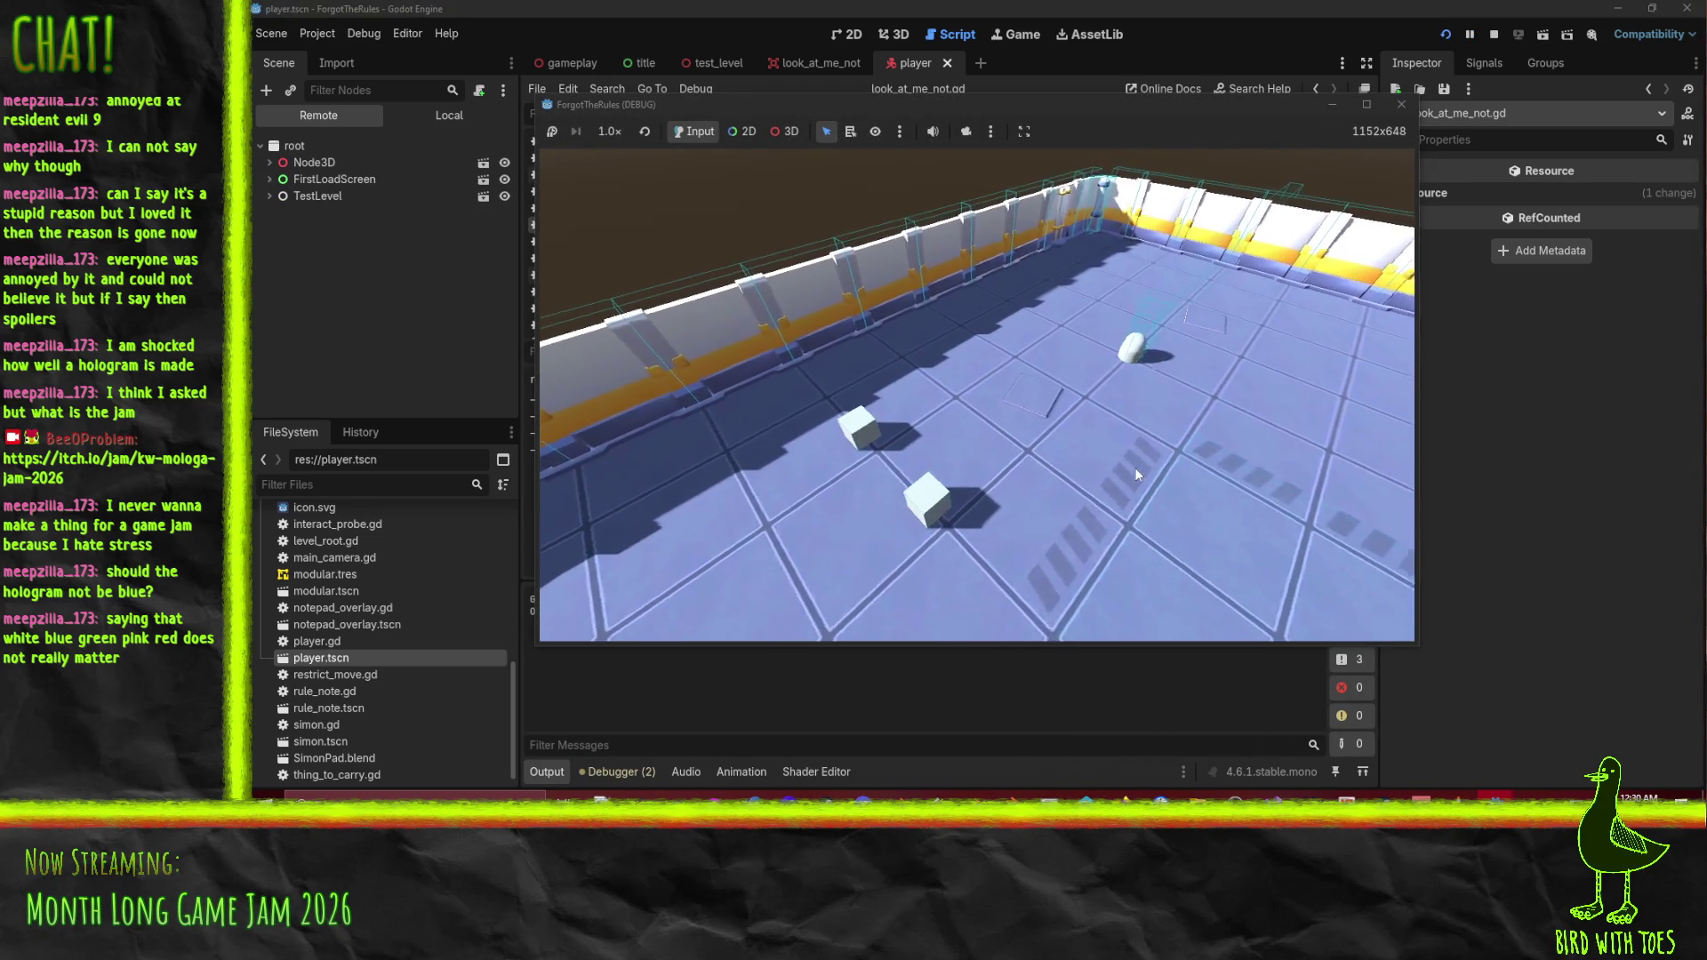
{"action": "key", "text": "a"}
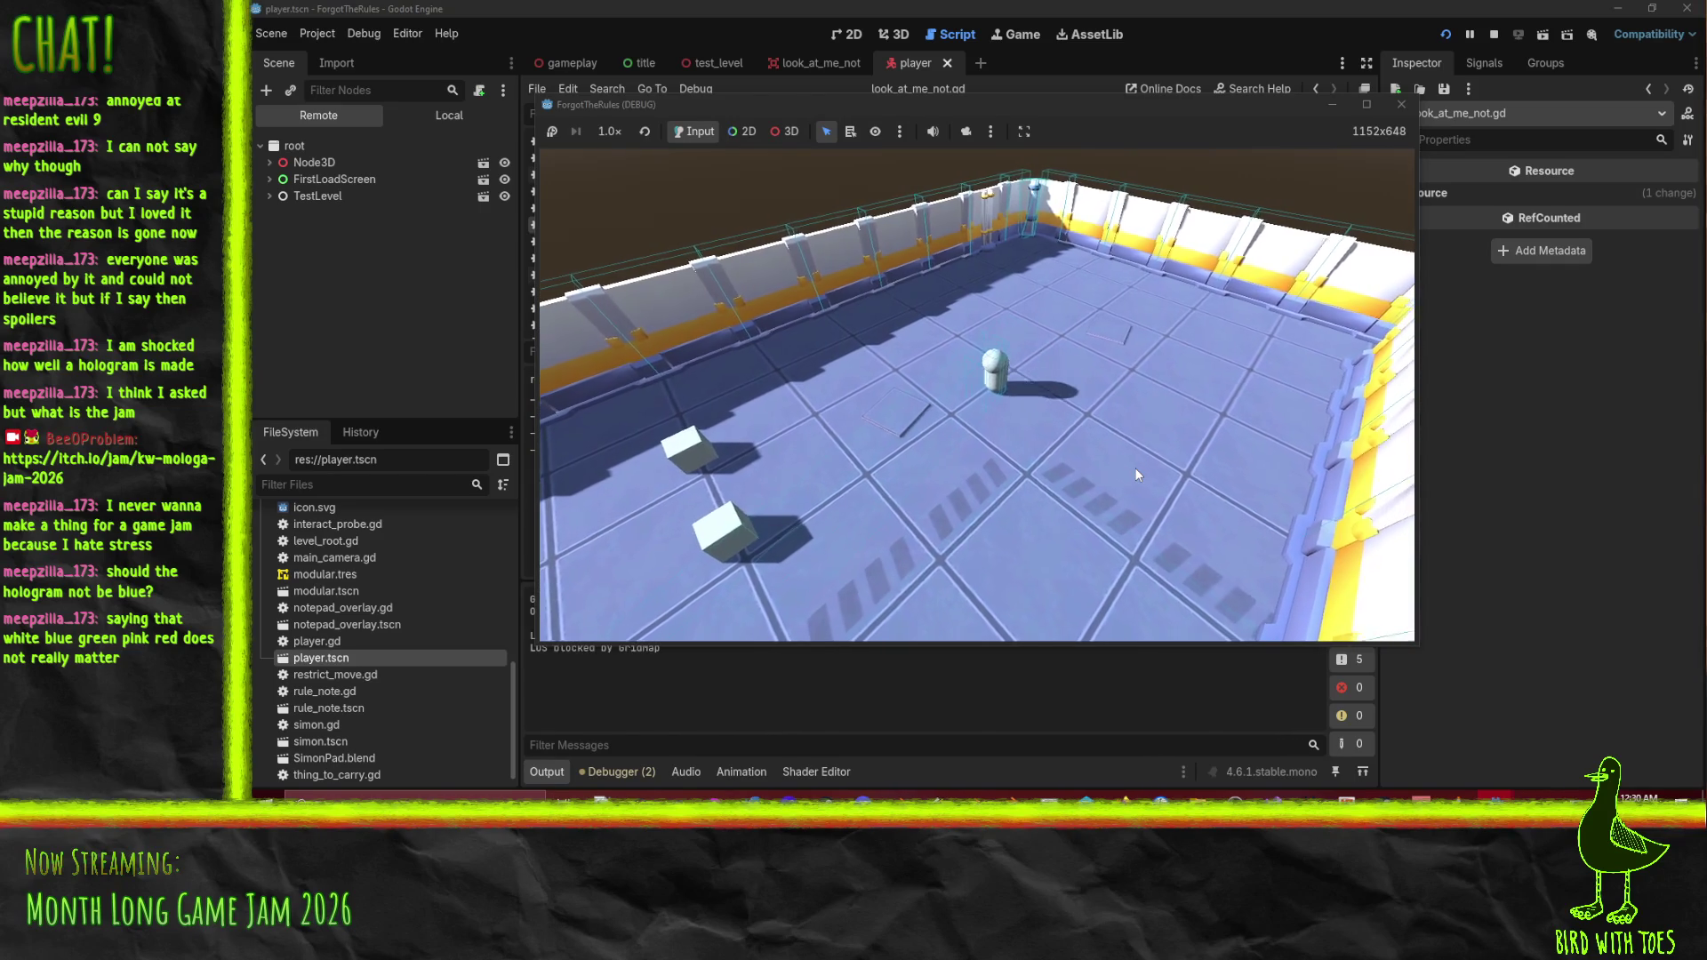
{"action": "key", "text": "s"}
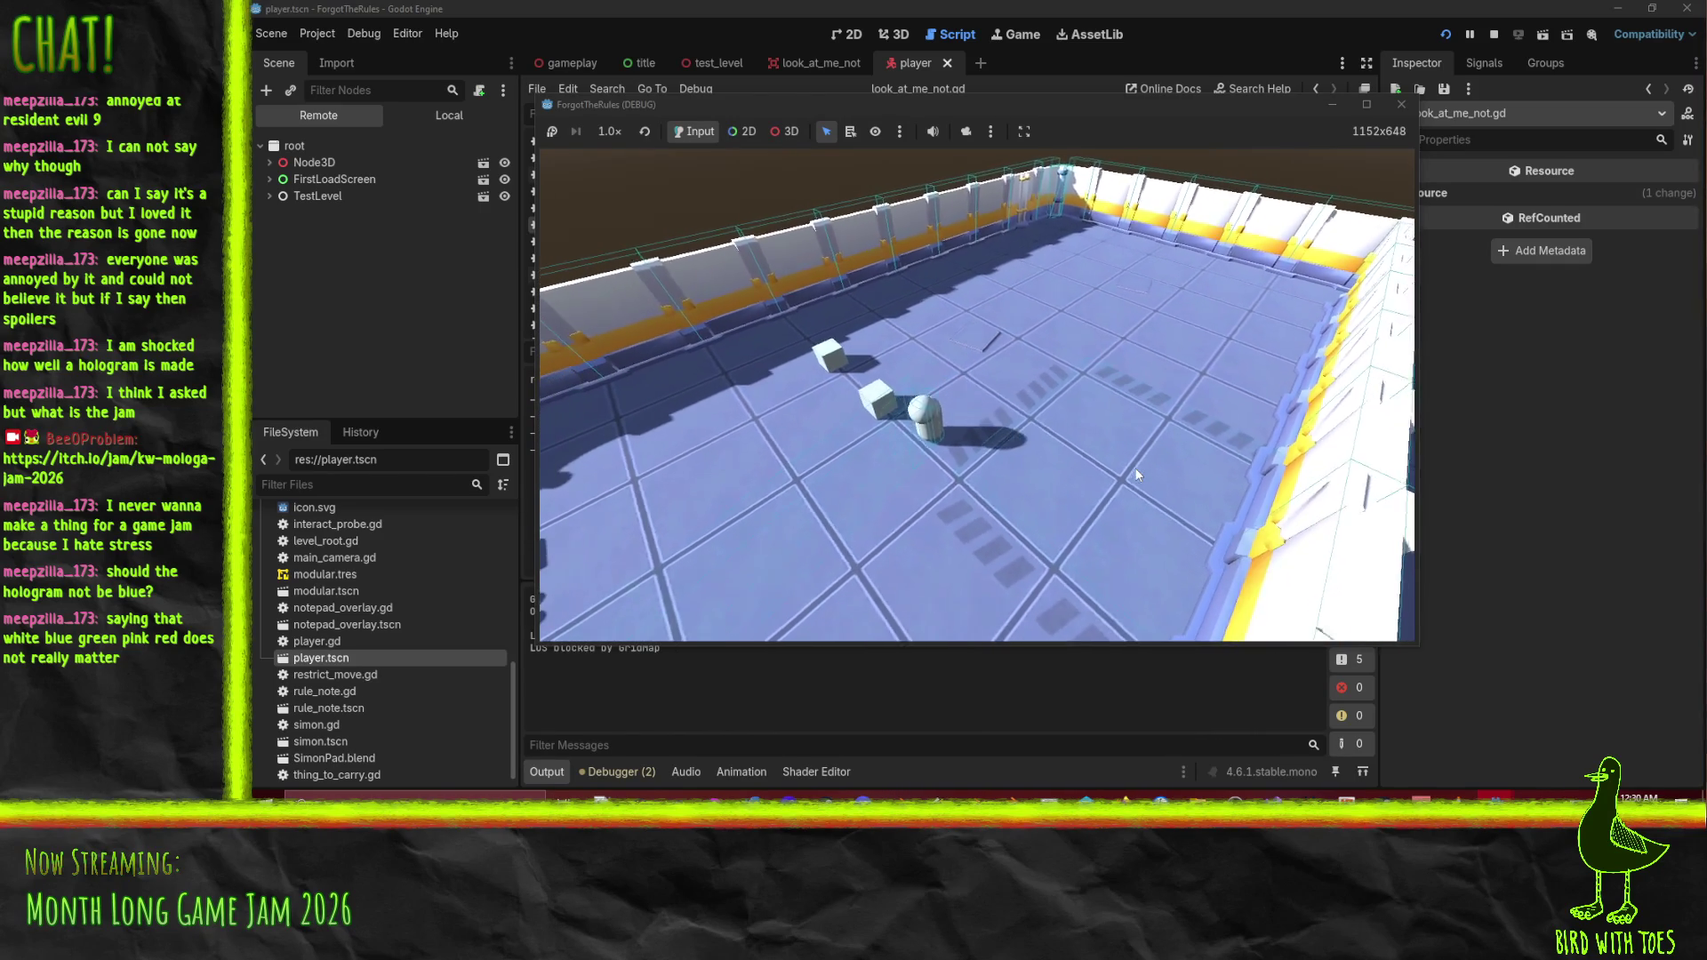
{"action": "key", "text": "s"}
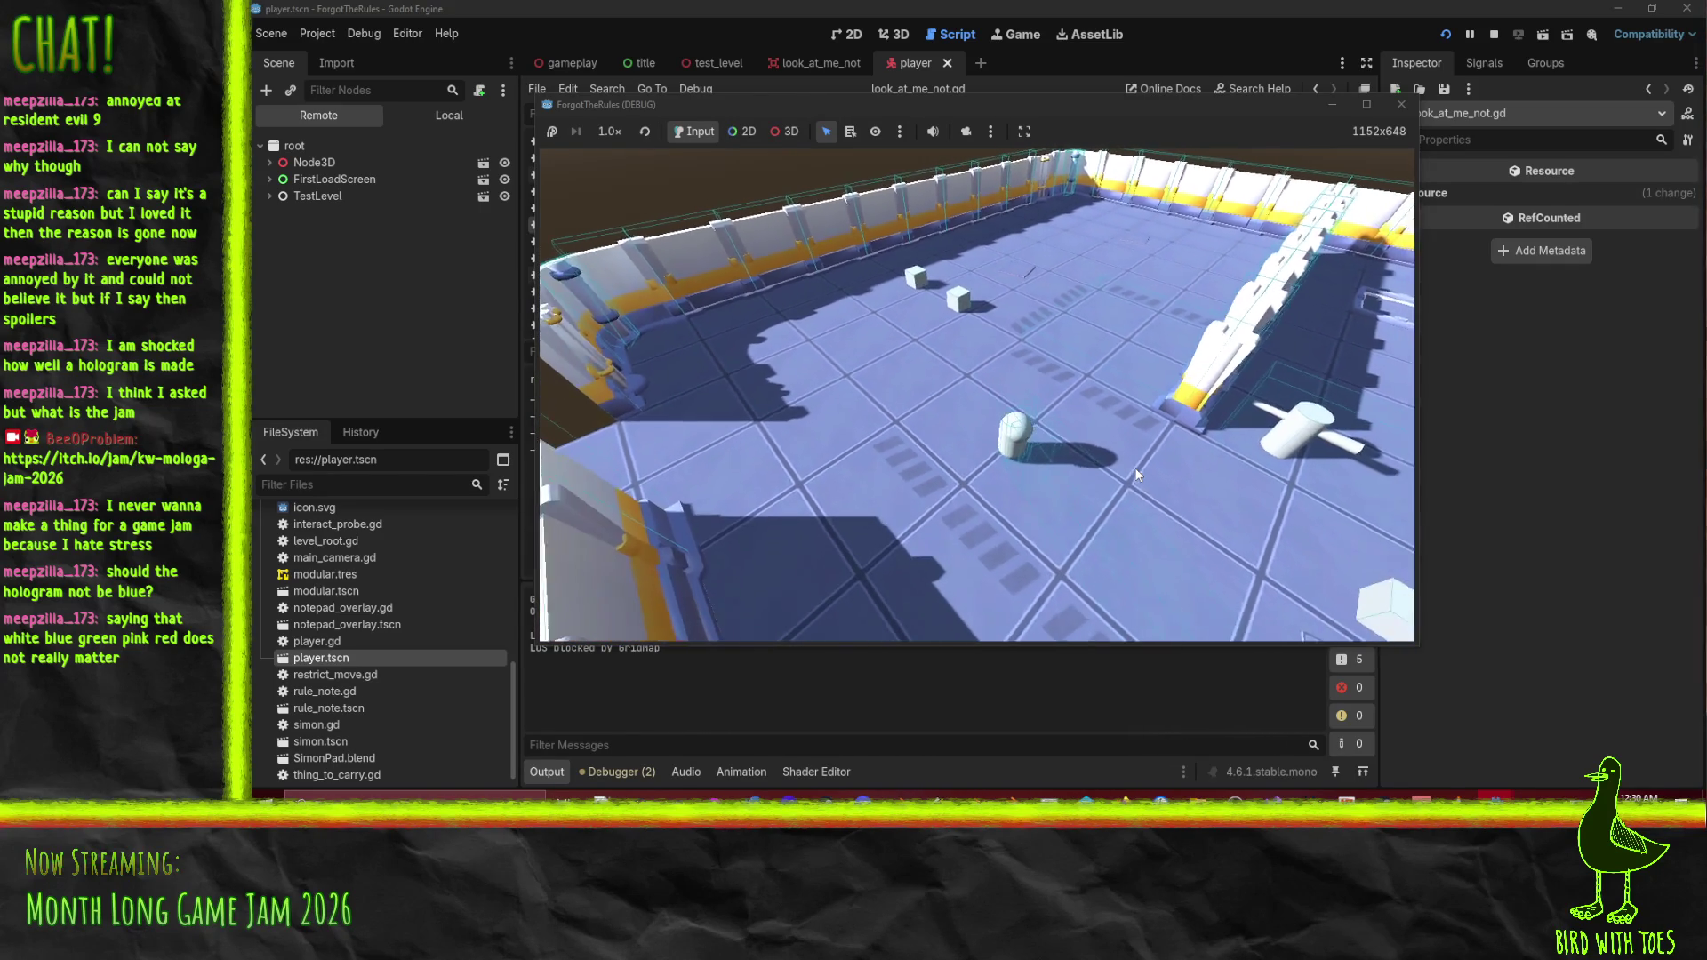
{"action": "key", "text": "w"}
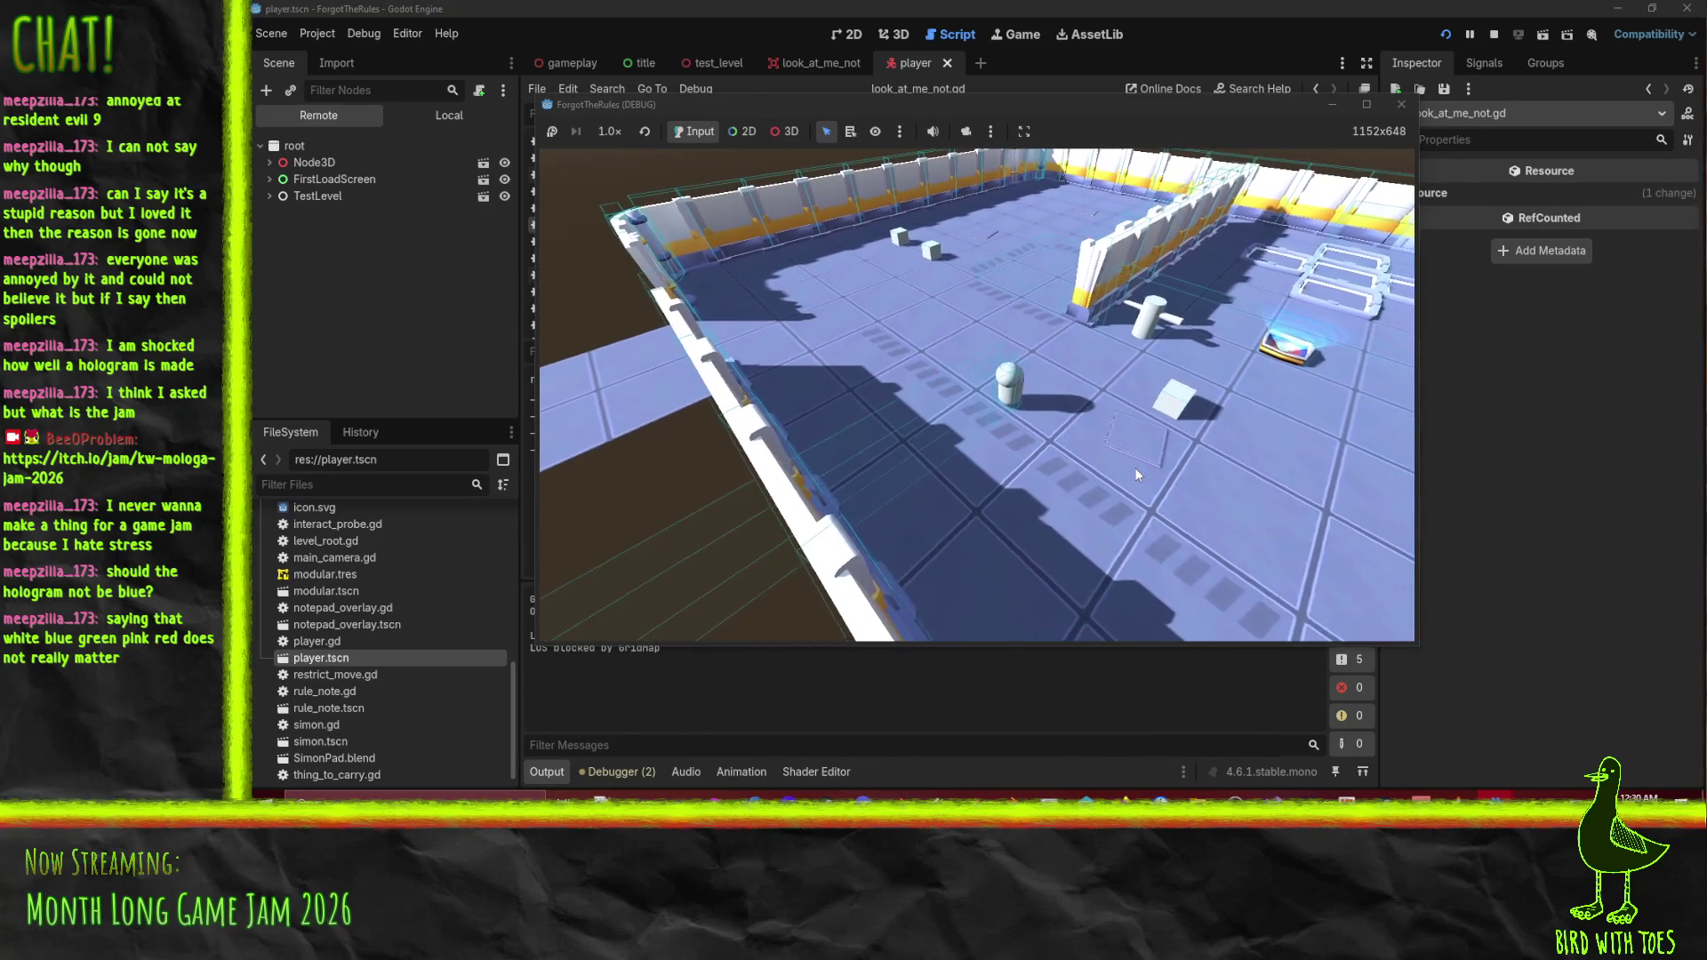
{"action": "key", "text": "w"}
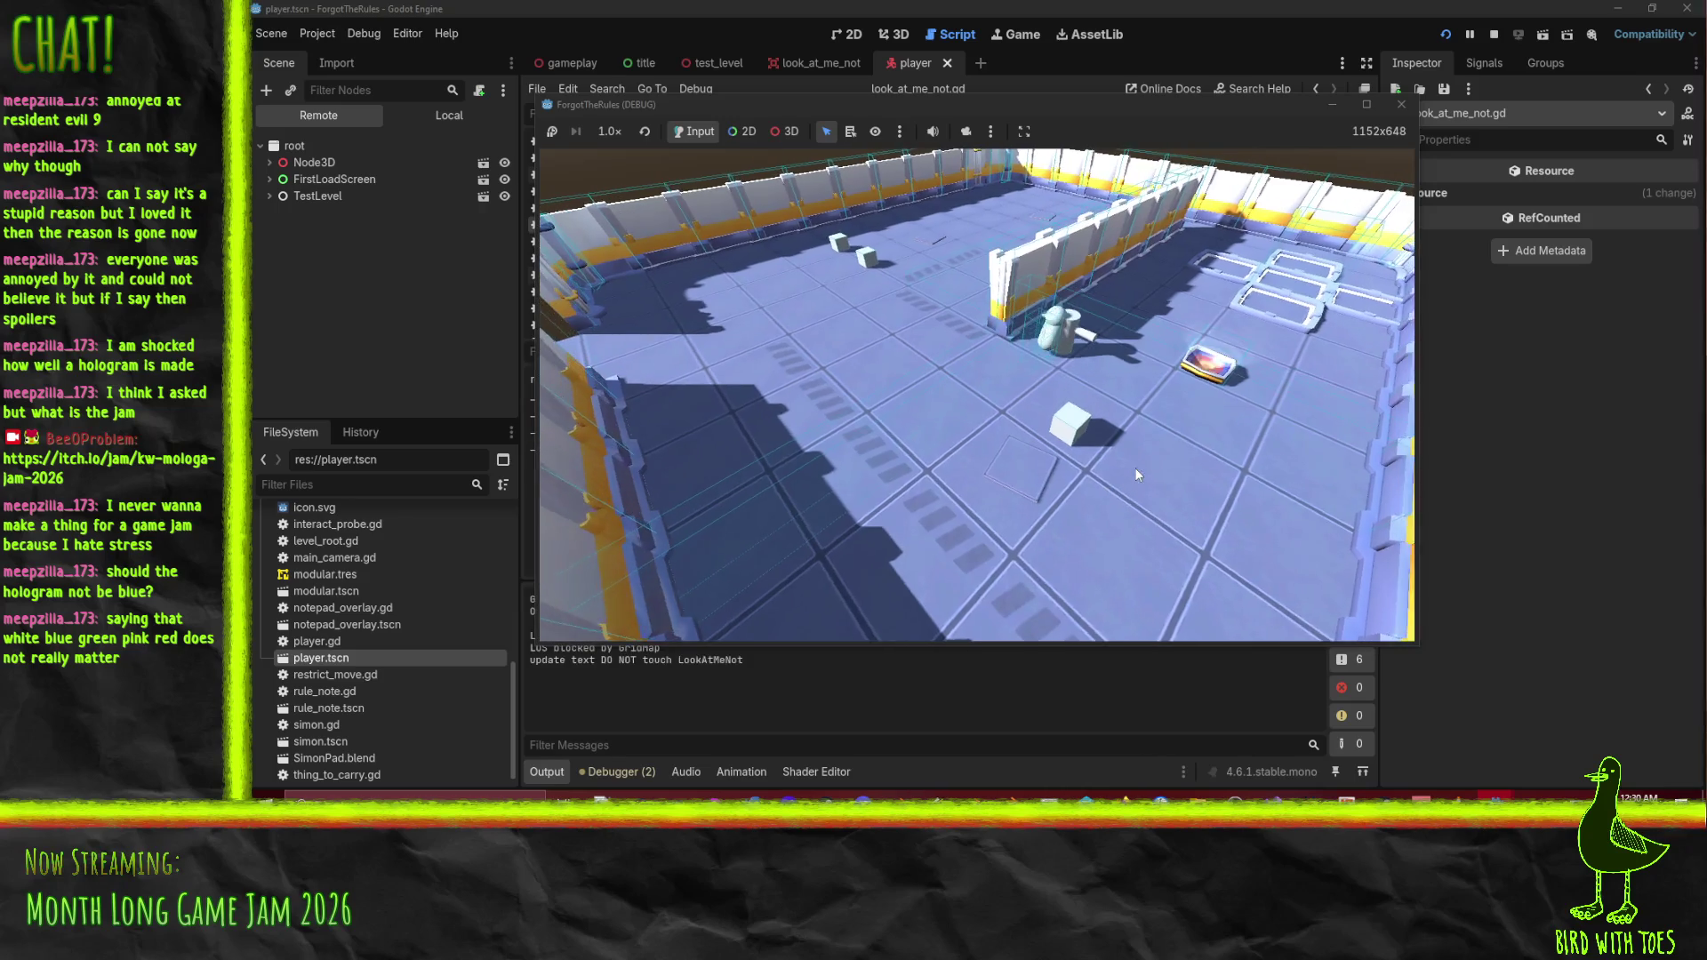
{"action": "key", "text": "w"}
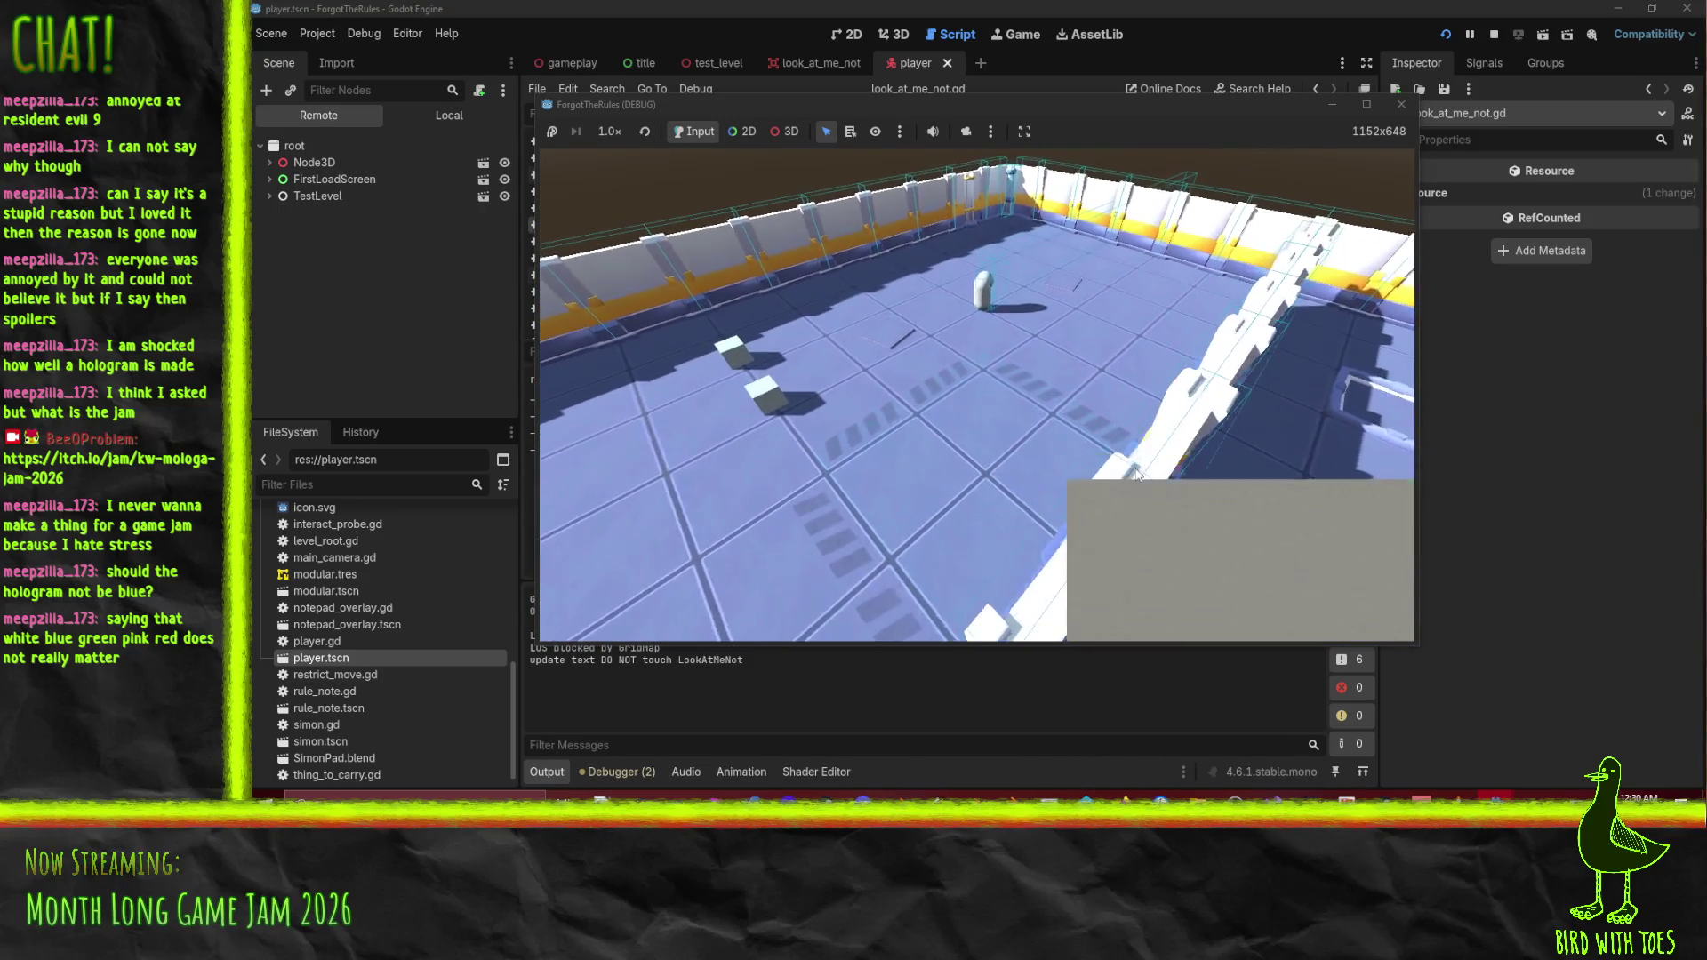
{"action": "key", "text": "w"}
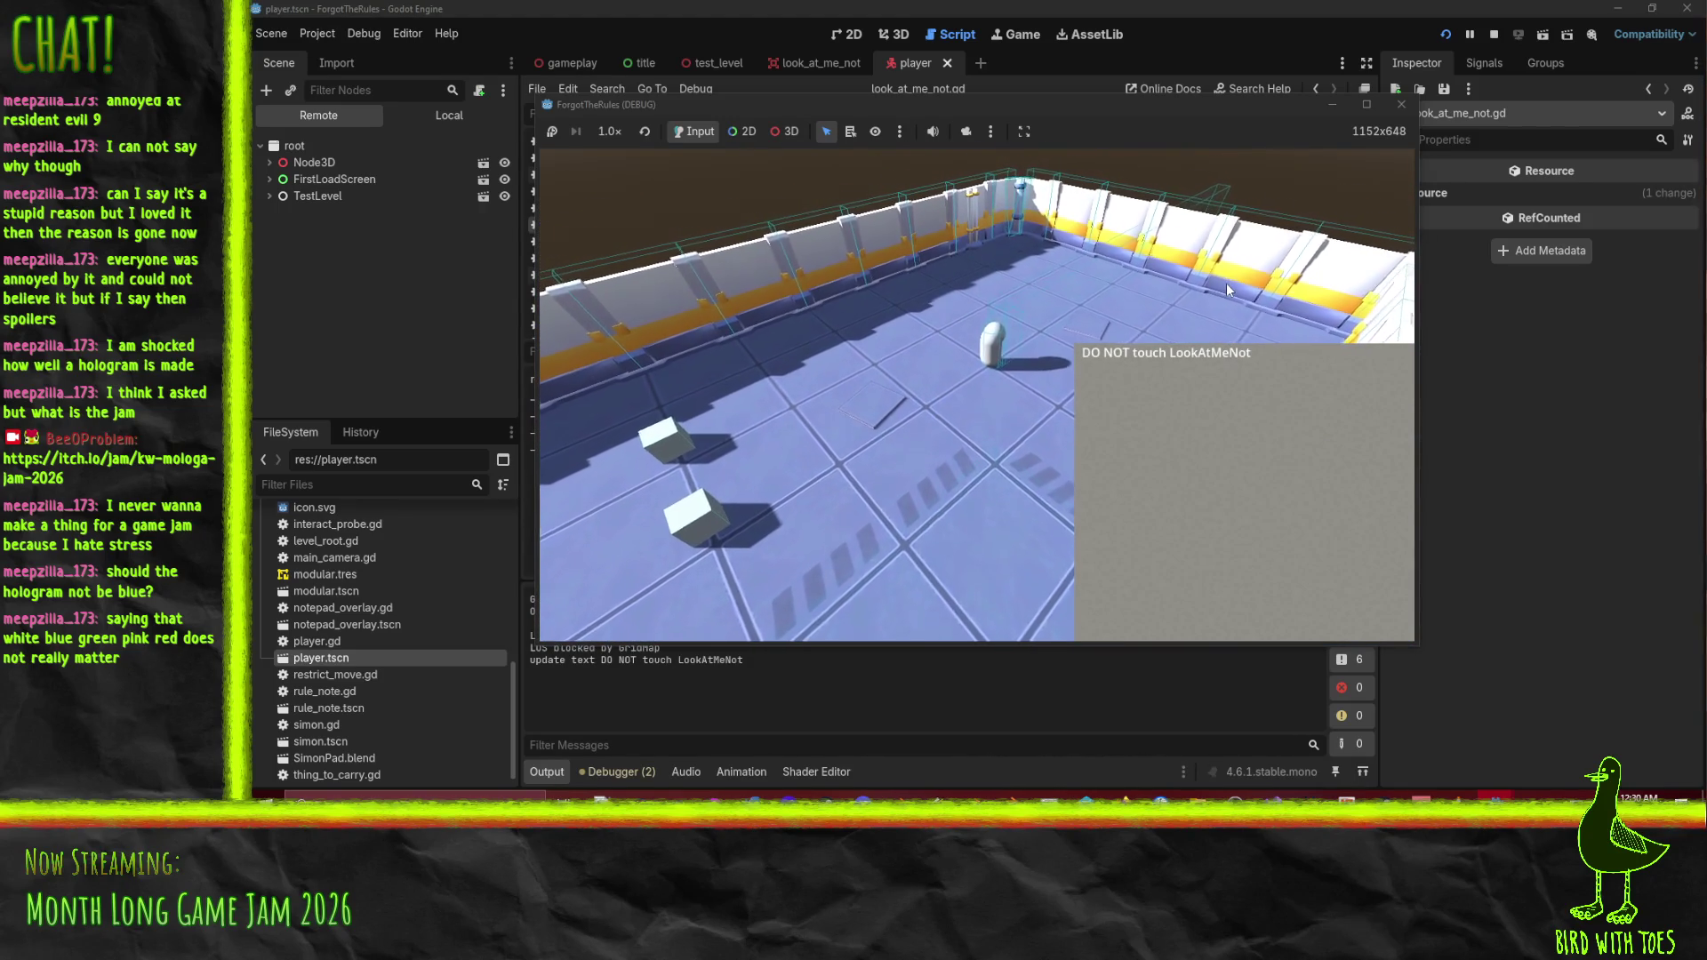
{"action": "key", "text": "w"}
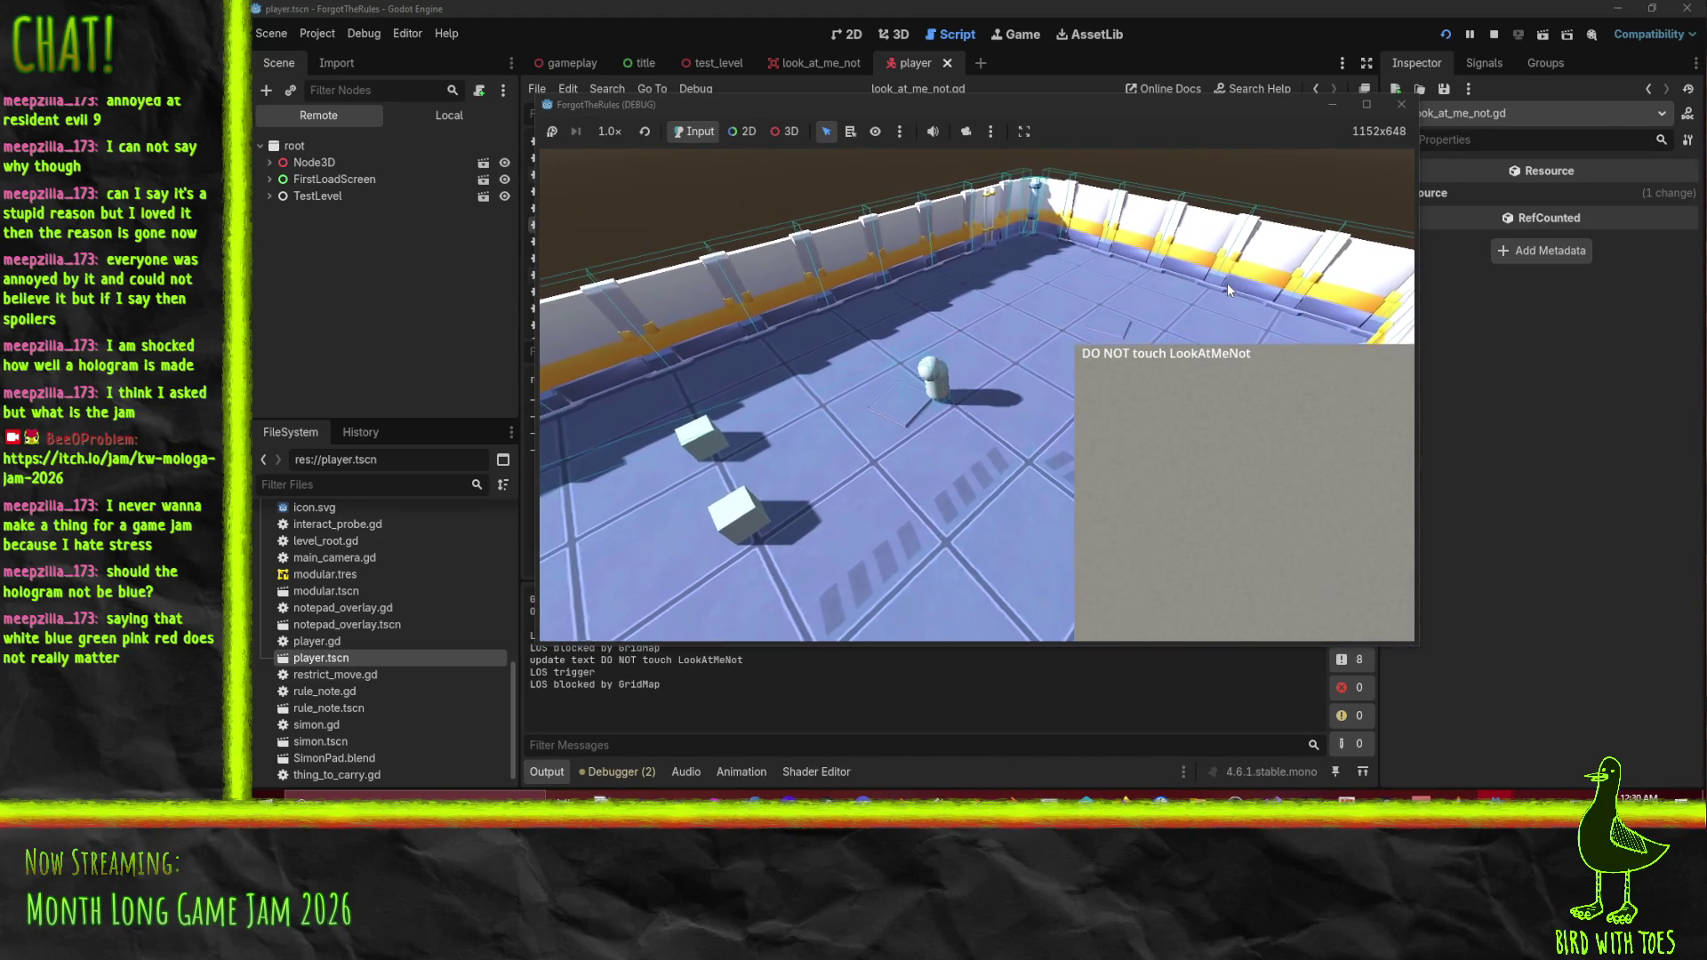
{"action": "key", "text": "s"}
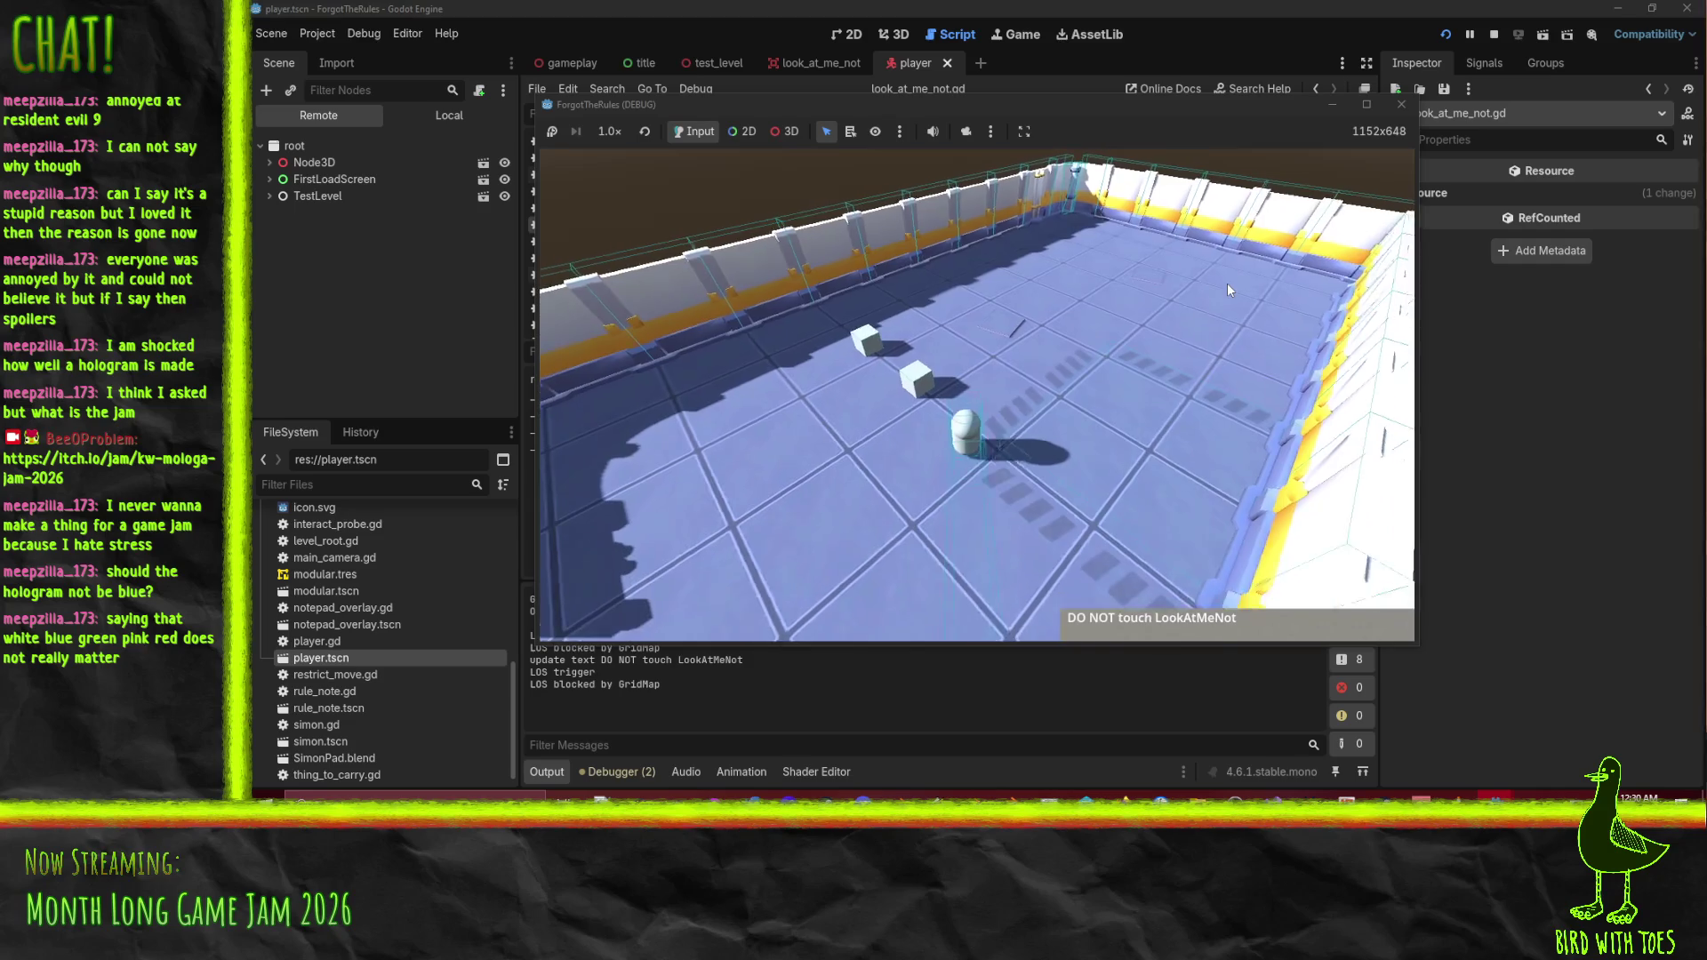
{"action": "key", "text": "w"}
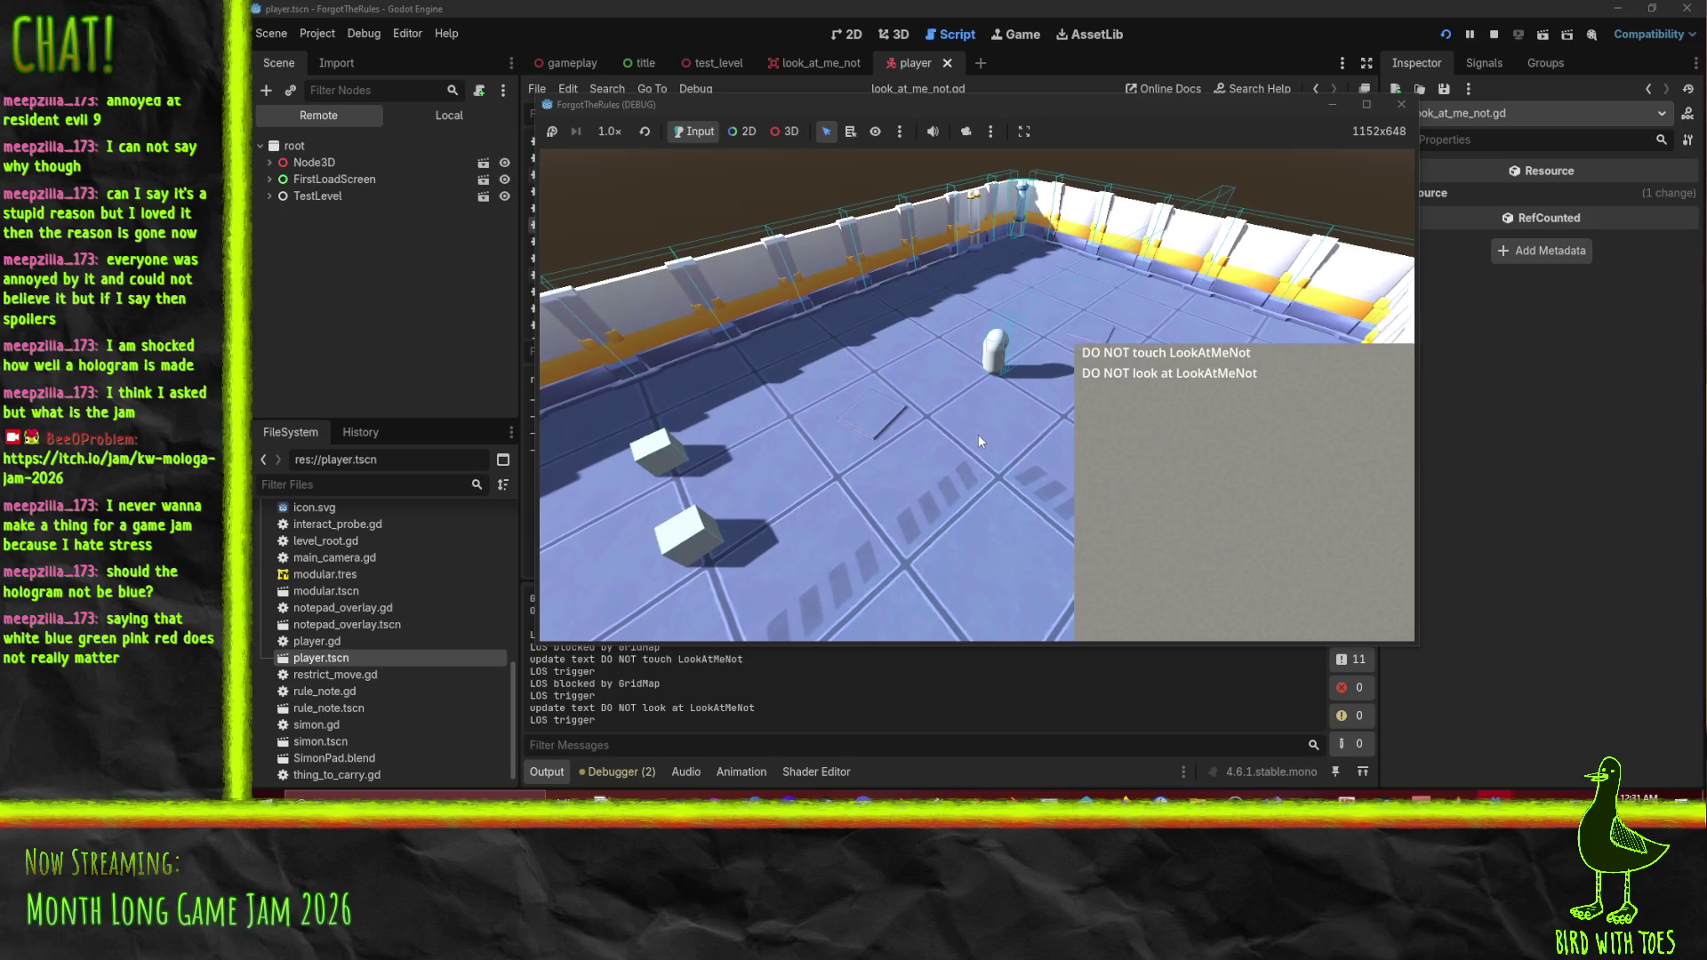
{"action": "left_click", "coordinate": [1401, 105]}
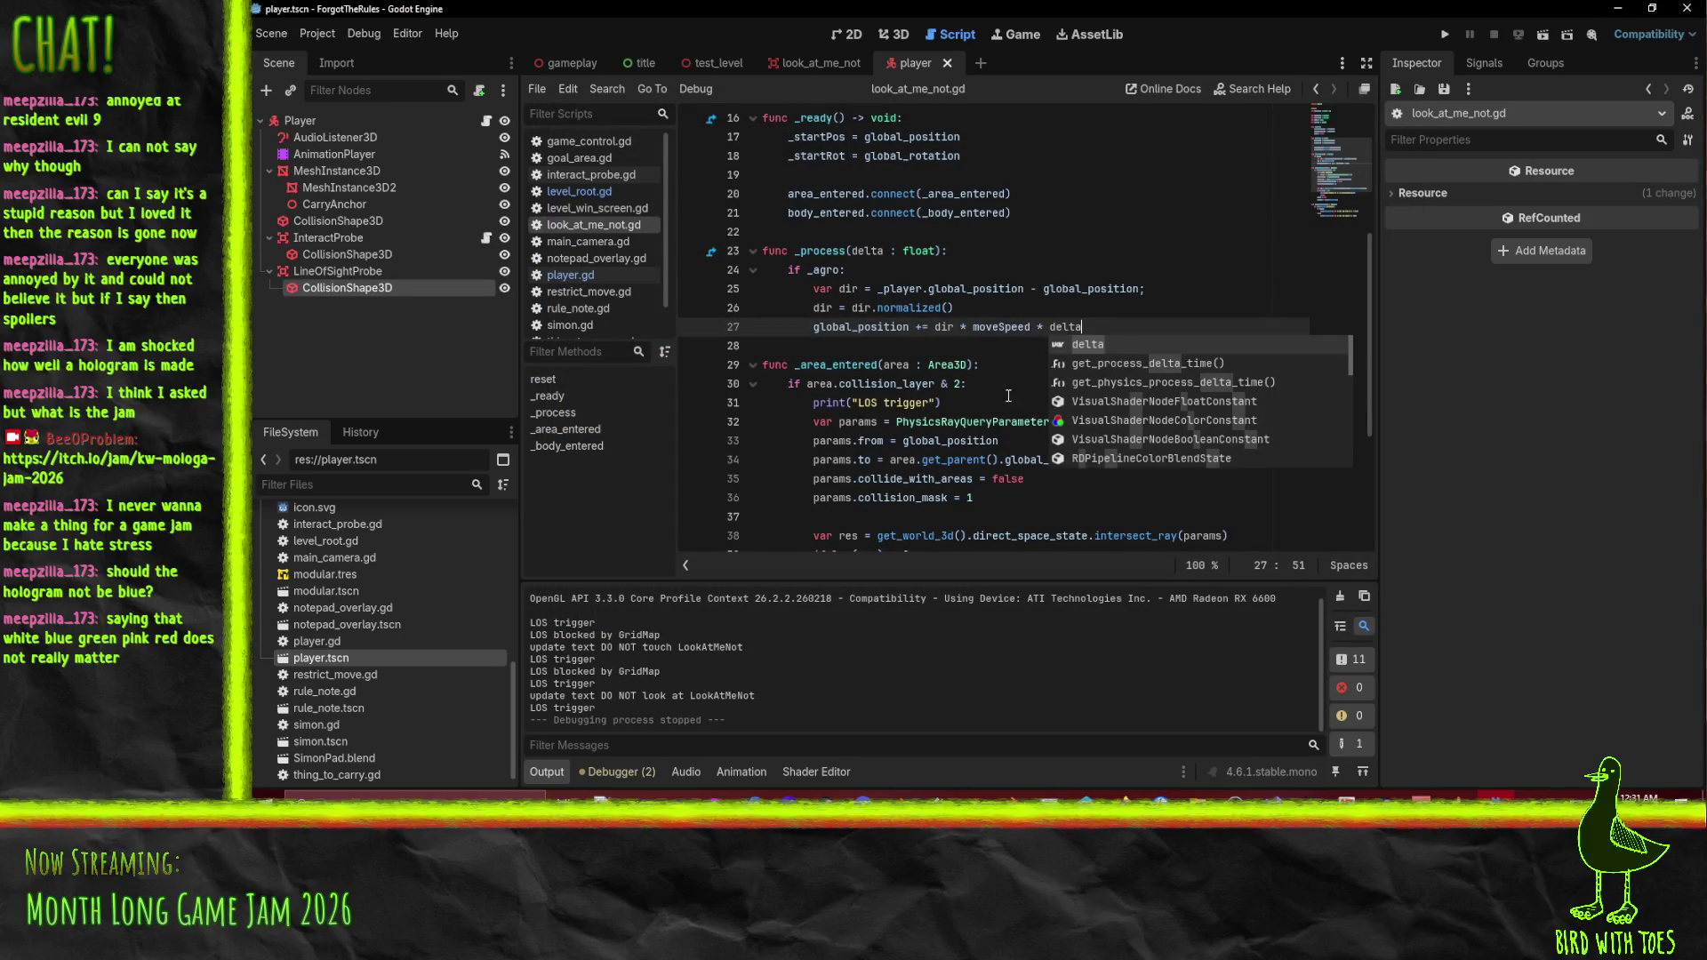
In the look_at_me_not scene, change LookAtMeNot's Move Speed from 15 to 8 and save.
{"action": "key", "text": "Escape"}
{"action": "key", "text": "Up"}
{"action": "scroll", "coordinate": [1032, 405], "scroll_direction": "up", "scroll_amount": 5}
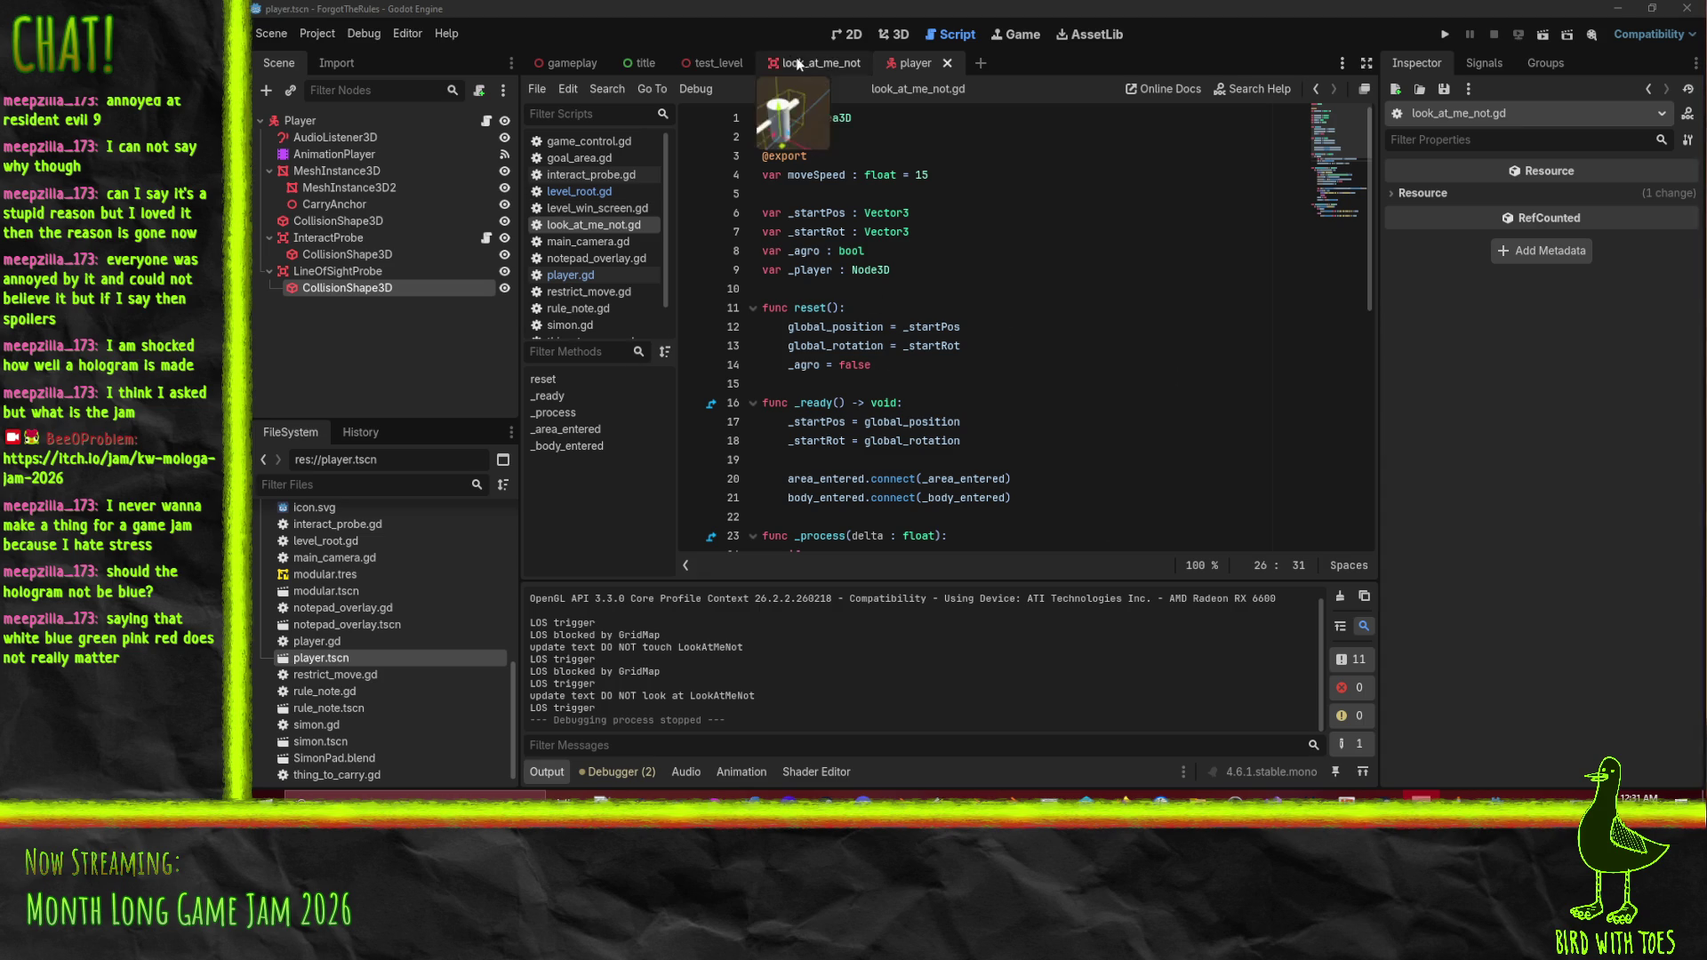
{"action": "left_click", "coordinate": [708, 57]}
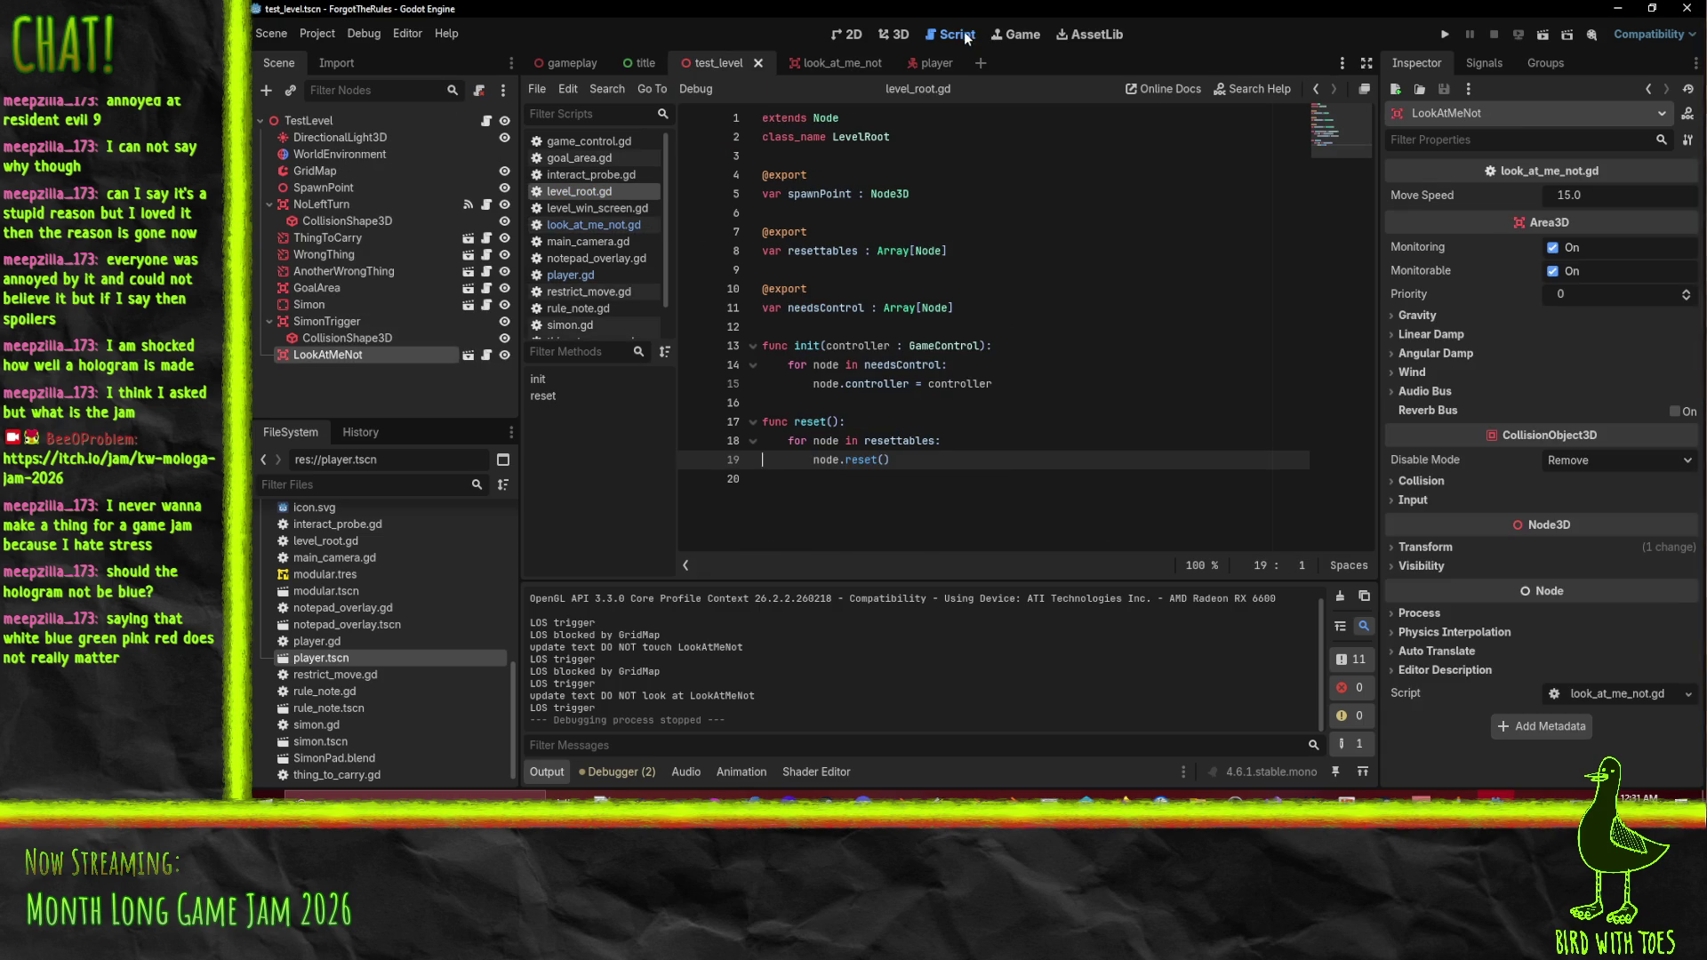
{"action": "left_click", "coordinate": [827, 62]}
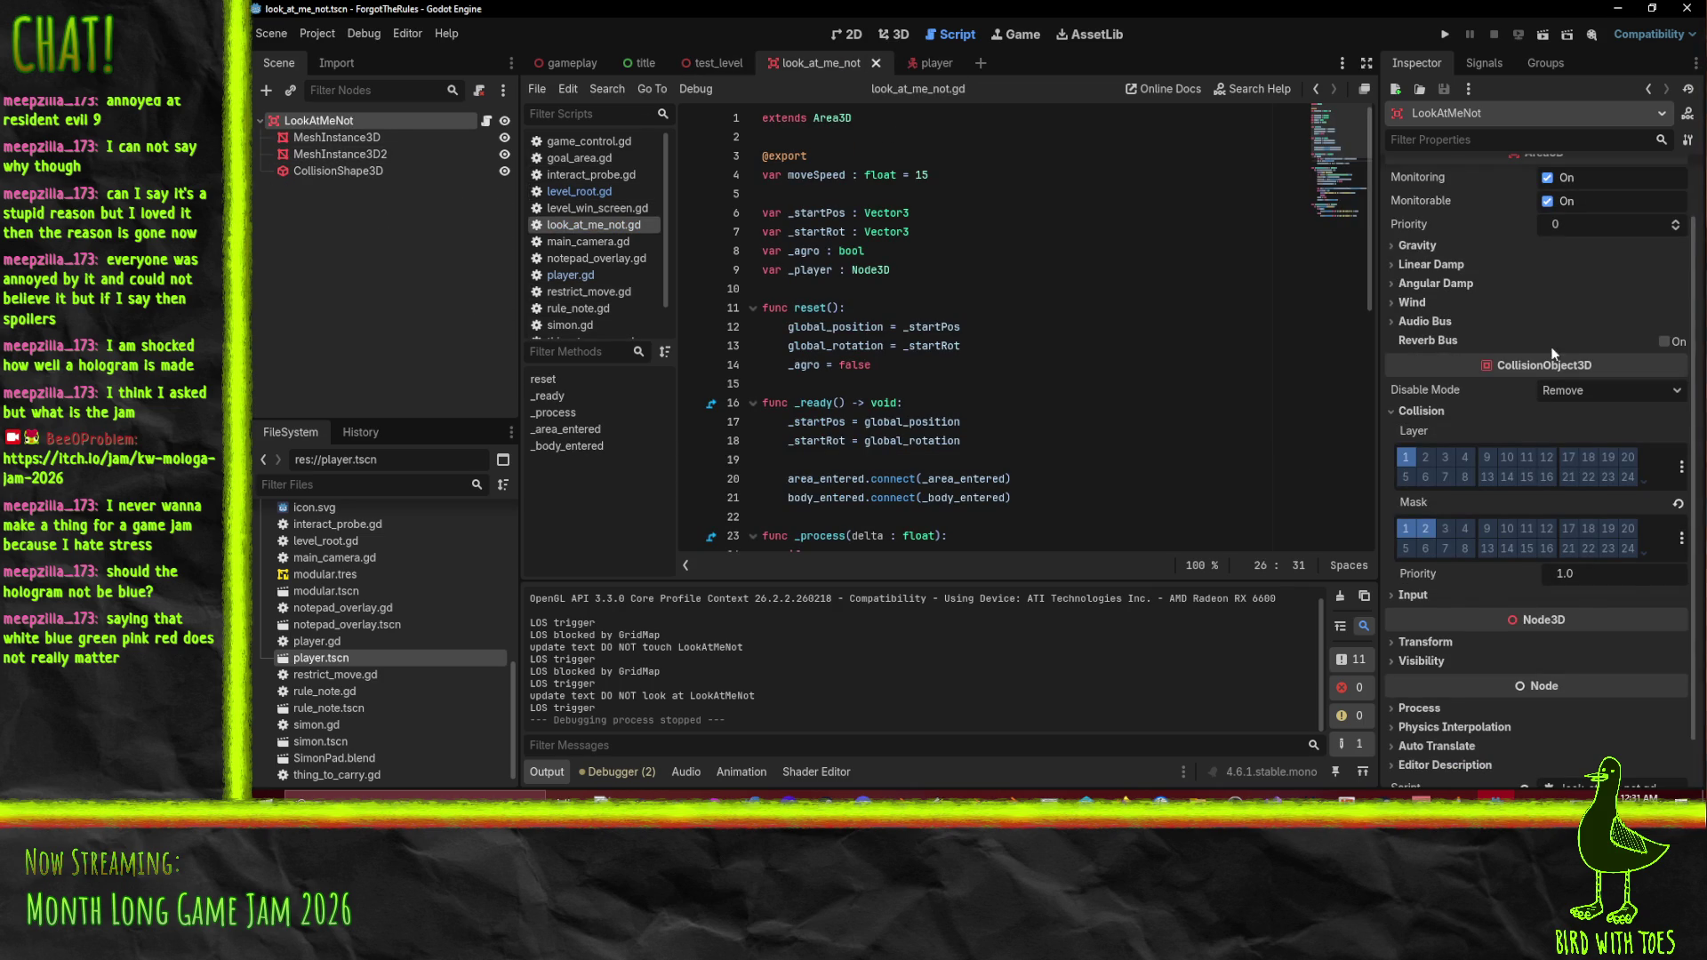
{"action": "scroll", "coordinate": [1573, 480], "scroll_direction": "up", "scroll_amount": 2}
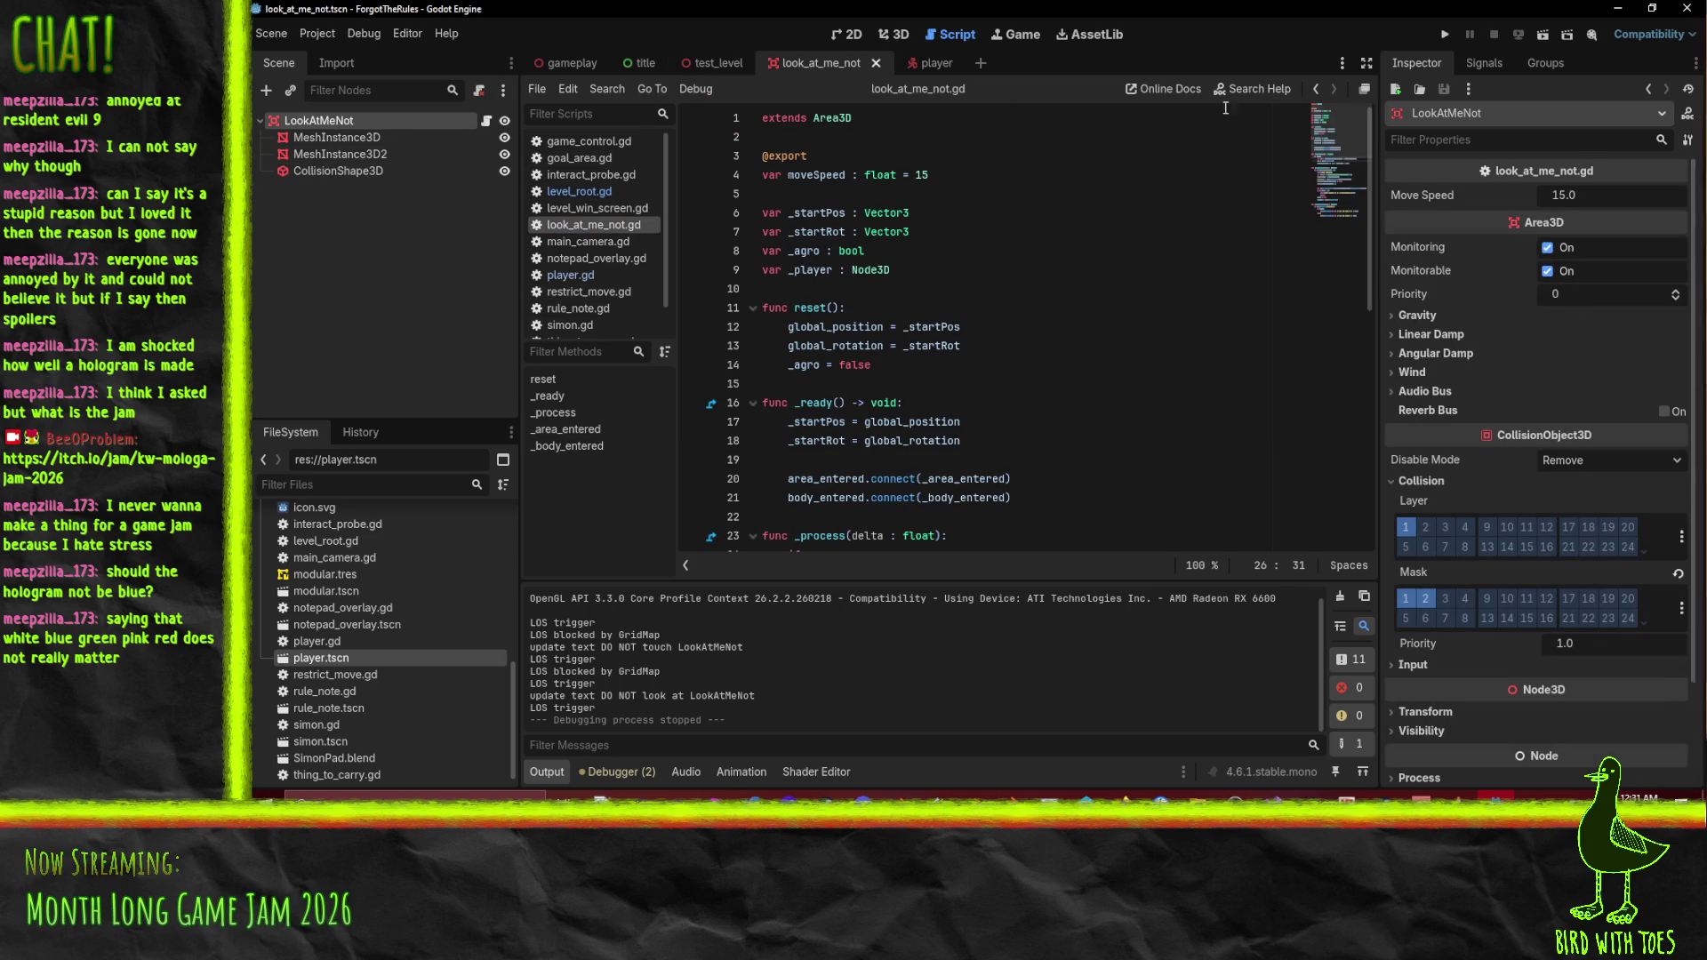
{"action": "left_click", "coordinate": [1581, 195]}
{"action": "type", "text": "8"}
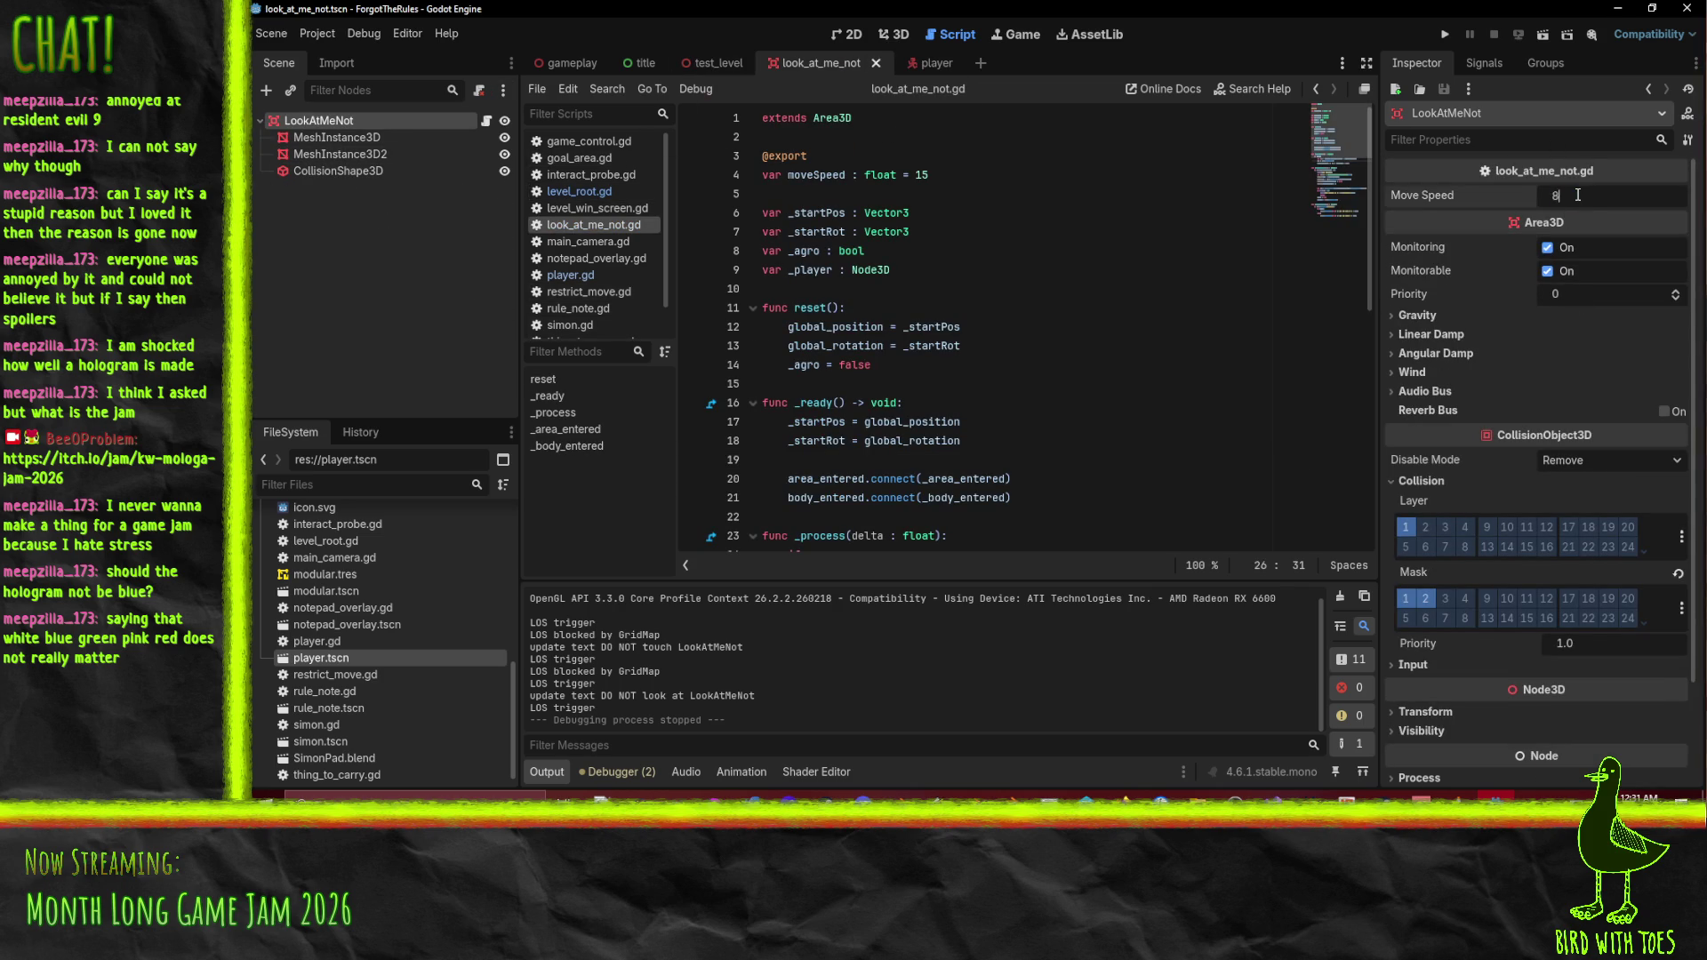
{"action": "key", "text": "Return"}
{"action": "key", "text": "ctrl+s"}
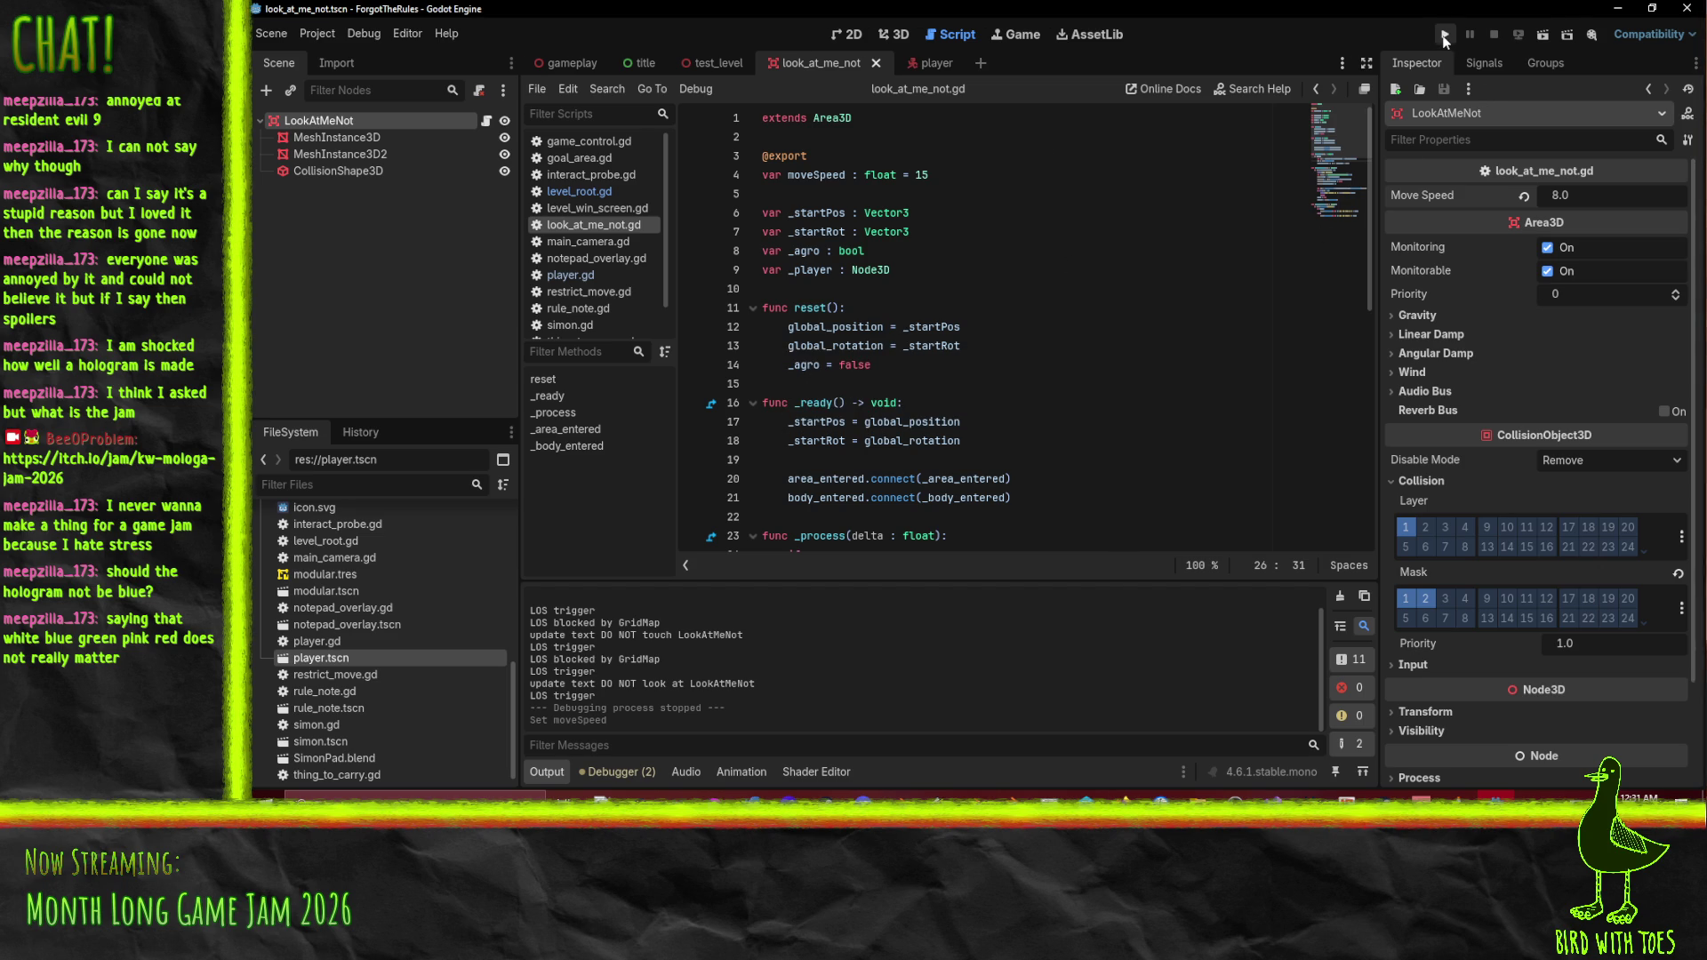
Run the game and walk the player with WASD into the enemy's line of sight, then stop.
{"action": "left_click", "coordinate": [1445, 37]}
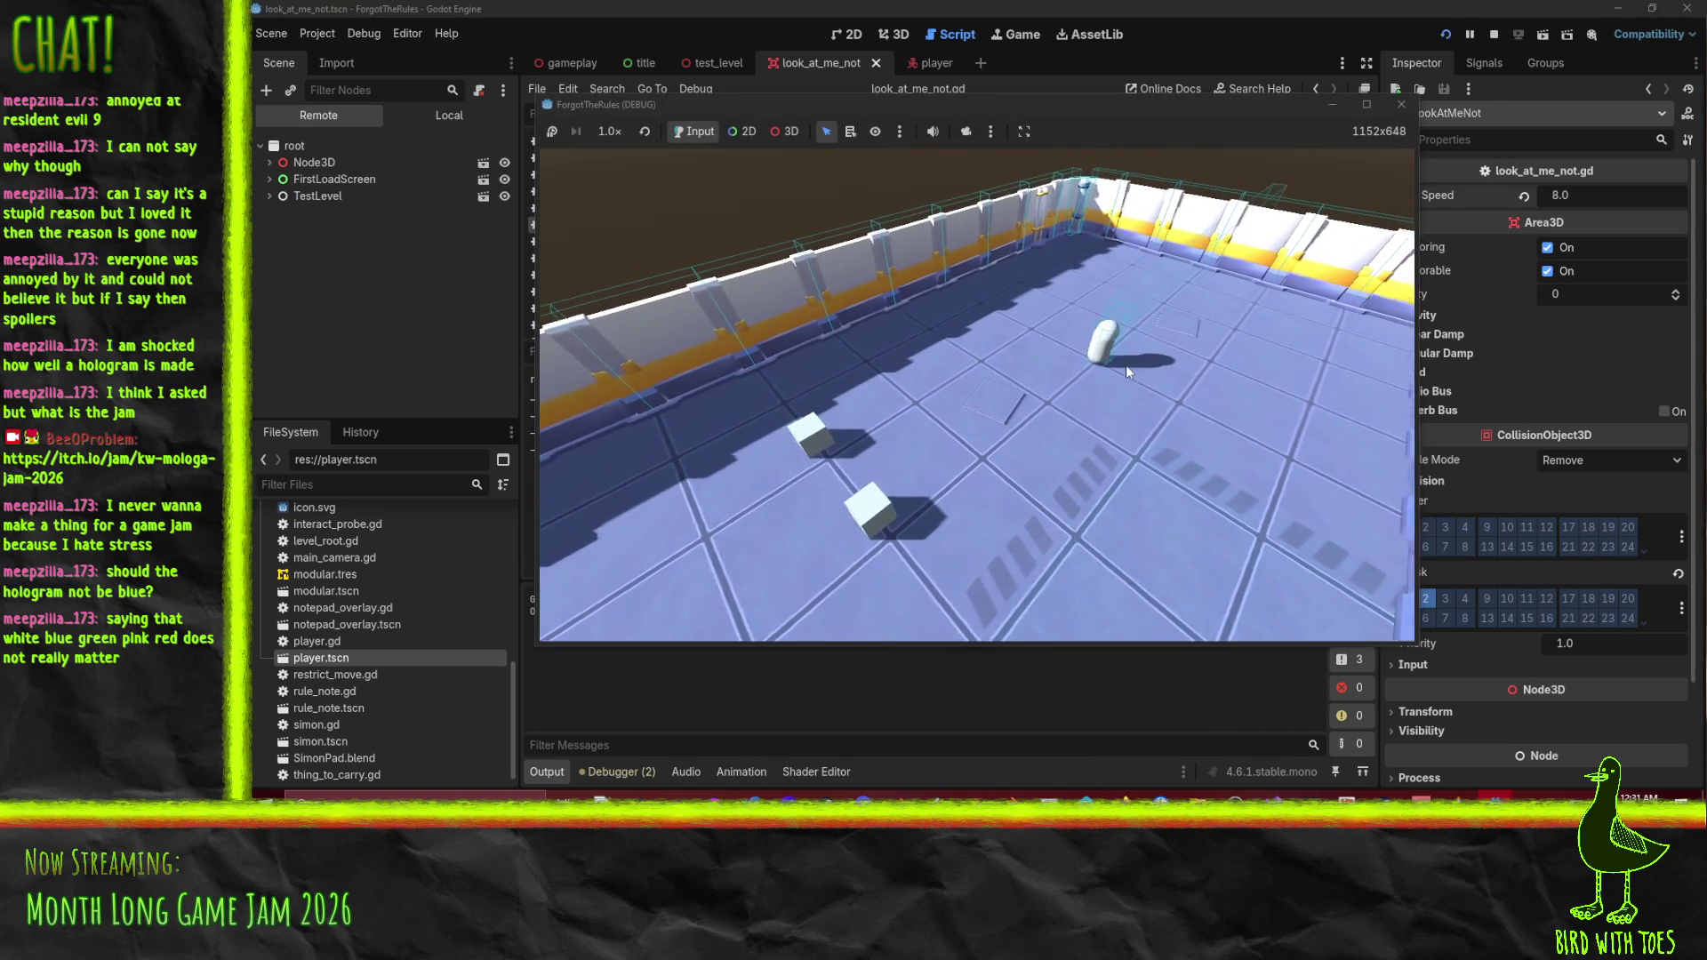
{"action": "key", "text": "a"}
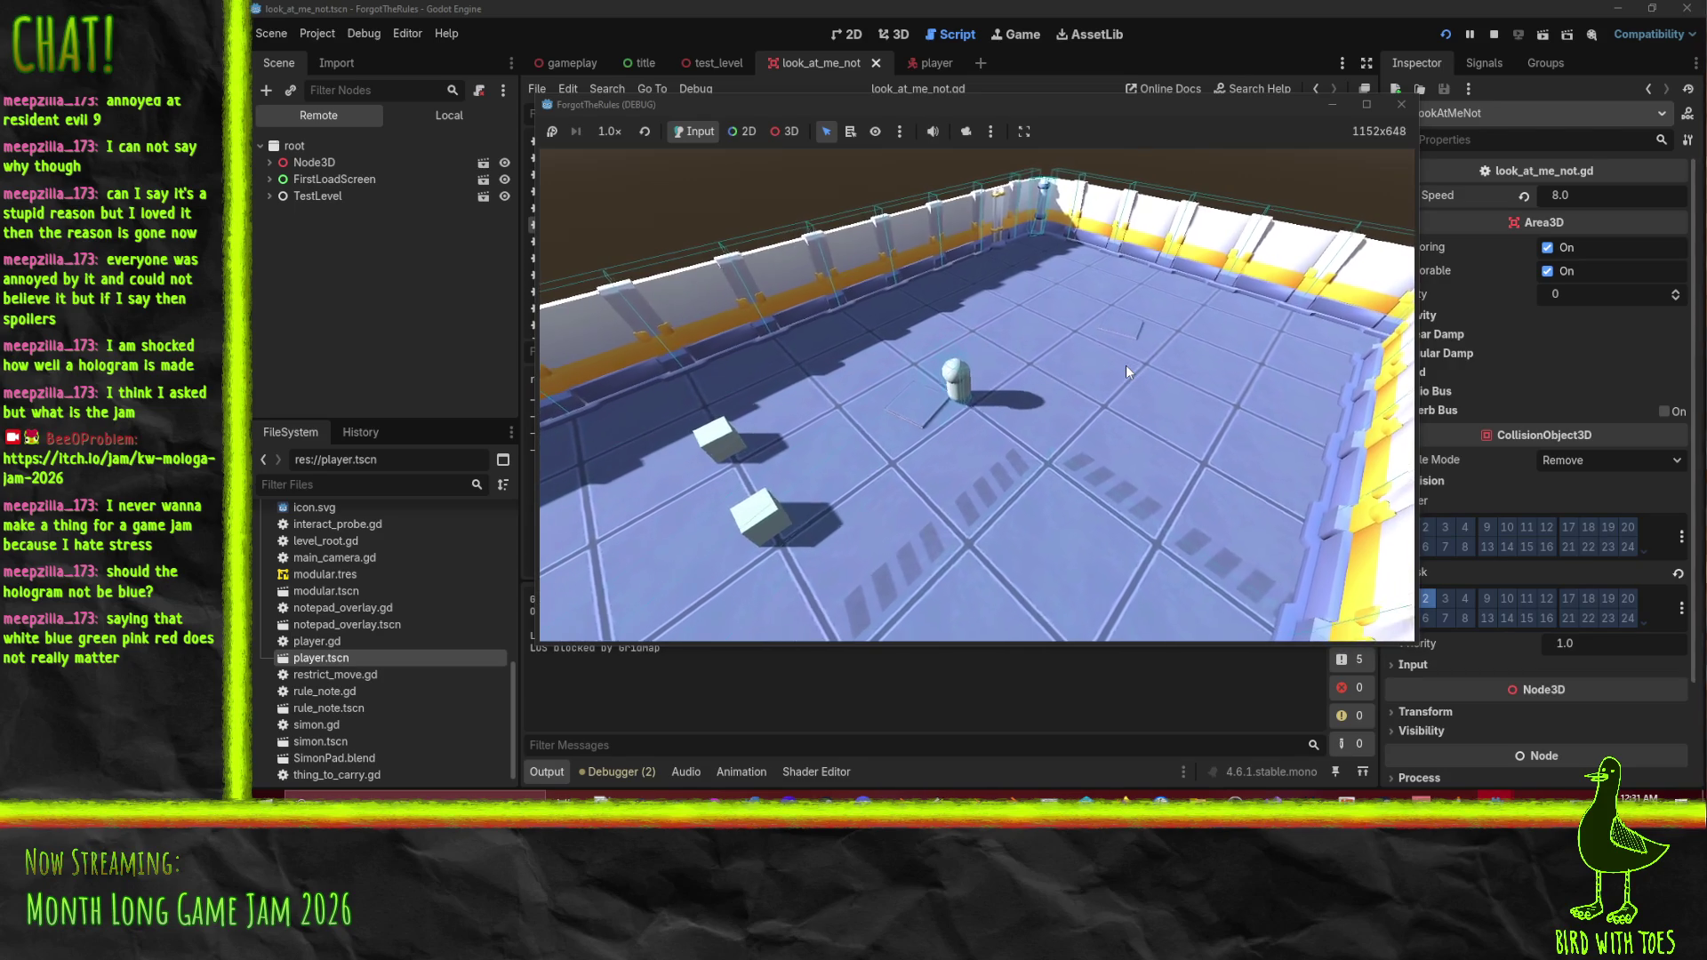
{"action": "key", "text": "s"}
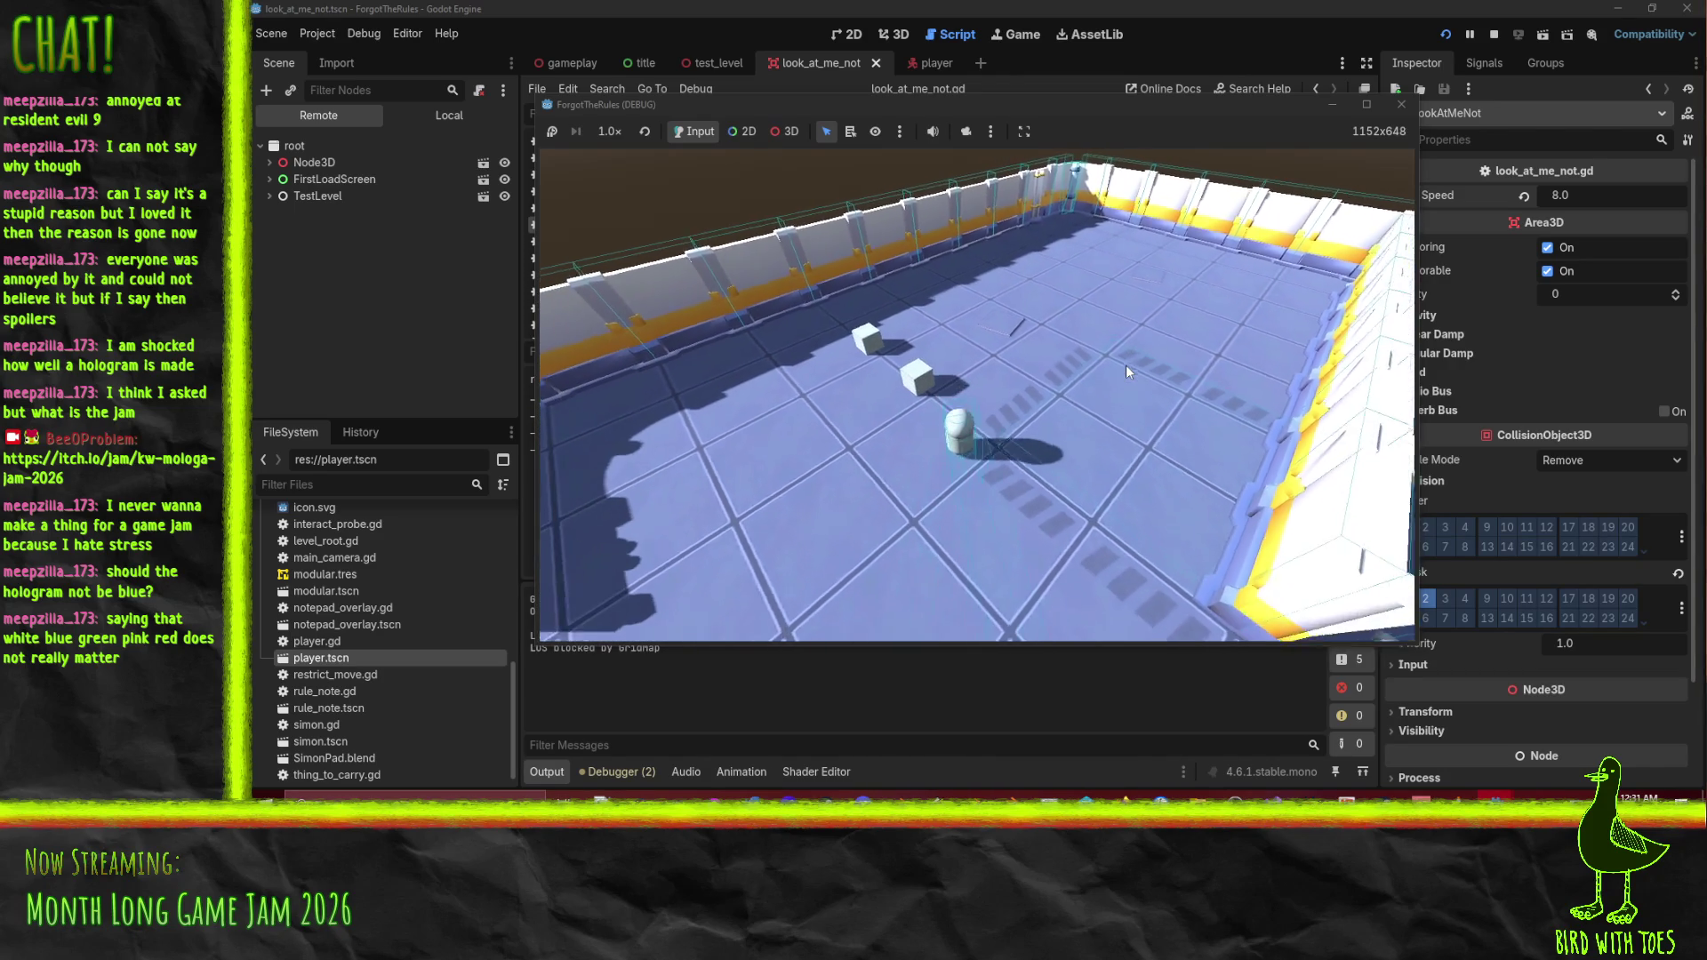
{"action": "key", "text": "w"}
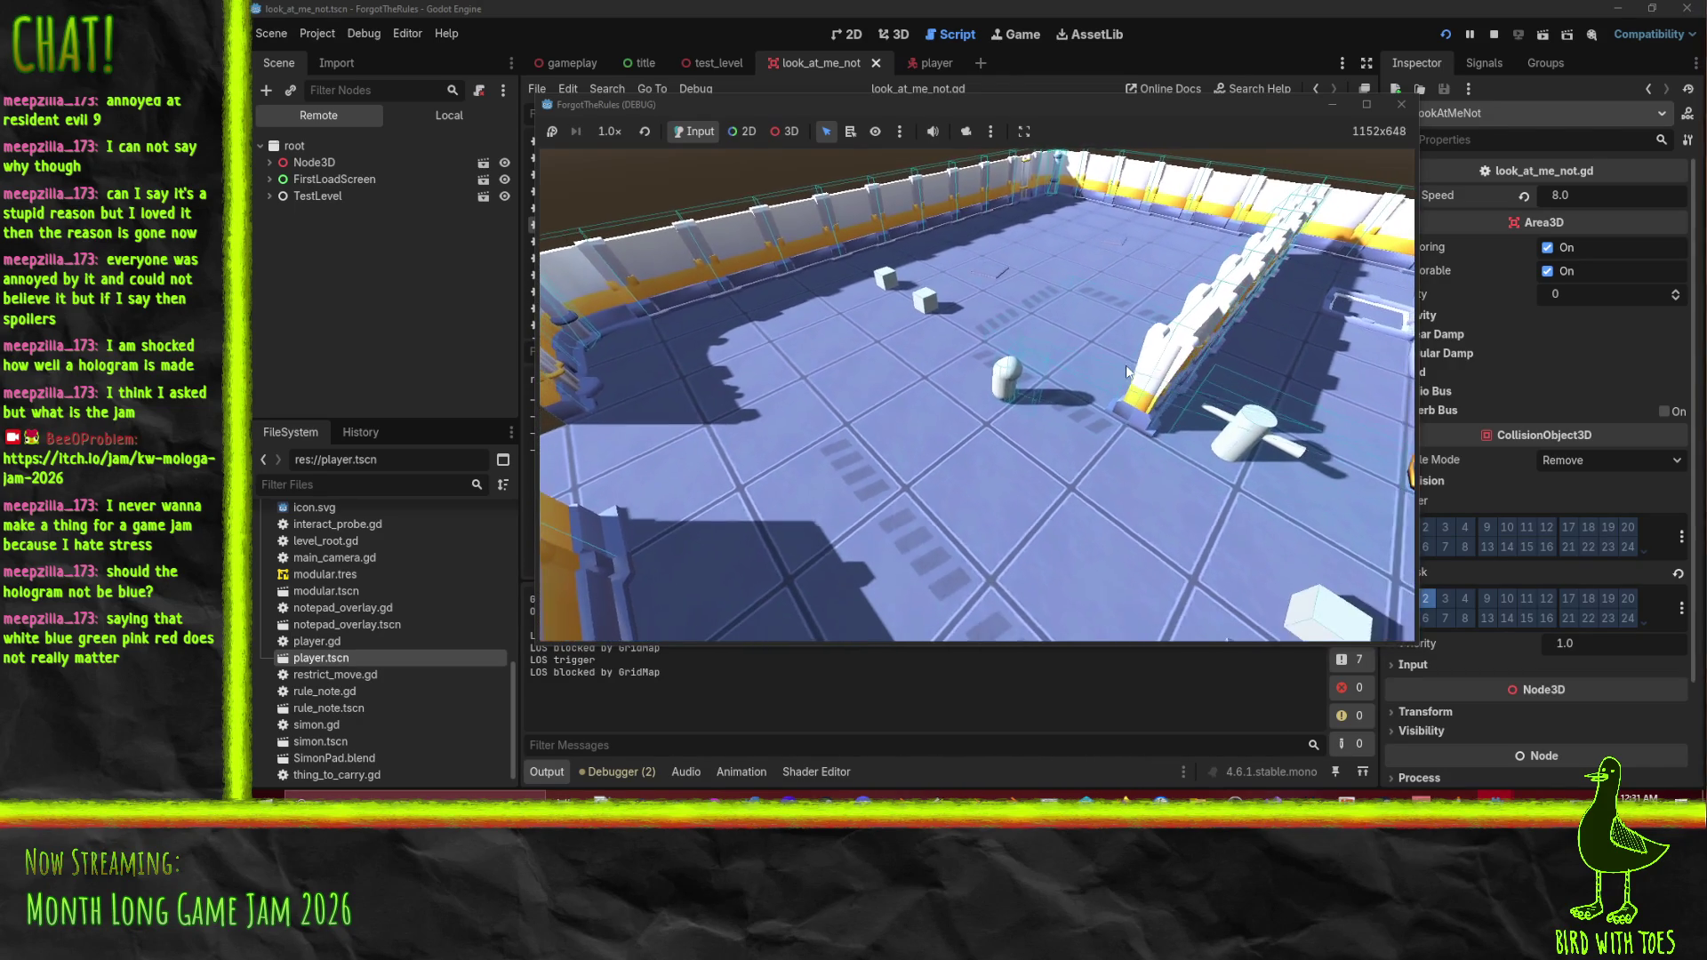
{"action": "key", "text": "a"}
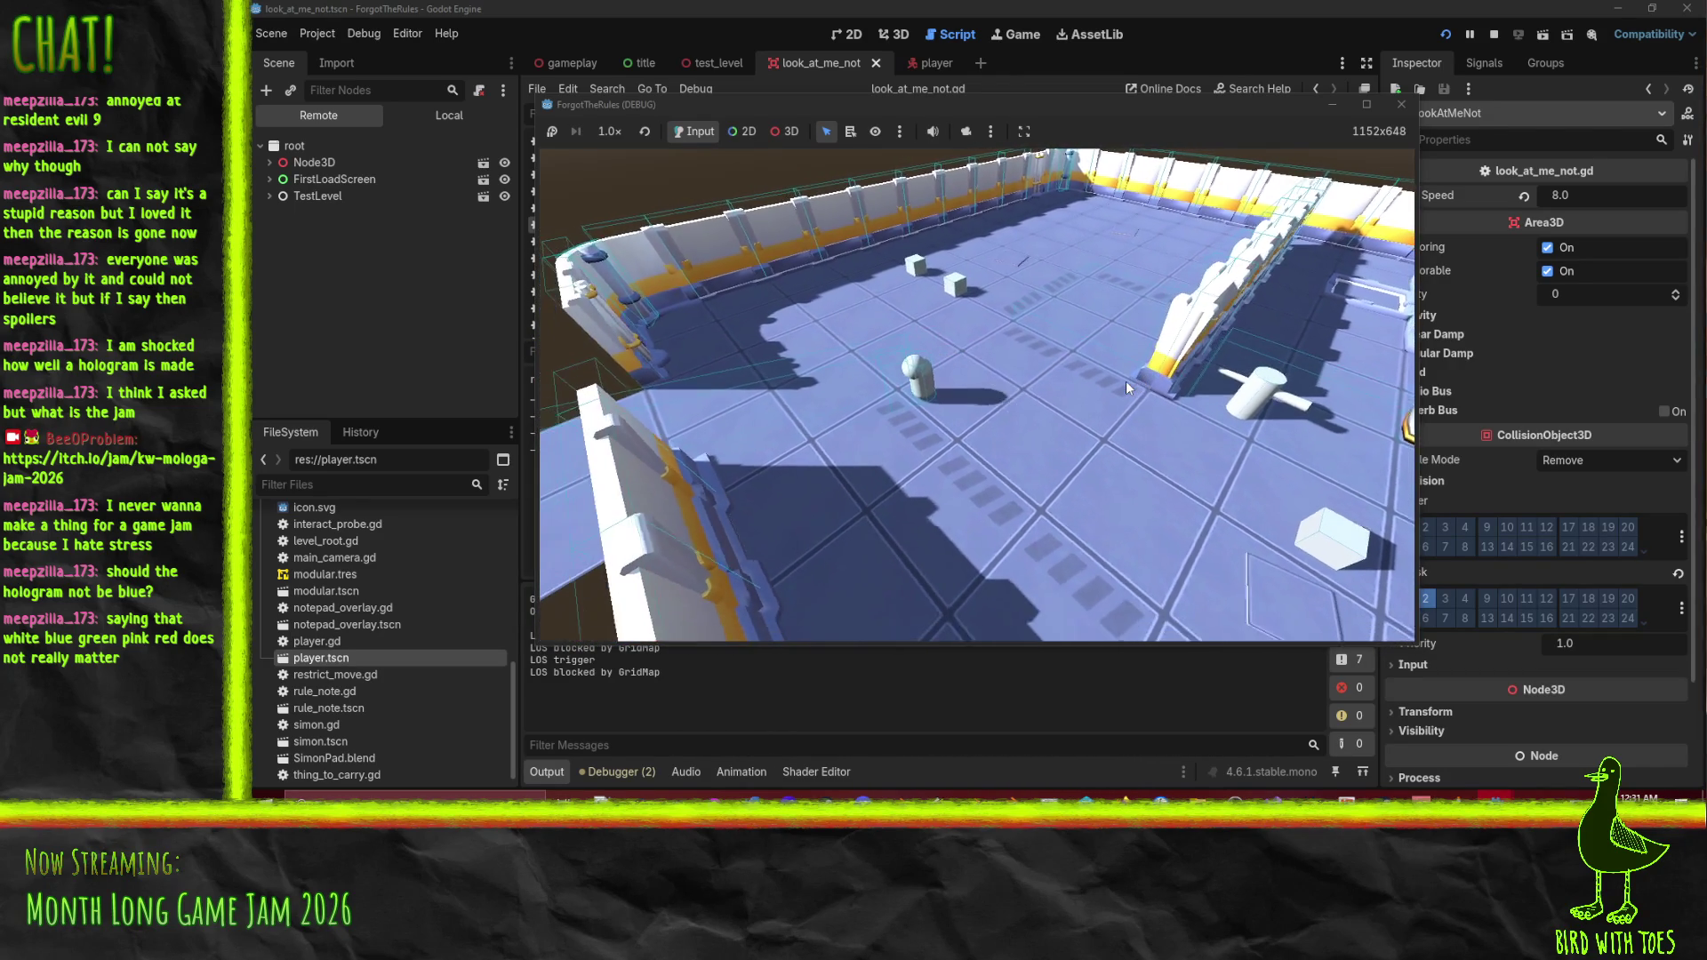
{"action": "key", "text": "d"}
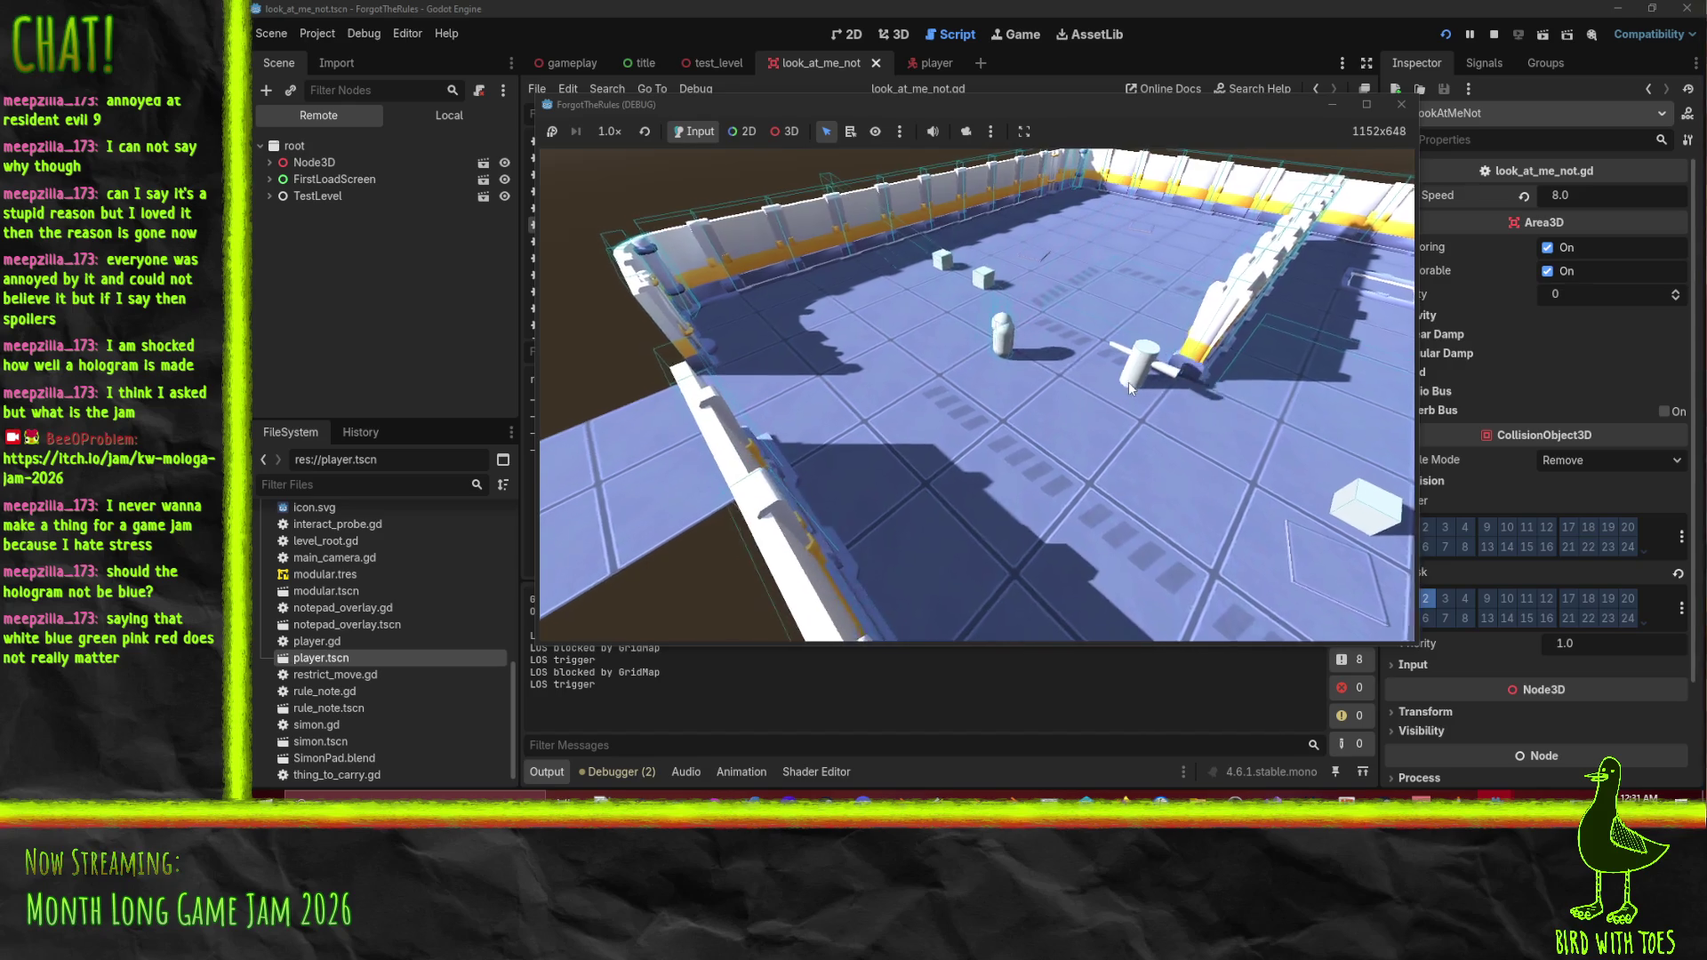
{"action": "key", "text": "a"}
{"action": "key", "text": "w"}
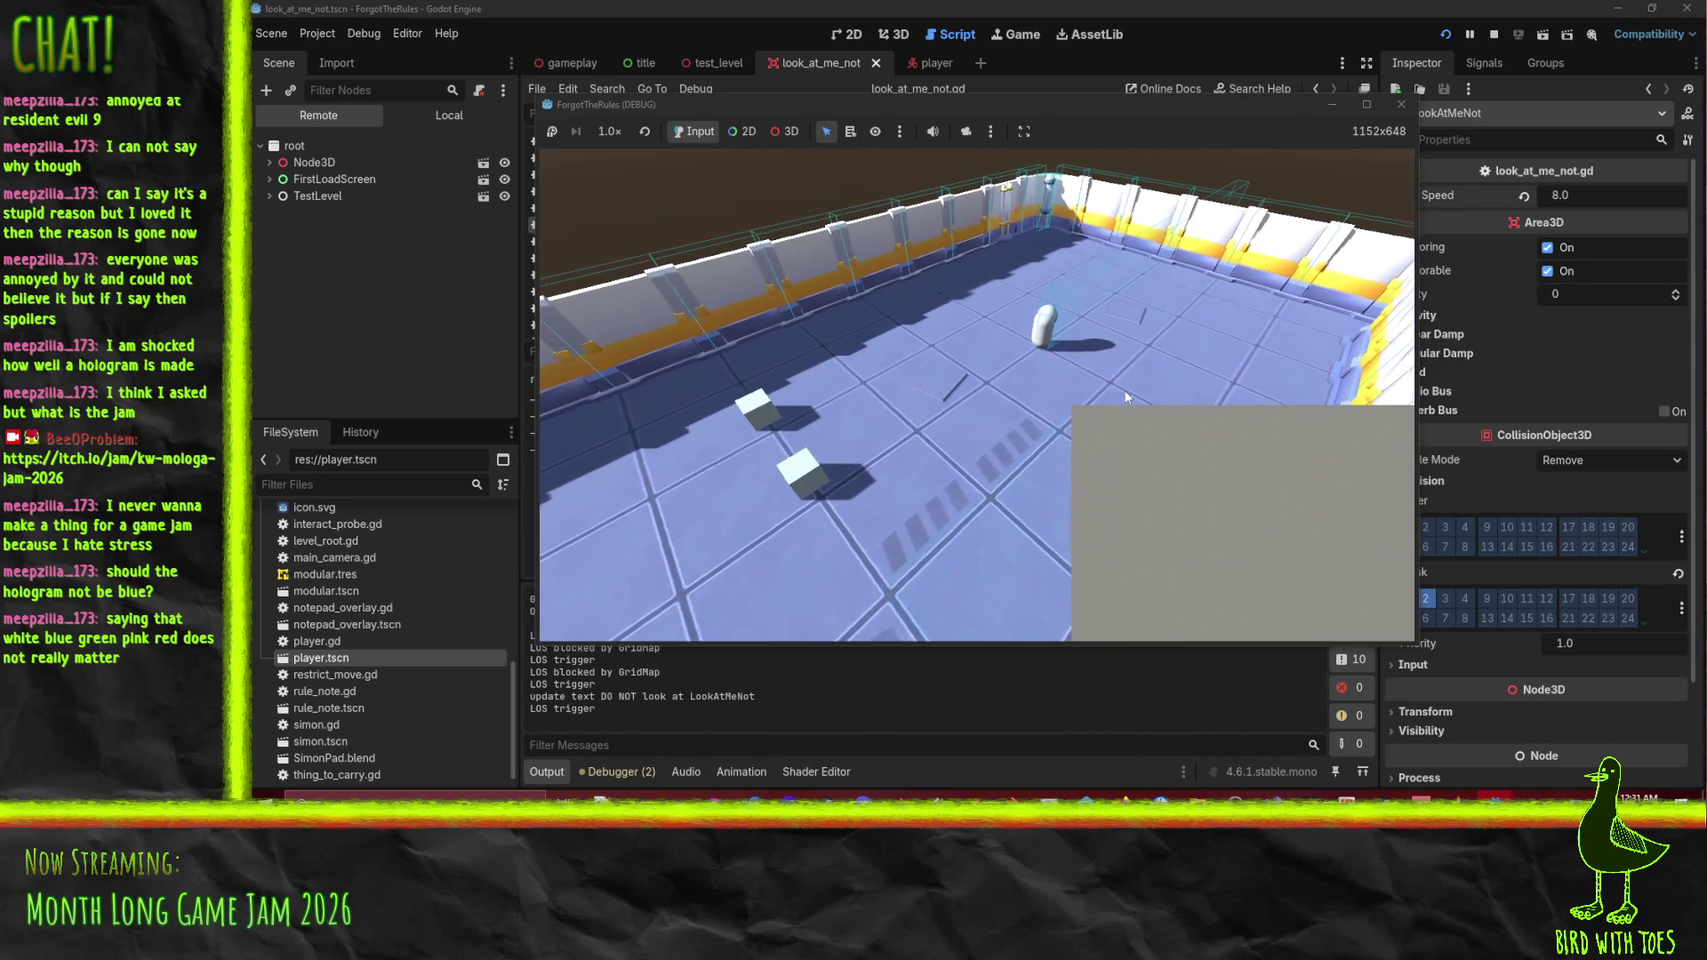
{"action": "left_click", "coordinate": [1401, 105]}
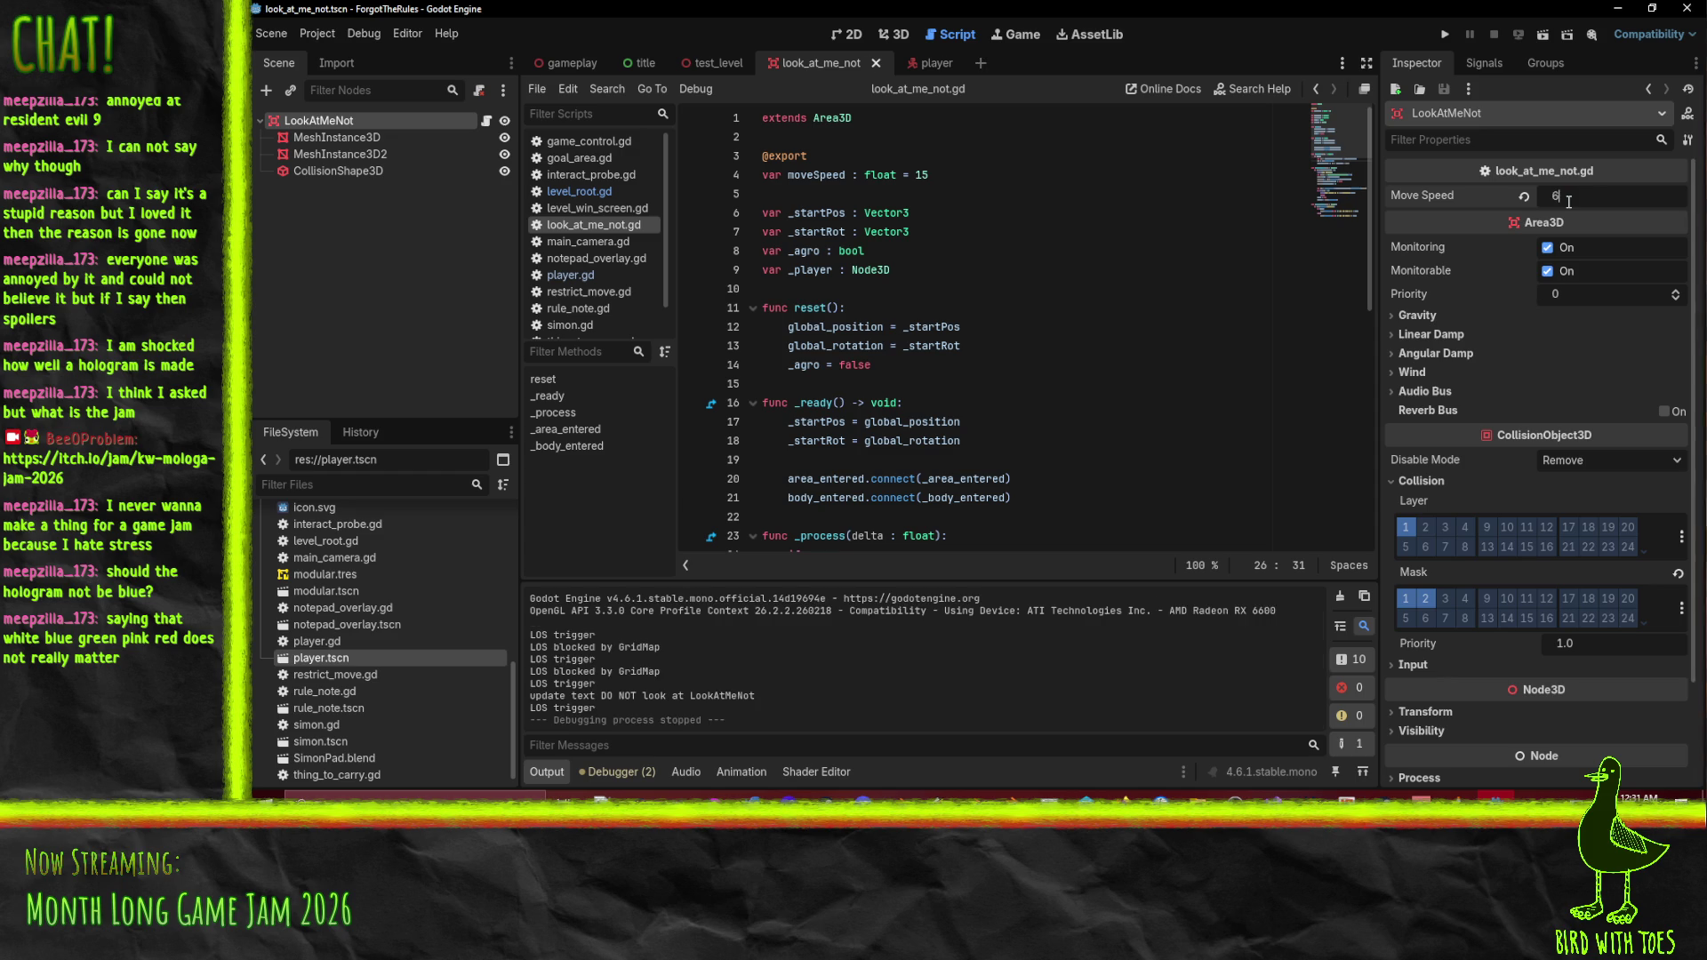
Run the game with Move Speed 6, start with E, then close it.
{"action": "left_click", "coordinate": [1446, 34]}
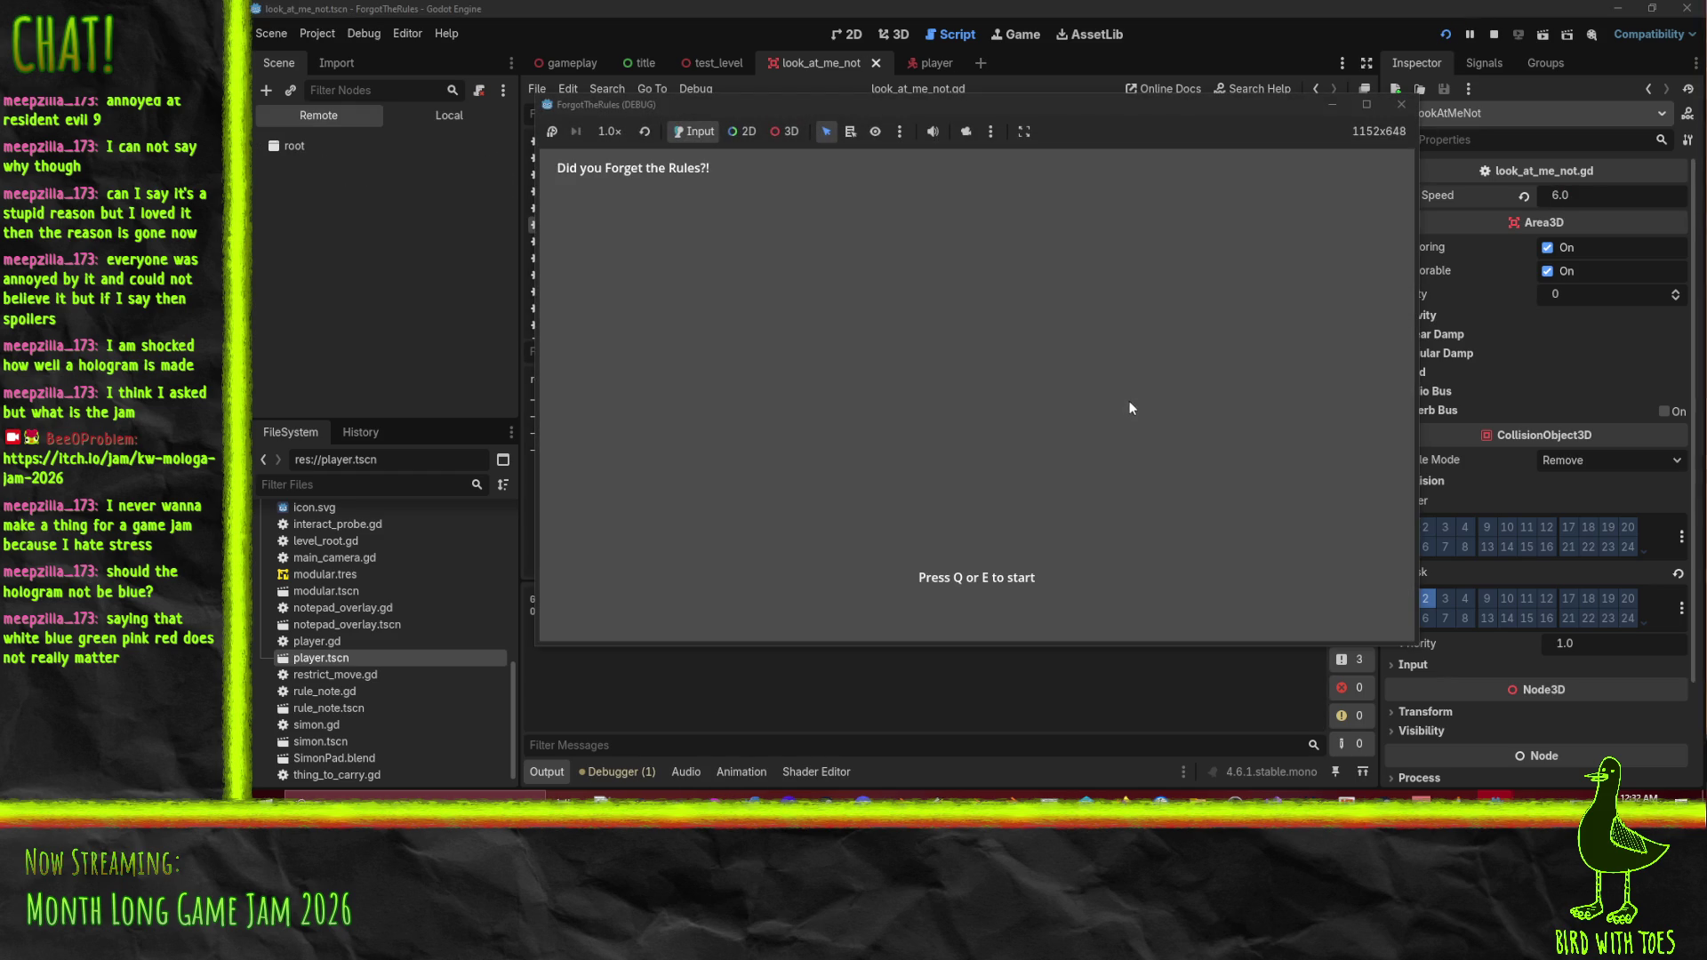
{"action": "key", "text": "e"}
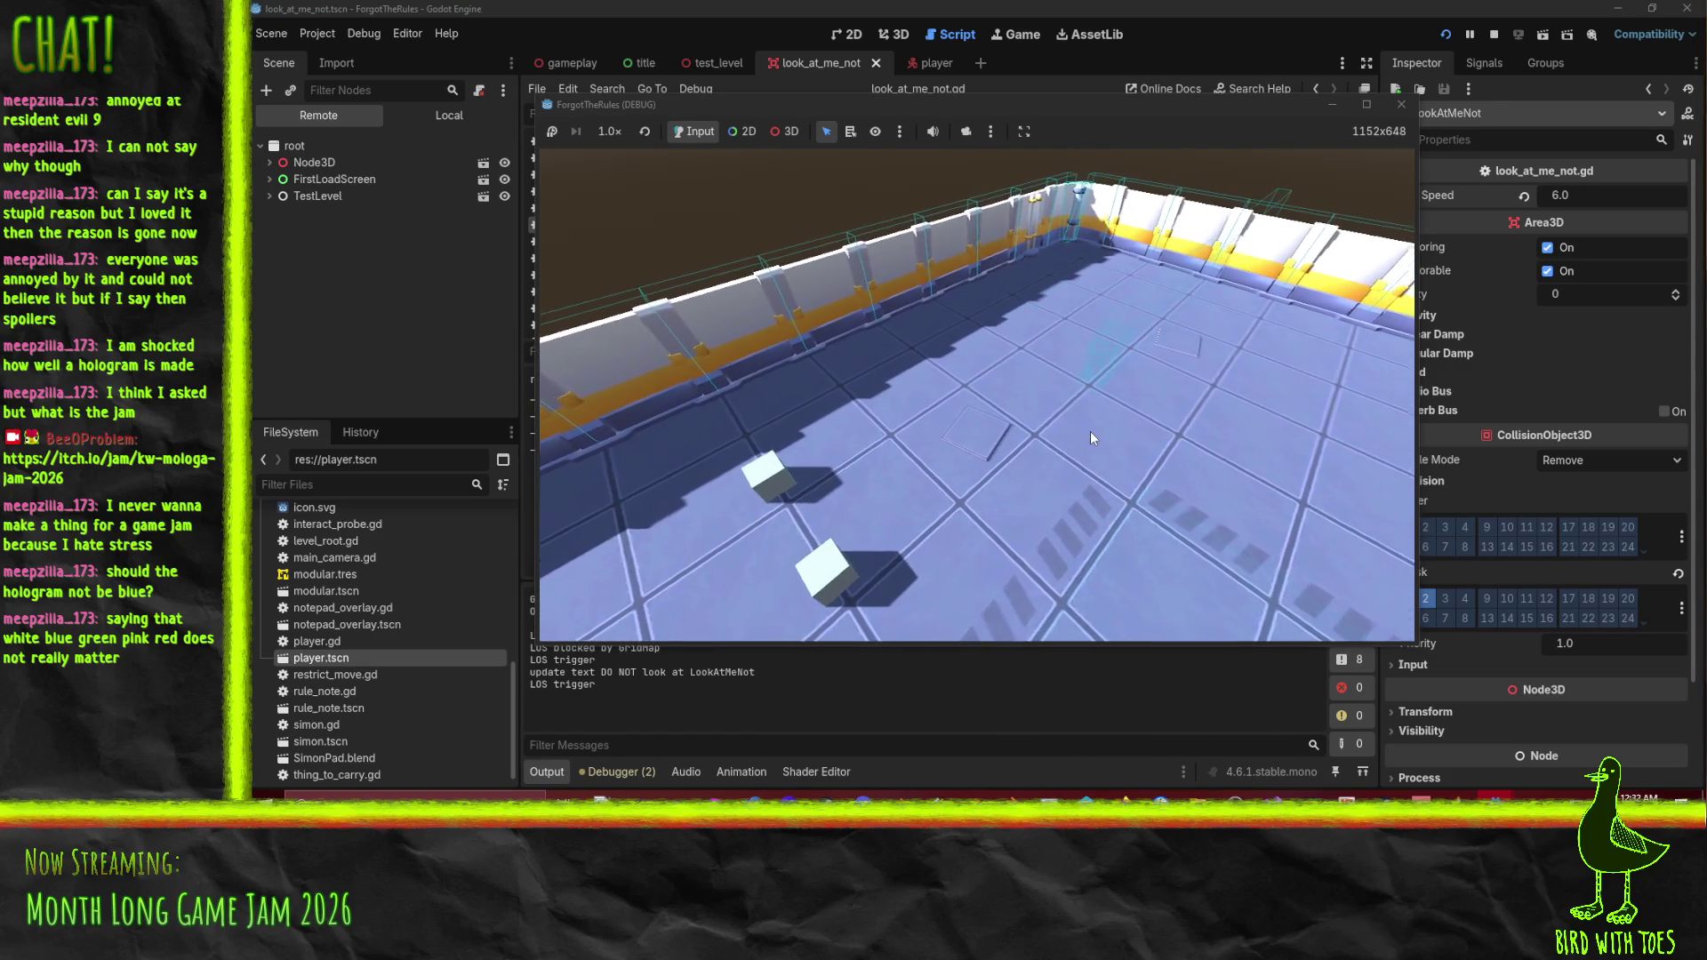
{"action": "left_click", "coordinate": [1399, 105]}
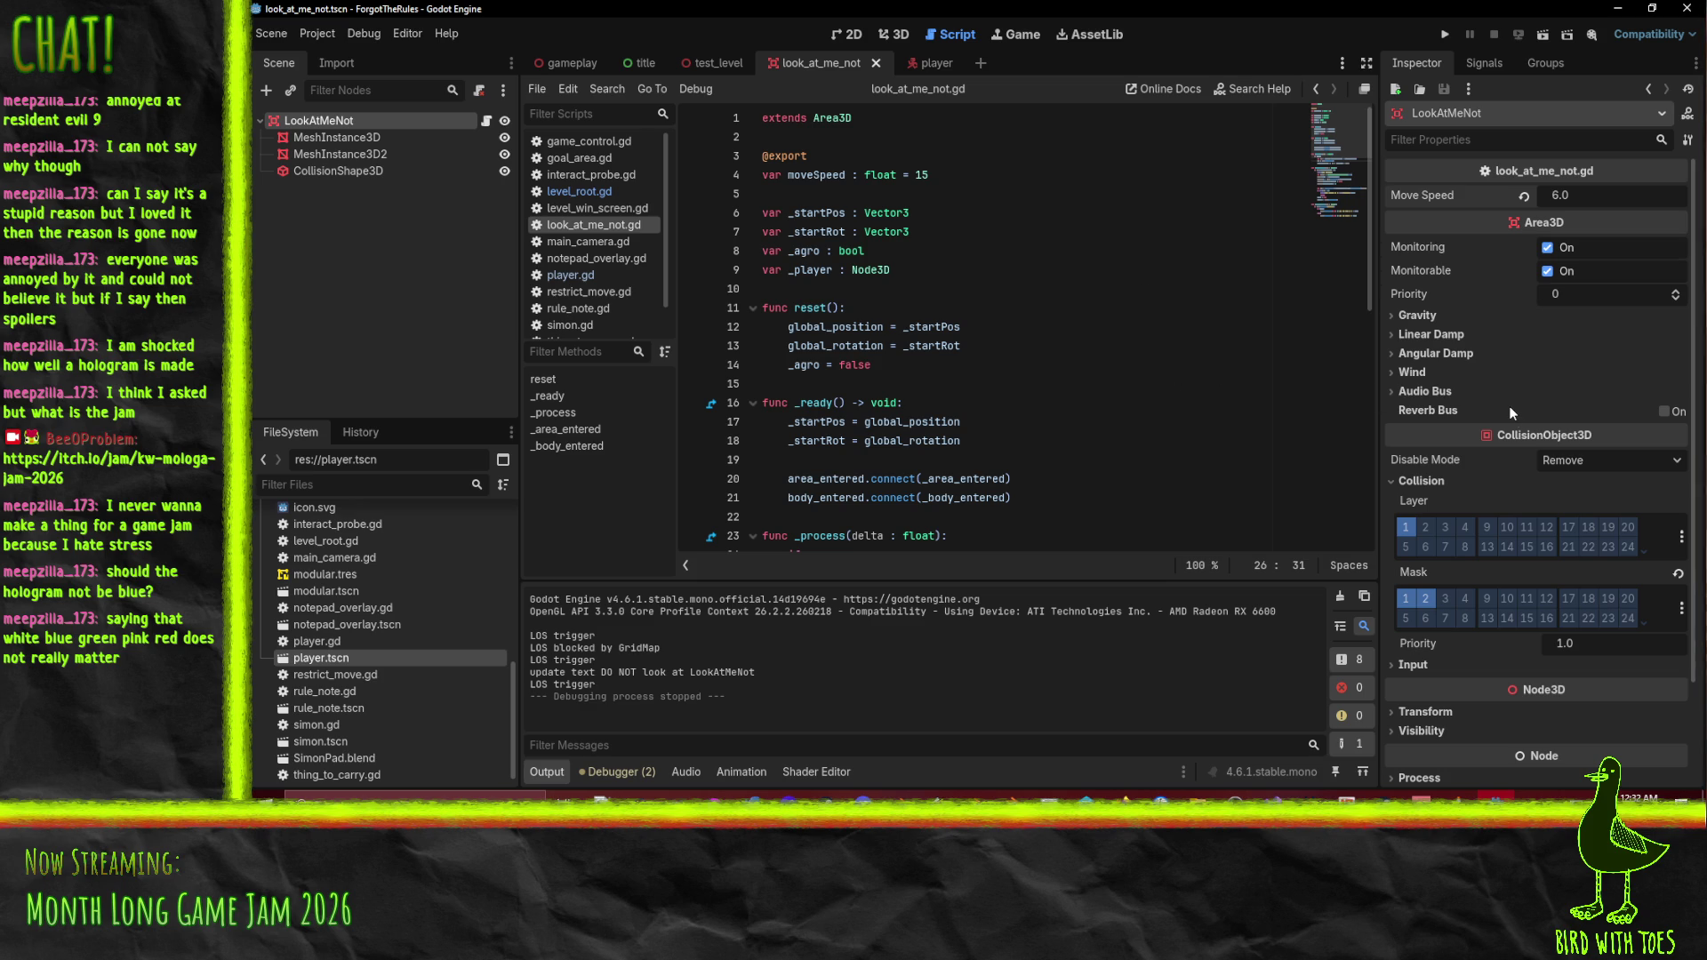
Change the LookAtMeNot node's type from Area3D to AnimatableBody3D.
{"action": "right_click", "coordinate": [315, 124]}
{"action": "left_click", "coordinate": [391, 343]}
{"action": "type", "text": "animat"}
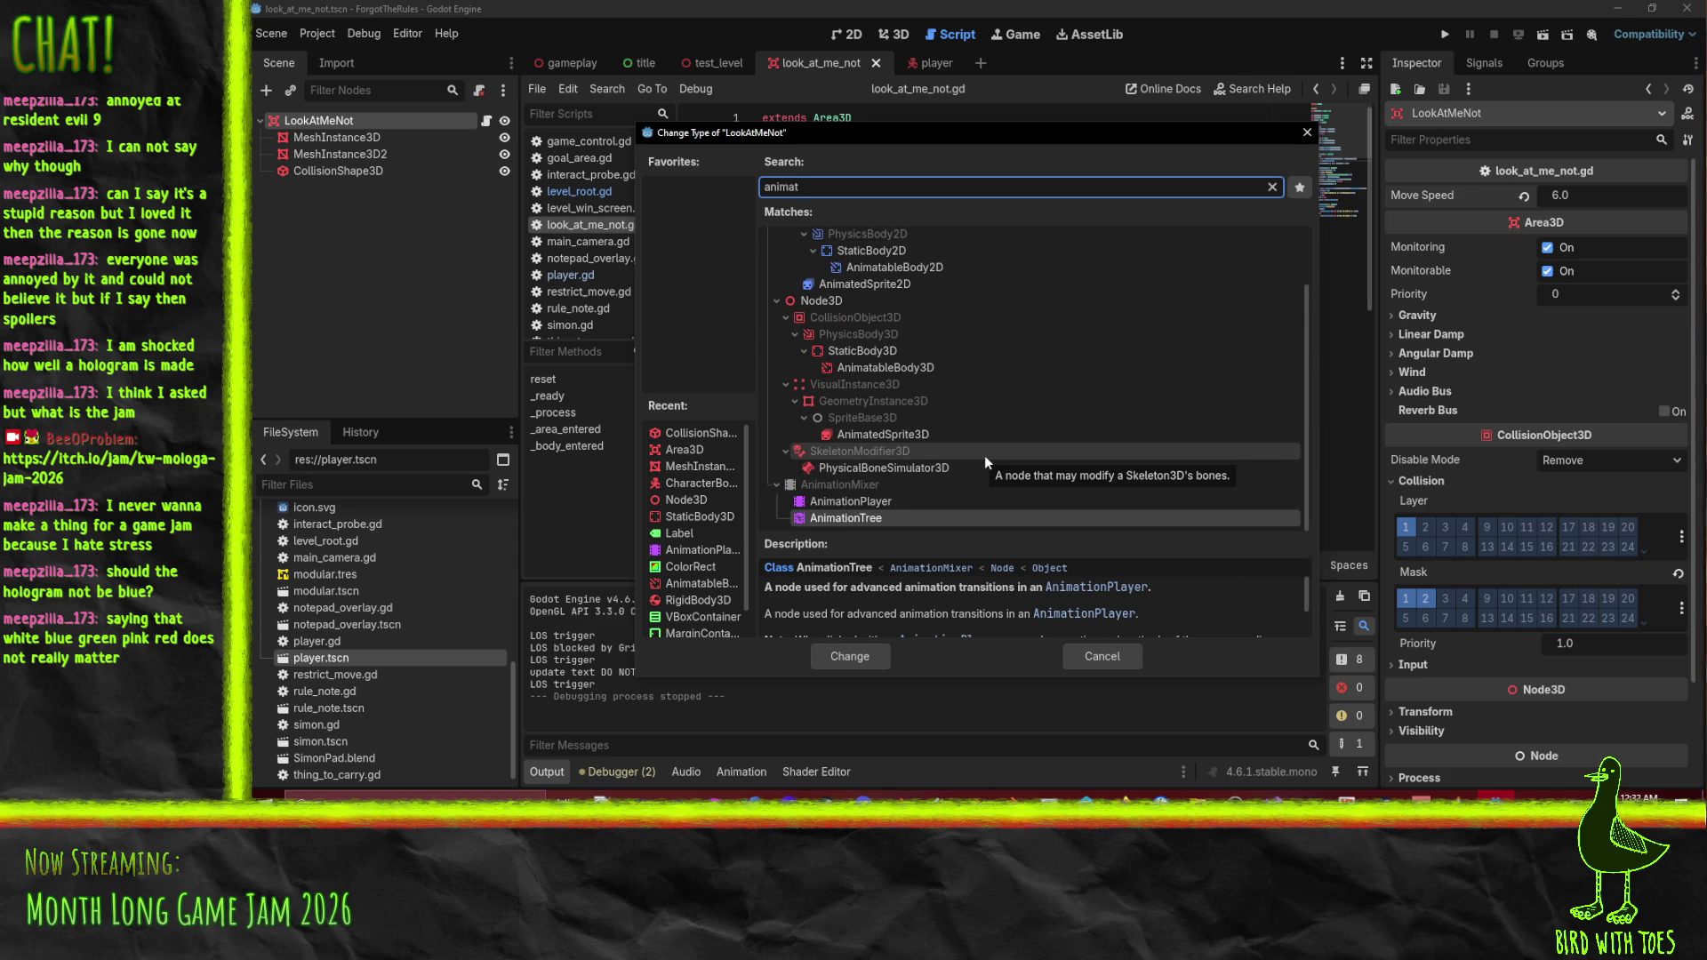
{"action": "type", "text": "a"}
{"action": "double_click", "coordinate": [907, 424]}
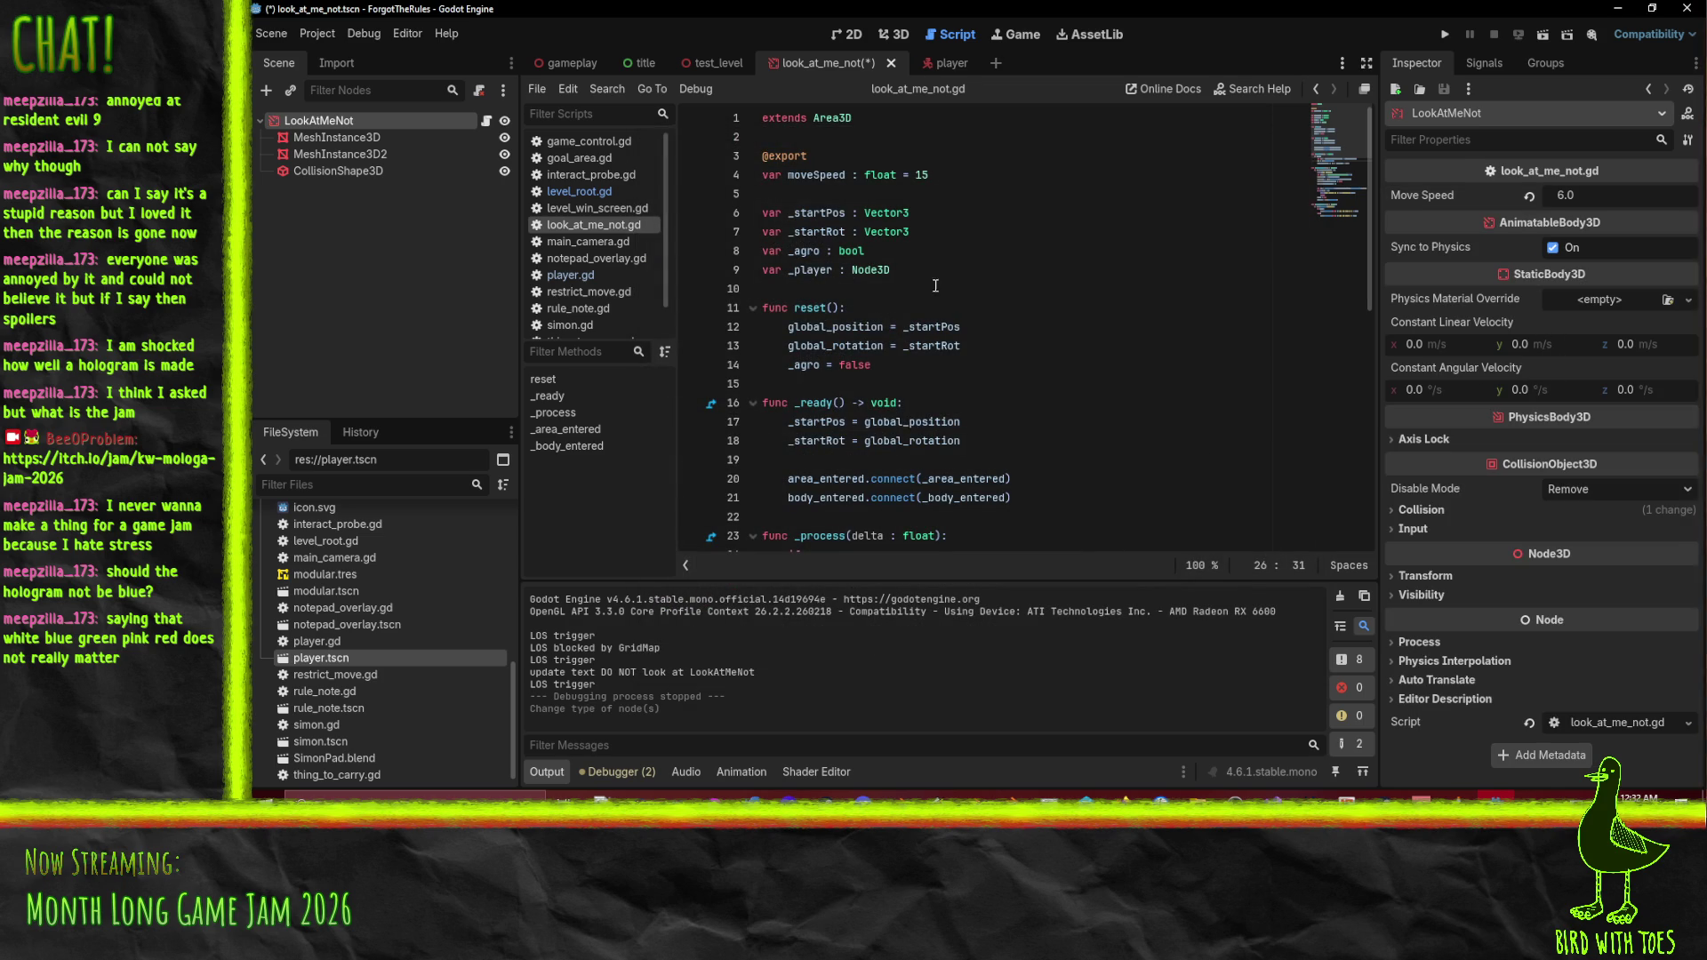
Switch line 1 to extends AnimatableBody3D and save, then undo it back to extends Area3D.
{"action": "key", "text": "ctrl+Home"}
{"action": "key", "text": "End"}
{"action": "key", "text": "ctrl+shift+Left"}
{"action": "type", "text": "A"}
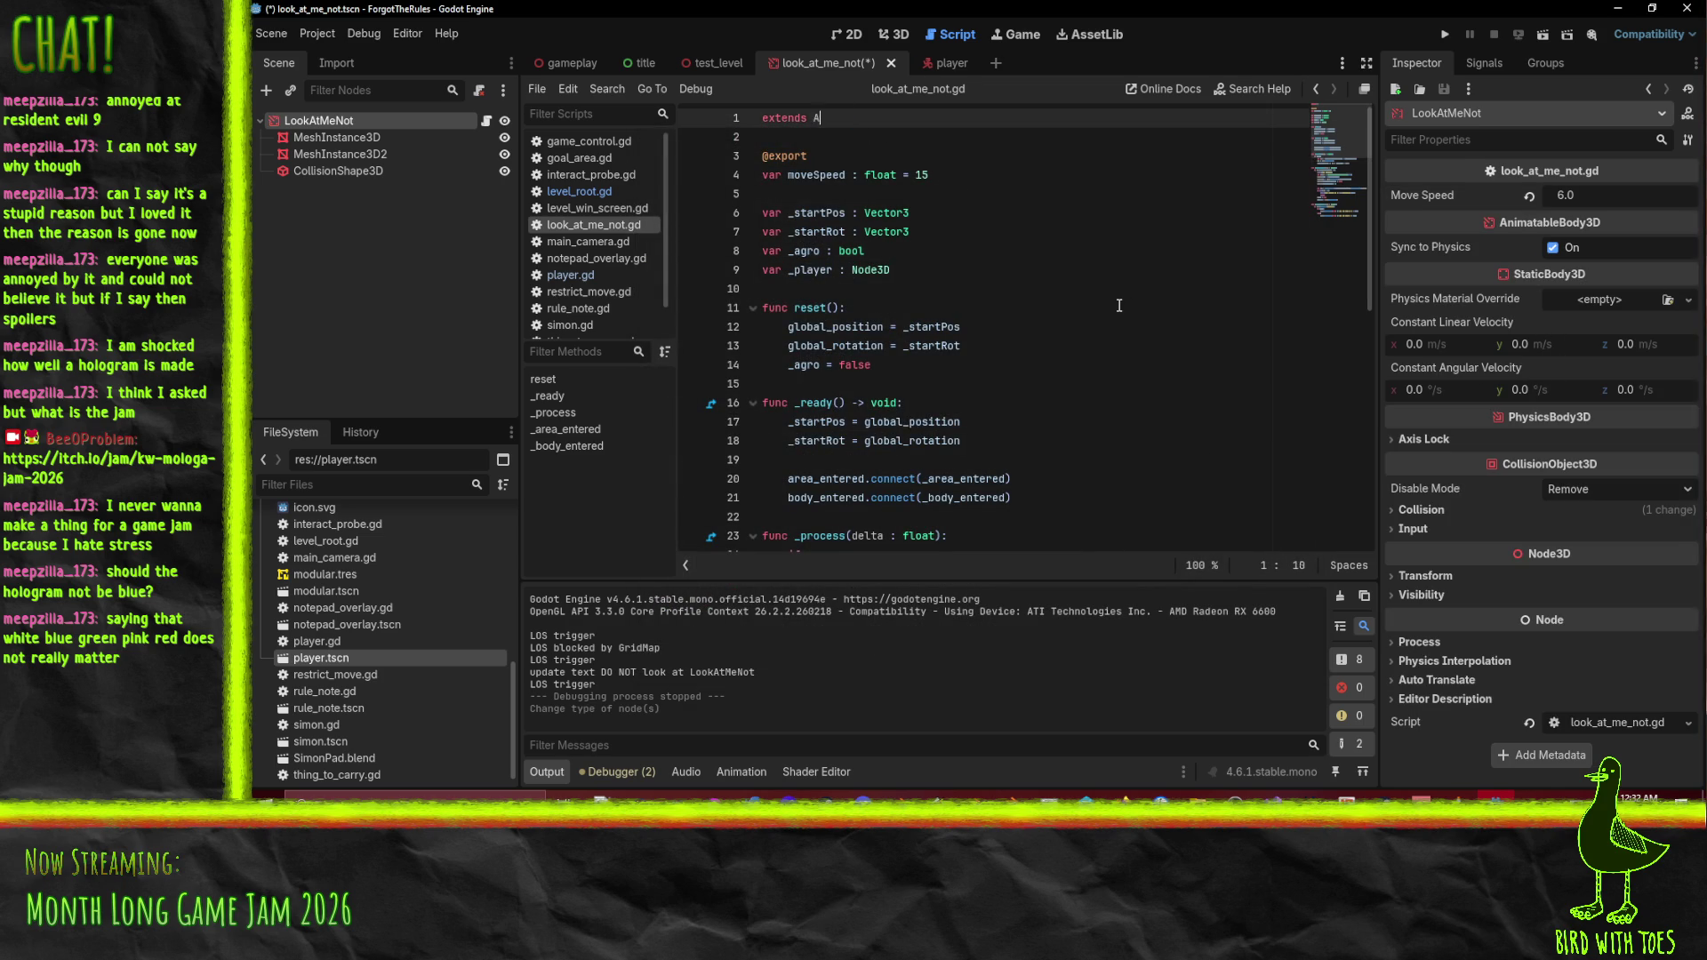
{"action": "key", "text": "Down"}
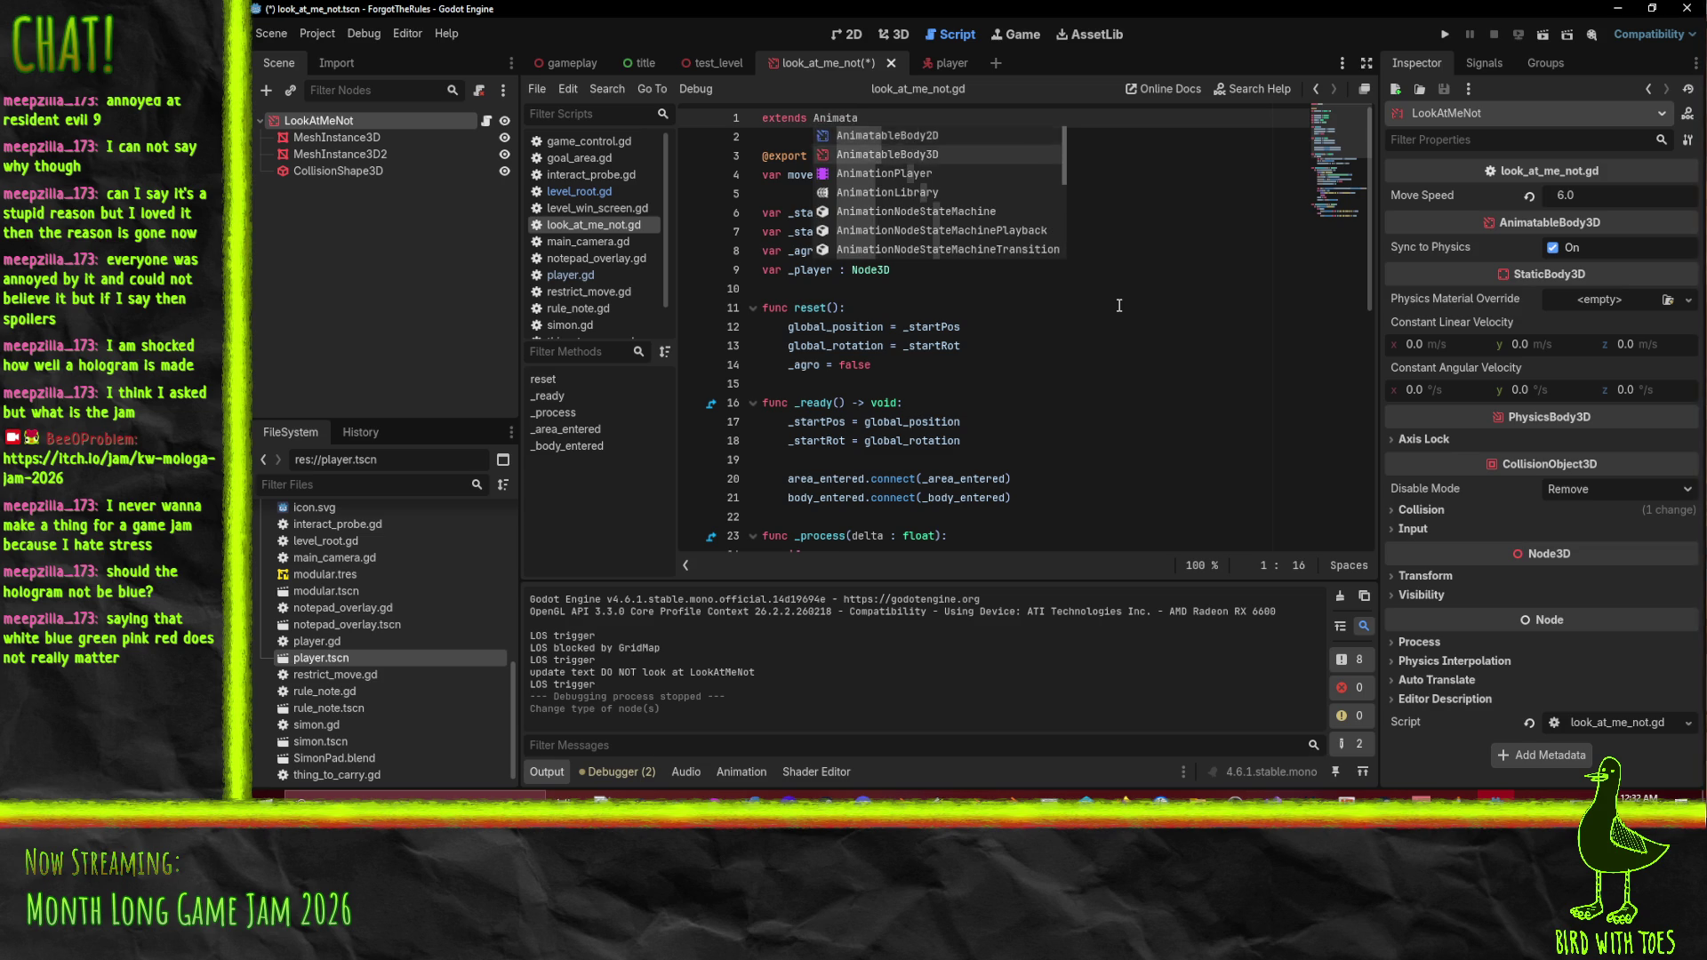
{"action": "key", "text": "Return"}
{"action": "left_click", "coordinate": [1141, 295]}
{"action": "key", "text": "ctrl+s"}
{"action": "scroll", "coordinate": [1111, 302], "scroll_direction": "down", "scroll_amount": 8}
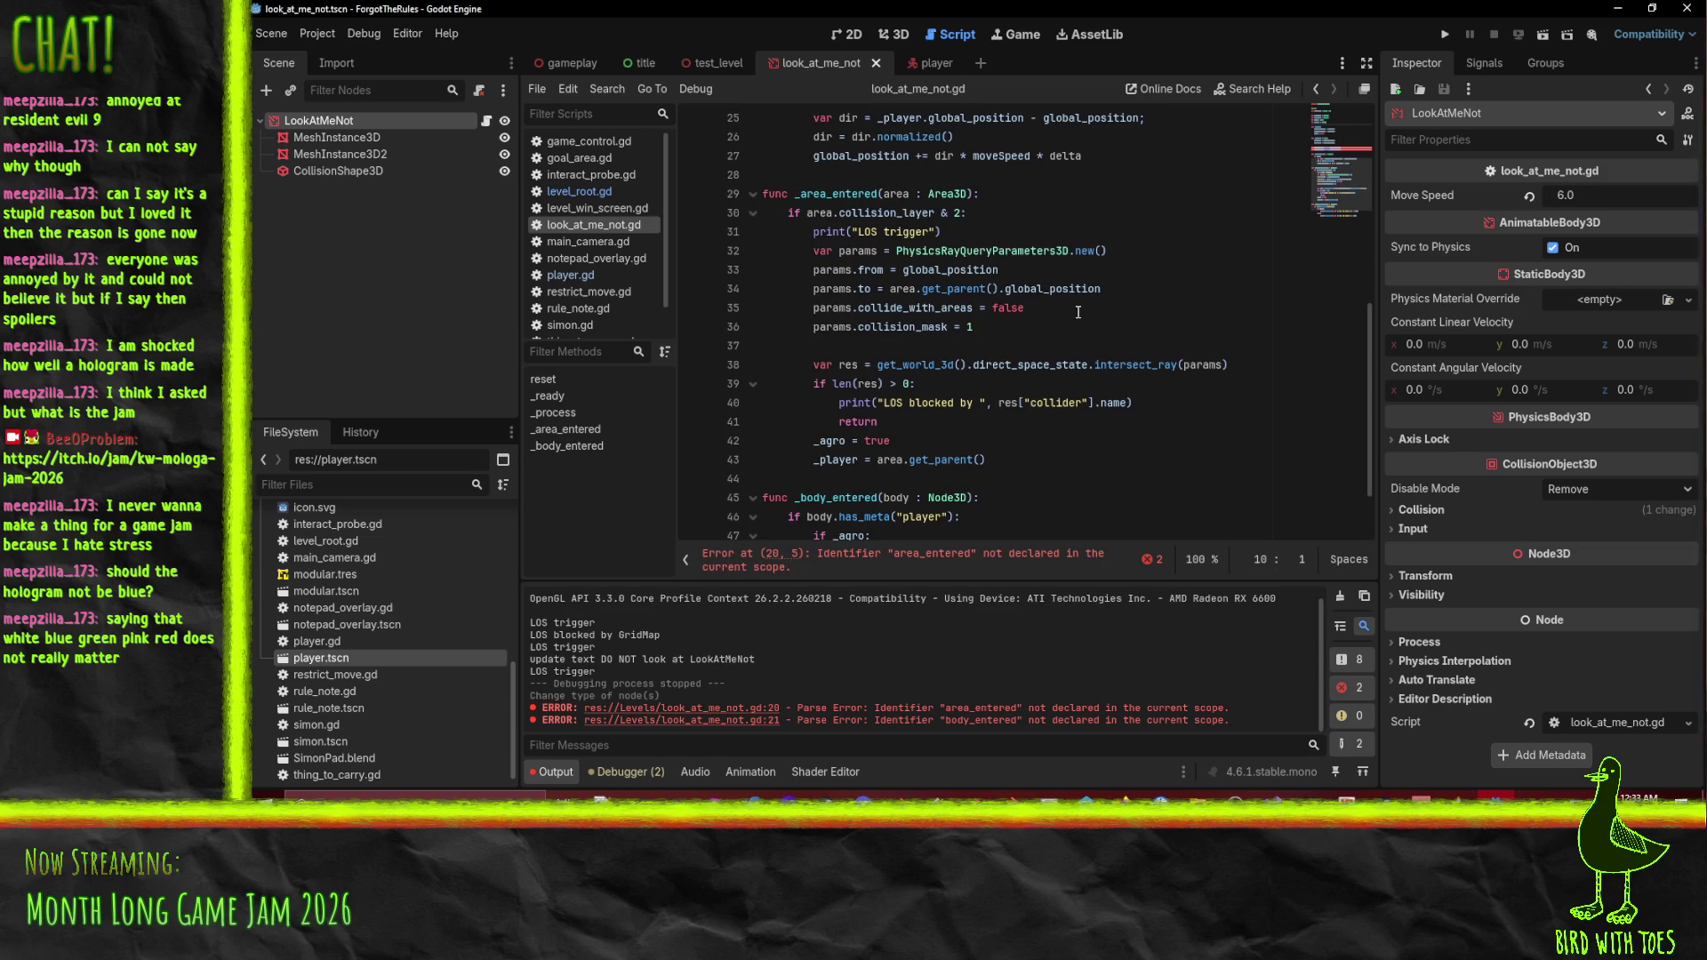
{"action": "scroll", "coordinate": [1125, 266], "scroll_direction": "up", "scroll_amount": 8}
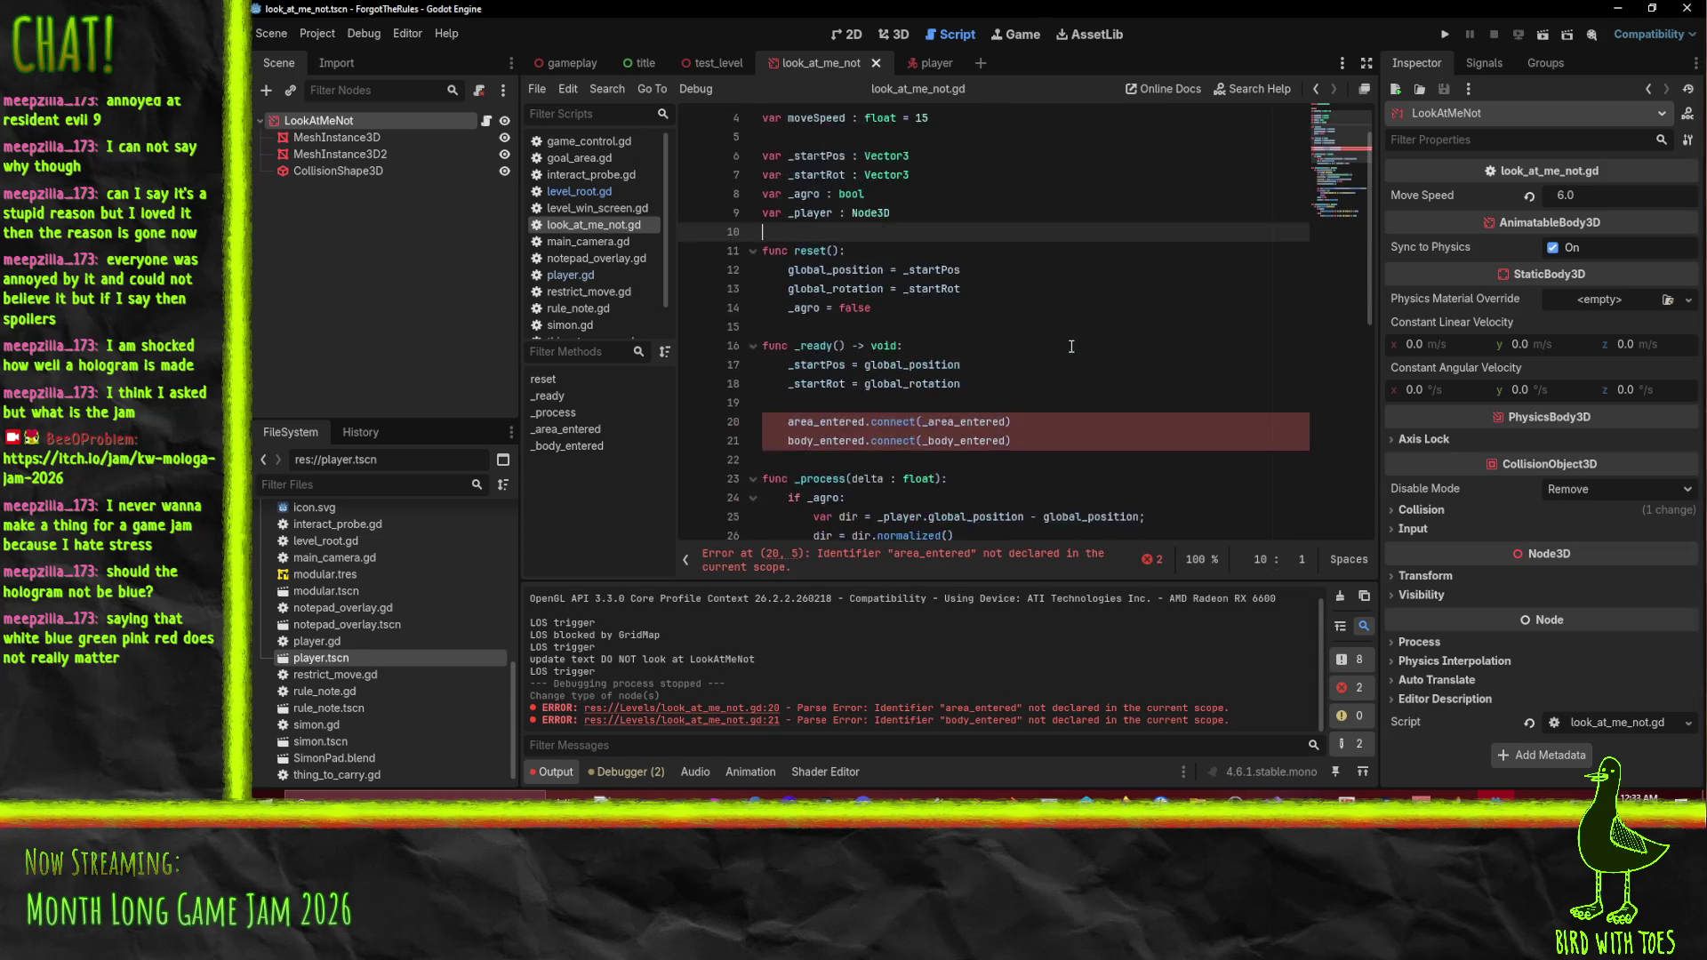
{"action": "left_click", "coordinate": [1125, 254]}
{"action": "key", "text": "ctrl+z"}
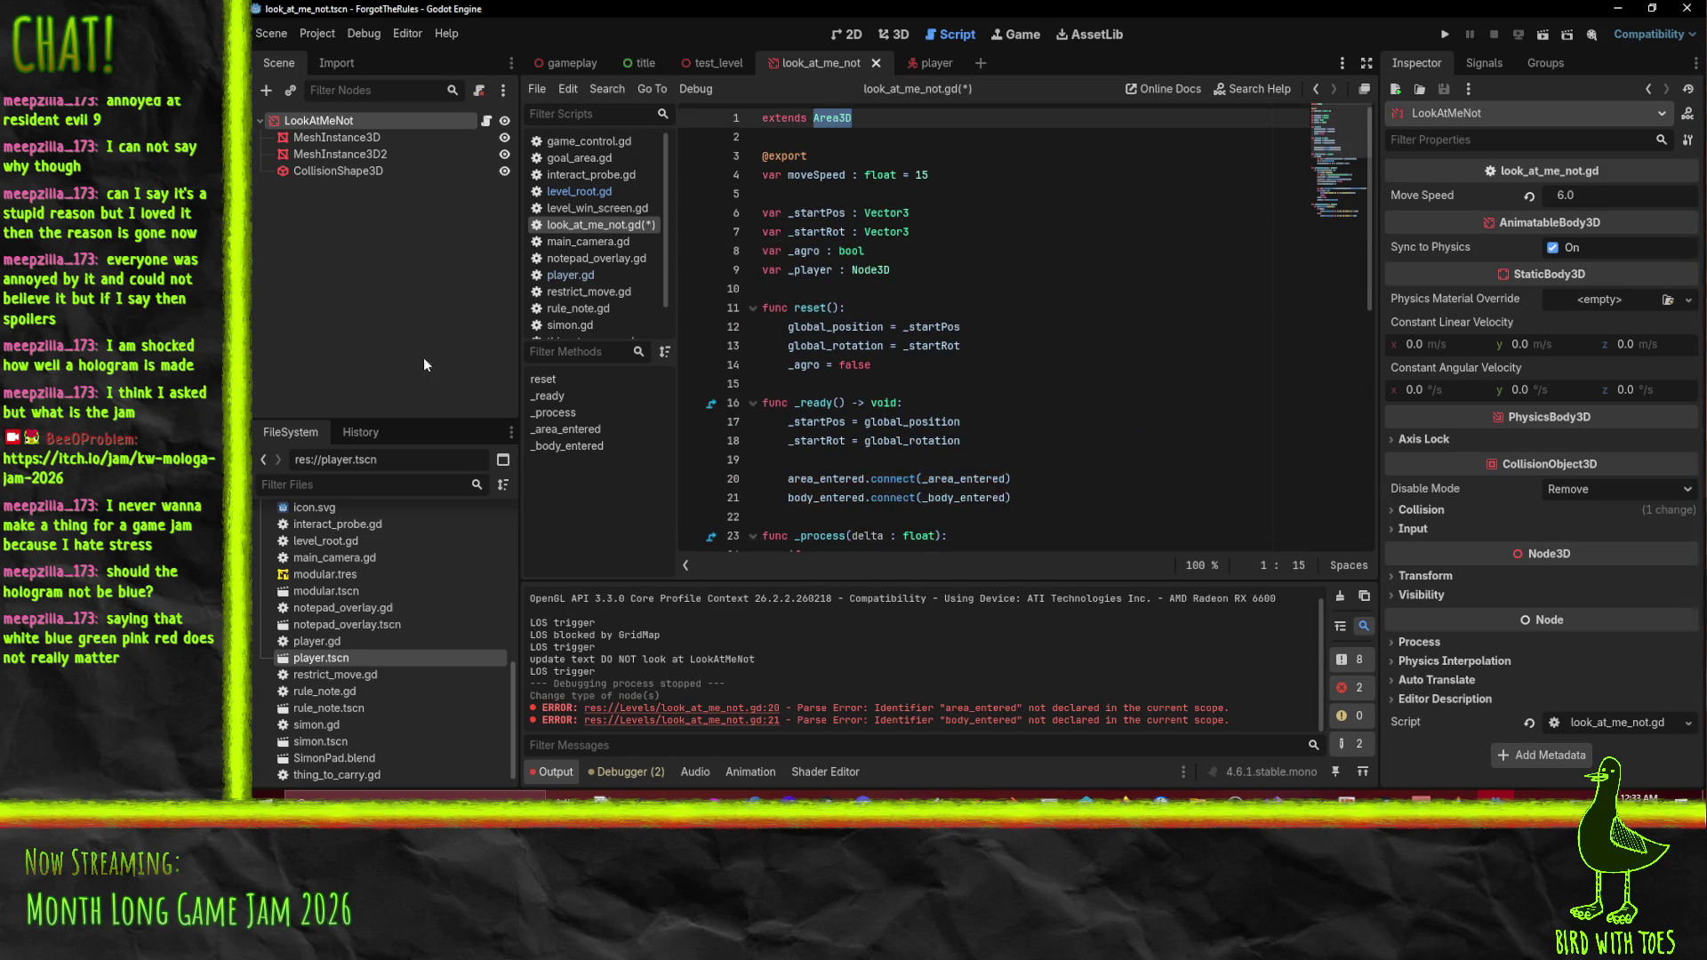
Change LookAtMeNot's node type back to Area3D and save.
{"action": "right_click", "coordinate": [284, 125]}
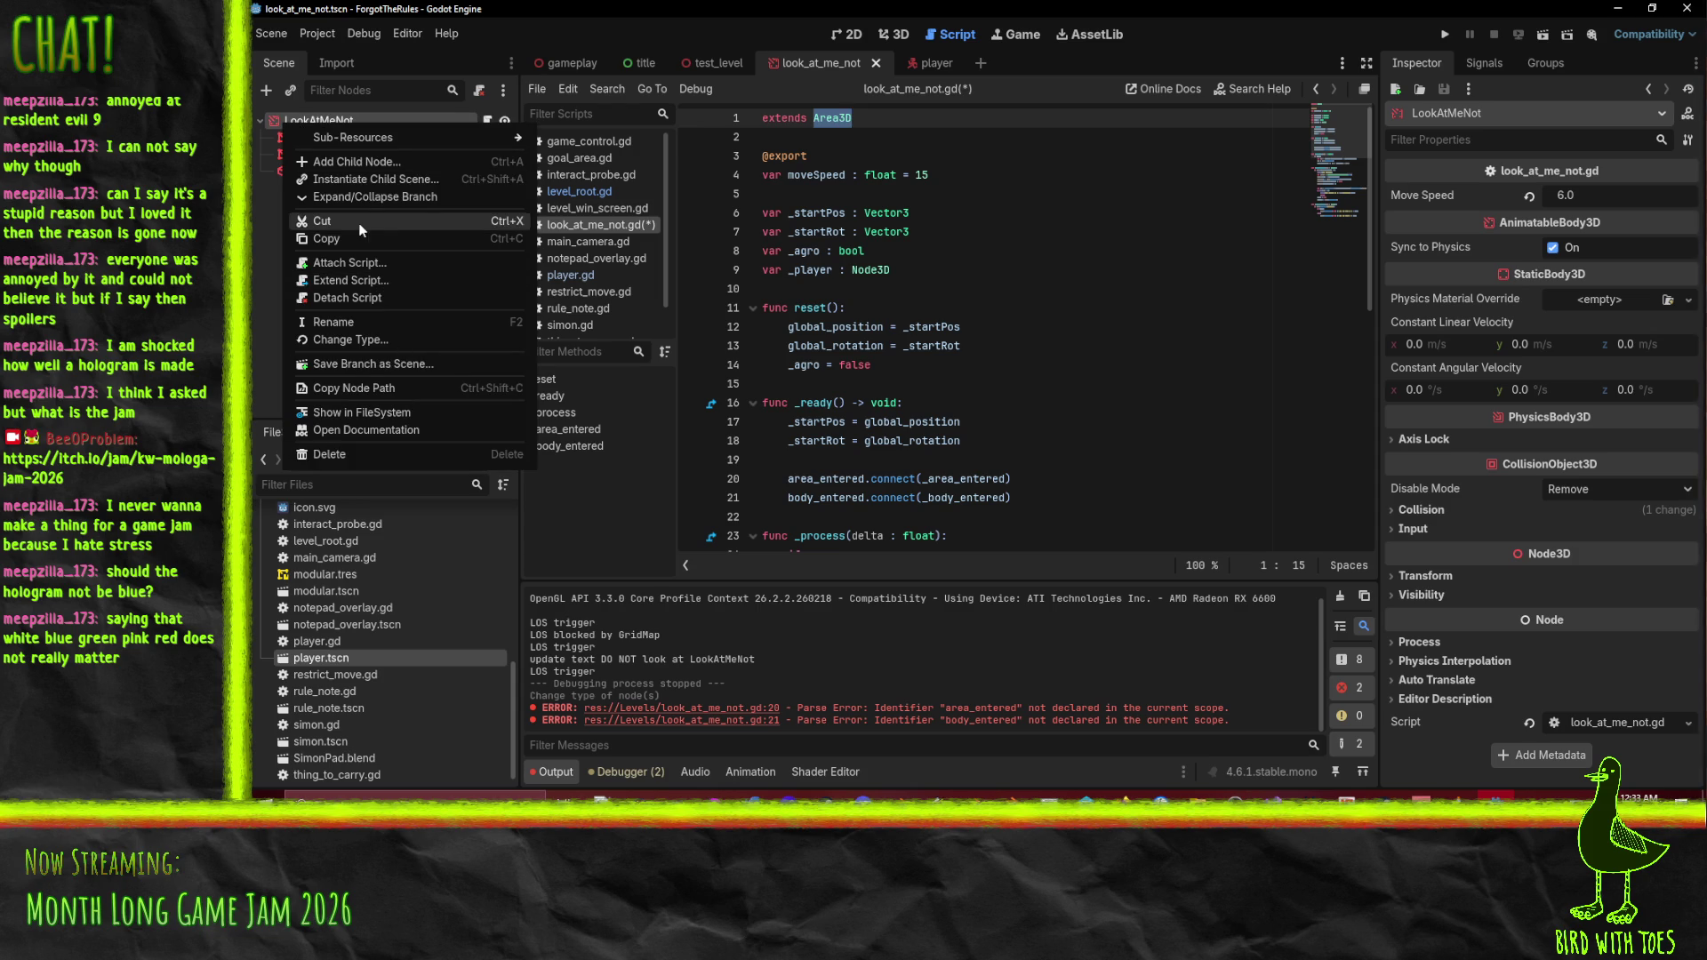
{"action": "left_click", "coordinate": [384, 340]}
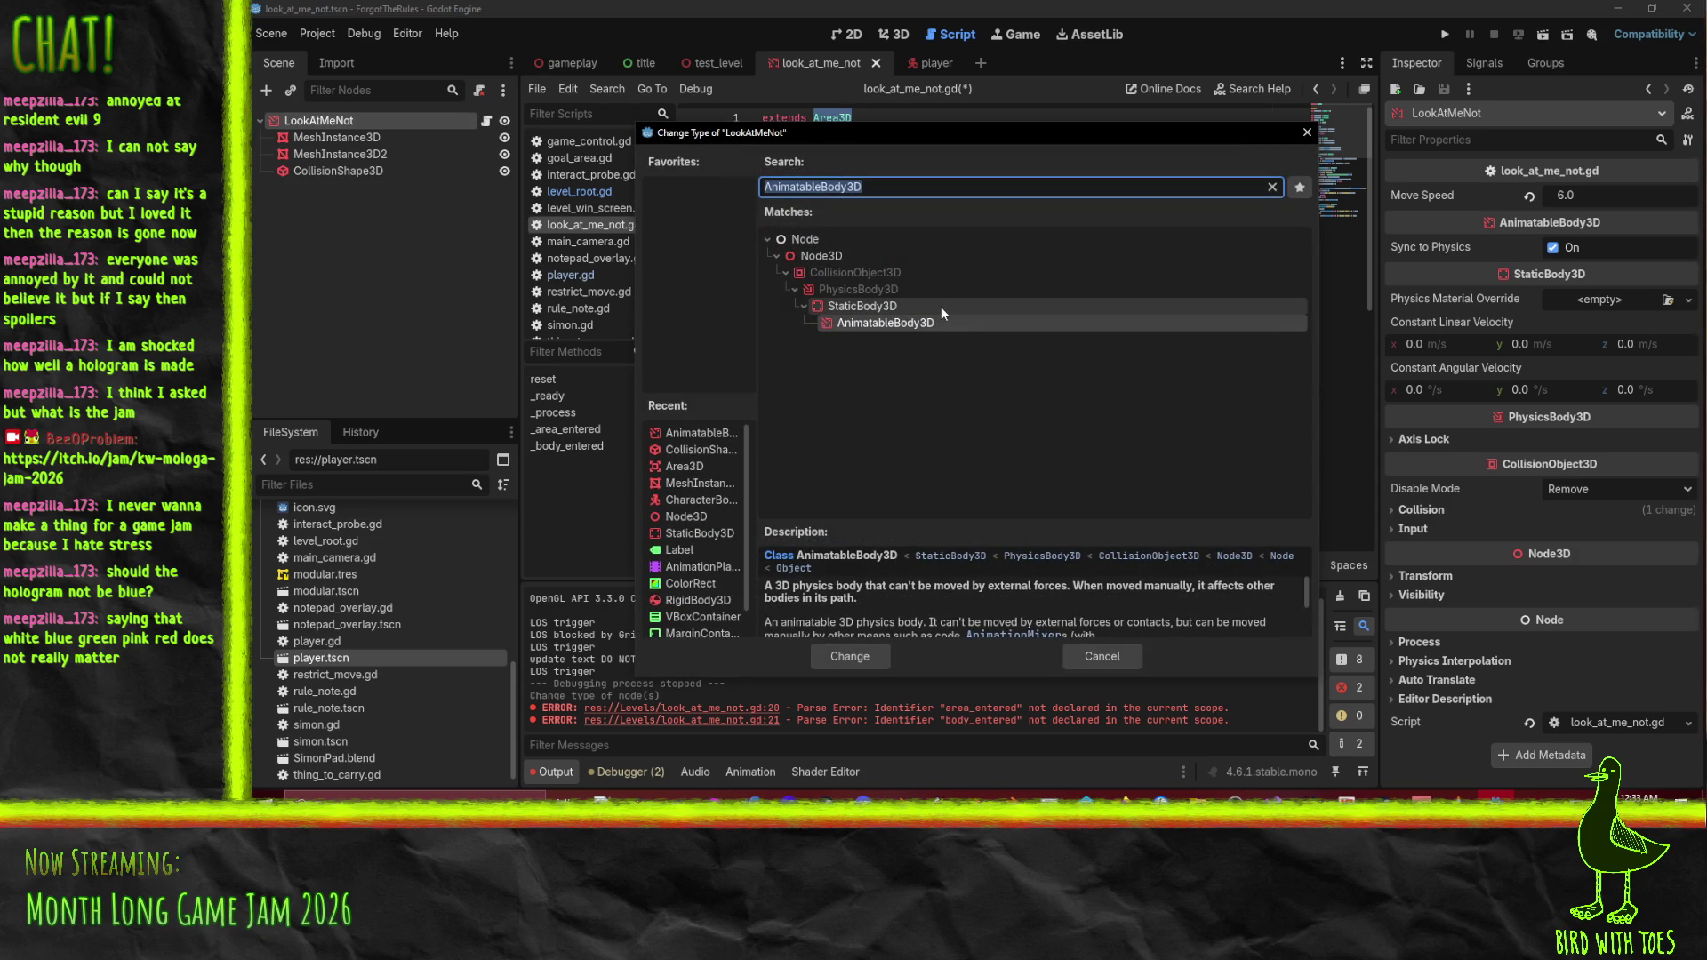
{"action": "type", "text": "area"}
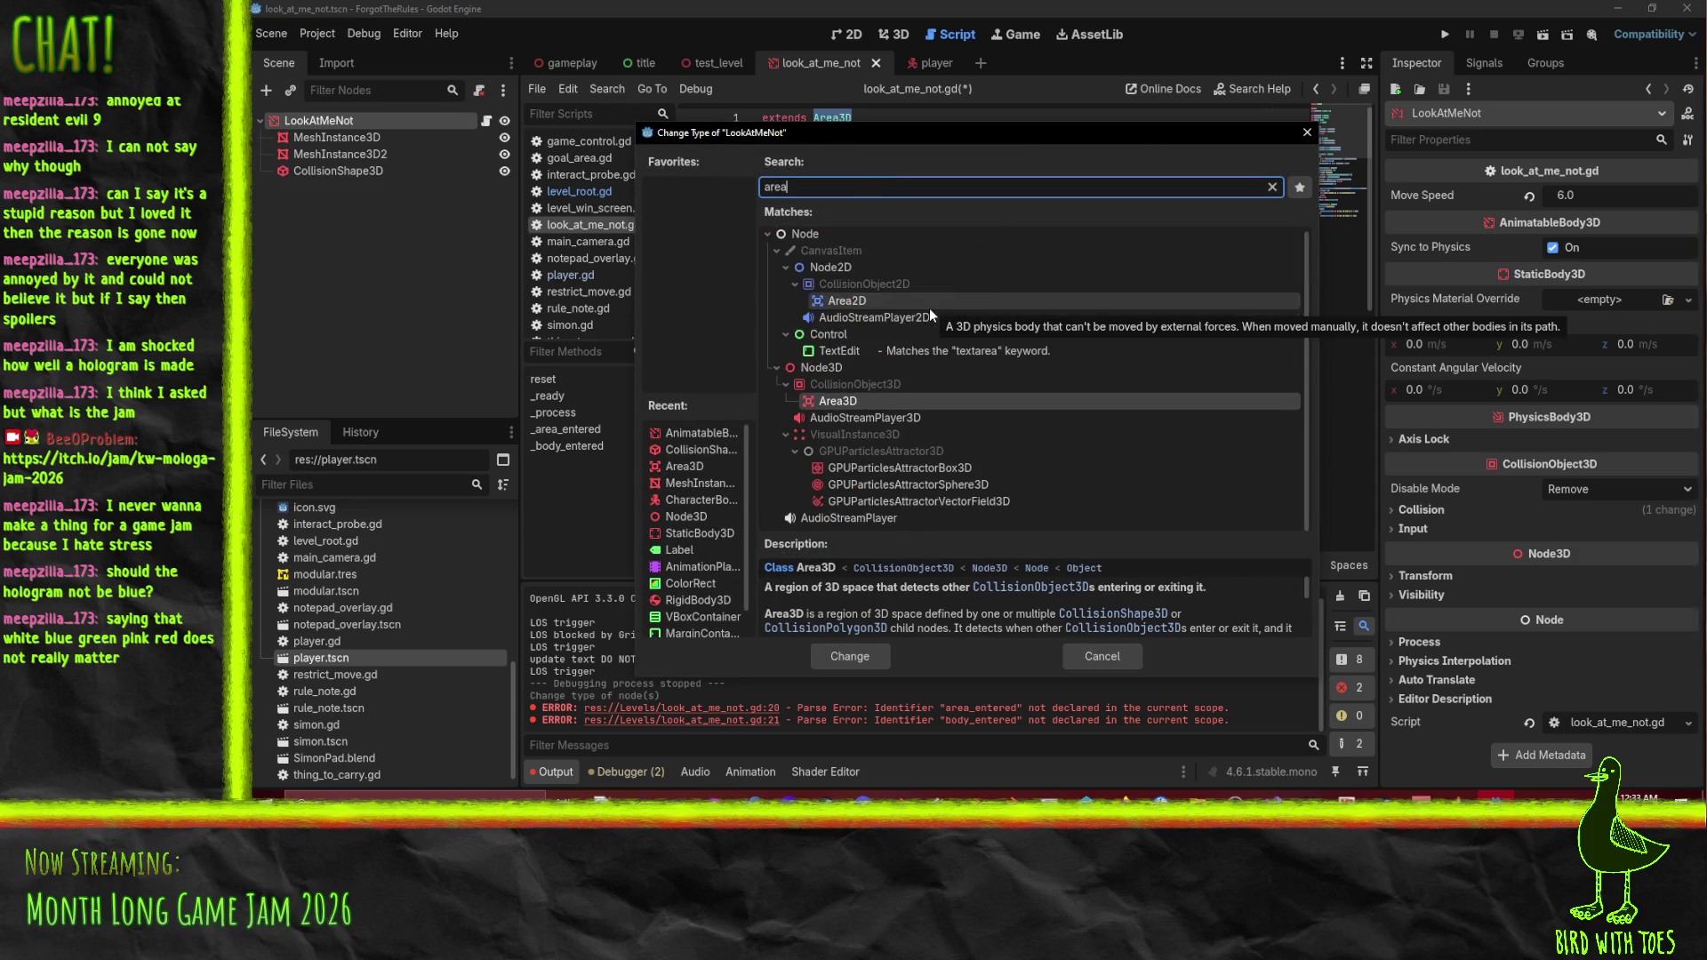
{"action": "double_click", "coordinate": [844, 405]}
{"action": "key", "text": "ctrl+s"}
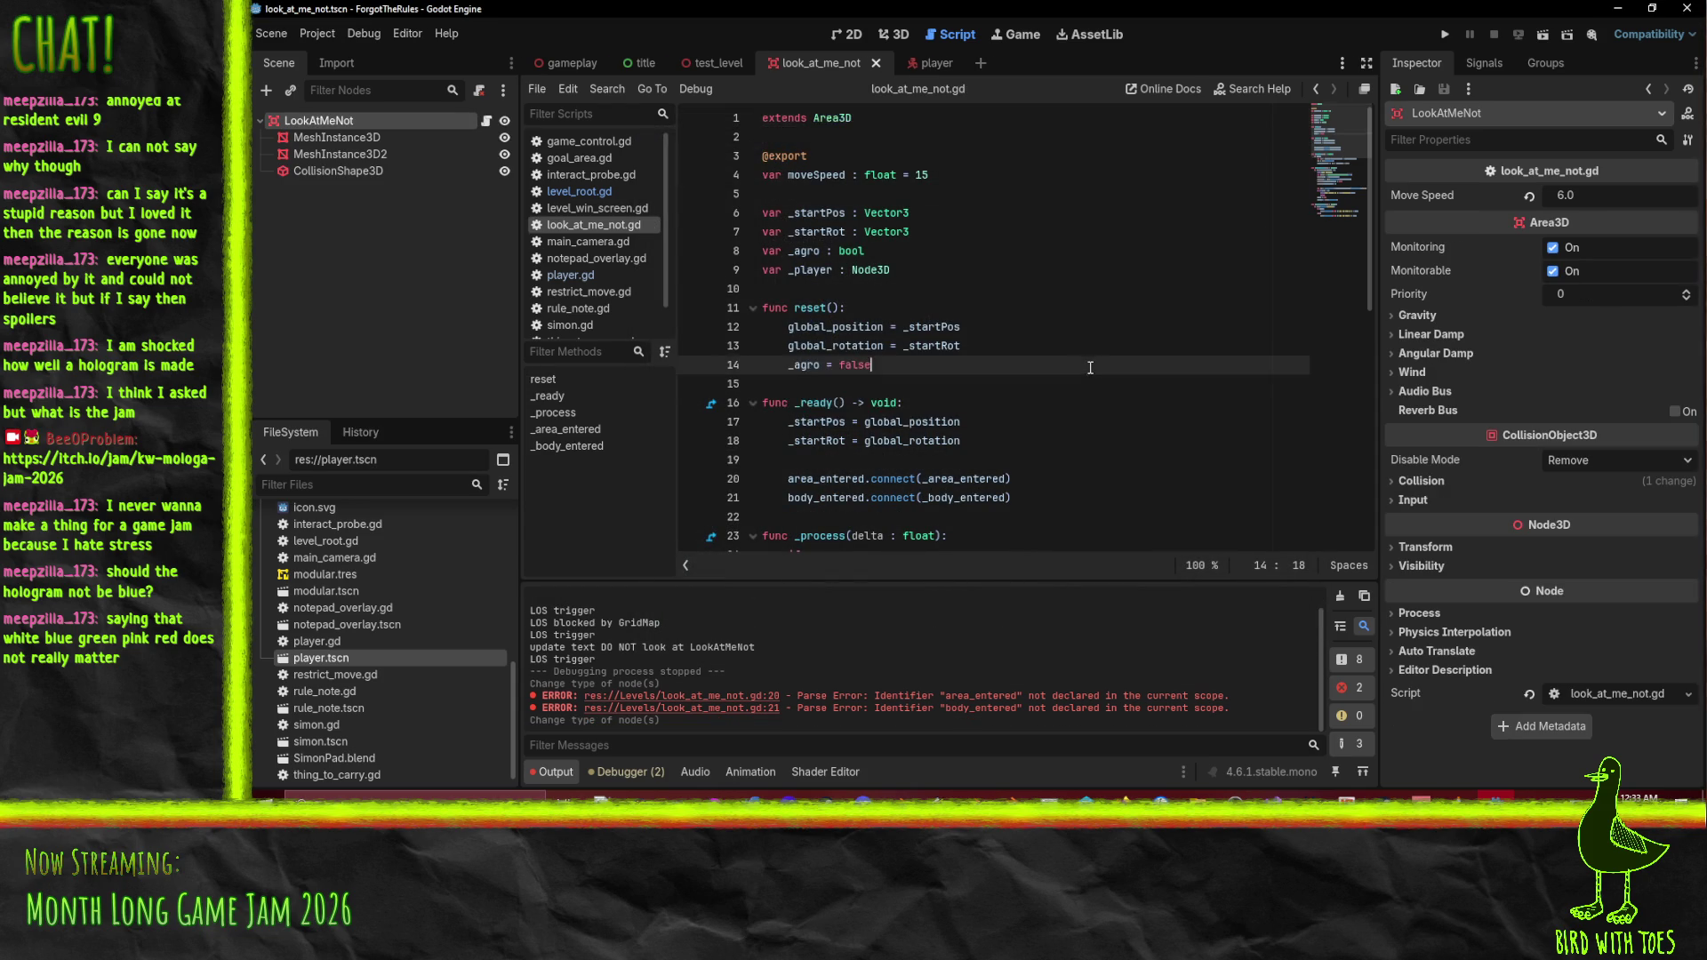
{"action": "left_click", "coordinate": [1142, 353]}
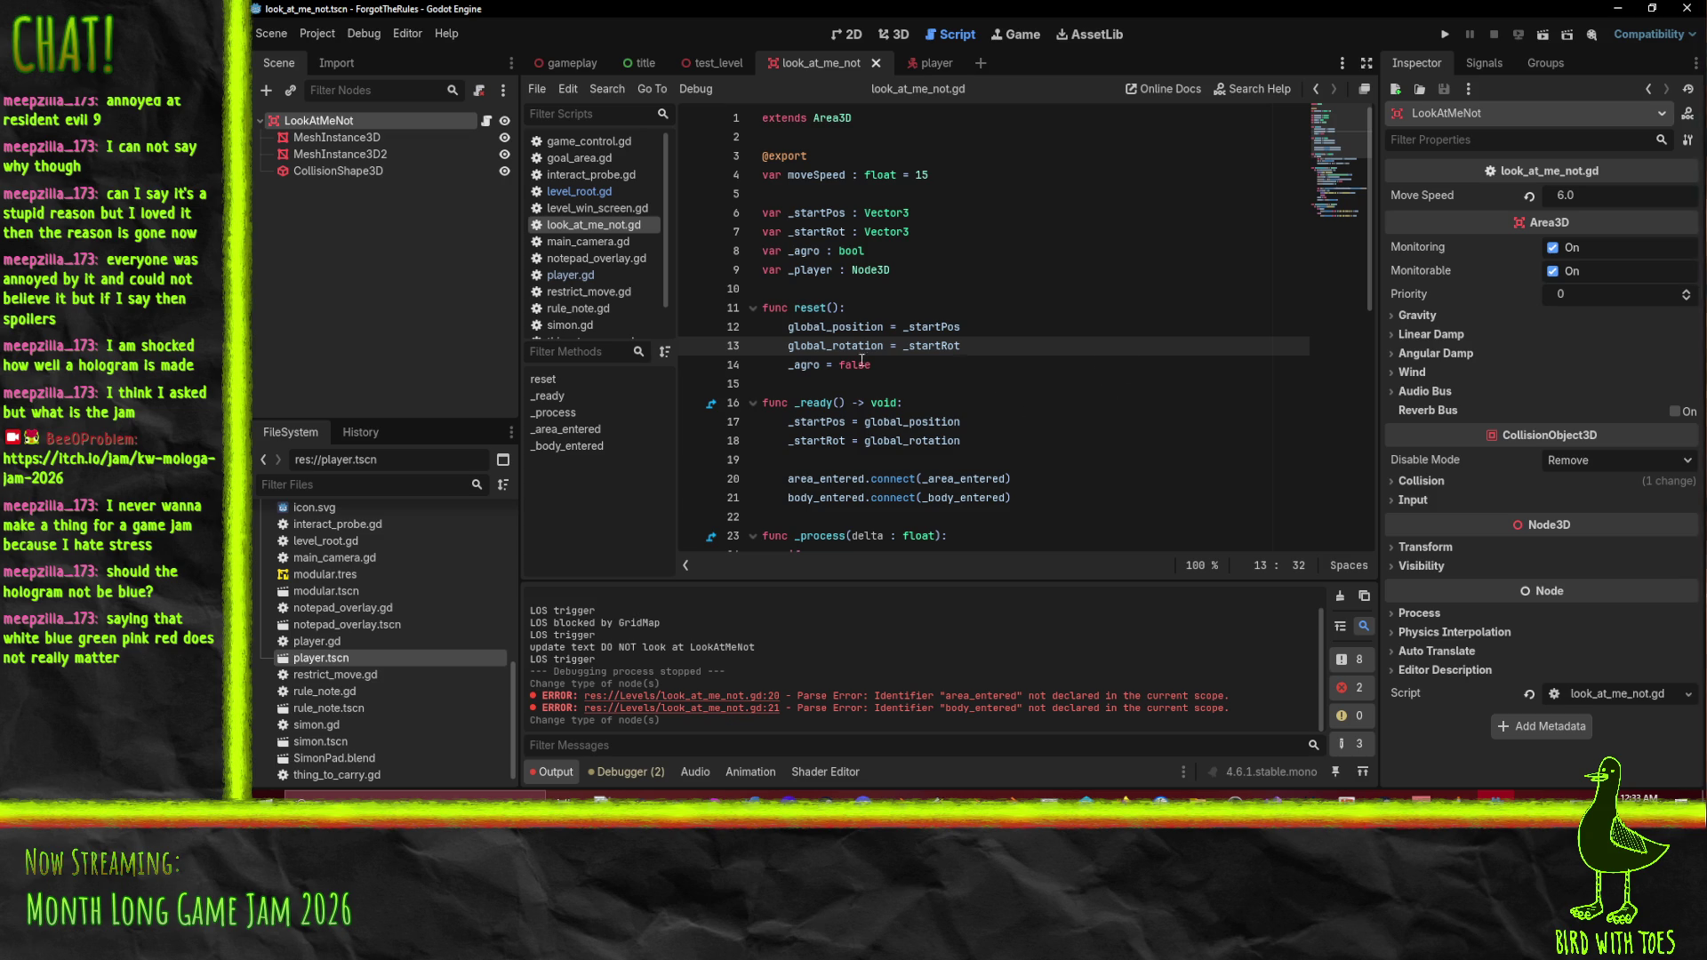
Add an AnimatableBody3D child, undo it, then reselect LookAtMeNot and bring up its node actions.
{"action": "right_click", "coordinate": [346, 125]}
{"action": "left_click", "coordinate": [383, 165]}
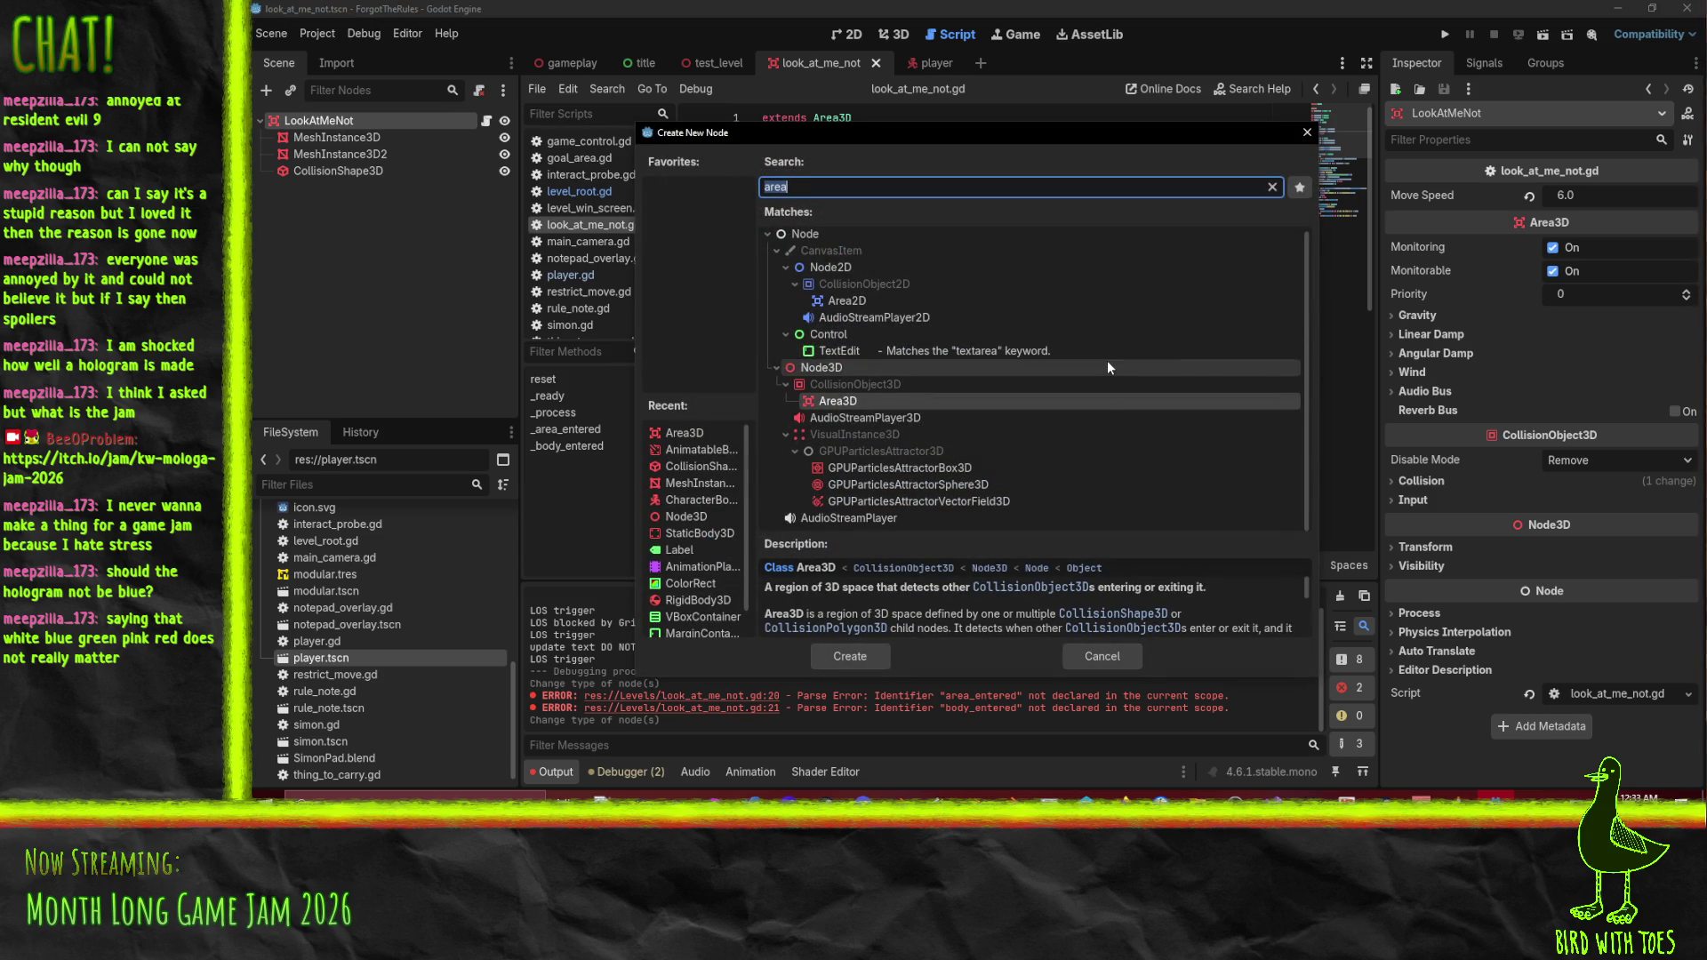
{"action": "type", "text": "ani"}
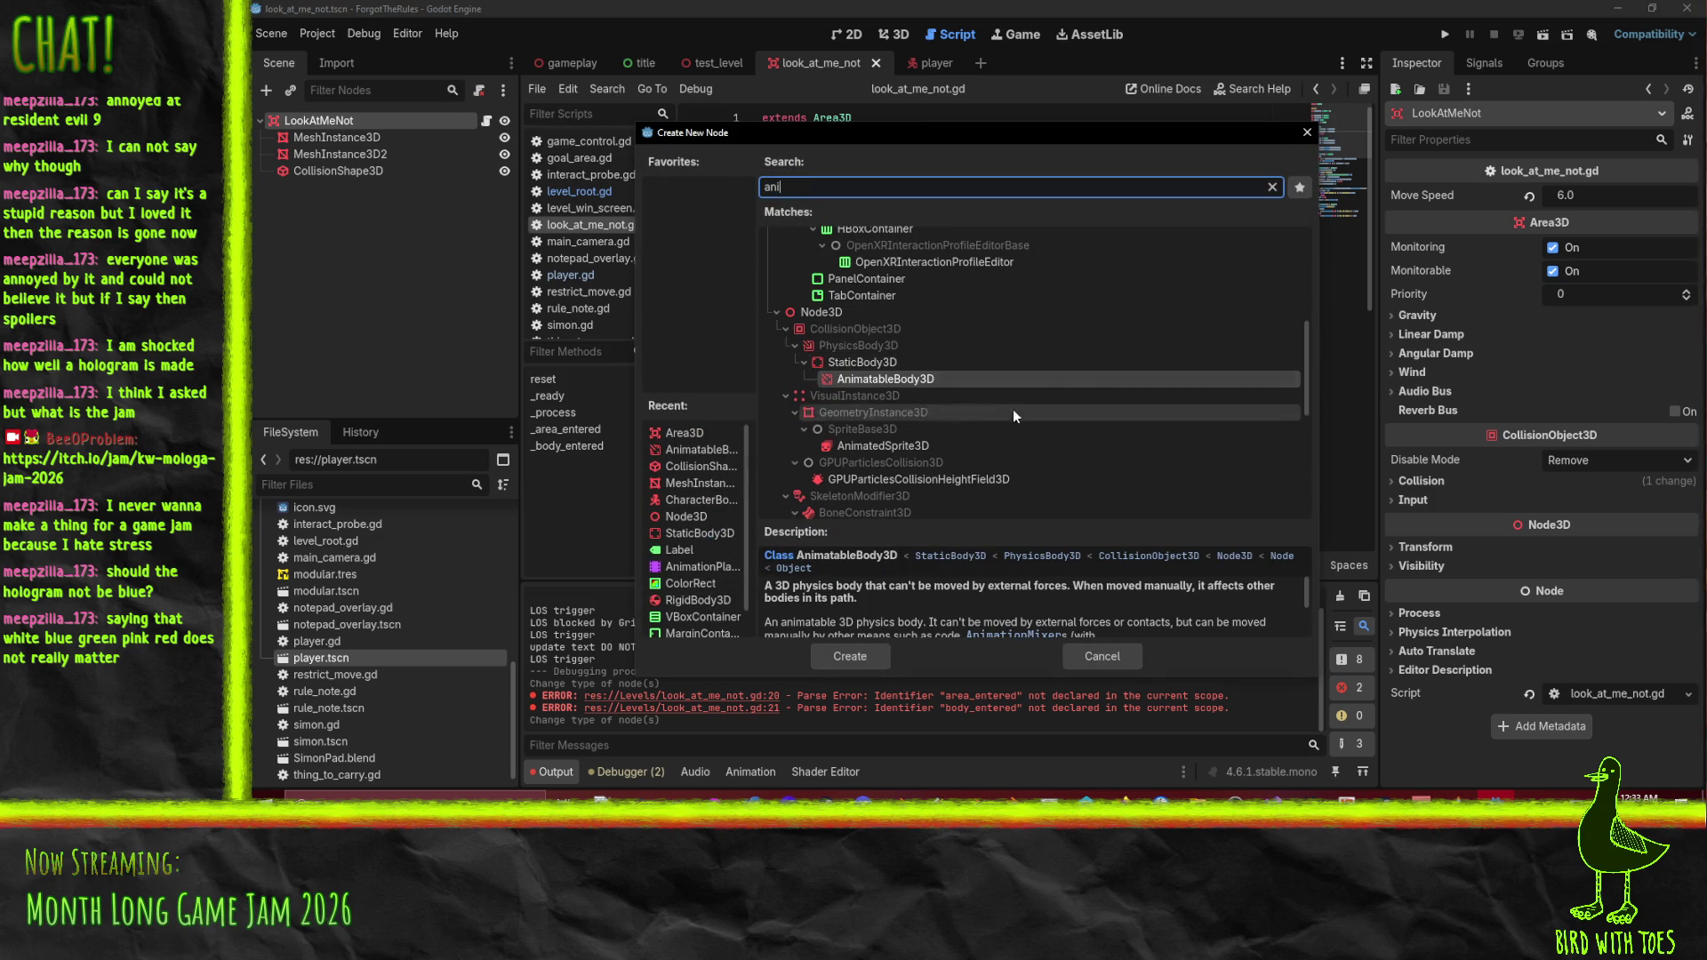
{"action": "left_click", "coordinate": [920, 375]}
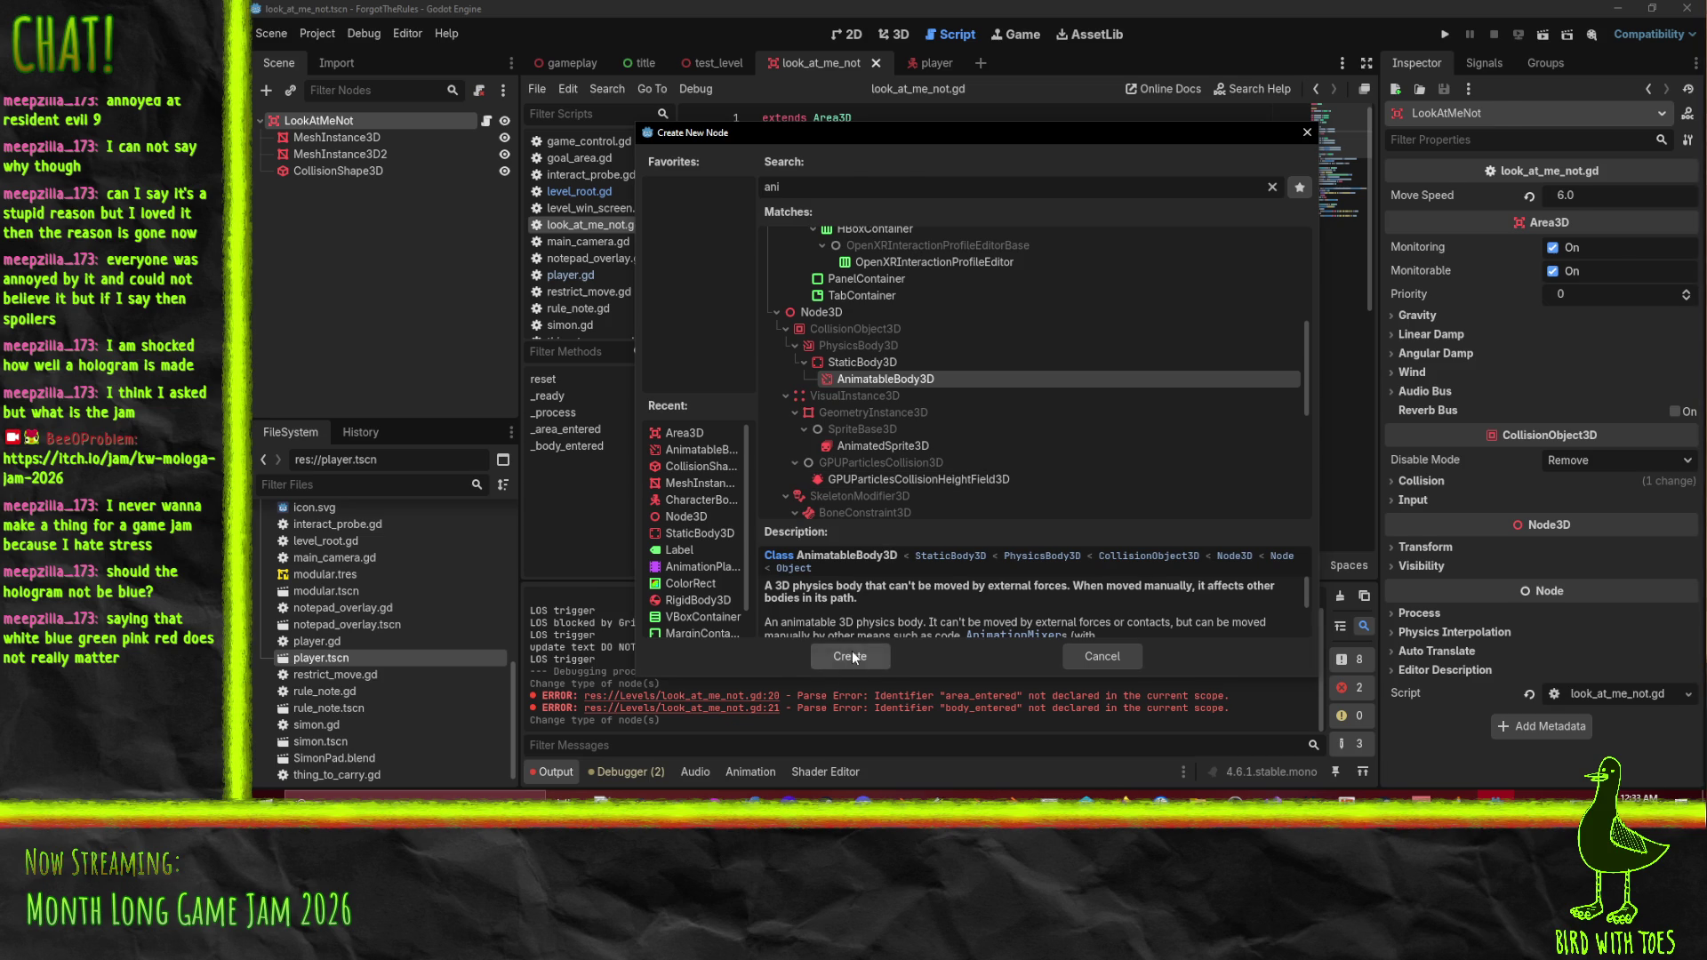
{"action": "left_click", "coordinate": [852, 657]}
{"action": "key", "text": "ctrl+z"}
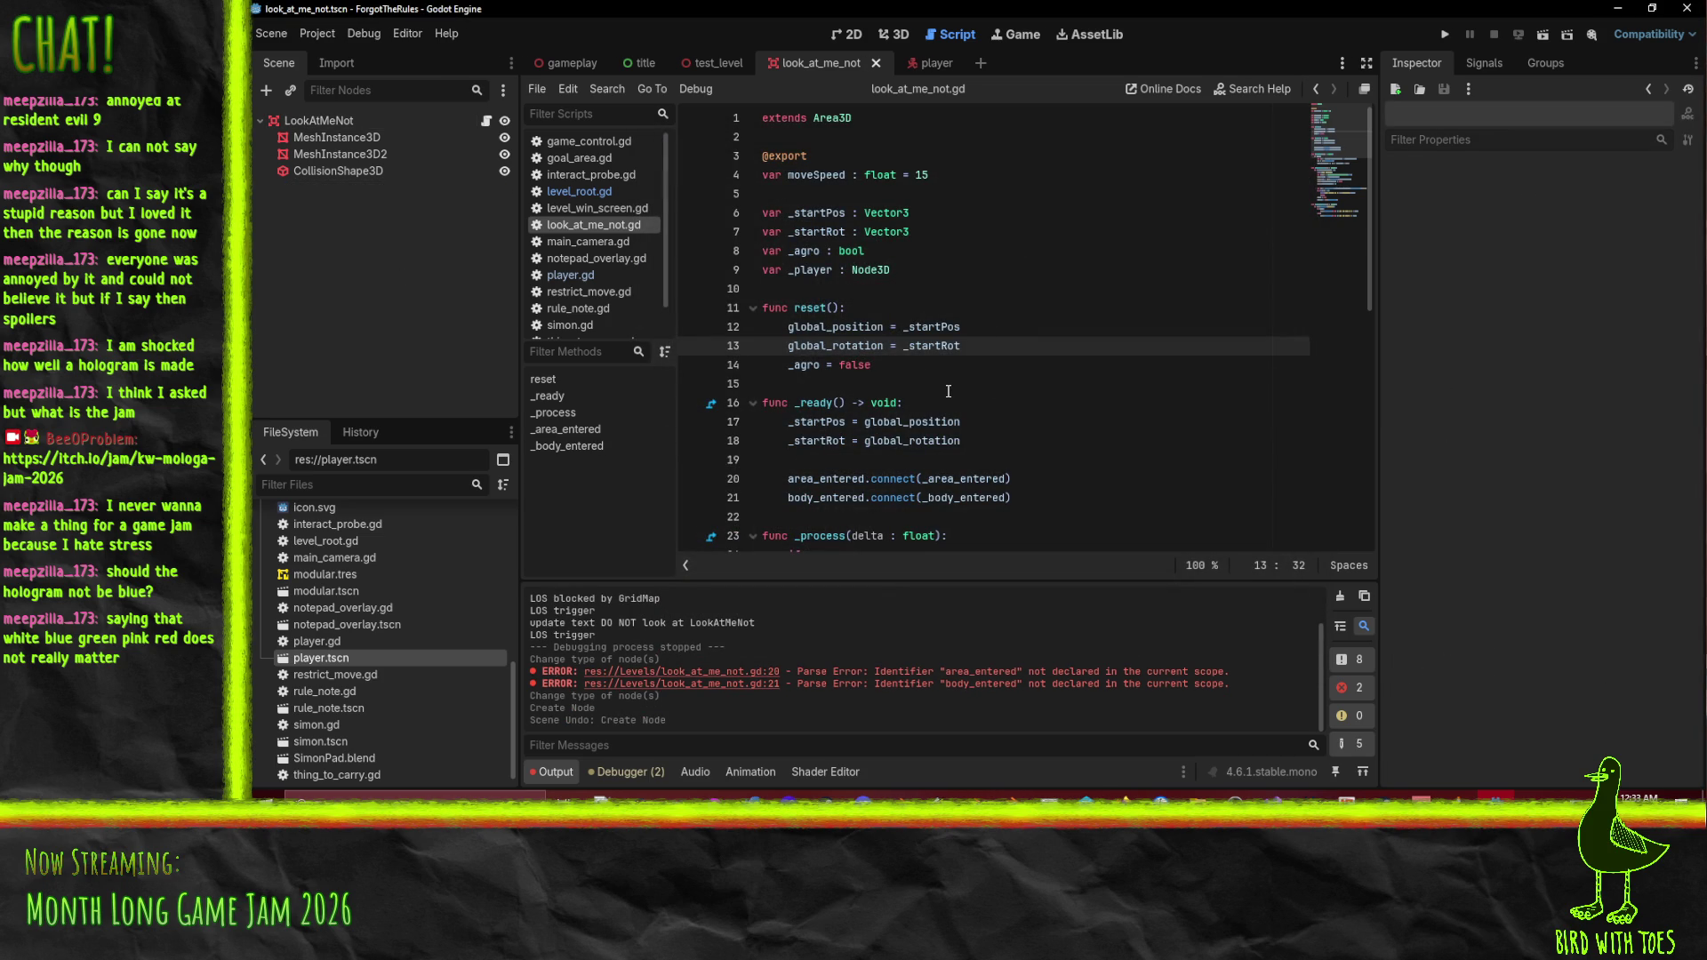
{"action": "mouse_move", "coordinate": [914, 413]}
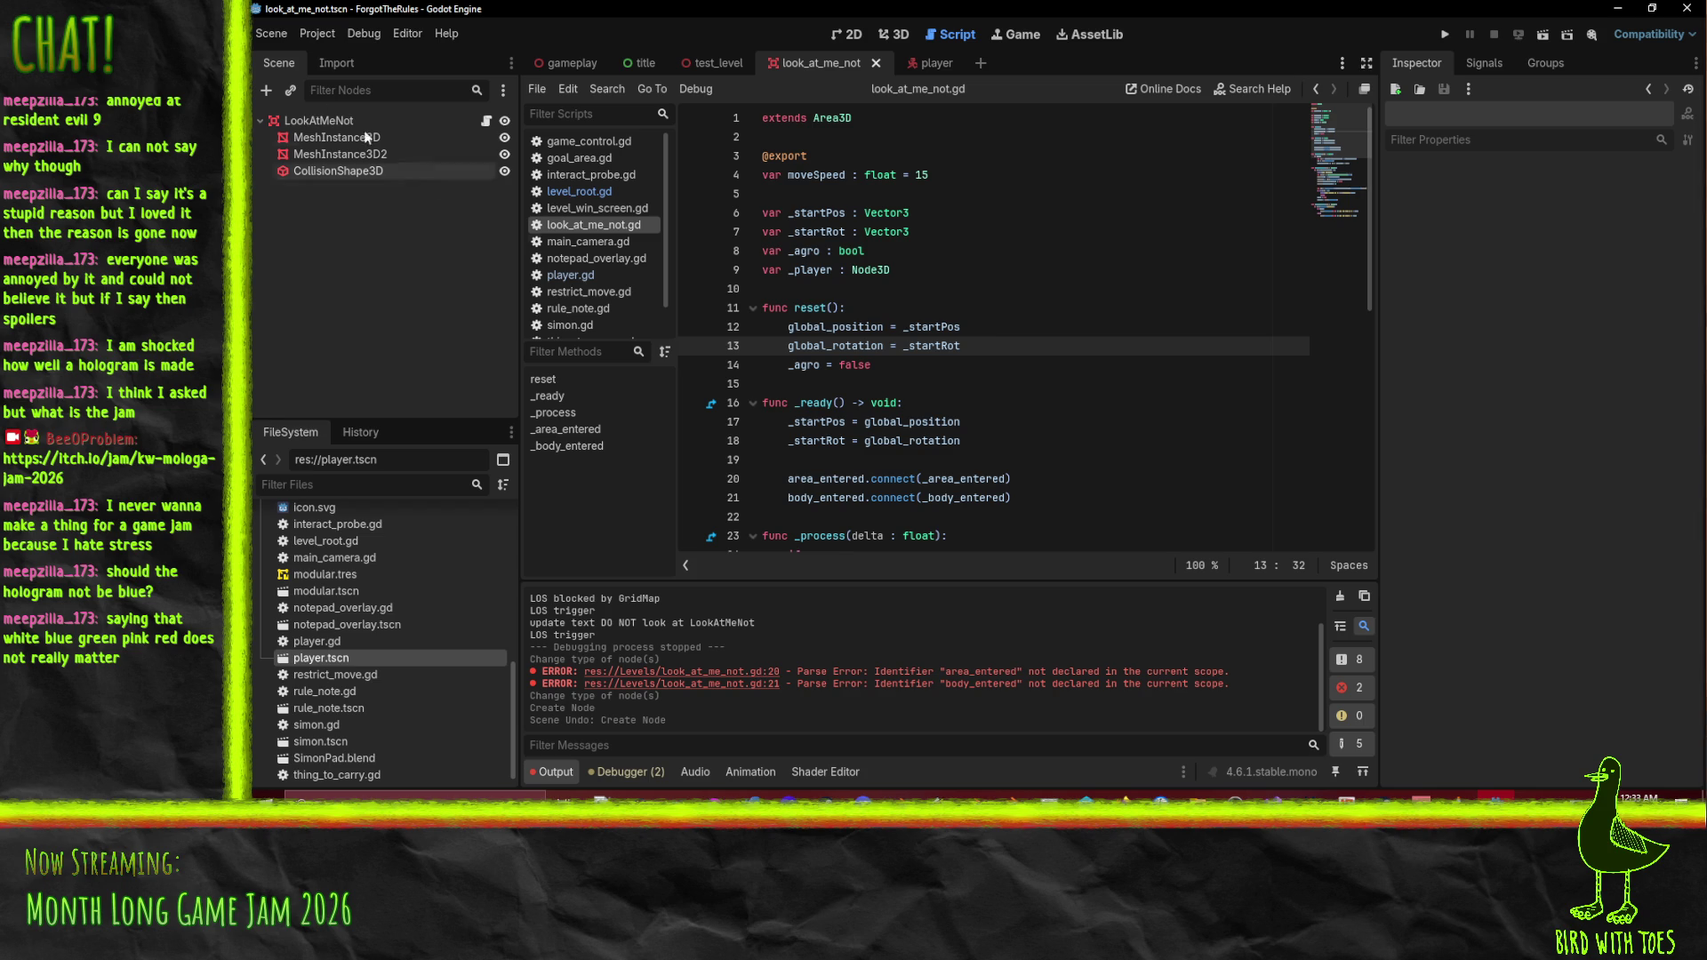
{"action": "left_click", "coordinate": [302, 115]}
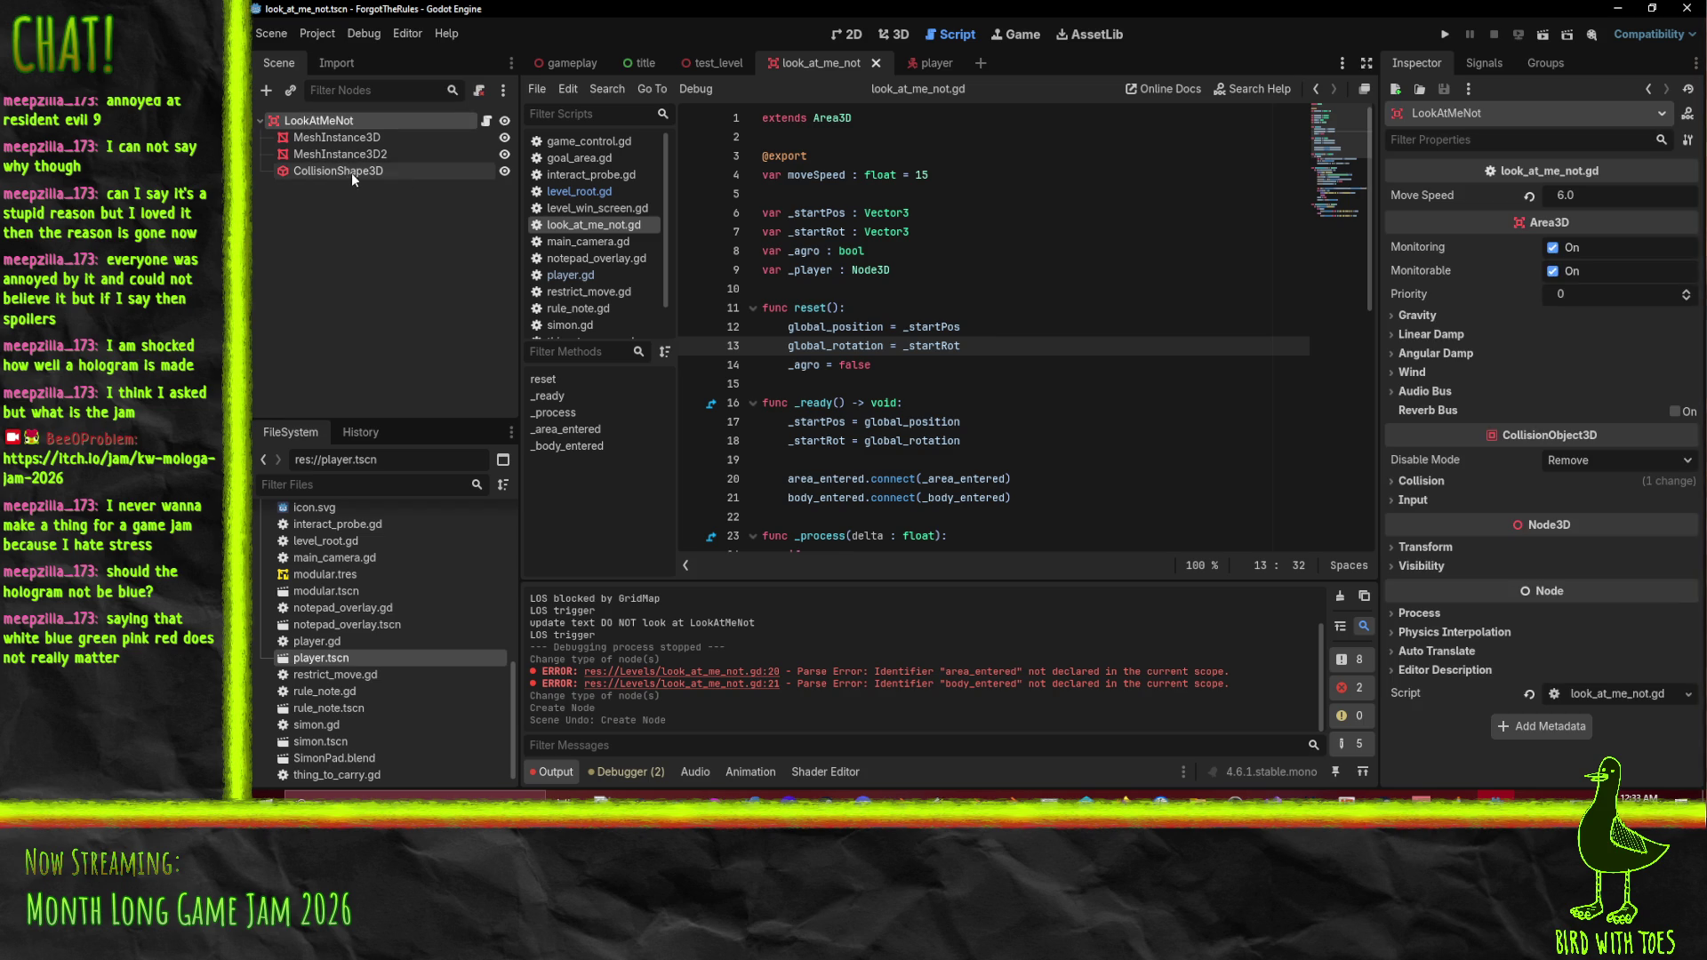
{"action": "right_click", "coordinate": [332, 115]}
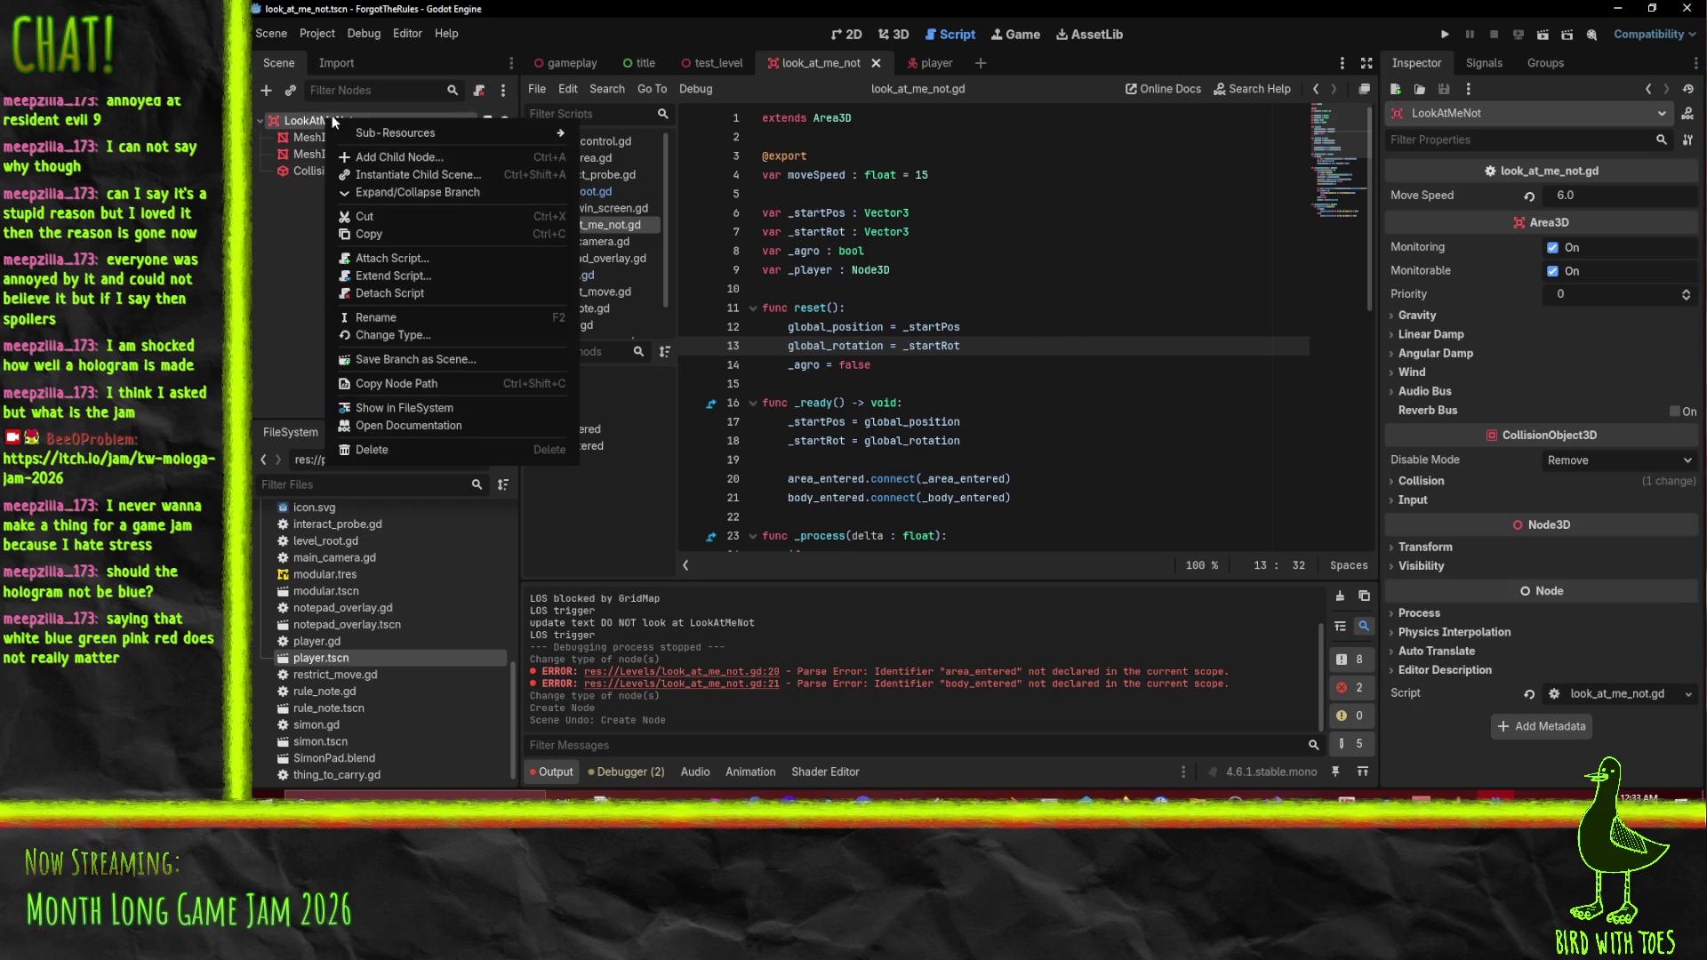
Add an Area3D child node under LookAtMeNot.
{"action": "left_click", "coordinate": [392, 154]}
{"action": "type", "text": "area"}
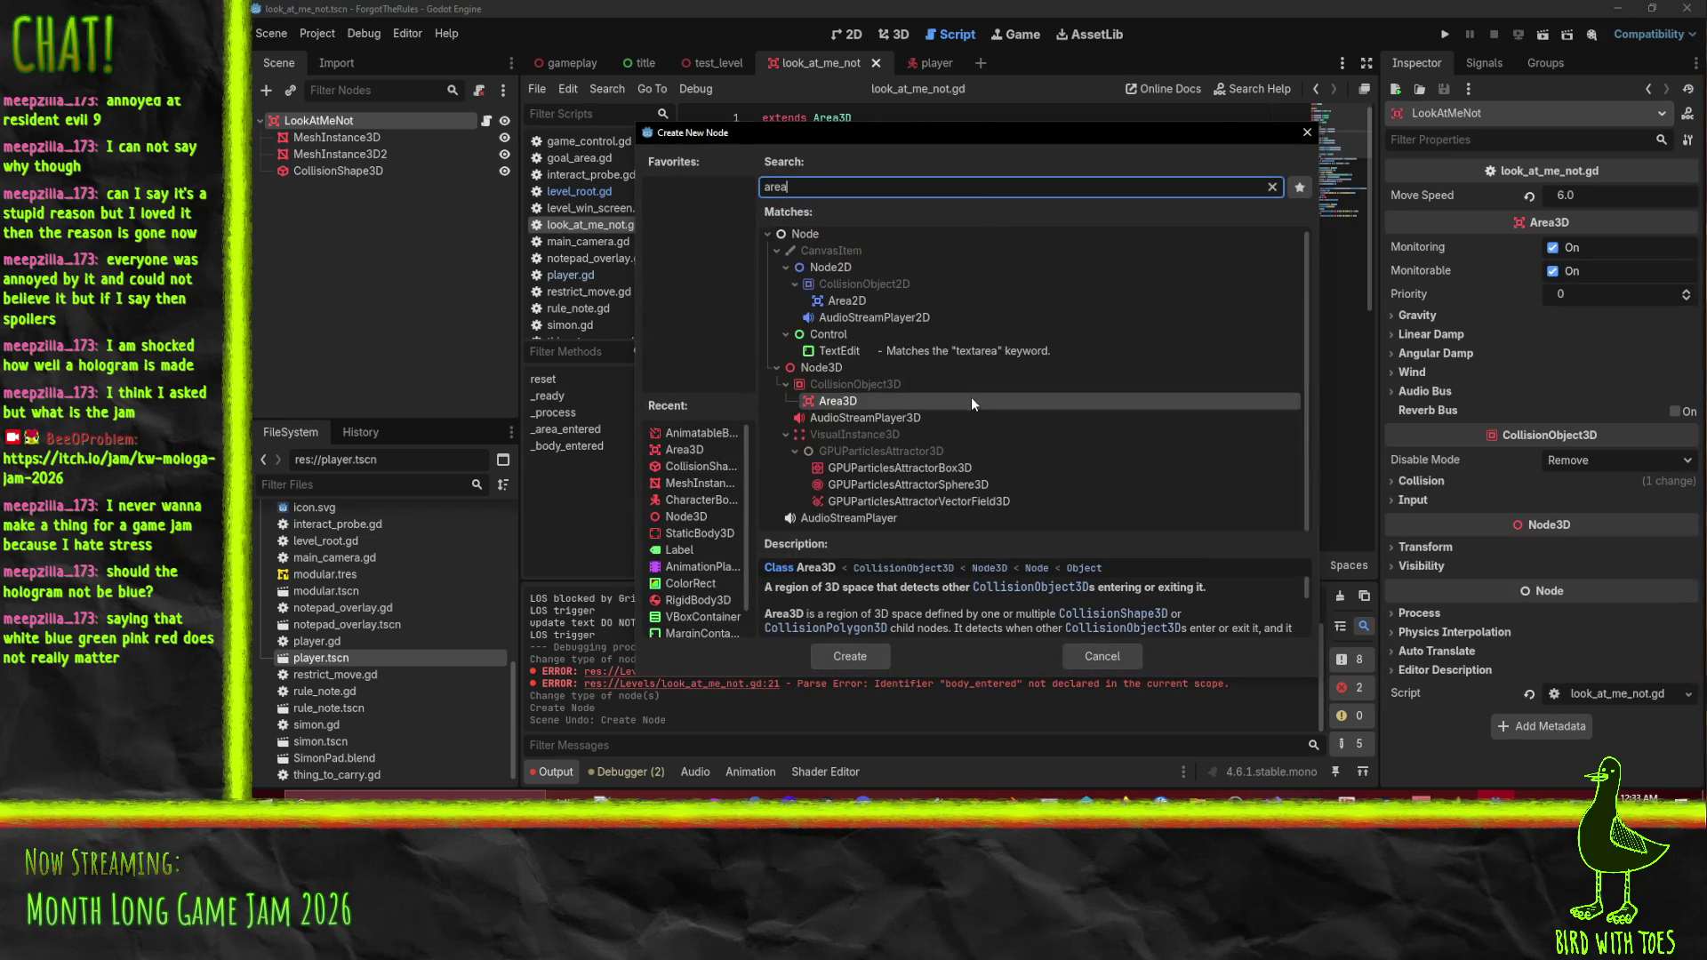
{"action": "left_click", "coordinate": [852, 655]}
{"action": "scroll", "coordinate": [985, 366], "scroll_direction": "down", "scroll_amount": 2}
{"action": "scroll", "coordinate": [985, 367], "scroll_direction": "up", "scroll_amount": 2}
{"action": "left_click", "coordinate": [989, 182]}
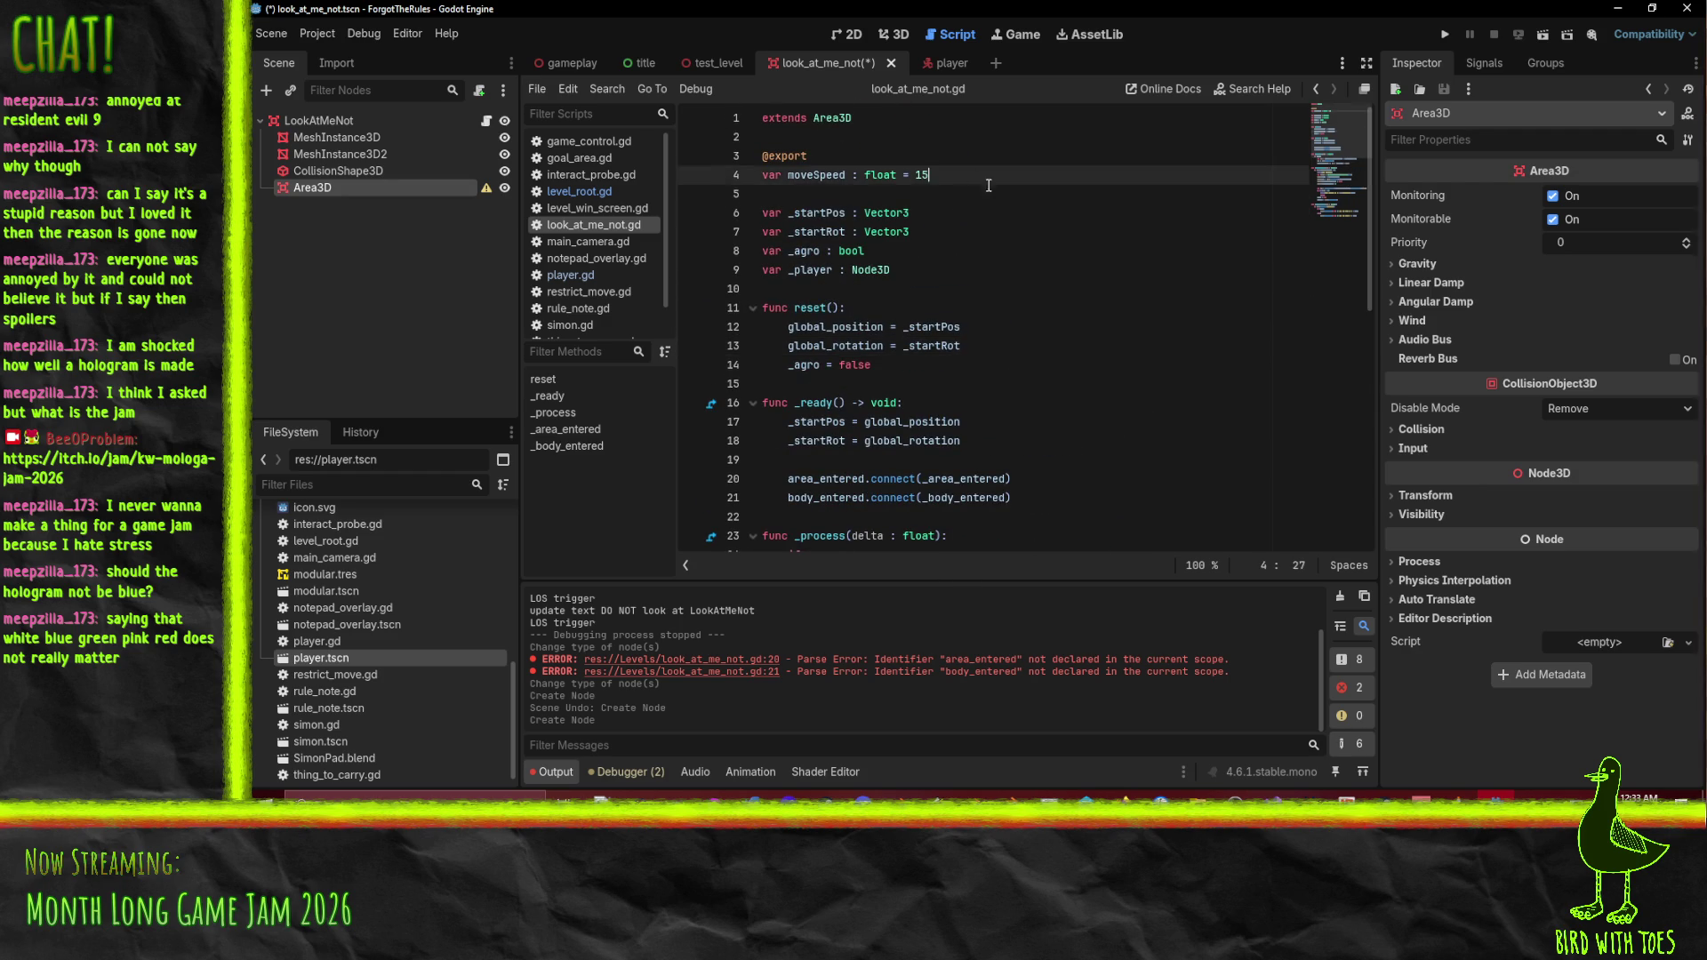
{"action": "key", "text": "Return"}
{"action": "type", "text": "@exporty"}
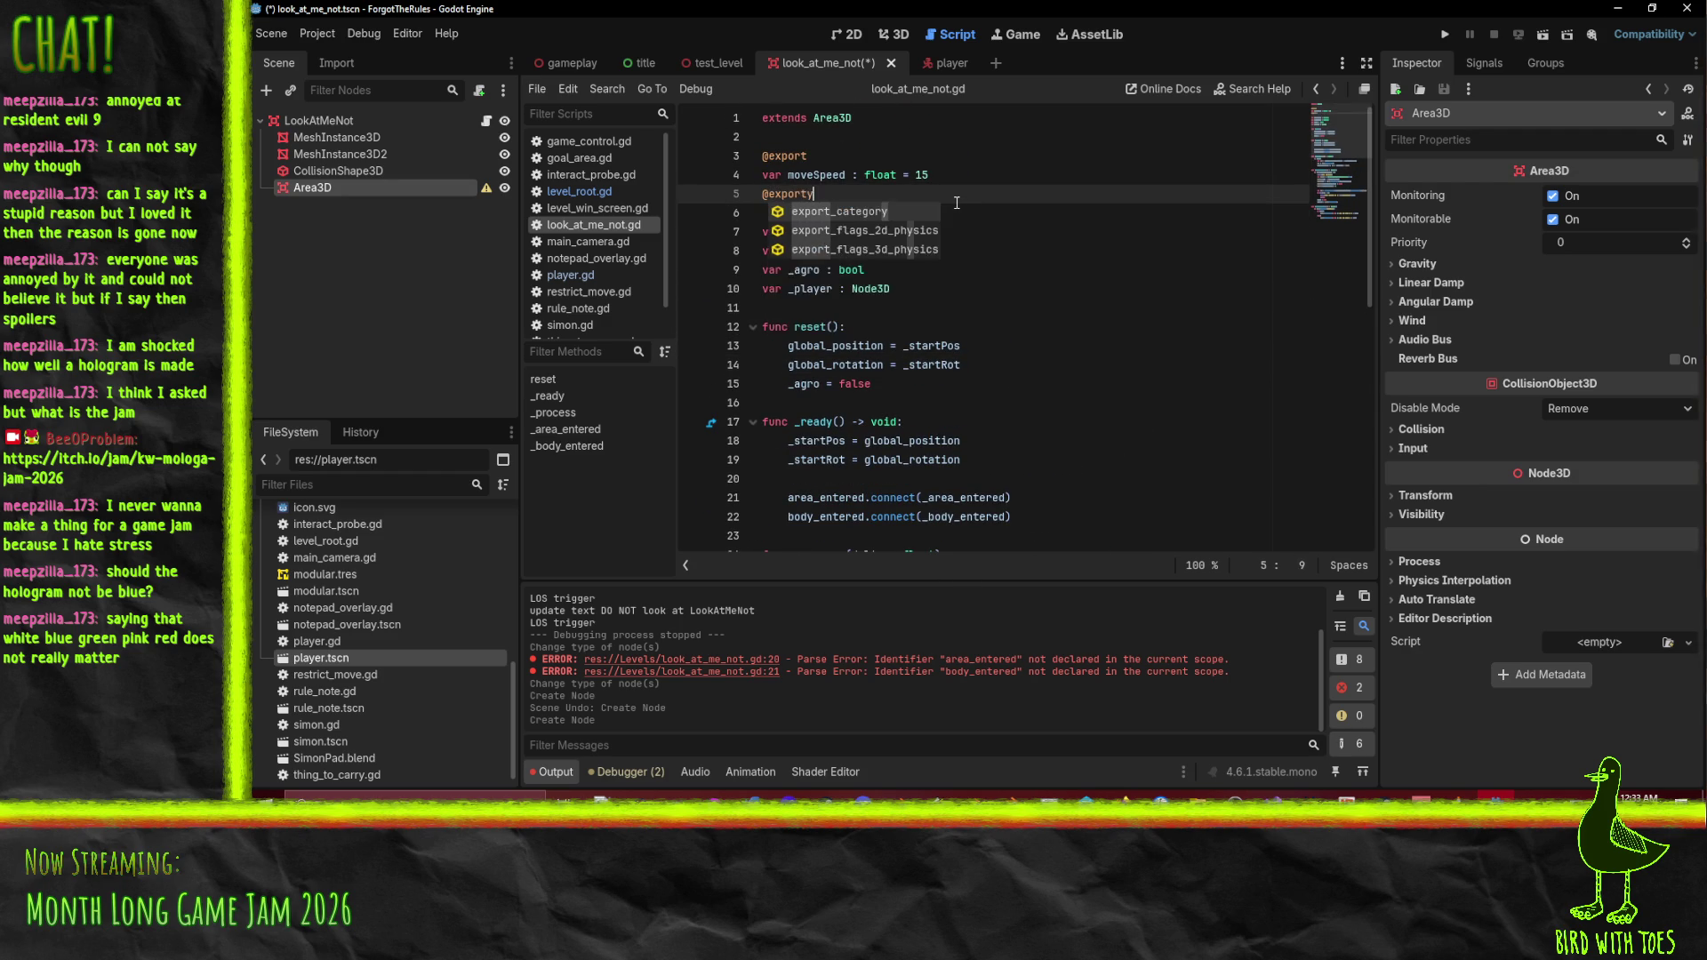
{"action": "key", "text": "BackSpace"}
{"action": "key", "text": "Return"}
{"action": "type", "text": "var losCheckArea : Are"}
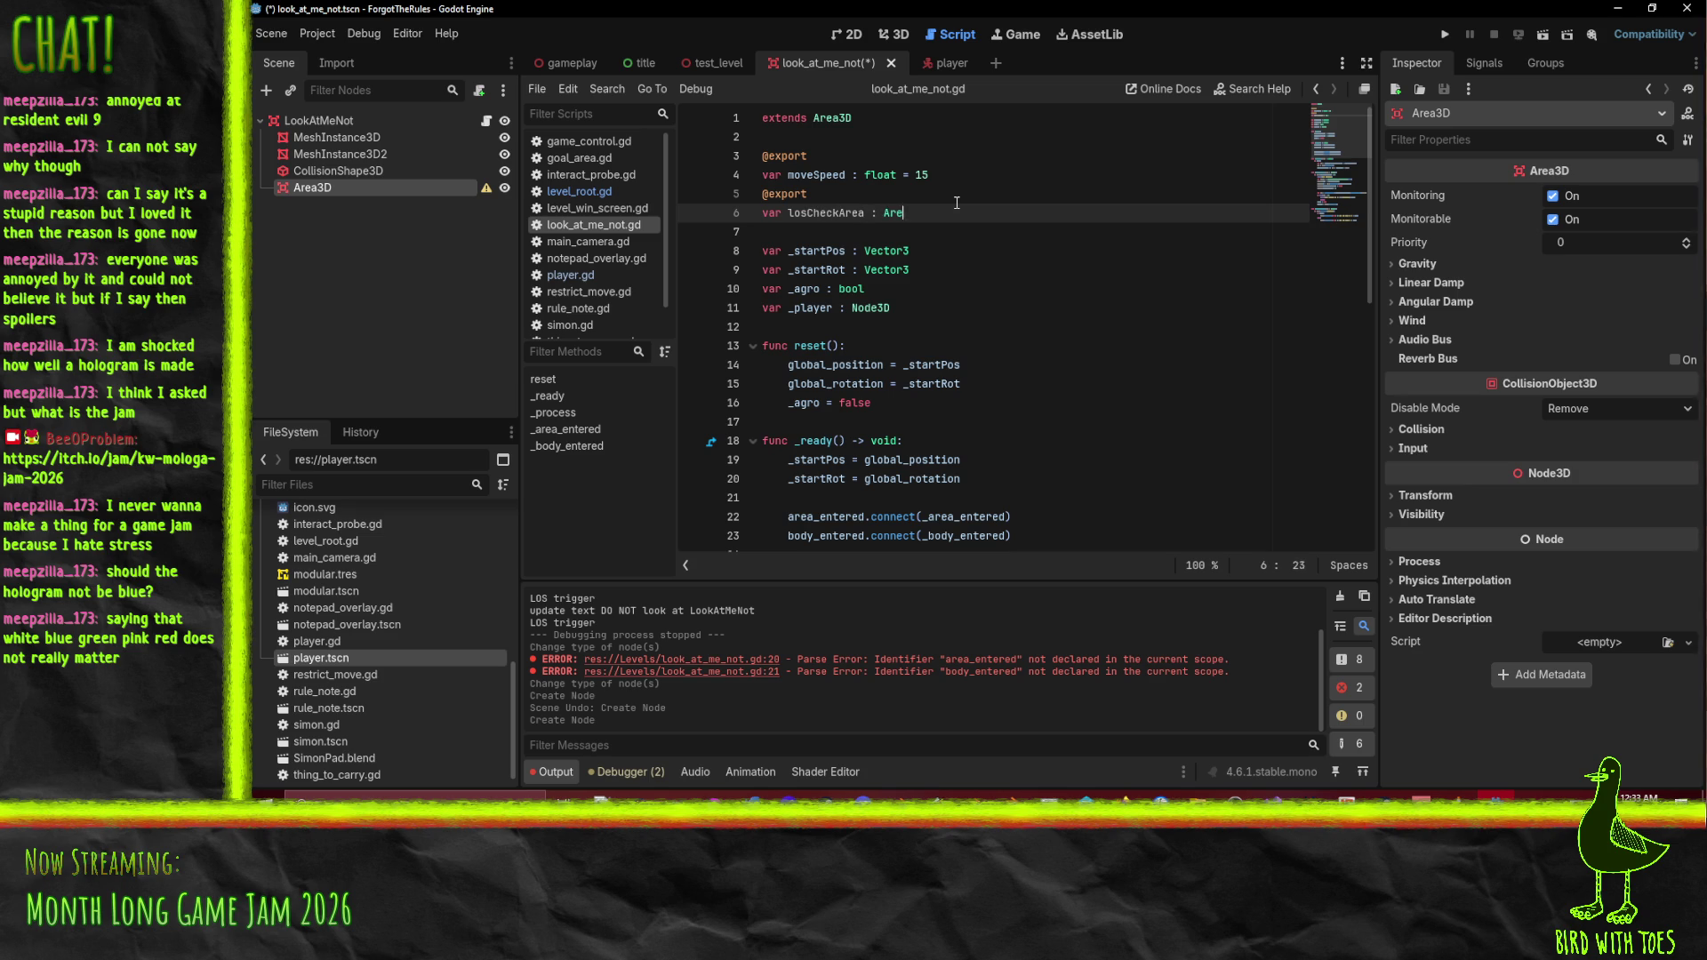
{"action": "type", "text": "a3D"}
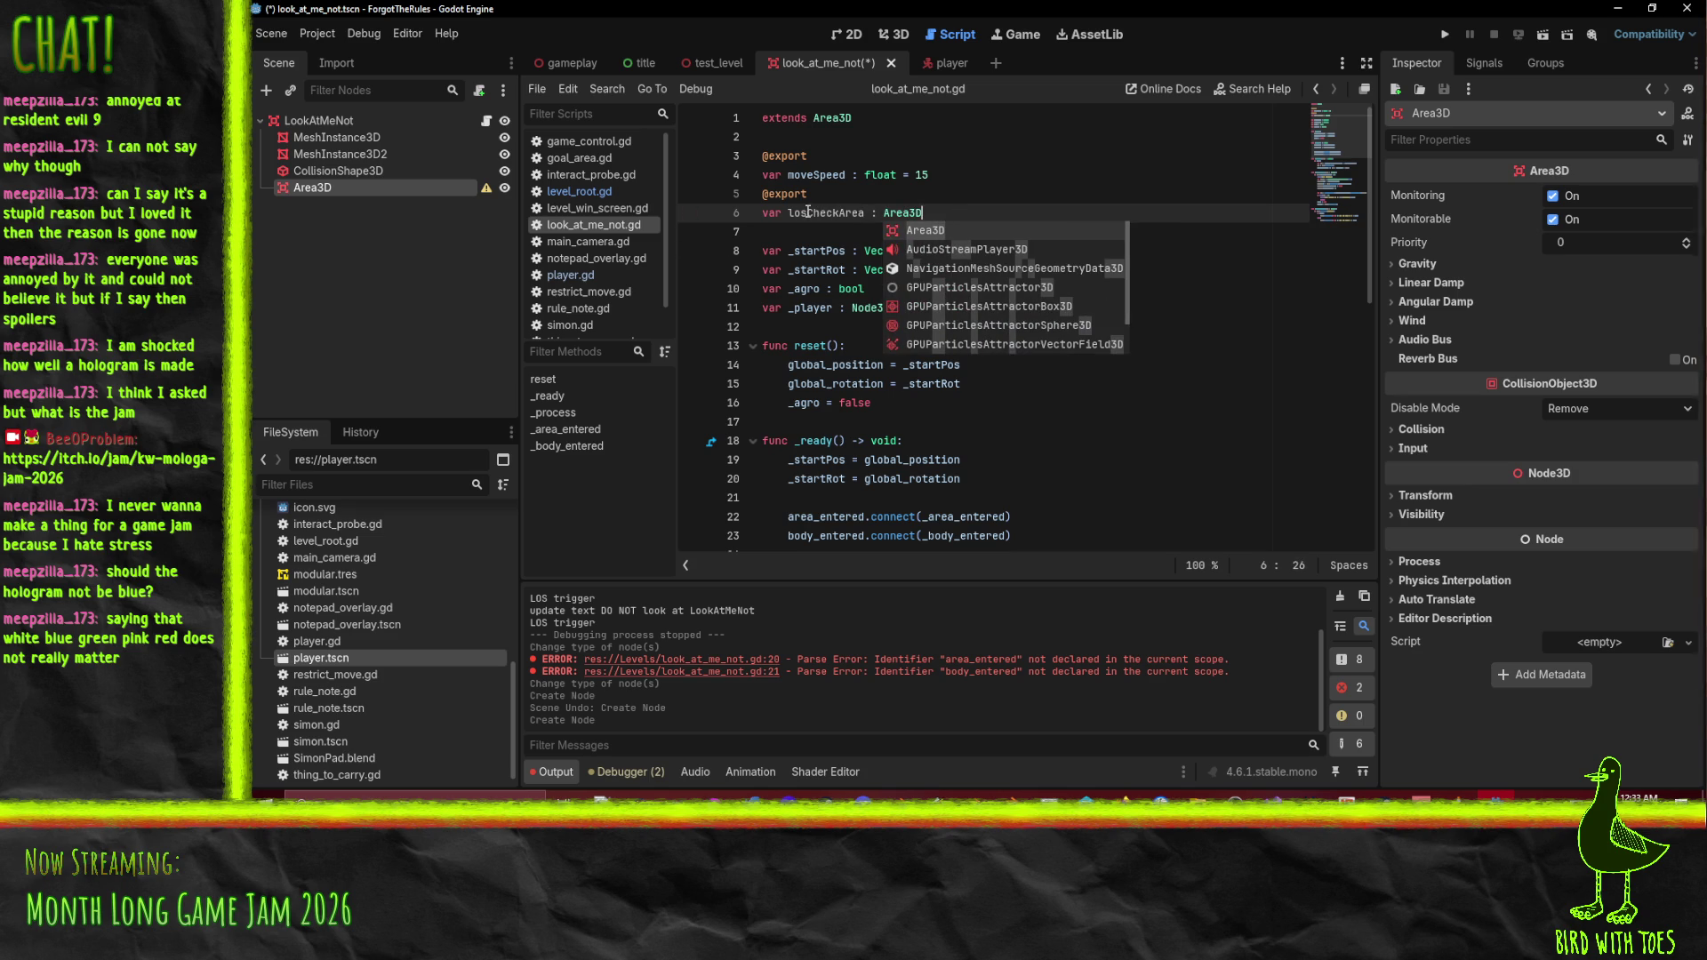
{"action": "double_click", "coordinate": [808, 212]}
Prefix the area_entered and body_entered connect lines with 'losCheckArea.'.
{"action": "scroll", "coordinate": [985, 299], "scroll_direction": "down", "scroll_amount": 6}
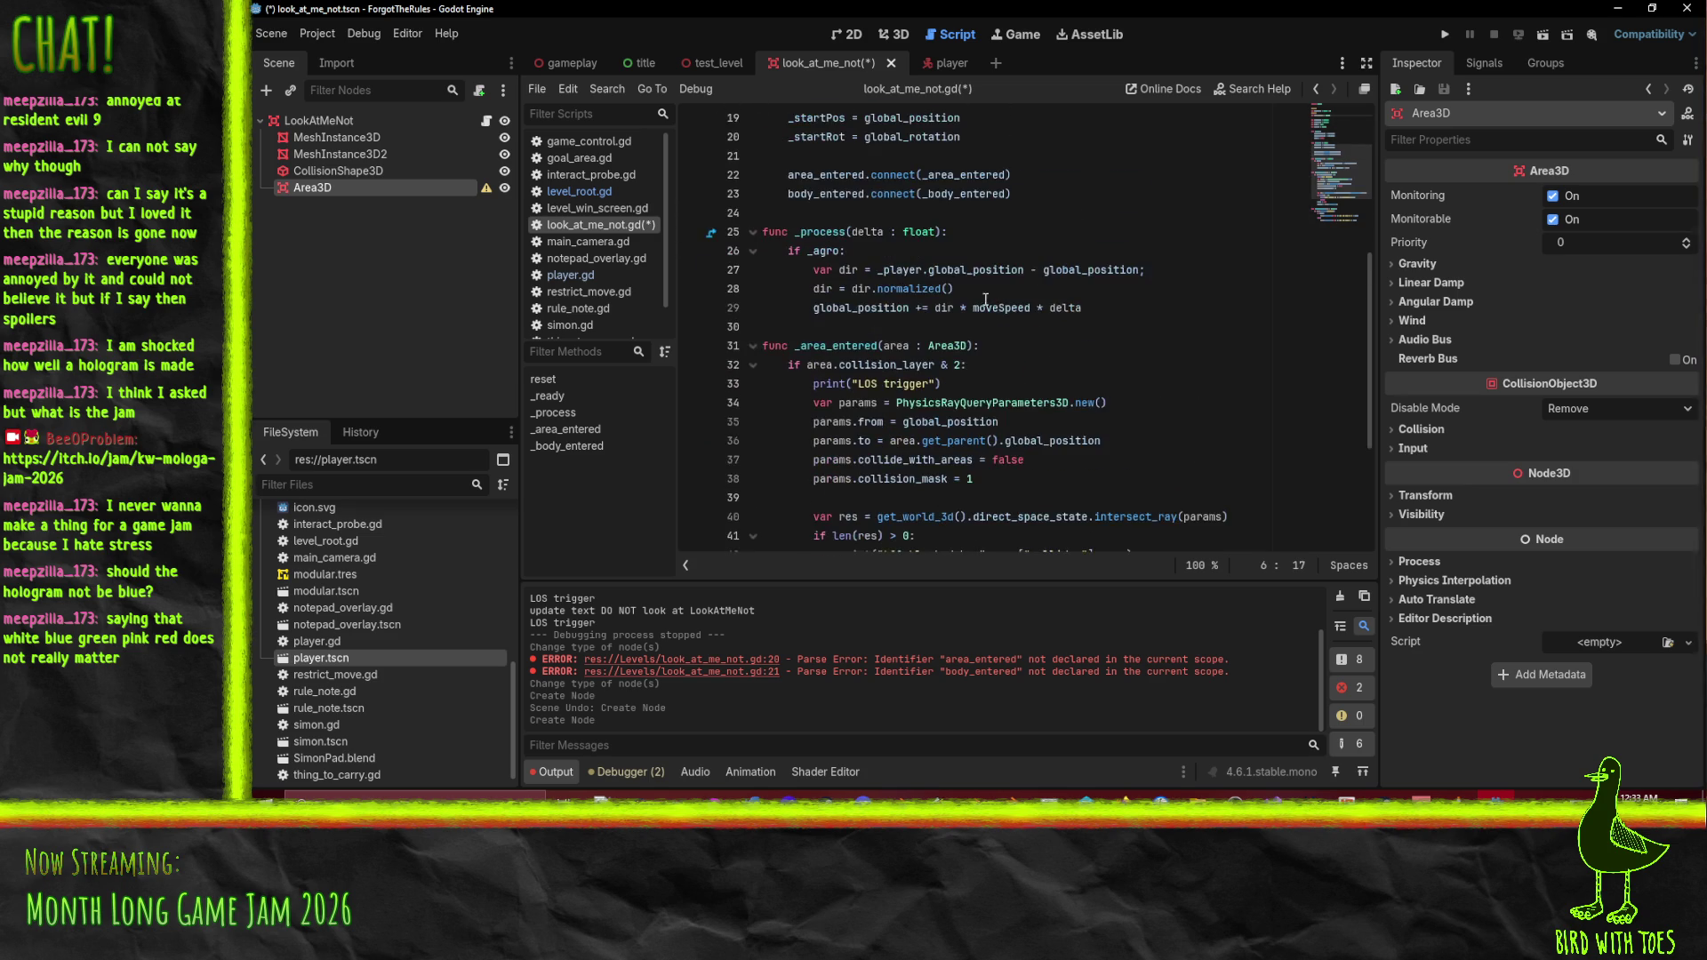
{"action": "scroll", "coordinate": [817, 271], "scroll_direction": "up", "scroll_amount": 1}
{"action": "left_click", "coordinate": [773, 233]}
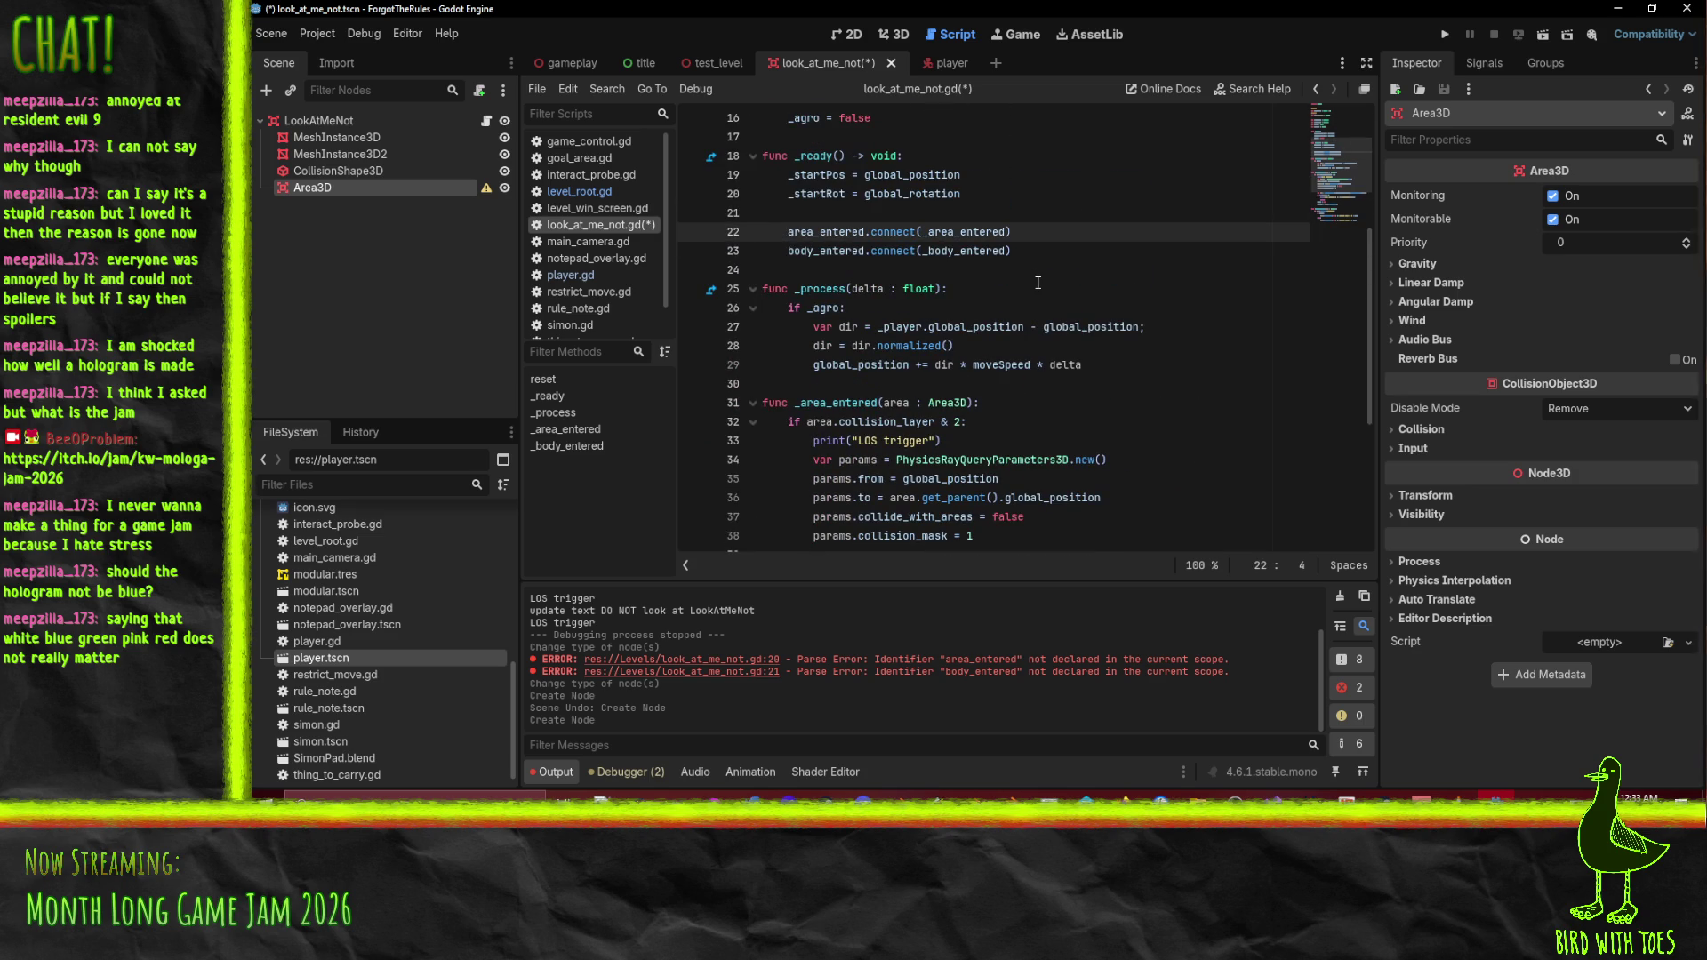
{"action": "type", "text": "losCheckArea."}
{"action": "key", "text": "ctrl+s"}
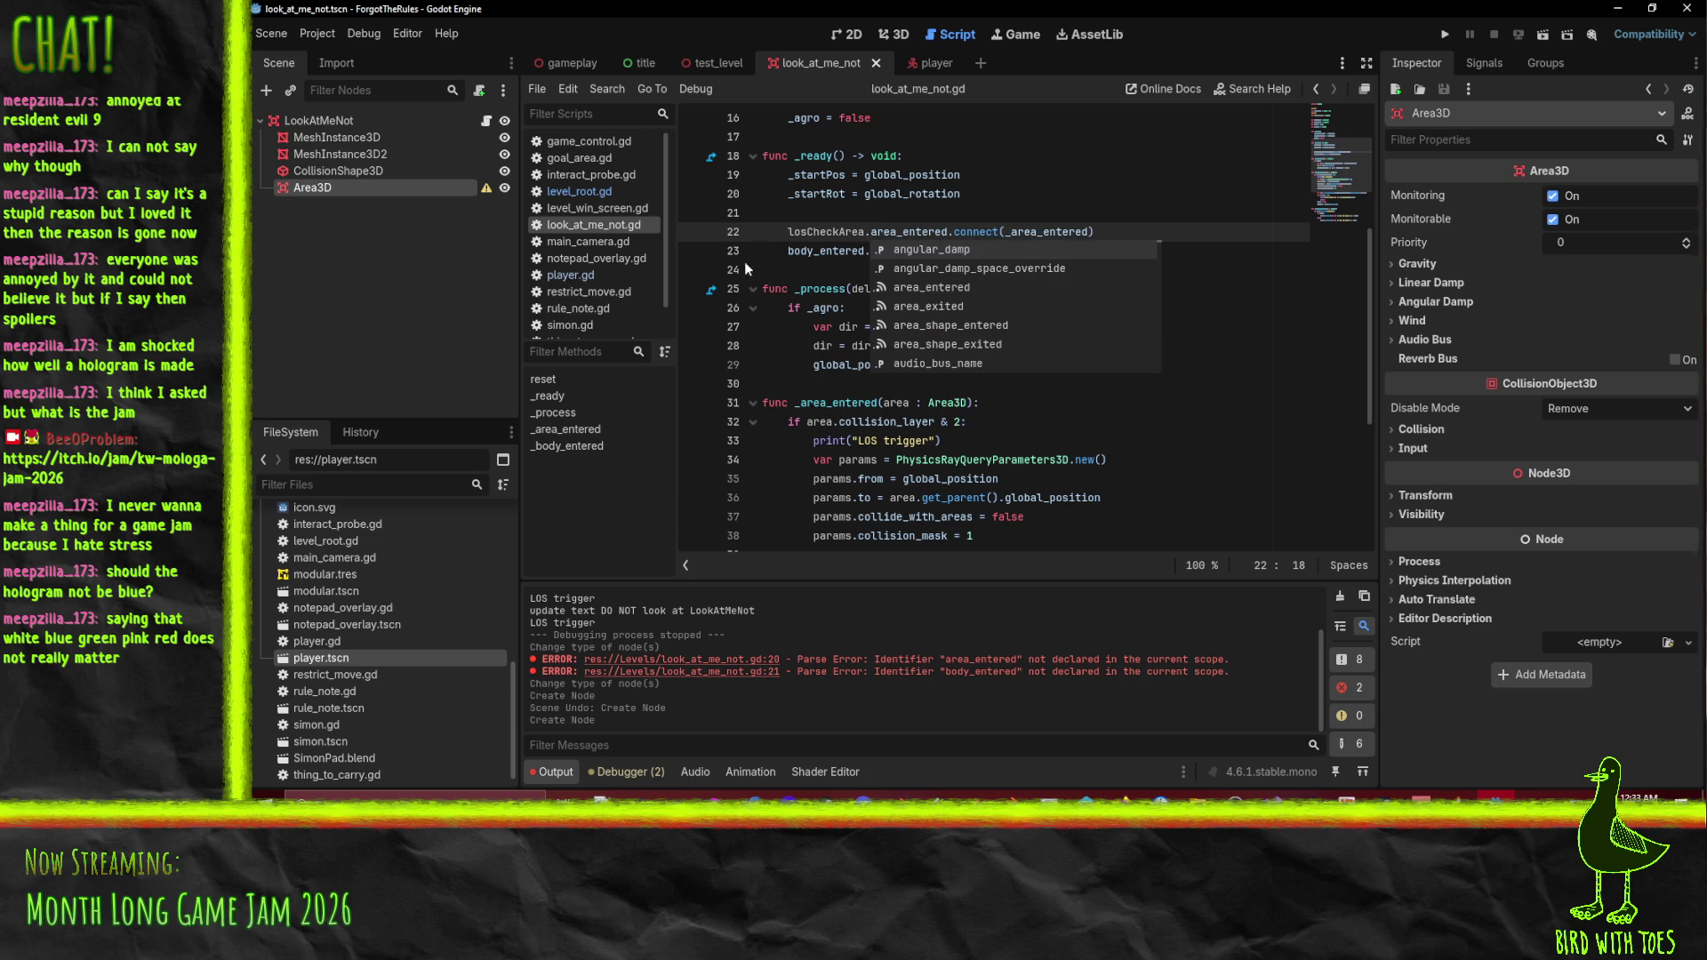
{"action": "left_click", "coordinate": [782, 252]}
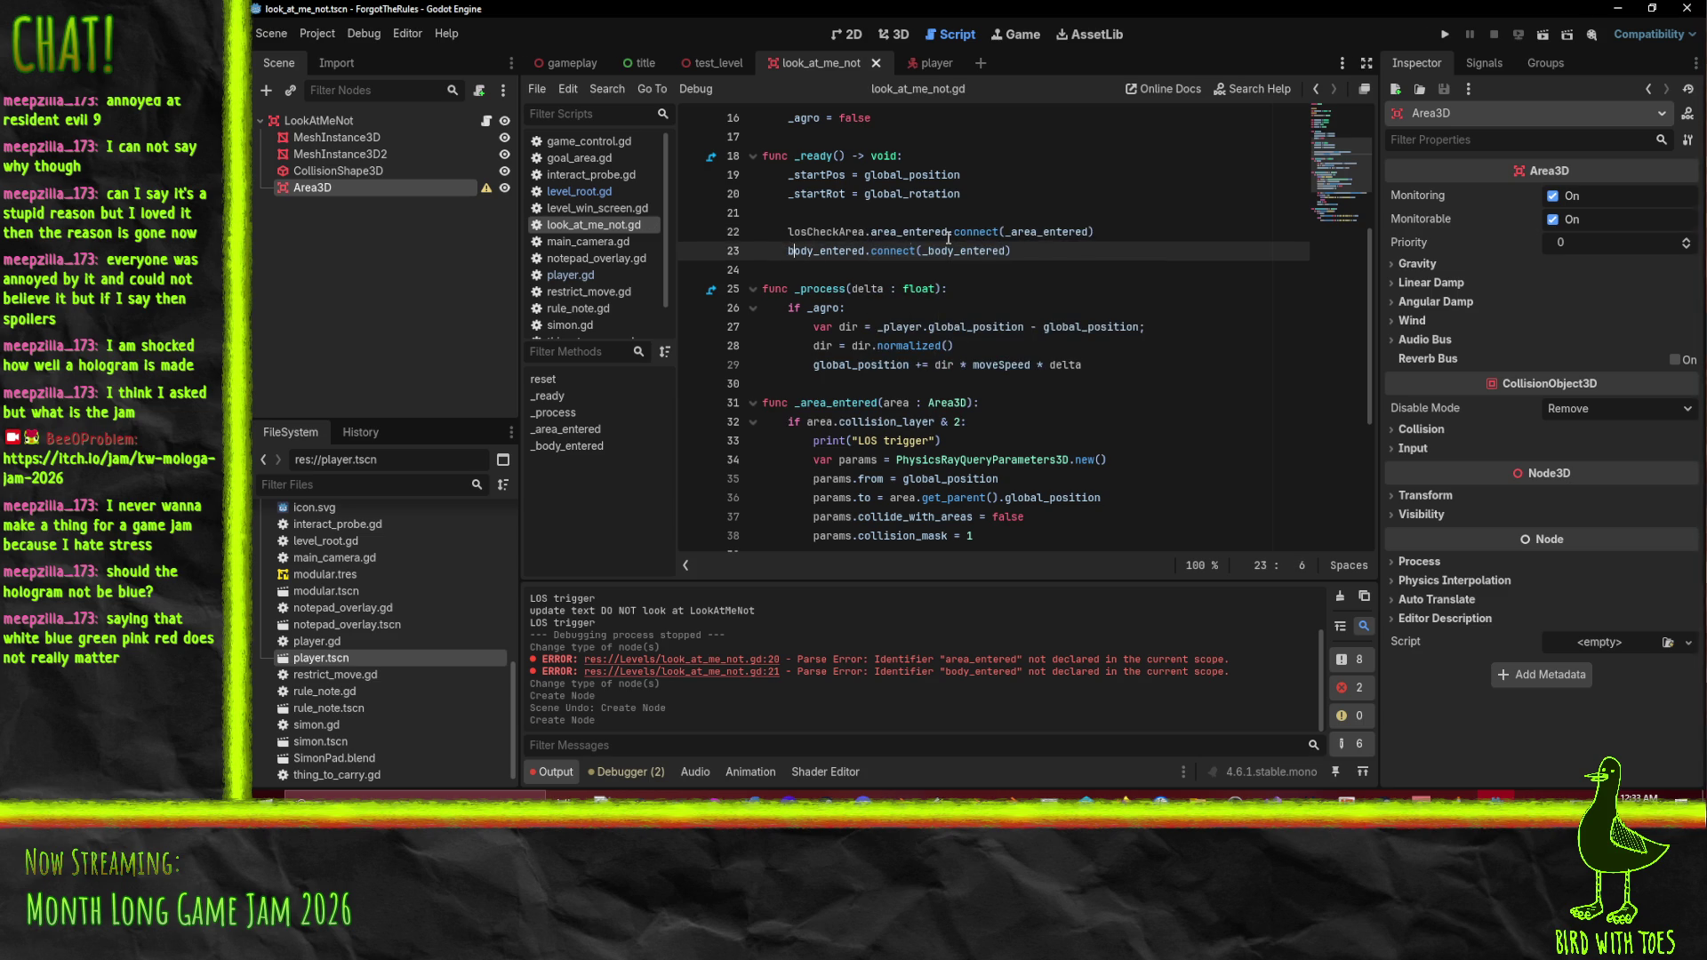
{"action": "type", "text": "losCheckArea."}
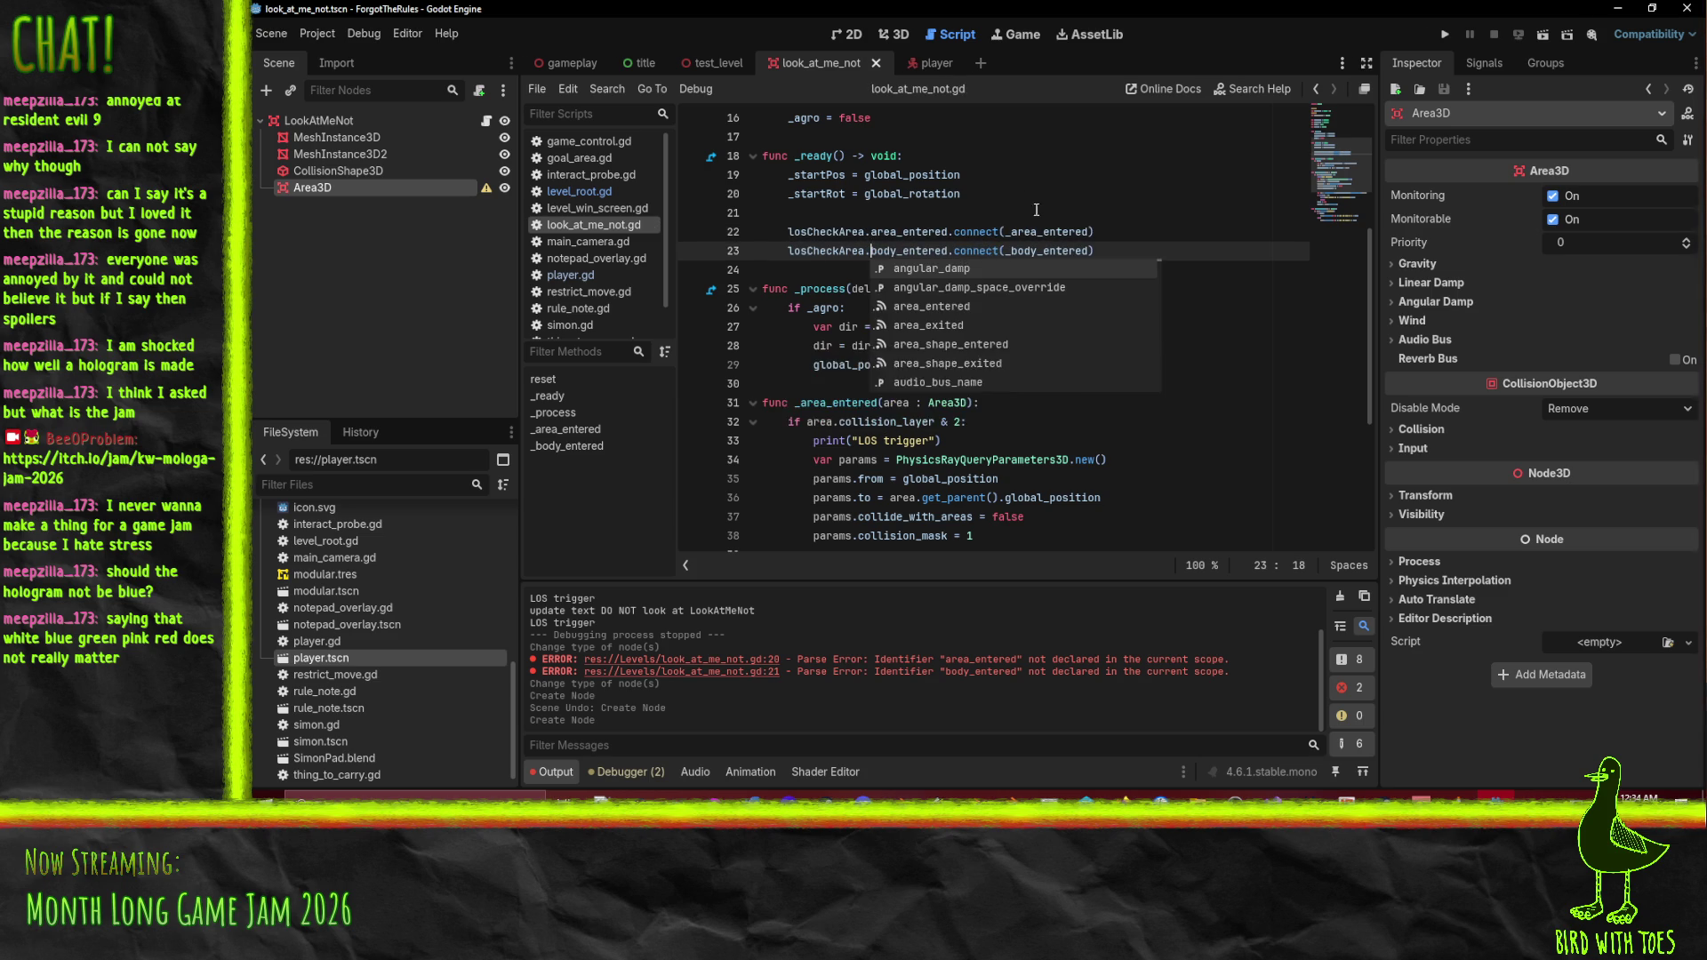
{"action": "left_click", "coordinate": [1032, 194]}
{"action": "right_click", "coordinate": [313, 126]}
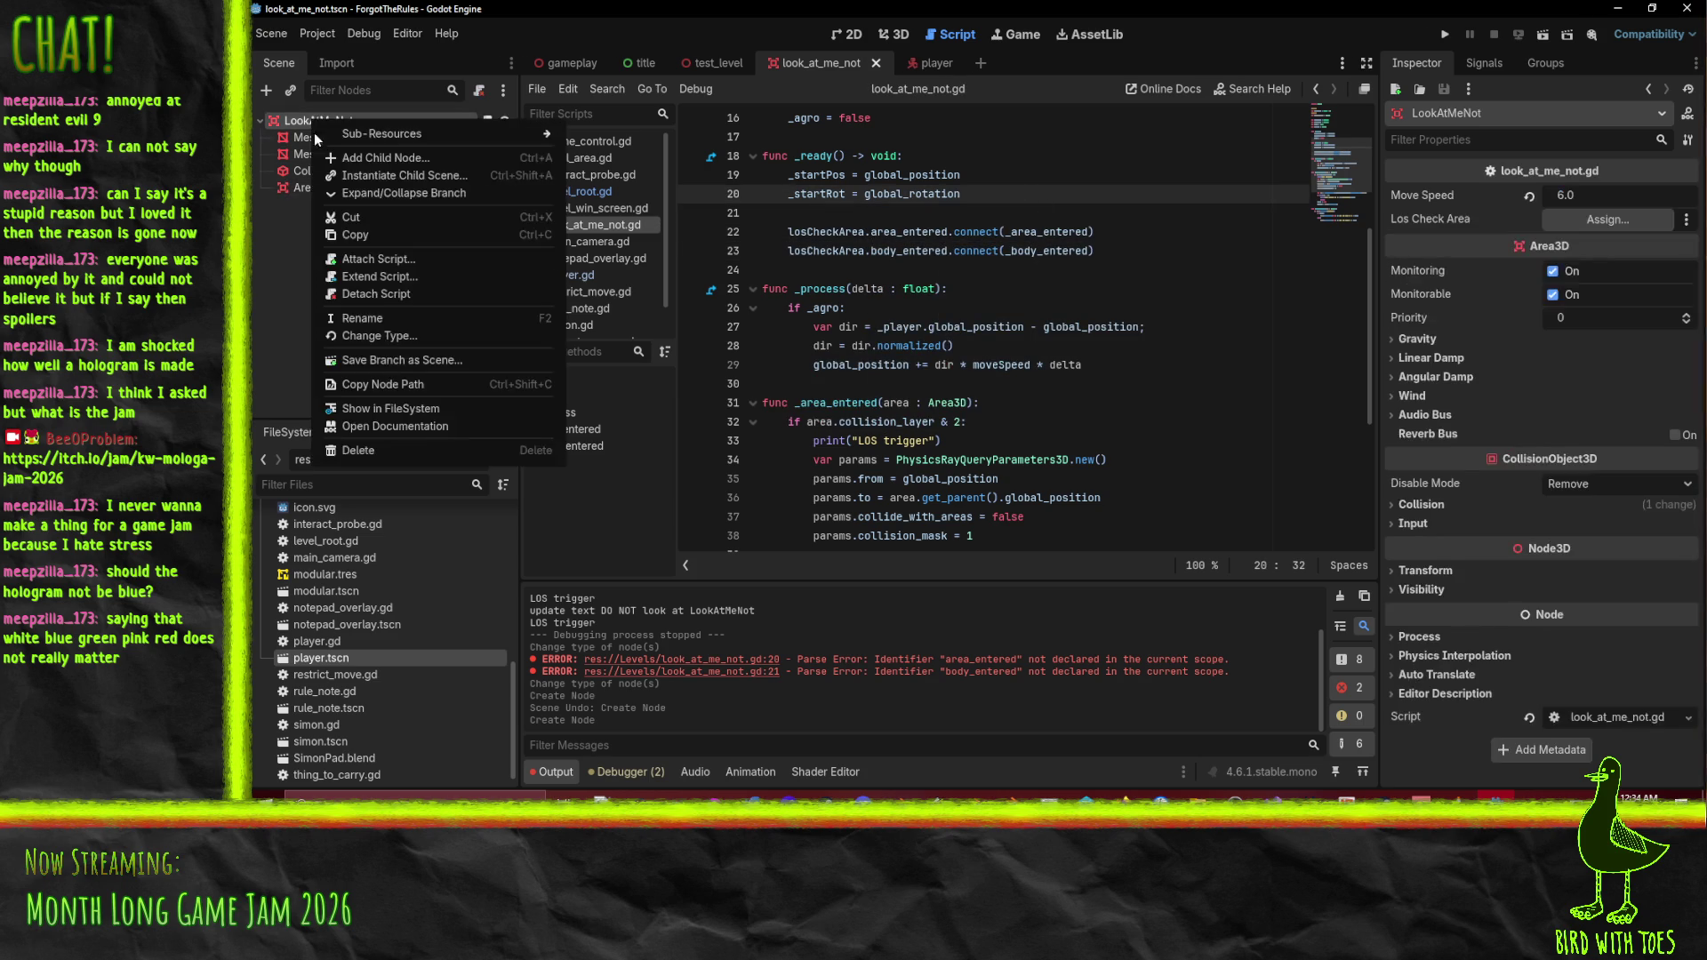
Duplicate CollisionShape3D and move the copy under the Area3D child.
{"action": "key", "text": "Escape"}
{"action": "right_click", "coordinate": [291, 173]}
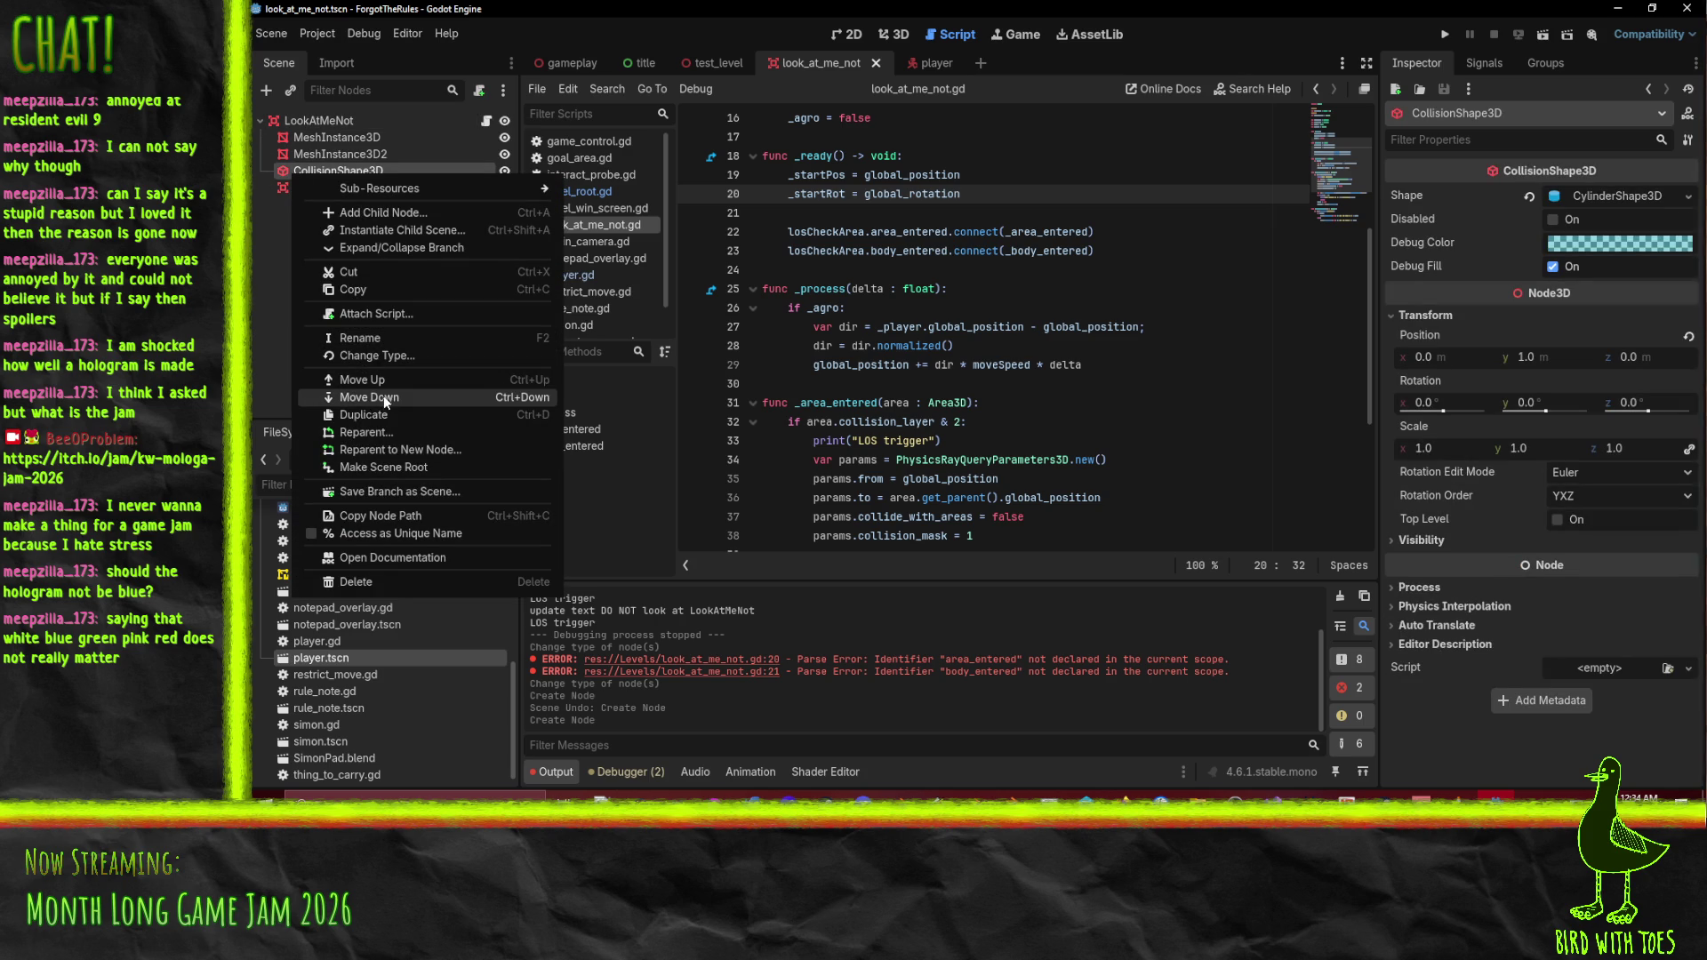
{"action": "left_click", "coordinate": [279, 270]}
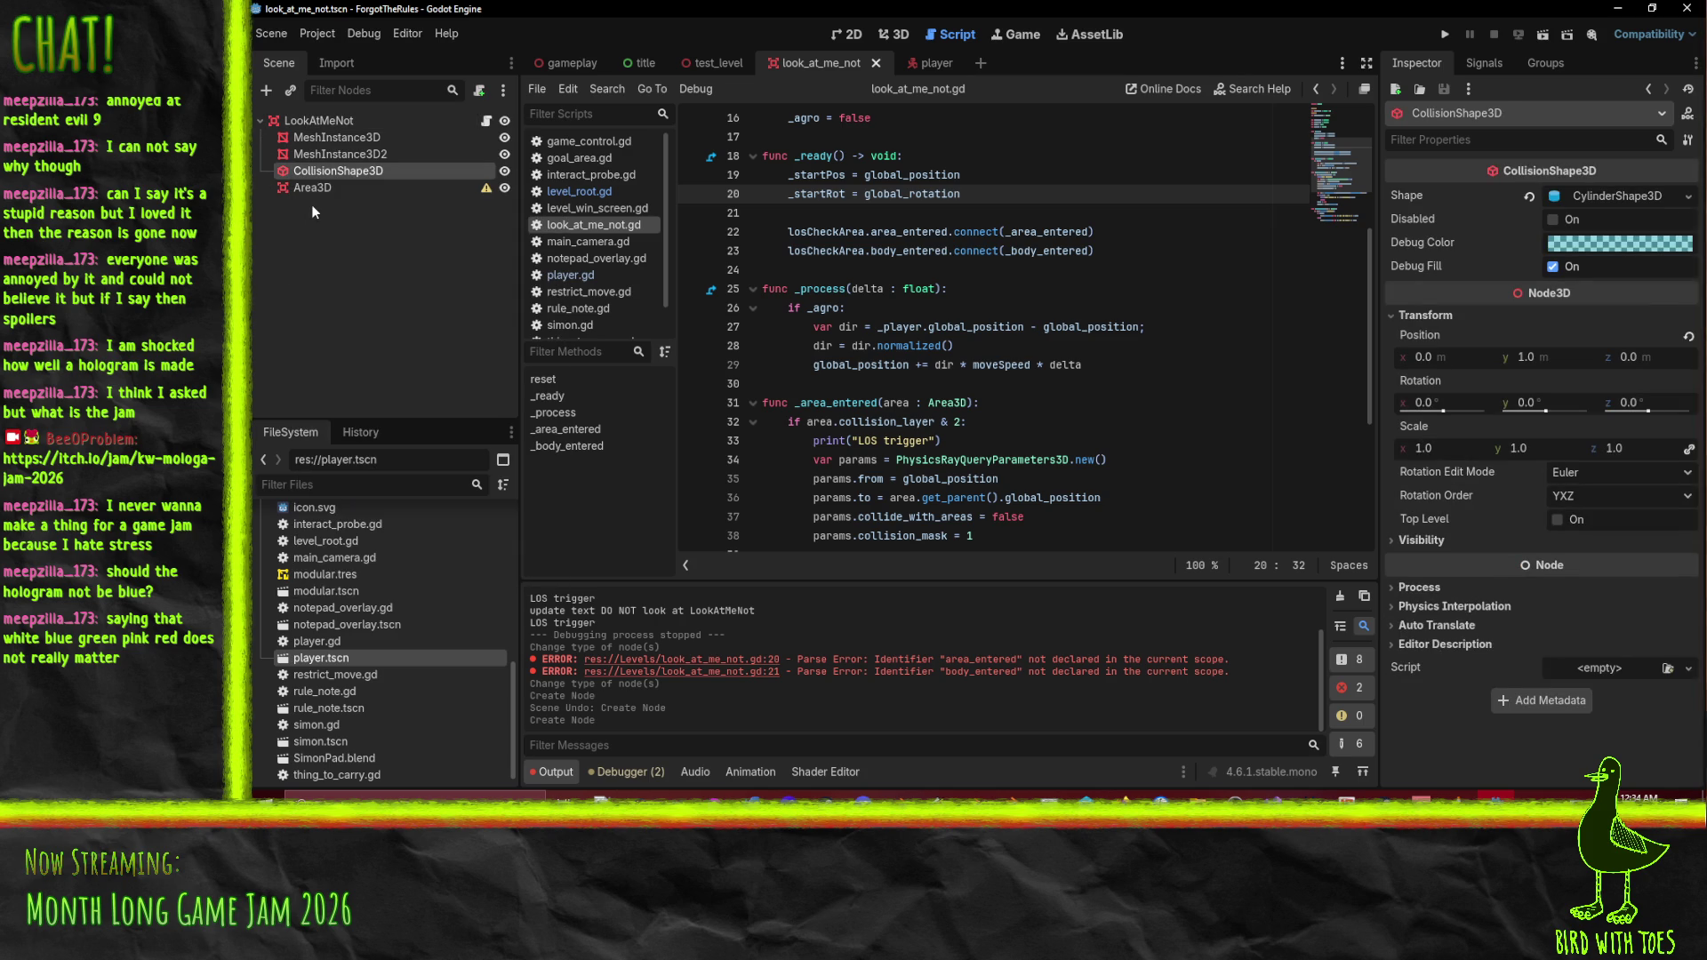
{"action": "key", "text": "ctrl+d"}
{"action": "left_click_drag", "start_coordinate": [320, 188], "coordinate": [317, 210]}
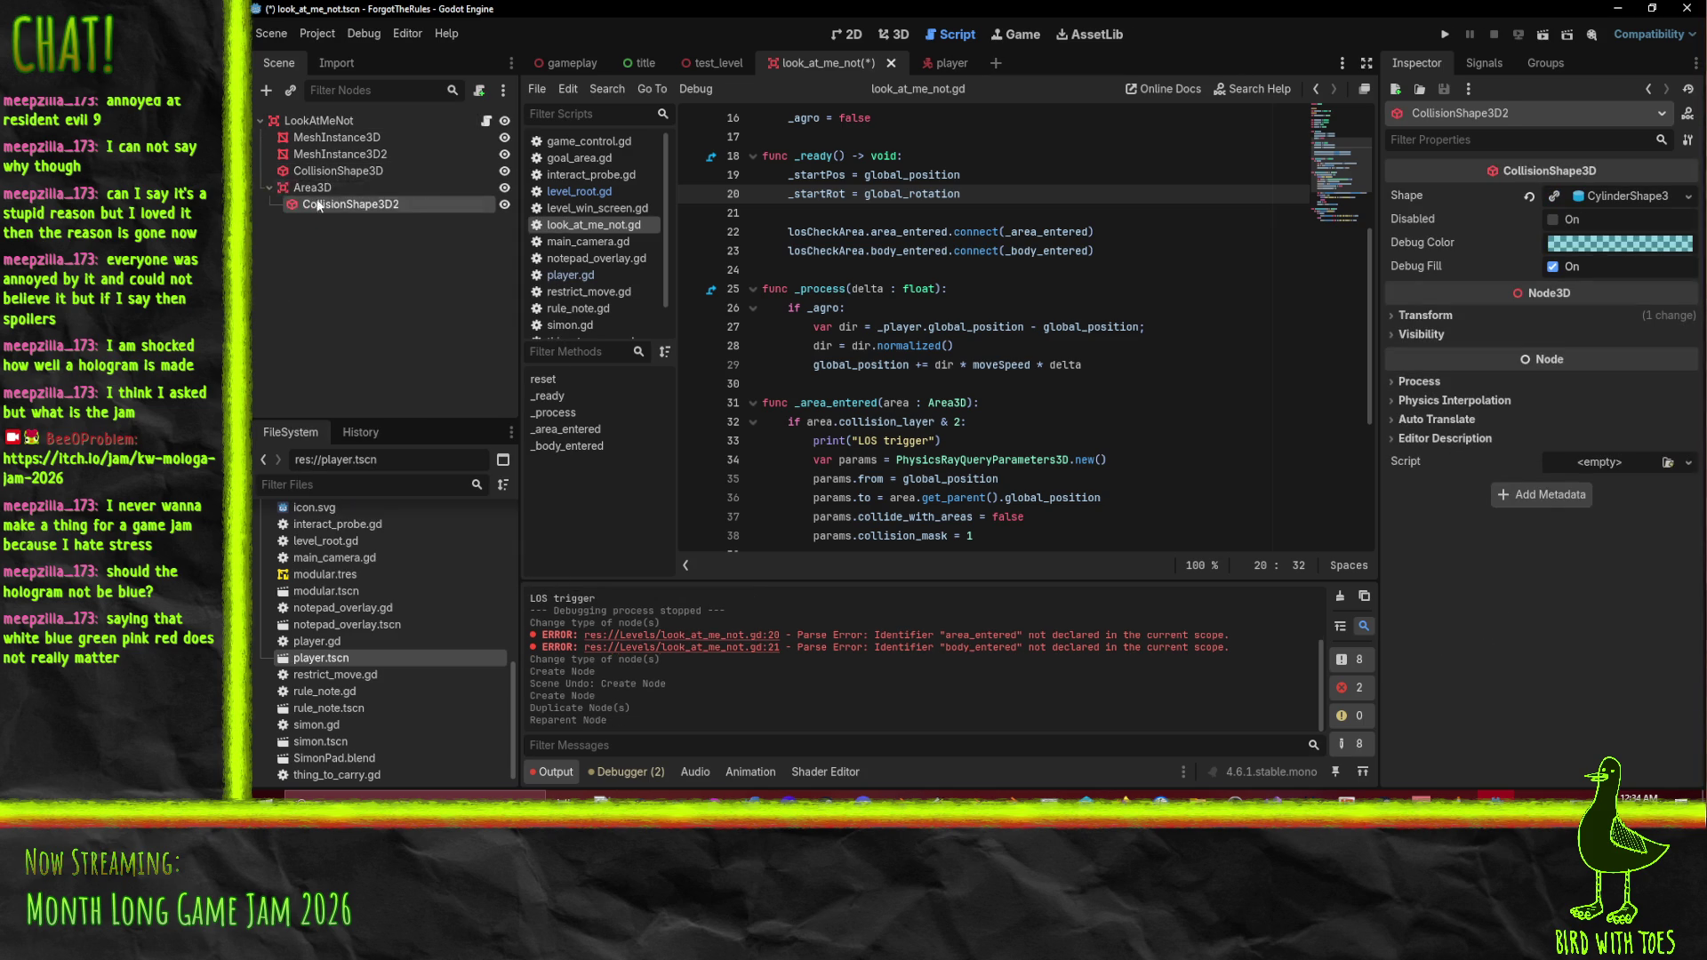
Start changing LookAtMeNot's node type from its Scene dock actions.
{"action": "left_click", "coordinate": [318, 120]}
{"action": "right_click", "coordinate": [322, 122]}
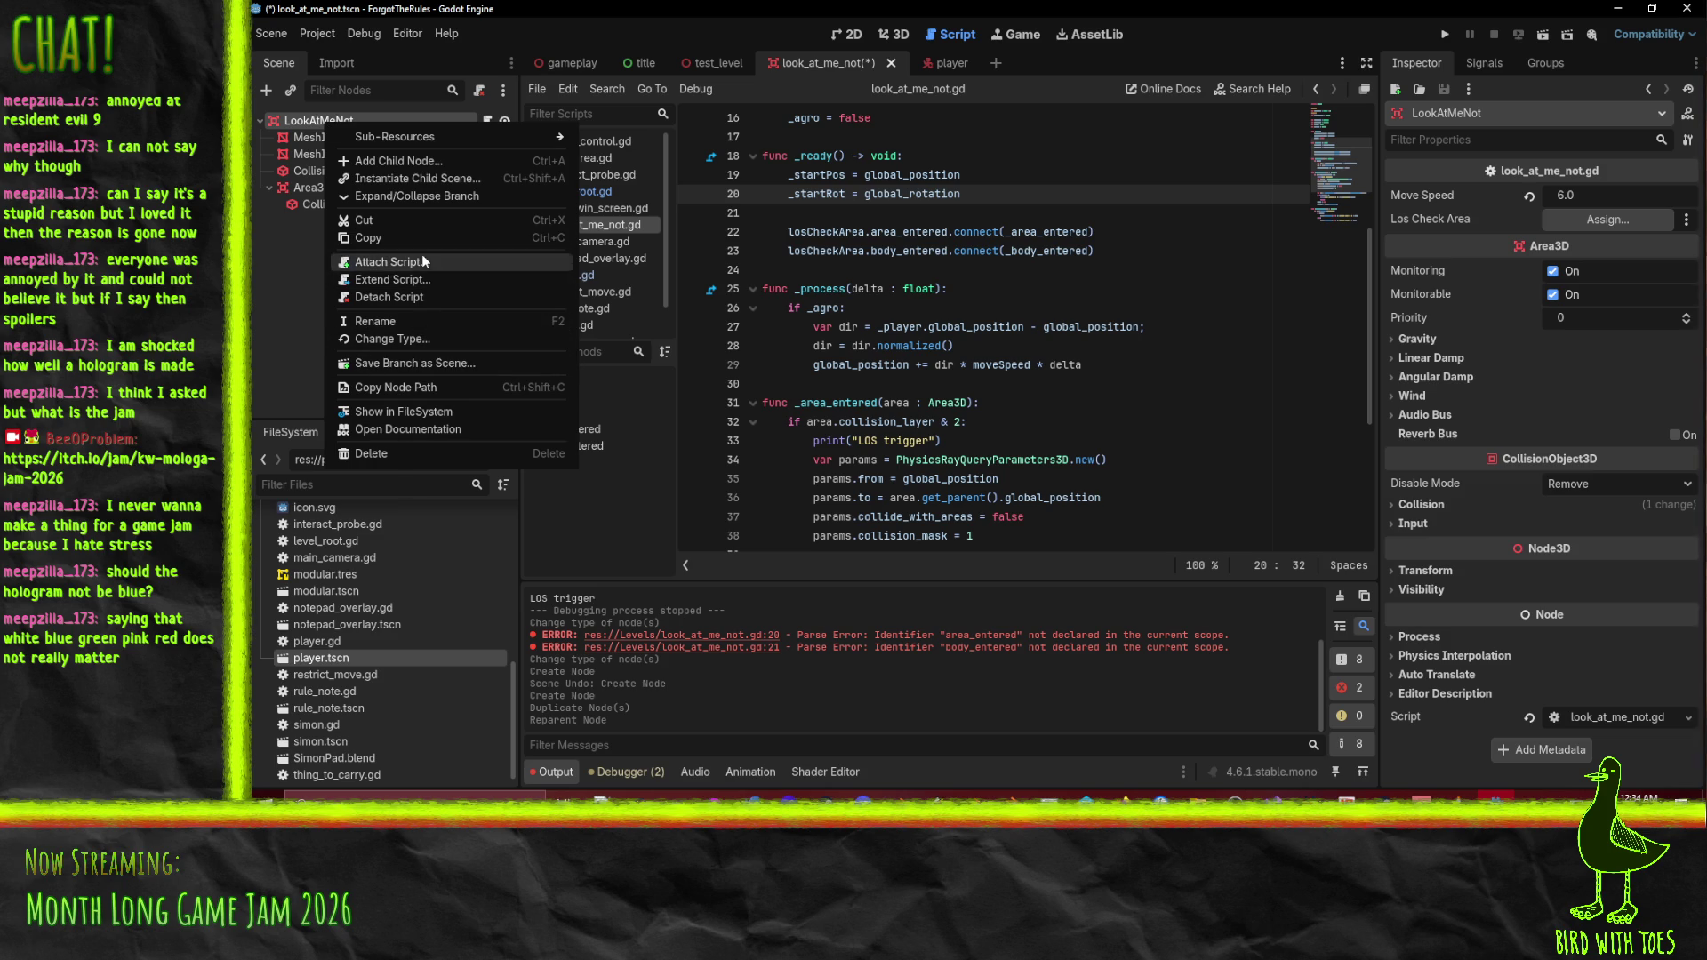
{"action": "left_click", "coordinate": [419, 339]}
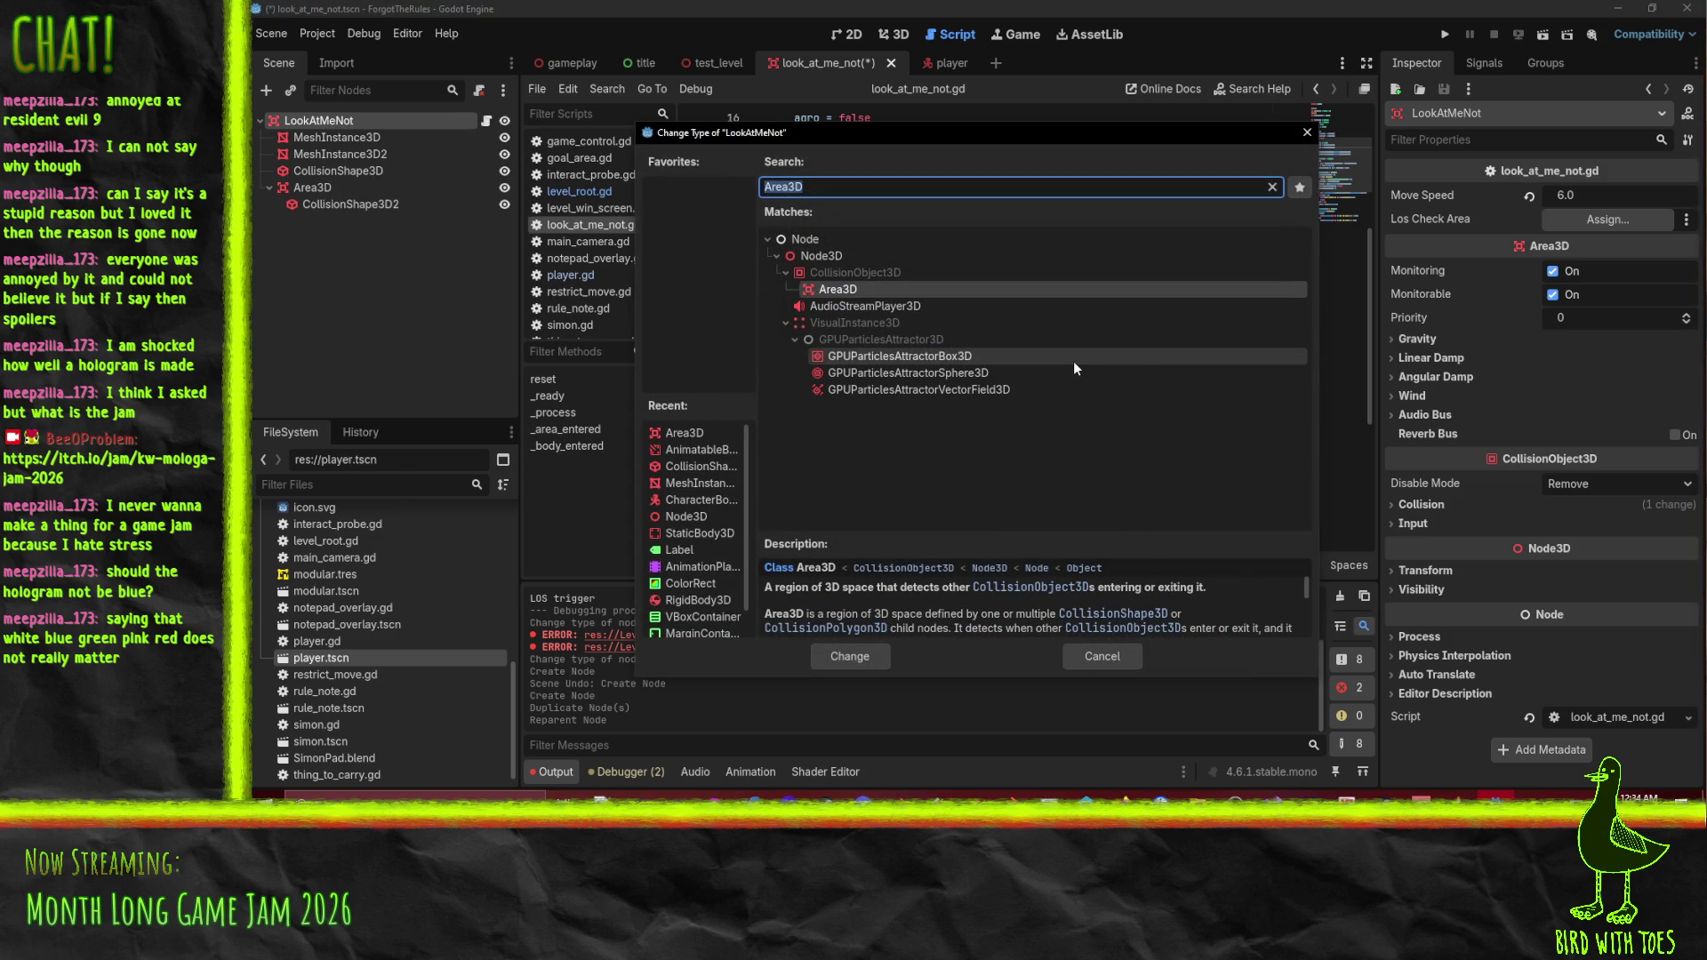
Convert LookAtMeNot to CharacterBody3D and assign the Area3D child to Los Check Area.
{"action": "type", "text": "char"}
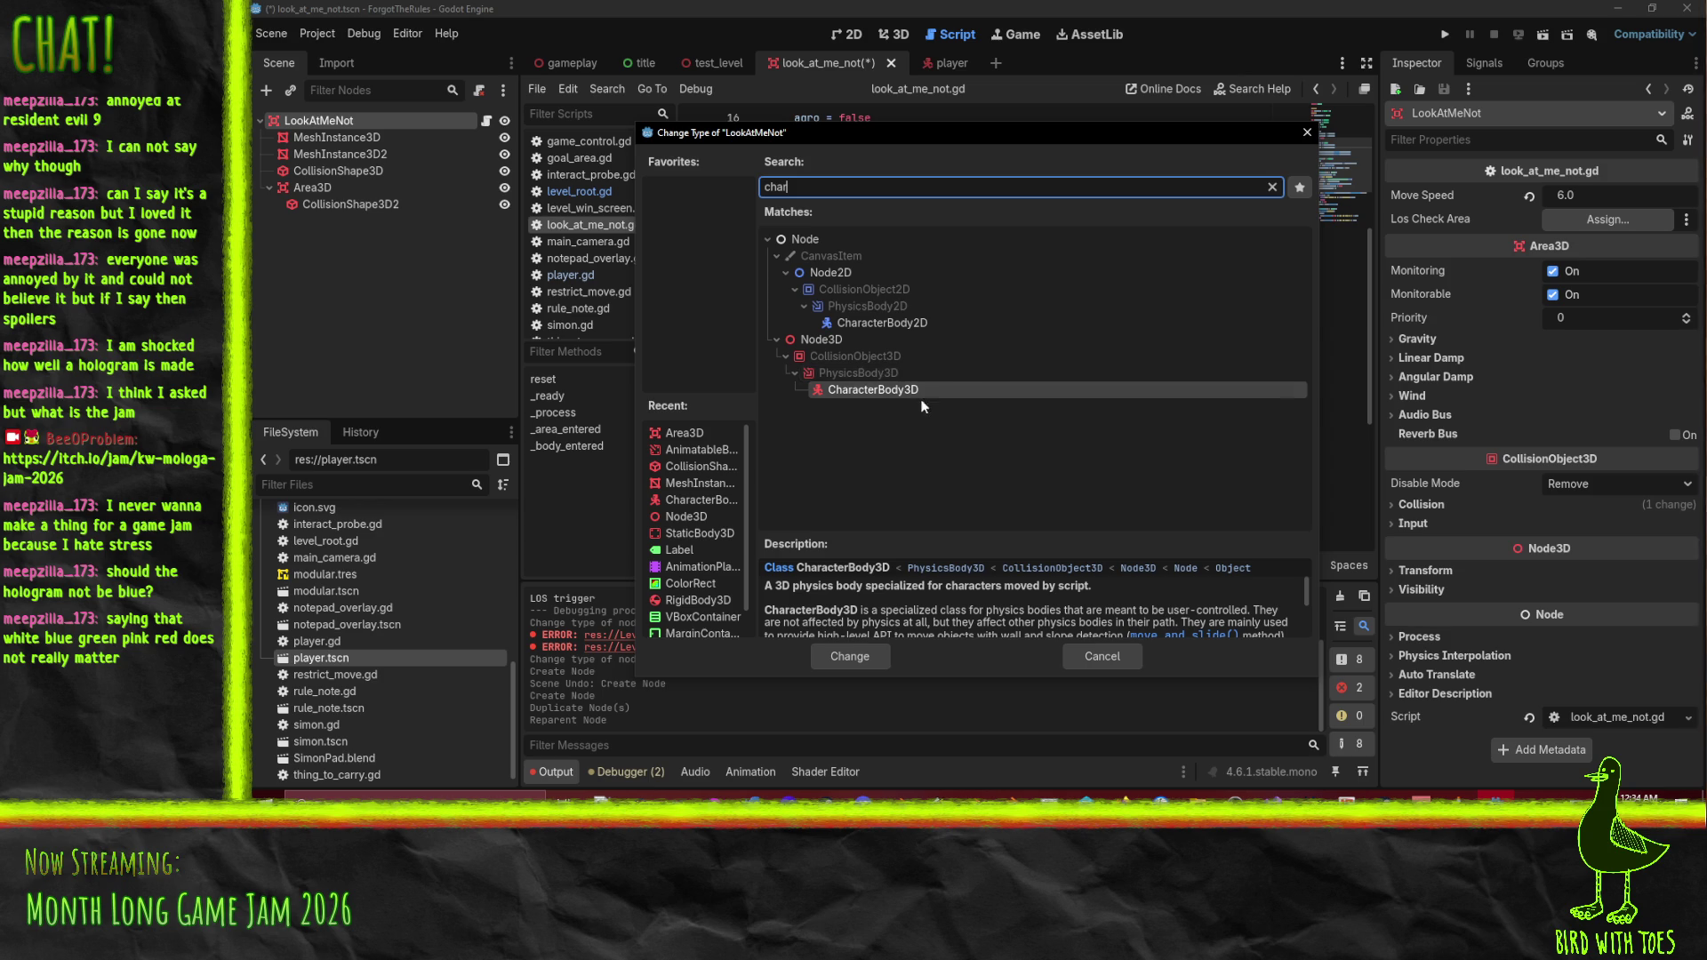
{"action": "key", "text": "Return"}
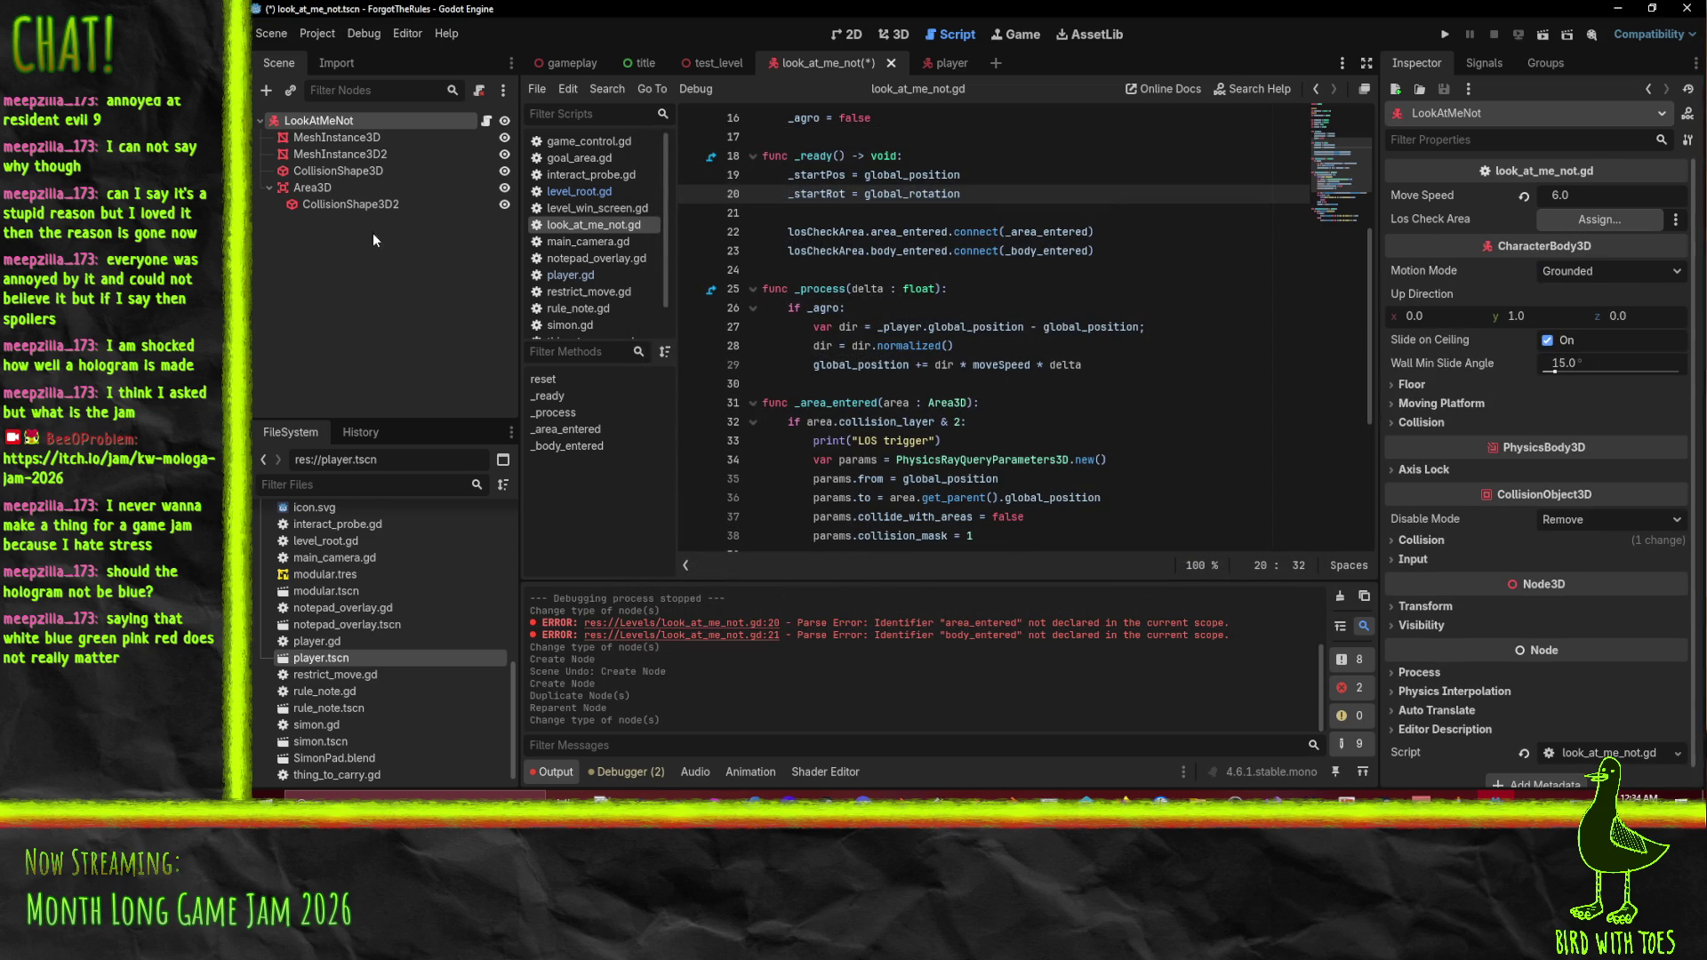
{"action": "left_click_drag", "start_coordinate": [312, 188], "coordinate": [1600, 219]}
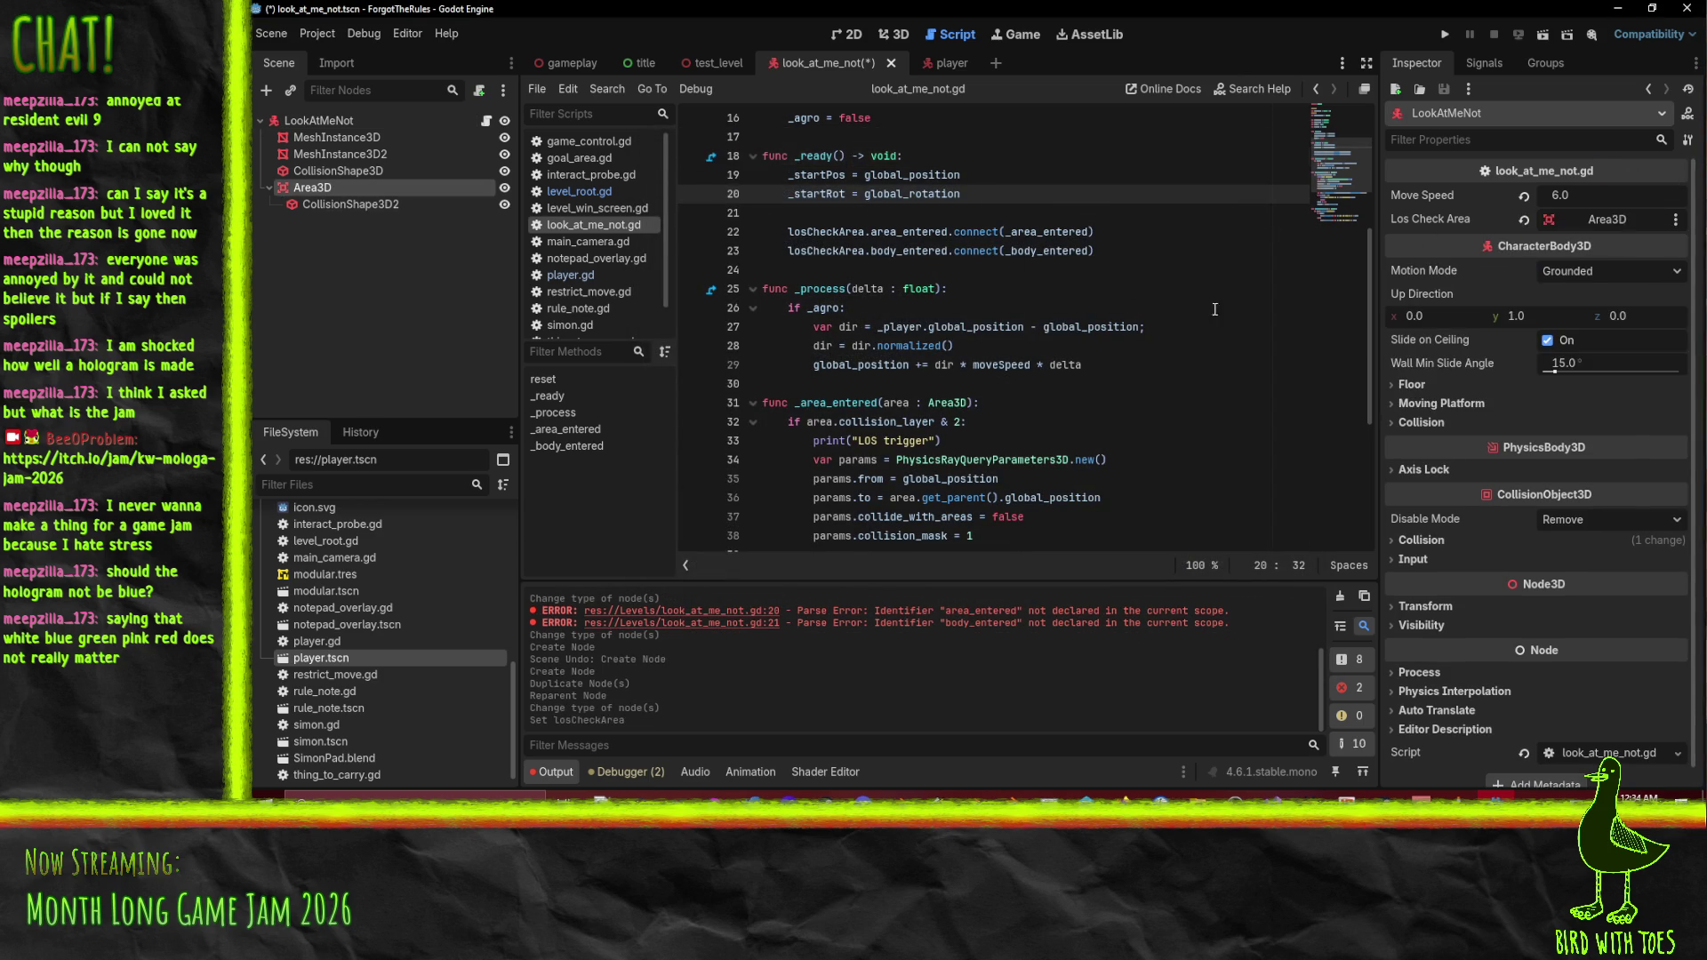
{"action": "scroll", "coordinate": [1023, 294], "scroll_direction": "up", "scroll_amount": 5}
{"action": "scroll", "coordinate": [844, 266], "scroll_direction": "down", "scroll_amount": 5}
{"action": "scroll", "coordinate": [1033, 279], "scroll_direction": "down", "scroll_amount": 5}
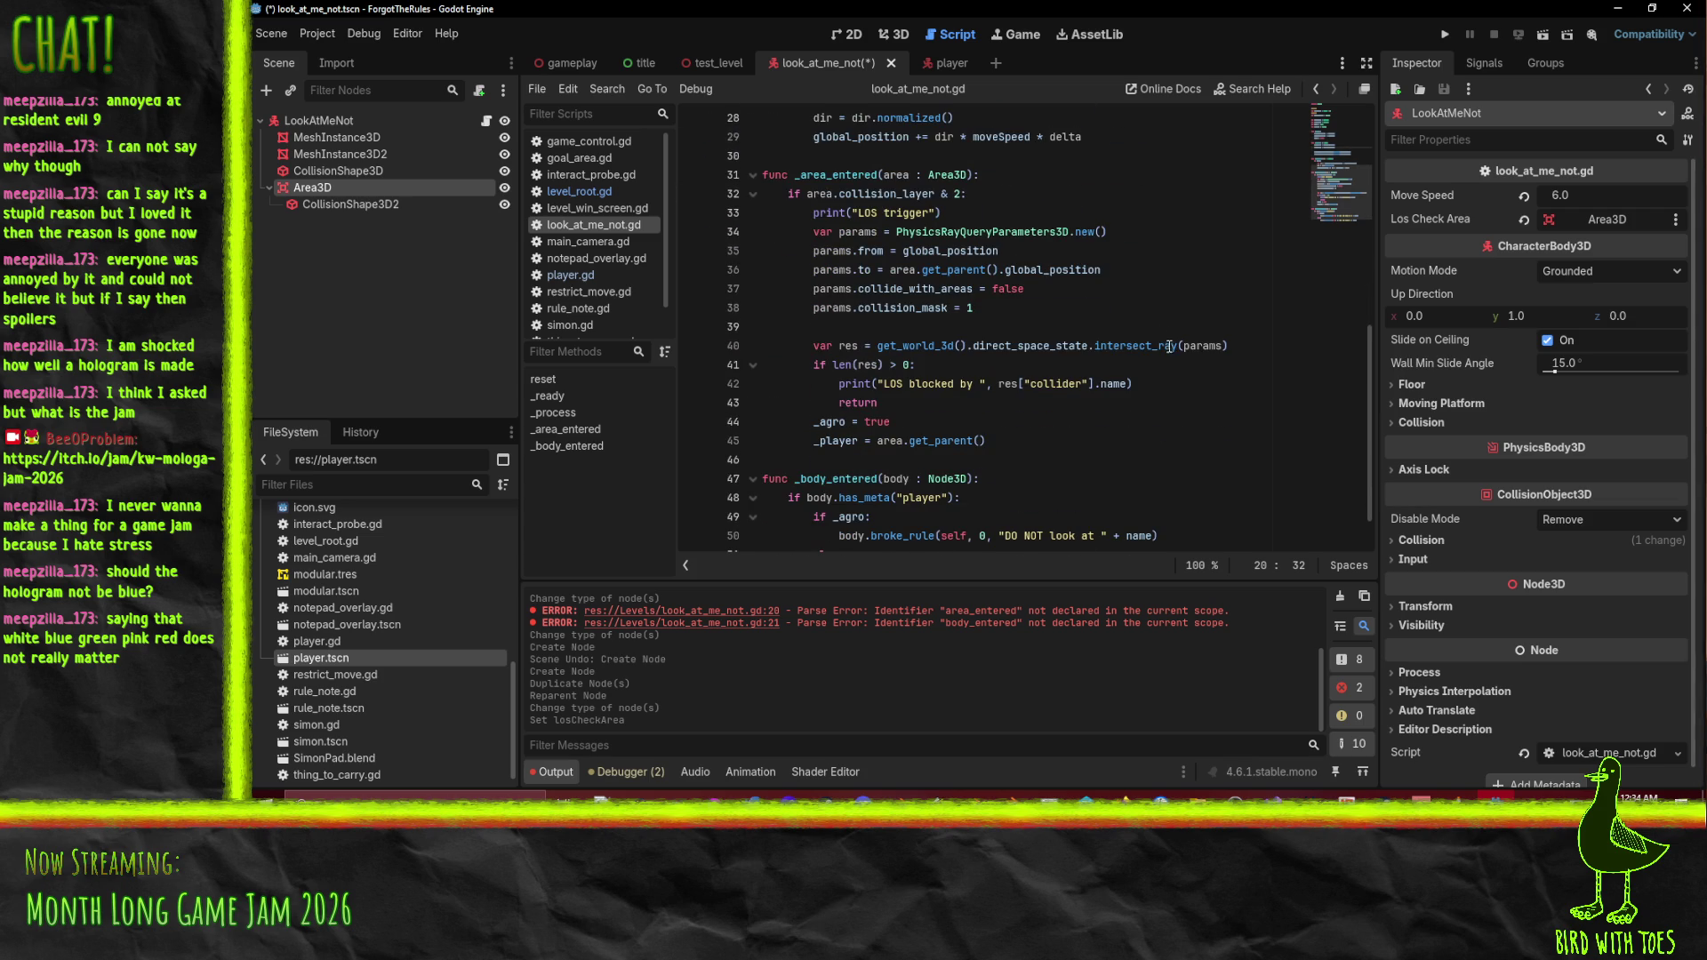
Set velocity = dir * moveSpeed and replace the global_position line with move_and_slide().
{"action": "scroll", "coordinate": [1170, 364], "scroll_direction": "up", "scroll_amount": 2}
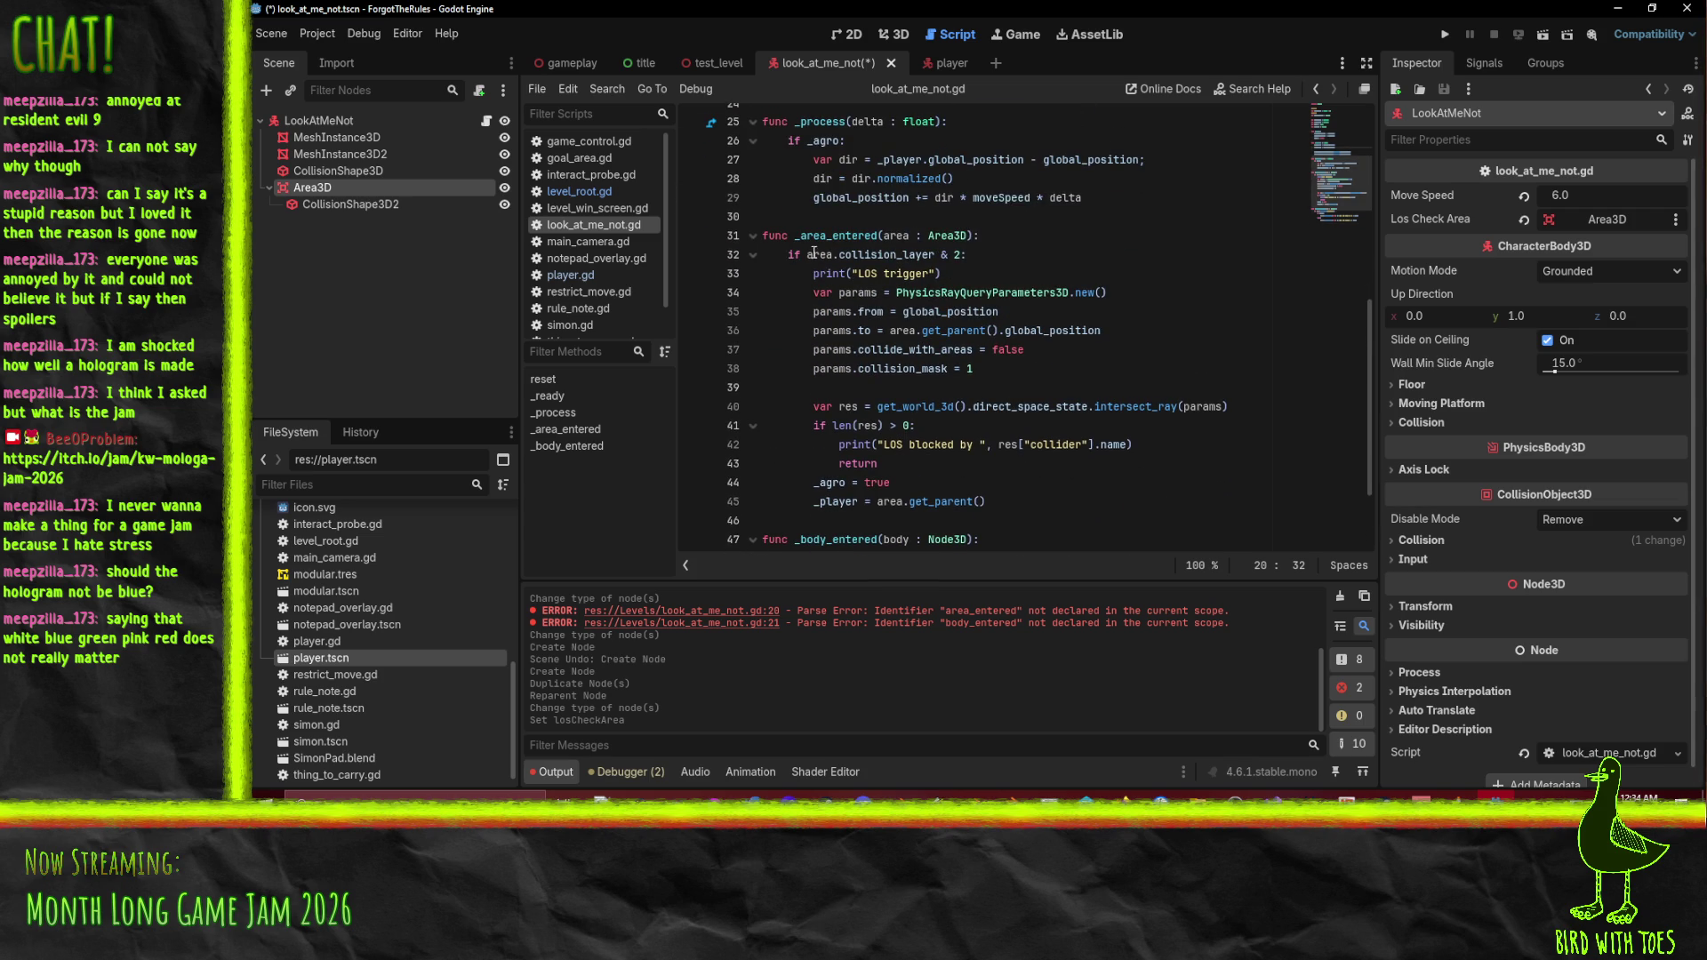
{"action": "left_click", "coordinate": [1114, 353]}
{"action": "scroll", "coordinate": [1015, 270], "scroll_direction": "up", "scroll_amount": 1}
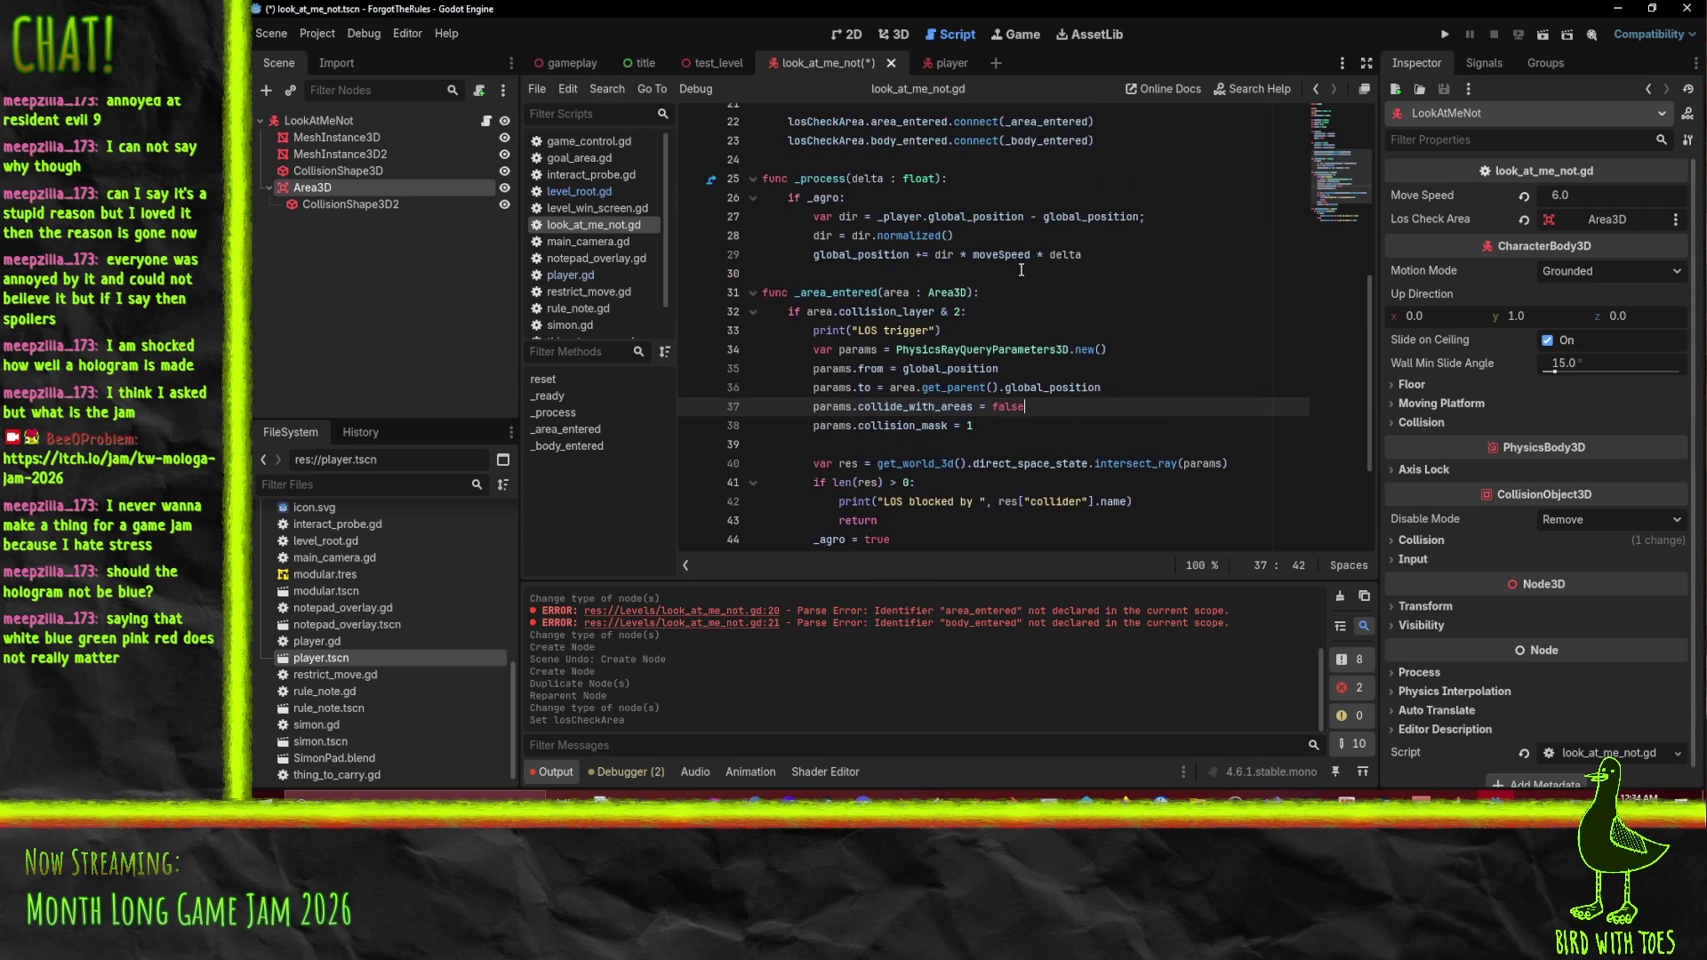
{"action": "left_click", "coordinate": [1001, 235]}
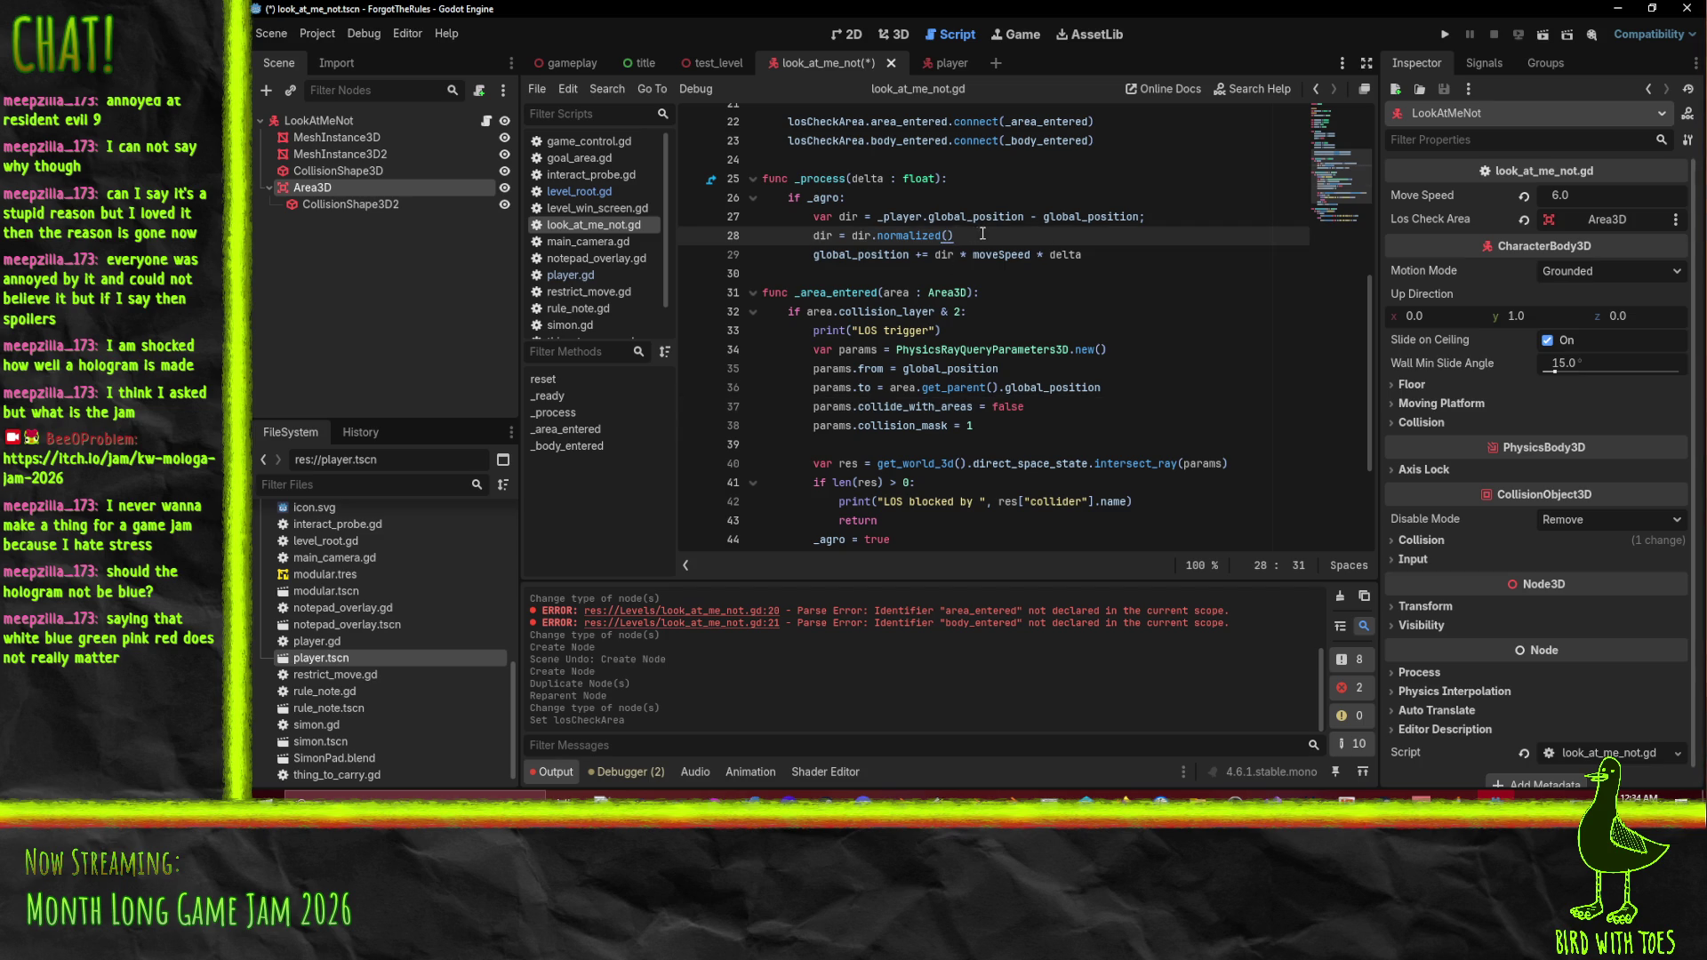
{"action": "key", "text": "Return"}
{"action": "type", "text": "ocity = "}
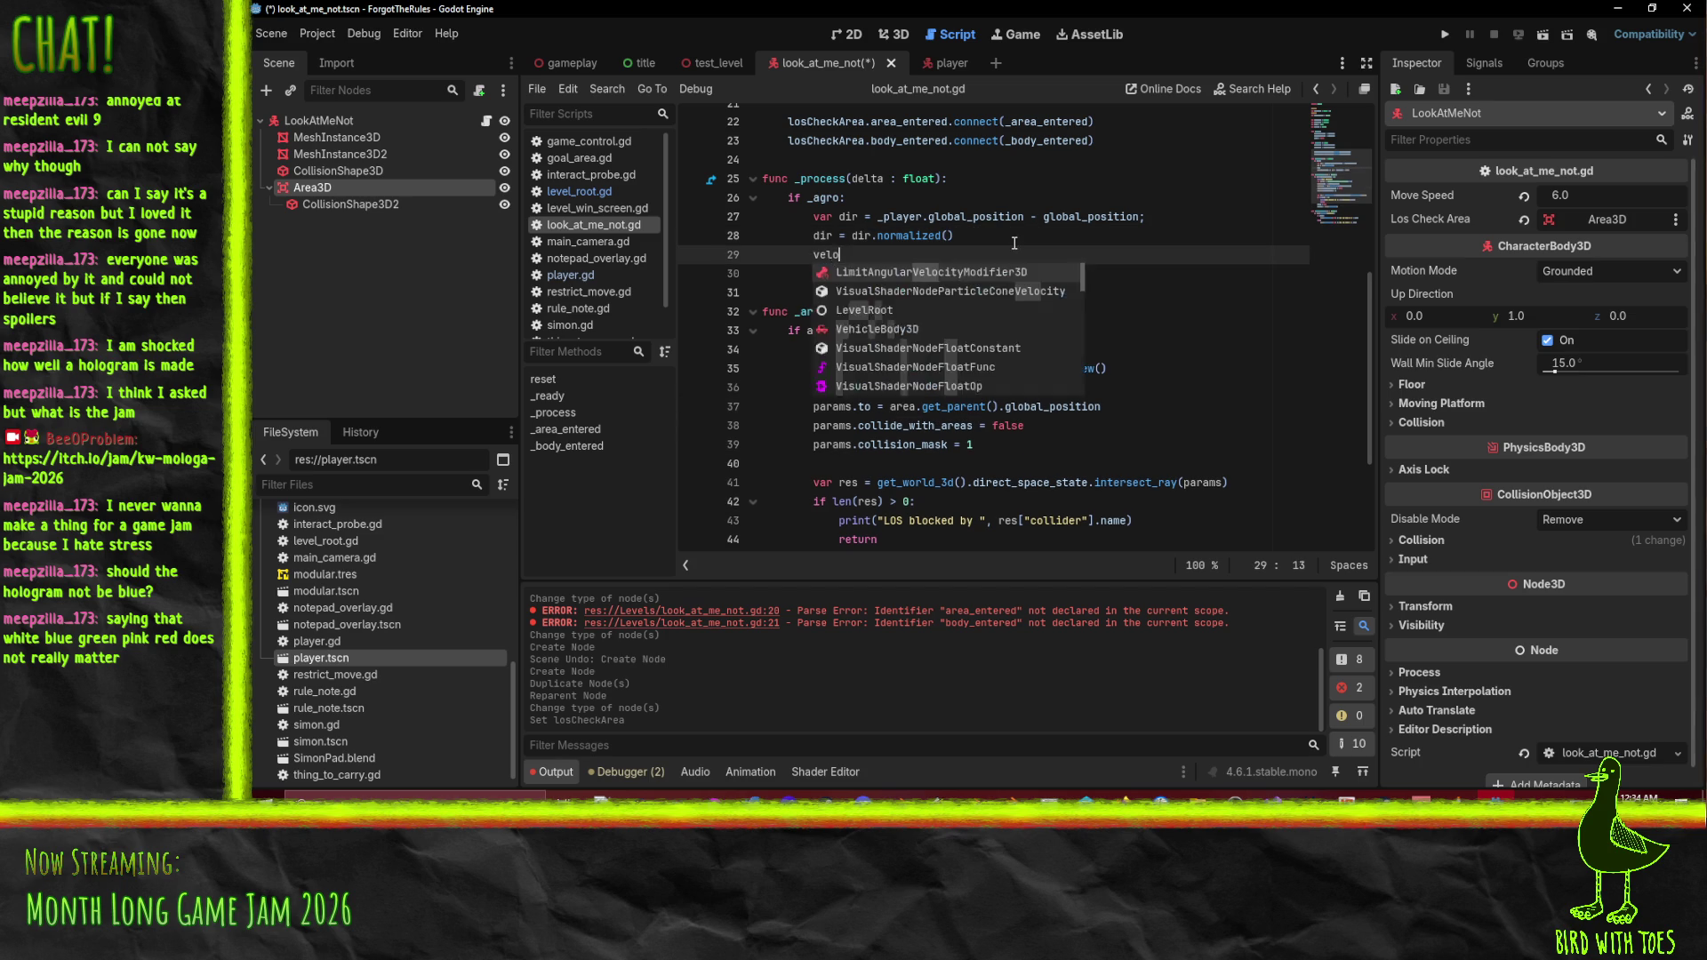
{"action": "type", "text": "dir."}
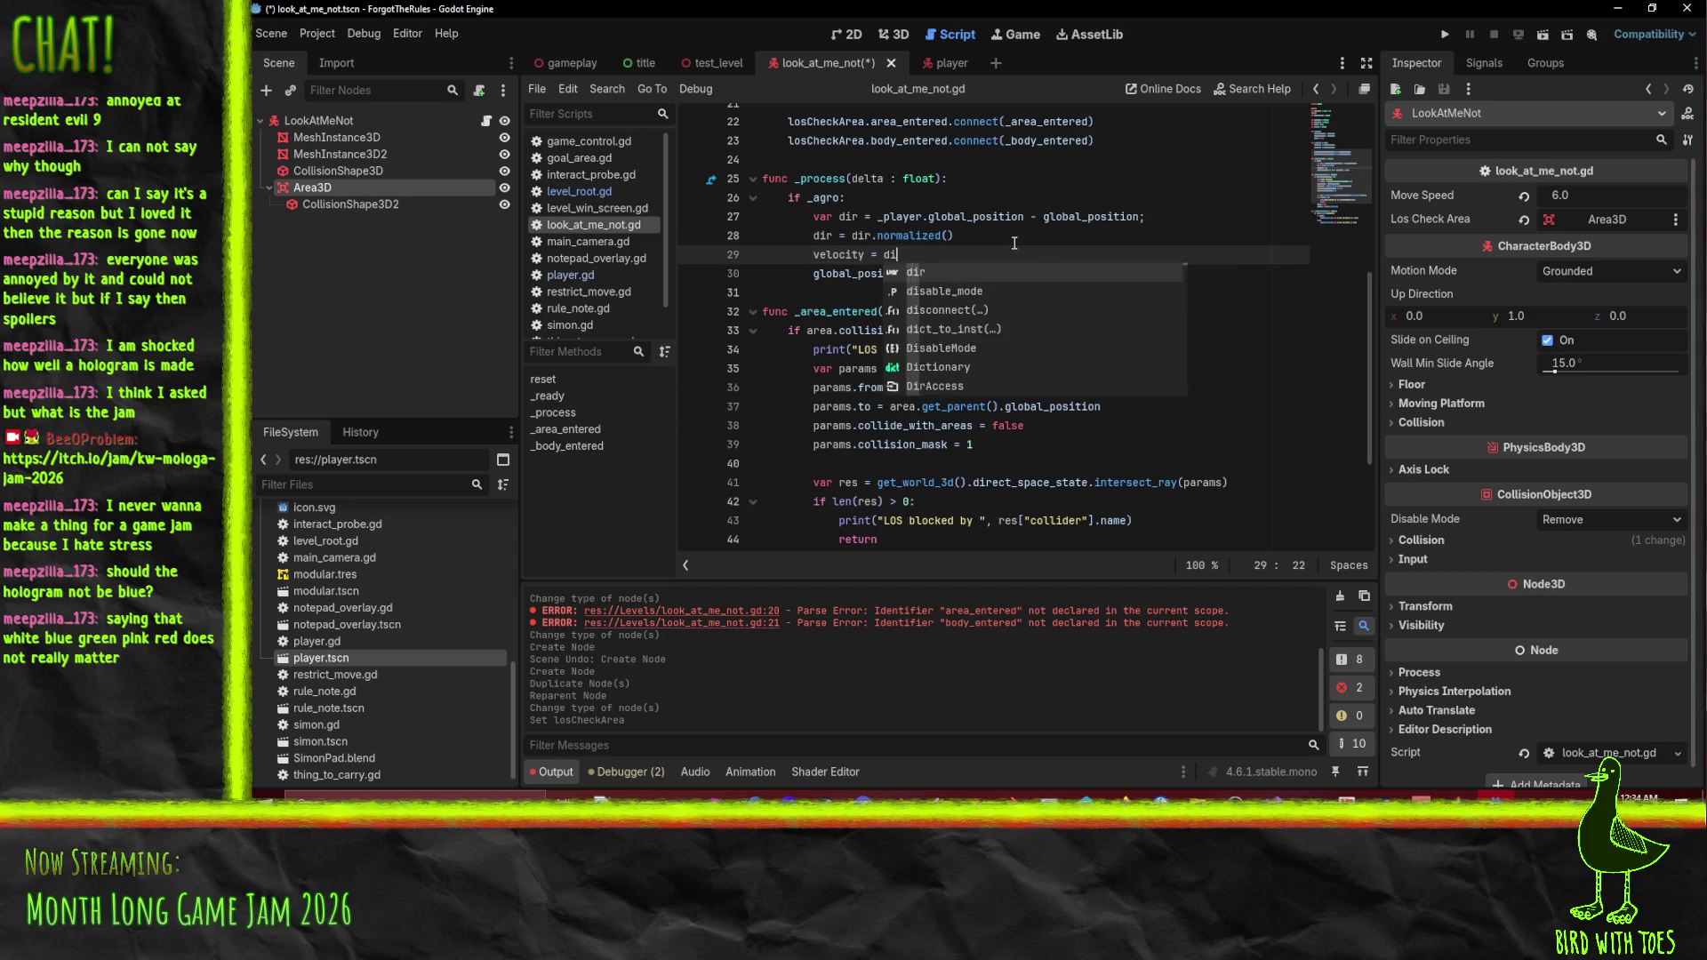
{"action": "key", "text": "BackSpace"}
{"action": "type", "text": "* mo"}
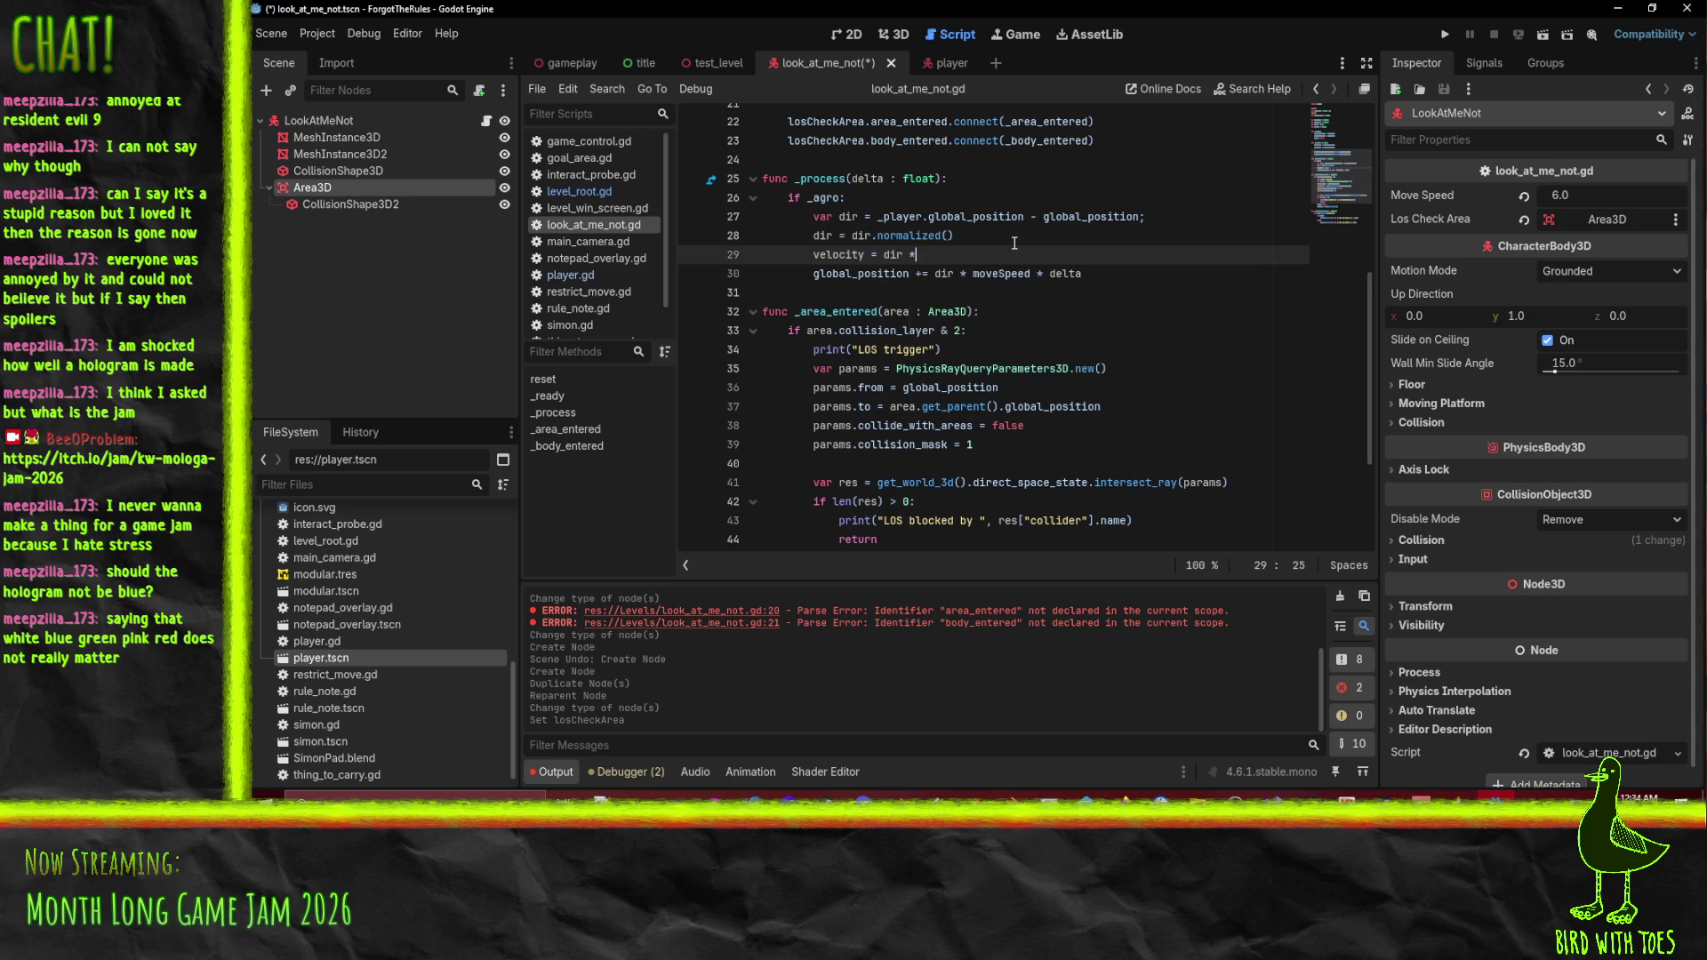
{"action": "type", "text": "veSpeed"}
{"action": "key", "text": "BackSpace"}
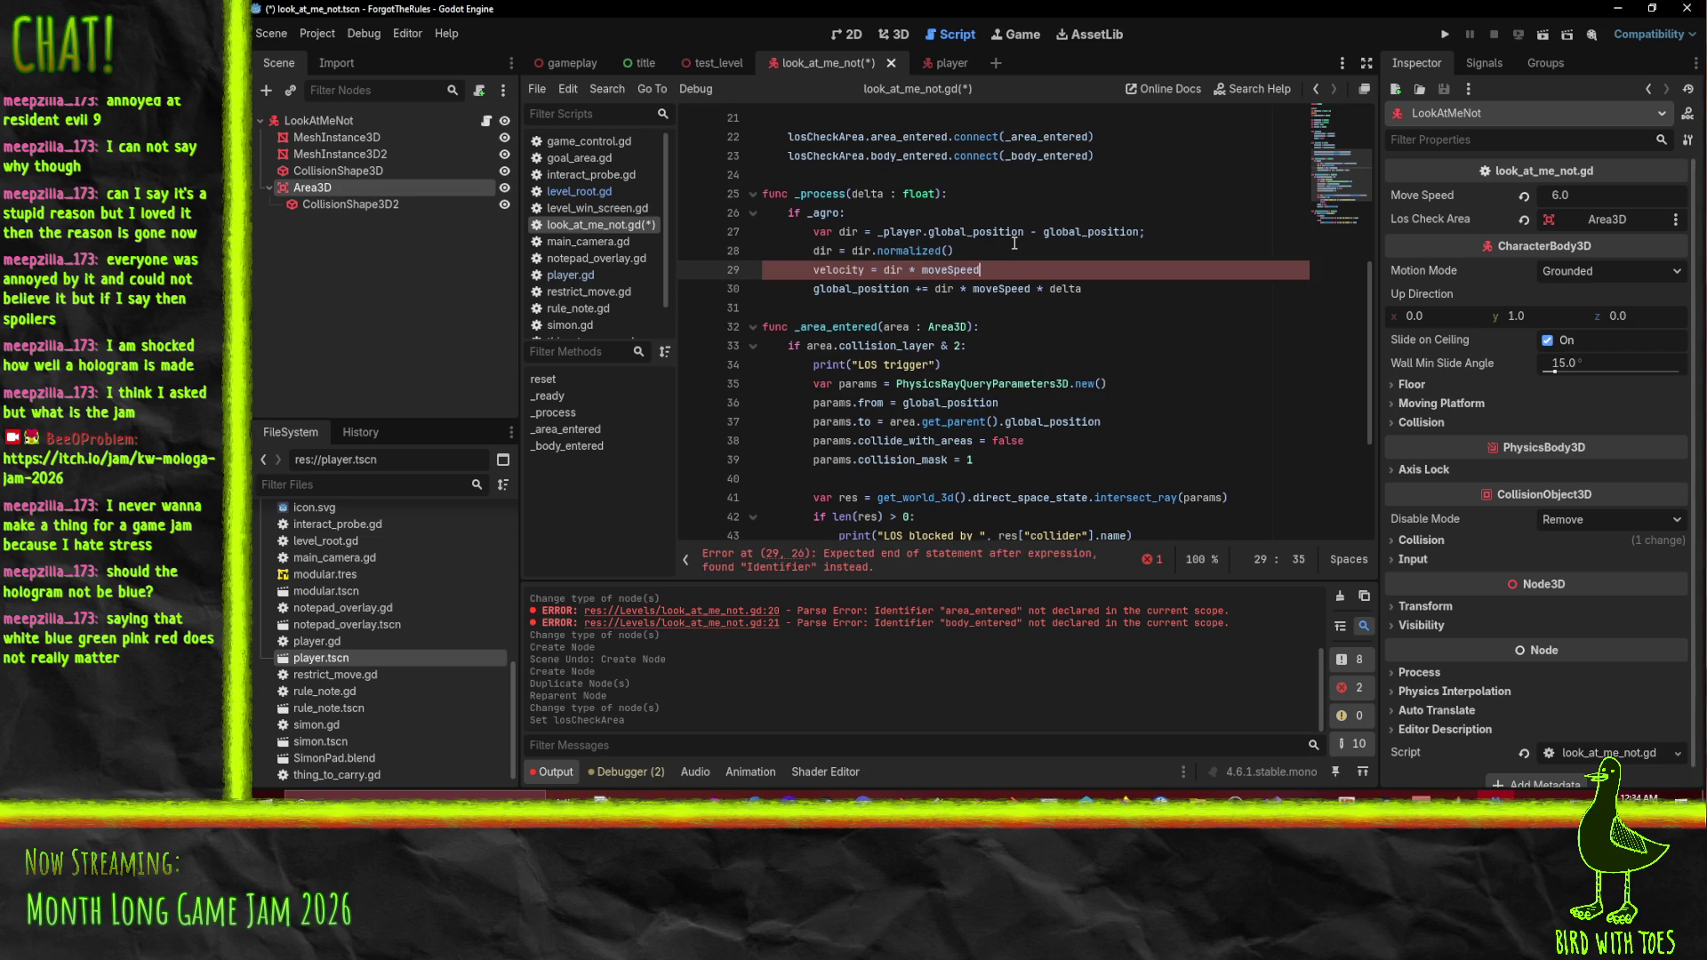
{"action": "key", "text": "Down"}
{"action": "key", "text": "Home"}
{"action": "key", "text": "shift+End"}
{"action": "key", "text": "Delete"}
{"action": "key", "text": "BackSpace"}
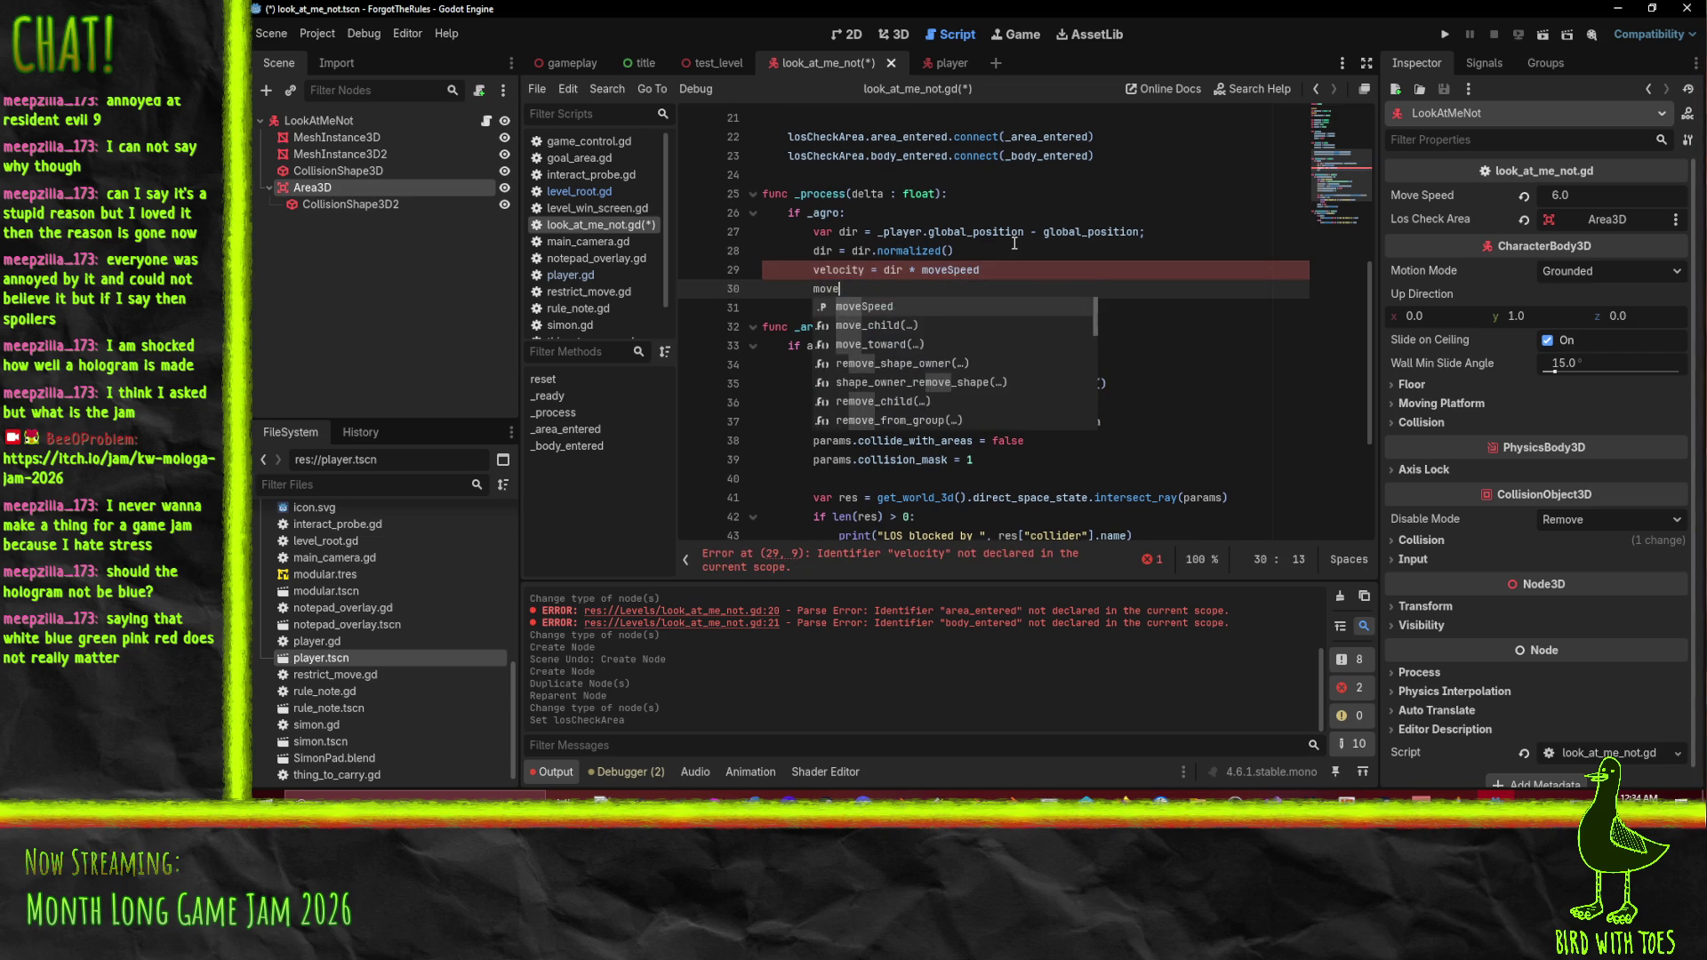
{"action": "type", "text": "ve_and_slide("}
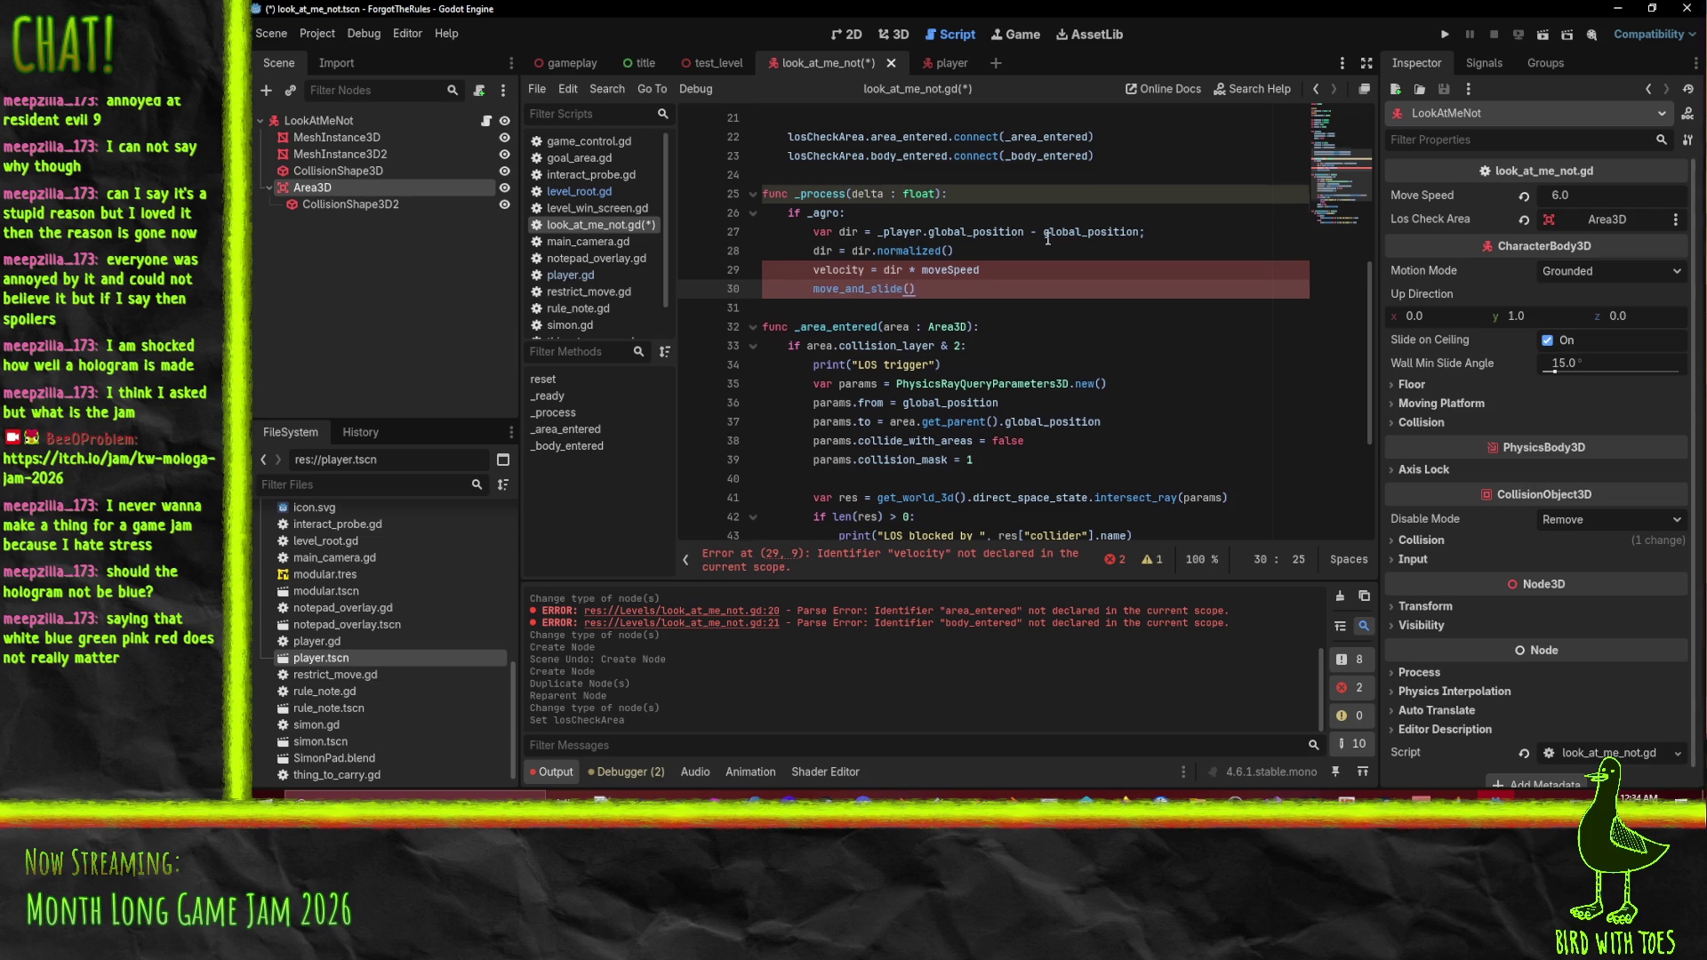
Change the script's 'extends Area3D' to 'extends CharacterBody3D' and save.
{"action": "scroll", "coordinate": [1047, 238], "scroll_direction": "up", "scroll_amount": 7}
{"action": "double_click", "coordinate": [831, 118]}
{"action": "type", "text": "Char"}
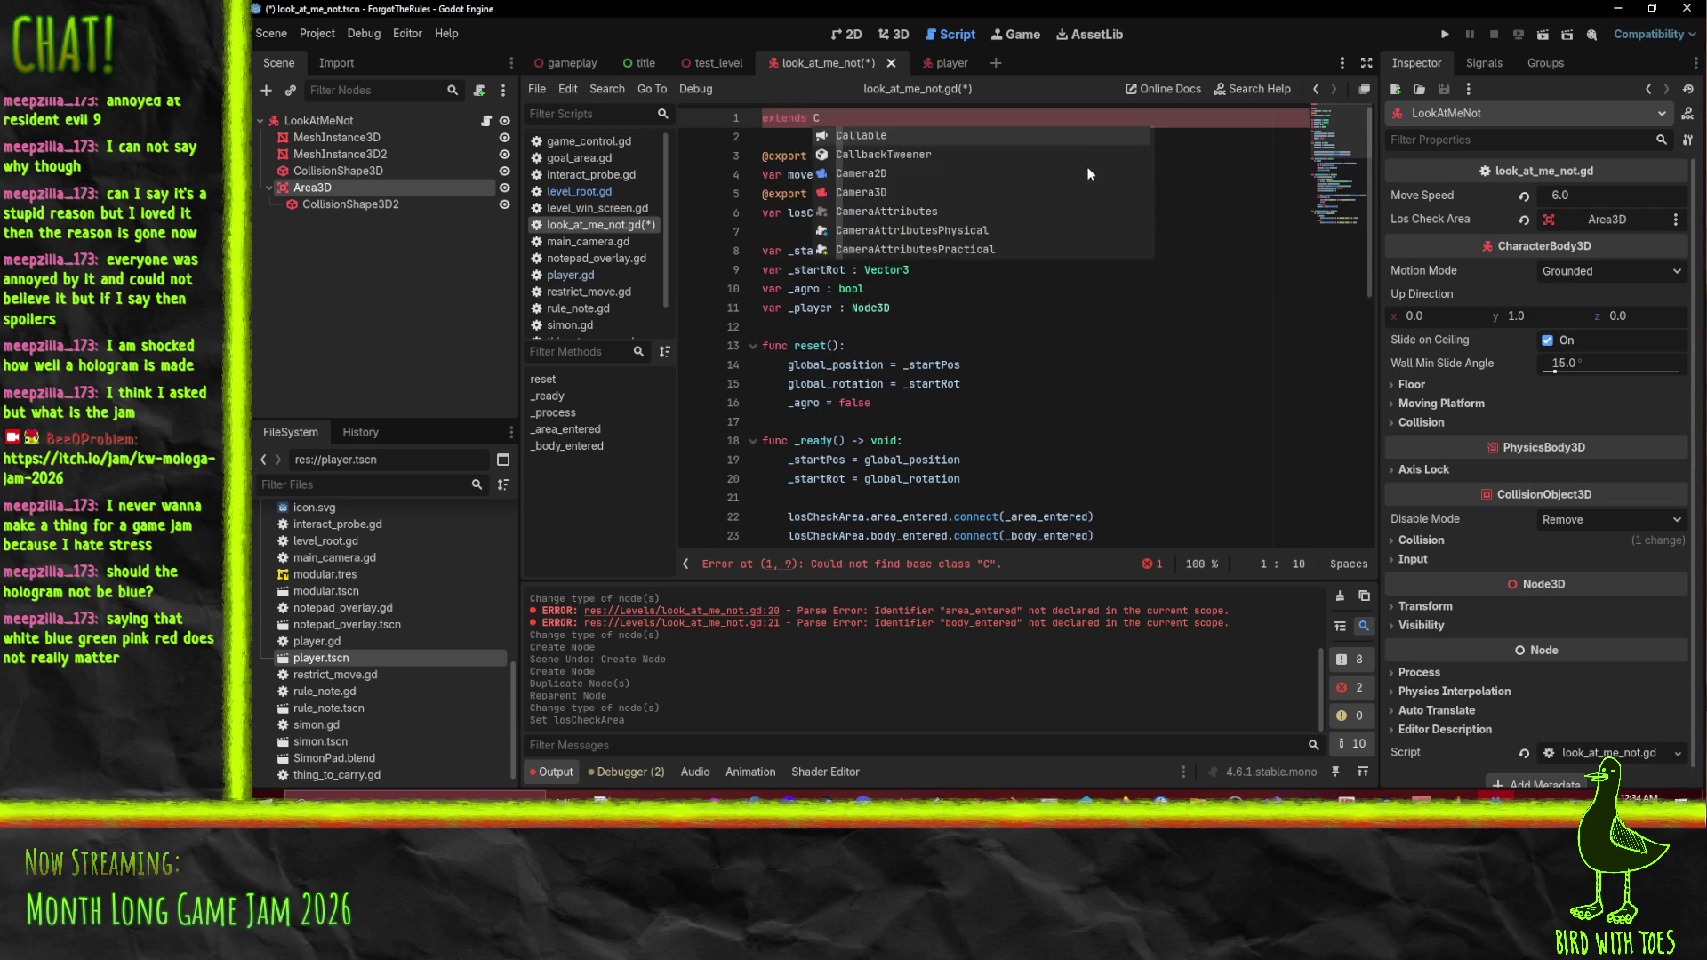
{"action": "type", "text": "a"}
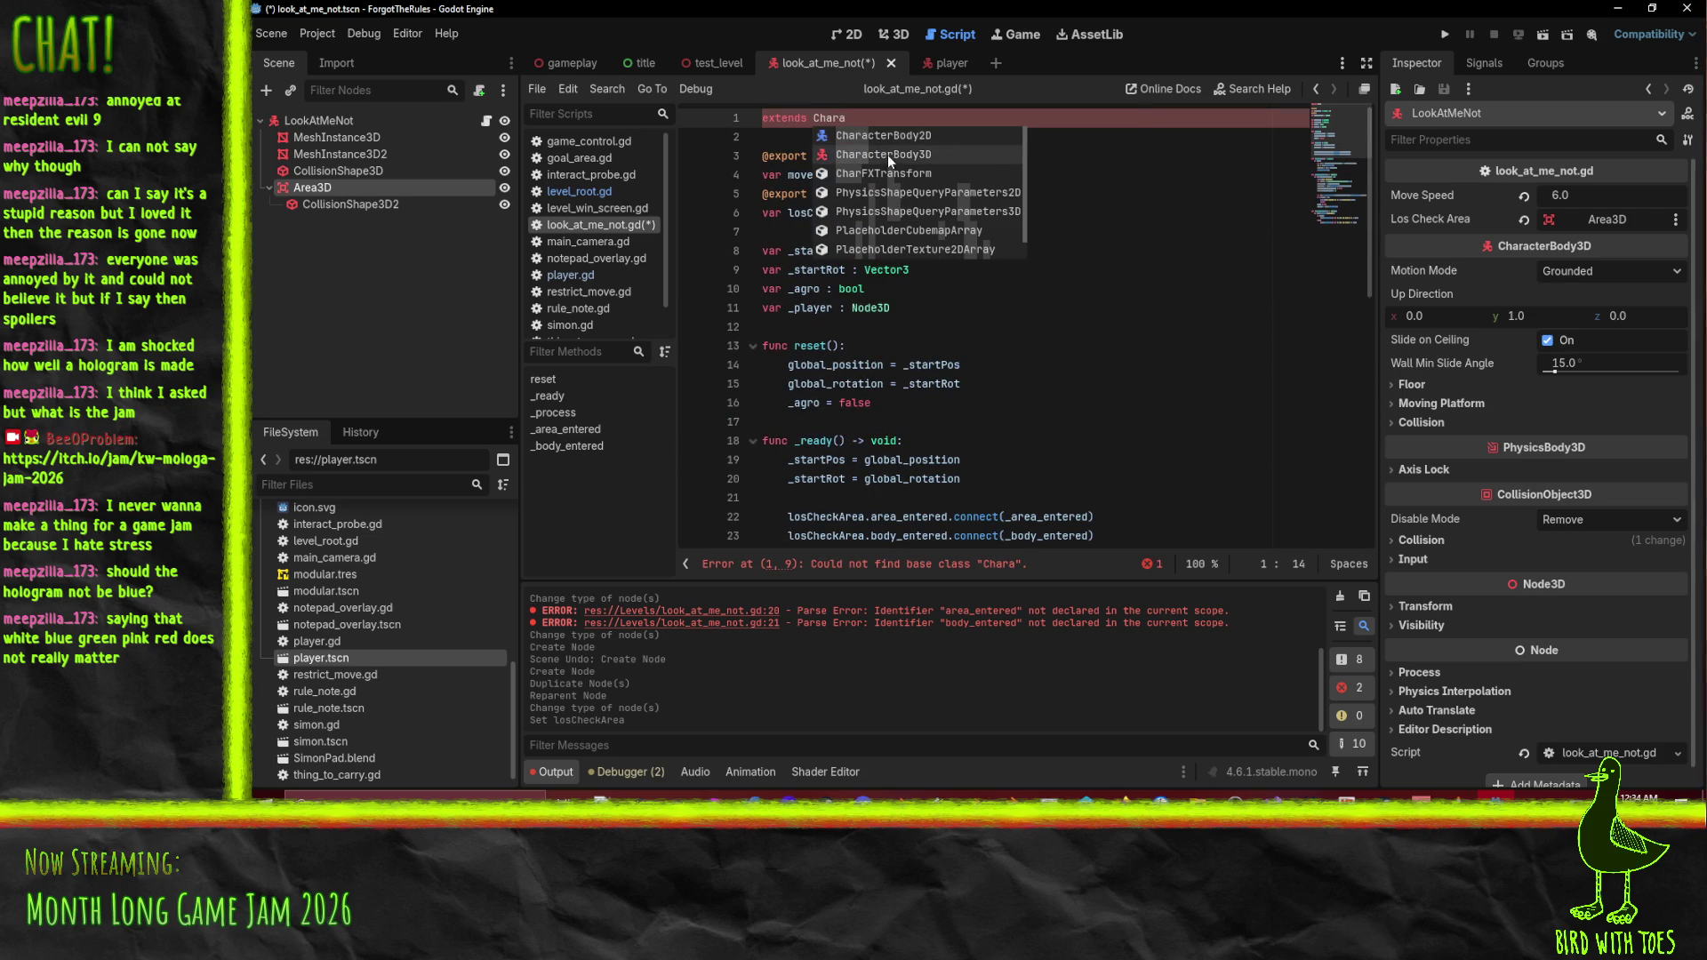
{"action": "left_click", "coordinate": [919, 153]}
{"action": "key", "text": "ctrl+s"}
Open a new line at the end of reset() for the velocity reset.
{"action": "scroll", "coordinate": [1043, 326], "scroll_direction": "down", "scroll_amount": 6}
{"action": "left_click", "coordinate": [1043, 345]}
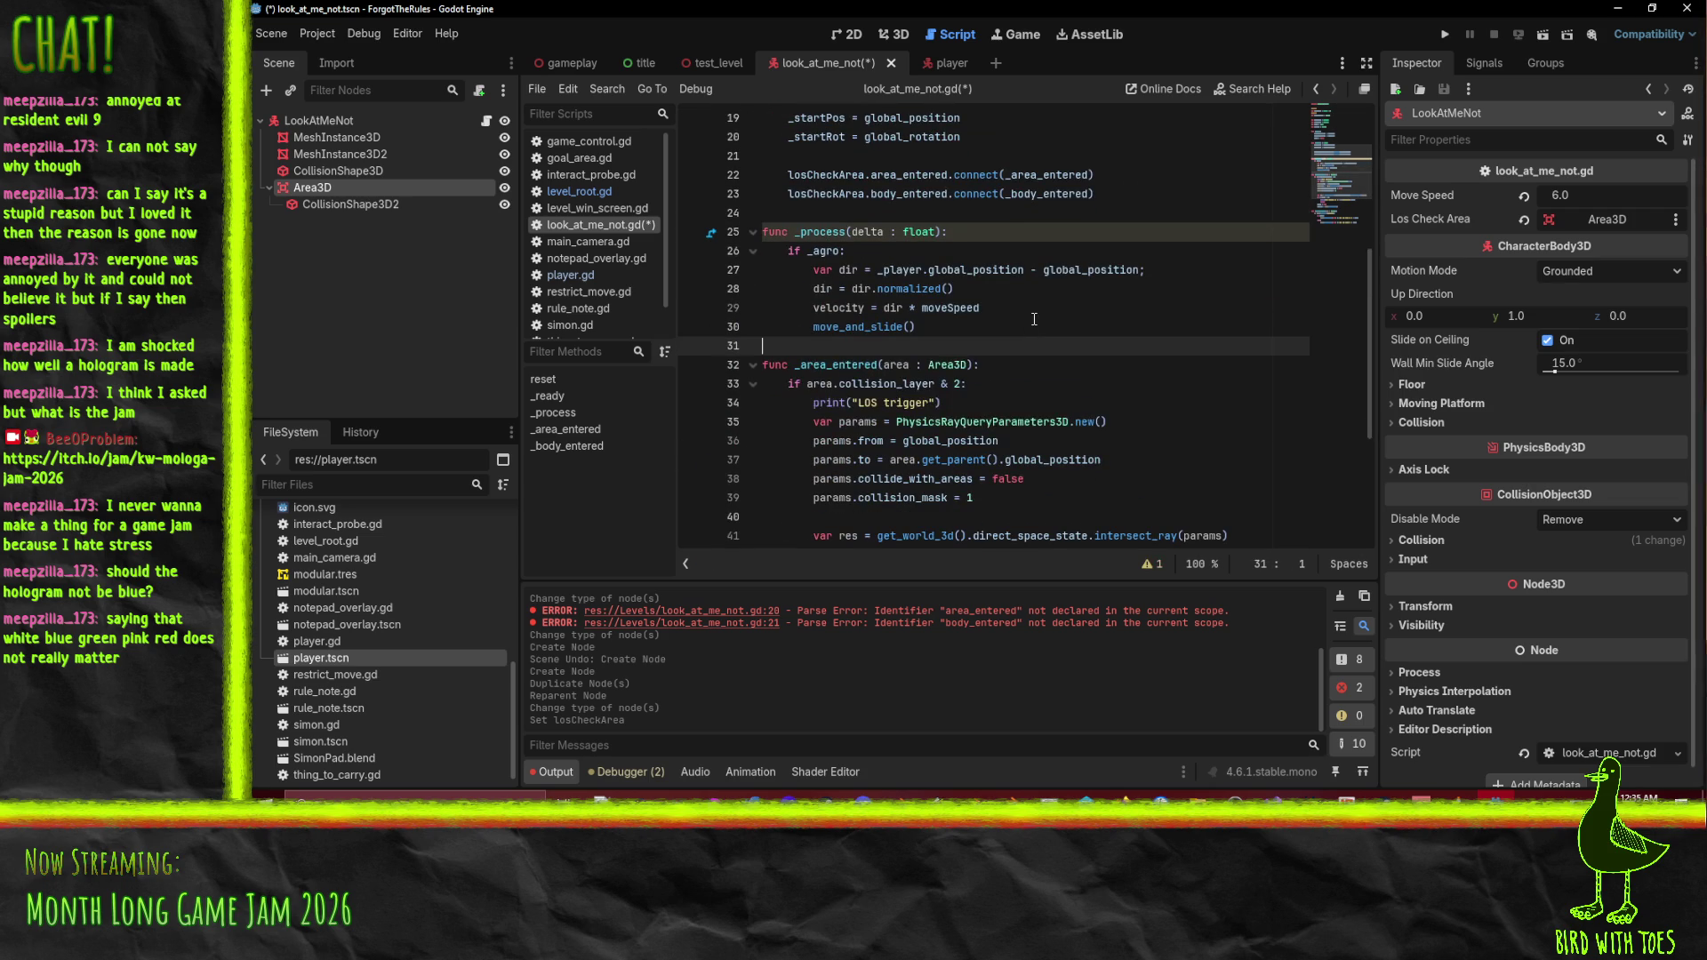
{"action": "left_click", "coordinate": [1043, 325]}
{"action": "scroll", "coordinate": [942, 319], "scroll_direction": "up", "scroll_amount": 1}
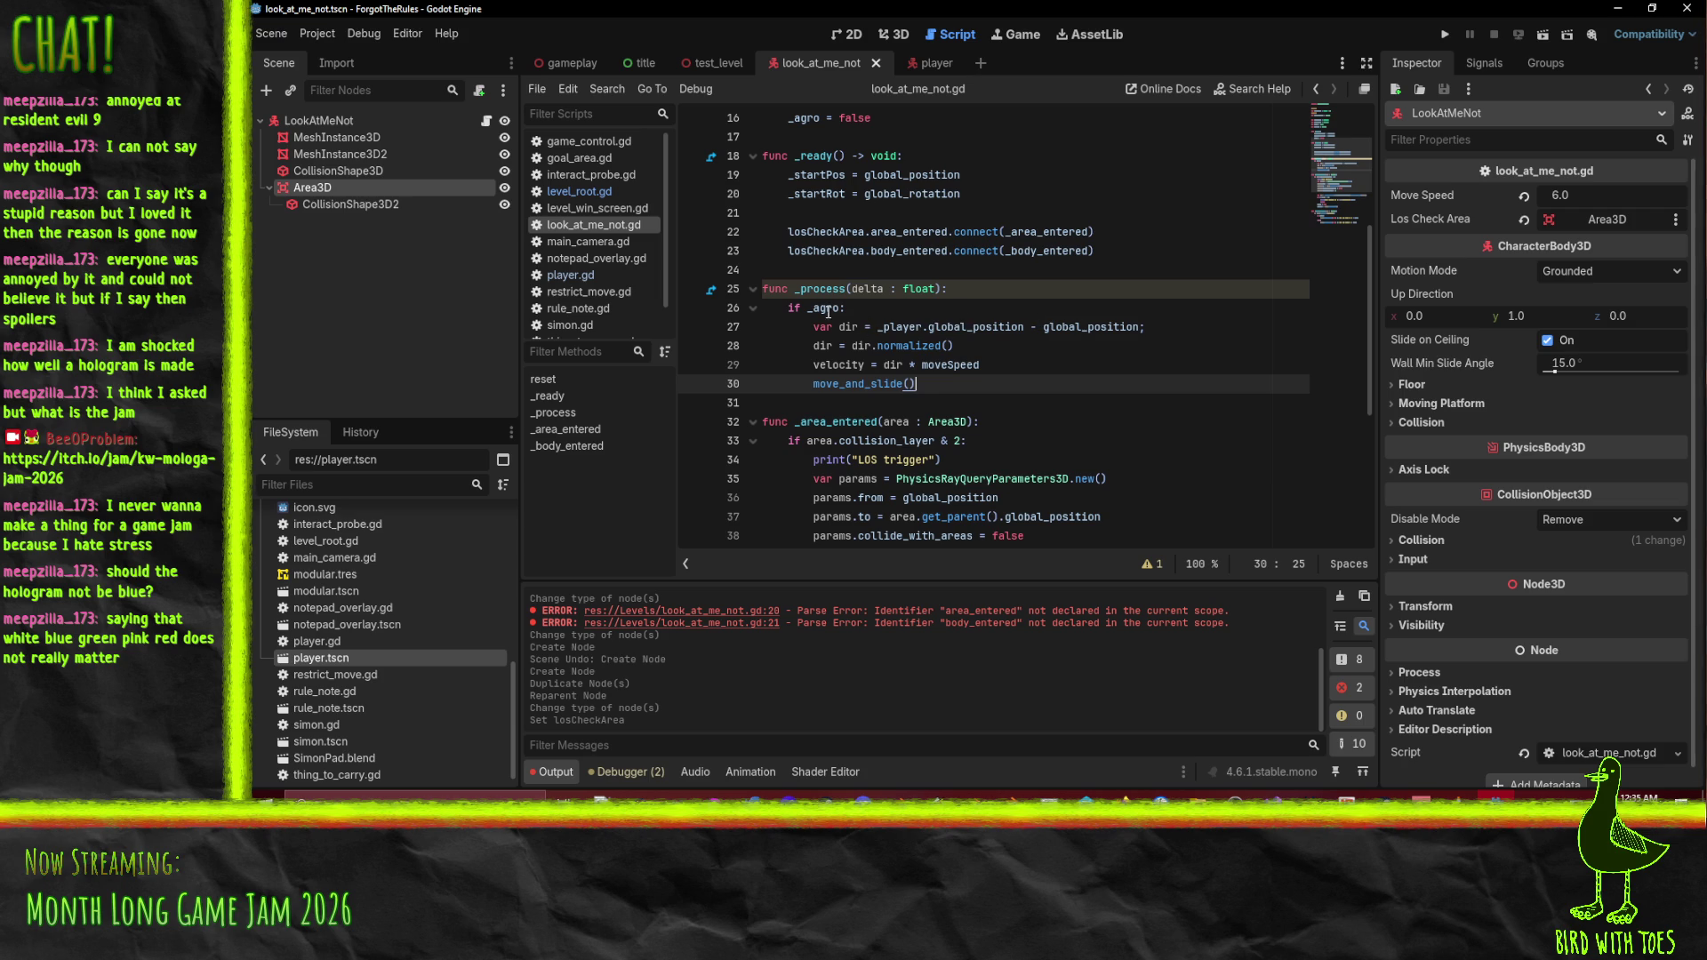
{"action": "scroll", "coordinate": [884, 318], "scroll_direction": "up", "scroll_amount": 1}
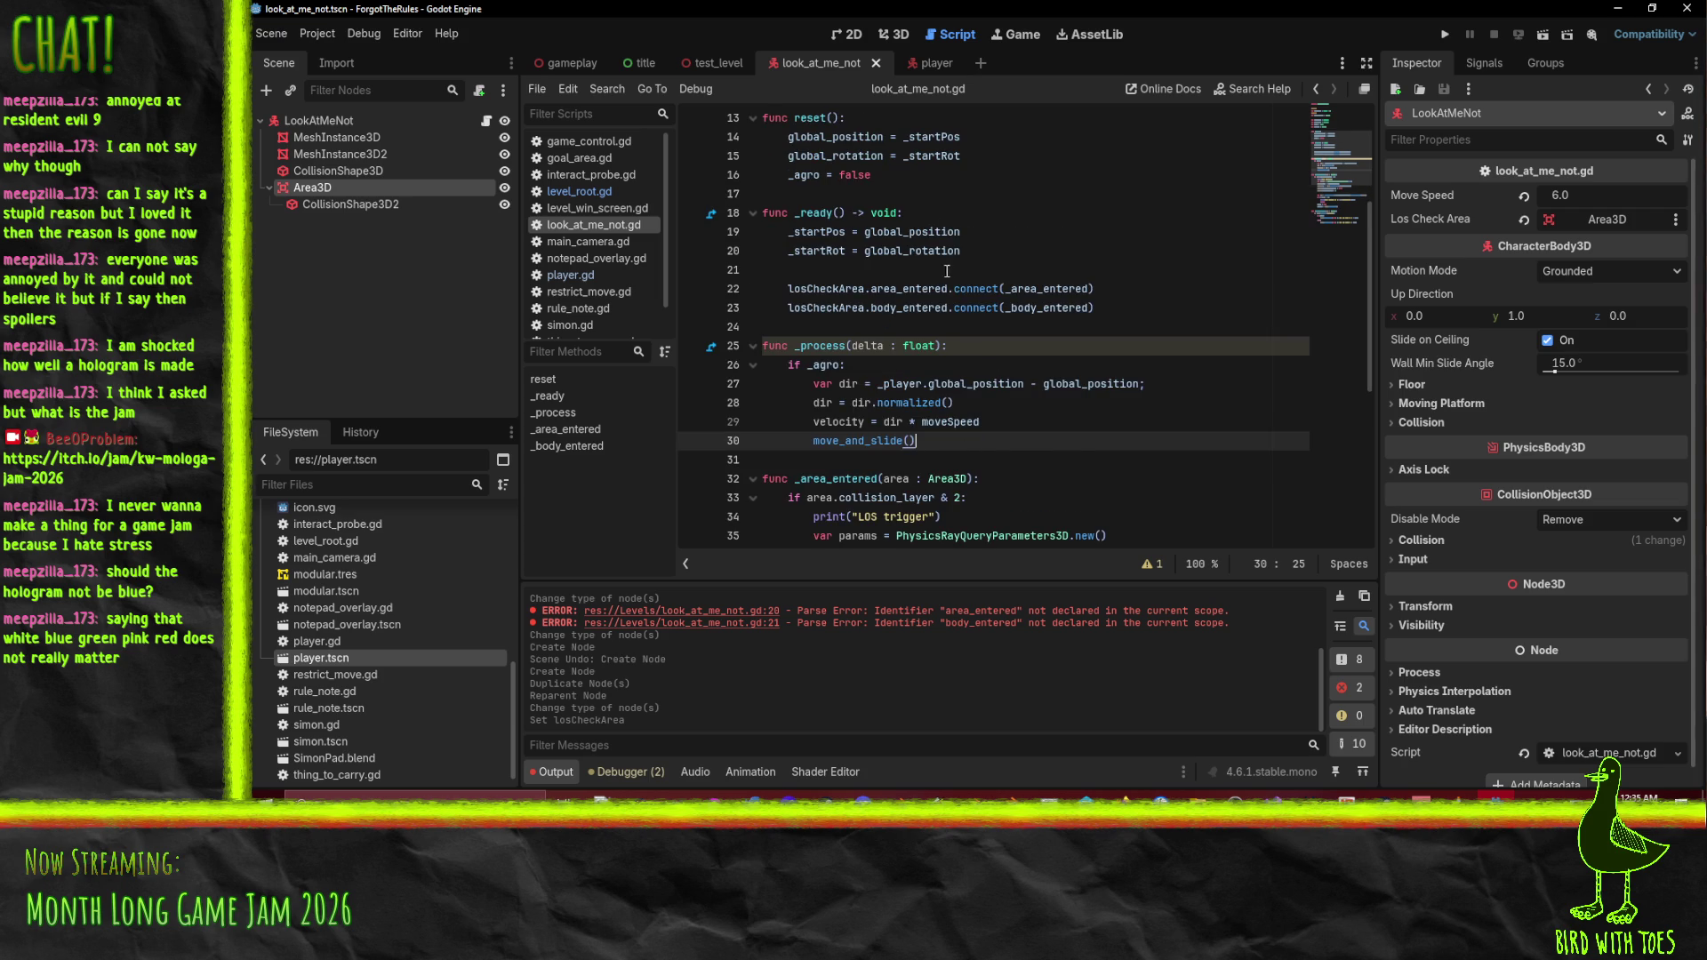
{"action": "scroll", "coordinate": [956, 265], "scroll_direction": "up", "scroll_amount": 1}
{"action": "left_click", "coordinate": [979, 231]}
{"action": "key", "text": "Return"}
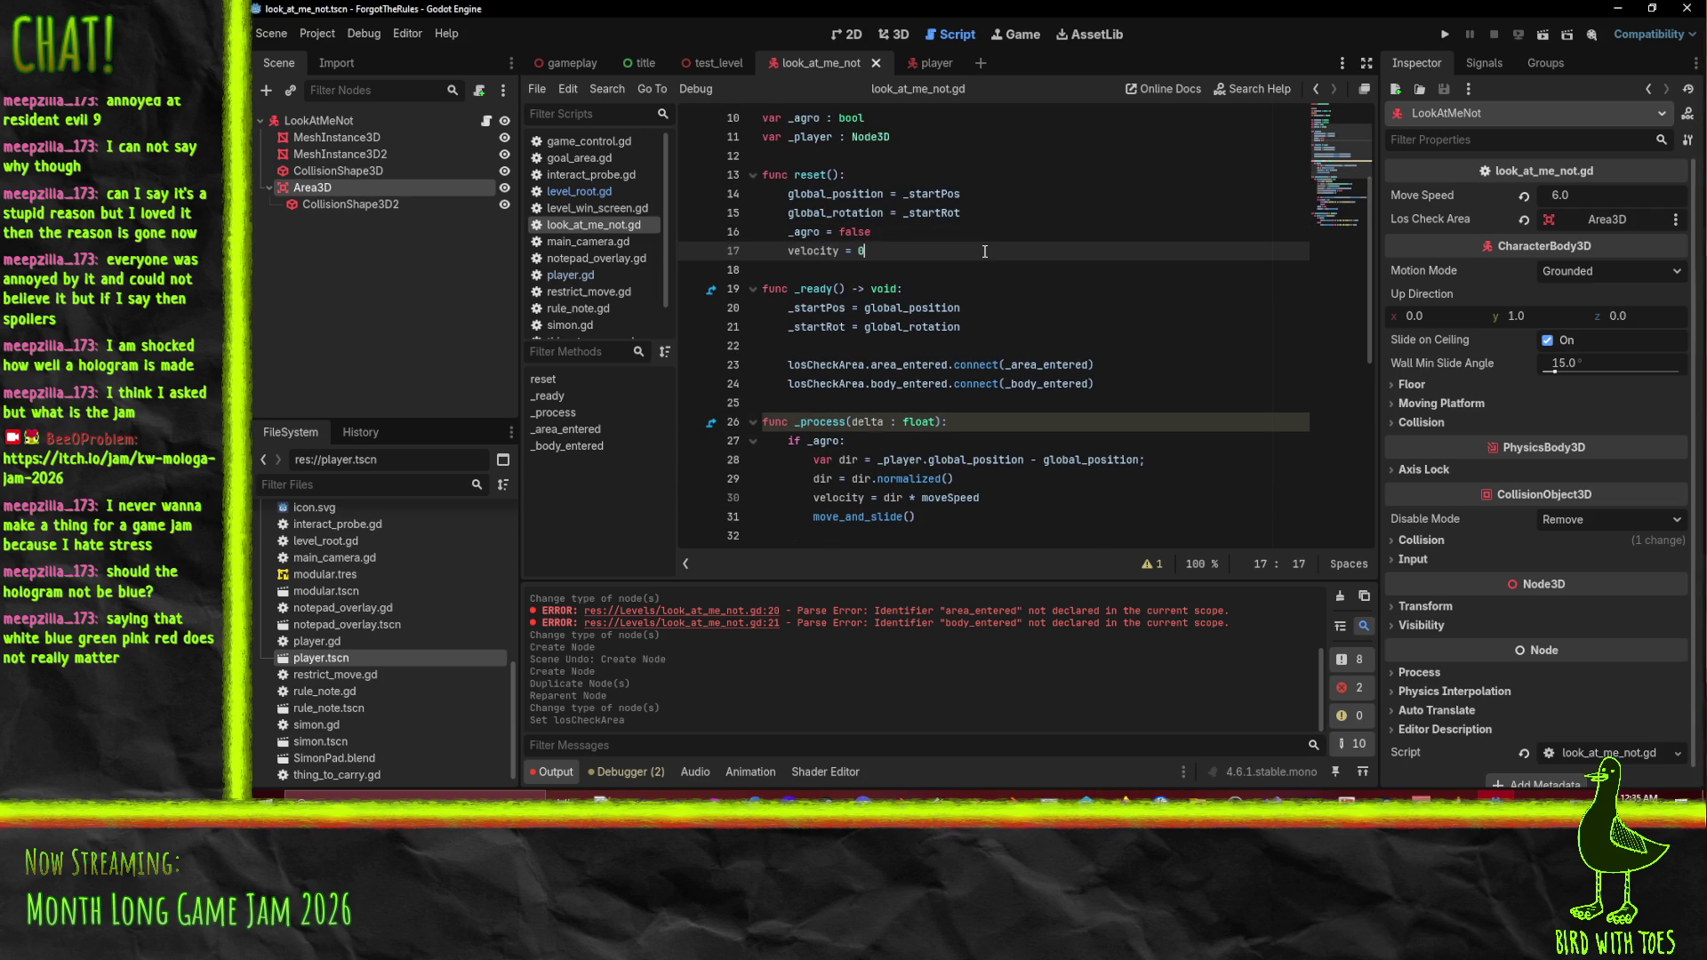
Make 'velocity = Vector3.ZERO' the first line of reset(), save, and run the project.
{"action": "key", "text": "Home"}
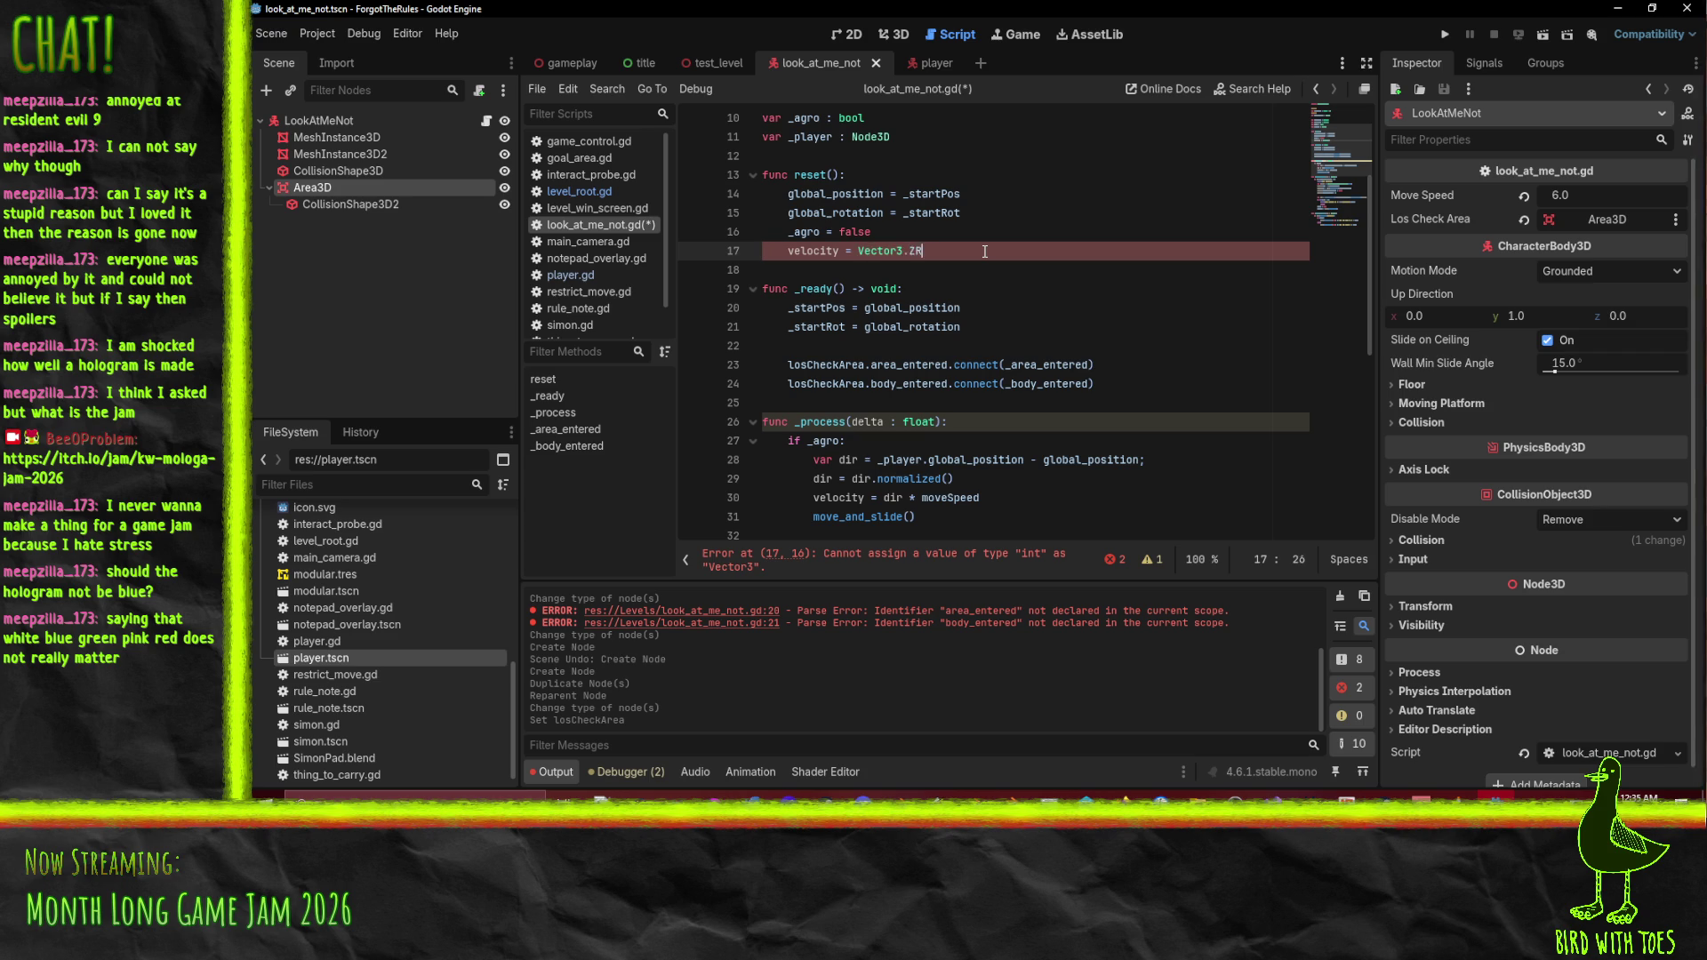
{"action": "key", "text": "Return"}
{"action": "key", "text": "ctrl+s"}
{"action": "left_click", "coordinate": [1056, 277]}
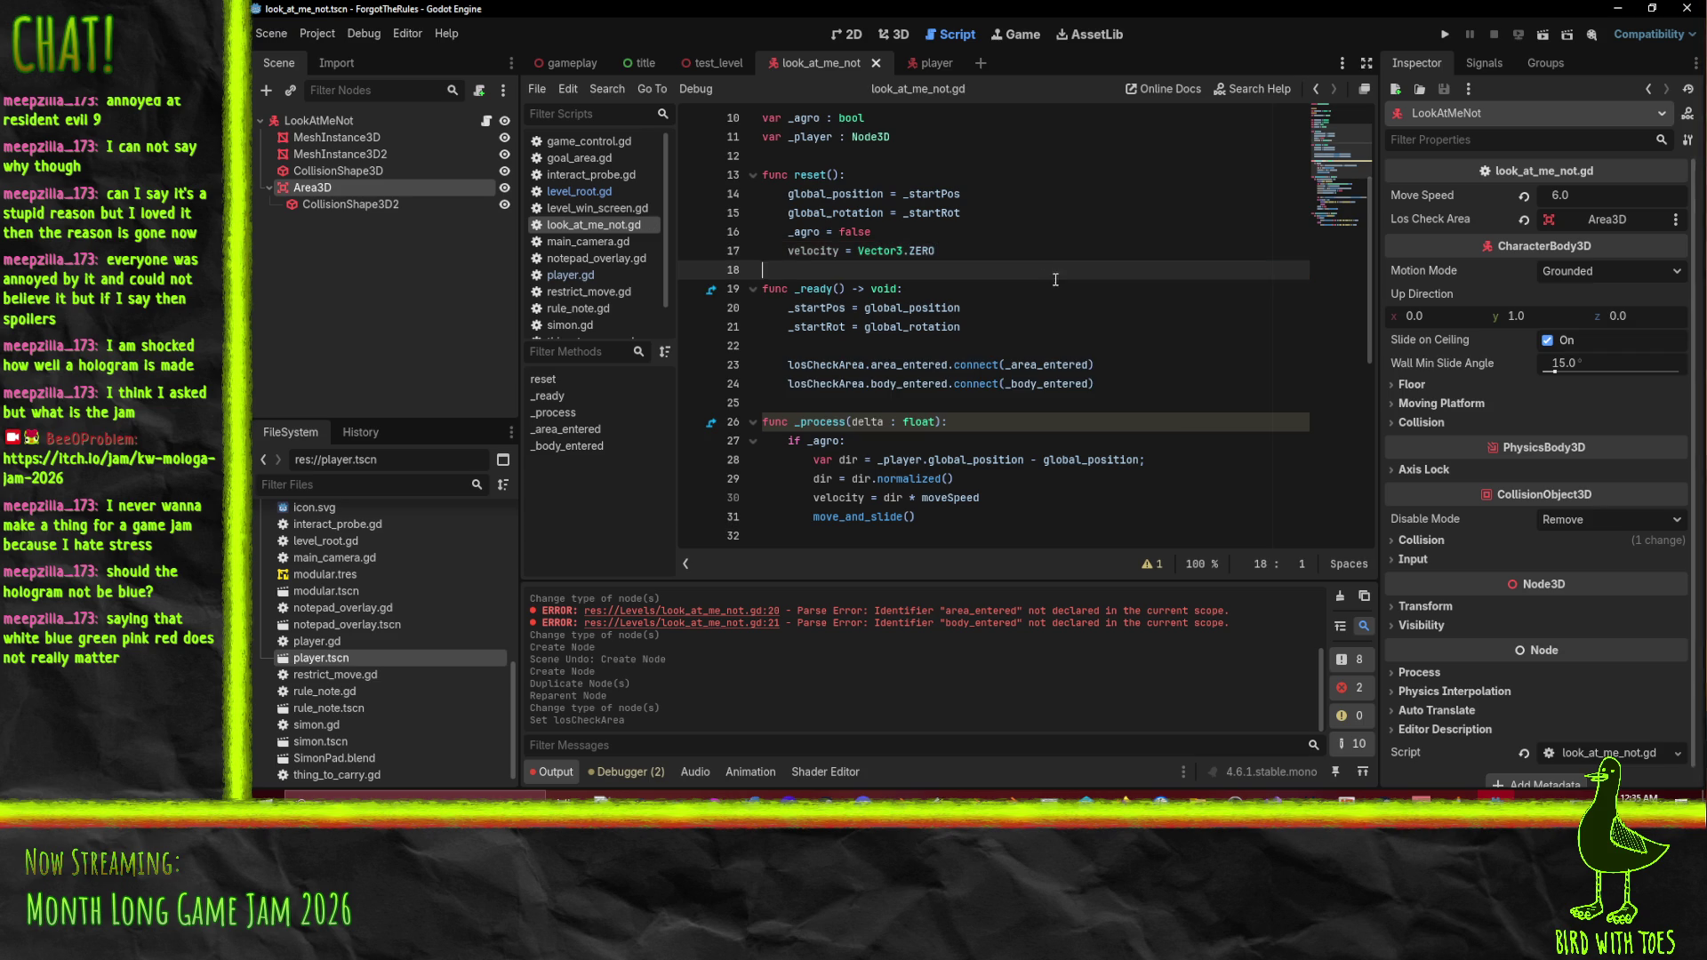
{"action": "key", "text": "Up"}
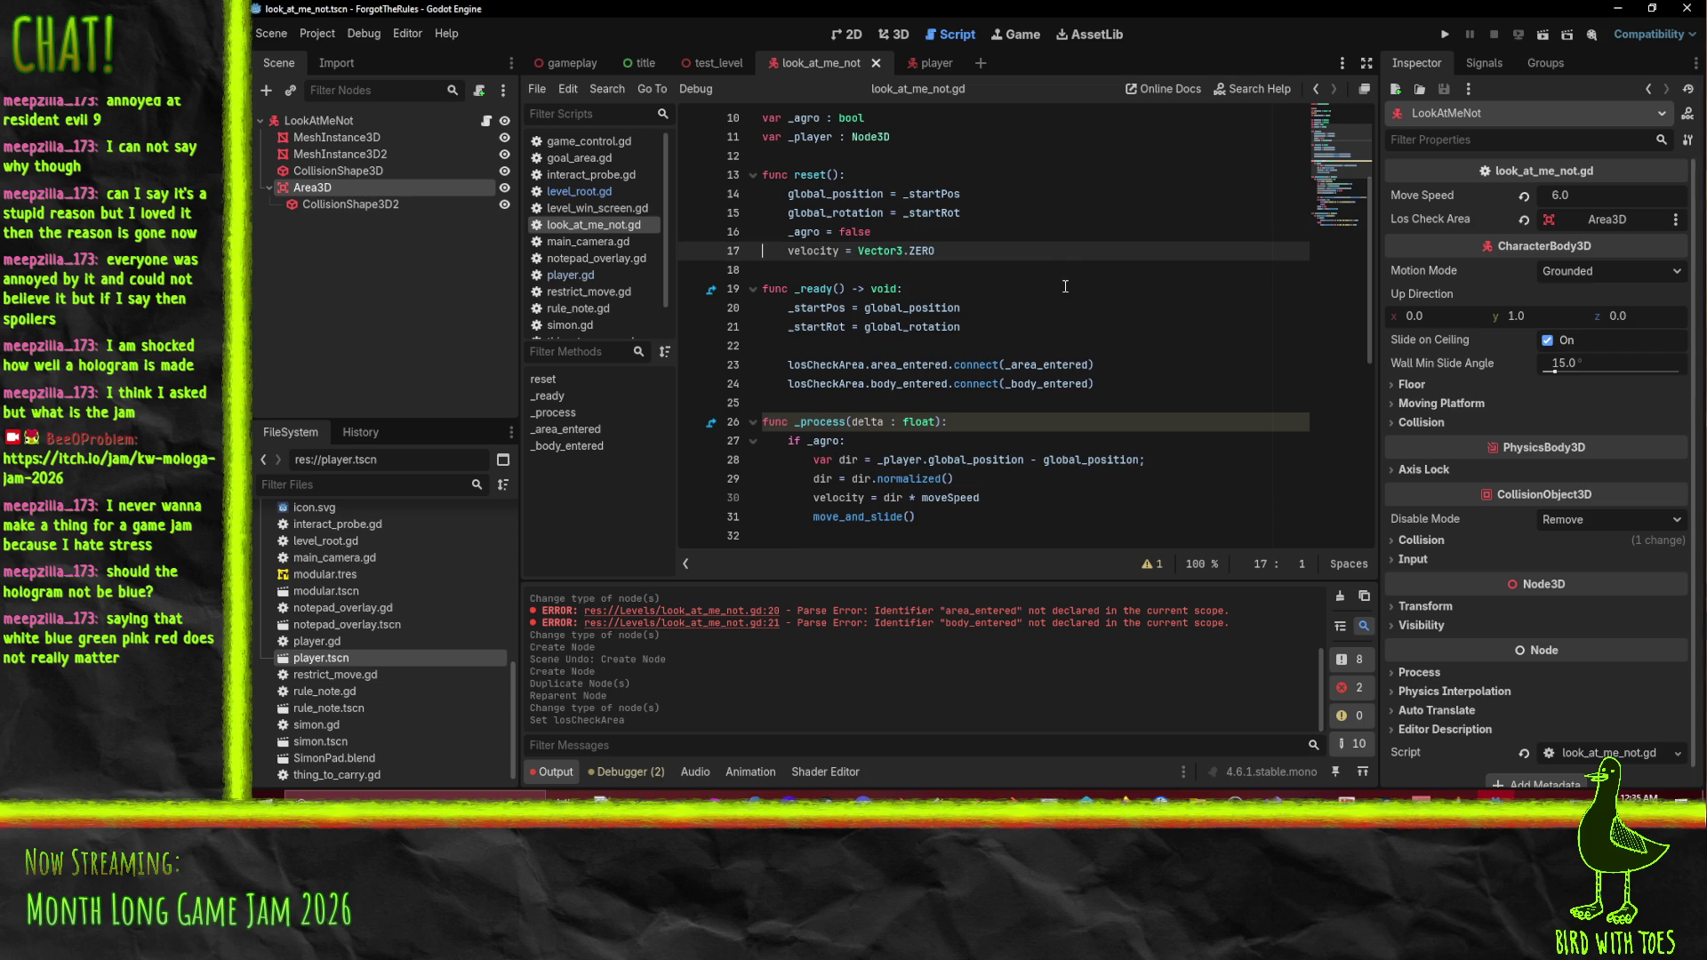
{"action": "key", "text": "ctrl+shift+k"}
{"action": "key", "text": "ctrl+z"}
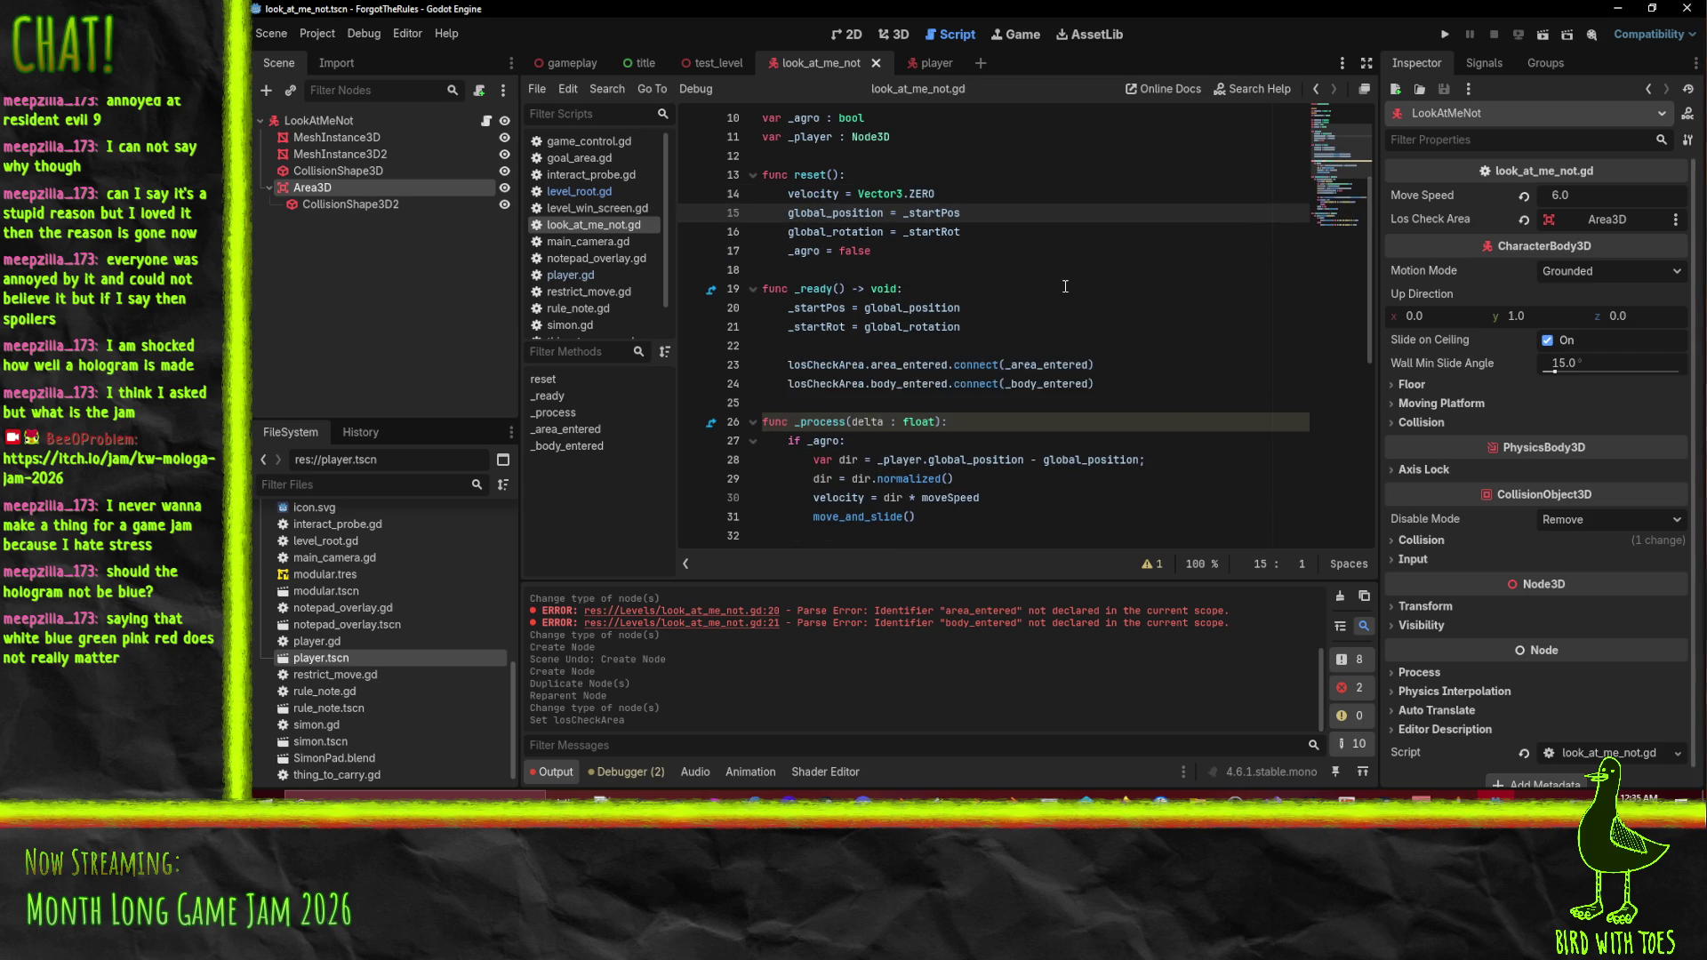
{"action": "left_click", "coordinate": [1069, 345]}
{"action": "left_click", "coordinate": [315, 120]}
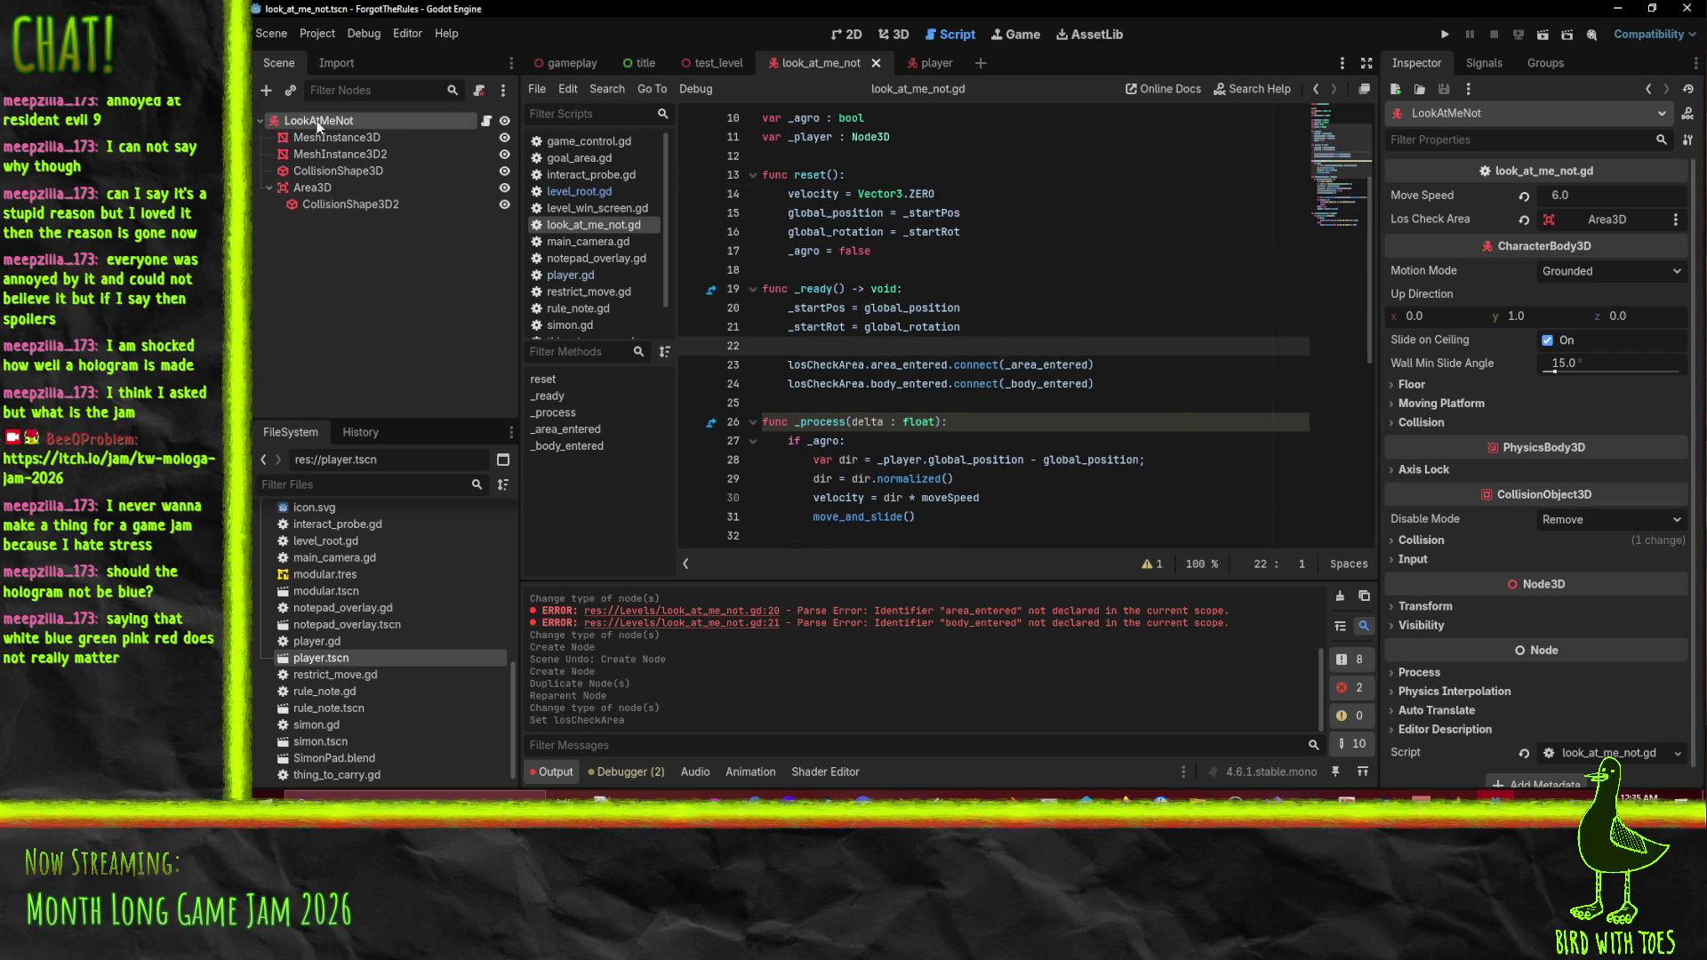
{"action": "left_click", "coordinate": [1443, 36]}
Play-test by walking the player into the cubes and across the room, then quit with F8.
{"action": "key", "text": "e"}
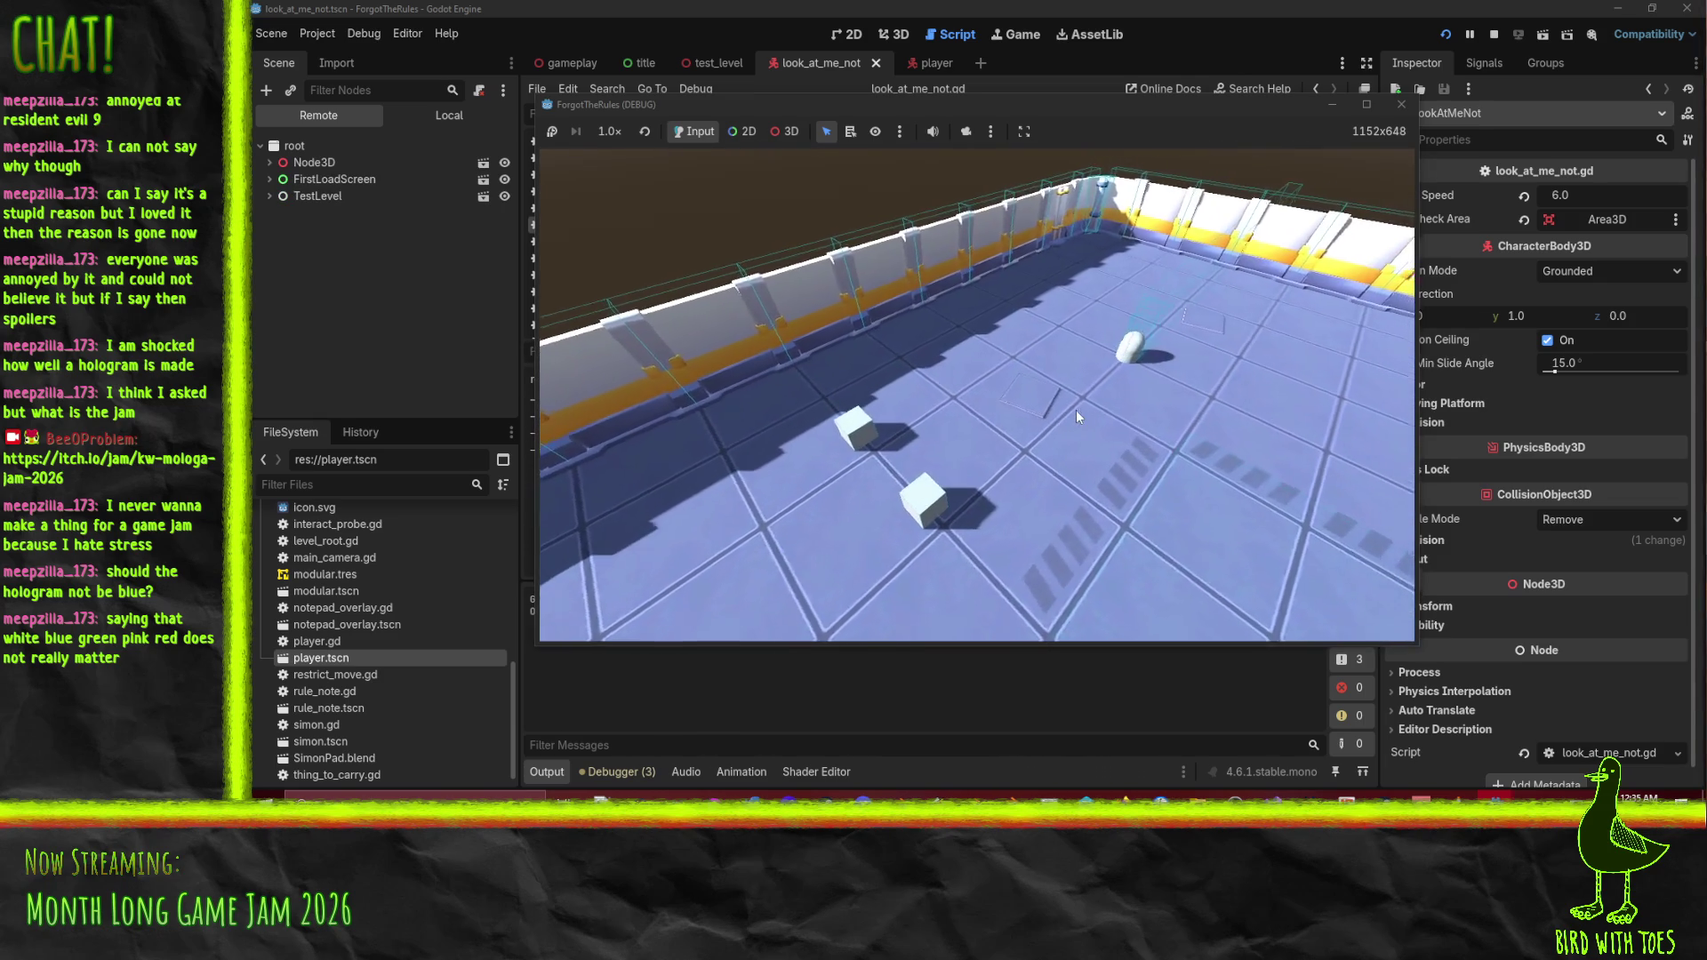
{"action": "key", "text": "d"}
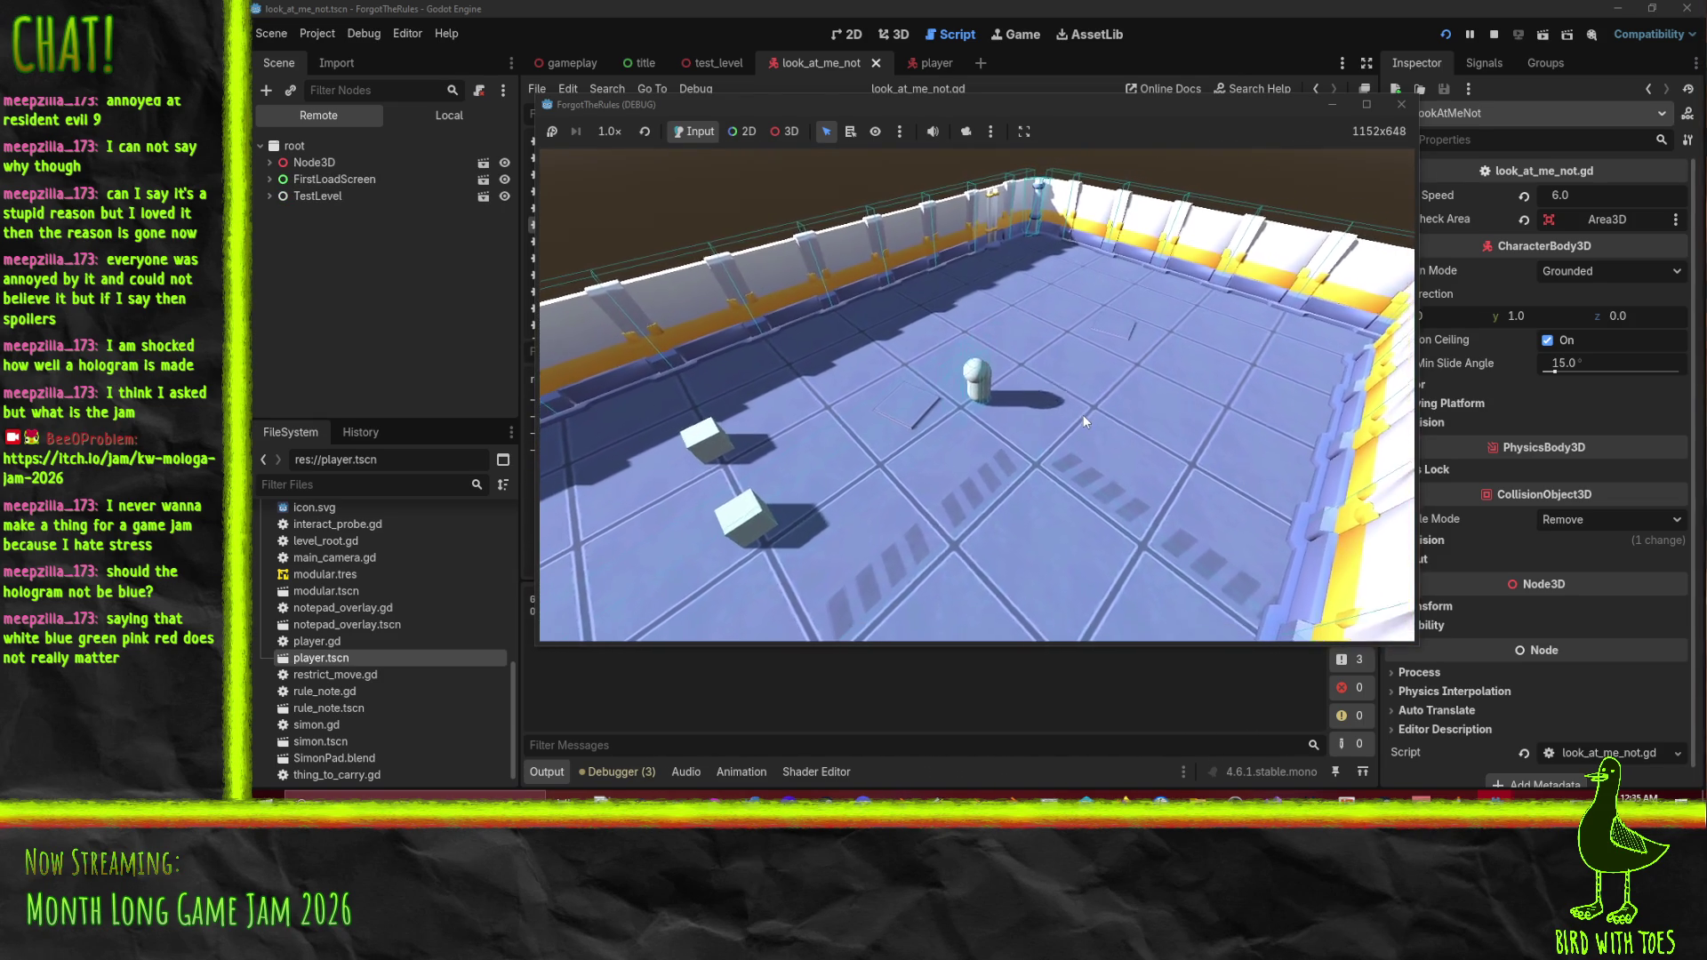
{"action": "key", "text": "a"}
{"action": "key", "text": "s"}
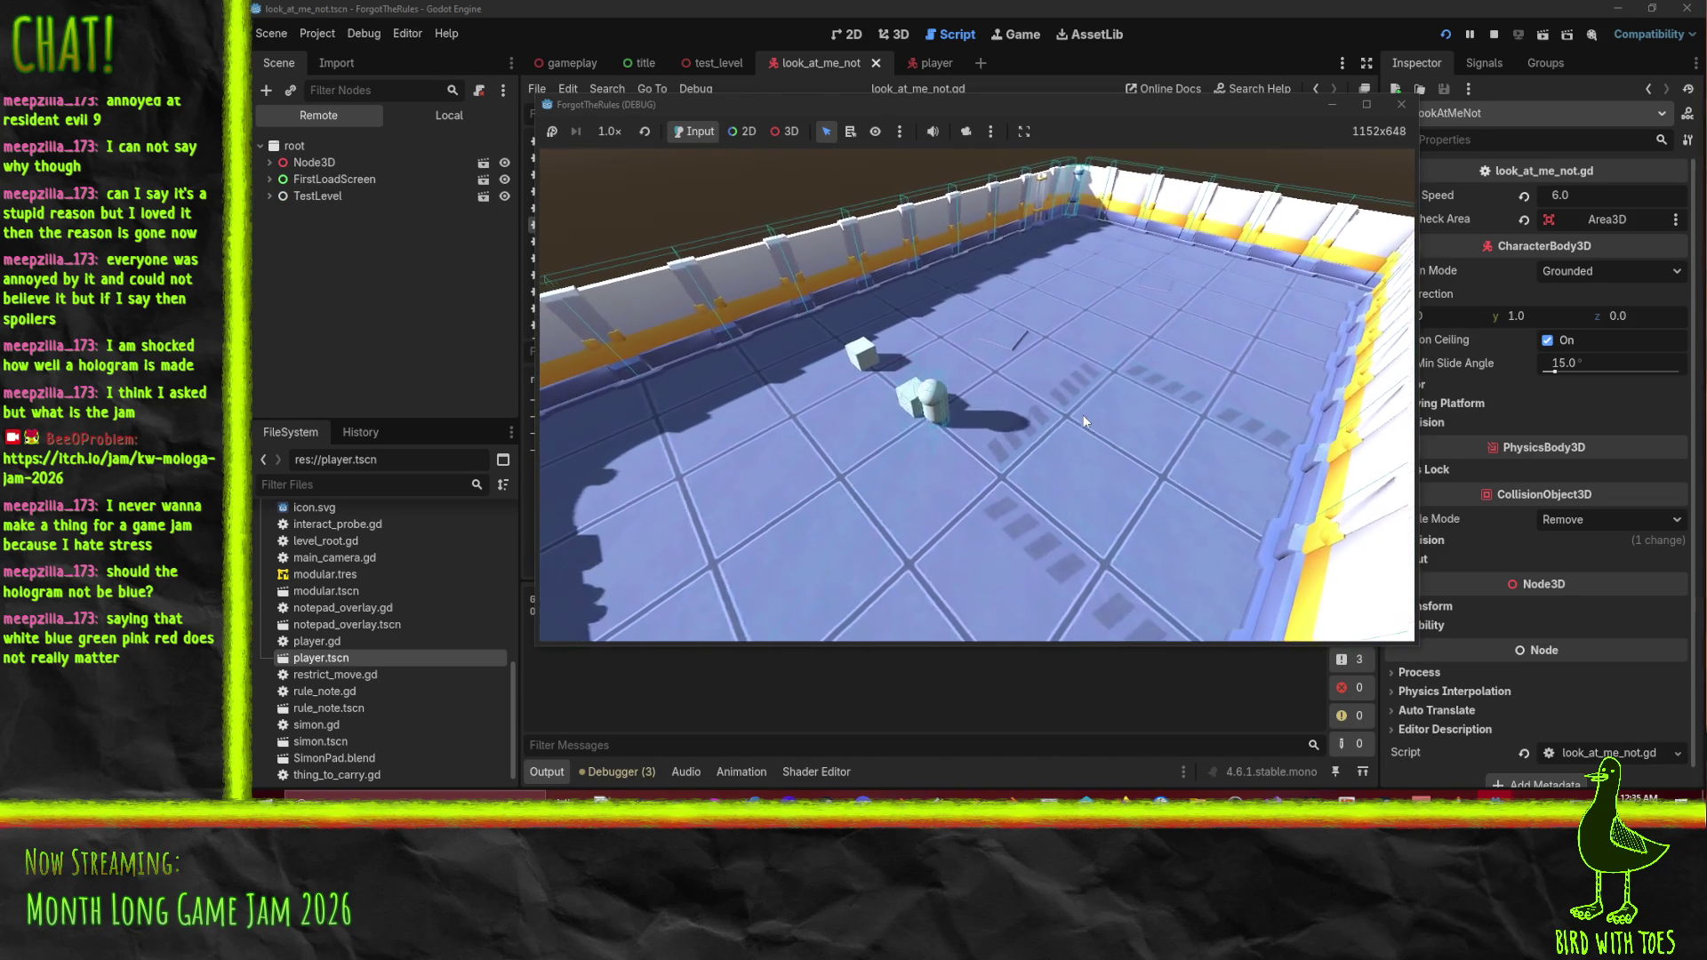
{"action": "key", "text": "s"}
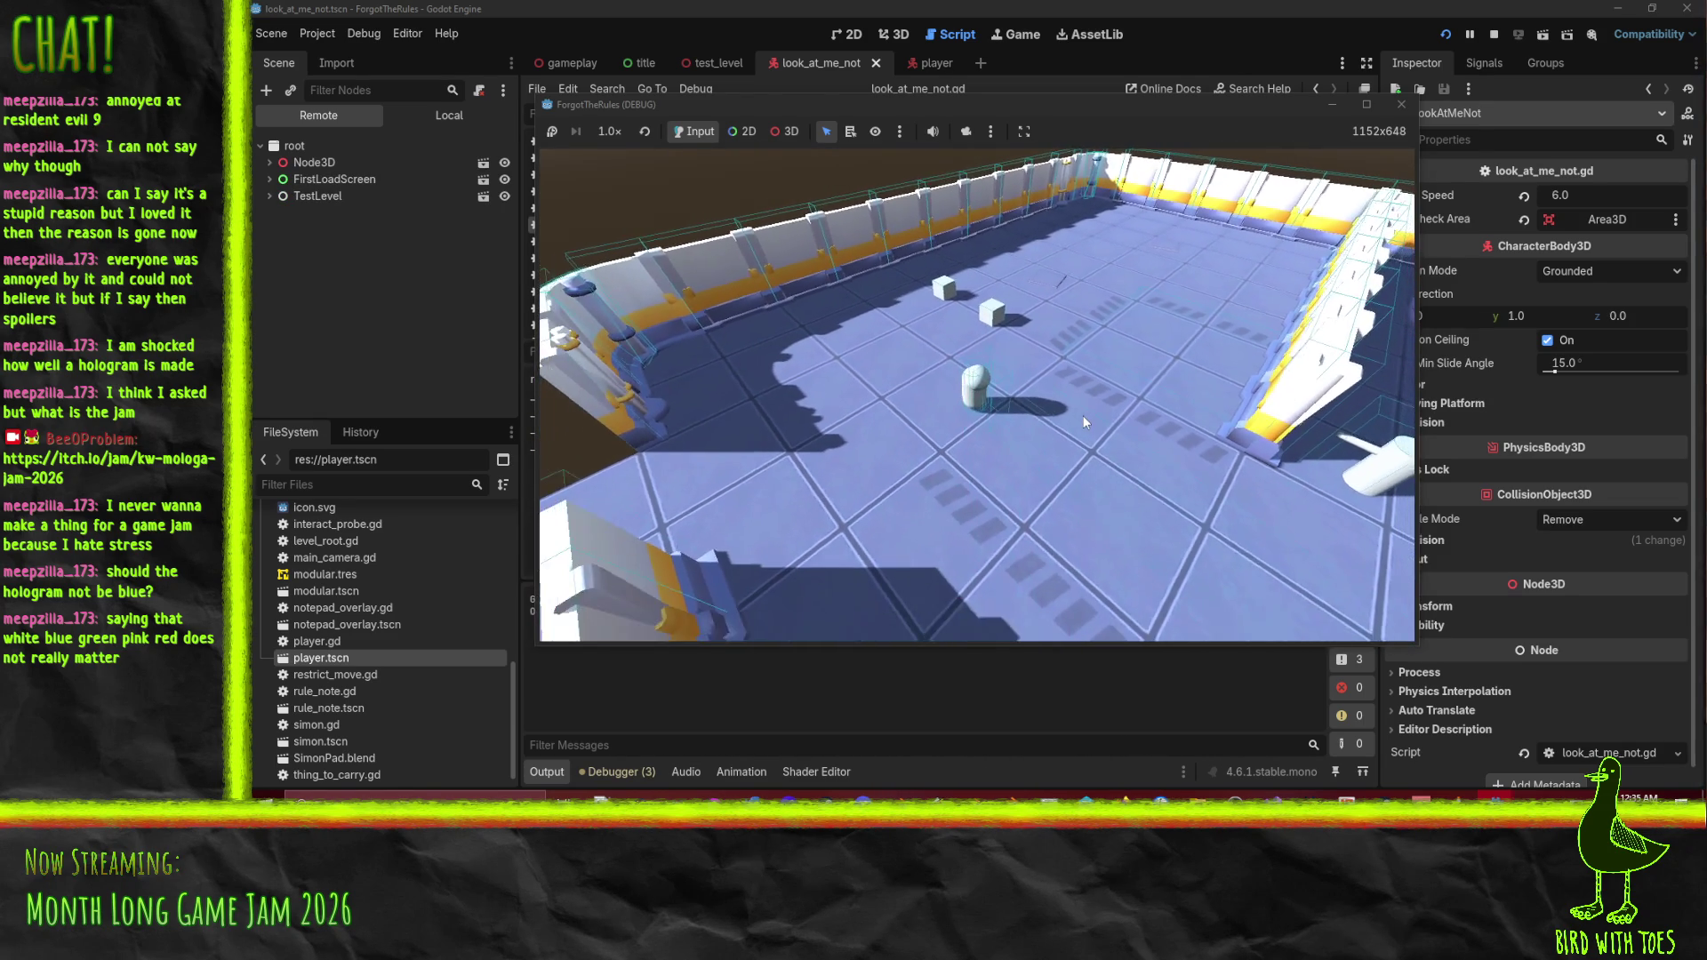
{"action": "key", "text": "w"}
{"action": "key", "text": "s"}
{"action": "key", "text": "s"}
{"action": "key", "text": "s"}
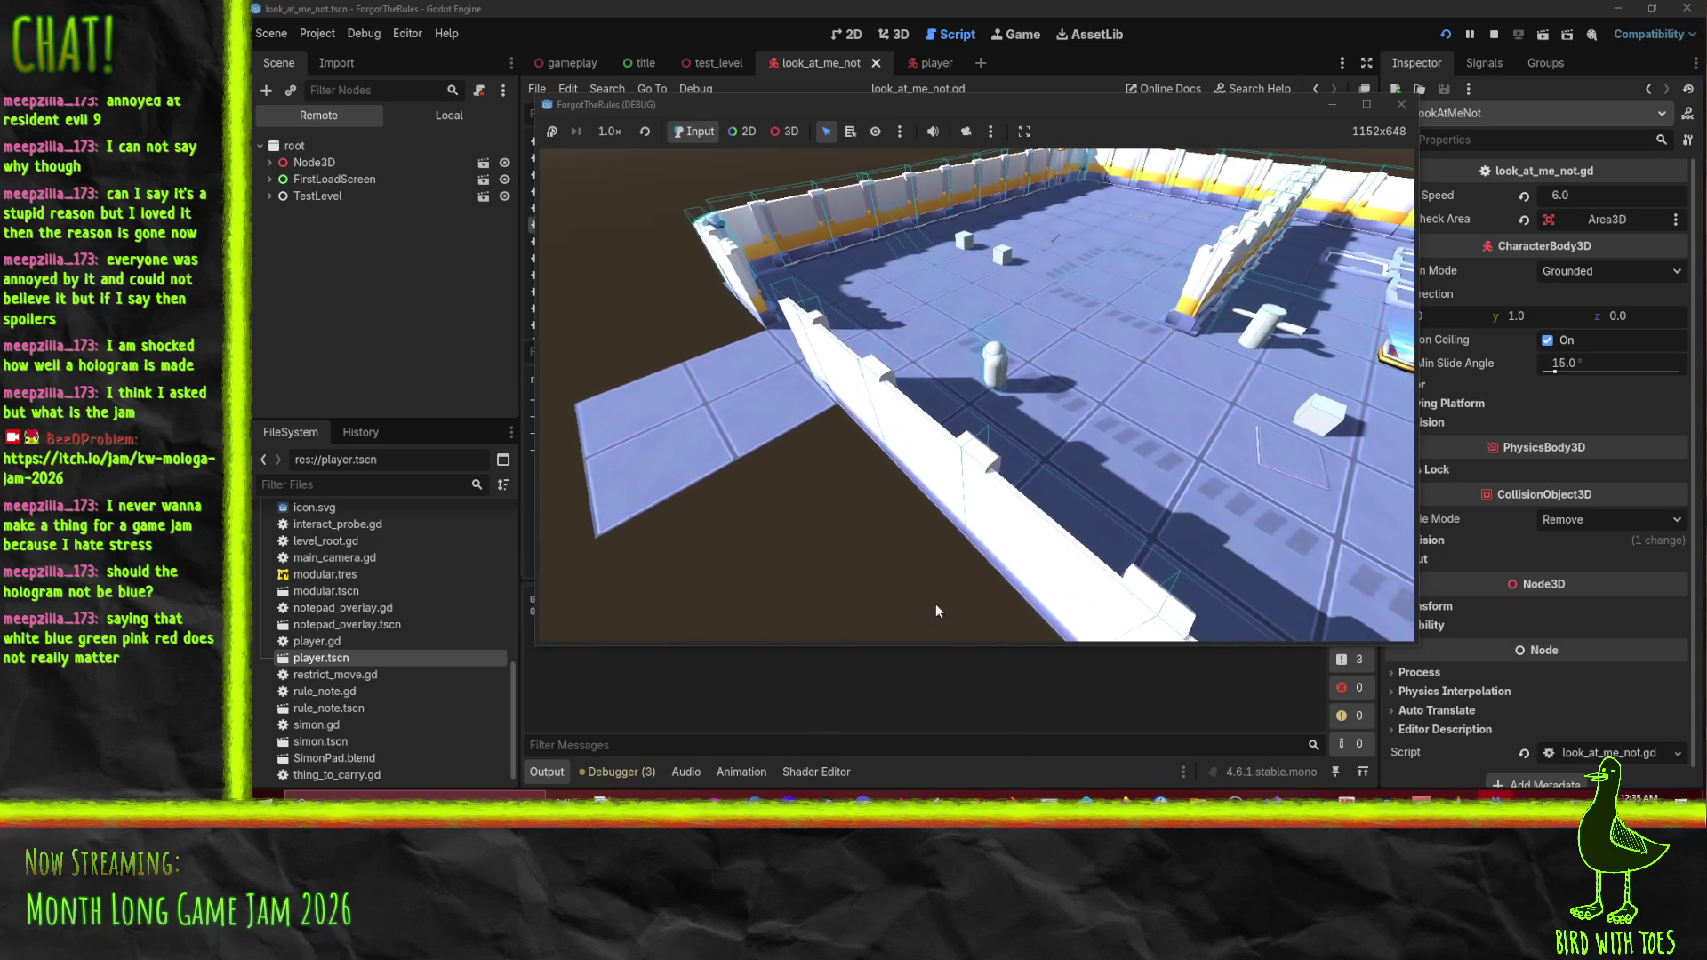
{"action": "key", "text": "F8"}
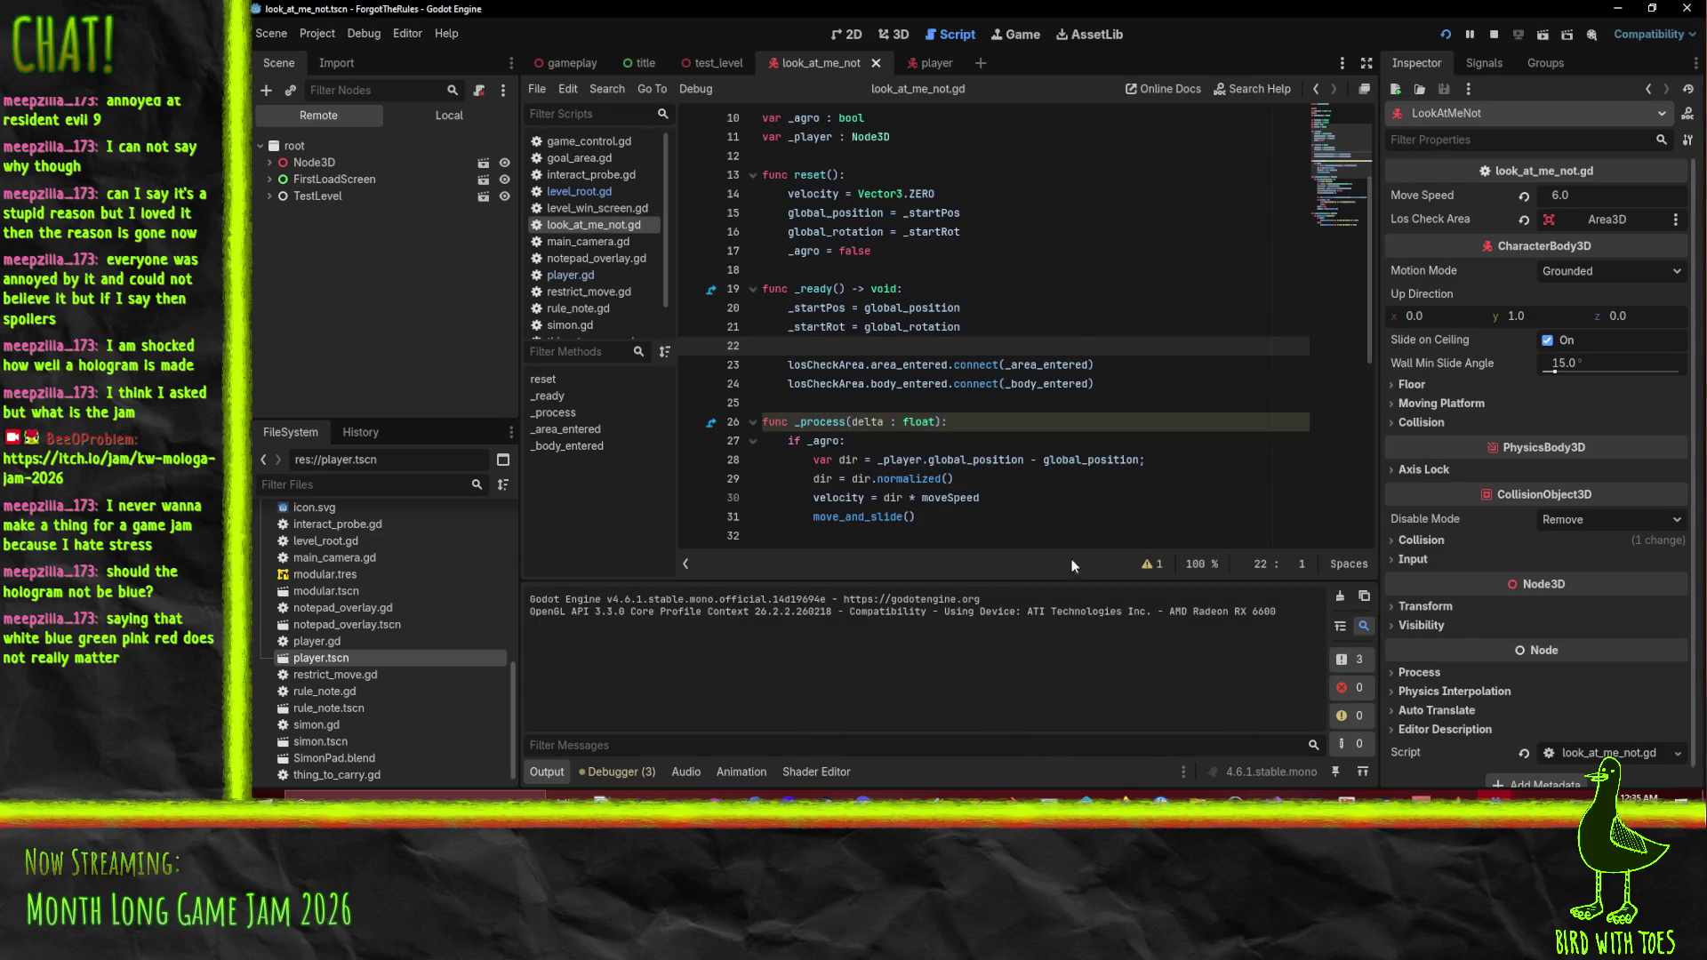
Glance at the player script, return to the LookAtMeNot script, and stop the running game.
{"action": "scroll", "coordinate": [1082, 343], "scroll_direction": "up", "scroll_amount": 3}
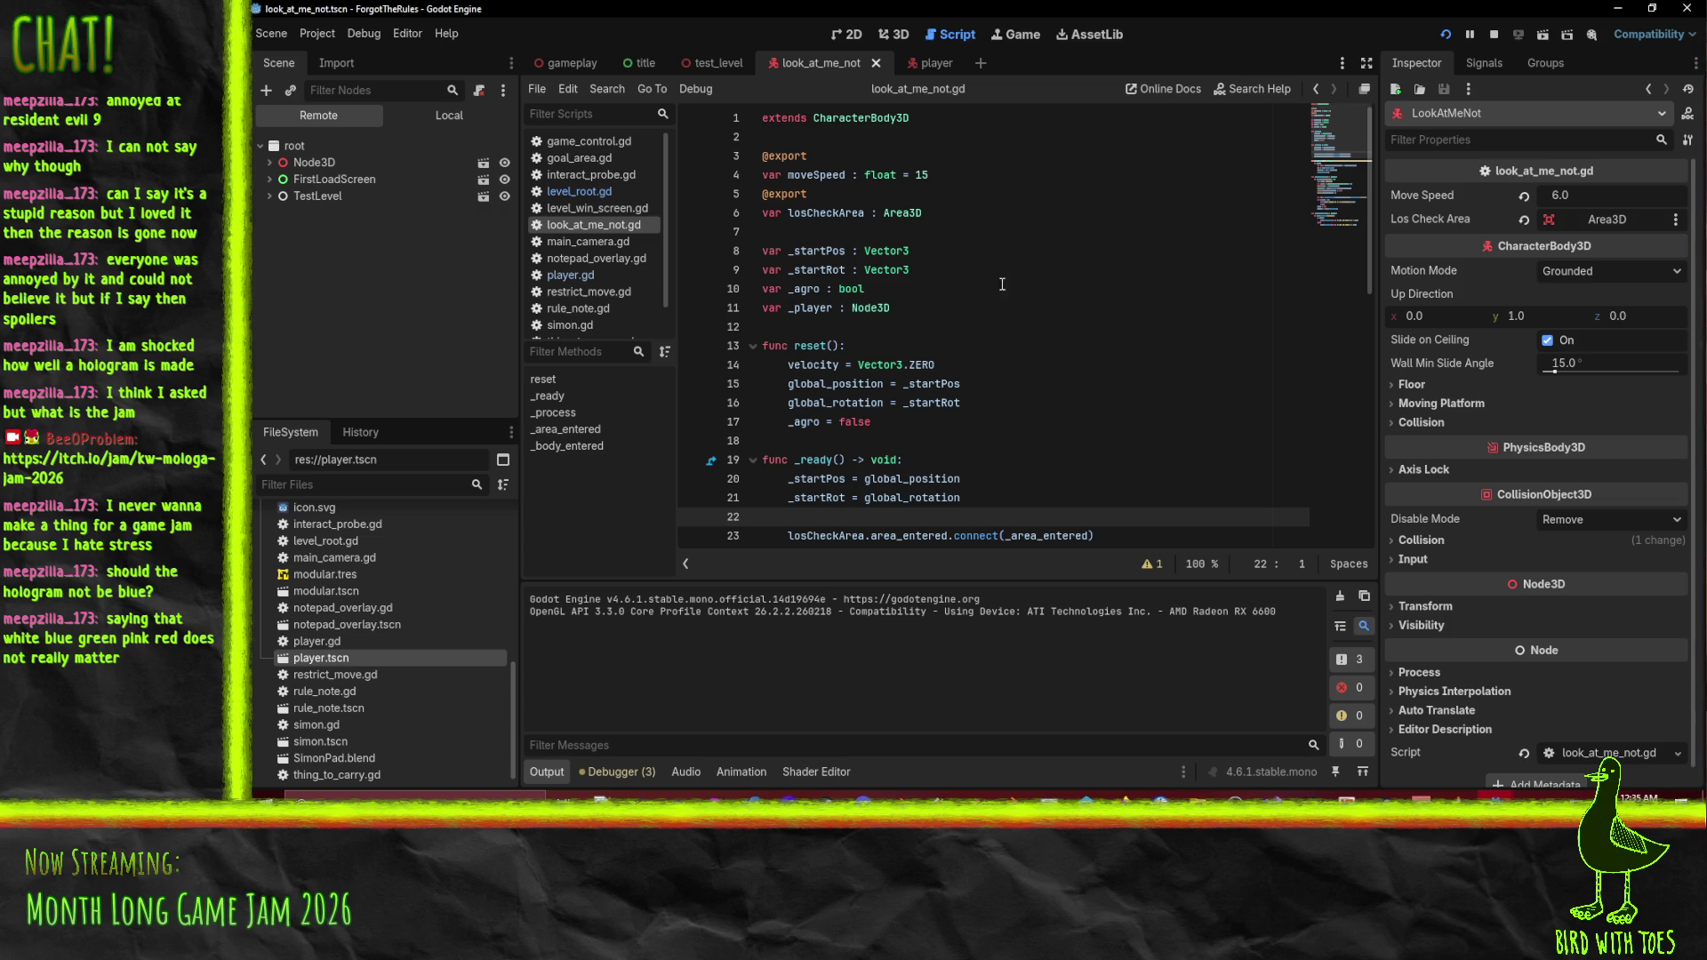
{"action": "left_click", "coordinate": [920, 64]}
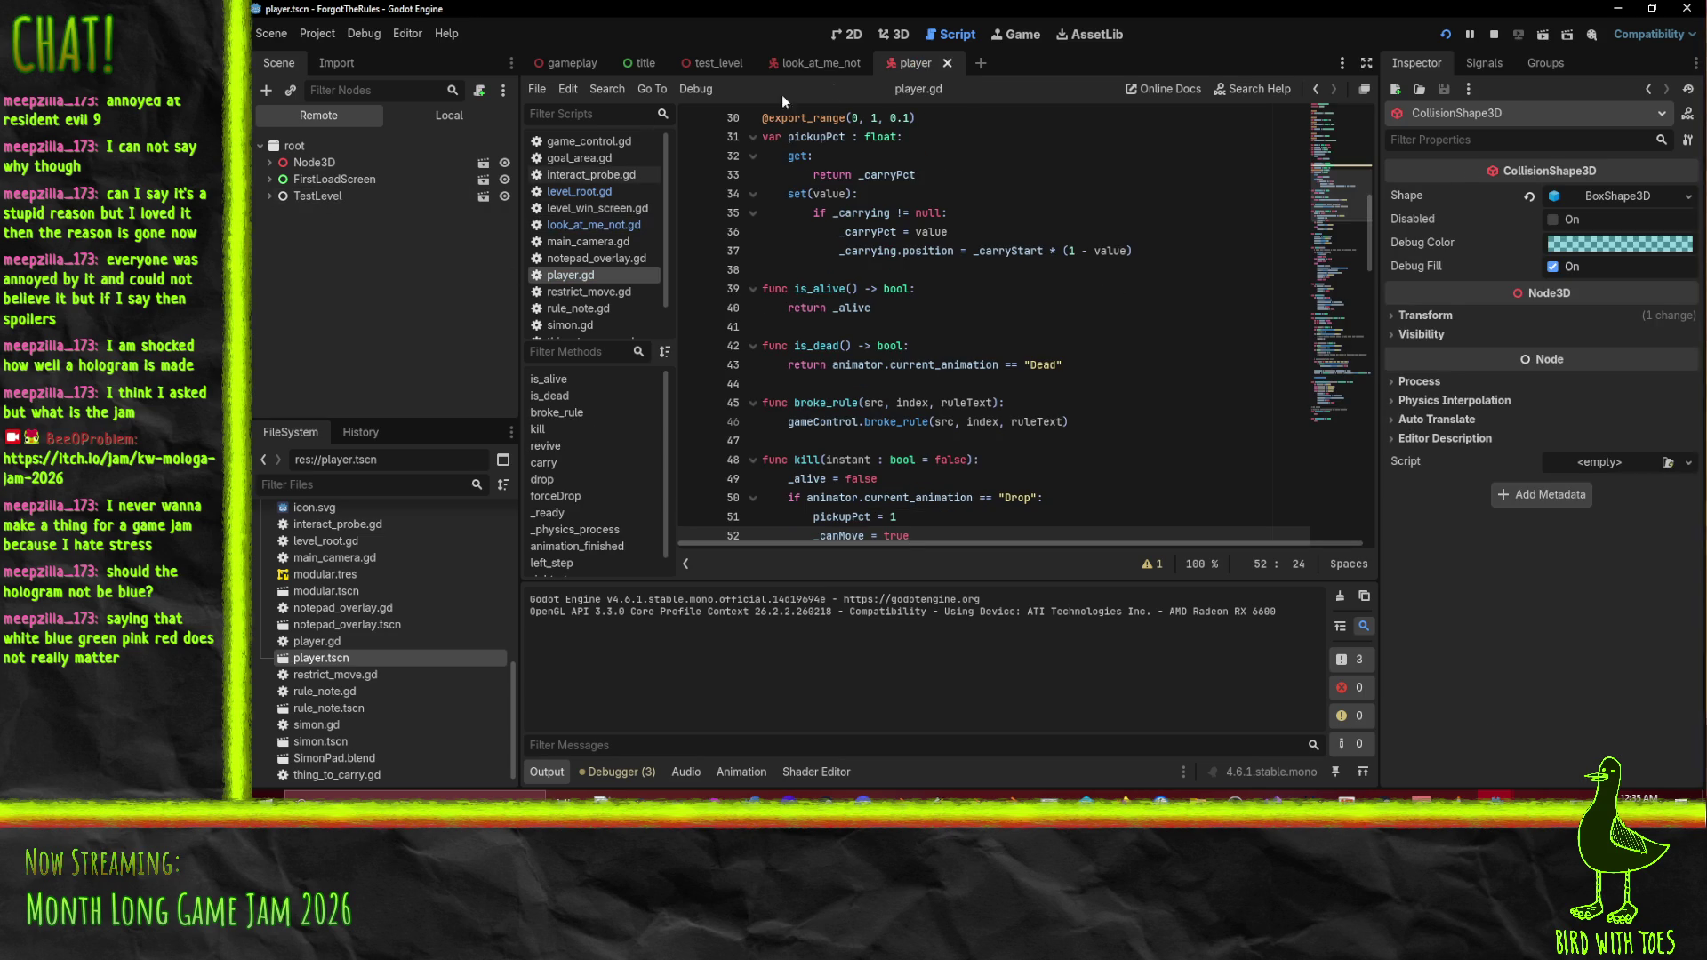
{"action": "left_click", "coordinate": [820, 64]}
{"action": "left_click", "coordinate": [1494, 34]}
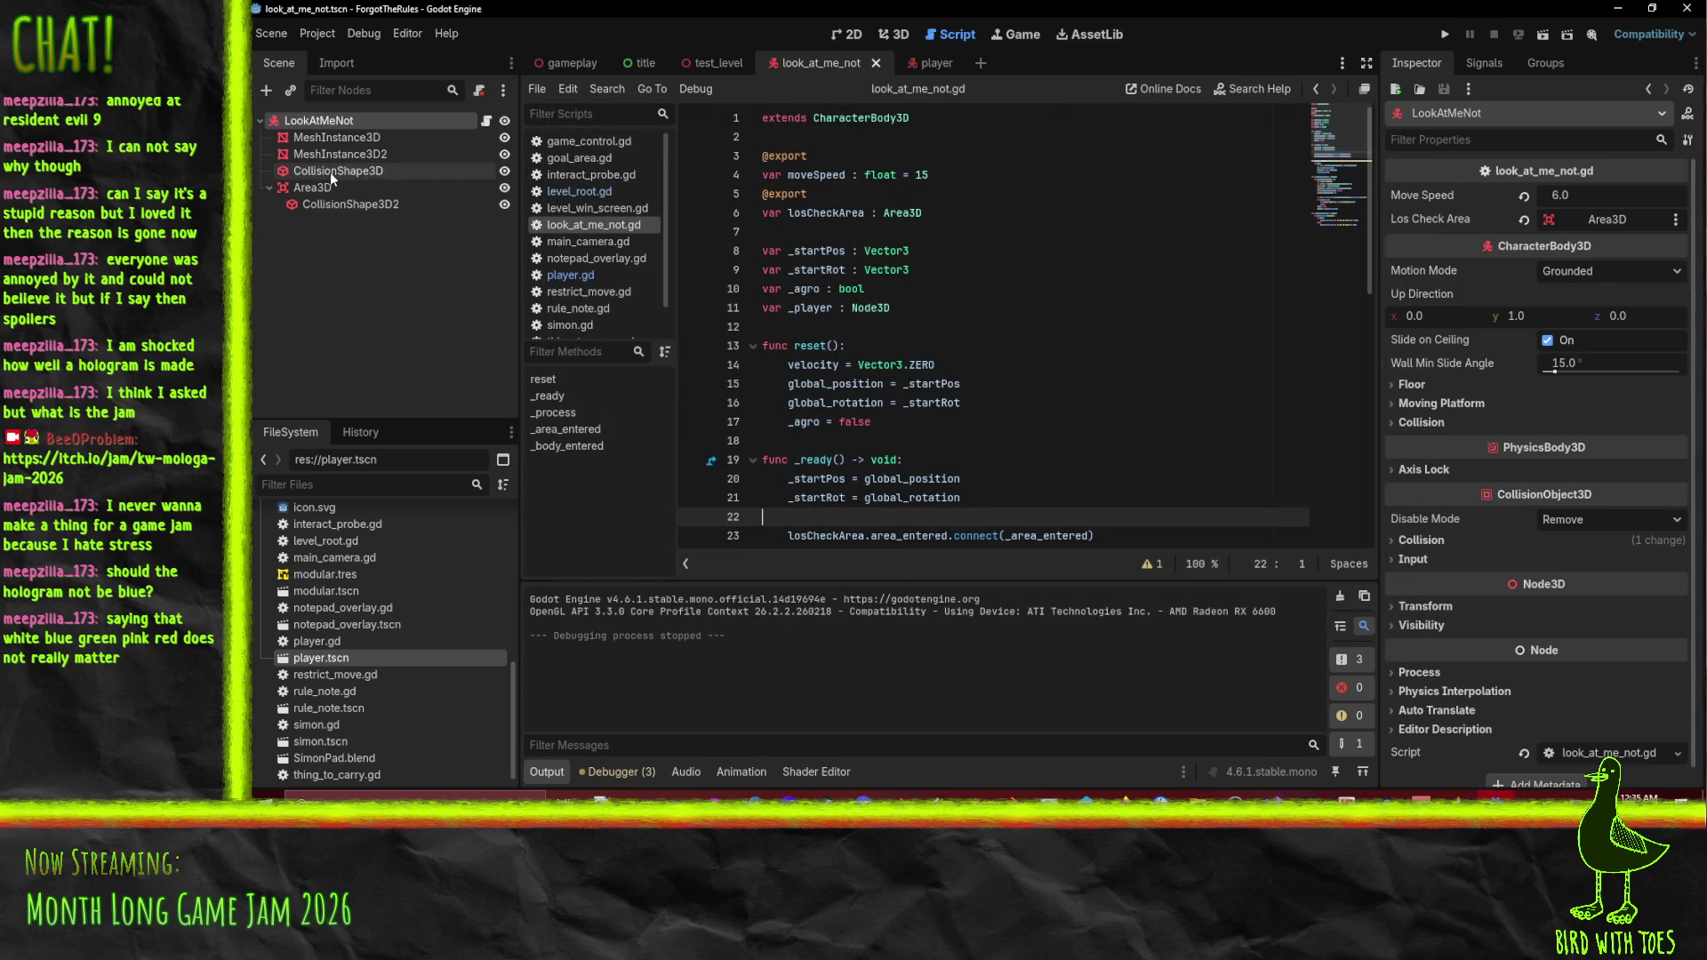
Set the Area3D's collision mask to layer 2, leave its layer cleared, save, and relaunch.
{"action": "left_click", "coordinate": [313, 188]}
{"action": "left_click", "coordinate": [1432, 430]}
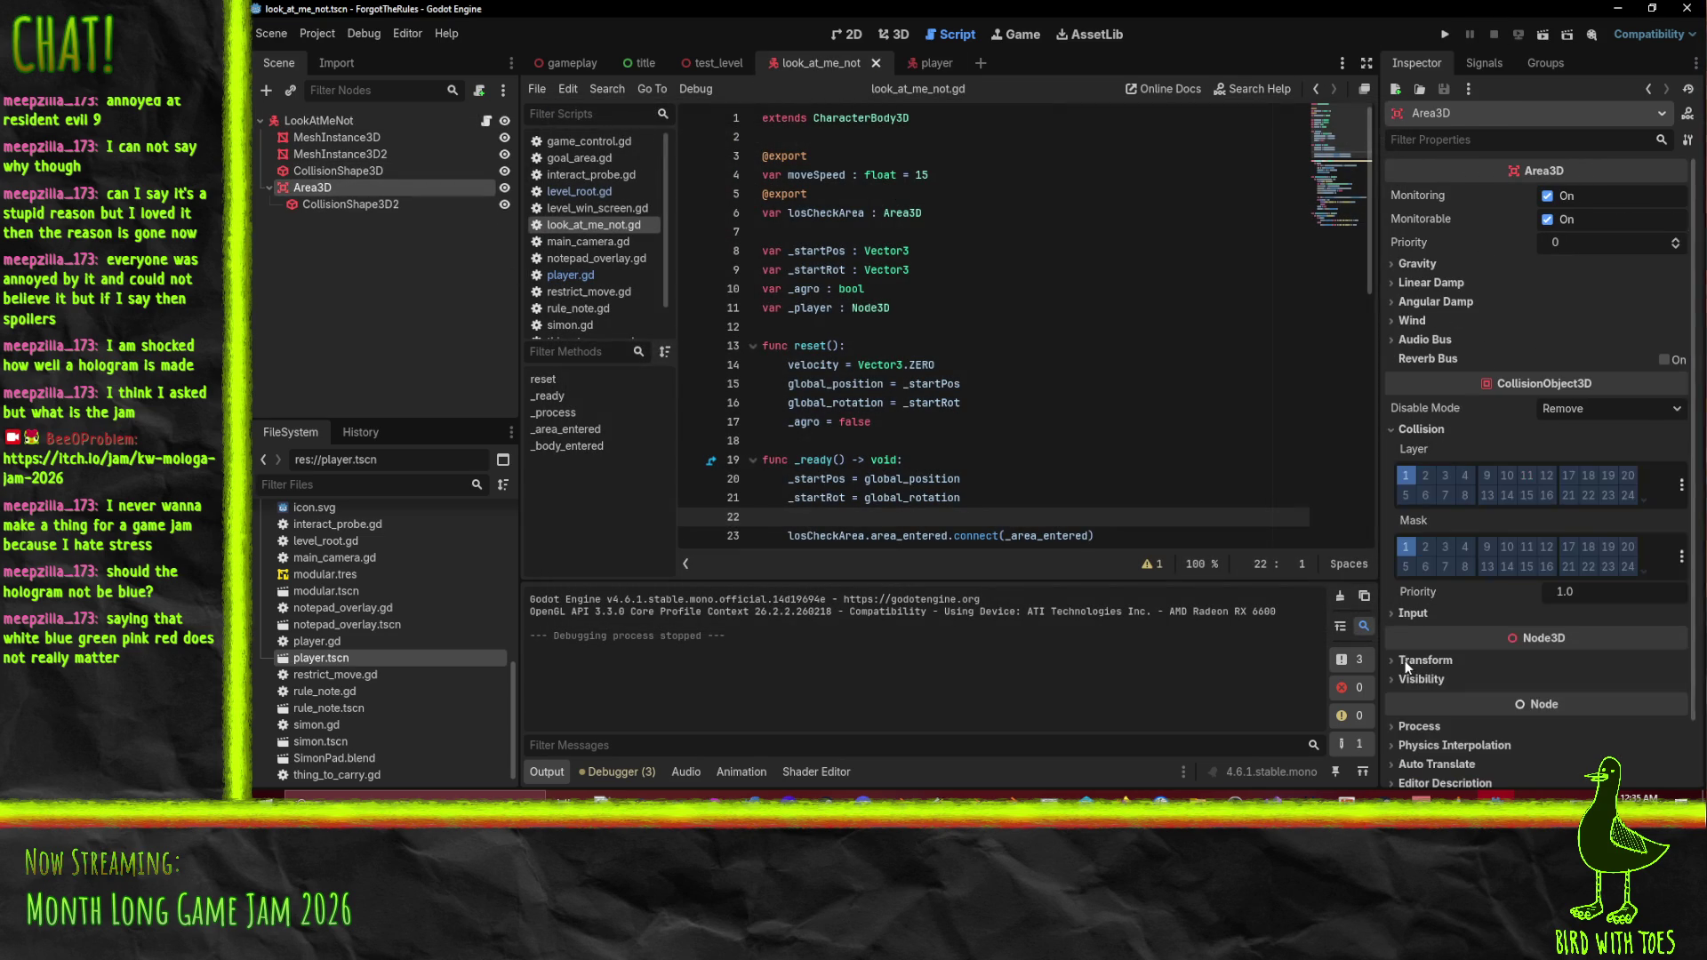
{"action": "left_click", "coordinate": [1427, 473]}
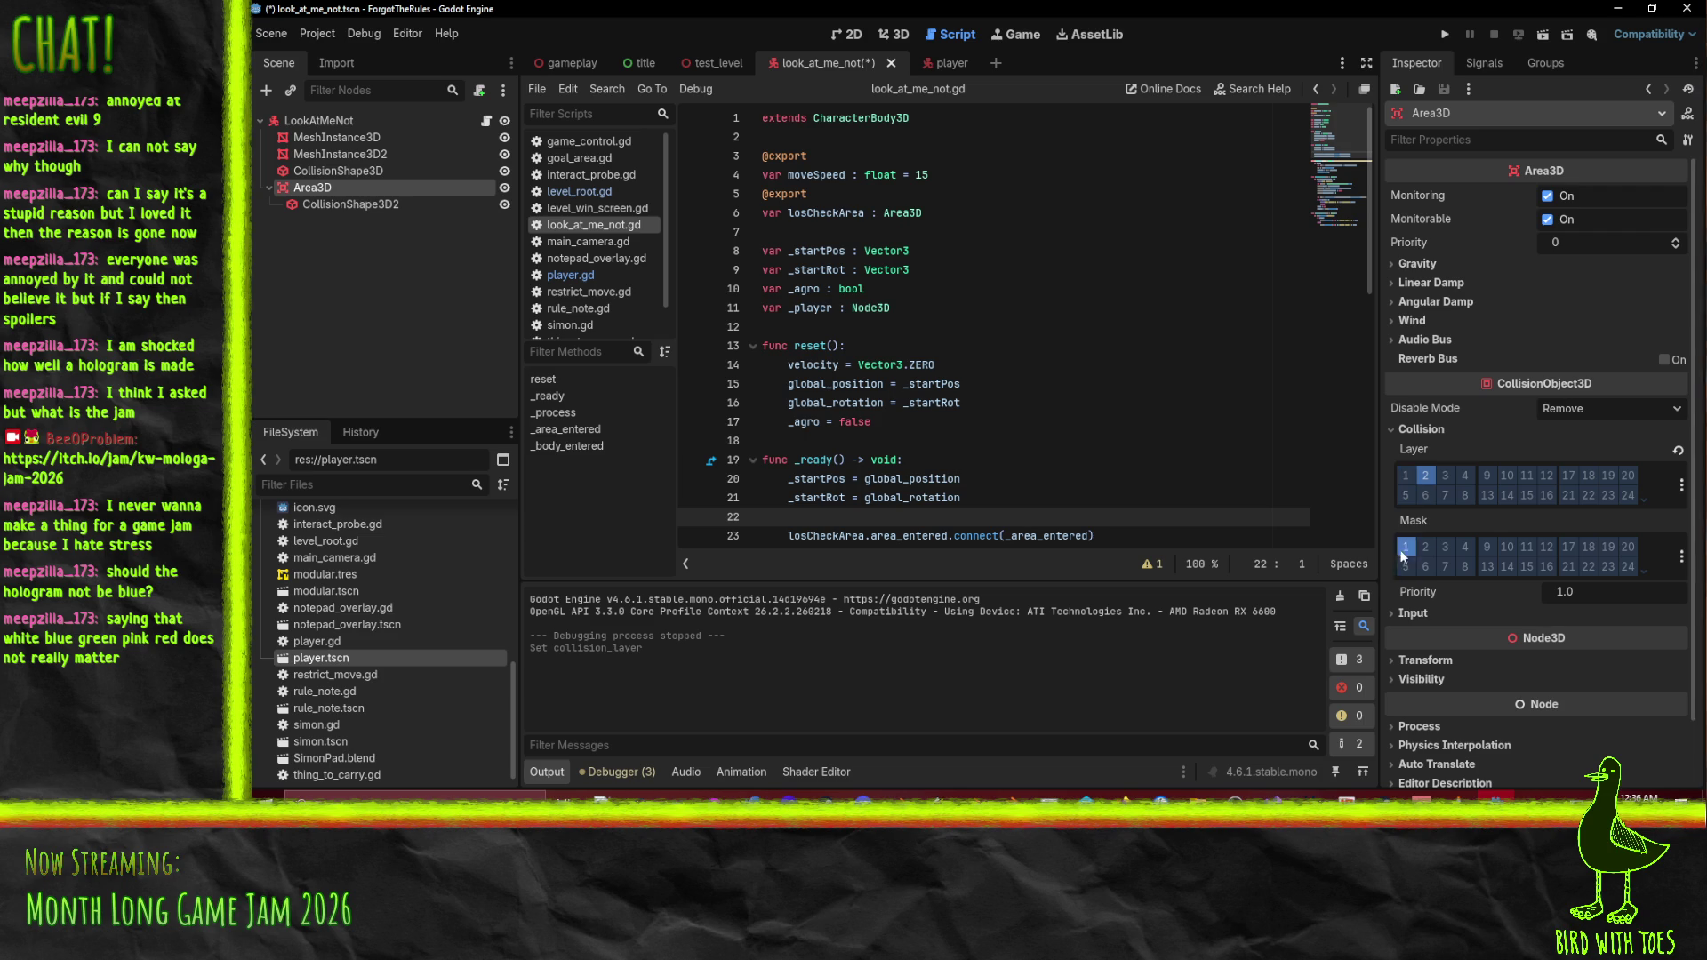
{"action": "left_click", "coordinate": [1426, 547]}
{"action": "left_click", "coordinate": [1425, 476]}
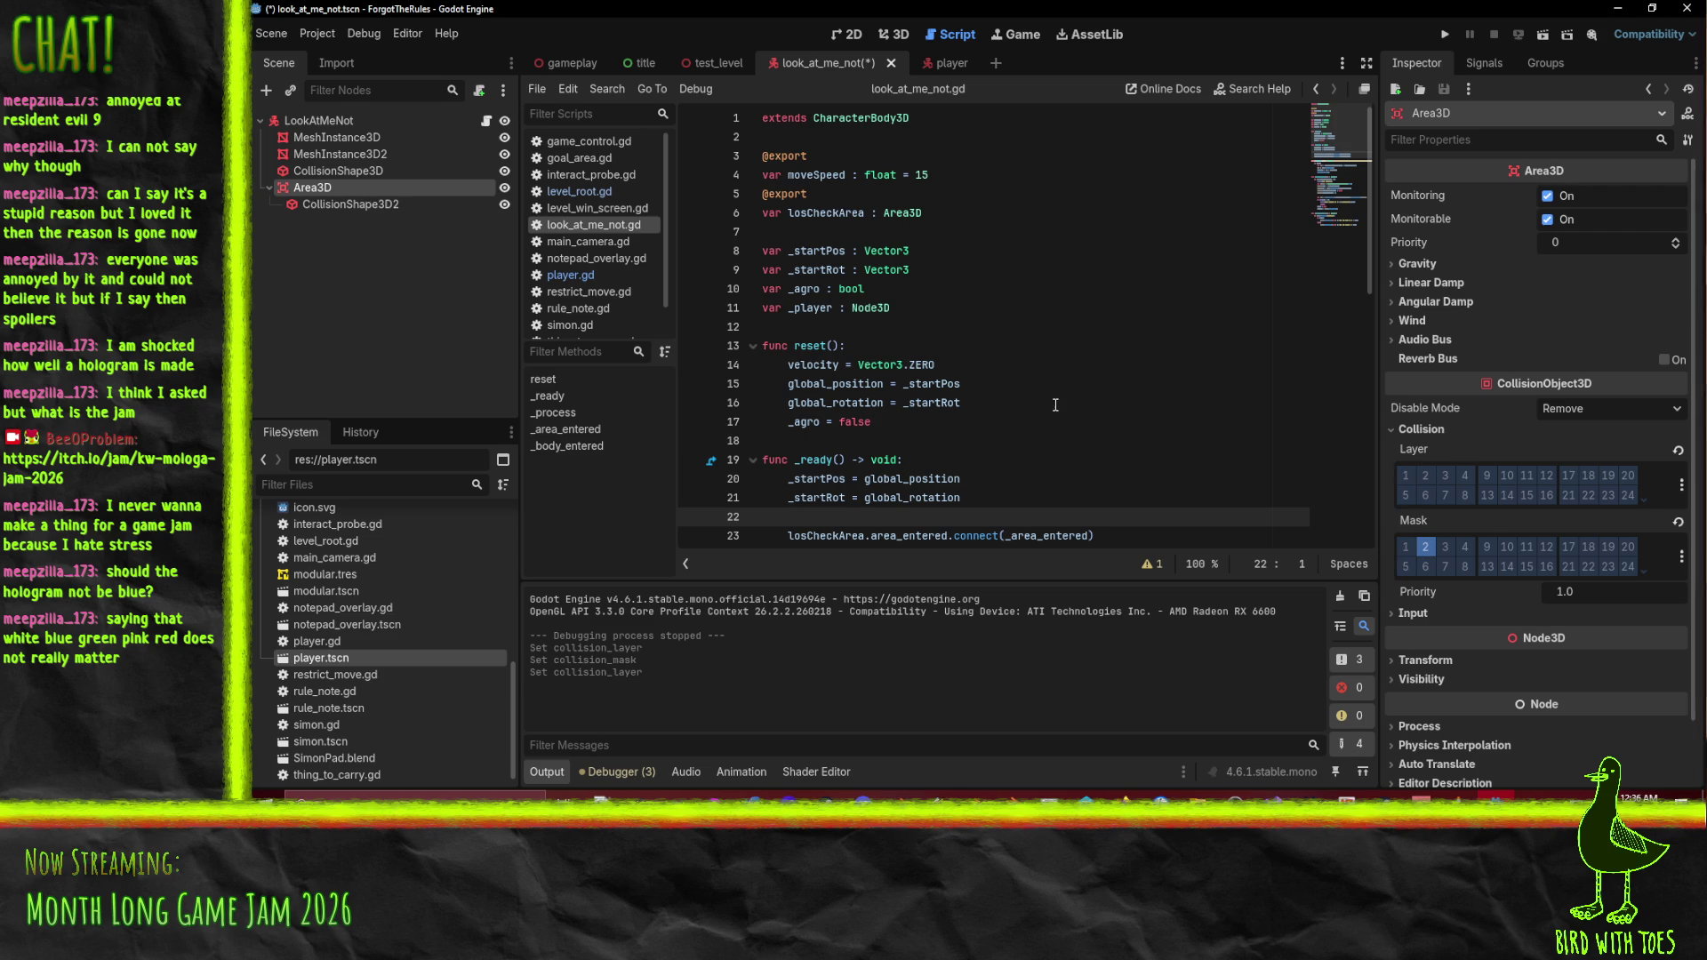
{"action": "key", "text": "ctrl+s"}
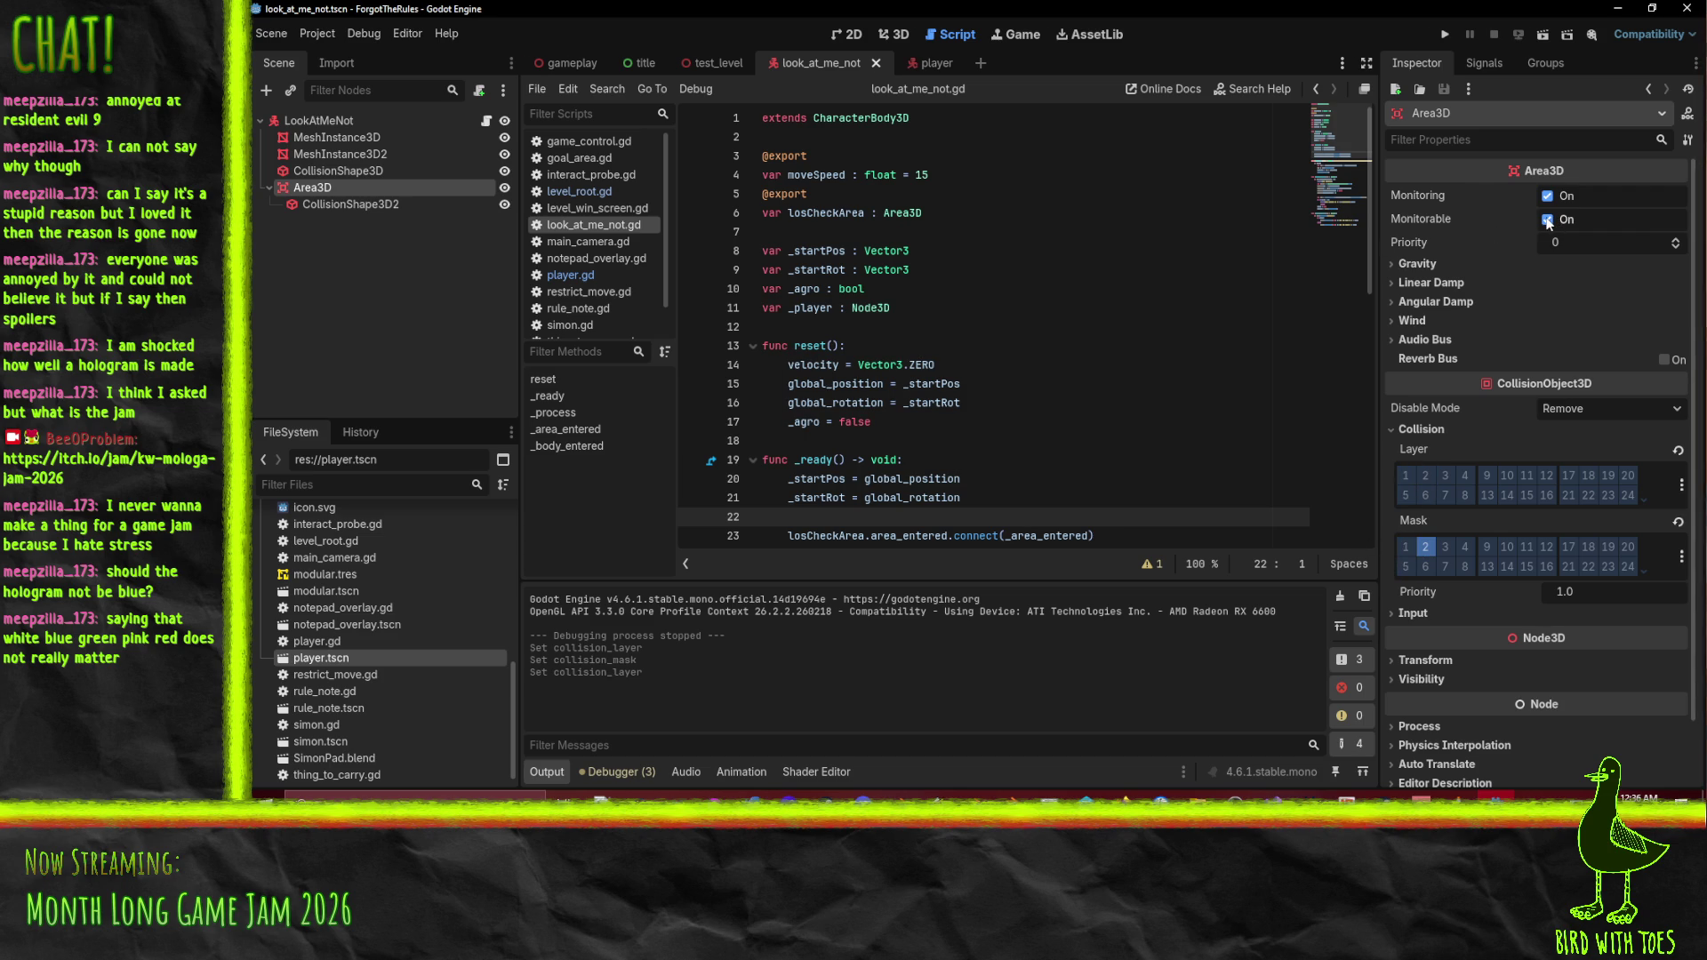
{"action": "left_click", "coordinate": [1446, 34]}
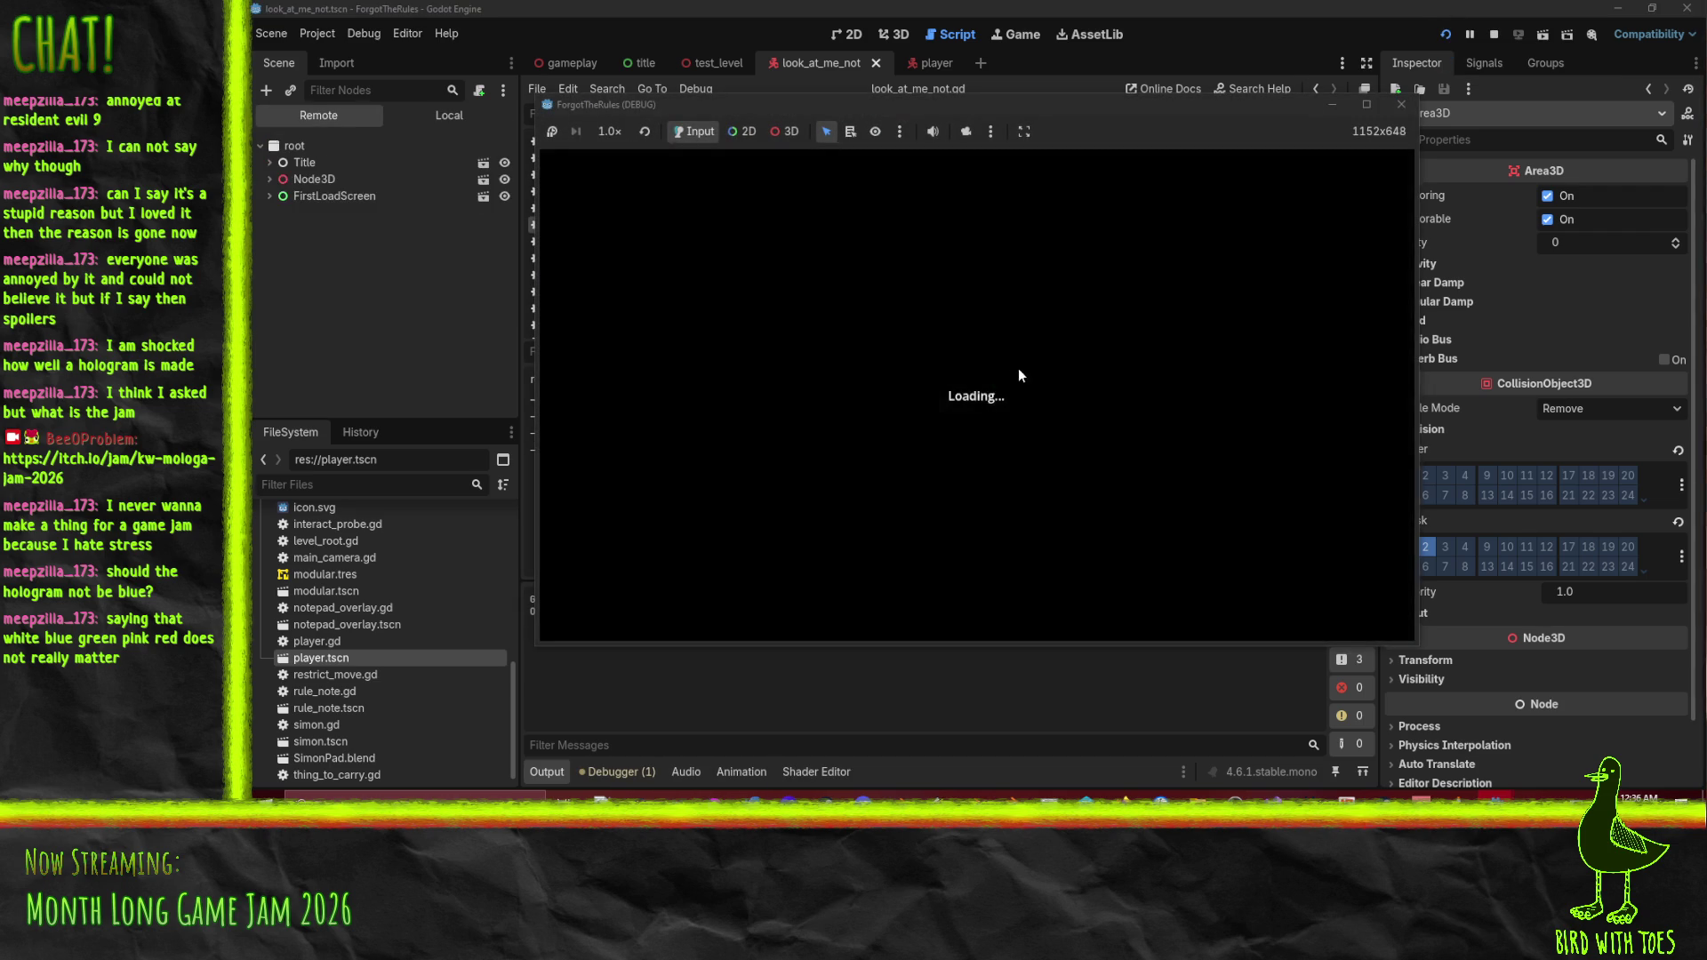
Walk the player past the cubes and turn left, triggering 'Not allowed to turn left'.
{"action": "key", "text": "s"}
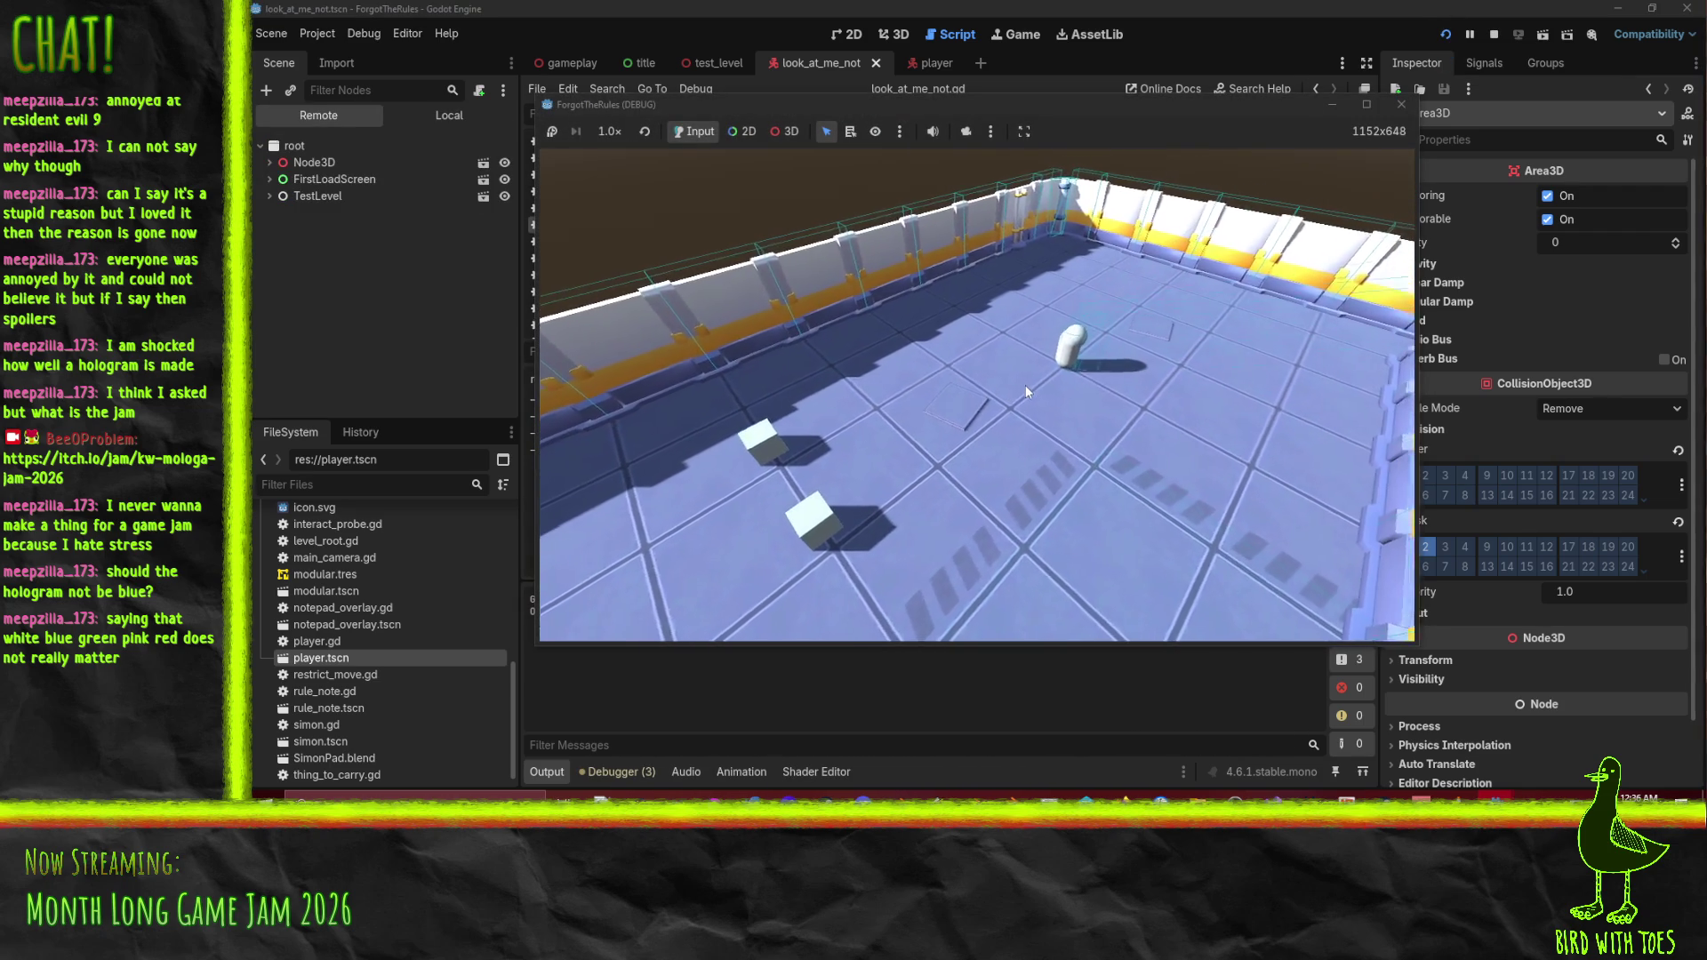
{"action": "key", "text": "s"}
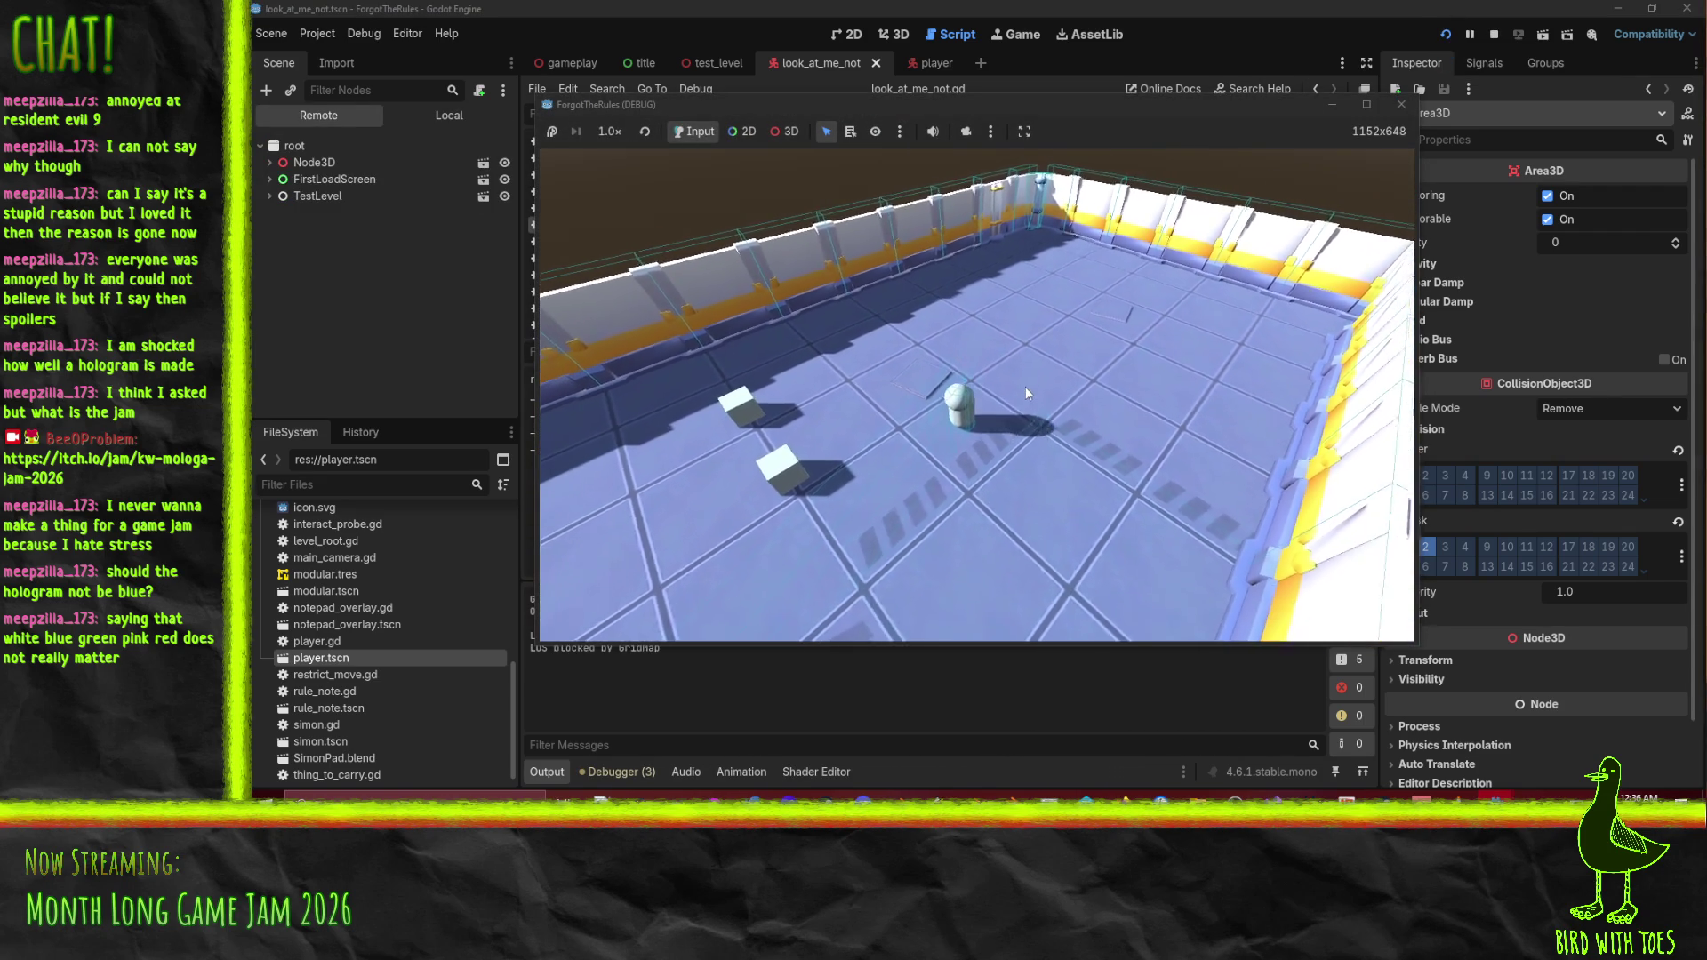
{"action": "key", "text": "s"}
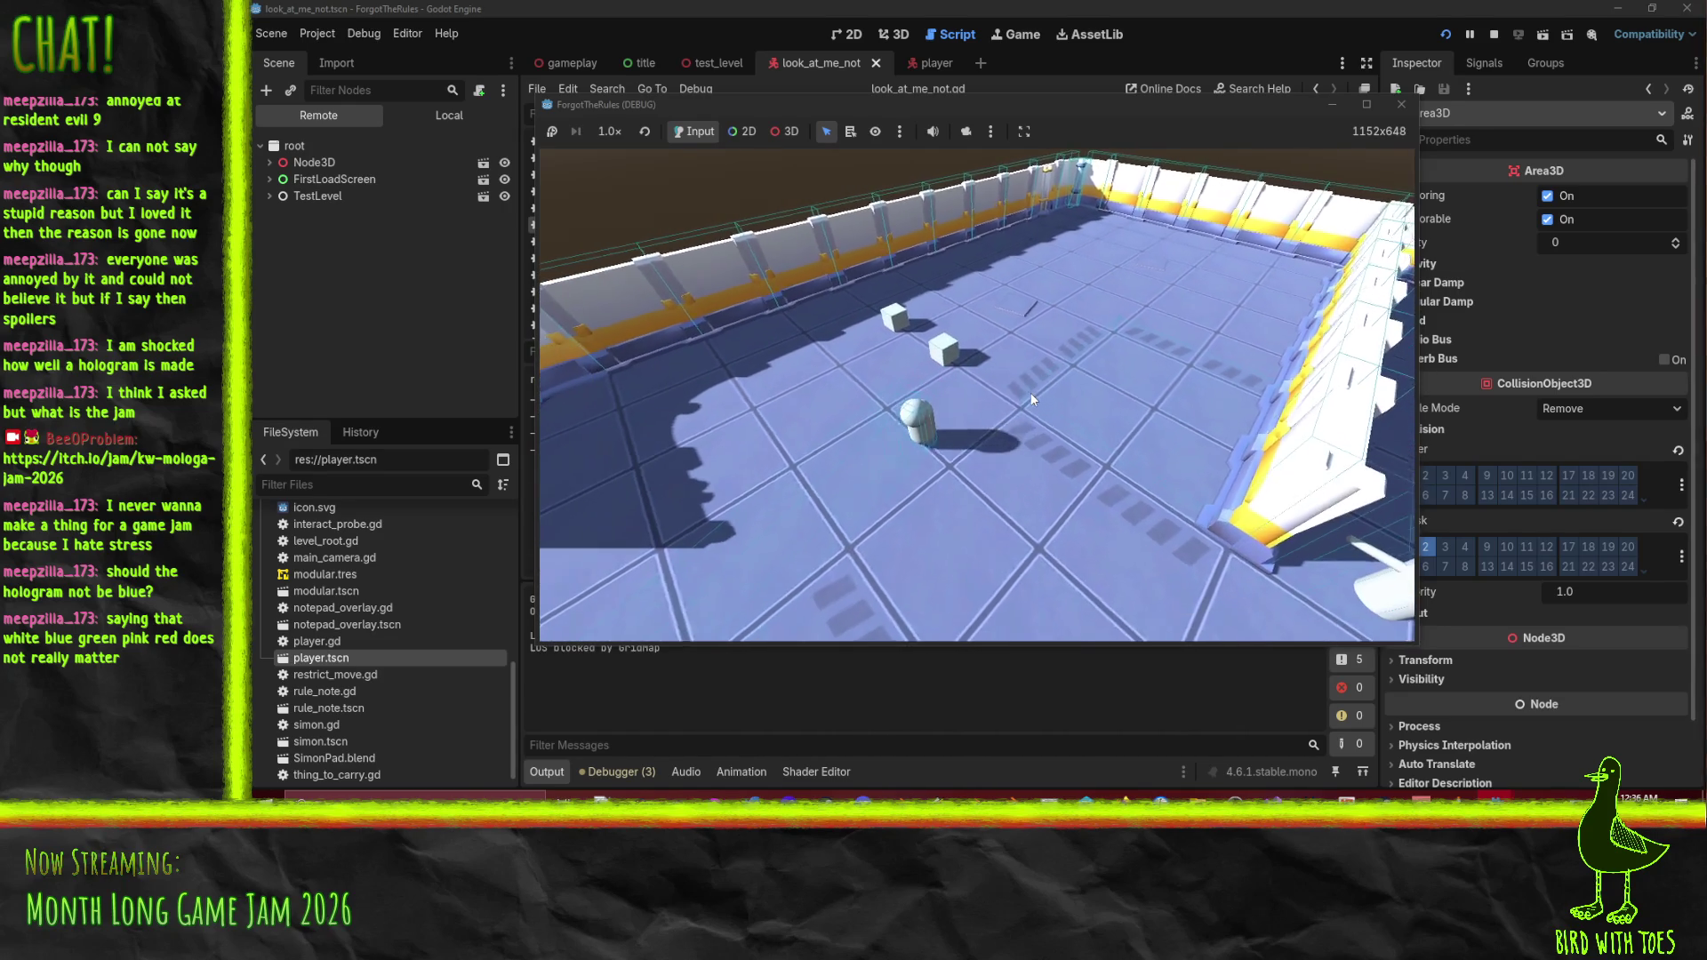
{"action": "key", "text": "w"}
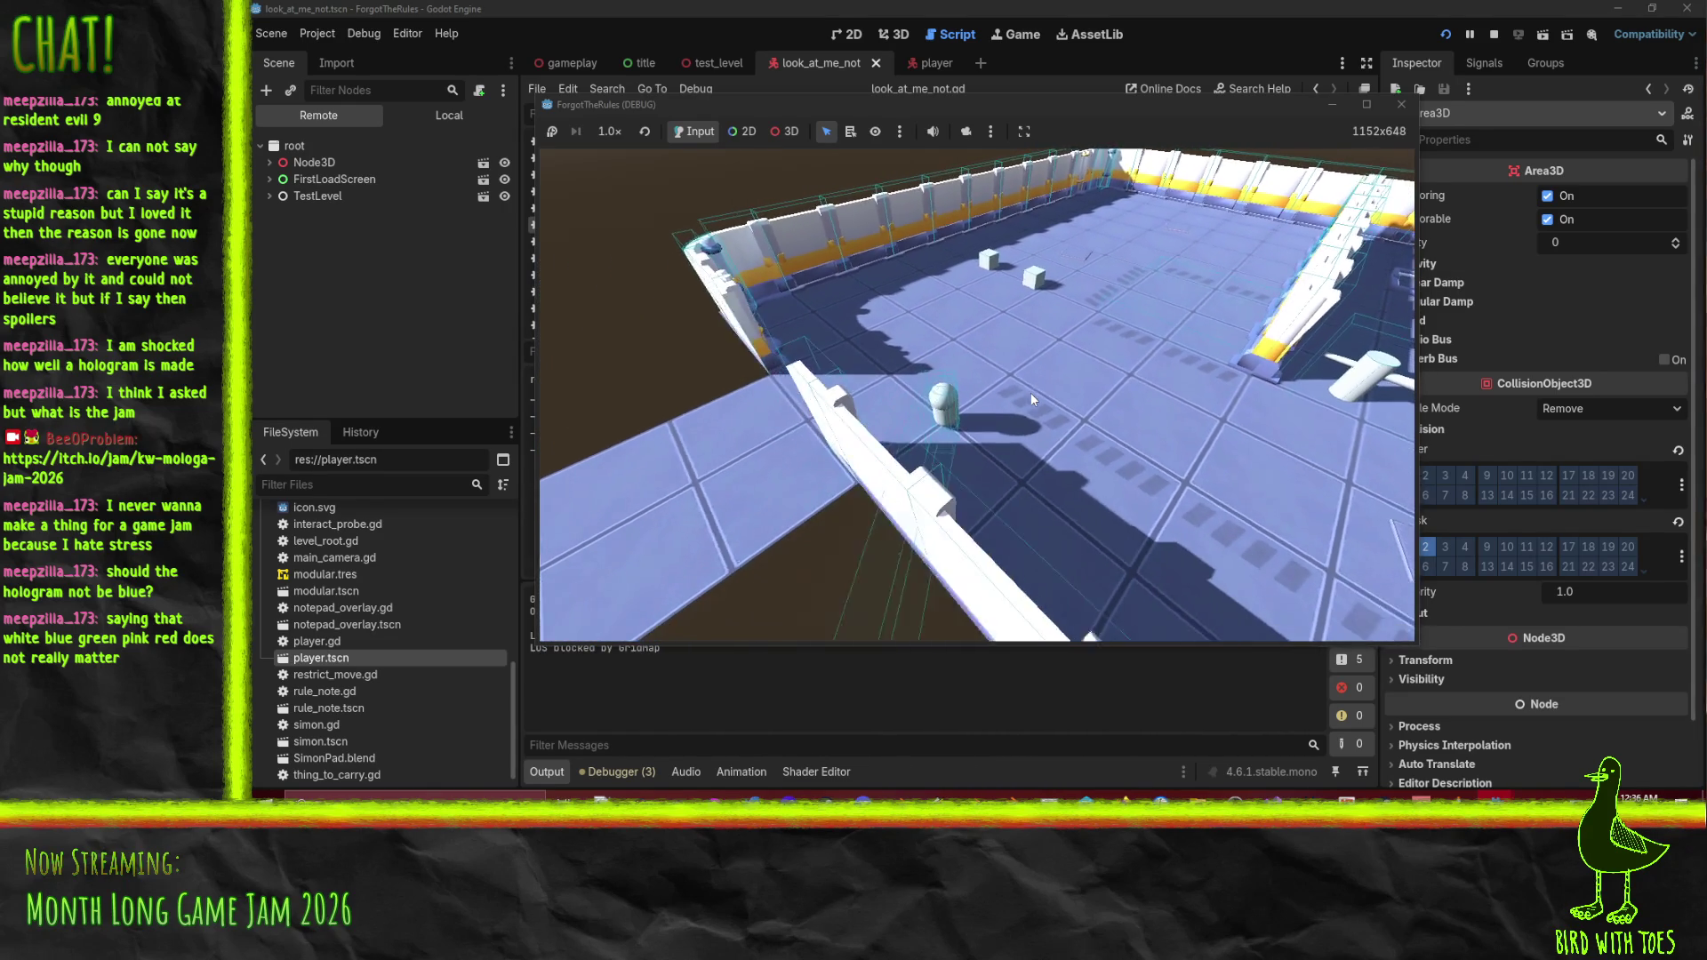
{"action": "key", "text": "w"}
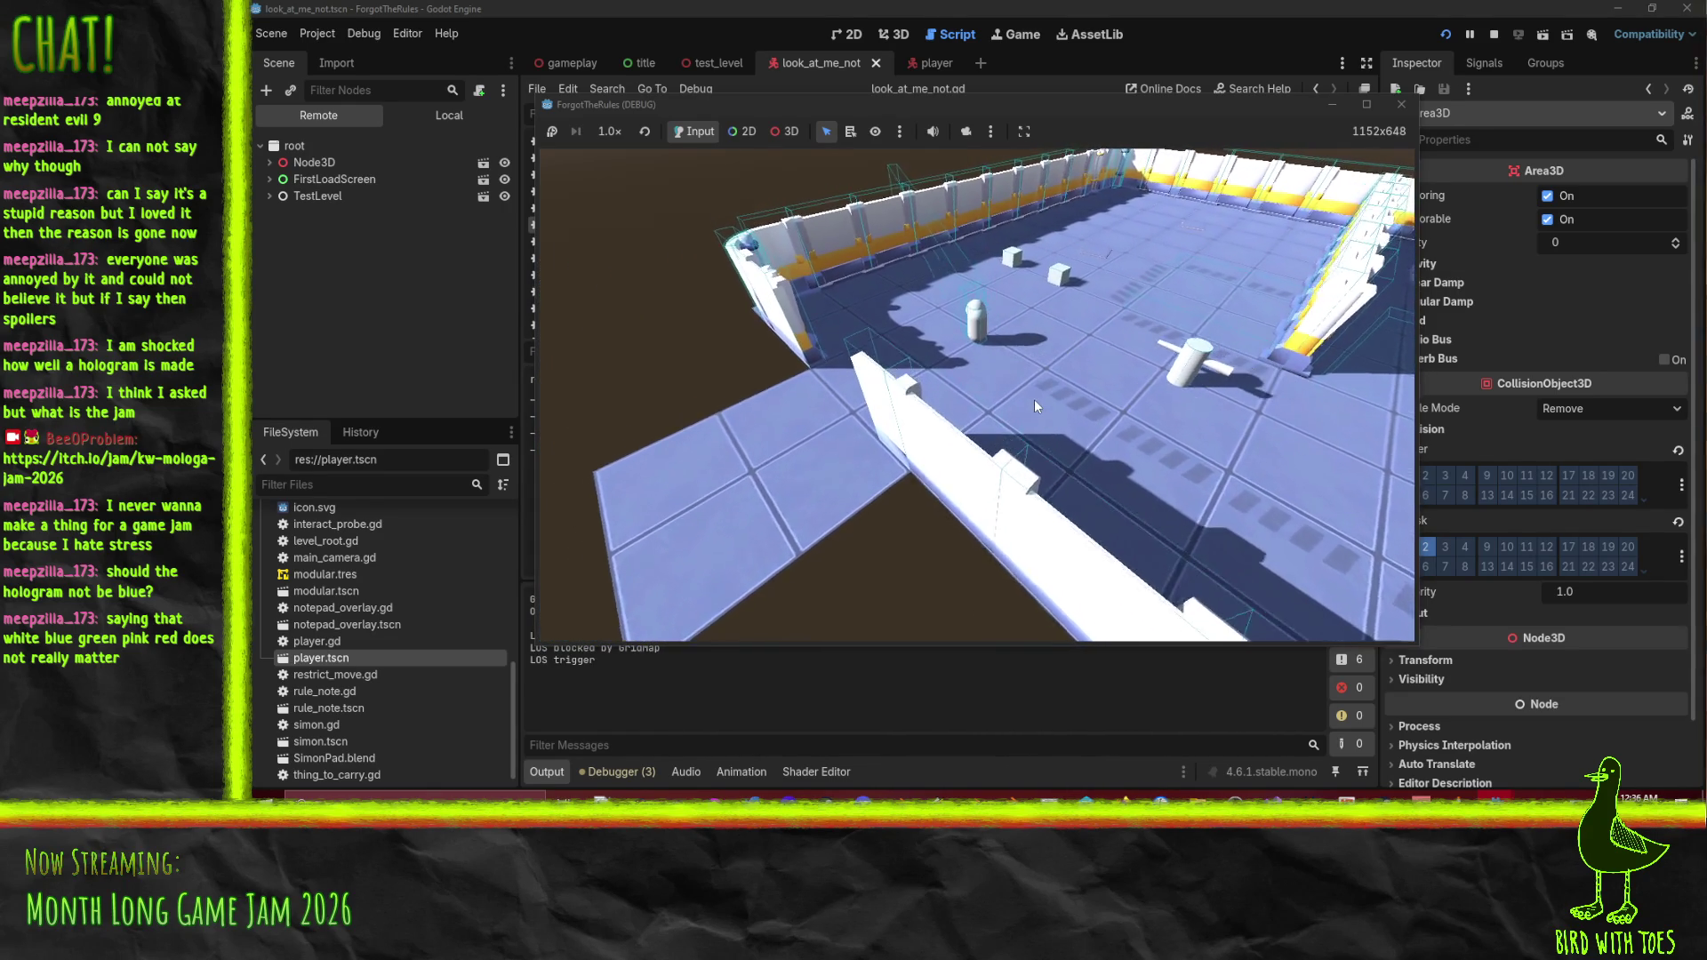
{"action": "key", "text": "w"}
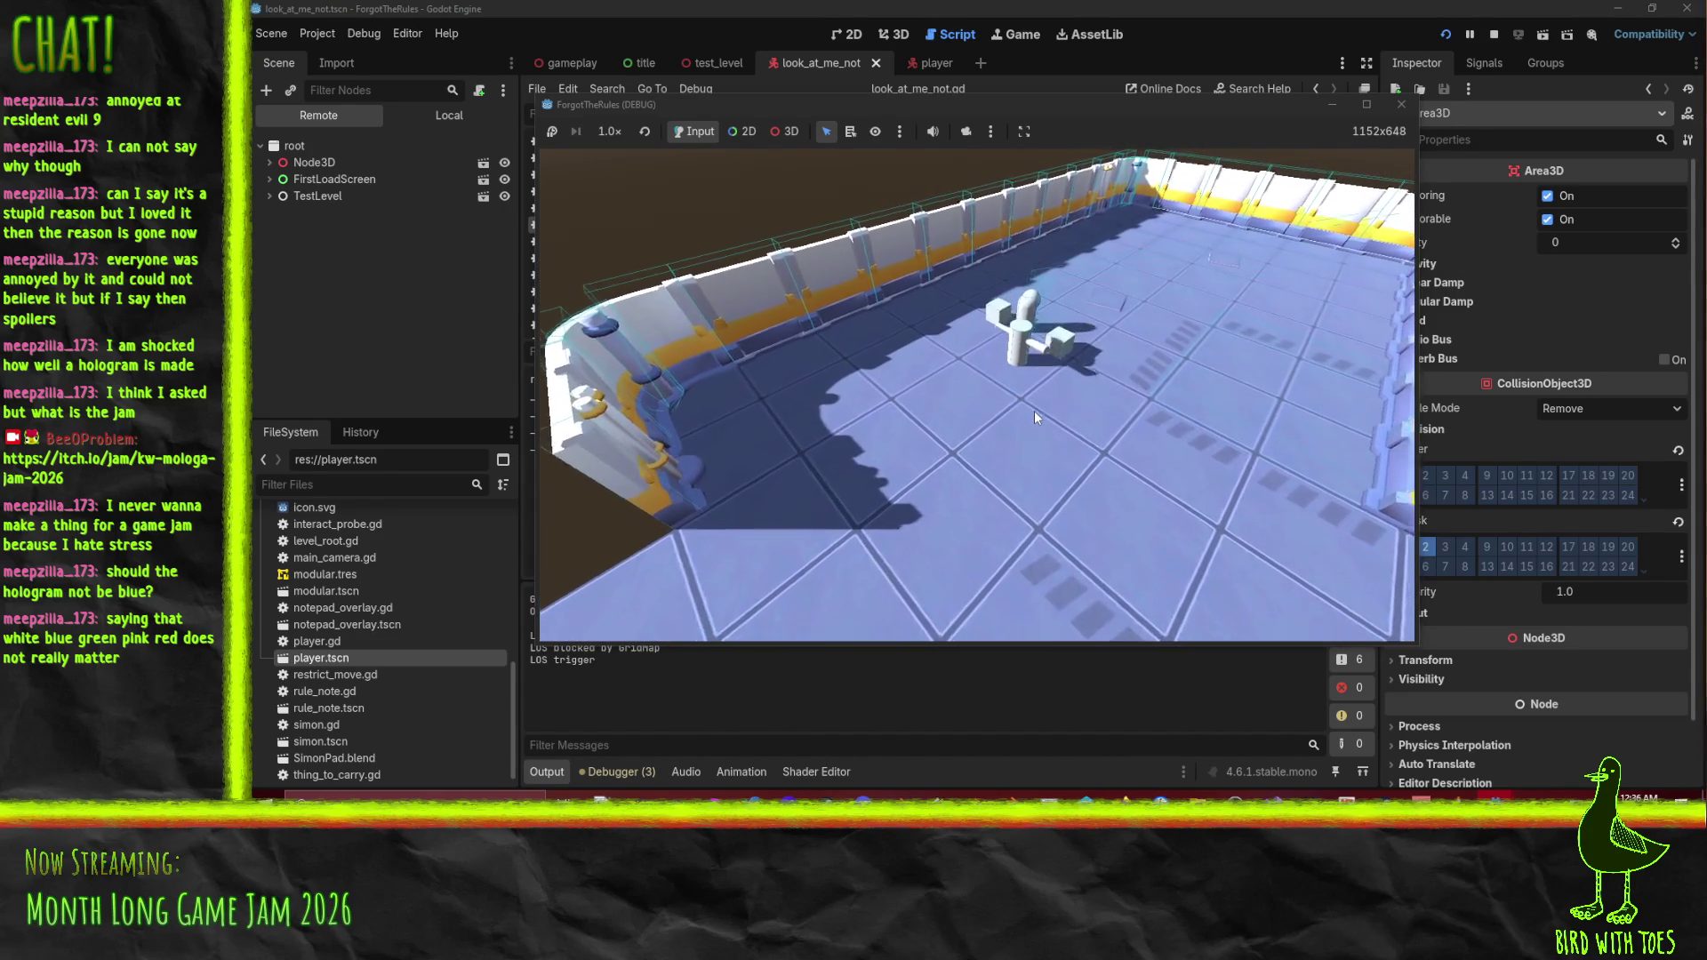
{"action": "key", "text": "w"}
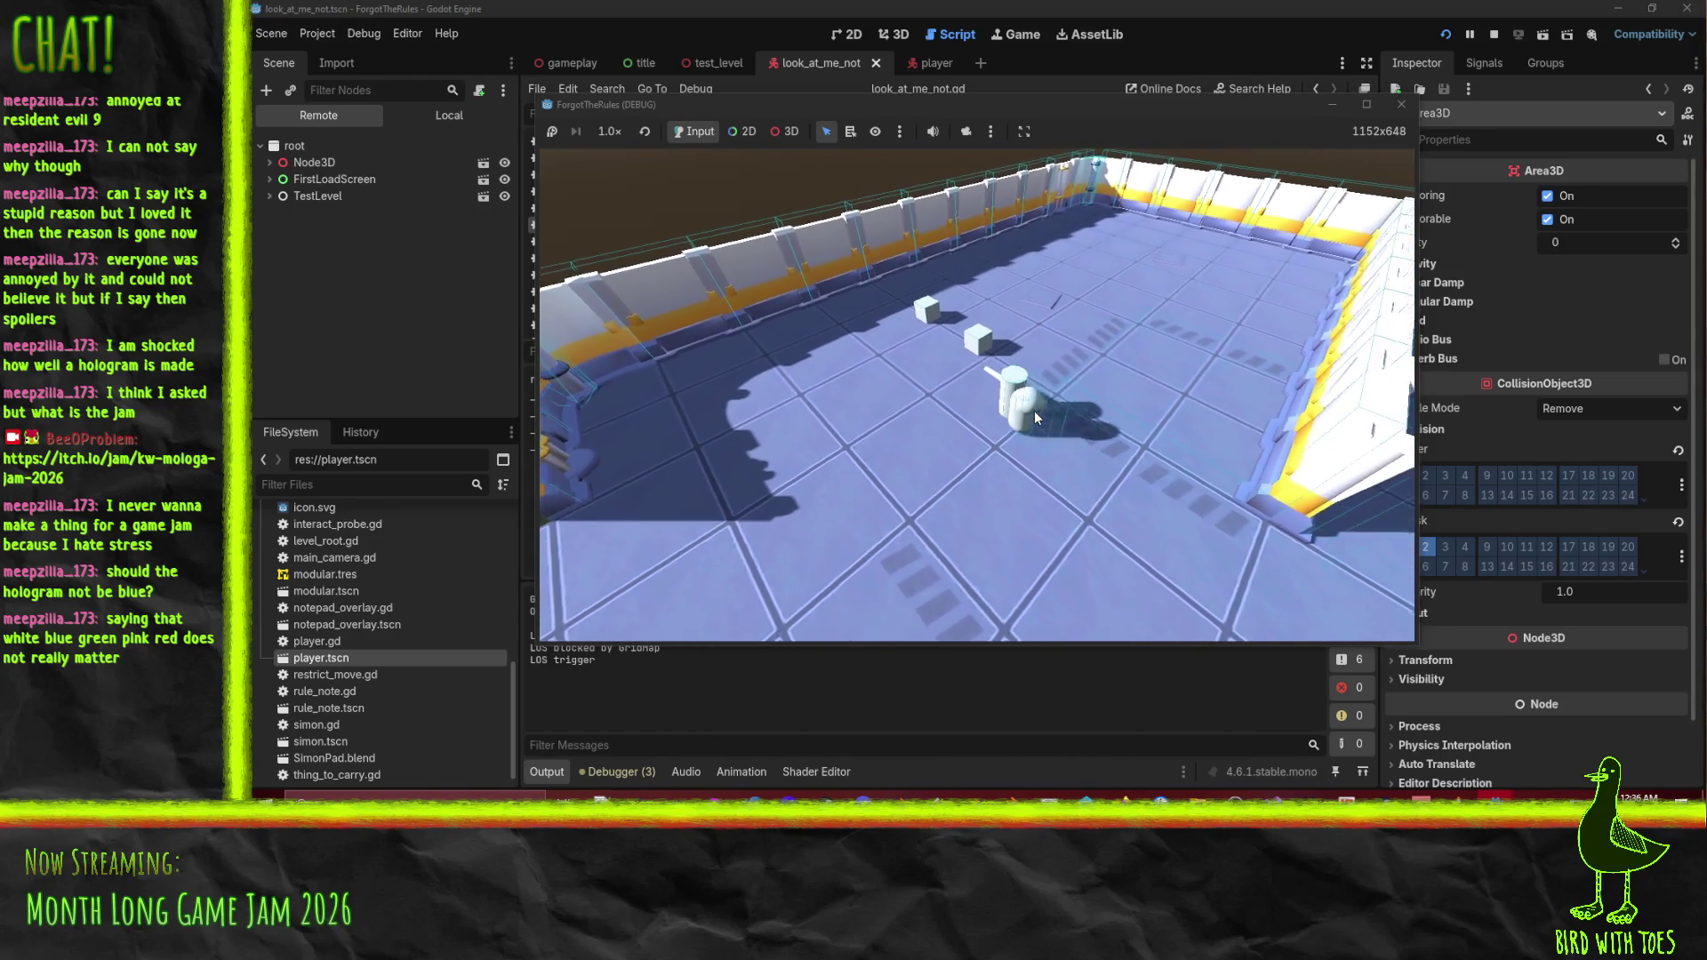
{"action": "key", "text": "w"}
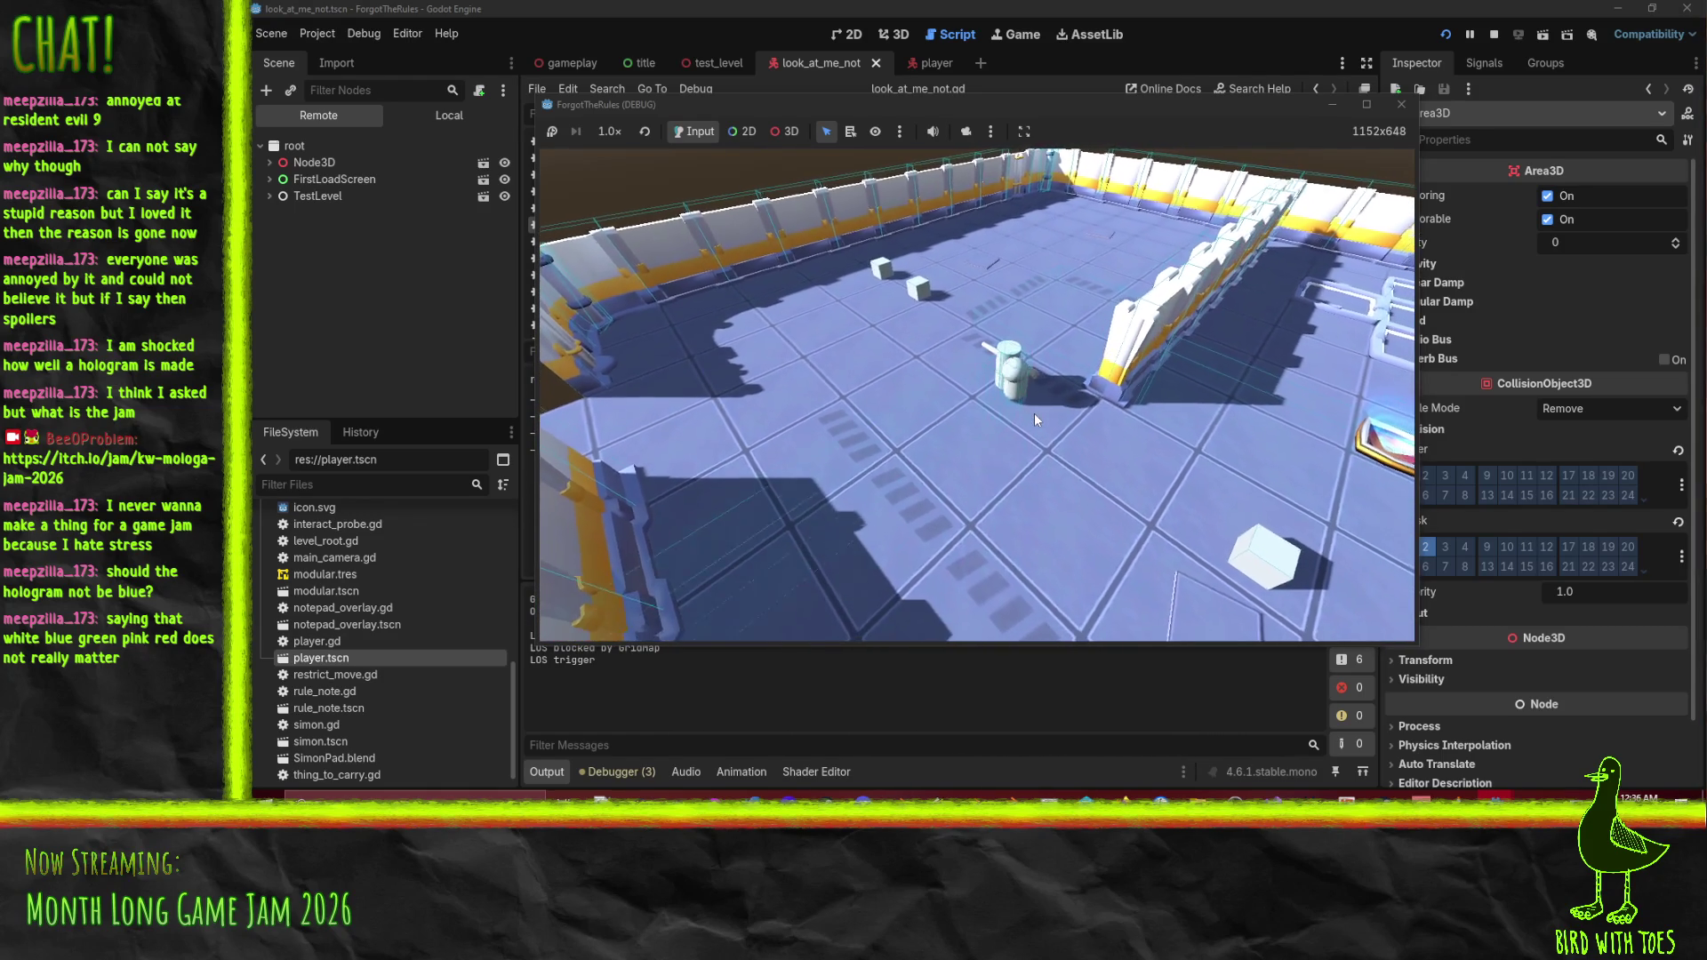
{"action": "key", "text": "w"}
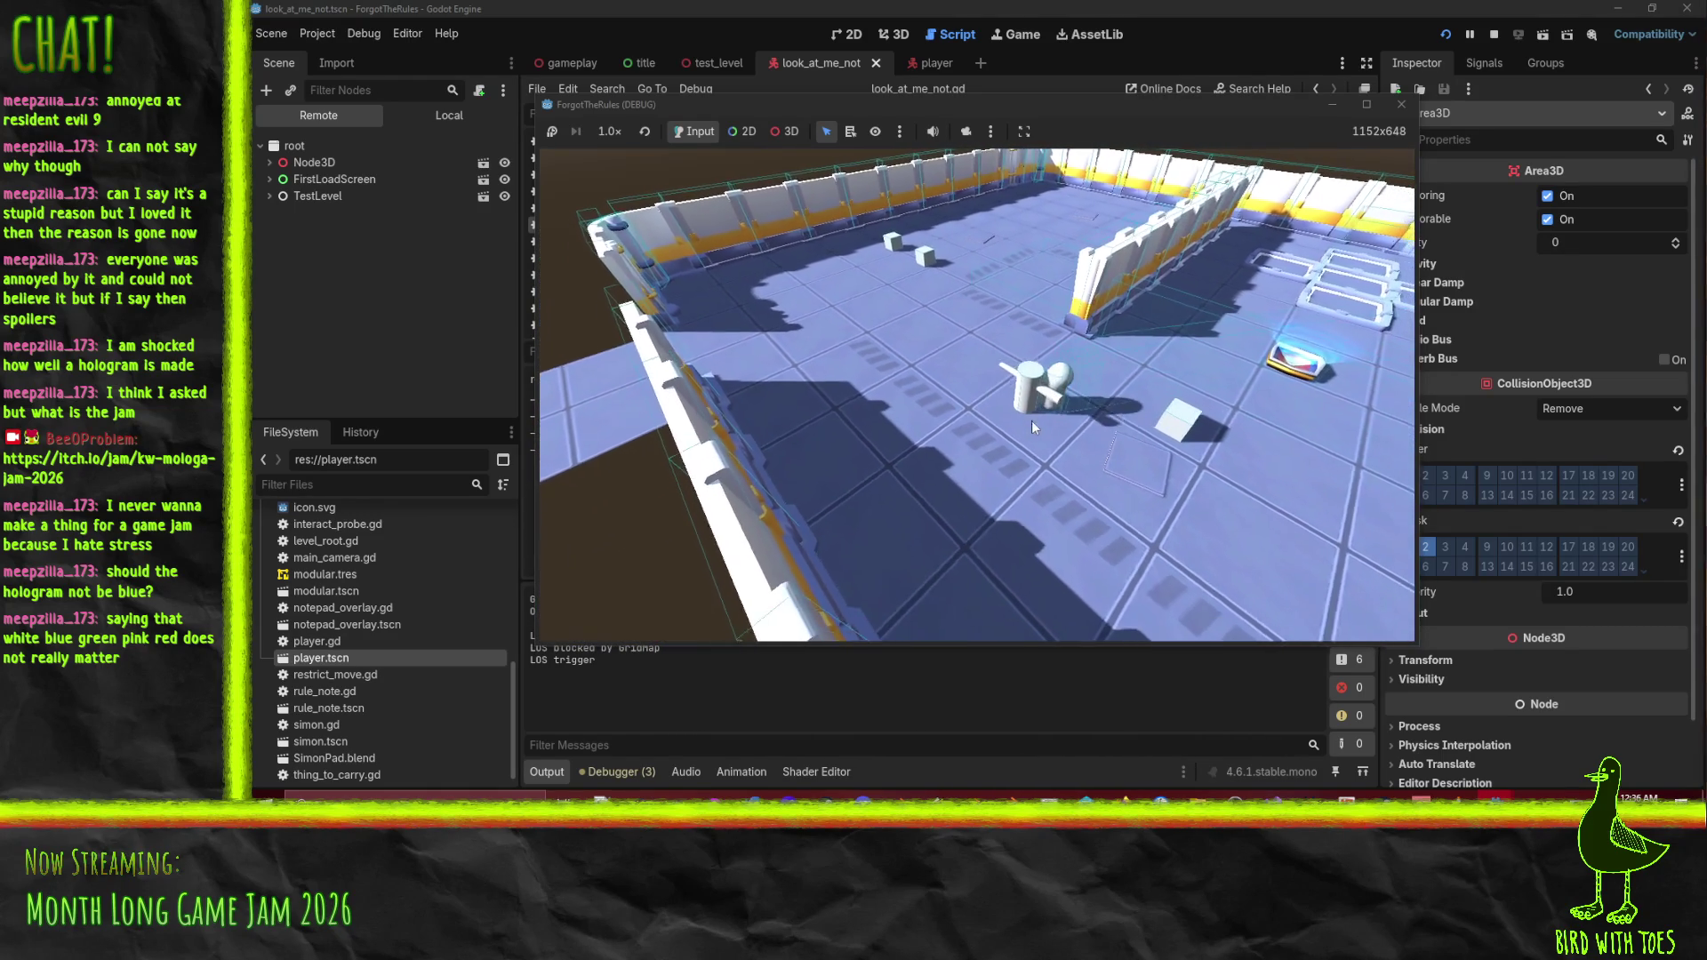
{"action": "key", "text": "a"}
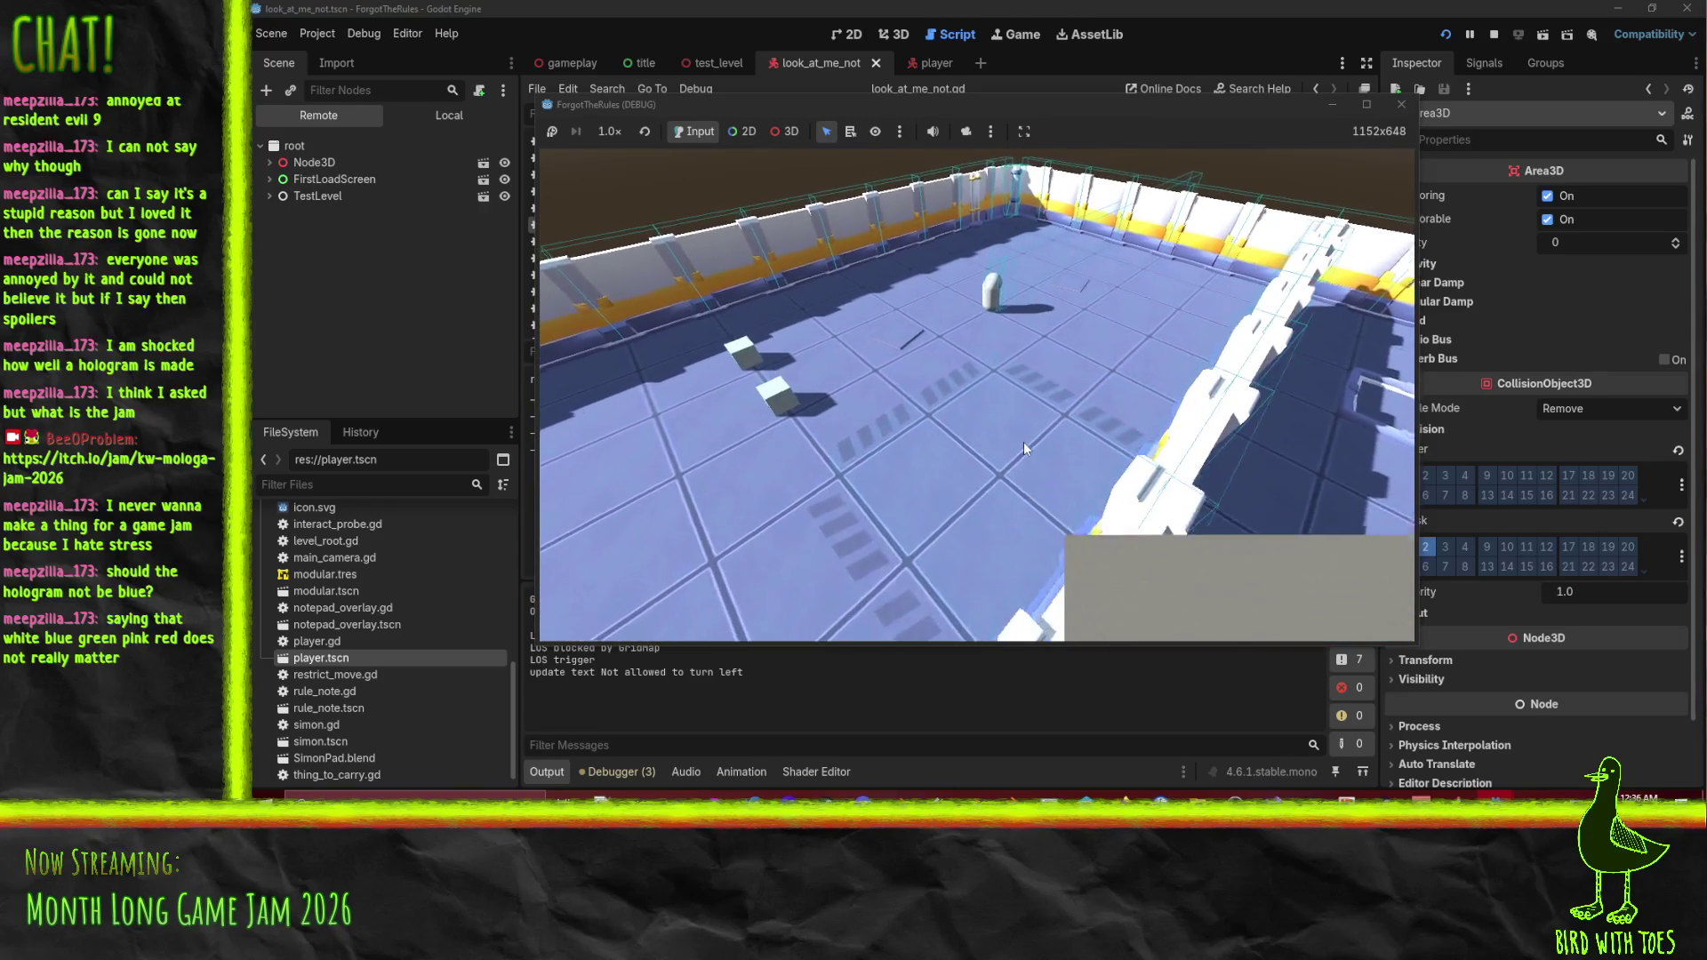
Back away across the room, turn right then left toward the enemy, and stop the game.
{"action": "key", "text": "s"}
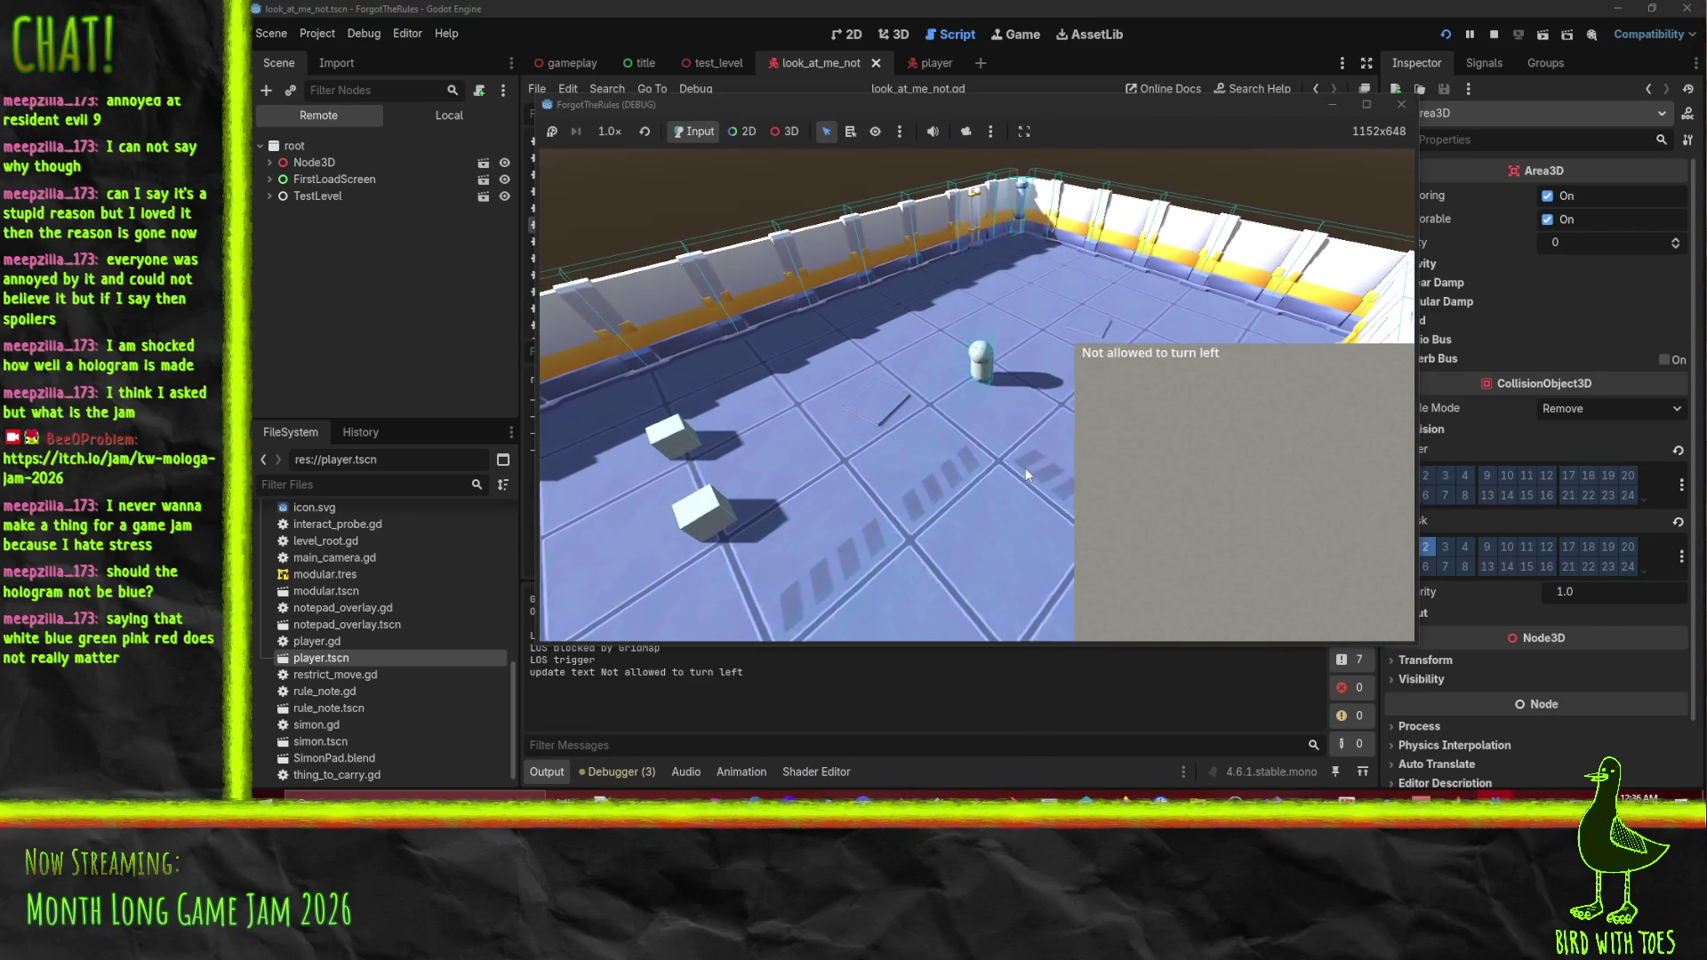
{"action": "key", "text": "s"}
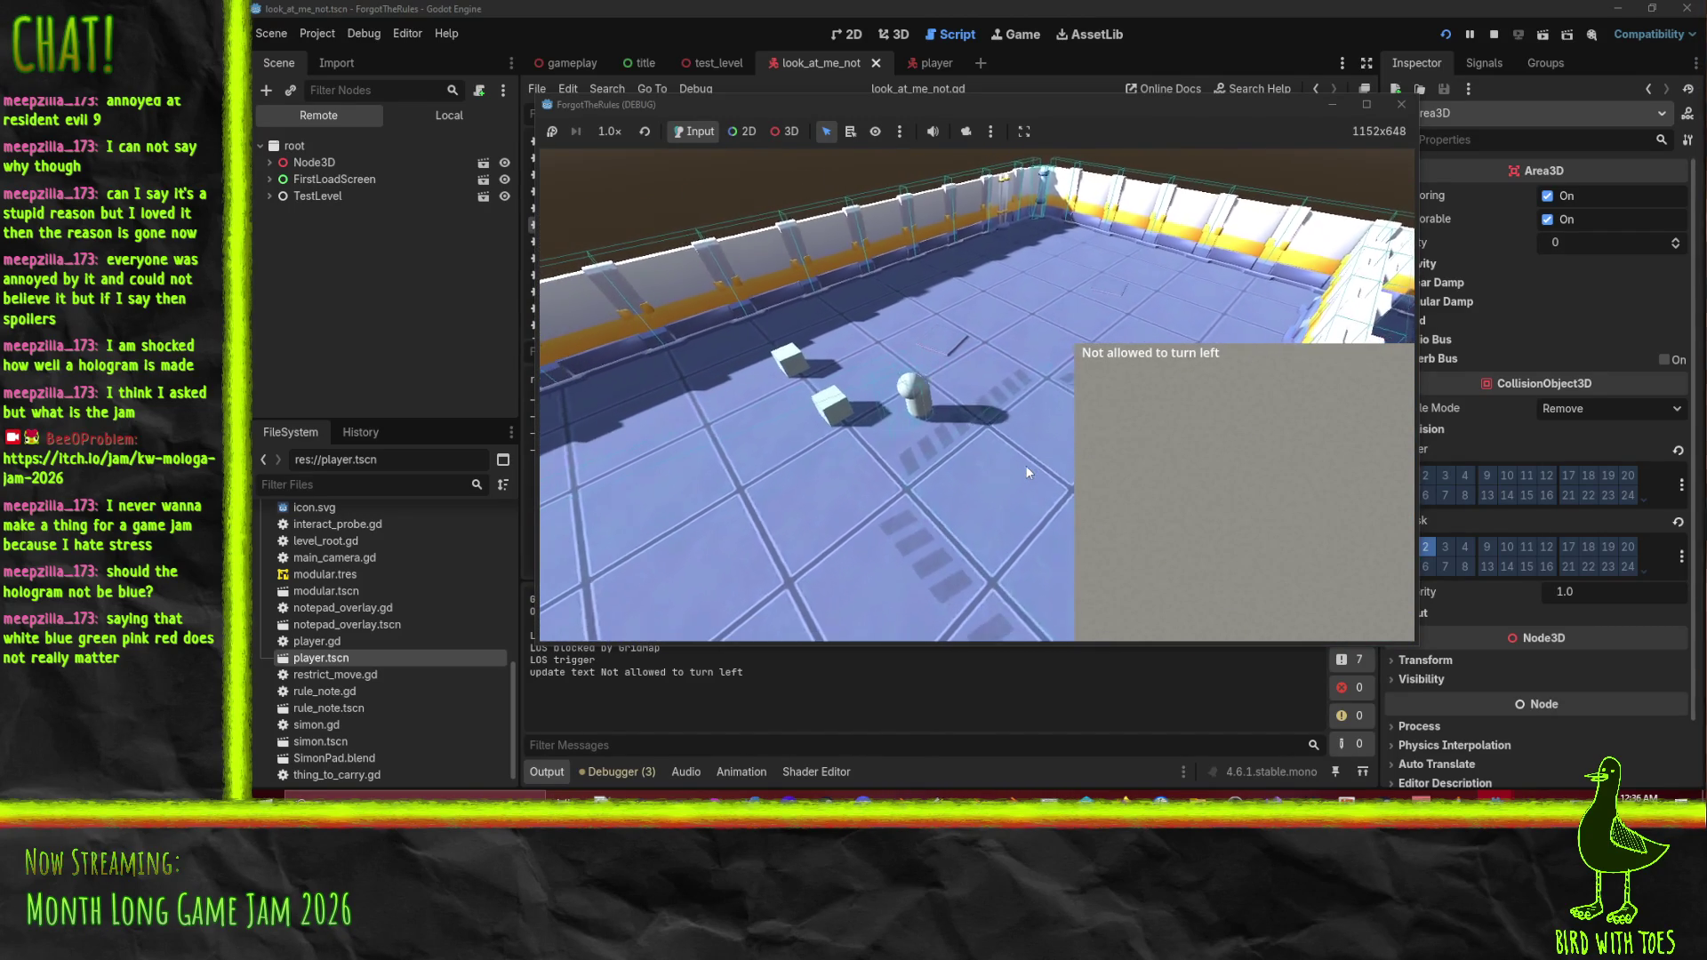
{"action": "key", "text": "s"}
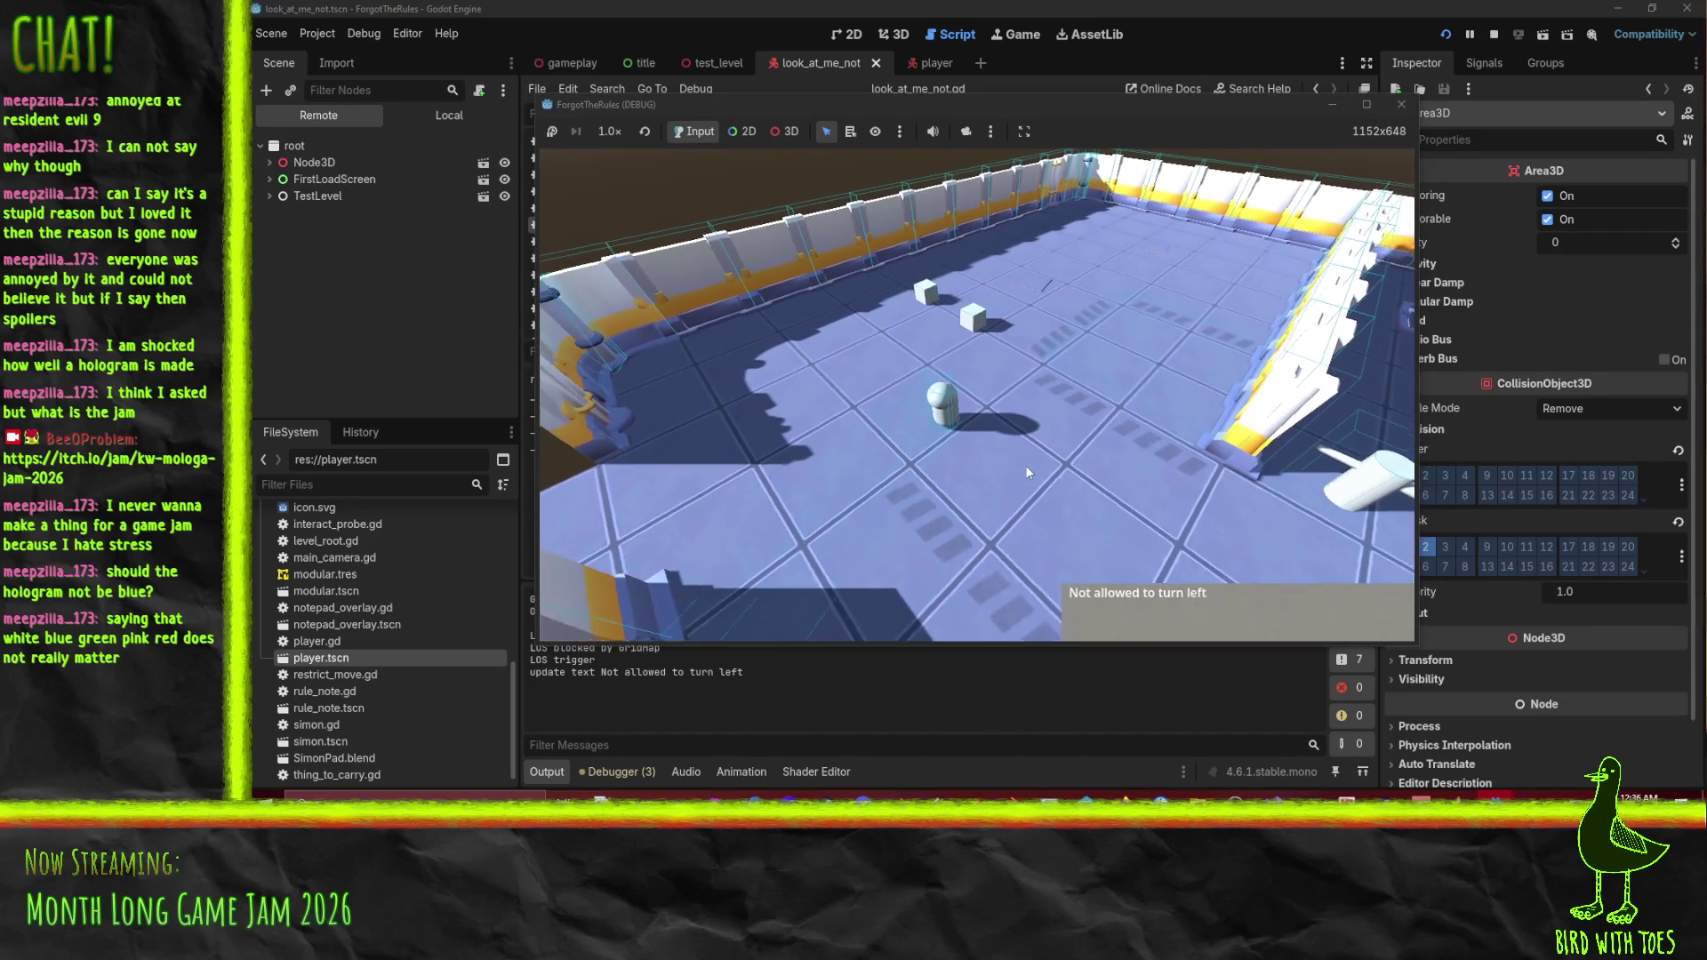
{"action": "key", "text": "d"}
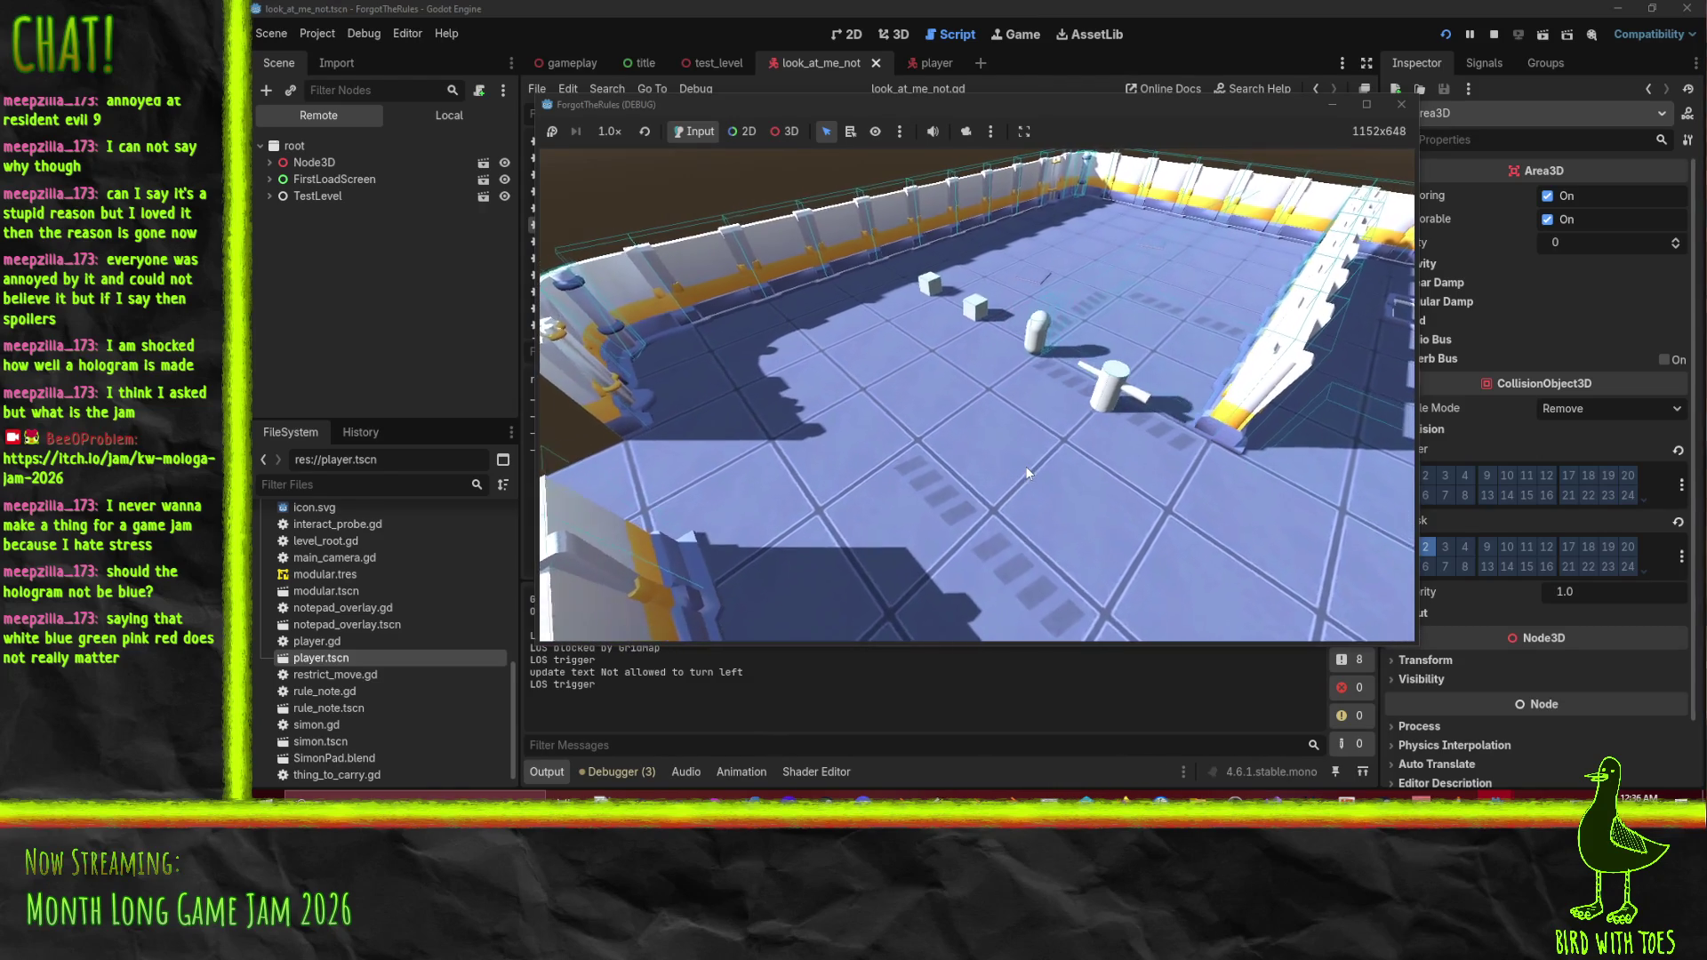
{"action": "key", "text": "a"}
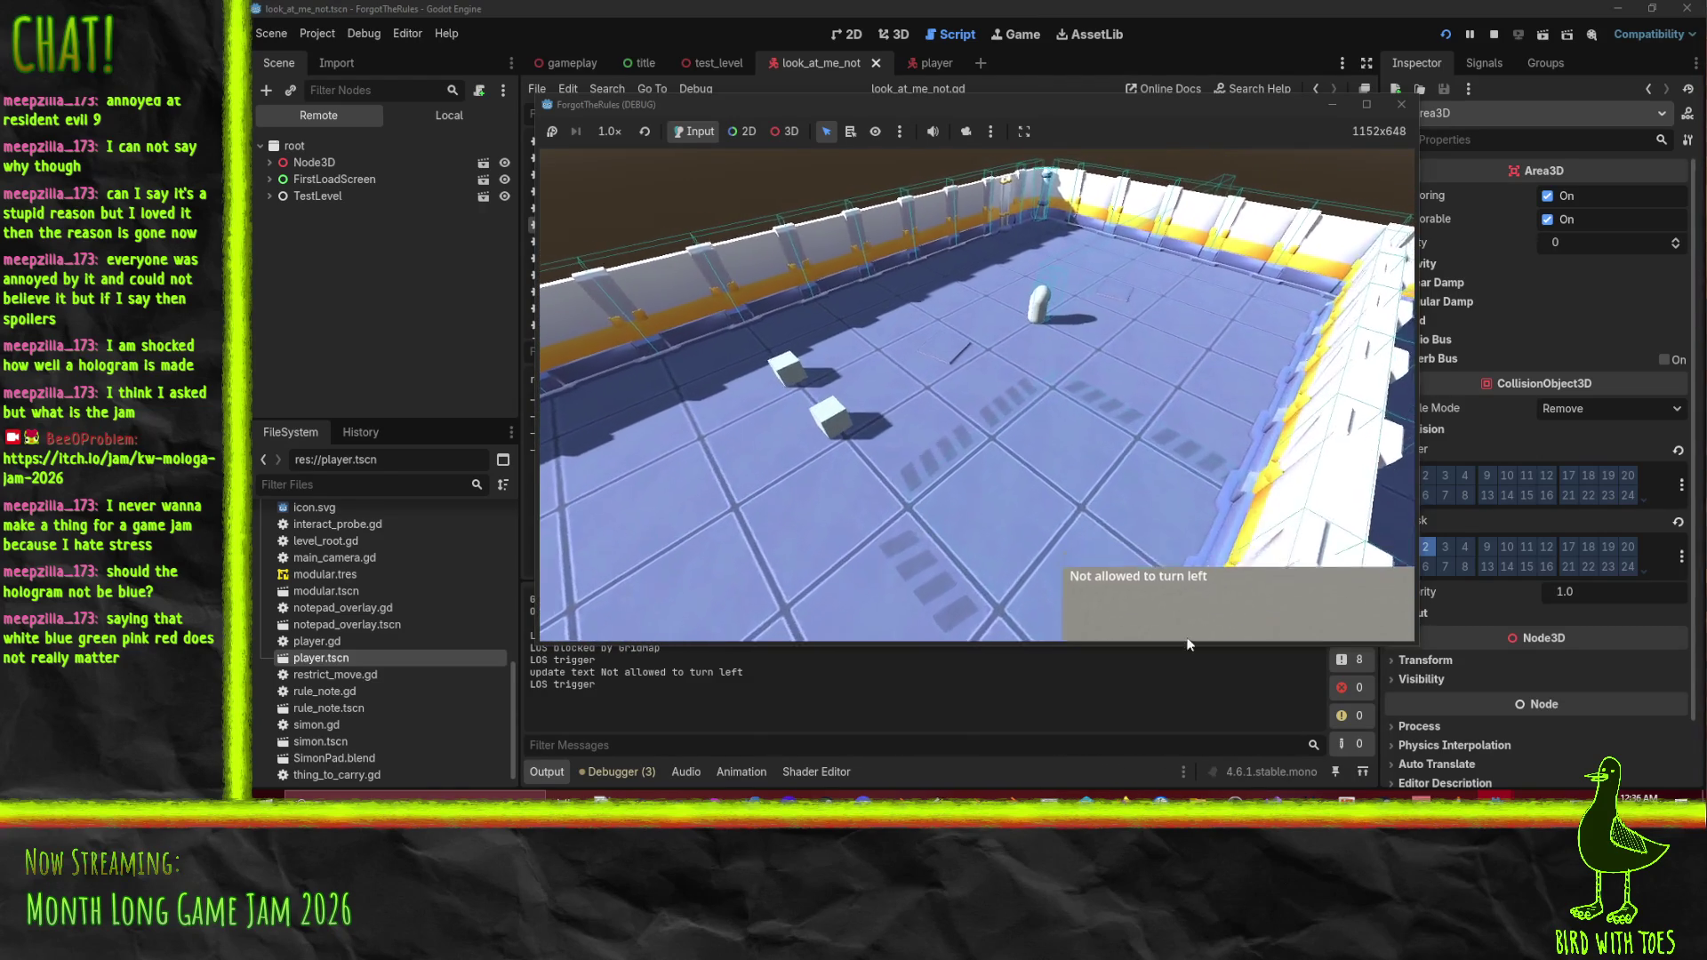
{"action": "left_click", "coordinate": [1401, 105]}
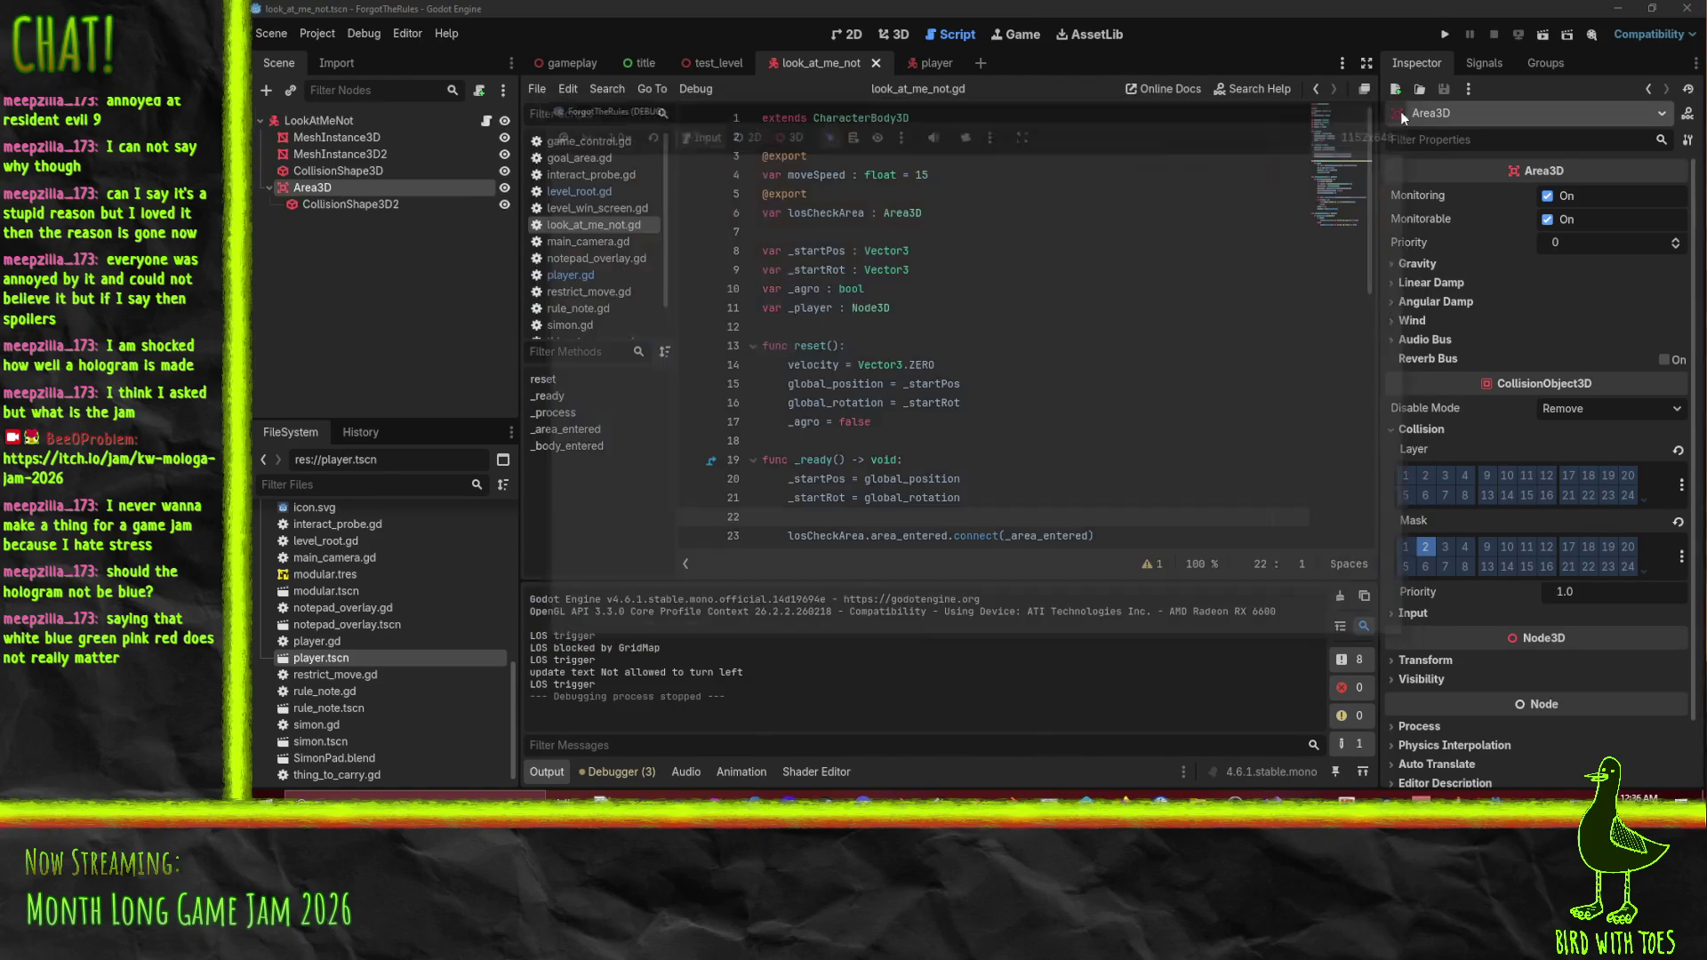
Make CollisionShape3D2's cylinder unique, change its radius from 0.5 to 0.52, and relaunch.
{"action": "left_click", "coordinate": [369, 205]}
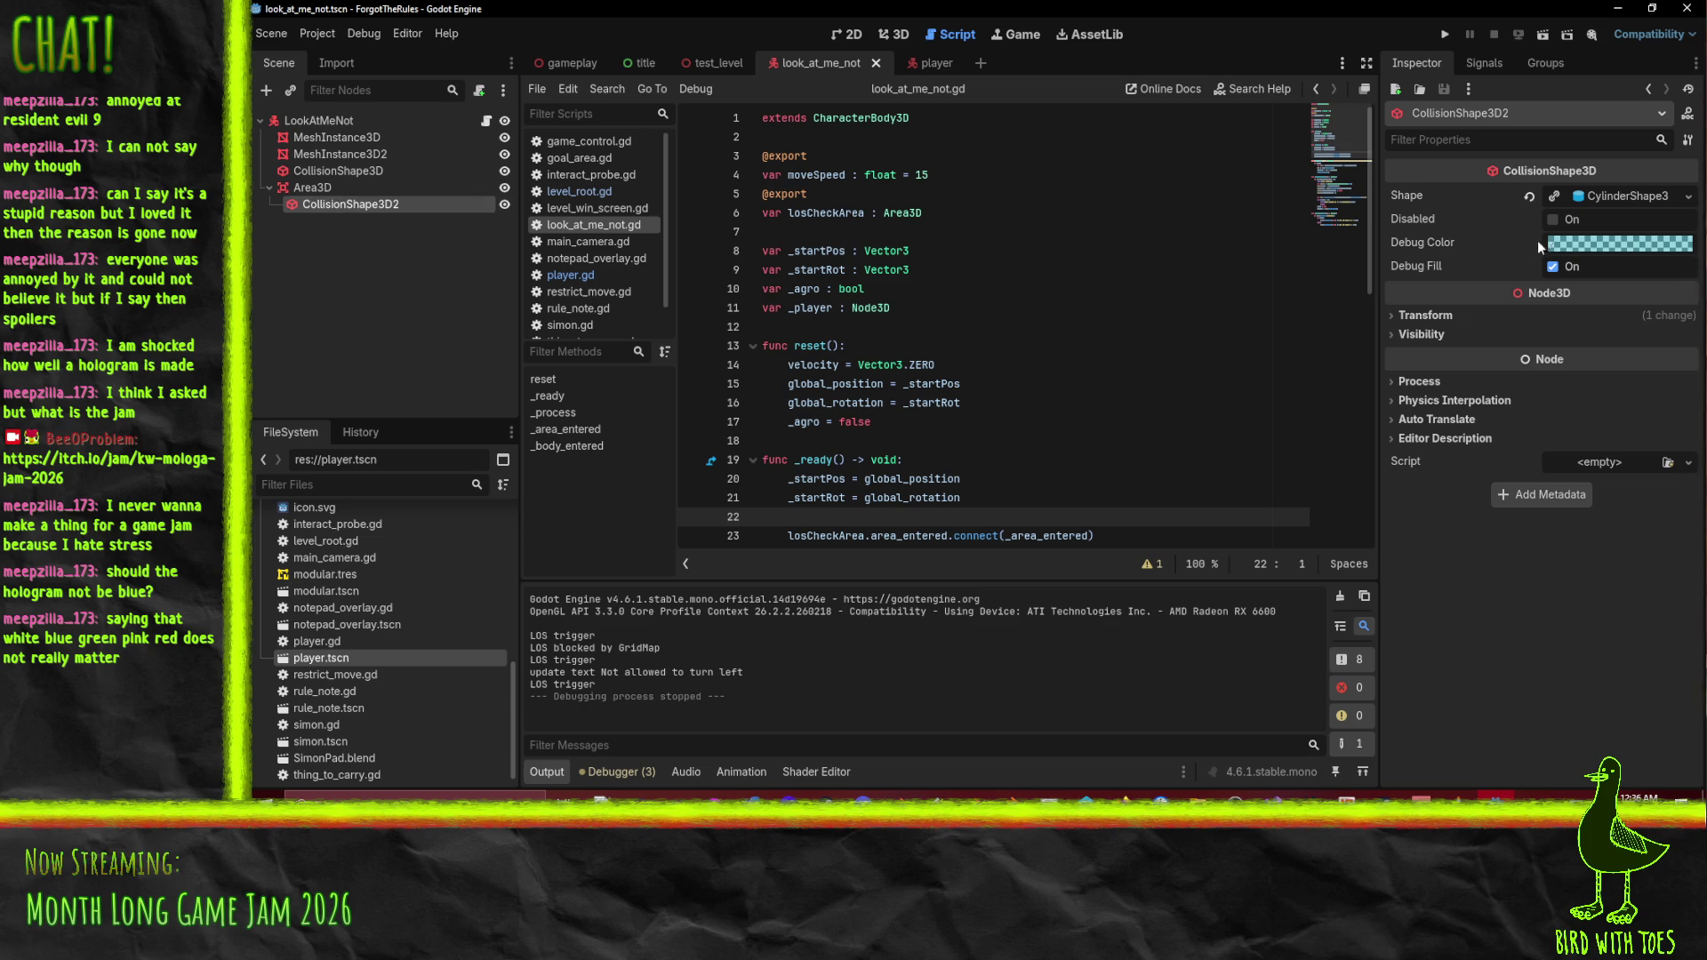
{"action": "left_click", "coordinate": [1657, 207]}
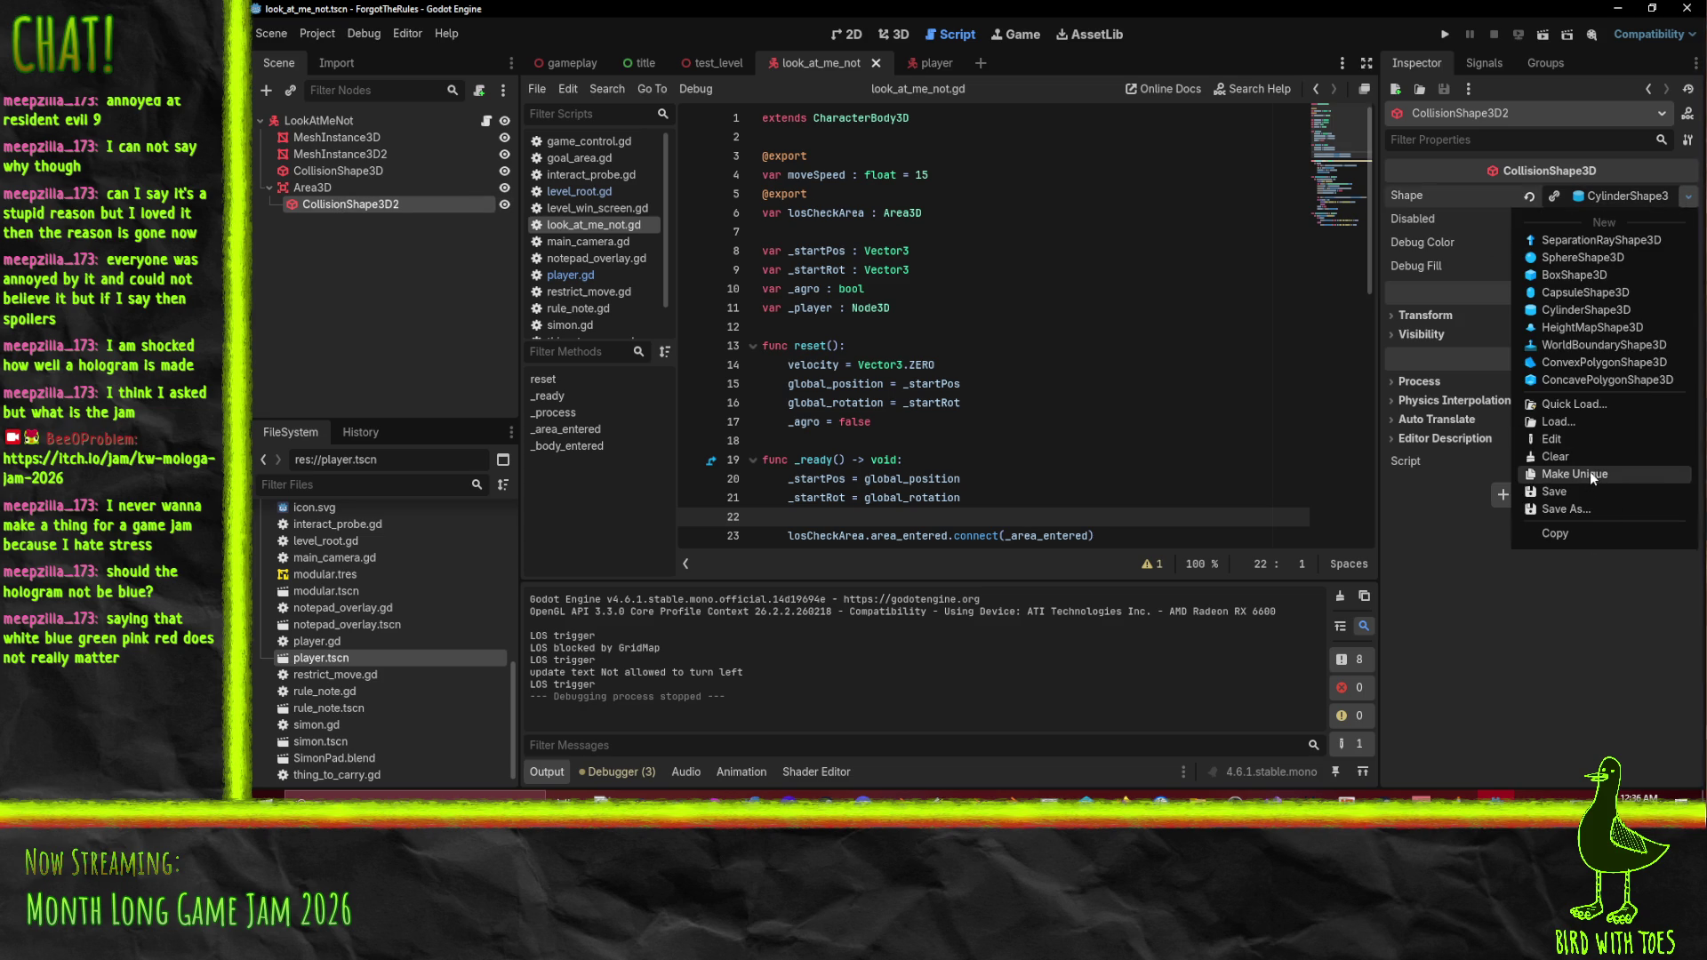
{"action": "left_click", "coordinate": [1589, 472]}
{"action": "left_click", "coordinate": [1627, 194]}
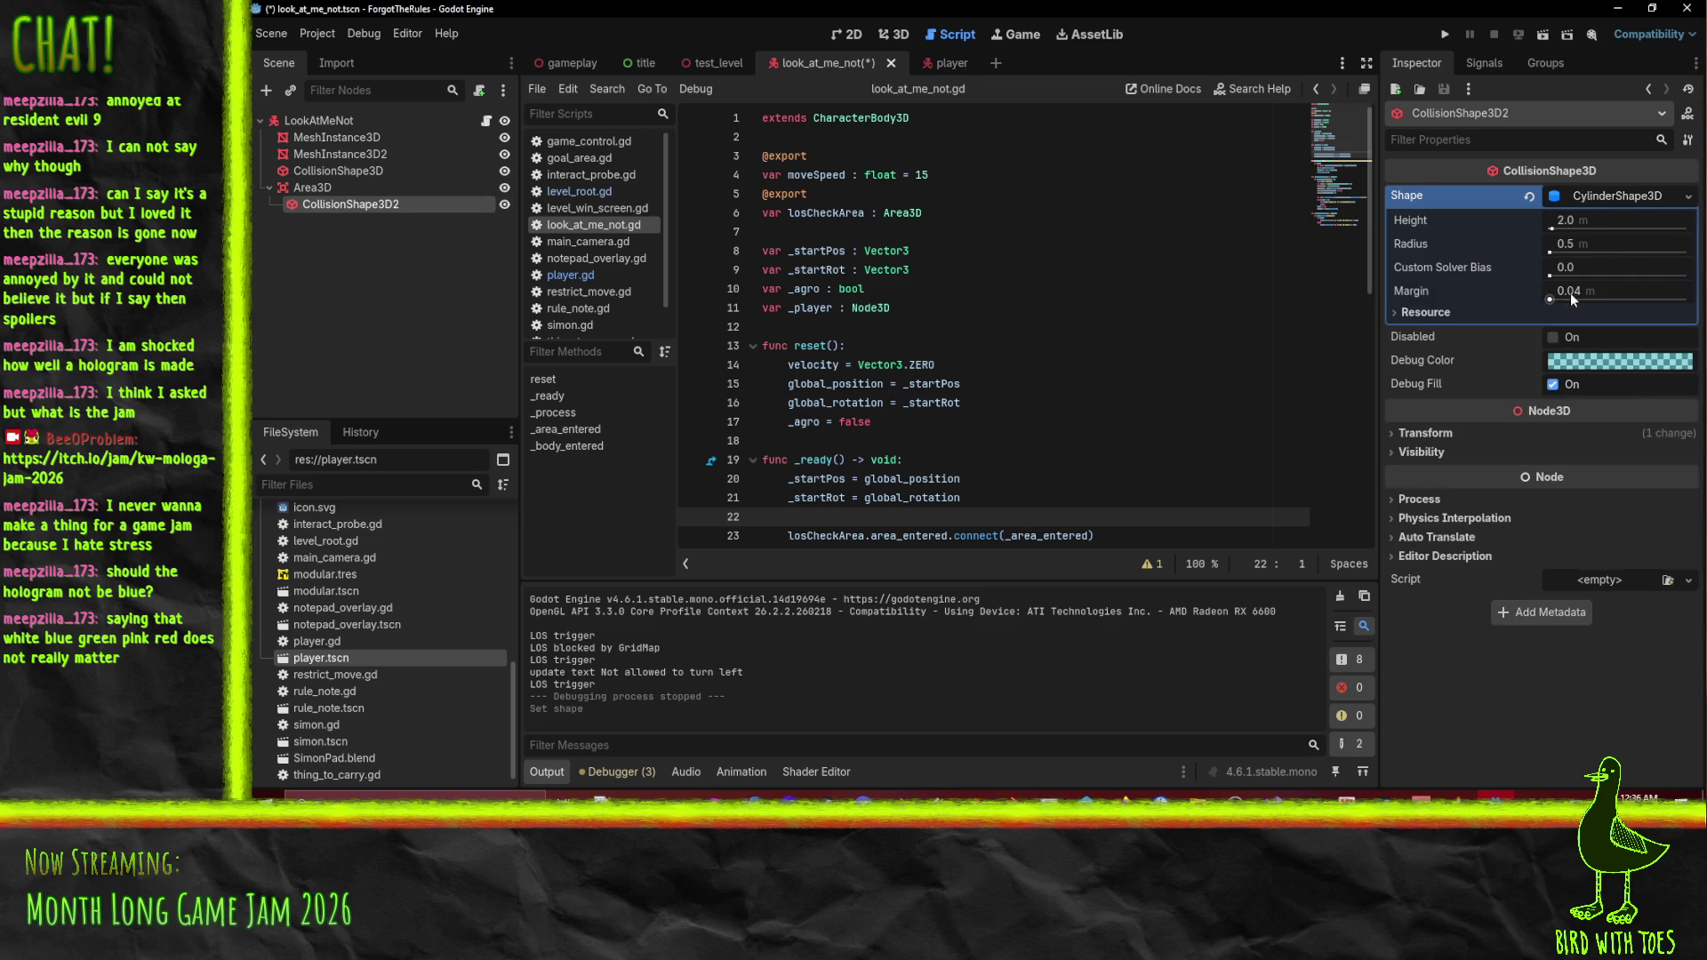
{"action": "left_click", "coordinate": [1613, 245]}
{"action": "key", "text": "Return"}
{"action": "left_click", "coordinate": [1447, 35]}
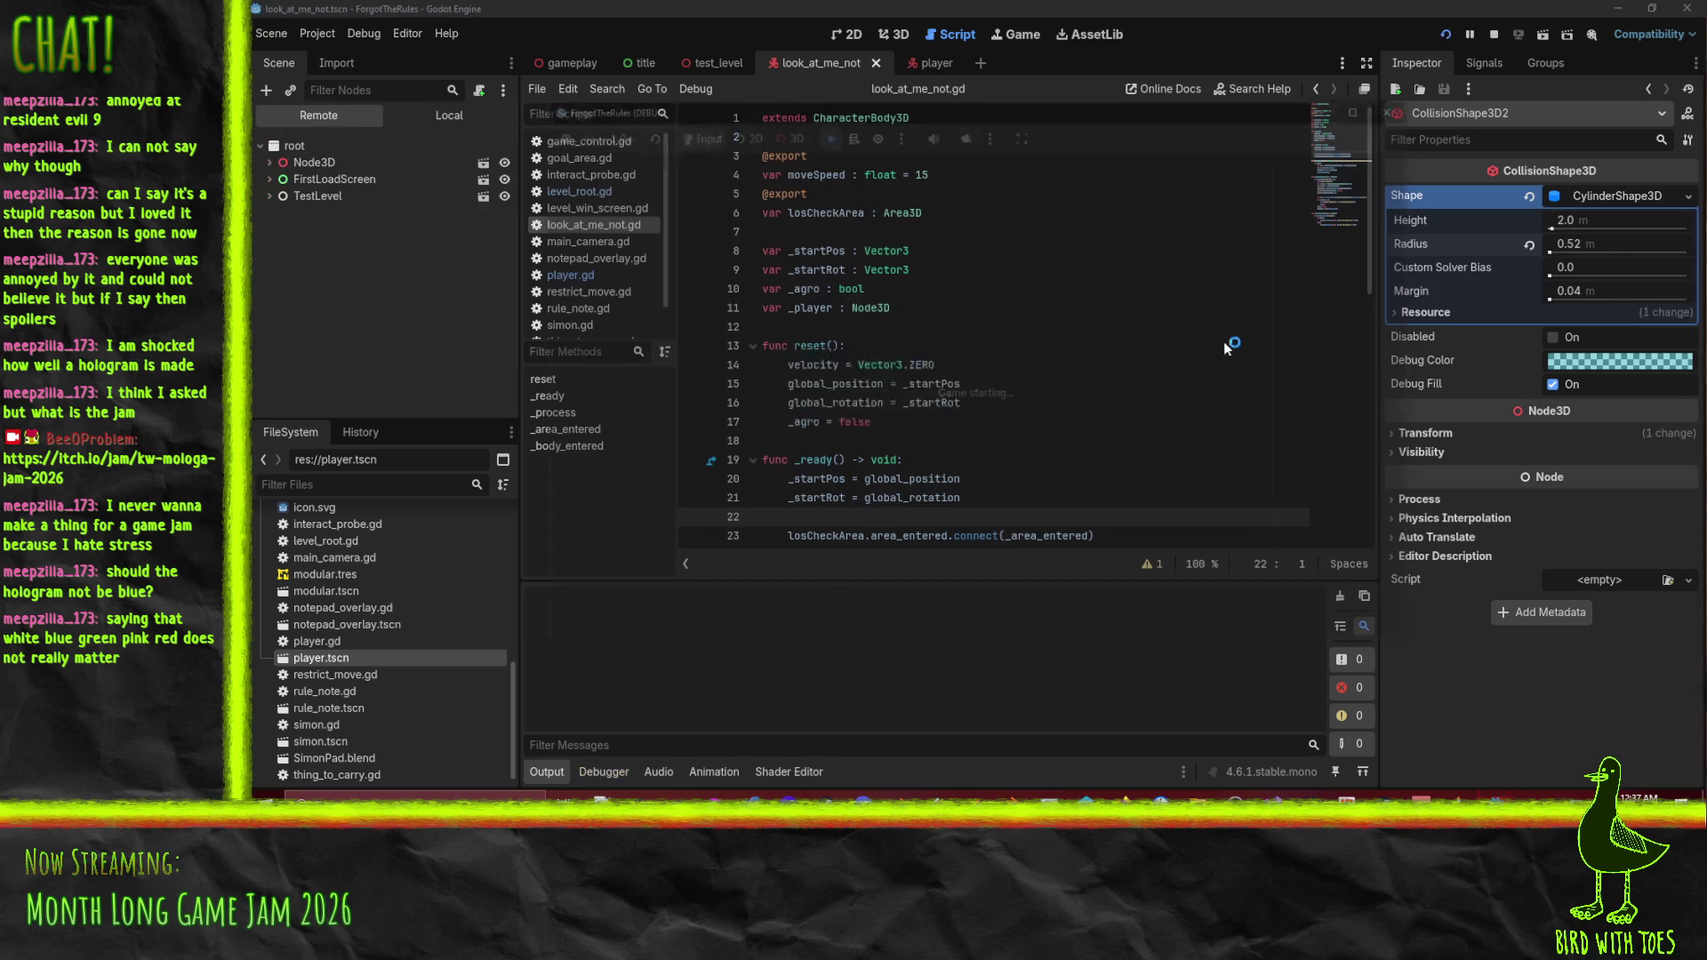
Playtest the level with the 0.52 m trigger cylinder, then stop the game.
{"action": "key", "text": "e"}
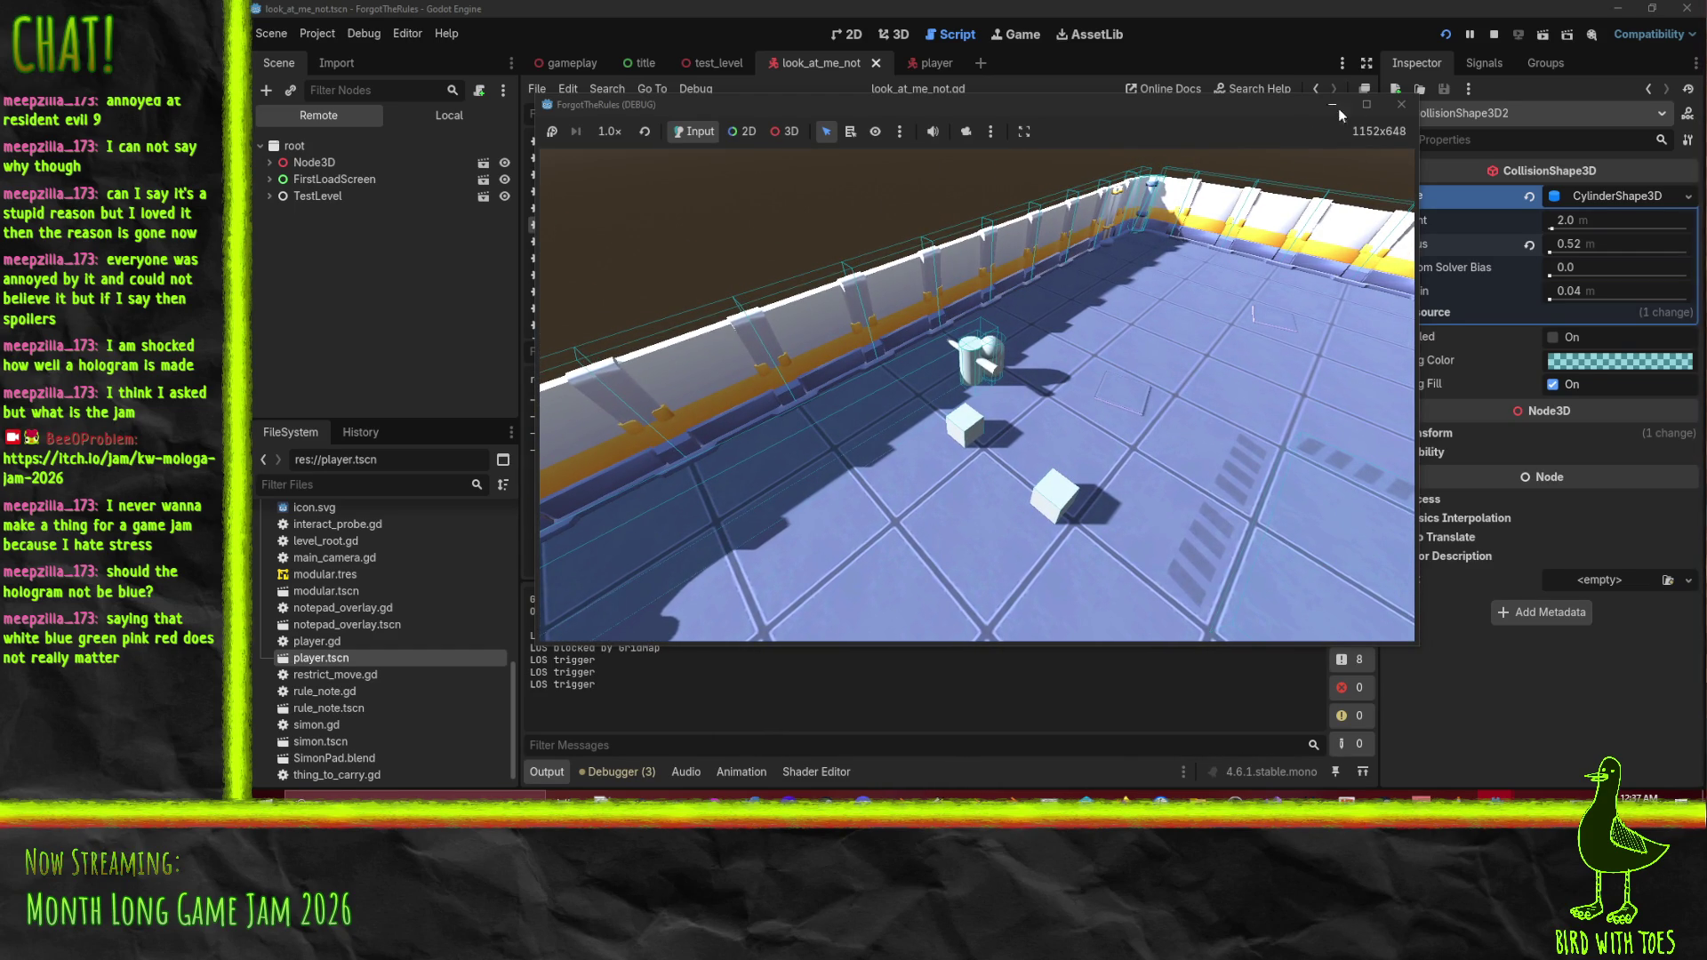
{"action": "left_click", "coordinate": [1402, 108]}
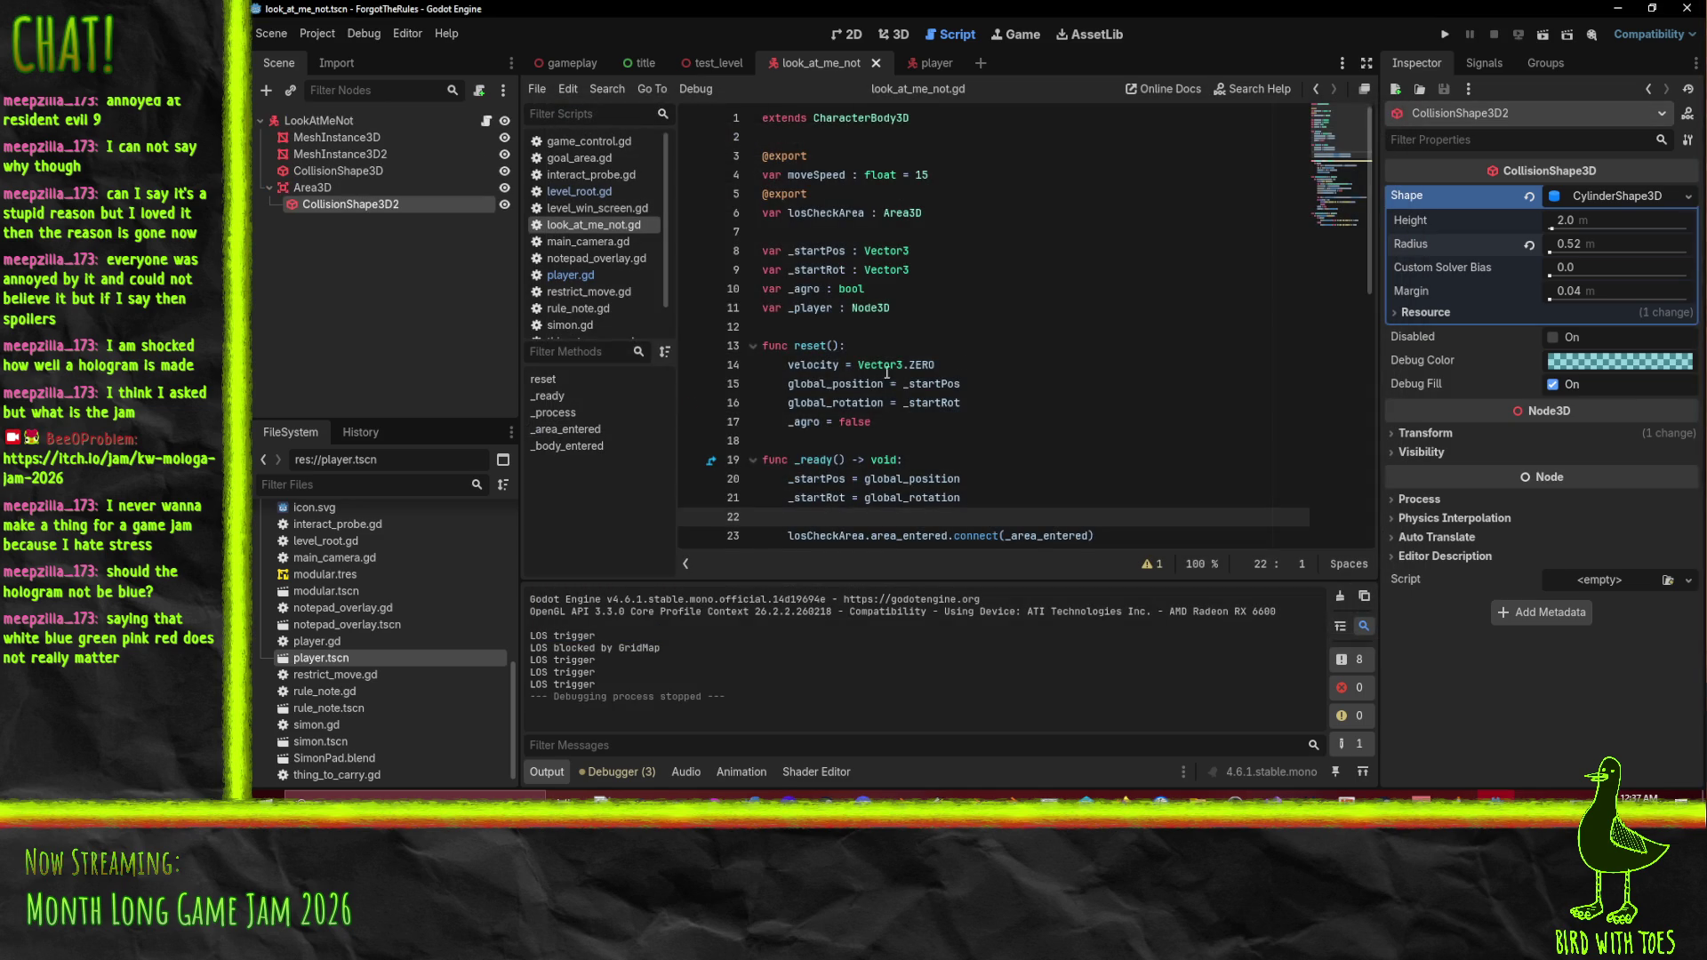
Enable collision mask bit 1 on the line-of-sight Area3D.
{"action": "scroll", "coordinate": [961, 383], "scroll_direction": "down", "scroll_amount": 1}
{"action": "scroll", "coordinate": [962, 383], "scroll_direction": "up", "scroll_amount": 6}
{"action": "left_click", "coordinate": [333, 183]}
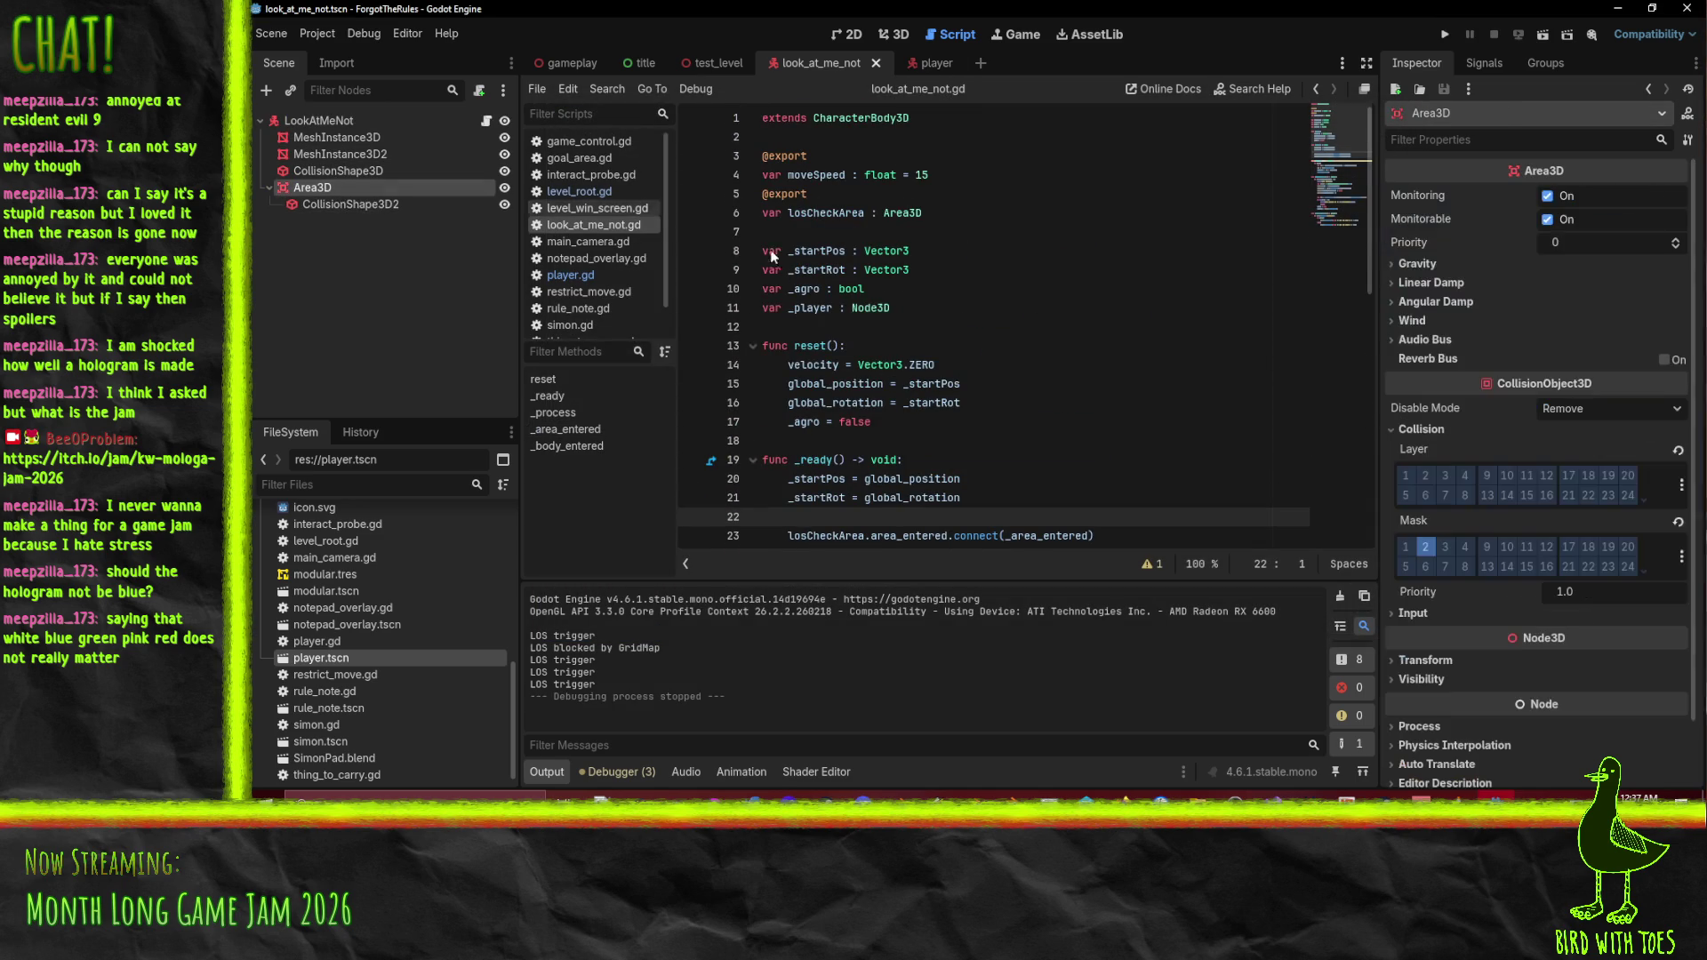
{"action": "left_click", "coordinate": [1406, 547]}
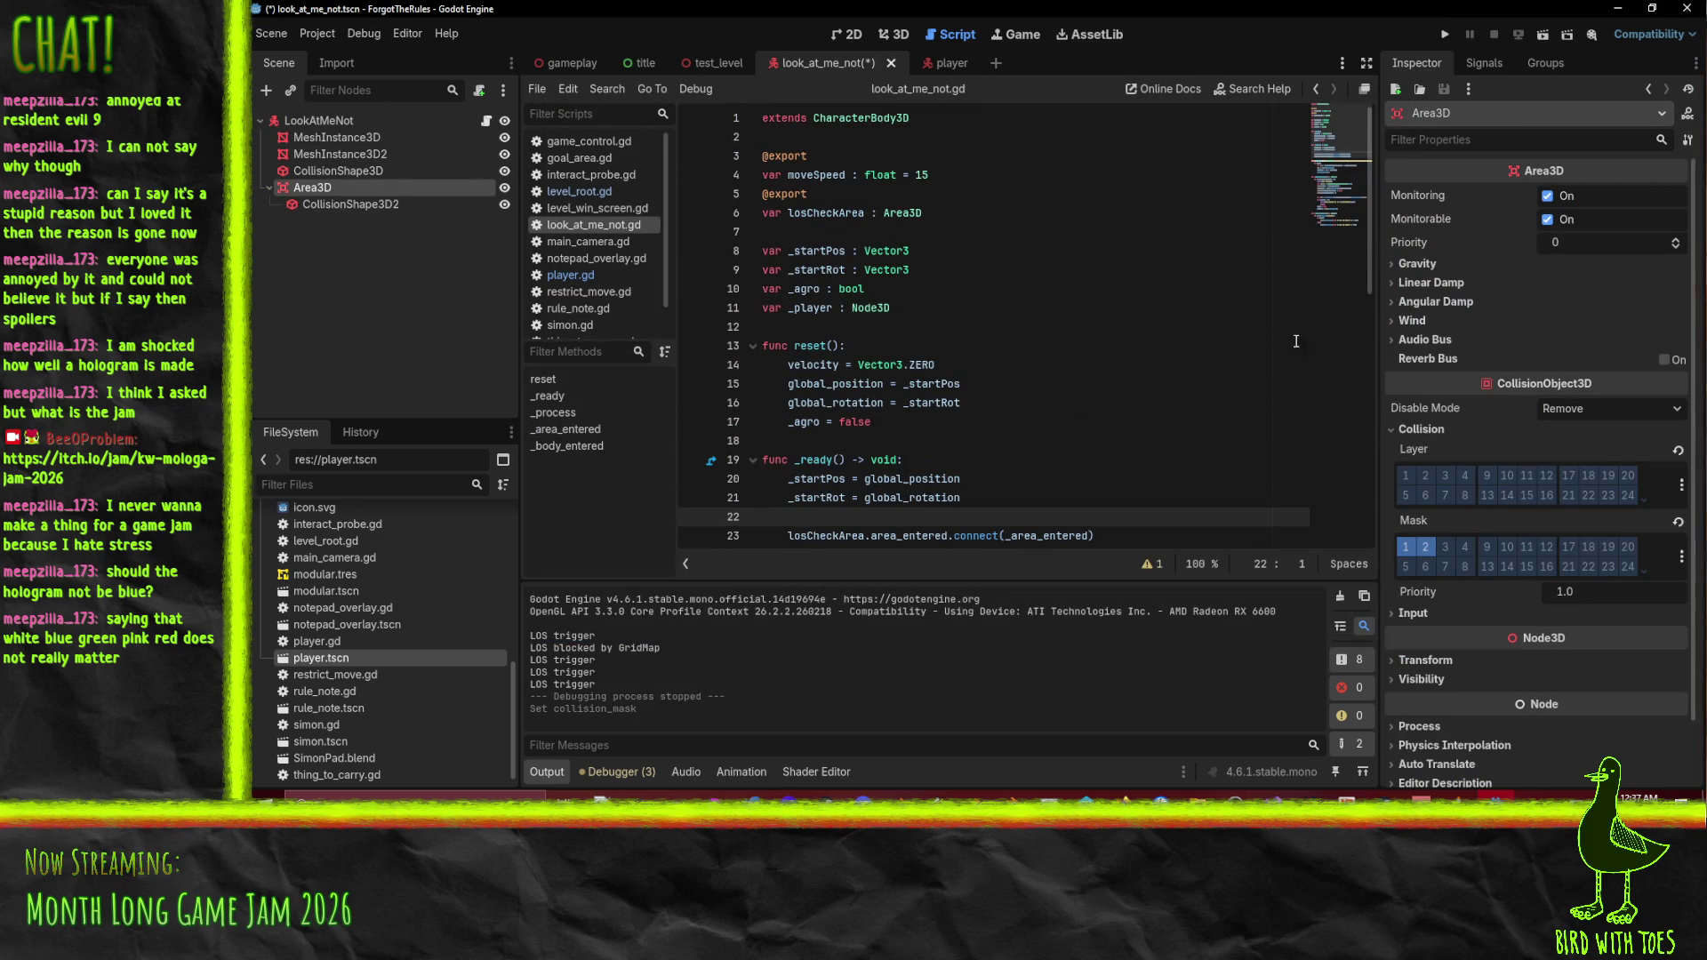
Playtest until the 'DO NOT look at LookAtMeNot' rule appears, then stop the game.
{"action": "left_click", "coordinate": [1445, 34]}
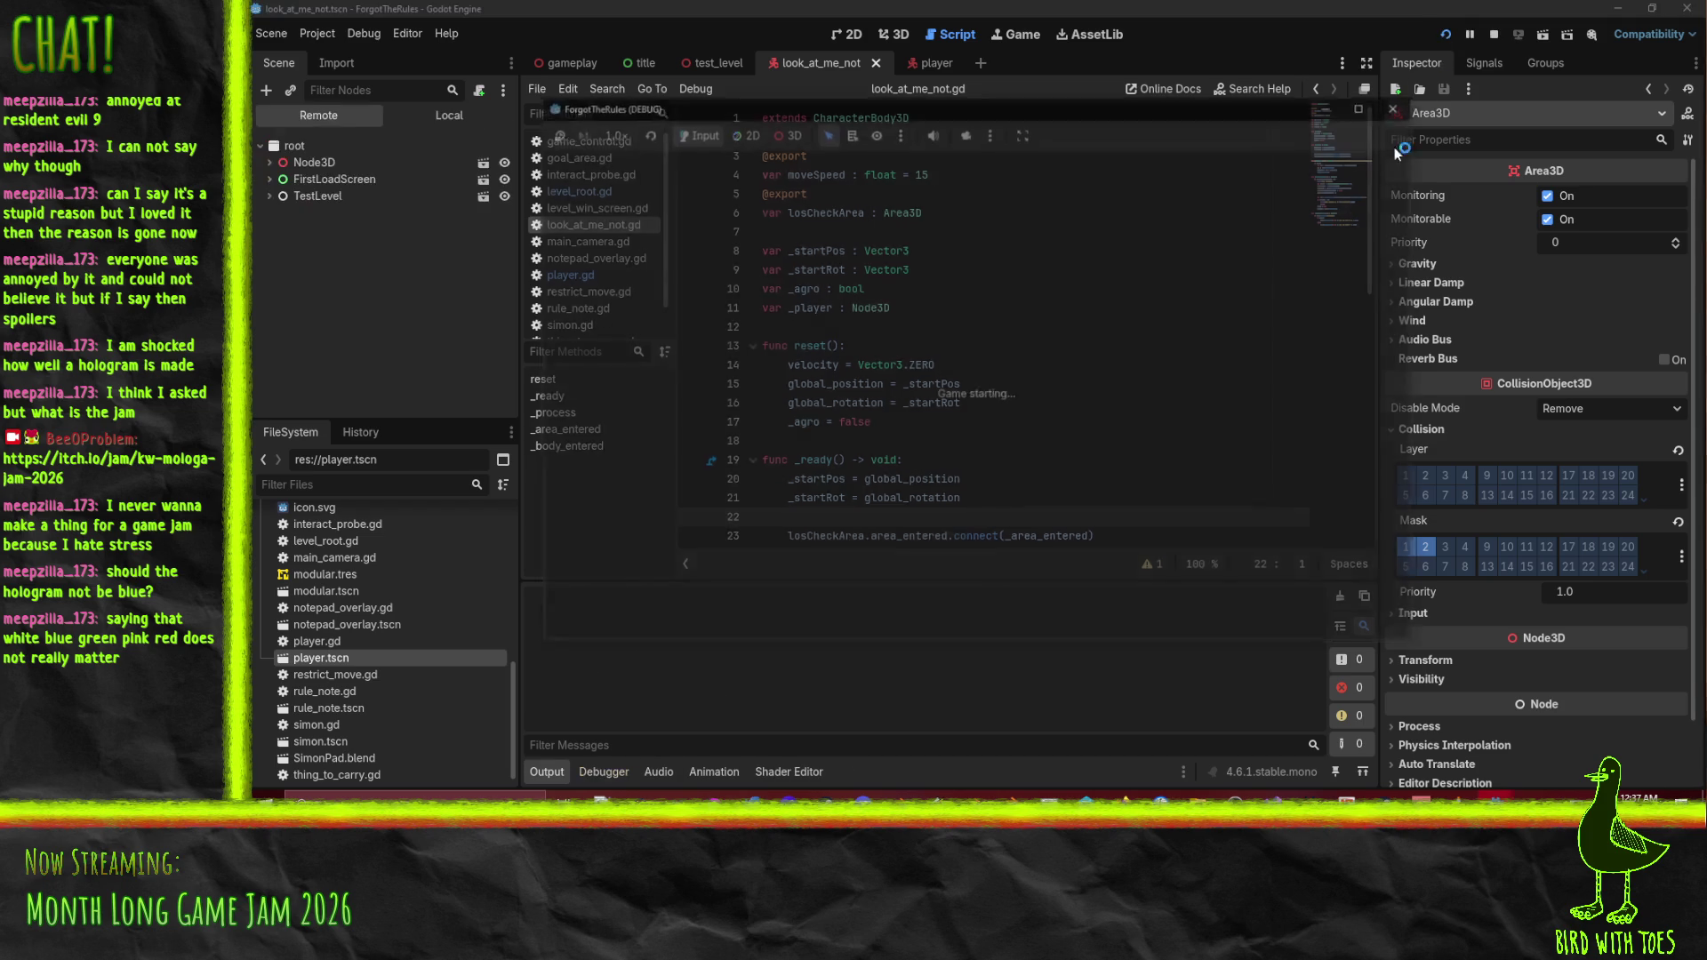
{"action": "key", "text": "e"}
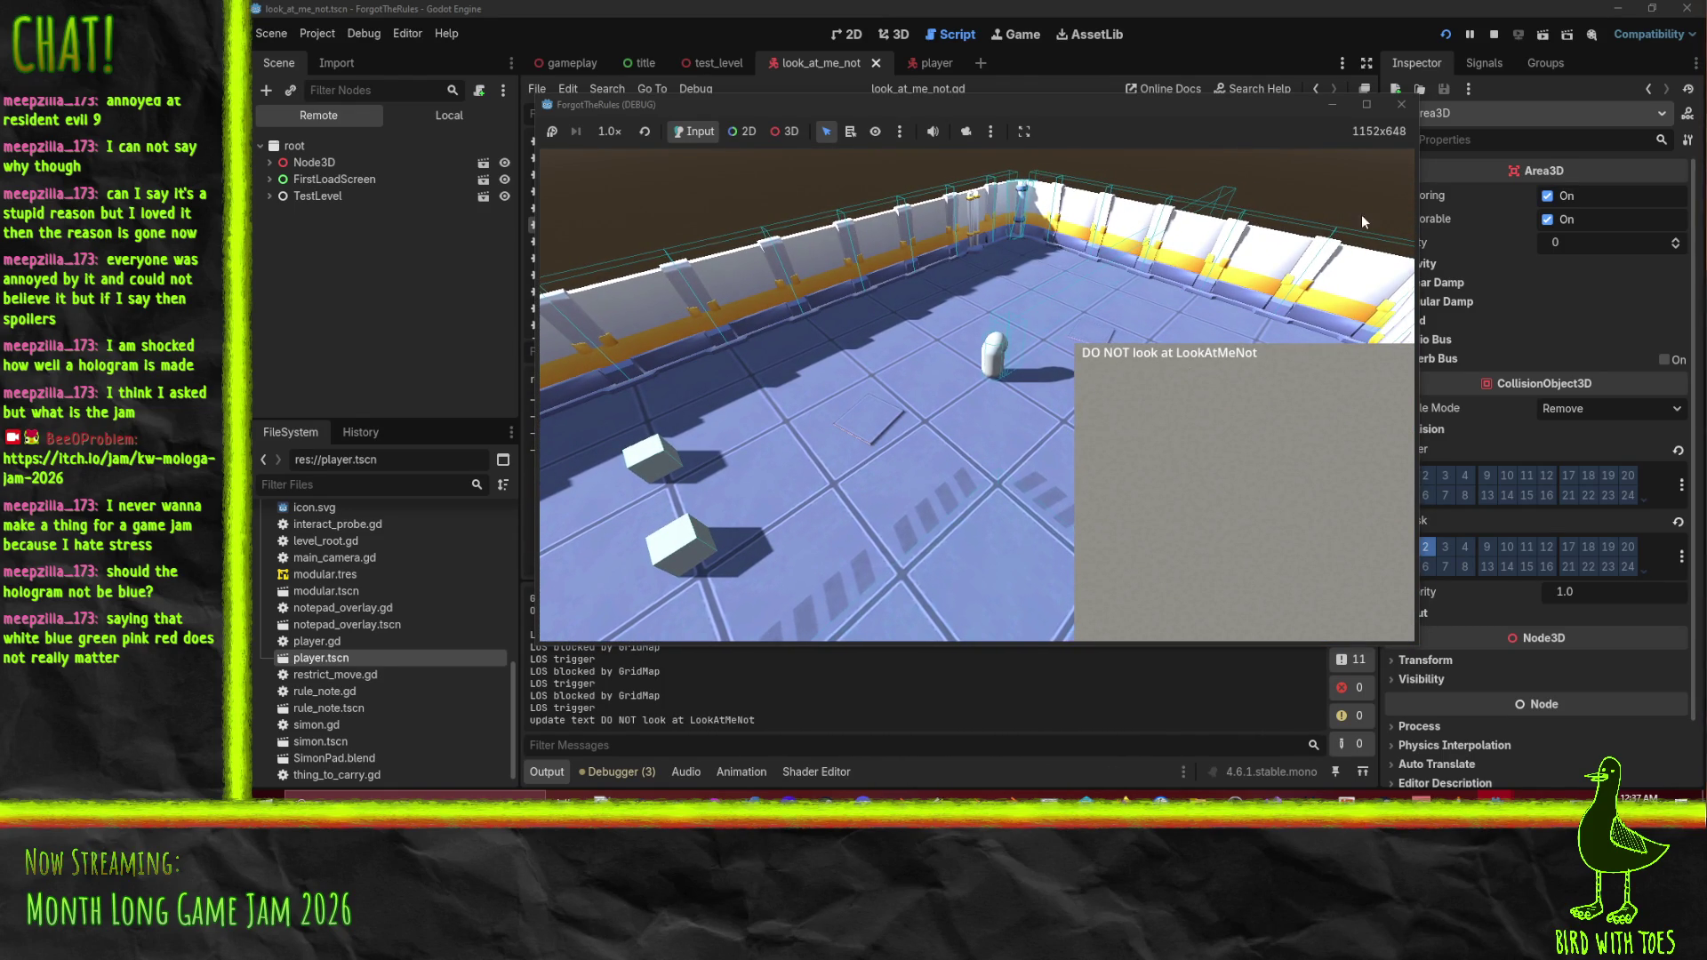
{"action": "left_click", "coordinate": [1401, 105]}
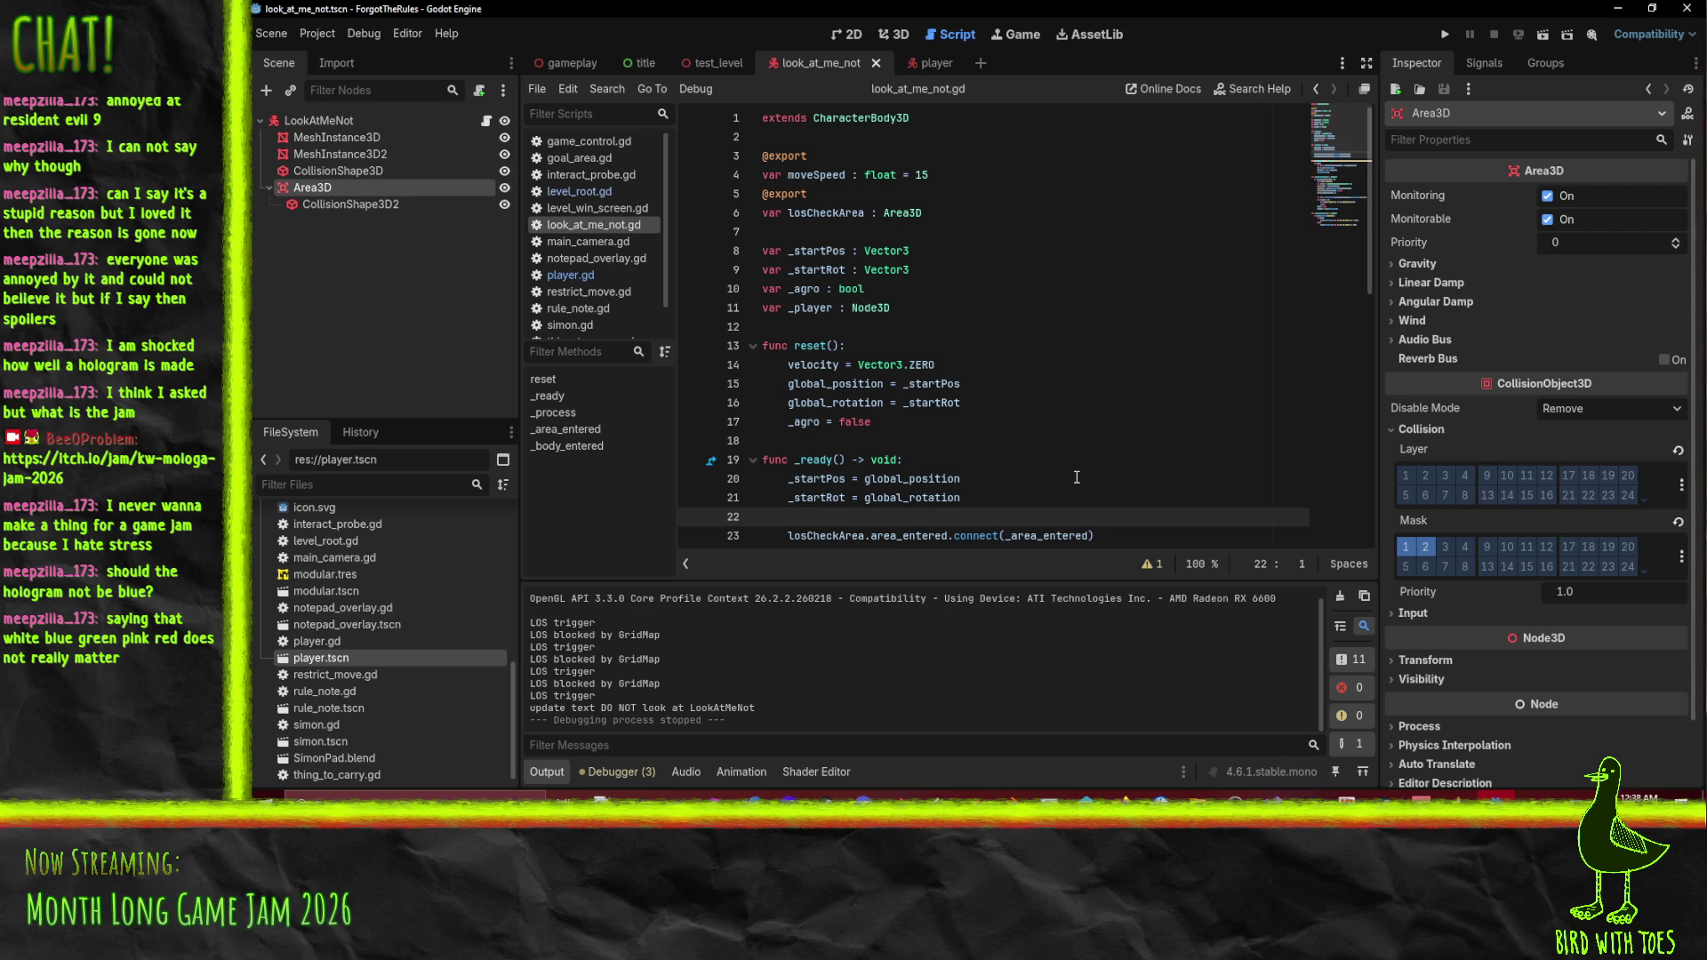
Revert unchanged files in P4V's default pending changelist so only three edited files remain.
{"action": "scroll", "coordinate": [1078, 445], "scroll_direction": "down", "scroll_amount": 10}
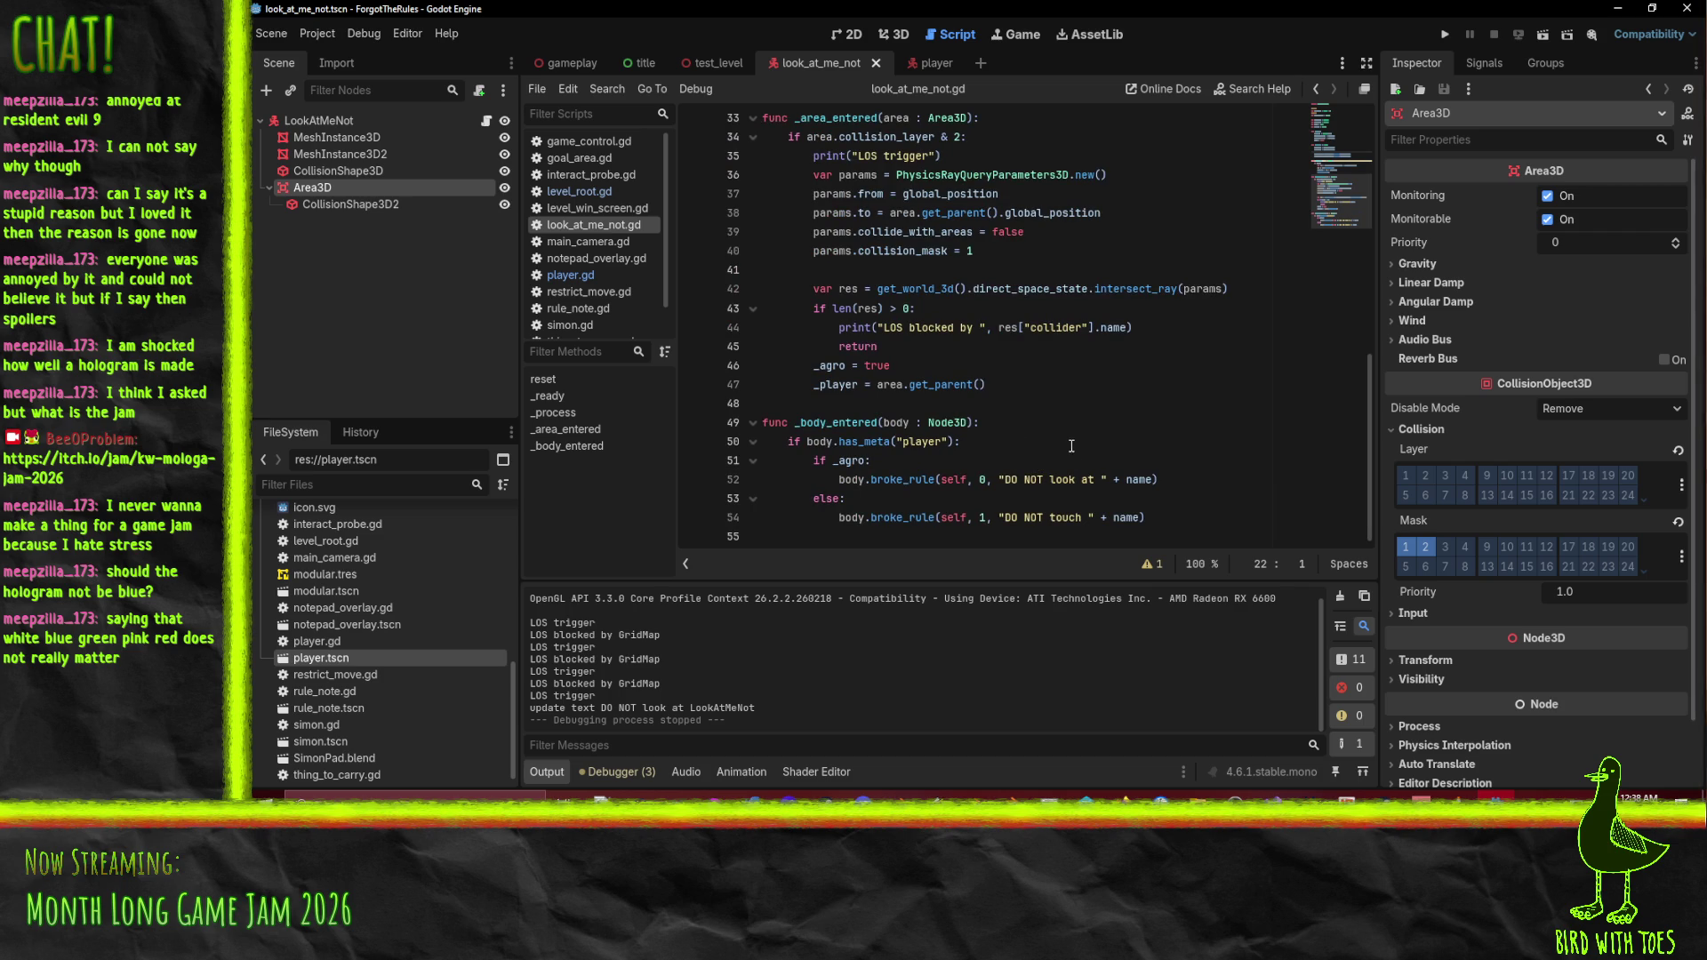
{"action": "scroll", "coordinate": [1072, 446], "scroll_direction": "up", "scroll_amount": 10}
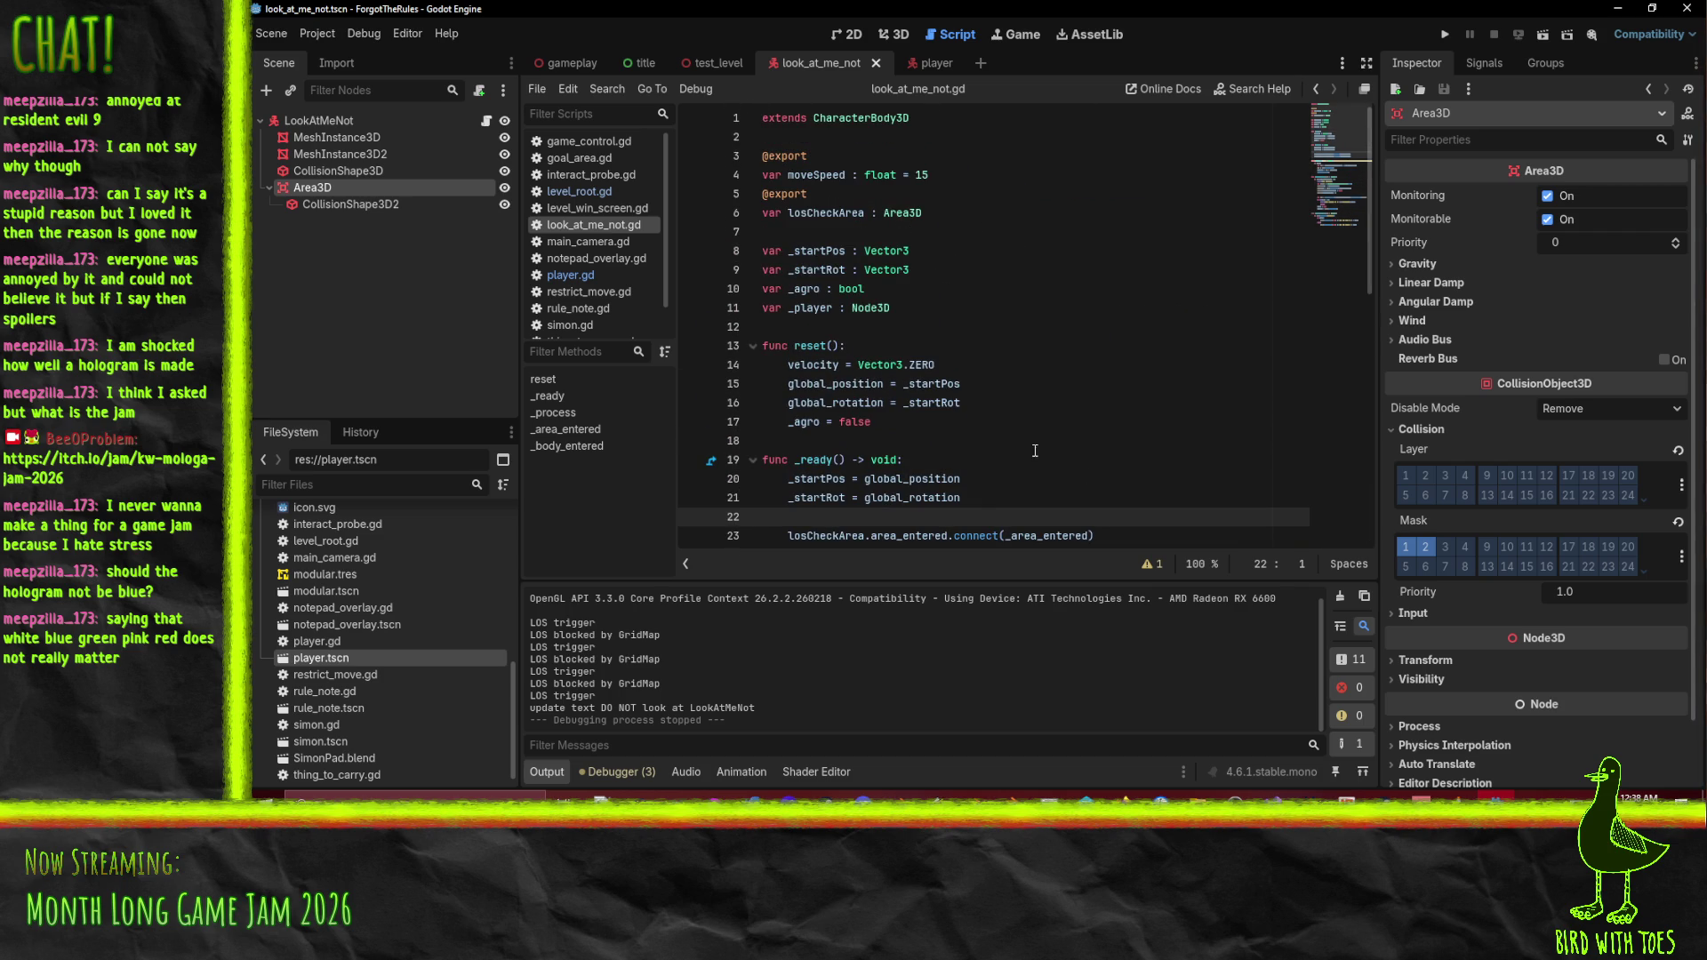
{"action": "left_click", "coordinate": [1096, 826]}
{"action": "left_click", "coordinate": [786, 281]}
{"action": "right_click", "coordinate": [786, 281]}
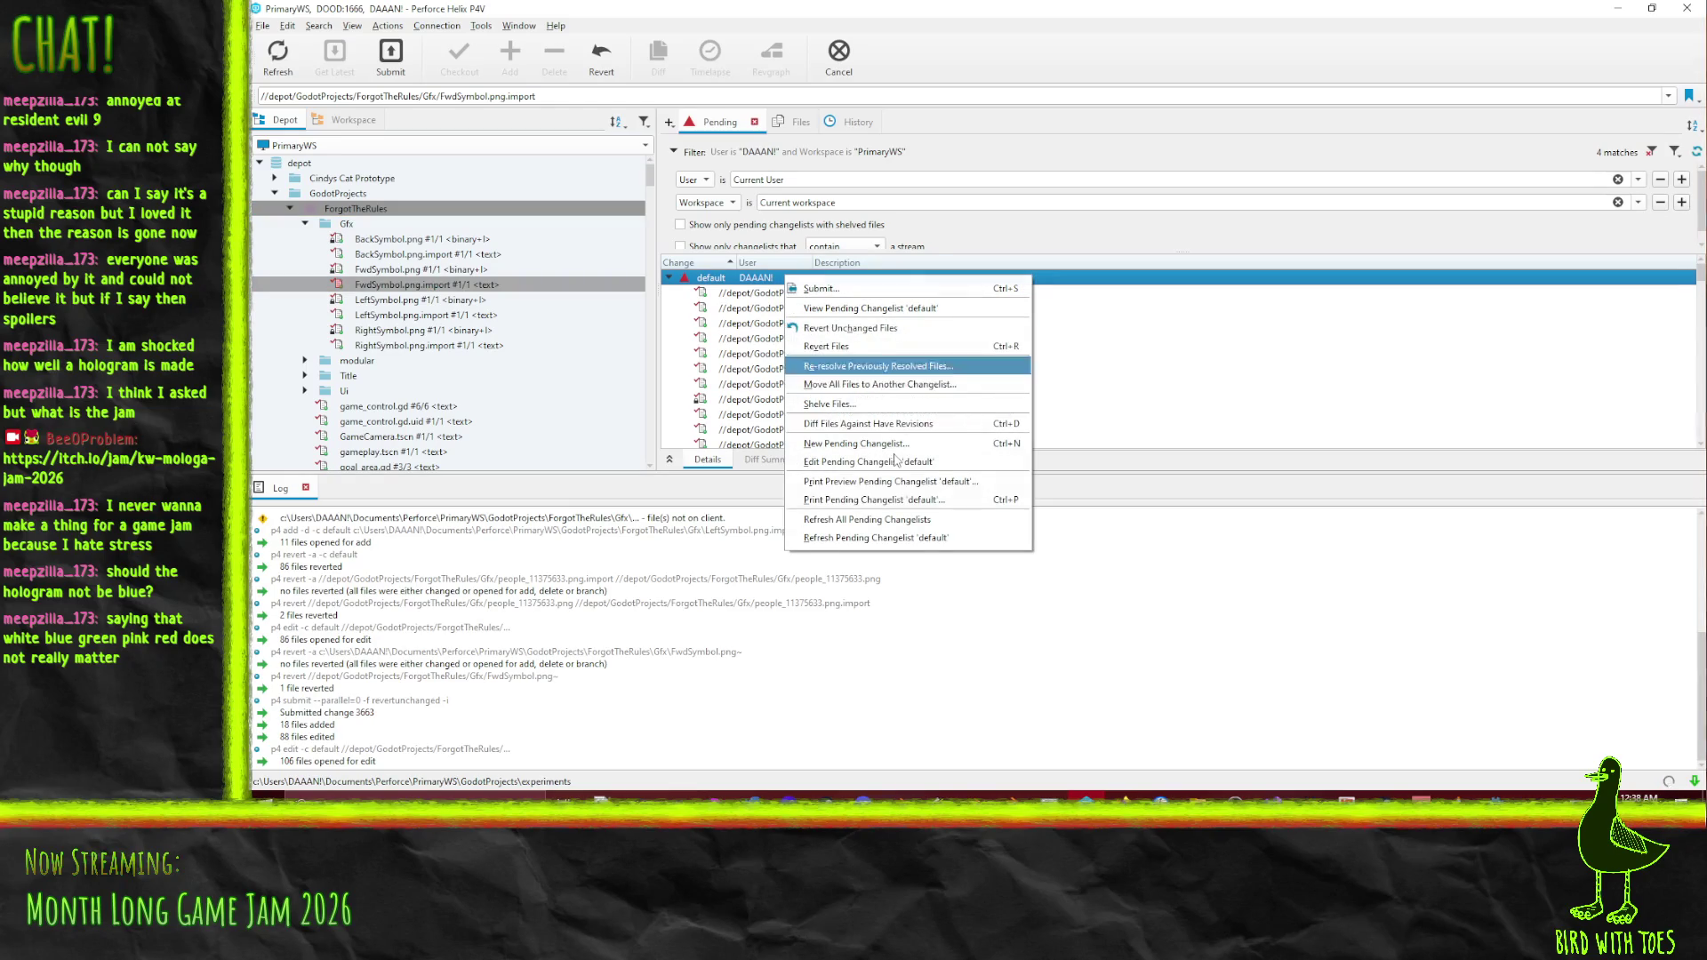
{"action": "left_click", "coordinate": [851, 329]}
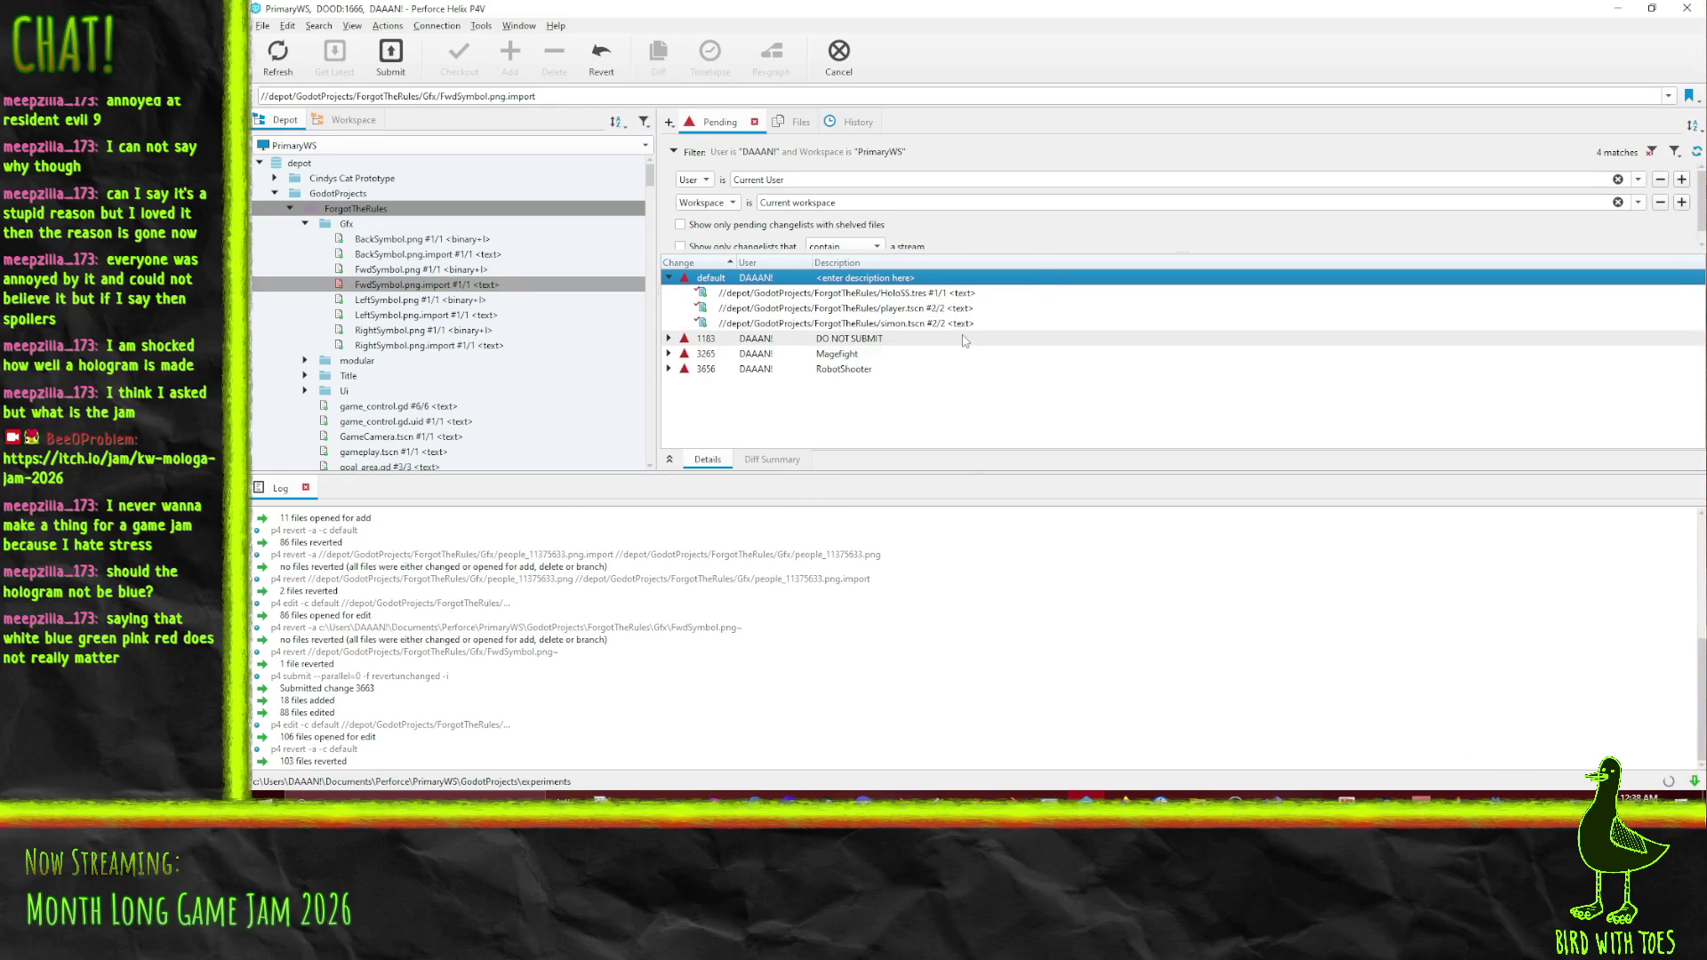
Select look_at_me_not.gd and look_at_me_not.gd.uid in the Workspace tree.
{"action": "left_click", "coordinate": [352, 120]}
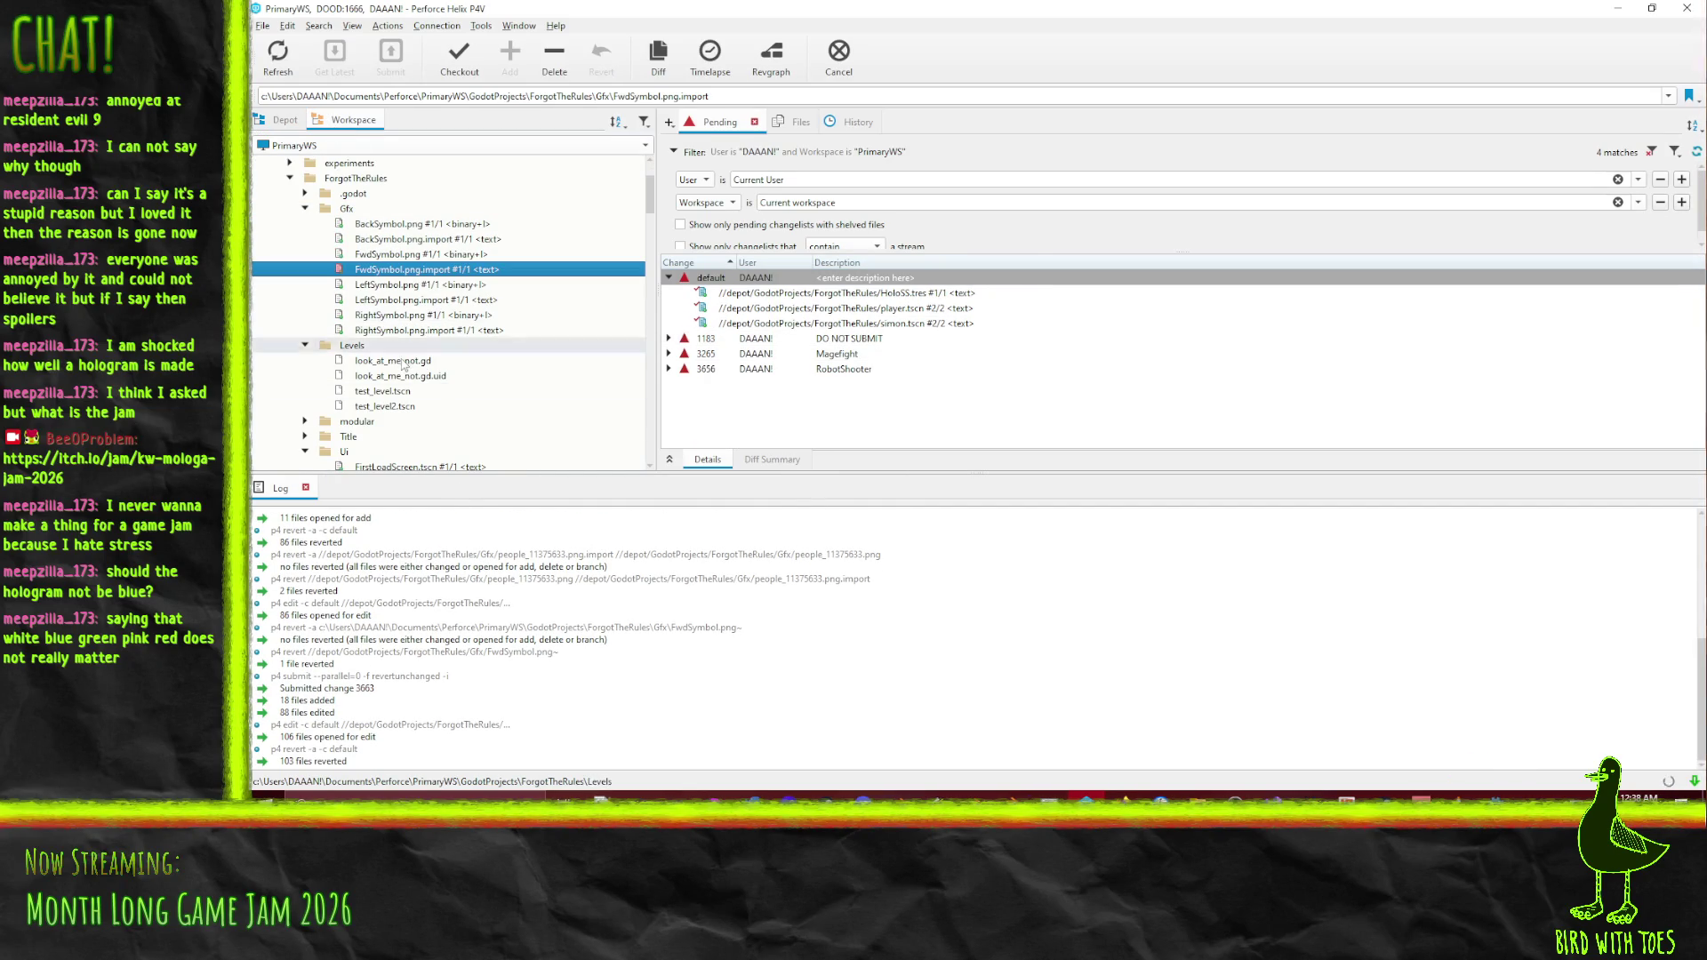
{"action": "left_click", "coordinate": [391, 376]}
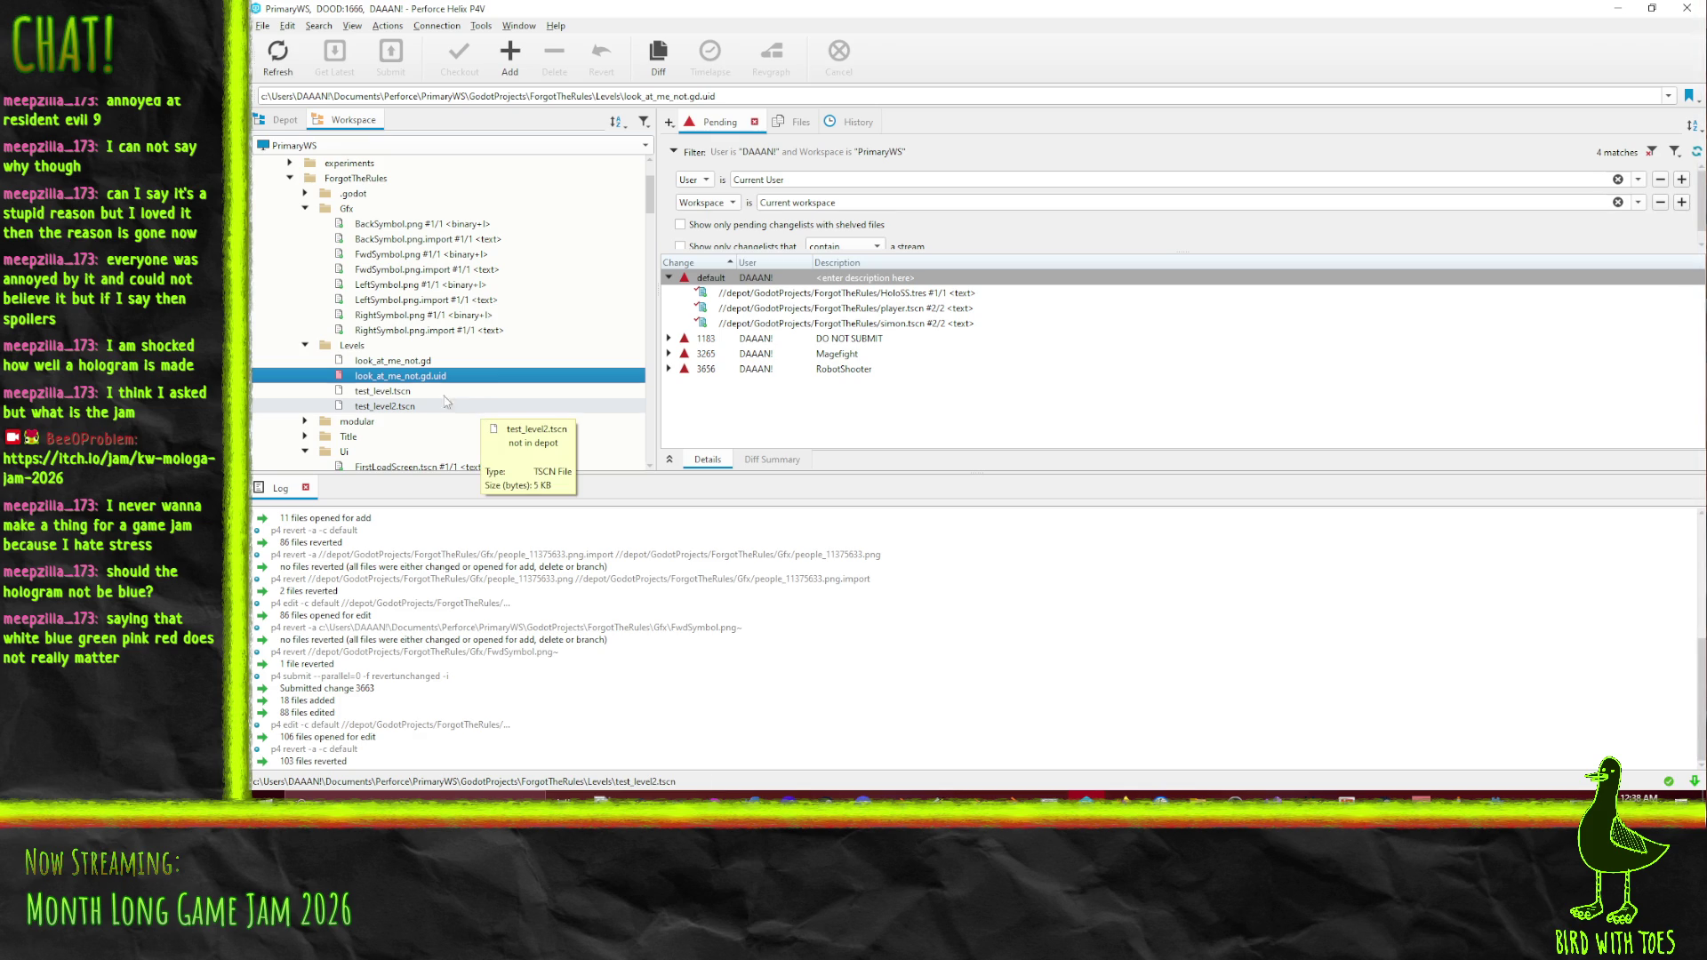
{"action": "left_click", "coordinate": [416, 364], "text": "ctrl"}
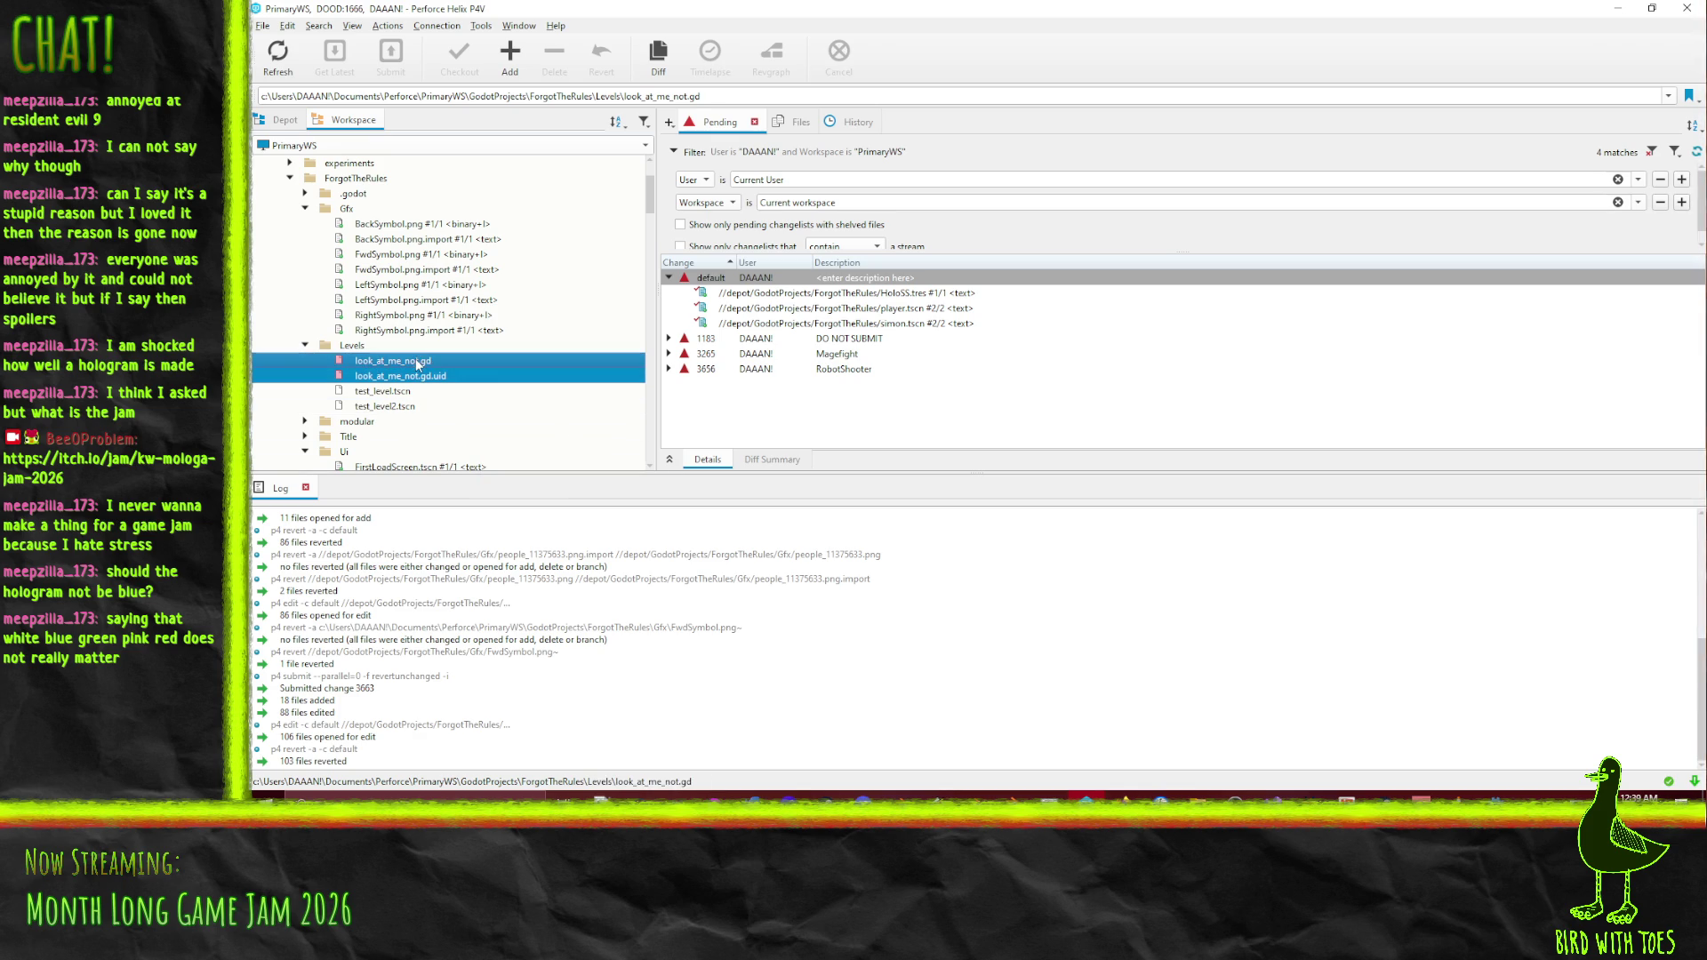
{"action": "left_click", "coordinate": [1417, 791]}
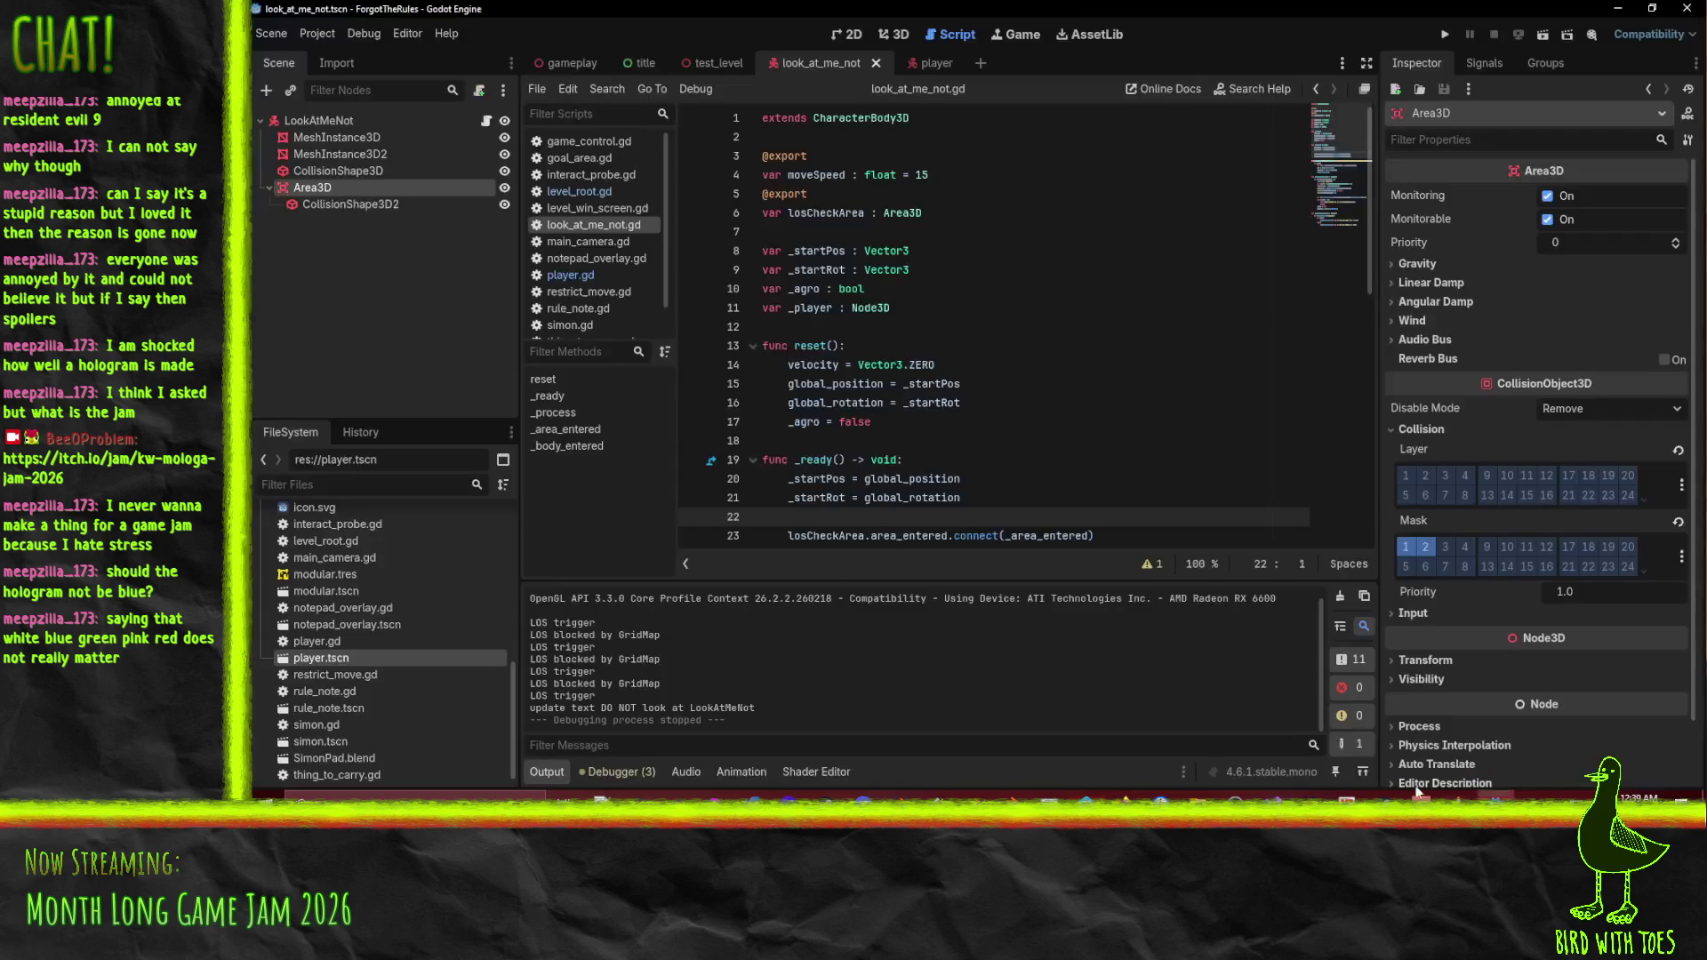
Move look_at_me_not.gd from Levels into the Elements folder, confirming the move and dismissing the load errors.
{"action": "scroll", "coordinate": [334, 599], "scroll_direction": "up", "scroll_amount": 10}
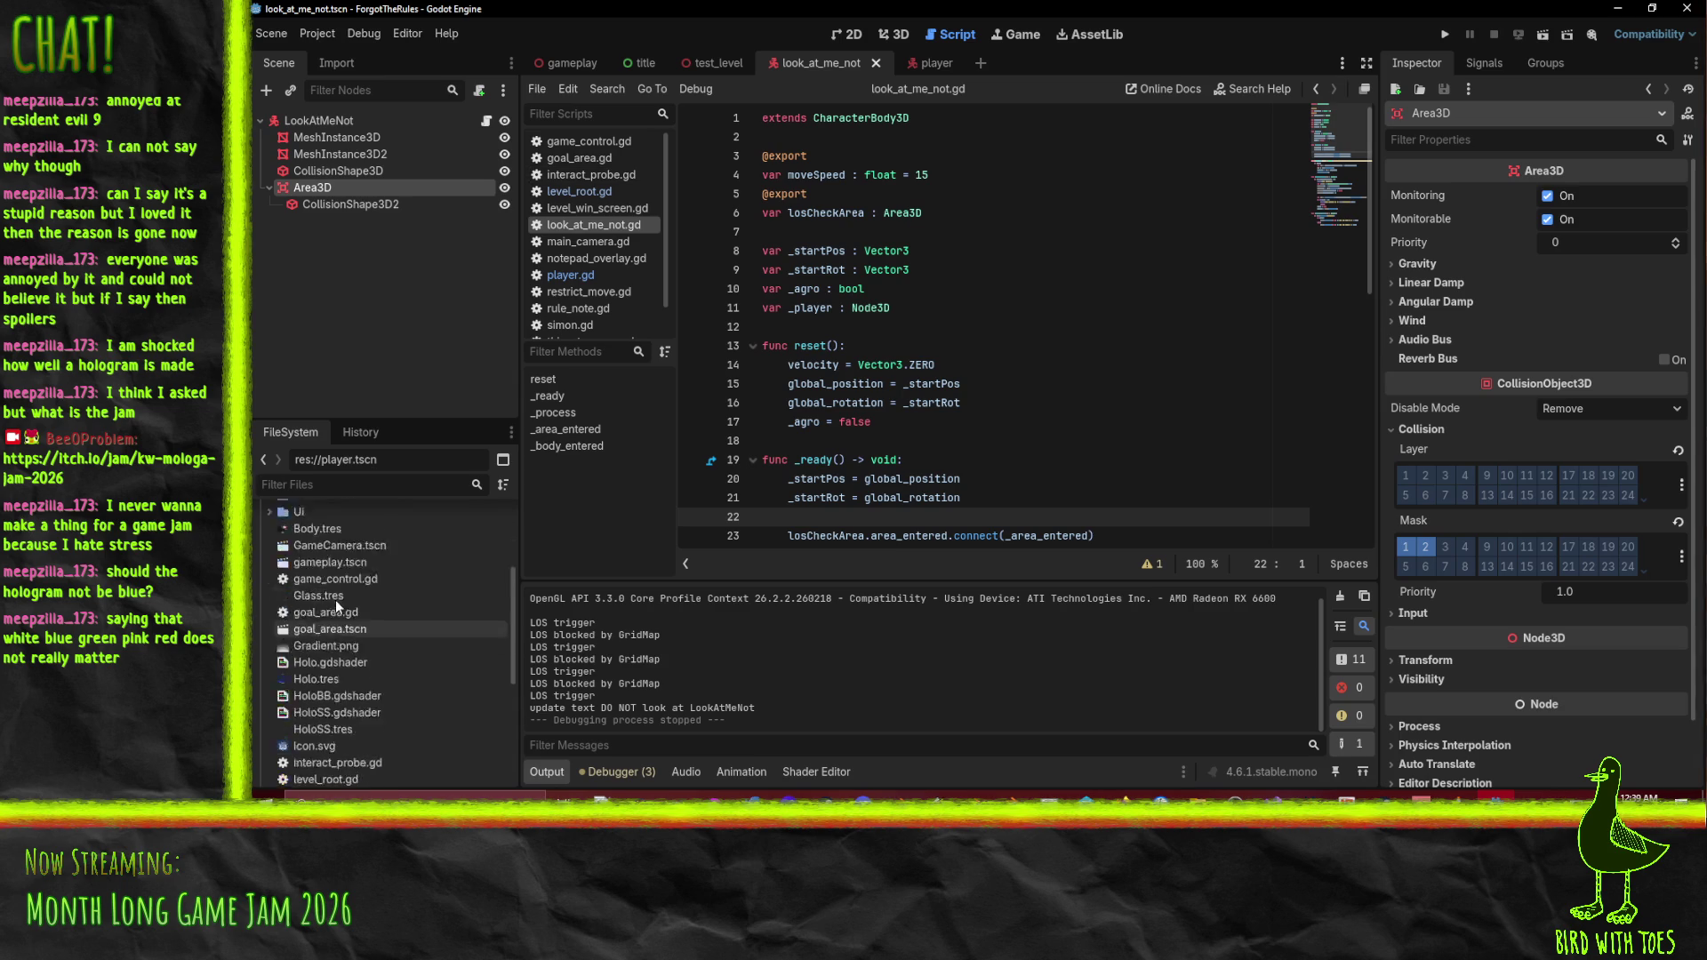
{"action": "left_click", "coordinate": [269, 548]}
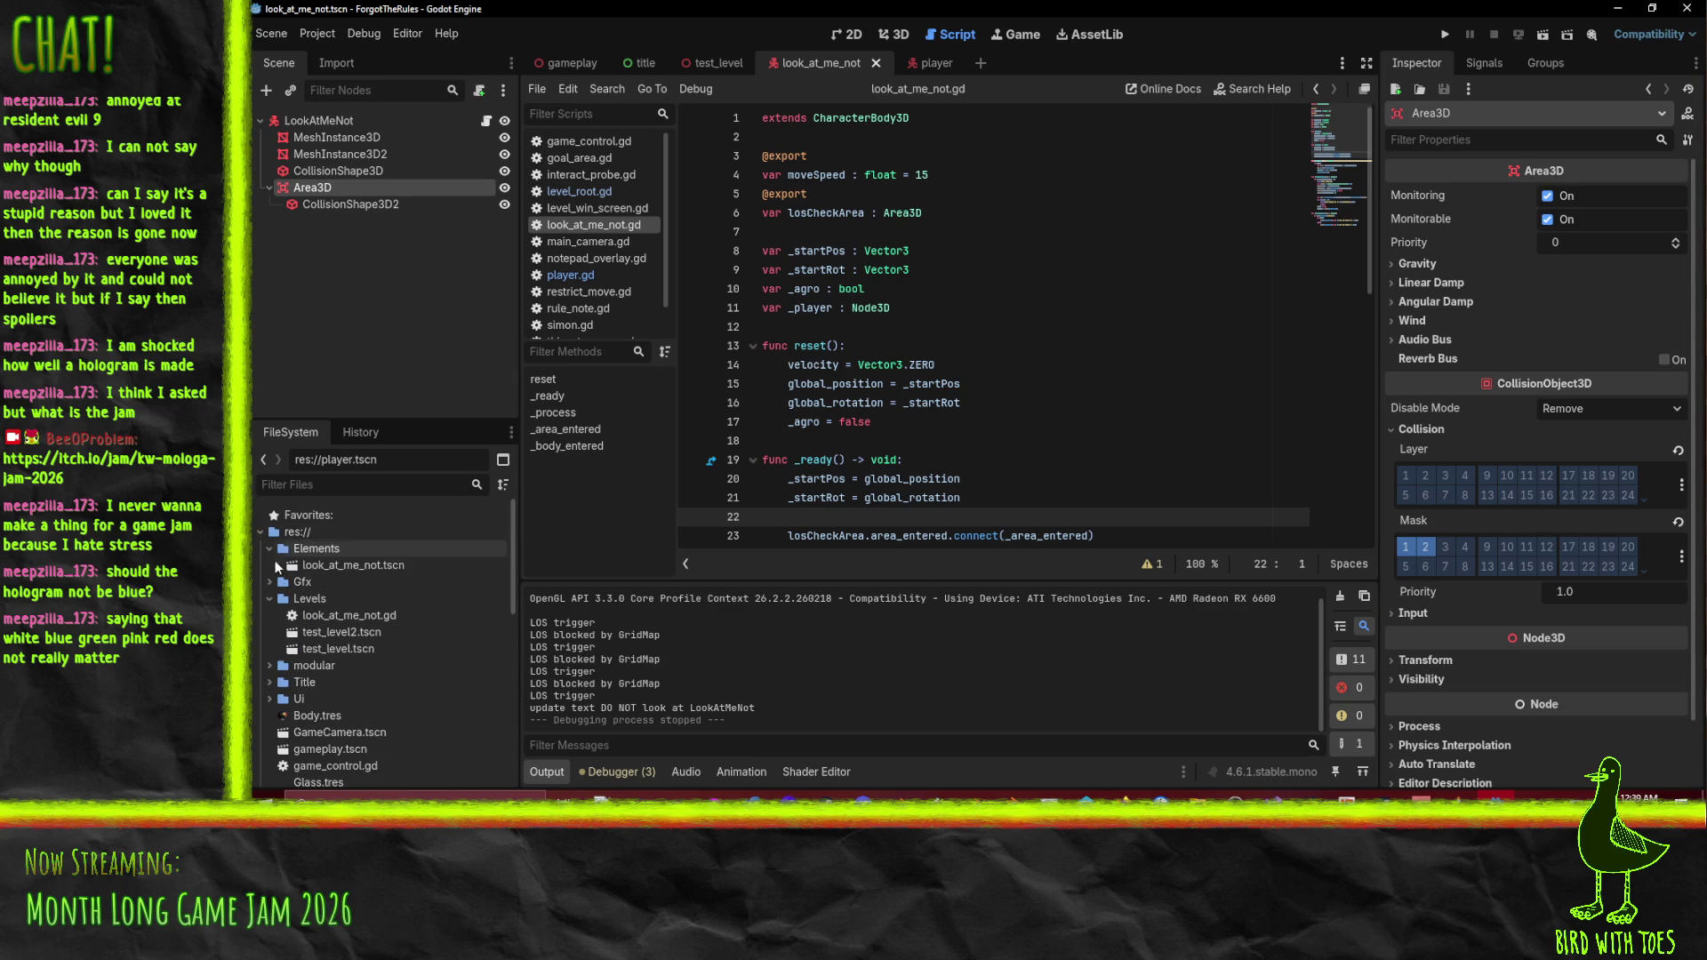
{"action": "mouse_move", "coordinate": [325, 615]}
{"action": "left_mouse_down"}
{"action": "mouse_move", "coordinate": [338, 586]}
{"action": "mouse_move", "coordinate": [317, 549]}
{"action": "left_mouse_up"}
{"action": "left_click", "coordinate": [929, 428]}
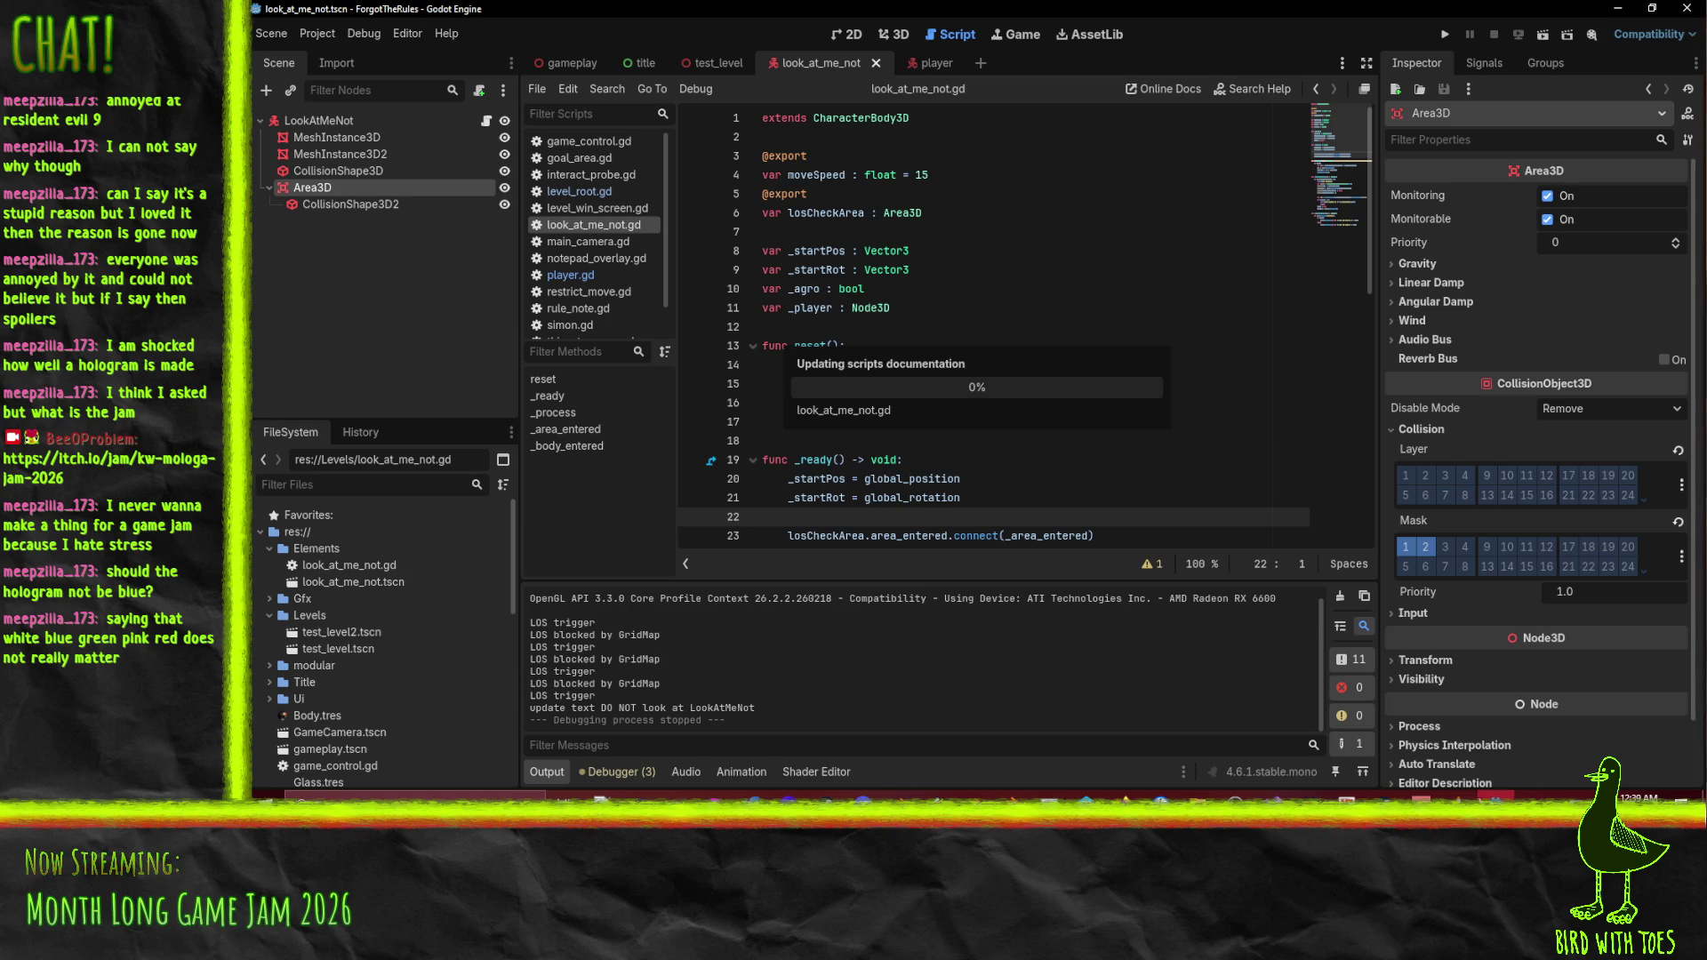
{"action": "left_click", "coordinate": [985, 597]}
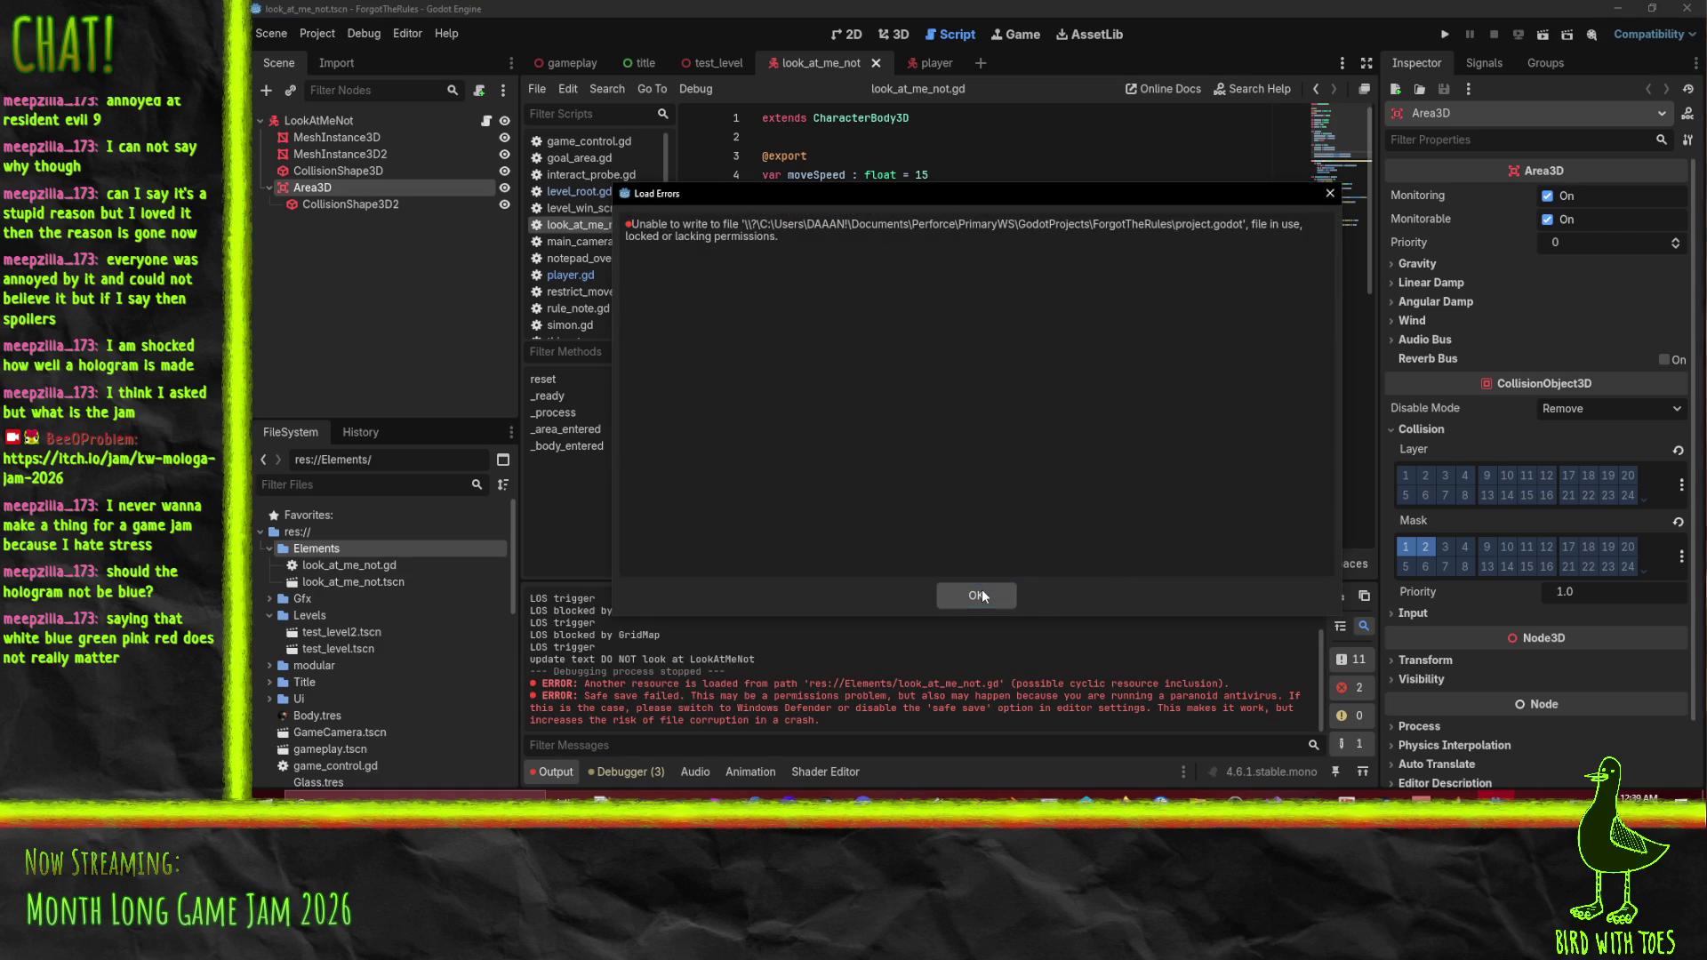
{"action": "left_click", "coordinate": [1086, 798]}
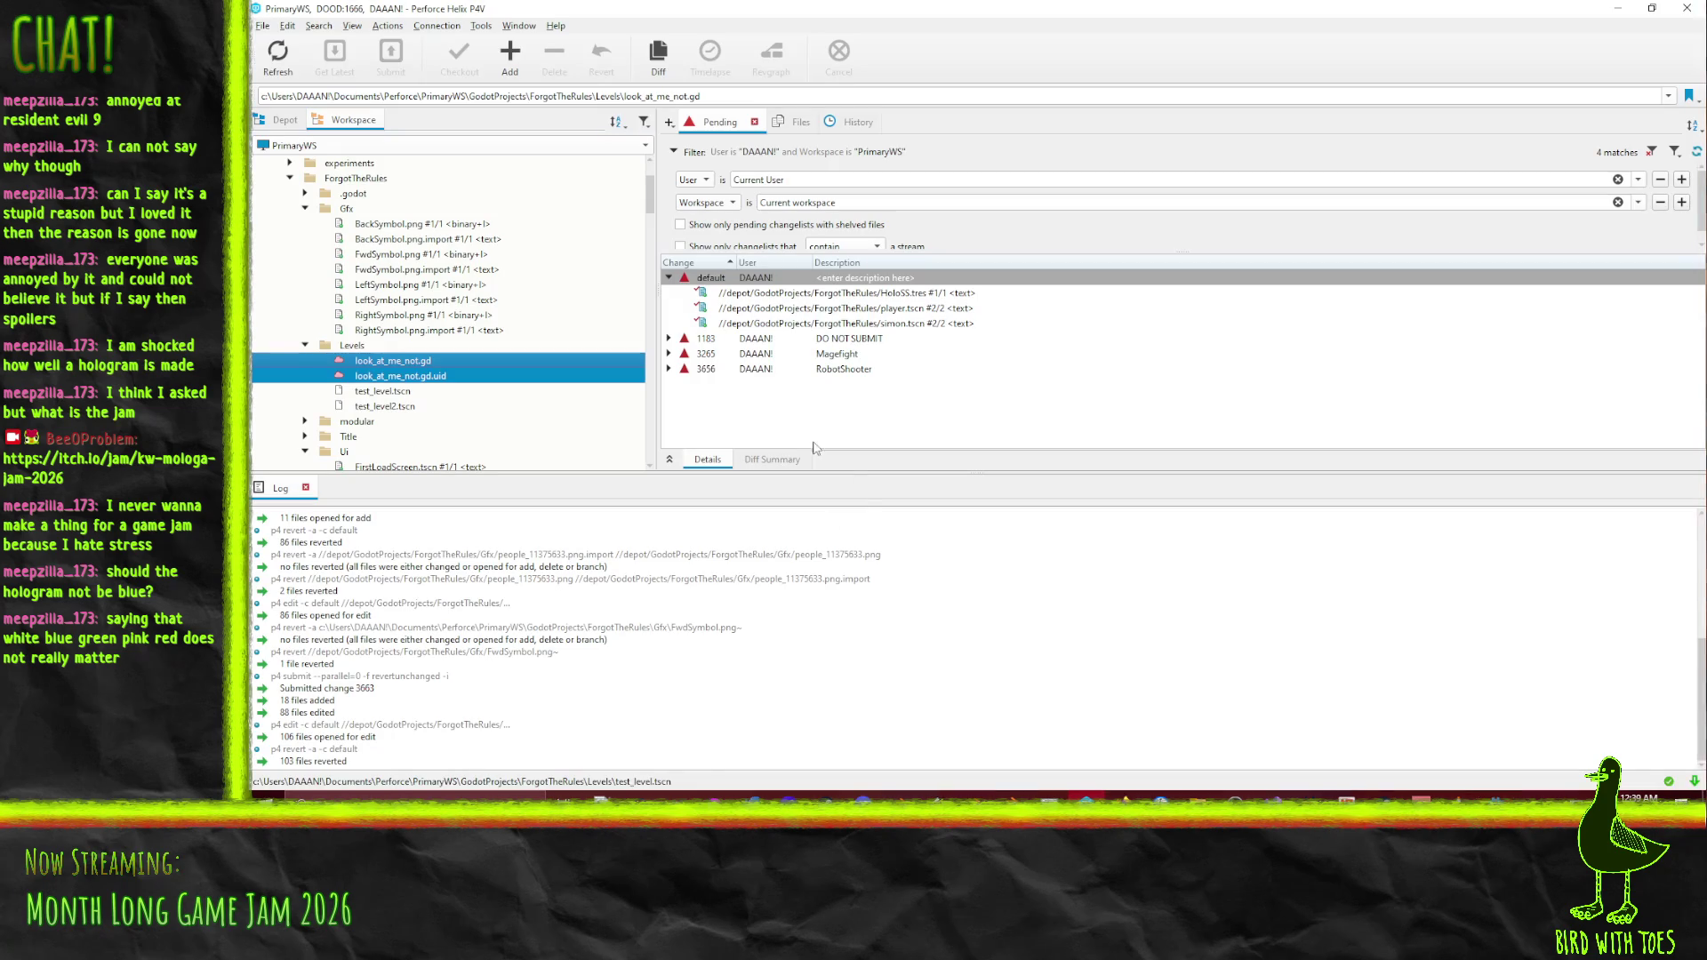
Refresh the workspace and add the new Elements folder's files to the default changelist.
{"action": "left_click", "coordinate": [392, 286]}
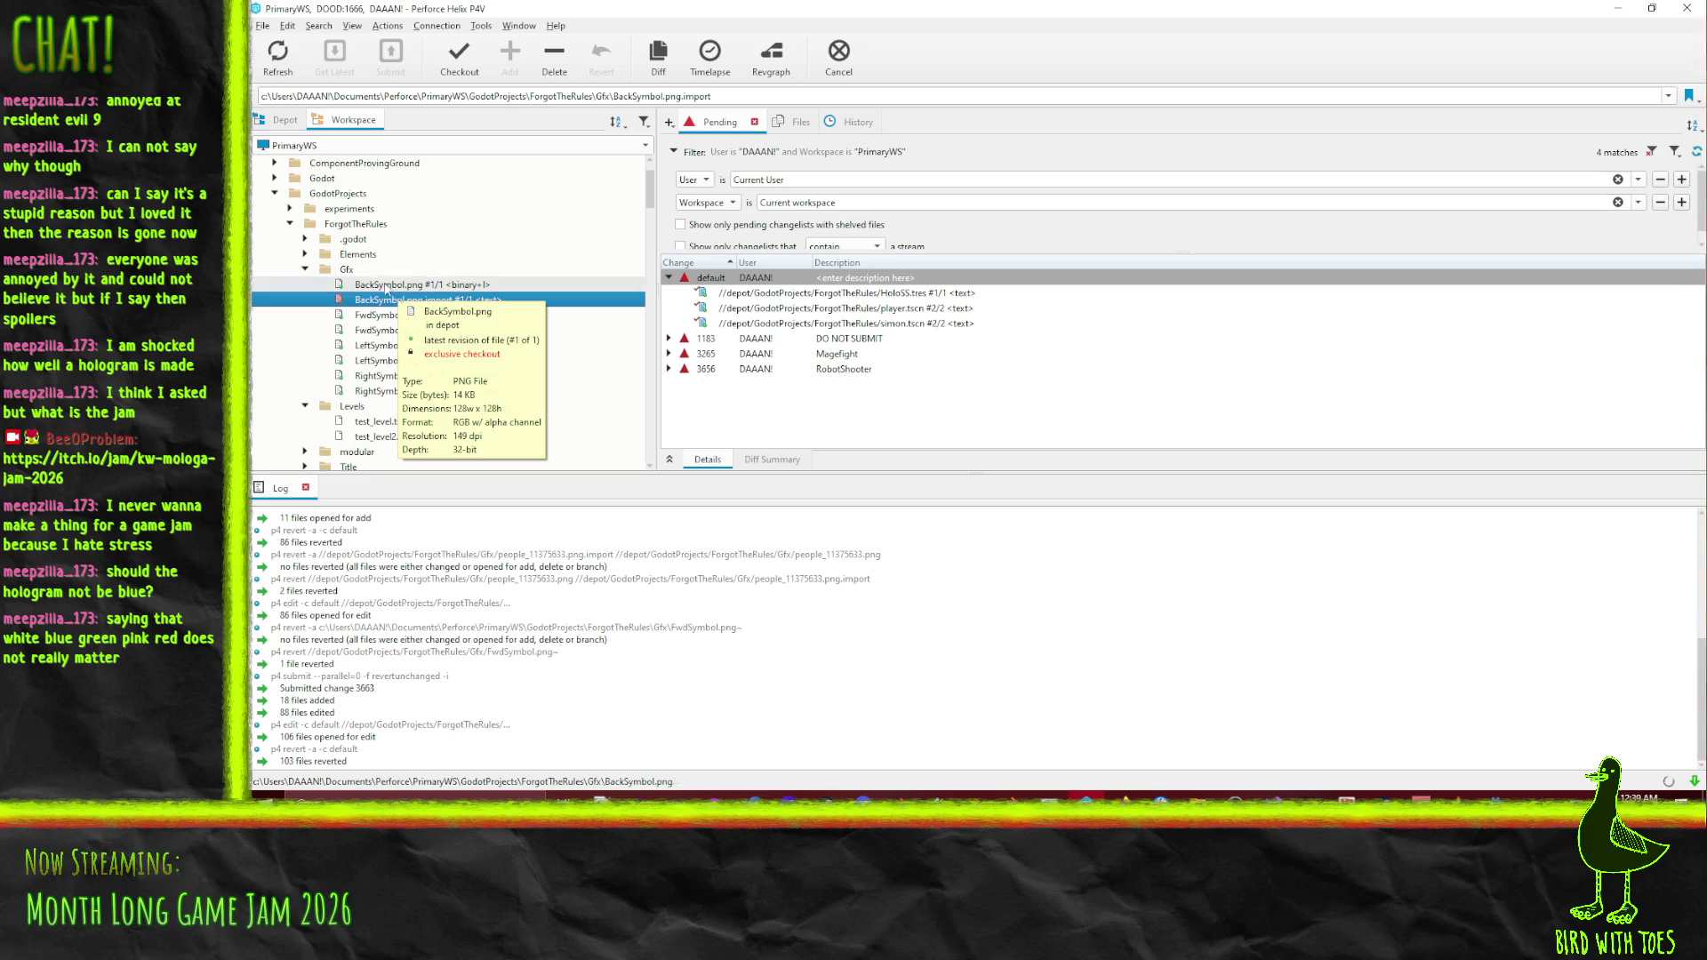
{"action": "left_click", "coordinate": [343, 253]}
{"action": "left_click_drag", "start_coordinate": [742, 284], "coordinate": [741, 280]}
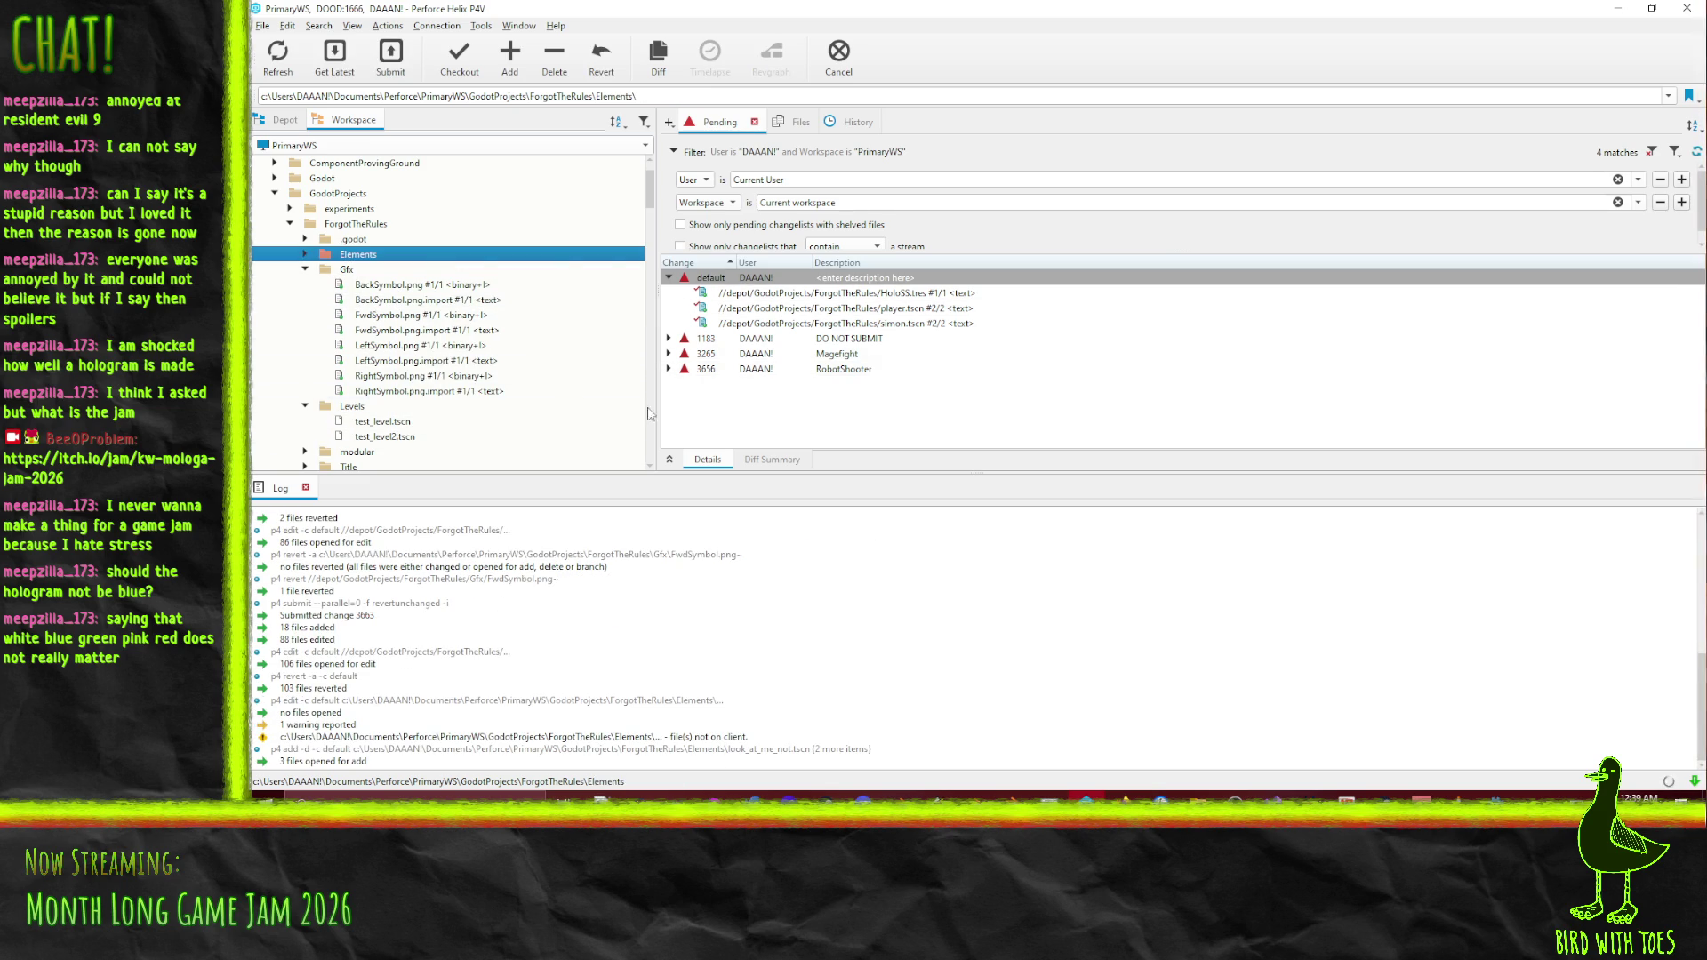
{"action": "left_click", "coordinate": [676, 307]}
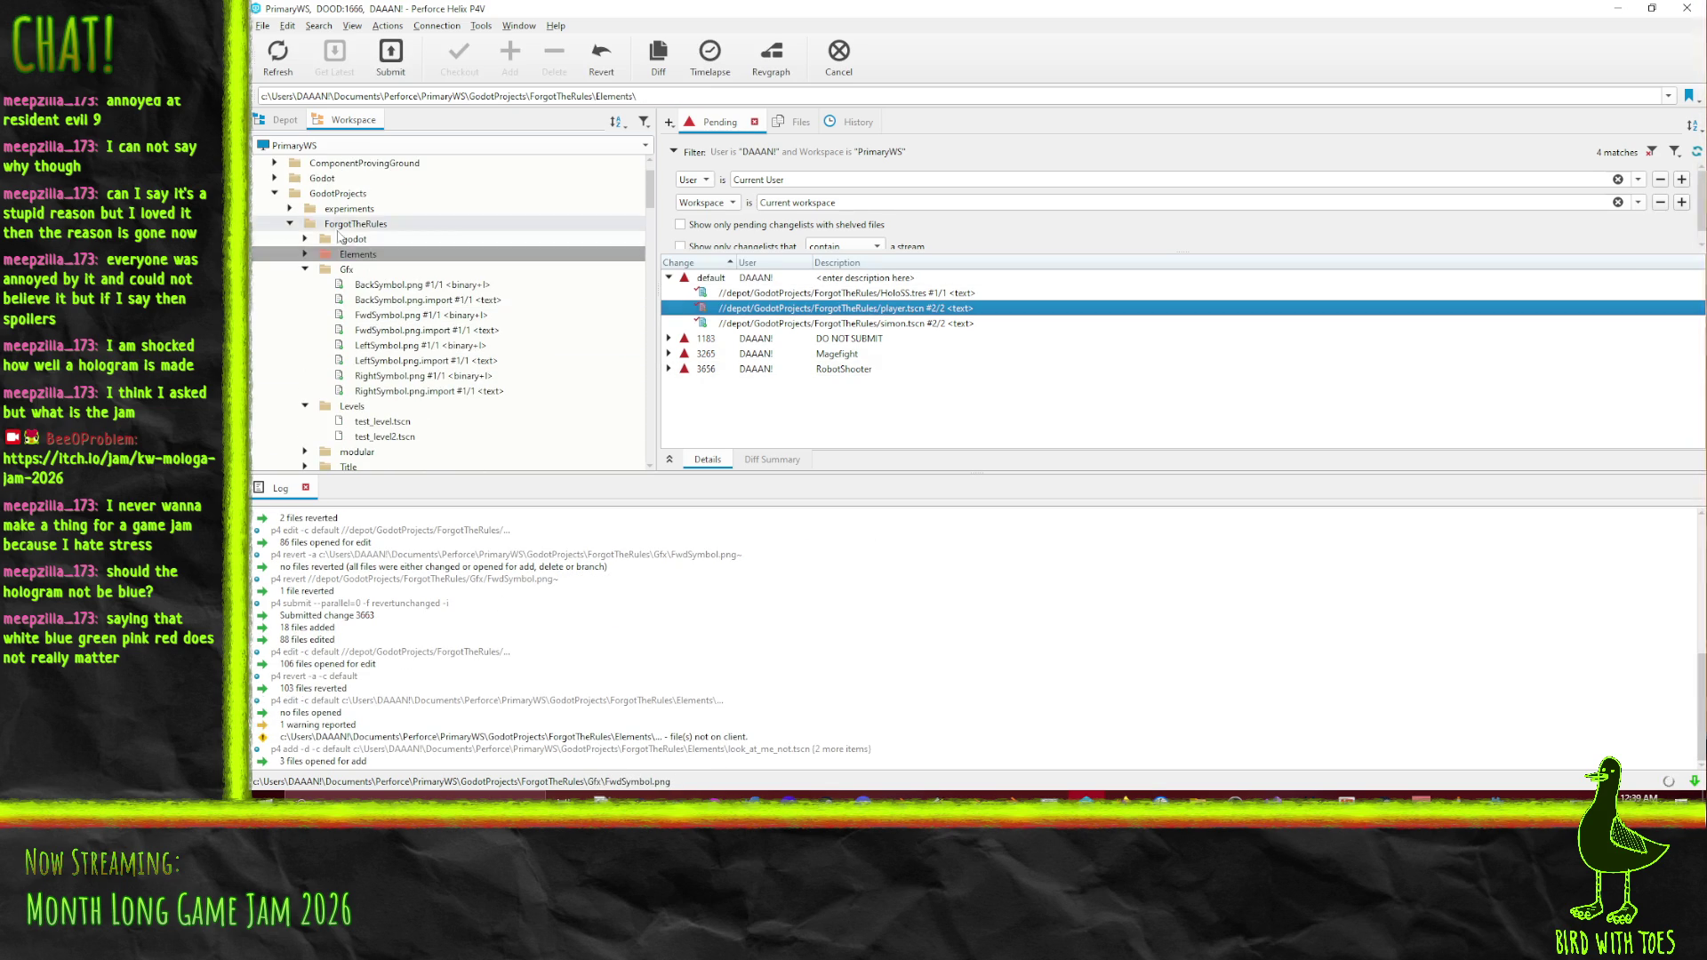
{"action": "left_click", "coordinate": [380, 300]}
Submit the default changelist as change 3664, describing the look-at-me-not enemy that chases you.
{"action": "left_click", "coordinate": [808, 279]}
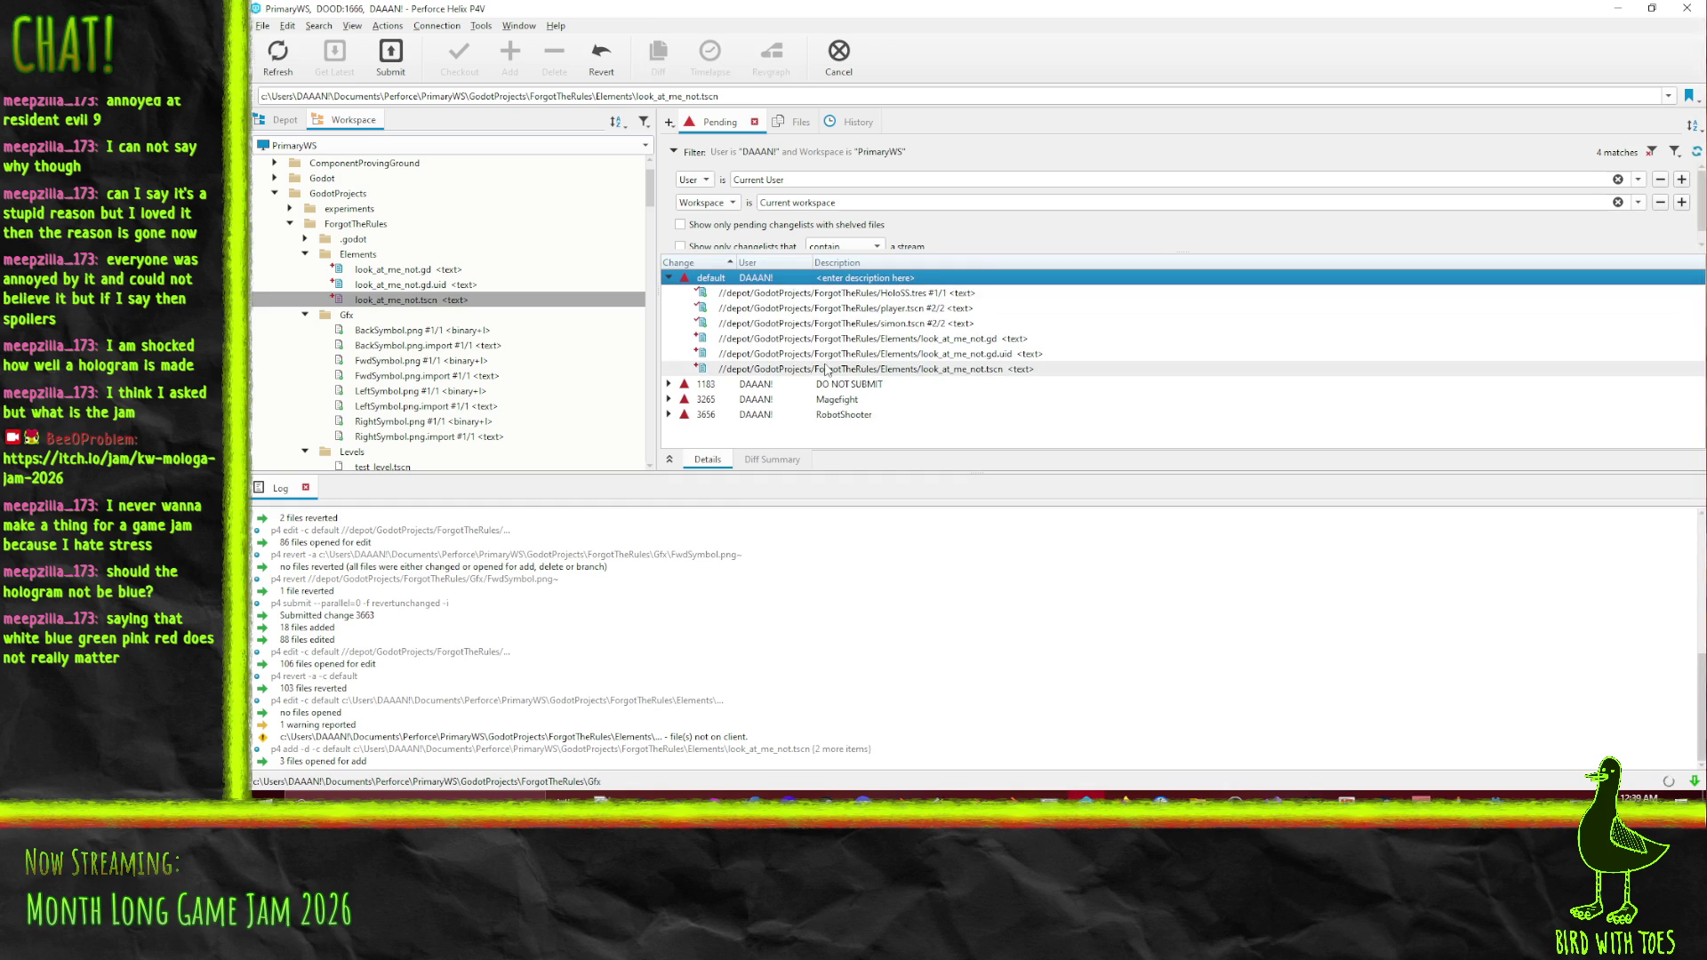
{"action": "right_click", "coordinate": [758, 279]}
{"action": "left_click", "coordinate": [813, 329]}
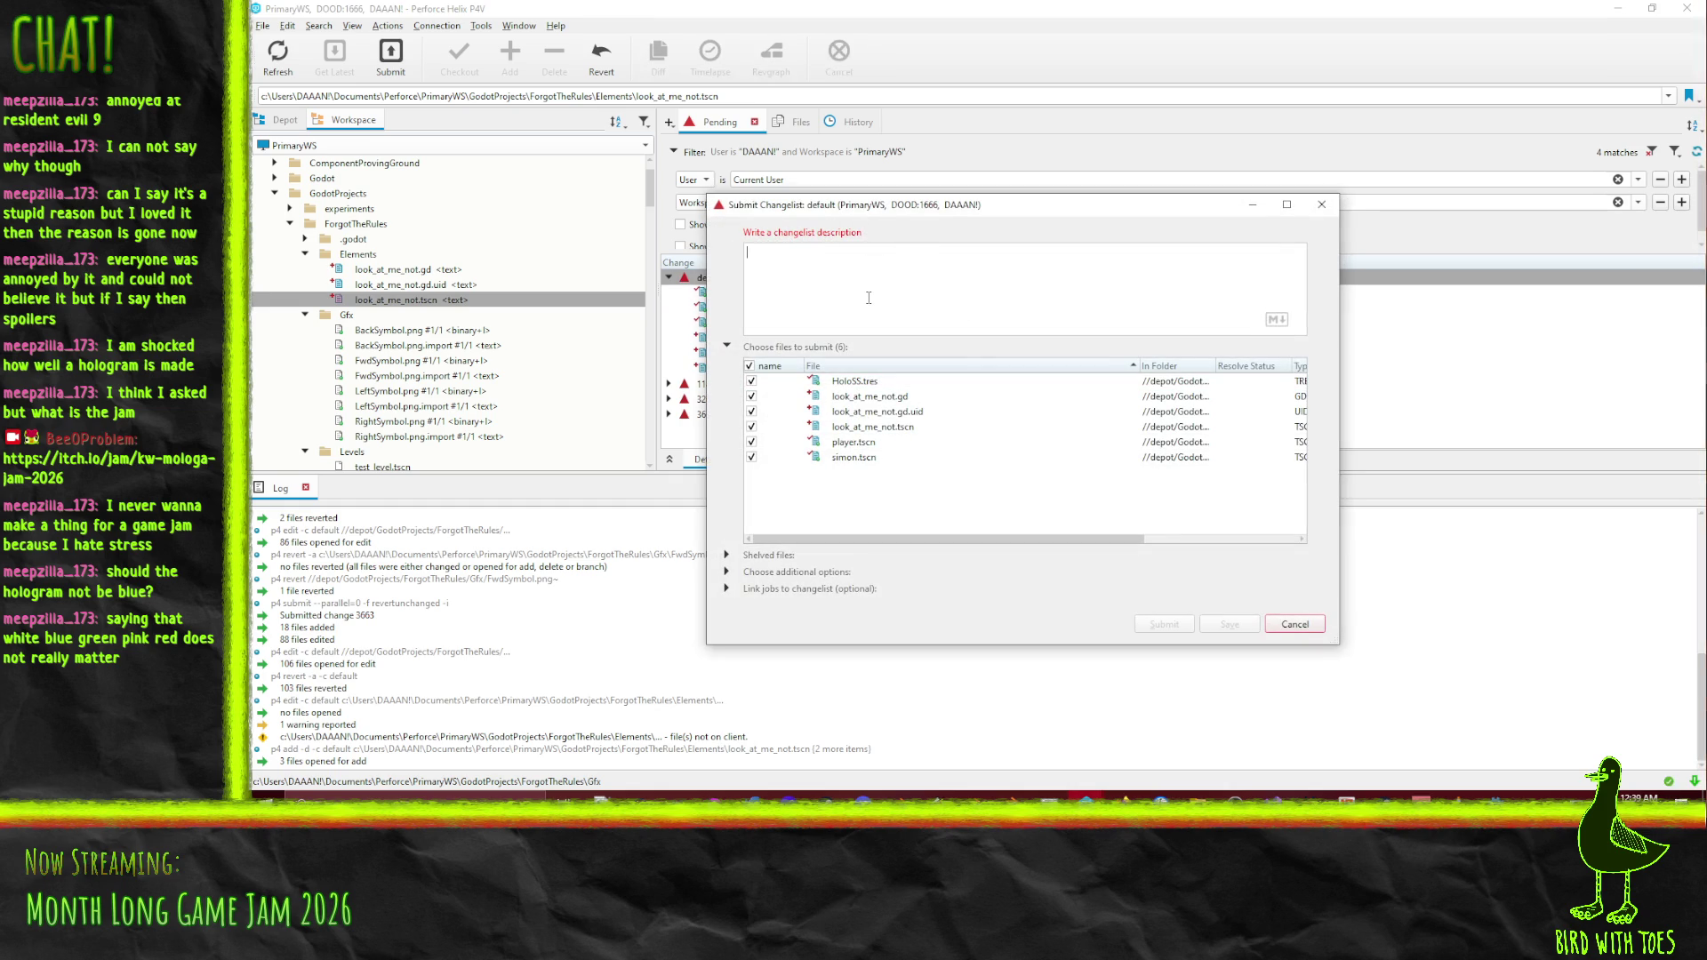
{"action": "type", "text": "Forgot - Add \"look at me not\" which chases and kills you if you look at it"}
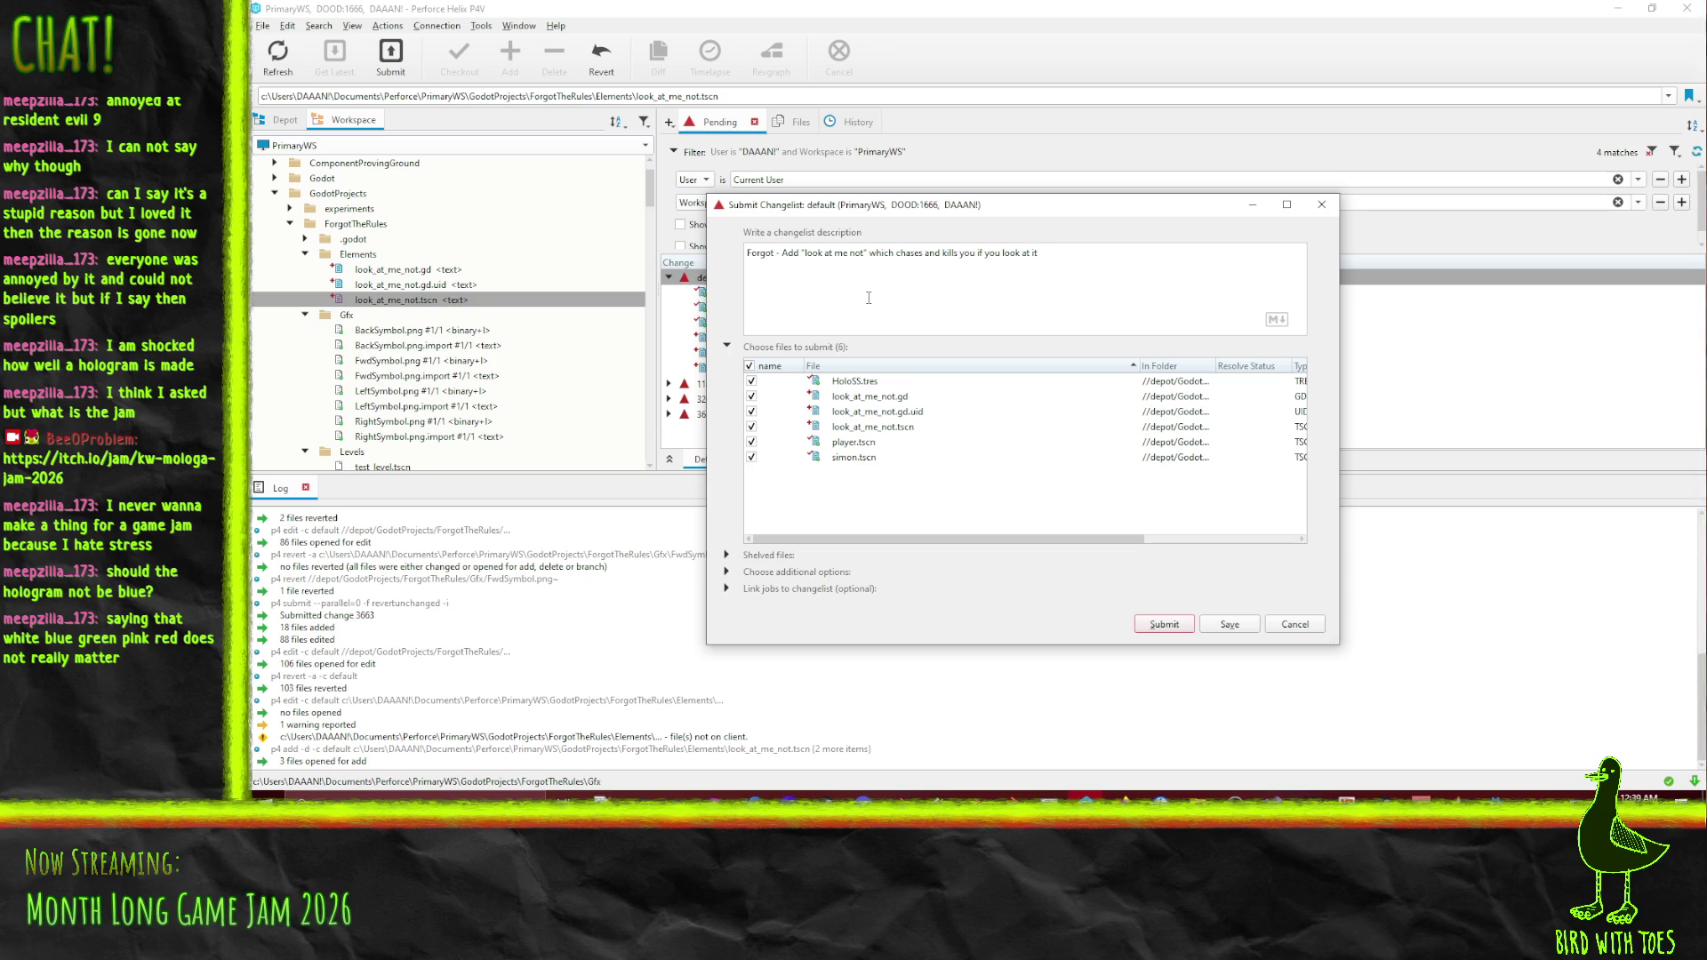
{"action": "left_click", "coordinate": [1186, 622]}
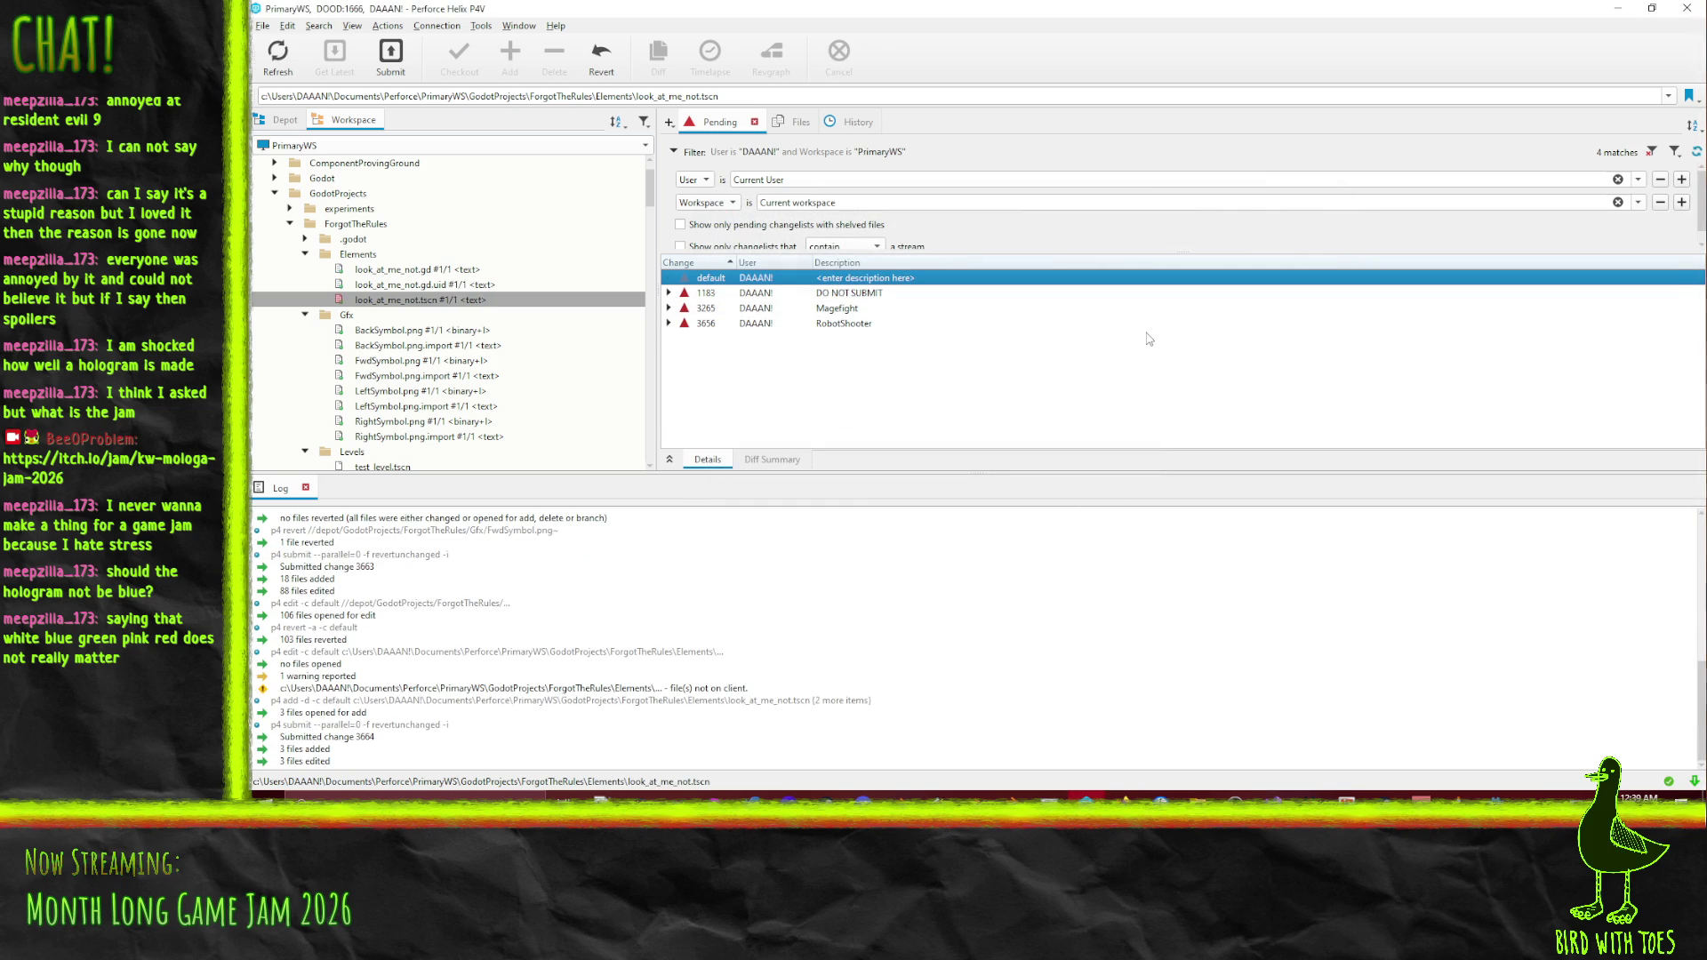
{"action": "left_click", "coordinate": [1101, 377]}
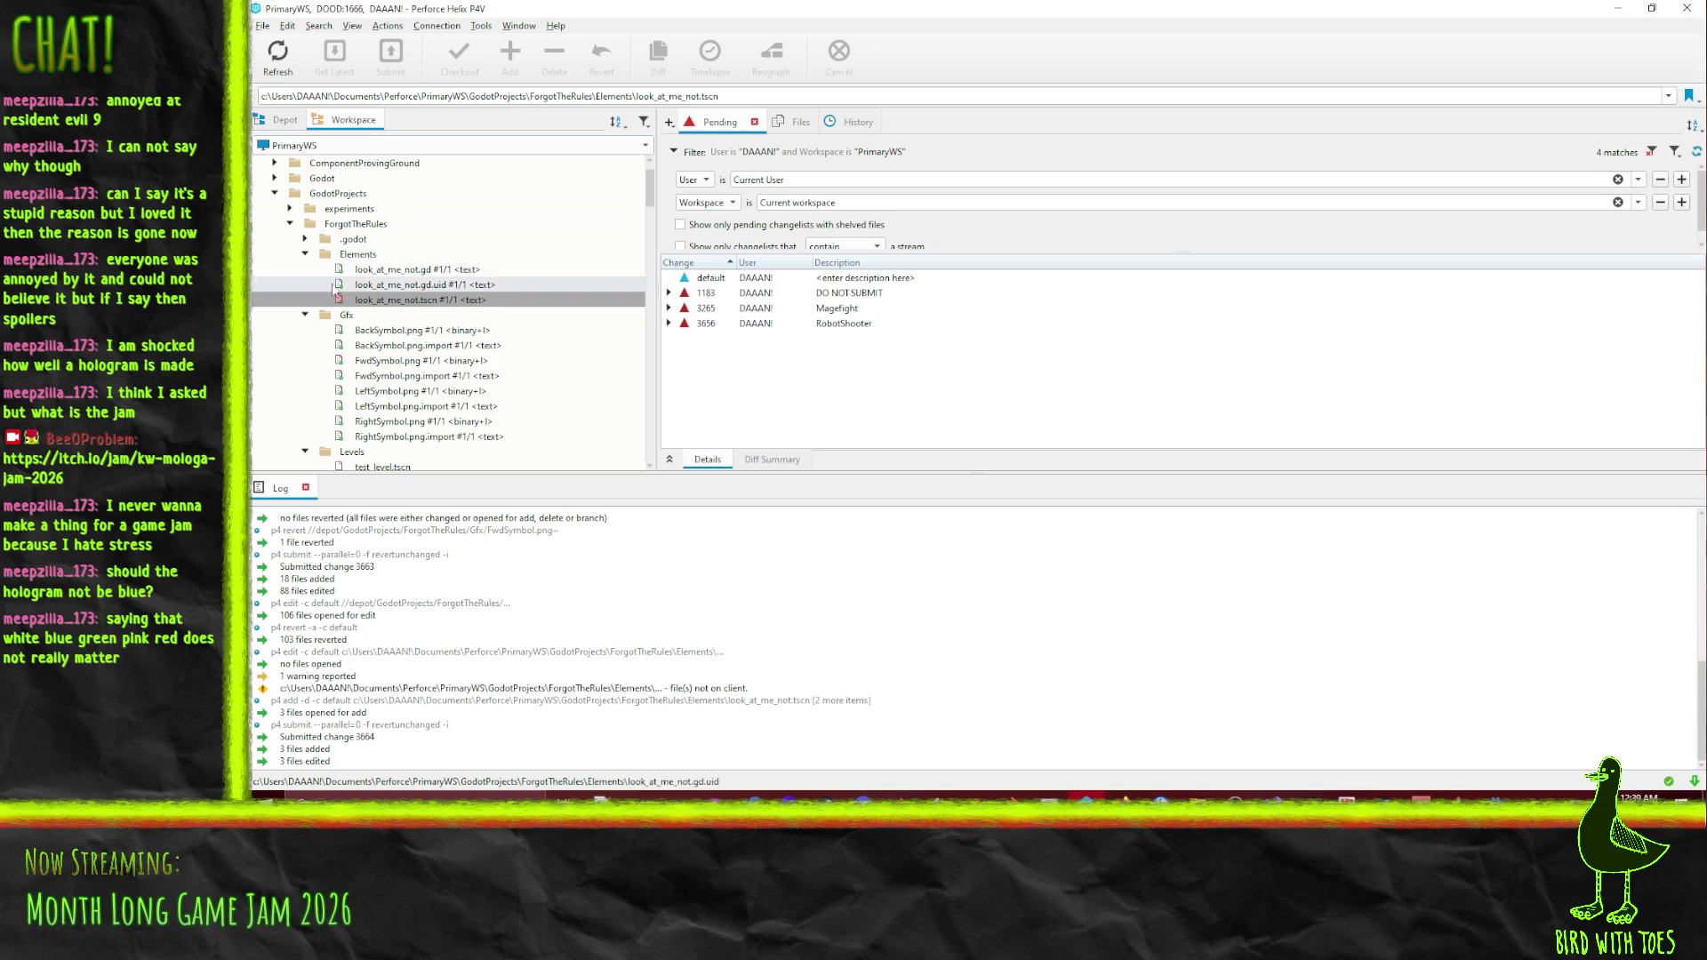
{"action": "key", "text": "alt+Tab"}
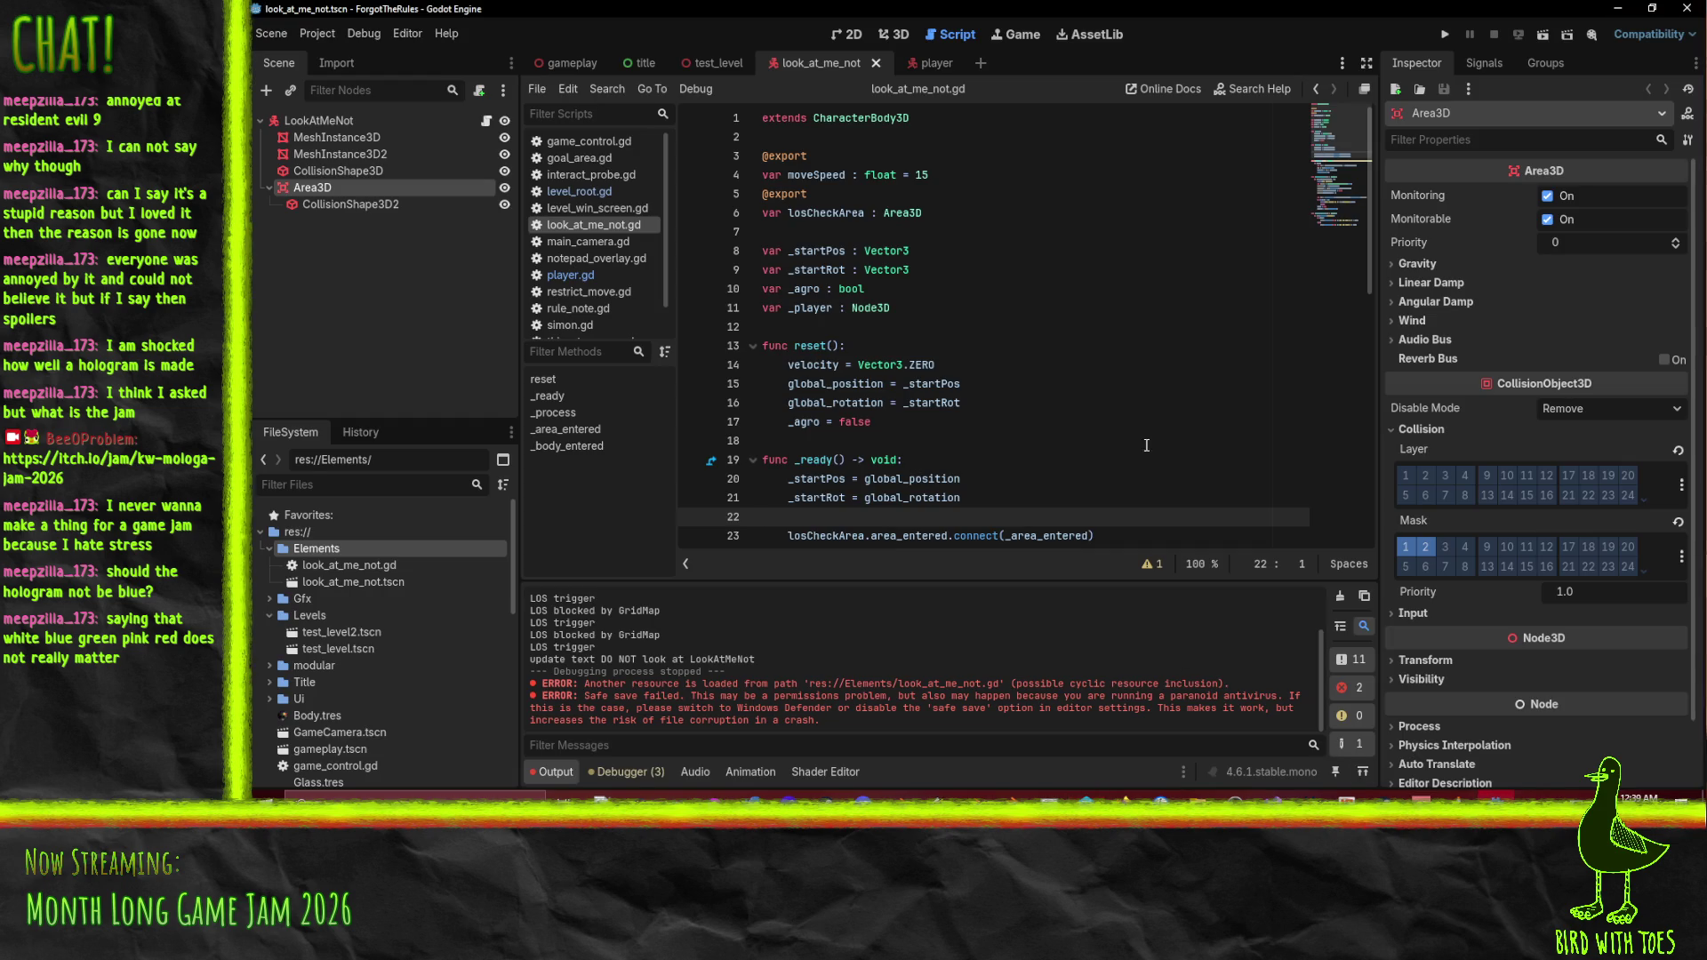
Open test_level.tscn in the 3D view, frame the level and select its GridMap.
{"action": "left_click", "coordinate": [711, 61]}
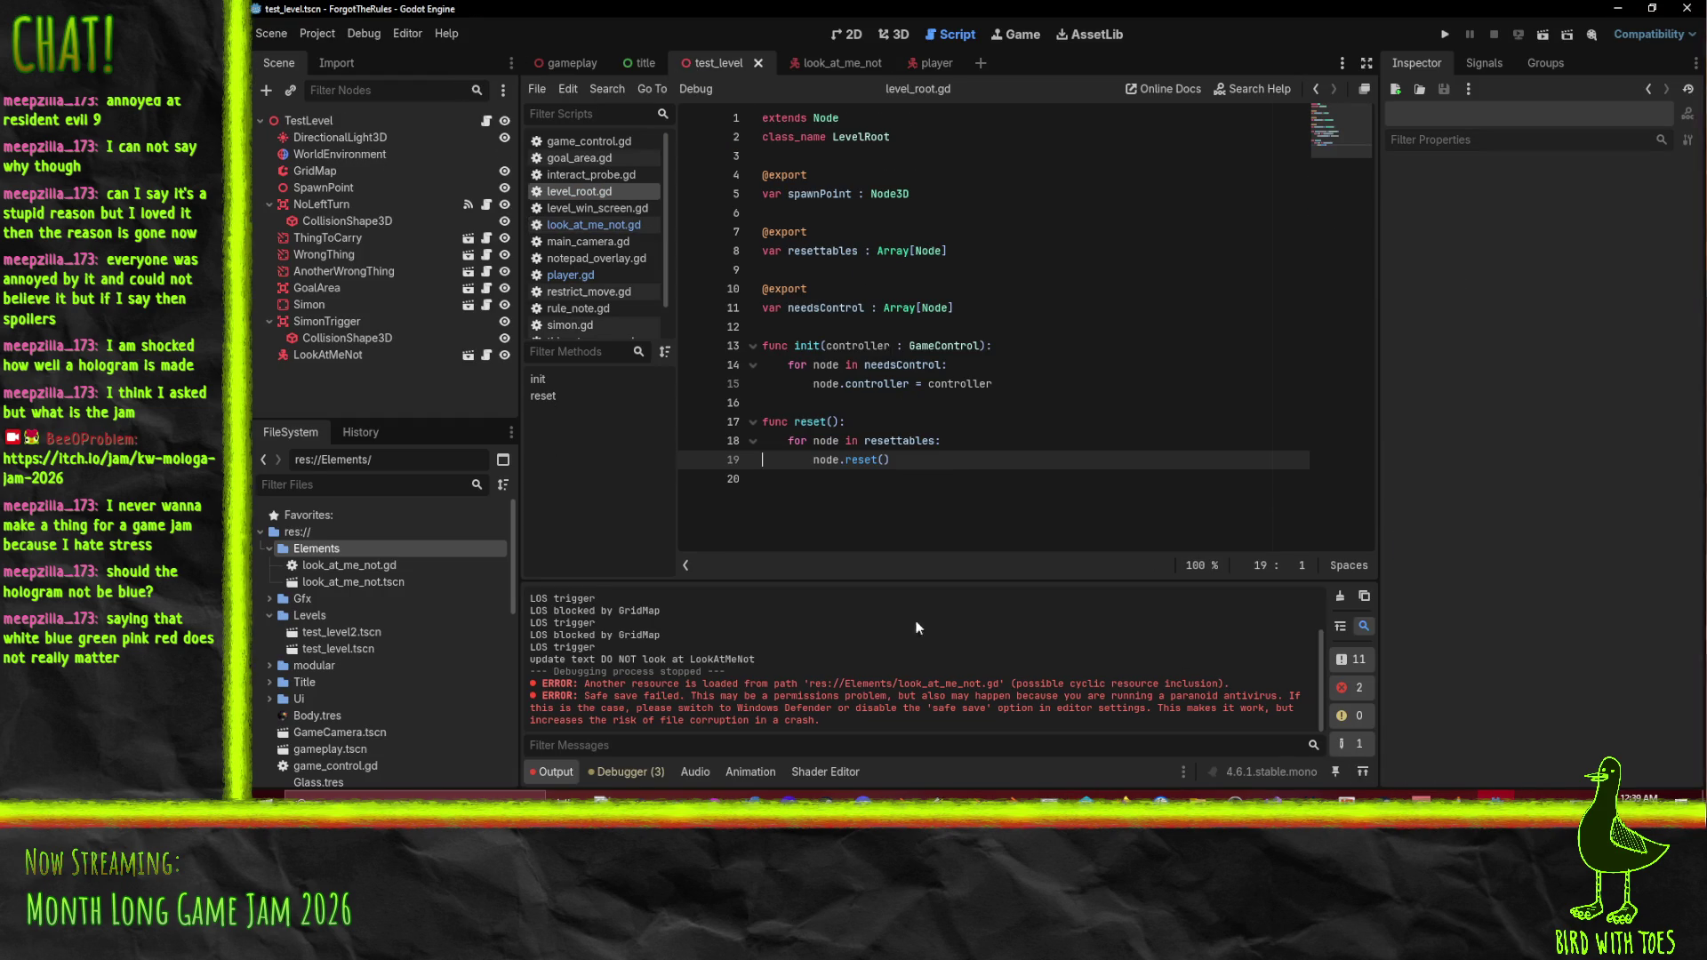
{"action": "left_click", "coordinate": [345, 650]}
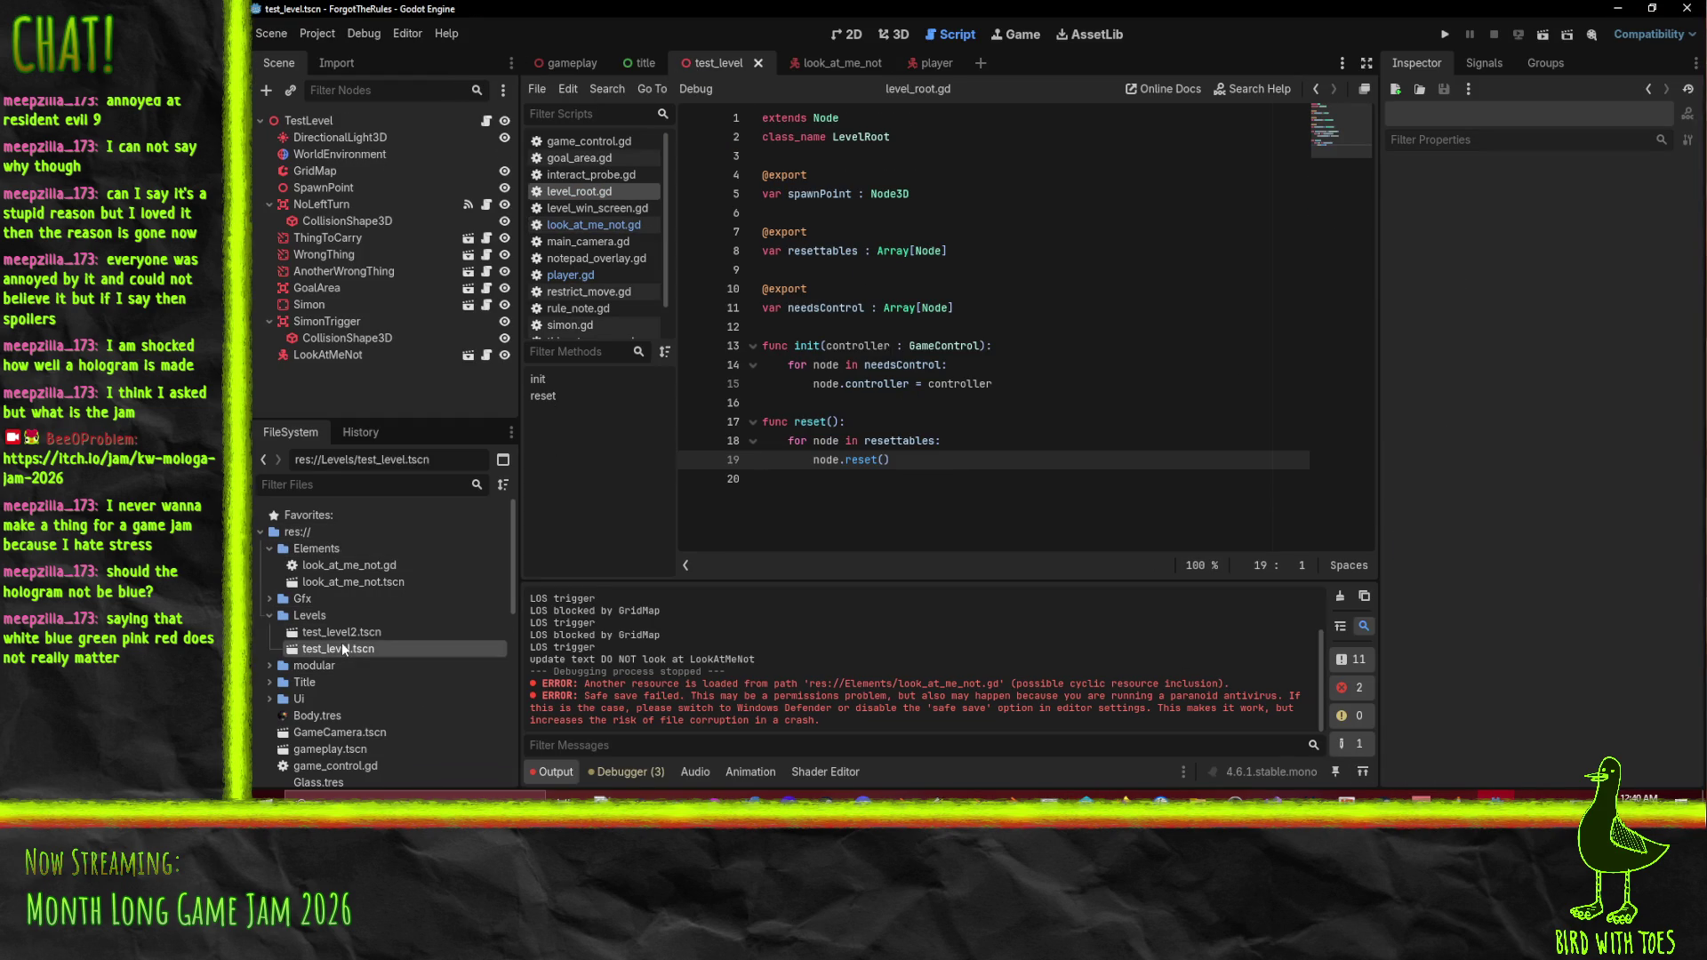
{"action": "left_click", "coordinate": [895, 34]}
{"action": "scroll", "coordinate": [1094, 313], "scroll_direction": "down", "scroll_amount": 3}
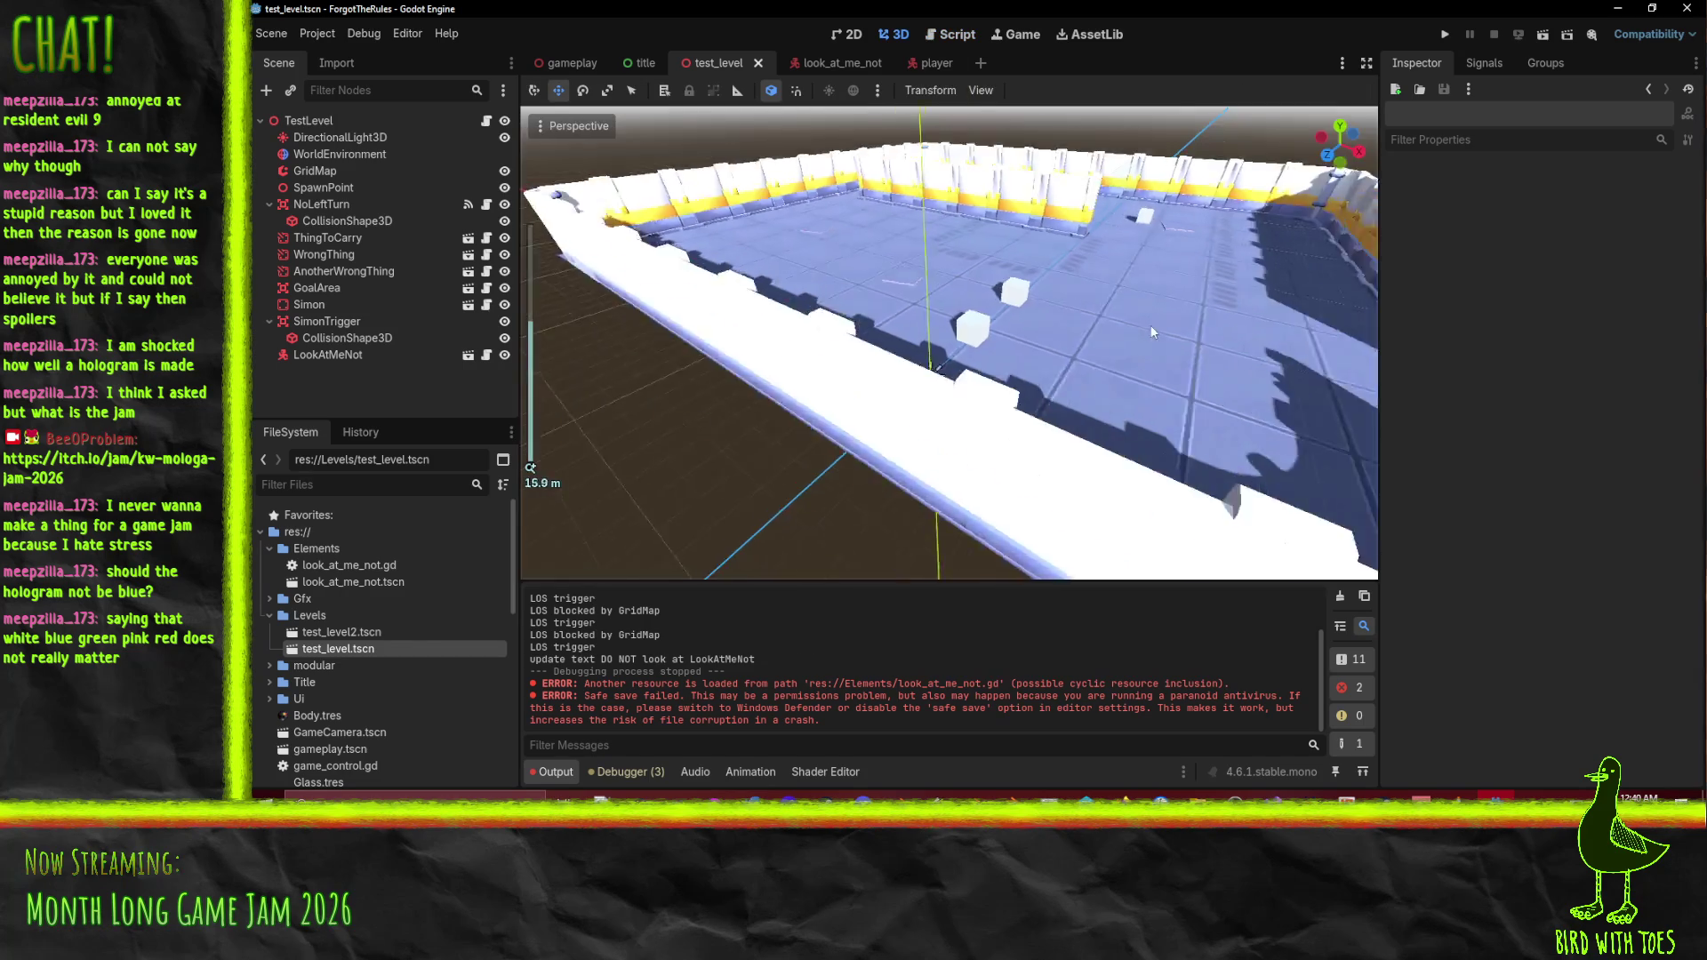
{"action": "scroll", "coordinate": [1123, 258], "scroll_direction": "down", "scroll_amount": 2}
{"action": "left_click_drag", "start_coordinate": [1122, 258], "coordinate": [1117, 347]}
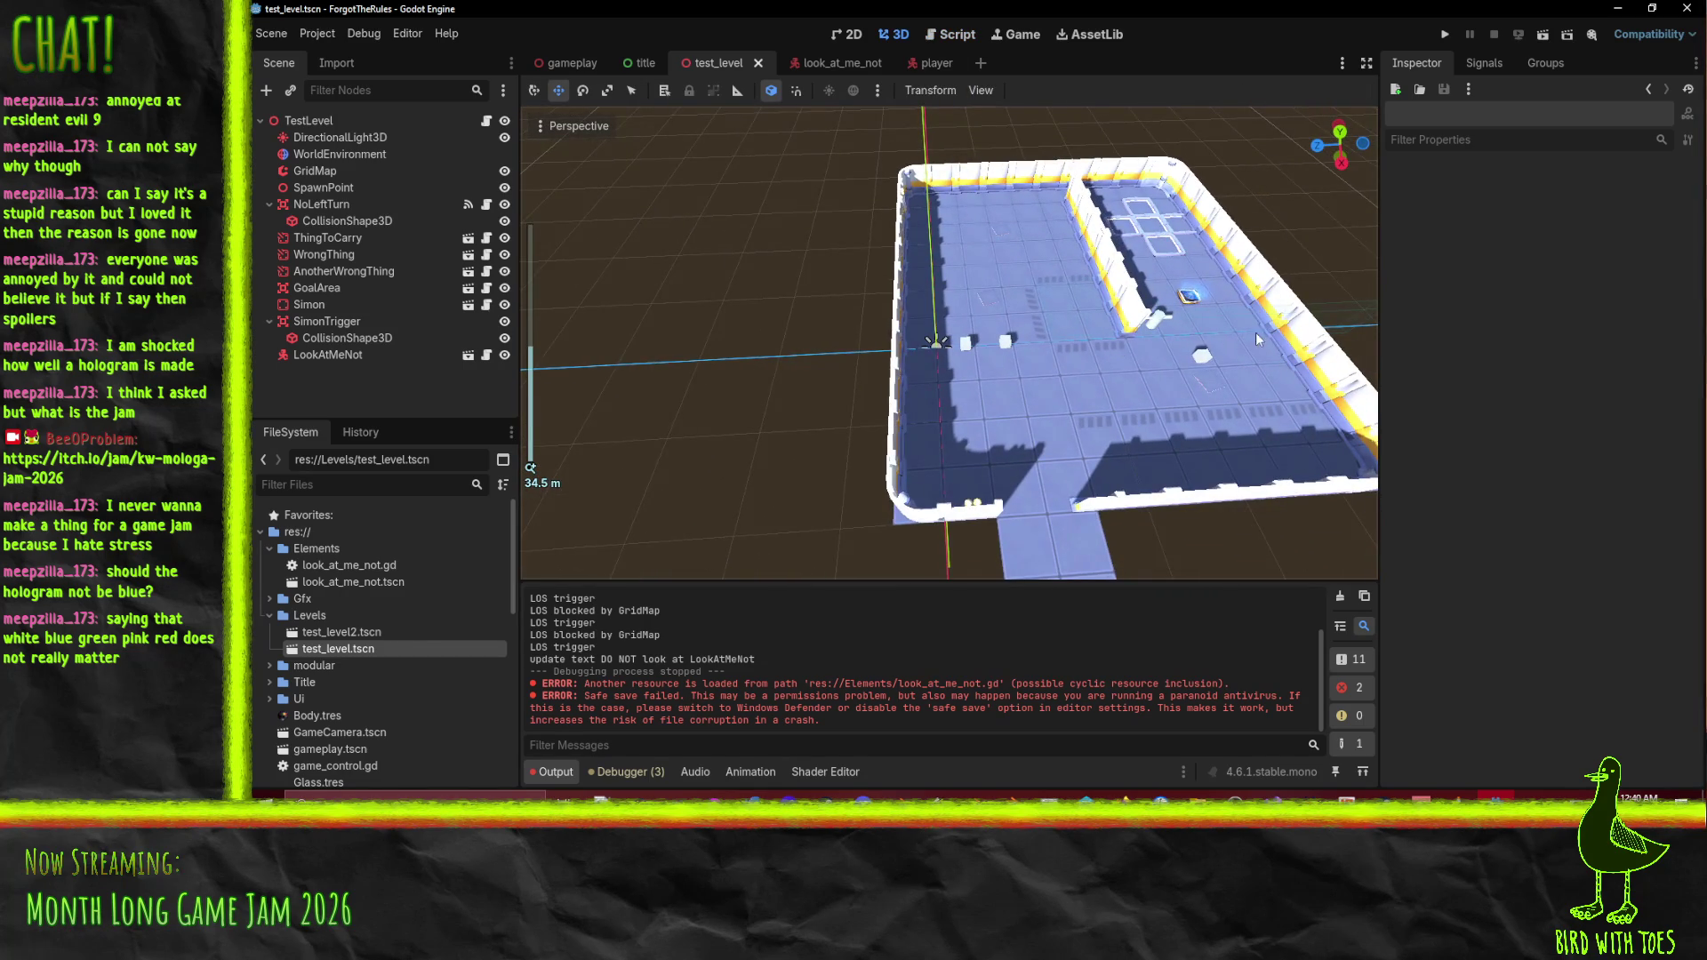
{"action": "left_click_drag", "start_coordinate": [1257, 339], "coordinate": [1061, 397]}
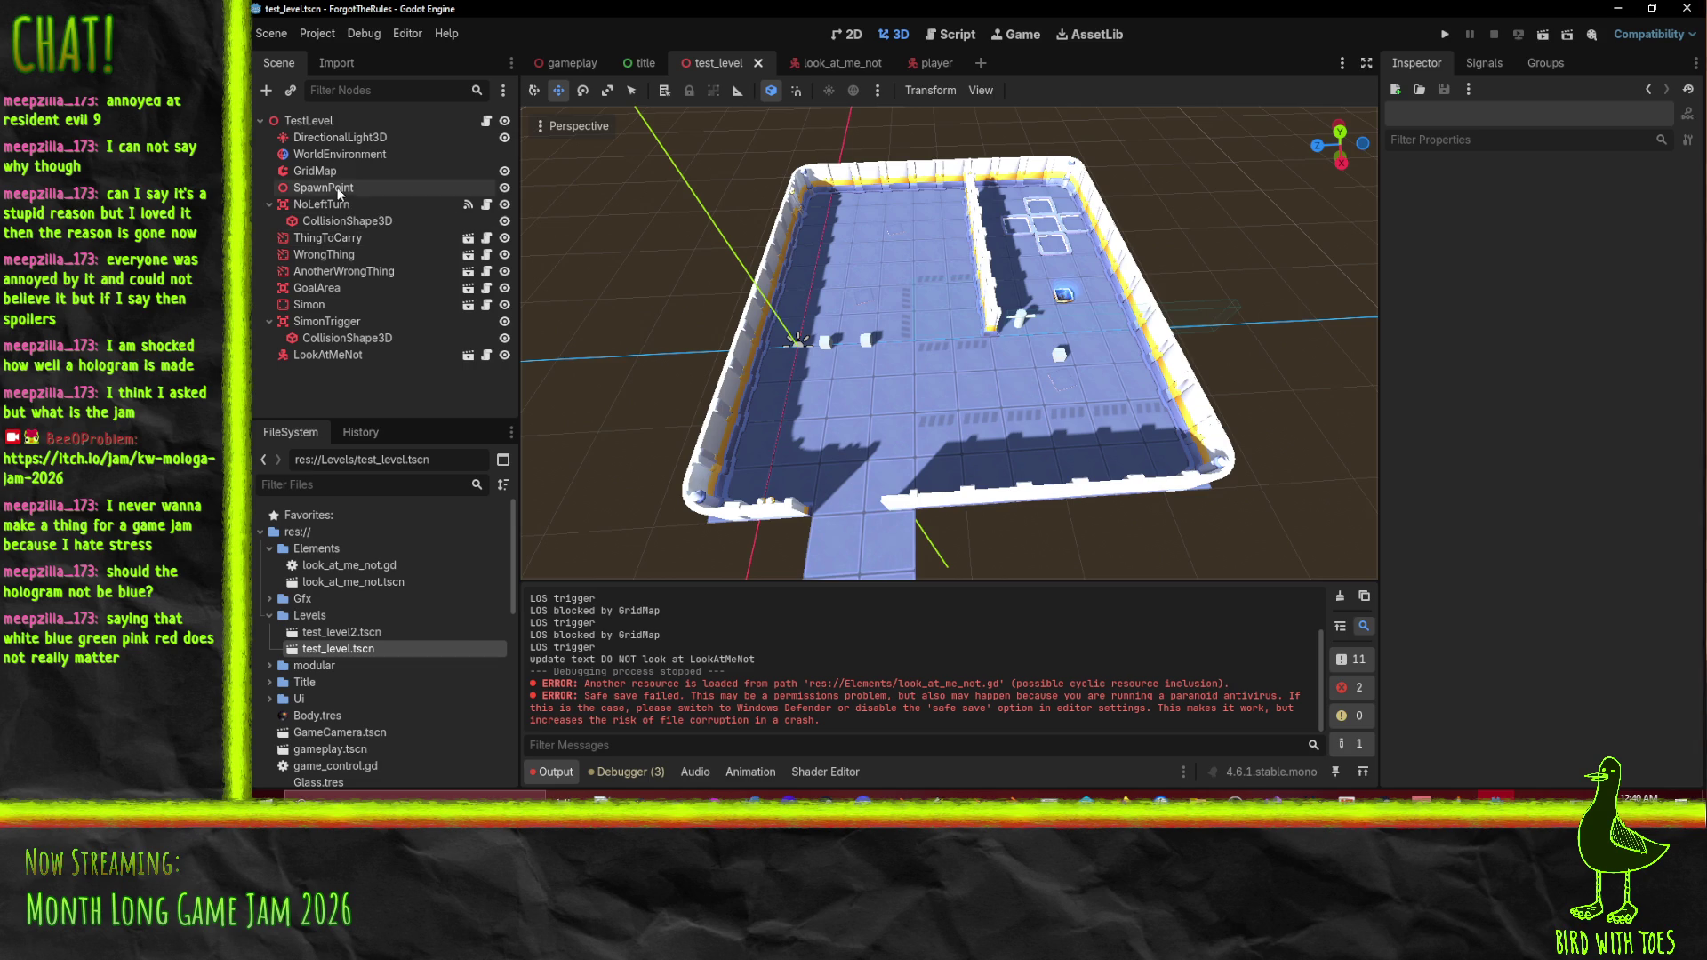
{"action": "left_click", "coordinate": [315, 171]}
{"action": "left_click_drag", "start_coordinate": [978, 409], "coordinate": [897, 407]}
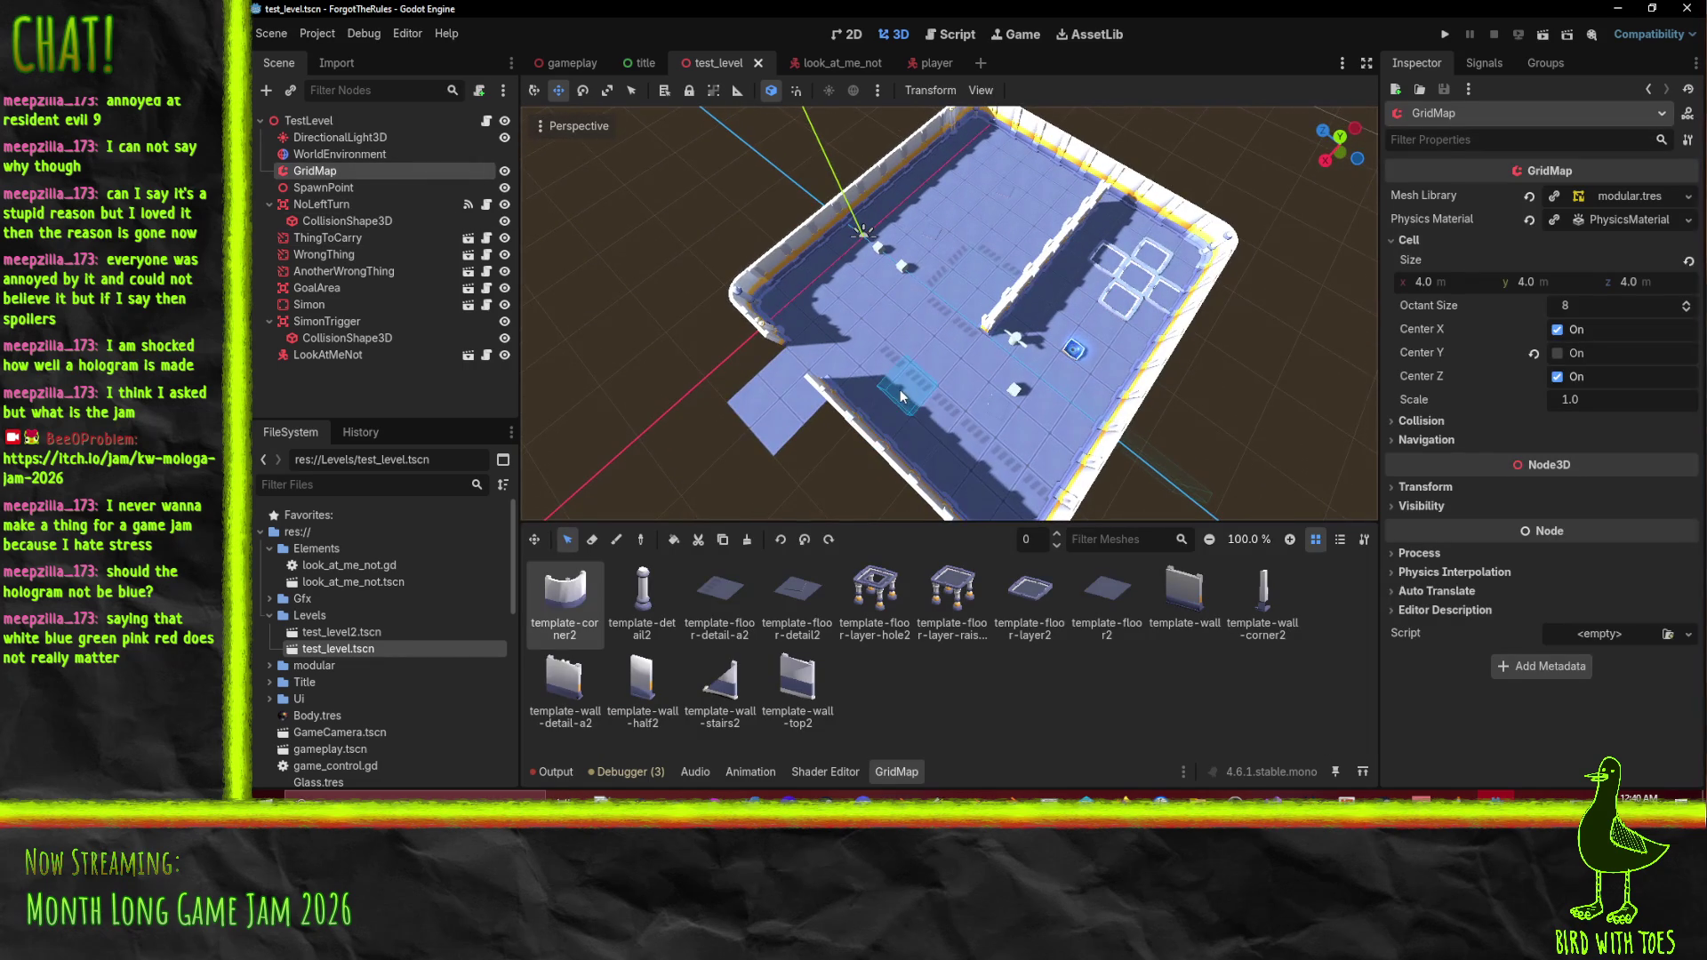
Erase the old walls along the lower-left edge and the short wall piece on the right.
{"action": "left_click", "coordinate": [591, 539]}
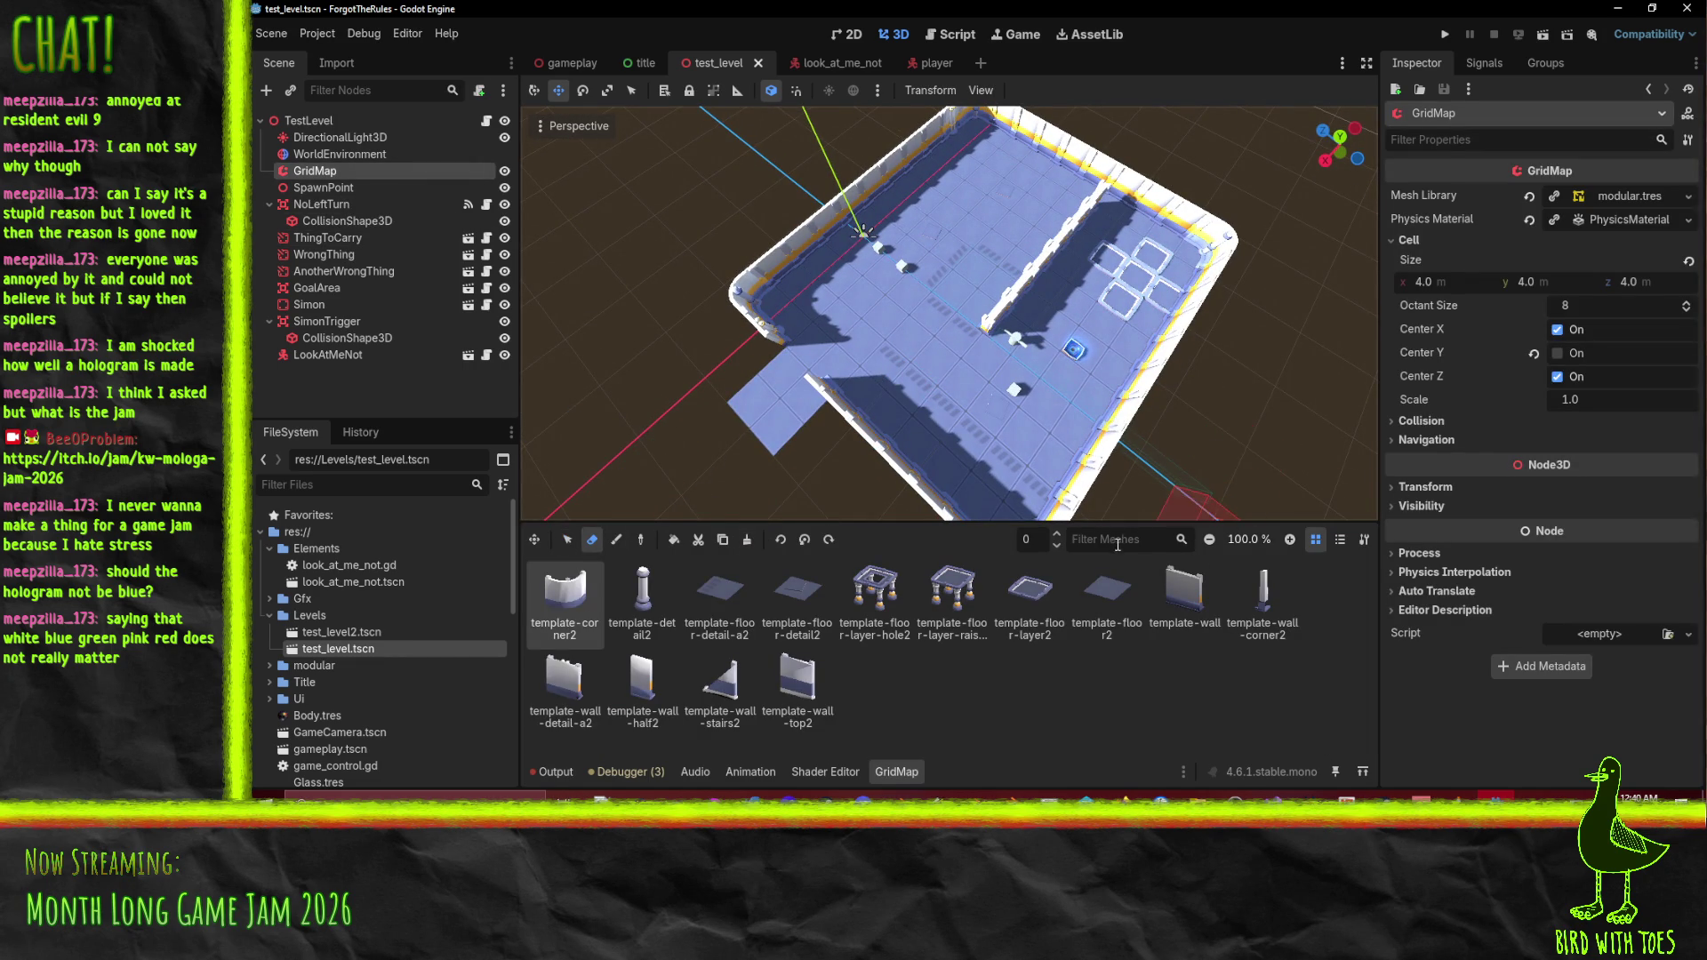
{"action": "left_click", "coordinate": [1057, 535]}
{"action": "mouse_move", "coordinate": [854, 427]}
{"action": "left_mouse_down"}
{"action": "mouse_move", "coordinate": [702, 311]}
{"action": "mouse_move", "coordinate": [811, 313]}
{"action": "mouse_move", "coordinate": [792, 347]}
{"action": "mouse_move", "coordinate": [1031, 578]}
{"action": "mouse_move", "coordinate": [1120, 462]}
{"action": "mouse_move", "coordinate": [1073, 484]}
{"action": "mouse_move", "coordinate": [1245, 209]}
{"action": "mouse_move", "coordinate": [926, 244]}
{"action": "mouse_move", "coordinate": [1044, 227]}
{"action": "mouse_move", "coordinate": [1051, 317]}
{"action": "mouse_move", "coordinate": [1031, 233]}
{"action": "mouse_move", "coordinate": [1127, 178]}
{"action": "left_mouse_up"}
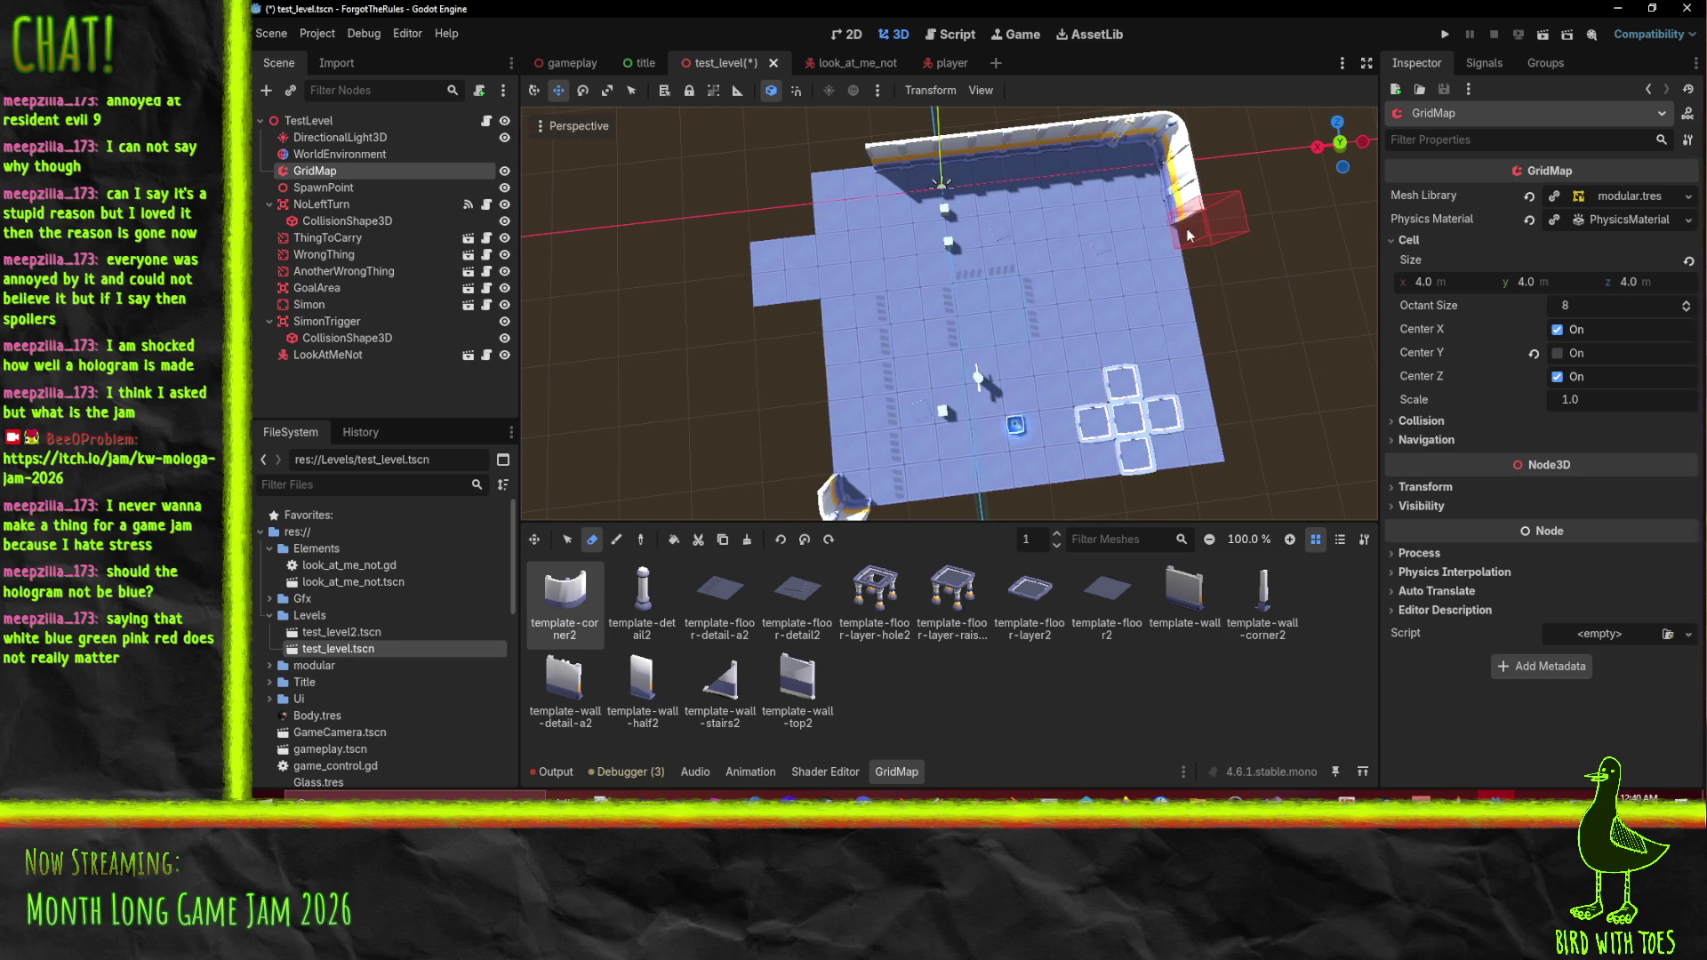
{"action": "left_click", "coordinate": [1189, 237]}
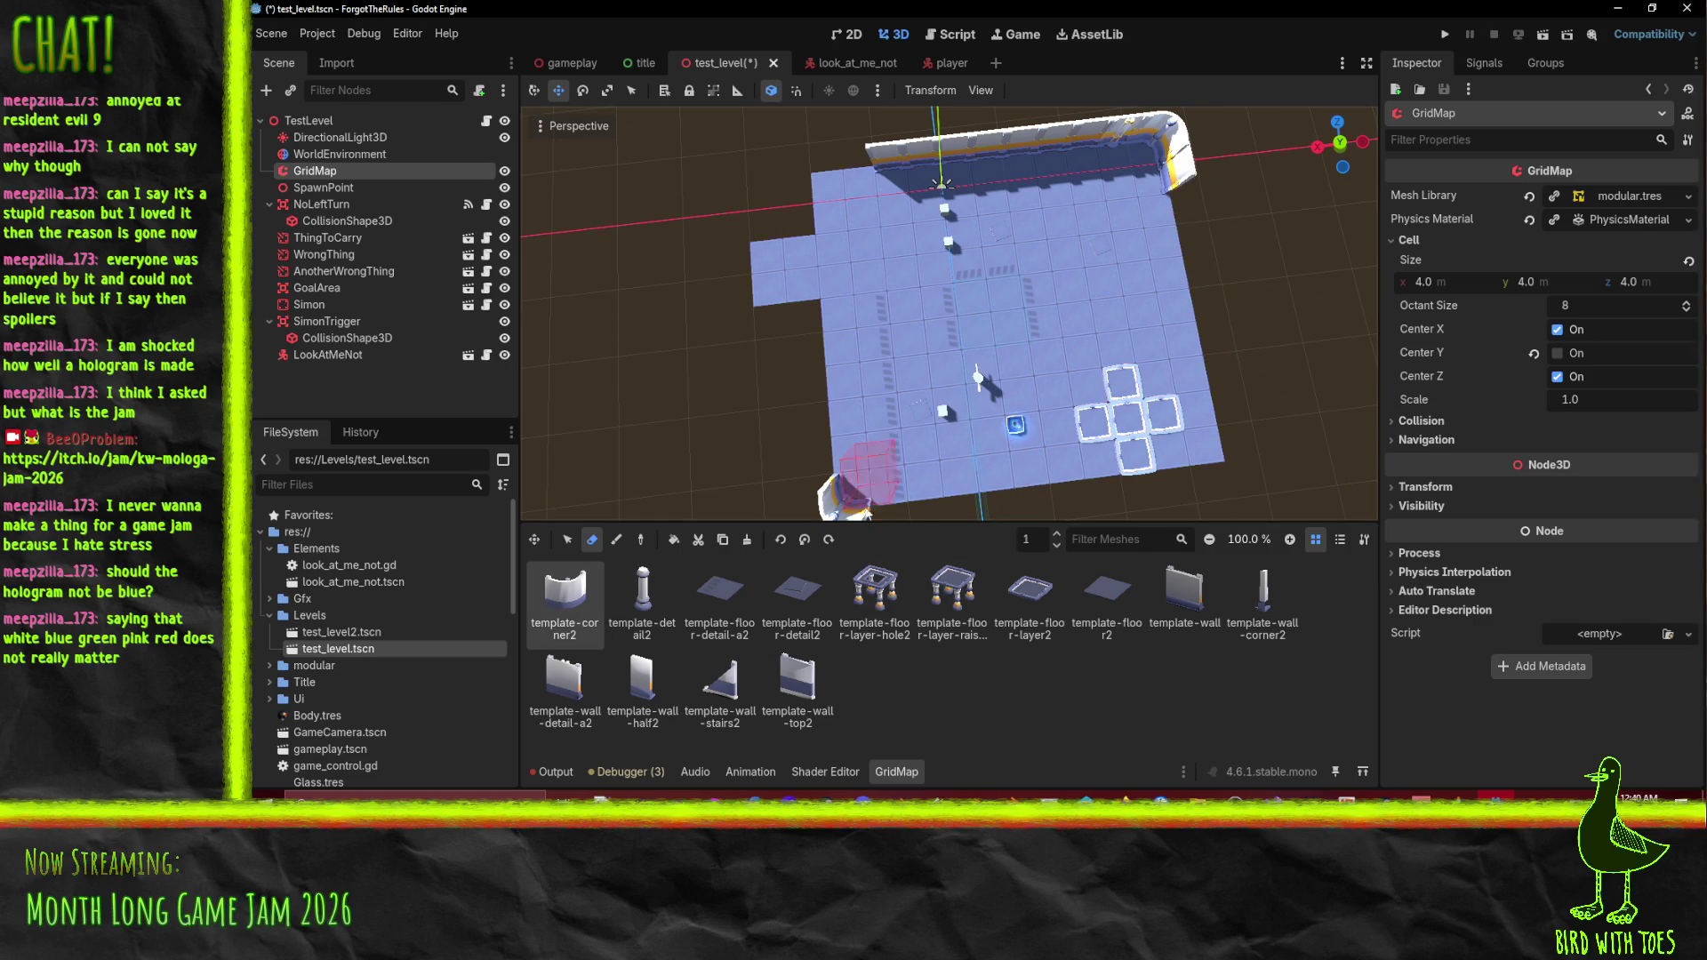
Paint a row of template-wall-detail-a2 walls leftward from the corner.
{"action": "left_click", "coordinate": [614, 542]}
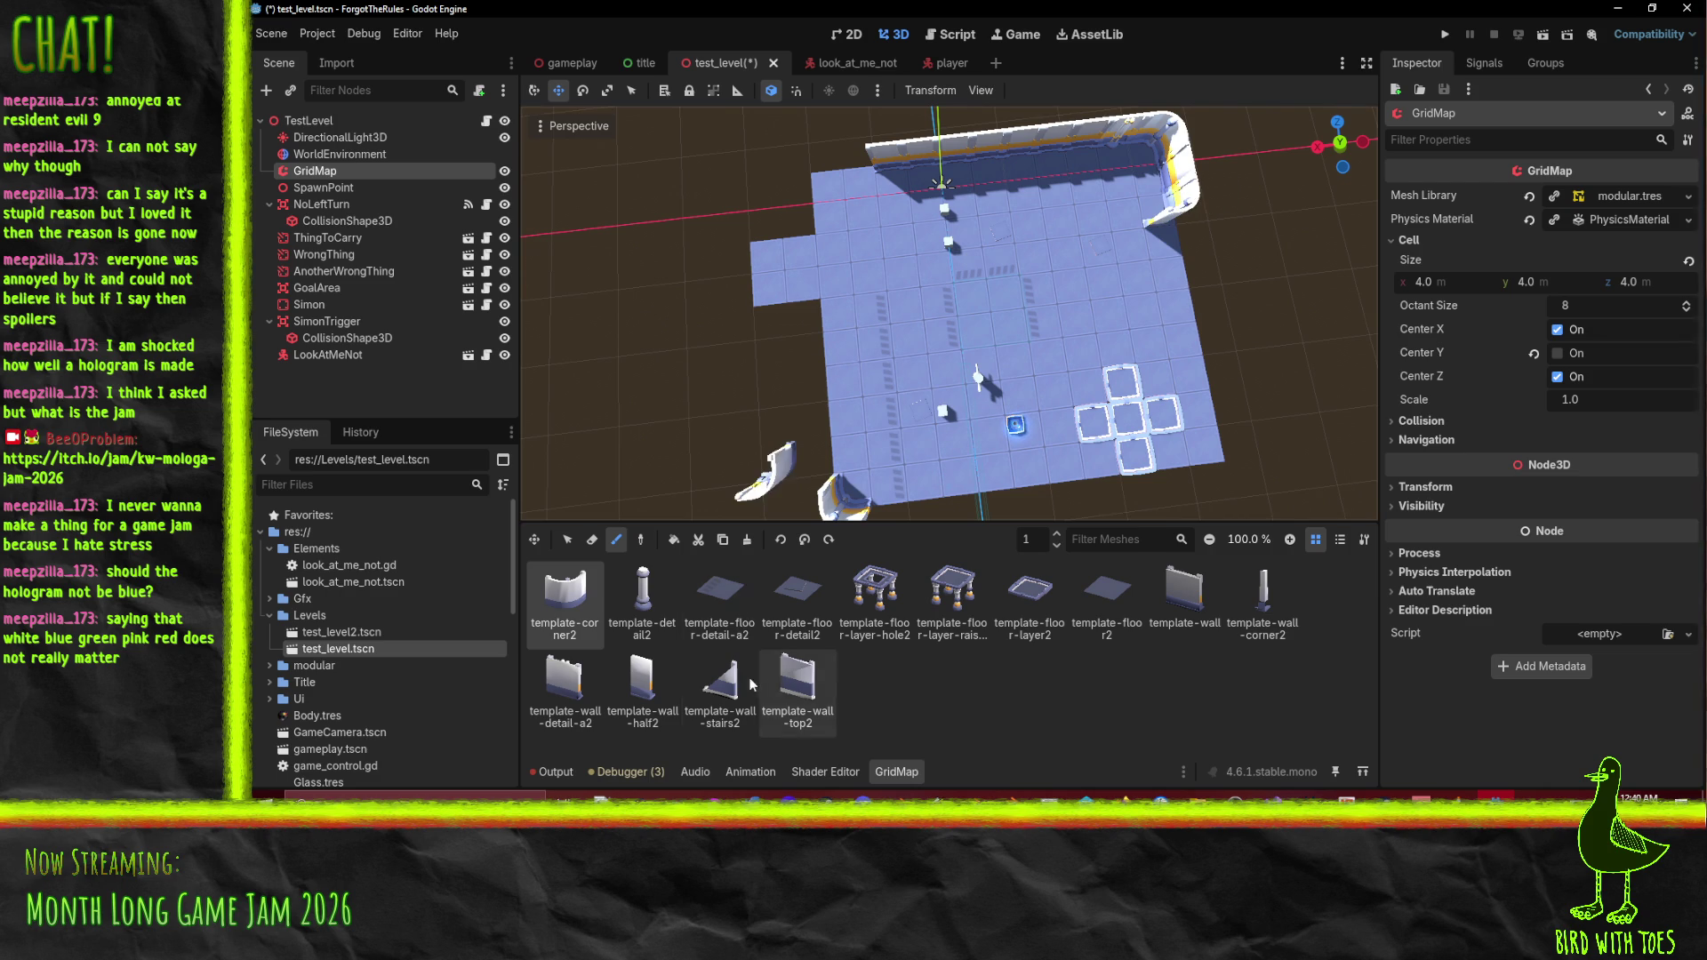
{"action": "left_click", "coordinate": [566, 680]}
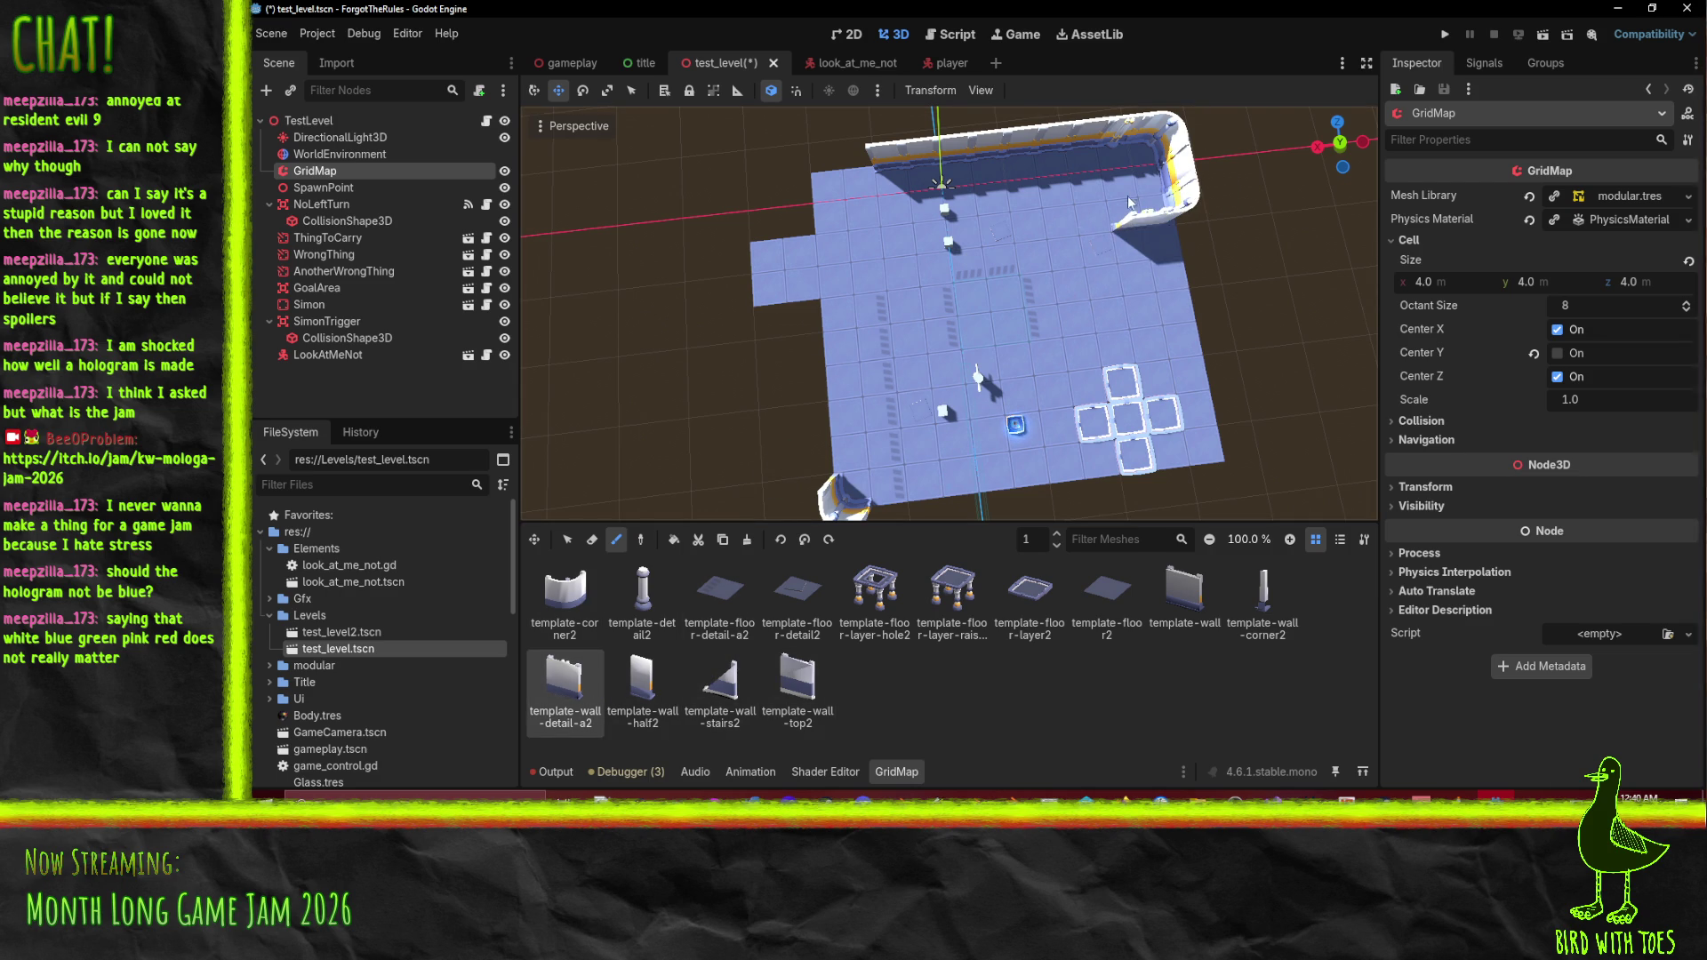
{"action": "mouse_move", "coordinate": [1128, 206]}
{"action": "left_mouse_down"}
{"action": "mouse_move", "coordinate": [975, 229]}
{"action": "mouse_move", "coordinate": [936, 296]}
{"action": "mouse_move", "coordinate": [1151, 187]}
{"action": "mouse_move", "coordinate": [1069, 332]}
{"action": "mouse_move", "coordinate": [890, 400]}
{"action": "mouse_move", "coordinate": [728, 490]}
{"action": "left_mouse_up"}
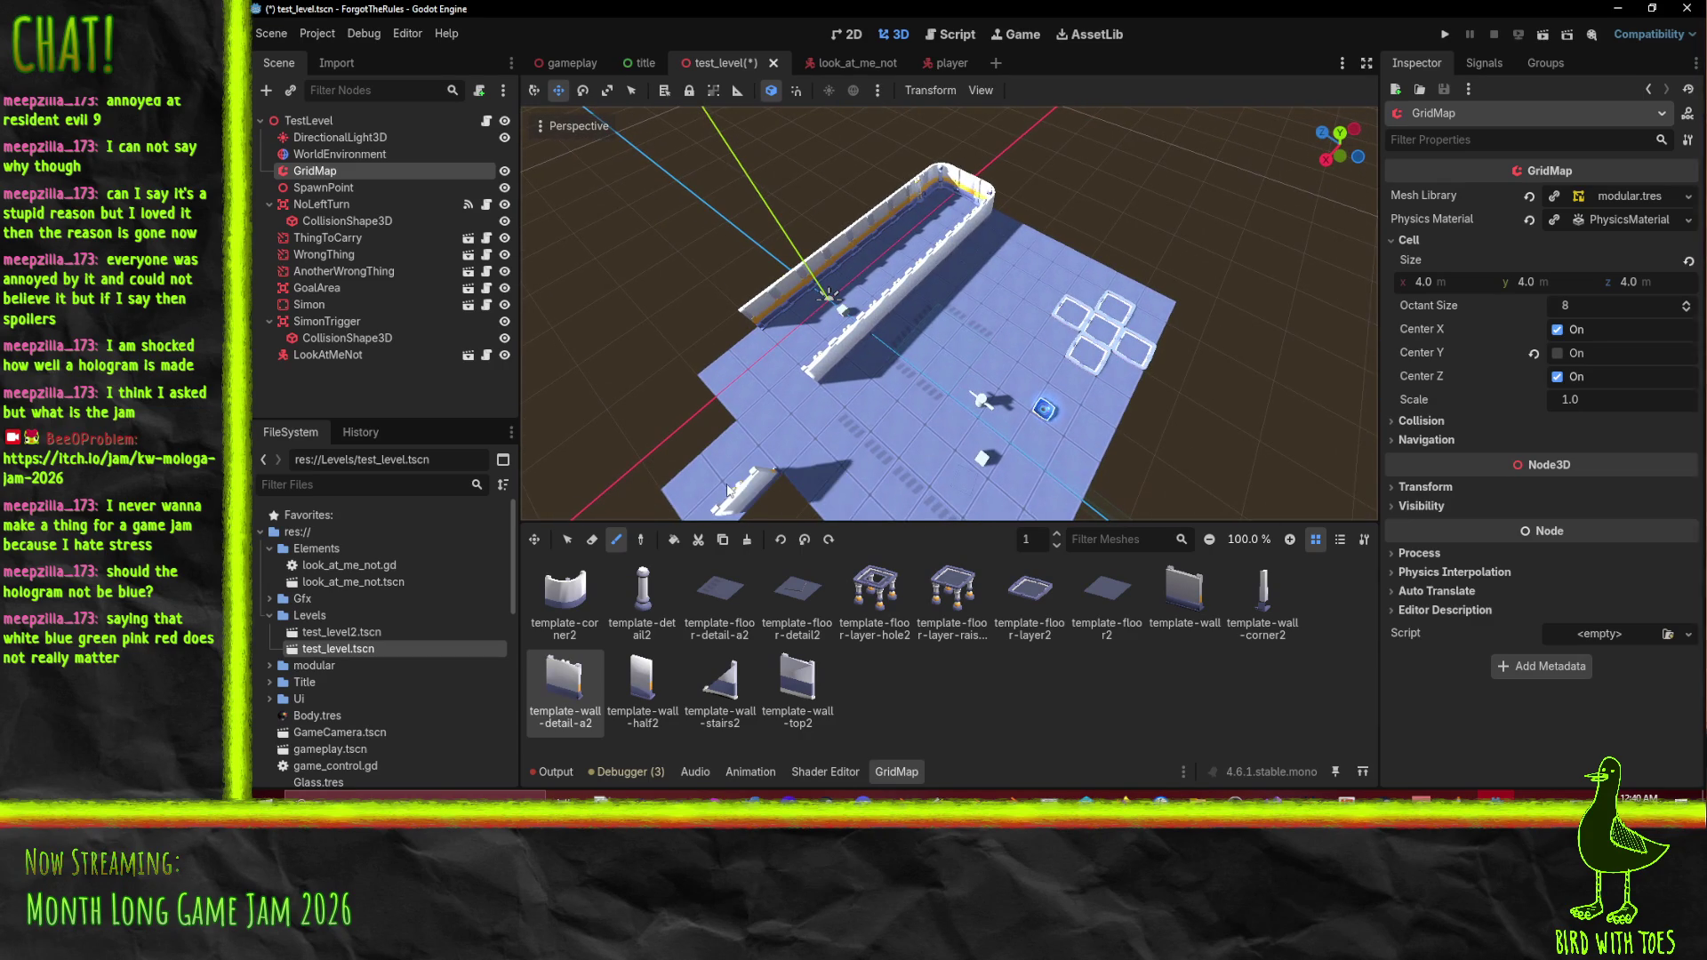
Preview the half-height, wall-stairs, wall-top and corner pieces from several angles.
{"action": "left_click", "coordinate": [642, 683]}
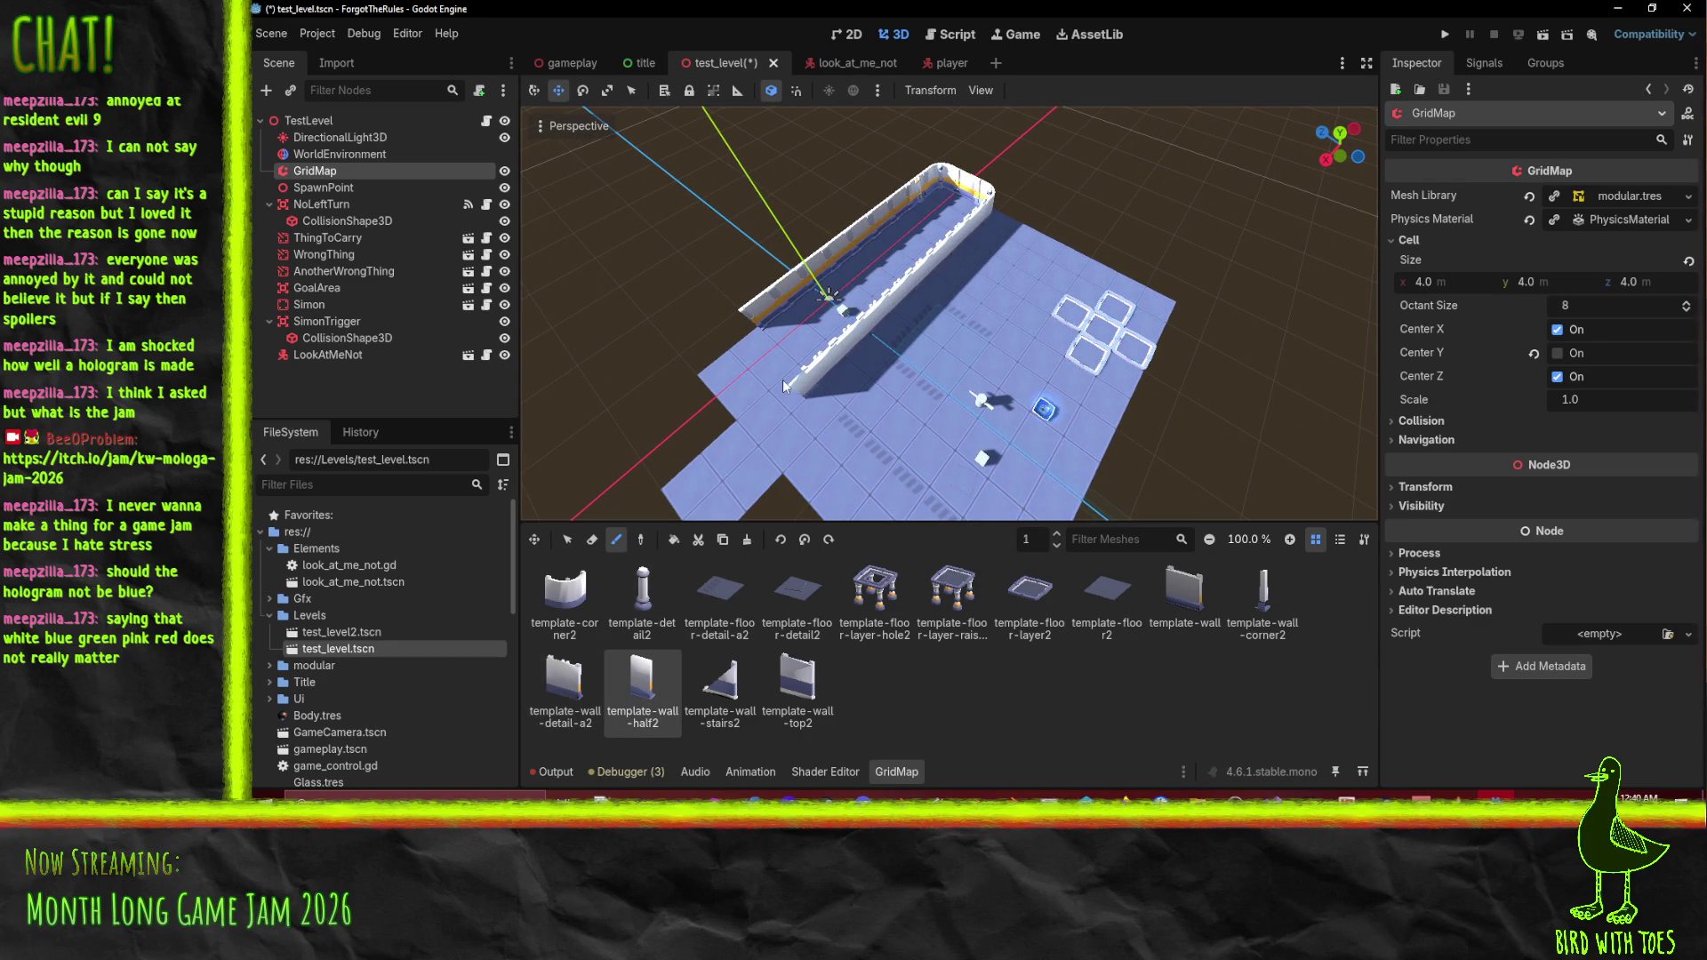
{"action": "mouse_move", "coordinate": [776, 395]}
{"action": "left_mouse_down"}
{"action": "mouse_move", "coordinate": [875, 398]}
{"action": "mouse_move", "coordinate": [927, 379]}
{"action": "mouse_move", "coordinate": [1120, 283]}
{"action": "mouse_move", "coordinate": [1191, 218]}
{"action": "left_mouse_up"}
{"action": "left_click", "coordinate": [721, 683]}
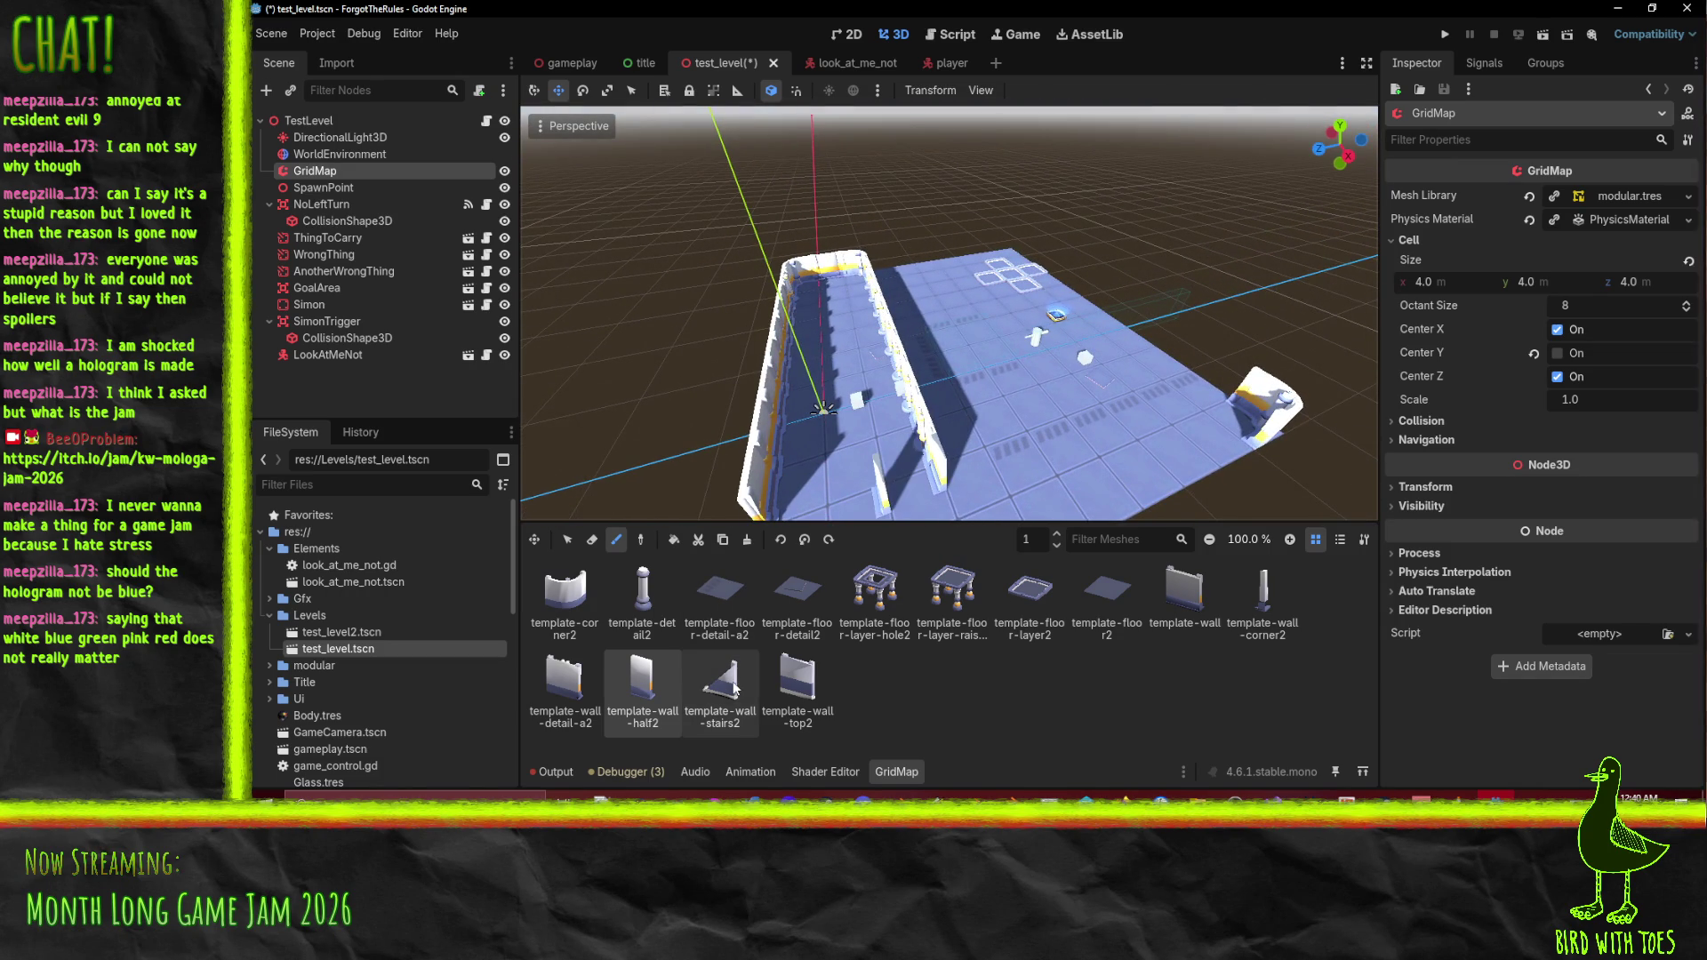
{"action": "mouse_move", "coordinate": [934, 454]}
{"action": "left_mouse_down"}
{"action": "mouse_move", "coordinate": [965, 418]}
{"action": "mouse_move", "coordinate": [1067, 390]}
{"action": "left_mouse_up"}
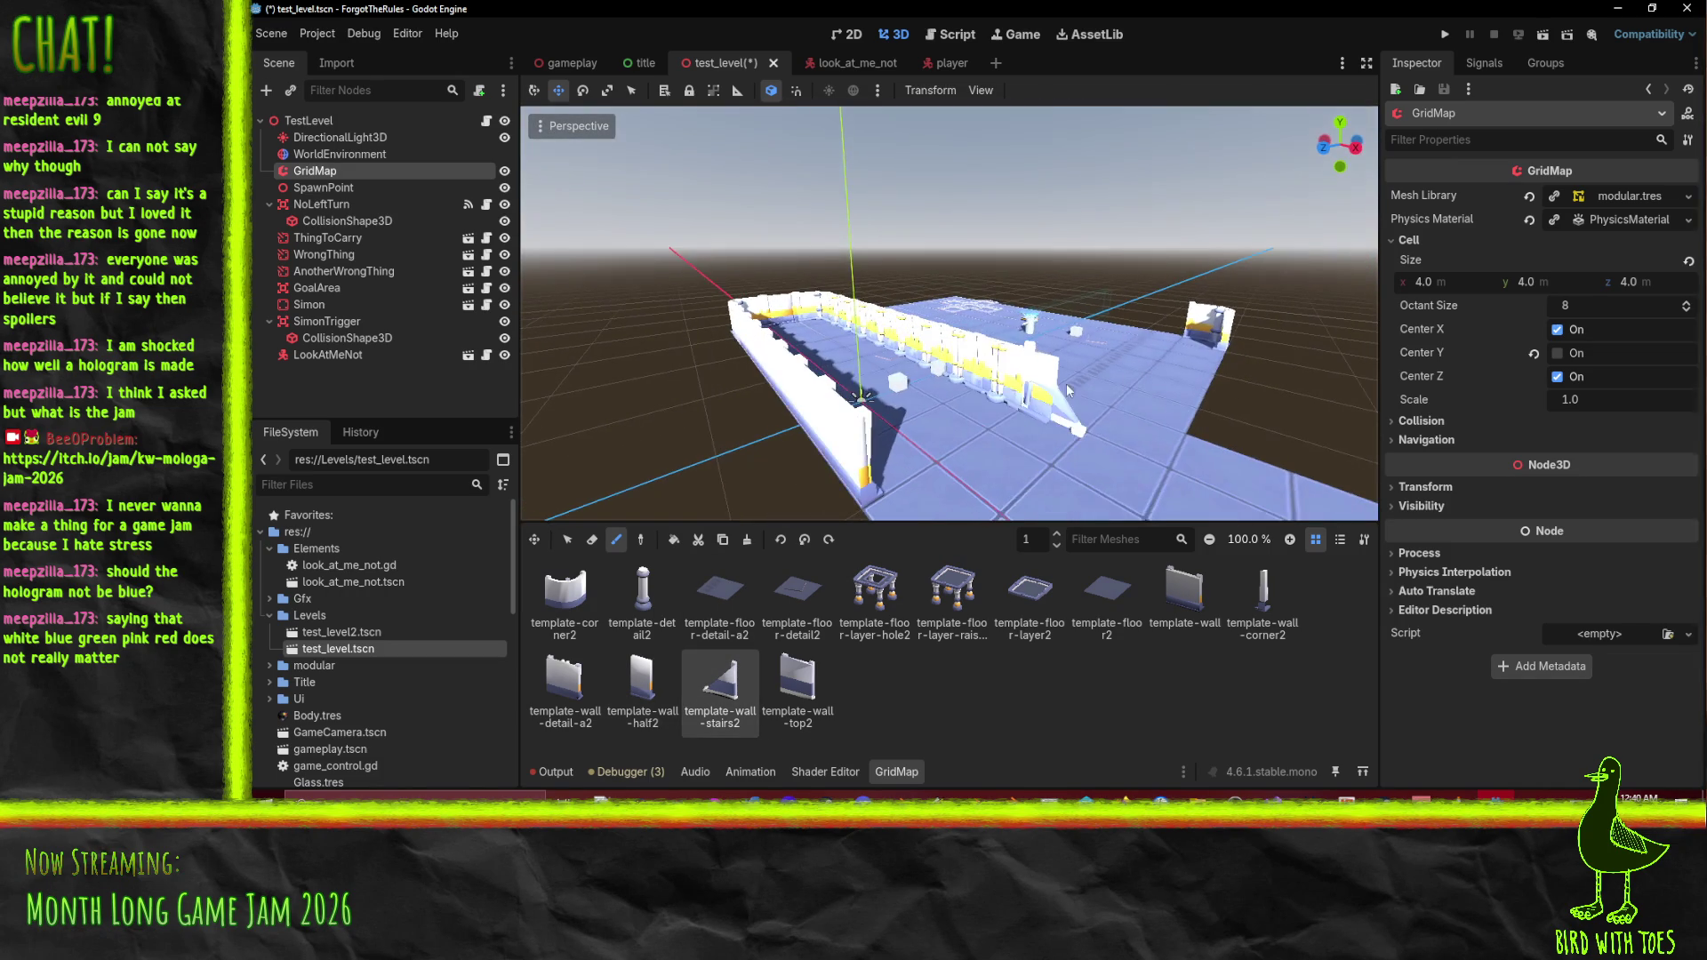
{"action": "left_click_drag", "start_coordinate": [1177, 238], "coordinate": [1156, 267]}
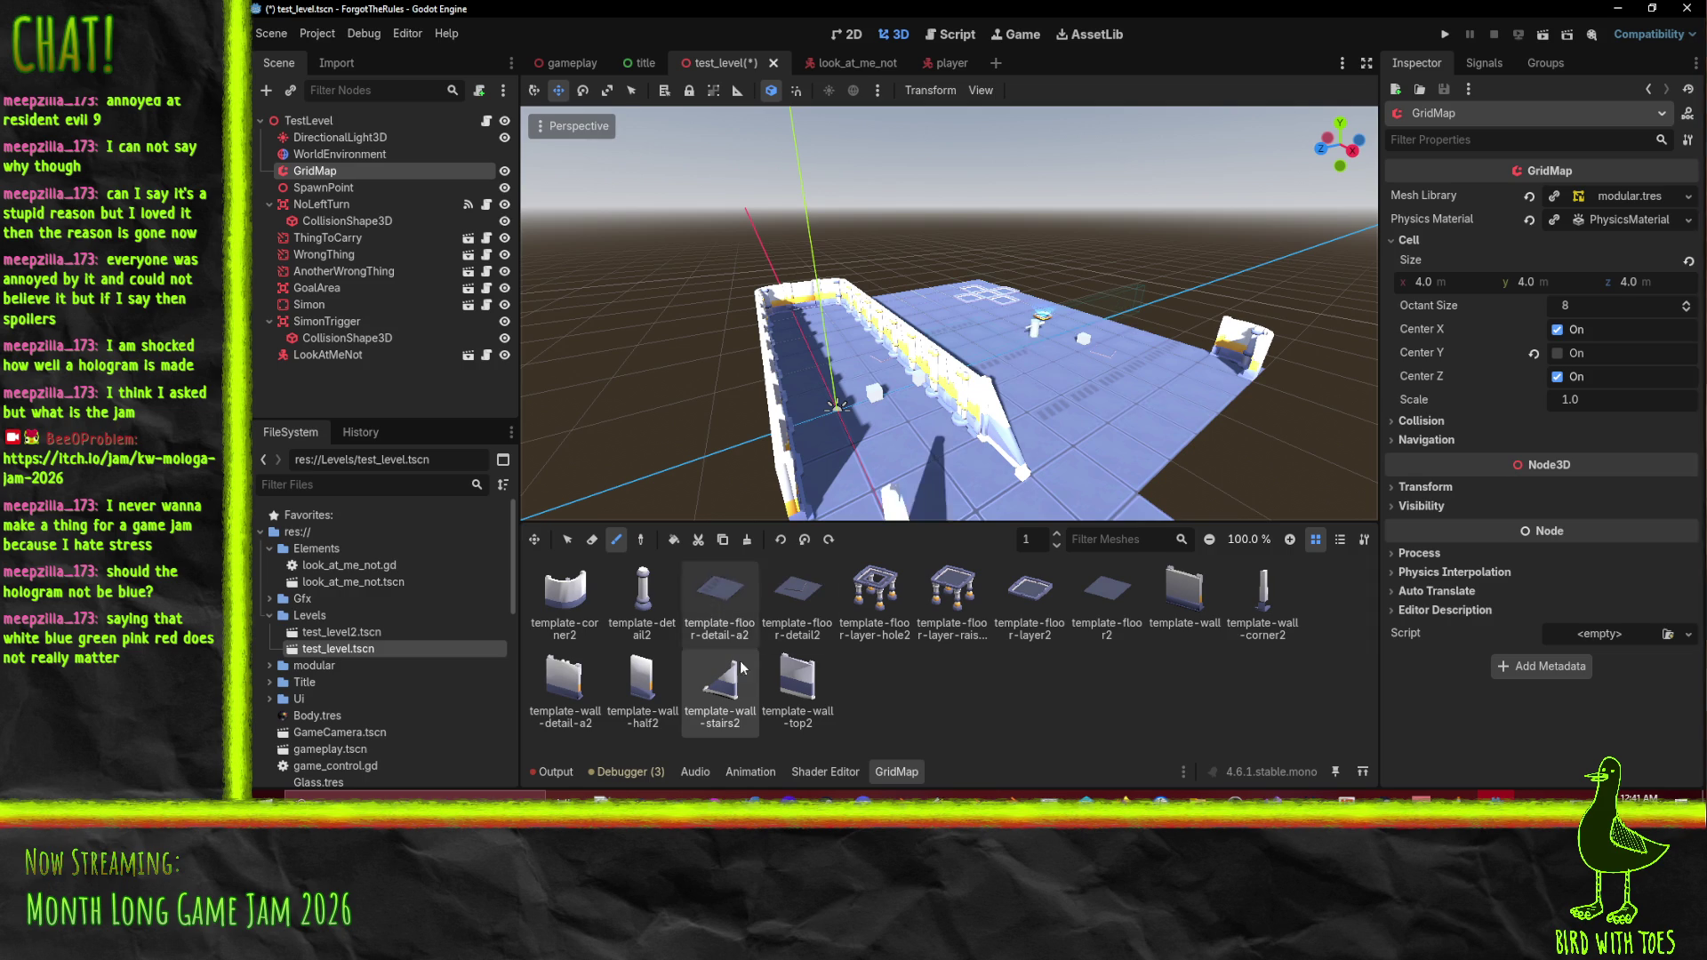
{"action": "left_click", "coordinate": [798, 683]}
{"action": "mouse_move", "coordinate": [916, 462]}
{"action": "left_mouse_down"}
{"action": "mouse_move", "coordinate": [789, 459]}
{"action": "mouse_move", "coordinate": [613, 418]}
{"action": "left_mouse_up"}
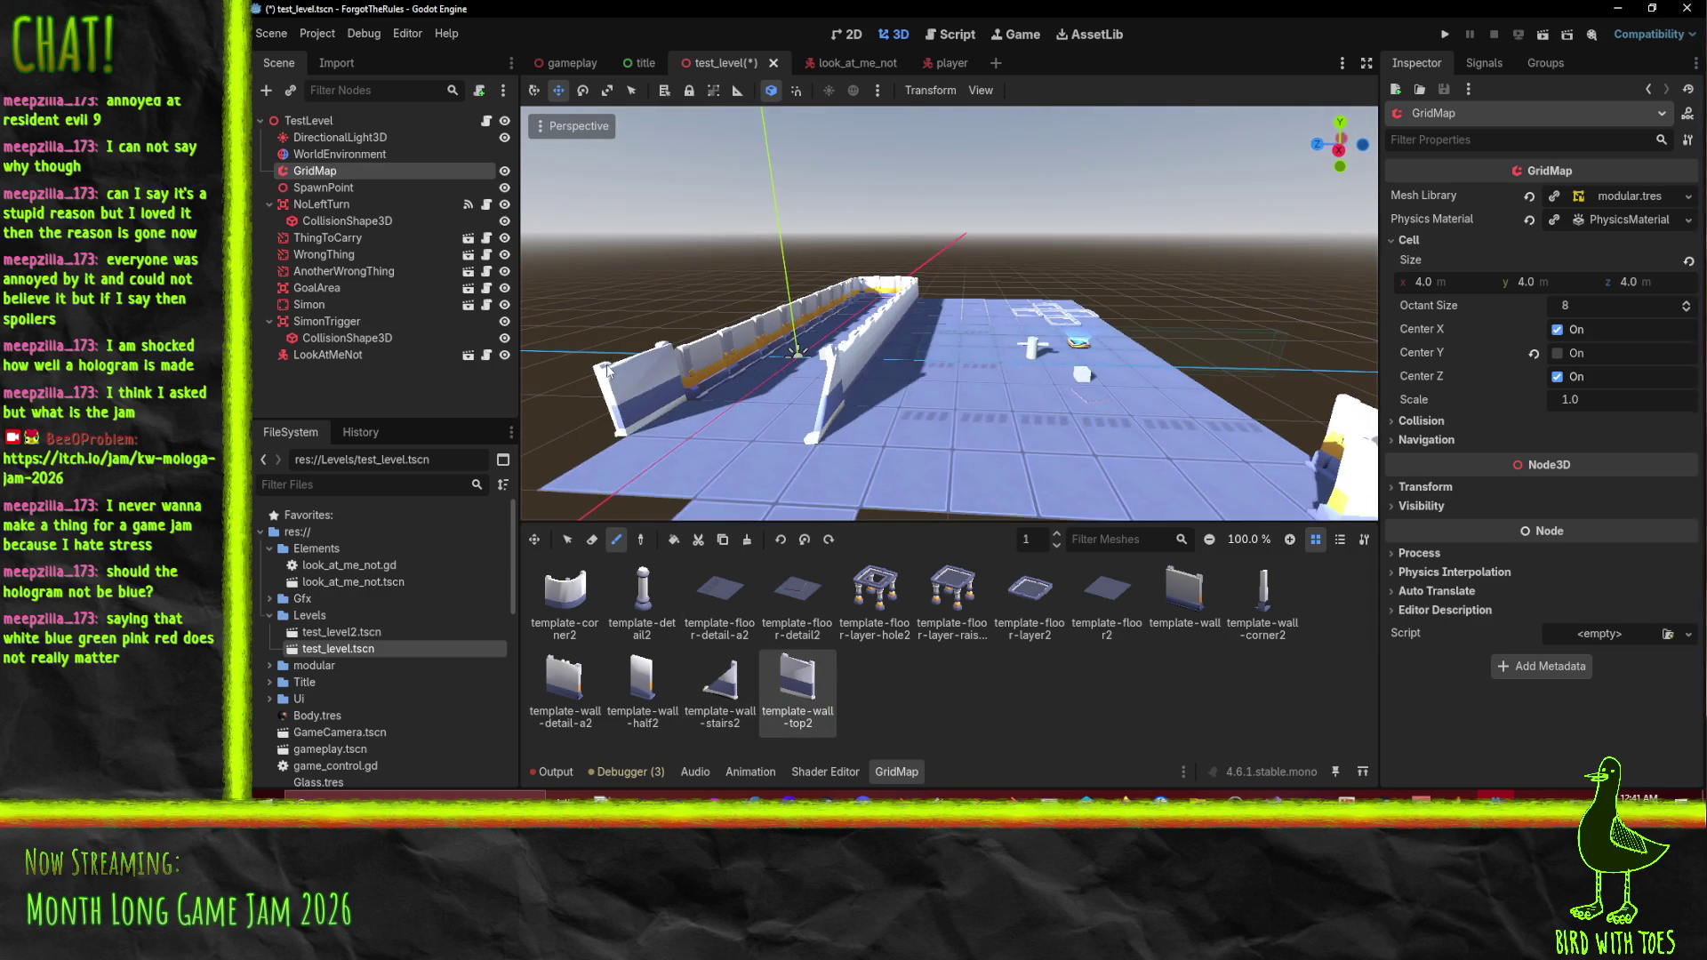
{"action": "left_click", "coordinate": [570, 600]}
{"action": "mouse_move", "coordinate": [882, 379]}
{"action": "left_mouse_down"}
{"action": "mouse_move", "coordinate": [905, 457]}
{"action": "mouse_move", "coordinate": [893, 414]}
{"action": "mouse_move", "coordinate": [1009, 428]}
{"action": "left_mouse_up"}
{"action": "scroll", "coordinate": [894, 414], "scroll_direction": "down", "scroll_amount": 3}
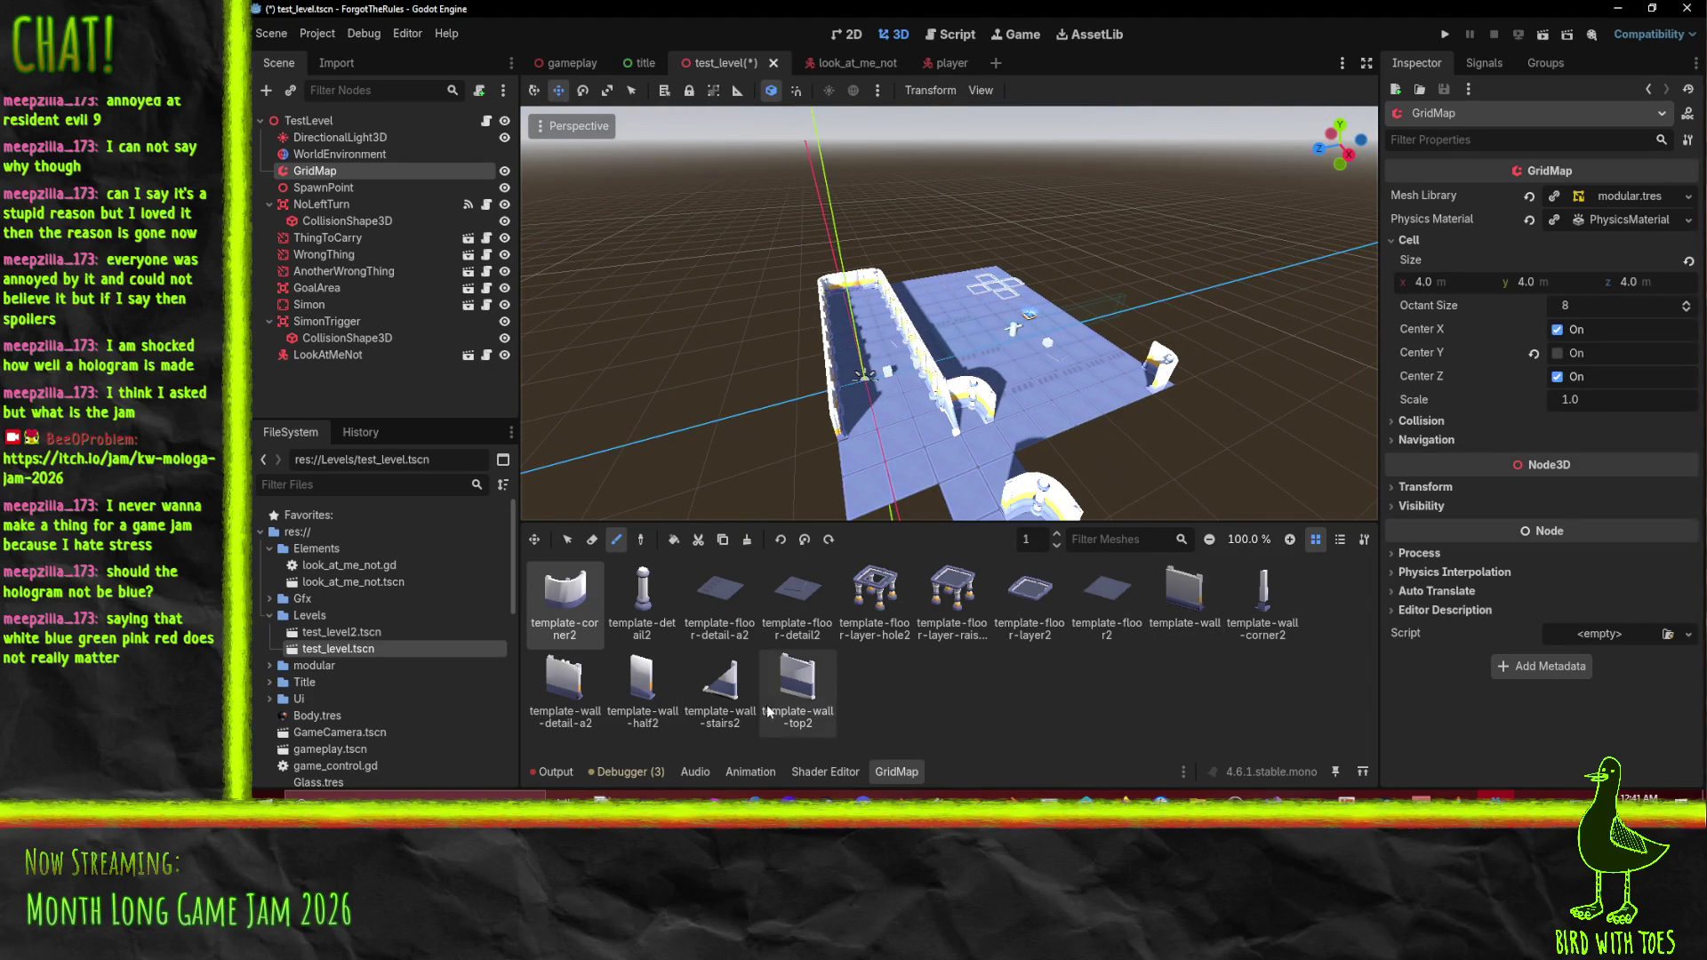
Compare the wall-stairs and detailed wall pieces in the palette.
{"action": "left_click", "coordinate": [721, 685]}
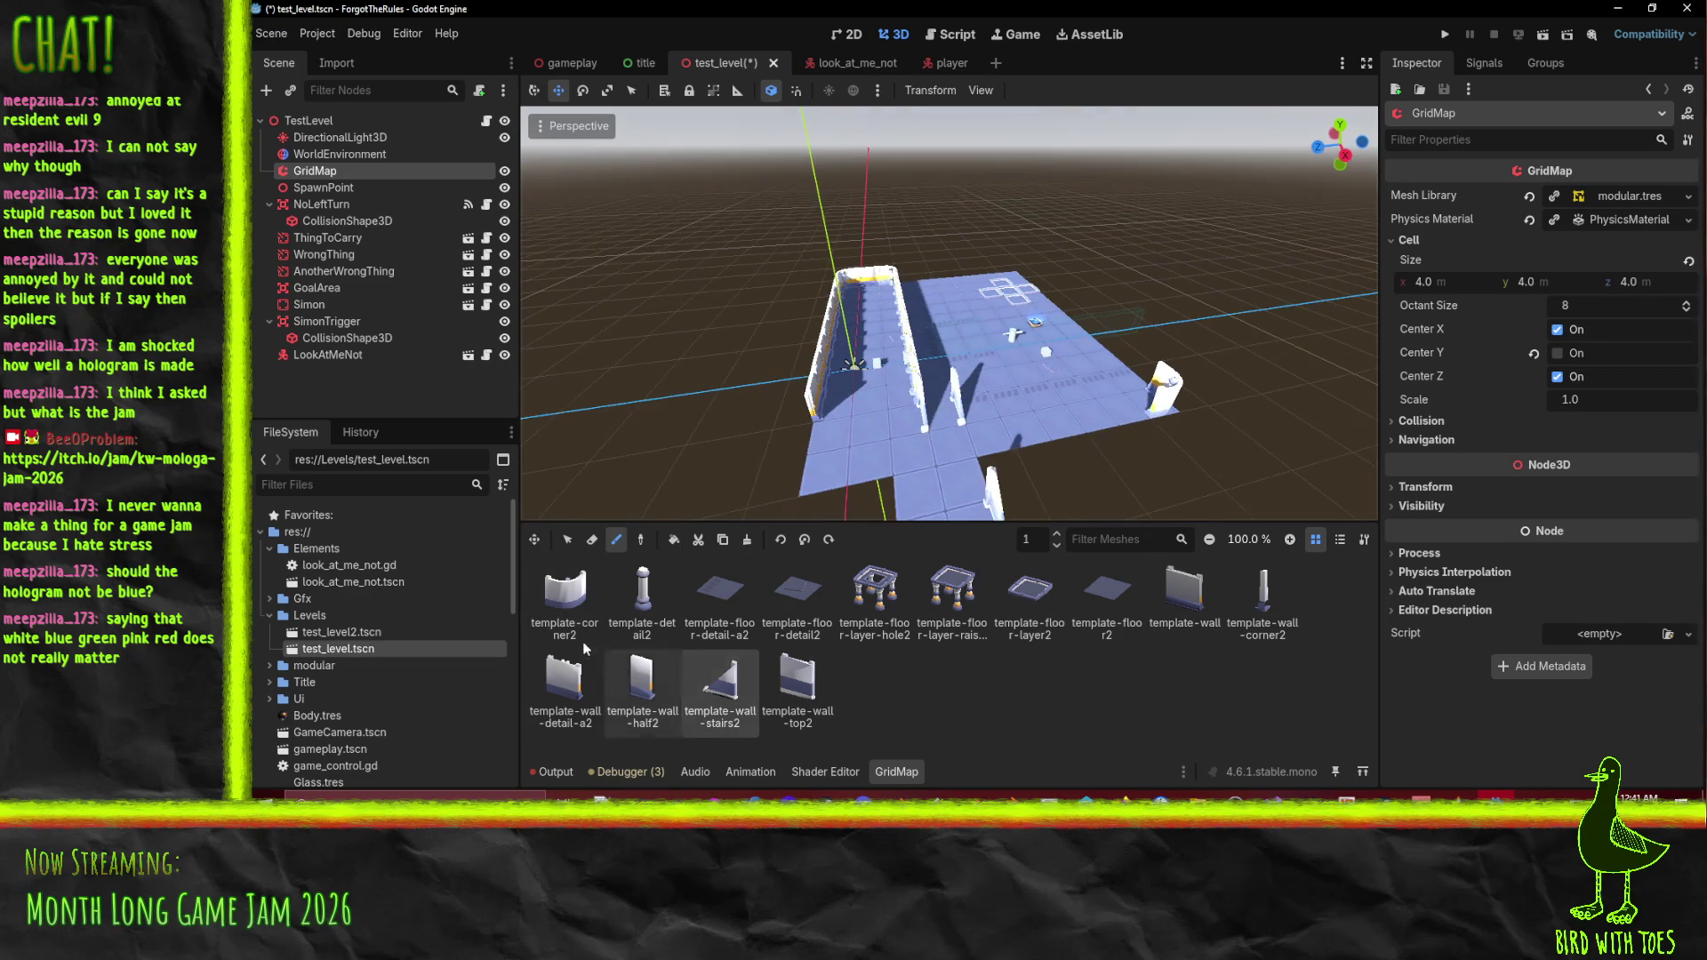
{"action": "left_click", "coordinate": [565, 685]}
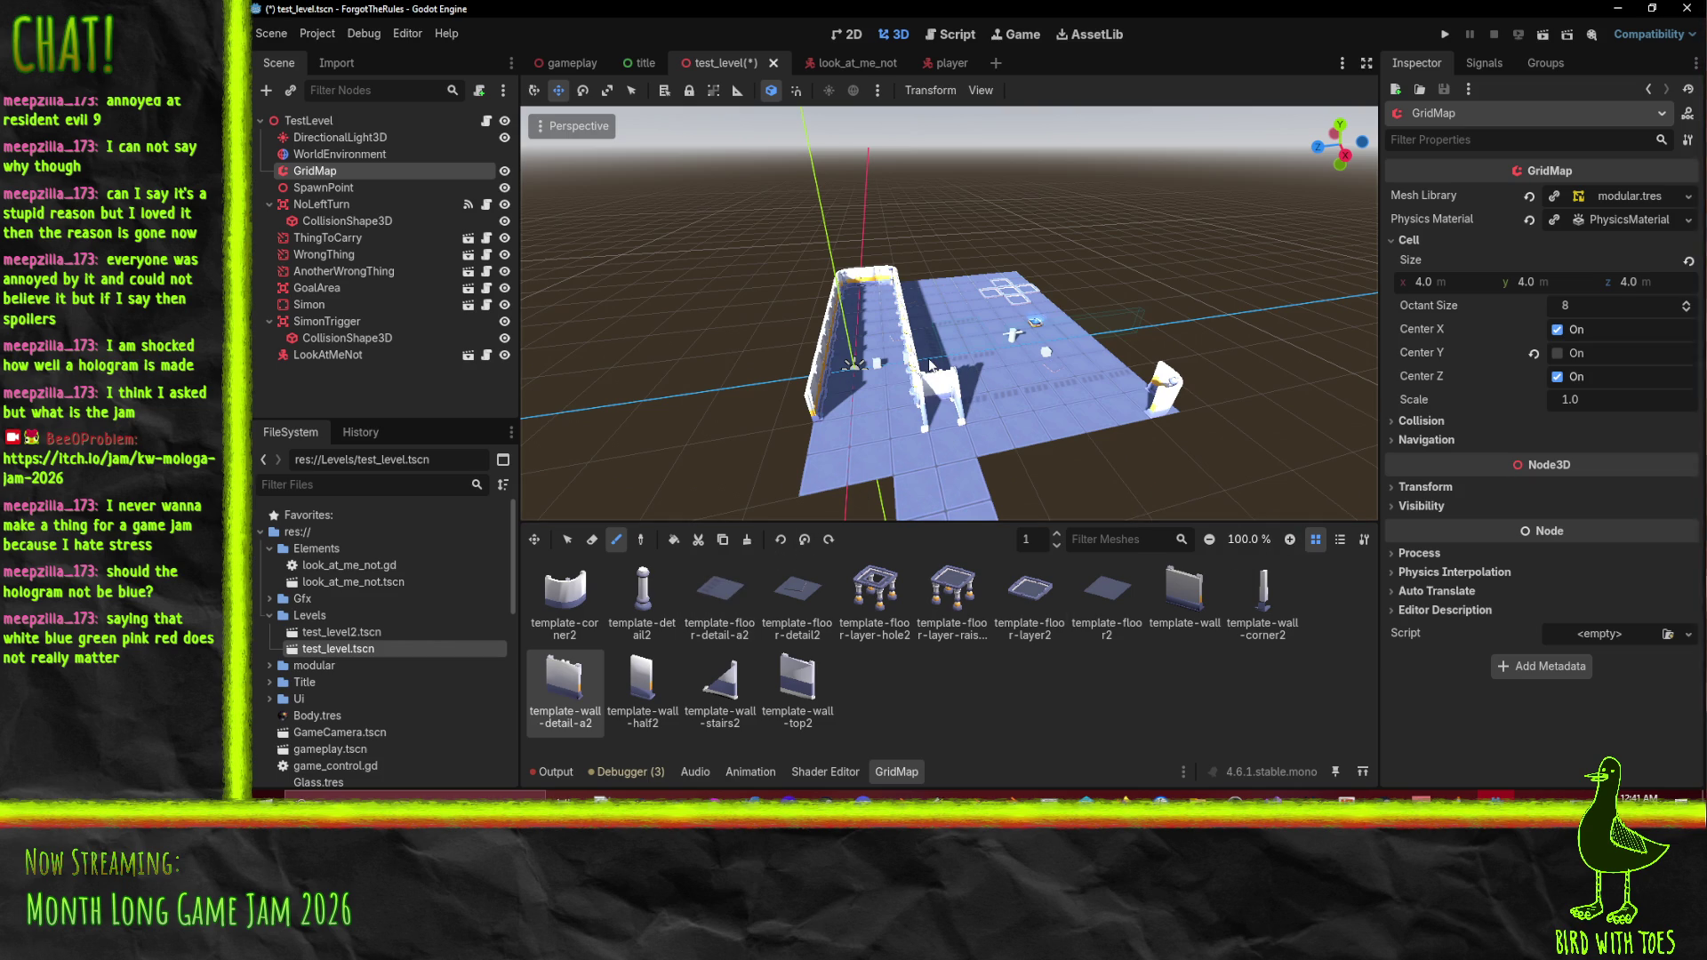
{"action": "scroll", "coordinate": [1032, 361], "scroll_direction": "up", "scroll_amount": 6}
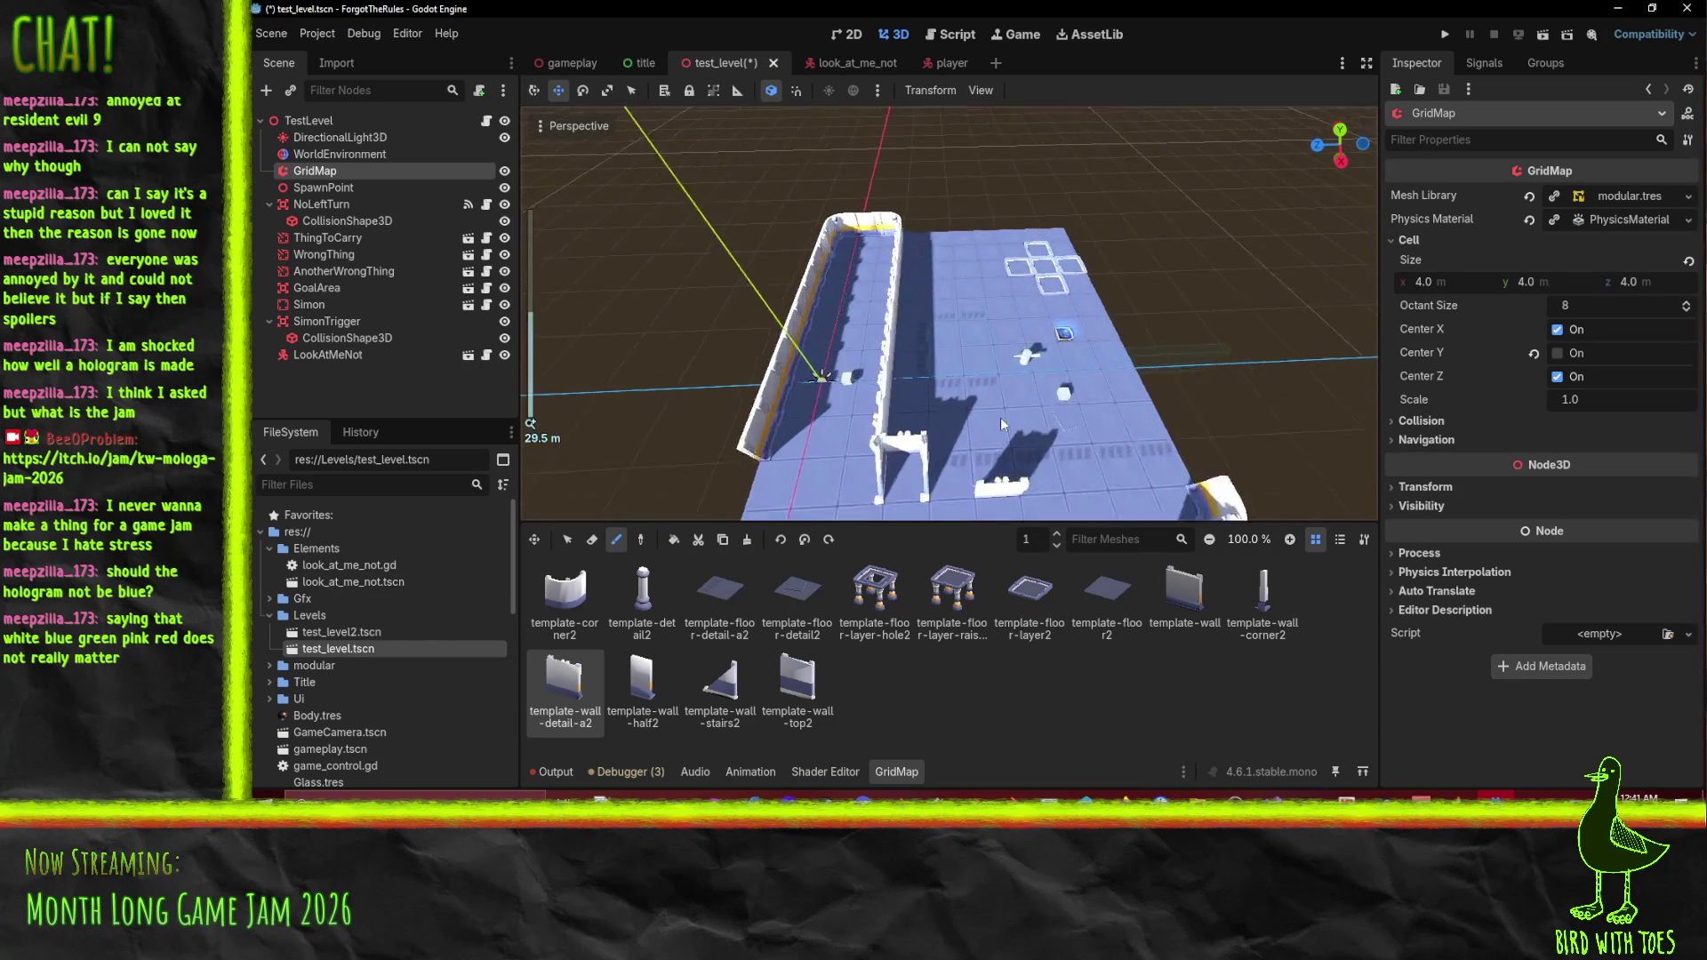
{"action": "scroll", "coordinate": [977, 395], "scroll_direction": "down", "scroll_amount": 5}
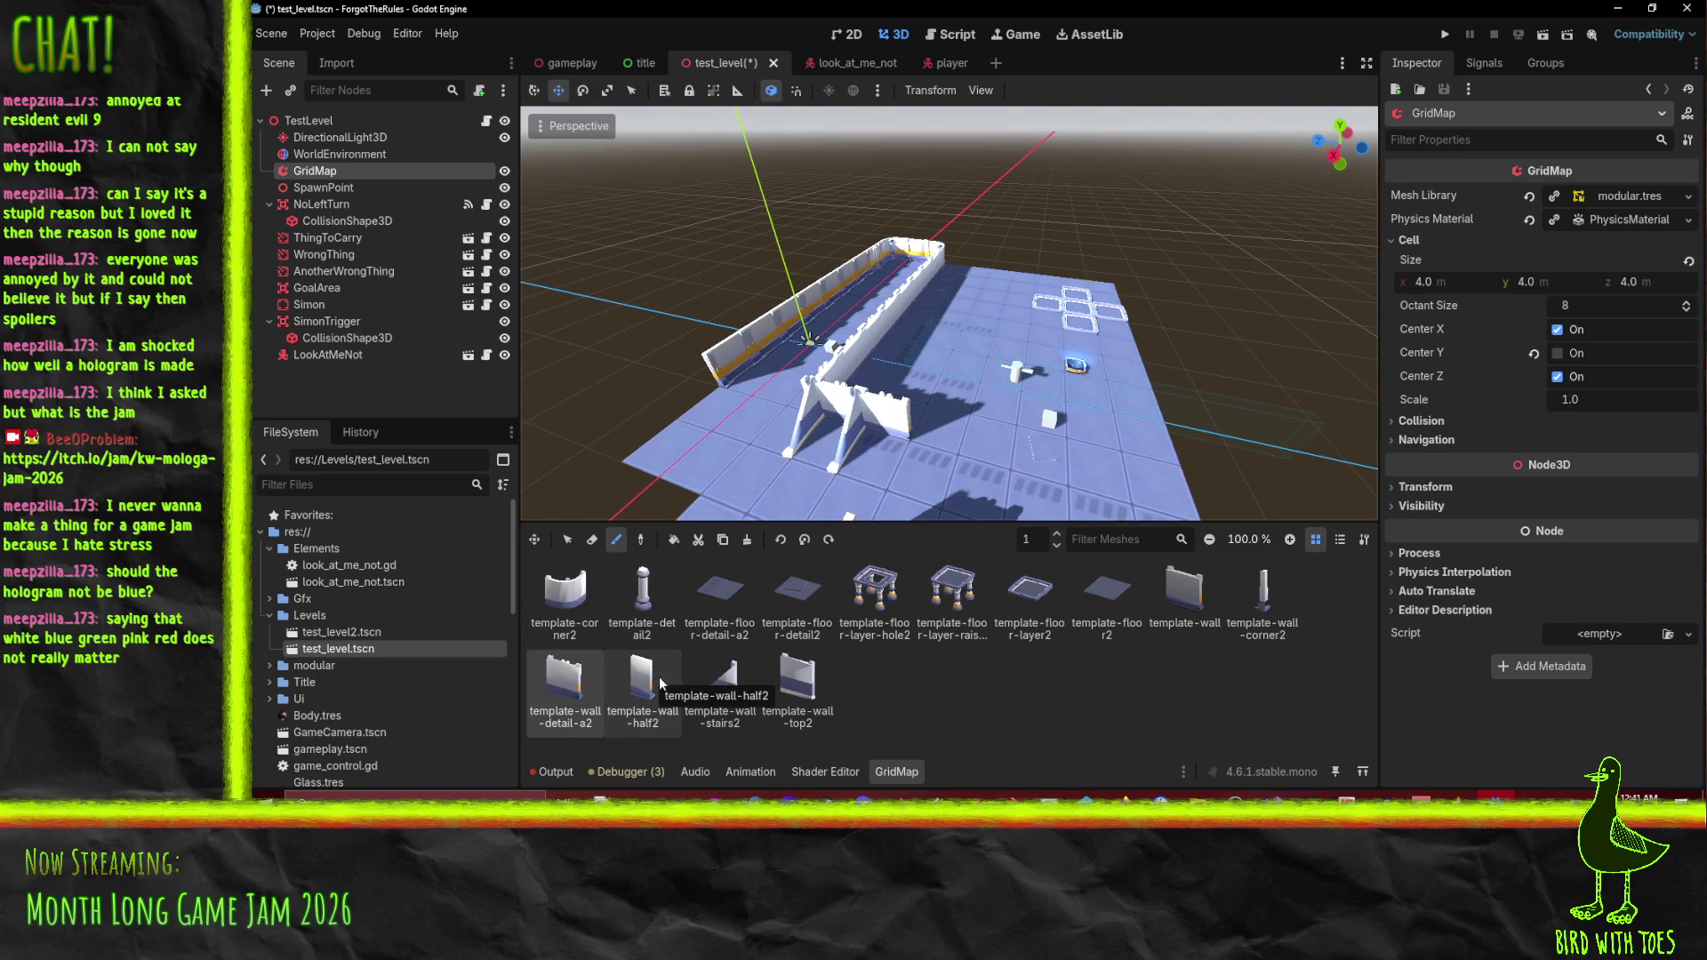
{"action": "scroll", "coordinate": [949, 416], "scroll_direction": "up", "scroll_amount": 3}
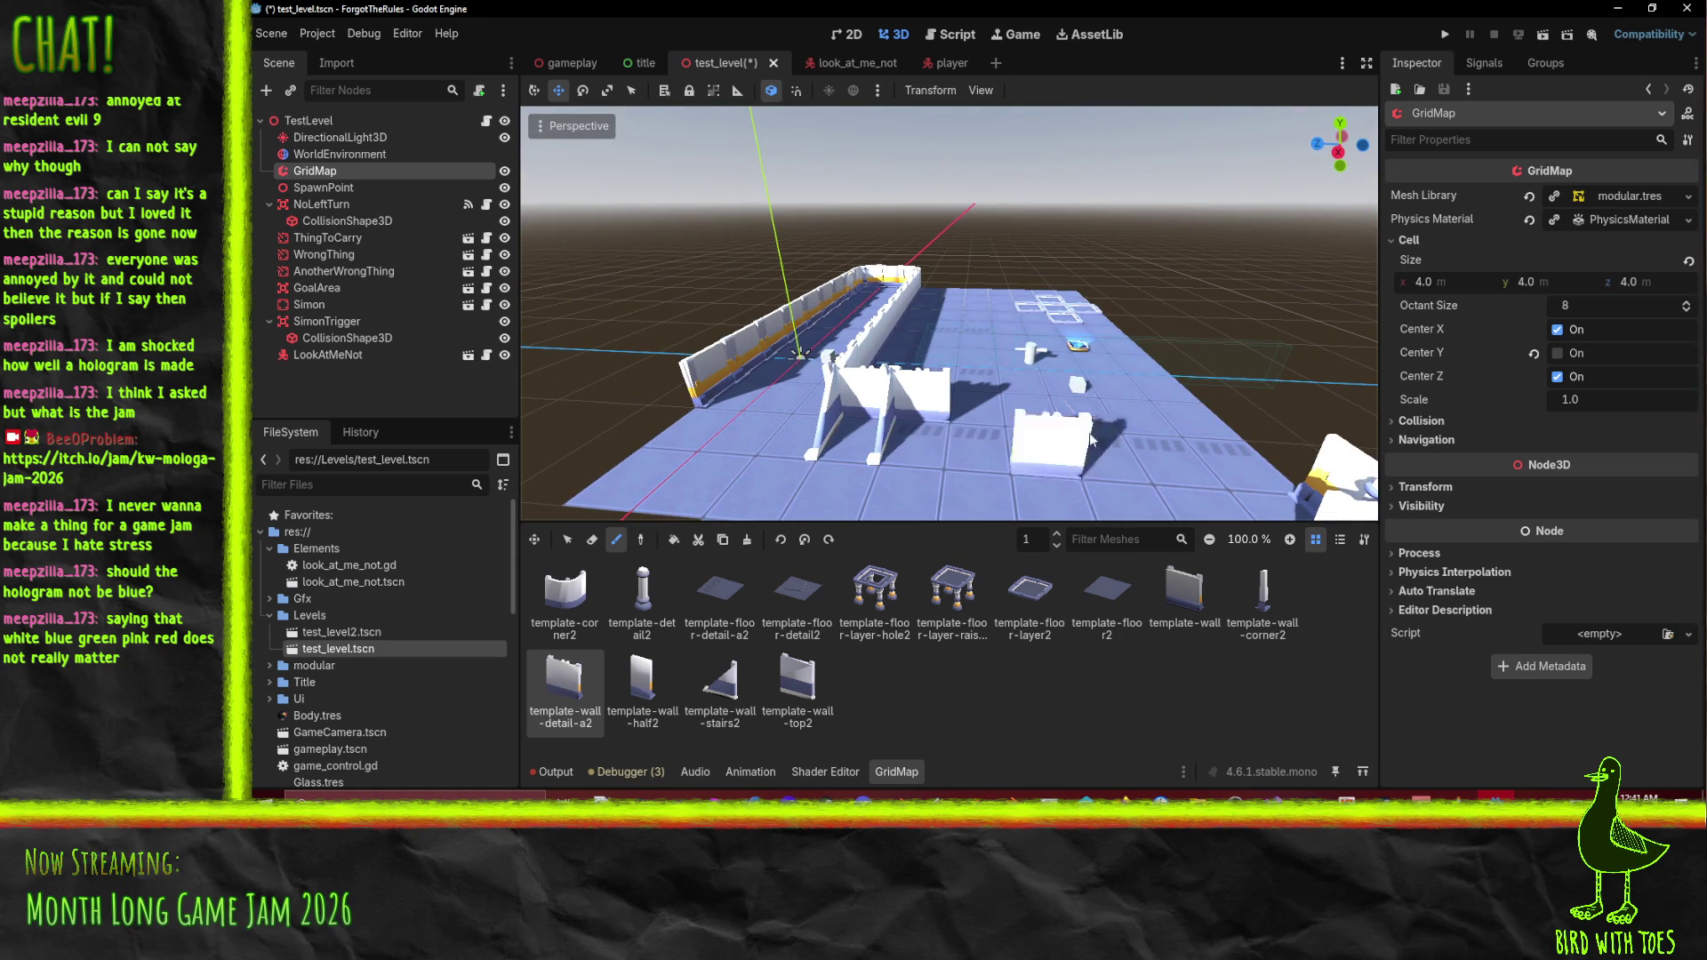
{"action": "scroll", "coordinate": [922, 370], "scroll_direction": "down", "scroll_amount": 3}
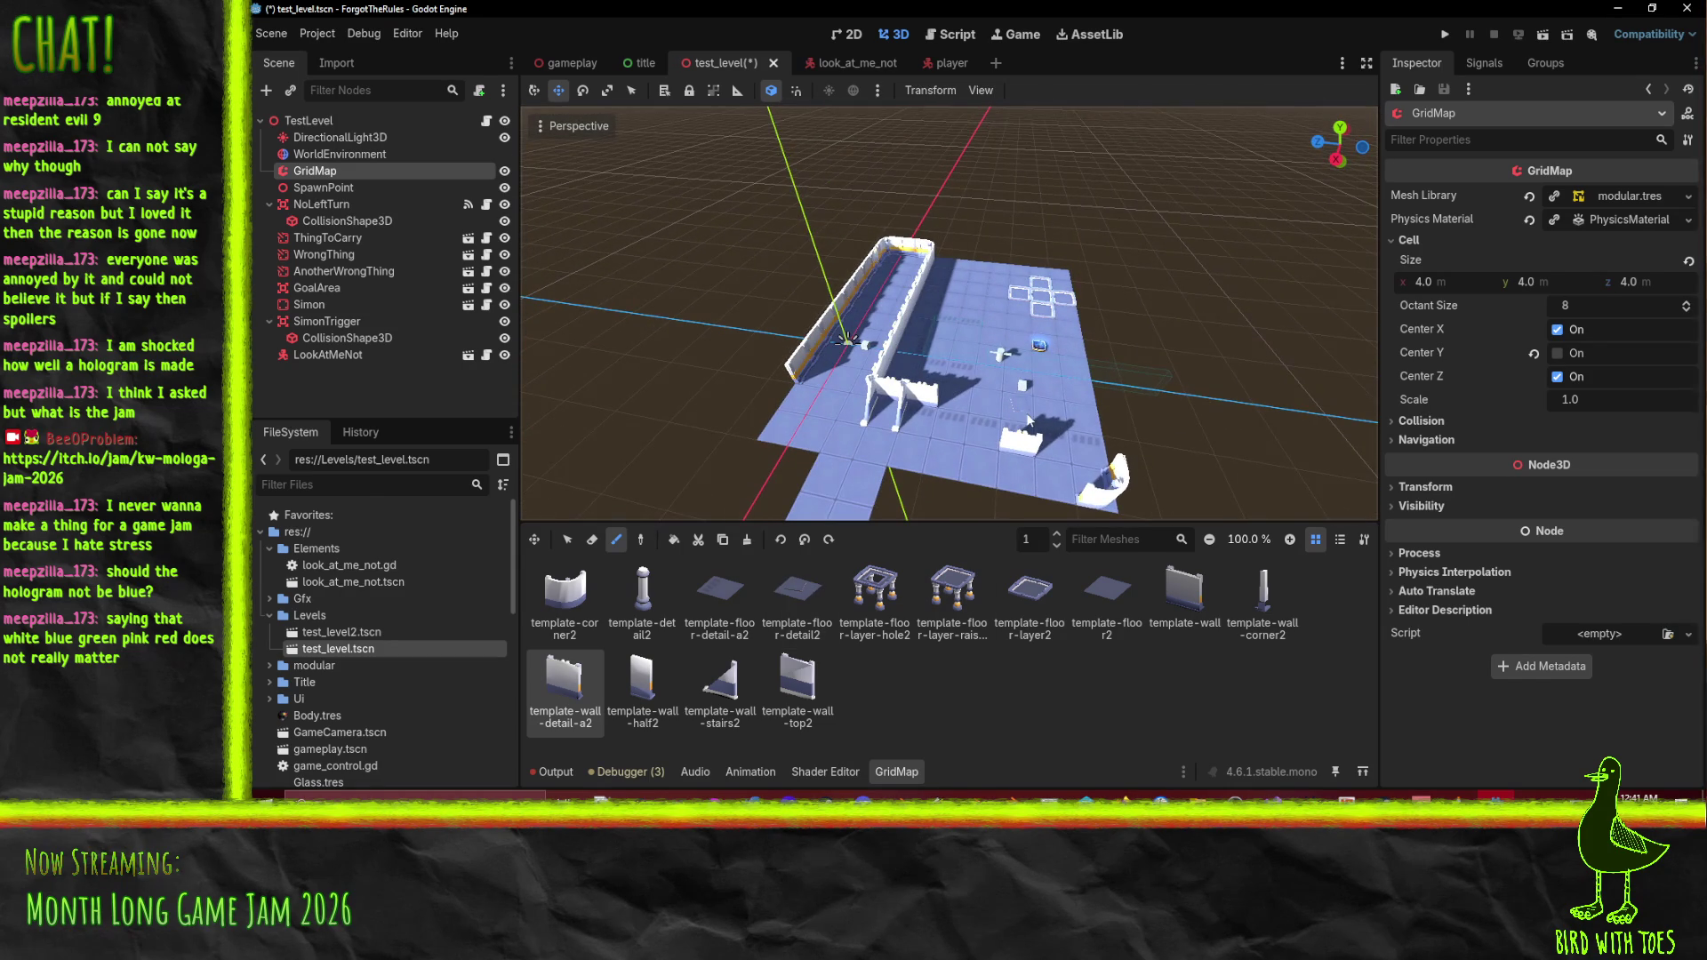
Place a template-corner2 piece at the floor's left edge.
{"action": "left_click", "coordinate": [573, 602]}
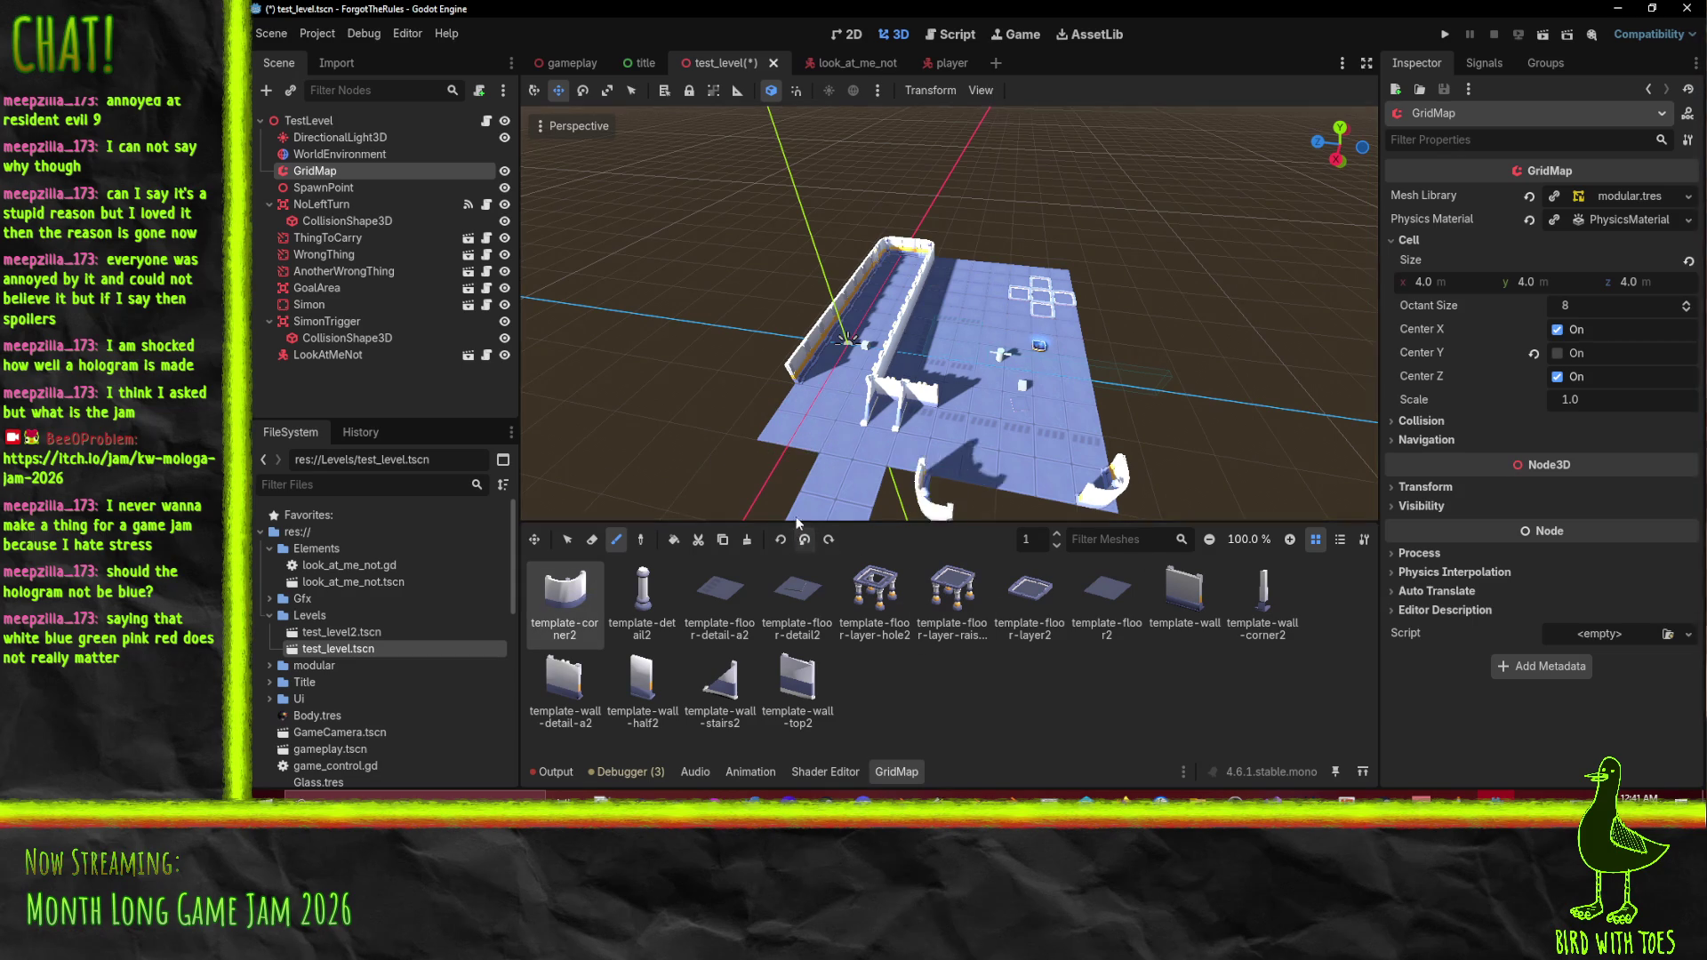
{"action": "left_click", "coordinate": [772, 397]}
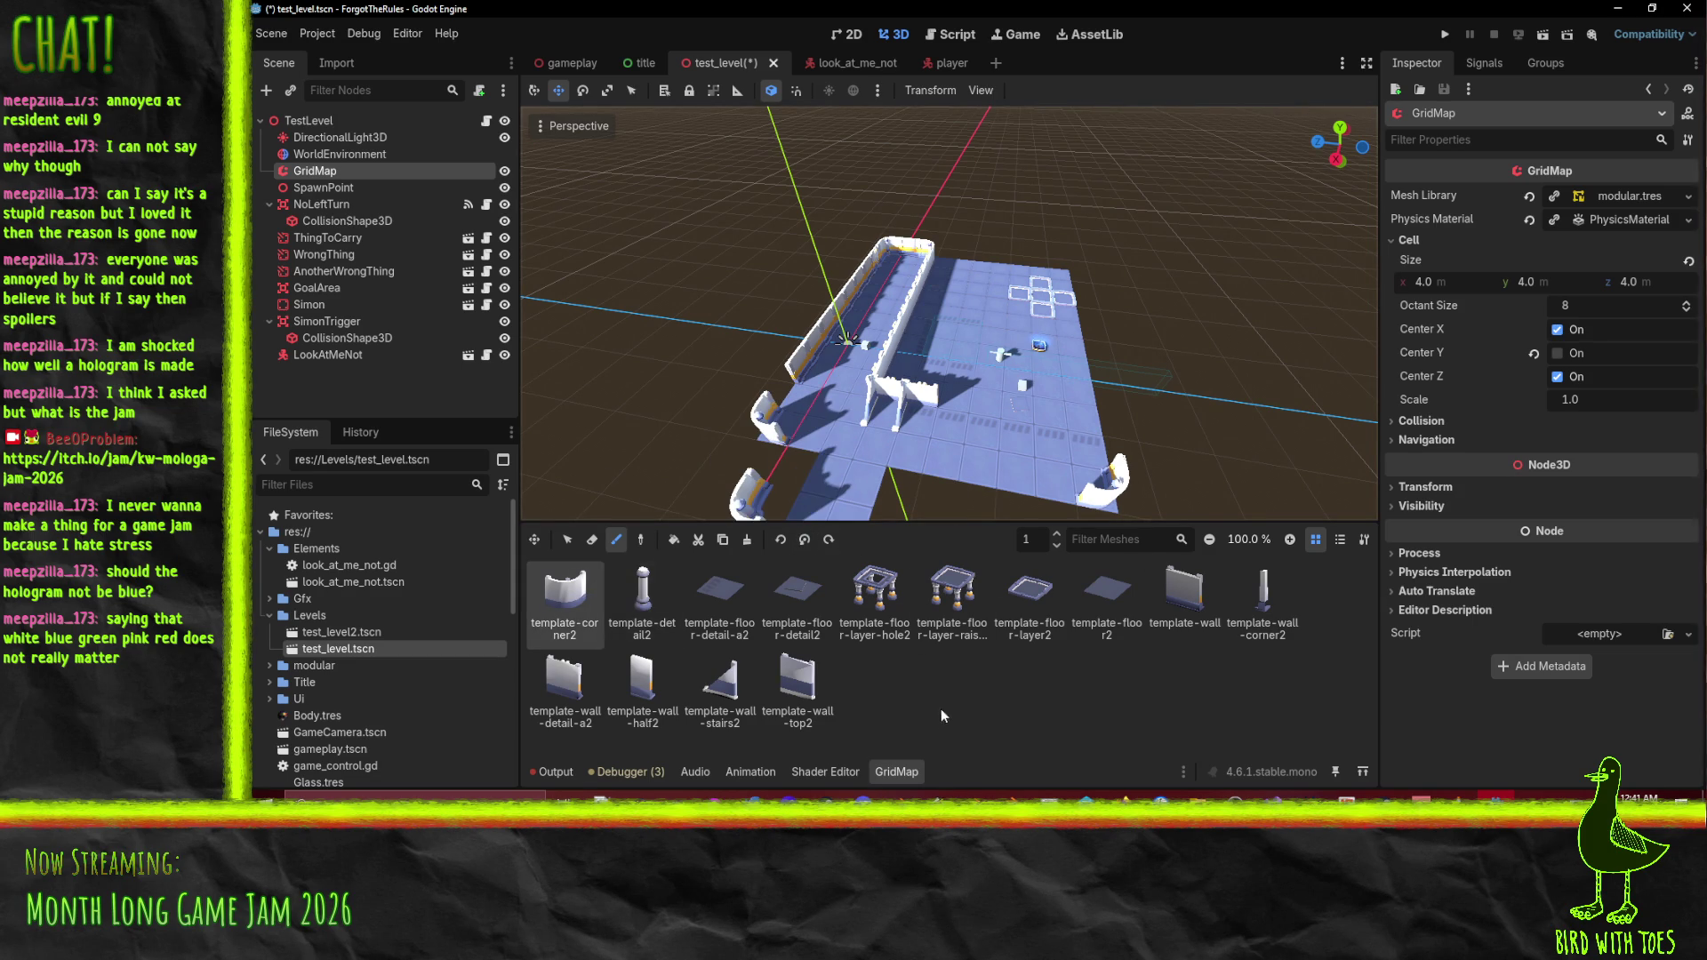
{"action": "left_click", "coordinate": [565, 685]}
{"action": "scroll", "coordinate": [827, 341], "scroll_direction": "up", "scroll_amount": 3}
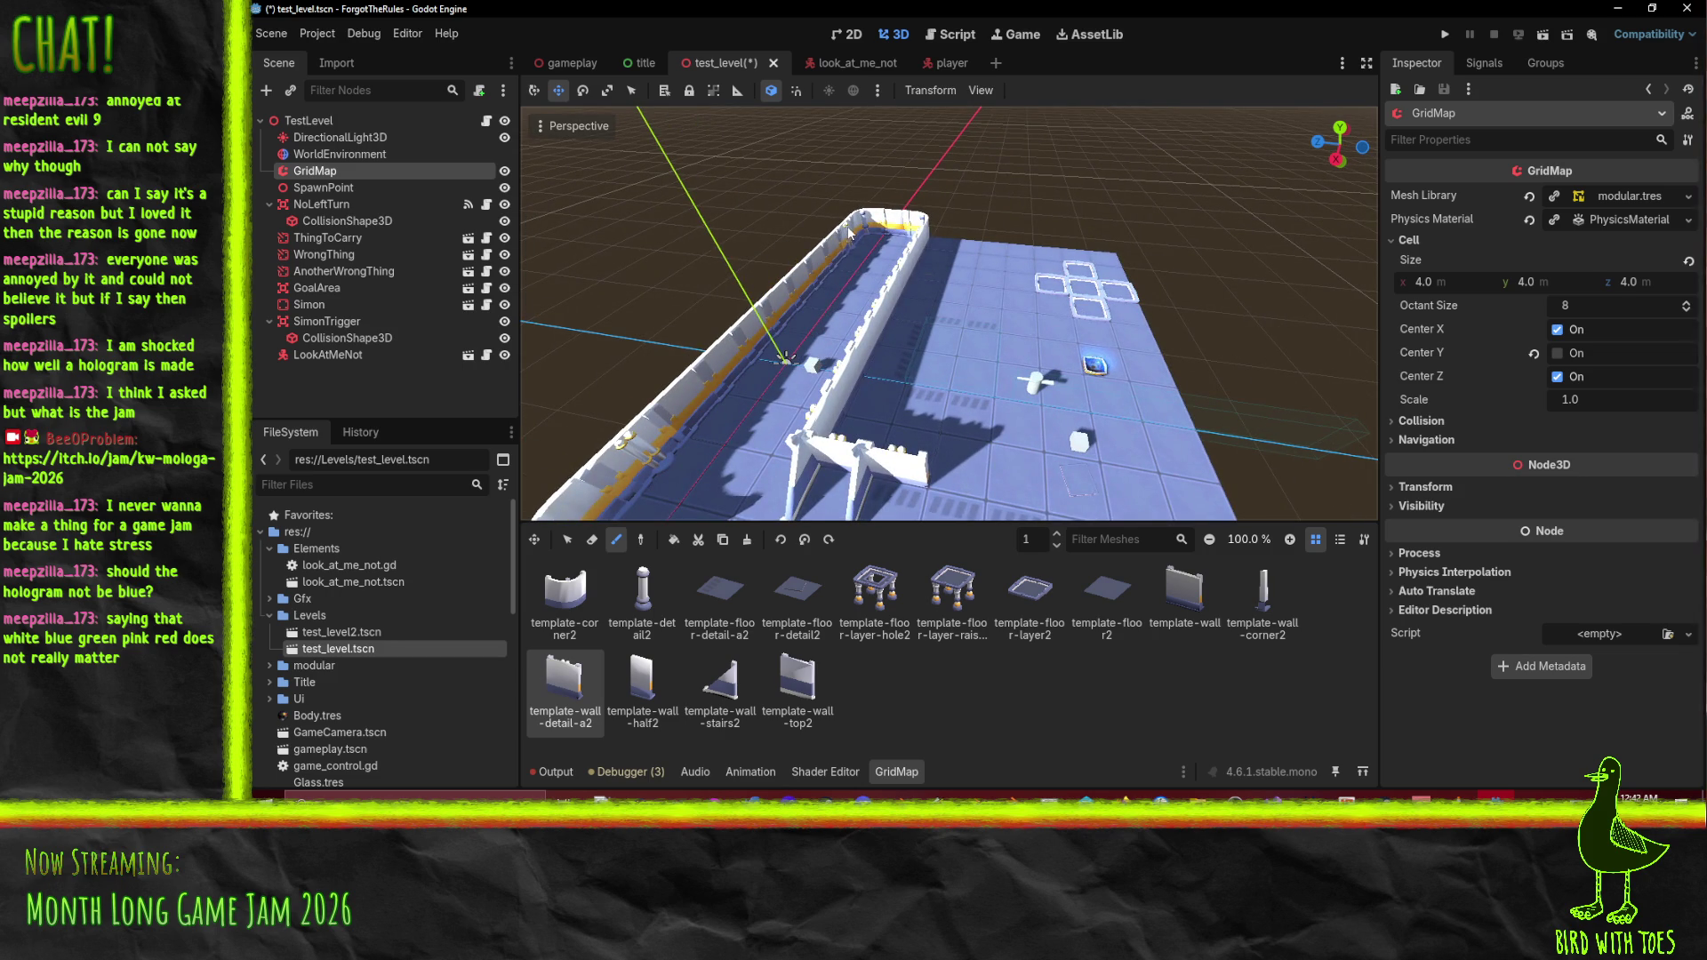
Select the slim wall-corner piece and rotate it.
{"action": "mouse_move", "coordinate": [811, 394]}
{"action": "left_mouse_down"}
{"action": "mouse_move", "coordinate": [840, 354]}
{"action": "mouse_move", "coordinate": [801, 294]}
{"action": "left_mouse_up"}
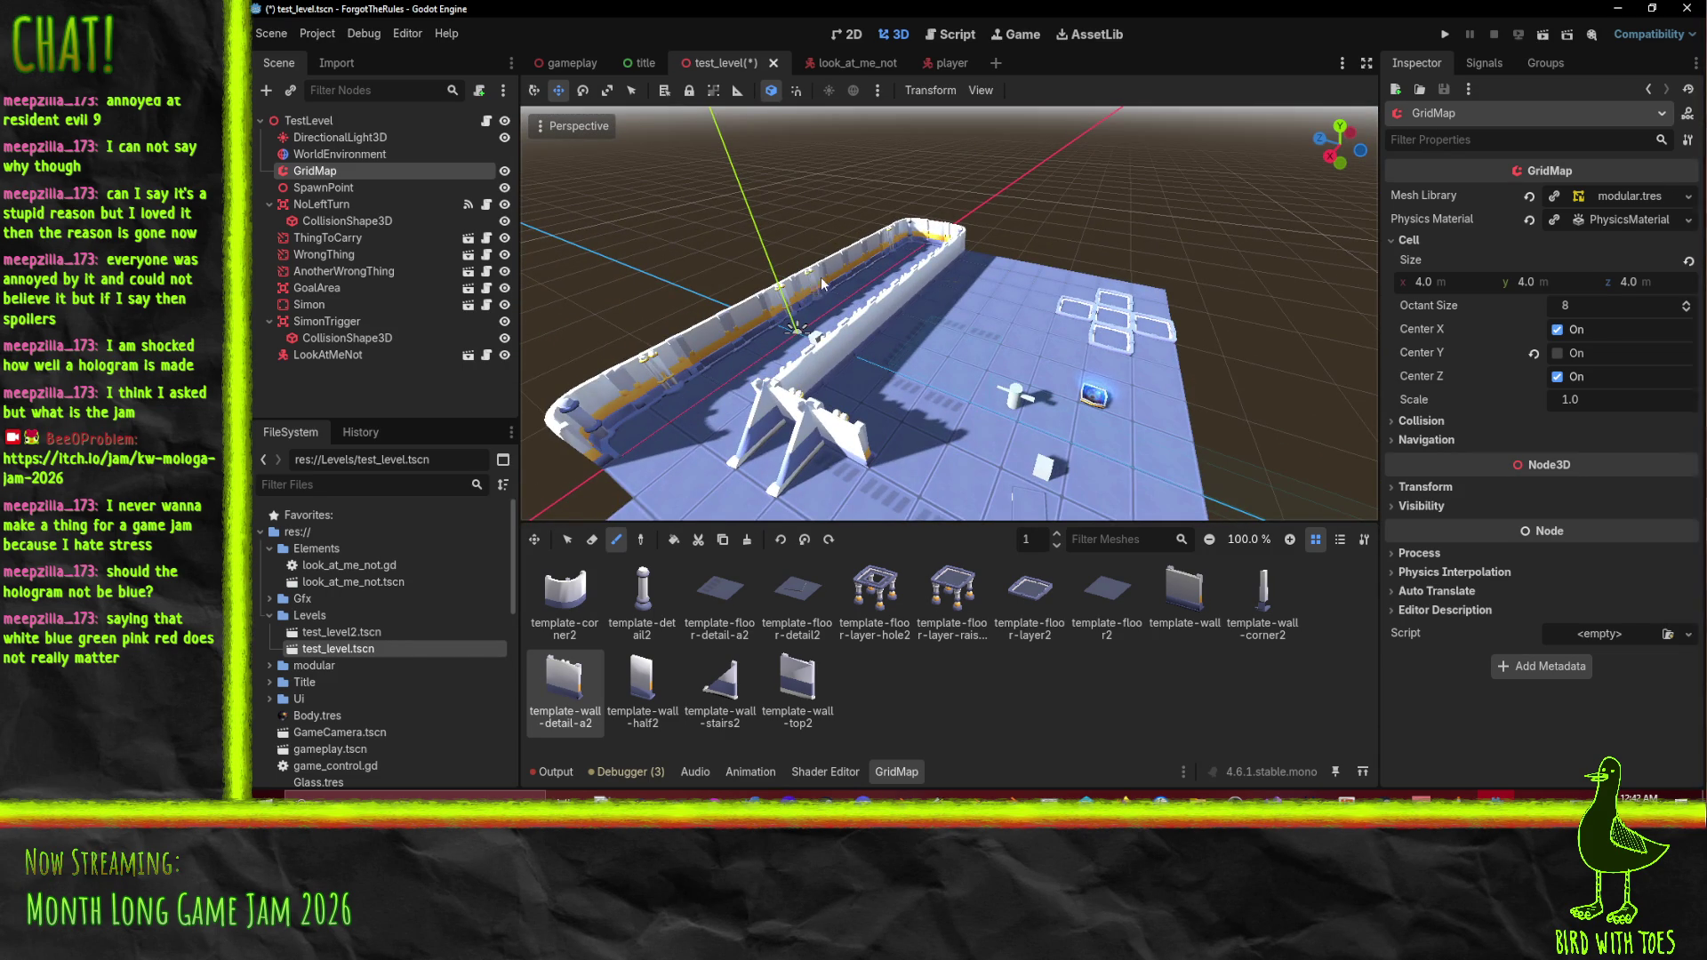
{"action": "scroll", "coordinate": [782, 480], "scroll_direction": "down", "scroll_amount": 2}
{"action": "left_click", "coordinate": [1262, 600]}
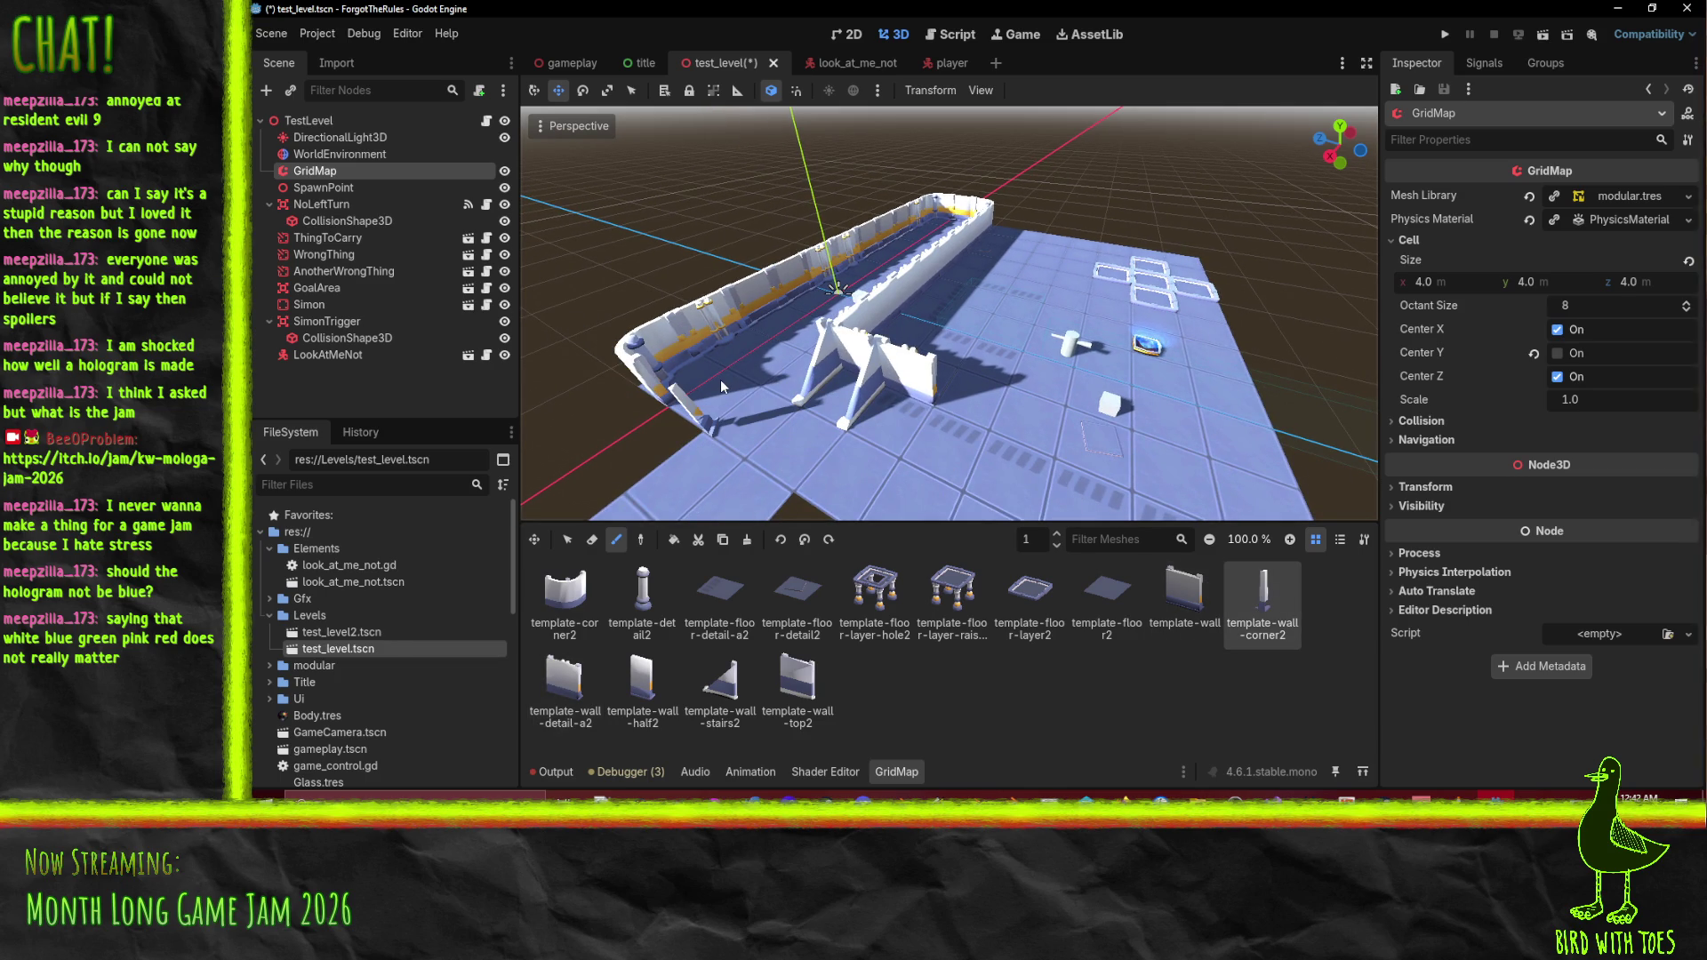
{"action": "left_click", "coordinate": [805, 539]}
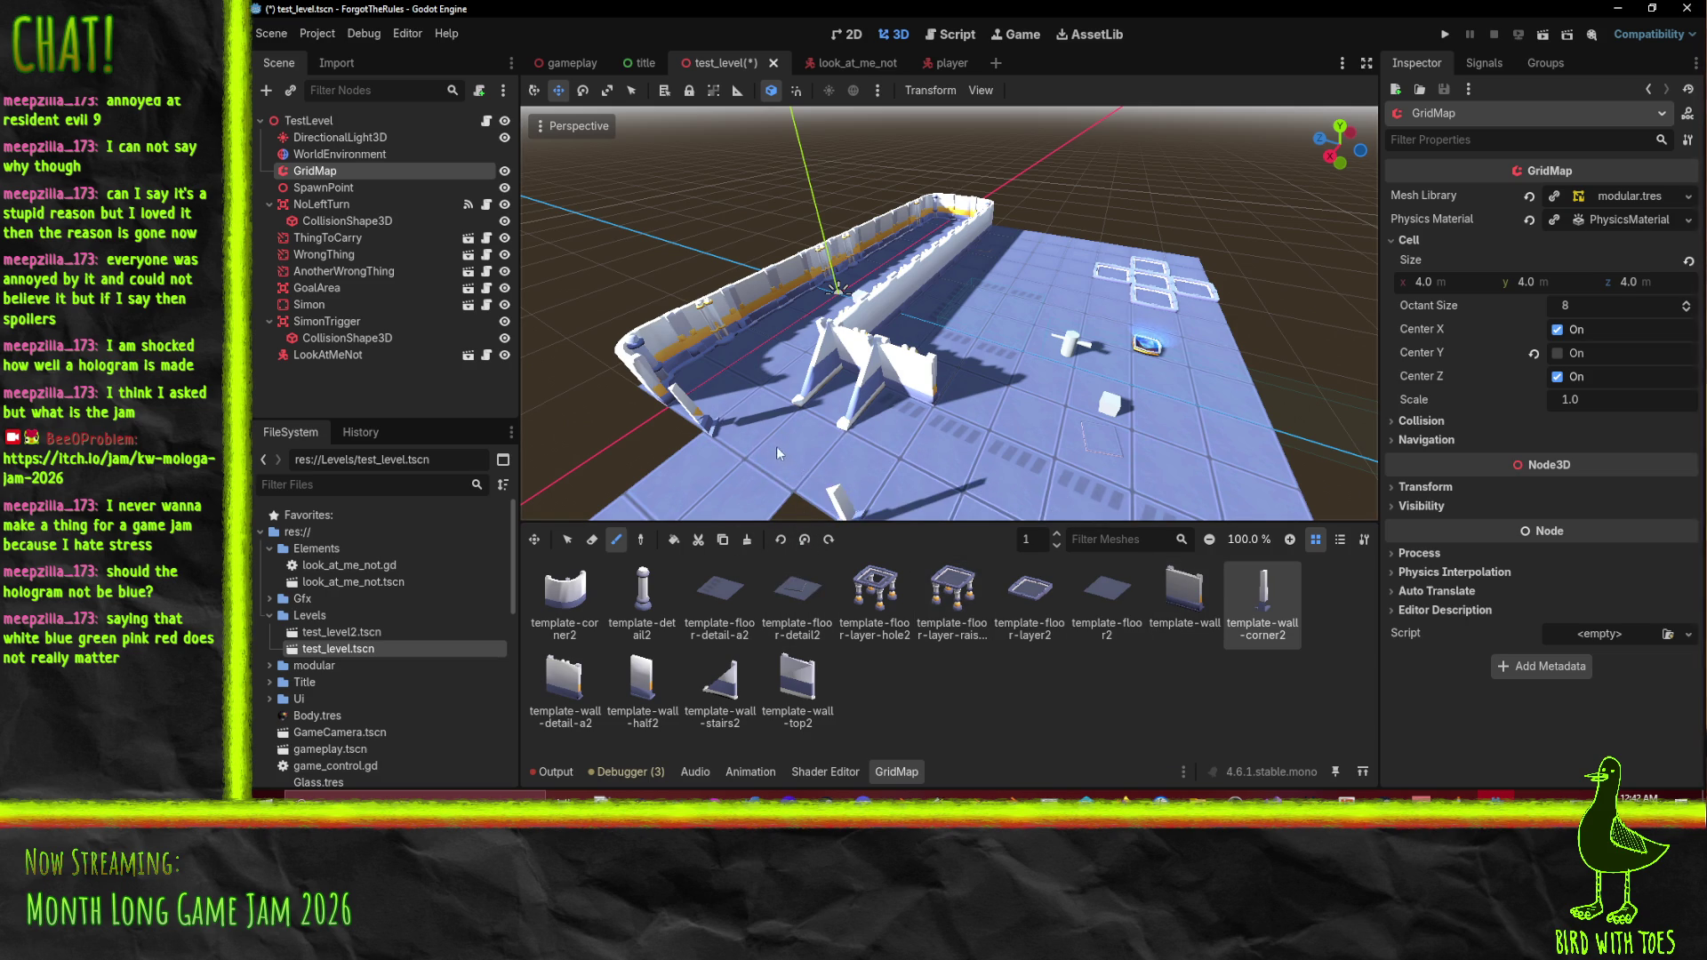
Paint a row of template-wall-detail-a2 walls along the floor's near edge.
{"action": "scroll", "coordinate": [843, 462], "scroll_direction": "down", "scroll_amount": 3}
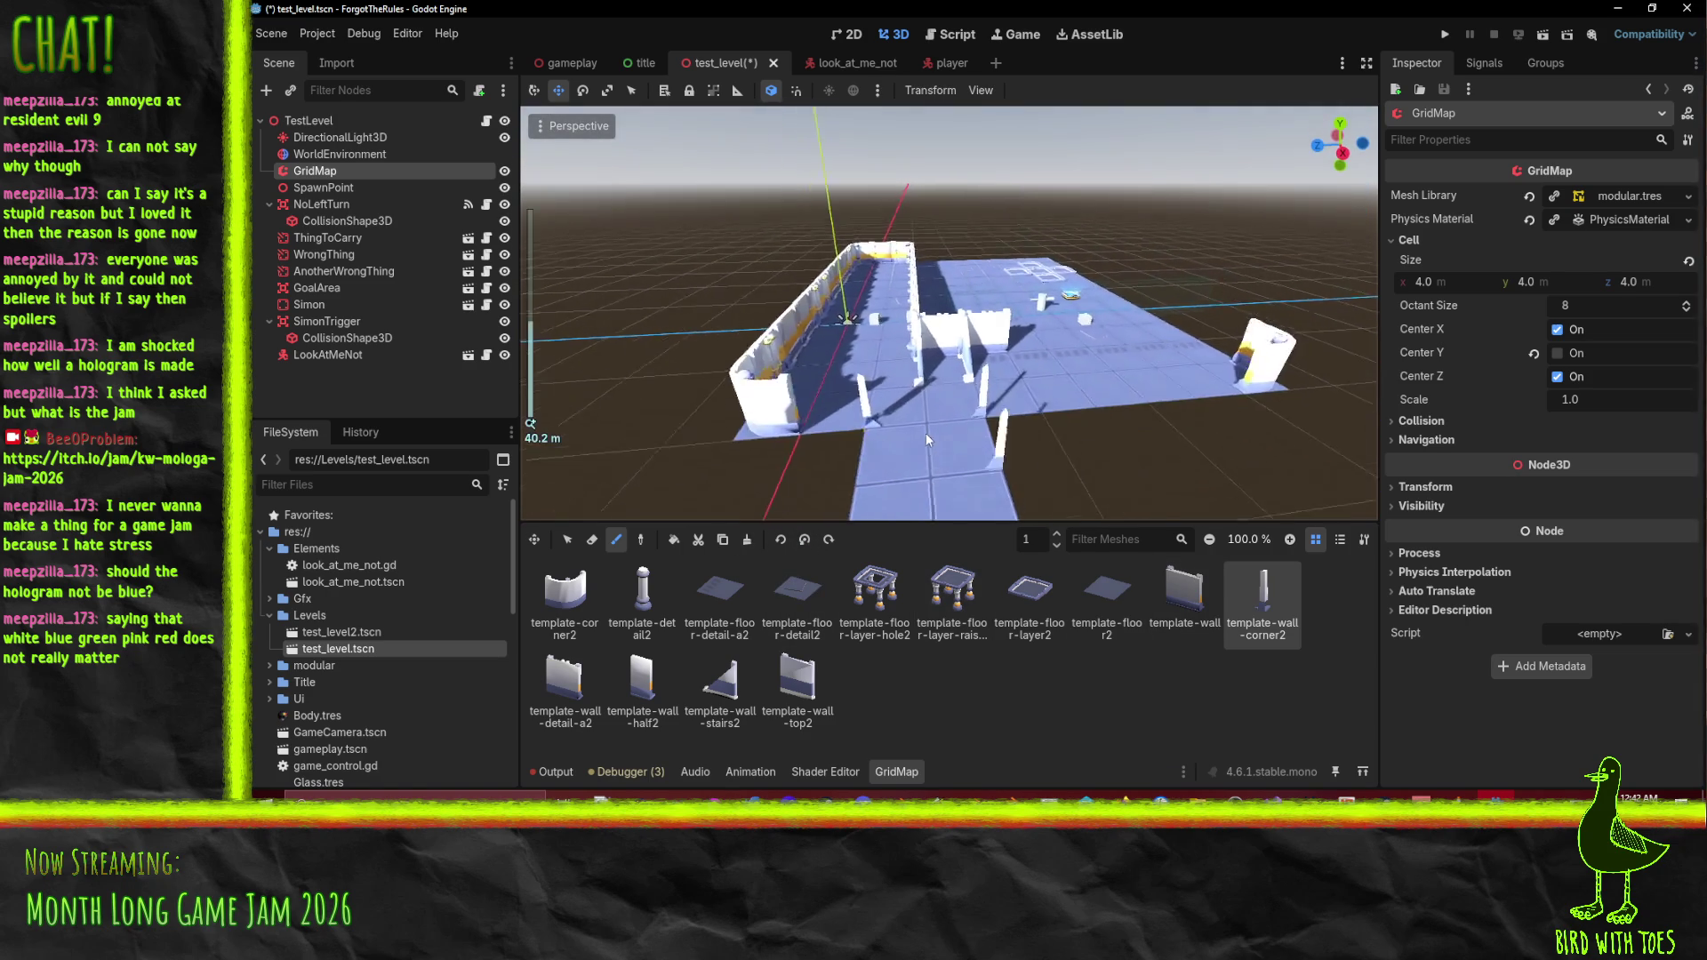
{"action": "mouse_move", "coordinate": [926, 434]}
{"action": "left_mouse_down"}
{"action": "mouse_move", "coordinate": [770, 483]}
{"action": "mouse_move", "coordinate": [948, 464]}
{"action": "left_mouse_up"}
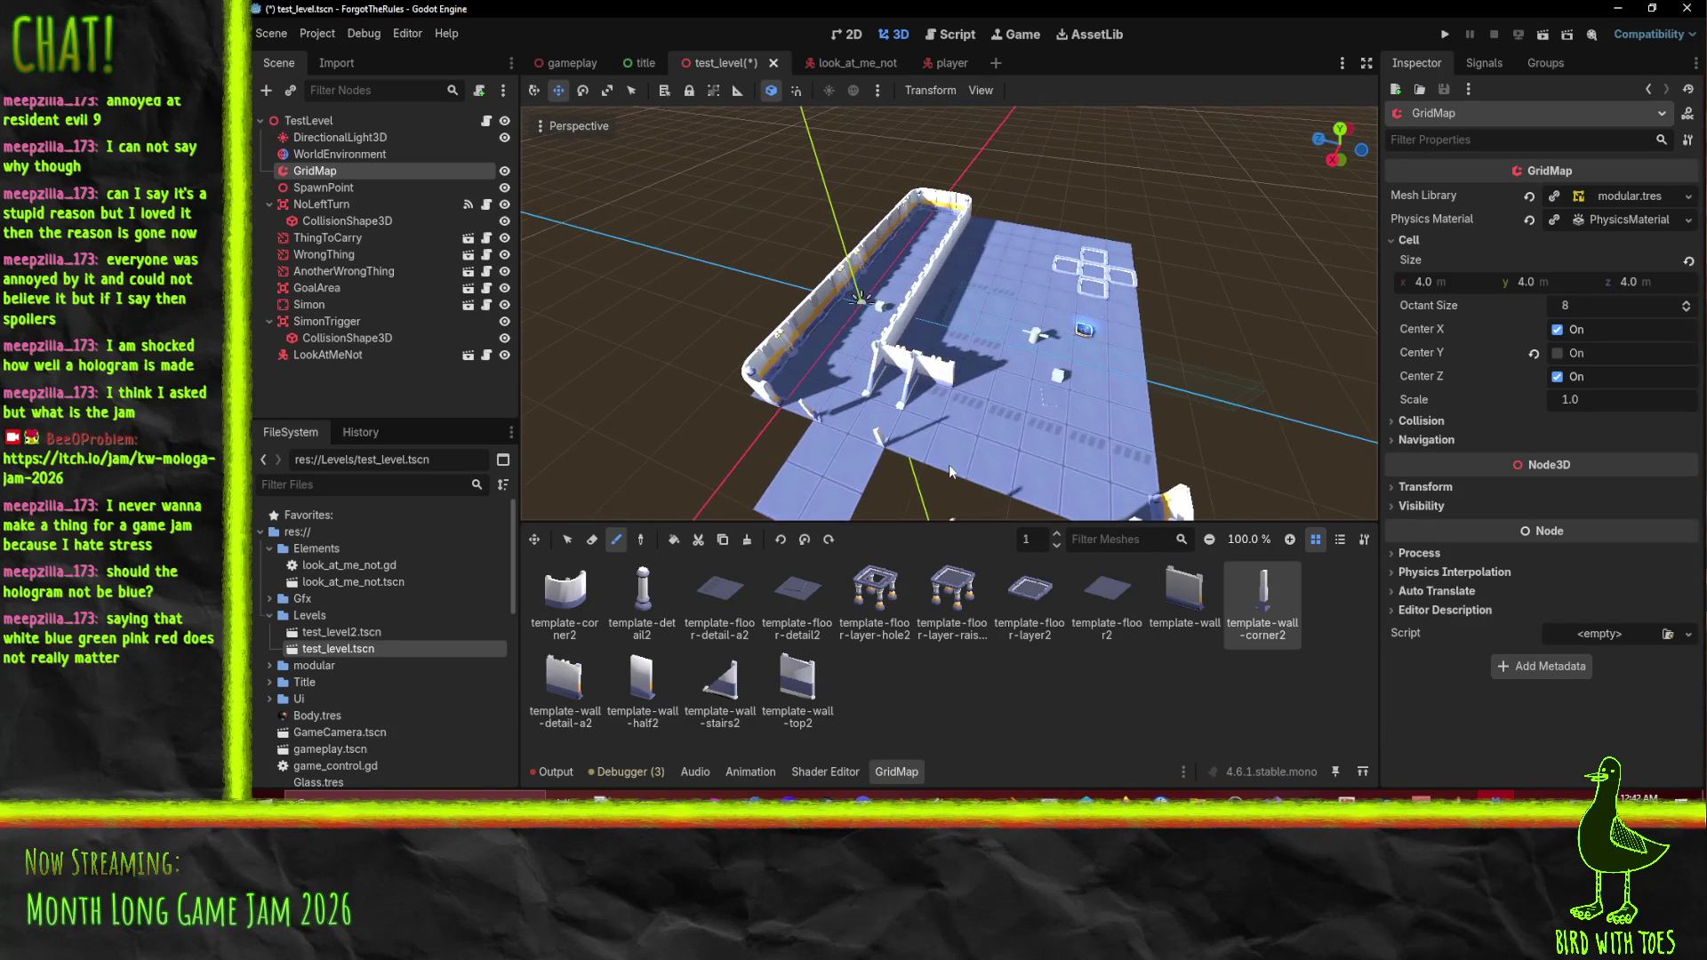
{"action": "left_click", "coordinate": [565, 683]}
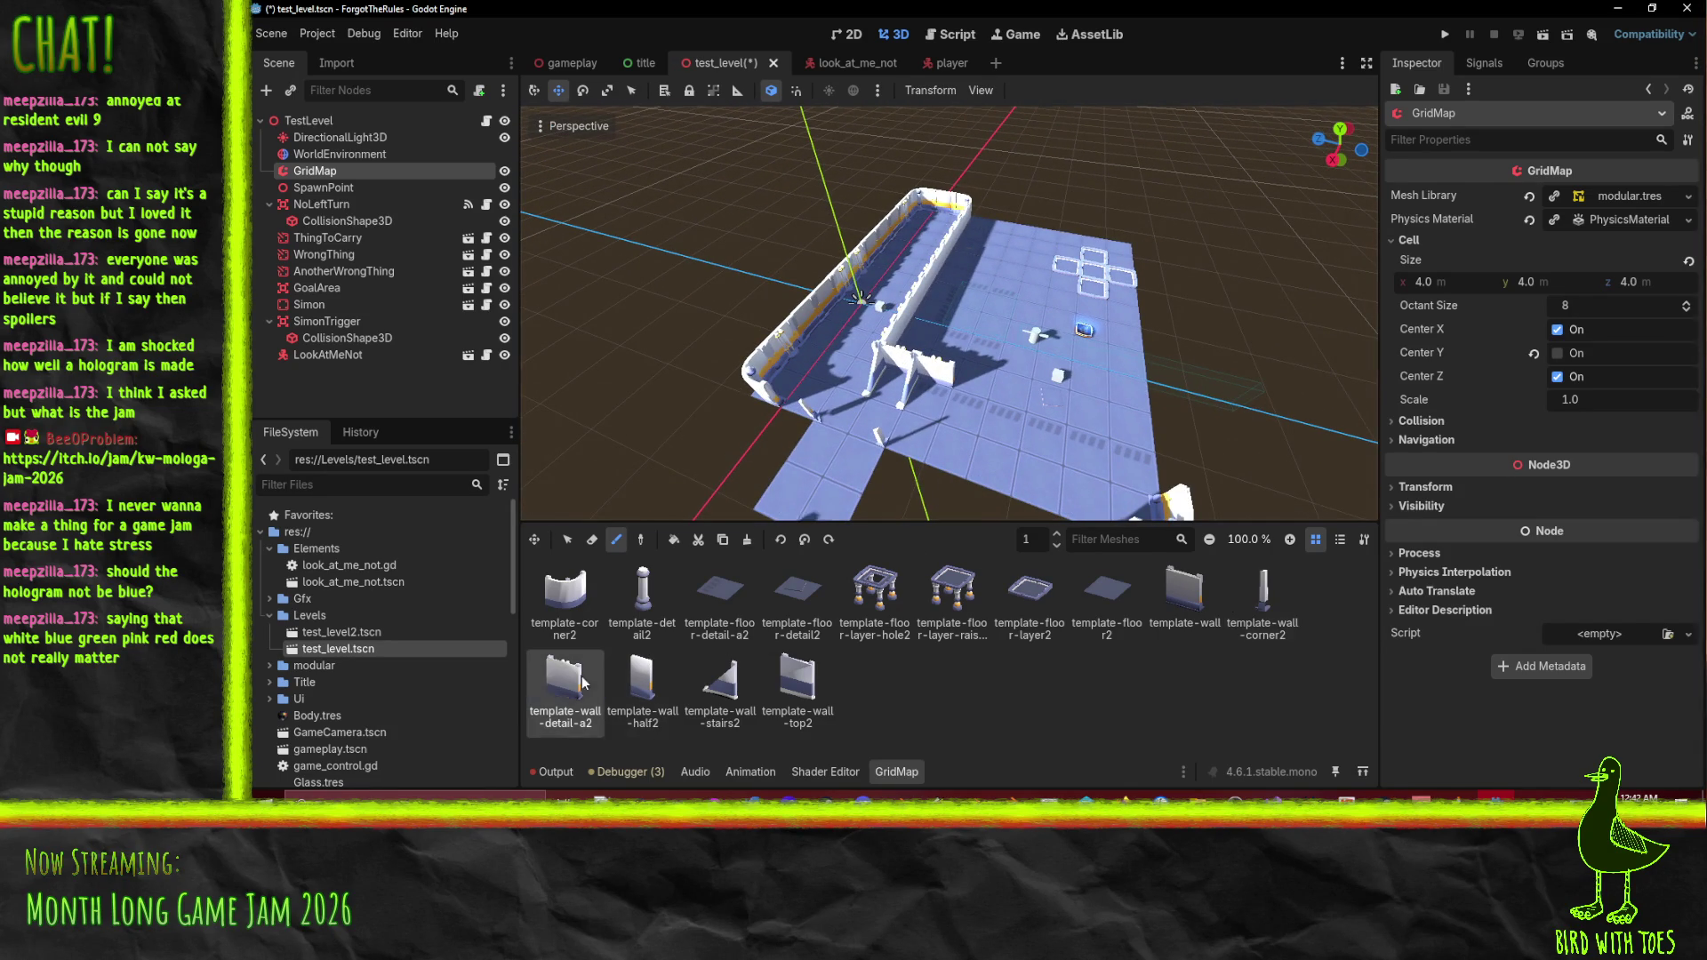
{"action": "left_click_drag", "start_coordinate": [879, 436], "coordinate": [1131, 513]}
{"action": "scroll", "coordinate": [1014, 430], "scroll_direction": "up", "scroll_amount": 5}
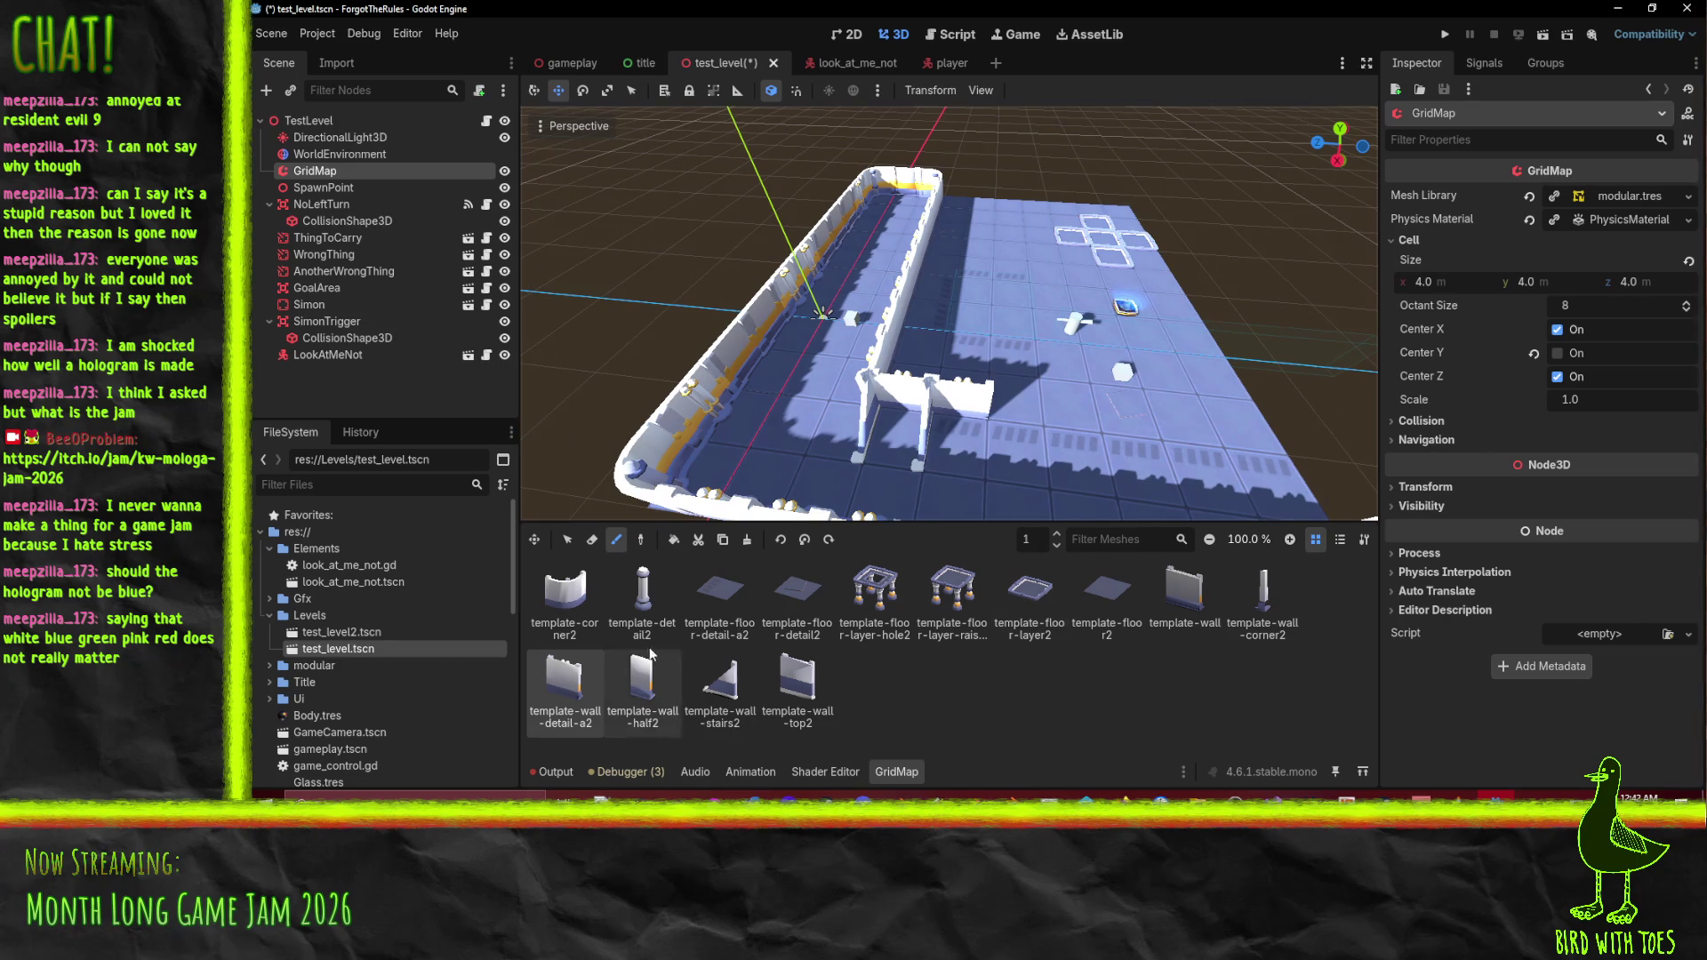
{"action": "left_click", "coordinate": [741, 687]}
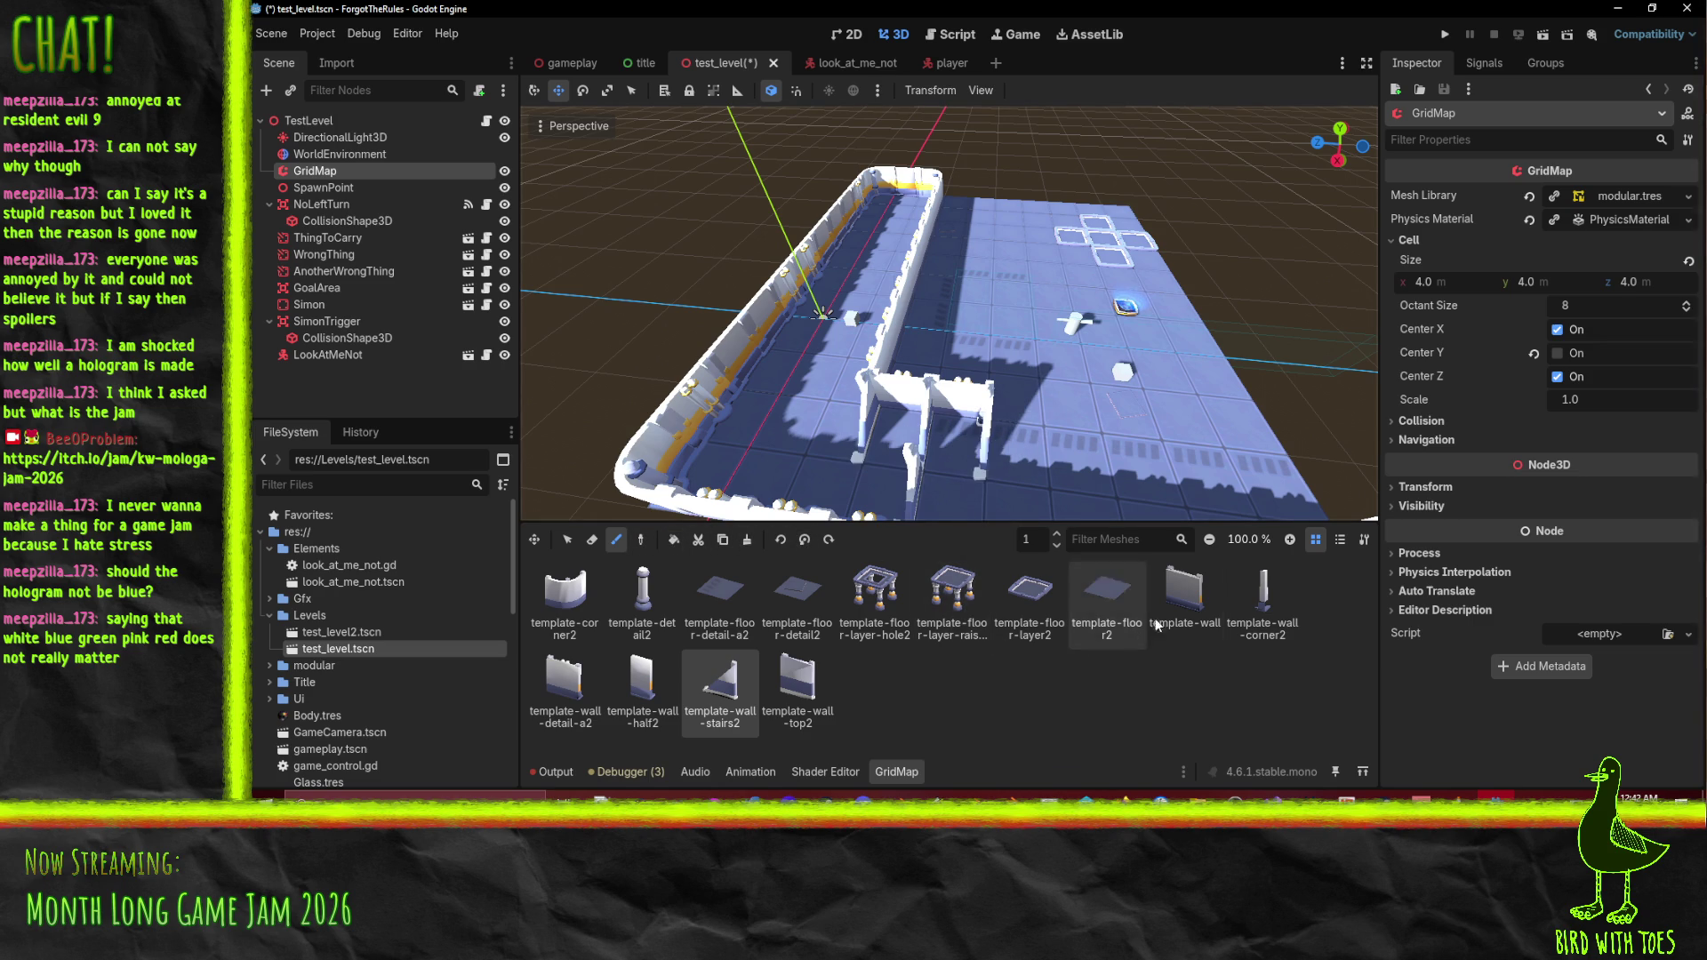
Place a rotated template-wall segment in the level.
{"action": "left_click", "coordinate": [1183, 605]}
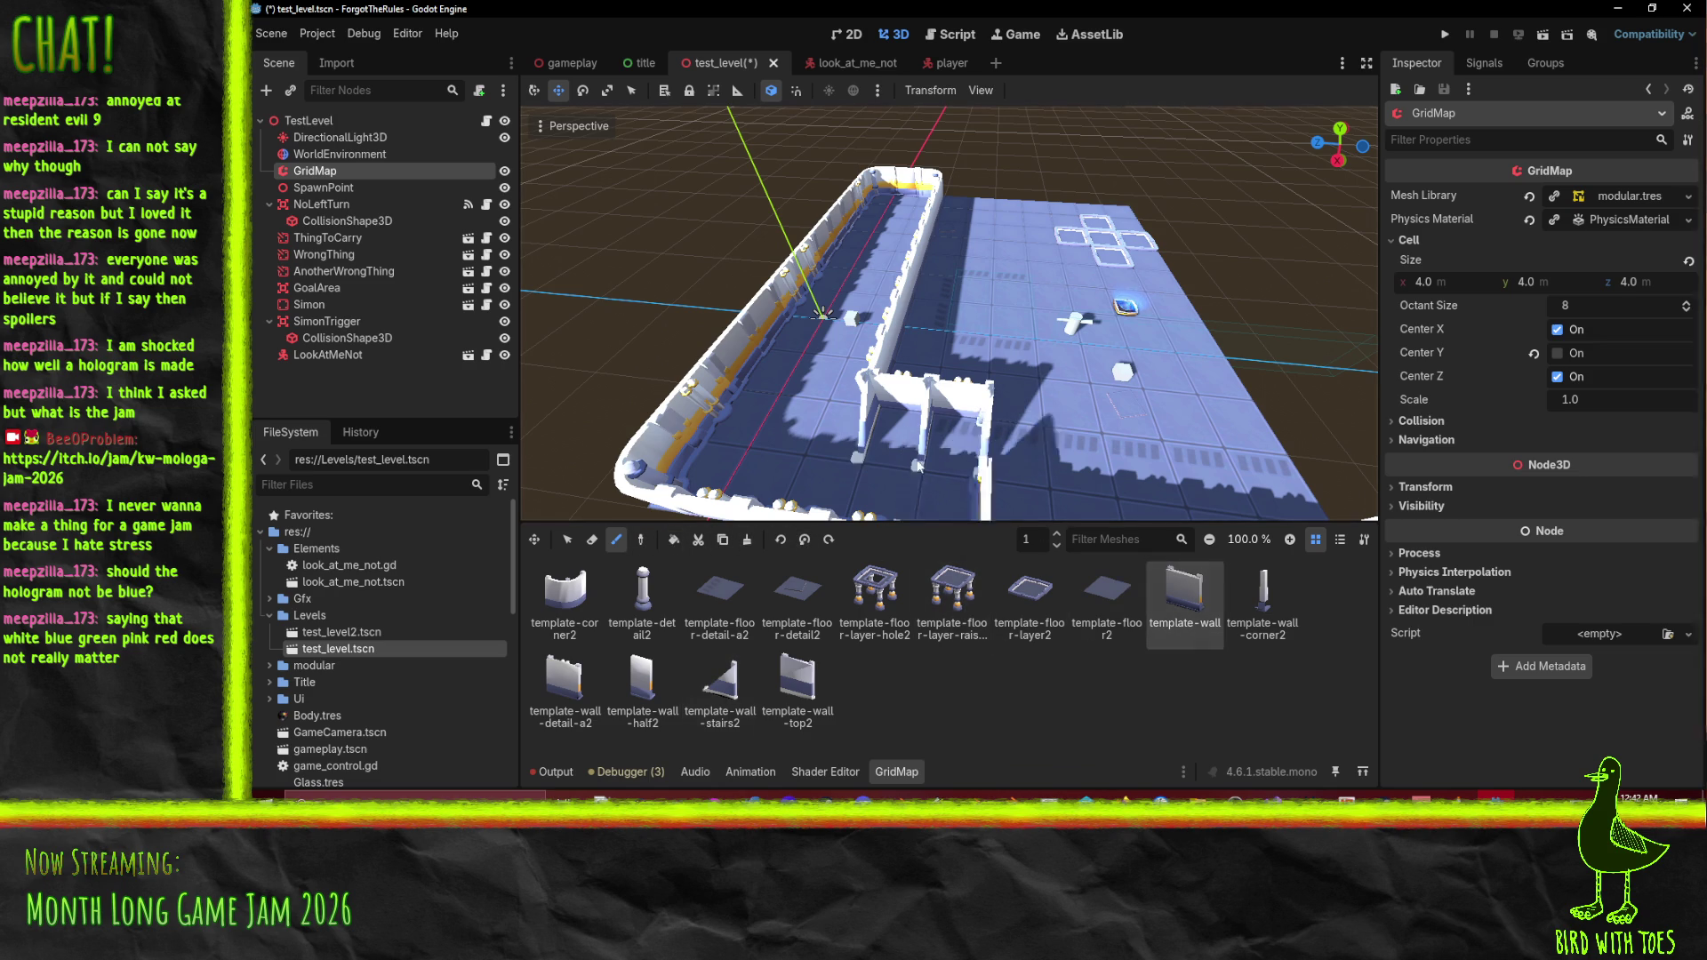
{"action": "left_click", "coordinate": [806, 540]}
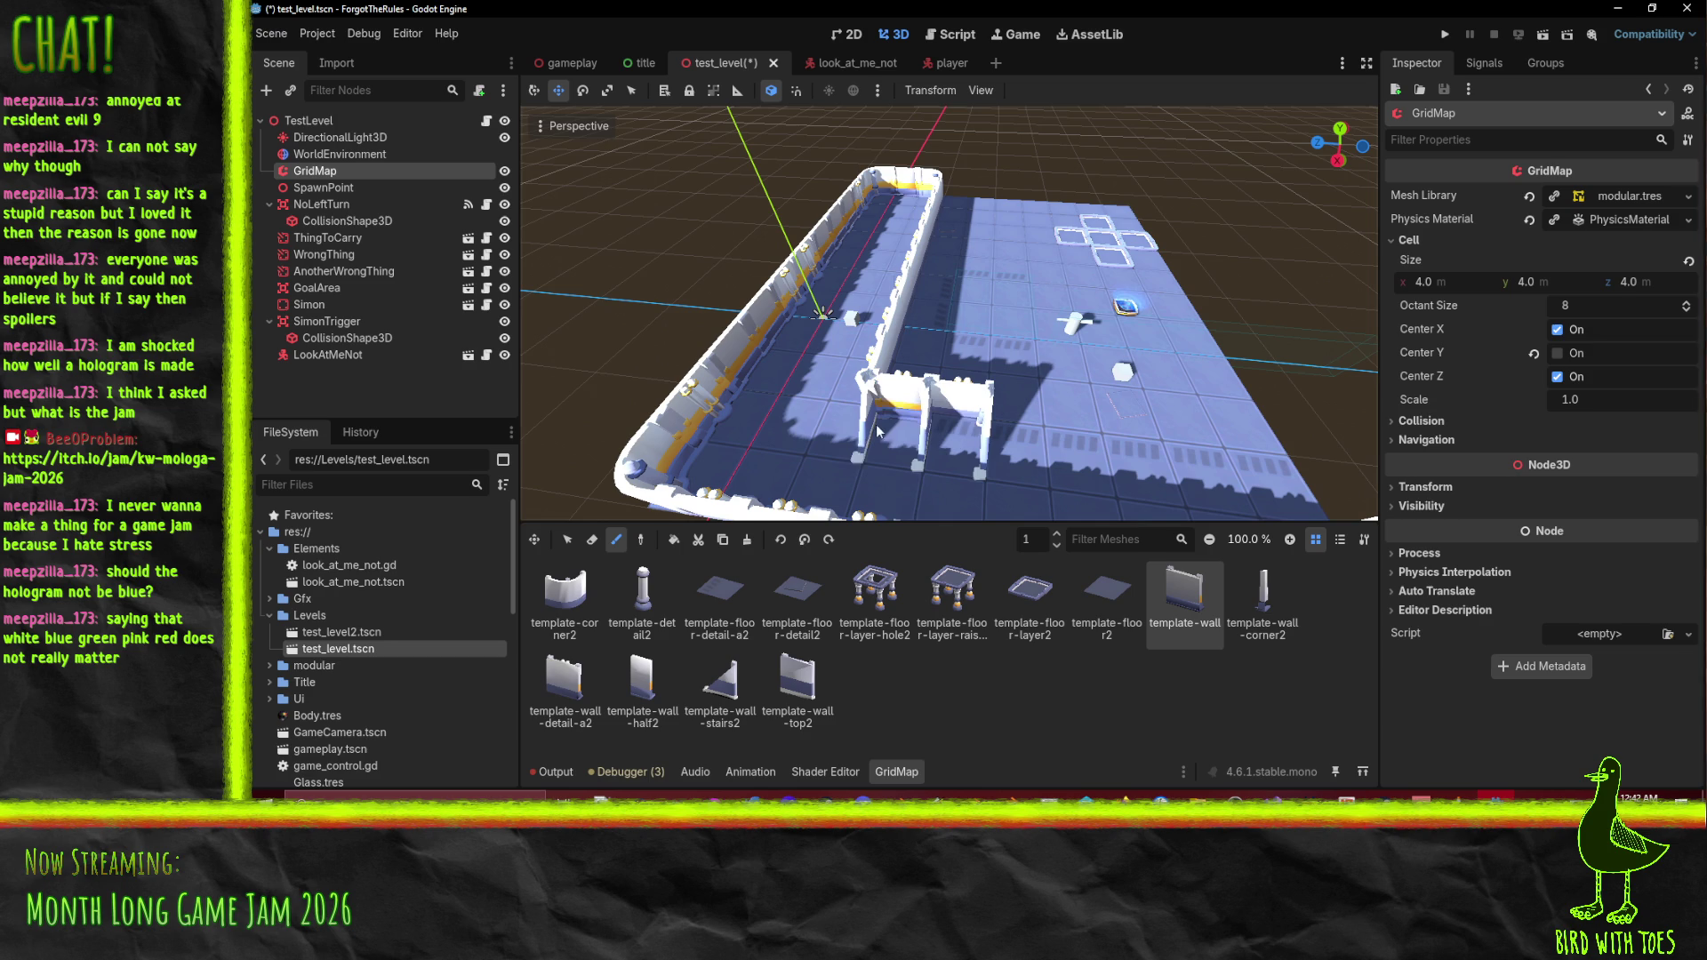
{"action": "left_click", "coordinate": [963, 436]}
{"action": "left_click_drag", "start_coordinate": [1031, 424], "coordinate": [800, 534]}
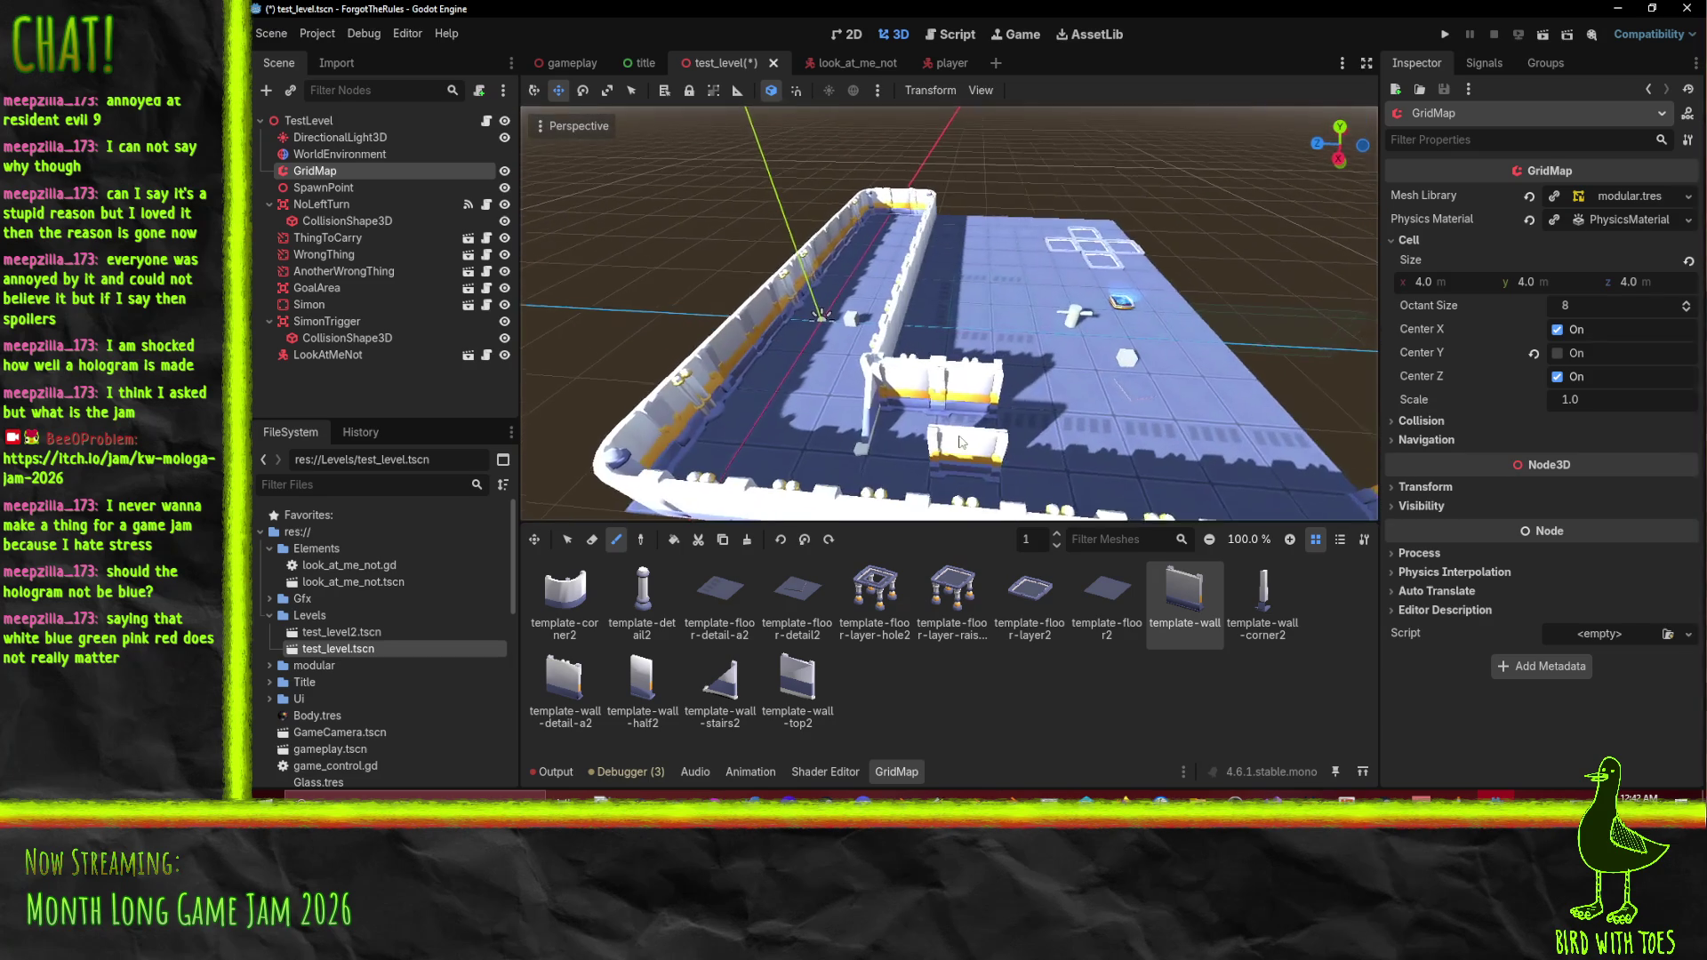
Select template-wall-stairs2 and rotate it, checking the layout from new angles.
{"action": "left_click", "coordinate": [750, 692]}
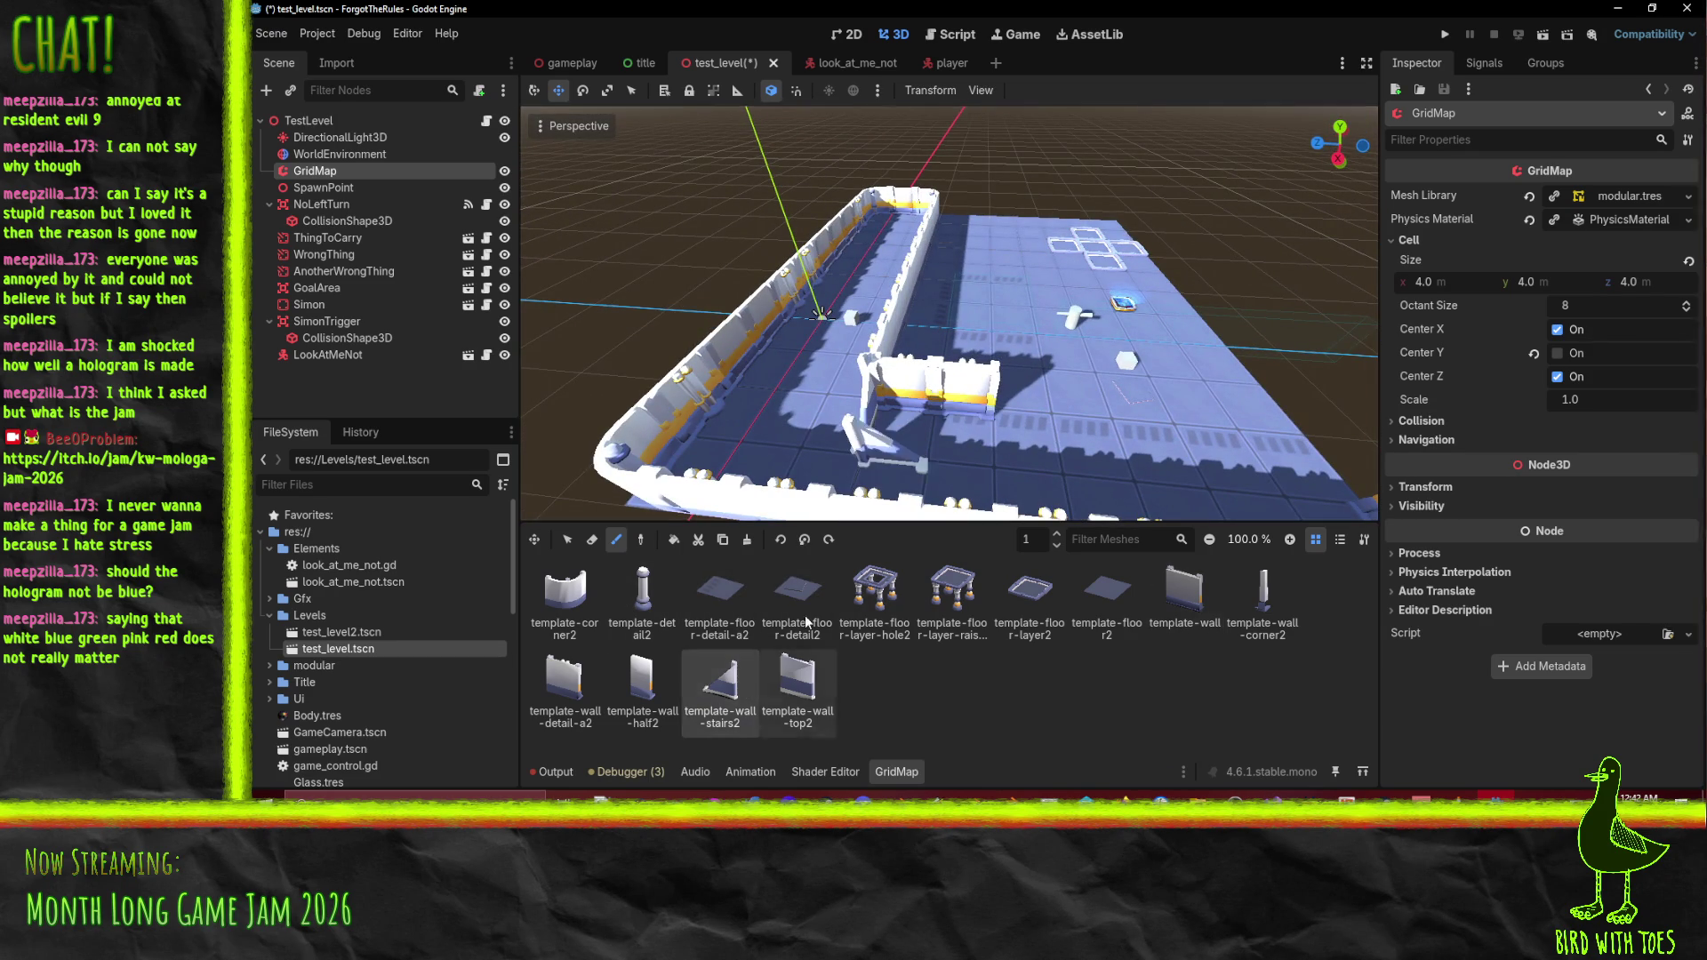
{"action": "left_click", "coordinate": [805, 540]}
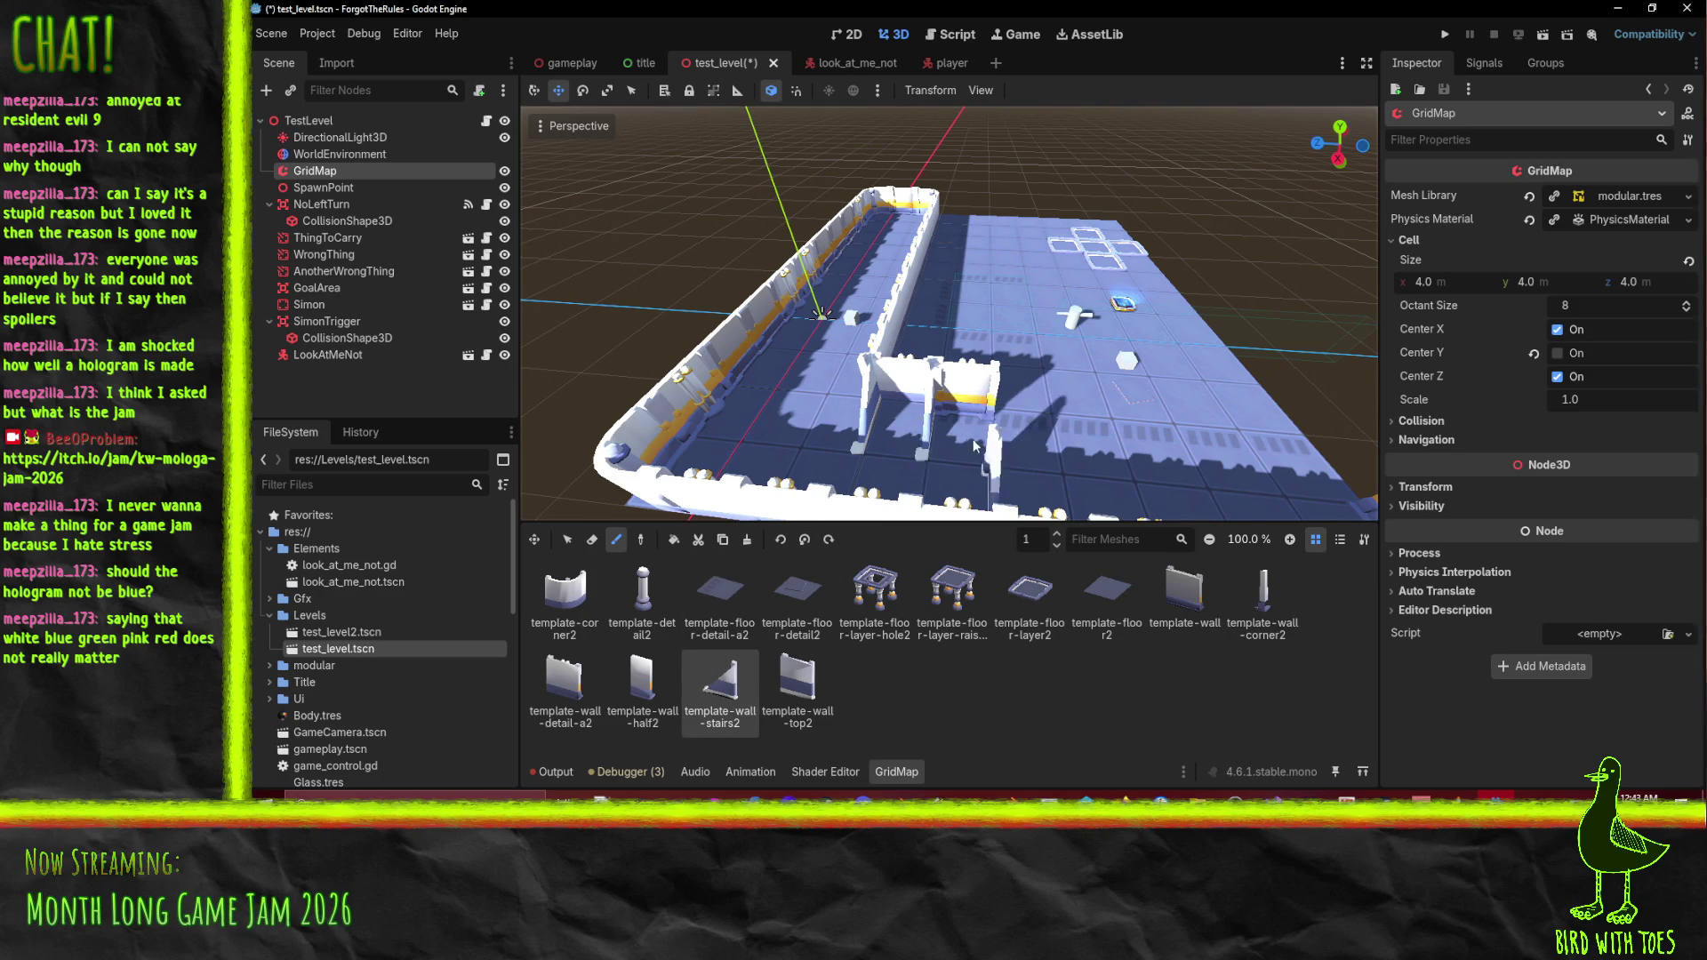
{"action": "scroll", "coordinate": [972, 439], "scroll_direction": "down", "scroll_amount": 3}
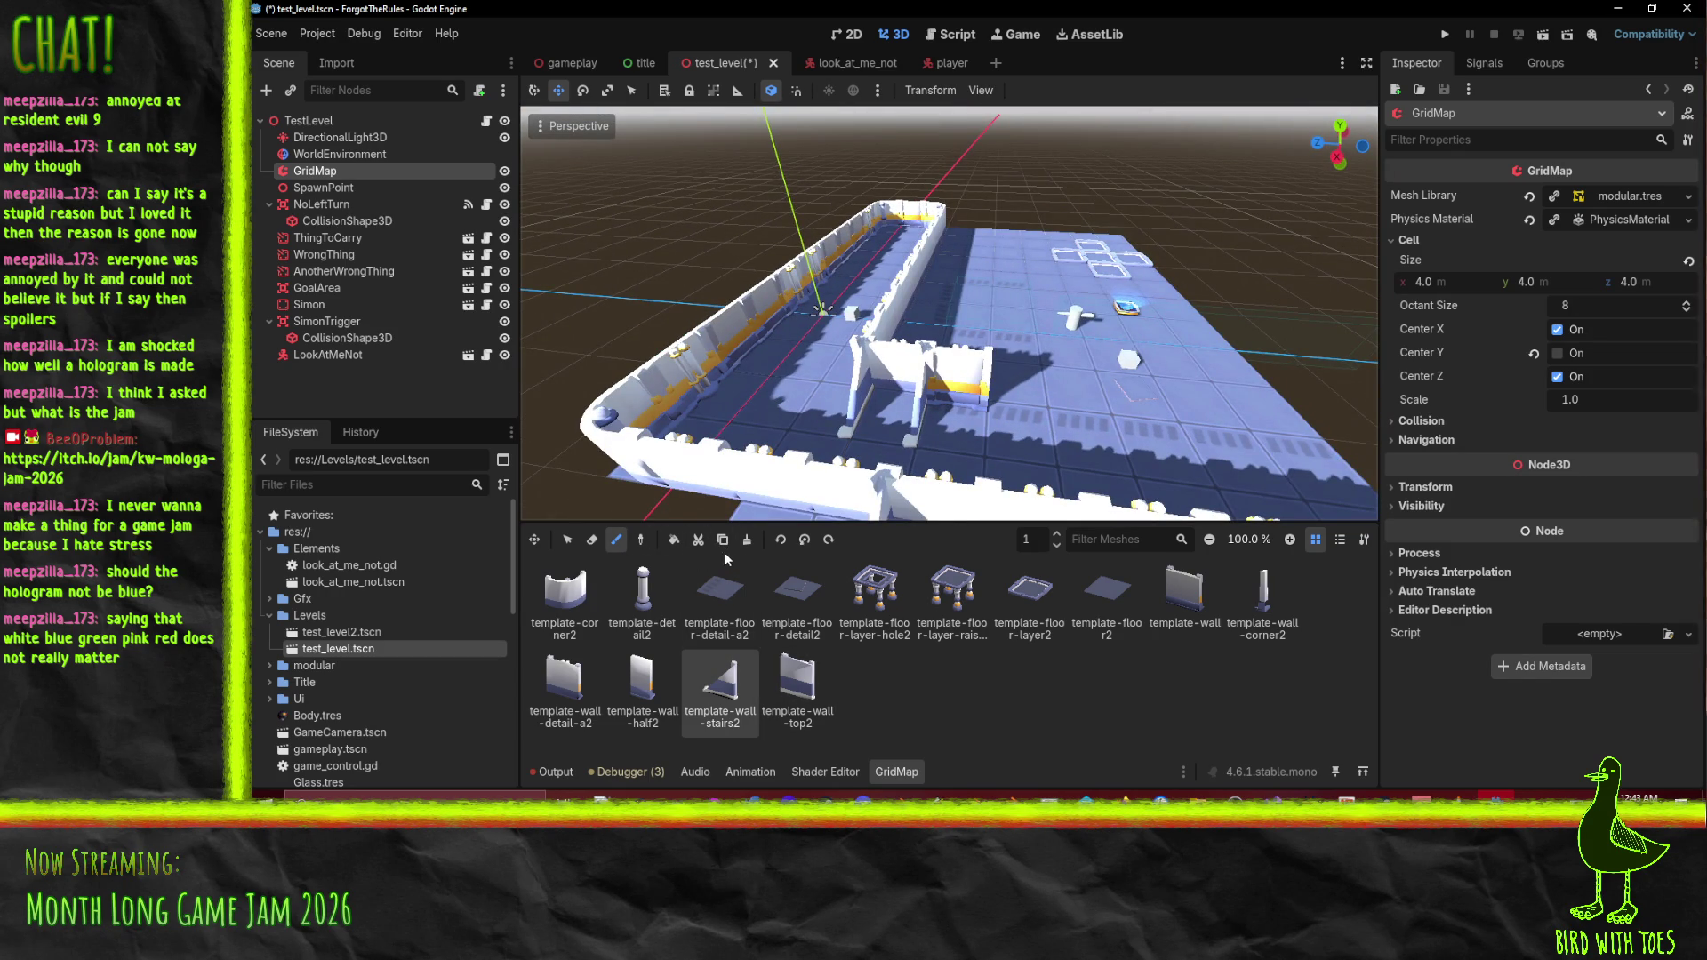
{"action": "mouse_move", "coordinate": [853, 427]}
{"action": "left_mouse_down"}
{"action": "mouse_move", "coordinate": [889, 395]}
{"action": "mouse_move", "coordinate": [854, 445]}
{"action": "left_mouse_up"}
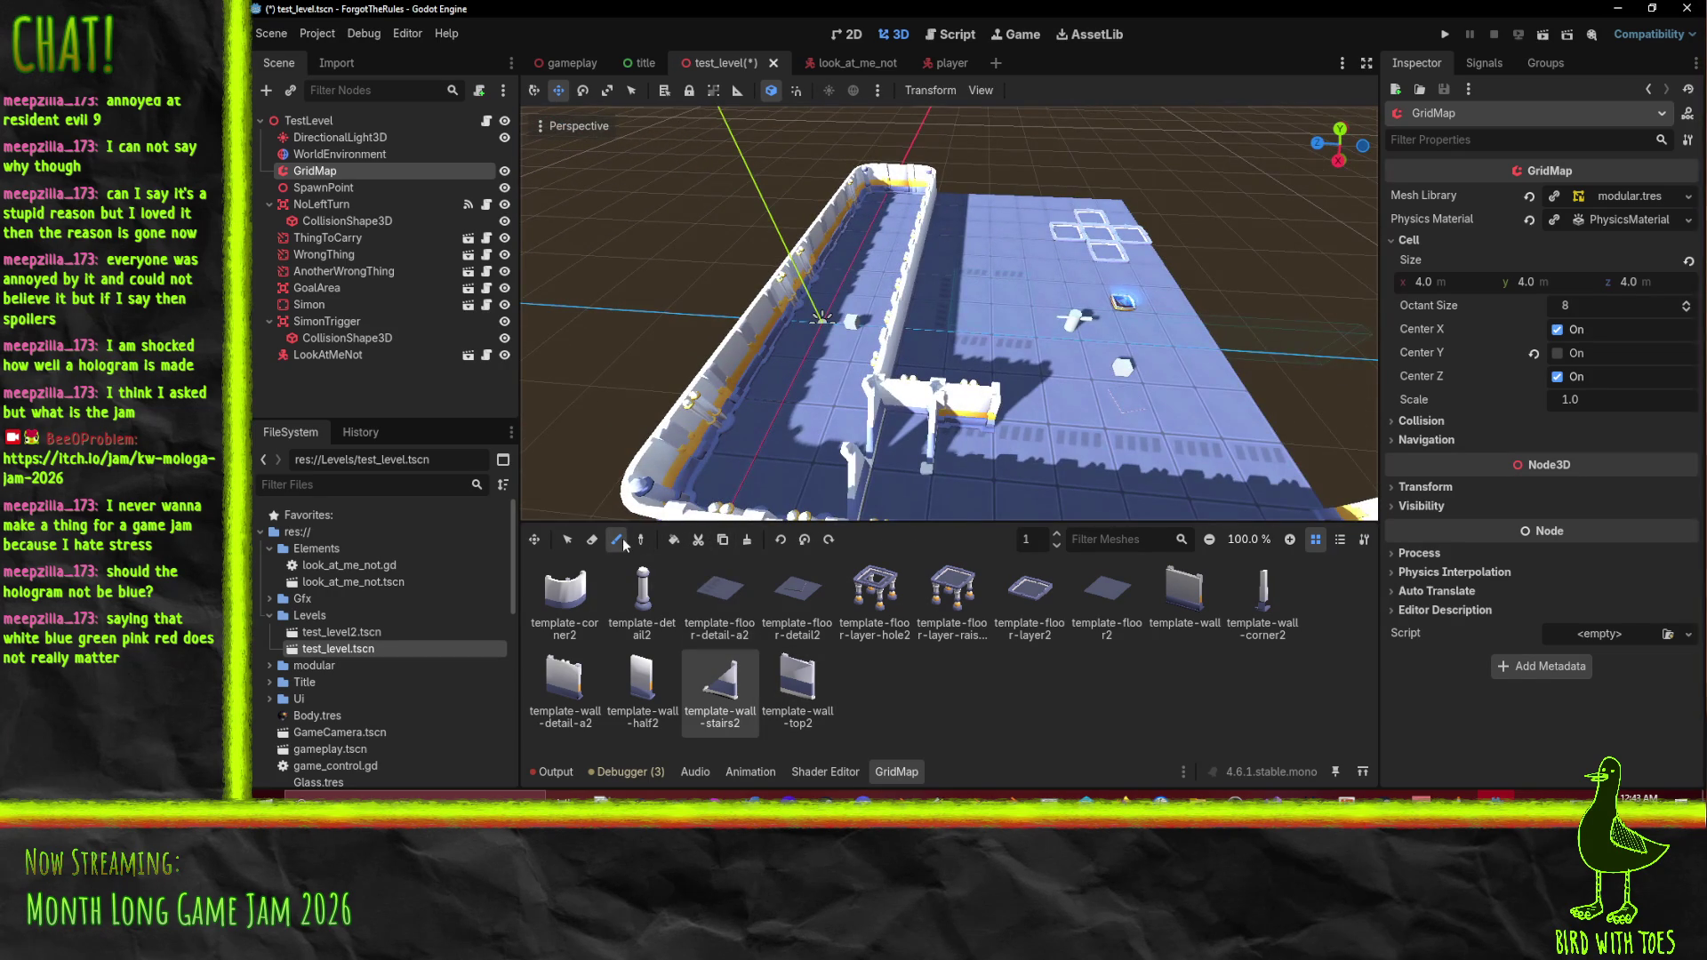
{"action": "mouse_move", "coordinate": [1058, 427]}
{"action": "left_mouse_down"}
{"action": "mouse_move", "coordinate": [1033, 360]}
{"action": "mouse_move", "coordinate": [1159, 399]}
{"action": "mouse_move", "coordinate": [878, 454]}
{"action": "mouse_move", "coordinate": [909, 434]}
{"action": "left_mouse_up"}
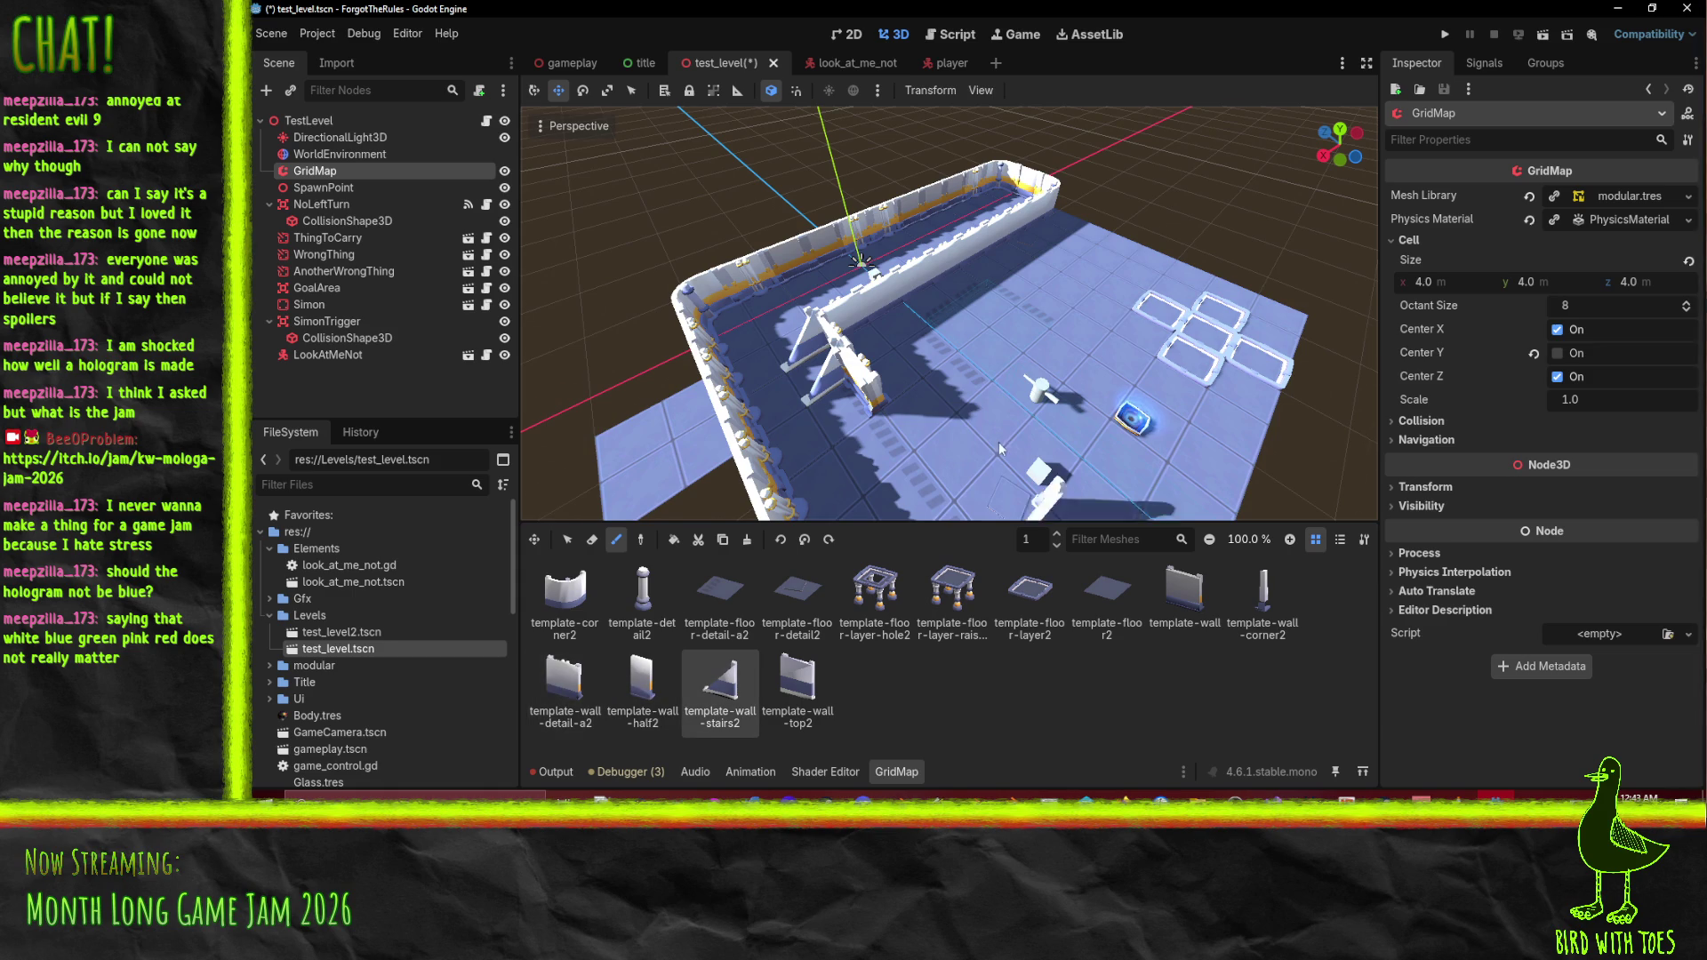
Rotate the plain template-wall lengthwise and paint a wall segment along the corridor.
{"action": "scroll", "coordinate": [929, 376], "scroll_direction": "down", "scroll_amount": 4}
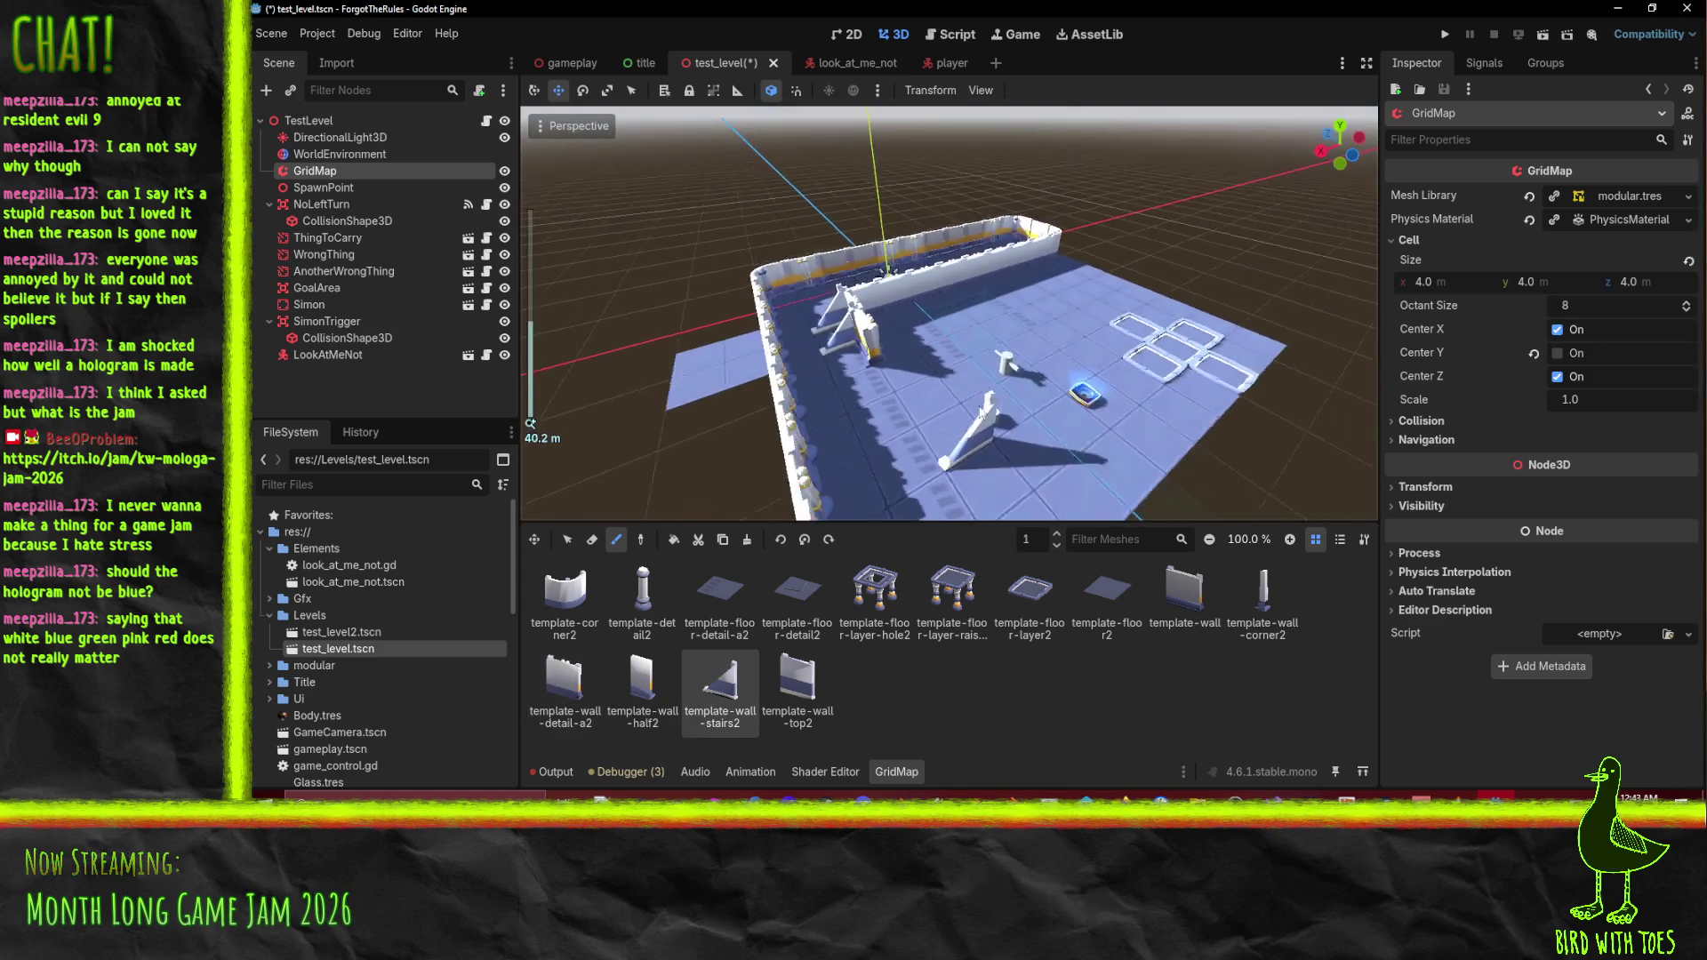
{"action": "scroll", "coordinate": [1078, 430], "scroll_direction": "up", "scroll_amount": 2}
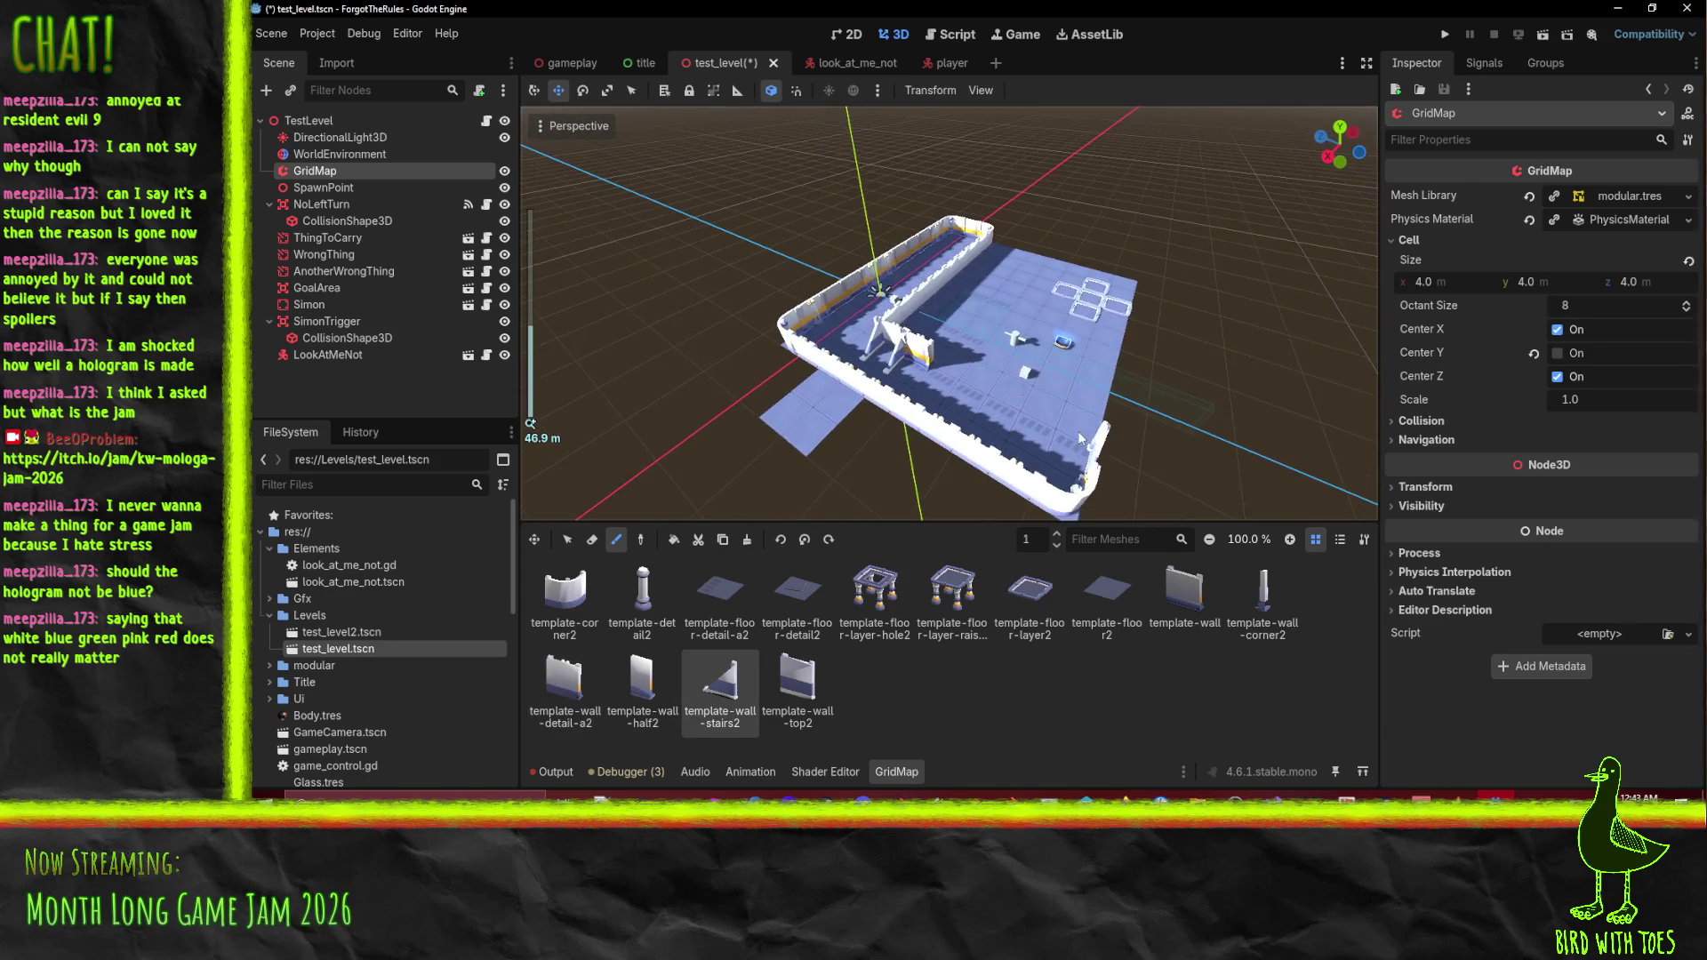
{"action": "mouse_move", "coordinate": [1077, 431]}
{"action": "left_mouse_down"}
{"action": "mouse_move", "coordinate": [1122, 455]}
{"action": "mouse_move", "coordinate": [996, 463]}
{"action": "left_mouse_up"}
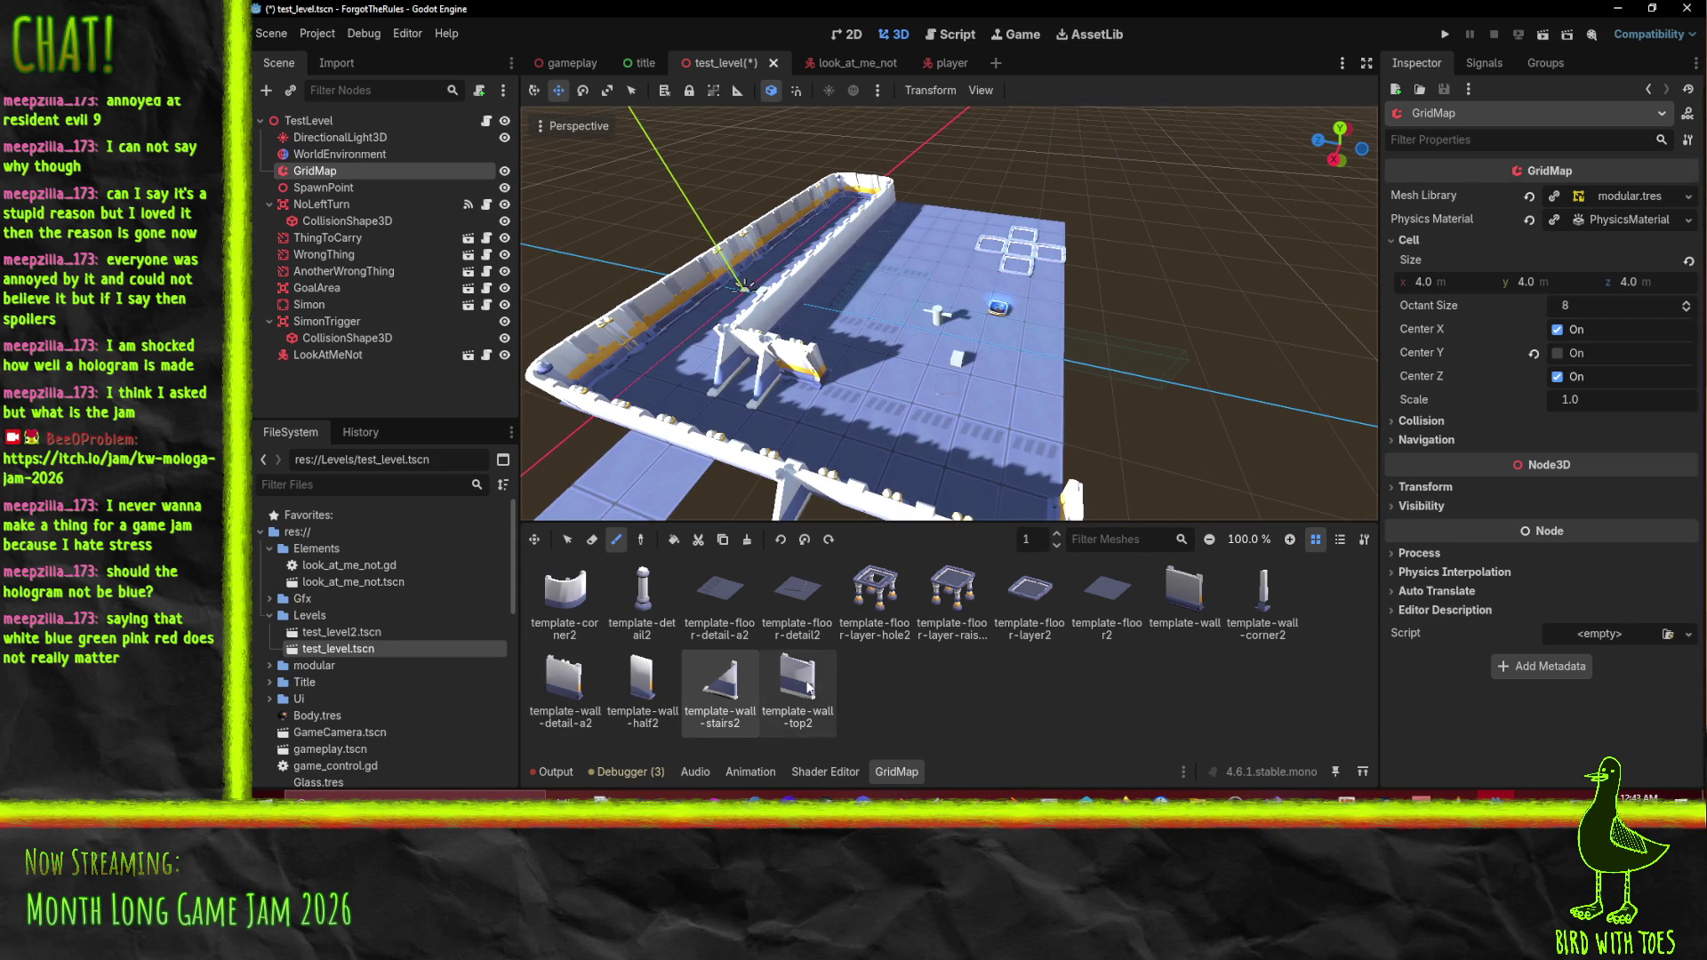
{"action": "left_click", "coordinate": [1183, 591]}
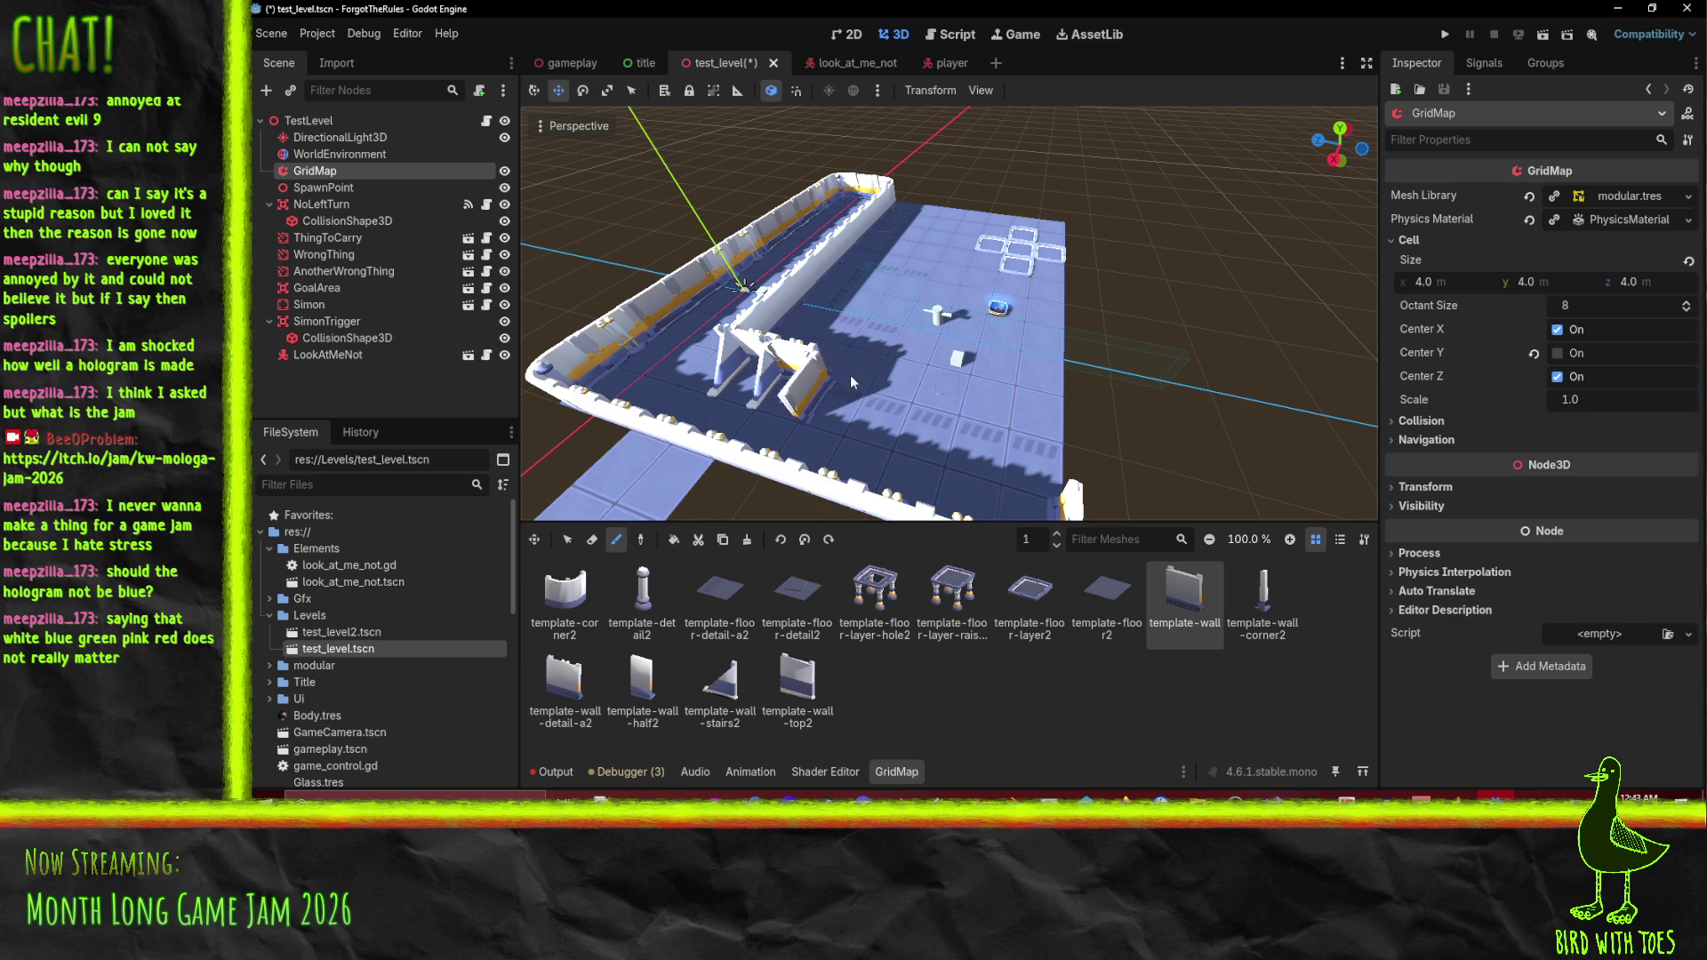
{"action": "left_click", "coordinate": [804, 540]}
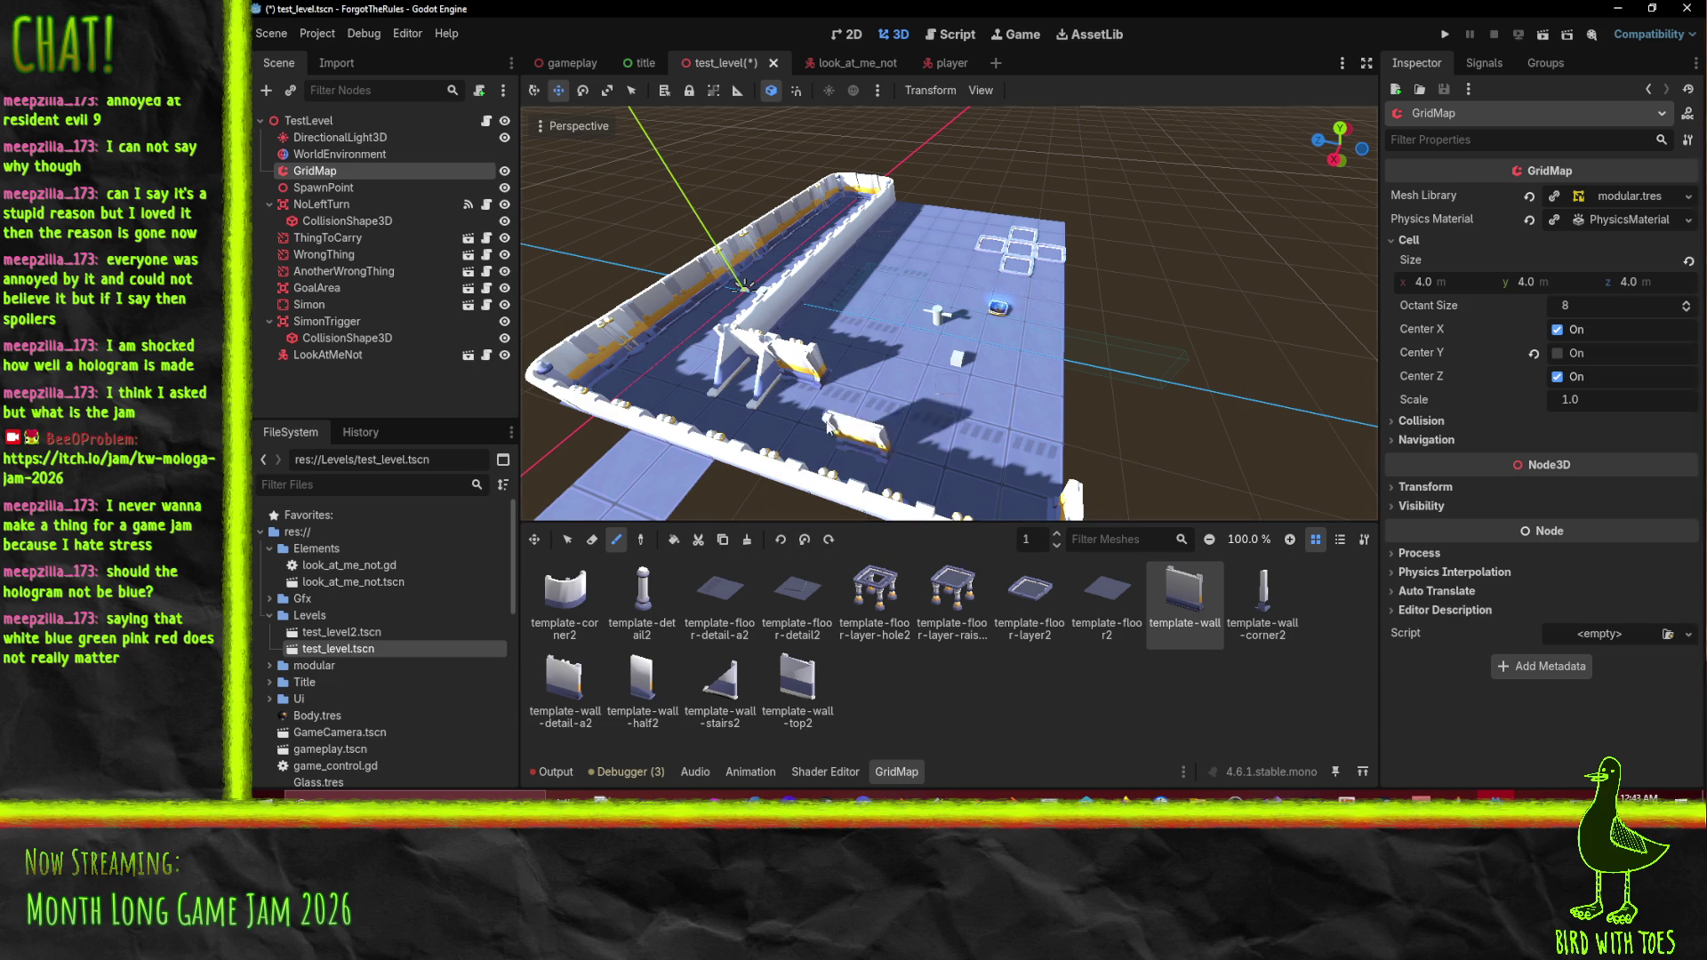
{"action": "mouse_move", "coordinate": [889, 402]}
{"action": "left_mouse_down"}
{"action": "mouse_move", "coordinate": [929, 382]}
{"action": "mouse_move", "coordinate": [933, 407]}
{"action": "left_mouse_up"}
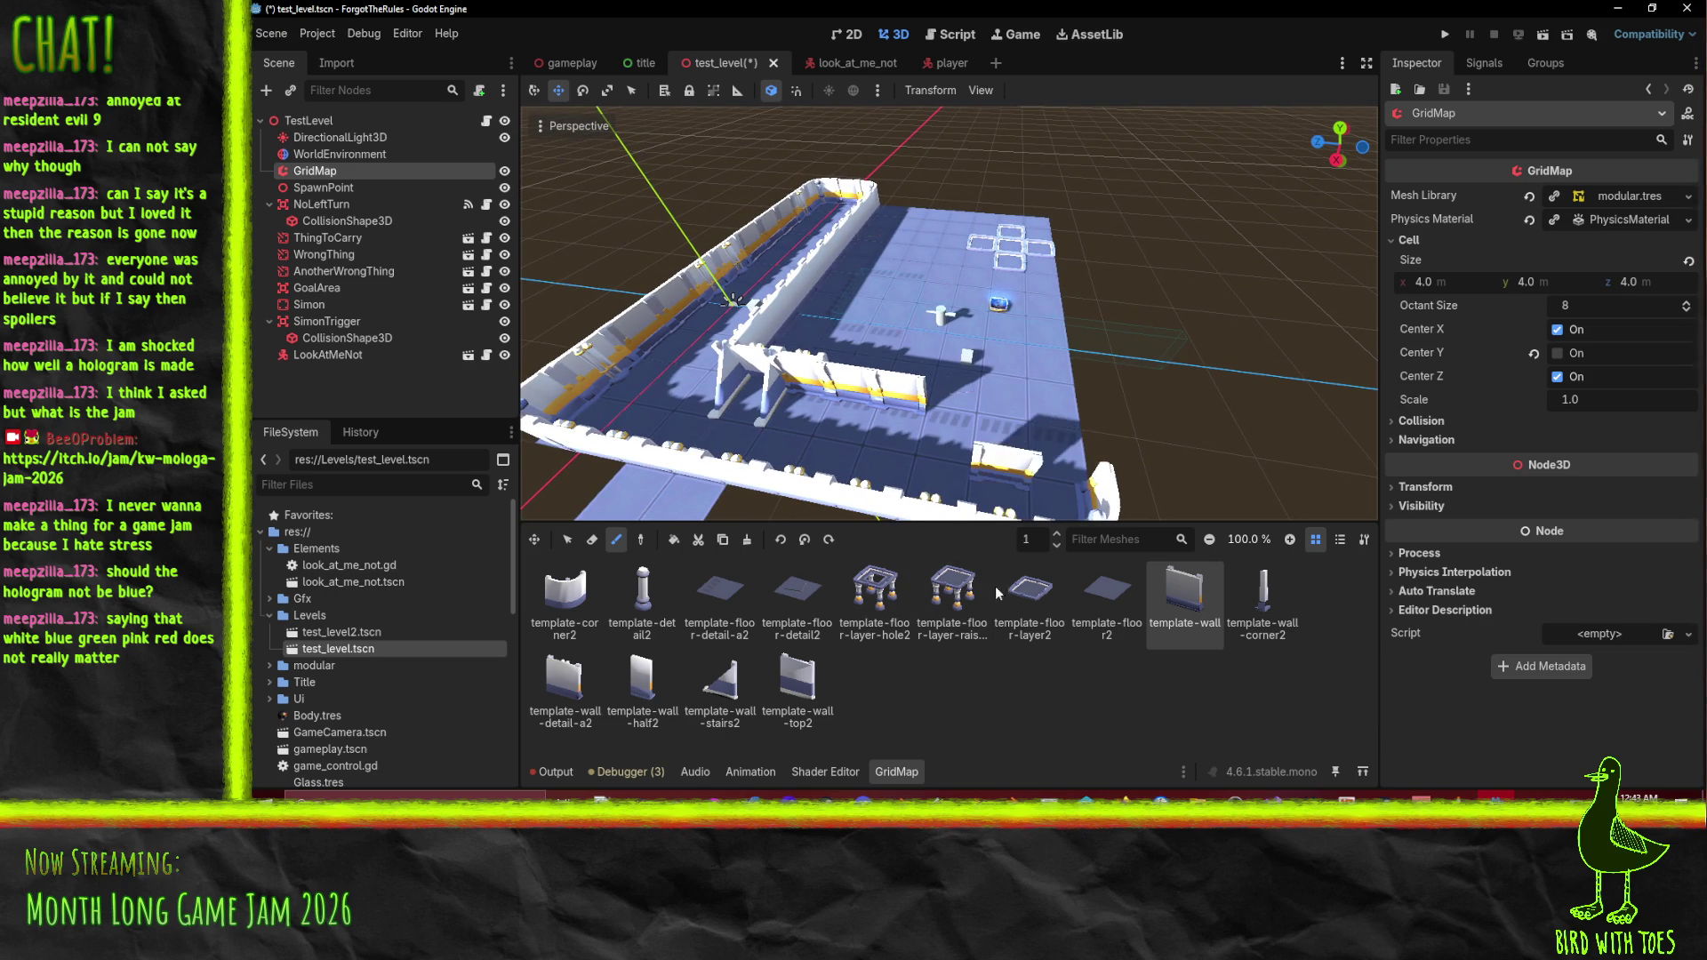
{"action": "left_click", "coordinate": [826, 544]}
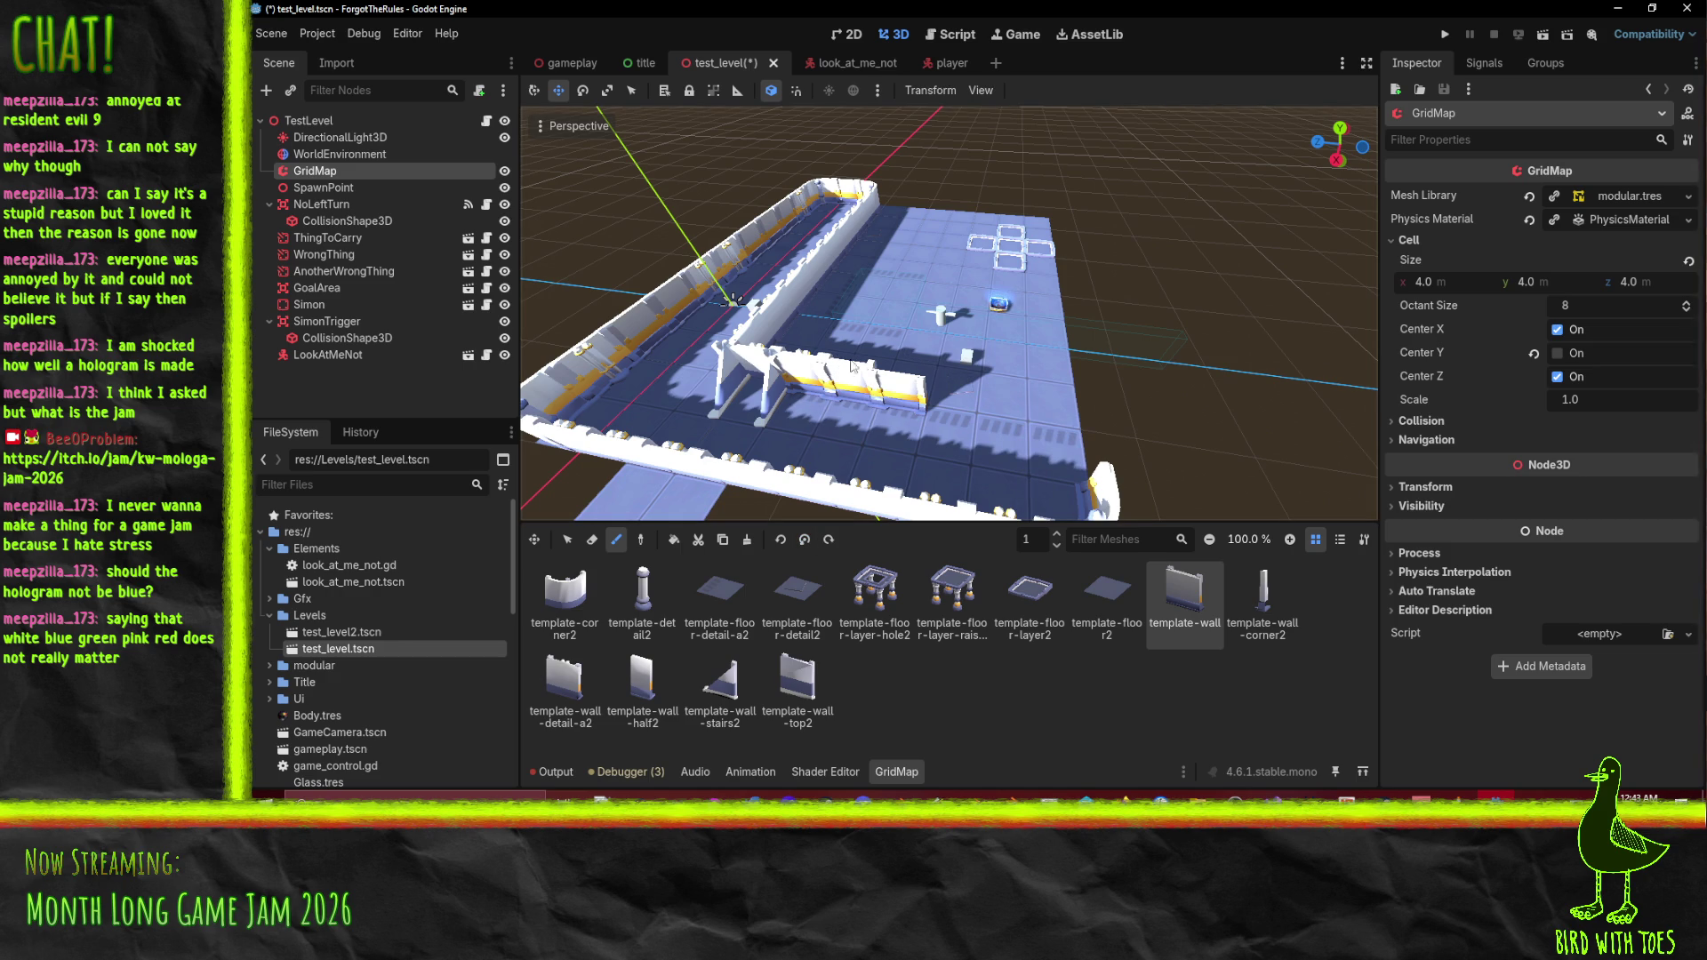
{"action": "left_click_drag", "start_coordinate": [1048, 416], "coordinate": [1124, 302]}
{"action": "mouse_move", "coordinate": [1167, 366]}
{"action": "left_mouse_down"}
{"action": "mouse_move", "coordinate": [1098, 391]}
{"action": "mouse_move", "coordinate": [1059, 449]}
{"action": "left_mouse_up"}
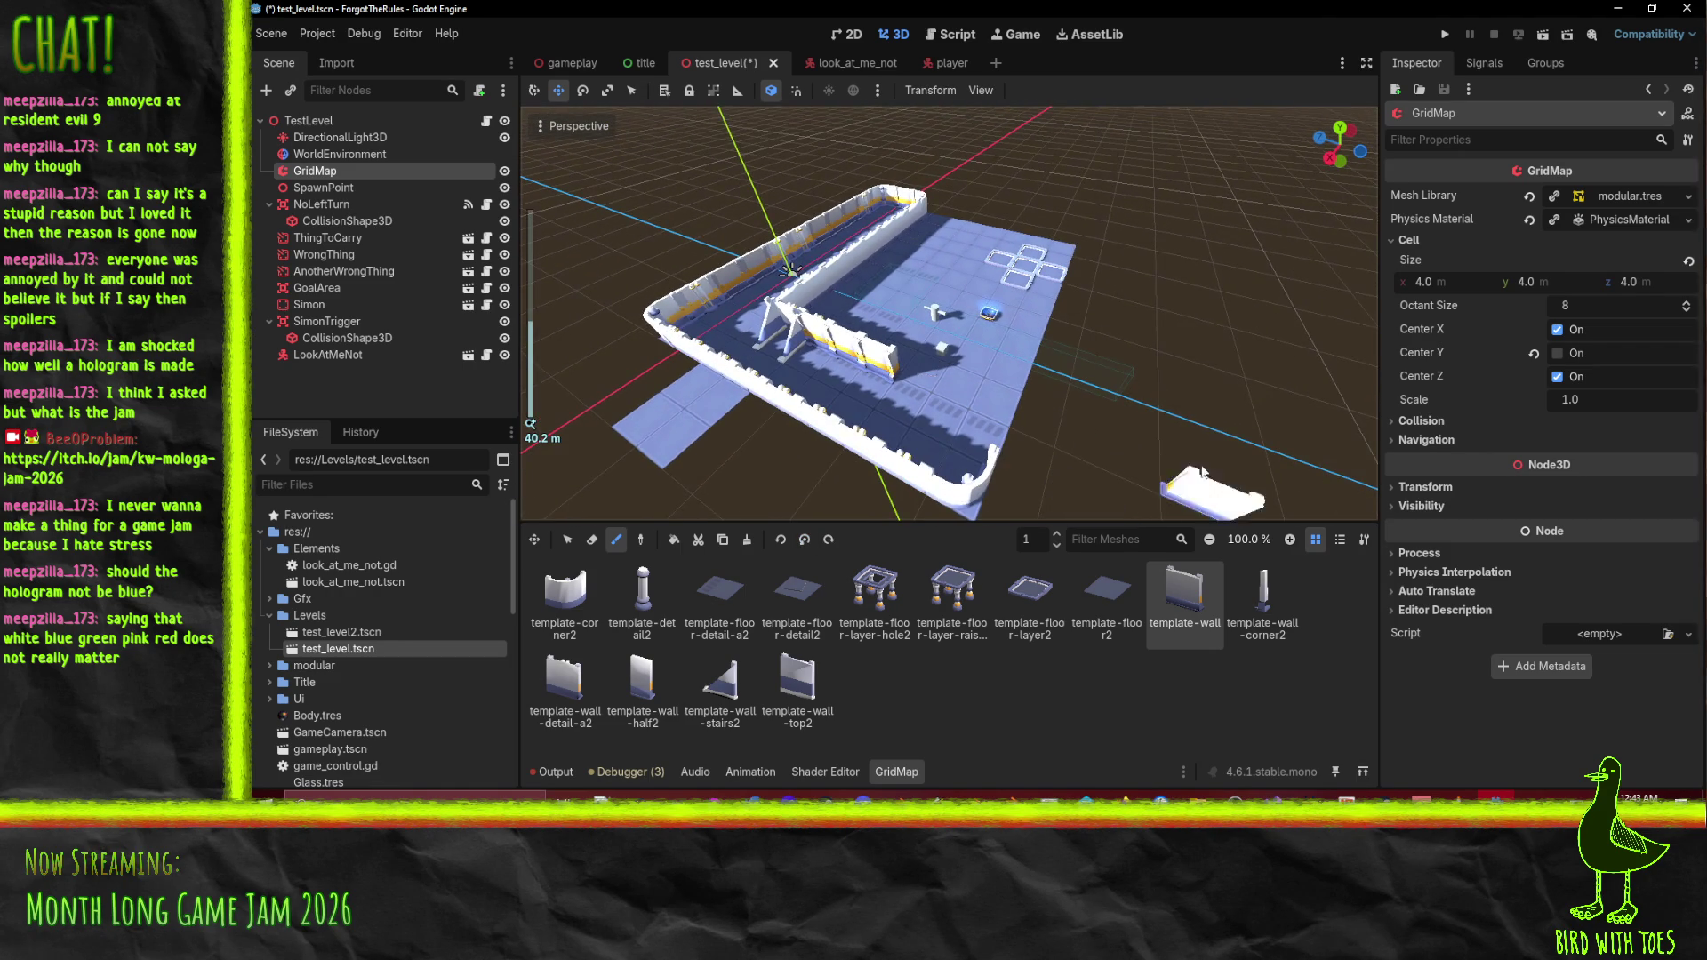
Cap the wall's end with a template-corner2 piece.
{"action": "left_click", "coordinate": [567, 685]}
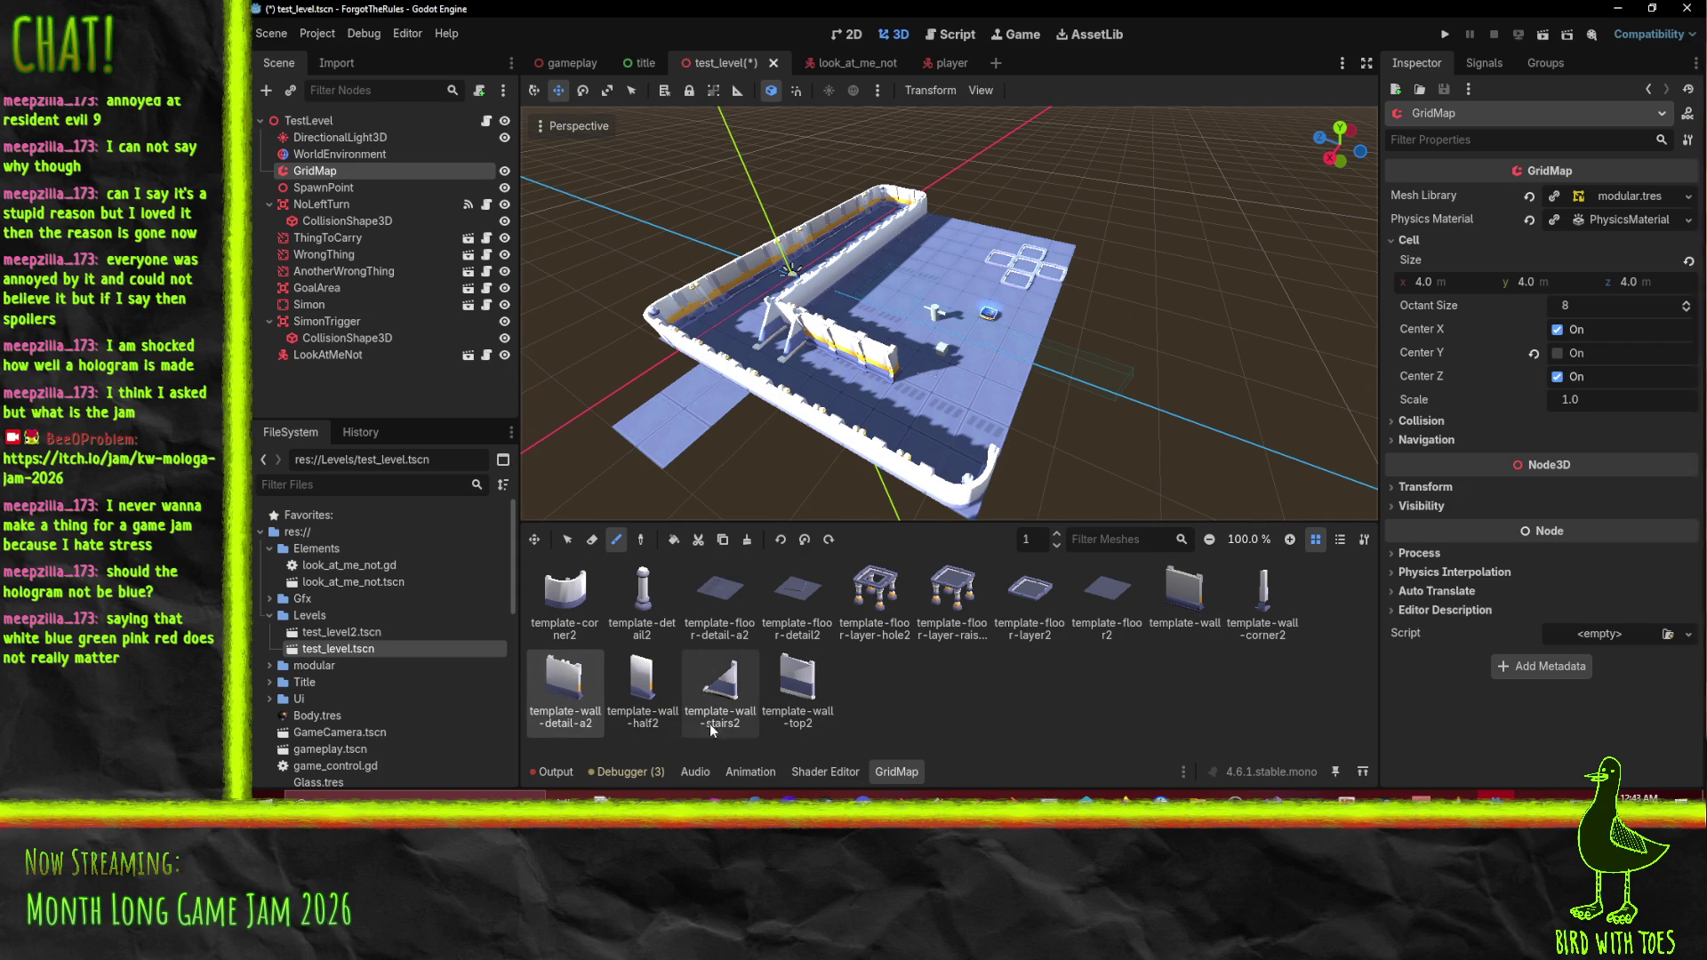
{"action": "left_click", "coordinate": [1184, 589]}
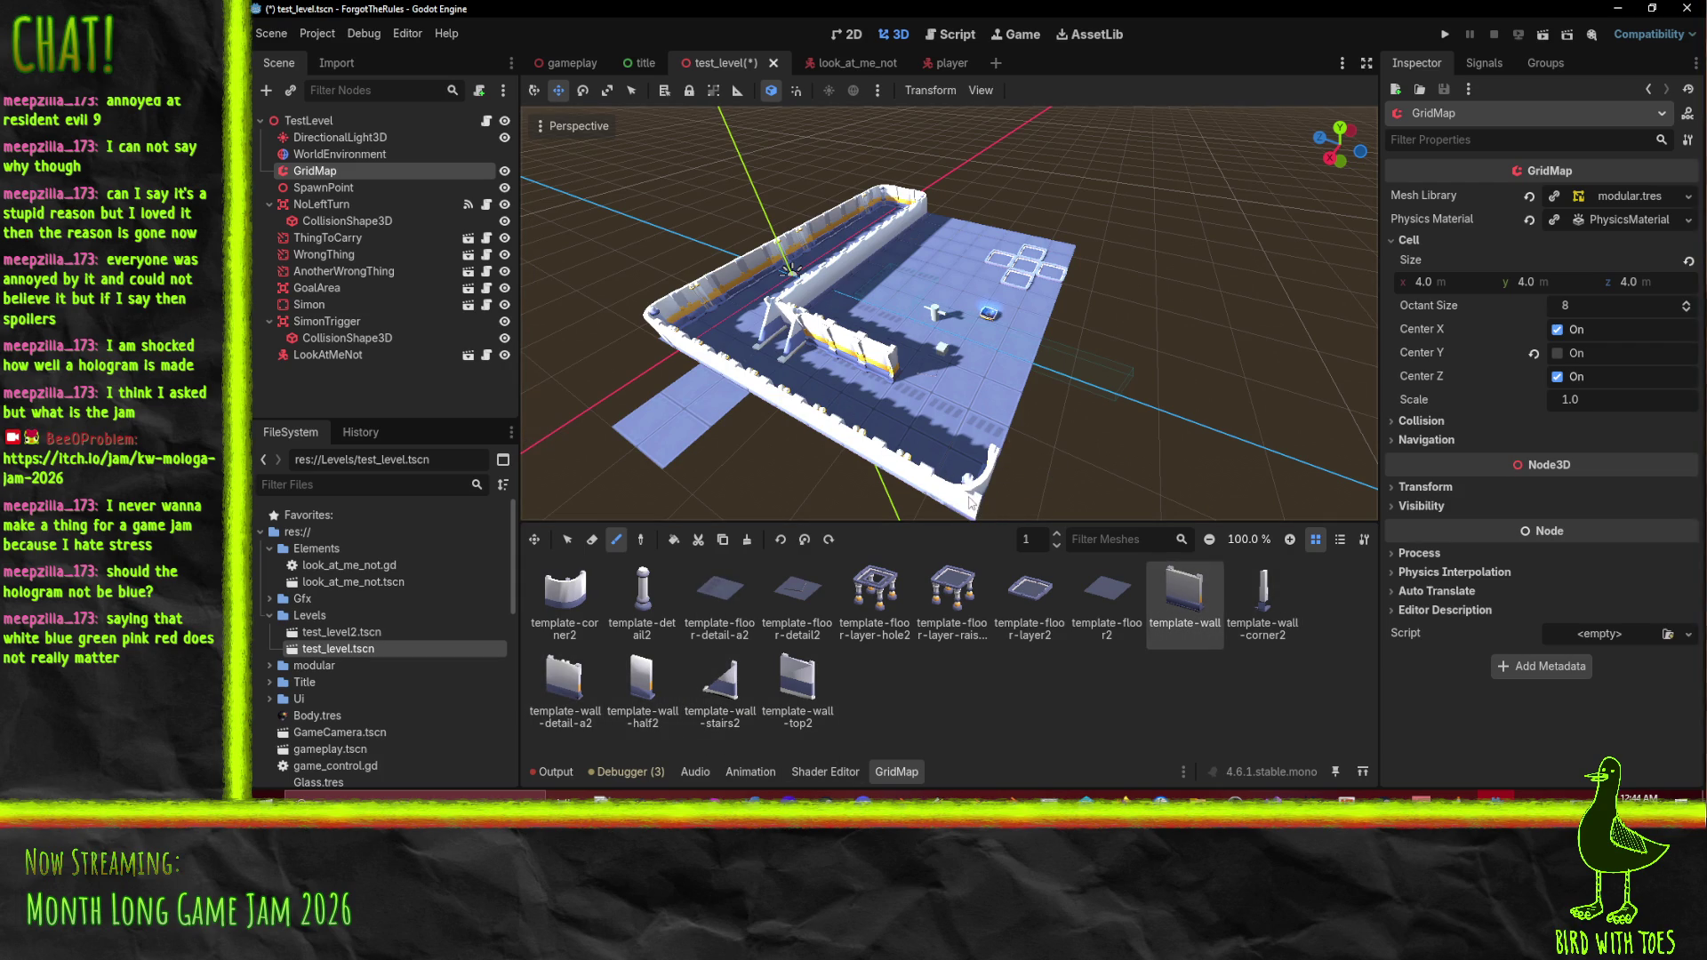
{"action": "scroll", "coordinate": [1112, 498], "scroll_direction": "up", "scroll_amount": 5}
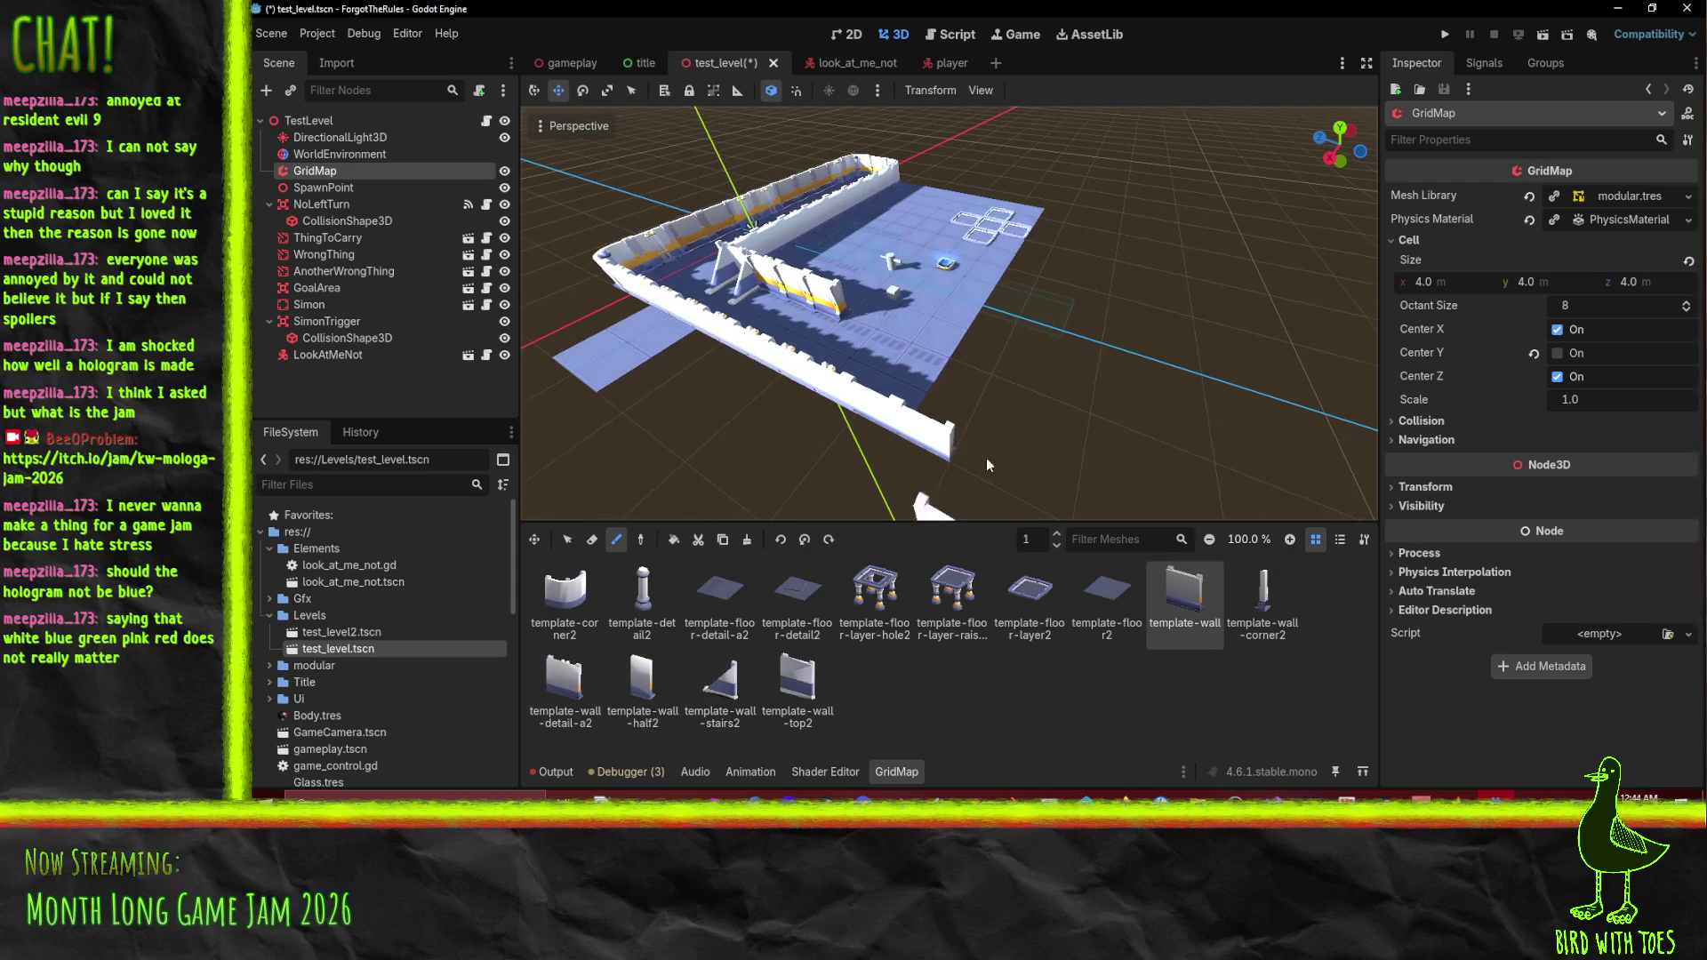
{"action": "left_click", "coordinate": [566, 594]}
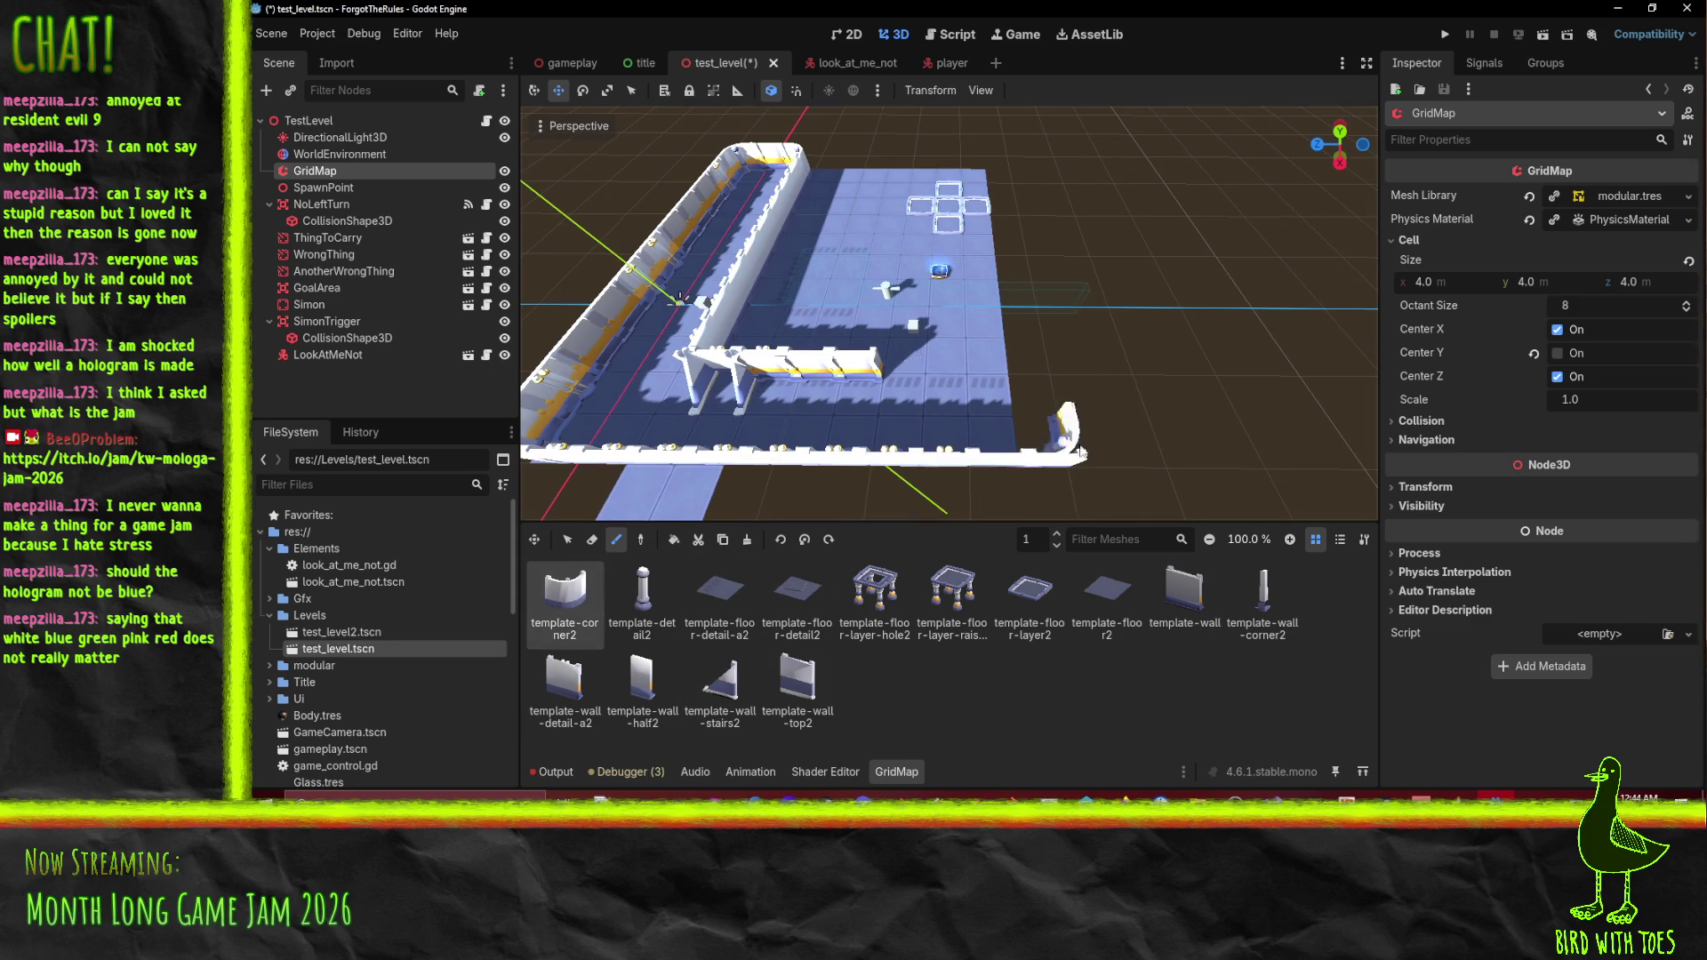
{"action": "left_click", "coordinate": [1107, 434]}
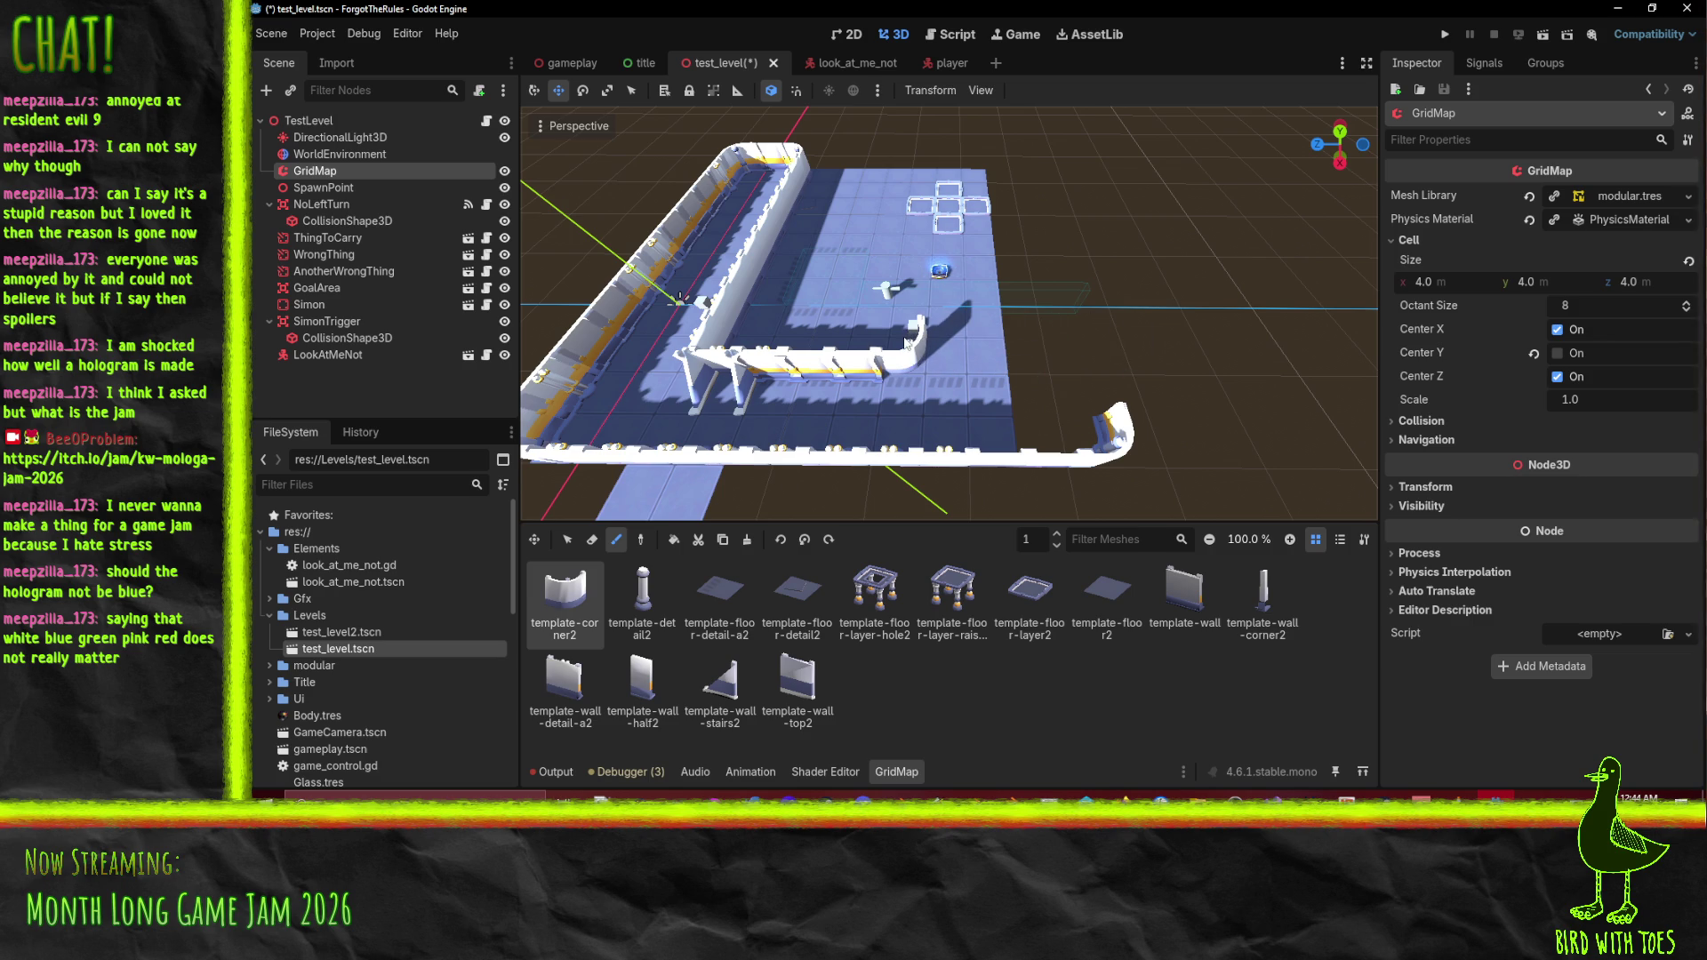
{"action": "left_click", "coordinate": [1262, 596]}
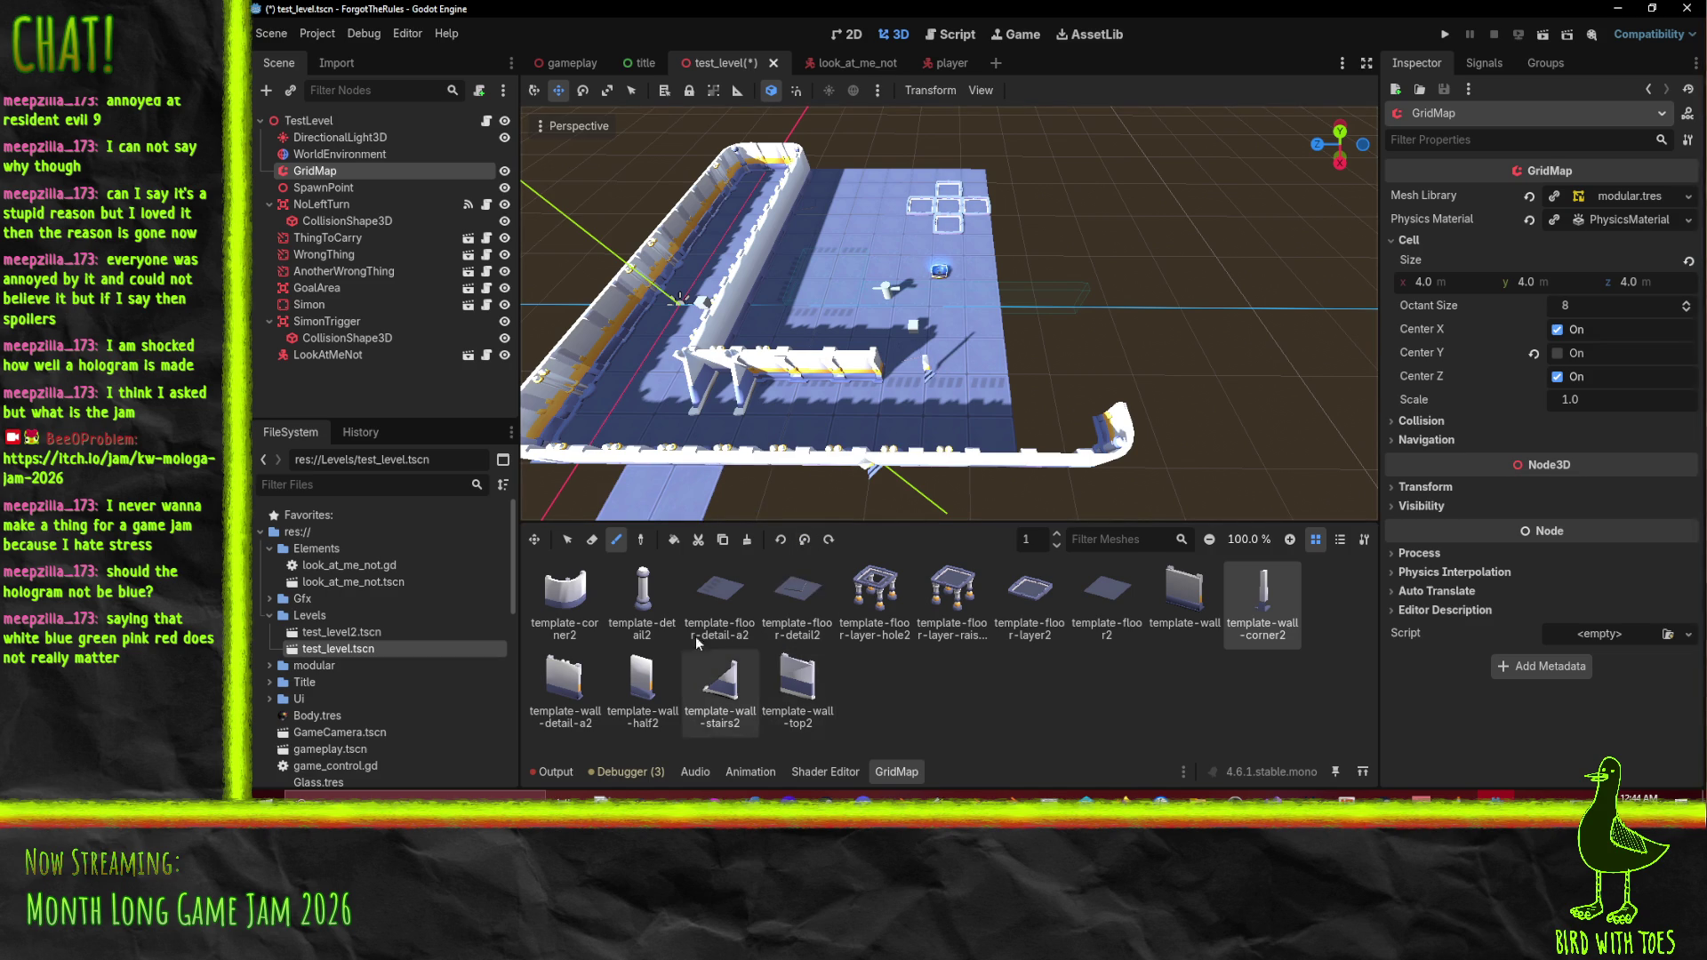
{"action": "left_click", "coordinate": [565, 680]}
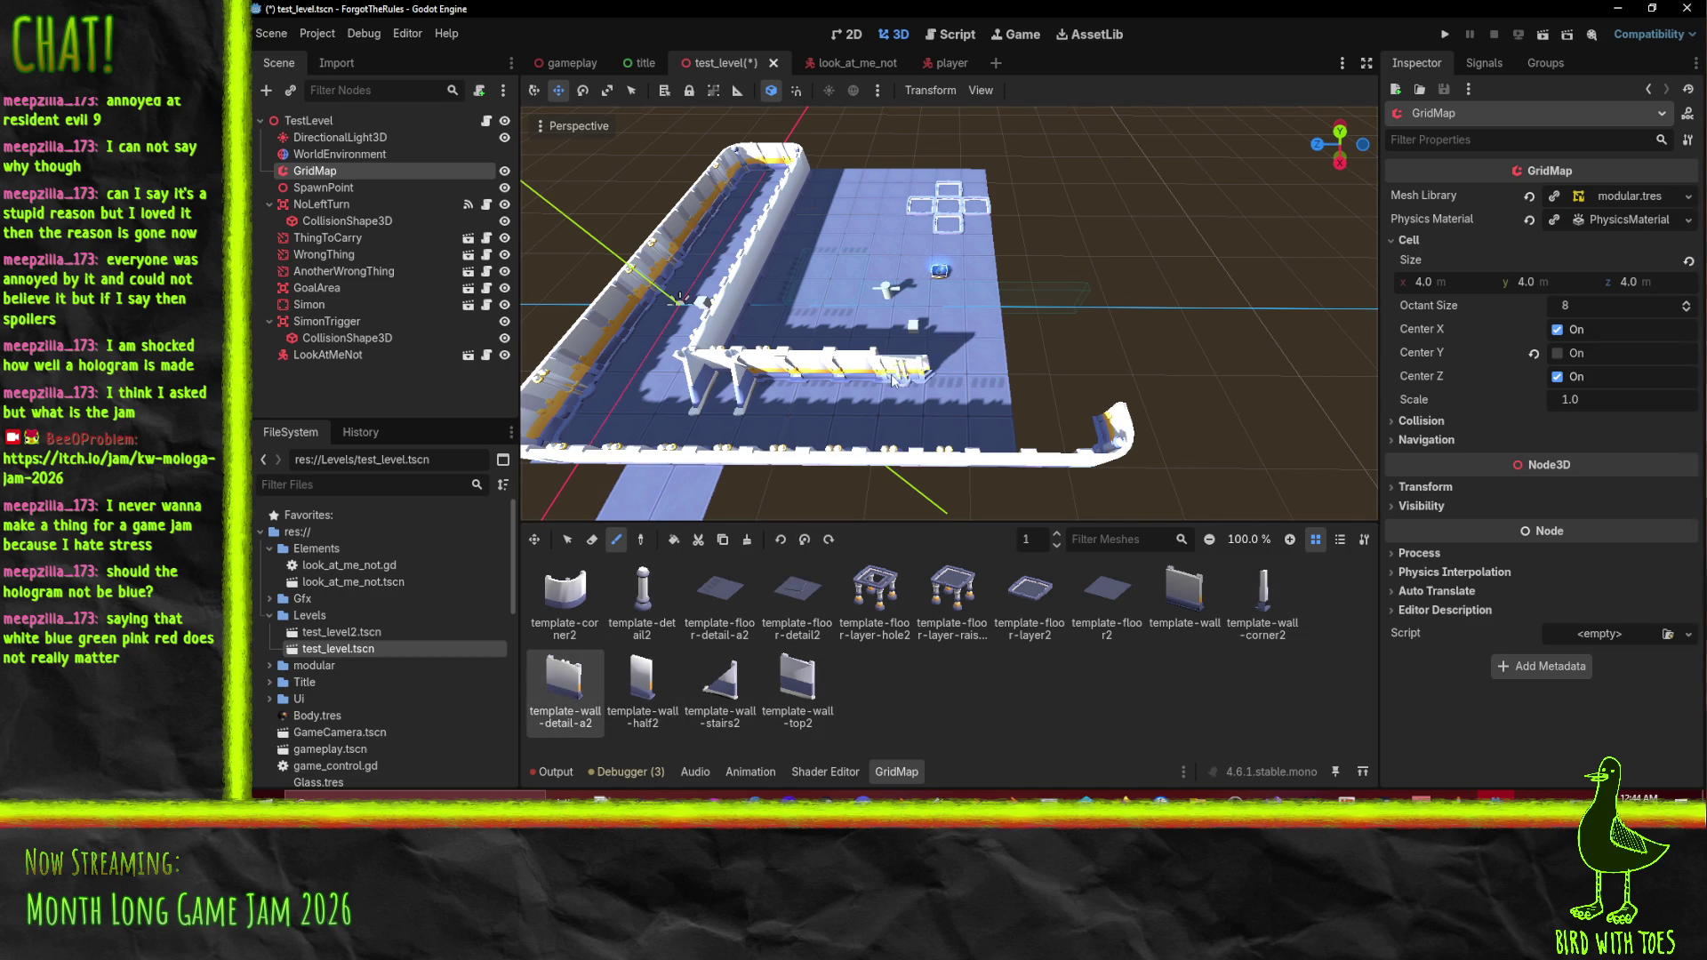
Pick the plain floor tile in the palette and return to painting mode.
{"action": "scroll", "coordinate": [894, 380], "scroll_direction": "up", "scroll_amount": 5}
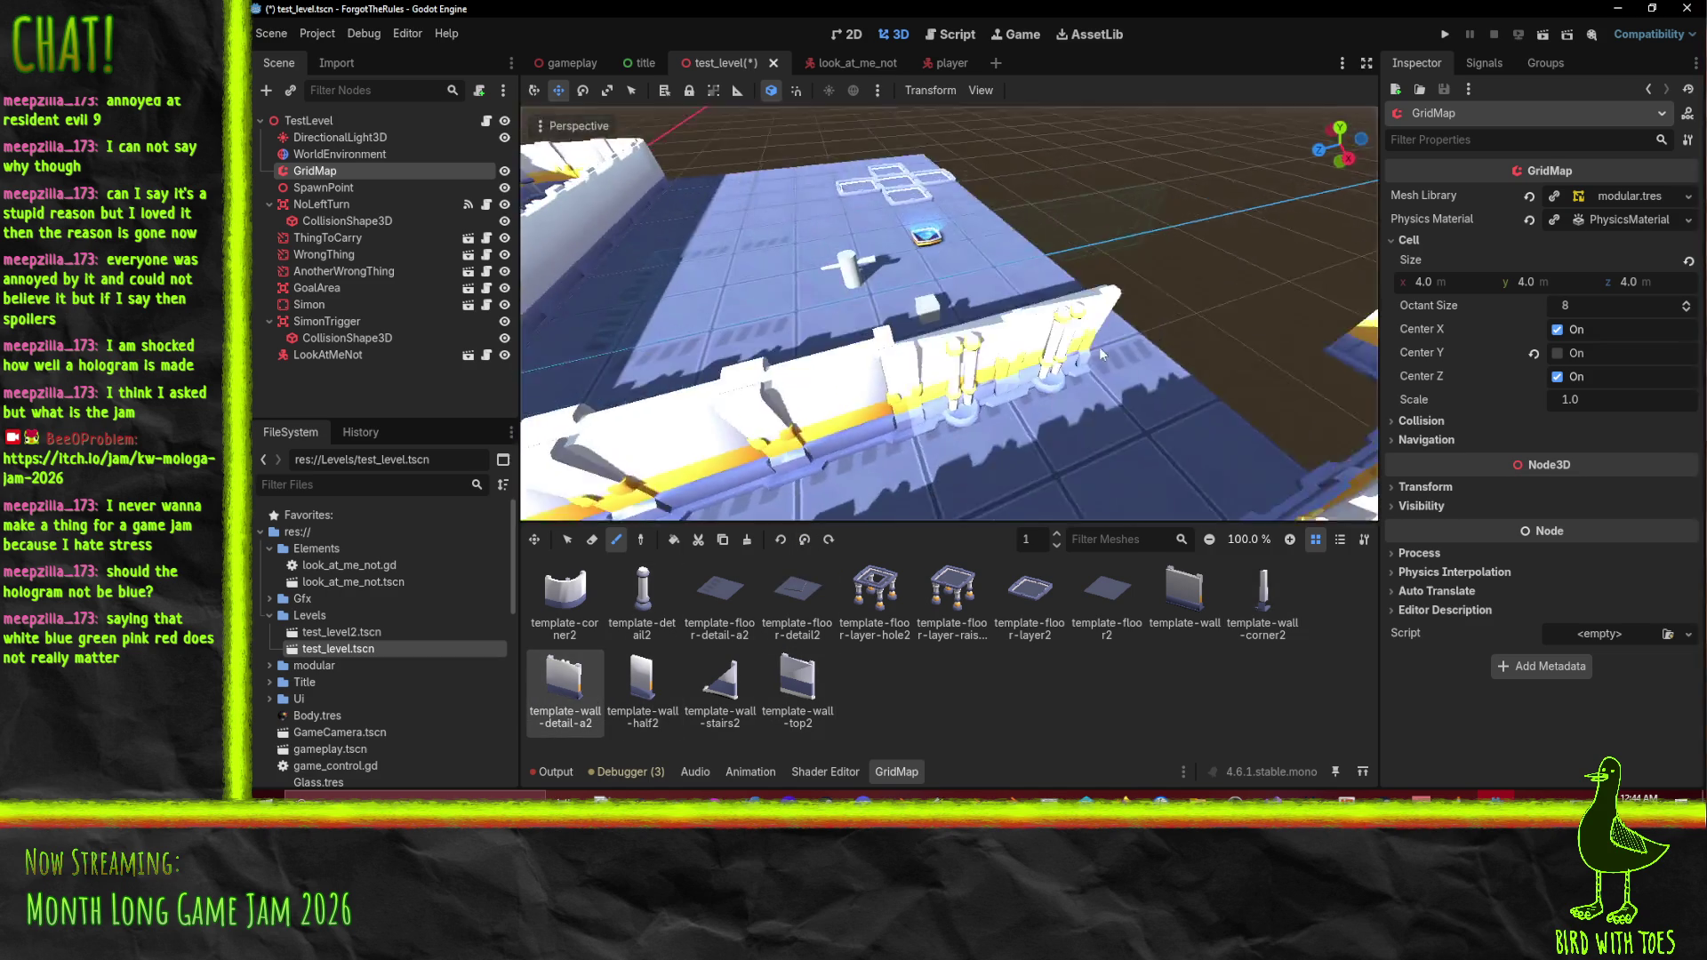
{"action": "scroll", "coordinate": [1037, 390], "scroll_direction": "down", "scroll_amount": 5}
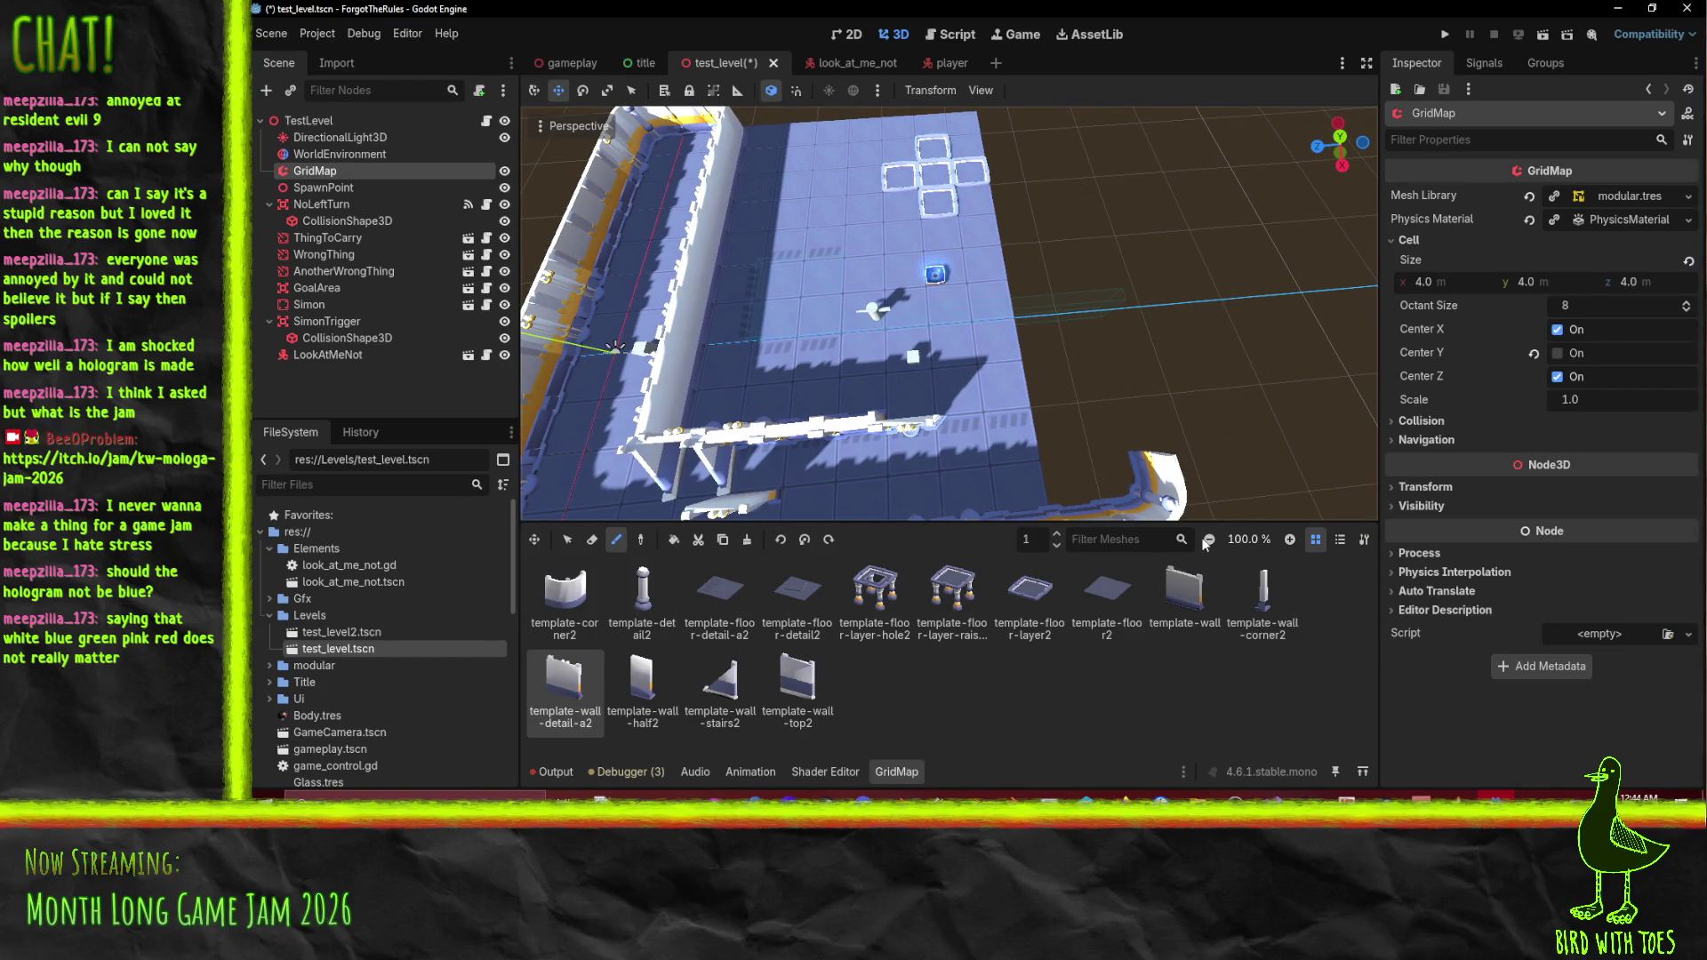
{"action": "left_click", "coordinate": [592, 539]}
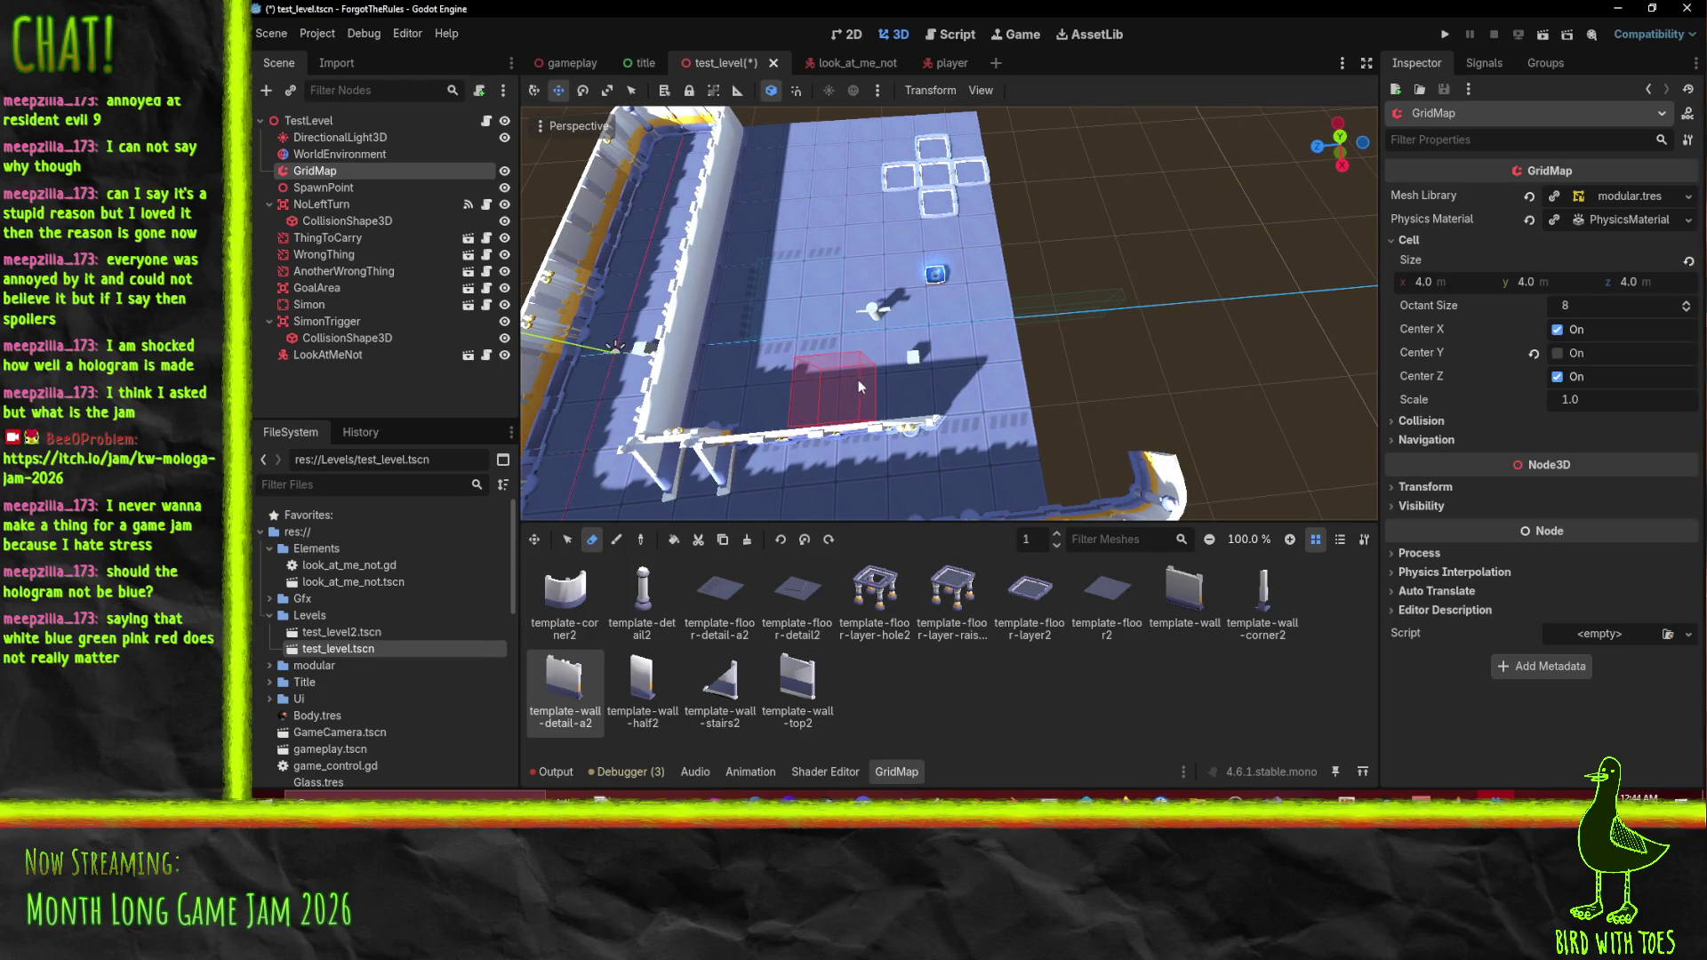
{"action": "mouse_move", "coordinate": [734, 382]}
{"action": "left_mouse_down"}
{"action": "mouse_move", "coordinate": [787, 365]}
{"action": "mouse_move", "coordinate": [804, 473]}
{"action": "mouse_move", "coordinate": [827, 472]}
{"action": "mouse_move", "coordinate": [856, 410]}
{"action": "mouse_move", "coordinate": [978, 415]}
{"action": "mouse_move", "coordinate": [1111, 498]}
{"action": "left_mouse_up"}
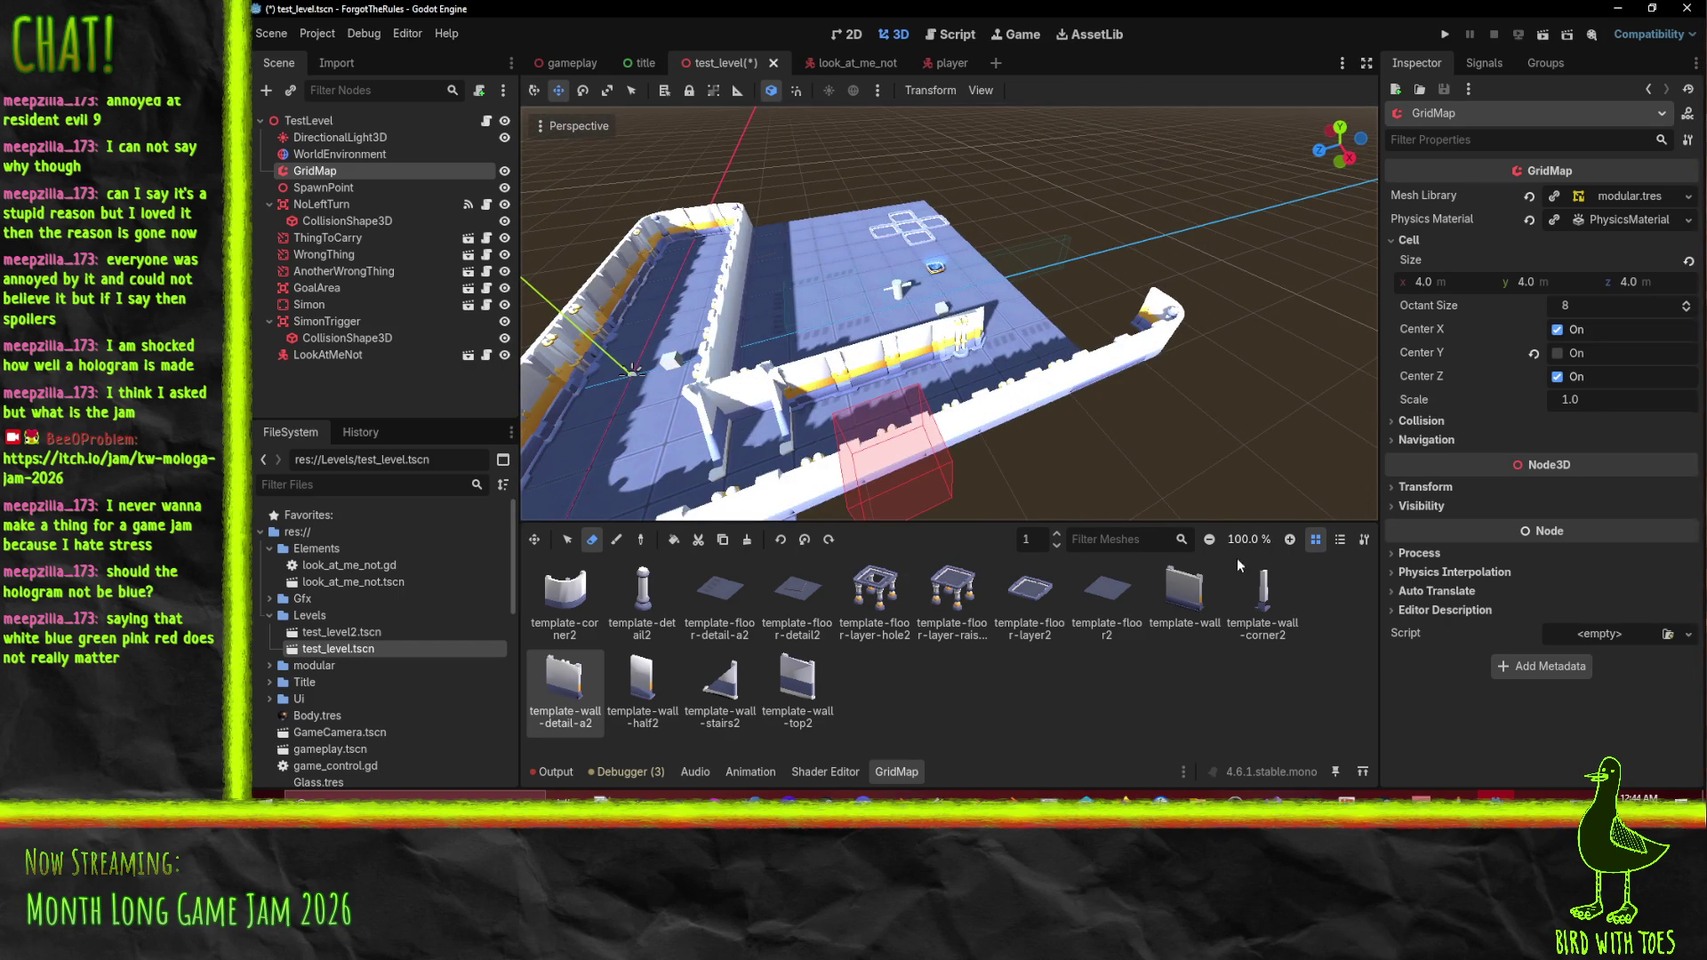
{"action": "left_click", "coordinate": [1088, 587]}
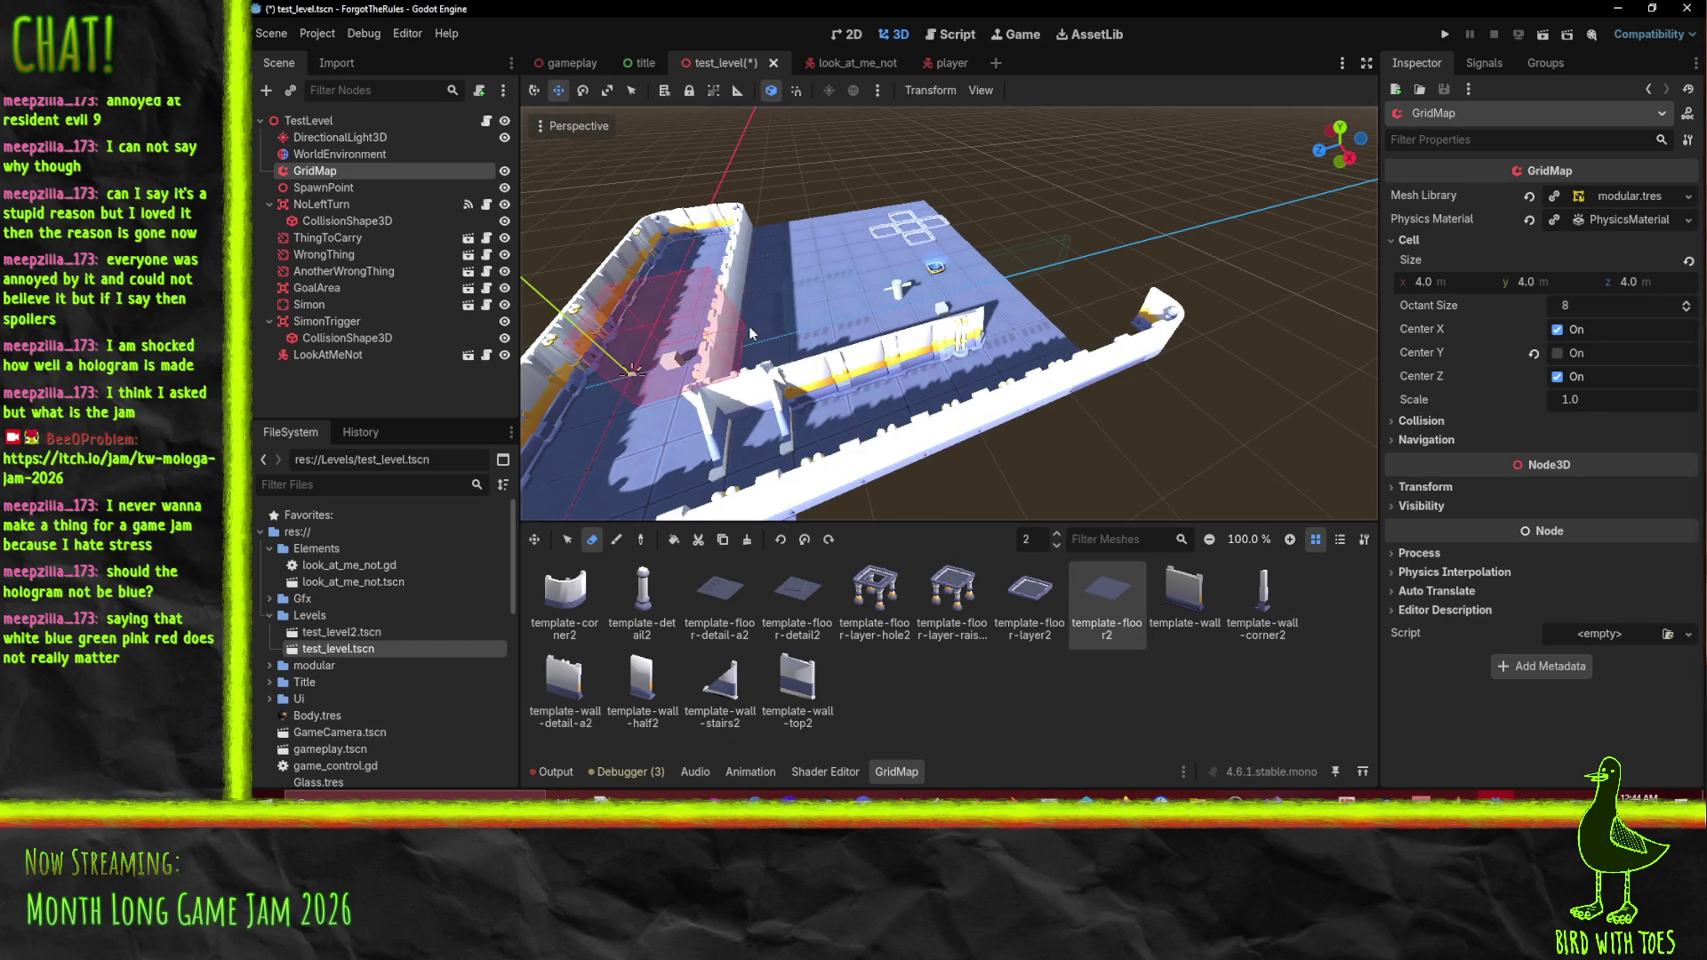
{"action": "left_click", "coordinate": [616, 538]}
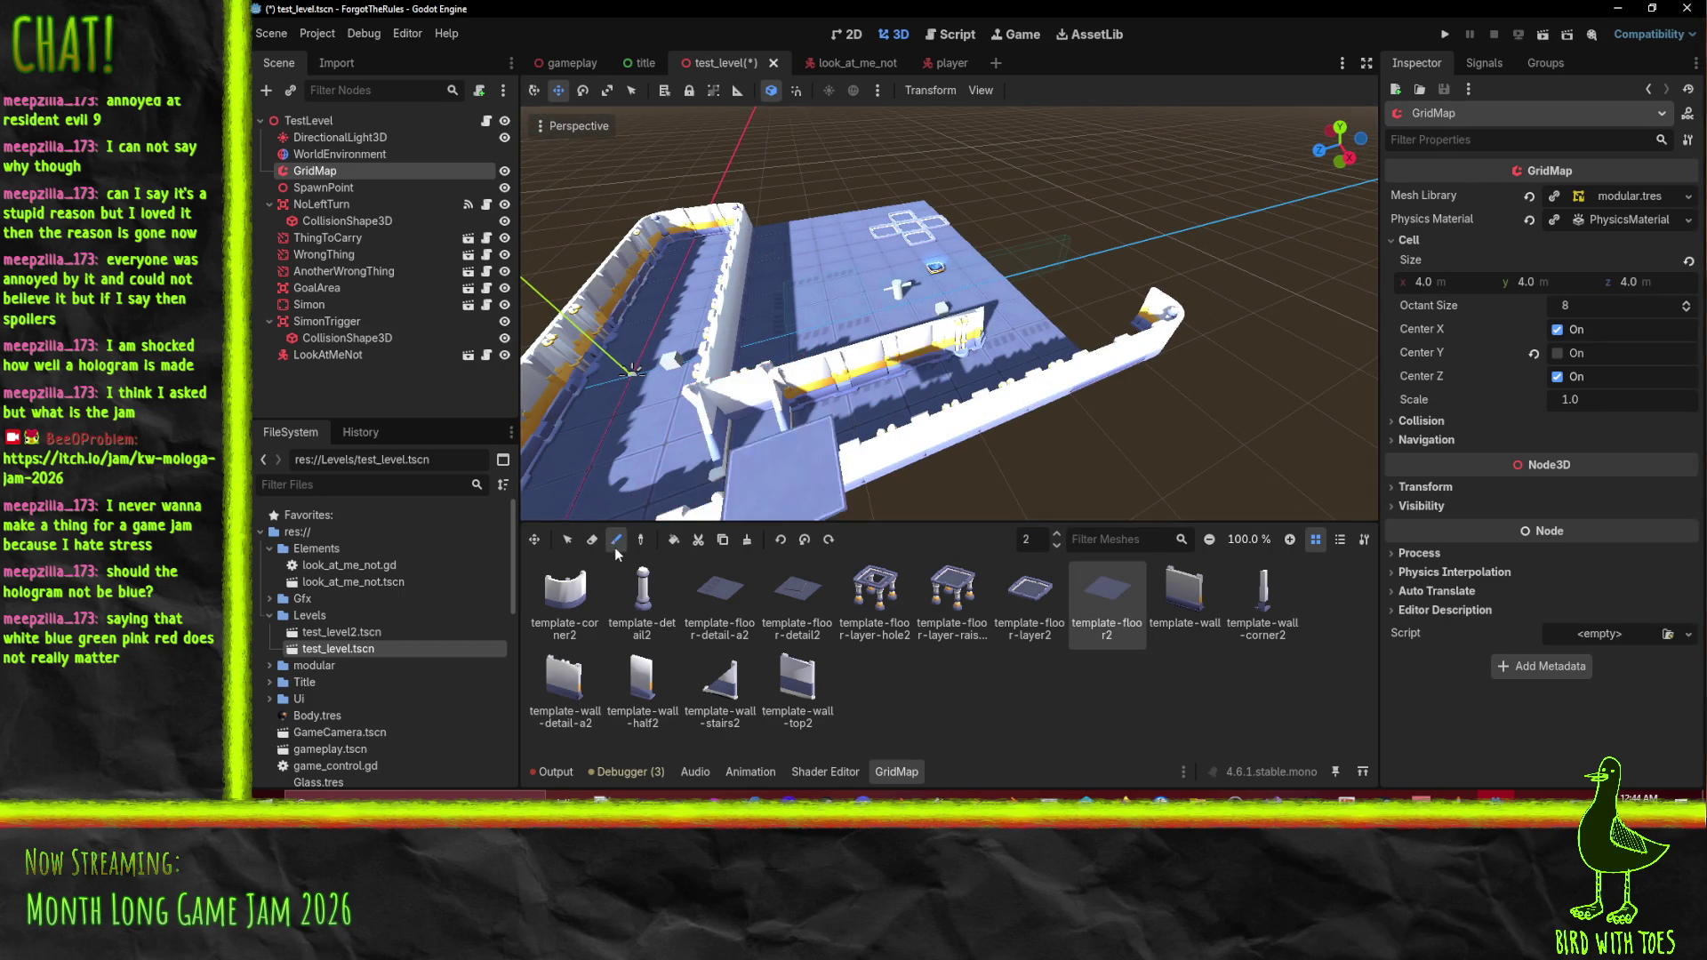
Make template-floor2 the active brush instead of the raised floor-layer tile.
{"action": "mouse_move", "coordinate": [728, 334]}
{"action": "left_mouse_down"}
{"action": "mouse_move", "coordinate": [770, 368]}
{"action": "mouse_move", "coordinate": [734, 439]}
{"action": "mouse_move", "coordinate": [765, 376]}
{"action": "mouse_move", "coordinate": [712, 290]}
{"action": "left_mouse_up"}
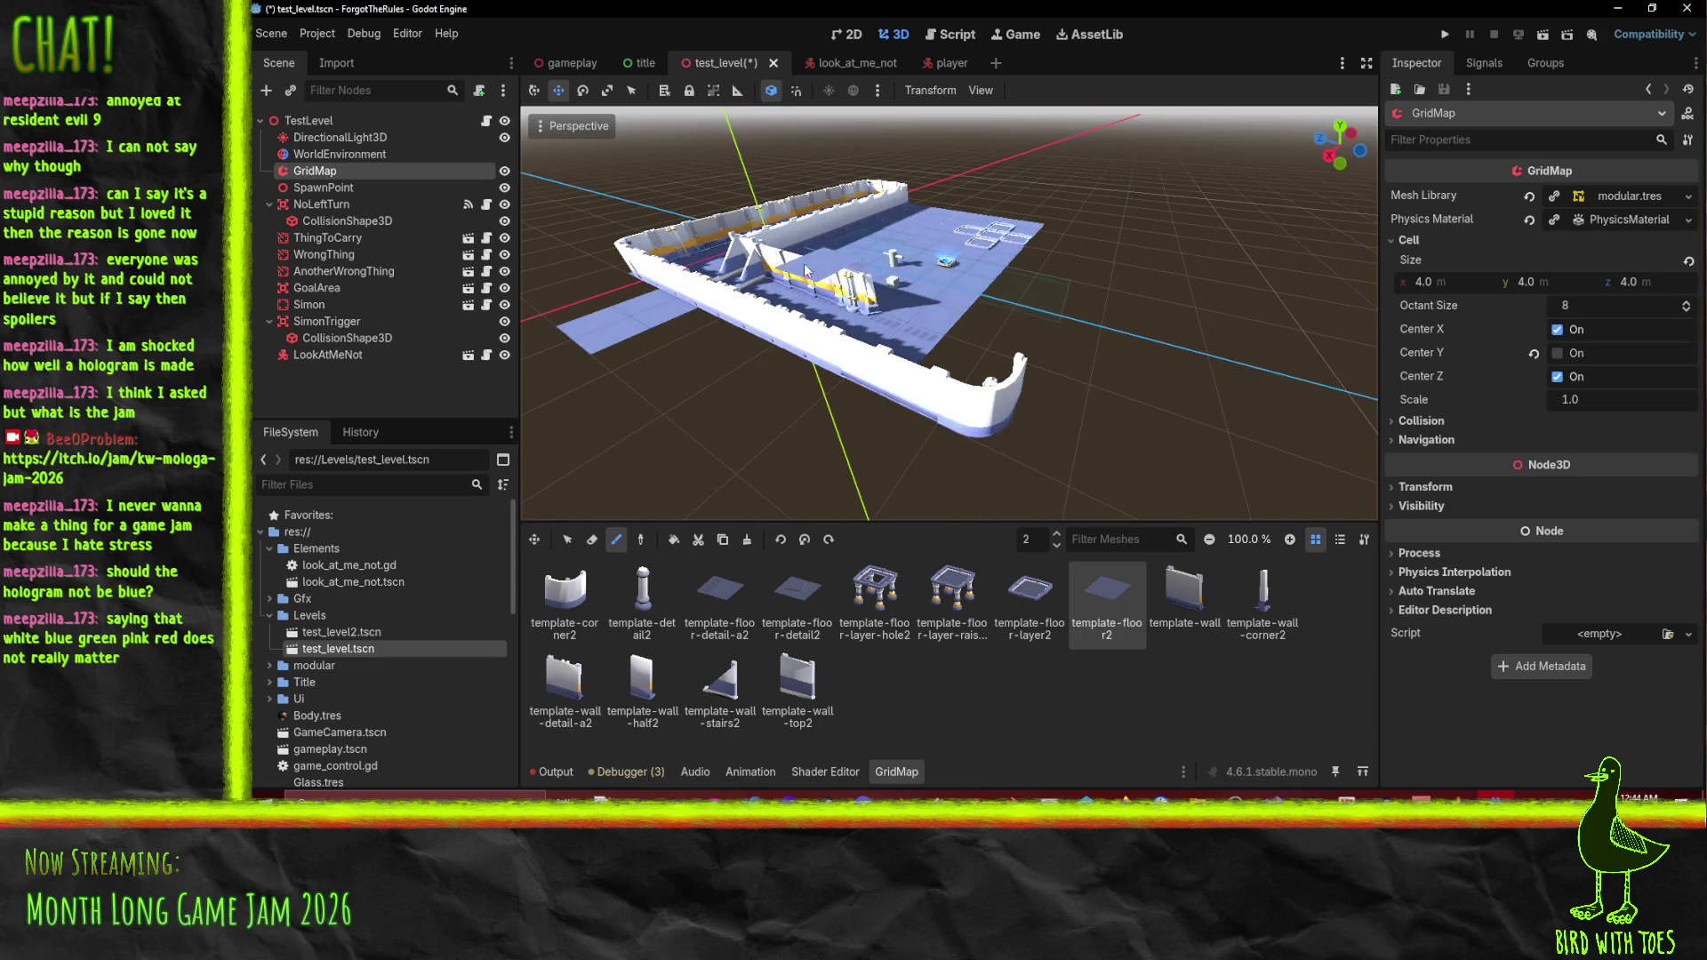
{"action": "scroll", "coordinate": [877, 302], "scroll_direction": "up", "scroll_amount": 5}
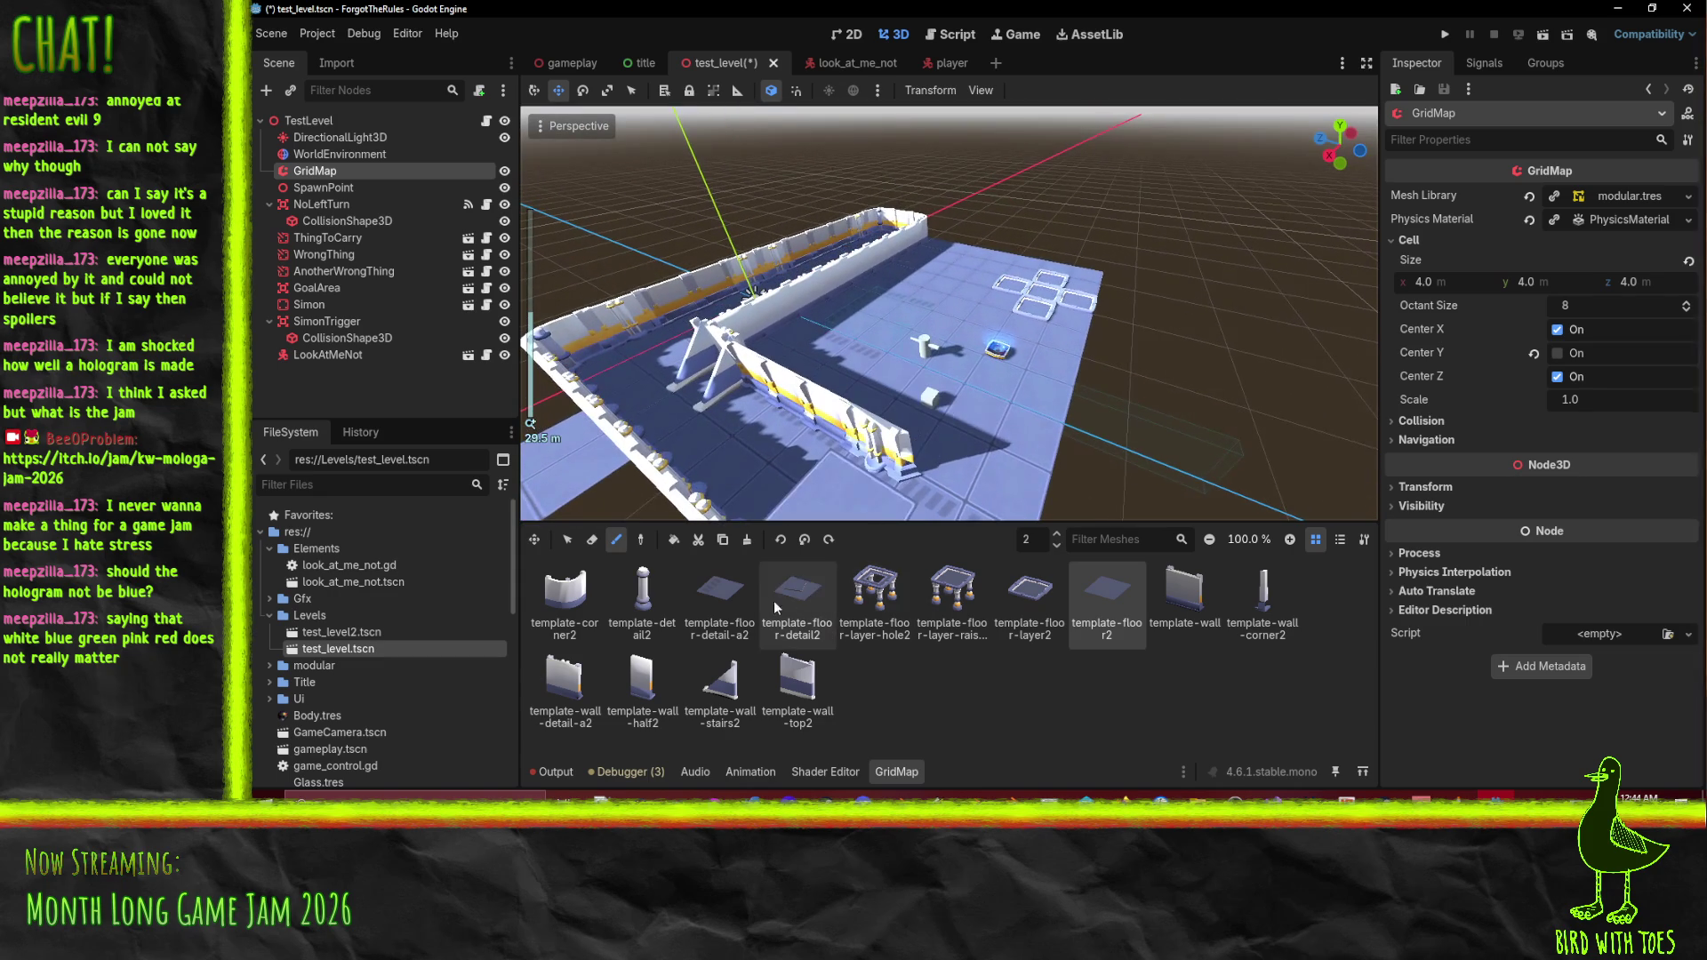
{"action": "left_click", "coordinate": [953, 596]}
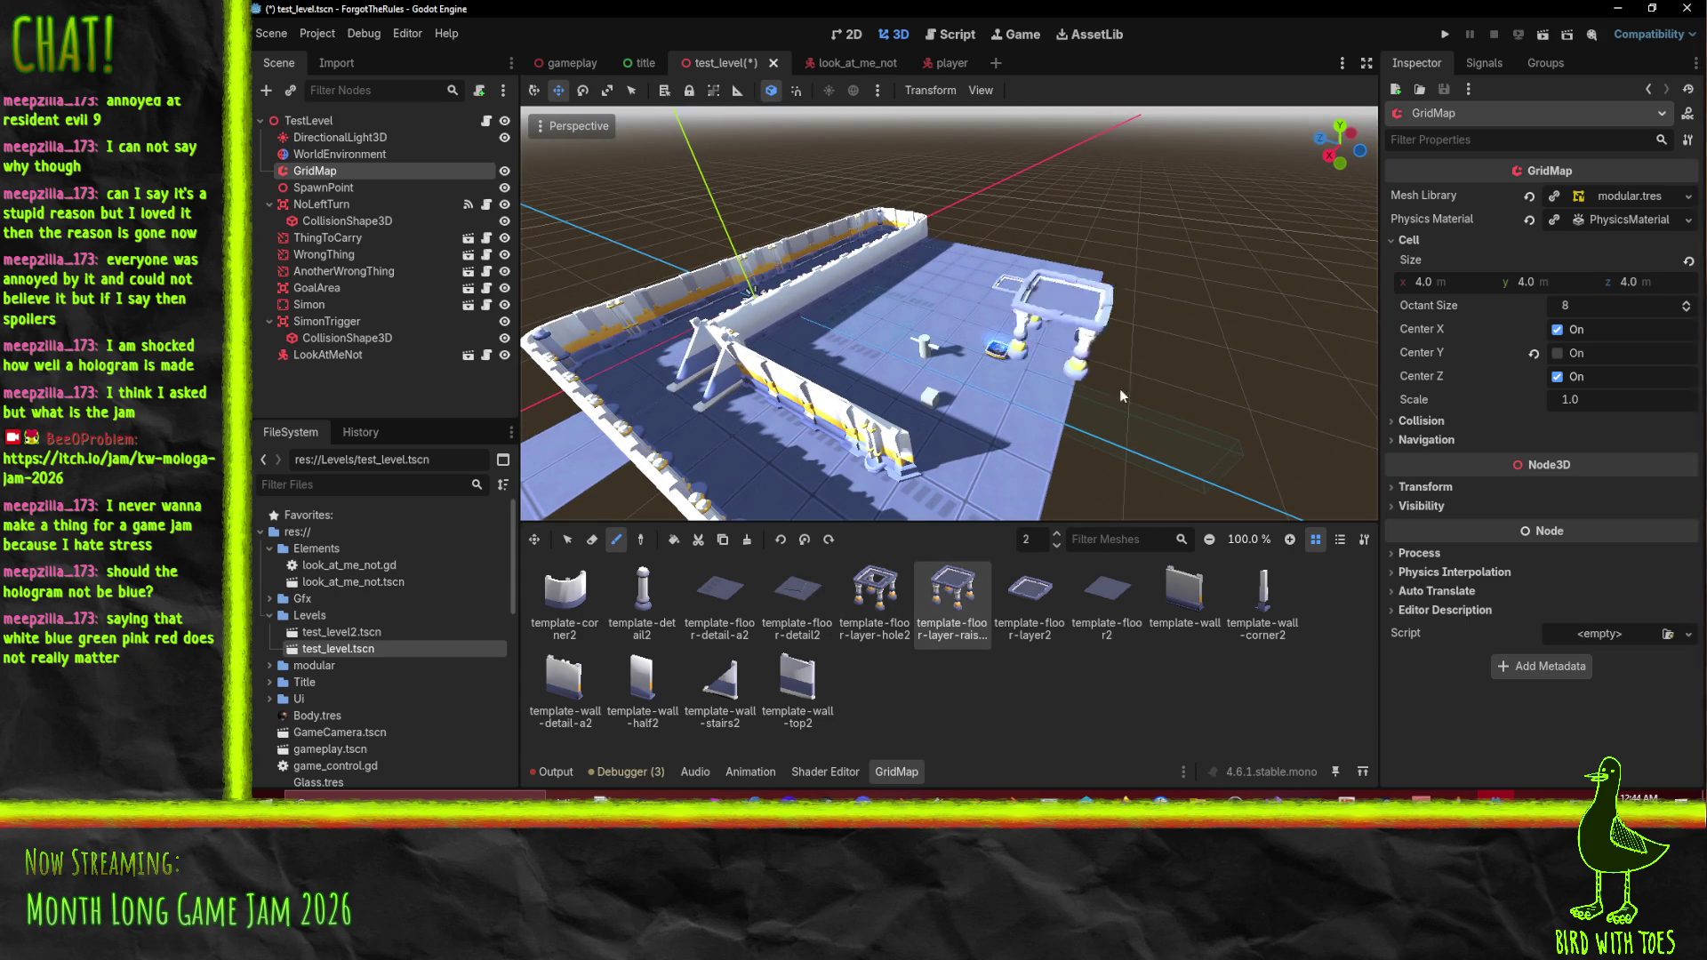
{"action": "scroll", "coordinate": [939, 371], "scroll_direction": "up", "scroll_amount": 2}
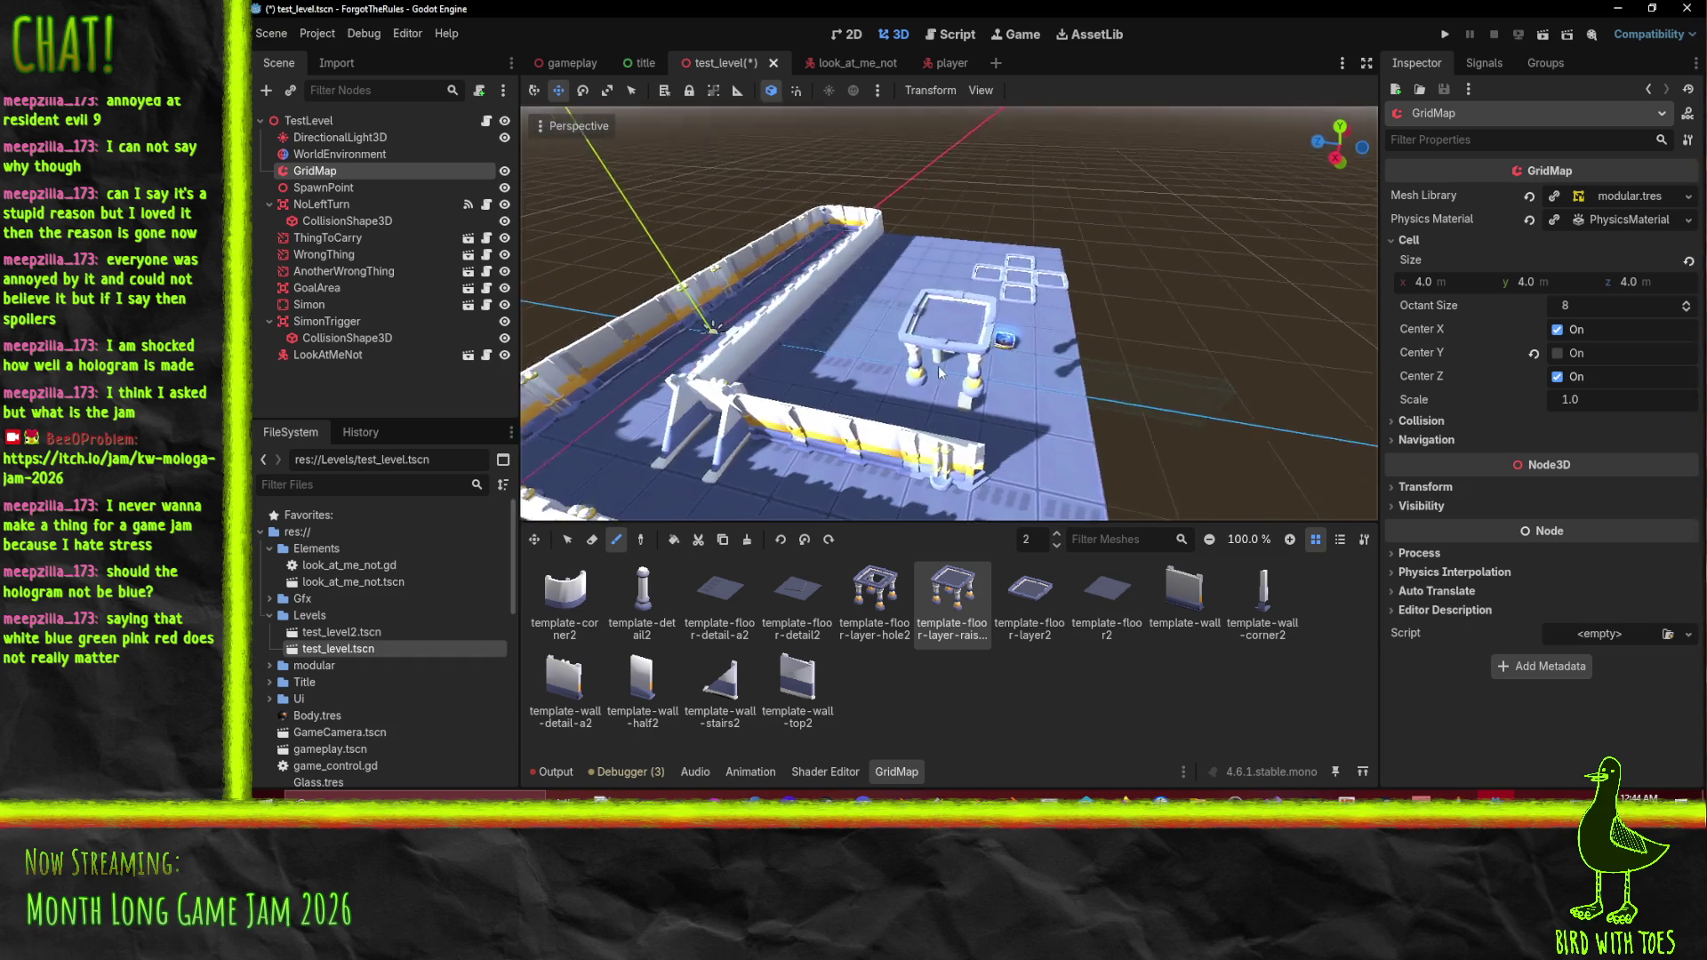
{"action": "mouse_move", "coordinate": [938, 365]}
{"action": "left_mouse_down"}
{"action": "mouse_move", "coordinate": [889, 463]}
{"action": "mouse_move", "coordinate": [834, 677]}
{"action": "left_mouse_up"}
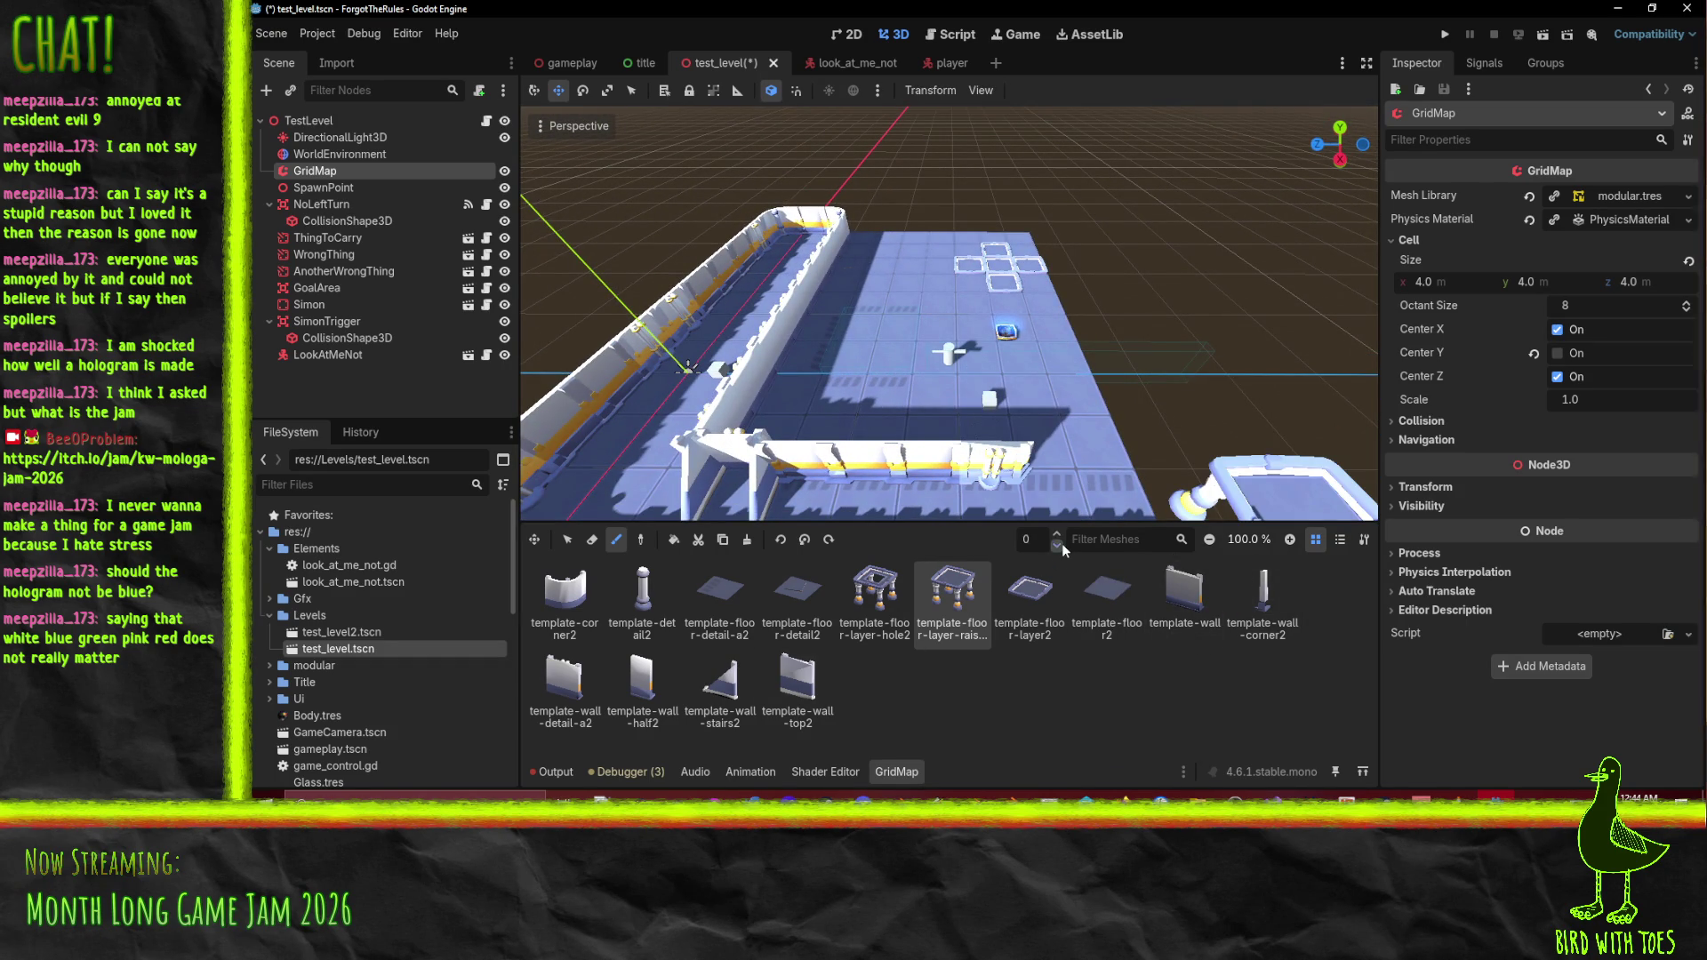
{"action": "left_click", "coordinate": [1107, 592]}
{"action": "mouse_move", "coordinate": [1167, 454]}
{"action": "left_mouse_down"}
{"action": "mouse_move", "coordinate": [1136, 398]}
{"action": "mouse_move", "coordinate": [996, 445]}
{"action": "left_mouse_up"}
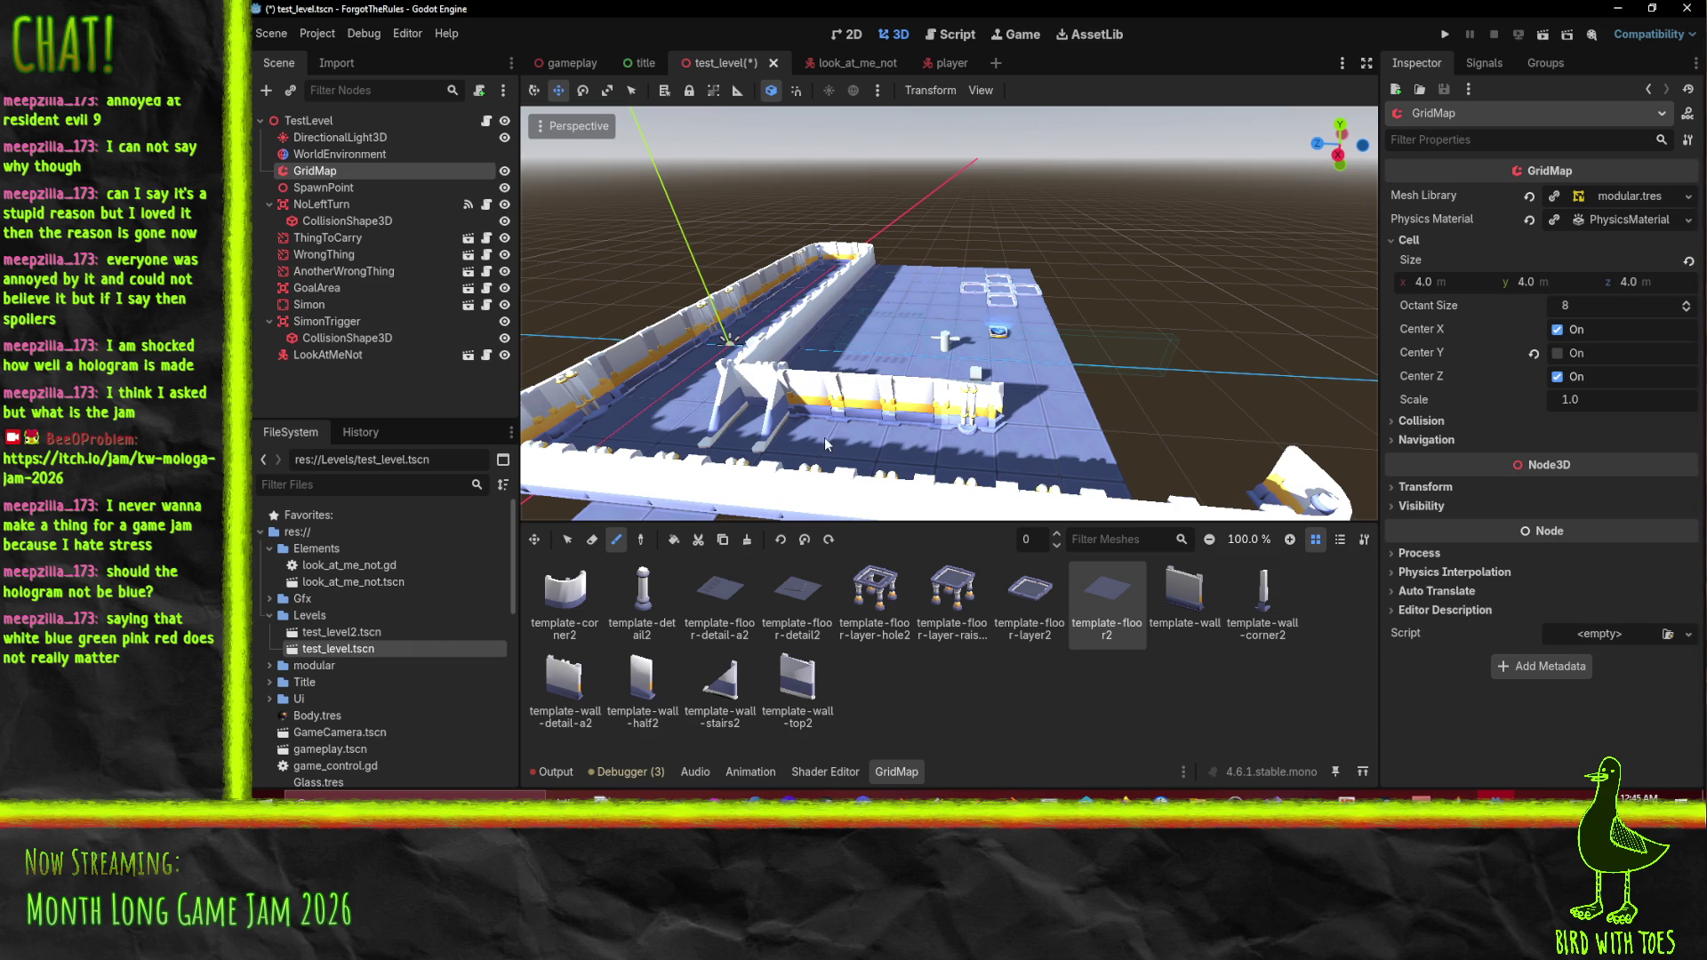
{"action": "scroll", "coordinate": [824, 437], "scroll_direction": "down", "scroll_amount": 3}
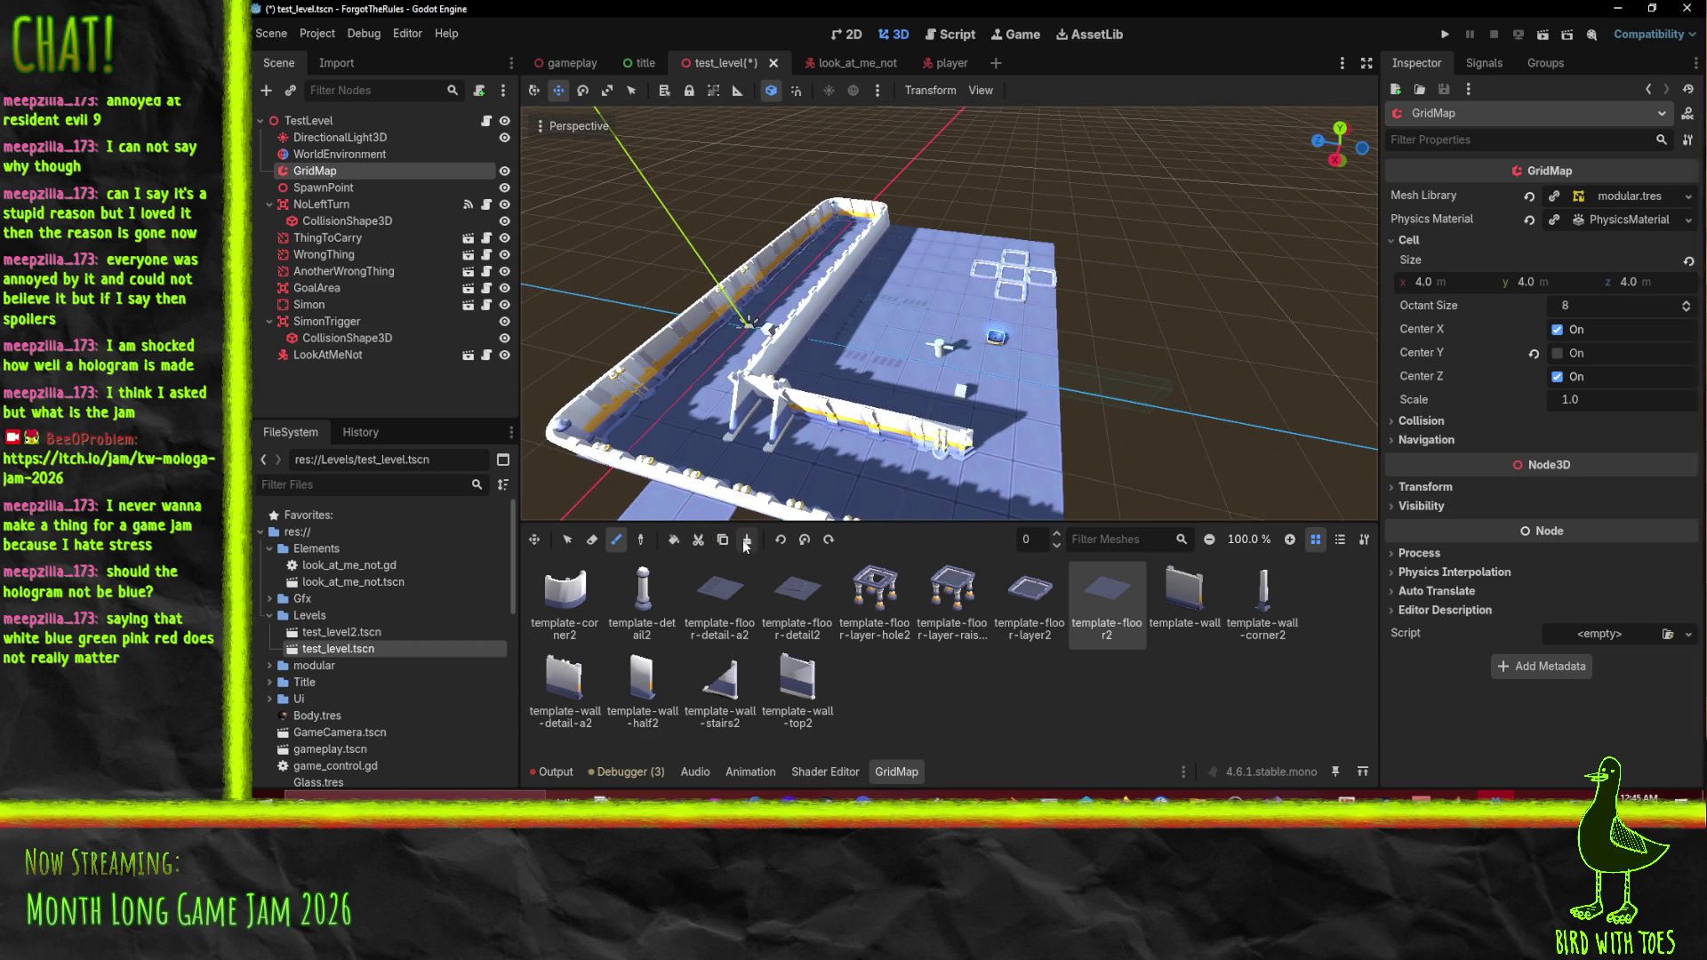
{"action": "left_click", "coordinate": [591, 539]}
Erase two single floor tiles and the large floor block beside the corridor, then inspect it.
{"action": "left_click", "coordinate": [814, 353]}
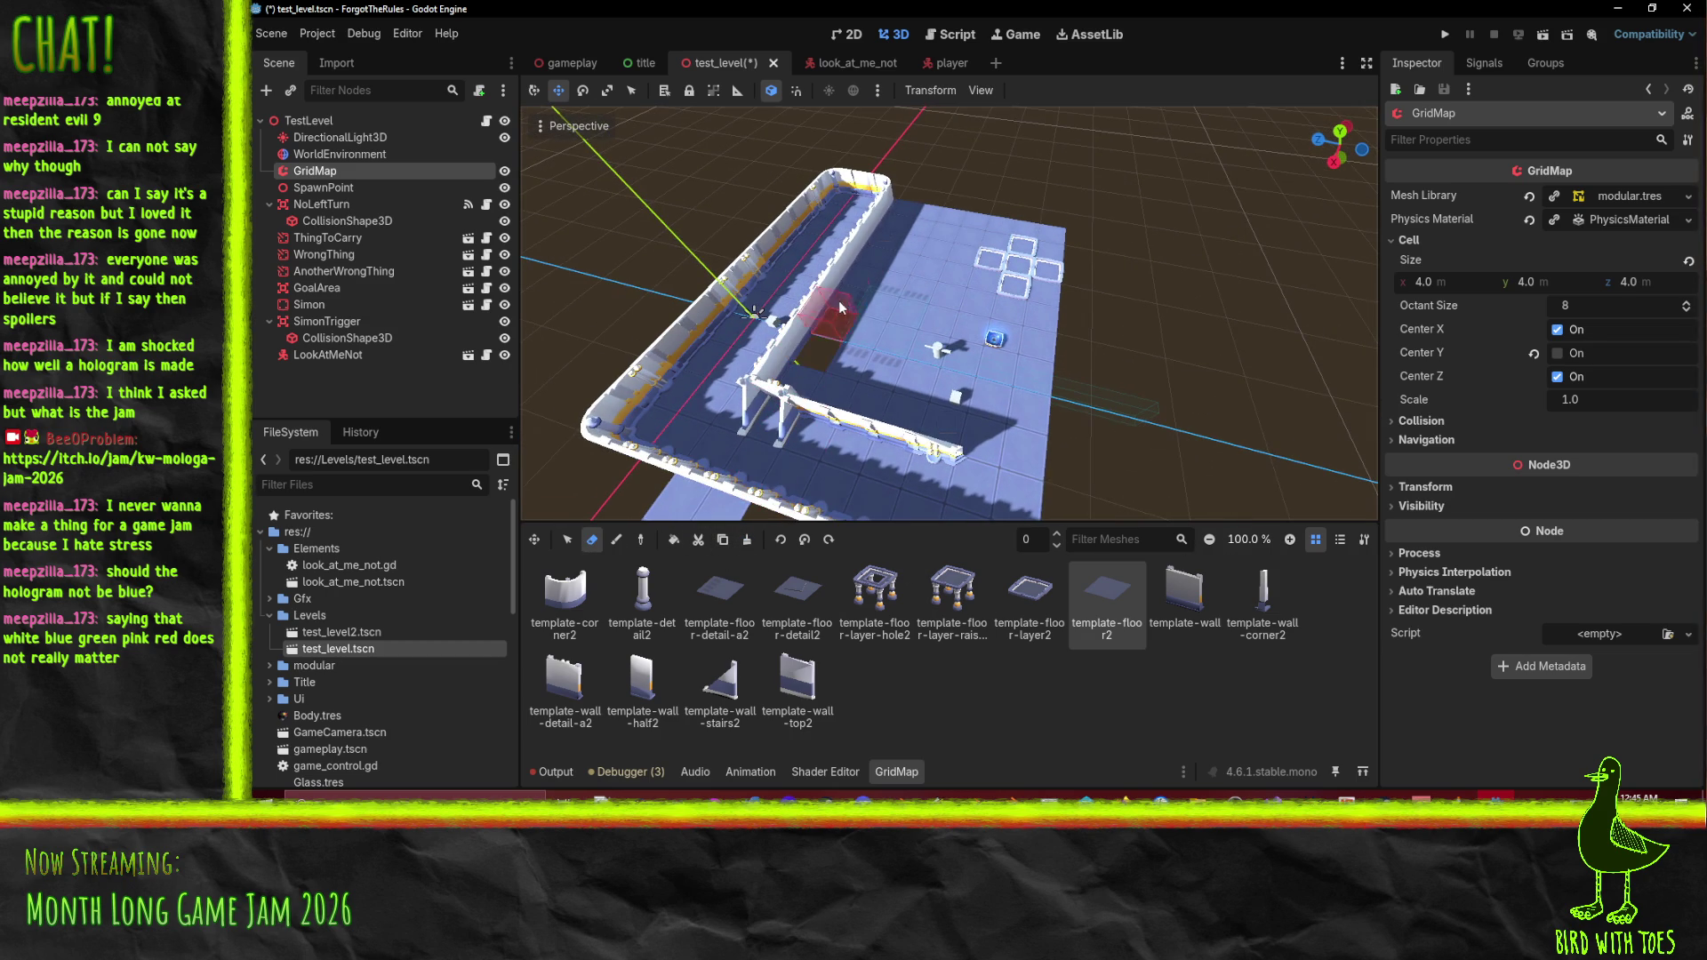
{"action": "left_click", "coordinate": [928, 206]}
{"action": "mouse_move", "coordinate": [917, 433]}
{"action": "left_mouse_down"}
{"action": "mouse_move", "coordinate": [960, 267]}
{"action": "mouse_move", "coordinate": [925, 284]}
{"action": "left_mouse_up"}
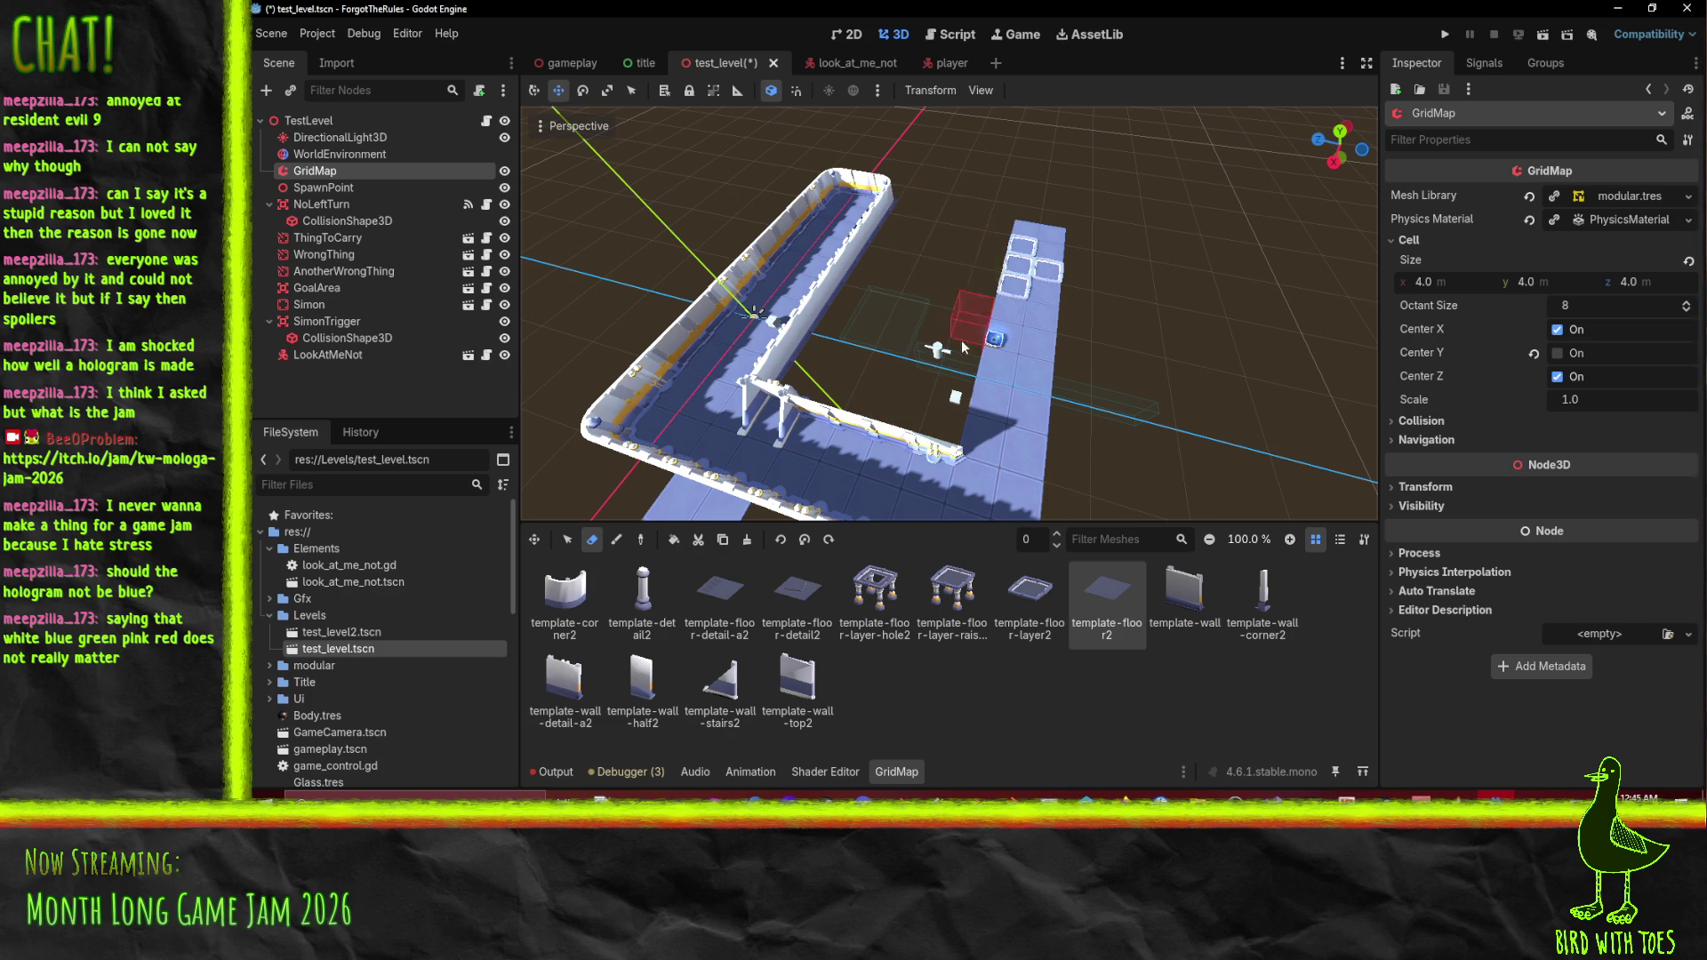
{"action": "scroll", "coordinate": [925, 337], "scroll_direction": "down", "scroll_amount": 5}
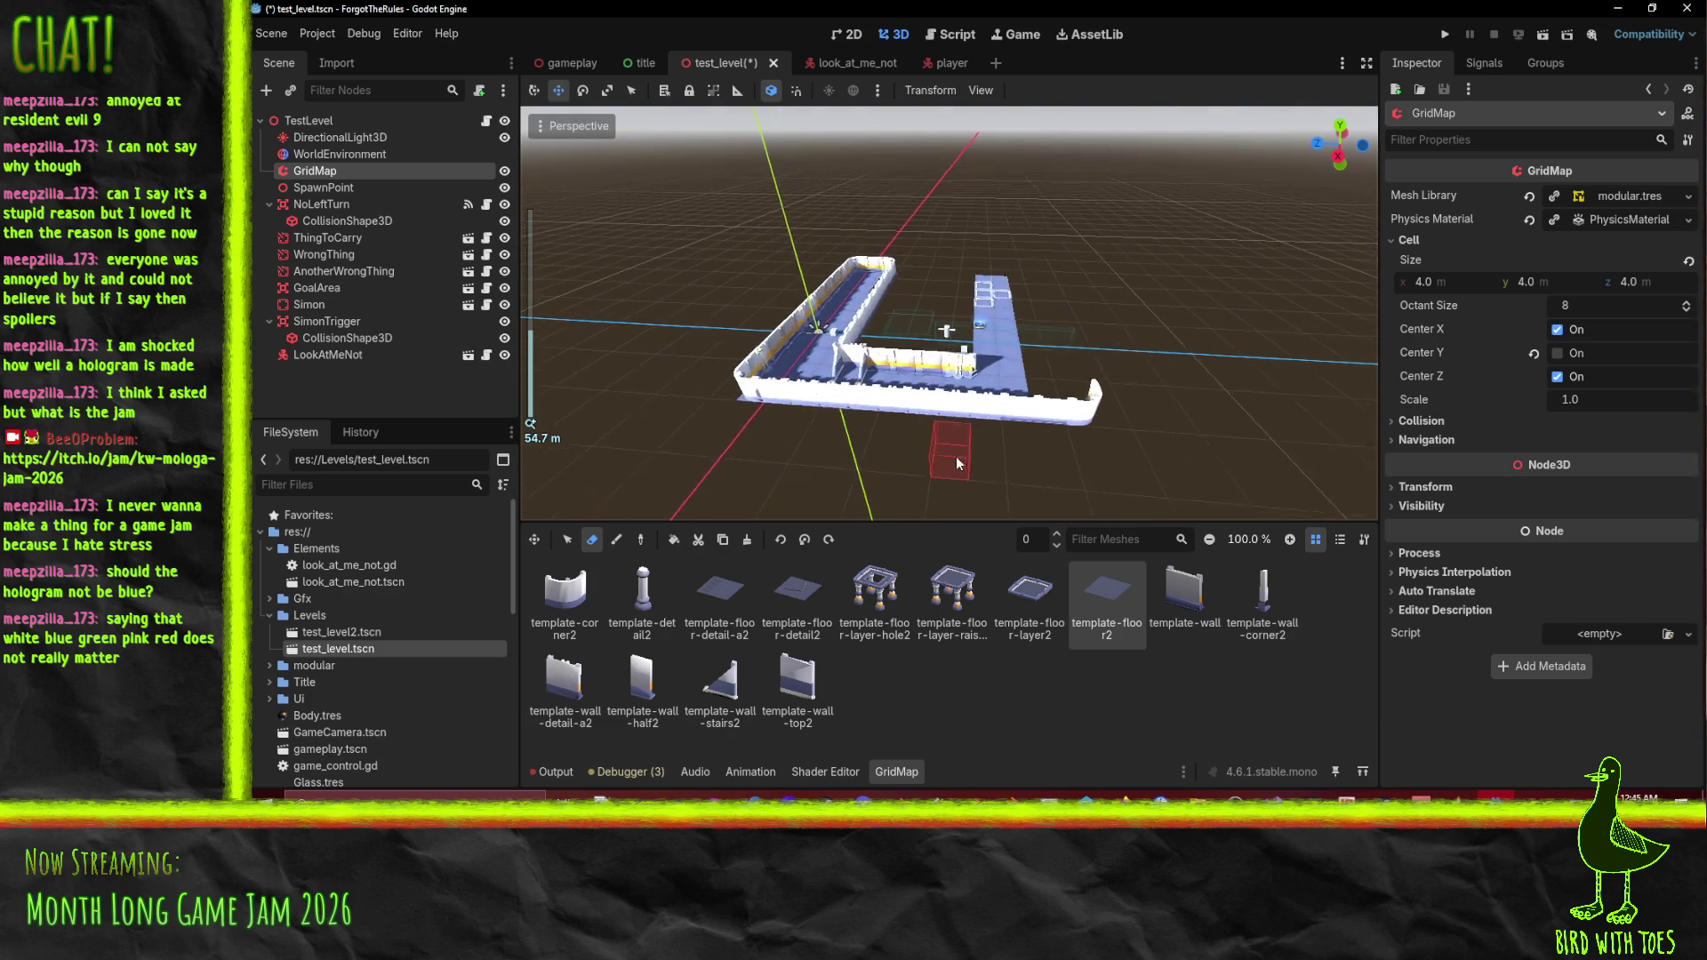
{"action": "mouse_move", "coordinate": [957, 456]}
{"action": "left_mouse_down"}
{"action": "mouse_move", "coordinate": [1049, 491]}
{"action": "mouse_move", "coordinate": [975, 516]}
{"action": "left_mouse_up"}
{"action": "scroll", "coordinate": [934, 374], "scroll_direction": "up", "scroll_amount": 4}
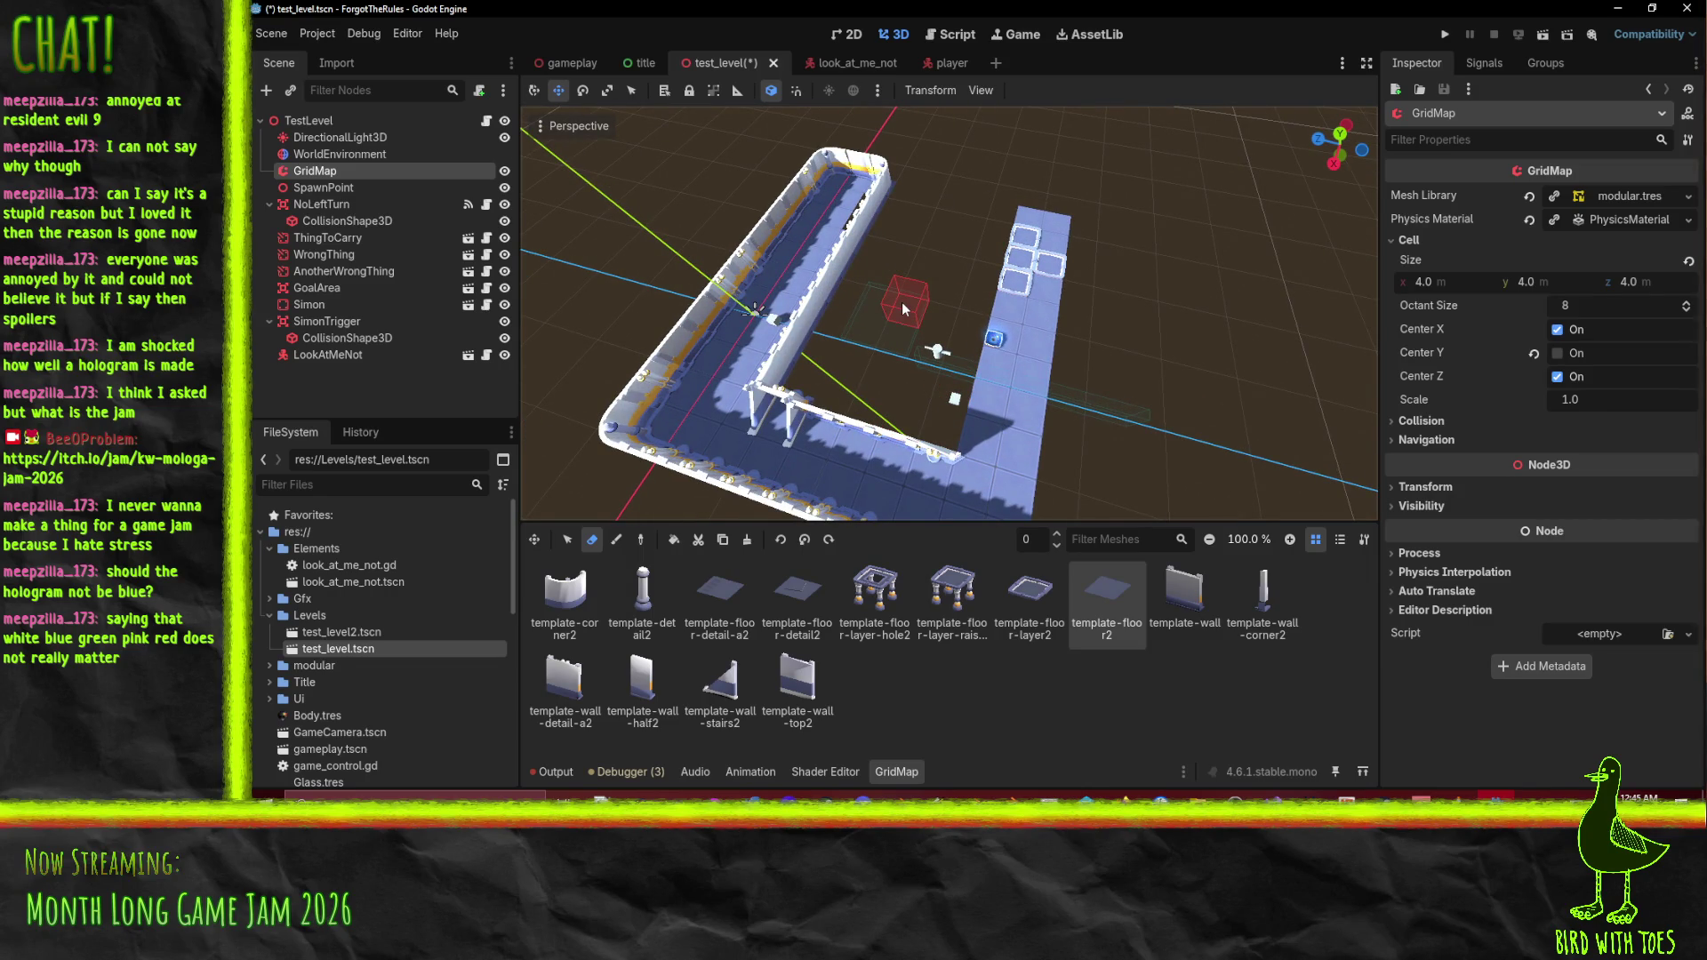
{"action": "mouse_move", "coordinate": [925, 342]}
{"action": "left_mouse_down"}
{"action": "mouse_move", "coordinate": [916, 276]}
{"action": "mouse_move", "coordinate": [932, 266]}
{"action": "mouse_move", "coordinate": [921, 278]}
{"action": "left_mouse_up"}
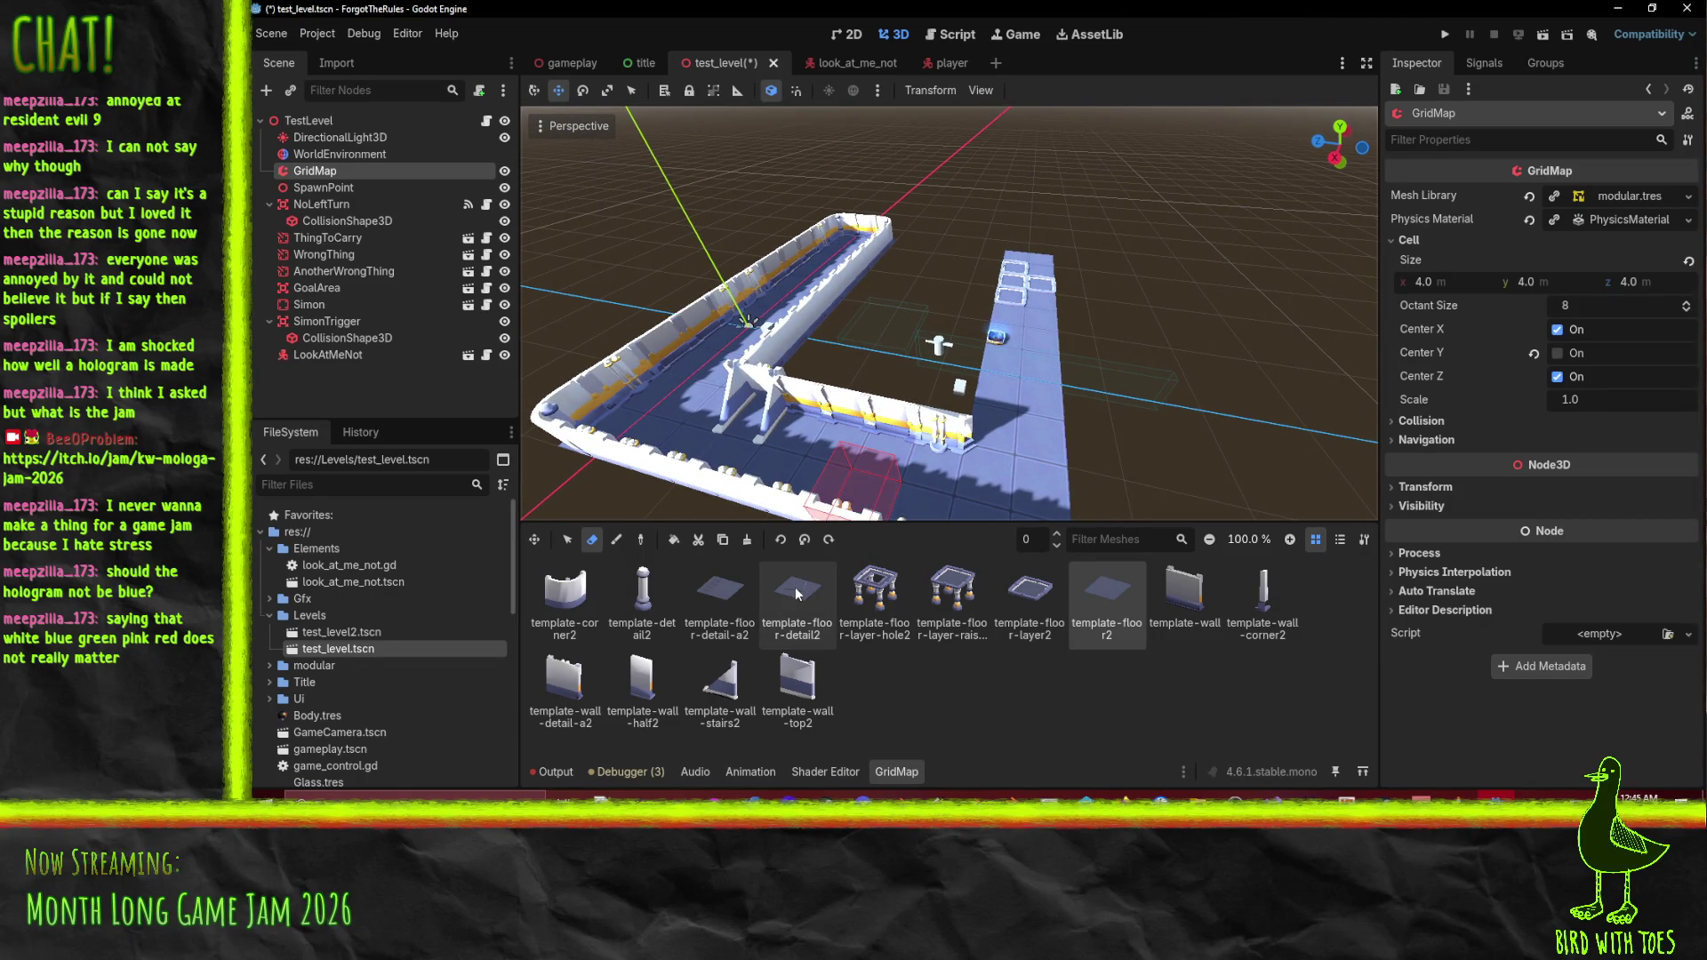
{"action": "mouse_move", "coordinate": [1012, 462]}
{"action": "left_mouse_down"}
{"action": "mouse_move", "coordinate": [1080, 414]}
{"action": "mouse_move", "coordinate": [1250, 363]}
{"action": "mouse_move", "coordinate": [1304, 293]}
{"action": "mouse_move", "coordinate": [1290, 328]}
{"action": "mouse_move", "coordinate": [1225, 370]}
{"action": "mouse_move", "coordinate": [1236, 471]}
{"action": "left_mouse_up"}
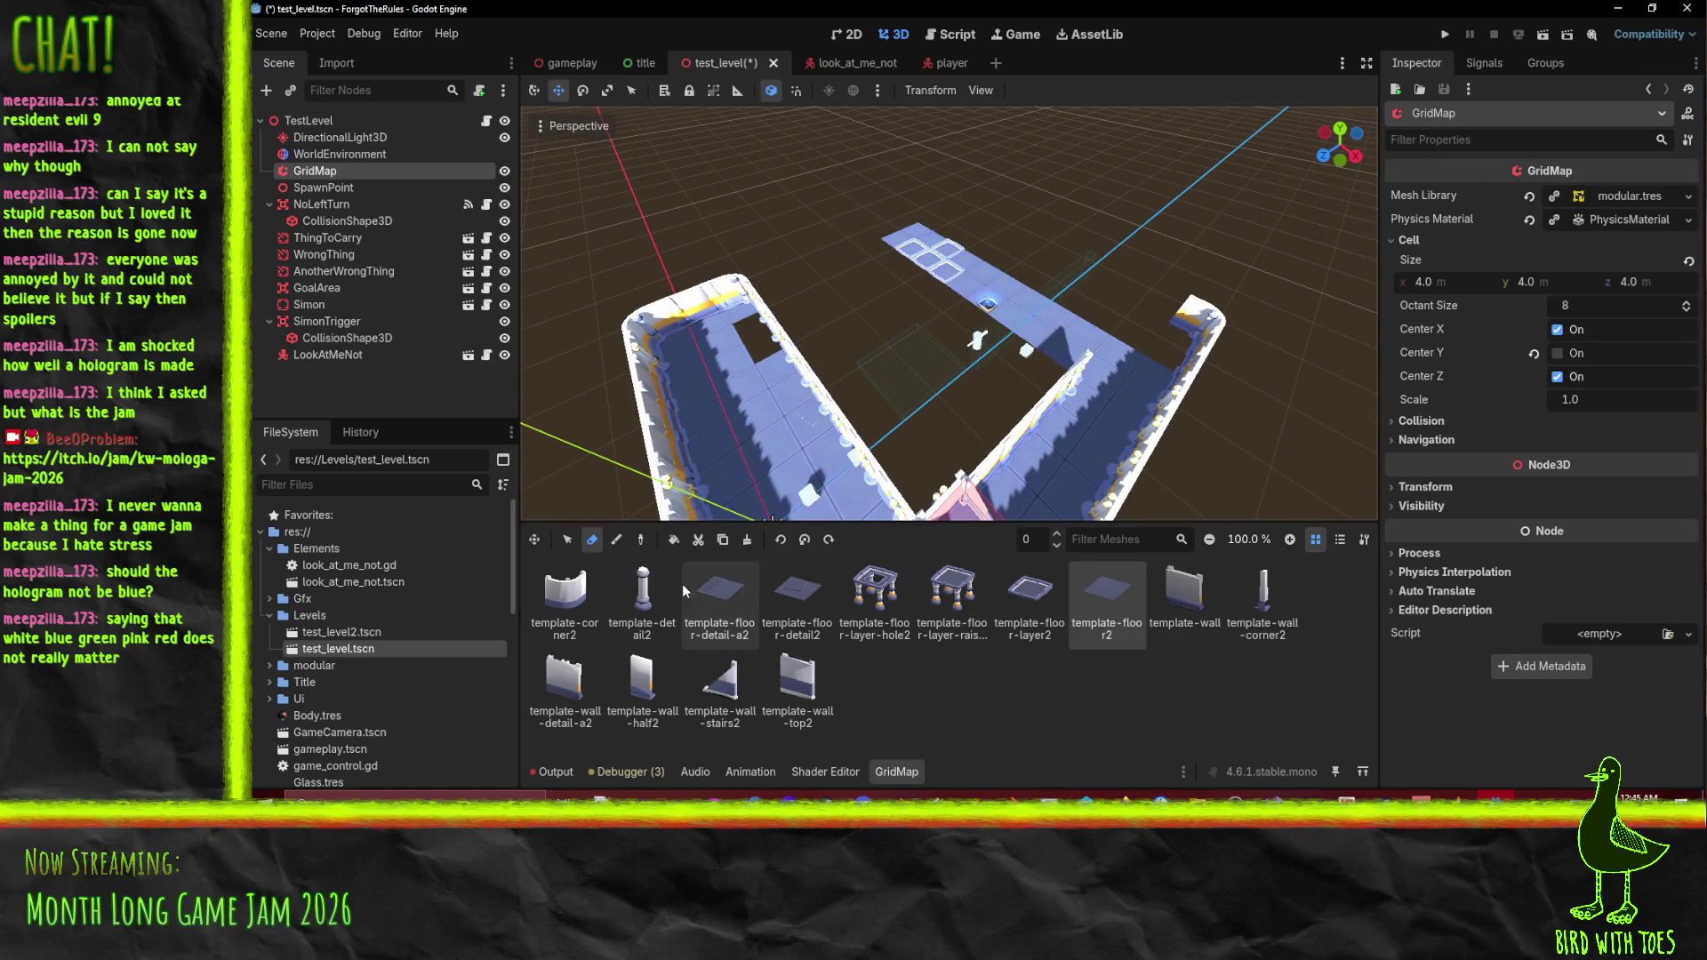
Erase one floor tile from the corridor floor, leaving a hole, then resume painting.
{"action": "left_click", "coordinate": [729, 602]}
{"action": "left_click", "coordinate": [795, 594]}
{"action": "left_click", "coordinate": [761, 332]}
{"action": "key", "text": "e"}
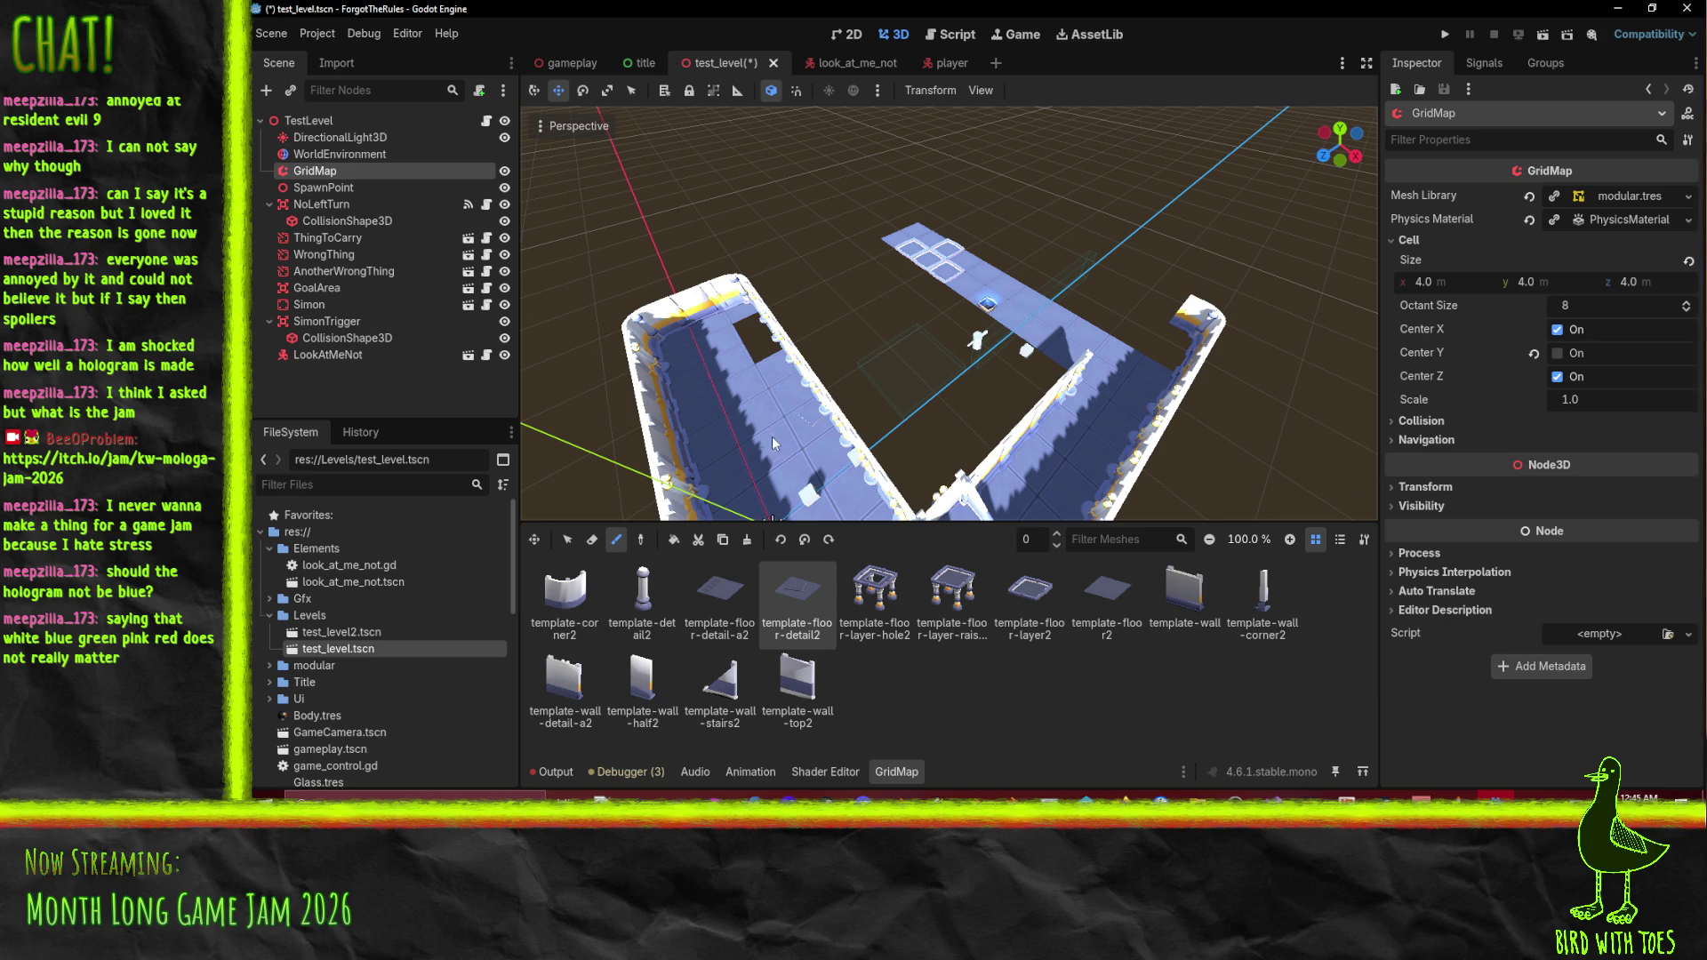
Orbit and zoom in close along the corridor to view the right-hand wall from a higher angle.
{"action": "scroll", "coordinate": [756, 484], "scroll_direction": "down", "scroll_amount": 5}
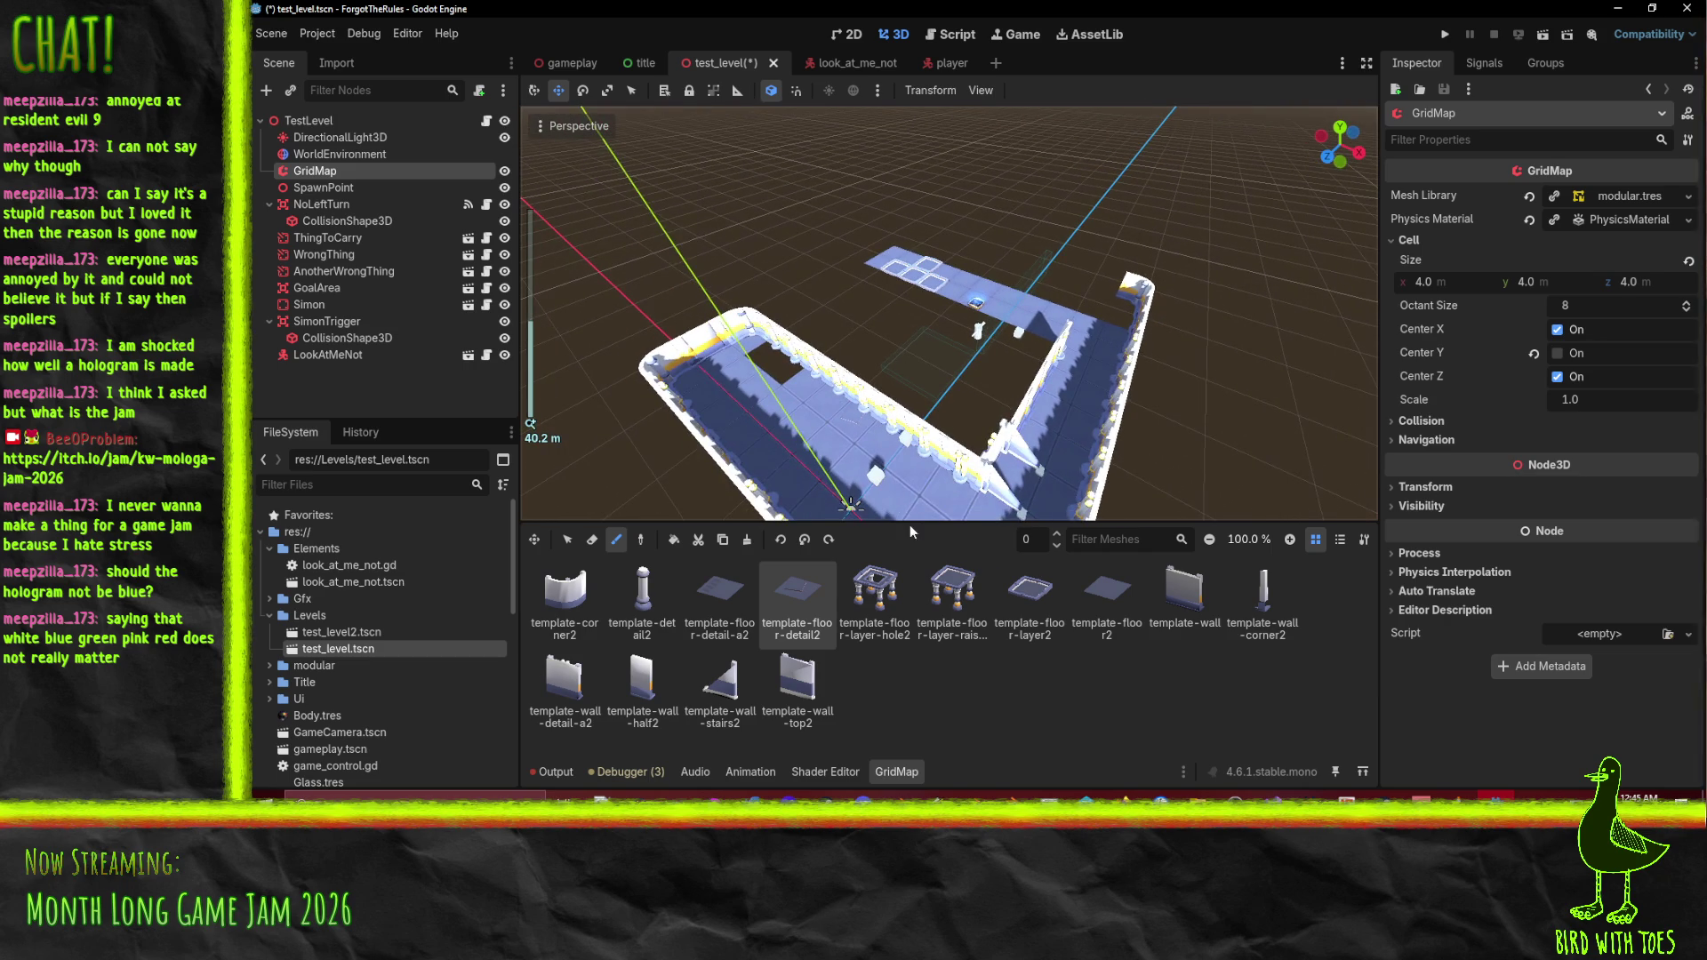
{"action": "mouse_move", "coordinate": [916, 517]}
{"action": "left_mouse_down"}
{"action": "mouse_move", "coordinate": [697, 466]}
{"action": "mouse_move", "coordinate": [799, 389]}
{"action": "left_mouse_up"}
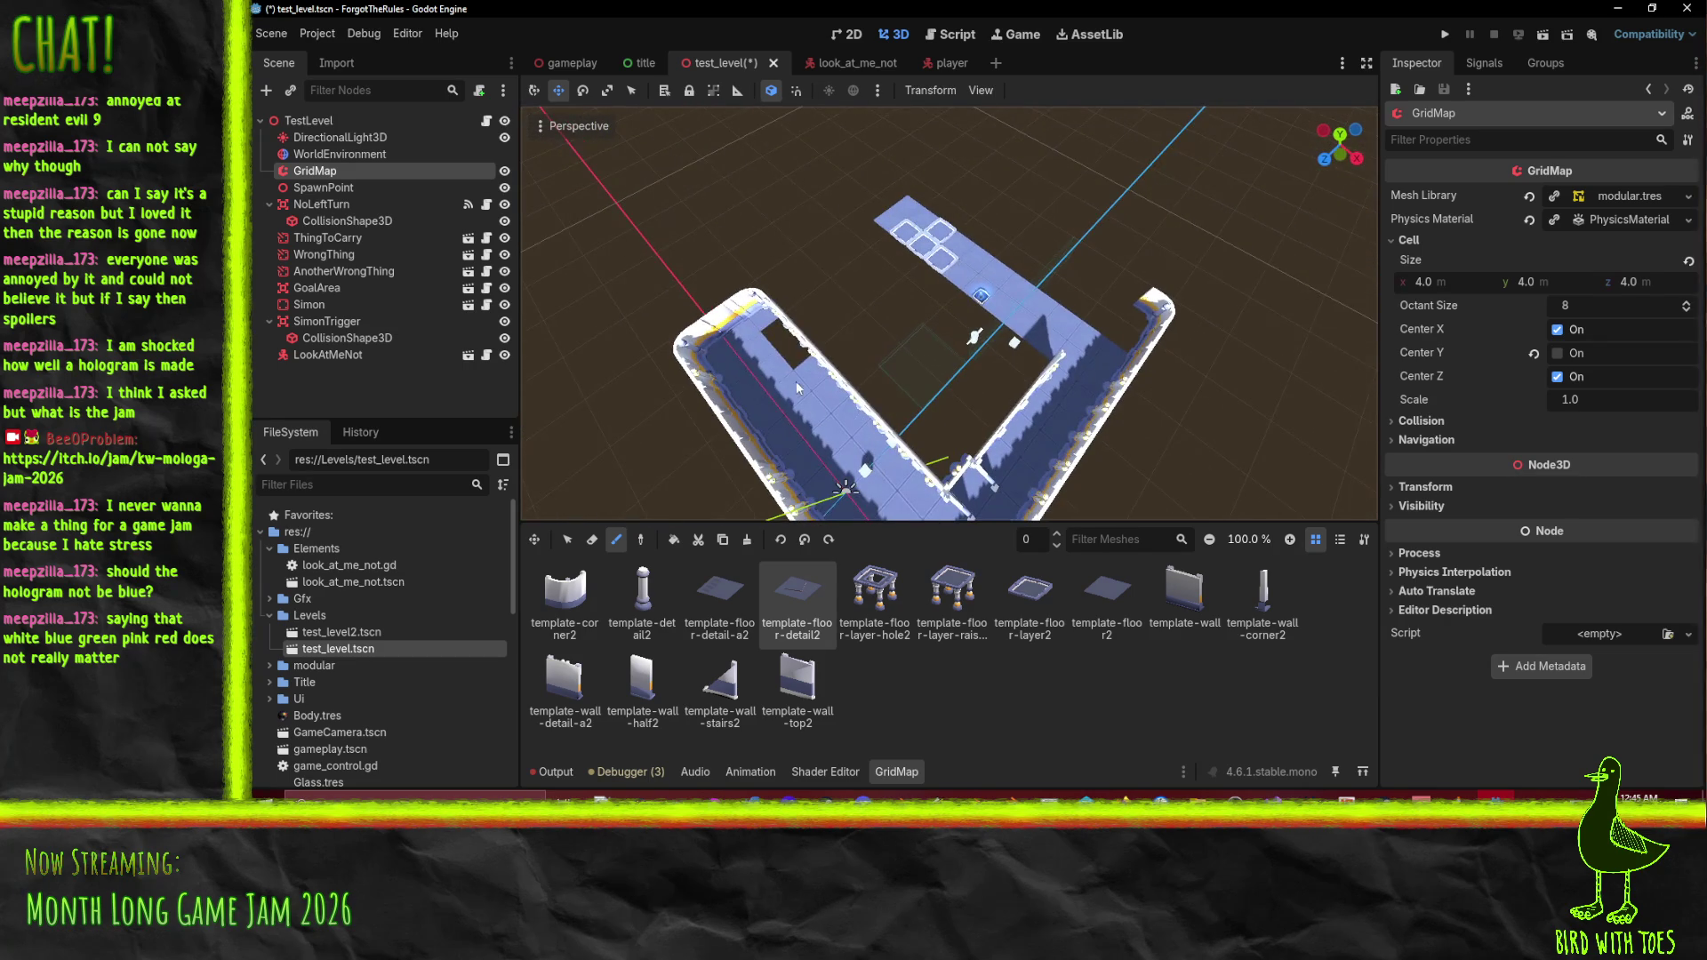
{"action": "left_click", "coordinate": [1107, 591]}
{"action": "mouse_move", "coordinate": [824, 385]}
{"action": "left_mouse_down"}
{"action": "mouse_move", "coordinate": [904, 402]}
{"action": "mouse_move", "coordinate": [881, 401]}
{"action": "left_mouse_up"}
{"action": "scroll", "coordinate": [882, 401], "scroll_direction": "down", "scroll_amount": 2}
{"action": "key", "text": "r"}
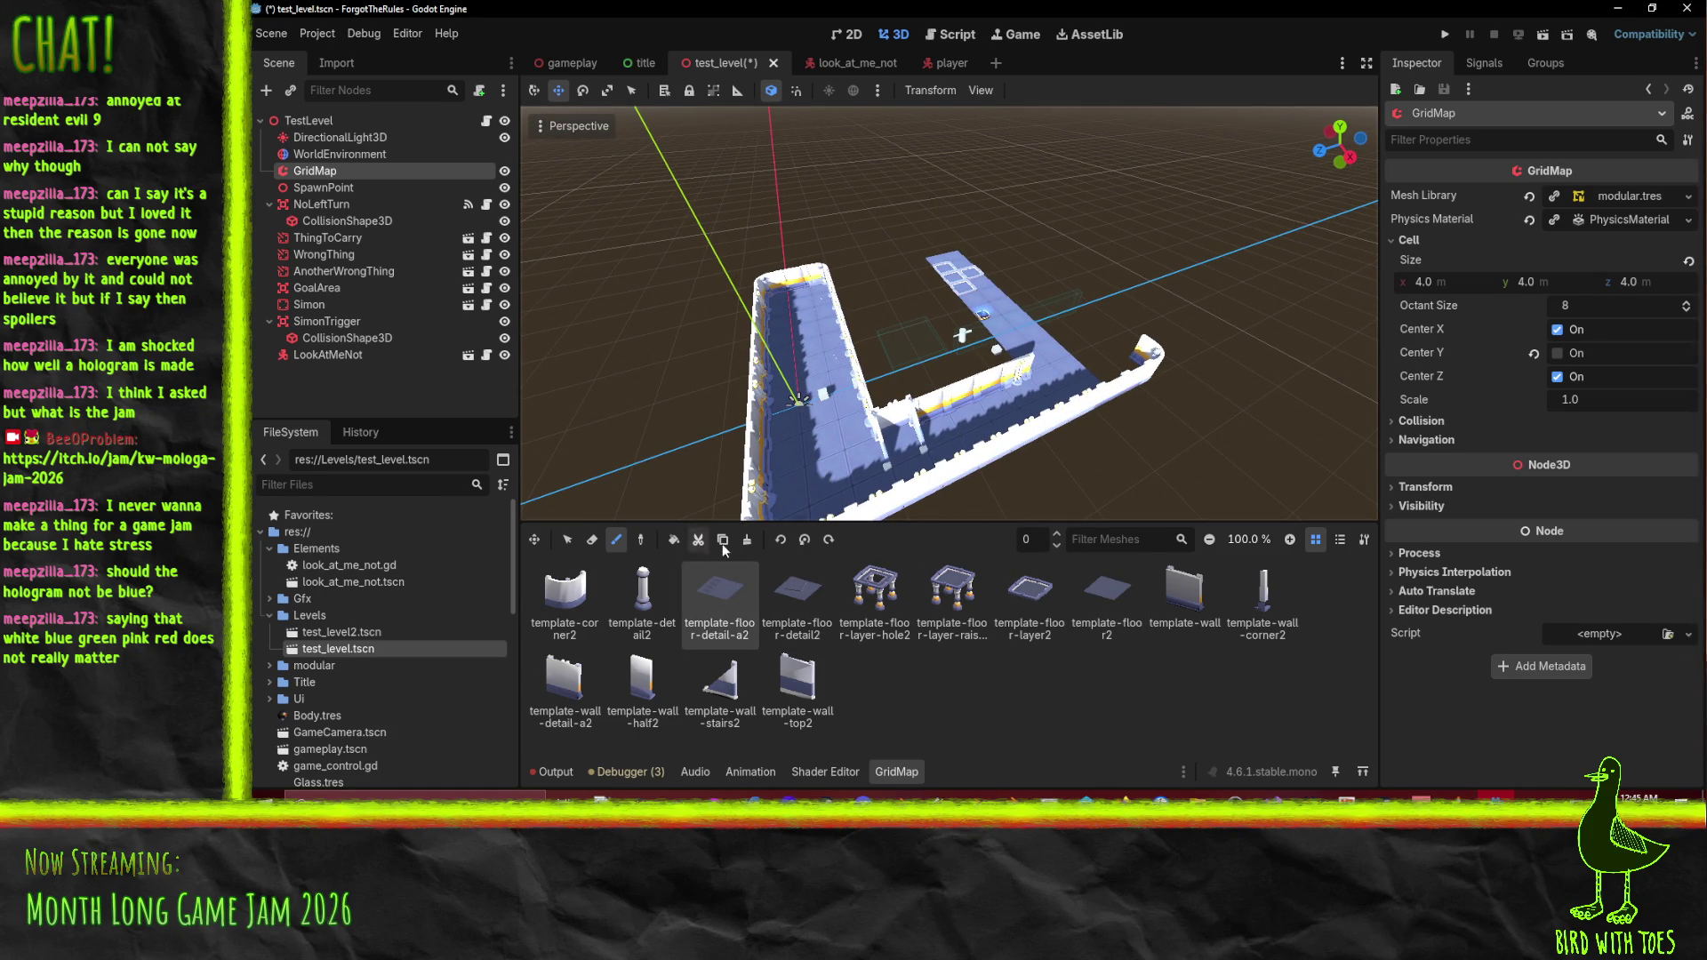
{"action": "mouse_move", "coordinate": [864, 469]}
{"action": "left_mouse_down"}
{"action": "mouse_move", "coordinate": [1065, 440]}
{"action": "mouse_move", "coordinate": [1092, 418]}
{"action": "mouse_move", "coordinate": [1064, 449]}
{"action": "left_mouse_up"}
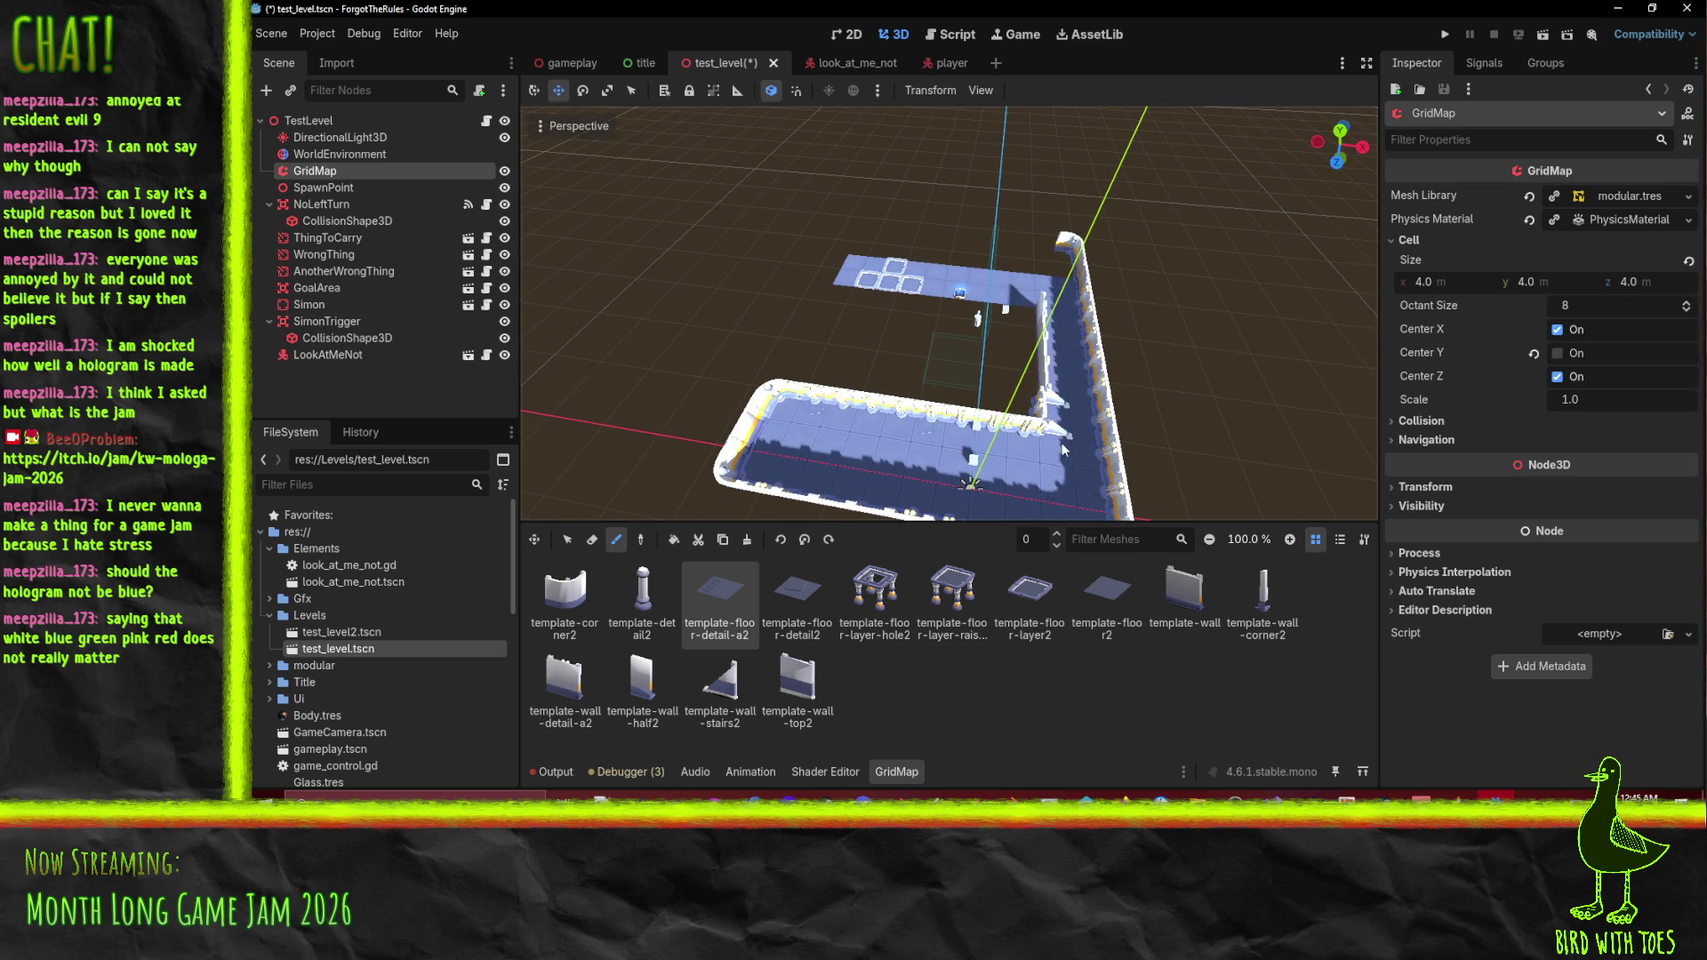
{"action": "scroll", "coordinate": [1019, 480], "scroll_direction": "up", "scroll_amount": 3}
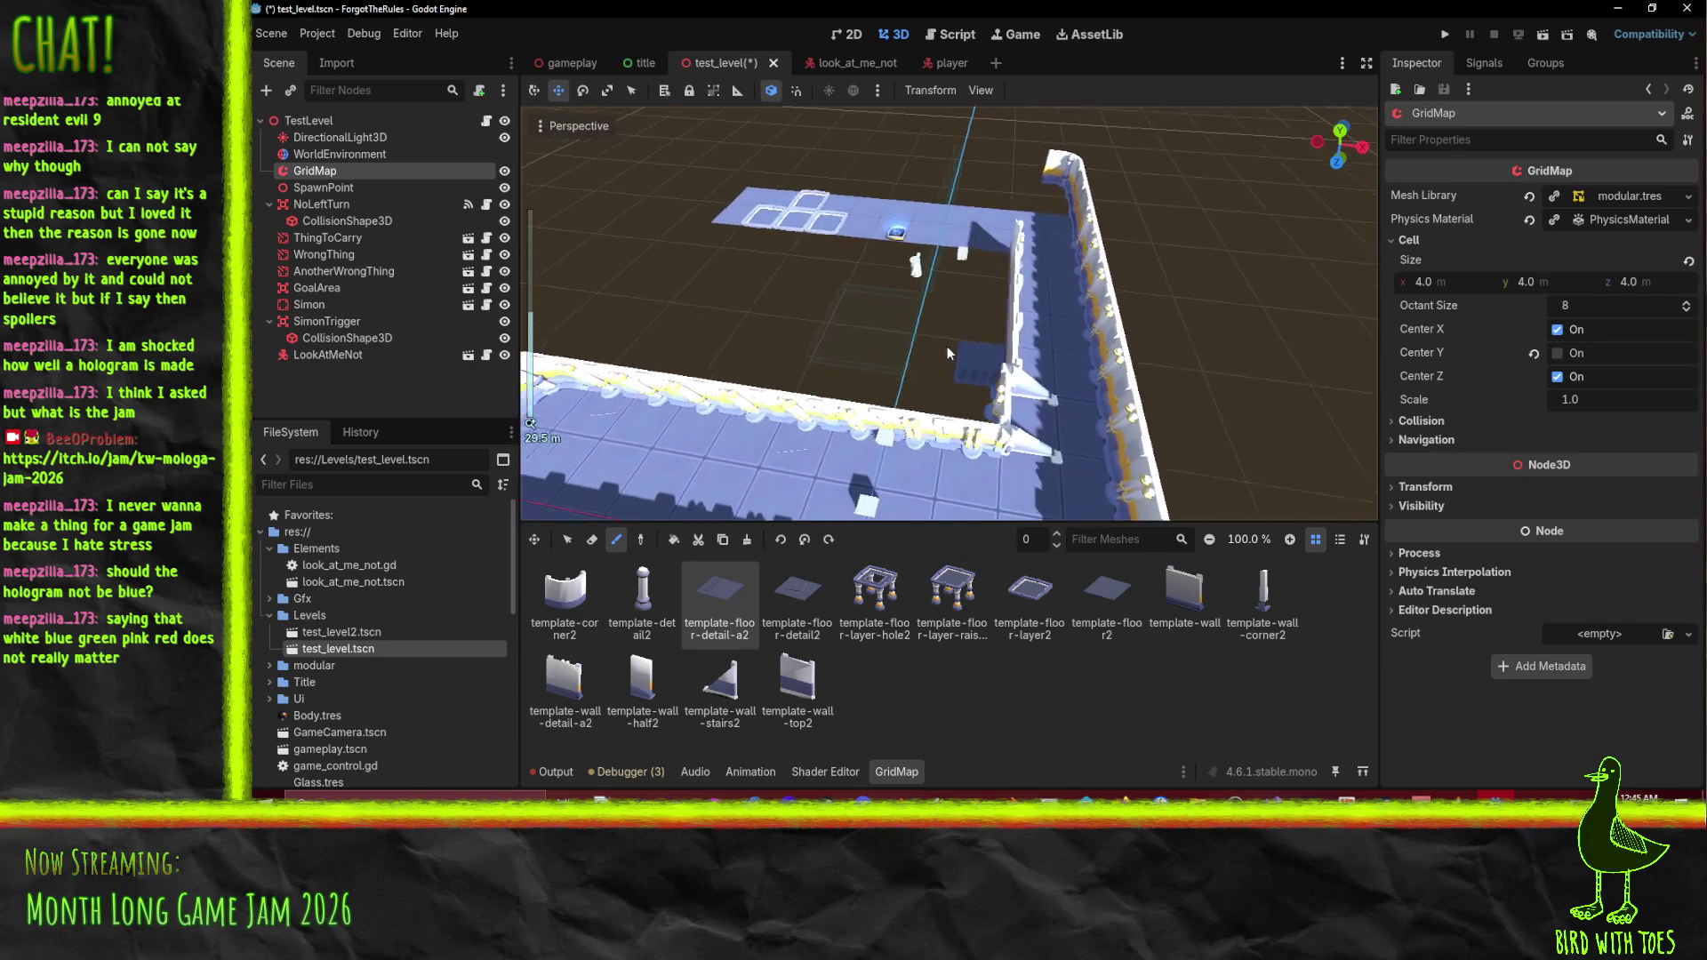
{"action": "left_click_drag", "start_coordinate": [948, 351], "coordinate": [920, 382]}
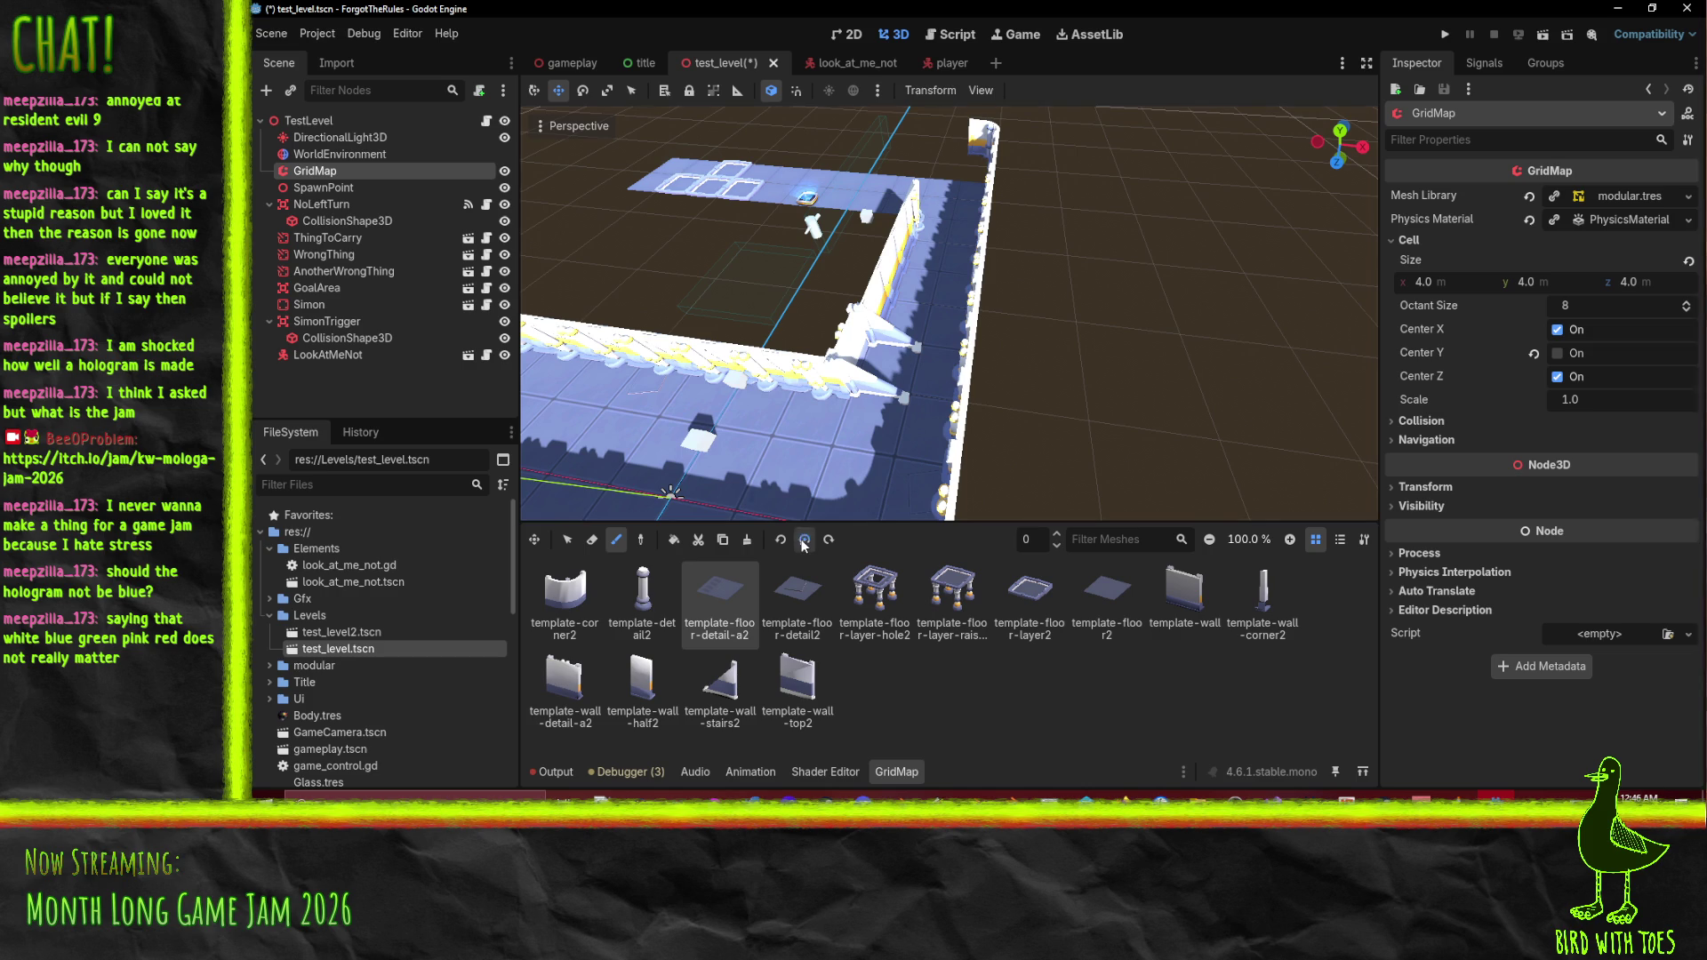
{"action": "mouse_move", "coordinate": [928, 440]}
{"action": "left_mouse_down"}
{"action": "mouse_move", "coordinate": [1077, 476]}
{"action": "mouse_move", "coordinate": [1069, 446]}
{"action": "mouse_move", "coordinate": [1105, 459]}
{"action": "mouse_move", "coordinate": [1051, 408]}
{"action": "mouse_move", "coordinate": [889, 400]}
{"action": "mouse_move", "coordinate": [766, 415]}
{"action": "mouse_move", "coordinate": [783, 481]}
{"action": "left_mouse_up"}
{"action": "scroll", "coordinate": [864, 454], "scroll_direction": "up", "scroll_amount": 2}
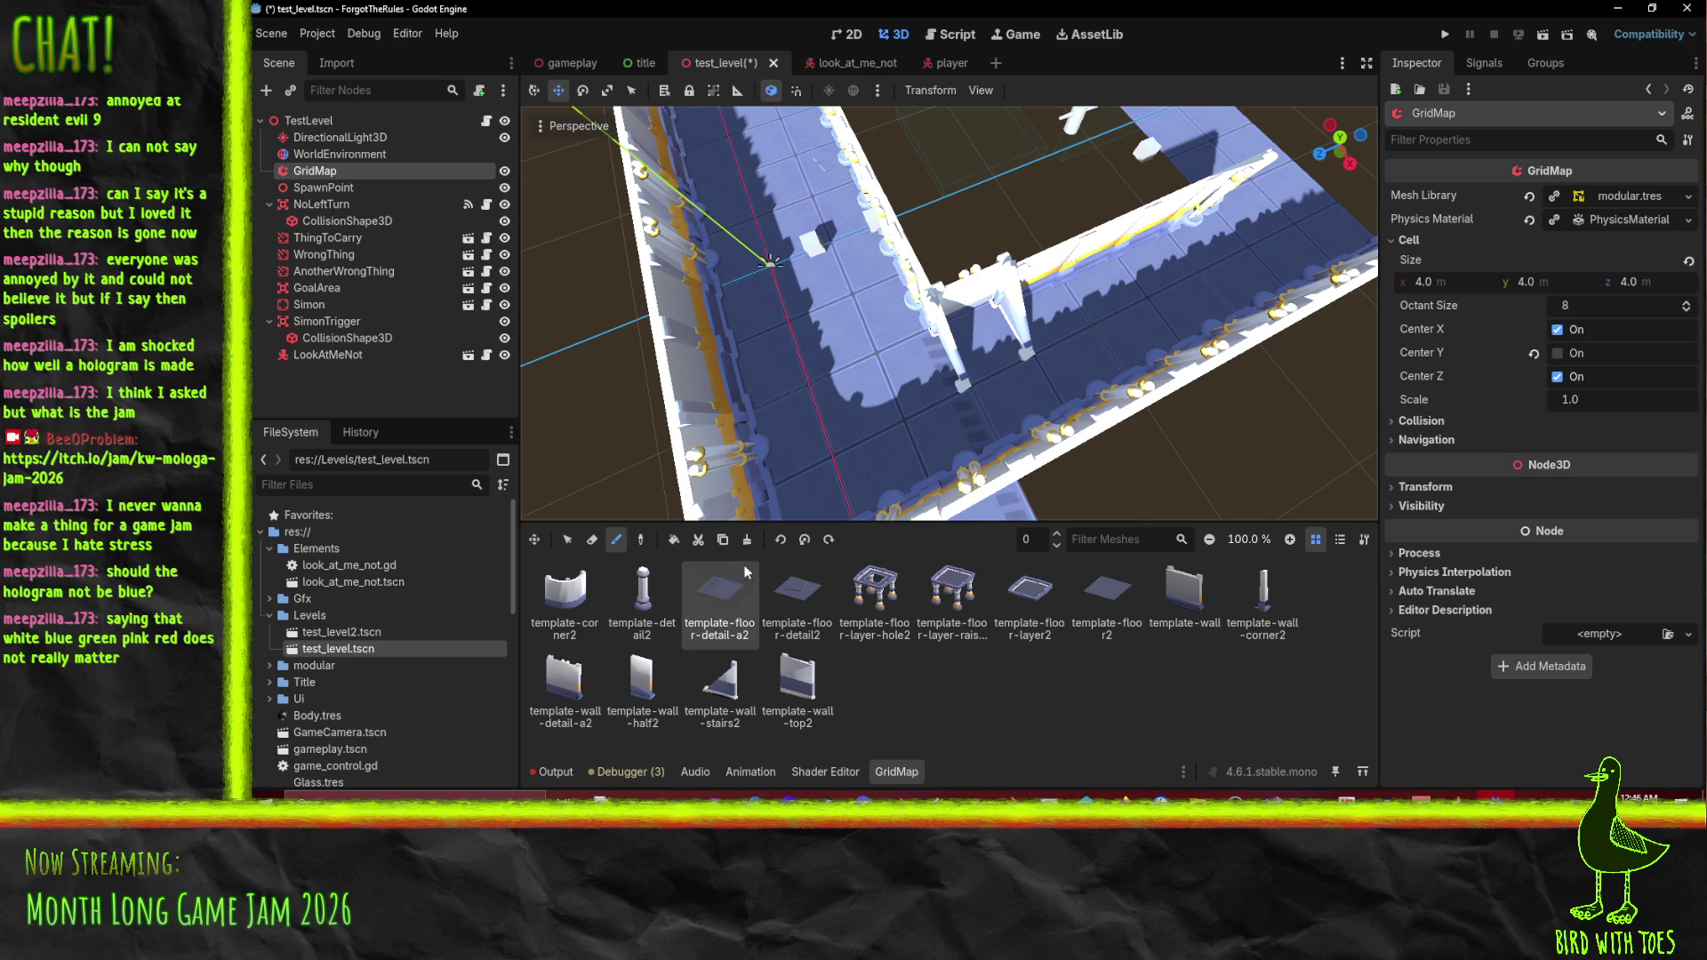
{"action": "mouse_move", "coordinate": [1080, 365]}
{"action": "left_mouse_down"}
{"action": "mouse_move", "coordinate": [1026, 397]}
{"action": "mouse_move", "coordinate": [948, 372]}
{"action": "left_mouse_up"}
{"action": "scroll", "coordinate": [1023, 399], "scroll_direction": "up", "scroll_amount": 3}
{"action": "mouse_move", "coordinate": [859, 427]}
{"action": "left_mouse_down"}
{"action": "mouse_move", "coordinate": [1067, 379]}
{"action": "mouse_move", "coordinate": [822, 355]}
{"action": "mouse_move", "coordinate": [1010, 340]}
{"action": "mouse_move", "coordinate": [1143, 301]}
{"action": "mouse_move", "coordinate": [1108, 293]}
{"action": "mouse_move", "coordinate": [1049, 338]}
{"action": "left_mouse_up"}
Rotate the template-floor2 tile and paint plain floor cells between the wall and the strip.
{"action": "left_click", "coordinate": [804, 546]}
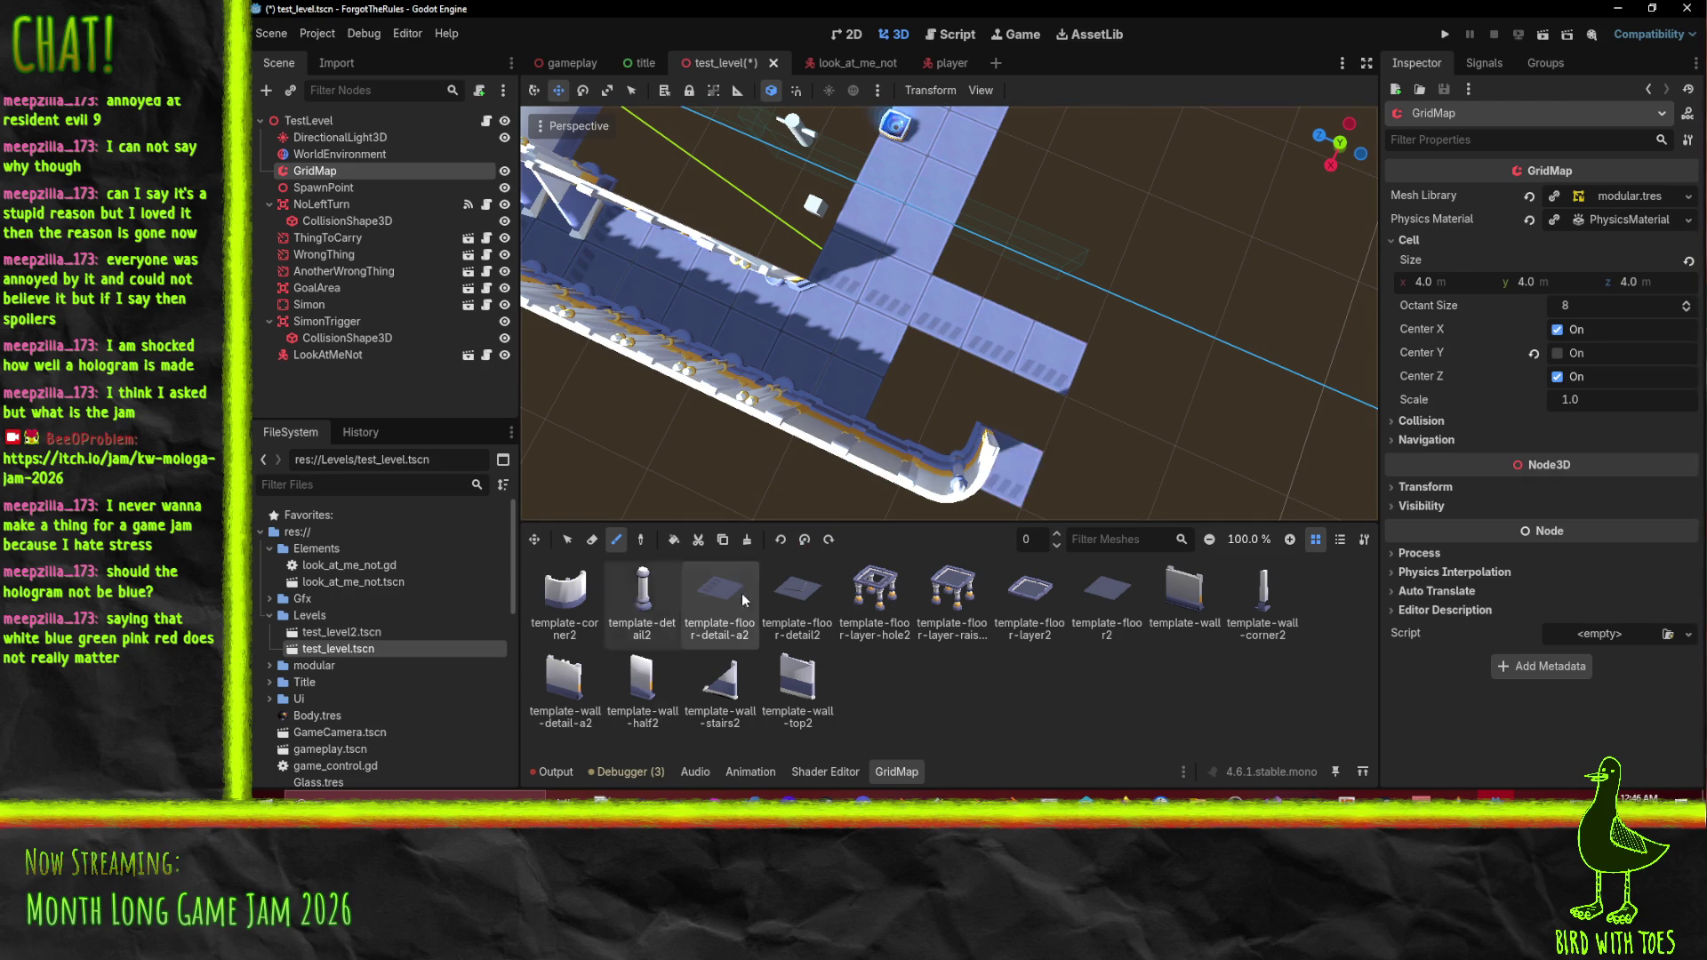
{"action": "left_click", "coordinate": [1122, 604]}
{"action": "left_click_drag", "start_coordinate": [898, 411], "coordinate": [958, 431]}
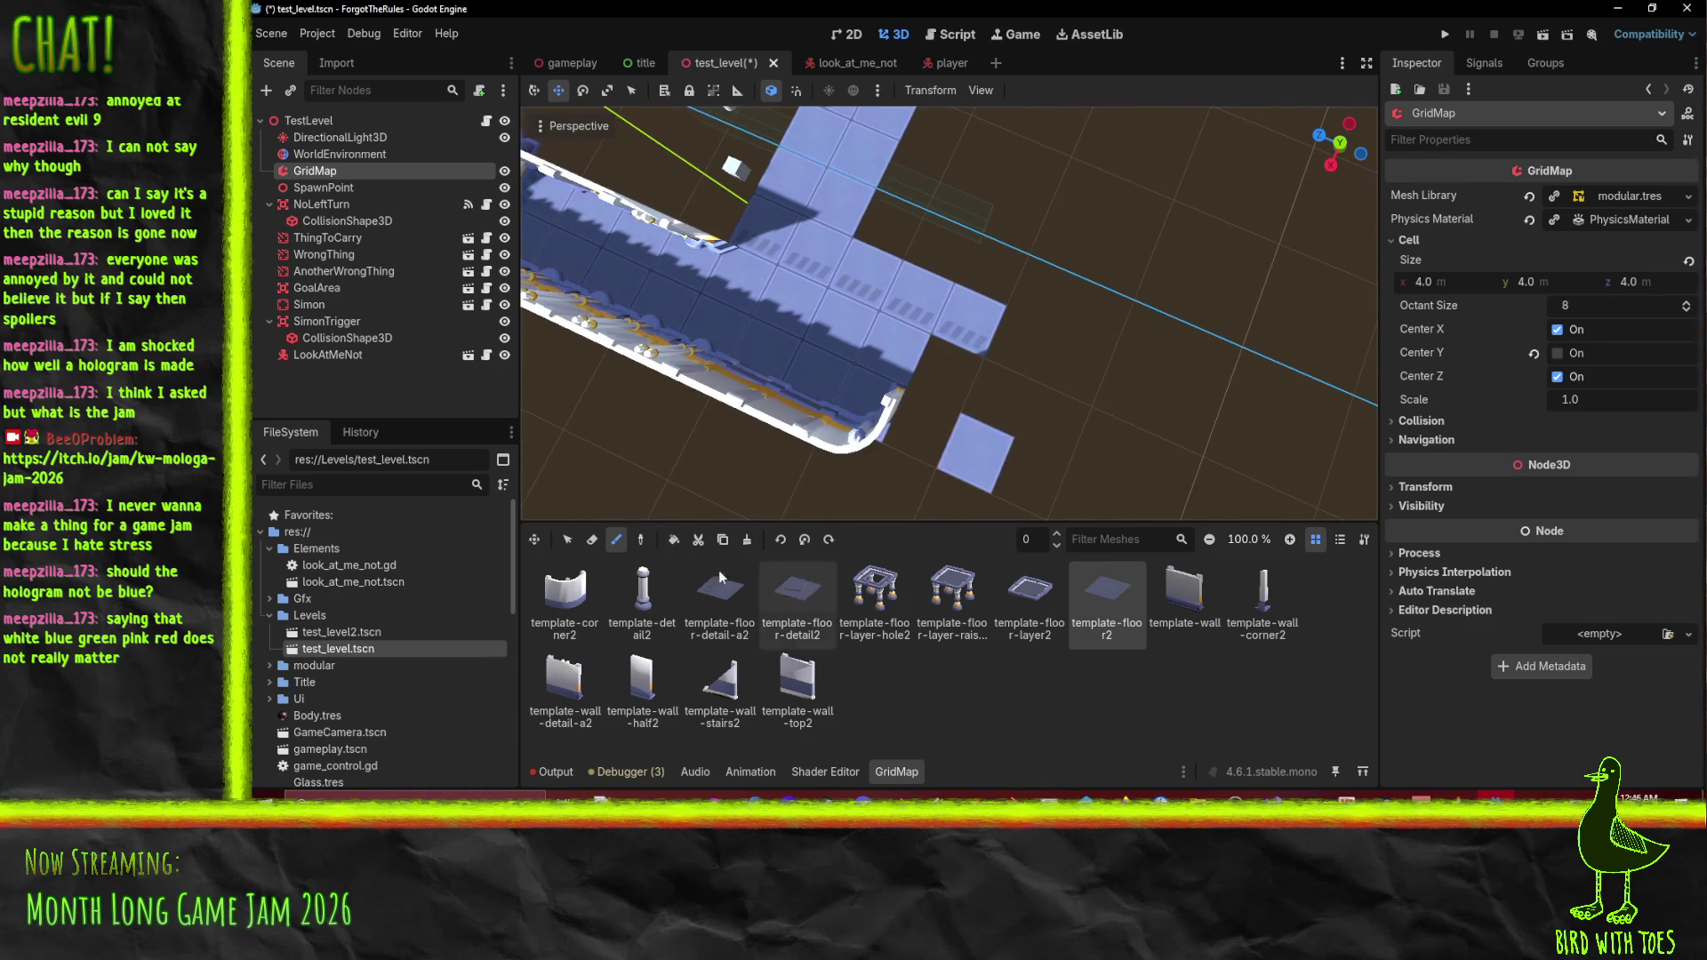
{"action": "left_click", "coordinate": [569, 685]}
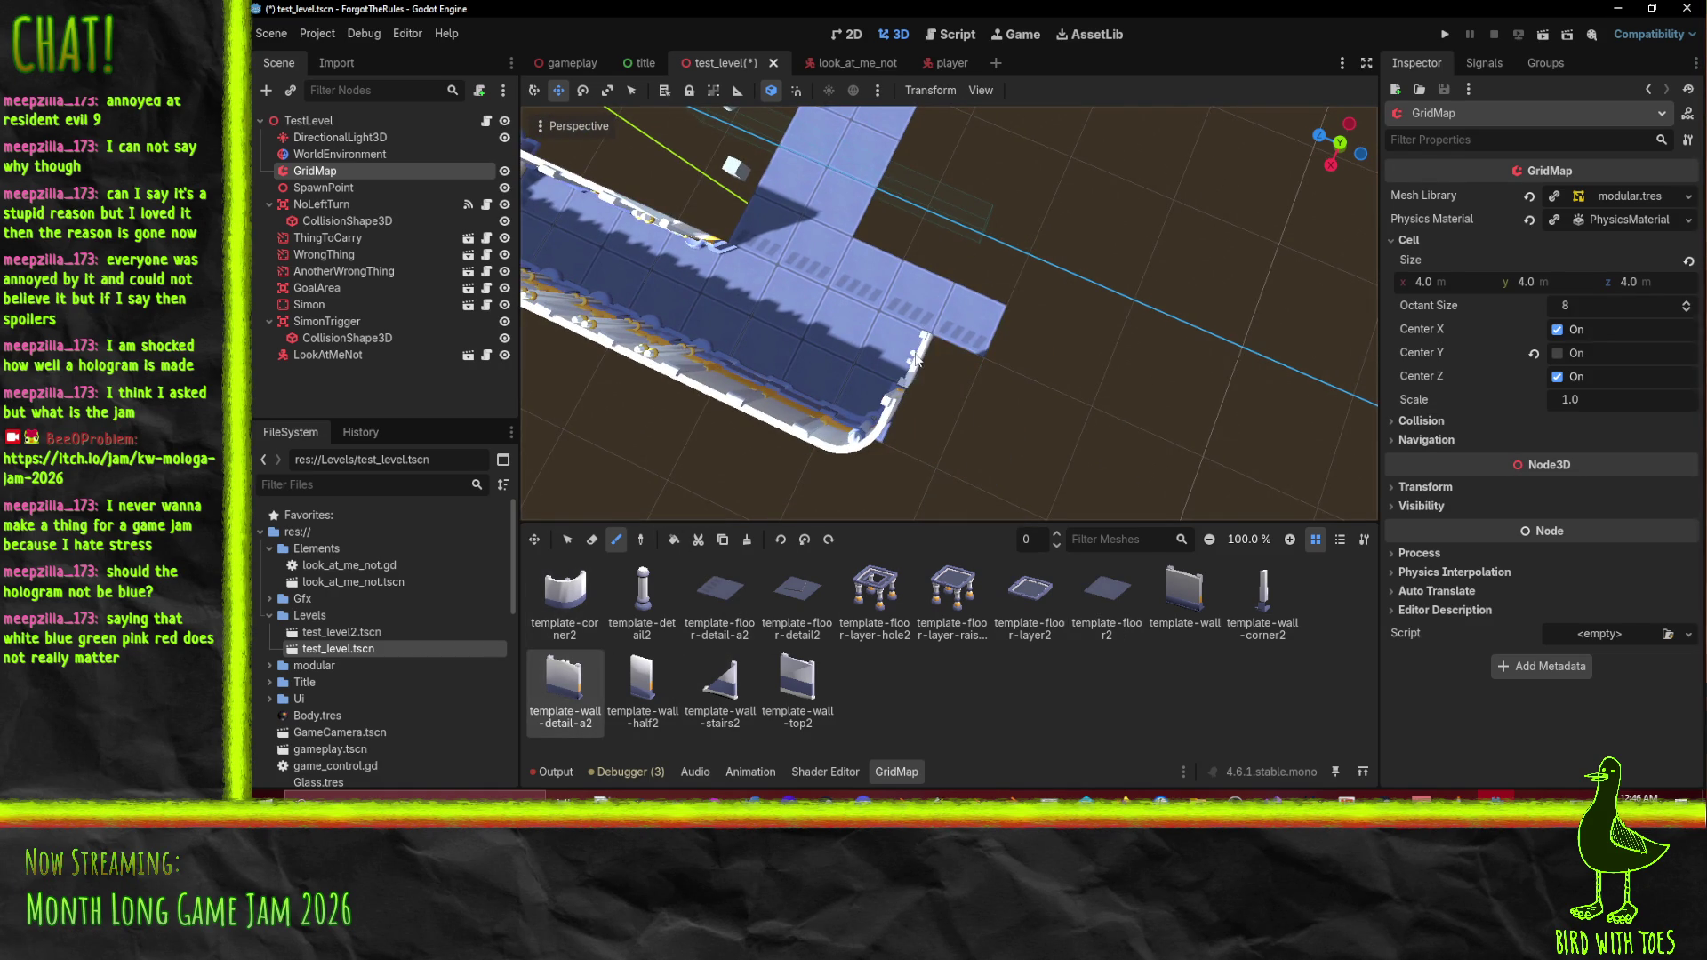
Paint template-wall pieces along the new floor strip's edges, undoing the misplaced ones.
{"action": "left_click", "coordinate": [1185, 594]}
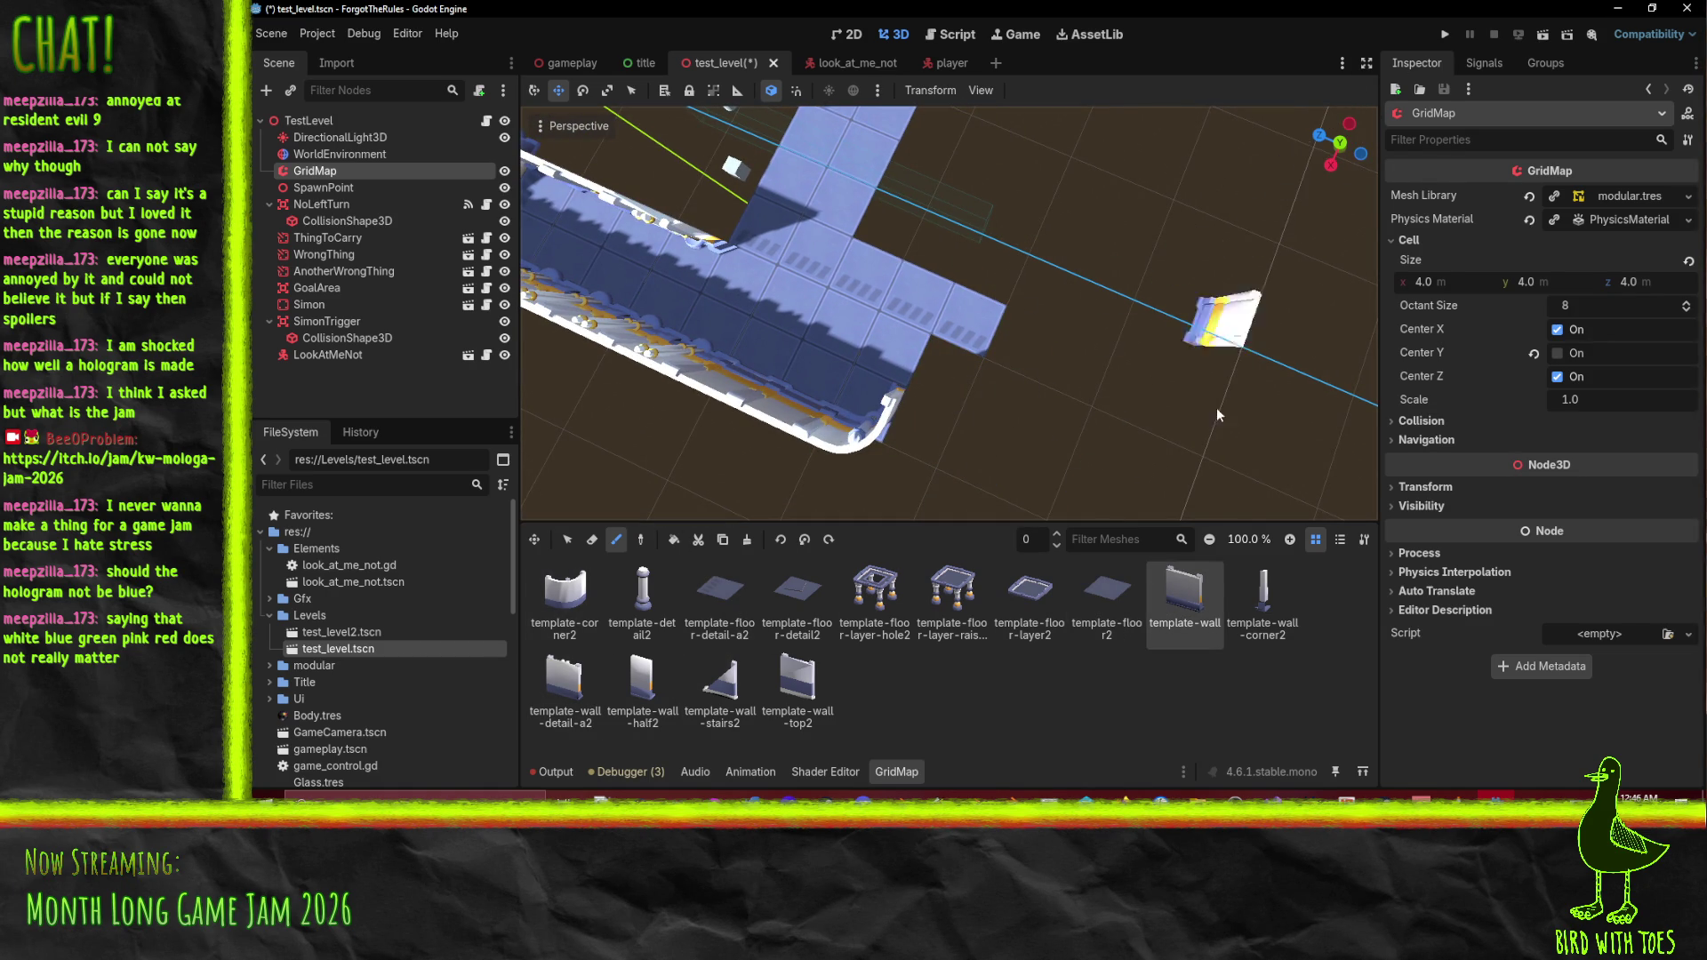
{"action": "left_click_drag", "start_coordinate": [939, 338], "coordinate": [998, 195]}
{"action": "key", "text": "ctrl+z"}
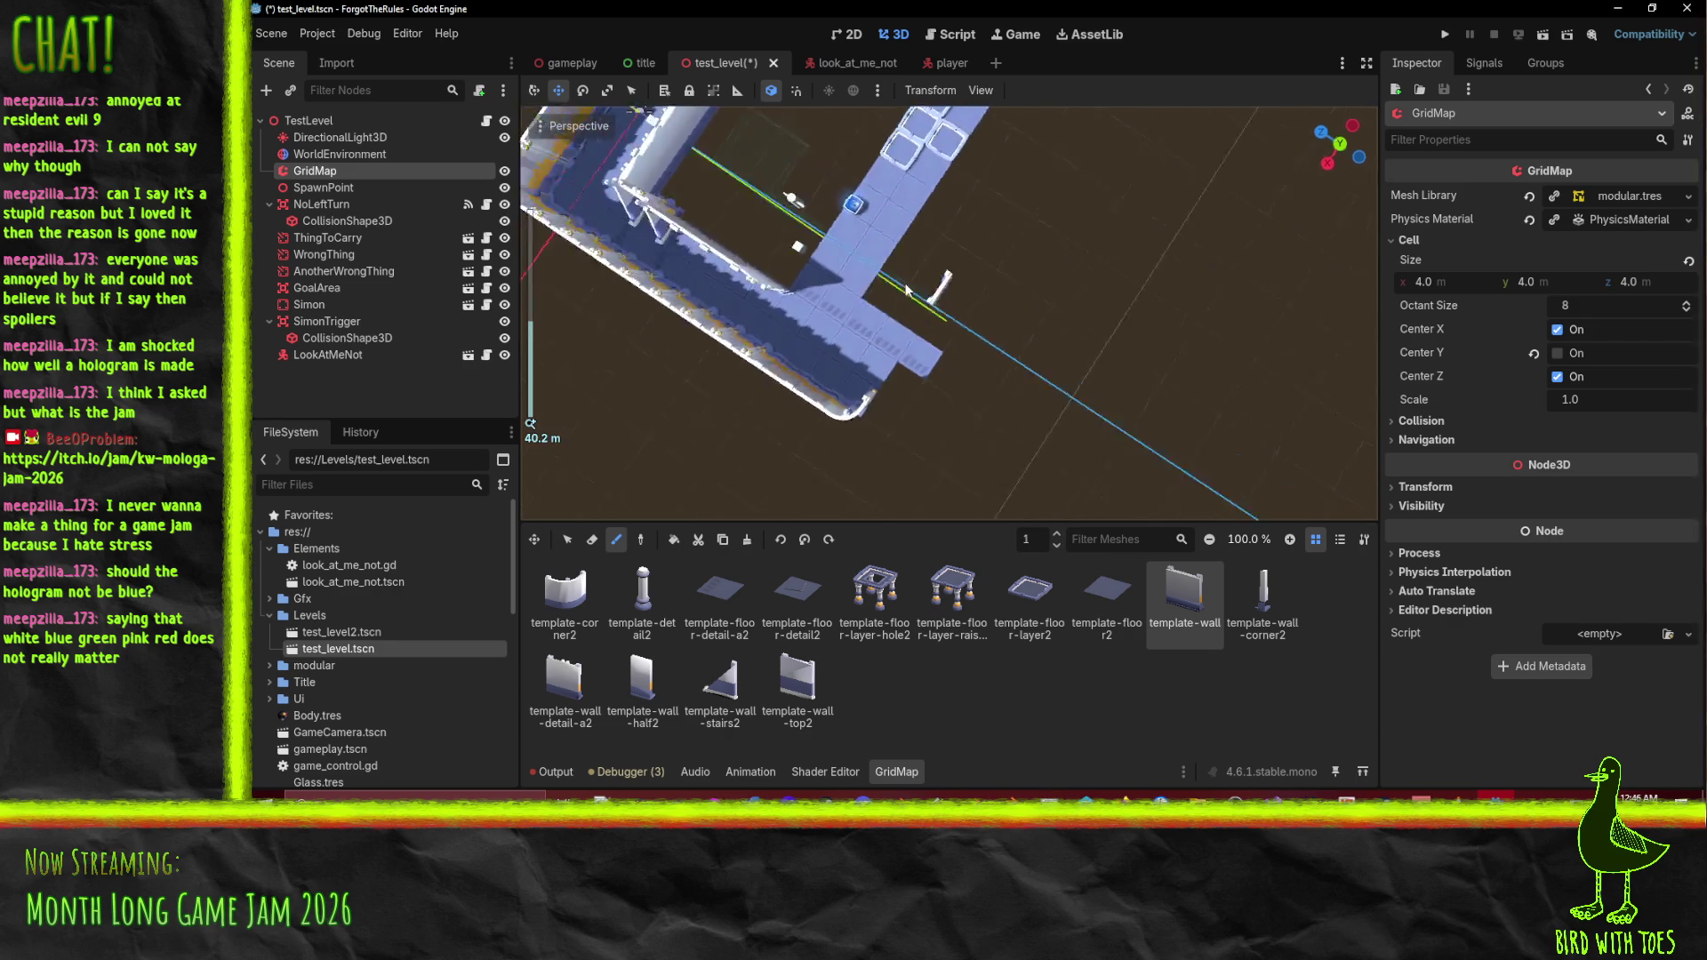
{"action": "left_click_drag", "start_coordinate": [867, 293], "coordinate": [1004, 291]}
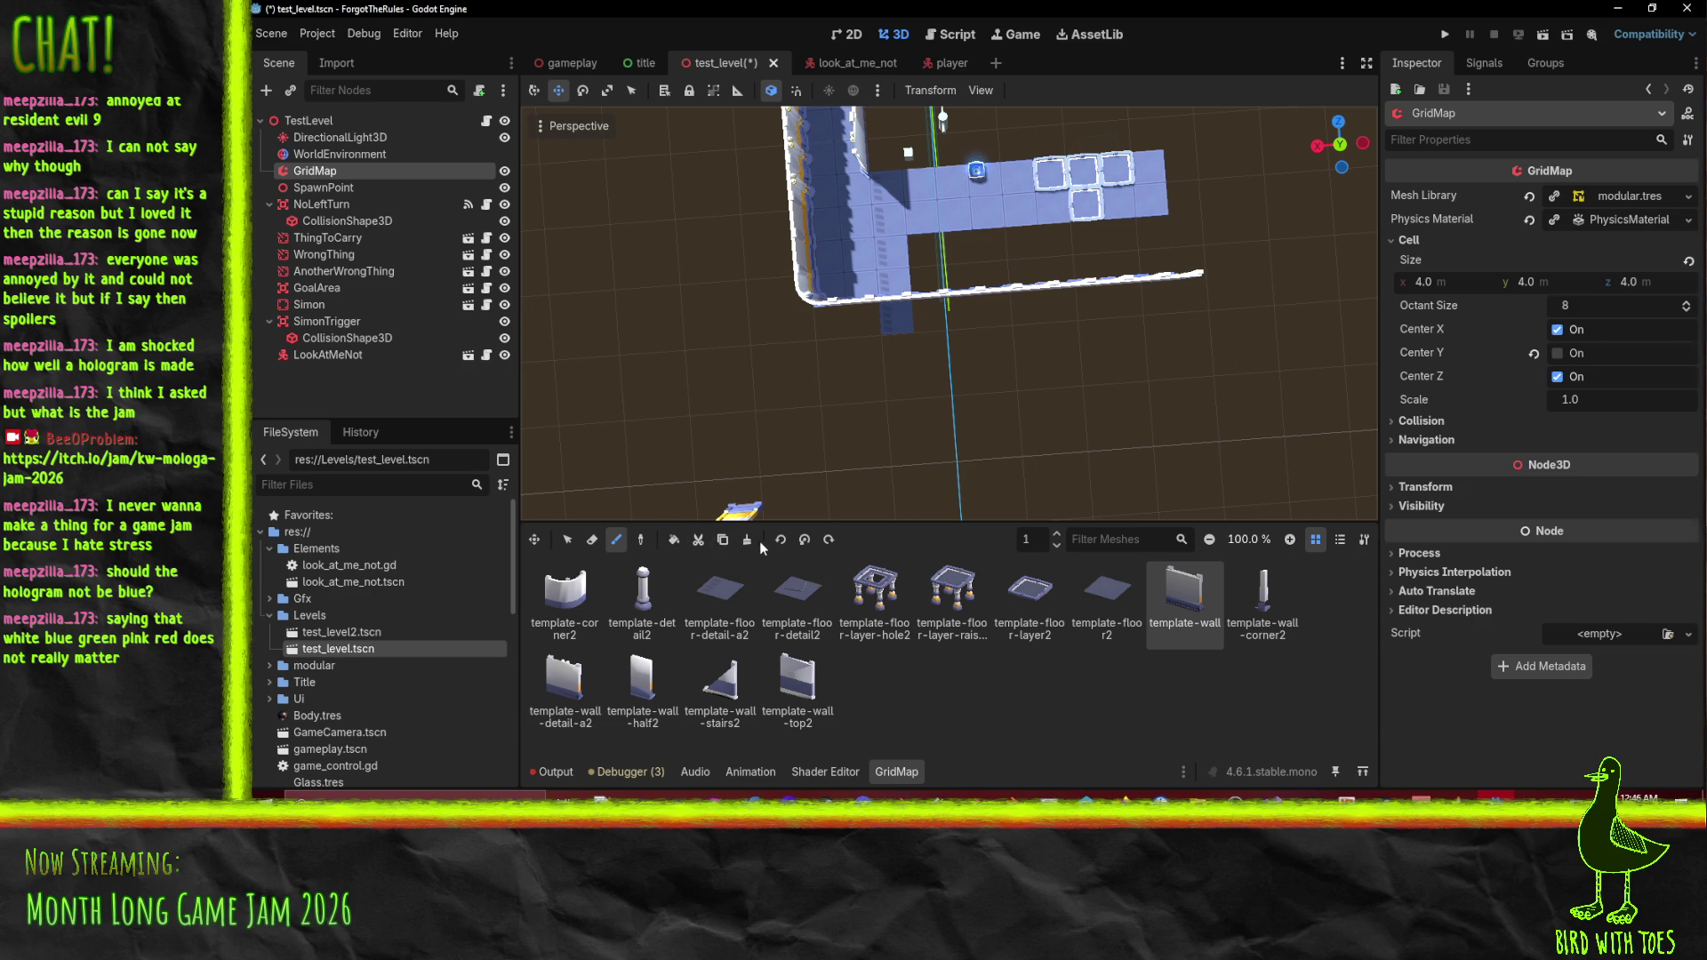
{"action": "mouse_move", "coordinate": [737, 526]}
{"action": "left_mouse_down"}
{"action": "mouse_move", "coordinate": [645, 233]}
{"action": "mouse_move", "coordinate": [719, 240]}
{"action": "left_mouse_up"}
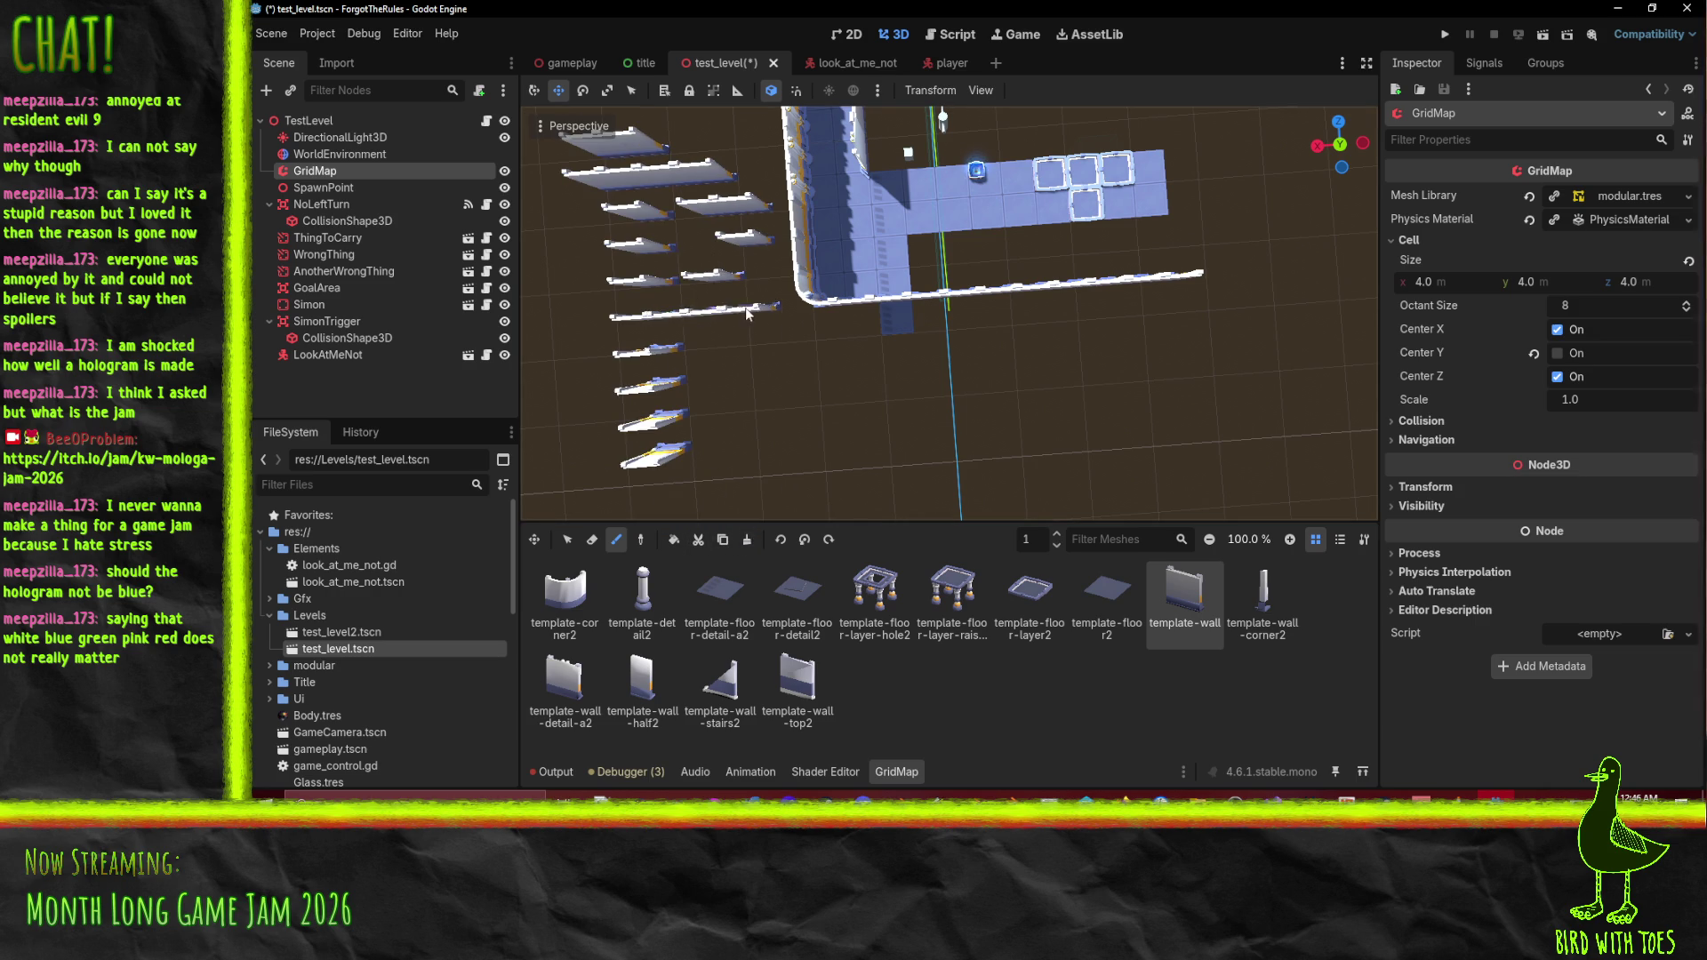
{"action": "key", "text": "ctrl+z"}
Patch the strip's floor gaps with template-floor2, then select and focus on SimonTrigger.
{"action": "left_click", "coordinate": [720, 605]}
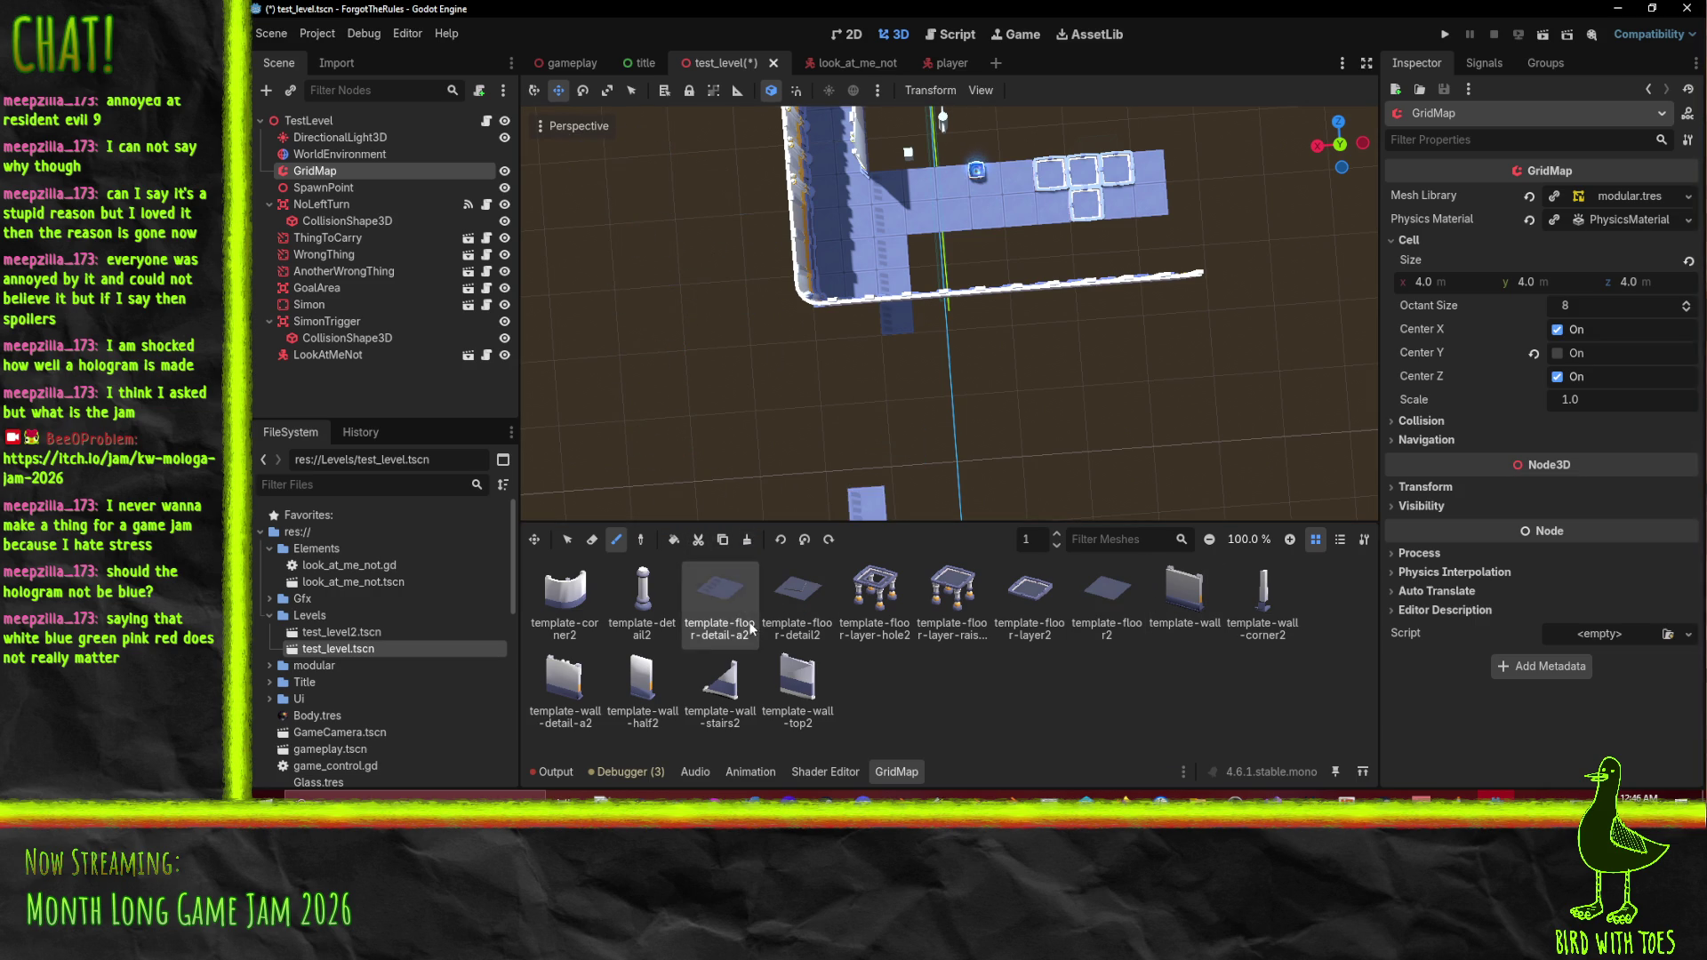
{"action": "left_click", "coordinate": [1094, 607]}
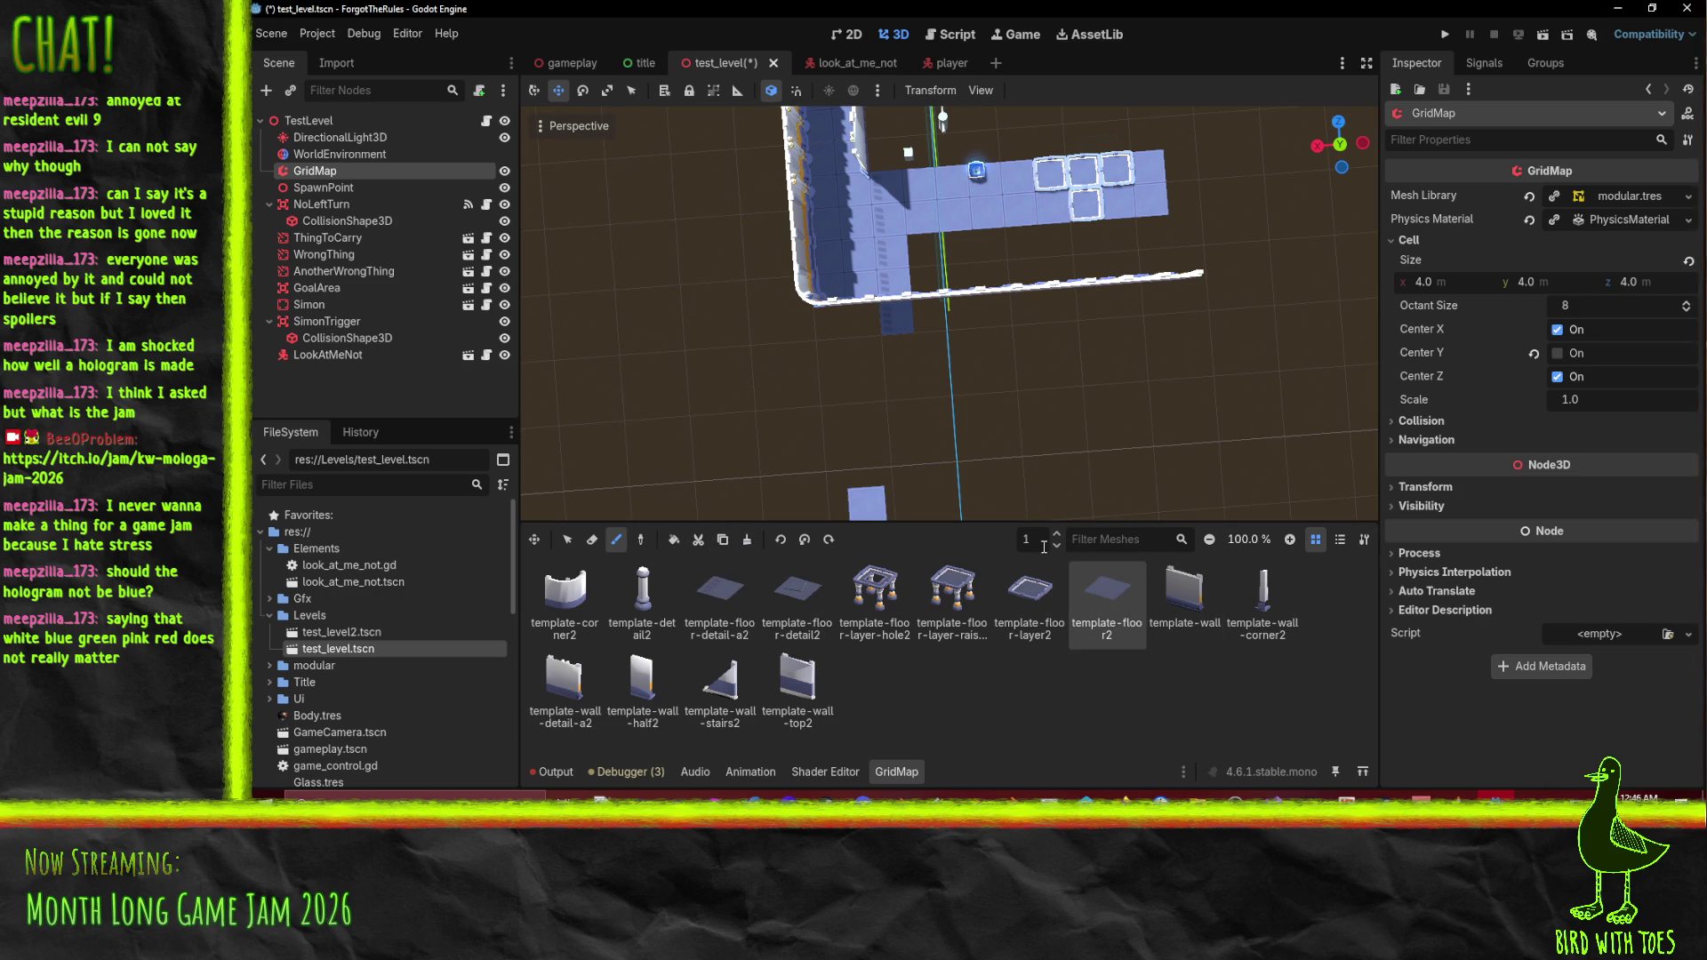
{"action": "mouse_move", "coordinate": [925, 258]}
{"action": "left_mouse_down"}
{"action": "mouse_move", "coordinate": [932, 274]}
{"action": "mouse_move", "coordinate": [1045, 249]}
{"action": "mouse_move", "coordinate": [1156, 258]}
{"action": "mouse_move", "coordinate": [997, 278]}
{"action": "mouse_move", "coordinate": [1063, 229]}
{"action": "mouse_move", "coordinate": [1247, 174]}
{"action": "mouse_move", "coordinate": [1083, 326]}
{"action": "mouse_move", "coordinate": [973, 334]}
{"action": "mouse_move", "coordinate": [959, 313]}
{"action": "mouse_move", "coordinate": [1010, 338]}
{"action": "left_mouse_up"}
{"action": "scroll", "coordinate": [1005, 339], "scroll_direction": "down", "scroll_amount": 2}
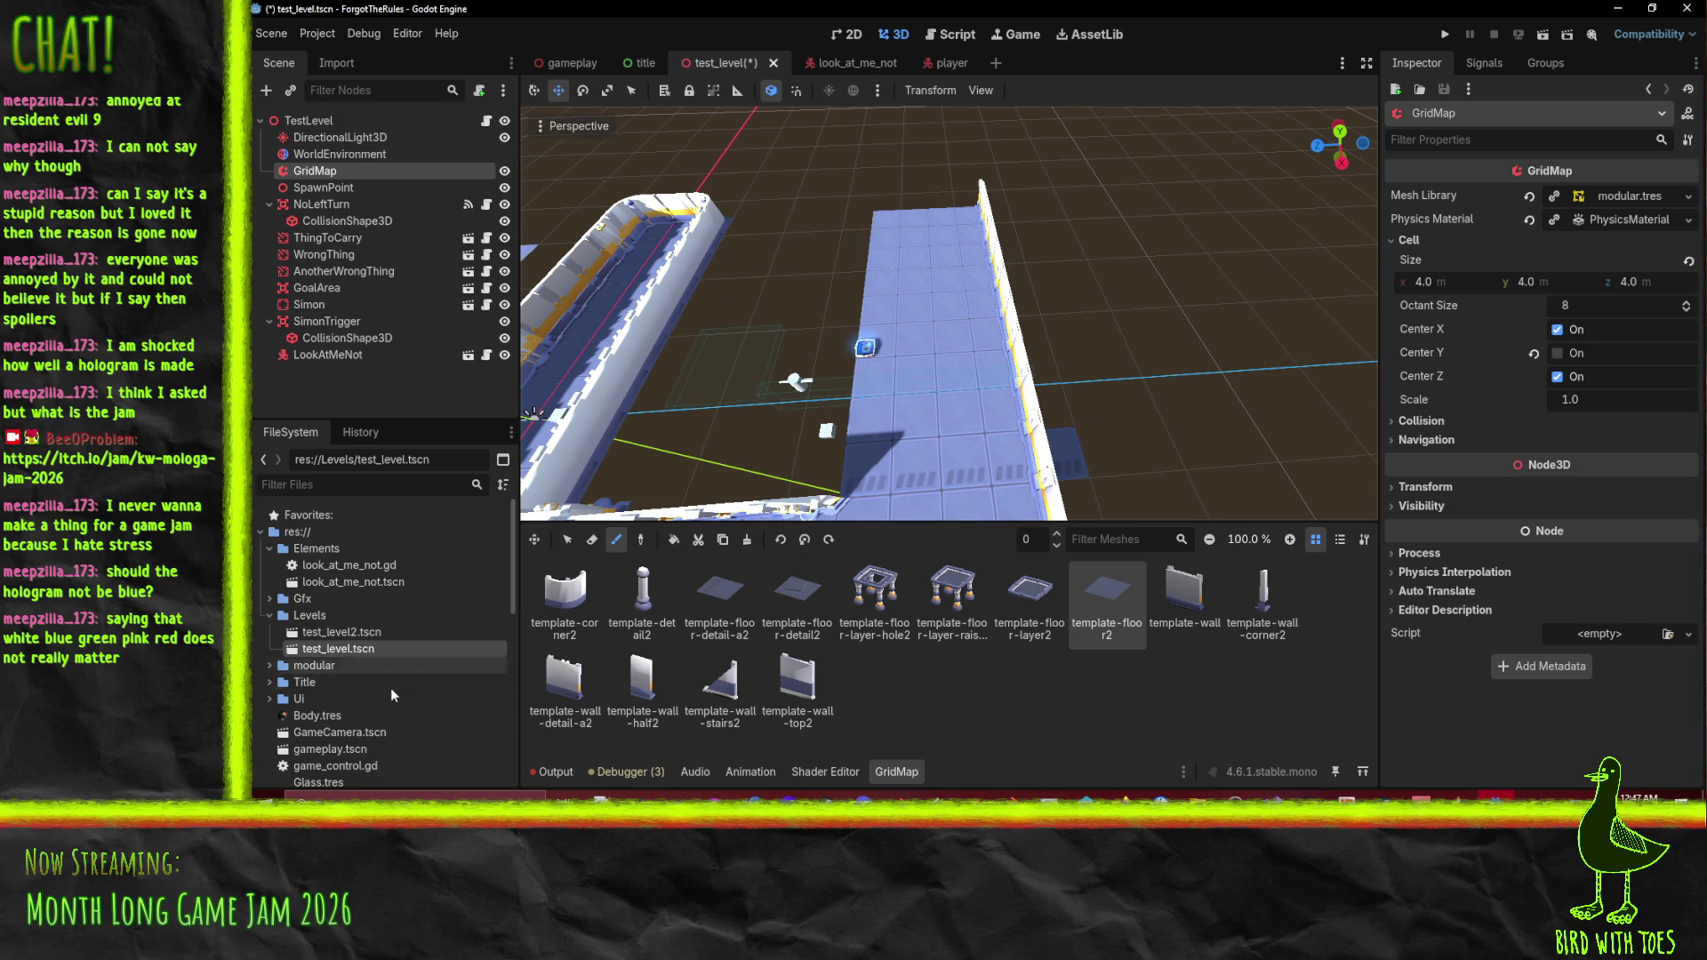
{"action": "double_click", "coordinate": [313, 324]}
{"action": "scroll", "coordinate": [804, 510], "scroll_direction": "down", "scroll_amount": 5}
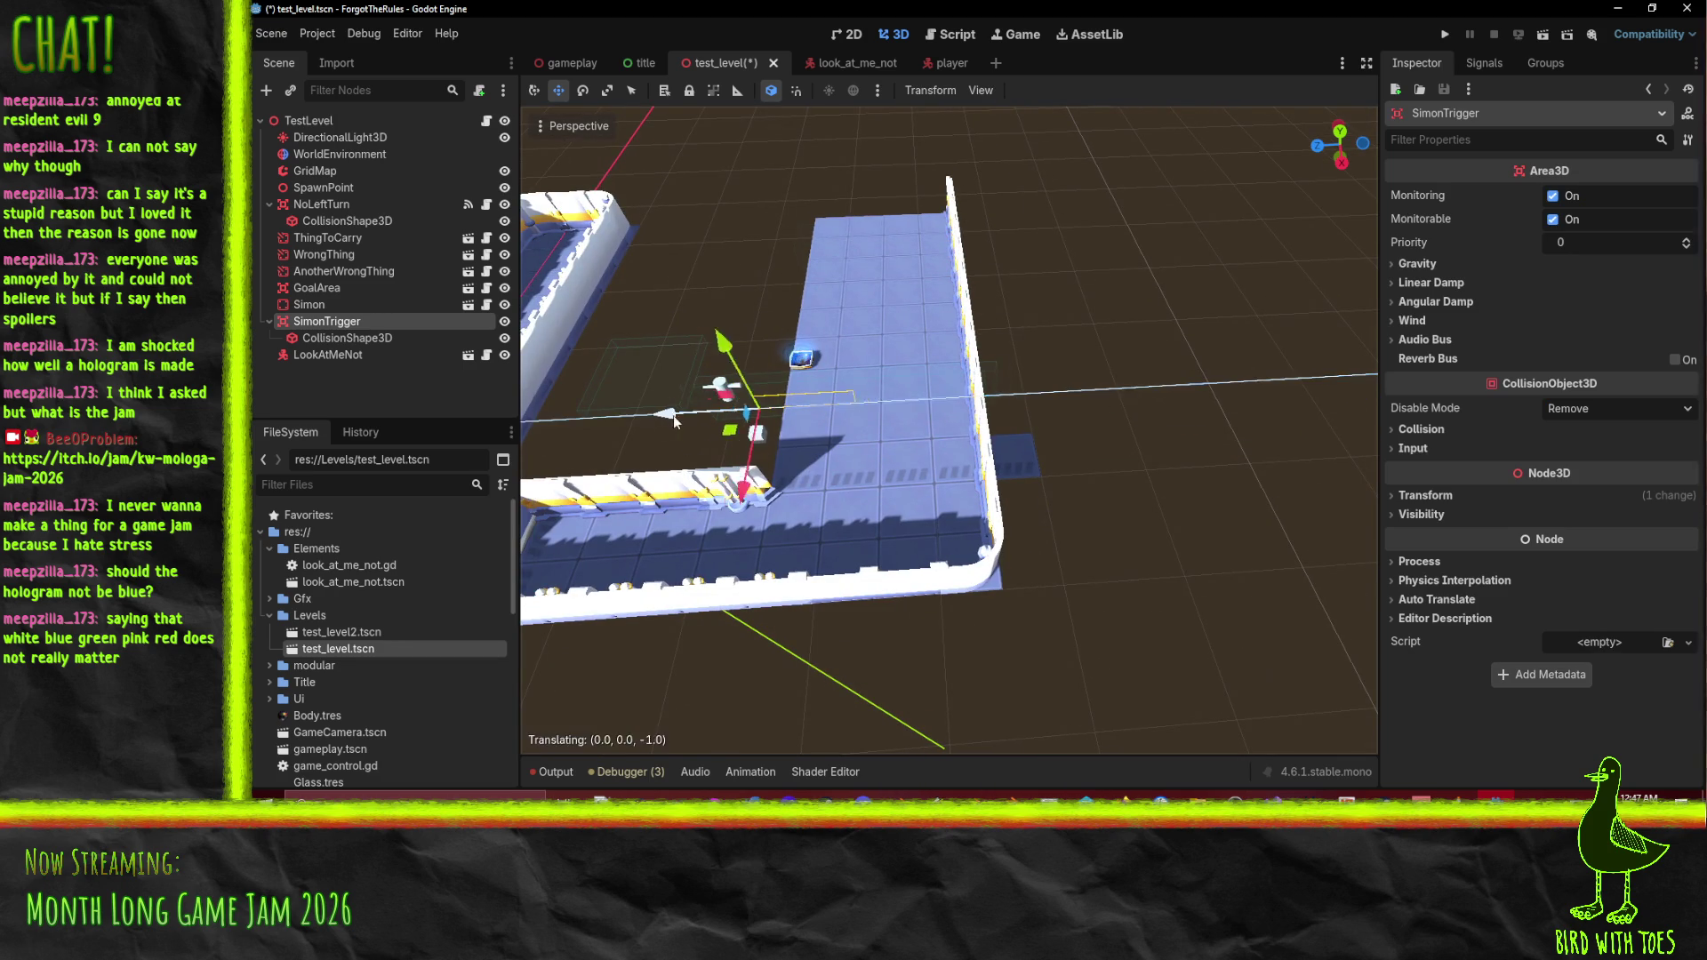